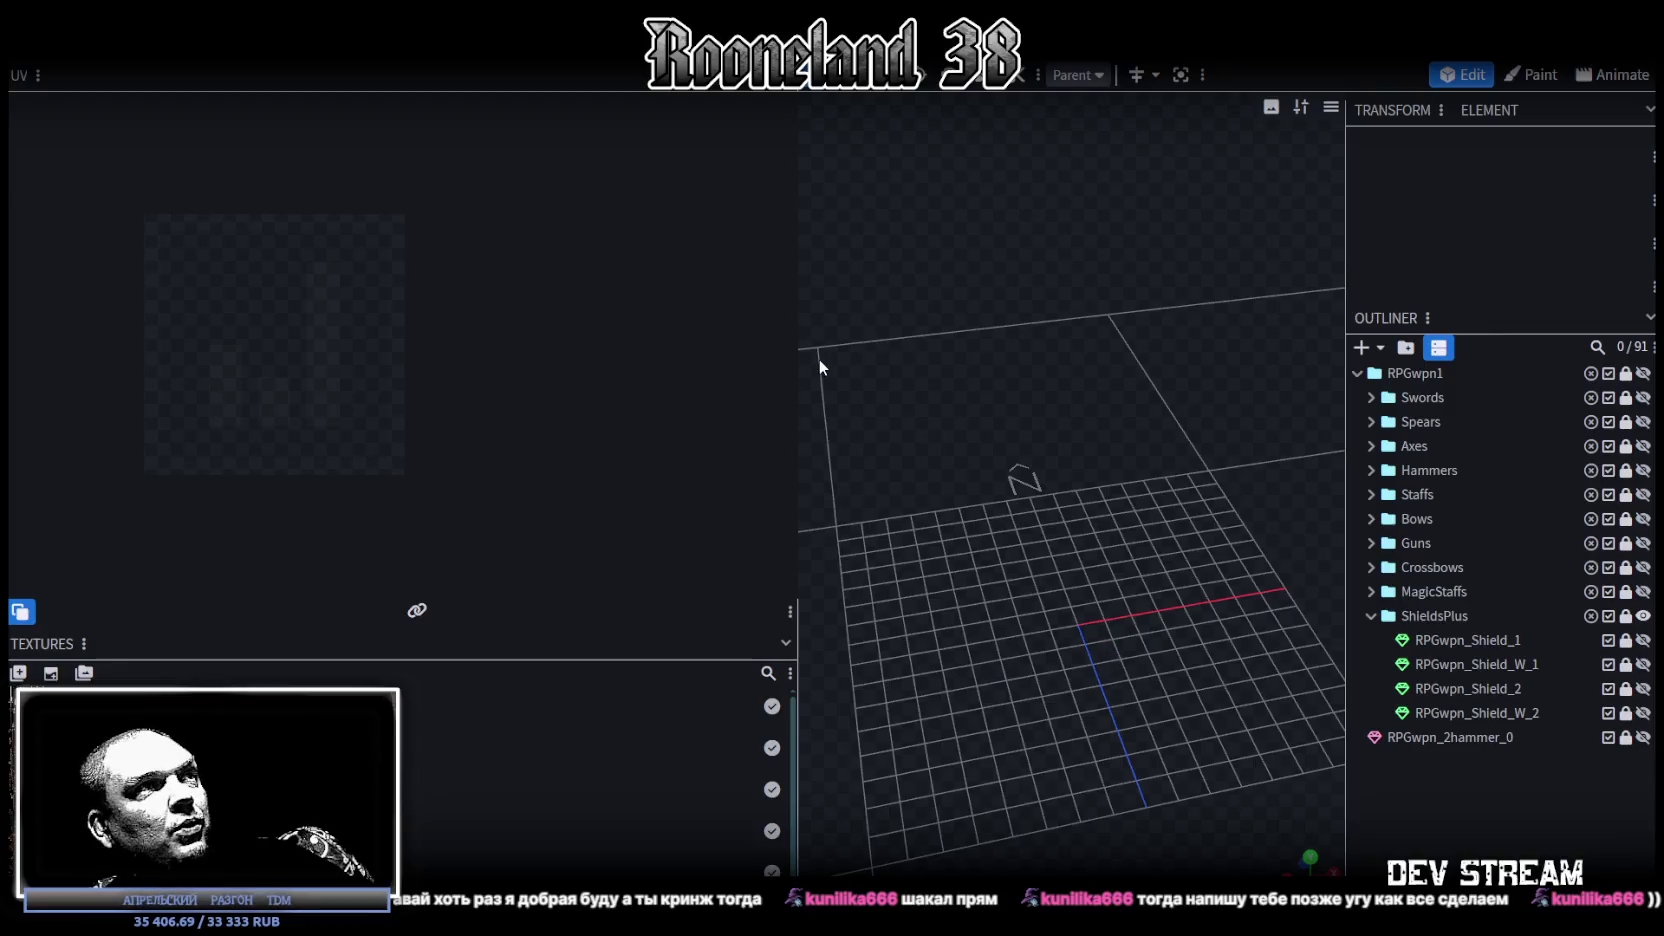
Step: Shrink the UV panel twice so the 3D viewport fills most of the window, orbiting the empty grid
{"action": "left_click_drag", "start_coordinate": [798, 345], "coordinate": [566, 345]}
{"action": "left_click_drag", "start_coordinate": [1108, 554], "coordinate": [1104, 508]}
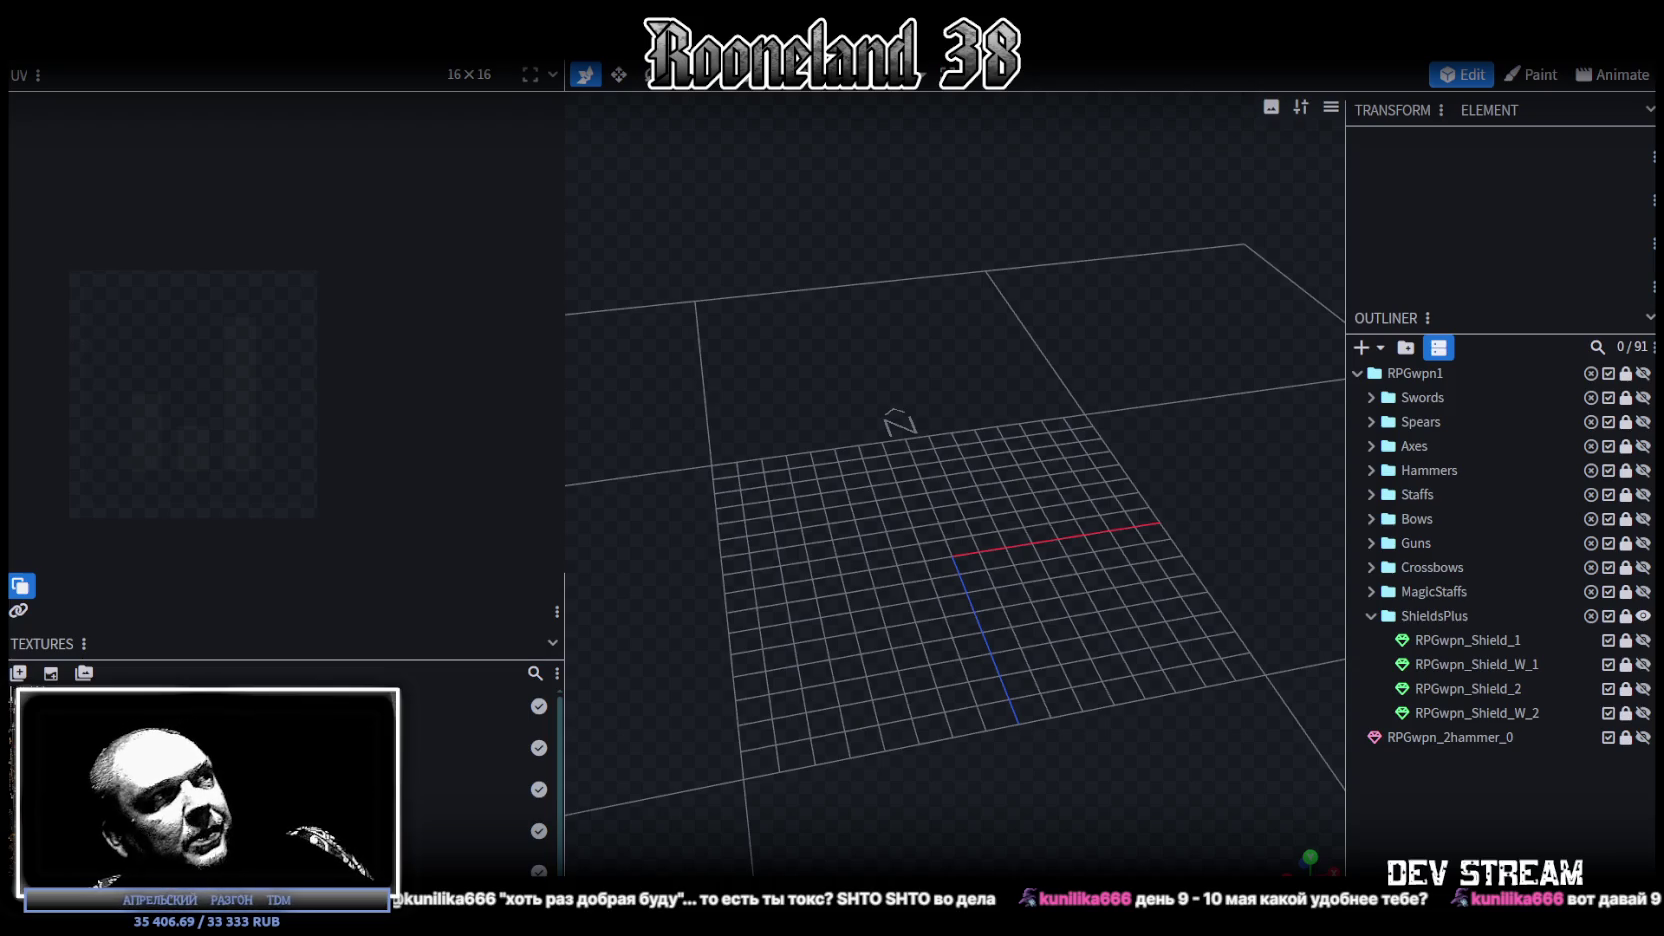
{"action": "left_click_drag", "start_coordinate": [565, 381], "coordinate": [360, 370]}
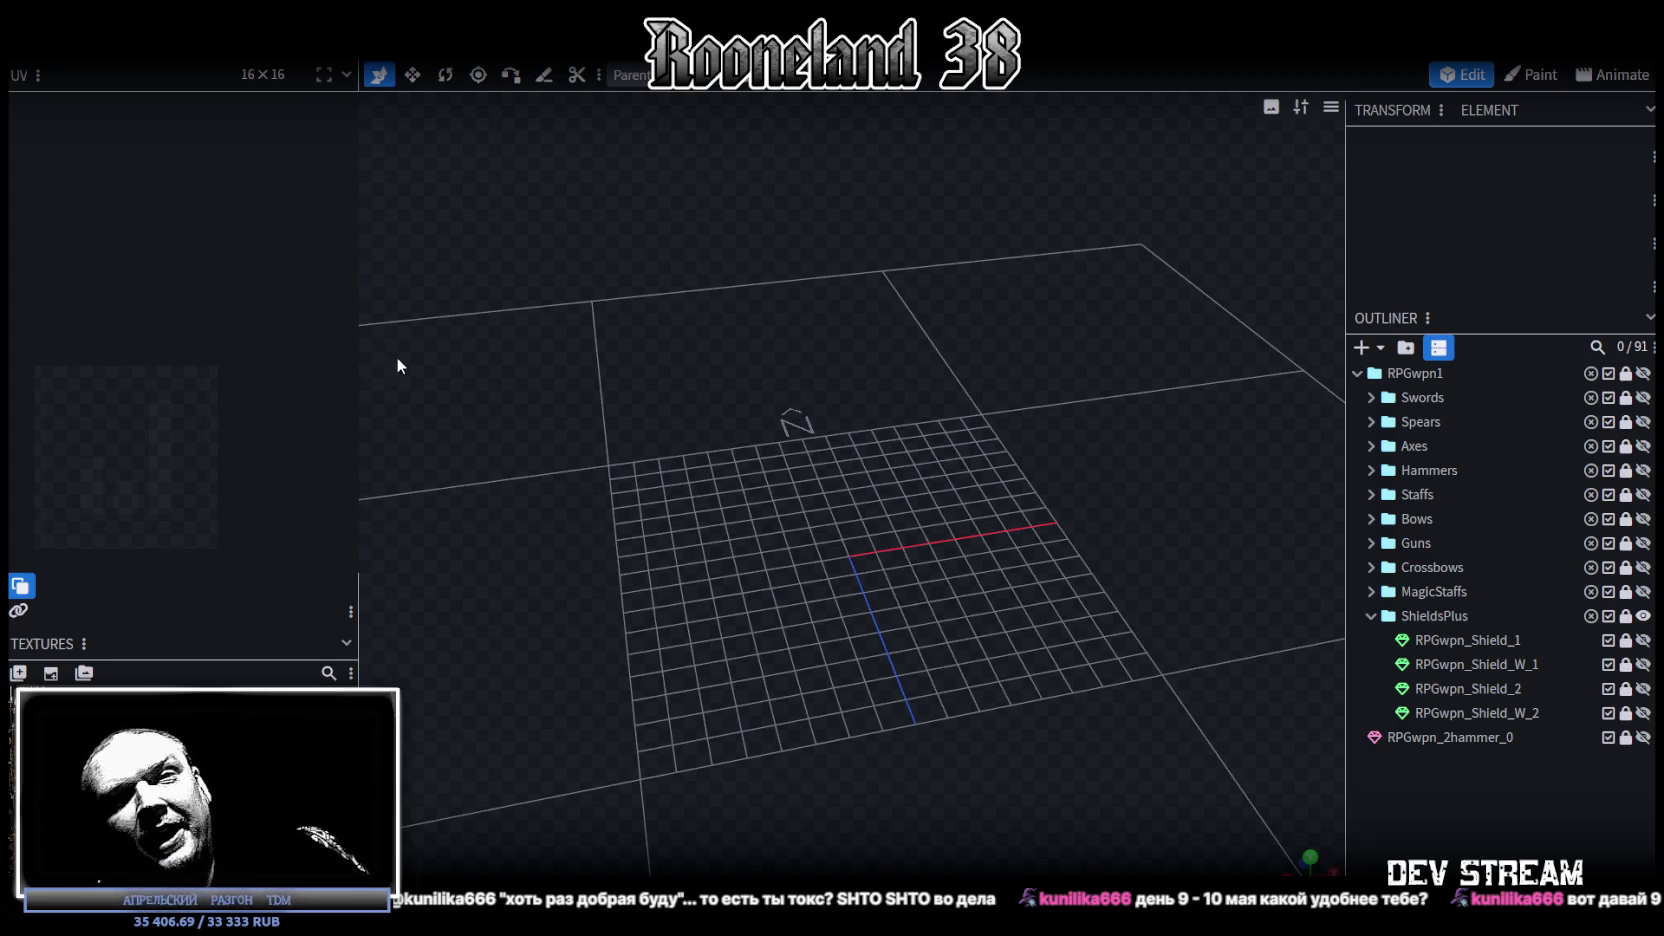
{"action": "scroll", "coordinate": [1000, 520], "scroll_direction": "down", "scroll_amount": 3}
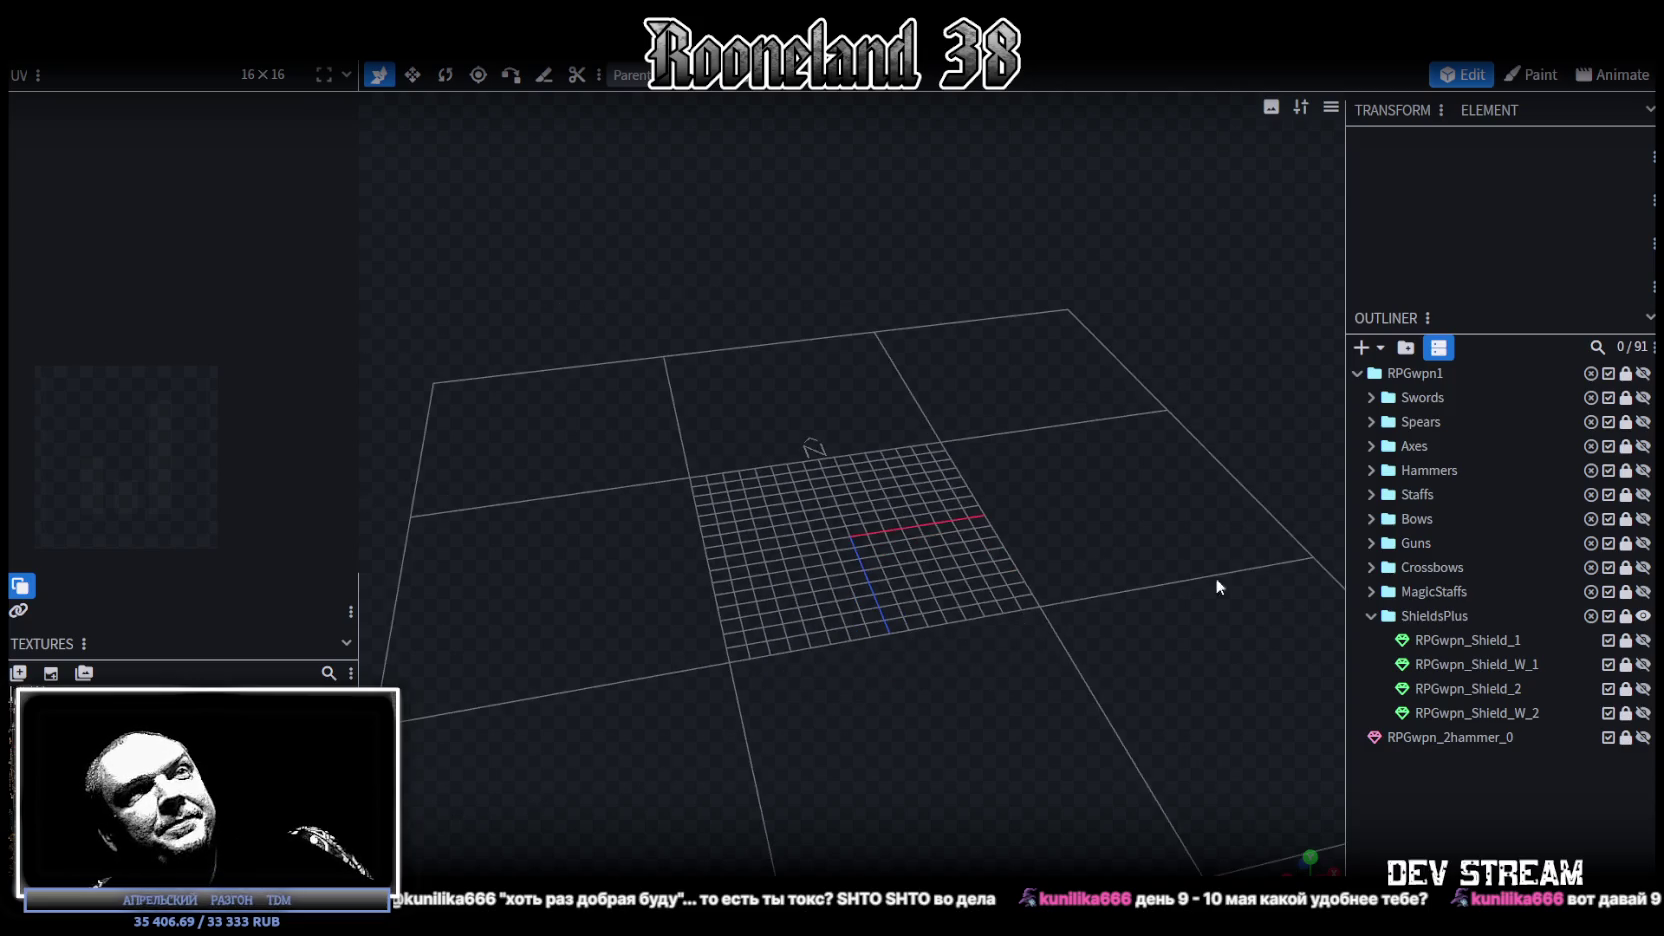
Step: Unhide RPGwpn_Shield_2, copy it with Ctrl+D as RPGwpn_Shield_3, and move the copy to the bottom of ShieldsPlus
{"action": "left_click", "coordinate": [1643, 689]}
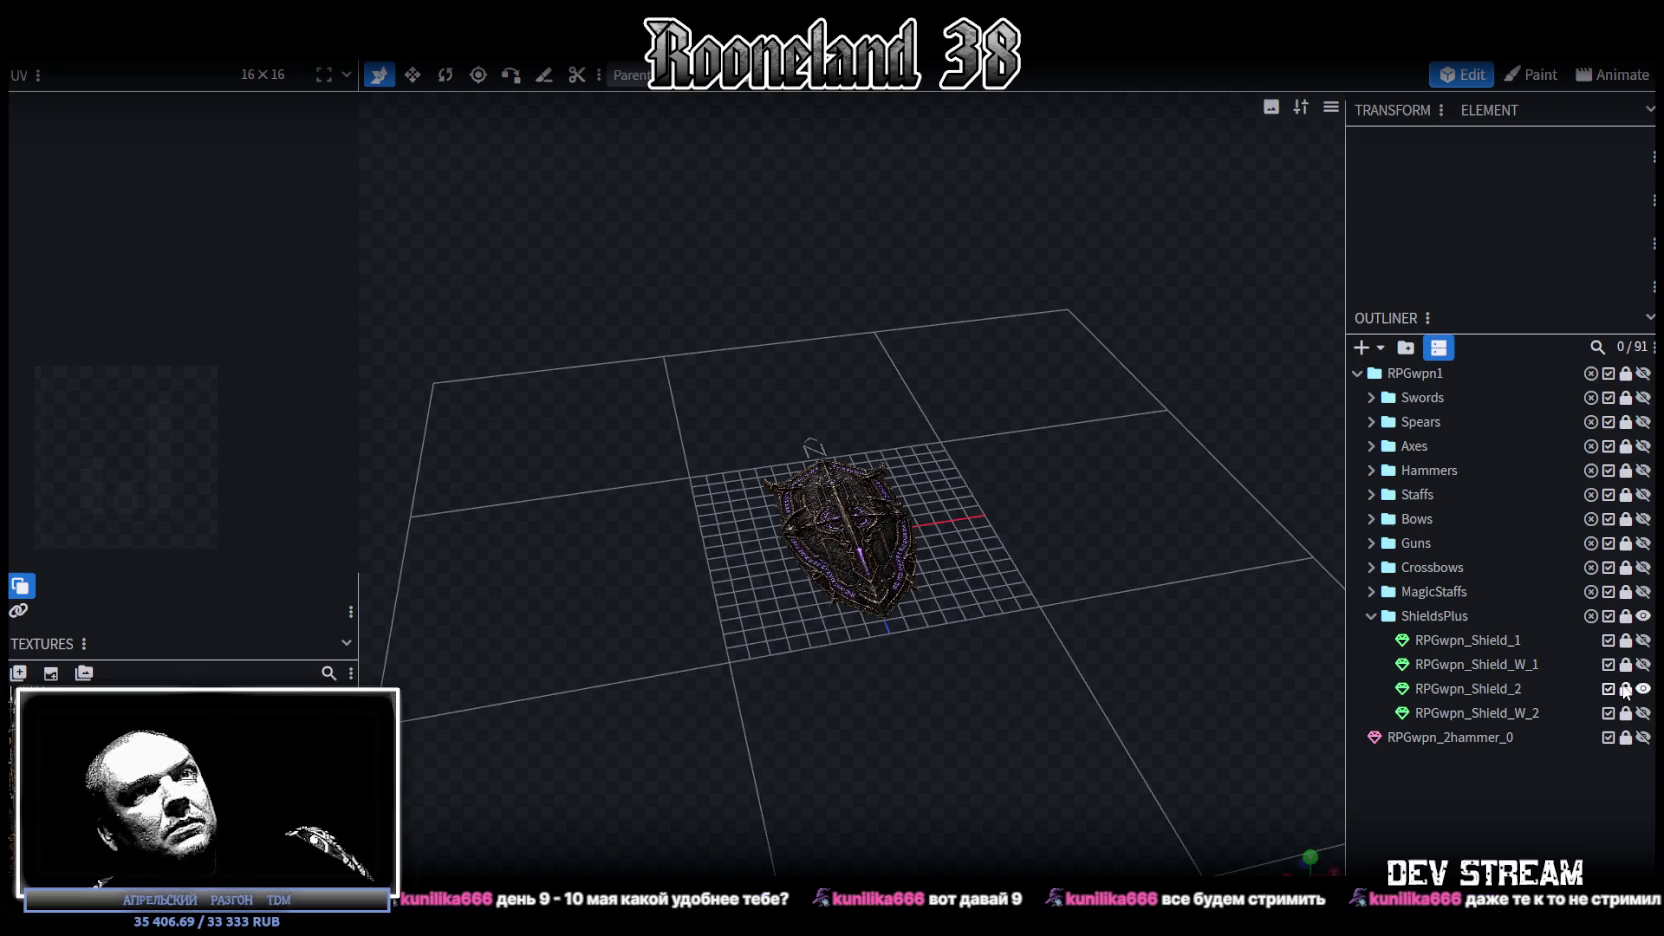
{"action": "left_click", "coordinate": [1498, 690]}
{"action": "key", "text": "ctrl+d"}
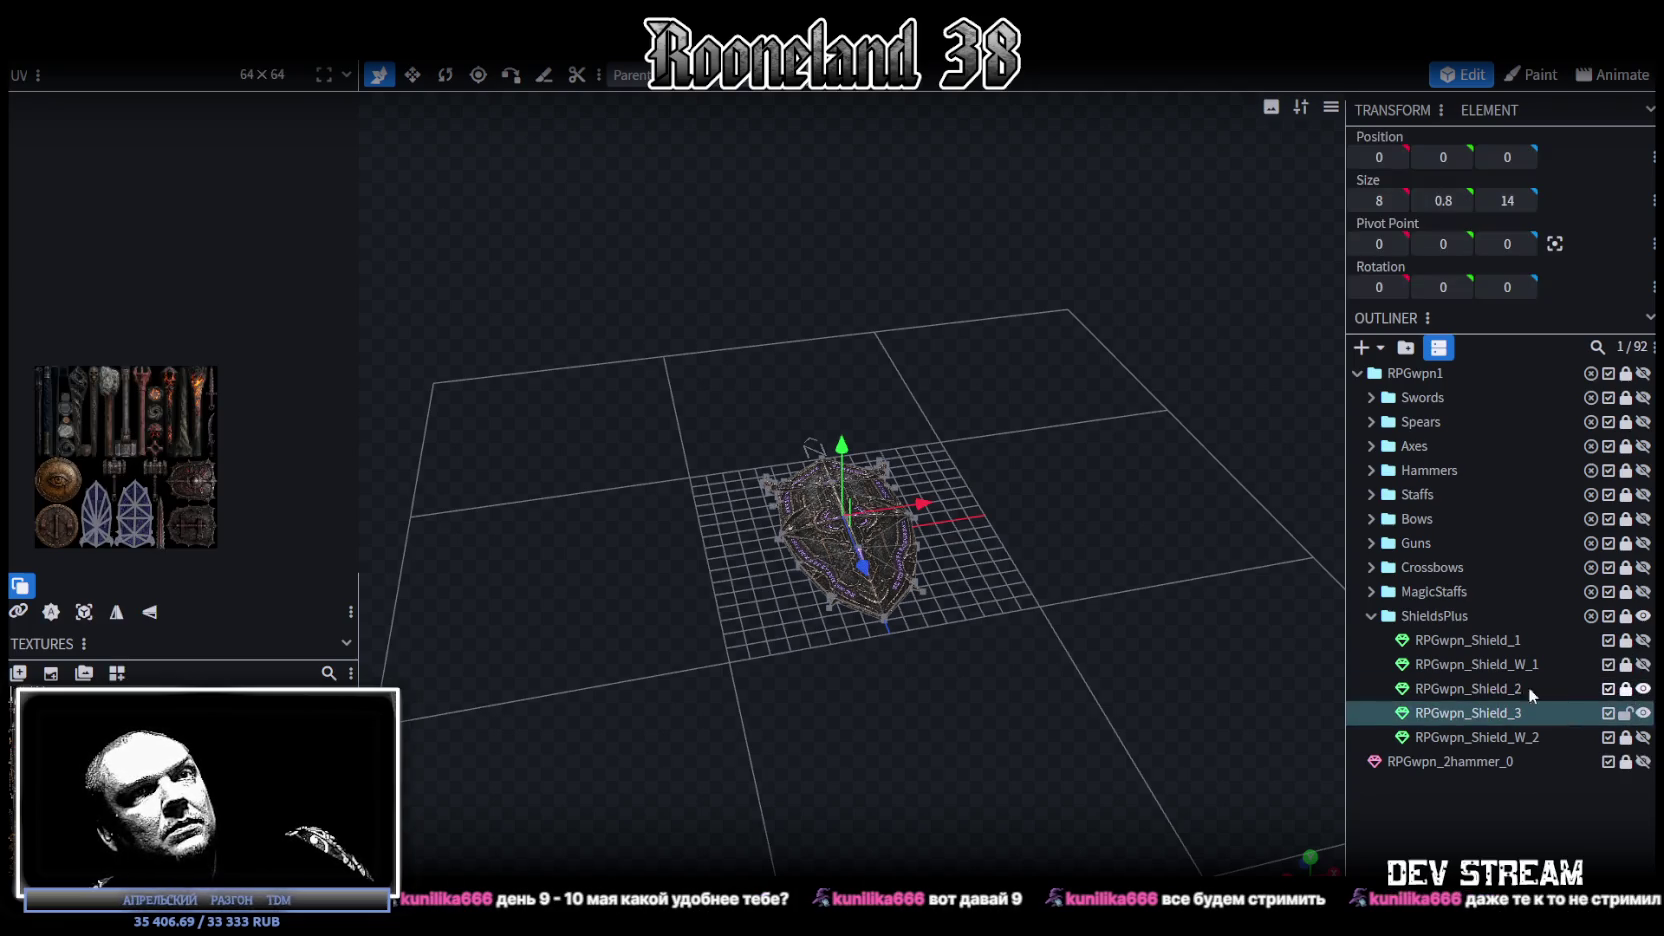
{"action": "left_click_drag", "start_coordinate": [1488, 708], "coordinate": [1479, 618]}
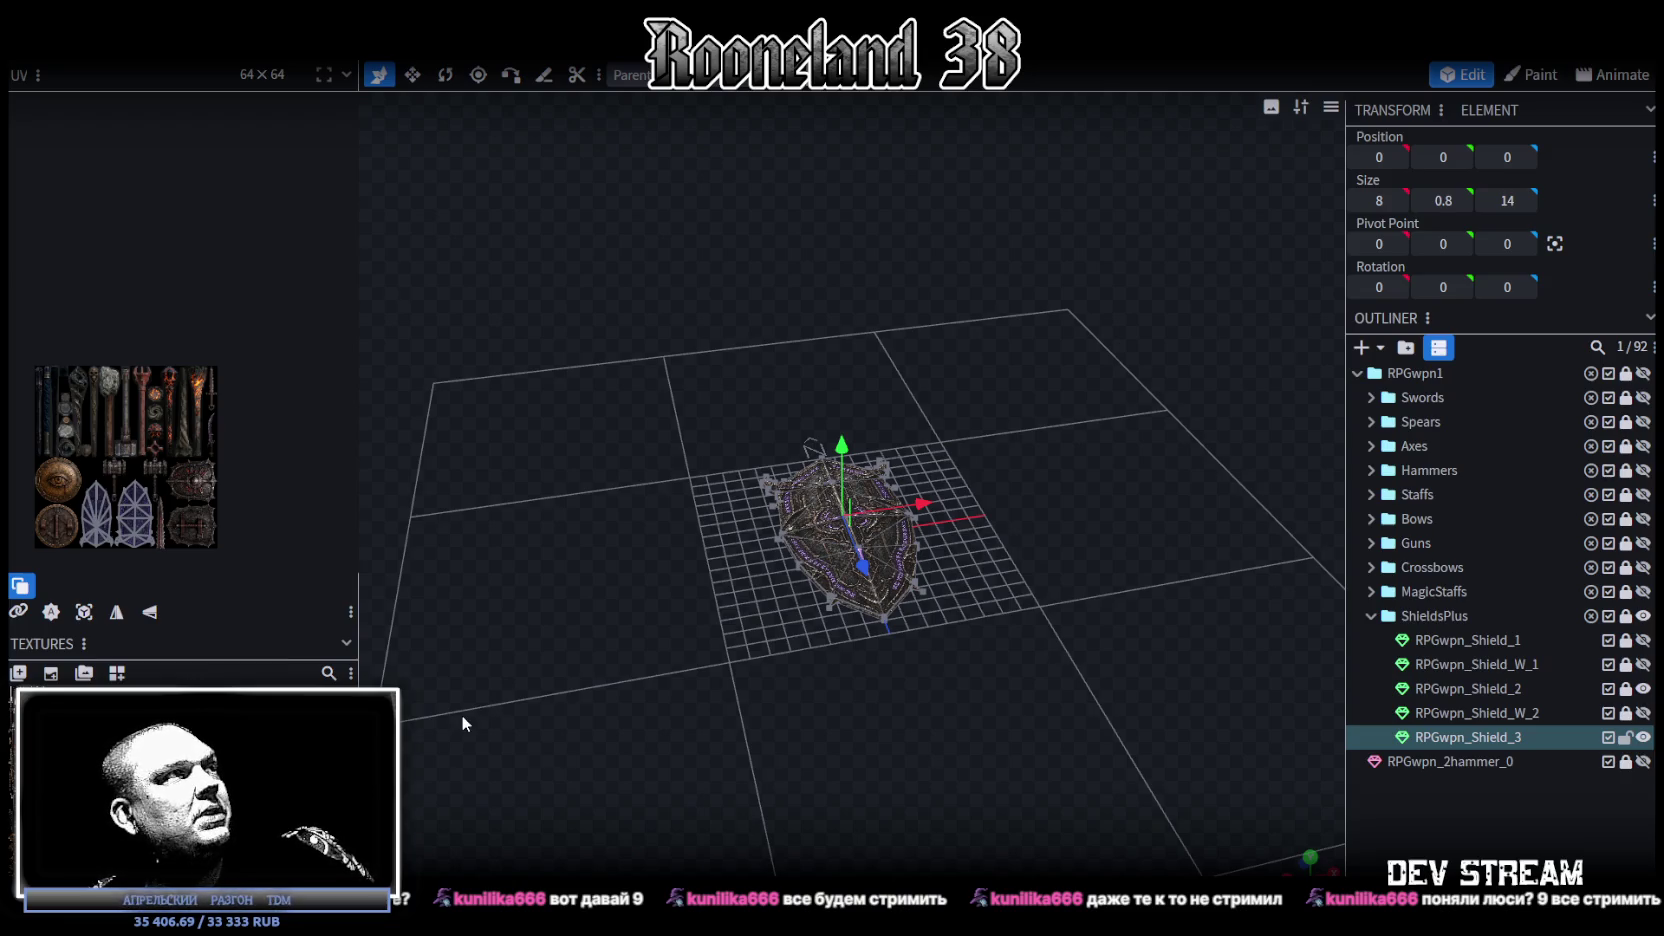
{"action": "scroll", "coordinate": [129, 422], "scroll_direction": "up", "scroll_amount": 3}
{"action": "scroll", "coordinate": [212, 517], "scroll_direction": "up", "scroll_amount": 1}
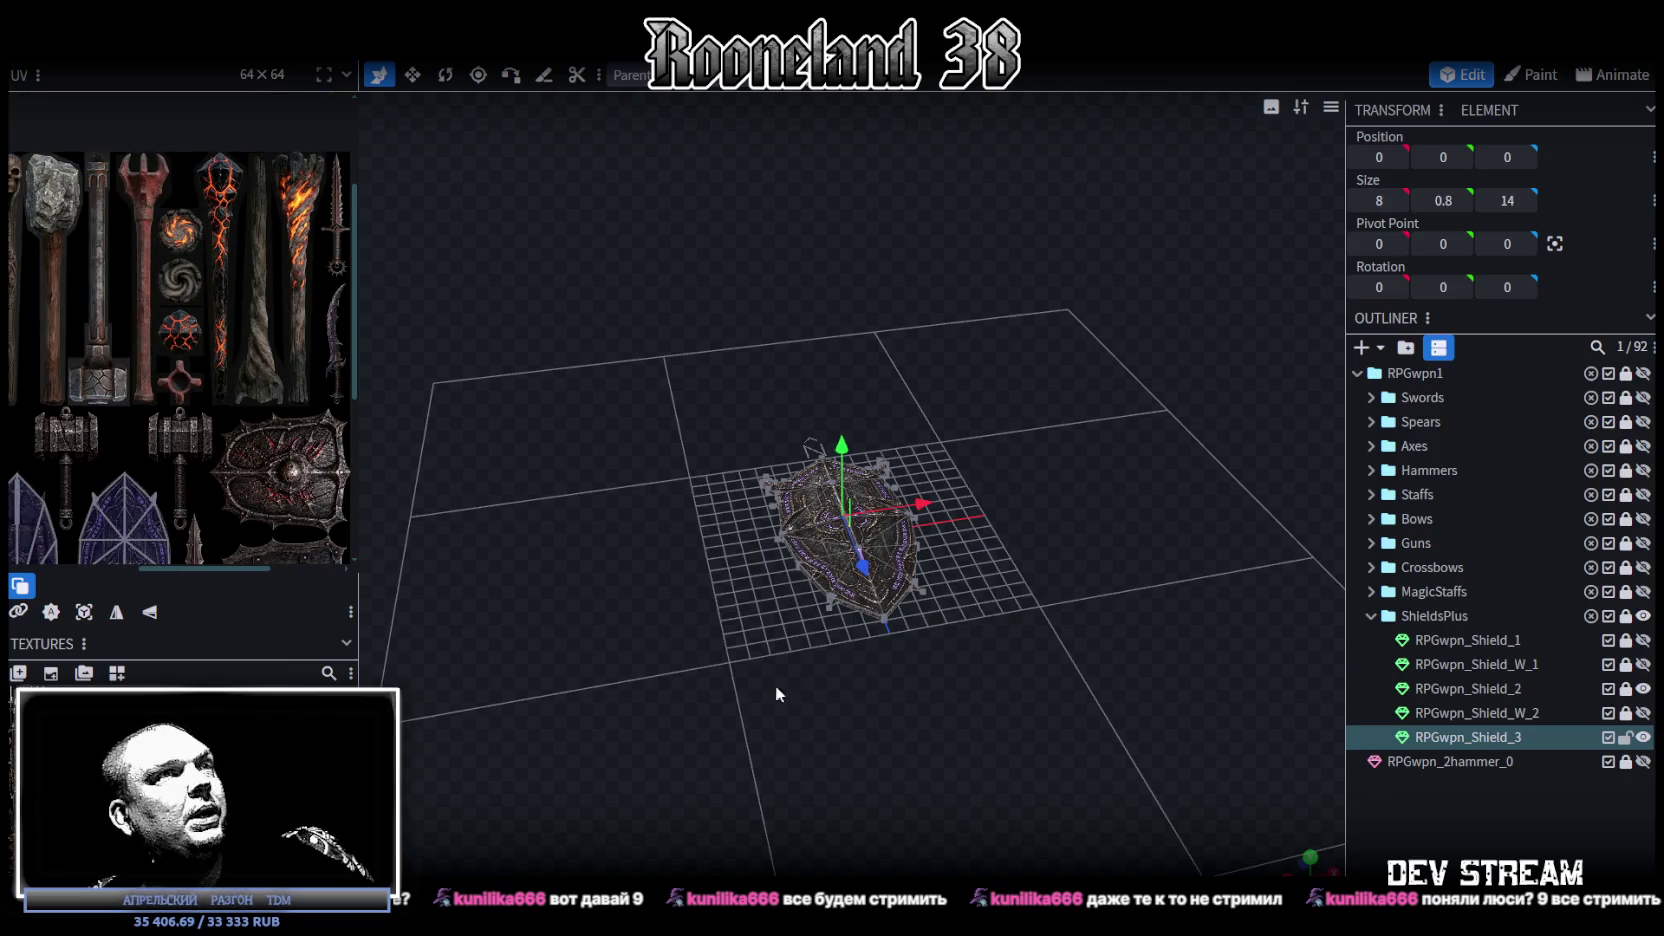
{"action": "left_click_drag", "start_coordinate": [988, 681], "coordinate": [952, 748]}
{"action": "scroll", "coordinate": [956, 750], "scroll_direction": "up", "scroll_amount": 2}
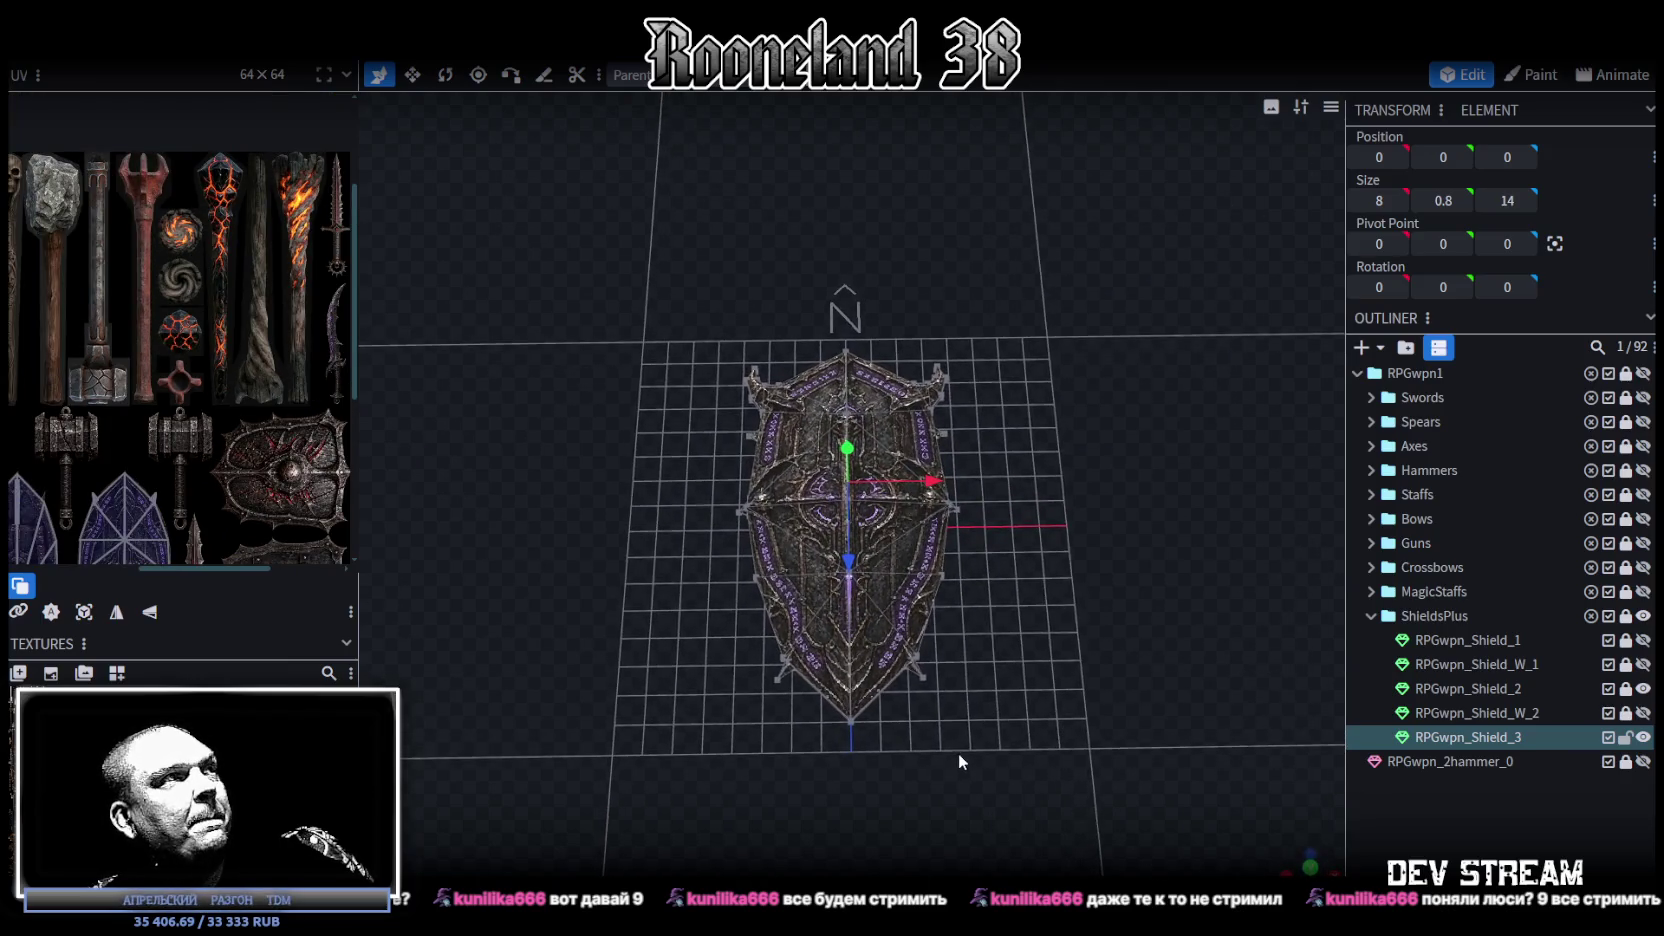
{"action": "left_click_drag", "start_coordinate": [1021, 598], "coordinate": [1028, 523]}
{"action": "scroll", "coordinate": [1034, 614], "scroll_direction": "up", "scroll_amount": 2}
{"action": "mouse_move", "coordinate": [1035, 670]}
{"action": "left_mouse_down"}
{"action": "mouse_move", "coordinate": [1082, 514]}
{"action": "mouse_move", "coordinate": [1072, 525]}
{"action": "mouse_move", "coordinate": [1084, 408]}
{"action": "mouse_move", "coordinate": [1072, 389]}
{"action": "mouse_move", "coordinate": [1013, 464]}
{"action": "mouse_move", "coordinate": [1011, 439]}
{"action": "left_mouse_up"}
{"action": "scroll", "coordinate": [1078, 516], "scroll_direction": "up", "scroll_amount": 2}
{"action": "scroll", "coordinate": [1060, 535], "scroll_direction": "up", "scroll_amount": 1}
{"action": "scroll", "coordinate": [1023, 462], "scroll_direction": "up", "scroll_amount": 1}
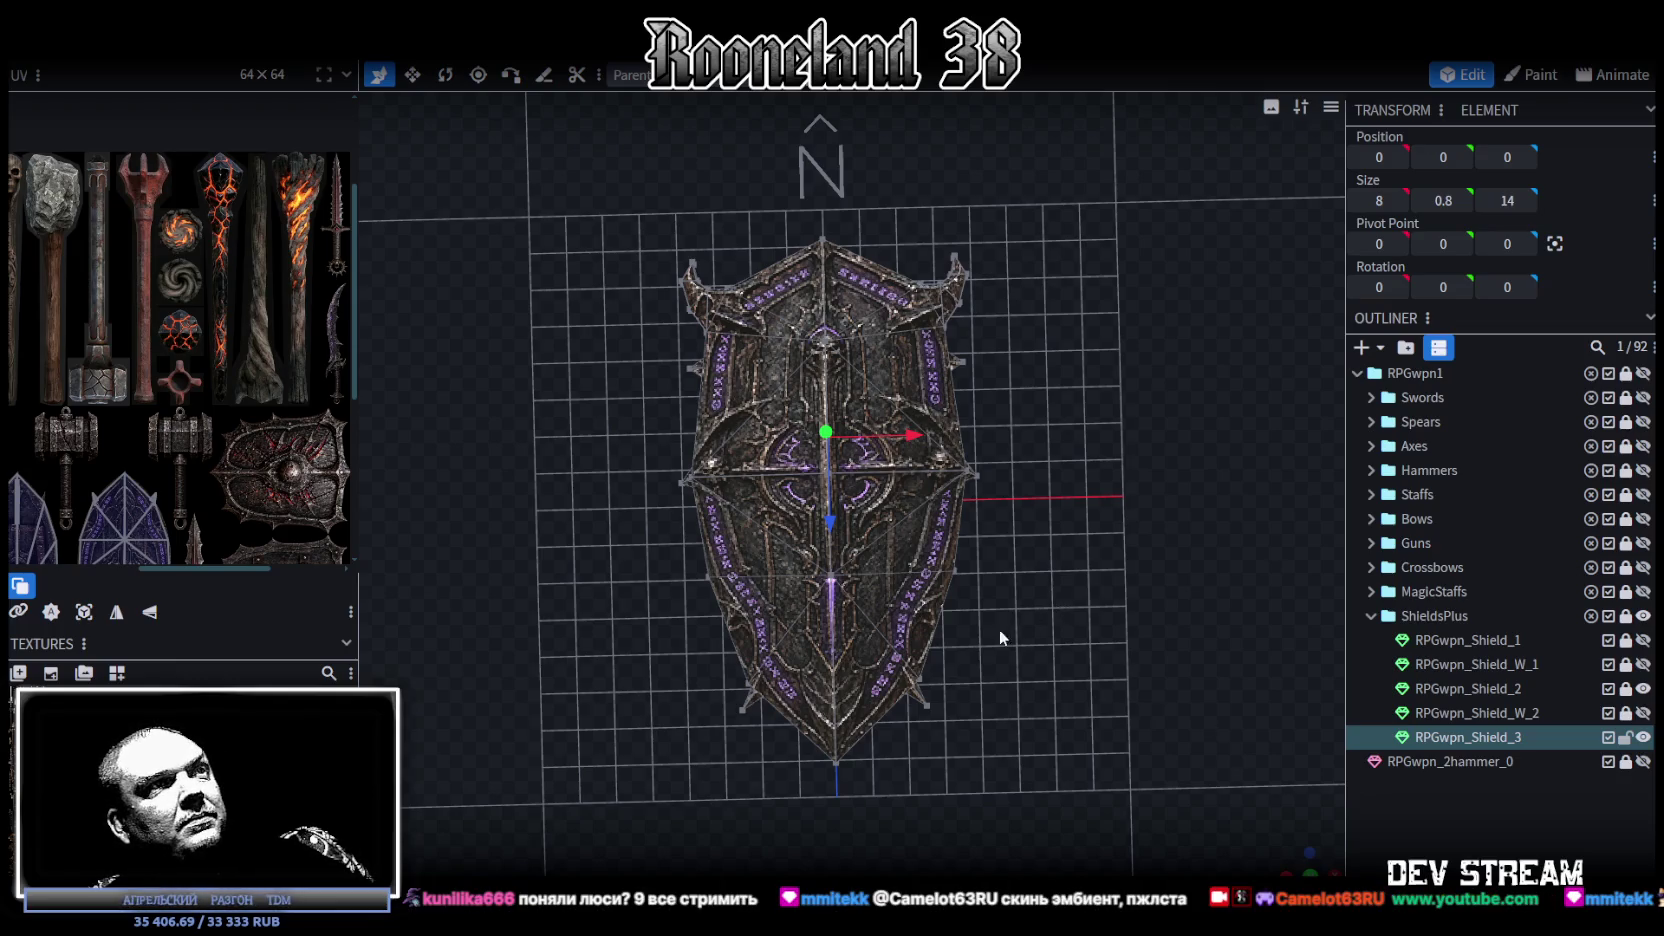
{"action": "scroll", "coordinate": [998, 629], "scroll_direction": "up", "scroll_amount": 2}
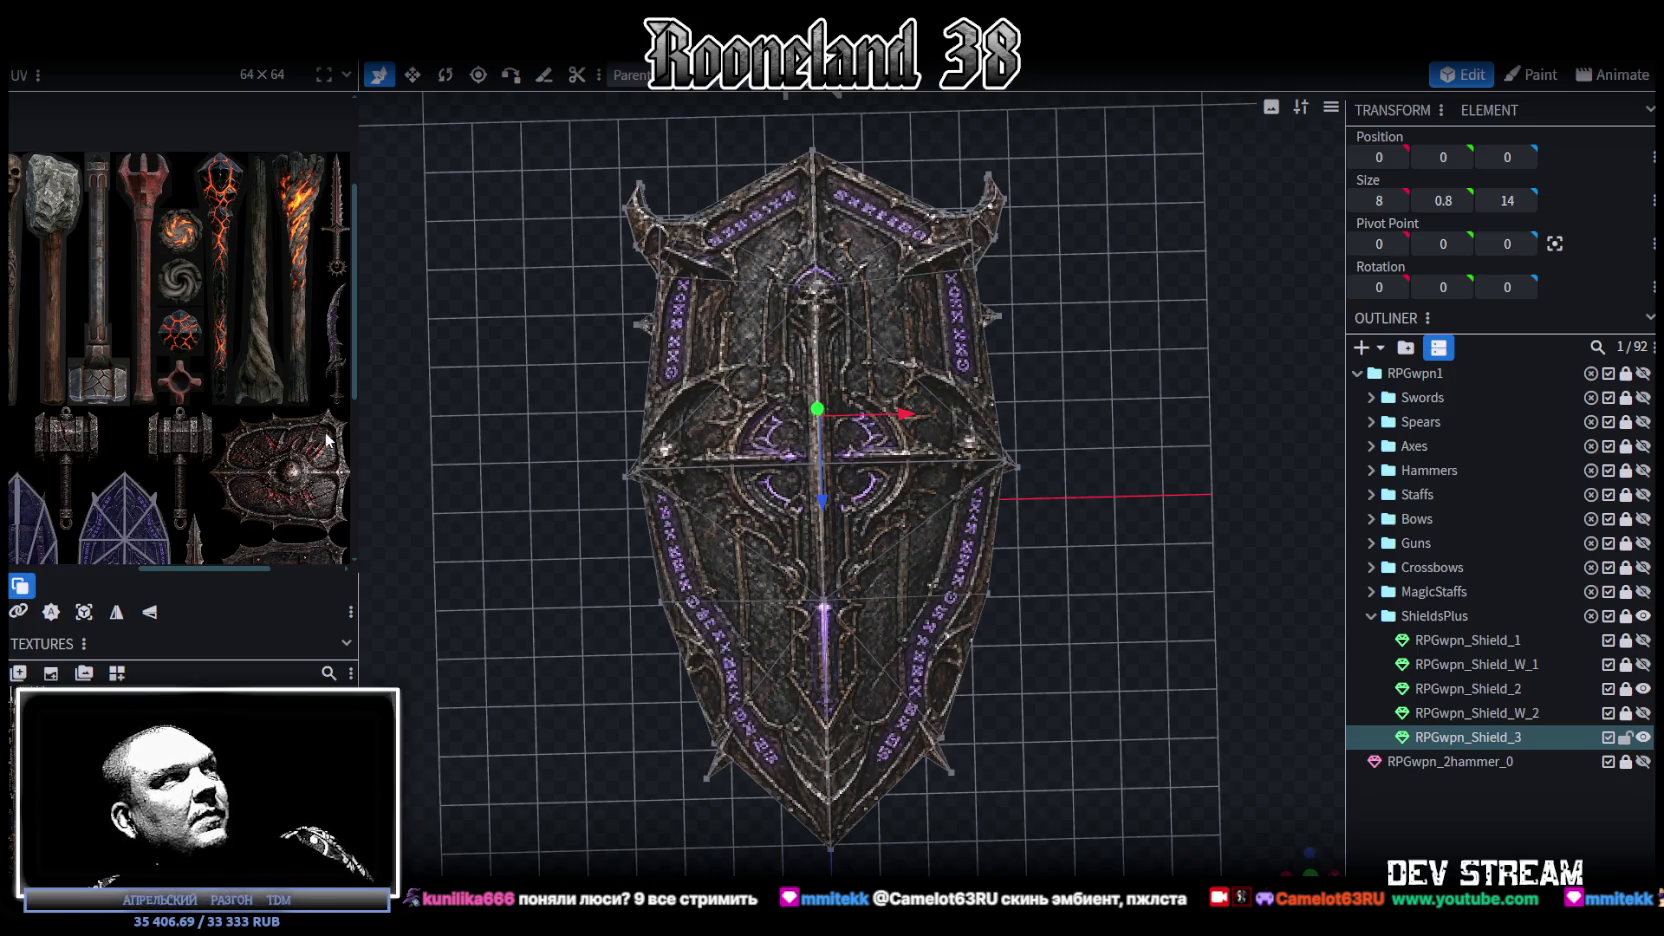
{"action": "left_click_drag", "start_coordinate": [1050, 681], "coordinate": [1171, 751]}
{"action": "mouse_move", "coordinate": [1300, 866]}
{"action": "left_mouse_down"}
{"action": "mouse_move", "coordinate": [845, 802]}
{"action": "mouse_move", "coordinate": [976, 658]}
{"action": "mouse_move", "coordinate": [1010, 647]}
{"action": "left_mouse_up"}
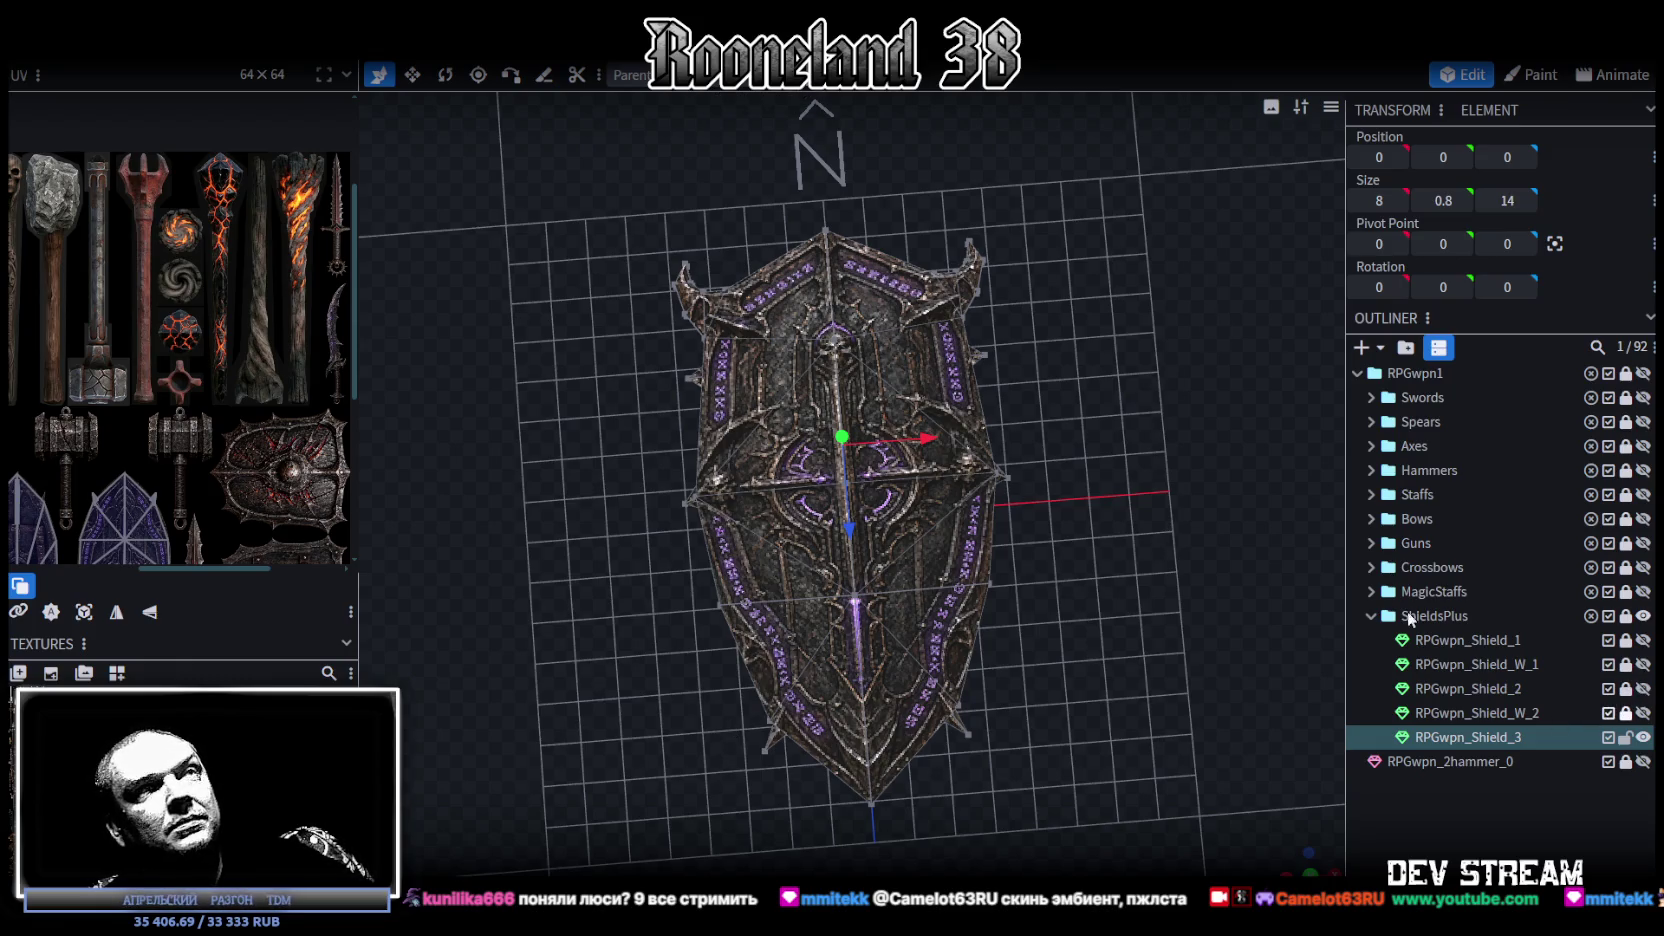
Step: Select all faces of the shield mesh, then clear the selection
{"action": "left_click", "coordinate": [886, 570]}
{"action": "double_click", "coordinate": [886, 570]}
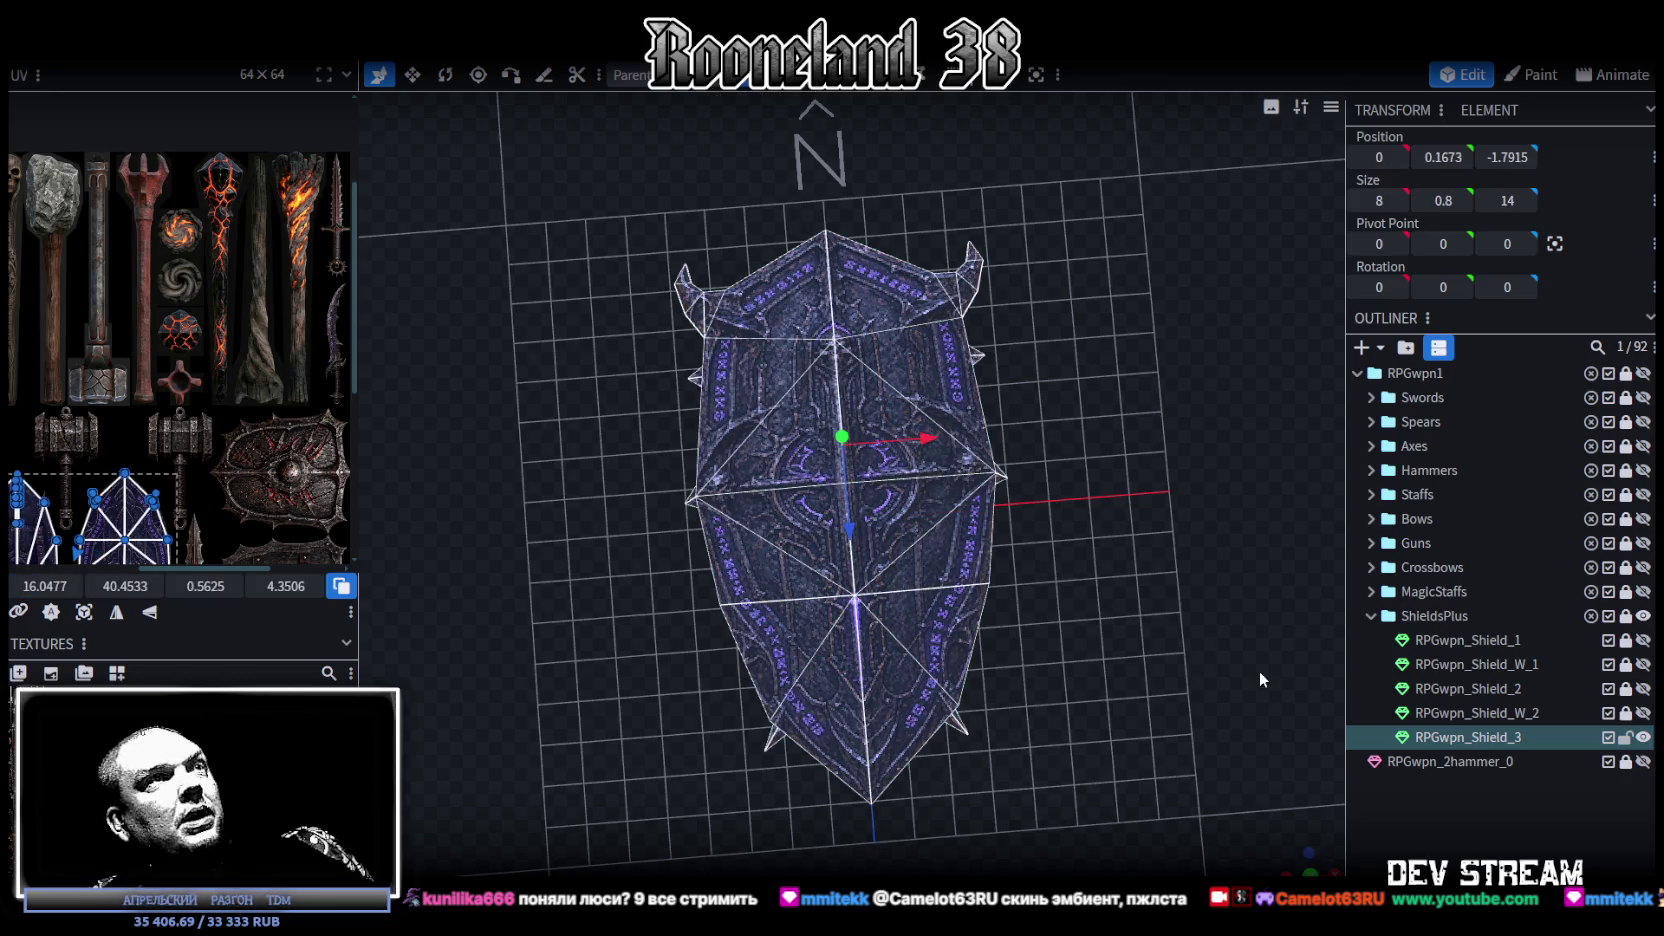
{"action": "left_click", "coordinate": [1310, 872]}
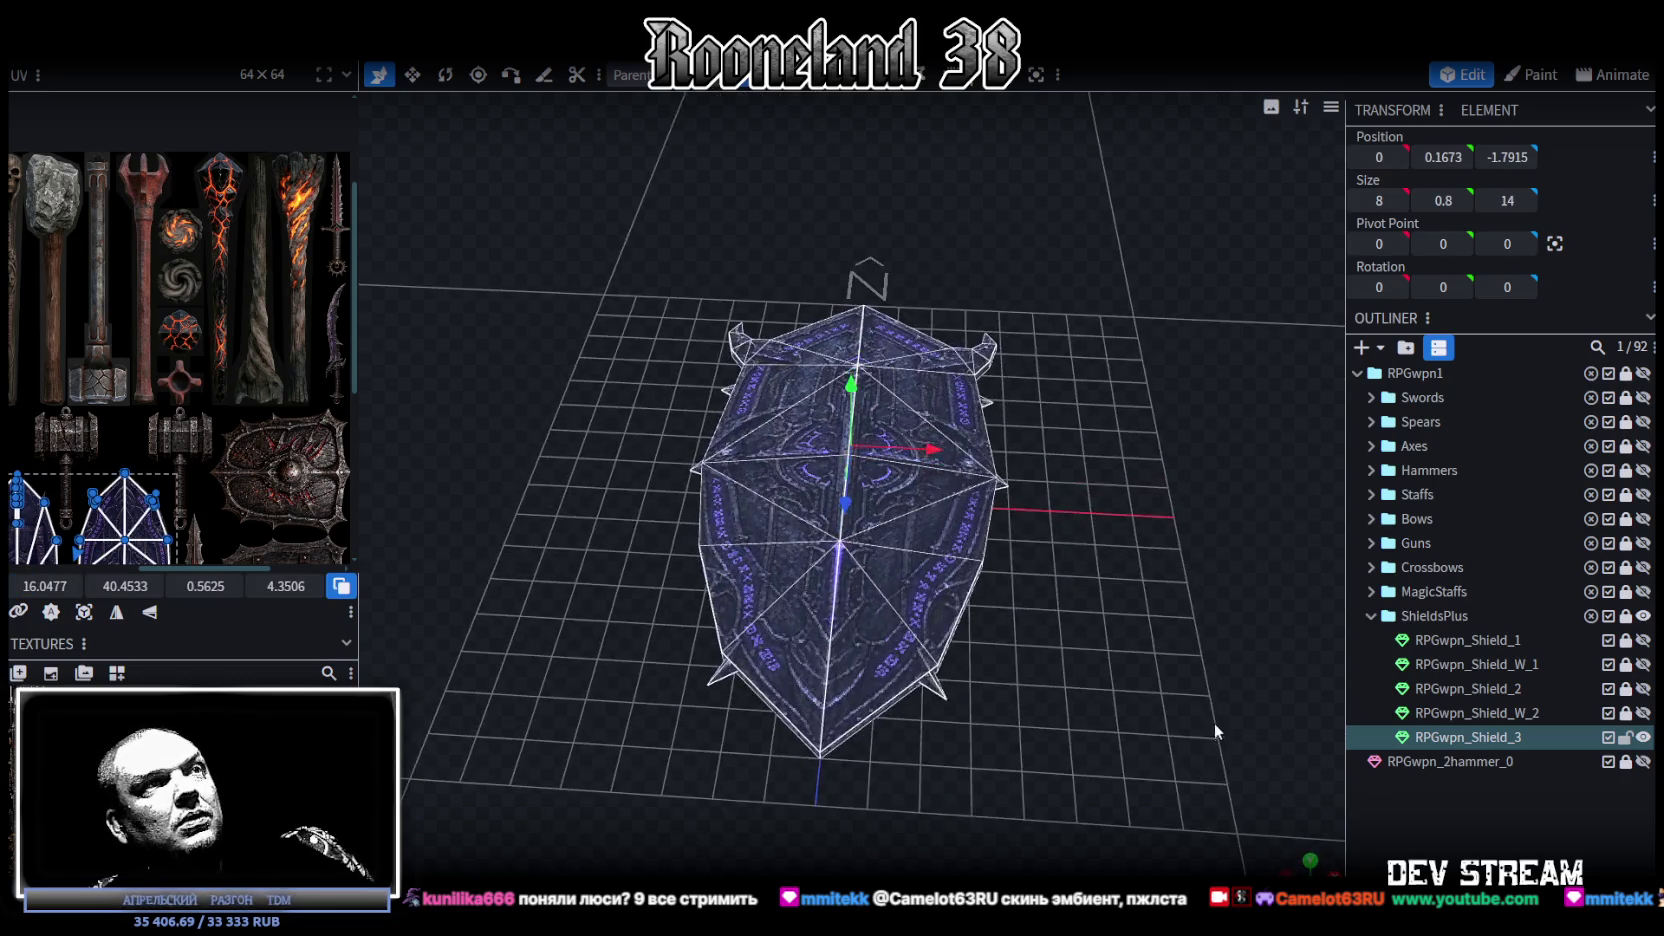
{"action": "left_click", "coordinate": [1459, 798]}
Step: Add a new cuboid mesh and flatten it into a plane
{"action": "left_click", "coordinate": [1366, 345]}
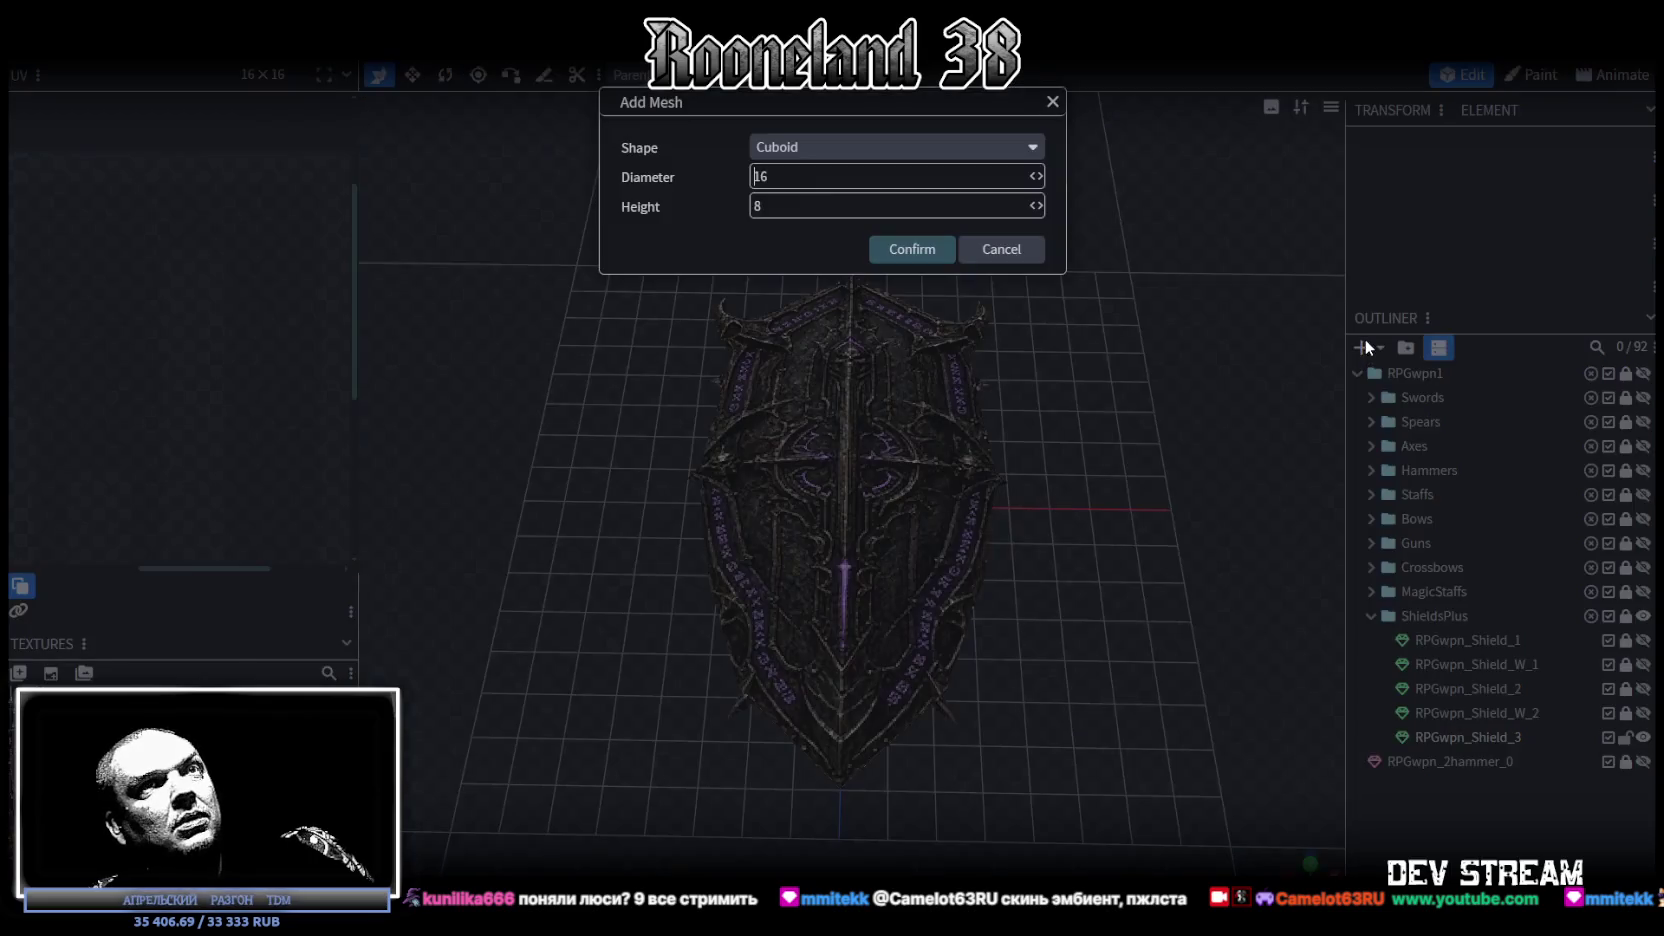
{"action": "left_click", "coordinate": [900, 249]}
{"action": "scroll", "coordinate": [1157, 532], "scroll_direction": "down", "scroll_amount": 3}
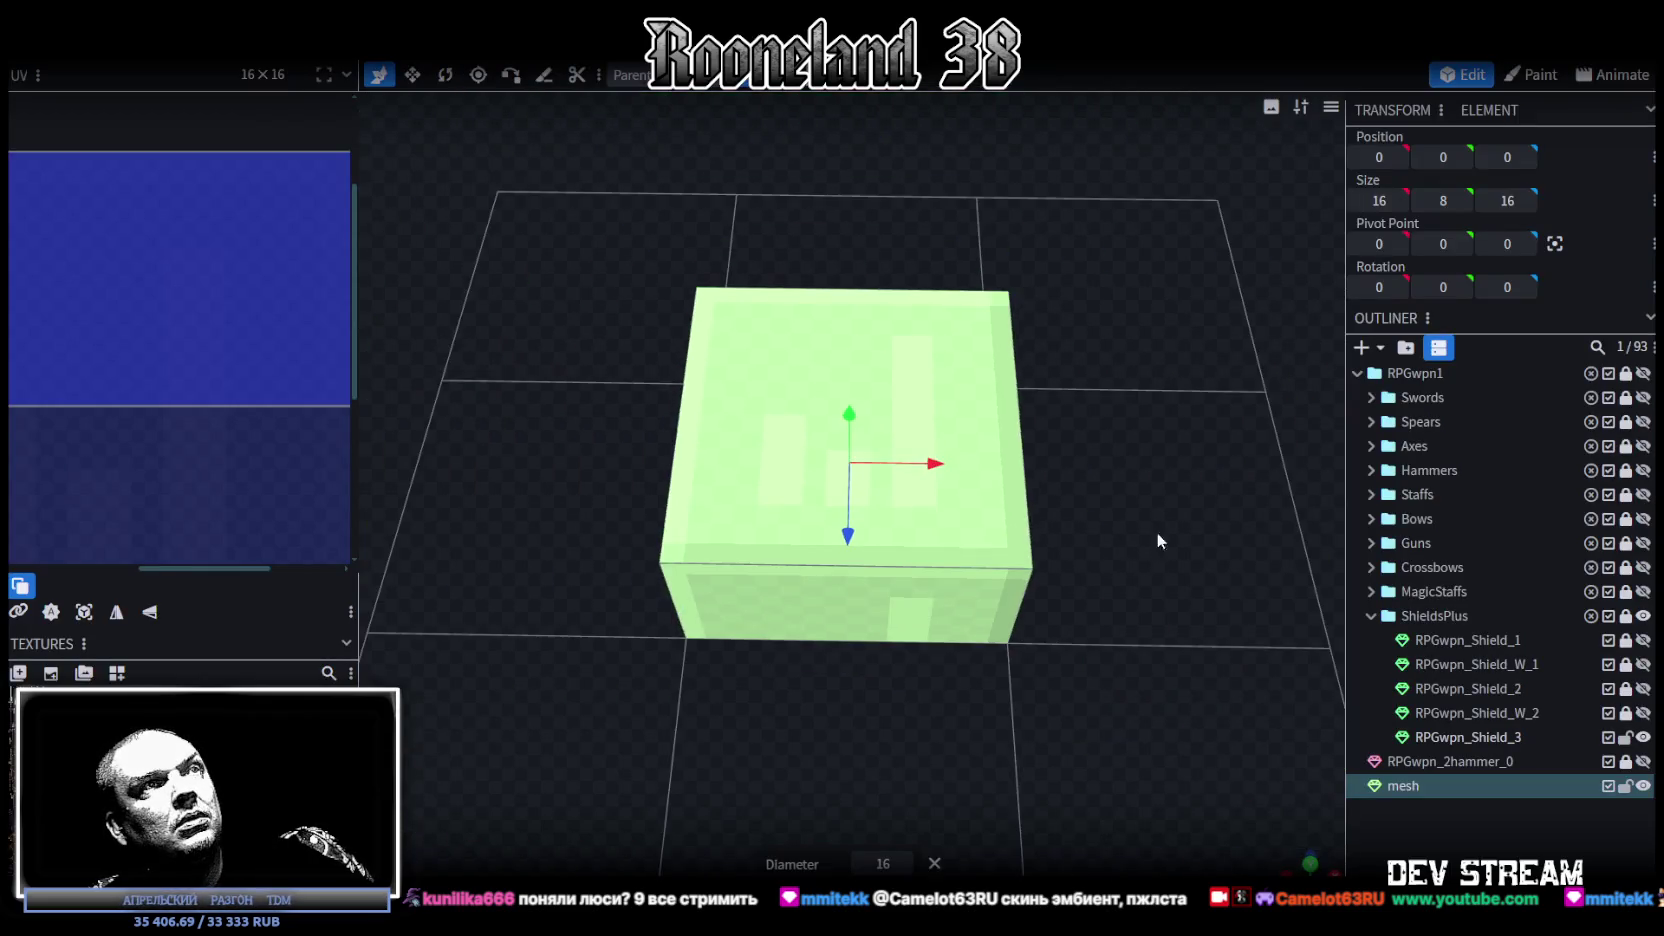
{"action": "scroll", "coordinate": [1141, 451], "scroll_direction": "down", "scroll_amount": 2}
{"action": "left_click", "coordinate": [982, 422]}
{"action": "mouse_move", "coordinate": [850, 368]}
{"action": "left_mouse_down"}
{"action": "mouse_move", "coordinate": [1066, 420]}
{"action": "mouse_move", "coordinate": [576, 275]}
{"action": "left_mouse_up"}
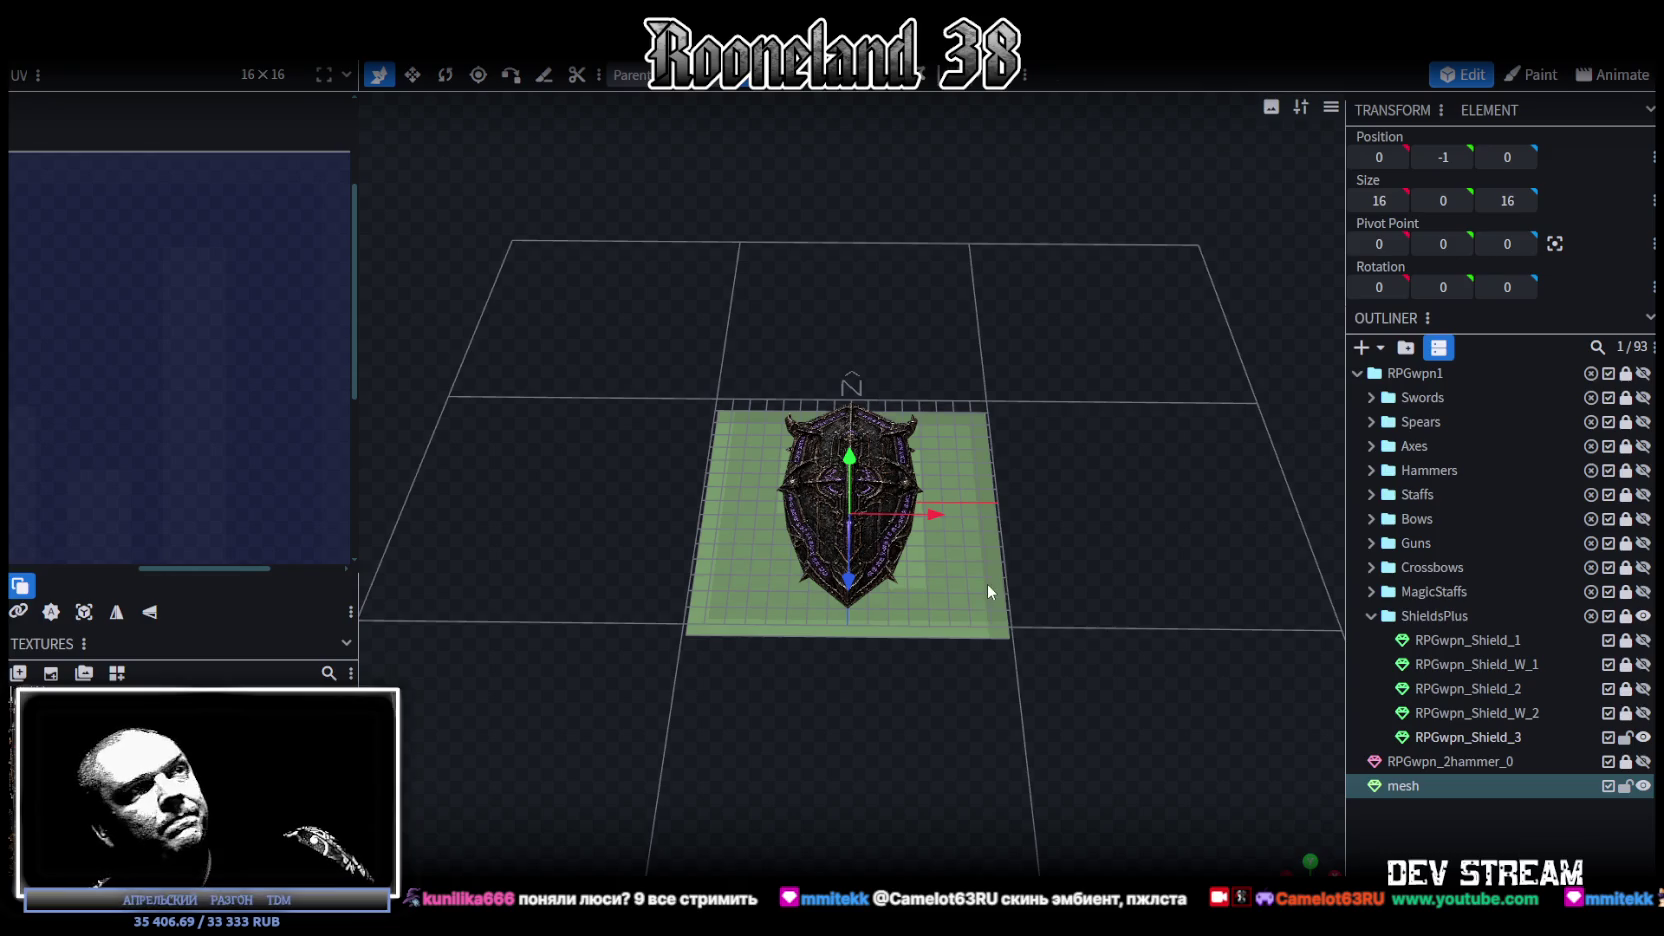
Step: Resize the plane to 10 by 12, invert its face, and view it from straight above
{"action": "left_click_drag", "start_coordinate": [987, 582], "coordinate": [1065, 614]}
{"action": "key", "text": "v"}
{"action": "mouse_move", "coordinate": [843, 424]}
{"action": "left_mouse_down"}
{"action": "mouse_move", "coordinate": [845, 478]}
{"action": "mouse_move", "coordinate": [878, 495]}
{"action": "left_mouse_up"}
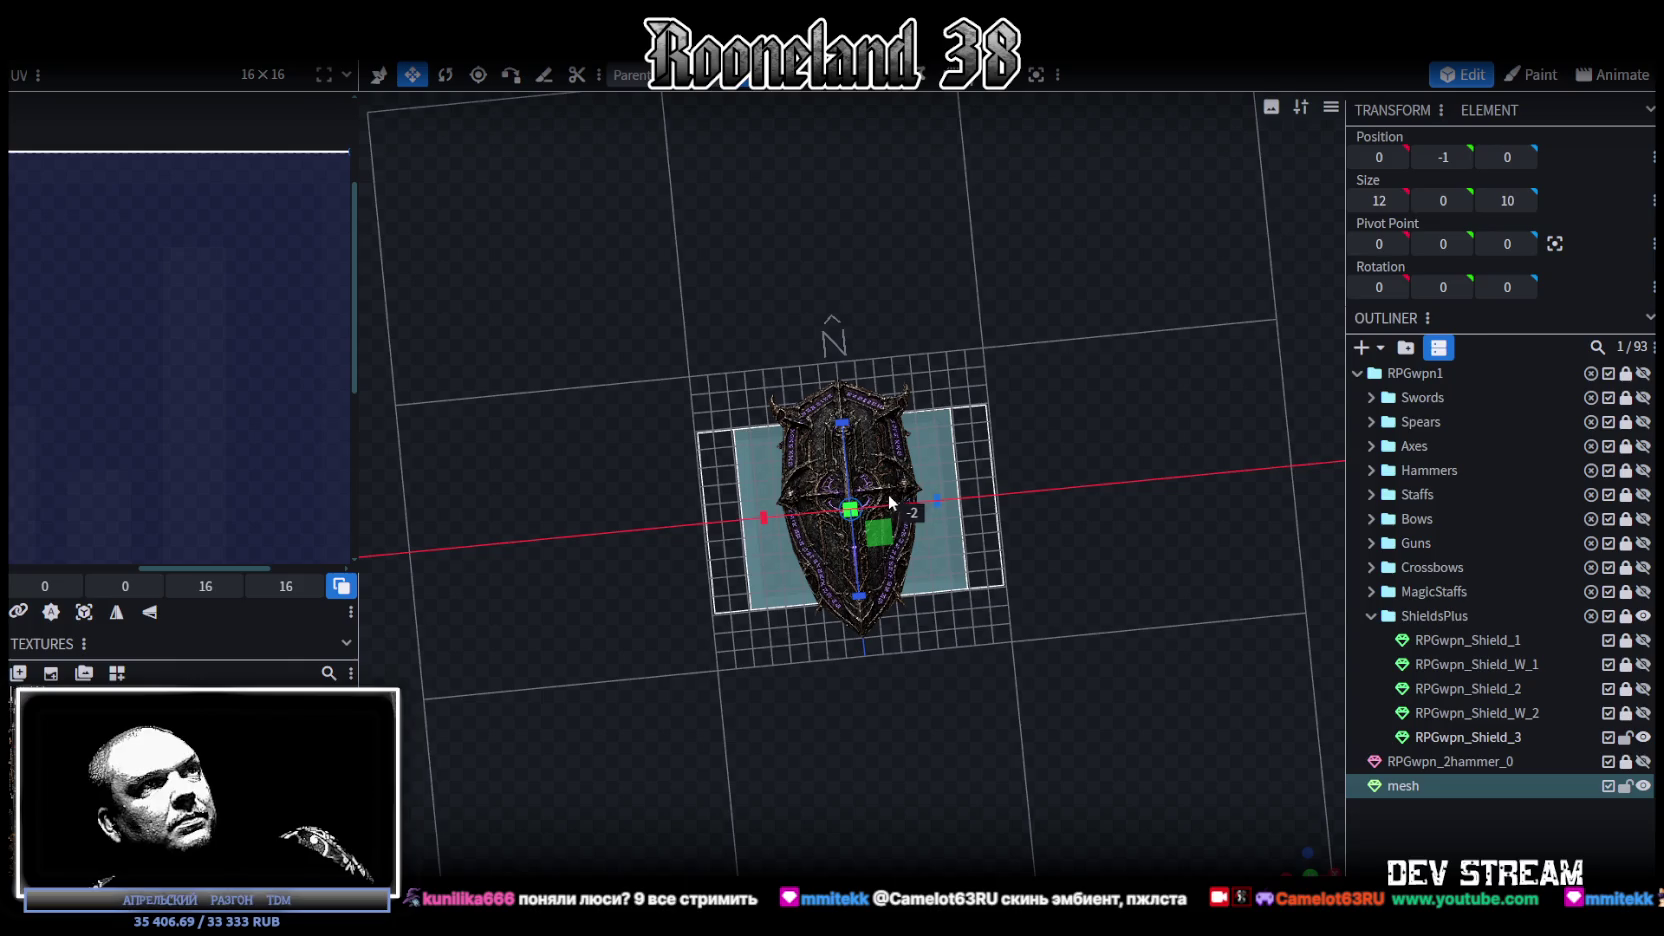
{"action": "mouse_move", "coordinate": [1127, 575]}
{"action": "left_mouse_down"}
{"action": "mouse_move", "coordinate": [1101, 436]}
{"action": "mouse_move", "coordinate": [1104, 560]}
{"action": "left_mouse_up"}
{"action": "left_click_drag", "start_coordinate": [857, 425], "coordinate": [860, 400]}
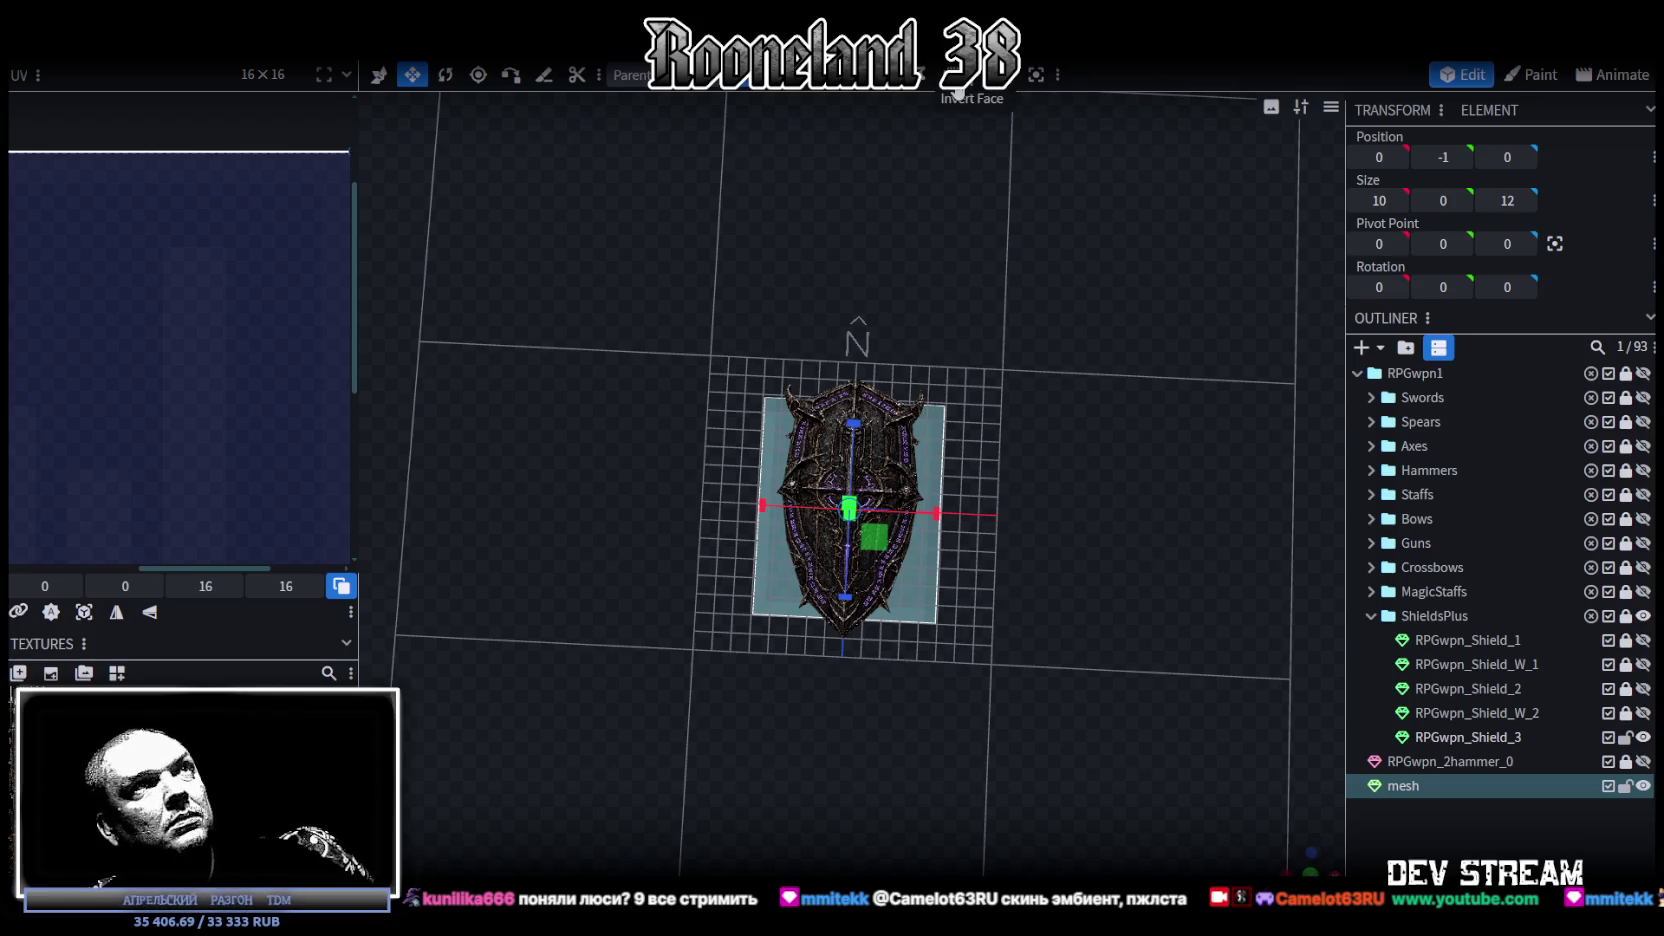
{"action": "left_click", "coordinate": [956, 86]}
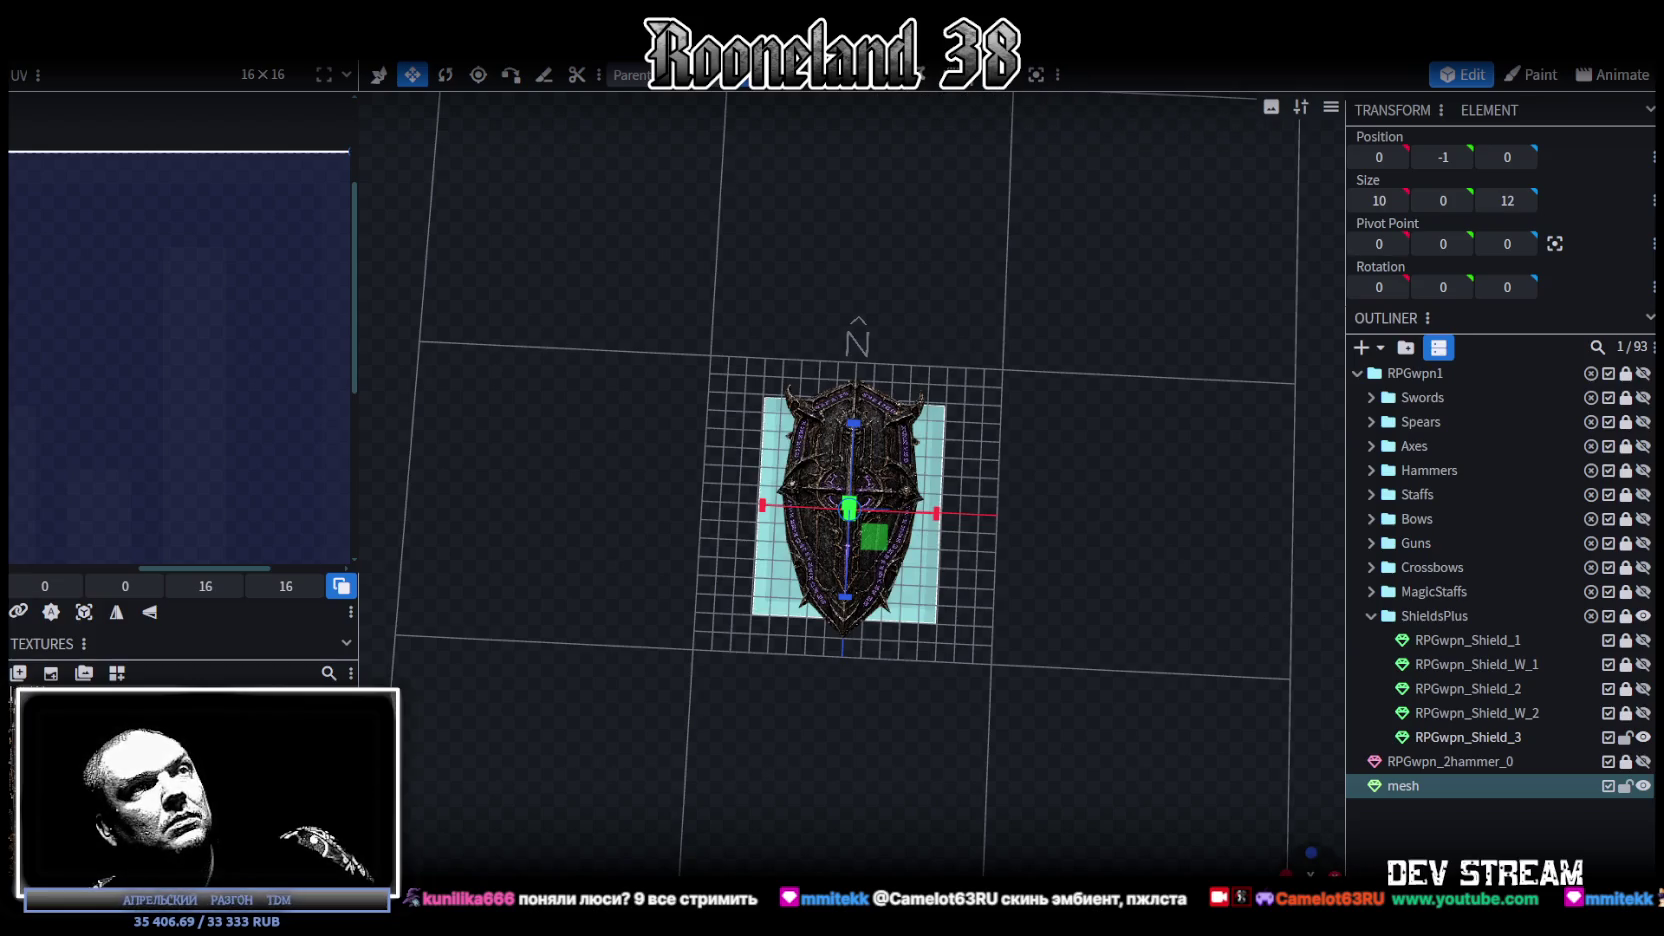
{"action": "left_click", "coordinate": [1311, 852]}
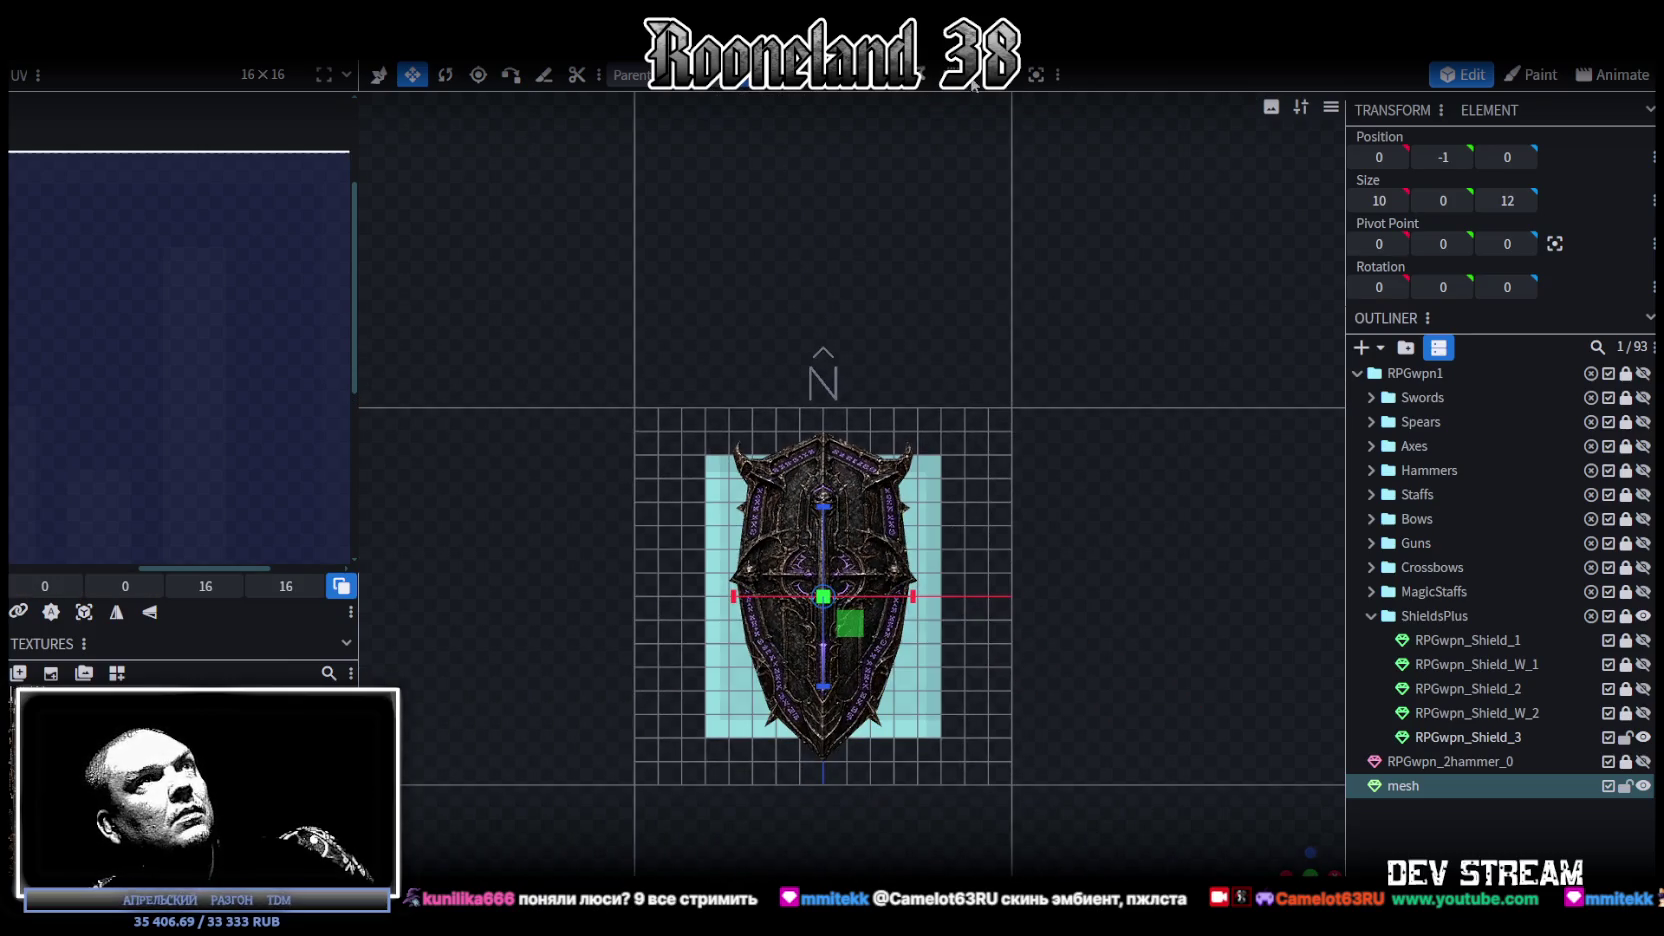
{"action": "right_click", "coordinate": [930, 677]}
{"action": "mouse_move", "coordinate": [1027, 576]}
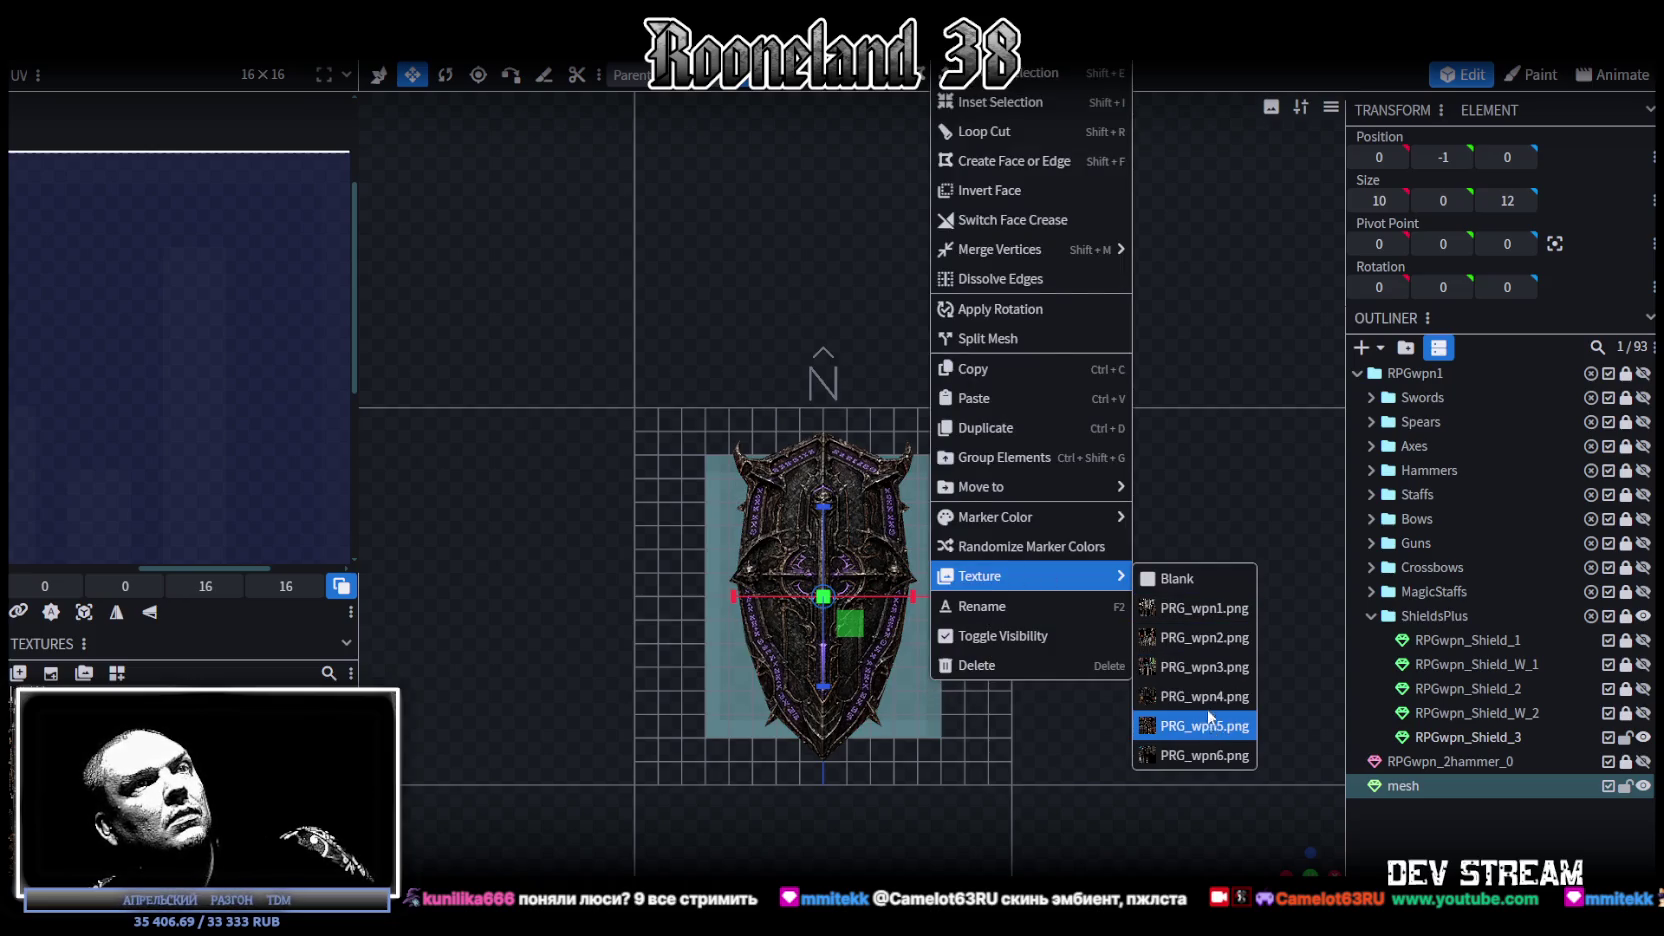
Step: Apply the PRG_wpn5.png texture to the plane and move its UVs toward the shield artwork
{"action": "left_click", "coordinate": [1200, 726]}
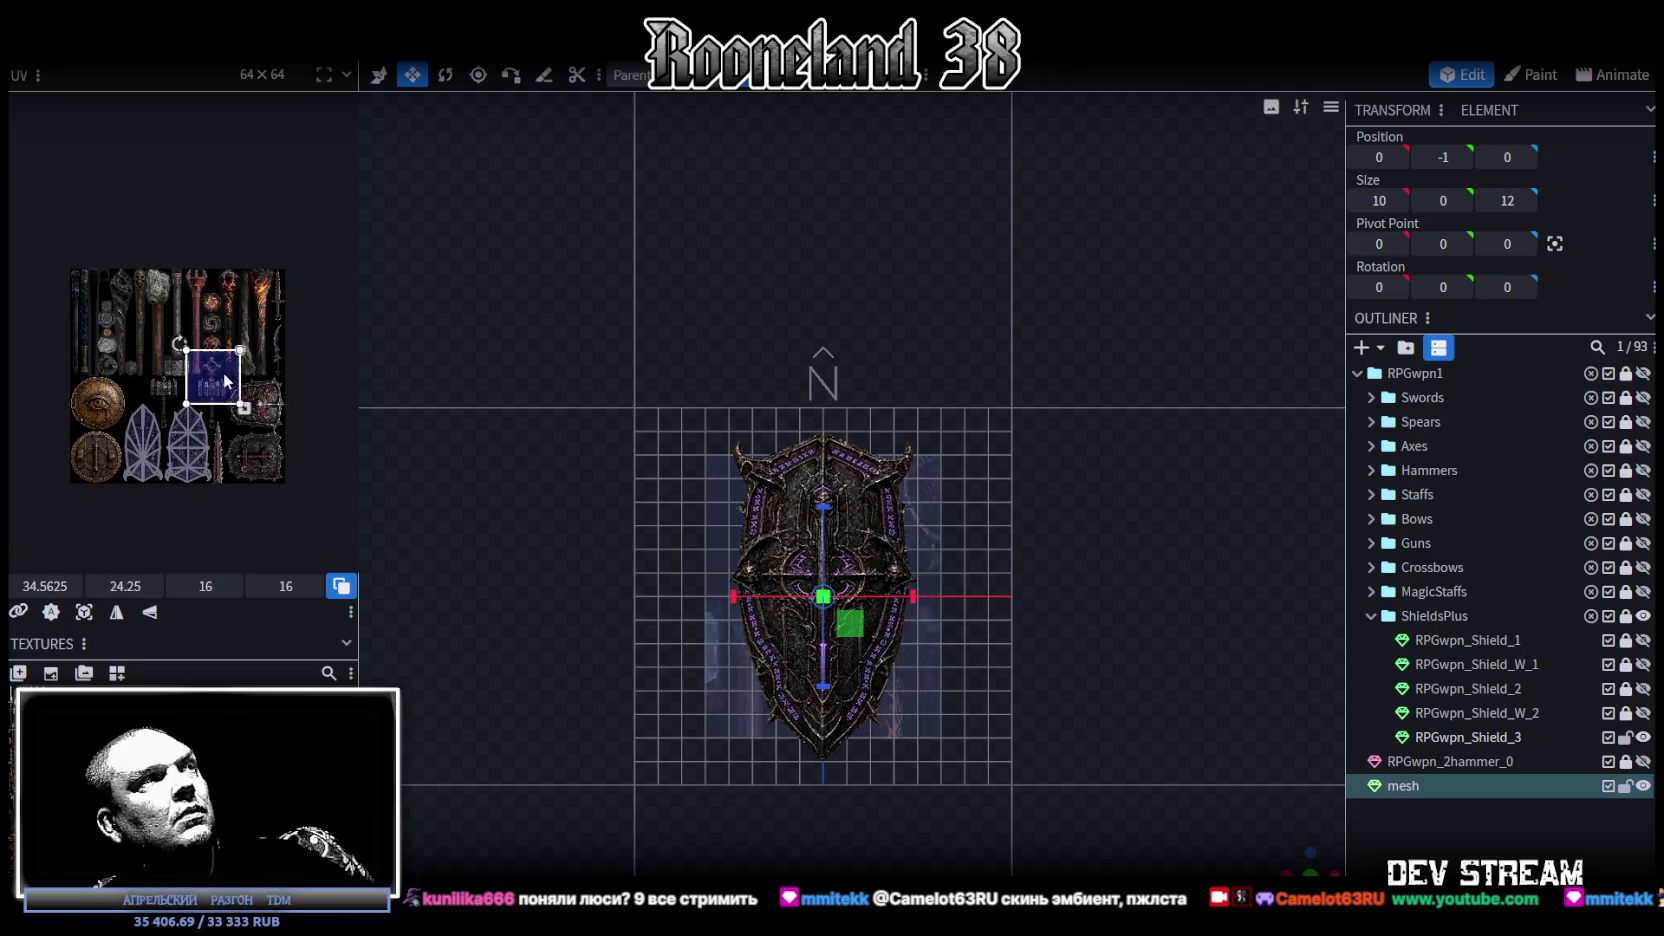
{"action": "left_click_drag", "start_coordinate": [111, 295], "coordinate": [242, 396]}
{"action": "right_click", "coordinate": [242, 396]}
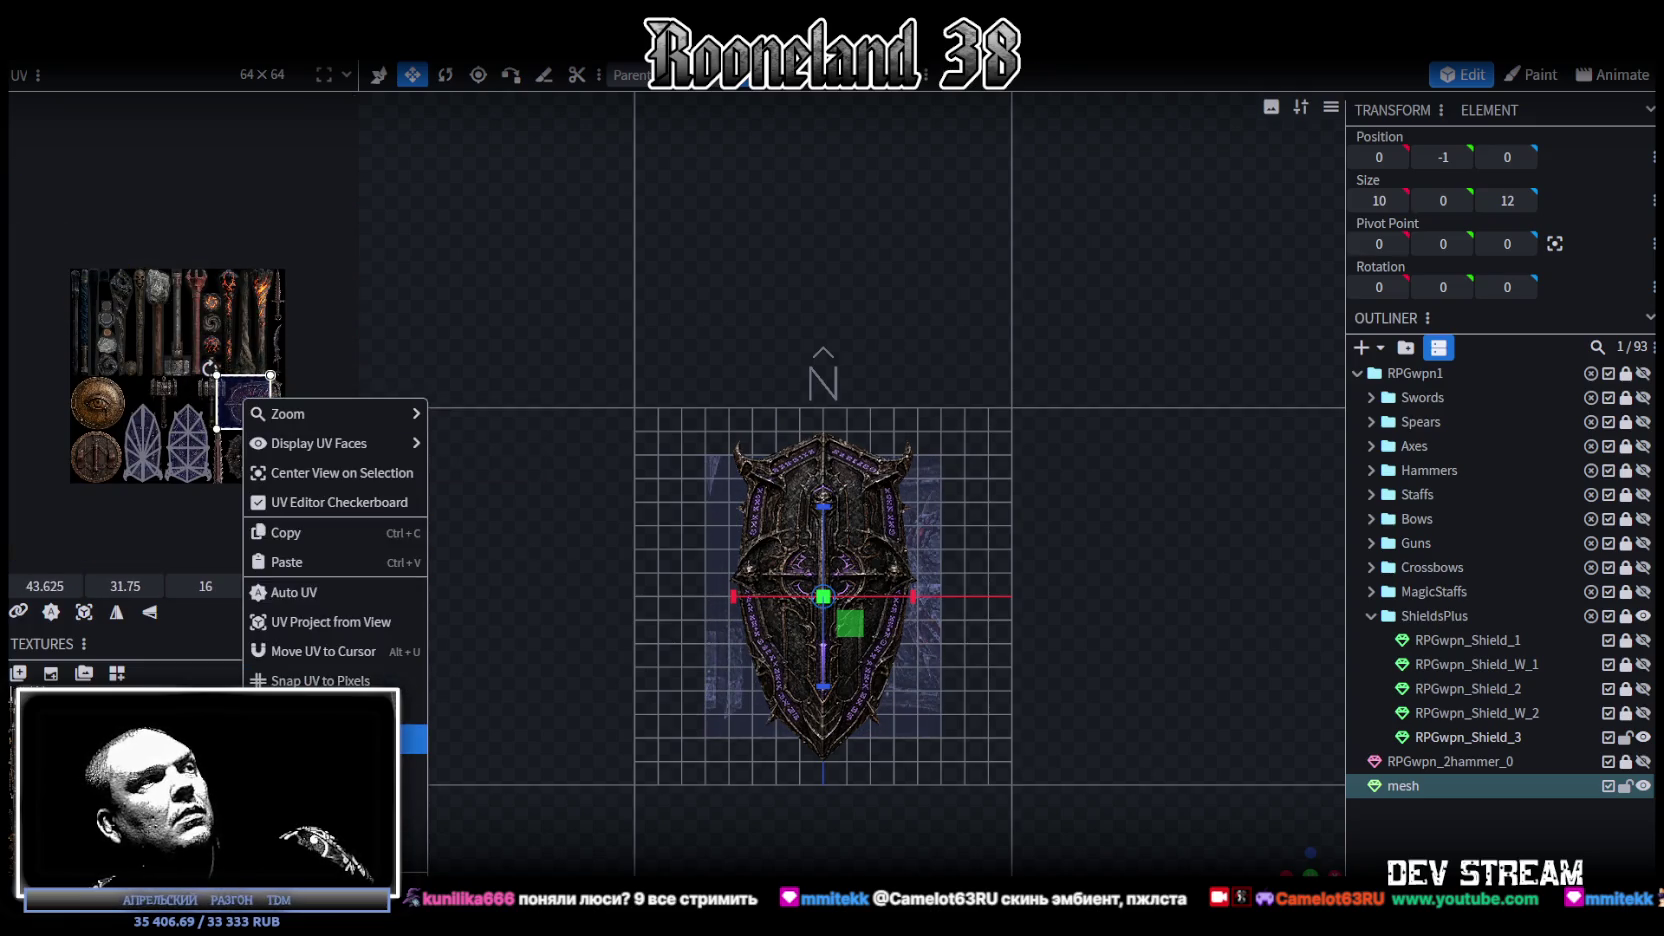
{"action": "scroll", "coordinate": [240, 391], "scroll_direction": "up", "scroll_amount": 2}
{"action": "scroll", "coordinate": [218, 370], "scroll_direction": "up", "scroll_amount": 3}
Step: Reposition and enlarge the plane's UV area to cover the purple shield artwork
{"action": "left_click_drag", "start_coordinate": [218, 370], "coordinate": [270, 380]}
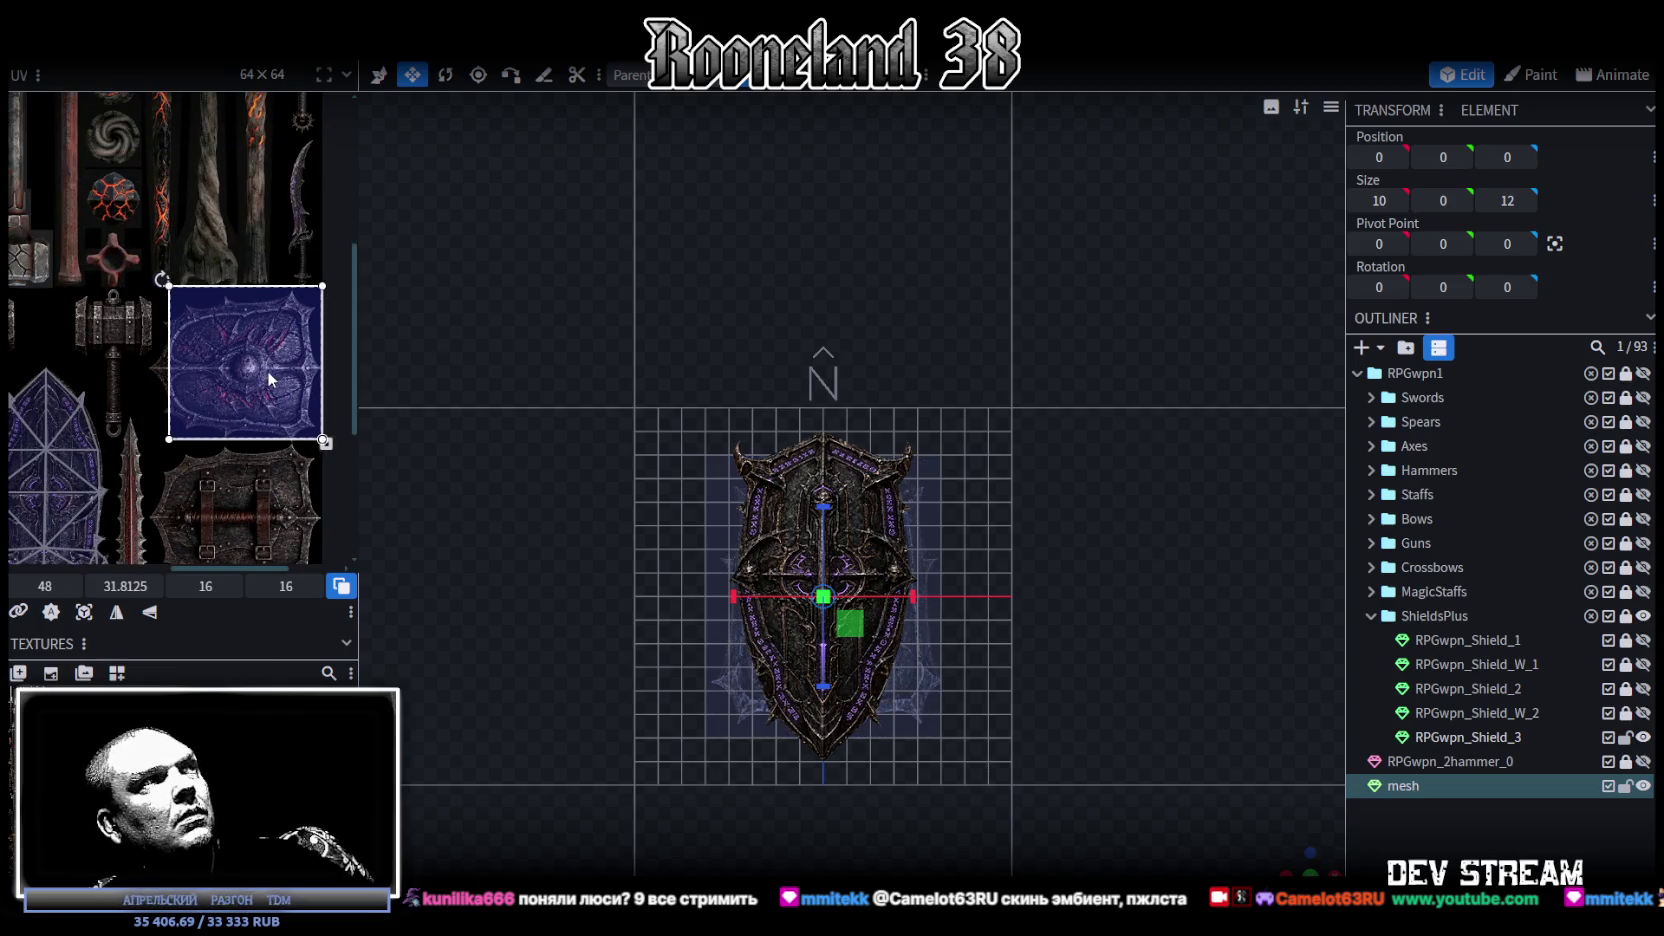
{"action": "scroll", "coordinate": [262, 390], "scroll_direction": "up", "scroll_amount": 2}
{"action": "scroll", "coordinate": [270, 408], "scroll_direction": "down", "scroll_amount": 2}
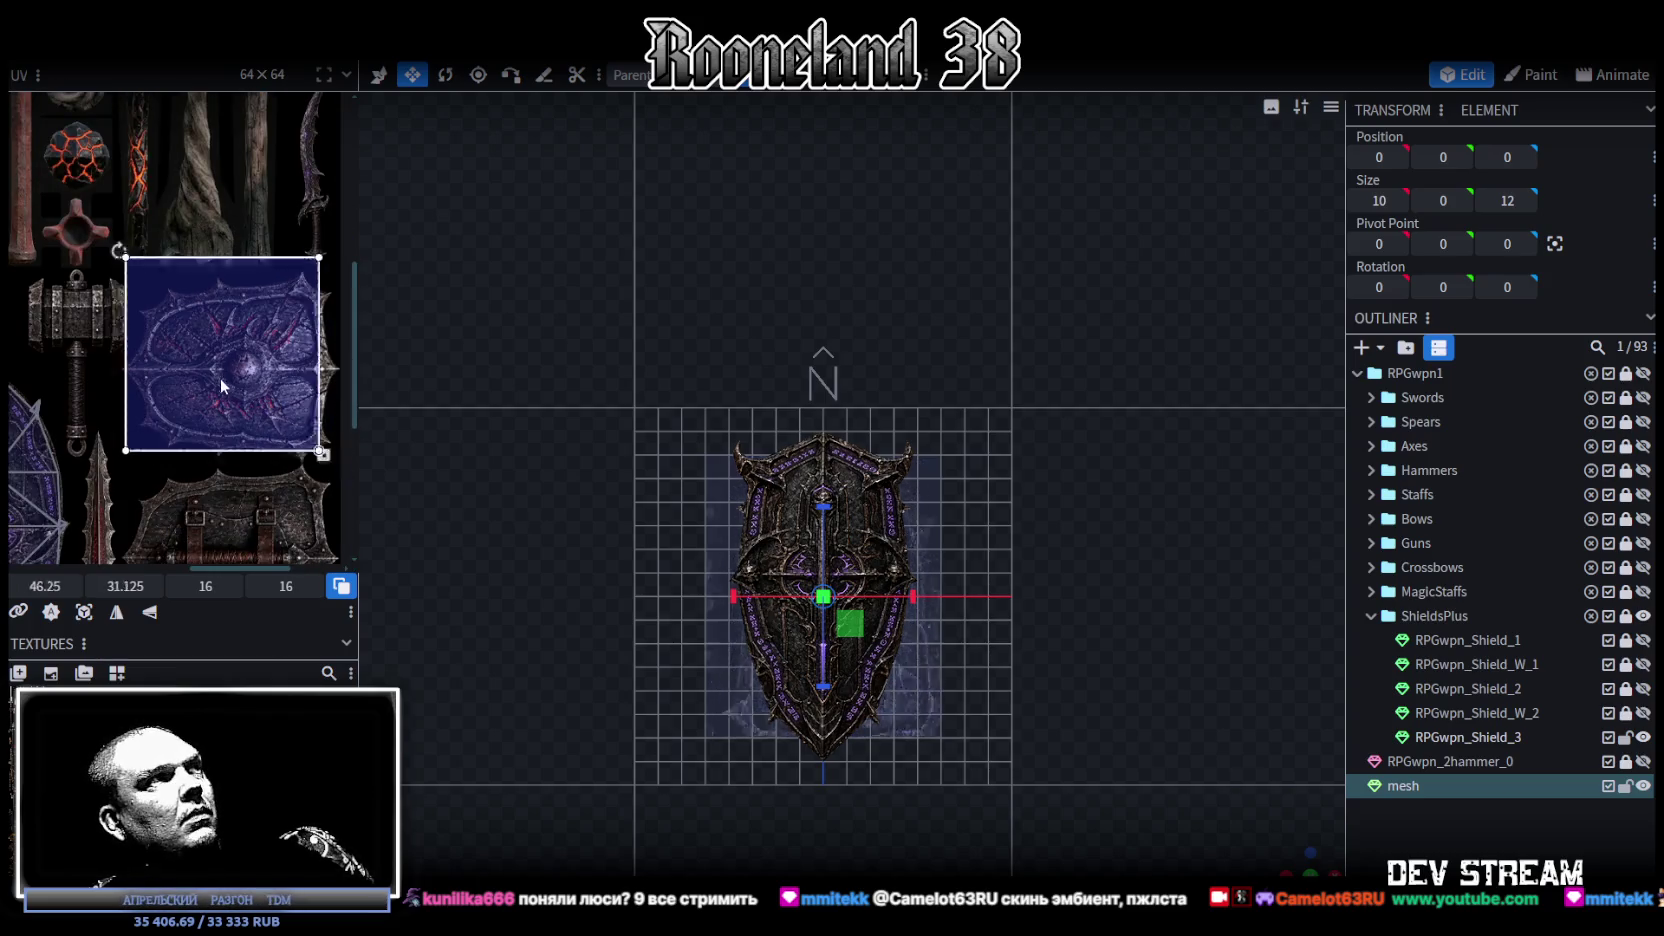
{"action": "left_click_drag", "start_coordinate": [220, 378], "coordinate": [150, 350]}
{"action": "left_click_drag", "start_coordinate": [272, 434], "coordinate": [325, 478]}
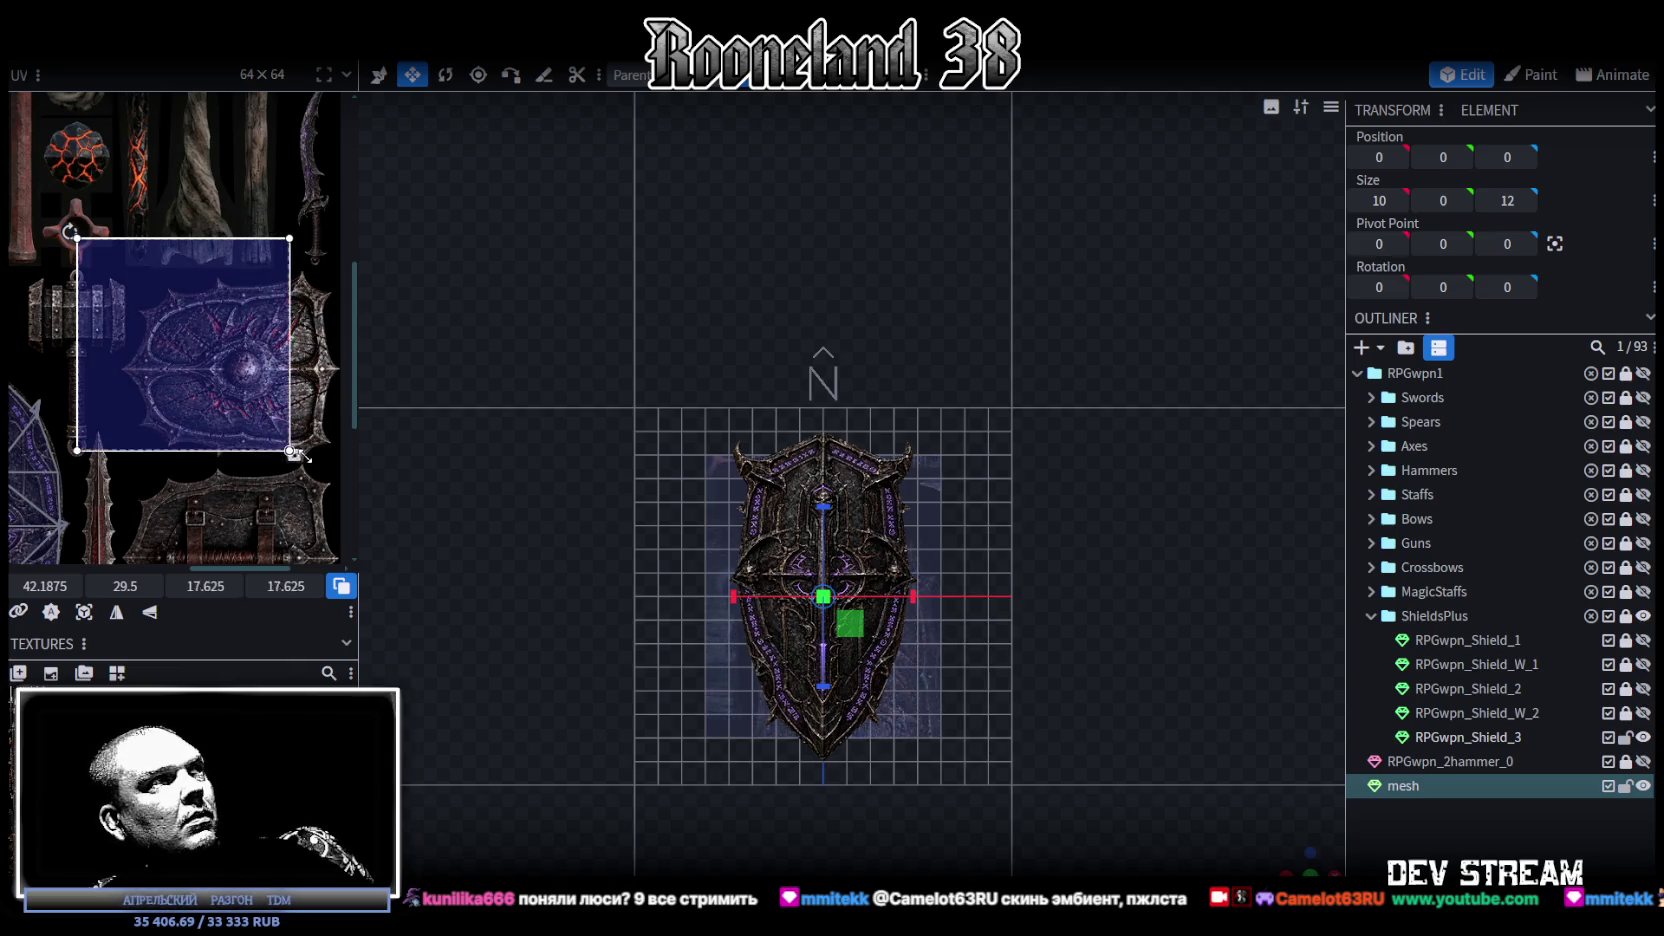
{"action": "scroll", "coordinate": [200, 400], "scroll_direction": "down", "scroll_amount": 1}
{"action": "left_click_drag", "start_coordinate": [197, 395], "coordinate": [216, 388]}
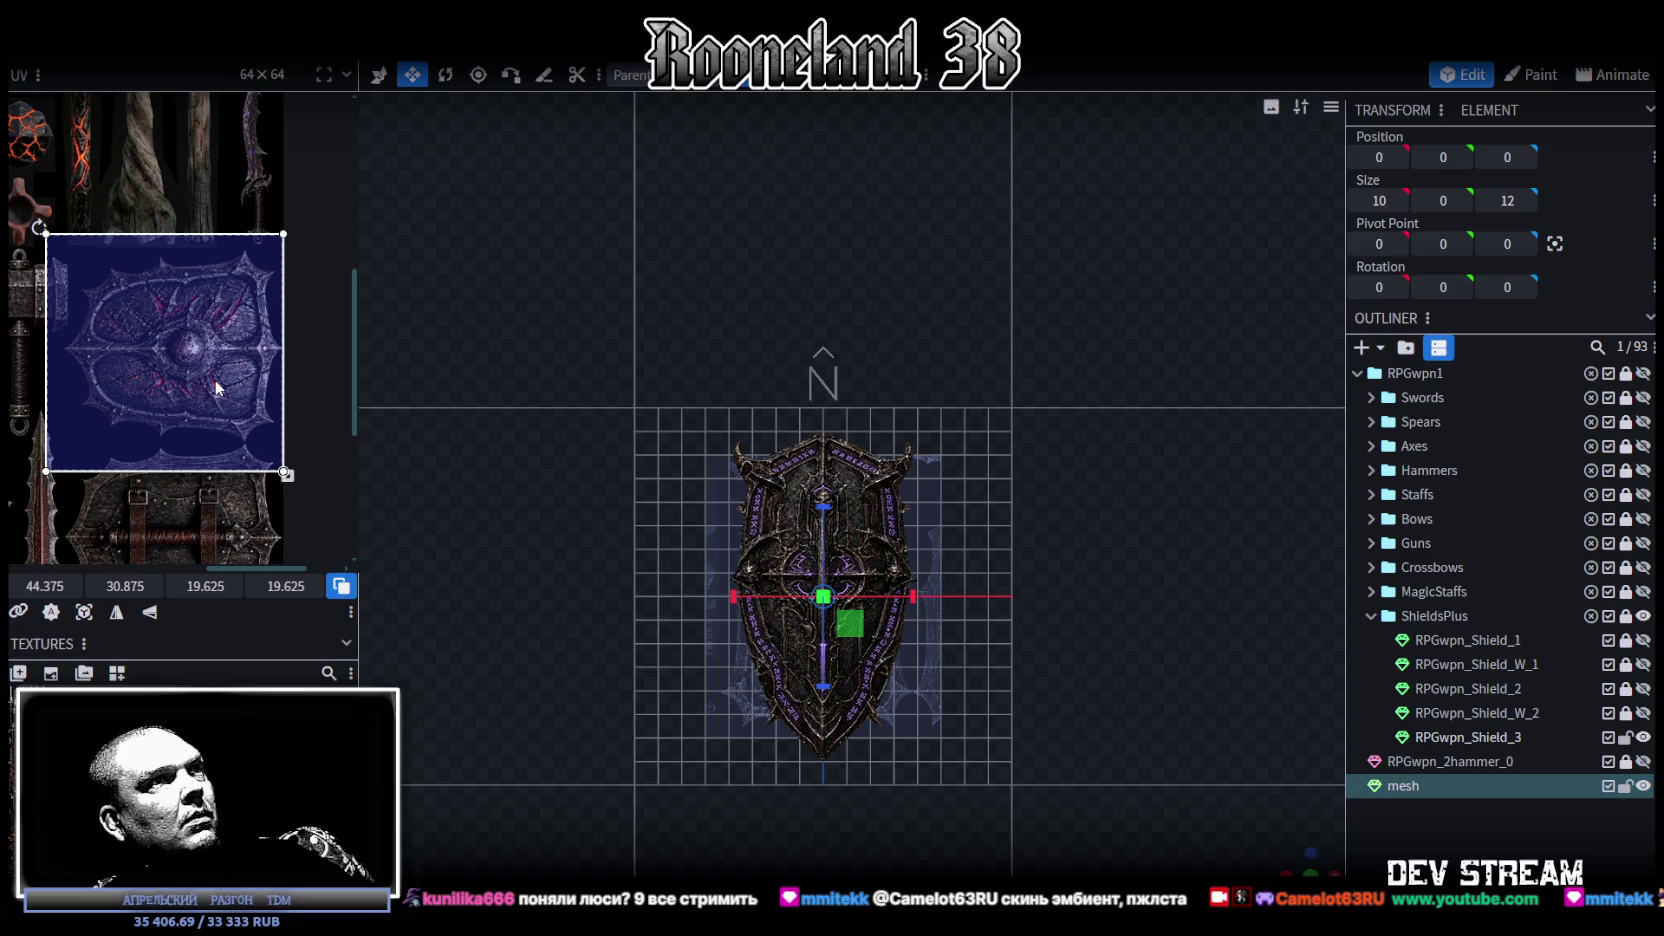
{"action": "scroll", "coordinate": [851, 502], "scroll_direction": "up", "scroll_amount": 2}
{"action": "mouse_move", "coordinate": [1303, 866]}
{"action": "left_mouse_down"}
{"action": "mouse_move", "coordinate": [1060, 610]}
{"action": "mouse_move", "coordinate": [1095, 656]}
{"action": "mouse_move", "coordinate": [978, 488]}
{"action": "mouse_move", "coordinate": [1024, 568]}
{"action": "mouse_move", "coordinate": [800, 436]}
{"action": "mouse_move", "coordinate": [859, 504]}
{"action": "mouse_move", "coordinate": [1097, 604]}
{"action": "mouse_move", "coordinate": [1076, 606]}
{"action": "mouse_move", "coordinate": [1072, 489]}
{"action": "left_mouse_up"}
{"action": "left_click", "coordinate": [978, 488]}
Step: Lock the backing plane and narrow the RPGwpn_Shield_3 mesh to about 6 units wide
{"action": "key", "text": "ctrl+a"}
{"action": "scroll", "coordinate": [894, 417], "scroll_direction": "up", "scroll_amount": 3}
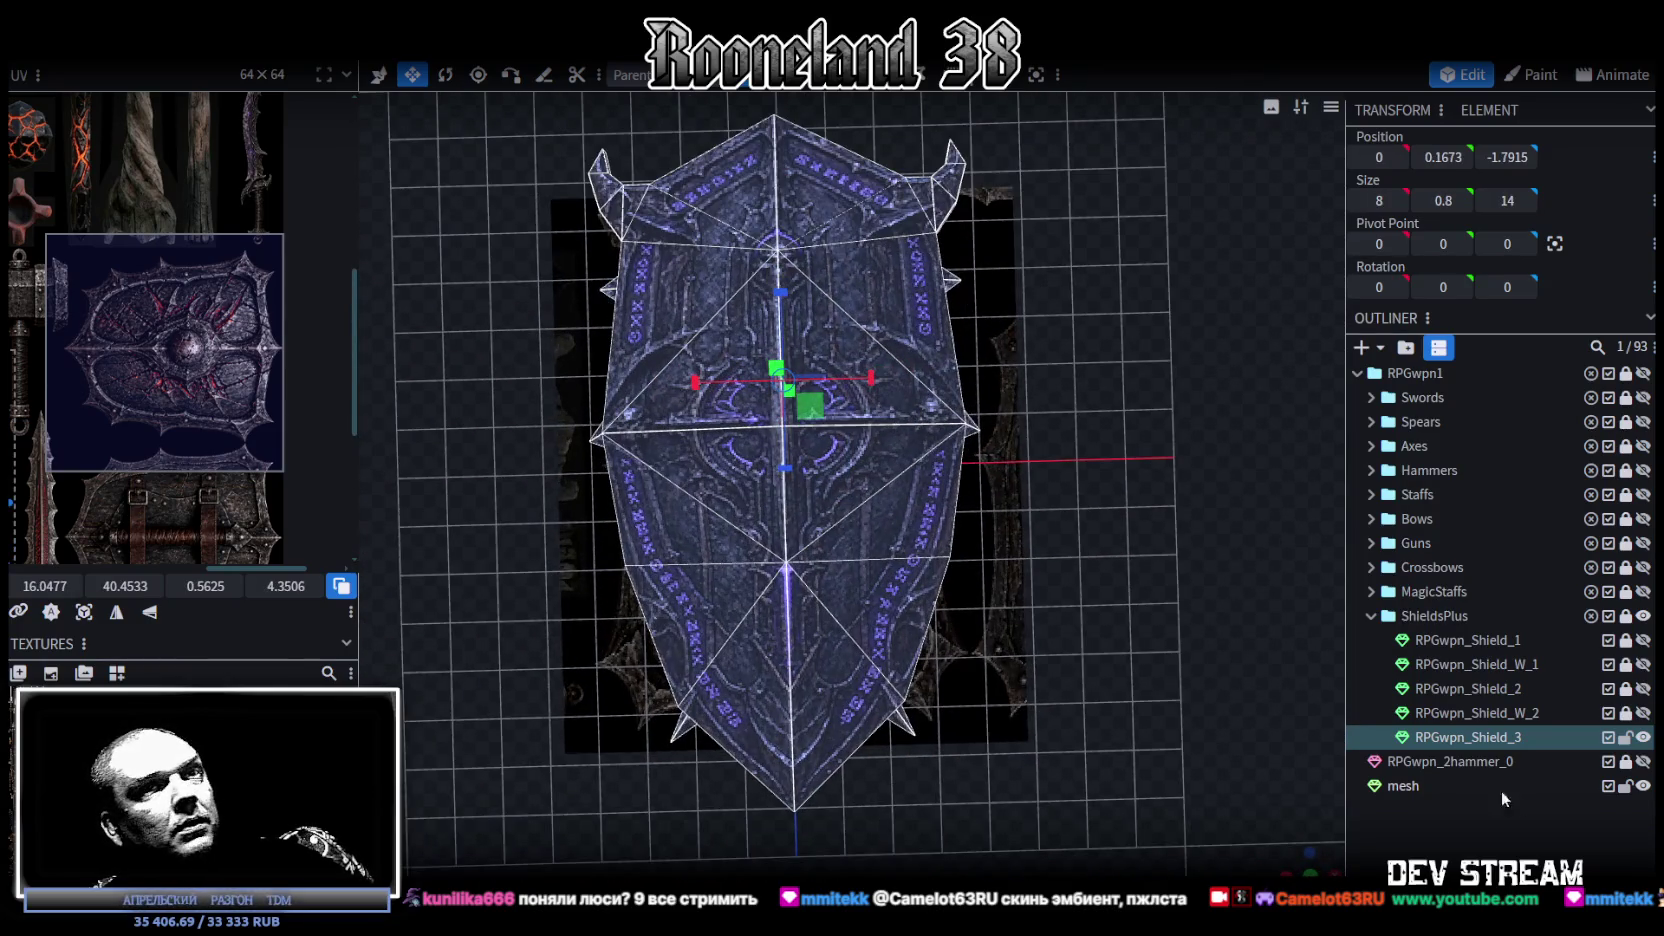
{"action": "left_click", "coordinate": [1626, 786]}
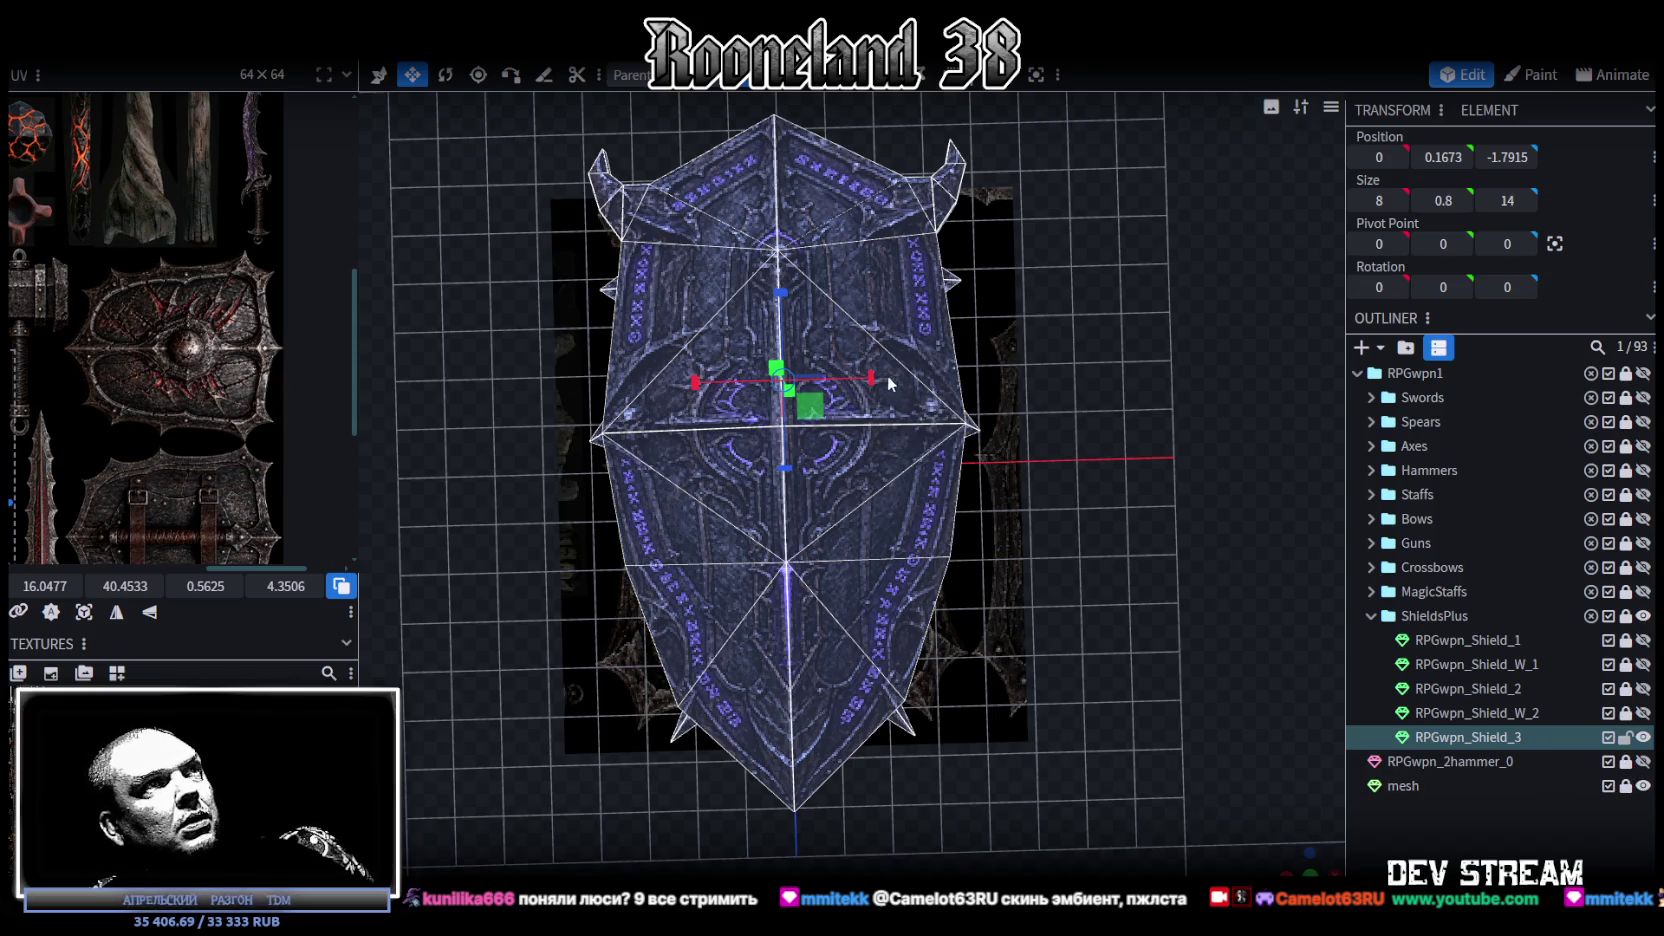
{"action": "left_click_drag", "start_coordinate": [893, 383], "coordinate": [821, 379]}
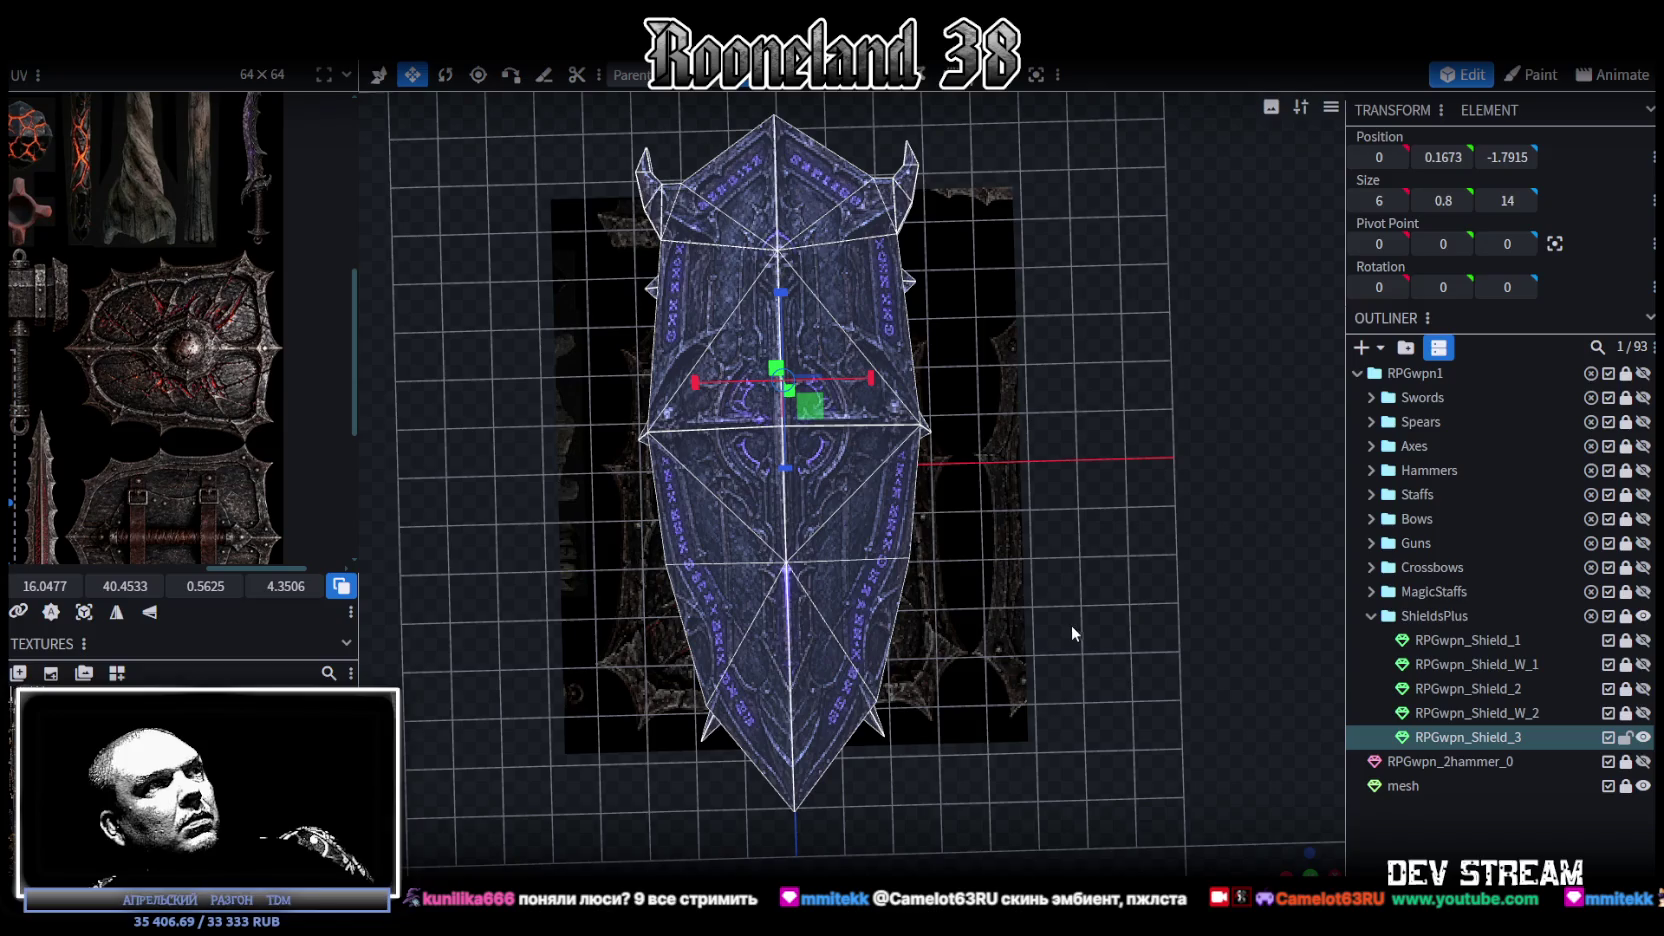
Step: Switch to a centred, straight-on orthographic front view of the shield
{"action": "right_click_drag", "start_coordinate": [1067, 619], "coordinate": [1149, 668]}
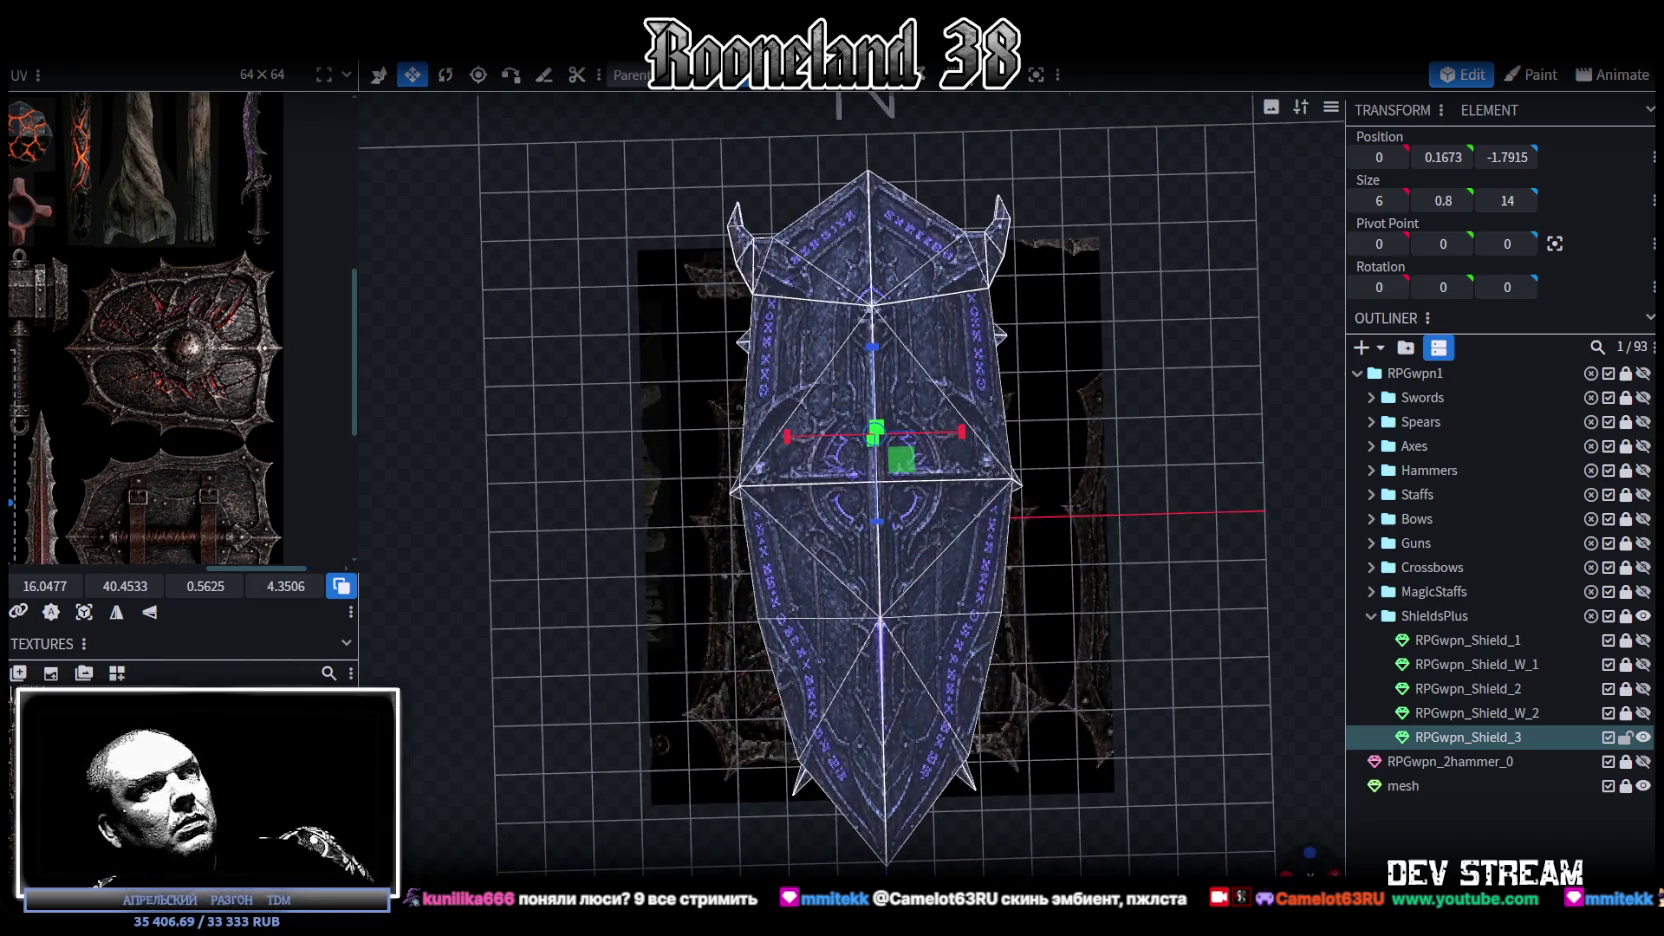
{"action": "left_click", "coordinate": [1309, 852]}
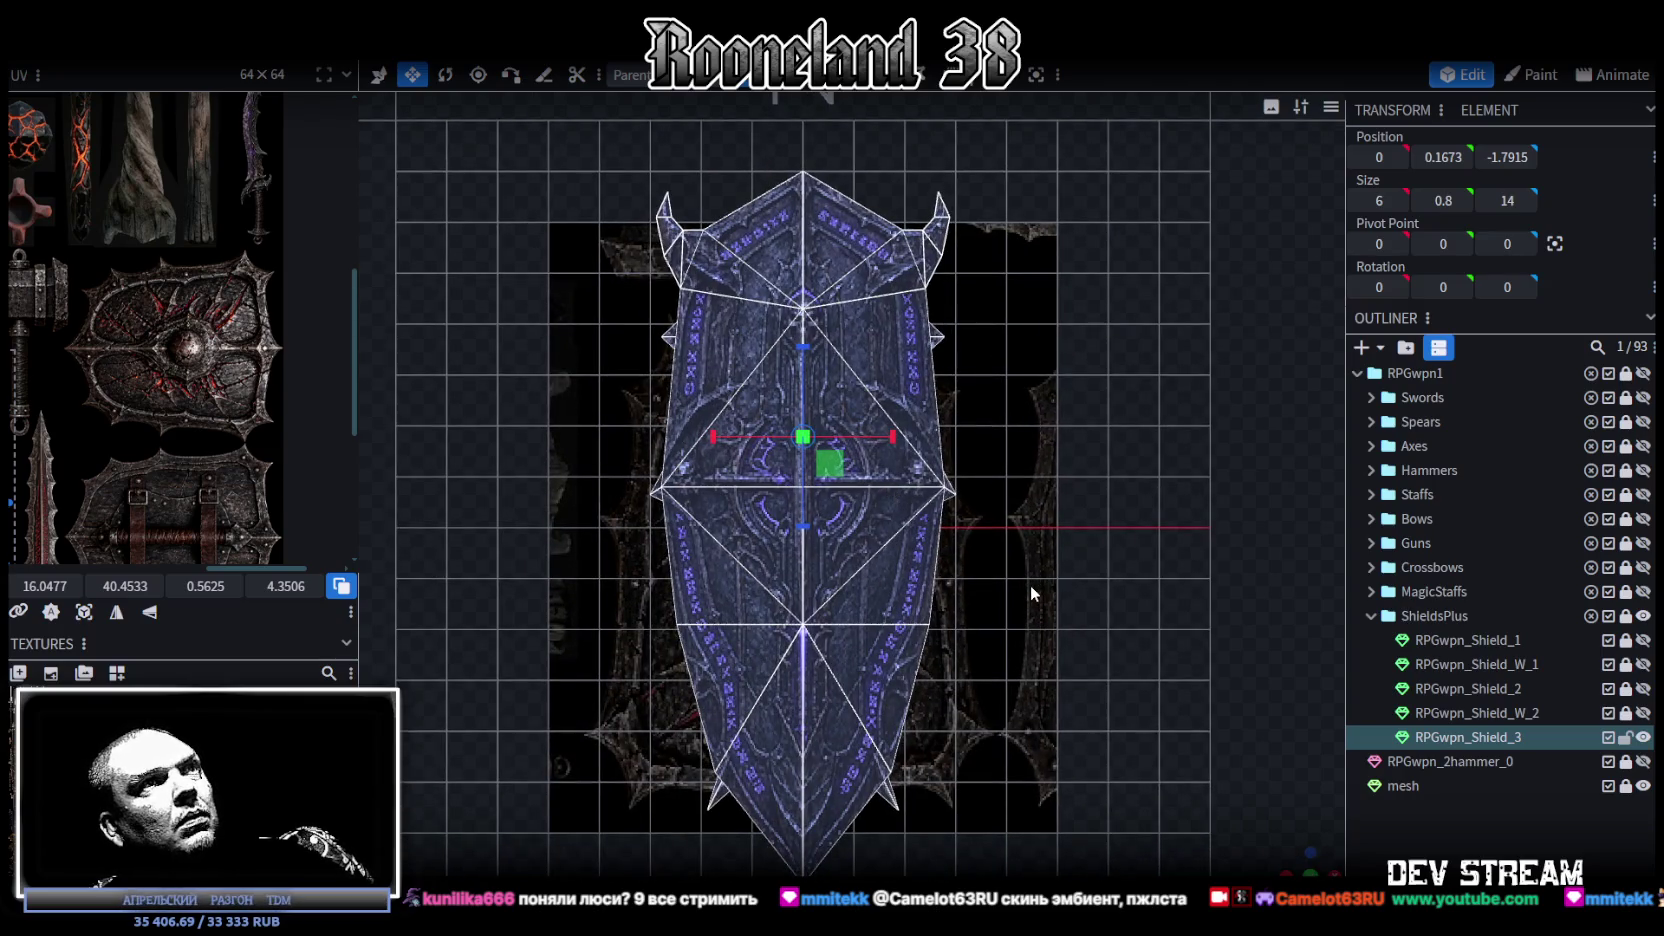
{"action": "right_click_drag", "start_coordinate": [1027, 618], "coordinate": [1058, 578]}
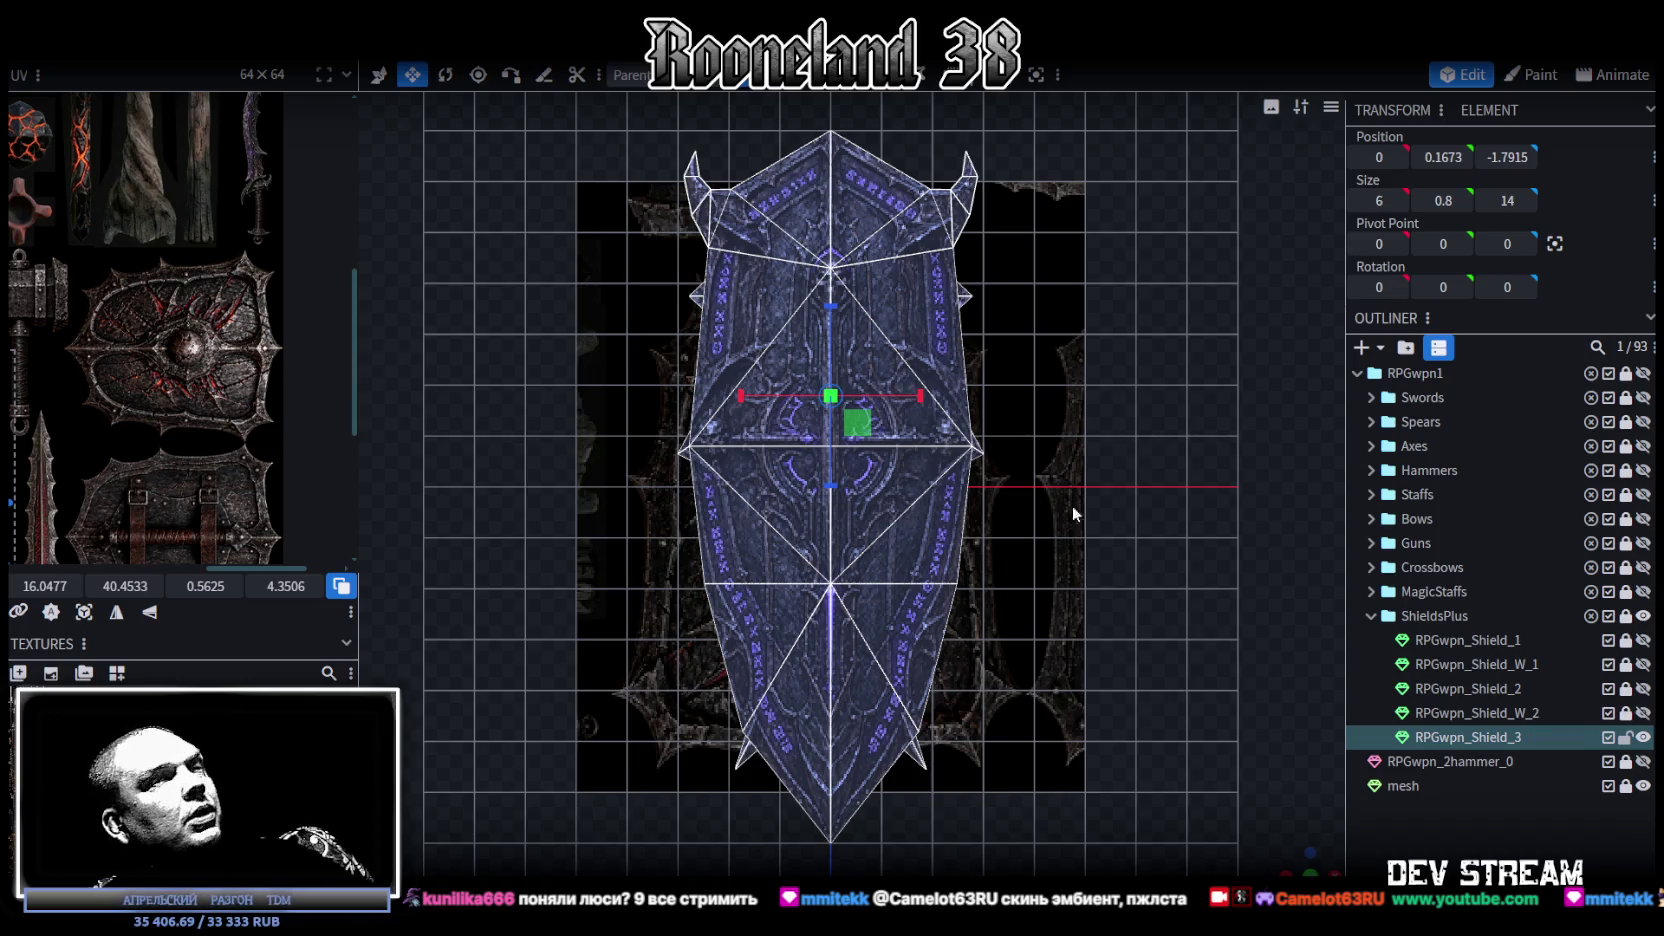
Step: Unlock the backing mesh, mirror its texture, and slightly shrink its UV area
{"action": "left_click", "coordinate": [1624, 786]}
{"action": "left_click", "coordinate": [1405, 786]}
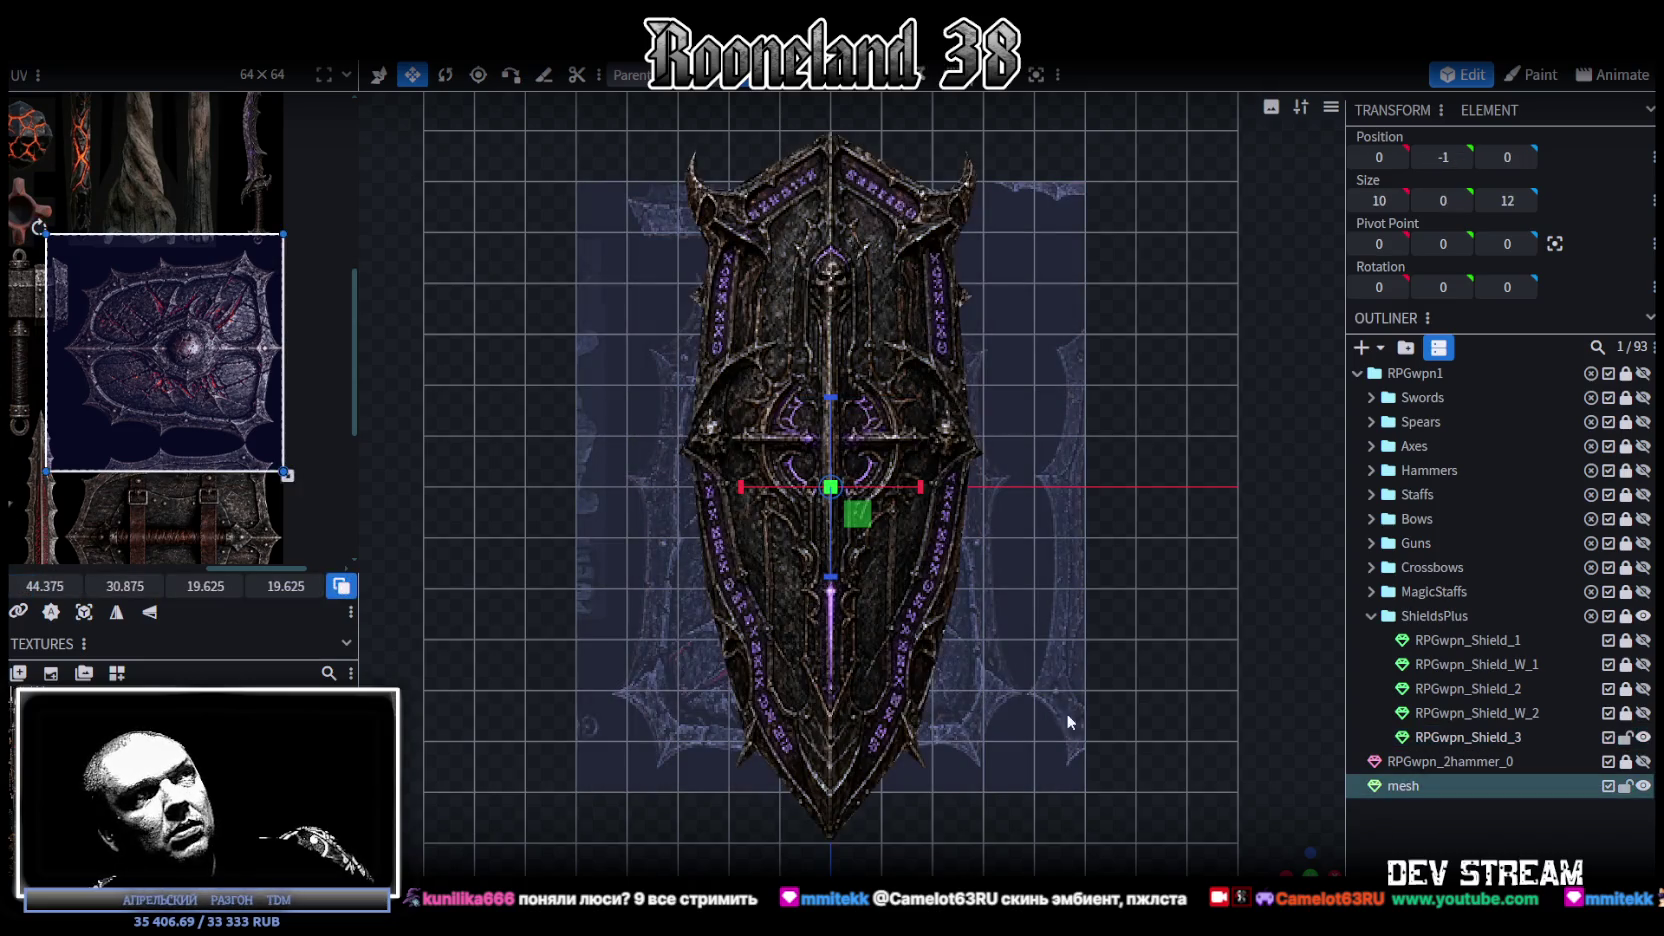
{"action": "left_click", "coordinate": [116, 612]}
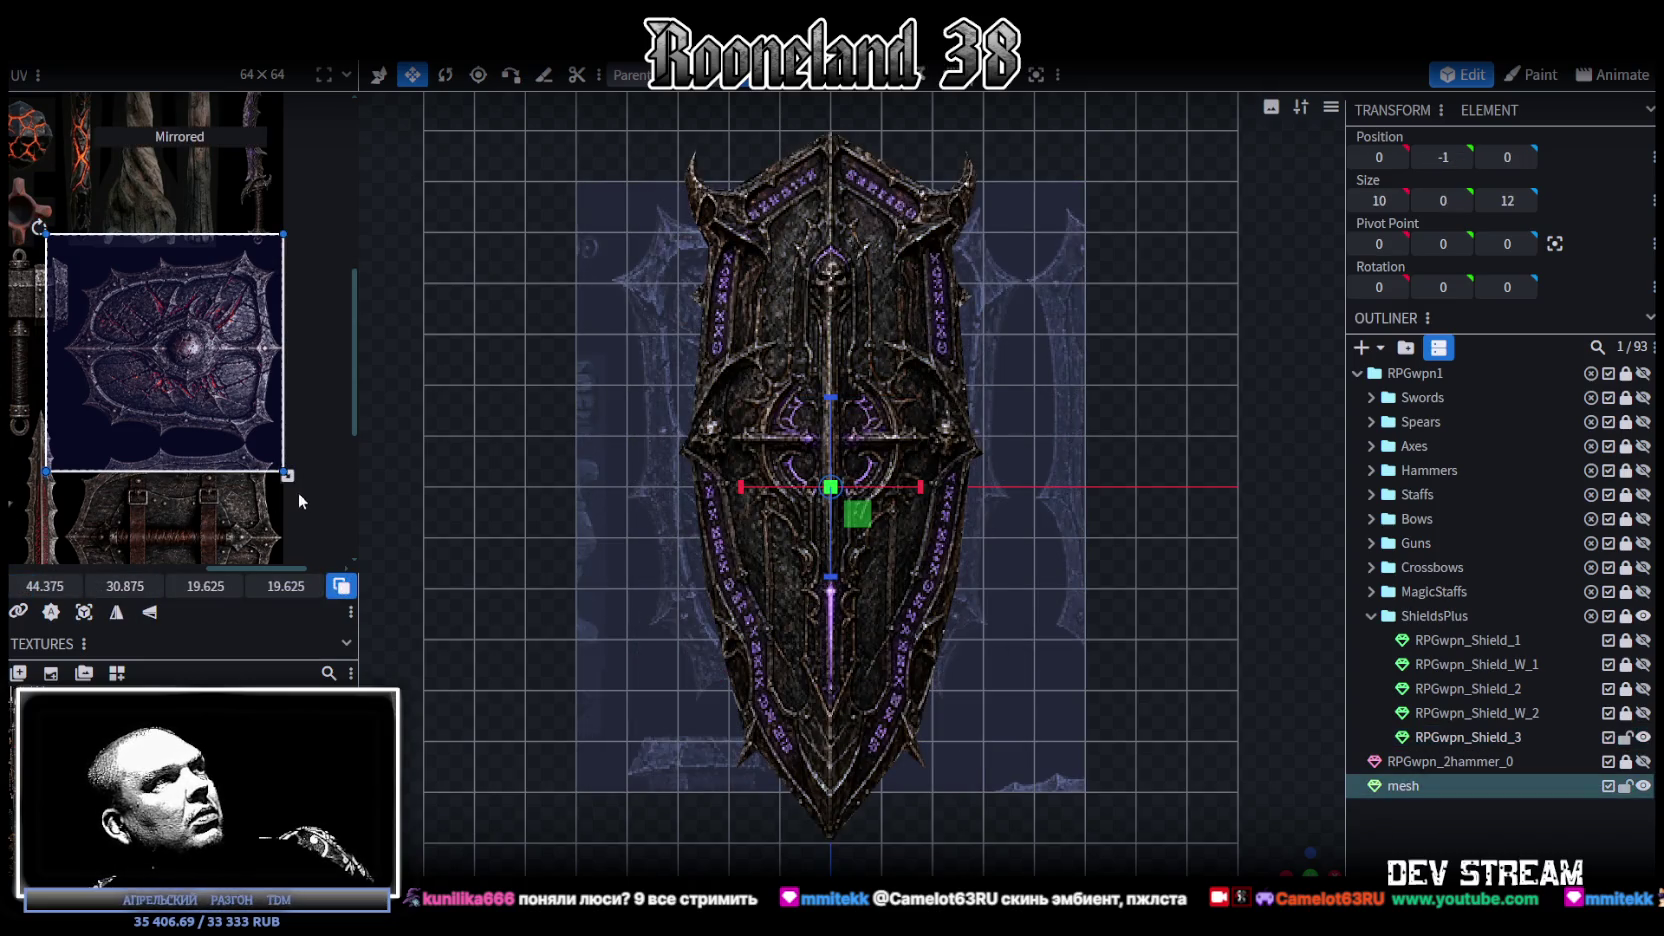
{"action": "left_click_drag", "start_coordinate": [287, 476], "coordinate": [278, 473]}
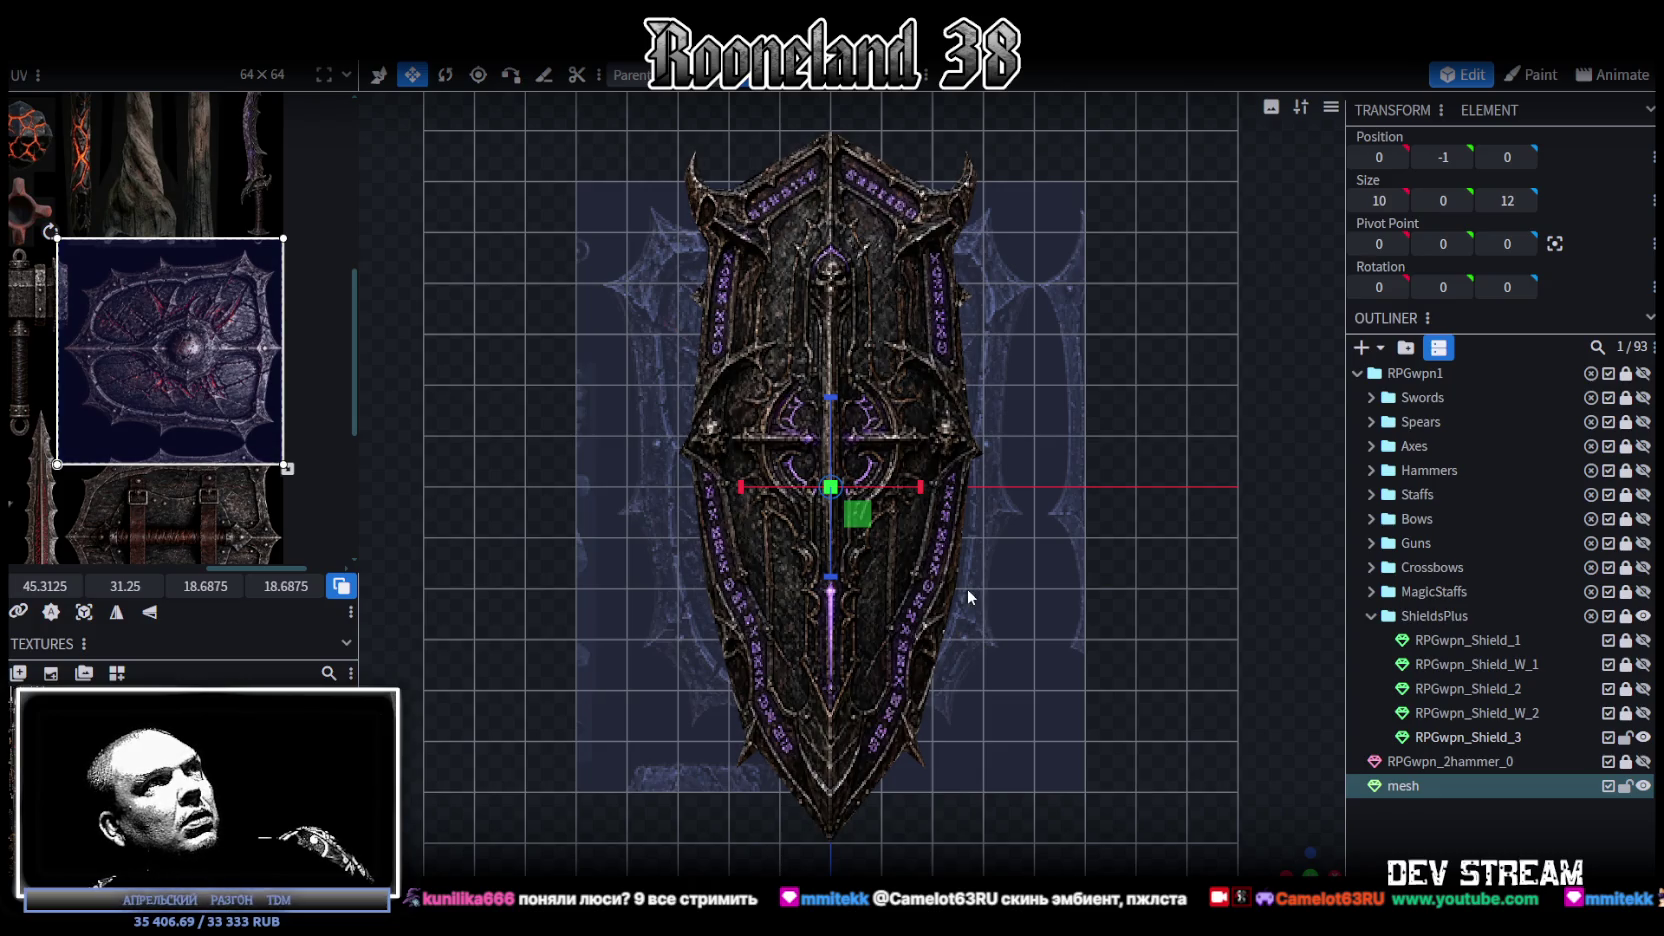
Step: Add a single loop cut across the backing mesh from its bottom edge
{"action": "left_click", "coordinate": [998, 764]}
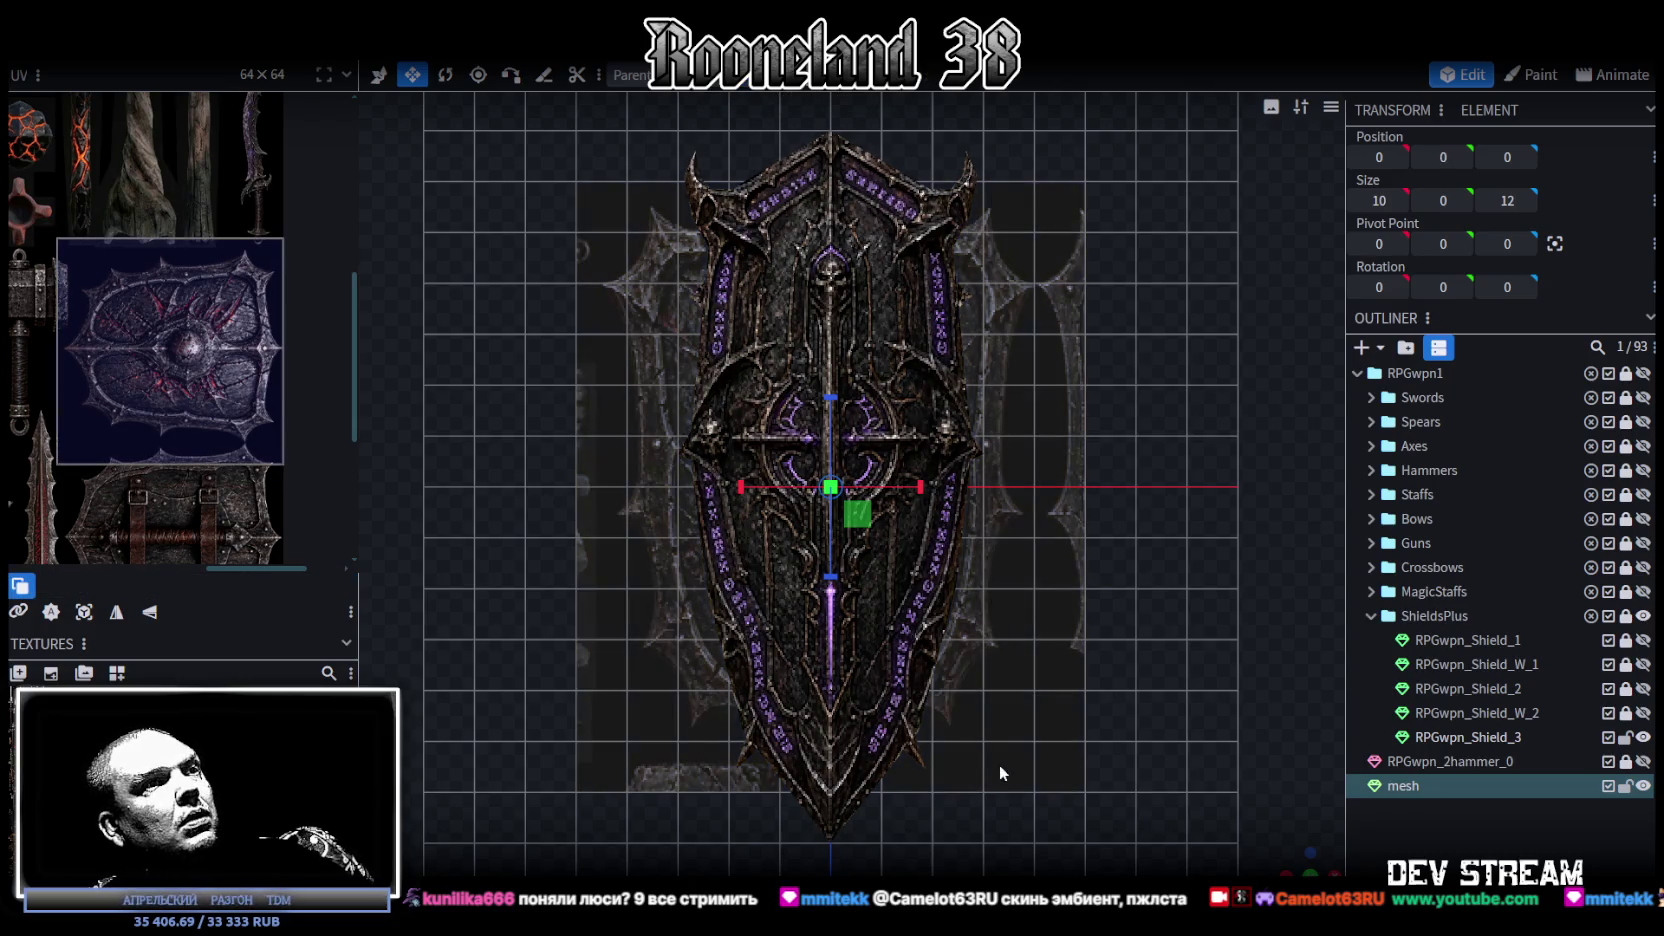
{"action": "left_click", "coordinate": [983, 790]}
{"action": "key", "text": "ctrl+r"}
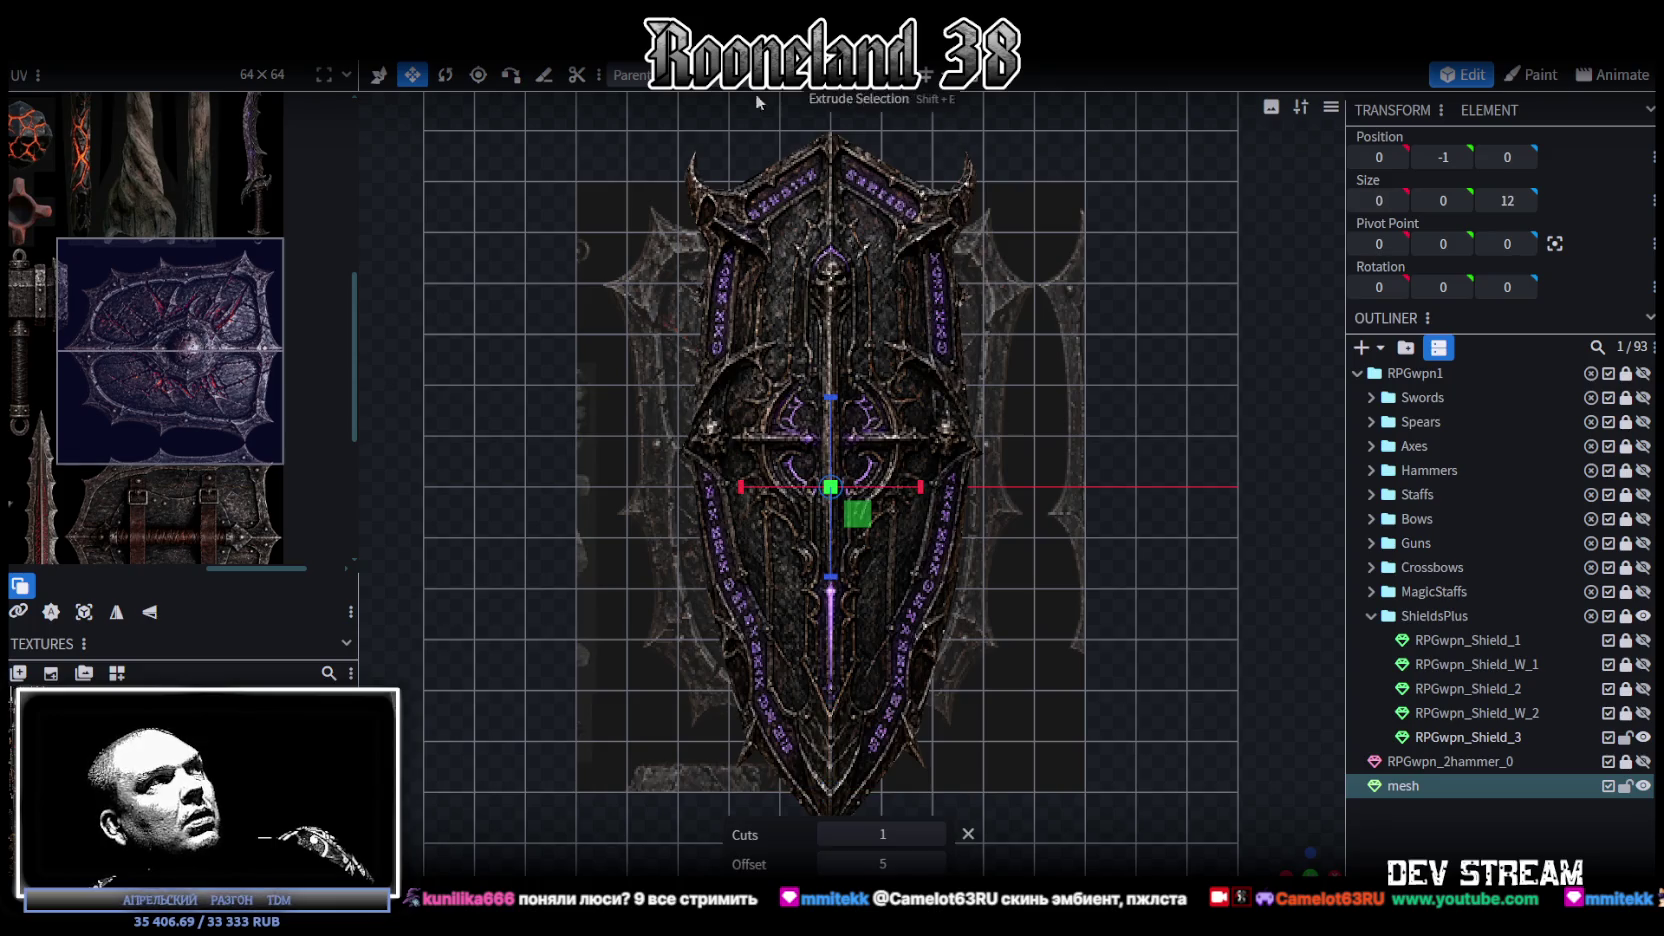
{"action": "scroll", "coordinate": [220, 443], "scroll_direction": "up", "scroll_amount": 5}
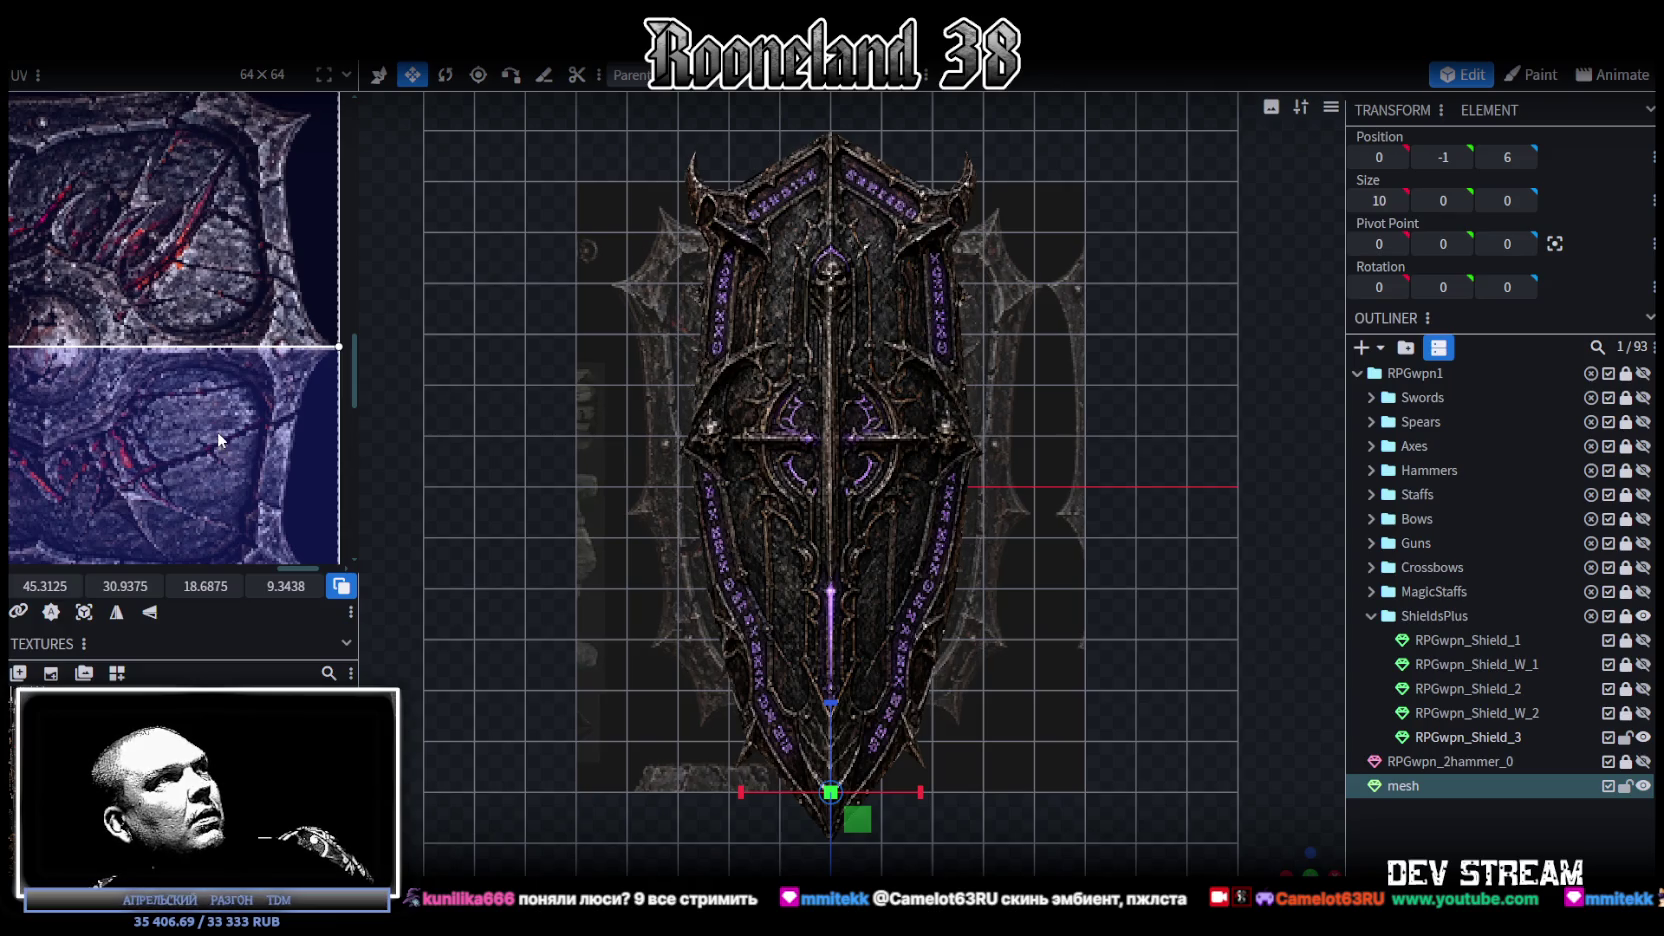
{"action": "scroll", "coordinate": [216, 436], "scroll_direction": "down", "scroll_amount": 2}
{"action": "scroll", "coordinate": [214, 430], "scroll_direction": "down", "scroll_amount": 2}
{"action": "scroll", "coordinate": [280, 402], "scroll_direction": "up", "scroll_amount": 2}
{"action": "scroll", "coordinate": [281, 403], "scroll_direction": "up", "scroll_amount": 2}
{"action": "scroll", "coordinate": [300, 403], "scroll_direction": "down", "scroll_amount": 2}
{"action": "scroll", "coordinate": [320, 403], "scroll_direction": "up", "scroll_amount": 3}
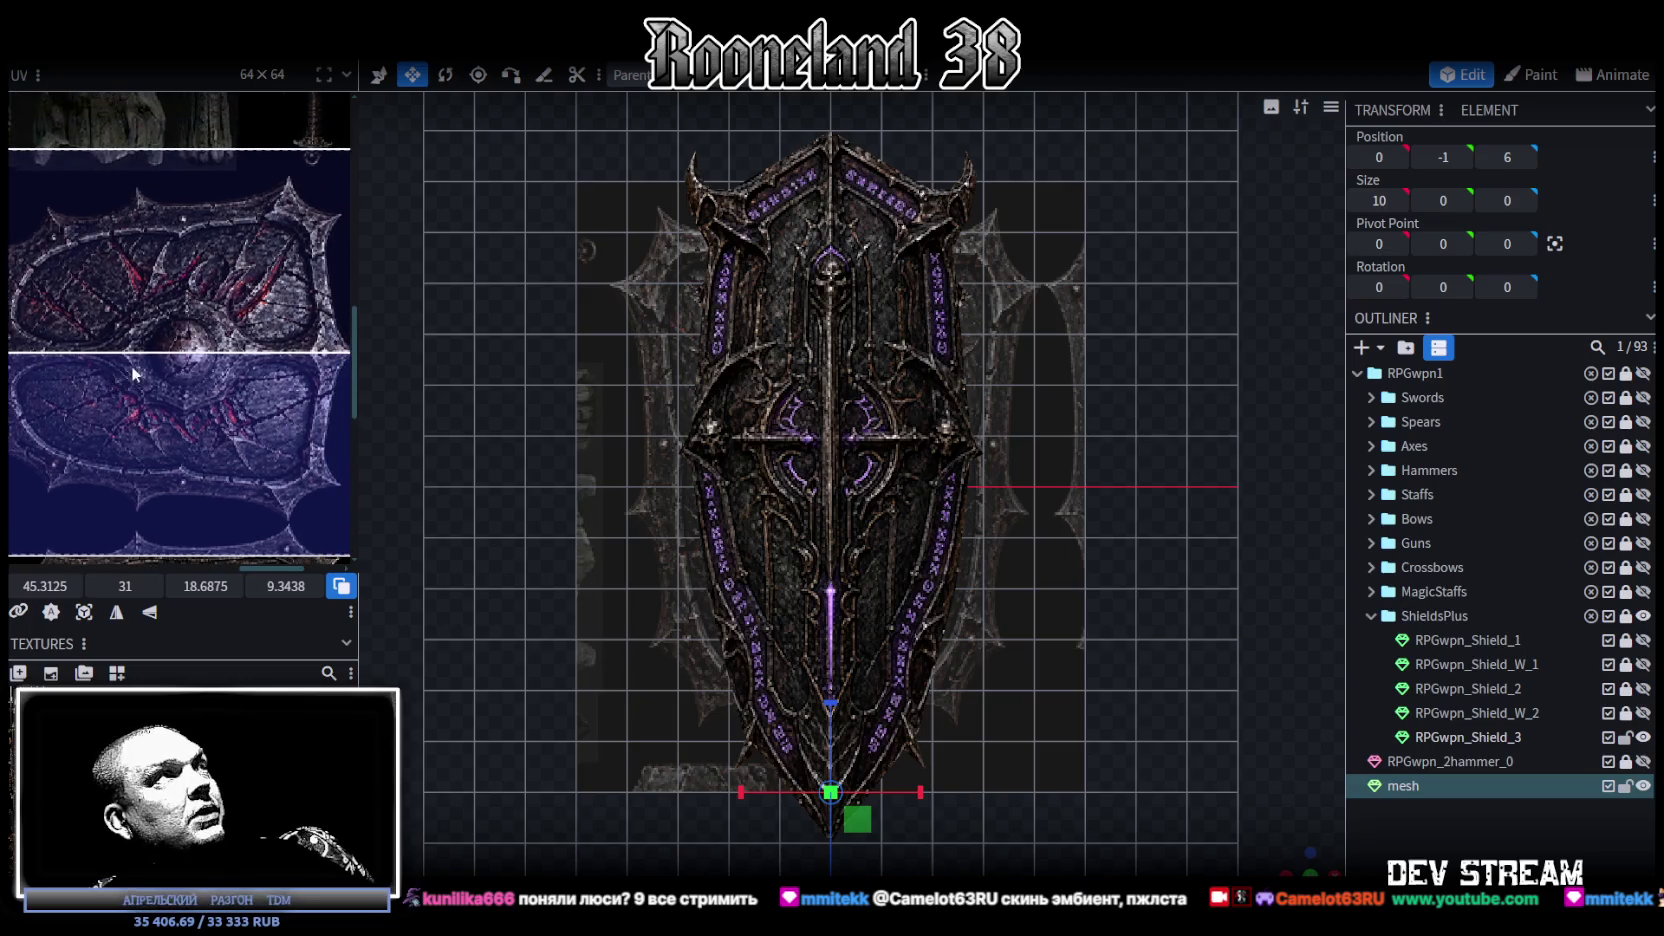
{"action": "scroll", "coordinate": [185, 352], "scroll_direction": "down", "scroll_amount": 3}
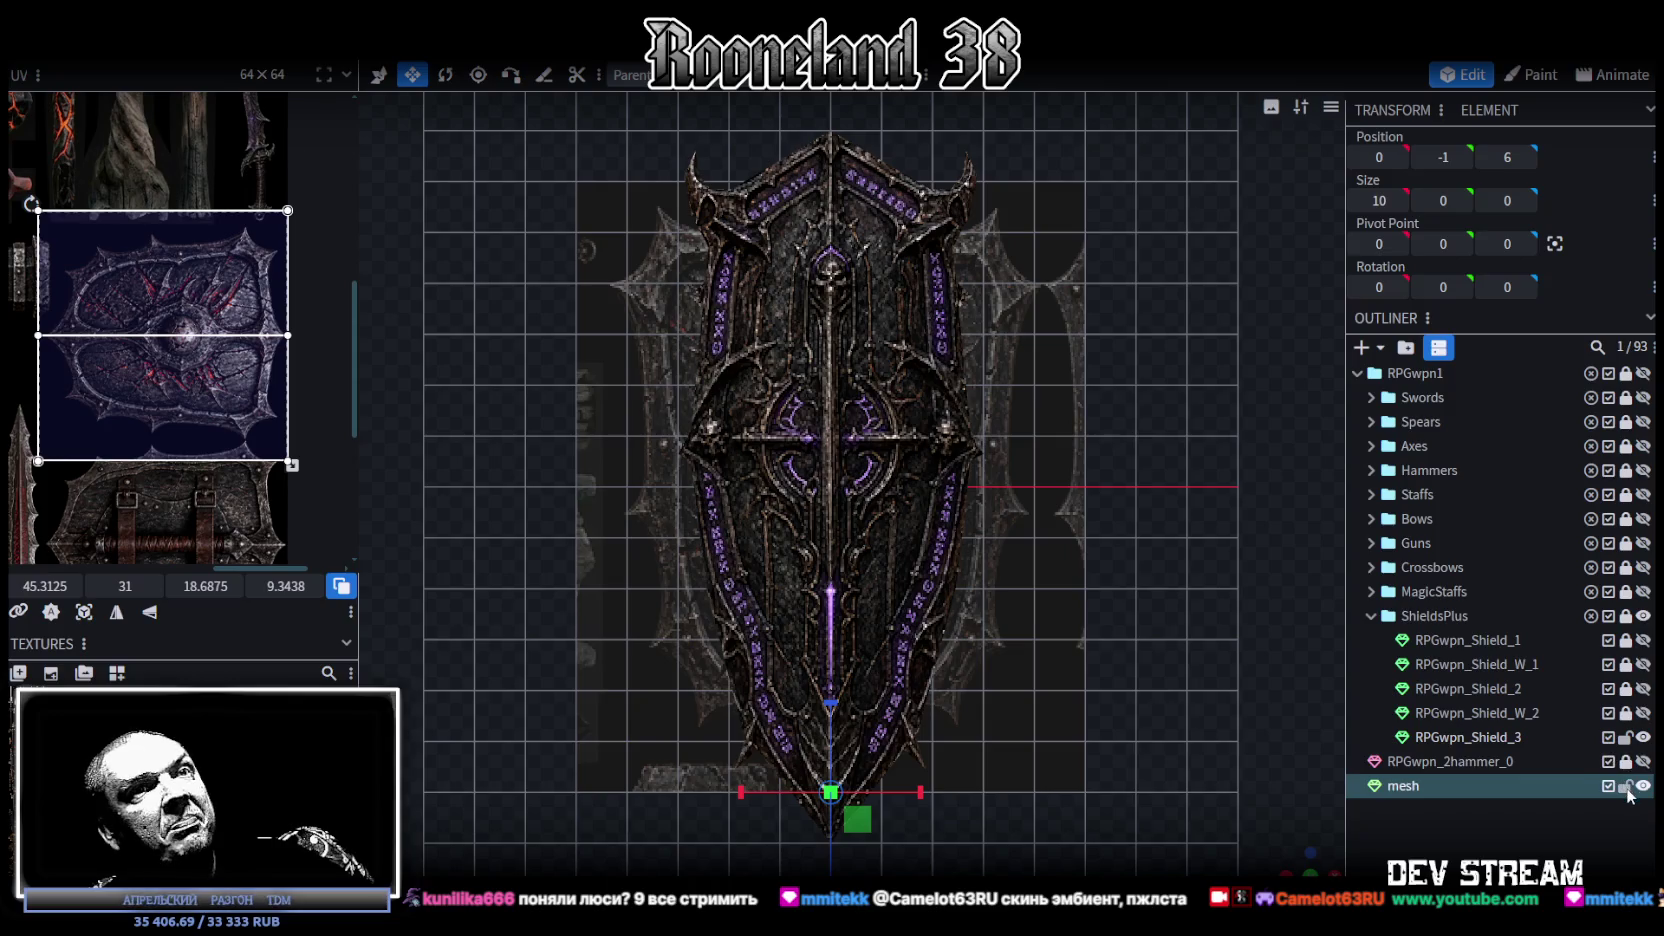
Step: Resize the RPGwpn_Shield_3 mesh to 7.6 wide and about 11 long
{"action": "left_click", "coordinate": [792, 463]}
{"action": "left_click", "coordinate": [918, 495]}
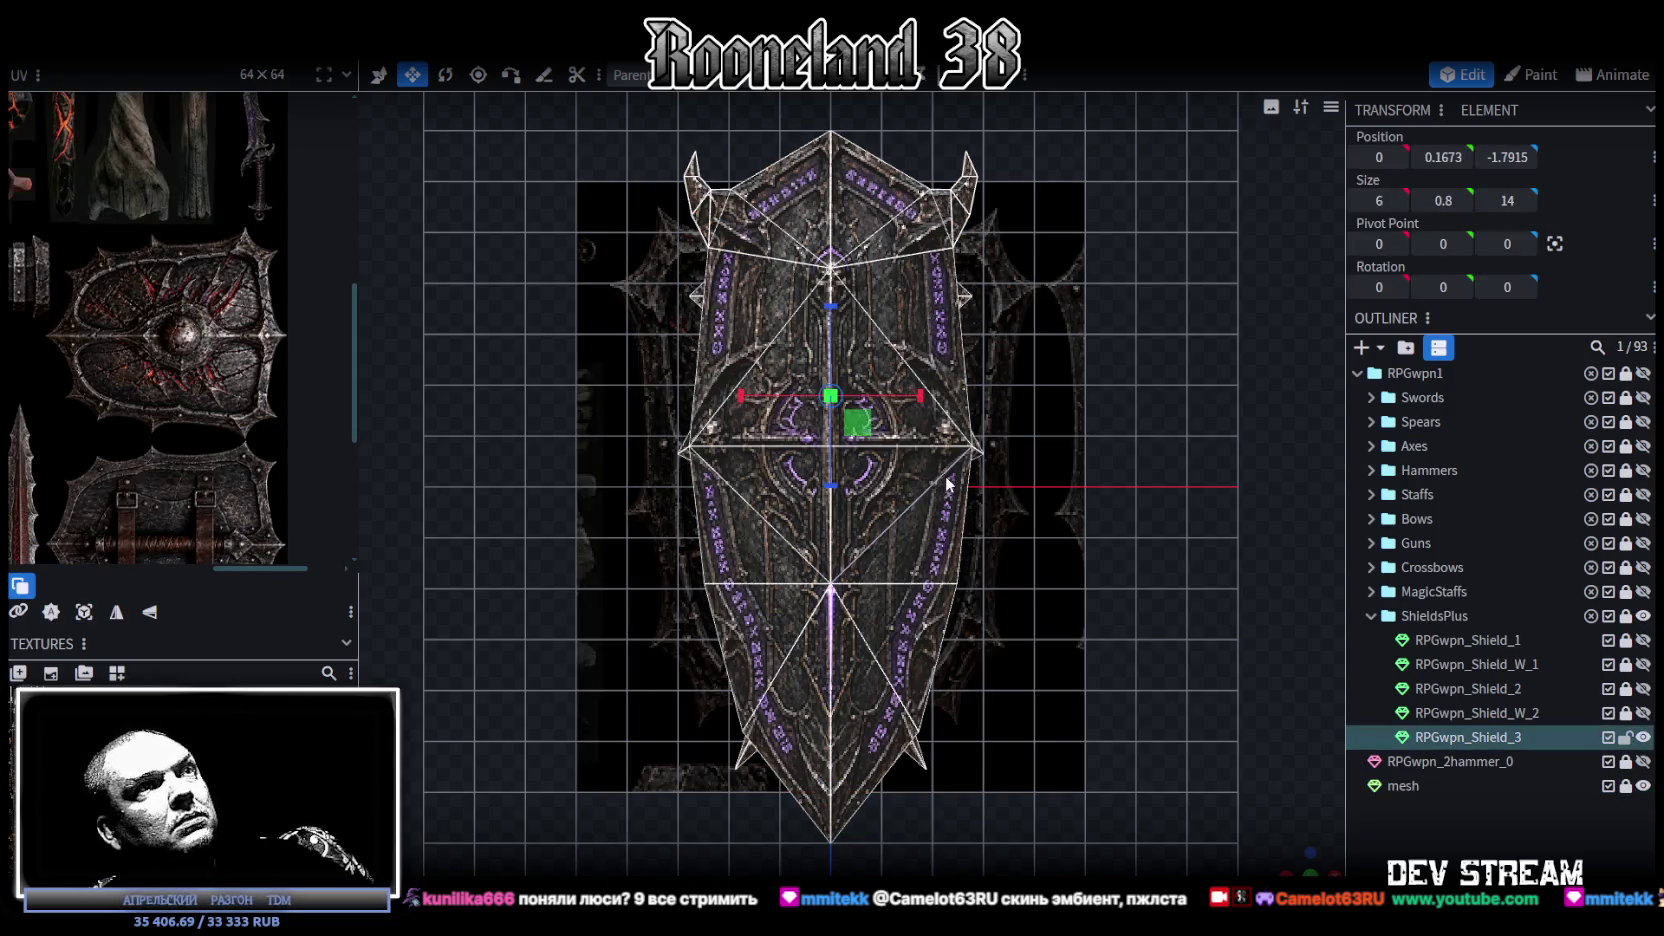
{"action": "scroll", "coordinate": [950, 485], "scroll_direction": "up", "scroll_amount": 2}
{"action": "left_click_drag", "start_coordinate": [922, 381], "coordinate": [966, 396]}
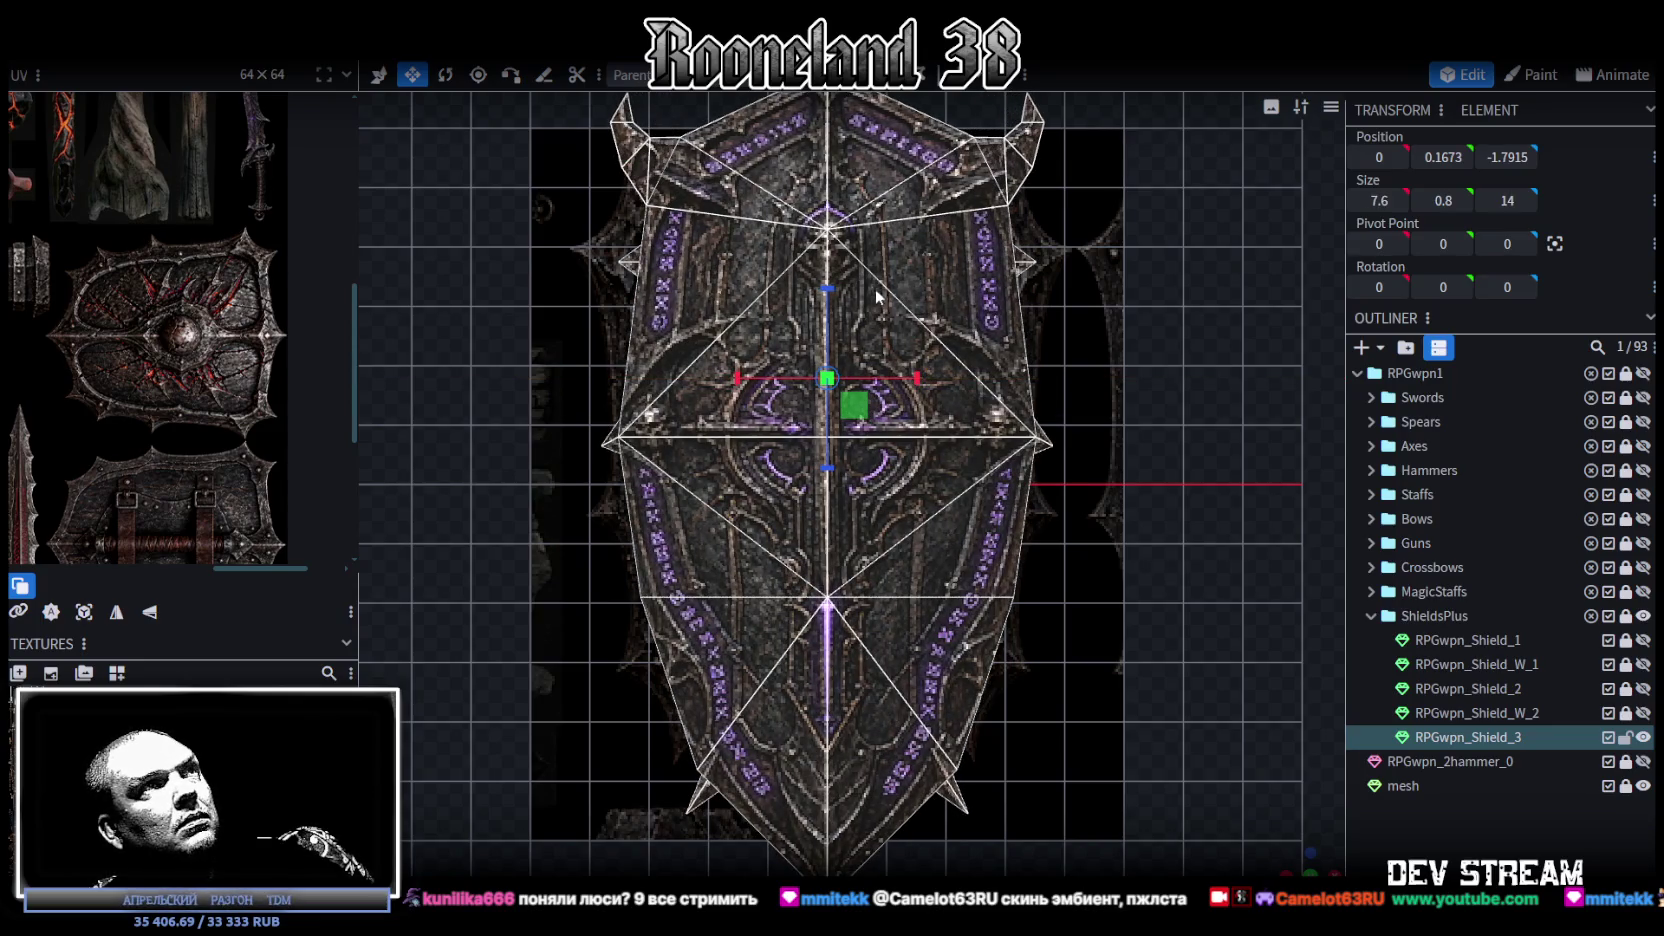
{"action": "left_click_drag", "start_coordinate": [828, 290], "coordinate": [828, 382]}
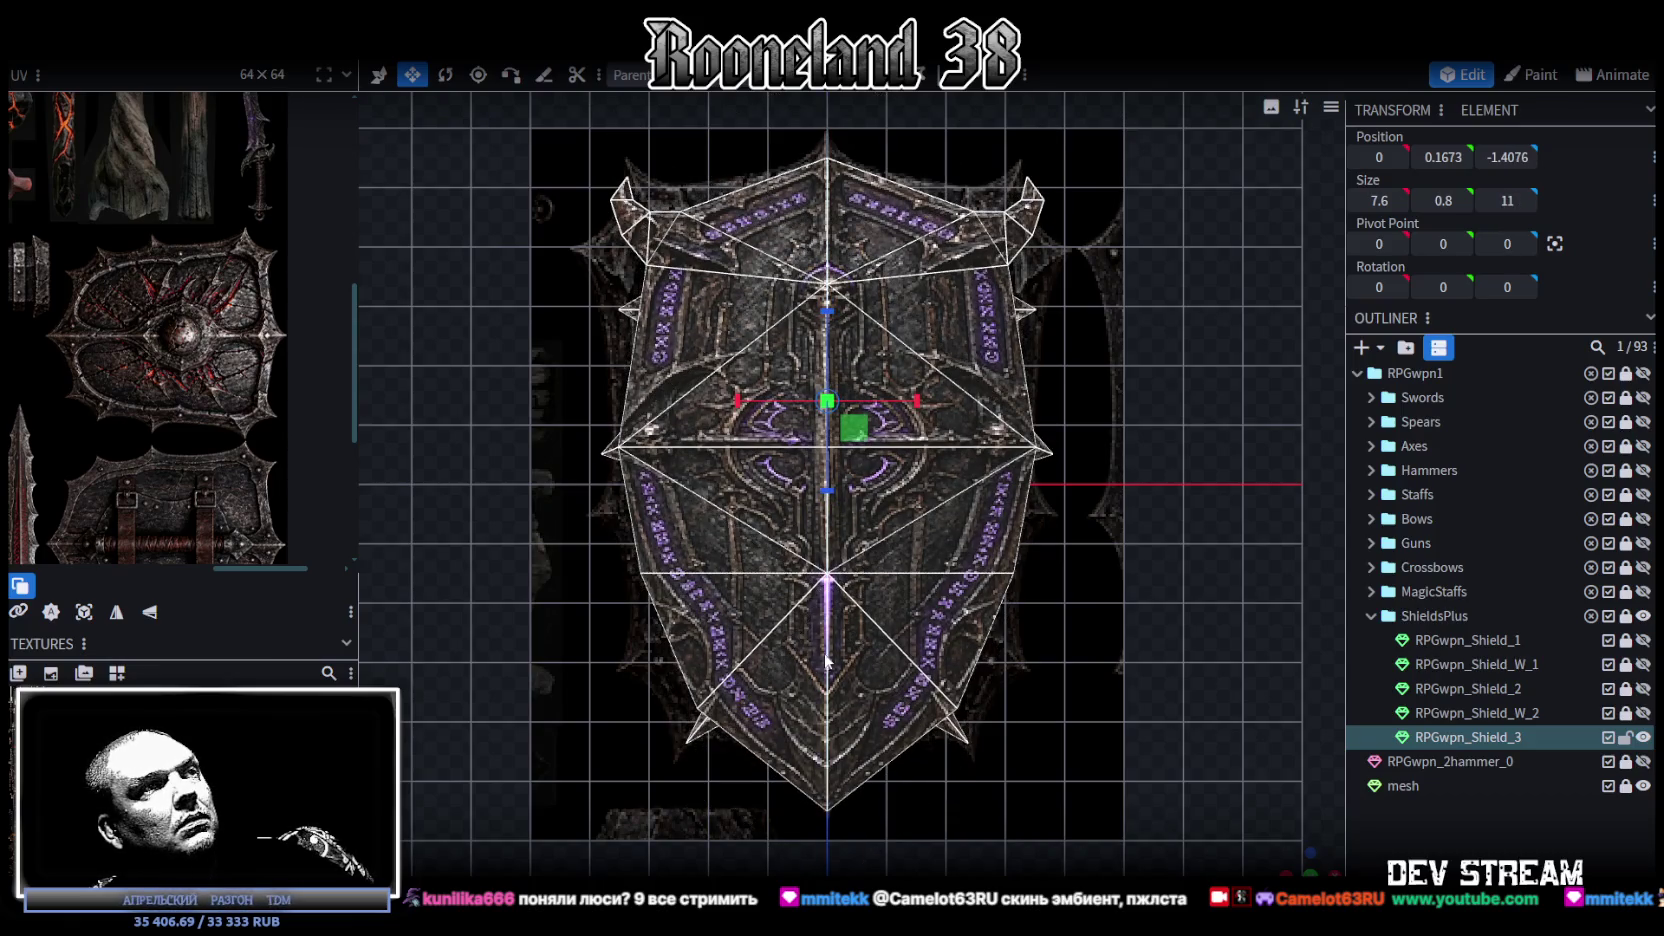
Step: Raise the shield mesh's bottom vertices 0.1 units, from 4.1054 to 4.0054
{"action": "key", "text": "Tab"}
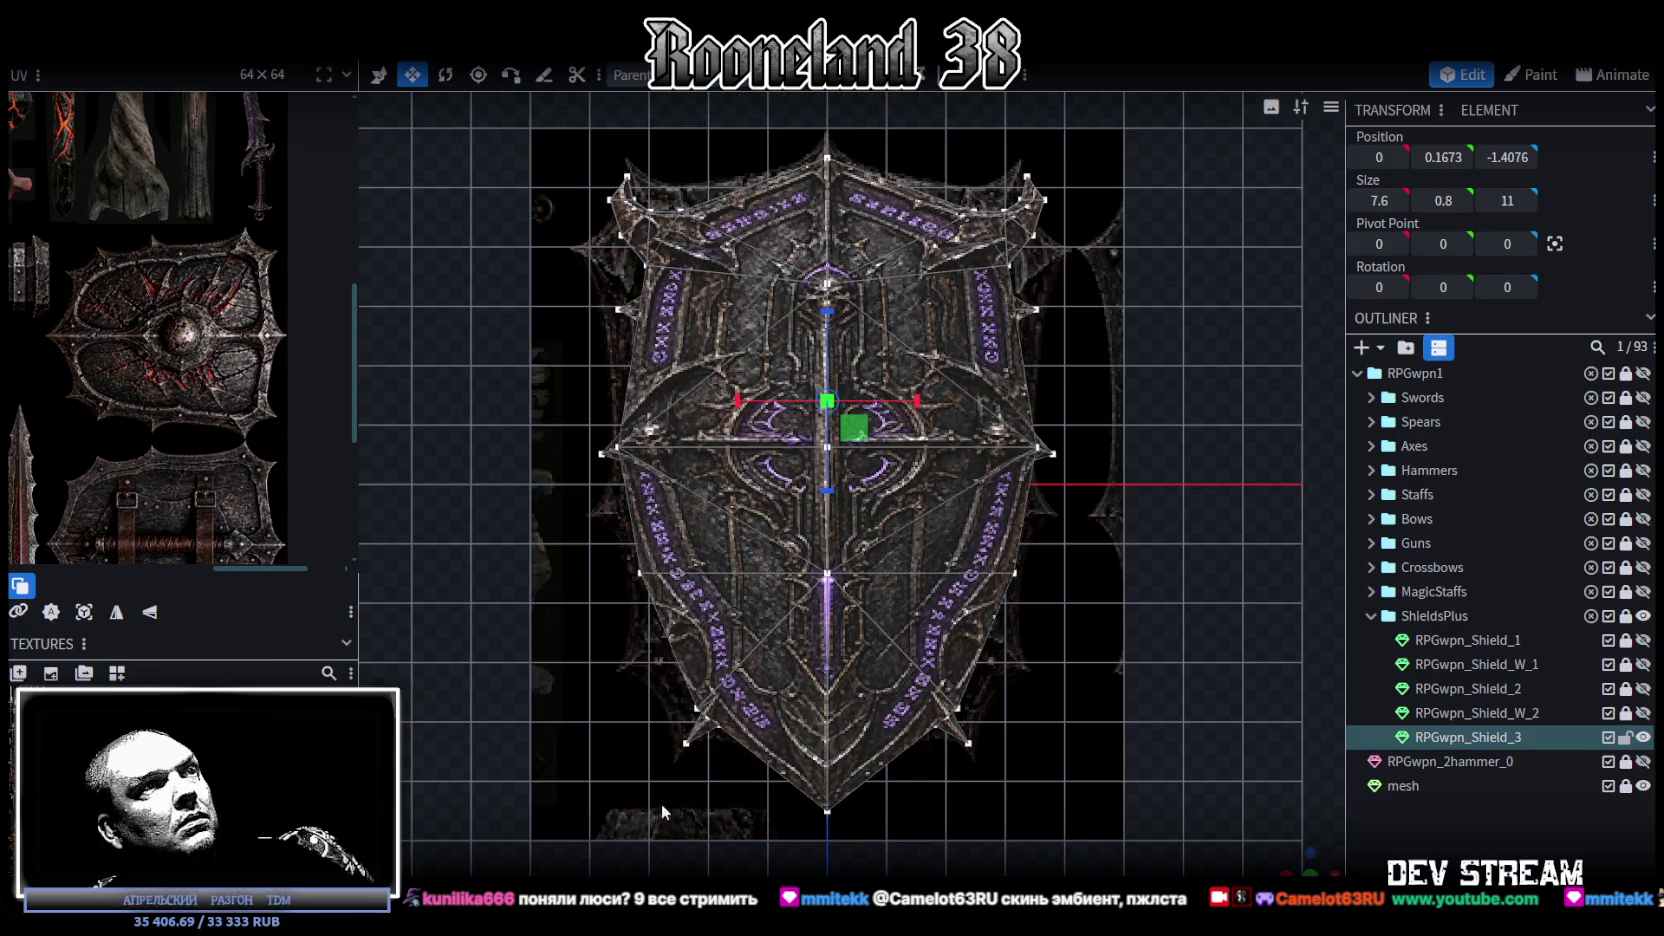
{"action": "left_click", "coordinate": [827, 760]}
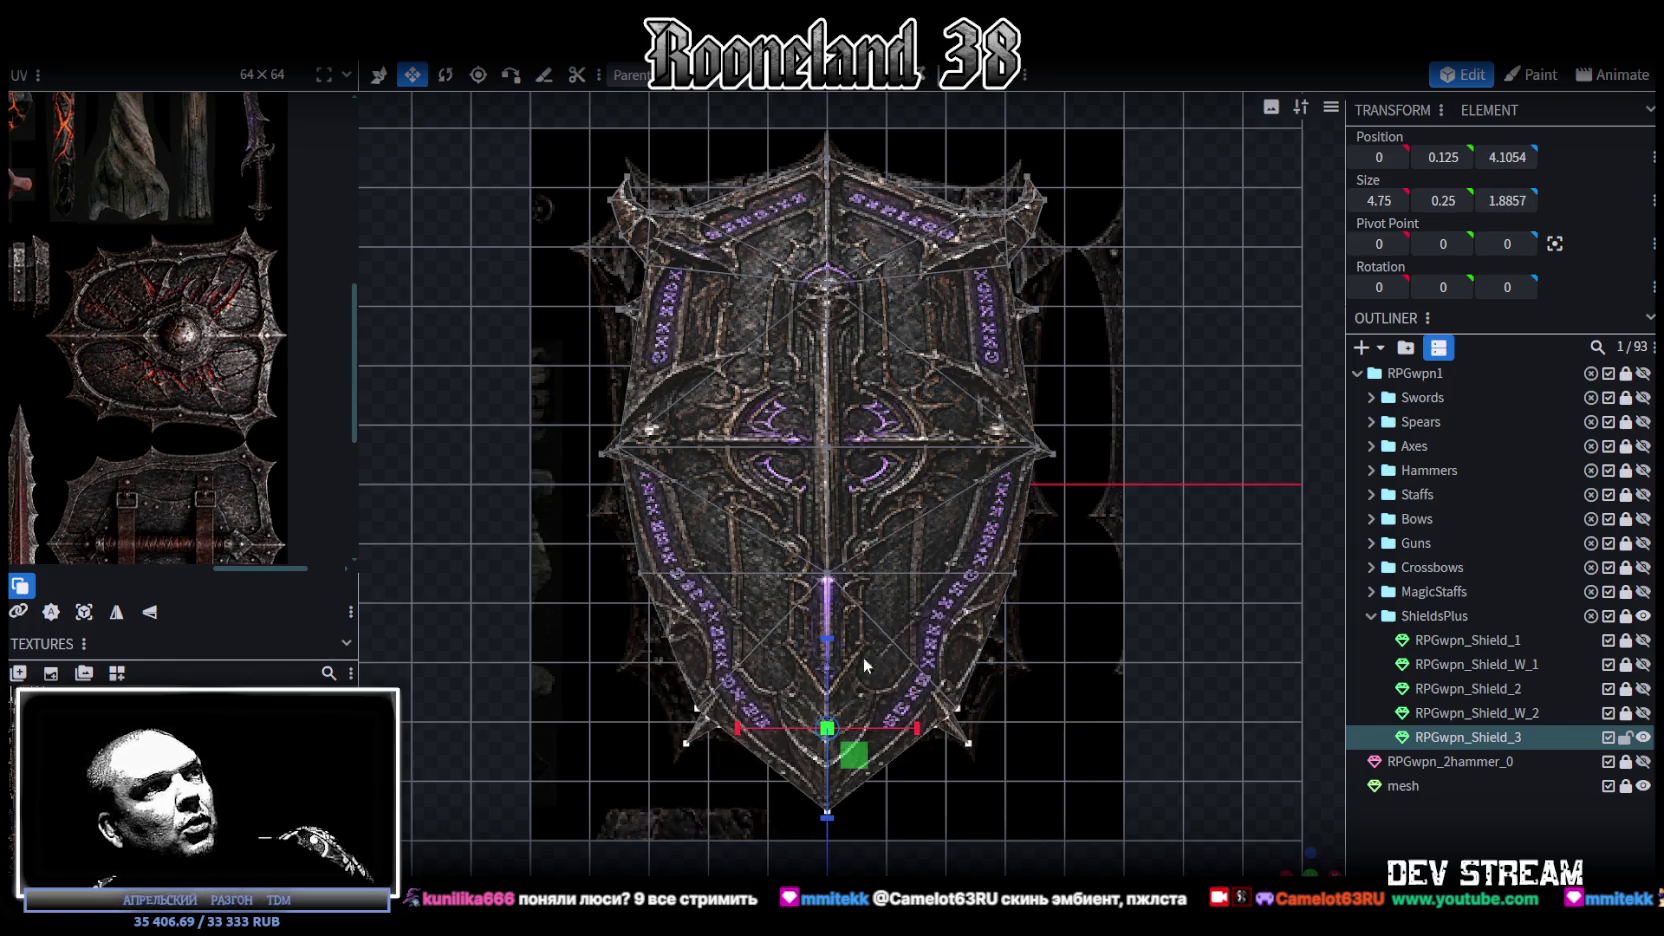
{"action": "key", "text": "v"}
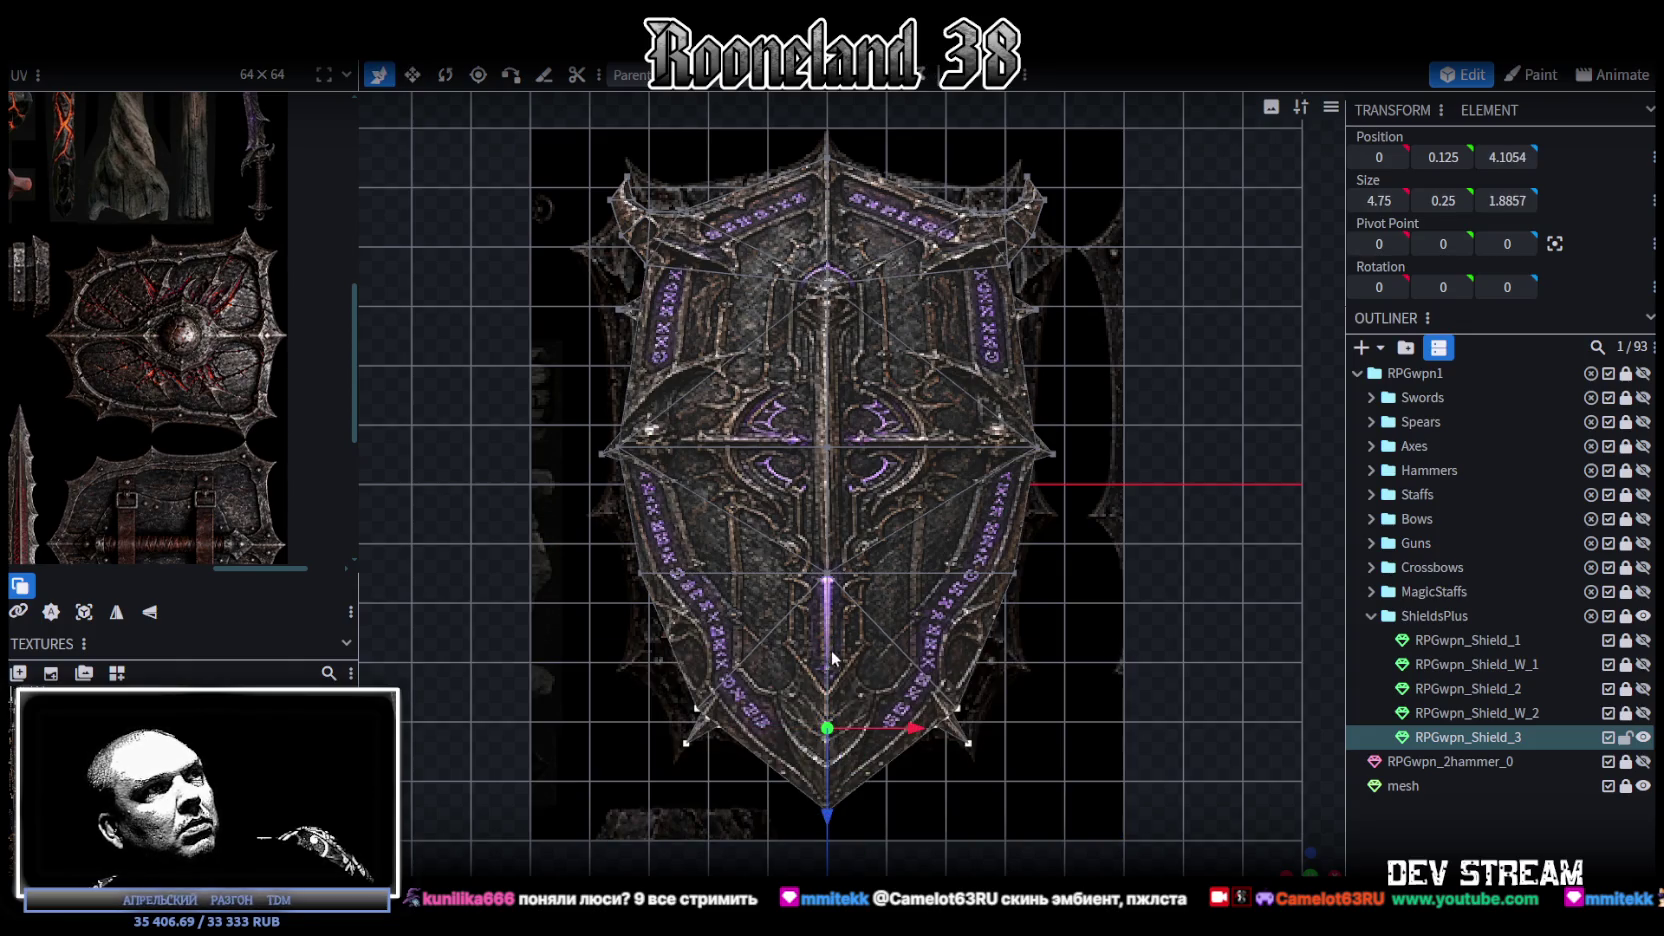
{"action": "left_click_drag", "start_coordinate": [833, 797], "coordinate": [890, 767]}
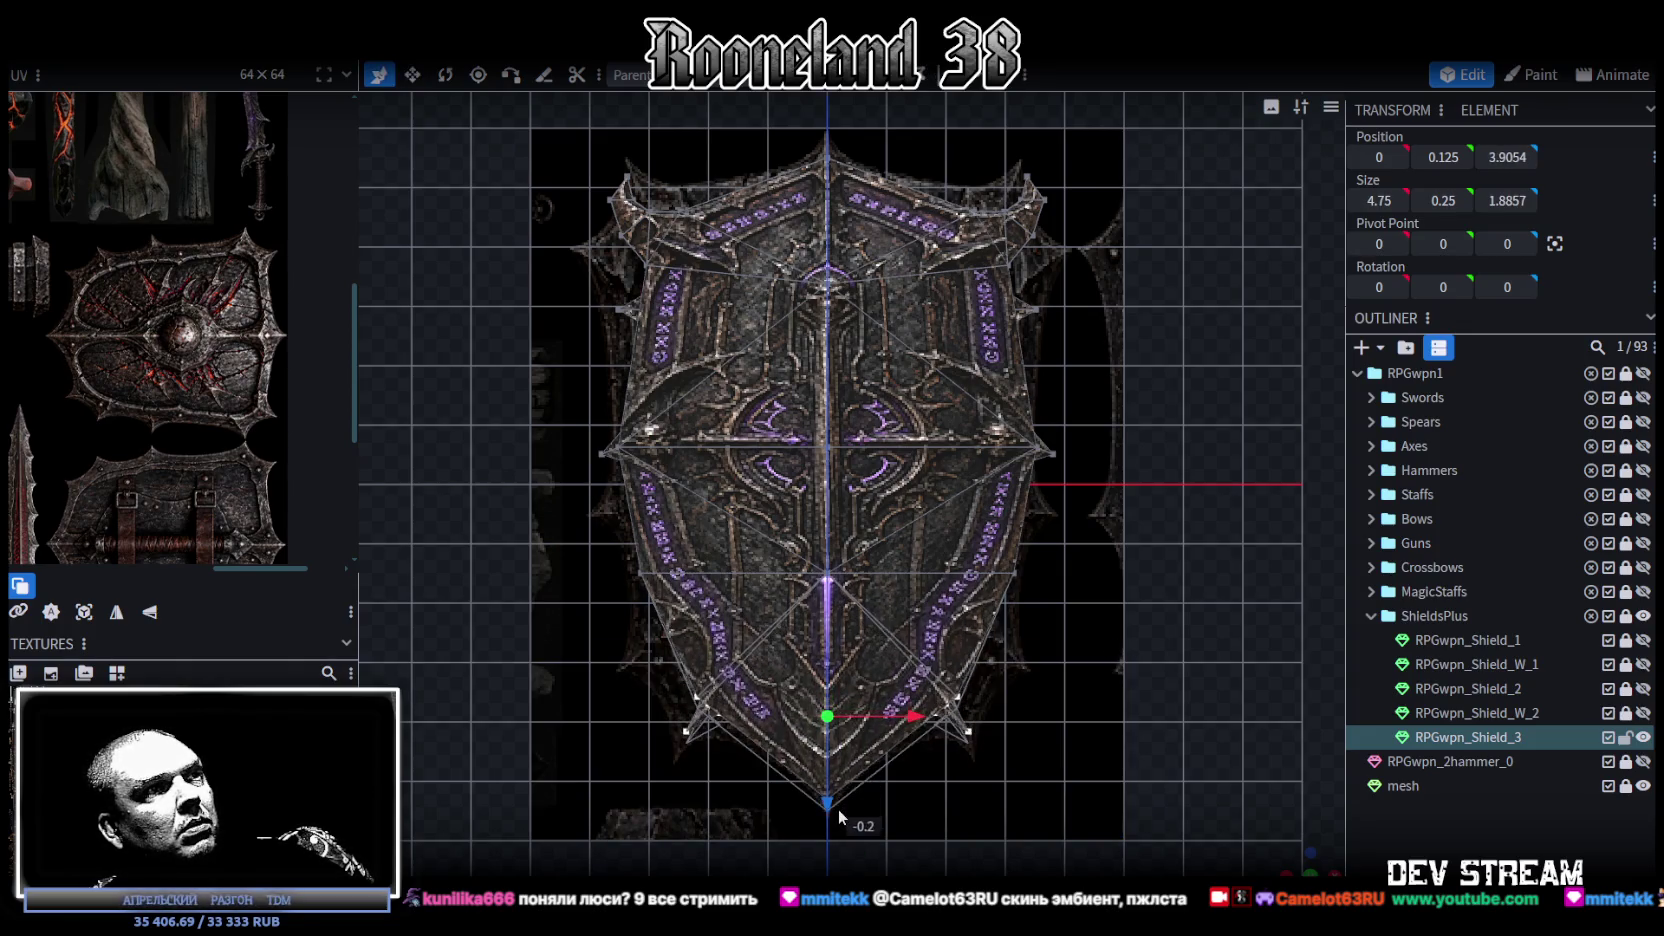
{"action": "right_click_drag", "start_coordinate": [890, 767], "coordinate": [933, 644]}
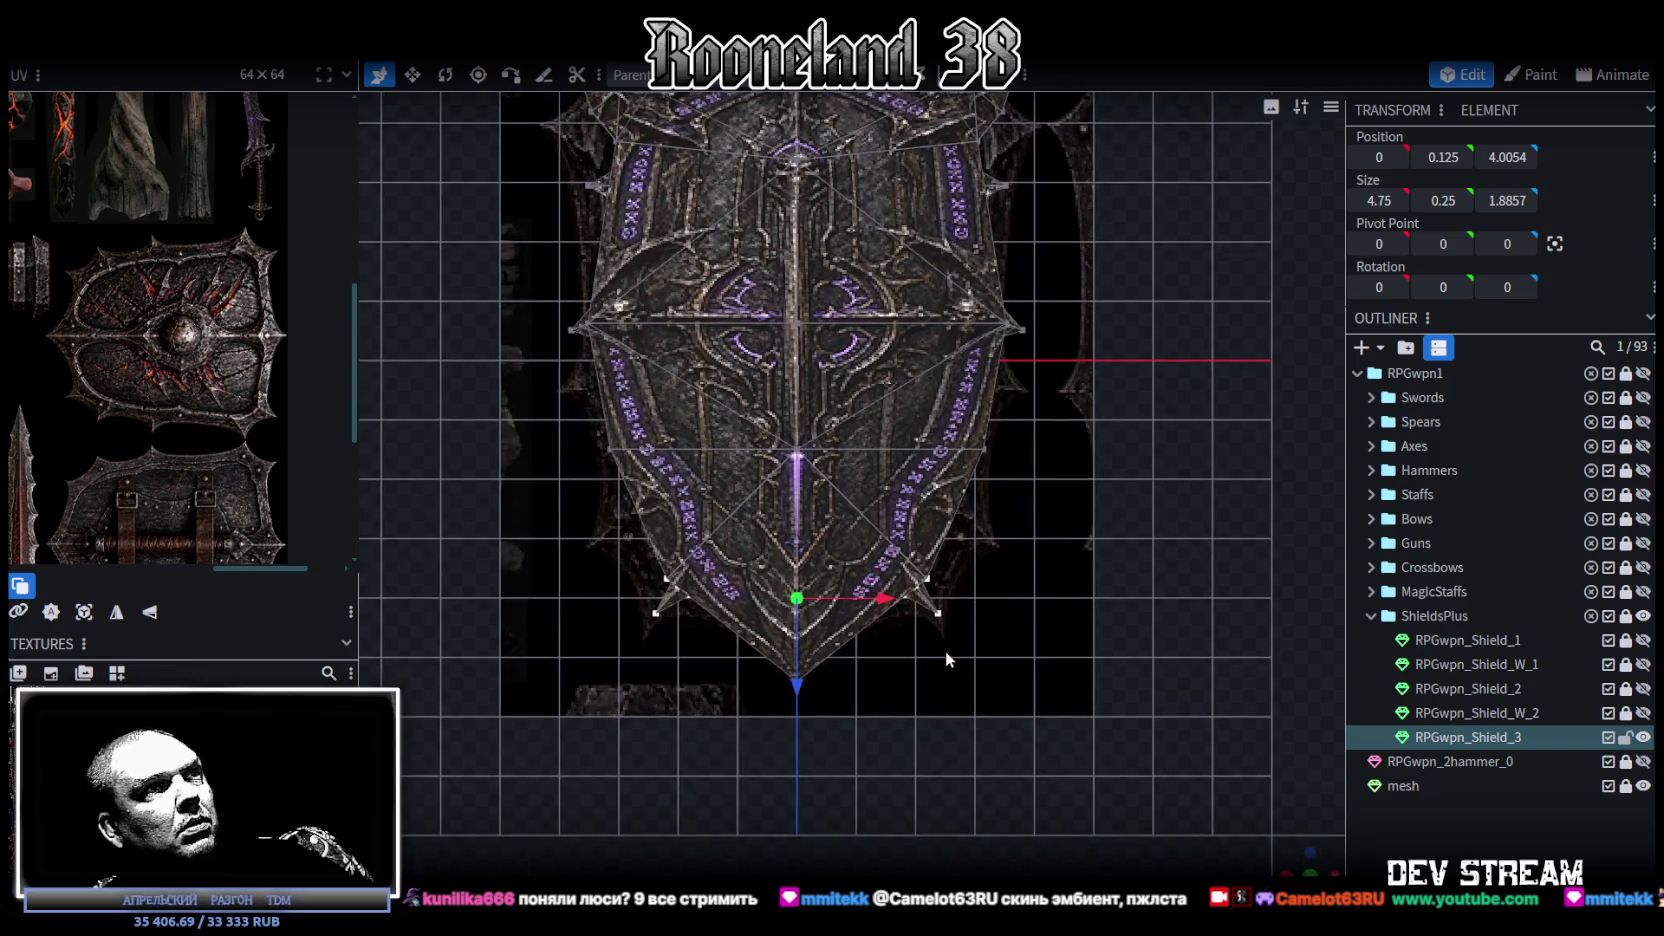
{"action": "left_click", "coordinate": [896, 545]}
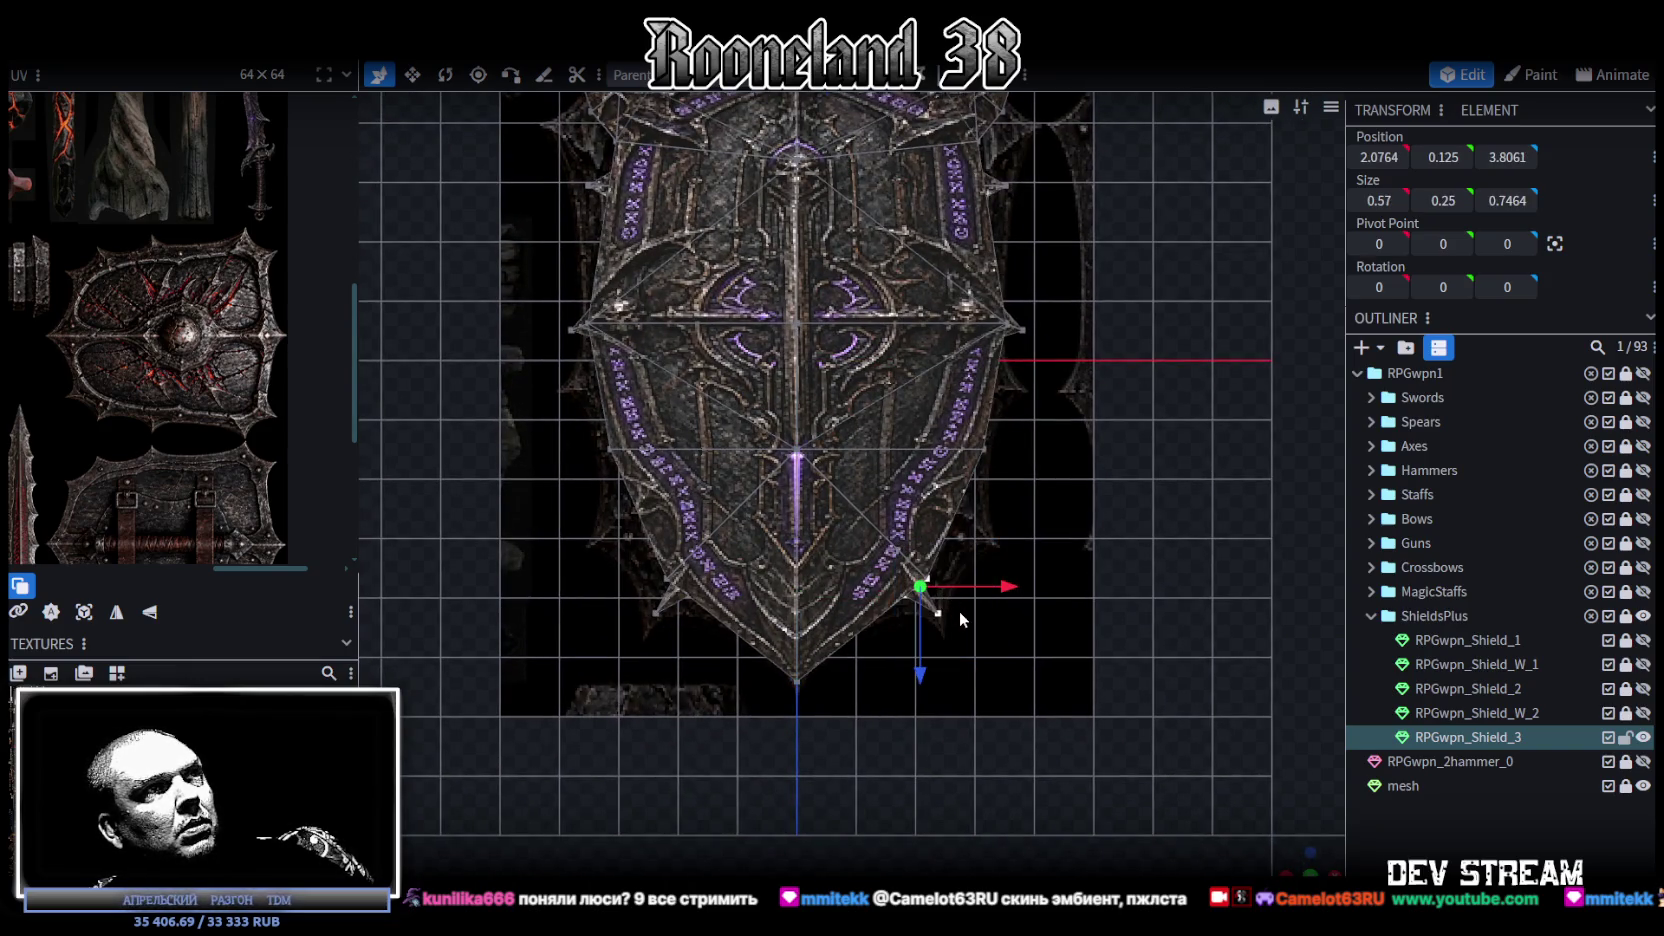
{"action": "key", "text": "KP_1"}
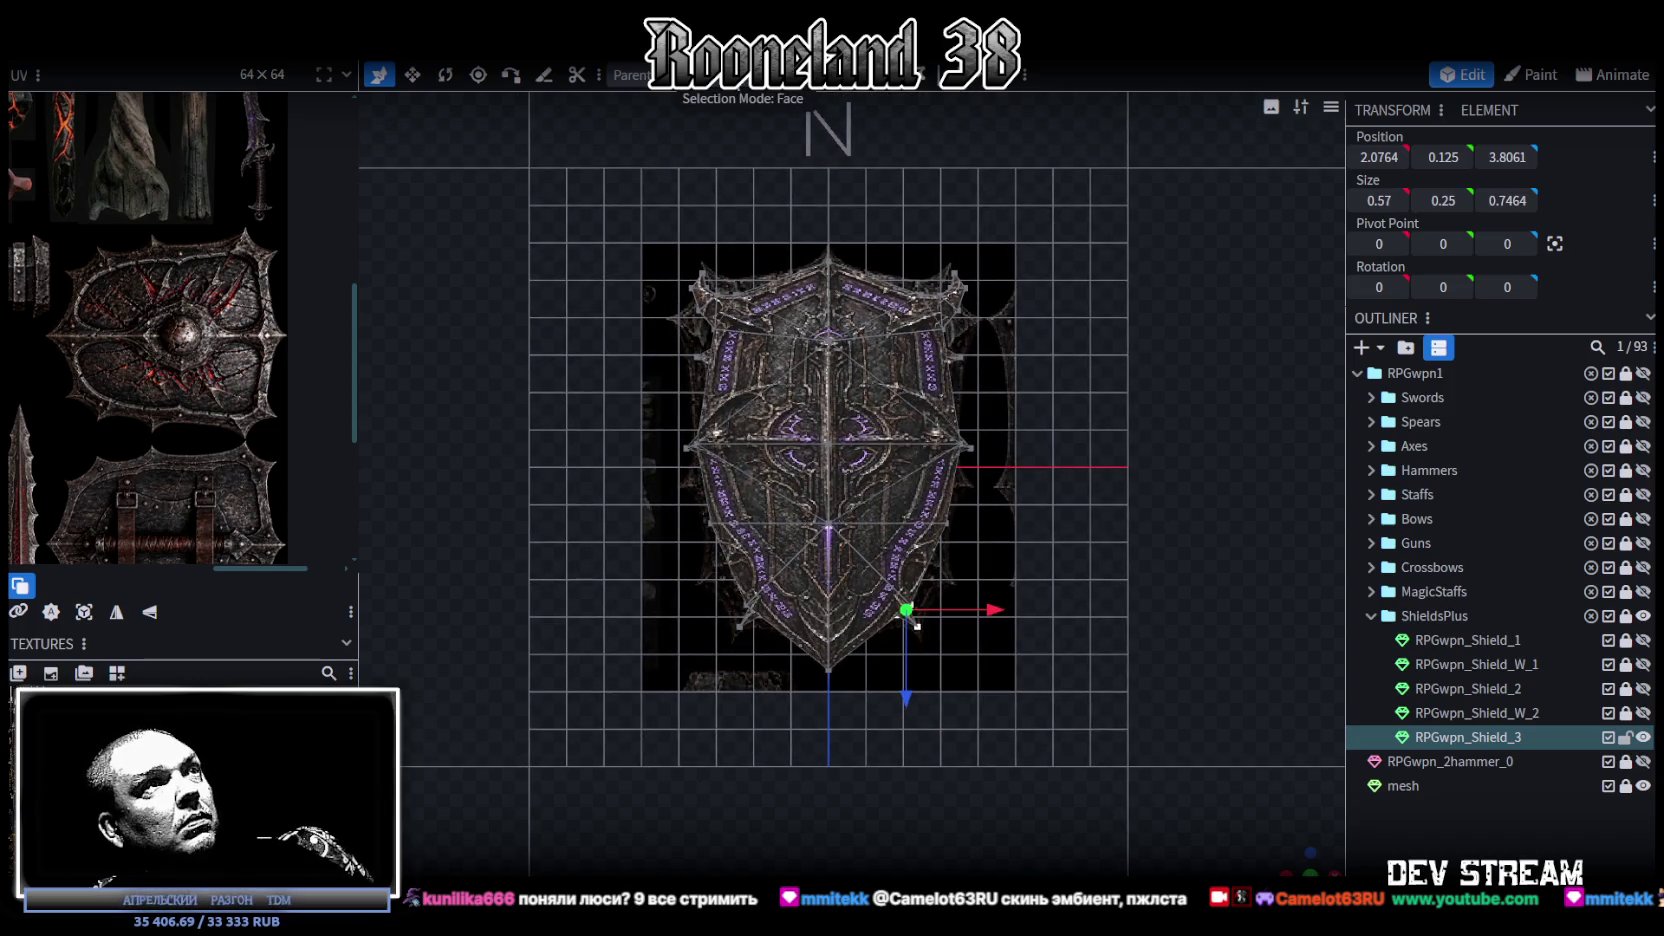
Step: Delete the faces of the shield's left half
{"action": "left_click_drag", "start_coordinate": [580, 205], "coordinate": [822, 725]}
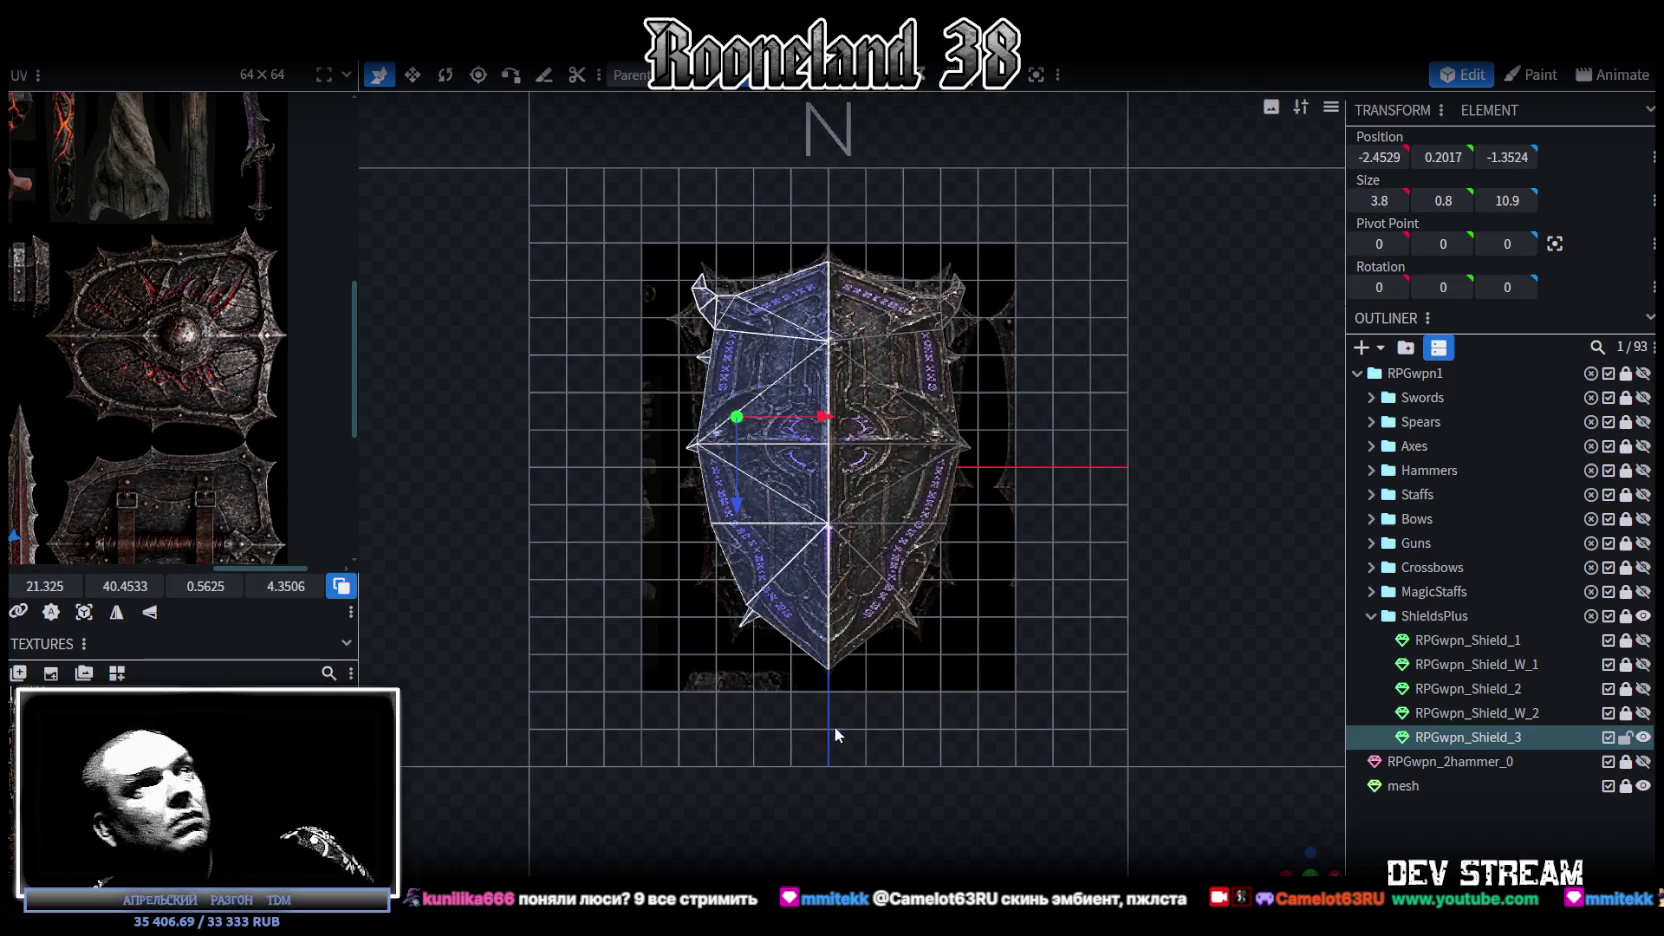
{"action": "key", "text": "Delete"}
{"action": "right_click_drag", "start_coordinate": [996, 611], "coordinate": [941, 564]}
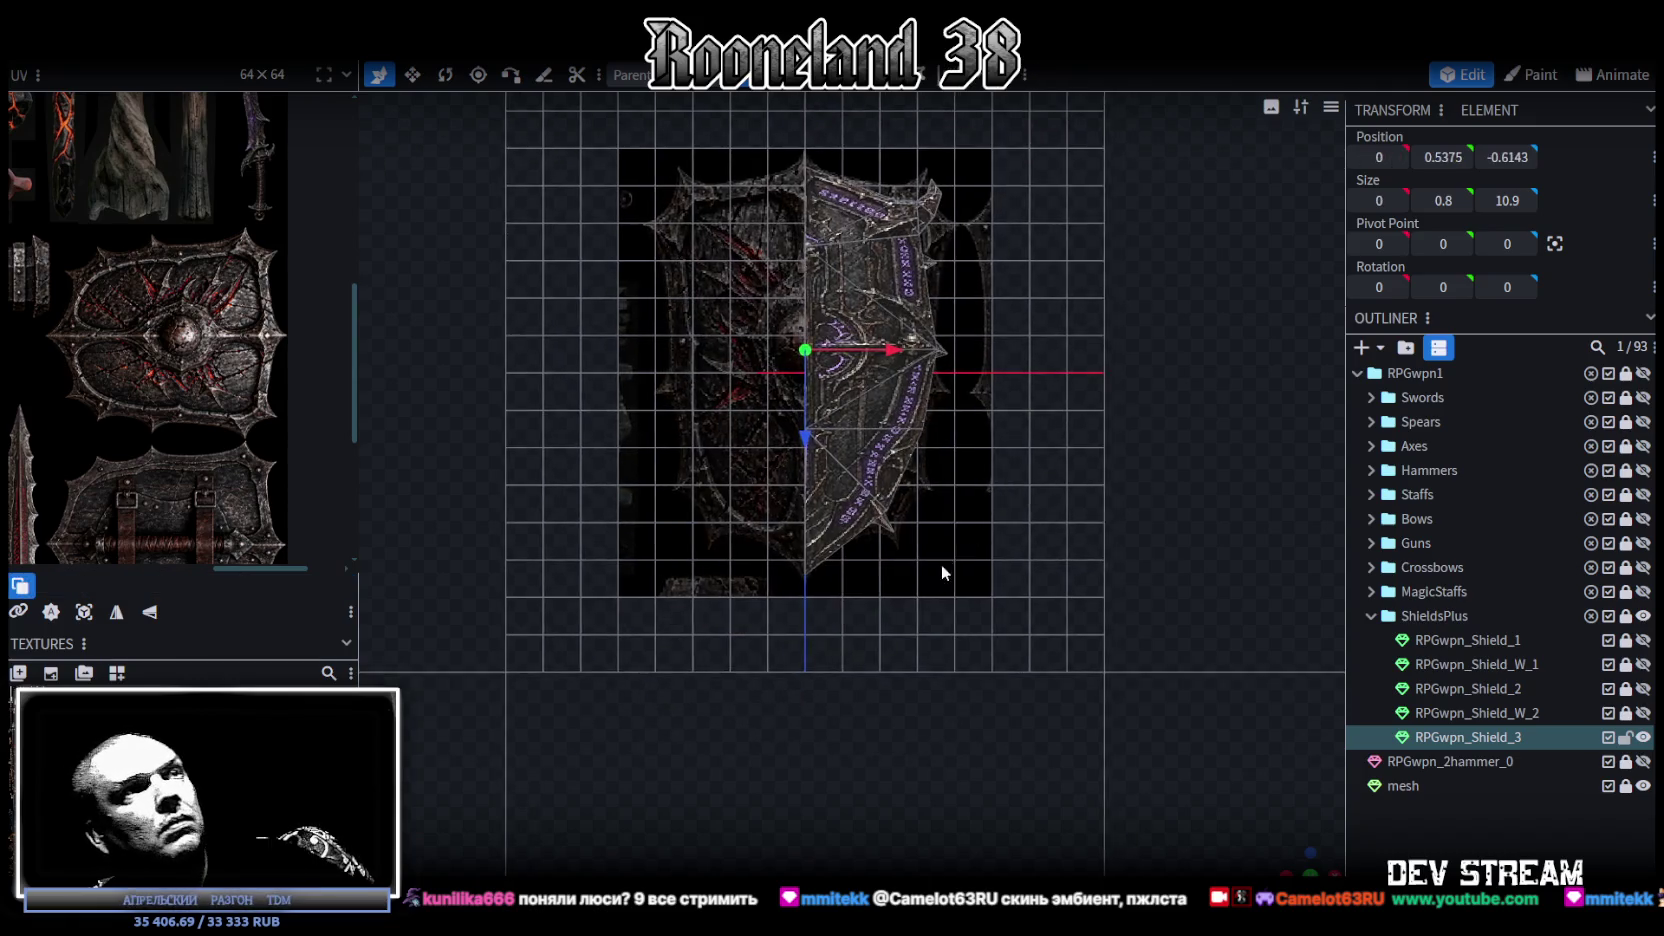
{"action": "scroll", "coordinate": [941, 564], "scroll_direction": "up", "scroll_amount": 4}
{"action": "scroll", "coordinate": [980, 569], "scroll_direction": "up", "scroll_amount": 2}
Step: Move the small spike below the shield's tip and pull the lower-right corner vertex inward and down
{"action": "left_click", "coordinate": [956, 619]}
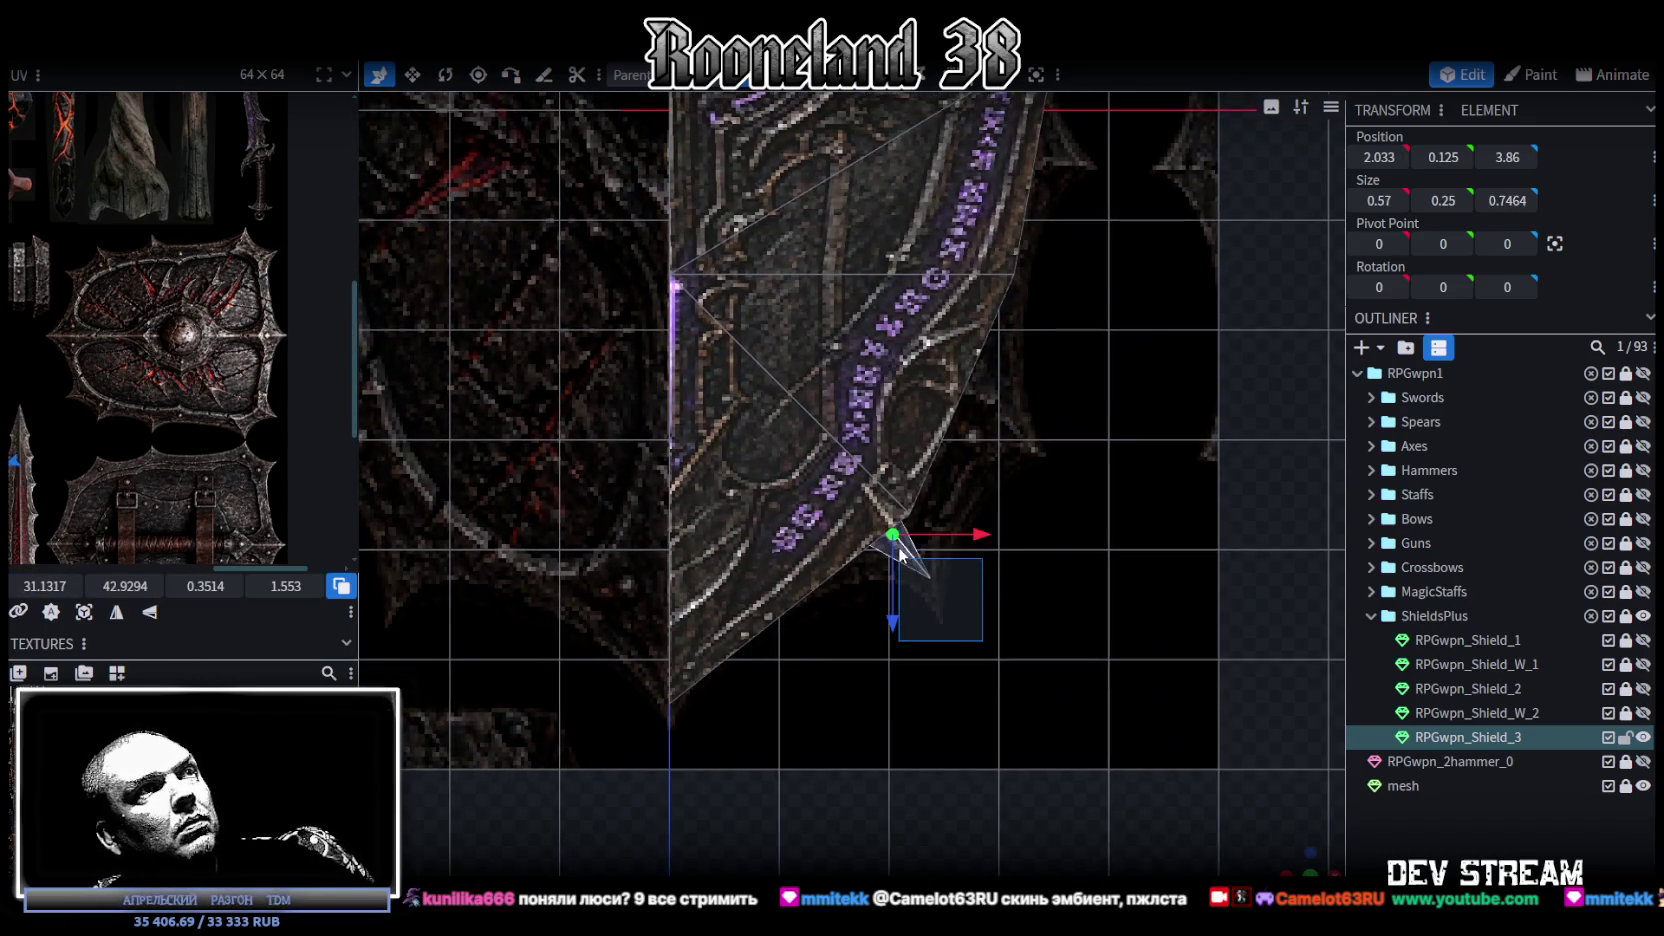
{"action": "left_click_drag", "start_coordinate": [893, 615], "coordinate": [890, 825]}
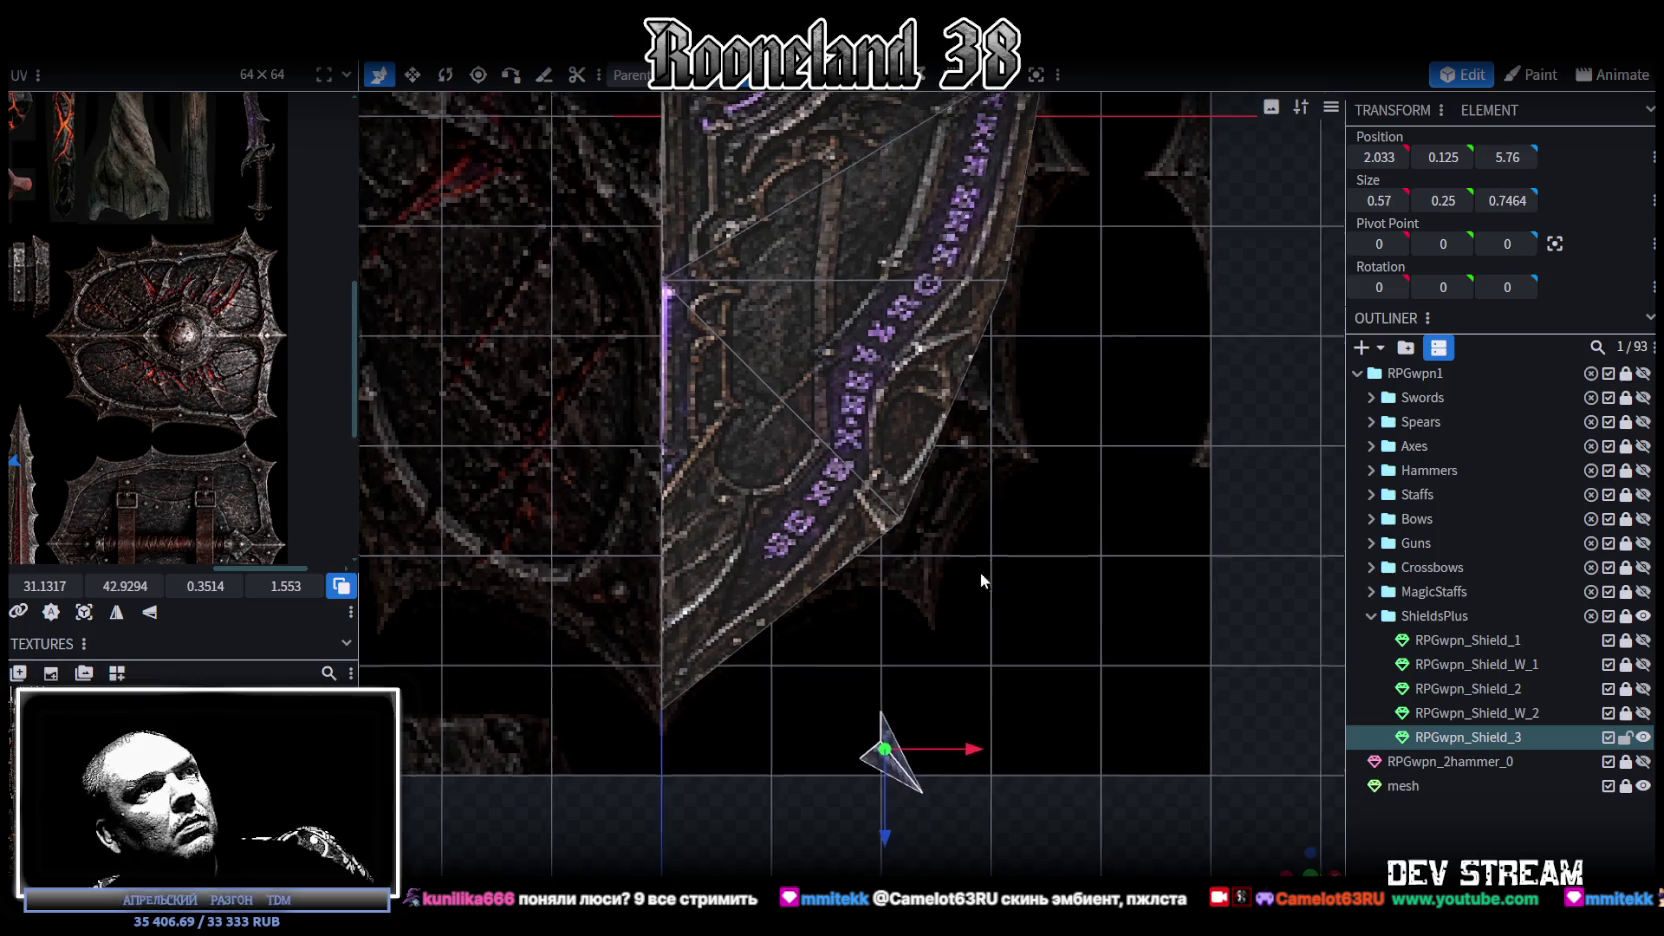
{"action": "right_click_drag", "start_coordinate": [983, 564], "coordinate": [962, 608]}
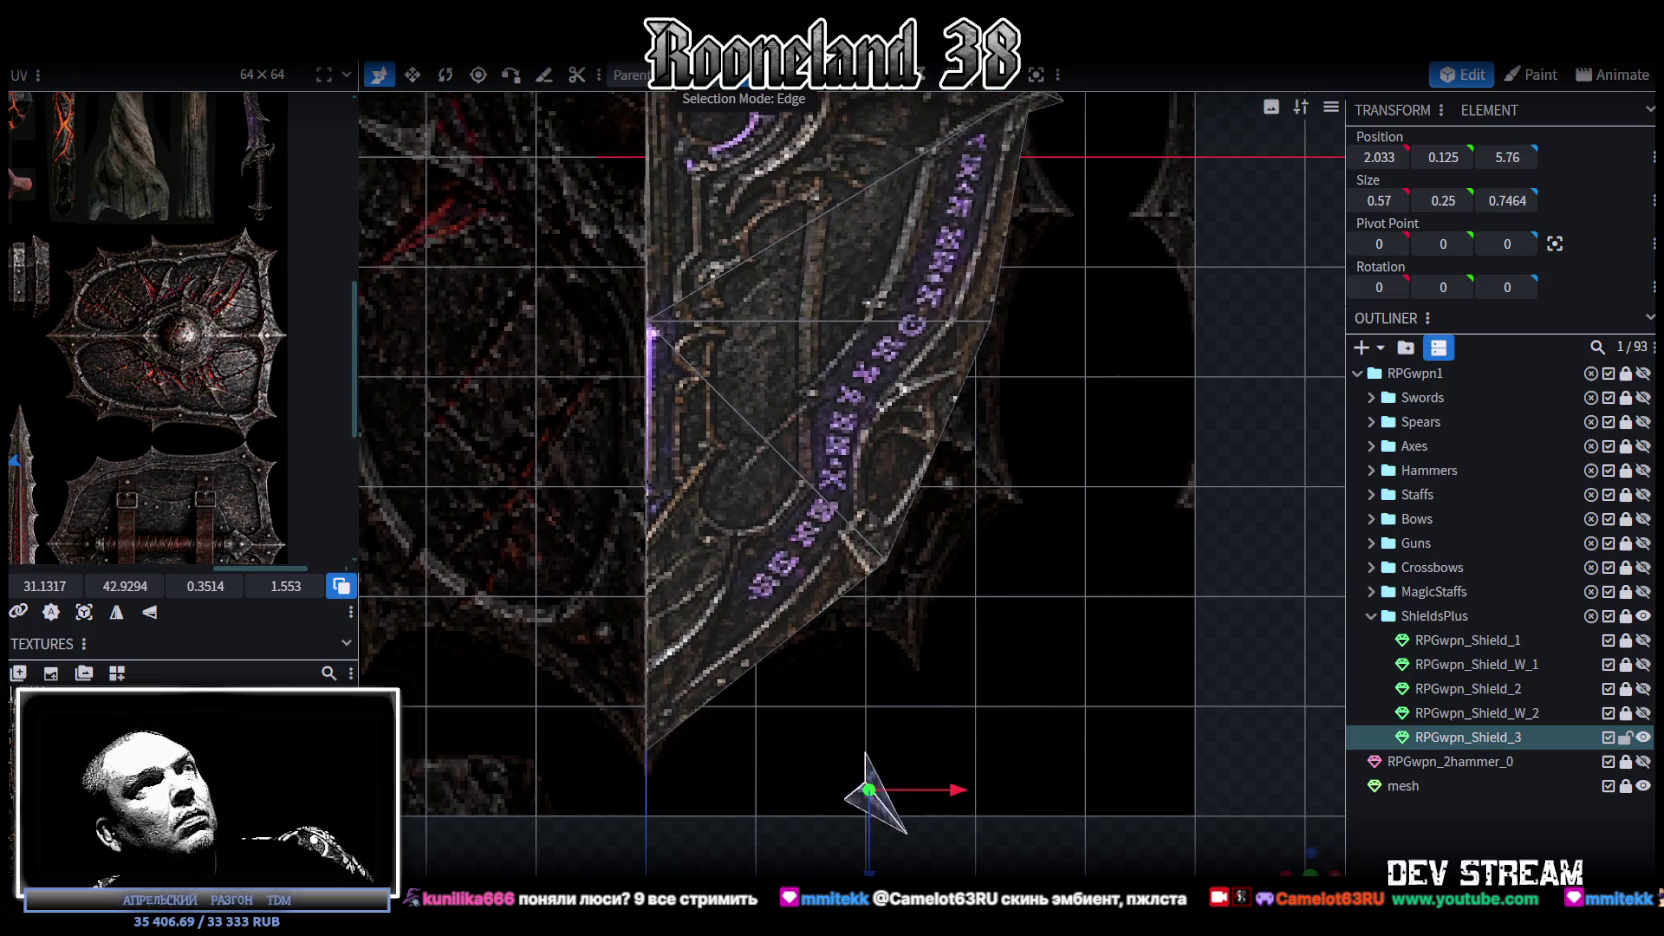
{"action": "left_click", "coordinate": [886, 560]}
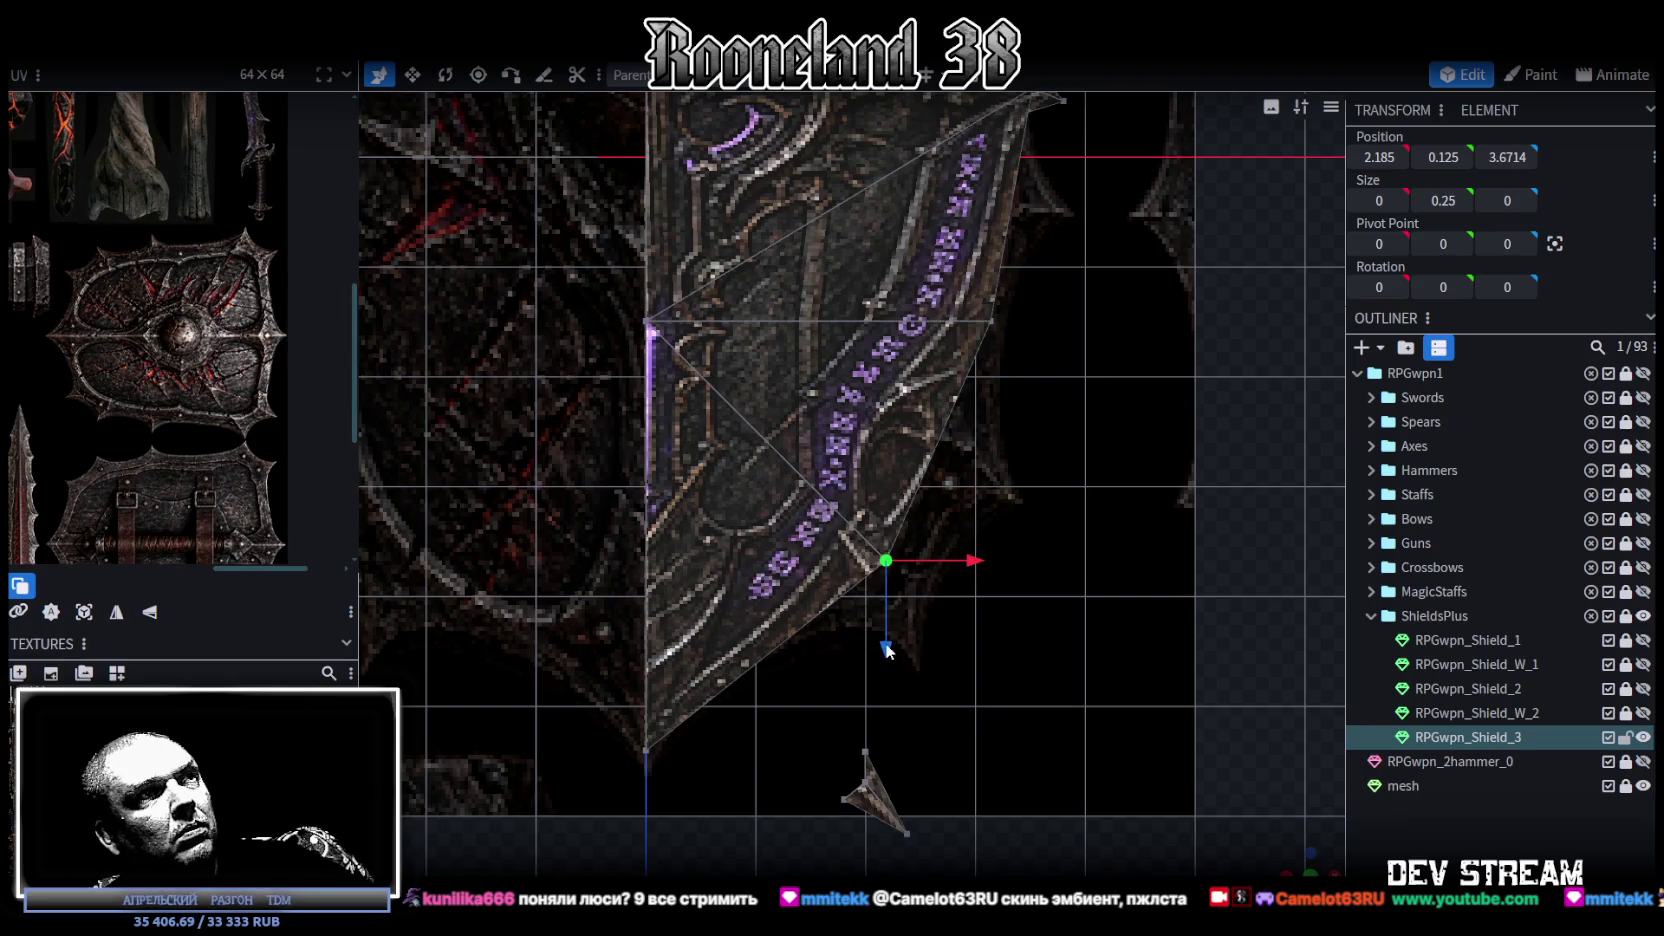
{"action": "left_click_drag", "start_coordinate": [978, 566], "coordinate": [946, 566]}
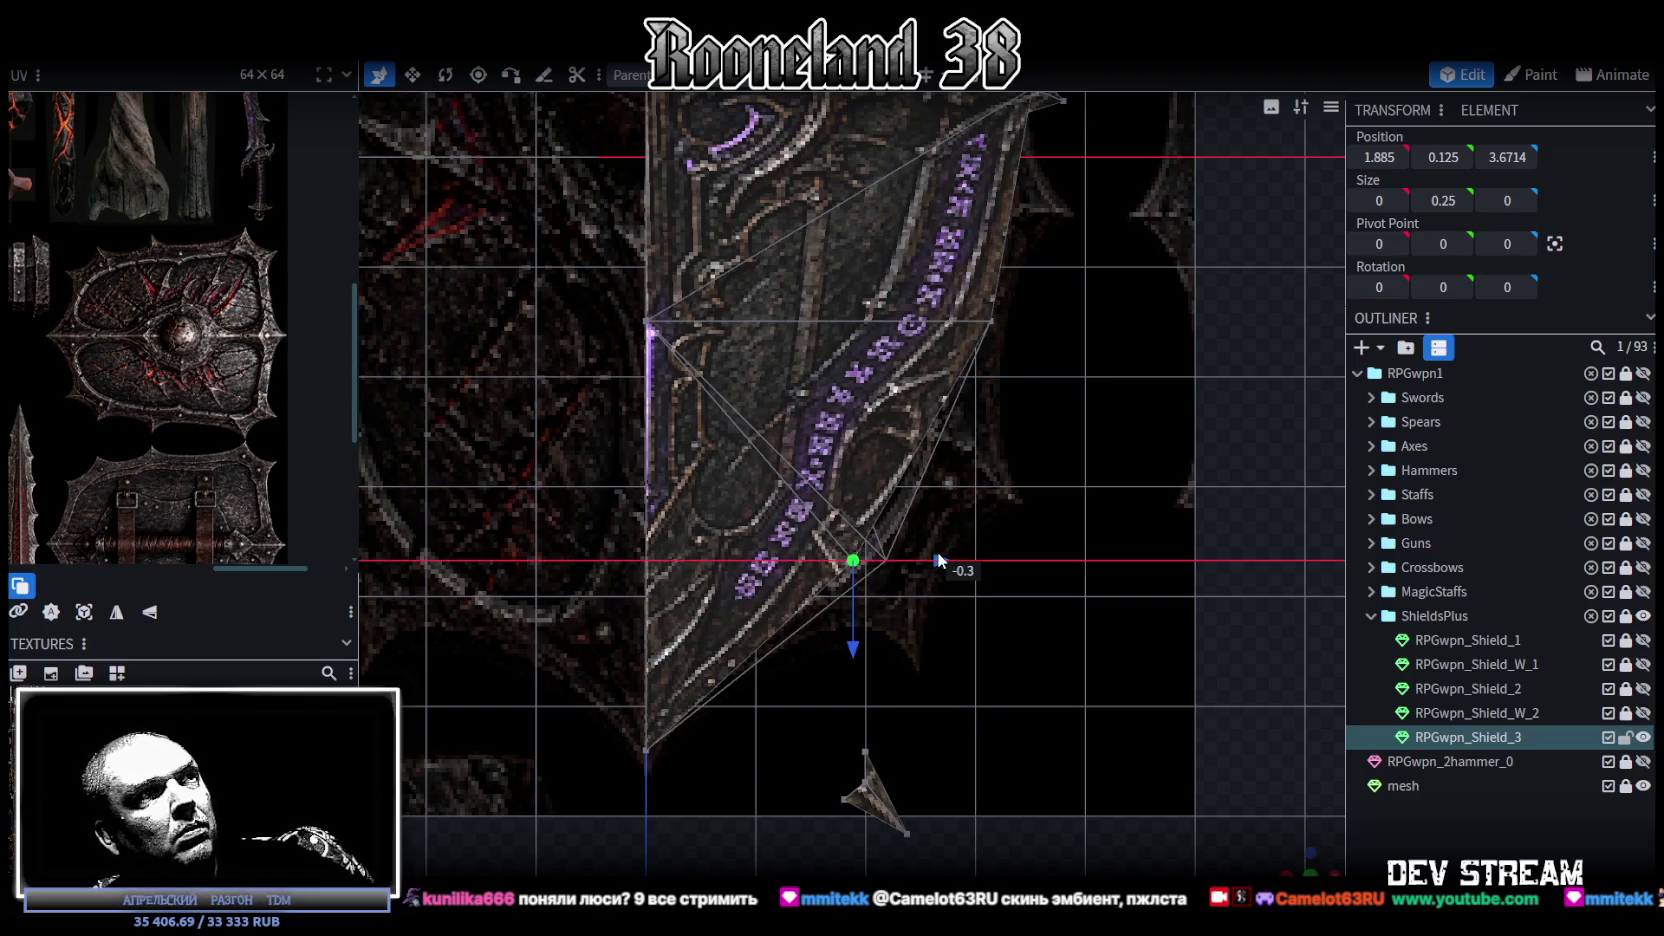
{"action": "mouse_move", "coordinate": [854, 650]}
{"action": "left_mouse_down"}
{"action": "mouse_move", "coordinate": [864, 711]}
{"action": "mouse_move", "coordinate": [843, 367]}
{"action": "left_mouse_up"}
{"action": "mouse_move", "coordinate": [893, 500]}
{"action": "left_mouse_down"}
{"action": "mouse_move", "coordinate": [900, 612]}
{"action": "mouse_move", "coordinate": [933, 422]}
{"action": "left_mouse_up"}
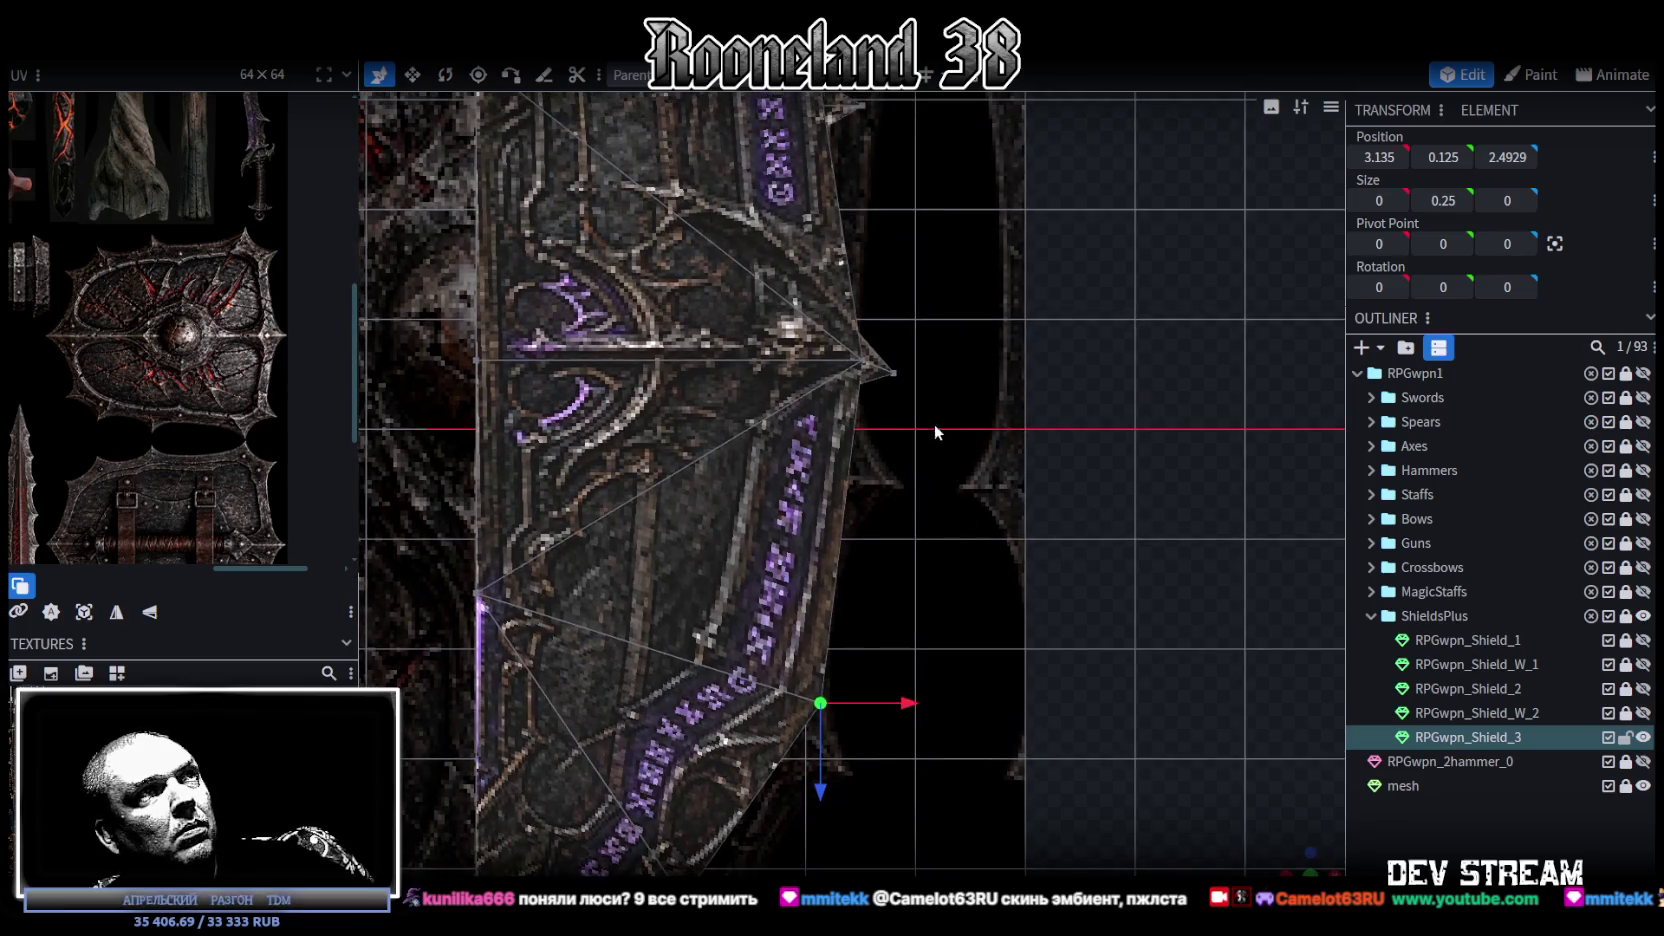
Step: Push the side flange tip outward to the right, then lower it half a unit
{"action": "left_click", "coordinate": [896, 356]}
{"action": "left_click_drag", "start_coordinate": [896, 356], "coordinate": [977, 352]}
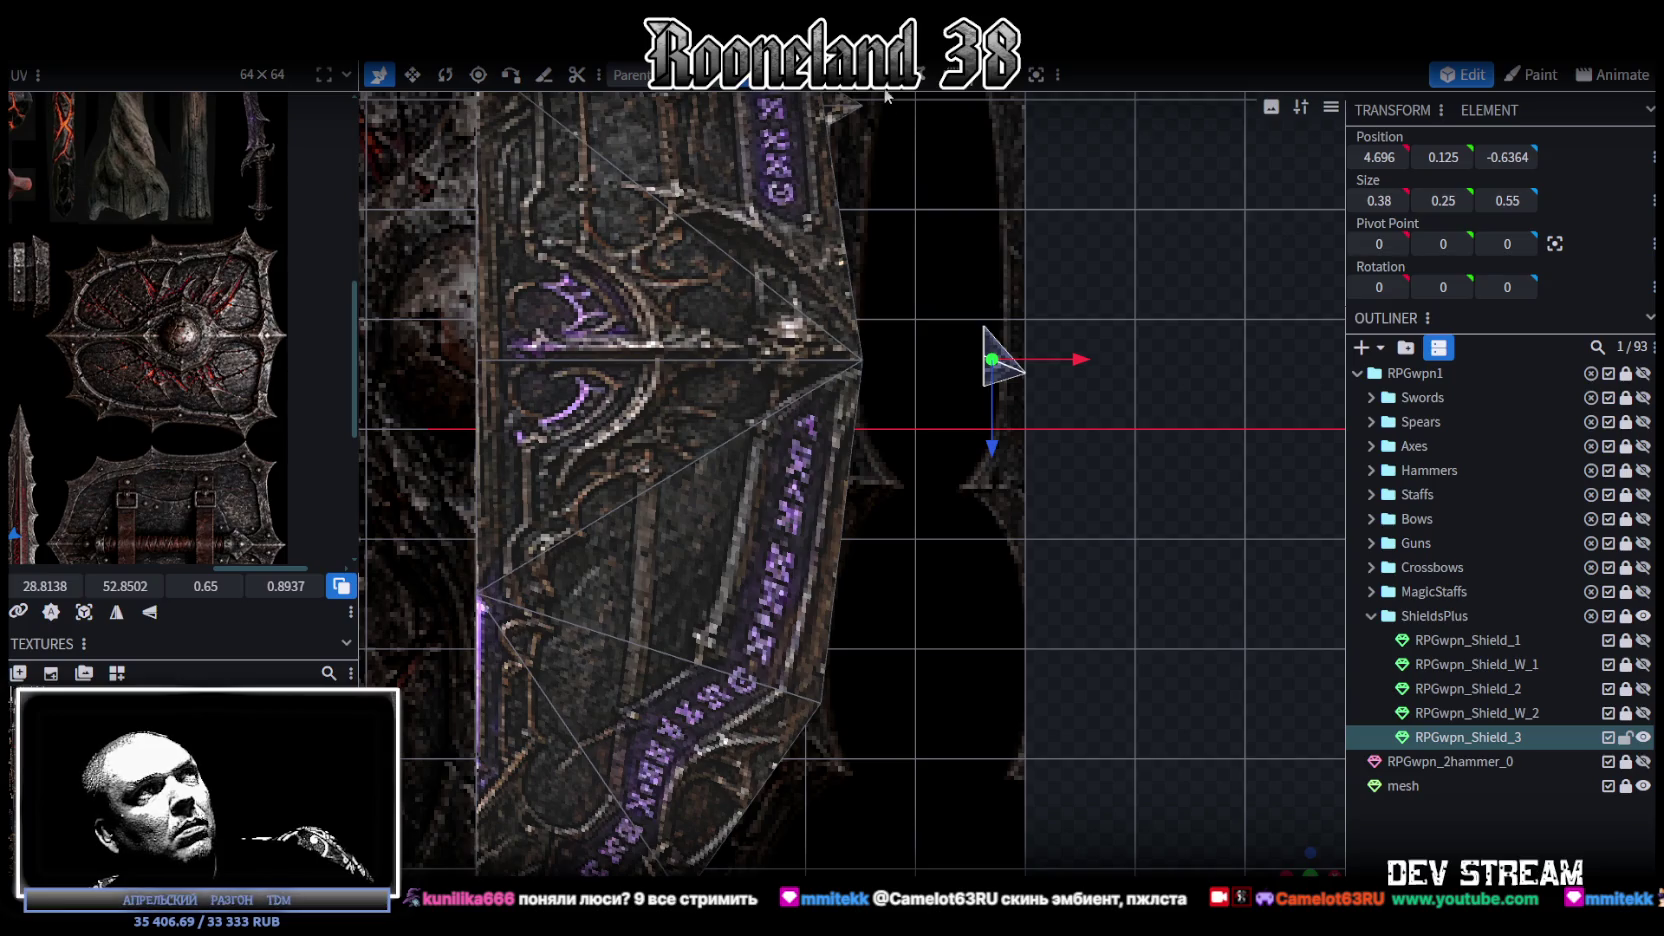
{"action": "left_click", "coordinate": [862, 360]}
{"action": "left_click_drag", "start_coordinate": [866, 446], "coordinate": [872, 557]}
{"action": "mouse_move", "coordinate": [946, 471]}
{"action": "left_mouse_down"}
{"action": "mouse_move", "coordinate": [878, 466]}
{"action": "mouse_move", "coordinate": [935, 470]}
{"action": "left_mouse_up"}
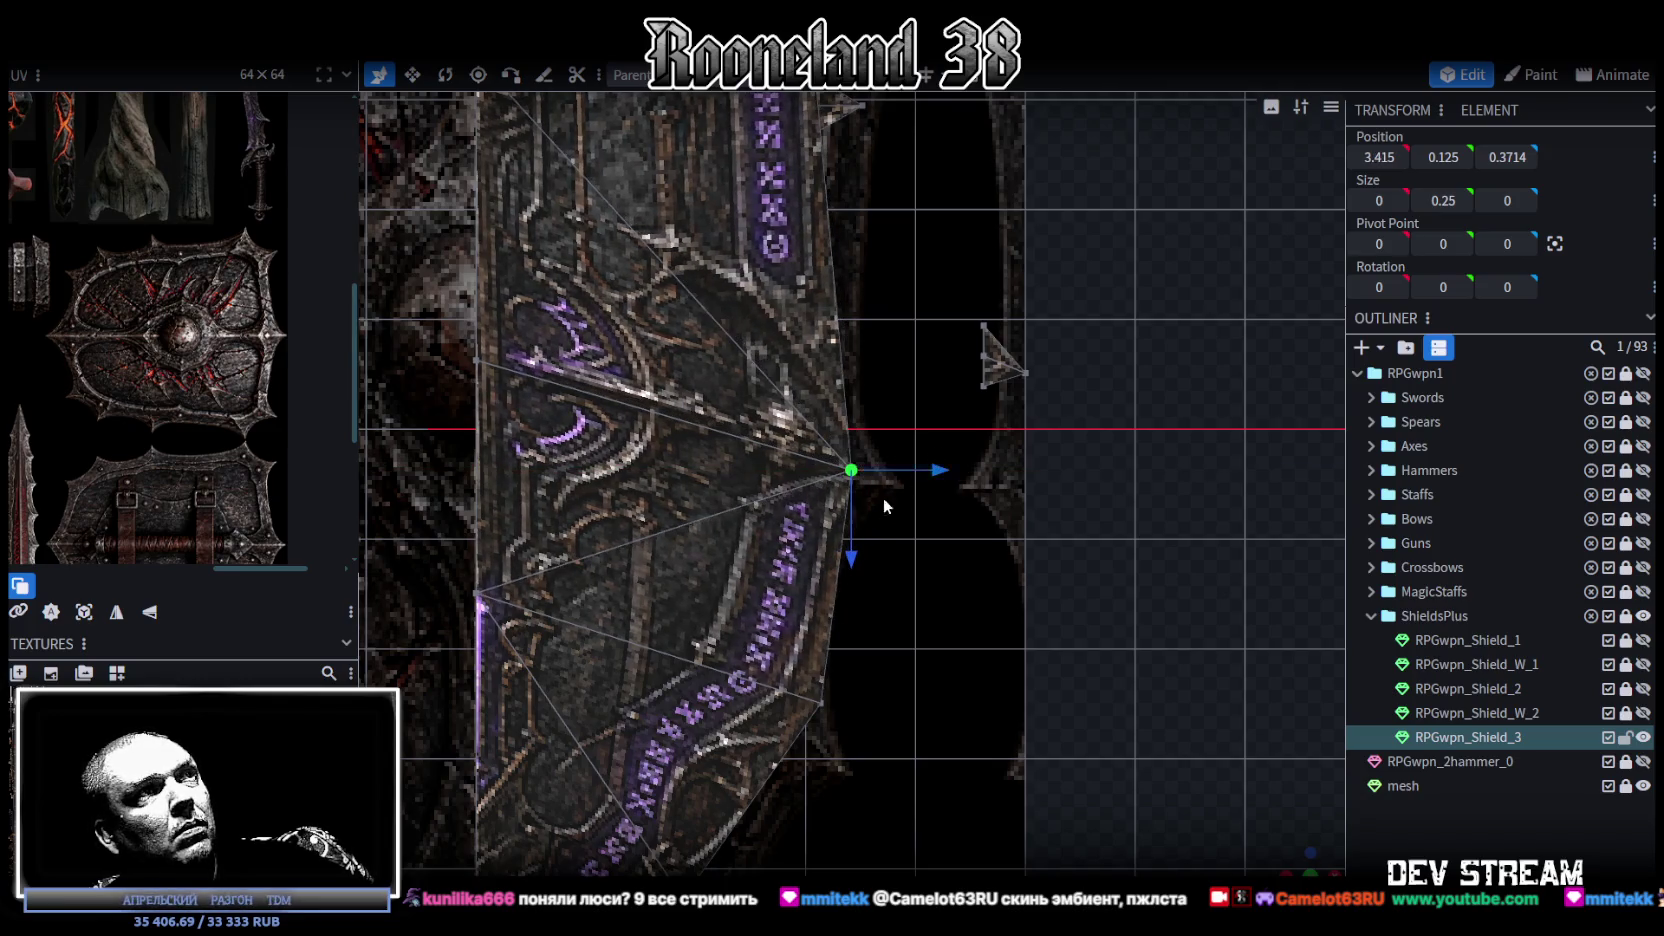
{"action": "left_click_drag", "start_coordinate": [855, 561], "coordinate": [864, 497]}
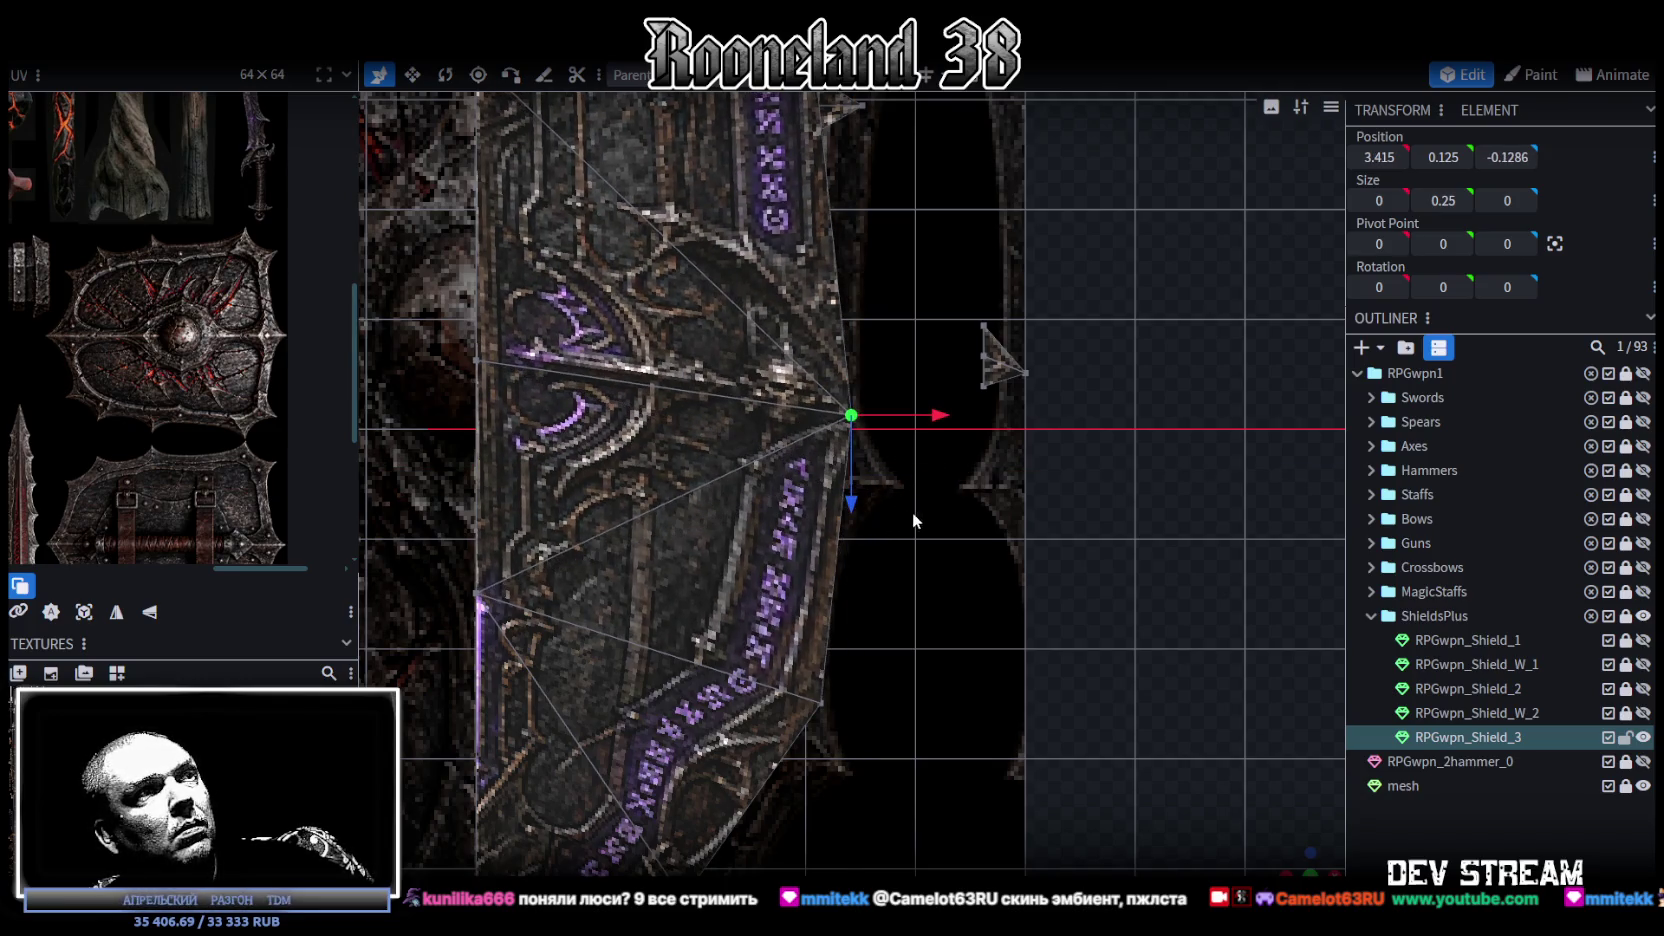
Step: Lower an upper rim vertex about 0.9 units and pull it far outward into a point
{"action": "scroll", "coordinate": [913, 512], "scroll_direction": "down", "scroll_amount": 2}
{"action": "right_click_drag", "start_coordinate": [948, 460], "coordinate": [933, 621]}
{"action": "scroll", "coordinate": [866, 398], "scroll_direction": "up", "scroll_amount": 1}
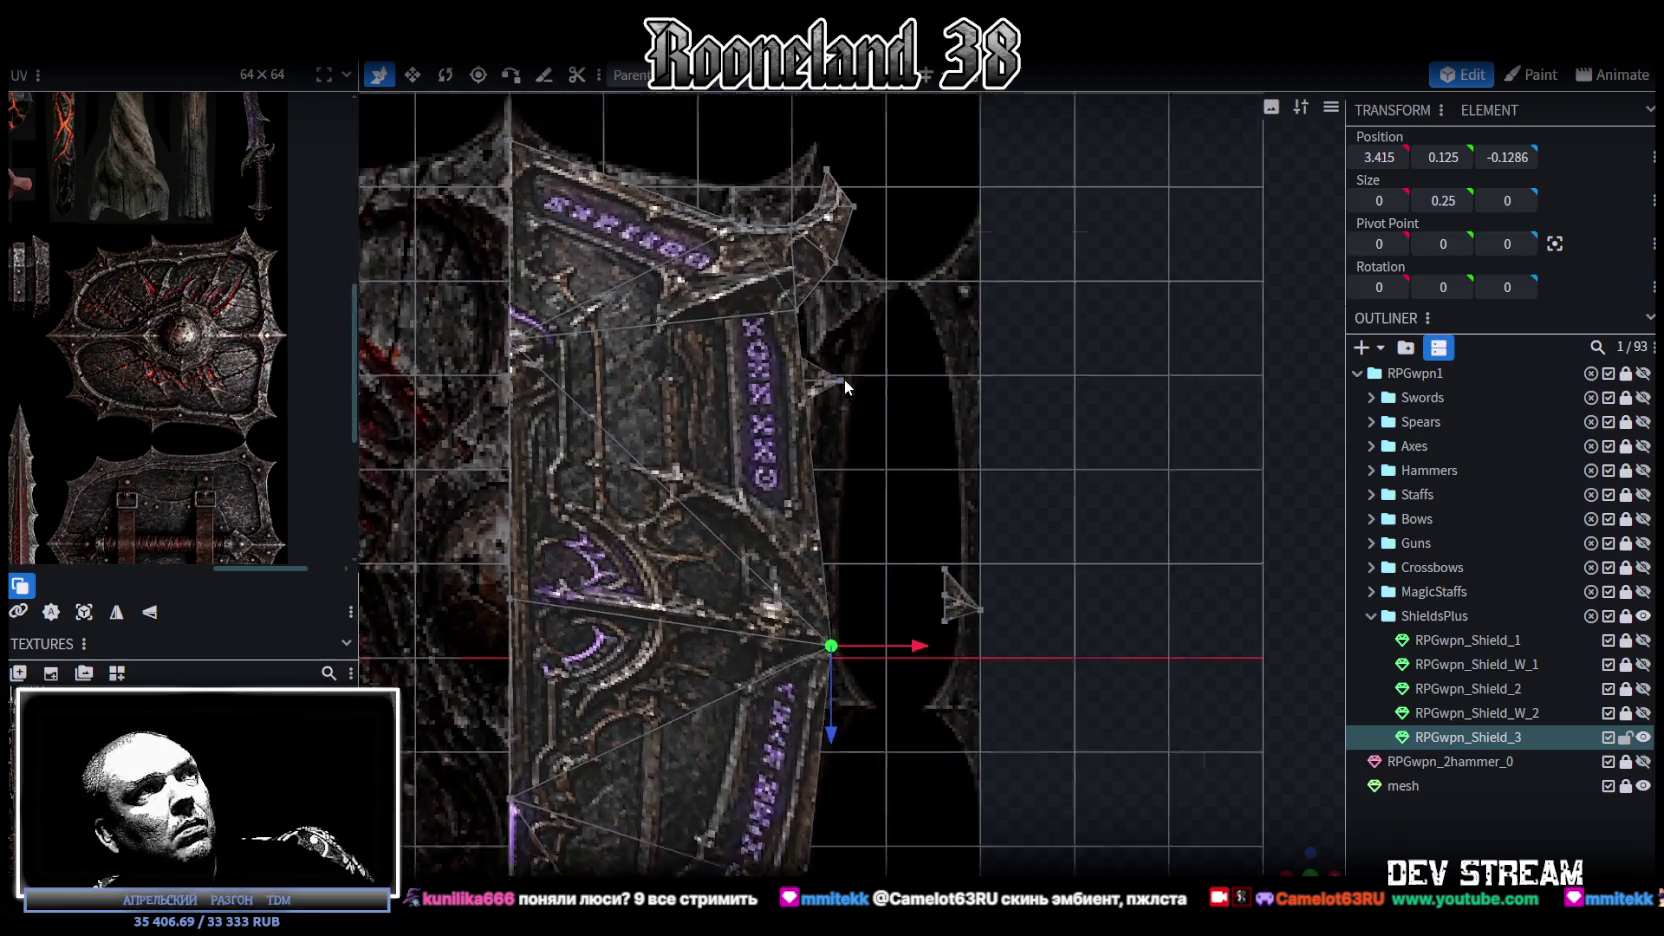
{"action": "scroll", "coordinate": [844, 380], "scroll_direction": "up", "scroll_amount": 2}
{"action": "right_click_drag", "start_coordinate": [848, 380], "coordinate": [863, 470]}
{"action": "left_click", "coordinate": [795, 410]}
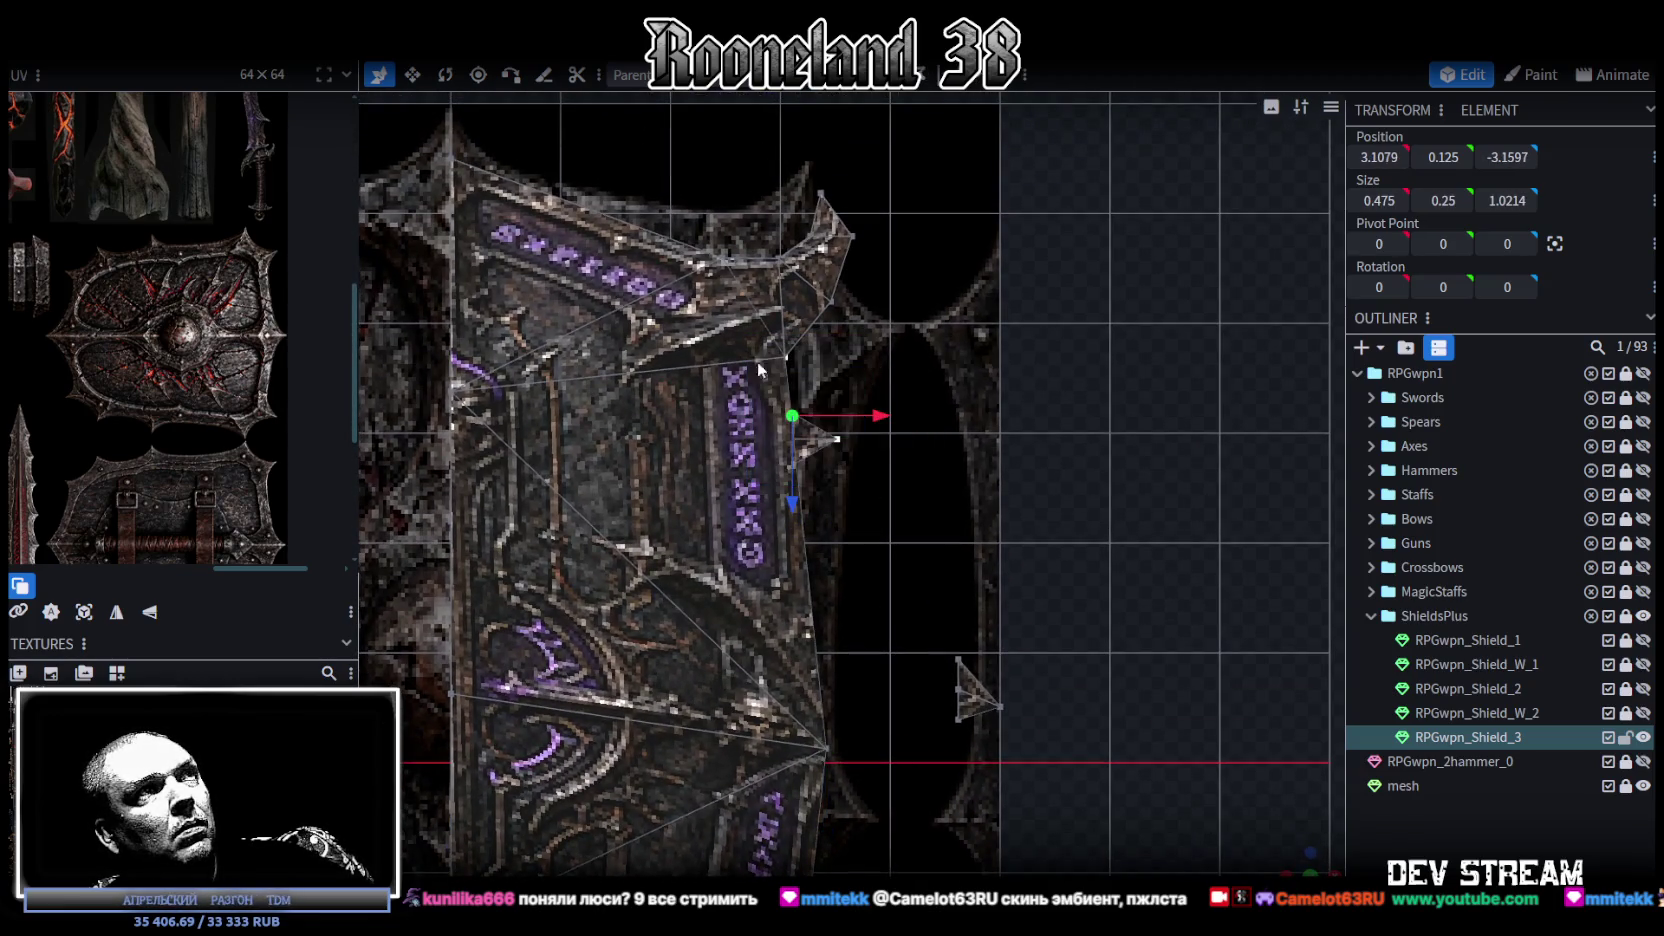
{"action": "mouse_move", "coordinate": [797, 502]}
{"action": "left_mouse_down"}
{"action": "mouse_move", "coordinate": [792, 578]}
{"action": "mouse_move", "coordinate": [791, 558]}
{"action": "left_mouse_up"}
{"action": "left_click_drag", "start_coordinate": [874, 491], "coordinate": [929, 492]}
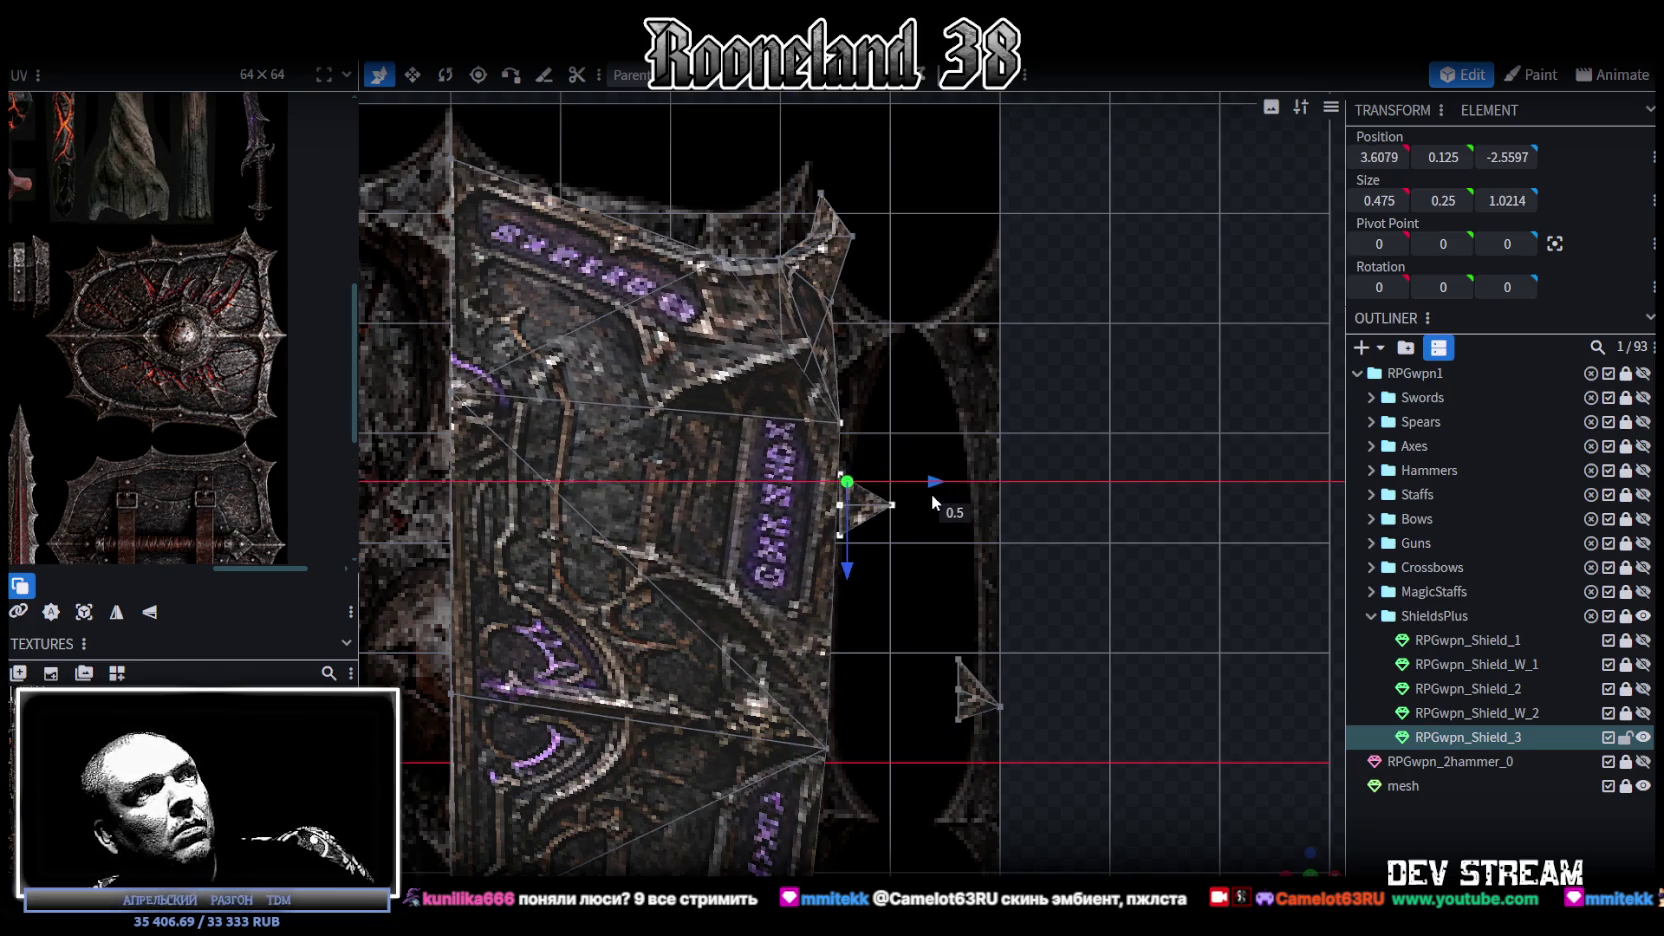
{"action": "left_click_drag", "start_coordinate": [846, 563], "coordinate": [844, 585]}
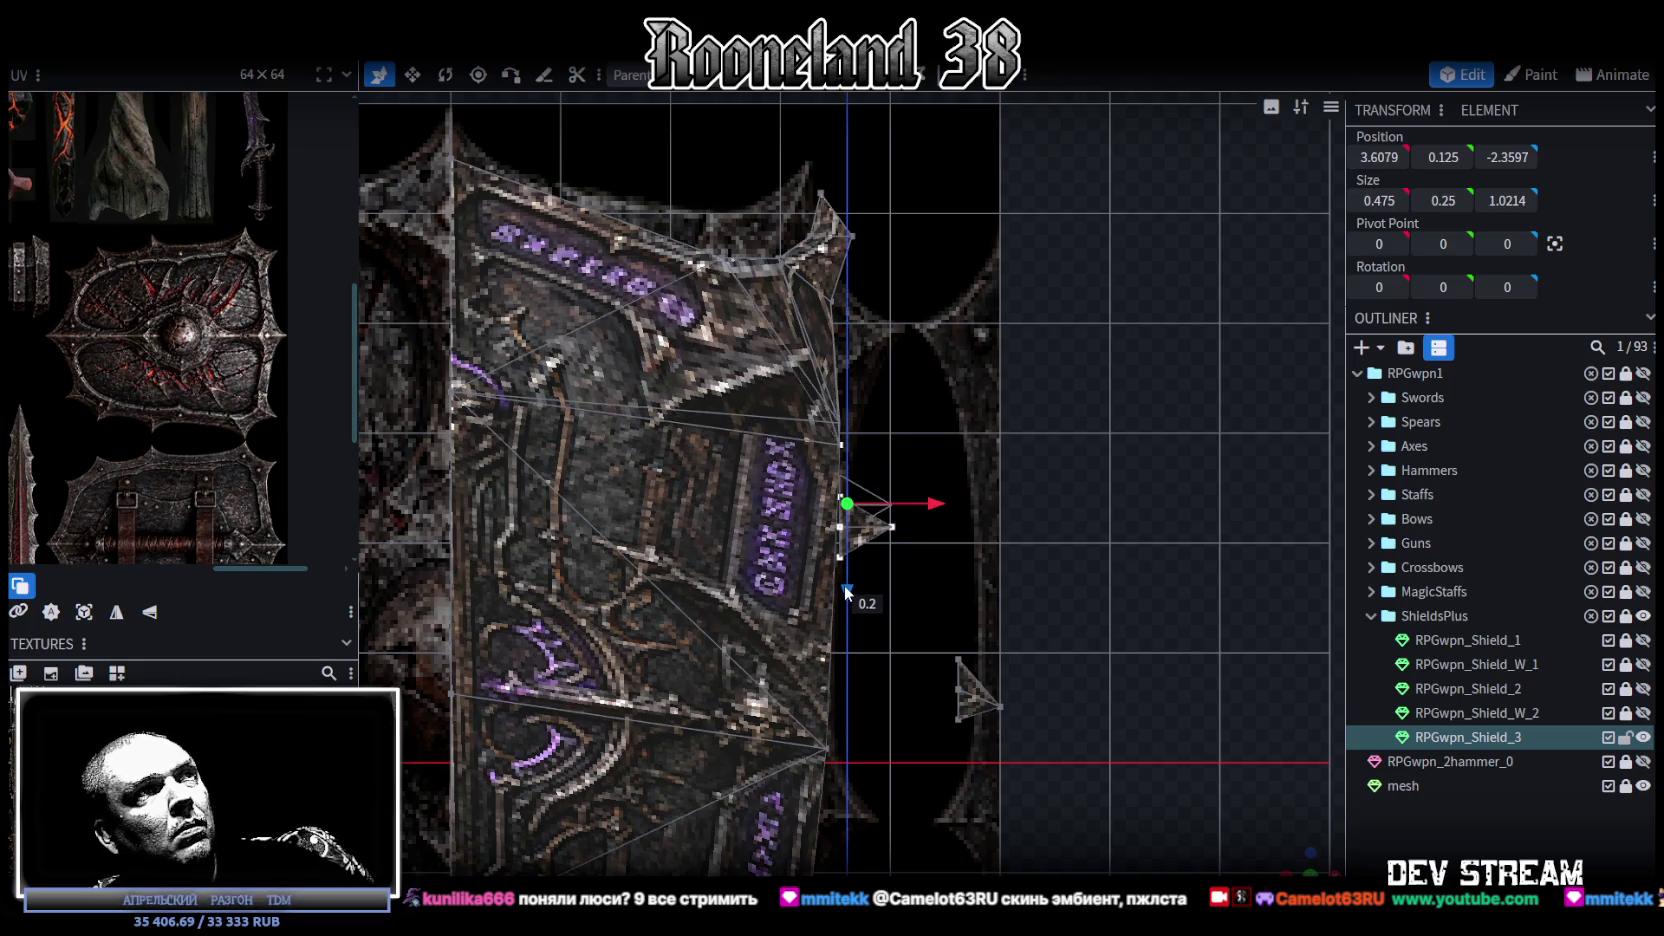
{"action": "left_click_drag", "start_coordinate": [931, 511], "coordinate": [940, 511]}
{"action": "left_click_drag", "start_coordinate": [854, 588], "coordinate": [856, 612]}
{"action": "left_click_drag", "start_coordinate": [952, 528], "coordinate": [1105, 538]}
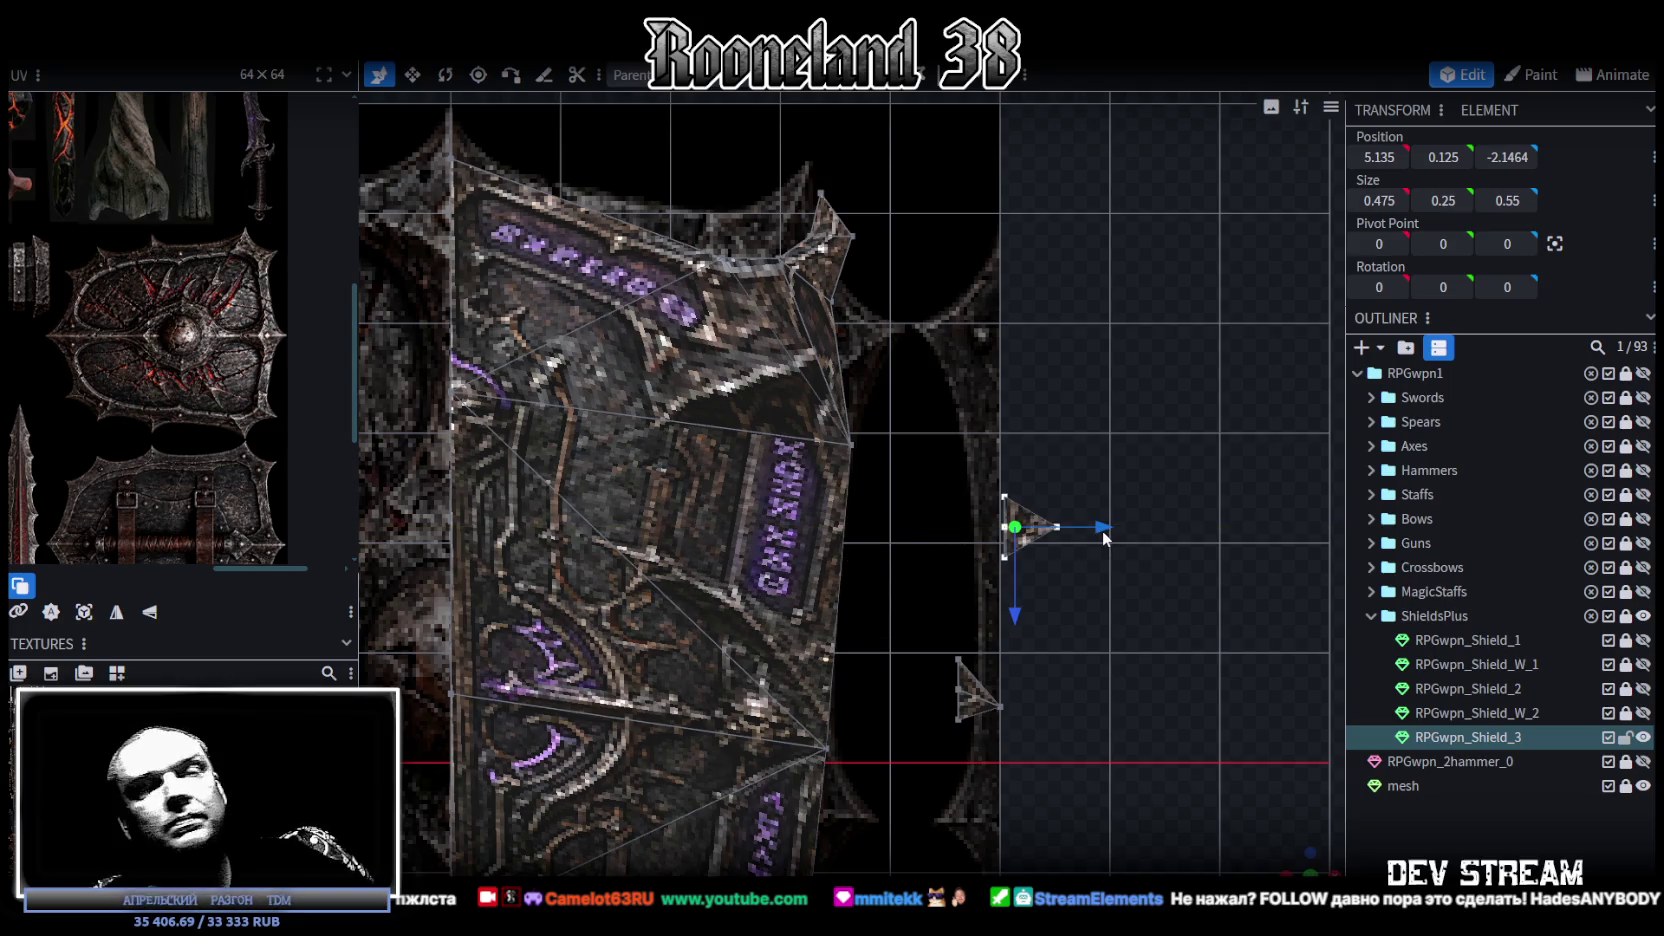
{"action": "left_click_drag", "start_coordinate": [1104, 538], "coordinate": [803, 490]}
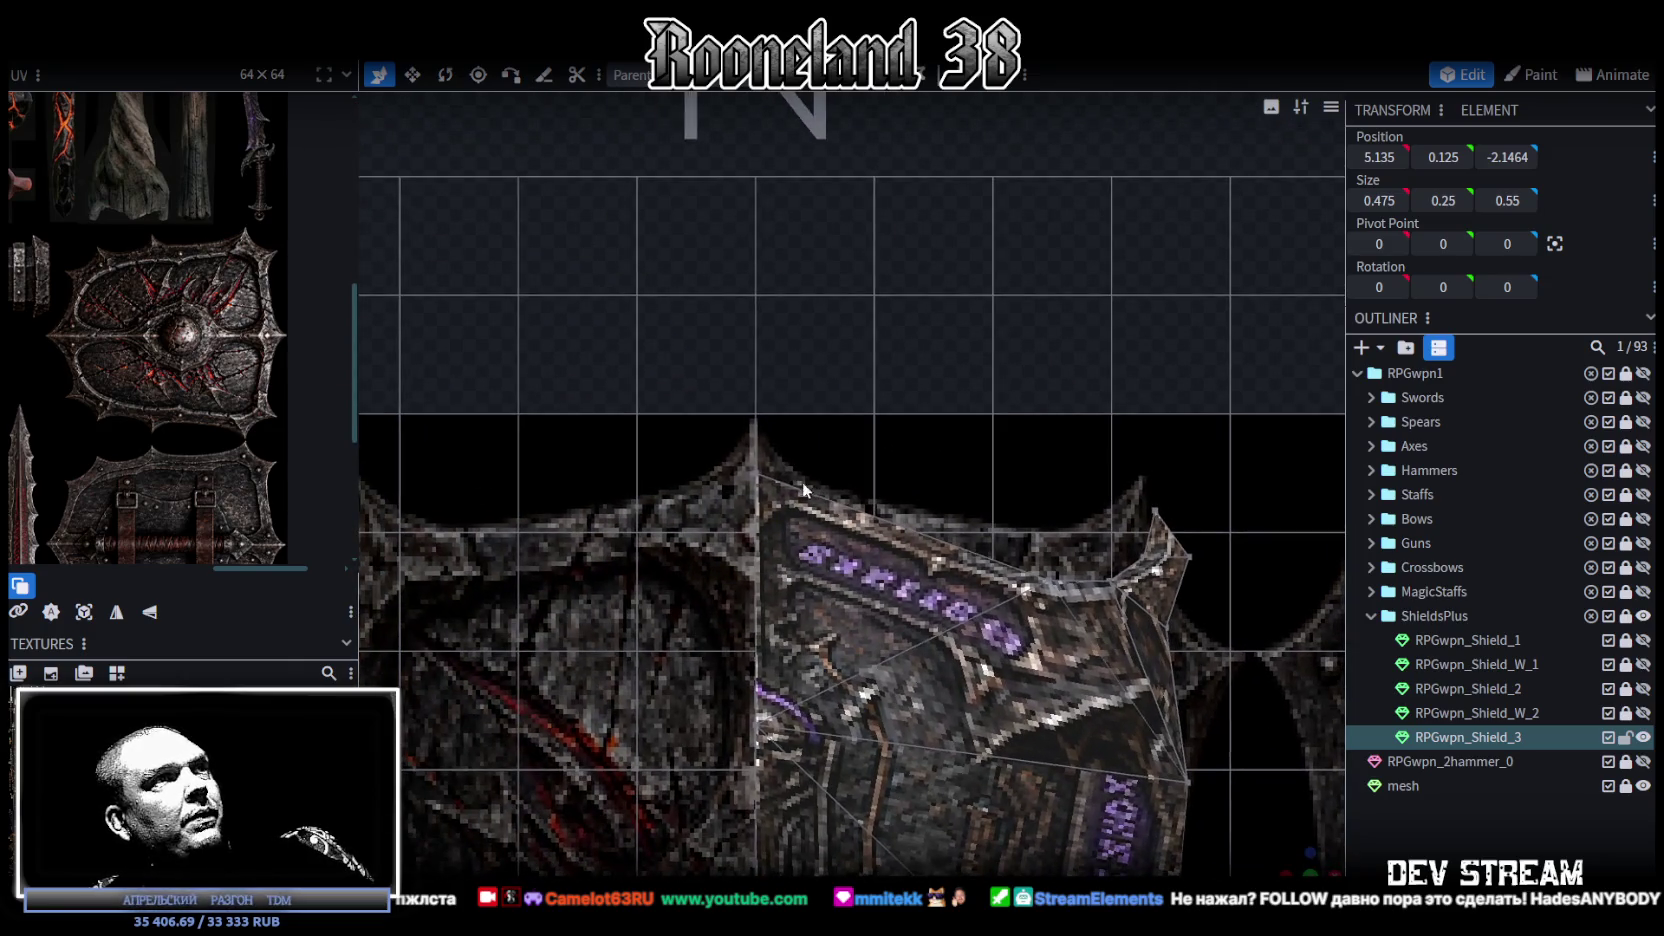
Step: Move three top-edge vertices (0.4 right, 0.4 left and up, 0.2 in depth) to raise the peak
{"action": "left_click", "coordinate": [757, 510]}
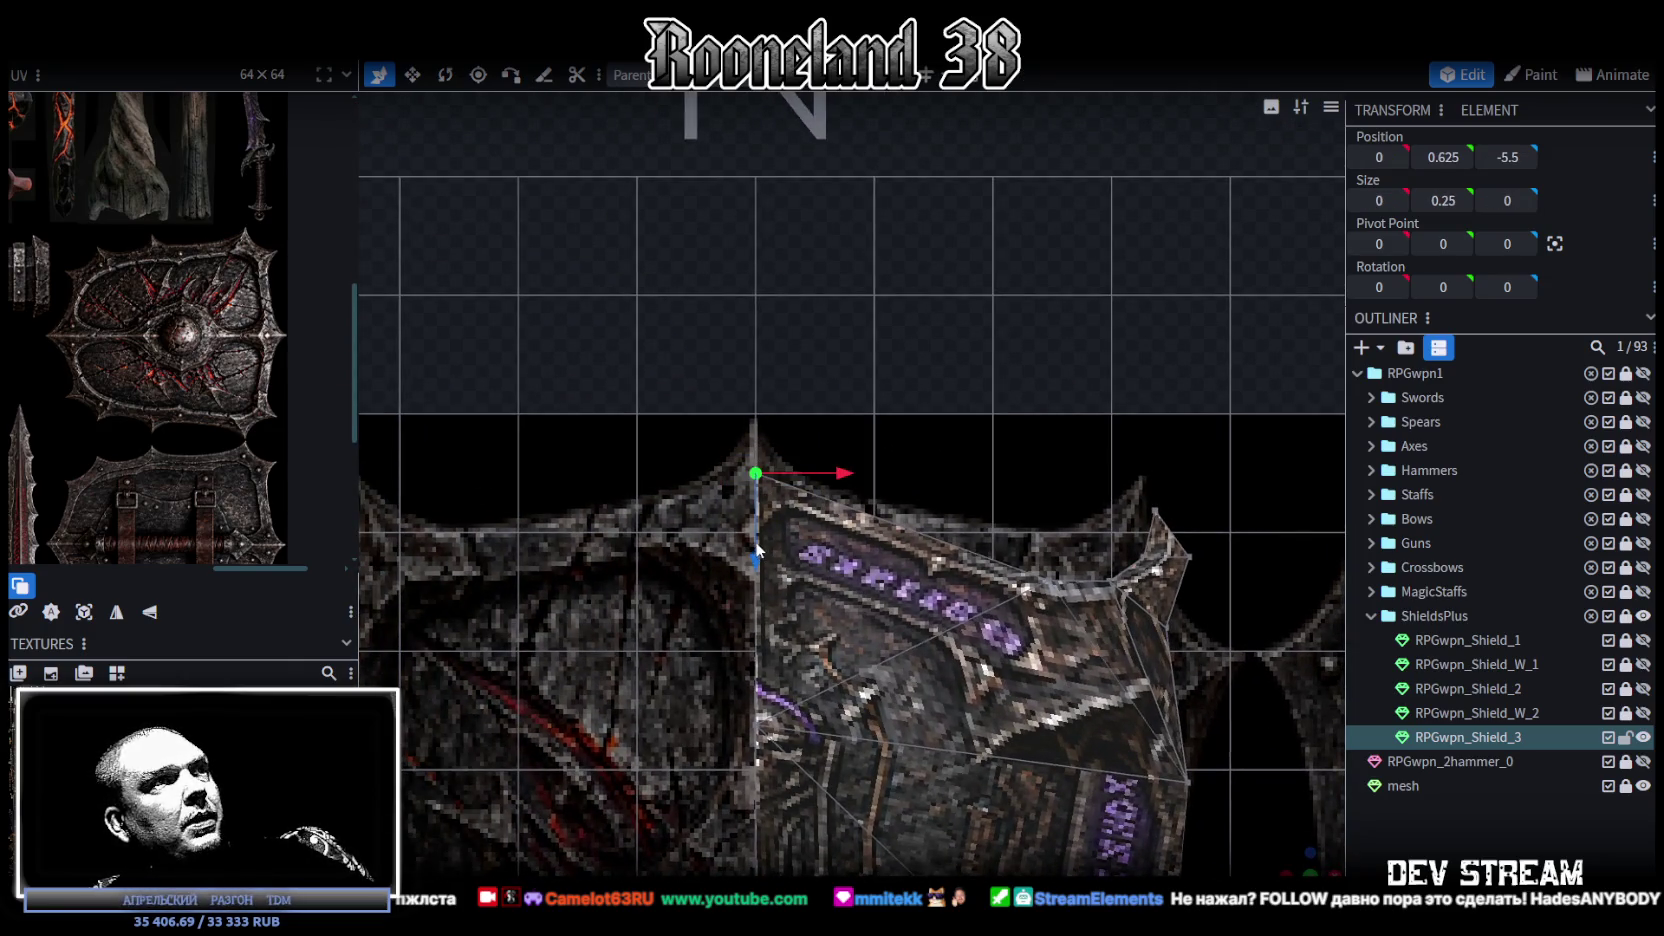
{"action": "mouse_move", "coordinate": [757, 562]}
{"action": "left_mouse_down"}
{"action": "mouse_move", "coordinate": [825, 502]}
{"action": "mouse_move", "coordinate": [891, 485]}
{"action": "left_mouse_up"}
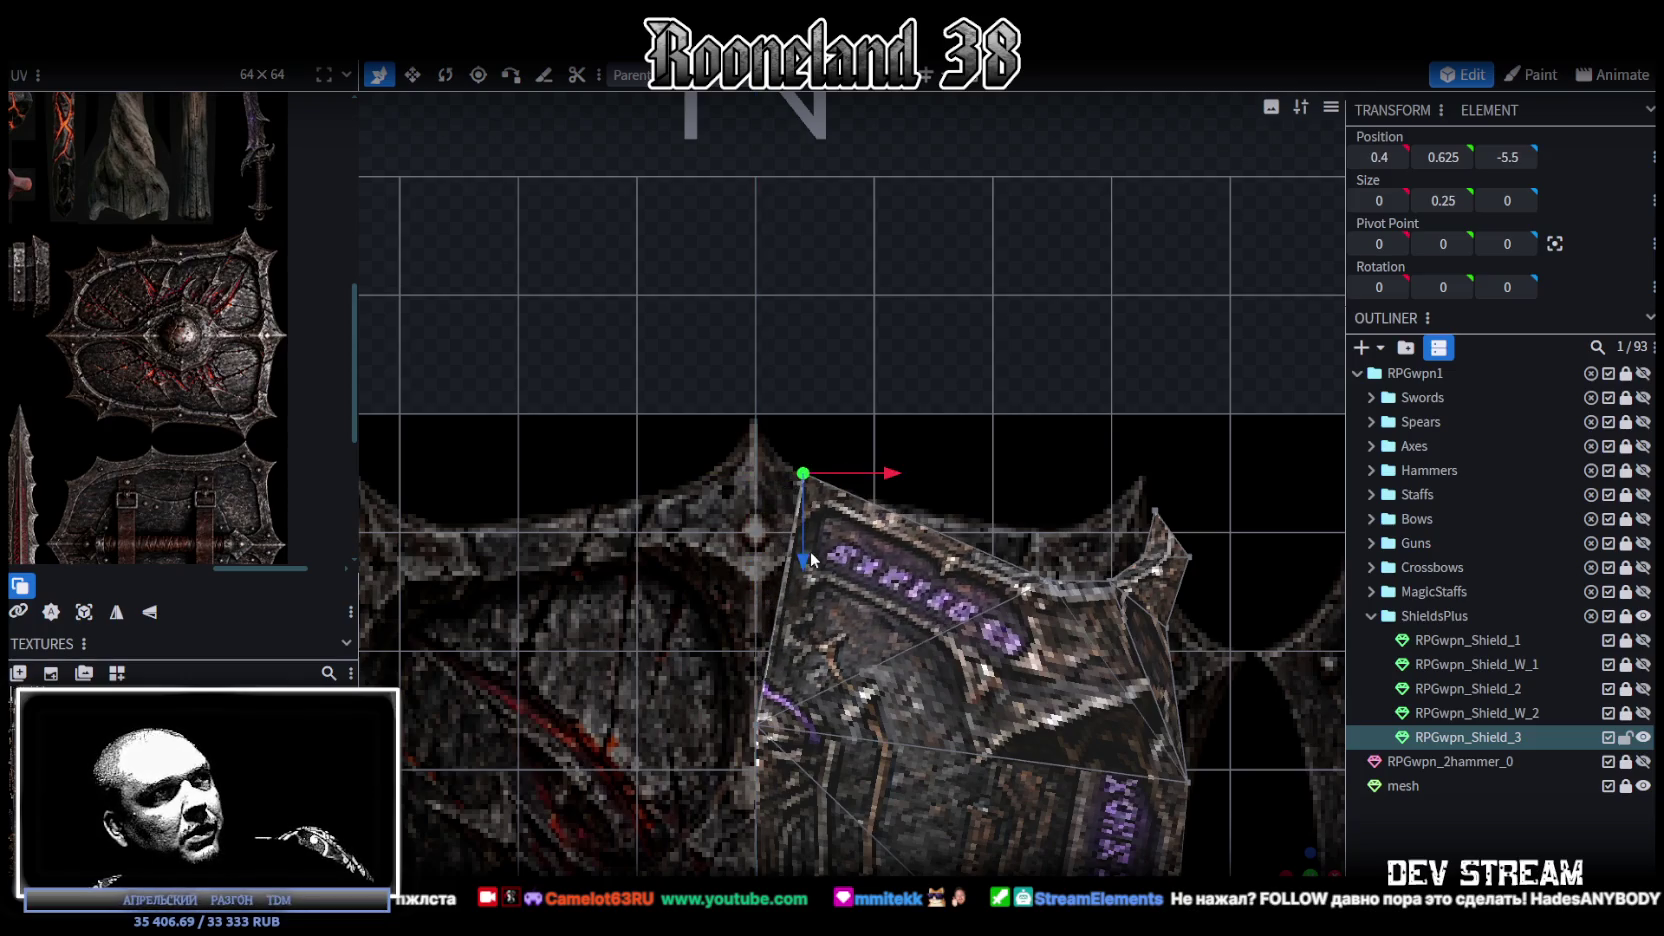
{"action": "left_click_drag", "start_coordinate": [806, 560], "coordinate": [828, 562]}
{"action": "left_click_drag", "start_coordinate": [799, 492], "coordinate": [916, 491]}
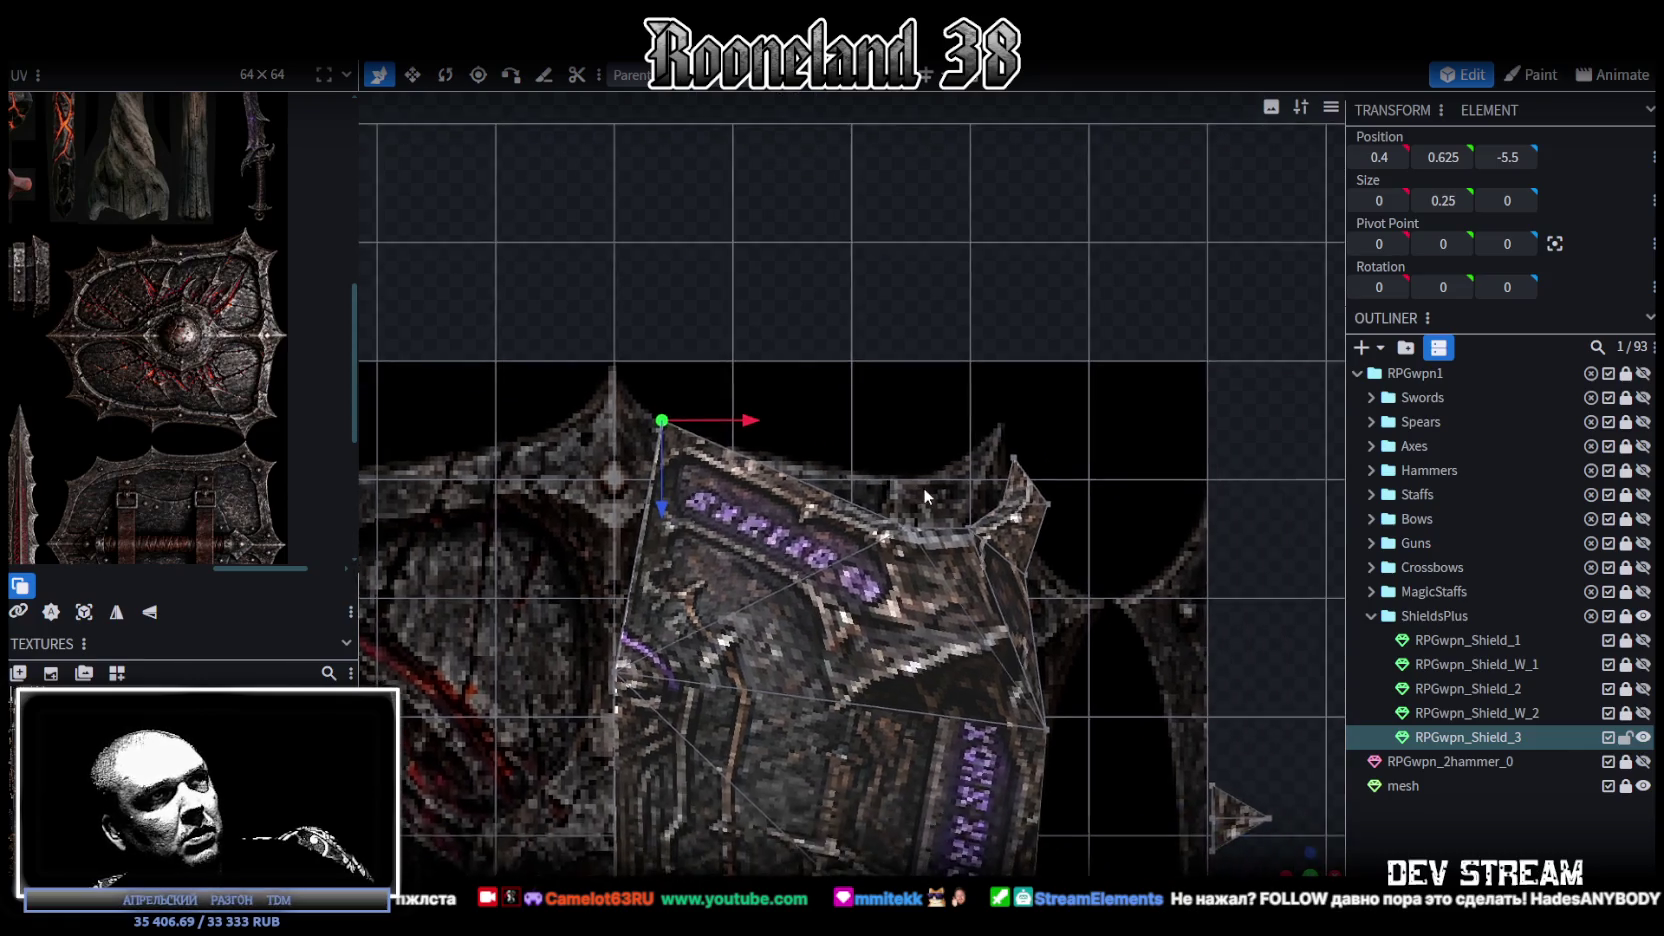
{"action": "left_click", "coordinate": [906, 529]}
{"action": "left_click_drag", "start_coordinate": [906, 600], "coordinate": [906, 565]}
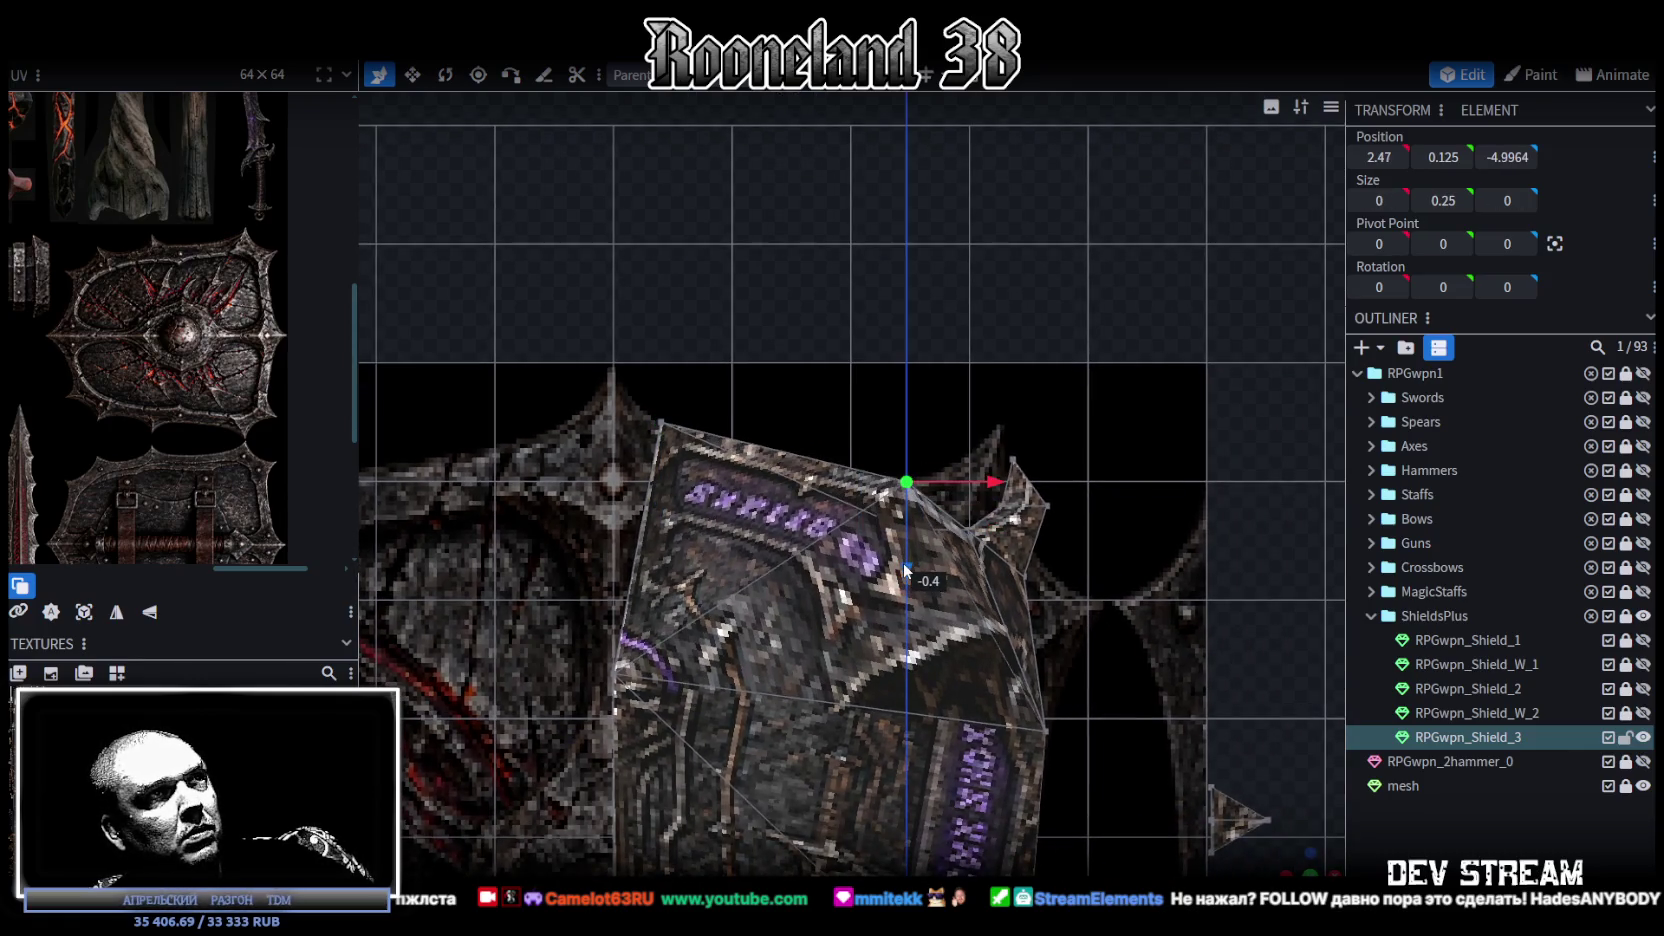
{"action": "left_click_drag", "start_coordinate": [985, 497], "coordinate": [940, 502]}
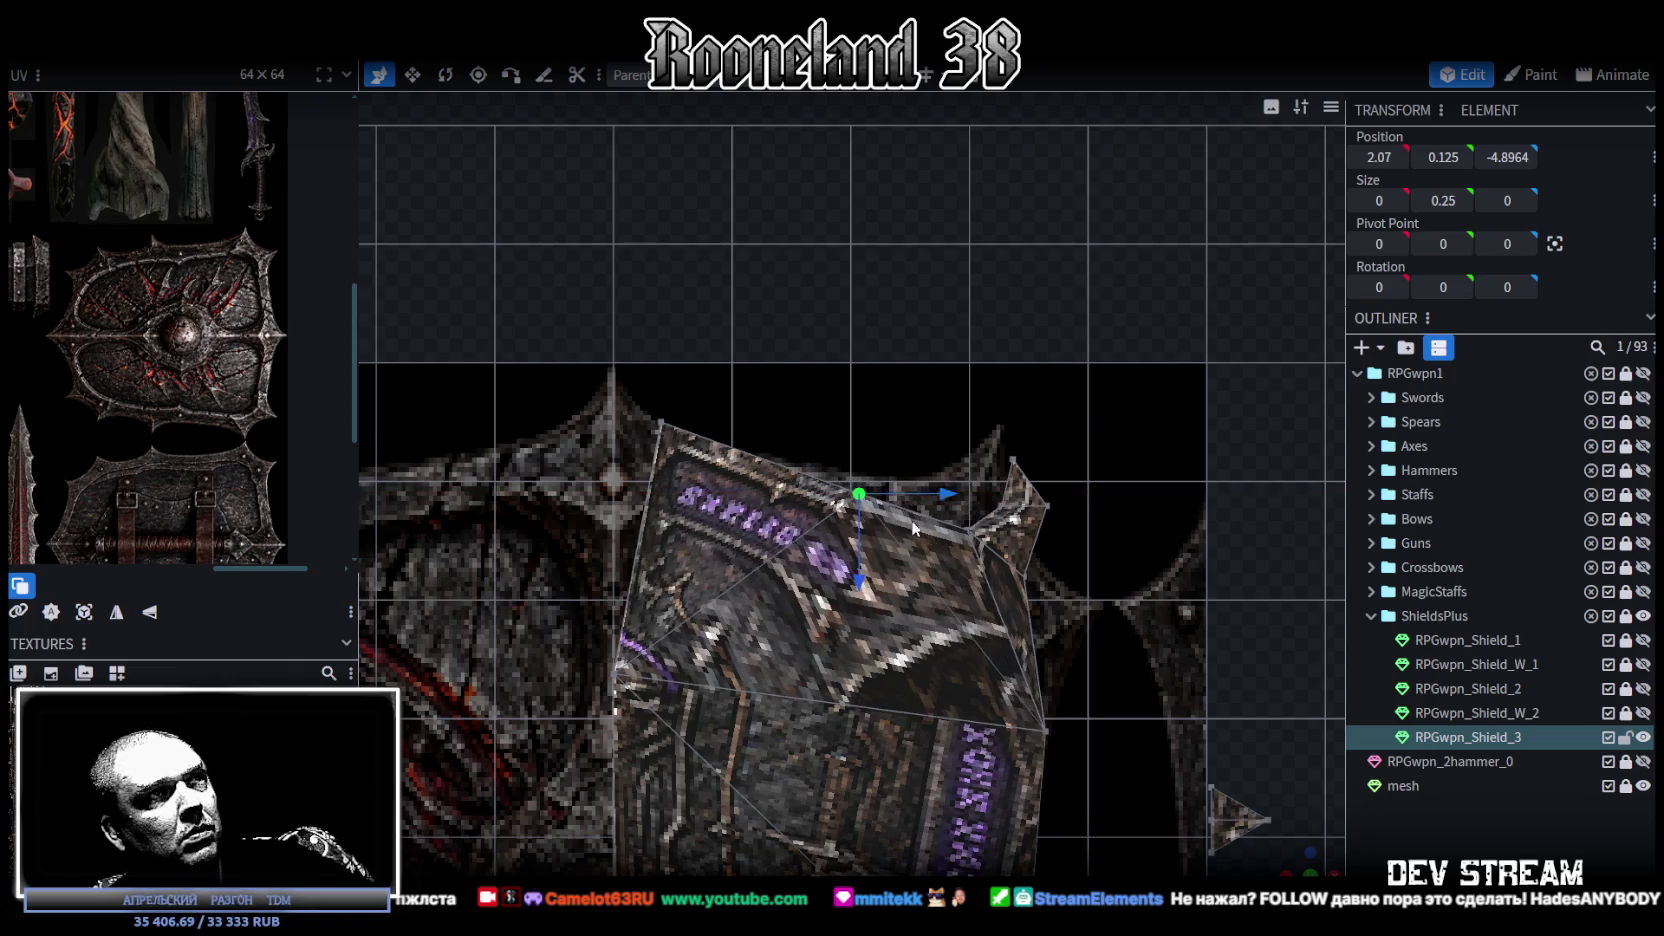
{"action": "left_click_drag", "start_coordinate": [862, 585], "coordinate": [862, 600]}
{"action": "right_click_drag", "start_coordinate": [862, 600], "coordinate": [852, 510]}
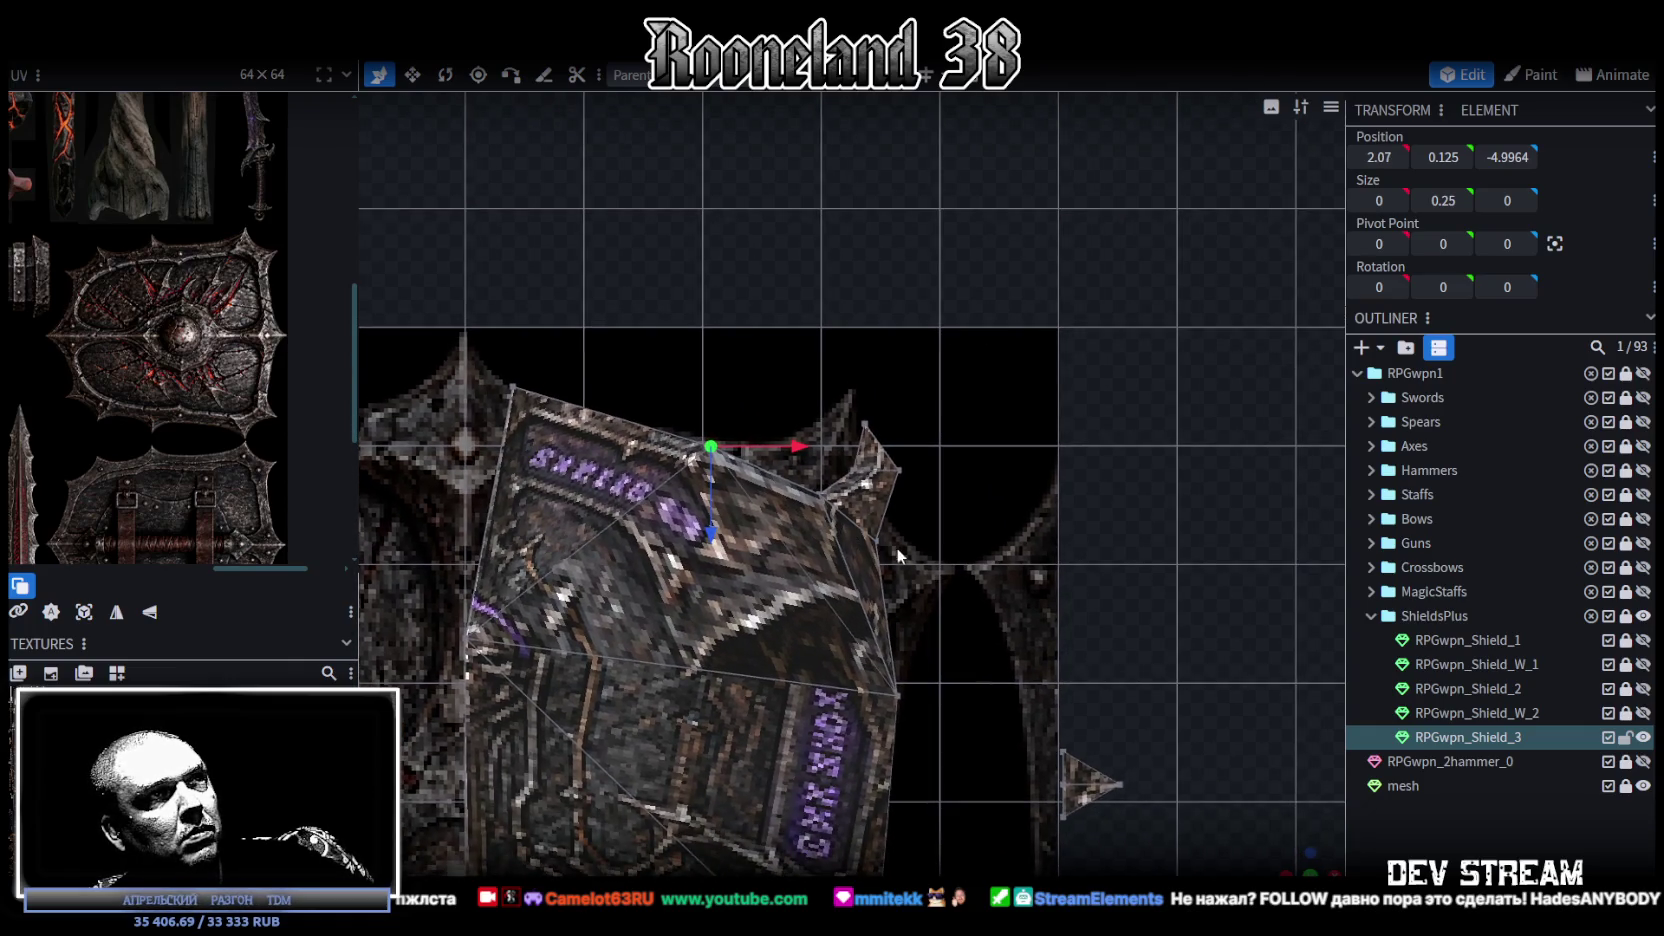
{"action": "left_click", "coordinate": [824, 478]}
{"action": "mouse_move", "coordinate": [822, 525]}
{"action": "left_mouse_down"}
{"action": "mouse_move", "coordinate": [826, 562]}
{"action": "mouse_move", "coordinate": [896, 465]}
{"action": "left_mouse_up"}
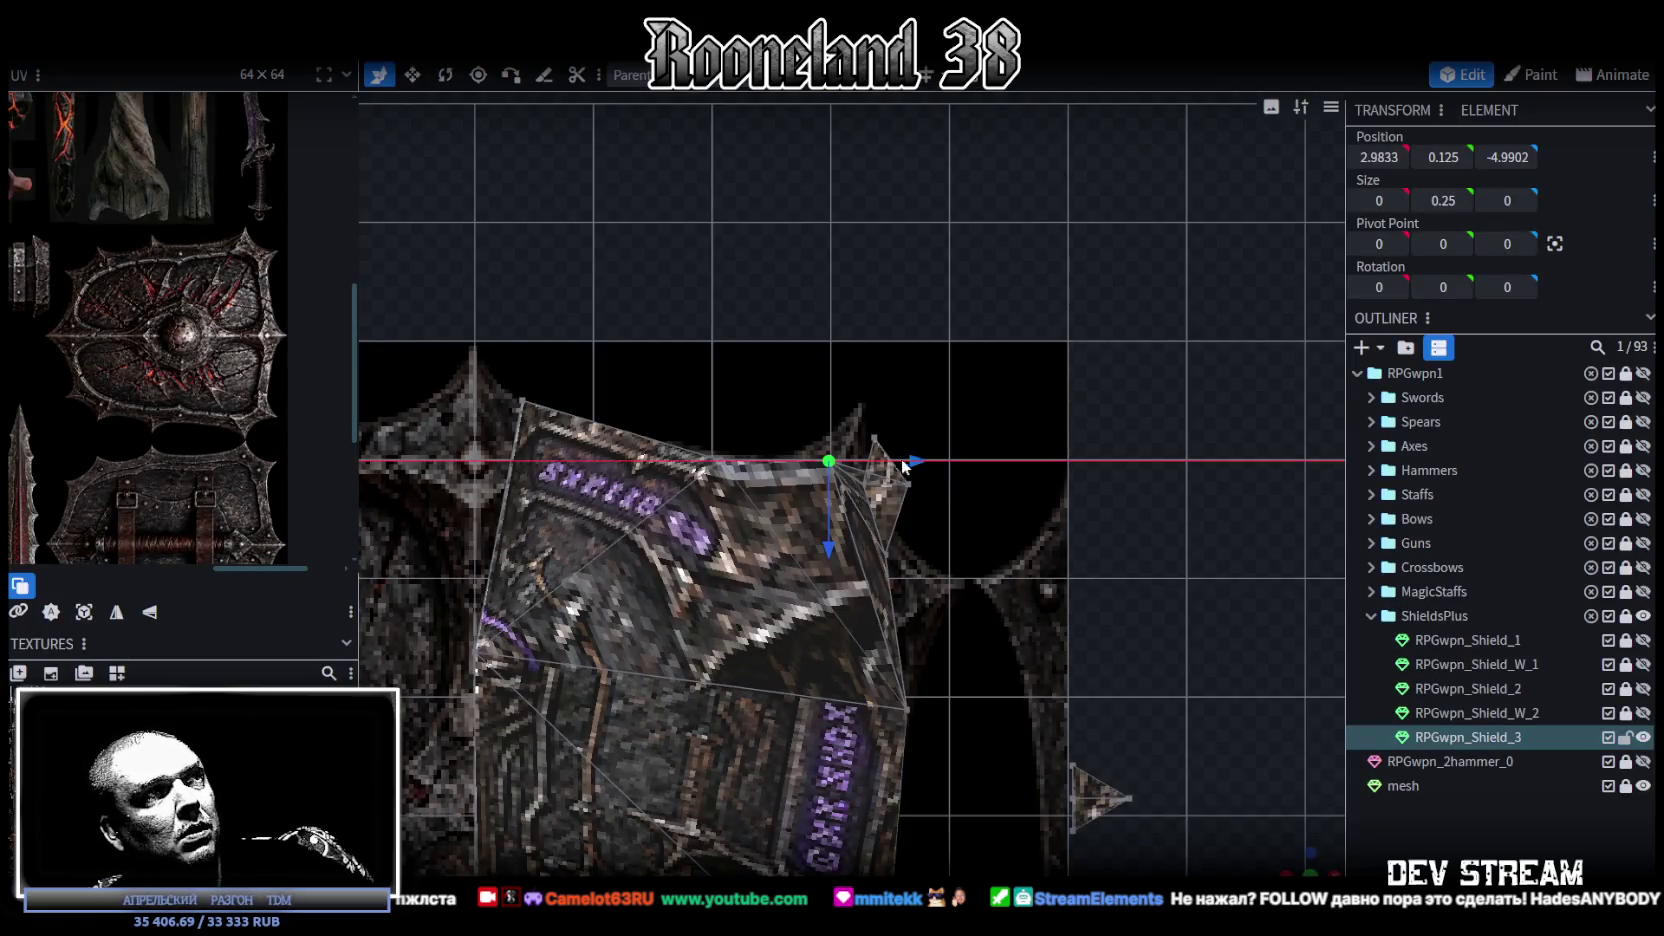
Step: Move a vertex 0.4 to the left and raise the peak face by 0.4
{"action": "left_click_drag", "start_coordinate": [901, 465], "coordinate": [880, 466]}
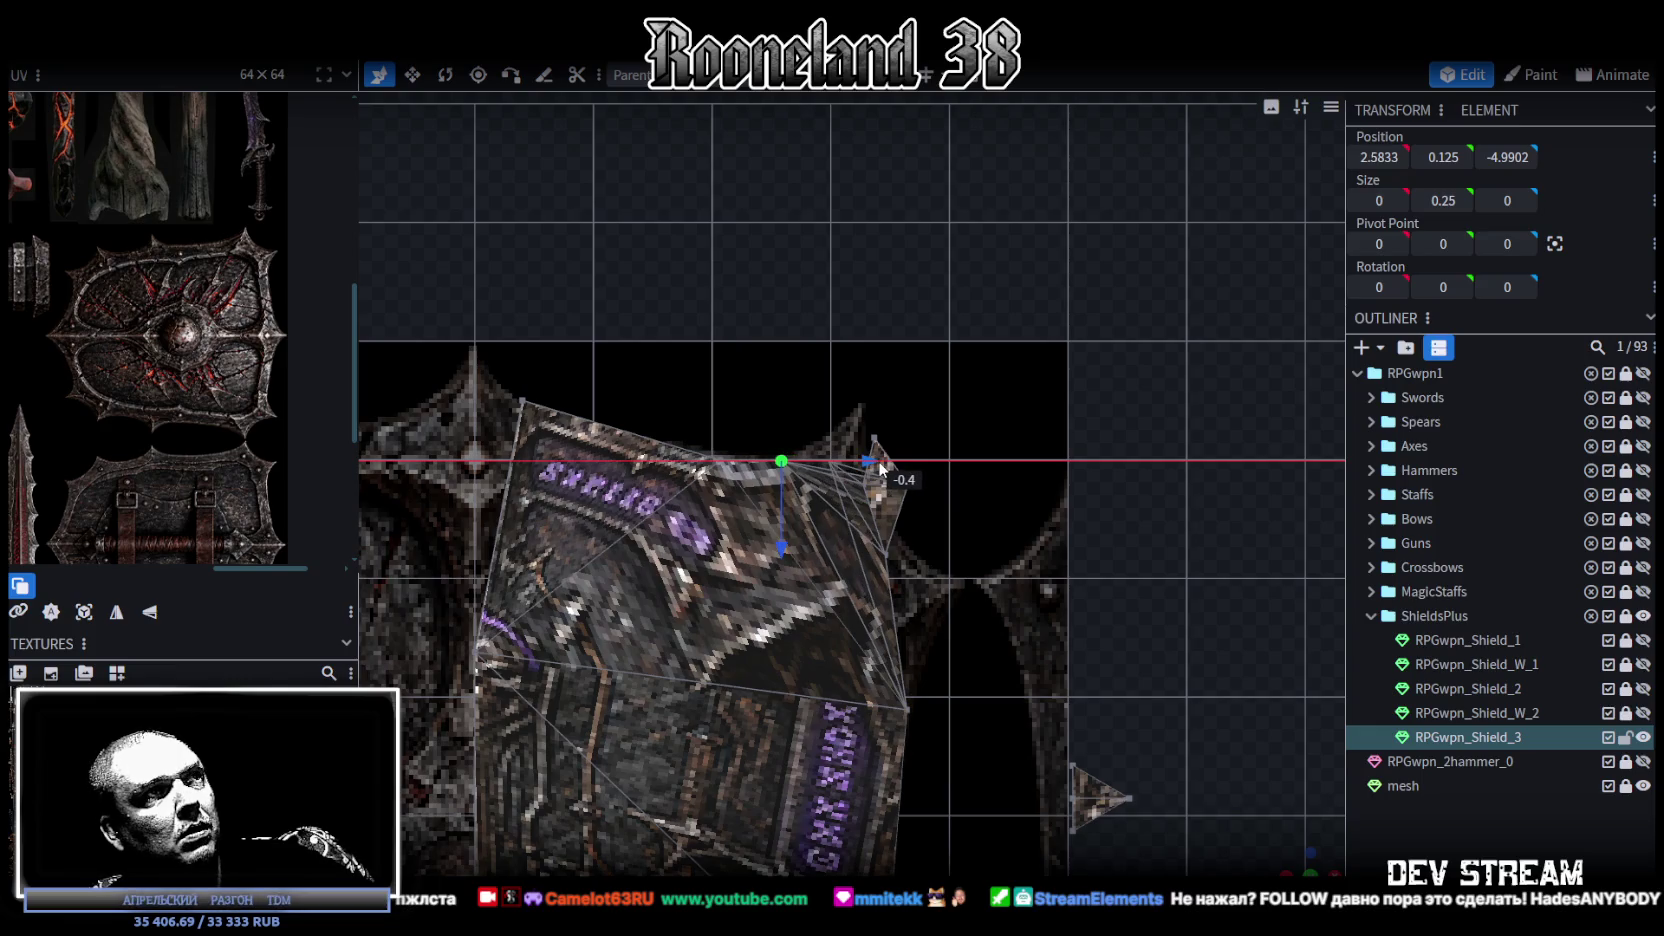
{"action": "left_click", "coordinate": [956, 497]}
{"action": "scroll", "coordinate": [960, 510], "scroll_direction": "up", "scroll_amount": 2}
{"action": "scroll", "coordinate": [950, 520], "scroll_direction": "up", "scroll_amount": 2}
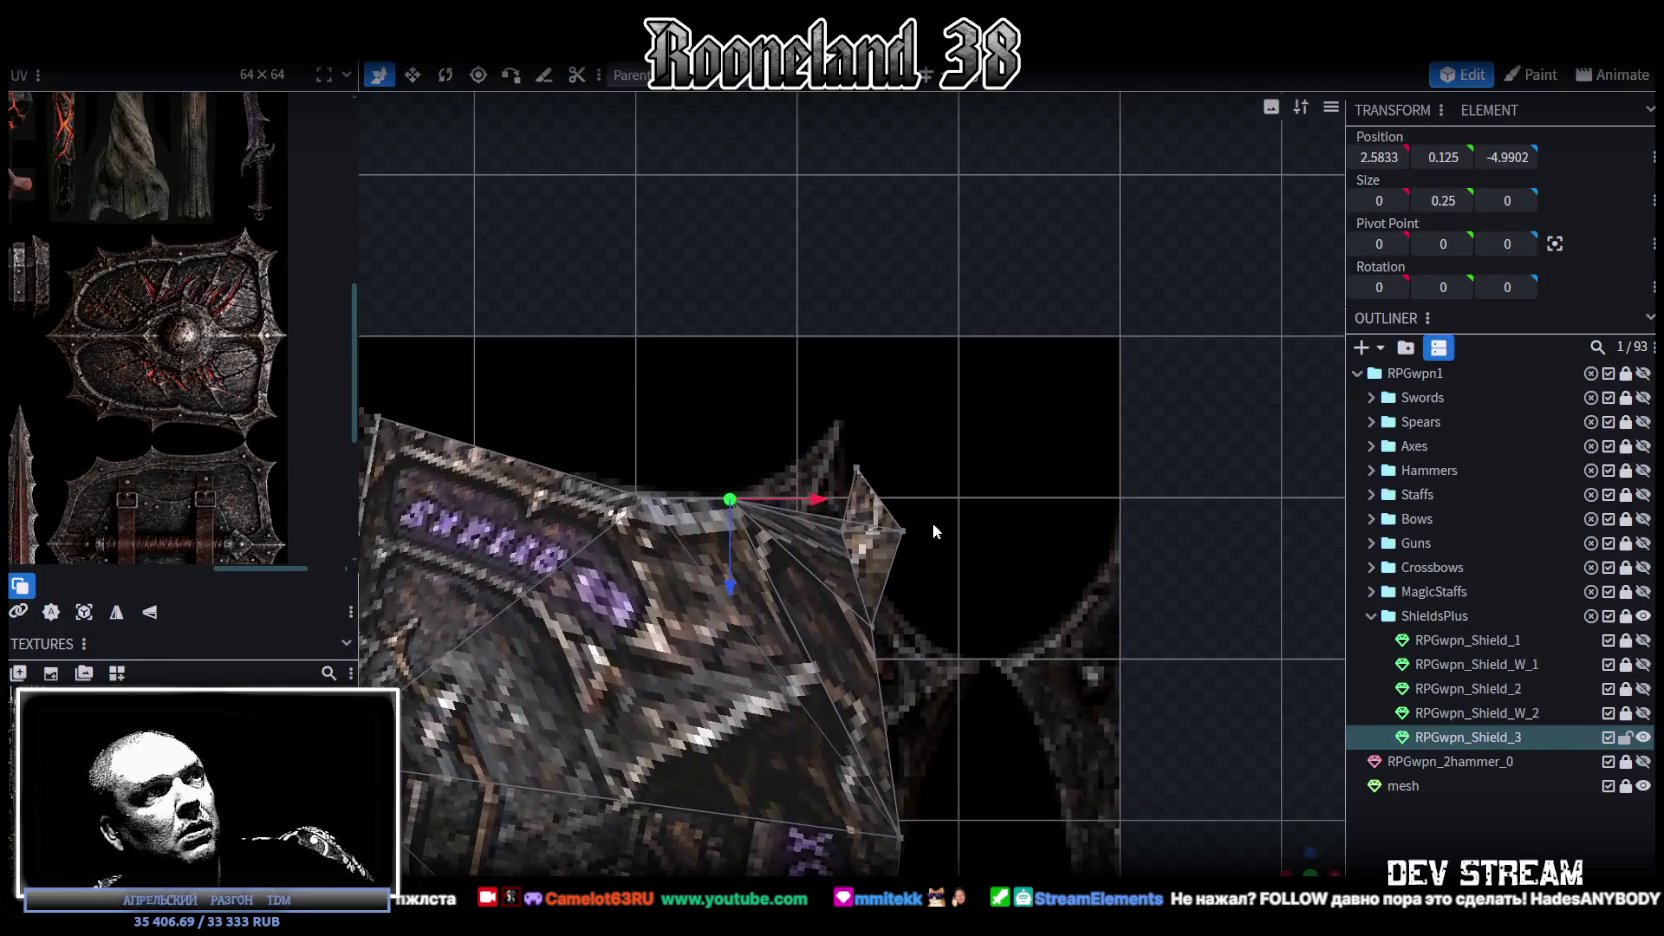
{"action": "left_click", "coordinate": [872, 500]}
{"action": "left_click_drag", "start_coordinate": [881, 567], "coordinate": [894, 432]}
Step: Lower a right-side vertex by 0.3 and pull it 0.5 outward
{"action": "left_click", "coordinate": [812, 505]}
{"action": "left_click_drag", "start_coordinate": [812, 592], "coordinate": [812, 636]}
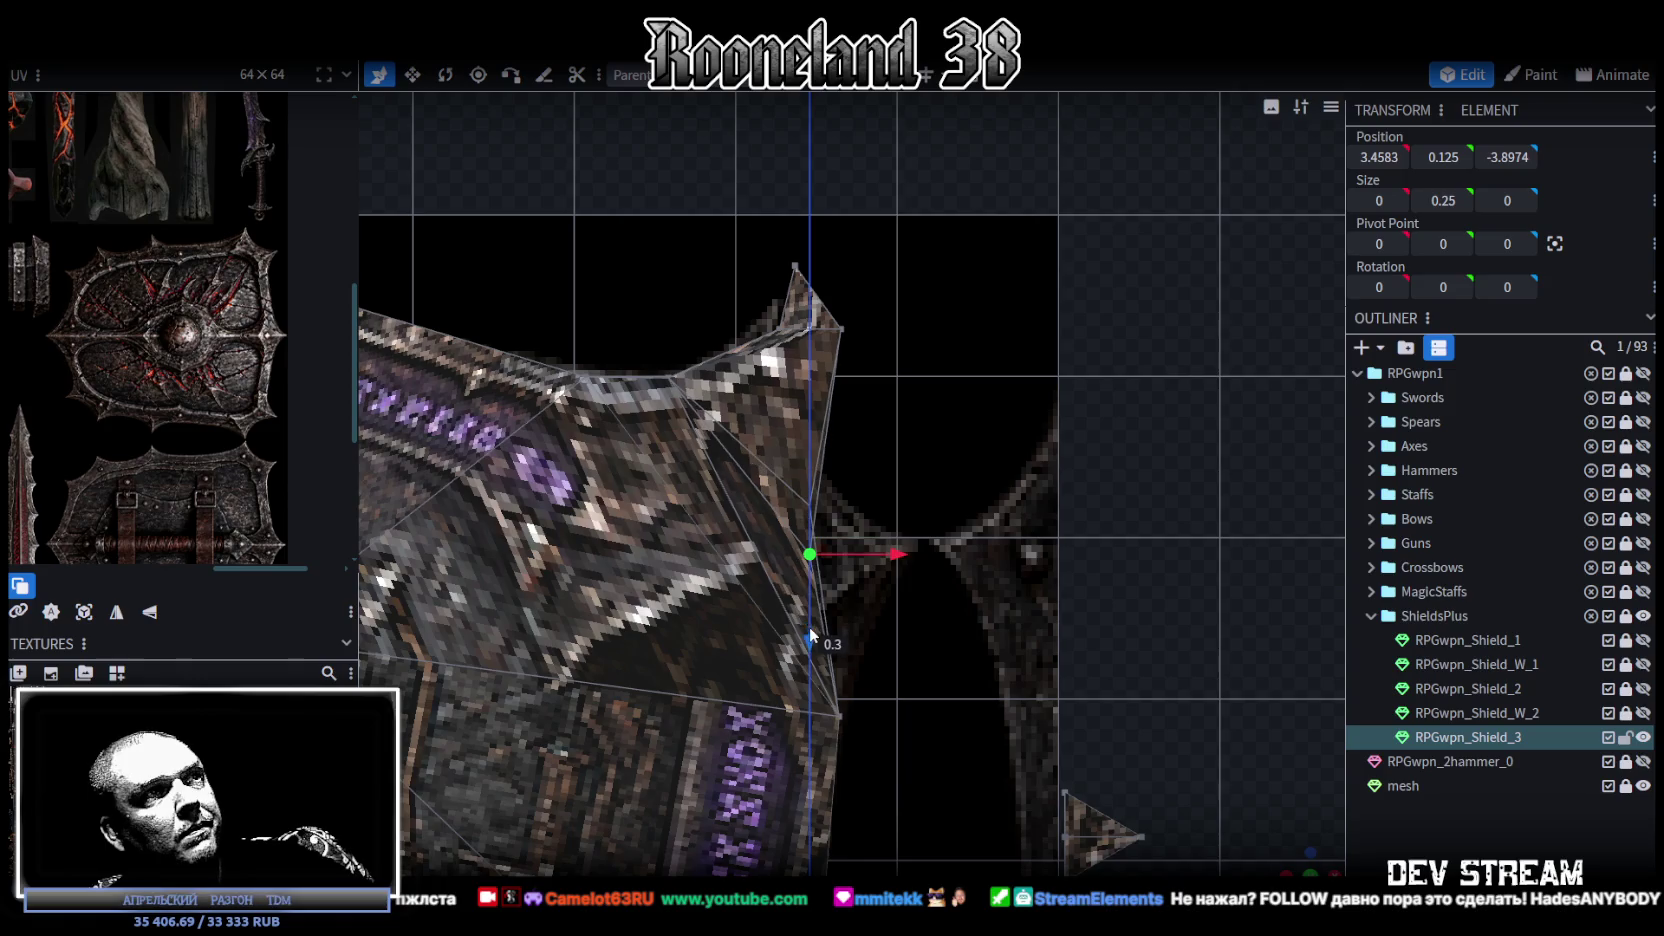
{"action": "left_click_drag", "start_coordinate": [898, 556], "coordinate": [982, 570]}
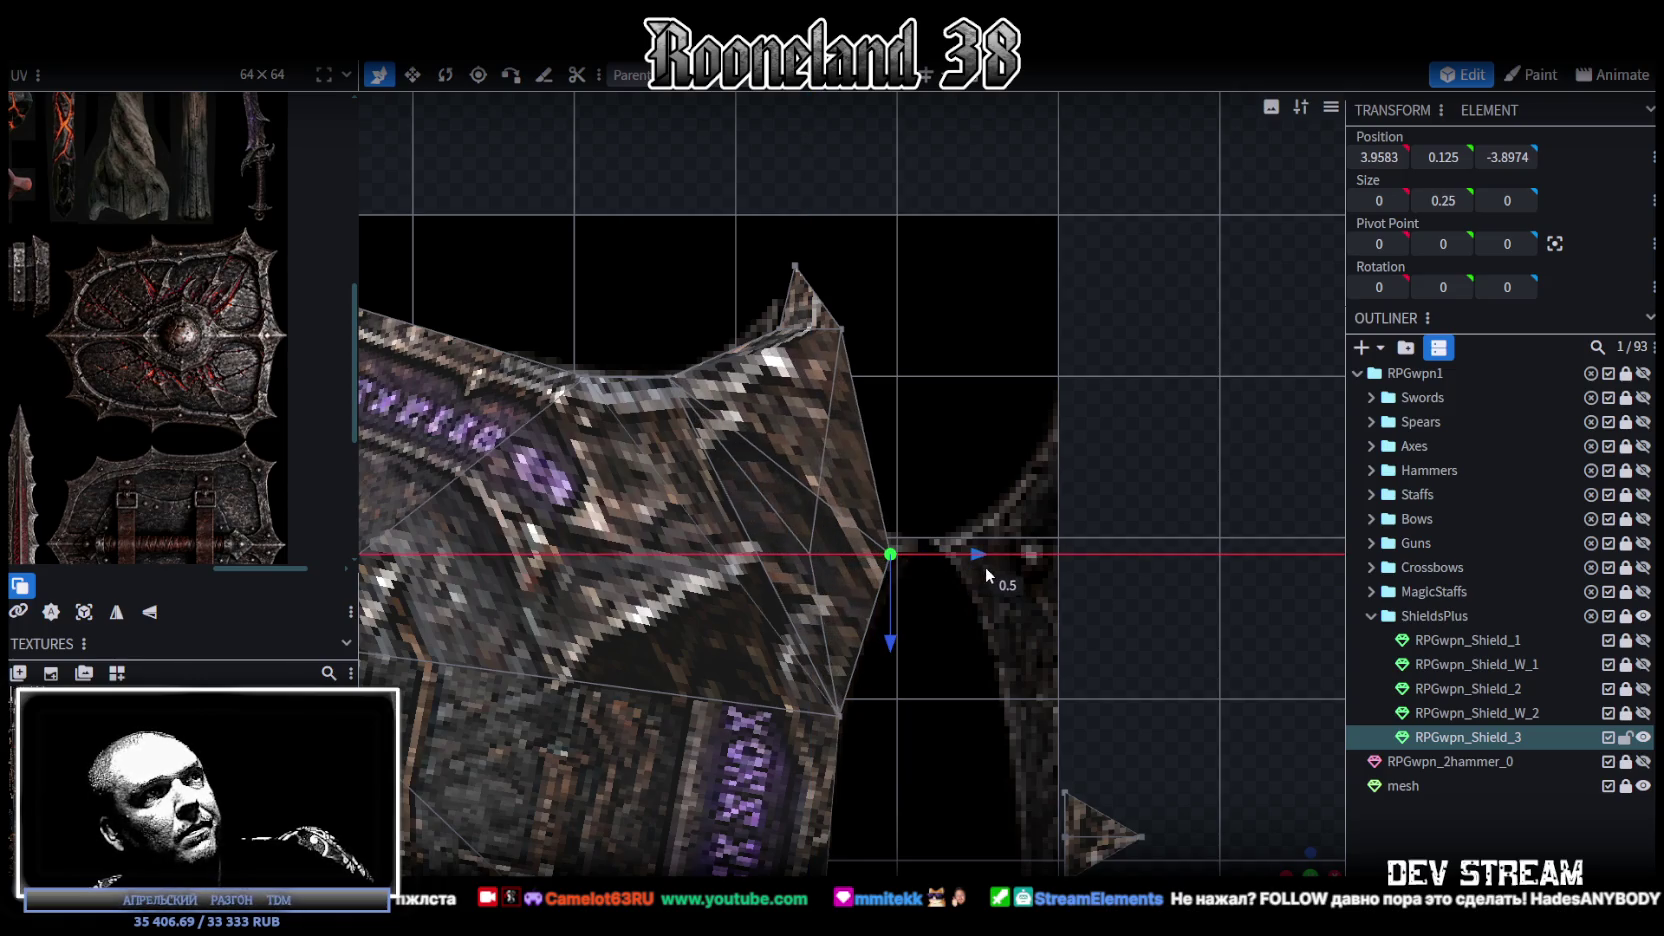
Step: Lower the flange tip vertex by 0.7 and push it out to the right
{"action": "right_click_drag", "start_coordinate": [970, 568], "coordinate": [932, 497]}
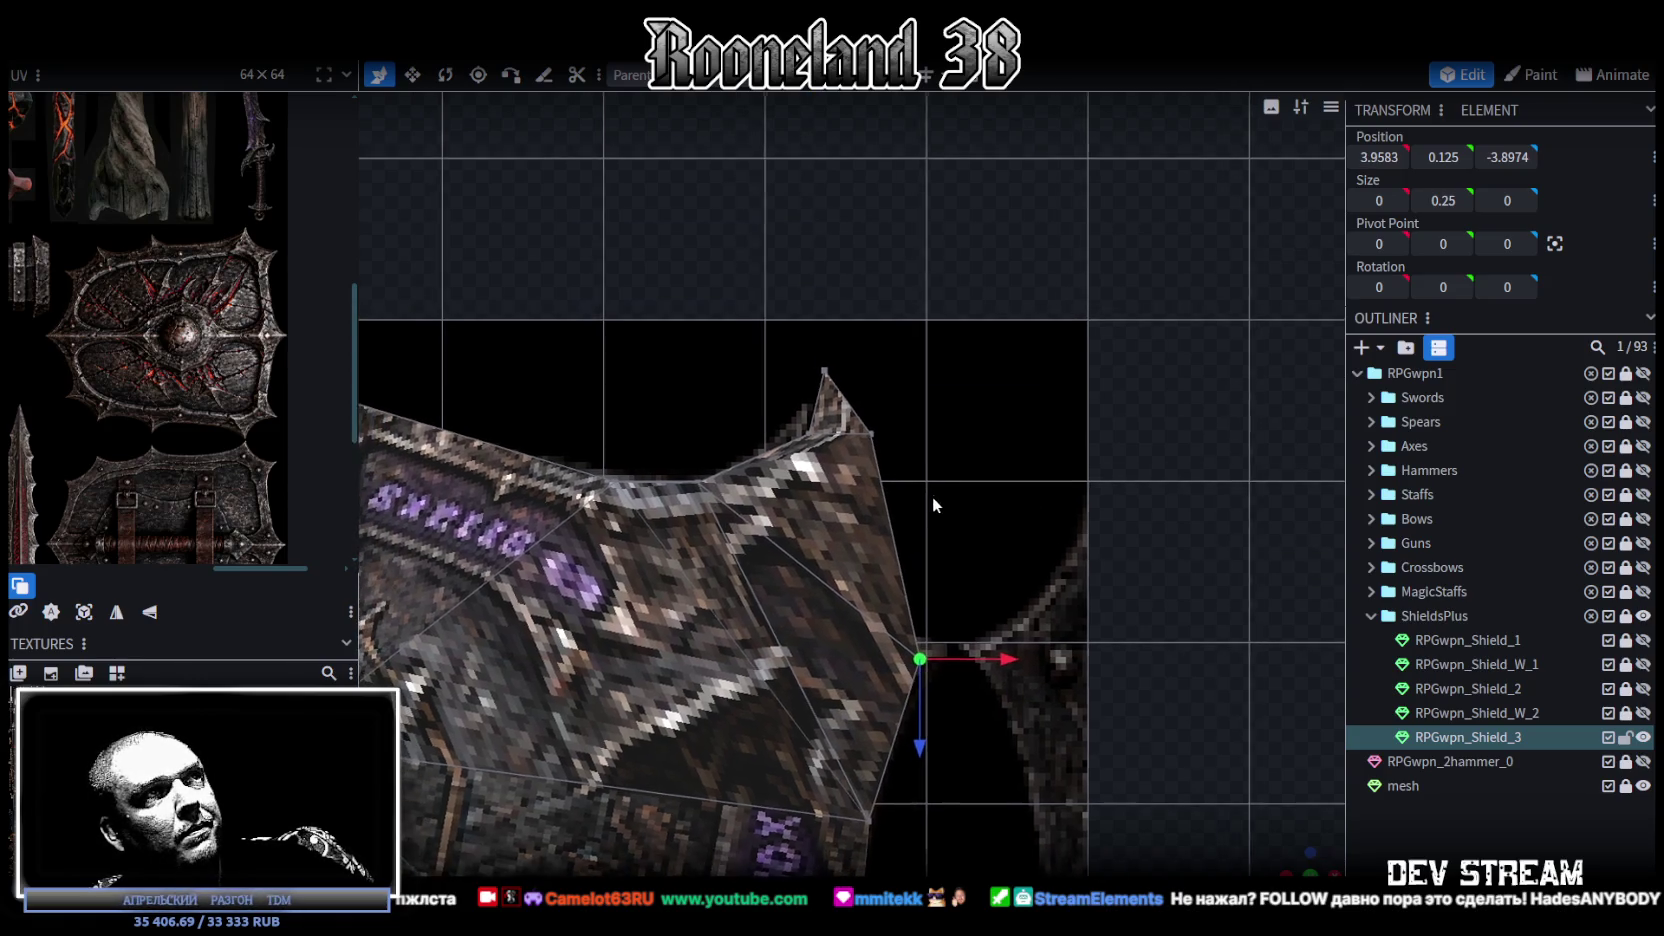
{"action": "left_click", "coordinate": [874, 433]}
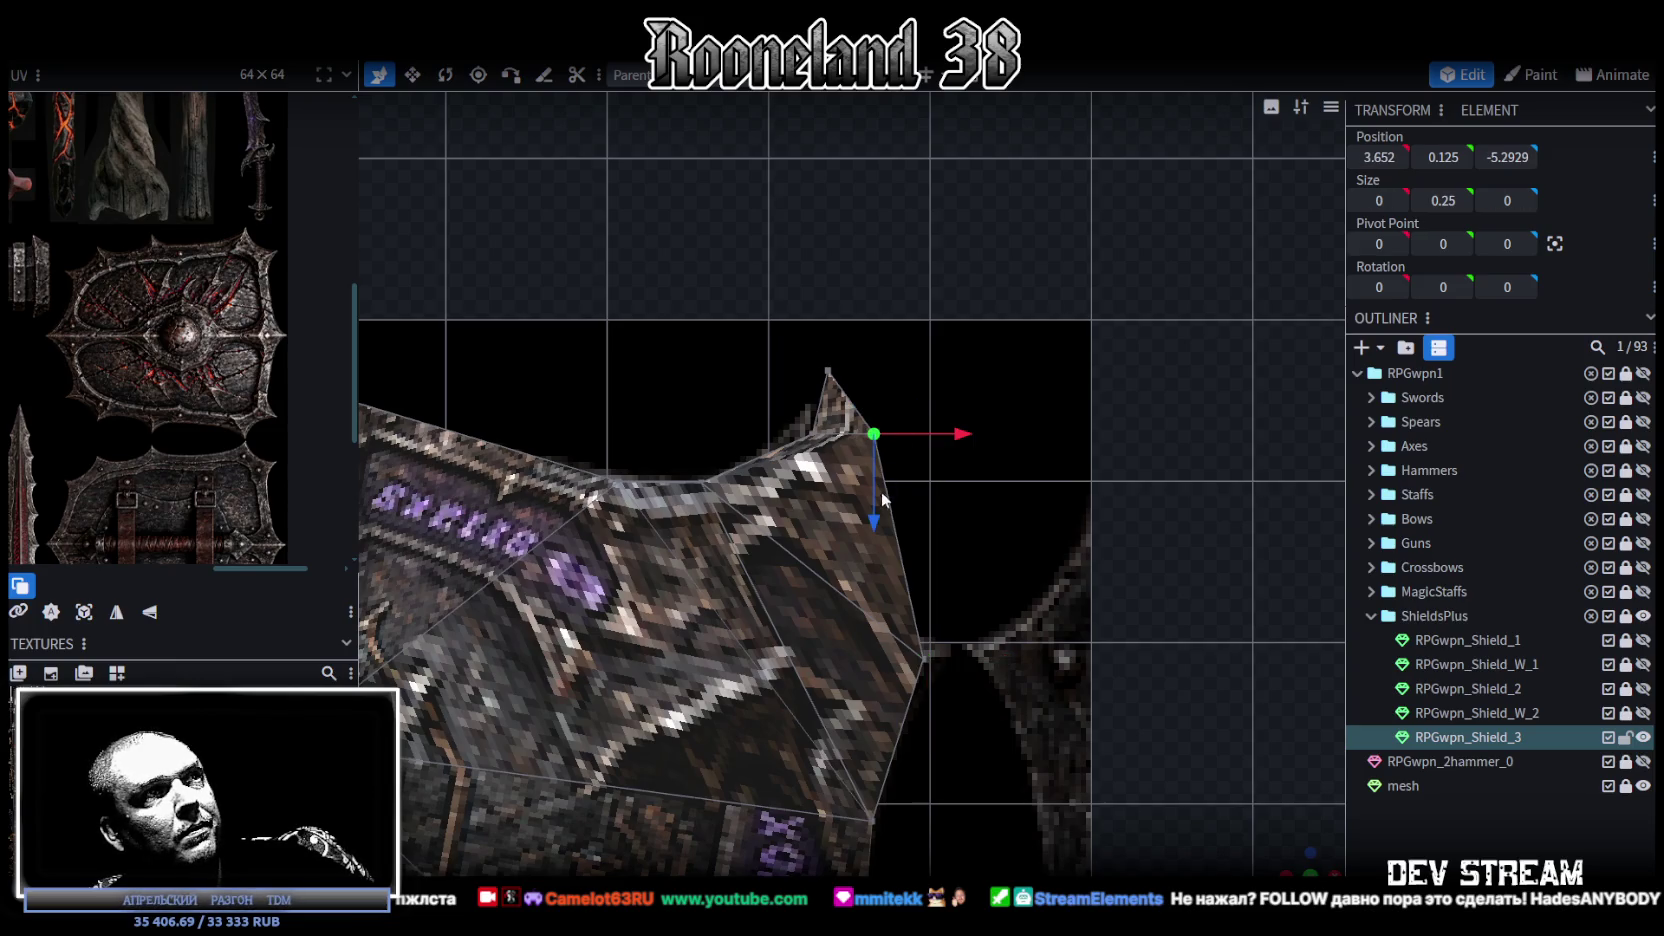
{"action": "mouse_move", "coordinate": [874, 506]}
{"action": "left_mouse_down"}
{"action": "mouse_move", "coordinate": [868, 620]}
{"action": "mouse_move", "coordinate": [874, 582]}
{"action": "left_mouse_up"}
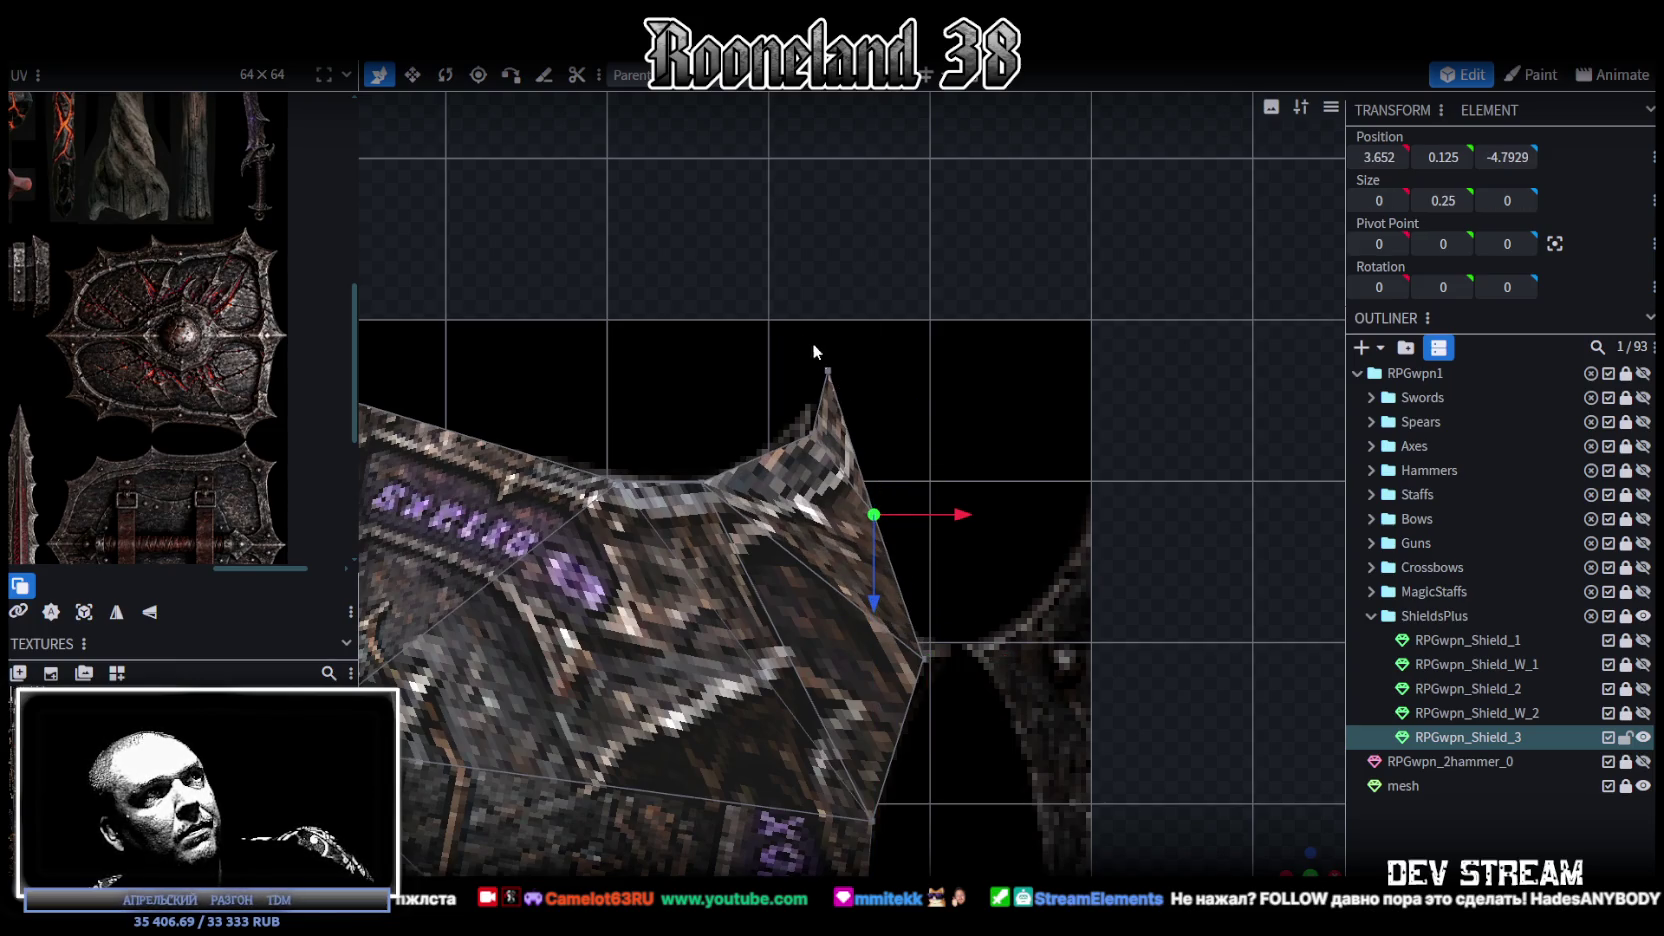
{"action": "left_click_drag", "start_coordinate": [922, 390], "coordinate": [997, 374]}
Step: Nudge a vertex 0.1 along the depth and delete the stray triangular face
{"action": "left_click", "coordinate": [838, 474]}
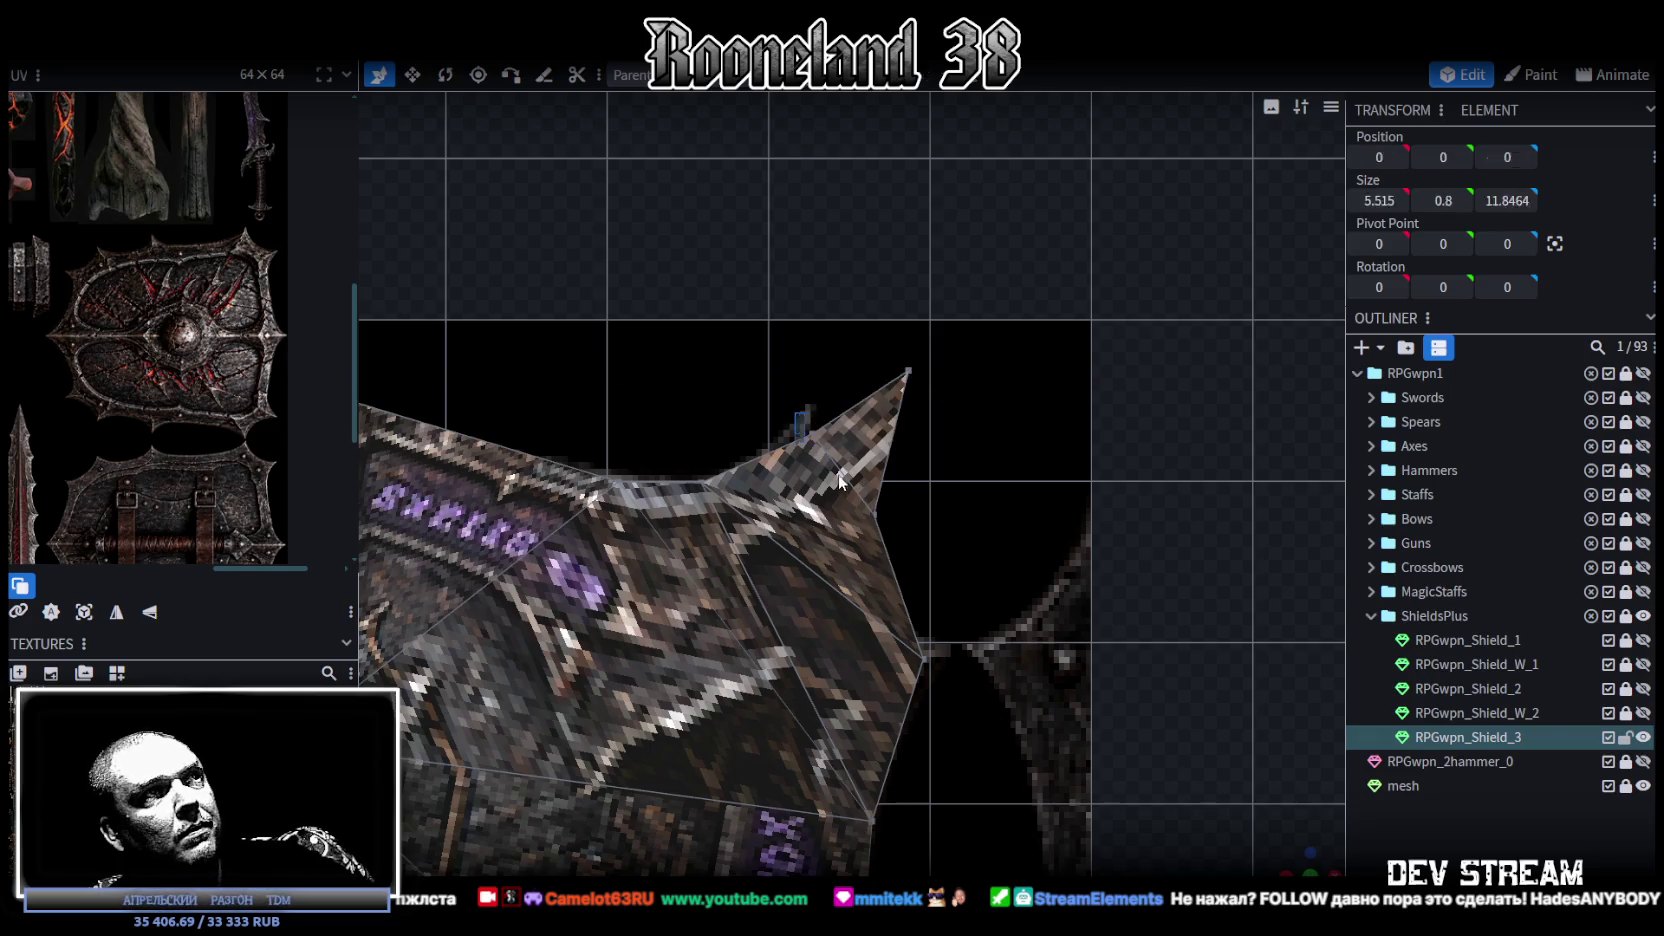
{"action": "left_click_drag", "start_coordinate": [811, 527], "coordinate": [831, 512]}
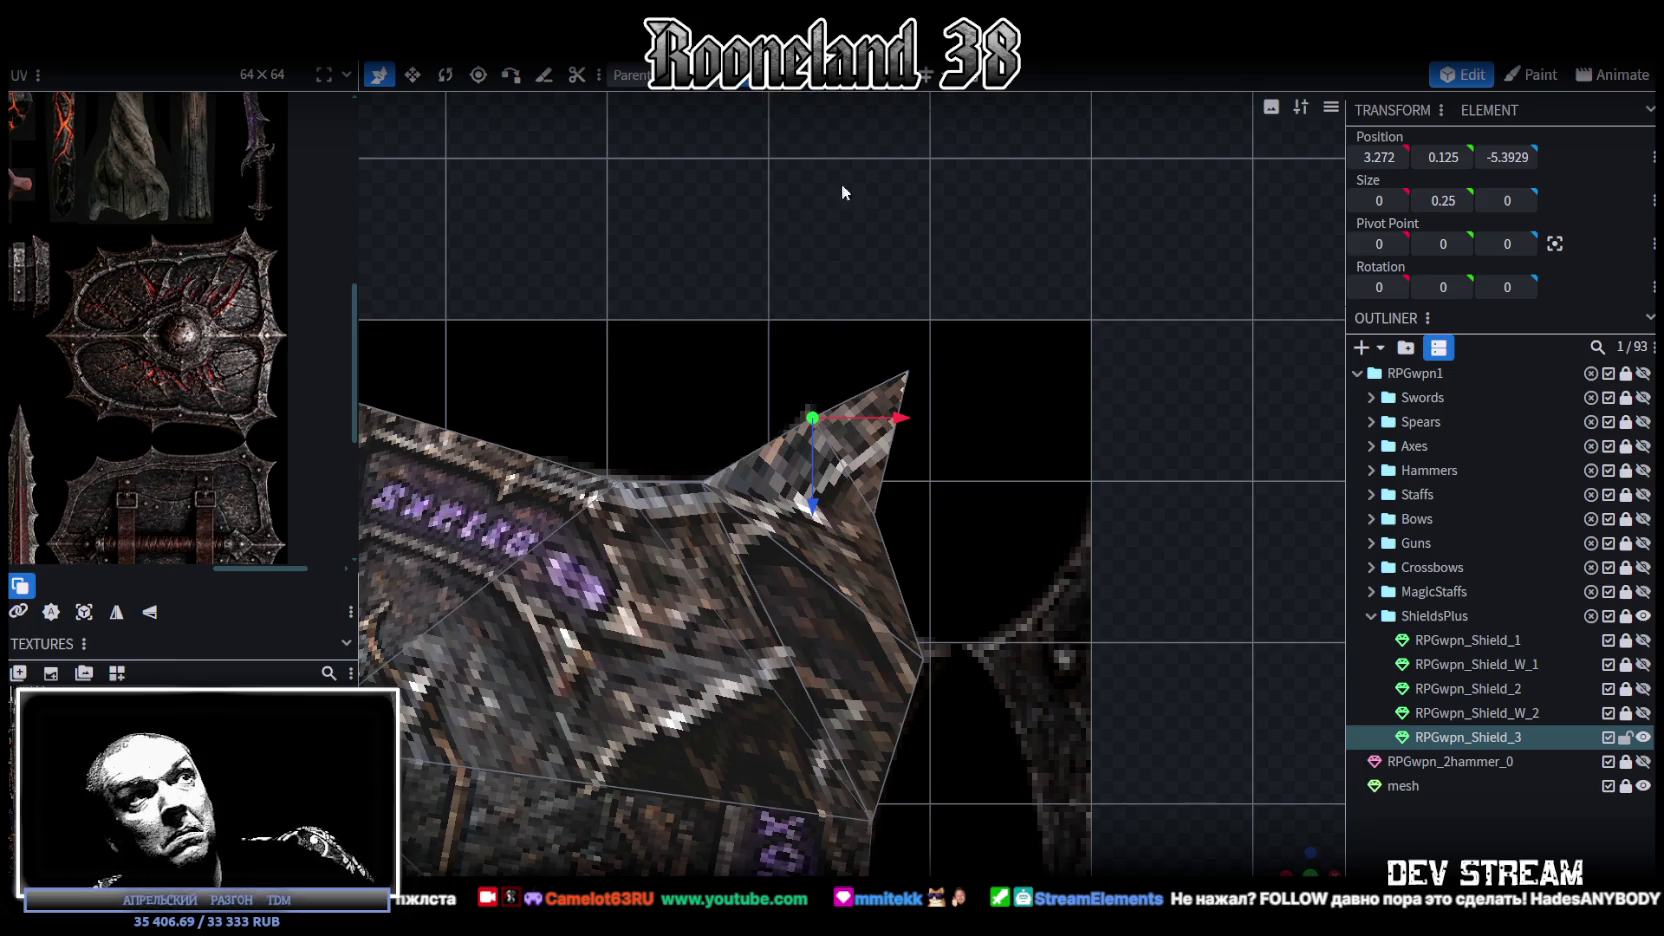
{"action": "left_click", "coordinate": [888, 403]}
{"action": "key", "text": "Delete"}
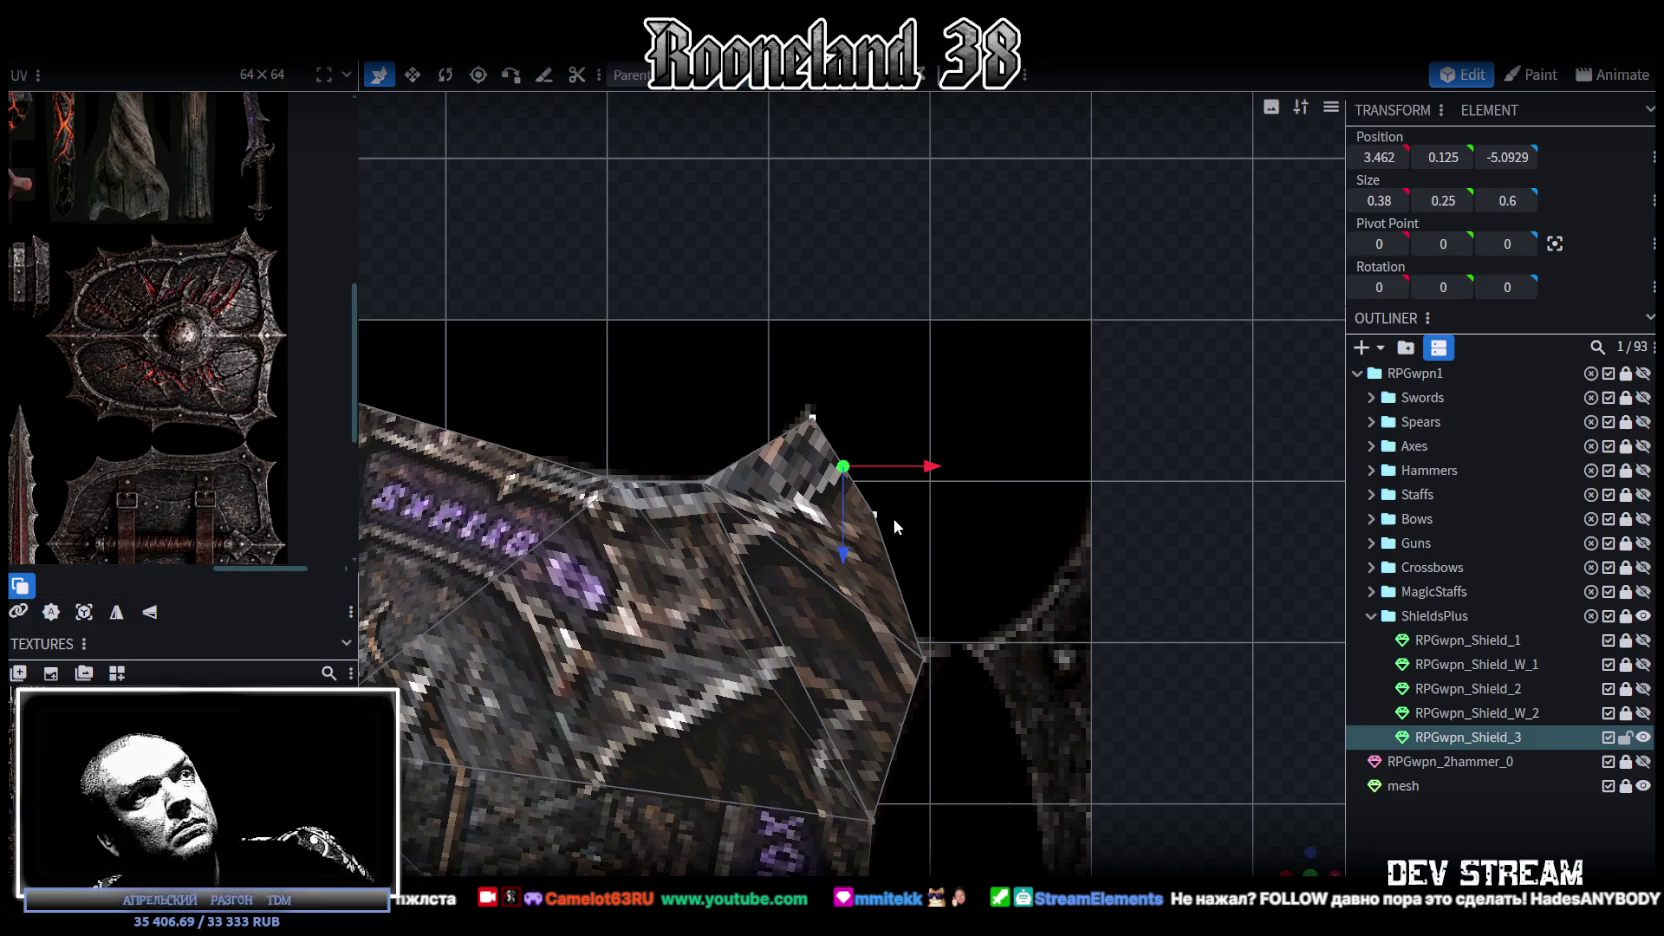
Step: Try pulling a vertex 0.3 to the left, then undo the move
{"action": "left_click_drag", "start_coordinate": [937, 519], "coordinate": [889, 519]}
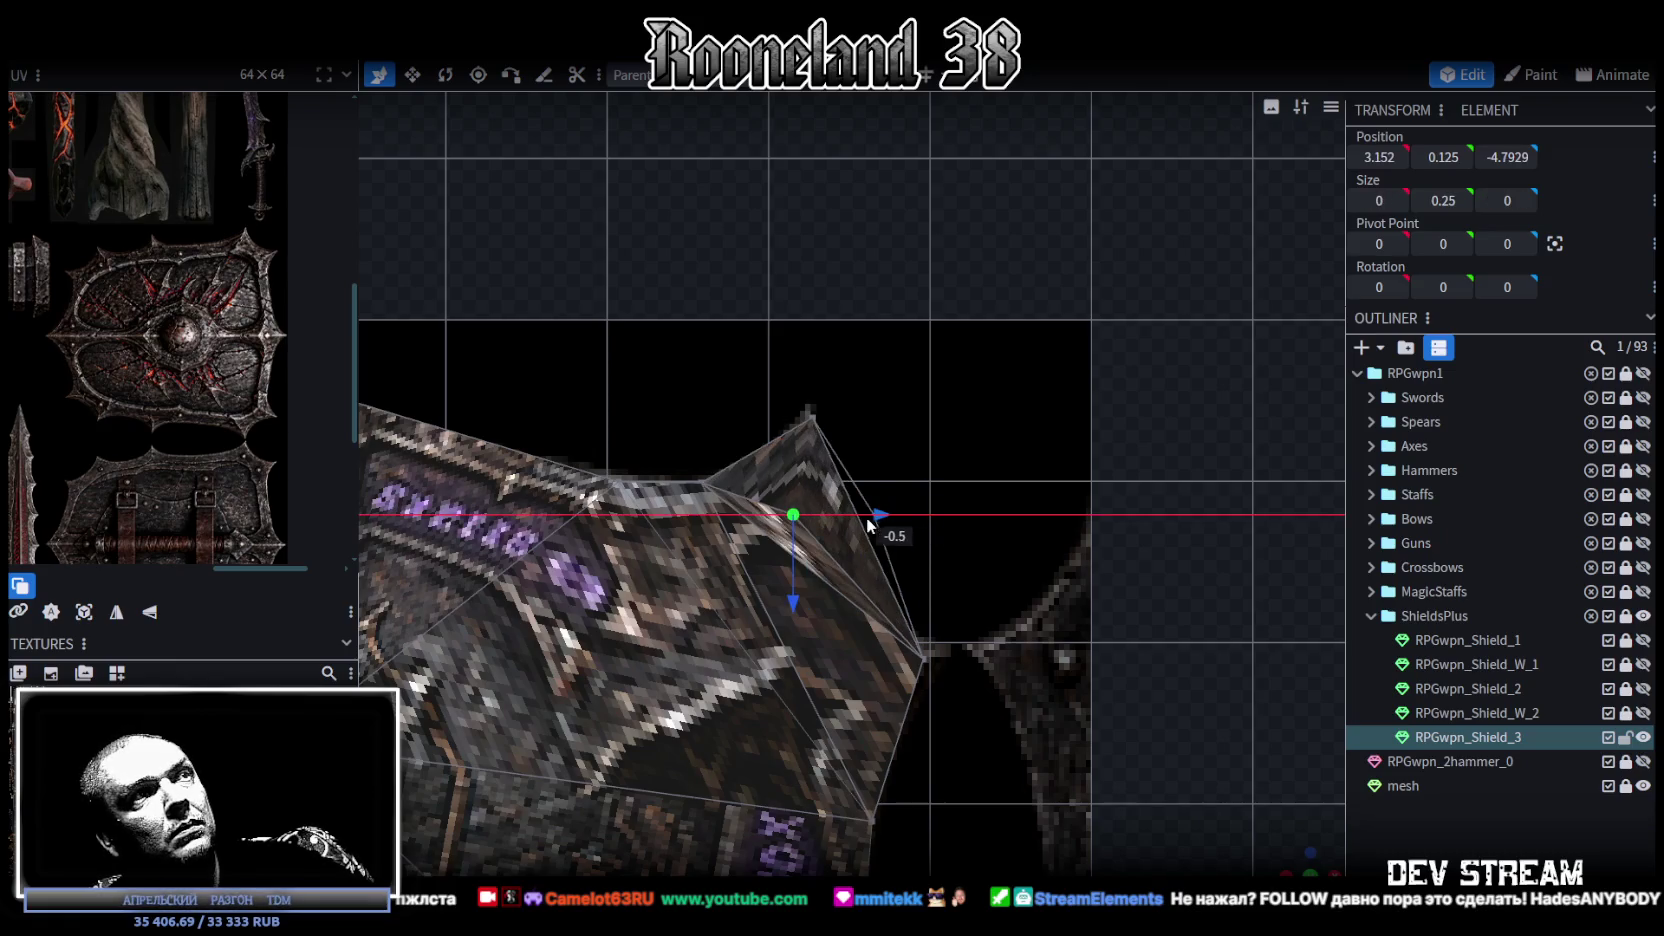
{"action": "key", "text": "Escape"}
{"action": "key", "text": "ctrl+z"}
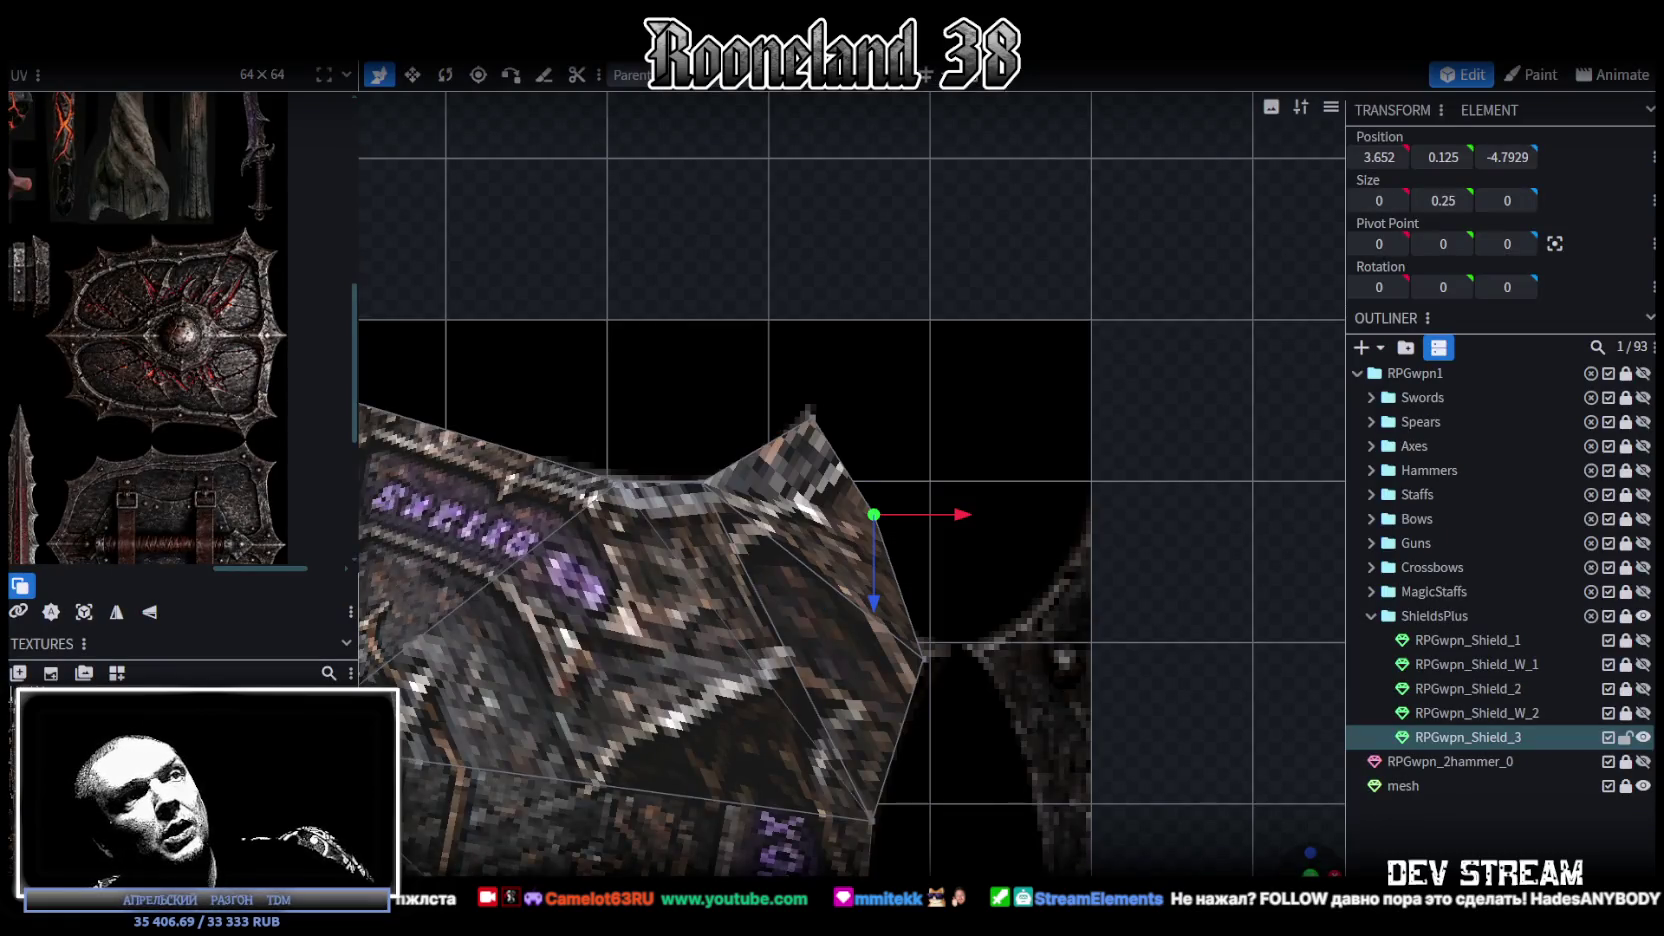
Step: Flatten the flange selection to zero thickness, then undo the rim vertex change
{"action": "mouse_move", "coordinate": [1297, 862]}
{"action": "left_mouse_down"}
{"action": "mouse_move", "coordinate": [907, 507]}
{"action": "mouse_move", "coordinate": [1014, 728]}
{"action": "mouse_move", "coordinate": [1050, 759]}
{"action": "mouse_move", "coordinate": [905, 440]}
{"action": "left_mouse_up"}
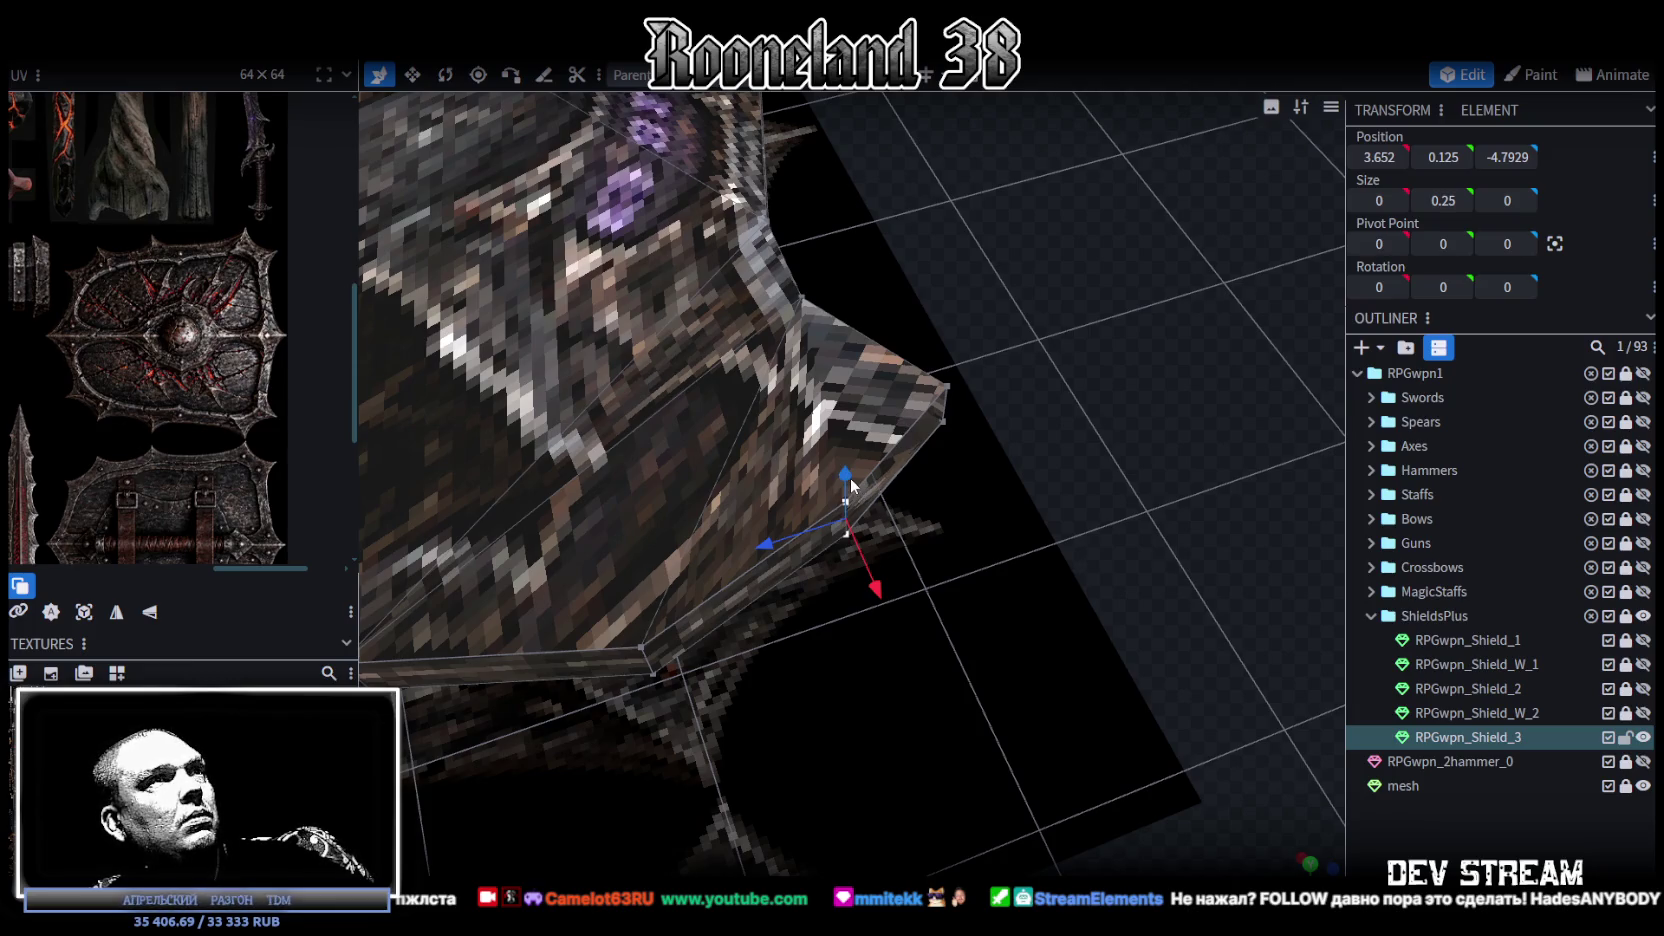
{"action": "mouse_move", "coordinate": [809, 312]}
{"action": "left_mouse_down"}
{"action": "mouse_move", "coordinate": [916, 514]}
{"action": "mouse_move", "coordinate": [894, 424]}
{"action": "left_mouse_up"}
{"action": "left_click_drag", "start_coordinate": [831, 497], "coordinate": [878, 536]}
{"action": "mouse_move", "coordinate": [970, 436]}
{"action": "left_mouse_down"}
{"action": "mouse_move", "coordinate": [1118, 589]}
{"action": "mouse_move", "coordinate": [1002, 608]}
{"action": "mouse_move", "coordinate": [1117, 697]}
{"action": "mouse_move", "coordinate": [975, 525]}
{"action": "mouse_move", "coordinate": [876, 523]}
{"action": "mouse_move", "coordinate": [897, 519]}
{"action": "left_mouse_up"}
{"action": "left_click", "coordinate": [880, 520]}
{"action": "key", "text": "Return"}
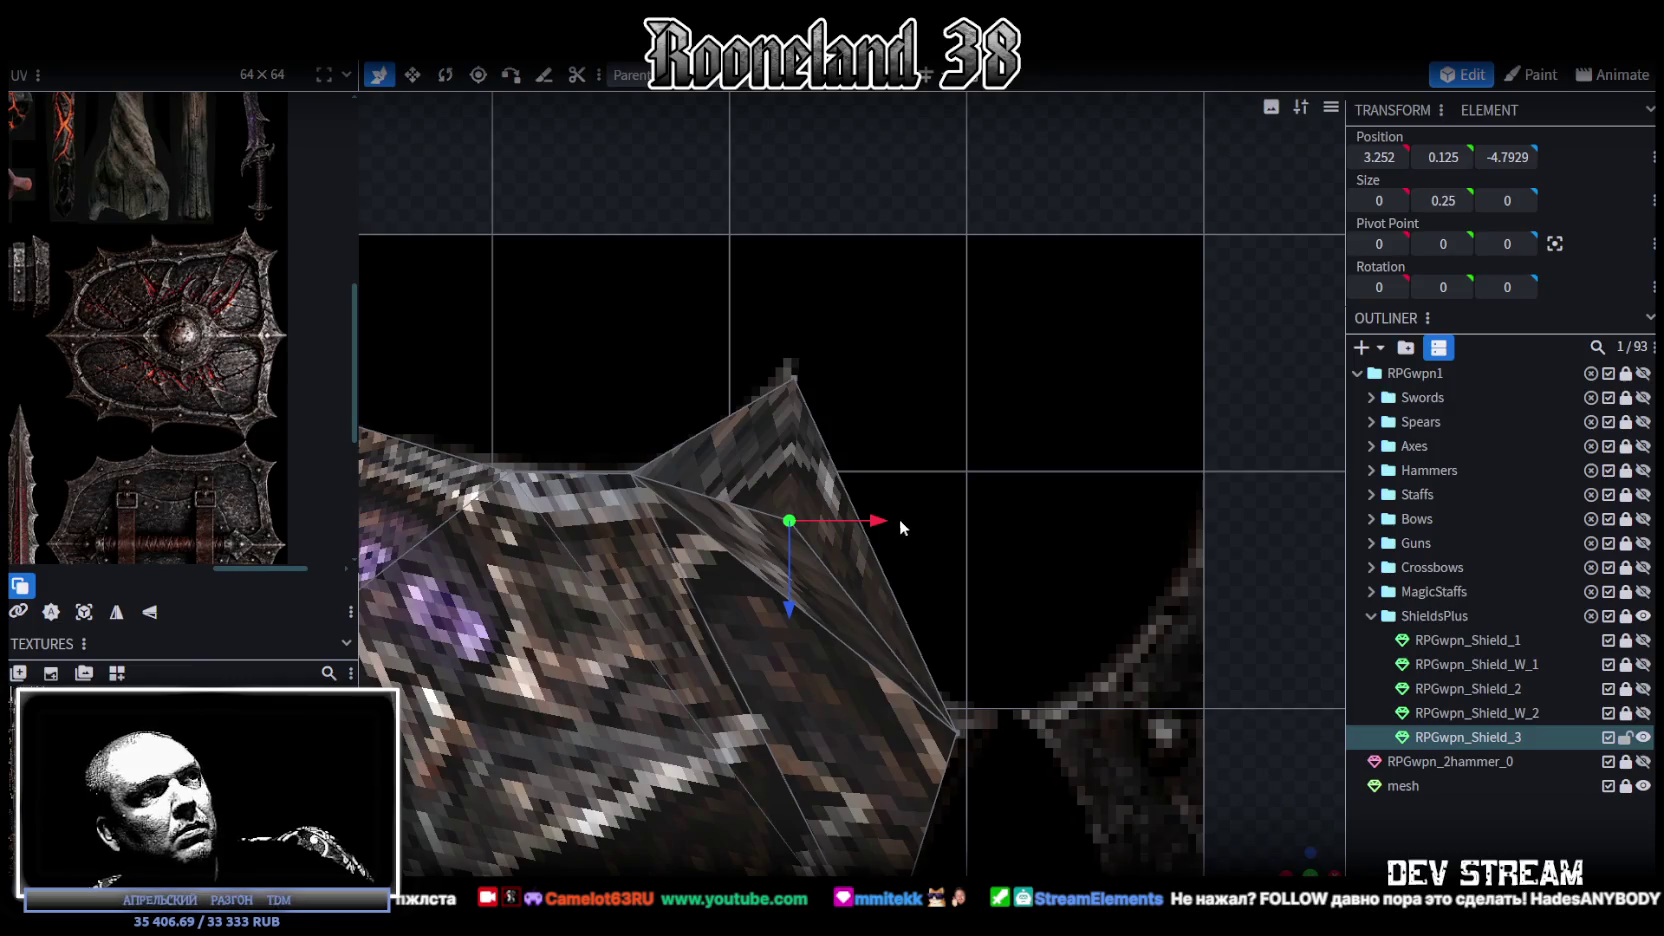
{"action": "key", "text": "ctrl+z"}
Step: In top view, shift a flange corner vertex left along X, then undo it
{"action": "mouse_move", "coordinate": [1090, 700]}
{"action": "left_mouse_down"}
{"action": "mouse_move", "coordinate": [936, 751]}
{"action": "mouse_move", "coordinate": [866, 811]}
{"action": "mouse_move", "coordinate": [926, 606]}
{"action": "left_mouse_up"}
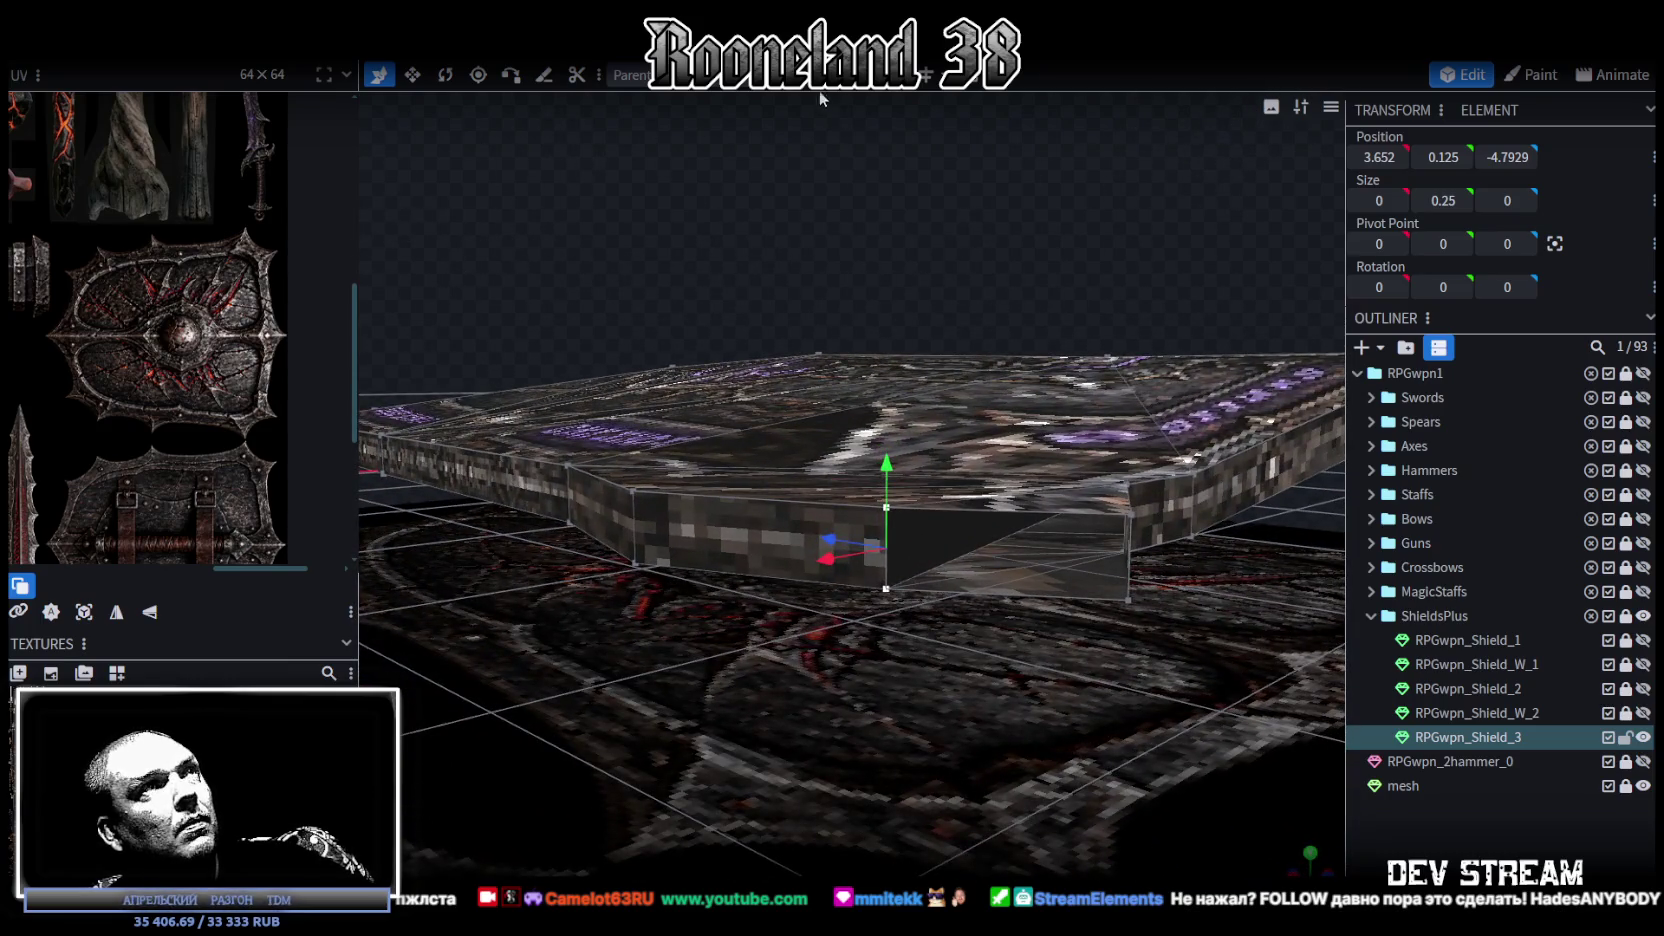
{"action": "mouse_move", "coordinate": [992, 633]}
{"action": "left_mouse_down"}
{"action": "mouse_move", "coordinate": [982, 783]}
{"action": "mouse_move", "coordinate": [993, 763]}
{"action": "mouse_move", "coordinate": [965, 656]}
{"action": "mouse_move", "coordinate": [1211, 808]}
{"action": "left_mouse_up"}
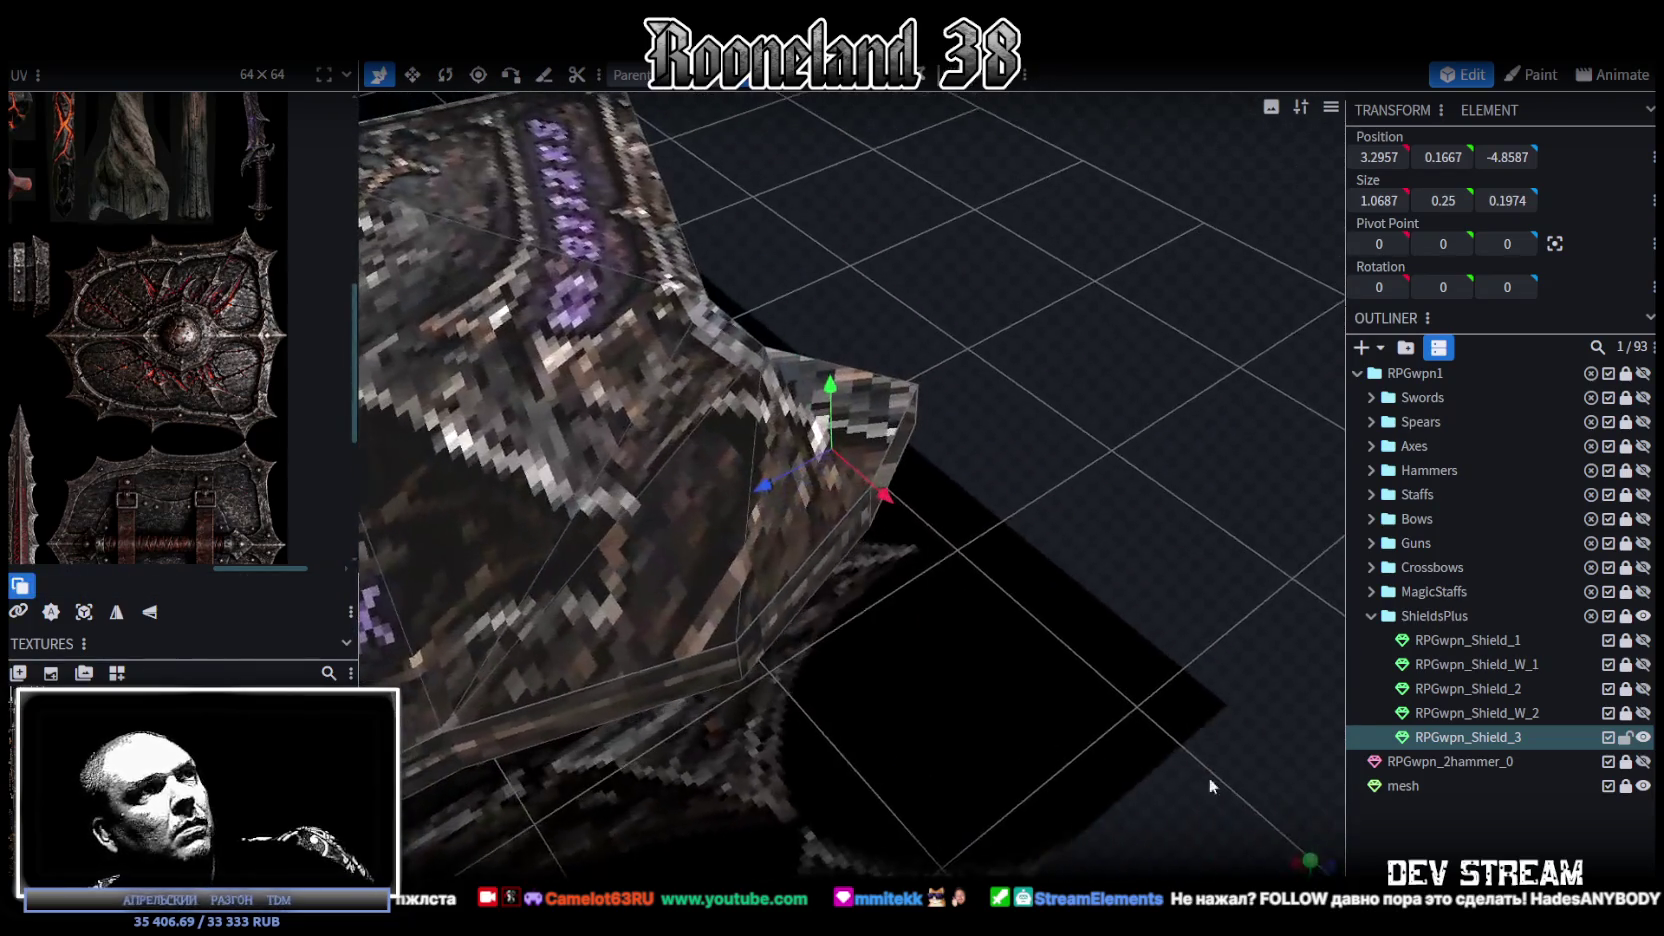
{"action": "mouse_move", "coordinate": [870, 486]}
{"action": "left_mouse_down"}
{"action": "mouse_move", "coordinate": [1109, 597]}
{"action": "mouse_move", "coordinate": [866, 471]}
{"action": "left_mouse_up"}
{"action": "left_click", "coordinate": [860, 468]}
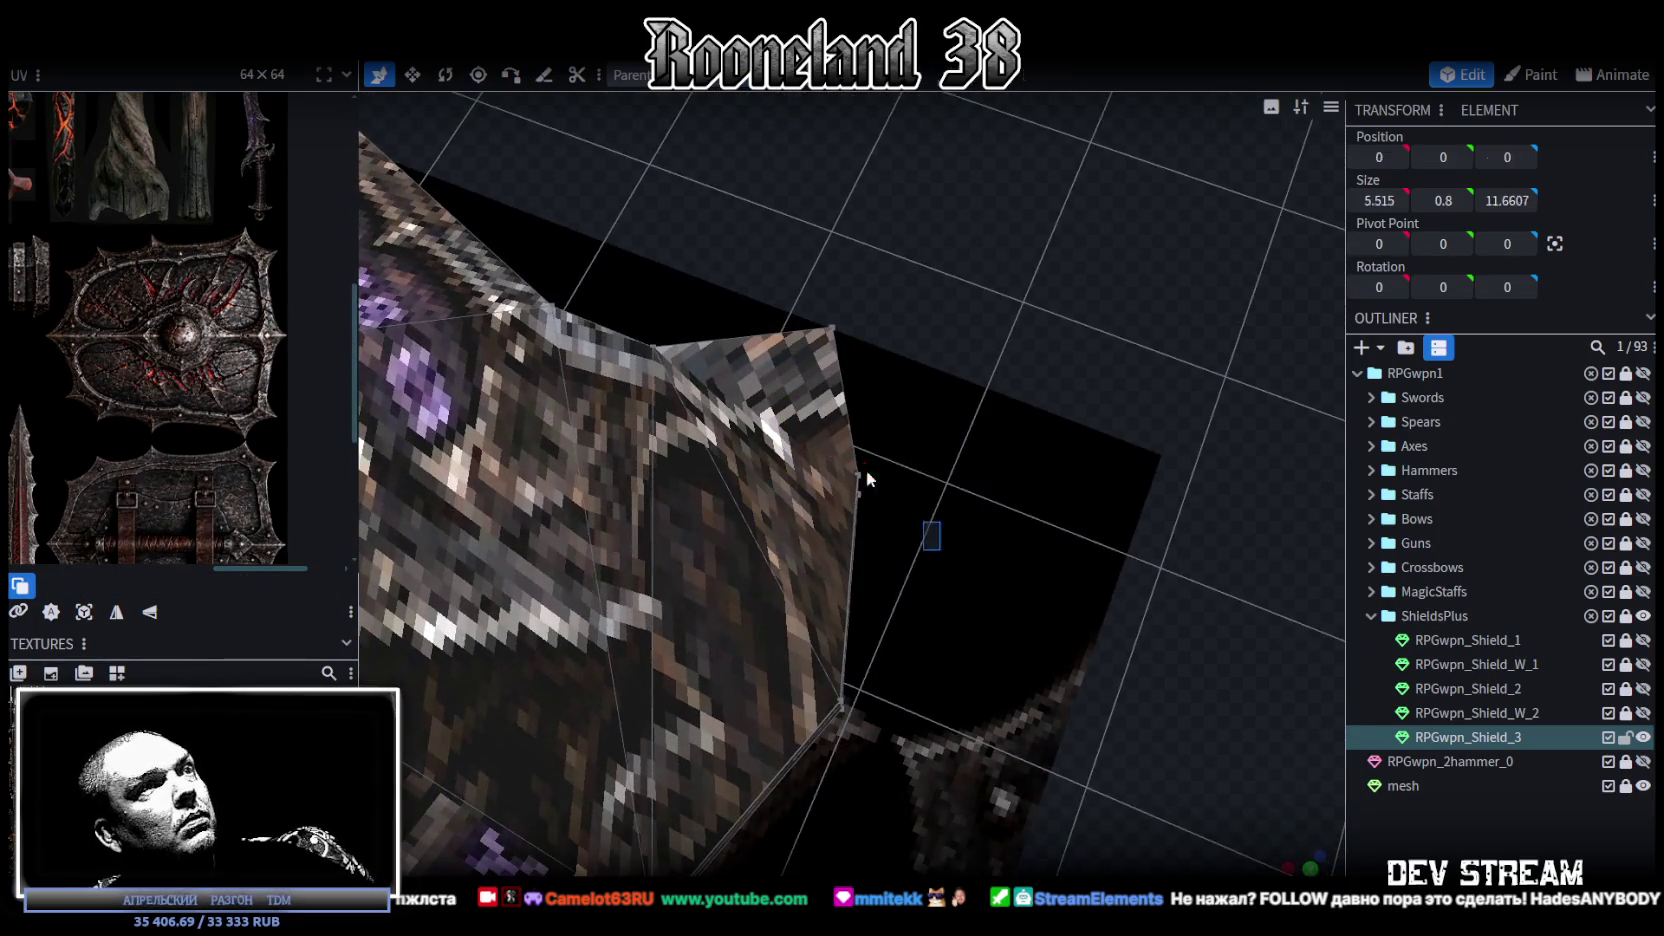
{"action": "key", "text": "KP_7"}
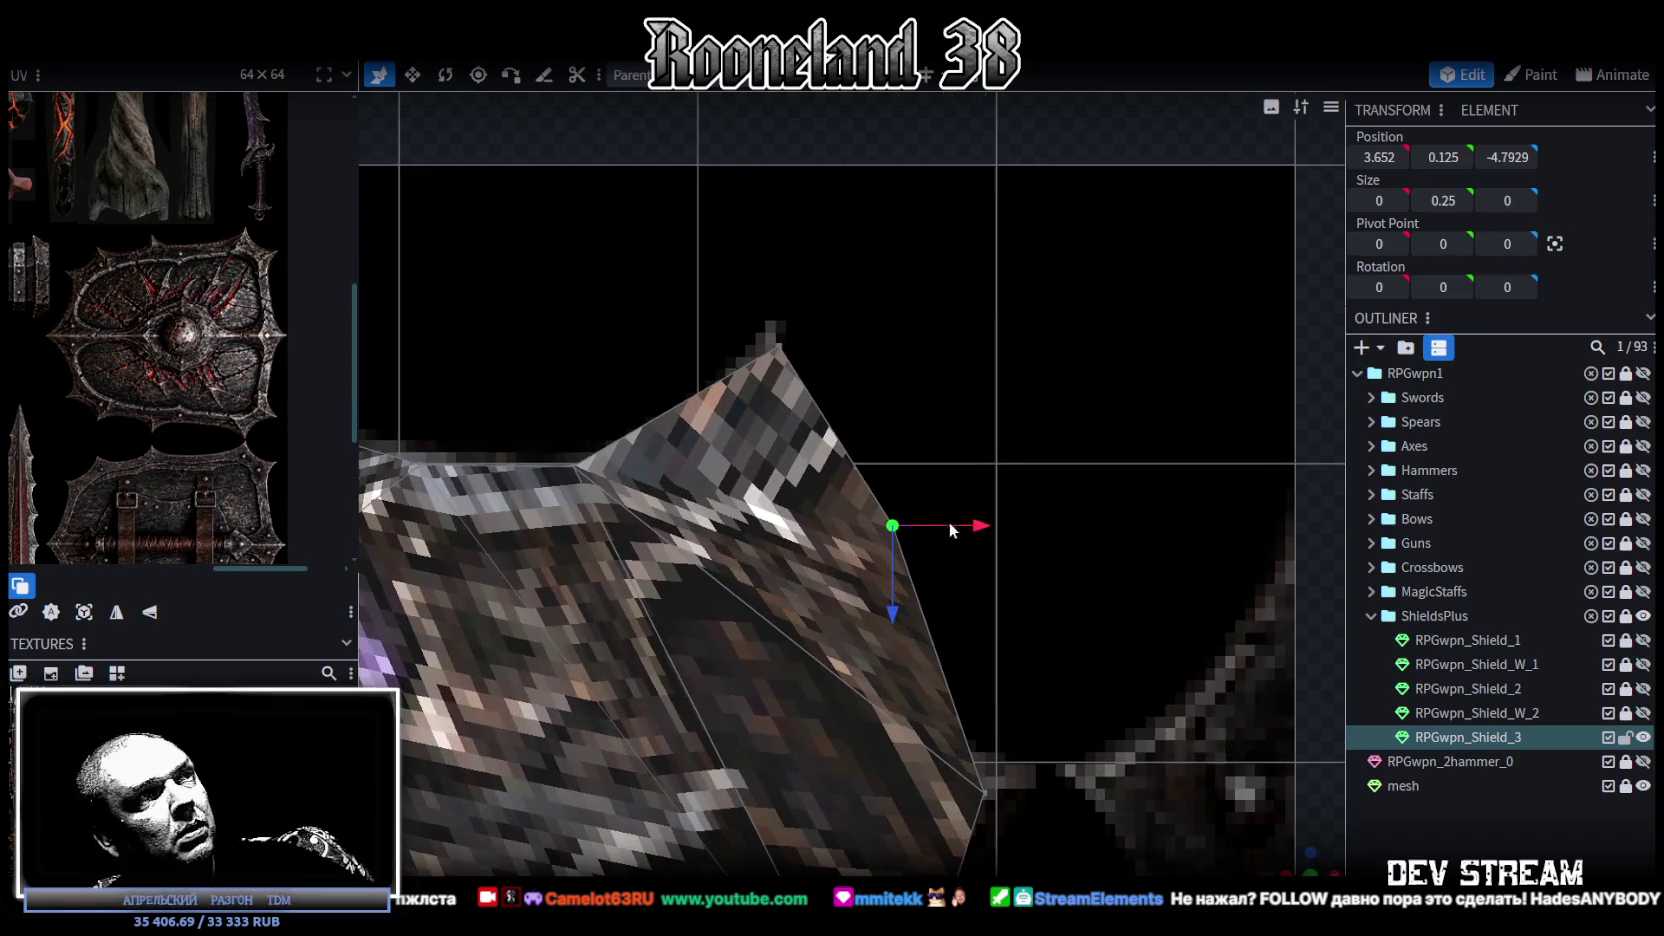
{"action": "left_click_drag", "start_coordinate": [978, 530], "coordinate": [838, 525]}
{"action": "left_click", "coordinate": [1182, 664]}
{"action": "left_click_drag", "start_coordinate": [1292, 859], "coordinate": [904, 443]}
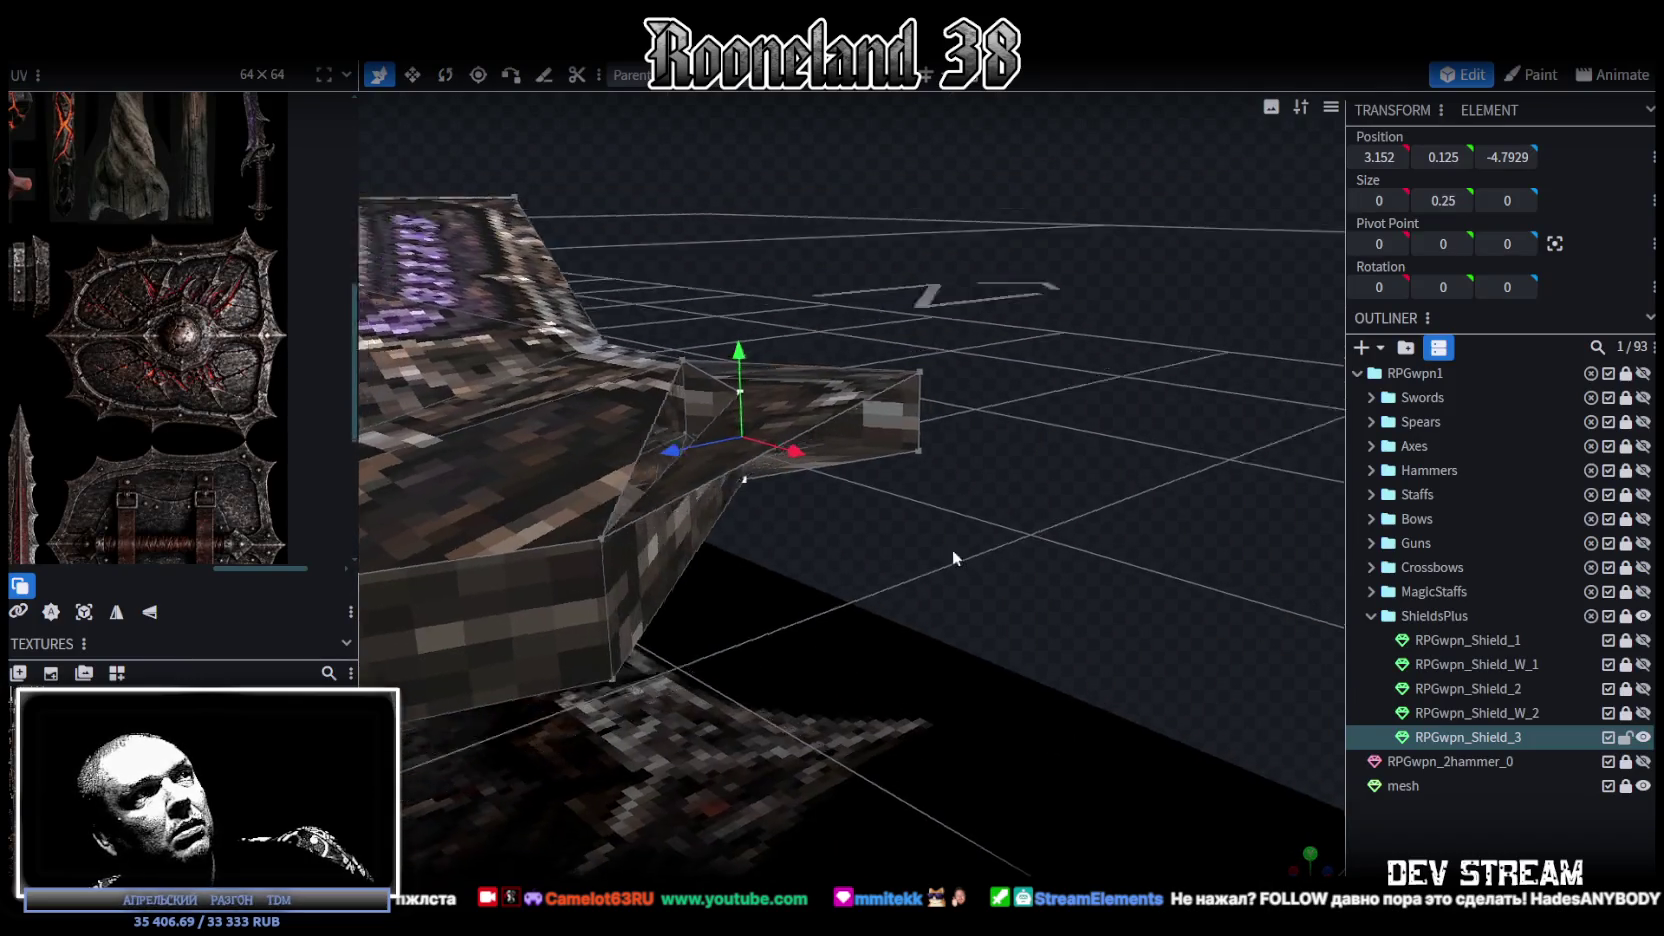
{"action": "key", "text": "ctrl+z"}
{"action": "mouse_move", "coordinate": [983, 543]}
{"action": "left_mouse_down"}
{"action": "mouse_move", "coordinate": [968, 783]}
{"action": "mouse_move", "coordinate": [852, 114]}
{"action": "left_mouse_up"}
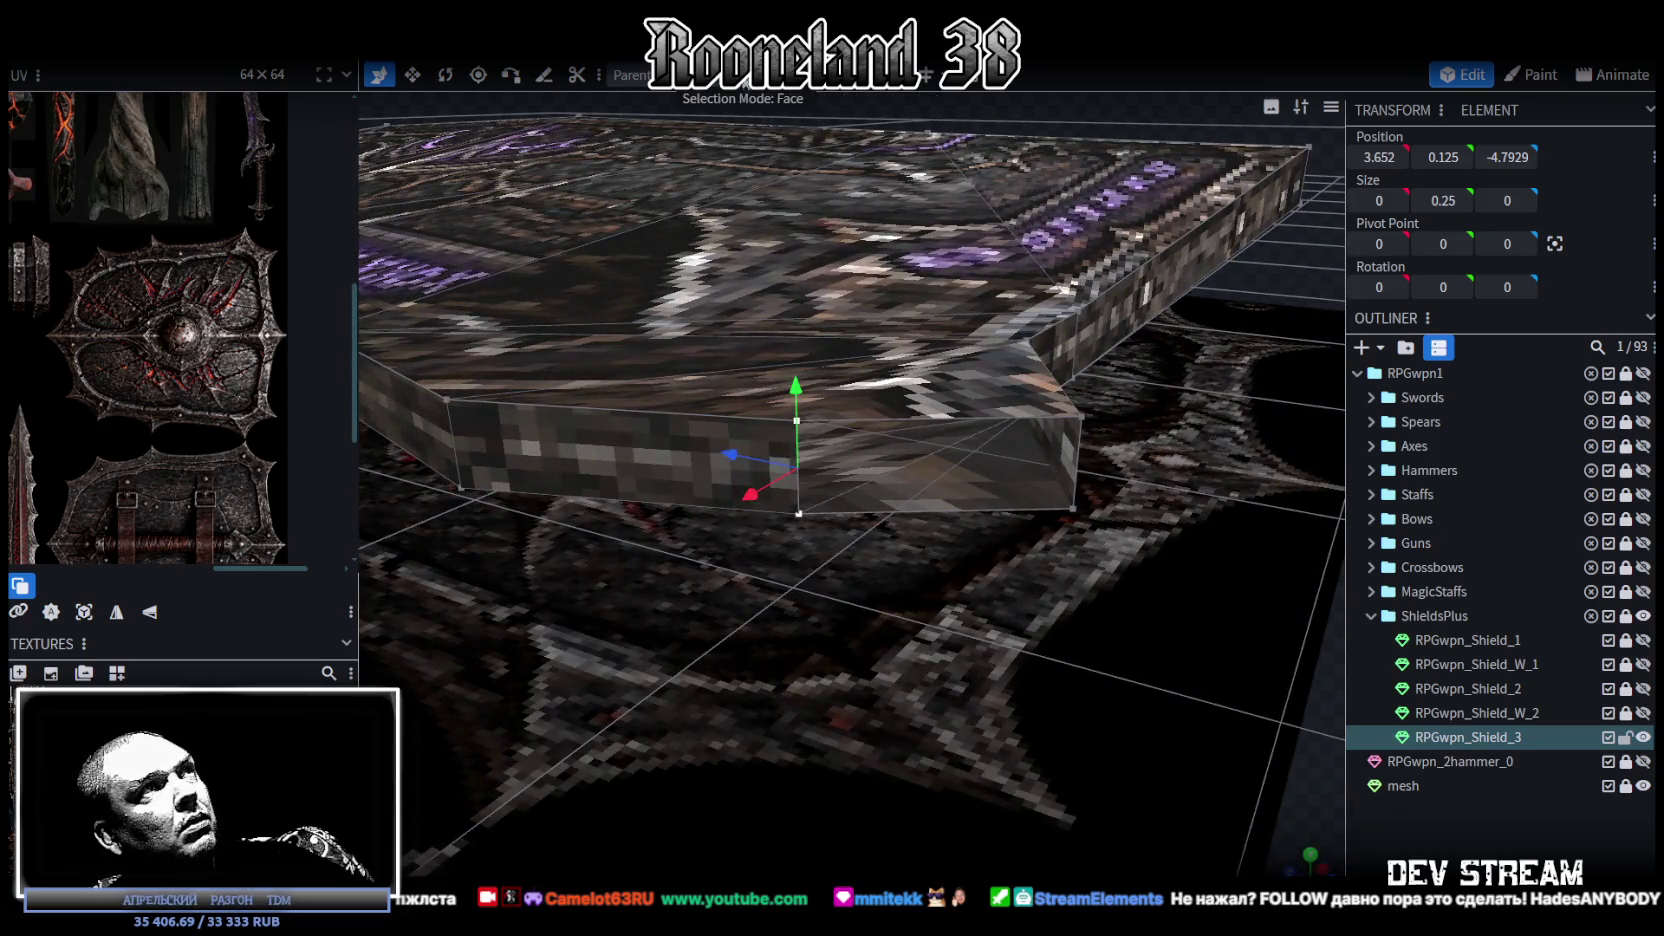
Step: Select the flange's top and left faces, then a vertex on its edge
{"action": "left_click", "coordinate": [930, 474]}
{"action": "left_click", "coordinate": [860, 465]}
{"action": "left_click", "coordinate": [846, 399]}
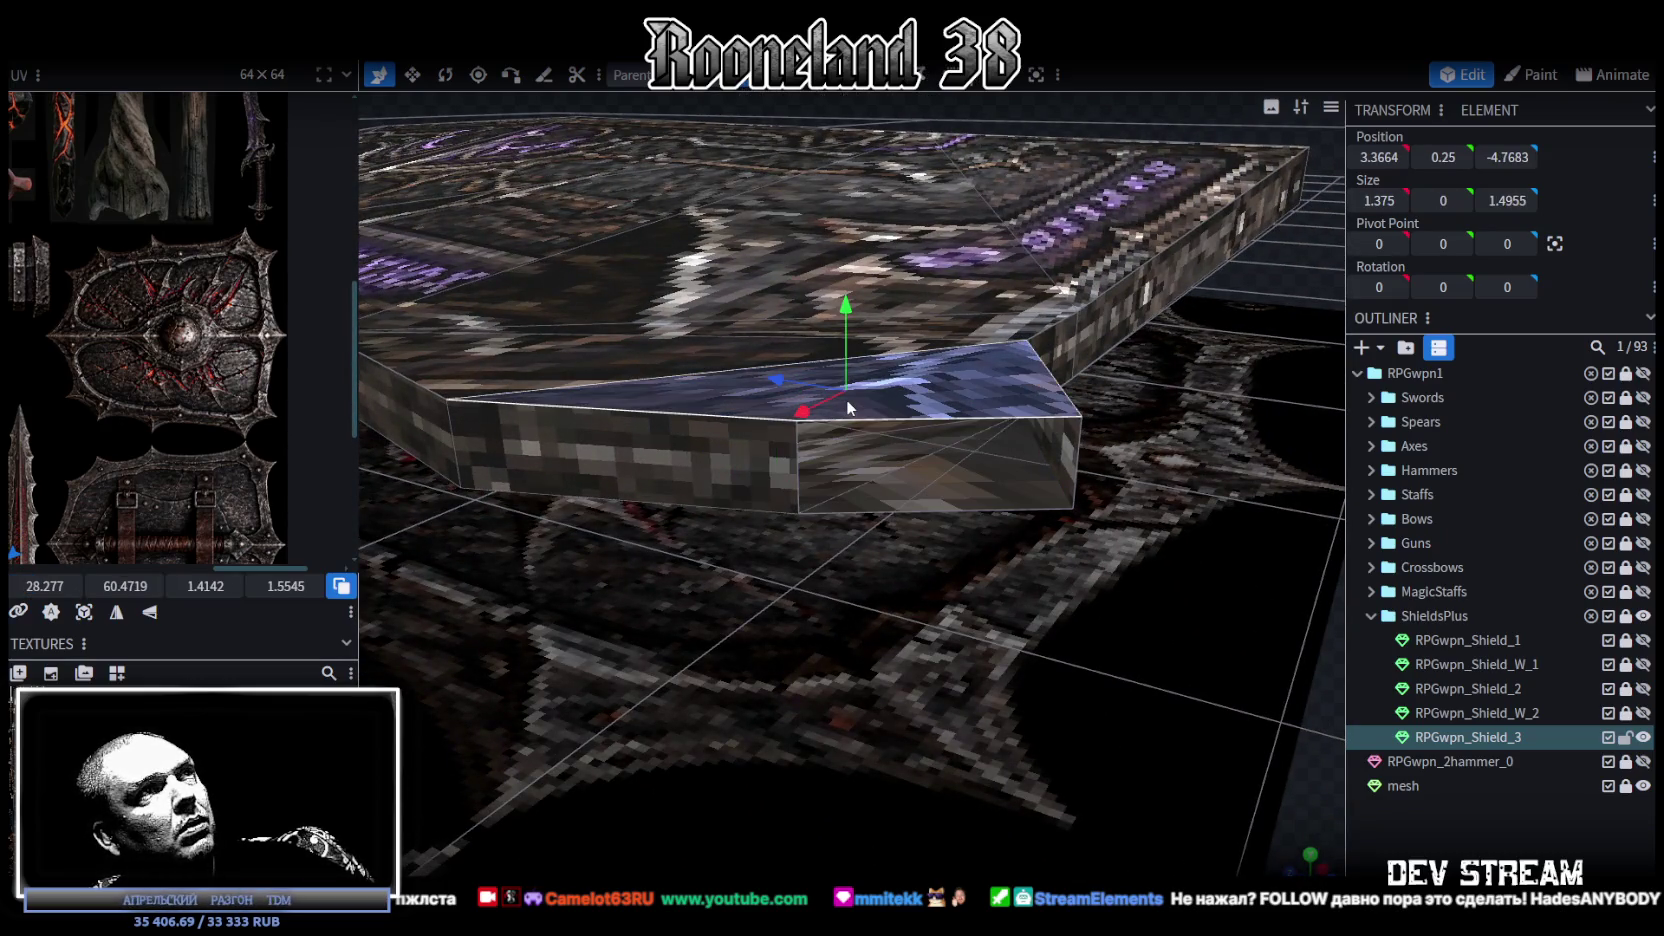
{"action": "left_click_drag", "start_coordinate": [1005, 573], "coordinate": [1072, 530]}
{"action": "left_click", "coordinate": [889, 198]}
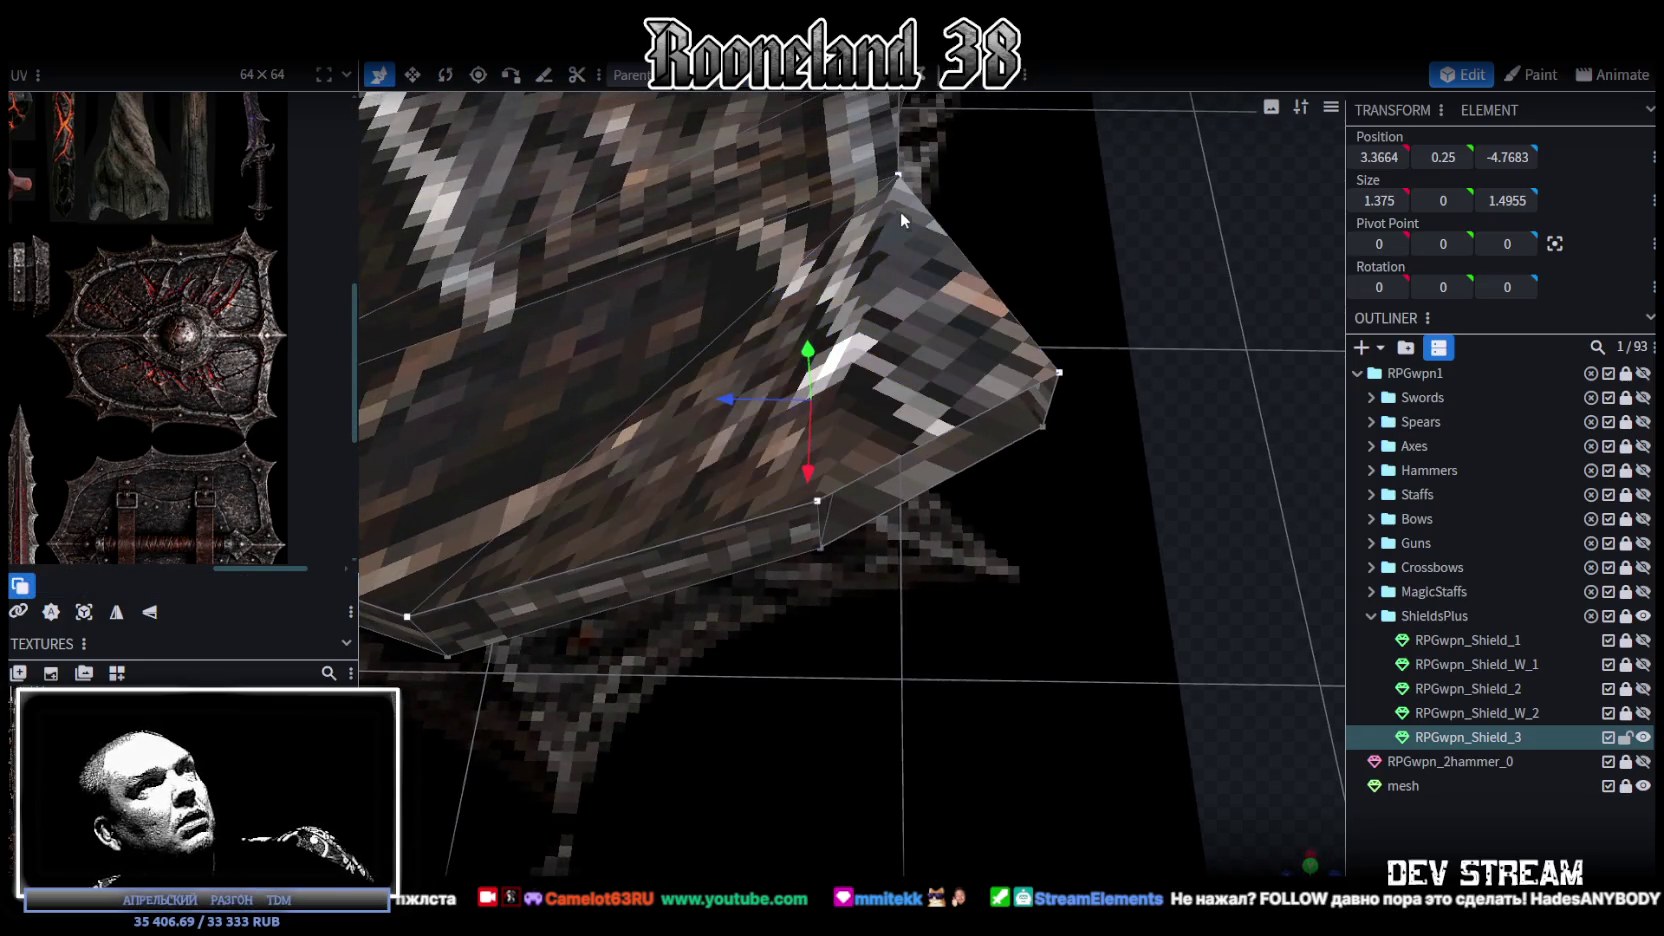
{"action": "left_click", "coordinate": [820, 500]}
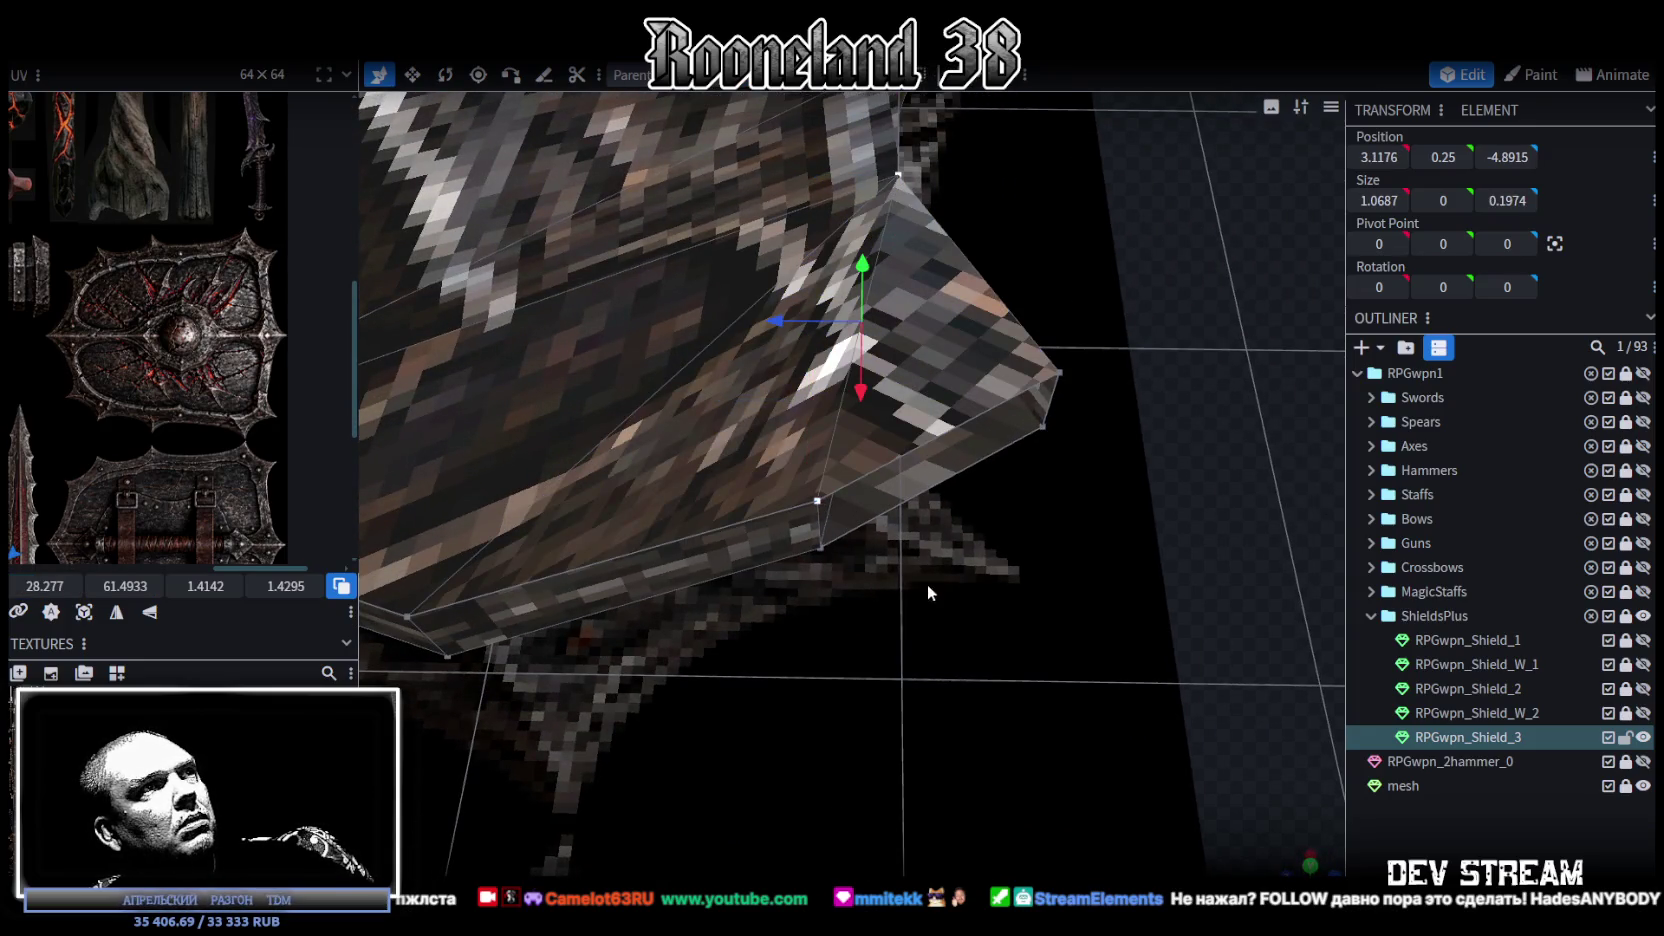
{"action": "left_click", "coordinate": [900, 410]}
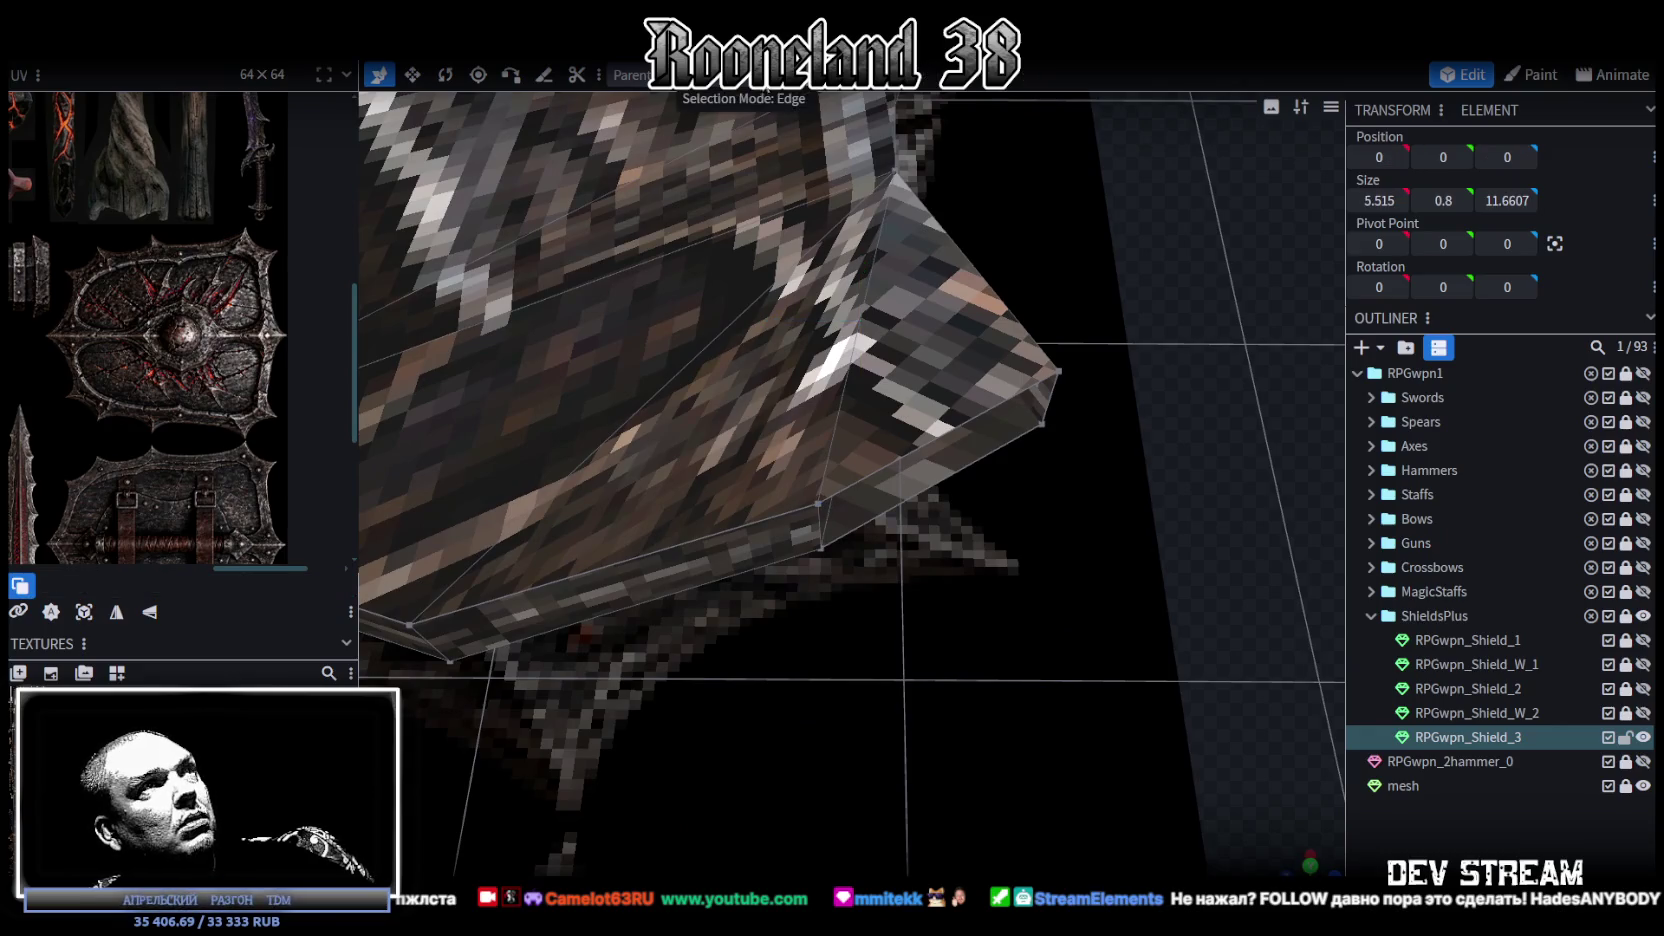
{"action": "left_click", "coordinate": [918, 367]}
{"action": "left_click", "coordinate": [786, 441]}
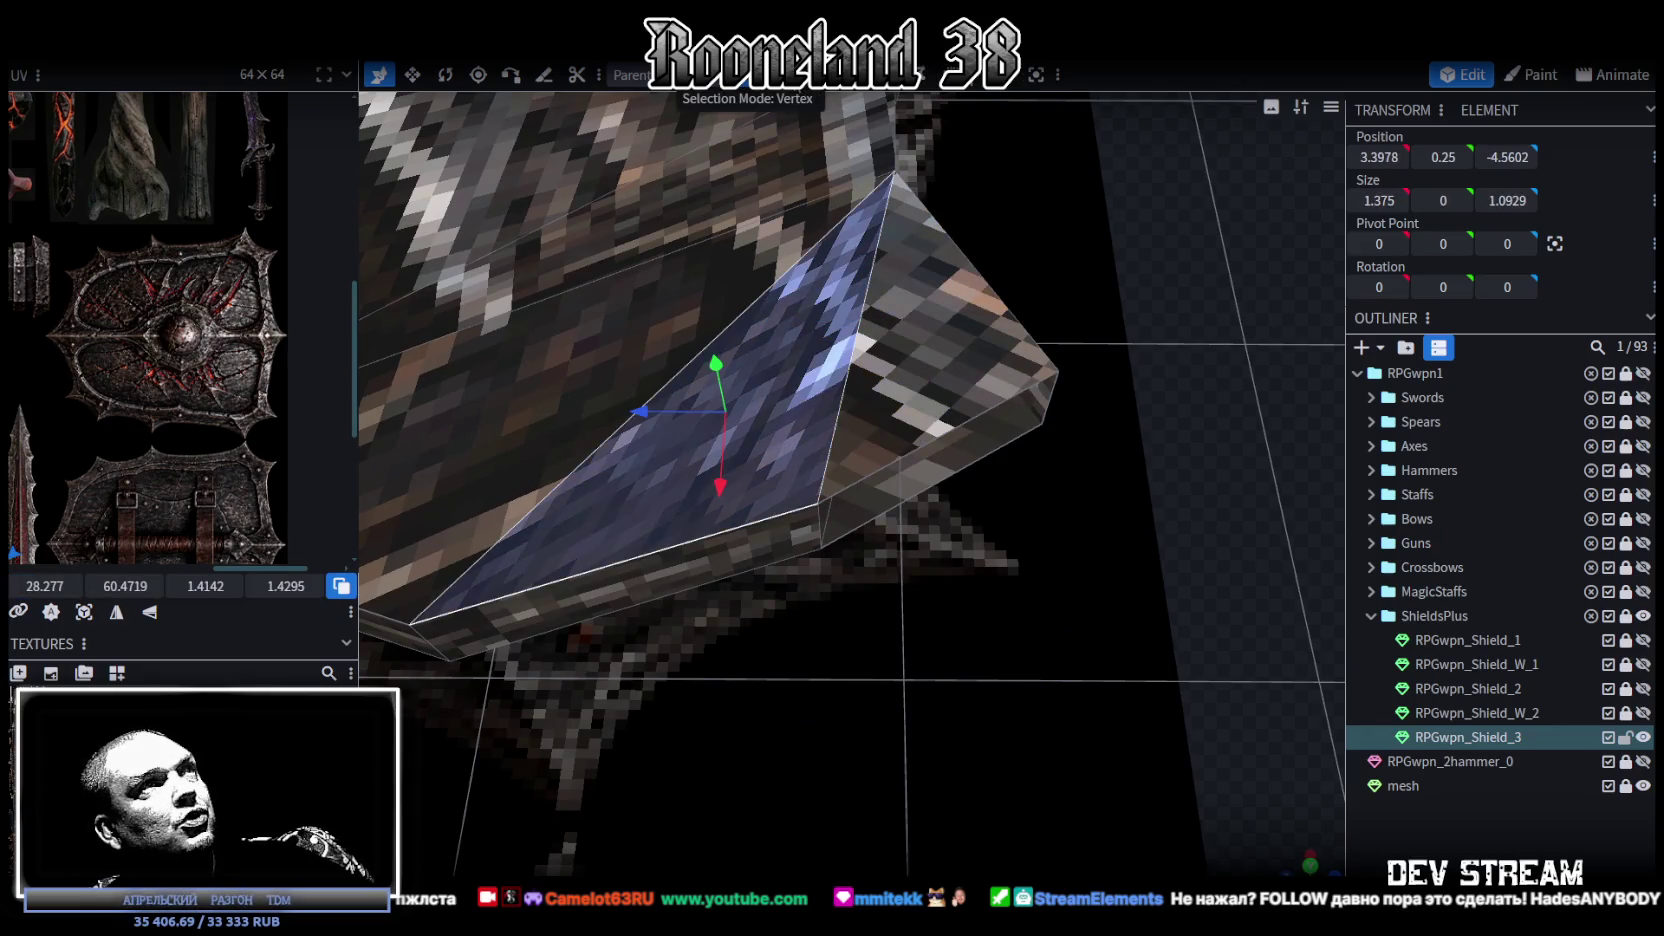
{"action": "left_click", "coordinate": [821, 520]}
Step: In top view, move the edge vertex 0.3 left and 0.1 along Z, and the peak 0.1 left
{"action": "left_click_drag", "start_coordinate": [841, 624], "coordinate": [879, 581]}
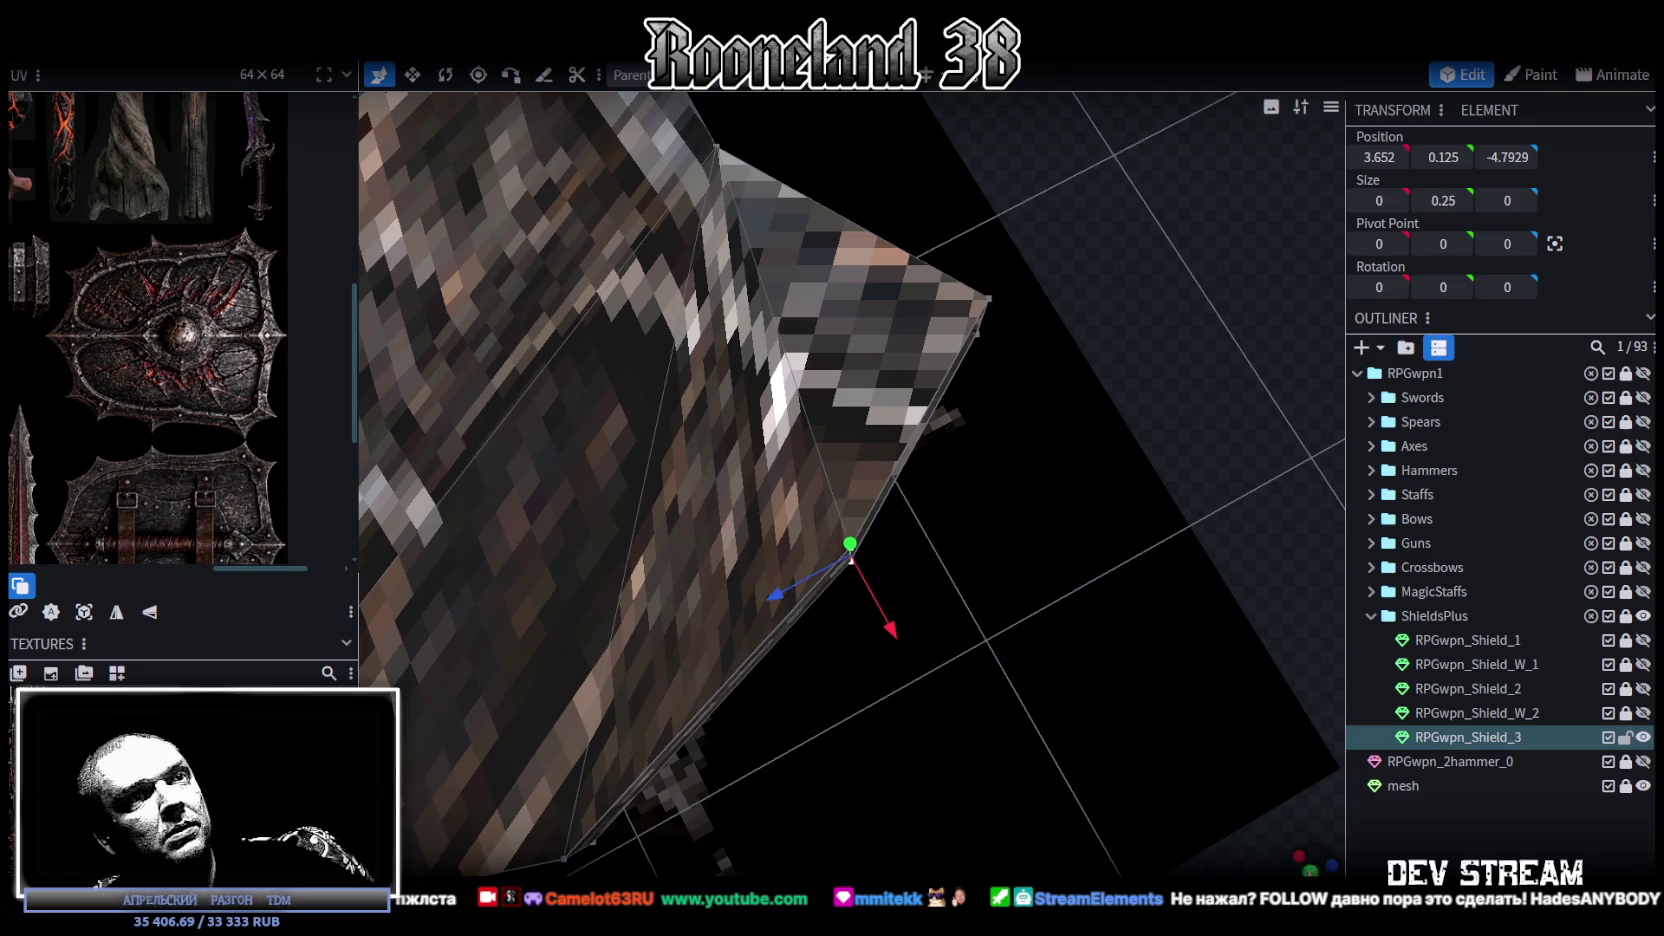
{"action": "left_click", "coordinate": [1311, 856]}
{"action": "left_click_drag", "start_coordinate": [981, 533], "coordinate": [886, 530]}
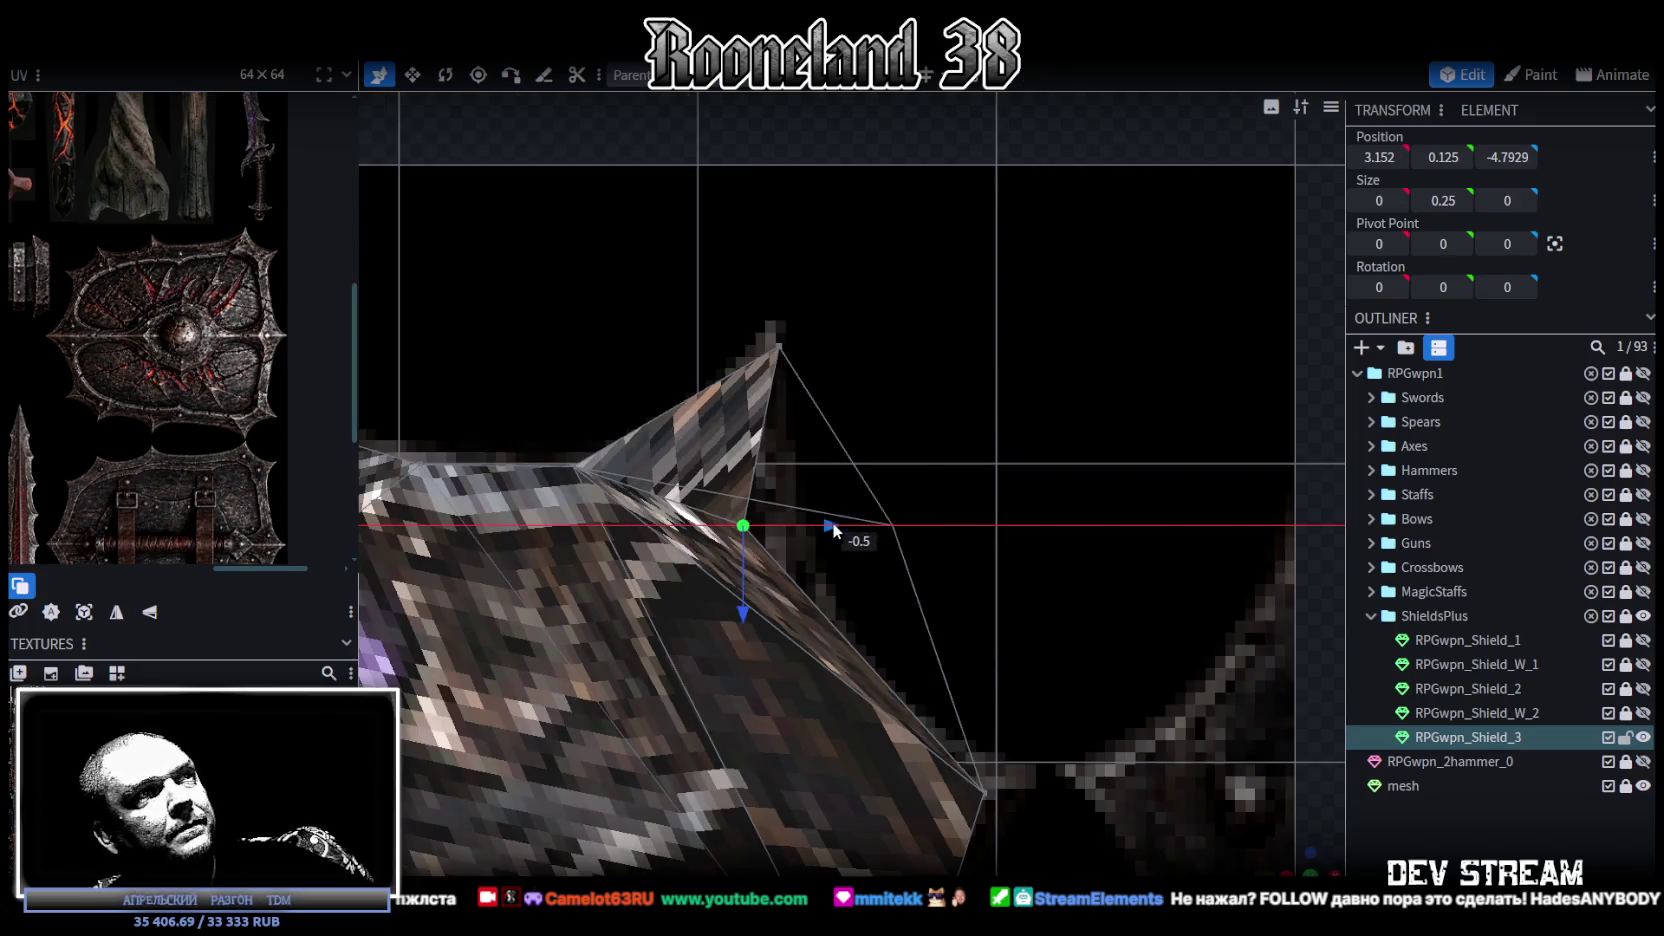
{"action": "left_click_drag", "start_coordinate": [805, 614], "coordinate": [803, 654]}
{"action": "left_click", "coordinate": [779, 346]}
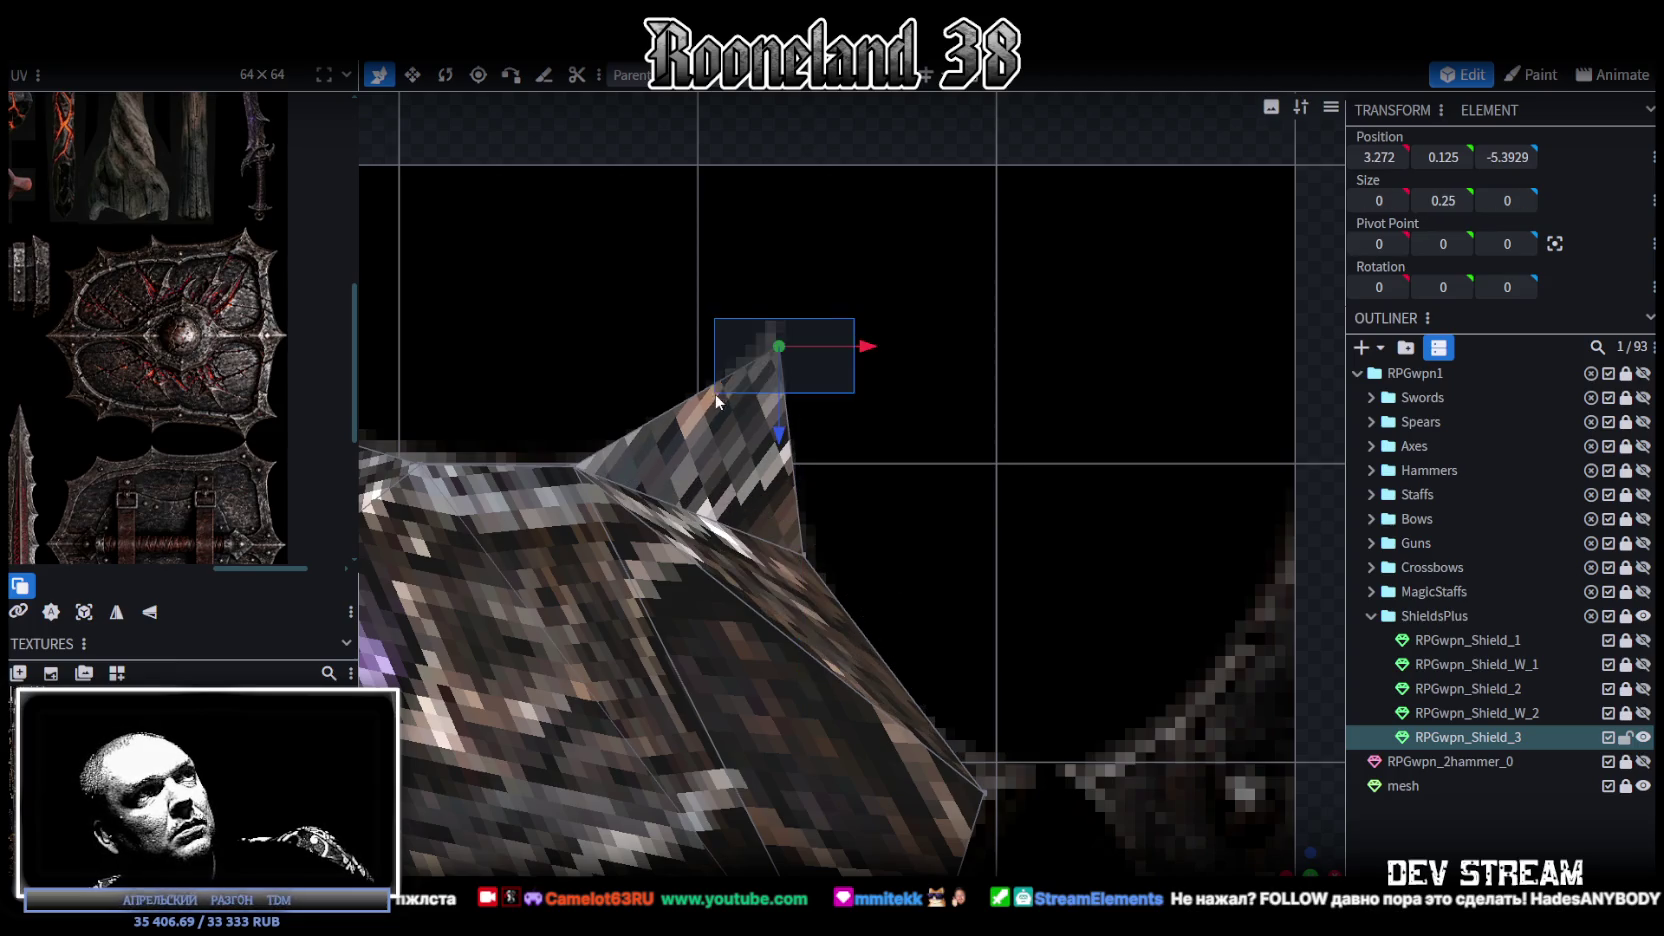
{"action": "mouse_move", "coordinate": [876, 346]}
{"action": "left_mouse_down"}
{"action": "mouse_move", "coordinate": [857, 346]}
{"action": "mouse_move", "coordinate": [888, 354]}
{"action": "mouse_move", "coordinate": [864, 343]}
{"action": "mouse_move", "coordinate": [959, 521]}
{"action": "mouse_move", "coordinate": [956, 430]}
{"action": "mouse_move", "coordinate": [952, 566]}
{"action": "left_mouse_up"}
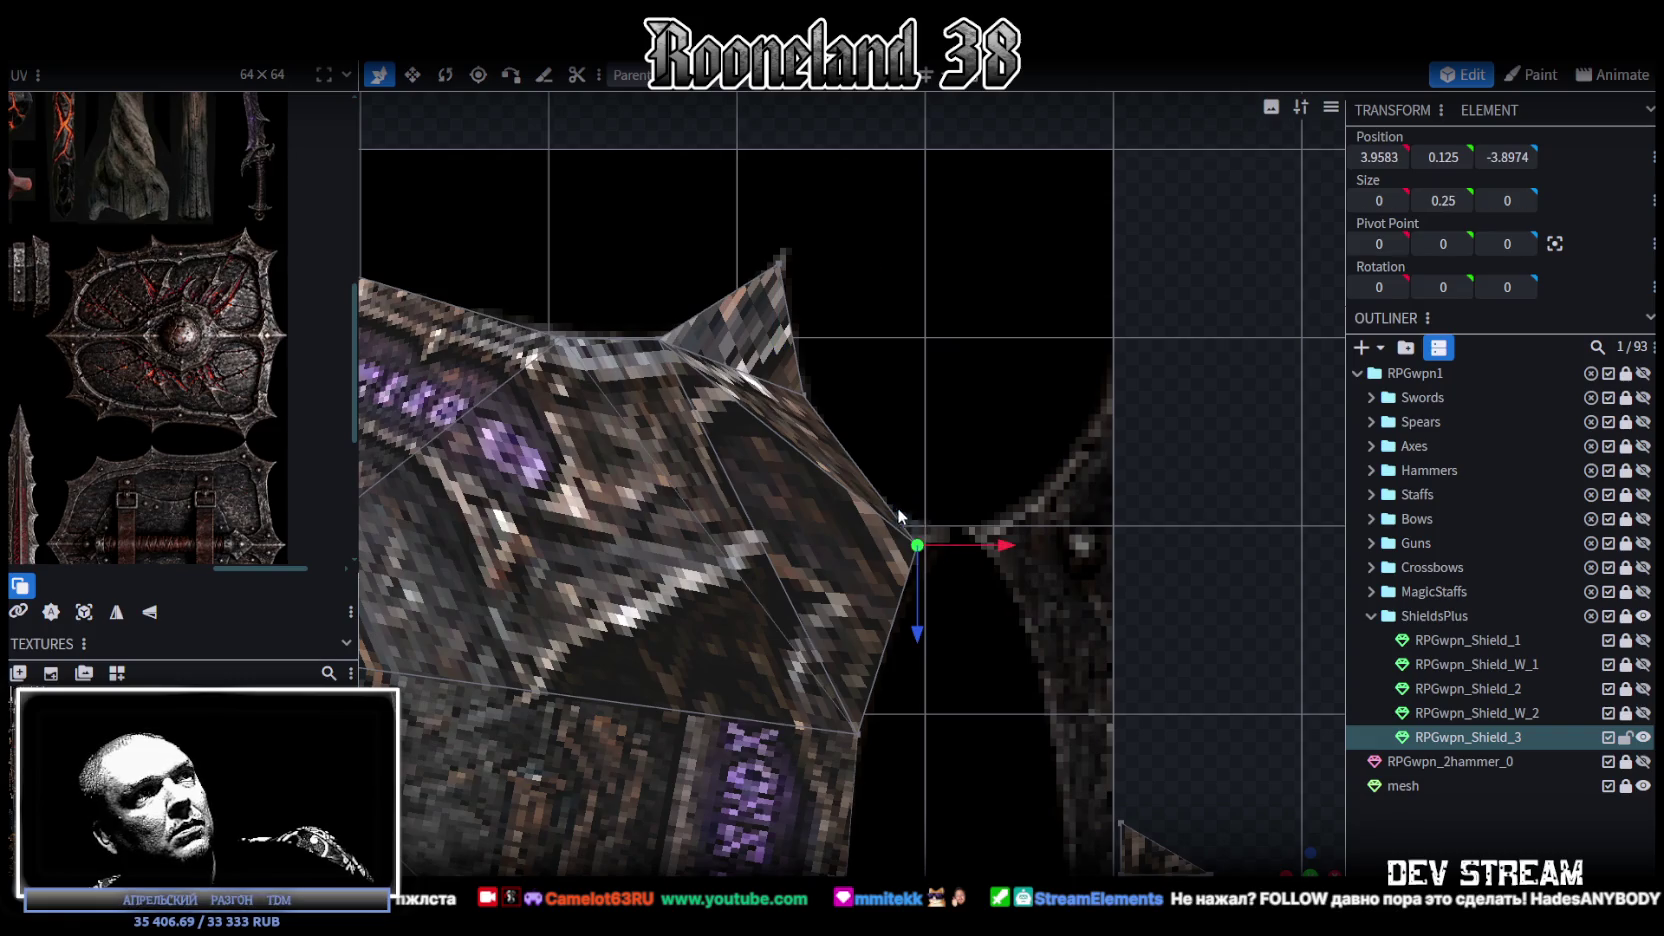
Step: Box-select the flange edge vertices, flatten them to zero height and merge overlapping vertices
{"action": "mouse_move", "coordinate": [1288, 858]}
{"action": "left_mouse_down"}
{"action": "mouse_move", "coordinate": [942, 595]}
{"action": "mouse_move", "coordinate": [980, 564]}
{"action": "mouse_move", "coordinate": [780, 566]}
{"action": "mouse_move", "coordinate": [781, 545]}
{"action": "mouse_move", "coordinate": [926, 552]}
{"action": "mouse_move", "coordinate": [910, 530]}
{"action": "left_mouse_up"}
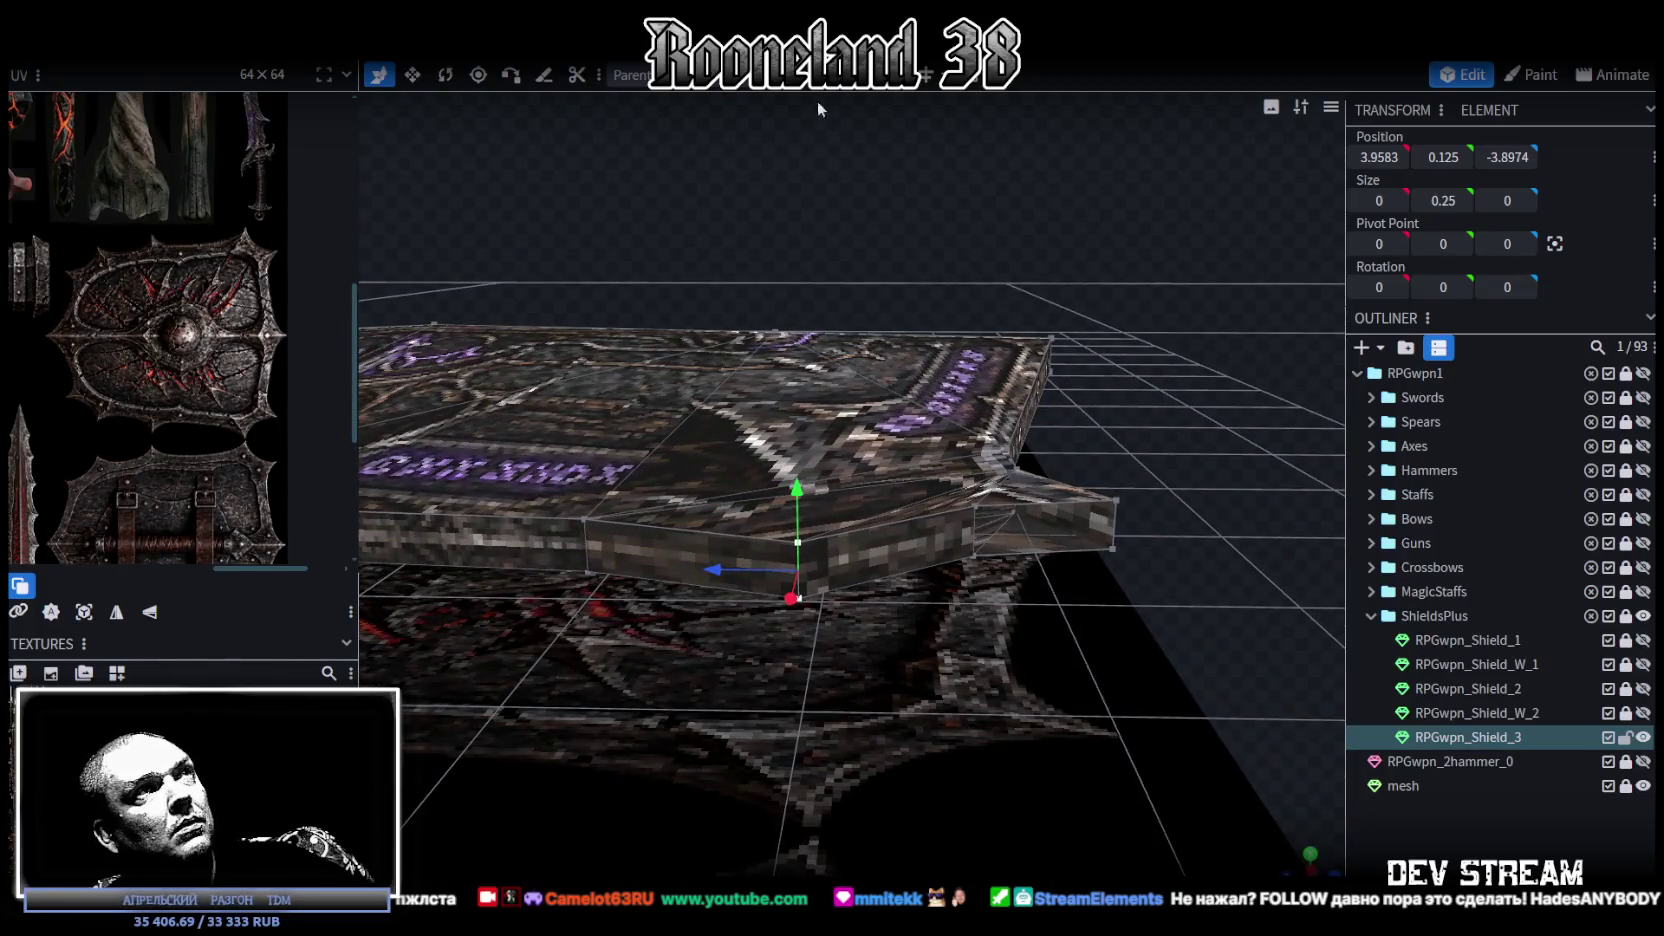
{"action": "mouse_move", "coordinate": [852, 361]}
{"action": "left_mouse_down"}
{"action": "mouse_move", "coordinate": [1140, 750]}
{"action": "mouse_move", "coordinate": [914, 363]}
{"action": "mouse_move", "coordinate": [1108, 564]}
{"action": "mouse_move", "coordinate": [1001, 502]}
{"action": "mouse_move", "coordinate": [933, 660]}
{"action": "left_mouse_up"}
{"action": "key", "text": "v"}
{"action": "left_click", "coordinate": [750, 206]}
{"action": "mouse_move", "coordinate": [875, 525]}
{"action": "left_mouse_down"}
{"action": "mouse_move", "coordinate": [971, 803]}
{"action": "mouse_move", "coordinate": [885, 844]}
{"action": "mouse_move", "coordinate": [919, 836]}
{"action": "mouse_move", "coordinate": [987, 703]}
{"action": "mouse_move", "coordinate": [1017, 731]}
{"action": "mouse_move", "coordinate": [924, 854]}
{"action": "mouse_move", "coordinate": [812, 816]}
{"action": "mouse_move", "coordinate": [946, 792]}
{"action": "mouse_move", "coordinate": [927, 811]}
{"action": "mouse_move", "coordinate": [918, 611]}
{"action": "left_mouse_up"}
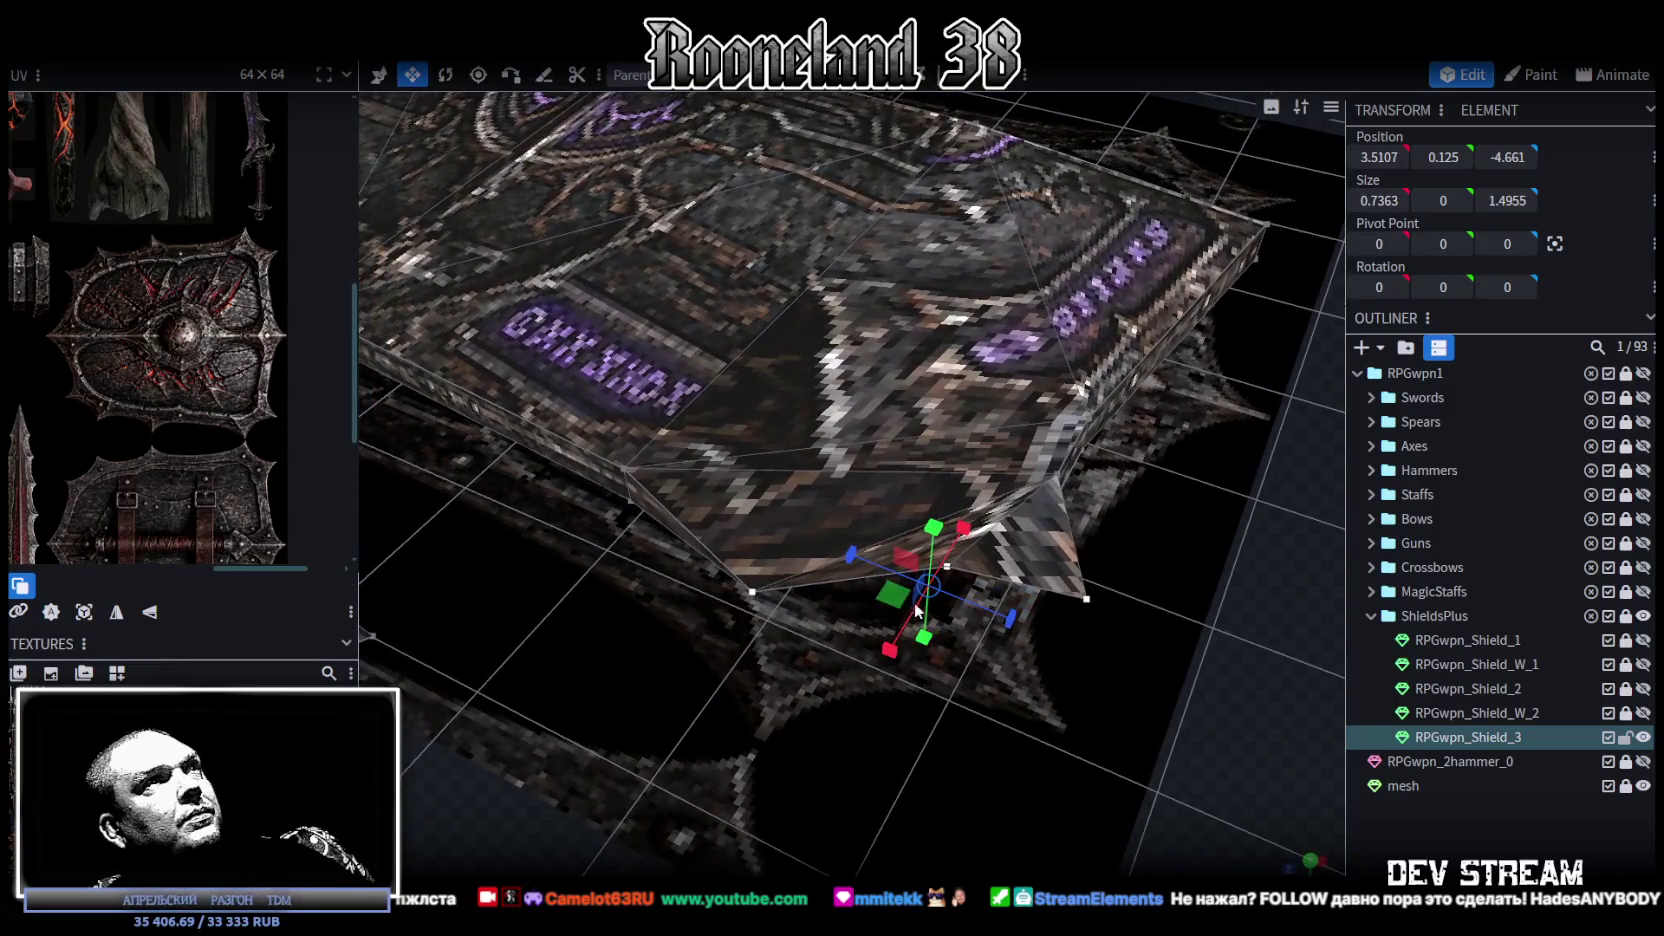
{"action": "left_click", "coordinate": [813, 544]}
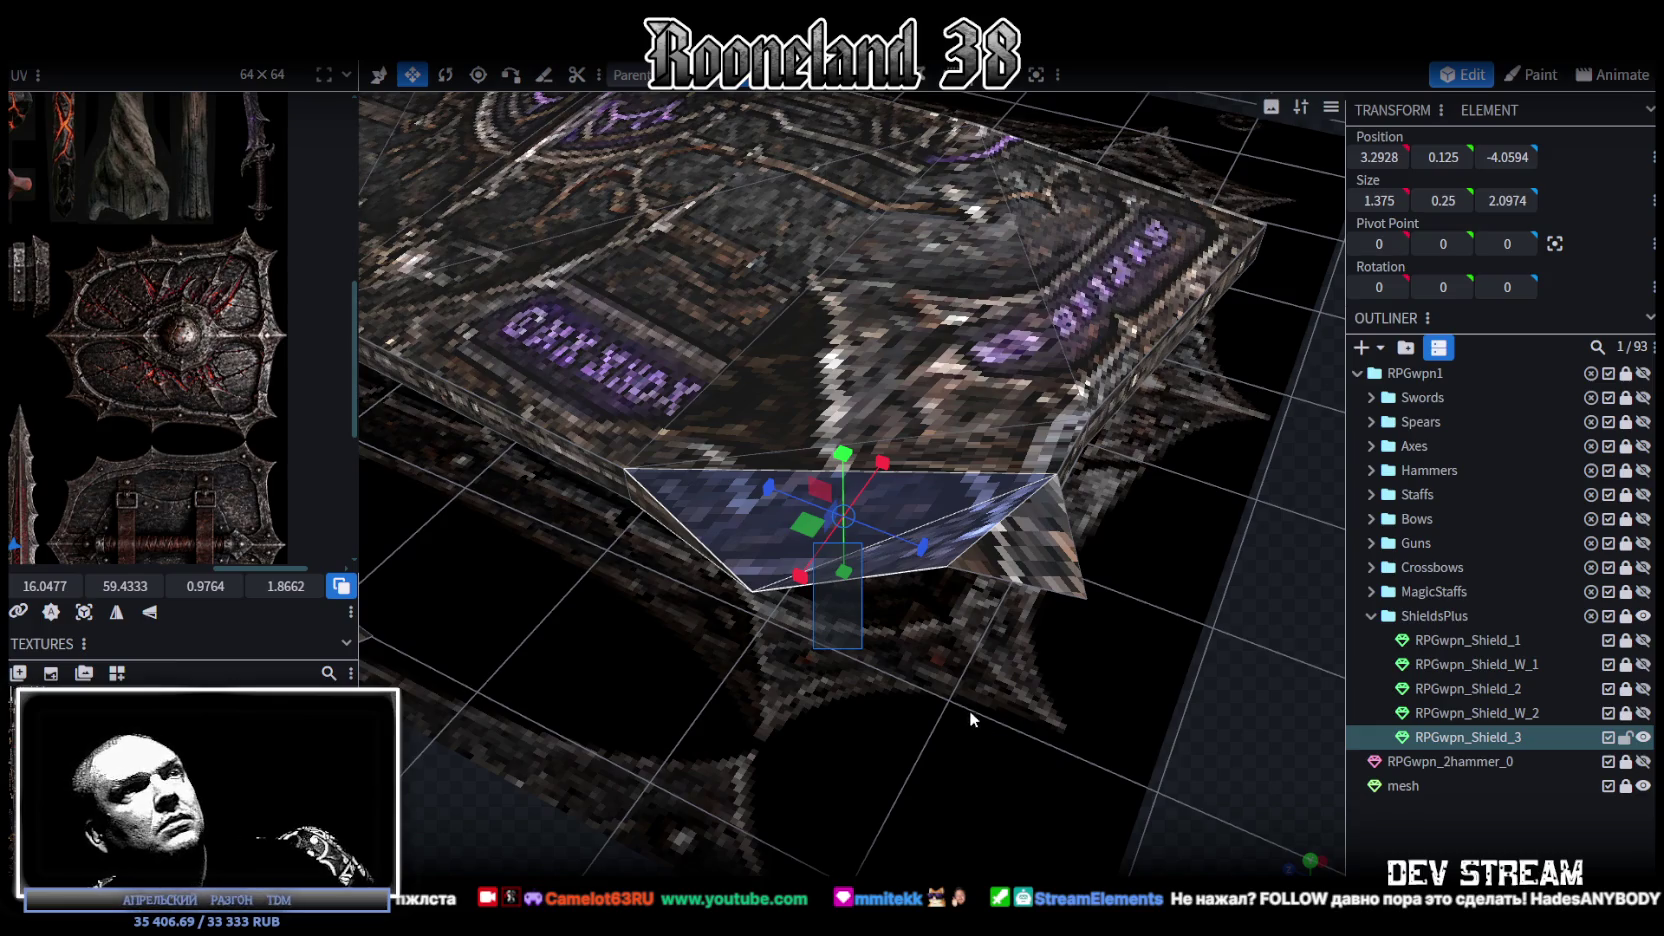
{"action": "mouse_move", "coordinate": [971, 679]}
{"action": "left_mouse_down"}
{"action": "mouse_move", "coordinate": [971, 742]}
{"action": "mouse_move", "coordinate": [1046, 666]}
{"action": "mouse_move", "coordinate": [1148, 663]}
{"action": "mouse_move", "coordinate": [1117, 708]}
{"action": "mouse_move", "coordinate": [1010, 712]}
{"action": "mouse_move", "coordinate": [1060, 734]}
{"action": "mouse_move", "coordinate": [1066, 706]}
{"action": "mouse_move", "coordinate": [1063, 731]}
{"action": "left_mouse_up"}
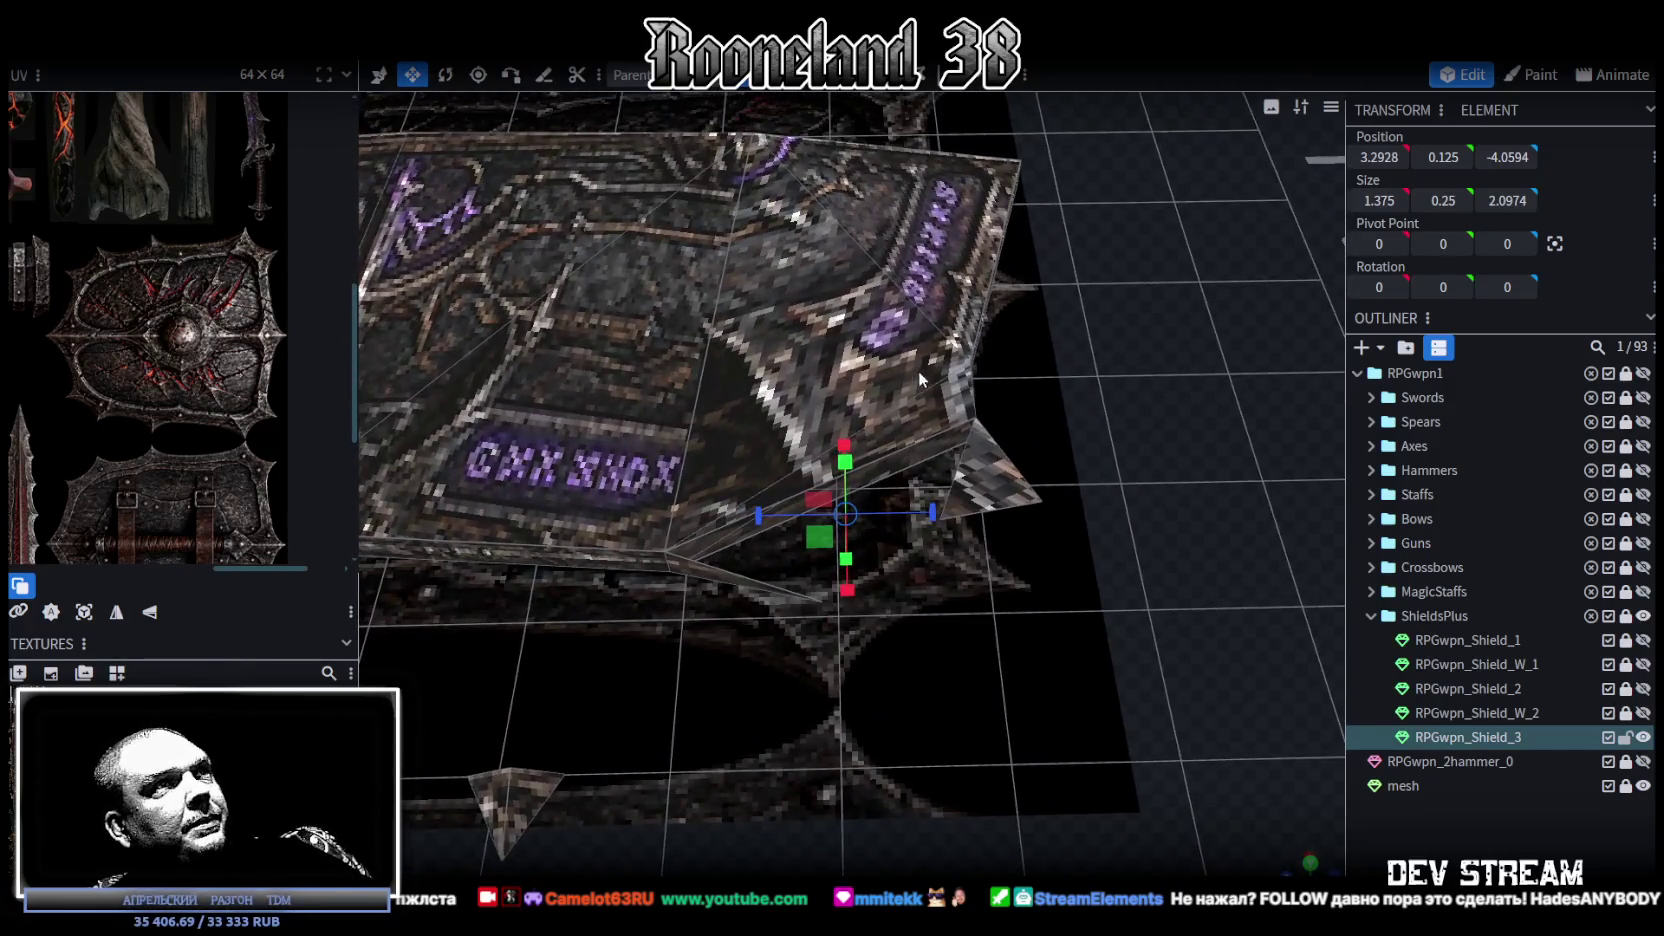
{"action": "left_click", "coordinate": [903, 473]}
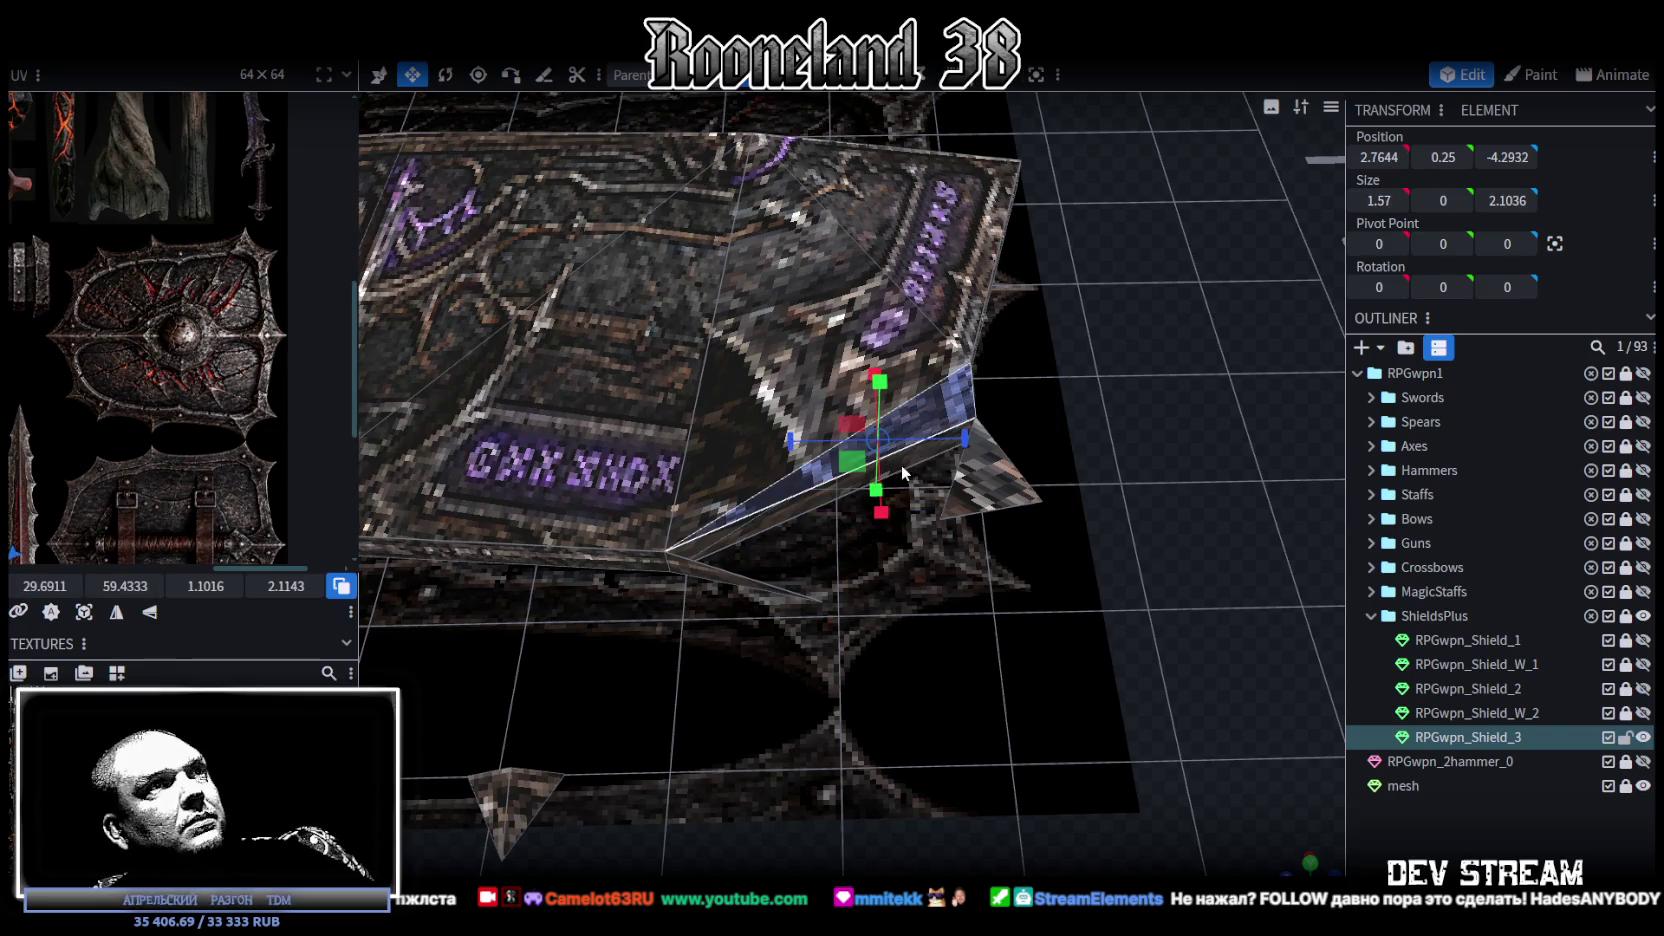
{"action": "left_click", "coordinate": [1030, 512]}
{"action": "mouse_move", "coordinate": [1067, 516]}
{"action": "left_mouse_down"}
{"action": "mouse_move", "coordinate": [1092, 562]}
{"action": "mouse_move", "coordinate": [1147, 576]}
{"action": "mouse_move", "coordinate": [1044, 574]}
{"action": "left_mouse_up"}
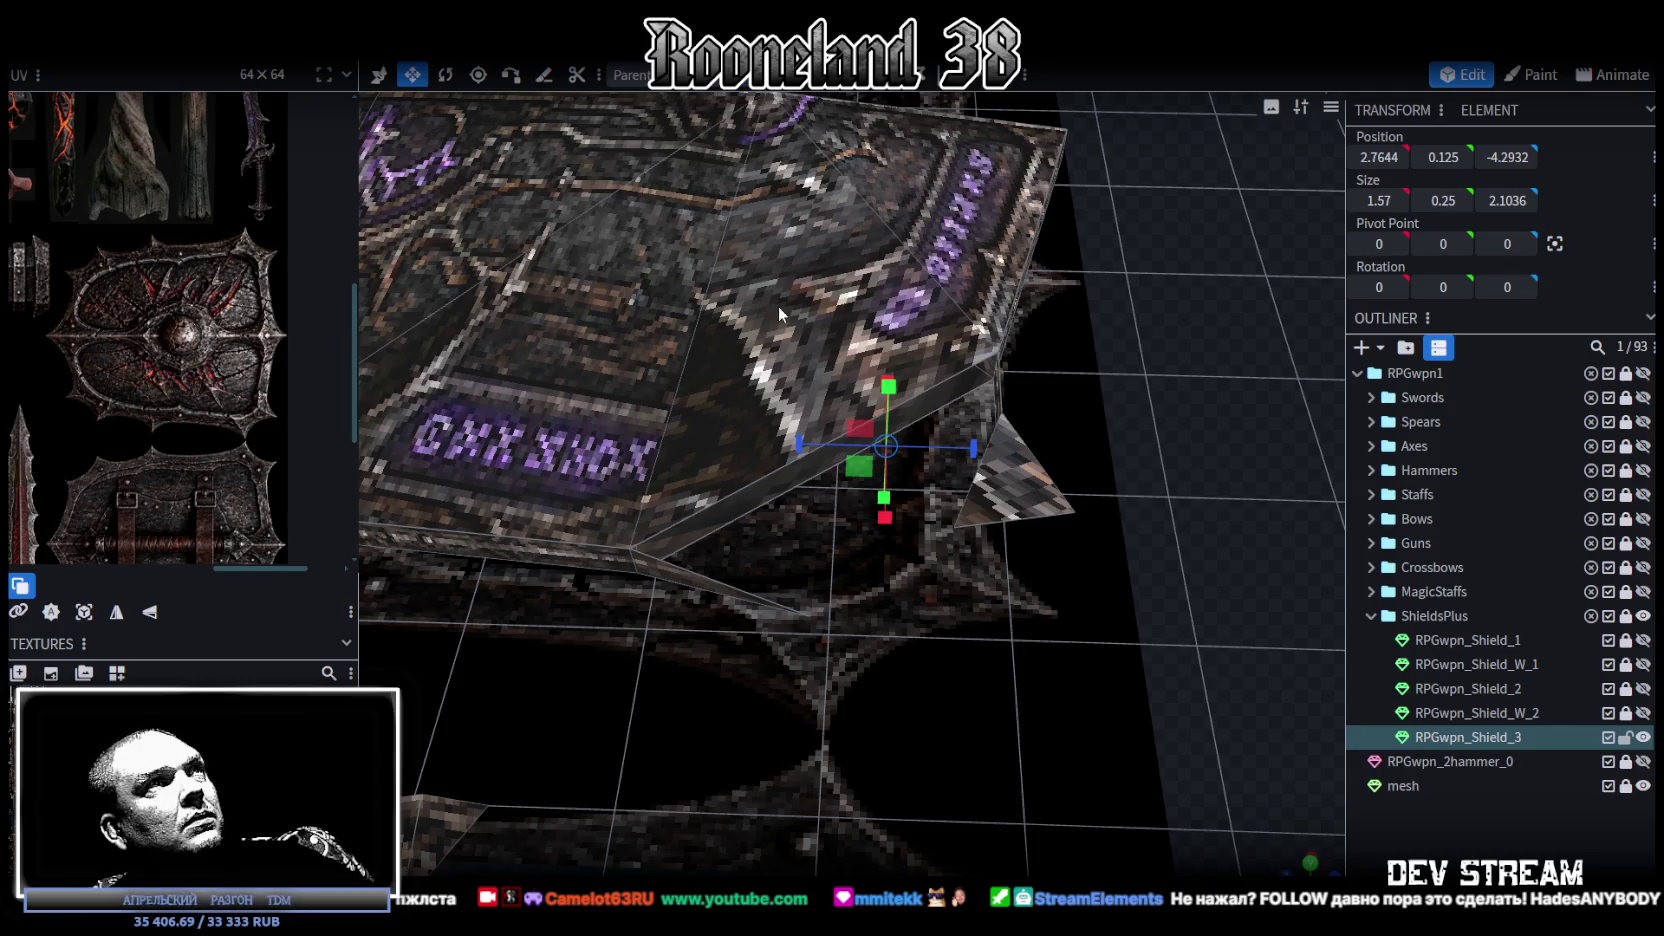
{"action": "left_click", "coordinate": [740, 592]}
{"action": "left_click", "coordinate": [780, 471]}
{"action": "mouse_move", "coordinate": [909, 615]}
{"action": "left_mouse_down"}
{"action": "mouse_move", "coordinate": [884, 413]}
{"action": "mouse_move", "coordinate": [793, 555]}
{"action": "left_mouse_up"}
{"action": "left_click", "coordinate": [720, 522]}
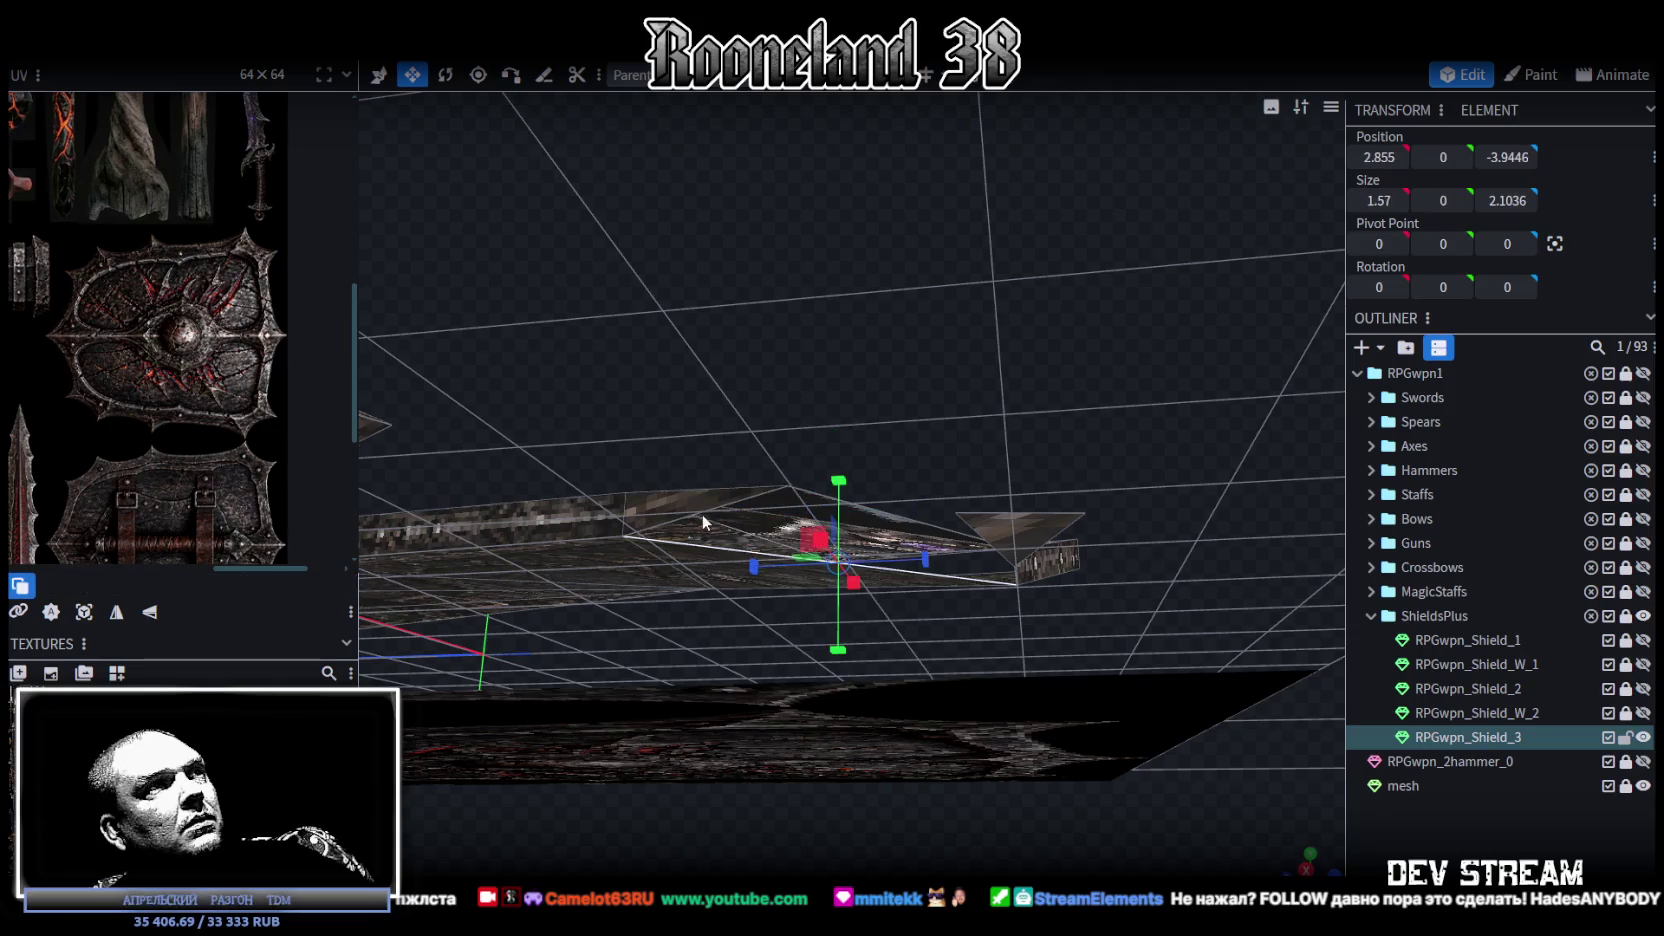
{"action": "left_click", "coordinate": [690, 515]}
{"action": "left_click_drag", "start_coordinate": [880, 321], "coordinate": [906, 489]}
{"action": "left_click", "coordinate": [965, 514]}
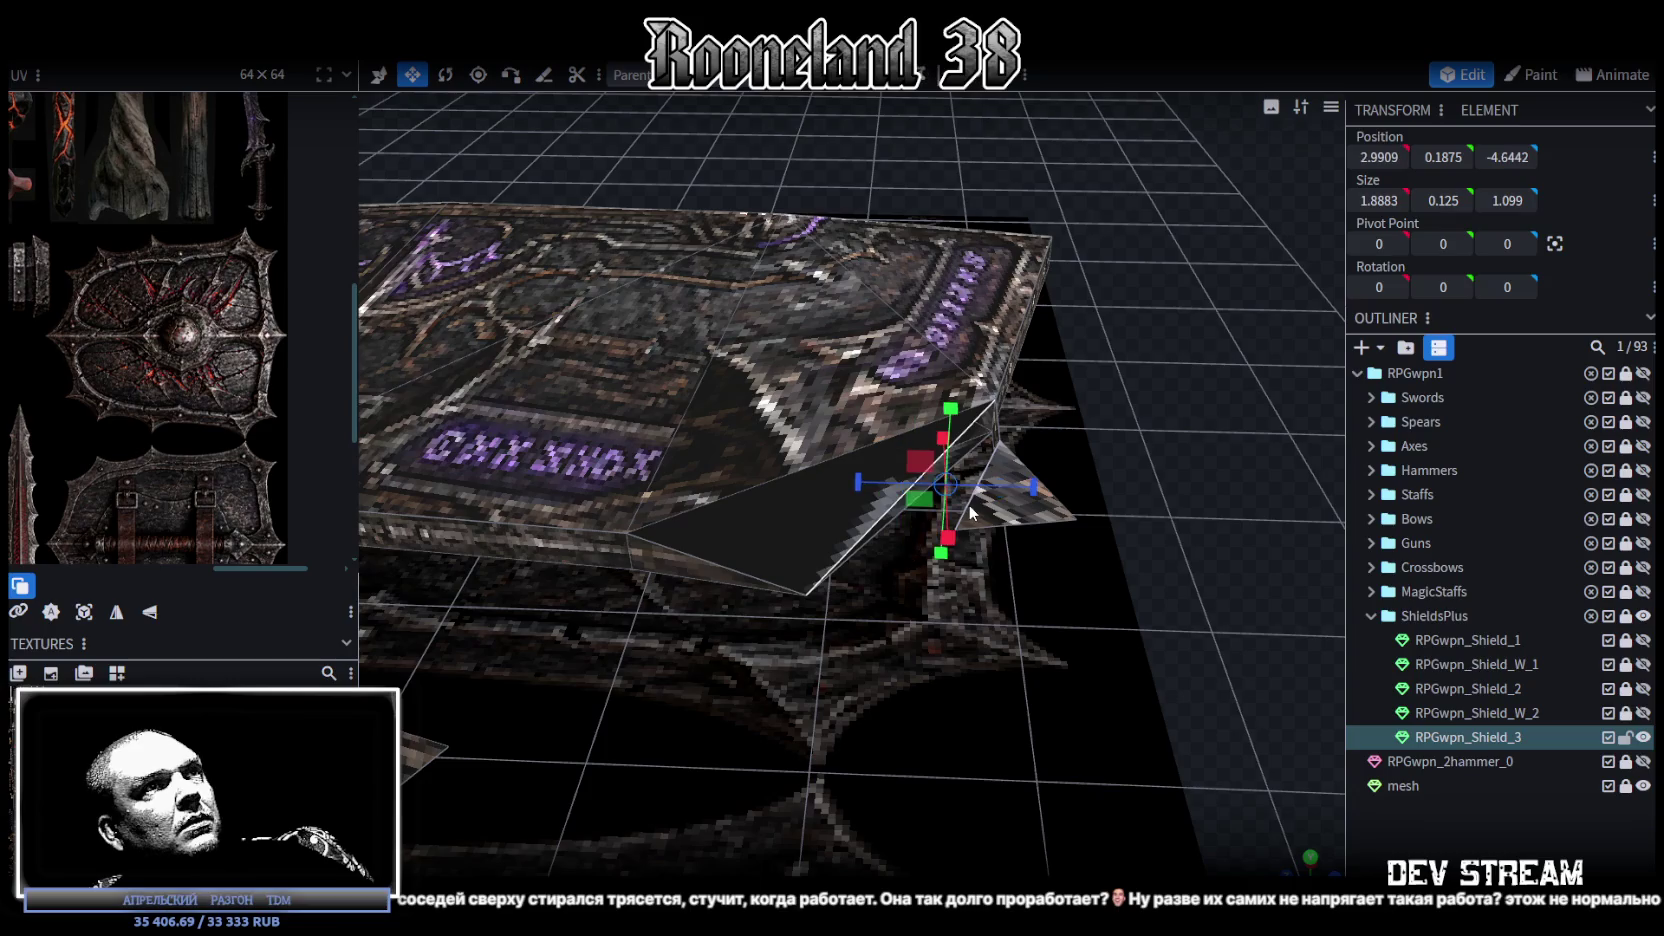
{"action": "mouse_move", "coordinate": [1050, 608]}
{"action": "left_mouse_down"}
{"action": "mouse_move", "coordinate": [1032, 468]}
{"action": "mouse_move", "coordinate": [960, 558]}
{"action": "left_mouse_up"}
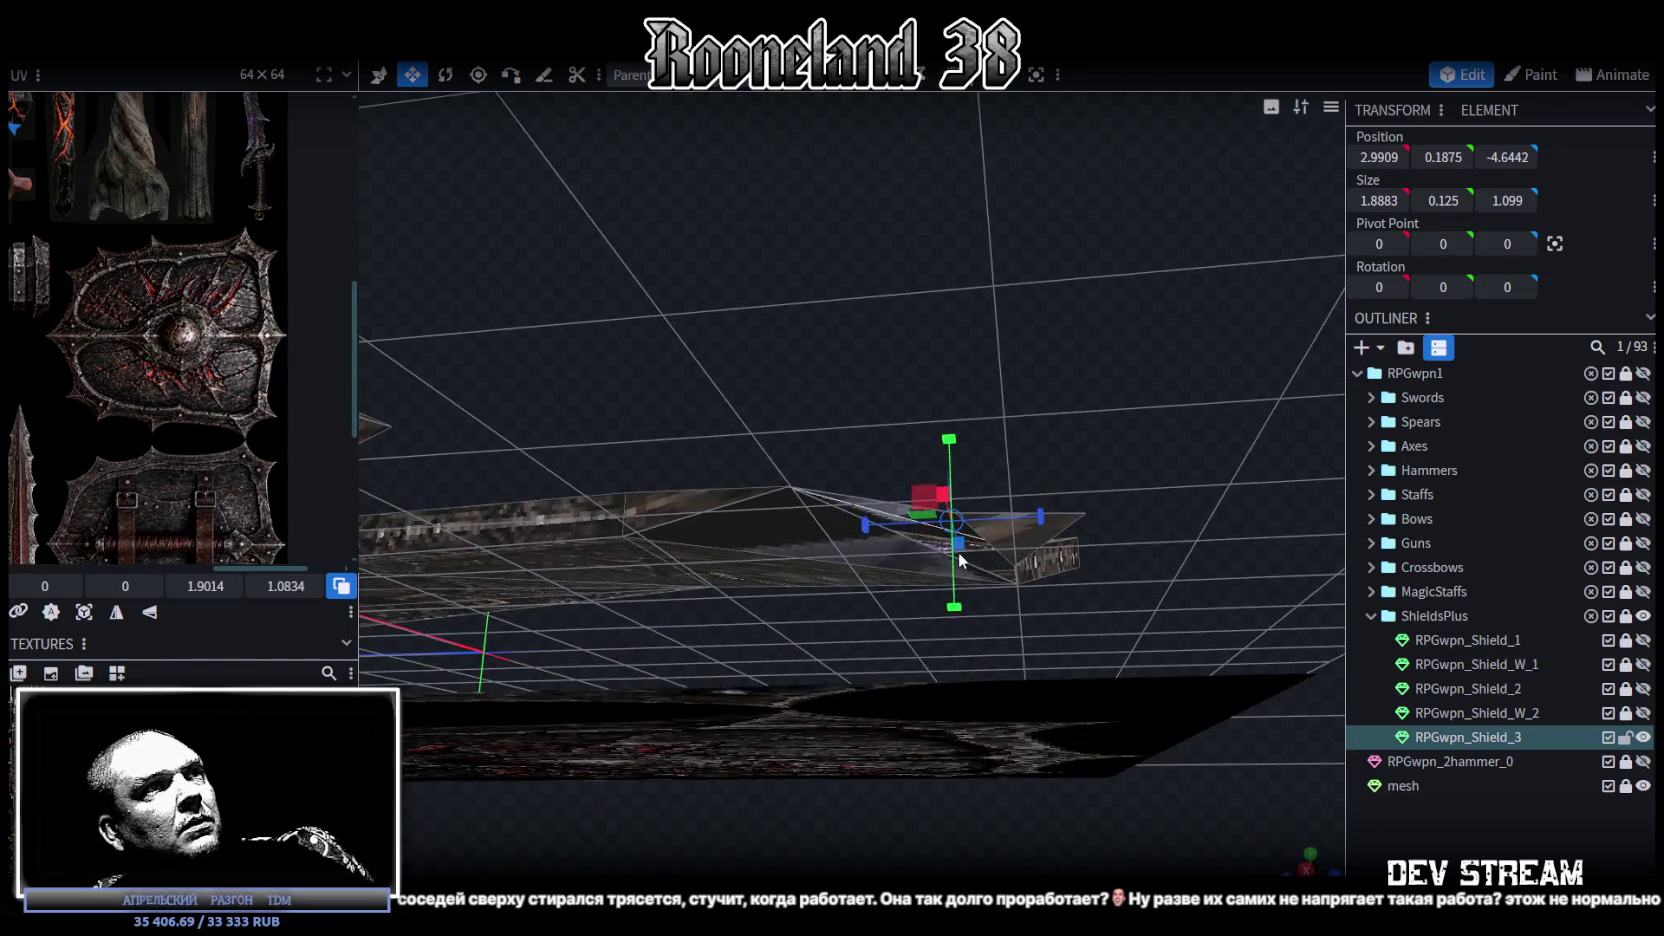
{"action": "left_click", "coordinate": [1001, 560]}
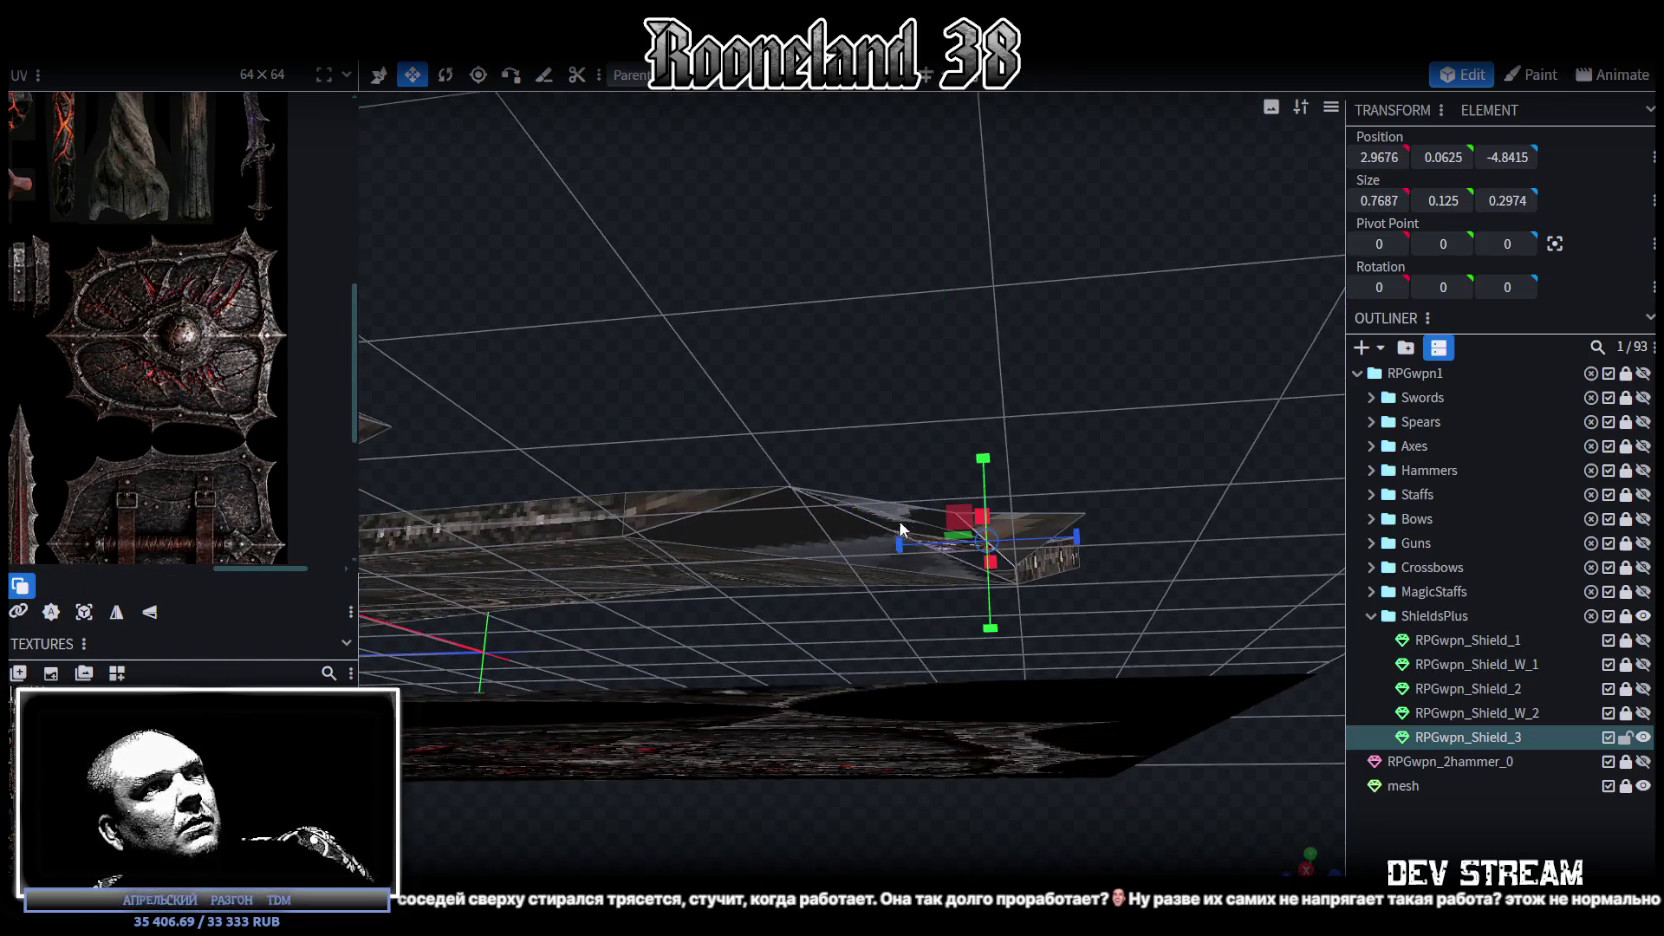
{"action": "left_click", "coordinate": [866, 530]}
{"action": "mouse_move", "coordinate": [954, 390]}
{"action": "left_mouse_down"}
{"action": "mouse_move", "coordinate": [777, 402]}
{"action": "mouse_move", "coordinate": [723, 385]}
{"action": "mouse_move", "coordinate": [1035, 451]}
{"action": "mouse_move", "coordinate": [1071, 488]}
{"action": "mouse_move", "coordinate": [1084, 575]}
{"action": "mouse_move", "coordinate": [978, 469]}
{"action": "mouse_move", "coordinate": [965, 478]}
{"action": "mouse_move", "coordinate": [1000, 523]}
{"action": "mouse_move", "coordinate": [1066, 480]}
{"action": "mouse_move", "coordinate": [1066, 504]}
{"action": "mouse_move", "coordinate": [905, 540]}
{"action": "mouse_move", "coordinate": [895, 525]}
{"action": "mouse_move", "coordinate": [954, 541]}
{"action": "mouse_move", "coordinate": [1127, 458]}
{"action": "mouse_move", "coordinate": [1199, 654]}
{"action": "mouse_move", "coordinate": [1008, 542]}
{"action": "mouse_move", "coordinate": [1044, 563]}
{"action": "mouse_move", "coordinate": [1036, 511]}
{"action": "mouse_move", "coordinate": [1134, 507]}
{"action": "mouse_move", "coordinate": [1128, 443]}
{"action": "mouse_move", "coordinate": [649, 592]}
{"action": "mouse_move", "coordinate": [842, 545]}
{"action": "mouse_move", "coordinate": [833, 634]}
{"action": "mouse_move", "coordinate": [689, 722]}
{"action": "mouse_move", "coordinate": [734, 725]}
{"action": "mouse_move", "coordinate": [783, 660]}
{"action": "mouse_move", "coordinate": [686, 737]}
{"action": "mouse_move", "coordinate": [767, 802]}
{"action": "mouse_move", "coordinate": [1287, 862]}
{"action": "mouse_move", "coordinate": [816, 670]}
{"action": "mouse_move", "coordinate": [818, 562]}
{"action": "mouse_move", "coordinate": [667, 421]}
{"action": "left_mouse_up"}
{"action": "scroll", "coordinate": [667, 421], "scroll_direction": "up", "scroll_amount": 3}
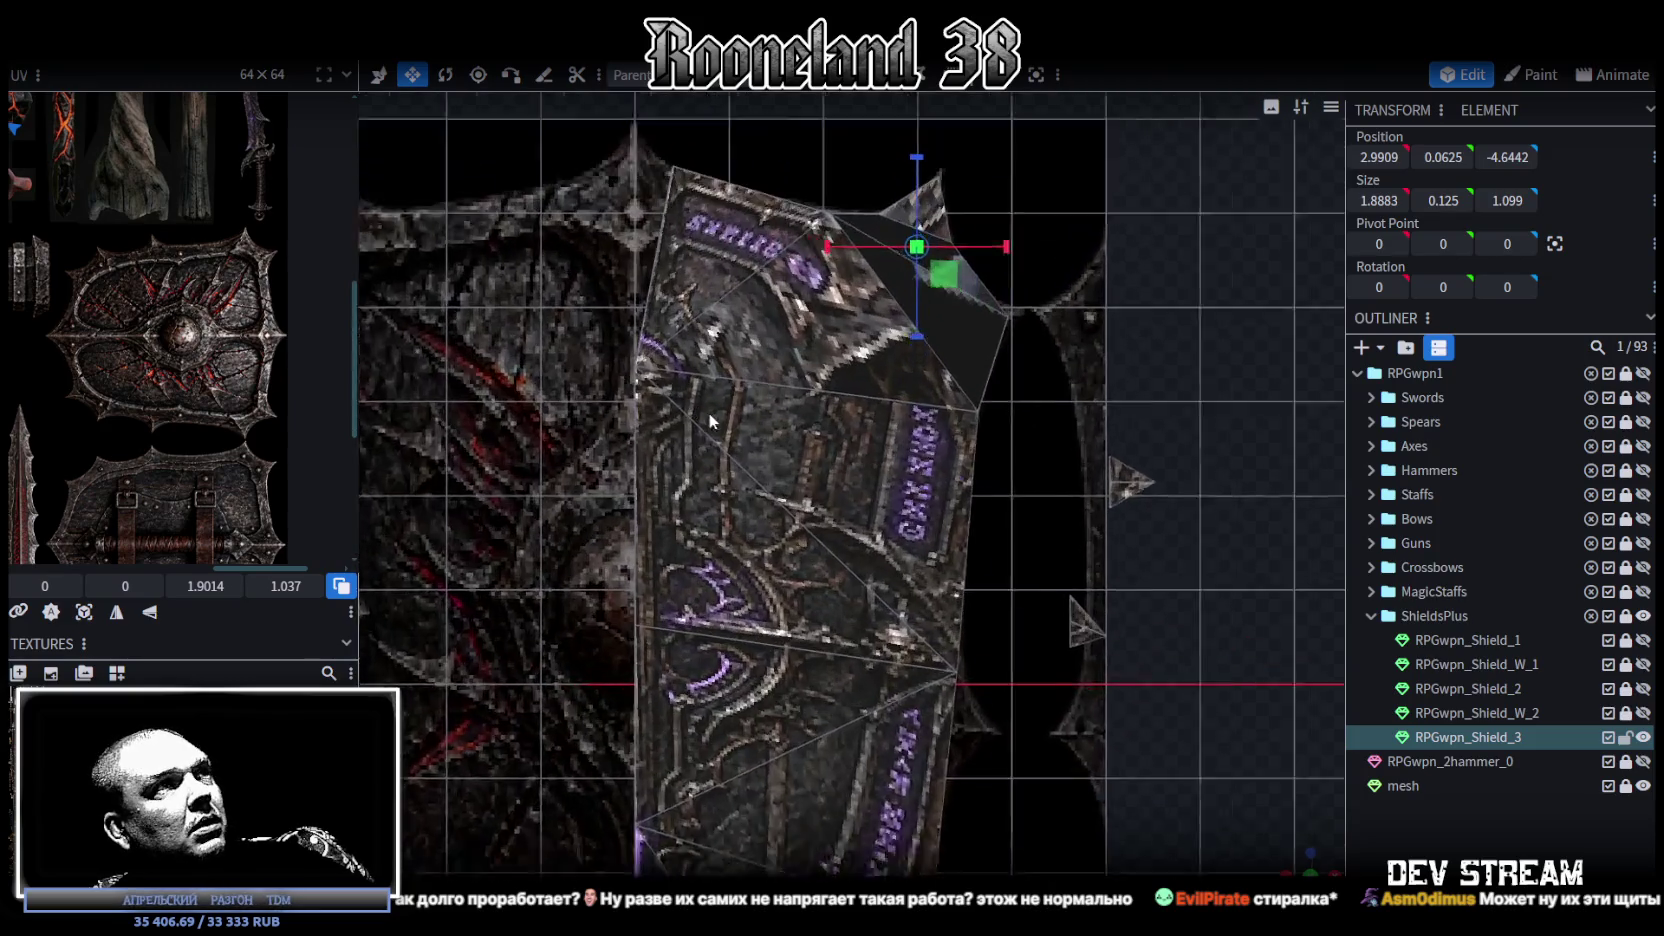
Step: Select the rim face to extrude, viewed from an oblique angle
{"action": "scroll", "coordinate": [667, 421], "scroll_direction": "up", "scroll_amount": 2}
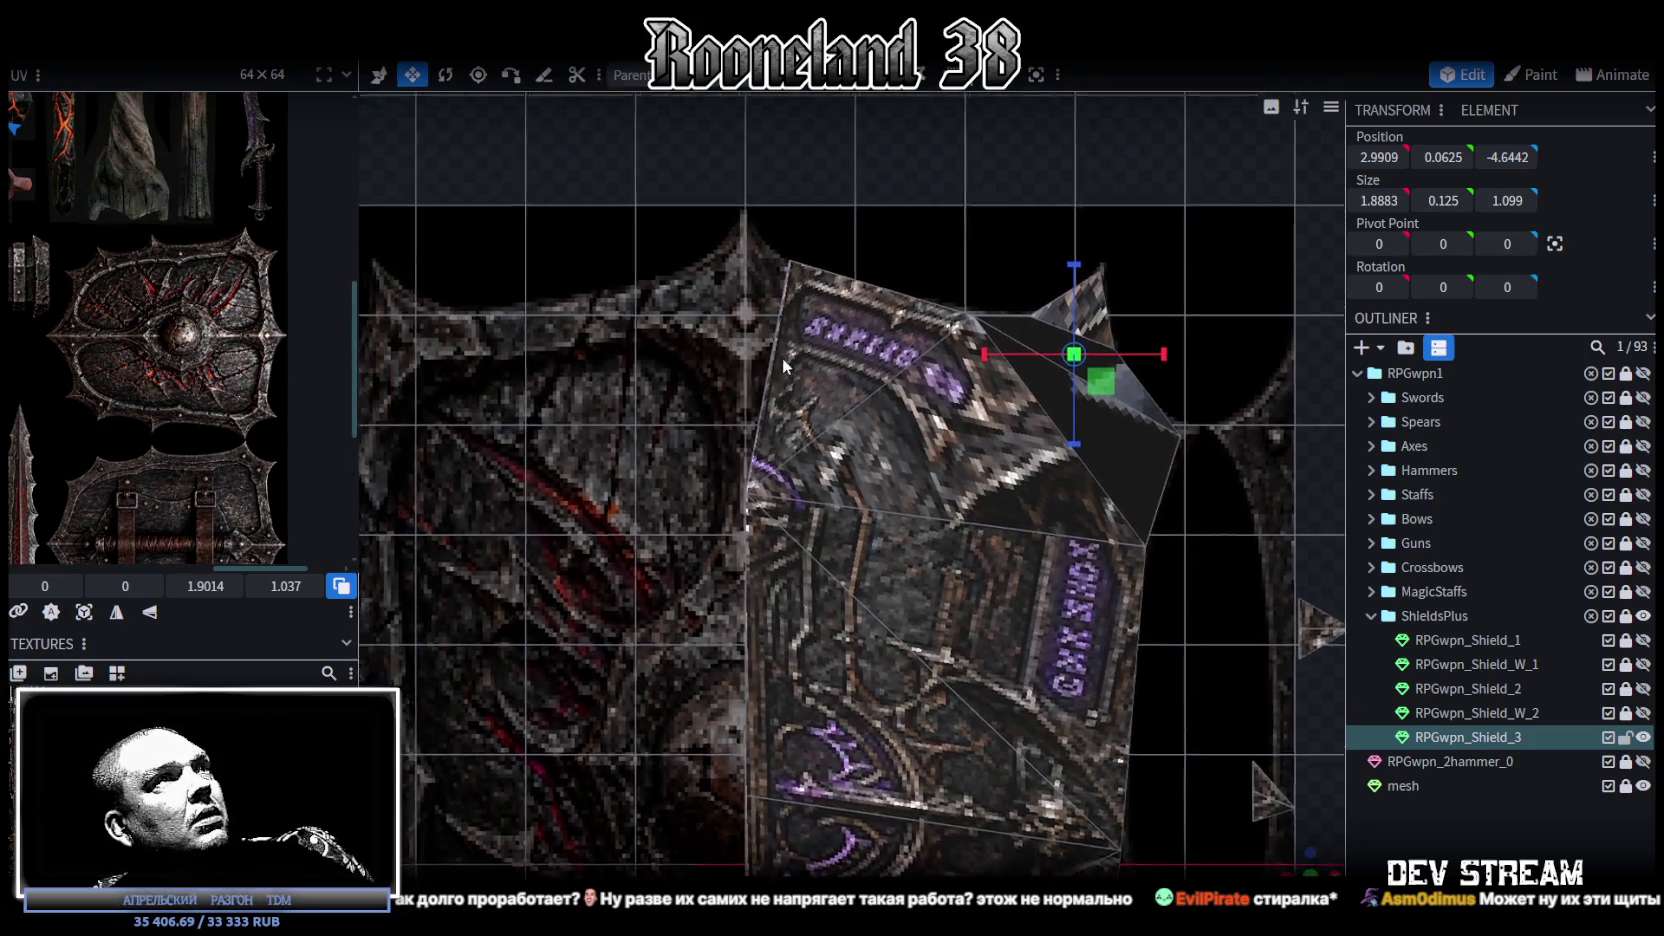
{"action": "right_click_drag", "start_coordinate": [1087, 708], "coordinate": [1155, 820]}
{"action": "left_click", "coordinate": [1155, 820]}
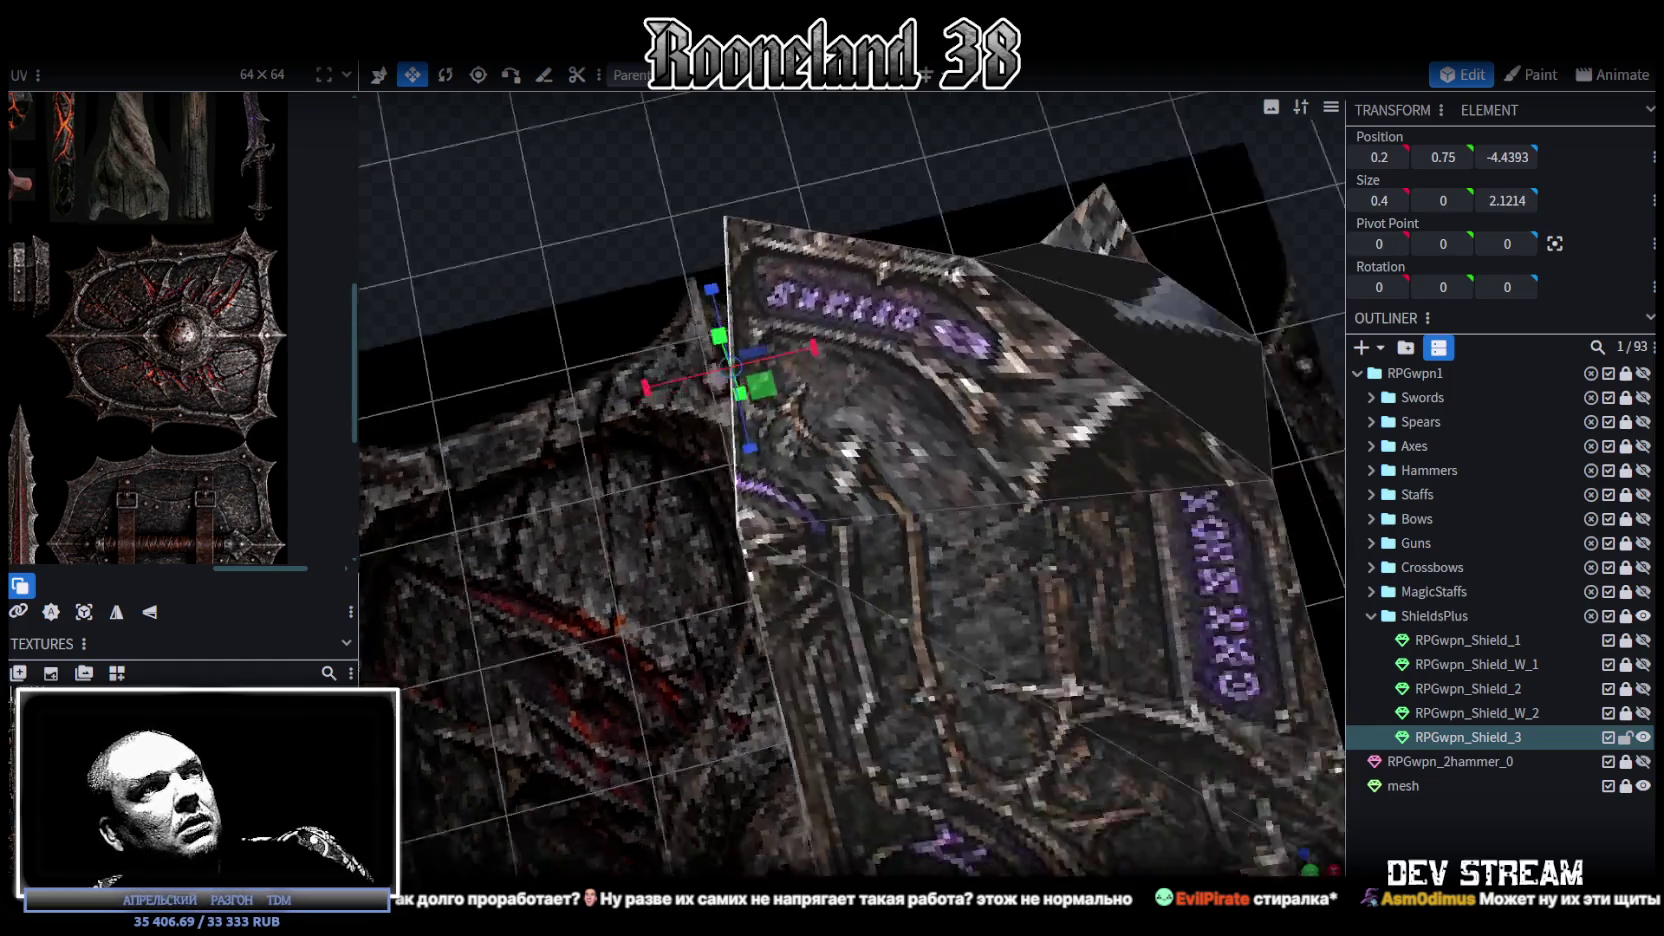
{"action": "mouse_move", "coordinate": [1000, 600]}
{"action": "left_mouse_down"}
{"action": "mouse_move", "coordinate": [959, 660]}
{"action": "mouse_move", "coordinate": [832, 707]}
{"action": "mouse_move", "coordinate": [878, 526]}
{"action": "left_mouse_up"}
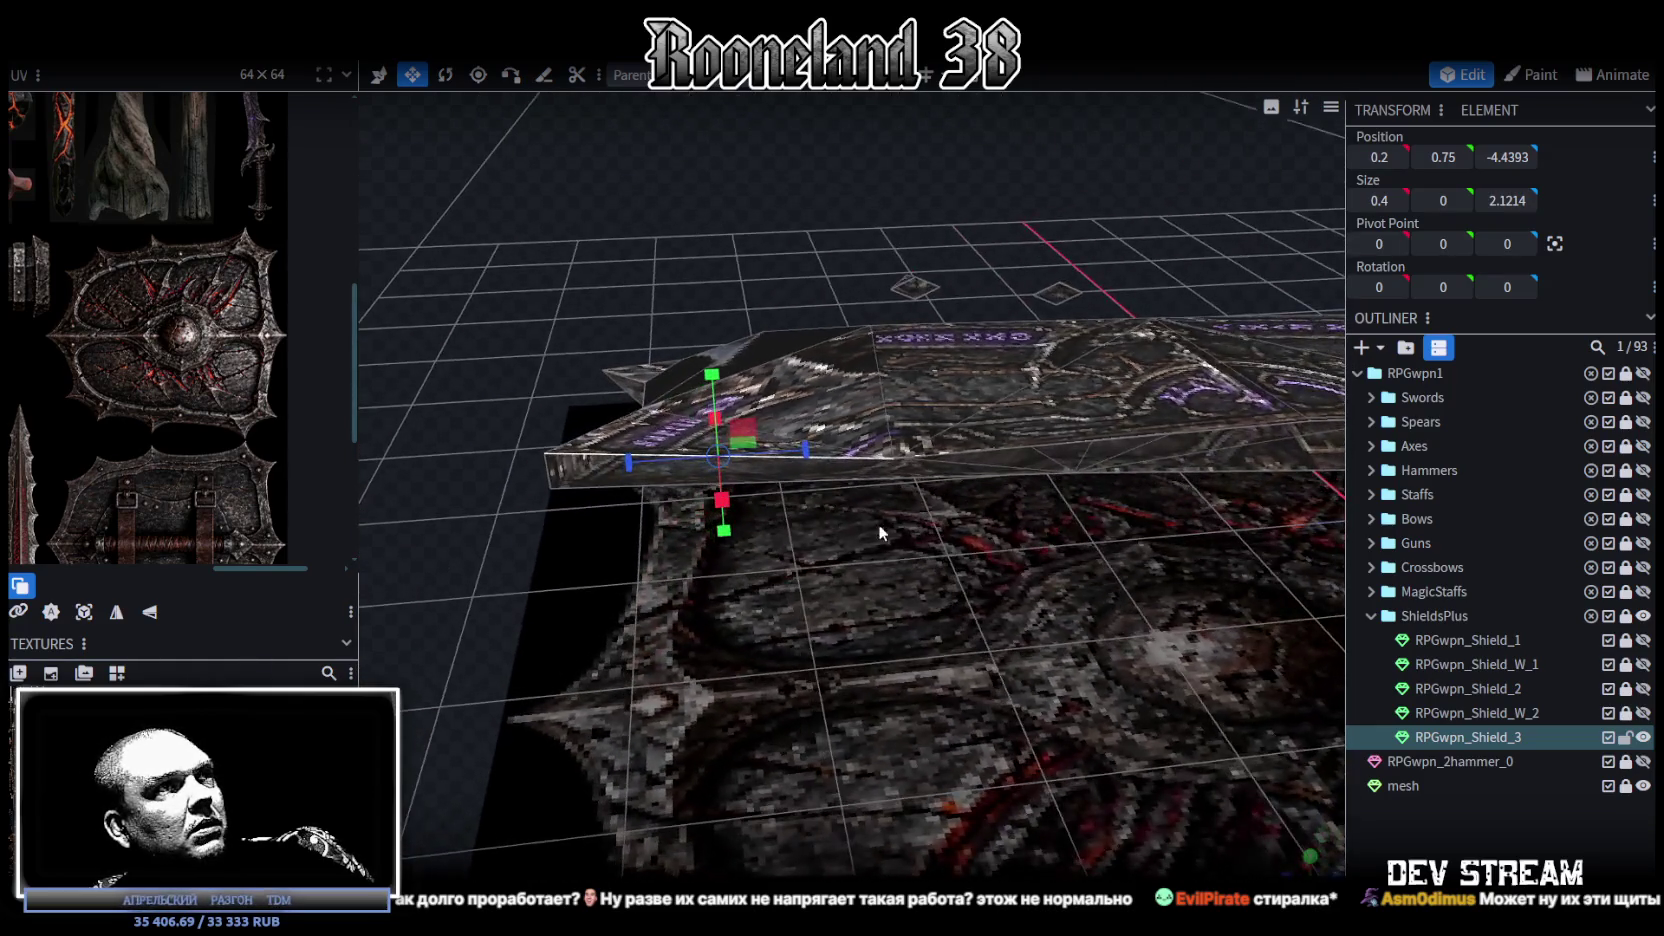
{"action": "left_click", "coordinate": [823, 477]}
{"action": "left_click_drag", "start_coordinate": [928, 630], "coordinate": [841, 692]}
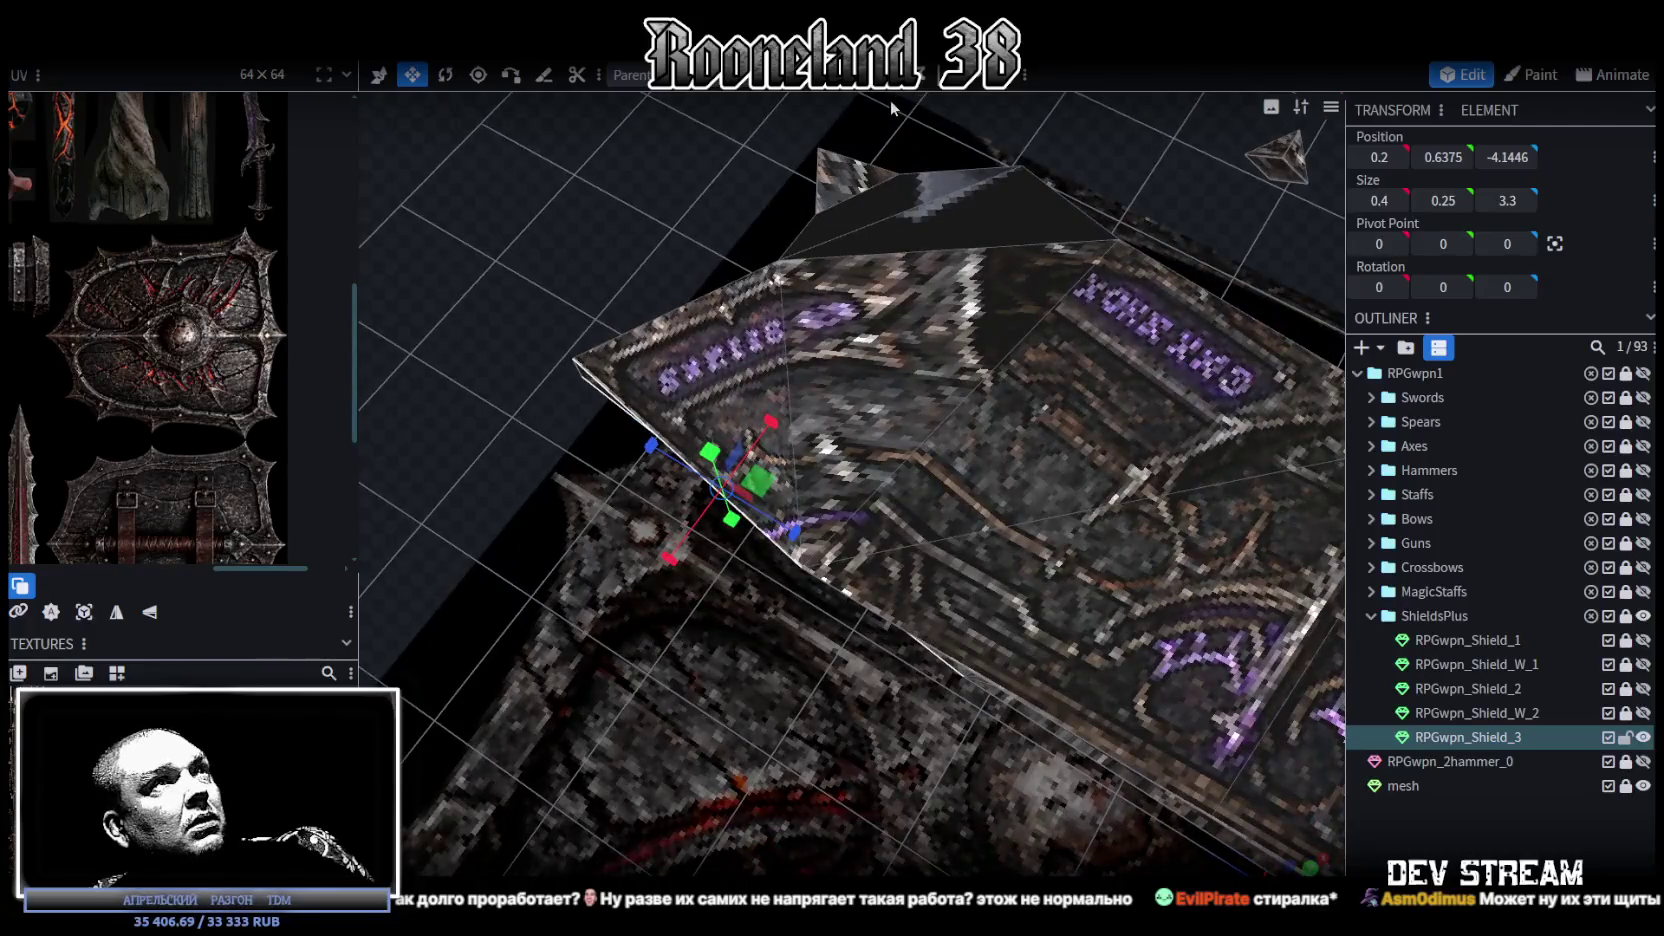
Step: Extrude the rim face toward X-, set its X position to 0 and dismiss the overlap warning
{"action": "left_click", "coordinate": [850, 75]}
{"action": "left_click", "coordinate": [912, 865]}
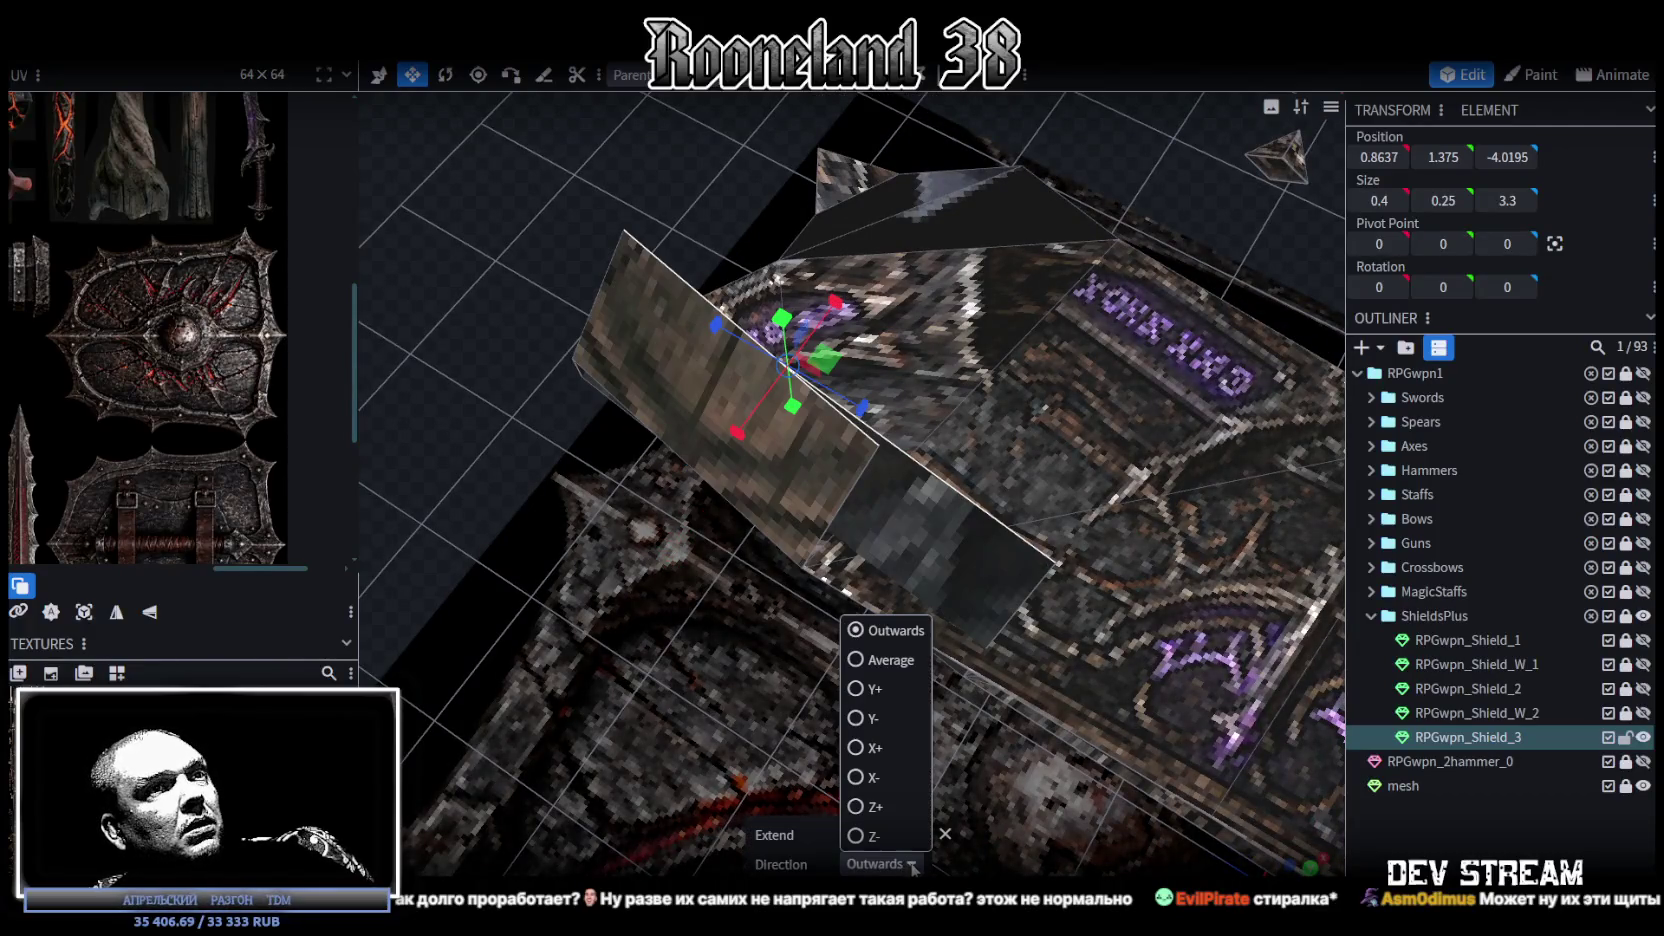
{"action": "left_click", "coordinate": [858, 770]}
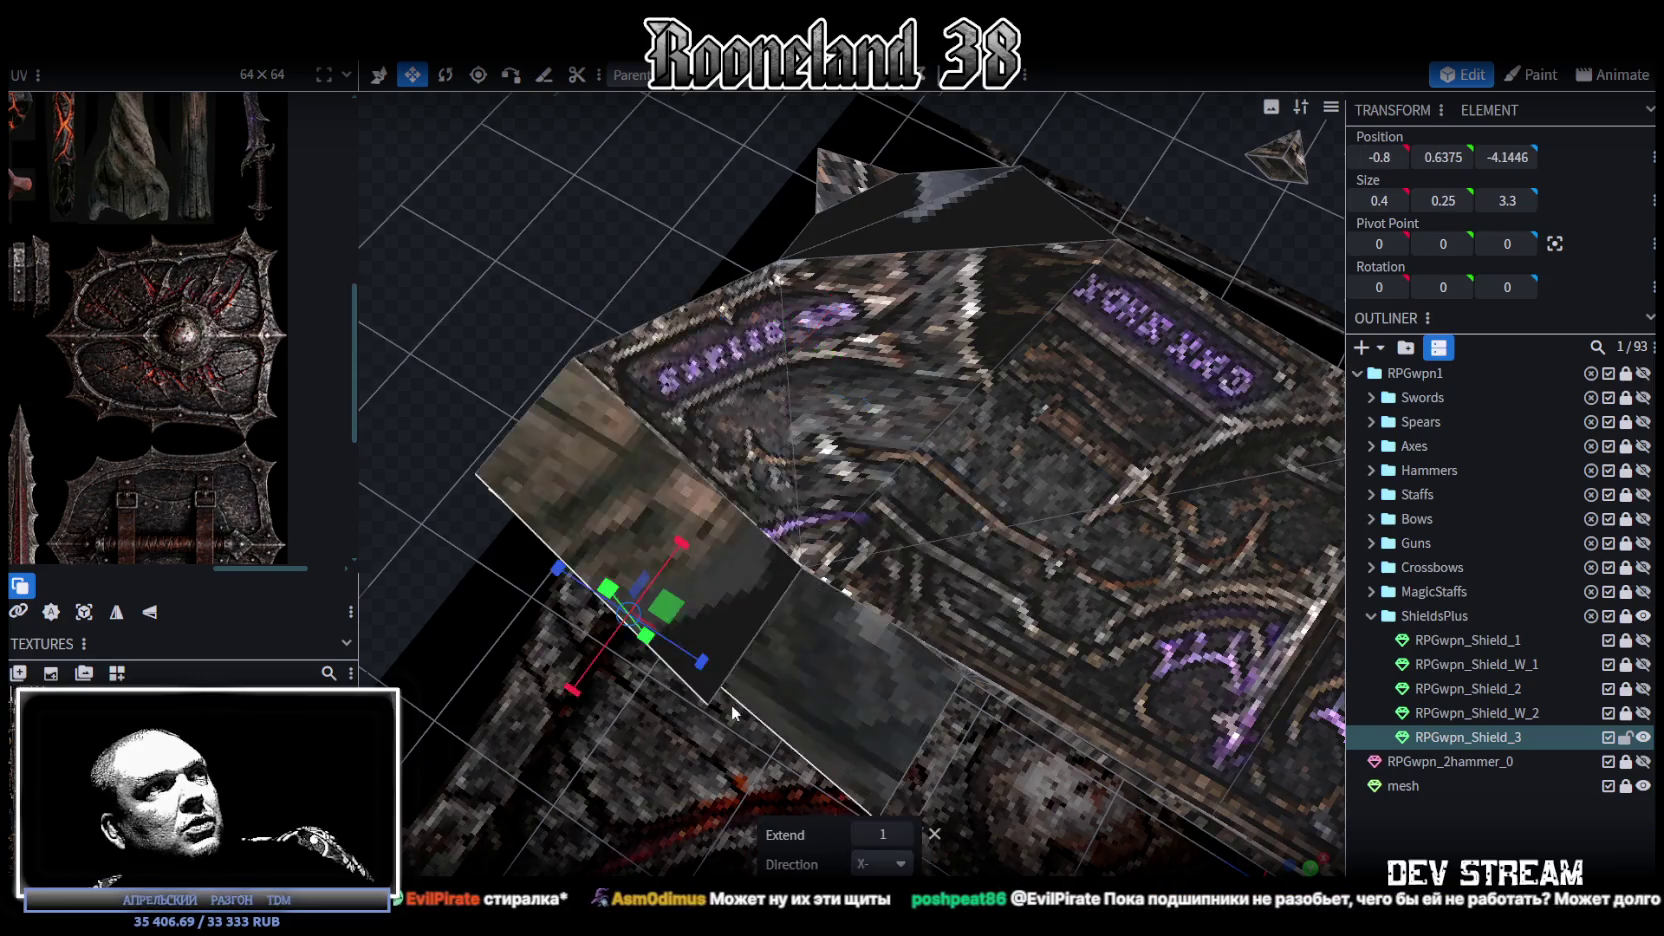
{"action": "left_click_drag", "start_coordinate": [858, 770], "coordinate": [661, 656]}
{"action": "mouse_move", "coordinate": [670, 738]}
{"action": "left_mouse_down"}
{"action": "mouse_move", "coordinate": [698, 697]}
{"action": "mouse_move", "coordinate": [670, 762]}
{"action": "mouse_move", "coordinate": [1343, 180]}
{"action": "left_mouse_up"}
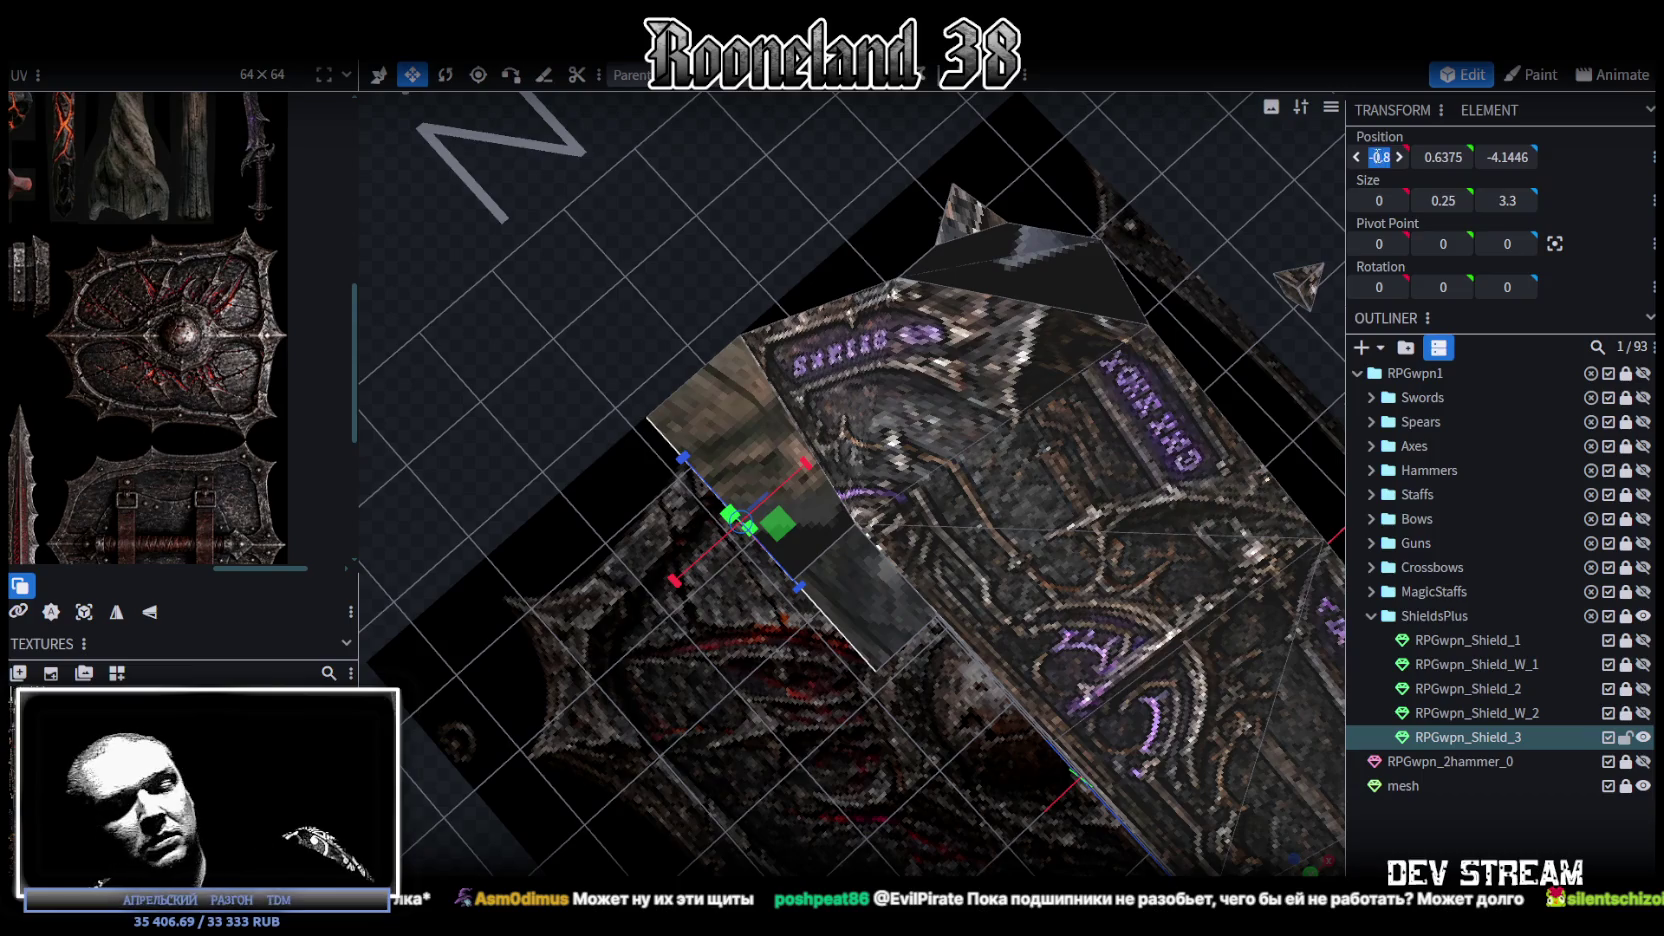
{"action": "type", "text": "0"}
{"action": "key", "text": "Return"}
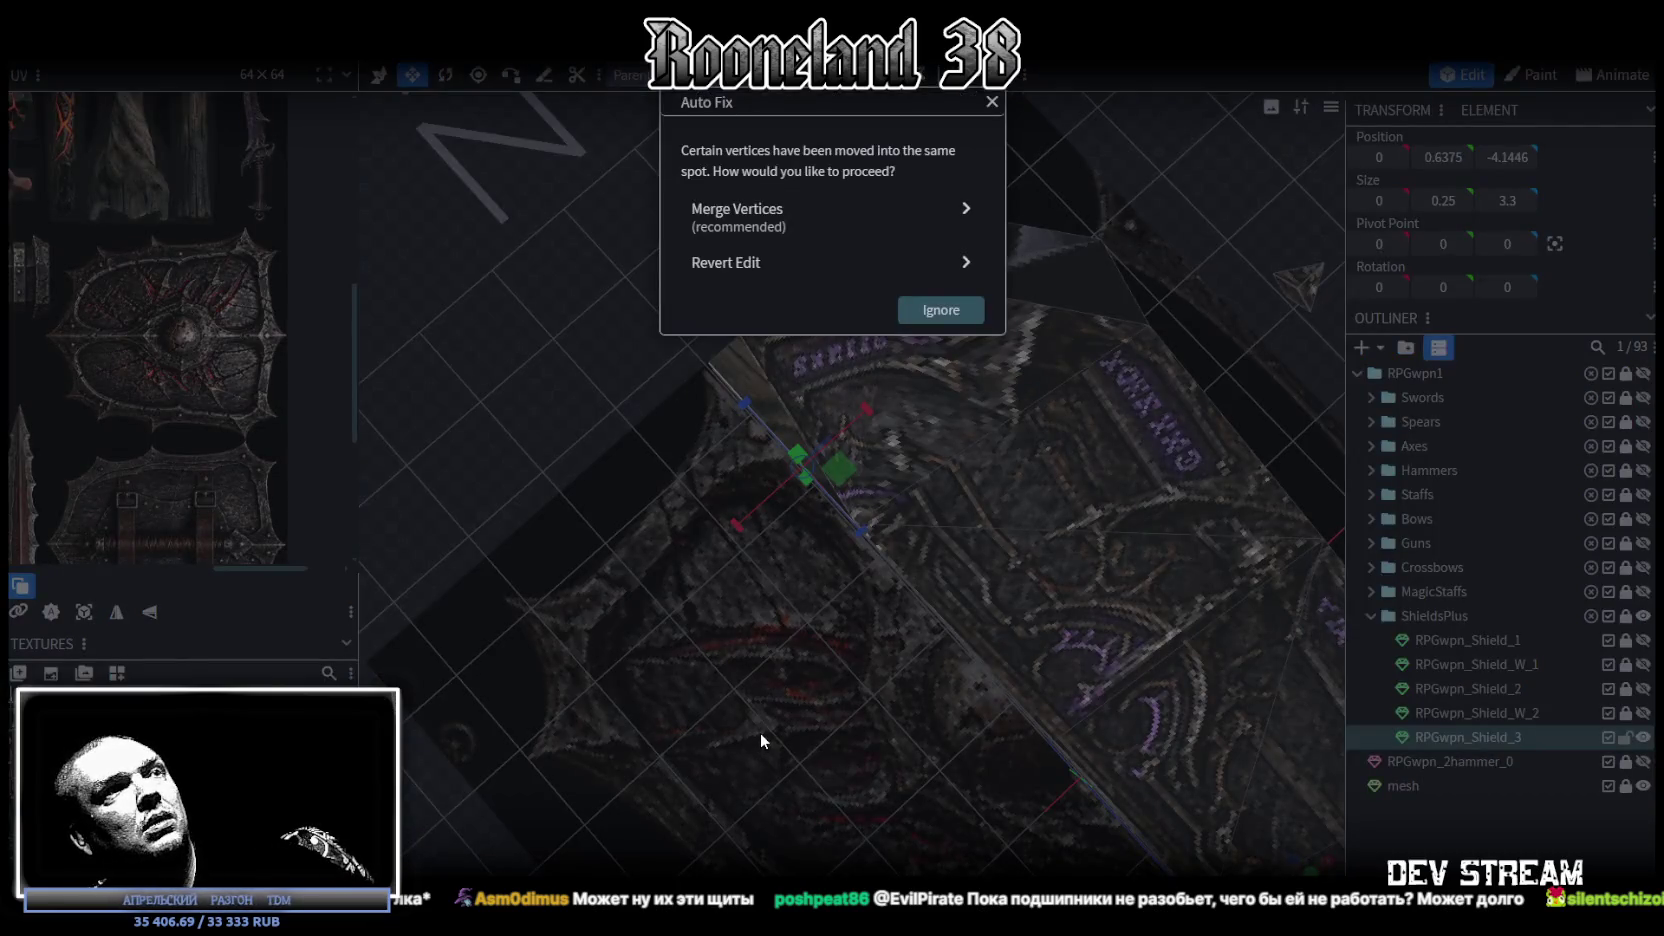
{"action": "key", "text": "Escape"}
{"action": "key", "text": "Escape"}
{"action": "left_click_drag", "start_coordinate": [768, 760], "coordinate": [826, 624]}
Step: Move the strip out to X -1 and merge its corner vertices into a single point
{"action": "key", "text": "v"}
{"action": "mouse_move", "coordinate": [860, 400]}
{"action": "left_mouse_down"}
{"action": "mouse_move", "coordinate": [796, 426]}
{"action": "mouse_move", "coordinate": [909, 594]}
{"action": "mouse_move", "coordinate": [870, 657]}
{"action": "left_mouse_up"}
{"action": "mouse_move", "coordinate": [905, 659]}
{"action": "left_mouse_down"}
{"action": "mouse_move", "coordinate": [1121, 637]}
{"action": "mouse_move", "coordinate": [890, 499]}
{"action": "left_mouse_up"}
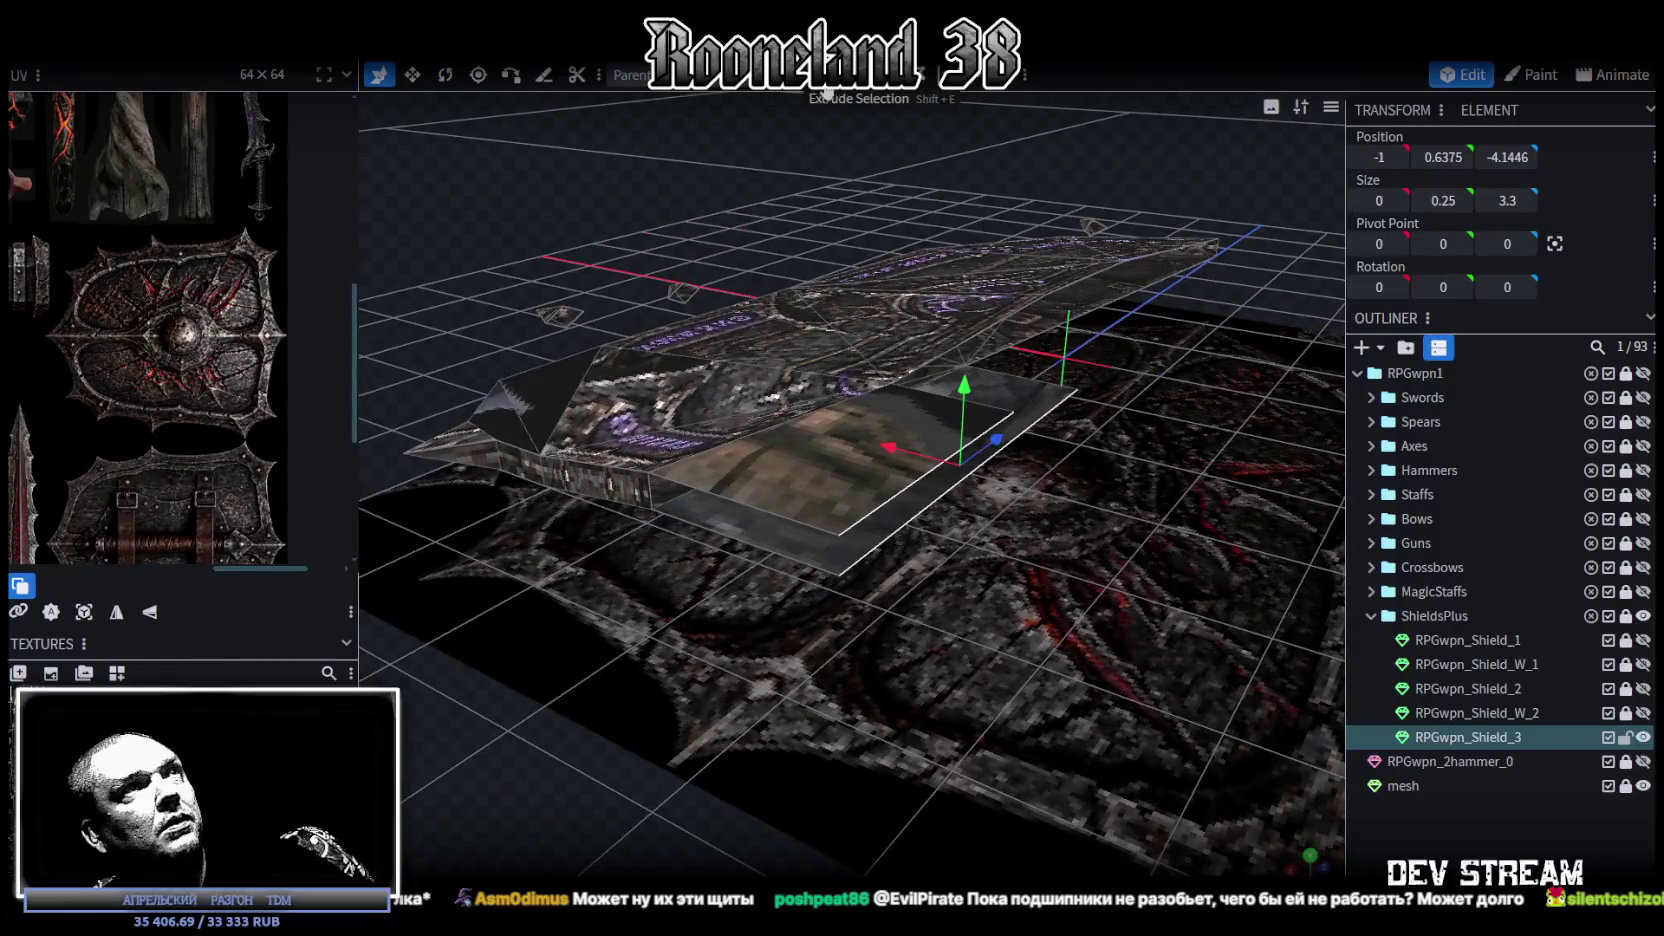
{"action": "left_click", "coordinate": [1014, 424]}
{"action": "left_click", "coordinate": [857, 538]}
{"action": "left_click", "coordinate": [1011, 411], "text": "shift"}
{"action": "right_click", "coordinate": [1011, 411]}
{"action": "left_click", "coordinate": [1245, 482]}
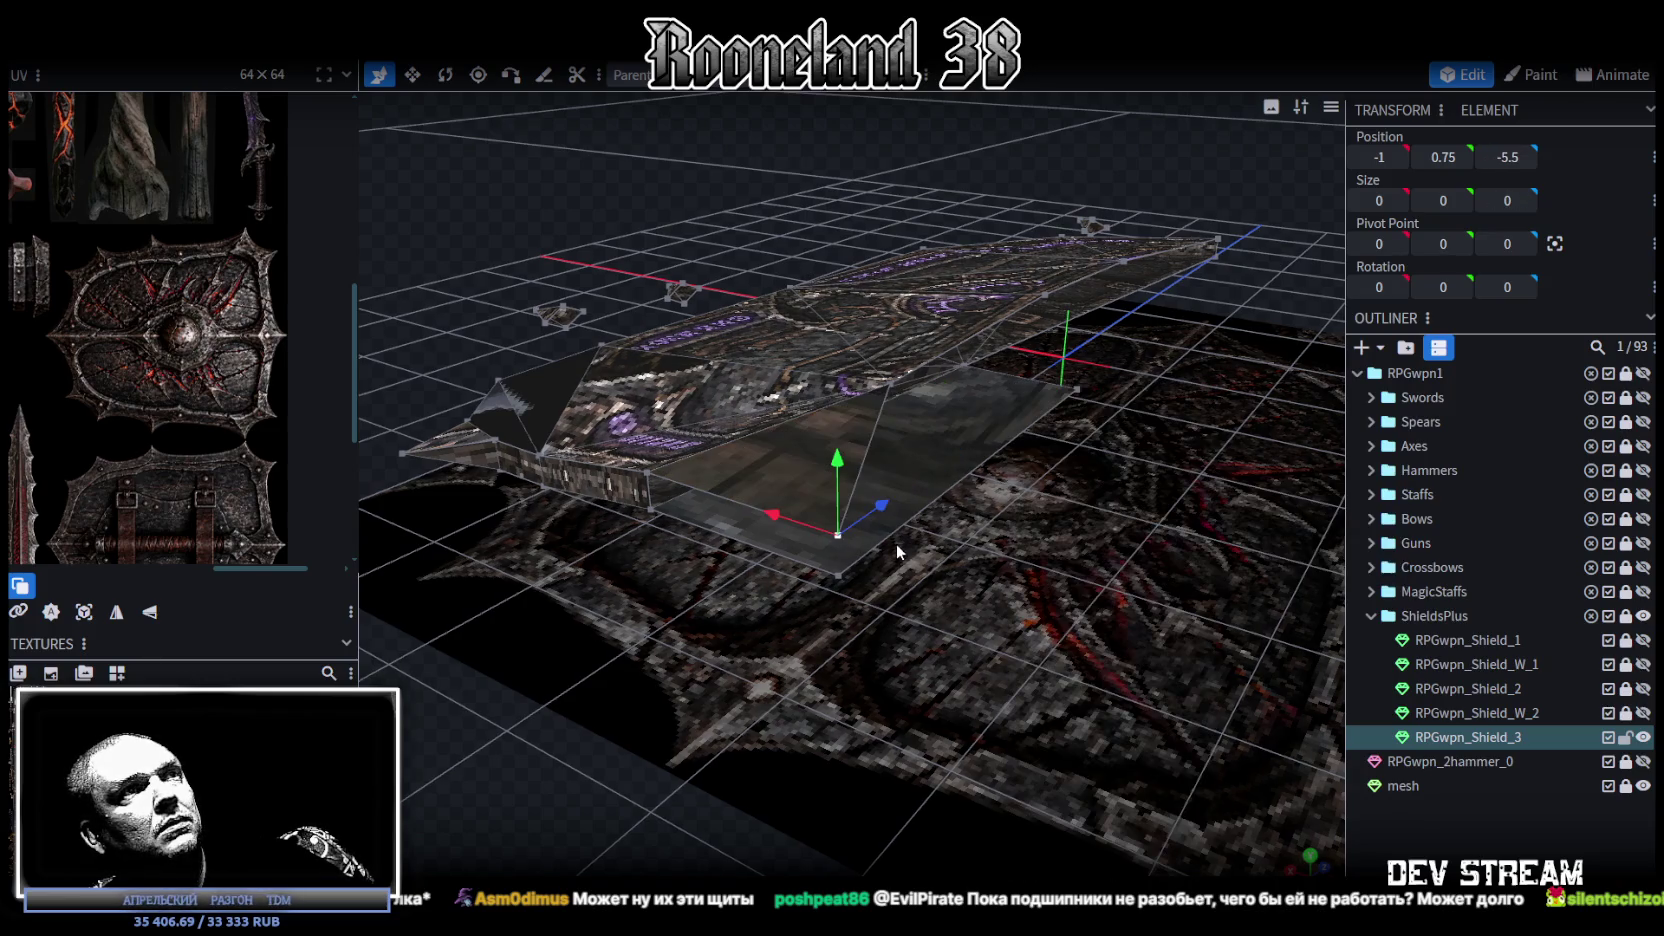
{"action": "key", "text": "Page_Down"}
{"action": "right_click", "coordinate": [1075, 389]}
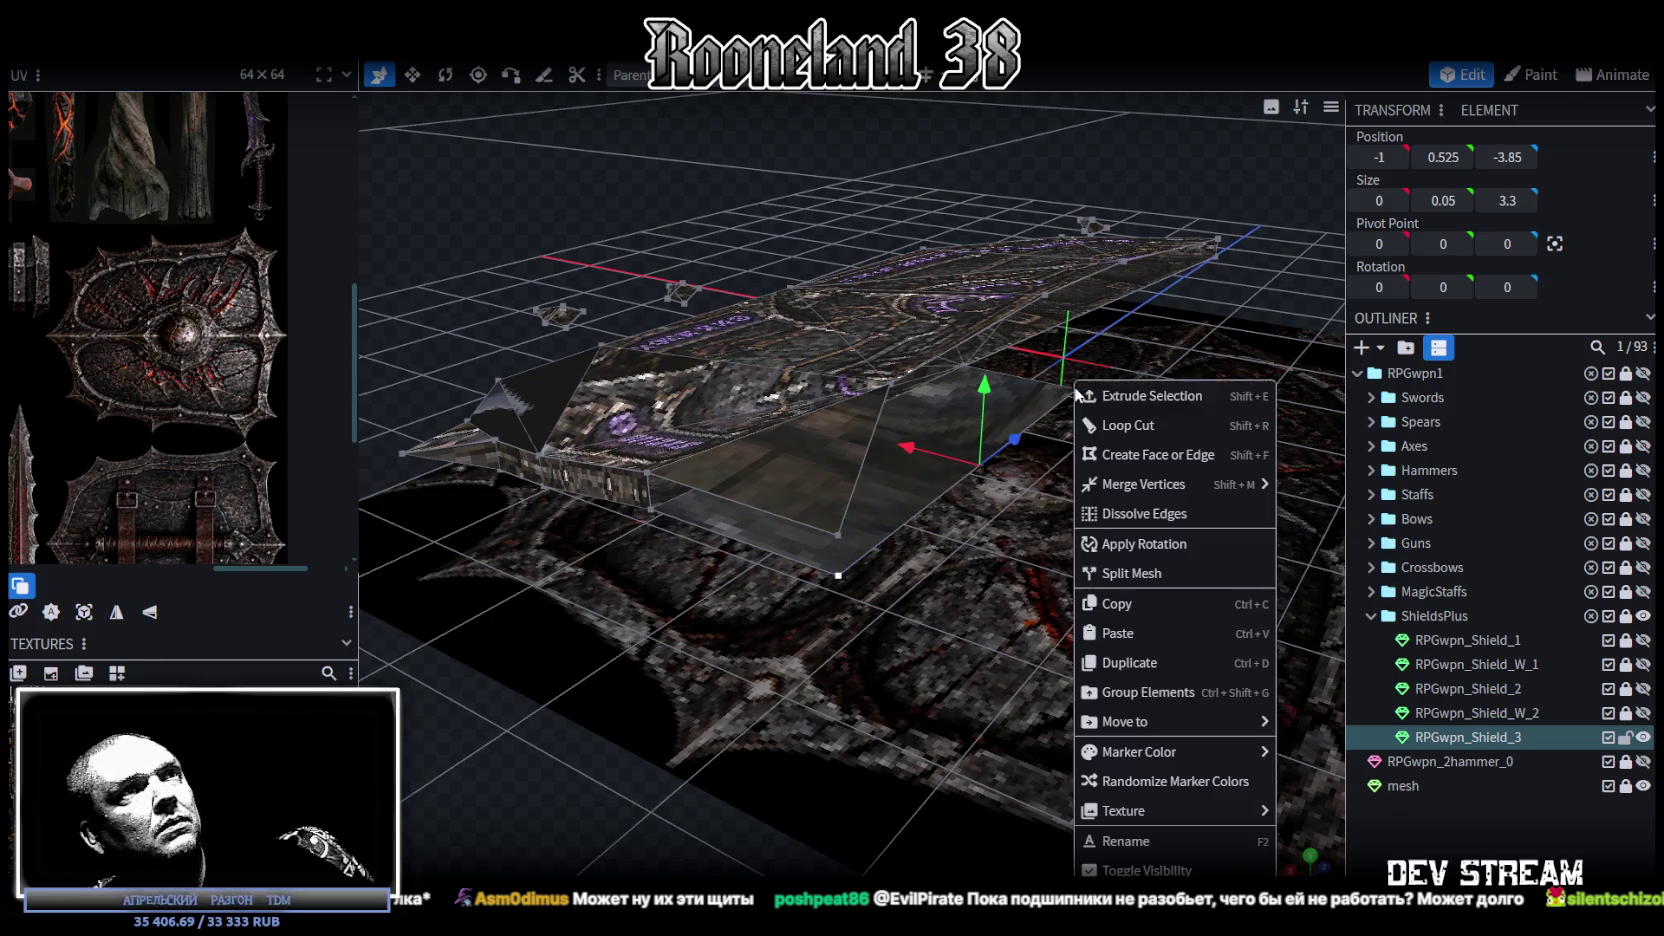
{"action": "left_click", "coordinate": [1305, 487]}
Step: Check the flange in normal-colour shading, inspecting the tip triangle and corner vertex, then restore textured view
{"action": "scroll", "coordinate": [961, 672], "scroll_direction": "up", "scroll_amount": 2}
{"action": "left_click", "coordinate": [874, 592], "text": "shift"}
{"action": "key", "text": "z"}
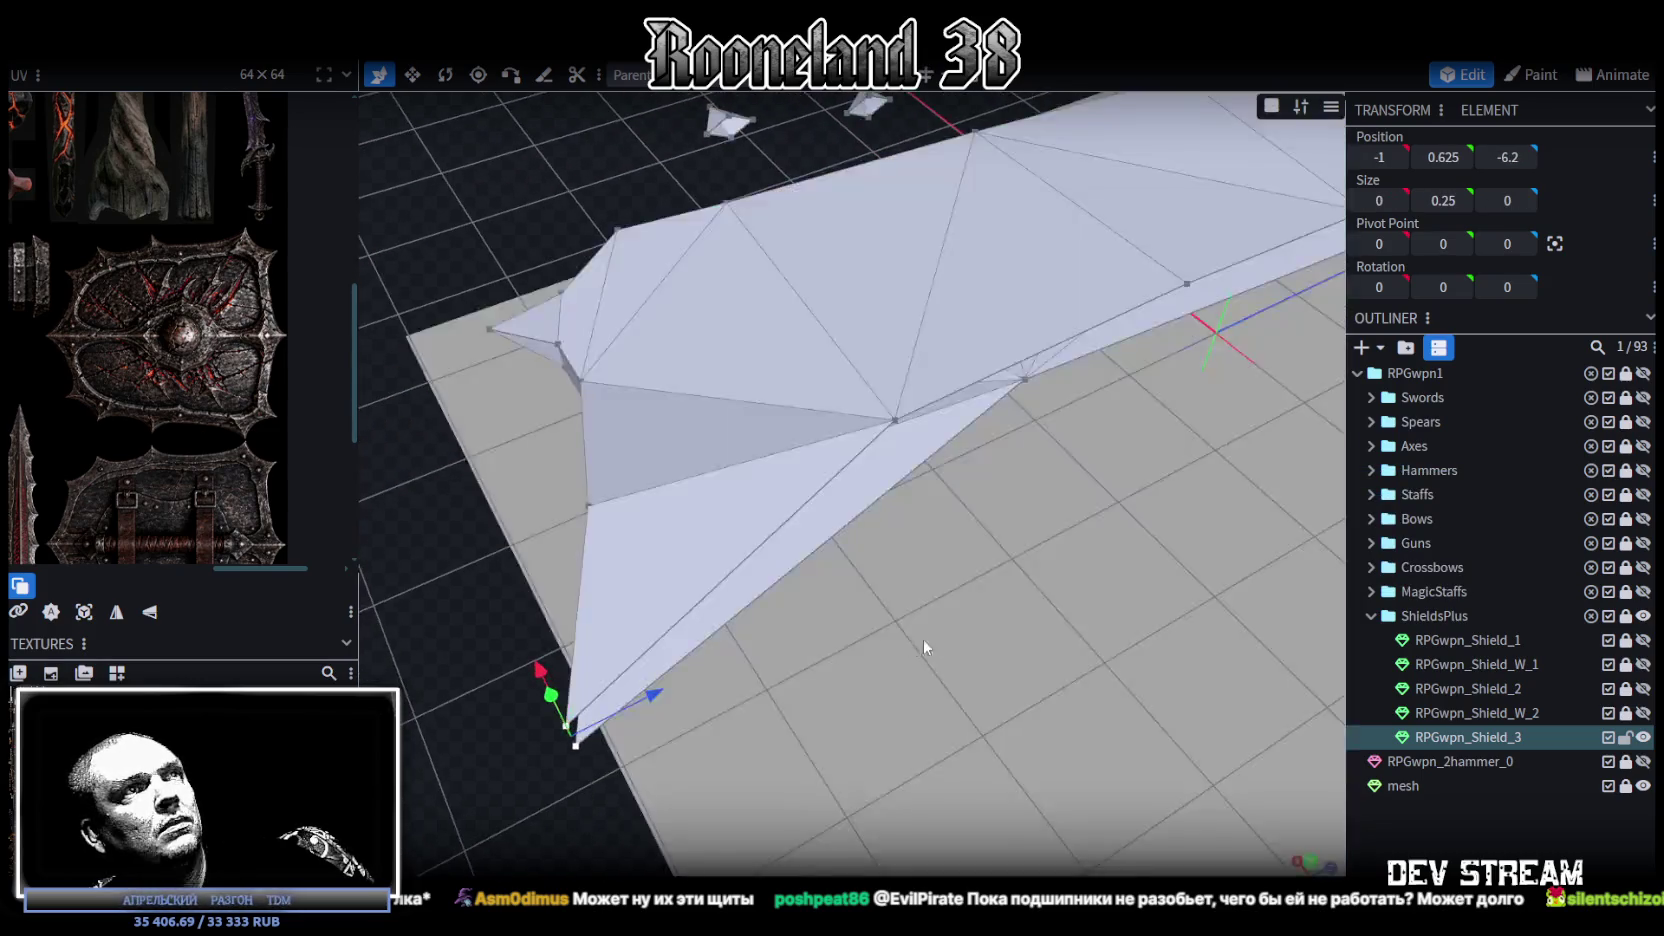
{"action": "key", "text": "z"}
{"action": "key", "text": "z"}
{"action": "key", "text": "z"}
{"action": "mouse_move", "coordinate": [887, 647]}
{"action": "left_mouse_down"}
{"action": "mouse_move", "coordinate": [975, 524]}
{"action": "mouse_move", "coordinate": [1063, 610]}
{"action": "left_mouse_up"}
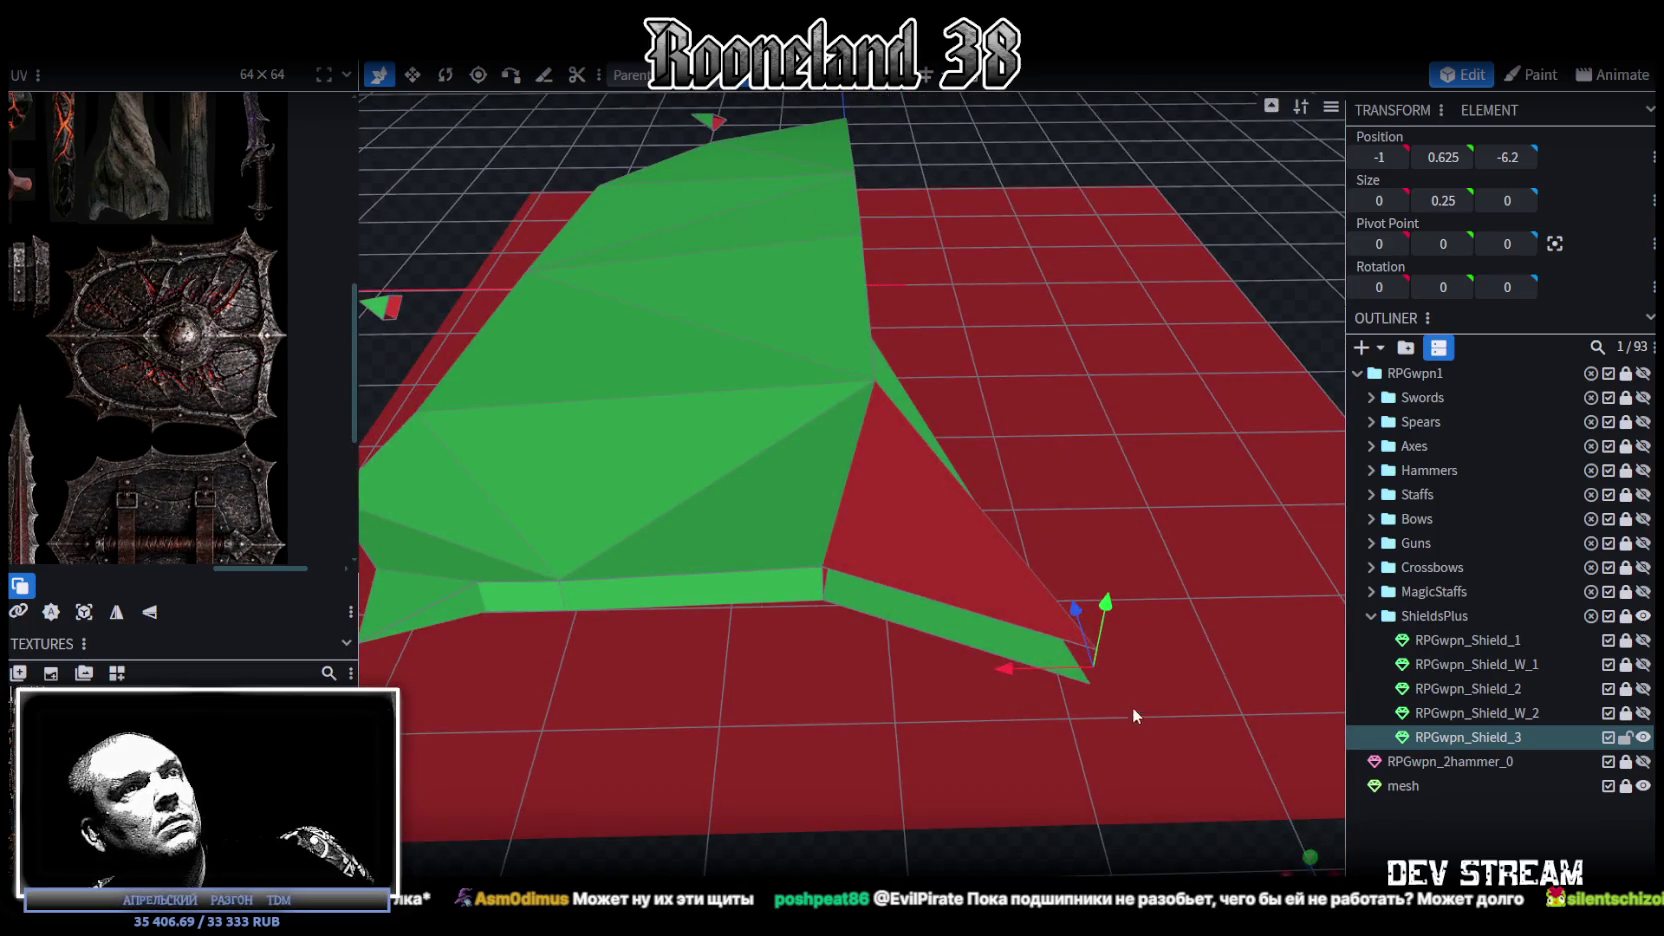
{"action": "left_click", "coordinate": [986, 518]}
{"action": "mouse_move", "coordinate": [600, 620]}
{"action": "left_mouse_down"}
{"action": "mouse_move", "coordinate": [682, 734]}
{"action": "mouse_move", "coordinate": [723, 696]}
{"action": "left_mouse_up"}
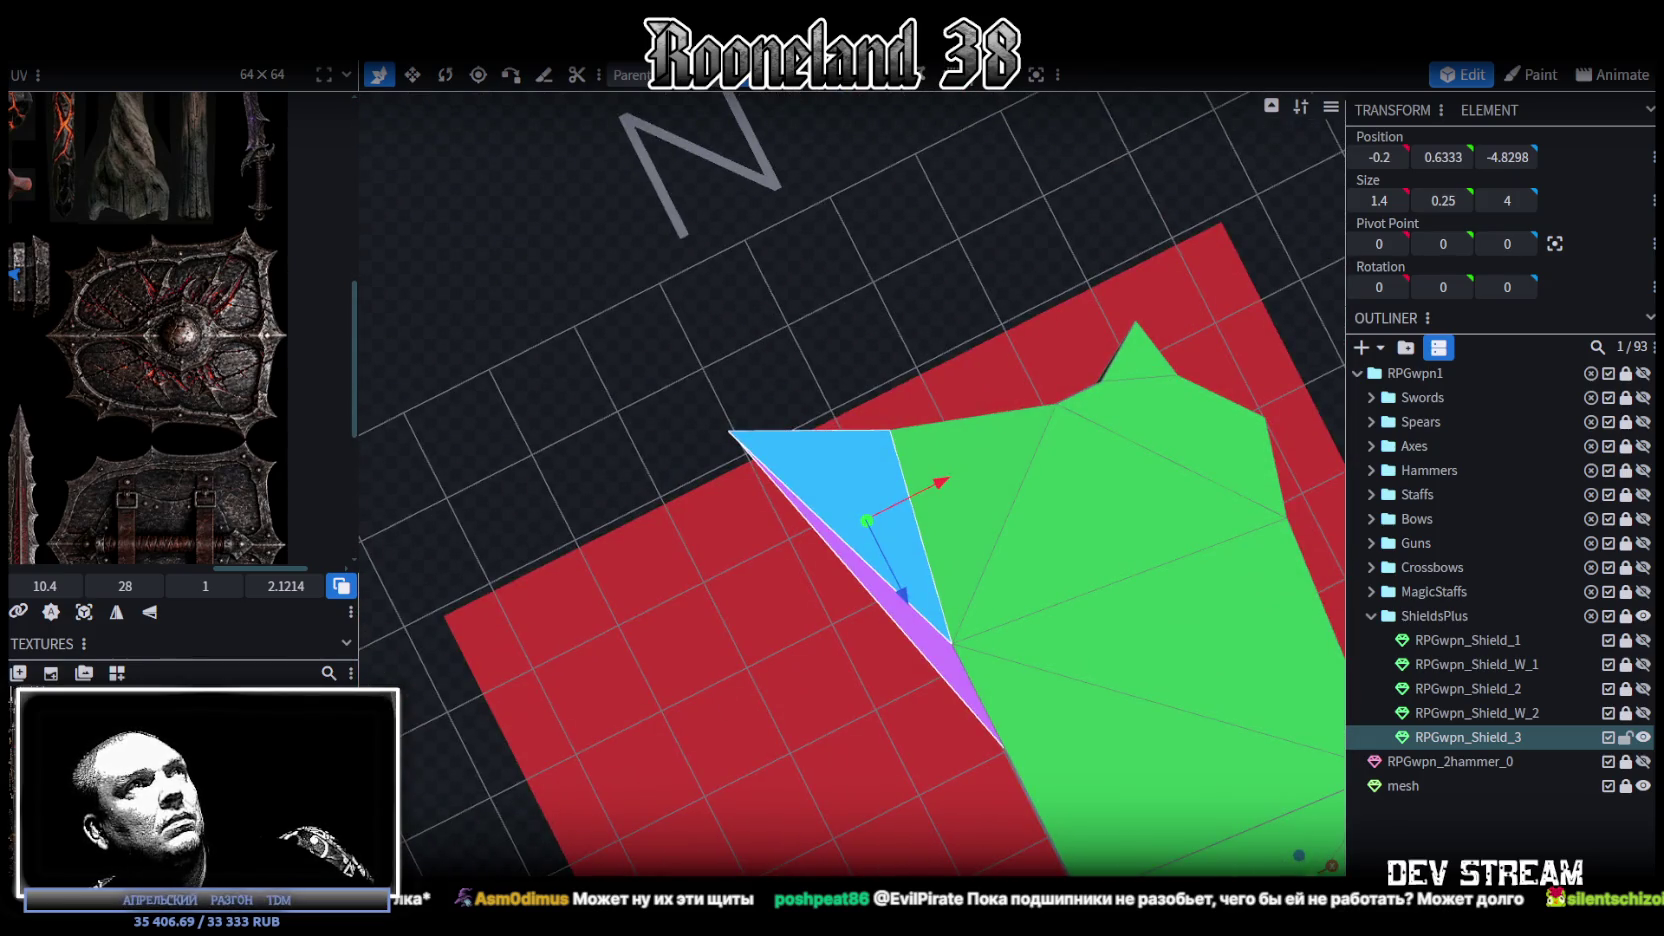
{"action": "left_click", "coordinate": [743, 416]}
{"action": "left_click_drag", "start_coordinate": [650, 374], "coordinate": [796, 504]}
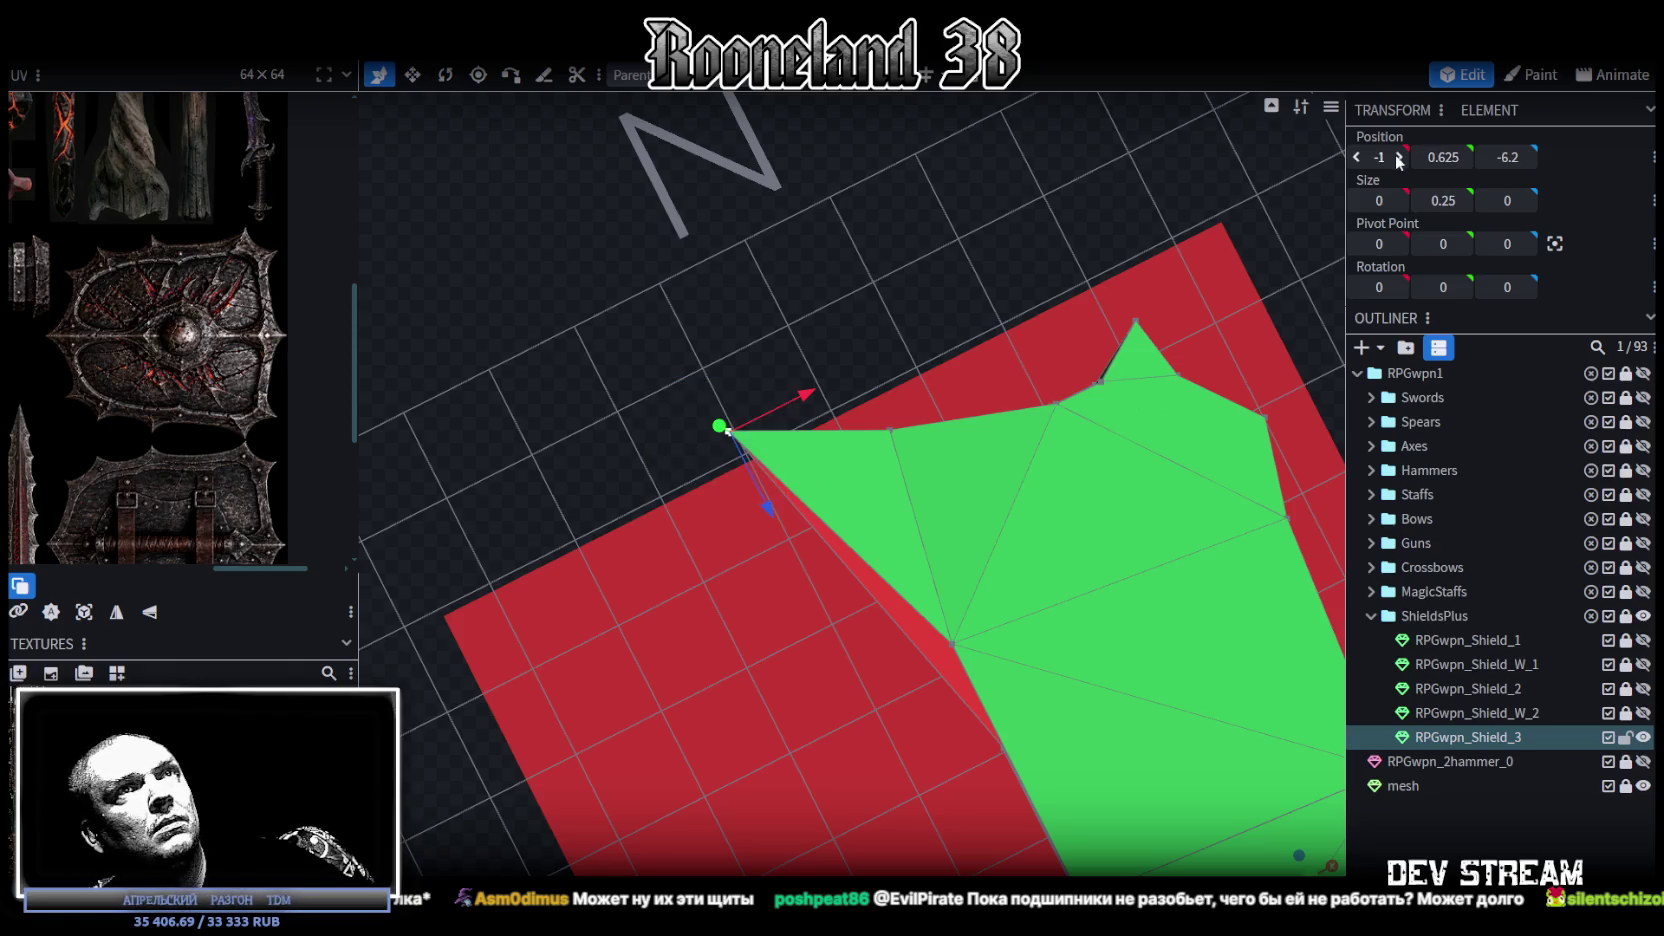
{"action": "mouse_move", "coordinate": [849, 292]}
{"action": "left_mouse_down"}
{"action": "mouse_move", "coordinate": [956, 228]}
{"action": "mouse_move", "coordinate": [1257, 744]}
{"action": "left_mouse_up"}
{"action": "key", "text": "z"}
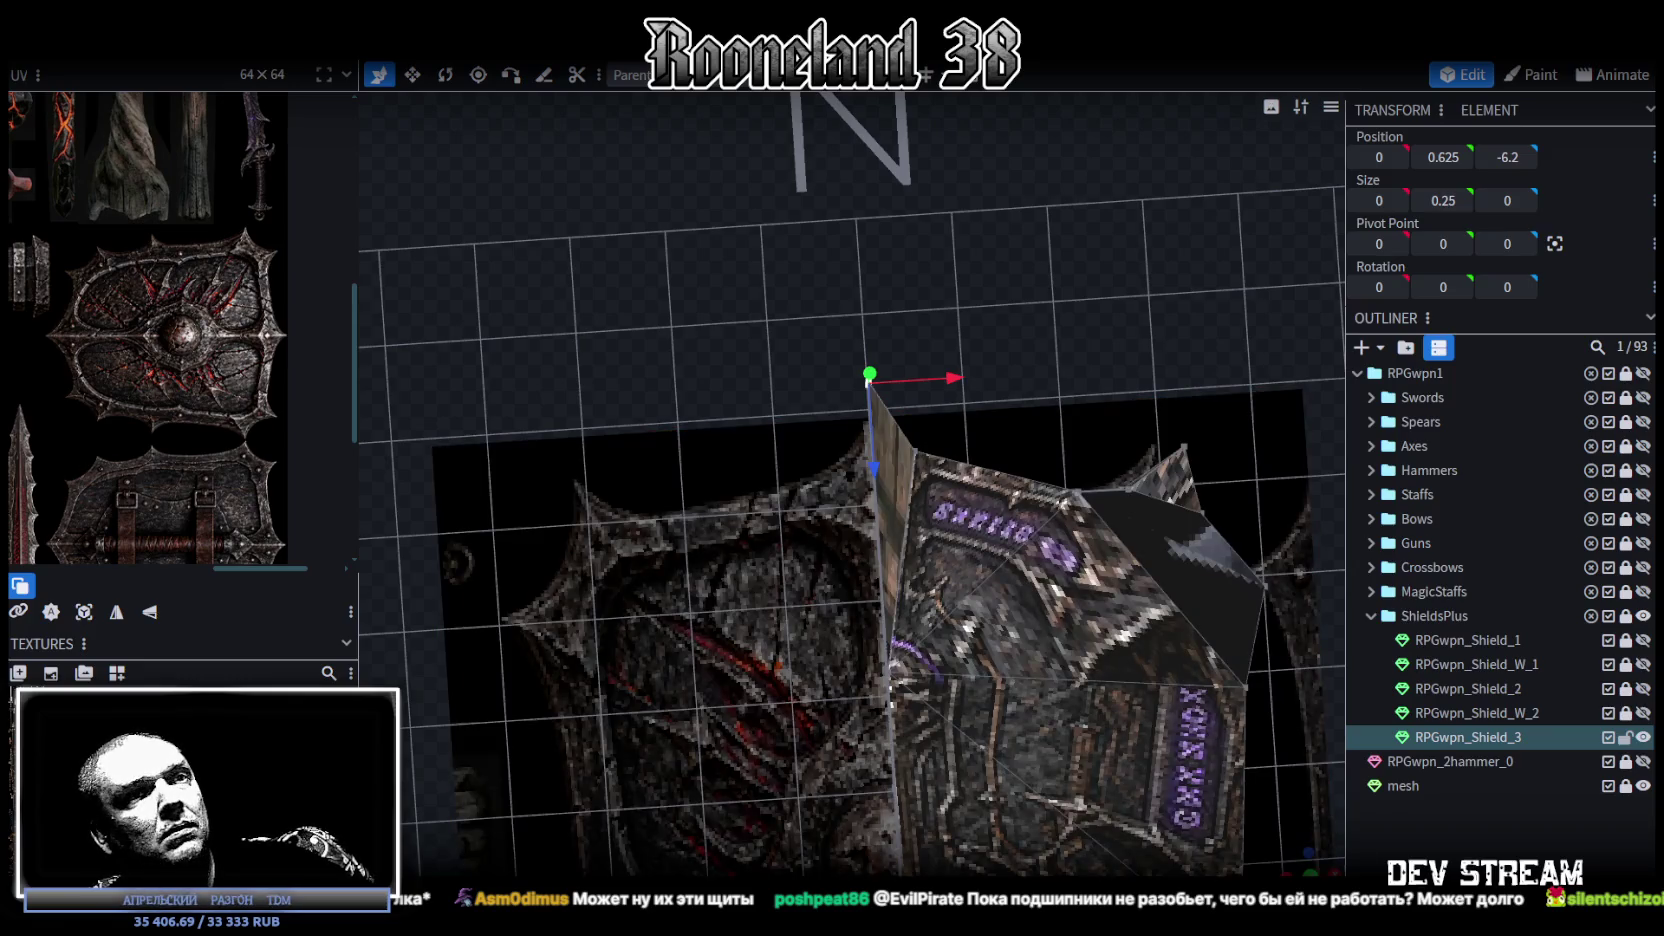
{"action": "key", "text": "KP_7"}
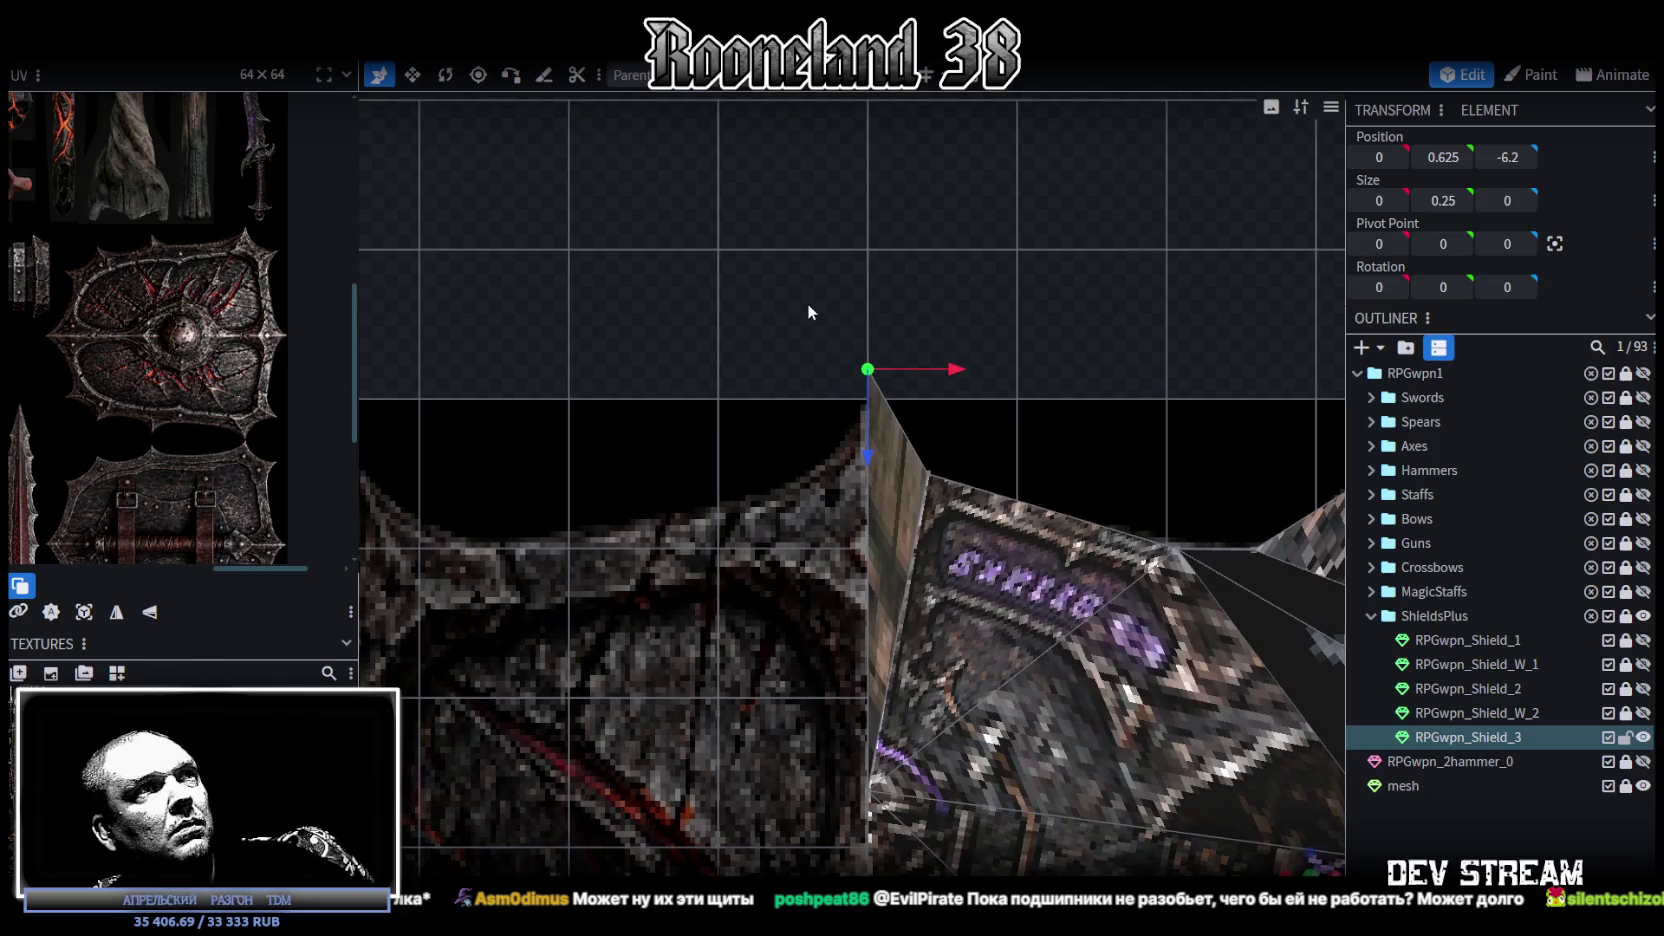
Step: Box-select the flange tip vertex and move it to X 0.4, Z -5.4
{"action": "left_click_drag", "start_coordinate": [807, 303], "coordinate": [945, 383]}
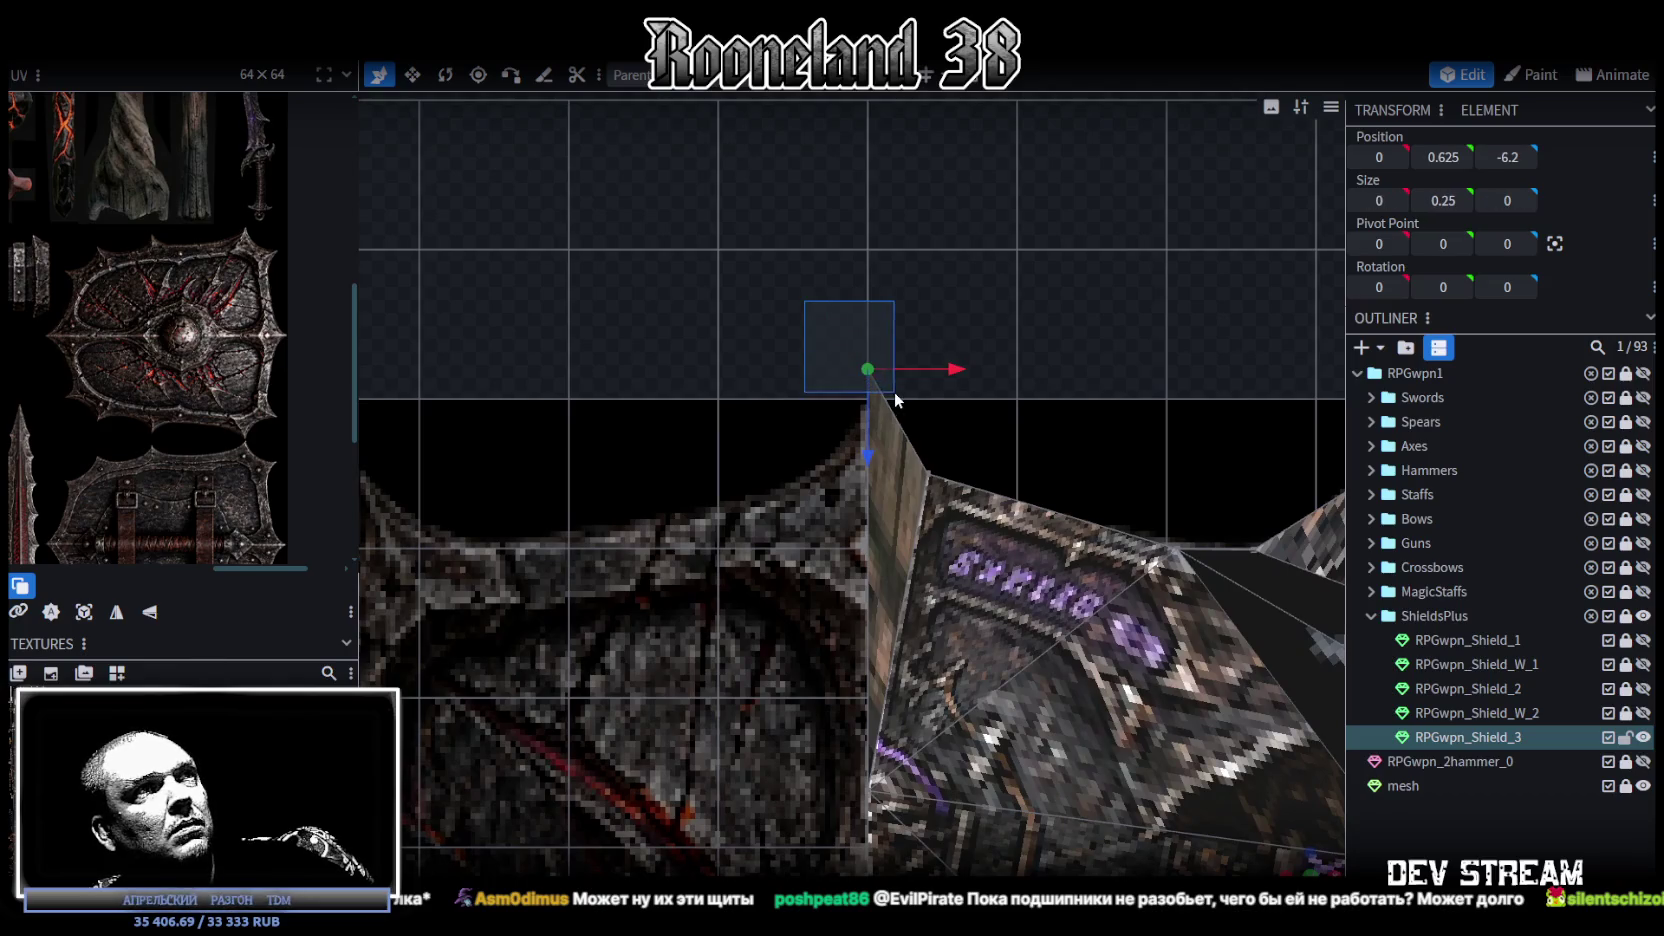
{"action": "left_click_drag", "start_coordinate": [868, 445], "coordinate": [870, 510]}
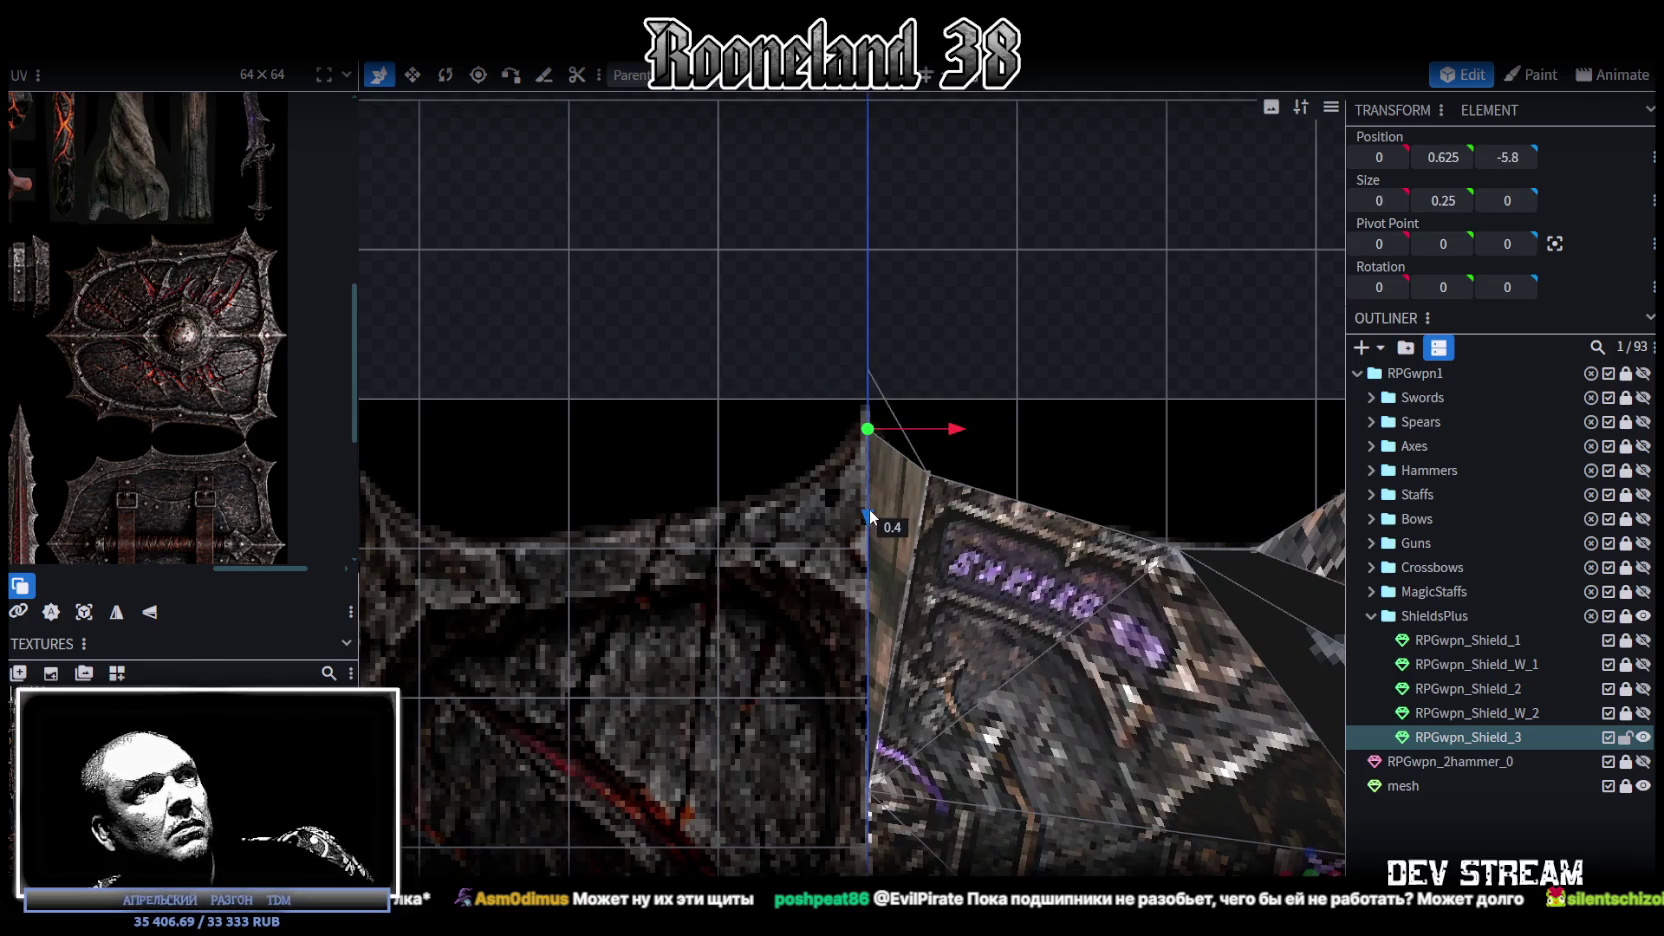
{"action": "left_click_drag", "start_coordinate": [972, 445], "coordinate": [910, 484]}
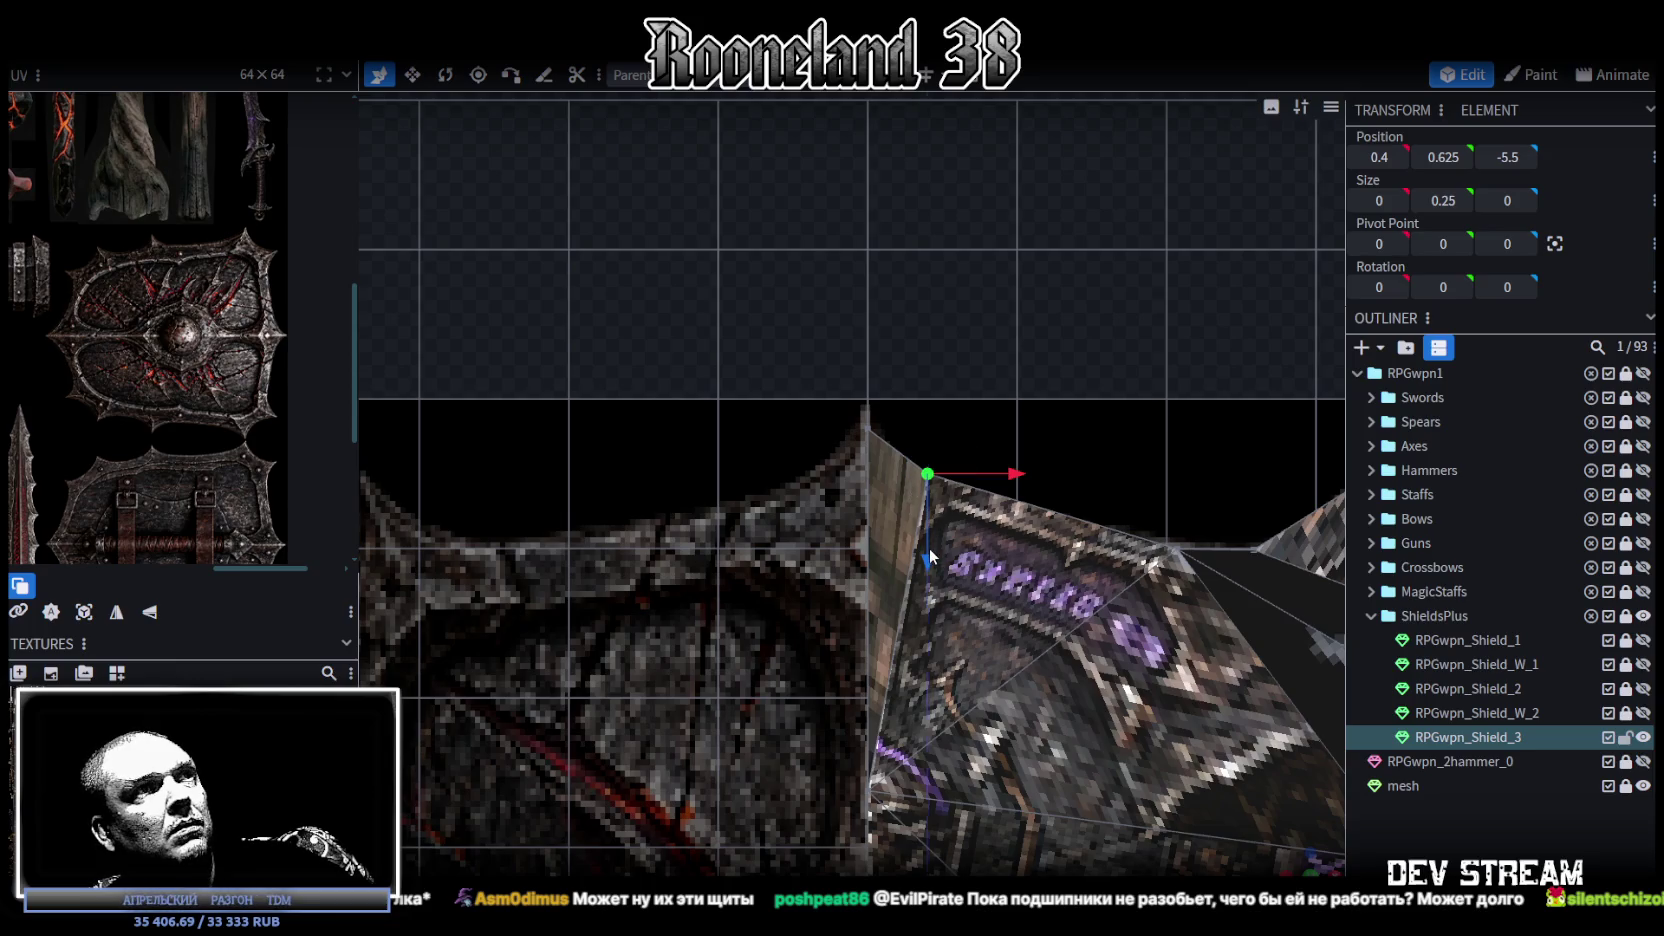
{"action": "left_click_drag", "start_coordinate": [930, 549], "coordinate": [927, 559]}
{"action": "scroll", "coordinate": [1031, 604], "scroll_direction": "down", "scroll_amount": 2}
{"action": "scroll", "coordinate": [1031, 640], "scroll_direction": "down", "scroll_amount": 1}
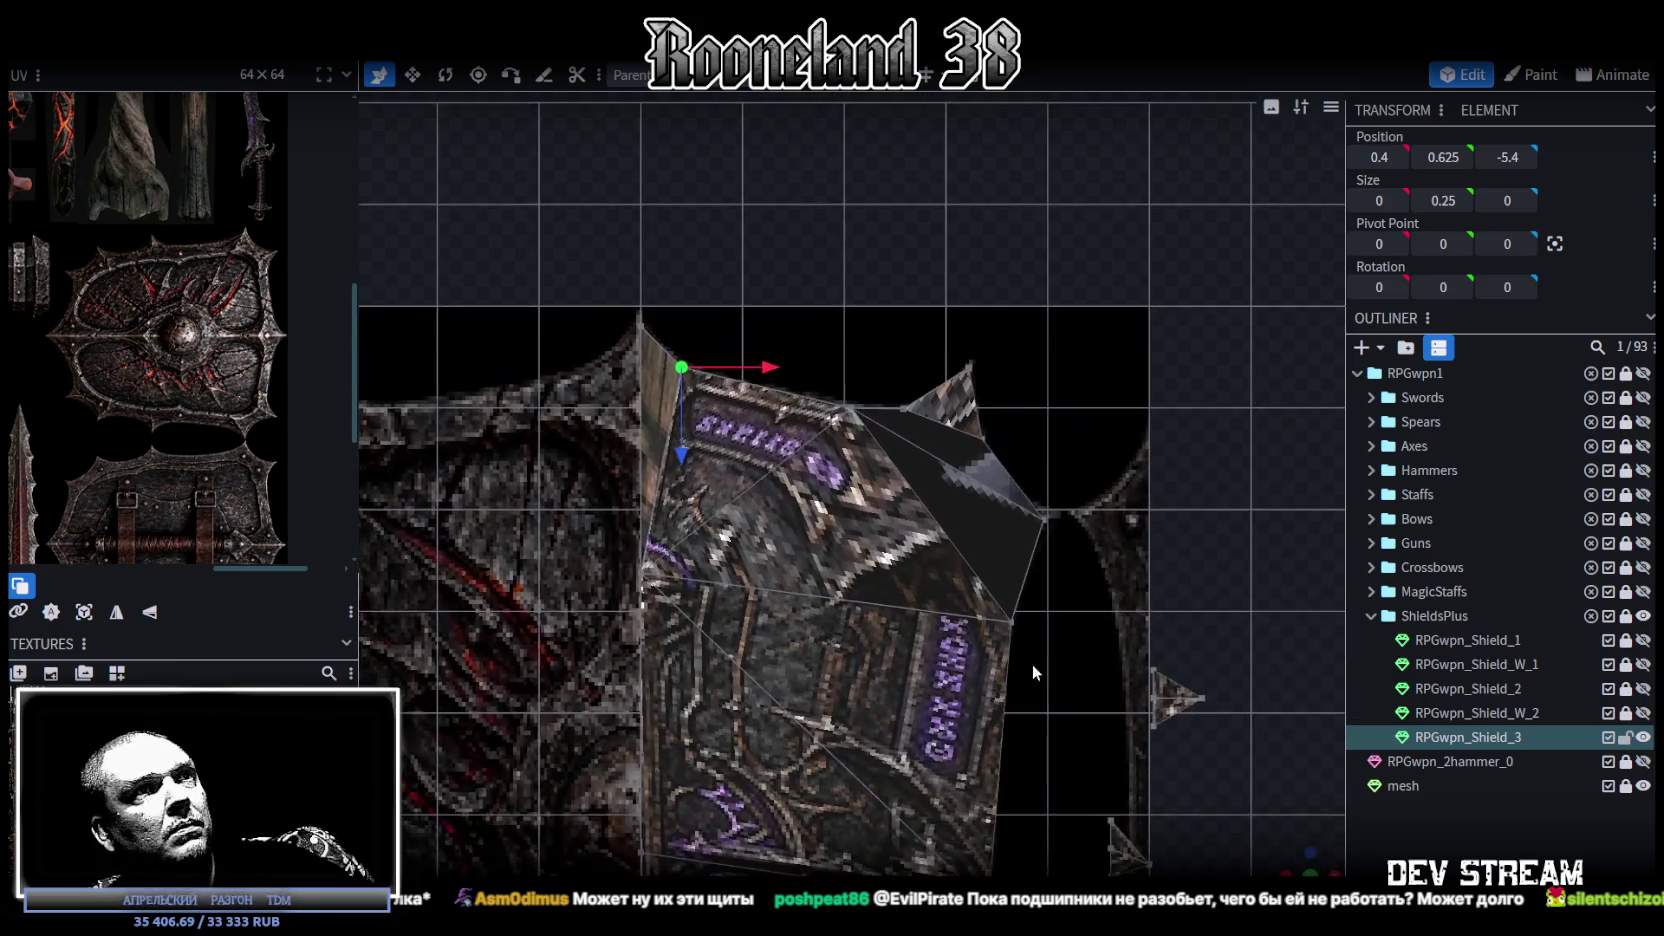
{"action": "scroll", "coordinate": [1031, 660], "scroll_direction": "down", "scroll_amount": 2}
Step: Move a lower flange-edge vertex along the shield's length toward the centre
{"action": "mouse_move", "coordinate": [1031, 660]}
{"action": "middle_mouse_down"}
{"action": "mouse_move", "coordinate": [1074, 662]}
{"action": "mouse_move", "coordinate": [875, 455]}
{"action": "middle_mouse_up"}
{"action": "scroll", "coordinate": [875, 455], "scroll_direction": "up", "scroll_amount": 3}
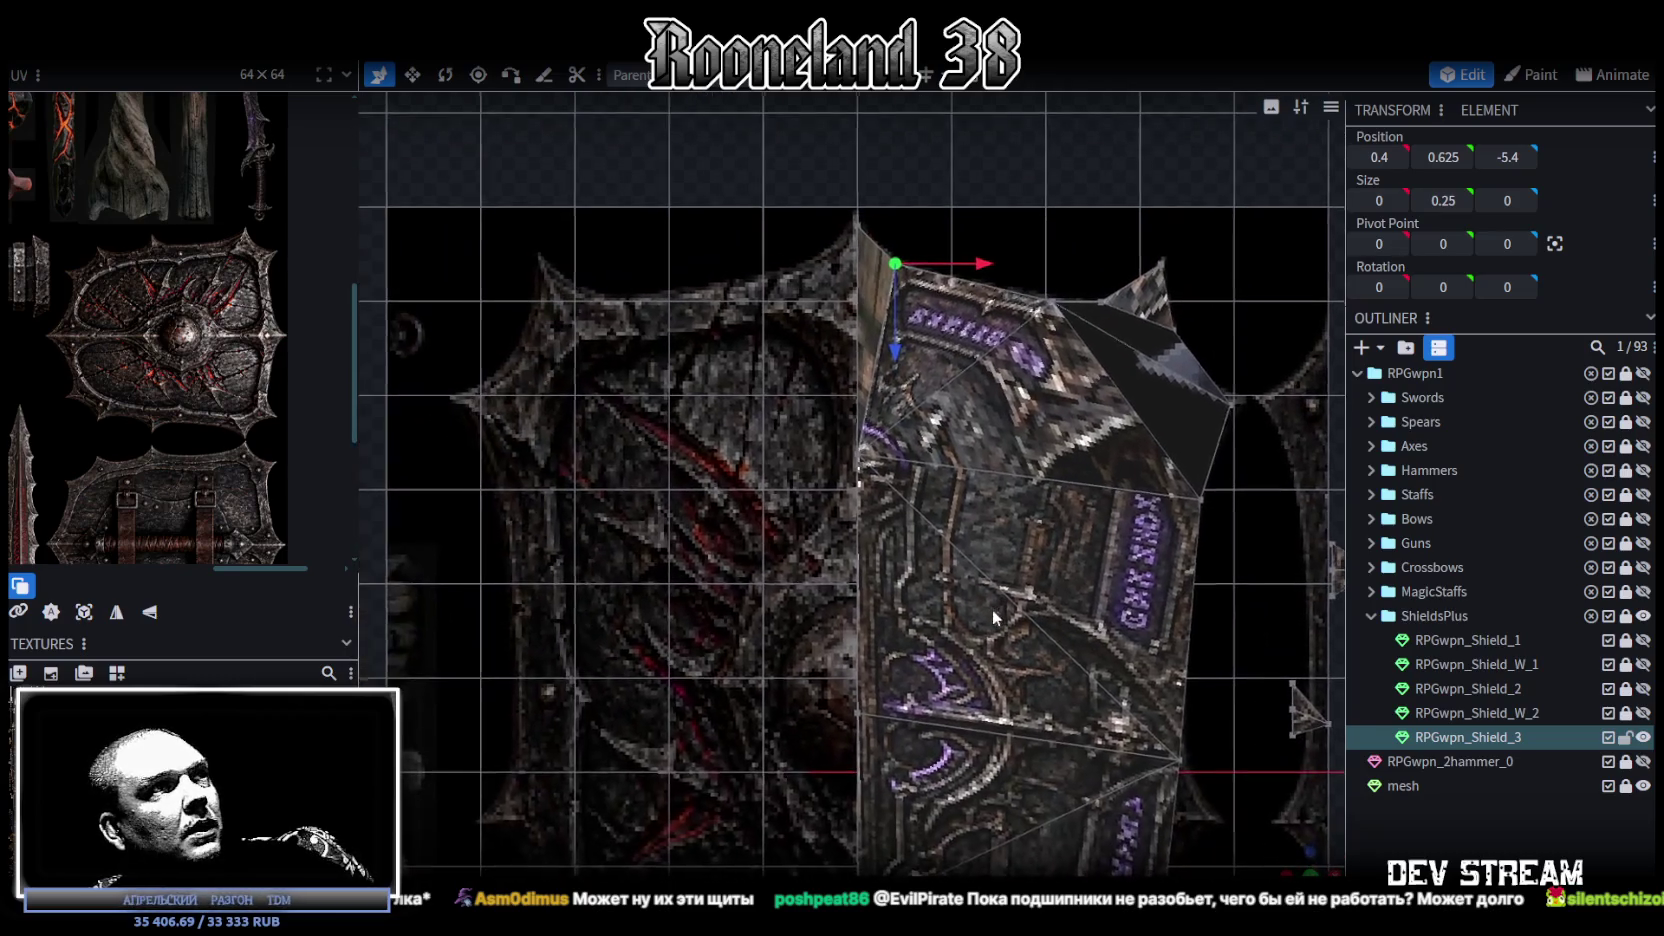
{"action": "left_click", "coordinate": [866, 453]}
{"action": "left_click_drag", "start_coordinate": [859, 540], "coordinate": [859, 582]}
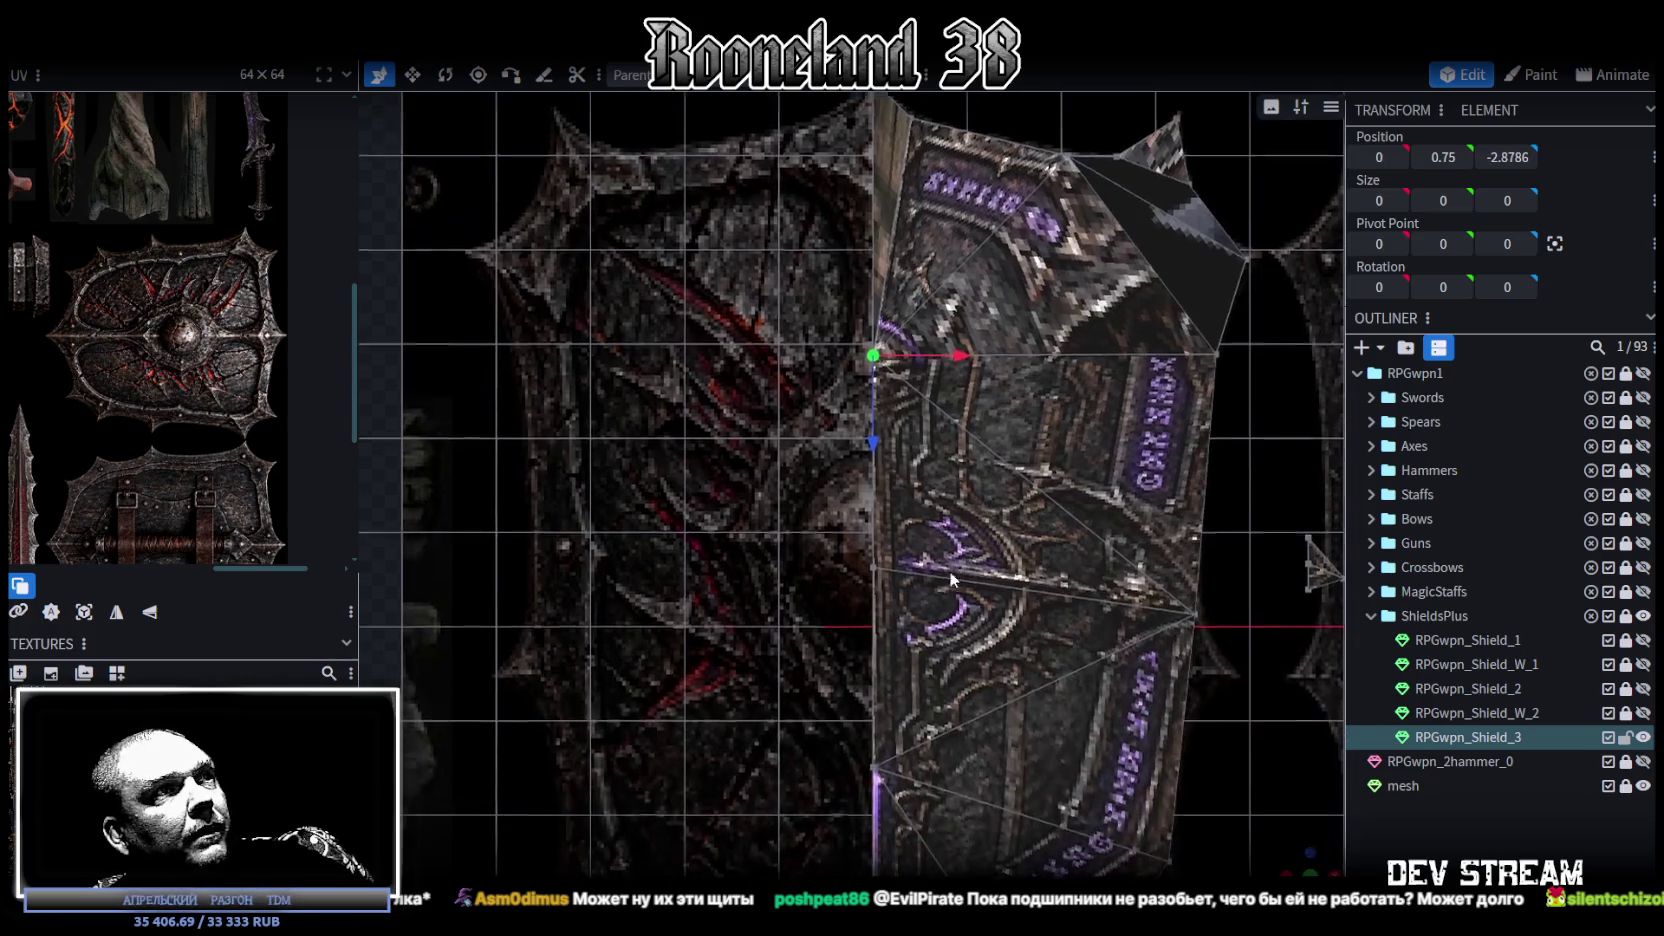
{"action": "mouse_move", "coordinate": [949, 571]}
{"action": "middle_mouse_down"}
{"action": "mouse_move", "coordinate": [904, 618]}
{"action": "mouse_move", "coordinate": [1004, 627]}
{"action": "mouse_move", "coordinate": [1024, 441]}
{"action": "mouse_move", "coordinate": [1023, 624]}
{"action": "middle_mouse_up"}
{"action": "mouse_move", "coordinate": [904, 658]}
{"action": "left_mouse_down"}
{"action": "mouse_move", "coordinate": [938, 760]}
{"action": "mouse_move", "coordinate": [902, 550]}
{"action": "left_mouse_up"}
Step: Box-select several flange vertices, then pick a single vertex on the flange edge
{"action": "scroll", "coordinate": [930, 688], "scroll_direction": "down", "scroll_amount": 2}
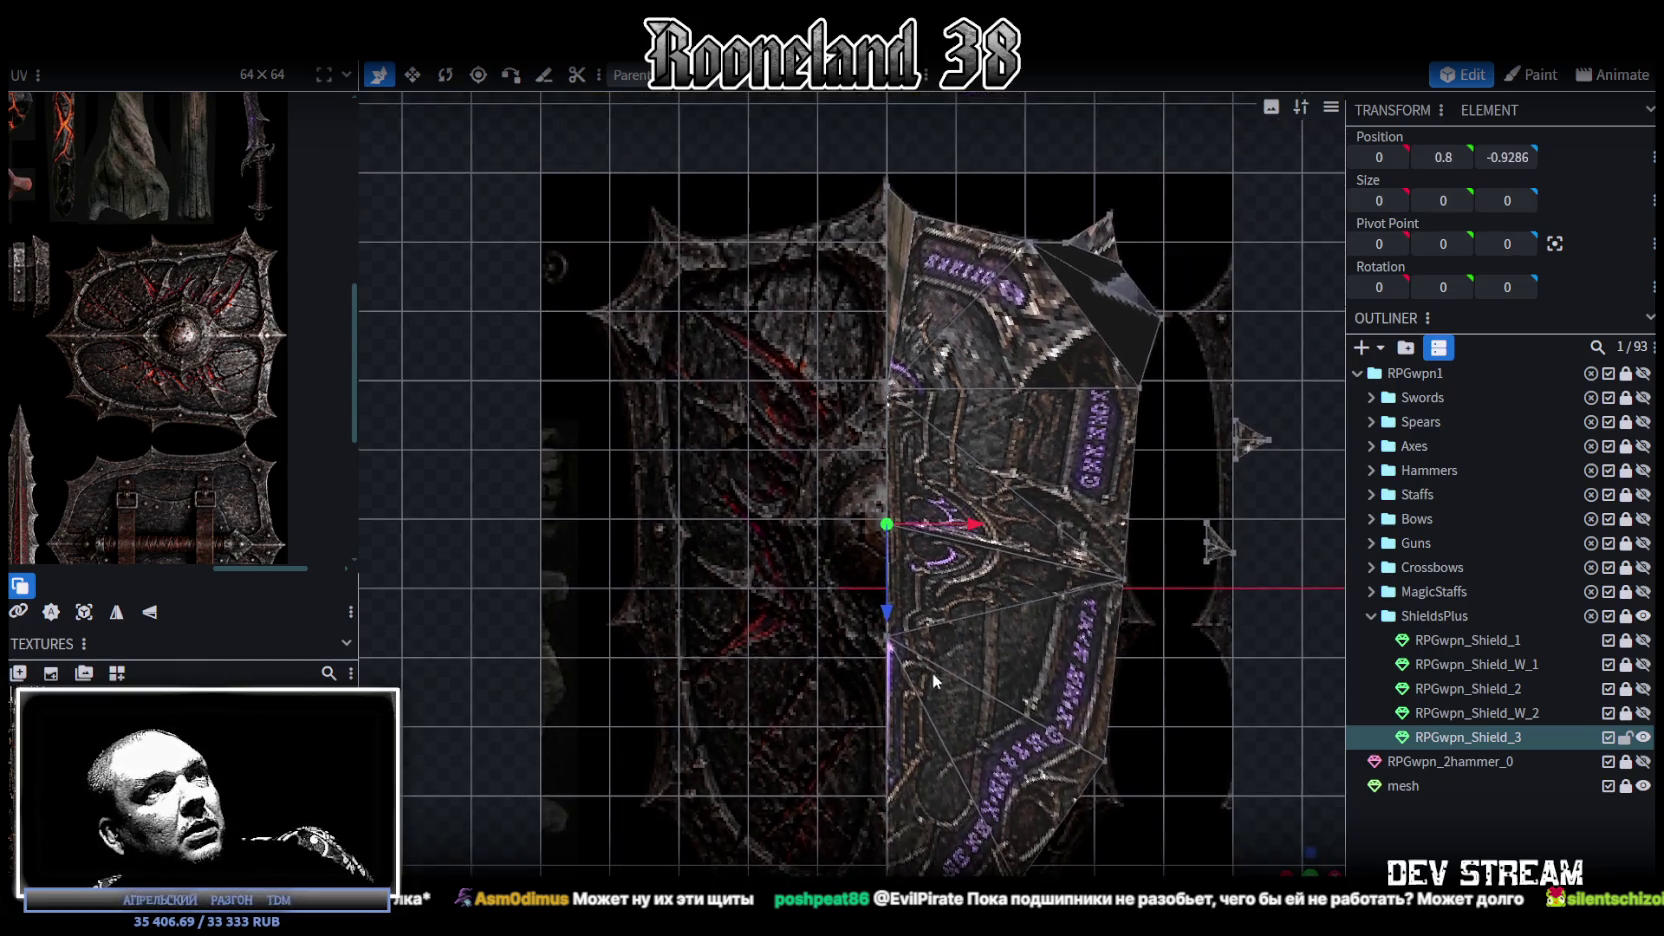
{"action": "left_click_drag", "start_coordinate": [869, 391], "coordinate": [914, 457]}
{"action": "scroll", "coordinate": [896, 463], "scroll_direction": "up", "scroll_amount": 3}
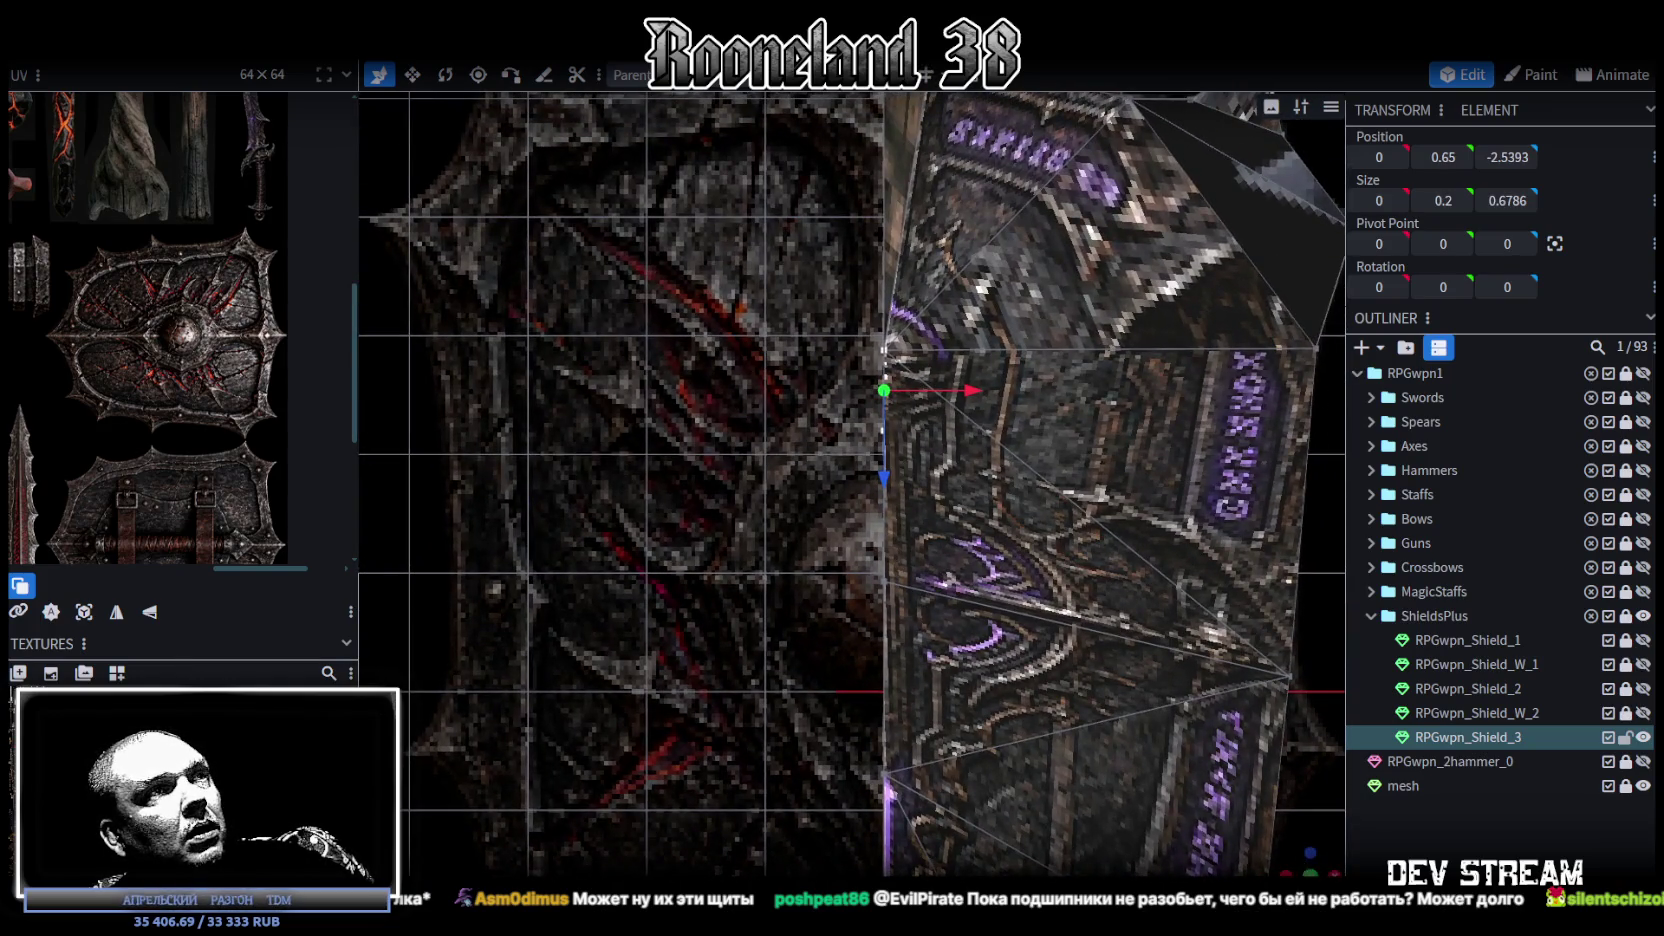
{"action": "left_click_drag", "start_coordinate": [896, 463], "coordinate": [764, 407]}
{"action": "left_click", "coordinate": [764, 407]}
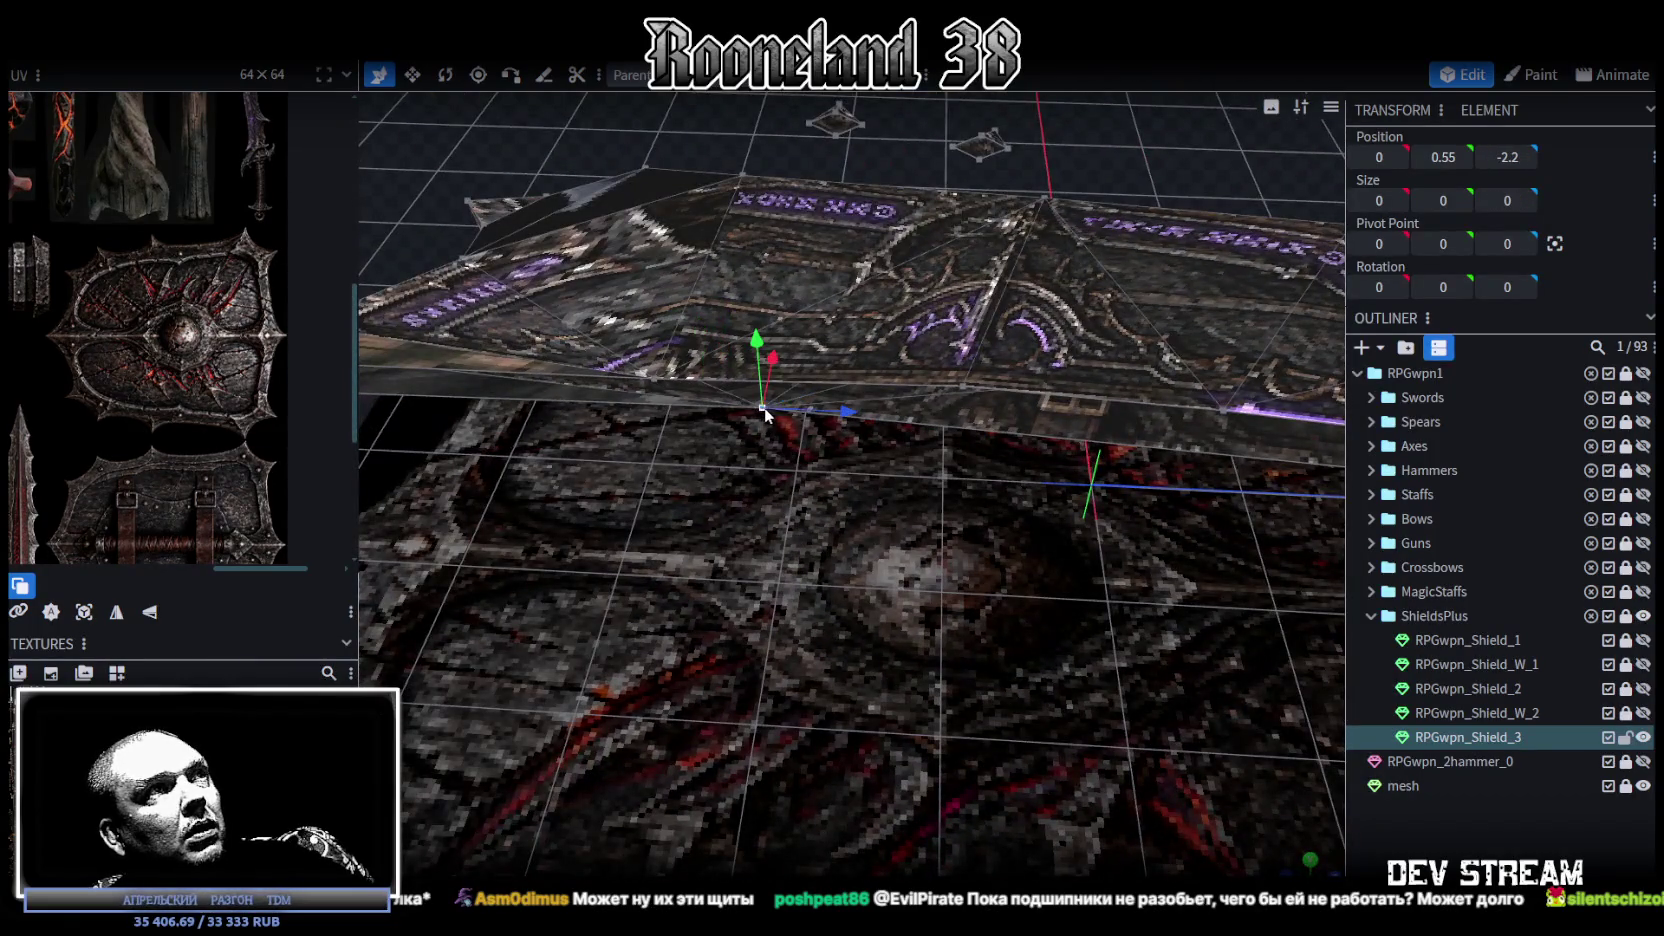
Step: Set the selected vertex's Z position to 0, then 1, then drag it to Z -0.9
{"action": "type", "text": "0"}
{"action": "key", "text": "Return"}
{"action": "mouse_move", "coordinate": [1000, 718]}
{"action": "left_mouse_down"}
{"action": "mouse_move", "coordinate": [976, 692]}
{"action": "mouse_move", "coordinate": [993, 725]}
{"action": "mouse_move", "coordinate": [940, 751]}
{"action": "mouse_move", "coordinate": [753, 783]}
{"action": "mouse_move", "coordinate": [994, 831]}
{"action": "mouse_move", "coordinate": [910, 503]}
{"action": "mouse_move", "coordinate": [1056, 462]}
{"action": "left_mouse_up"}
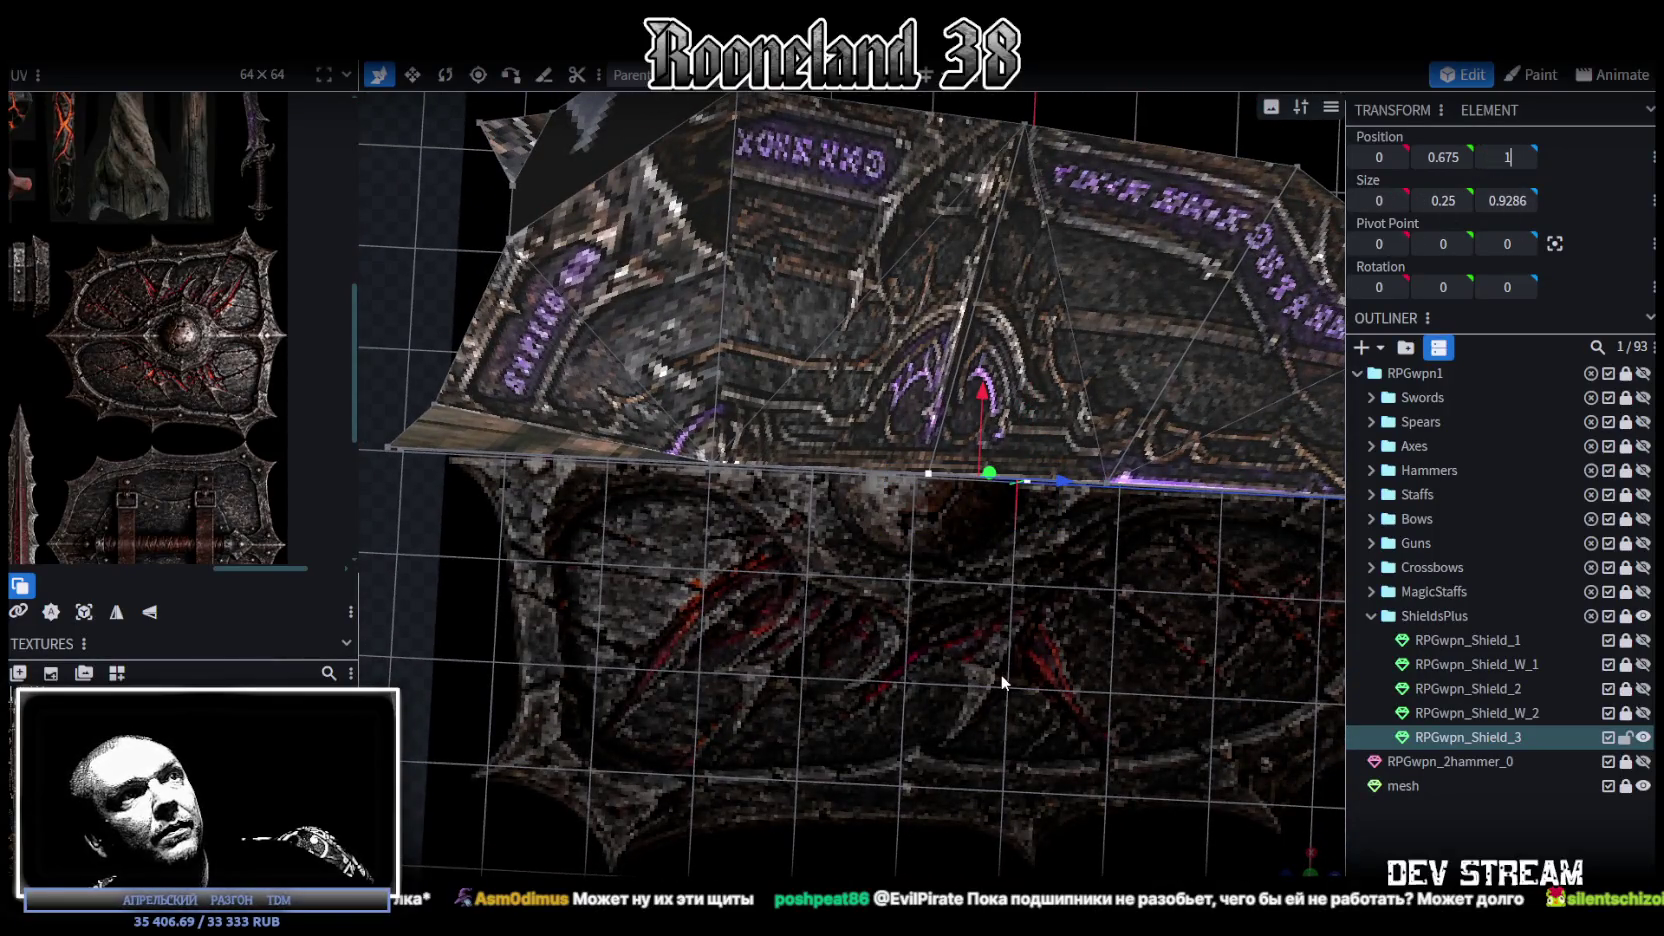
{"action": "key", "text": "Return"}
{"action": "mouse_move", "coordinate": [1024, 671]}
{"action": "left_mouse_down"}
{"action": "mouse_move", "coordinate": [1074, 608]}
{"action": "mouse_move", "coordinate": [1034, 487]}
{"action": "left_mouse_up"}
{"action": "mouse_move", "coordinate": [1217, 492]}
{"action": "left_mouse_down"}
{"action": "mouse_move", "coordinate": [994, 473]}
{"action": "mouse_move", "coordinate": [1010, 478]}
{"action": "left_mouse_up"}
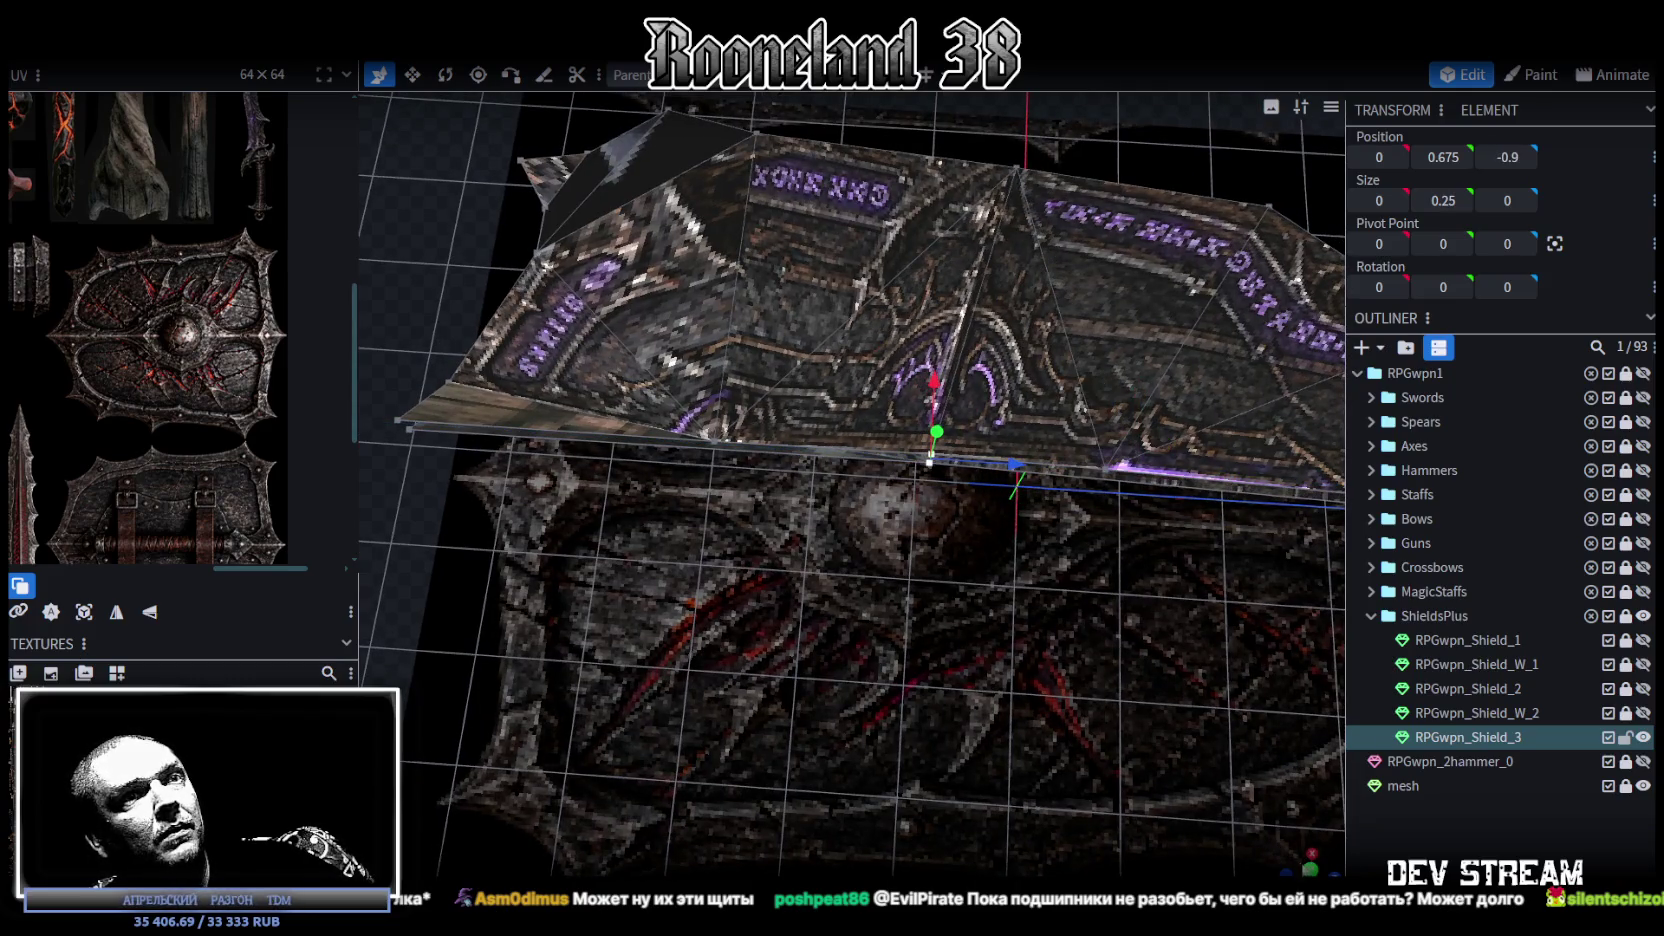
Step: In top view, nudge the vertices slightly along Z and box-select the next flange vertex
{"action": "key", "text": "KP_7"}
{"action": "left_click_drag", "start_coordinate": [894, 667], "coordinate": [889, 670]}
{"action": "mouse_move", "coordinate": [844, 291]}
{"action": "left_mouse_down"}
{"action": "mouse_move", "coordinate": [925, 400]}
{"action": "mouse_move", "coordinate": [886, 555]}
{"action": "left_mouse_up"}
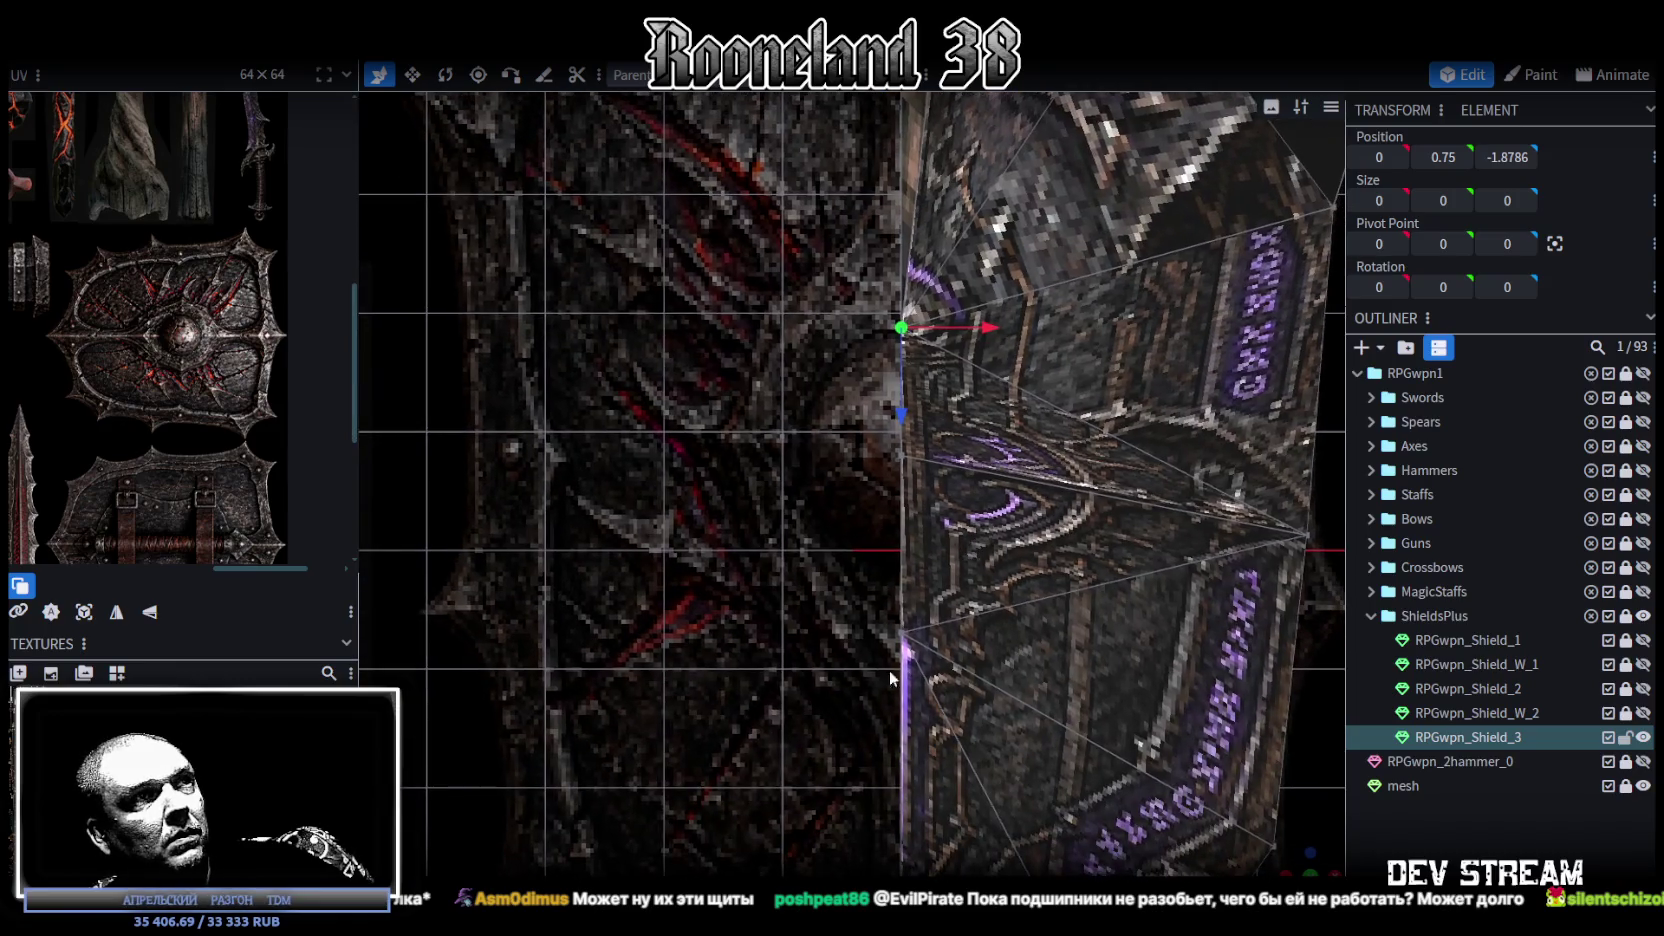
{"action": "left_click", "coordinate": [917, 638]}
{"action": "left_click_drag", "start_coordinate": [902, 724], "coordinate": [902, 783]}
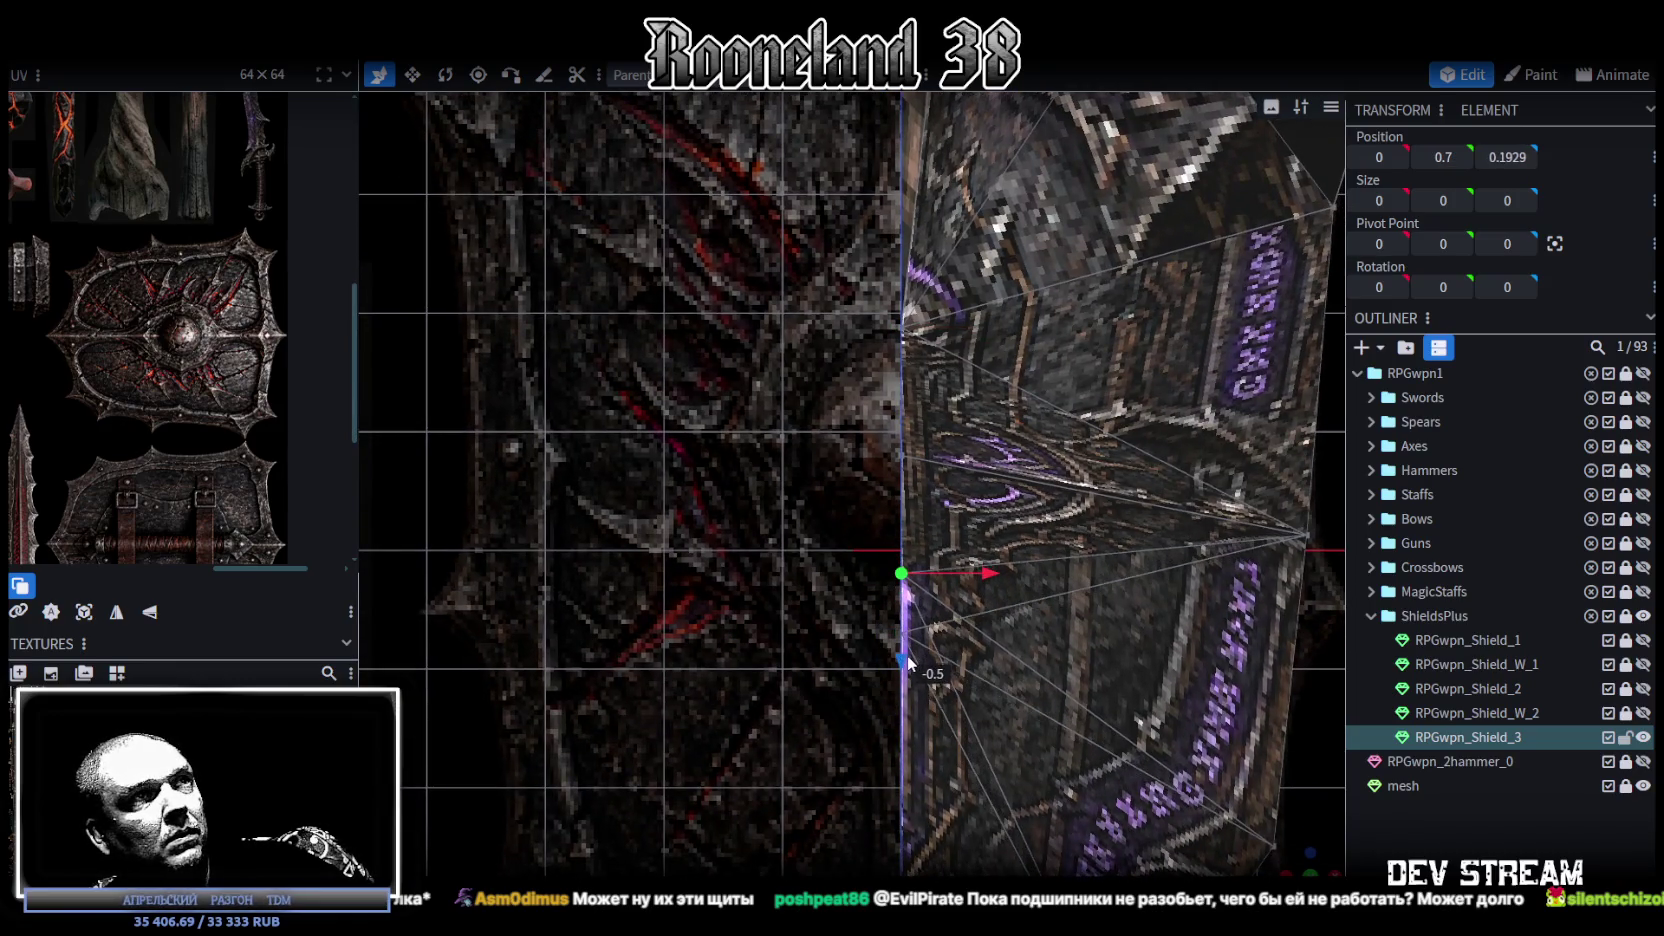
{"action": "scroll", "coordinate": [968, 599], "scroll_direction": "down", "scroll_amount": 2}
{"action": "mouse_move", "coordinate": [803, 478]}
{"action": "left_mouse_down"}
{"action": "mouse_move", "coordinate": [880, 558]}
{"action": "mouse_move", "coordinate": [1012, 528]}
{"action": "left_mouse_up"}
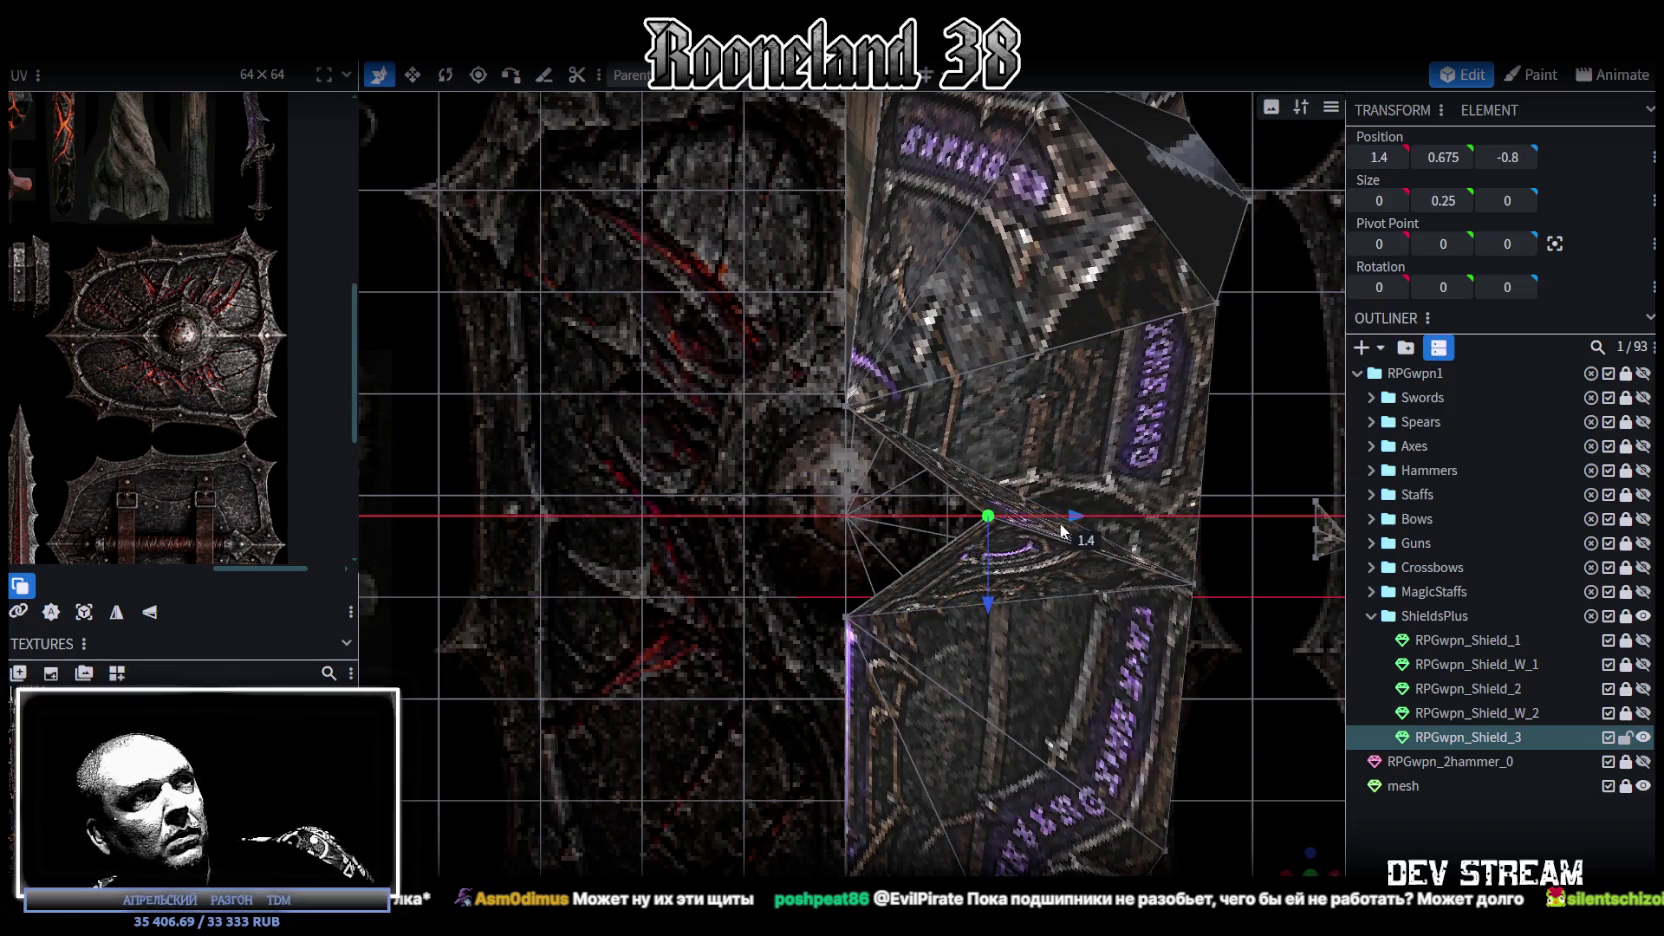
{"action": "left_click_drag", "start_coordinate": [1012, 528], "coordinate": [1014, 531]}
{"action": "left_click_drag", "start_coordinate": [796, 352], "coordinate": [880, 460]}
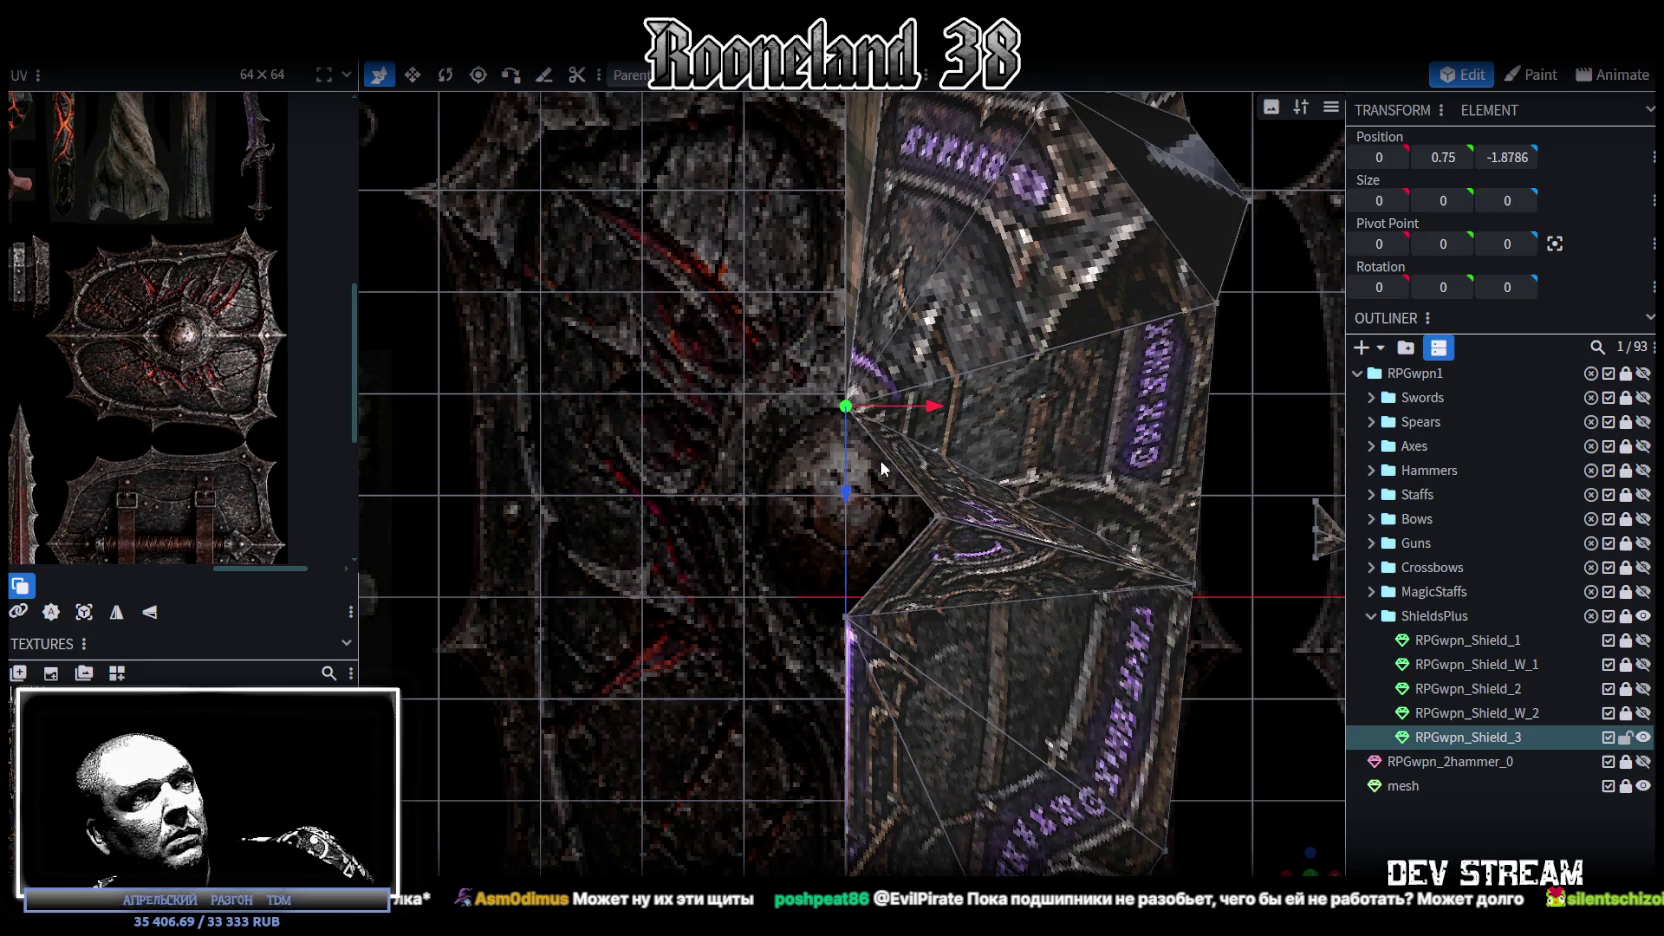
{"action": "right_click_drag", "start_coordinate": [897, 499], "coordinate": [881, 546]}
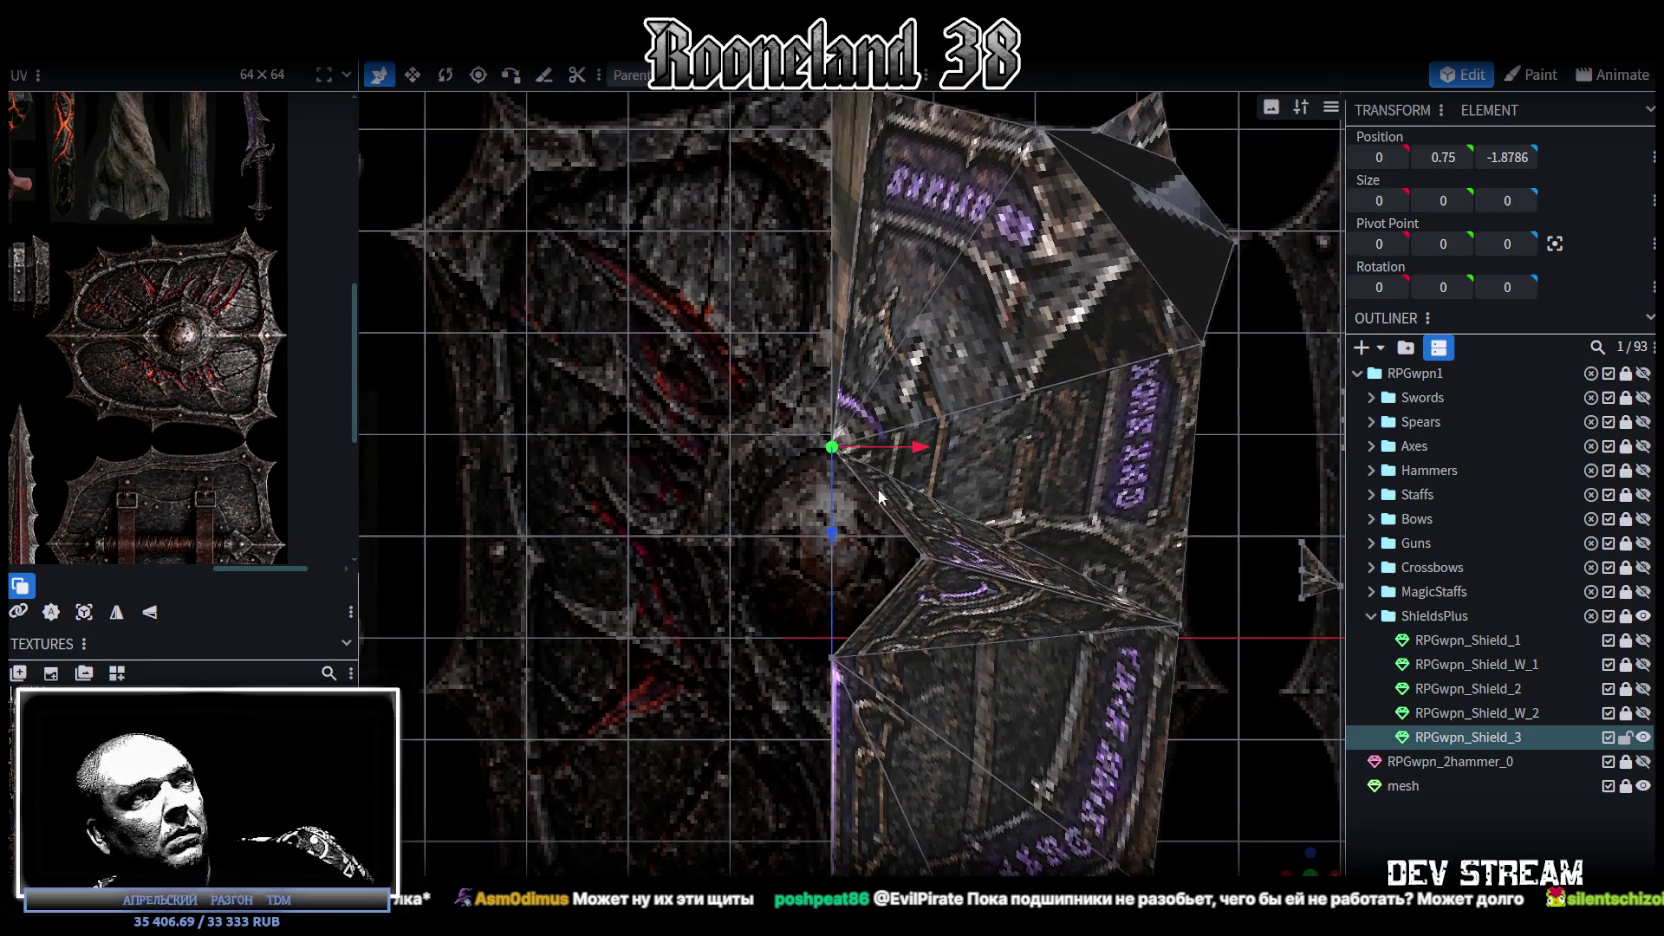
{"action": "left_click_drag", "start_coordinate": [837, 537], "coordinate": [837, 451]}
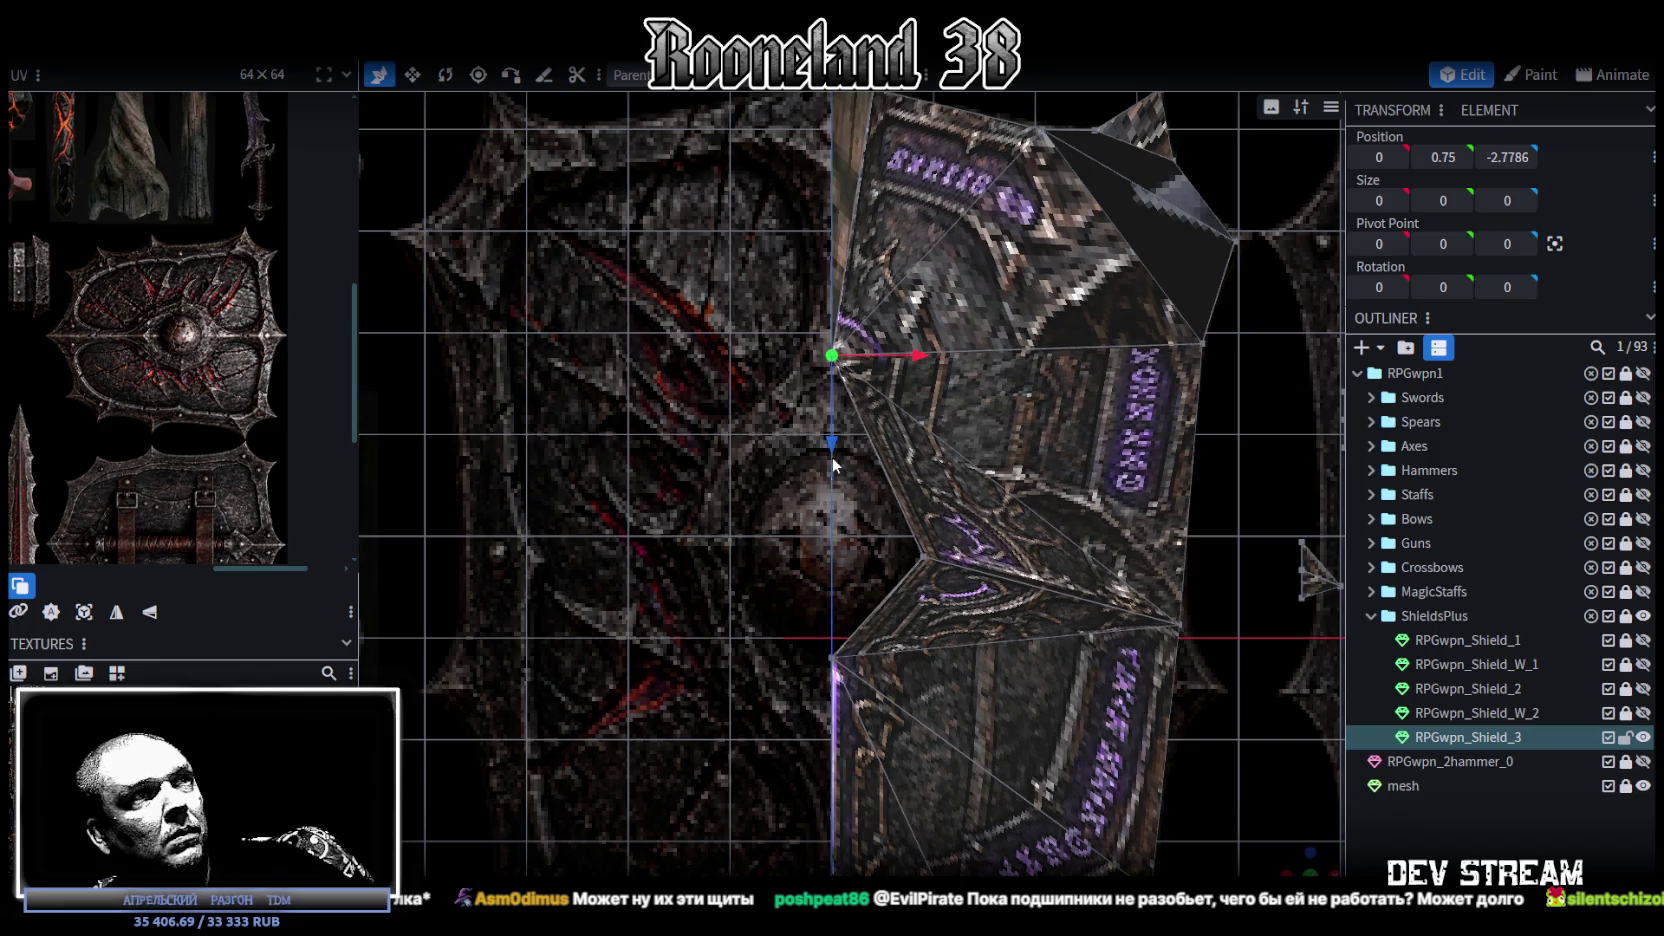
{"action": "right_click_drag", "start_coordinate": [840, 540], "coordinate": [835, 439]}
{"action": "mouse_move", "coordinate": [798, 491]}
{"action": "left_mouse_down"}
{"action": "mouse_move", "coordinate": [849, 636]}
{"action": "mouse_move", "coordinate": [830, 792]}
{"action": "left_mouse_up"}
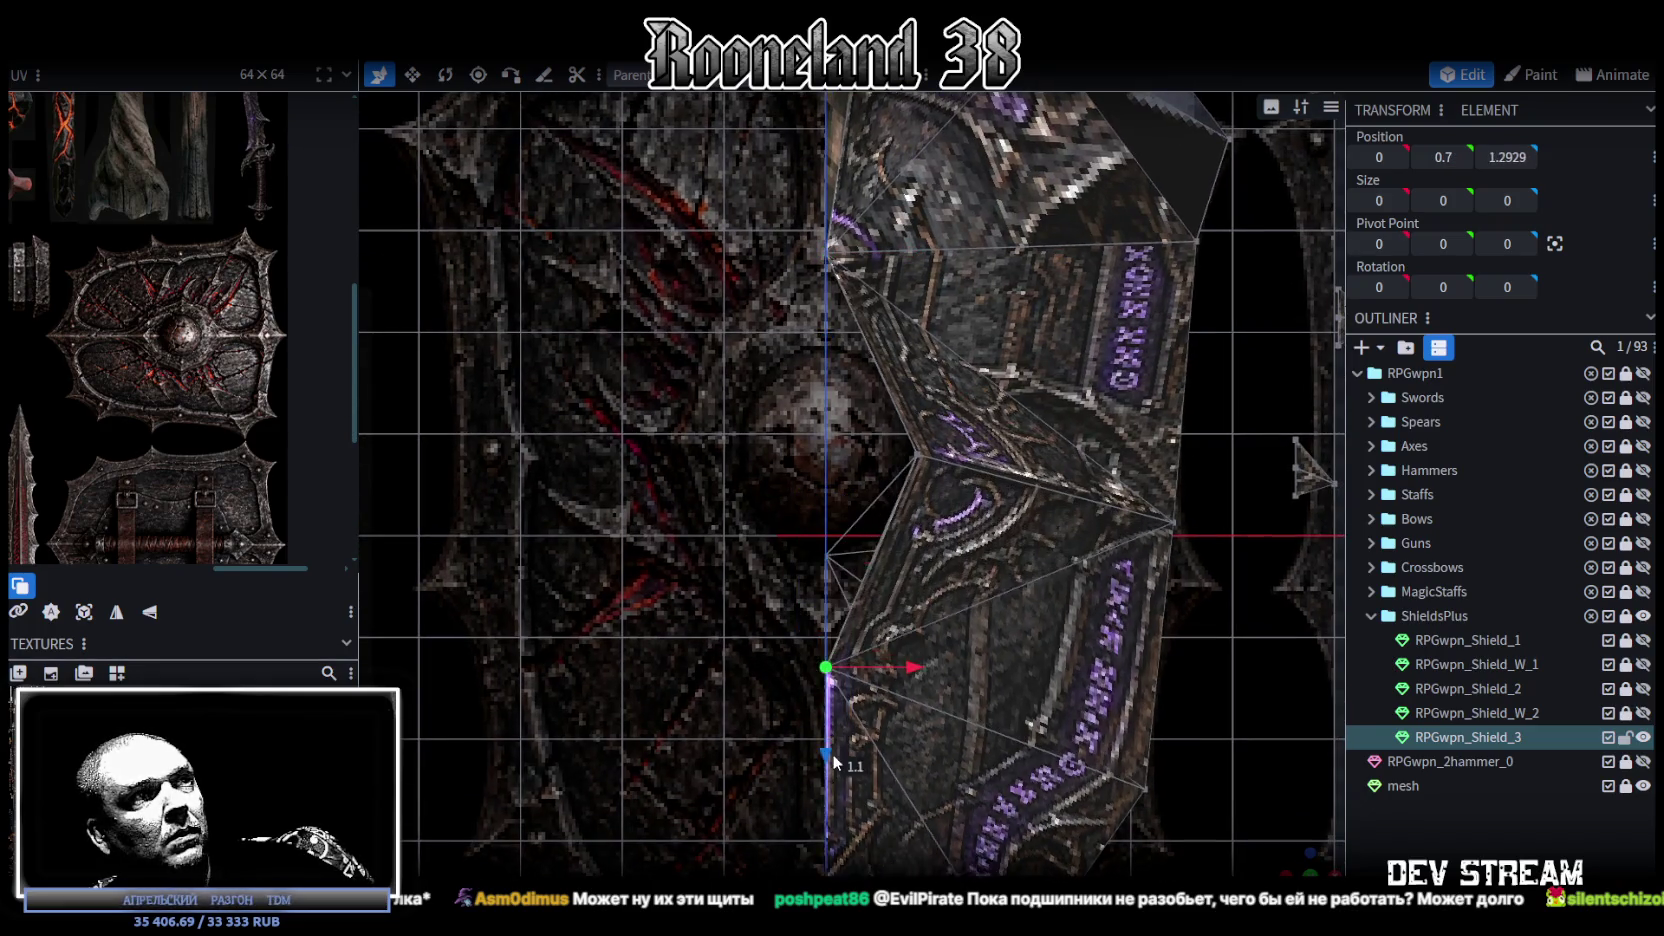
{"action": "mouse_move", "coordinate": [878, 432]}
{"action": "left_mouse_down"}
{"action": "mouse_move", "coordinate": [955, 515]}
{"action": "mouse_move", "coordinate": [1048, 470]}
{"action": "left_mouse_up"}
{"action": "left_click", "coordinate": [821, 700]}
{"action": "left_click_drag", "start_coordinate": [821, 700], "coordinate": [815, 623]}
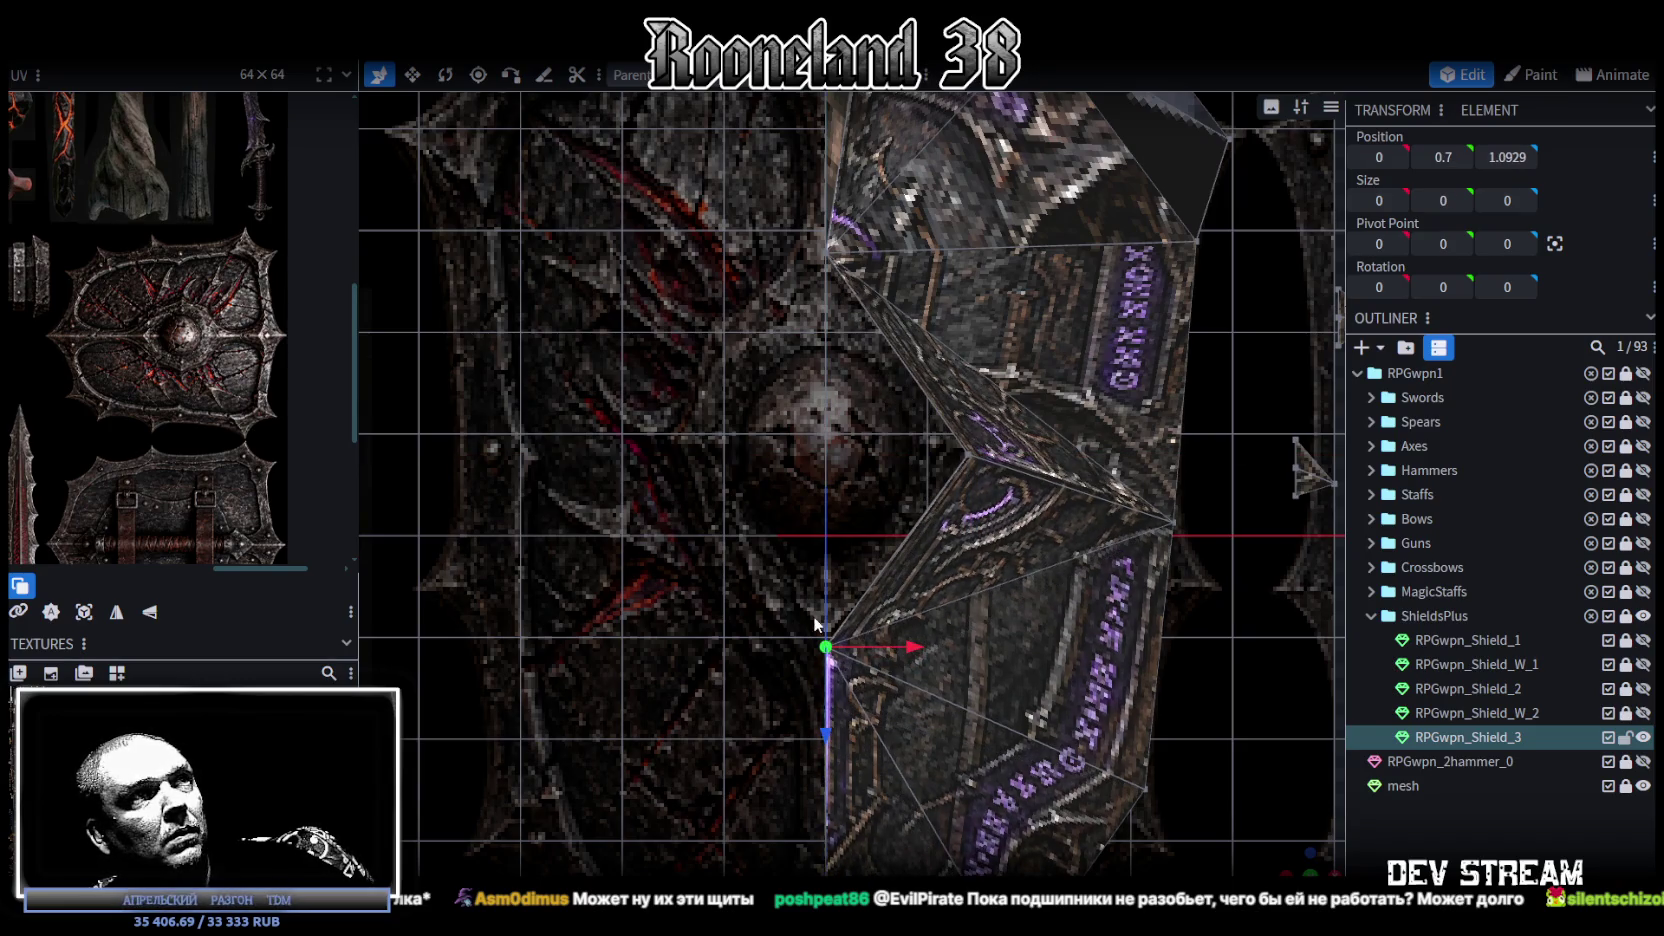
{"action": "mouse_move", "coordinate": [1288, 850]}
{"action": "left_mouse_down"}
{"action": "mouse_move", "coordinate": [942, 708]}
{"action": "mouse_move", "coordinate": [859, 471]}
{"action": "mouse_move", "coordinate": [686, 738]}
{"action": "left_mouse_up"}
{"action": "left_click", "coordinate": [844, 439]}
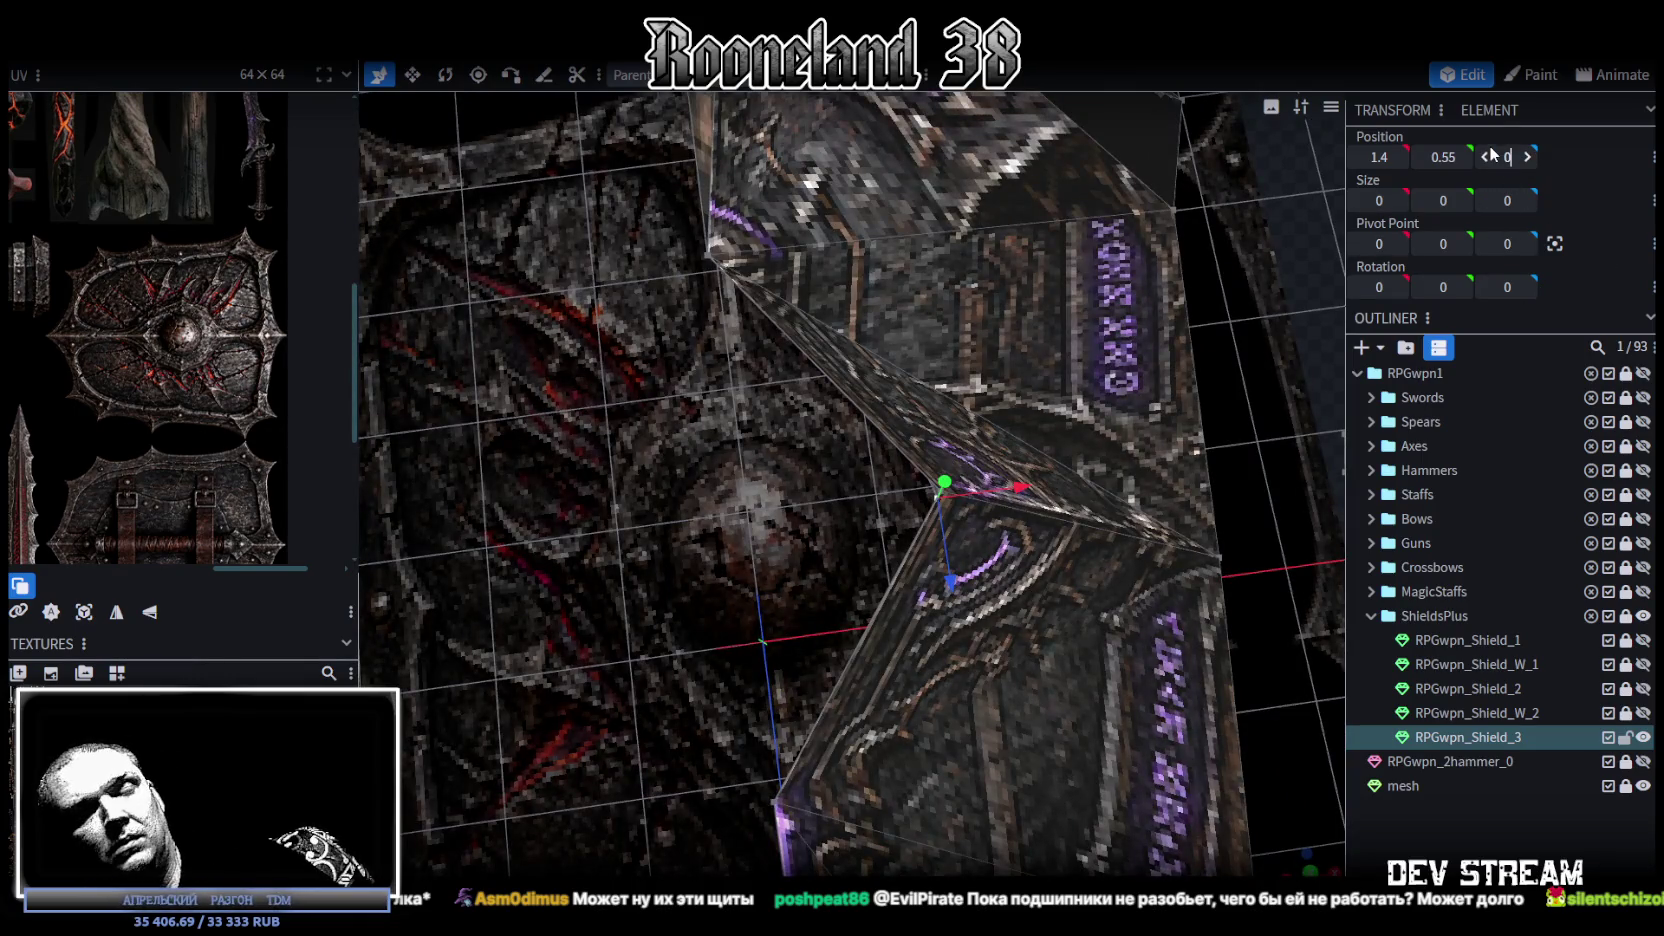
{"action": "key", "text": "Return"}
{"action": "key", "text": "ctrl+z"}
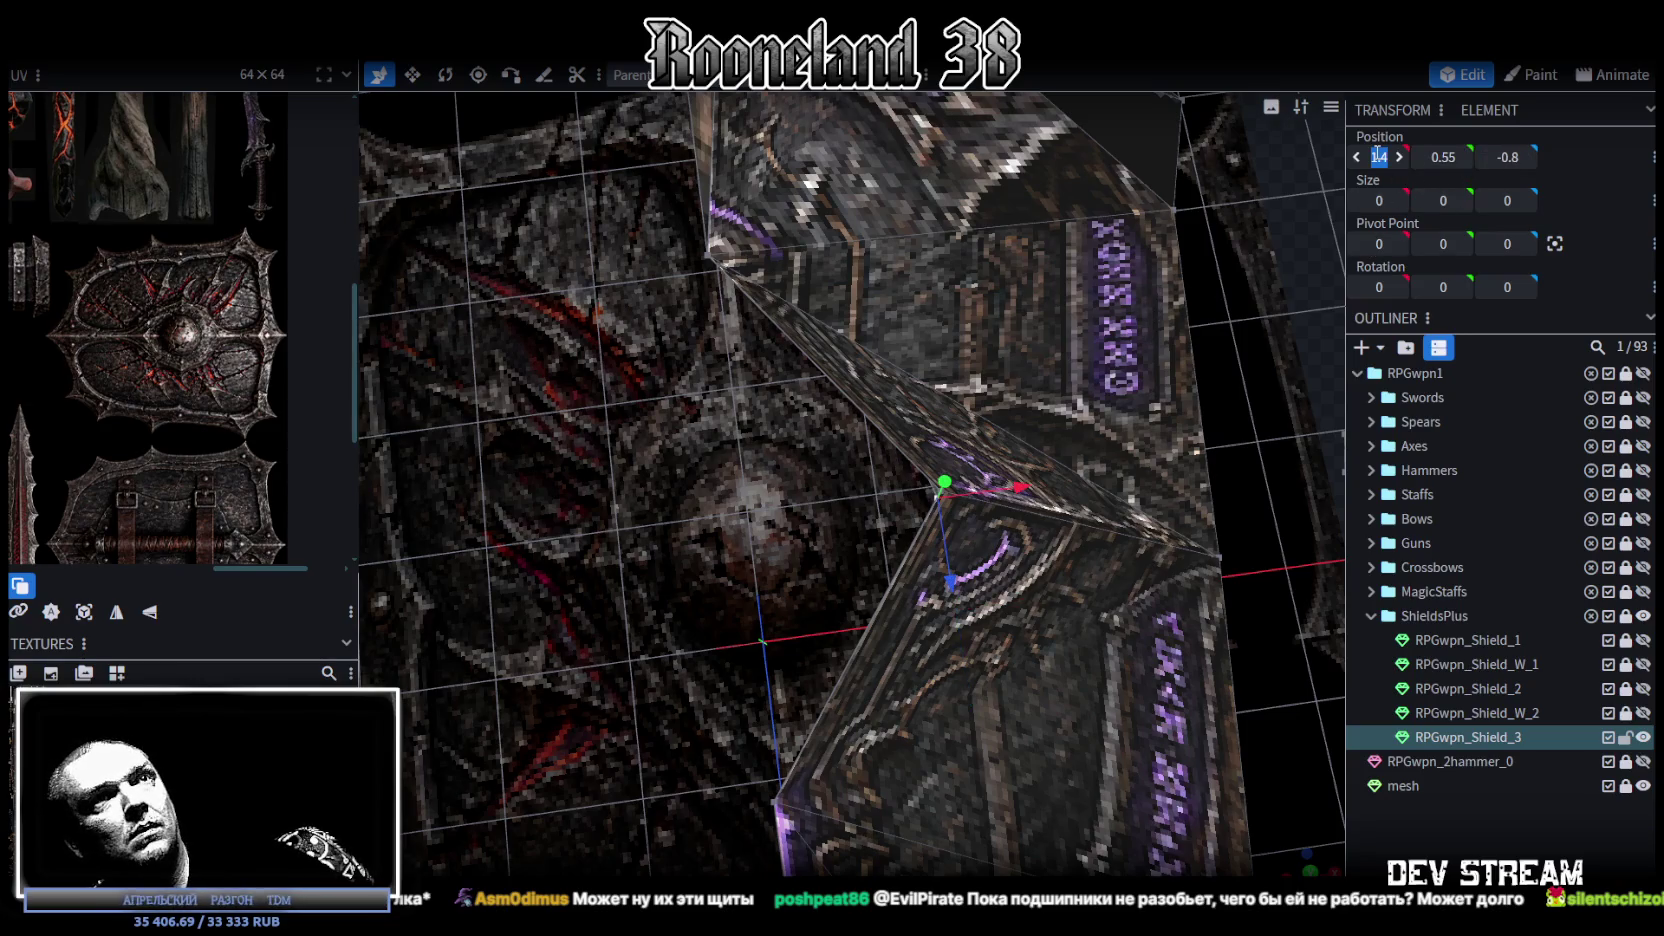
{"action": "type", "text": "0"}
{"action": "mouse_move", "coordinate": [1005, 387]}
{"action": "left_mouse_down"}
{"action": "mouse_move", "coordinate": [684, 614]}
{"action": "mouse_move", "coordinate": [1061, 186]}
{"action": "left_mouse_up"}
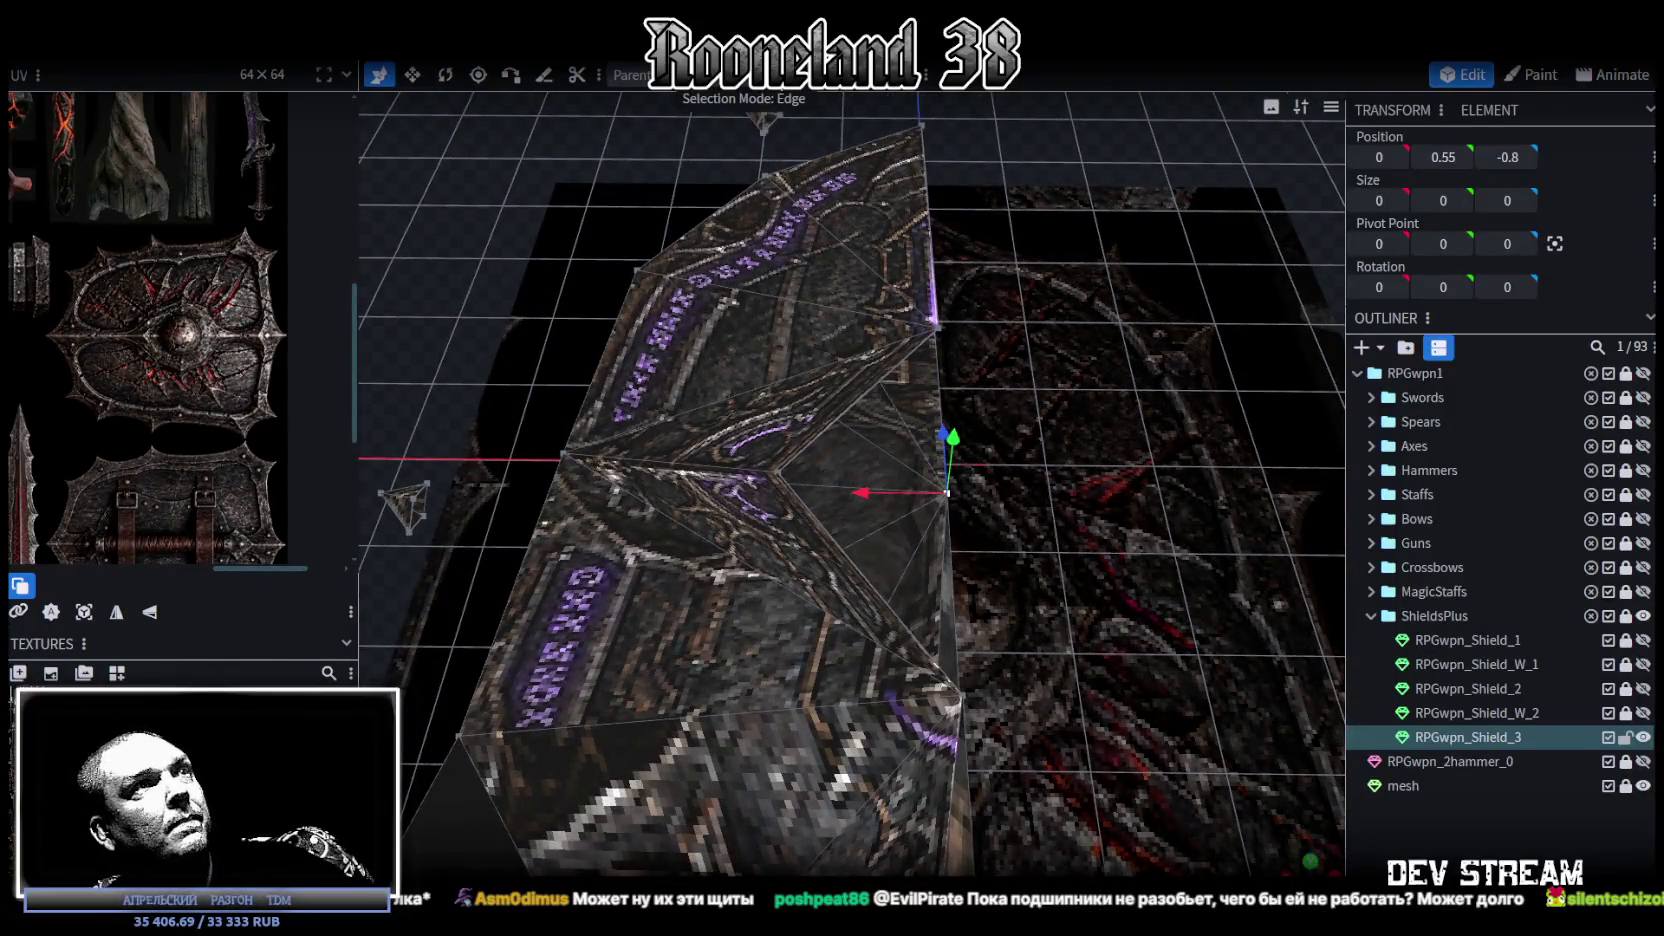
Step: Orbit and zoom around the flange to find the small triangular face beneath it
{"action": "left_click", "coordinate": [868, 383]}
{"action": "left_click", "coordinate": [871, 578]}
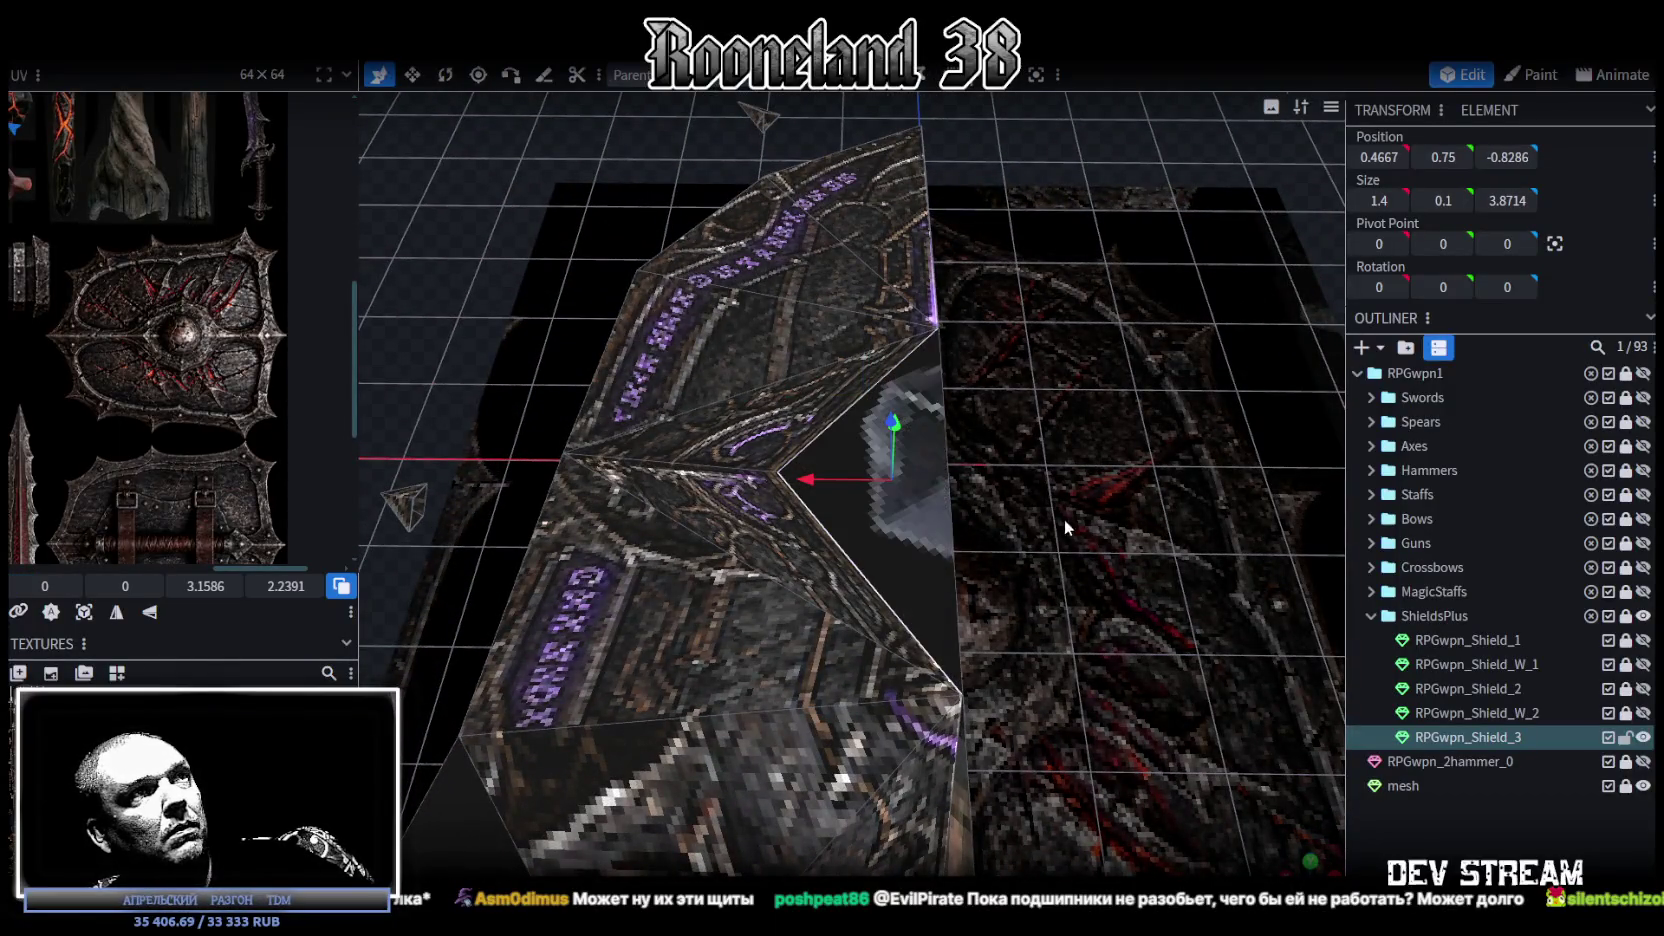
{"action": "left_click_drag", "start_coordinate": [1063, 519], "coordinate": [816, 460]}
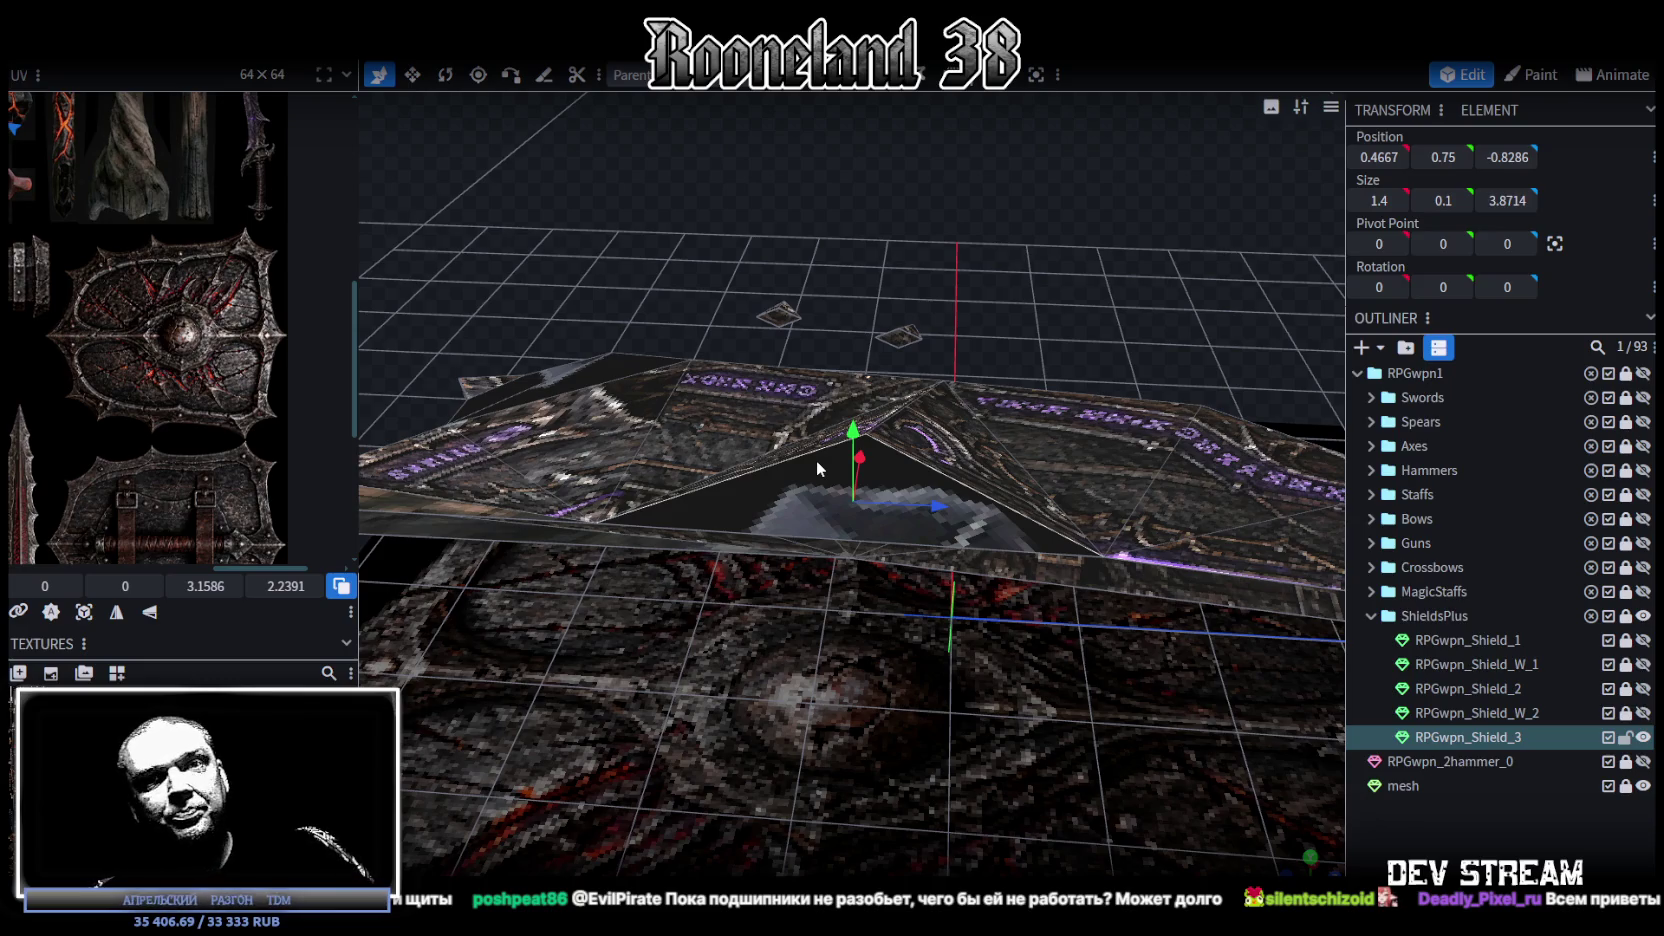
{"action": "mouse_move", "coordinate": [1128, 302]}
{"action": "left_mouse_down"}
{"action": "mouse_move", "coordinate": [954, 673]}
{"action": "mouse_move", "coordinate": [1035, 747]}
{"action": "mouse_move", "coordinate": [978, 299]}
{"action": "left_mouse_up"}
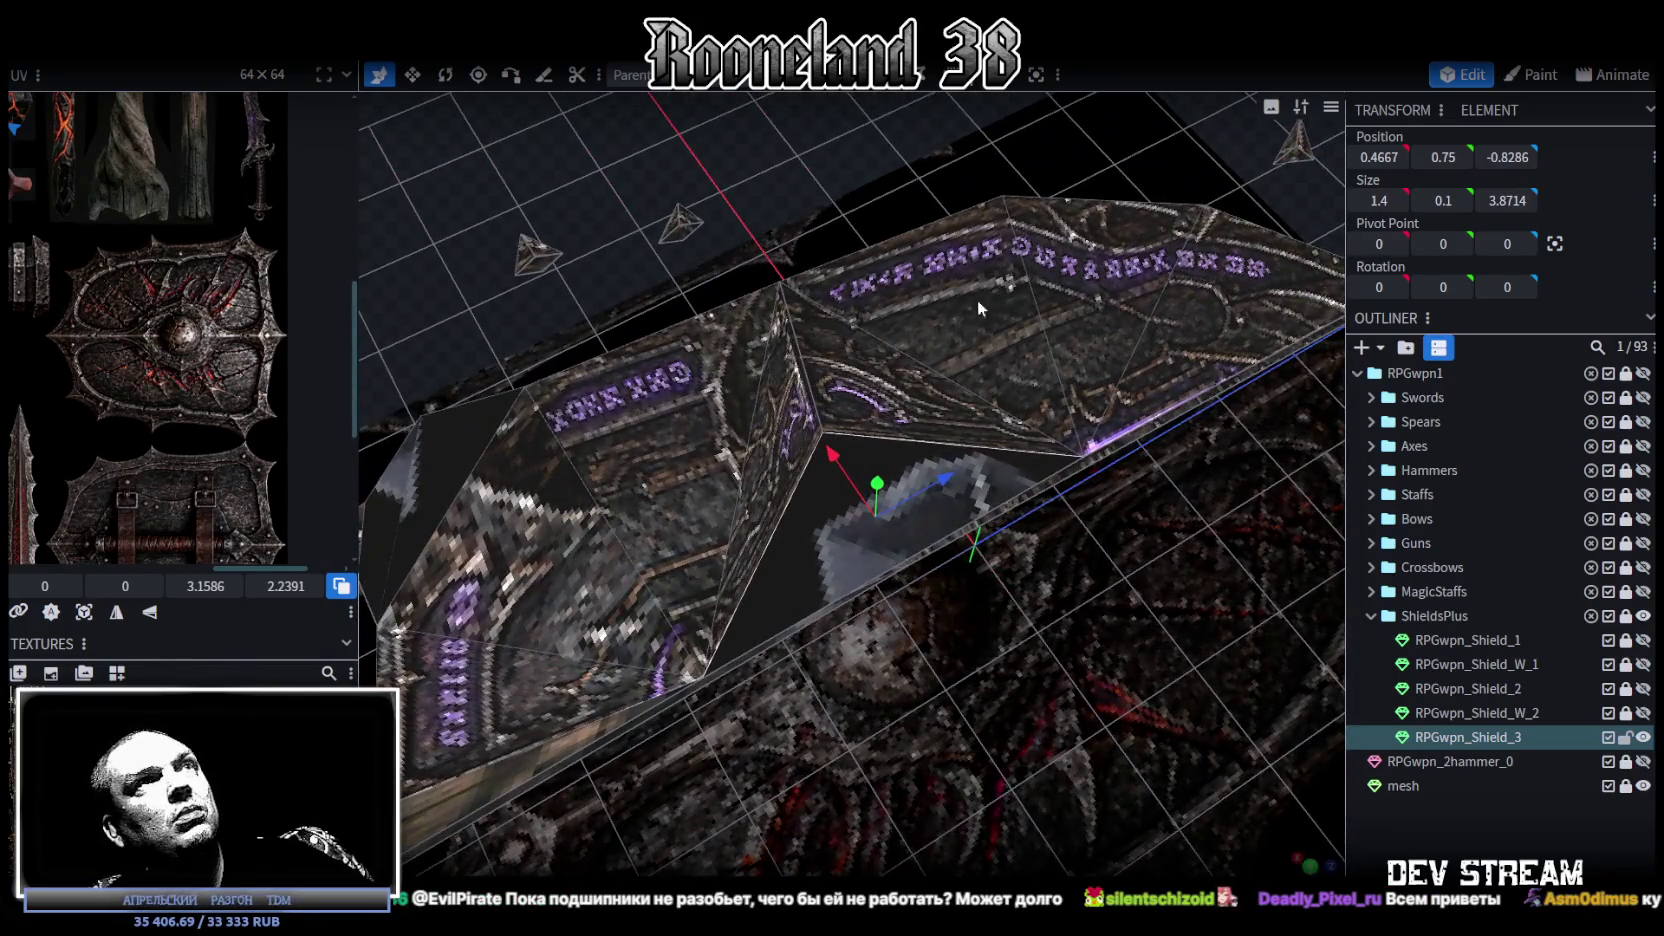
{"action": "mouse_move", "coordinate": [870, 218]}
{"action": "left_mouse_down"}
{"action": "mouse_move", "coordinate": [915, 166]}
{"action": "mouse_move", "coordinate": [901, 92]}
{"action": "left_mouse_up"}
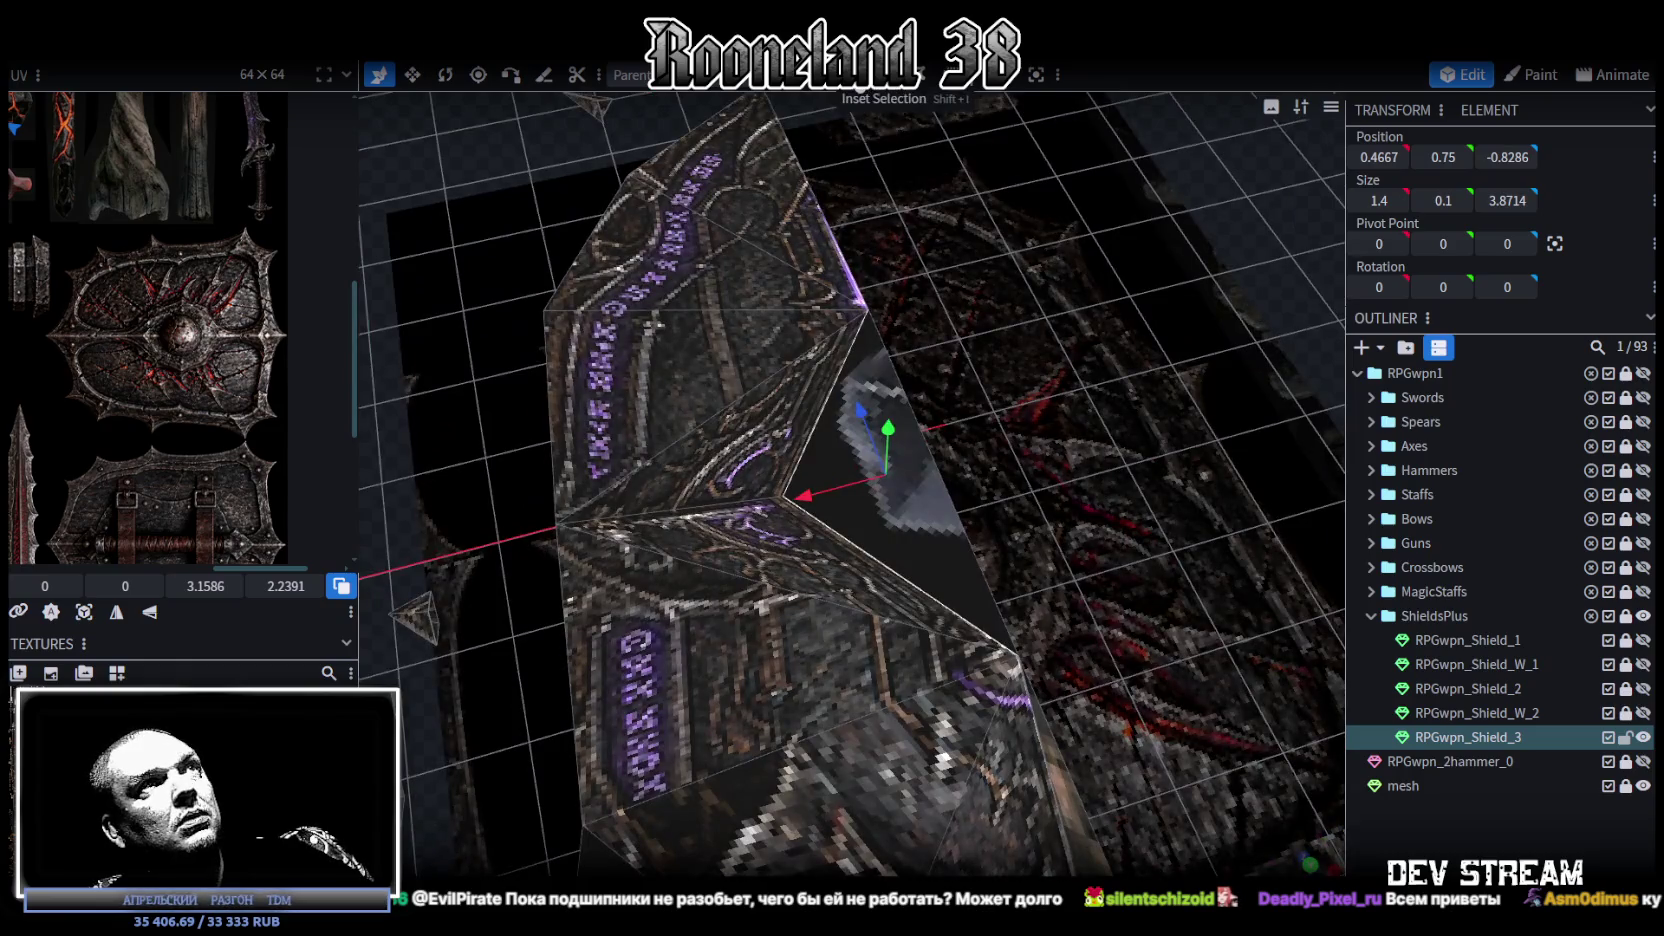
{"action": "left_click", "coordinate": [901, 484]}
{"action": "left_click", "coordinate": [864, 500]}
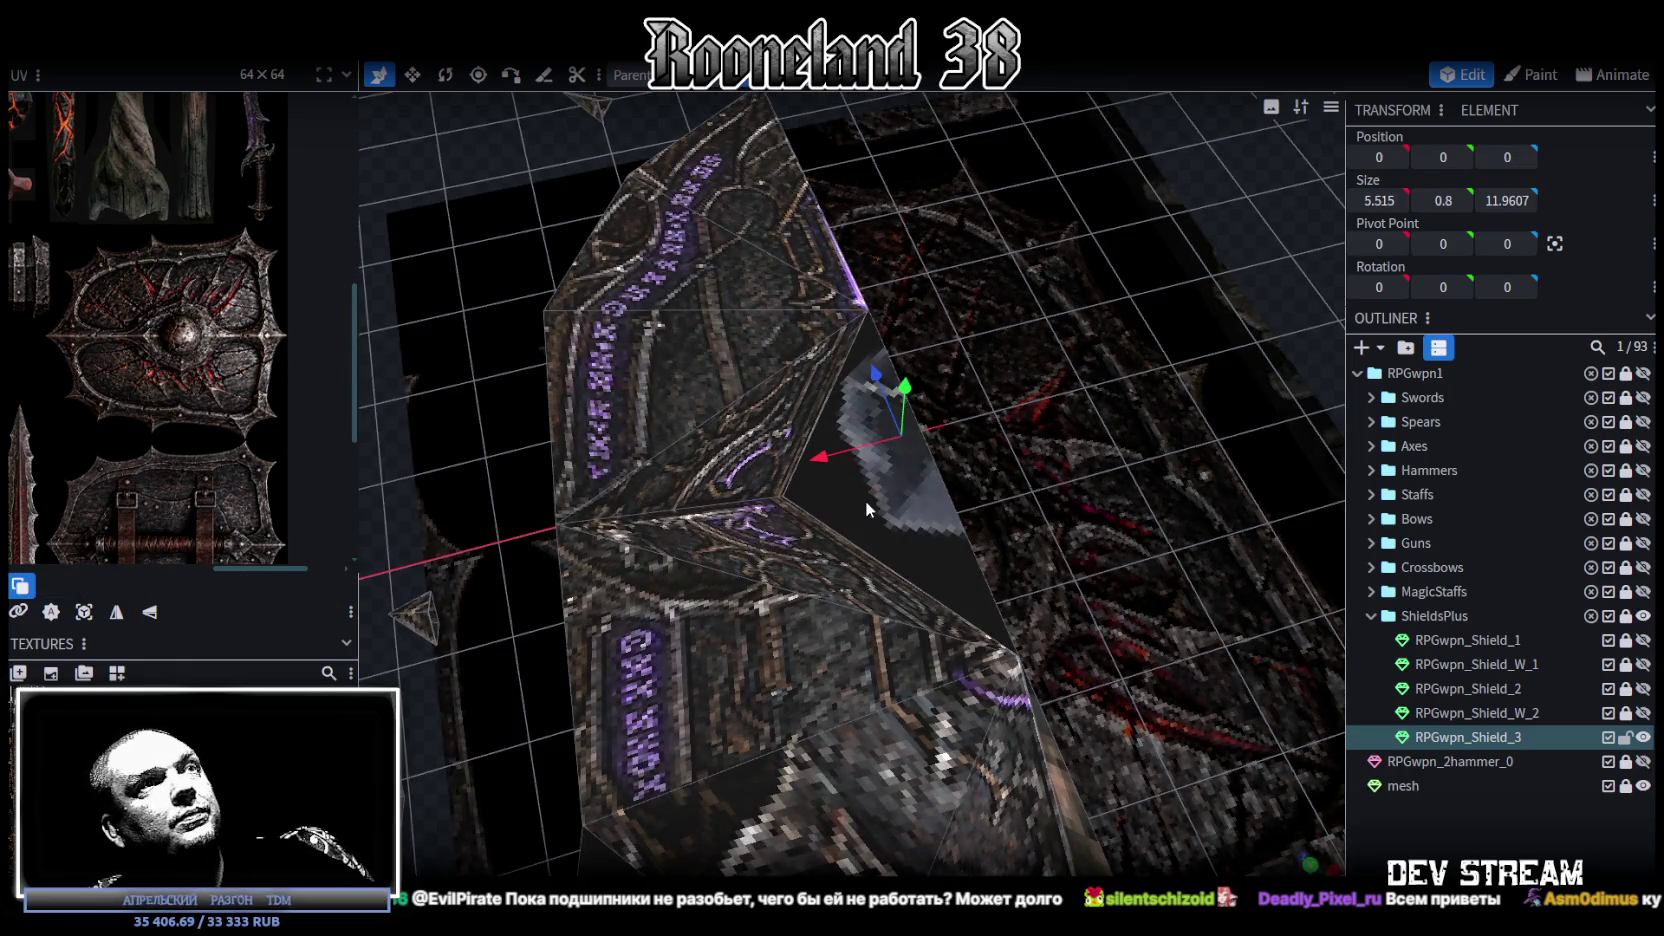
{"action": "mouse_move", "coordinate": [1092, 433]}
{"action": "left_mouse_down"}
{"action": "mouse_move", "coordinate": [1140, 463]}
{"action": "mouse_move", "coordinate": [1030, 505]}
{"action": "mouse_move", "coordinate": [1077, 543]}
{"action": "left_mouse_up"}
{"action": "scroll", "coordinate": [1076, 544], "scroll_direction": "up", "scroll_amount": 3}
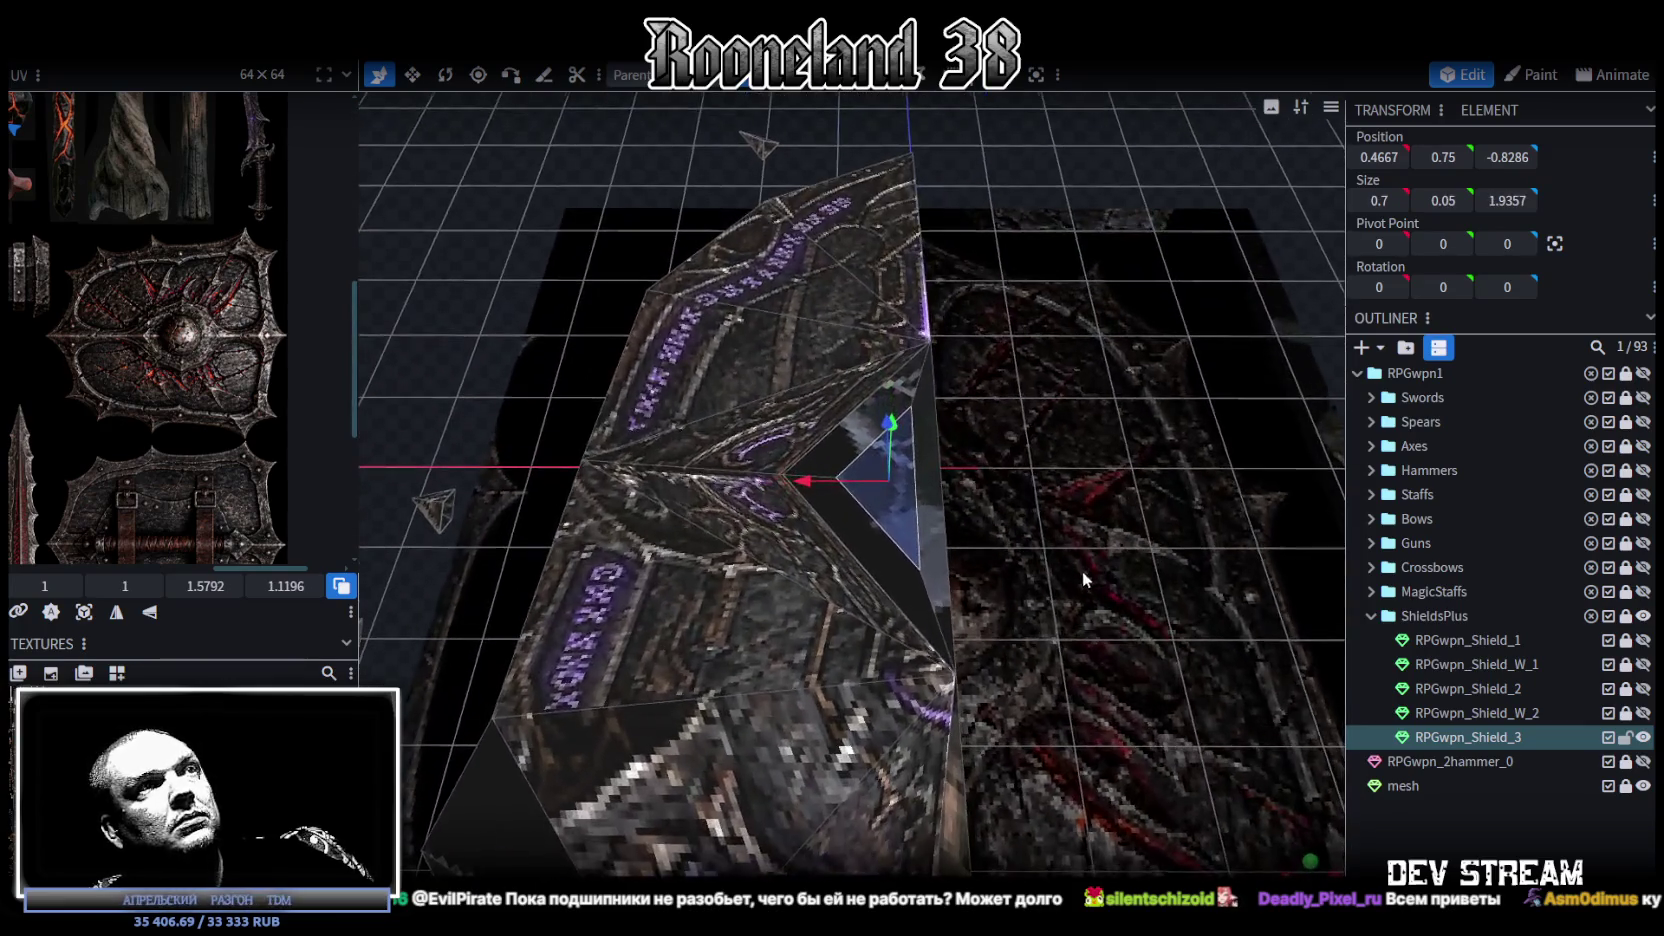
{"action": "left_click", "coordinate": [927, 456]}
{"action": "left_click", "coordinate": [975, 480]}
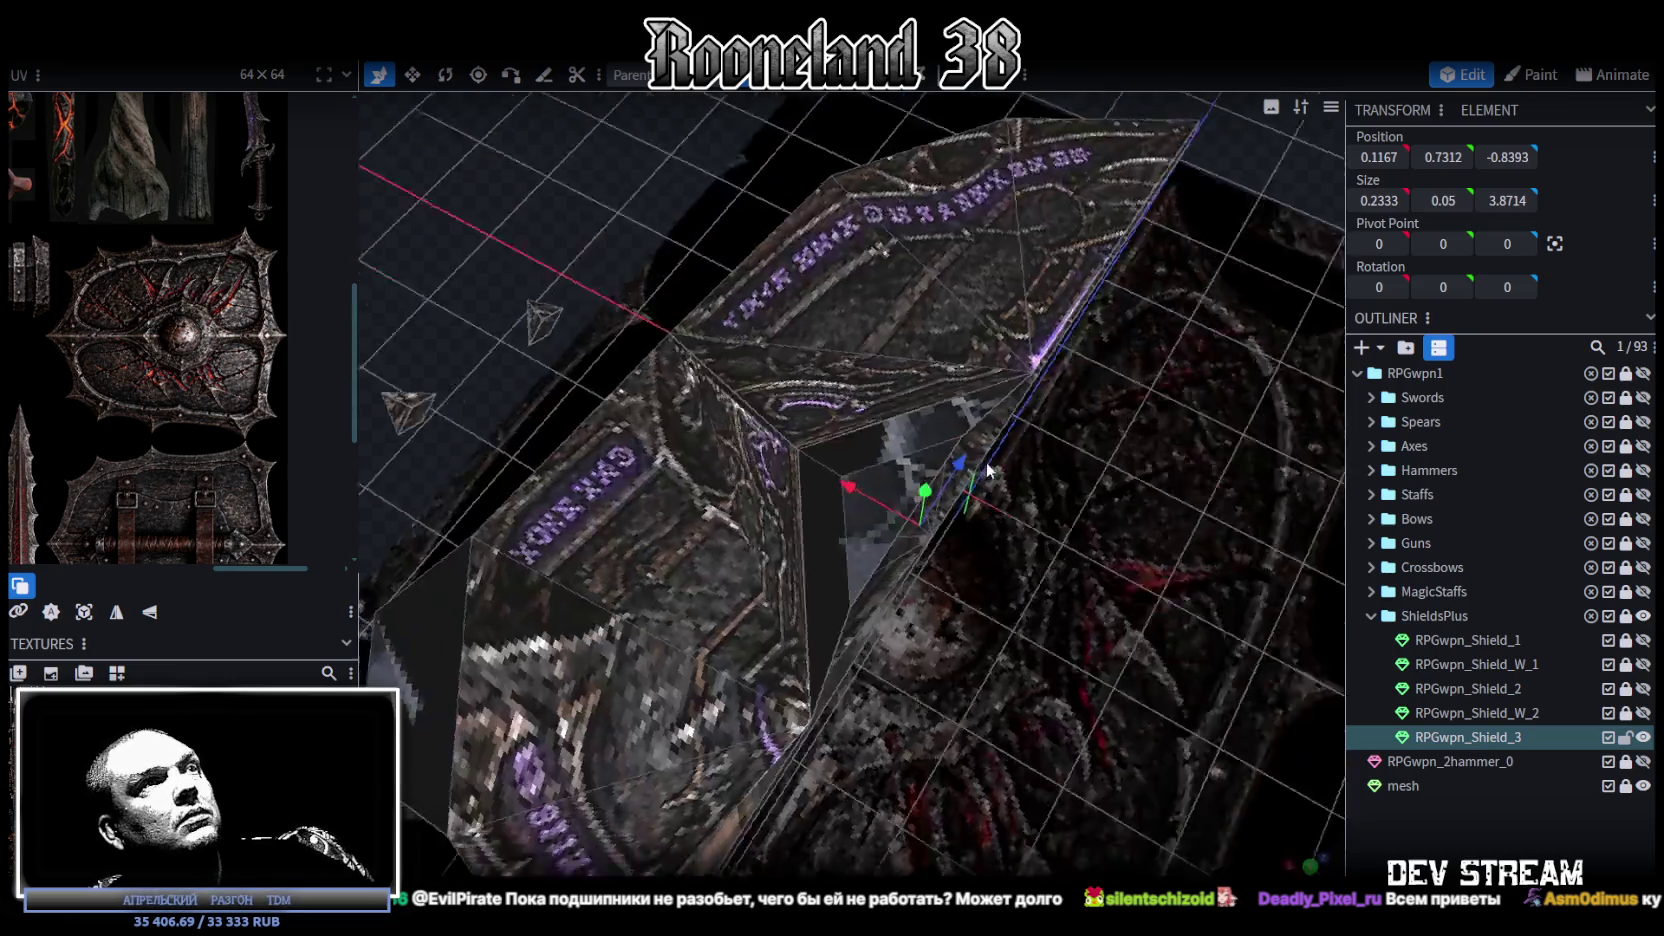
{"action": "mouse_move", "coordinate": [857, 125]}
{"action": "left_mouse_down"}
{"action": "mouse_move", "coordinate": [948, 476]}
{"action": "mouse_move", "coordinate": [1106, 504]}
{"action": "mouse_move", "coordinate": [996, 458]}
{"action": "mouse_move", "coordinate": [926, 458]}
{"action": "mouse_move", "coordinate": [855, 96]}
{"action": "left_mouse_up"}
{"action": "scroll", "coordinate": [1123, 528], "scroll_direction": "up", "scroll_amount": 3}
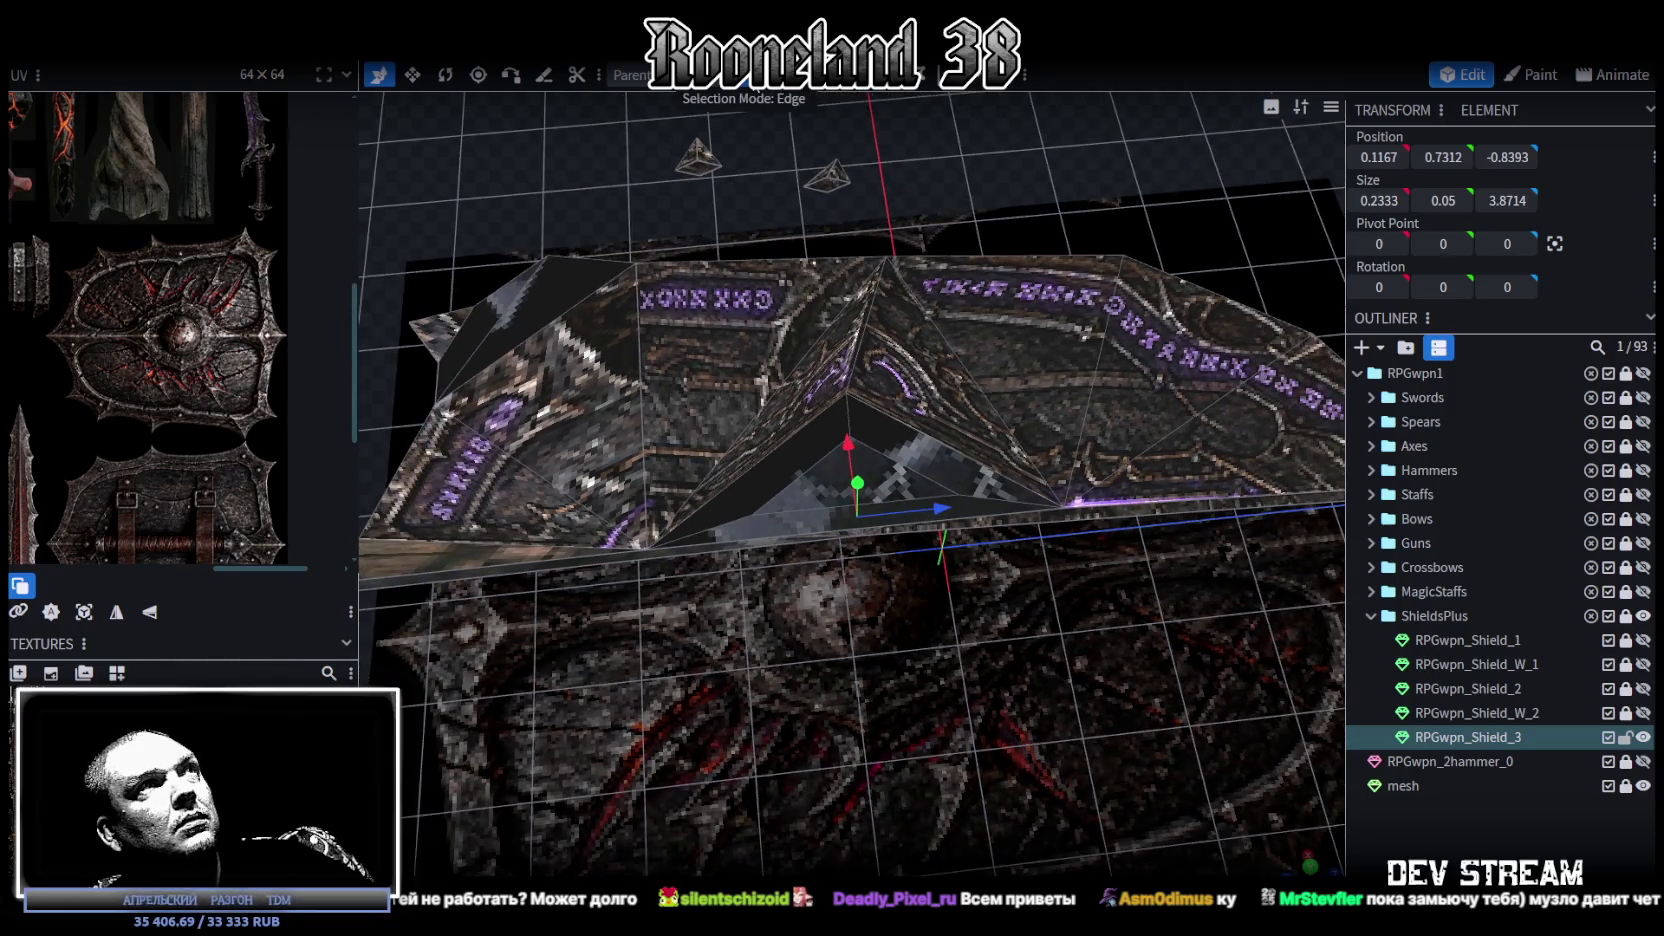
Step: Loop cut the triangular face under the flange once, at offset 0.5891
{"action": "left_click", "coordinate": [910, 458]}
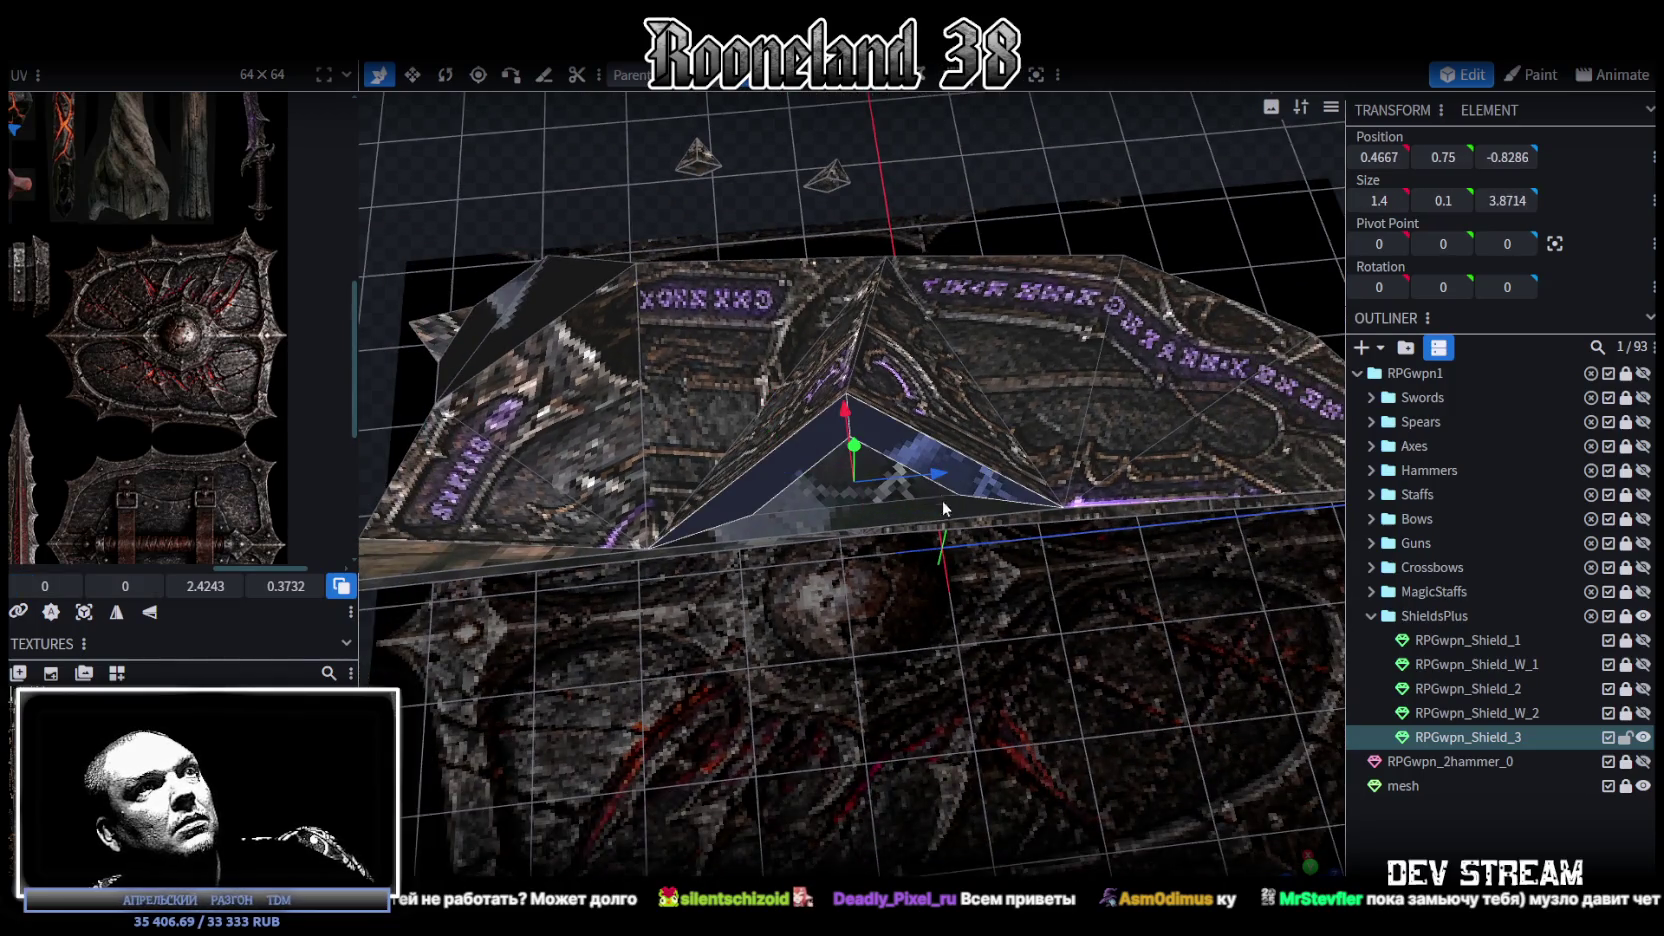
{"action": "left_click", "coordinate": [975, 665]}
{"action": "left_click_drag", "start_coordinate": [941, 634], "coordinate": [956, 610]}
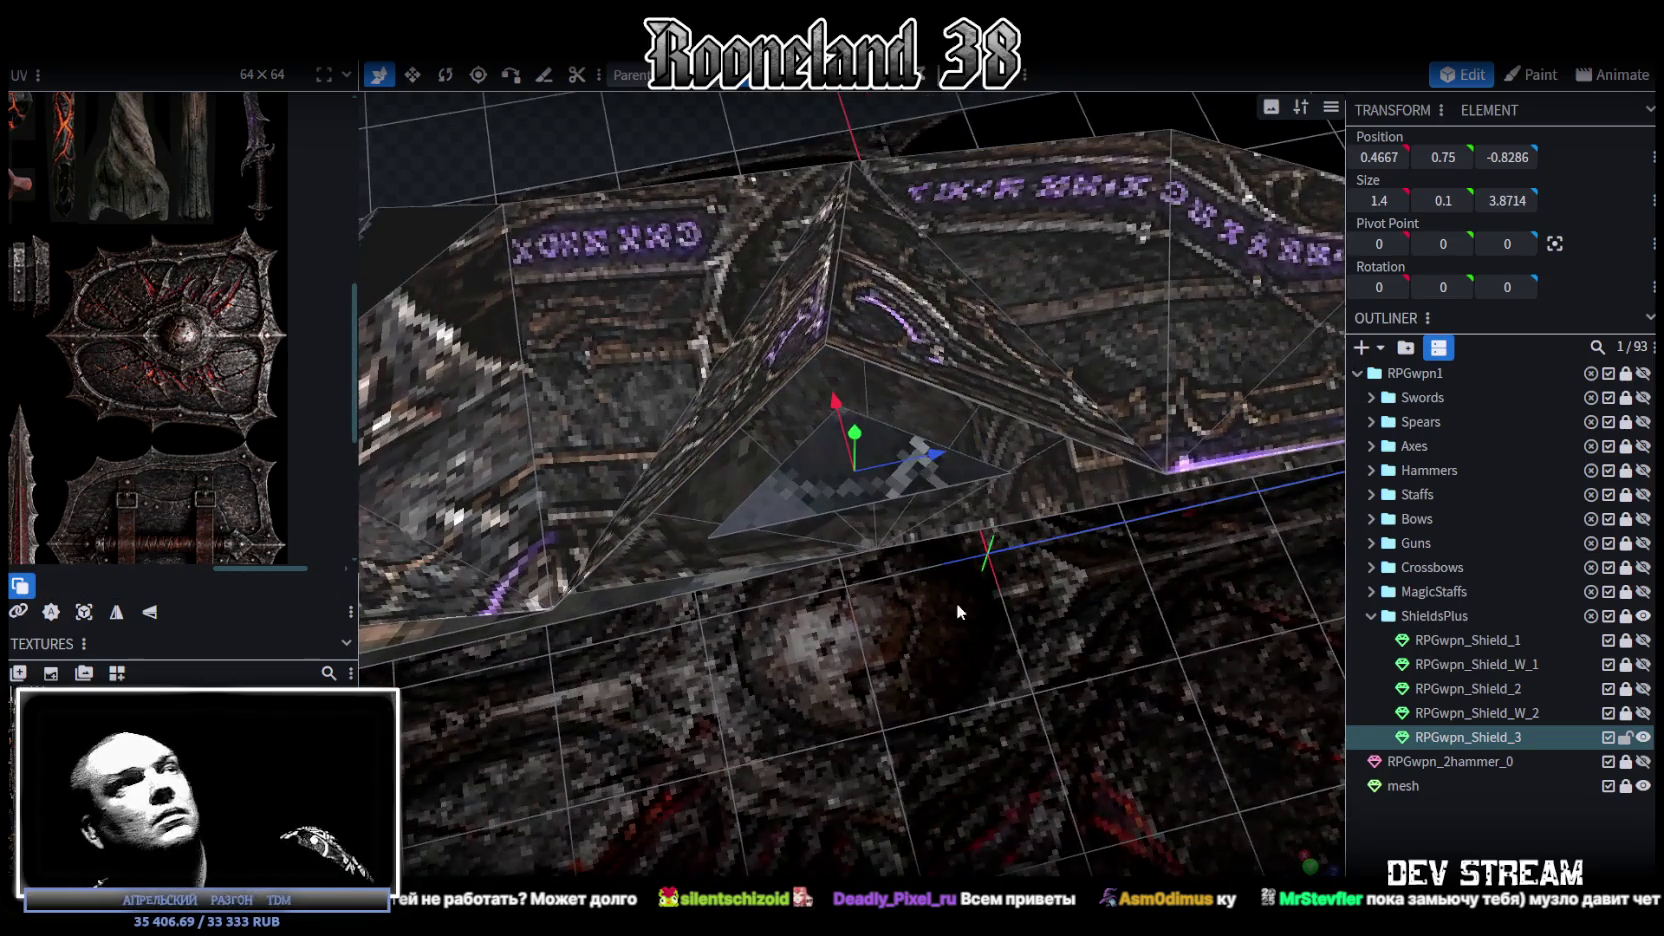
{"action": "left_click", "coordinate": [802, 455]}
{"action": "left_click", "coordinate": [855, 90]}
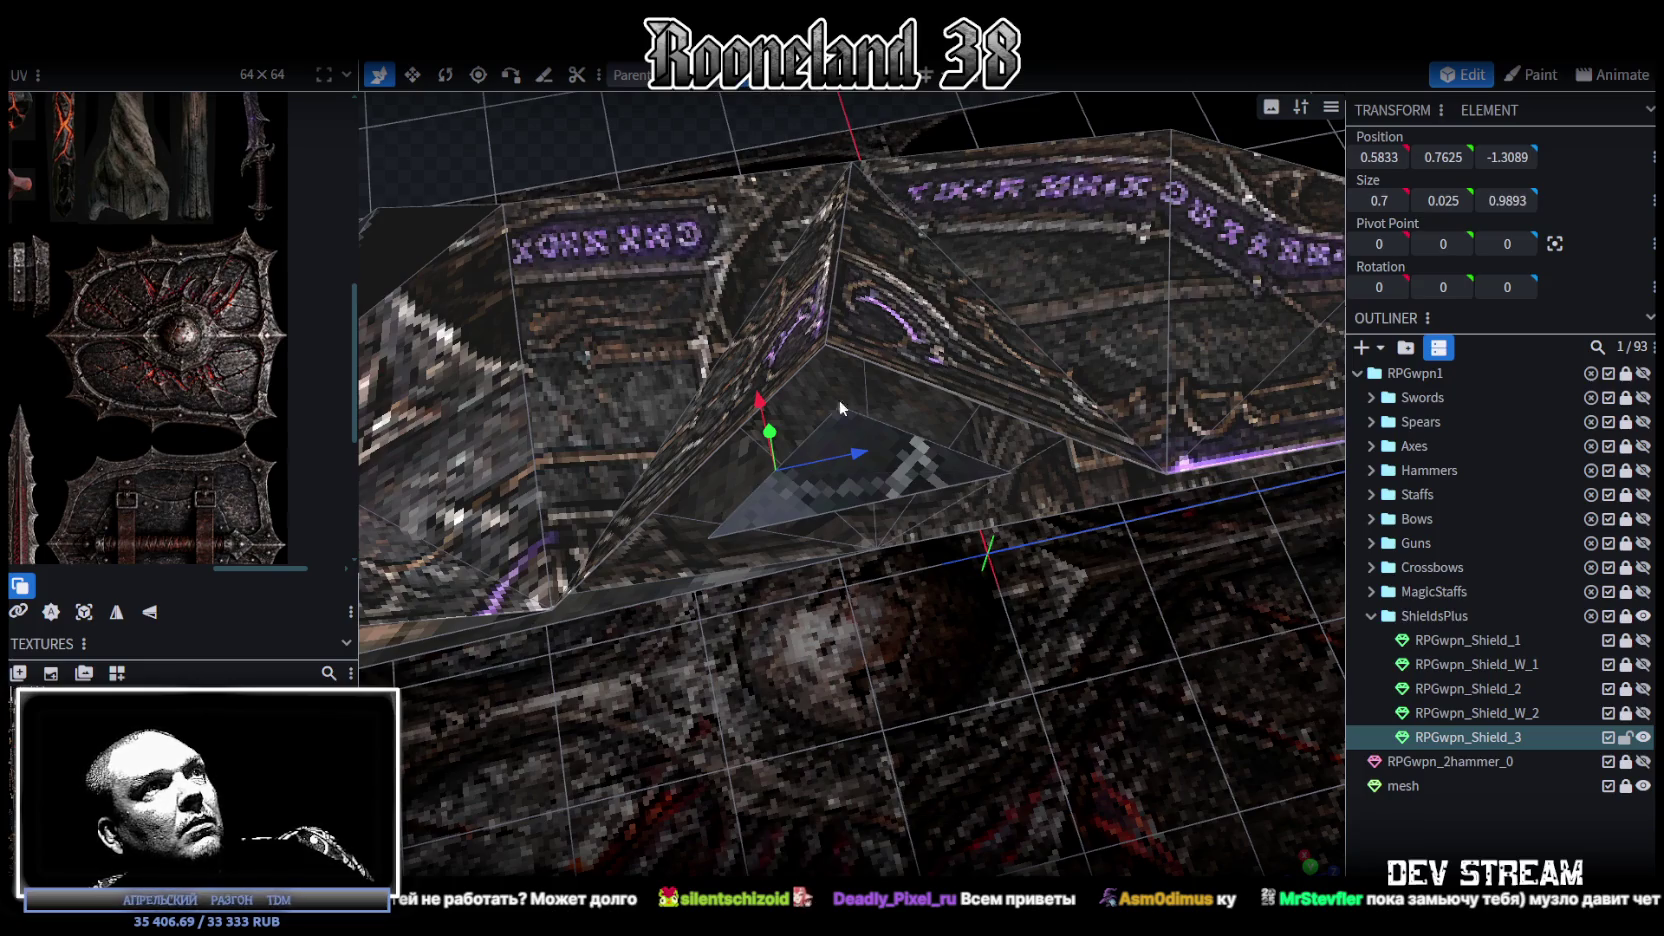
{"action": "left_click", "coordinate": [876, 491]}
{"action": "left_click", "coordinate": [903, 92]}
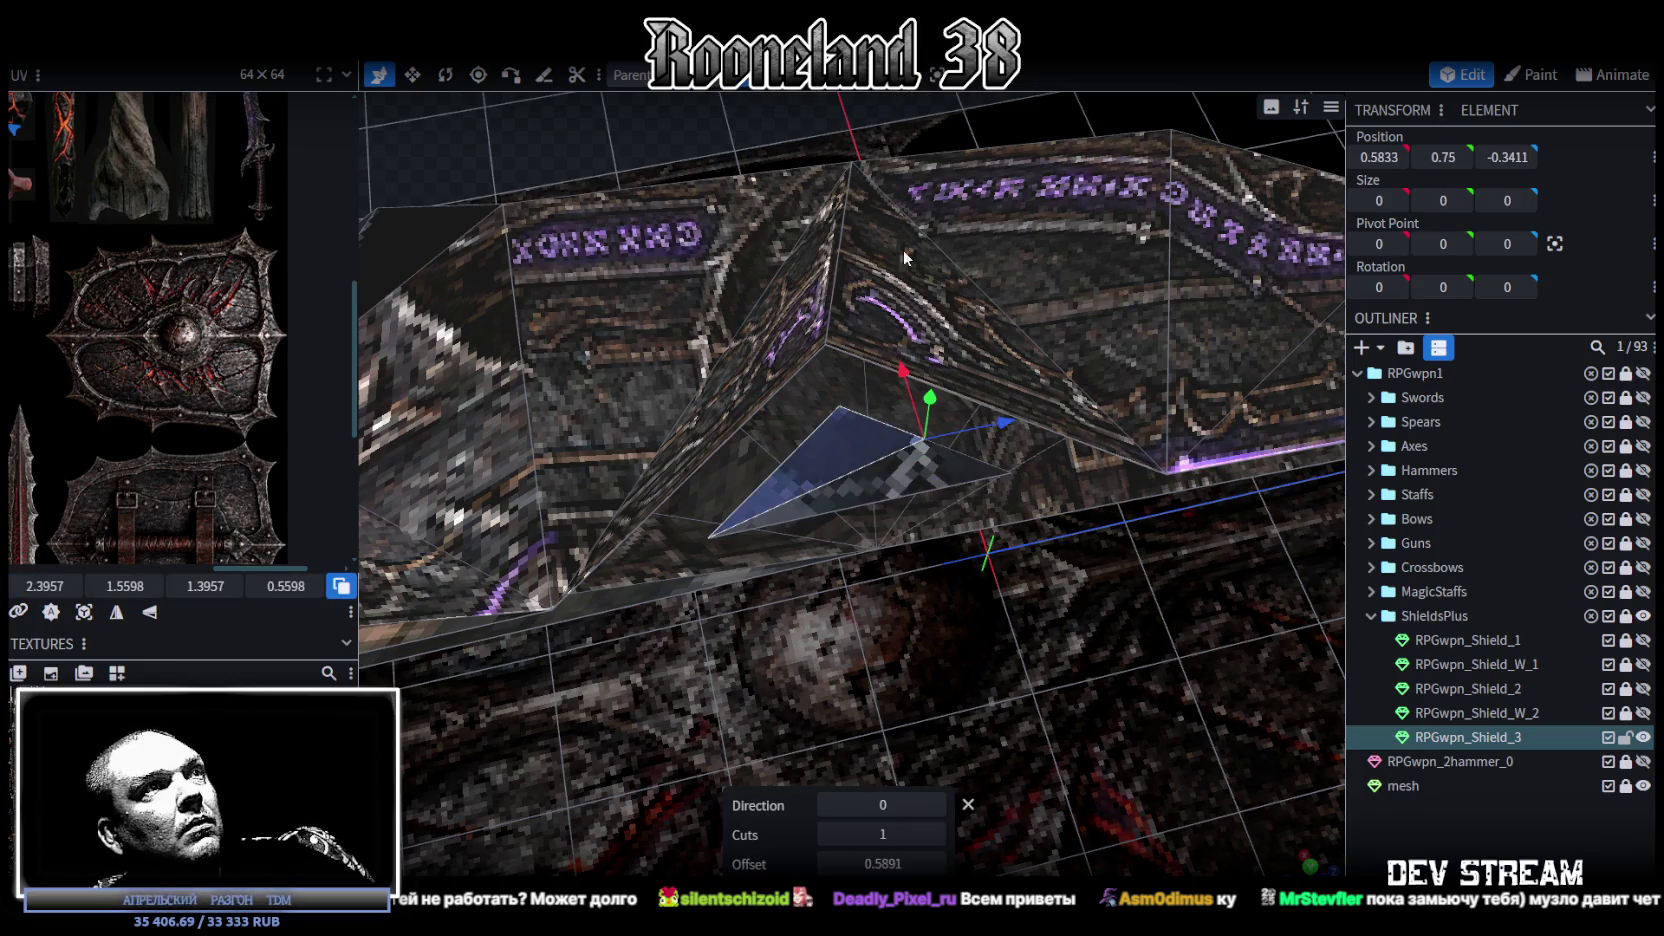
Step: Loop cut the right-hand triangular face, switching the cut direction until it fits
{"action": "left_click", "coordinate": [937, 806]}
{"action": "left_click", "coordinate": [937, 806]}
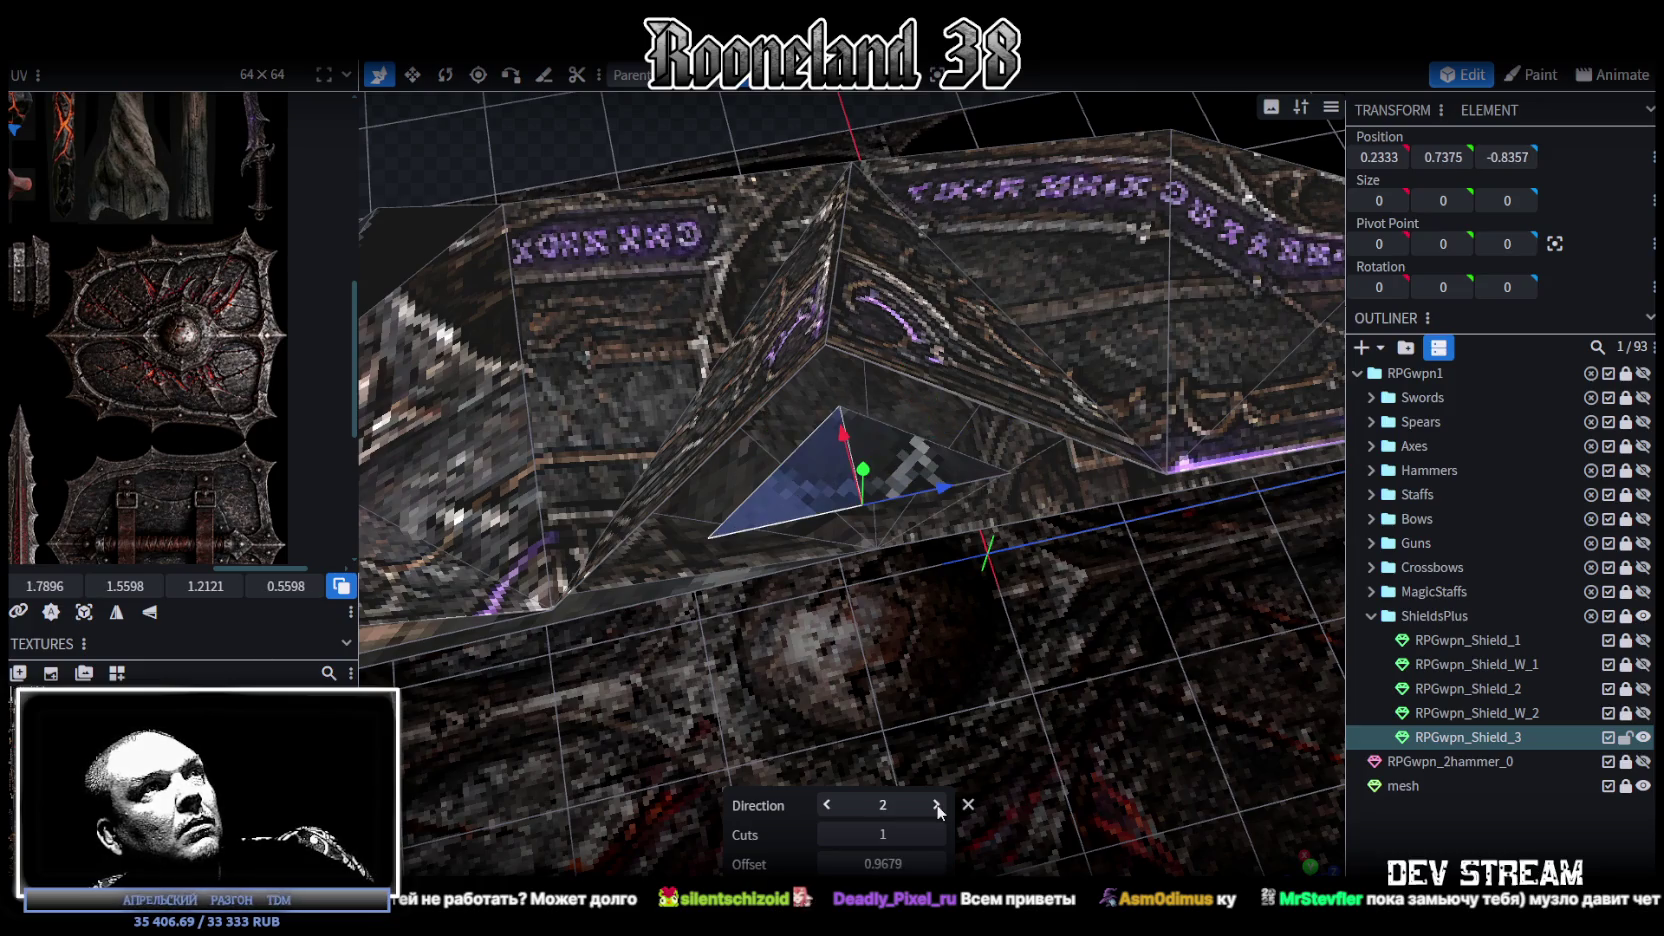
{"action": "left_click", "coordinate": [936, 415]}
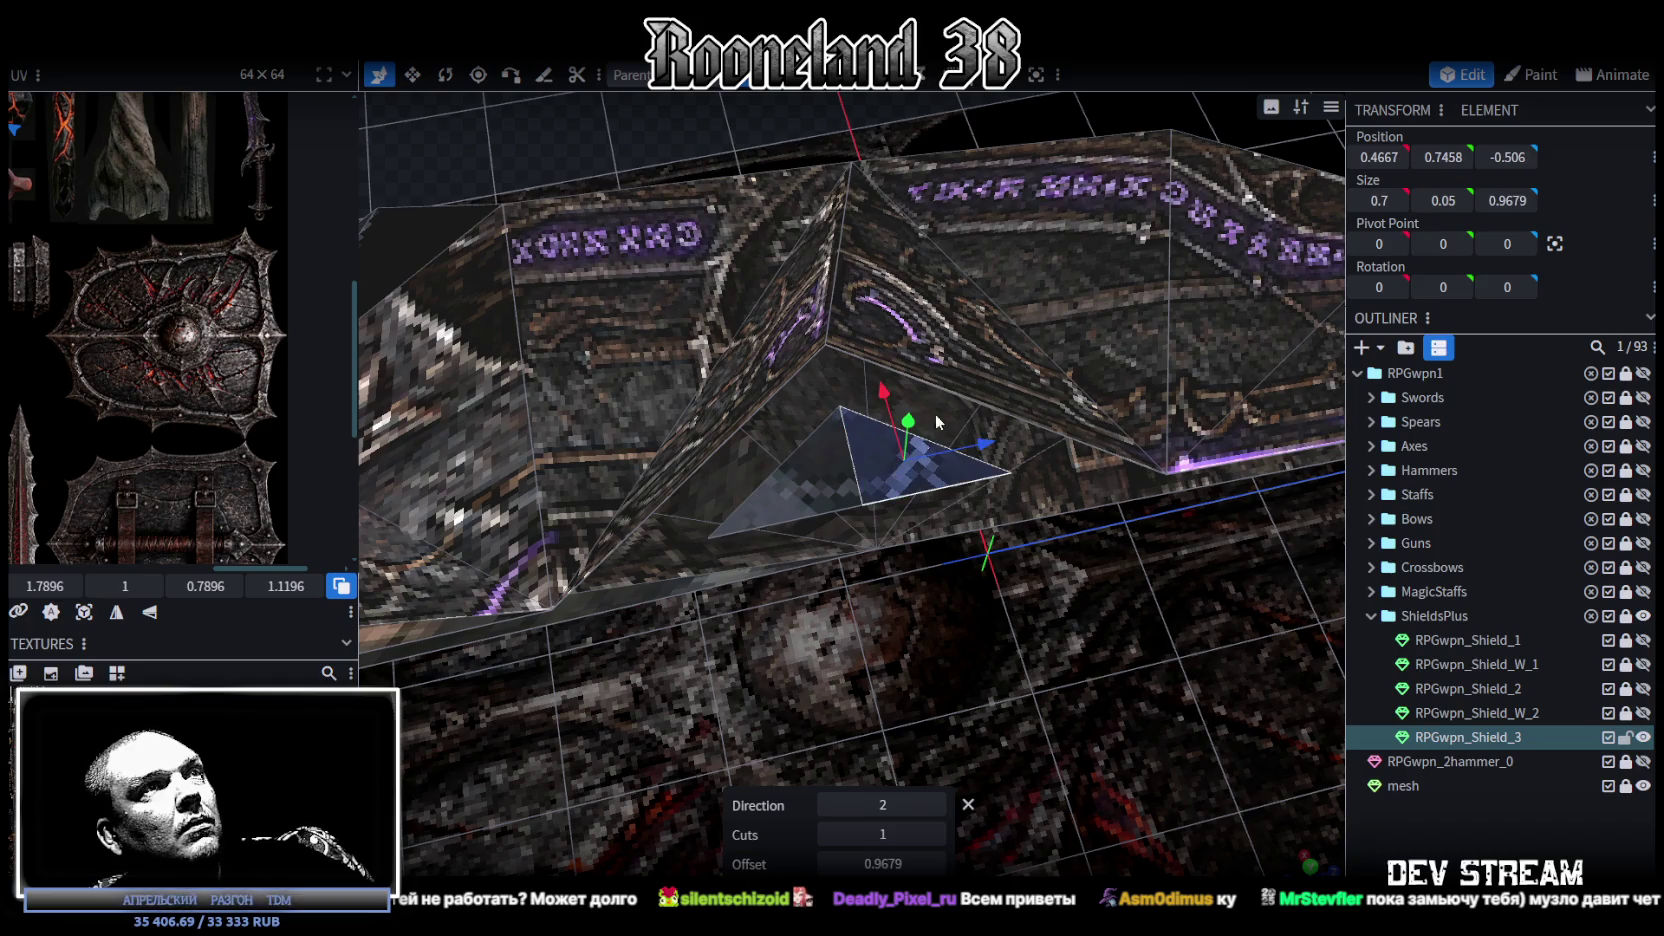
{"action": "left_click", "coordinate": [896, 90]}
{"action": "left_click", "coordinate": [937, 806]}
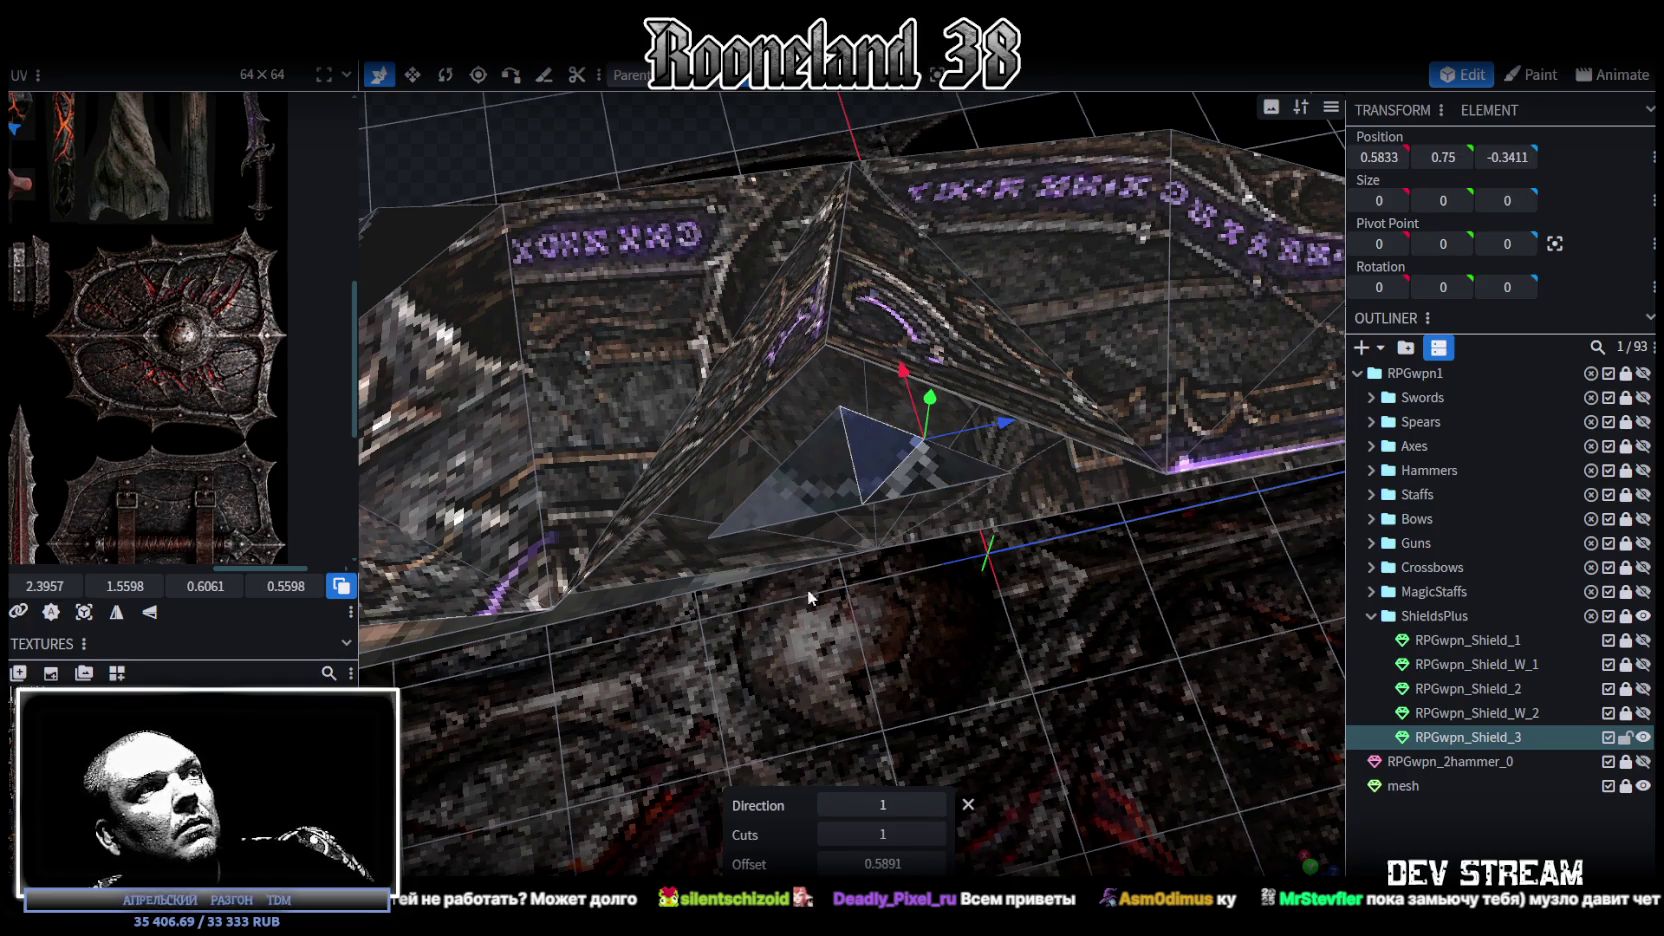
{"action": "left_click", "coordinate": [810, 478]}
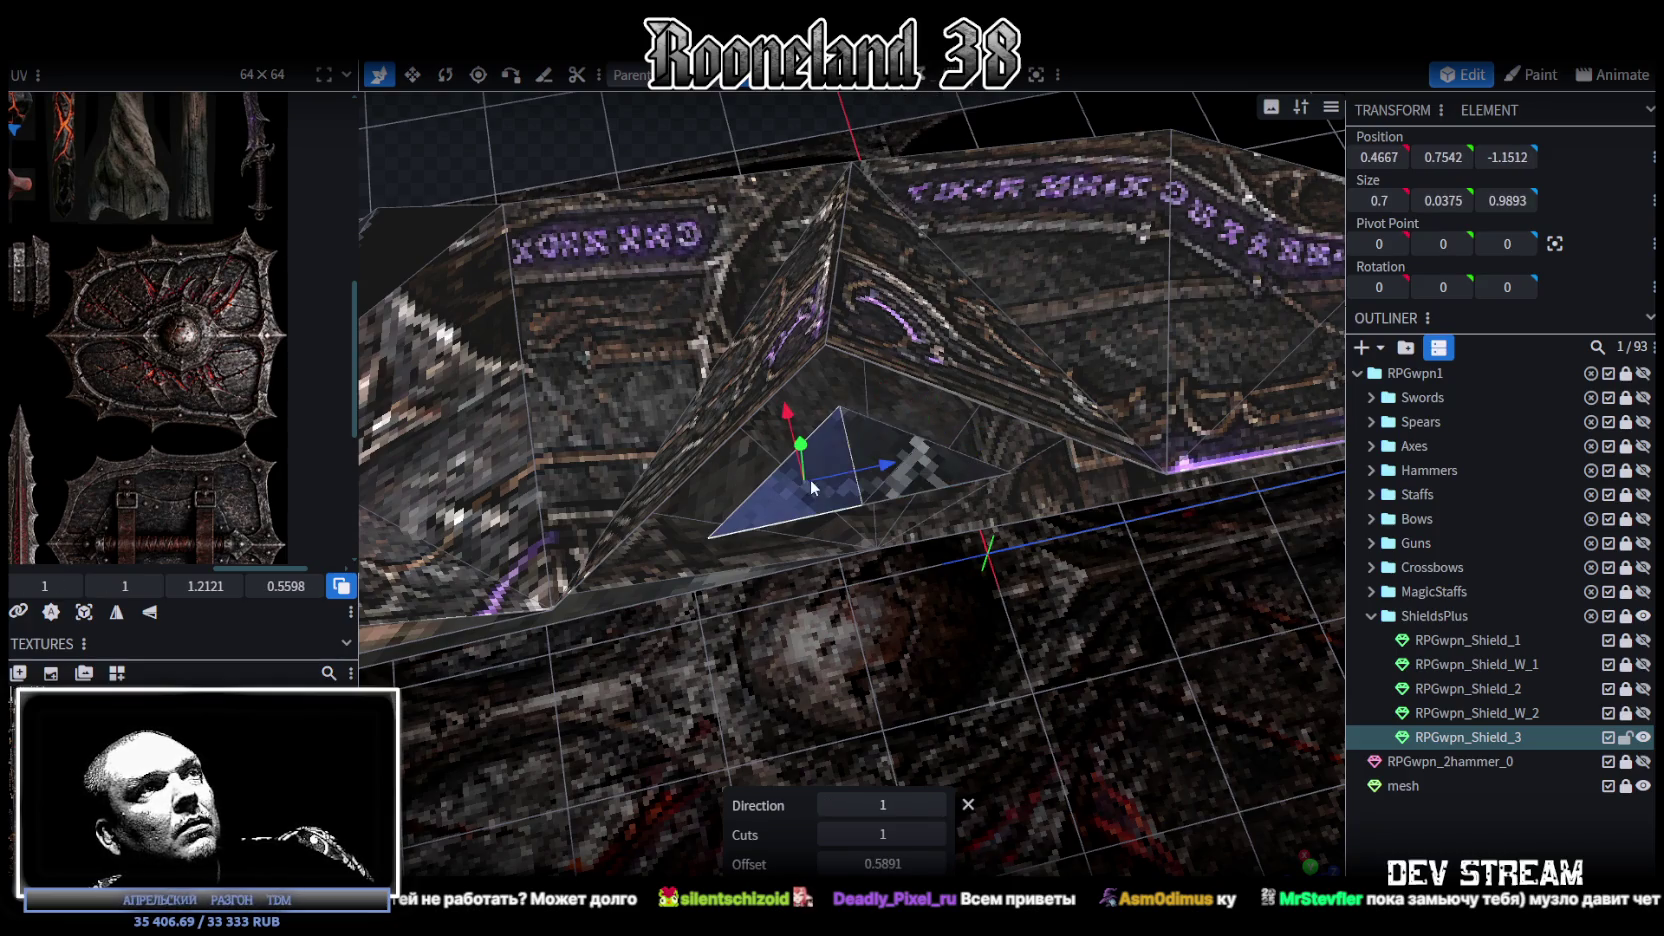
{"action": "left_click", "coordinate": [888, 91]}
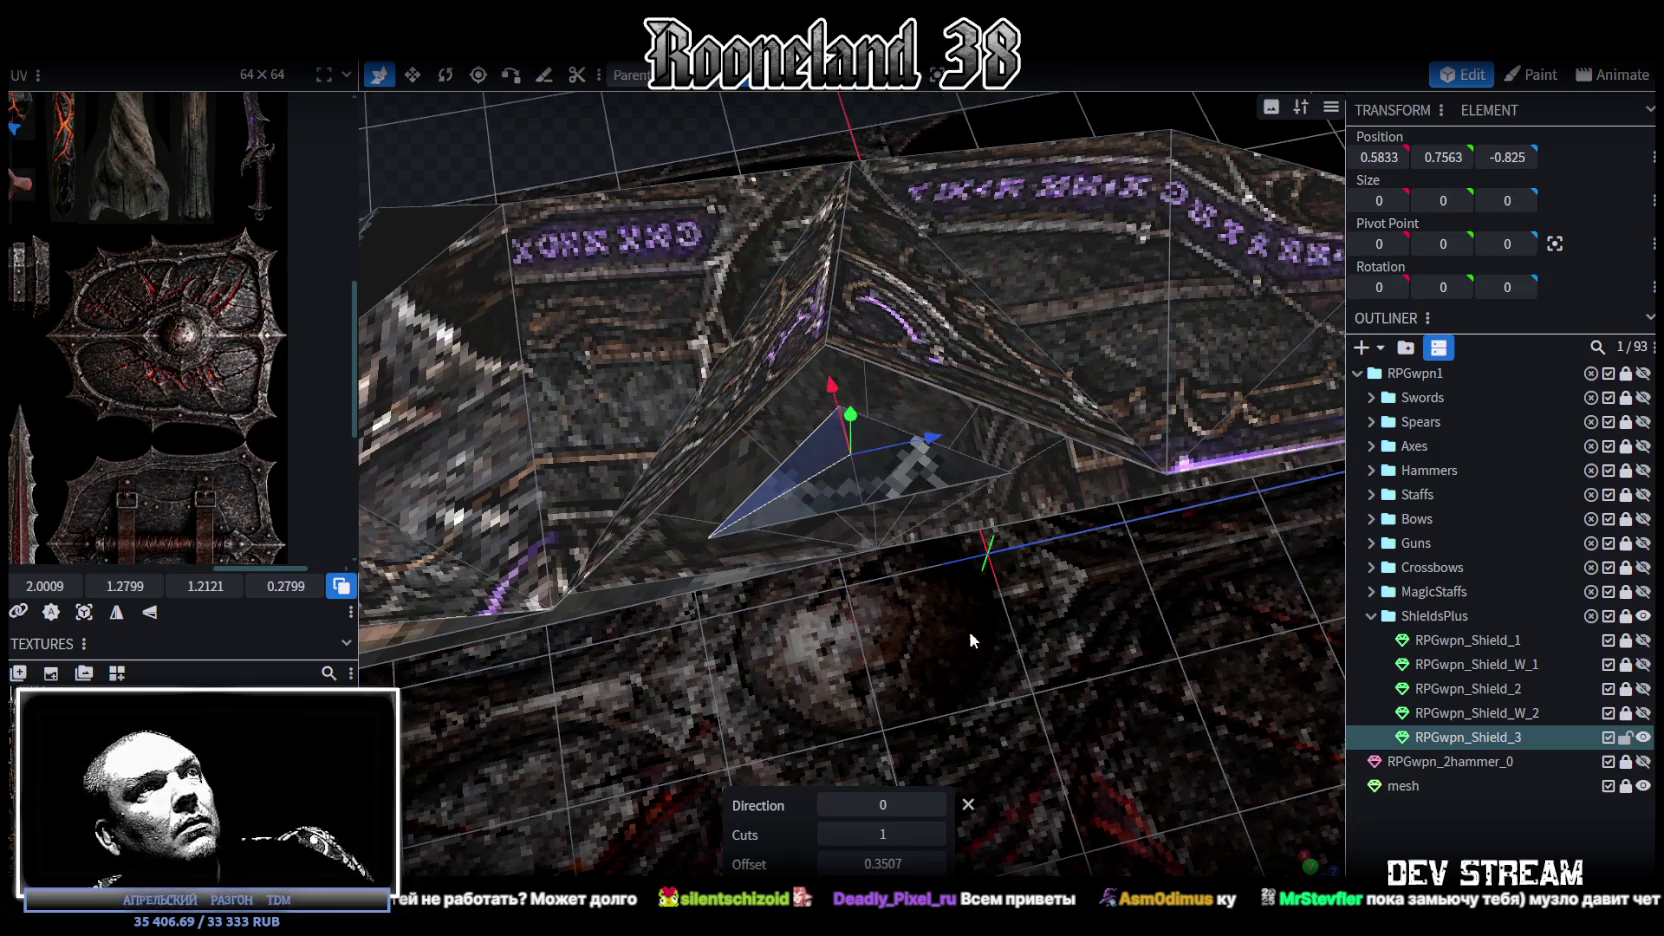
{"action": "left_click", "coordinate": [937, 806]}
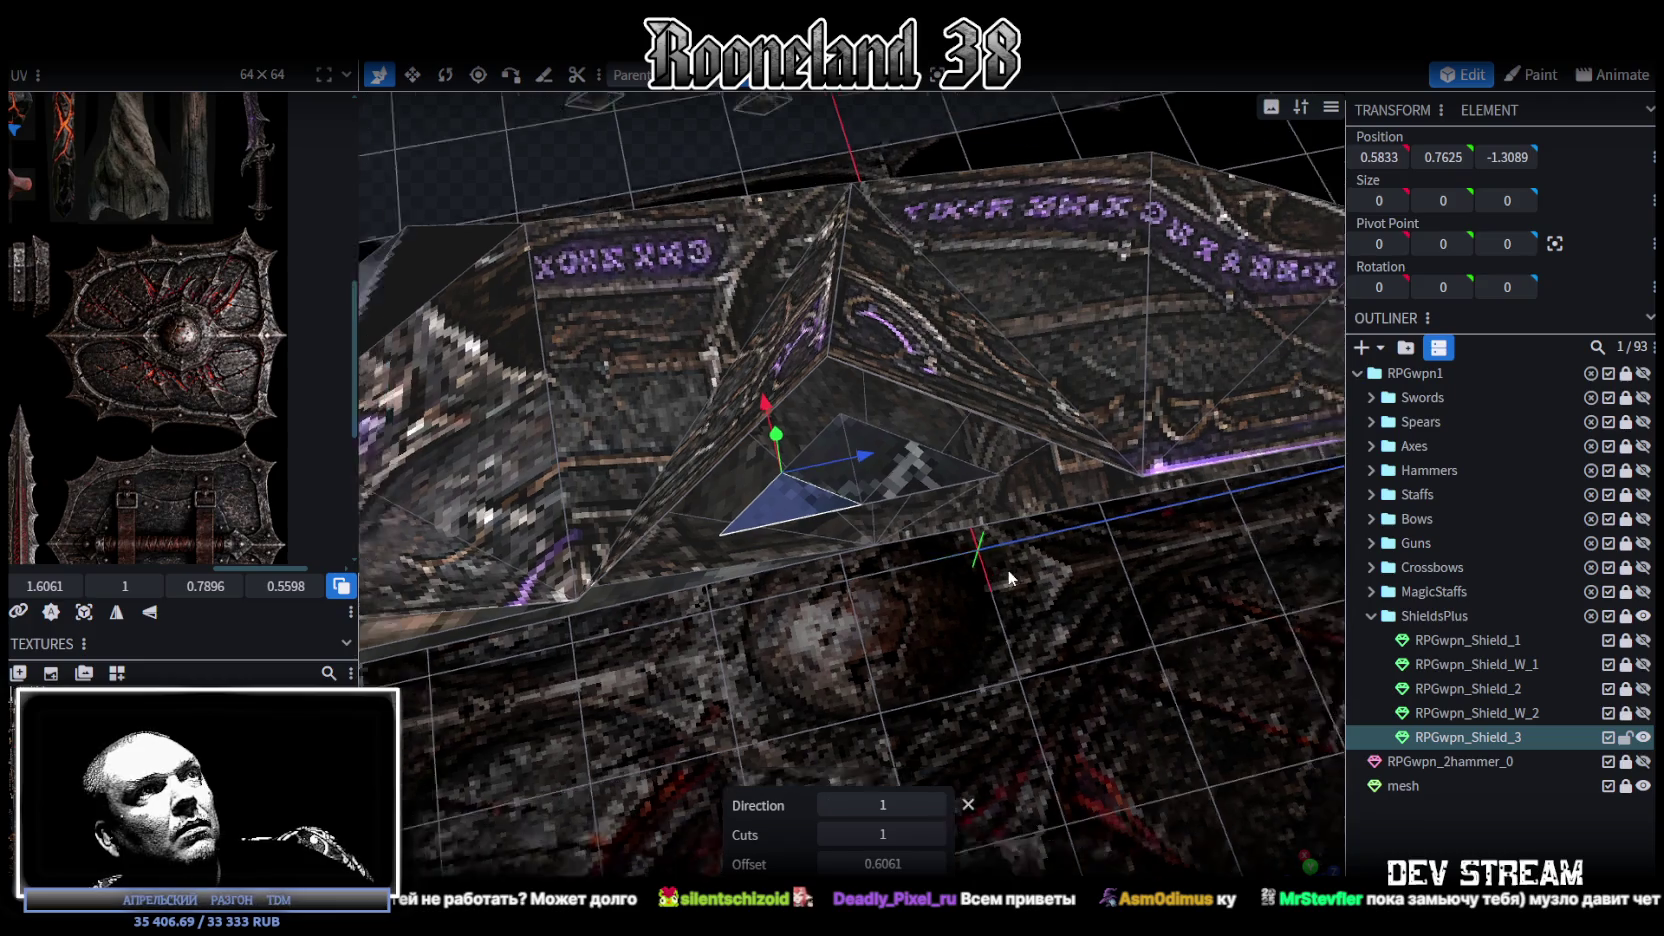
{"action": "left_click_drag", "start_coordinate": [940, 780], "coordinate": [918, 725]}
Step: Select three vertices of the cut triangle and set their X position to 0
{"action": "left_click", "coordinate": [884, 478]}
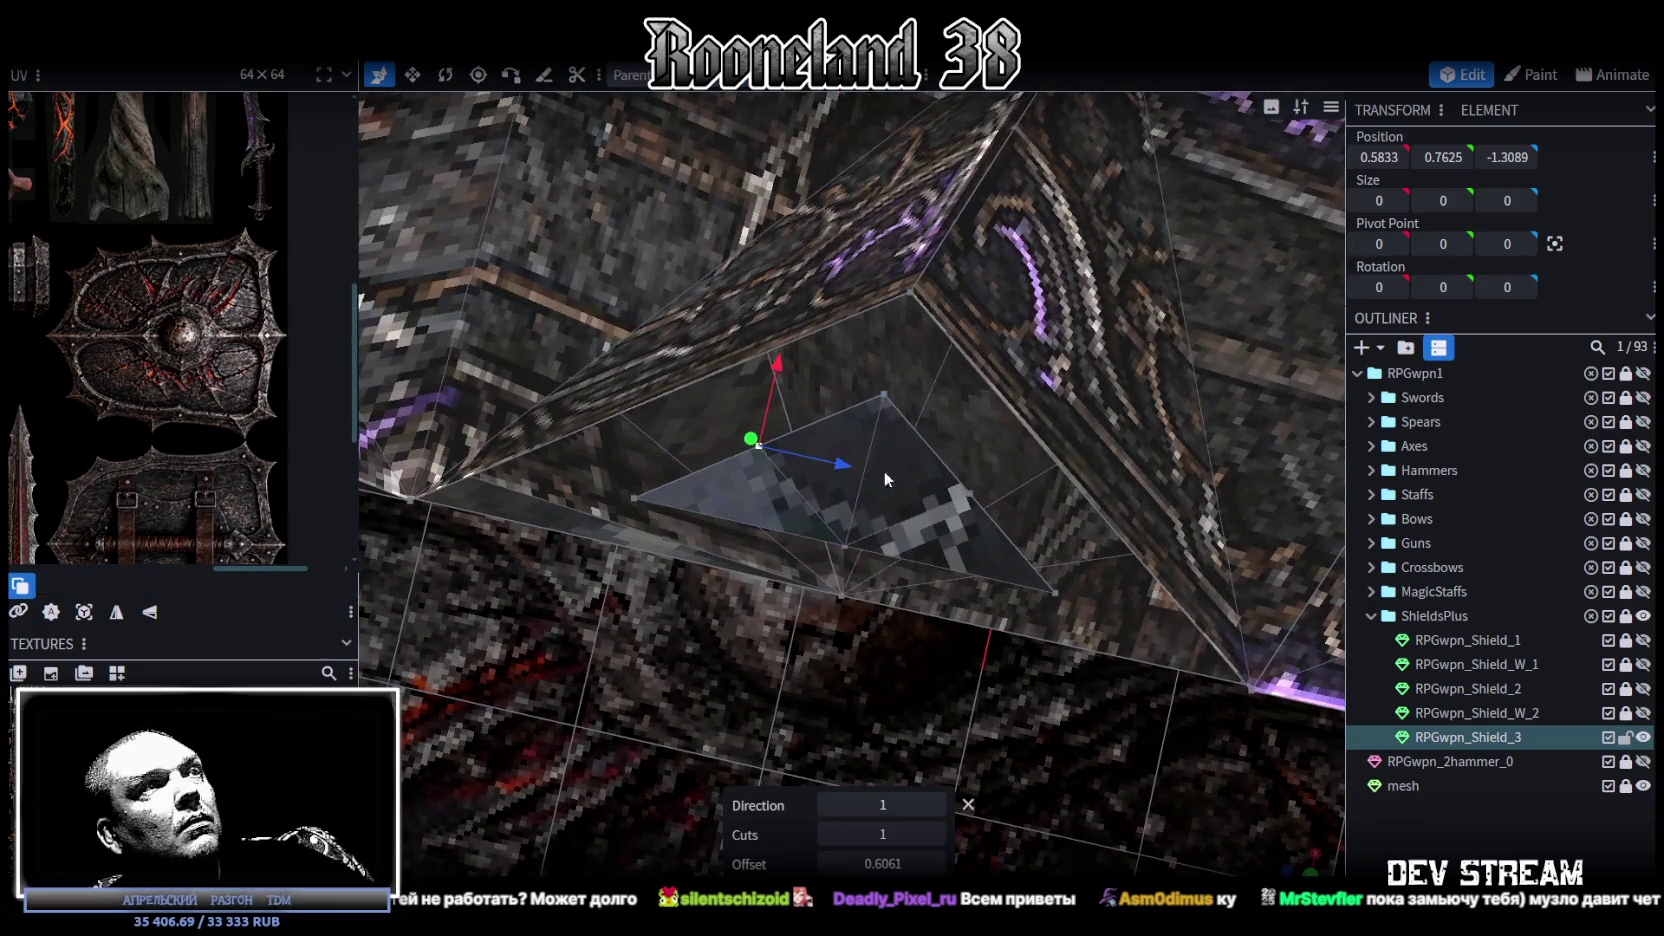
{"action": "left_click", "coordinate": [635, 498]}
{"action": "left_click", "coordinate": [845, 549], "text": "shift"}
{"action": "left_click", "coordinate": [1054, 592], "text": "shift"}
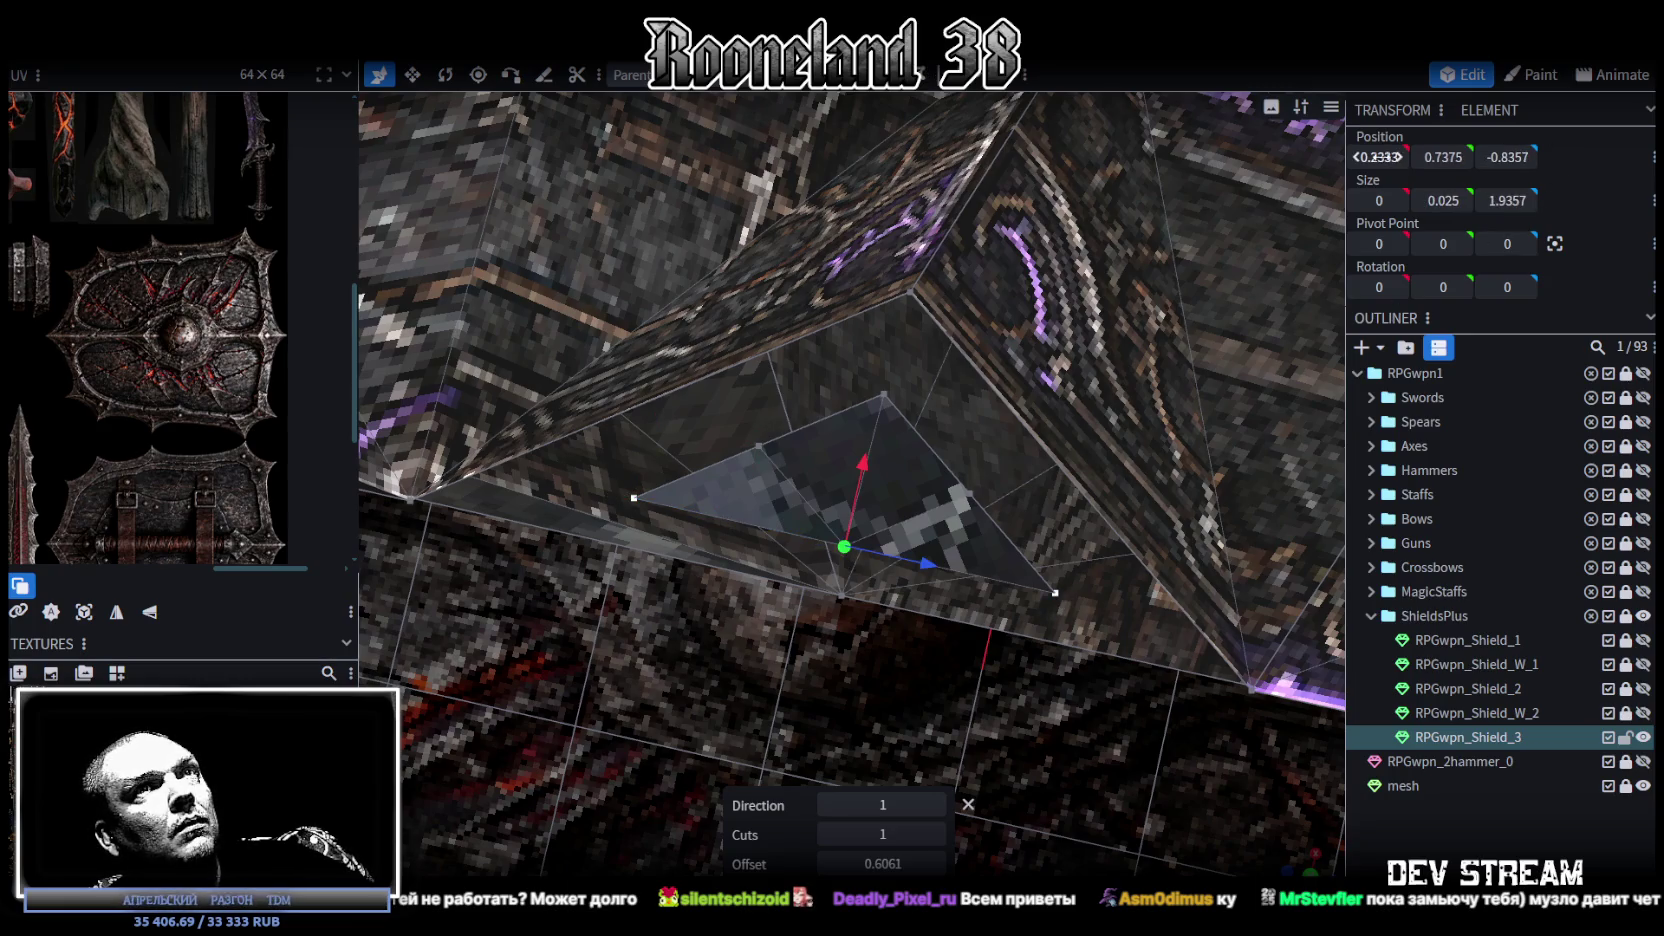
{"action": "left_click", "coordinate": [1380, 157]}
{"action": "type", "text": "0"}
{"action": "key", "text": "Return"}
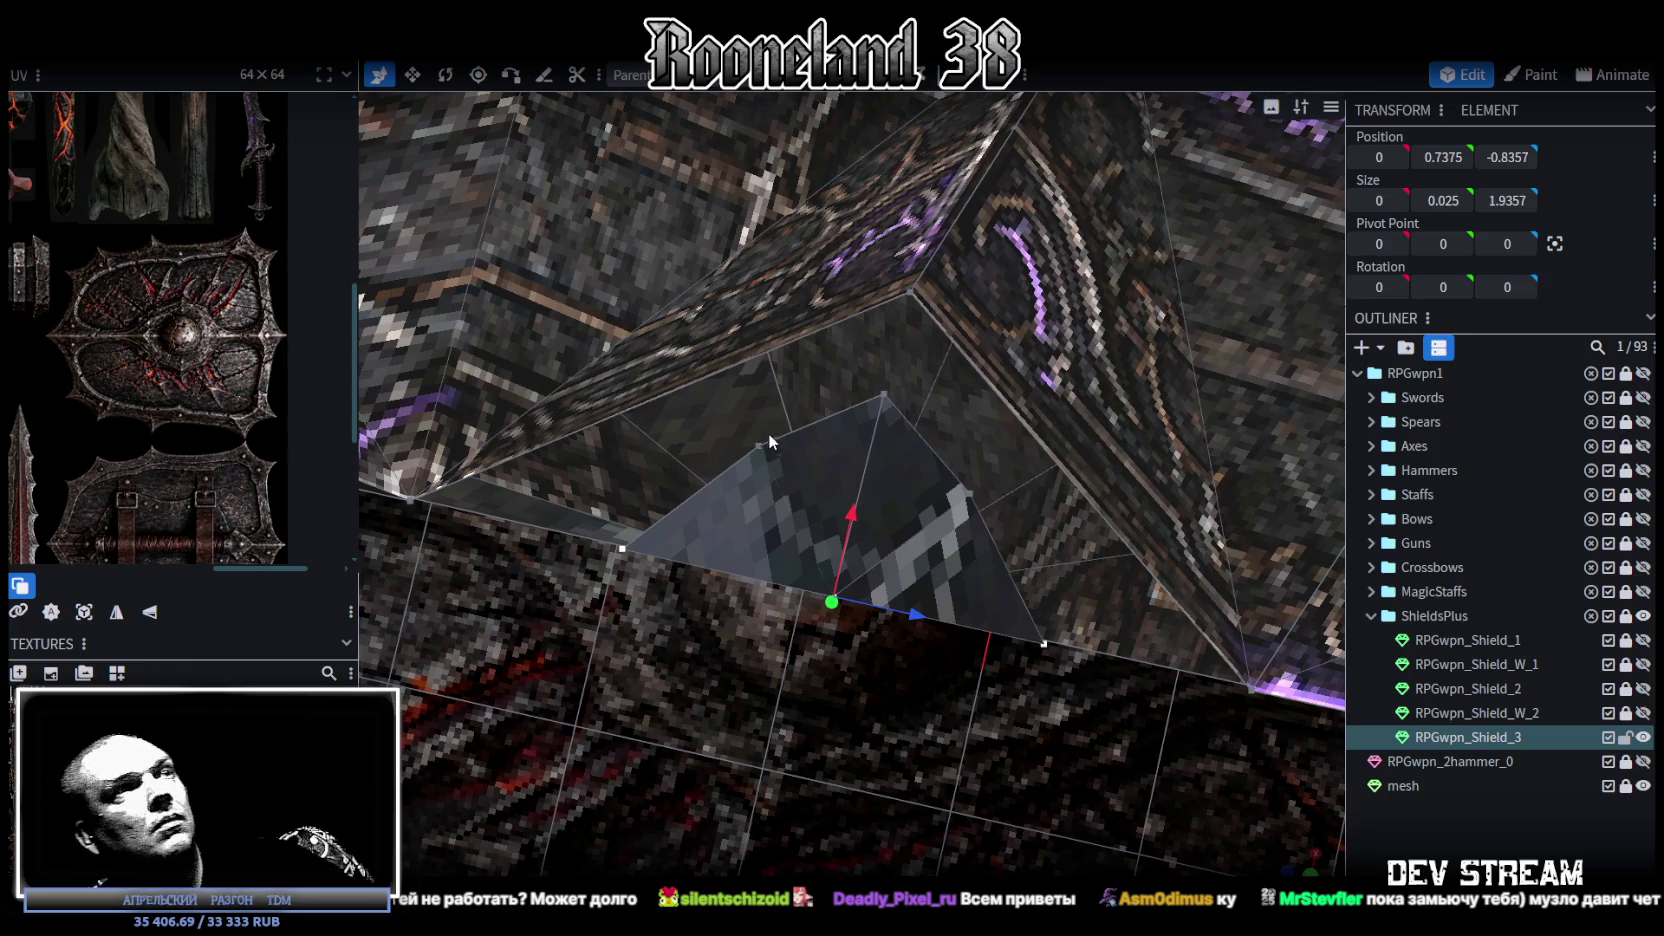
Step: In side view, move the two new flange vertices 0.2 further inward along X
{"action": "left_click", "coordinate": [757, 446]}
{"action": "left_click", "coordinate": [970, 497], "text": "shift"}
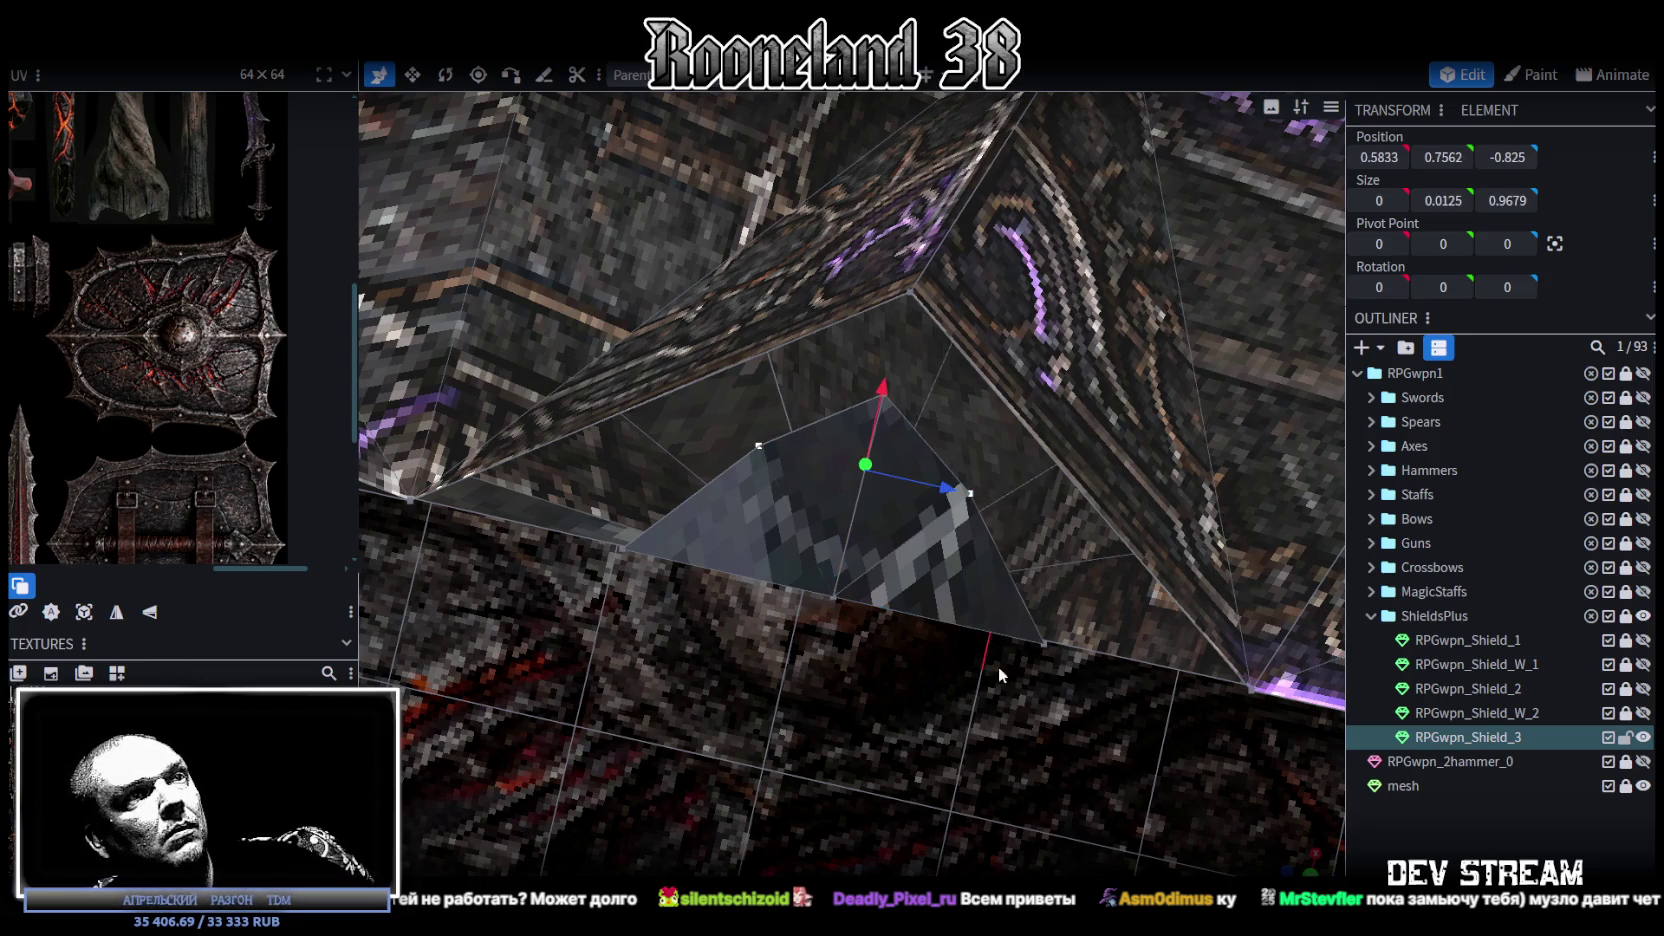
{"action": "key", "text": "KP_3"}
{"action": "scroll", "coordinate": [983, 592], "scroll_direction": "up", "scroll_amount": 2}
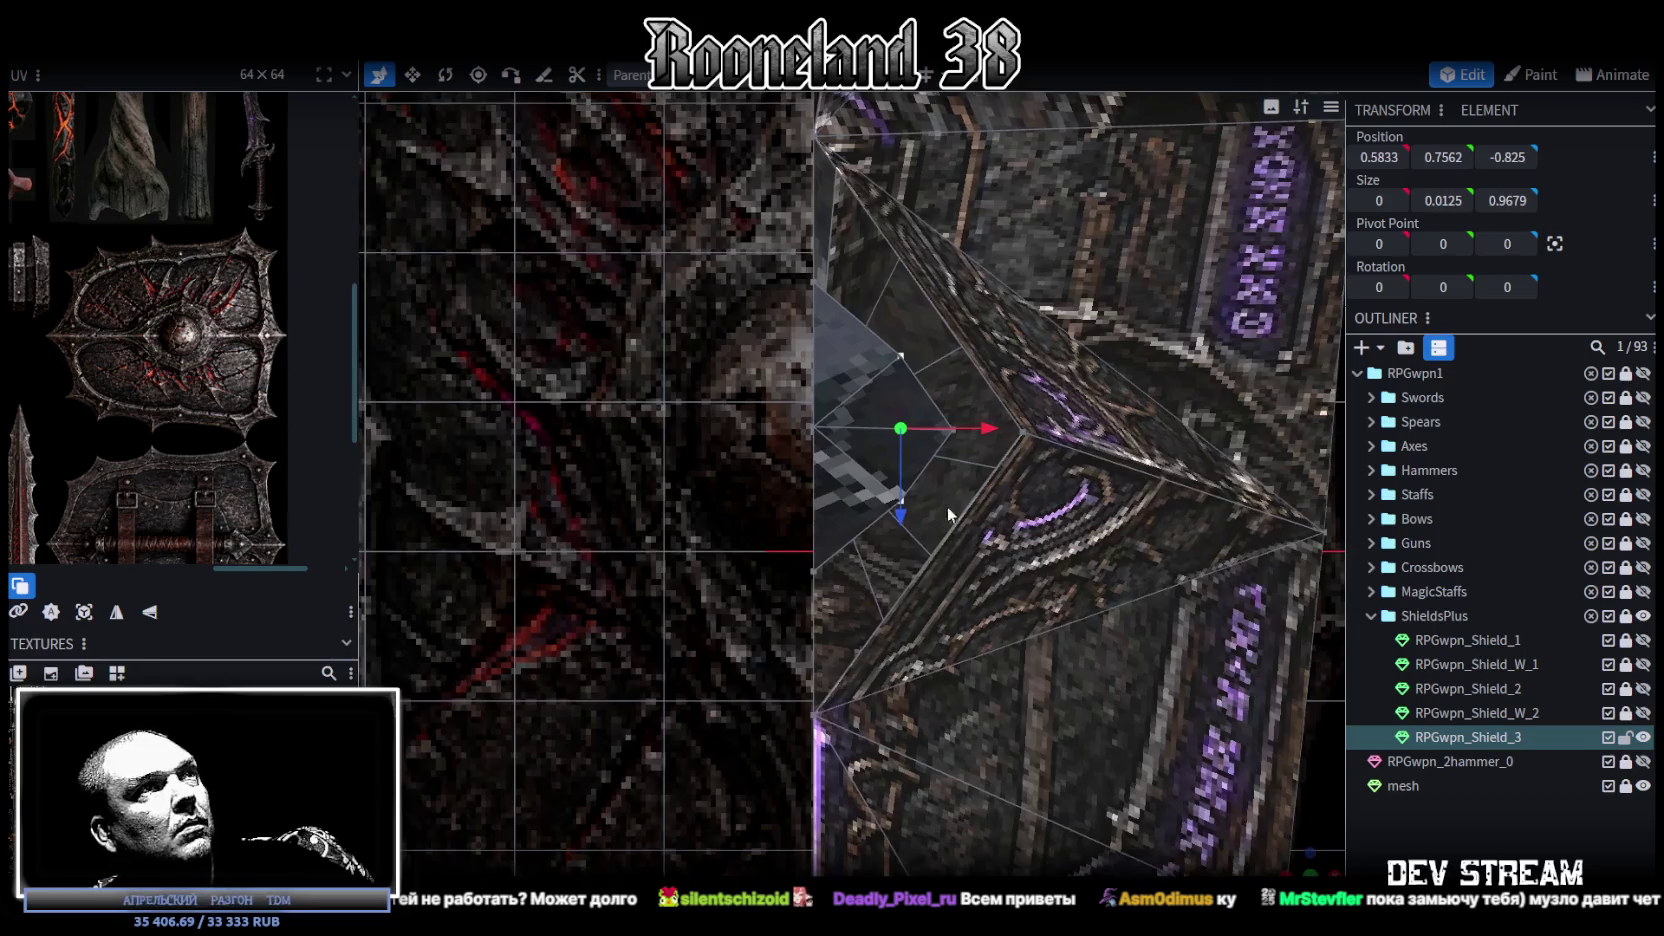
{"action": "scroll", "coordinate": [946, 506], "scroll_direction": "up", "scroll_amount": 2}
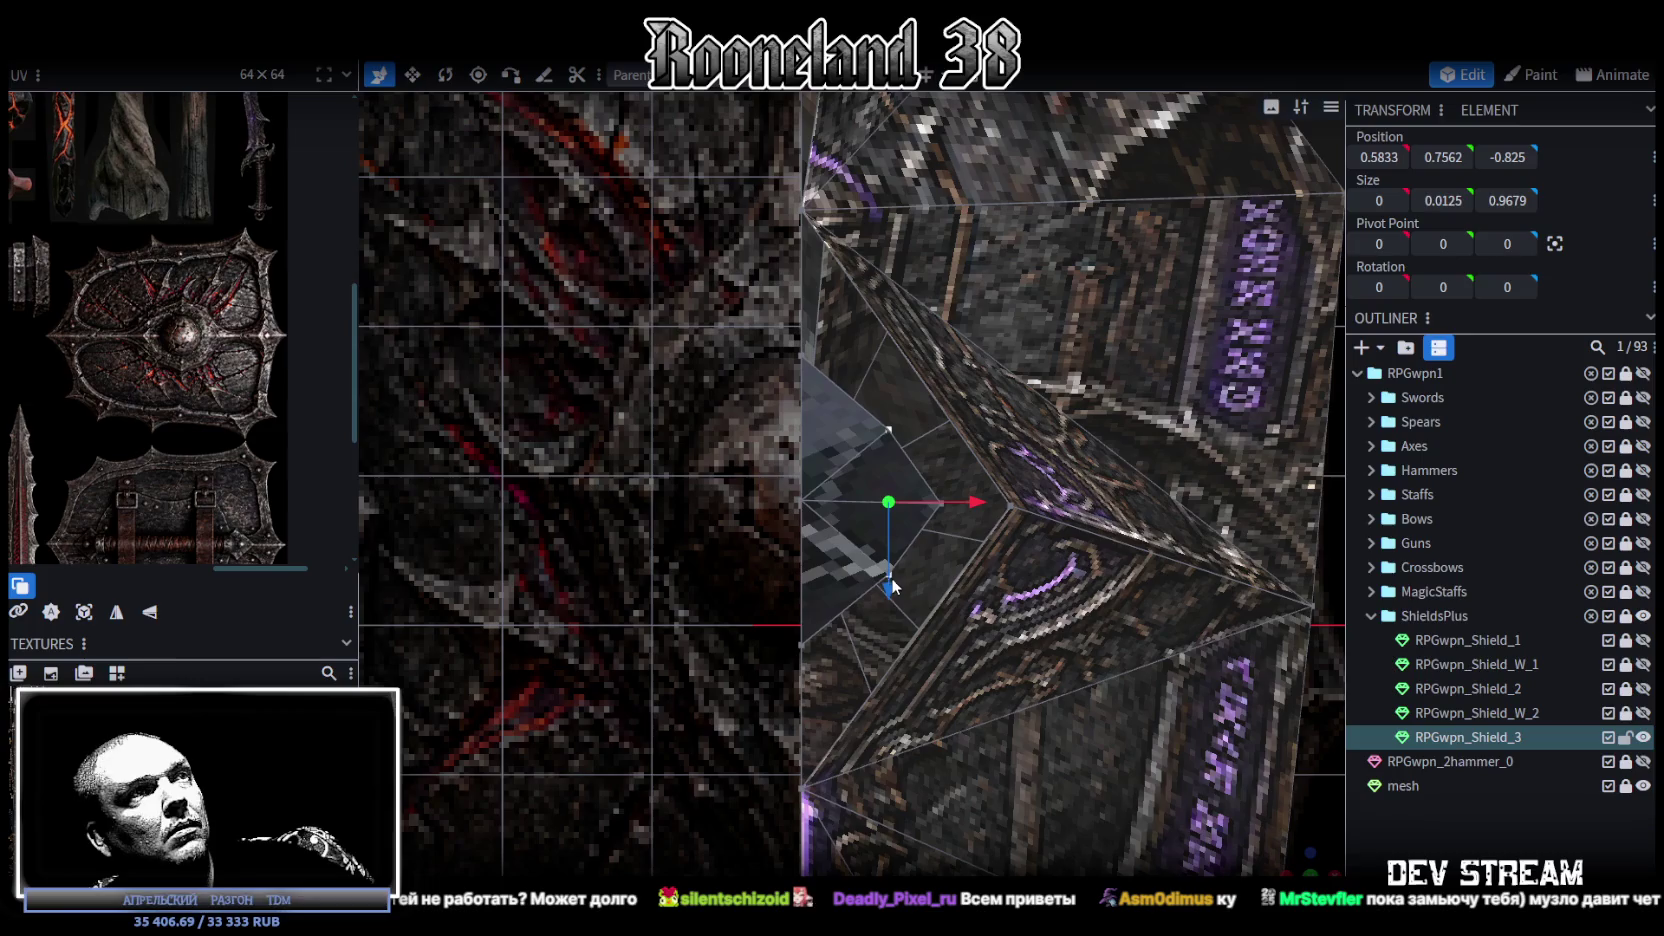
{"action": "key", "text": "v"}
{"action": "left_click_drag", "start_coordinate": [892, 588], "coordinate": [890, 600]}
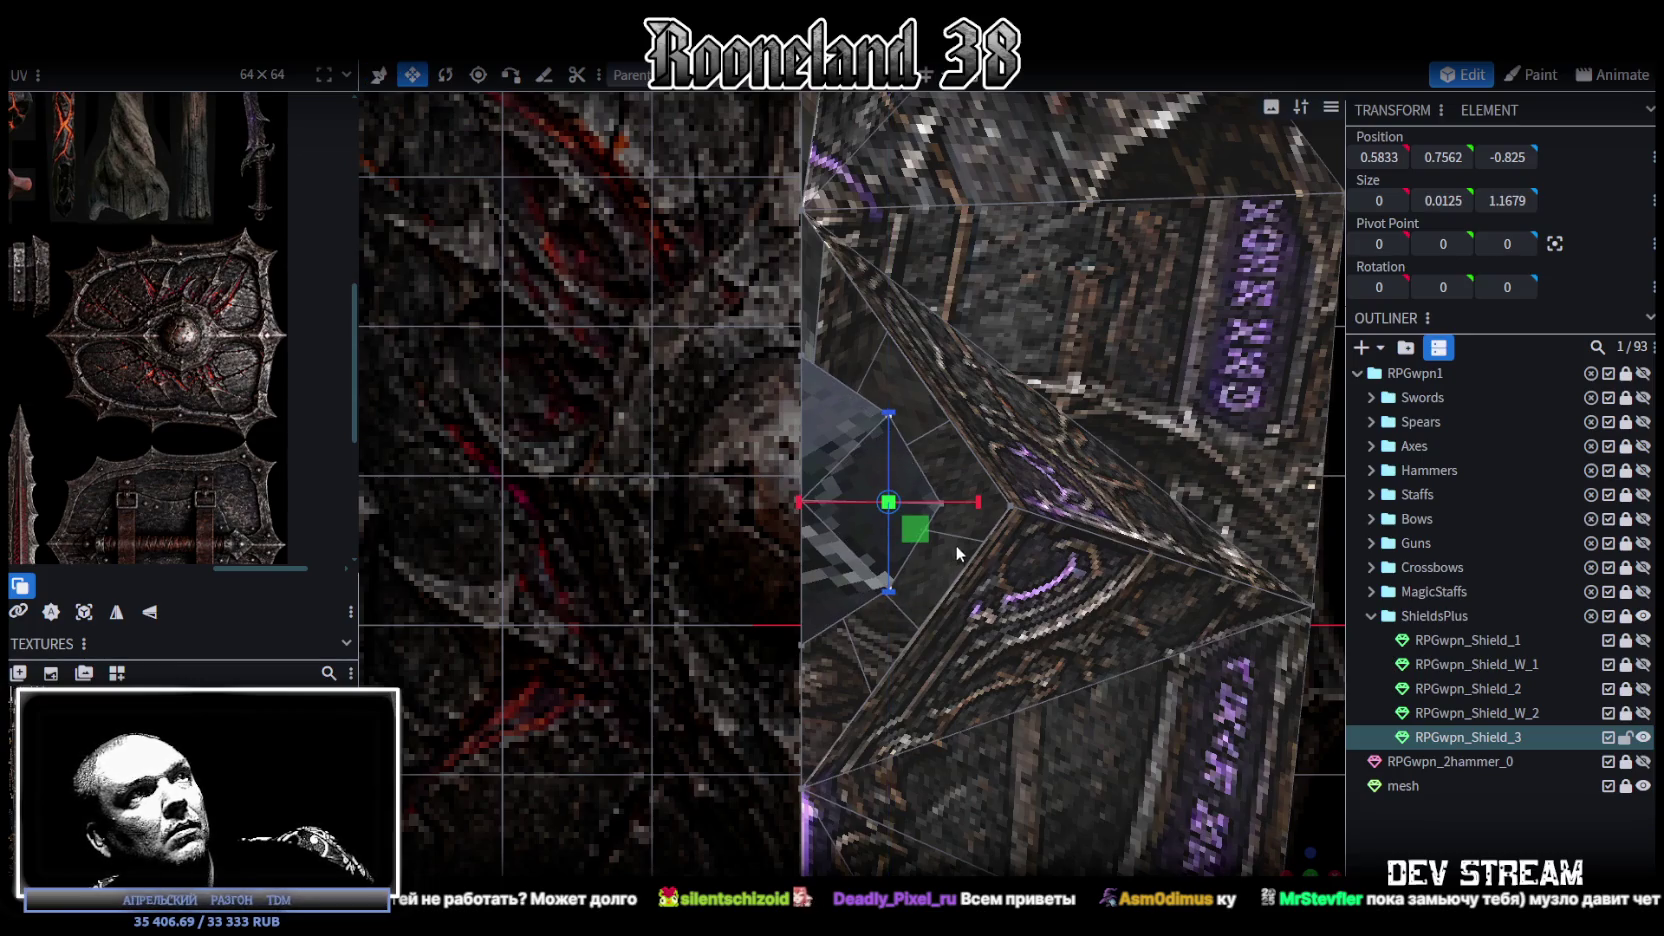
{"action": "key", "text": "v"}
{"action": "mouse_move", "coordinate": [980, 503]}
{"action": "left_mouse_down"}
{"action": "mouse_move", "coordinate": [920, 527]}
{"action": "mouse_move", "coordinate": [1001, 500]}
{"action": "left_mouse_up"}
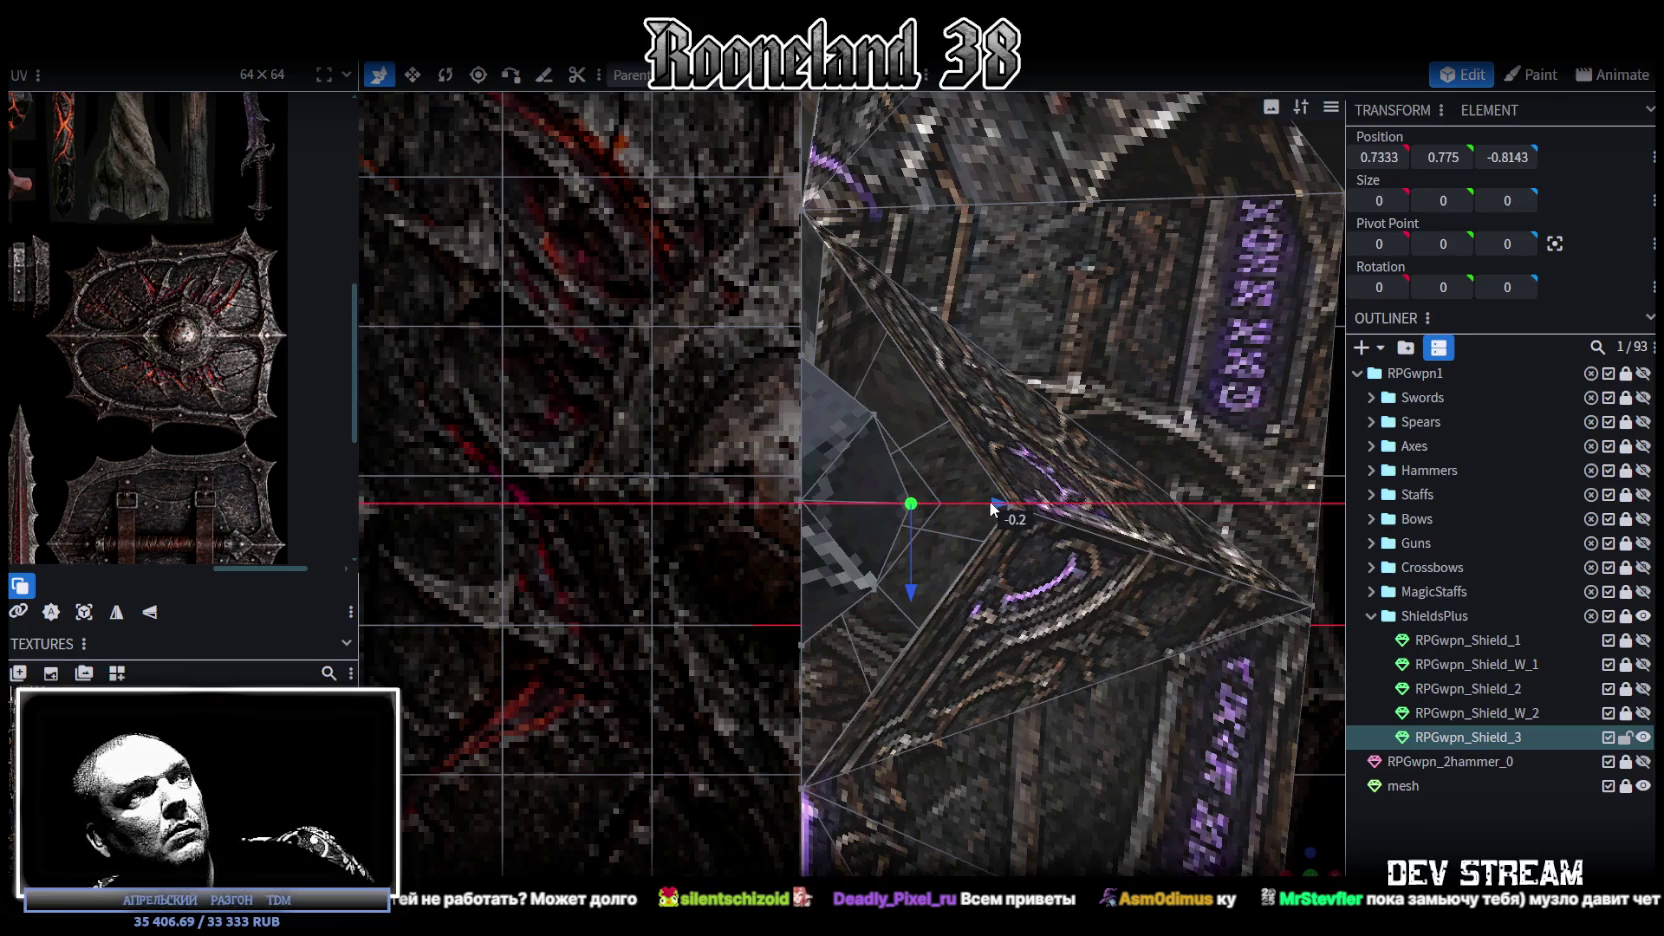
Step: Select two adjacent triangular rim faces and bring up the mesh context menu
{"action": "left_click_drag", "start_coordinate": [989, 500], "coordinate": [1167, 787]}
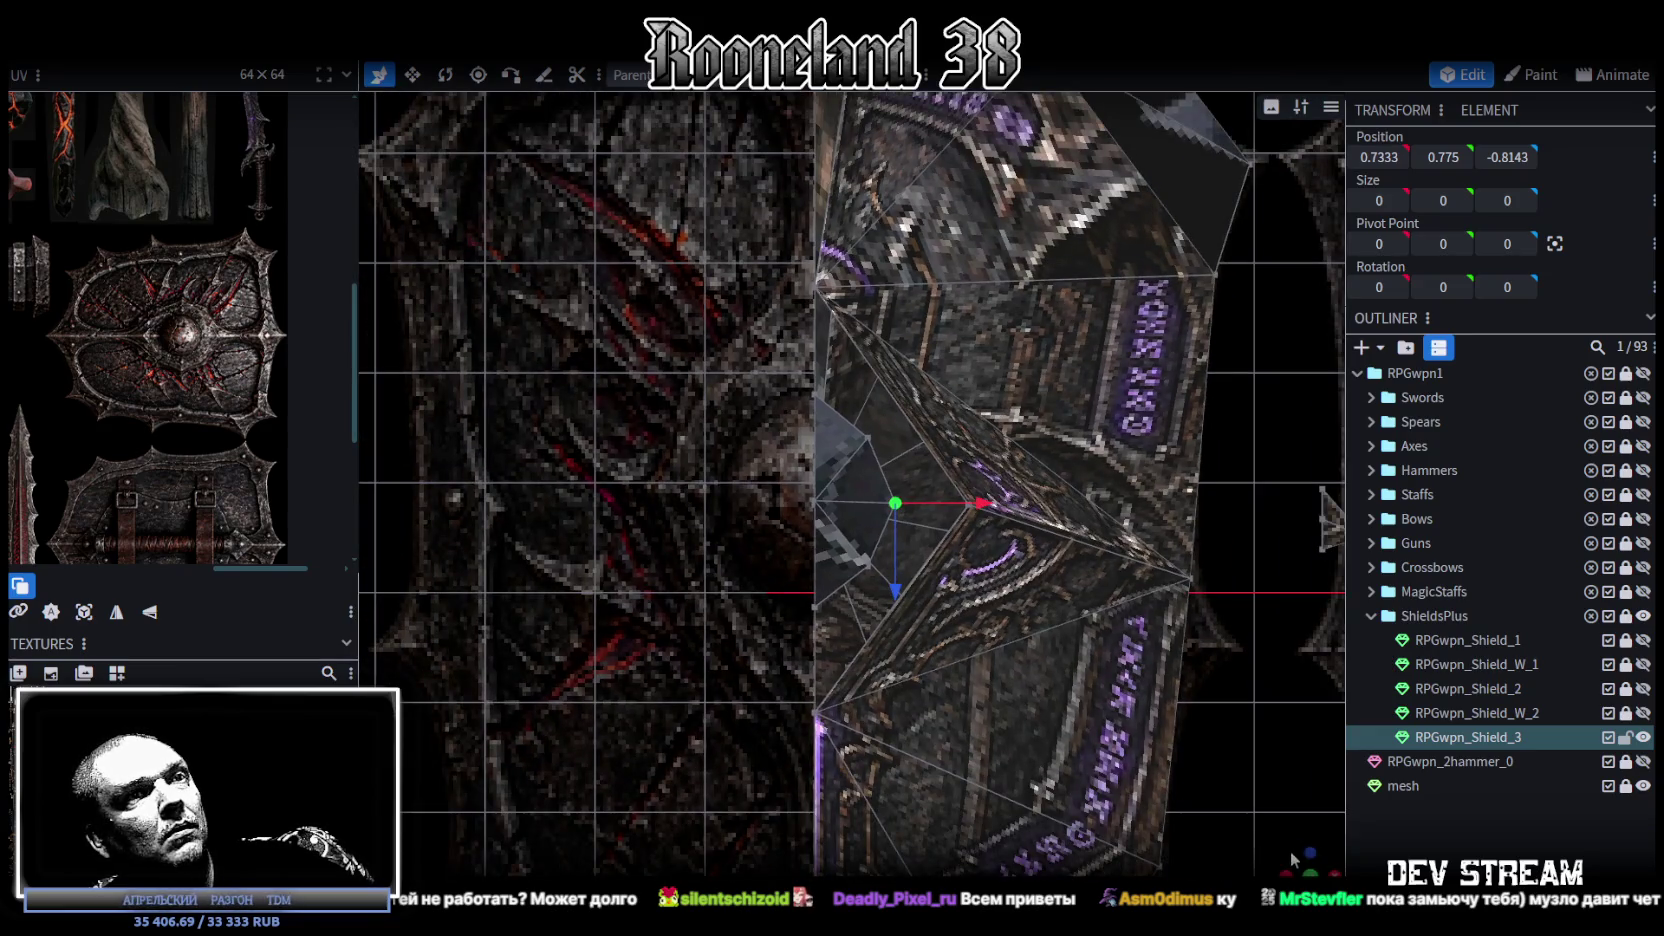
{"action": "left_click_drag", "start_coordinate": [1290, 852], "coordinate": [945, 214]}
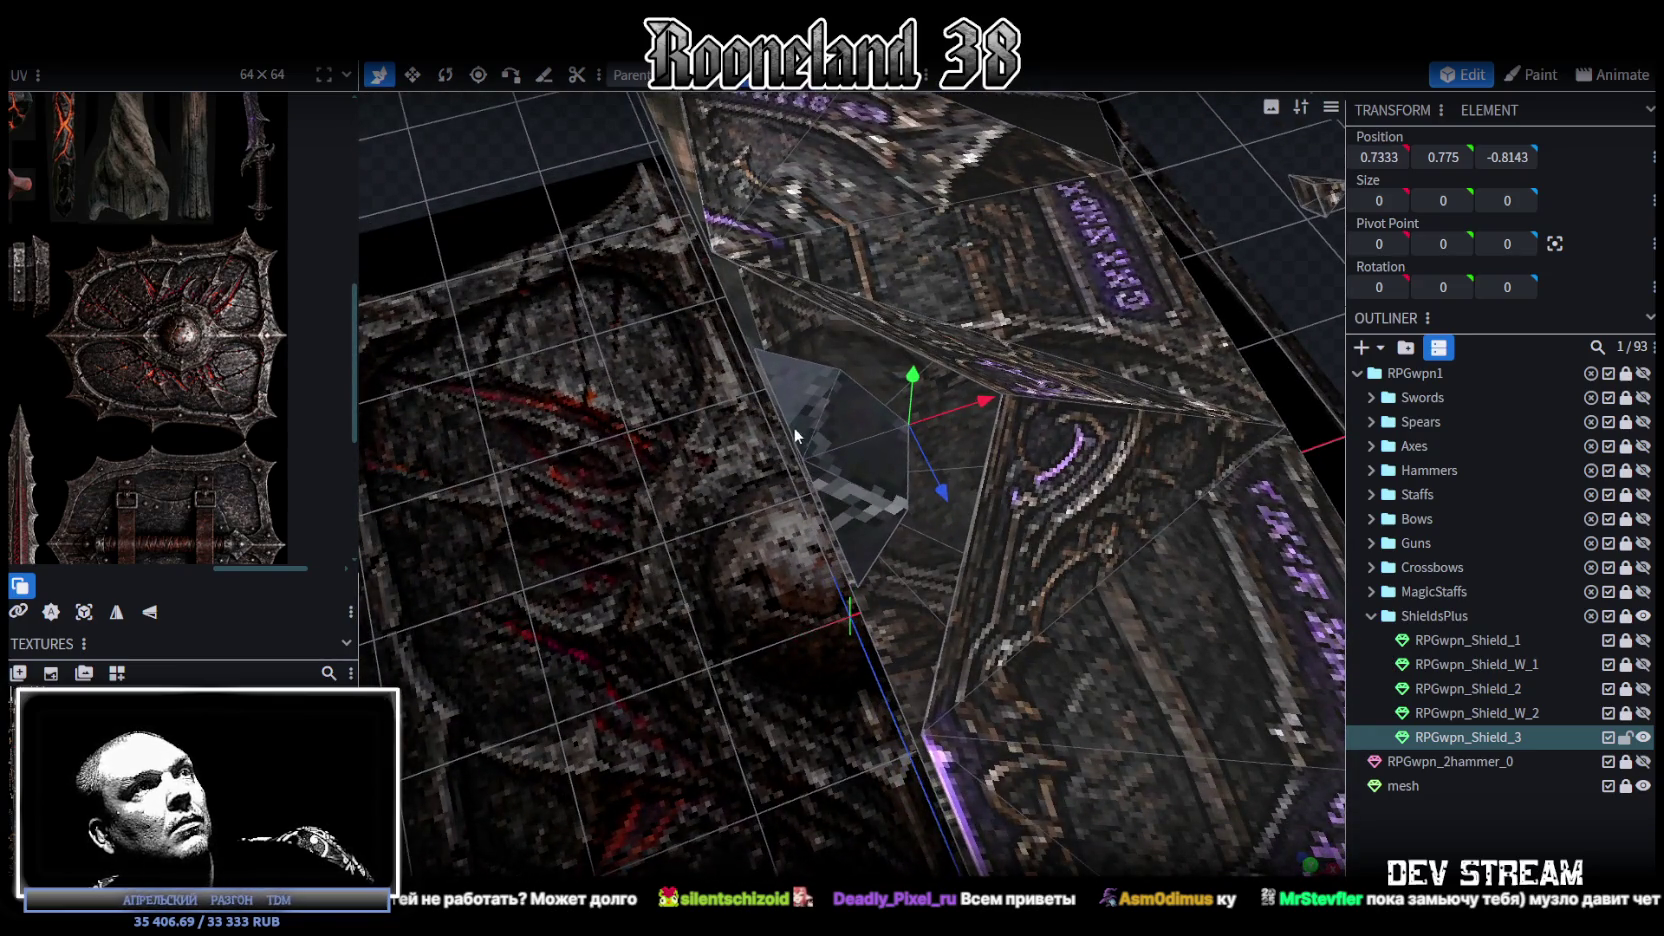
{"action": "left_click", "coordinate": [795, 433]}
{"action": "left_click", "coordinate": [888, 508], "text": "shift"}
{"action": "right_click", "coordinate": [858, 558]}
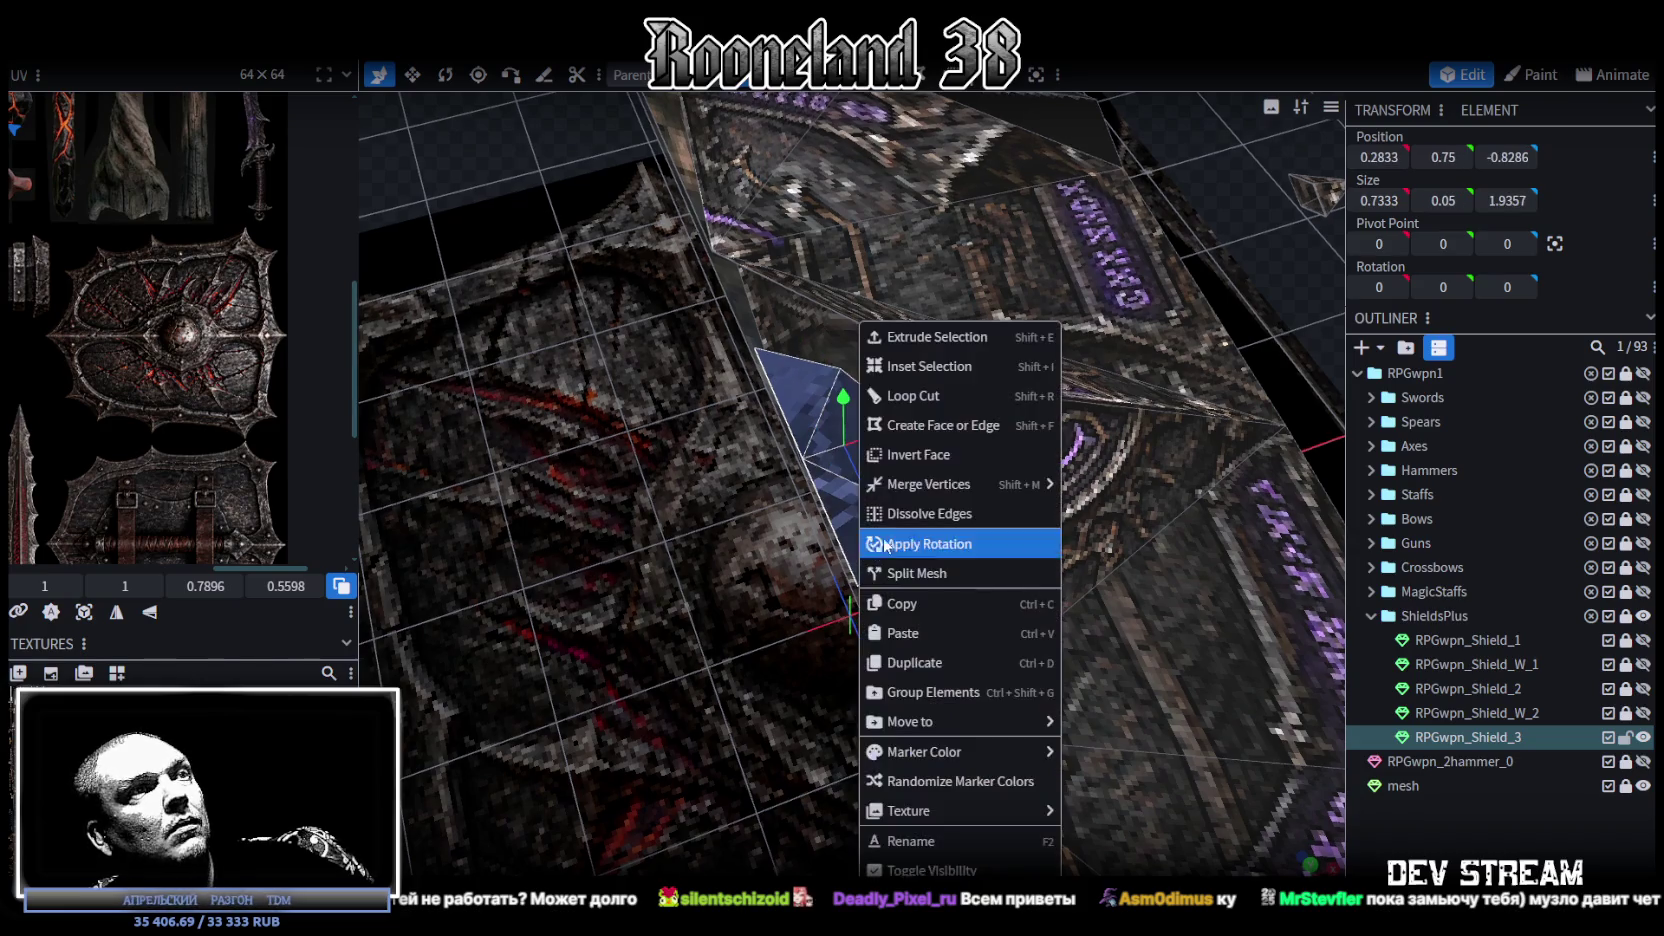
Step: Split the two faces into RPGwpn_Shield_3_selection and hide RPGwpn_Shield_3 in front view
{"action": "left_click", "coordinate": [953, 577]}
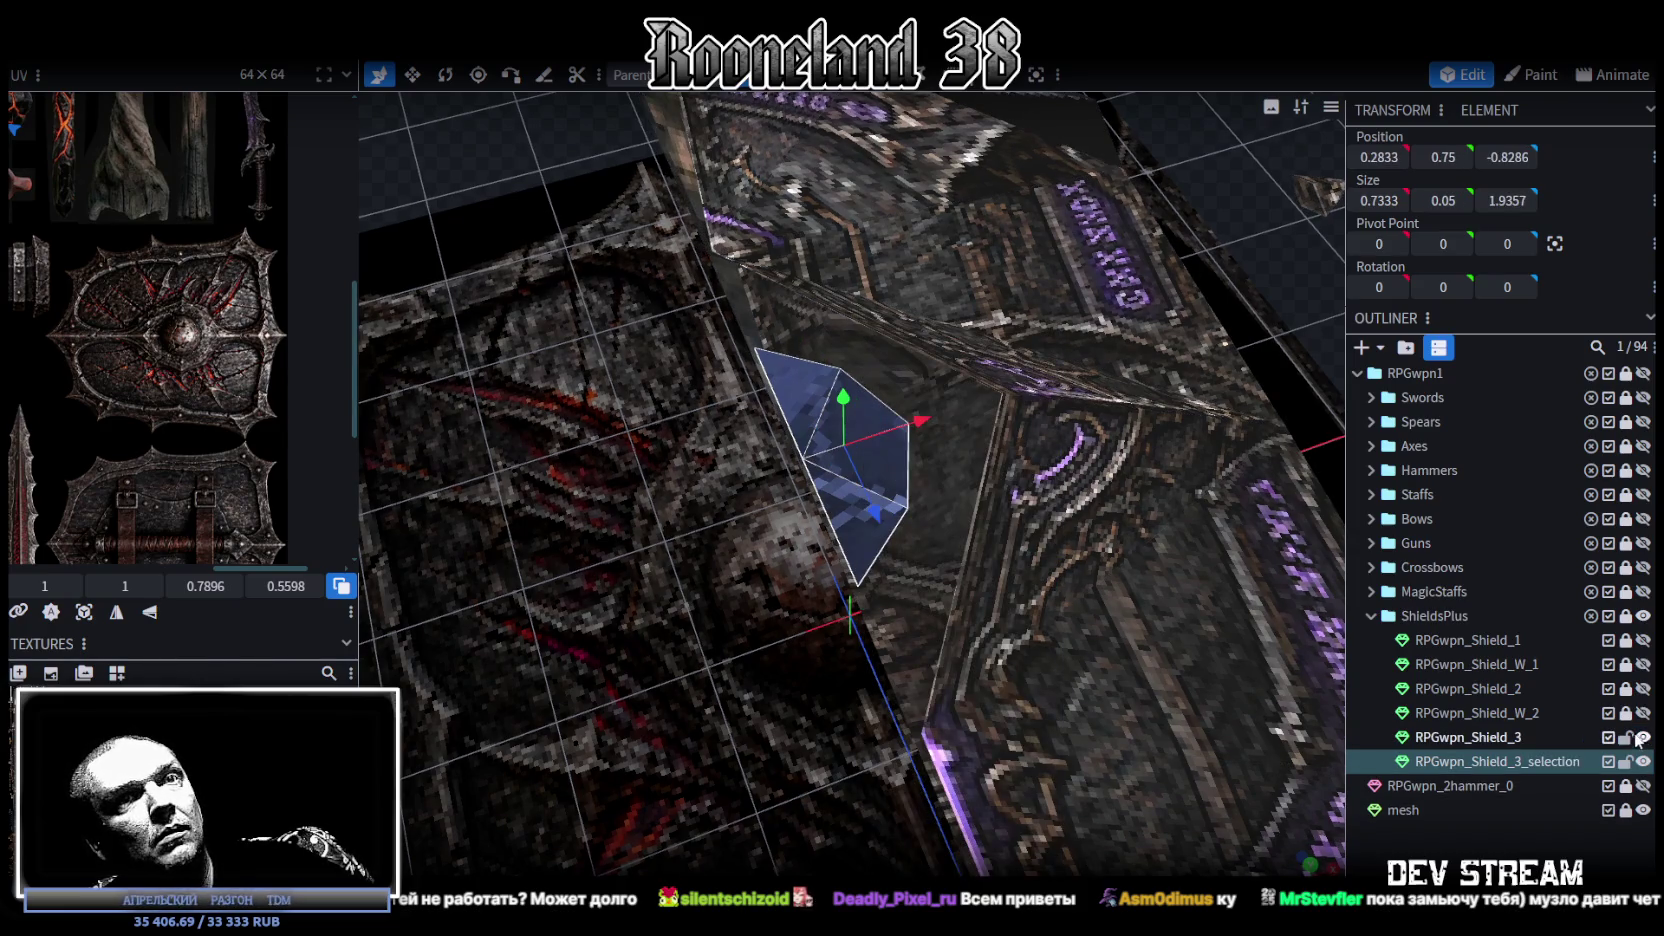
{"action": "left_click", "coordinate": [1642, 737]}
{"action": "left_click", "coordinate": [1313, 866]}
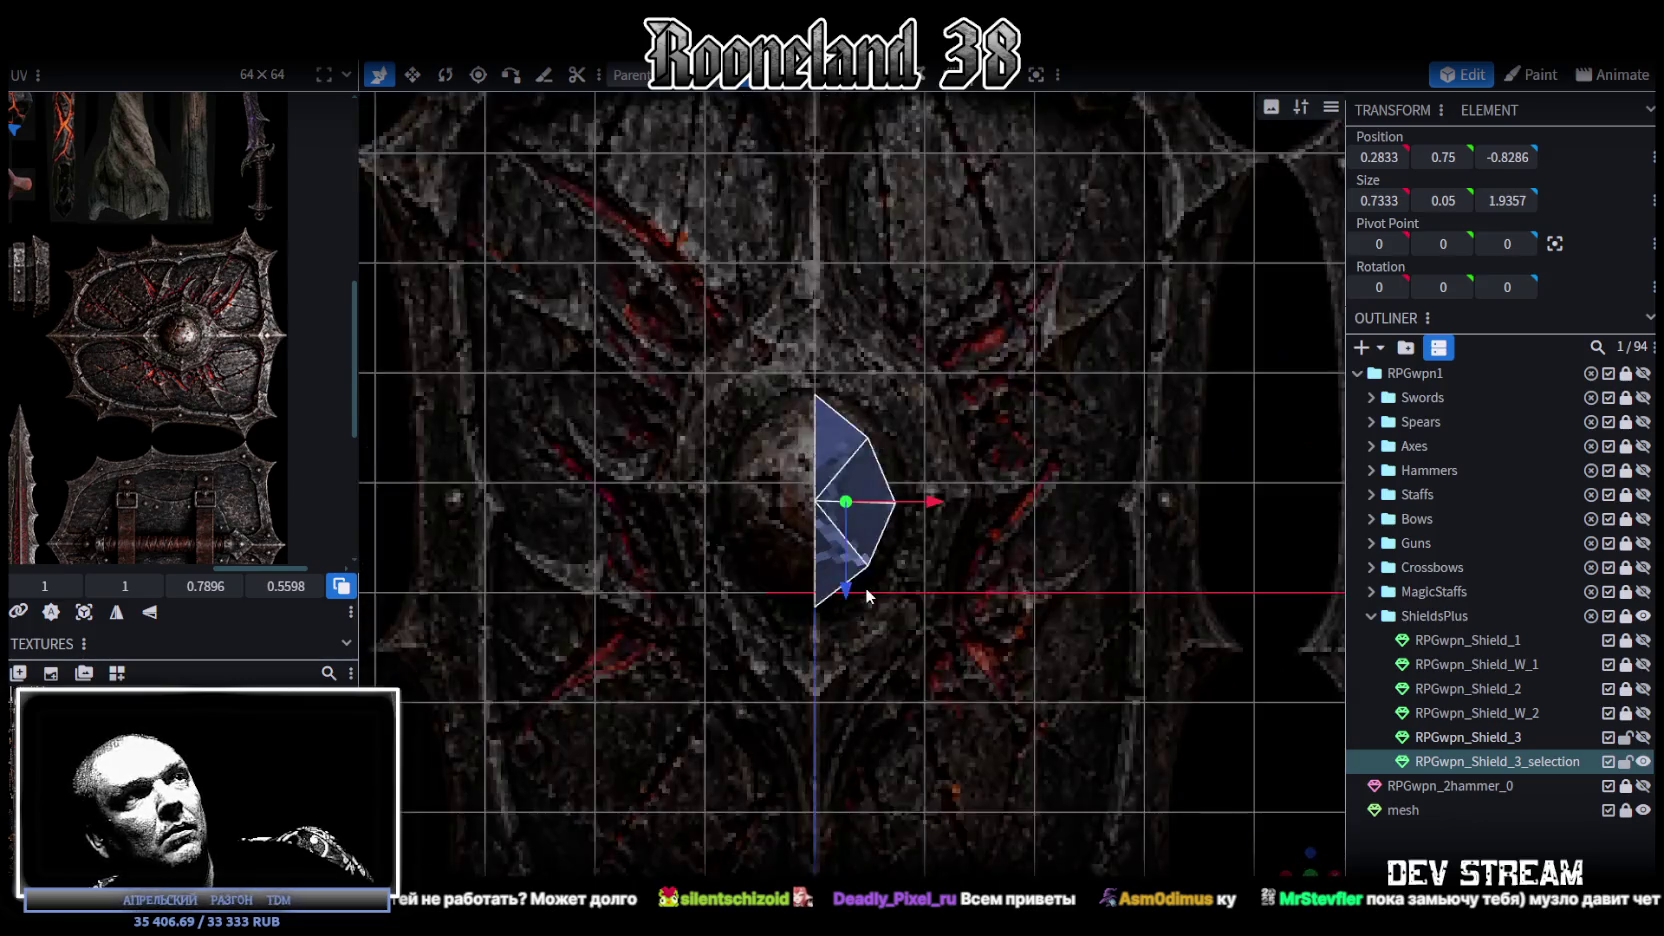
{"action": "scroll", "coordinate": [868, 592], "scroll_direction": "up", "scroll_amount": 2}
Step: Nudge the split piece's vertices outward, one ending at 0.8333, 0.775, -0.8143
{"action": "left_click", "coordinate": [850, 410]}
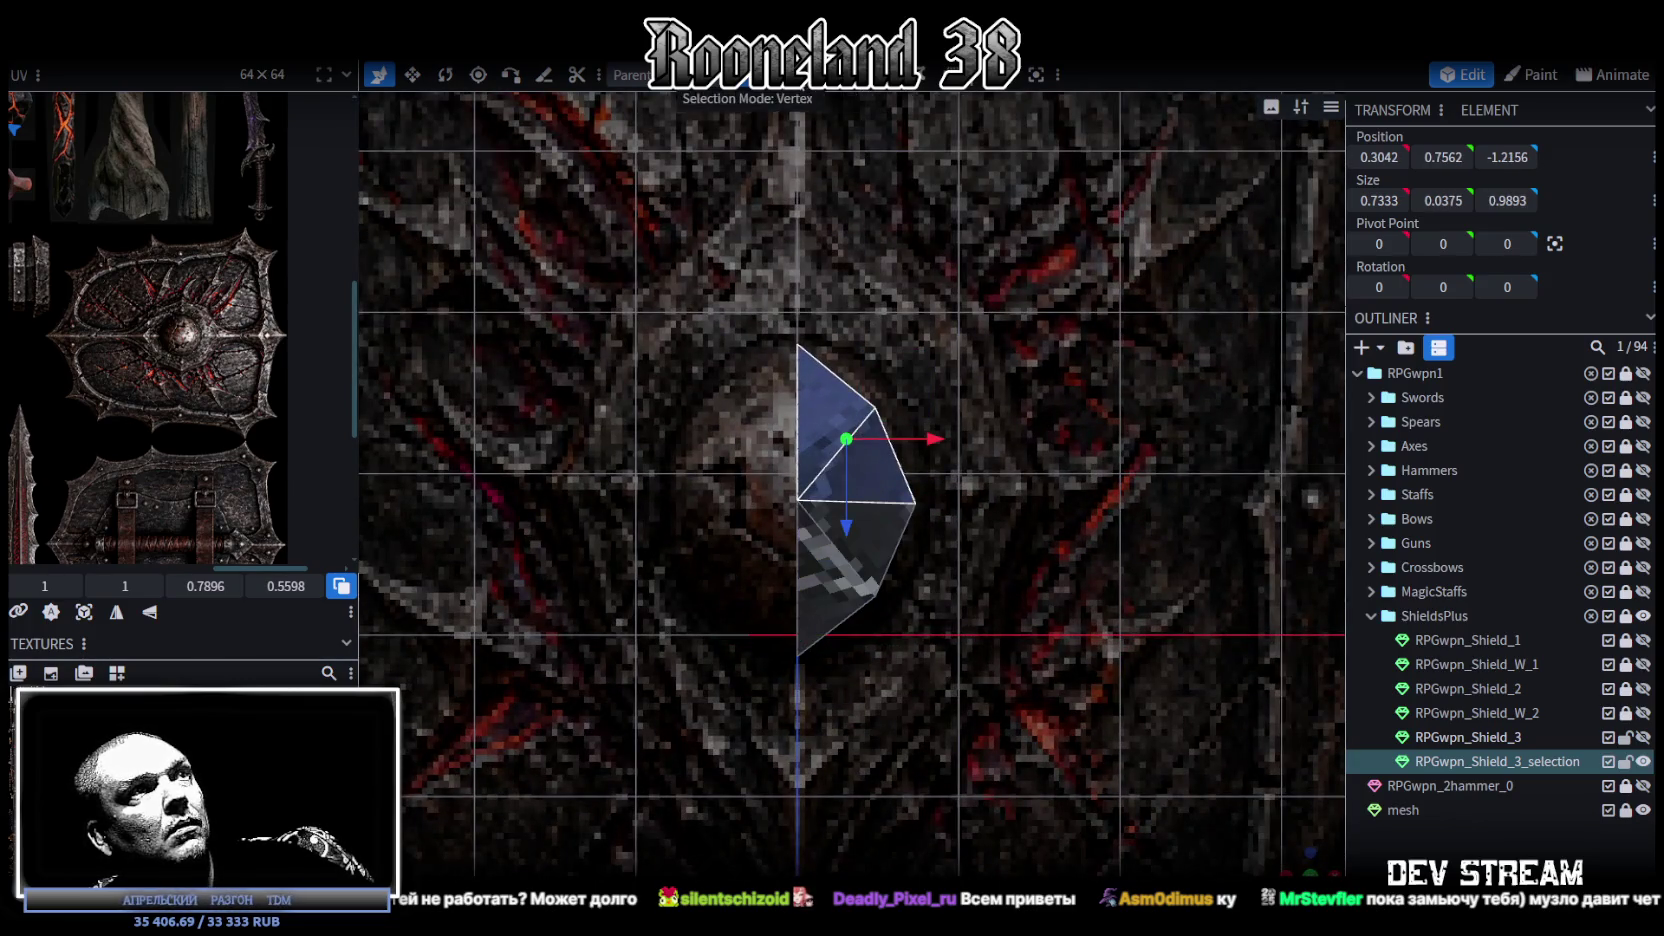
{"action": "left_click", "coordinate": [890, 372]}
{"action": "left_click_drag", "start_coordinate": [950, 410], "coordinate": [973, 416]}
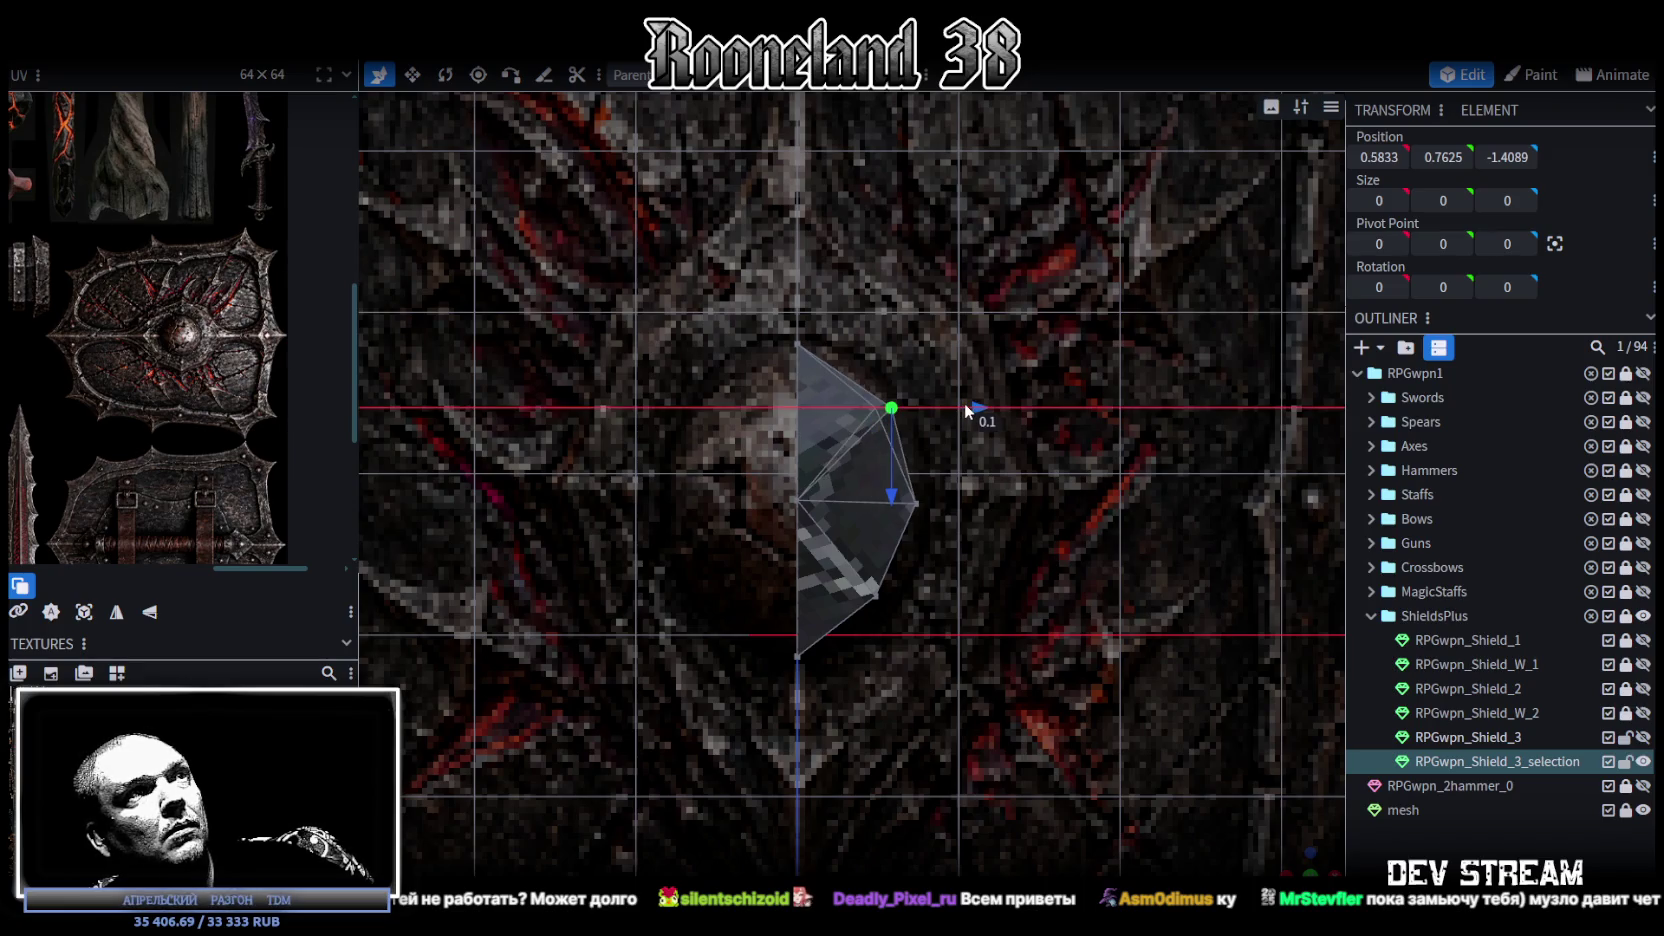
{"action": "left_click_drag", "start_coordinate": [900, 492], "coordinate": [905, 476]}
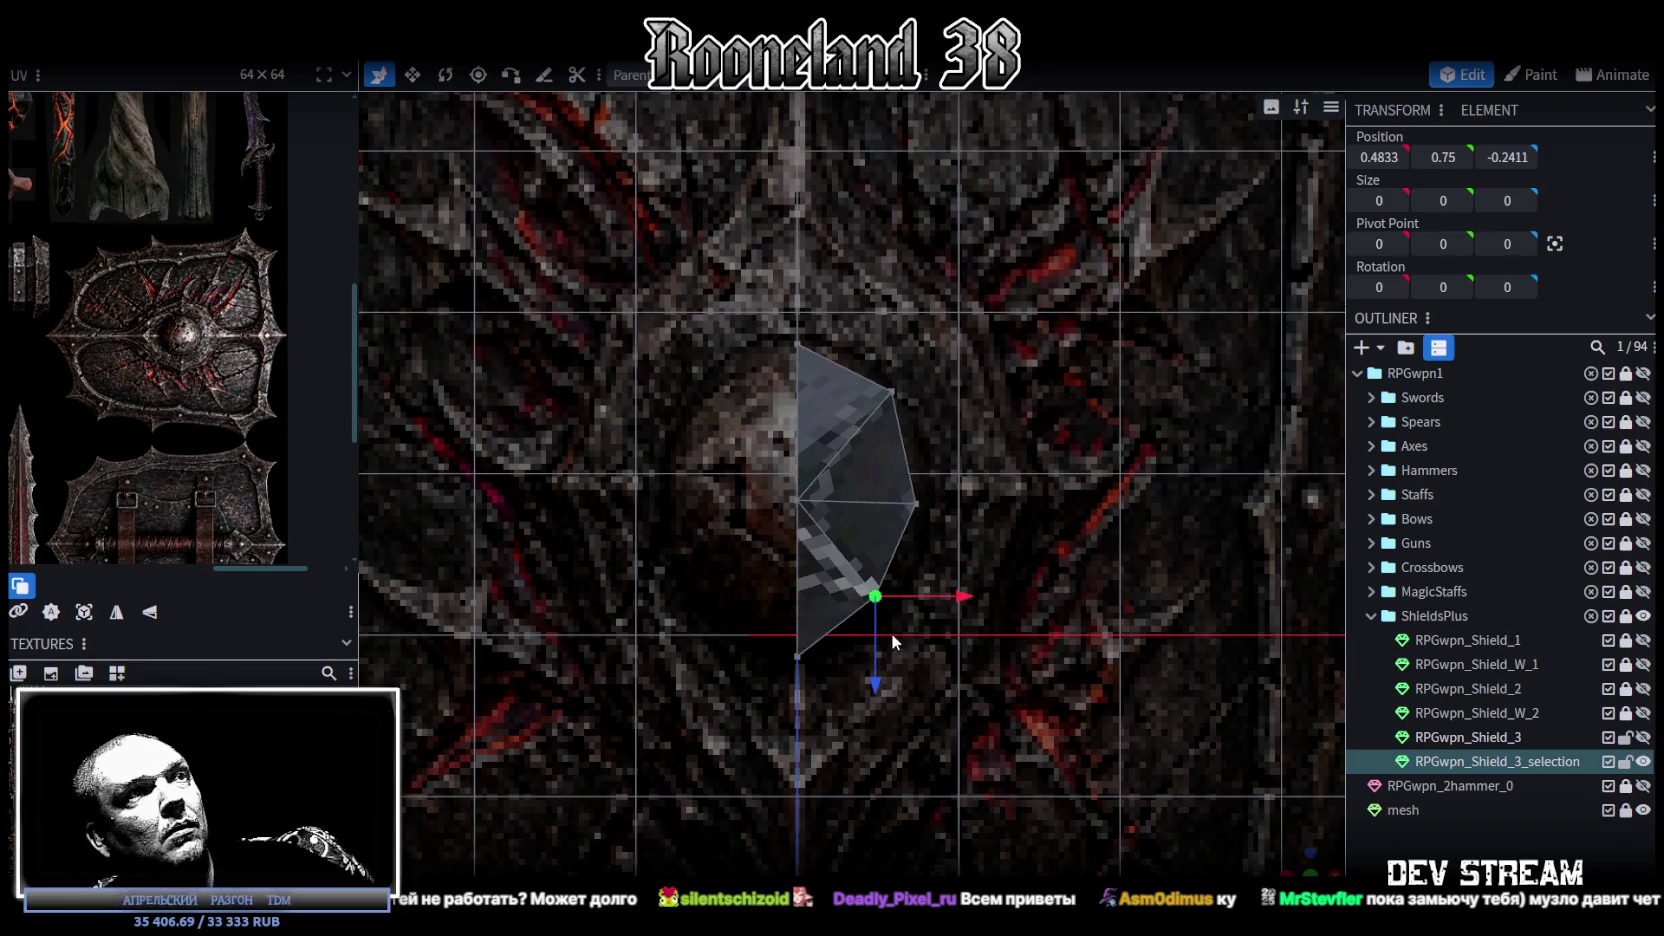
{"action": "left_click_drag", "start_coordinate": [876, 678], "coordinate": [872, 689]}
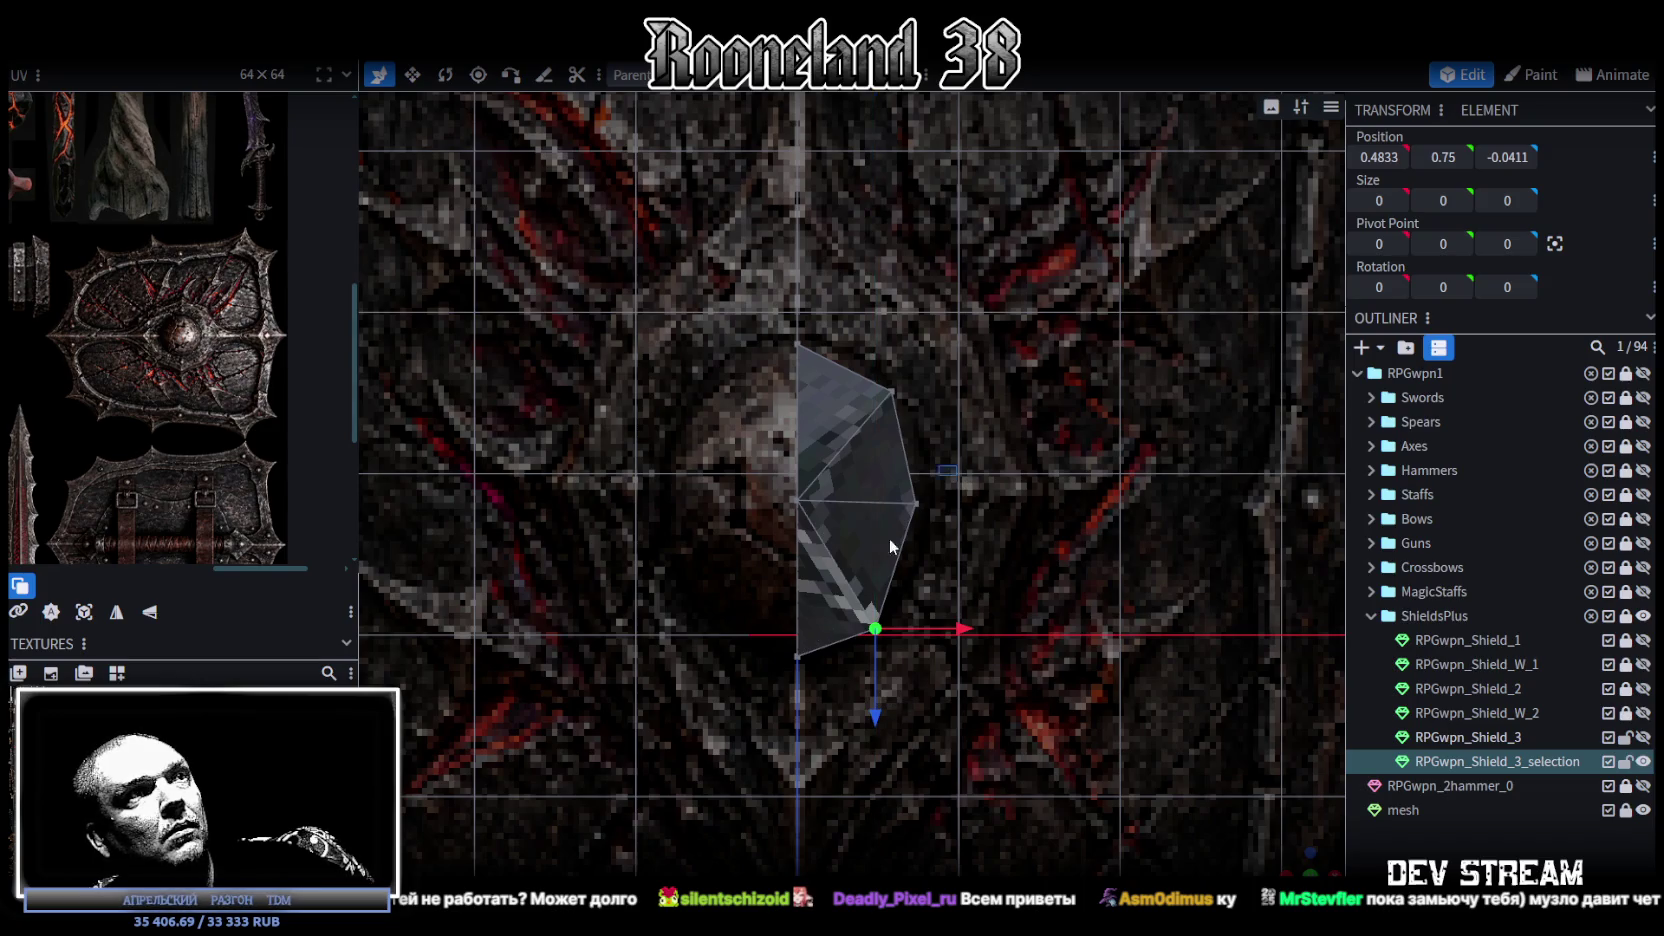
{"action": "left_click_drag", "start_coordinate": [1000, 503], "coordinate": [1327, 835]}
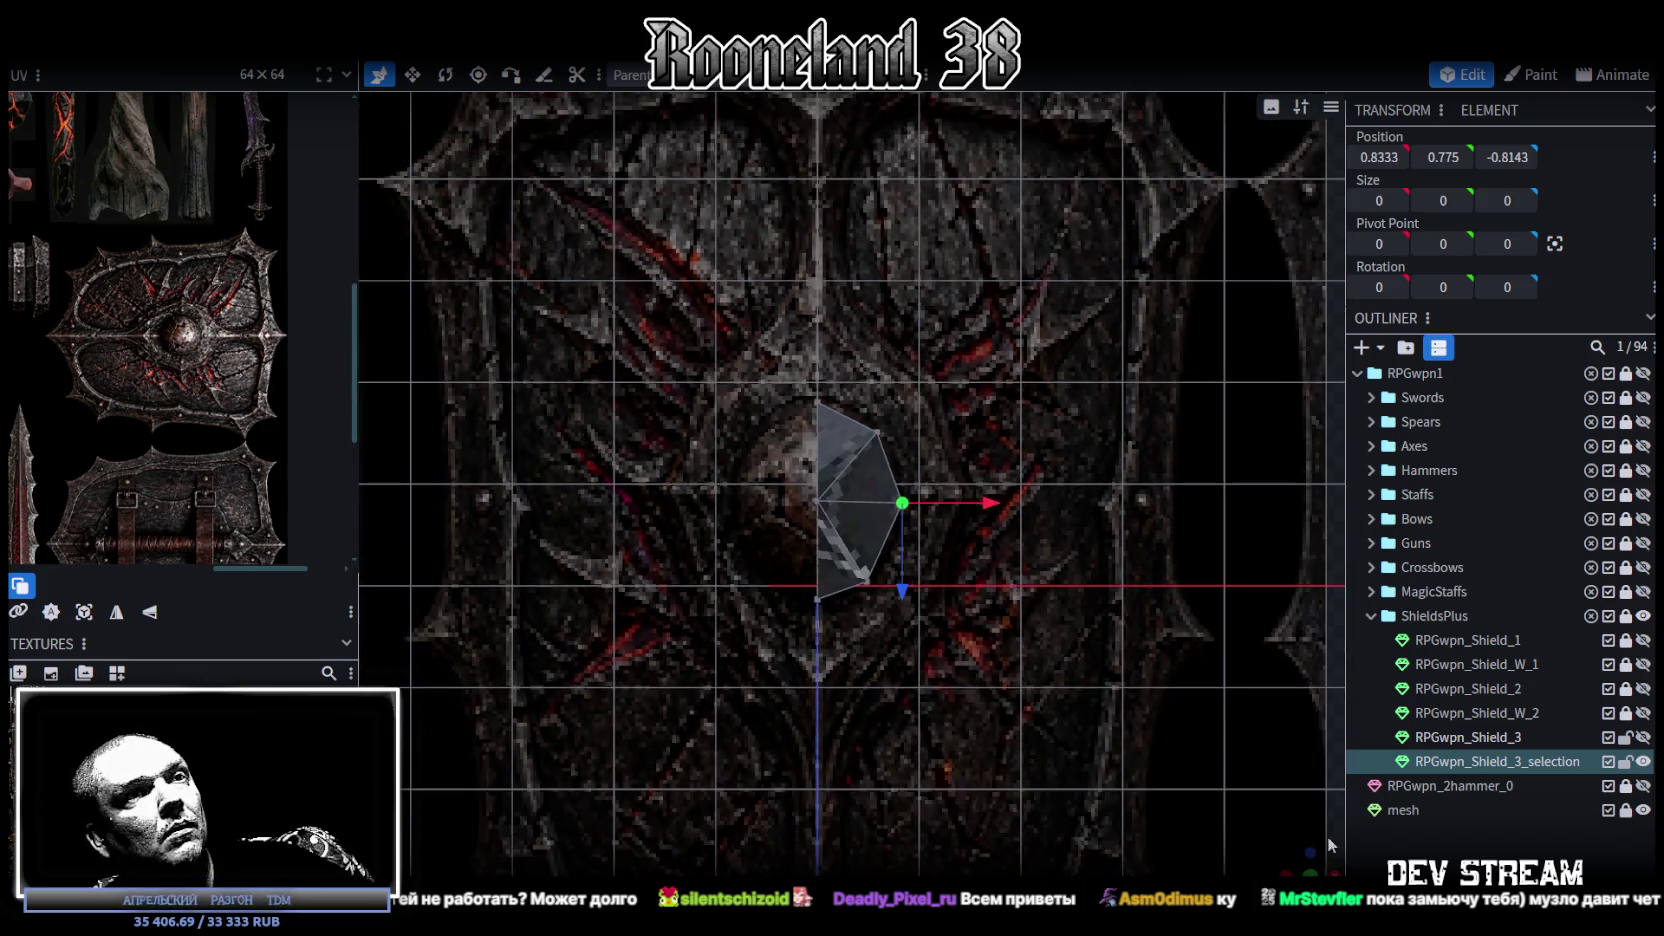
{"action": "left_click_drag", "start_coordinate": [1060, 470], "coordinate": [1085, 640]}
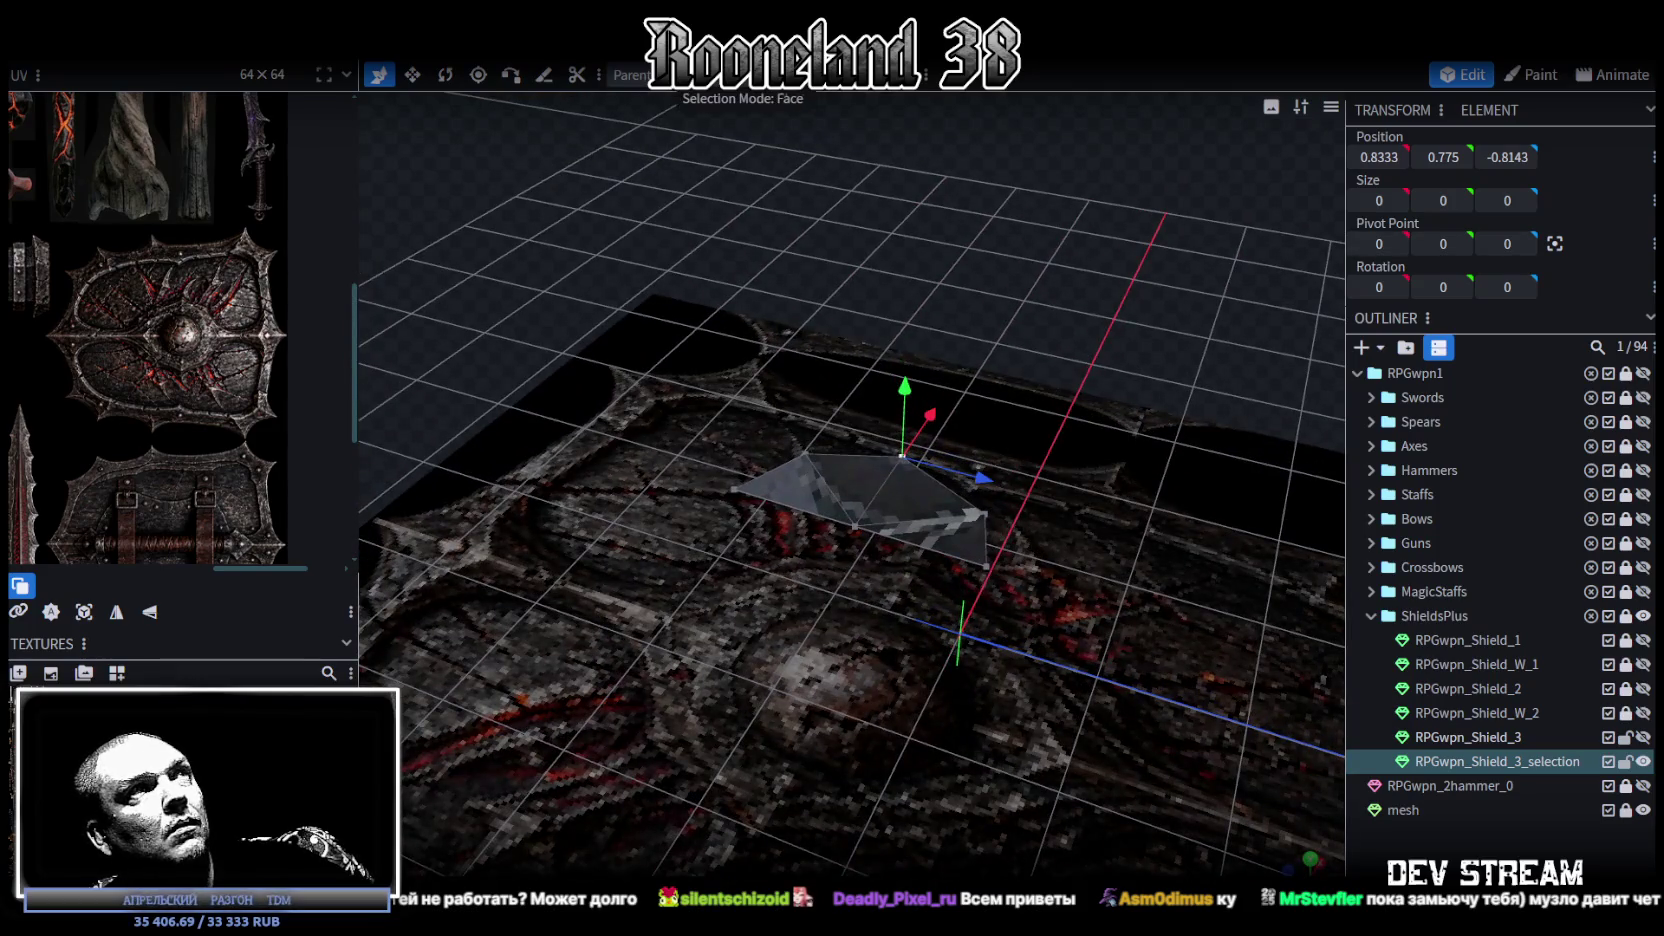
Step: Try extruding the two faces Y+ by 0.25, then undo the extrusion
{"action": "left_click", "coordinate": [814, 477]}
{"action": "left_click", "coordinate": [926, 495], "text": "shift"}
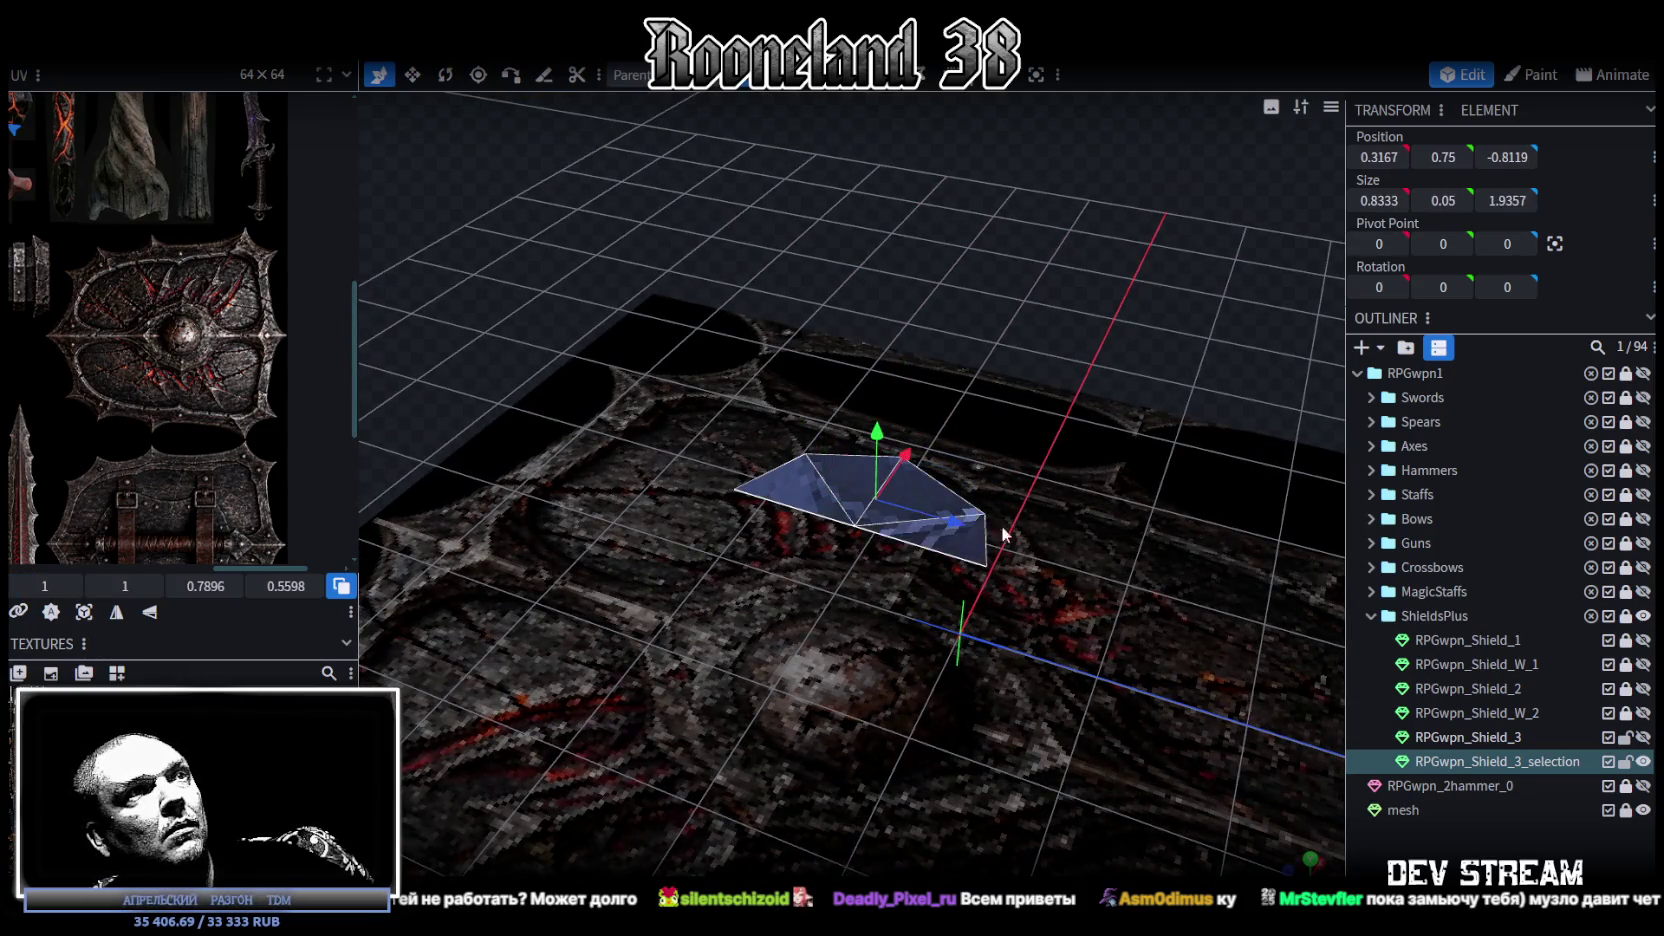
{"action": "left_click_drag", "start_coordinate": [926, 495], "coordinate": [1005, 439]}
{"action": "left_click", "coordinate": [818, 75]}
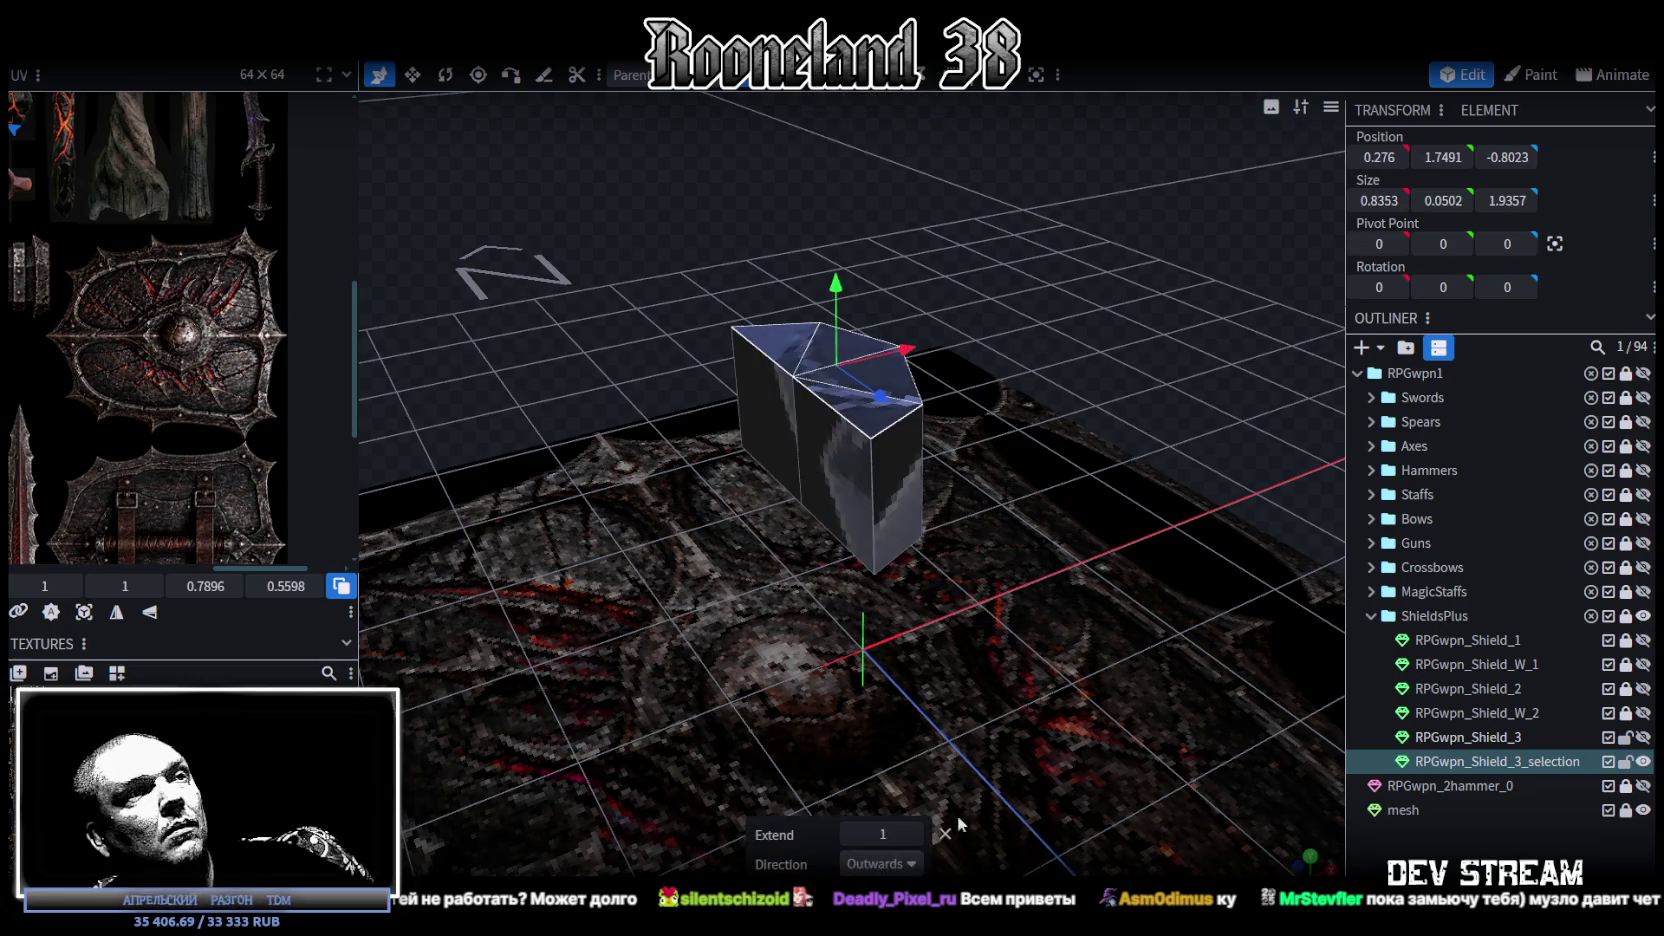
{"action": "left_click", "coordinate": [914, 864]}
{"action": "left_click", "coordinate": [950, 772]}
{"action": "left_click_drag", "start_coordinate": [1000, 599], "coordinate": [946, 592]}
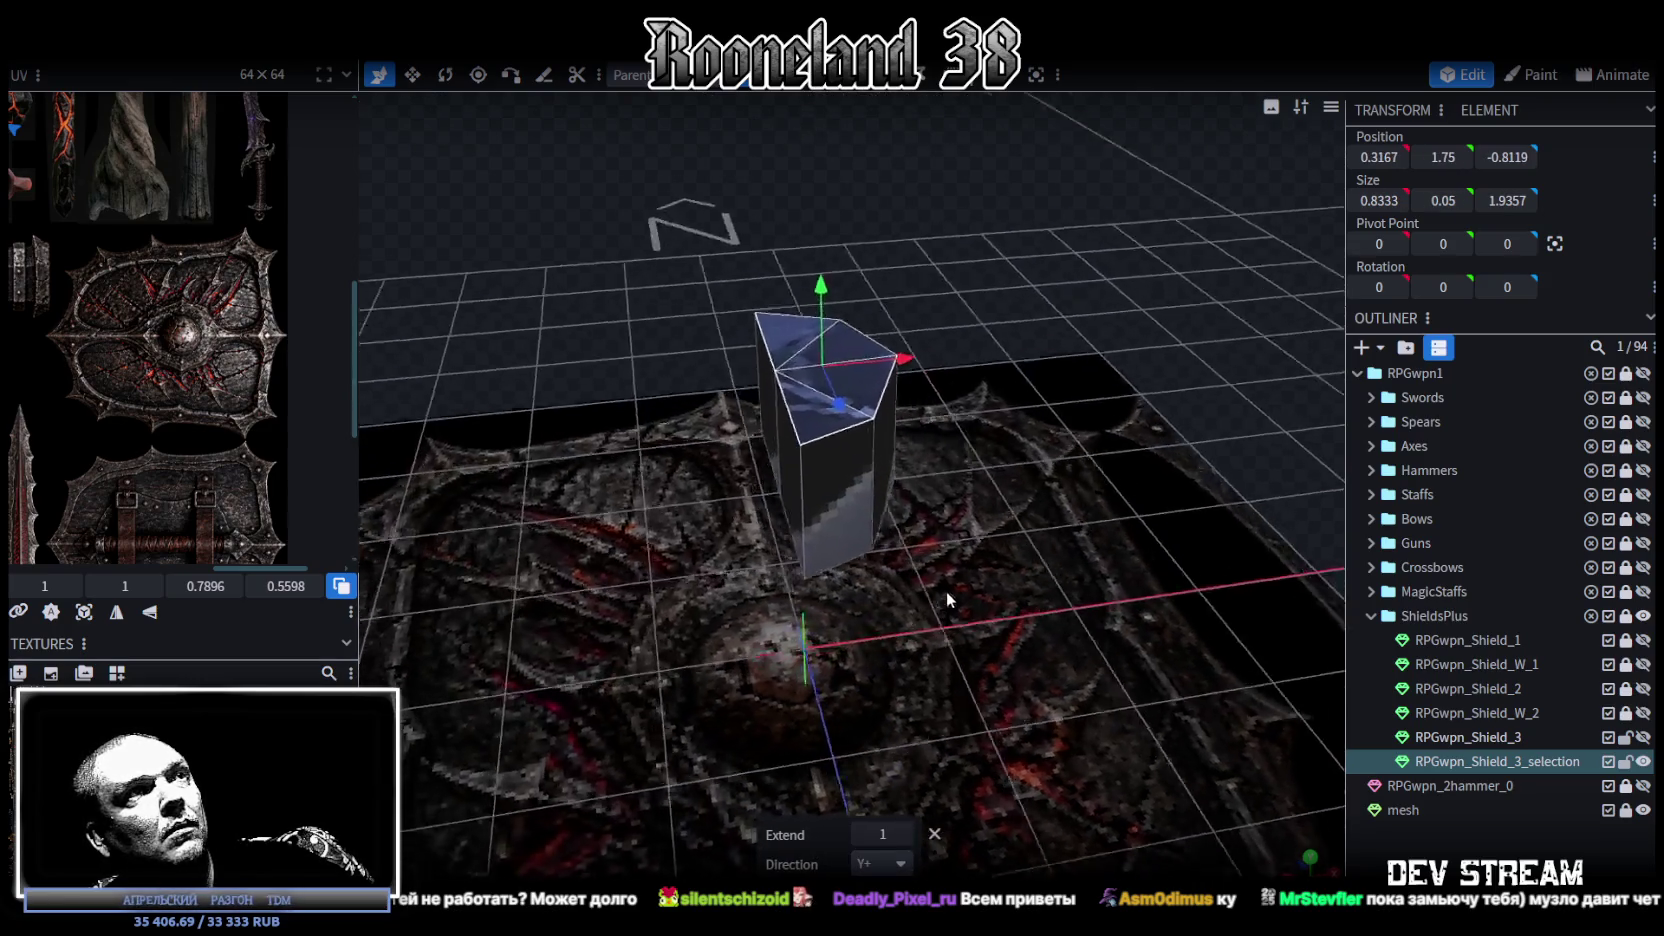
{"action": "left_click", "coordinate": [861, 833]}
{"action": "left_click", "coordinate": [905, 834], "text": "shift"}
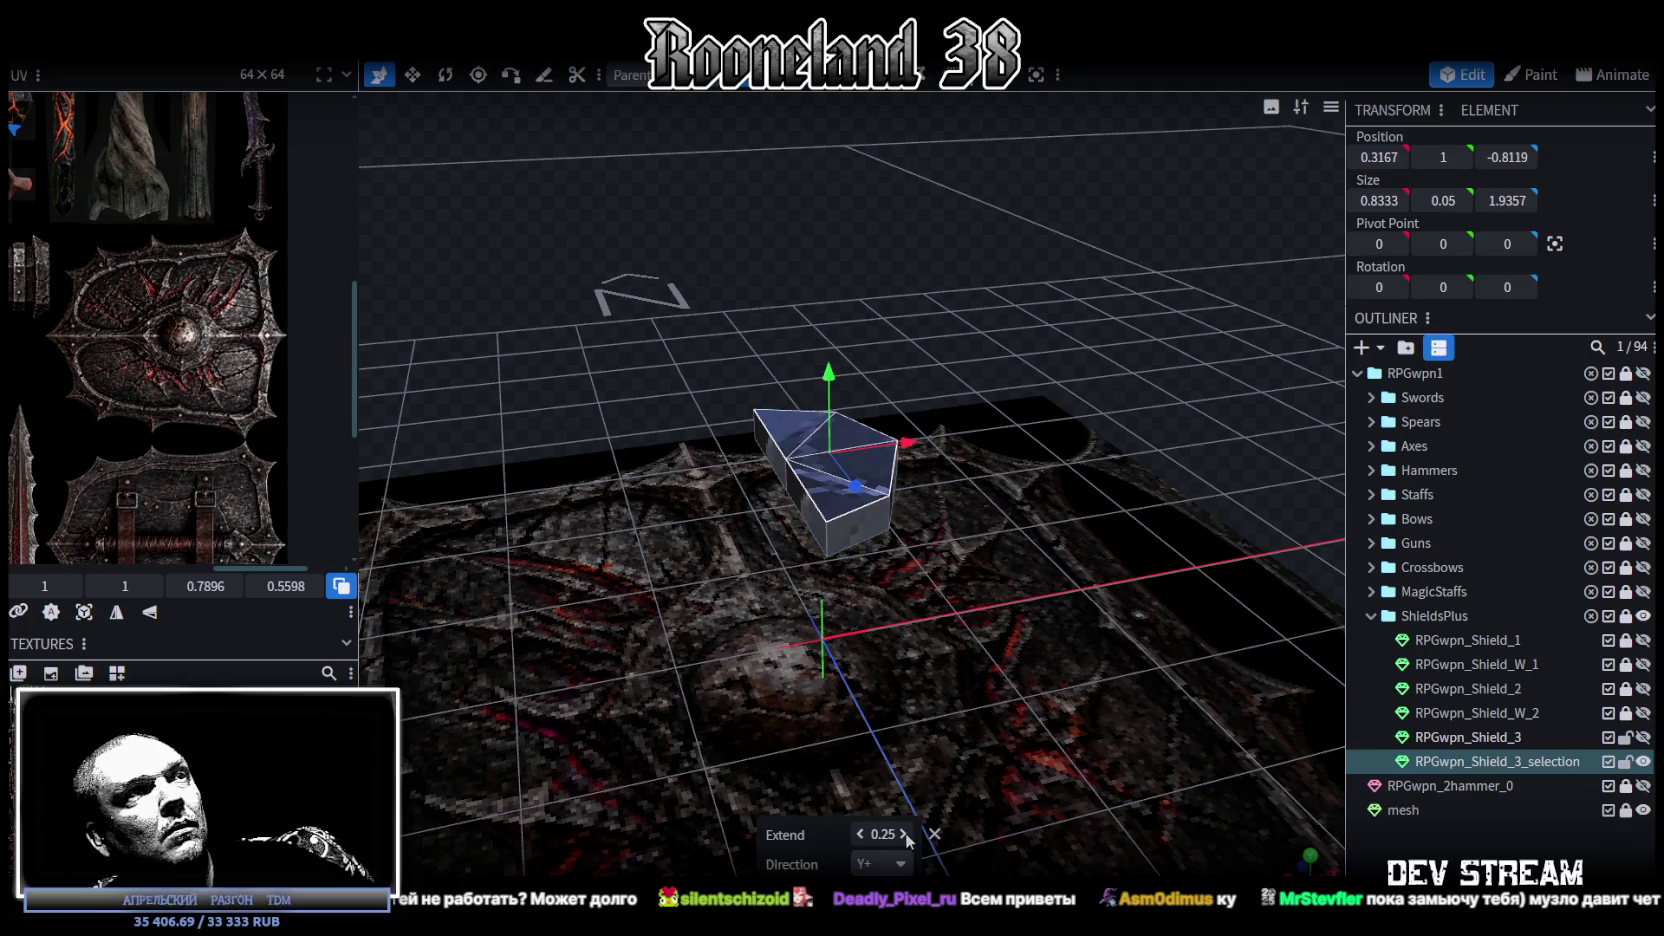
{"action": "mouse_move", "coordinate": [946, 673]}
{"action": "left_mouse_down"}
{"action": "mouse_move", "coordinate": [878, 654]}
{"action": "mouse_move", "coordinate": [965, 623]}
{"action": "mouse_move", "coordinate": [876, 638]}
{"action": "mouse_move", "coordinate": [987, 634]}
{"action": "mouse_move", "coordinate": [994, 250]}
{"action": "left_mouse_up"}
{"action": "key", "text": "ctrl+z"}
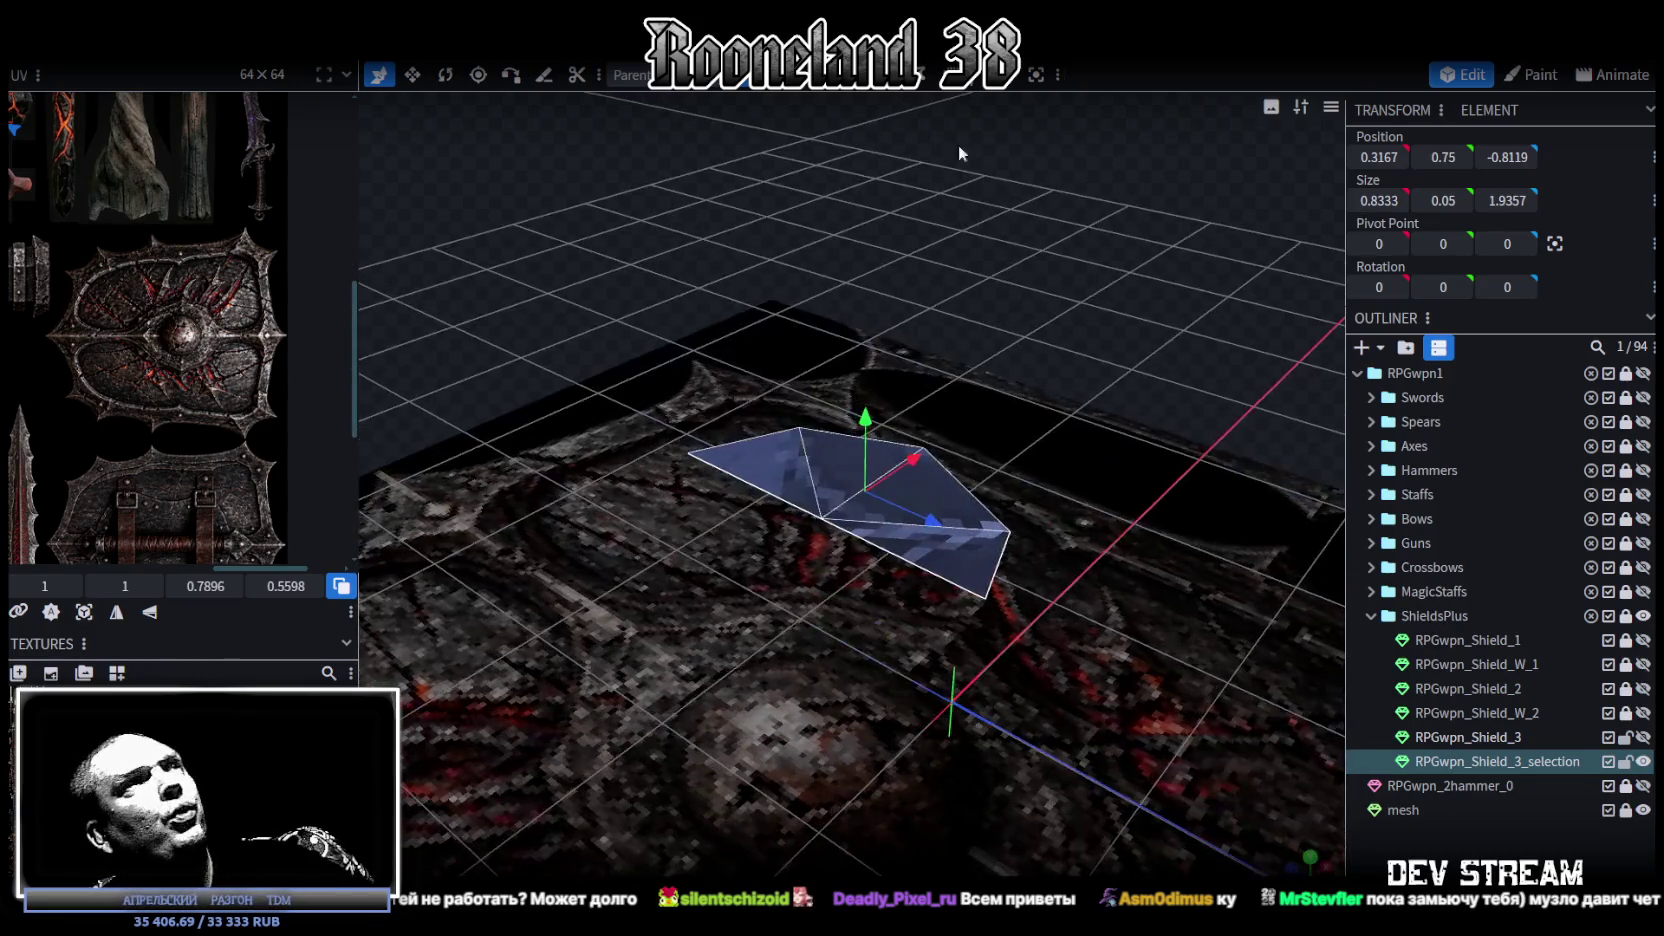
Step: Raise the piece's centre vertex by 0.25 into a low spike
{"action": "left_click", "coordinate": [848, 520]}
{"action": "left_click_drag", "start_coordinate": [820, 455], "coordinate": [823, 418]}
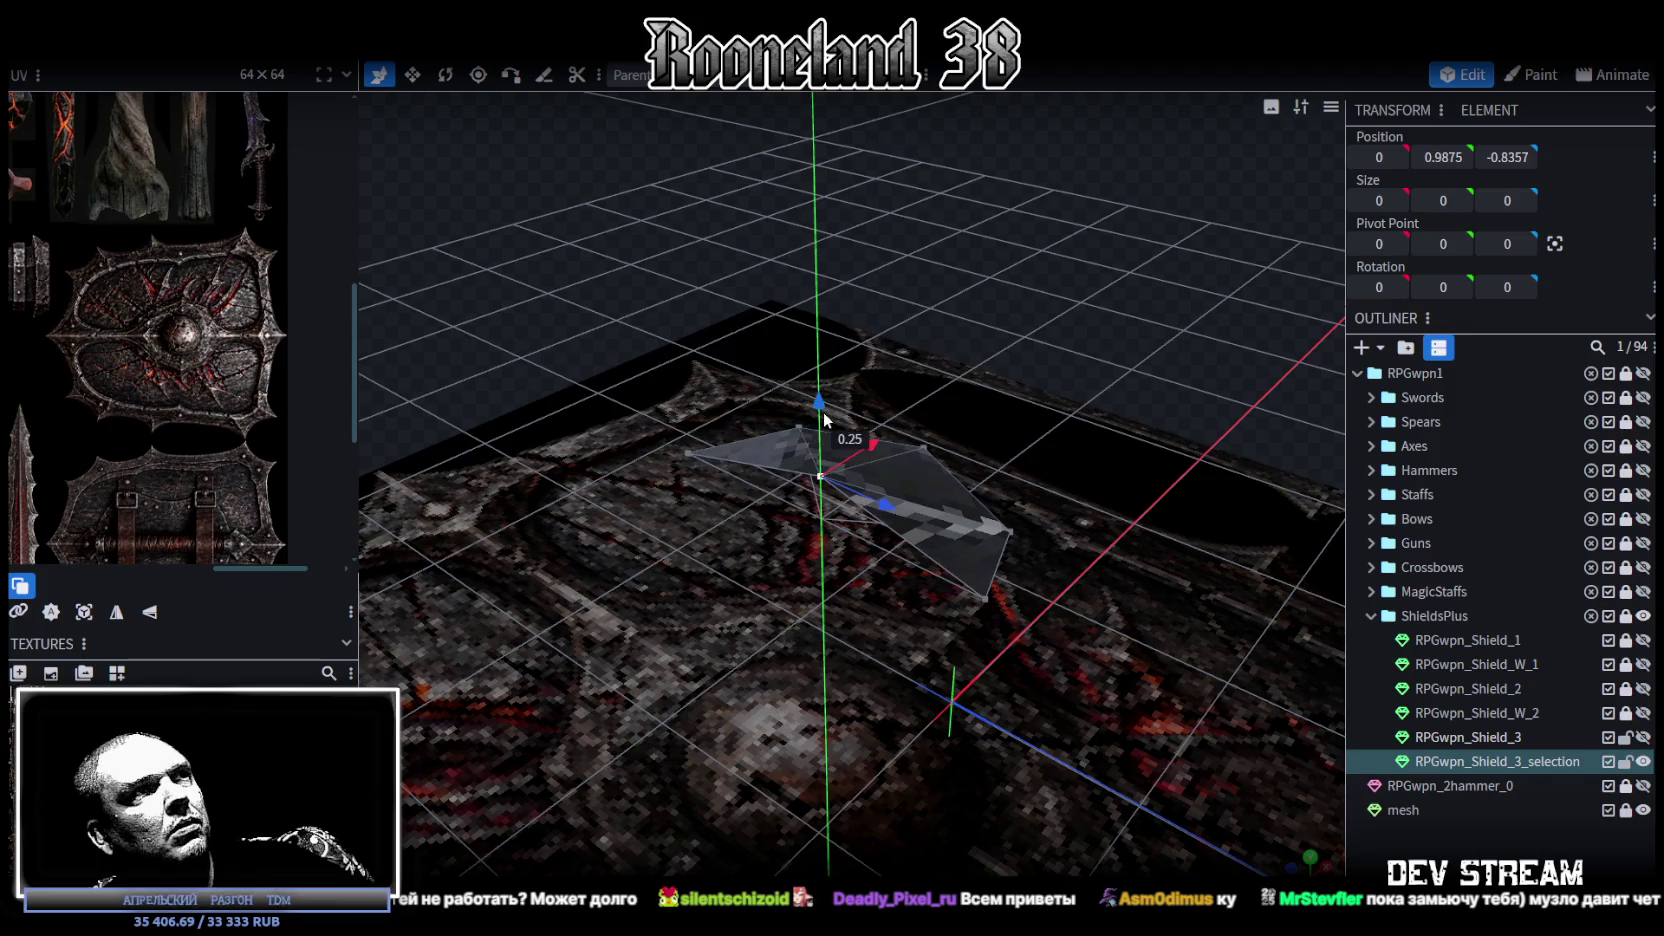
{"action": "mouse_move", "coordinate": [826, 380]}
{"action": "left_mouse_down"}
{"action": "mouse_move", "coordinate": [947, 320]}
{"action": "mouse_move", "coordinate": [887, 328]}
{"action": "mouse_move", "coordinate": [815, 390]}
{"action": "left_mouse_up"}
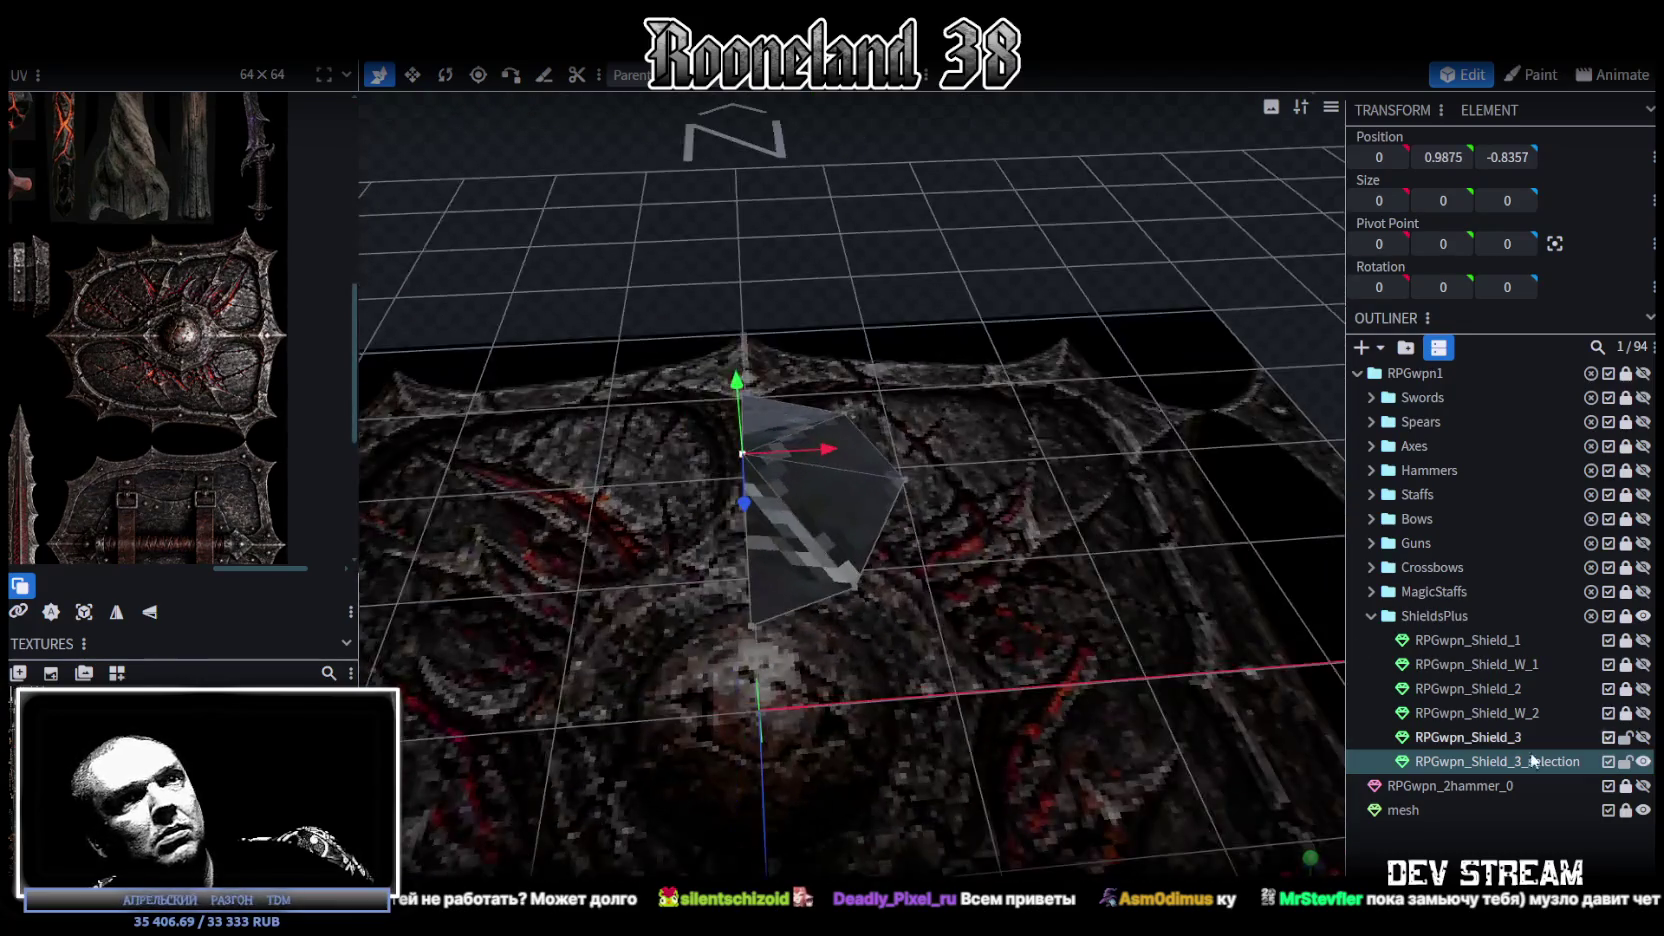
Step: Unhide RPGwpn_Shield_3 and merge the piece back into it
{"action": "left_click", "coordinate": [1643, 737]}
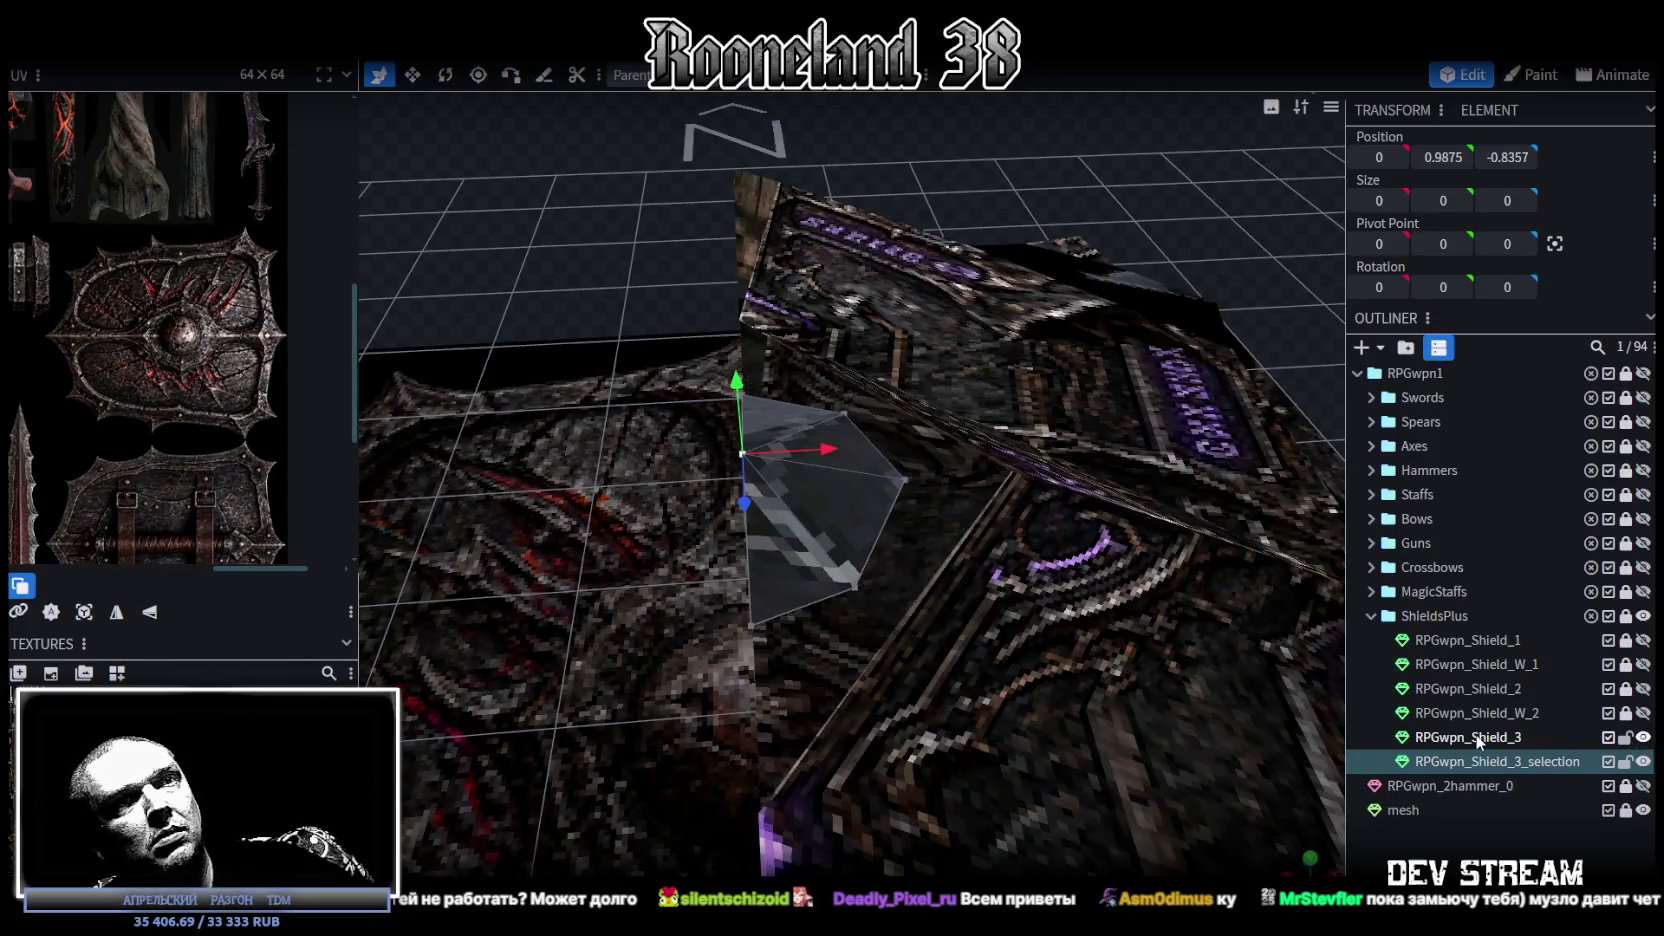
{"action": "left_click", "coordinate": [1468, 737], "text": "ctrl"}
{"action": "right_click", "coordinate": [1495, 745]}
{"action": "left_click", "coordinate": [1360, 424]}
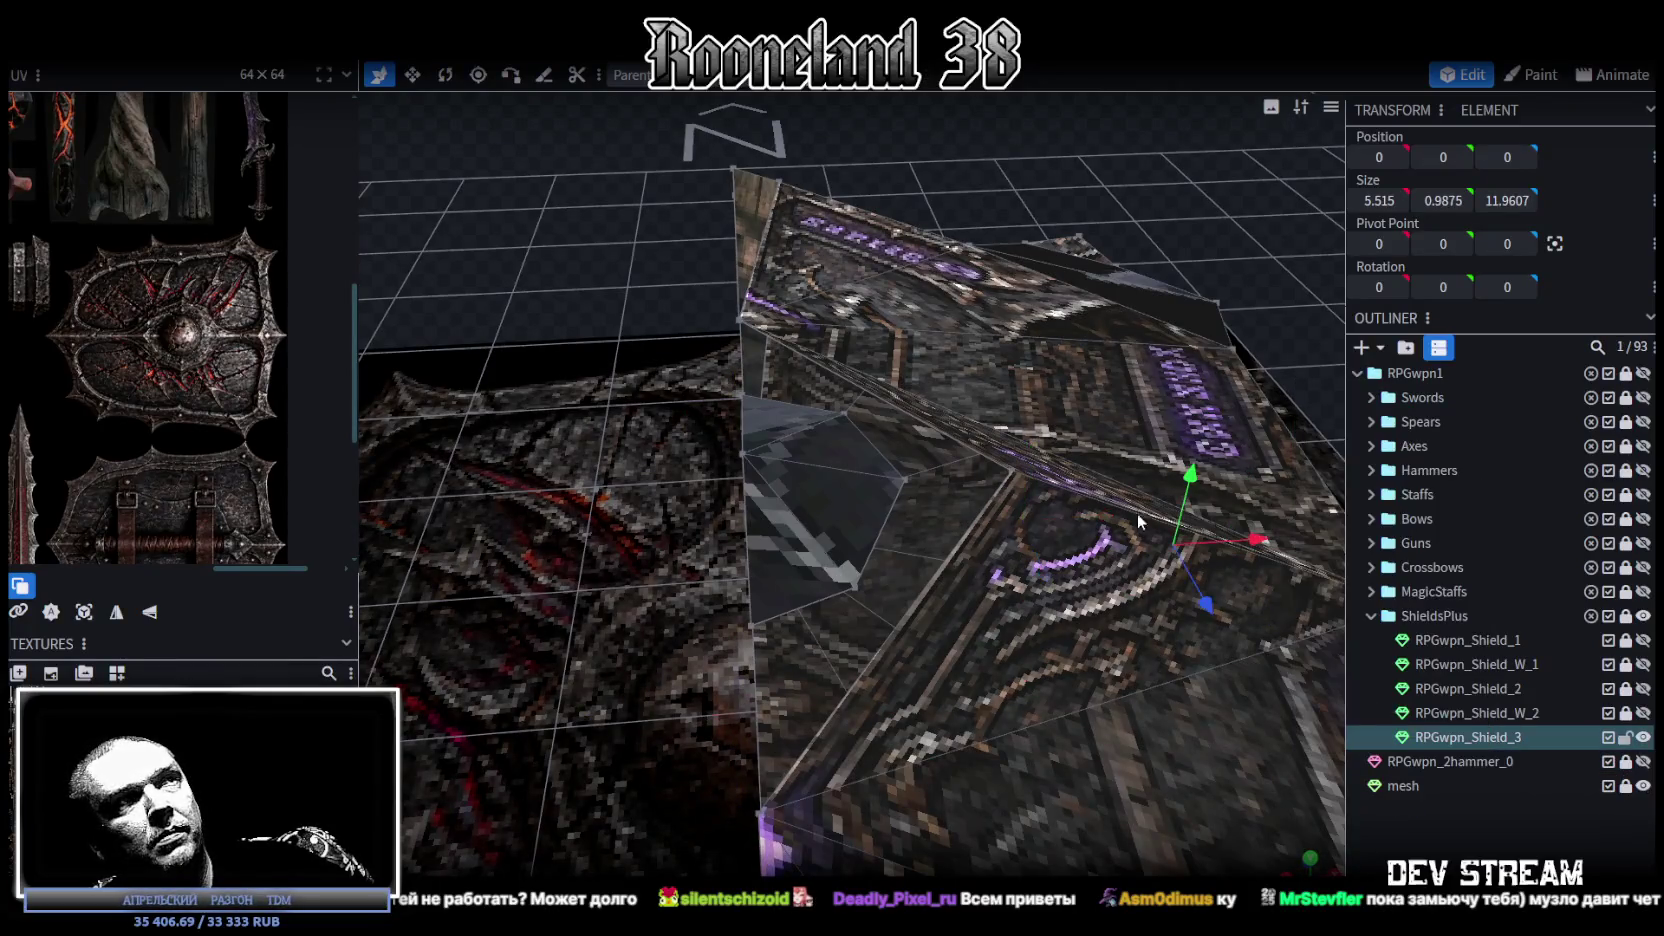
Step: Close in on the merged spike and pick out its vertices and faces
{"action": "left_click_drag", "start_coordinate": [1138, 514], "coordinate": [807, 790]}
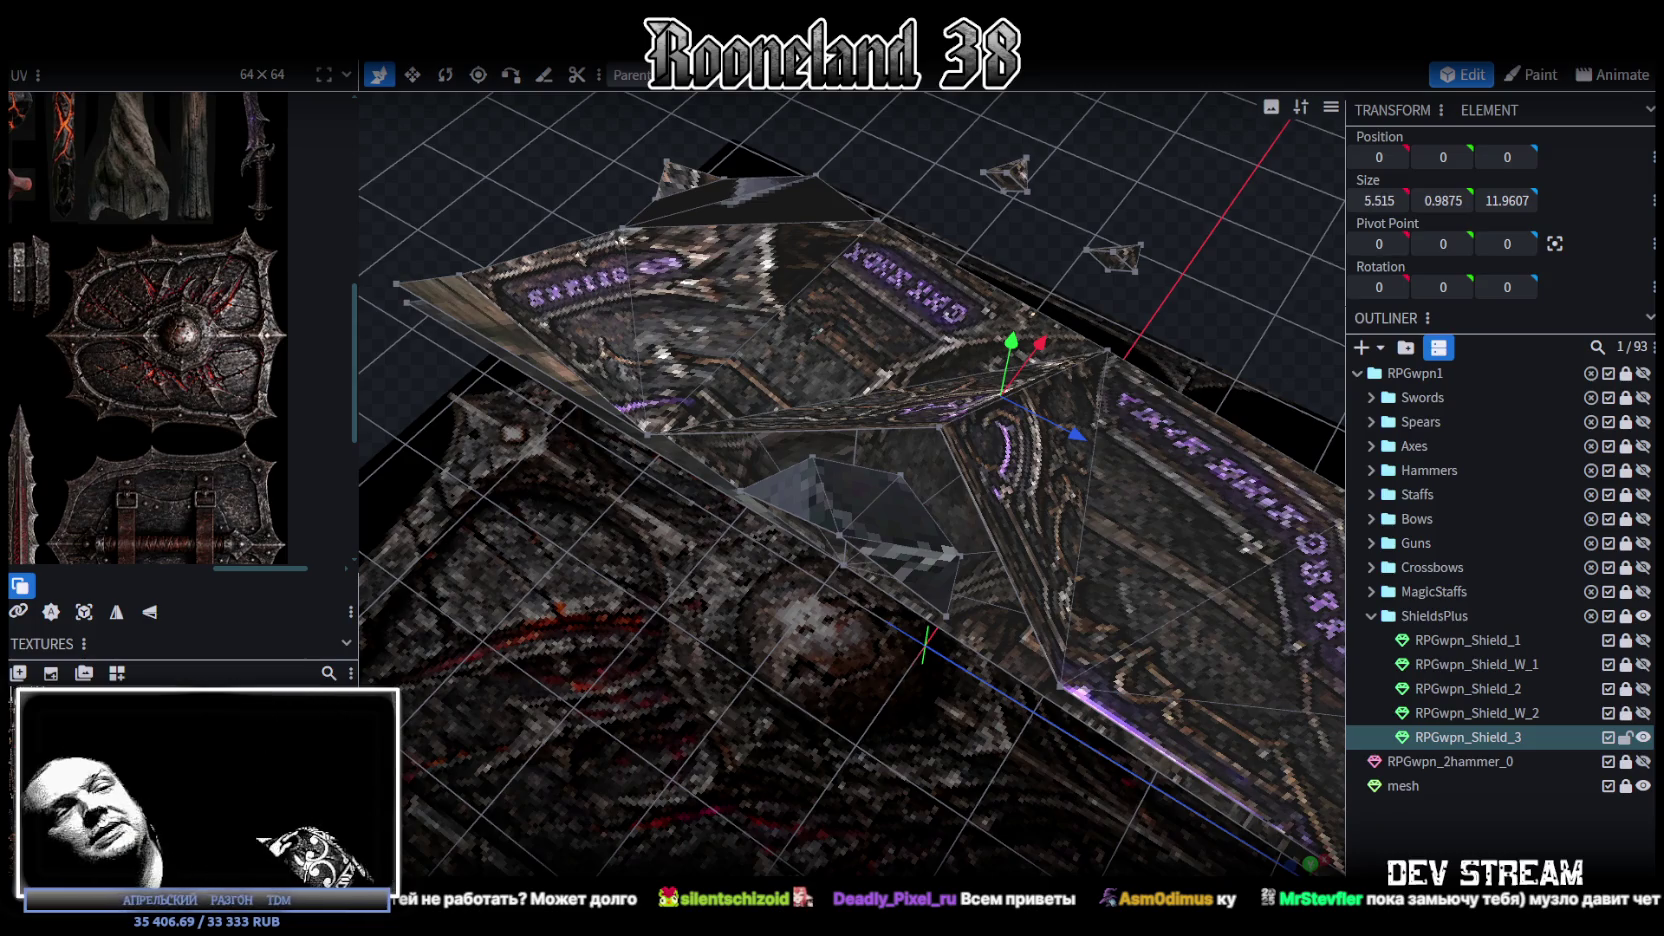
{"action": "mouse_move", "coordinate": [671, 439]}
{"action": "left_mouse_down"}
{"action": "mouse_move", "coordinate": [842, 723]}
{"action": "mouse_move", "coordinate": [1027, 699]}
{"action": "mouse_move", "coordinate": [1101, 663]}
{"action": "mouse_move", "coordinate": [1087, 634]}
{"action": "left_mouse_up"}
{"action": "scroll", "coordinate": [805, 763], "scroll_direction": "up", "scroll_amount": 2}
{"action": "scroll", "coordinate": [864, 767], "scroll_direction": "up", "scroll_amount": 2}
{"action": "scroll", "coordinate": [900, 746], "scroll_direction": "up", "scroll_amount": 2}
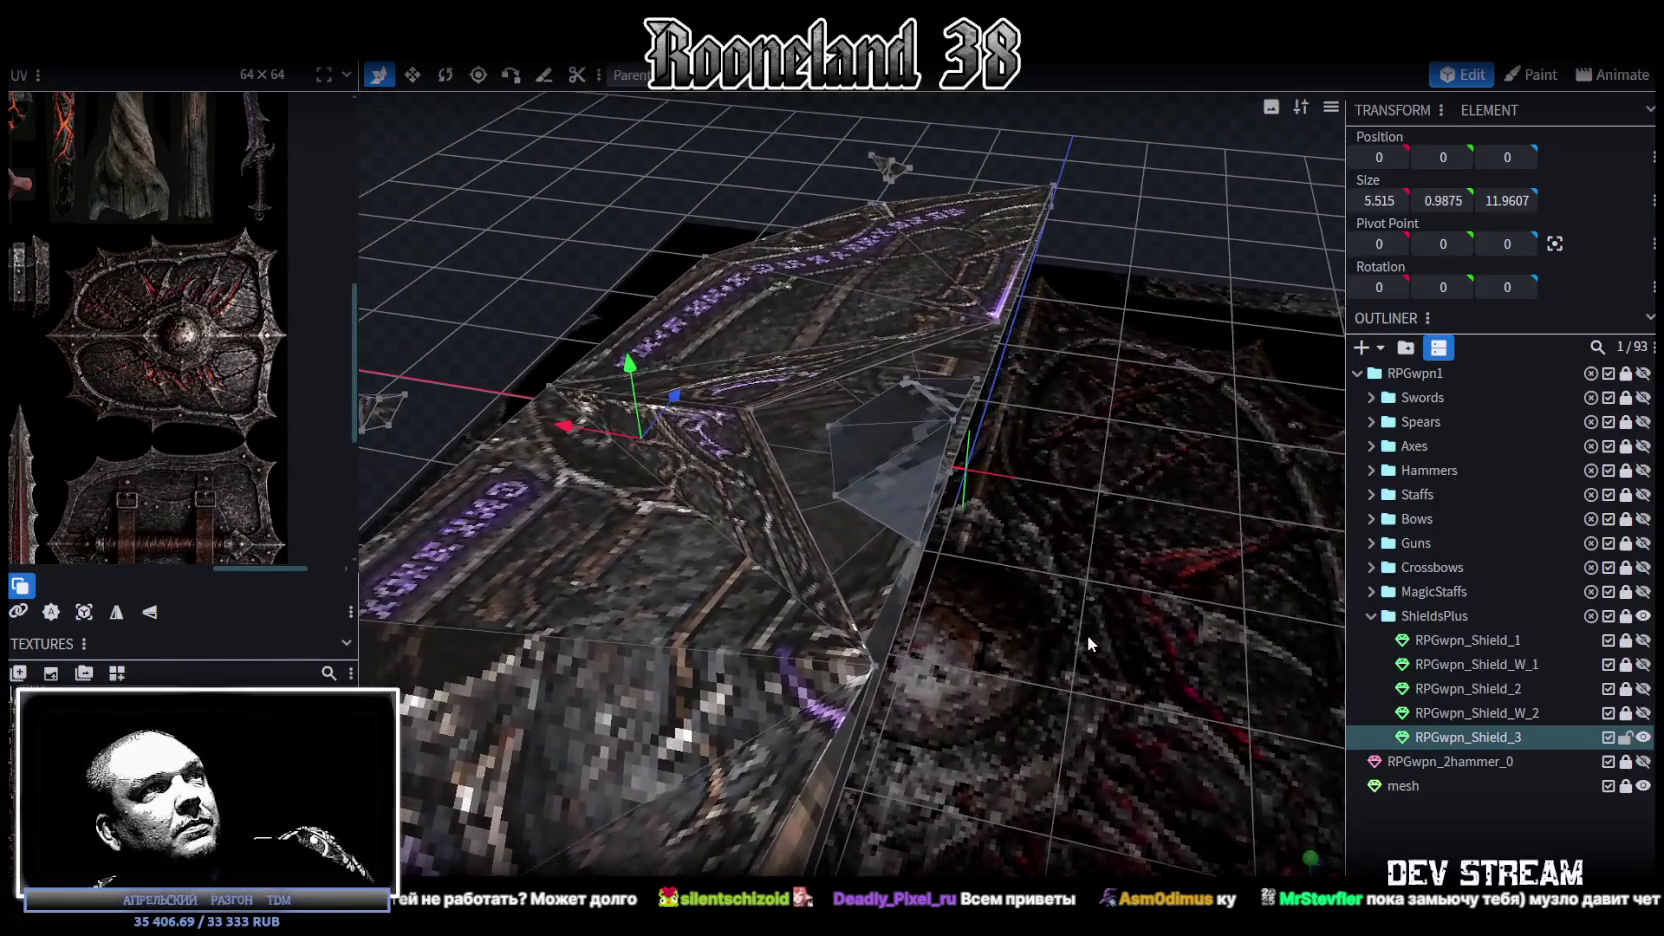
{"action": "left_click_drag", "start_coordinate": [848, 426], "coordinate": [835, 500]}
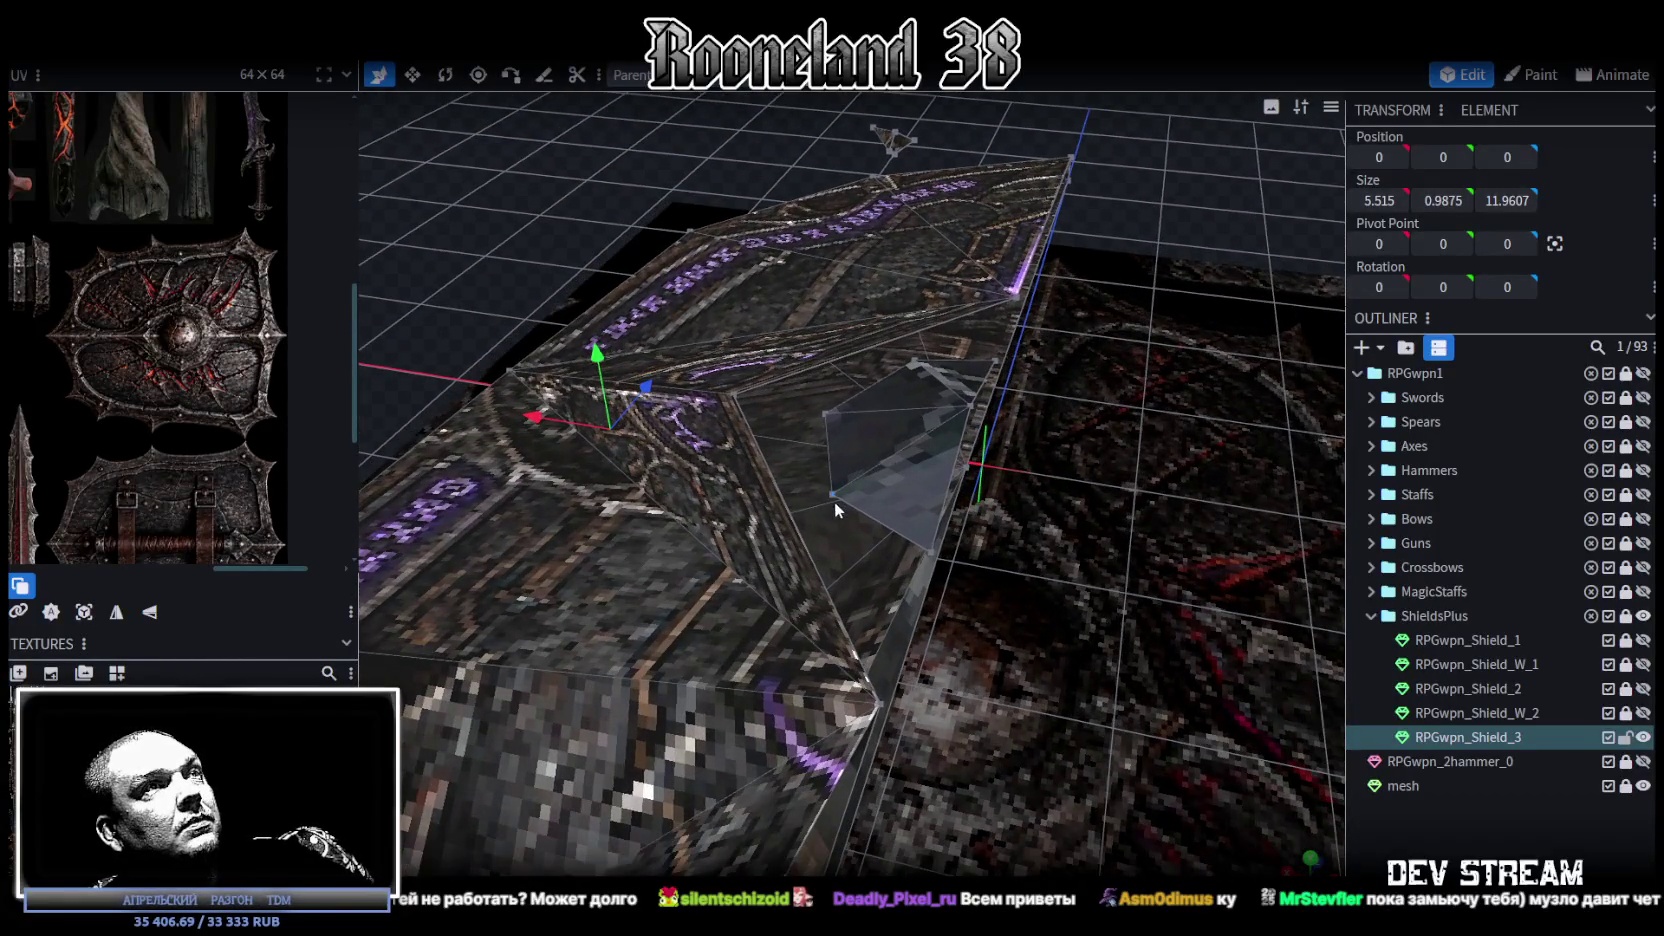
{"action": "left_click", "coordinate": [831, 495]}
{"action": "left_click_drag", "start_coordinate": [883, 698], "coordinate": [1000, 666]}
{"action": "scroll", "coordinate": [1000, 666], "scroll_direction": "up", "scroll_amount": 3}
{"action": "left_click", "coordinate": [779, 463]}
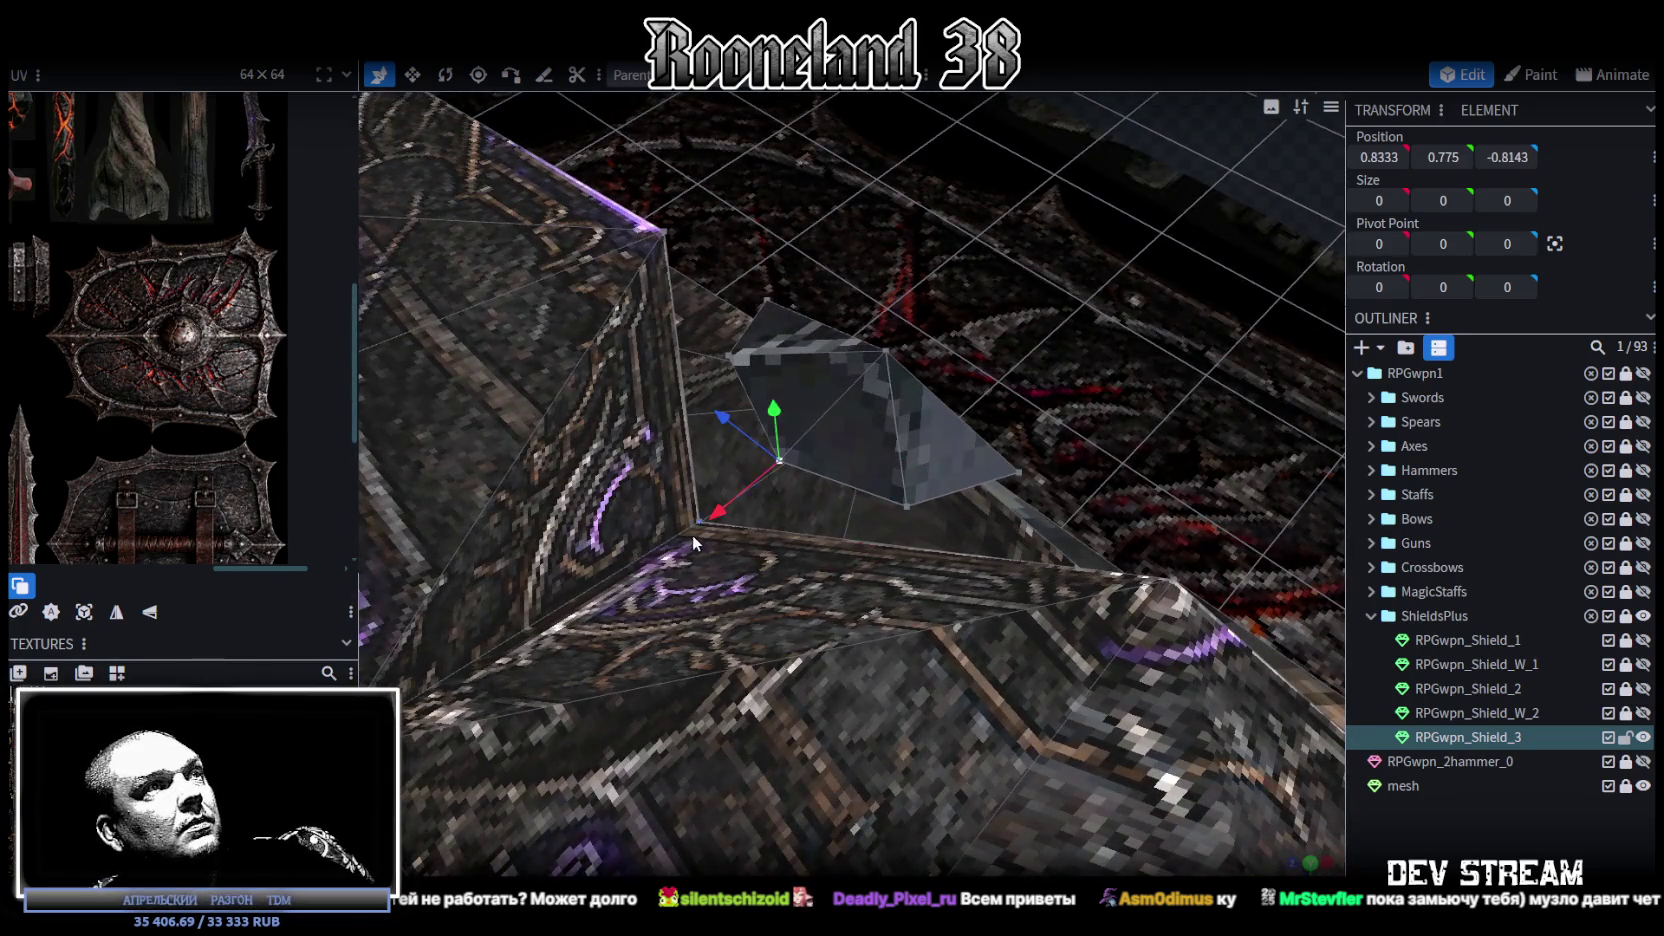
{"action": "left_click_drag", "start_coordinate": [718, 519], "coordinate": [974, 308]}
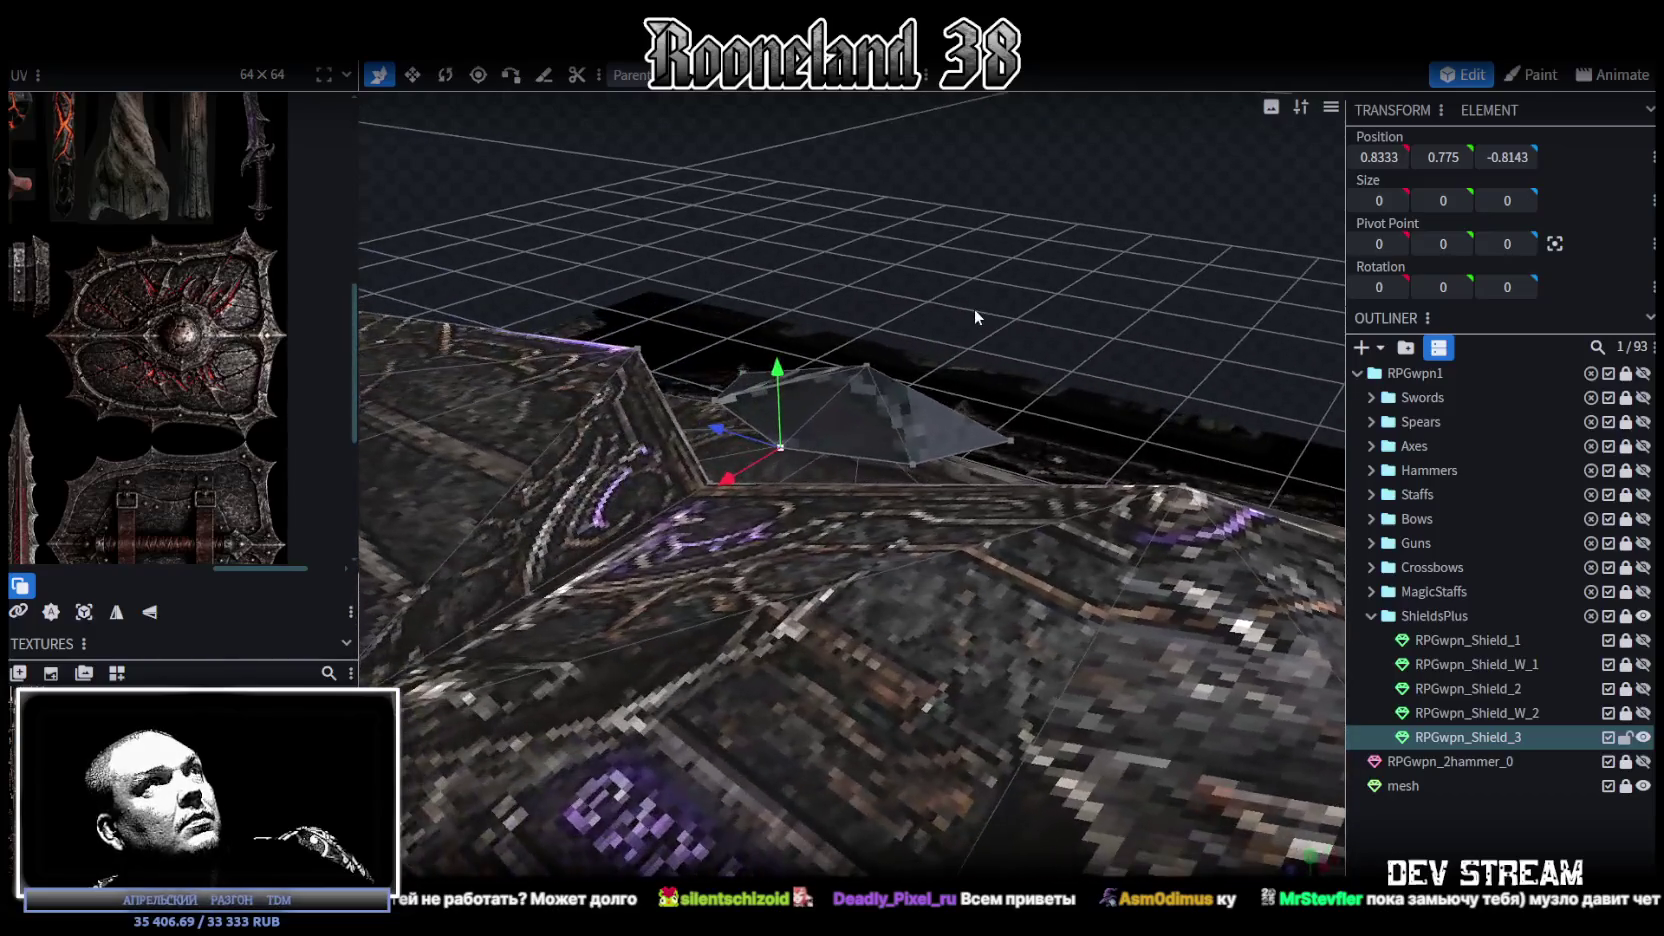
{"action": "left_click", "coordinate": [864, 385]}
{"action": "mouse_move", "coordinate": [896, 378]}
{"action": "left_mouse_down"}
{"action": "mouse_move", "coordinate": [1056, 400]}
{"action": "mouse_move", "coordinate": [872, 296]}
{"action": "left_mouse_up"}
Step: Select all pyramid faces and lift the spike 0.2 higher along Y
{"action": "double_click", "coordinate": [767, 387]}
{"action": "mouse_move", "coordinate": [805, 343]}
{"action": "left_mouse_down"}
{"action": "mouse_move", "coordinate": [790, 303]}
{"action": "mouse_move", "coordinate": [978, 192]}
{"action": "mouse_move", "coordinate": [853, 242]}
{"action": "mouse_move", "coordinate": [954, 270]}
{"action": "mouse_move", "coordinate": [961, 257]}
{"action": "mouse_move", "coordinate": [850, 290]}
{"action": "mouse_move", "coordinate": [862, 309]}
{"action": "mouse_move", "coordinate": [1009, 364]}
{"action": "mouse_move", "coordinate": [1150, 370]}
{"action": "left_mouse_up"}
{"action": "left_click", "coordinate": [820, 148]}
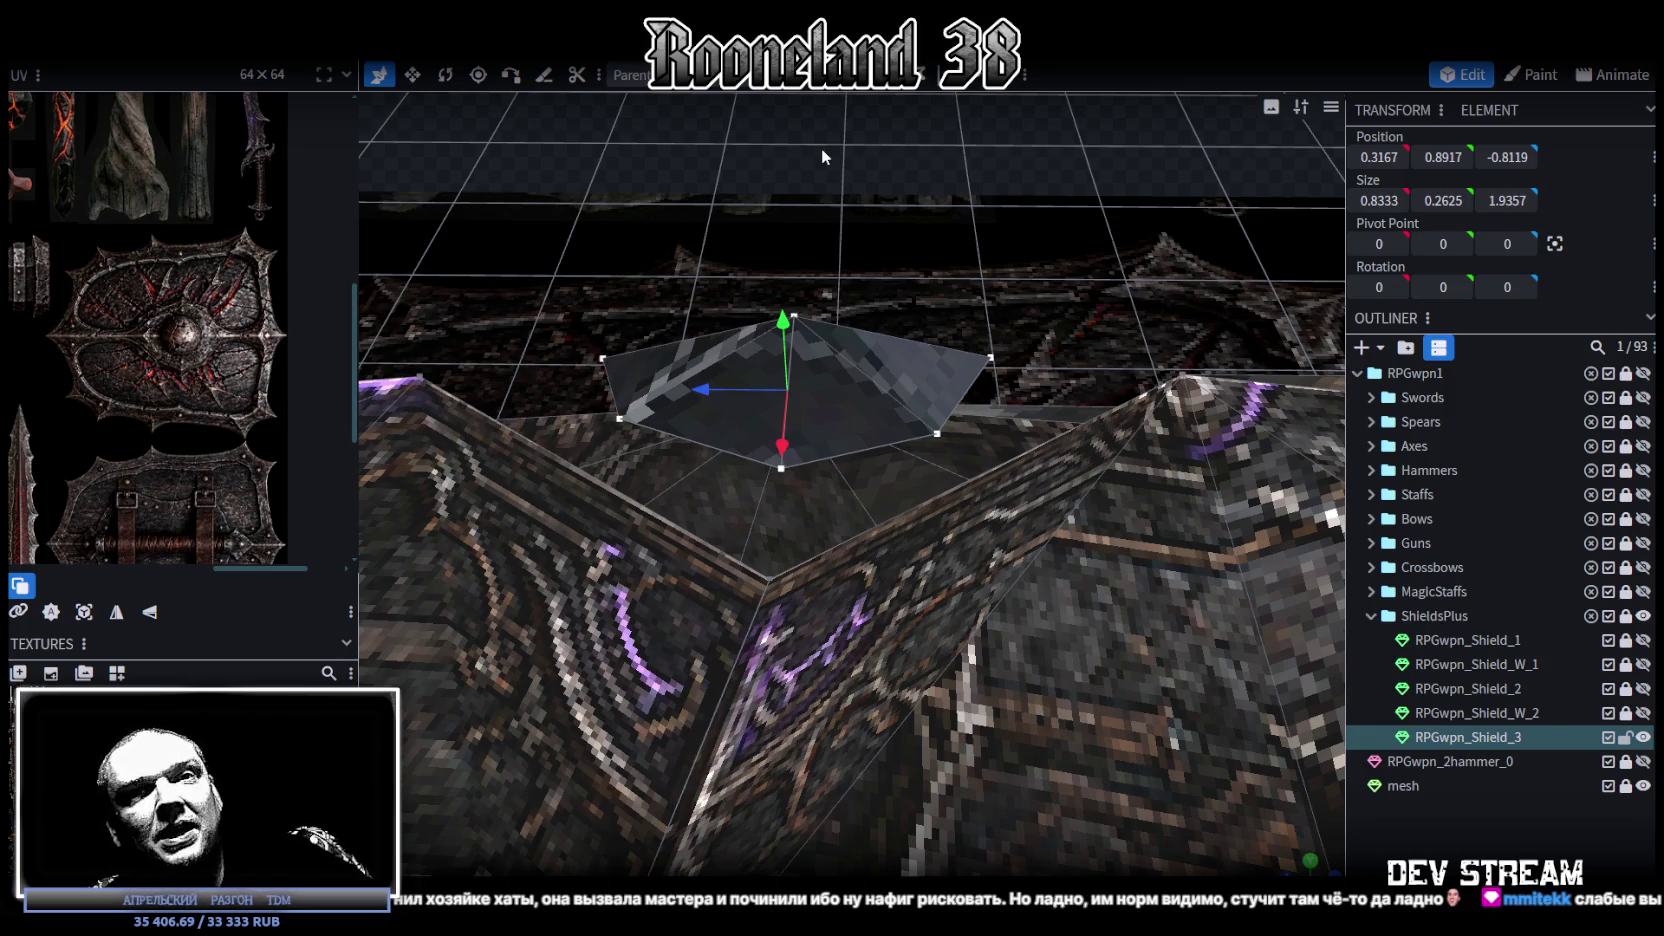
{"action": "mouse_move", "coordinate": [824, 312]}
{"action": "left_mouse_down"}
{"action": "mouse_move", "coordinate": [967, 266]}
{"action": "mouse_move", "coordinate": [1108, 282]}
{"action": "mouse_move", "coordinate": [956, 185]}
{"action": "mouse_move", "coordinate": [965, 322]}
{"action": "mouse_move", "coordinate": [985, 374]}
{"action": "mouse_move", "coordinate": [968, 250]}
{"action": "mouse_move", "coordinate": [948, 254]}
{"action": "mouse_move", "coordinate": [976, 234]}
{"action": "mouse_move", "coordinate": [1024, 413]}
{"action": "mouse_move", "coordinate": [950, 604]}
{"action": "mouse_move", "coordinate": [887, 296]}
{"action": "mouse_move", "coordinate": [789, 341]}
{"action": "mouse_move", "coordinate": [1082, 255]}
{"action": "mouse_move", "coordinate": [653, 578]}
{"action": "mouse_move", "coordinate": [549, 566]}
{"action": "mouse_move", "coordinate": [957, 437]}
{"action": "mouse_move", "coordinate": [982, 448]}
{"action": "mouse_move", "coordinate": [792, 518]}
{"action": "left_mouse_up"}
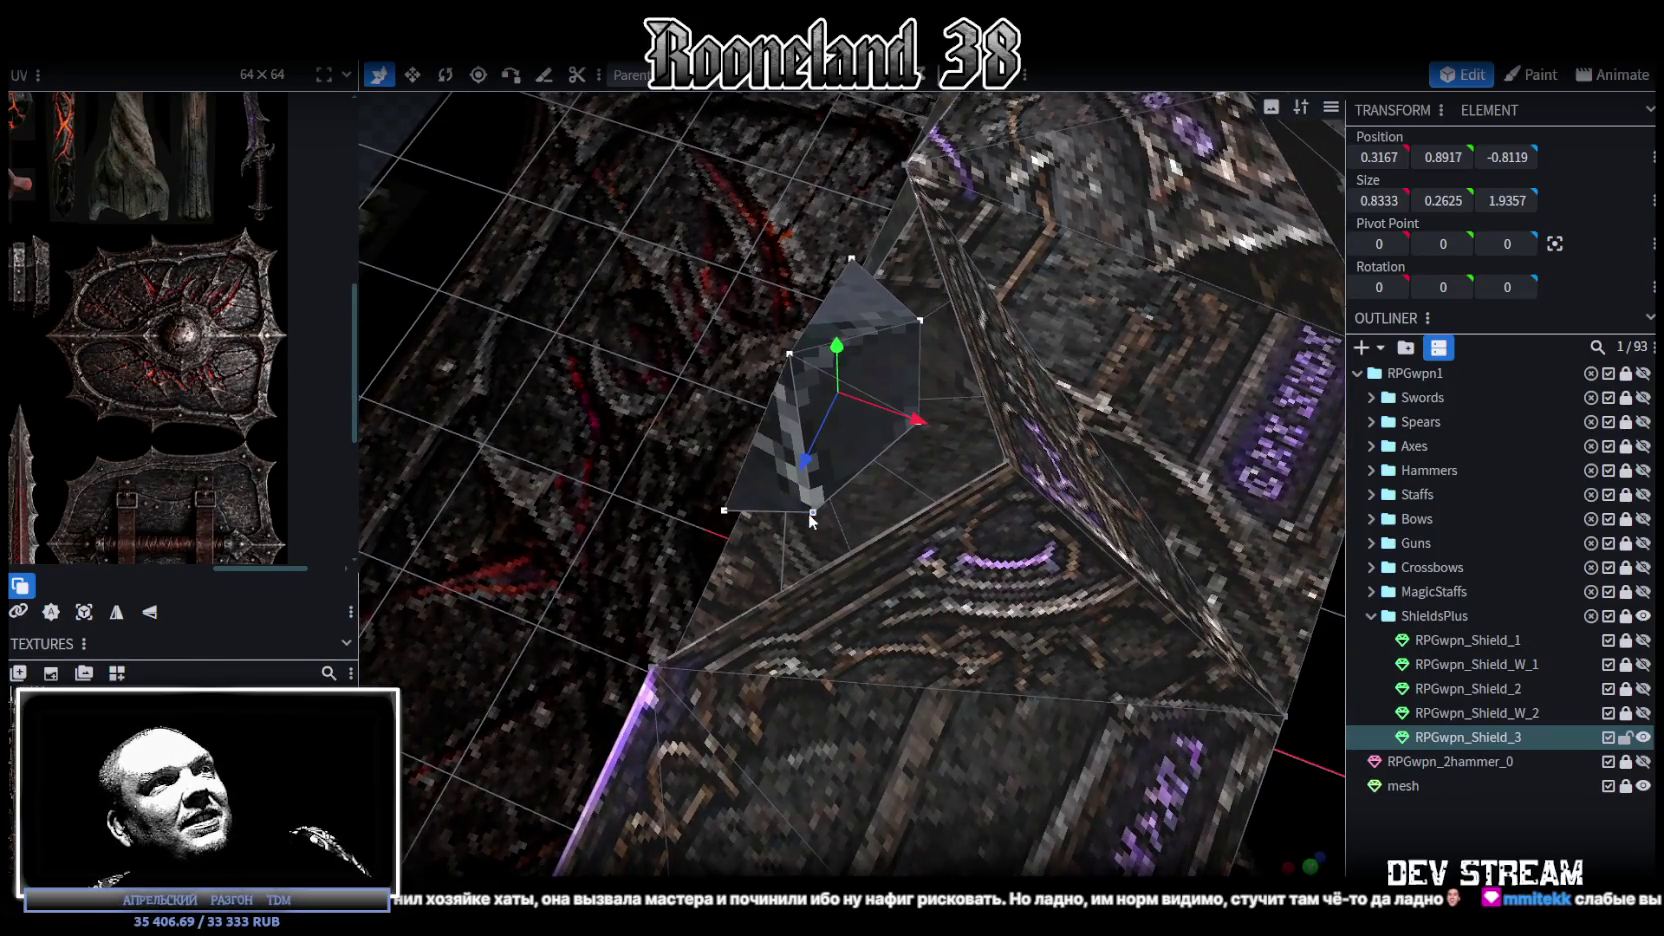
Step: Click through vertices around the spike and boss to find the ones to reshape
{"action": "left_click", "coordinate": [809, 514]}
{"action": "left_click", "coordinate": [1008, 459]}
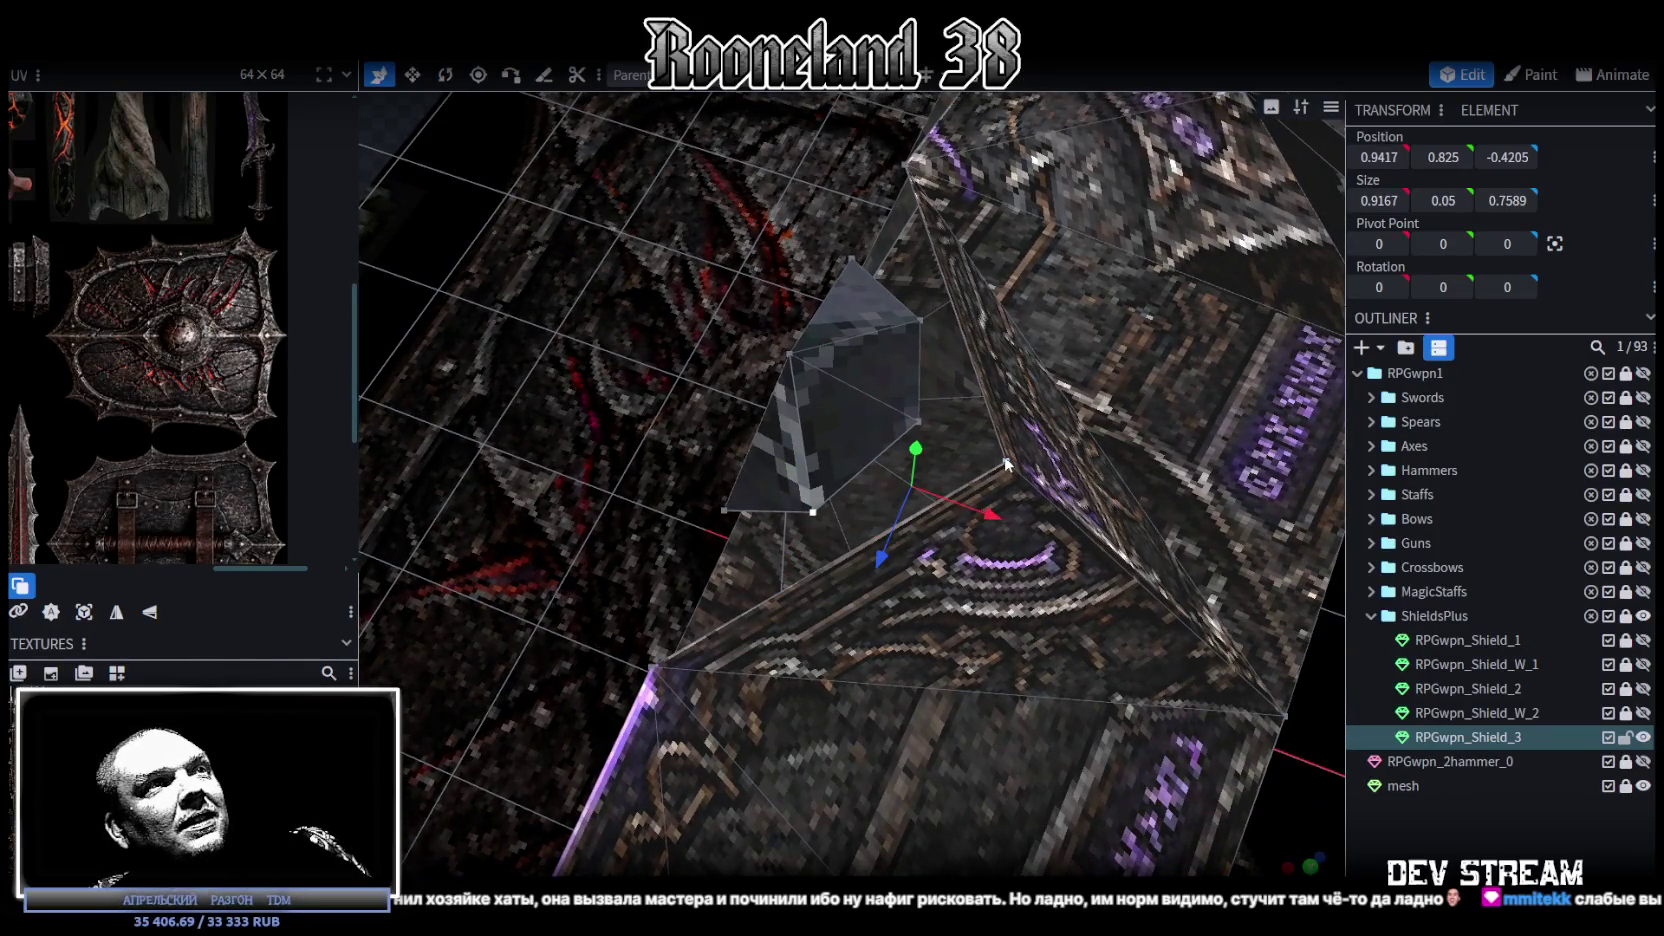
{"action": "left_click", "coordinate": [1007, 462]}
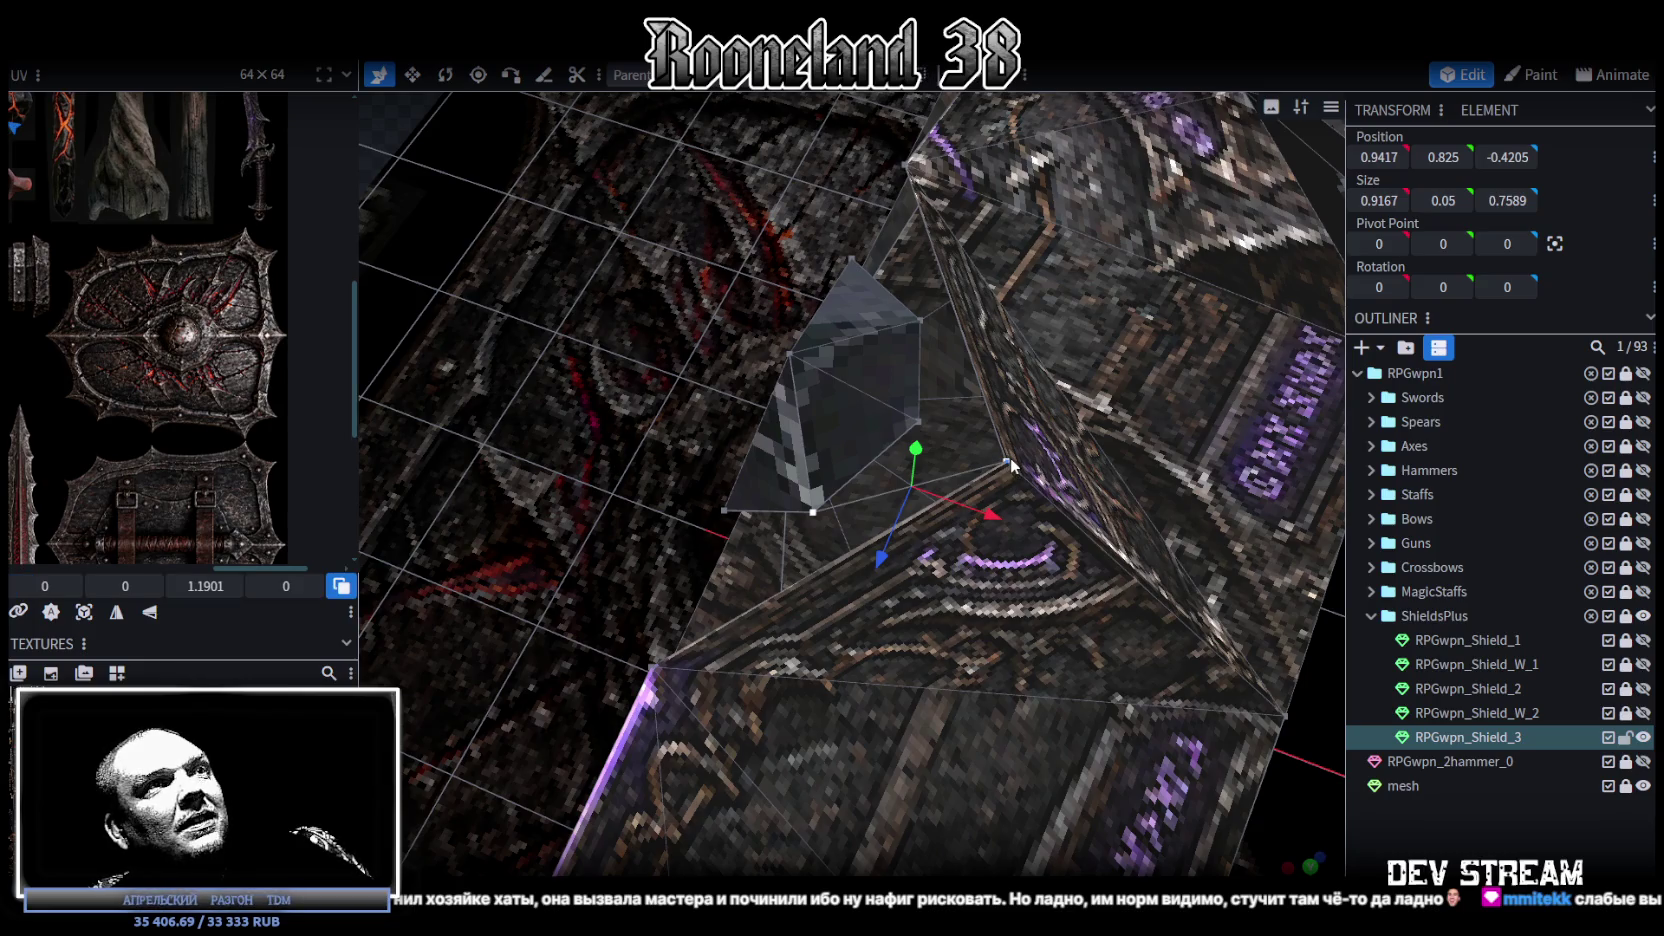
{"action": "left_click", "coordinate": [857, 503]}
{"action": "left_click", "coordinate": [826, 567]}
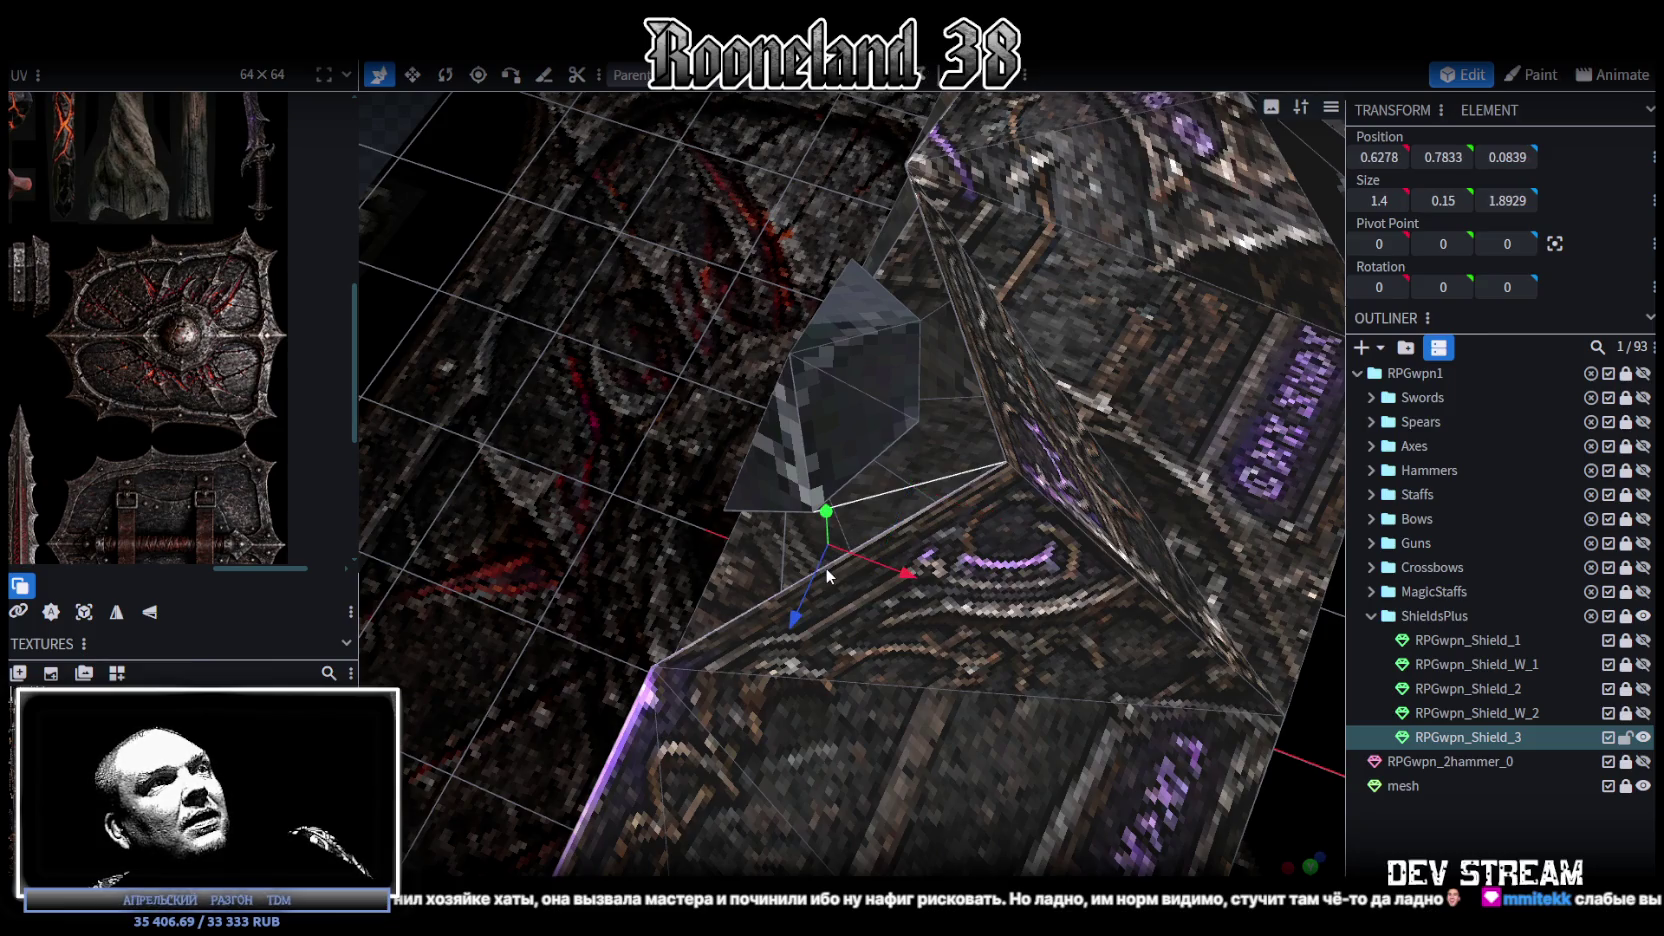
{"action": "left_click_drag", "start_coordinate": [835, 564], "coordinate": [733, 612]}
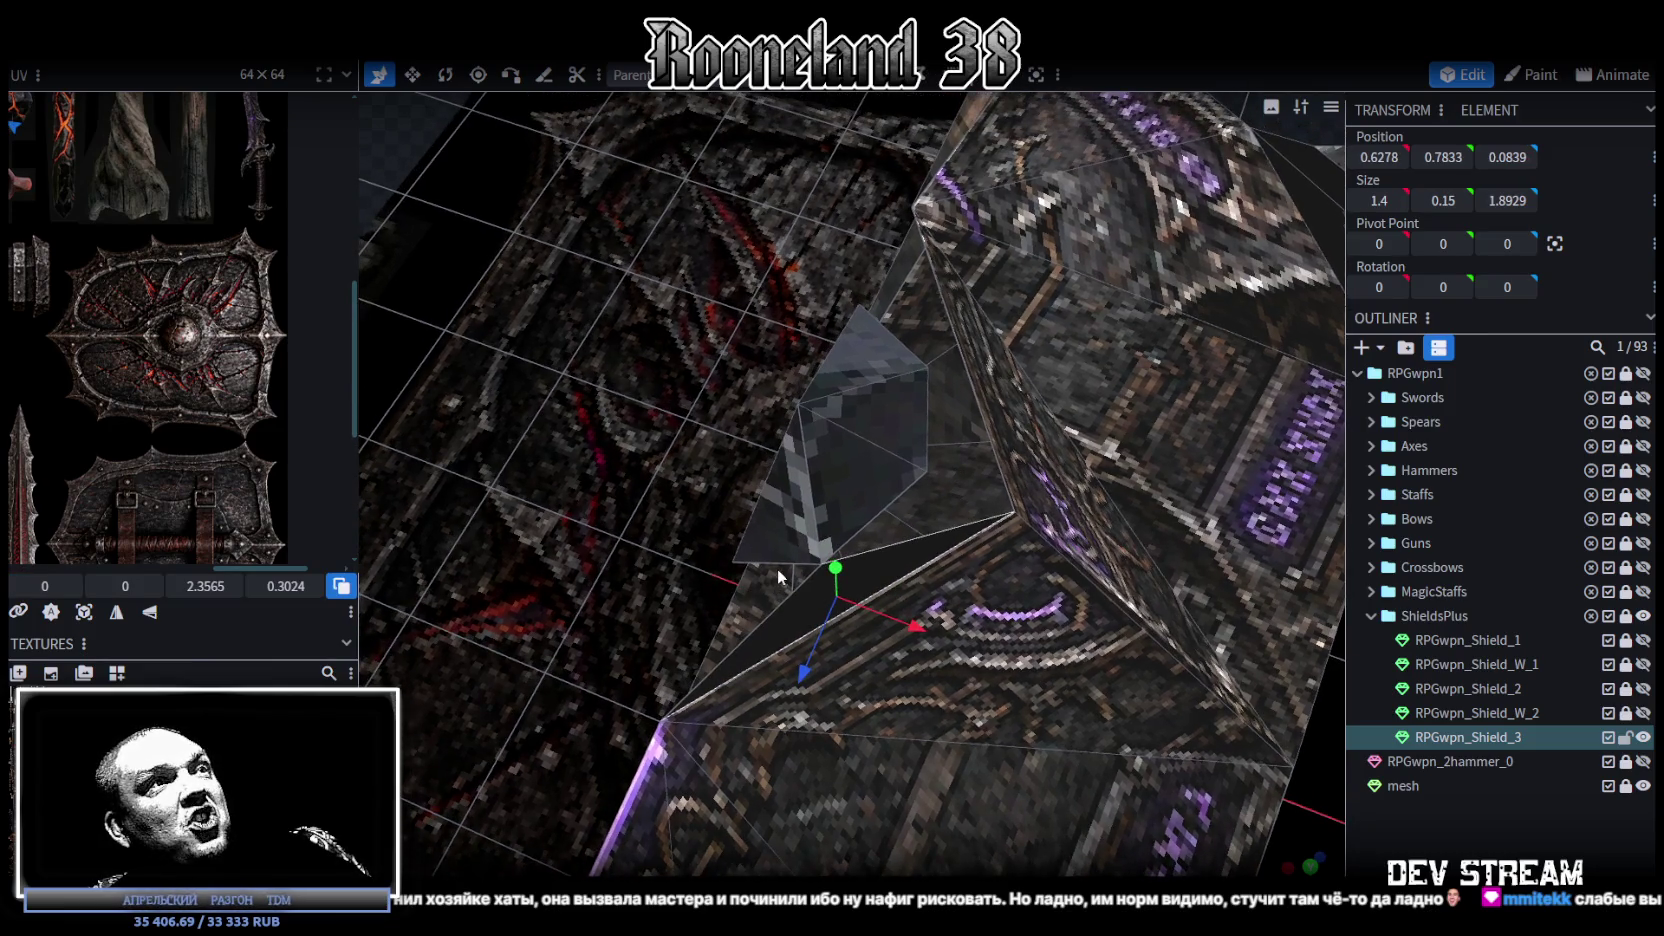
{"action": "left_click", "coordinate": [780, 564]}
{"action": "left_click", "coordinate": [778, 610]}
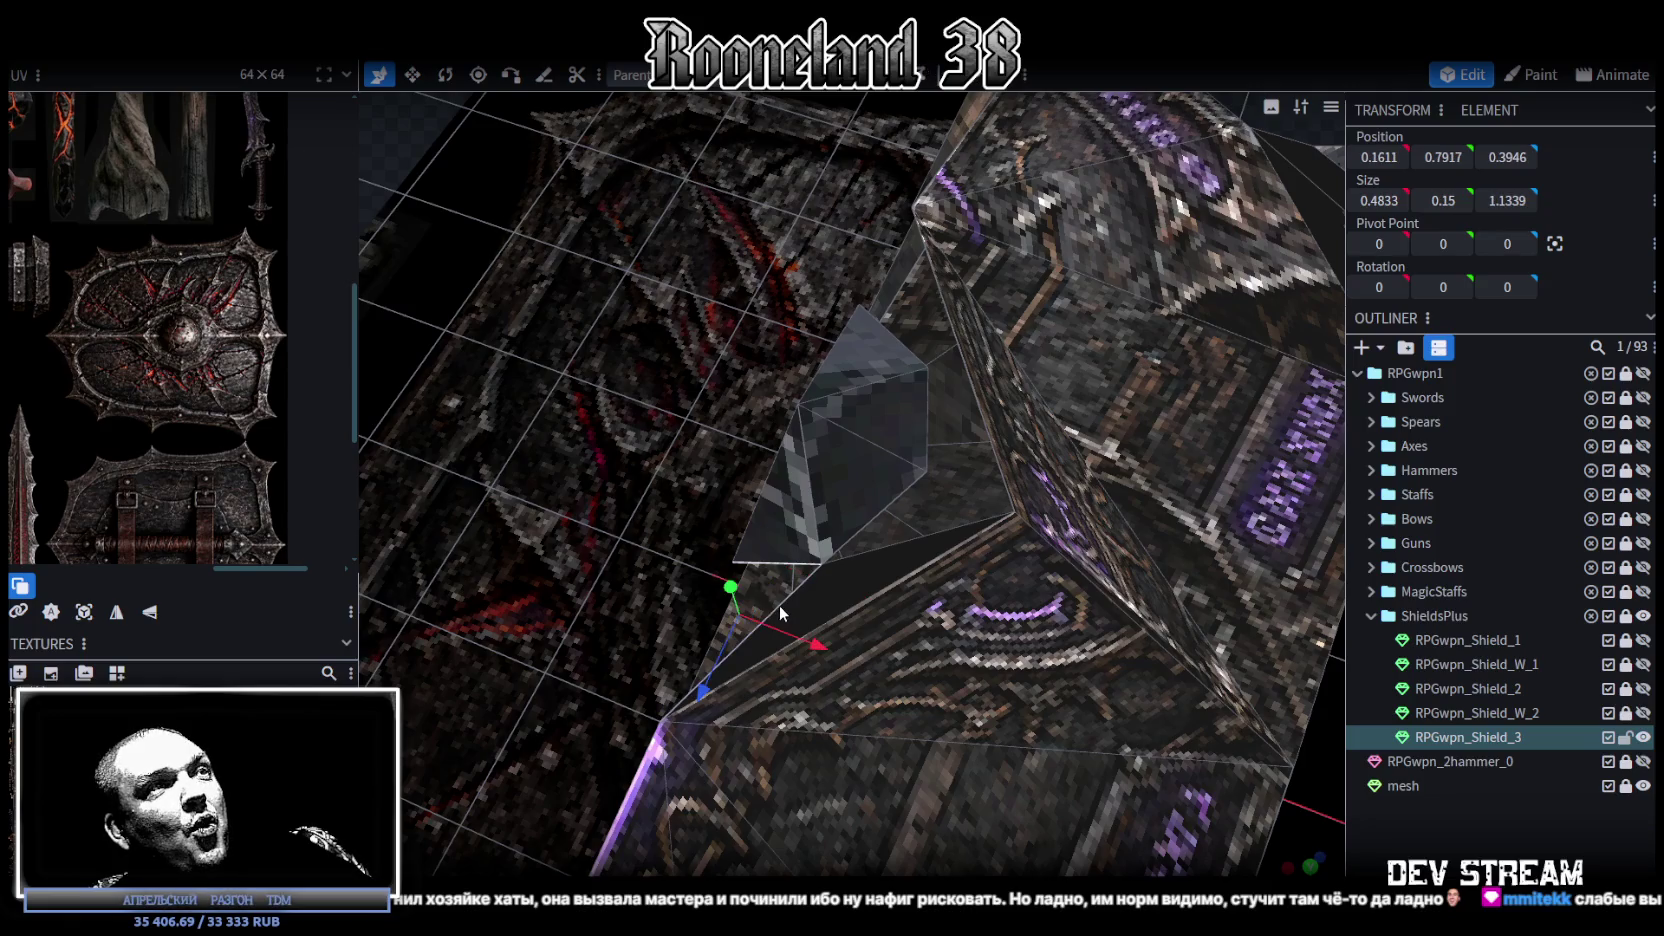
{"action": "left_click", "coordinate": [873, 531]}
{"action": "left_click", "coordinate": [942, 526]}
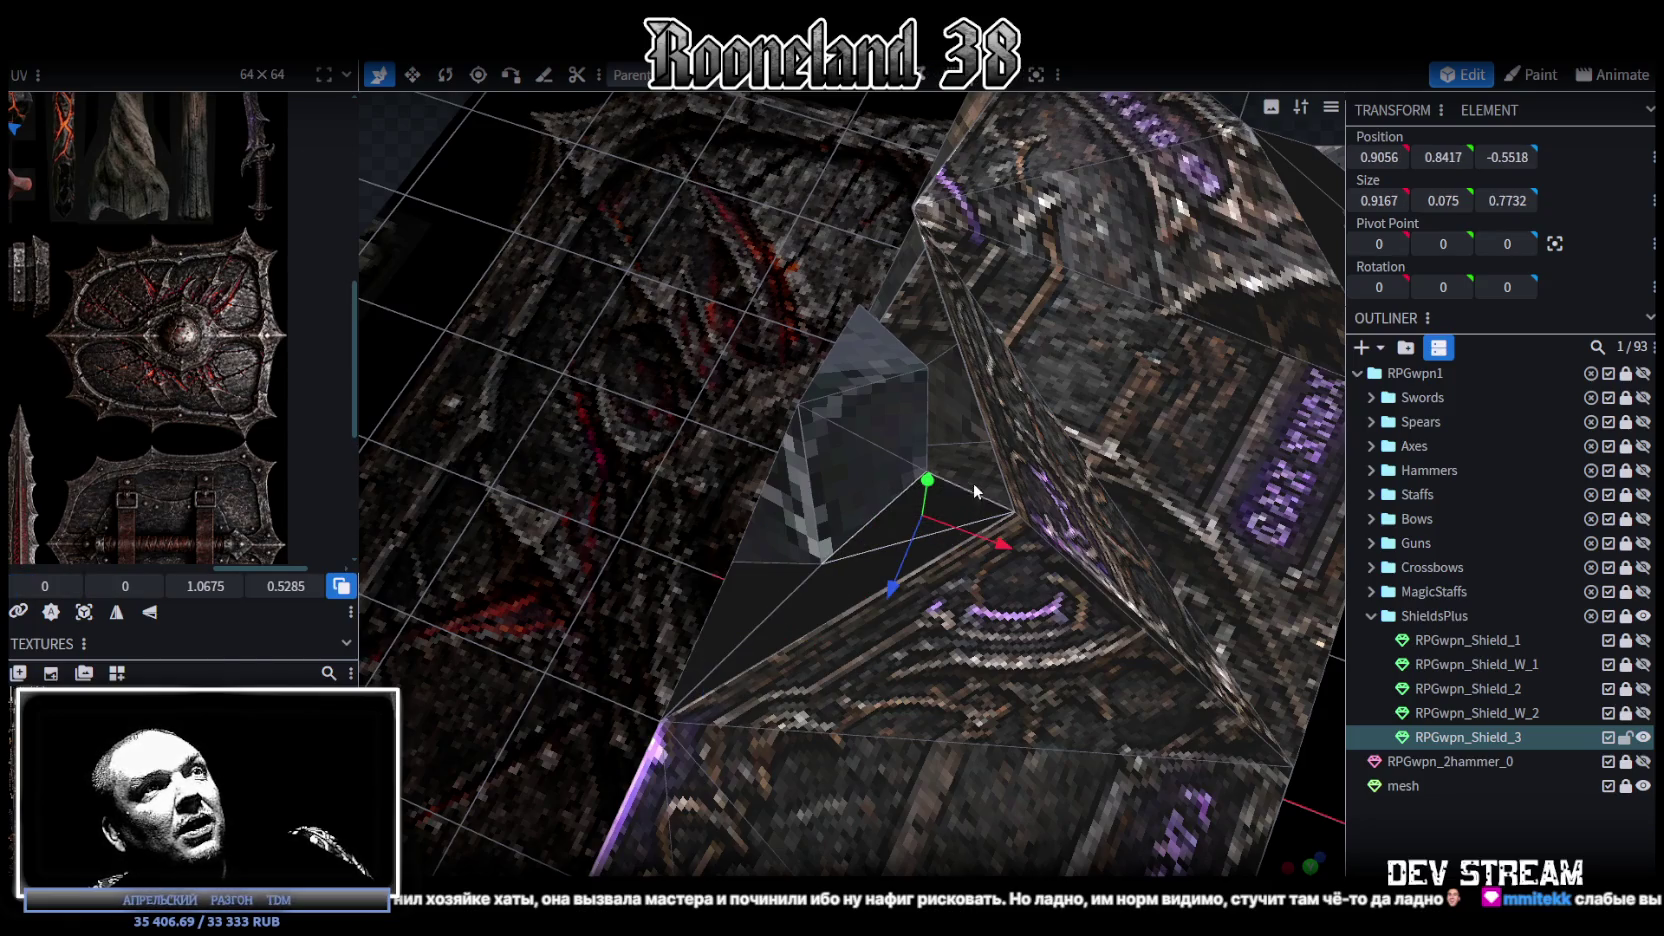
{"action": "left_click_drag", "start_coordinate": [972, 486], "coordinate": [852, 446]}
Step: Select the boss's vertices and pull them up into a sharper point
{"action": "left_click", "coordinate": [897, 502]}
{"action": "left_click", "coordinate": [896, 529]}
{"action": "left_click", "coordinate": [862, 425]}
{"action": "left_click", "coordinate": [874, 405]}
{"action": "left_click", "coordinate": [819, 367]}
{"action": "left_click", "coordinate": [846, 321]}
{"action": "mouse_move", "coordinate": [656, 385]}
{"action": "left_mouse_down"}
{"action": "mouse_move", "coordinate": [890, 260]}
{"action": "mouse_move", "coordinate": [666, 239]}
{"action": "mouse_move", "coordinate": [564, 266]}
{"action": "mouse_move", "coordinate": [481, 231]}
{"action": "mouse_move", "coordinate": [592, 231]}
{"action": "mouse_move", "coordinate": [628, 250]}
{"action": "mouse_move", "coordinate": [569, 283]}
{"action": "mouse_move", "coordinate": [471, 249]}
{"action": "mouse_move", "coordinate": [757, 273]}
{"action": "mouse_move", "coordinate": [870, 343]}
{"action": "mouse_move", "coordinate": [867, 128]}
{"action": "mouse_move", "coordinate": [853, 359]}
{"action": "mouse_move", "coordinate": [879, 611]}
{"action": "mouse_move", "coordinate": [1031, 618]}
{"action": "mouse_move", "coordinate": [864, 413]}
{"action": "mouse_move", "coordinate": [852, 373]}
{"action": "left_mouse_up"}
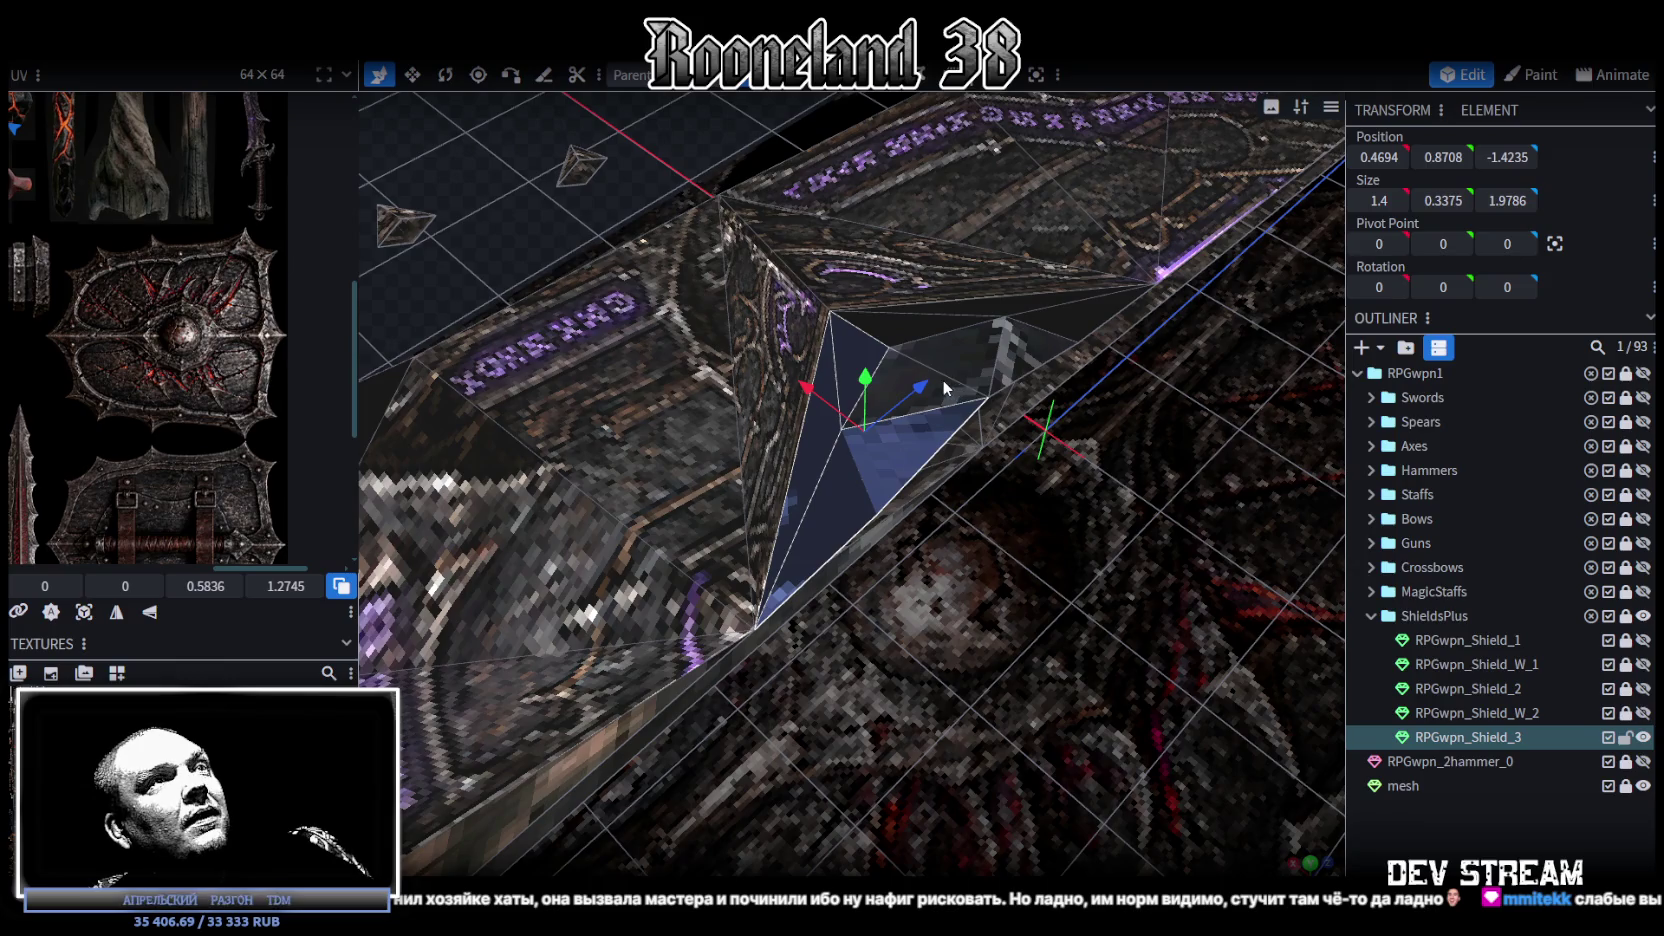
{"action": "left_click_drag", "start_coordinate": [1019, 358], "coordinate": [1022, 310]}
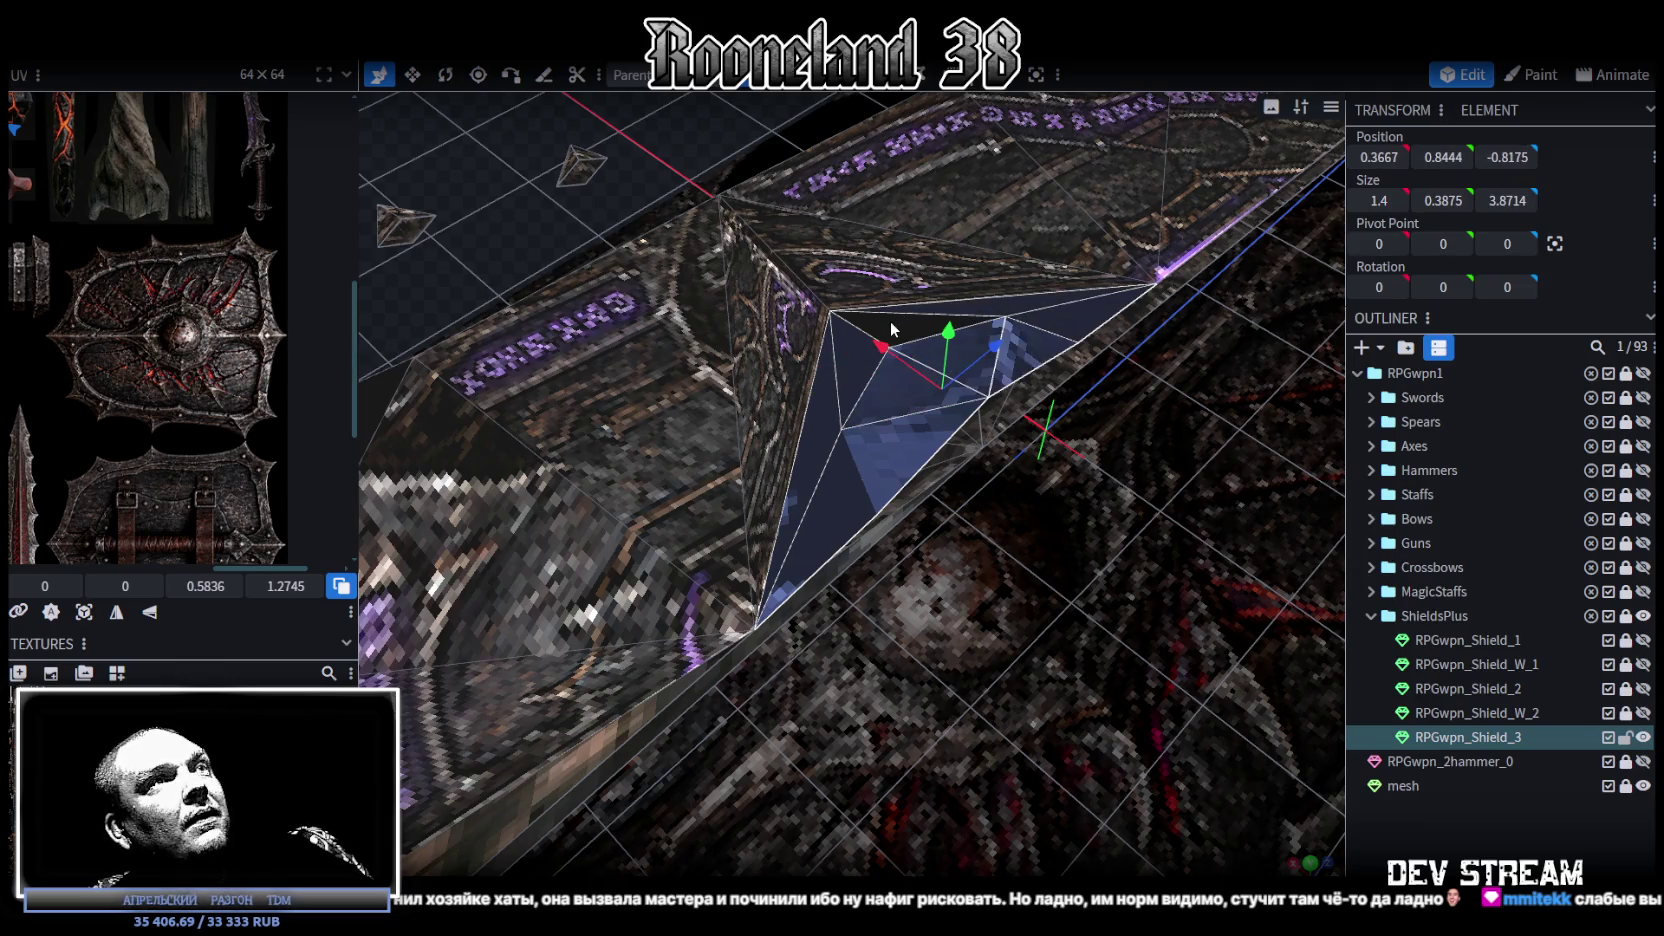
{"action": "mouse_move", "coordinate": [1000, 658]}
{"action": "left_mouse_down"}
{"action": "mouse_move", "coordinate": [1280, 607]}
{"action": "mouse_move", "coordinate": [1066, 400]}
{"action": "mouse_move", "coordinate": [1110, 283]}
{"action": "mouse_move", "coordinate": [828, 90]}
{"action": "left_mouse_up"}
{"action": "left_click_drag", "start_coordinate": [931, 290], "coordinate": [930, 412]}
Step: Extrude the boss's top face straight up along Y+ by 0.1
{"action": "left_click_drag", "start_coordinate": [998, 285], "coordinate": [982, 298]}
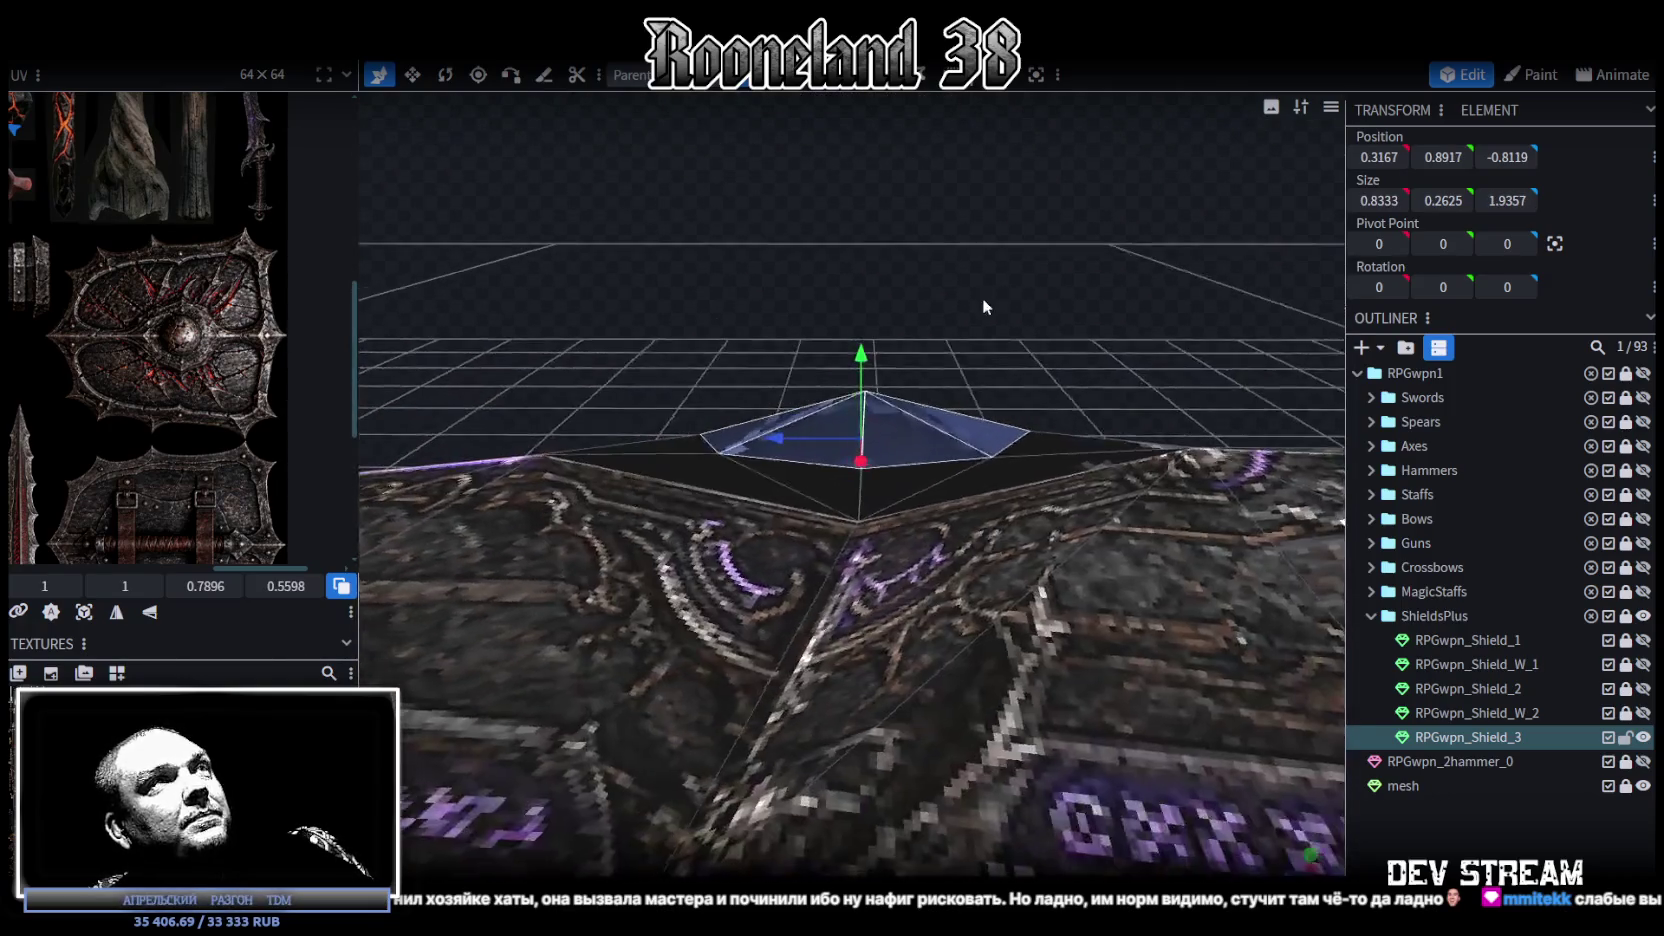
{"action": "left_click", "coordinate": [828, 80]}
{"action": "left_click", "coordinate": [908, 864]}
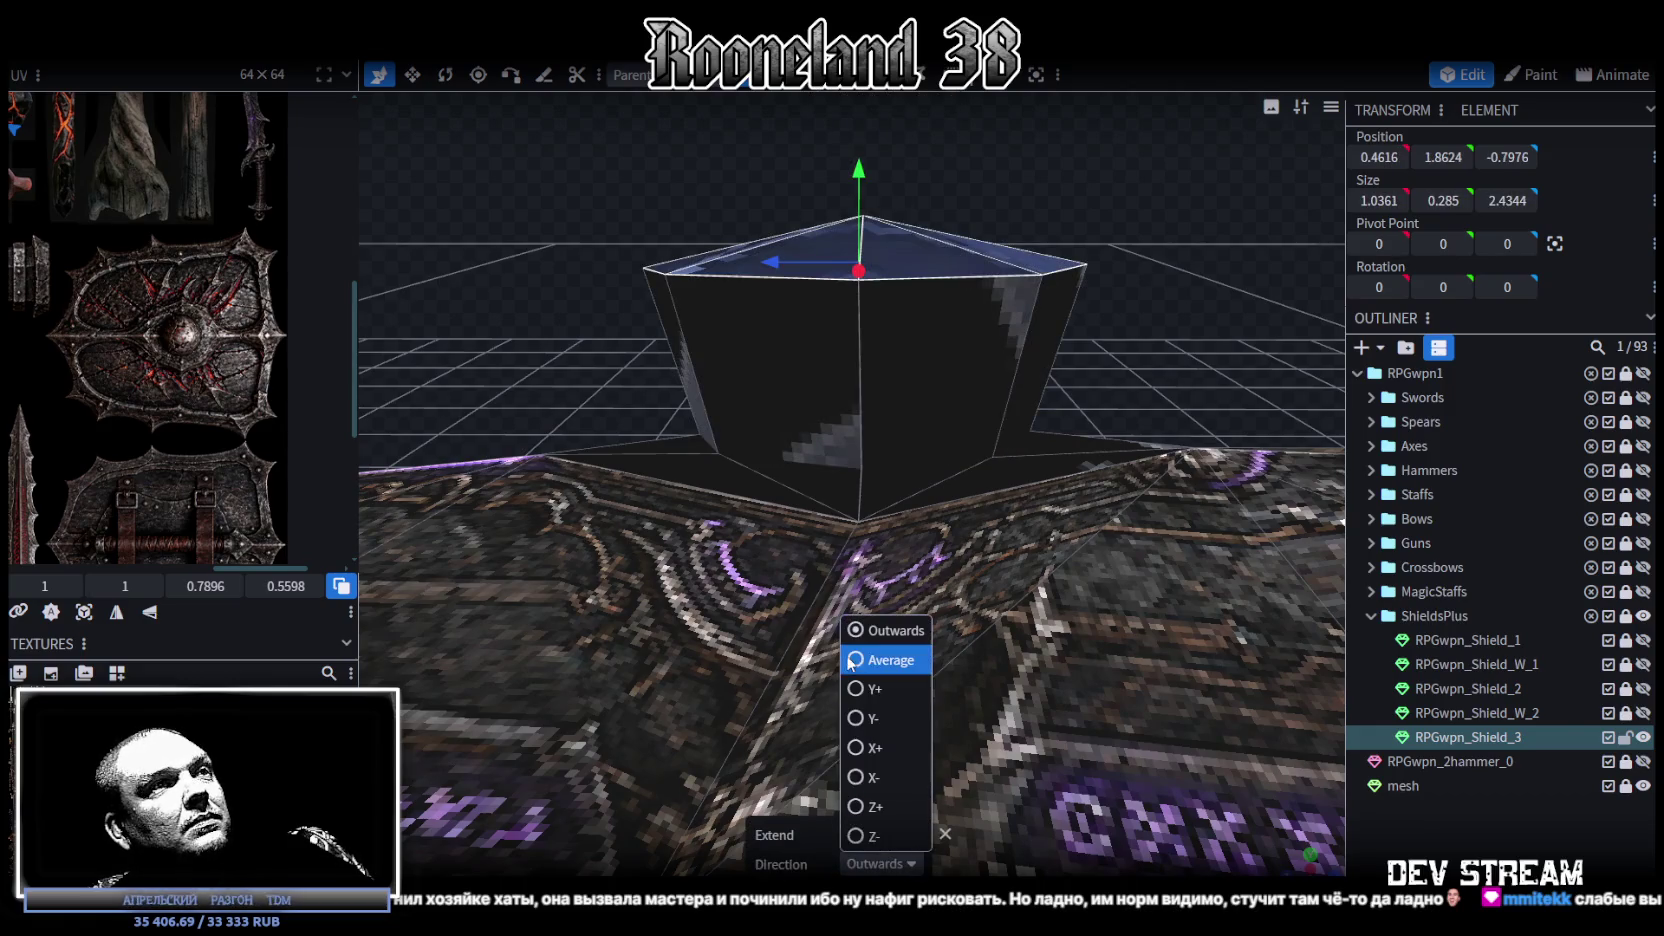
{"action": "left_click", "coordinate": [872, 720]}
{"action": "left_click", "coordinate": [862, 833]}
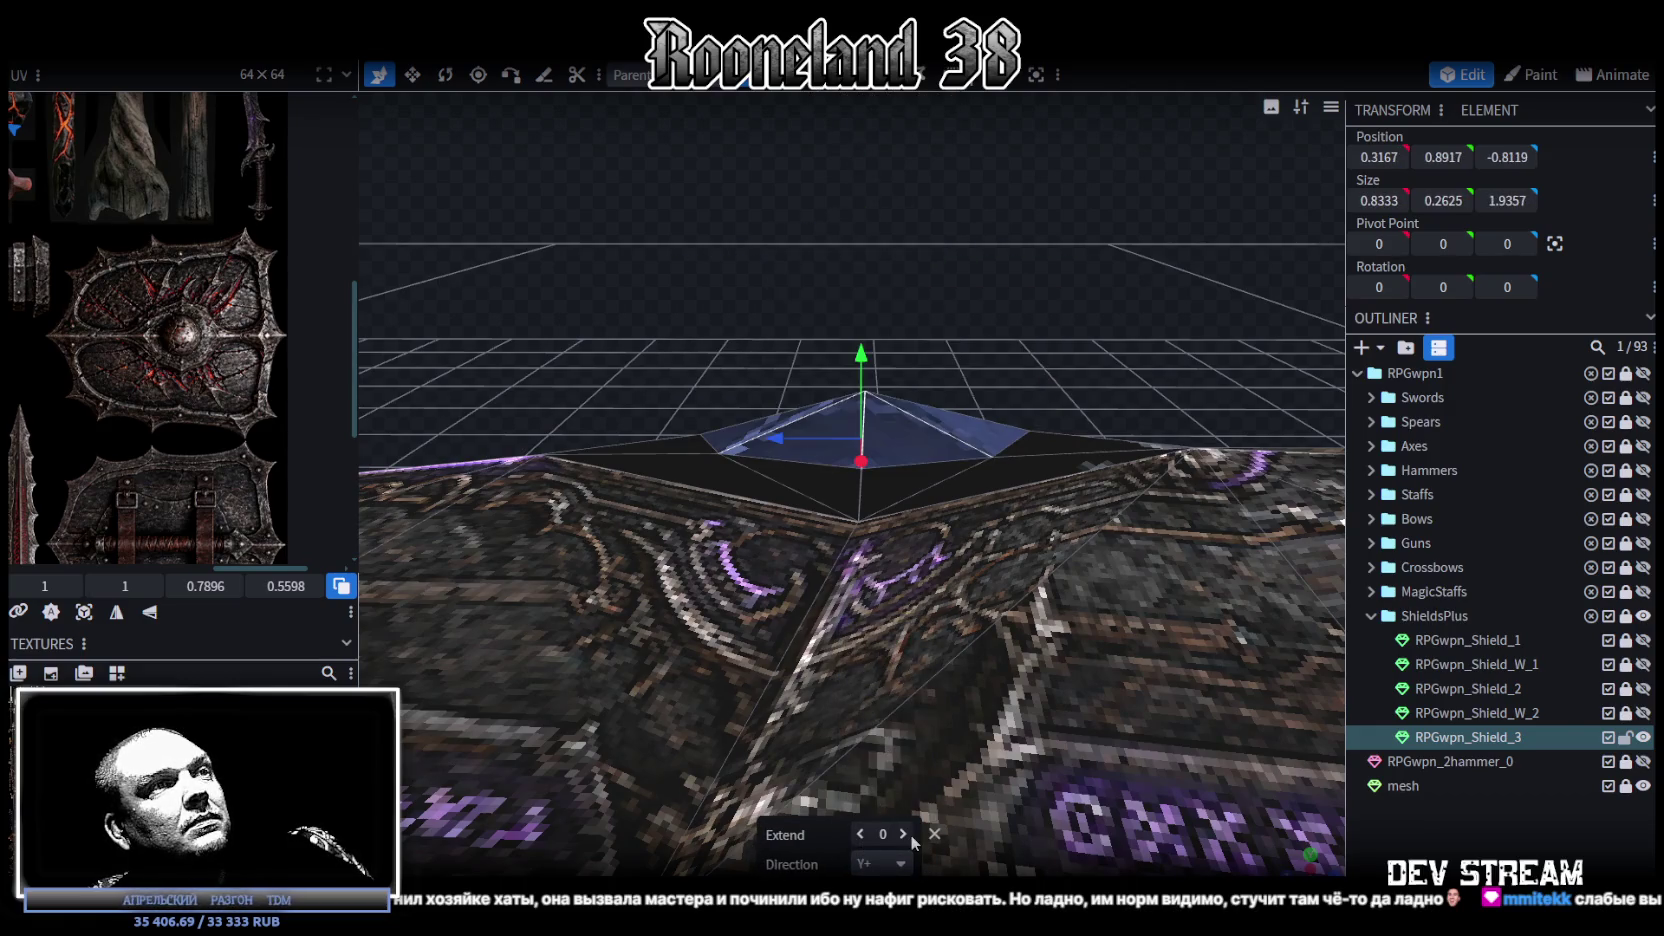
{"action": "left_click", "coordinate": [904, 834]}
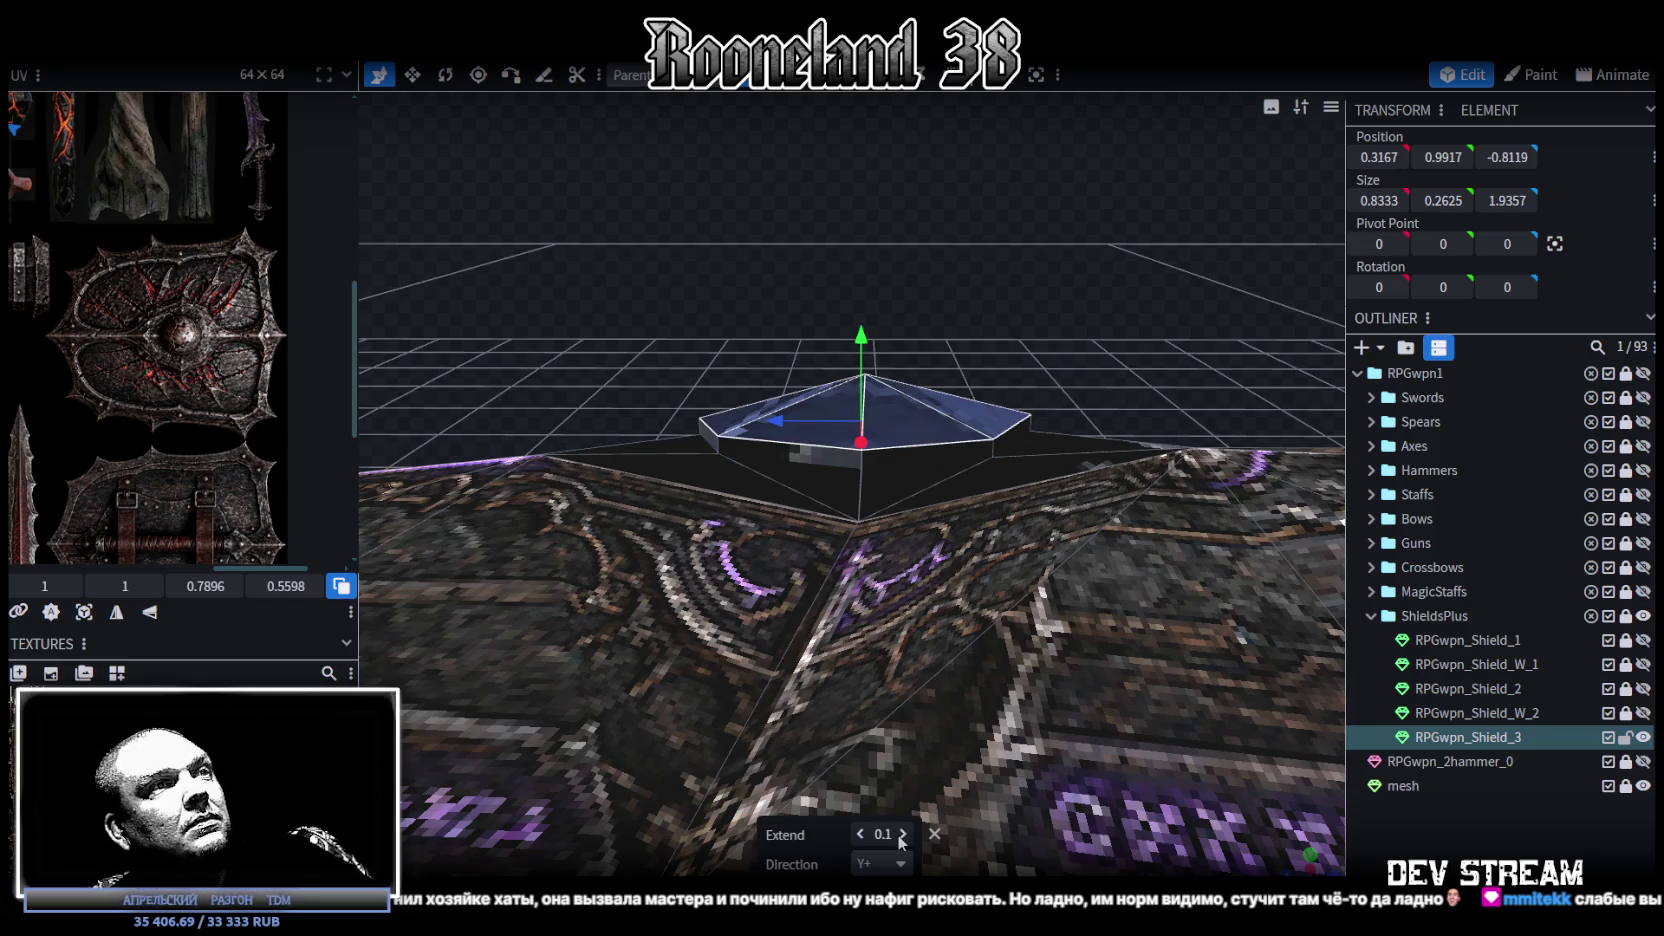
{"action": "left_click", "coordinate": [904, 834]}
{"action": "left_click", "coordinate": [860, 834]}
Step: Select a face of the extruded cap and shift it 0.1 along X
{"action": "mouse_move", "coordinate": [686, 608]}
{"action": "left_mouse_down"}
{"action": "mouse_move", "coordinate": [787, 450]}
{"action": "mouse_move", "coordinate": [613, 515]}
{"action": "left_mouse_up"}
{"action": "mouse_move", "coordinate": [690, 417]}
{"action": "left_mouse_down"}
{"action": "mouse_move", "coordinate": [754, 332]}
{"action": "mouse_move", "coordinate": [754, 366]}
{"action": "left_mouse_up"}
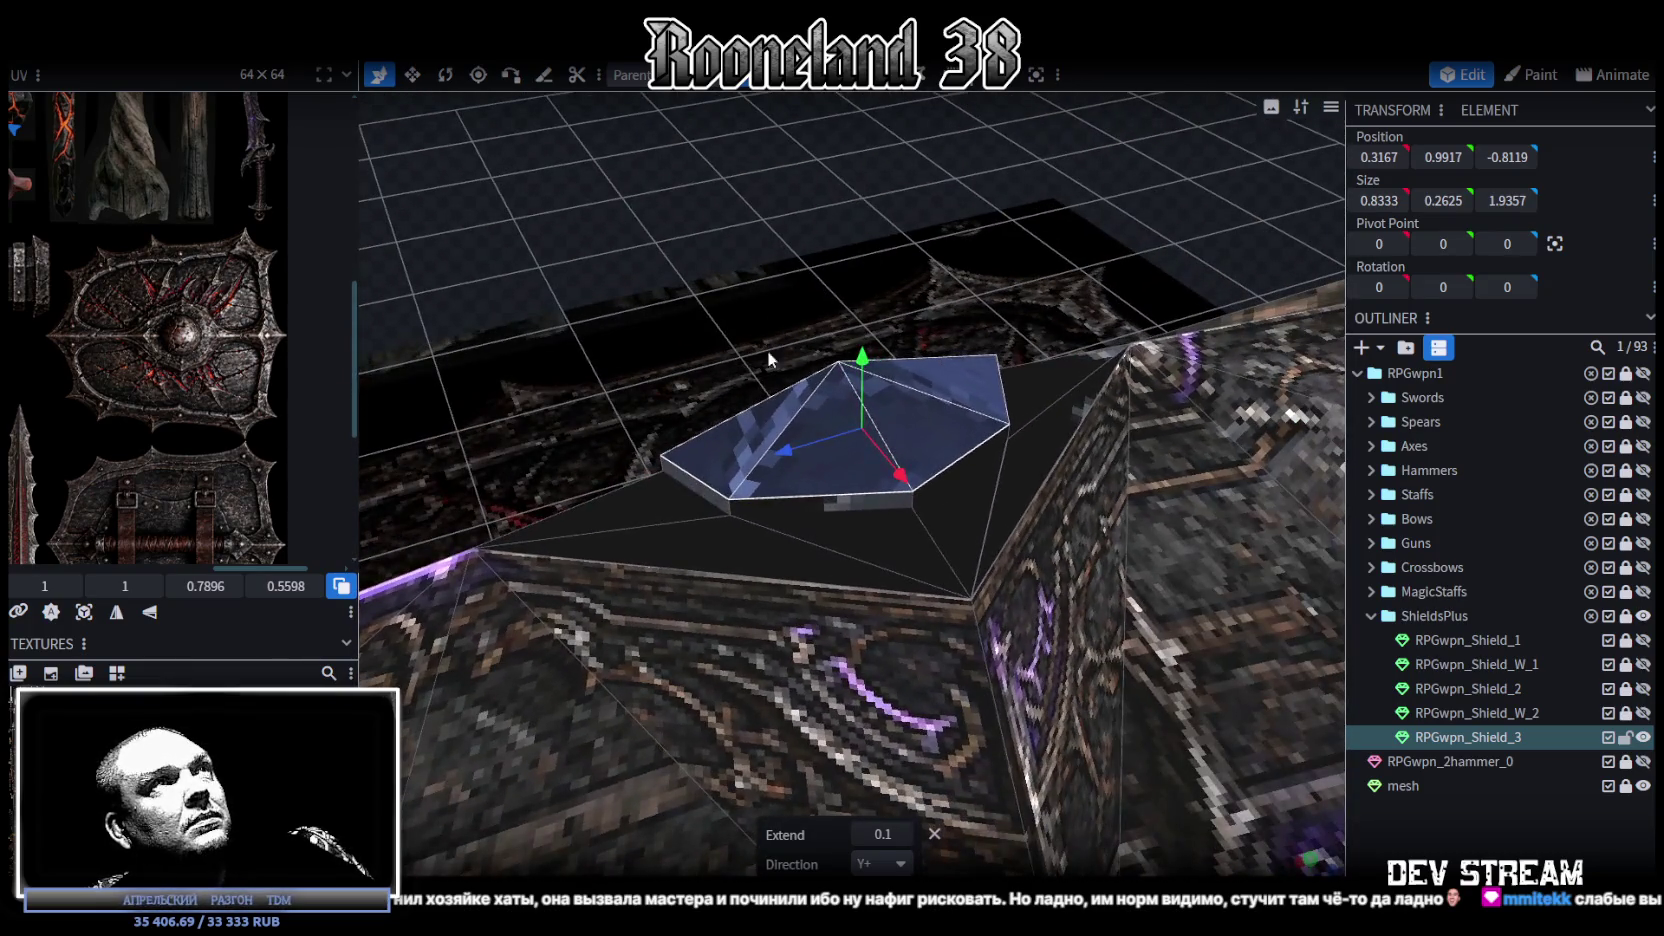
{"action": "left_click", "coordinate": [737, 193]}
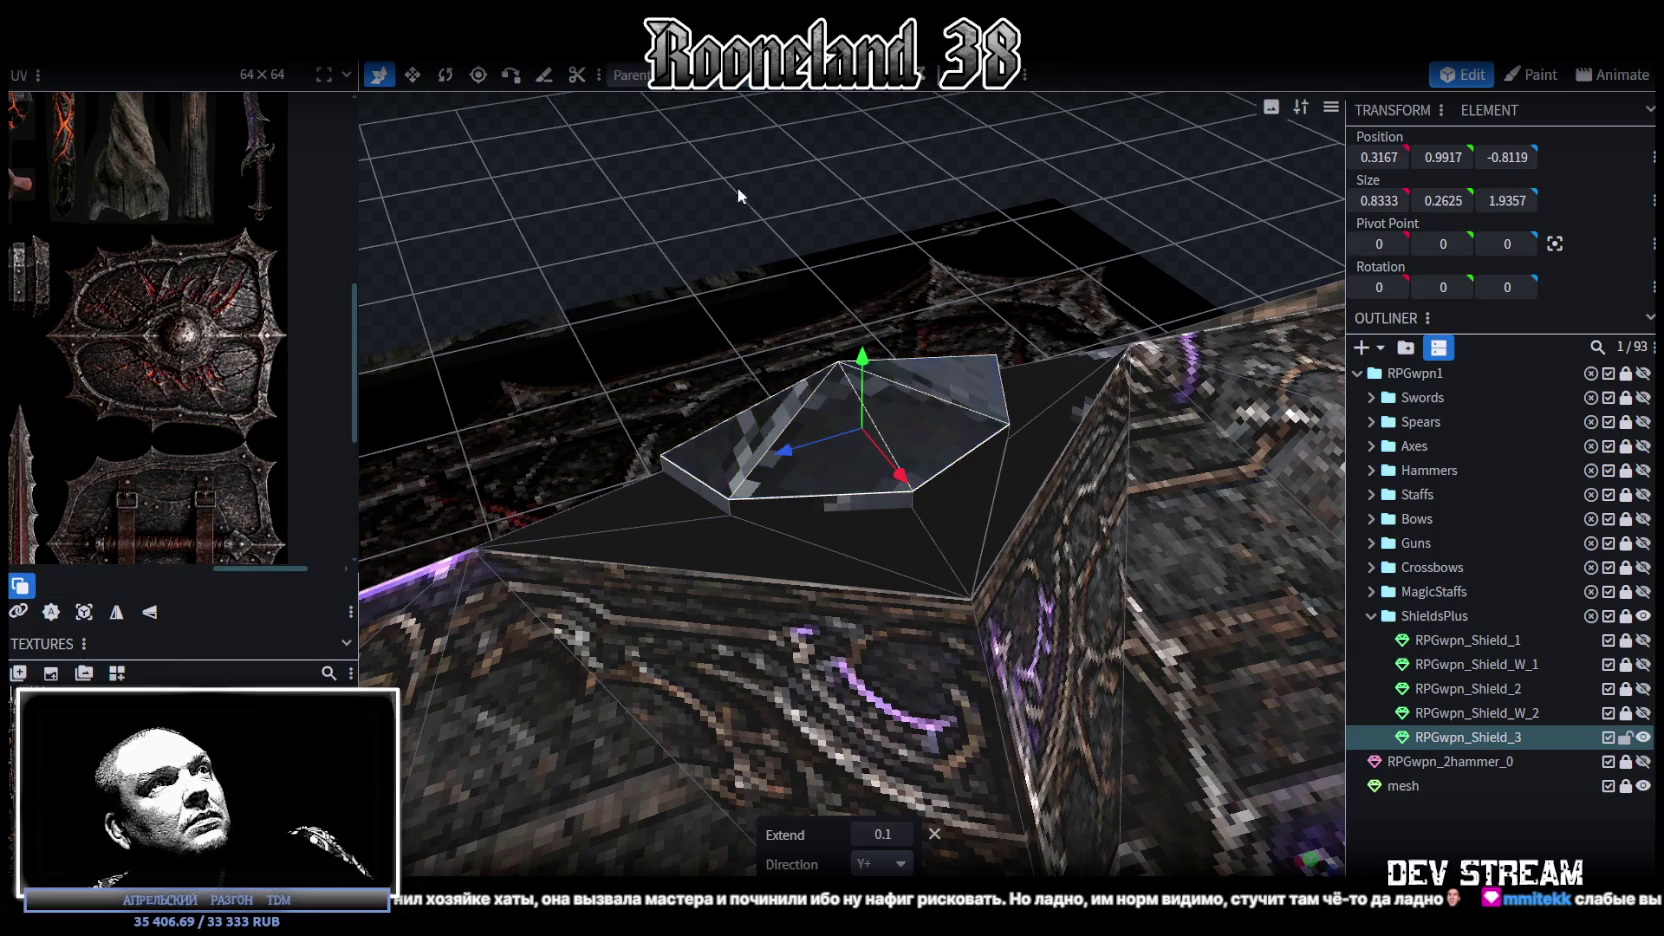
{"action": "left_click", "coordinate": [705, 477]}
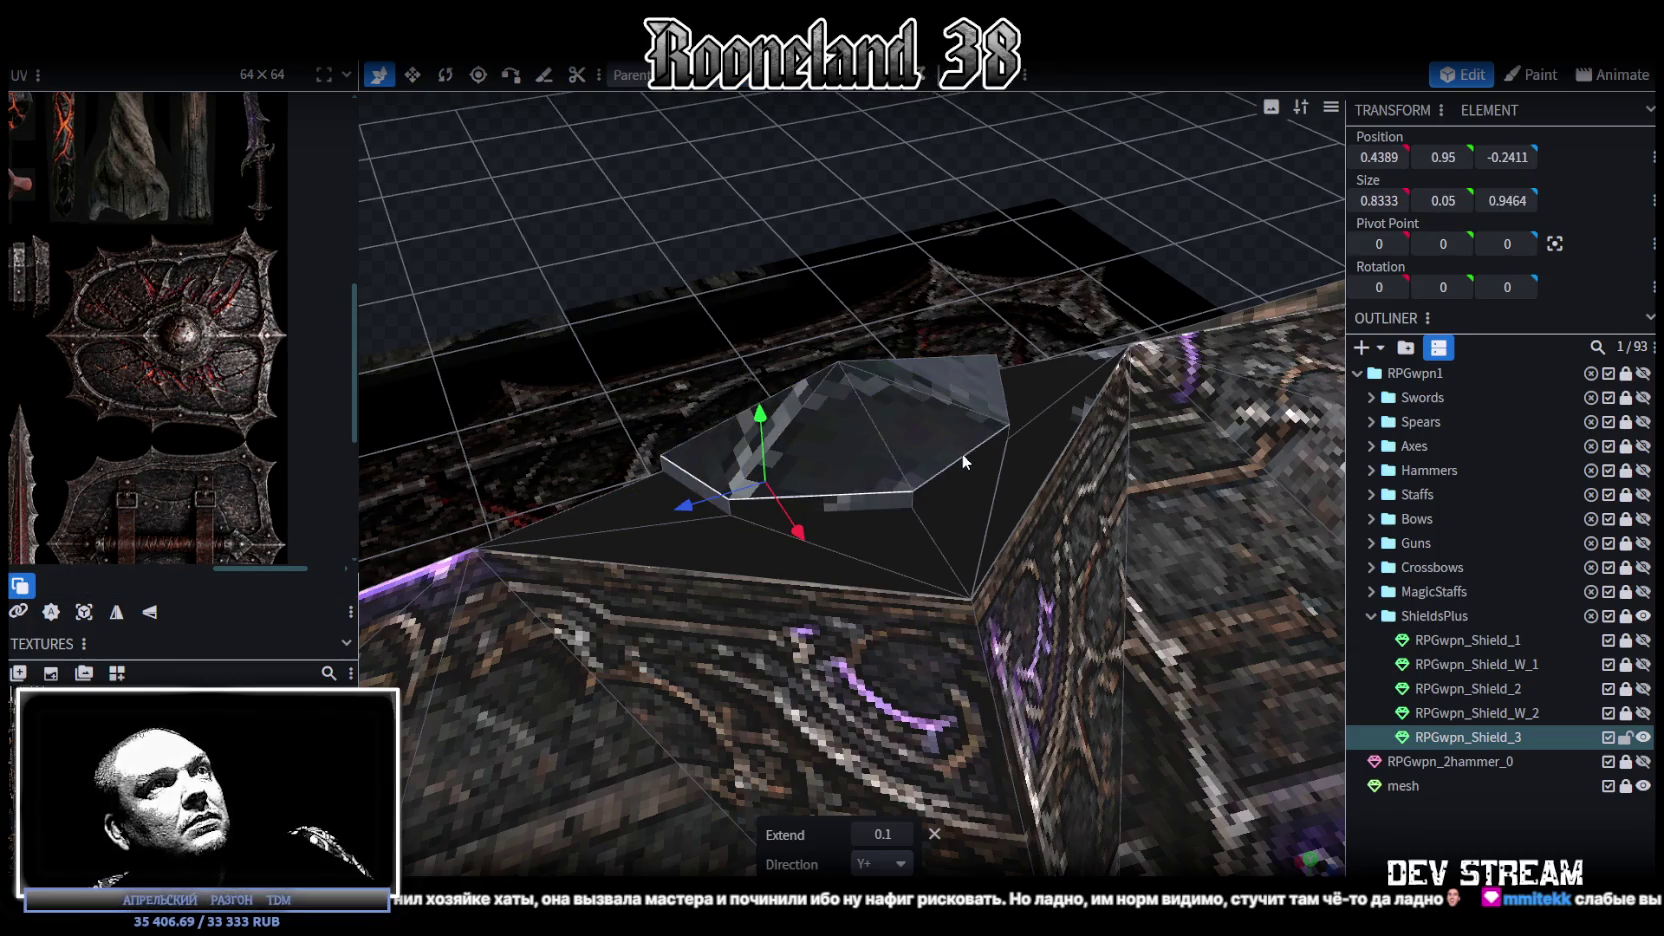
{"action": "left_click_drag", "start_coordinate": [962, 452], "coordinate": [962, 280]}
{"action": "left_click", "coordinate": [1030, 454]}
{"action": "left_click_drag", "start_coordinate": [1030, 454], "coordinate": [1112, 348]}
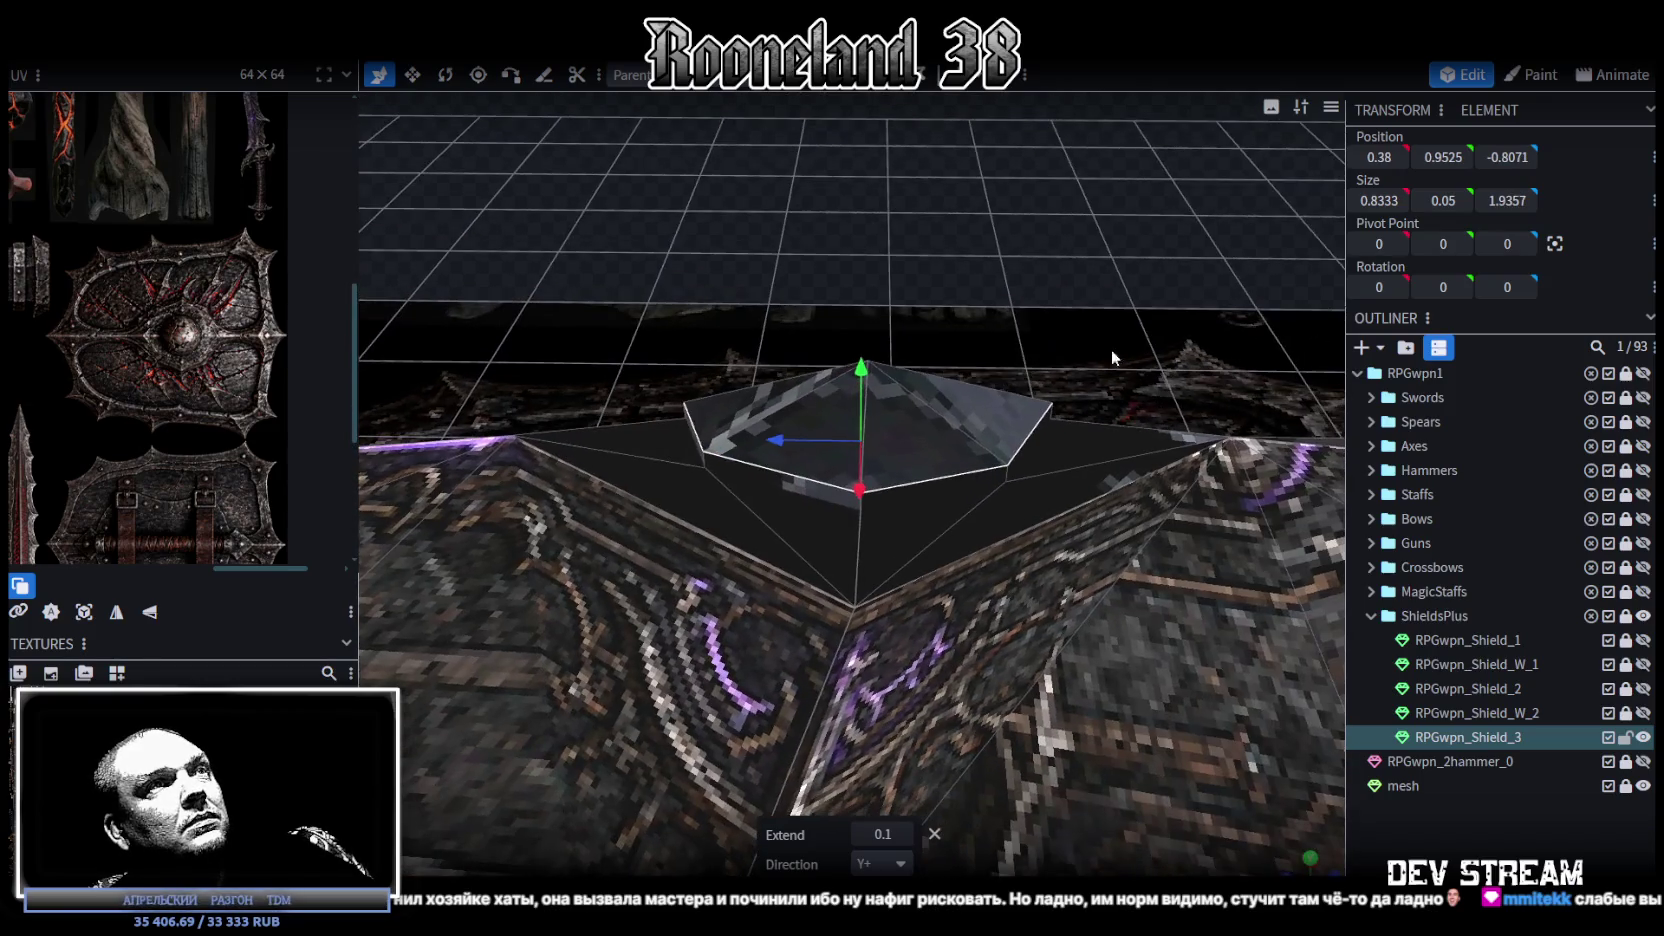
{"action": "key", "text": "v"}
{"action": "left_click", "coordinate": [807, 462]}
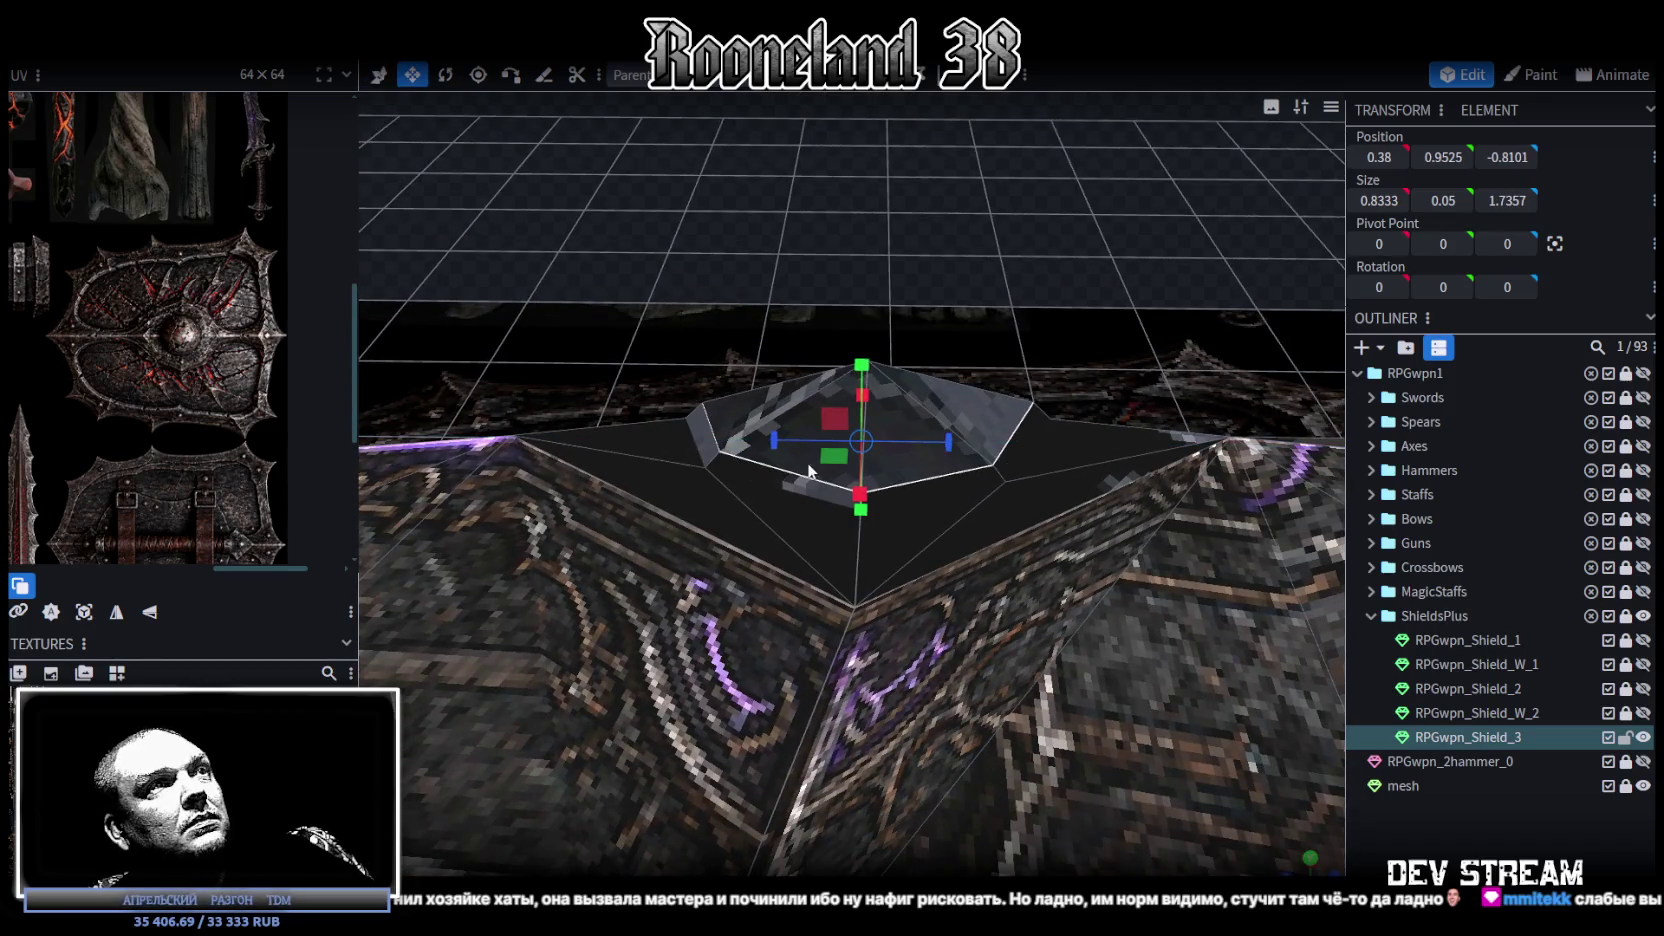
{"action": "left_click_drag", "start_coordinate": [933, 473], "coordinate": [820, 342]}
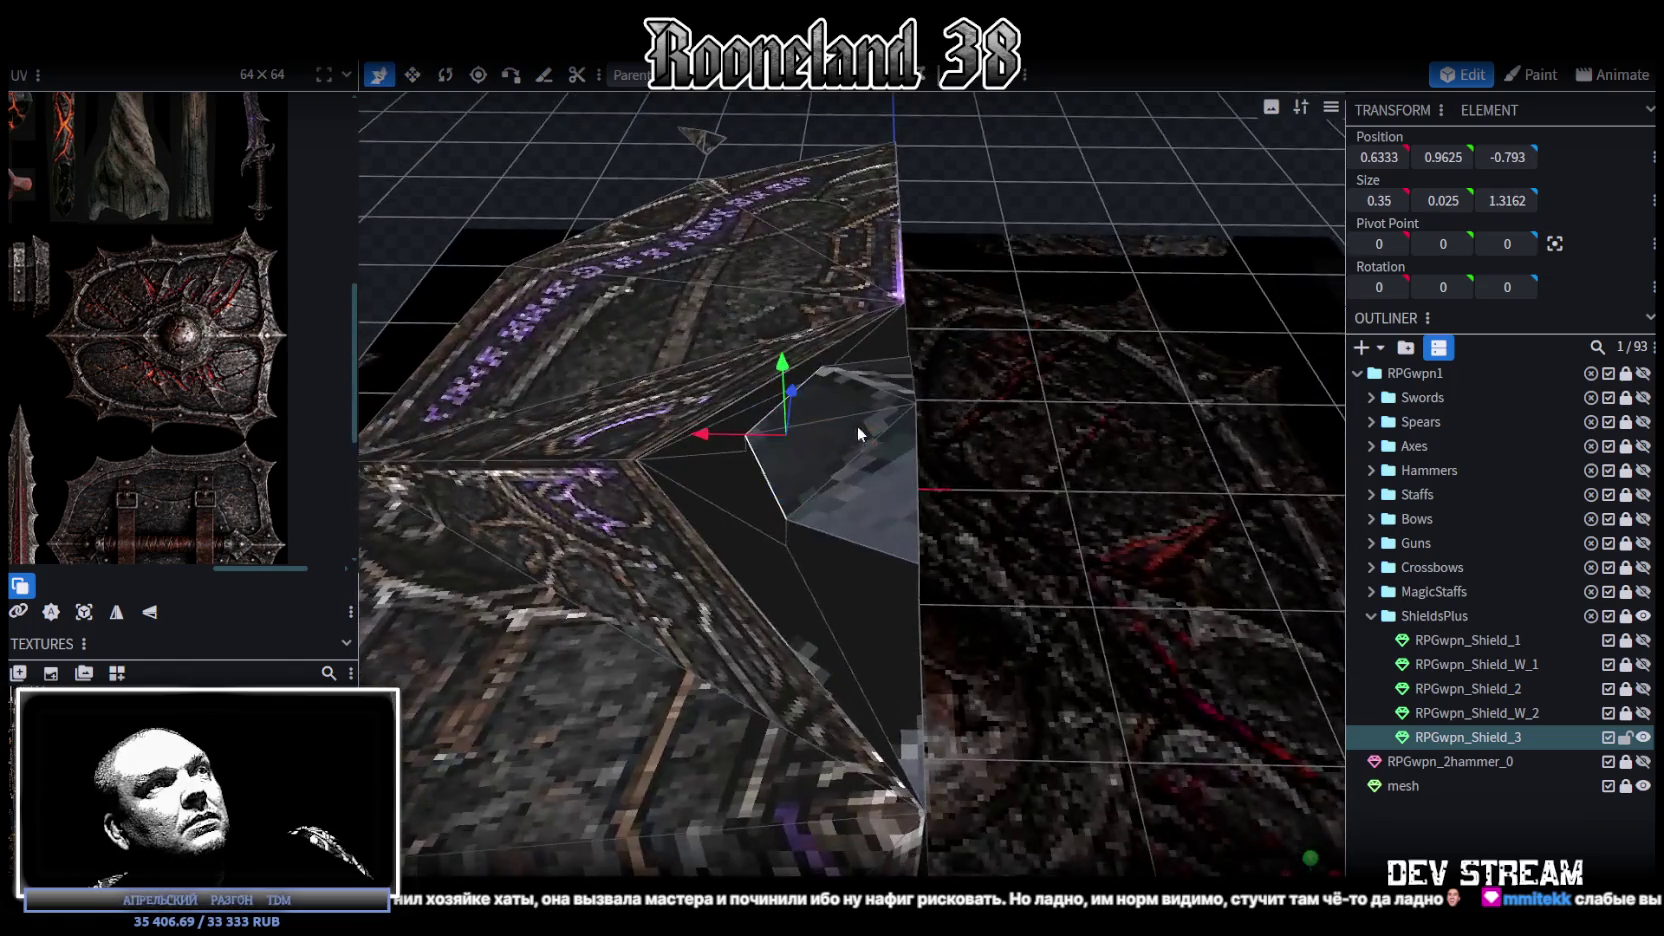
{"action": "mouse_move", "coordinate": [701, 432]}
{"action": "left_mouse_down"}
{"action": "mouse_move", "coordinate": [1000, 468]}
{"action": "mouse_move", "coordinate": [1124, 430]}
{"action": "mouse_move", "coordinate": [1046, 325]}
{"action": "mouse_move", "coordinate": [1100, 360]}
{"action": "mouse_move", "coordinate": [842, 306]}
{"action": "mouse_move", "coordinate": [1124, 420]}
{"action": "mouse_move", "coordinate": [878, 322]}
{"action": "mouse_move", "coordinate": [754, 224]}
{"action": "mouse_move", "coordinate": [742, 110]}
{"action": "left_mouse_up"}
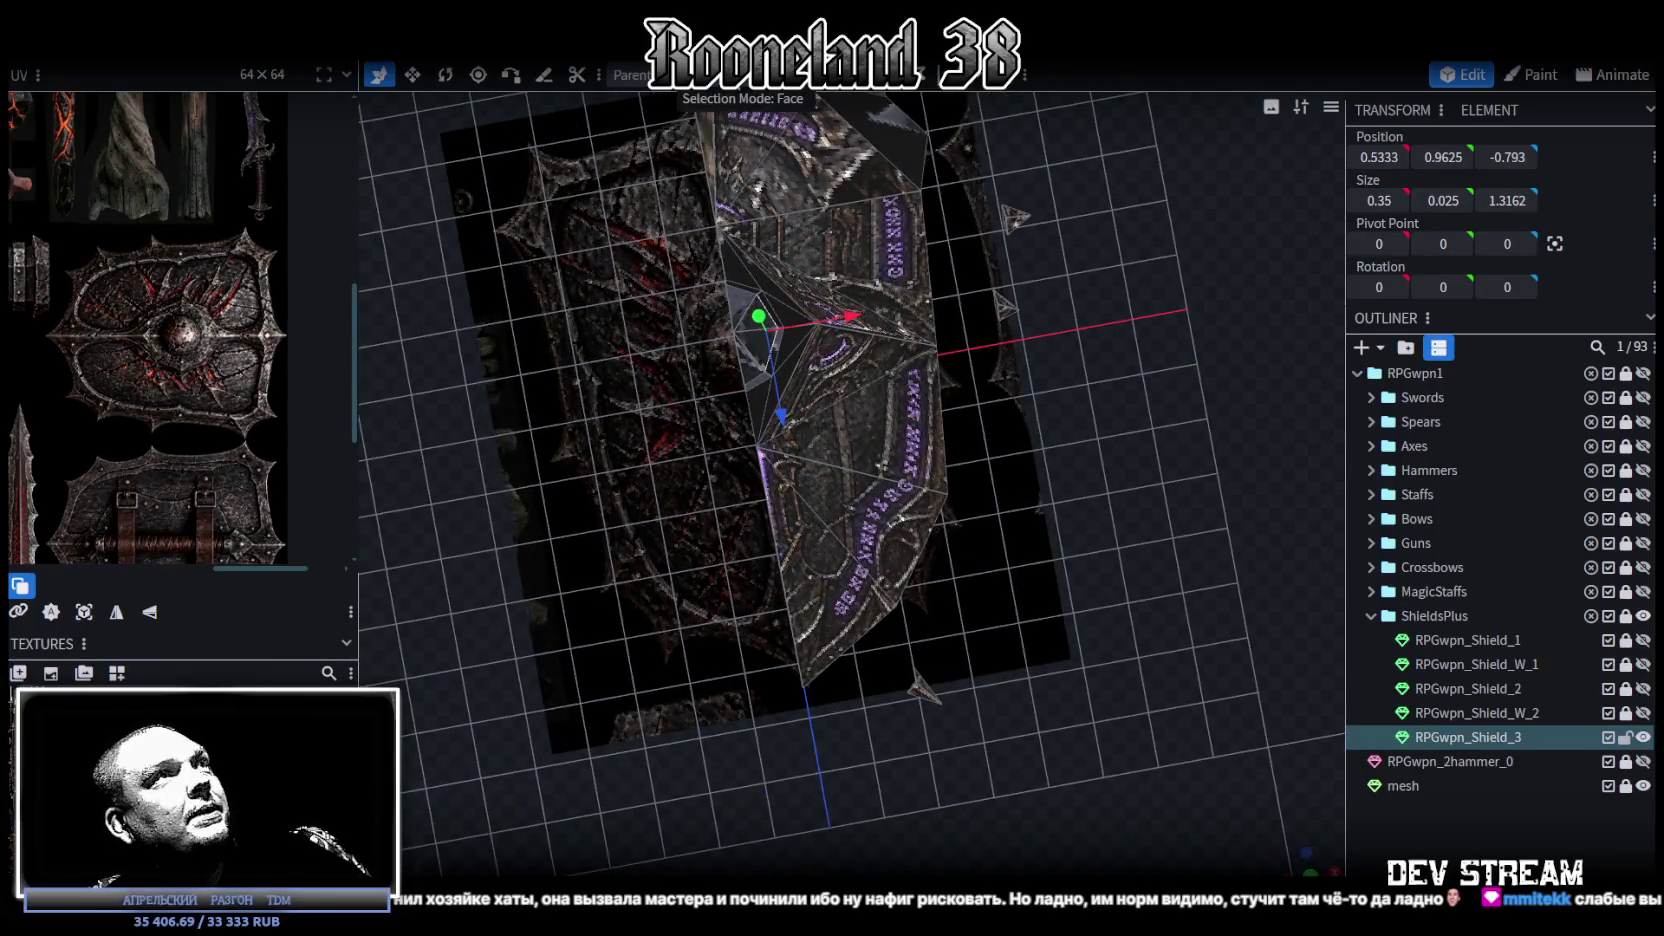
{"action": "left_click_drag", "start_coordinate": [814, 492], "coordinate": [791, 267]}
{"action": "mouse_move", "coordinate": [873, 605]}
{"action": "left_mouse_down"}
{"action": "mouse_move", "coordinate": [1044, 394]}
{"action": "mouse_move", "coordinate": [1075, 537]}
{"action": "mouse_move", "coordinate": [1137, 557]}
{"action": "mouse_move", "coordinate": [1140, 613]}
{"action": "mouse_move", "coordinate": [1062, 583]}
{"action": "mouse_move", "coordinate": [965, 606]}
{"action": "mouse_move", "coordinate": [1020, 788]}
{"action": "mouse_move", "coordinate": [1112, 439]}
{"action": "mouse_move", "coordinate": [1105, 532]}
{"action": "mouse_move", "coordinate": [1036, 670]}
{"action": "mouse_move", "coordinate": [974, 526]}
{"action": "mouse_move", "coordinate": [935, 499]}
{"action": "mouse_move", "coordinate": [1013, 518]}
{"action": "left_mouse_up"}
{"action": "scroll", "coordinate": [1034, 662], "scroll_direction": "up", "scroll_amount": 3}
Step: Select the small triangle spike and move it down and across toward the shield's rim
{"action": "right_click", "coordinate": [1034, 266]}
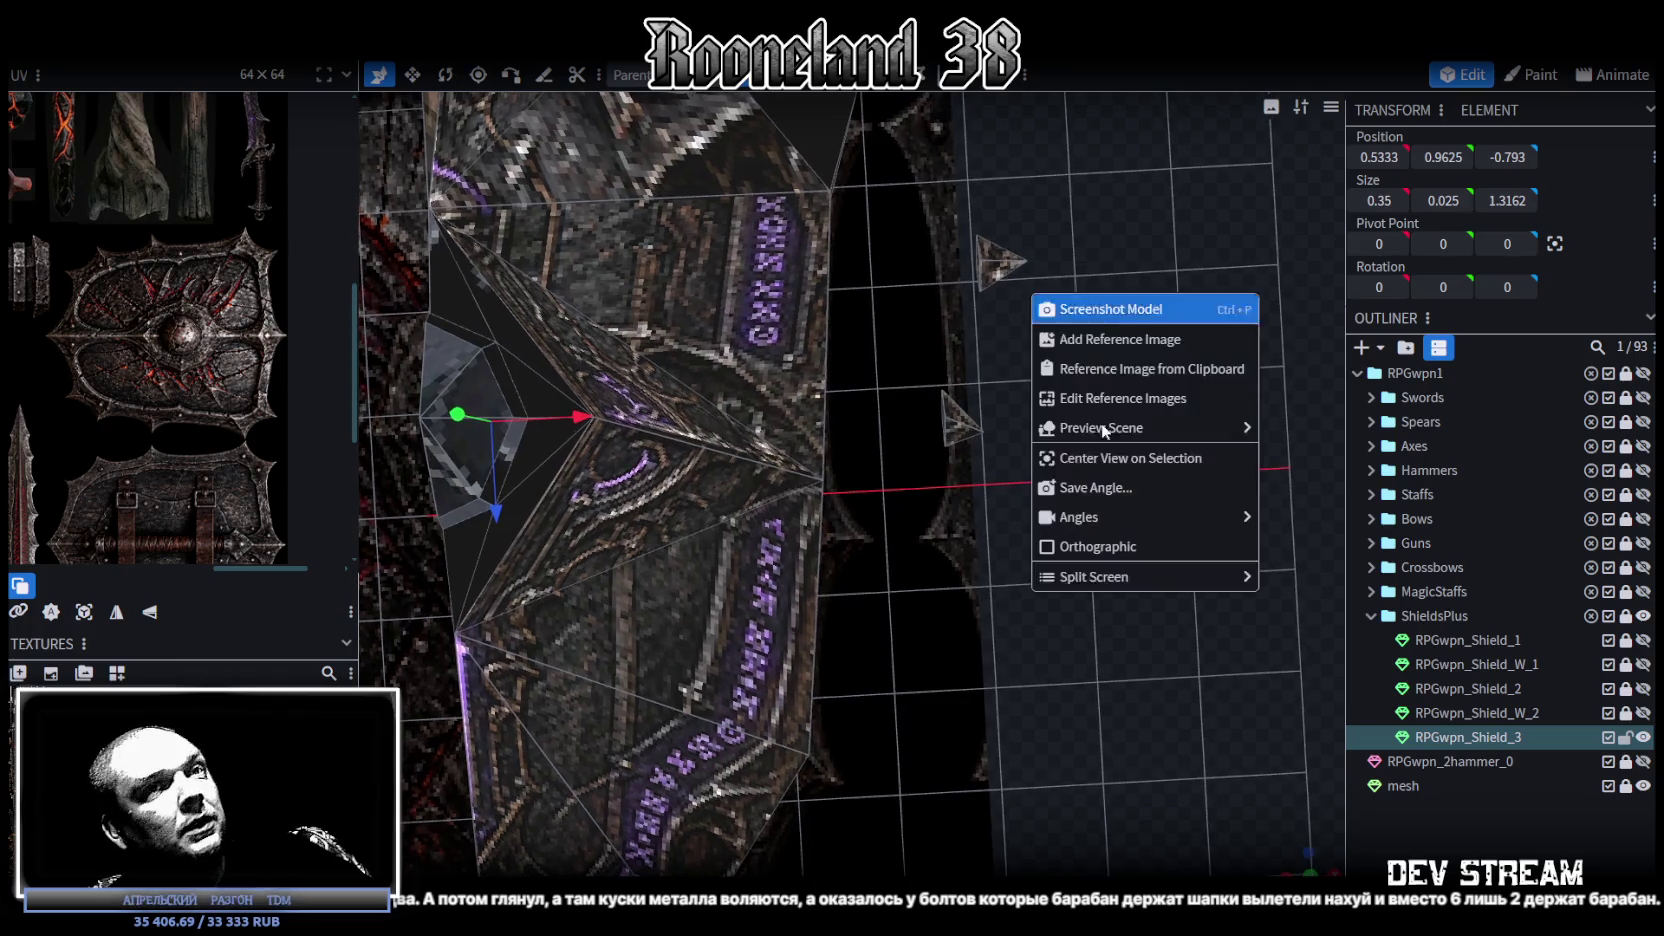
{"action": "left_click", "coordinate": [918, 99]}
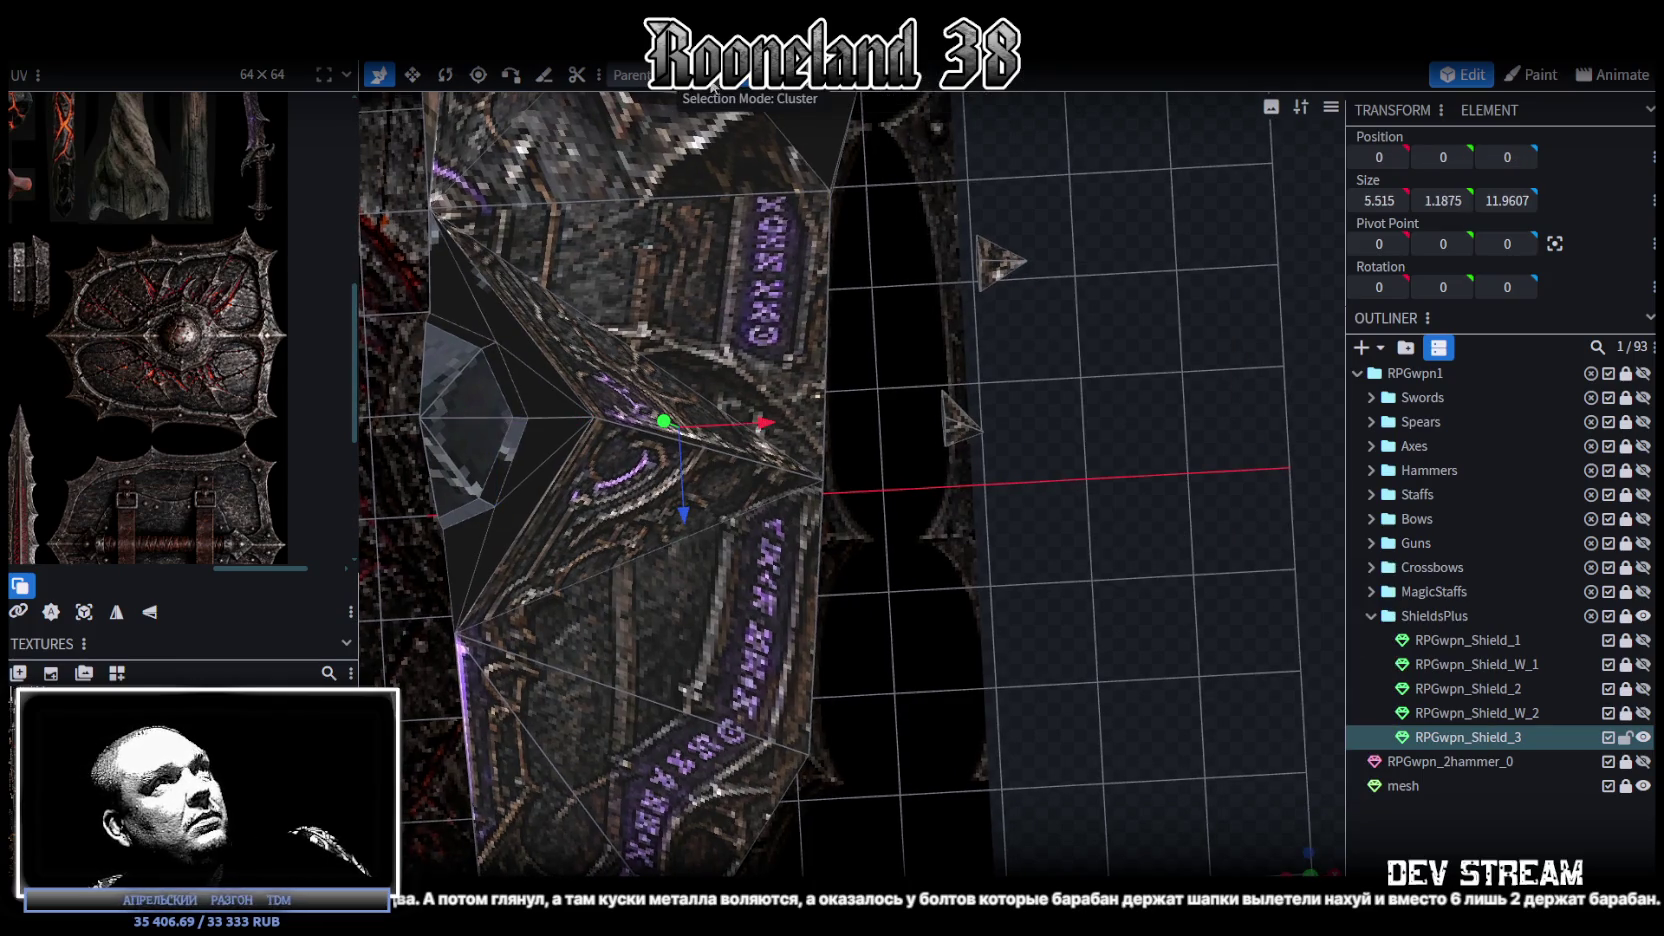
{"action": "left_click_drag", "start_coordinate": [950, 212], "coordinate": [1104, 337]}
{"action": "left_click_drag", "start_coordinate": [984, 322], "coordinate": [1007, 601]}
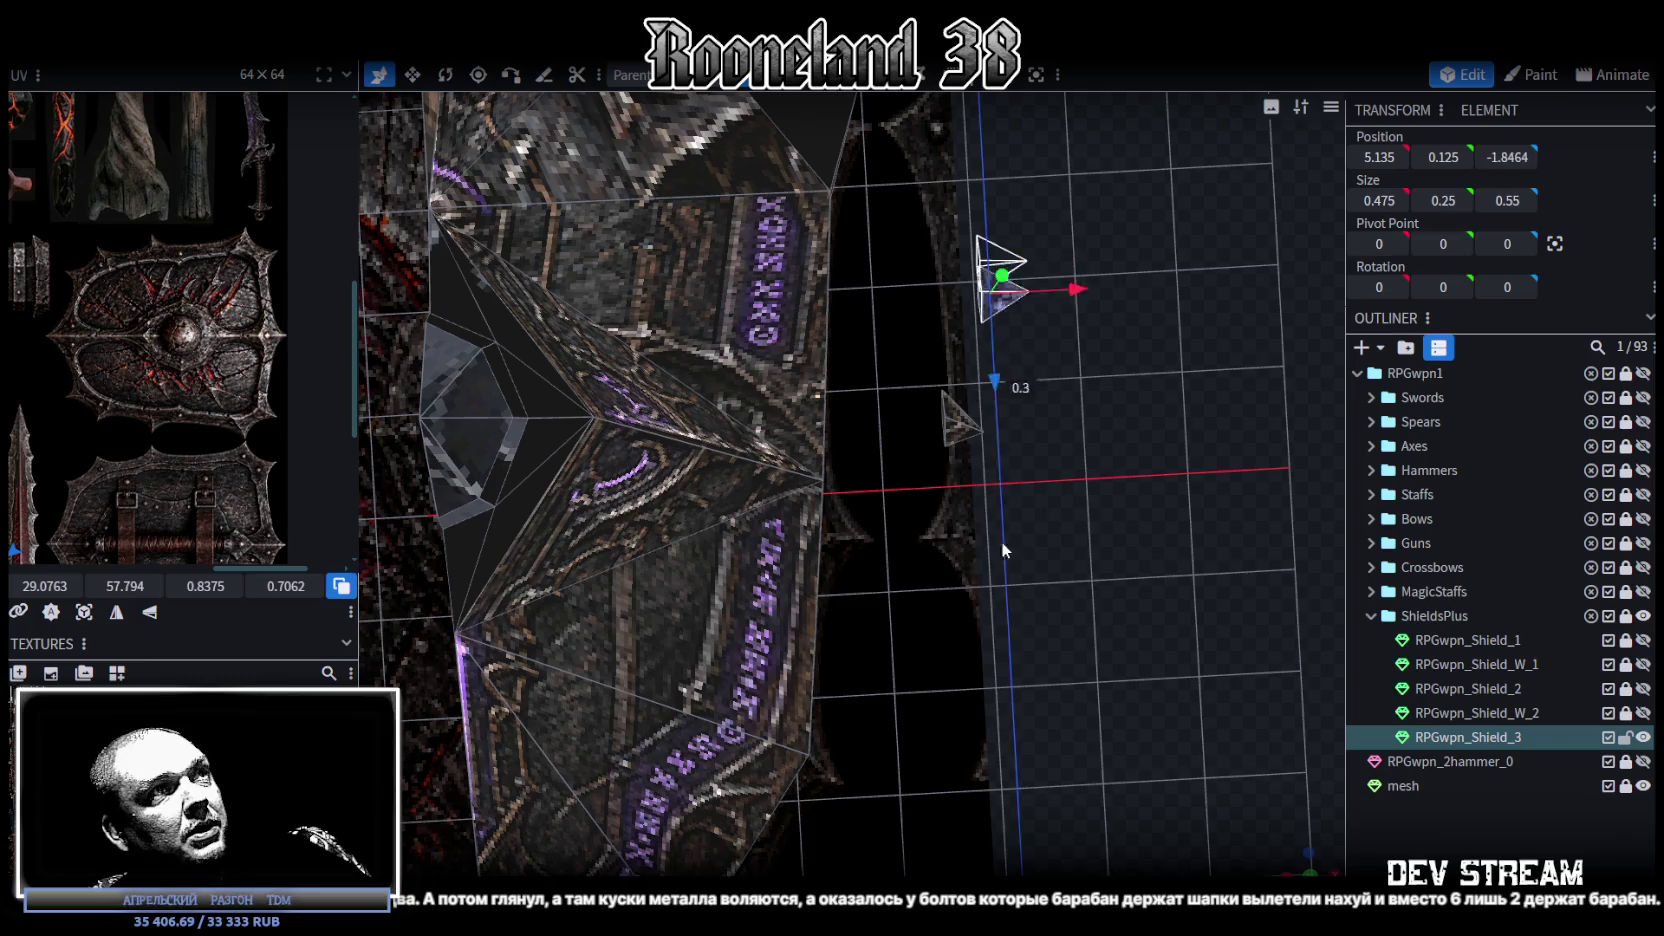
{"action": "left_click_drag", "start_coordinate": [1091, 533], "coordinate": [922, 525]}
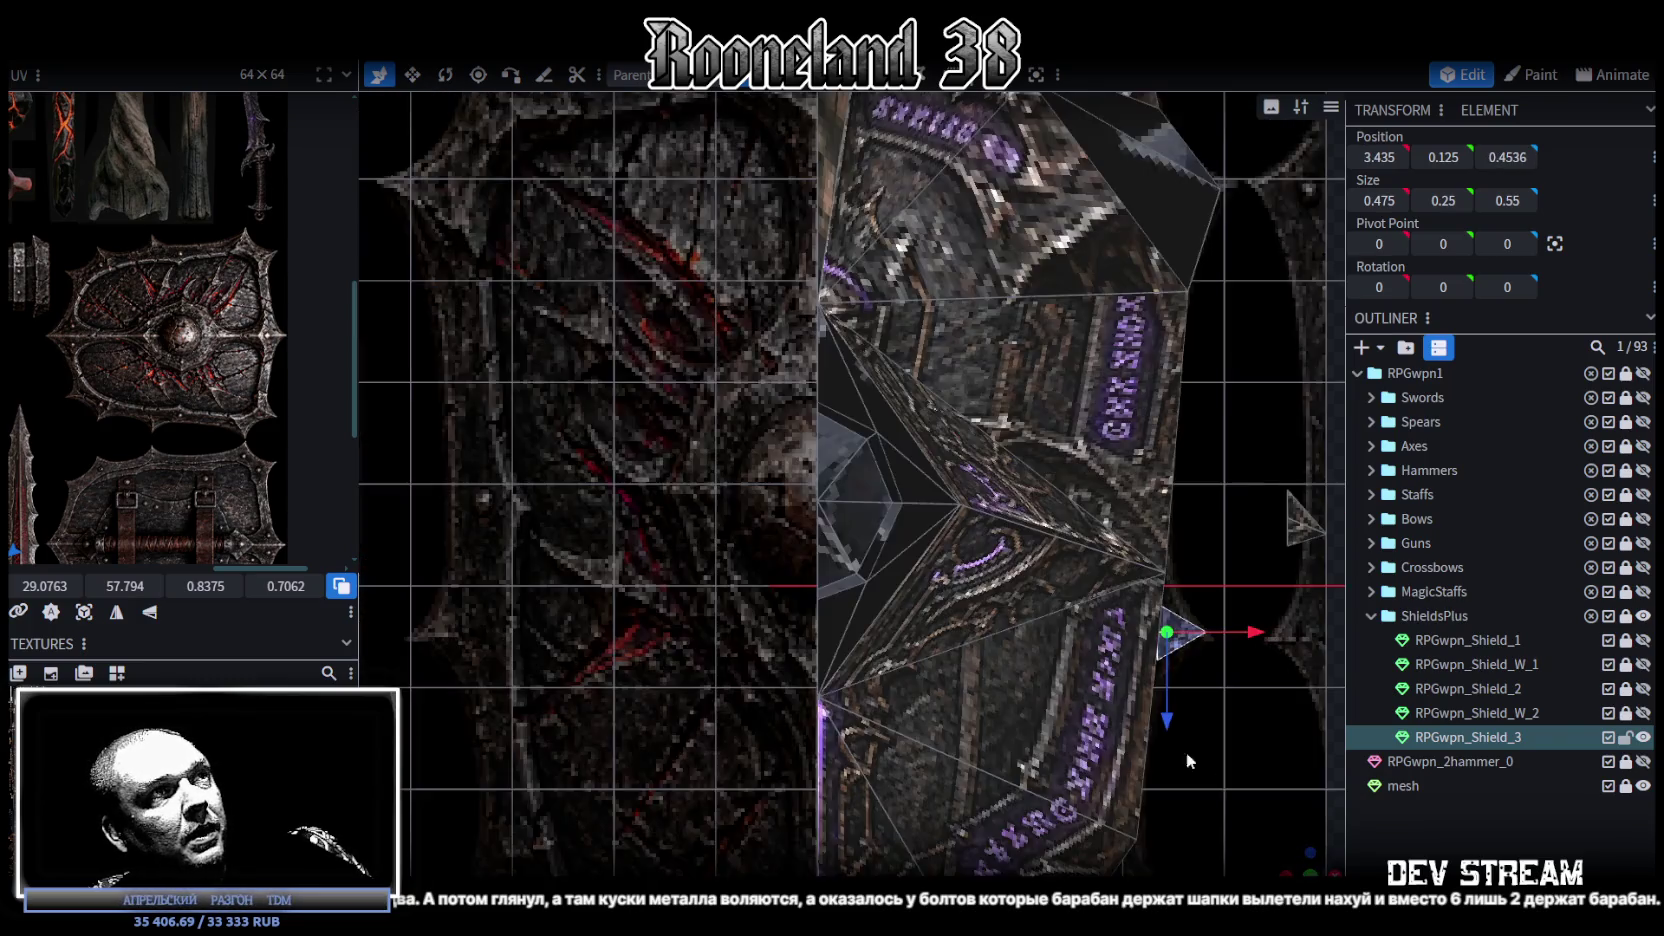
{"action": "left_click_drag", "start_coordinate": [1186, 751], "coordinate": [1004, 660]}
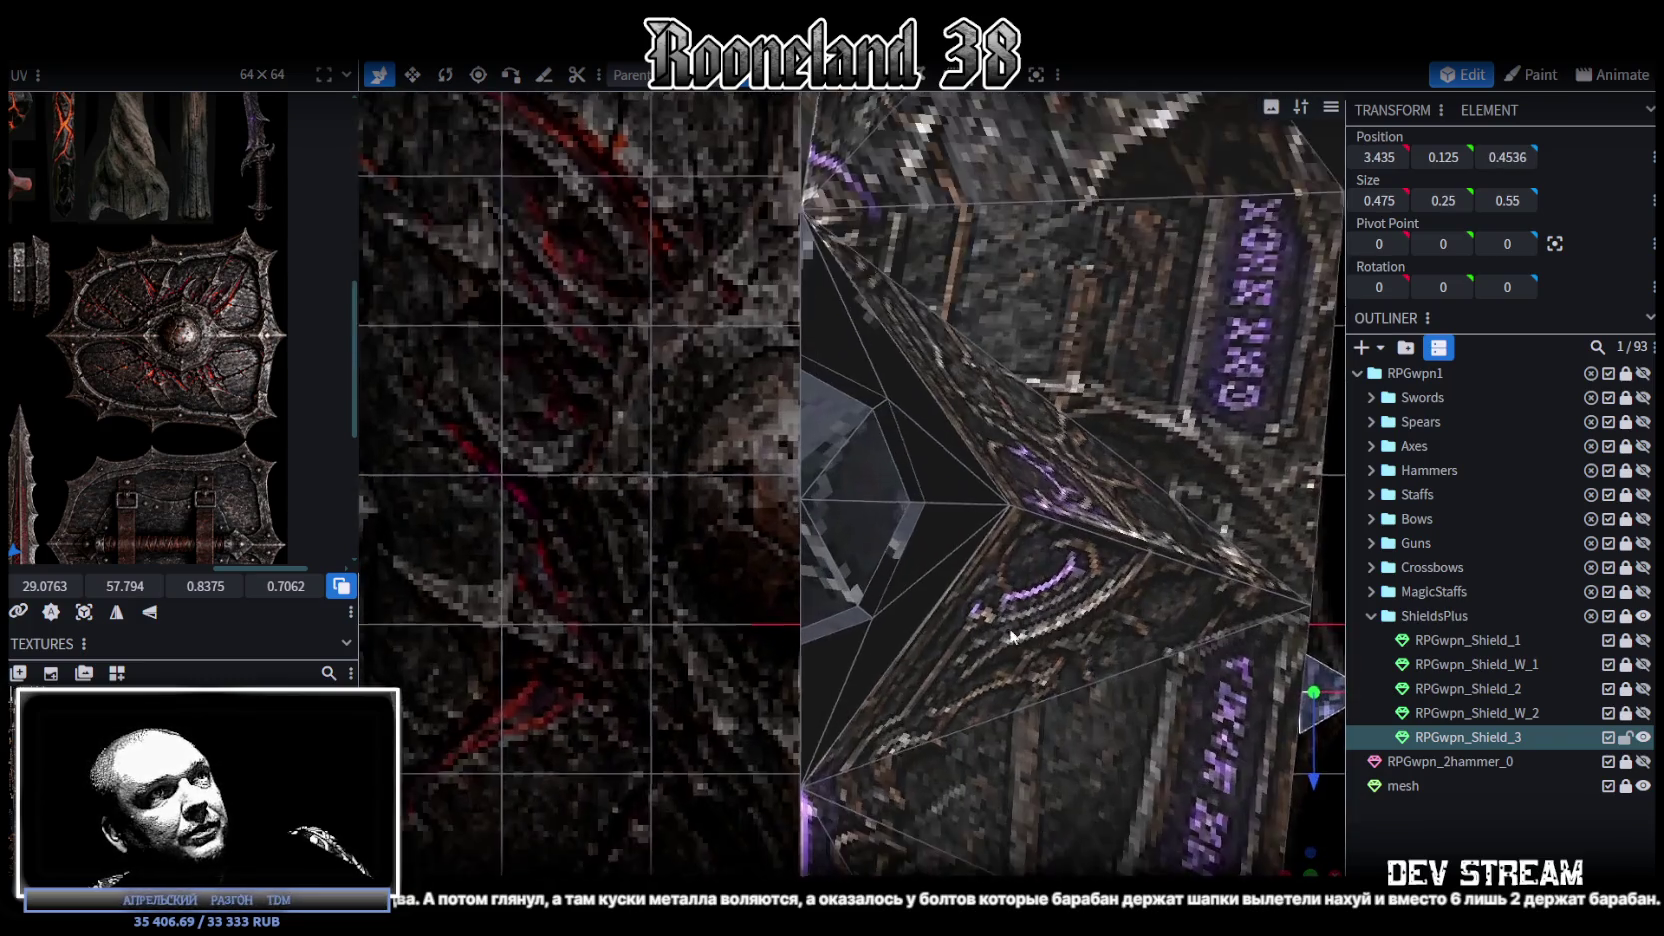
{"action": "scroll", "coordinate": [968, 590], "scroll_direction": "up", "scroll_amount": 3}
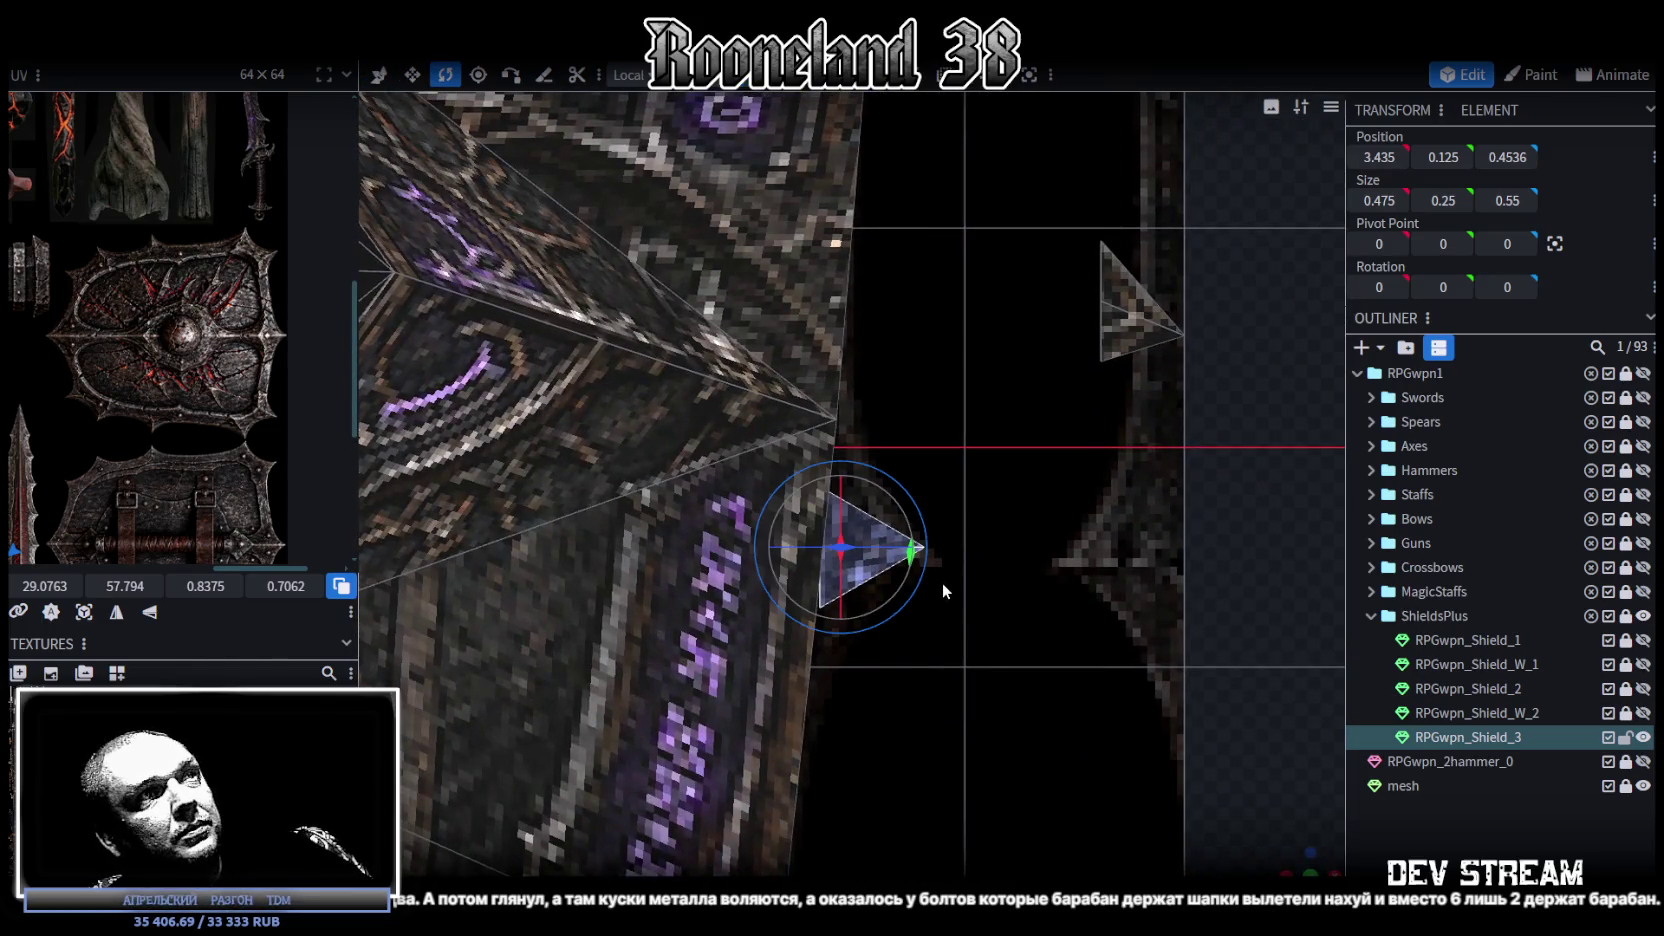
{"action": "right_click_drag", "start_coordinate": [940, 582], "coordinate": [904, 422]}
{"action": "mouse_move", "coordinate": [883, 400]}
{"action": "left_mouse_down"}
{"action": "mouse_move", "coordinate": [1210, 405]}
{"action": "mouse_move", "coordinate": [805, 387]}
{"action": "left_mouse_up"}
Step: Duplicate the spike, lengthen the copy to 1.55 deep and angle it against the rim
{"action": "key", "text": "ctrl+c"}
{"action": "key", "text": "ctrl+v"}
{"action": "left_click", "coordinate": [1248, 457]}
{"action": "key", "text": "v"}
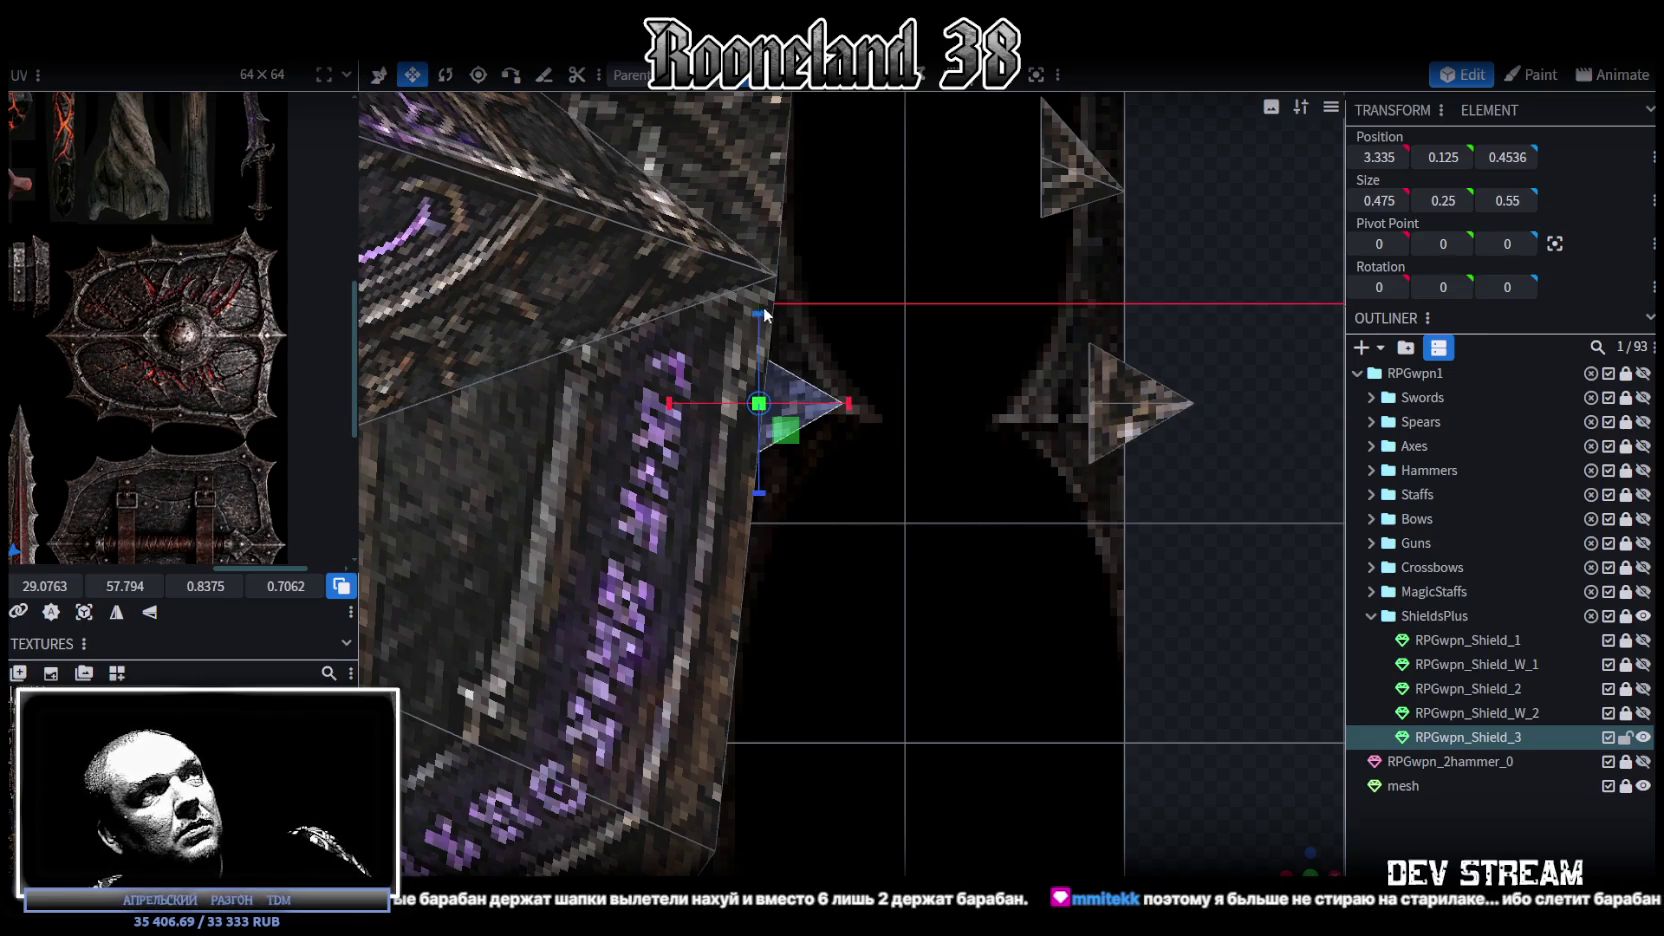
{"action": "left_click_drag", "start_coordinate": [765, 315], "coordinate": [776, 208]}
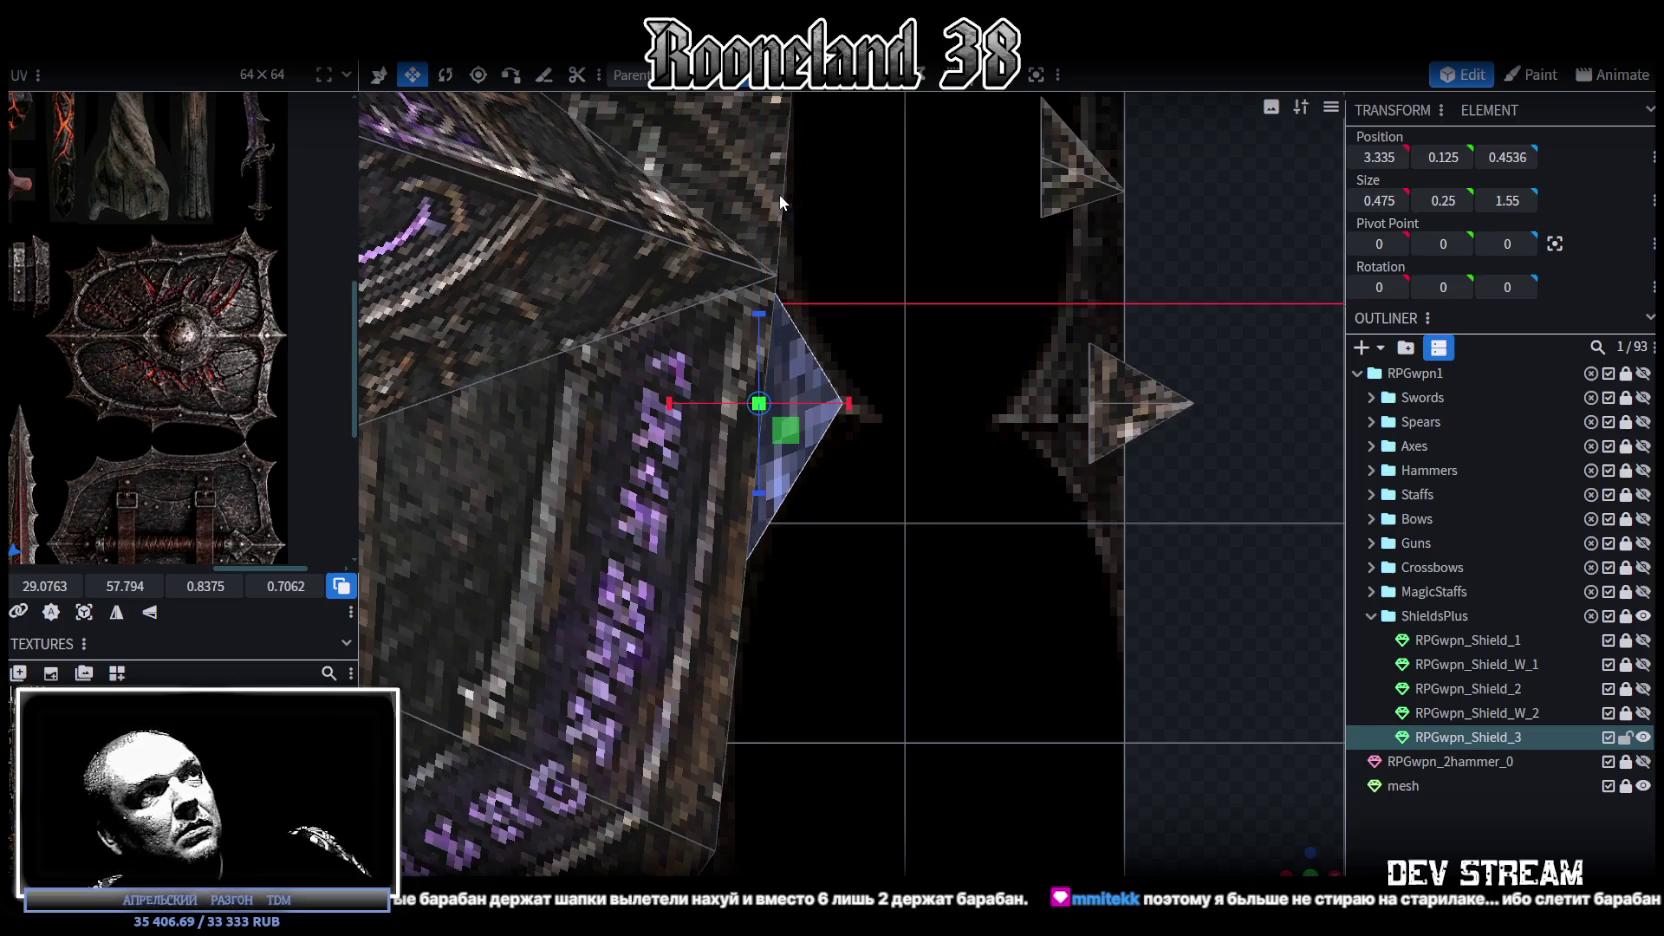
{"action": "key", "text": "r"}
{"action": "left_click_drag", "start_coordinate": [821, 432], "coordinate": [862, 410]}
{"action": "key", "text": "v"}
{"action": "key", "text": "v"}
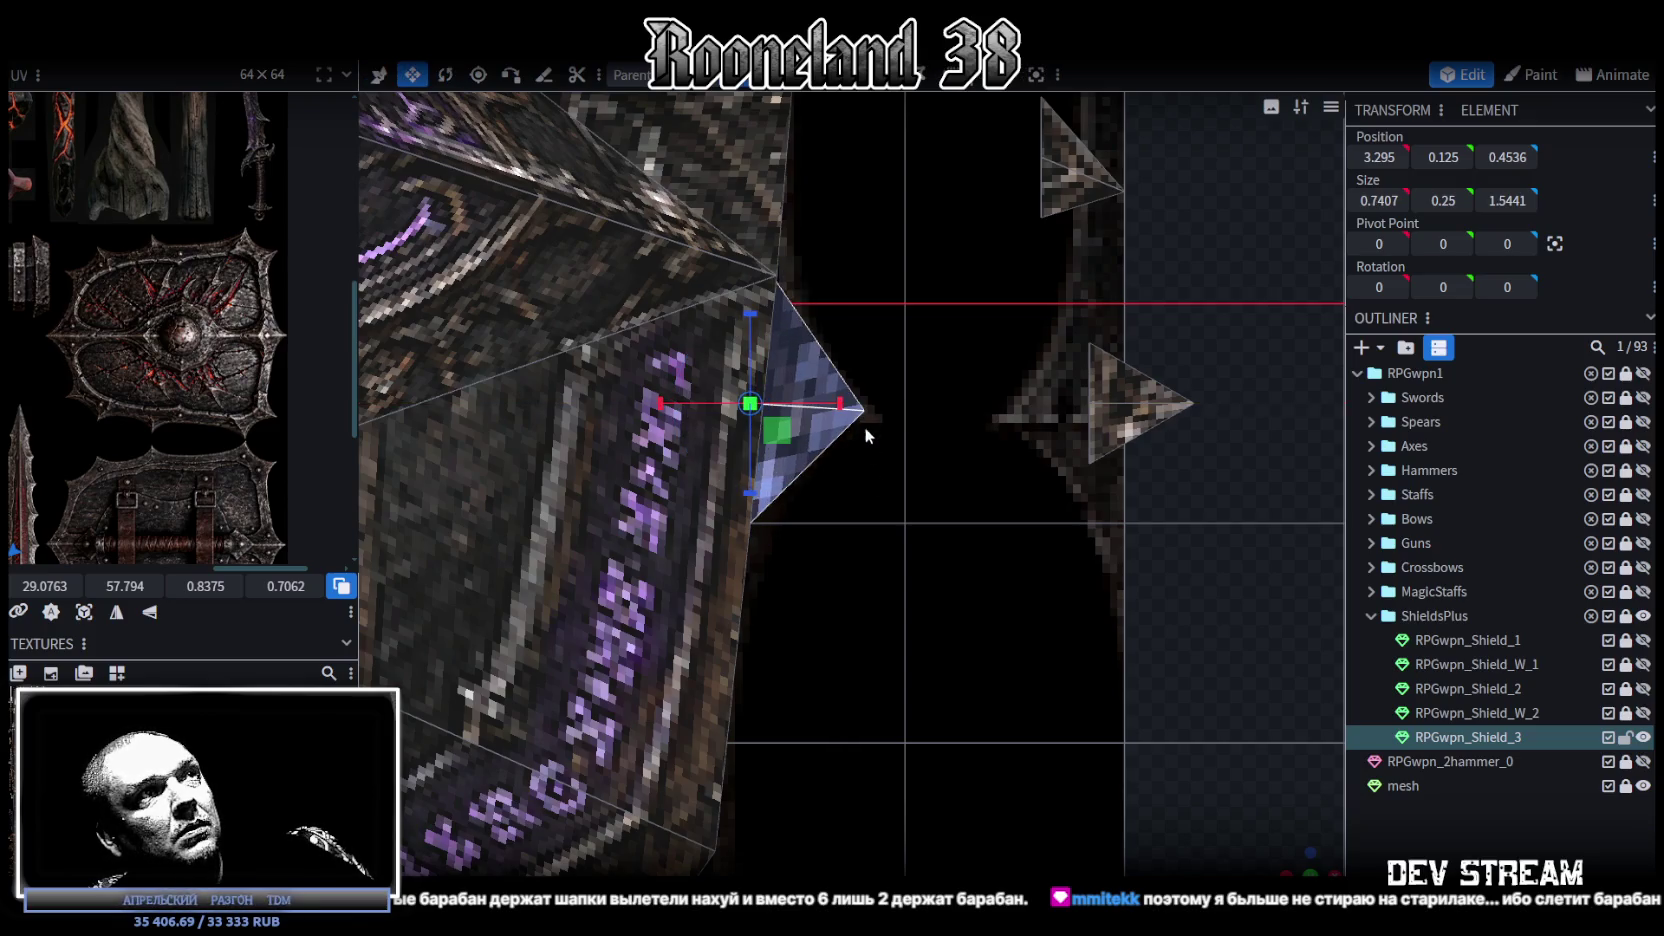
Step: Extrude a face on the shield rim outward by 1 to start a new side block
{"action": "scroll", "coordinate": [870, 510], "scroll_direction": "down", "scroll_amount": 4}
{"action": "right_click_drag", "start_coordinate": [880, 627], "coordinate": [953, 478]}
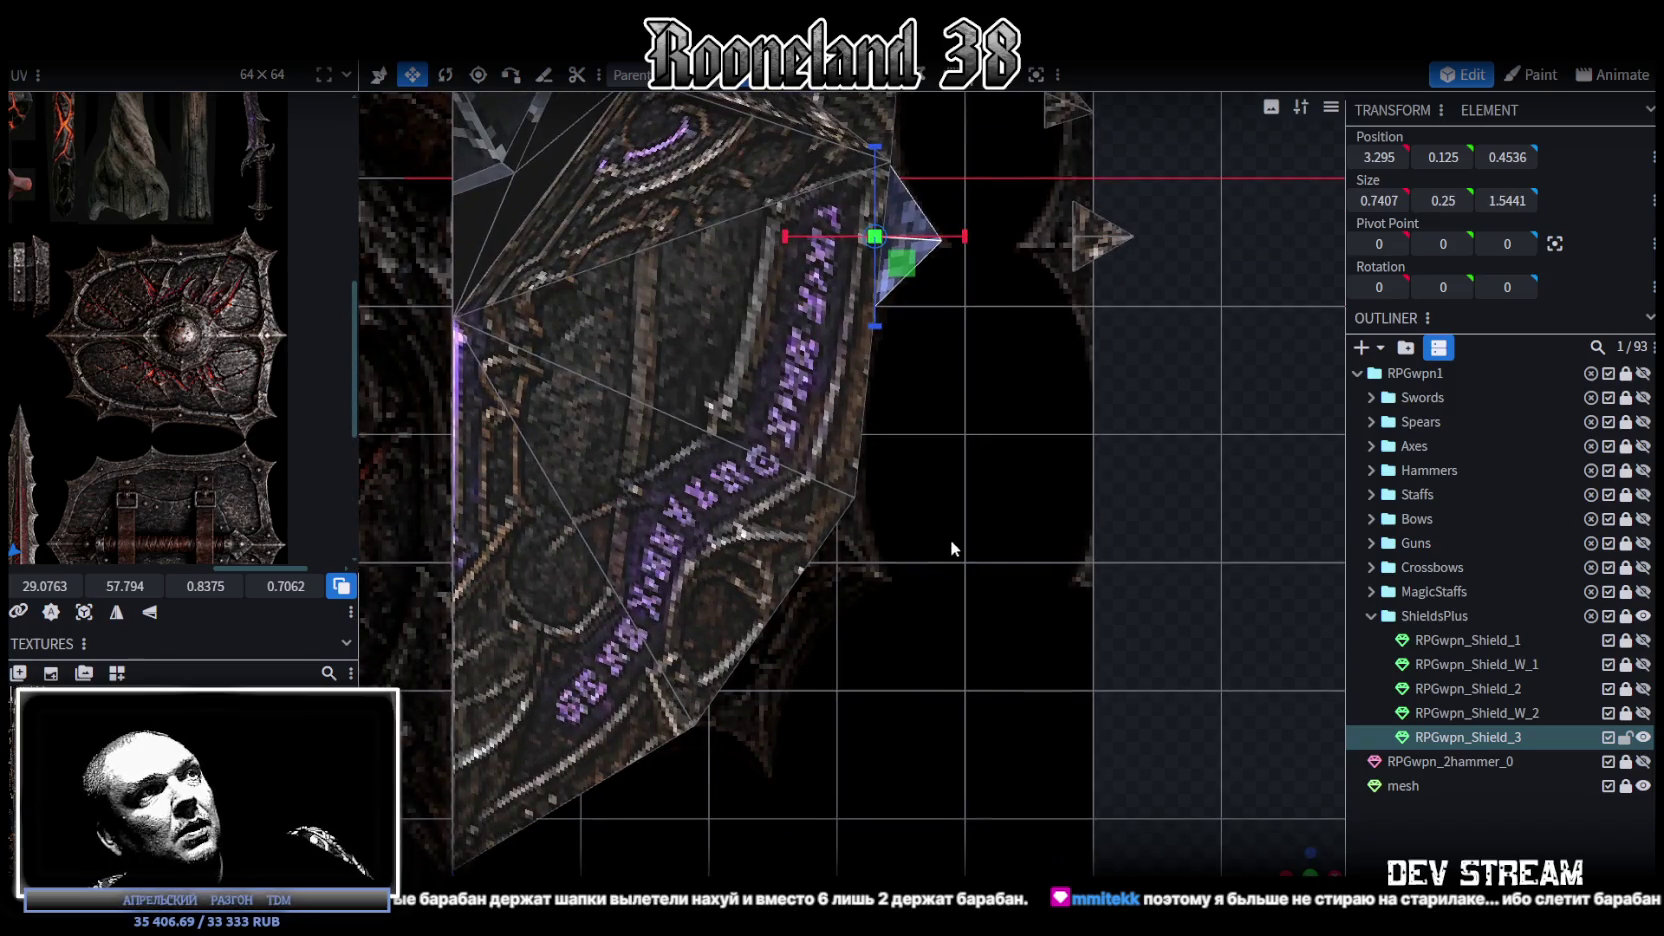
{"action": "right_click_drag", "start_coordinate": [950, 540], "coordinate": [968, 463]}
{"action": "mouse_move", "coordinate": [1264, 860]}
{"action": "left_mouse_down"}
{"action": "mouse_move", "coordinate": [956, 820]}
{"action": "mouse_move", "coordinate": [930, 800]}
{"action": "mouse_move", "coordinate": [963, 655]}
{"action": "mouse_move", "coordinate": [852, 578]}
{"action": "left_mouse_up"}
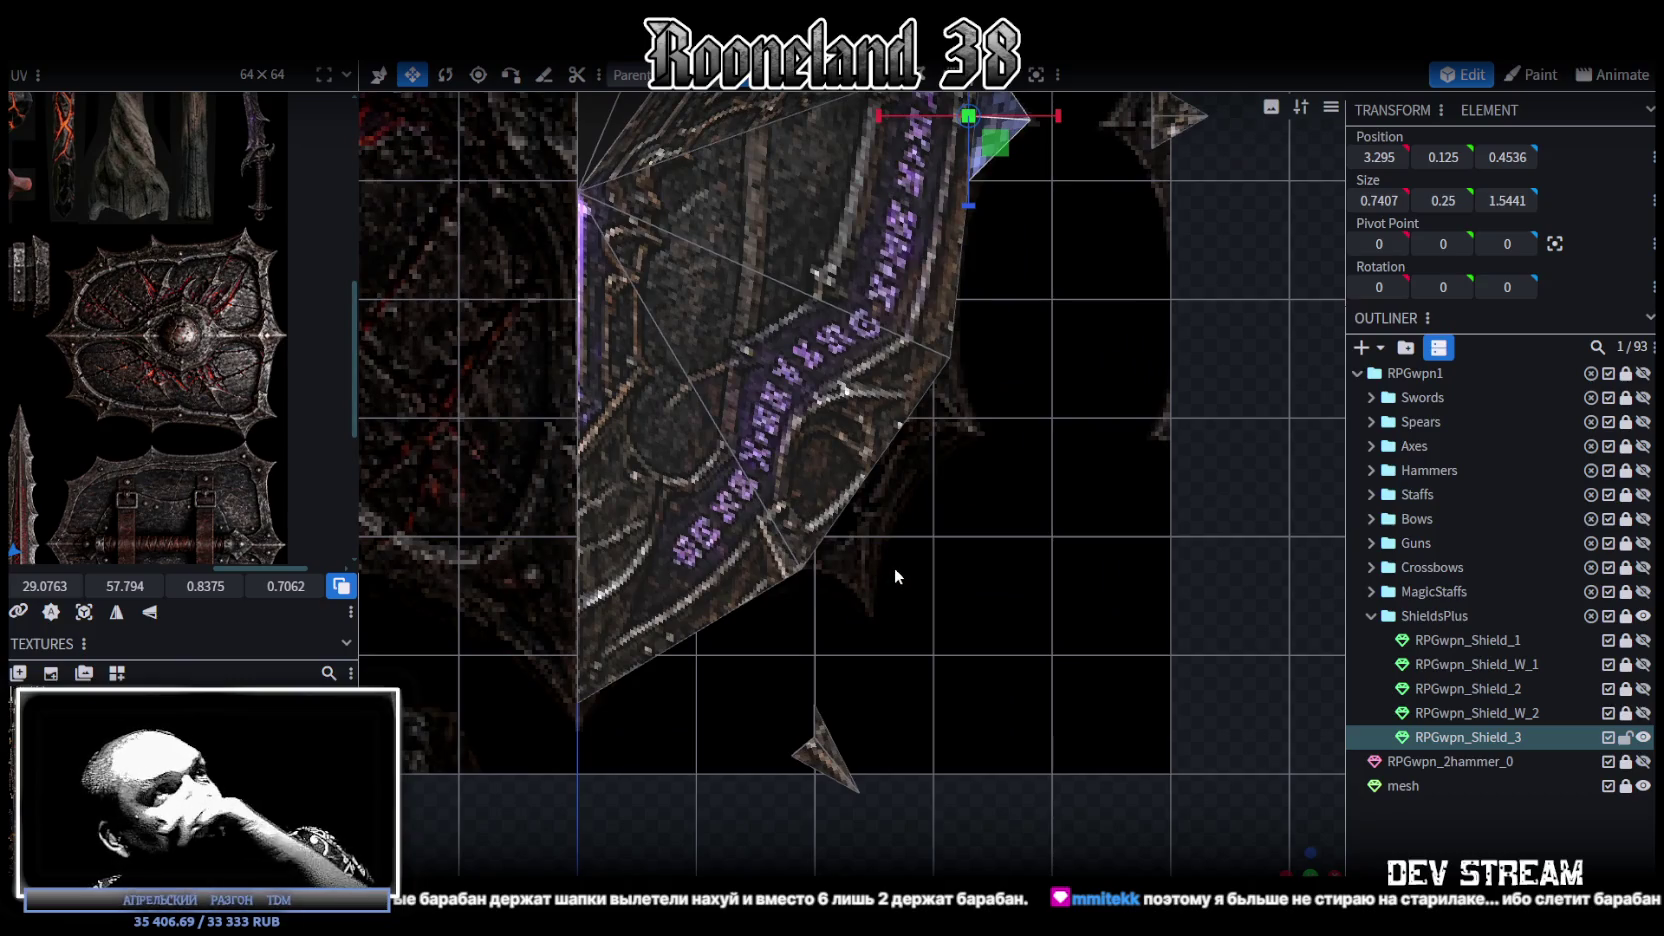
{"action": "mouse_move", "coordinate": [953, 625]}
{"action": "left_mouse_down"}
{"action": "mouse_move", "coordinate": [930, 547]}
{"action": "mouse_move", "coordinate": [863, 488]}
{"action": "left_mouse_up"}
{"action": "left_click", "coordinate": [863, 488]}
{"action": "left_click_drag", "start_coordinate": [949, 530], "coordinate": [1031, 439]}
{"action": "left_click", "coordinate": [830, 75]}
Step: Select the extruded block's outer corner vertices and merge them into one centre point
{"action": "mouse_move", "coordinate": [1119, 686]}
{"action": "left_mouse_down"}
{"action": "mouse_move", "coordinate": [1158, 690]}
{"action": "mouse_move", "coordinate": [1118, 741]}
{"action": "mouse_move", "coordinate": [924, 488]}
{"action": "mouse_move", "coordinate": [920, 514]}
{"action": "mouse_move", "coordinate": [1126, 628]}
{"action": "mouse_move", "coordinate": [1140, 725]}
{"action": "mouse_move", "coordinate": [968, 607]}
{"action": "mouse_move", "coordinate": [1060, 480]}
{"action": "left_mouse_up"}
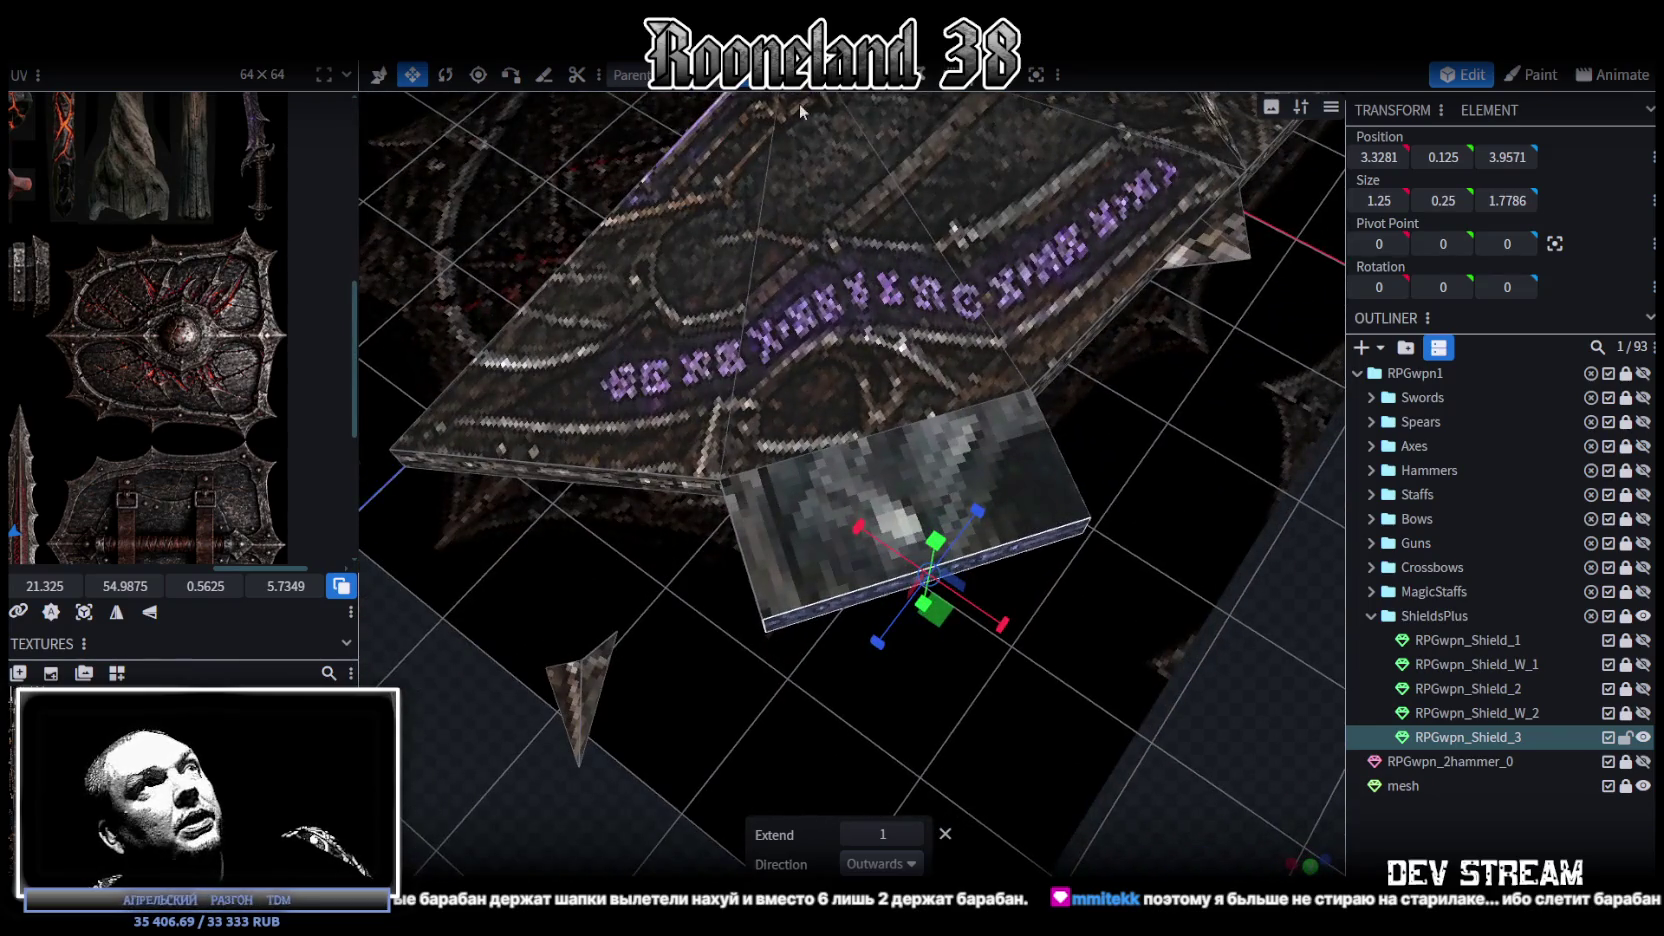
{"action": "left_click", "coordinate": [760, 75]}
{"action": "left_click", "coordinate": [1090, 518]}
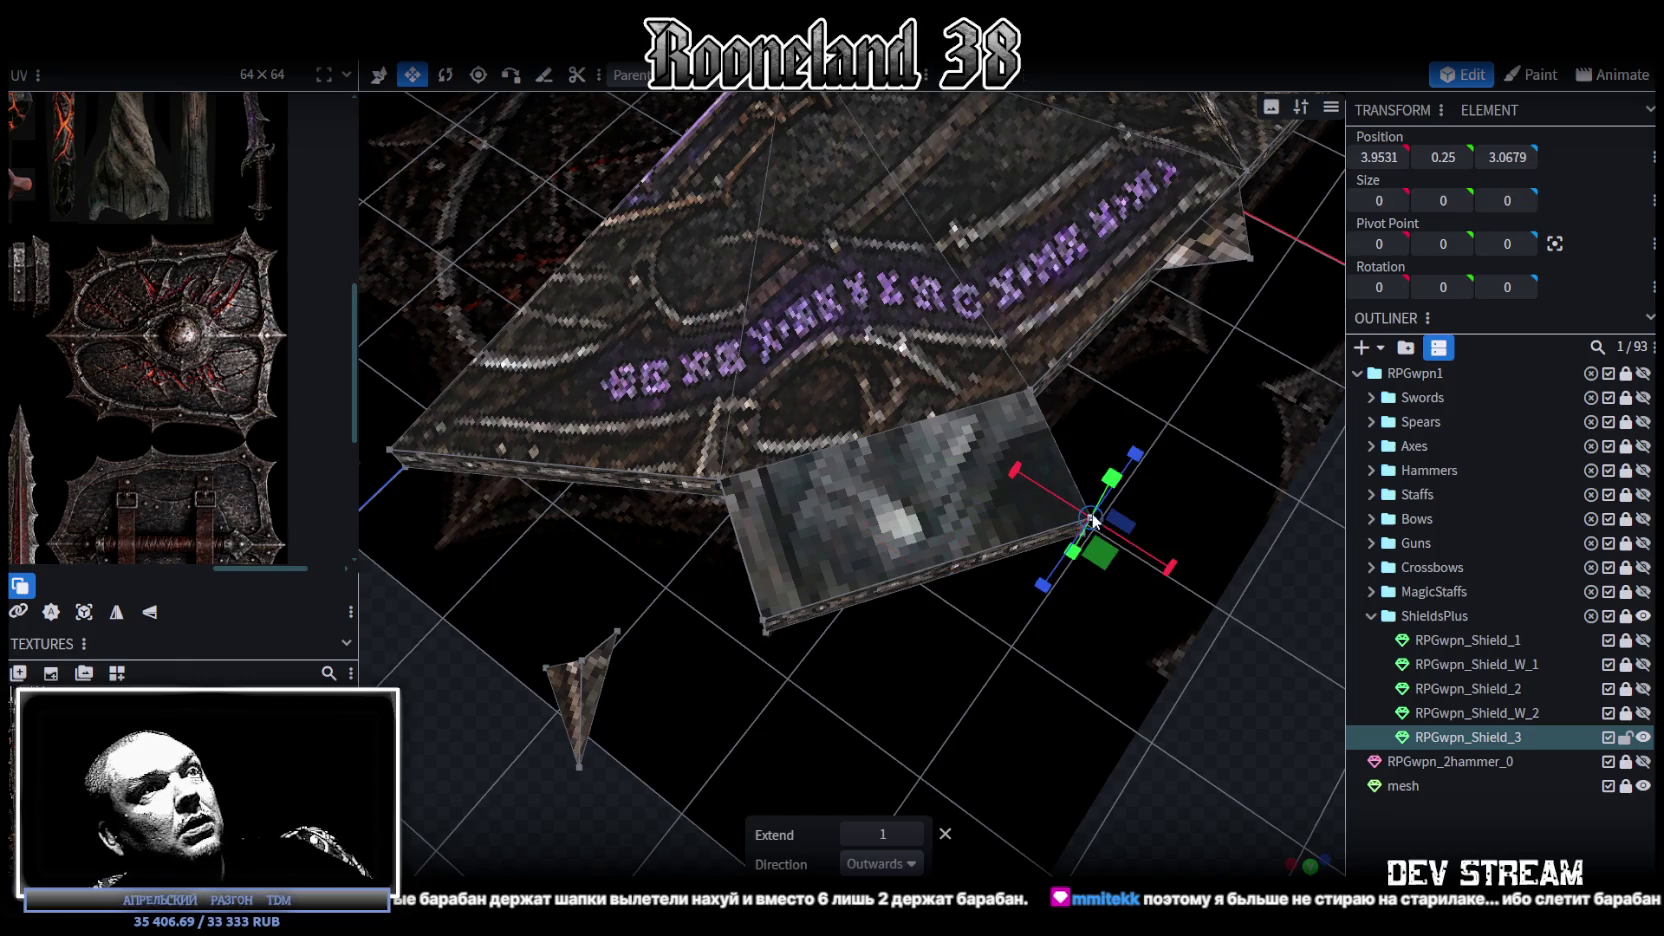
{"action": "left_click", "coordinate": [763, 623], "text": "shift"}
{"action": "right_click", "coordinate": [762, 627]}
{"action": "mouse_move", "coordinate": [833, 190]}
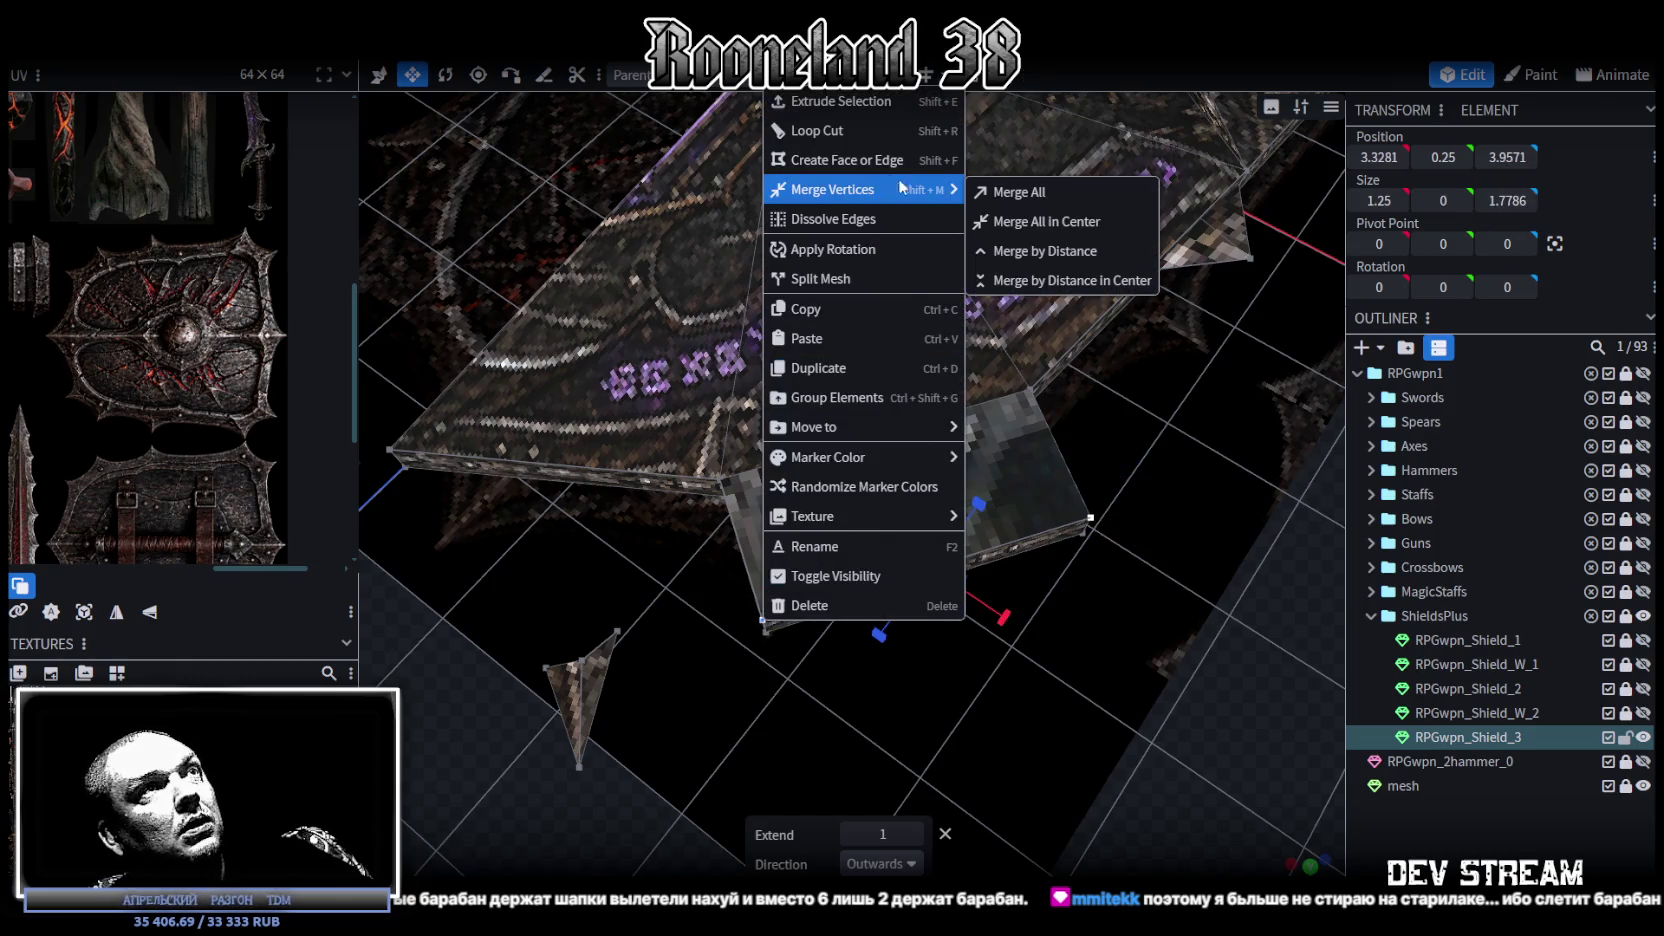
{"action": "left_click", "coordinate": [1040, 222]}
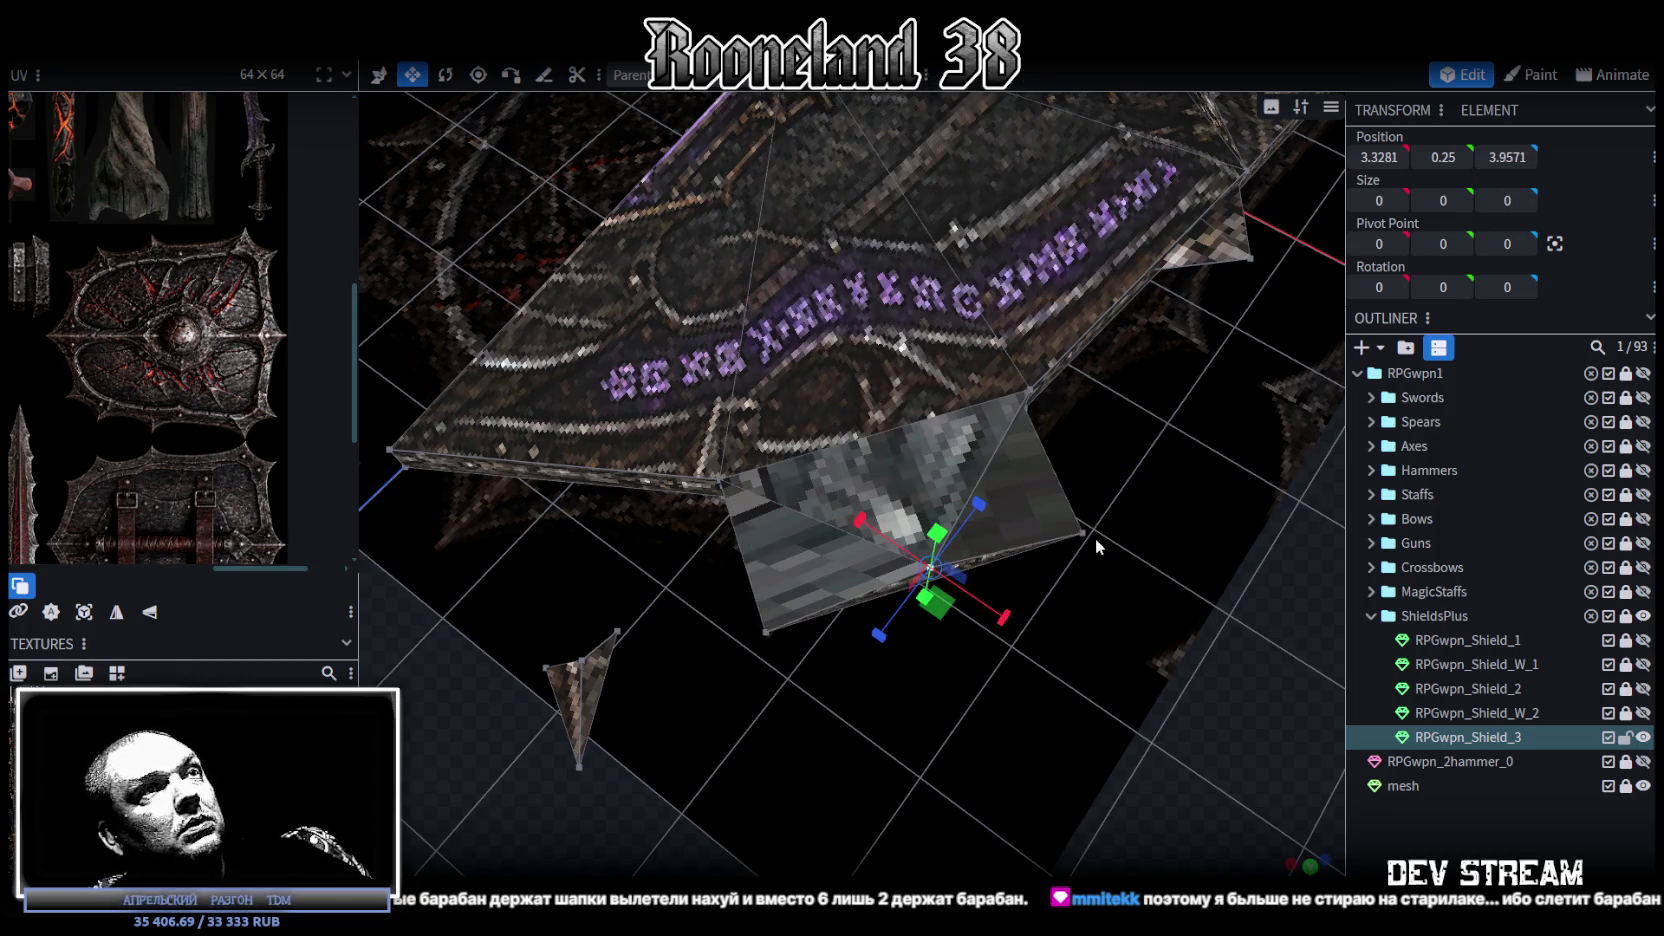
{"action": "left_click", "coordinate": [767, 632], "text": "shift"}
{"action": "right_click", "coordinate": [770, 630]}
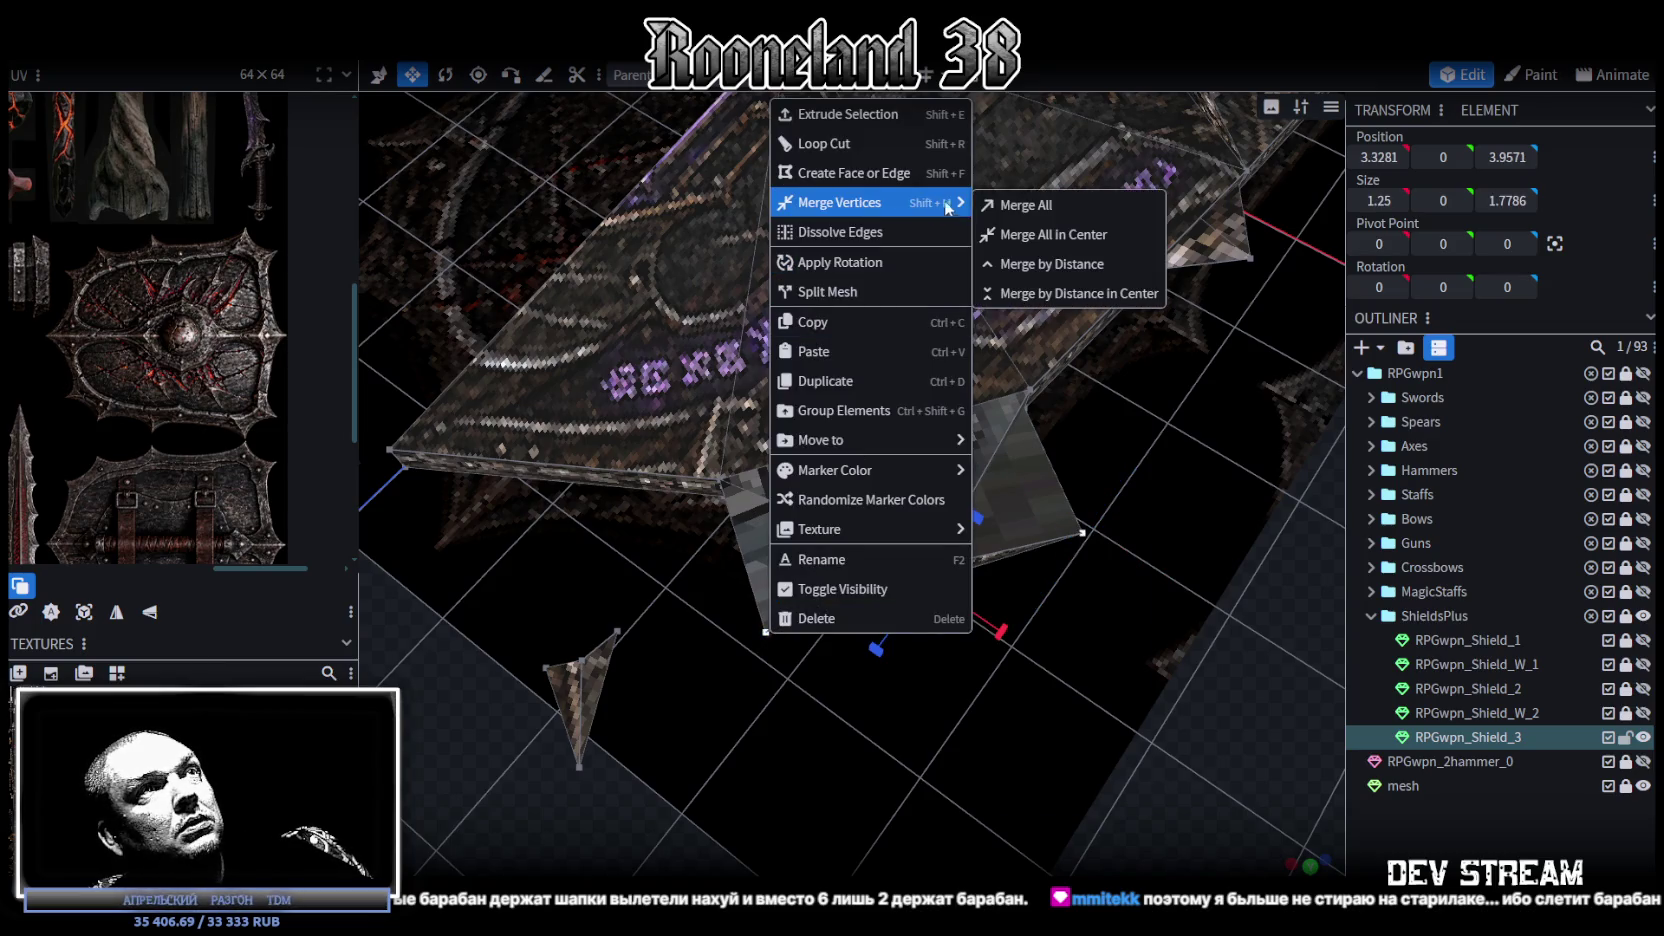
{"action": "left_click", "coordinate": [1040, 234]}
Step: Merge the remaining outer vertex into that point to form a single sharp tip
{"action": "left_click_drag", "start_coordinate": [1043, 615], "coordinate": [1057, 526]}
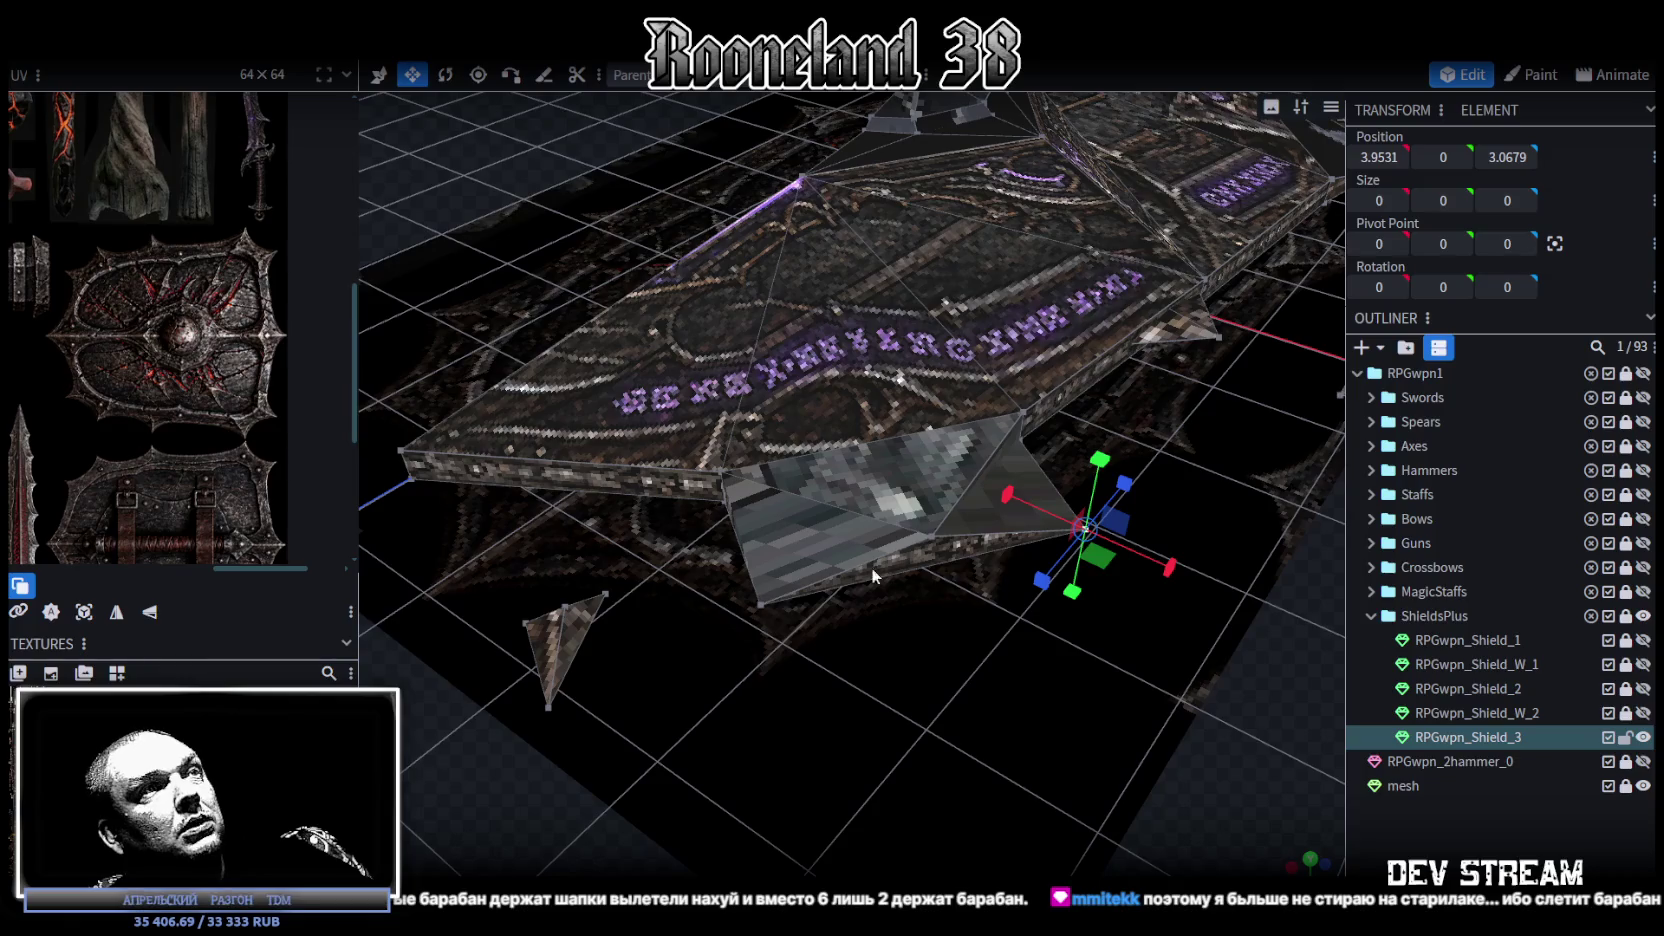
{"action": "left_click", "coordinate": [756, 608], "text": "shift"}
{"action": "right_click", "coordinate": [757, 608]}
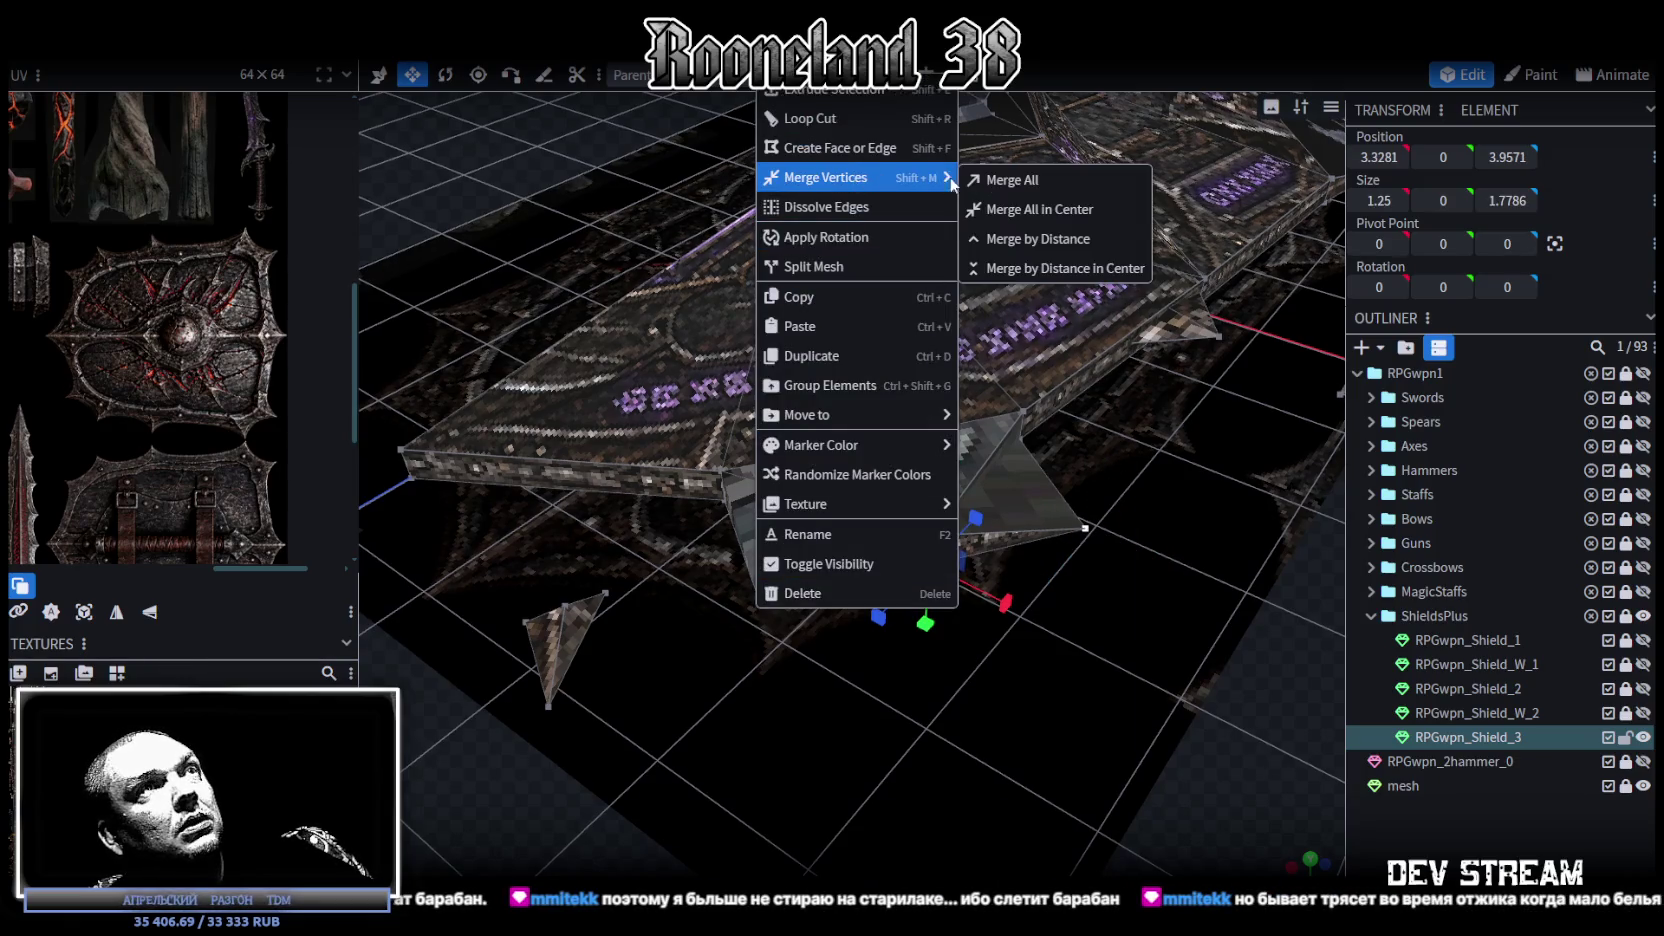
{"action": "left_click", "coordinate": [1010, 209]}
{"action": "scroll", "coordinate": [1143, 734], "scroll_direction": "up", "scroll_amount": 5}
{"action": "left_click_drag", "start_coordinate": [1143, 734], "coordinate": [1071, 646]}
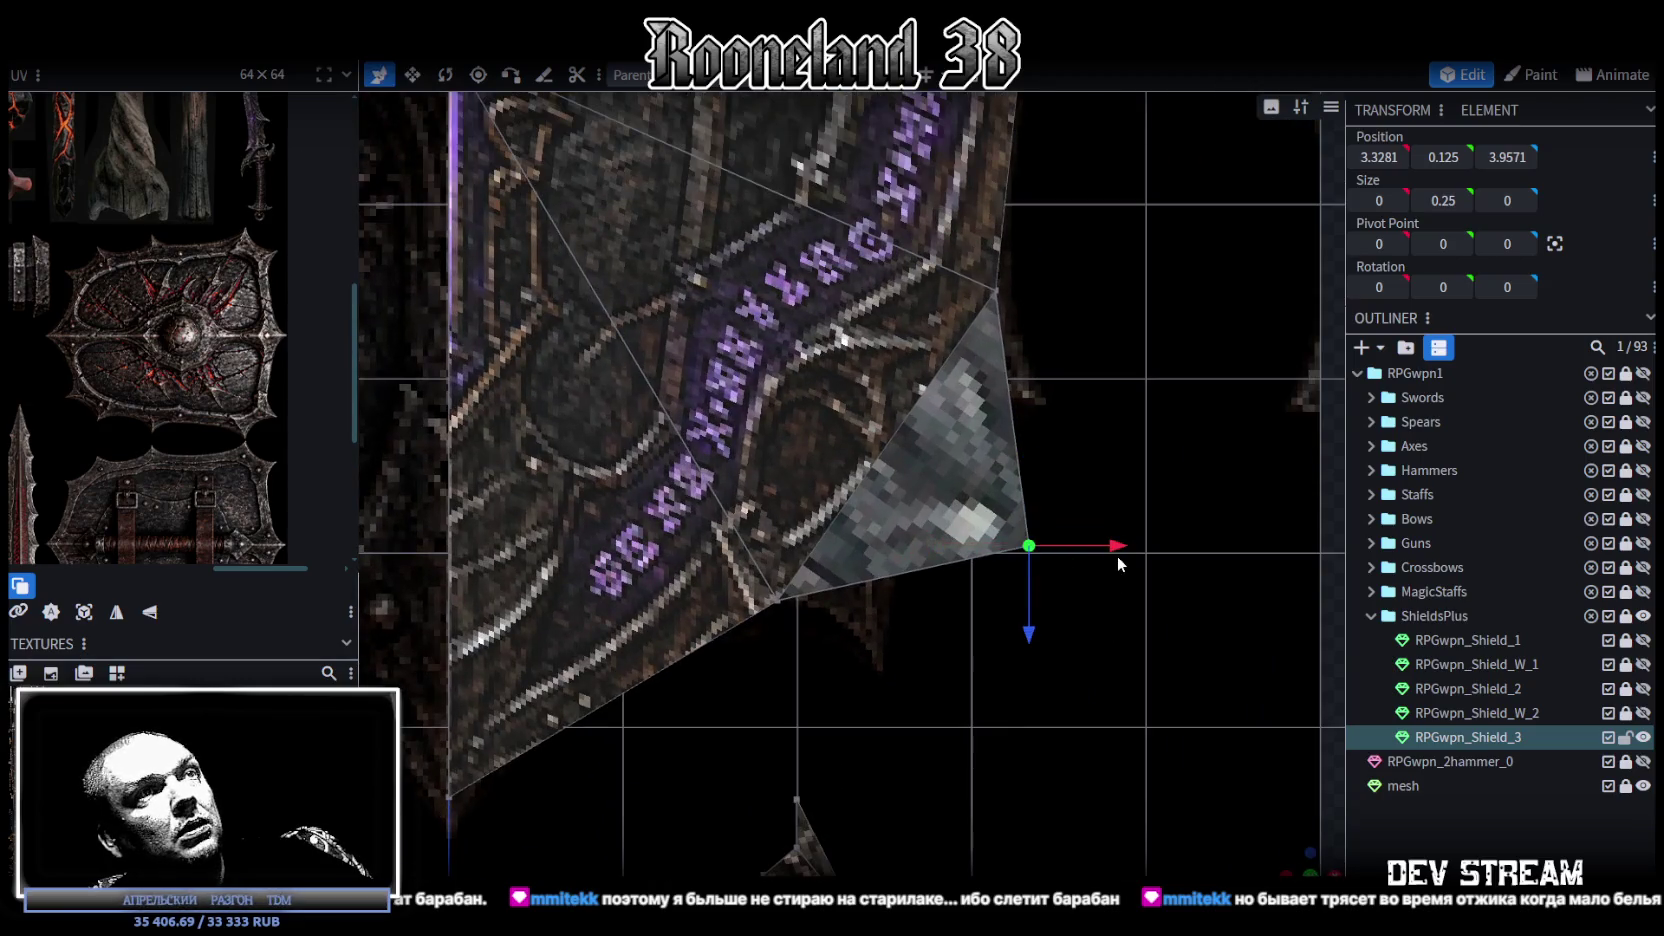
Step: Reposition the tip and corner vertices so the flange point sits at 3.135, 0.125, 2.2929
{"action": "mouse_move", "coordinate": [1117, 555]}
{"action": "left_mouse_down"}
{"action": "mouse_move", "coordinate": [996, 526]}
{"action": "mouse_move", "coordinate": [1018, 524]}
{"action": "left_mouse_up"}
{"action": "left_click_drag", "start_coordinate": [942, 633], "coordinate": [935, 577]}
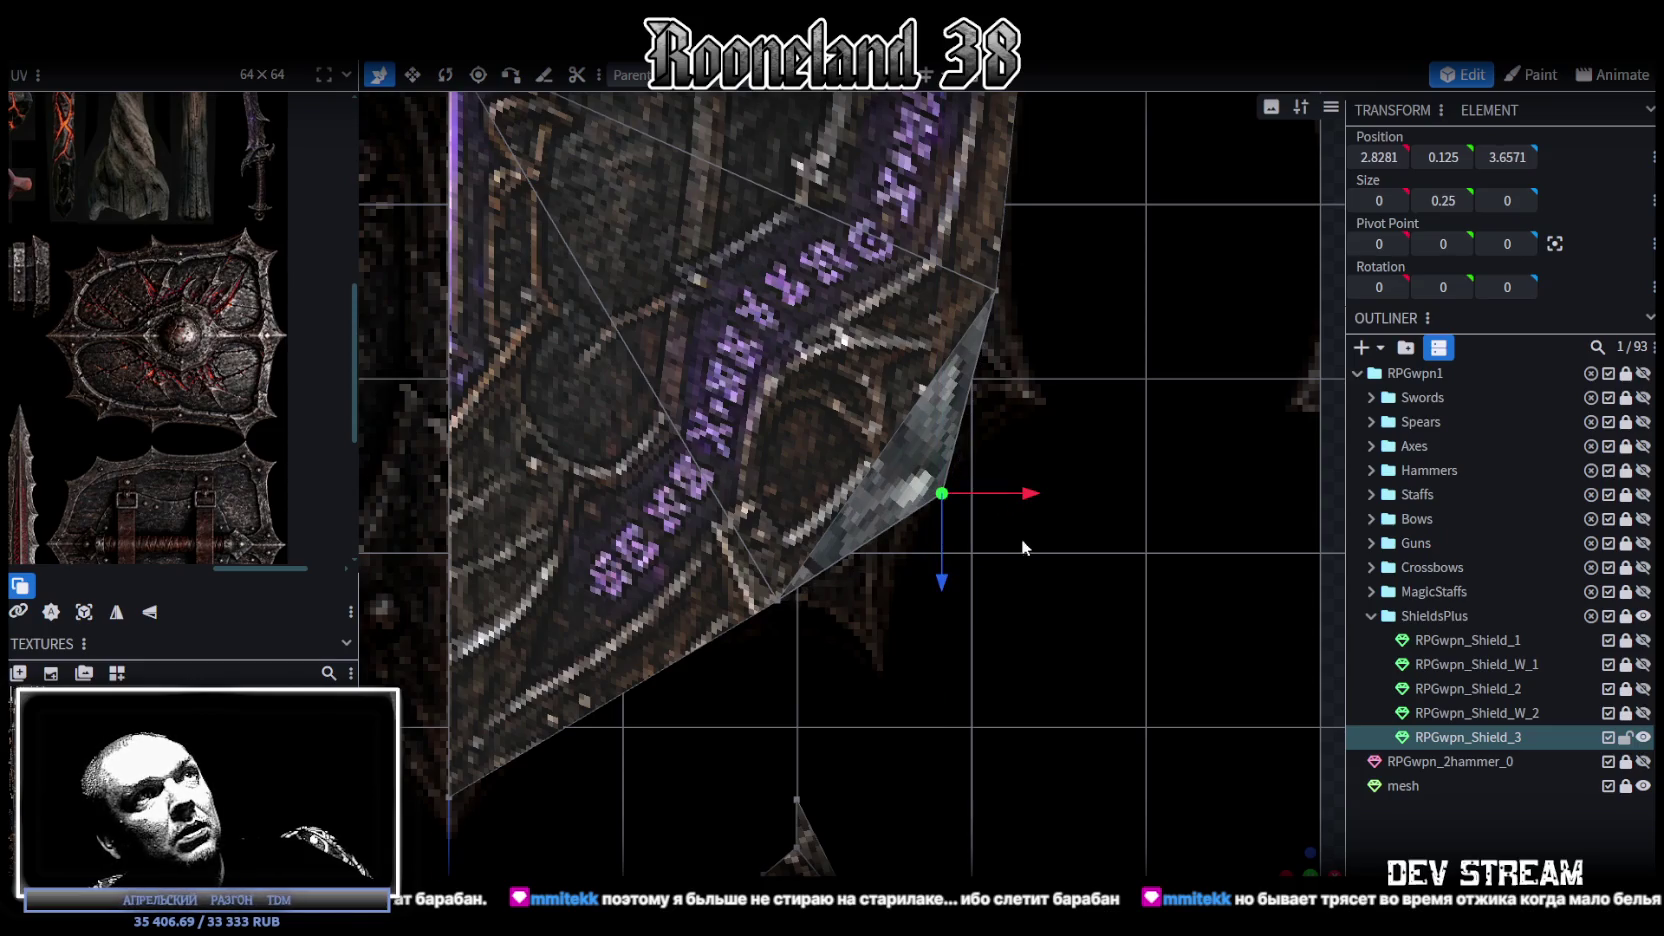
{"action": "left_click_drag", "start_coordinate": [1022, 545], "coordinate": [1025, 580]}
{"action": "left_click", "coordinate": [920, 452]}
{"action": "left_click_drag", "start_coordinate": [929, 528], "coordinate": [931, 478]}
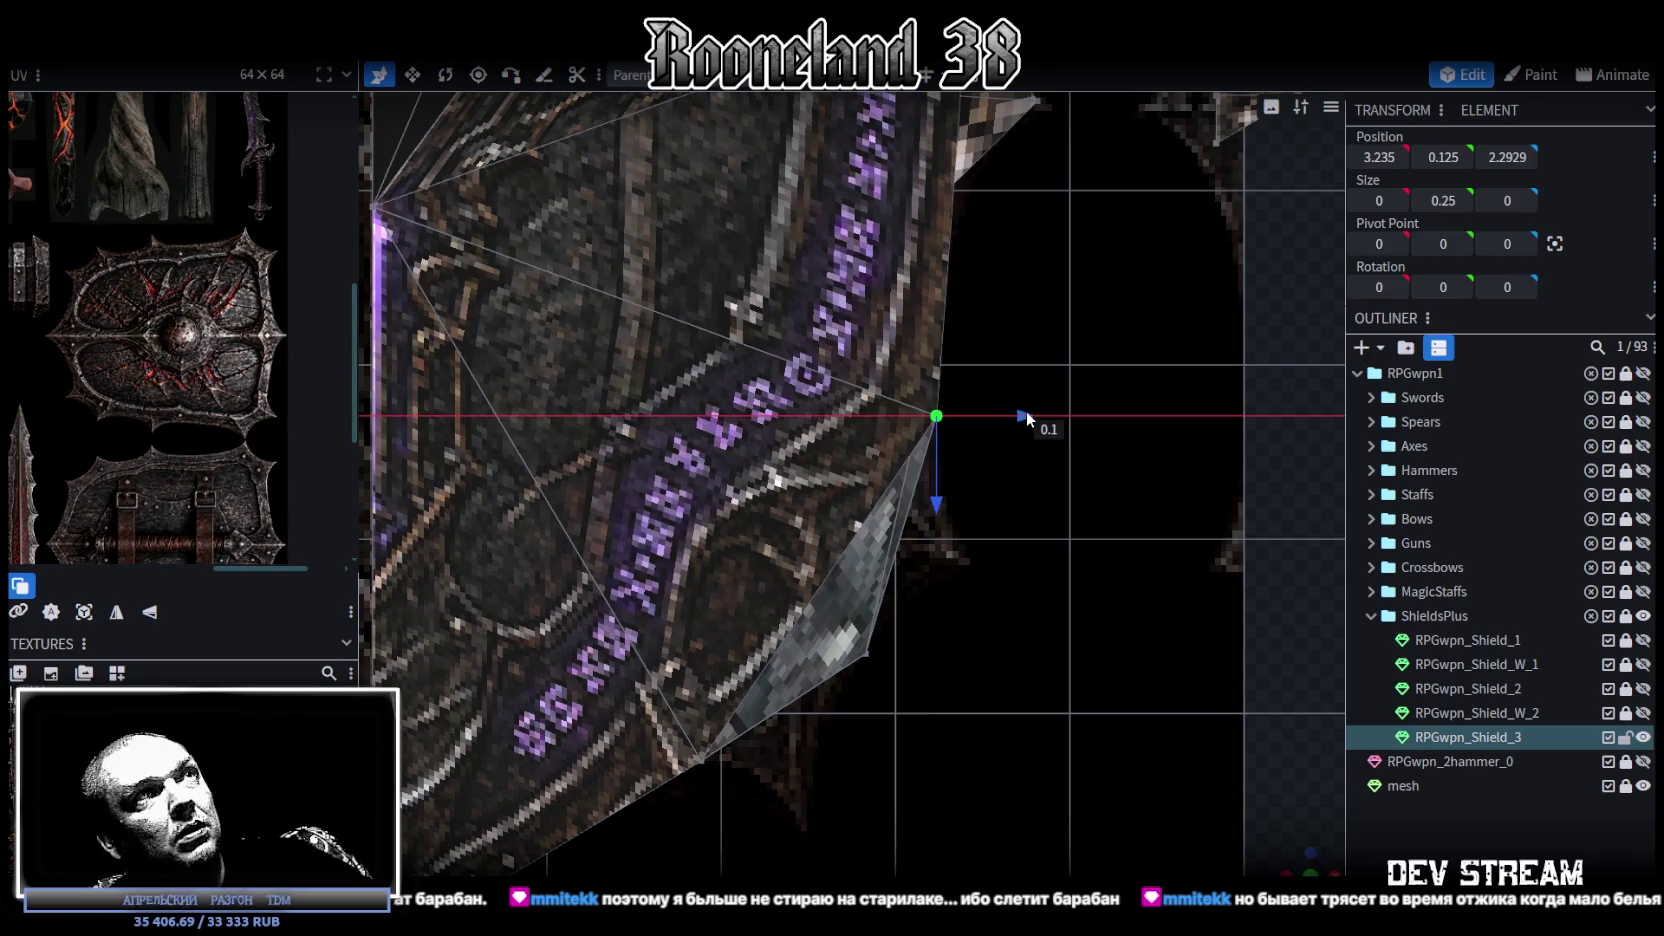
{"action": "mouse_move", "coordinate": [1022, 412]}
{"action": "left_mouse_down"}
{"action": "mouse_move", "coordinate": [996, 698]}
{"action": "mouse_move", "coordinate": [1014, 663]}
{"action": "mouse_move", "coordinate": [1061, 417]}
{"action": "mouse_move", "coordinate": [937, 666]}
{"action": "mouse_move", "coordinate": [944, 602]}
{"action": "mouse_move", "coordinate": [1112, 750]}
{"action": "mouse_move", "coordinate": [1062, 716]}
{"action": "left_mouse_up"}
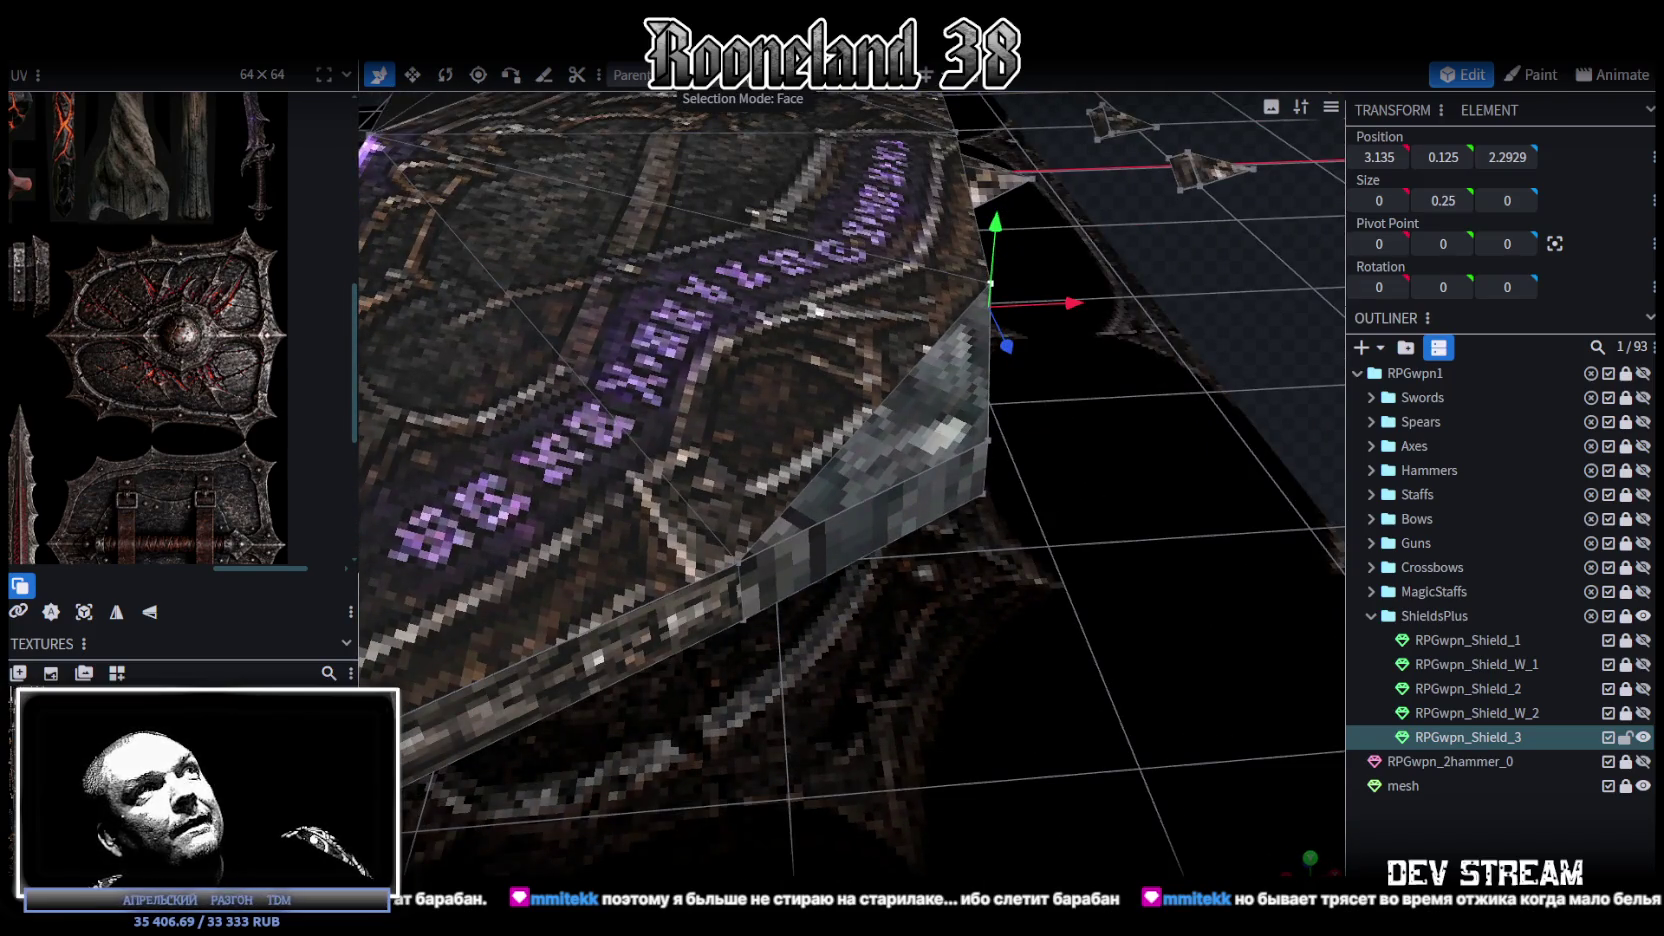
{"action": "left_click", "coordinate": [790, 570]}
Step: Extrude the selected rim face and merge its outer vertices into one centre point
{"action": "left_click_drag", "start_coordinate": [1062, 507], "coordinate": [1096, 540]}
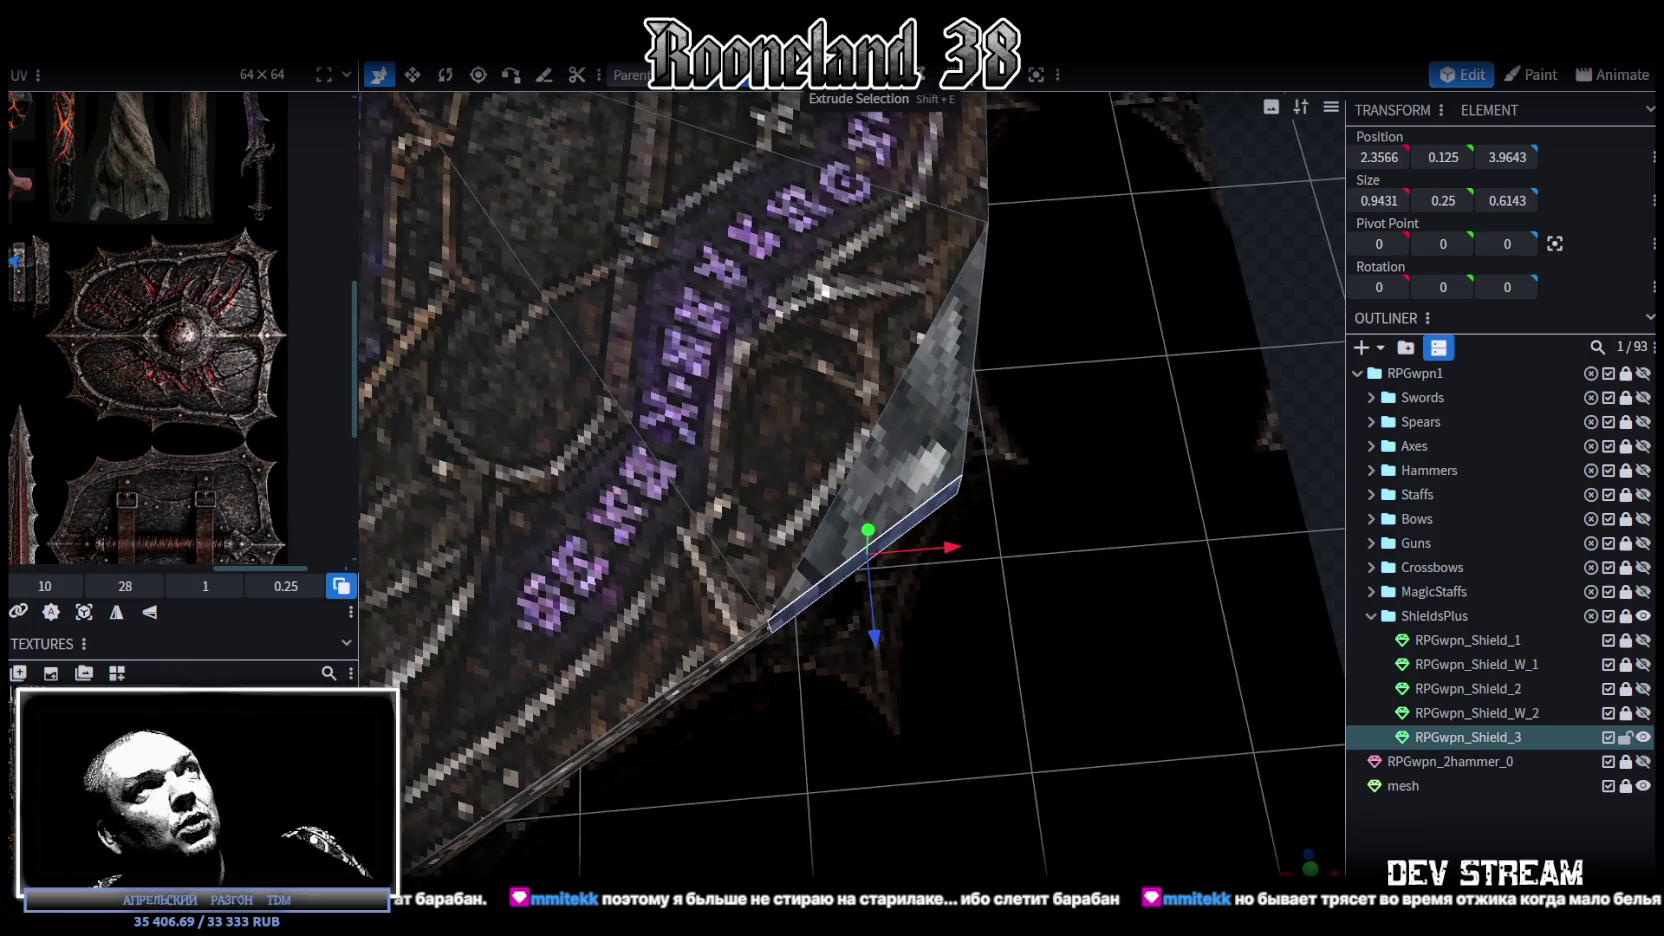
{"action": "key", "text": "e"}
{"action": "mouse_move", "coordinate": [1112, 400]}
{"action": "left_mouse_down"}
{"action": "mouse_move", "coordinate": [1098, 460]}
{"action": "mouse_move", "coordinate": [1115, 325]}
{"action": "mouse_move", "coordinate": [998, 430]}
{"action": "left_mouse_up"}
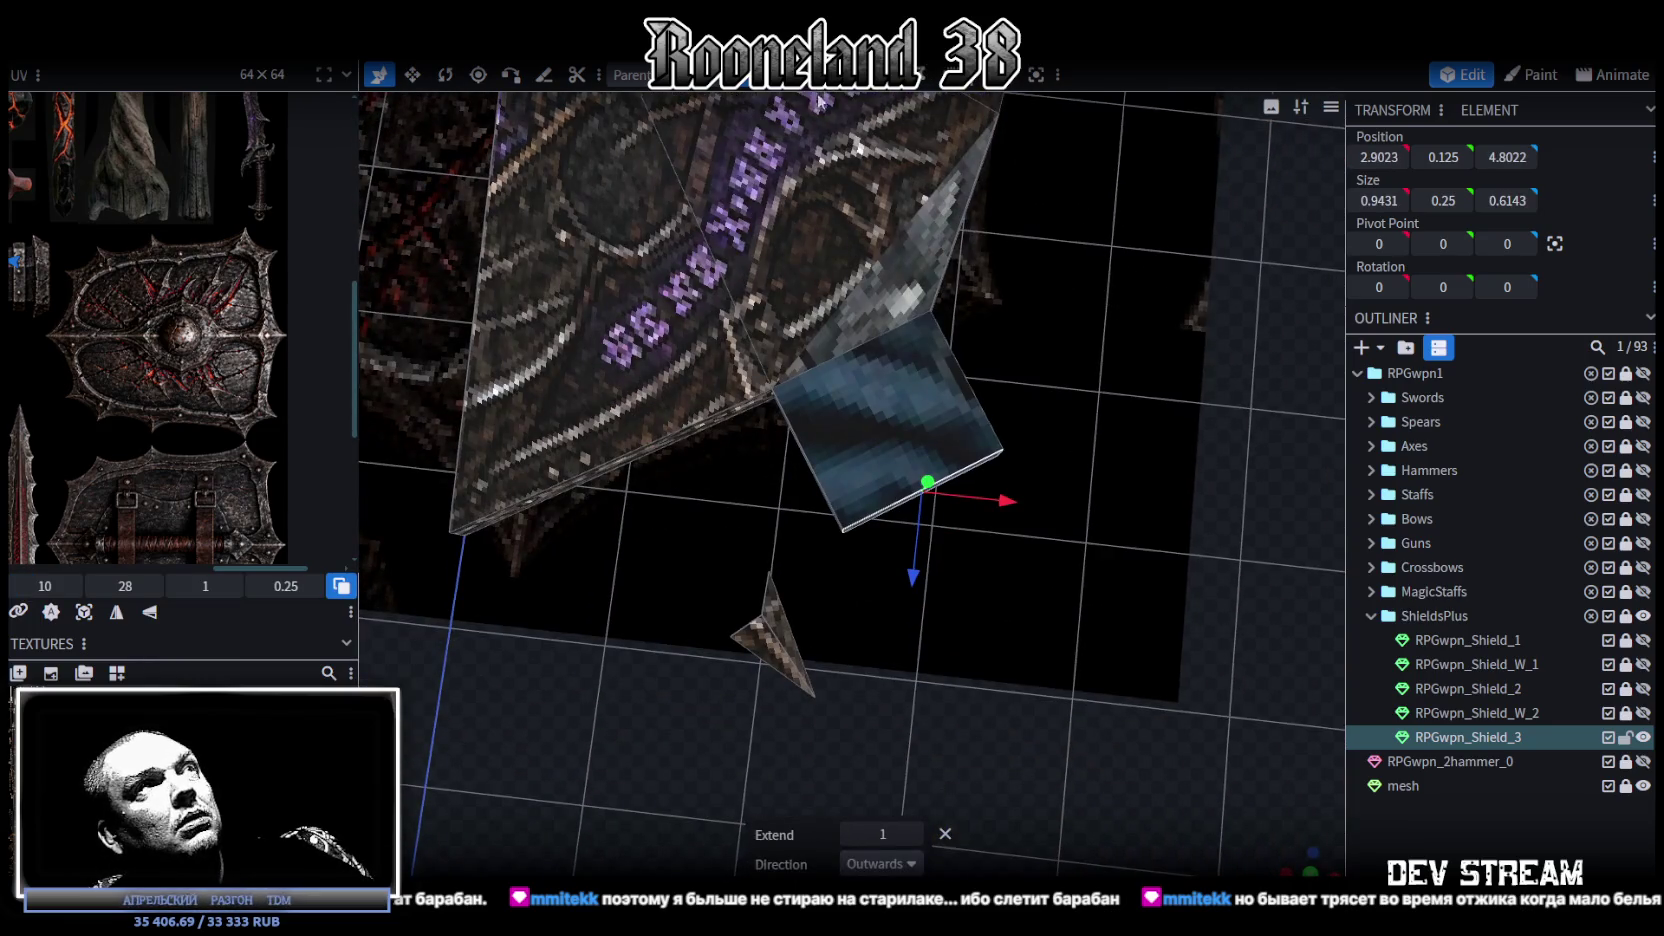
{"action": "left_click", "coordinate": [948, 428]}
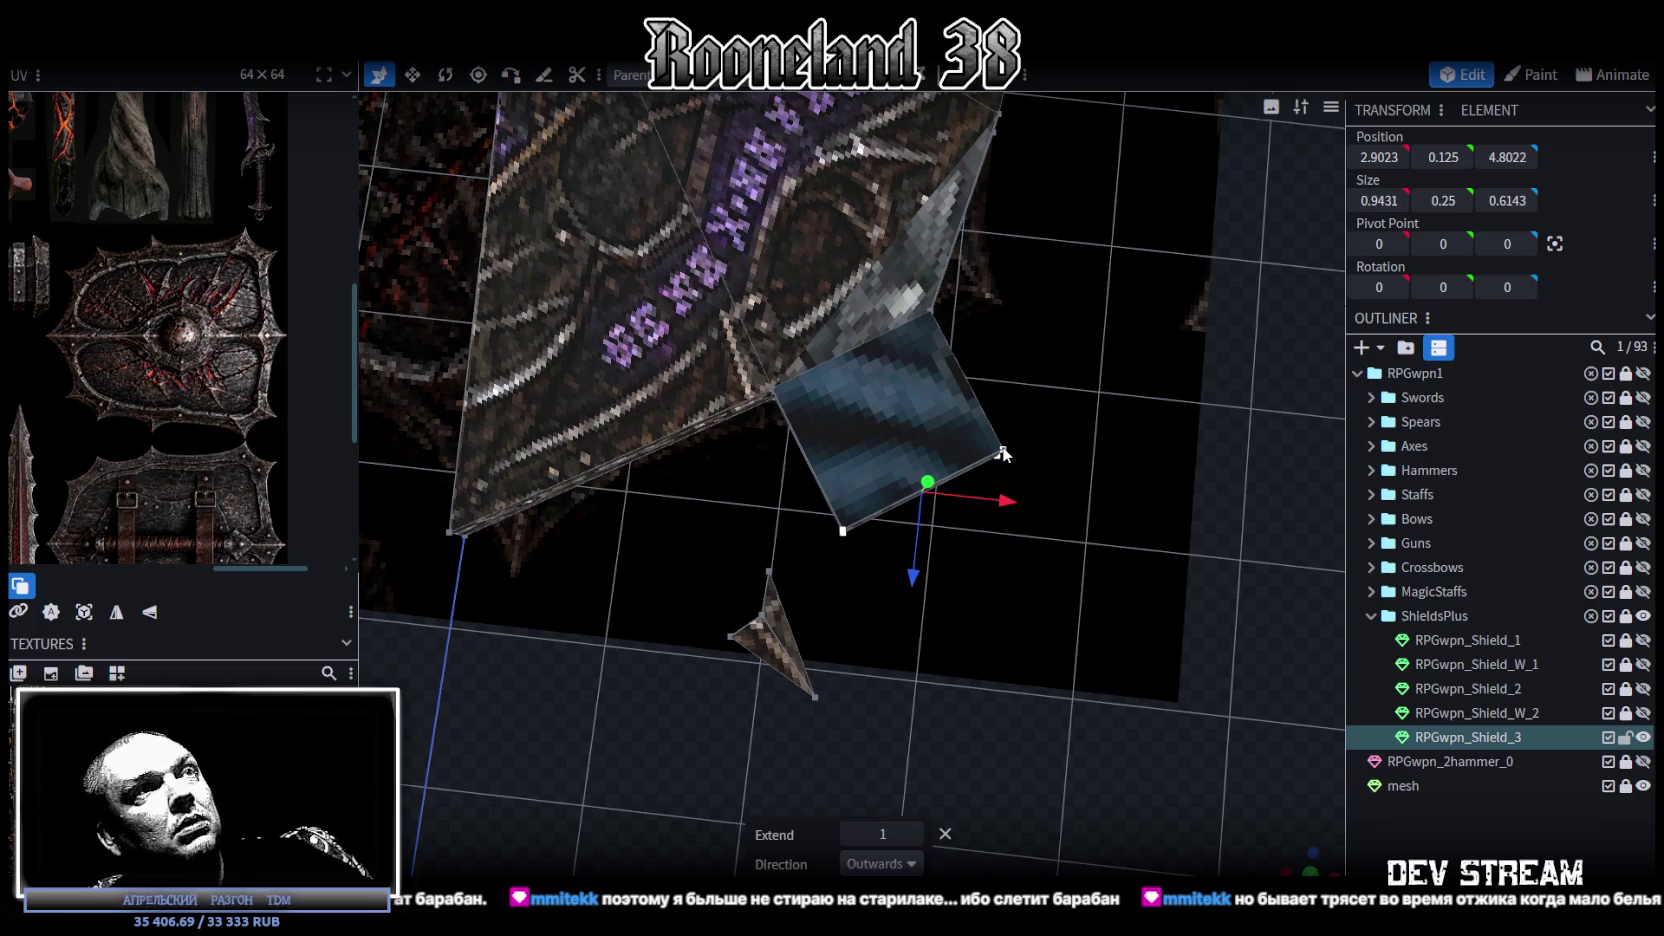
{"action": "right_click", "coordinate": [1003, 454]}
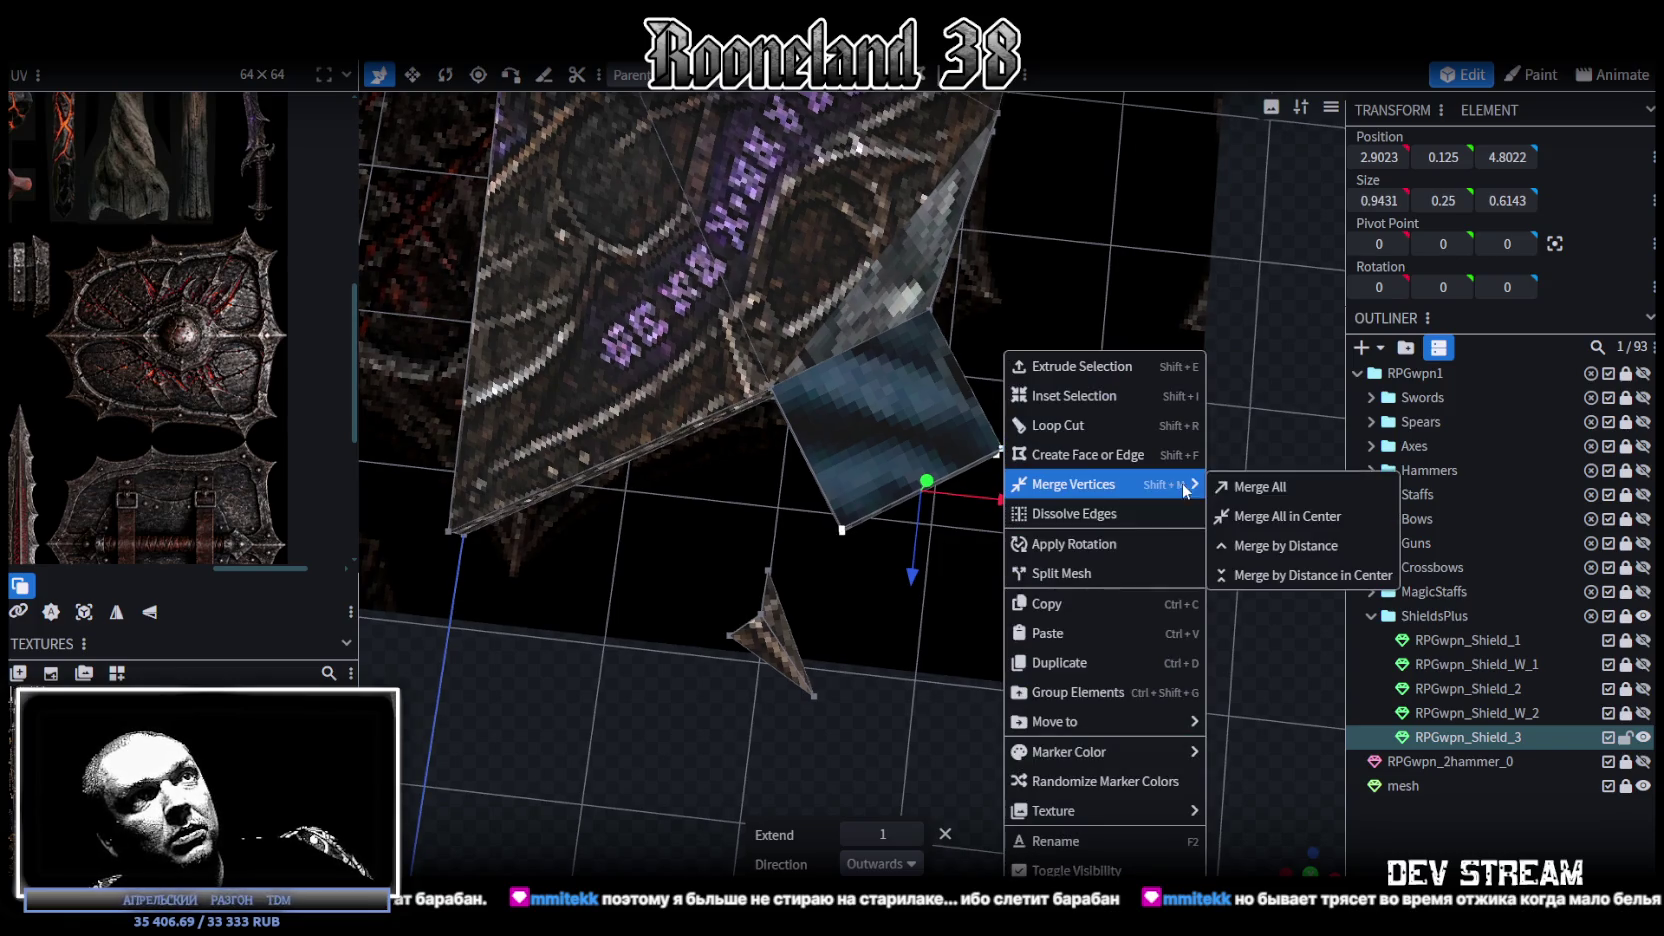
{"action": "left_click", "coordinate": [1287, 516]}
Step: From the top view, move the new tip vertex along X and Z into place on the rim
{"action": "left_click_drag", "start_coordinate": [1096, 391], "coordinate": [1140, 400]}
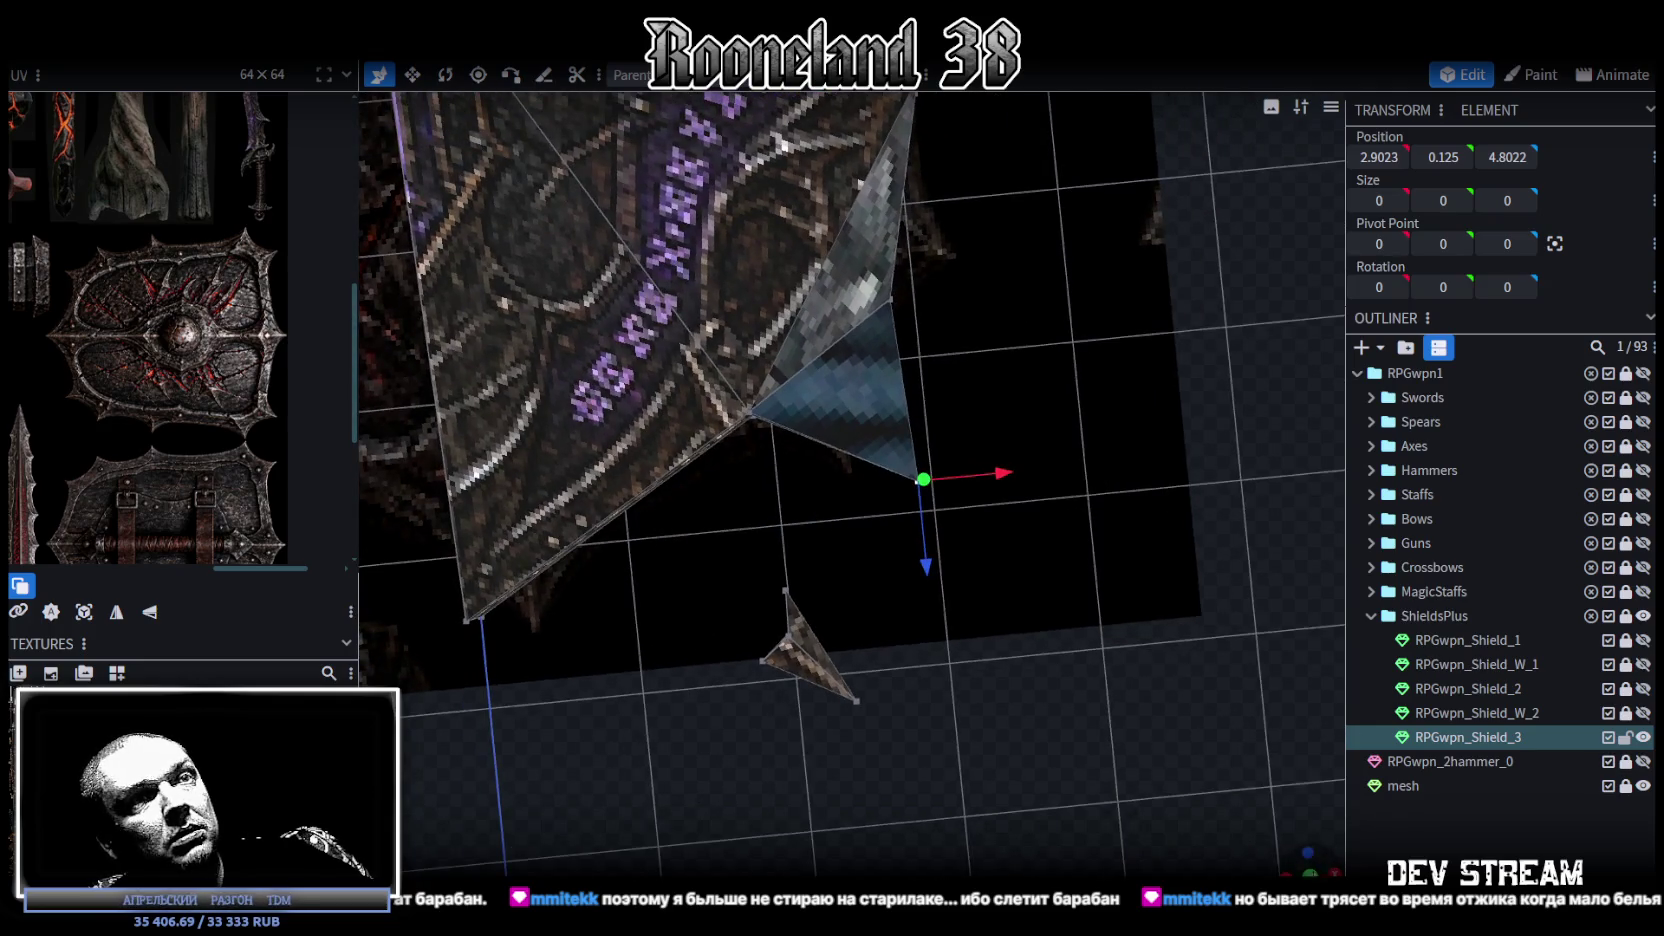
{"action": "key", "text": "KP_7"}
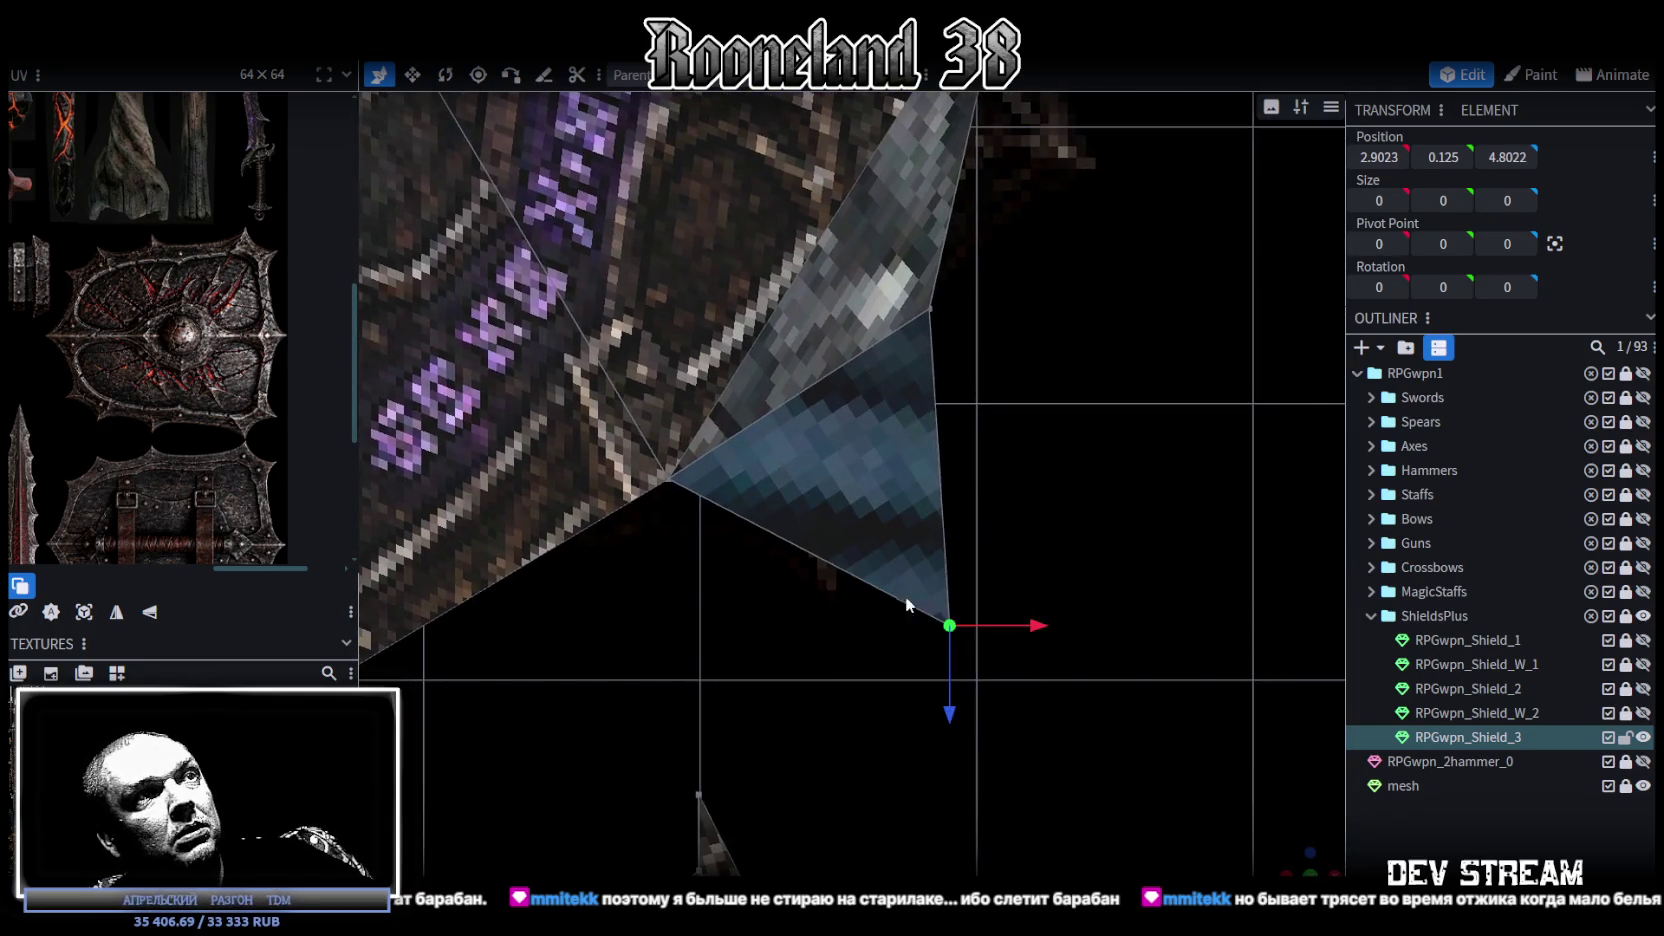
{"action": "mouse_move", "coordinate": [1033, 623]}
{"action": "left_mouse_down"}
{"action": "mouse_move", "coordinate": [868, 620]}
{"action": "mouse_move", "coordinate": [911, 616]}
{"action": "left_mouse_up"}
{"action": "left_click_drag", "start_coordinate": [839, 713], "coordinate": [859, 638]}
{"action": "left_click_drag", "start_coordinate": [926, 578], "coordinate": [916, 582]}
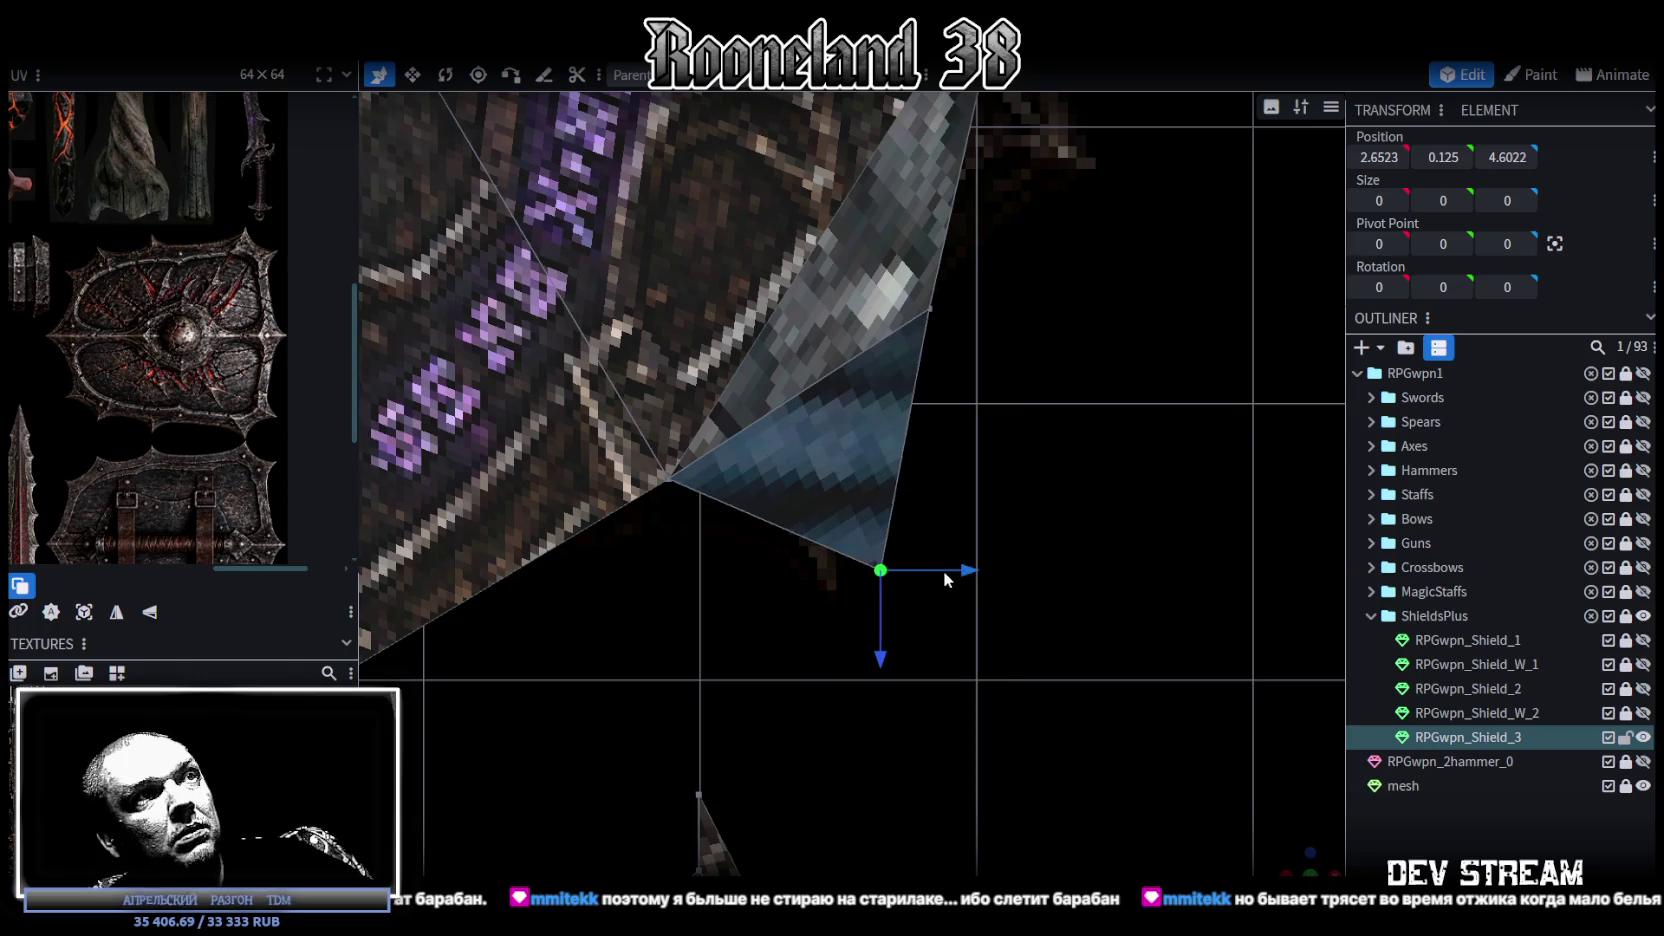
{"action": "left_click_drag", "start_coordinate": [916, 582], "coordinate": [919, 572]}
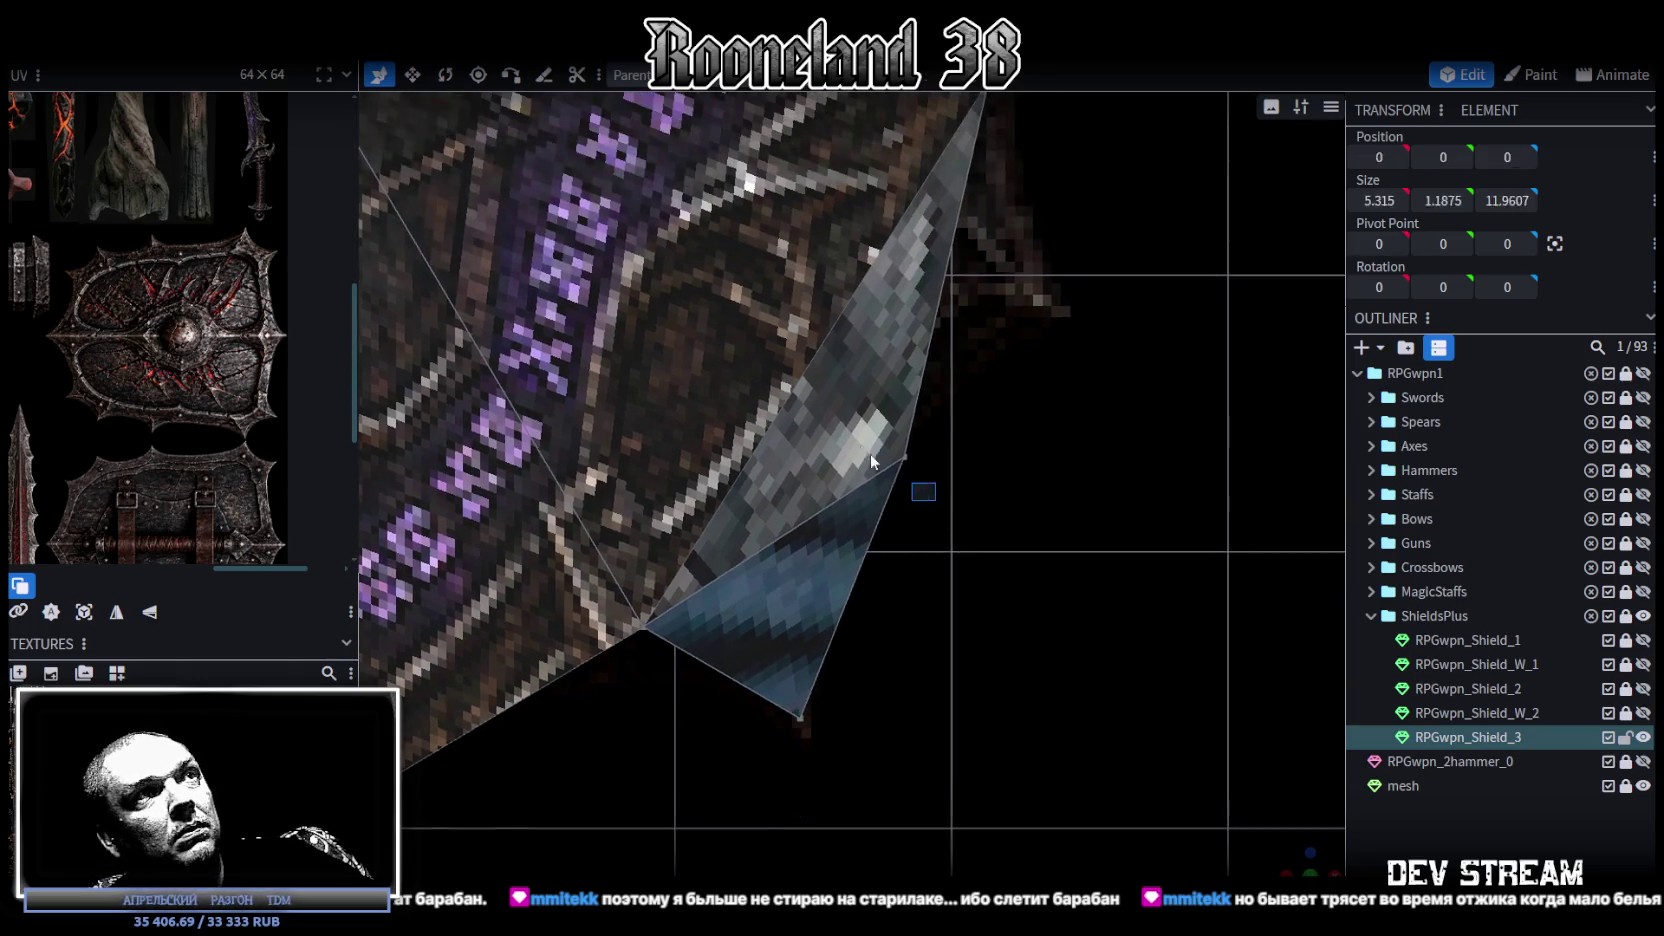
{"action": "left_click_drag", "start_coordinate": [982, 465], "coordinate": [960, 458]}
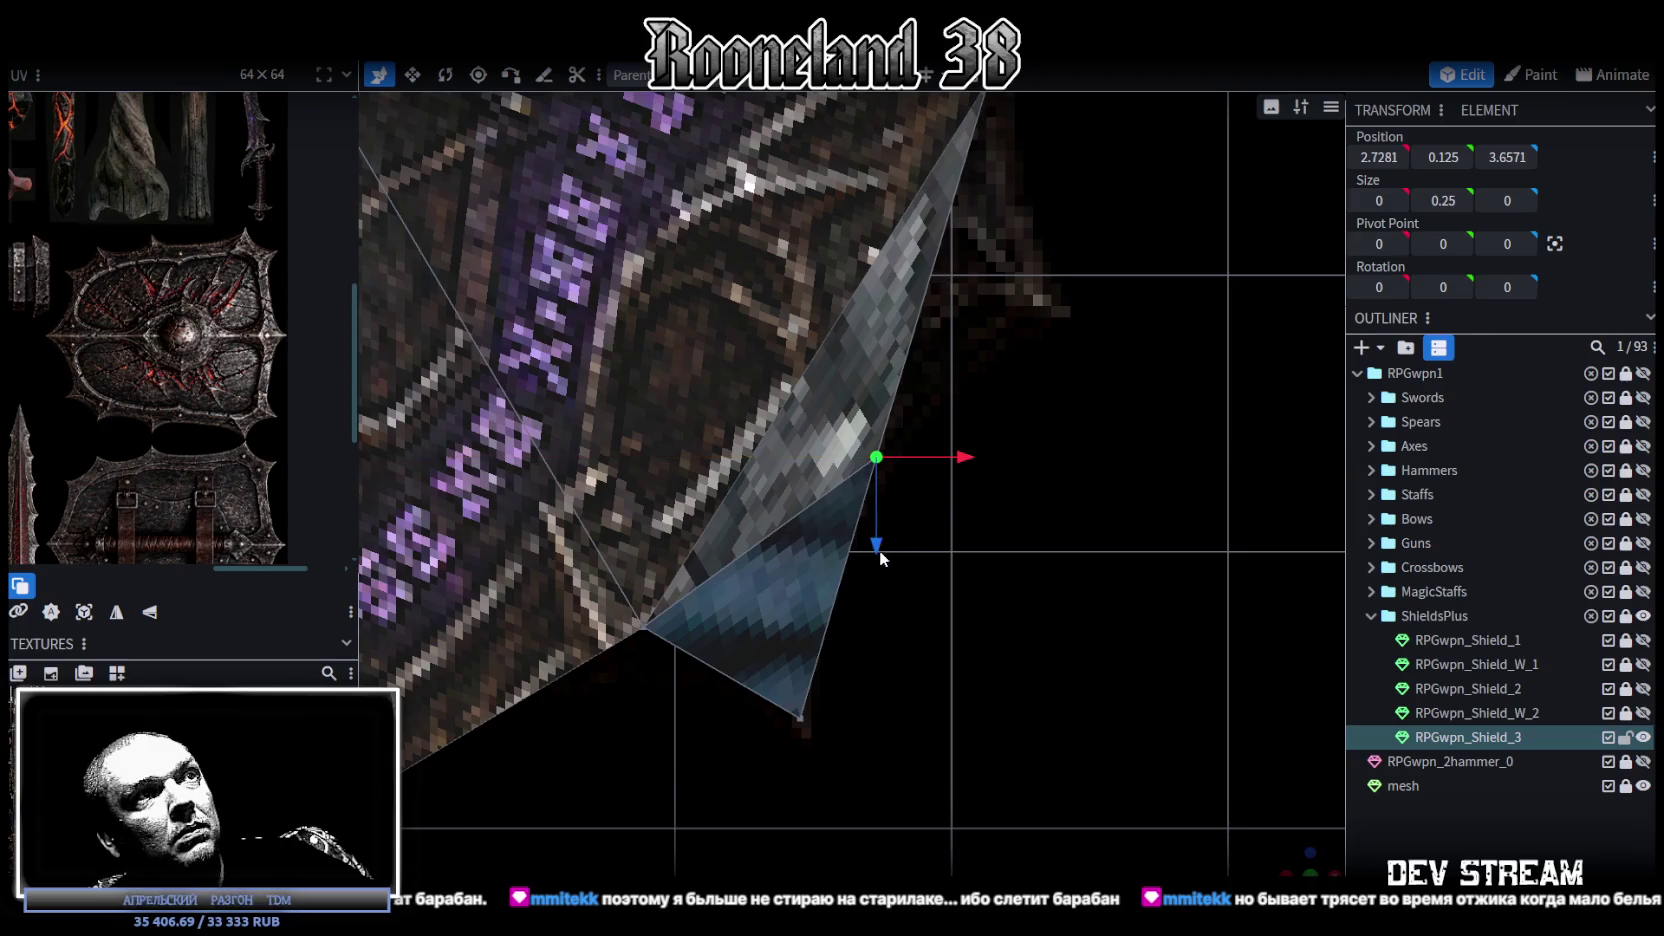
{"action": "left_click_drag", "start_coordinate": [876, 545], "coordinate": [888, 515]}
{"action": "scroll", "coordinate": [927, 512], "scroll_direction": "down", "scroll_amount": 1}
{"action": "right_click_drag", "start_coordinate": [927, 512], "coordinate": [935, 641]}
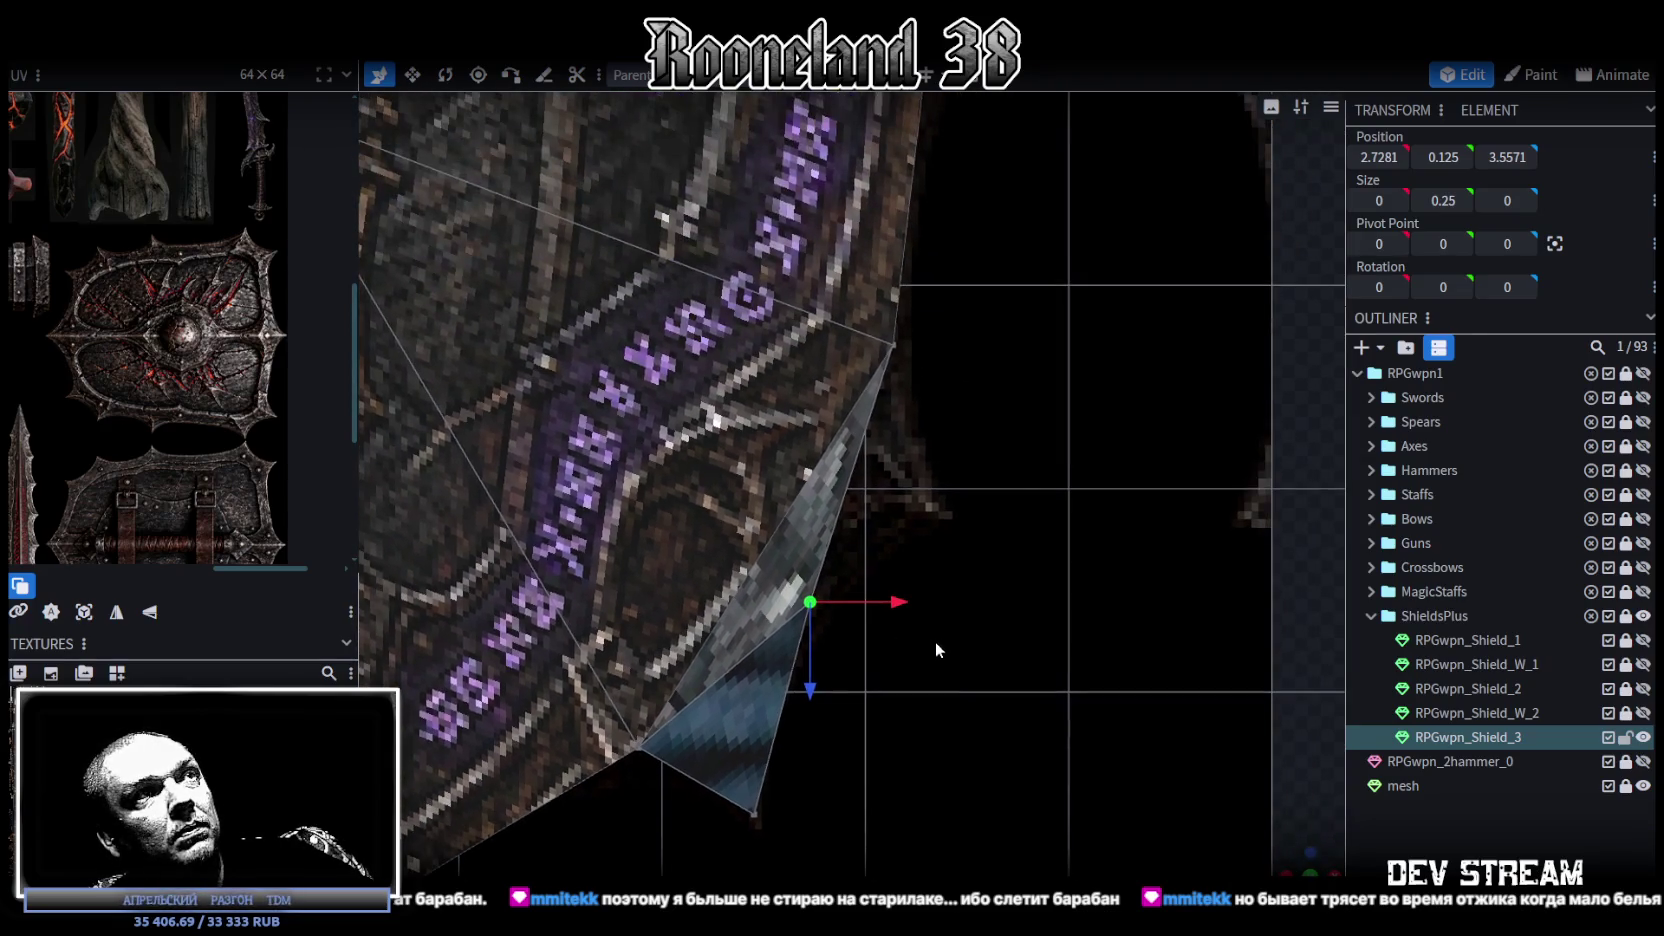
Step: Extrude the adjacent narrow rim face and merge it into a tip at 3.8835, 0.125, 3.2313
{"action": "mouse_move", "coordinate": [1290, 861]}
{"action": "left_mouse_down"}
{"action": "mouse_move", "coordinate": [1242, 779]}
{"action": "mouse_move", "coordinate": [1080, 640]}
{"action": "left_mouse_up"}
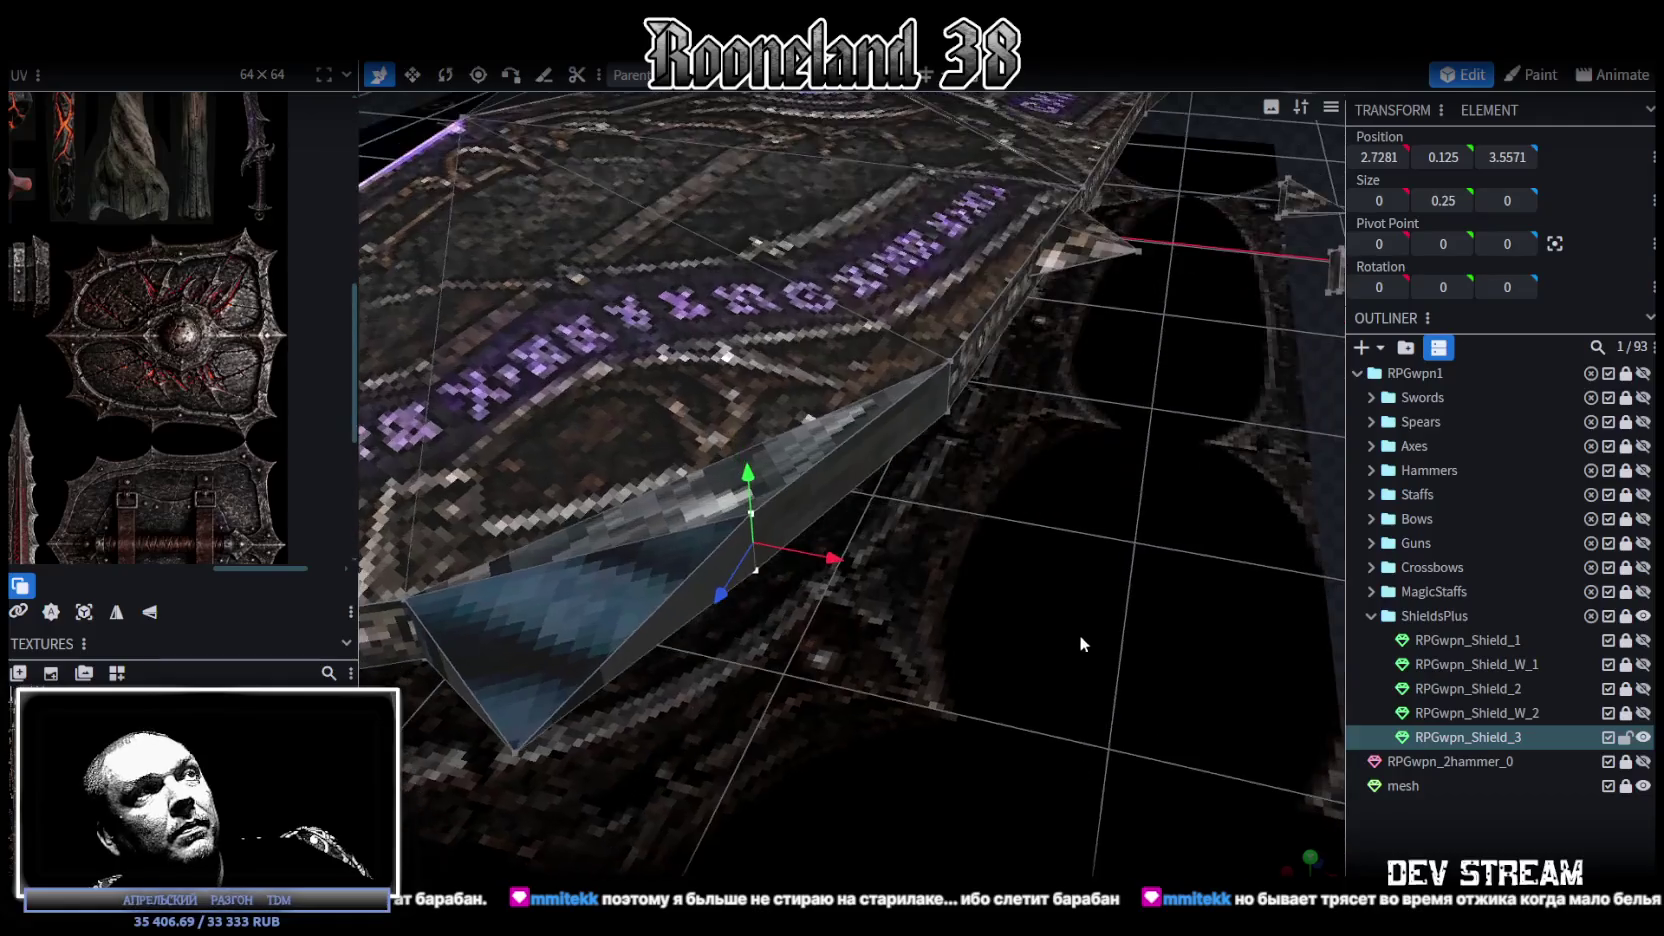
{"action": "left_click", "coordinate": [838, 462]}
{"action": "mouse_move", "coordinate": [1056, 500]}
{"action": "left_mouse_down"}
{"action": "mouse_move", "coordinate": [1084, 557]}
{"action": "mouse_move", "coordinate": [1109, 533]}
{"action": "left_mouse_up"}
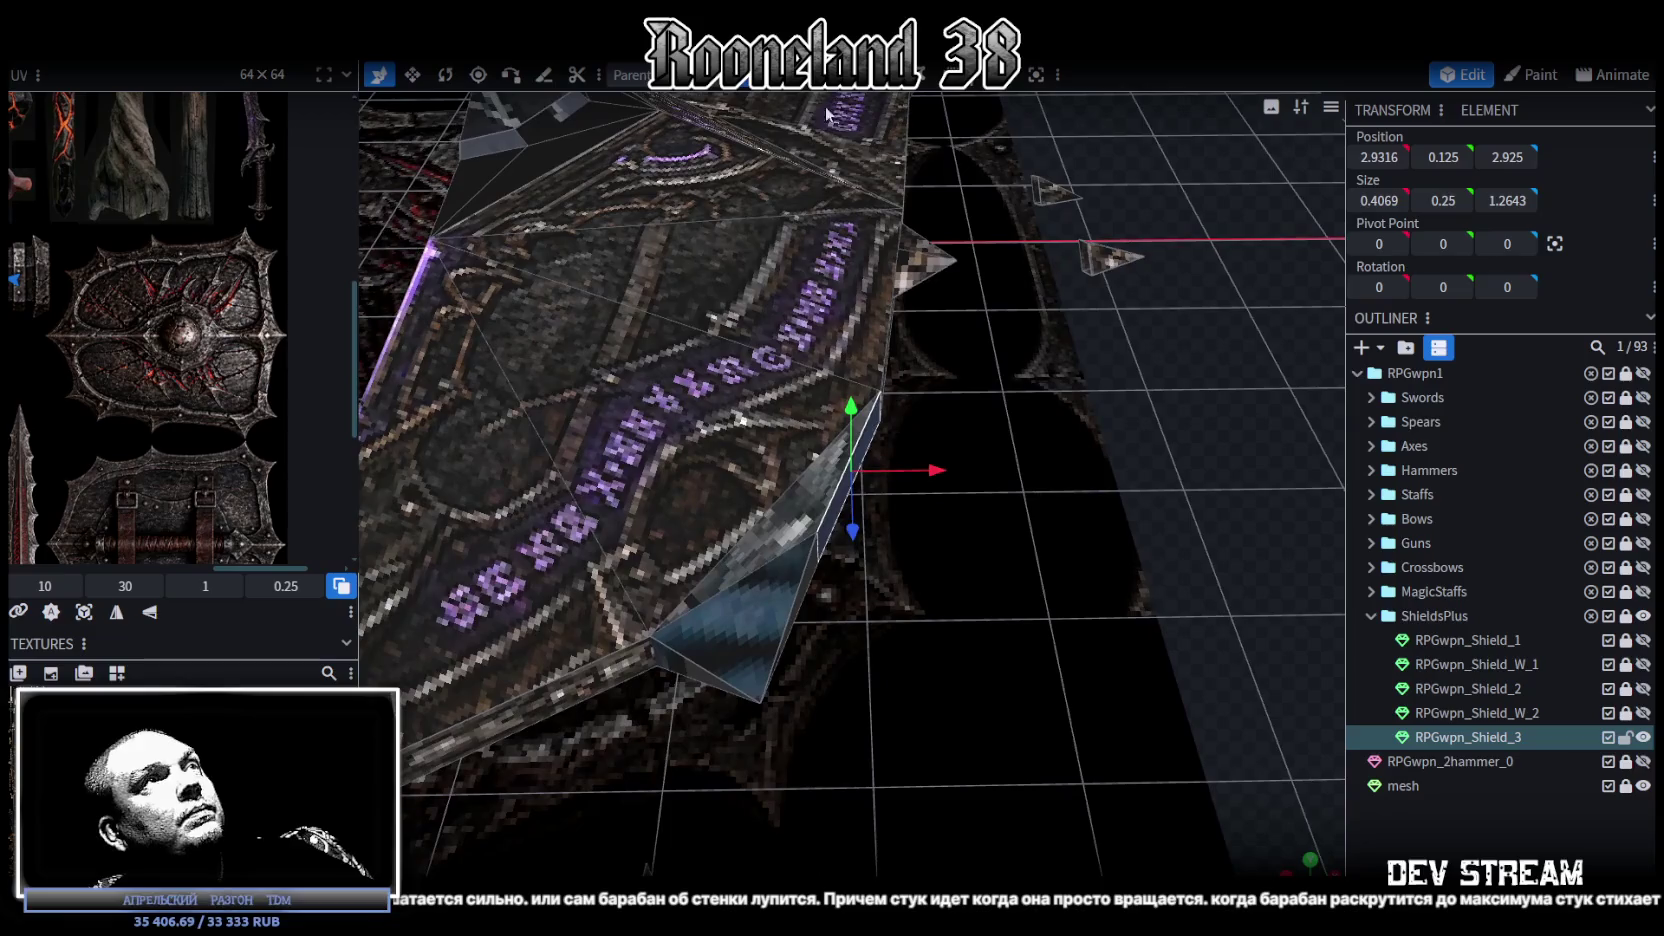
{"action": "left_click", "coordinate": [833, 75]}
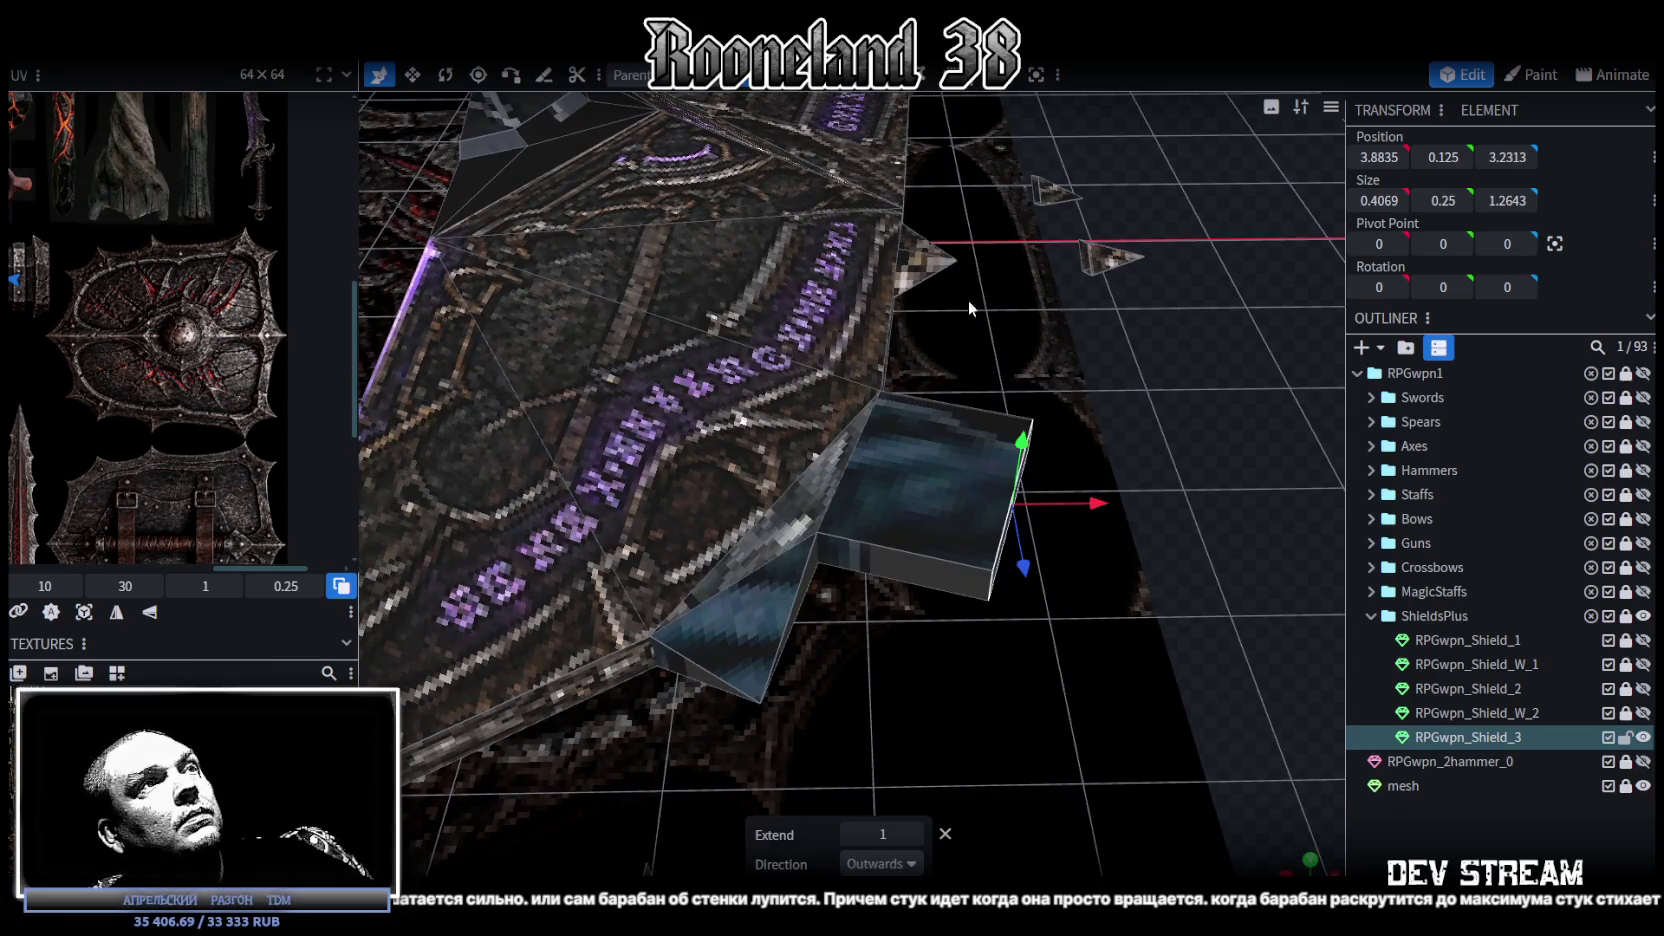
{"action": "right_click", "coordinate": [988, 568]}
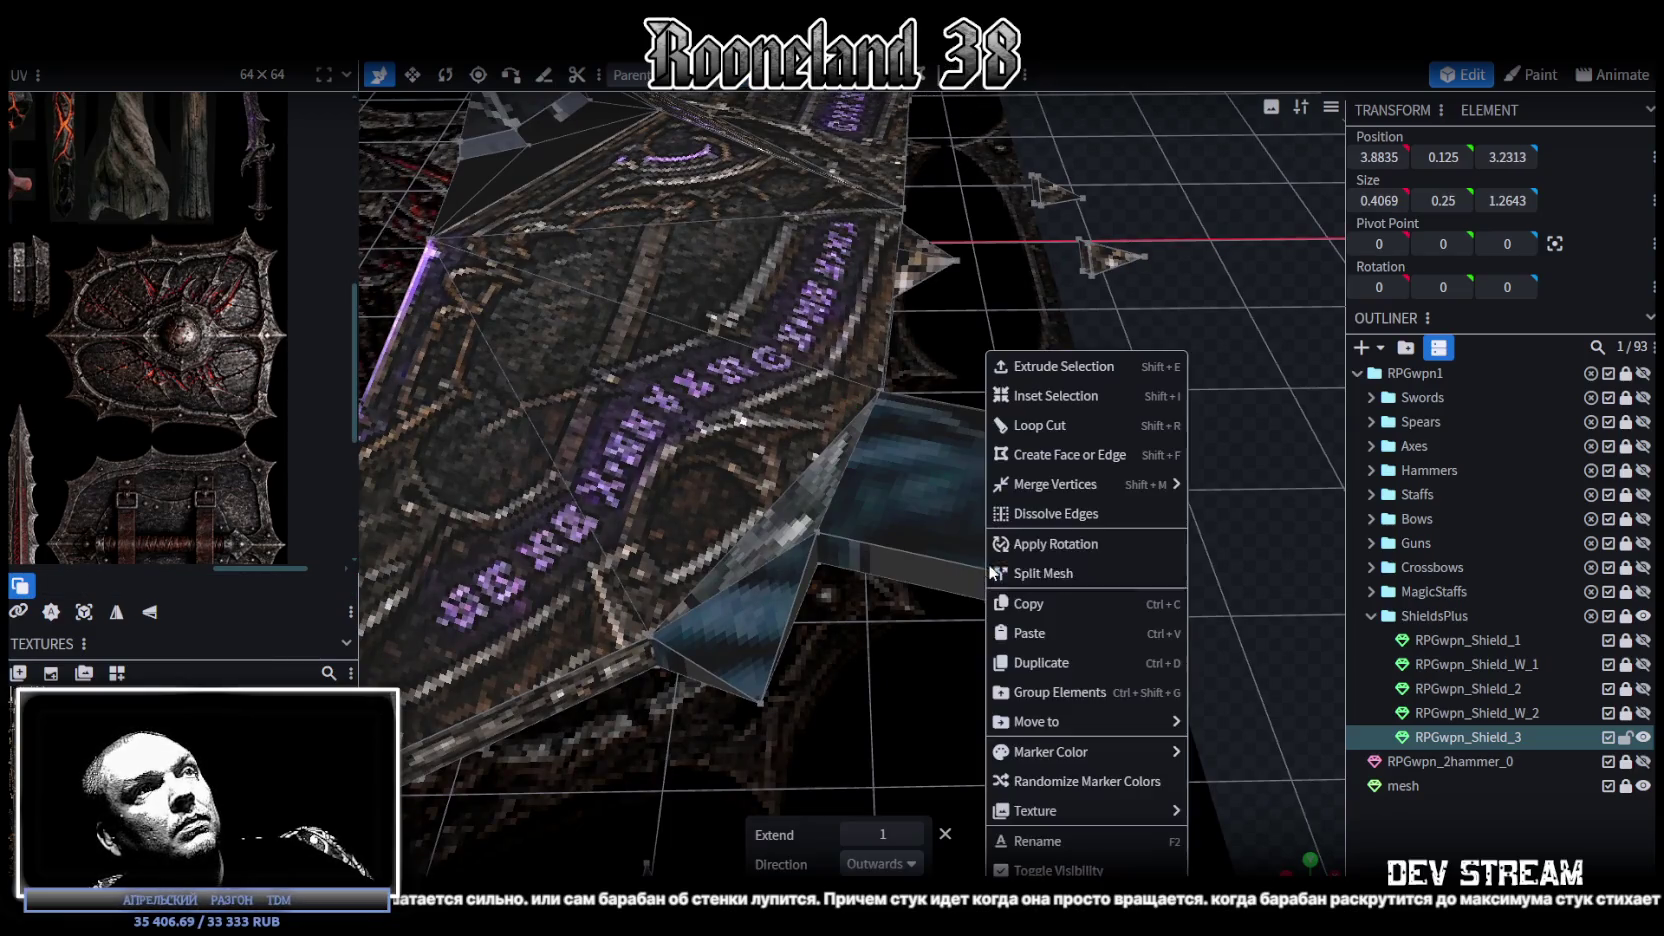
{"action": "left_click", "coordinate": [1230, 520]}
{"action": "scroll", "coordinate": [1144, 543], "scroll_direction": "up", "scroll_amount": 3}
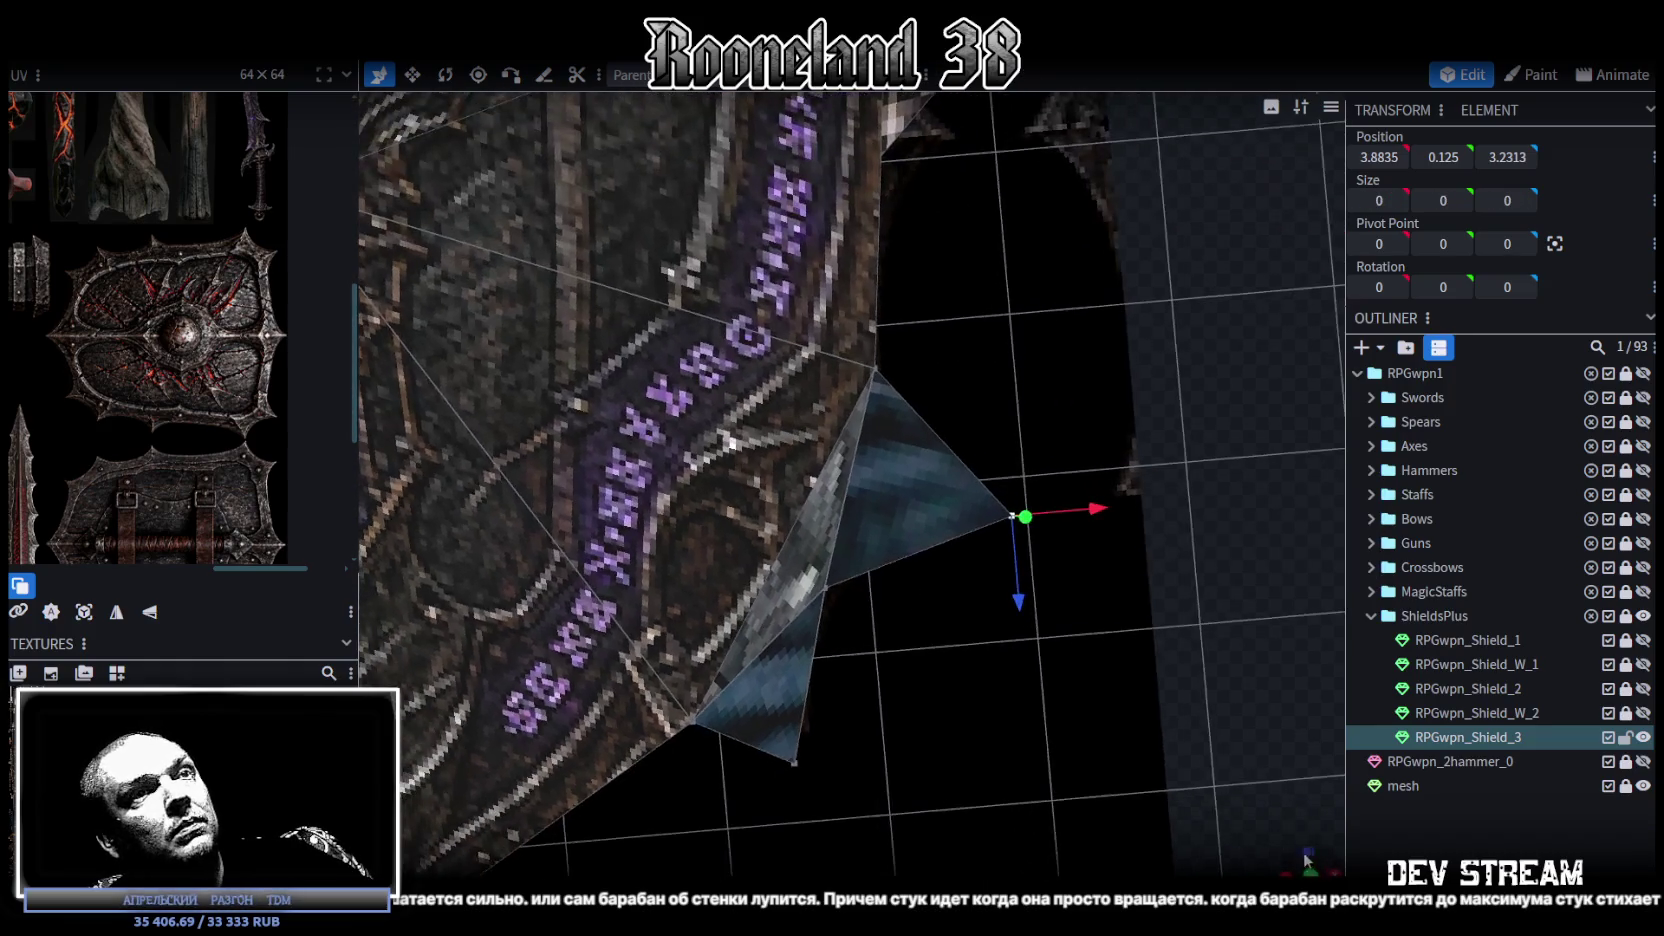
{"action": "left_click_drag", "start_coordinate": [1012, 516], "coordinate": [1292, 775]}
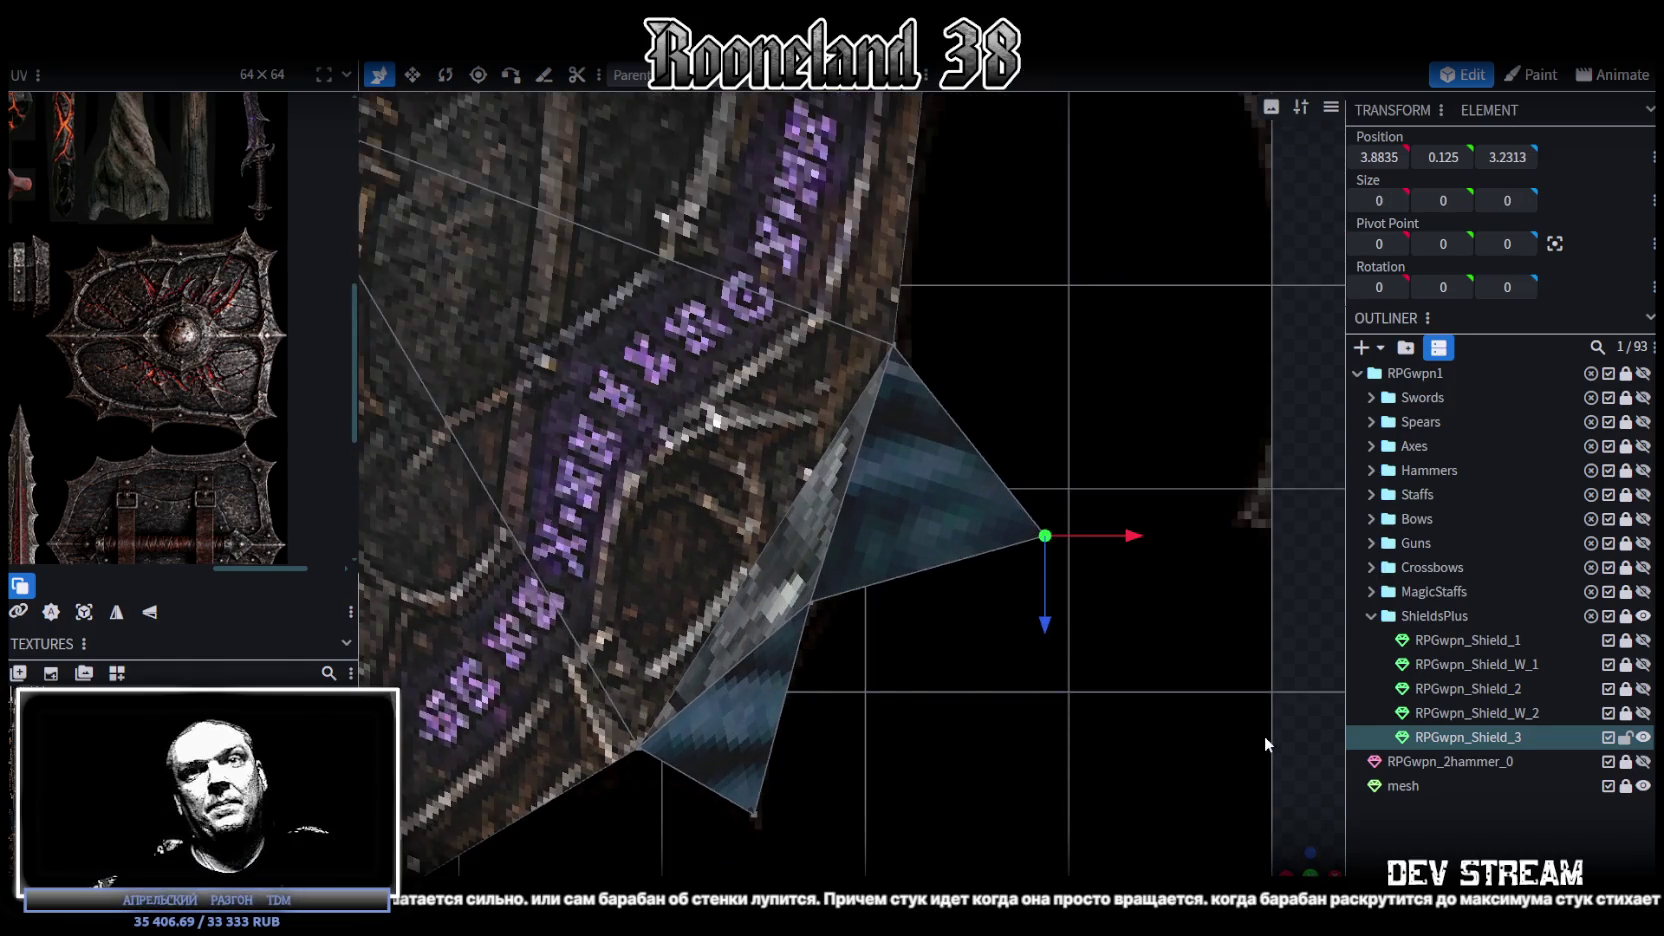
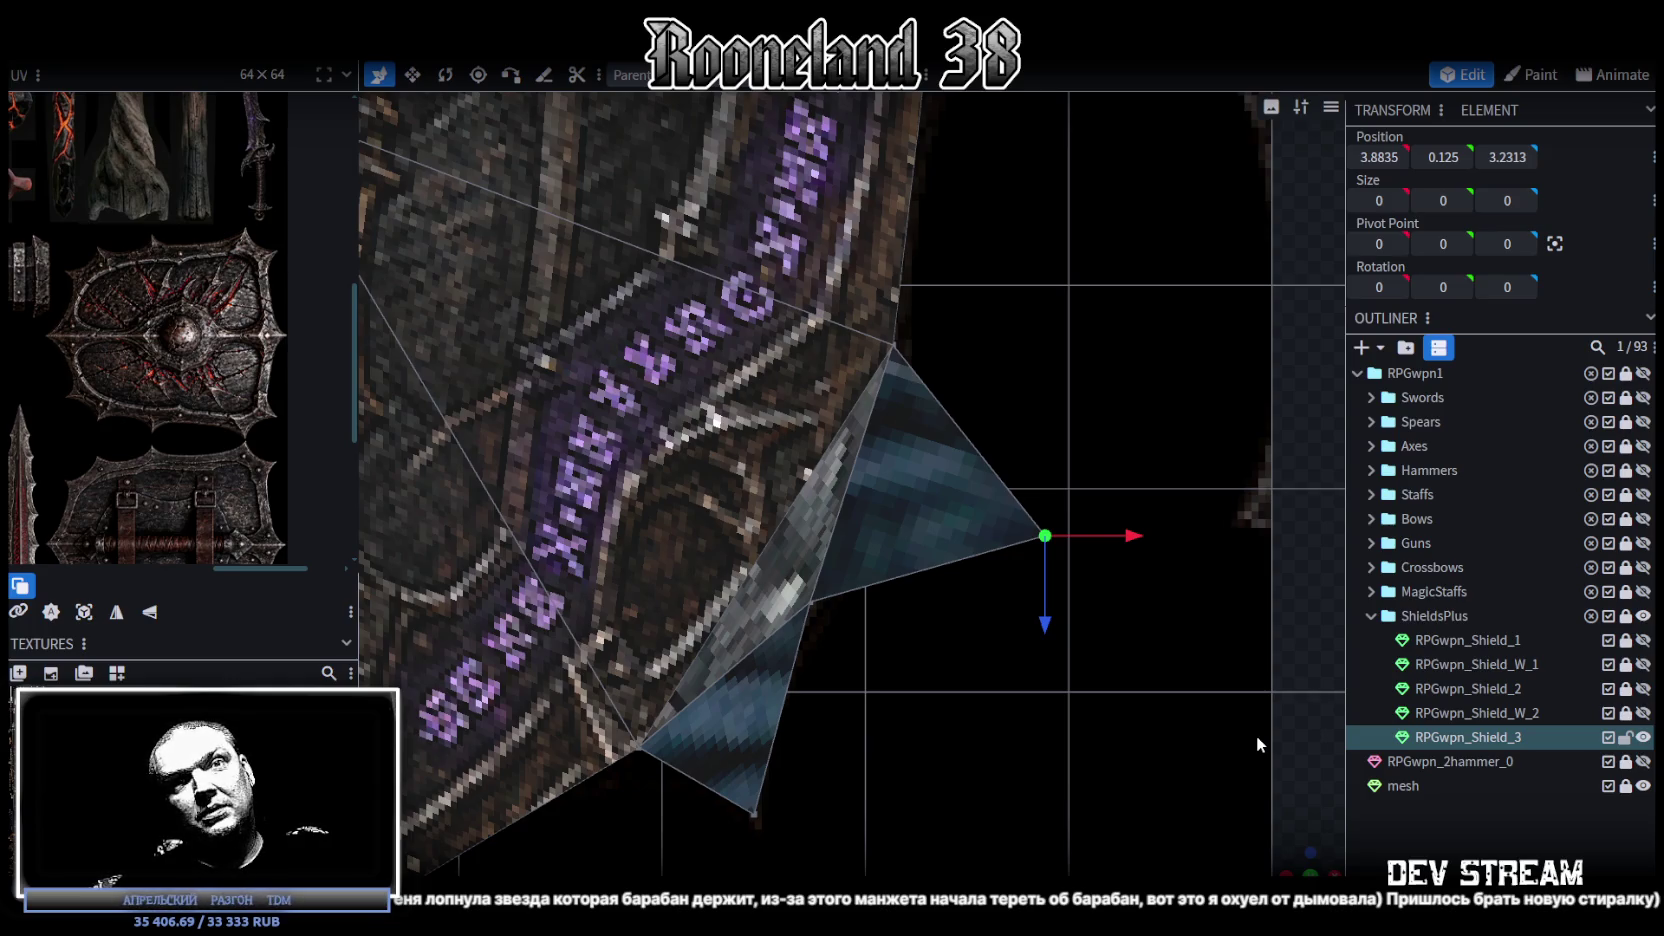
Step: Try nudging the spike vertex along X, then undo the change
{"action": "mouse_move", "coordinate": [1256, 734]}
{"action": "left_mouse_down"}
{"action": "mouse_move", "coordinate": [1035, 598]}
{"action": "mouse_move", "coordinate": [919, 590]}
{"action": "left_mouse_up"}
{"action": "left_click_drag", "start_coordinate": [829, 671], "coordinate": [830, 645]}
{"action": "left_click_drag", "start_coordinate": [913, 559], "coordinate": [897, 570]}
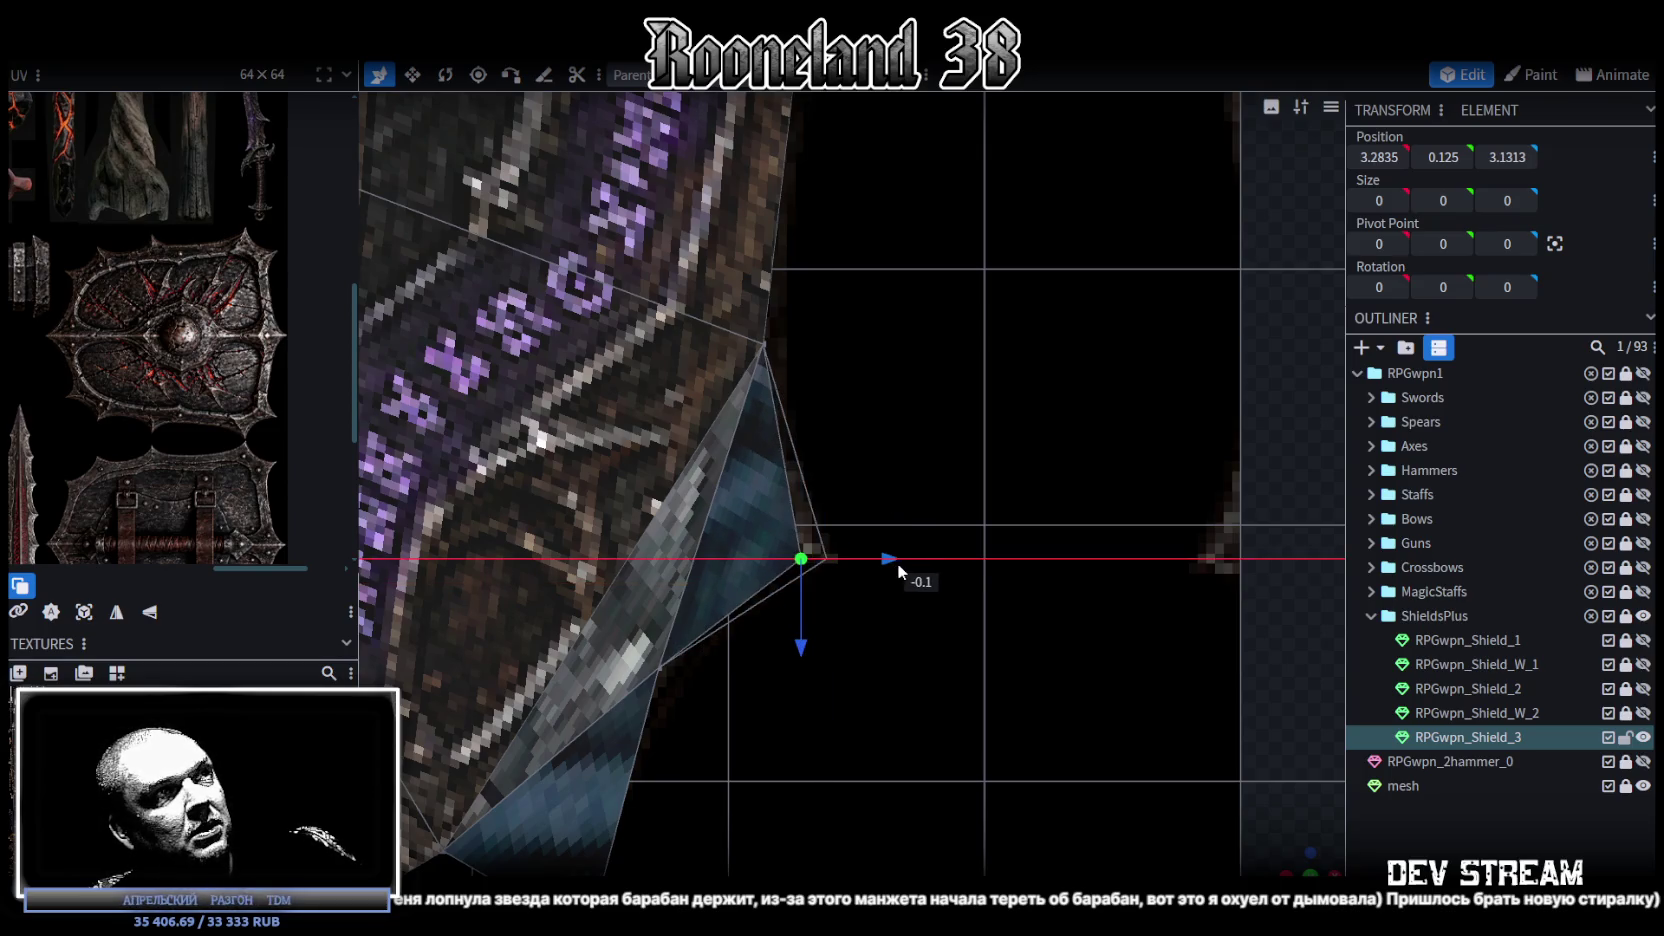
{"action": "key", "text": "ctrl+z"}
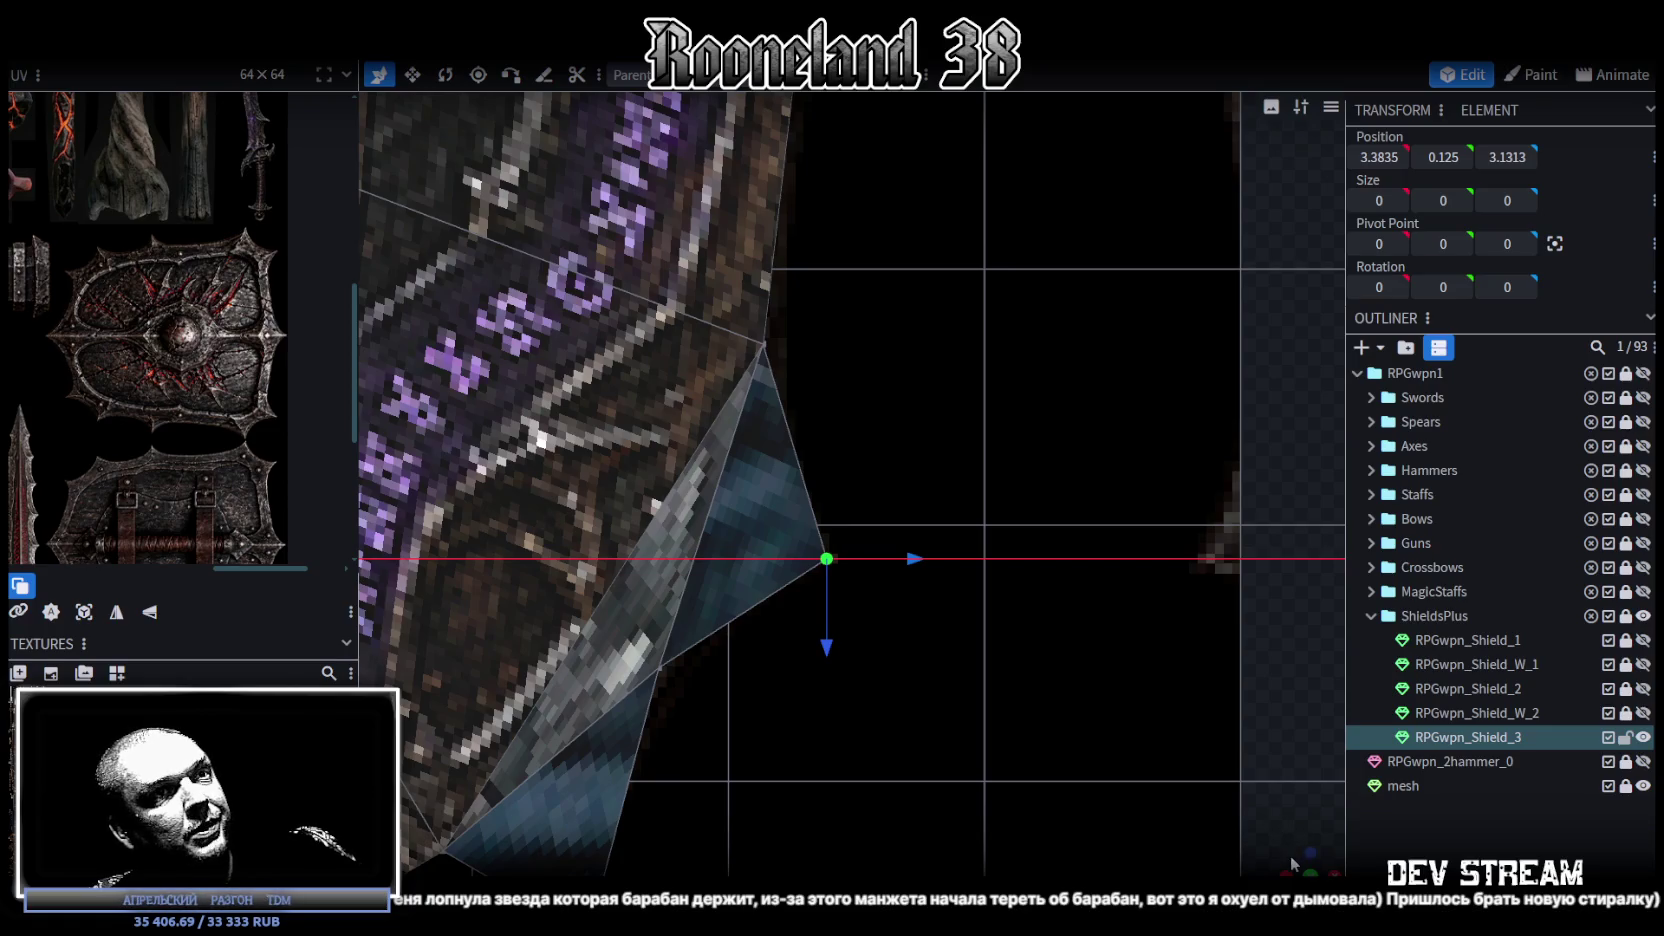
Step: Drop the stray spike vertex onto its neighbour and accept the Auto Fix vertex merge
{"action": "mouse_move", "coordinate": [1296, 862]}
{"action": "left_mouse_down"}
{"action": "mouse_move", "coordinate": [792, 545]}
{"action": "mouse_move", "coordinate": [770, 572]}
{"action": "left_mouse_up"}
{"action": "left_click", "coordinate": [765, 523]}
{"action": "key", "text": "s"}
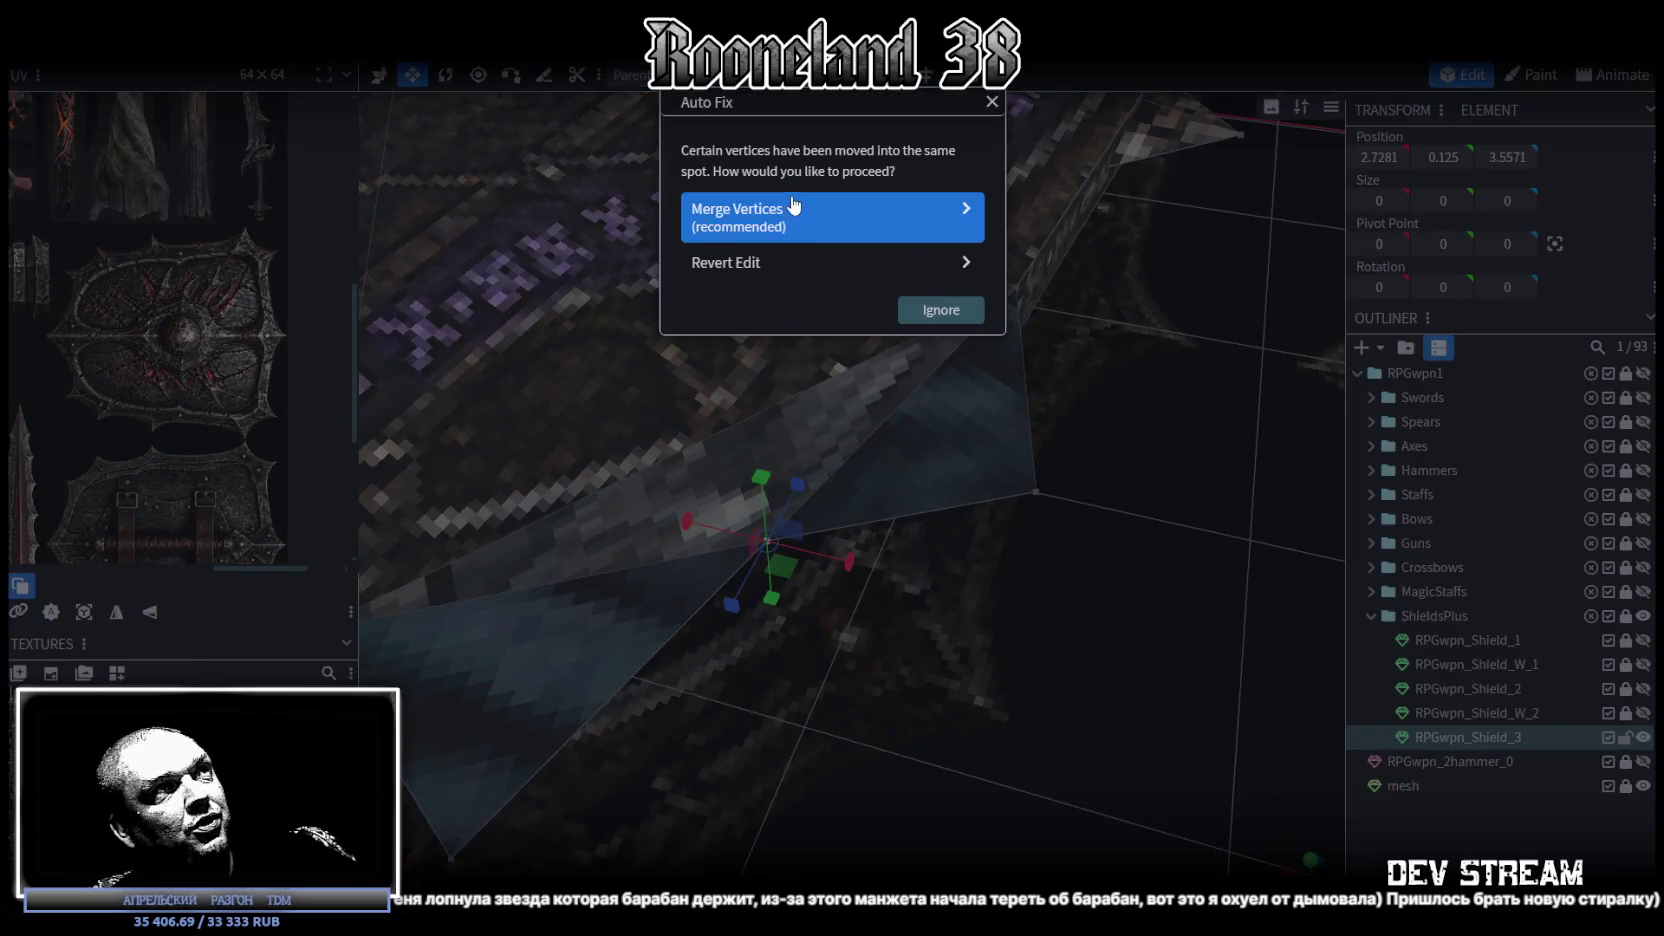
{"action": "left_click", "coordinate": [760, 215]}
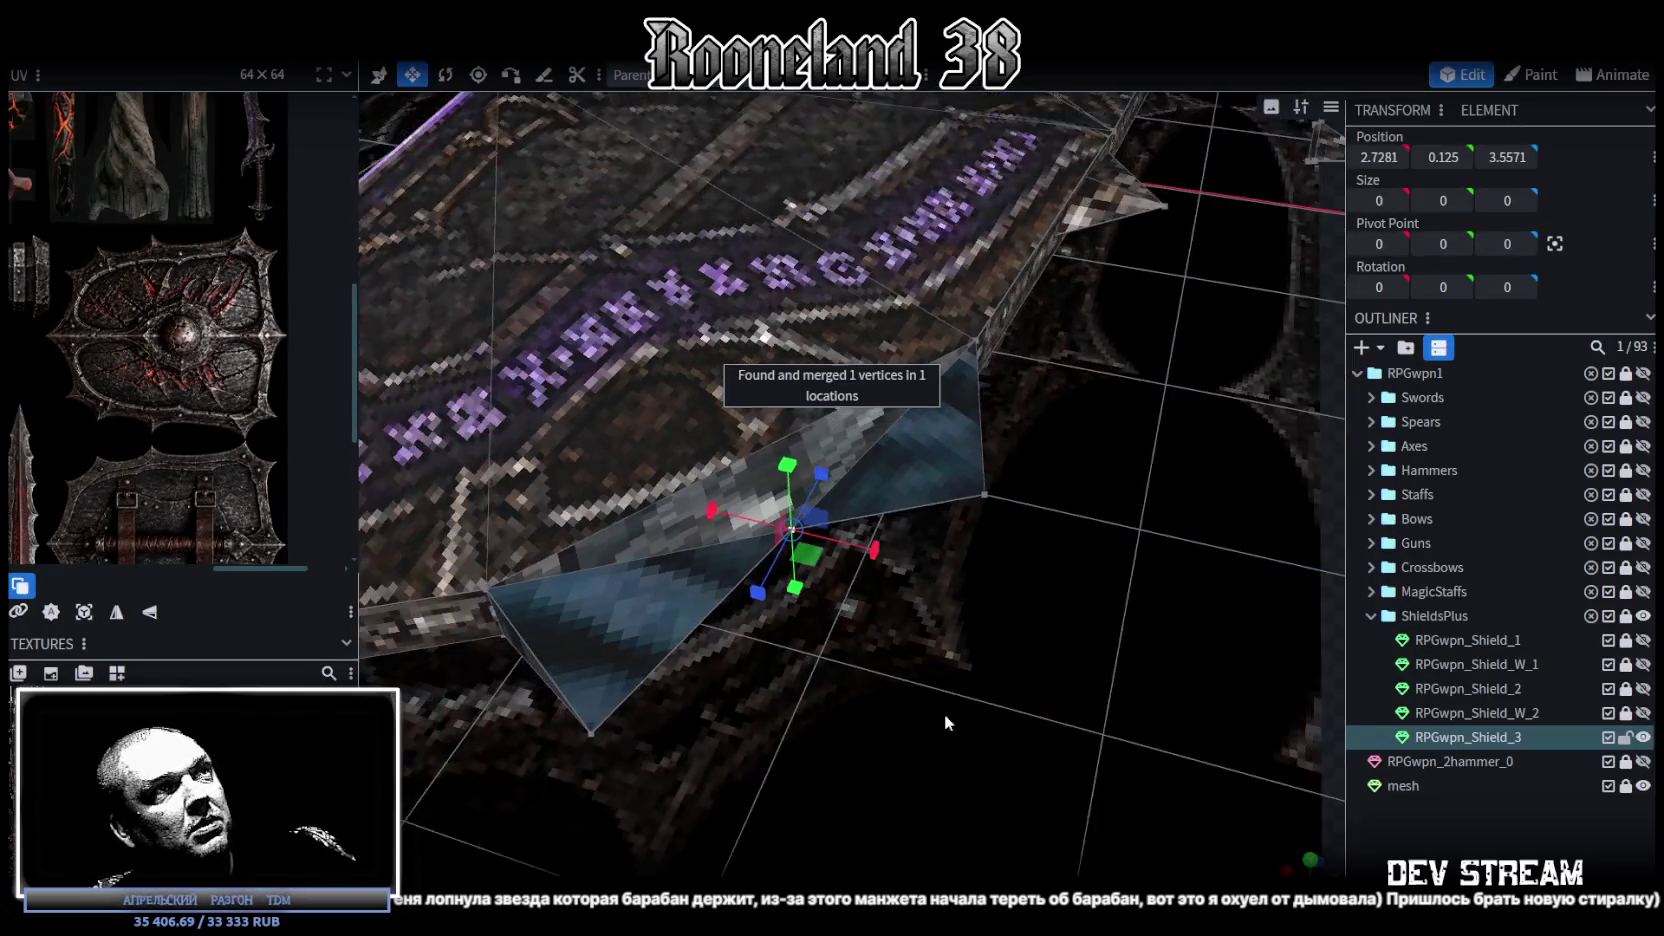
Step: Cycle through the viewport shading modes while orbiting the shield to check the merged spike
{"action": "key", "text": "z"}
{"action": "key", "text": "z"}
{"action": "mouse_move", "coordinate": [926, 751]}
{"action": "left_mouse_down"}
{"action": "mouse_move", "coordinate": [757, 578]}
{"action": "mouse_move", "coordinate": [797, 554]}
{"action": "mouse_move", "coordinate": [885, 576]}
{"action": "mouse_move", "coordinate": [968, 653]}
{"action": "mouse_move", "coordinate": [976, 757]}
{"action": "mouse_move", "coordinate": [985, 716]}
{"action": "left_mouse_up"}
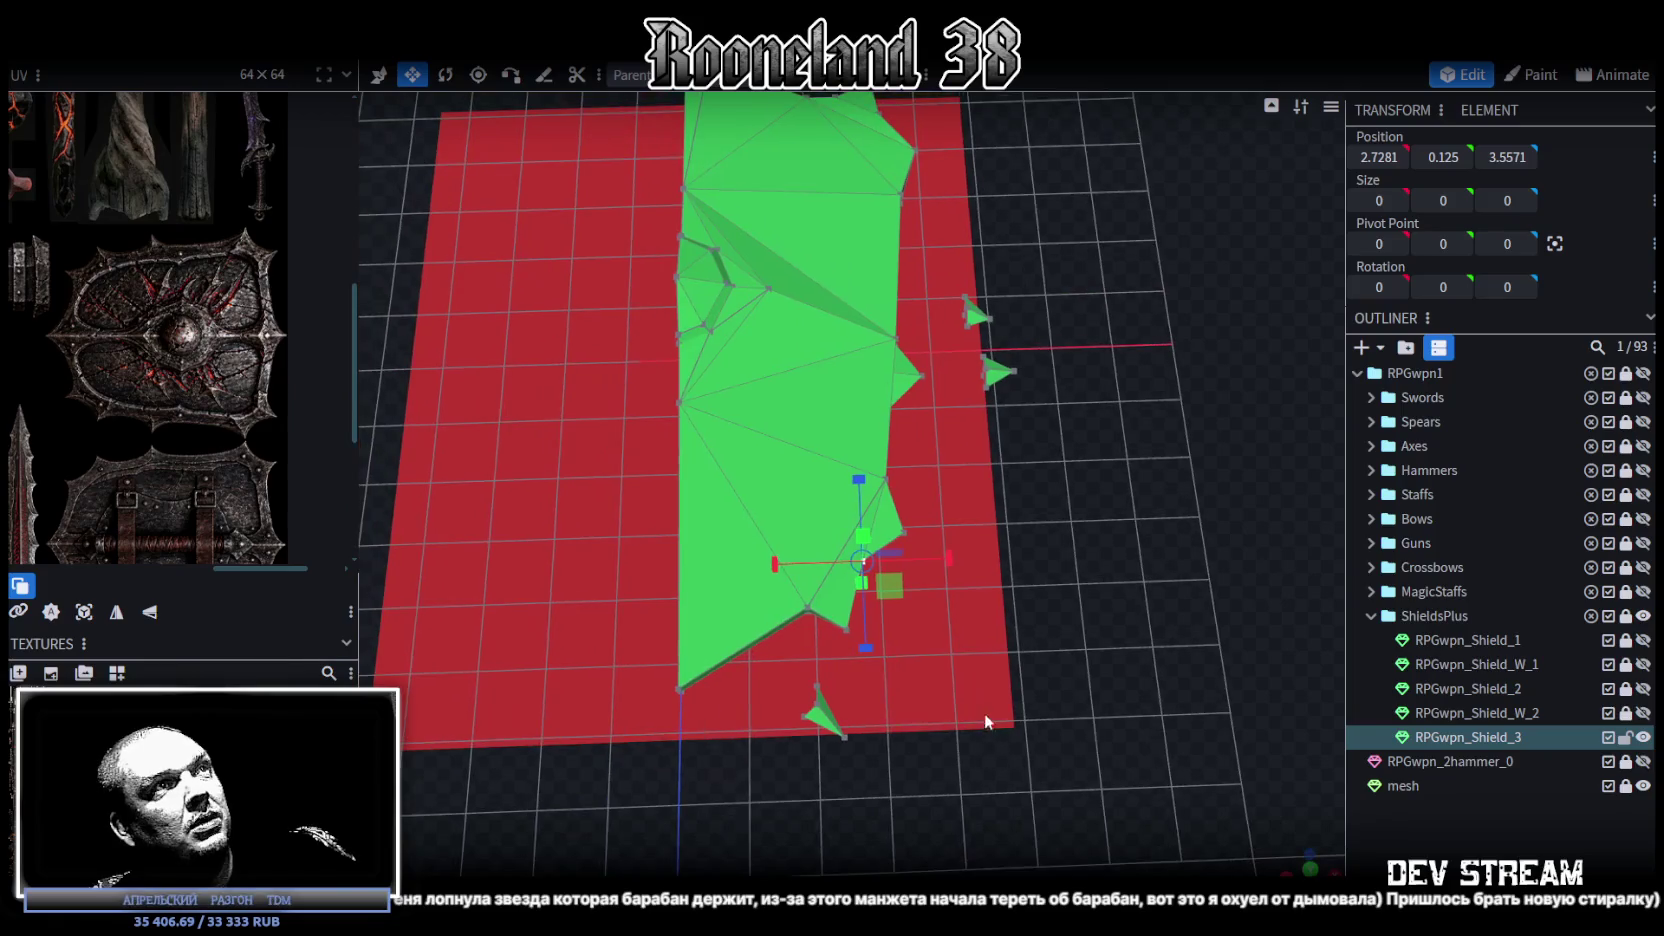
{"action": "key", "text": "z"}
{"action": "key", "text": "z"}
{"action": "key", "text": "z"}
{"action": "key", "text": "z"}
{"action": "mouse_move", "coordinate": [1063, 644]}
{"action": "left_mouse_down"}
{"action": "mouse_move", "coordinate": [1023, 715]}
{"action": "mouse_move", "coordinate": [1048, 714]}
{"action": "left_mouse_up"}
{"action": "key", "text": "z"}
{"action": "key", "text": "z"}
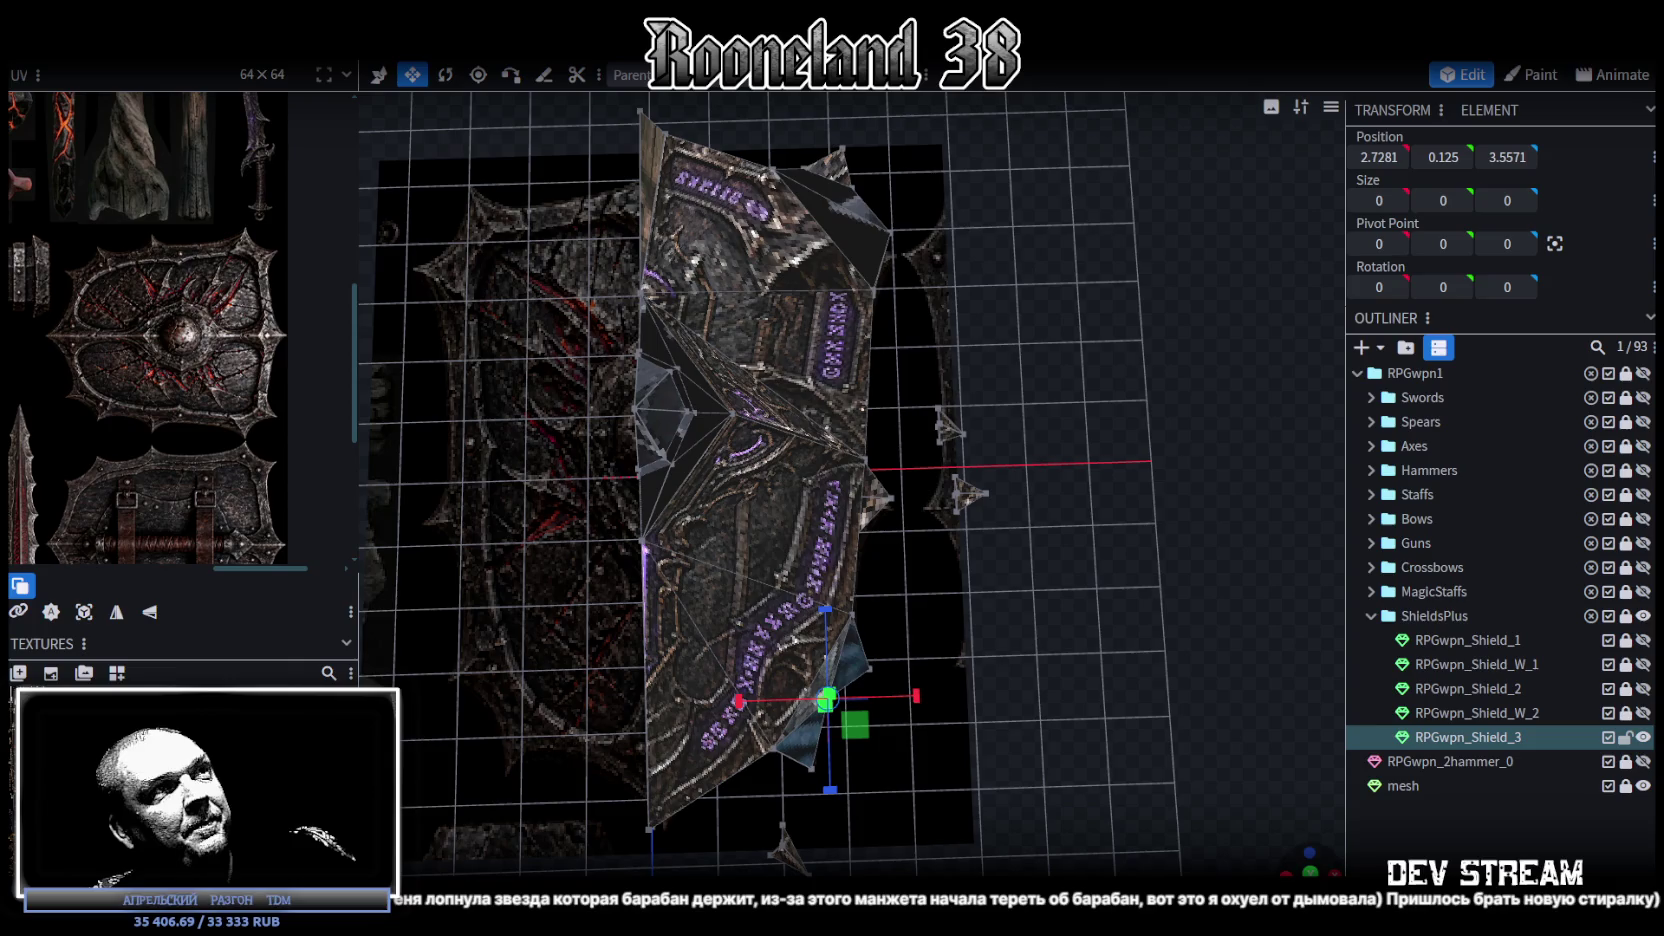
{"action": "scroll", "coordinate": [1121, 759], "scroll_direction": "up", "scroll_amount": 3}
{"action": "scroll", "coordinate": [967, 459], "scroll_direction": "down", "scroll_amount": 2}
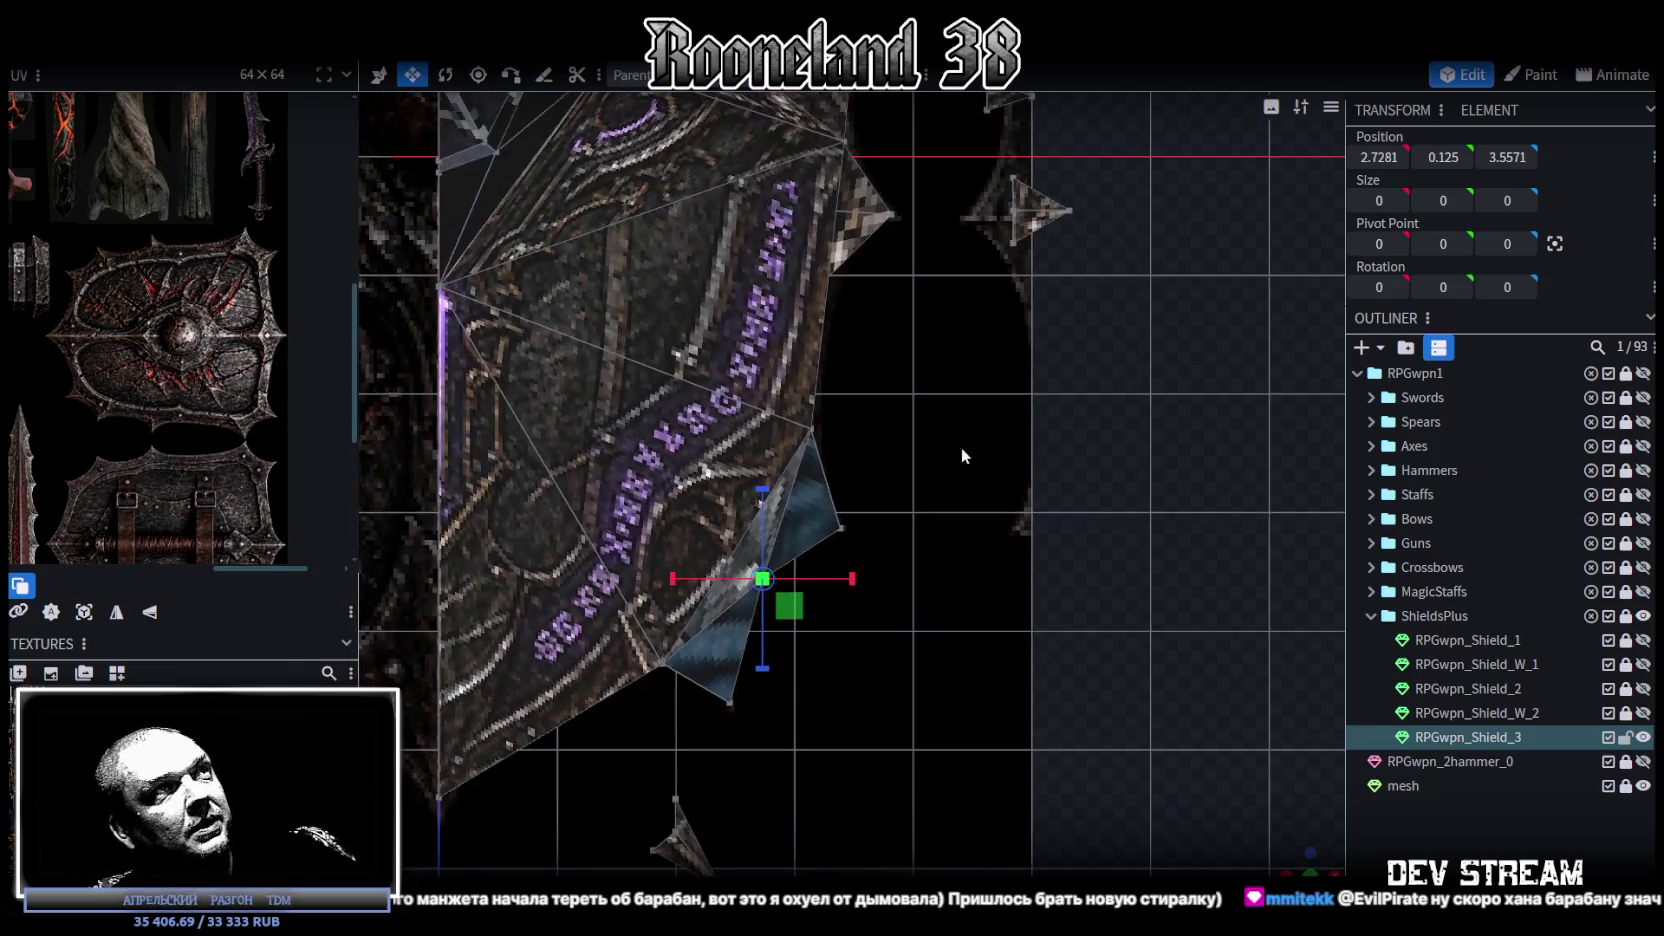
{"action": "scroll", "coordinate": [994, 656], "scroll_direction": "up", "scroll_amount": 2}
{"action": "scroll", "coordinate": [966, 458], "scroll_direction": "down", "scroll_amount": 2}
{"action": "scroll", "coordinate": [963, 450], "scroll_direction": "down", "scroll_amount": 2}
{"action": "scroll", "coordinate": [916, 705], "scroll_direction": "up", "scroll_amount": 2}
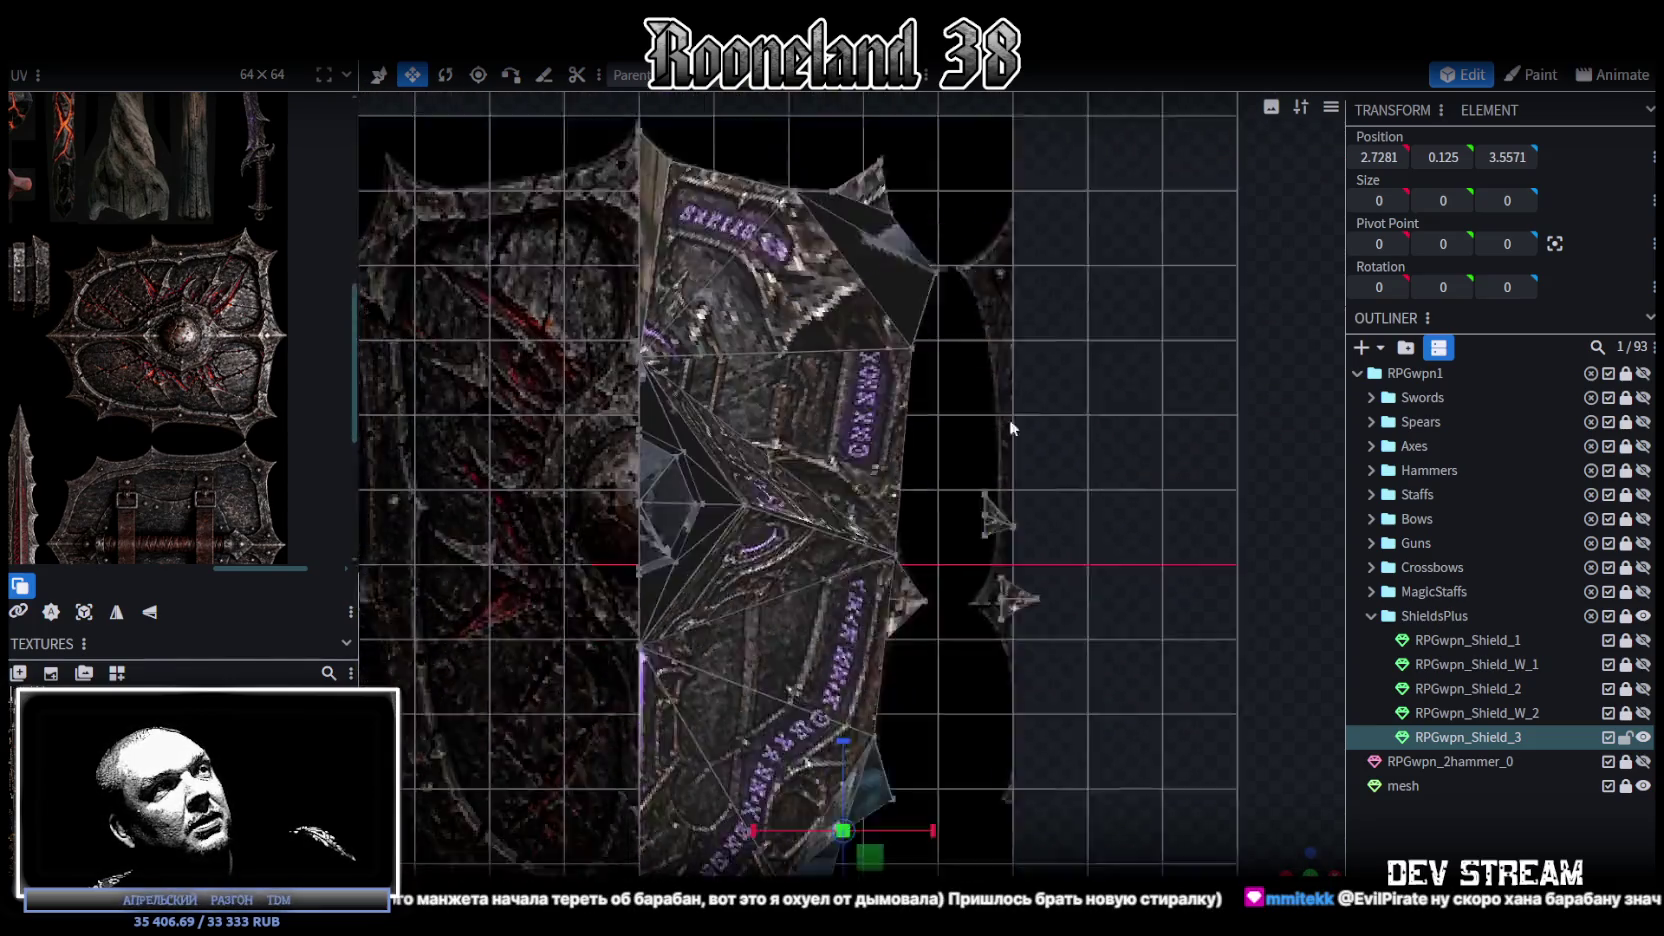
{"action": "right_click_drag", "start_coordinate": [1065, 672], "coordinate": [1067, 514]}
{"action": "scroll", "coordinate": [727, 633], "scroll_direction": "up", "scroll_amount": 3}
{"action": "mouse_move", "coordinate": [776, 588]}
{"action": "right_mouse_down"}
{"action": "mouse_move", "coordinate": [916, 578]}
{"action": "mouse_move", "coordinate": [909, 680]}
{"action": "right_mouse_up"}
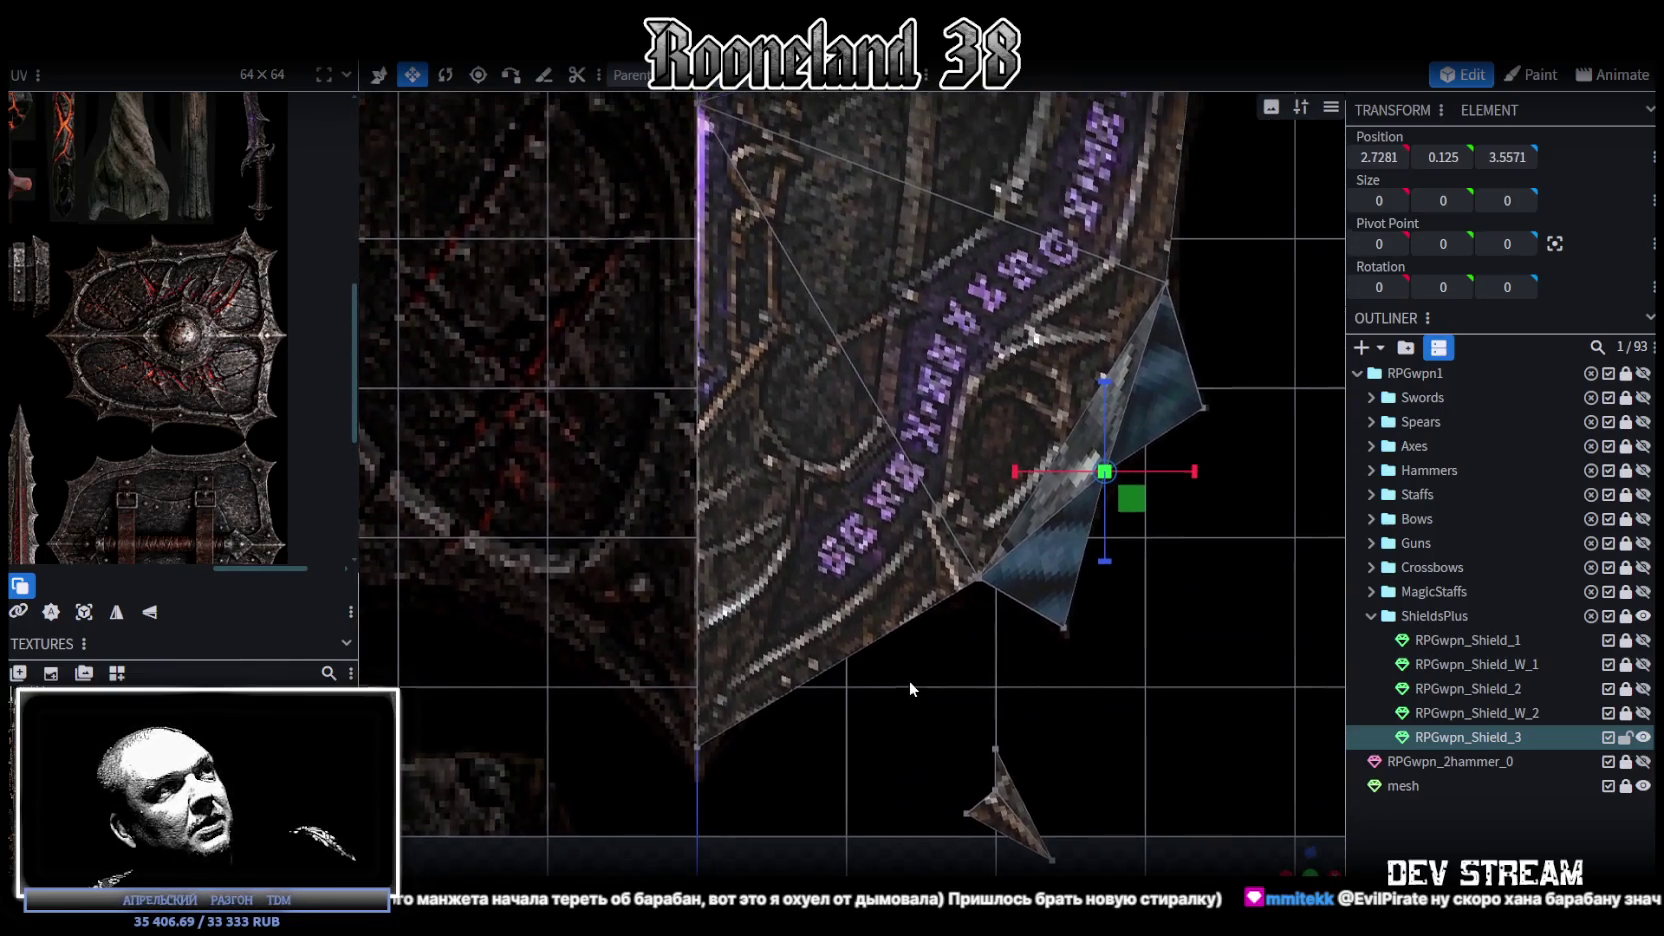
{"action": "scroll", "coordinate": [894, 671], "scroll_direction": "down", "scroll_amount": 1}
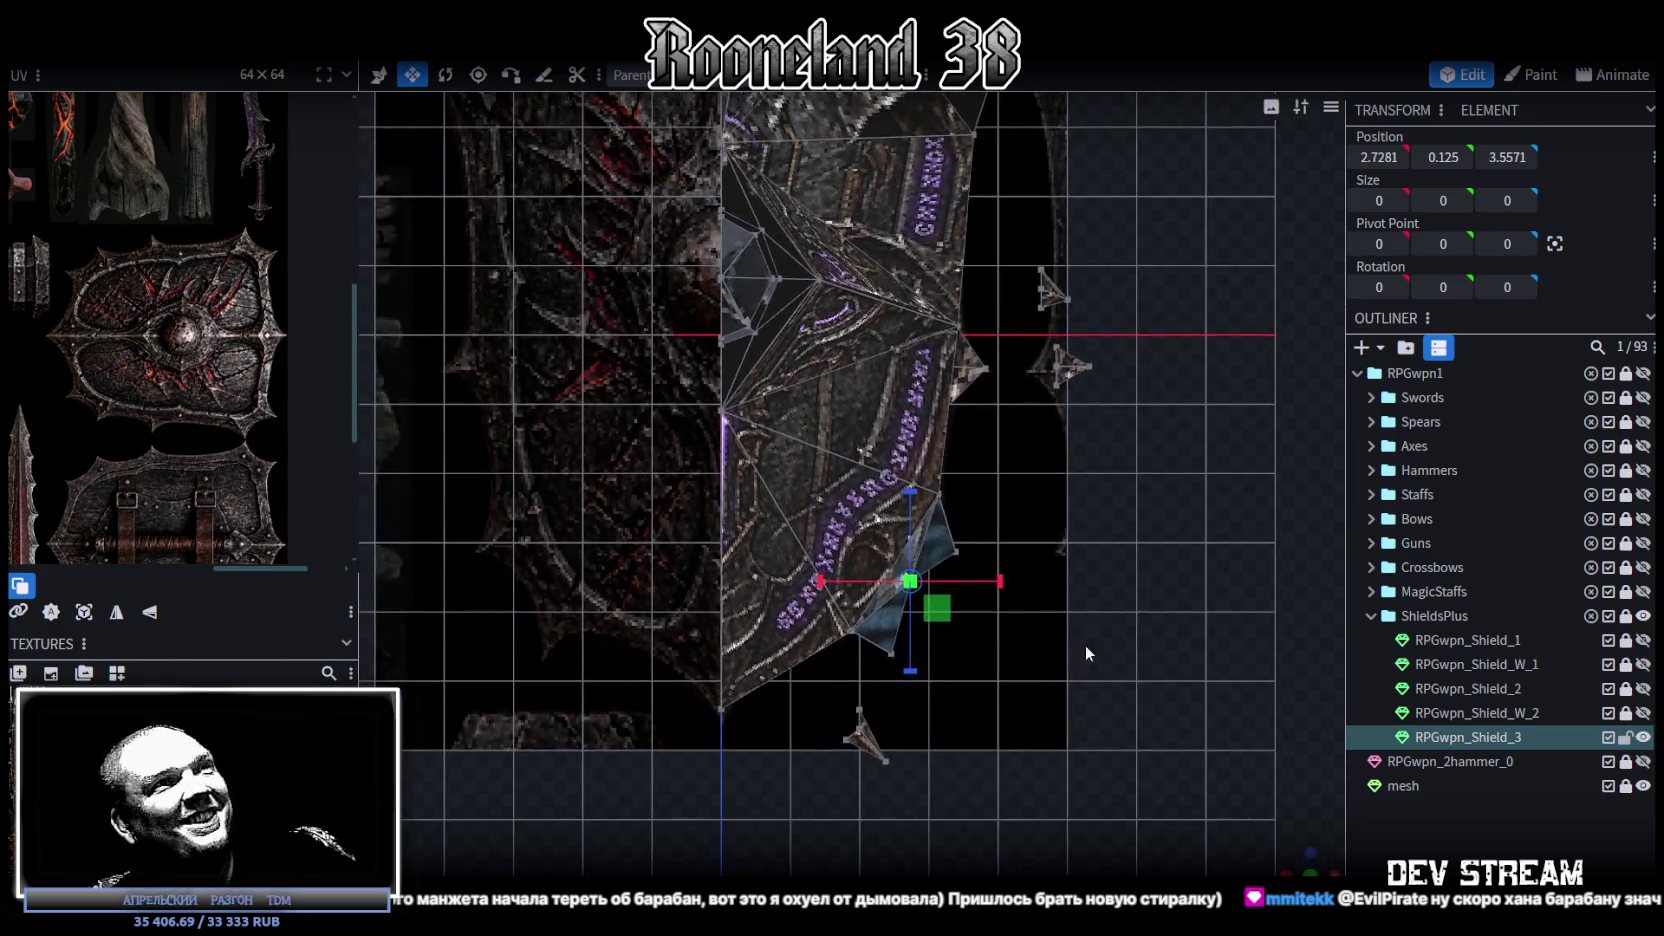
{"action": "left_click_drag", "start_coordinate": [1020, 664], "coordinate": [1108, 607]}
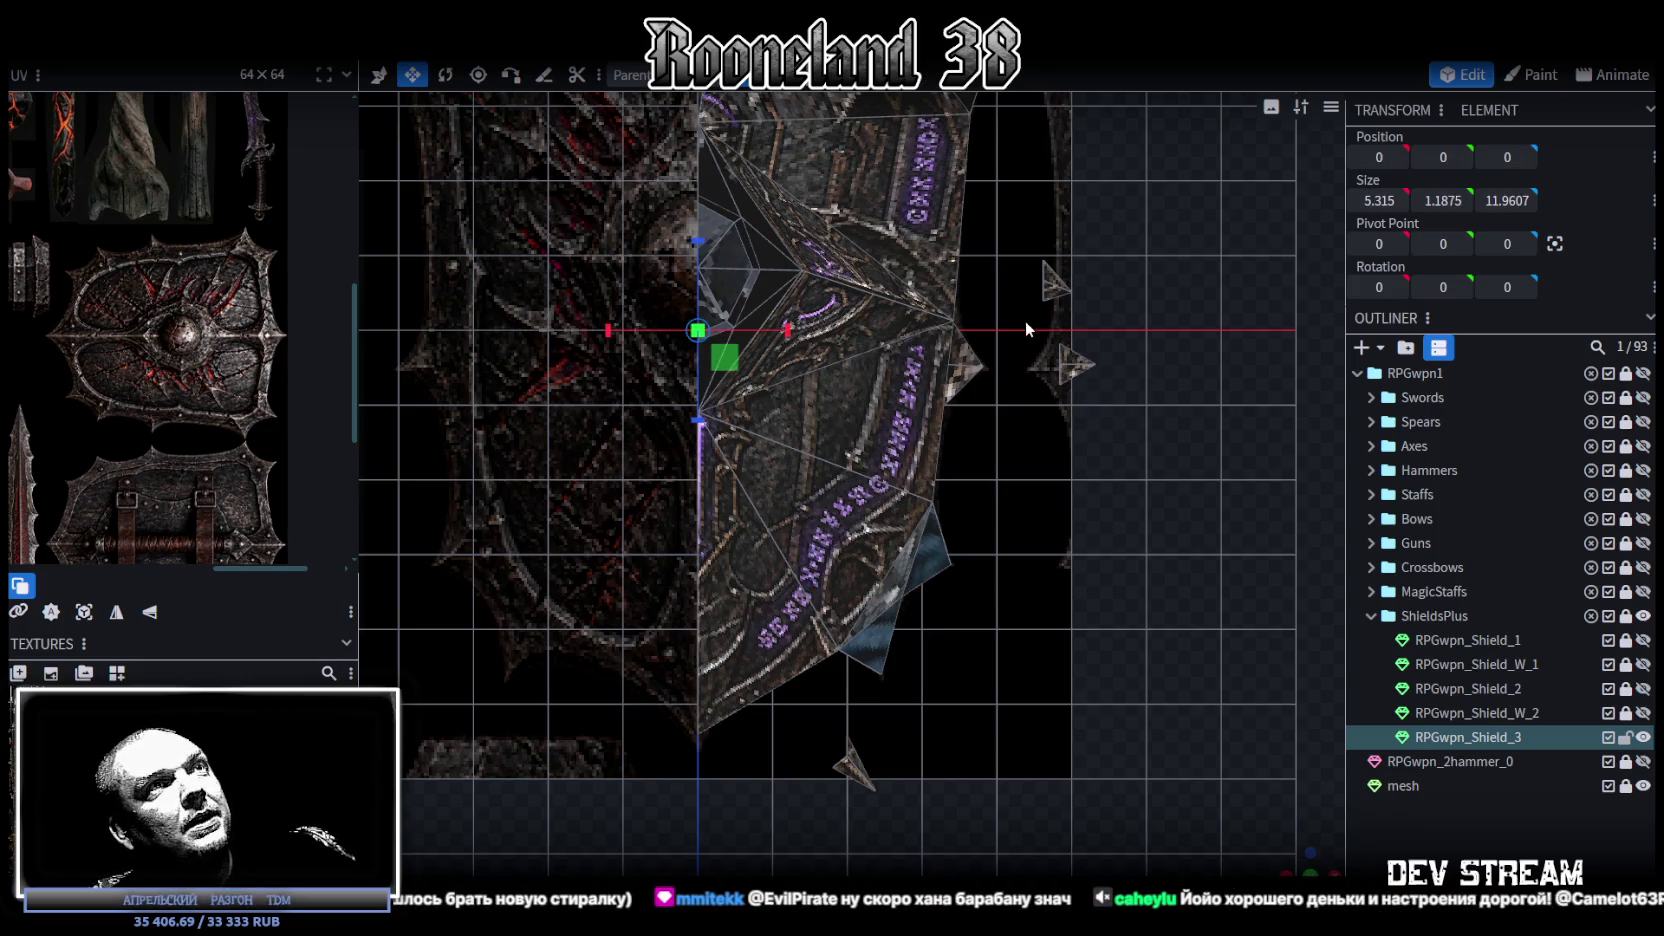
Step: Select the whole loose spike element and move it to the shield's bottom tip
{"action": "left_click", "coordinate": [1100, 361]}
{"action": "right_click", "coordinate": [1112, 360]}
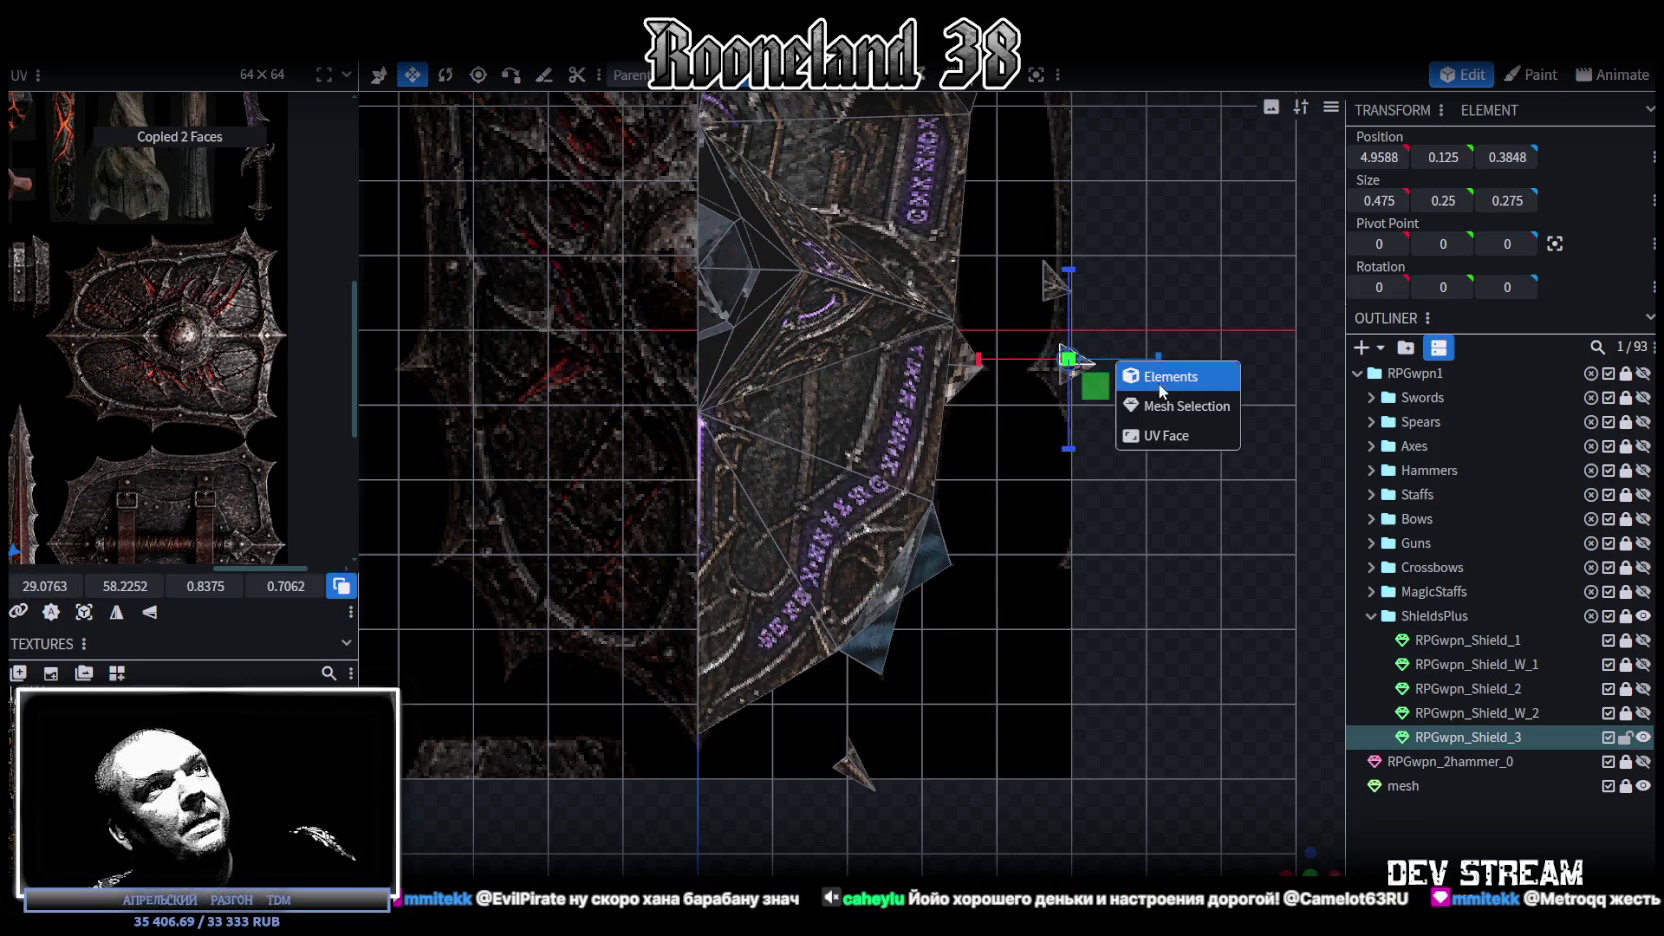
{"action": "left_click", "coordinate": [1146, 390]}
{"action": "left_click_drag", "start_coordinate": [1155, 685], "coordinate": [786, 706]}
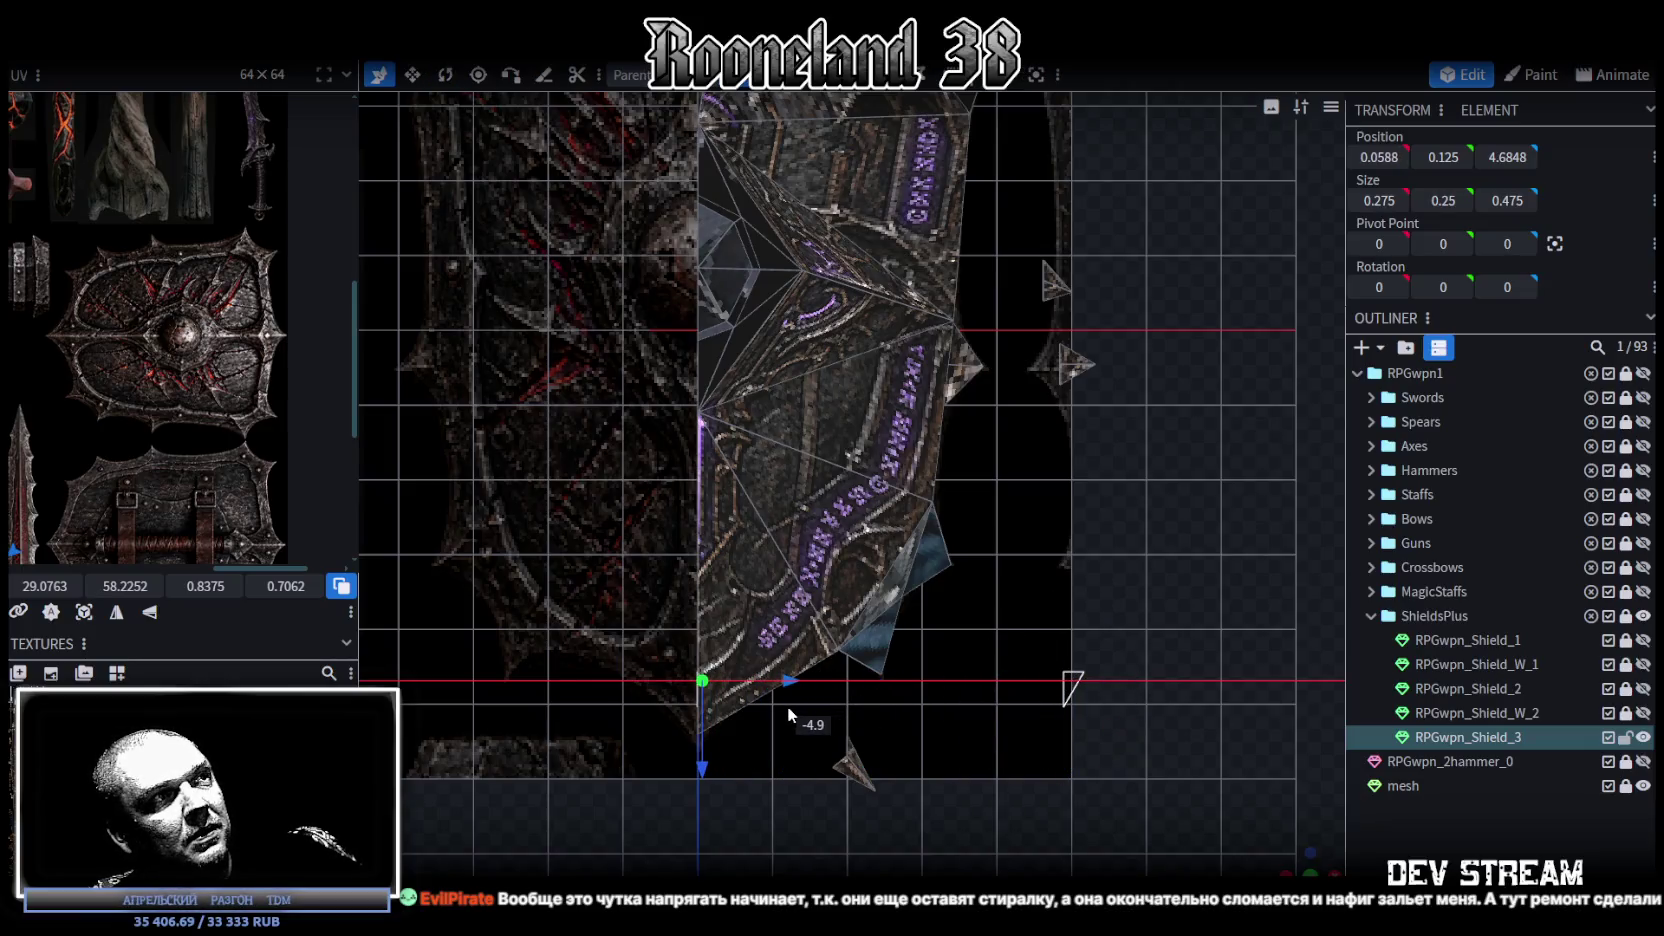
{"action": "left_click_drag", "start_coordinate": [702, 766], "coordinate": [707, 797]}
Step: Squash the spike into a thin sliver at the shield's tip
{"action": "scroll", "coordinate": [796, 800], "scroll_direction": "up", "scroll_amount": 1}
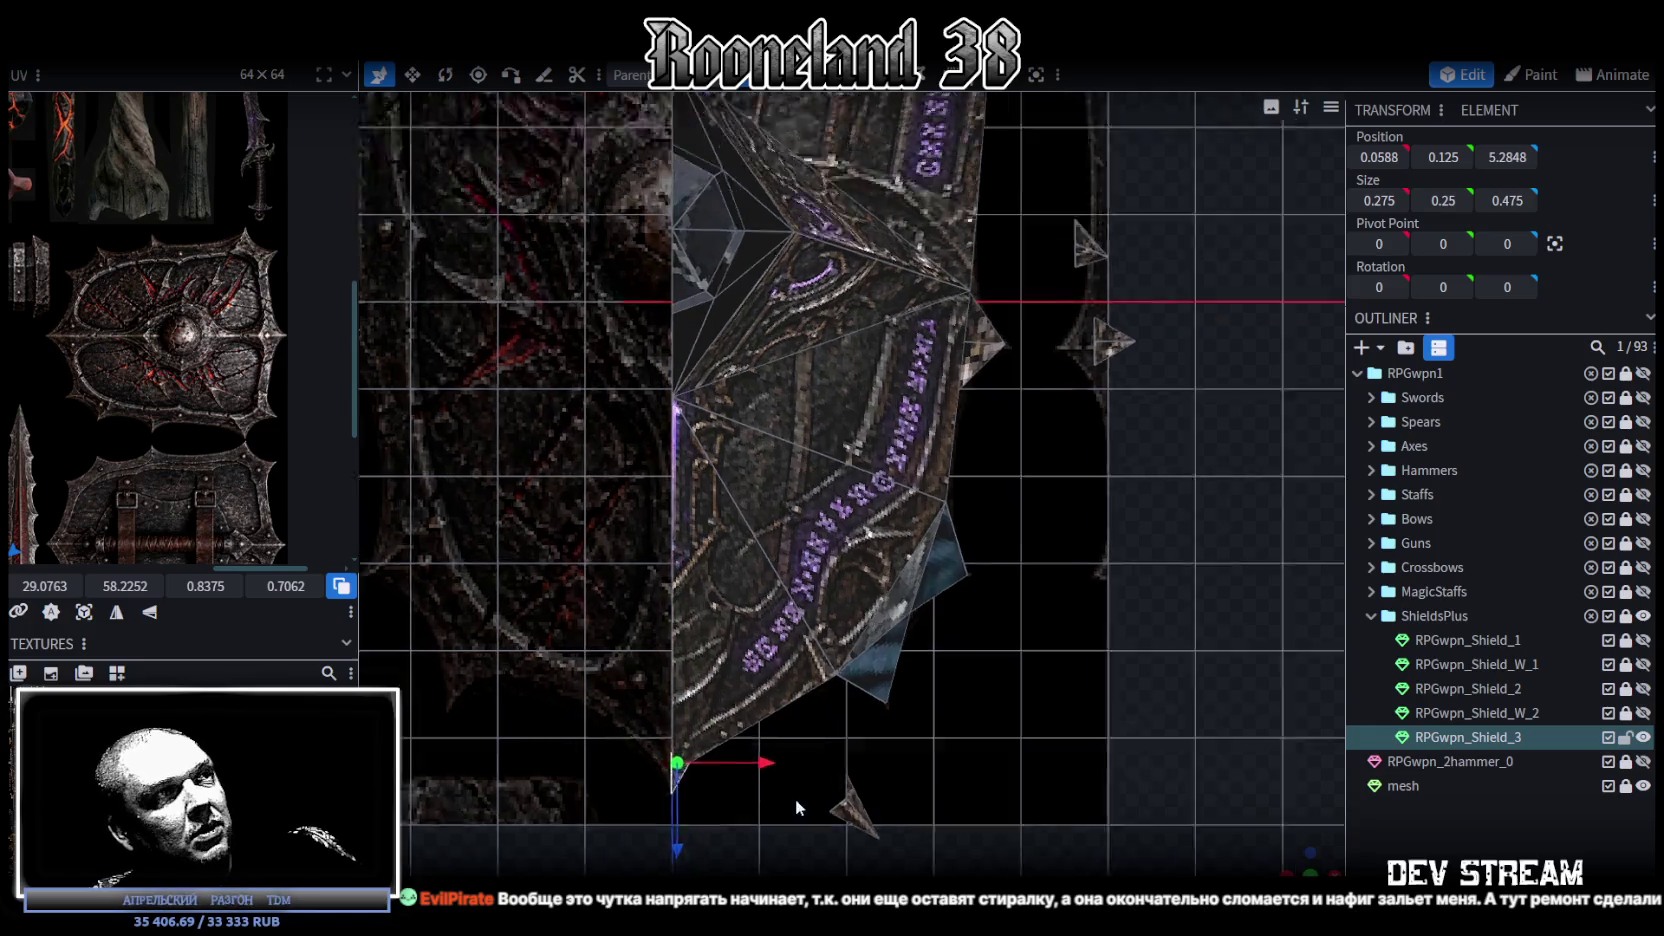
{"action": "scroll", "coordinate": [864, 656], "scroll_direction": "up", "scroll_amount": 1}
{"action": "scroll", "coordinate": [824, 651], "scroll_direction": "up", "scroll_amount": 1}
{"action": "scroll", "coordinate": [824, 651], "scroll_direction": "up", "scroll_amount": 2}
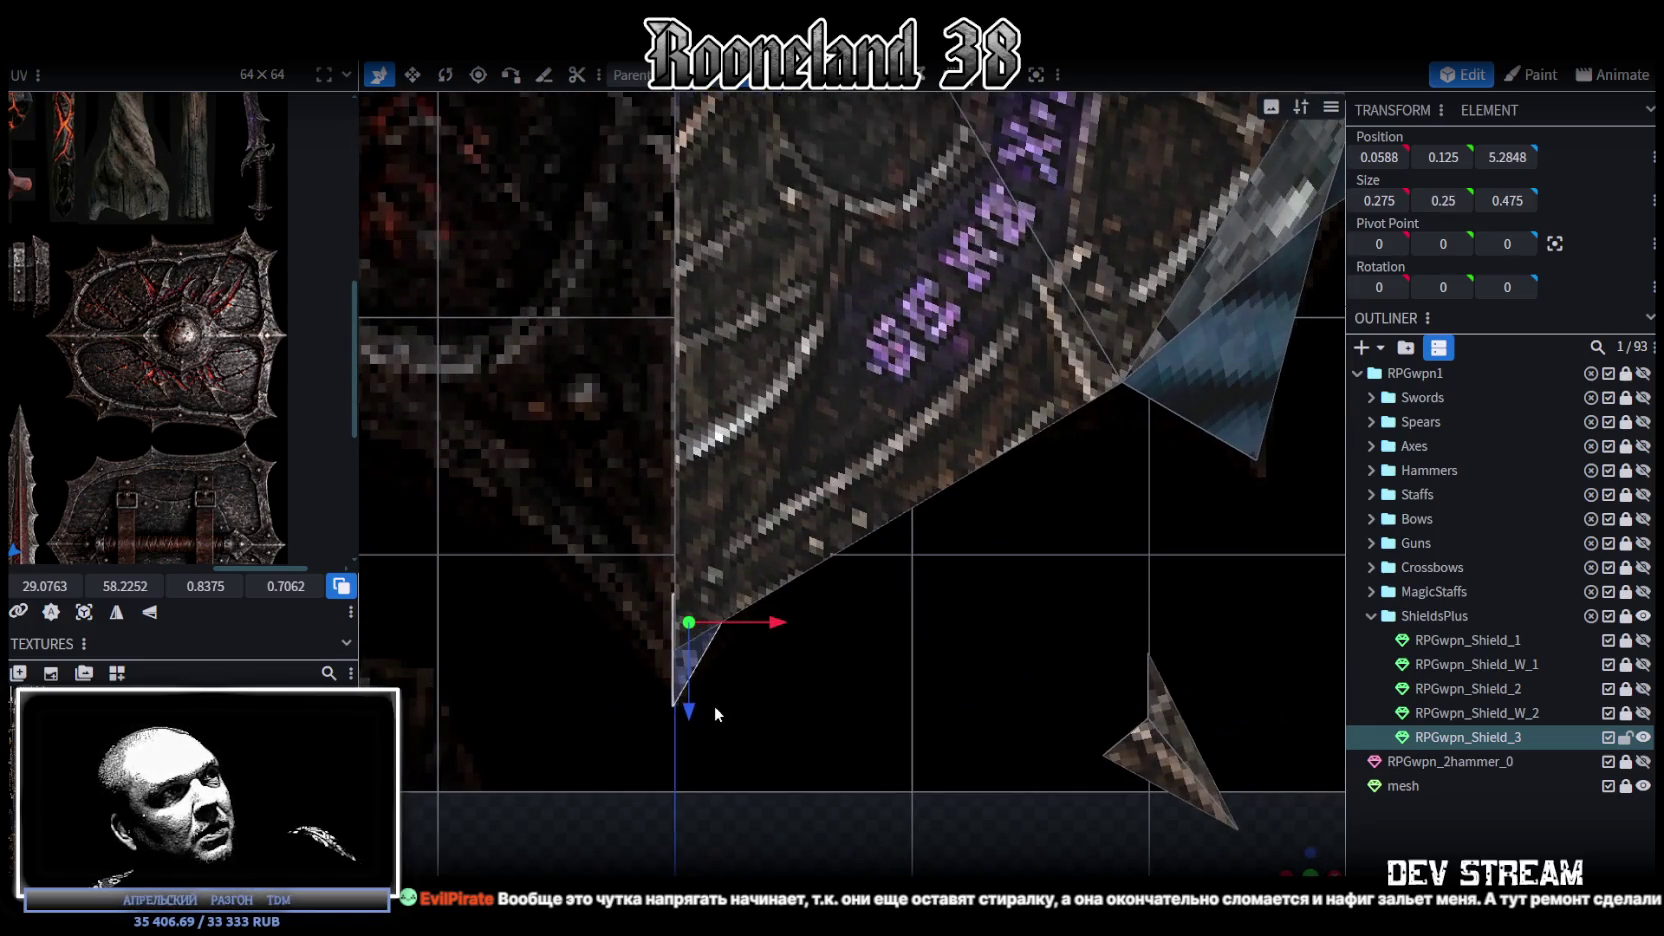
{"action": "key", "text": "s"}
{"action": "left_click_drag", "start_coordinate": [784, 626], "coordinate": [786, 620]}
{"action": "key", "text": "v"}
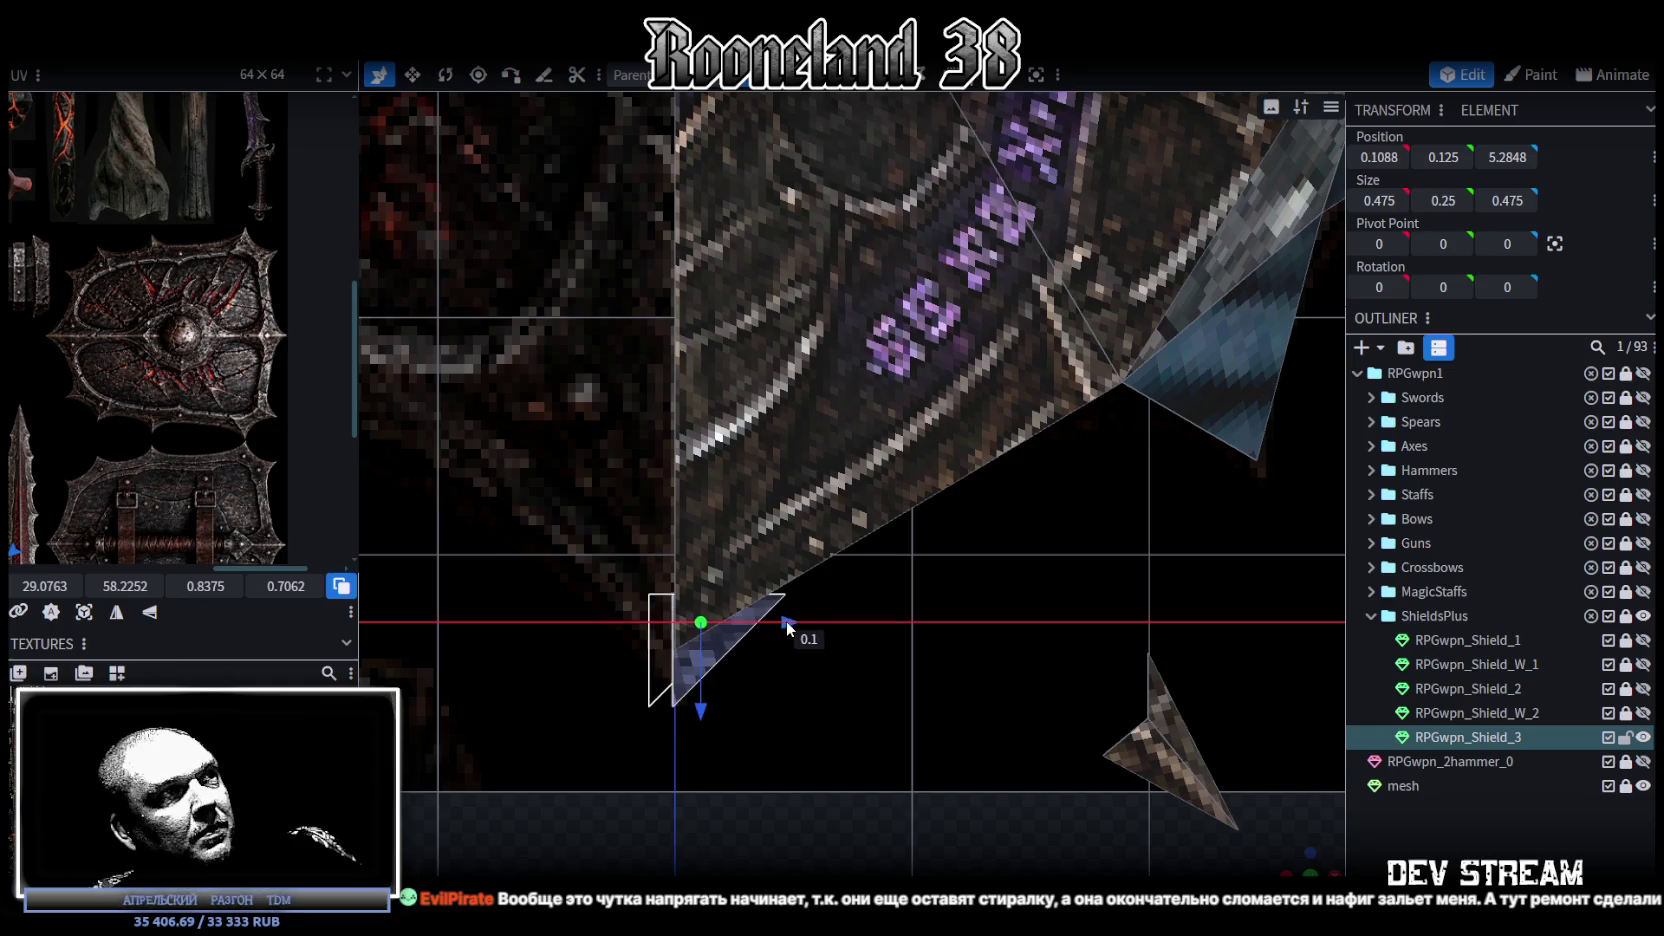
{"action": "scroll", "coordinate": [842, 630], "scroll_direction": "up", "scroll_amount": 3}
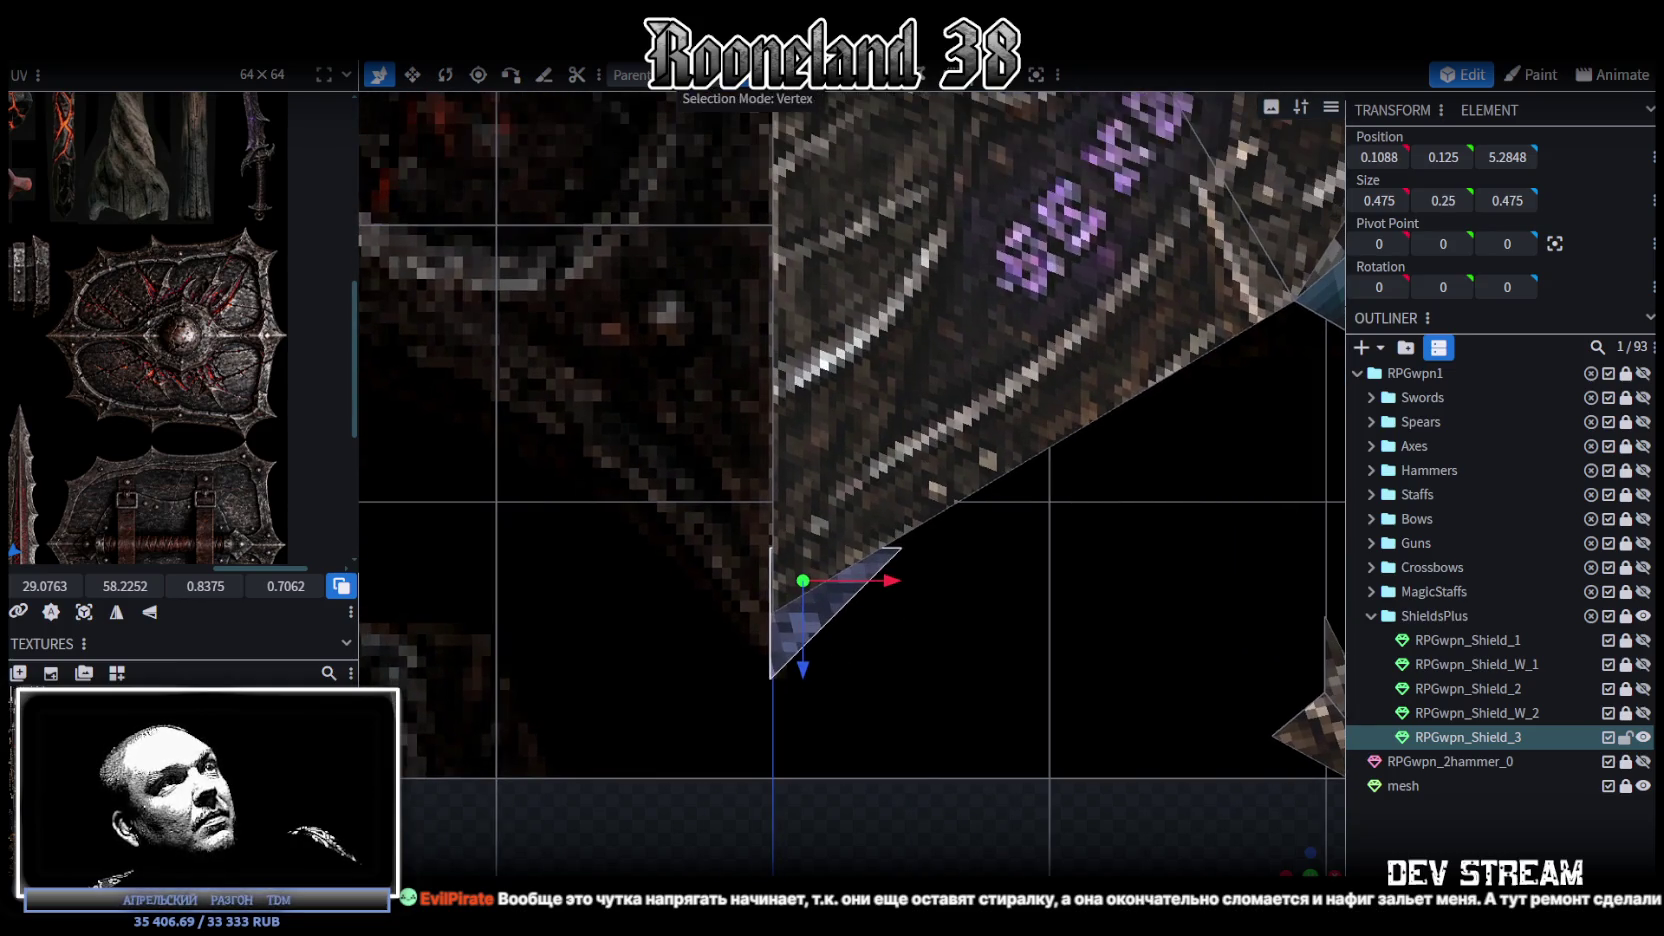
{"action": "left_click_drag", "start_coordinate": [753, 326], "coordinate": [796, 762]}
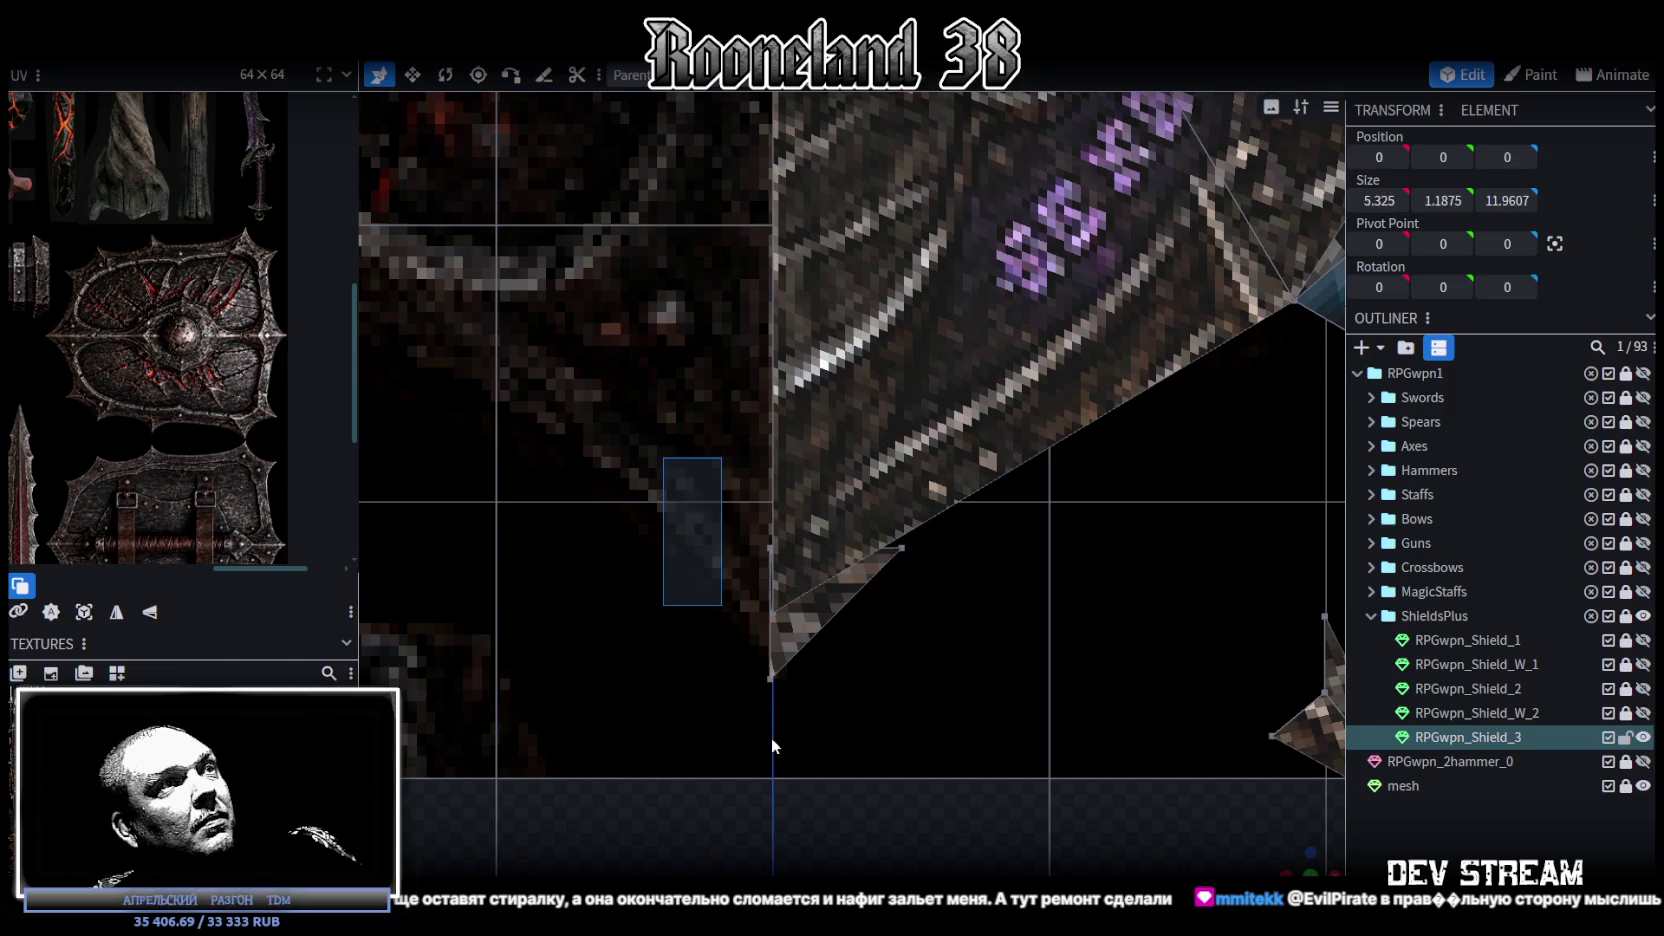
Step: Set the spike's Position X to 0 and raise its top corner vertex slightly
{"action": "left_click", "coordinate": [1375, 156]}
{"action": "type", "text": "0"}
{"action": "key", "text": "Return"}
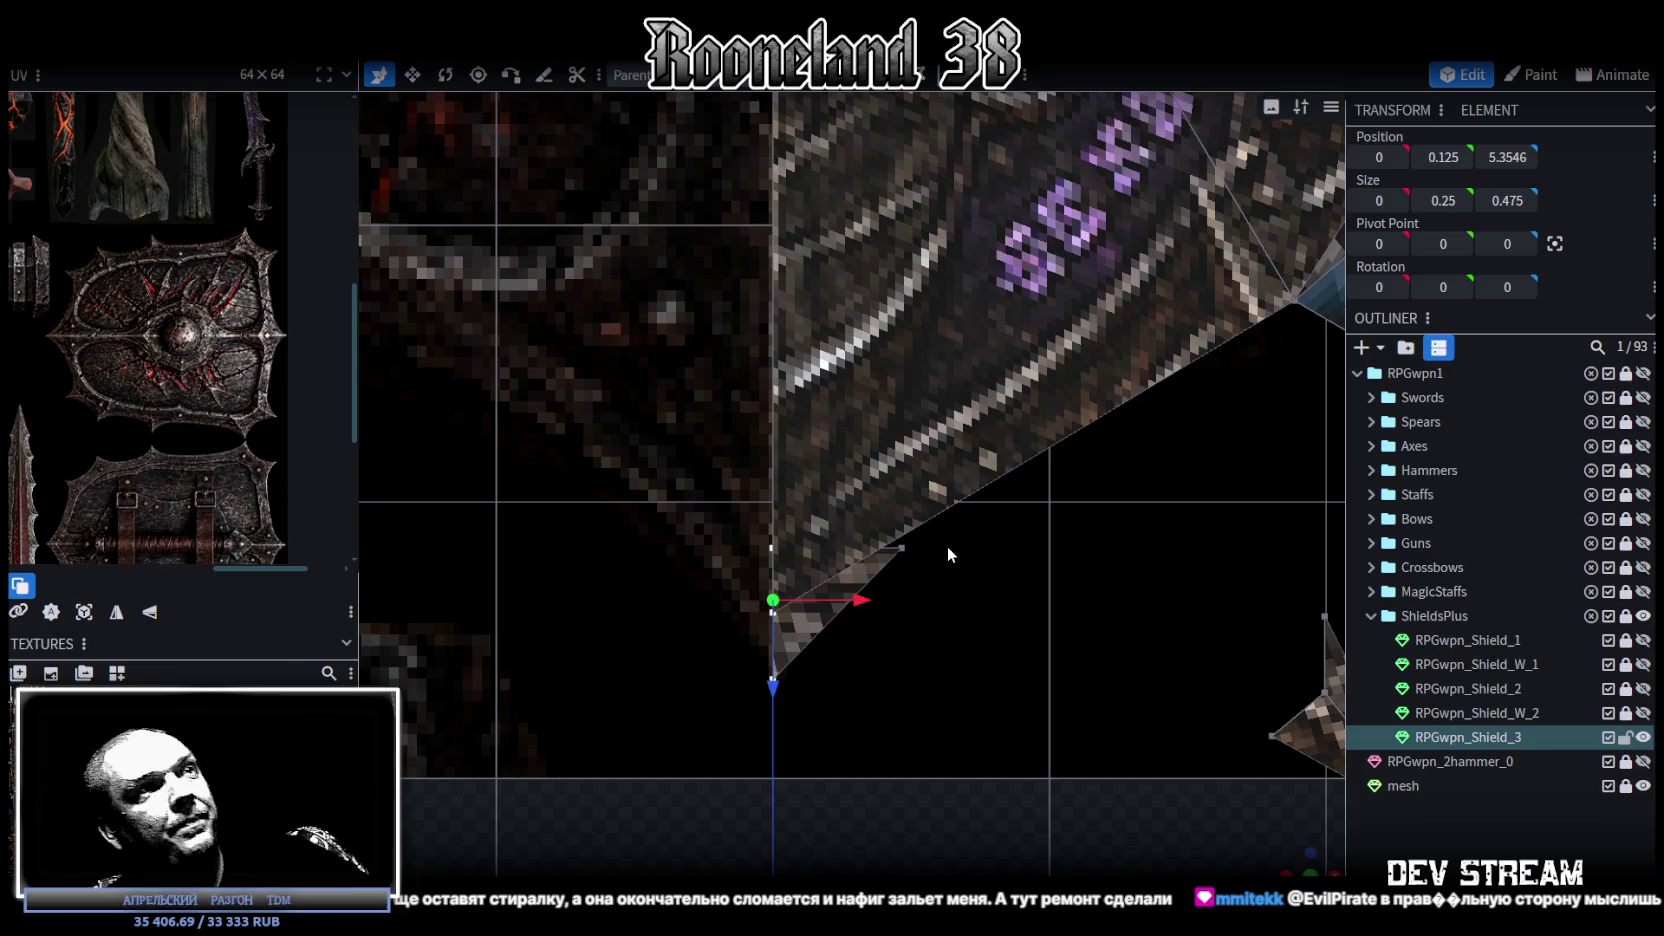
{"action": "left_click", "coordinate": [880, 538]}
{"action": "left_click_drag", "start_coordinate": [913, 662], "coordinate": [921, 605]}
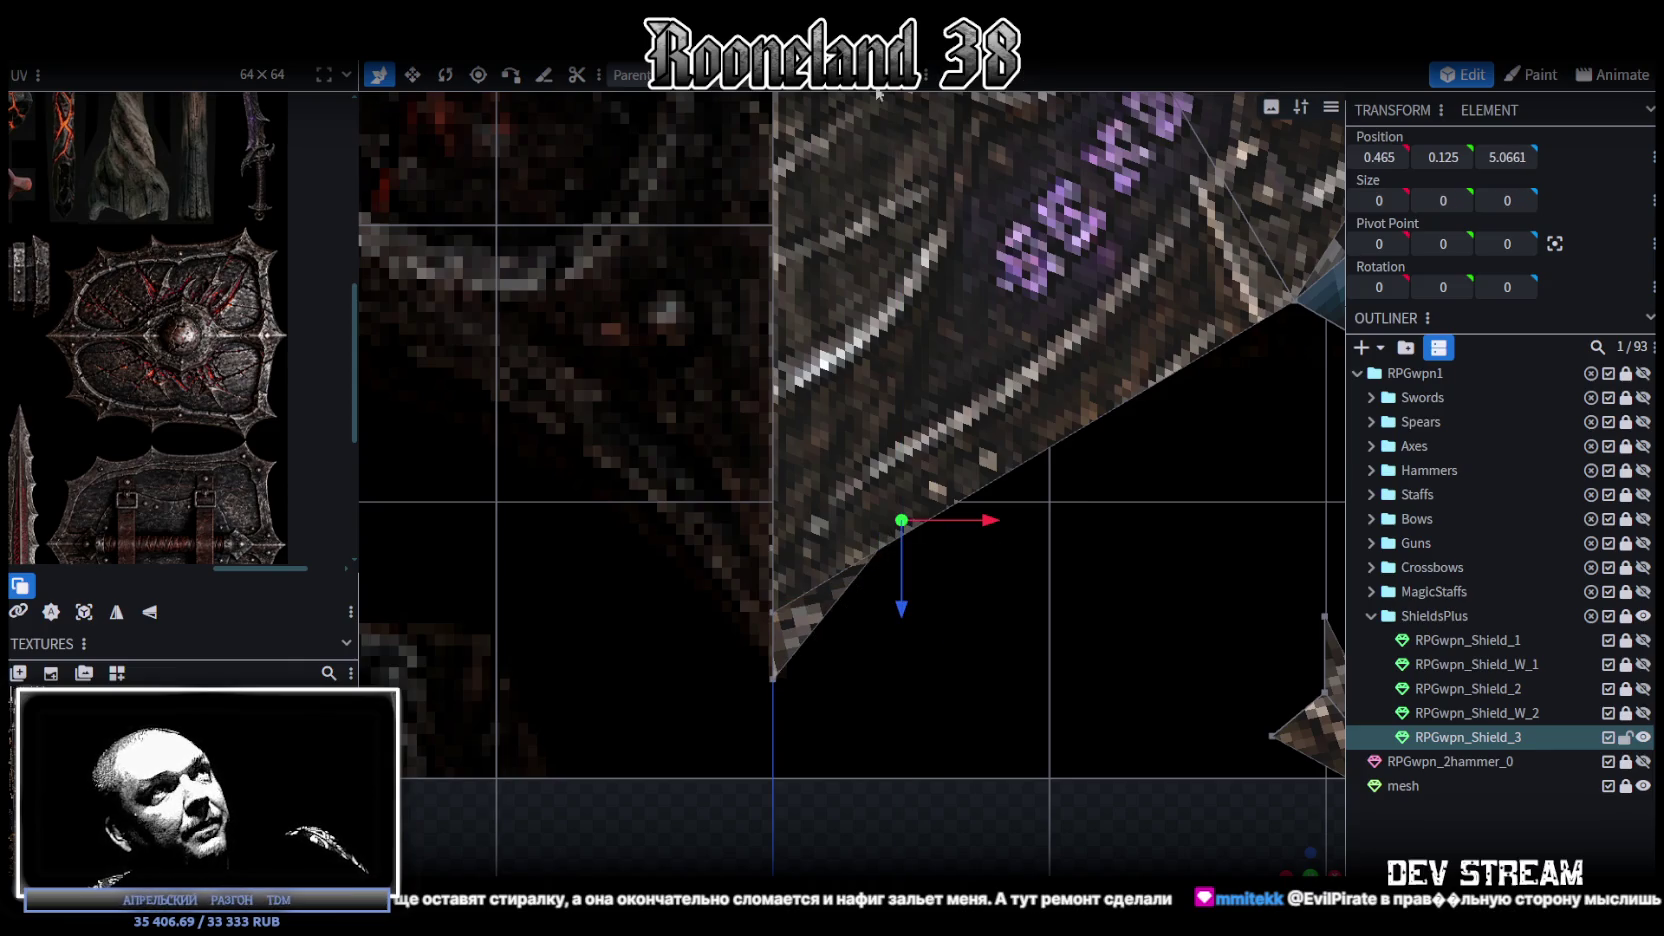
Step: Box-select the vertices at the shield bottom, then clear the selection and centre a top view
{"action": "scroll", "coordinate": [999, 707], "scroll_direction": "down", "scroll_amount": 3}
{"action": "scroll", "coordinate": [1008, 679], "scroll_direction": "down", "scroll_amount": 3}
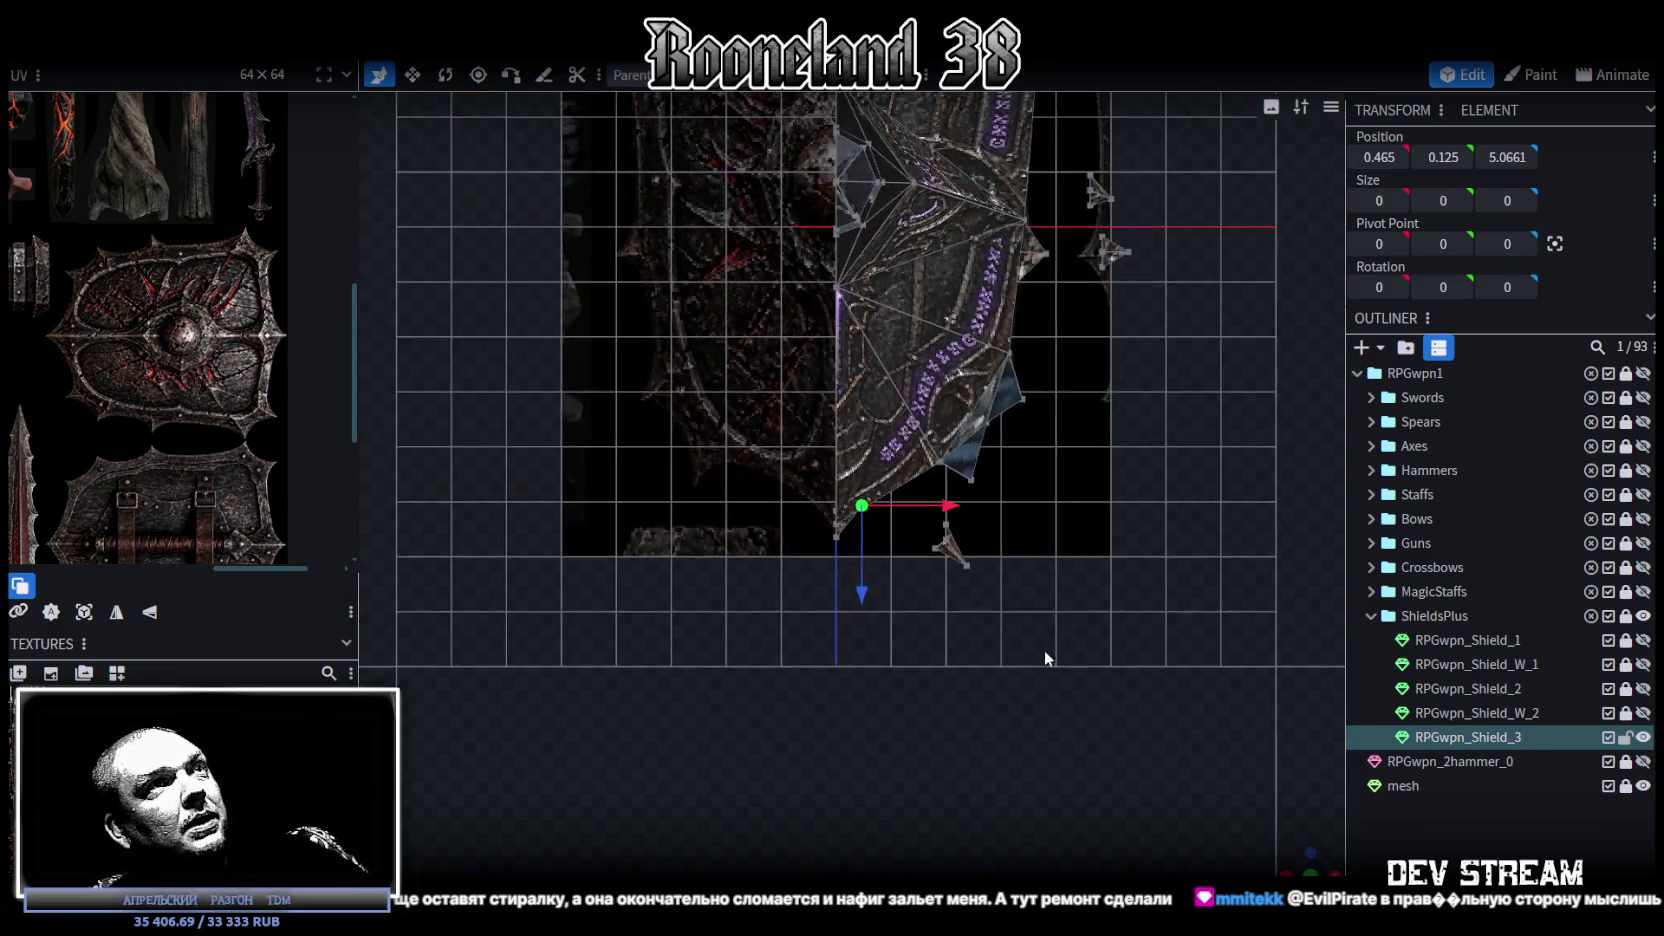
{"action": "scroll", "coordinate": [1044, 650], "scroll_direction": "down", "scroll_amount": 3}
{"action": "scroll", "coordinate": [1005, 710], "scroll_direction": "down", "scroll_amount": 2}
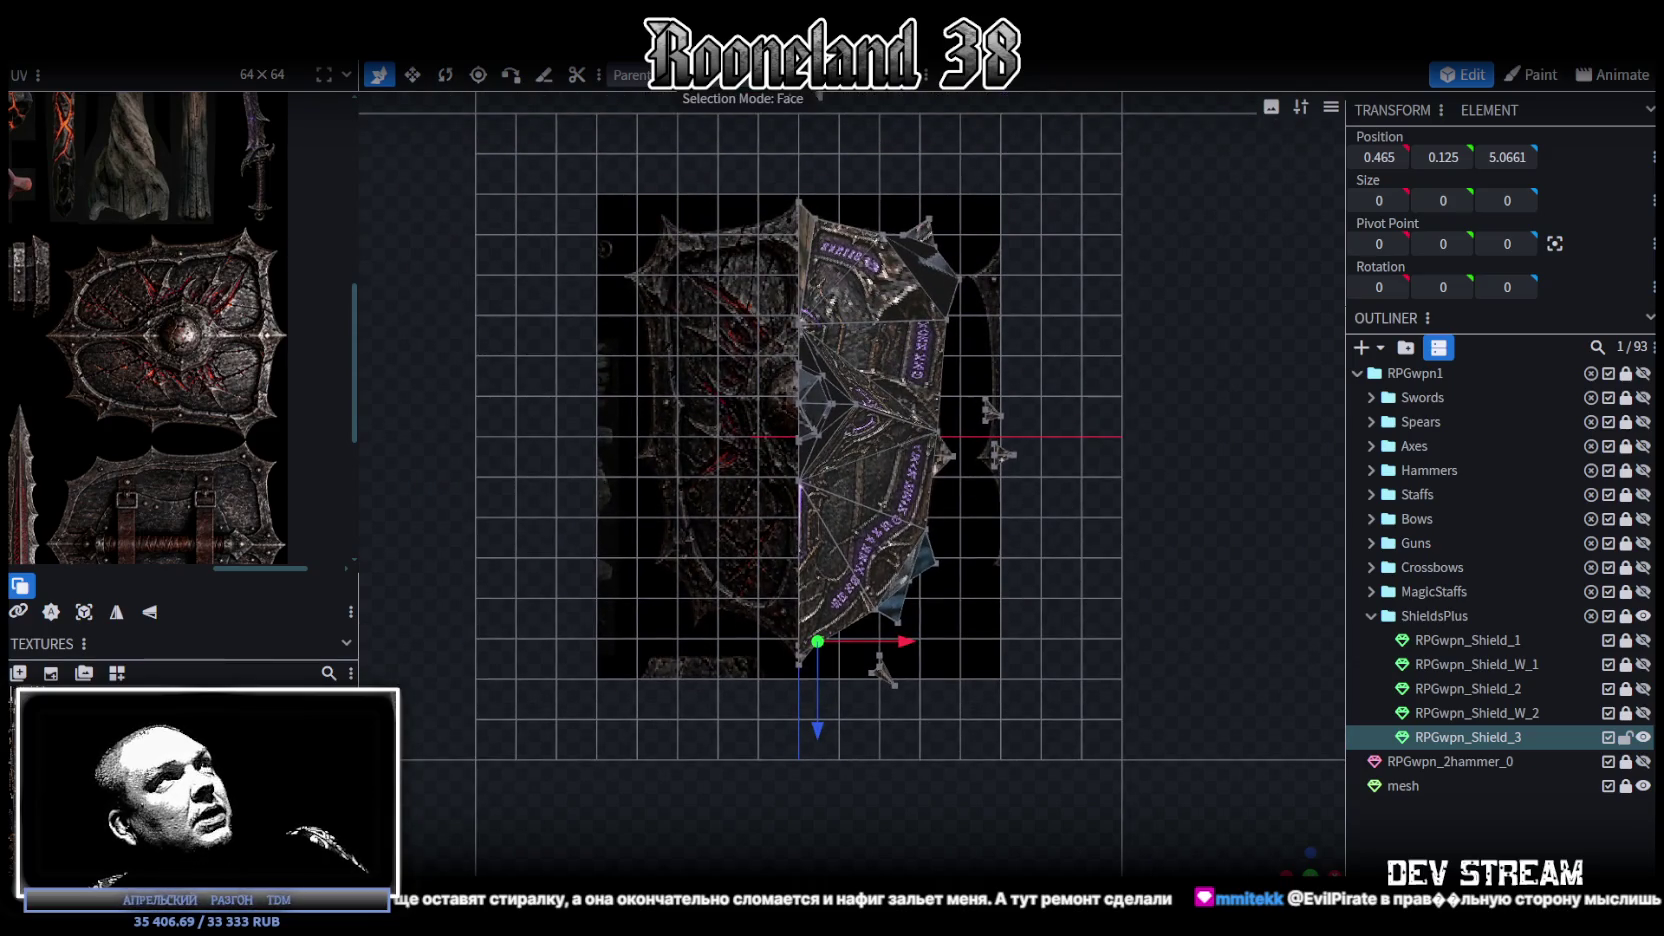
{"action": "left_click_drag", "start_coordinate": [1070, 301], "coordinate": [970, 538]}
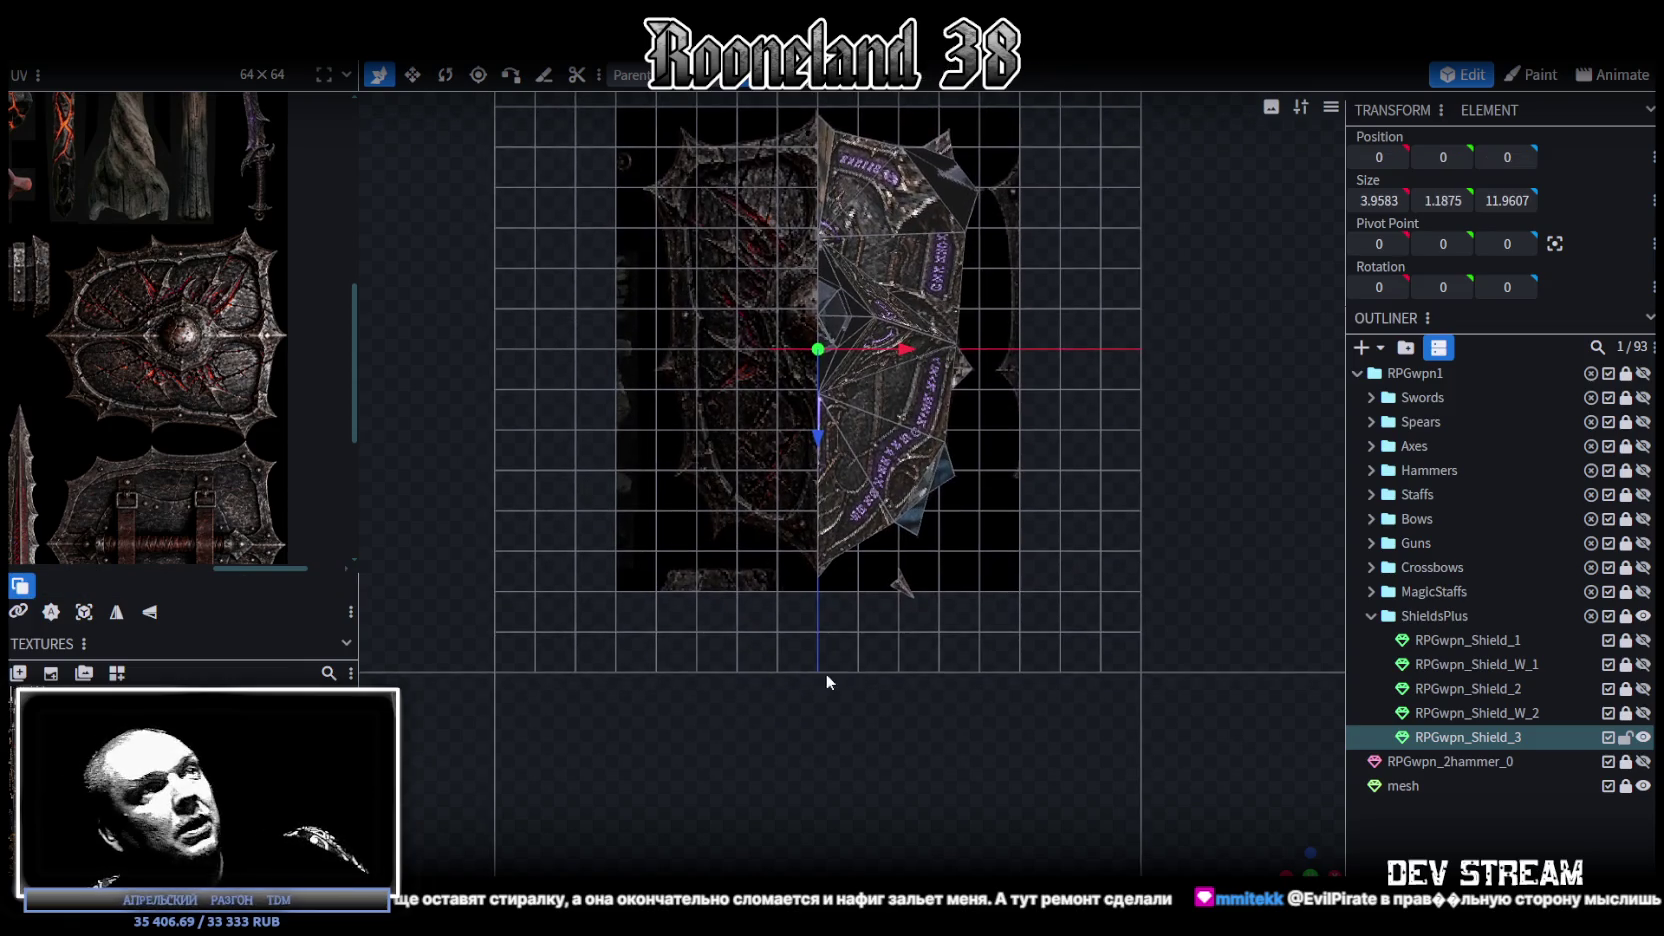
{"action": "left_click_drag", "start_coordinate": [823, 670], "coordinate": [951, 585]}
{"action": "left_click", "coordinate": [876, 558]}
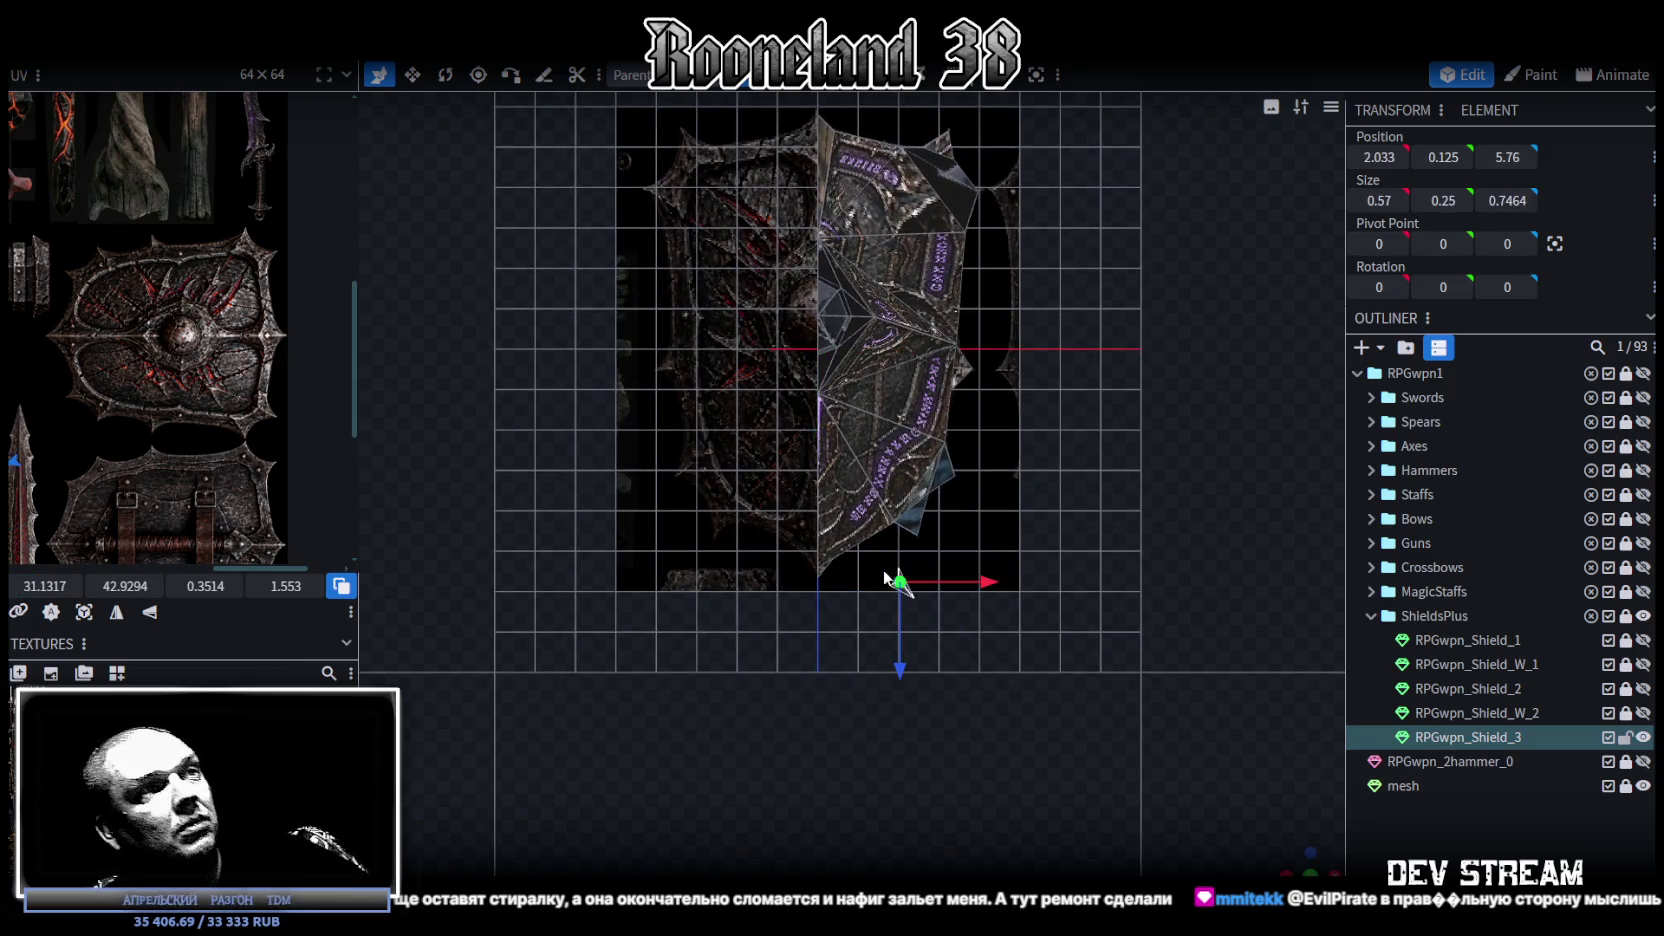
{"action": "left_click", "coordinate": [909, 612]}
{"action": "key", "text": "KP_7"}
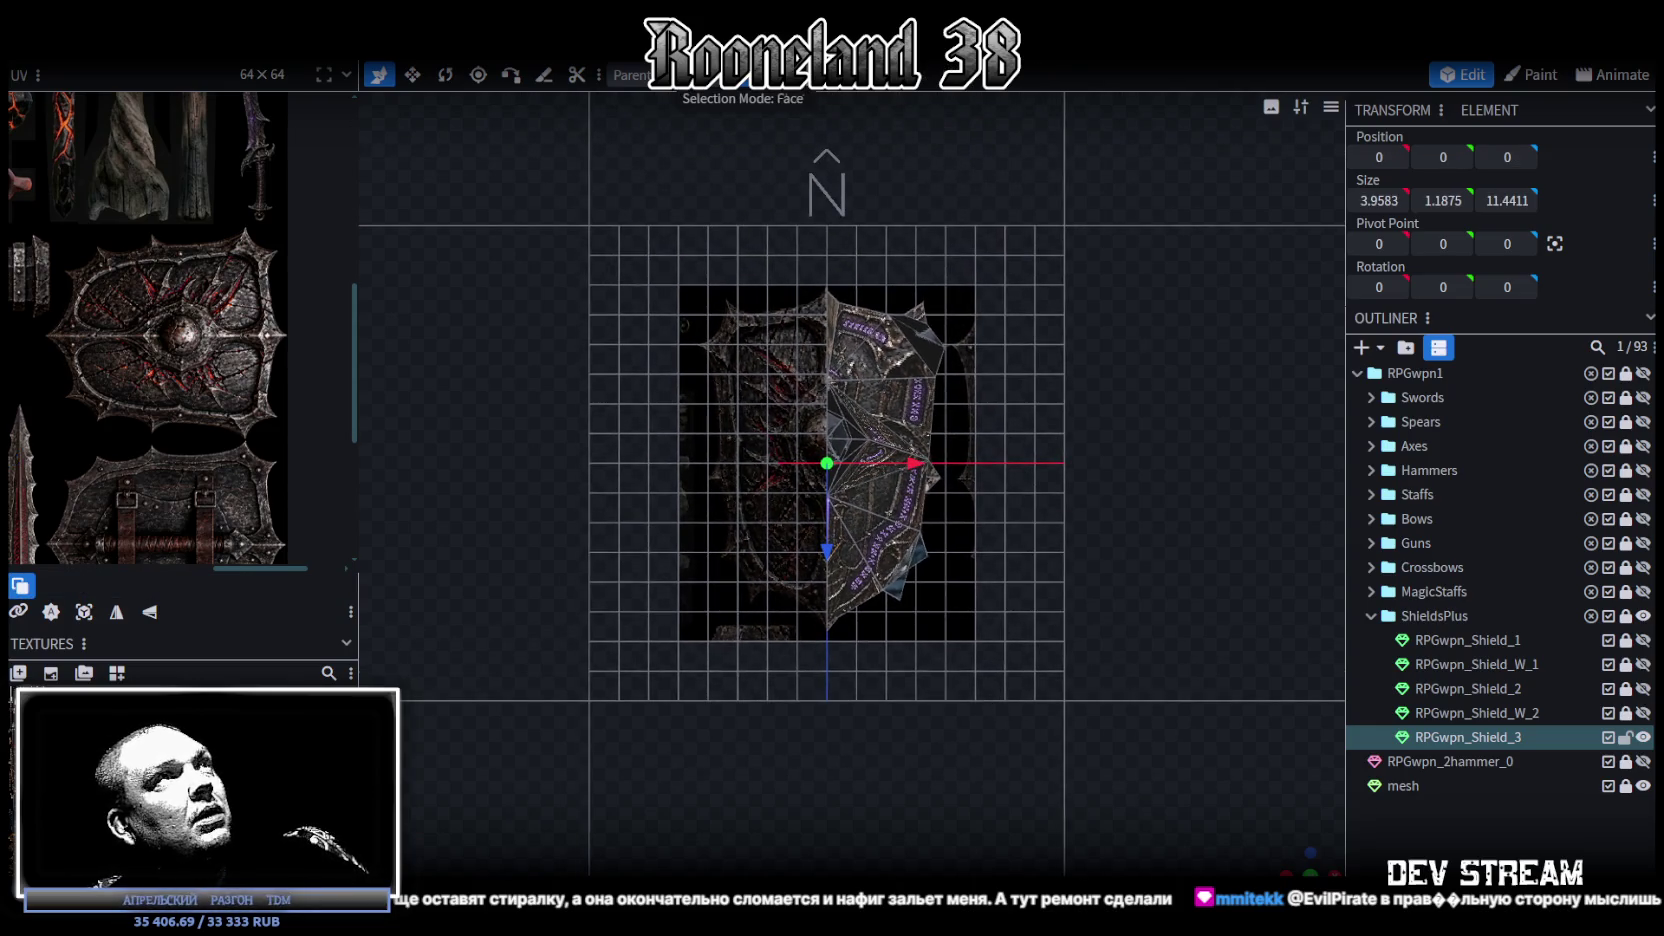
Step: Select the shield's right half, project its UVs from view and rotate the island 90°
{"action": "double_click", "coordinate": [925, 414]}
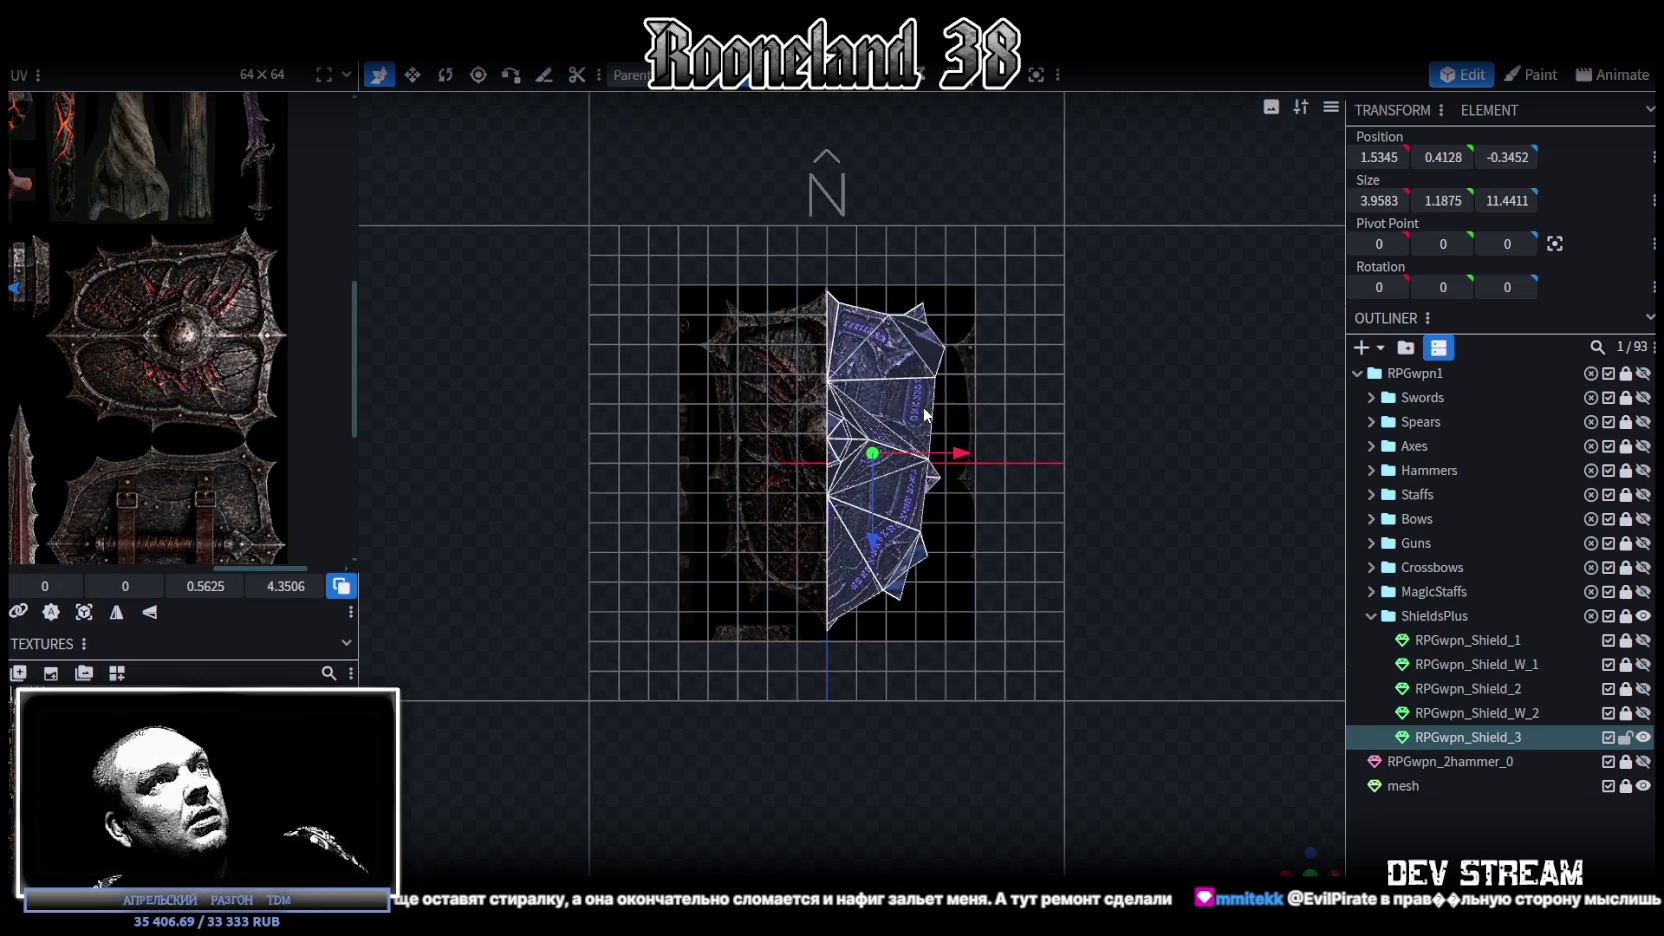
{"action": "left_click", "coordinate": [104, 612]}
{"action": "scroll", "coordinate": [197, 376], "scroll_direction": "down", "scroll_amount": 3}
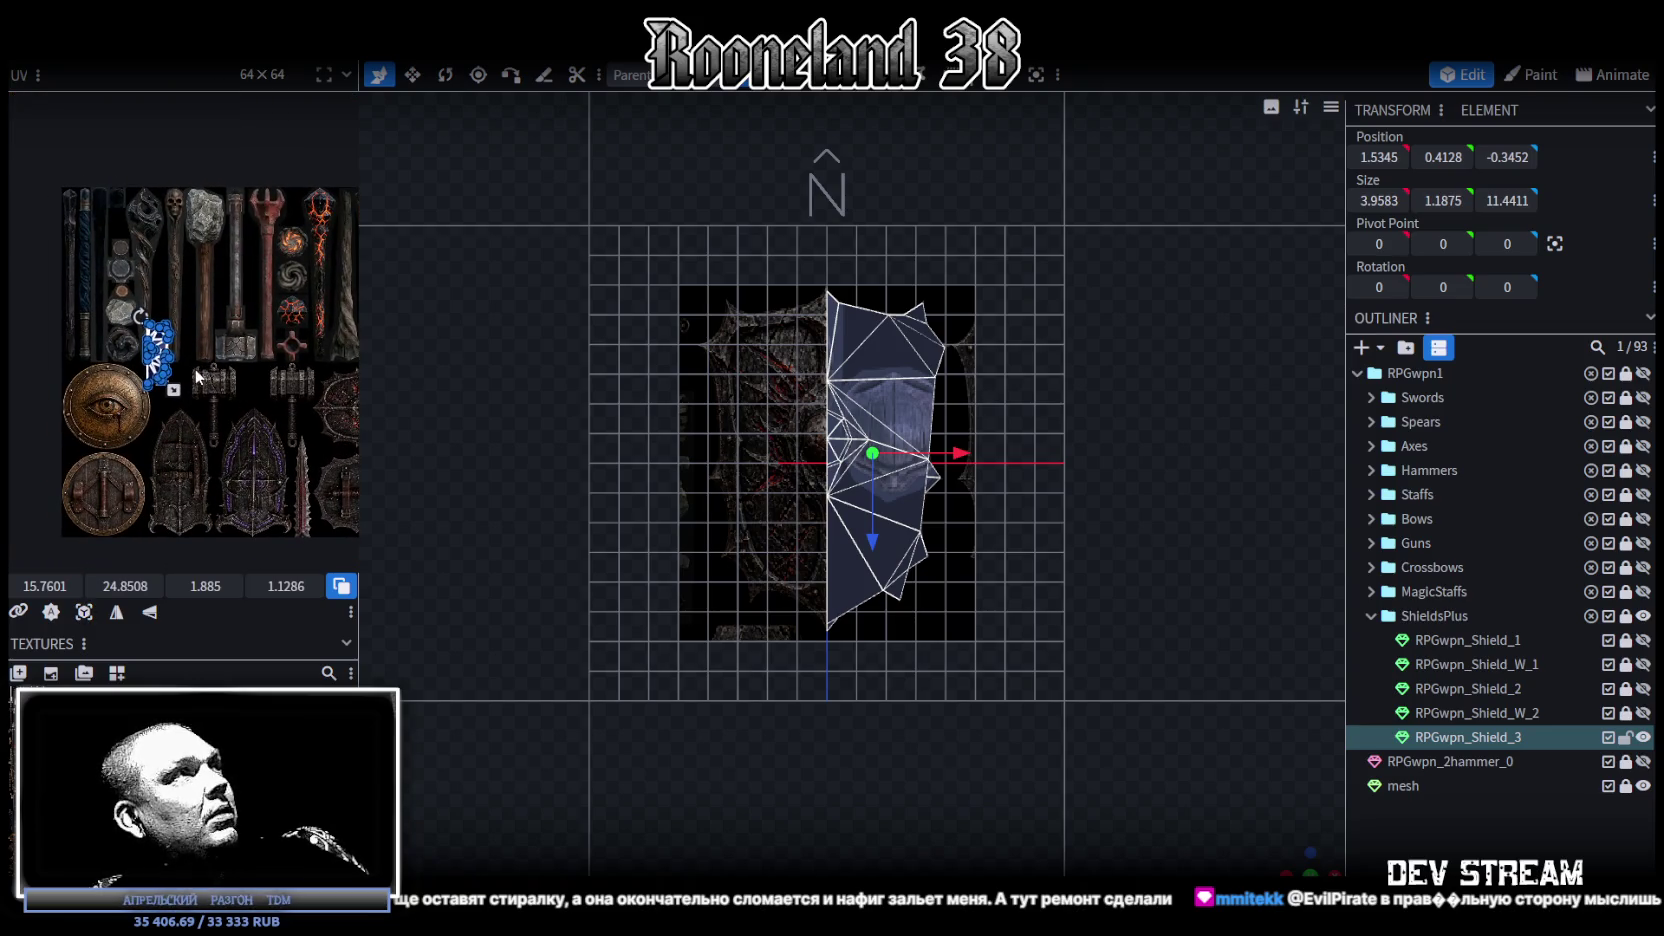
{"action": "left_click_drag", "start_coordinate": [160, 345], "coordinate": [260, 400]}
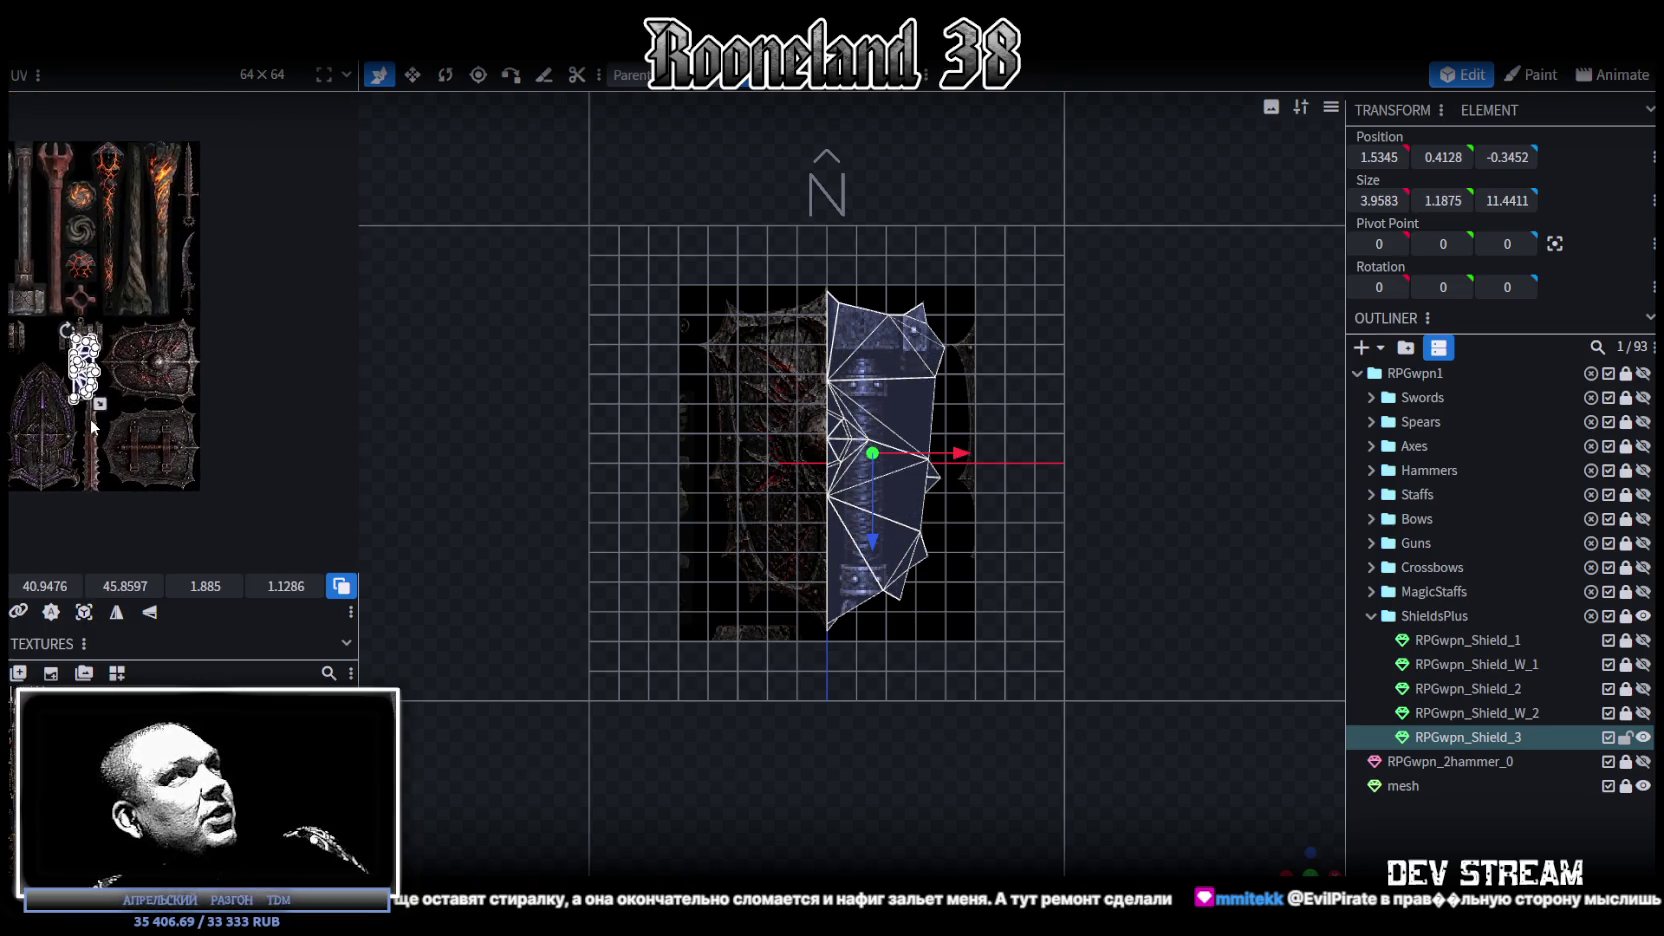
{"action": "scroll", "coordinate": [92, 328], "scroll_direction": "up", "scroll_amount": 3}
{"action": "right_click", "coordinate": [92, 328]}
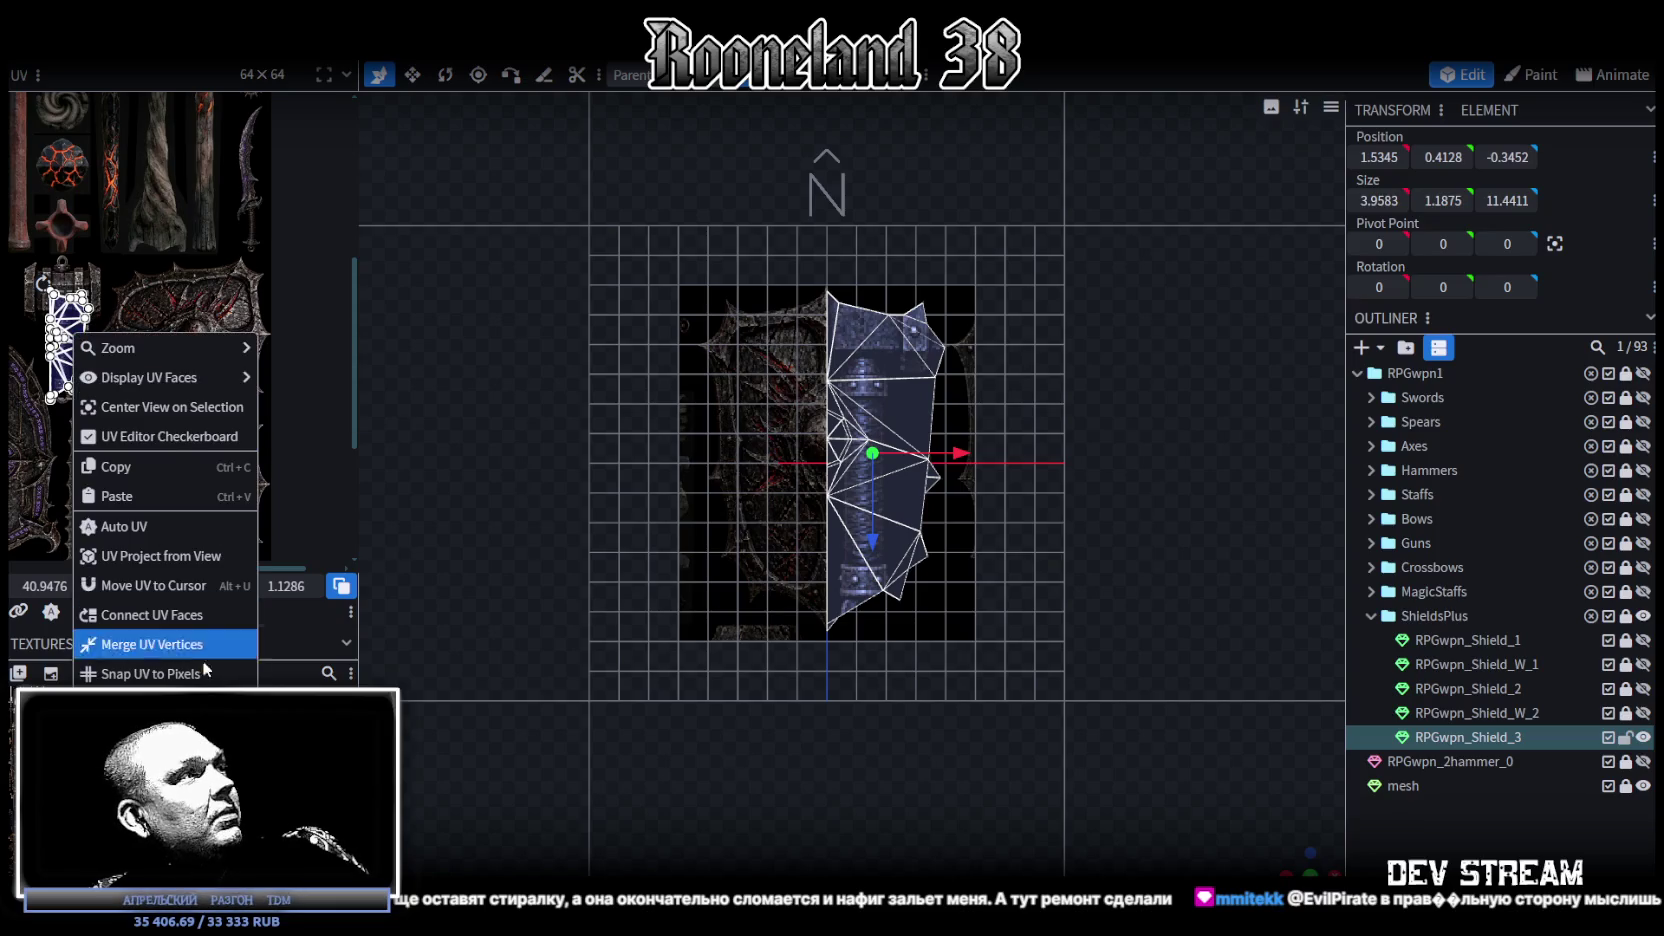
{"action": "left_click", "coordinate": [130, 680]}
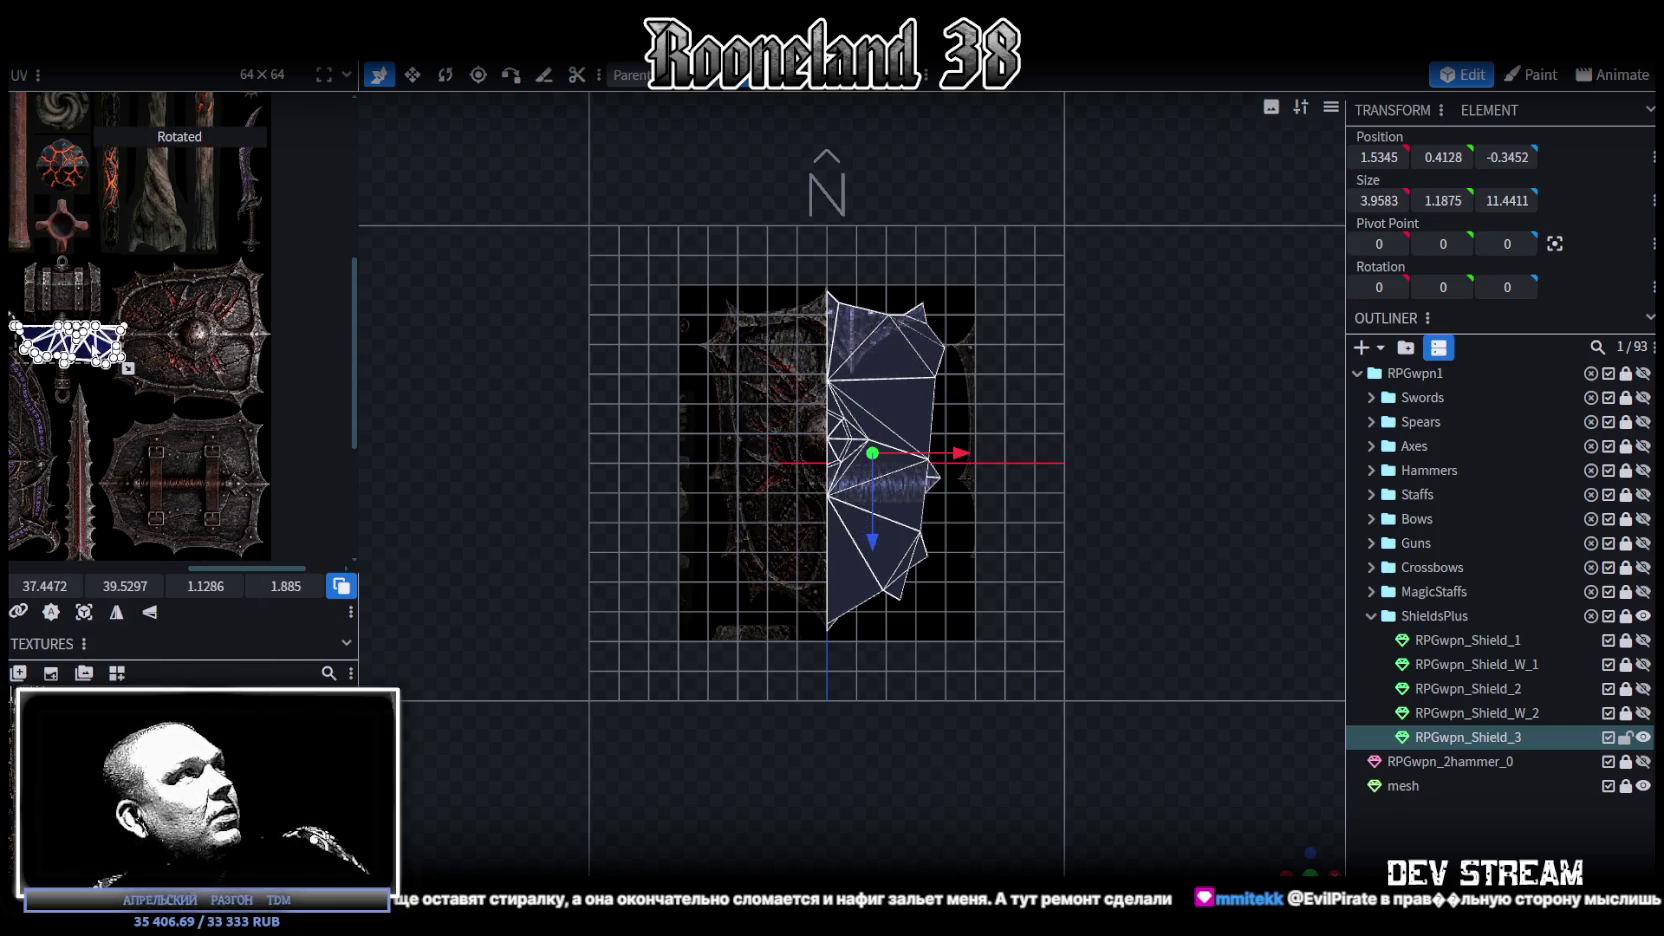
Step: Move the UV island onto the shield texture and align it
{"action": "mouse_move", "coordinate": [65, 340]}
{"action": "left_mouse_down"}
{"action": "mouse_move", "coordinate": [140, 345]}
{"action": "mouse_move", "coordinate": [57, 346]}
{"action": "left_mouse_up"}
{"action": "scroll", "coordinate": [126, 312], "scroll_direction": "up", "scroll_amount": 2}
{"action": "scroll", "coordinate": [126, 312], "scroll_direction": "up", "scroll_amount": 2}
{"action": "scroll", "coordinate": [120, 380], "scroll_direction": "up", "scroll_amount": 2}
{"action": "scroll", "coordinate": [202, 422], "scroll_direction": "up", "scroll_amount": 2}
{"action": "left_click_drag", "start_coordinate": [185, 410], "coordinate": [170, 410]}
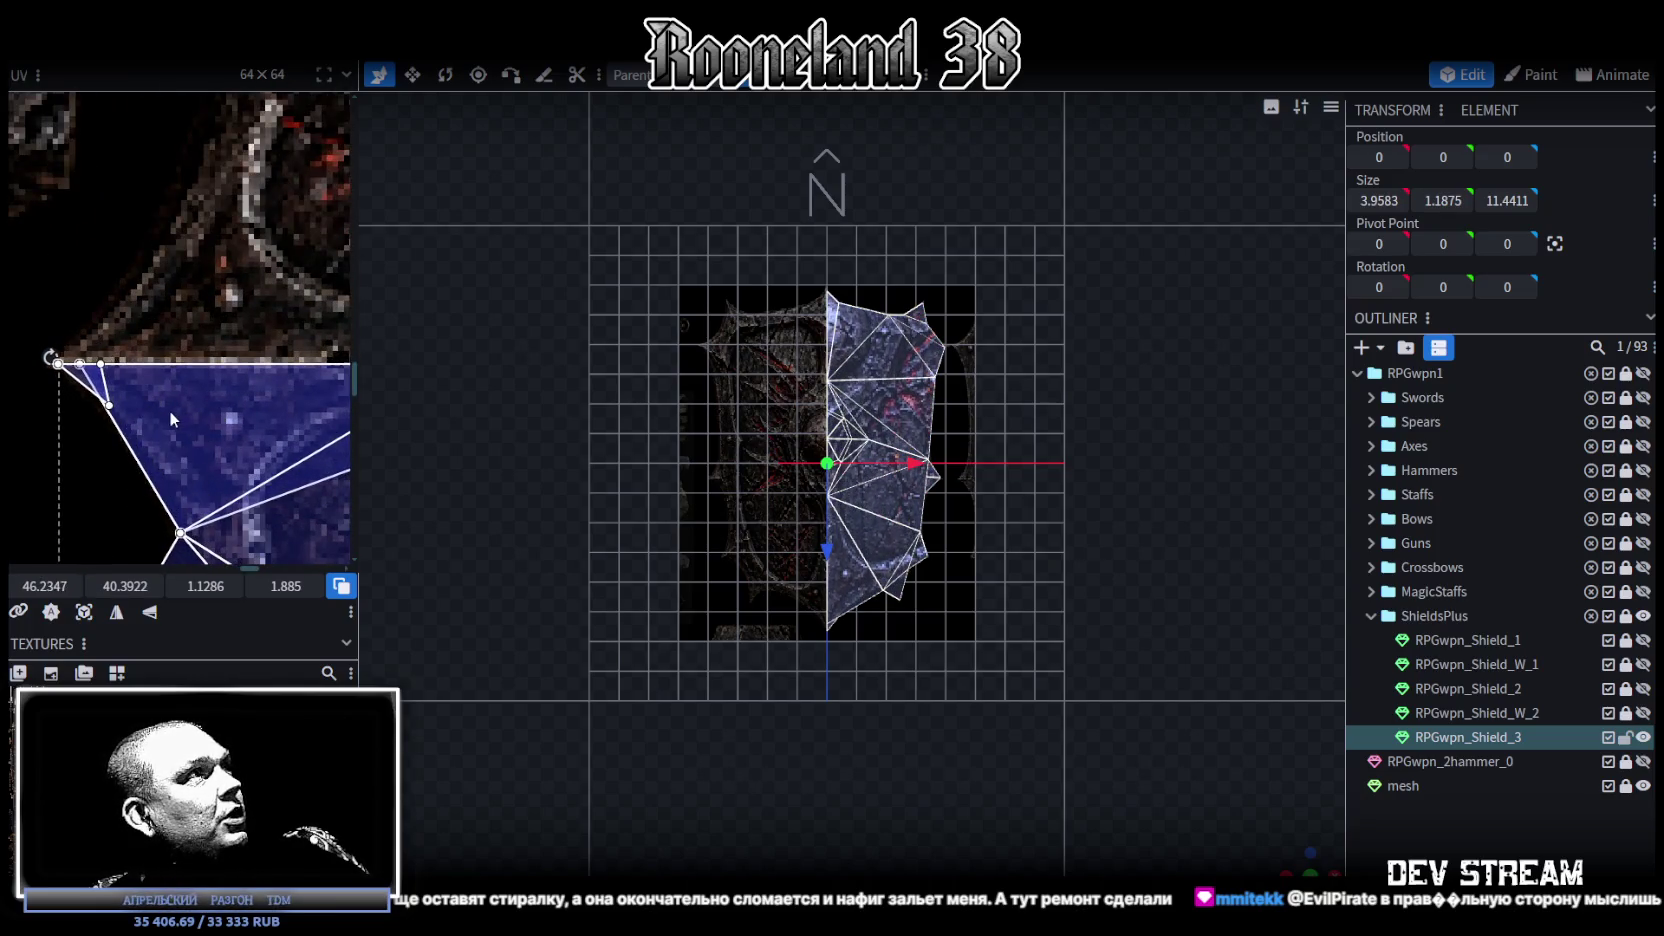
{"action": "scroll", "coordinate": [130, 374], "scroll_direction": "up", "scroll_amount": 2}
{"action": "scroll", "coordinate": [127, 377], "scroll_direction": "up", "scroll_amount": 3}
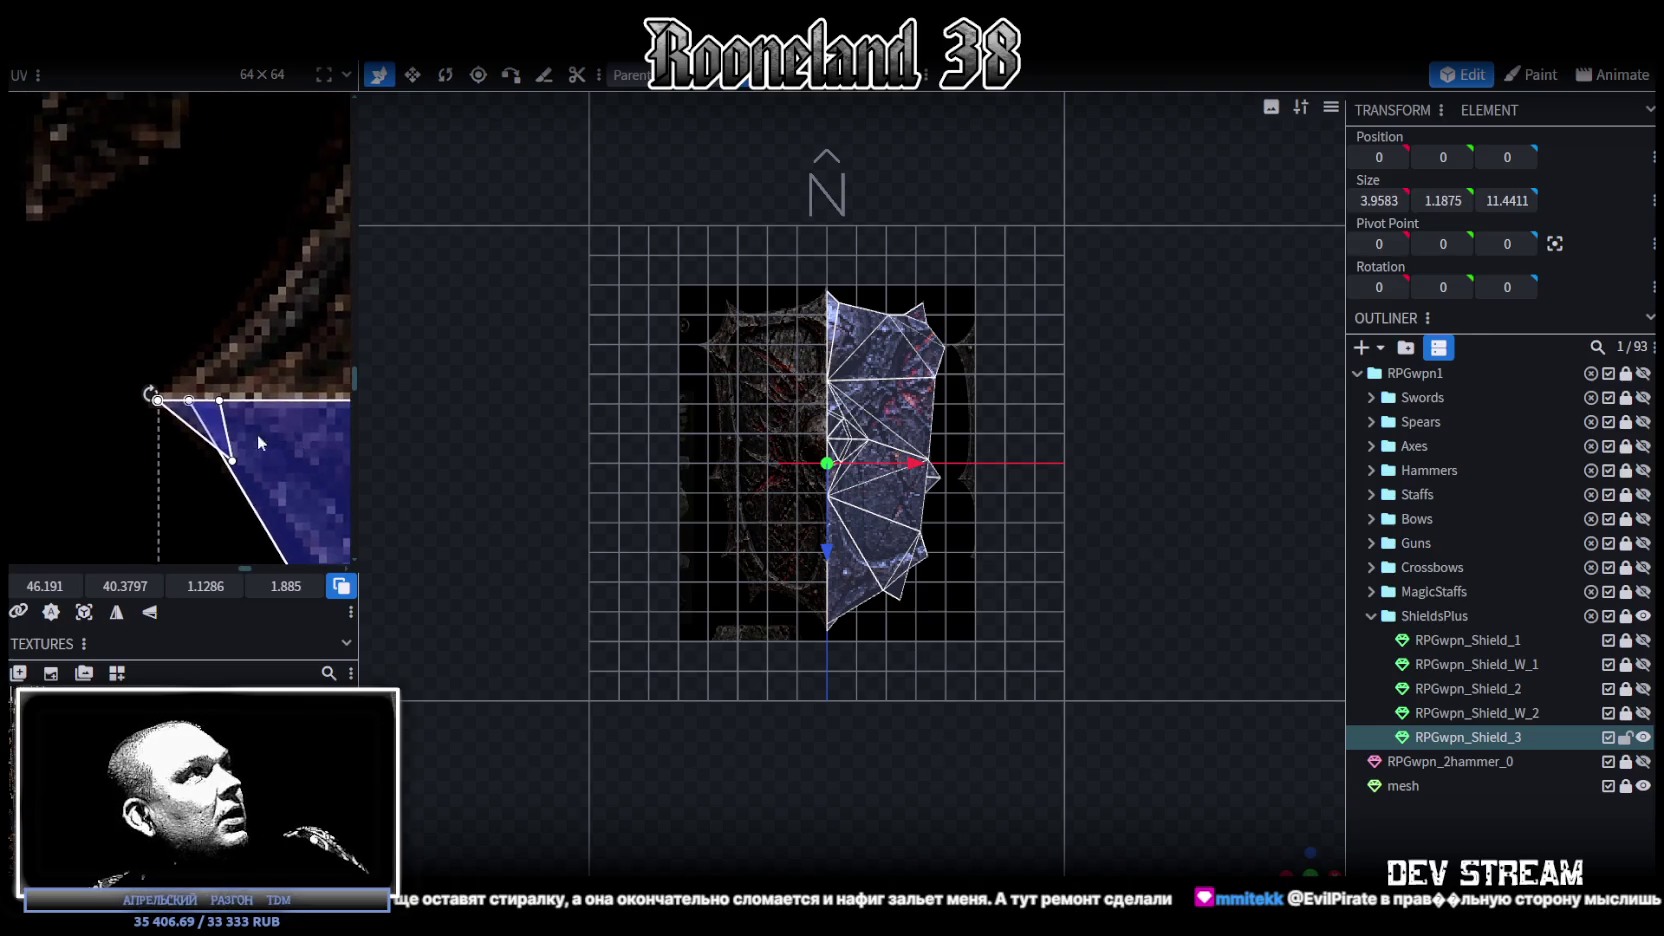
{"action": "left_click_drag", "start_coordinate": [190, 385], "coordinate": [184, 382]}
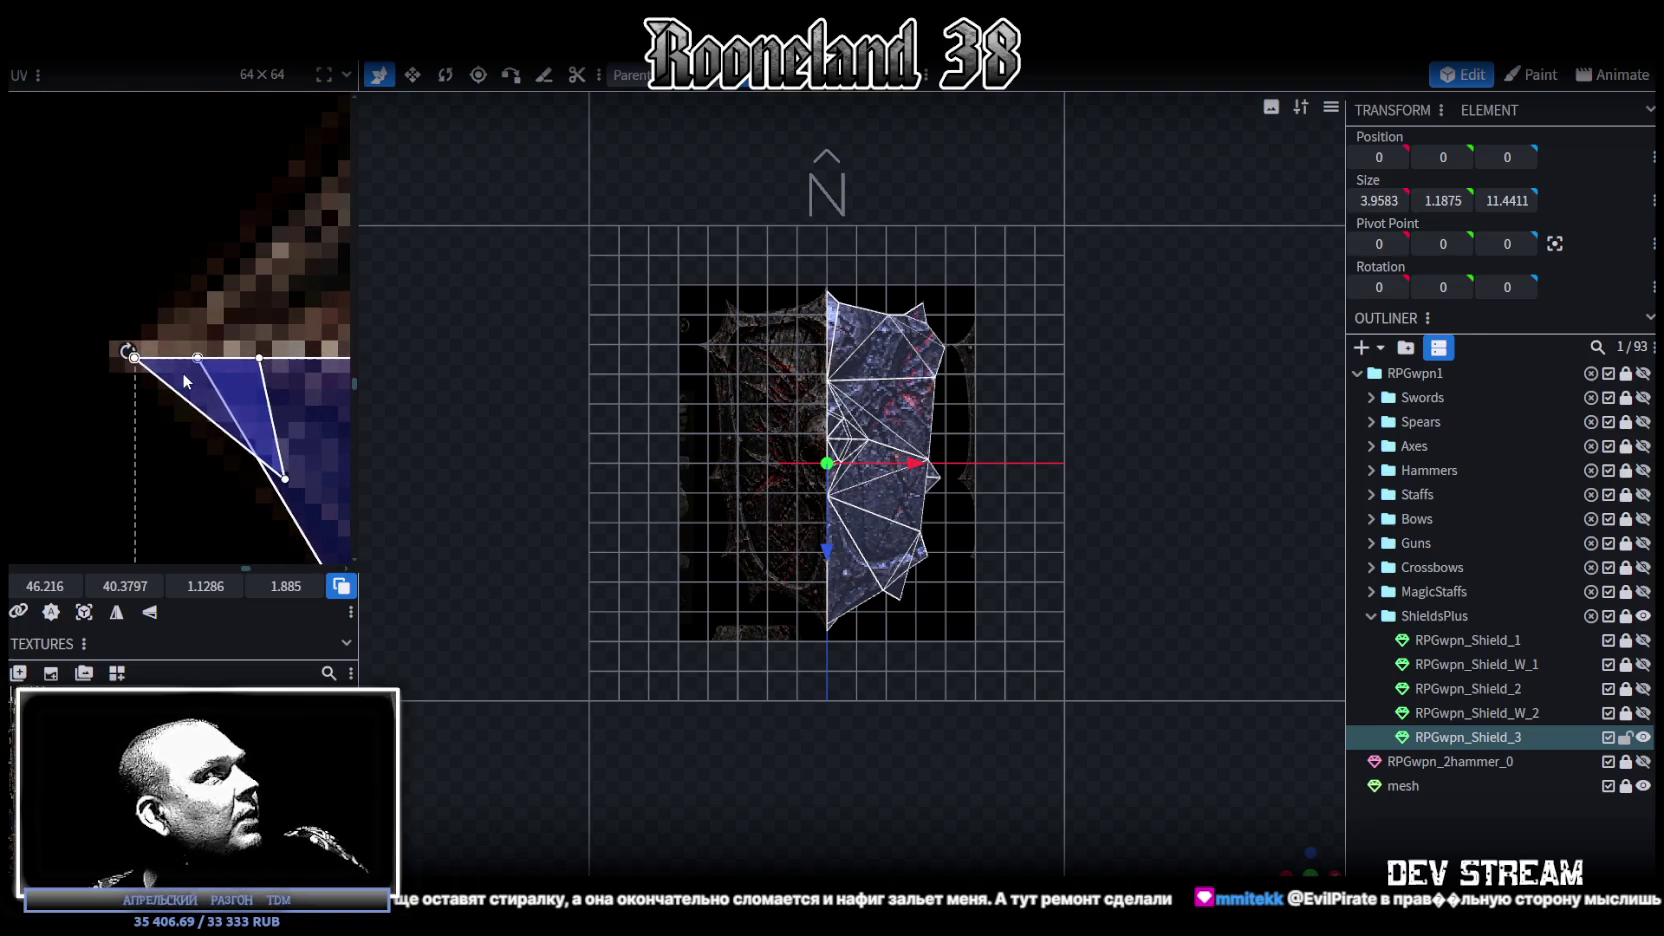
{"action": "scroll", "coordinate": [230, 400], "scroll_direction": "down", "scroll_amount": 2}
{"action": "scroll", "coordinate": [262, 421], "scroll_direction": "down", "scroll_amount": 2}
{"action": "scroll", "coordinate": [262, 421], "scroll_direction": "up", "scroll_amount": 2}
{"action": "scroll", "coordinate": [200, 395], "scroll_direction": "up", "scroll_amount": 1}
{"action": "scroll", "coordinate": [128, 365], "scroll_direction": "up", "scroll_amount": 1}
Step: Stretch the UV island to 1.7389 × 3.51 at 45.9812, 40.3797, then select the whole shield mesh
{"action": "left_click_drag", "start_coordinate": [97, 344], "coordinate": [292, 424]}
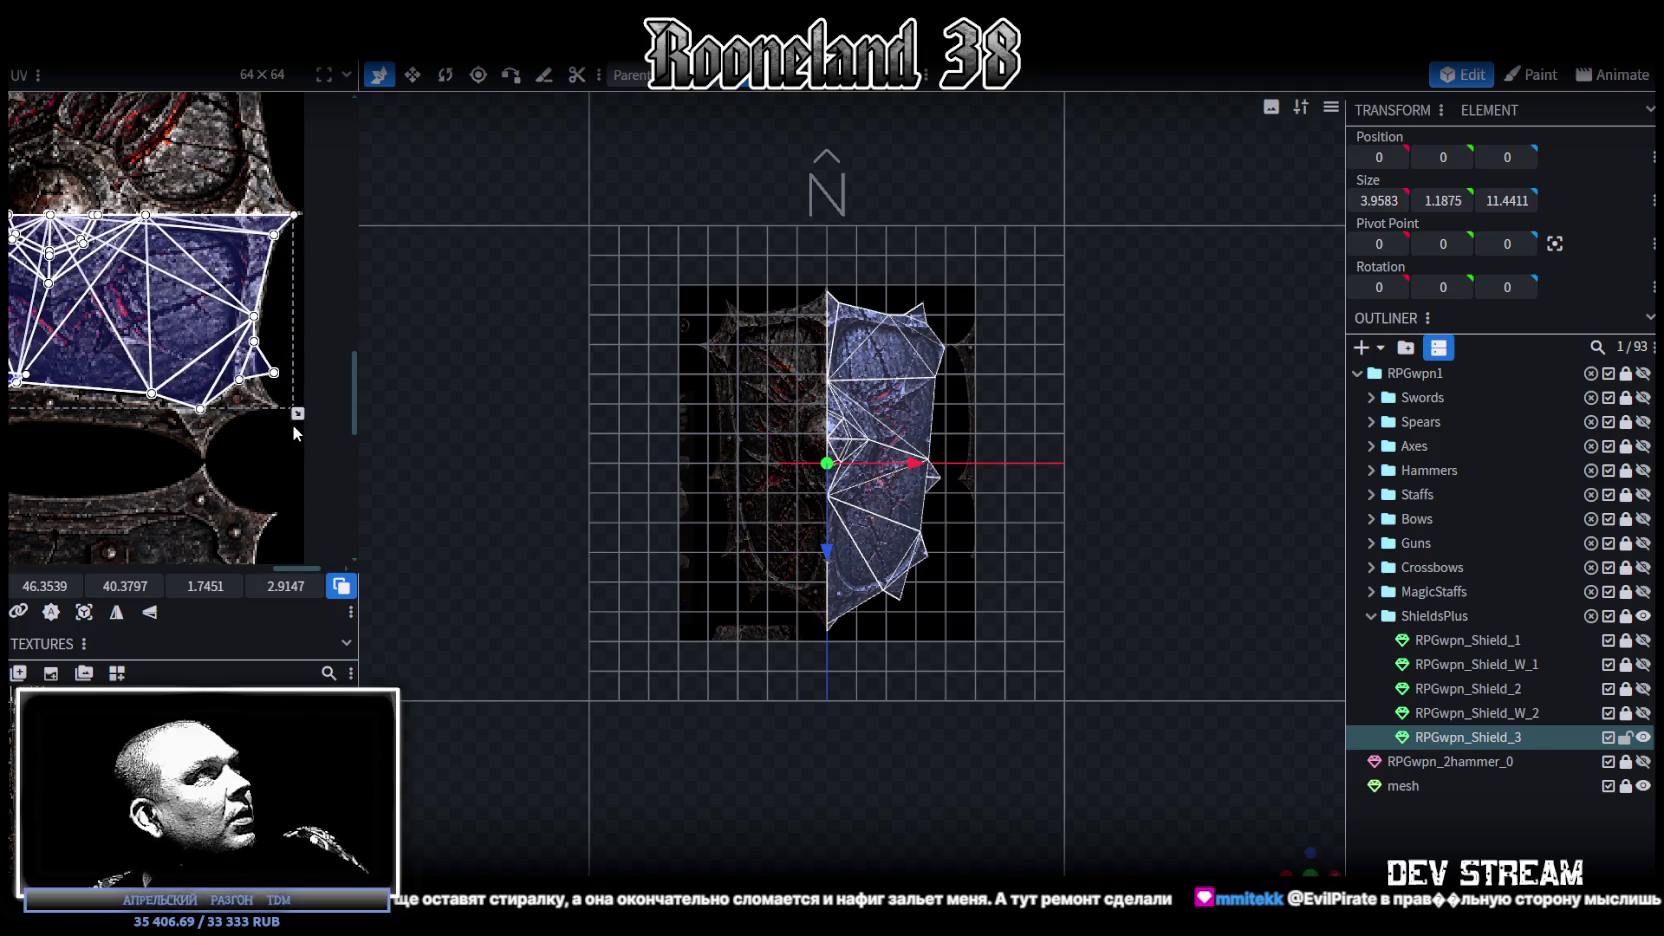
{"action": "scroll", "coordinate": [250, 430], "scroll_direction": "down", "scroll_amount": 2}
{"action": "scroll", "coordinate": [280, 436], "scroll_direction": "down", "scroll_amount": 1}
{"action": "middle_click_drag", "start_coordinate": [319, 438], "coordinate": [294, 404]}
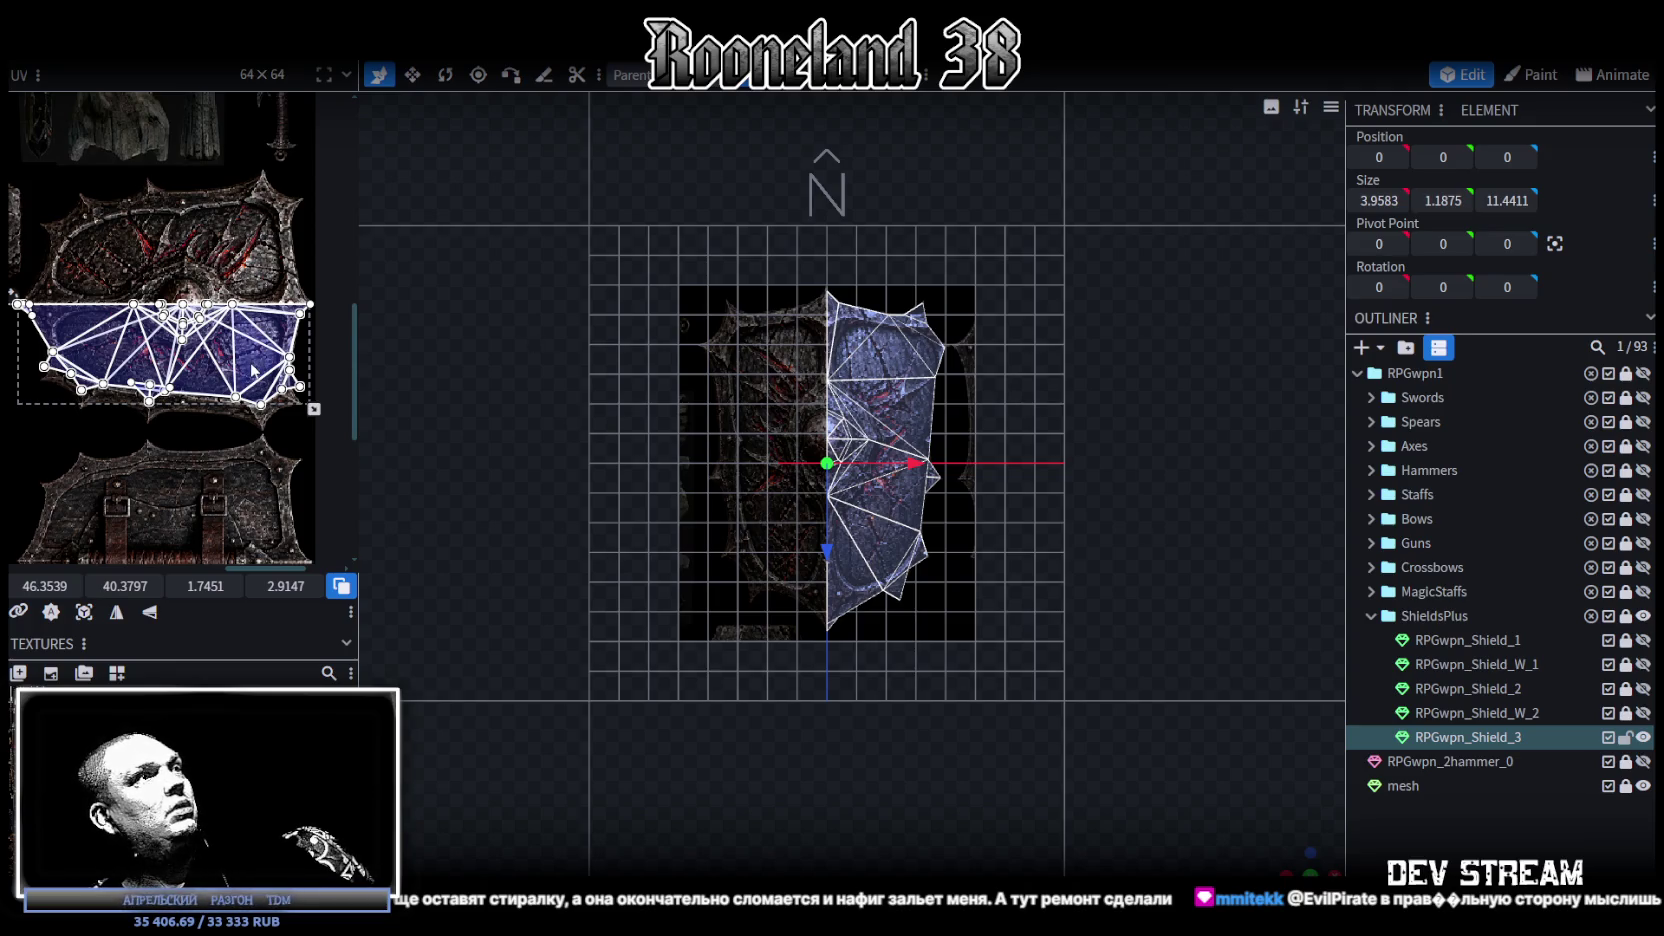
{"action": "scroll", "coordinate": [286, 424], "scroll_direction": "up", "scroll_amount": 2}
{"action": "scroll", "coordinate": [290, 390], "scroll_direction": "up", "scroll_amount": 1}
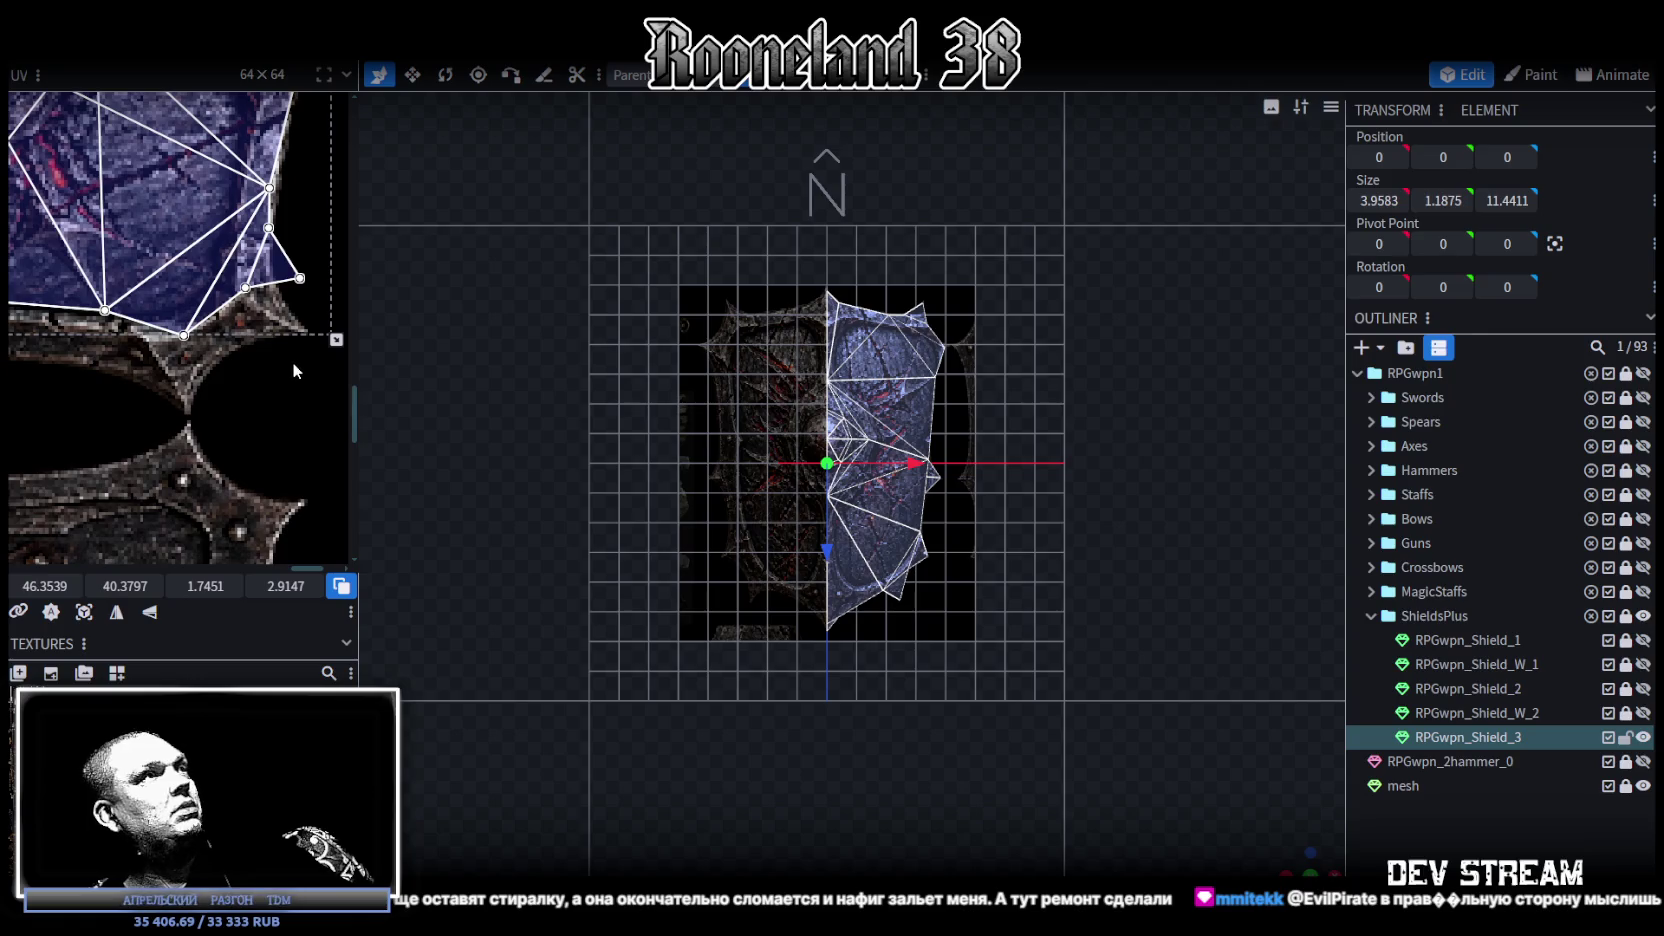
{"action": "scroll", "coordinate": [266, 410], "scroll_direction": "up", "scroll_amount": 2}
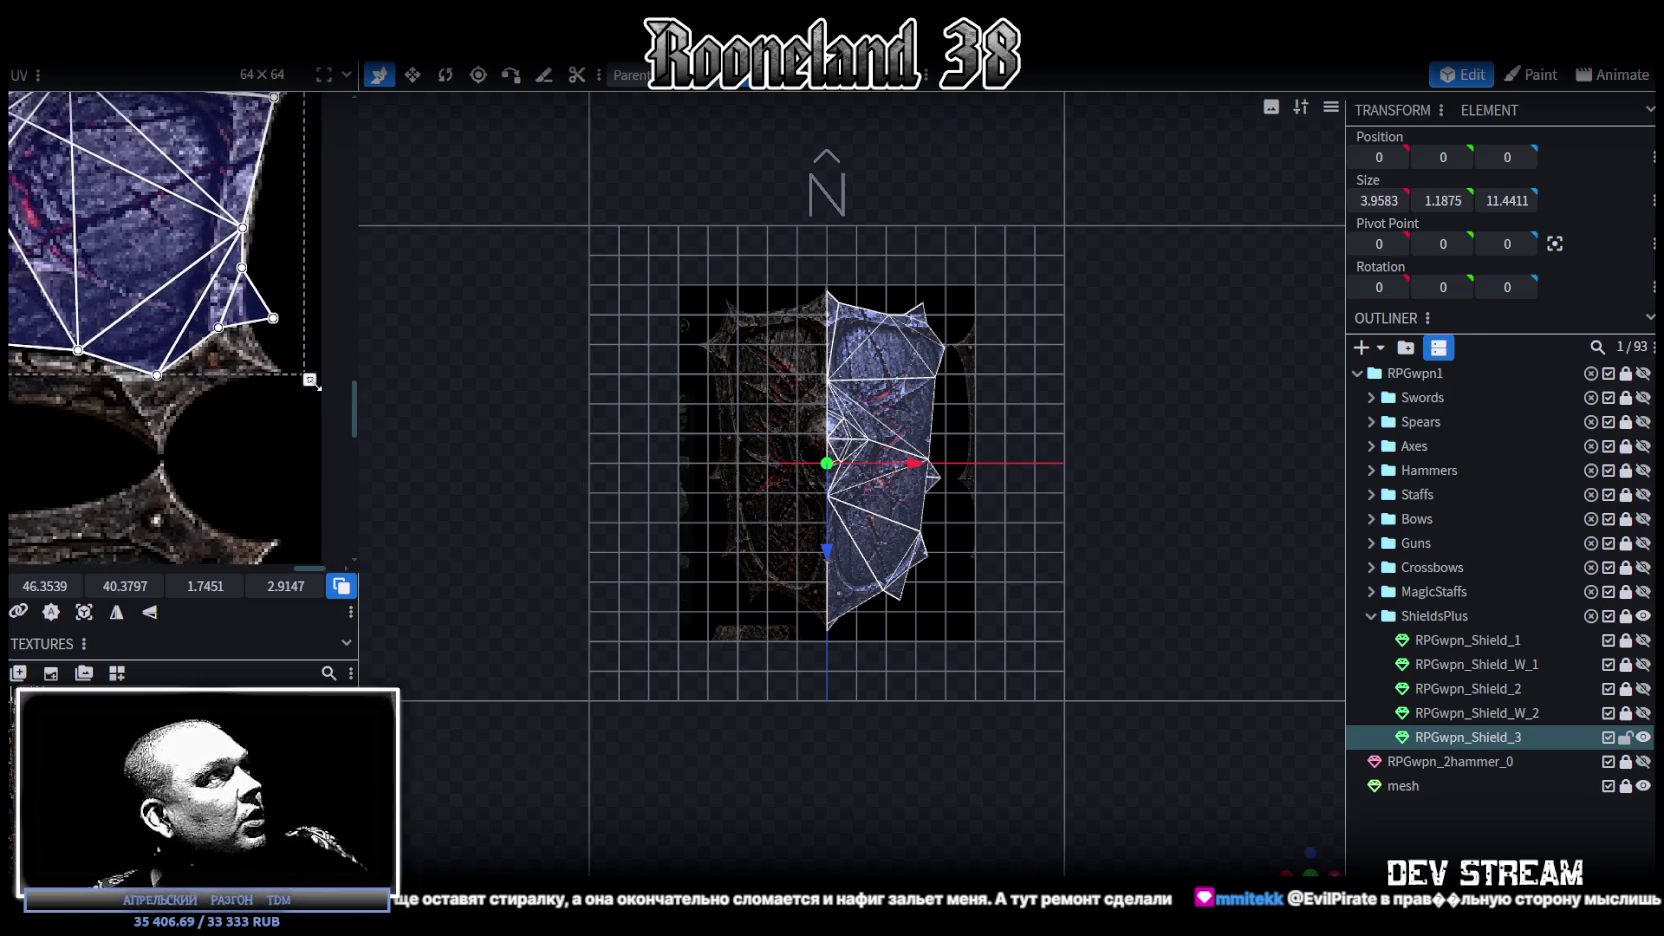
{"action": "left_click_drag", "start_coordinate": [310, 381], "coordinate": [309, 444]}
{"action": "scroll", "coordinate": [207, 425], "scroll_direction": "down", "scroll_amount": 3}
{"action": "scroll", "coordinate": [207, 425], "scroll_direction": "down", "scroll_amount": 2}
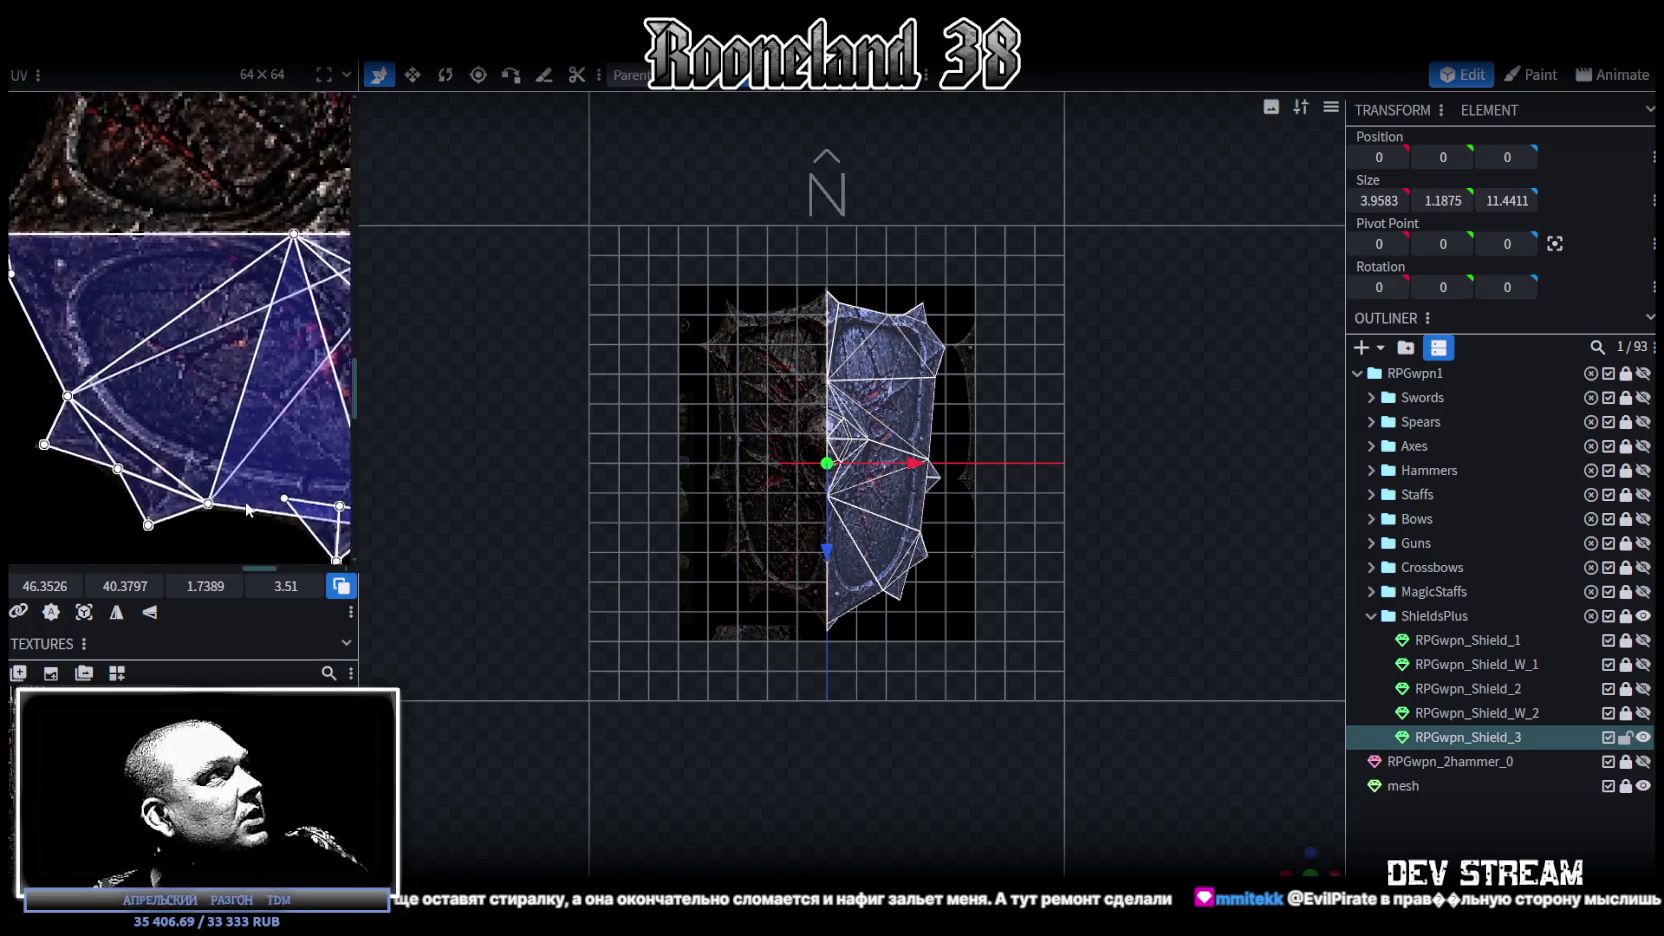
{"action": "scroll", "coordinate": [141, 430], "scroll_direction": "down", "scroll_amount": 3}
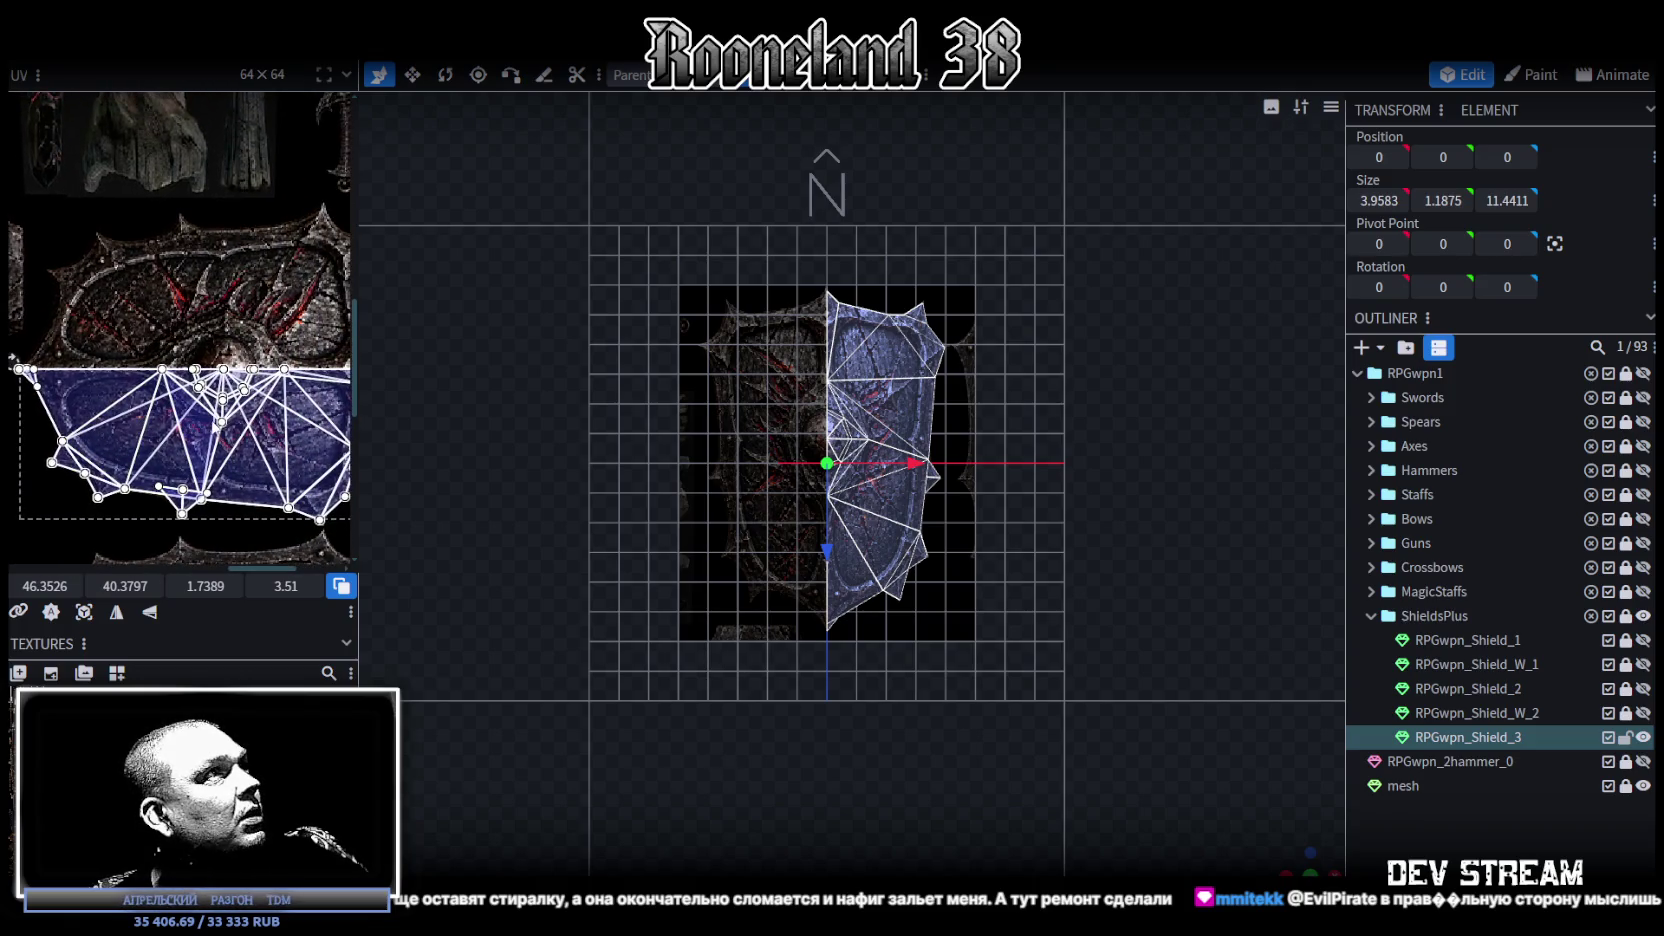
{"action": "scroll", "coordinate": [150, 425], "scroll_direction": "up", "scroll_amount": 2}
{"action": "scroll", "coordinate": [175, 412], "scroll_direction": "up", "scroll_amount": 2}
{"action": "scroll", "coordinate": [196, 402], "scroll_direction": "up", "scroll_amount": 2}
{"action": "middle_click_drag", "start_coordinate": [197, 402], "coordinate": [170, 410]}
{"action": "scroll", "coordinate": [1210, 759], "scroll_direction": "up", "scroll_amount": 2}
{"action": "scroll", "coordinate": [930, 451], "scroll_direction": "up", "scroll_amount": 2}
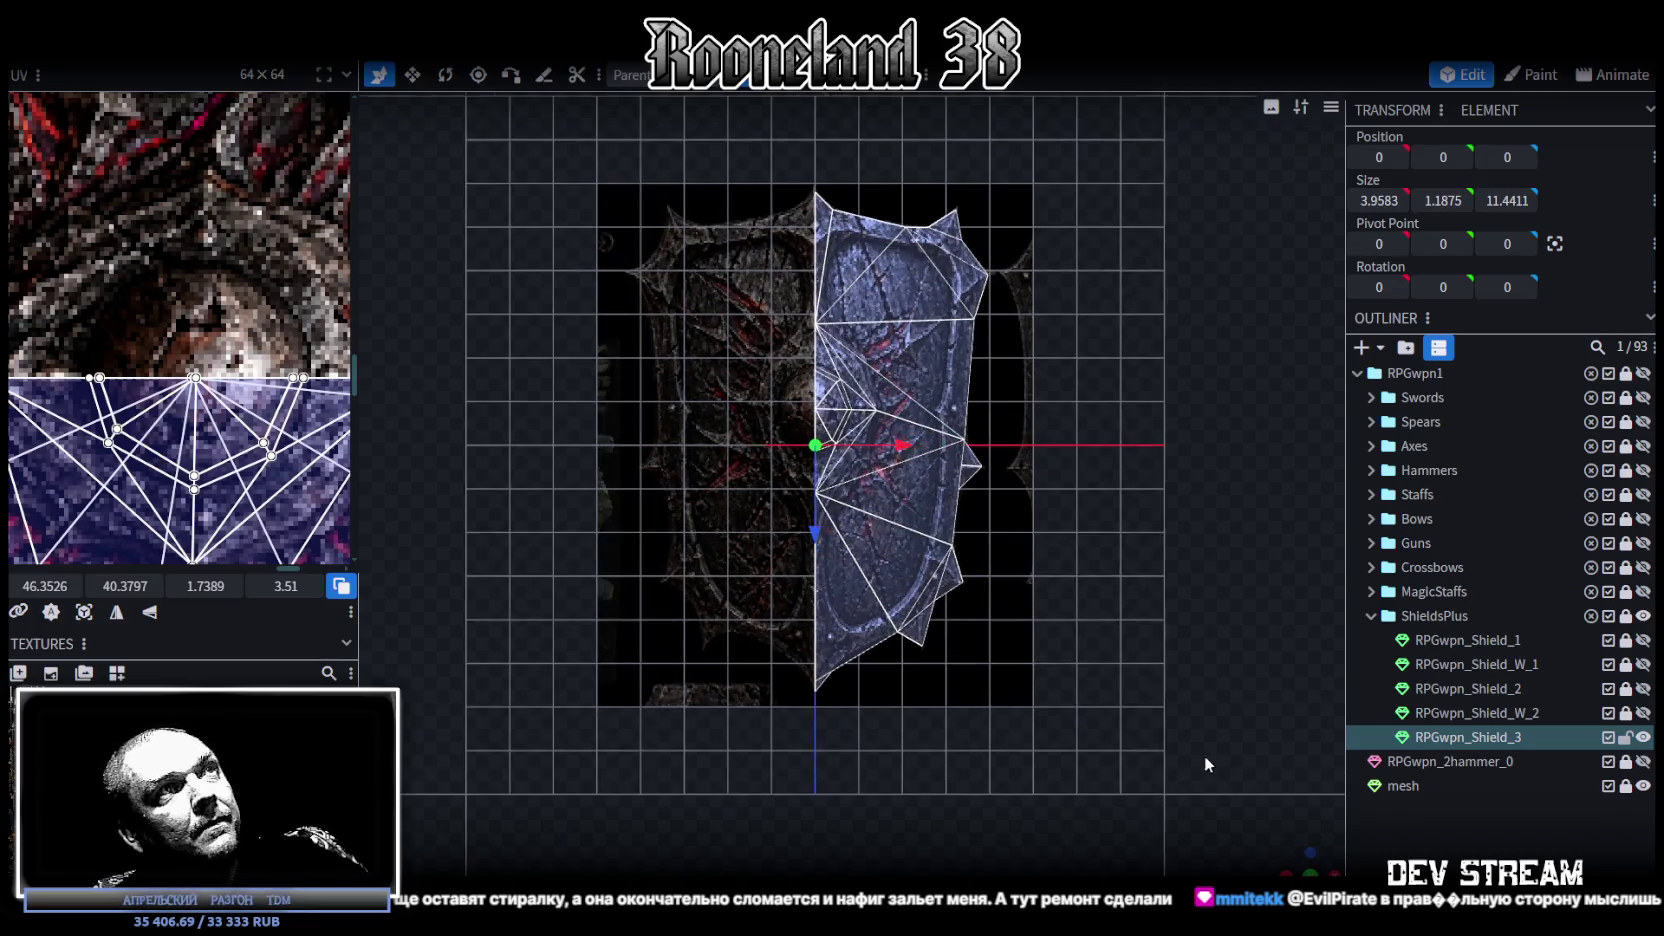
{"action": "double_click", "coordinate": [920, 485]}
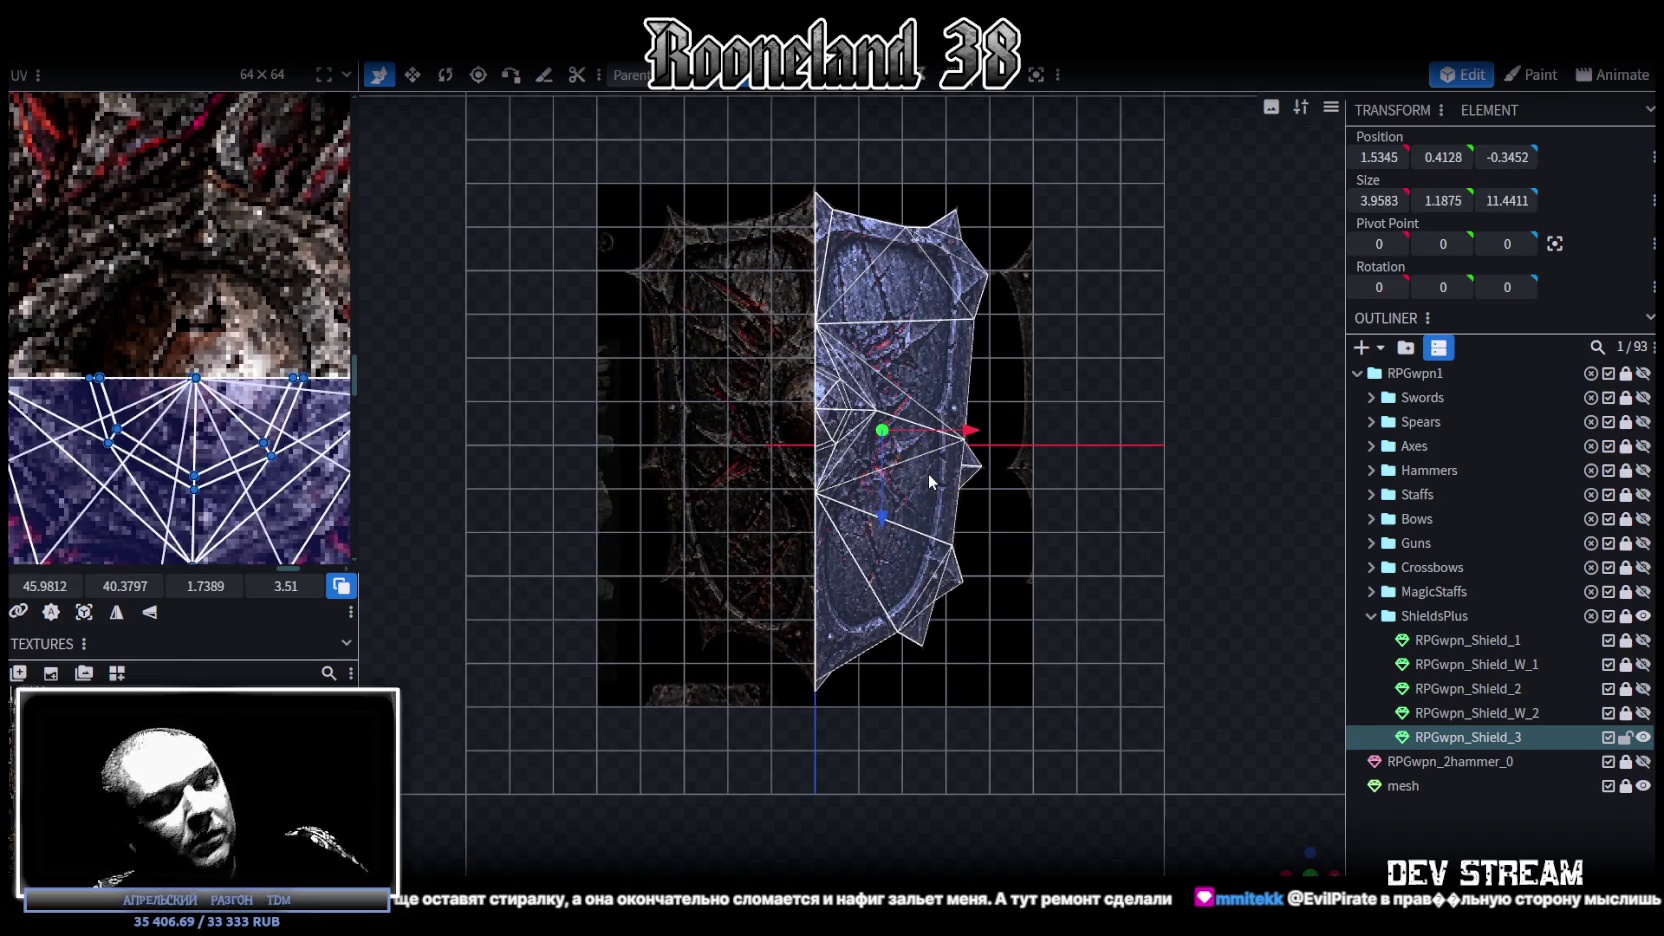
{"action": "right_click", "coordinate": [930, 471]}
Step: Mirror the shield mesh along X and merge the 16 duplicate vertices
{"action": "left_click", "coordinate": [1000, 518]}
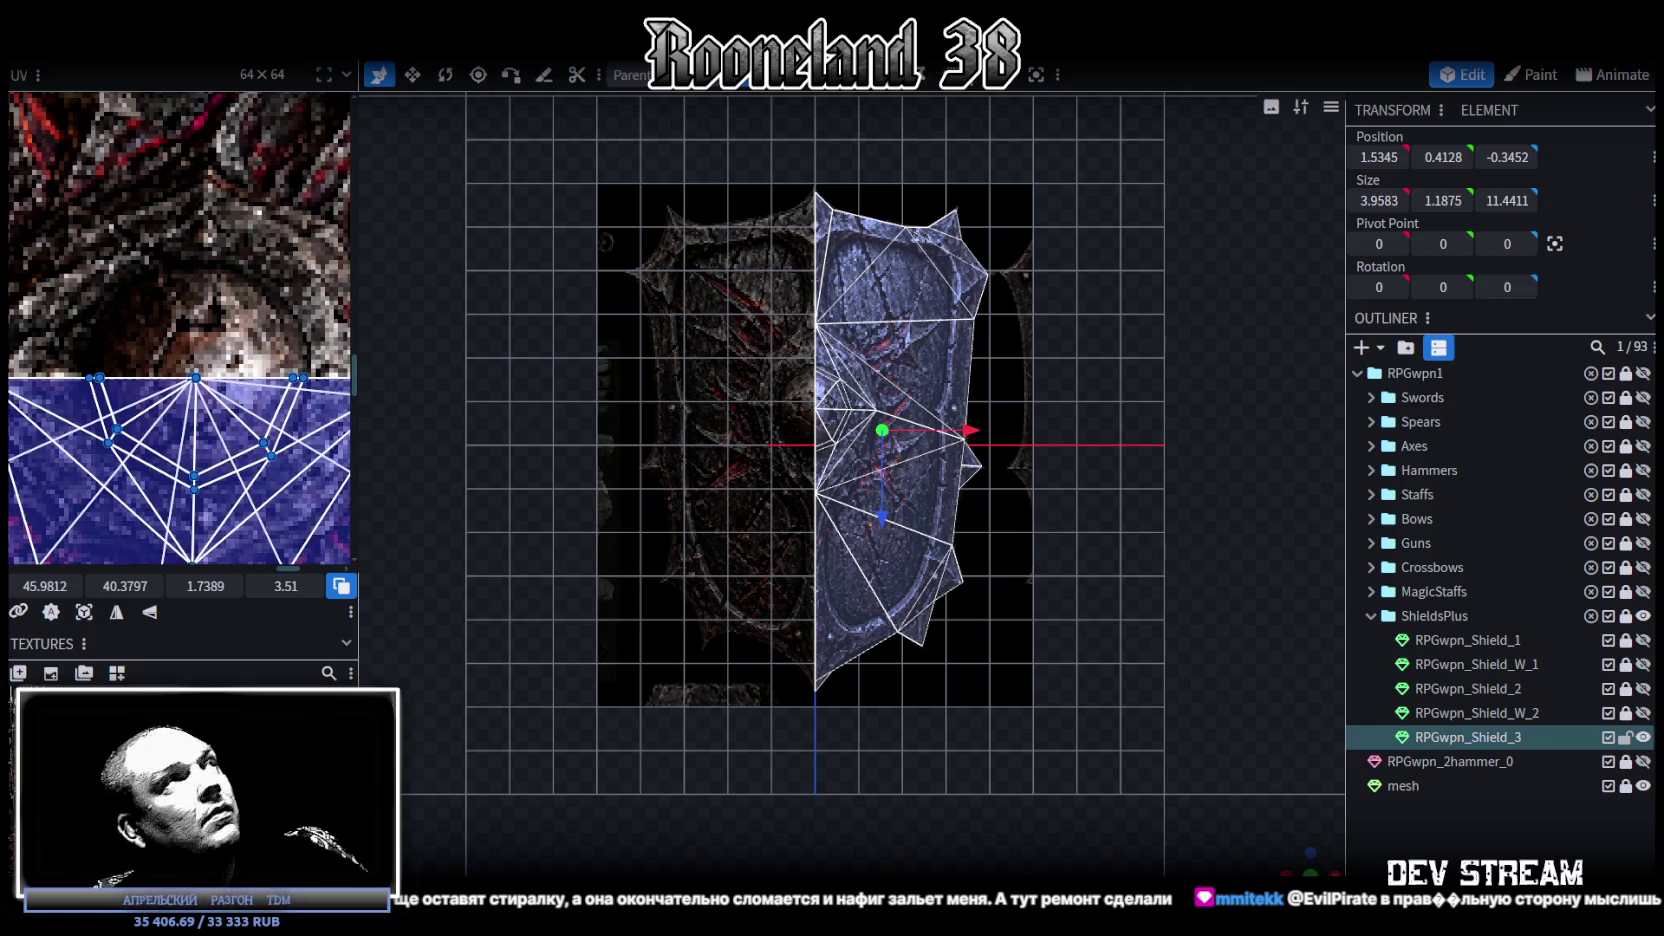
{"action": "right_click", "coordinate": [208, 66]}
{"action": "left_click", "coordinate": [396, 104]}
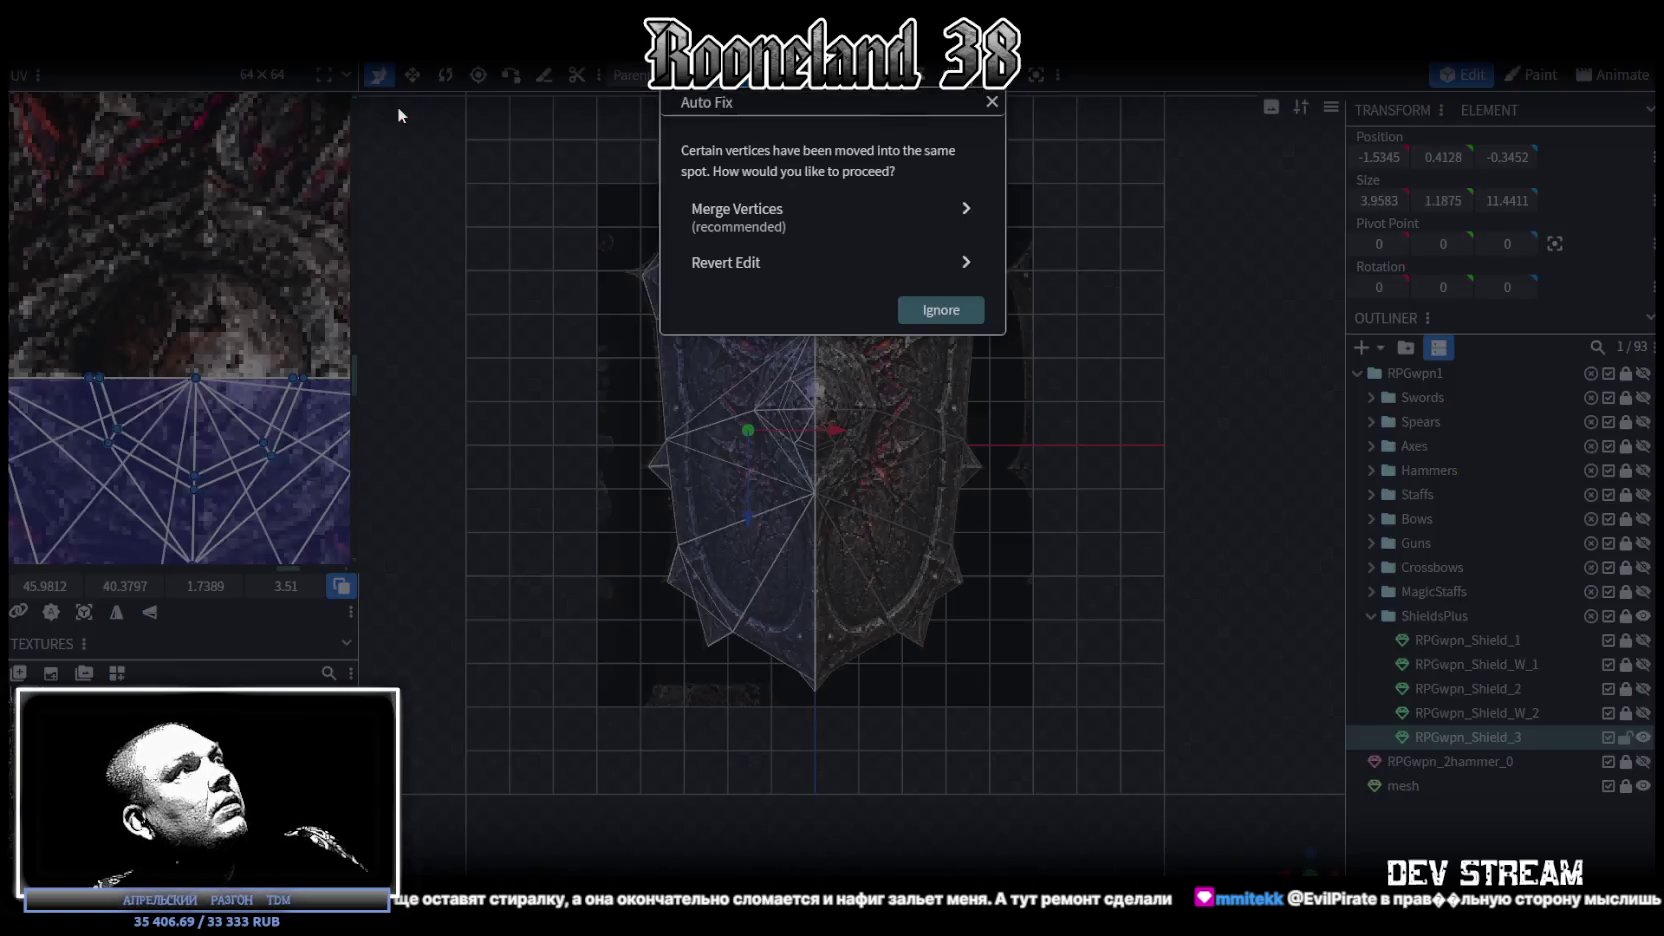
{"action": "left_click", "coordinate": [800, 215]}
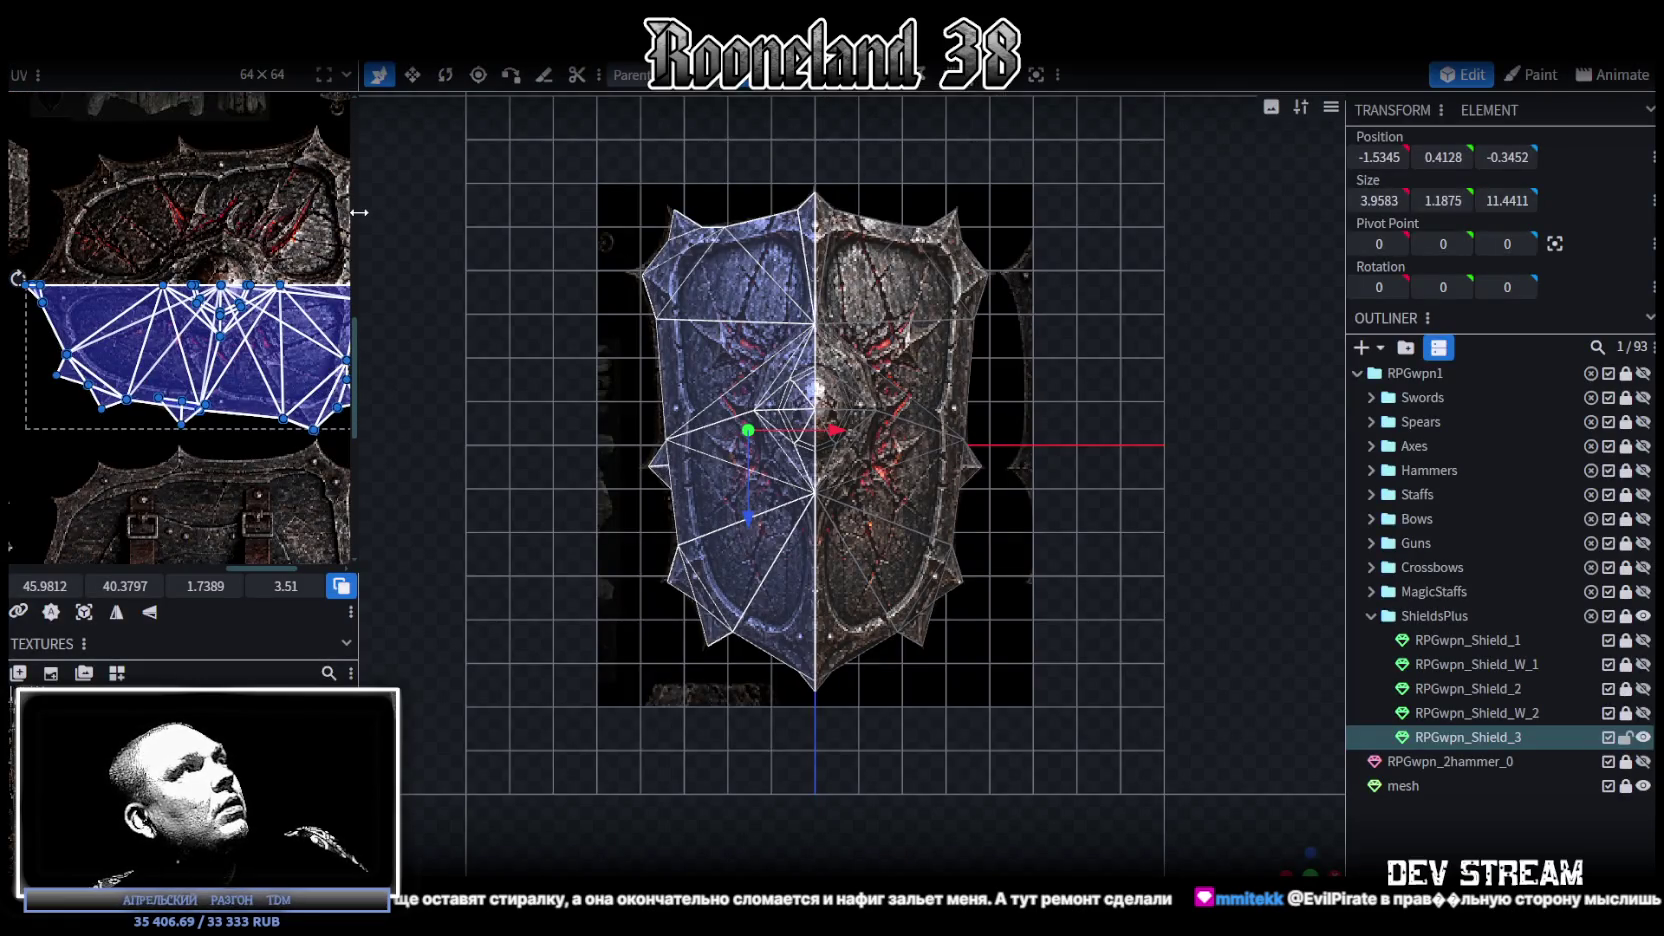
Step: Widen the UV panel and flip the mirrored half's UV island vertically
{"action": "left_click_drag", "start_coordinate": [356, 218], "coordinate": [512, 222]}
{"action": "scroll", "coordinate": [407, 222], "scroll_direction": "down", "scroll_amount": 2, "text": "ctrl"}
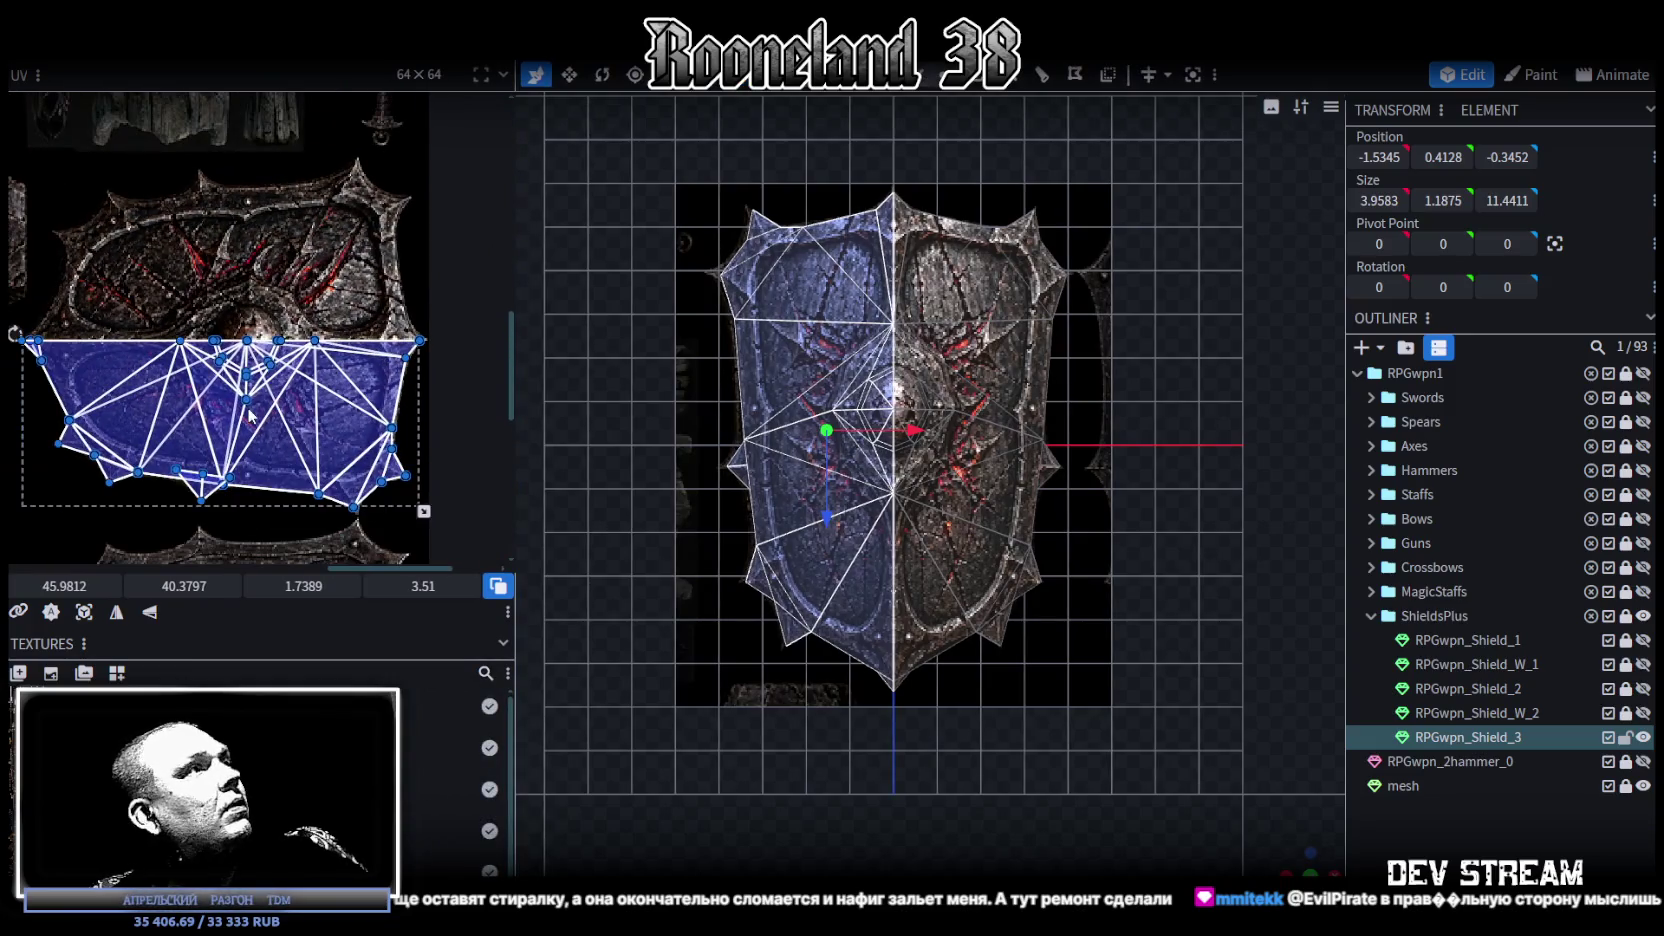
{"action": "left_click", "coordinate": [149, 613]}
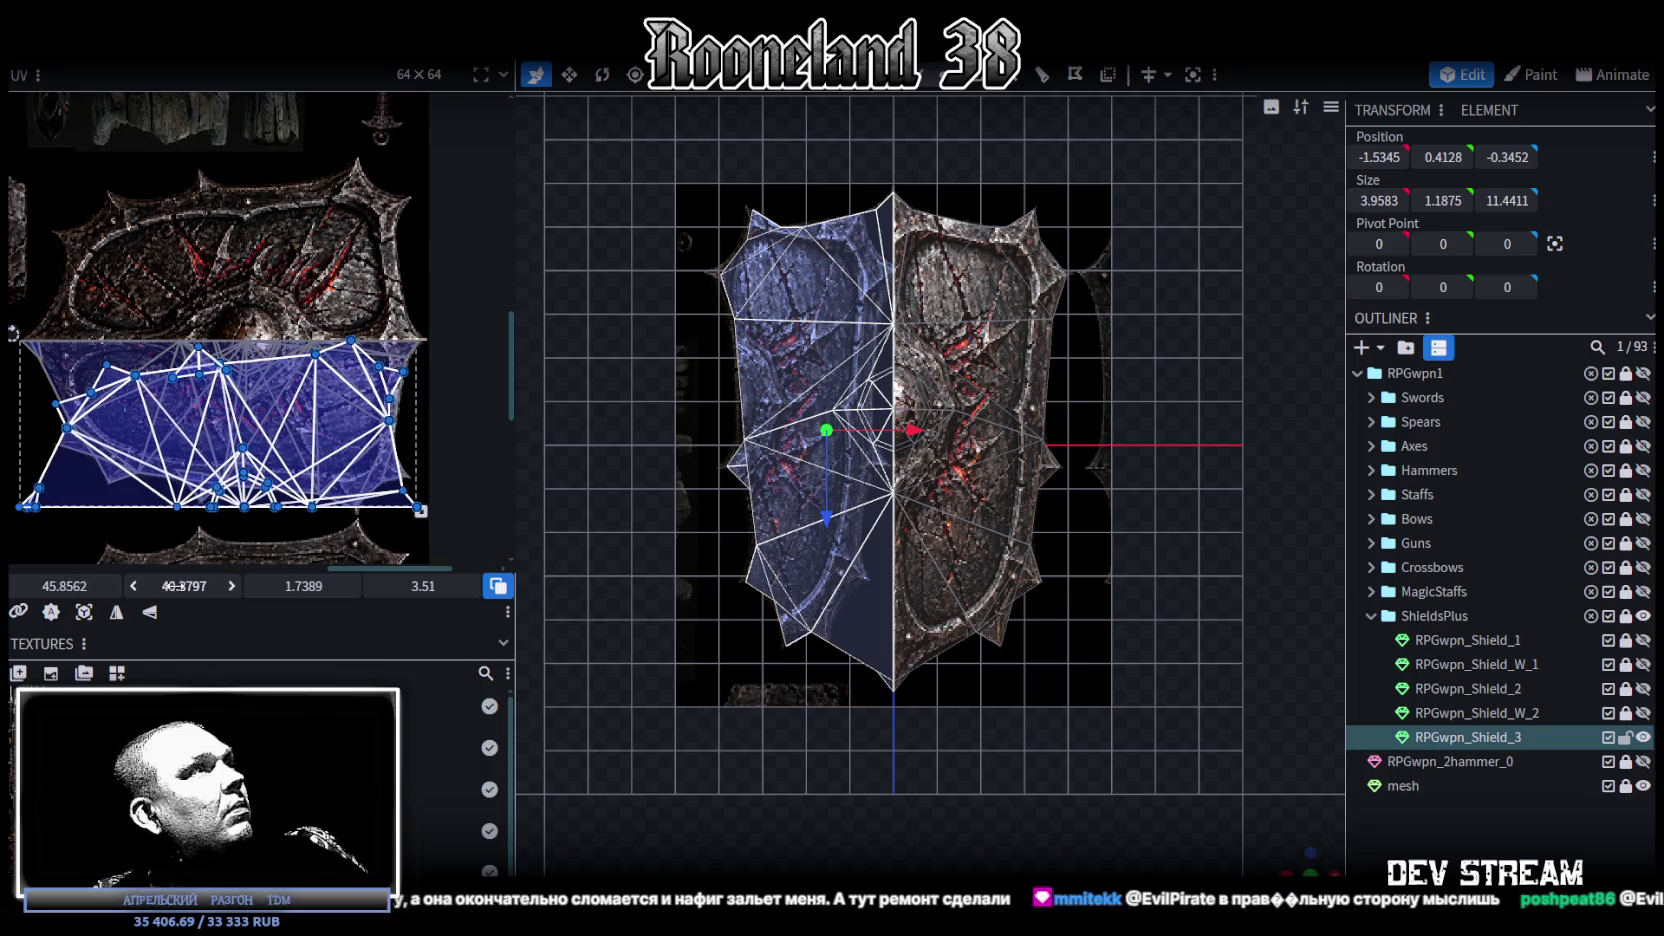
{"action": "scroll", "coordinate": [190, 586], "scroll_direction": "down", "scroll_amount": 3}
{"action": "scroll", "coordinate": [184, 586], "scroll_direction": "down", "scroll_amount": 2}
{"action": "scroll", "coordinate": [184, 586], "scroll_direction": "down", "scroll_amount": 2}
Step: Scroll the UV island's V value toward 33.0 and align its right-edge point
{"action": "scroll", "coordinate": [184, 586], "scroll_direction": "down", "scroll_amount": 2}
{"action": "scroll", "coordinate": [184, 586], "scroll_direction": "down", "scroll_amount": 1}
{"action": "scroll", "coordinate": [184, 586], "scroll_direction": "down", "scroll_amount": 1}
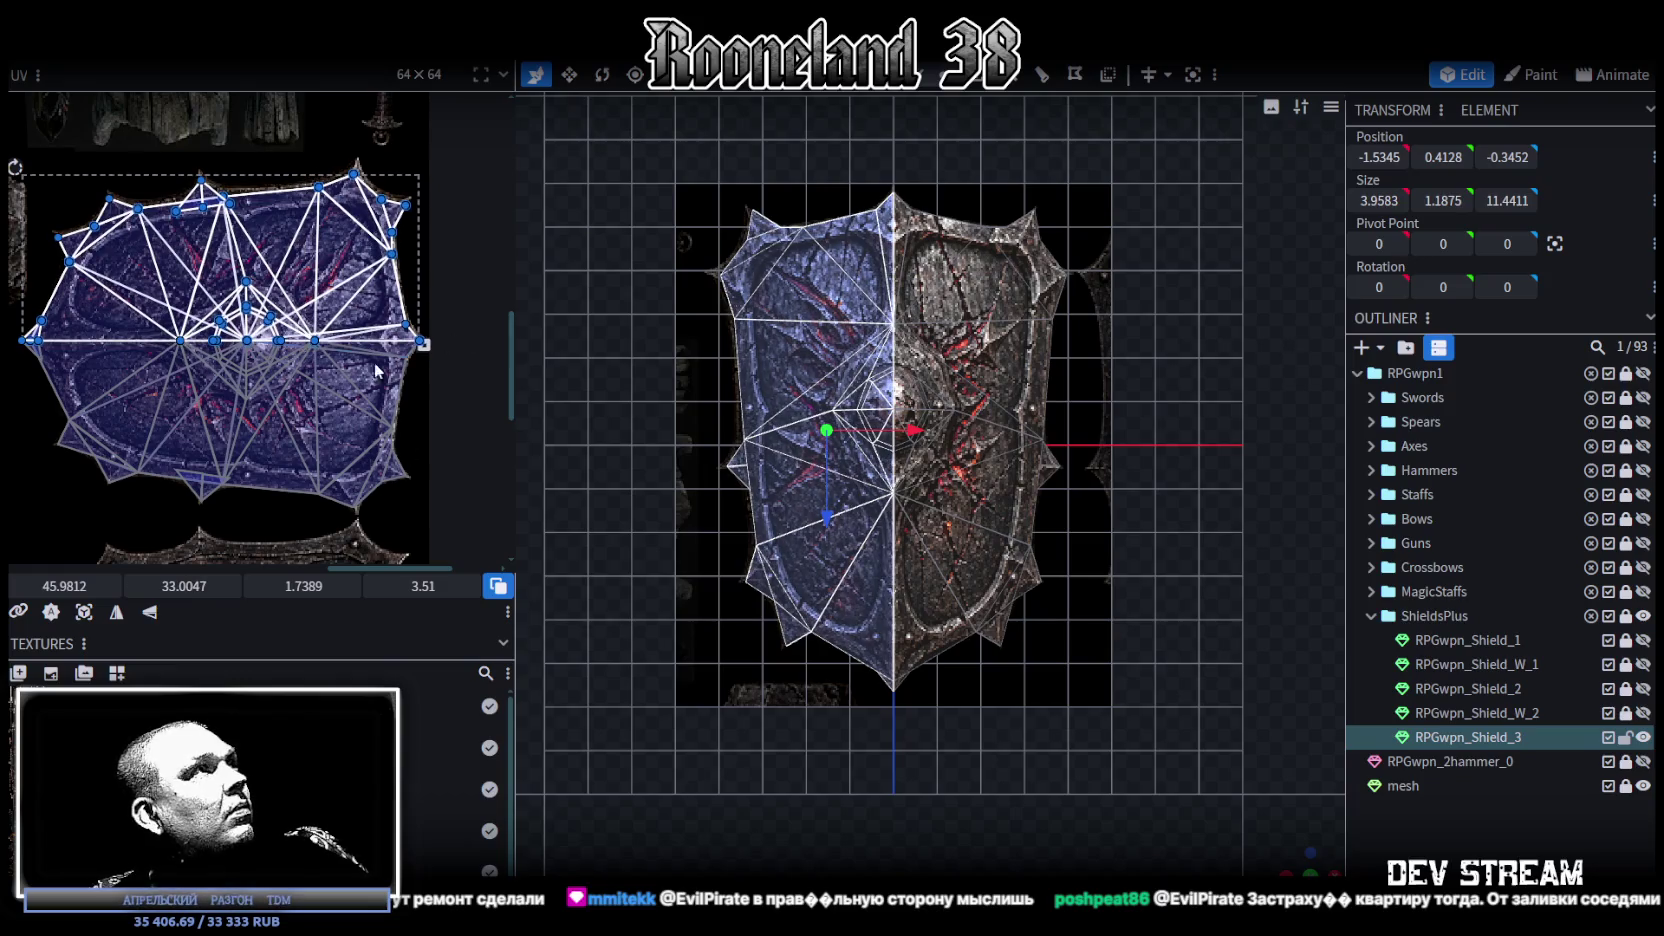
{"action": "scroll", "coordinate": [418, 345], "scroll_direction": "up", "scroll_amount": 2}
{"action": "scroll", "coordinate": [418, 345], "scroll_direction": "up", "scroll_amount": 2}
{"action": "scroll", "coordinate": [418, 345], "scroll_direction": "up", "scroll_amount": 1}
{"action": "scroll", "coordinate": [418, 345], "scroll_direction": "up", "scroll_amount": 2}
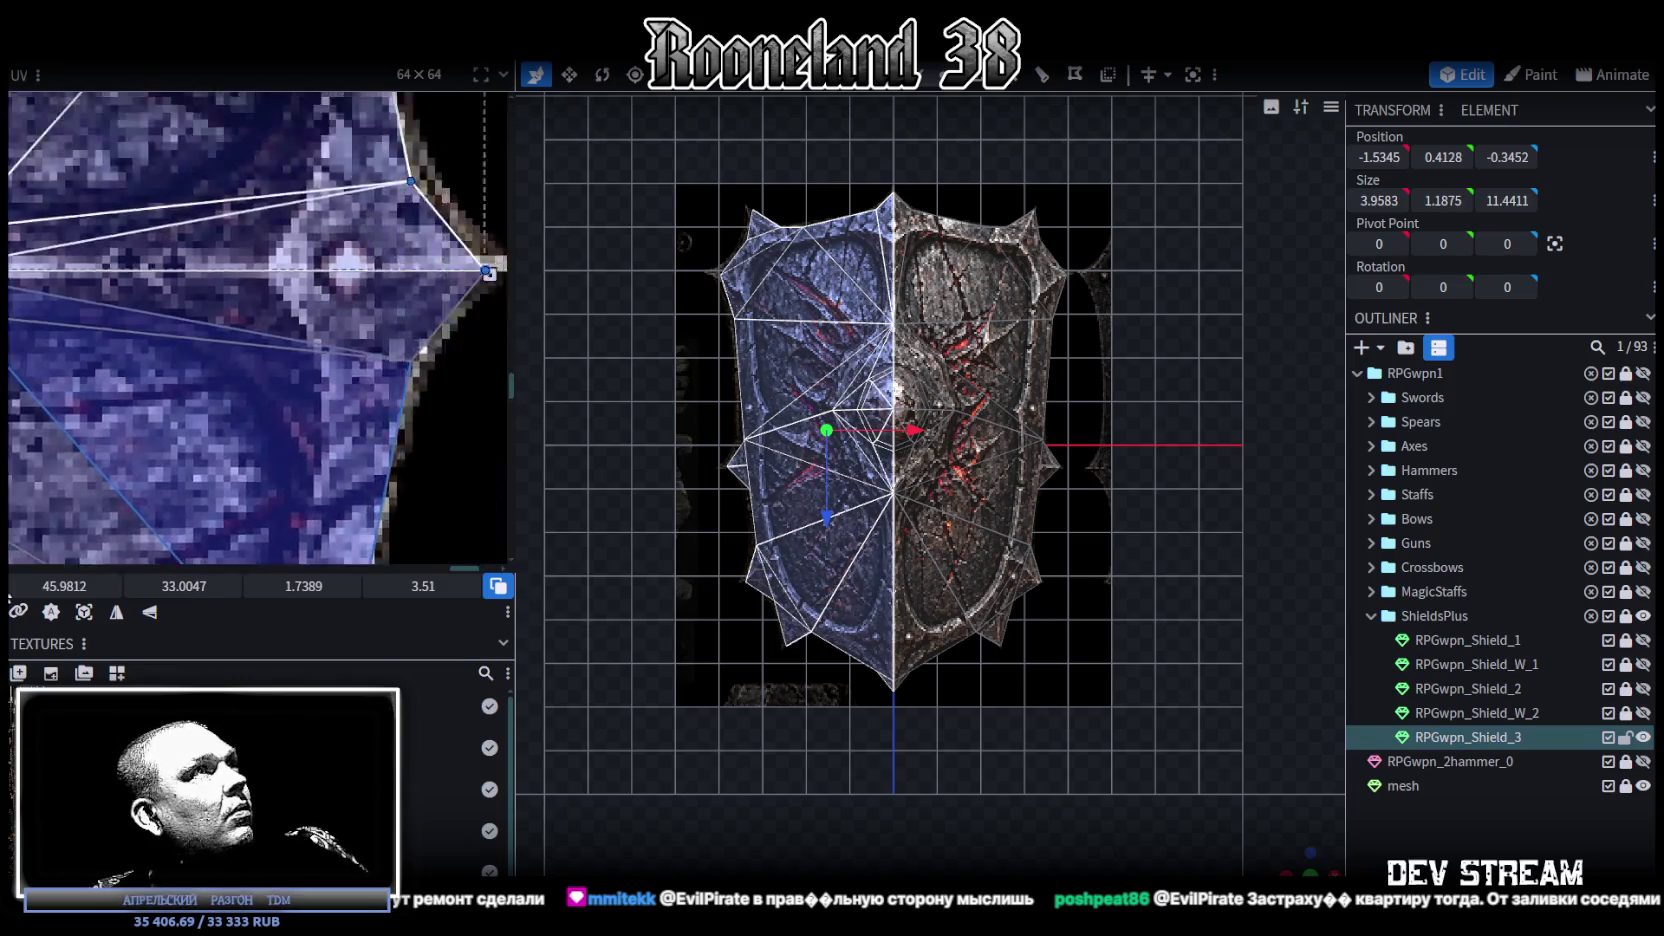
{"action": "left_click_drag", "start_coordinate": [184, 586], "coordinate": [190, 586]}
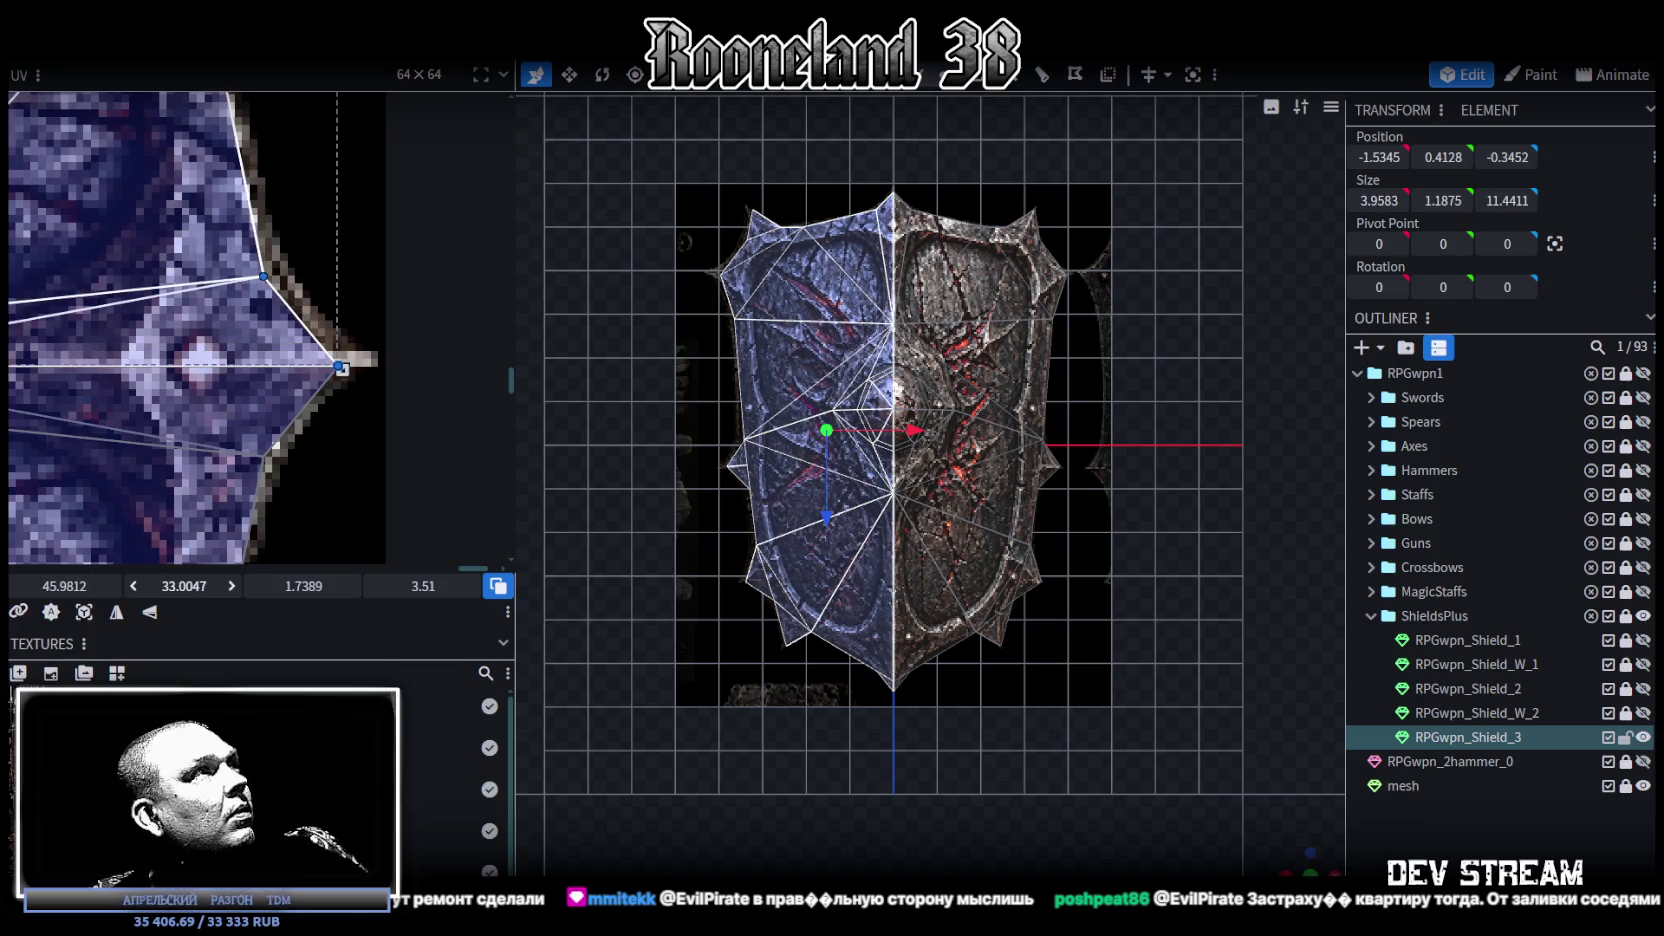
{"action": "scroll", "coordinate": [224, 384], "scroll_direction": "down", "scroll_amount": 2}
{"action": "scroll", "coordinate": [224, 384], "scroll_direction": "down", "scroll_amount": 1}
{"action": "scroll", "coordinate": [224, 384], "scroll_direction": "down", "scroll_amount": 2}
{"action": "mouse_move", "coordinate": [224, 384]}
{"action": "middle_mouse_down"}
{"action": "mouse_move", "coordinate": [323, 303]}
{"action": "mouse_move", "coordinate": [340, 310]}
{"action": "middle_mouse_up"}
Step: Nudge the mirrored UV island upward in small increments to close the seam
{"action": "scroll", "coordinate": [323, 303], "scroll_direction": "down", "scroll_amount": 2}
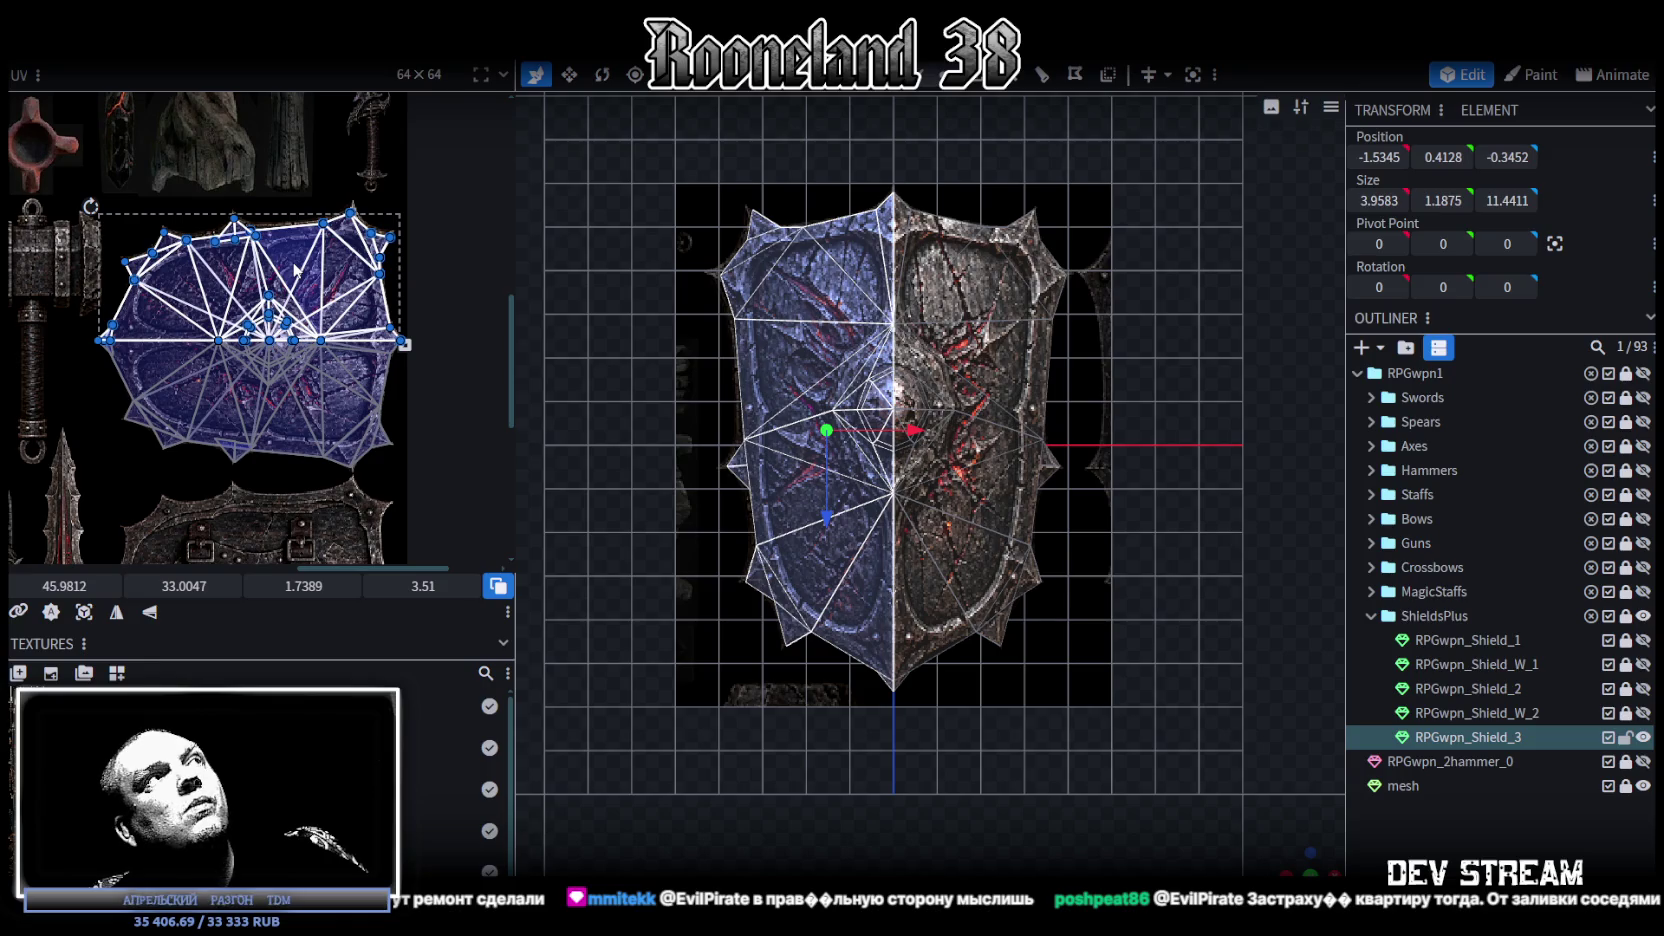
{"action": "scroll", "coordinate": [322, 280], "scroll_direction": "up", "scroll_amount": 1}
{"action": "scroll", "coordinate": [330, 295], "scroll_direction": "up", "scroll_amount": 1}
{"action": "scroll", "coordinate": [345, 330], "scroll_direction": "up", "scroll_amount": 2}
{"action": "scroll", "coordinate": [357, 352], "scroll_direction": "up", "scroll_amount": 1}
{"action": "scroll", "coordinate": [357, 350], "scroll_direction": "down", "scroll_amount": 1}
{"action": "scroll", "coordinate": [380, 340], "scroll_direction": "down", "scroll_amount": 1}
{"action": "scroll", "coordinate": [400, 330], "scroll_direction": "down", "scroll_amount": 1}
{"action": "scroll", "coordinate": [413, 325], "scroll_direction": "down", "scroll_amount": 1}
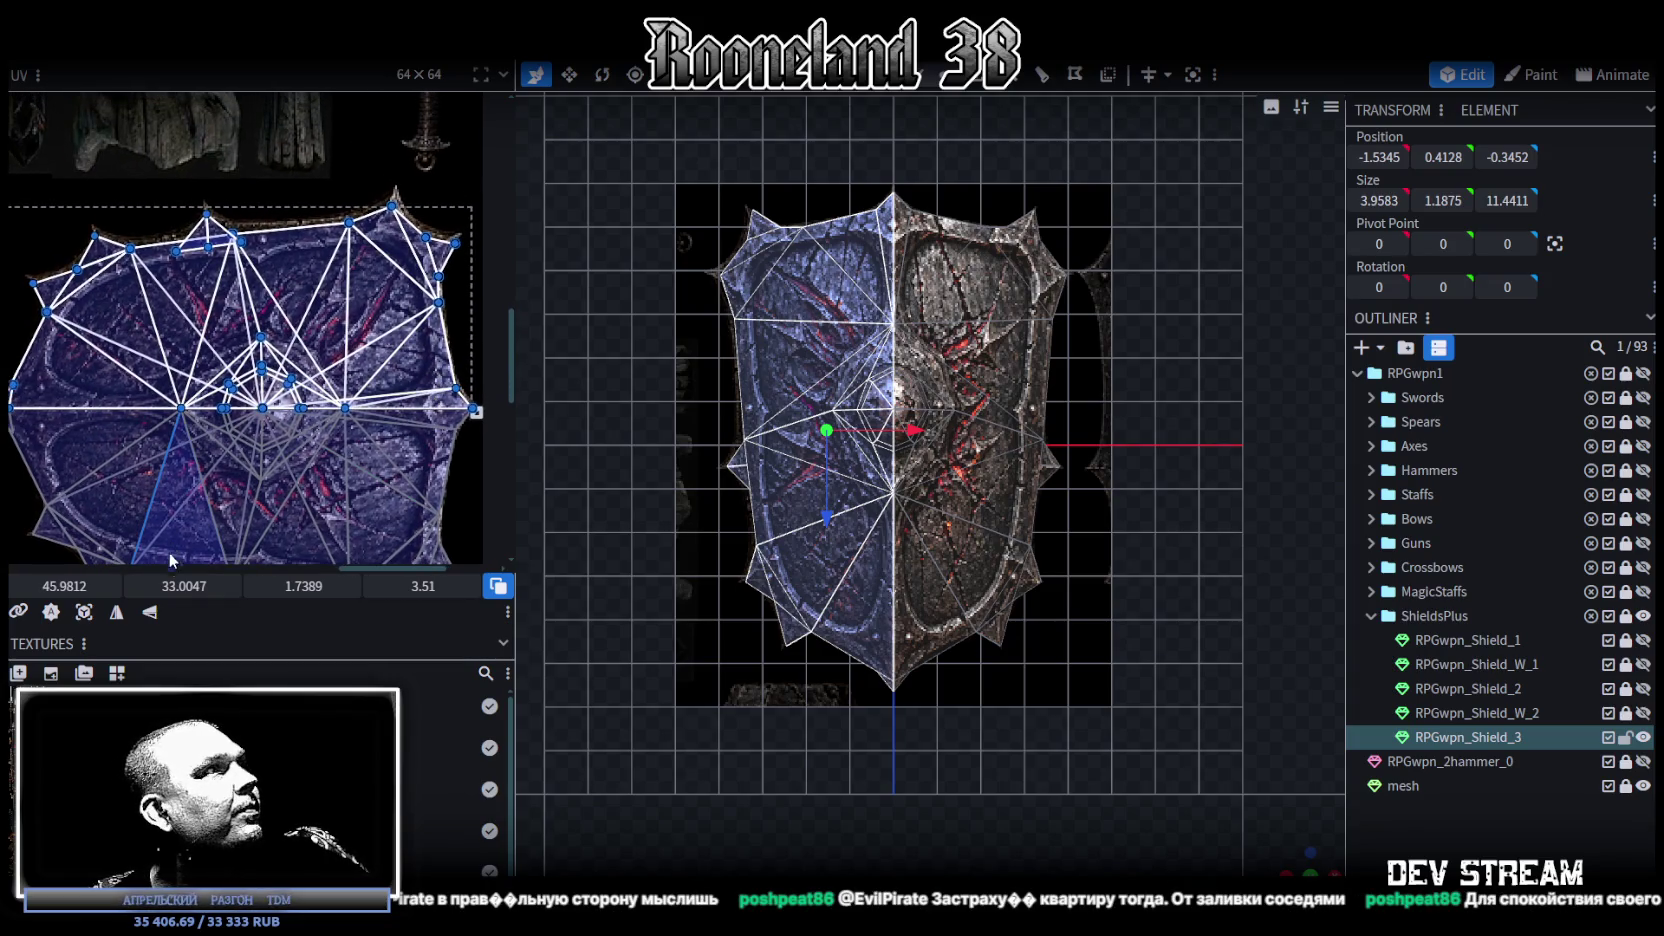
{"action": "left_click_drag", "start_coordinate": [187, 593], "coordinate": [190, 586]}
{"action": "scroll", "coordinate": [224, 406], "scroll_direction": "up", "scroll_amount": 2}
{"action": "scroll", "coordinate": [224, 406], "scroll_direction": "up", "scroll_amount": 2}
{"action": "scroll", "coordinate": [224, 406], "scroll_direction": "down", "scroll_amount": 1}
{"action": "scroll", "coordinate": [217, 400], "scroll_direction": "down", "scroll_amount": 1}
{"action": "scroll", "coordinate": [272, 405], "scroll_direction": "down", "scroll_amount": 2}
{"action": "scroll", "coordinate": [272, 505], "scroll_direction": "down", "scroll_amount": 1}
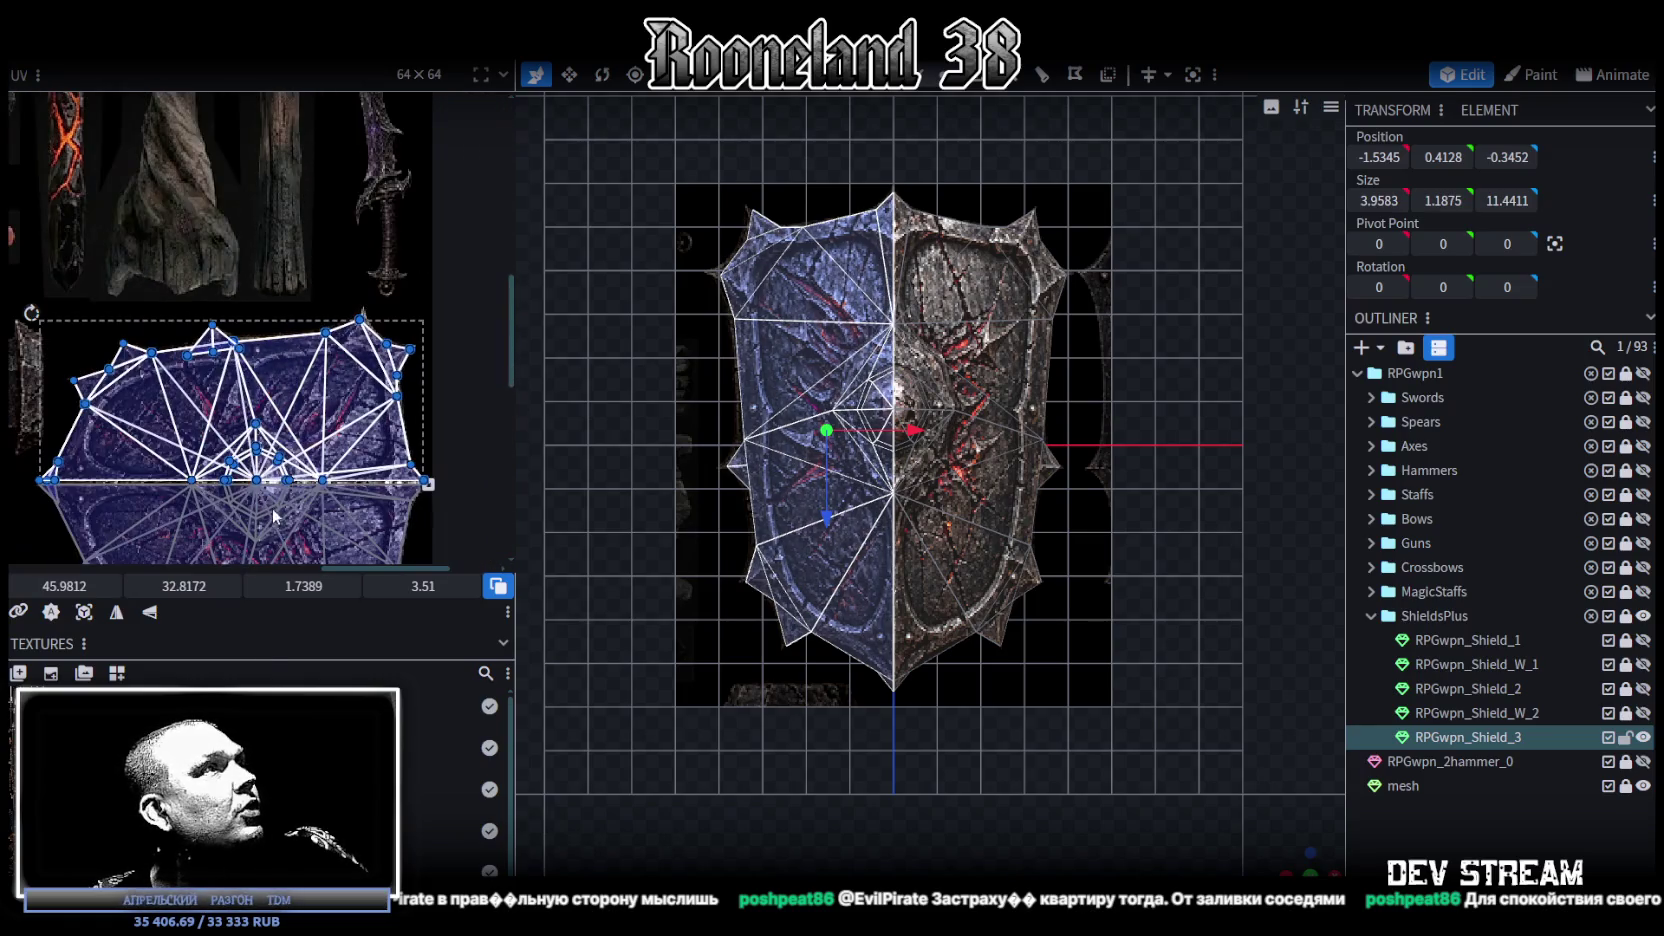
{"action": "left_click_drag", "start_coordinate": [184, 586], "coordinate": [178, 586]}
Step: Settle the island at V 32.7547, then box-select the thin face's UV points
{"action": "scroll", "coordinate": [35, 359], "scroll_direction": "up", "scroll_amount": 2}
{"action": "scroll", "coordinate": [121, 369], "scroll_direction": "up", "scroll_amount": 2}
{"action": "scroll", "coordinate": [150, 440], "scroll_direction": "down", "scroll_amount": 2}
{"action": "scroll", "coordinate": [250, 440], "scroll_direction": "down", "scroll_amount": 1}
{"action": "scroll", "coordinate": [300, 440], "scroll_direction": "down", "scroll_amount": 1}
{"action": "scroll", "coordinate": [393, 440], "scroll_direction": "down", "scroll_amount": 1}
{"action": "scroll", "coordinate": [393, 440], "scroll_direction": "up", "scroll_amount": 2}
{"action": "scroll", "coordinate": [364, 439], "scroll_direction": "up", "scroll_amount": 1}
{"action": "scroll", "coordinate": [369, 434], "scroll_direction": "up", "scroll_amount": 1}
{"action": "scroll", "coordinate": [436, 436], "scroll_direction": "up", "scroll_amount": 1}
{"action": "scroll", "coordinate": [436, 432], "scroll_direction": "down", "scroll_amount": 1}
{"action": "scroll", "coordinate": [323, 430], "scroll_direction": "up", "scroll_amount": 1}
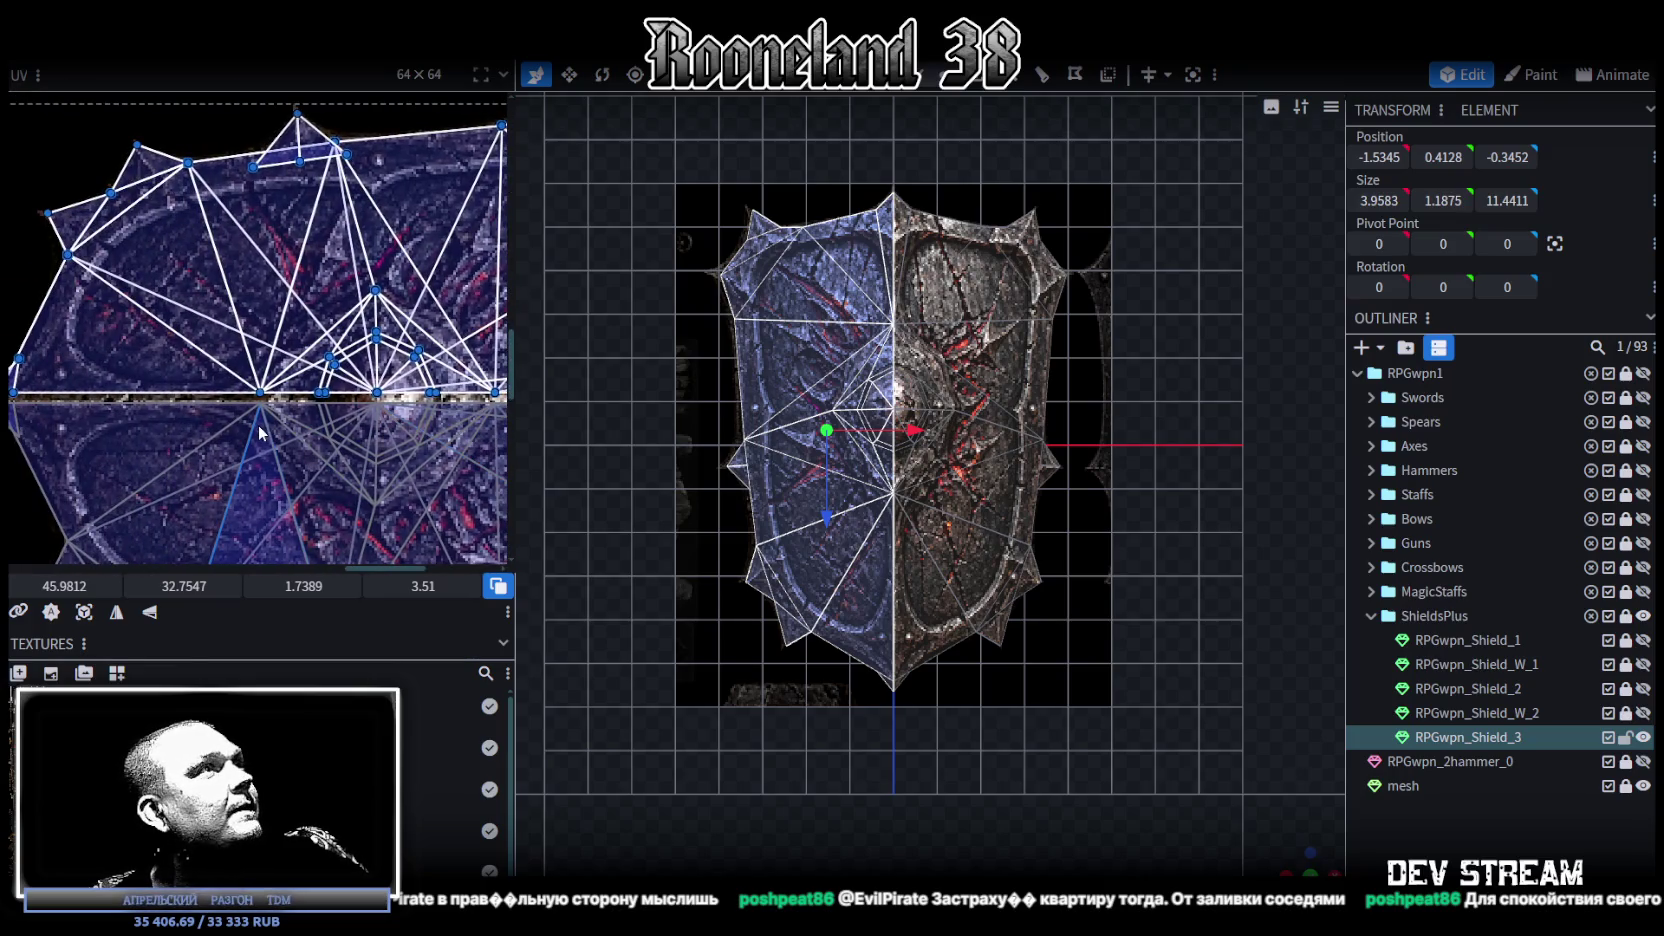
{"action": "scroll", "coordinate": [300, 425], "scroll_direction": "down", "scroll_amount": 1}
{"action": "scroll", "coordinate": [350, 415], "scroll_direction": "down", "scroll_amount": 2}
{"action": "scroll", "coordinate": [400, 403], "scroll_direction": "down", "scroll_amount": 1}
{"action": "scroll", "coordinate": [472, 334], "scroll_direction": "up", "scroll_amount": 2}
{"action": "scroll", "coordinate": [420, 290], "scroll_direction": "up", "scroll_amount": 2}
{"action": "scroll", "coordinate": [369, 247], "scroll_direction": "up", "scroll_amount": 1}
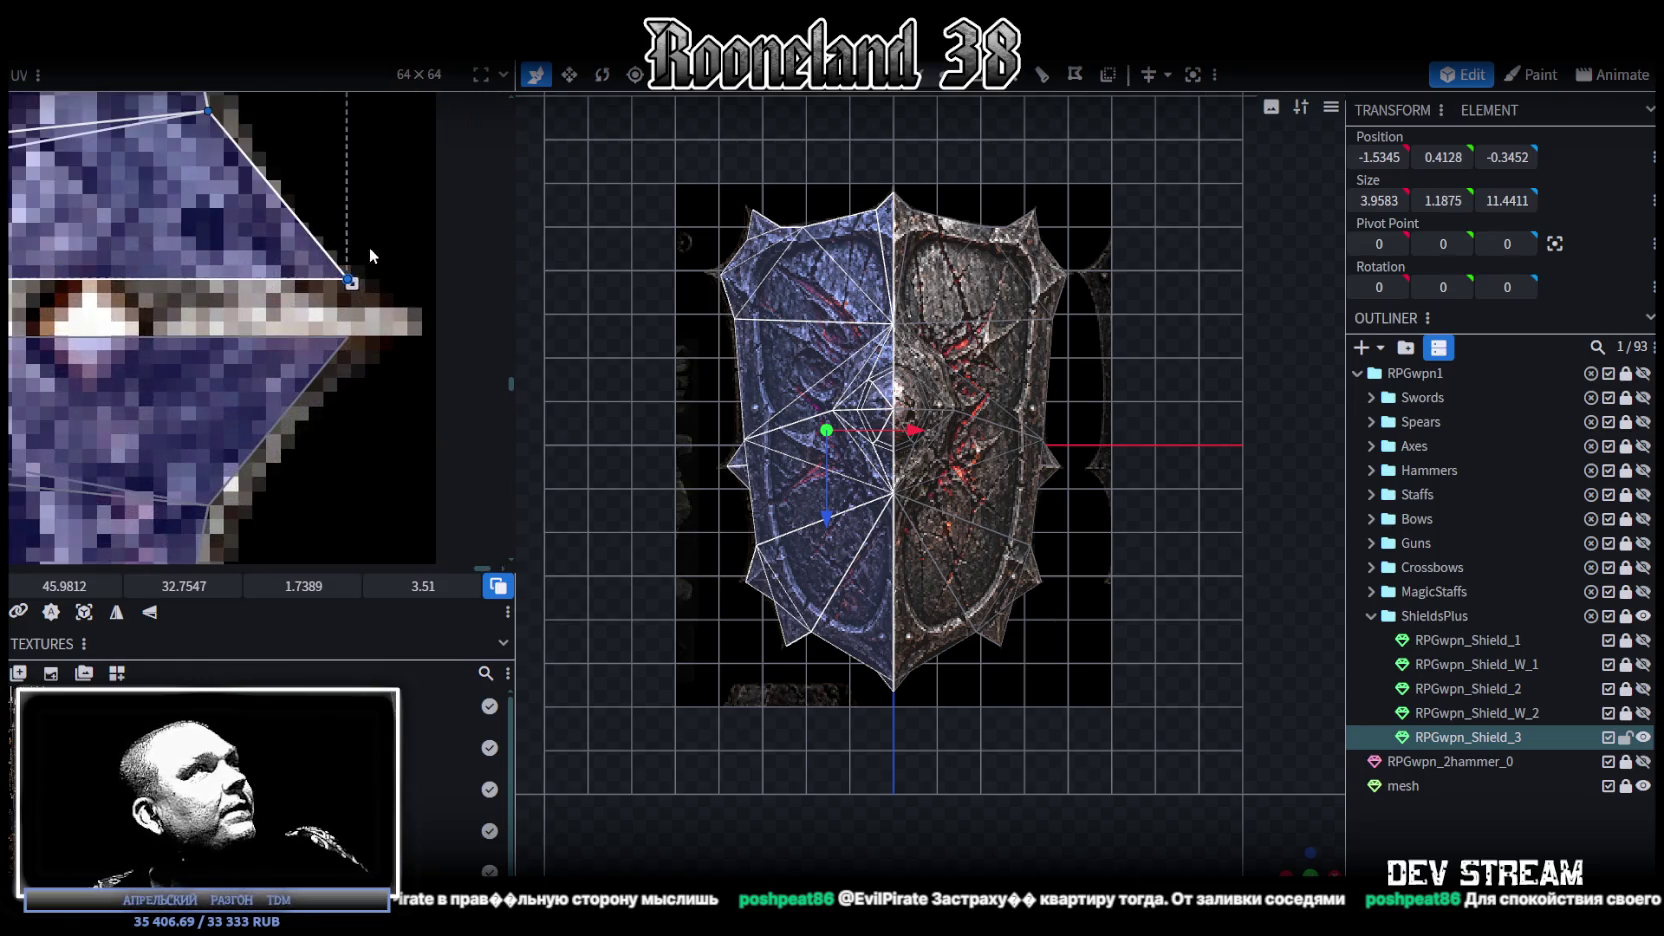
{"action": "left_click_drag", "start_coordinate": [369, 247], "coordinate": [337, 367]}
Step: Select the lower thin face's UV point and raise its top edge slightly
{"action": "left_click", "coordinate": [347, 279]}
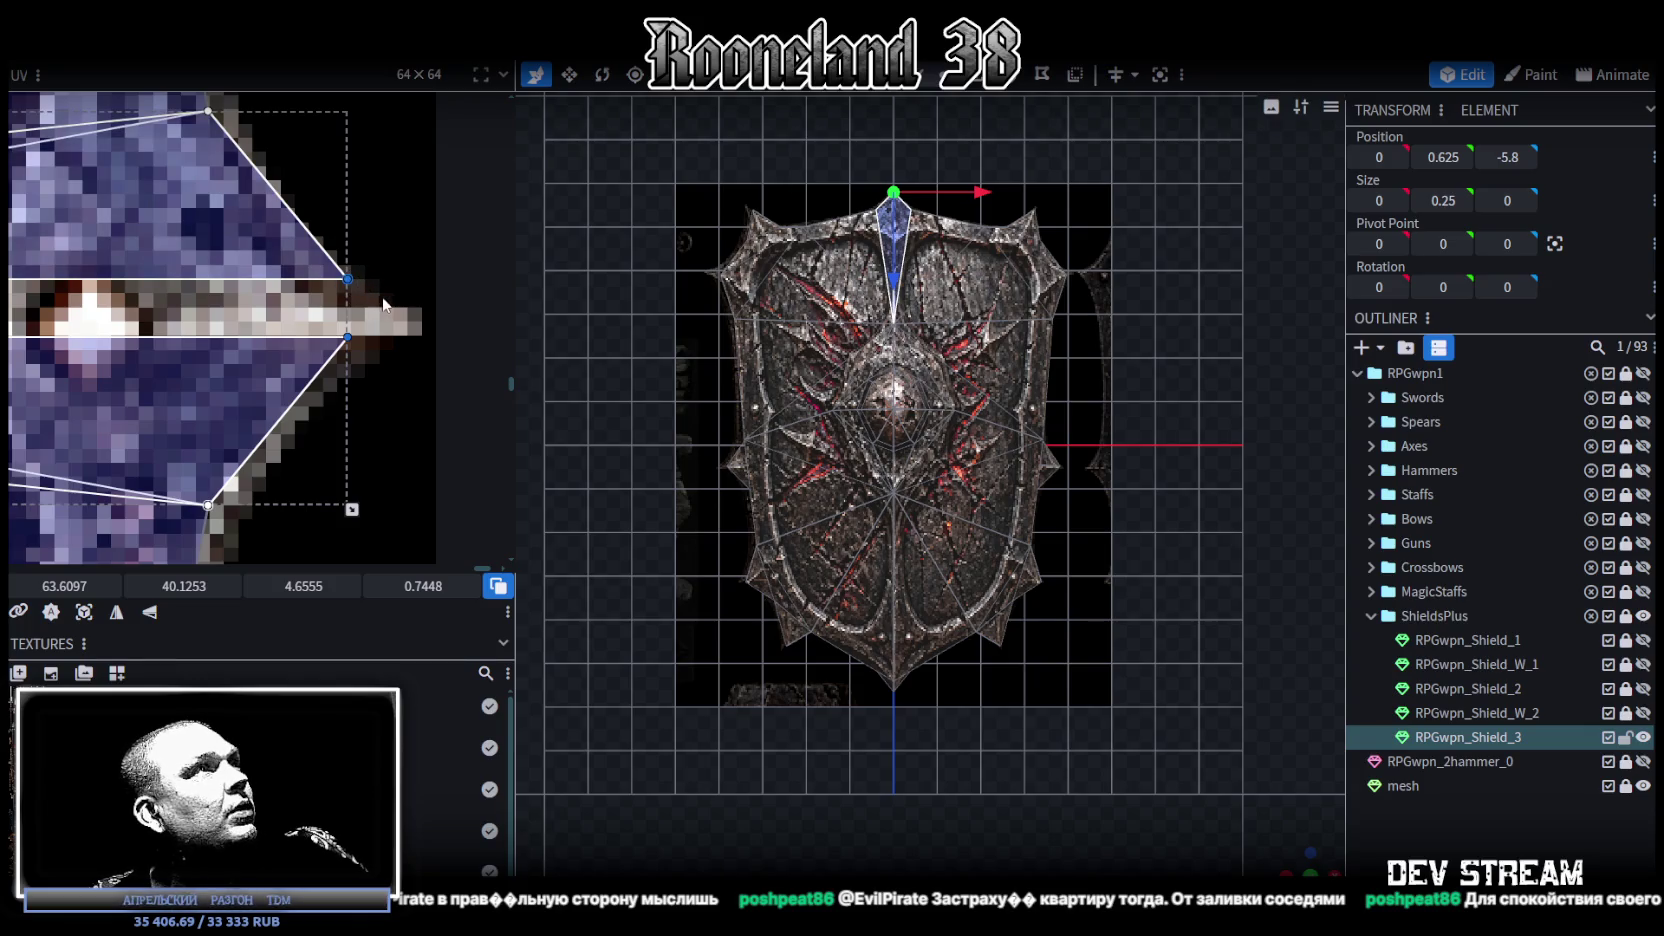
{"action": "left_click", "coordinate": [345, 336]}
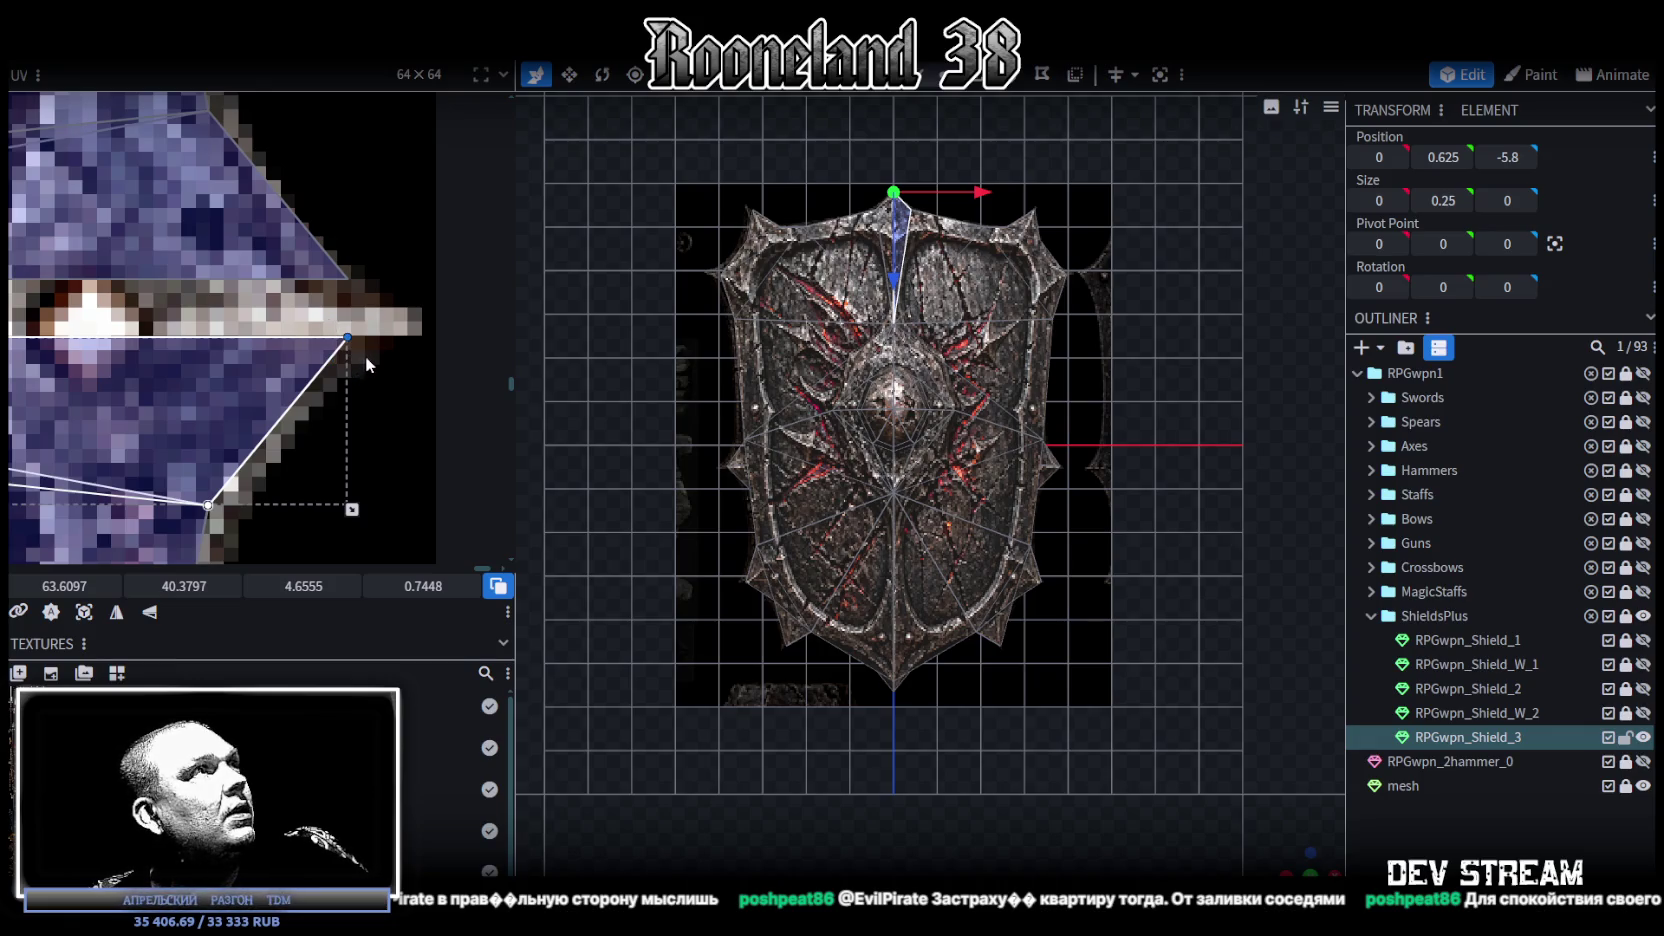
{"action": "middle_click_drag", "start_coordinate": [366, 338], "coordinate": [401, 353]}
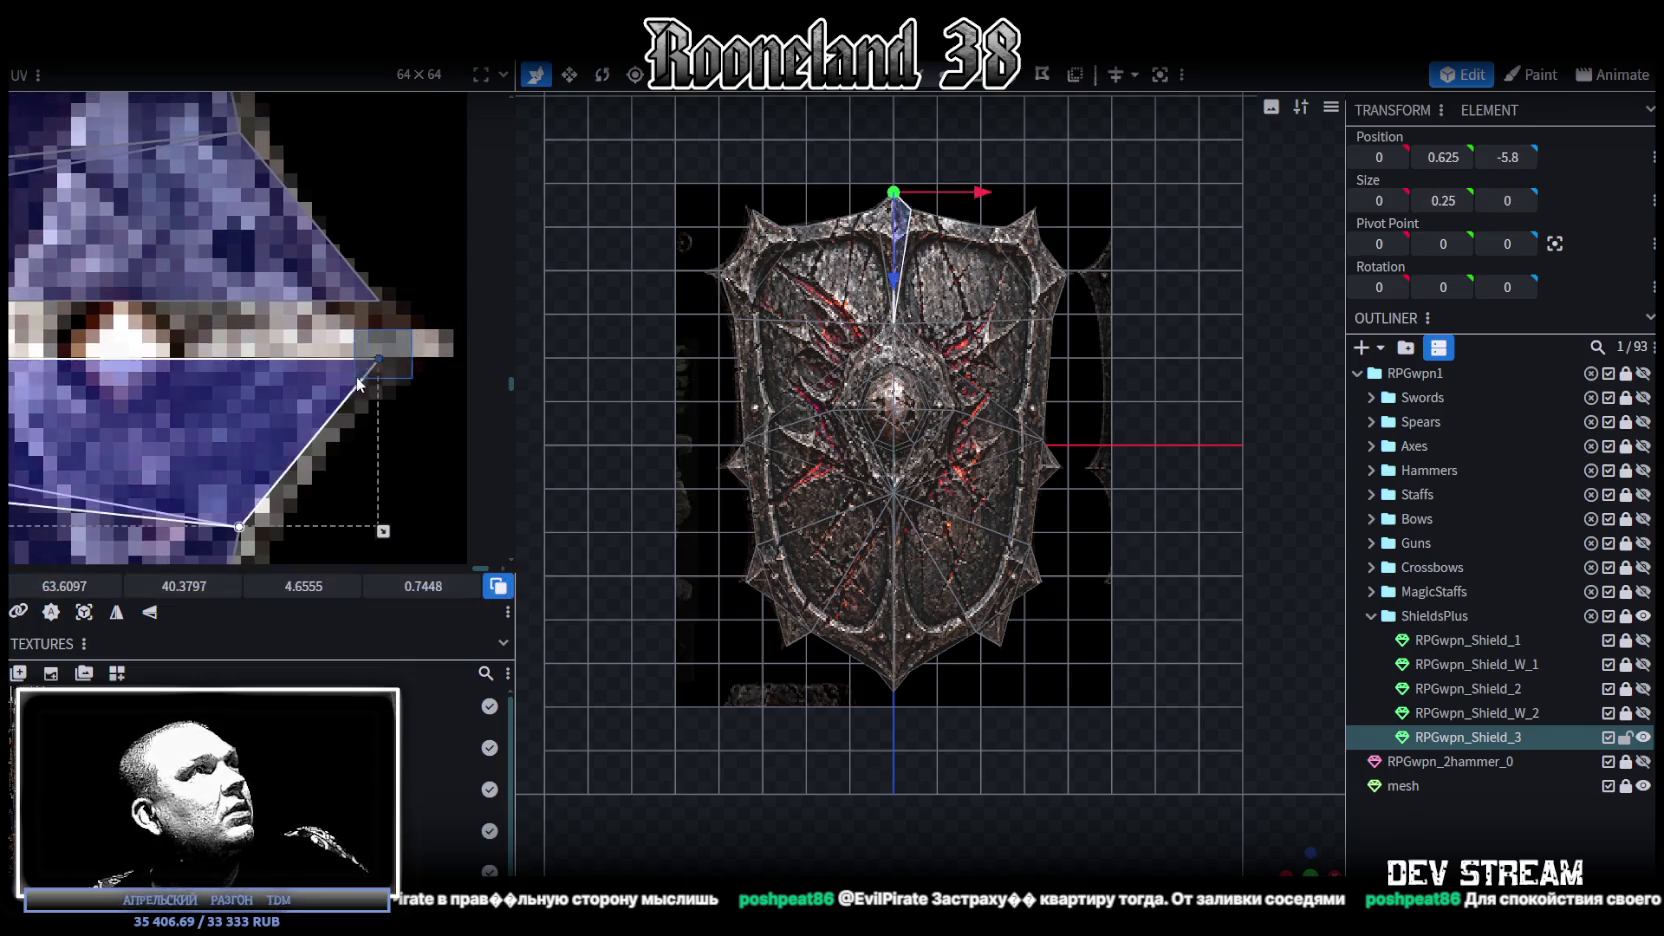
{"action": "left_click_drag", "start_coordinate": [184, 586], "coordinate": [160, 586]}
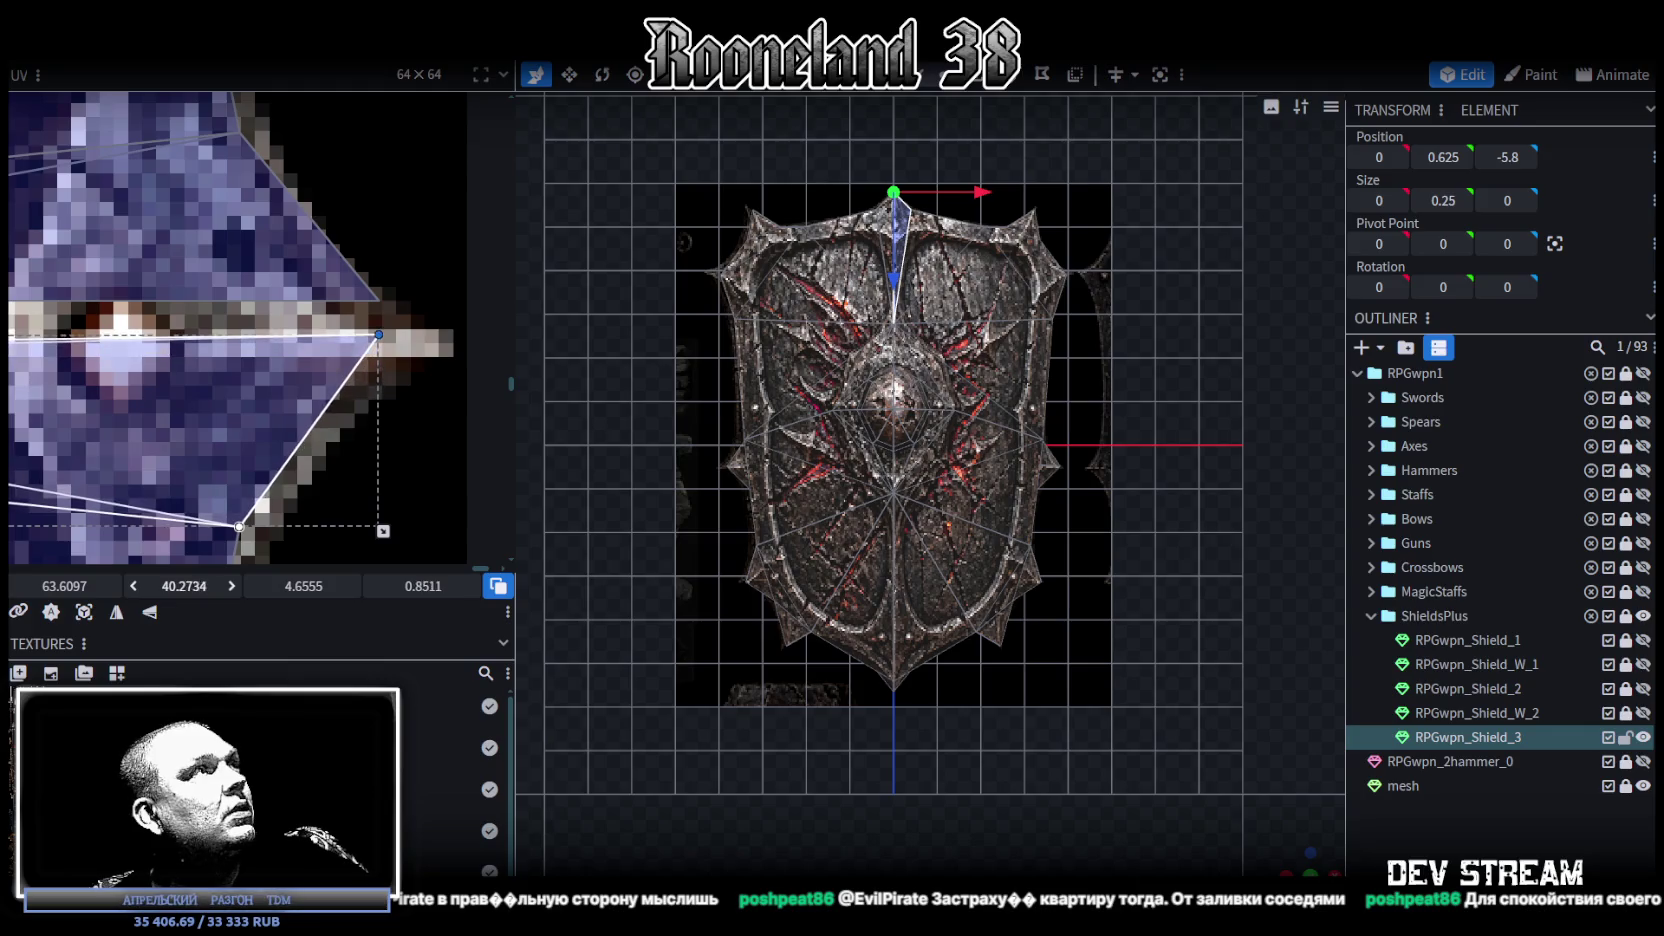
Step: Select the whole shield mesh and undo an accidental UV mapping shift
{"action": "left_click", "coordinate": [201, 584]}
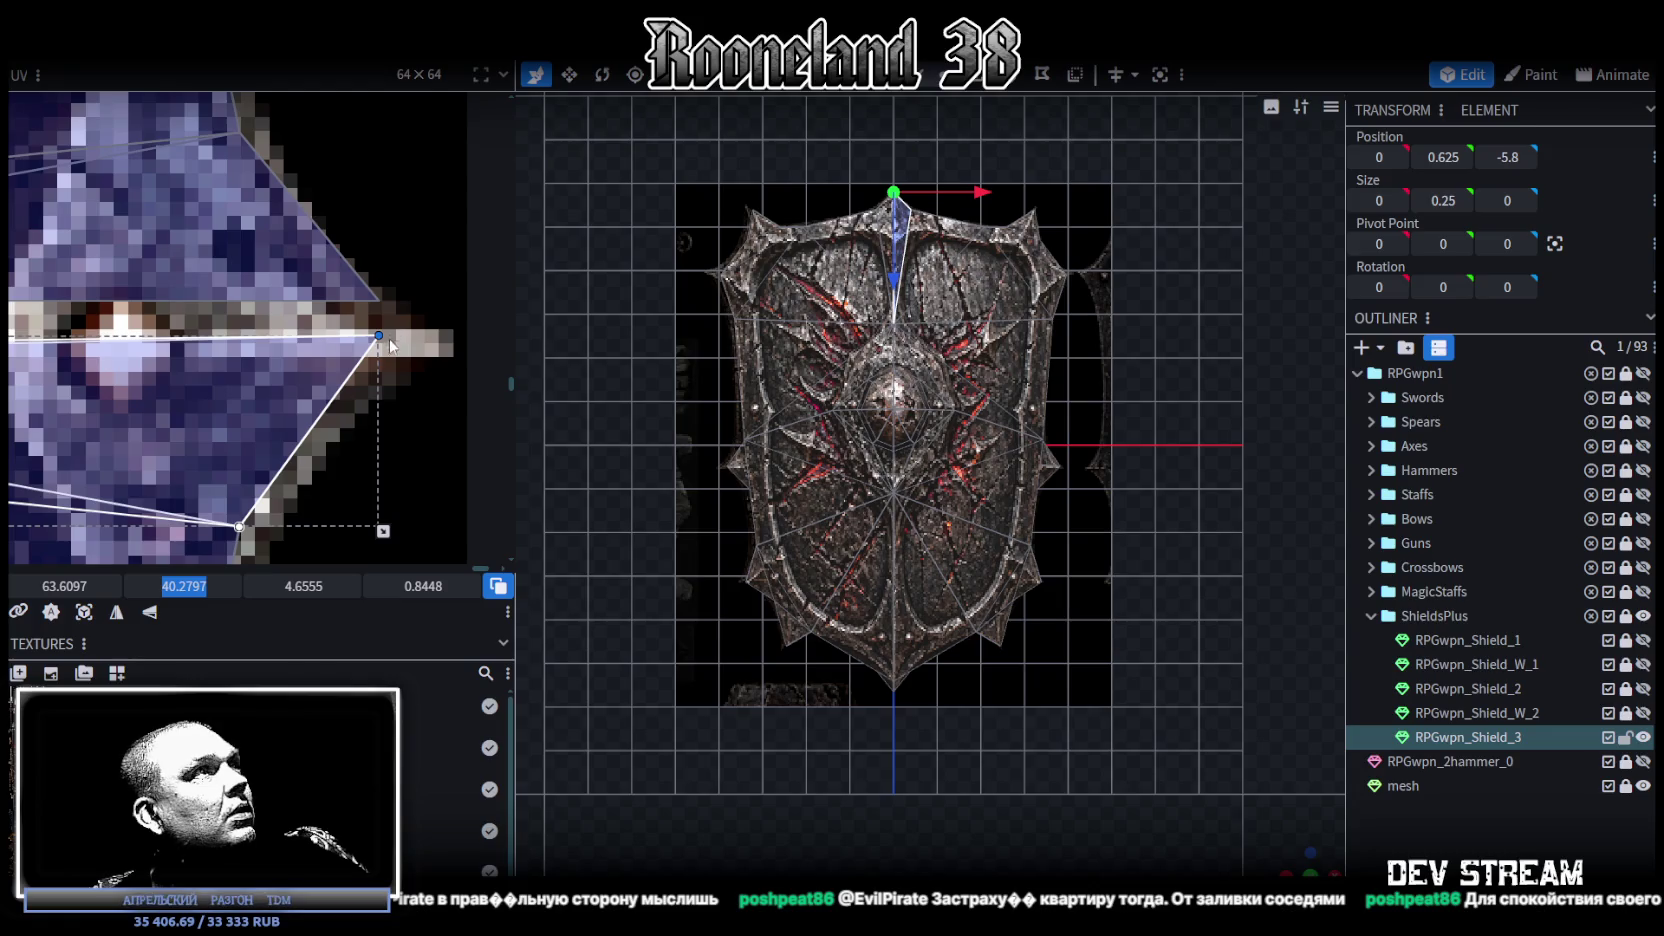
{"action": "key", "text": "Escape"}
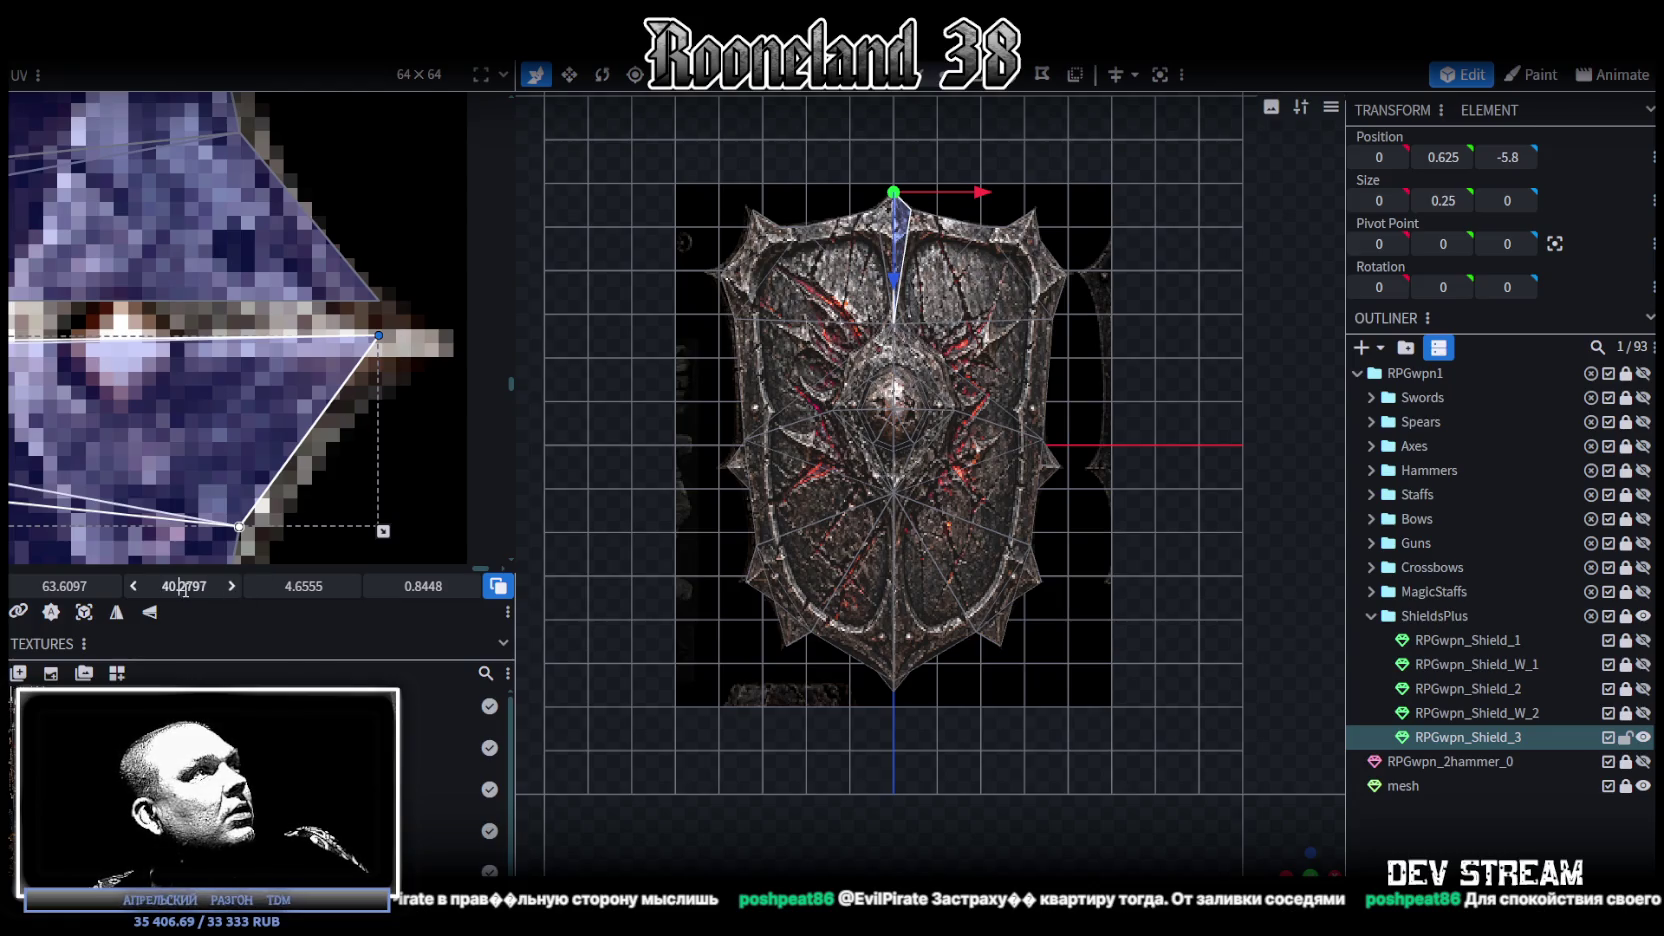
{"action": "key", "text": "ctrl+a"}
{"action": "left_click_drag", "start_coordinate": [181, 586], "coordinate": [188, 586]}
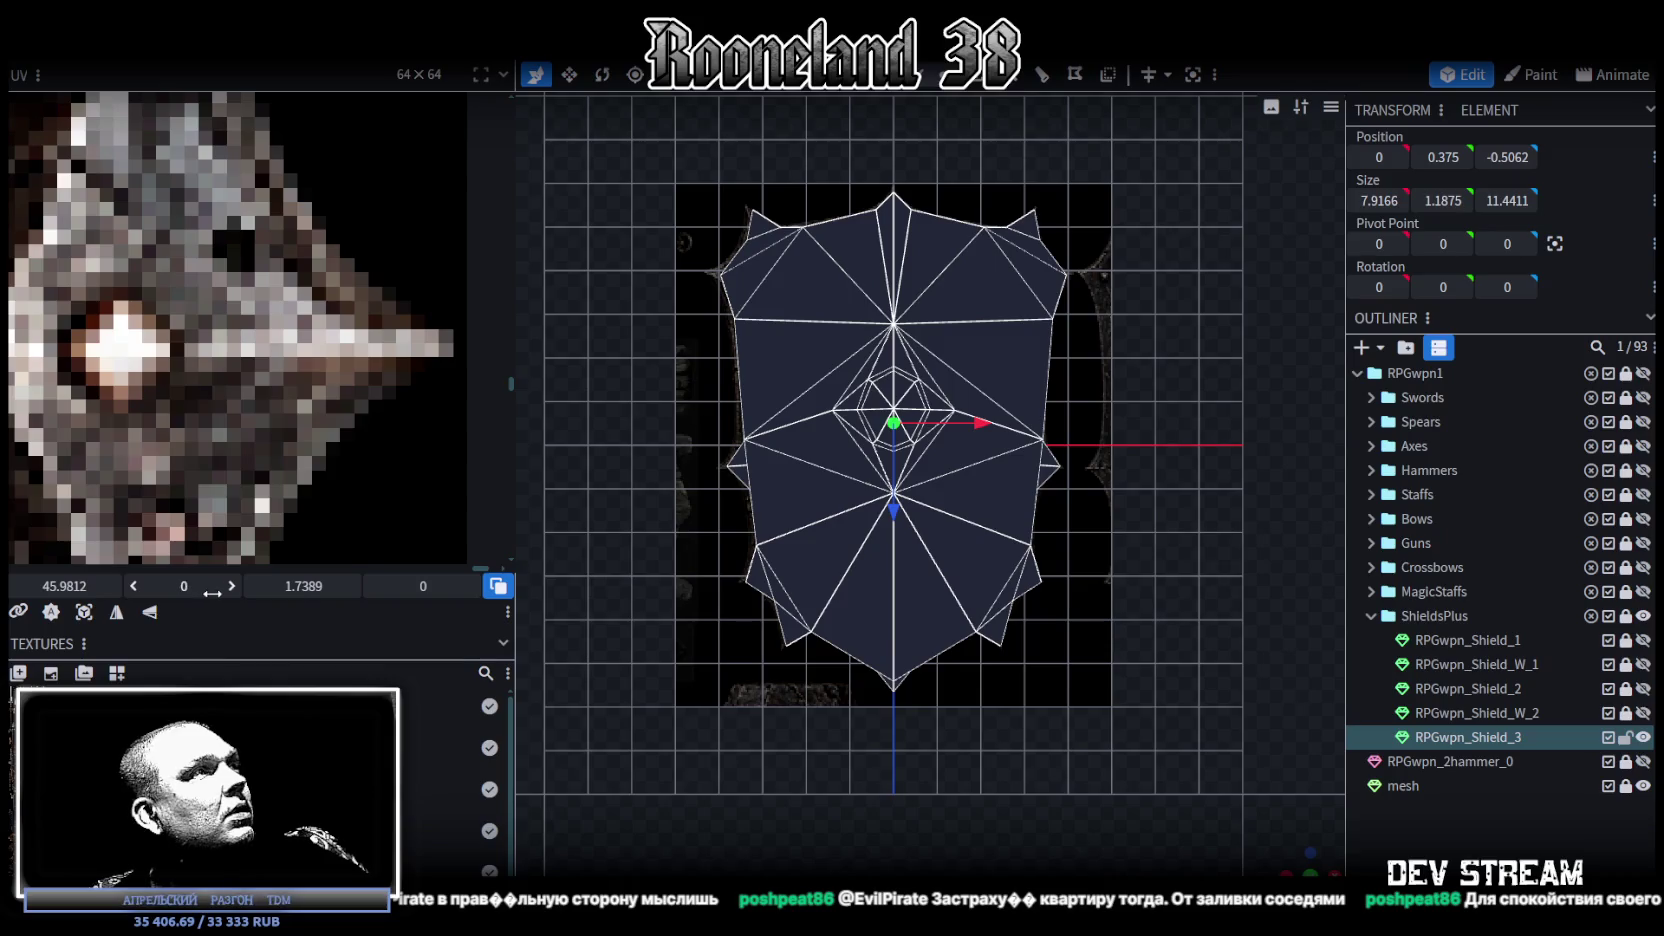
{"action": "key", "text": "ctrl+z"}
{"action": "left_click", "coordinate": [183, 587]}
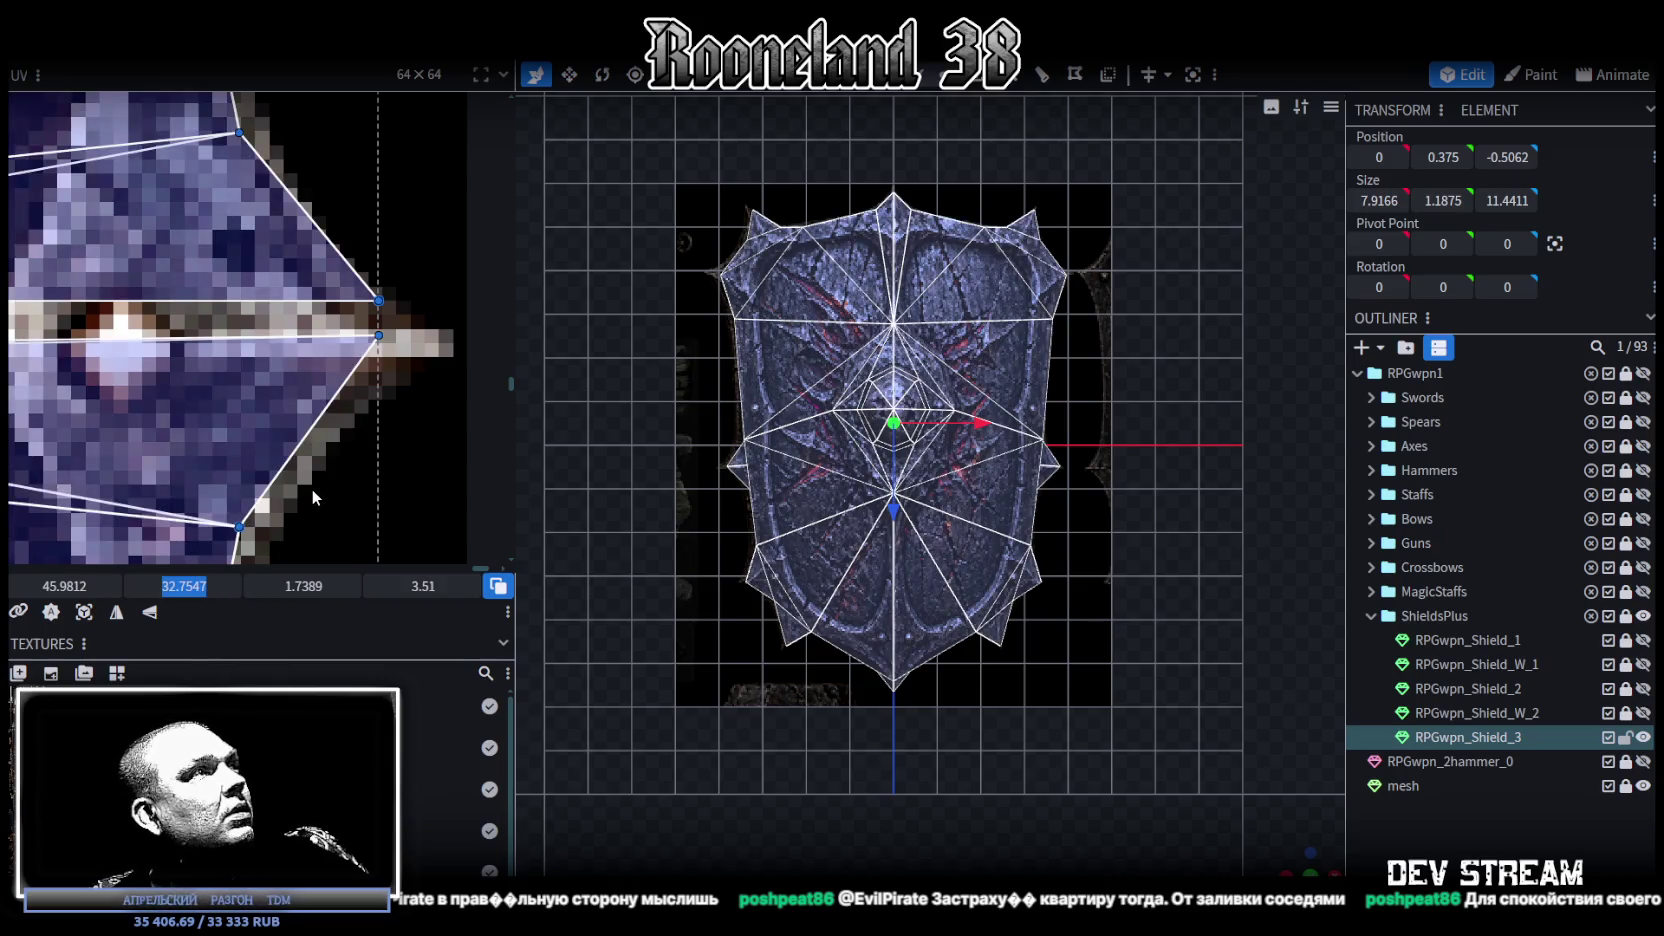
Step: Select the small tip face and try reshaping its UV, then revert it
{"action": "left_click", "coordinate": [389, 356]}
{"action": "left_click", "coordinate": [382, 334]}
{"action": "left_click", "coordinate": [186, 589]}
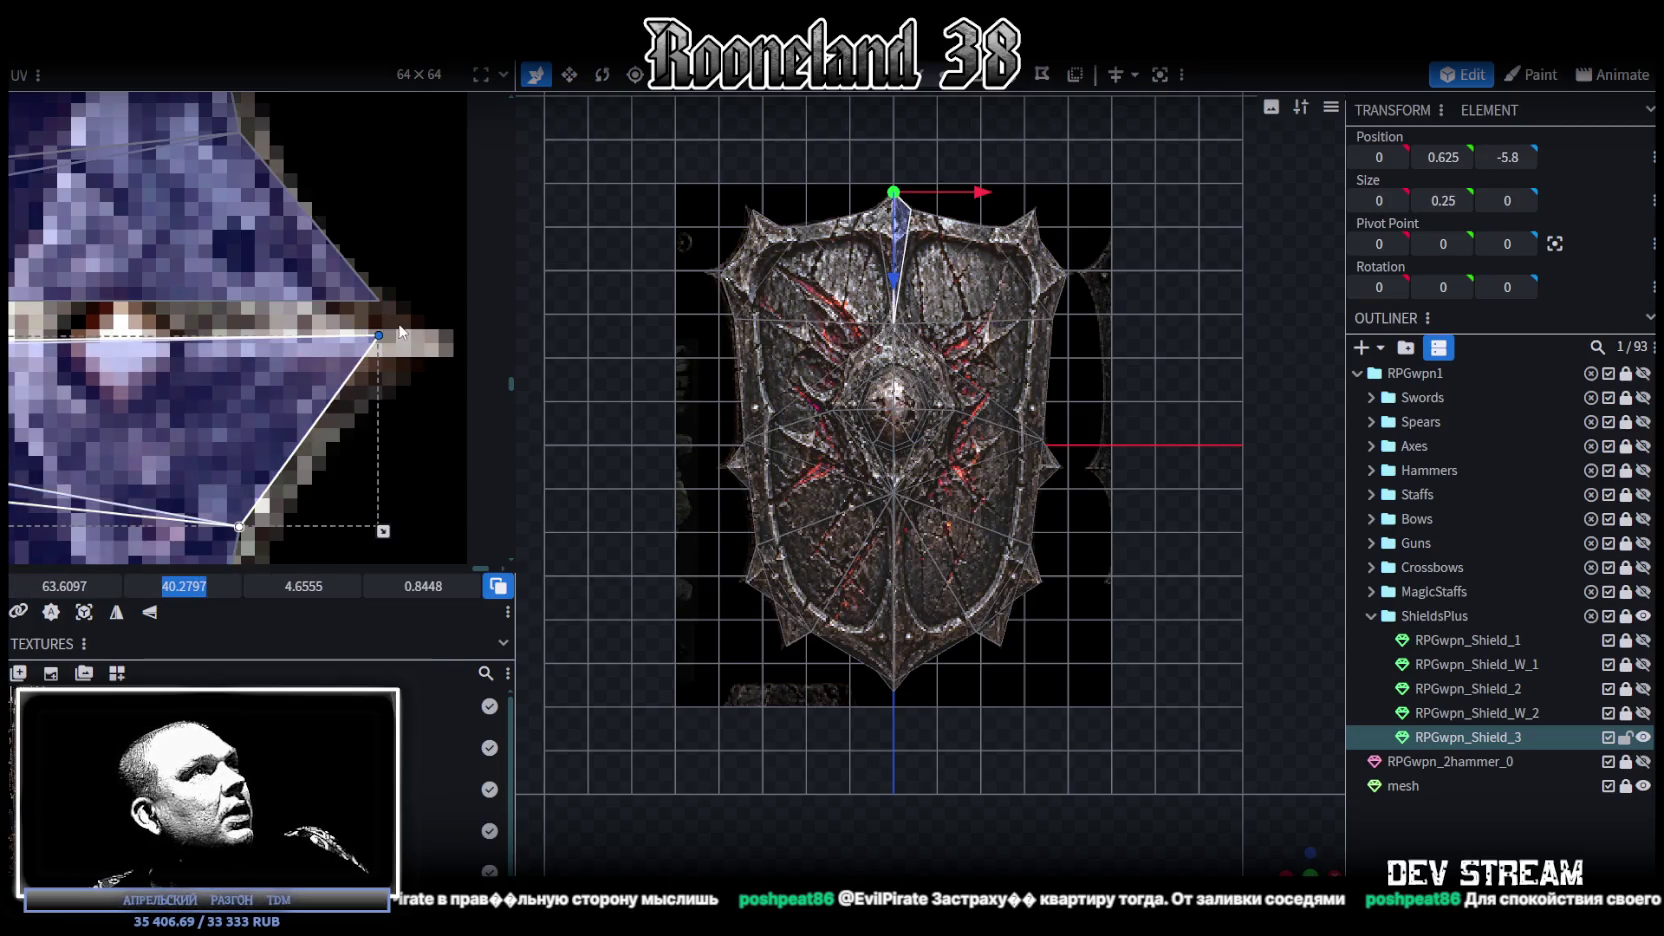
{"action": "left_click_drag", "start_coordinate": [391, 319], "coordinate": [363, 286]}
{"action": "left_click", "coordinate": [198, 583]}
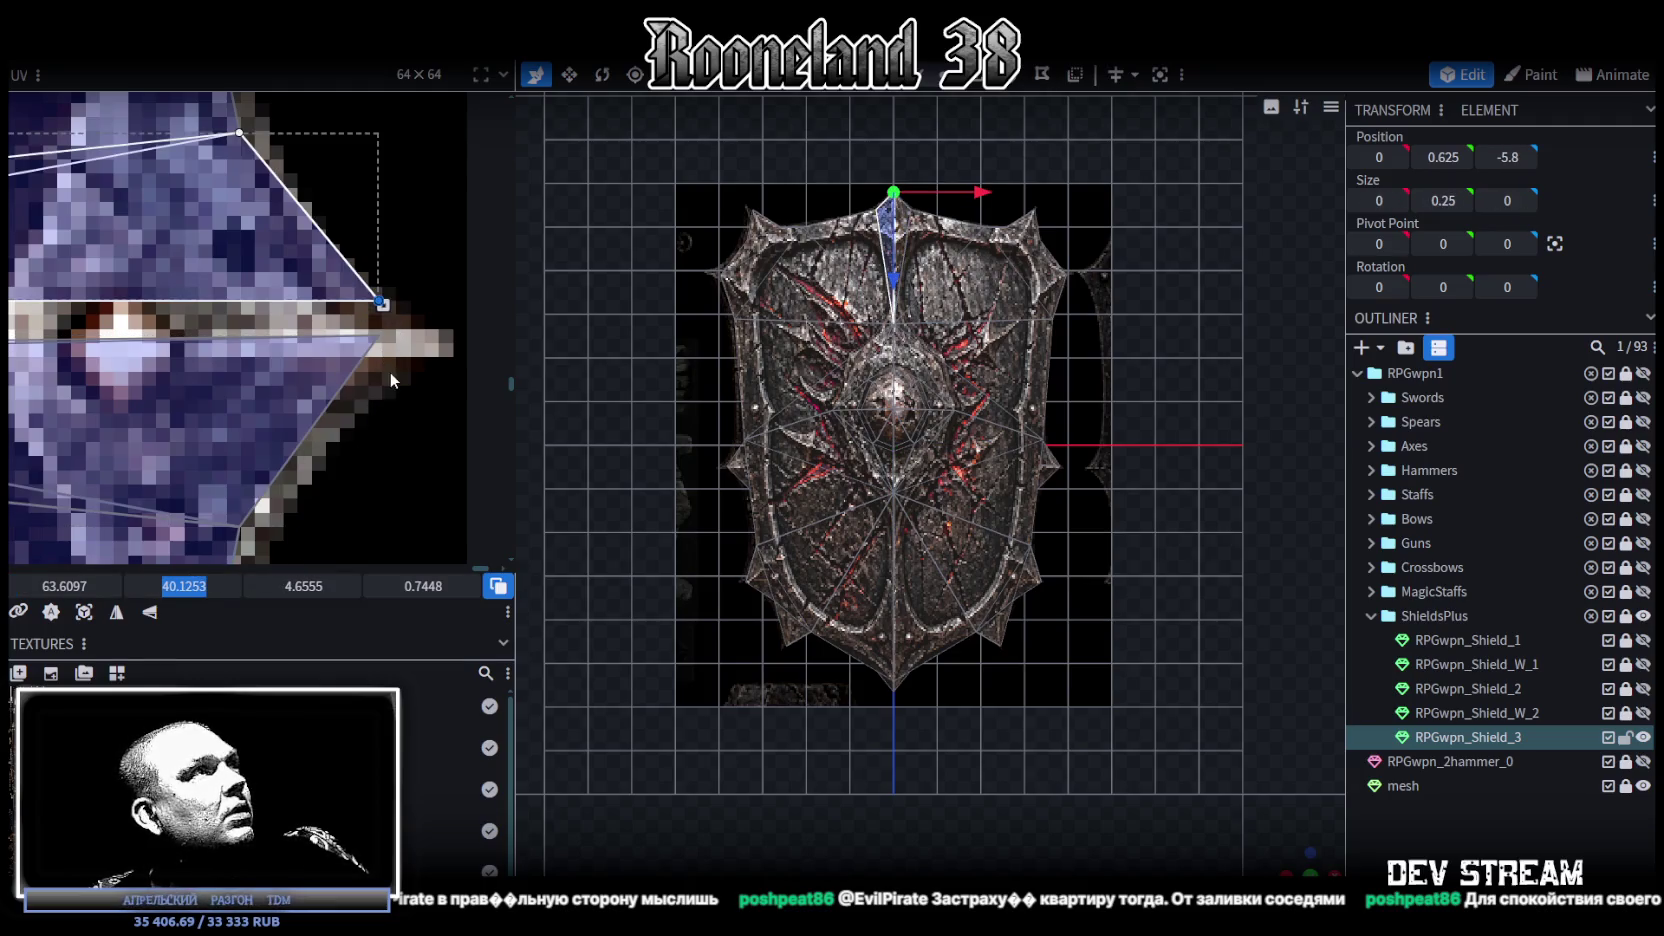
{"action": "key", "text": "ctrl+z"}
Step: Move the tip face's UV up to 63.6097, 40.2797, comparing with undo and redo
{"action": "scroll", "coordinate": [150, 422], "scroll_direction": "up", "scroll_amount": 3}
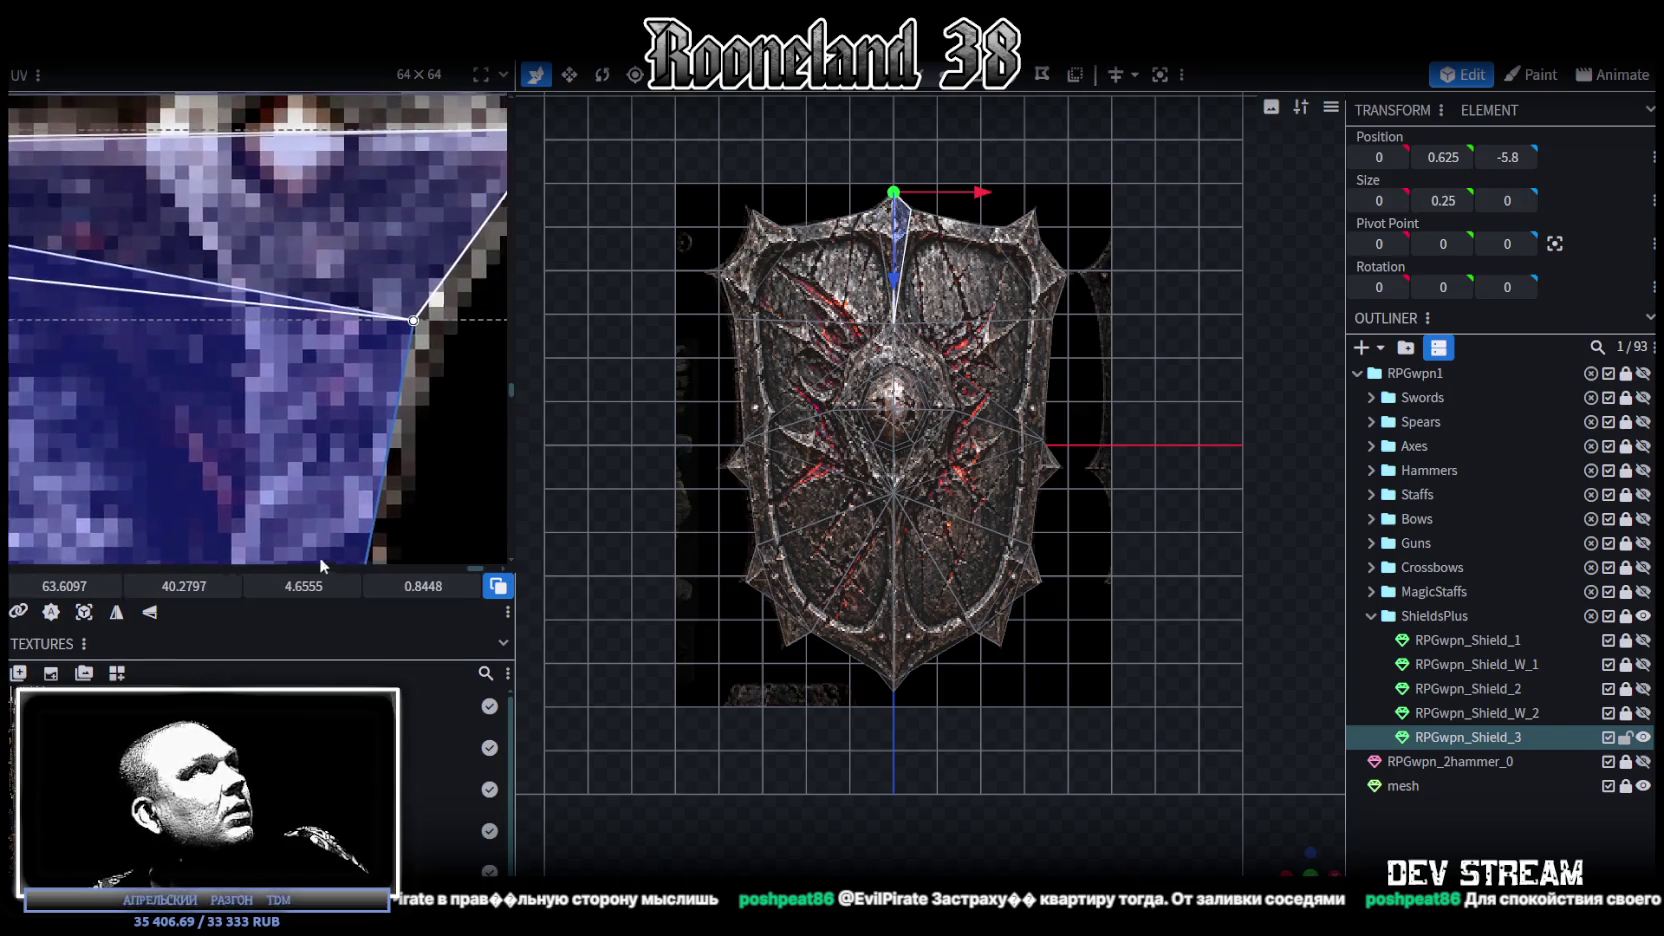
{"action": "scroll", "coordinate": [320, 559], "scroll_direction": "up", "scroll_amount": 3}
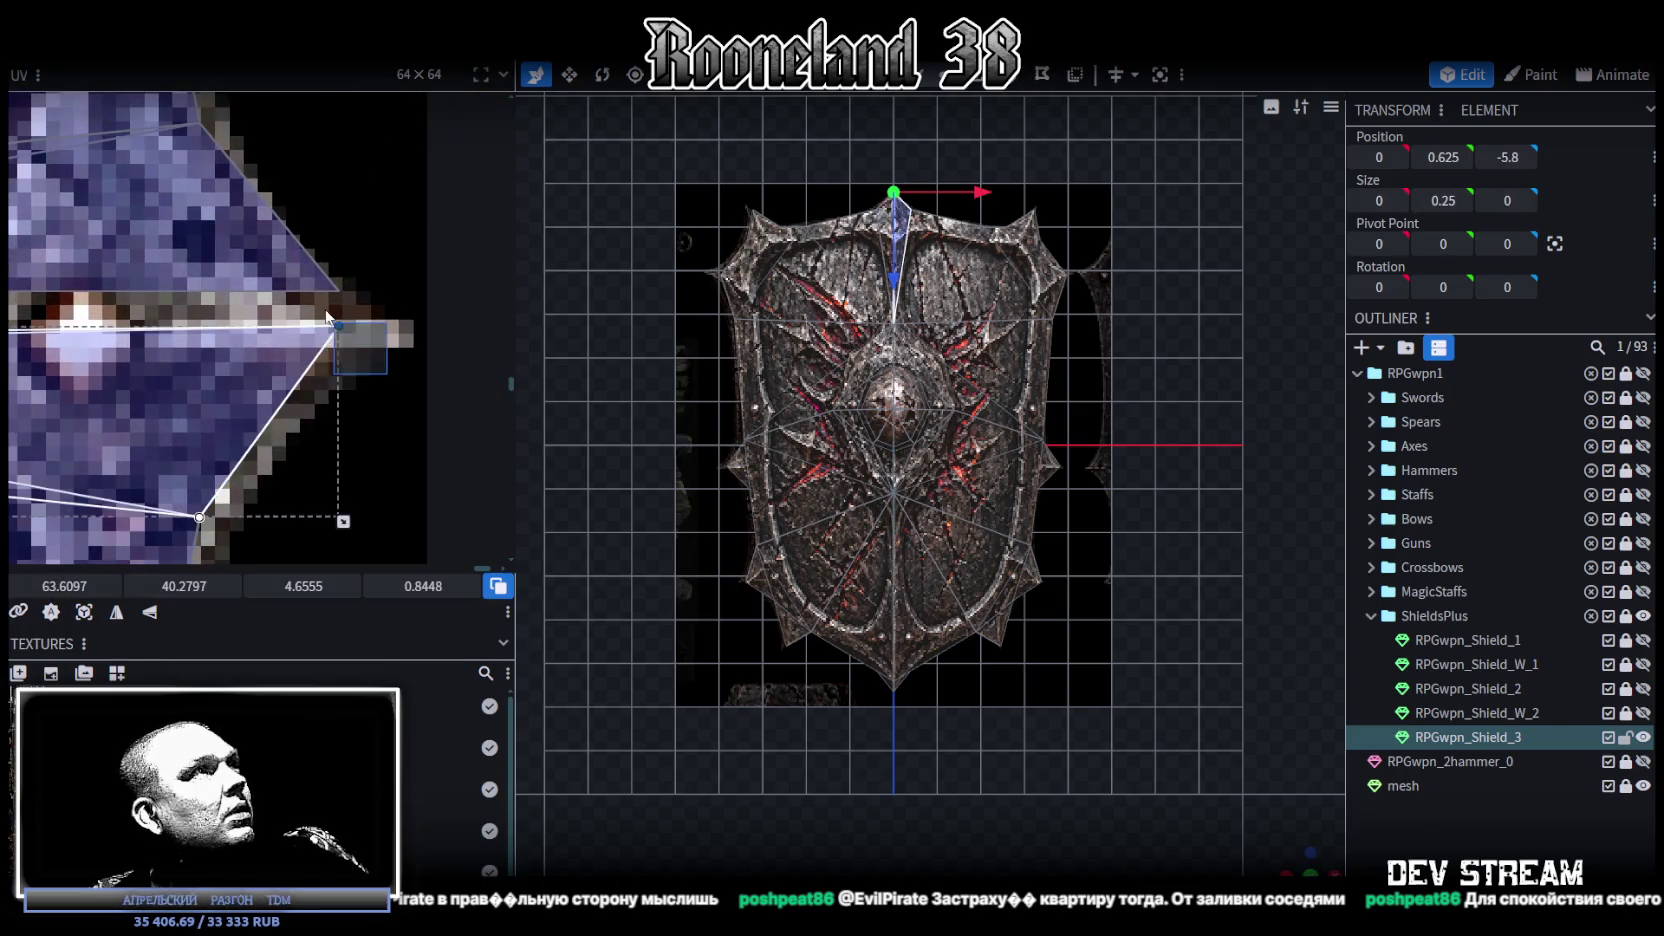
{"action": "left_click", "coordinate": [178, 590]}
{"action": "left_click_drag", "start_coordinate": [341, 361], "coordinate": [373, 294]}
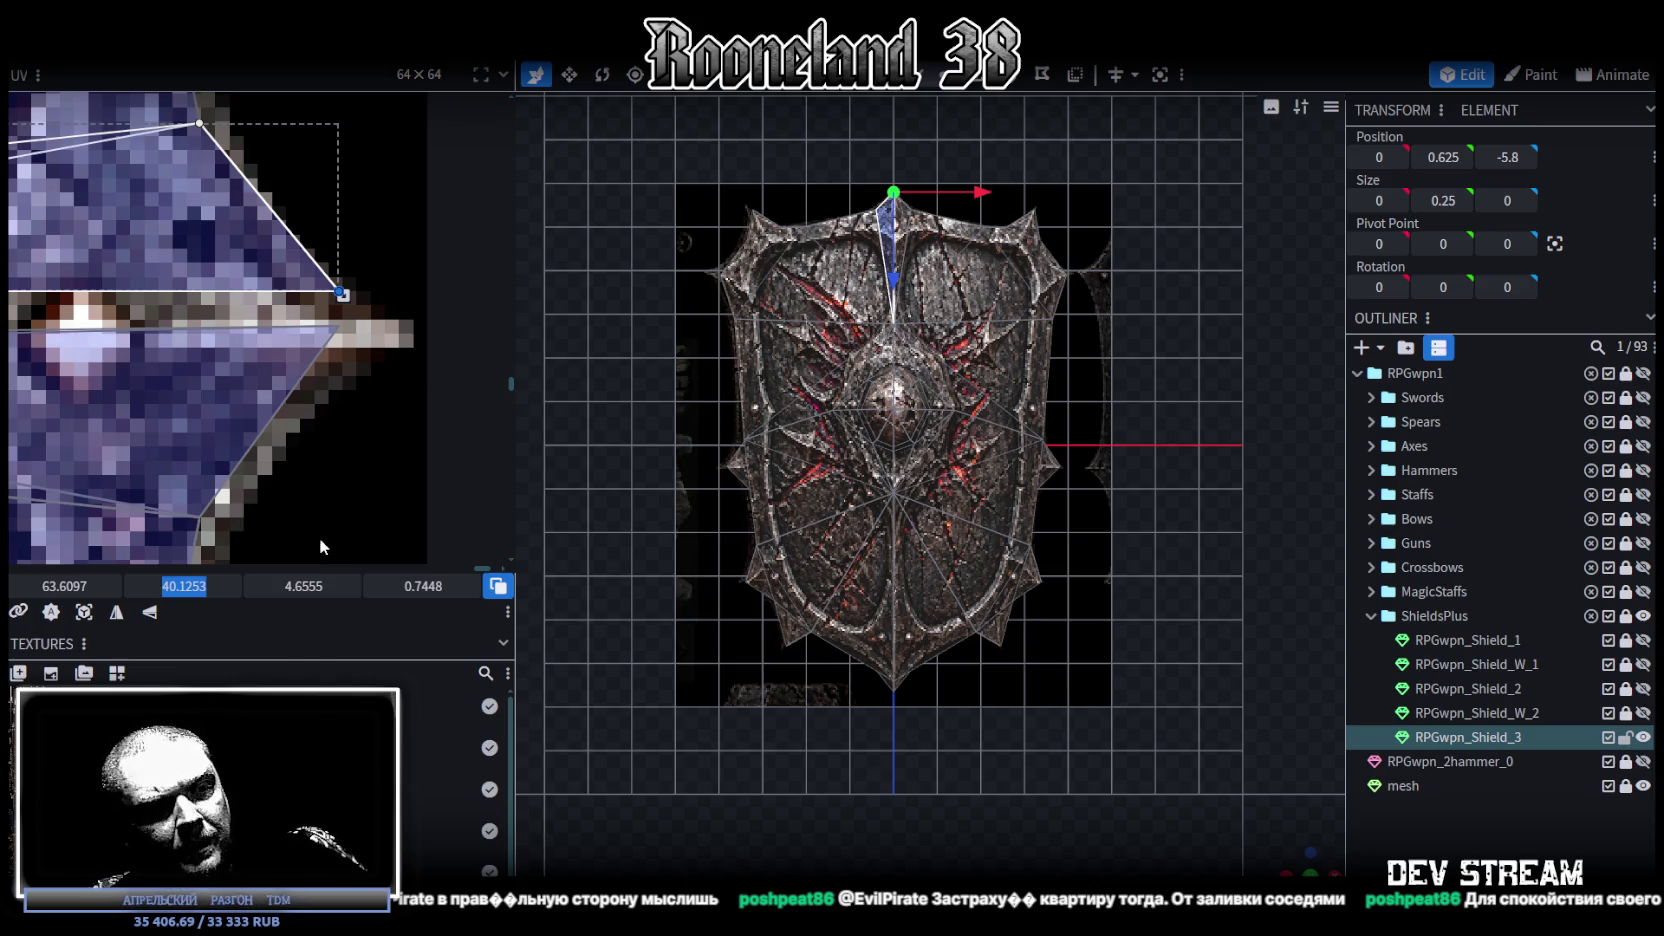
{"action": "key", "text": "ctrl+z"}
{"action": "left_click", "coordinate": [189, 587]}
{"action": "key", "text": "ctrl+y"}
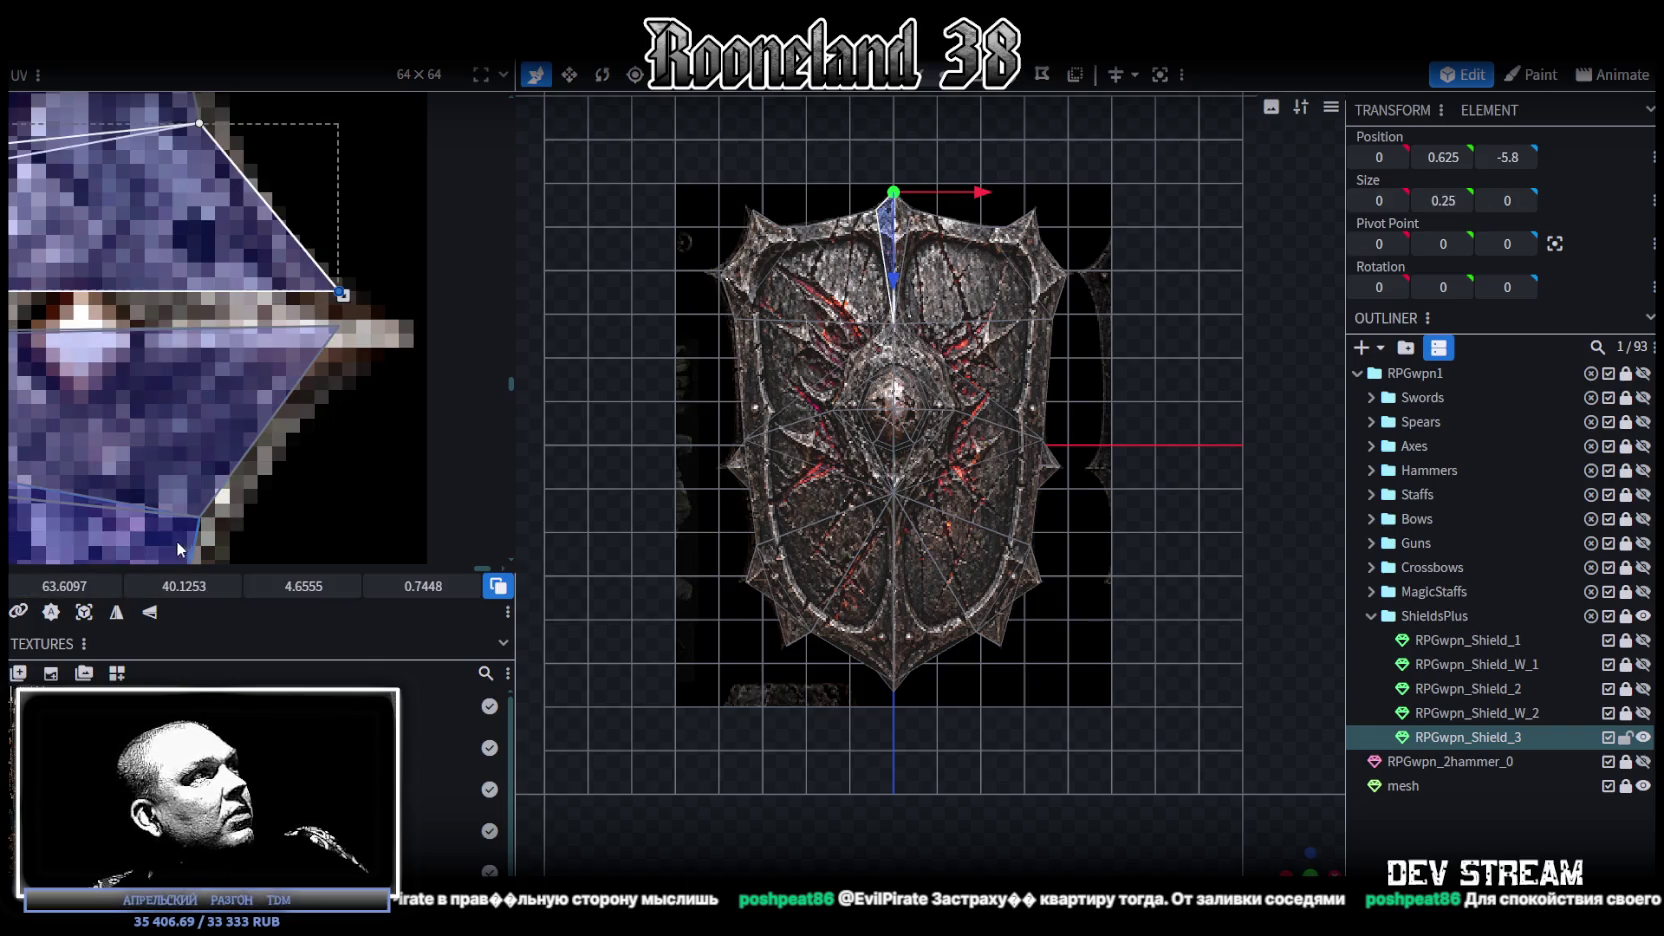
{"action": "scroll", "coordinate": [340, 478], "scroll_direction": "down", "scroll_amount": 2}
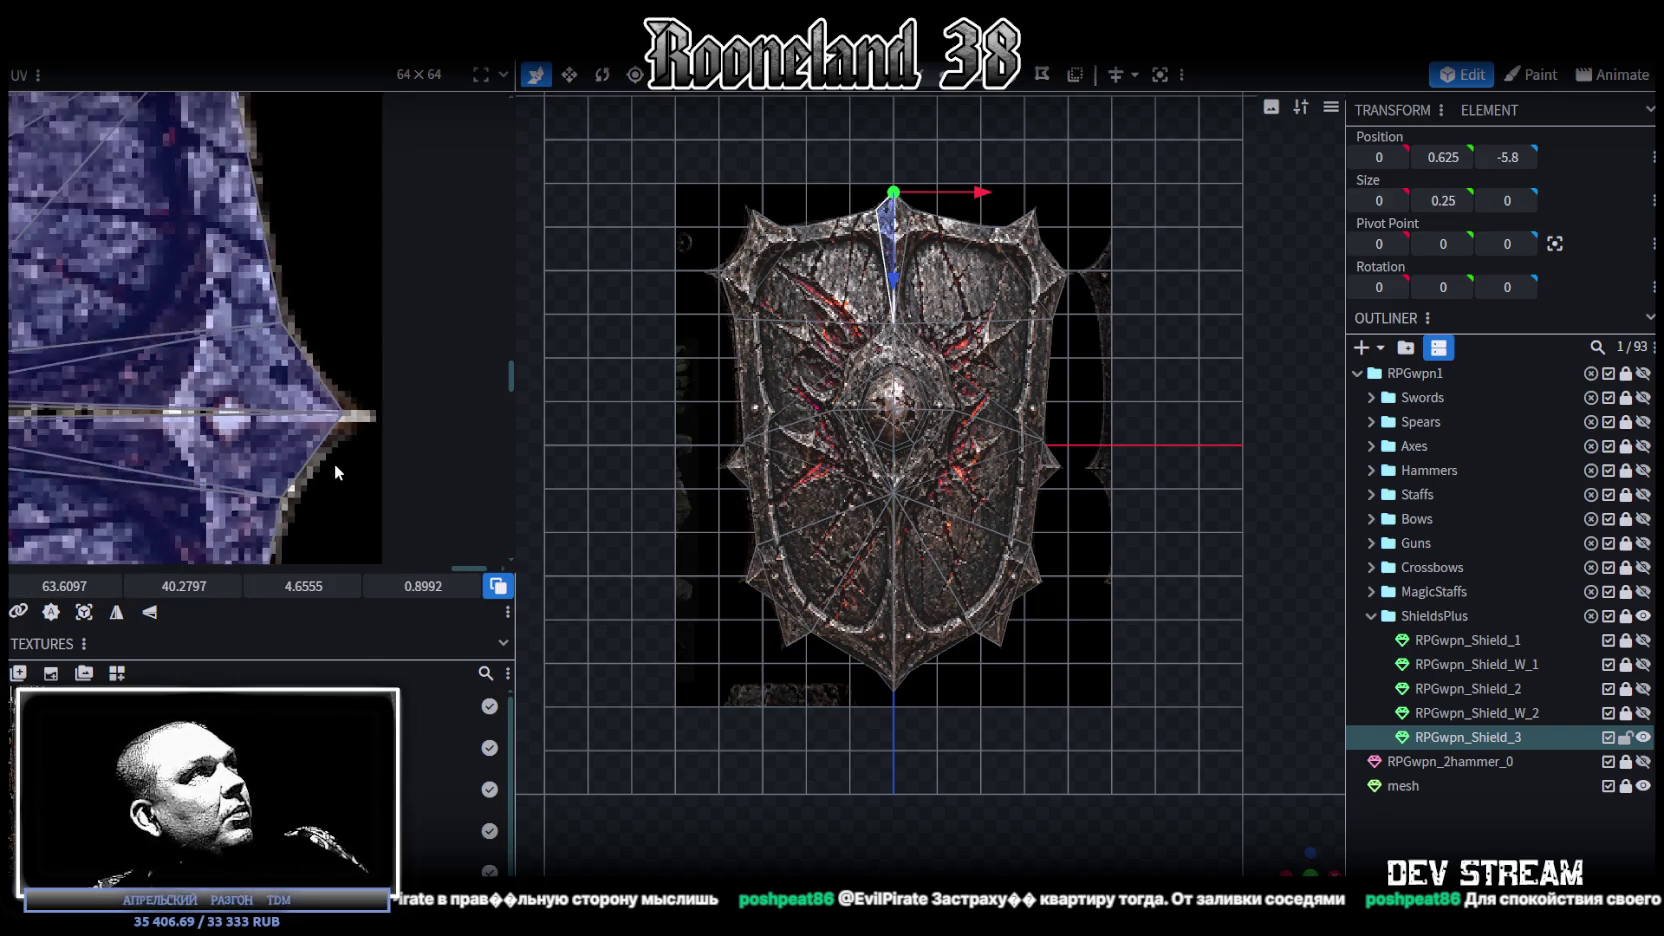
{"action": "scroll", "coordinate": [334, 463], "scroll_direction": "down", "scroll_amount": 2}
{"action": "scroll", "coordinate": [400, 430], "scroll_direction": "down", "scroll_amount": 2}
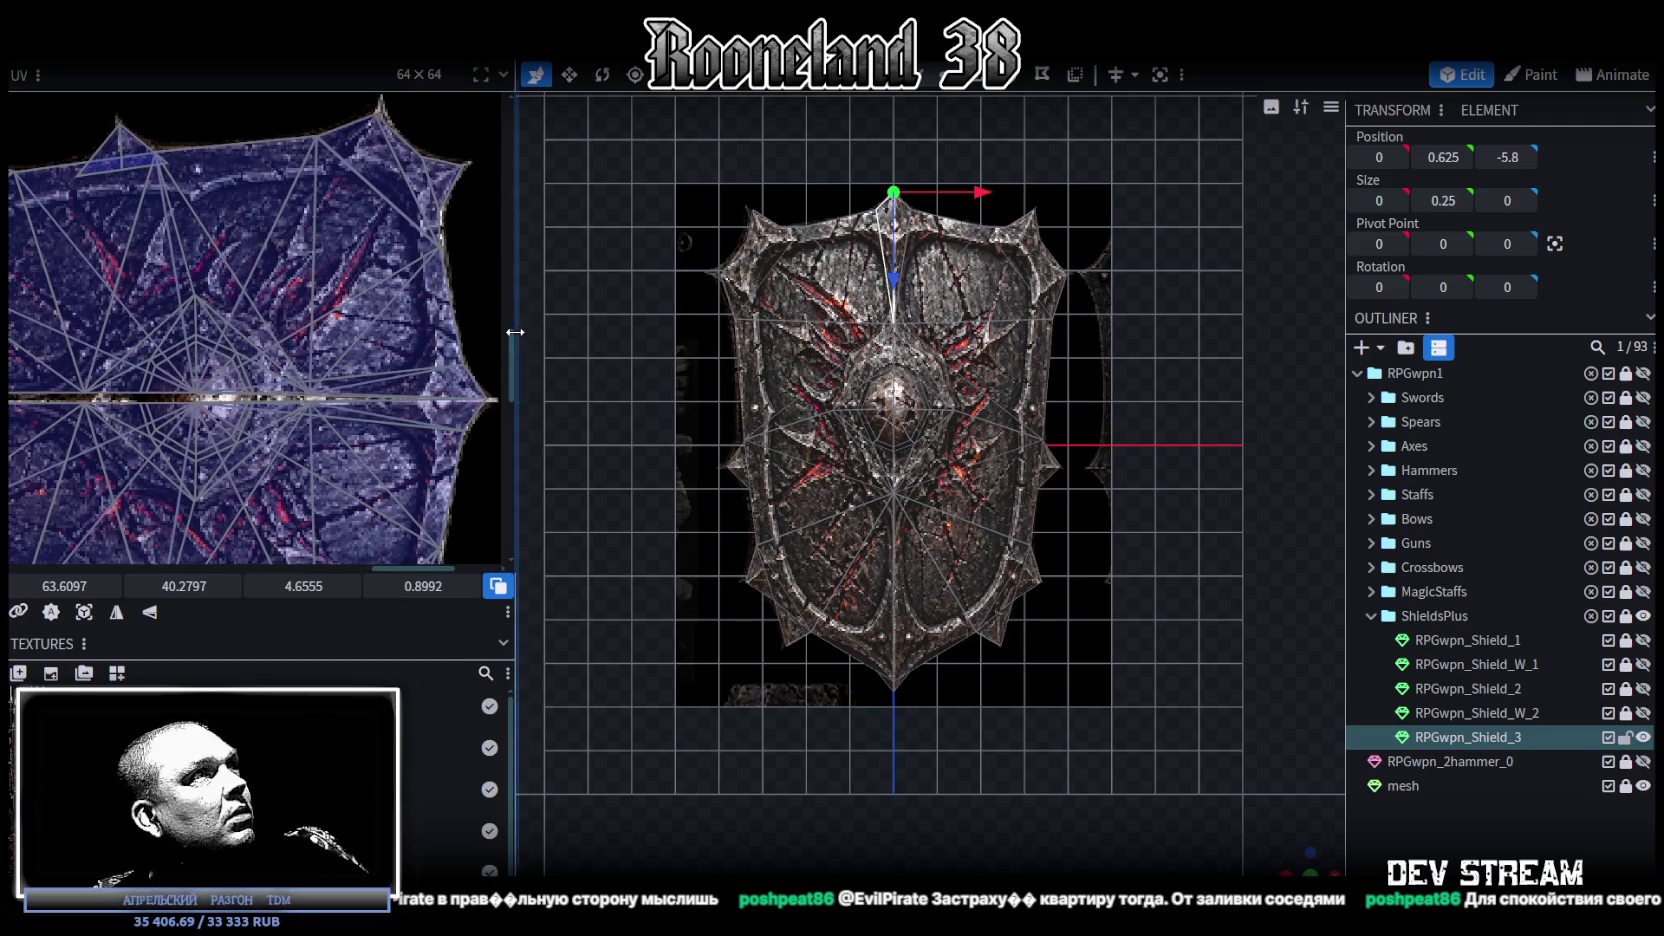
Step: Widen the UV panel, select all the shield's UV faces and shift the layout
{"action": "left_click_drag", "start_coordinate": [516, 330], "coordinate": [620, 335]}
{"action": "scroll", "coordinate": [592, 515], "scroll_direction": "down", "scroll_amount": 2}
{"action": "scroll", "coordinate": [396, 421], "scroll_direction": "down", "scroll_amount": 1}
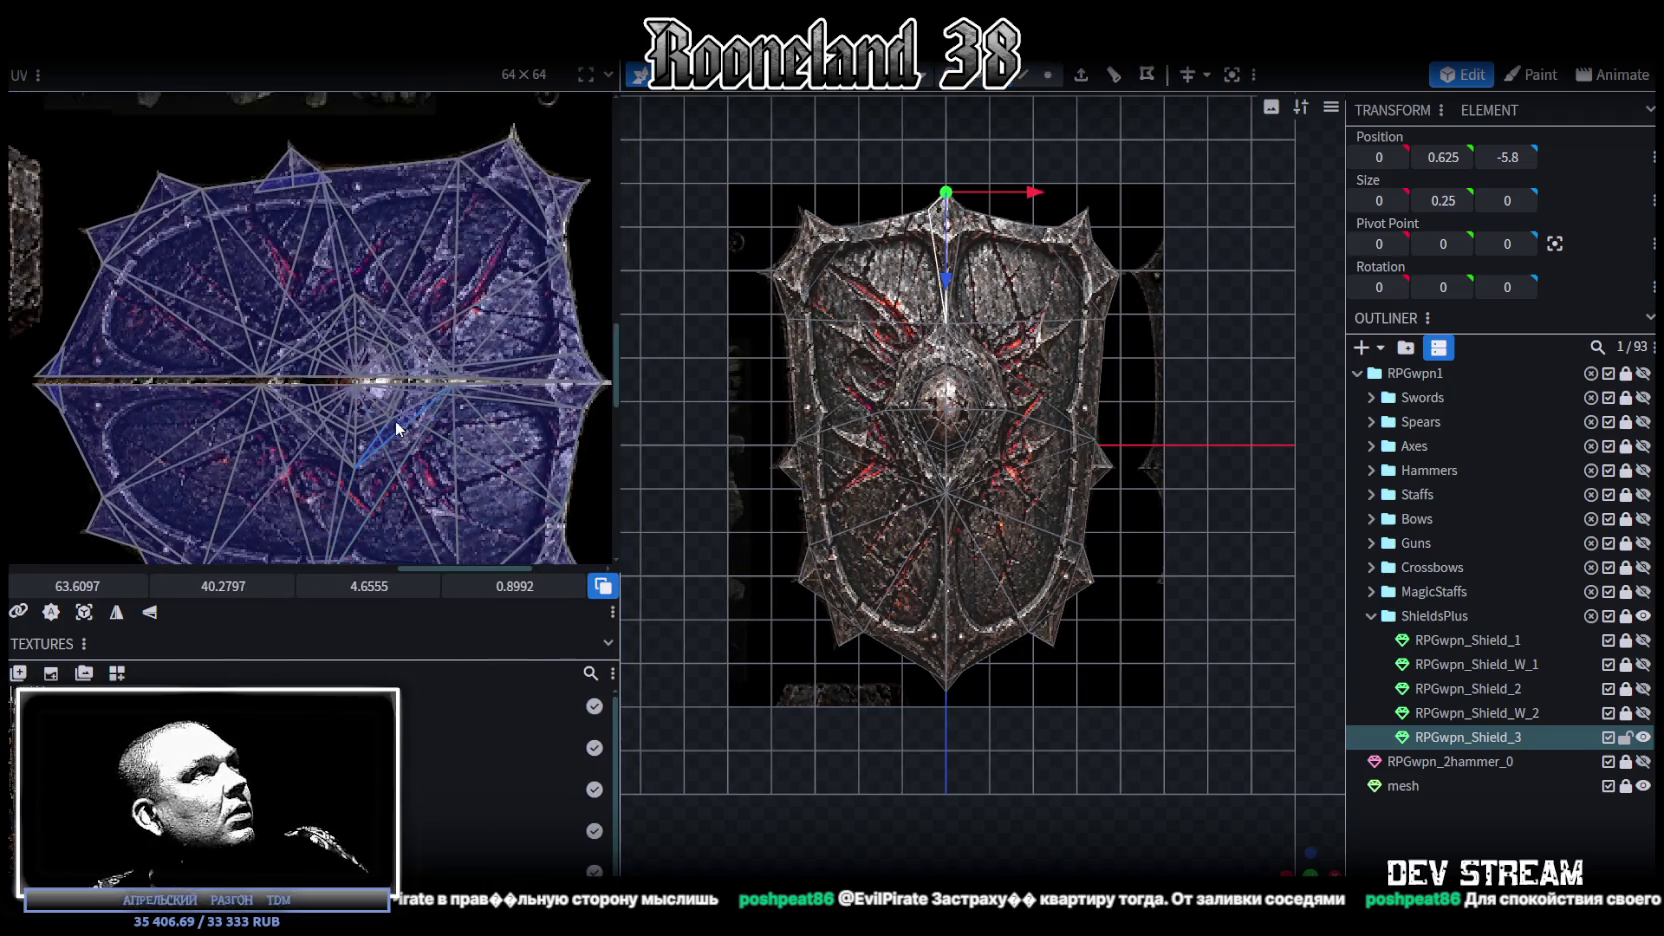
{"action": "mouse_move", "coordinate": [20, 378]}
{"action": "left_mouse_down"}
{"action": "mouse_move", "coordinate": [130, 397]}
{"action": "mouse_move", "coordinate": [514, 396]}
{"action": "left_mouse_up"}
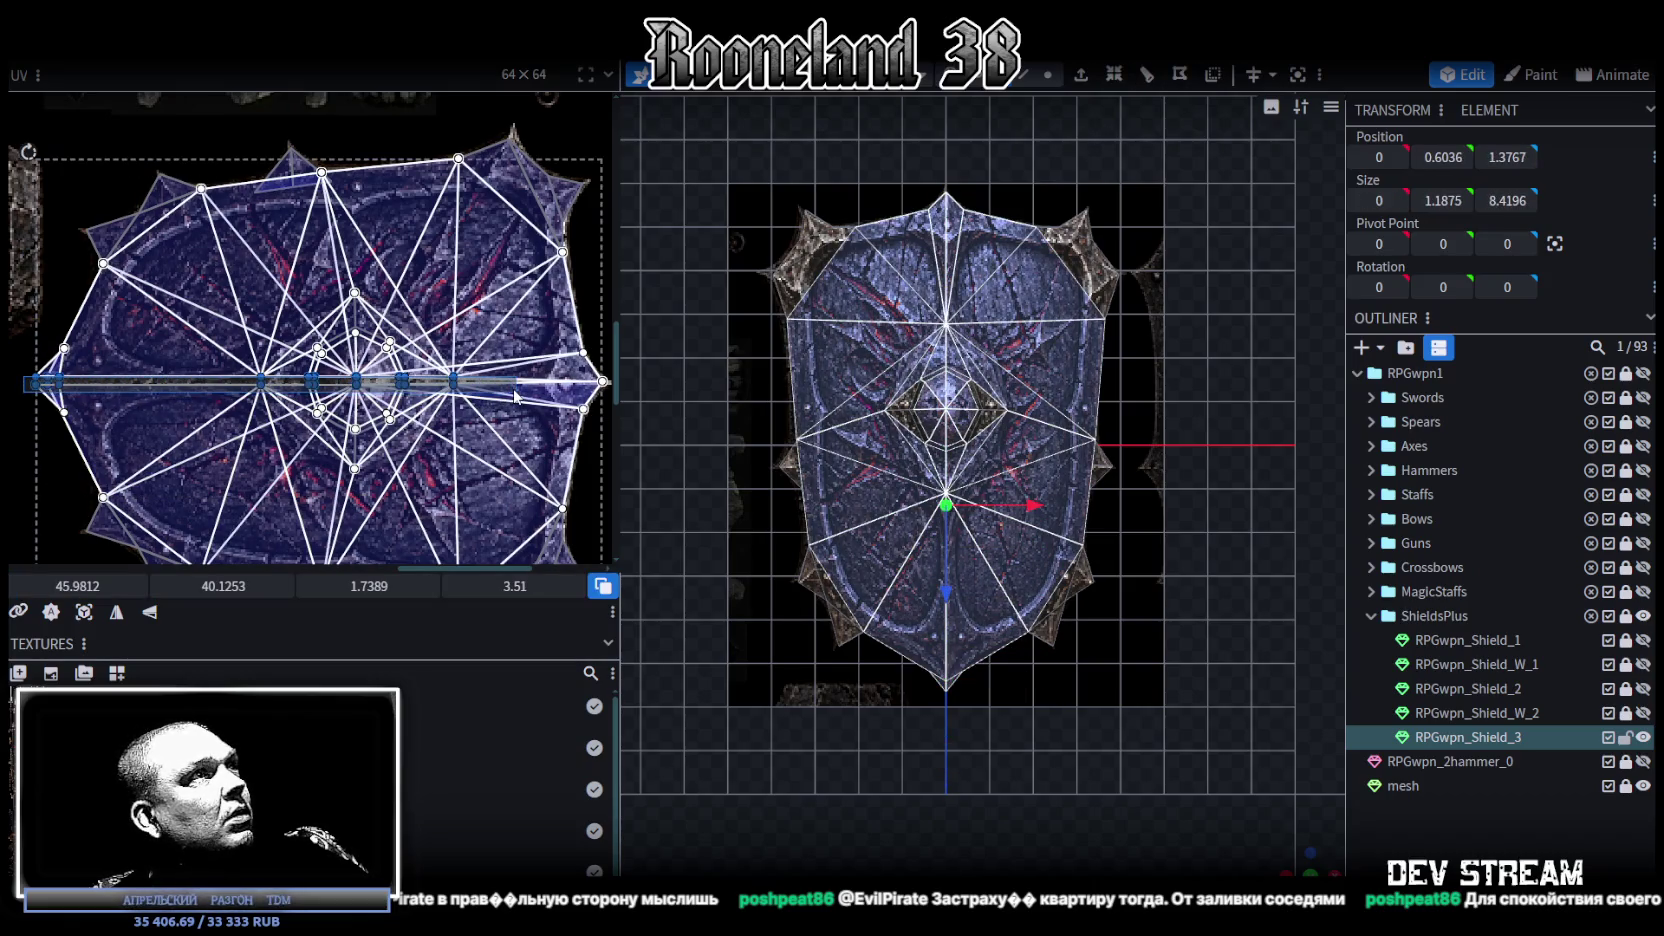
{"action": "left_click_drag", "start_coordinate": [205, 588], "coordinate": [252, 596]}
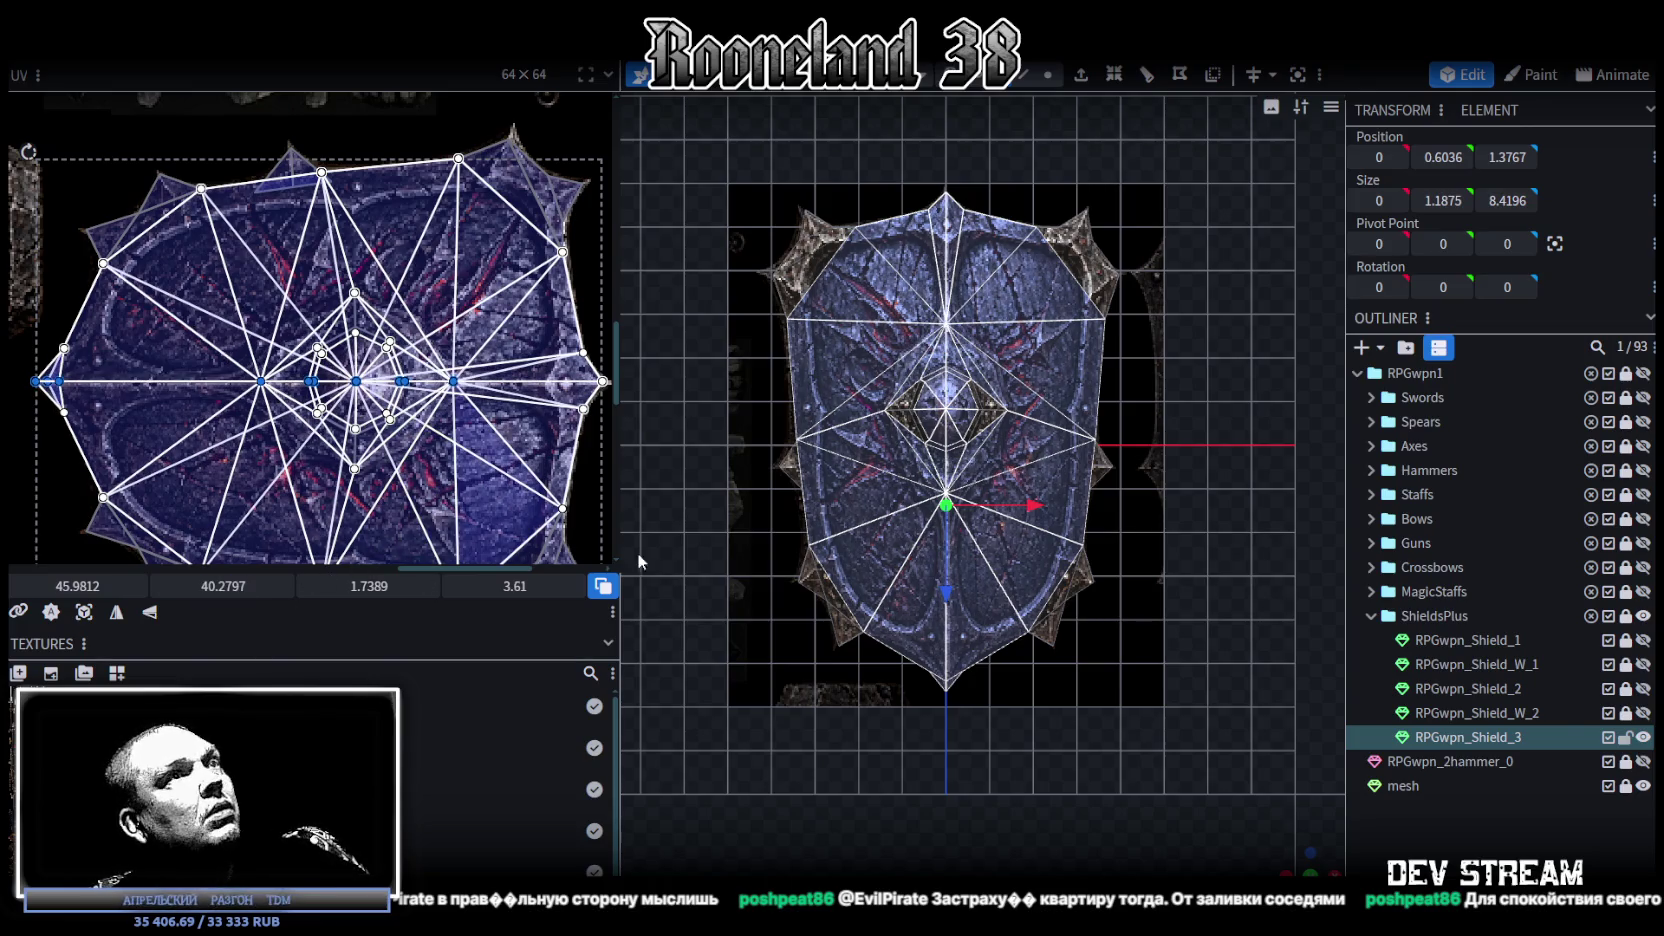
Step: Inspect the textured shield in perspective and solid shading, then return to front view
{"action": "scroll", "coordinate": [940, 670], "scroll_direction": "up", "scroll_amount": 2}
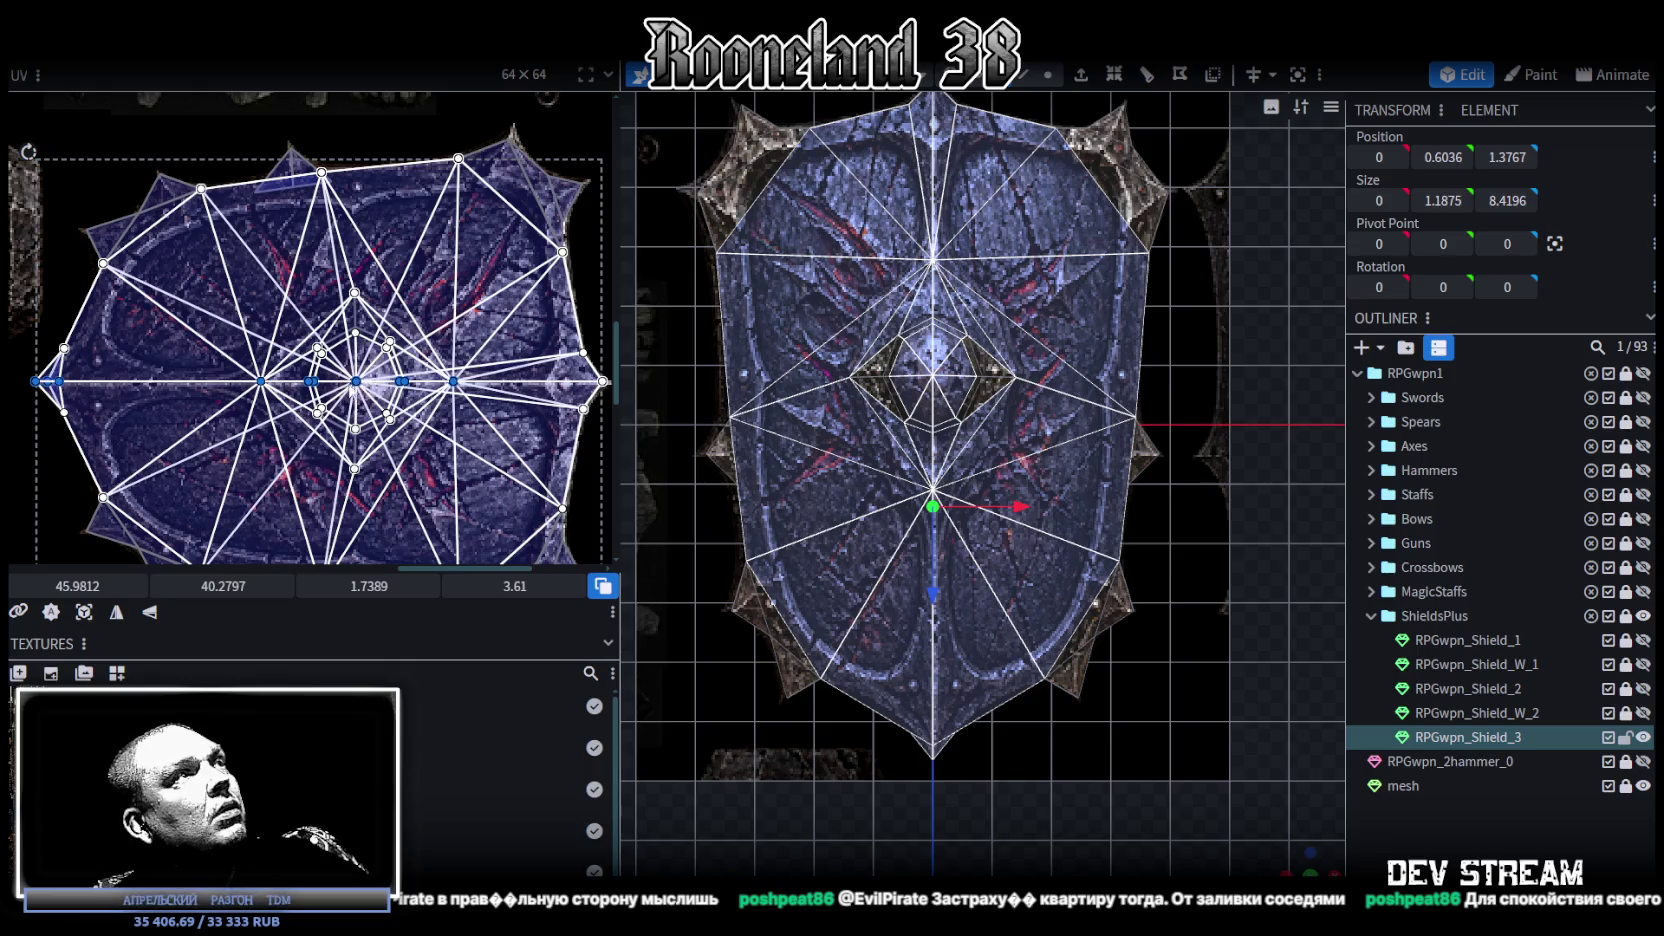
{"action": "scroll", "coordinate": [353, 418], "scroll_direction": "up", "scroll_amount": 3}
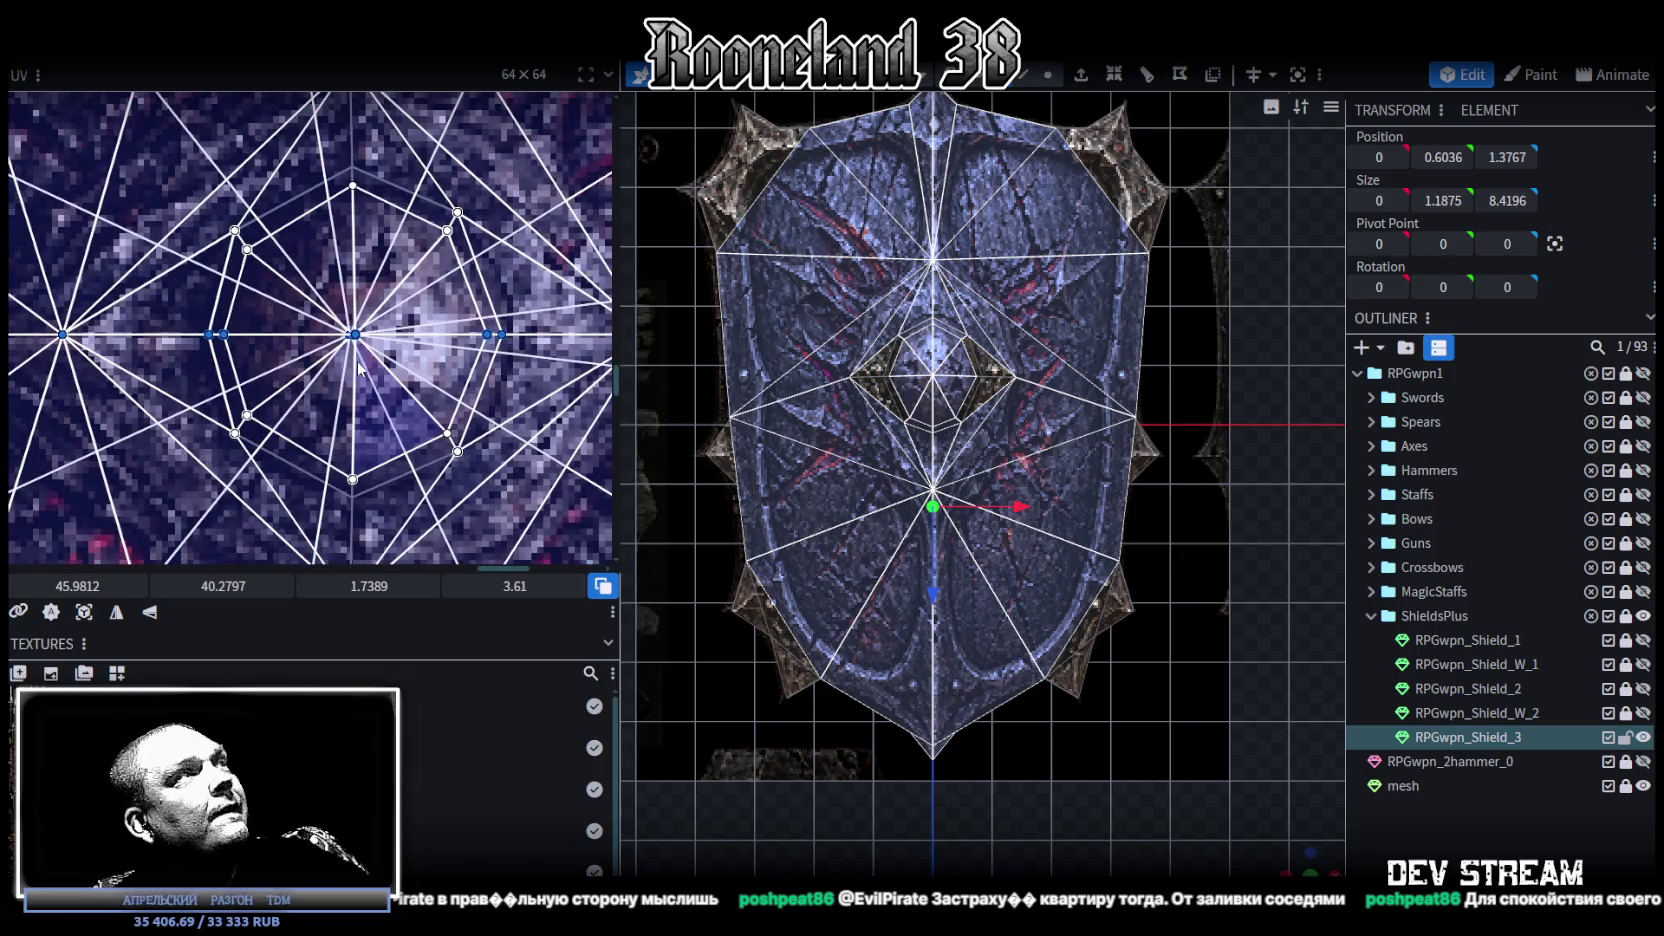
{"action": "scroll", "coordinate": [357, 362], "scroll_direction": "up", "scroll_amount": 2}
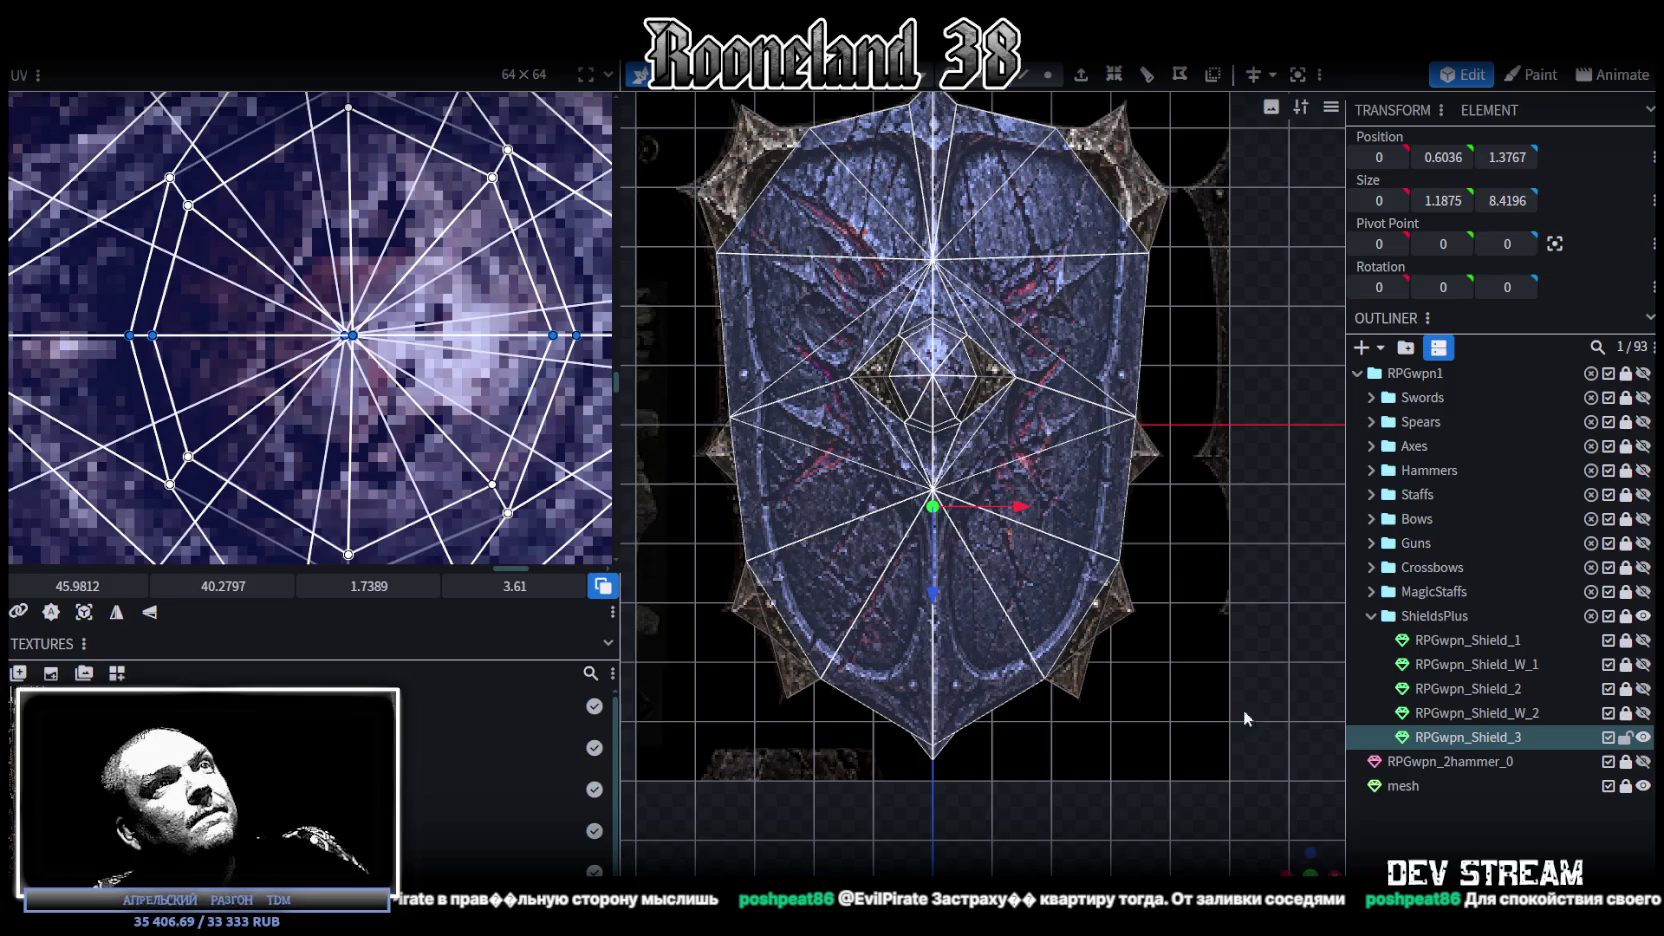
{"action": "left_click", "coordinate": [1309, 866]}
{"action": "key", "text": "z"}
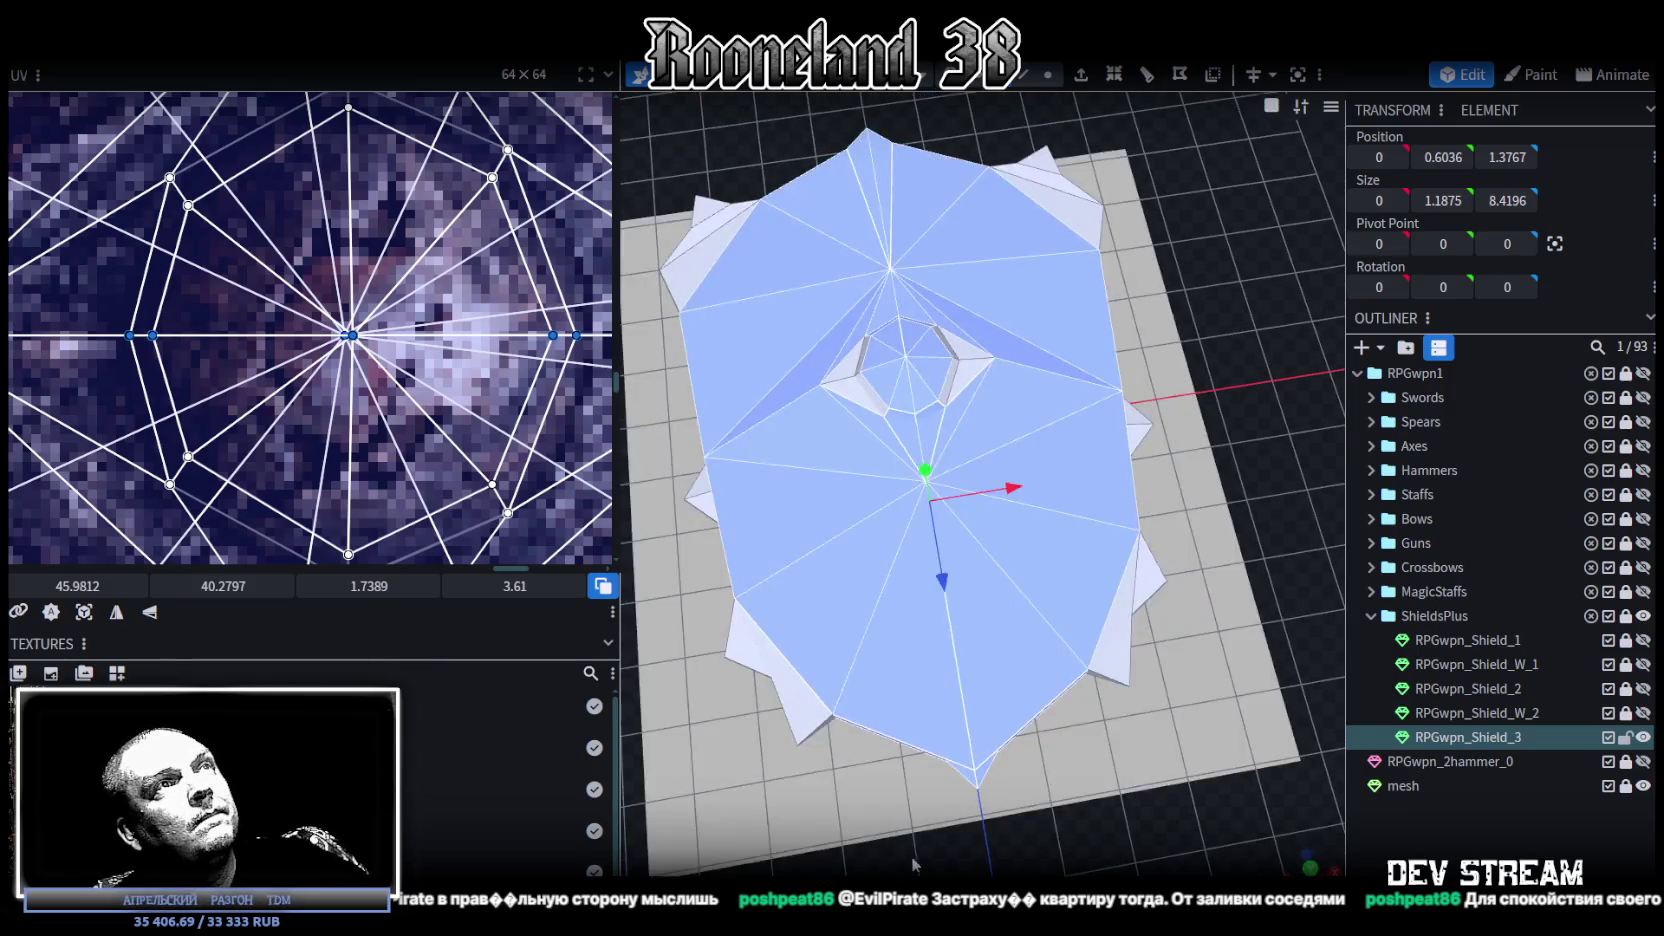
{"action": "key", "text": "z"}
{"action": "key", "text": "z"}
{"action": "key", "text": "z"}
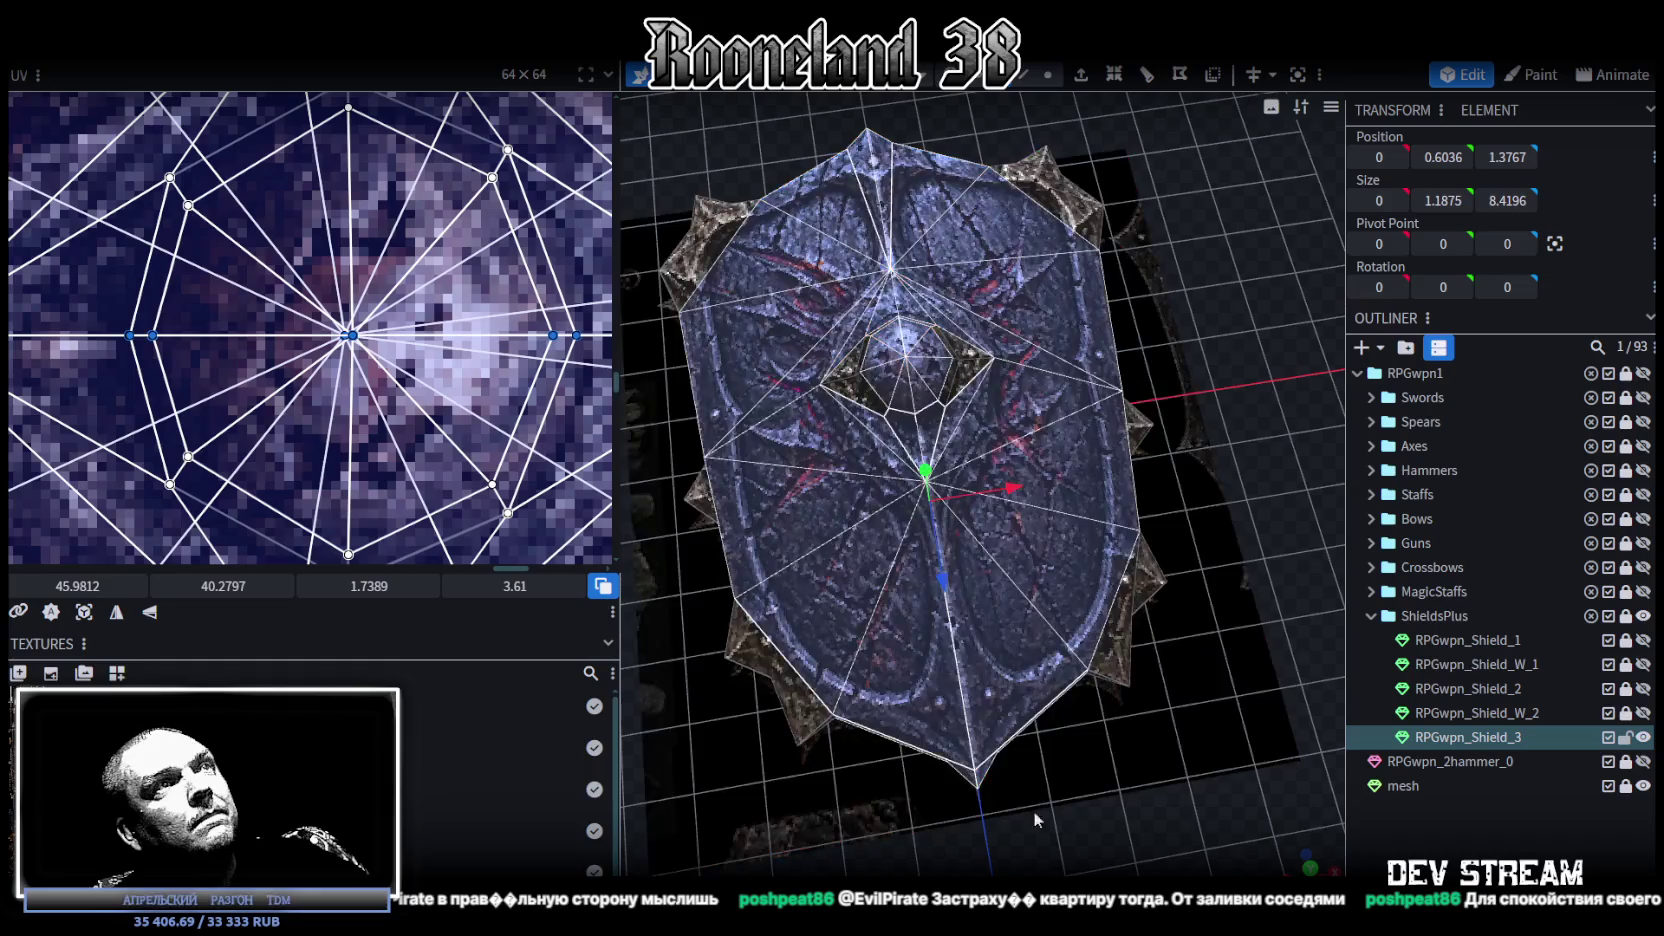
{"action": "left_click", "coordinate": [1310, 862]}
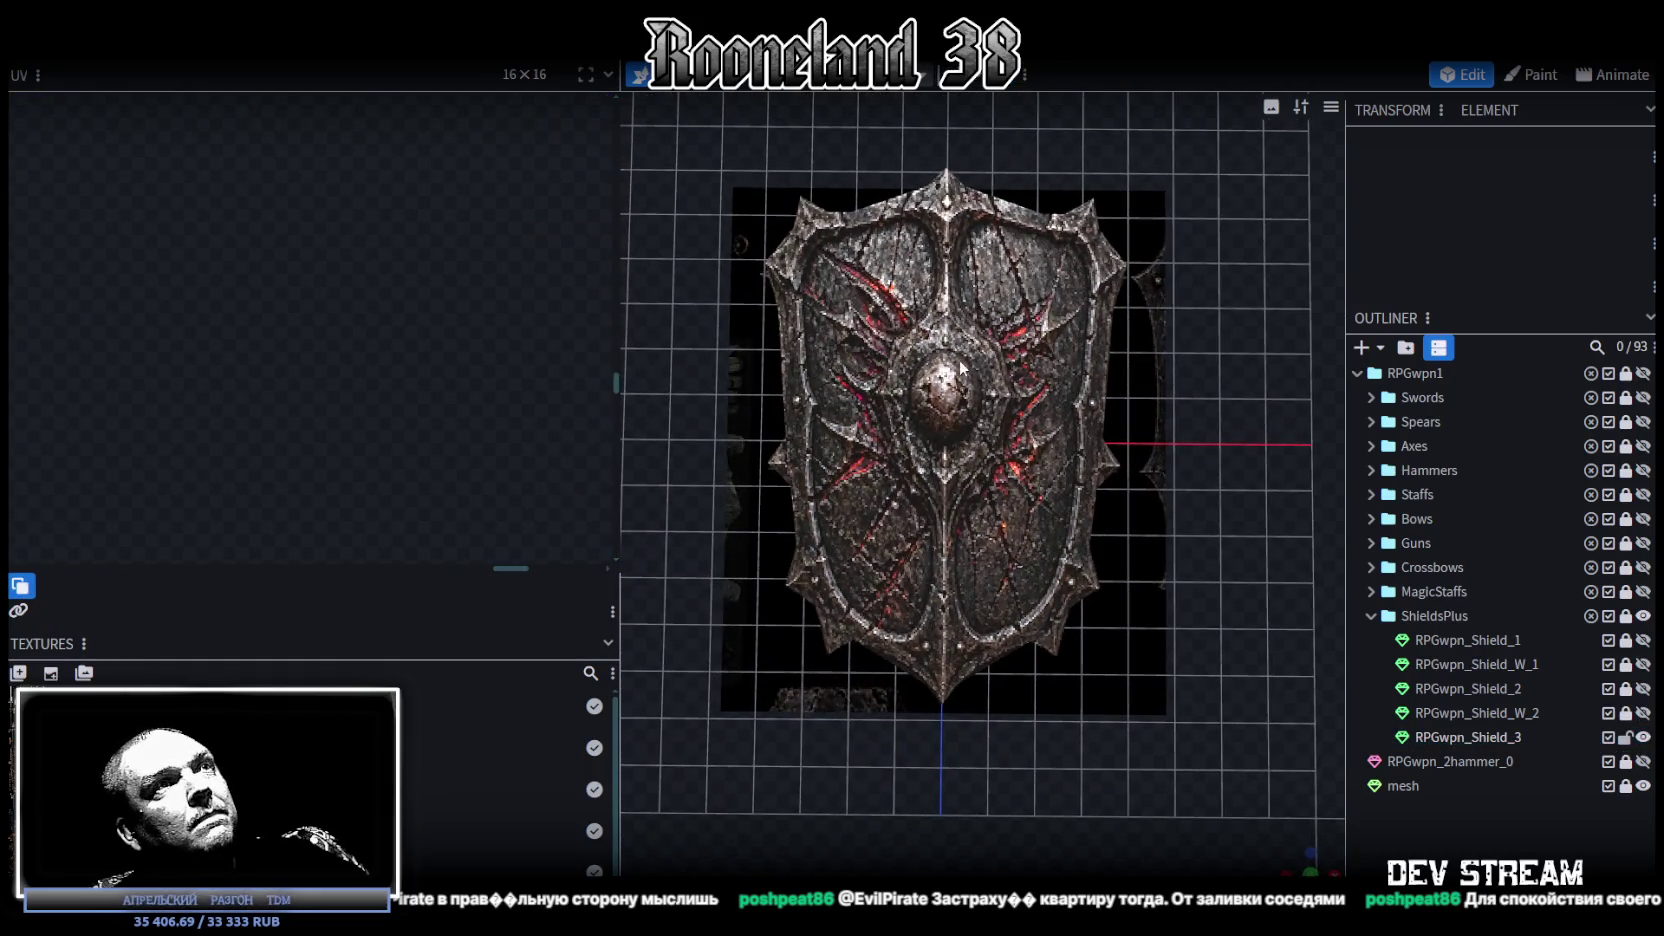
Step: Resize the whole shield mesh along Z, shortening it from 11.4411 to 9.4411
{"action": "scroll", "coordinate": [399, 324], "scroll_direction": "down", "scroll_amount": 2}
{"action": "scroll", "coordinate": [399, 324], "scroll_direction": "down", "scroll_amount": 2}
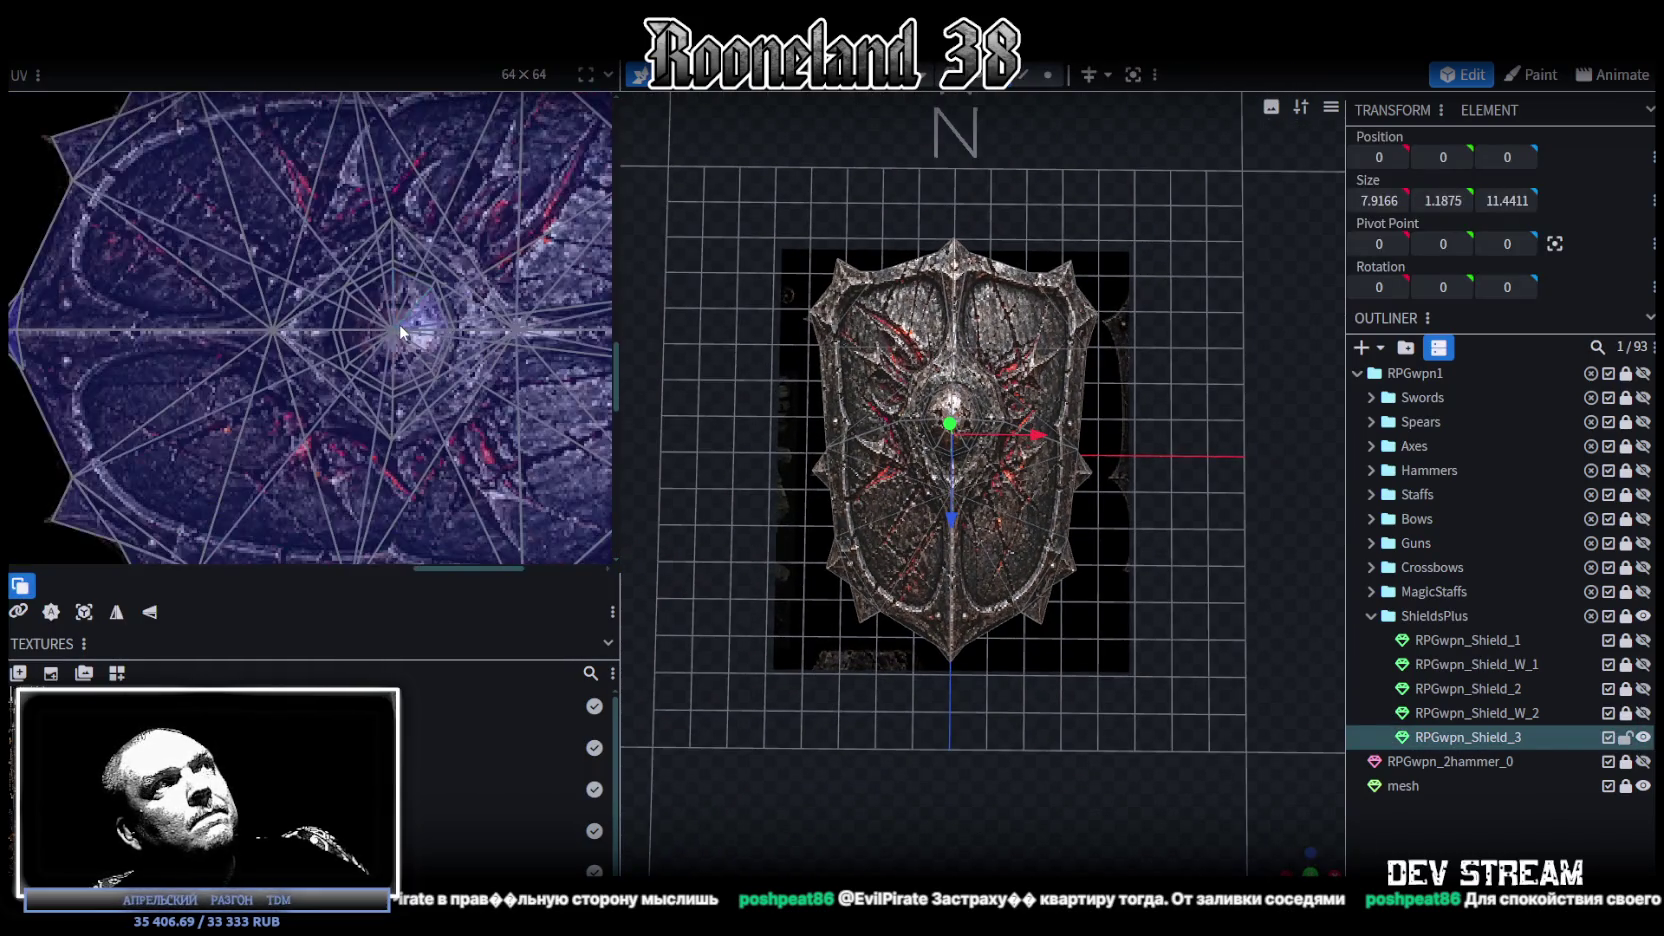
{"action": "scroll", "coordinate": [399, 324], "scroll_direction": "down", "scroll_amount": 1}
{"action": "scroll", "coordinate": [405, 310], "scroll_direction": "up", "scroll_amount": 2}
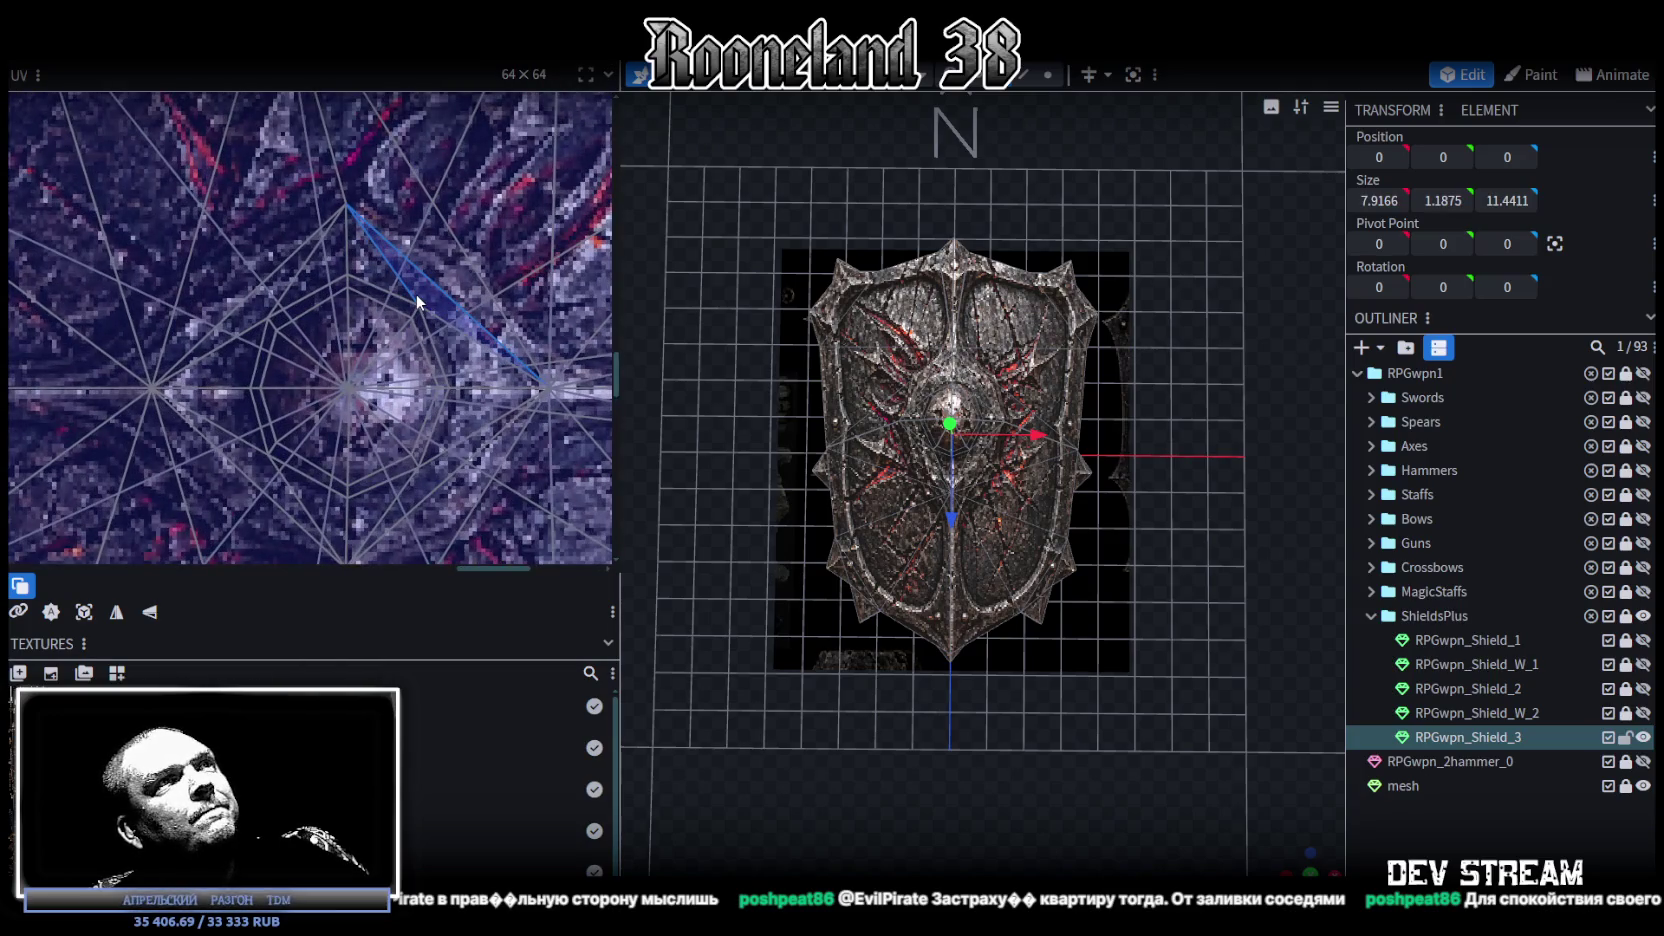
{"action": "scroll", "coordinate": [440, 306], "scroll_direction": "down", "scroll_amount": 3}
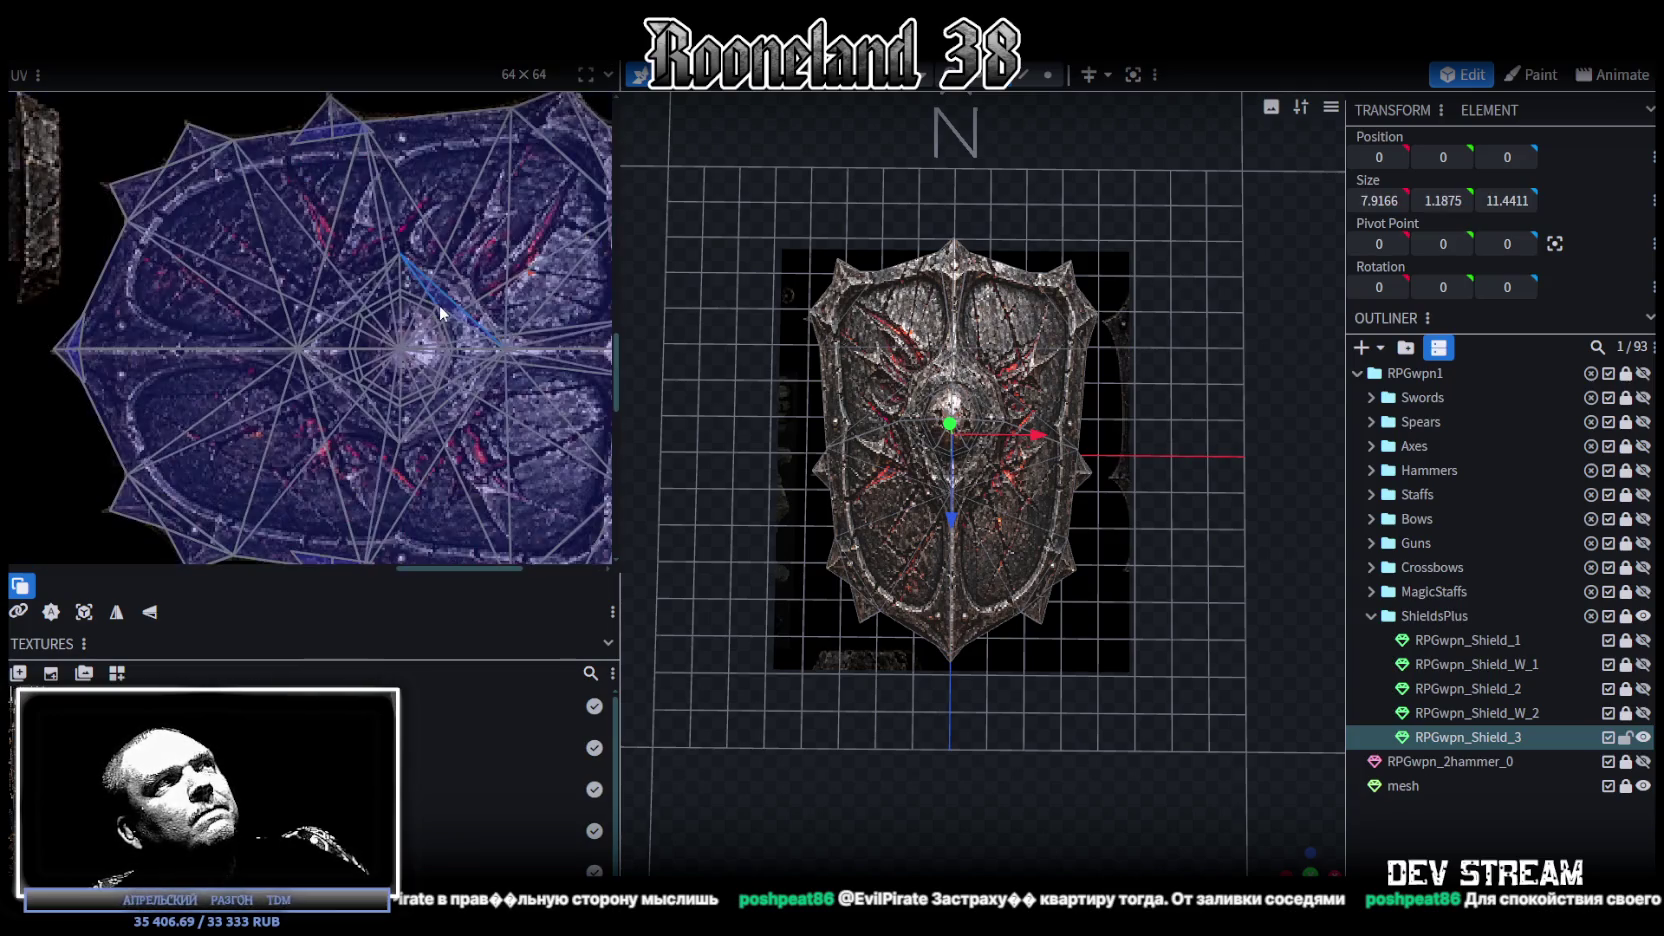
{"action": "scroll", "coordinate": [1138, 534], "scroll_direction": "up", "scroll_amount": 1}
{"action": "key", "text": "s"}
{"action": "scroll", "coordinate": [998, 495], "scroll_direction": "up", "scroll_amount": 3}
{"action": "left_click", "coordinate": [1045, 504]}
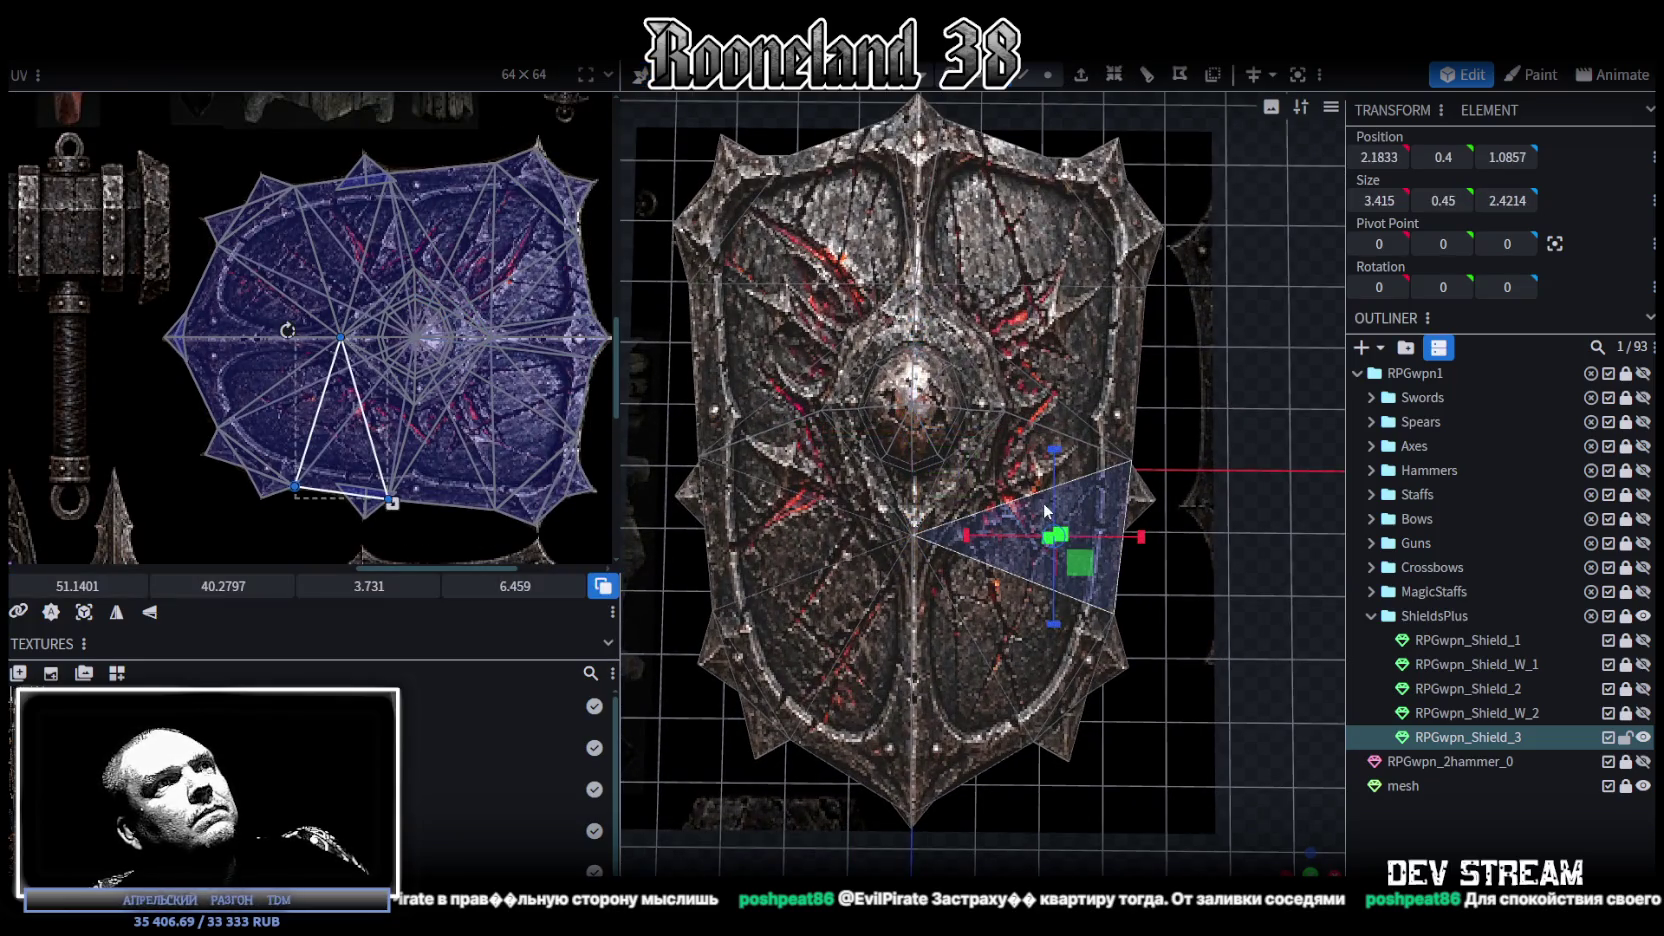
{"action": "double_click", "coordinate": [1043, 502]}
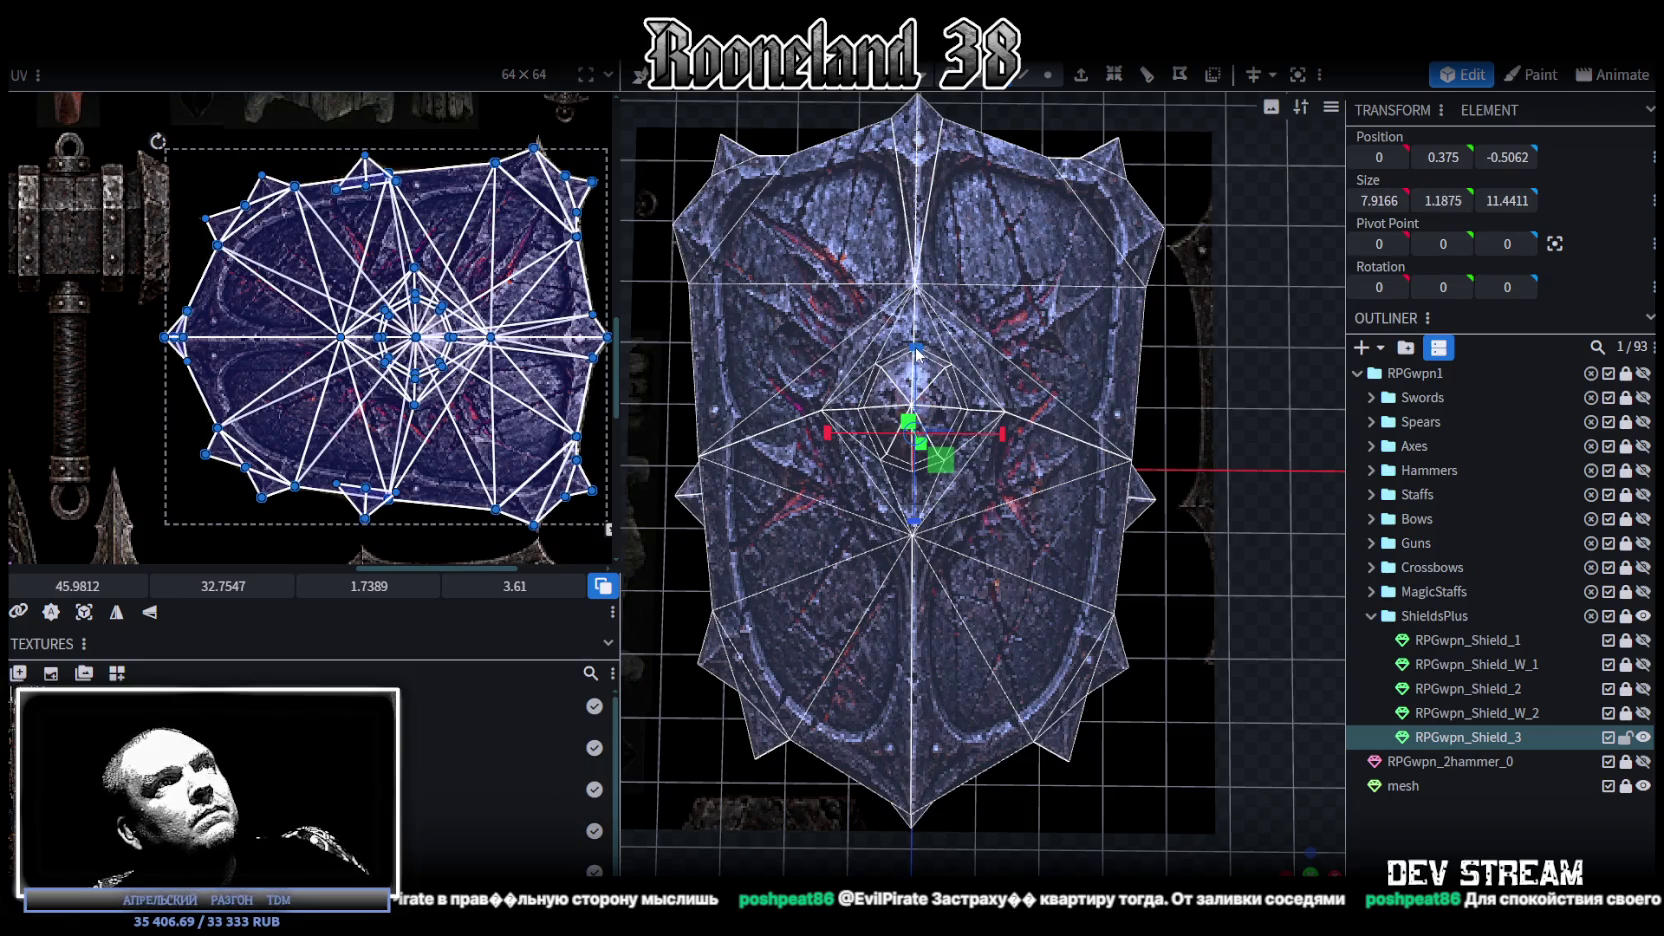
{"action": "left_click_drag", "start_coordinate": [916, 350], "coordinate": [913, 401]}
Step: Reselect every shield face to check the new length, then deselect
{"action": "left_click", "coordinate": [1481, 833]}
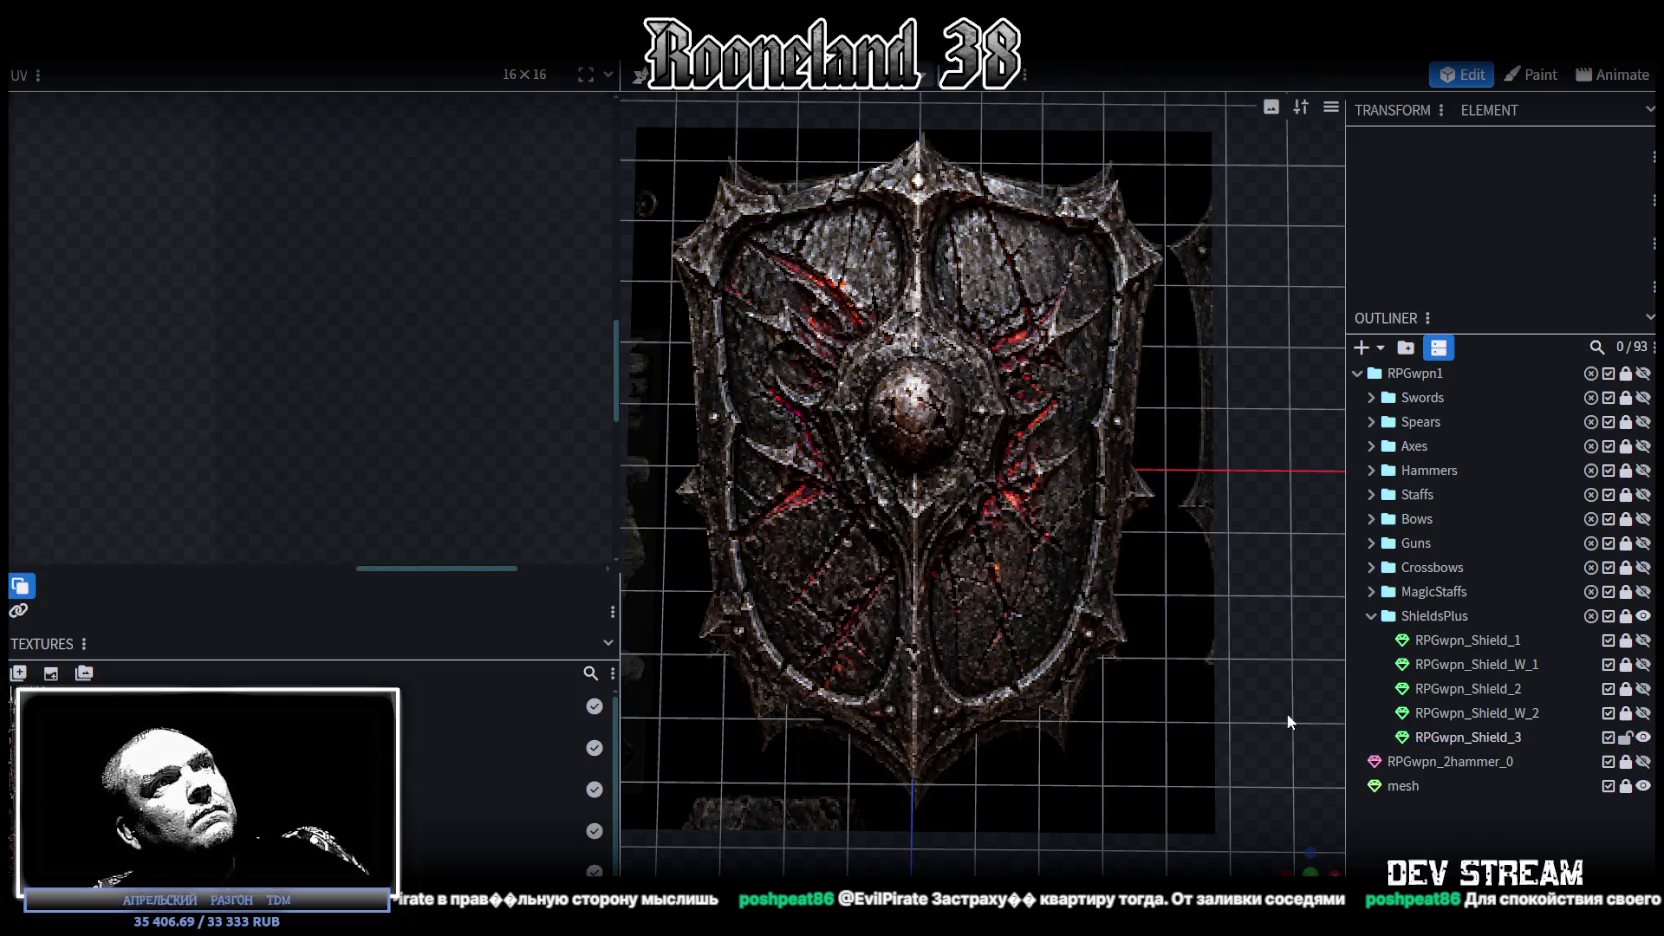
{"action": "left_click", "coordinate": [971, 440]}
{"action": "double_click", "coordinate": [971, 440]}
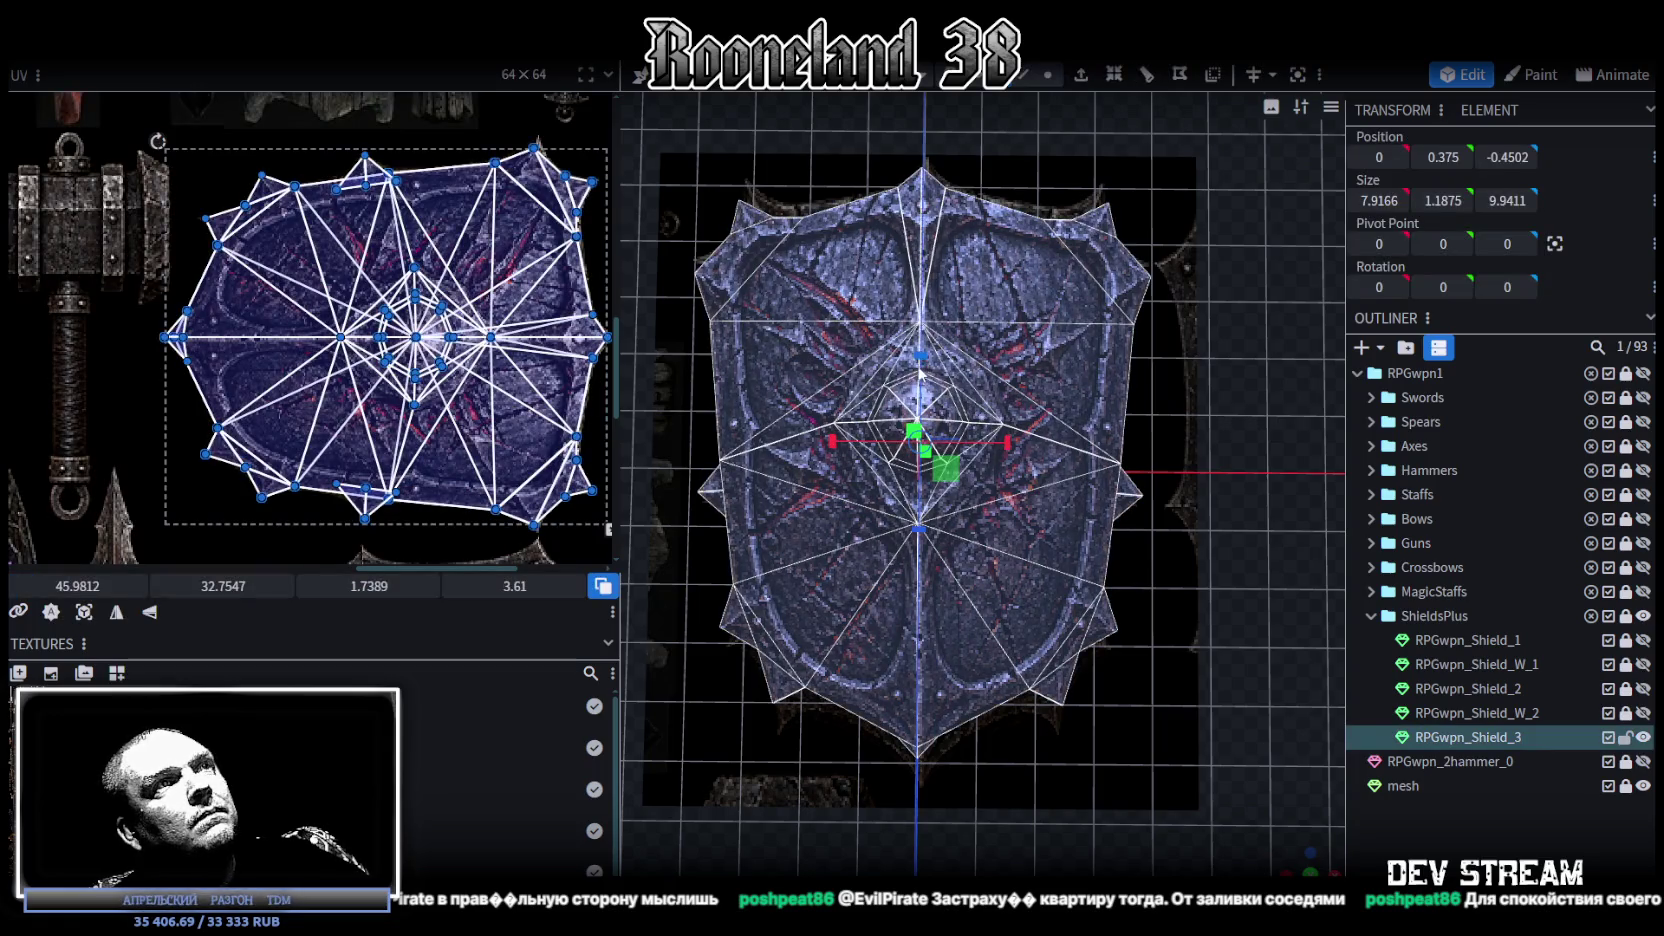
{"action": "scroll", "coordinate": [1078, 500], "scroll_direction": "up", "scroll_amount": 2}
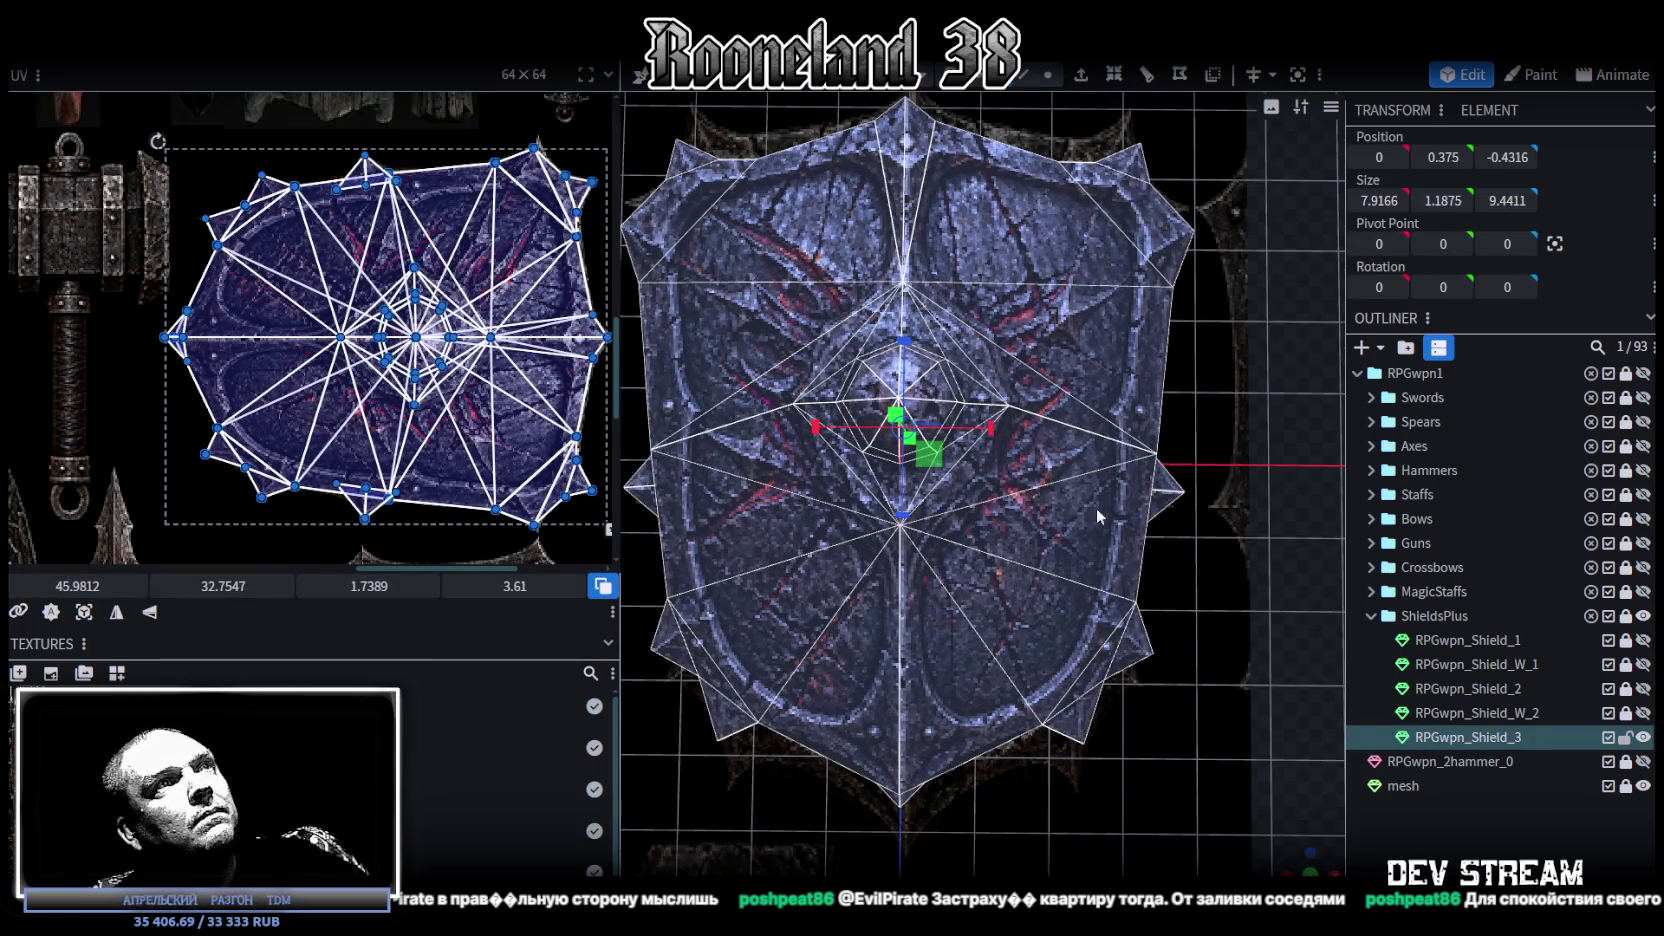
{"action": "key", "text": "Escape"}
{"action": "scroll", "coordinate": [1069, 654], "scroll_direction": "down", "scroll_amount": 2}
{"action": "scroll", "coordinate": [1072, 653], "scroll_direction": "down", "scroll_amount": 2}
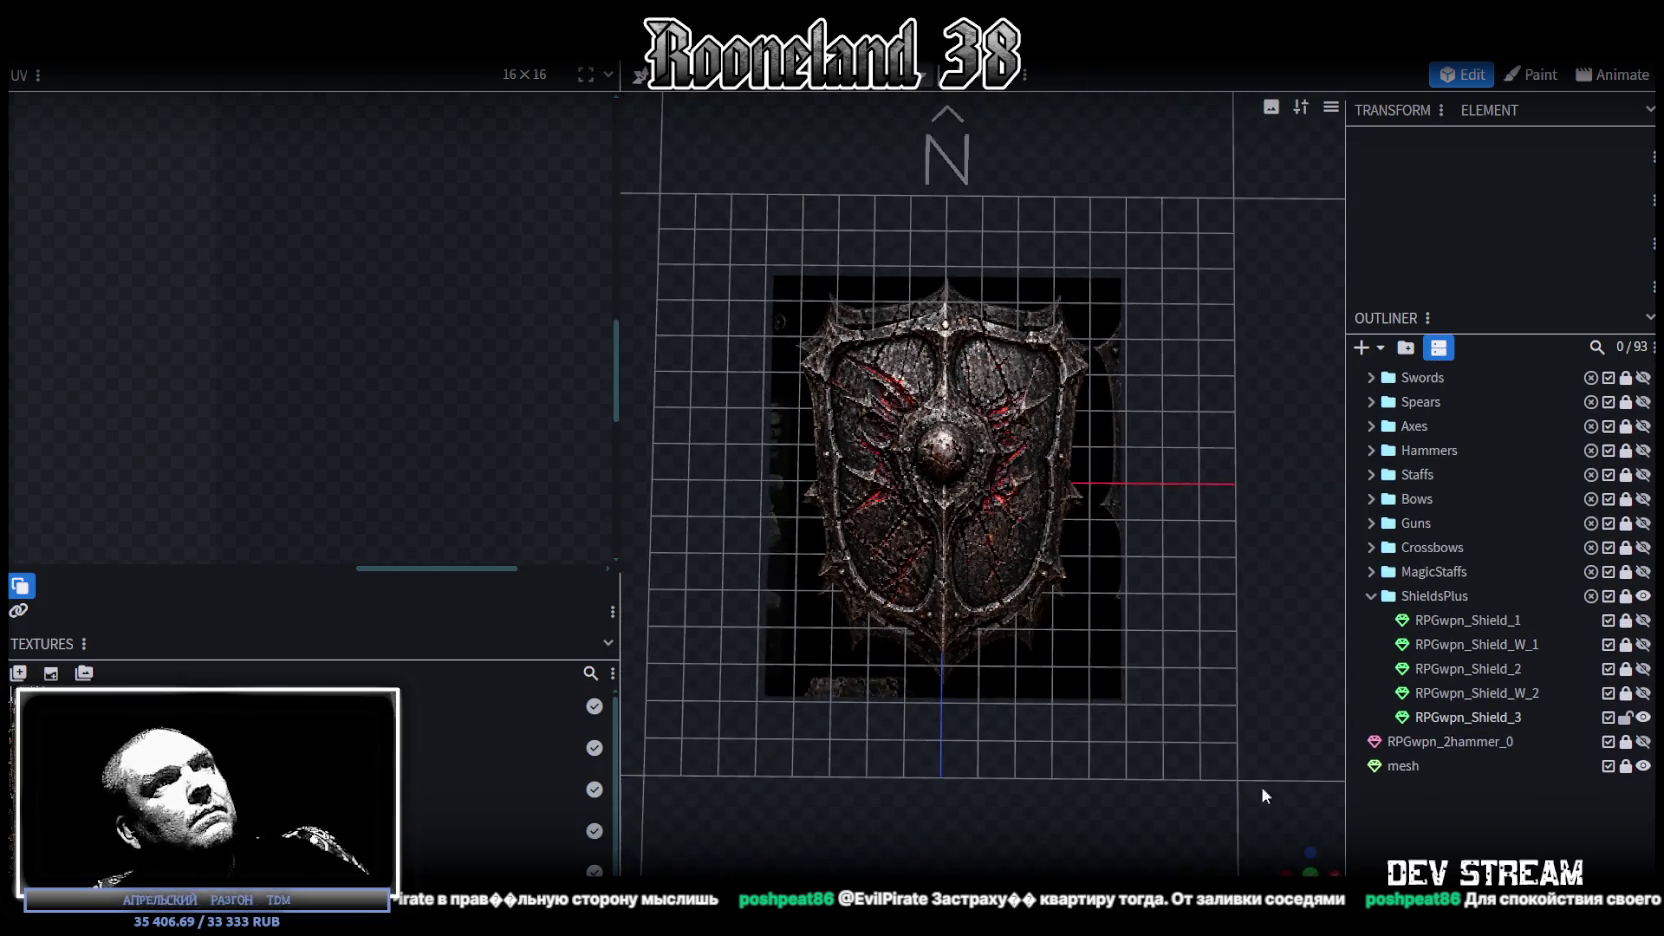
Step: Select the RPGwpn_Shield_3 mesh and its left face from a frontal view
{"action": "left_click_drag", "start_coordinate": [1297, 862], "coordinate": [900, 640]}
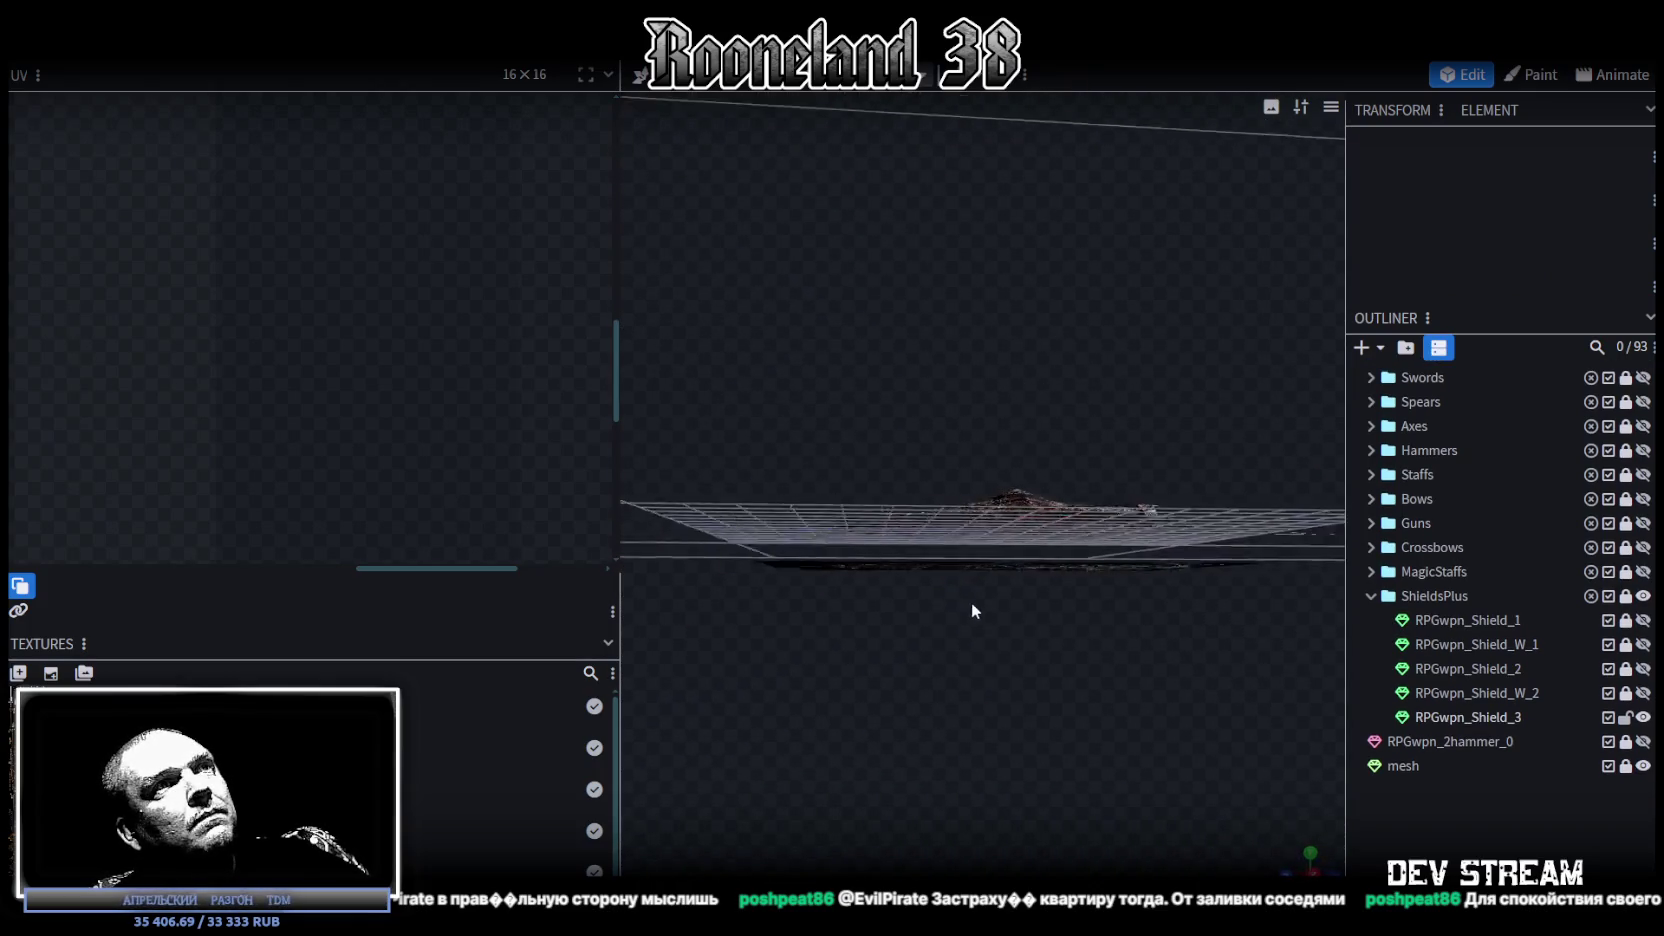
{"action": "left_click_drag", "start_coordinate": [900, 638], "coordinate": [760, 543]}
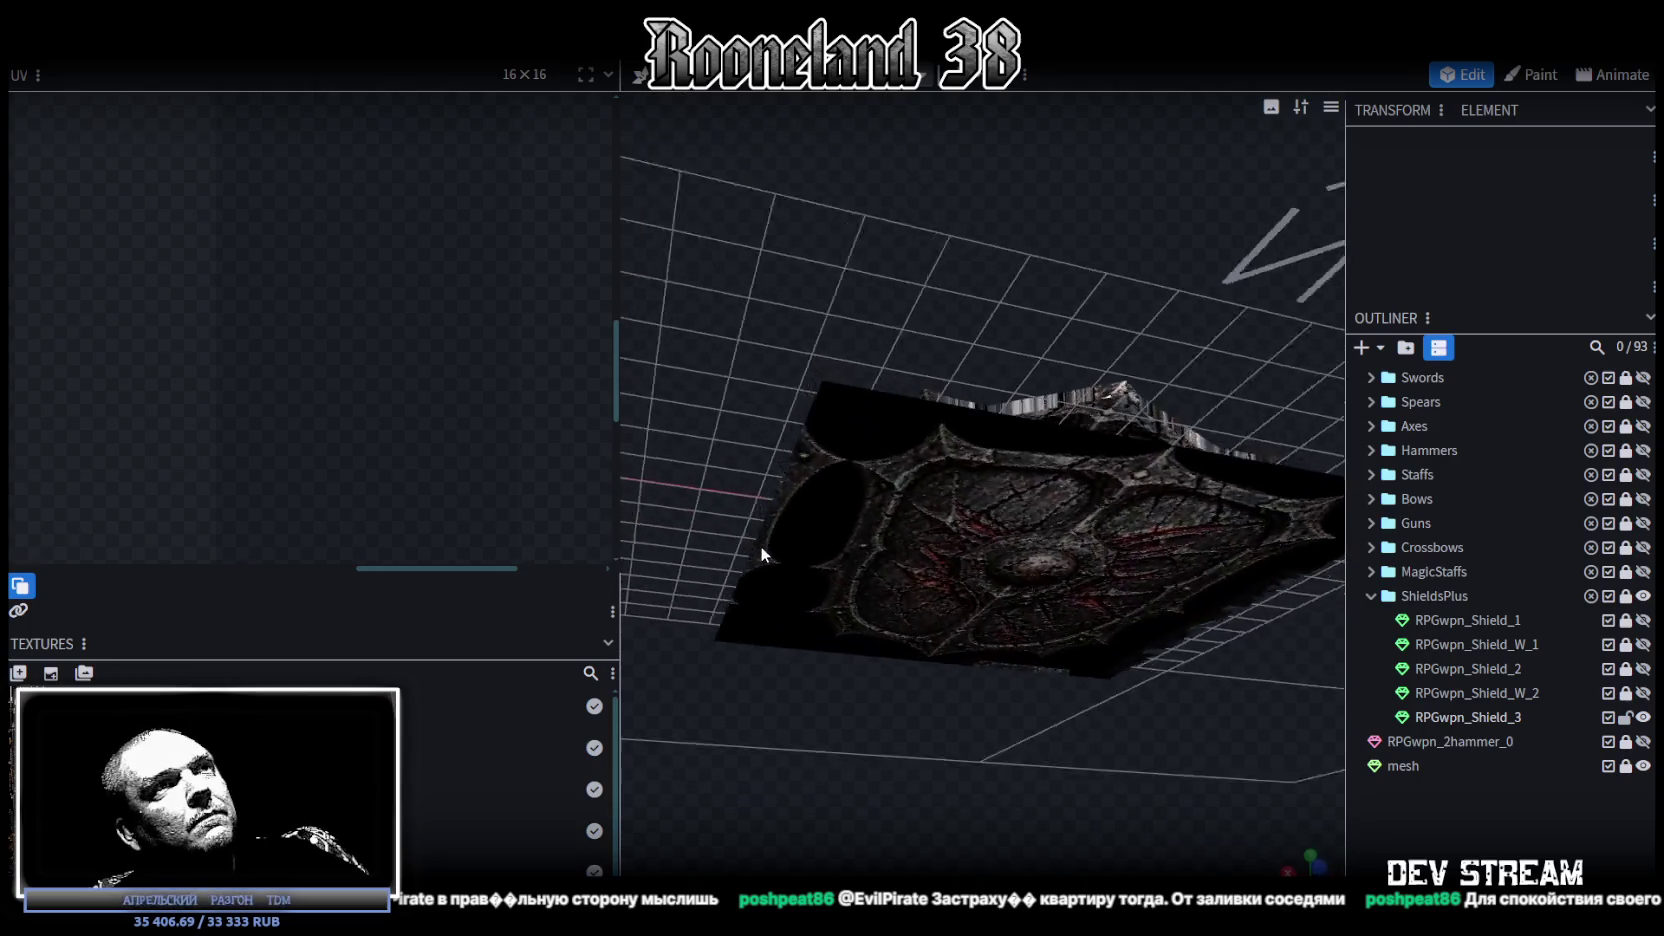
{"action": "left_click_drag", "start_coordinate": [1161, 690], "coordinate": [1013, 454]}
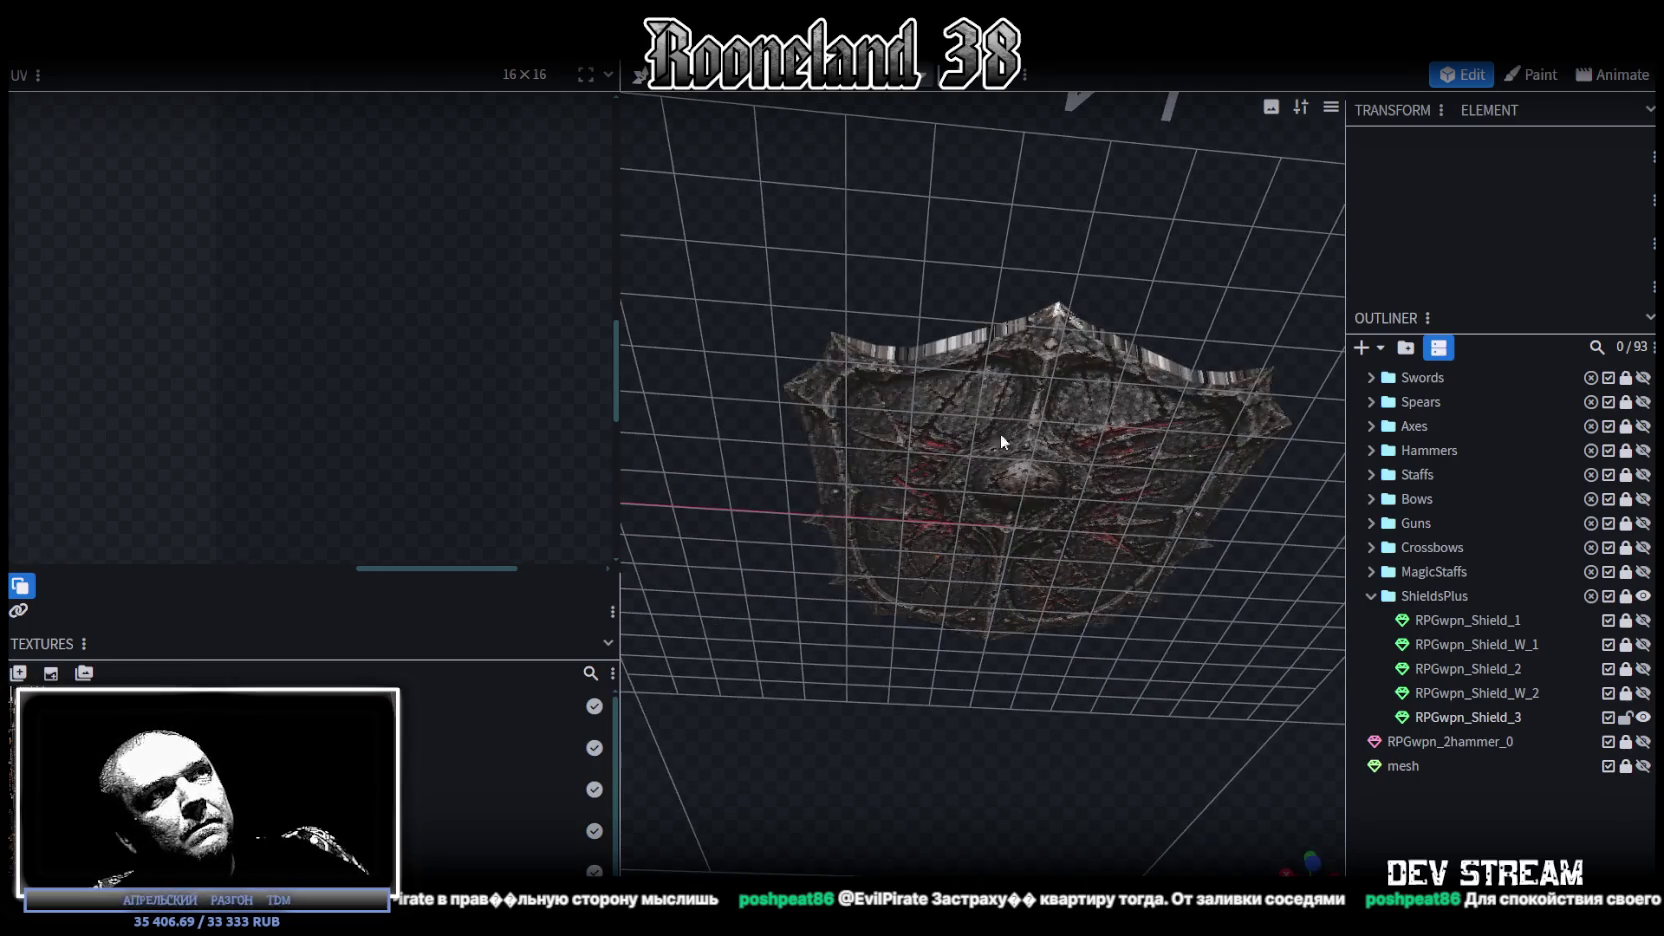
{"action": "left_click", "coordinate": [972, 462]}
{"action": "left_click_drag", "start_coordinate": [845, 286], "coordinate": [922, 205]}
{"action": "mouse_move", "coordinate": [870, 254]}
{"action": "left_mouse_down"}
{"action": "mouse_move", "coordinate": [858, 413]}
{"action": "mouse_move", "coordinate": [904, 318]}
{"action": "mouse_move", "coordinate": [928, 202]}
{"action": "mouse_move", "coordinate": [913, 214]}
{"action": "left_mouse_up"}
{"action": "left_click", "coordinate": [858, 413]}
{"action": "left_click", "coordinate": [842, 309]}
Step: Add the top, right-side and lower-right front faces to the selection
{"action": "mouse_move", "coordinate": [848, 283]}
{"action": "left_mouse_down"}
{"action": "mouse_move", "coordinate": [1011, 239]}
{"action": "mouse_move", "coordinate": [975, 153]}
{"action": "mouse_move", "coordinate": [1022, 187]}
{"action": "left_mouse_up"}
{"action": "left_click", "coordinate": [1022, 187], "text": "shift"}
{"action": "left_click", "coordinate": [1062, 218], "text": "shift"}
{"action": "left_click", "coordinate": [1203, 283], "text": "shift"}
{"action": "left_click", "coordinate": [1262, 258], "text": "shift"}
{"action": "left_click", "coordinate": [1250, 440], "text": "shift"}
{"action": "left_click", "coordinate": [1193, 528], "text": "shift"}
{"action": "left_click", "coordinate": [1271, 523], "text": "shift"}
{"action": "left_click", "coordinate": [1265, 538], "text": "shift"}
{"action": "left_click", "coordinate": [1218, 651], "text": "shift"}
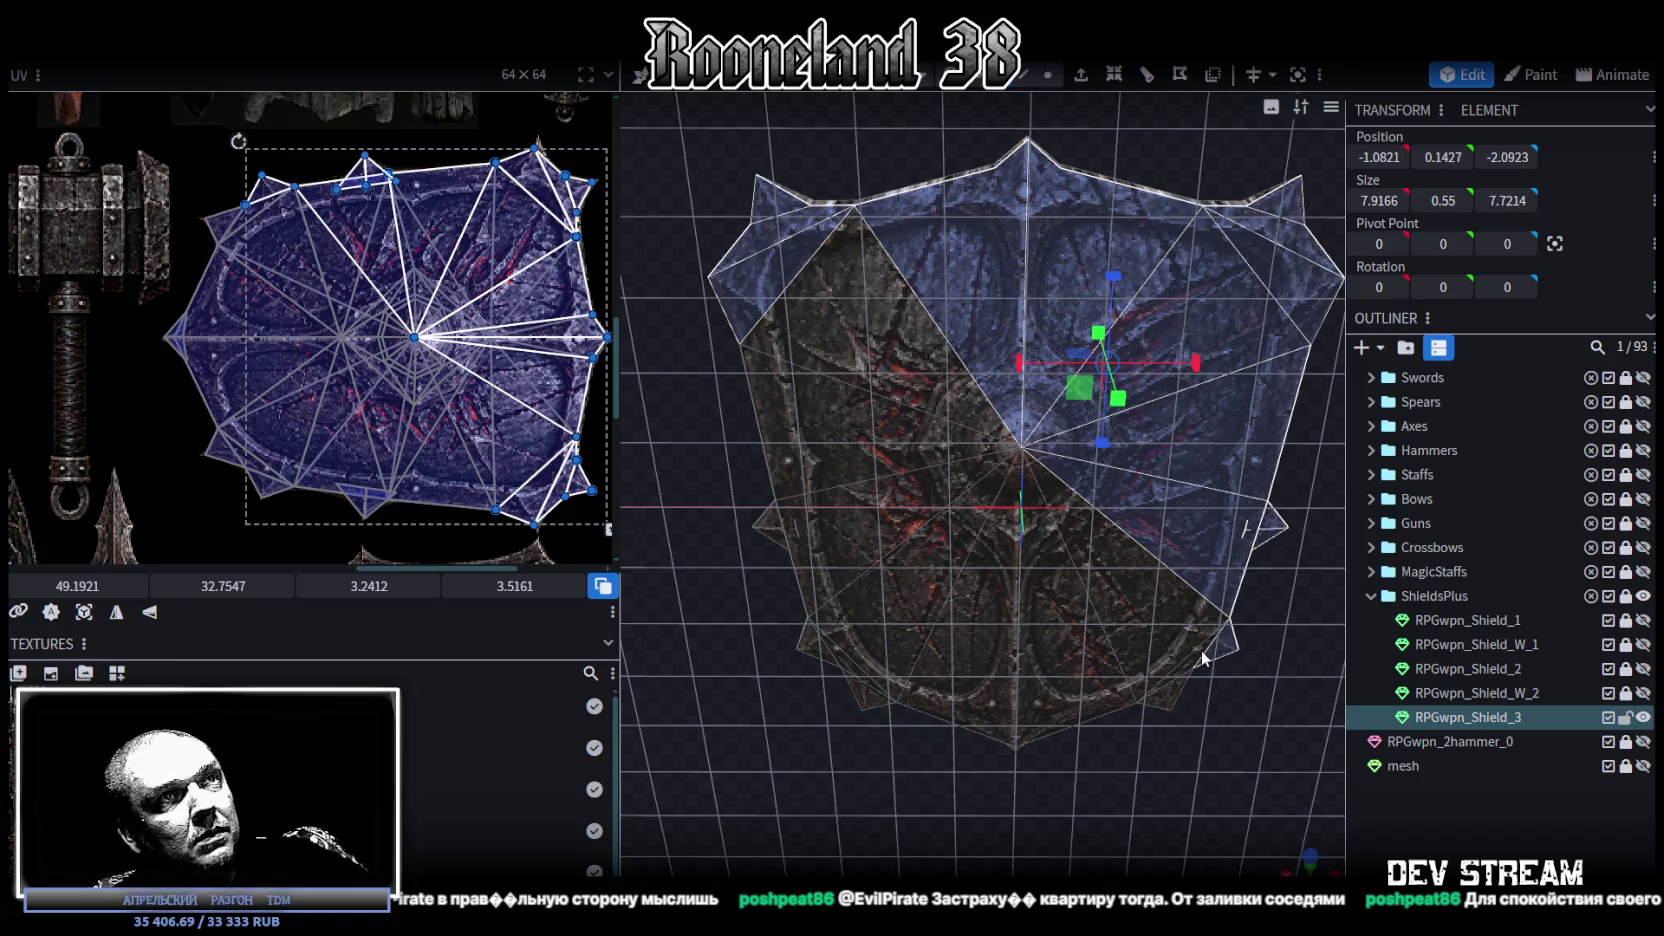
{"action": "left_click", "coordinate": [1170, 694], "text": "shift"}
{"action": "left_click", "coordinate": [1147, 645], "text": "shift"}
{"action": "left_click", "coordinate": [1066, 670], "text": "shift"}
Step: Add the remaining left-half and lower-left front faces to complete the selection
{"action": "left_click", "coordinate": [995, 688], "text": "shift"}
{"action": "left_click", "coordinate": [925, 600], "text": "shift"}
{"action": "left_click", "coordinate": [860, 480], "text": "shift"}
{"action": "left_click", "coordinate": [825, 280], "text": "shift"}
{"action": "left_click", "coordinate": [842, 373], "text": "shift"}
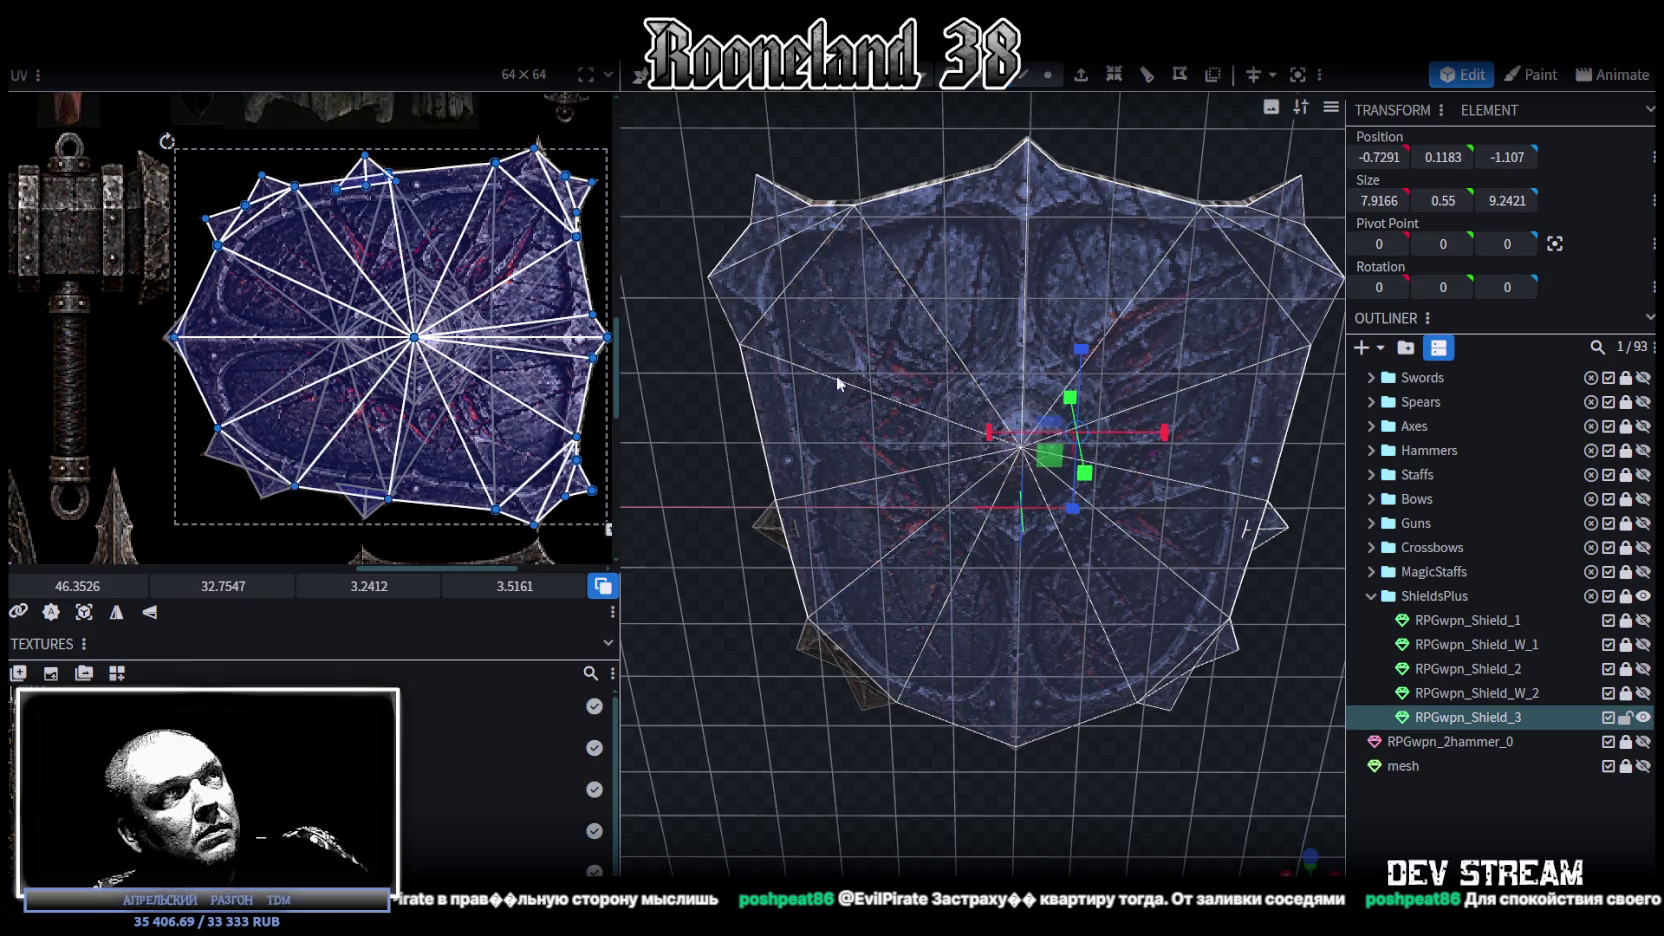
{"action": "left_click", "coordinate": [772, 532], "text": "shift"}
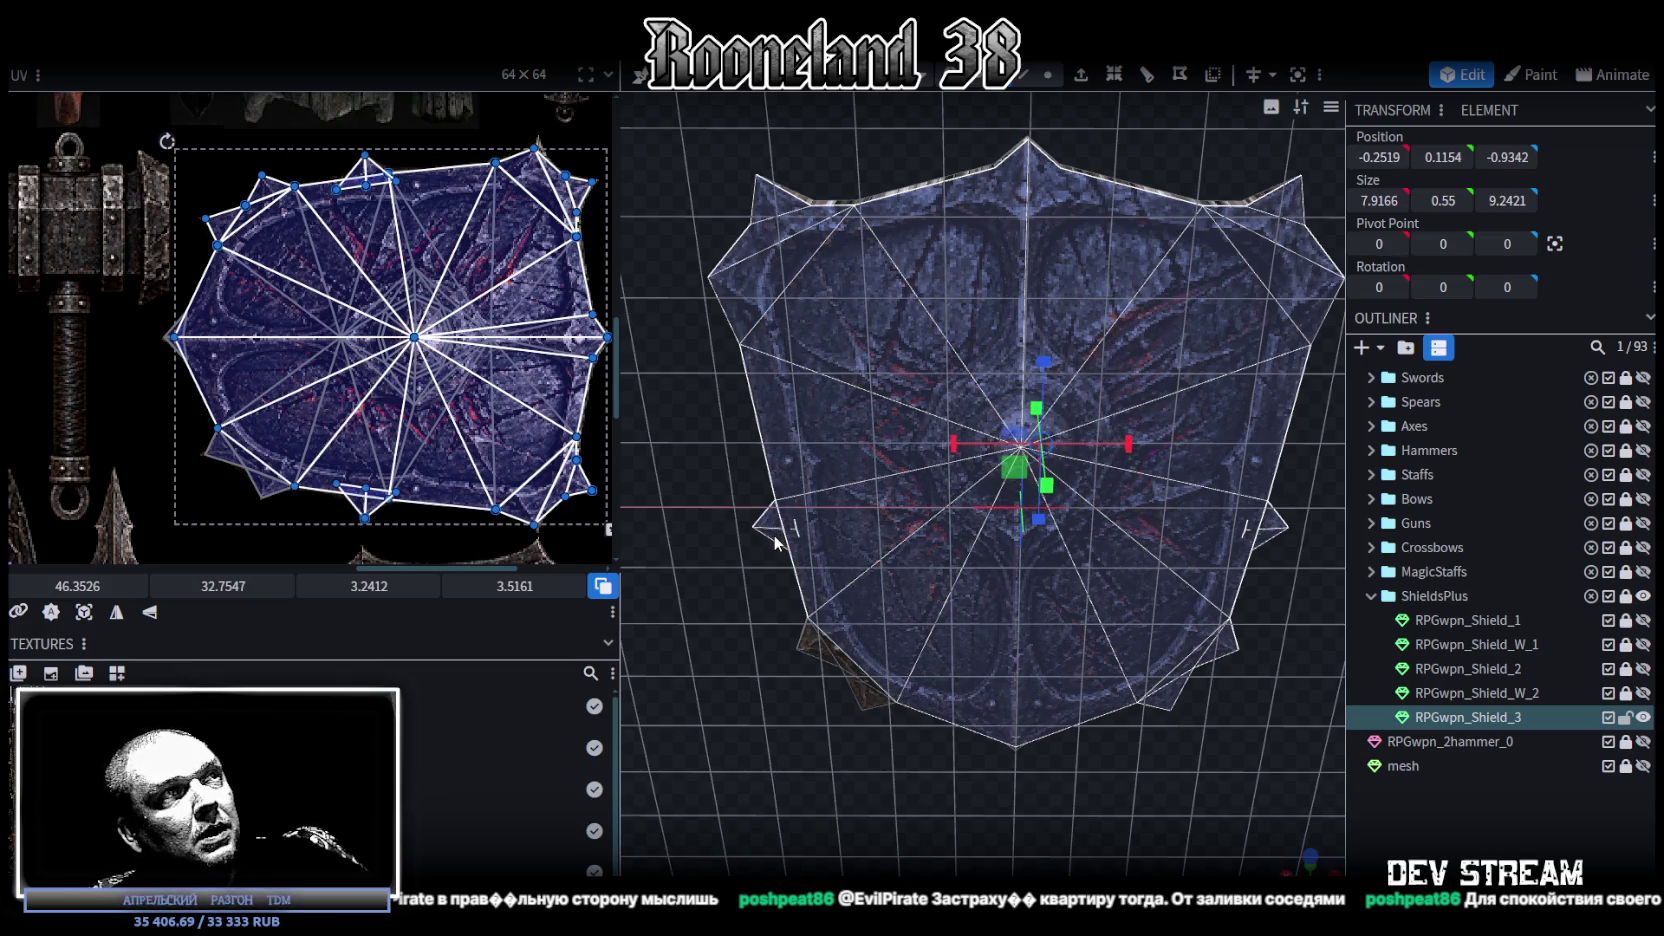
{"action": "scroll", "coordinate": [358, 446], "scroll_direction": "right", "scroll_amount": 3}
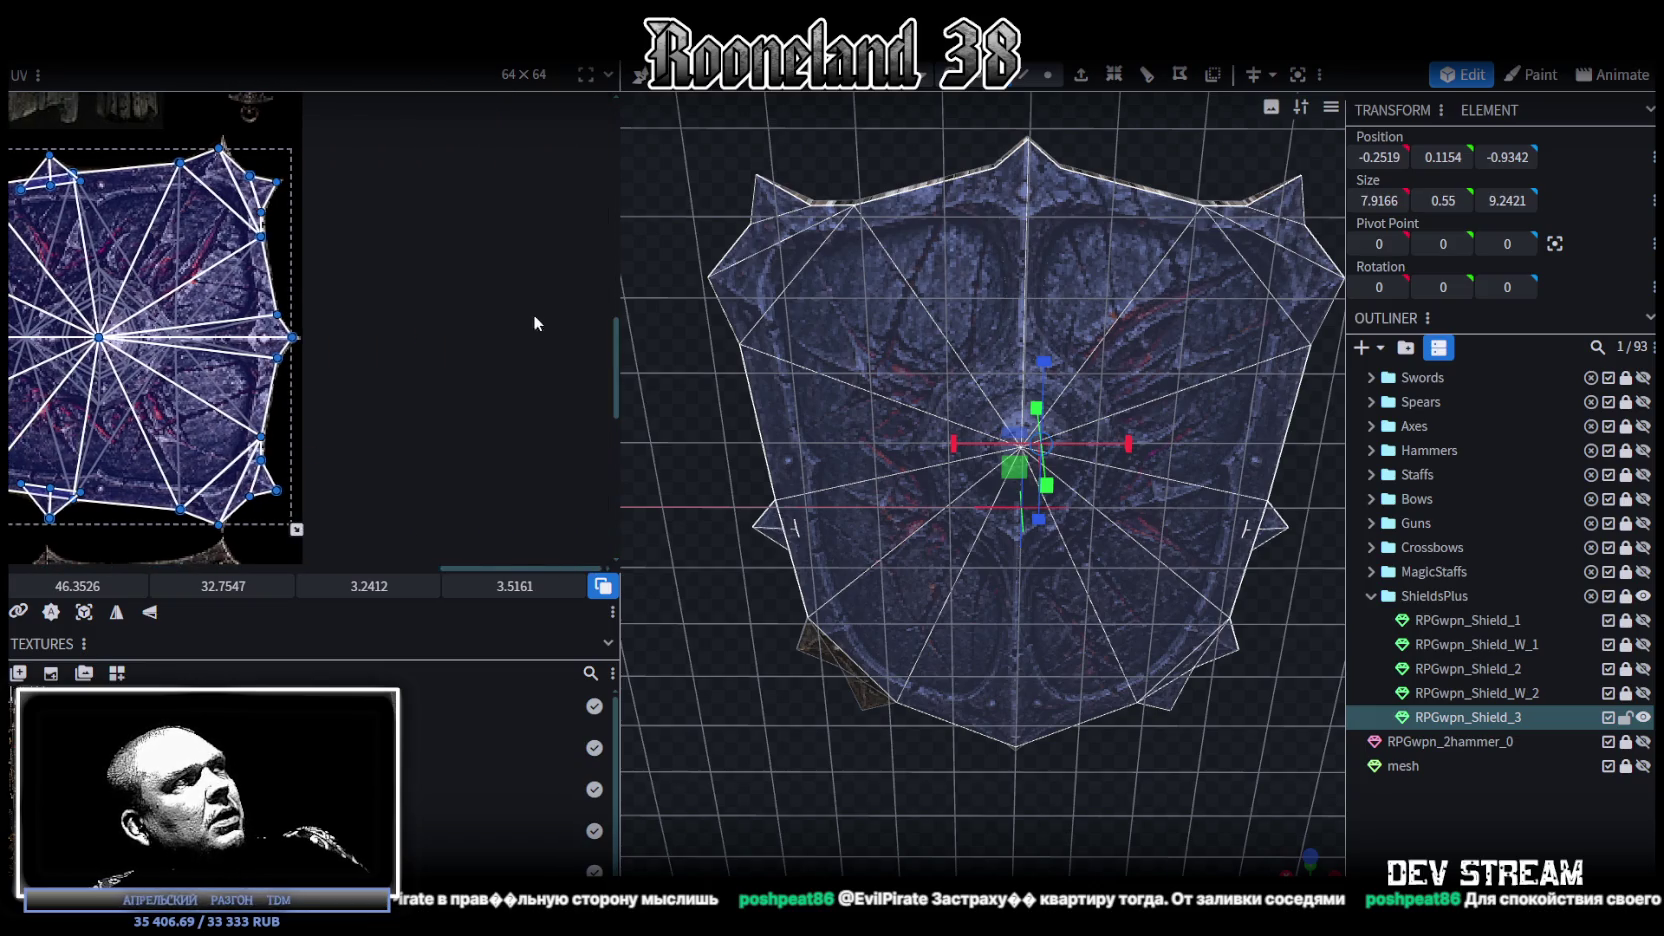
{"action": "left_click", "coordinate": [813, 645], "text": "shift"}
{"action": "left_click", "coordinate": [833, 661], "text": "shift"}
{"action": "scroll", "coordinate": [1030, 660], "scroll_direction": "down", "scroll_amount": 3}
{"action": "mouse_move", "coordinate": [1030, 660]}
{"action": "left_mouse_down"}
{"action": "mouse_move", "coordinate": [1112, 662]}
{"action": "mouse_move", "coordinate": [1098, 724]}
{"action": "mouse_move", "coordinate": [1144, 714]}
{"action": "mouse_move", "coordinate": [1154, 760]}
{"action": "mouse_move", "coordinate": [1155, 610]}
{"action": "left_mouse_up"}
Step: In front view, mirror the shield front's UV vertically and move it onto the strapped shield texture
{"action": "key", "text": "KP_7"}
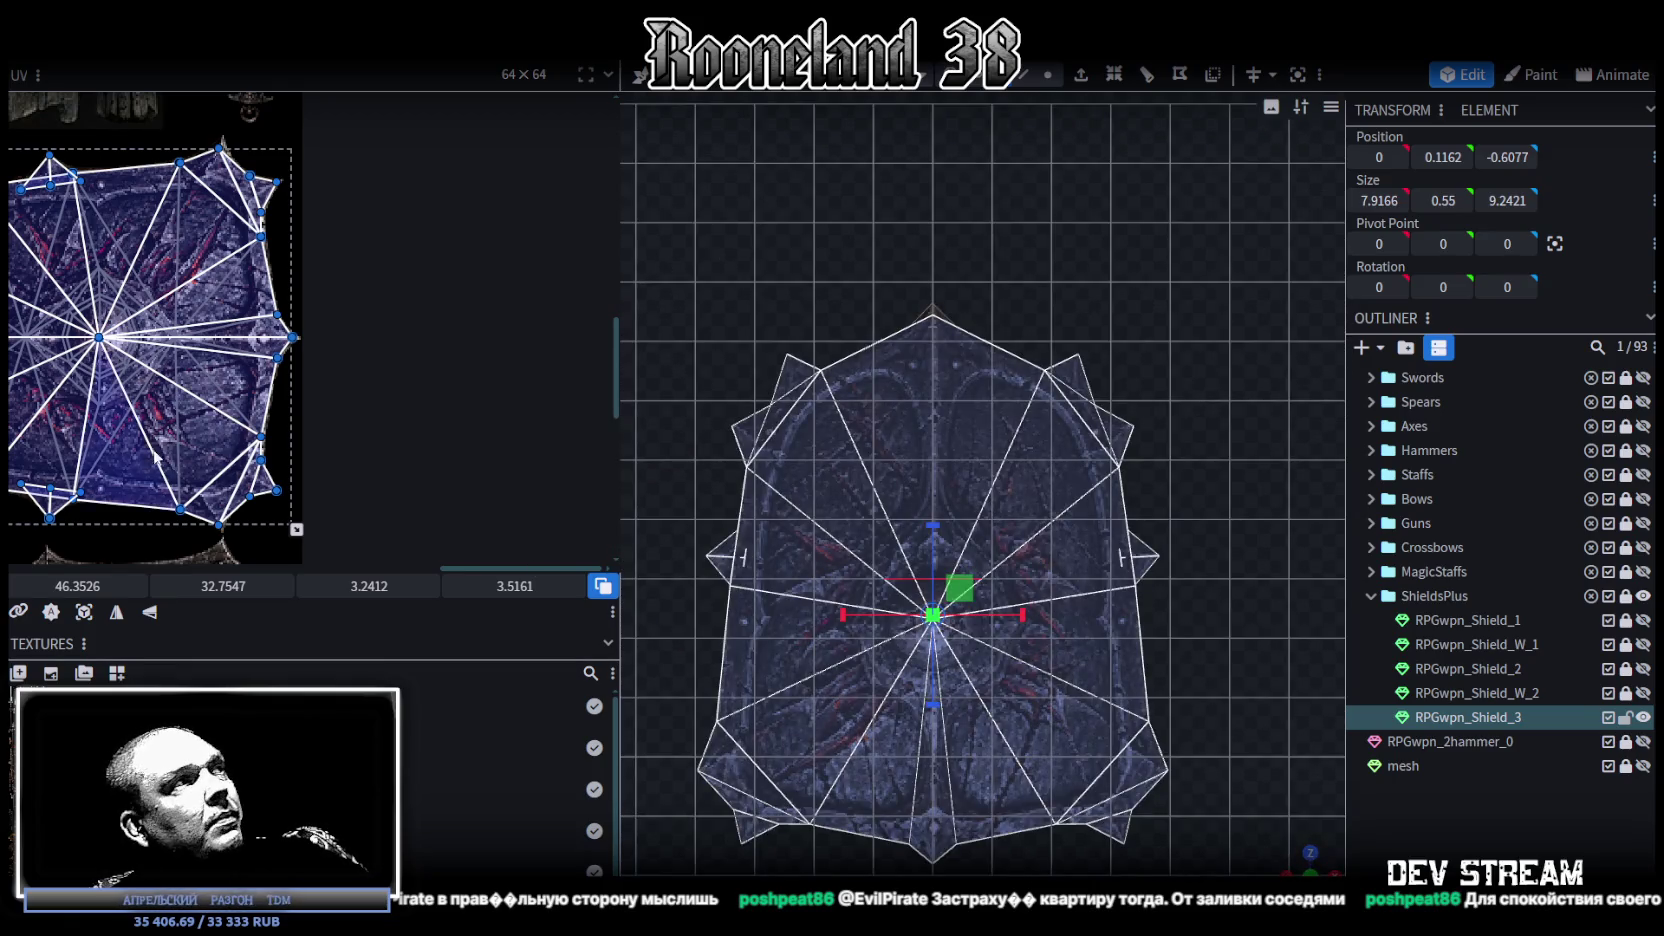
{"action": "scroll", "coordinate": [152, 455], "scroll_direction": "down", "scroll_amount": 5}
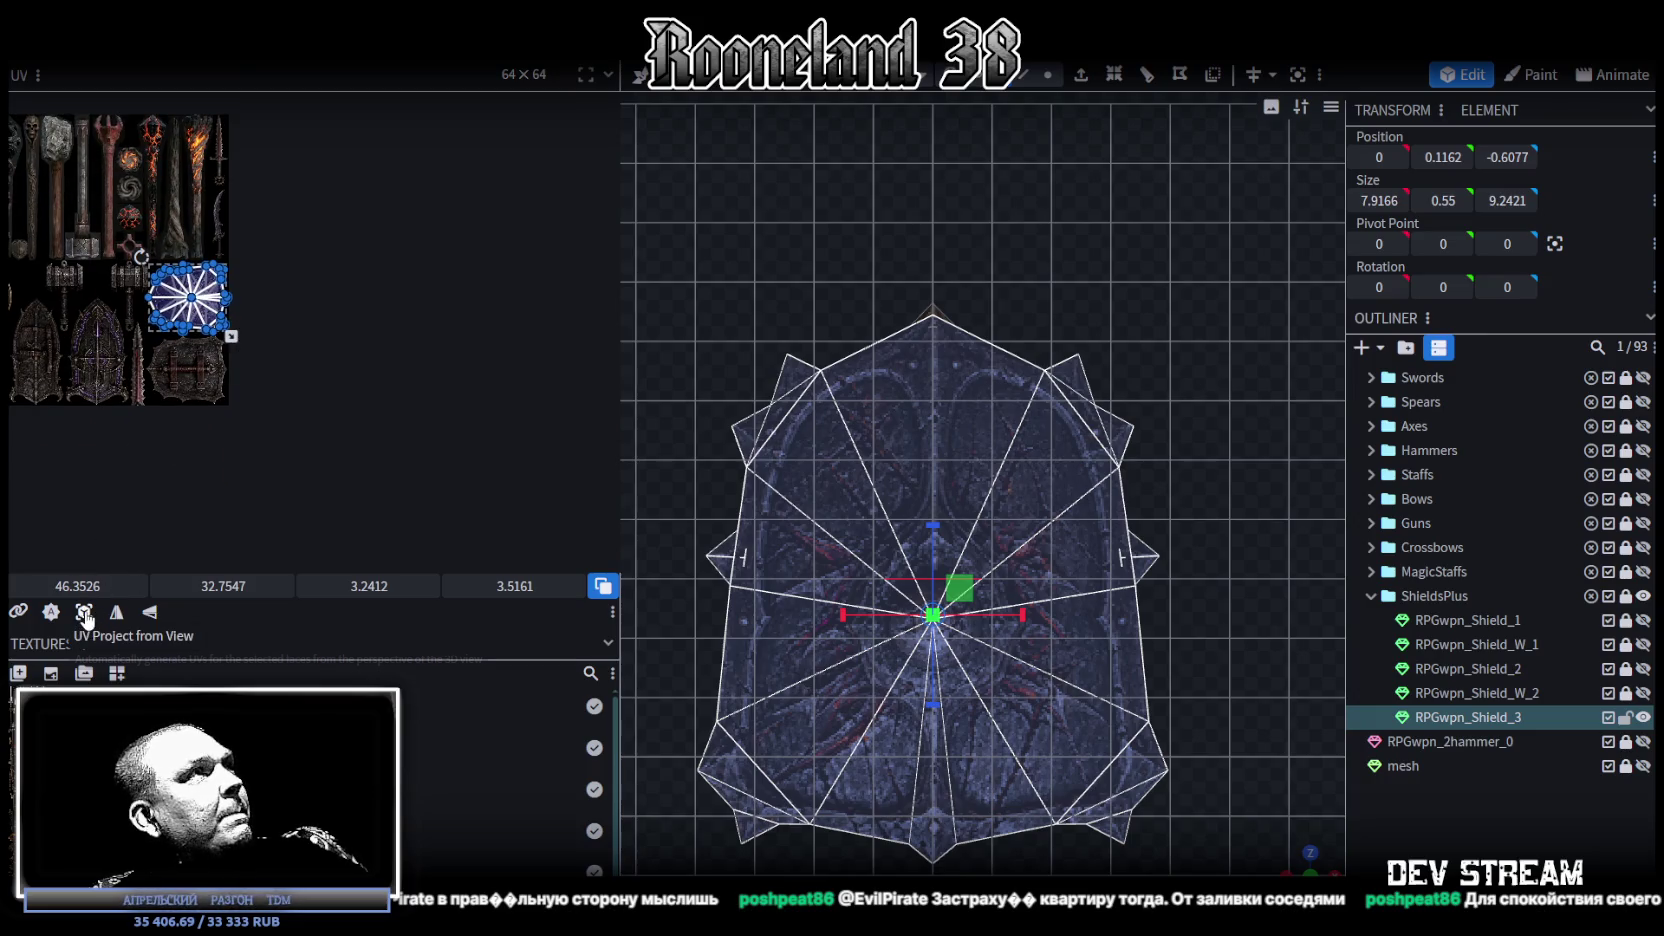
{"action": "scroll", "coordinate": [165, 465], "scroll_direction": "up", "scroll_amount": 2}
{"action": "scroll", "coordinate": [157, 377], "scroll_direction": "up", "scroll_amount": 2}
{"action": "scroll", "coordinate": [205, 375], "scroll_direction": "up", "scroll_amount": 2}
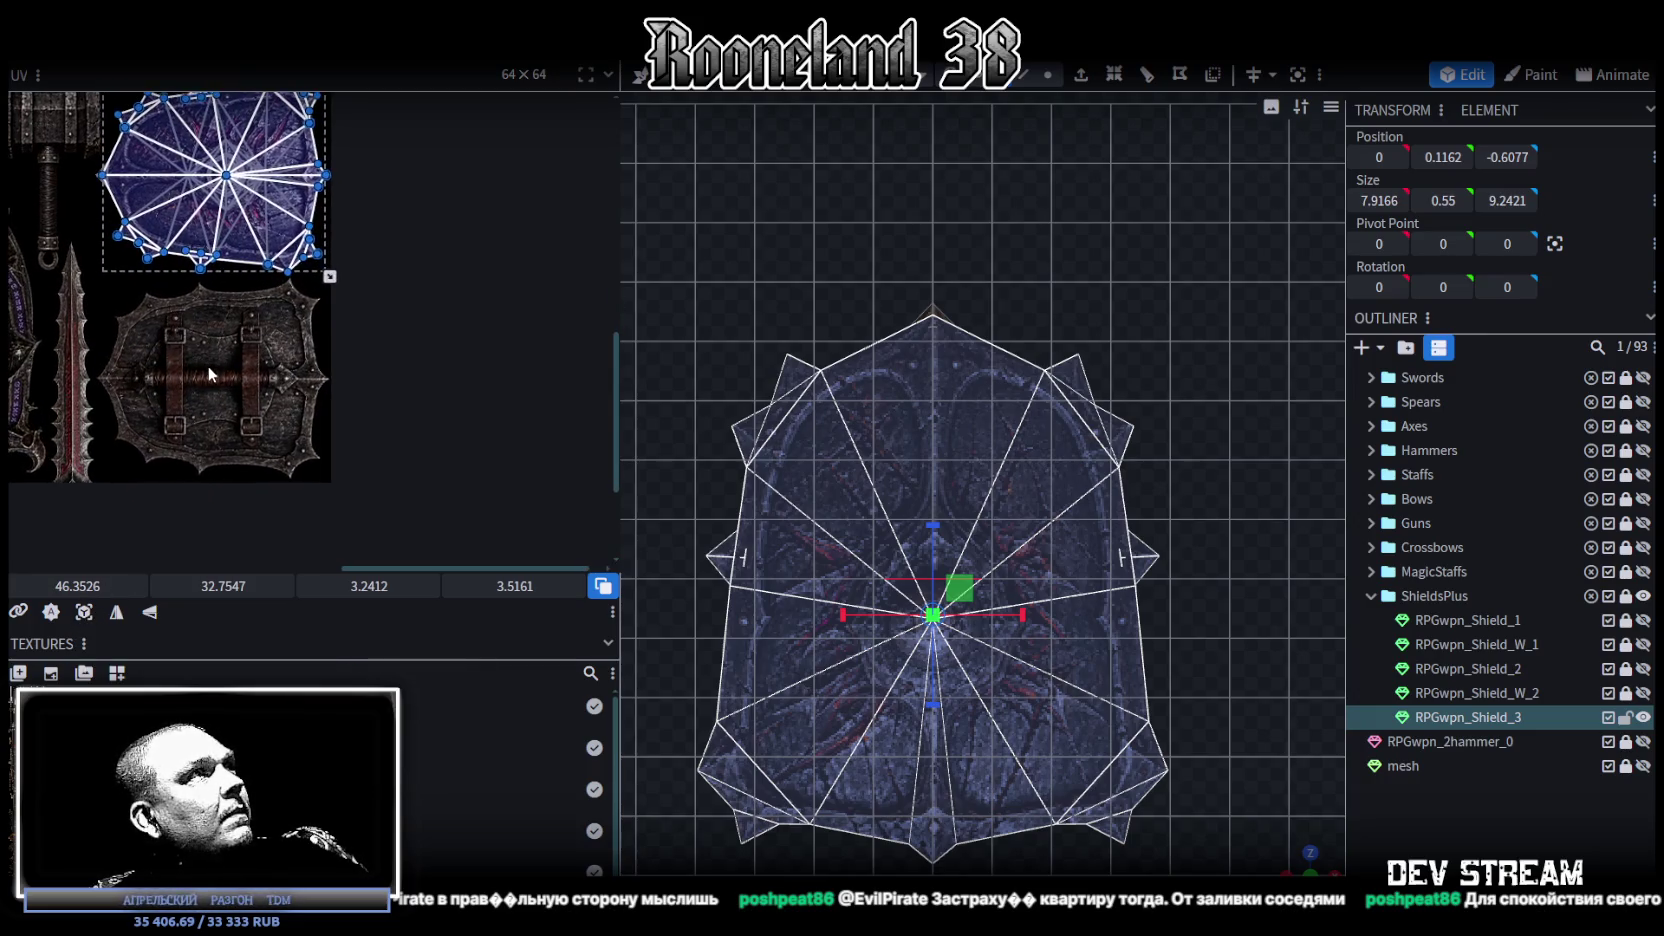
{"action": "left_click", "coordinate": [153, 617]}
{"action": "left_click_drag", "start_coordinate": [208, 586], "coordinate": [320, 586]}
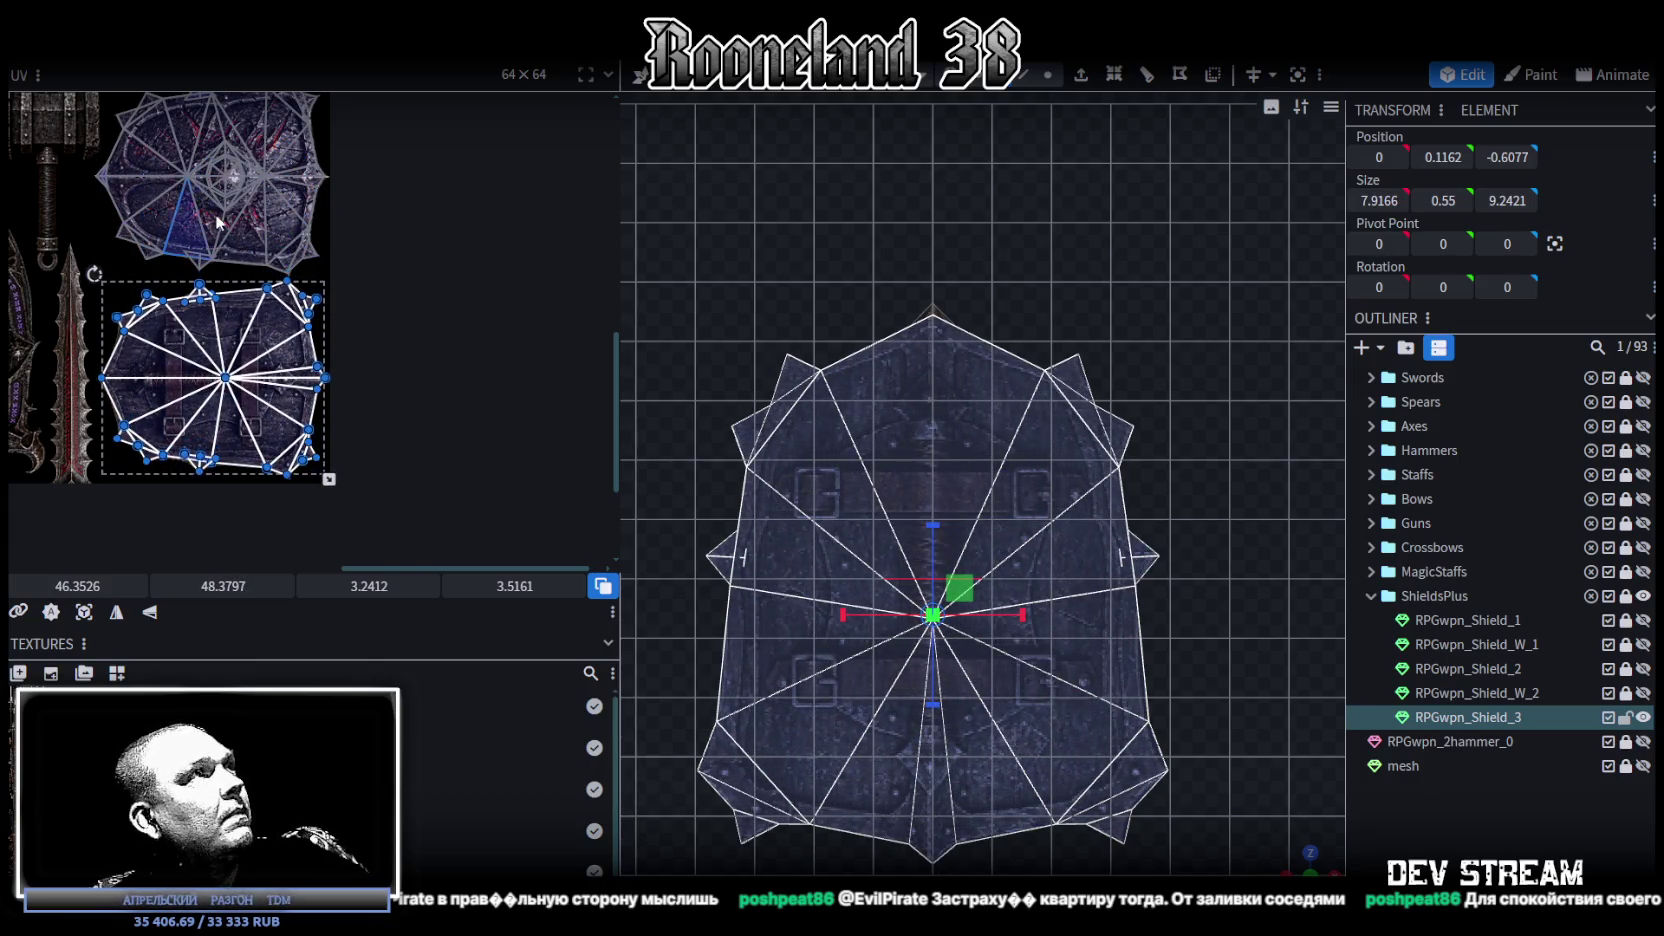
Step: Resize and nudge the UV island to 46.3526, 48.7547, sized 3.2412 × 3.3989
{"action": "scroll", "coordinate": [218, 222], "scroll_direction": "up", "scroll_amount": 3}
{"action": "scroll", "coordinate": [190, 397], "scroll_direction": "up", "scroll_amount": 2}
{"action": "scroll", "coordinate": [192, 395], "scroll_direction": "up", "scroll_amount": 2}
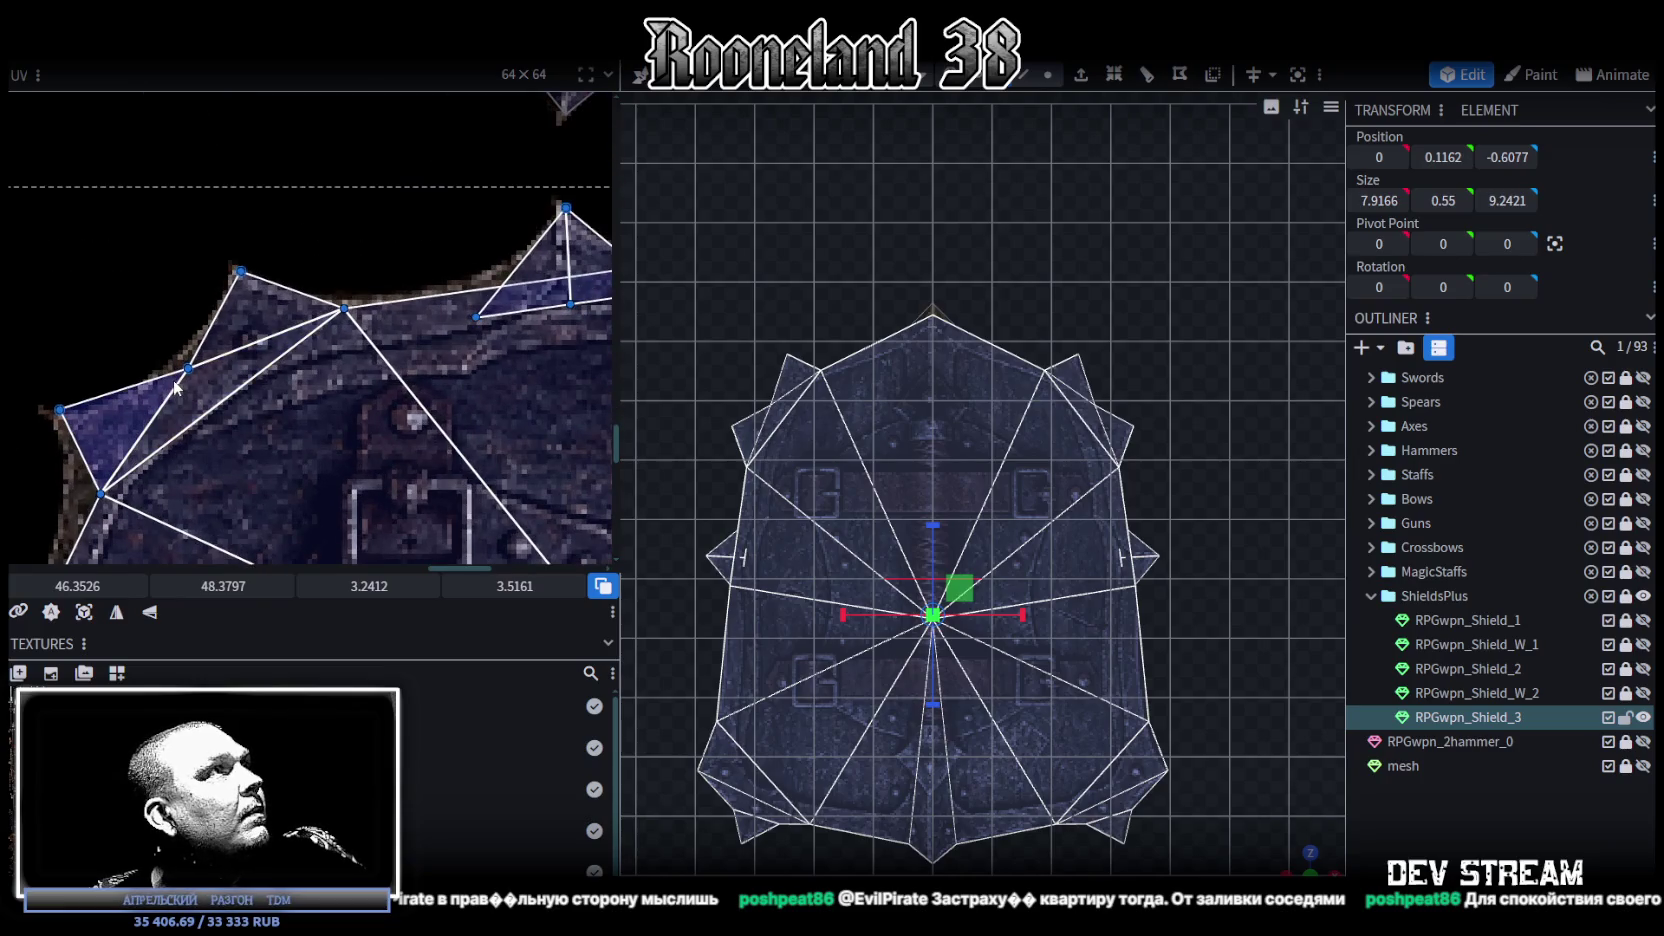
{"action": "scroll", "coordinate": [180, 388], "scroll_direction": "up", "scroll_amount": 2}
{"action": "middle_click_drag", "start_coordinate": [180, 388], "coordinate": [106, 385]}
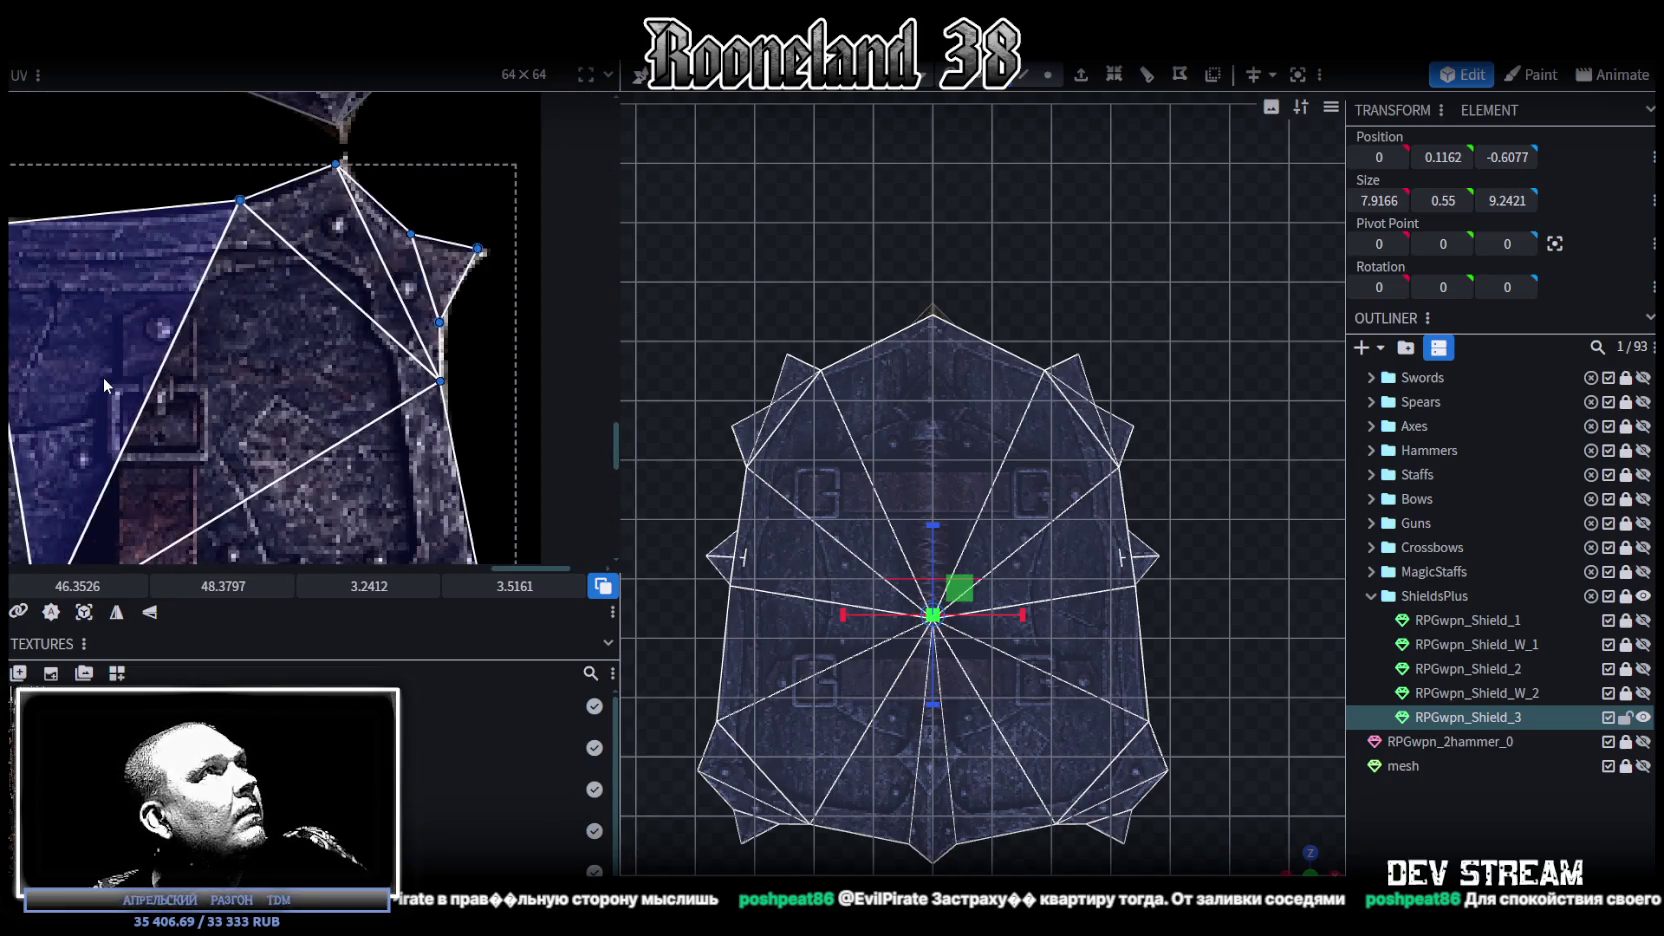
{"action": "scroll", "coordinate": [110, 388], "scroll_direction": "down", "scroll_amount": 3}
{"action": "scroll", "coordinate": [180, 400], "scroll_direction": "up", "scroll_amount": 2}
{"action": "scroll", "coordinate": [229, 408], "scroll_direction": "up", "scroll_amount": 2}
{"action": "scroll", "coordinate": [540, 521], "scroll_direction": "up", "scroll_amount": 2}
{"action": "left_click_drag", "start_coordinate": [514, 532], "coordinate": [515, 519]}
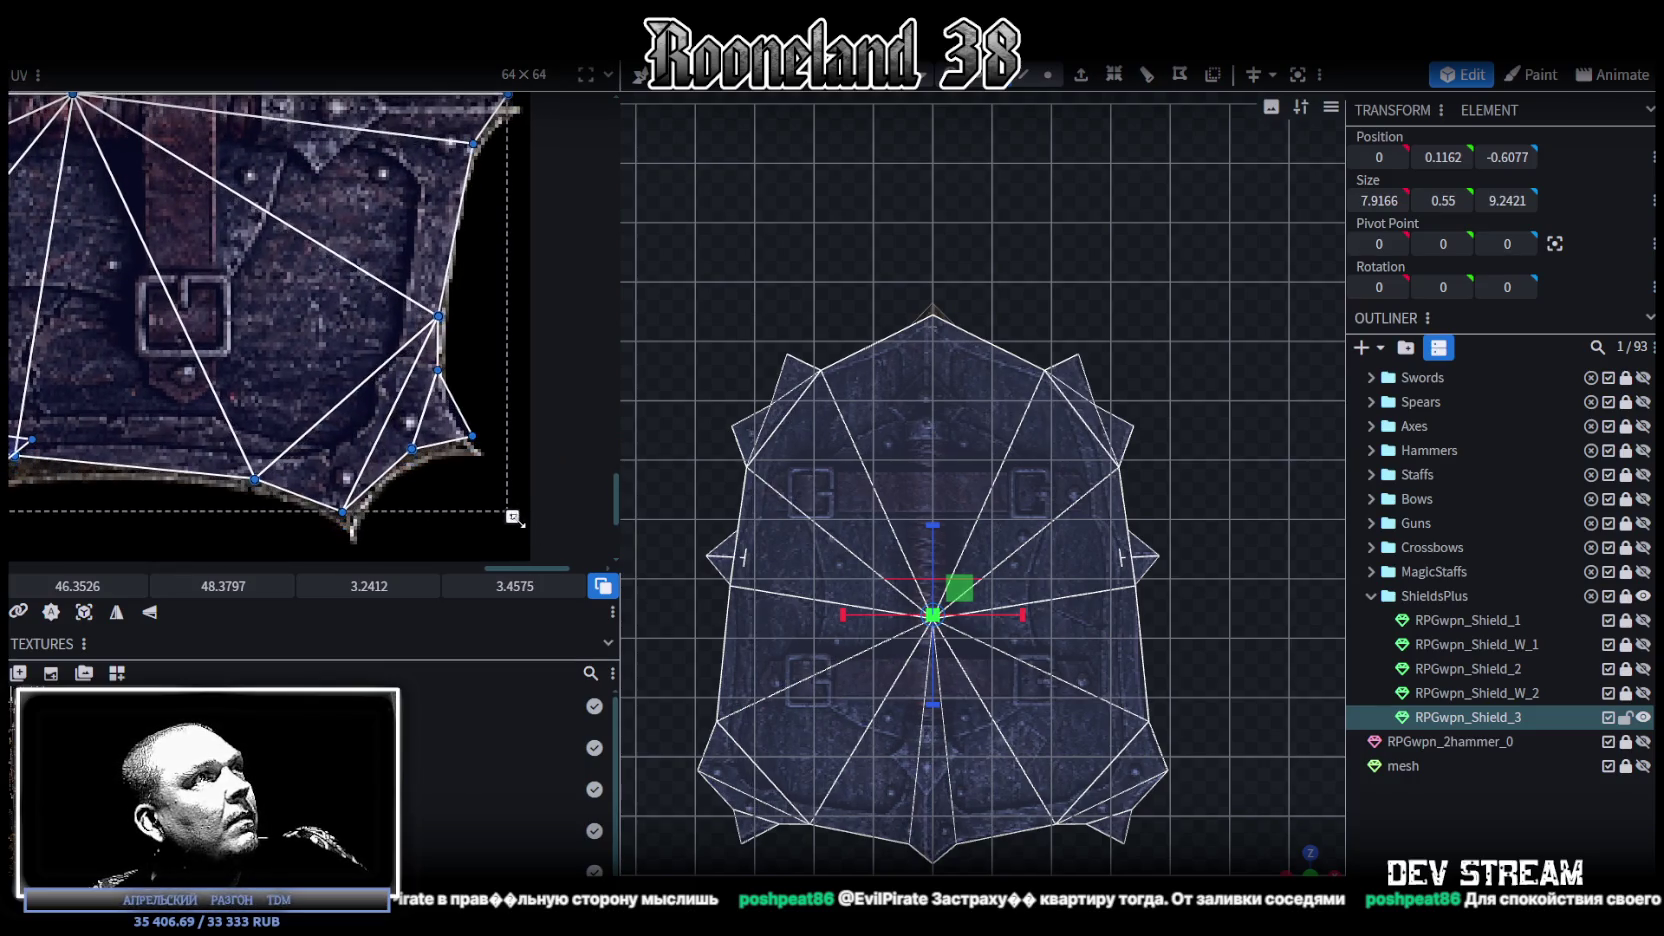
{"action": "left_click_drag", "start_coordinate": [300, 400], "coordinate": [300, 410]}
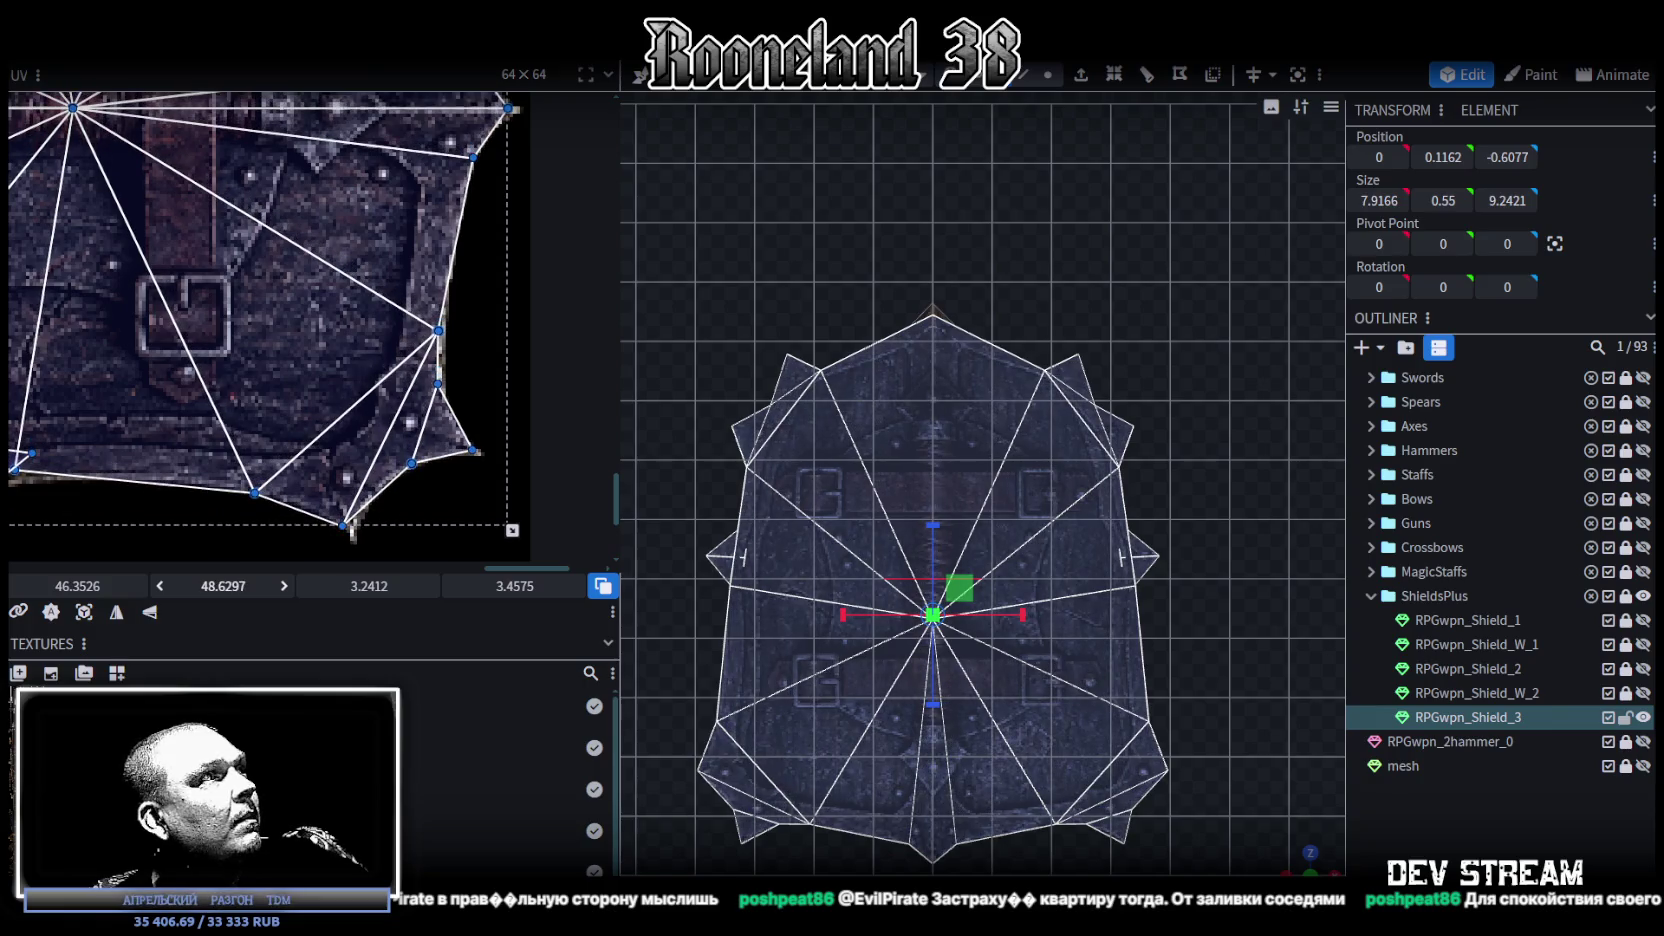
{"action": "scroll", "coordinate": [258, 366], "scroll_direction": "down", "scroll_amount": 3, "text": "ctrl"}
{"action": "scroll", "coordinate": [258, 366], "scroll_direction": "up", "scroll_amount": 3, "text": "ctrl"}
{"action": "scroll", "coordinate": [258, 366], "scroll_direction": "down", "scroll_amount": 2, "text": "ctrl"}
{"action": "scroll", "coordinate": [300, 385], "scroll_direction": "down", "scroll_amount": 2, "text": "ctrl"}
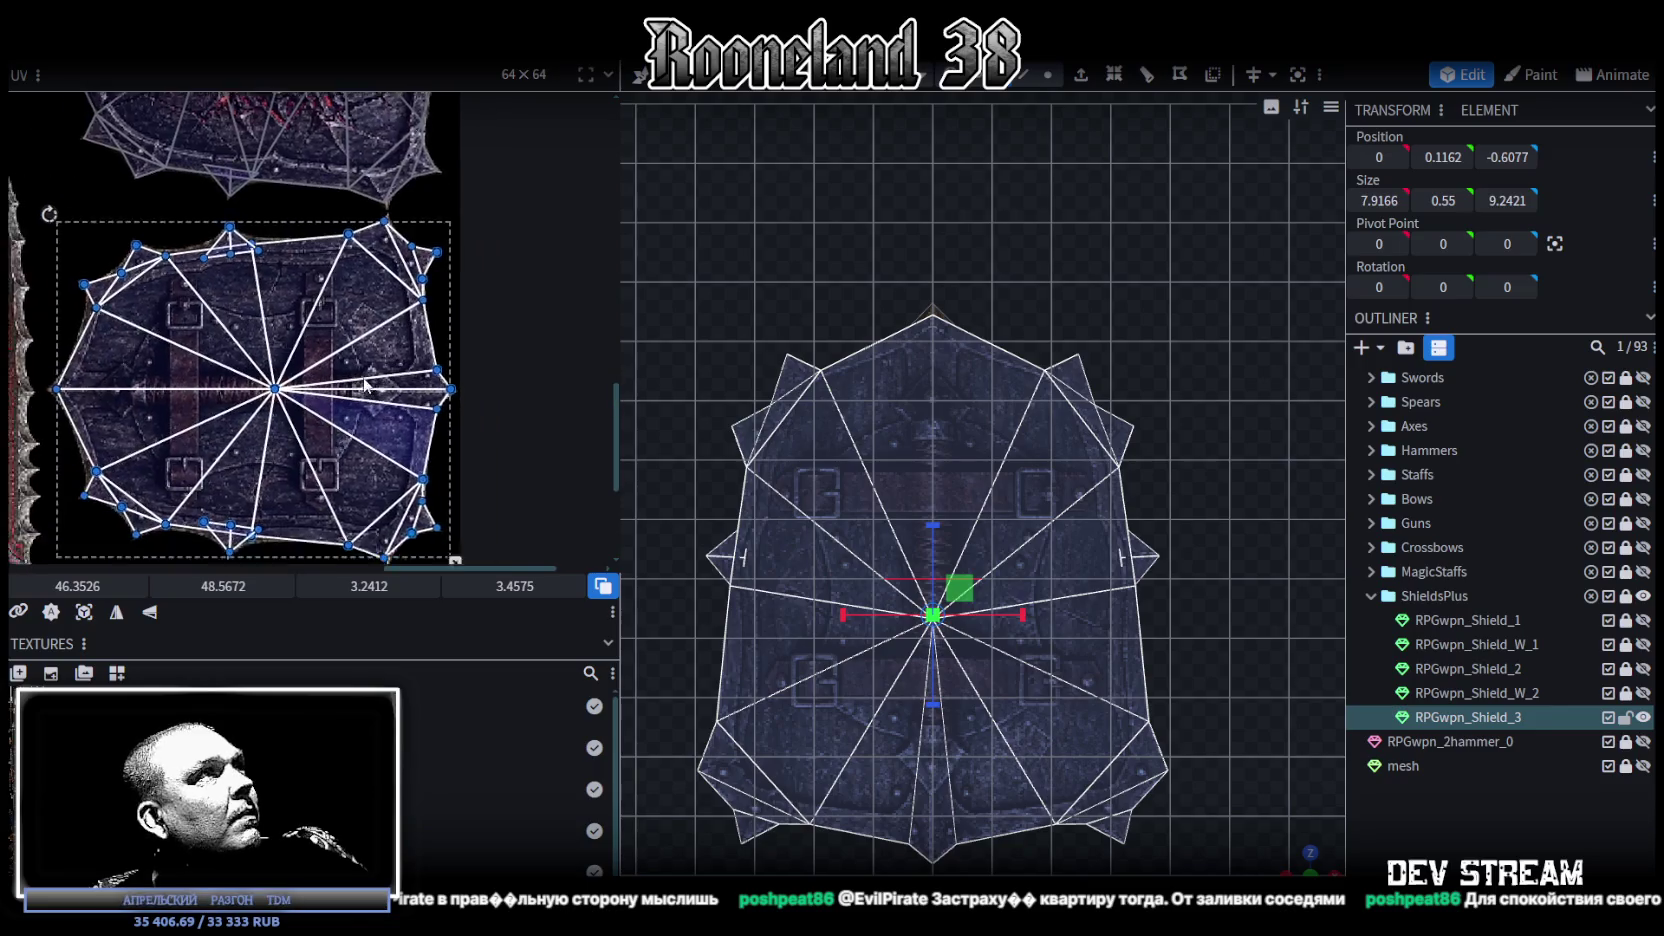
{"action": "scroll", "coordinate": [373, 412], "scroll_direction": "down", "scroll_amount": 1, "text": "ctrl"}
{"action": "left_click_drag", "start_coordinate": [459, 493], "coordinate": [459, 492]}
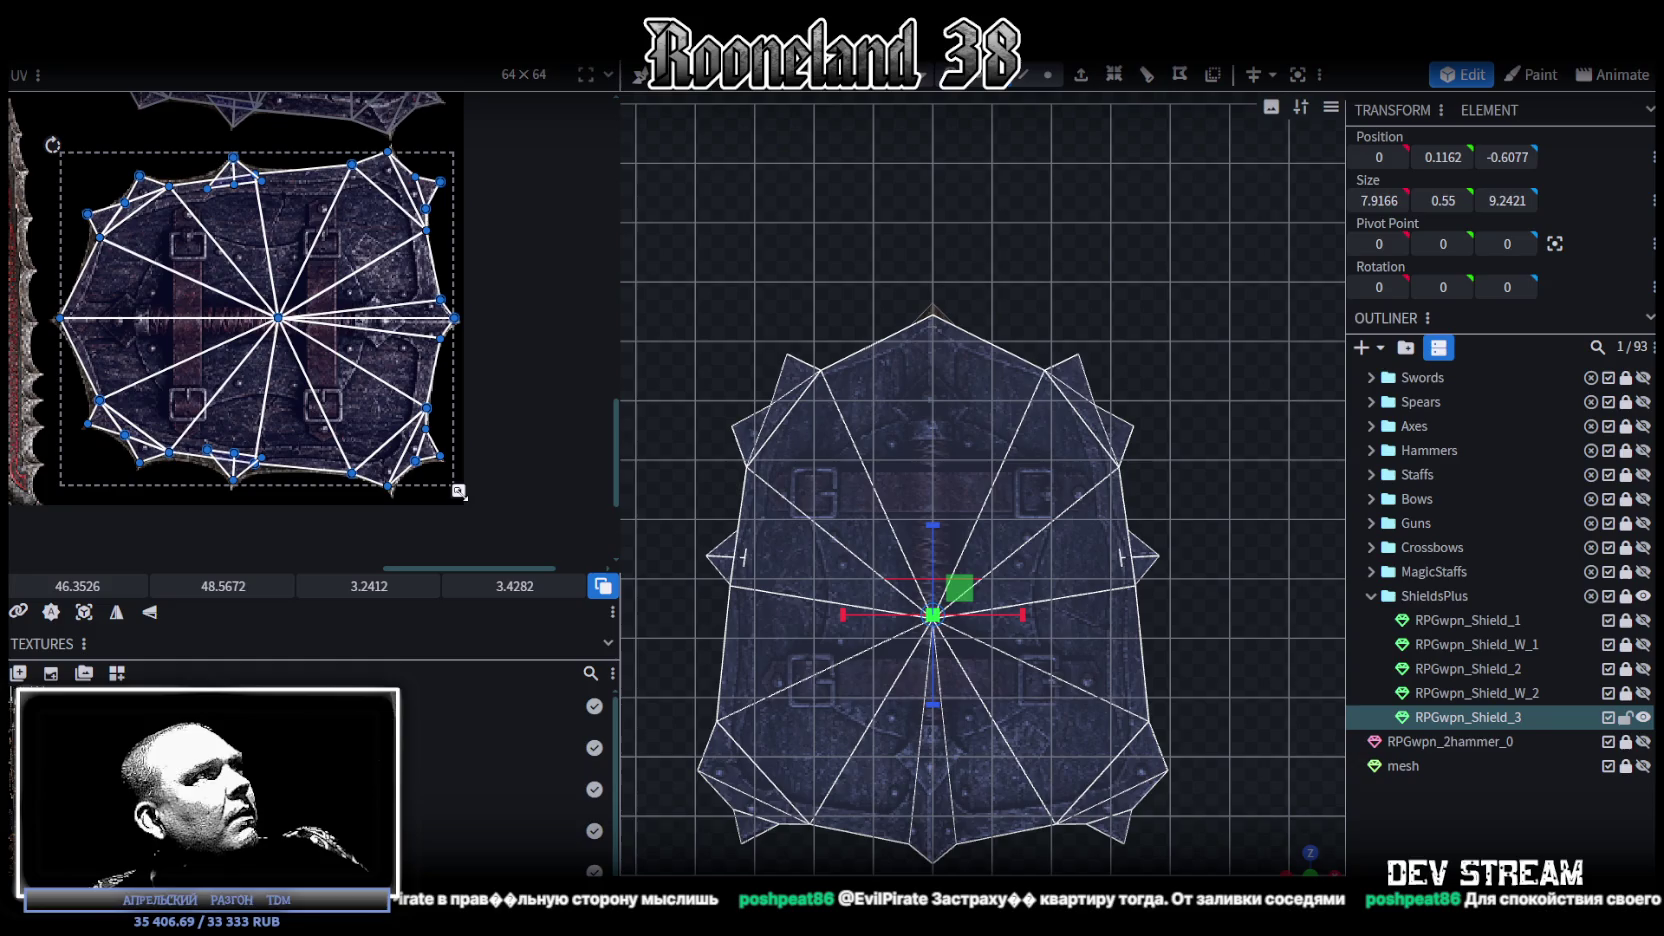
{"action": "left_click_drag", "start_coordinate": [459, 491], "coordinate": [459, 490]}
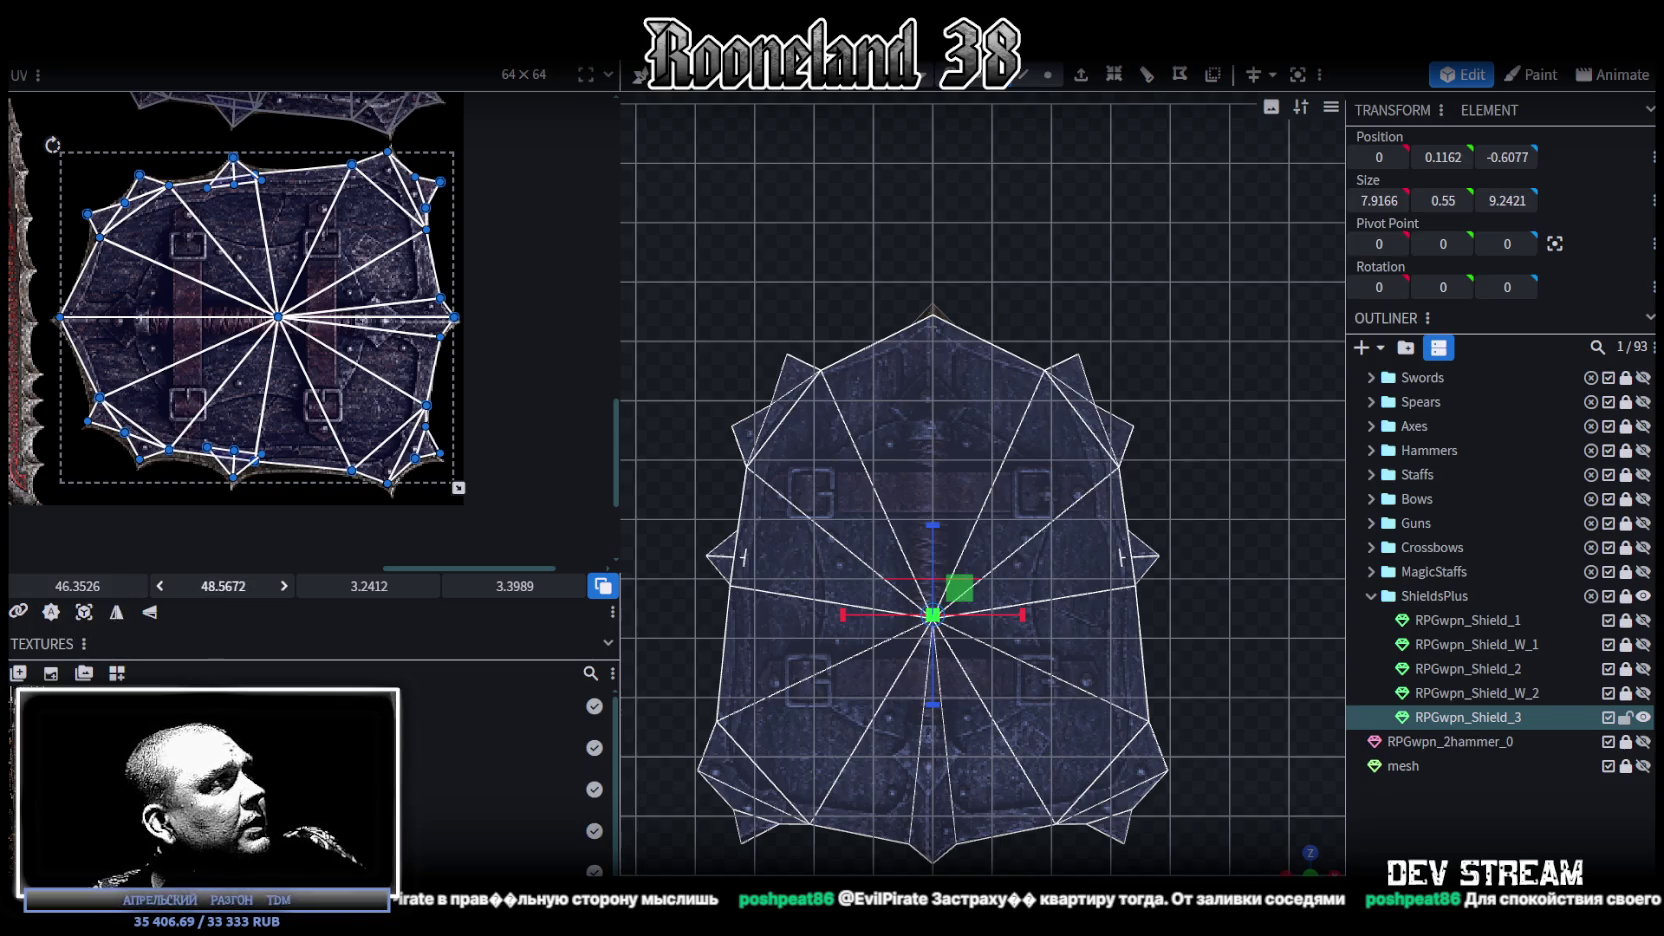
{"action": "key", "text": "Down"}
{"action": "key", "text": "Down"}
{"action": "key", "text": "Down"}
Step: Orbit the view to inspect the newly textured shield front
{"action": "scroll", "coordinate": [300, 380], "scroll_direction": "up", "scroll_amount": 2}
{"action": "scroll", "coordinate": [305, 378], "scroll_direction": "up", "scroll_amount": 2}
{"action": "scroll", "coordinate": [309, 377], "scroll_direction": "up", "scroll_amount": 2}
{"action": "scroll", "coordinate": [363, 386], "scroll_direction": "up", "scroll_amount": 2}
{"action": "scroll", "coordinate": [366, 378], "scroll_direction": "down", "scroll_amount": 3}
{"action": "scroll", "coordinate": [370, 378], "scroll_direction": "down", "scroll_amount": 2}
{"action": "scroll", "coordinate": [410, 415], "scroll_direction": "up", "scroll_amount": 2}
{"action": "scroll", "coordinate": [452, 455], "scroll_direction": "up", "scroll_amount": 2}
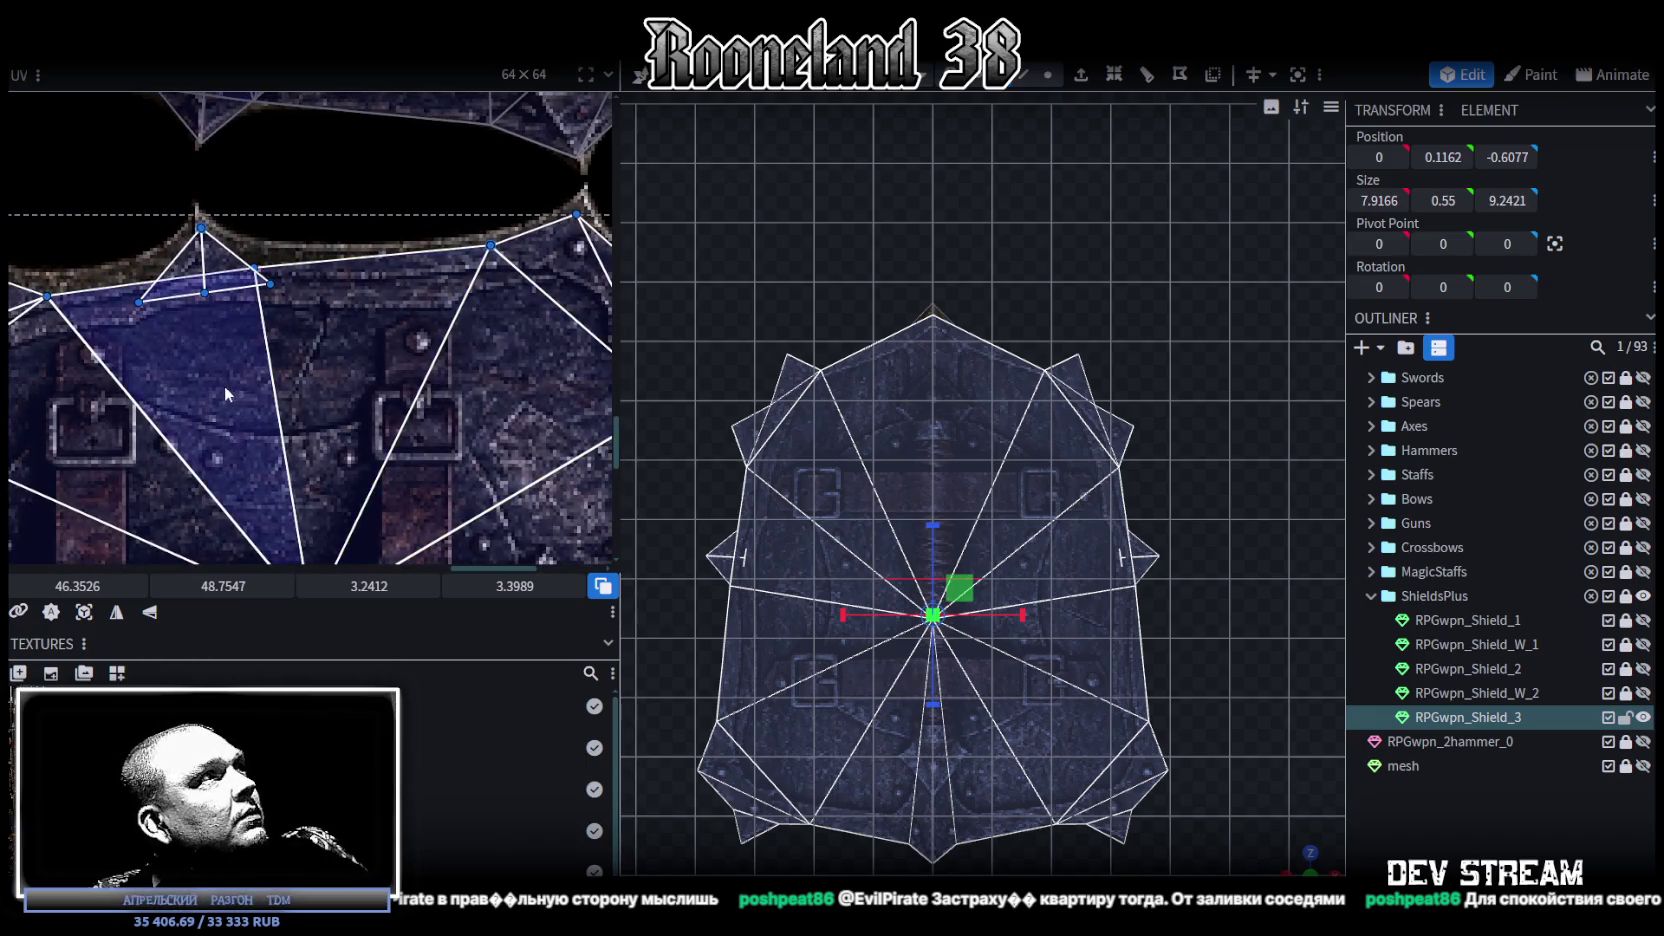
{"action": "scroll", "coordinate": [224, 385], "scroll_direction": "down", "scroll_amount": 3}
{"action": "scroll", "coordinate": [300, 330], "scroll_direction": "up", "scroll_amount": 1}
{"action": "scroll", "coordinate": [369, 283], "scroll_direction": "up", "scroll_amount": 1}
{"action": "scroll", "coordinate": [358, 381], "scroll_direction": "down", "scroll_amount": 1}
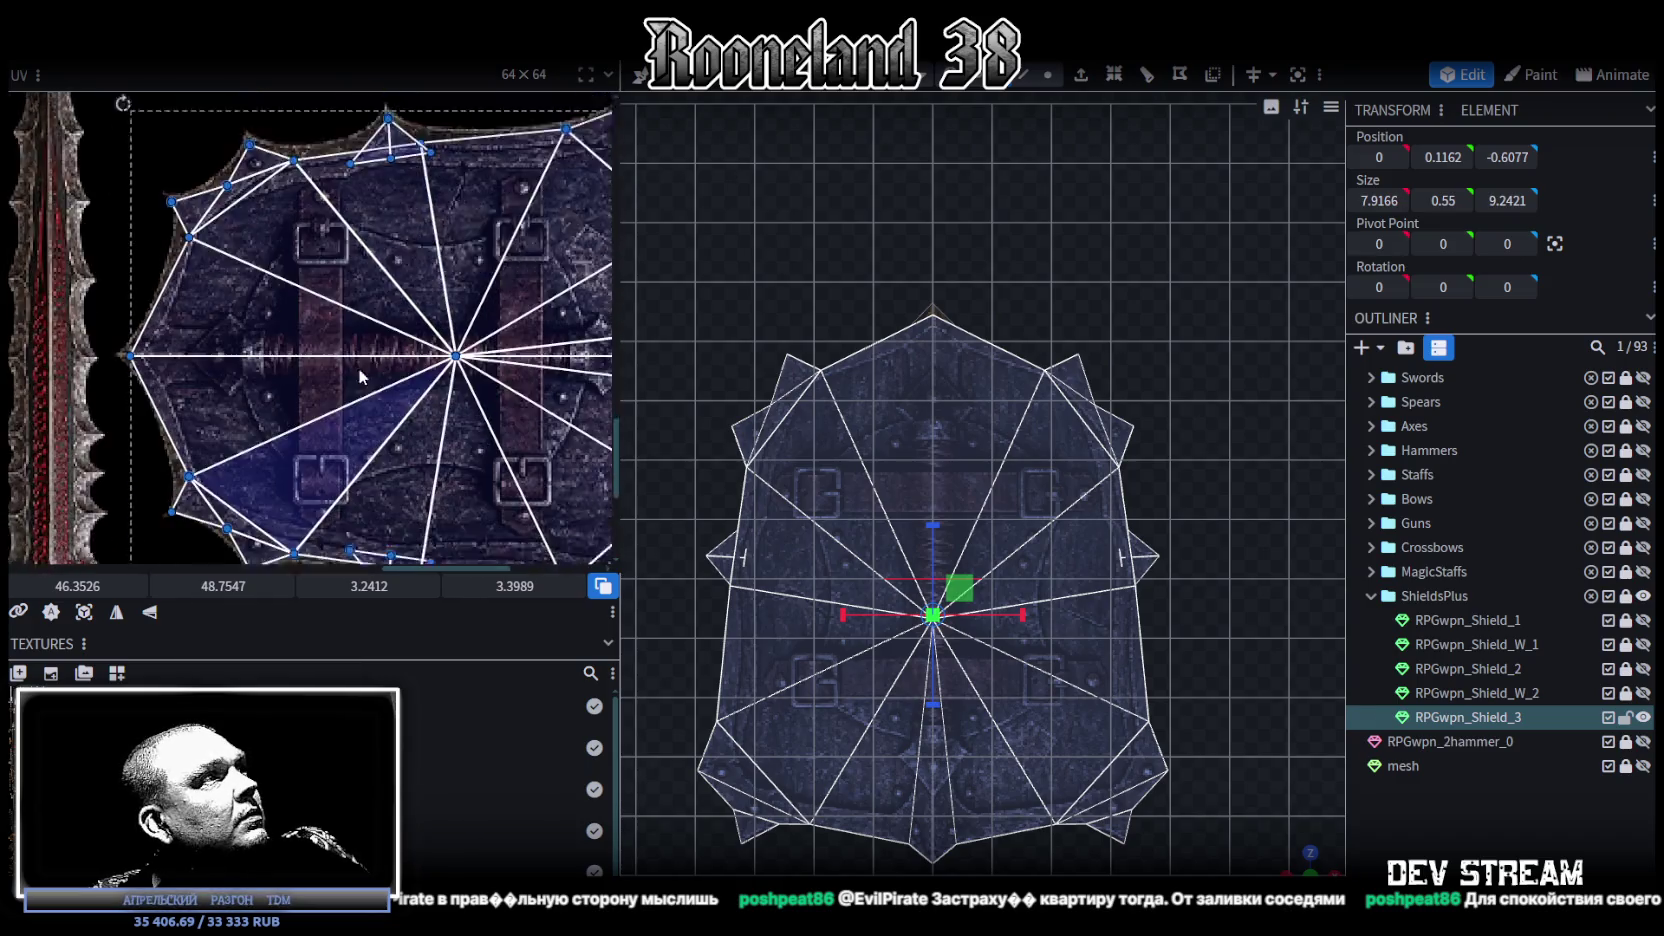
{"action": "scroll", "coordinate": [218, 384], "scroll_direction": "up", "scroll_amount": 3}
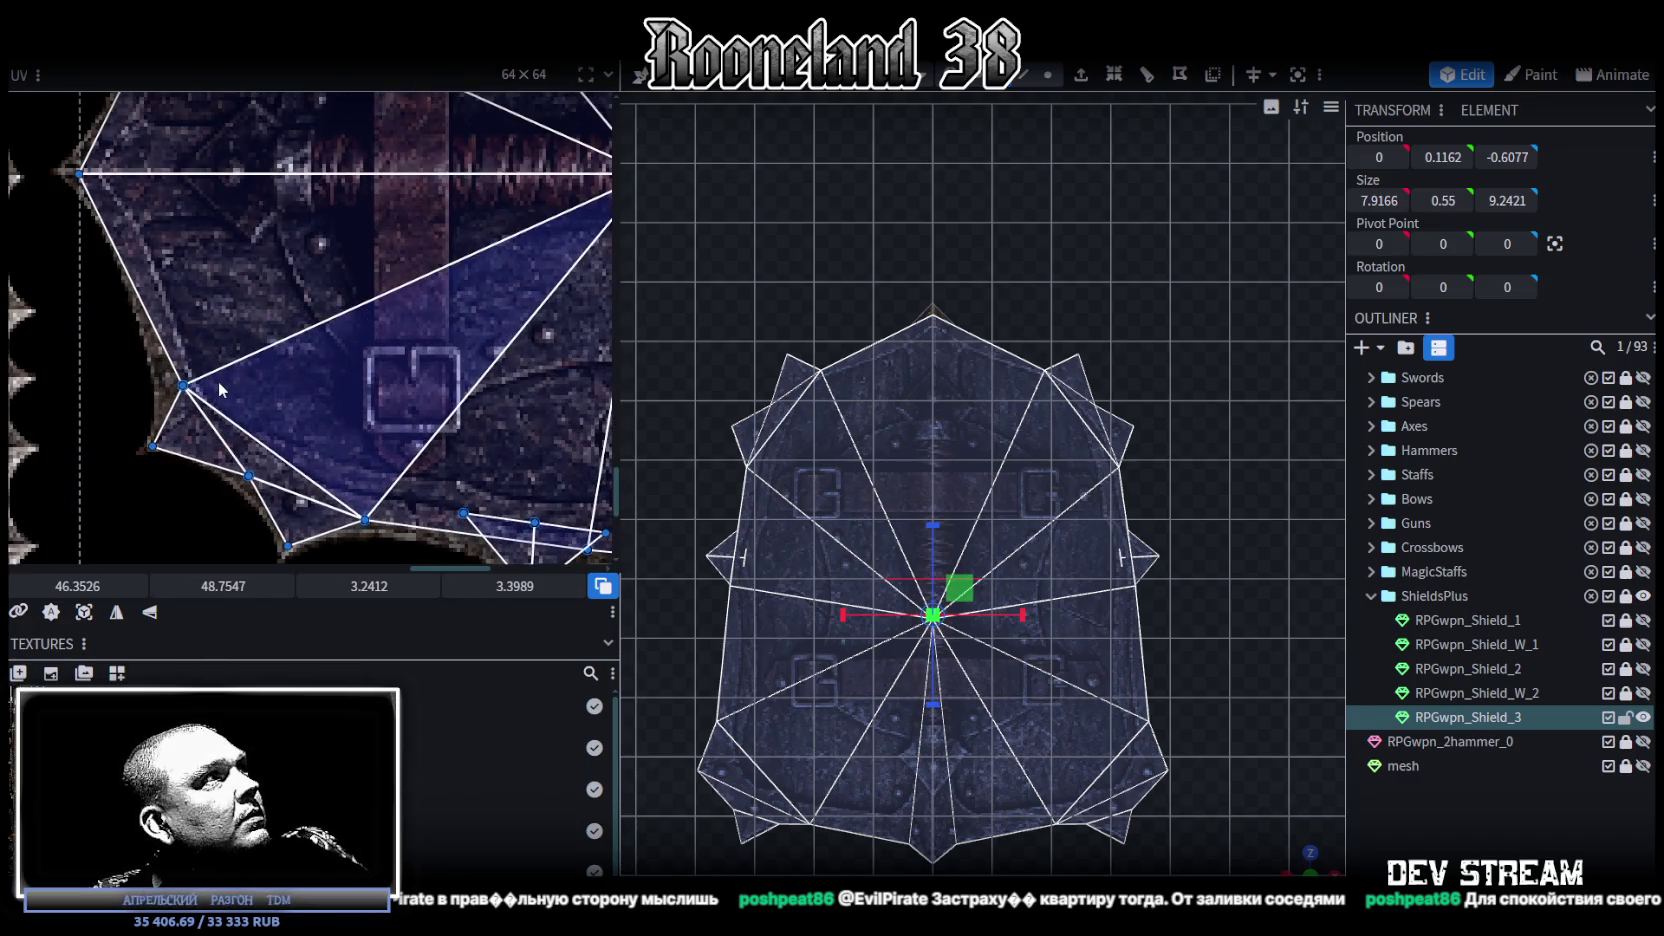
{"action": "scroll", "coordinate": [218, 381], "scroll_direction": "down", "scroll_amount": 2}
{"action": "scroll", "coordinate": [218, 381], "scroll_direction": "down", "scroll_amount": 2}
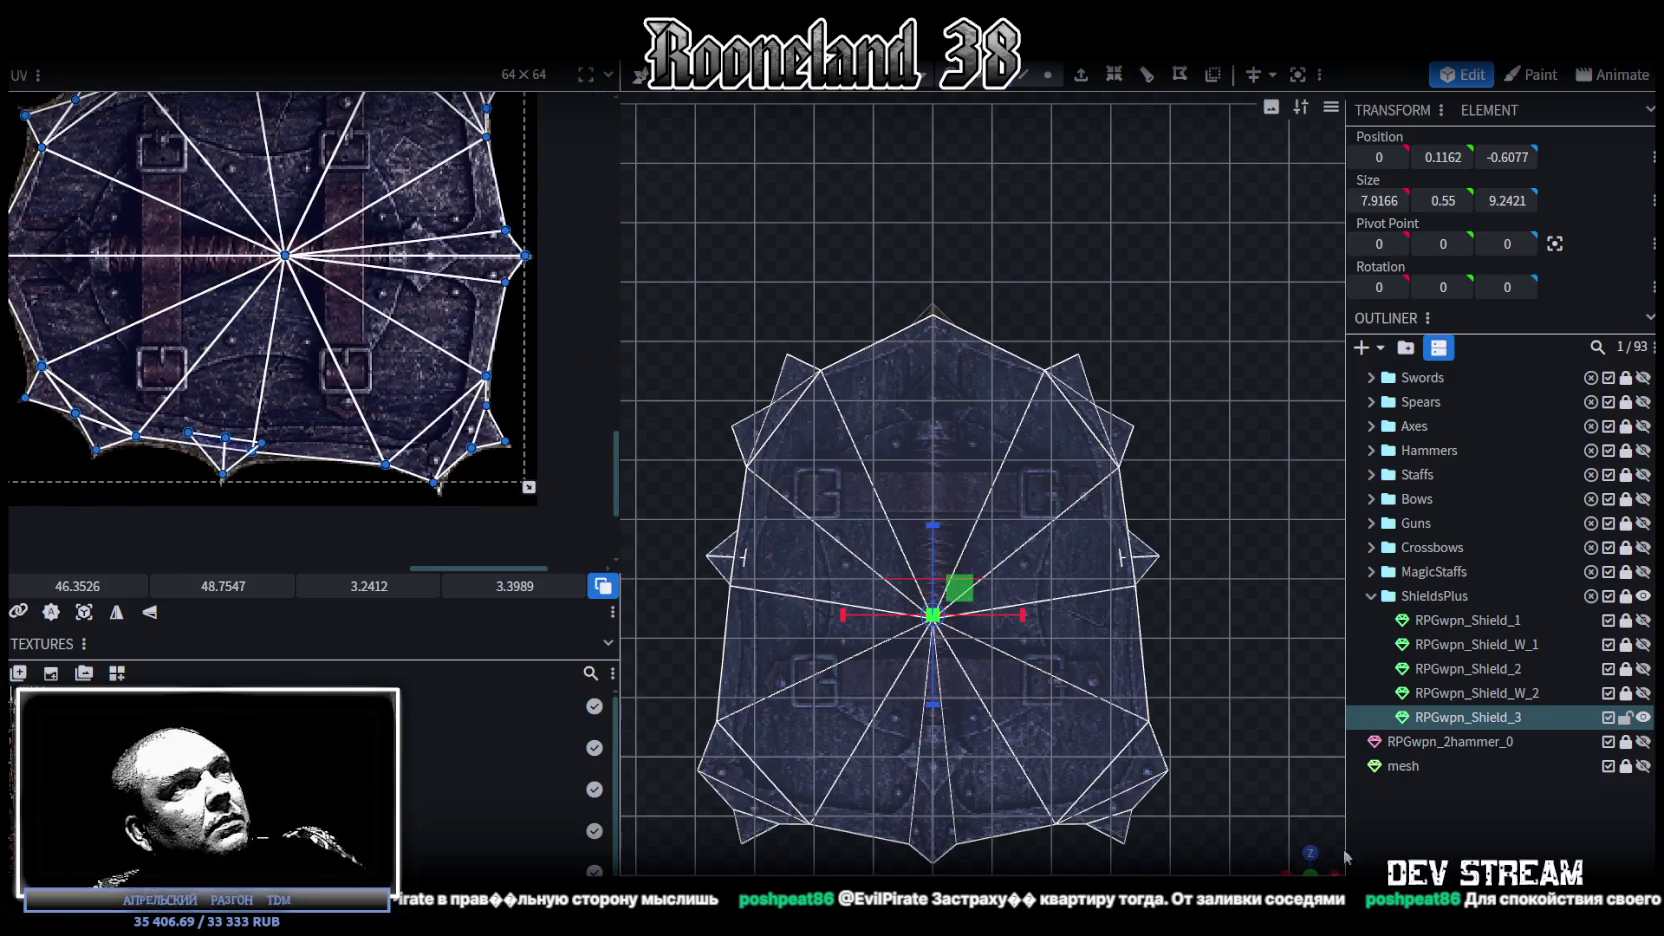
{"action": "left_click_drag", "start_coordinate": [1284, 853], "coordinate": [1440, 822]}
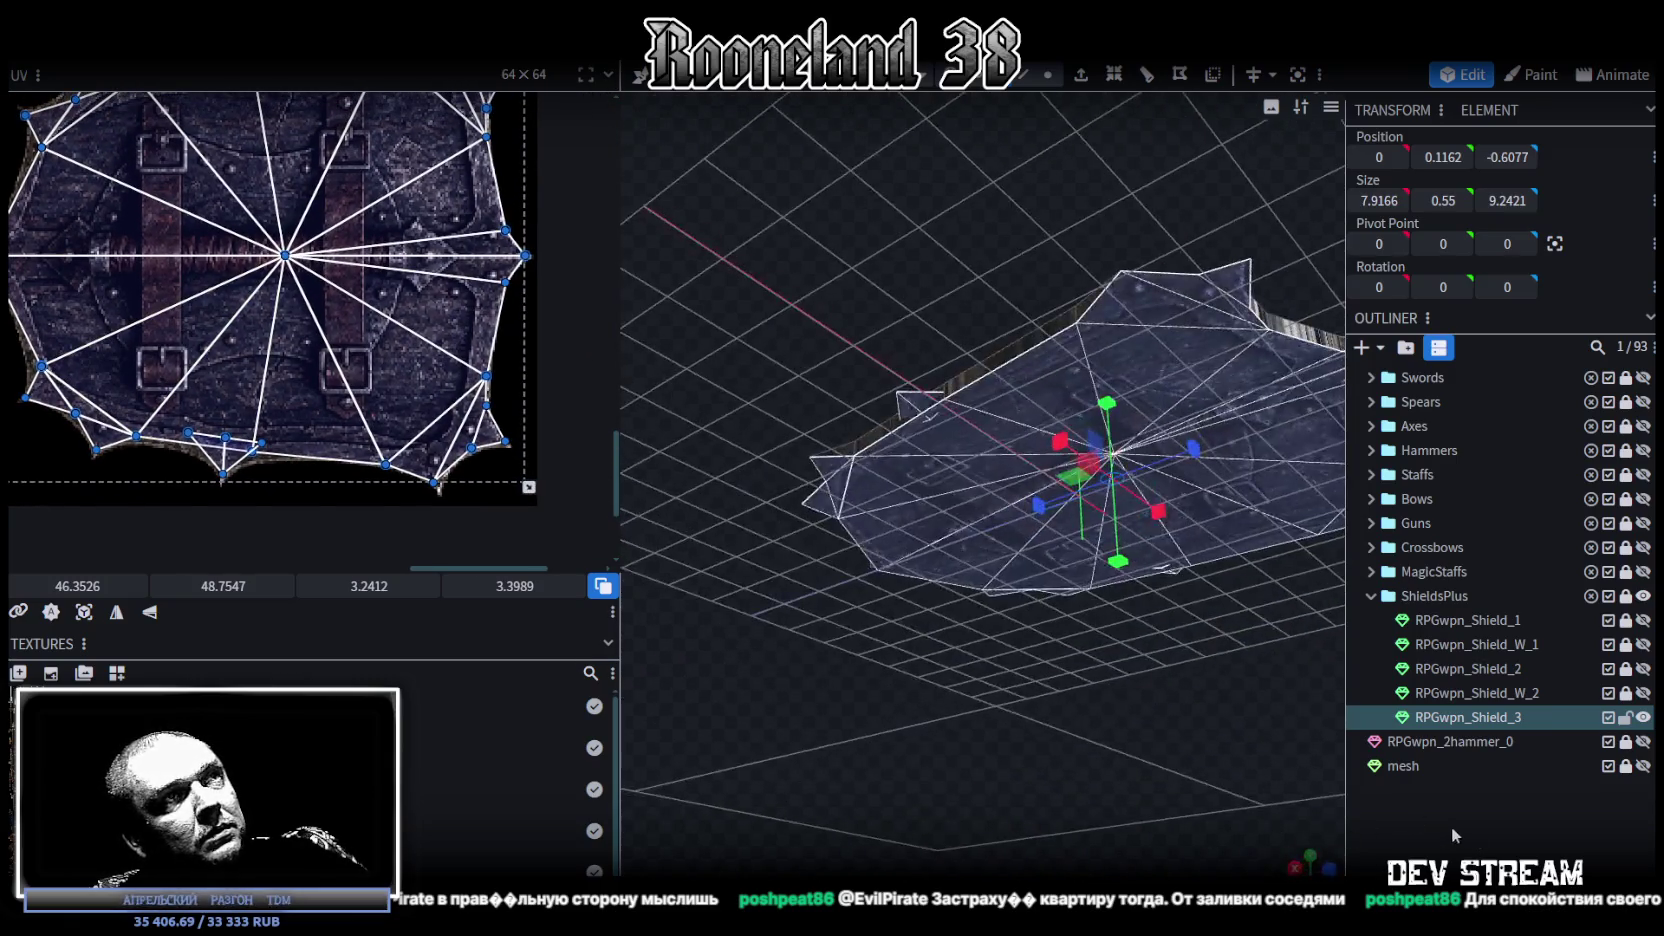
Step: Clear the selection and begin picking the shield's rim side faces, shifting one edge face to X -0.2
{"action": "left_click", "coordinate": [1235, 748]}
{"action": "mouse_move", "coordinate": [1235, 748]}
{"action": "left_mouse_down"}
{"action": "mouse_move", "coordinate": [1010, 710]}
{"action": "mouse_move", "coordinate": [1004, 680]}
{"action": "mouse_move", "coordinate": [1004, 771]}
{"action": "mouse_move", "coordinate": [1036, 763]}
{"action": "left_mouse_up"}
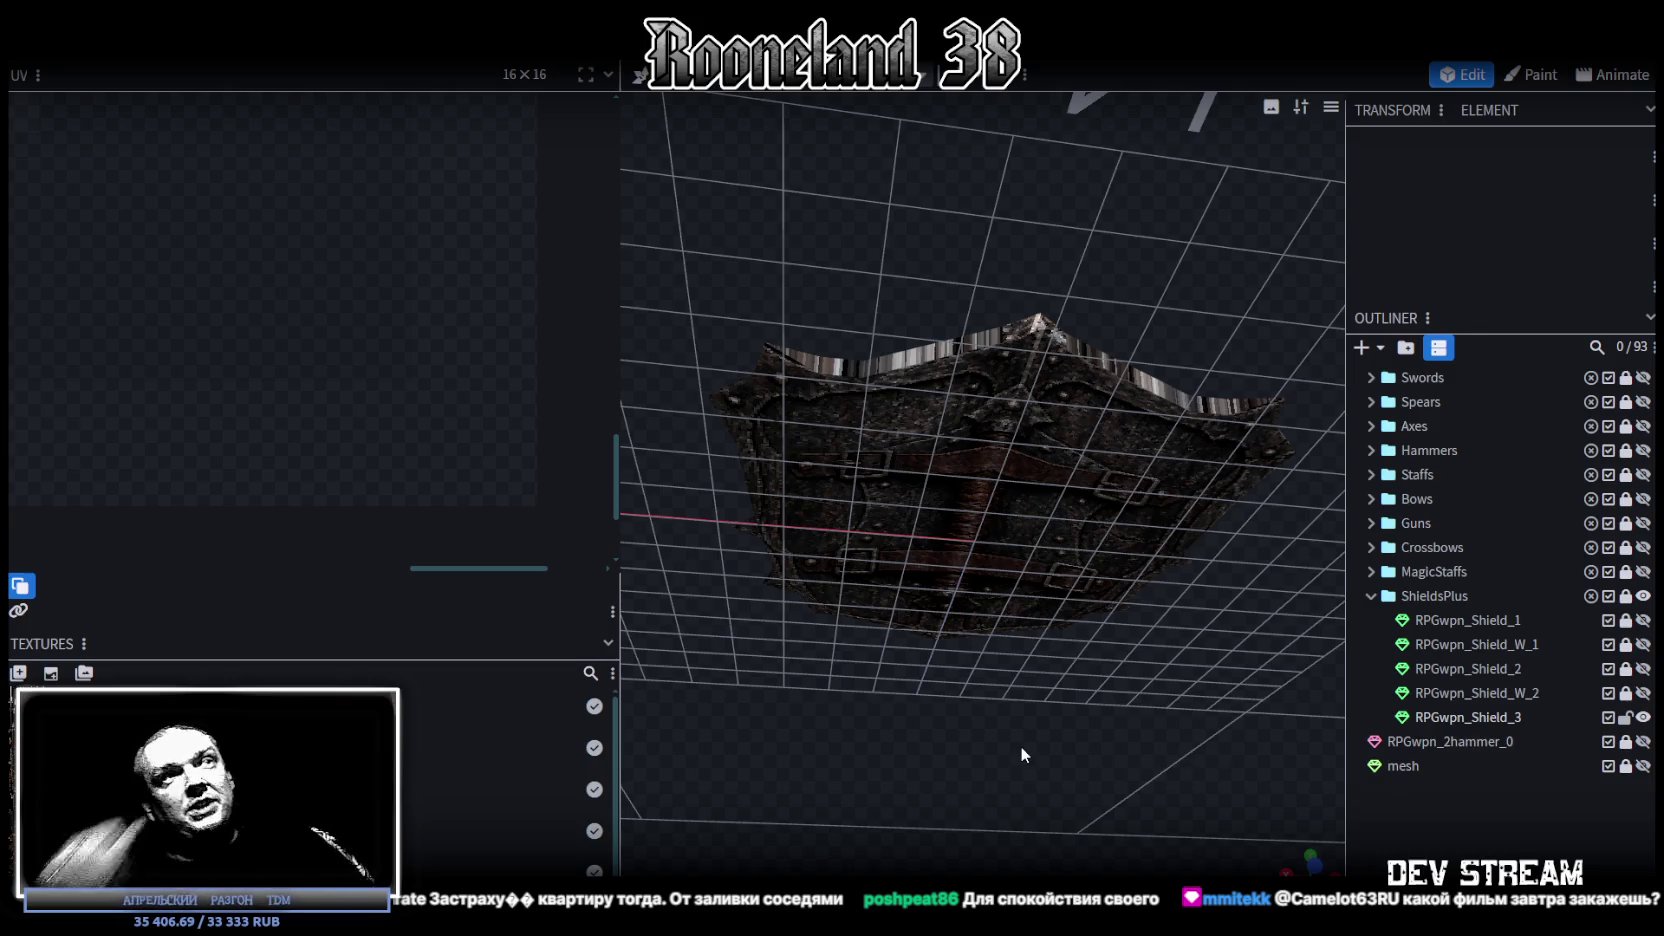
{"action": "mouse_move", "coordinate": [1020, 741]}
{"action": "left_mouse_down"}
{"action": "mouse_move", "coordinate": [985, 430]}
{"action": "mouse_move", "coordinate": [935, 335]}
{"action": "mouse_move", "coordinate": [956, 243]}
{"action": "mouse_move", "coordinate": [952, 338]}
{"action": "mouse_move", "coordinate": [874, 593]}
{"action": "mouse_move", "coordinate": [985, 632]}
{"action": "left_mouse_up"}
{"action": "left_click", "coordinate": [874, 593]}
{"action": "scroll", "coordinate": [987, 640], "scroll_direction": "up", "scroll_amount": 2}
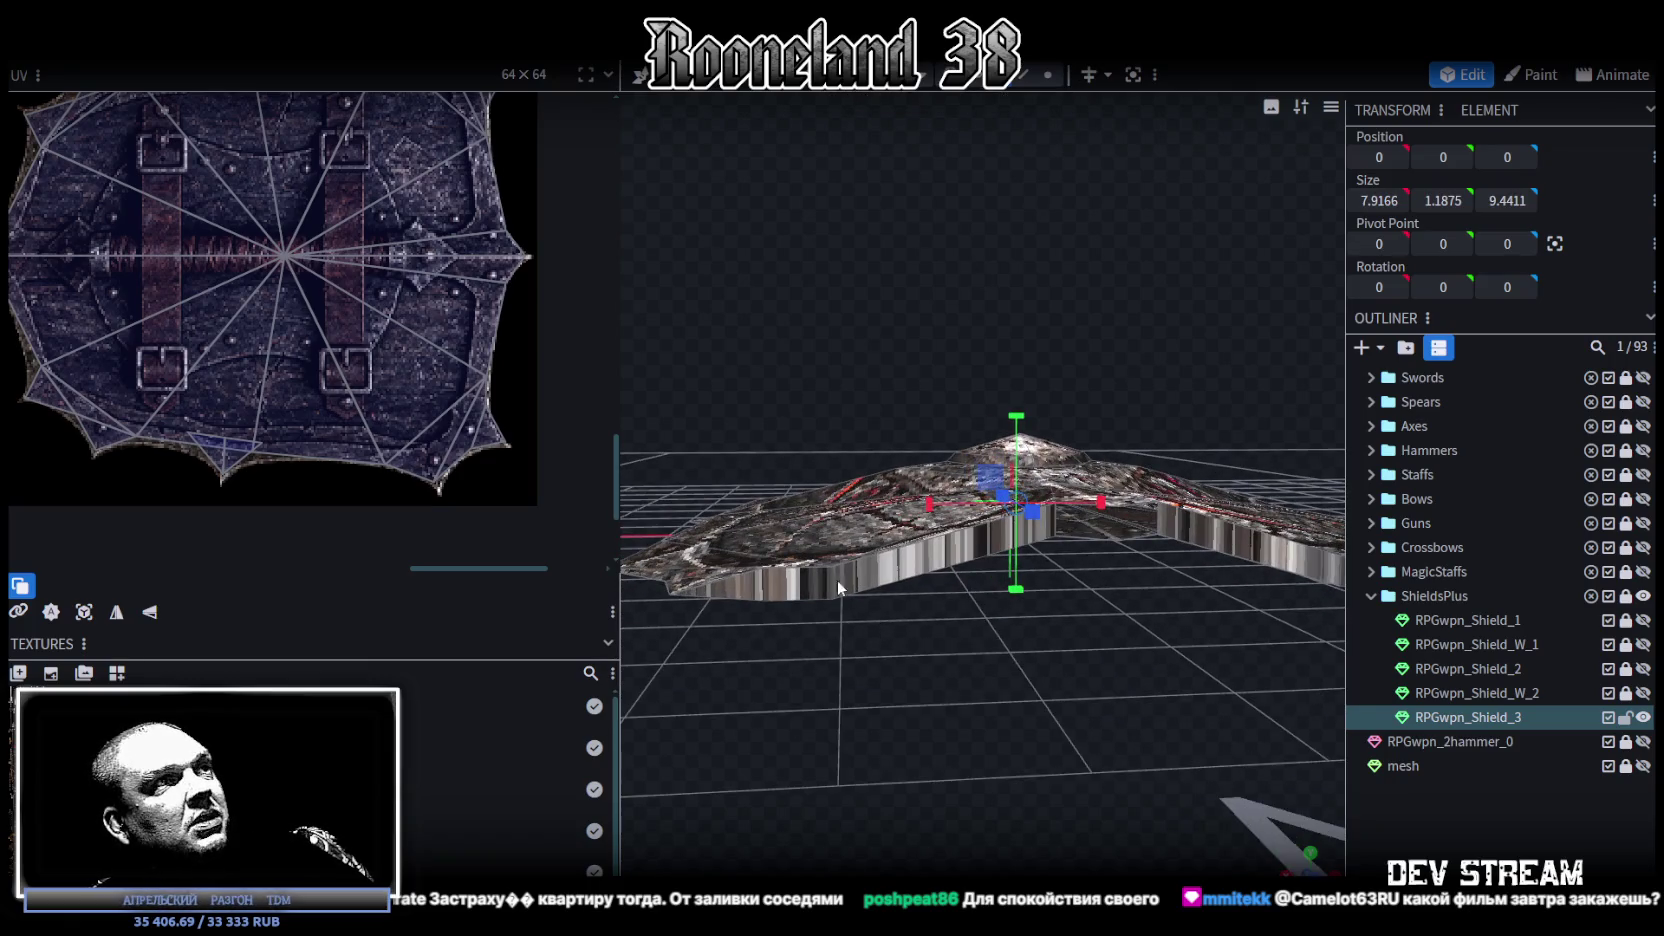
{"action": "left_click", "coordinate": [799, 592]}
{"action": "left_click", "coordinate": [1000, 543]}
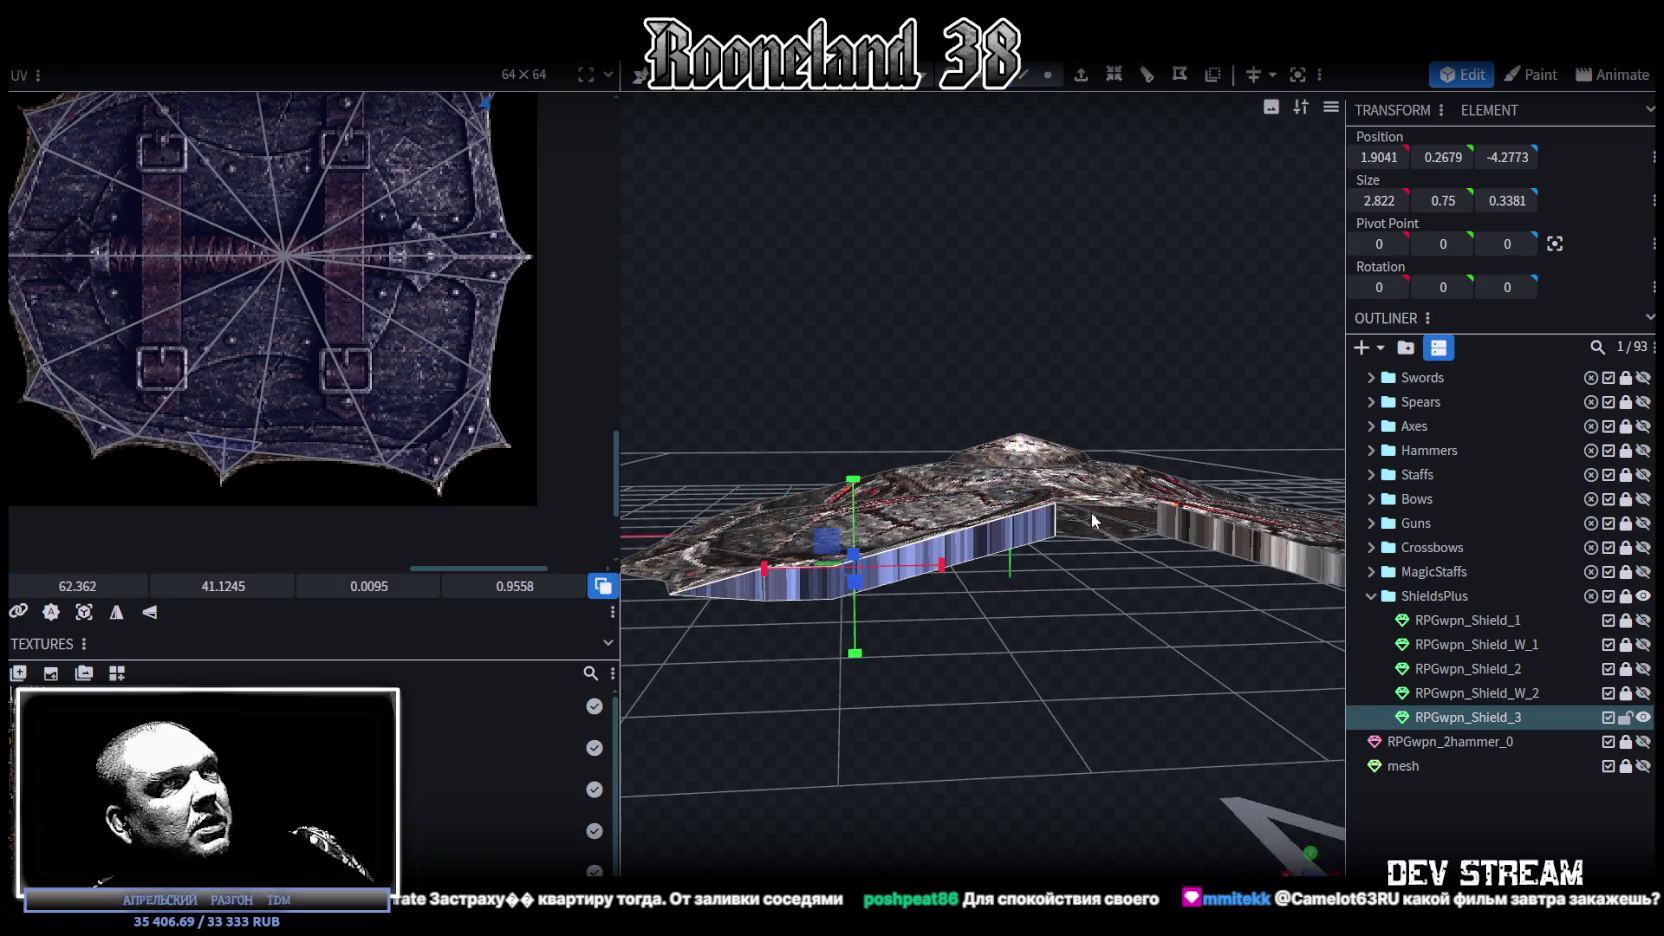
{"action": "left_click_drag", "start_coordinate": [1098, 523], "coordinate": [1076, 640]}
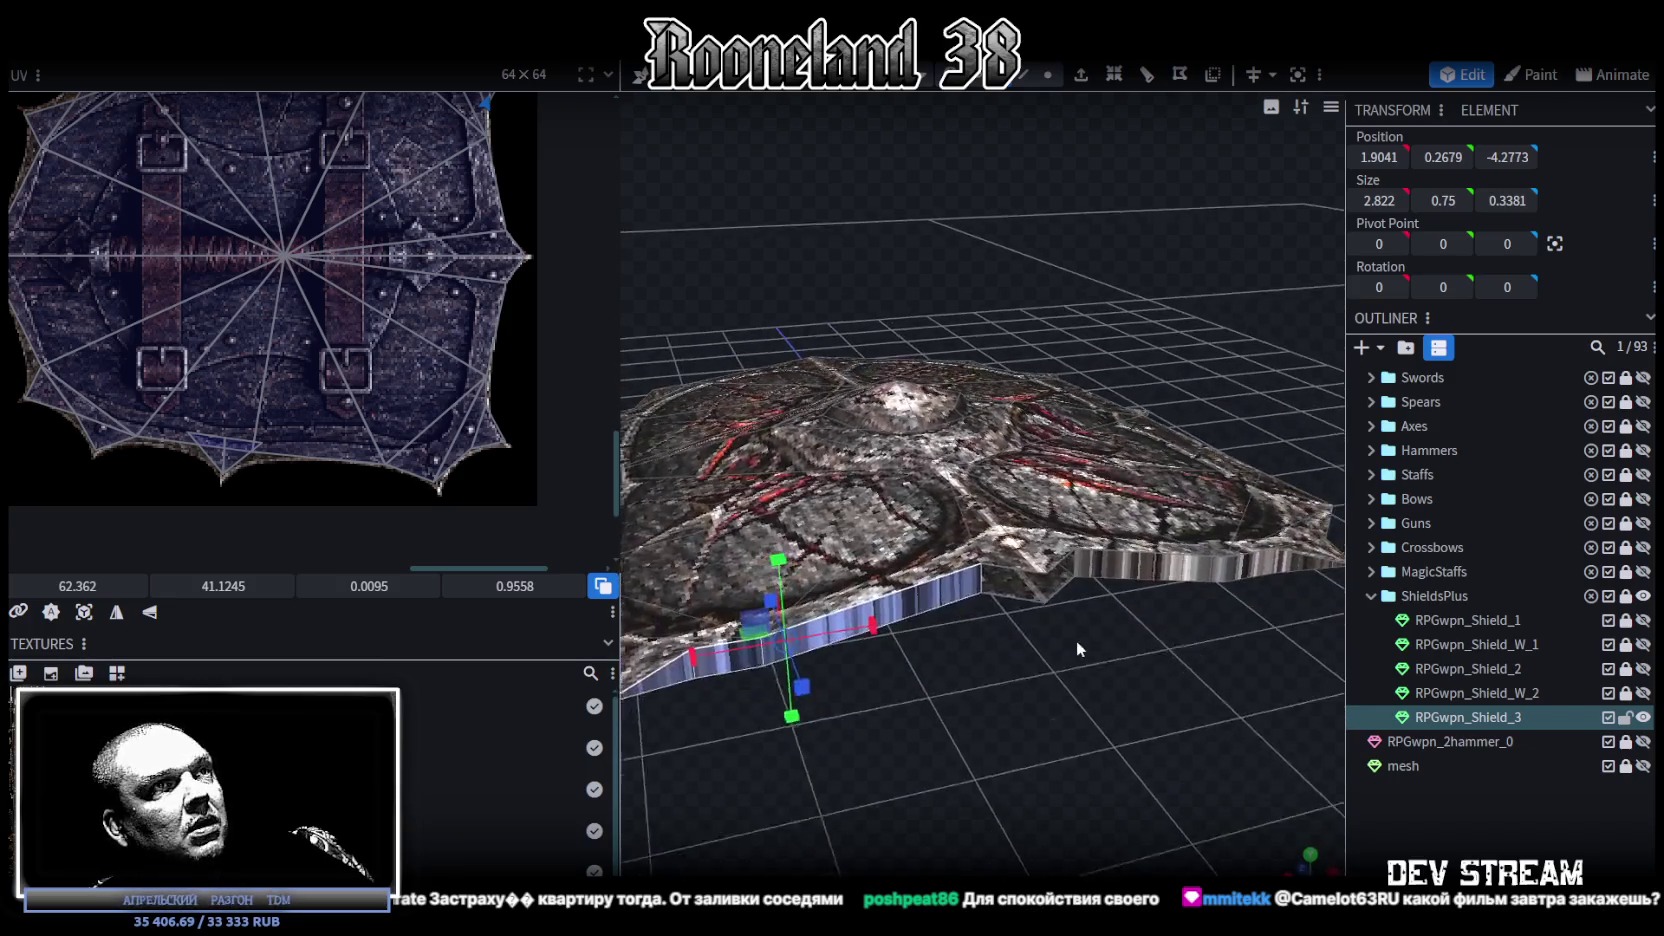
{"action": "left_click", "coordinate": [1030, 165]}
{"action": "scroll", "coordinate": [989, 611], "scroll_direction": "up", "scroll_amount": 3}
{"action": "left_click", "coordinate": [989, 611]}
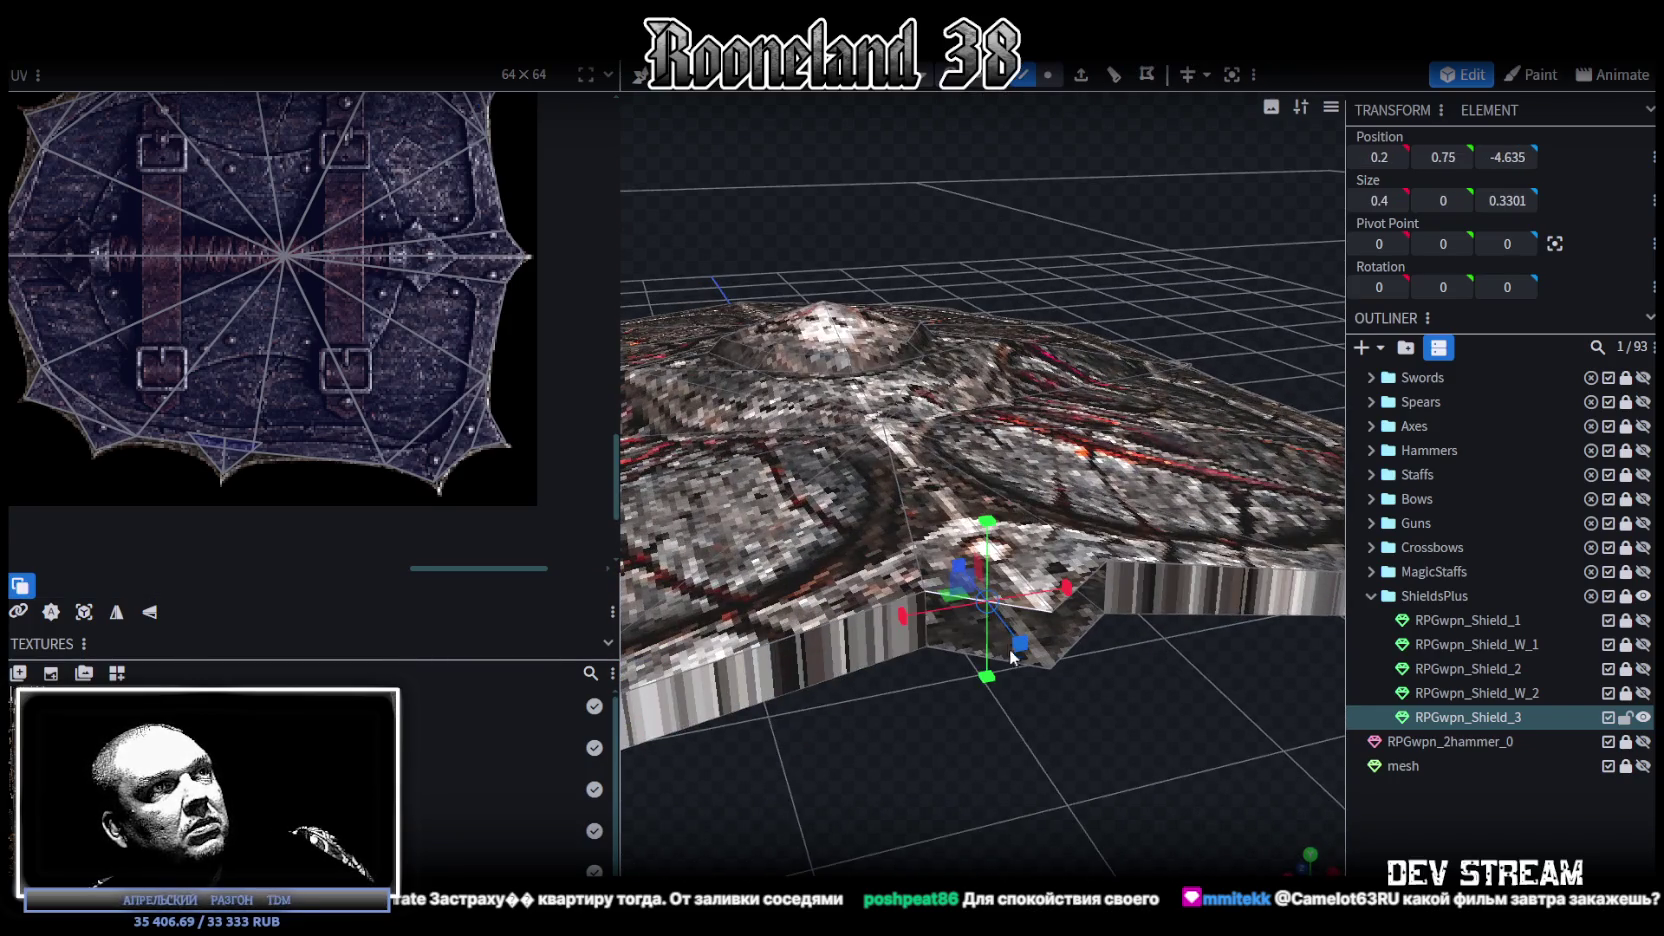
{"action": "left_click_drag", "start_coordinate": [1037, 664], "coordinate": [1066, 660]}
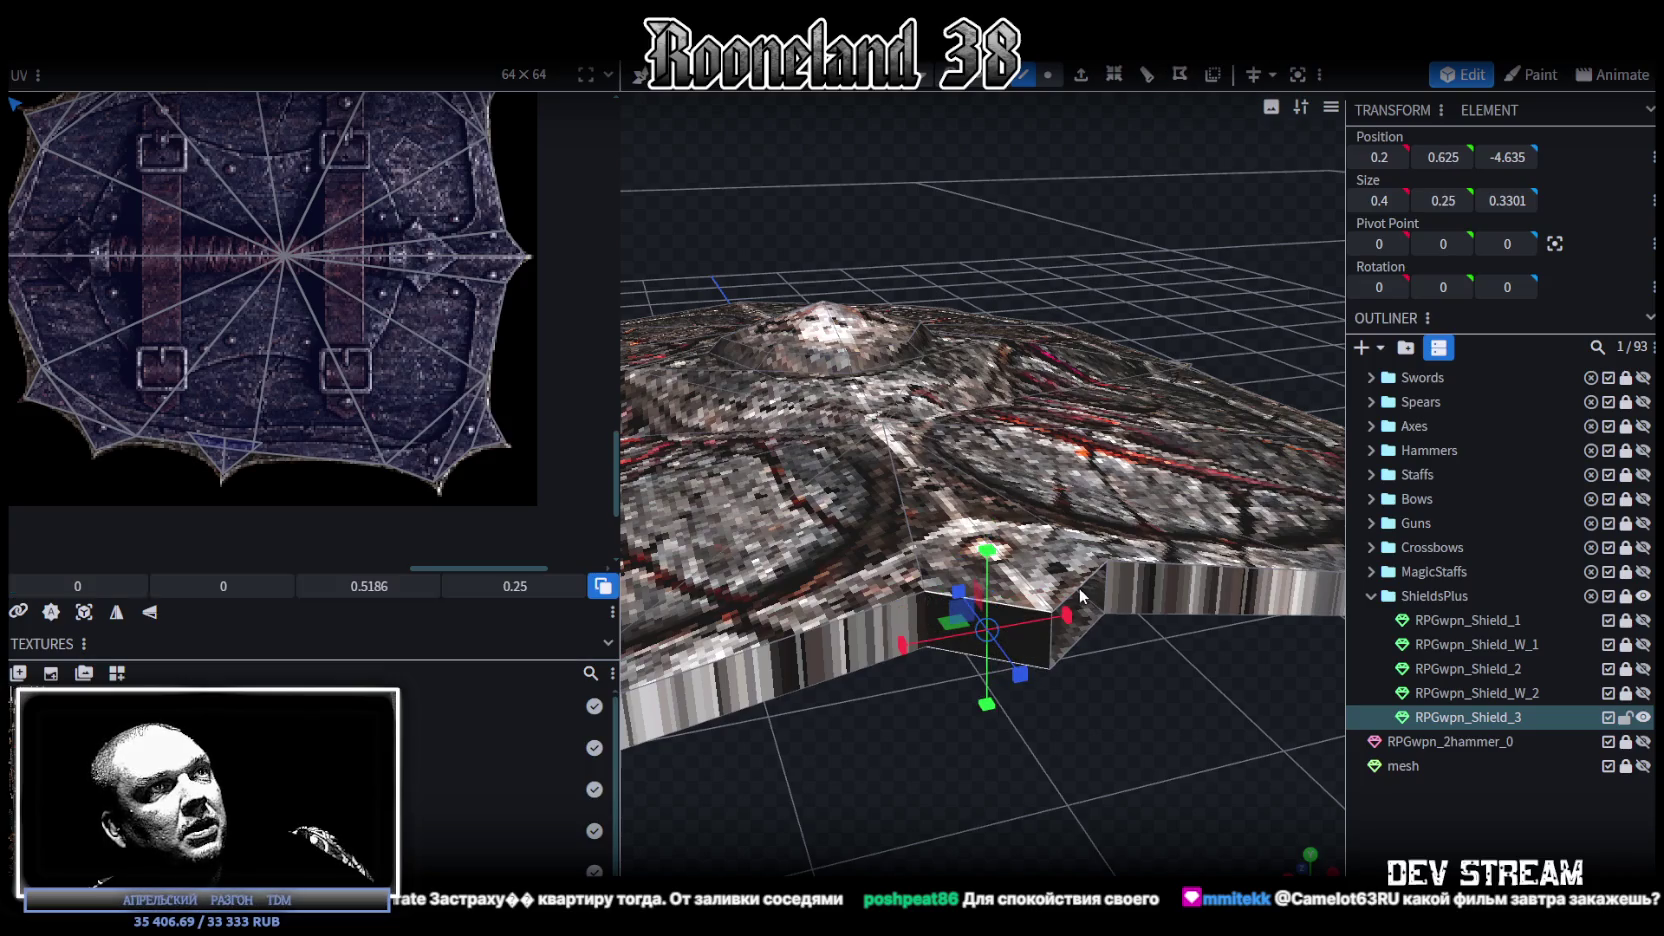
{"action": "left_click", "coordinate": [1055, 662]}
{"action": "scroll", "coordinate": [945, 656], "scroll_direction": "down", "scroll_amount": 5}
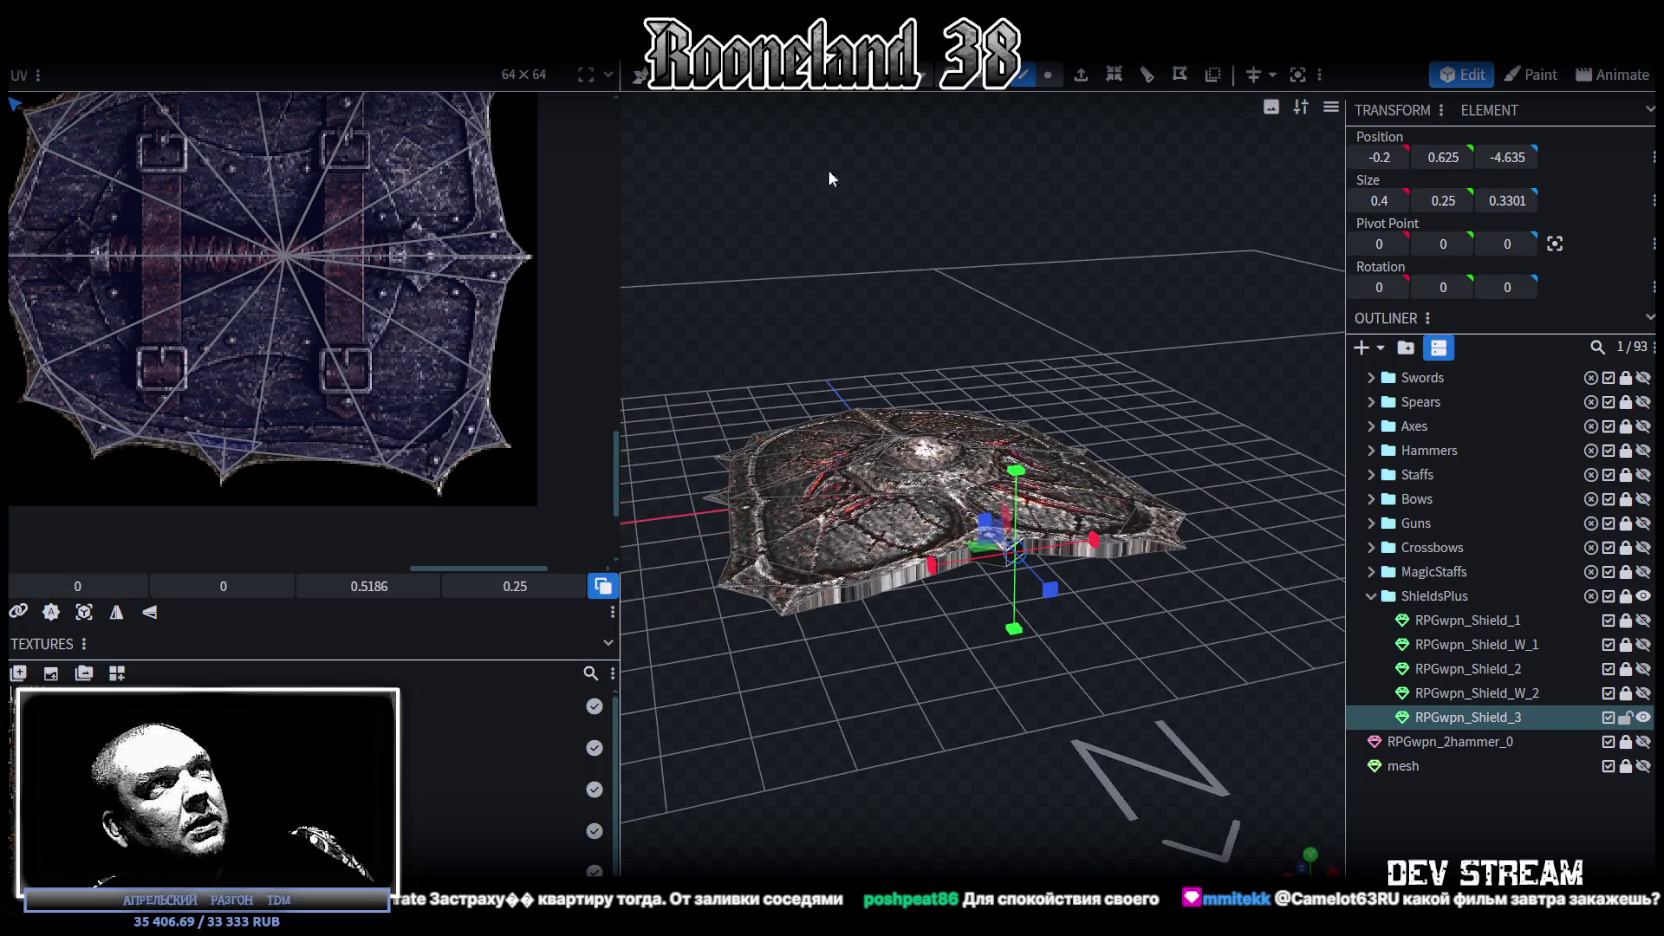
{"action": "scroll", "coordinate": [689, 673], "scroll_direction": "up", "scroll_amount": 3}
{"action": "left_click", "coordinate": [689, 673]}
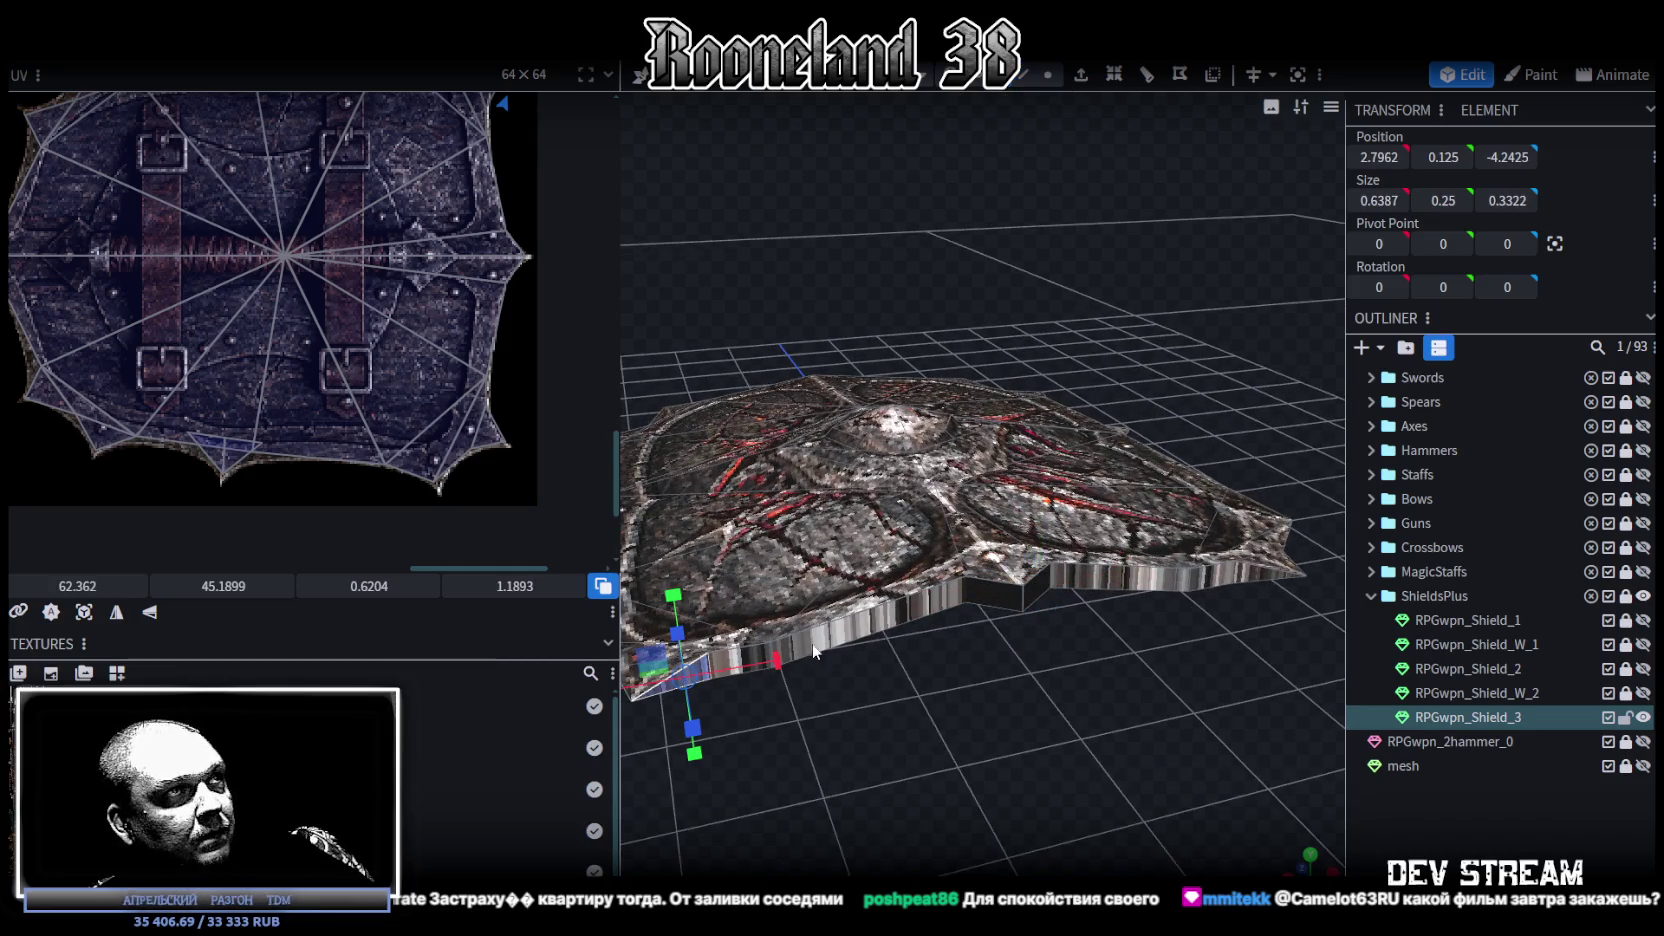
{"action": "left_click", "coordinate": [840, 641]}
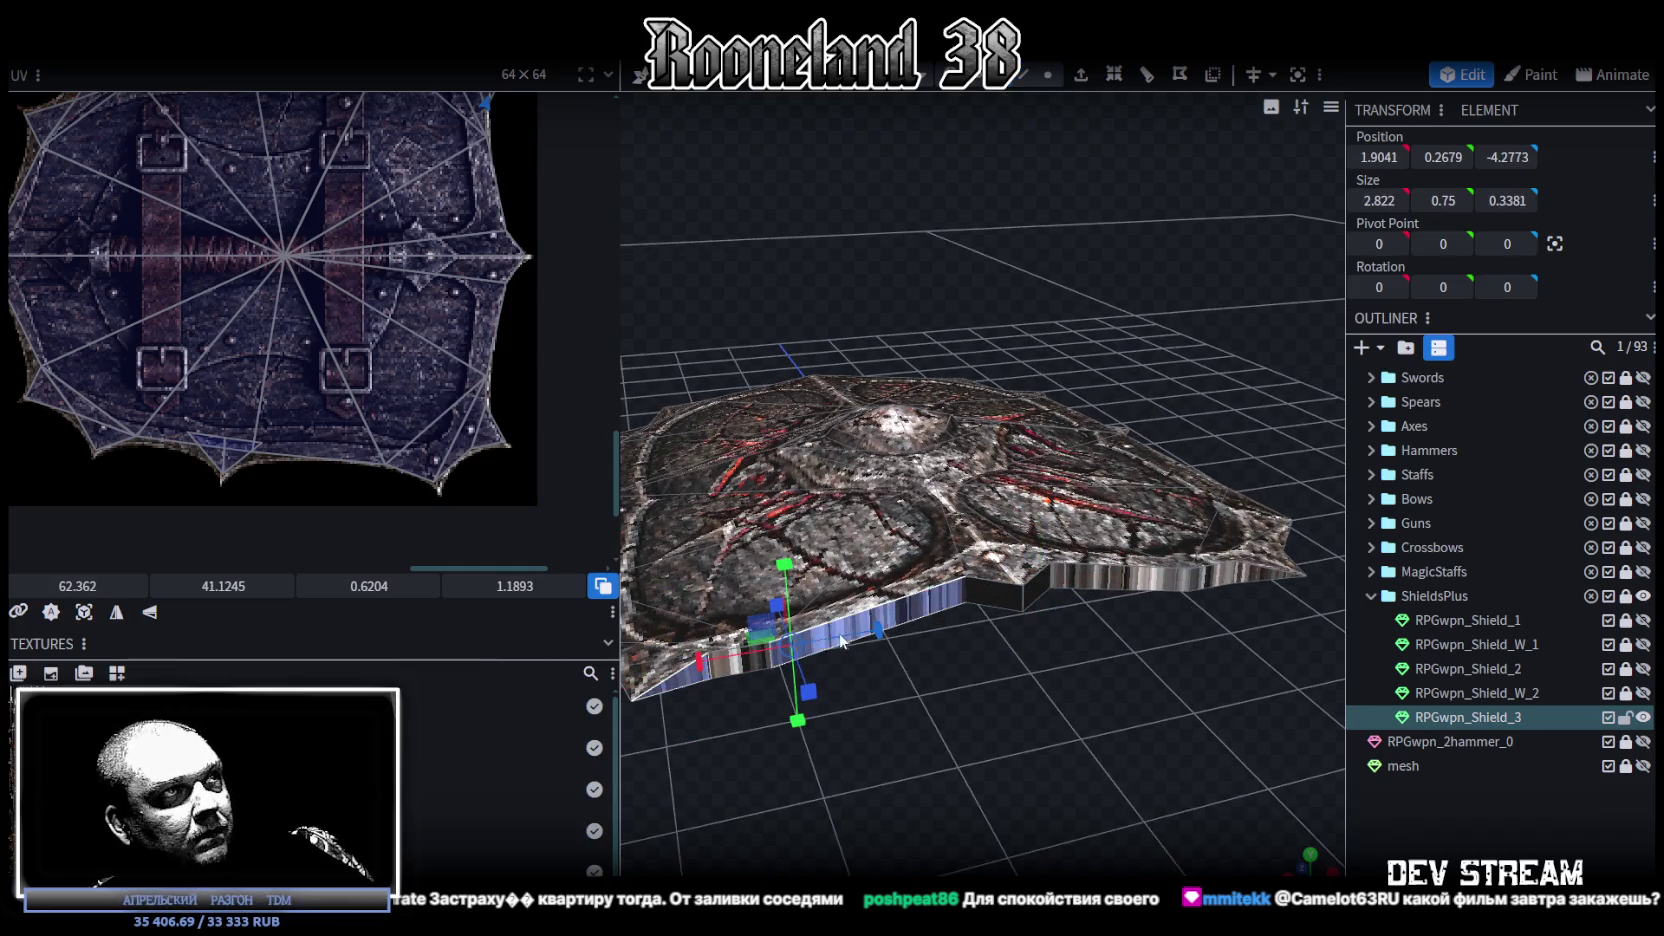
Step: Add the remaining rim side faces to the selection and project their UVs from the view
{"action": "left_click", "coordinate": [1002, 597], "text": "shift"}
{"action": "left_click", "coordinate": [1037, 590], "text": "shift"}
{"action": "left_click", "coordinate": [1122, 575], "text": "shift"}
{"action": "left_click", "coordinate": [1268, 572], "text": "shift"}
{"action": "mouse_move", "coordinate": [1268, 572]}
{"action": "left_mouse_down"}
{"action": "mouse_move", "coordinate": [866, 551]}
{"action": "mouse_move", "coordinate": [974, 555]}
{"action": "left_mouse_up"}
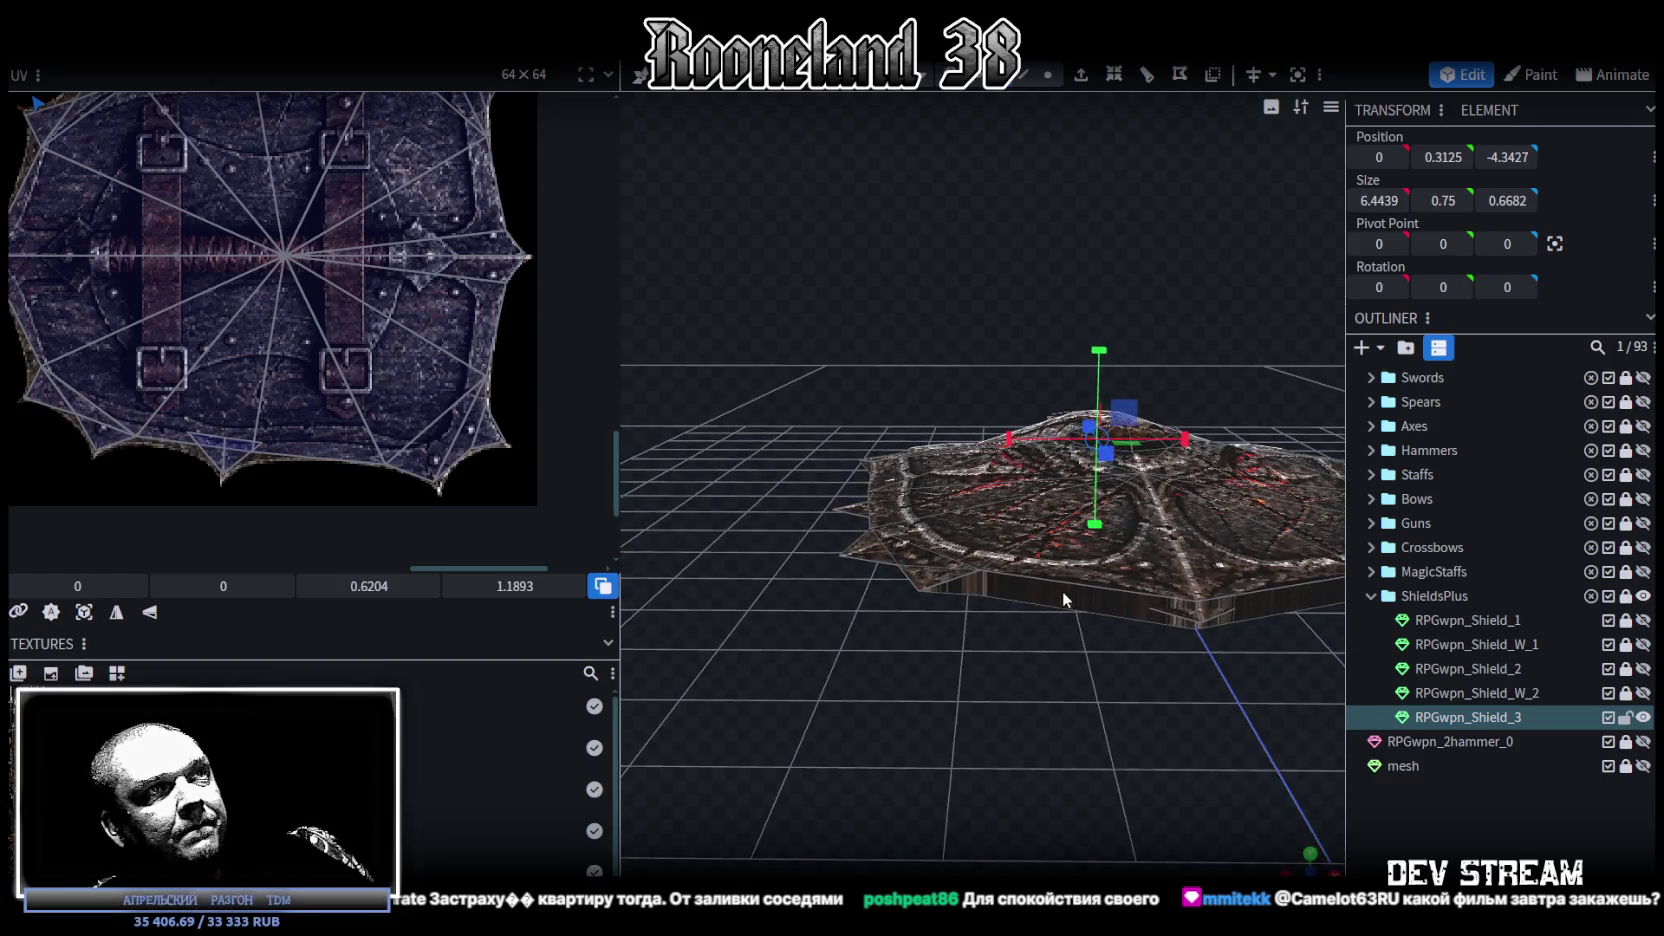
{"action": "left_click", "coordinate": [1150, 608], "text": "shift"}
{"action": "left_click", "coordinate": [978, 588], "text": "shift"}
{"action": "left_click", "coordinate": [1320, 585], "text": "shift"}
{"action": "mouse_move", "coordinate": [1305, 644]}
{"action": "left_mouse_down"}
{"action": "mouse_move", "coordinate": [1089, 623]}
{"action": "mouse_move", "coordinate": [890, 673]}
{"action": "mouse_move", "coordinate": [871, 742]}
{"action": "mouse_move", "coordinate": [1108, 718]}
{"action": "mouse_move", "coordinate": [1225, 618]}
{"action": "mouse_move", "coordinate": [893, 589]}
{"action": "mouse_move", "coordinate": [1270, 692]}
{"action": "mouse_move", "coordinate": [1066, 629]}
{"action": "mouse_move", "coordinate": [1063, 644]}
{"action": "mouse_move", "coordinate": [1191, 716]}
{"action": "mouse_move", "coordinate": [994, 720]}
{"action": "mouse_move", "coordinate": [940, 690]}
{"action": "left_mouse_up"}
{"action": "left_click", "coordinate": [1045, 578], "text": "shift"}
{"action": "left_click", "coordinate": [84, 620]}
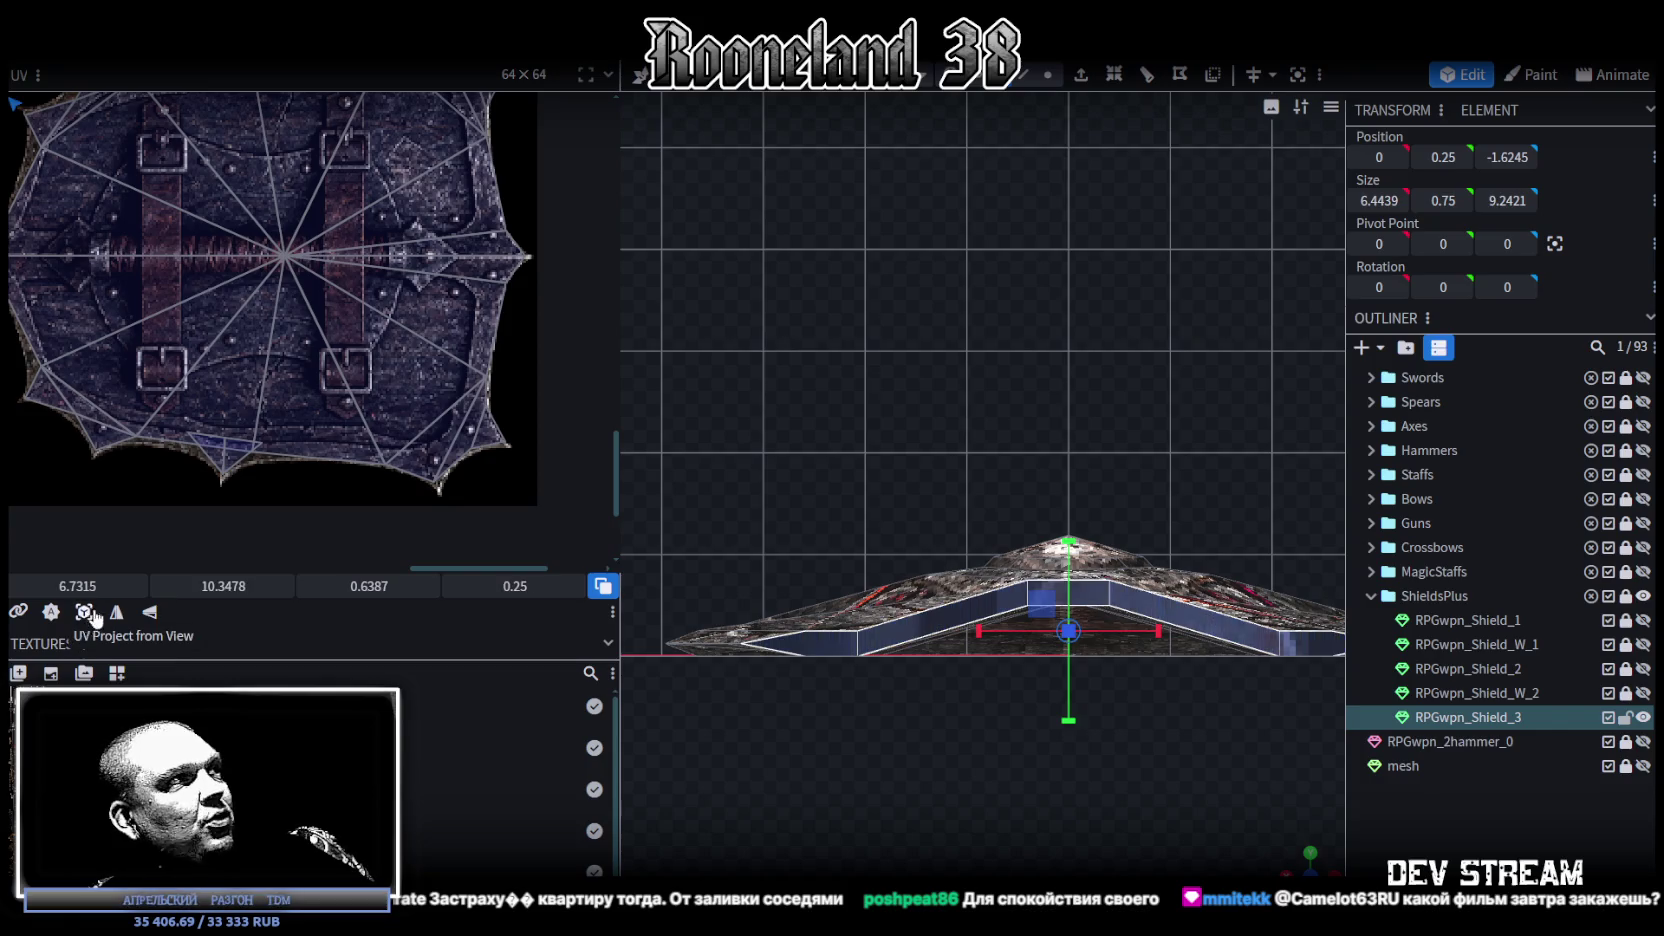
Step: Move the rim UV strip onto the lower-left of the round wooden shield texture
{"action": "scroll", "coordinate": [200, 300], "scroll_direction": "down", "scroll_amount": 2}
{"action": "scroll", "coordinate": [200, 300], "scroll_direction": "down", "scroll_amount": 2}
{"action": "scroll", "coordinate": [250, 376], "scroll_direction": "down", "scroll_amount": 2}
{"action": "scroll", "coordinate": [250, 376], "scroll_direction": "up", "scroll_amount": 2}
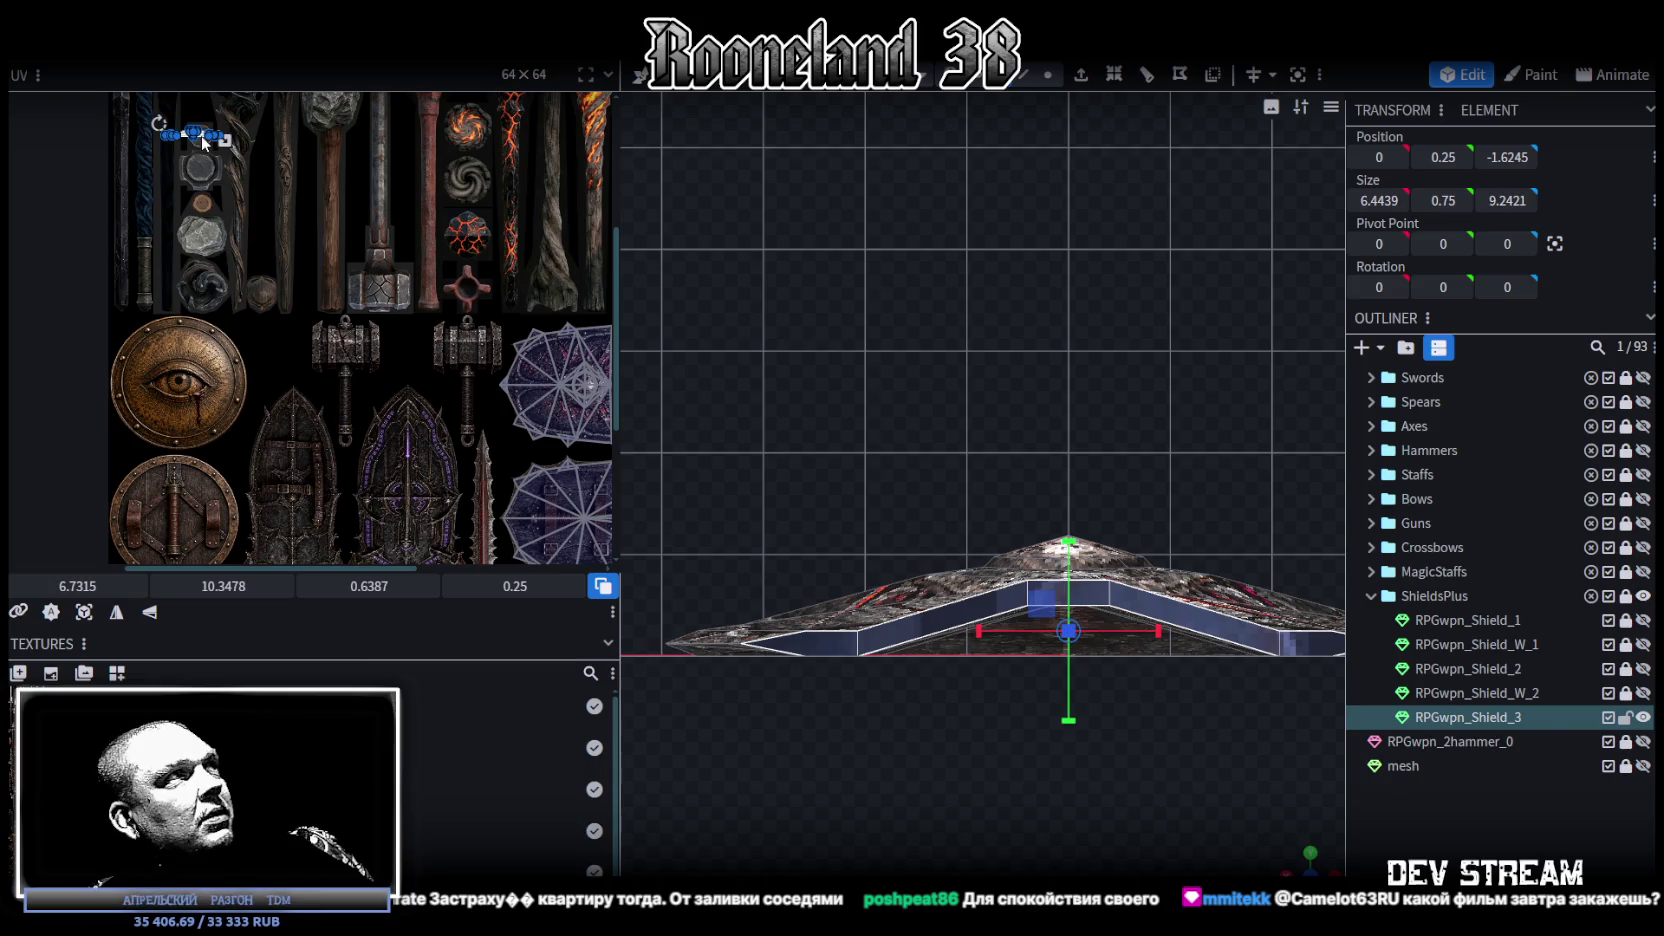
{"action": "left_click_drag", "start_coordinate": [203, 143], "coordinate": [185, 495]}
{"action": "scroll", "coordinate": [200, 470], "scroll_direction": "up", "scroll_amount": 2}
{"action": "scroll", "coordinate": [242, 322], "scroll_direction": "up", "scroll_amount": 2}
{"action": "scroll", "coordinate": [342, 317], "scroll_direction": "down", "scroll_amount": 1}
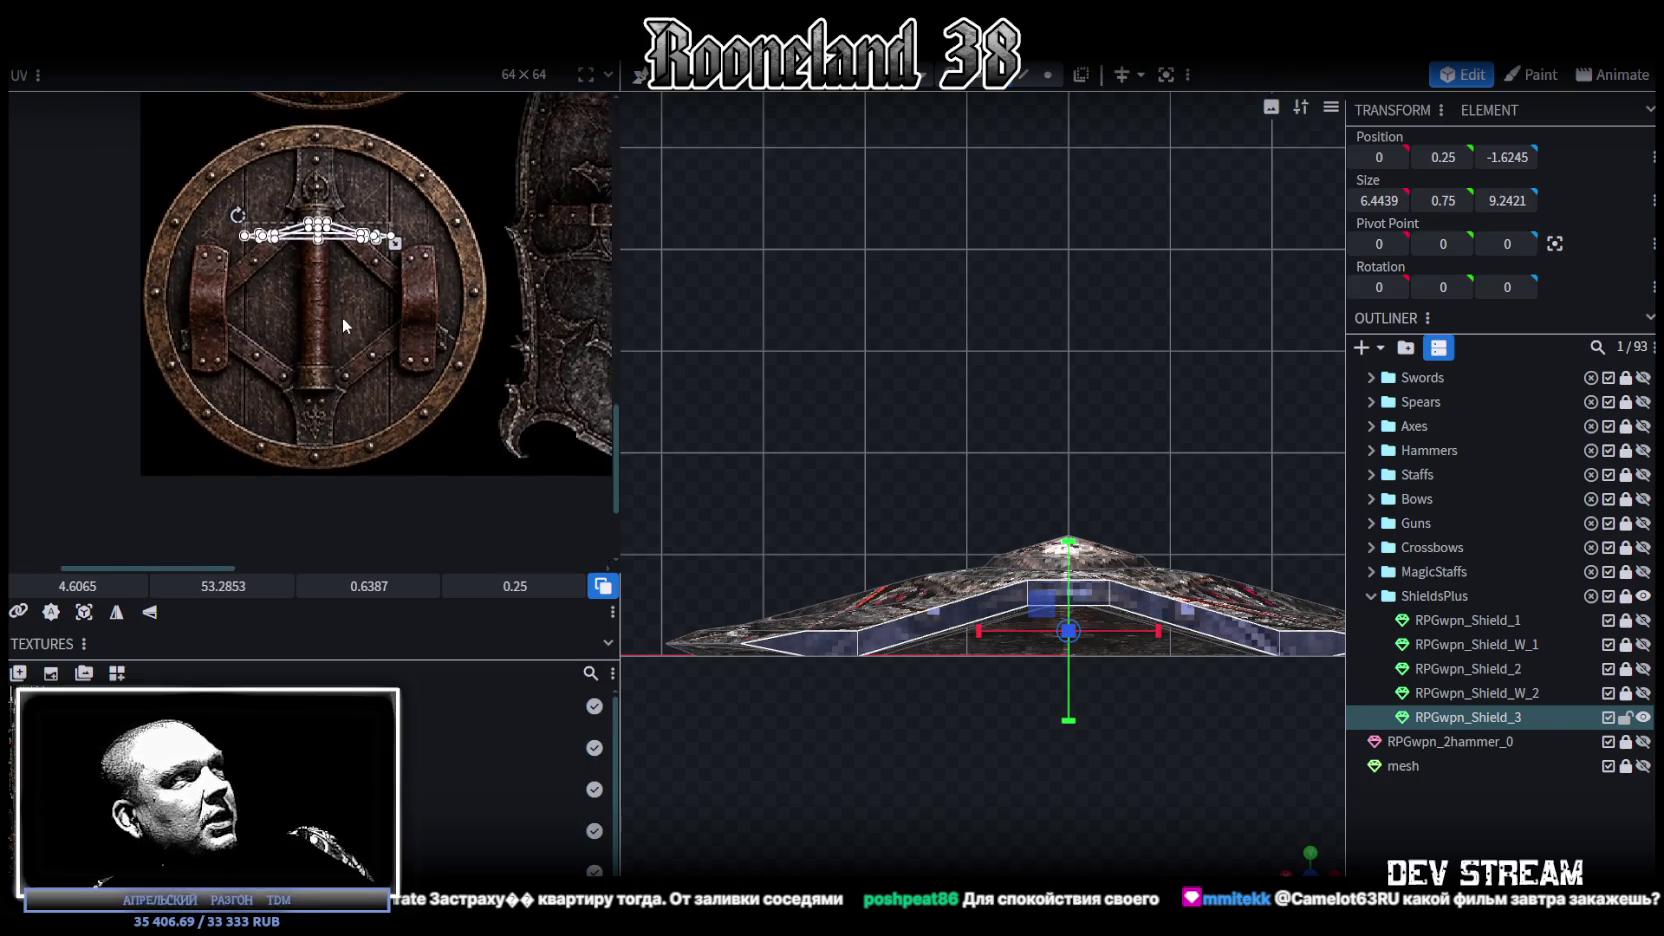
{"action": "left_click_drag", "start_coordinate": [300, 230], "coordinate": [188, 460]}
{"action": "scroll", "coordinate": [265, 465], "scroll_direction": "up", "scroll_amount": 3}
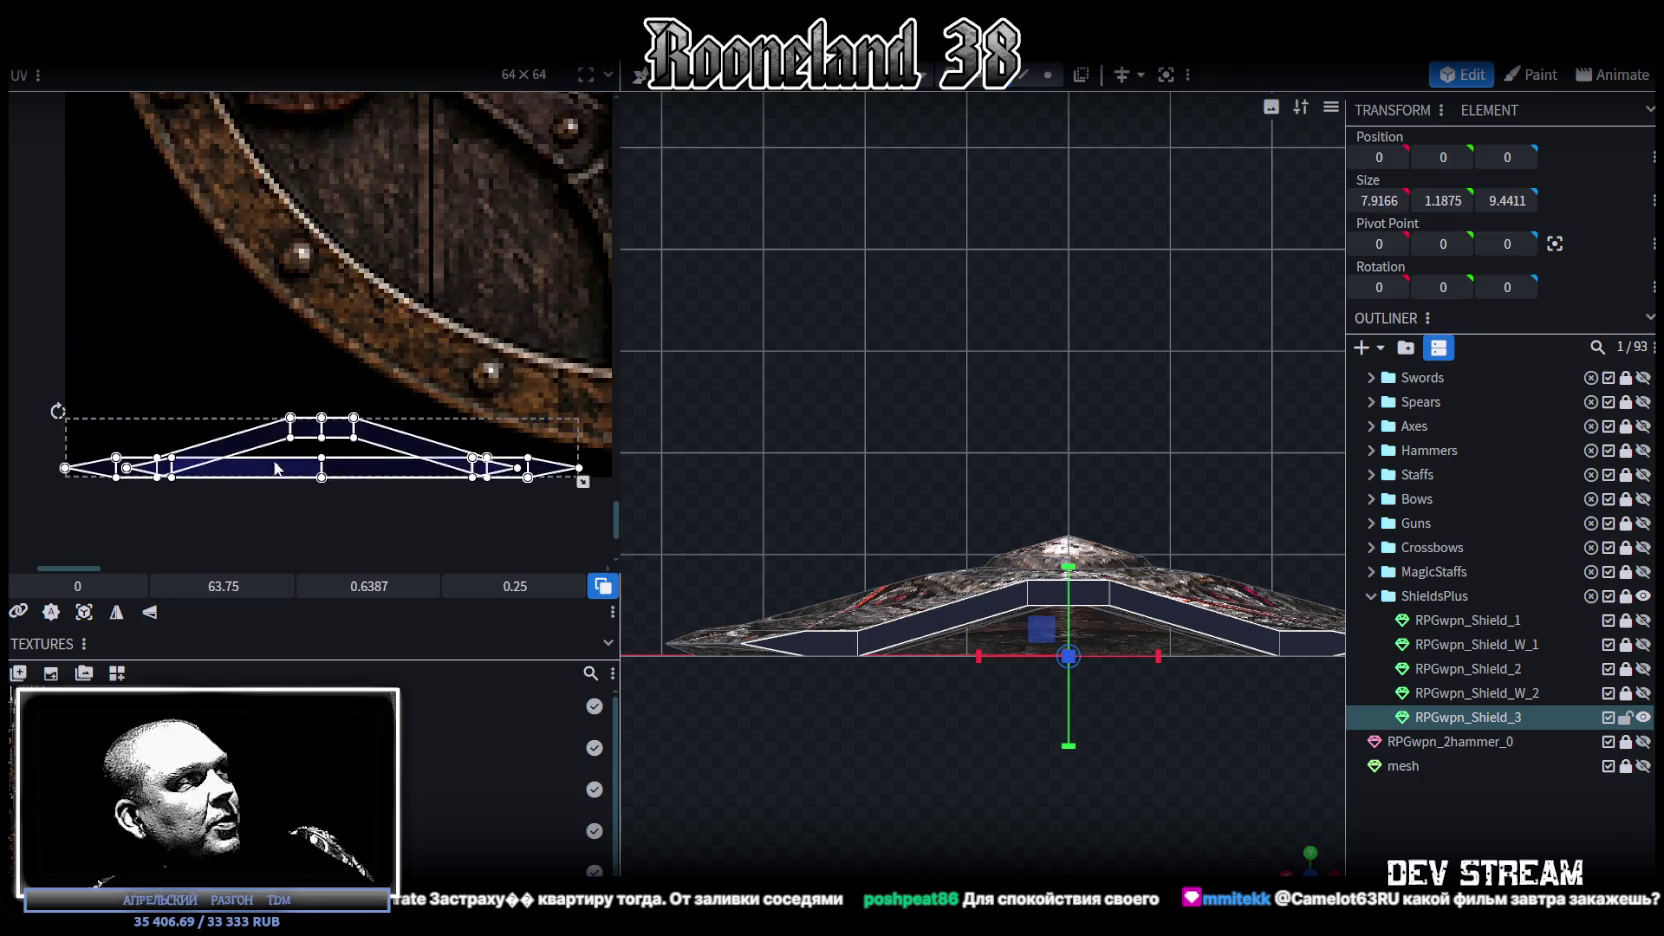
{"action": "middle_click_drag", "start_coordinate": [268, 465], "coordinate": [228, 422]}
Step: Flatten the strip, mirror it horizontally and place it at 0, 63.75, sized 1.885 × 0.25
{"action": "left_click", "coordinate": [323, 404]}
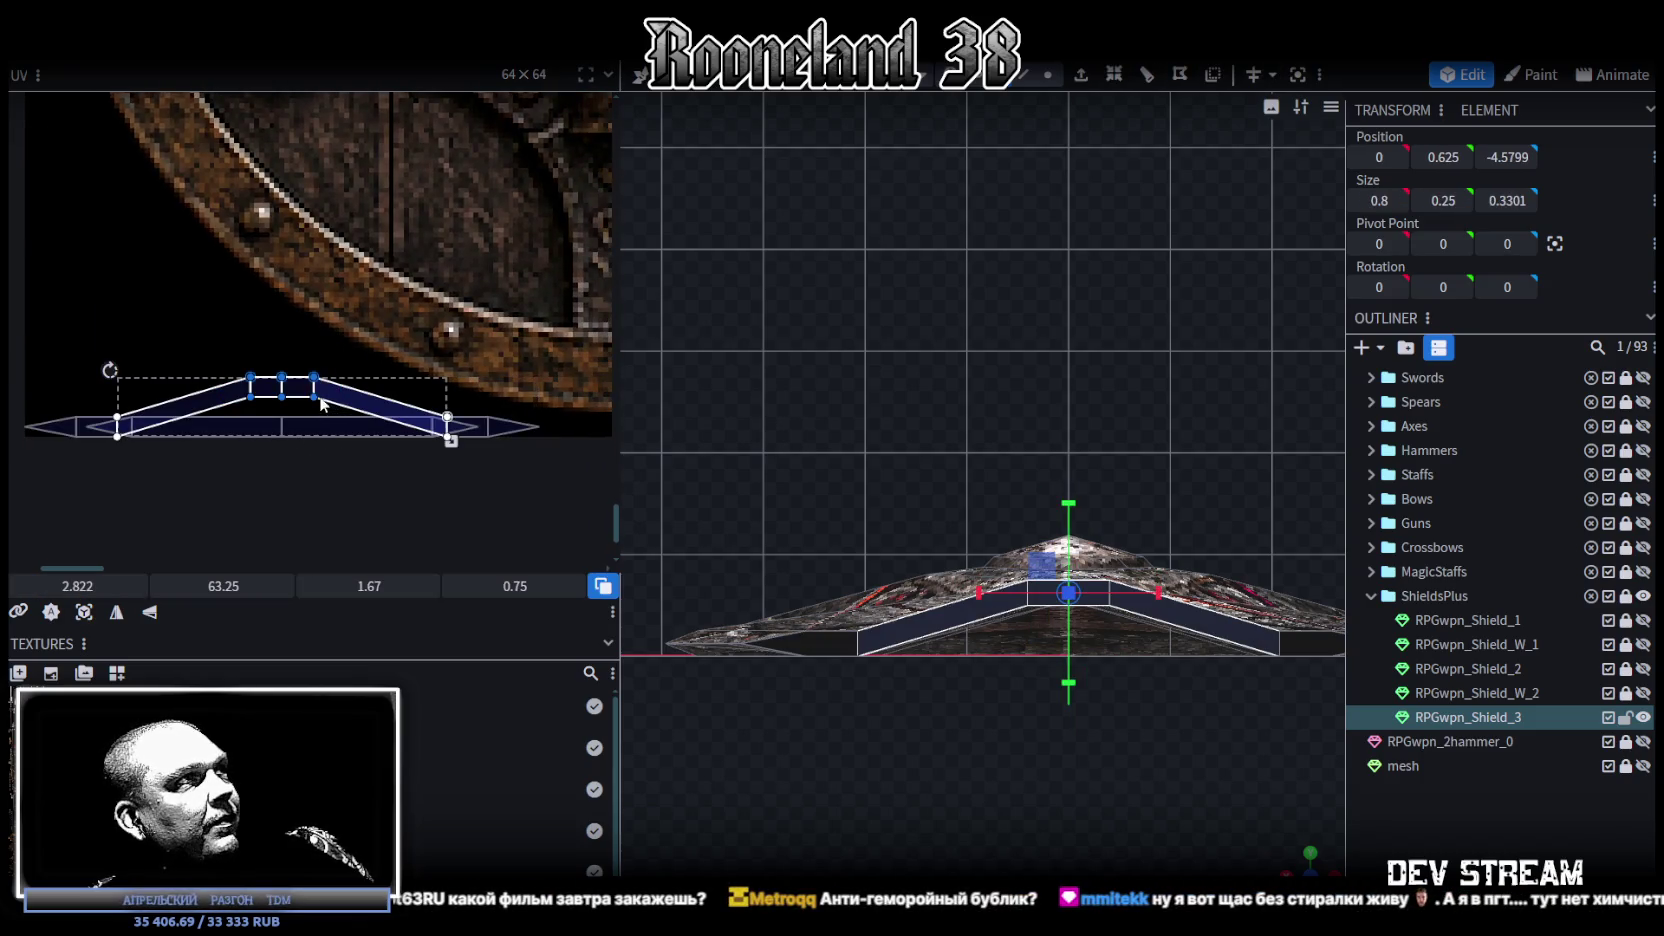
{"action": "left_click_drag", "start_coordinate": [316, 397], "coordinate": [317, 433]}
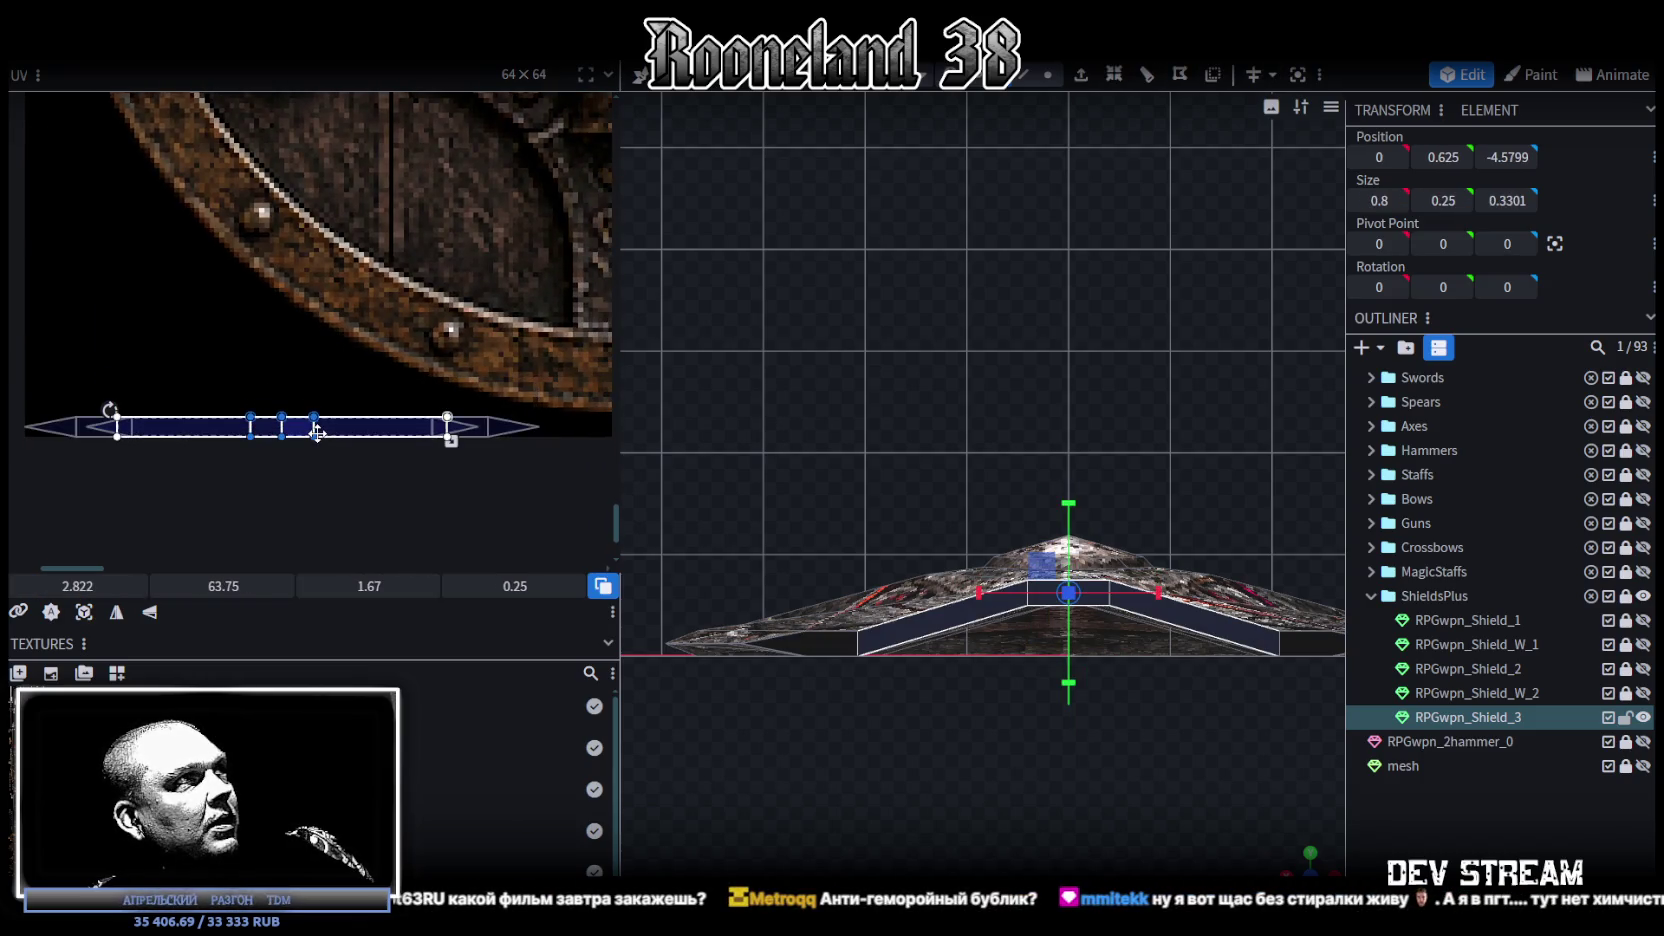
{"action": "scroll", "coordinate": [320, 441], "scroll_direction": "down", "scroll_amount": 3}
{"action": "left_click_drag", "start_coordinate": [475, 401], "coordinate": [304, 474]}
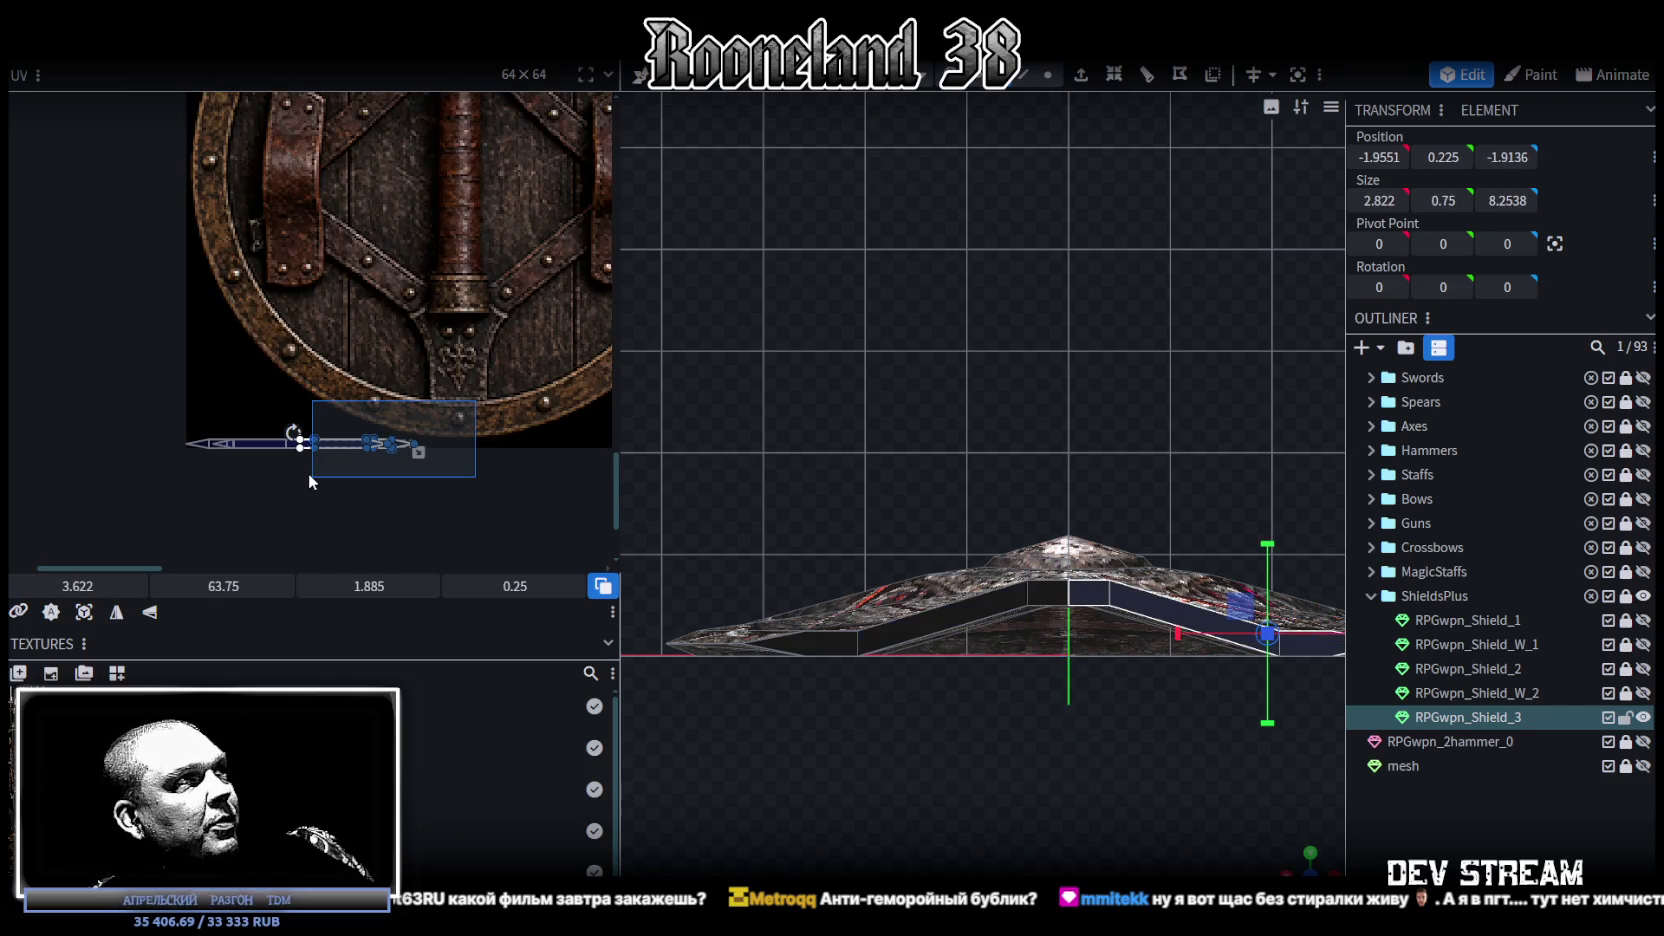
{"action": "scroll", "coordinate": [304, 474], "scroll_direction": "down", "scroll_amount": 1}
{"action": "scroll", "coordinate": [422, 441], "scroll_direction": "down", "scroll_amount": 1}
{"action": "scroll", "coordinate": [300, 445], "scroll_direction": "down", "scroll_amount": 2}
{"action": "scroll", "coordinate": [194, 445], "scroll_direction": "down", "scroll_amount": 1}
{"action": "scroll", "coordinate": [194, 445], "scroll_direction": "up", "scroll_amount": 2}
{"action": "scroll", "coordinate": [289, 434], "scroll_direction": "up", "scroll_amount": 1}
{"action": "scroll", "coordinate": [224, 443], "scroll_direction": "down", "scroll_amount": 1}
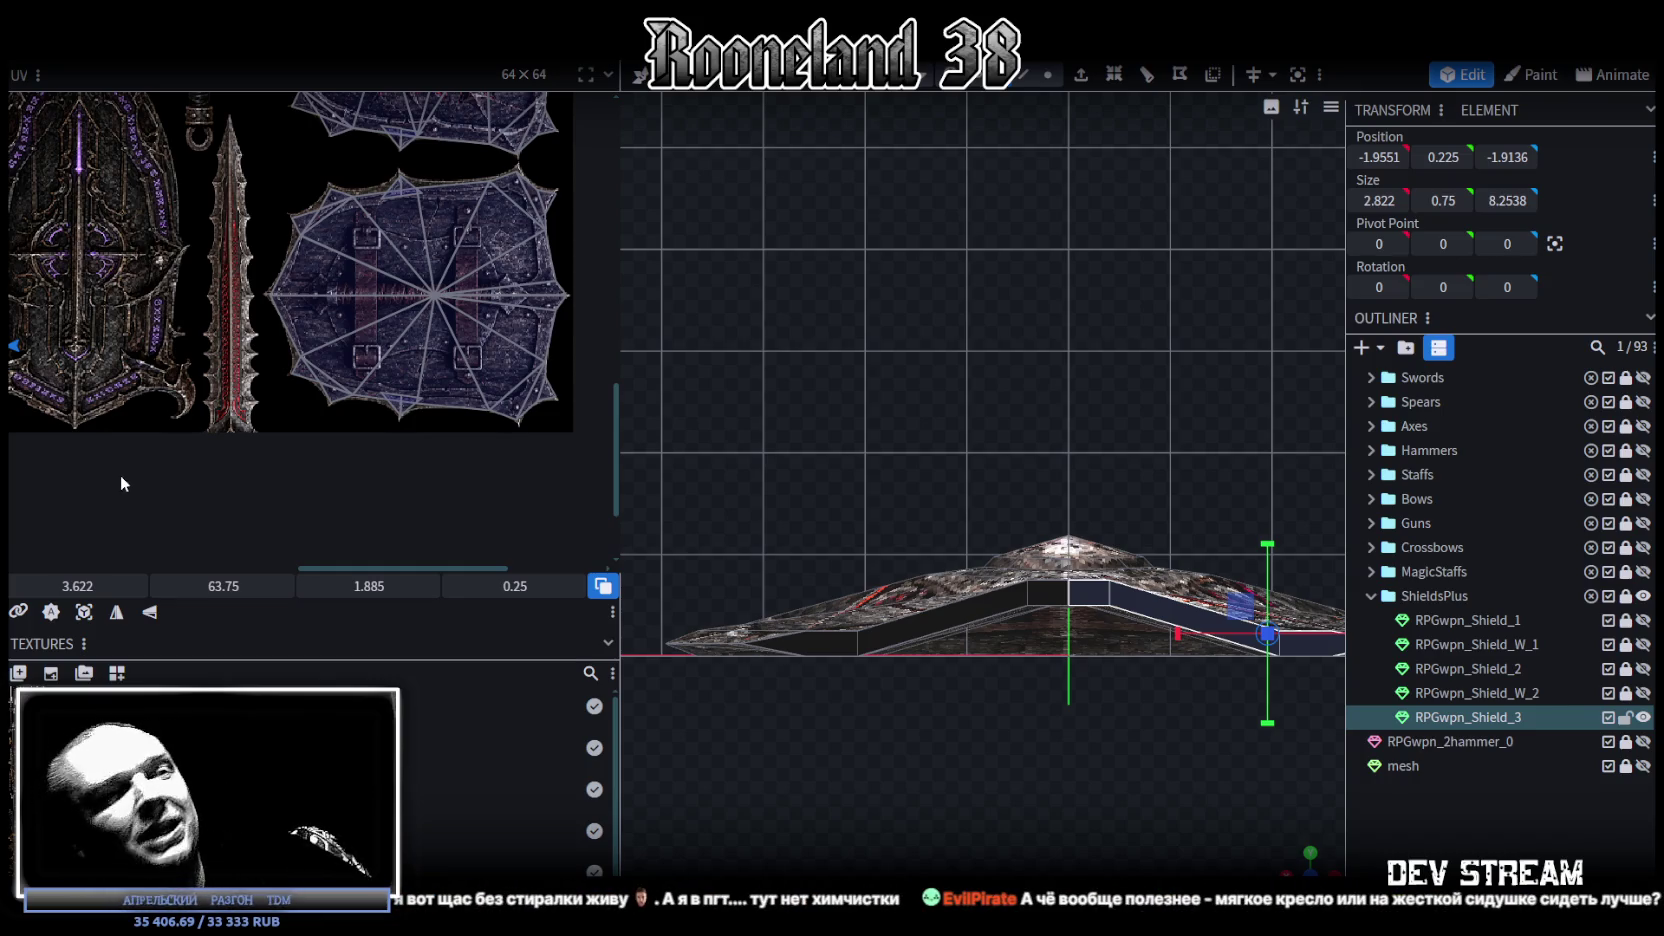
{"action": "scroll", "coordinate": [230, 318], "scroll_direction": "down", "scroll_amount": 3}
{"action": "scroll", "coordinate": [400, 371], "scroll_direction": "up", "scroll_amount": 2}
{"action": "scroll", "coordinate": [308, 377], "scroll_direction": "up", "scroll_amount": 1}
{"action": "scroll", "coordinate": [310, 377], "scroll_direction": "up", "scroll_amount": 3}
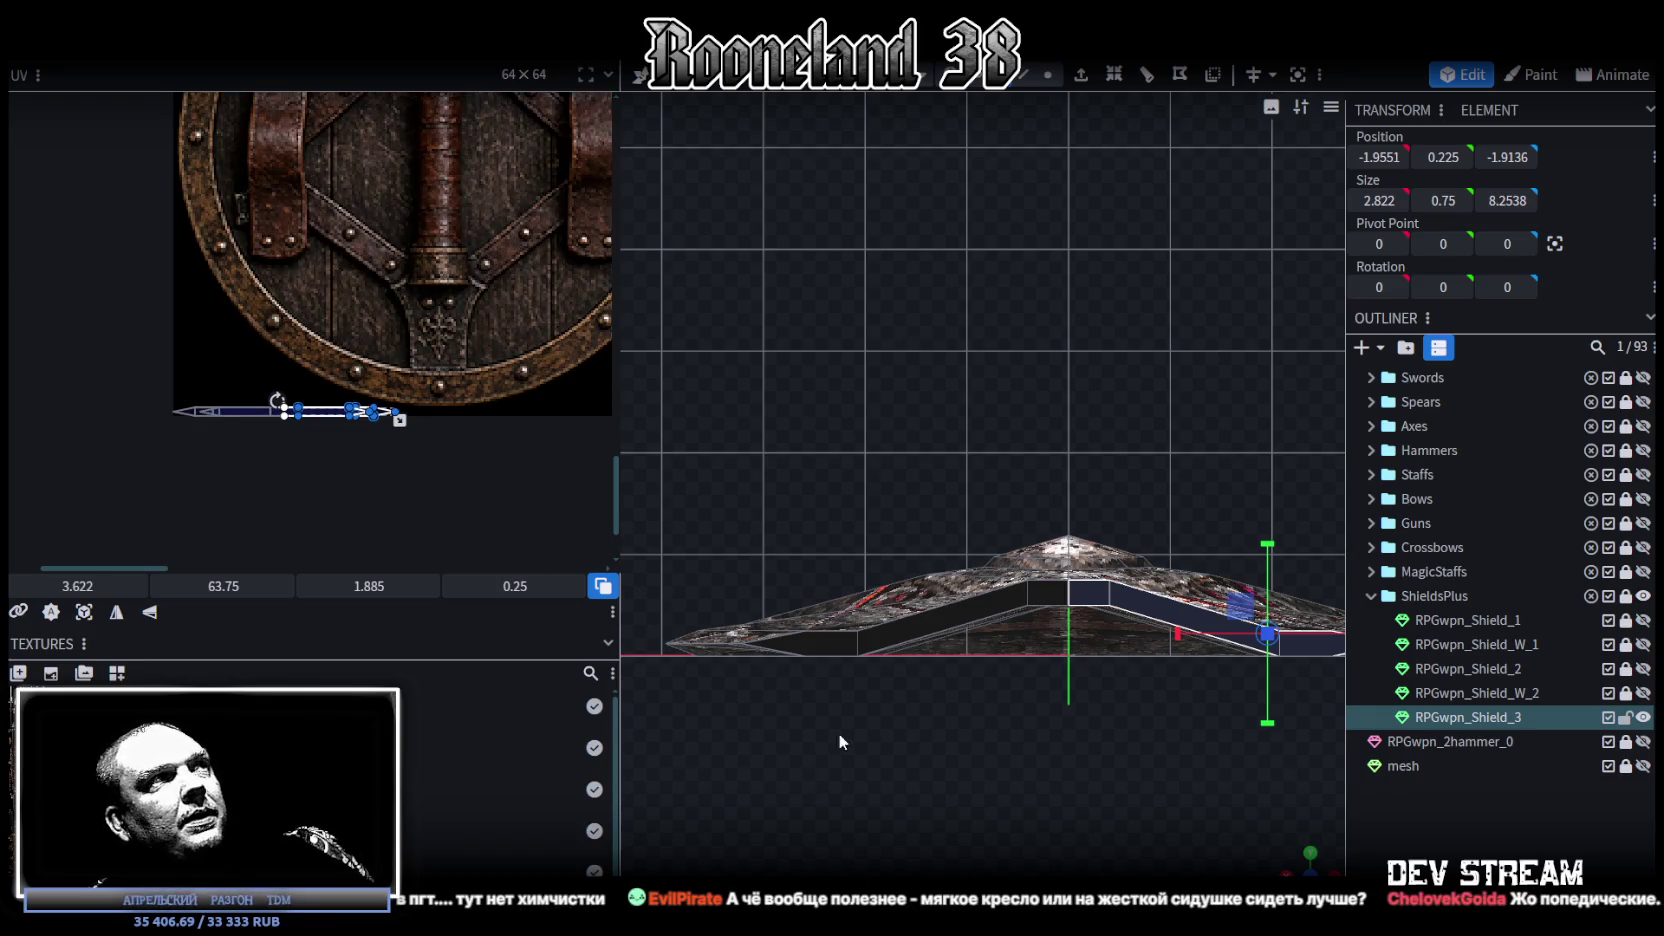
{"action": "left_click", "coordinate": [107, 615]}
{"action": "scroll", "coordinate": [304, 419], "scroll_direction": "up", "scroll_amount": 2}
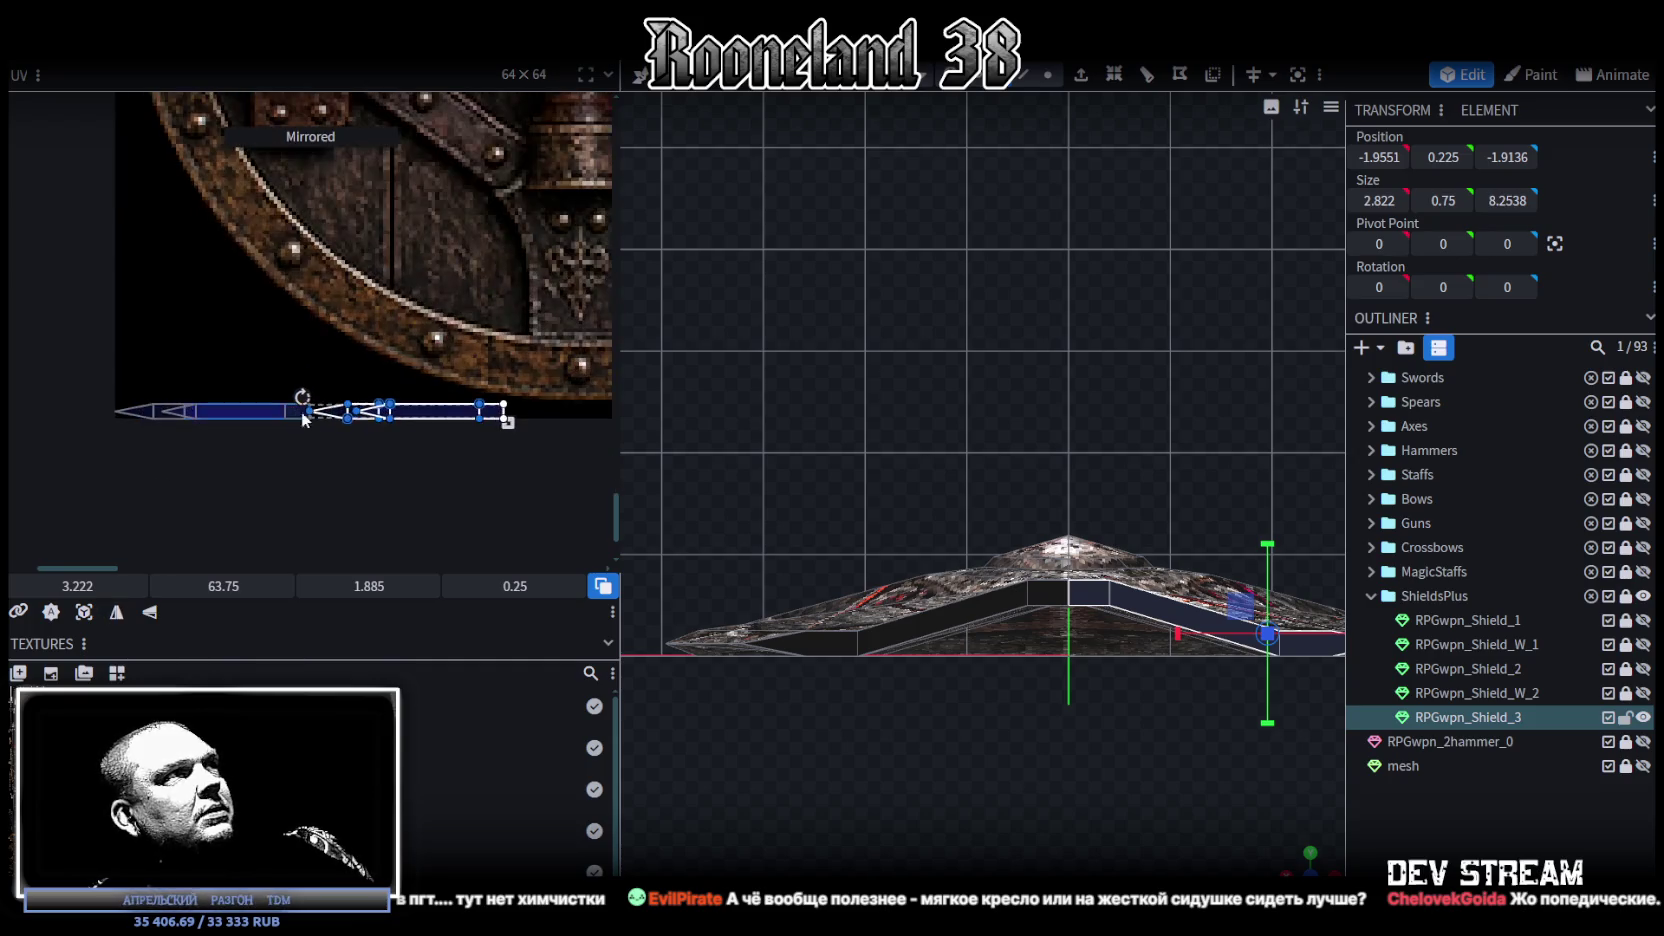
{"action": "left_click_drag", "start_coordinate": [445, 419], "coordinate": [98, 473]}
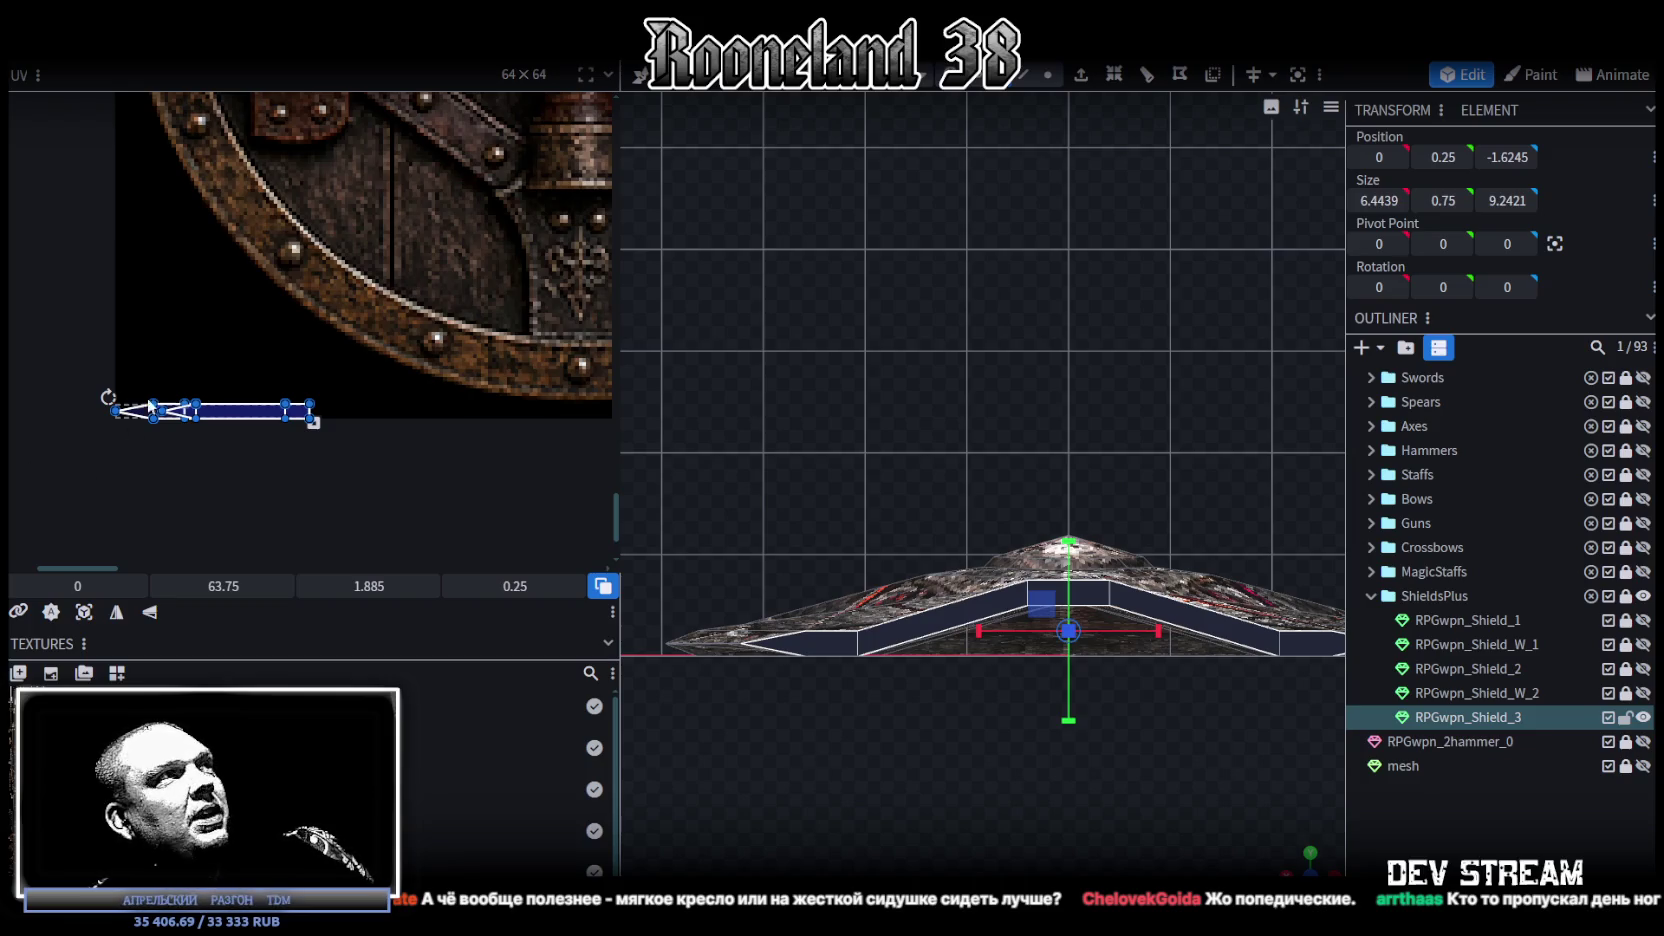
Step: Move the rim face's UV onto the lower edge of the dark shield texture
{"action": "scroll", "coordinate": [84, 452], "scroll_direction": "down", "scroll_amount": 3}
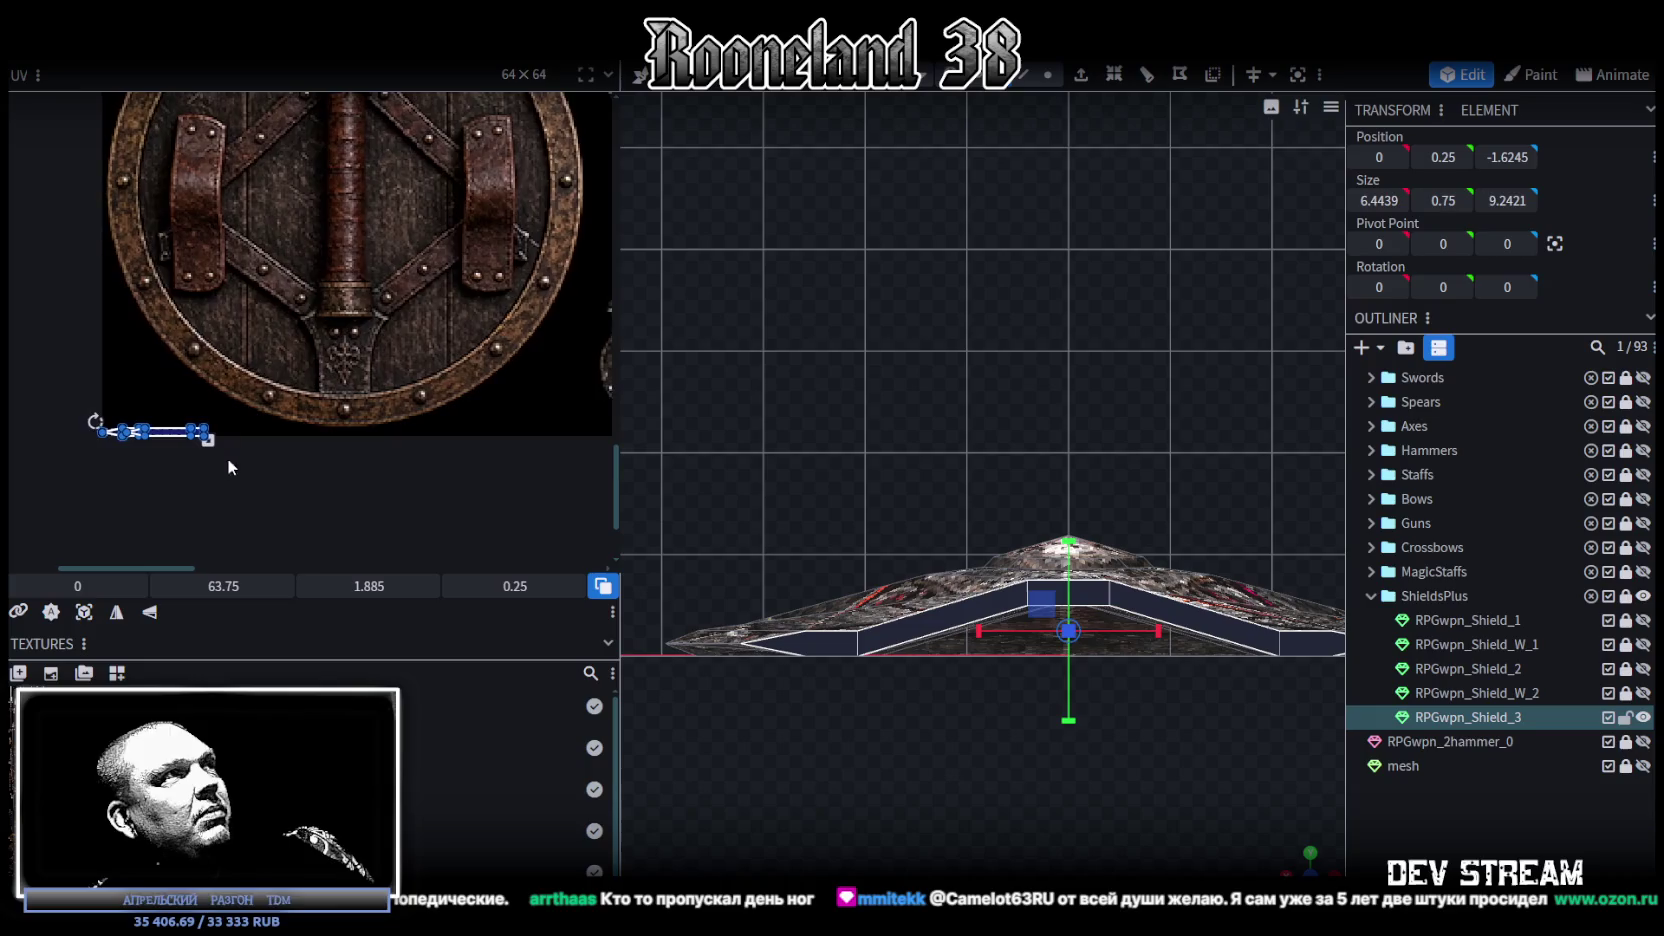
{"action": "scroll", "coordinate": [131, 419], "scroll_direction": "up", "scroll_amount": 2}
{"action": "scroll", "coordinate": [131, 419], "scroll_direction": "up", "scroll_amount": 2}
{"action": "scroll", "coordinate": [376, 502], "scroll_direction": "down", "scroll_amount": 2}
{"action": "middle_click_drag", "start_coordinate": [376, 502], "coordinate": [181, 510]}
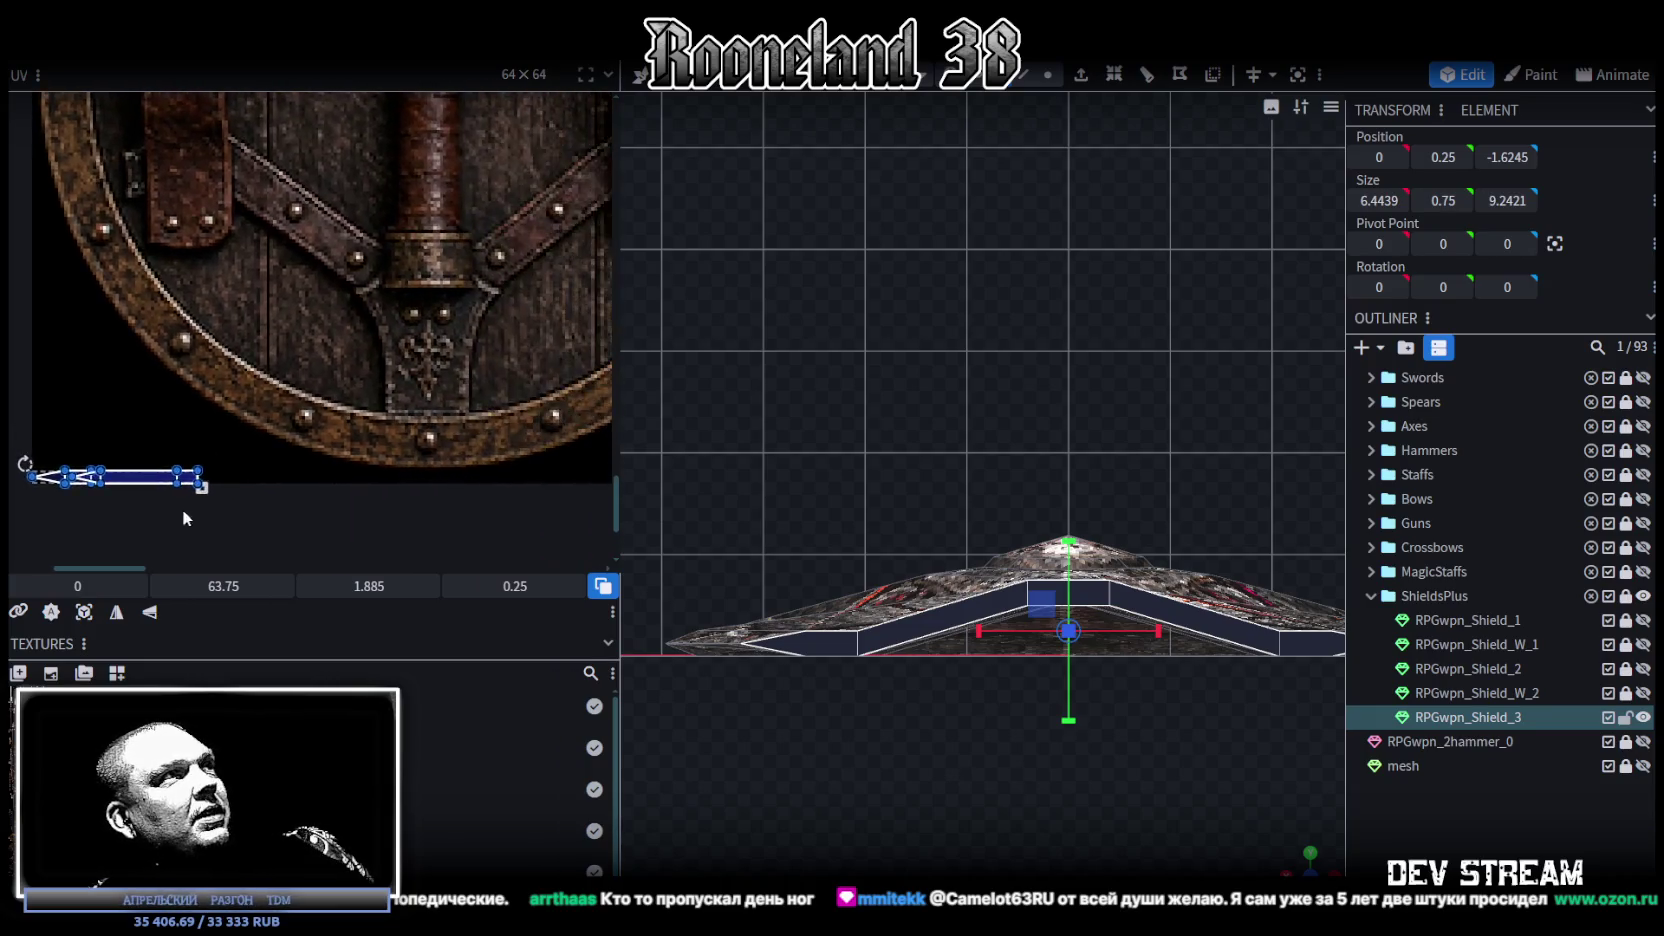
{"action": "scroll", "coordinate": [228, 499], "scroll_direction": "down", "scroll_amount": 2}
{"action": "scroll", "coordinate": [49, 484], "scroll_direction": "down", "scroll_amount": 2}
{"action": "scroll", "coordinate": [49, 480], "scroll_direction": "down", "scroll_amount": 2}
{"action": "scroll", "coordinate": [40, 465], "scroll_direction": "down", "scroll_amount": 1}
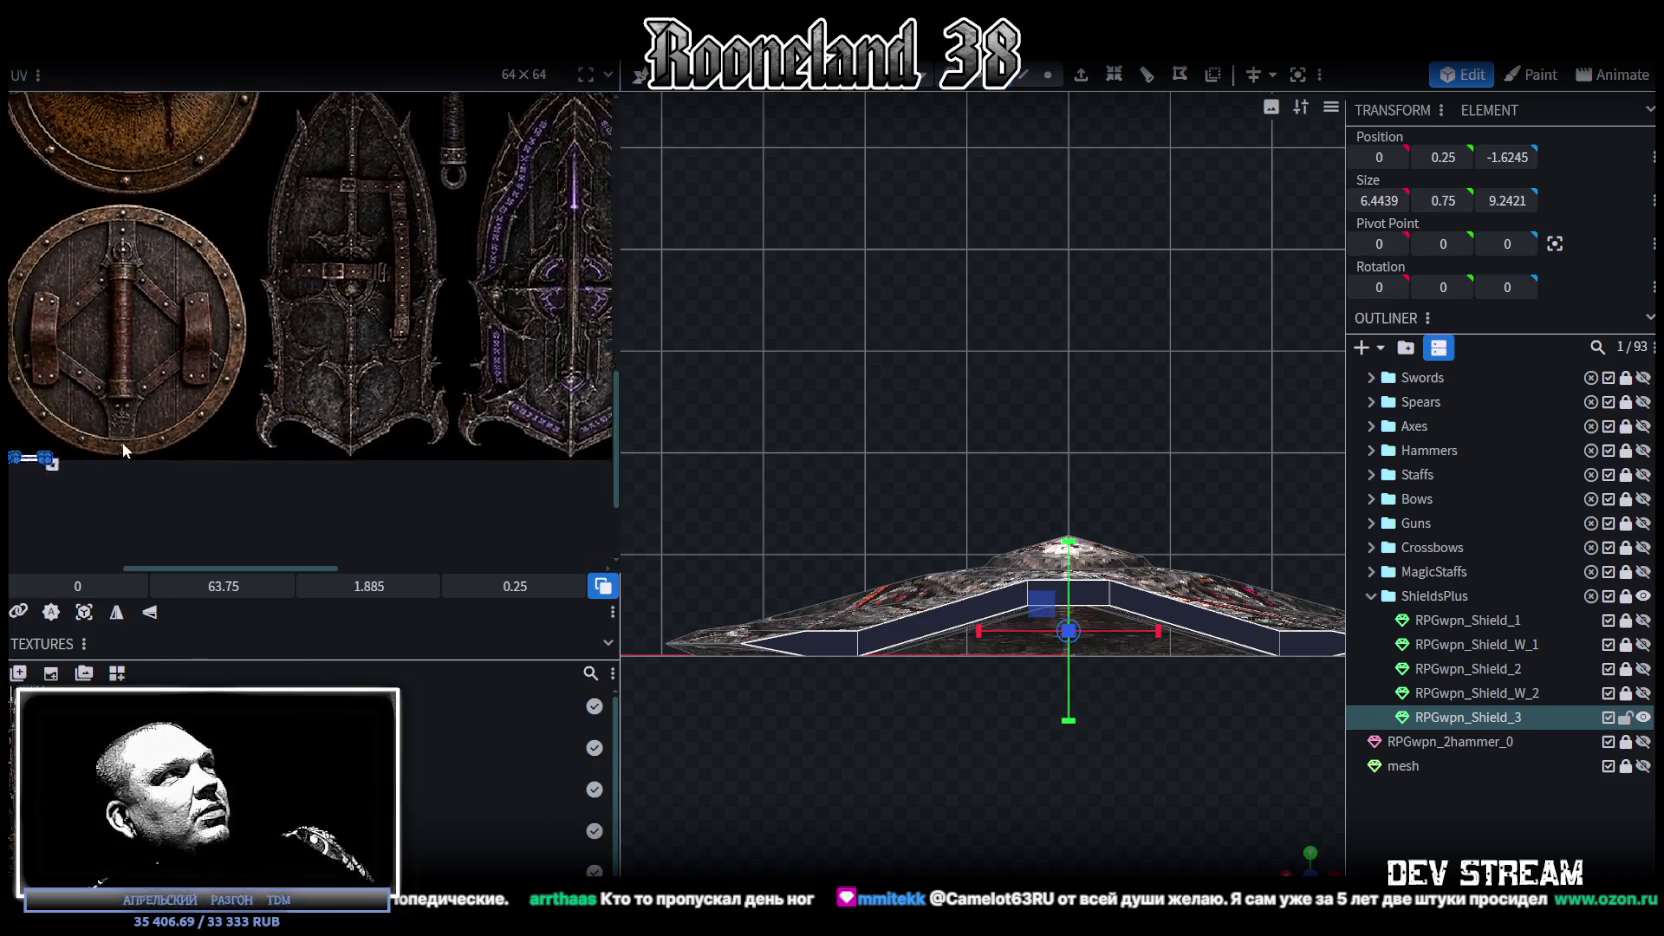
{"action": "left_click_drag", "start_coordinate": [74, 449], "coordinate": [146, 488]}
{"action": "middle_click_drag", "start_coordinate": [146, 488], "coordinate": [46, 497]}
{"action": "mouse_move", "coordinate": [63, 363]}
{"action": "left_mouse_down"}
{"action": "mouse_move", "coordinate": [402, 403]}
{"action": "mouse_move", "coordinate": [523, 310]}
{"action": "left_mouse_up"}
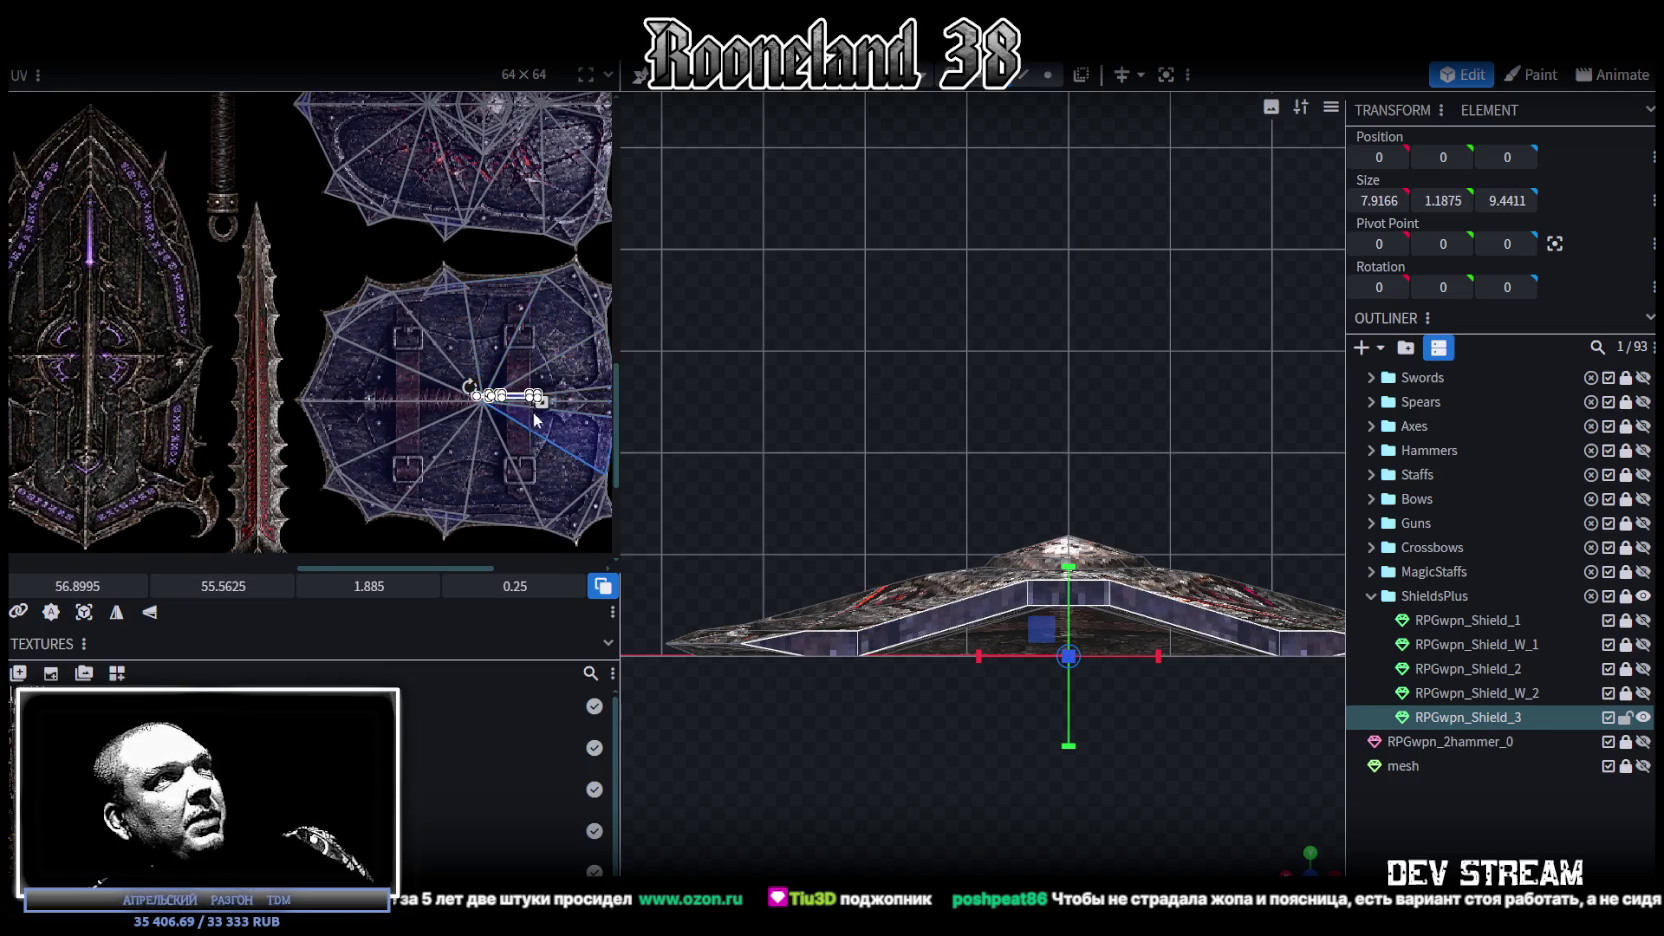
{"action": "scroll", "coordinate": [536, 420], "scroll_direction": "up", "scroll_amount": 2}
{"action": "mouse_move", "coordinate": [514, 396]}
{"action": "middle_mouse_down"}
{"action": "mouse_move", "coordinate": [365, 367]}
{"action": "mouse_move", "coordinate": [484, 373]}
{"action": "mouse_move", "coordinate": [424, 383]}
{"action": "mouse_move", "coordinate": [467, 366]}
{"action": "middle_mouse_up"}
{"action": "mouse_move", "coordinate": [426, 338]}
{"action": "left_mouse_down"}
{"action": "mouse_move", "coordinate": [395, 246]}
{"action": "mouse_move", "coordinate": [388, 532]}
{"action": "left_mouse_up"}
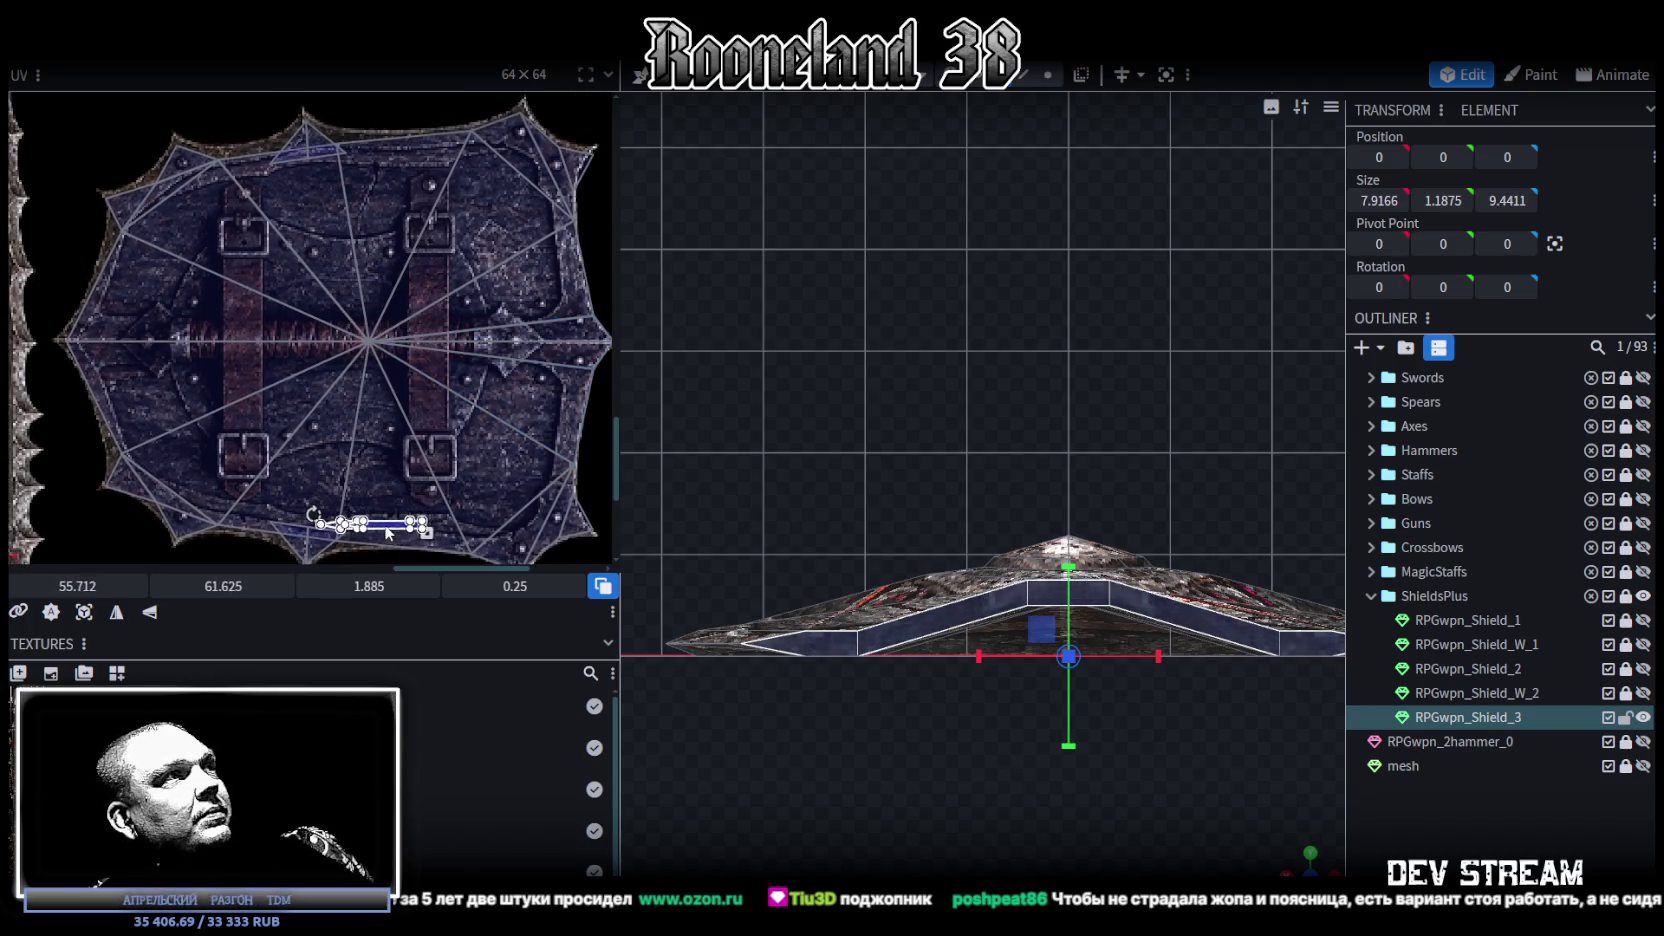
Step: Nudge the UV face into place and enlarge it to cover more of the dark texture
{"action": "scroll", "coordinate": [384, 524], "scroll_direction": "up", "scroll_amount": 3}
{"action": "scroll", "coordinate": [400, 390], "scroll_direction": "up", "scroll_amount": 3}
{"action": "scroll", "coordinate": [394, 365], "scroll_direction": "up", "scroll_amount": 2}
{"action": "mouse_move", "coordinate": [394, 365]}
{"action": "left_mouse_down"}
{"action": "mouse_move", "coordinate": [300, 405]}
{"action": "mouse_move", "coordinate": [322, 388]}
{"action": "left_mouse_up"}
{"action": "scroll", "coordinate": [280, 382], "scroll_direction": "down", "scroll_amount": 2}
{"action": "scroll", "coordinate": [248, 377], "scroll_direction": "down", "scroll_amount": 2}
{"action": "scroll", "coordinate": [160, 358], "scroll_direction": "up", "scroll_amount": 2}
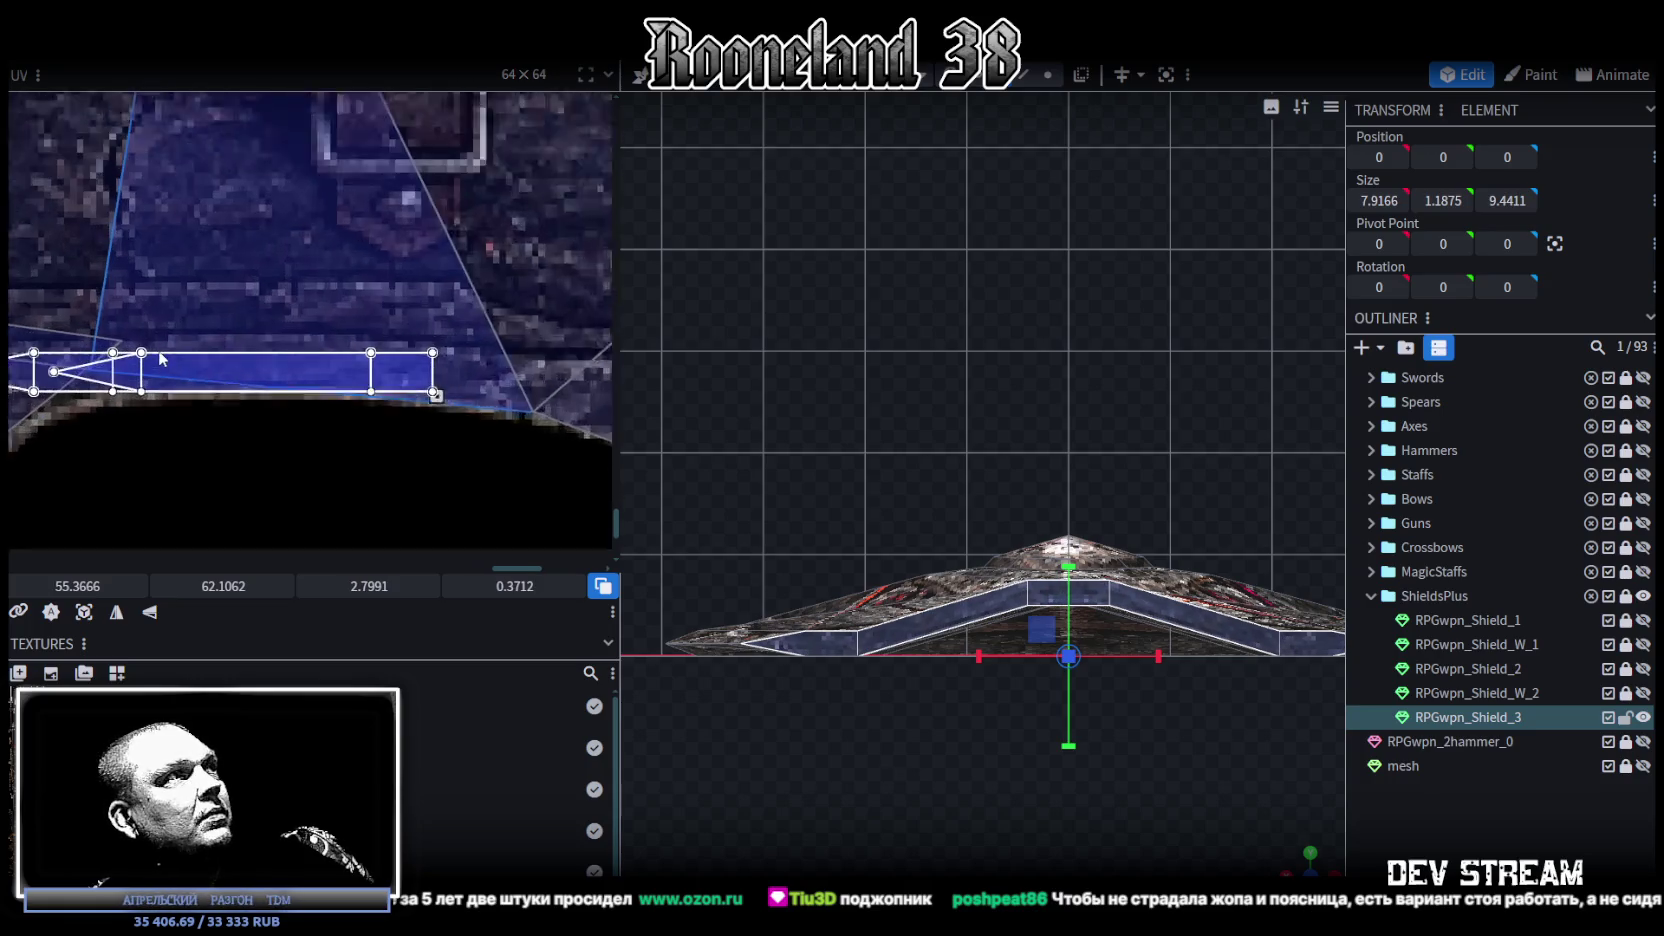
{"action": "scroll", "coordinate": [161, 359], "scroll_direction": "up", "scroll_amount": 1}
{"action": "left_click_drag", "start_coordinate": [228, 365], "coordinate": [221, 360]}
{"action": "left_click_drag", "start_coordinate": [463, 391], "coordinate": [532, 418]}
{"action": "left_click_drag", "start_coordinate": [348, 357], "coordinate": [346, 366]}
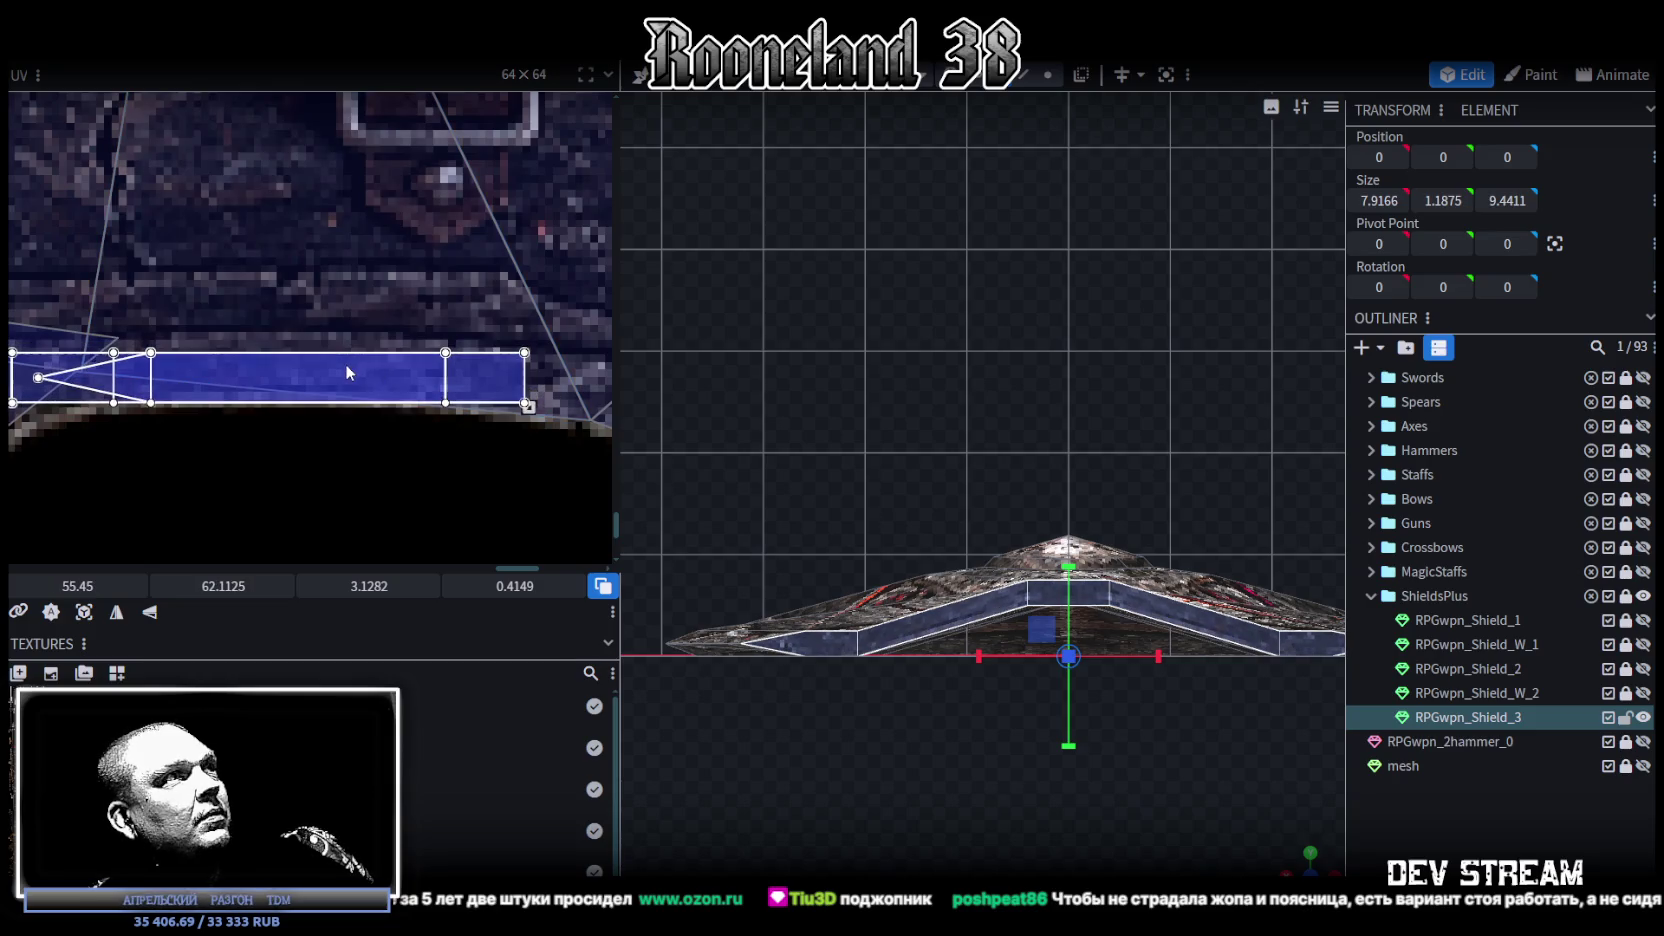
{"action": "scroll", "coordinate": [1120, 720], "scroll_direction": "up", "scroll_amount": 1}
{"action": "scroll", "coordinate": [1188, 776], "scroll_direction": "up", "scroll_amount": 1}
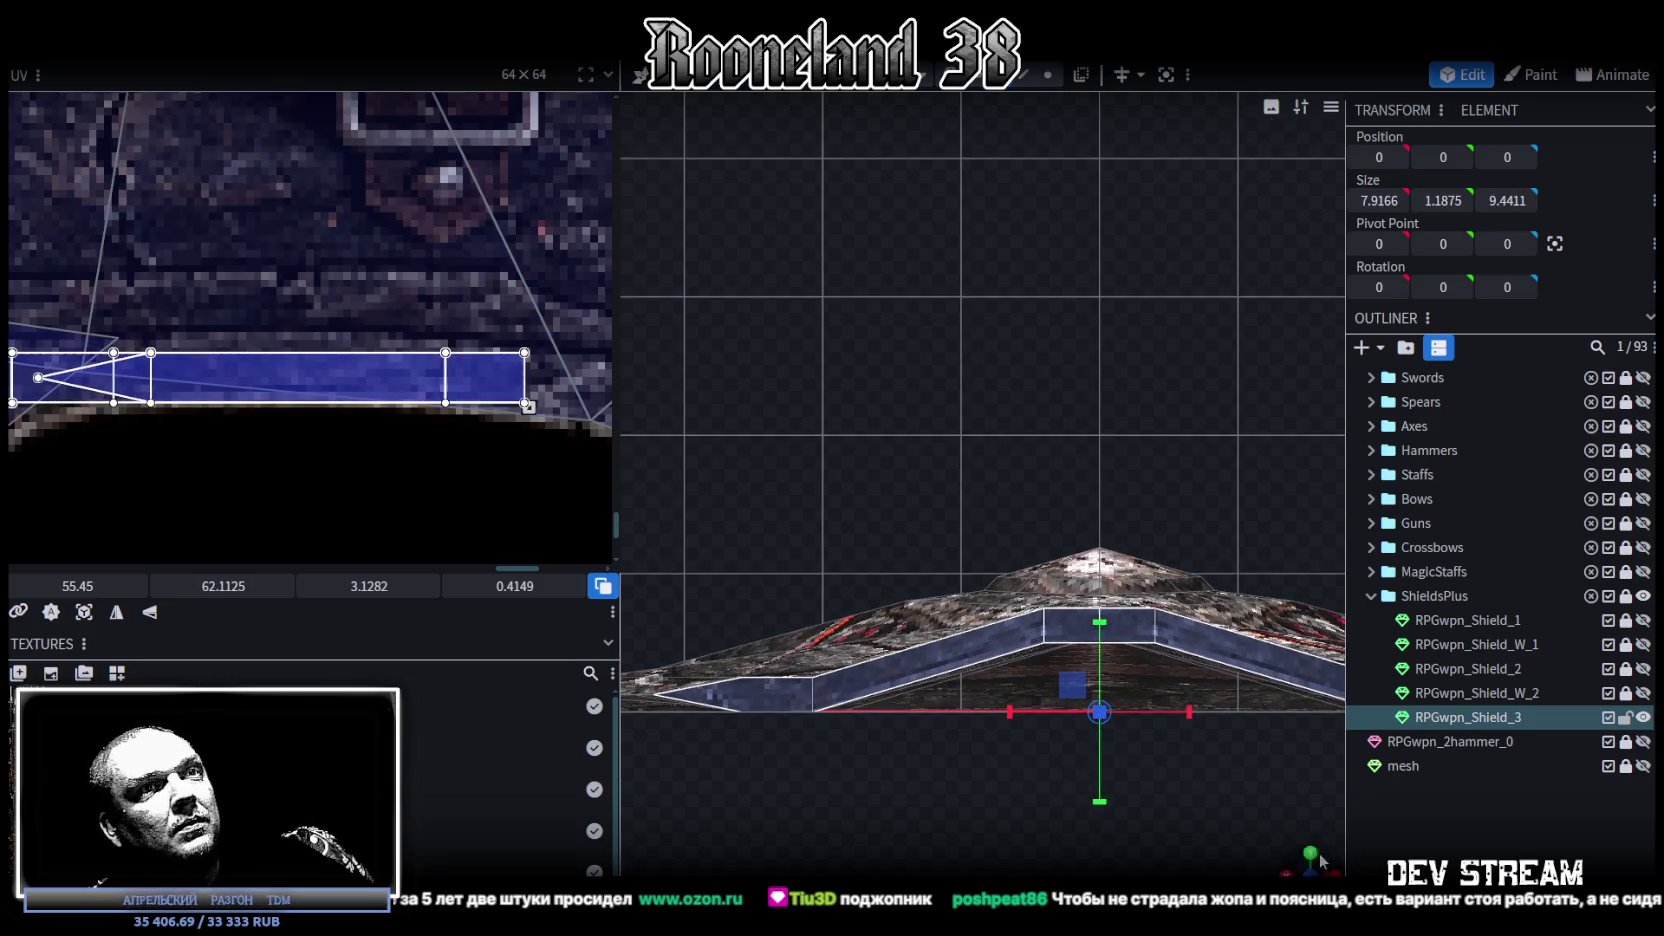
Step: Select the shield's bottom strip face and re-project its UVs from a low side view
{"action": "mouse_move", "coordinate": [1320, 860]}
{"action": "left_mouse_down"}
{"action": "mouse_move", "coordinate": [1100, 673]}
{"action": "mouse_move", "coordinate": [1170, 552]}
{"action": "left_mouse_up"}
{"action": "left_click", "coordinate": [1170, 552]}
{"action": "left_click", "coordinate": [882, 544]}
{"action": "left_click", "coordinate": [852, 526]}
{"action": "mouse_move", "coordinate": [852, 526]}
{"action": "left_mouse_down"}
{"action": "mouse_move", "coordinate": [794, 685]}
{"action": "mouse_move", "coordinate": [998, 644]}
{"action": "mouse_move", "coordinate": [1190, 788]}
{"action": "mouse_move", "coordinate": [1070, 744]}
{"action": "left_mouse_up"}
{"action": "left_click", "coordinate": [956, 690]}
{"action": "mouse_move", "coordinate": [956, 690]}
{"action": "left_mouse_down"}
{"action": "mouse_move", "coordinate": [1089, 737]}
{"action": "mouse_move", "coordinate": [1034, 633]}
{"action": "left_mouse_up"}
{"action": "left_click", "coordinate": [978, 619]}
{"action": "mouse_move", "coordinate": [846, 630]}
{"action": "left_mouse_down"}
{"action": "mouse_move", "coordinate": [913, 715]}
{"action": "mouse_move", "coordinate": [1202, 675]}
{"action": "mouse_move", "coordinate": [1046, 697]}
{"action": "mouse_move", "coordinate": [1004, 670]}
{"action": "left_mouse_up"}
{"action": "mouse_move", "coordinate": [1190, 800]}
{"action": "left_mouse_down"}
{"action": "mouse_move", "coordinate": [1006, 788]}
{"action": "mouse_move", "coordinate": [799, 745]}
{"action": "left_mouse_up"}
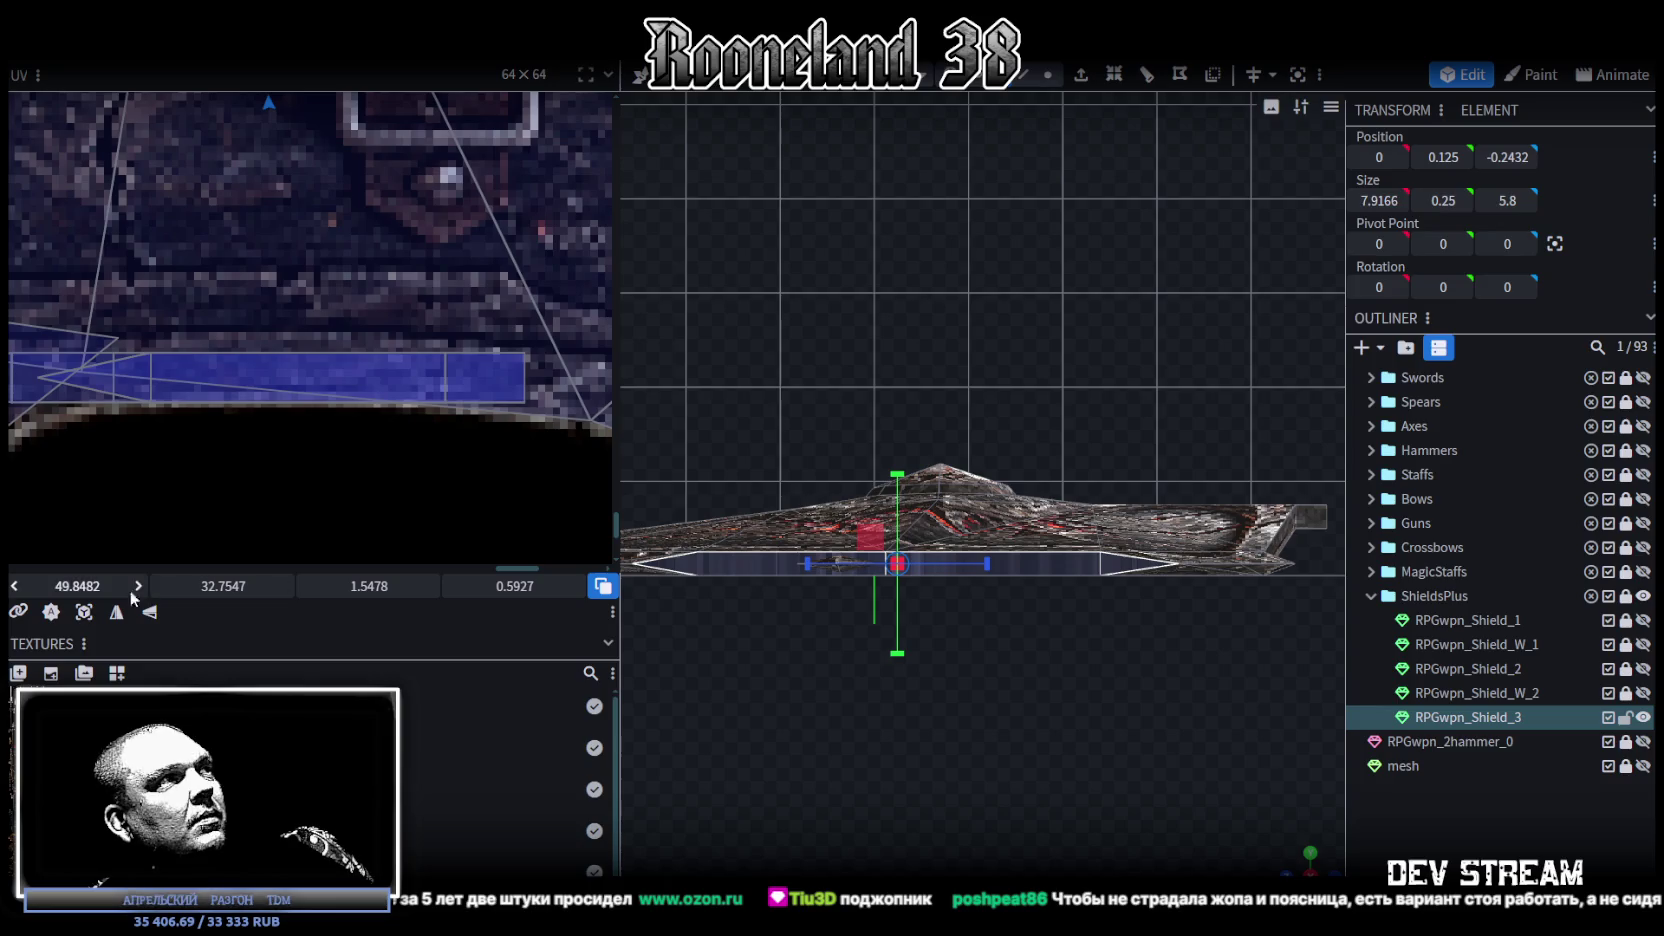
{"action": "left_click", "coordinate": [84, 612]}
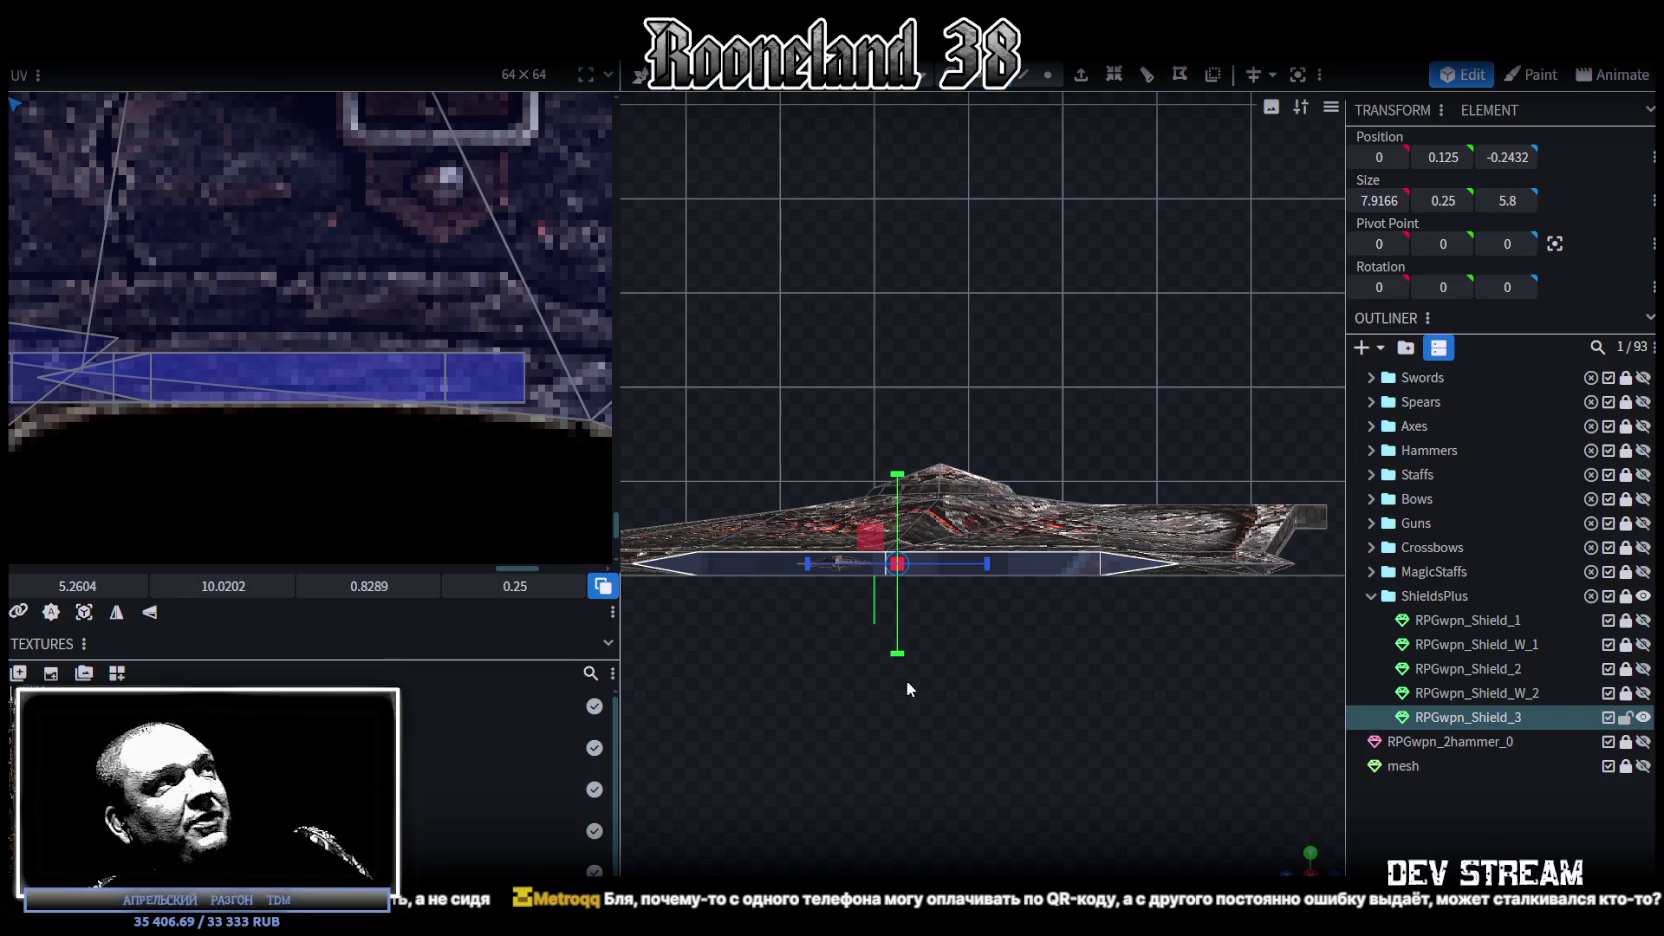
{"action": "scroll", "coordinate": [330, 347], "scroll_direction": "down", "scroll_amount": 3}
Step: Widen the UV editor and move a UV piece onto the round shield texture
{"action": "scroll", "coordinate": [246, 381], "scroll_direction": "down", "scroll_amount": 3}
{"action": "scroll", "coordinate": [484, 389], "scroll_direction": "down", "scroll_amount": 3}
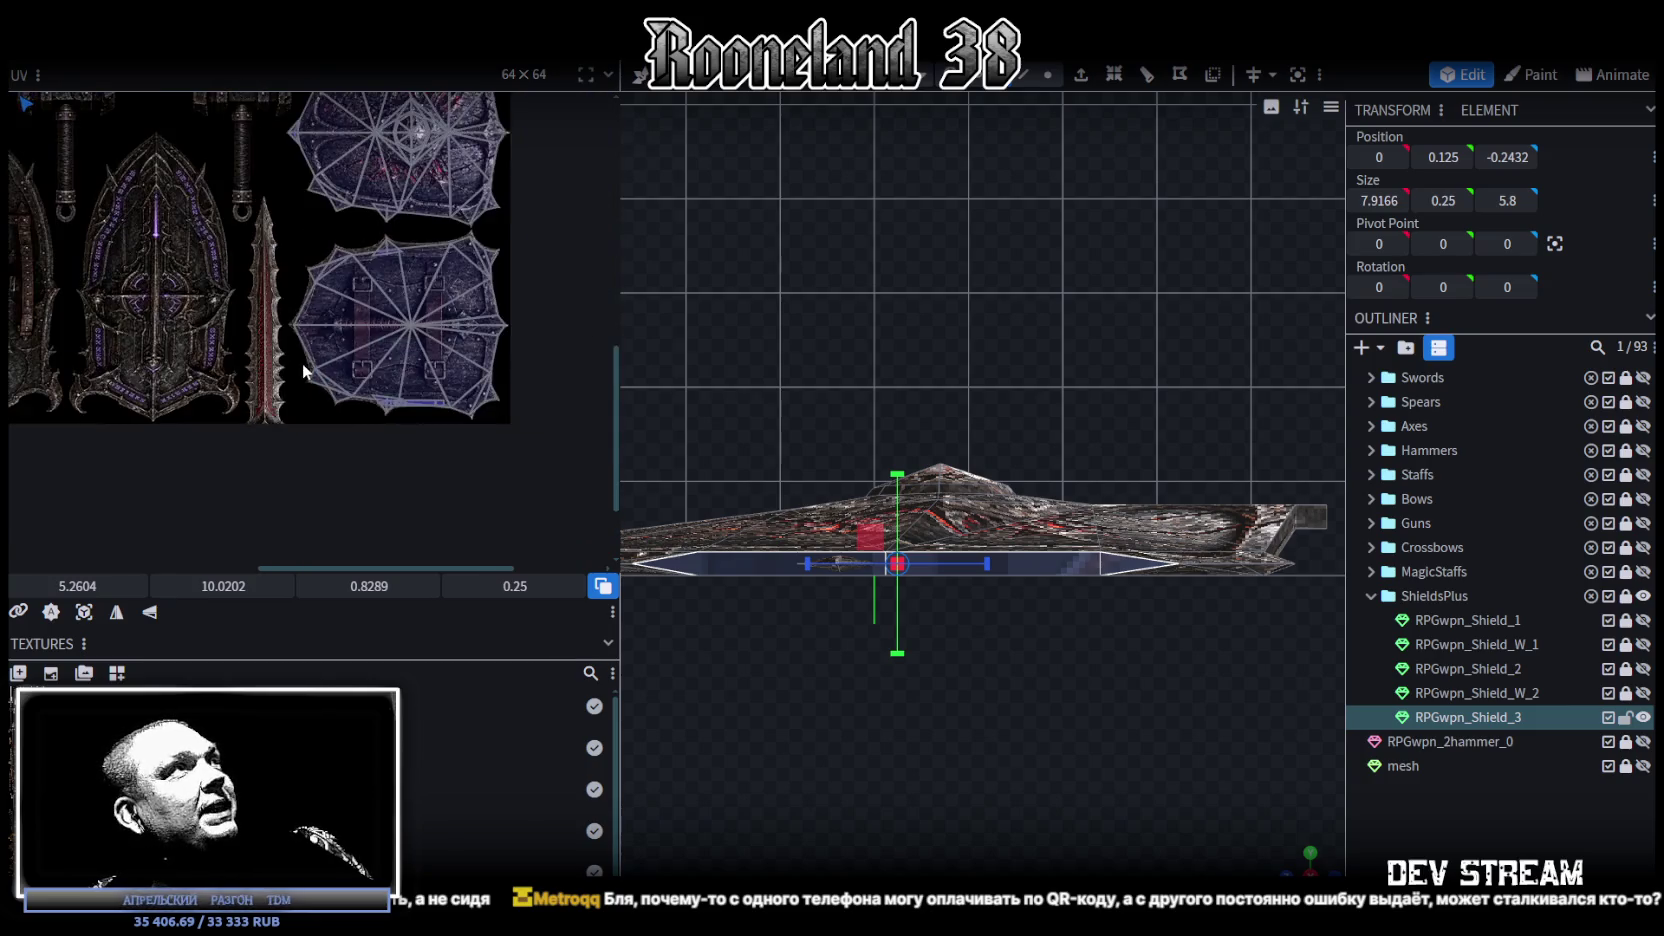
{"action": "scroll", "coordinate": [302, 363], "scroll_direction": "down", "scroll_amount": 2}
{"action": "scroll", "coordinate": [490, 437], "scroll_direction": "right", "scroll_amount": 1}
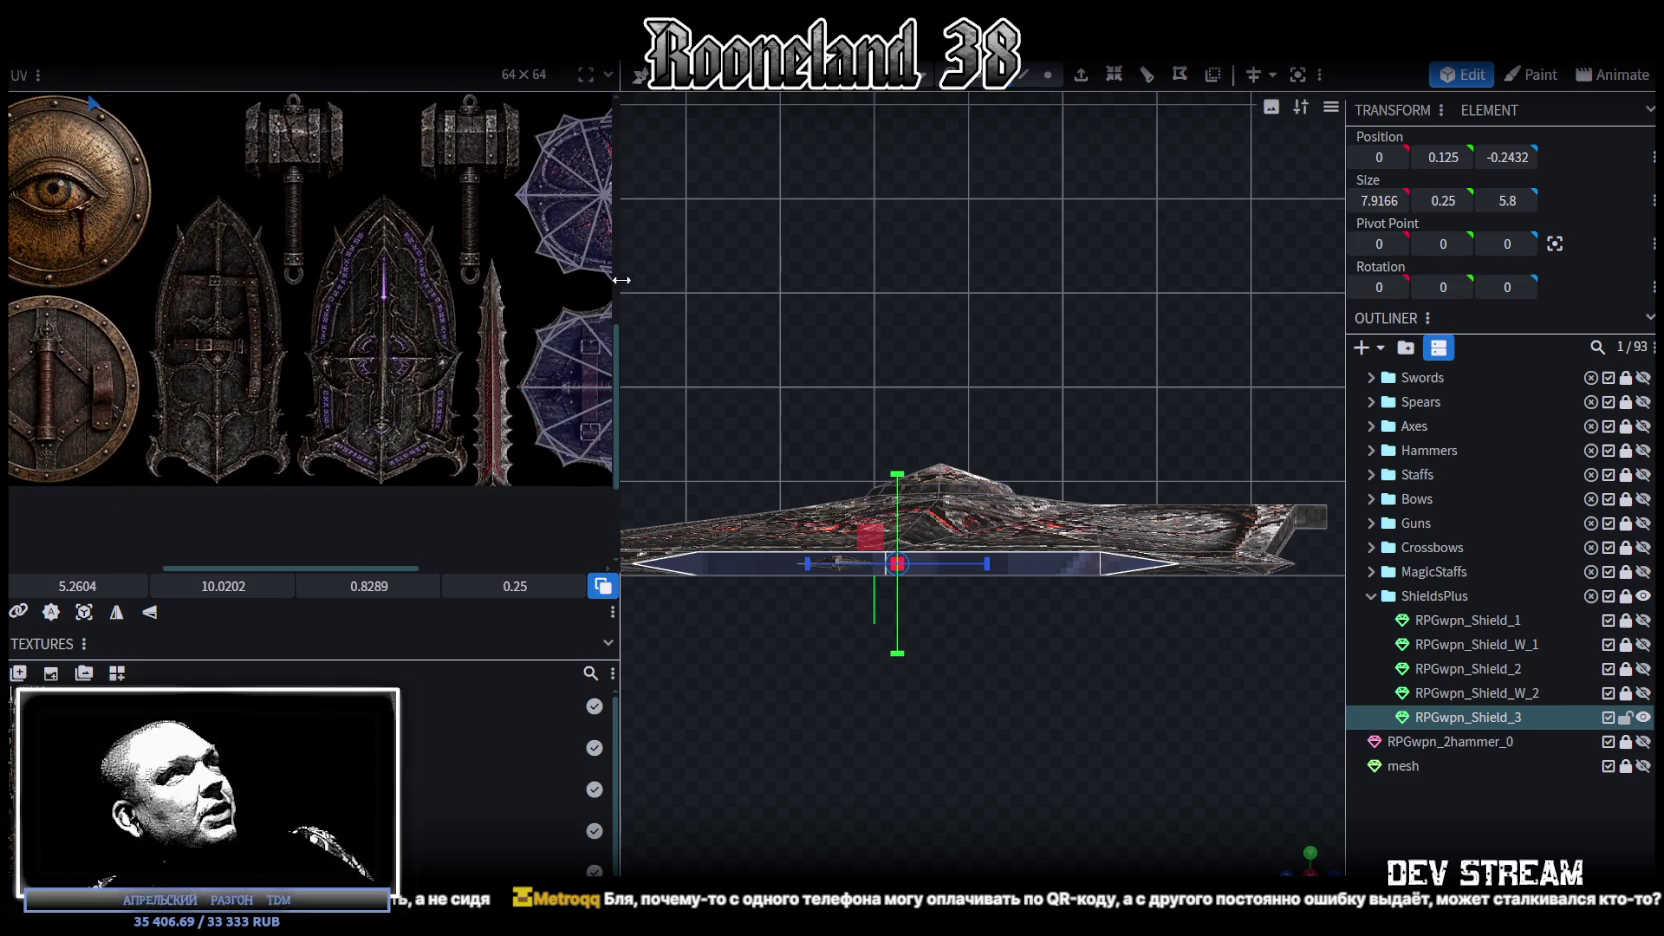
{"action": "left_click_drag", "start_coordinate": [618, 281], "coordinate": [770, 309]}
{"action": "scroll", "coordinate": [384, 380], "scroll_direction": "down", "scroll_amount": 3}
{"action": "scroll", "coordinate": [344, 455], "scroll_direction": "up", "scroll_amount": 3}
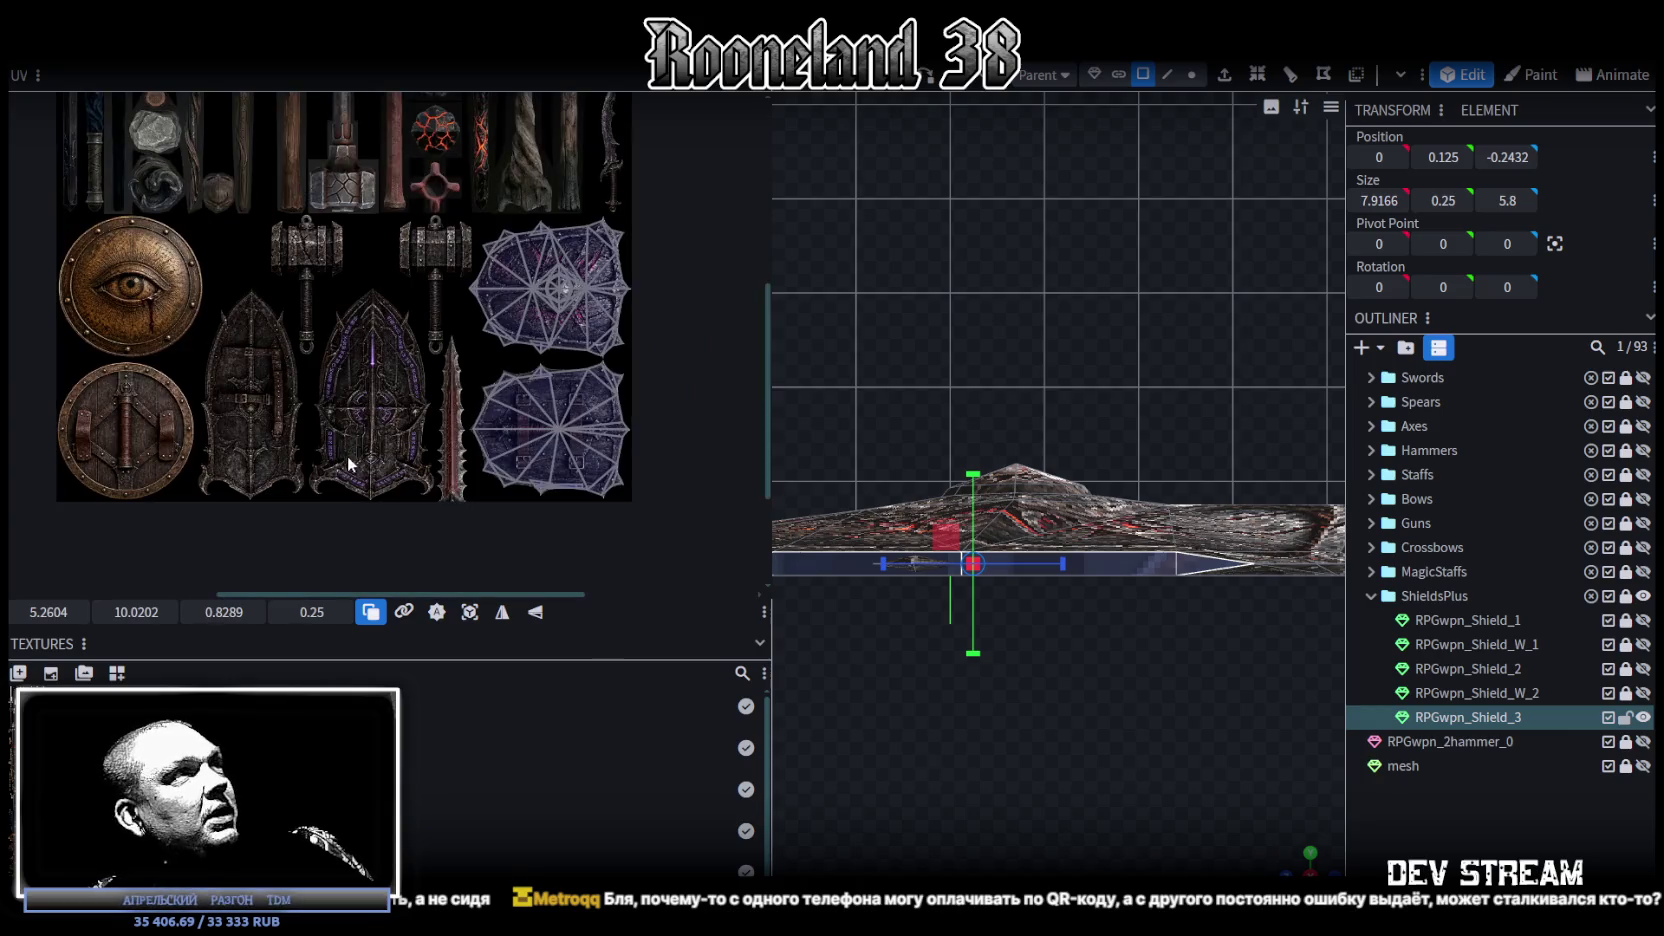
{"action": "scroll", "coordinate": [464, 458], "scroll_direction": "up", "scroll_amount": 2}
{"action": "scroll", "coordinate": [437, 428], "scroll_direction": "down", "scroll_amount": 2}
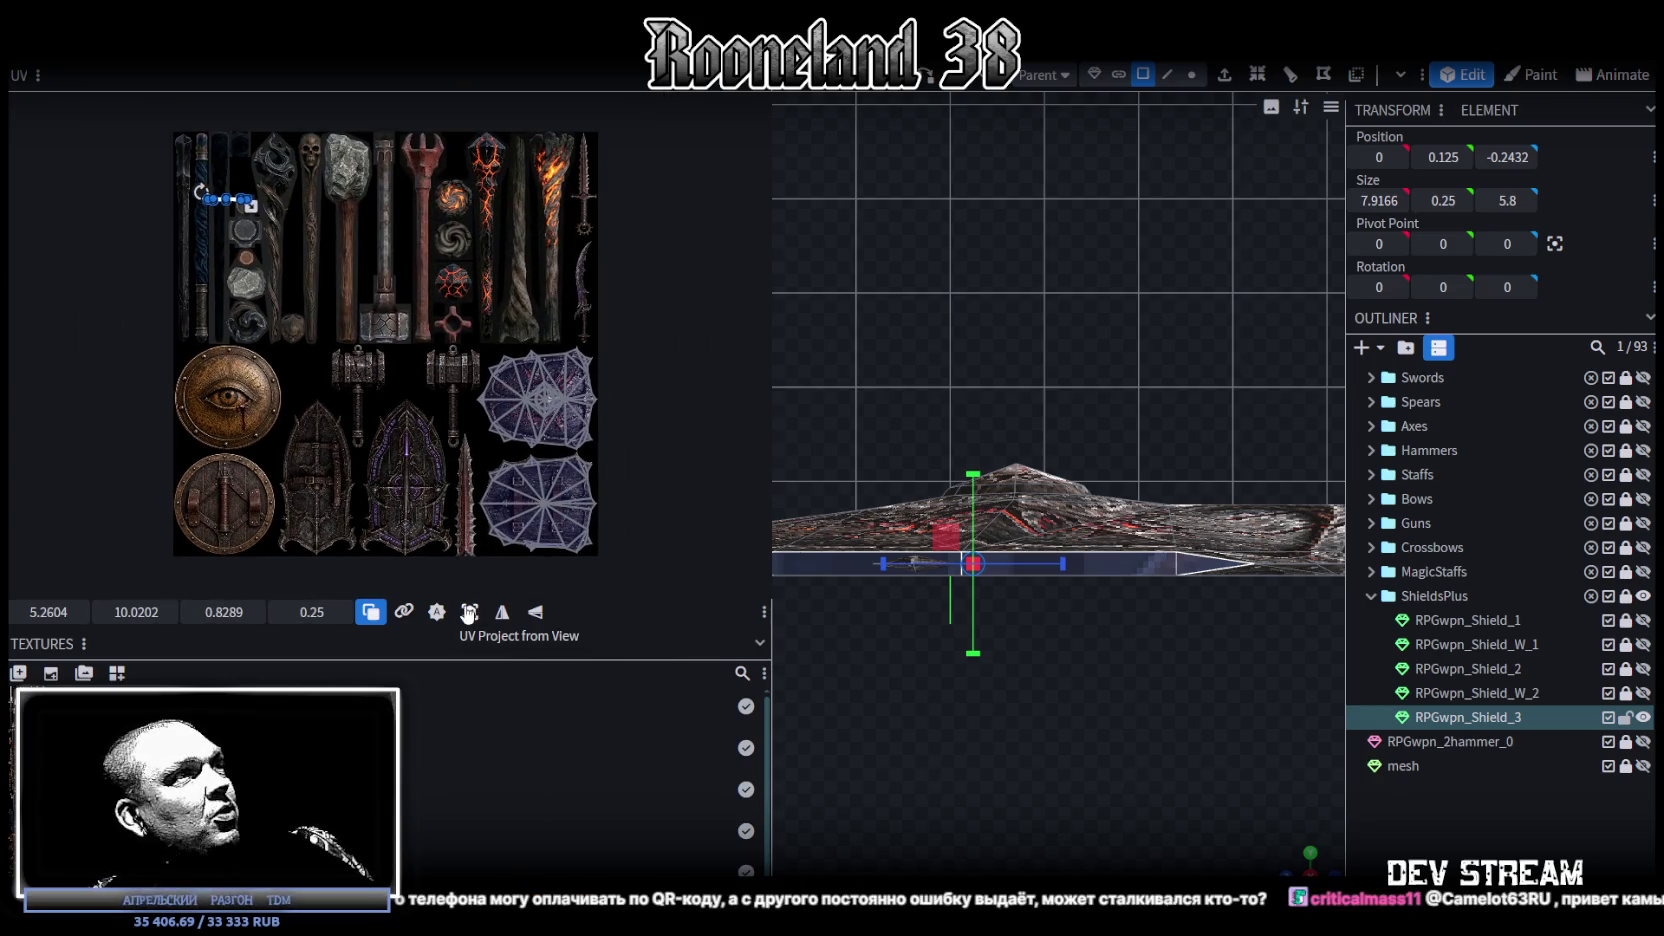
{"action": "scroll", "coordinate": [263, 318], "scroll_direction": "up", "scroll_amount": 3}
{"action": "scroll", "coordinate": [260, 258], "scroll_direction": "down", "scroll_amount": 1}
{"action": "scroll", "coordinate": [262, 298], "scroll_direction": "down", "scroll_amount": 1}
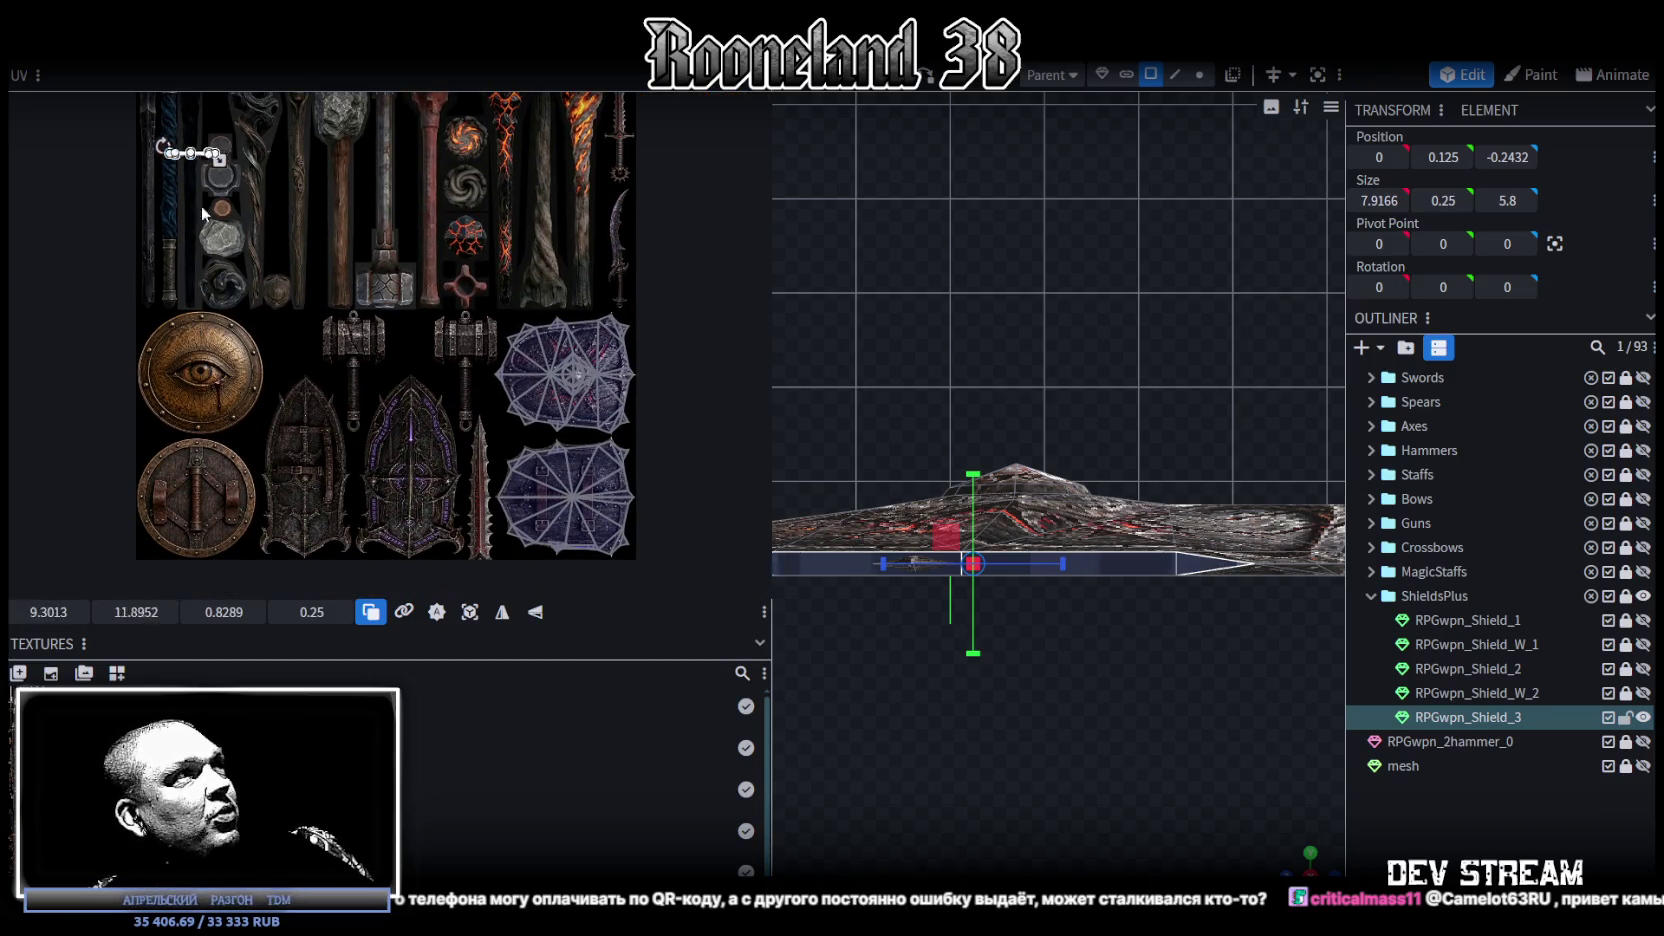
{"action": "left_click_drag", "start_coordinate": [203, 148], "coordinate": [136, 545]}
{"action": "scroll", "coordinate": [136, 545], "scroll_direction": "up", "scroll_amount": 2}
{"action": "scroll", "coordinate": [300, 505], "scroll_direction": "up", "scroll_amount": 2}
{"action": "scroll", "coordinate": [300, 505], "scroll_direction": "up", "scroll_amount": 2}
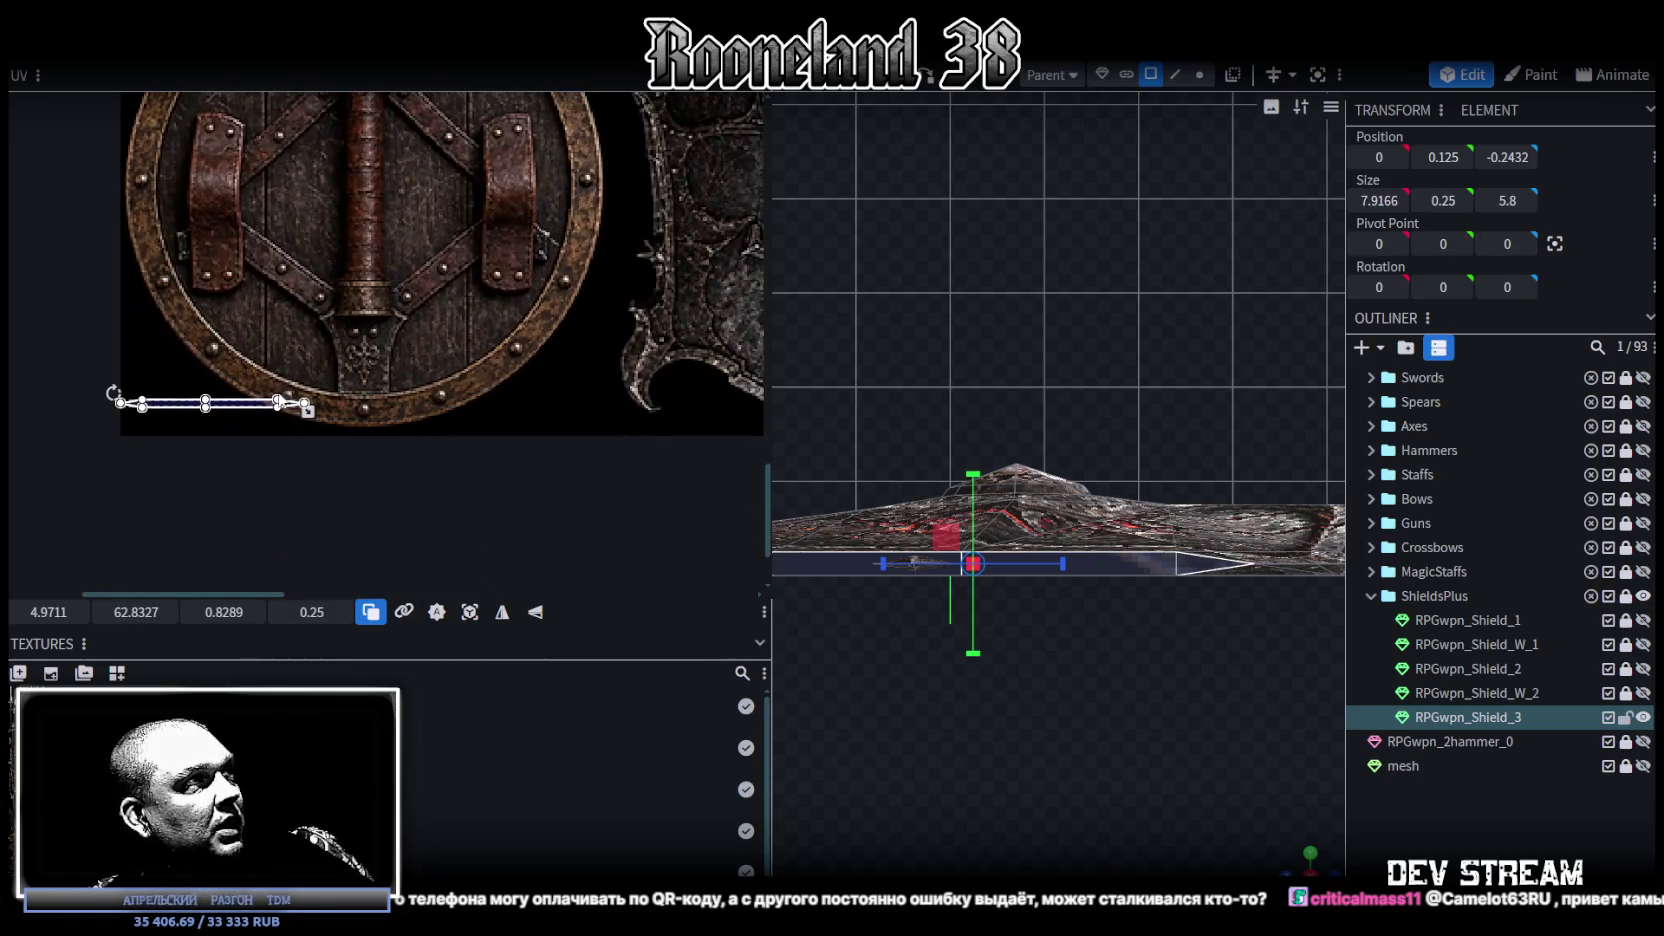
{"action": "key", "text": "ctrl+a"}
{"action": "scroll", "coordinate": [328, 422], "scroll_direction": "up", "scroll_amount": 2}
Step: Place the thin edge face's UV along the spiked shield's top rim at 54.6409, 49.4
{"action": "left_click", "coordinate": [300, 443]}
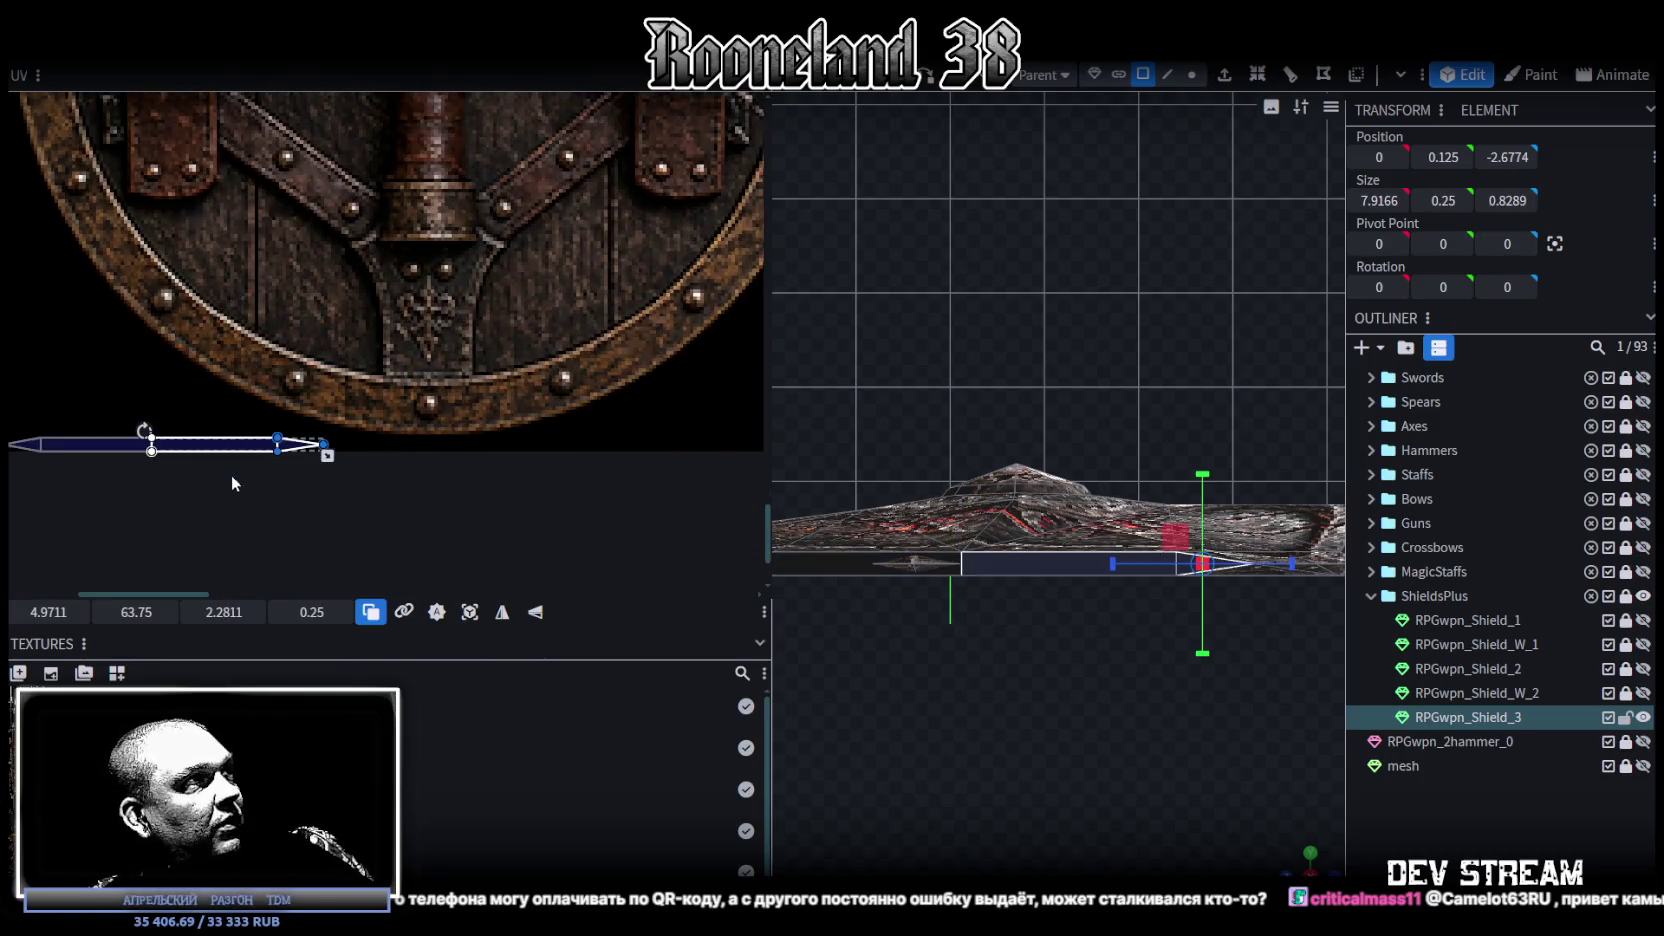
{"action": "left_click", "coordinate": [240, 433]}
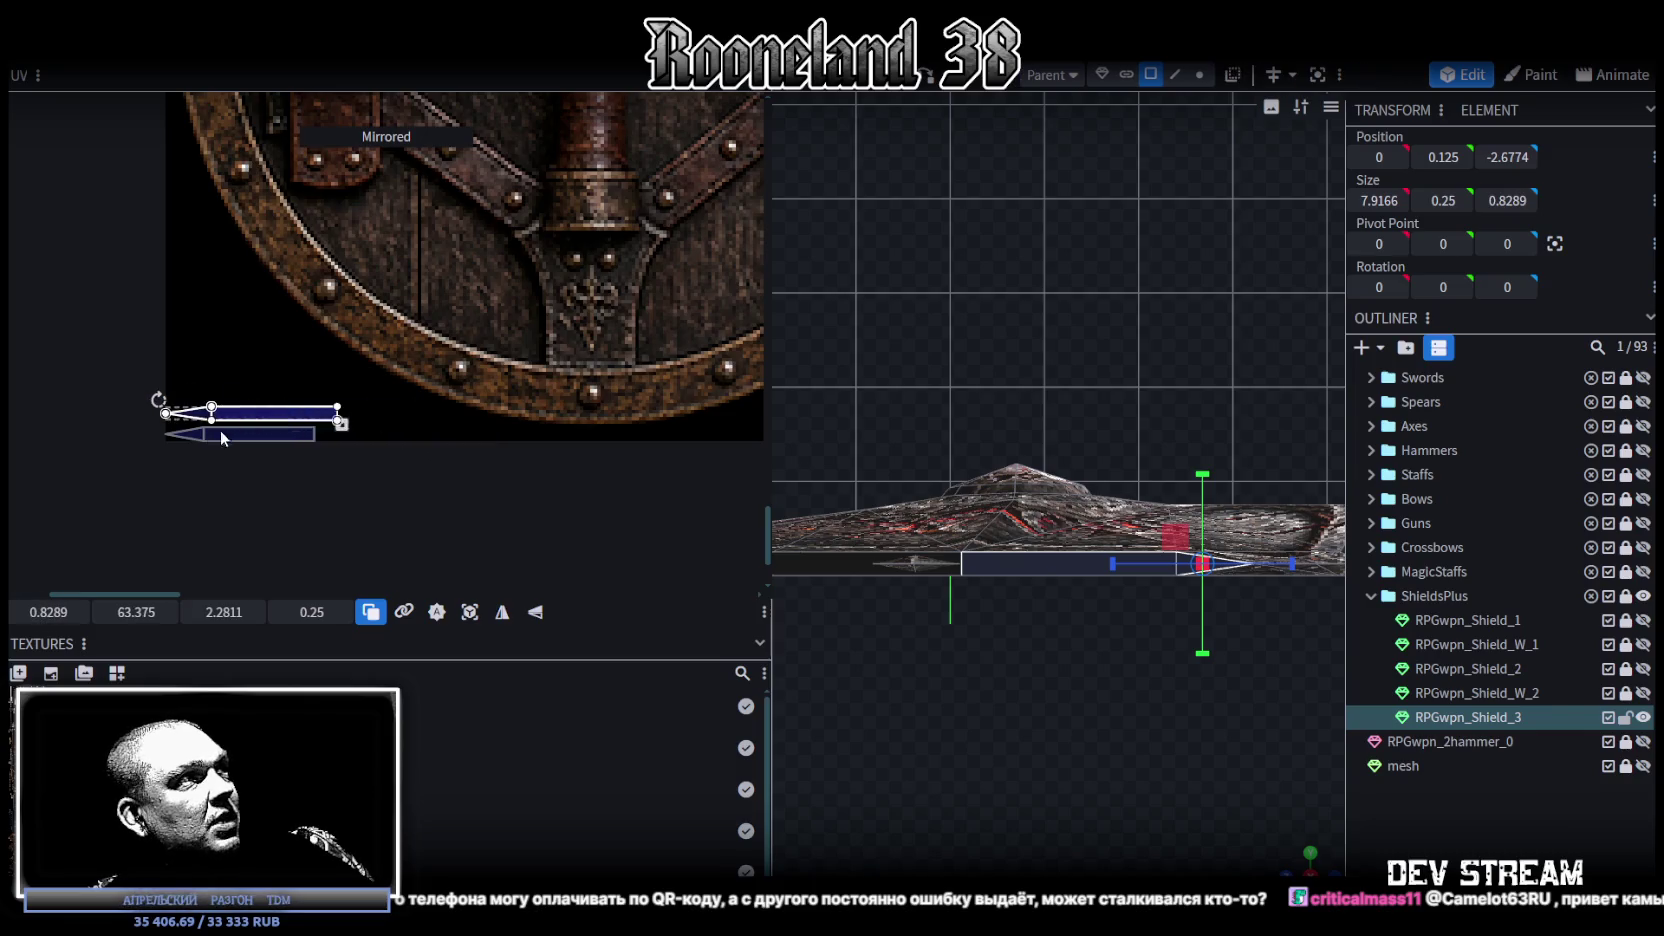
{"action": "left_click_drag", "start_coordinate": [334, 385], "coordinate": [140, 502]}
{"action": "scroll", "coordinate": [140, 502], "scroll_direction": "down", "scroll_amount": 4}
{"action": "scroll", "coordinate": [192, 419], "scroll_direction": "down", "scroll_amount": 2}
{"action": "left_click_drag", "start_coordinate": [84, 436], "coordinate": [693, 390]}
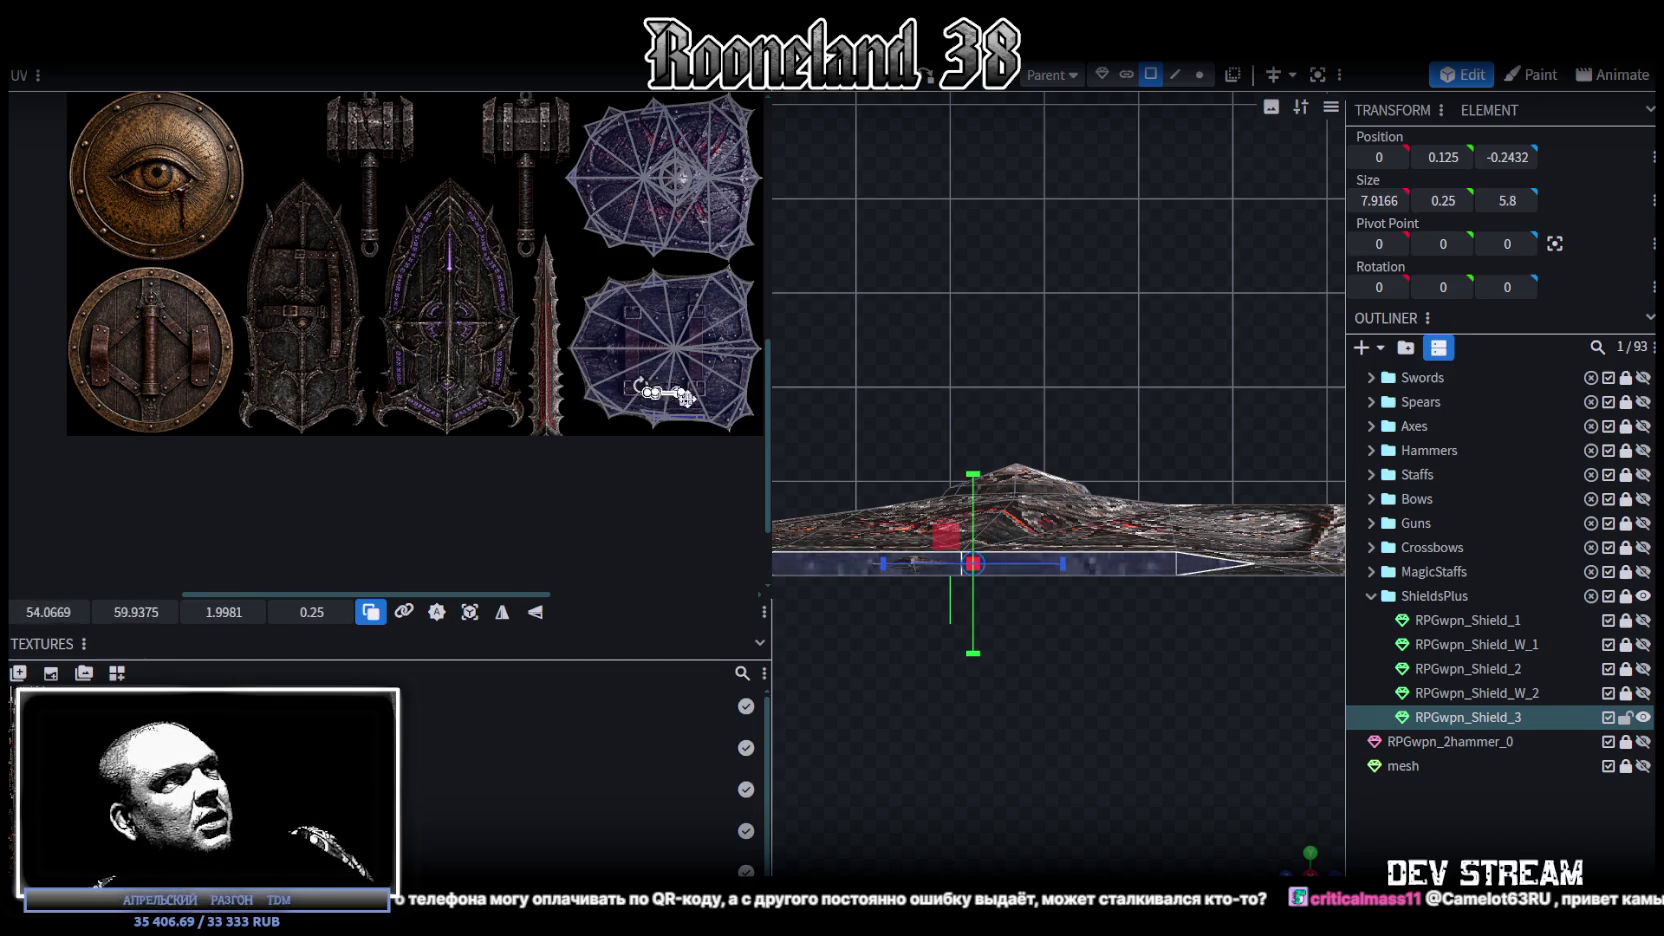
{"action": "scroll", "coordinate": [699, 376], "scroll_direction": "up", "scroll_amount": 3}
{"action": "scroll", "coordinate": [699, 376], "scroll_direction": "up", "scroll_amount": 2}
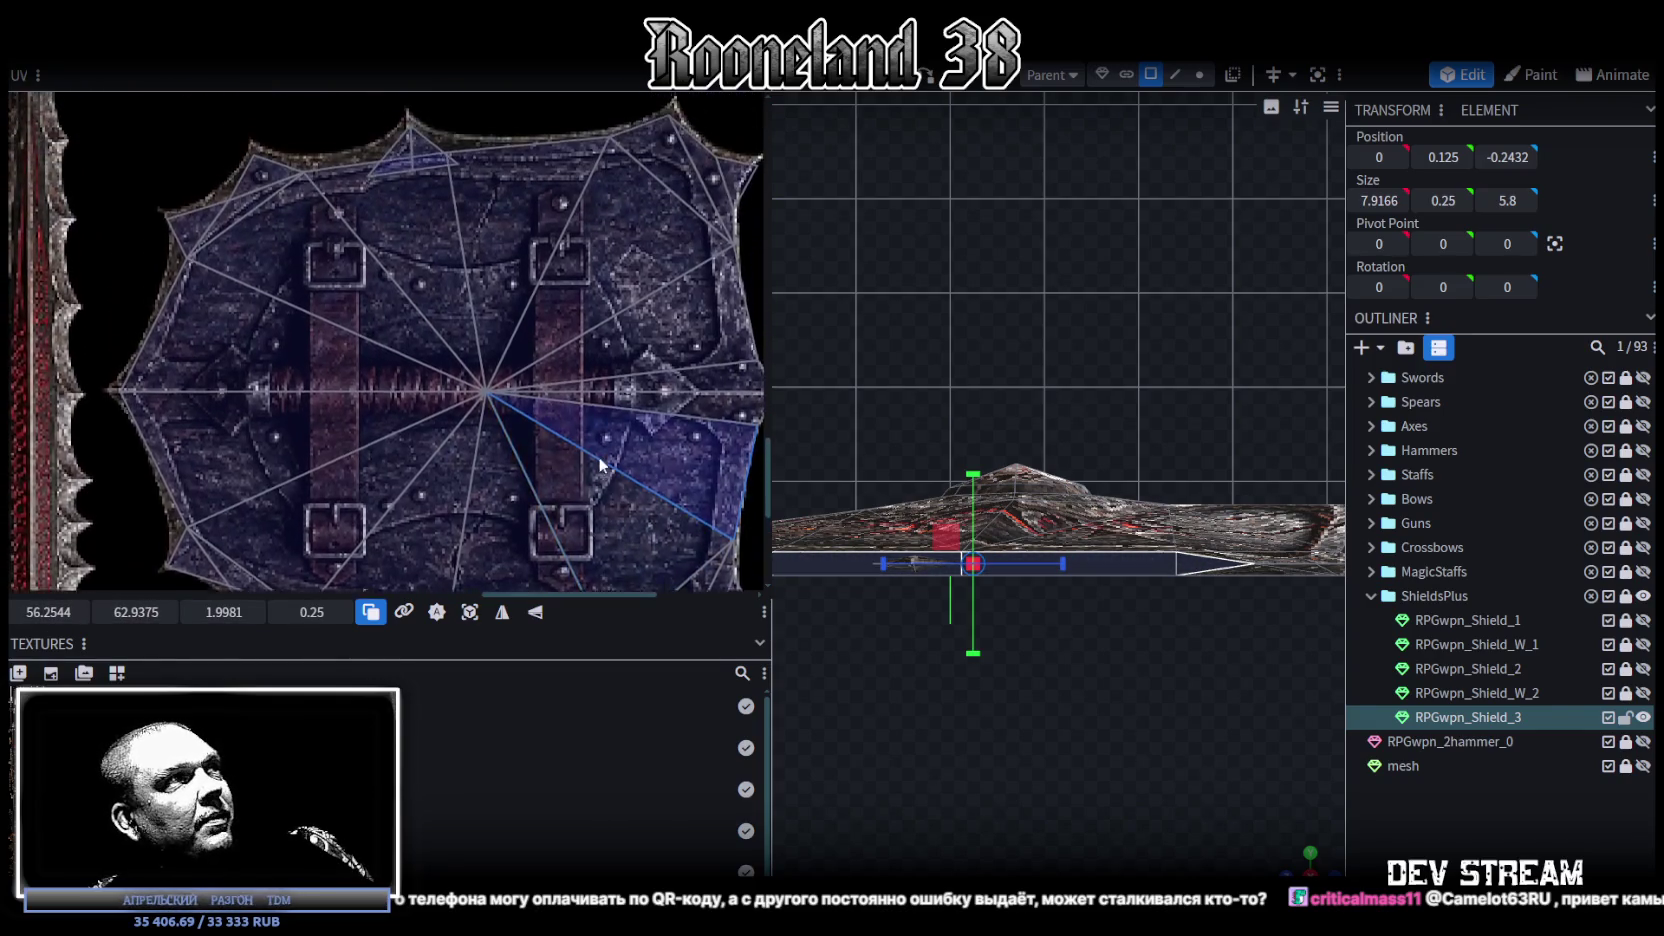
{"action": "left_click_drag", "start_coordinate": [520, 528], "coordinate": [515, 150]}
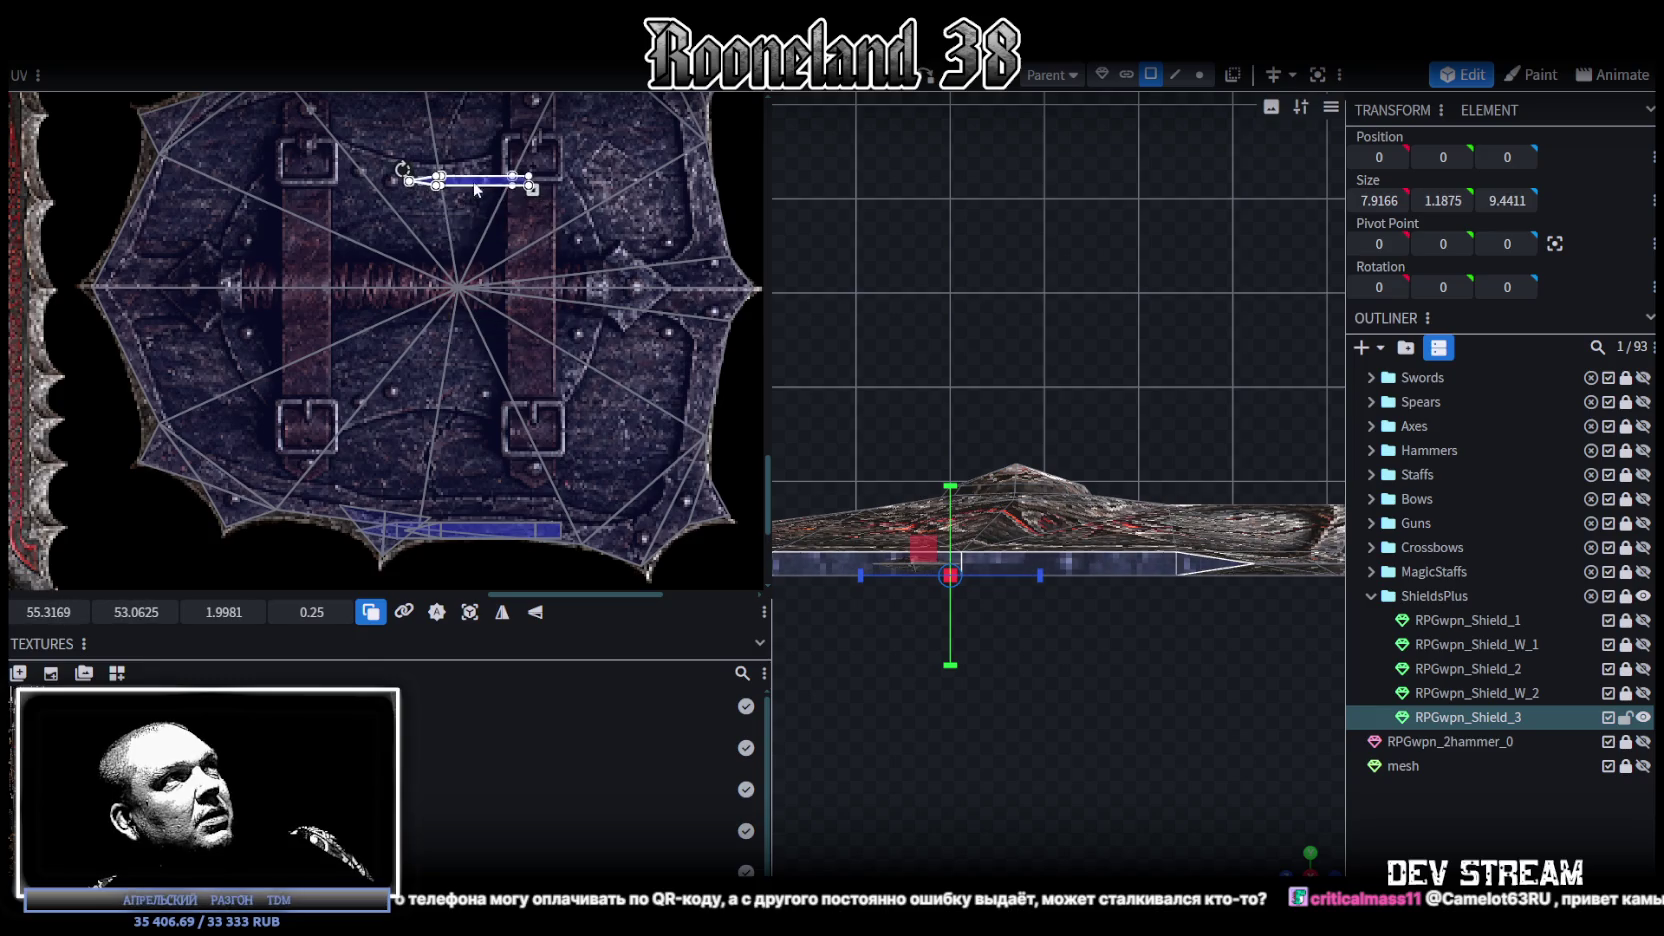
{"action": "scroll", "coordinate": [500, 439], "scroll_direction": "up", "scroll_amount": 2}
{"action": "scroll", "coordinate": [494, 370], "scroll_direction": "up", "scroll_amount": 1}
{"action": "left_click_drag", "start_coordinate": [475, 460], "coordinate": [403, 213]}
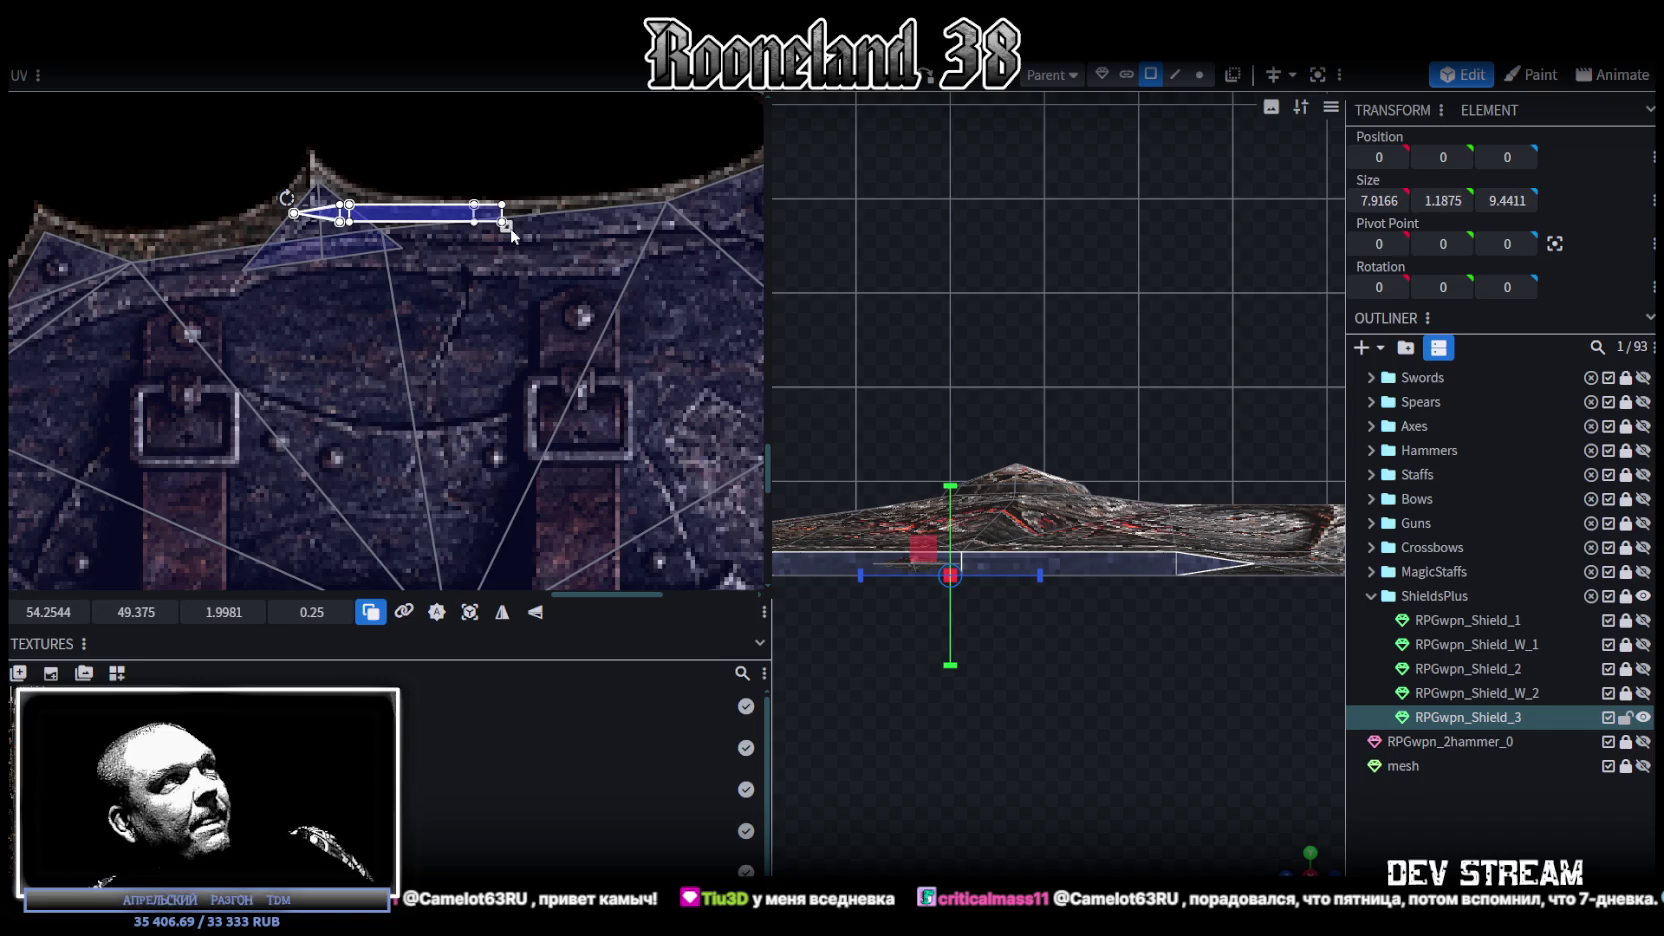
{"action": "mouse_move", "coordinate": [432, 214]}
{"action": "left_mouse_down"}
{"action": "mouse_move", "coordinate": [604, 230]}
{"action": "mouse_move", "coordinate": [508, 227]}
{"action": "left_mouse_up"}
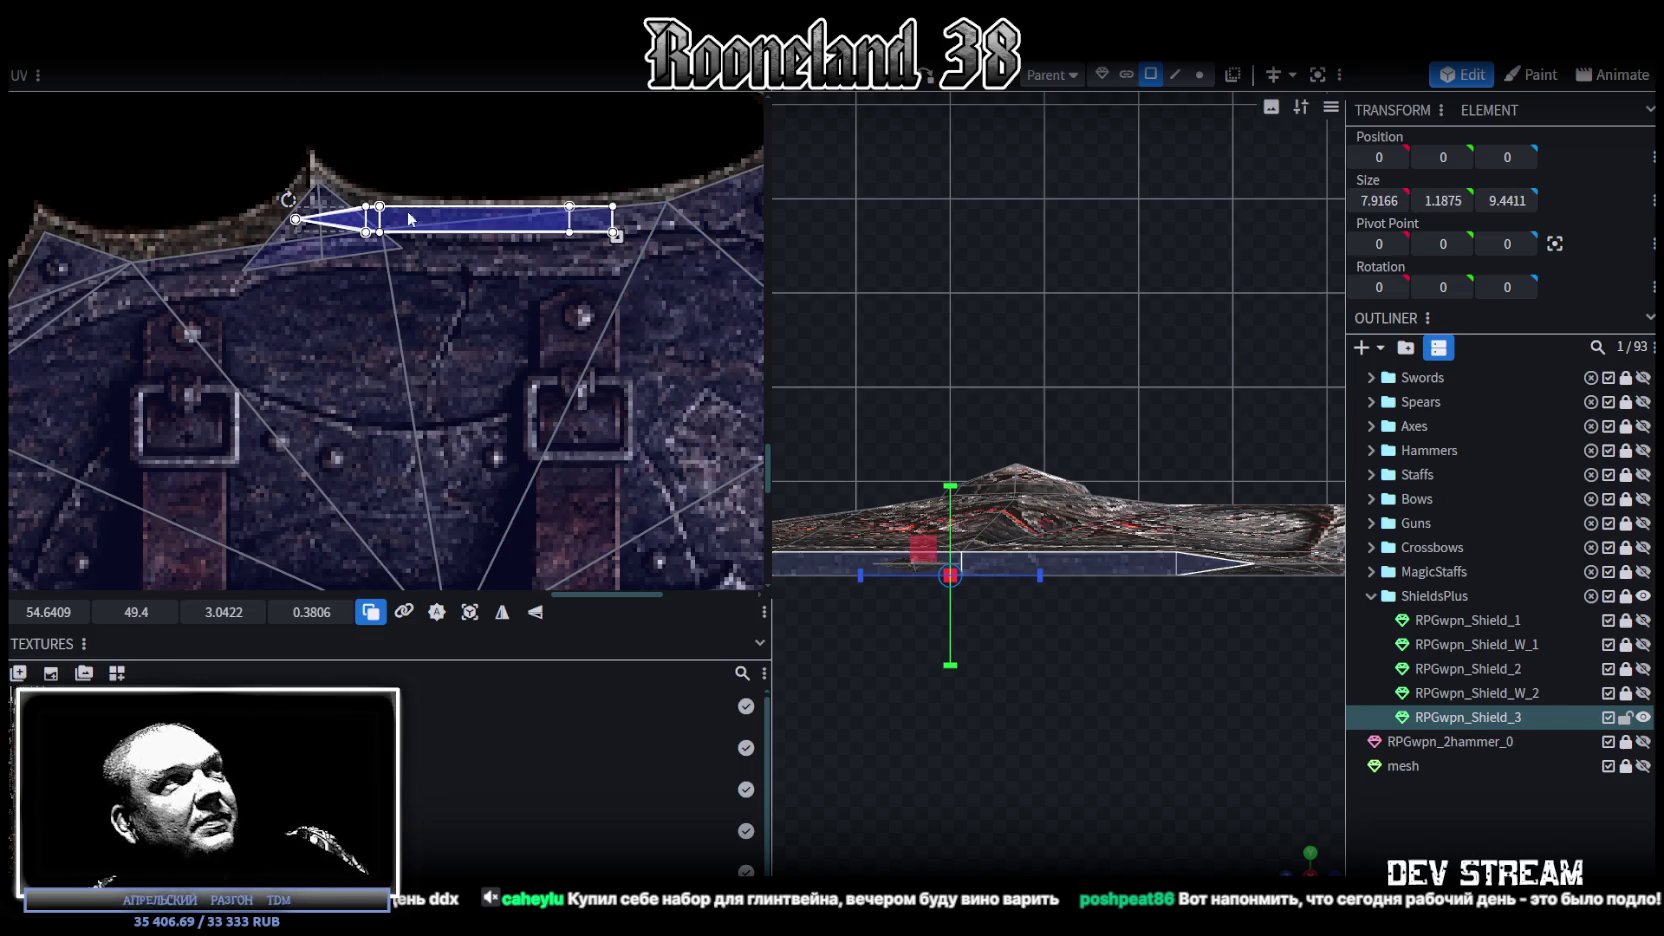
{"action": "scroll", "coordinate": [540, 205], "scroll_direction": "up", "scroll_amount": 2}
{"action": "scroll", "coordinate": [1152, 515], "scroll_direction": "up", "scroll_amount": 2}
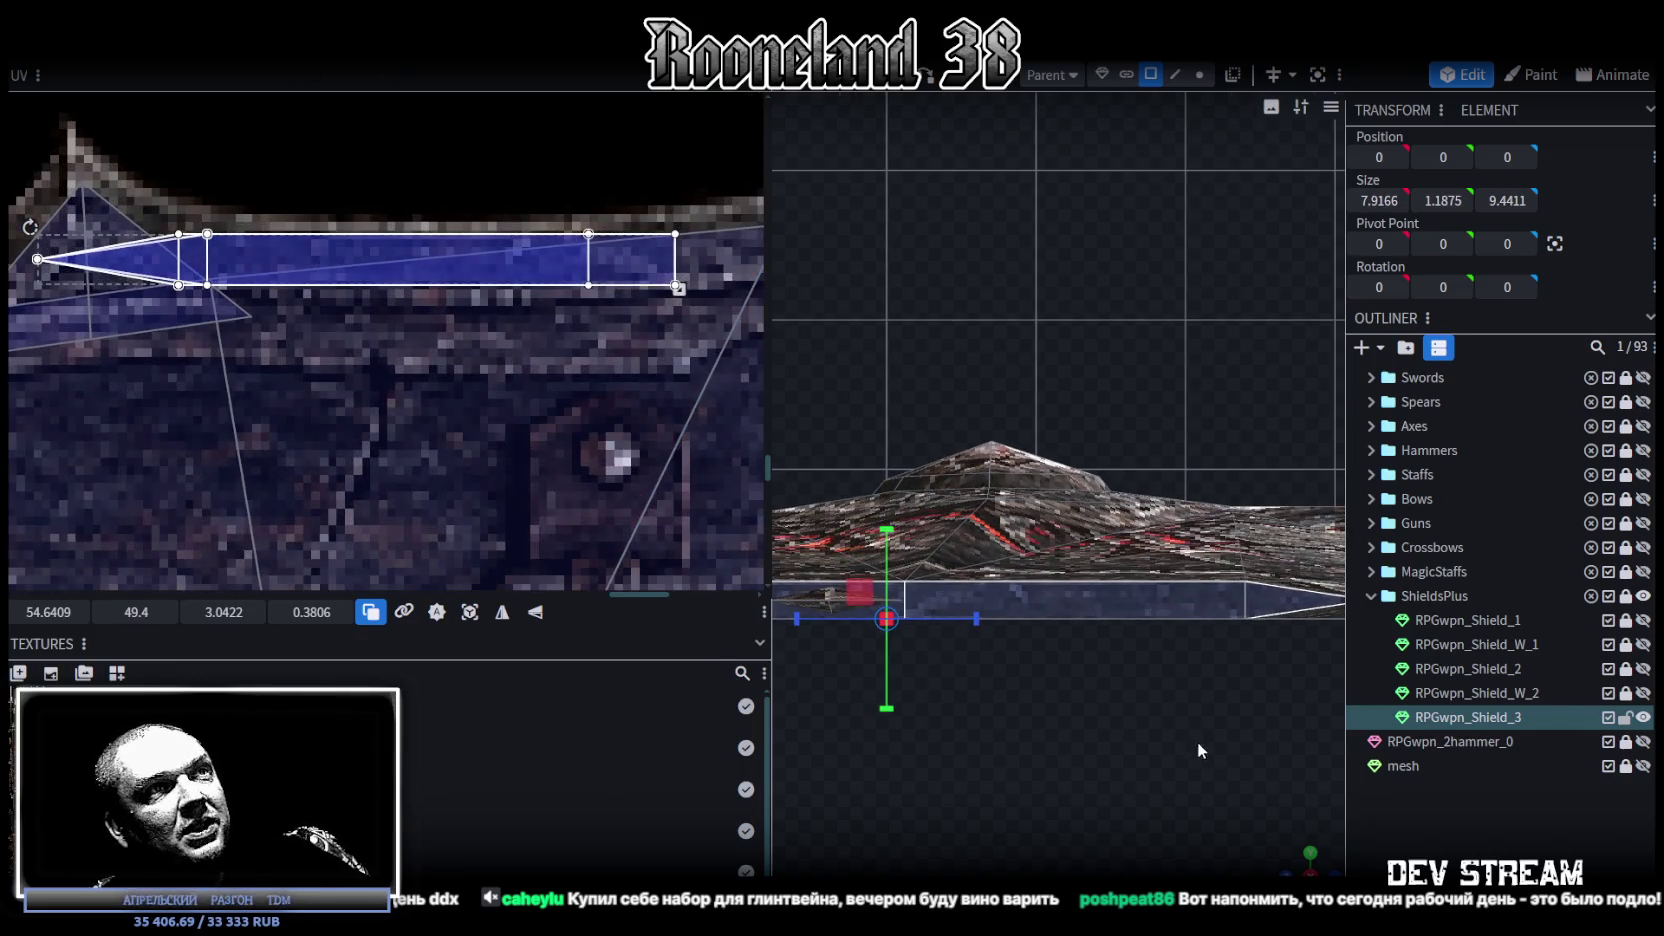
{"action": "left_click_drag", "start_coordinate": [1312, 868], "coordinate": [1418, 838]}
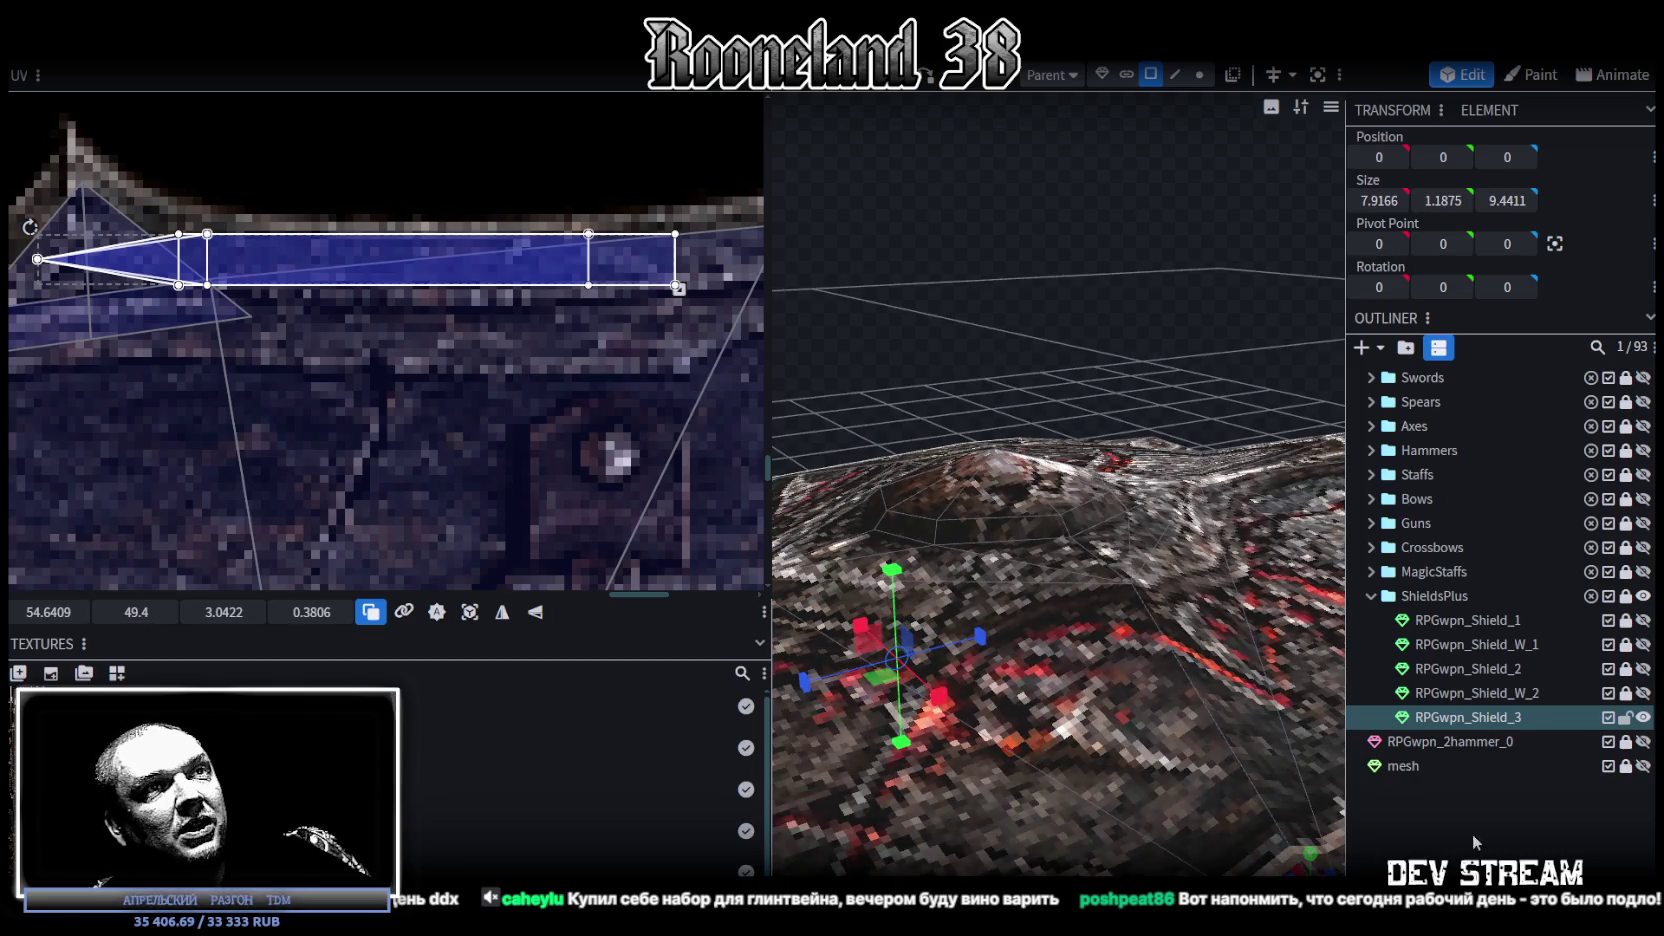
{"action": "scroll", "coordinate": [1086, 684], "scroll_direction": "down", "scroll_amount": 3}
{"action": "left_click_drag", "start_coordinate": [1135, 571], "coordinate": [1124, 630]}
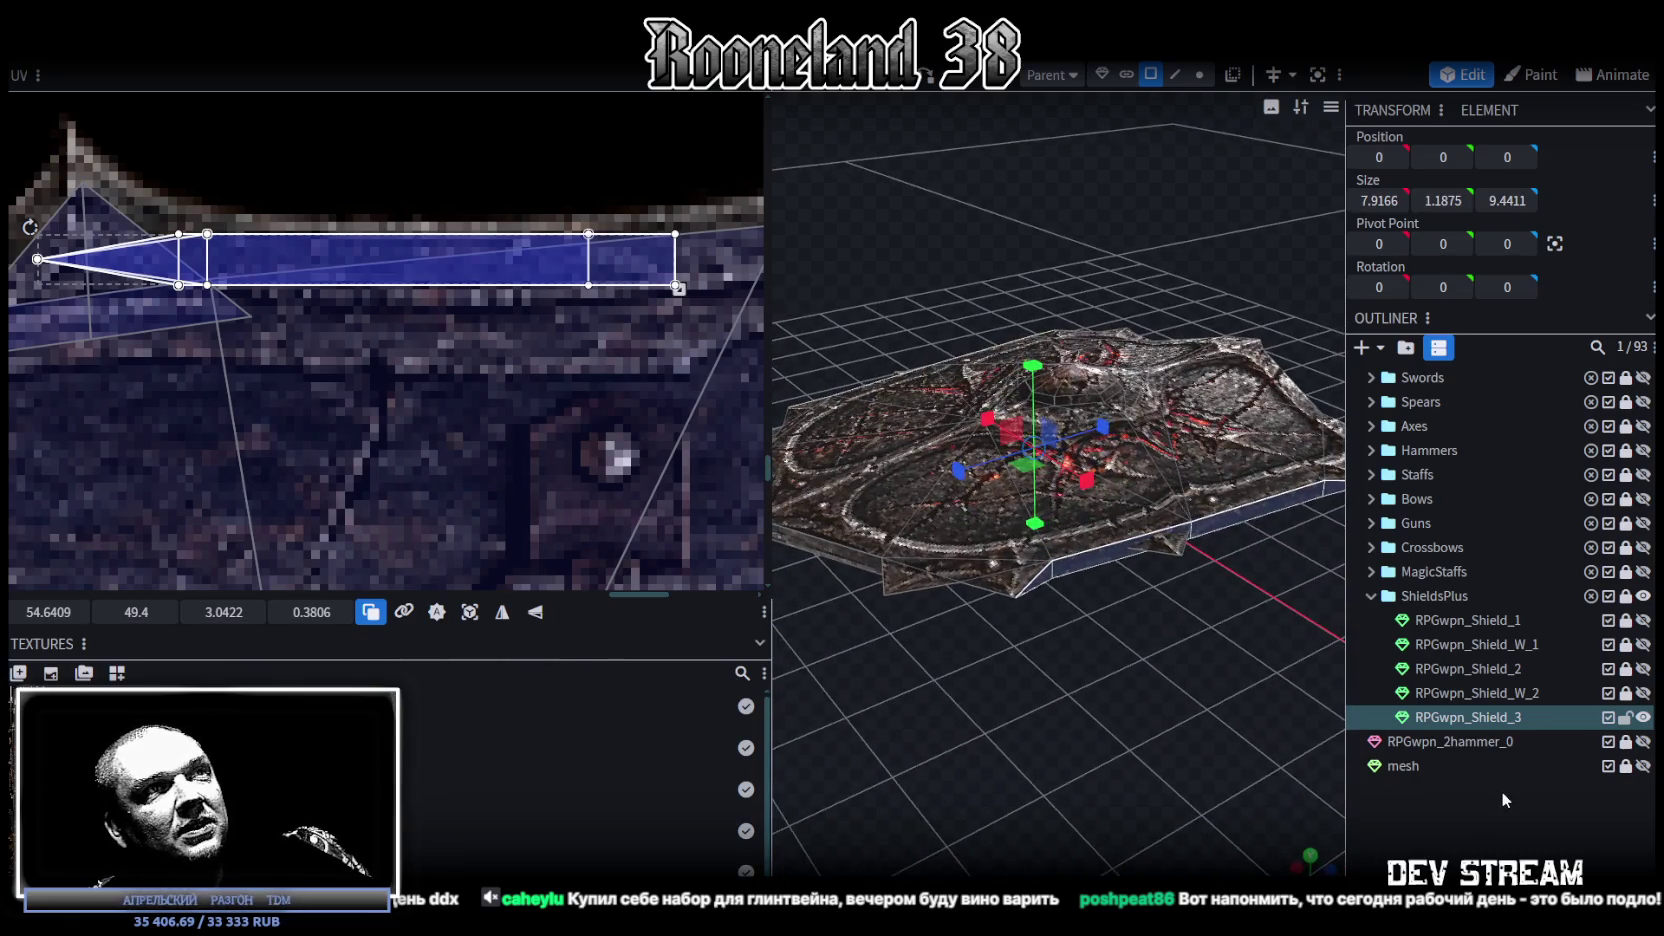
{"action": "left_click", "coordinate": [1502, 790]}
{"action": "mouse_move", "coordinate": [1257, 699]}
{"action": "left_mouse_down"}
{"action": "mouse_move", "coordinate": [1037, 656]}
{"action": "mouse_move", "coordinate": [985, 667]}
{"action": "mouse_move", "coordinate": [1008, 654]}
{"action": "mouse_move", "coordinate": [982, 627]}
{"action": "mouse_move", "coordinate": [1027, 632]}
{"action": "mouse_move", "coordinate": [1054, 459]}
{"action": "mouse_move", "coordinate": [1070, 679]}
{"action": "mouse_move", "coordinate": [1157, 716]}
{"action": "mouse_move", "coordinate": [1132, 636]}
{"action": "mouse_move", "coordinate": [1127, 697]}
{"action": "left_mouse_up"}
{"action": "left_click", "coordinate": [1054, 459]}
{"action": "key", "text": "z"}
{"action": "key", "text": "z"}
{"action": "key", "text": "z"}
{"action": "key", "text": "z"}
{"action": "key", "text": "z"}
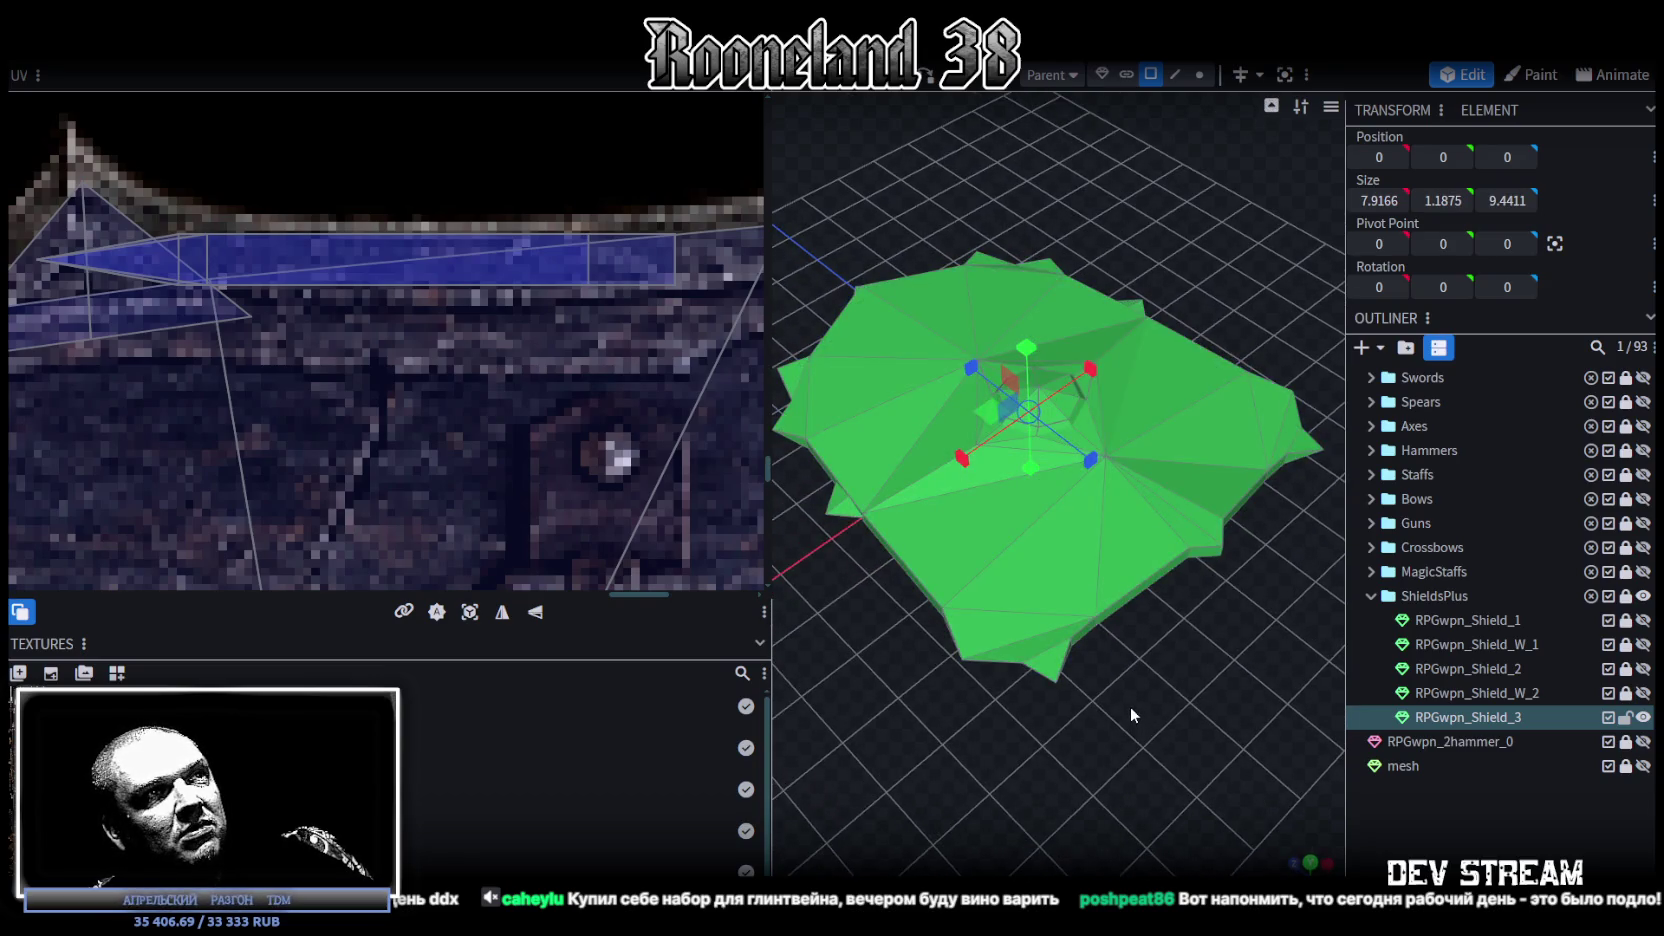
{"action": "mouse_move", "coordinate": [1124, 699]}
{"action": "left_mouse_down"}
{"action": "mouse_move", "coordinate": [1154, 647]}
{"action": "mouse_move", "coordinate": [1169, 520]}
{"action": "mouse_move", "coordinate": [1175, 719]}
{"action": "mouse_move", "coordinate": [1169, 660]}
{"action": "mouse_move", "coordinate": [1070, 614]}
{"action": "mouse_move", "coordinate": [1048, 679]}
{"action": "mouse_move", "coordinate": [1017, 542]}
{"action": "mouse_move", "coordinate": [954, 563]}
{"action": "mouse_move", "coordinate": [922, 542]}
{"action": "mouse_move", "coordinate": [982, 560]}
{"action": "mouse_move", "coordinate": [1009, 627]}
{"action": "mouse_move", "coordinate": [1048, 410]}
{"action": "left_mouse_up"}
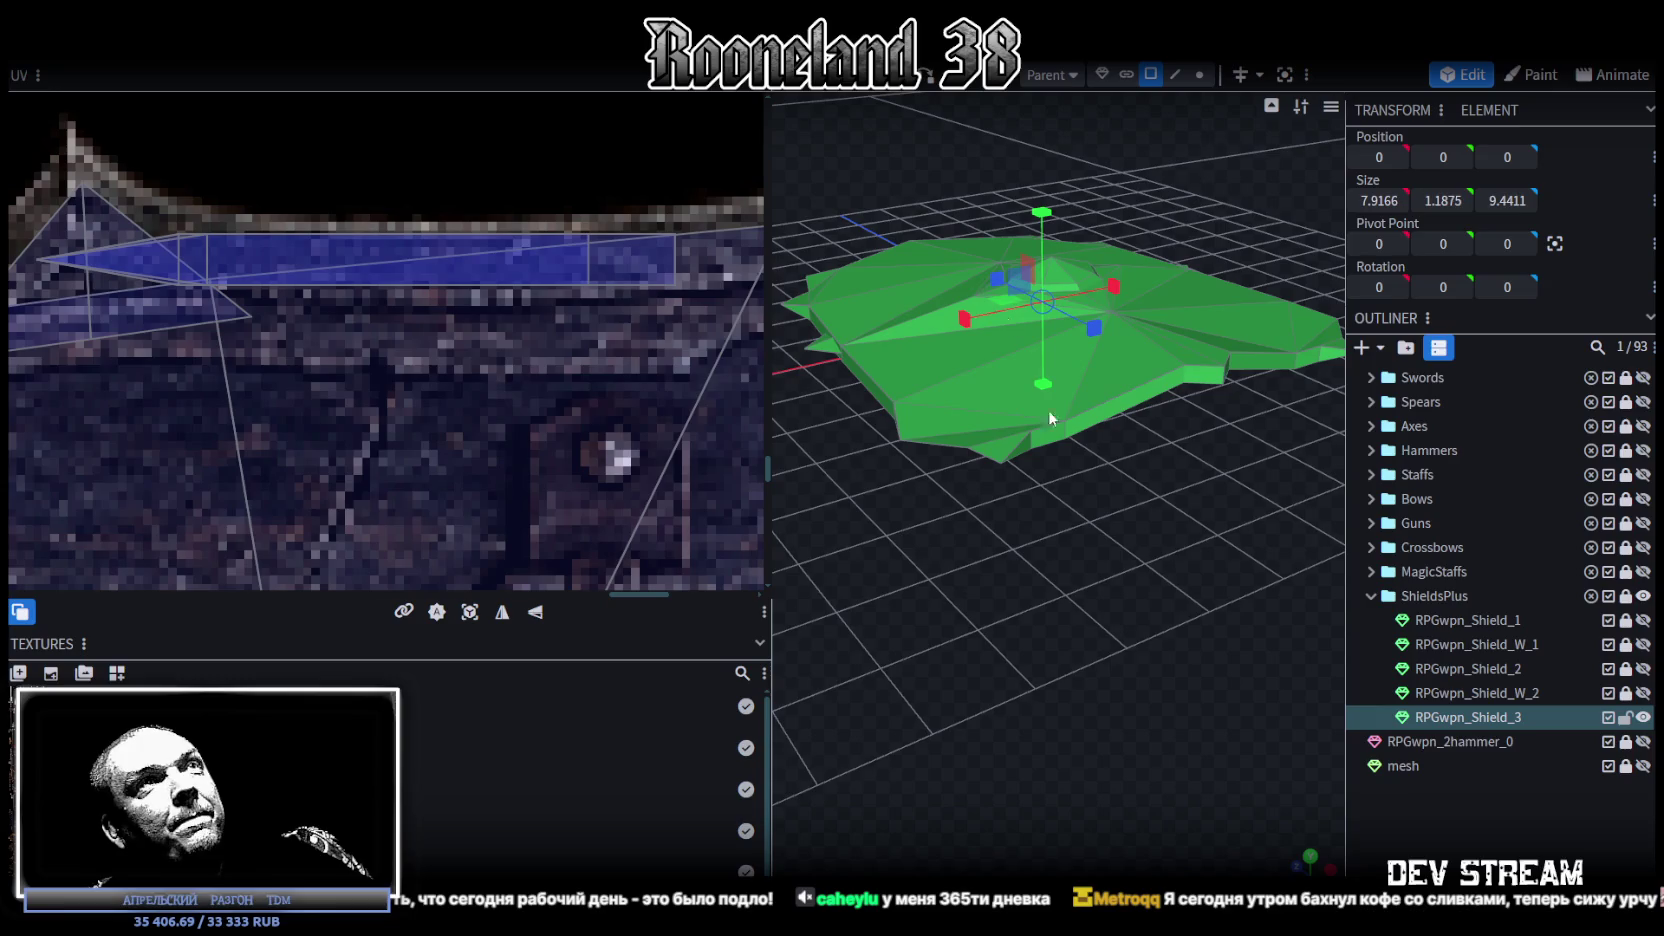
{"action": "left_click", "coordinate": [1199, 74]}
{"action": "left_click", "coordinate": [1000, 464]}
{"action": "left_click_drag", "start_coordinate": [1071, 582], "coordinate": [1318, 538]}
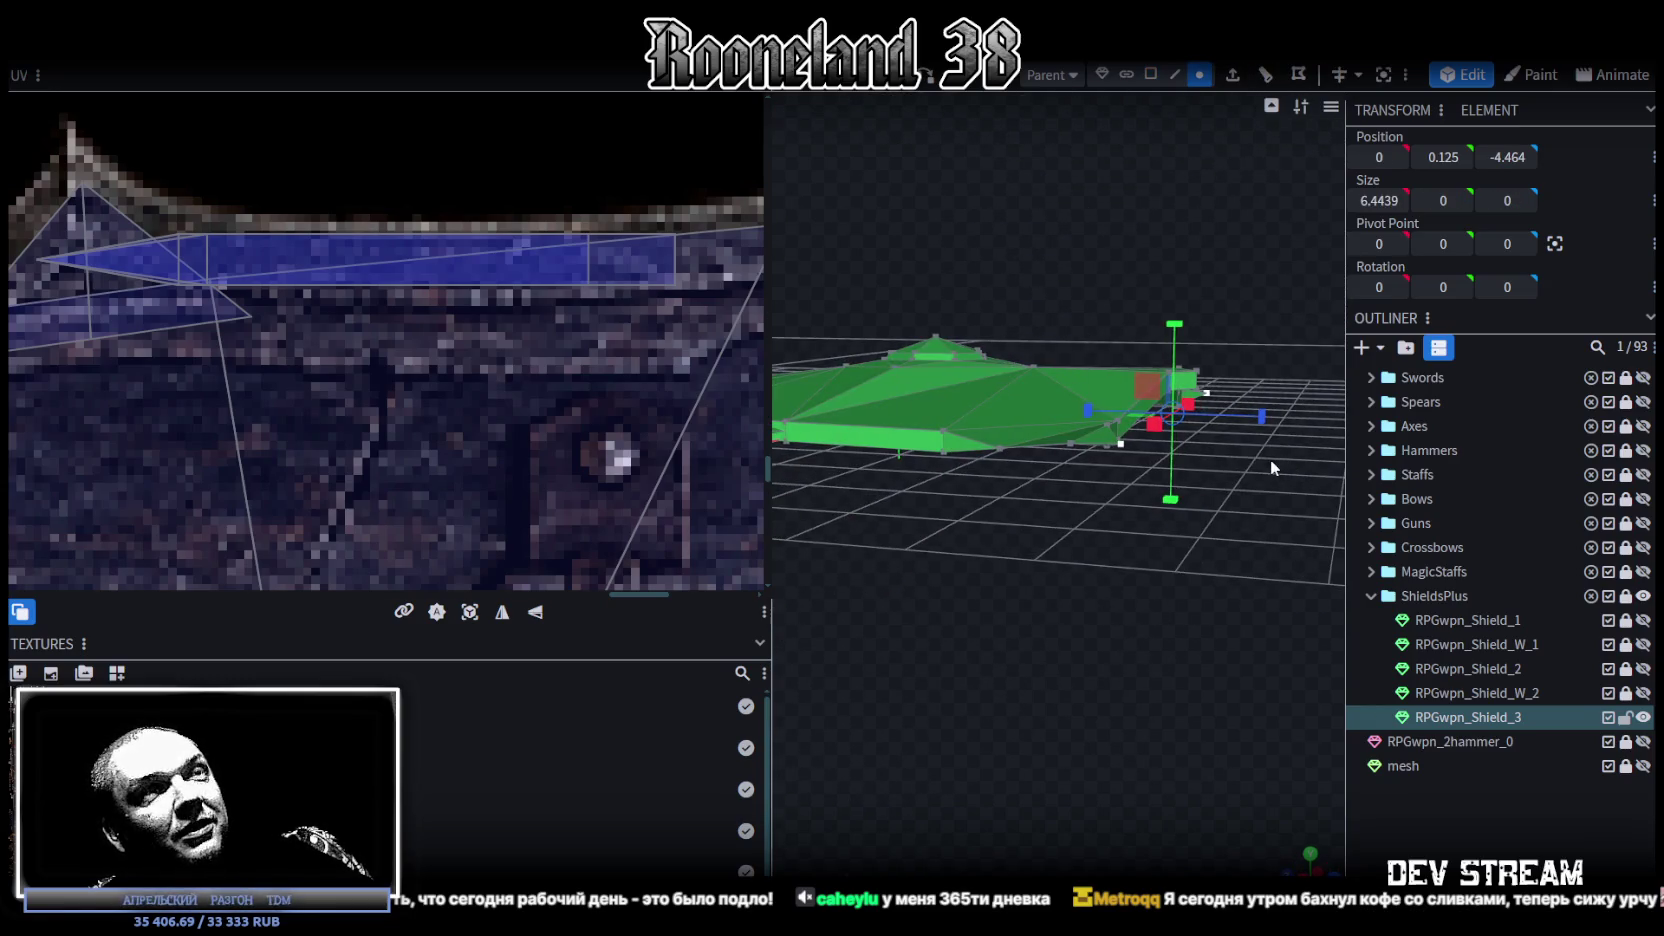
{"action": "key", "text": "v"}
{"action": "left_click_drag", "start_coordinate": [1176, 312], "coordinate": [1178, 318]}
{"action": "mouse_move", "coordinate": [1196, 542]}
{"action": "left_mouse_down"}
{"action": "mouse_move", "coordinate": [1069, 566]}
{"action": "mouse_move", "coordinate": [1019, 646]}
{"action": "mouse_move", "coordinate": [1112, 562]}
{"action": "mouse_move", "coordinate": [1238, 556]}
{"action": "mouse_move", "coordinate": [1240, 601]}
{"action": "mouse_move", "coordinate": [1141, 516]}
{"action": "left_mouse_up"}
{"action": "left_click", "coordinate": [1147, 514]}
{"action": "mouse_move", "coordinate": [1210, 566]}
{"action": "left_mouse_down"}
{"action": "mouse_move", "coordinate": [1076, 697]}
{"action": "mouse_move", "coordinate": [1273, 533]}
{"action": "left_mouse_up"}
{"action": "left_click_drag", "start_coordinate": [1130, 745], "coordinate": [1160, 560]}
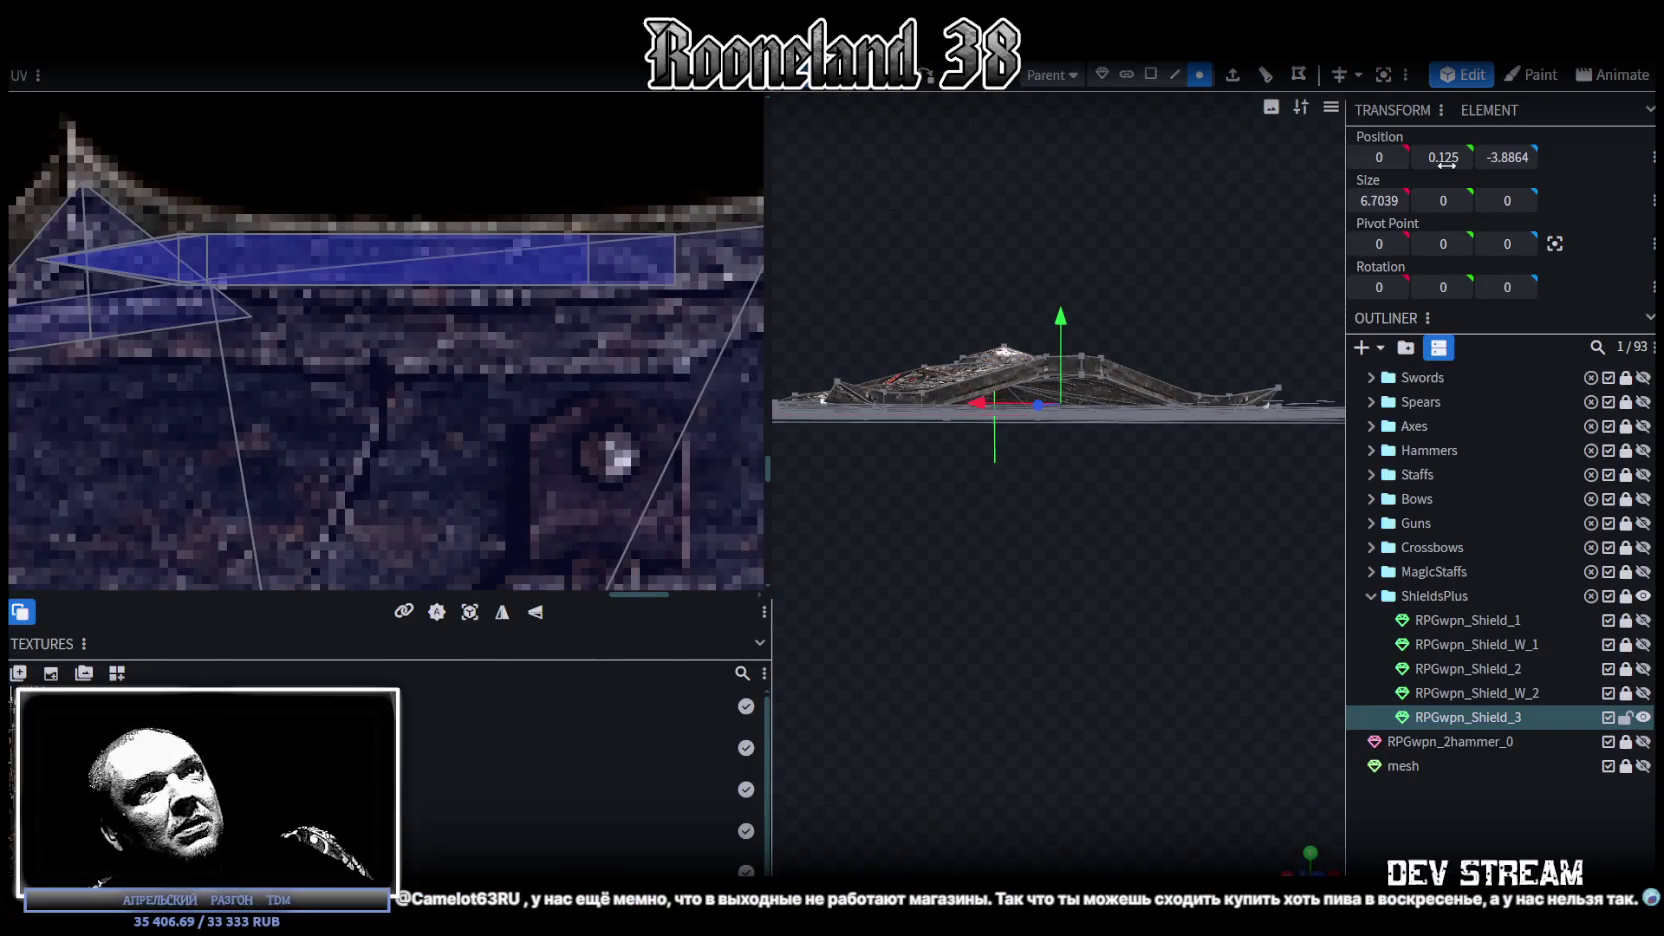
{"action": "mouse_move", "coordinate": [1128, 452]}
{"action": "left_mouse_down"}
{"action": "mouse_move", "coordinate": [991, 686]}
{"action": "mouse_move", "coordinate": [1043, 724]}
{"action": "mouse_move", "coordinate": [1138, 679]}
{"action": "mouse_move", "coordinate": [1130, 640]}
{"action": "mouse_move", "coordinate": [1153, 641]}
{"action": "mouse_move", "coordinate": [1160, 673]}
{"action": "mouse_move", "coordinate": [1132, 723]}
{"action": "mouse_move", "coordinate": [1017, 675]}
{"action": "mouse_move", "coordinate": [1066, 689]}
{"action": "mouse_move", "coordinate": [1086, 645]}
{"action": "mouse_move", "coordinate": [1072, 636]}
{"action": "mouse_move", "coordinate": [1216, 654]}
{"action": "mouse_move", "coordinate": [985, 749]}
{"action": "mouse_move", "coordinate": [1072, 718]}
{"action": "mouse_move", "coordinate": [1080, 690]}
{"action": "mouse_move", "coordinate": [1031, 696]}
{"action": "mouse_move", "coordinate": [1072, 753]}
{"action": "mouse_move", "coordinate": [1097, 677]}
{"action": "mouse_move", "coordinate": [942, 611]}
{"action": "mouse_move", "coordinate": [1020, 745]}
{"action": "mouse_move", "coordinate": [998, 679]}
{"action": "left_mouse_up"}
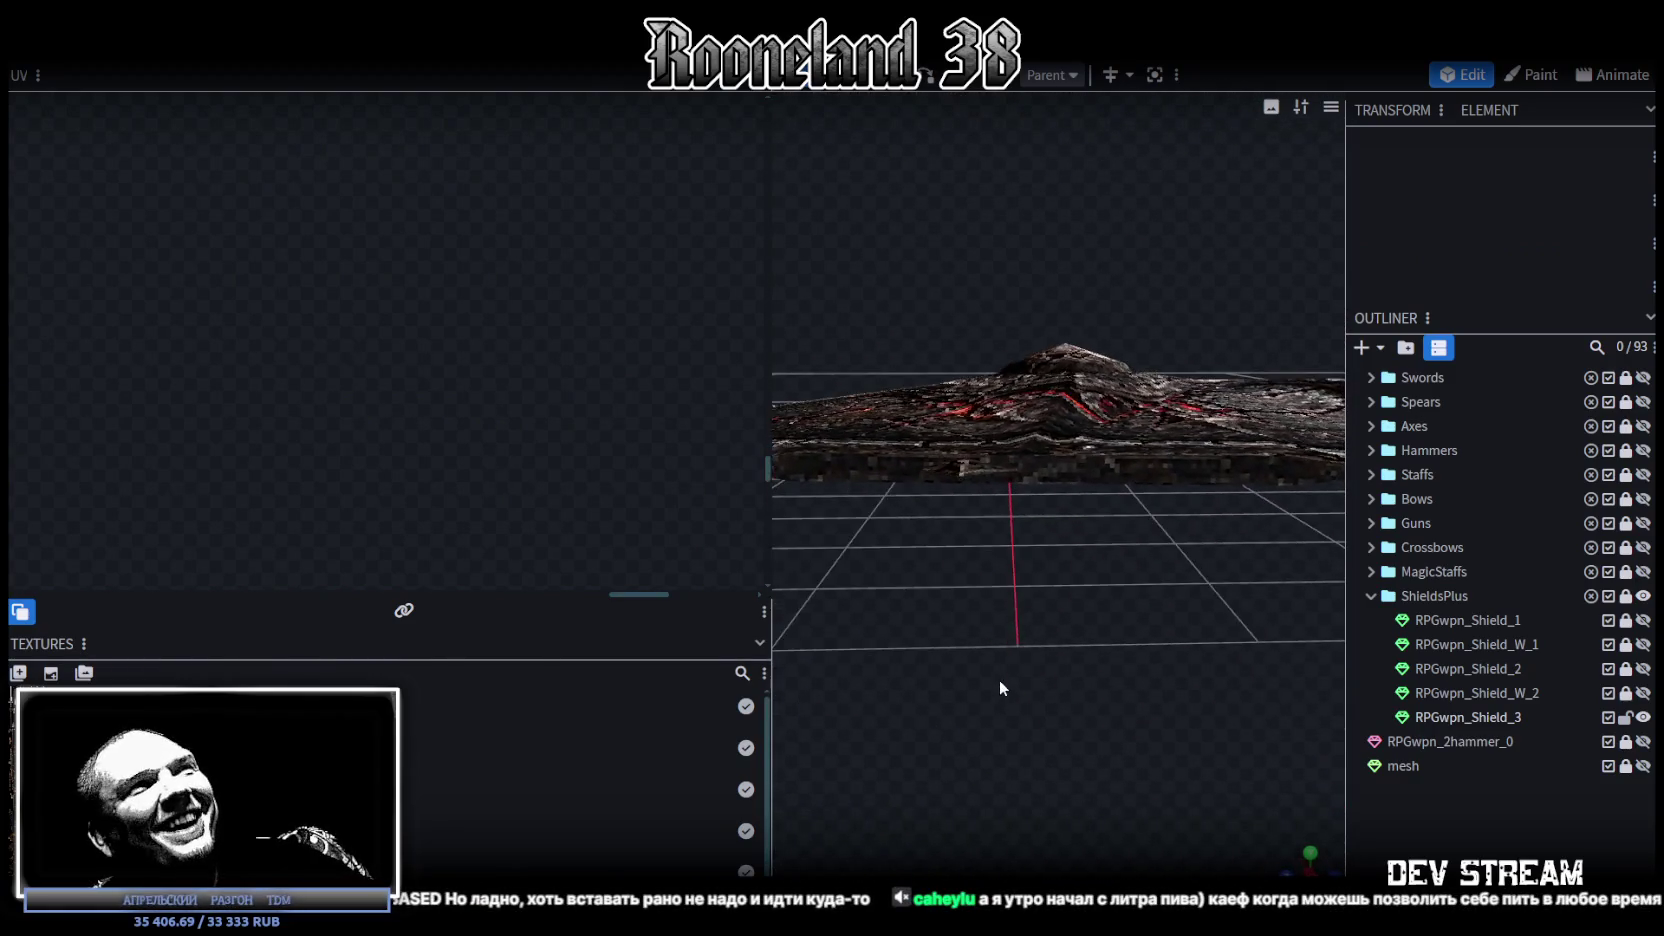
{"action": "left_click", "coordinate": [1068, 403]}
Step: Lower the two central shield vertices from Y 0.8 to 0.7
{"action": "mouse_move", "coordinate": [1050, 491]}
{"action": "left_mouse_down"}
{"action": "mouse_move", "coordinate": [1112, 595]}
{"action": "mouse_move", "coordinate": [1124, 660]}
{"action": "left_mouse_up"}
{"action": "left_click", "coordinate": [1161, 591]}
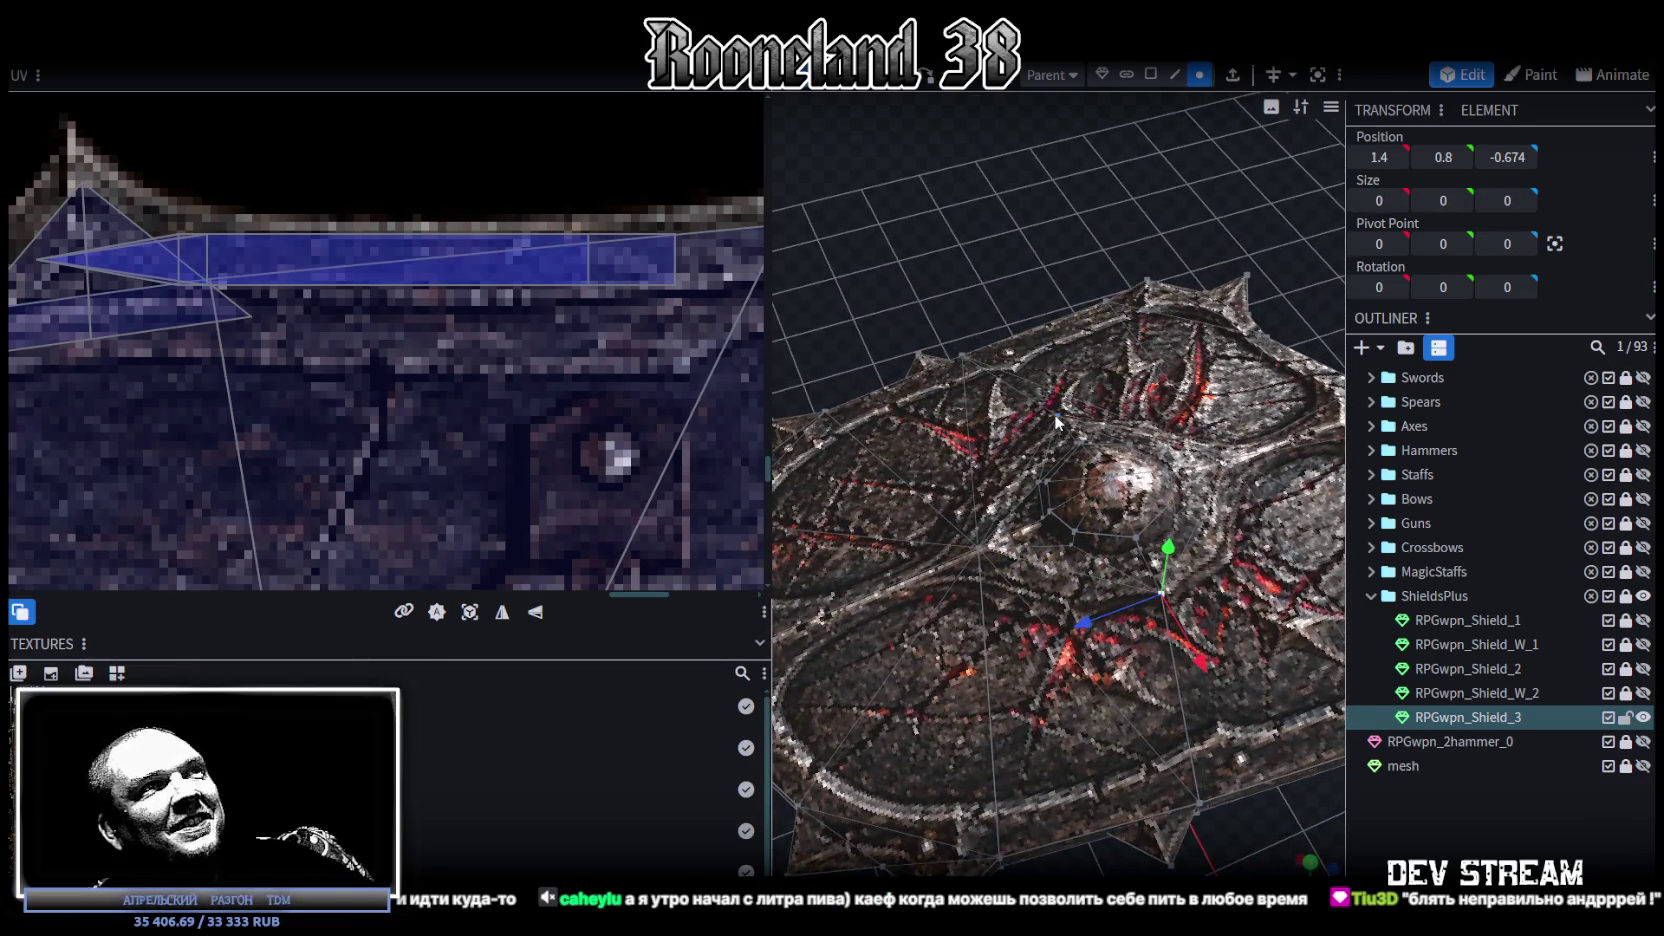
{"action": "left_click", "coordinate": [1056, 413], "text": "shift"}
{"action": "mouse_move", "coordinate": [1186, 840]}
{"action": "left_mouse_down"}
{"action": "mouse_move", "coordinate": [1178, 754]}
{"action": "mouse_move", "coordinate": [1072, 757]}
{"action": "mouse_move", "coordinate": [1043, 413]}
{"action": "left_mouse_up"}
{"action": "left_click_drag", "start_coordinate": [1012, 390], "coordinate": [1011, 400]}
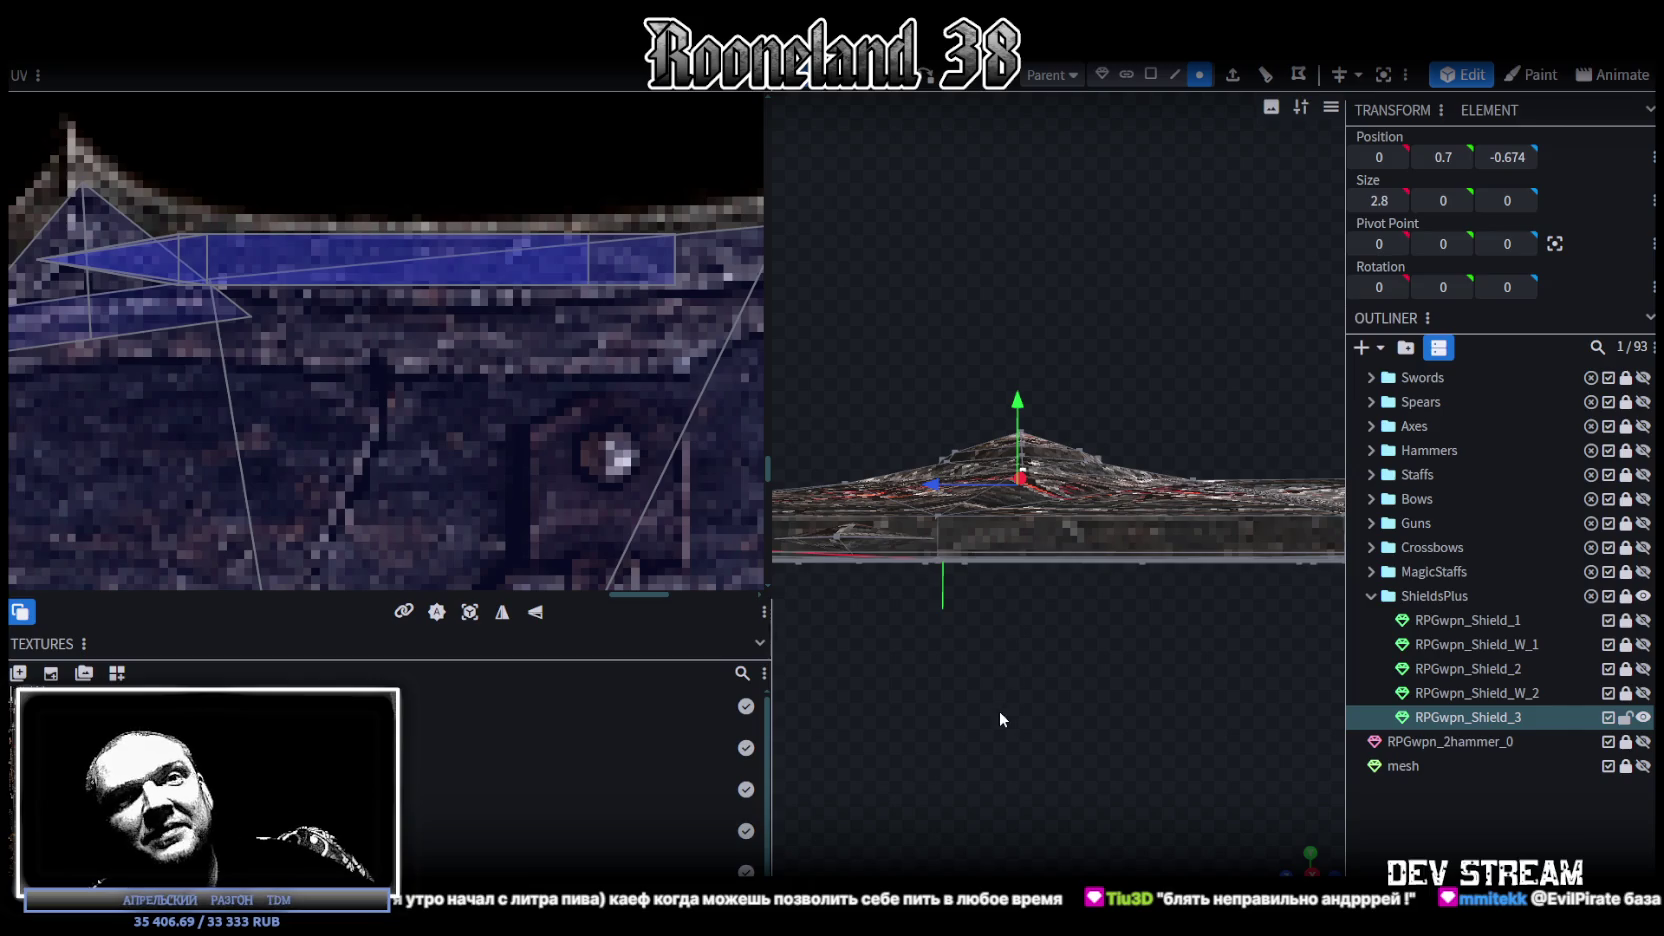
{"action": "left_click_drag", "start_coordinate": [991, 696], "coordinate": [1000, 722]}
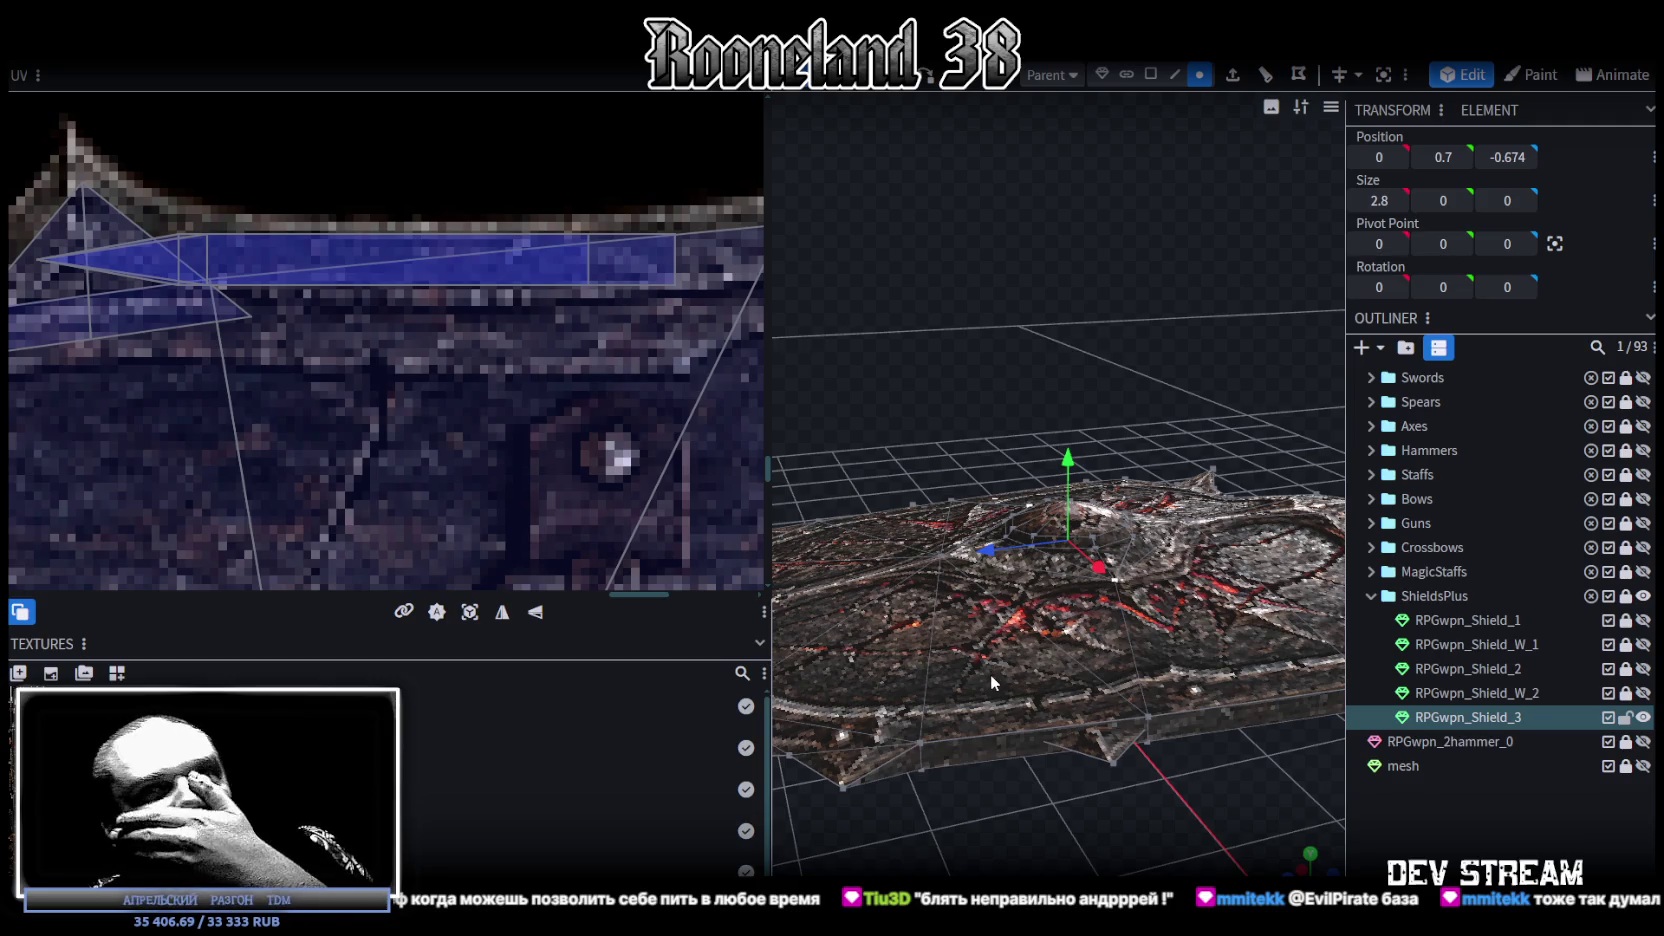
Step: Raise one pair of rim vertices by 0.1, from Y 0.125 to 0.225
{"action": "mouse_move", "coordinate": [941, 655]}
{"action": "left_mouse_down"}
{"action": "mouse_move", "coordinate": [1050, 694]}
{"action": "mouse_move", "coordinate": [1109, 667]}
{"action": "mouse_move", "coordinate": [1063, 723]}
{"action": "mouse_move", "coordinate": [956, 720]}
{"action": "mouse_move", "coordinate": [1112, 594]}
{"action": "left_mouse_up"}
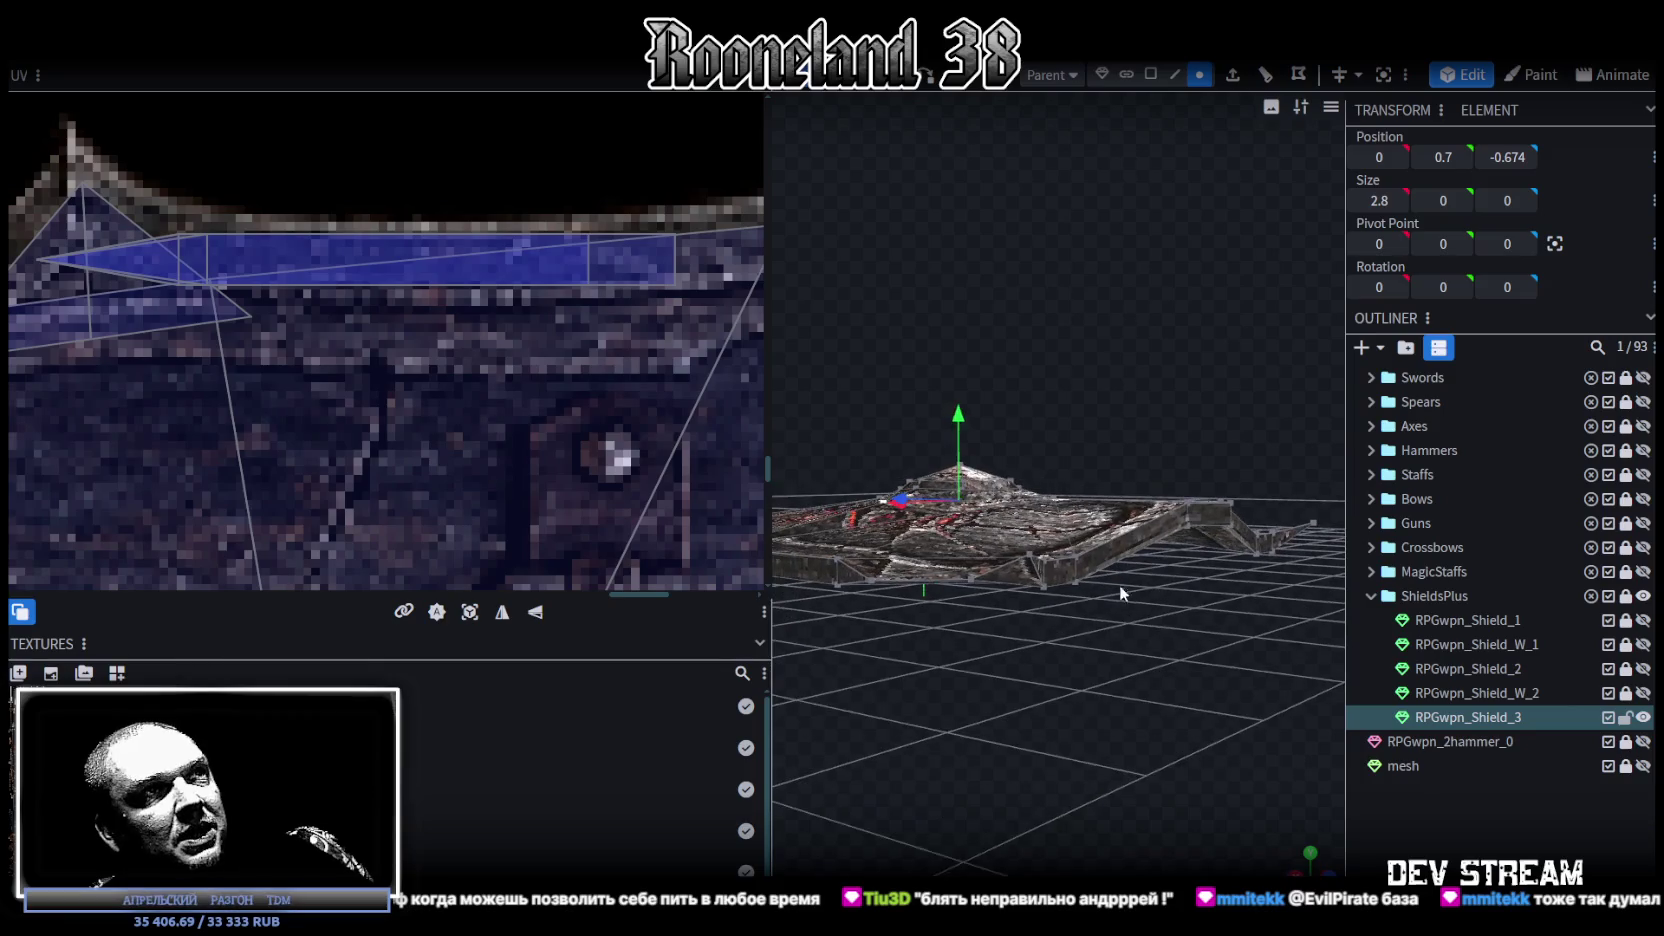
{"action": "left_click", "coordinate": [1077, 523]}
{"action": "mouse_move", "coordinate": [1074, 524]}
{"action": "left_mouse_down"}
{"action": "mouse_move", "coordinate": [1020, 677]}
{"action": "mouse_move", "coordinate": [970, 650]}
{"action": "mouse_move", "coordinate": [980, 682]}
{"action": "mouse_move", "coordinate": [959, 751]}
{"action": "mouse_move", "coordinate": [1101, 391]}
{"action": "left_mouse_up"}
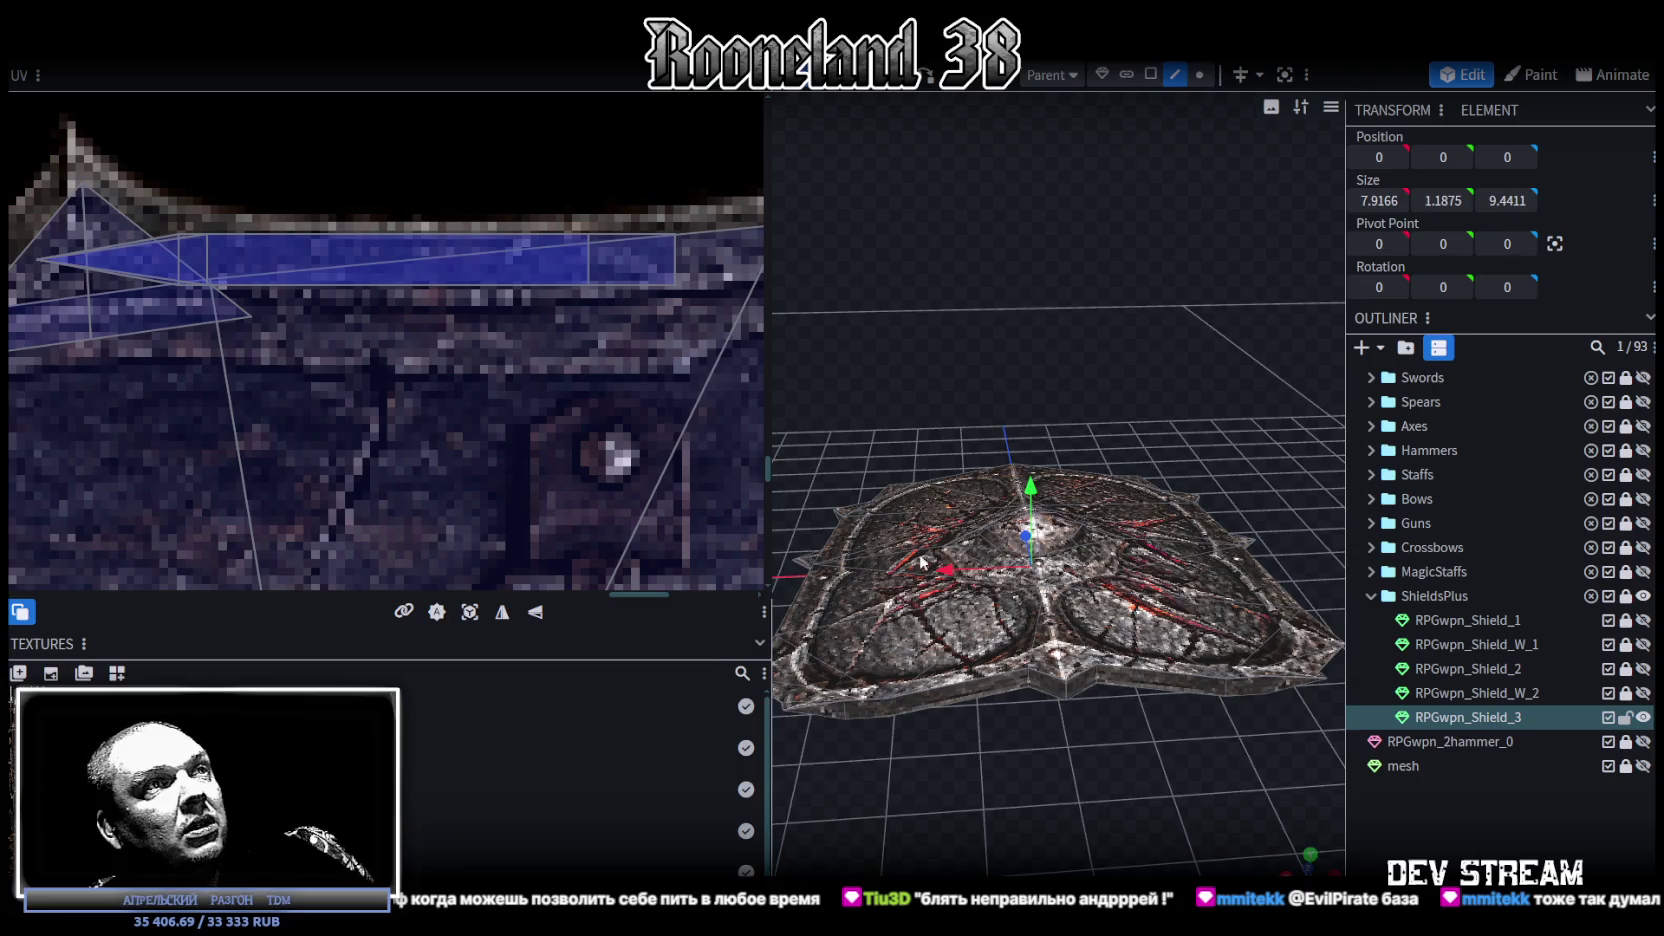
{"action": "left_click_drag", "start_coordinate": [922, 562], "coordinate": [848, 740]}
{"action": "left_click", "coordinate": [855, 748]}
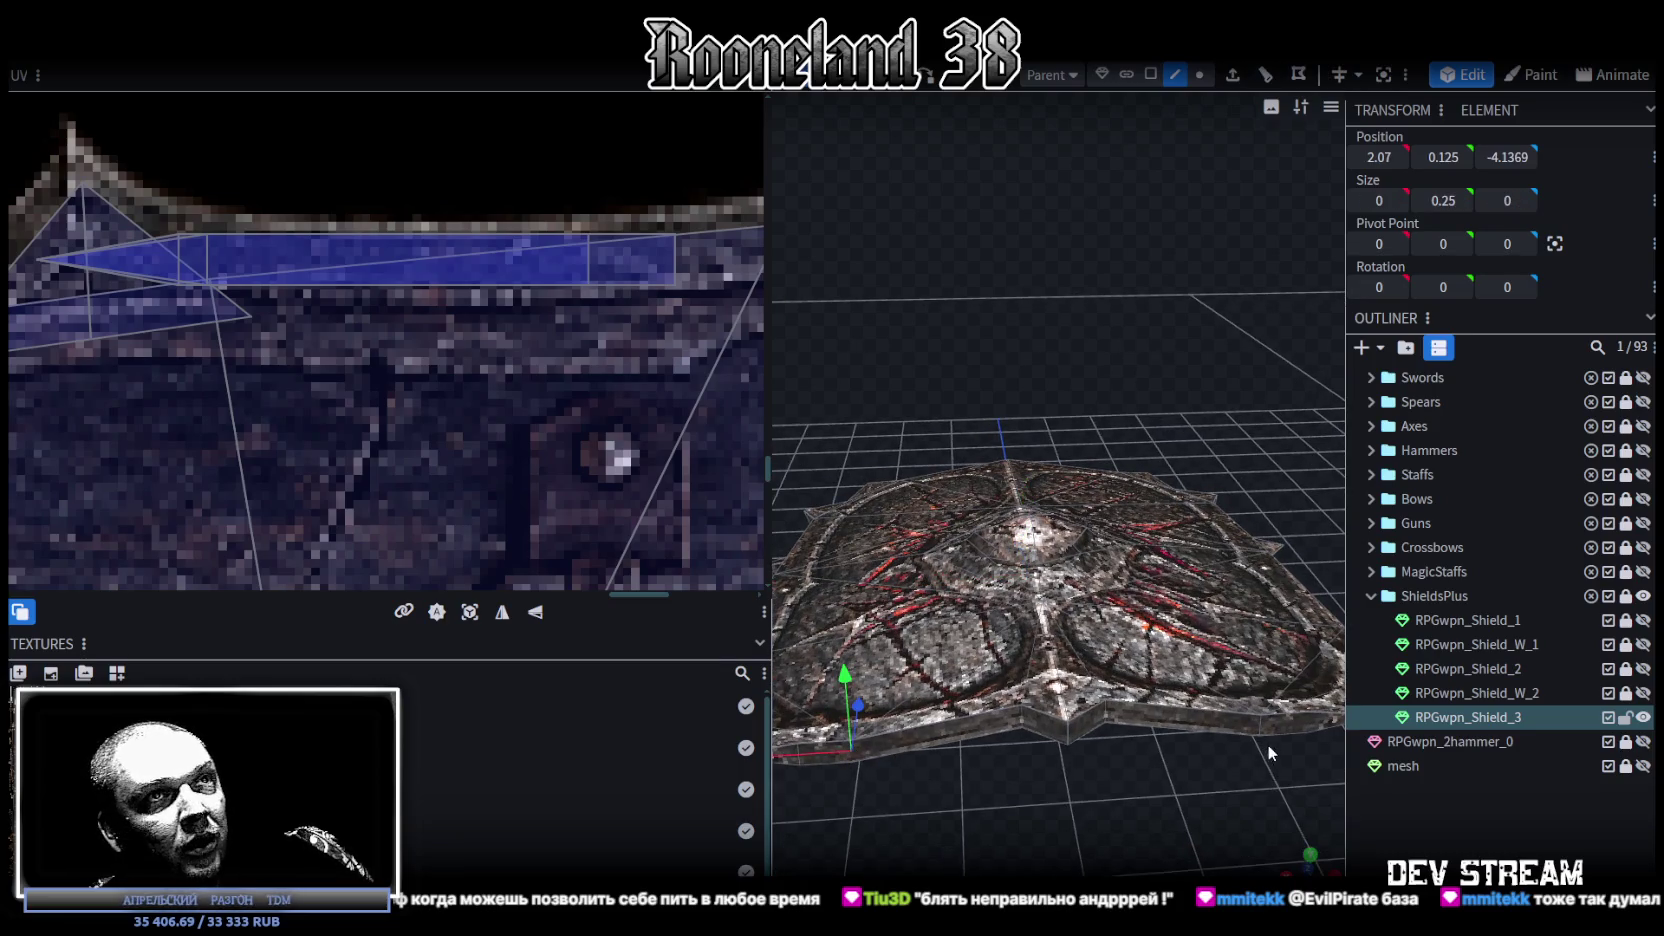
{"action": "mouse_move", "coordinate": [1245, 805]}
{"action": "left_mouse_down"}
{"action": "mouse_move", "coordinate": [1261, 702]}
{"action": "mouse_move", "coordinate": [1178, 748]}
{"action": "left_mouse_up"}
{"action": "left_click", "coordinate": [1242, 699]}
{"action": "left_click_drag", "start_coordinate": [1053, 531], "coordinate": [1056, 522]}
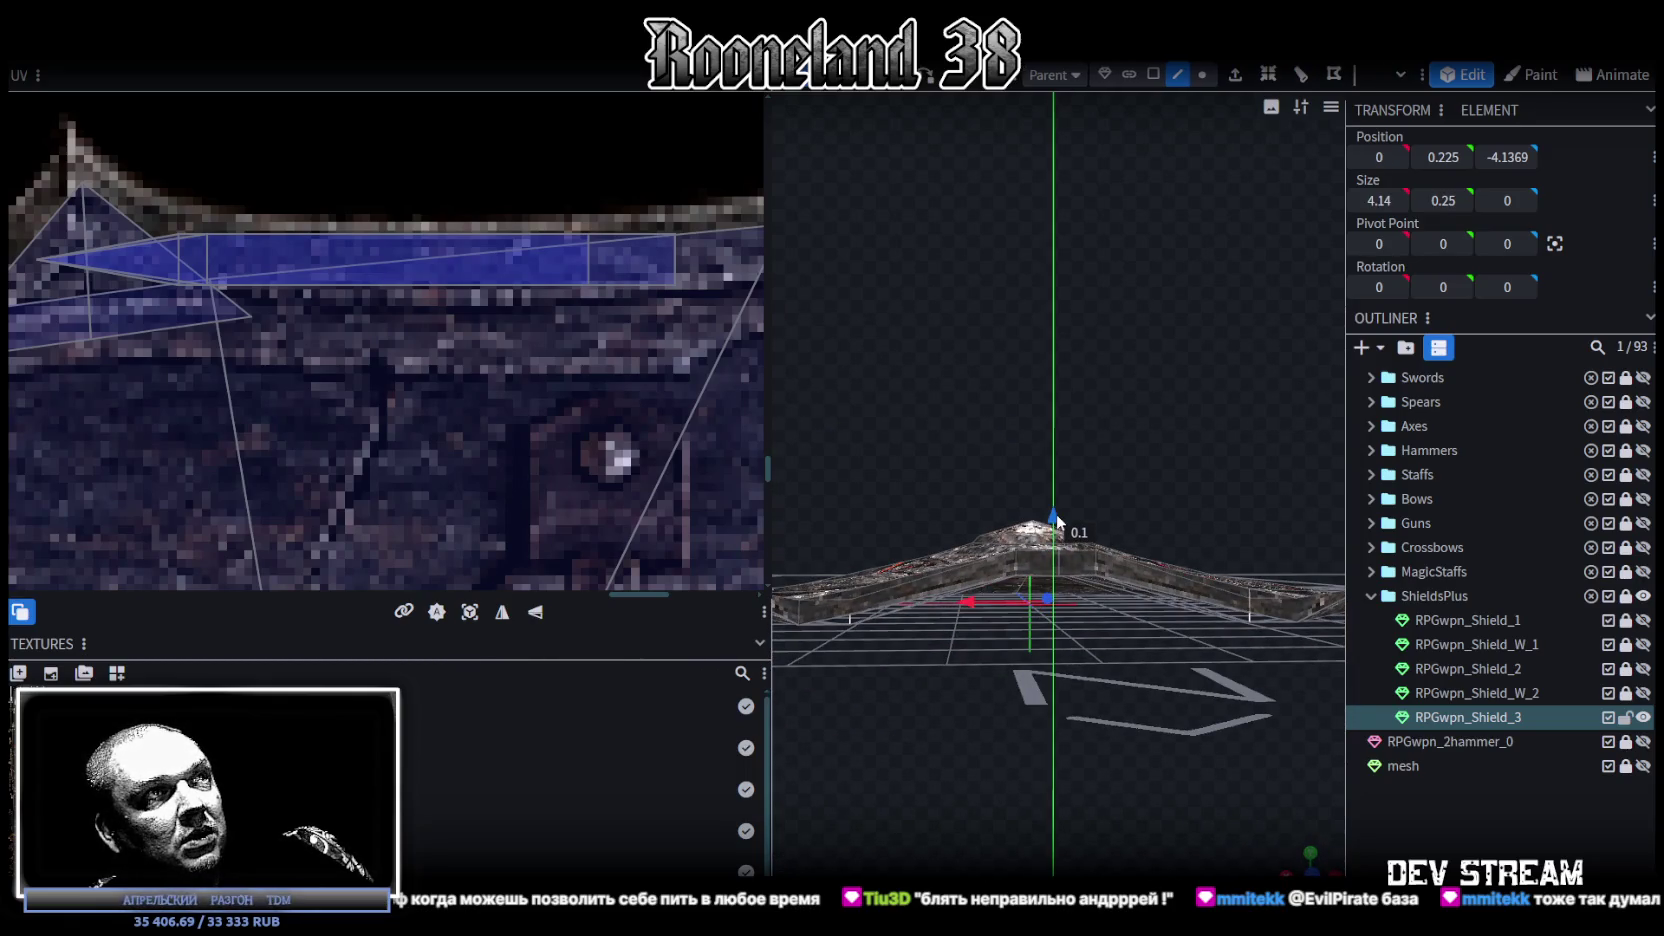
{"action": "mouse_move", "coordinate": [920, 432]}
{"action": "left_mouse_down"}
{"action": "mouse_move", "coordinate": [1290, 712]}
{"action": "mouse_move", "coordinate": [1206, 702]}
{"action": "left_mouse_up"}
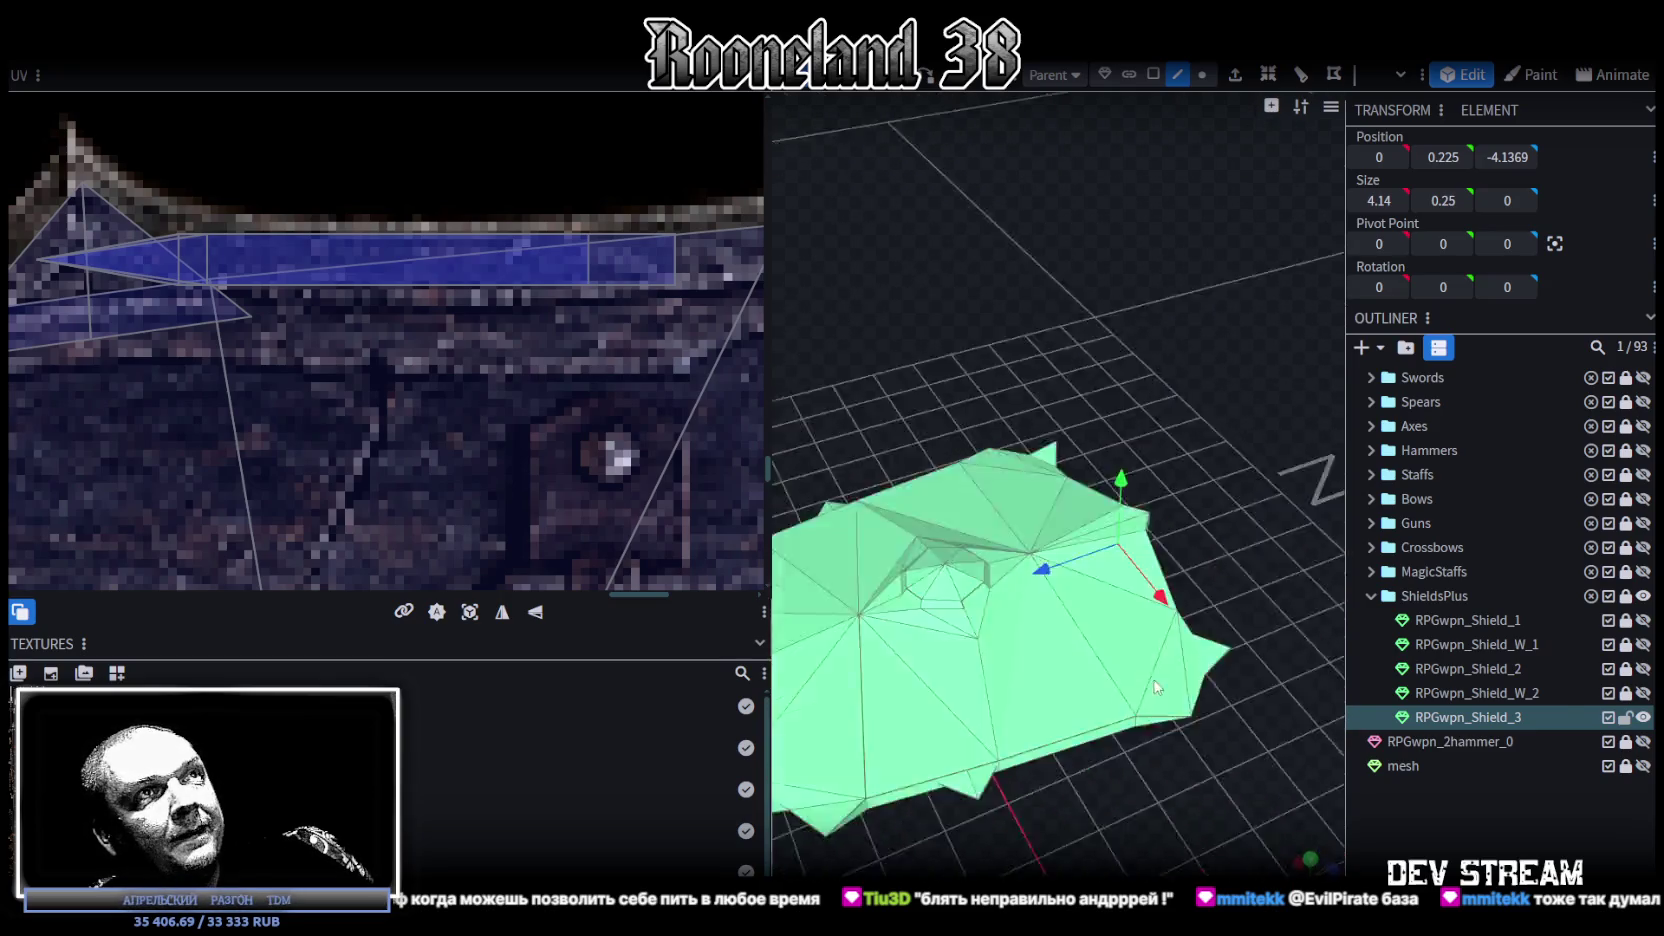
{"action": "key", "text": "z"}
Step: Raise a second rim vertex pair by 0.1 to Y 0.225 and check the shading
{"action": "mouse_move", "coordinate": [1187, 658]}
{"action": "left_mouse_down"}
{"action": "mouse_move", "coordinate": [988, 650]}
{"action": "mouse_move", "coordinate": [1017, 628]}
{"action": "mouse_move", "coordinate": [918, 566]}
{"action": "left_mouse_up"}
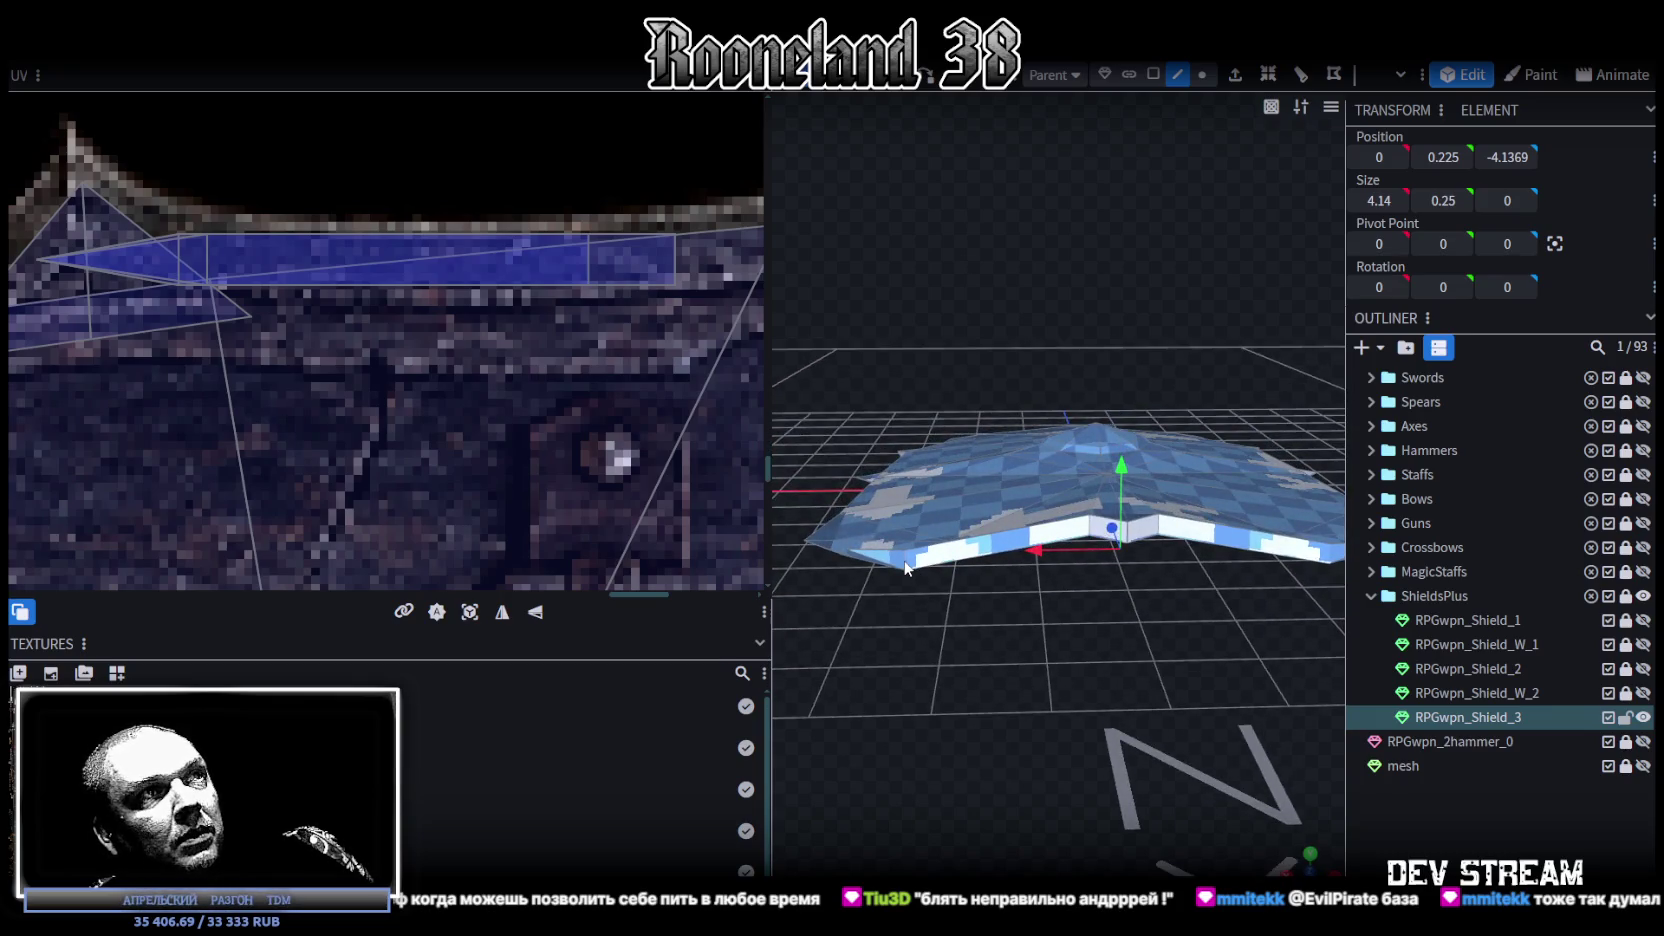
{"action": "left_click", "coordinate": [905, 567]}
{"action": "left_click_drag", "start_coordinate": [1032, 649], "coordinate": [1160, 575]}
{"action": "left_click", "coordinate": [1180, 556]}
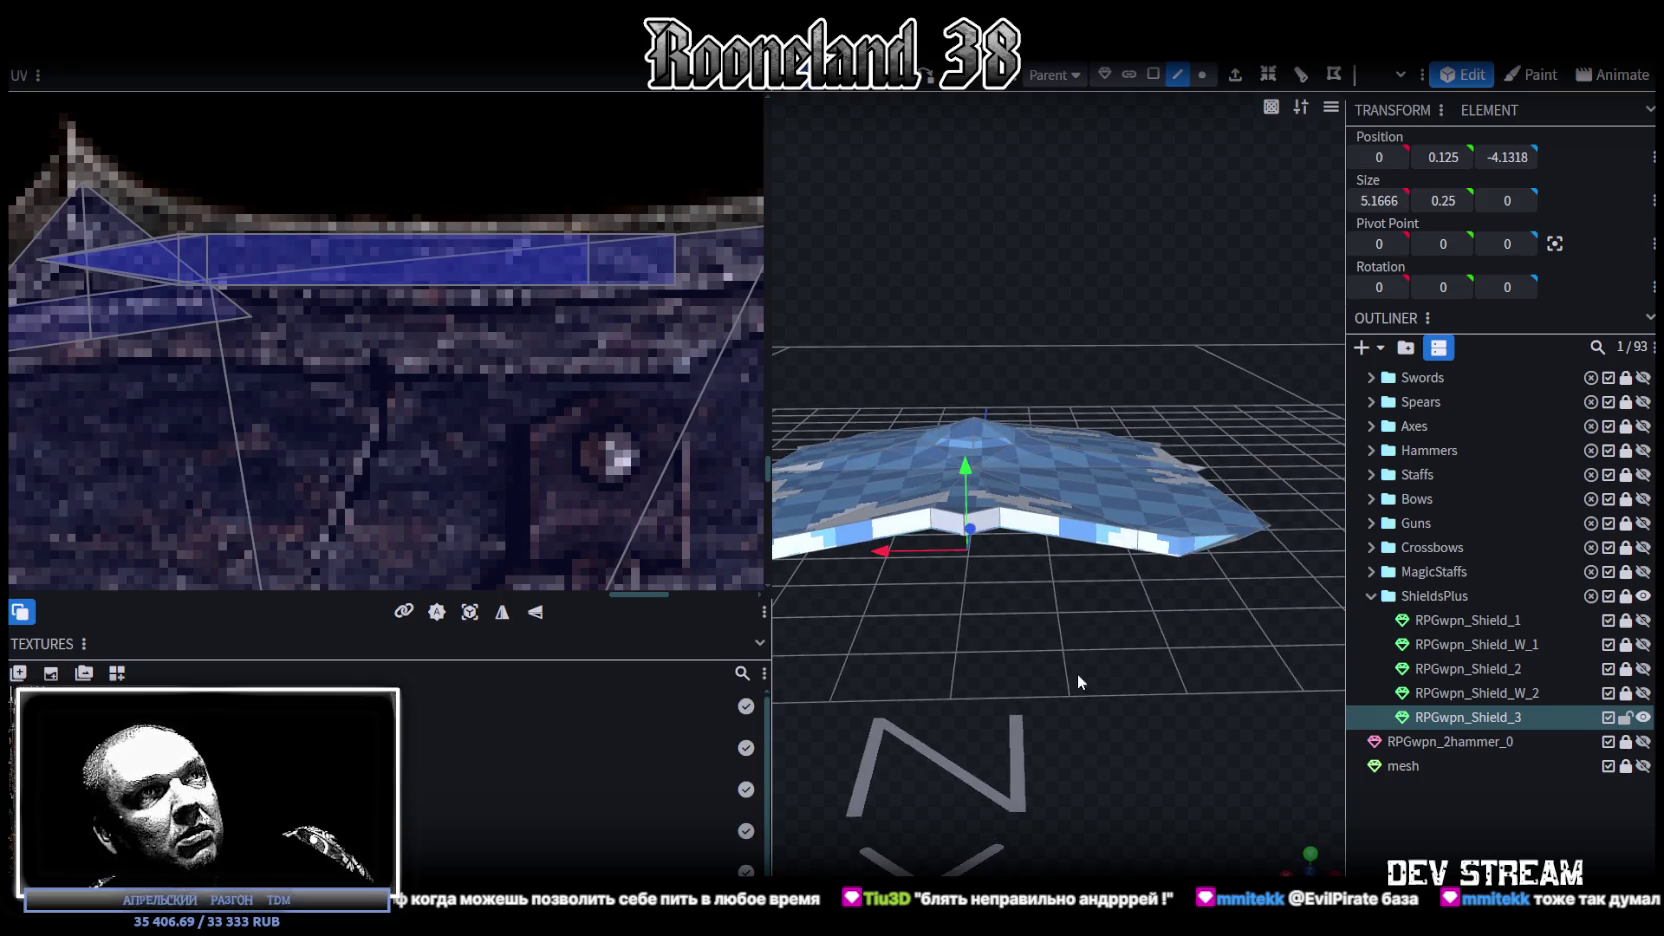
{"action": "left_click_drag", "start_coordinate": [1076, 673], "coordinate": [1150, 677]}
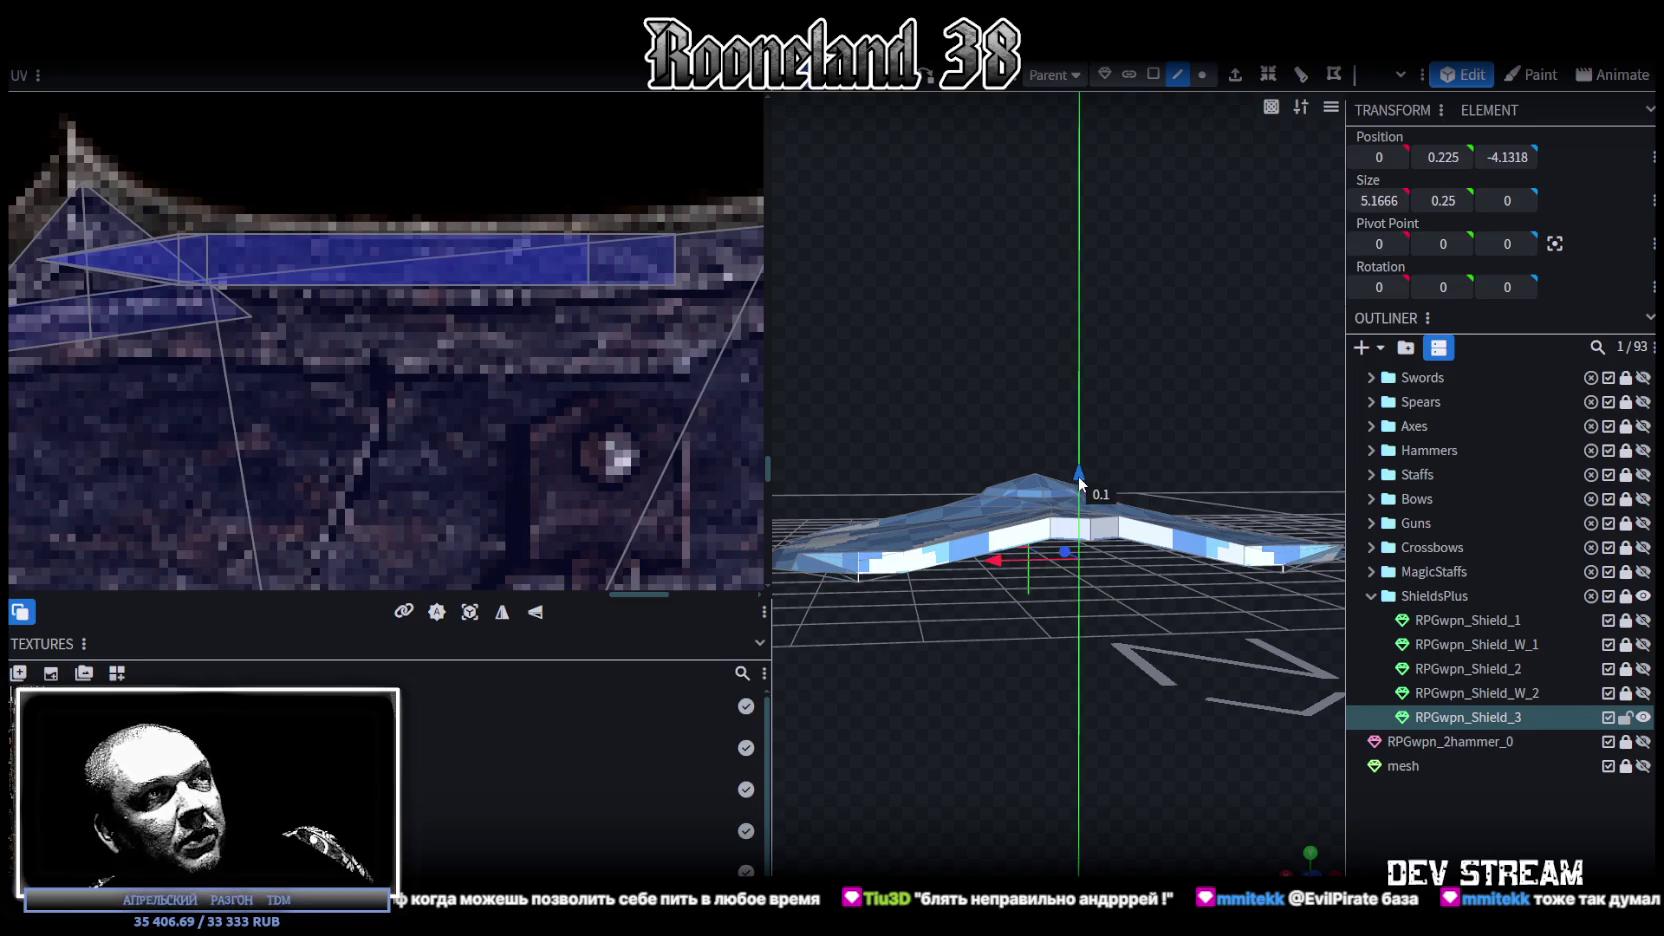
{"action": "left_click_drag", "start_coordinate": [1078, 481], "coordinate": [1078, 476]}
{"action": "mouse_move", "coordinate": [1032, 653]}
{"action": "left_mouse_down"}
{"action": "mouse_move", "coordinate": [1093, 616]}
{"action": "mouse_move", "coordinate": [1234, 680]}
{"action": "mouse_move", "coordinate": [1013, 746]}
{"action": "mouse_move", "coordinate": [1046, 738]}
{"action": "mouse_move", "coordinate": [1106, 826]}
{"action": "mouse_move", "coordinate": [1202, 681]}
{"action": "mouse_move", "coordinate": [988, 552]}
{"action": "mouse_move", "coordinate": [942, 549]}
{"action": "left_mouse_up"}
{"action": "key", "text": "z"}
{"action": "key", "text": "z"}
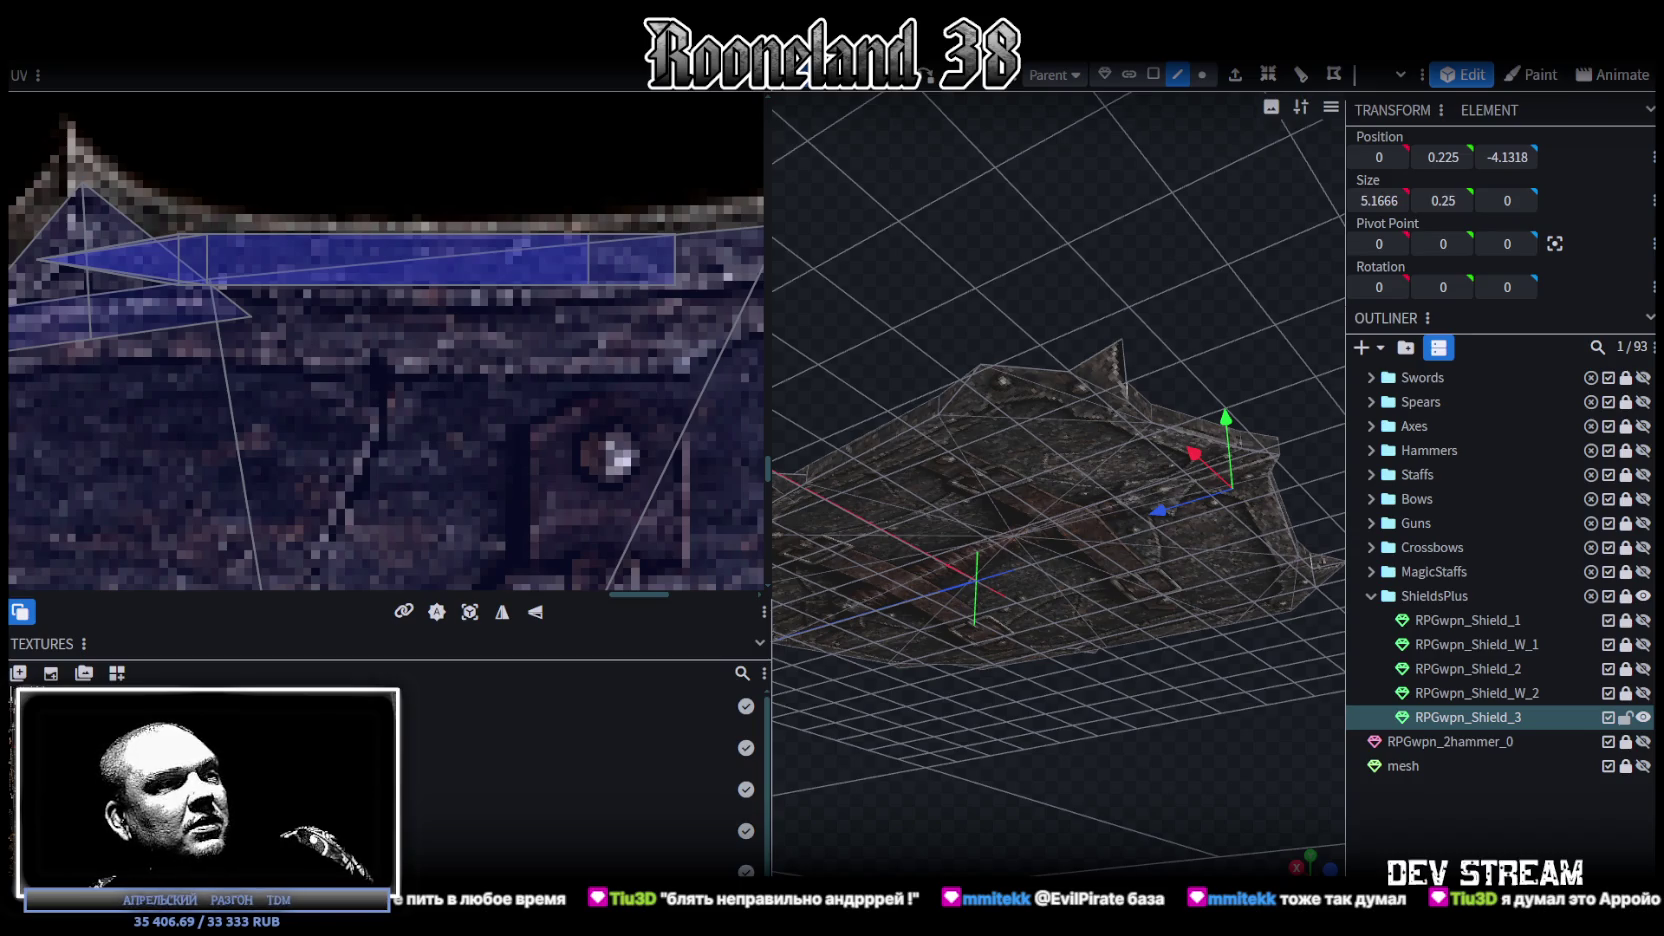
{"action": "key", "text": "alt+Tab"}
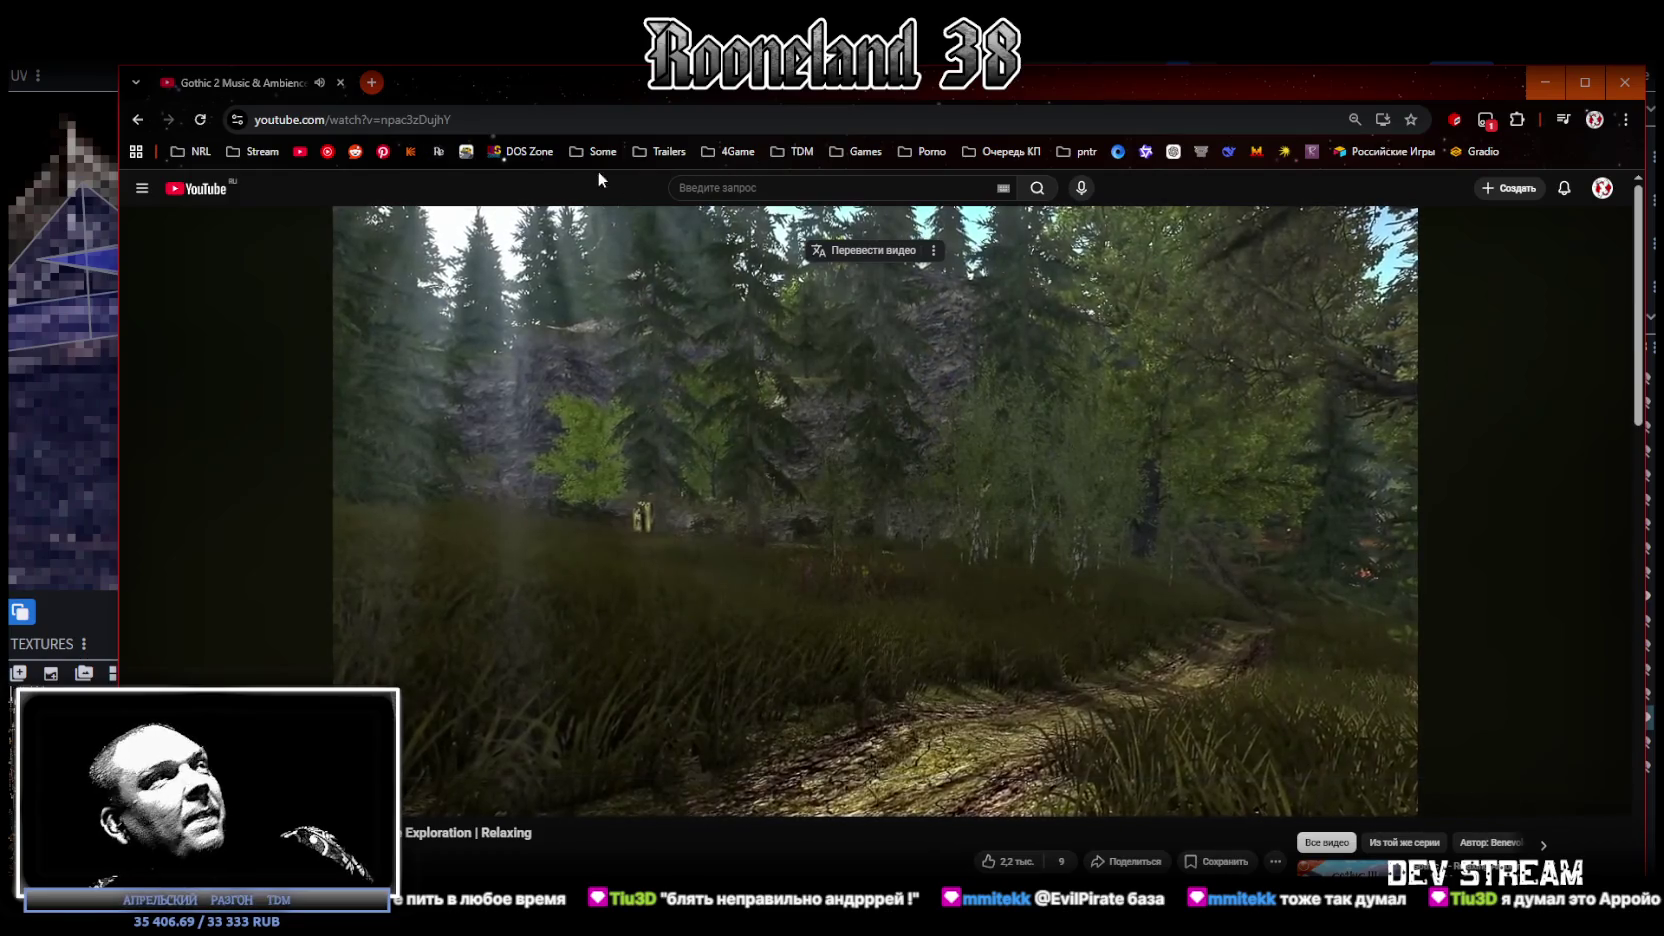
Step: Leave the Gothic 2 YouTube video and switch back to Blockbench
{"action": "key", "text": "alt+Tab"}
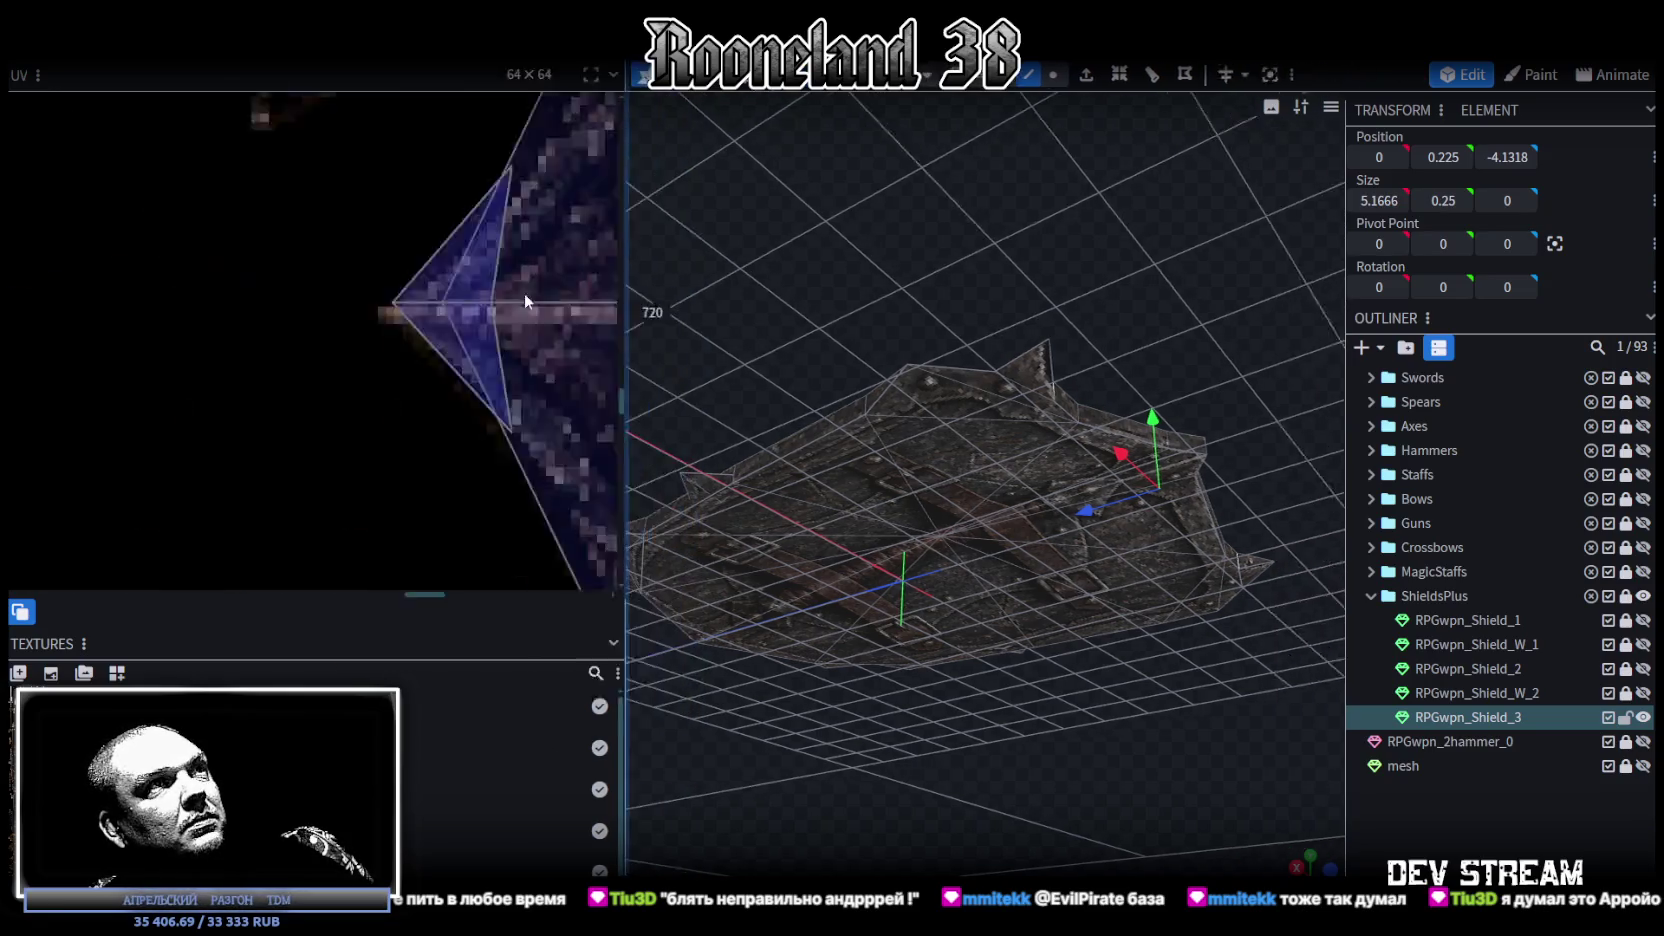
Step: Widen the 3D view and save the shield model
{"action": "left_click_drag", "start_coordinate": [774, 290], "coordinate": [472, 295]}
{"action": "scroll", "coordinate": [306, 326], "scroll_direction": "down", "scroll_amount": 5}
{"action": "mouse_move", "coordinate": [600, 285]}
{"action": "left_mouse_down"}
{"action": "mouse_move", "coordinate": [930, 396]}
{"action": "mouse_move", "coordinate": [1105, 432]}
{"action": "mouse_move", "coordinate": [1193, 762]}
{"action": "mouse_move", "coordinate": [1082, 701]}
{"action": "mouse_move", "coordinate": [852, 722]}
{"action": "mouse_move", "coordinate": [915, 586]}
{"action": "mouse_move", "coordinate": [878, 625]}
{"action": "mouse_move", "coordinate": [862, 606]}
{"action": "mouse_move", "coordinate": [791, 652]}
{"action": "mouse_move", "coordinate": [852, 676]}
{"action": "mouse_move", "coordinate": [1006, 412]}
{"action": "left_mouse_up"}
{"action": "key", "text": "ctrl+s"}
Step: Lower a pair of vertices across the shield slightly and view it face-on
{"action": "left_click", "coordinate": [1006, 412]}
{"action": "mouse_move", "coordinate": [954, 757]}
{"action": "left_mouse_down"}
{"action": "mouse_move", "coordinate": [979, 693]}
{"action": "mouse_move", "coordinate": [1054, 714]}
{"action": "mouse_move", "coordinate": [1193, 676]}
{"action": "mouse_move", "coordinate": [1158, 640]}
{"action": "mouse_move", "coordinate": [1079, 636]}
{"action": "mouse_move", "coordinate": [975, 651]}
{"action": "mouse_move", "coordinate": [957, 684]}
{"action": "mouse_move", "coordinate": [1000, 638]}
{"action": "mouse_move", "coordinate": [930, 636]}
{"action": "mouse_move", "coordinate": [890, 602]}
{"action": "mouse_move", "coordinate": [861, 433]}
{"action": "left_mouse_up"}
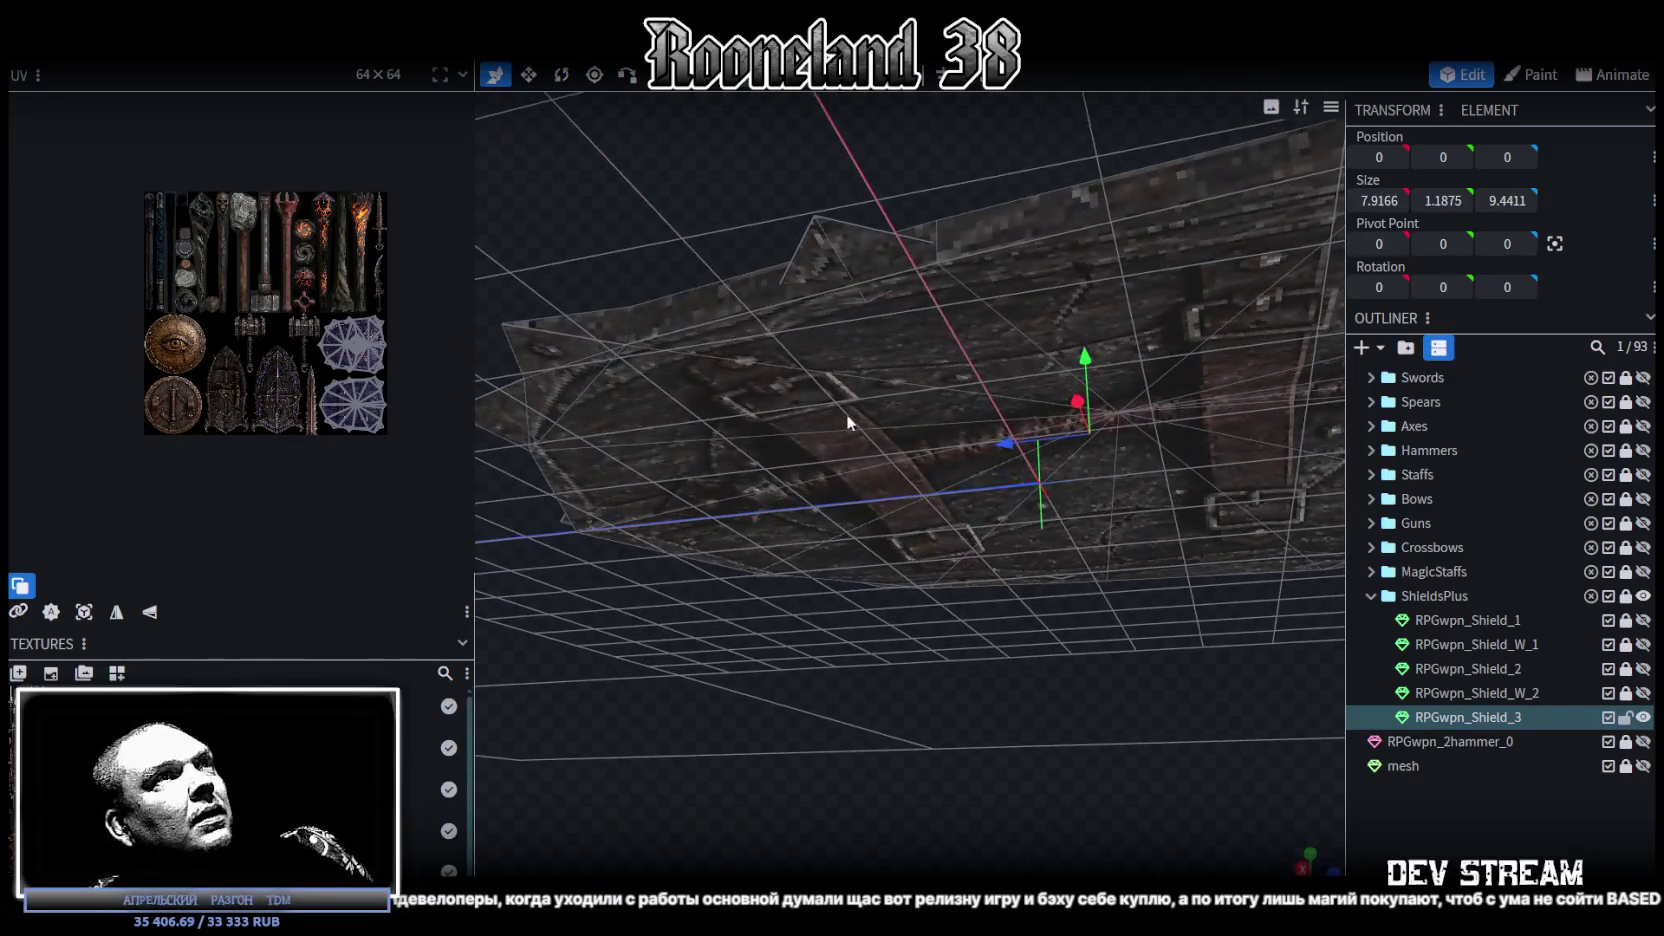
{"action": "left_click", "coordinate": [863, 292]}
{"action": "mouse_move", "coordinate": [1000, 600]}
{"action": "left_mouse_down"}
{"action": "mouse_move", "coordinate": [1024, 645]}
{"action": "mouse_move", "coordinate": [709, 670]}
{"action": "mouse_move", "coordinate": [1155, 575]}
{"action": "mouse_move", "coordinate": [871, 671]}
{"action": "left_mouse_up"}
{"action": "left_click", "coordinate": [1113, 499]}
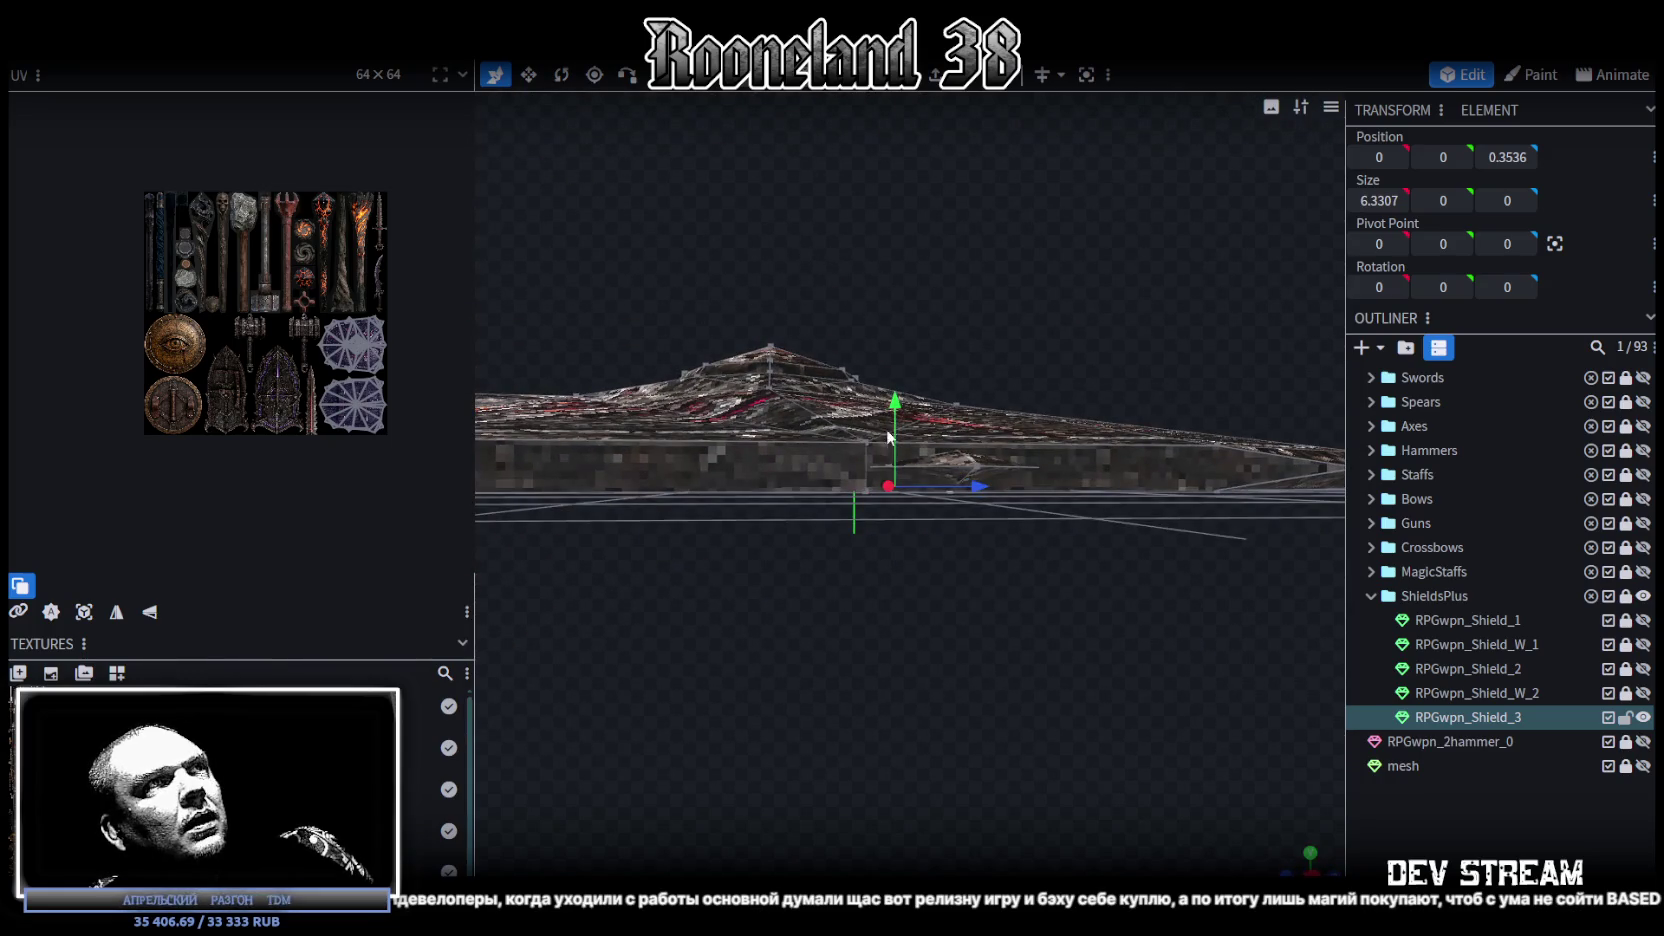
{"action": "left_click_drag", "start_coordinate": [897, 405], "coordinate": [895, 420]}
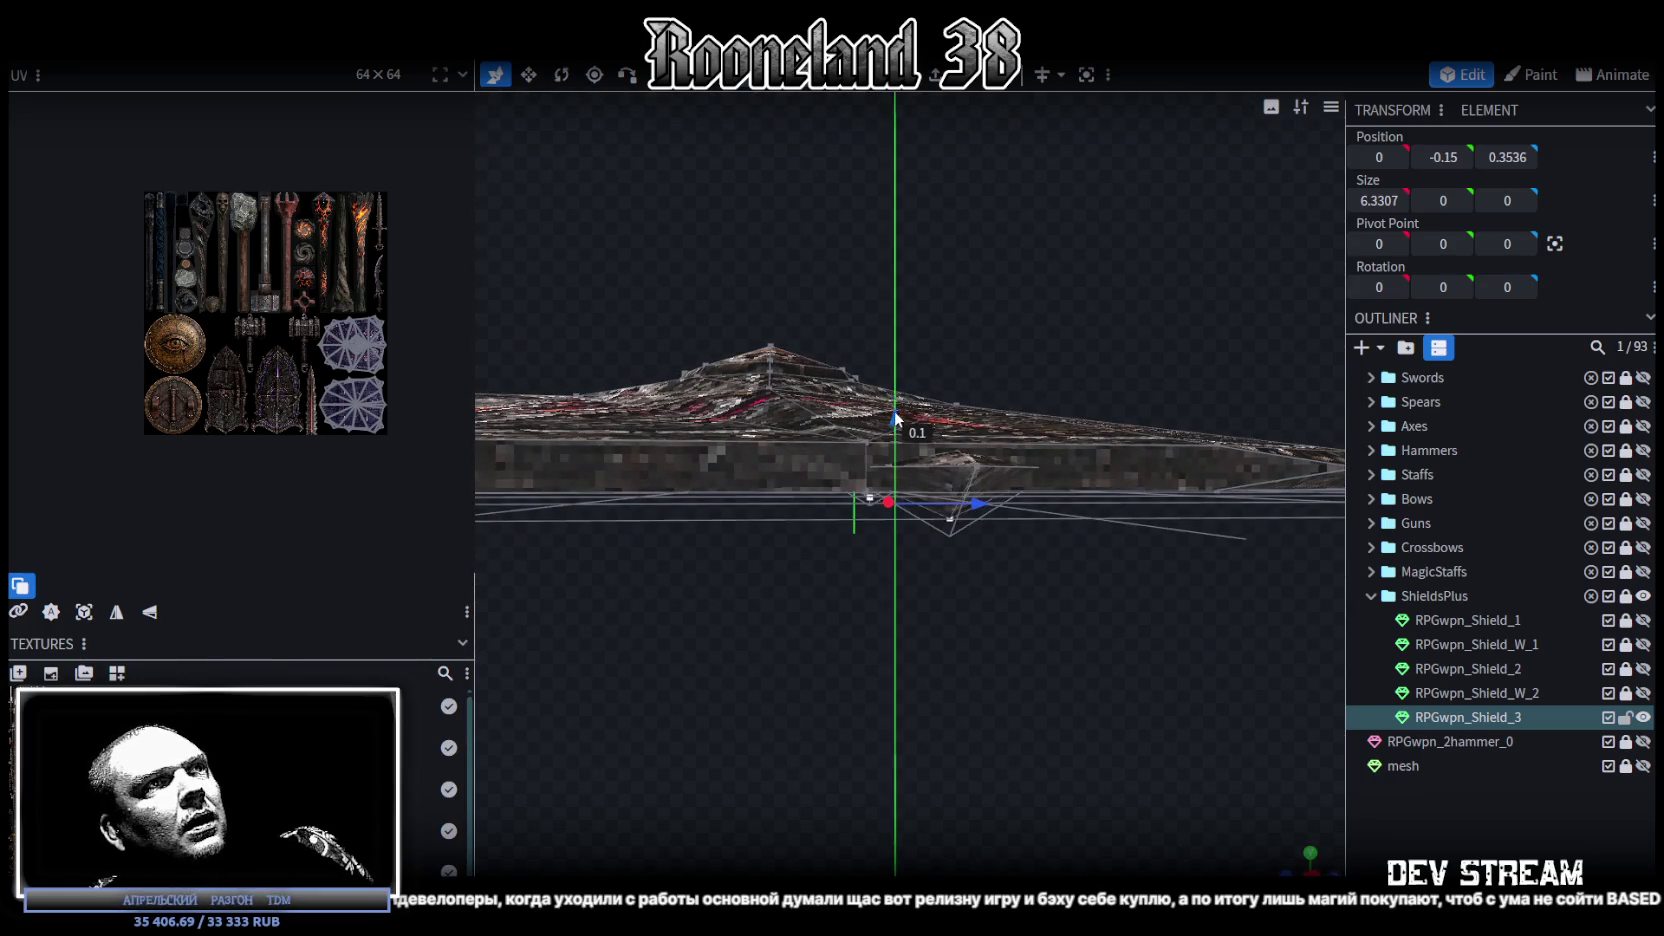
{"action": "mouse_move", "coordinate": [883, 673]}
{"action": "left_mouse_down"}
{"action": "mouse_move", "coordinate": [1020, 530]}
{"action": "mouse_move", "coordinate": [1144, 627]}
{"action": "mouse_move", "coordinate": [978, 712]}
{"action": "mouse_move", "coordinate": [959, 783]}
{"action": "mouse_move", "coordinate": [935, 732]}
{"action": "mouse_move", "coordinate": [1046, 644]}
{"action": "mouse_move", "coordinate": [881, 442]}
{"action": "mouse_move", "coordinate": [965, 762]}
{"action": "mouse_move", "coordinate": [1063, 526]}
{"action": "mouse_move", "coordinate": [1057, 586]}
{"action": "mouse_move", "coordinate": [672, 855]}
{"action": "mouse_move", "coordinate": [777, 690]}
{"action": "mouse_move", "coordinate": [723, 850]}
{"action": "mouse_move", "coordinate": [741, 798]}
{"action": "mouse_move", "coordinate": [1109, 708]}
{"action": "mouse_move", "coordinate": [1095, 770]}
{"action": "mouse_move", "coordinate": [1069, 786]}
{"action": "left_mouse_up"}
{"action": "left_click", "coordinate": [882, 446]}
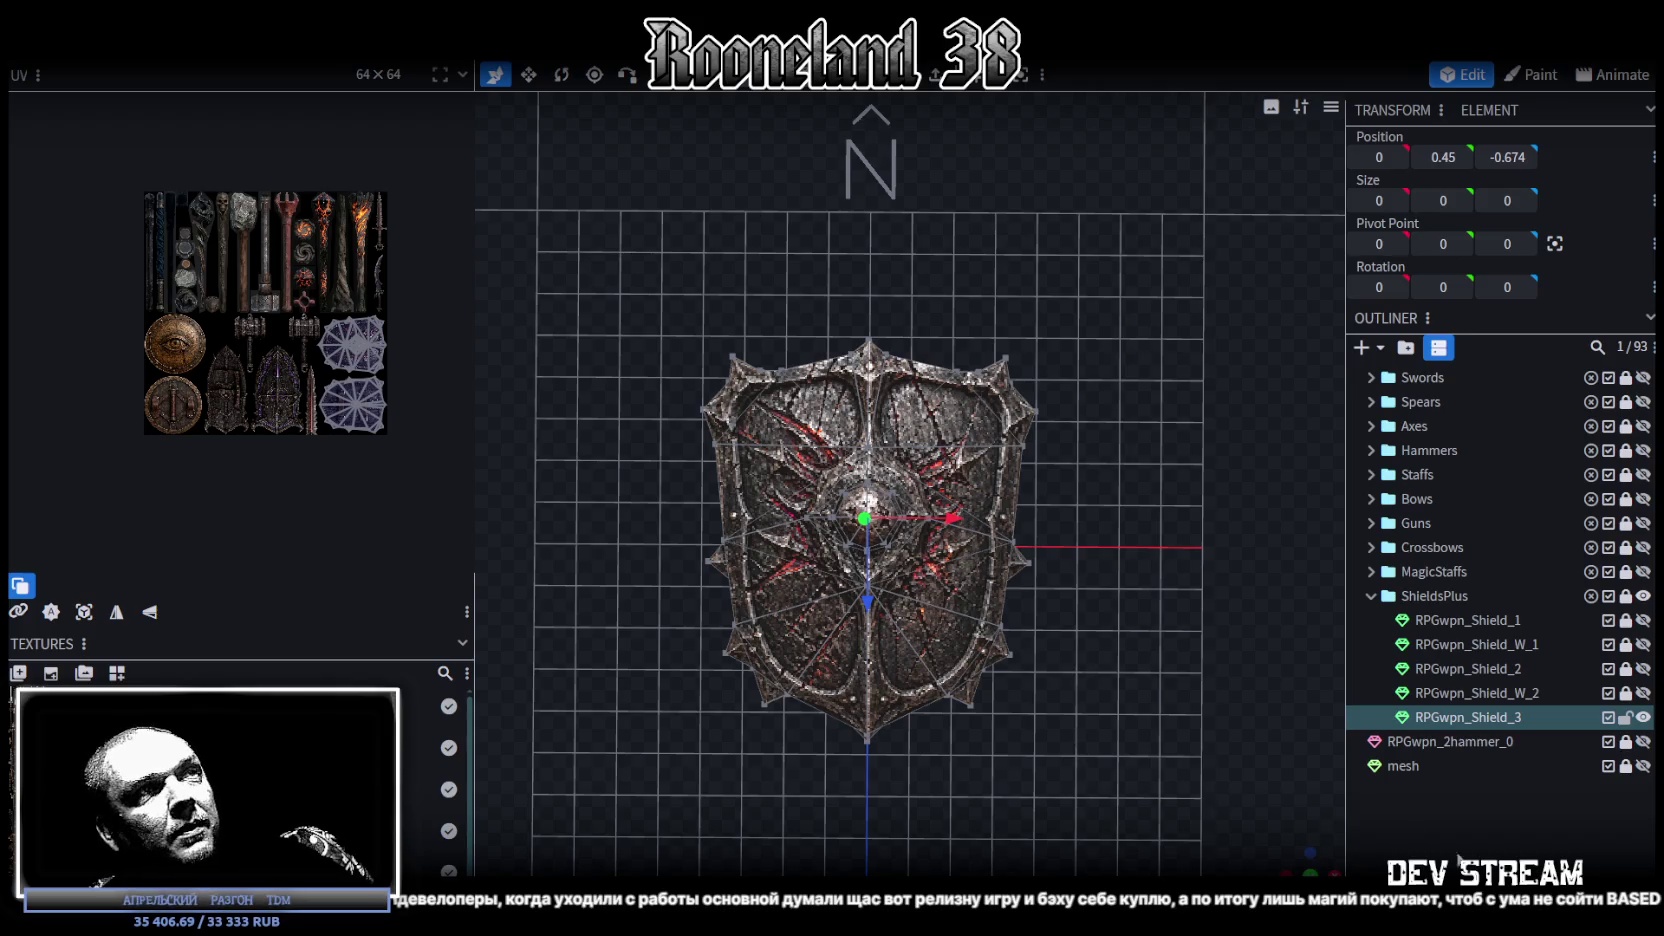
Step: Zoom and orbit around the finished shield to check it edge-on and from above
{"action": "left_click", "coordinate": [1028, 664]}
{"action": "scroll", "coordinate": [1028, 664], "scroll_direction": "down", "scroll_amount": 3}
{"action": "scroll", "coordinate": [1027, 647], "scroll_direction": "up", "scroll_amount": 2}
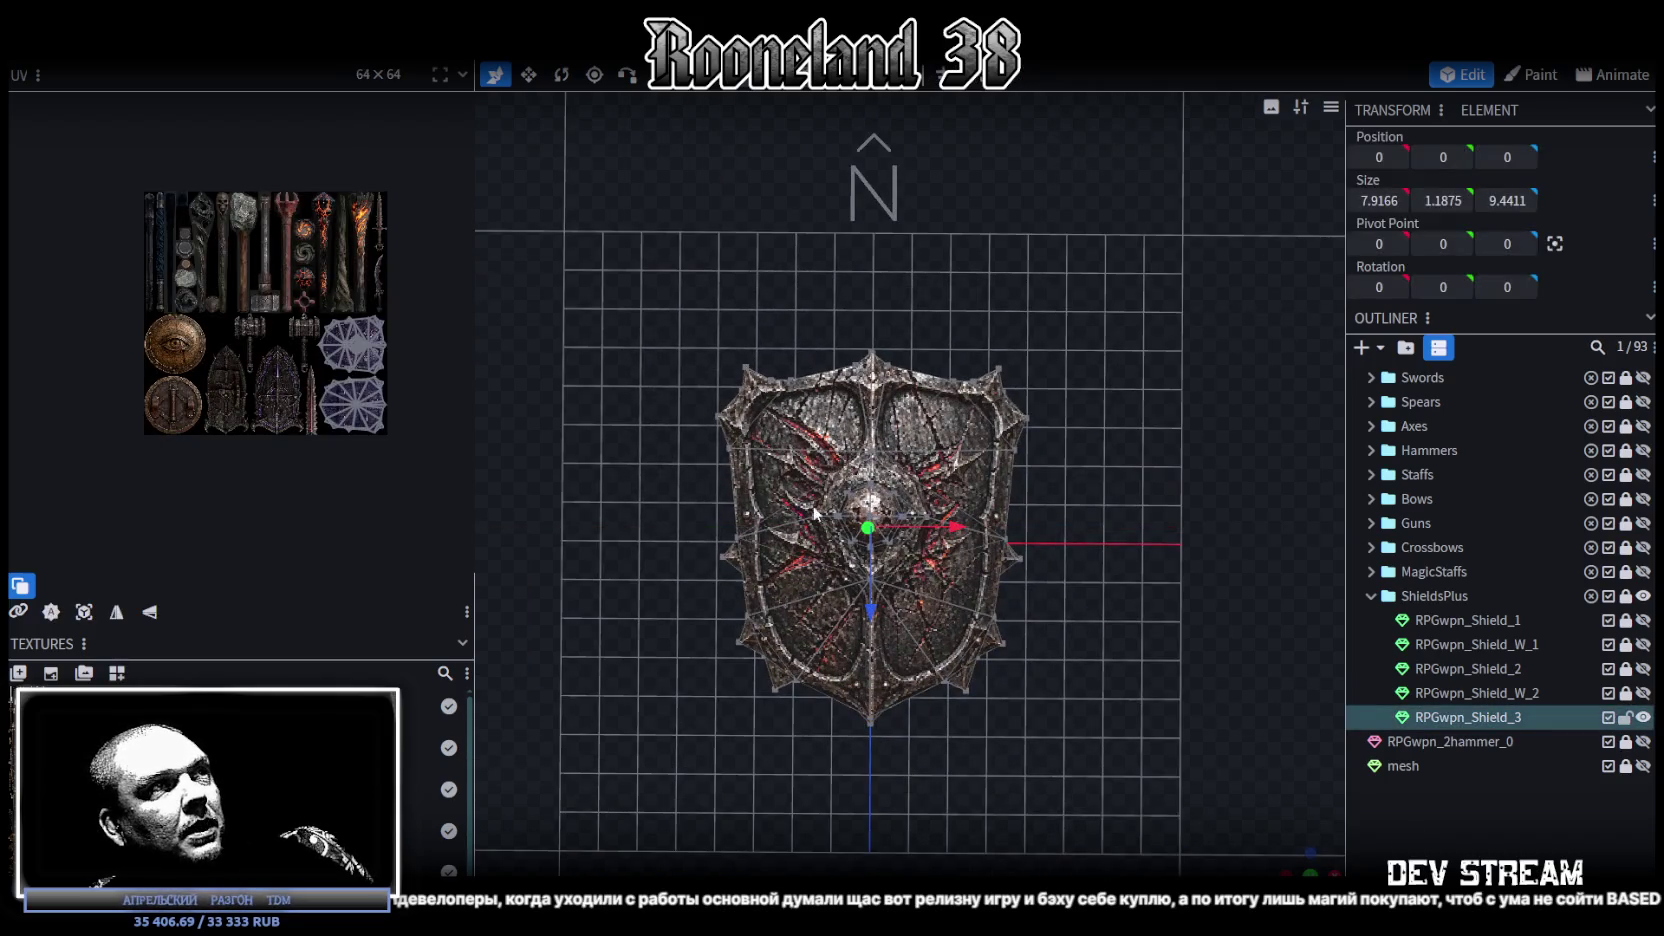
{"action": "scroll", "coordinate": [233, 399], "scroll_direction": "up", "scroll_amount": 2}
{"action": "scroll", "coordinate": [240, 399], "scroll_direction": "up", "scroll_amount": 1}
{"action": "scroll", "coordinate": [260, 398], "scroll_direction": "down", "scroll_amount": 1}
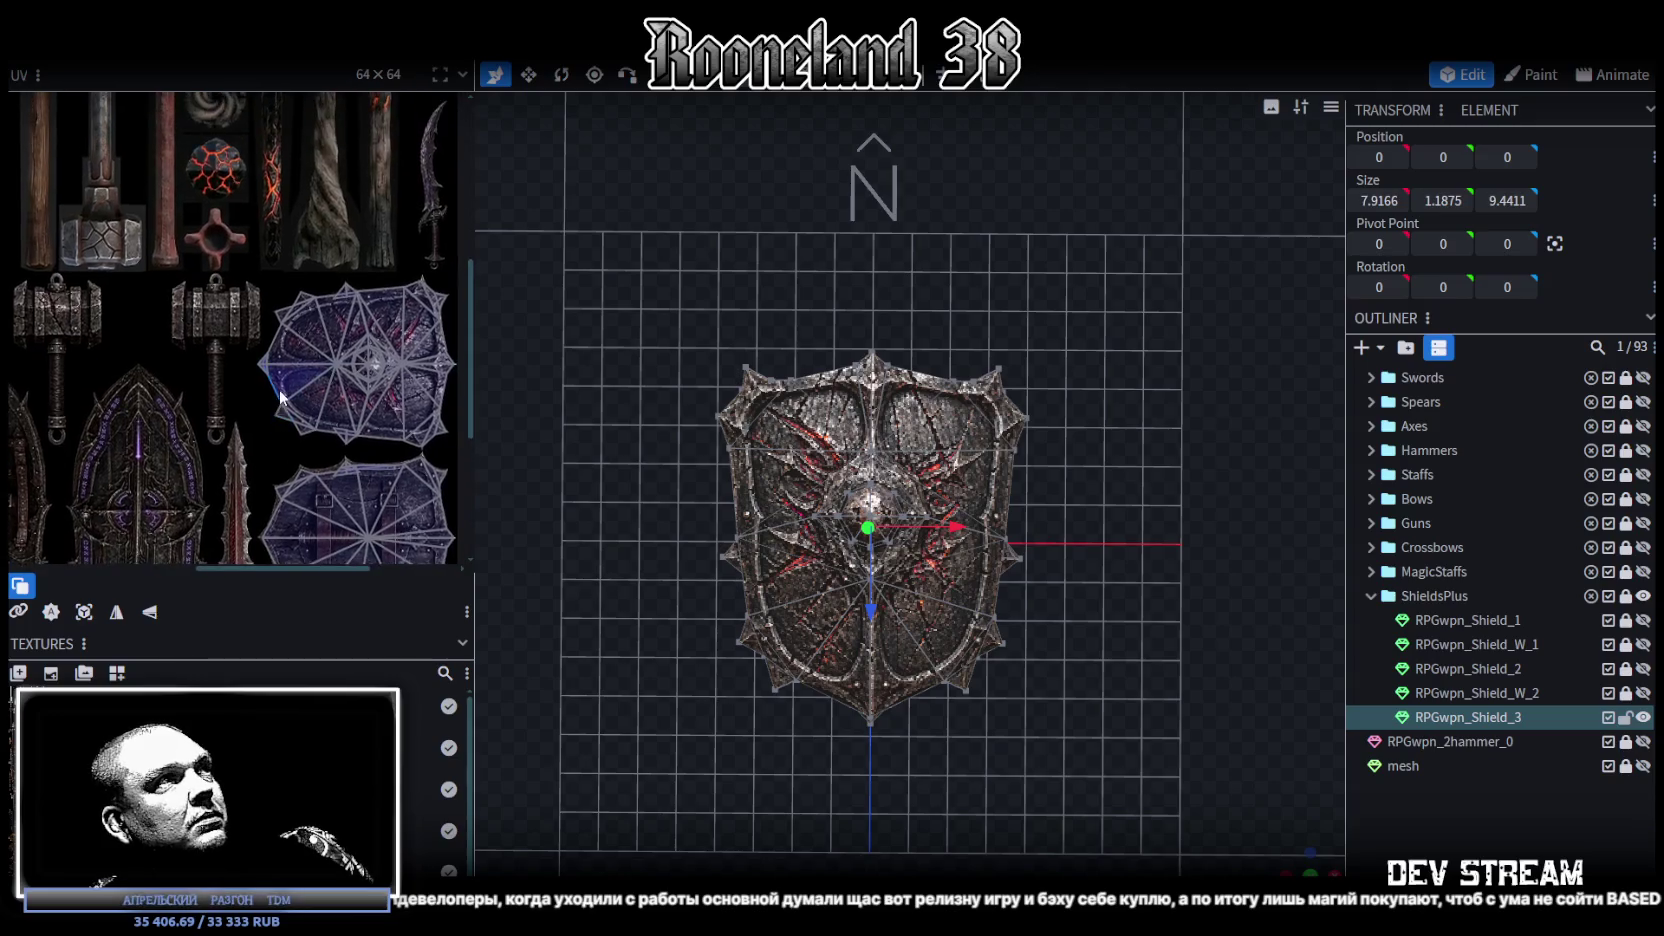
{"action": "scroll", "coordinate": [279, 398], "scroll_direction": "down", "scroll_amount": 2}
{"action": "scroll", "coordinate": [1036, 686], "scroll_direction": "up", "scroll_amount": 1}
{"action": "scroll", "coordinate": [1043, 690], "scroll_direction": "up", "scroll_amount": 1}
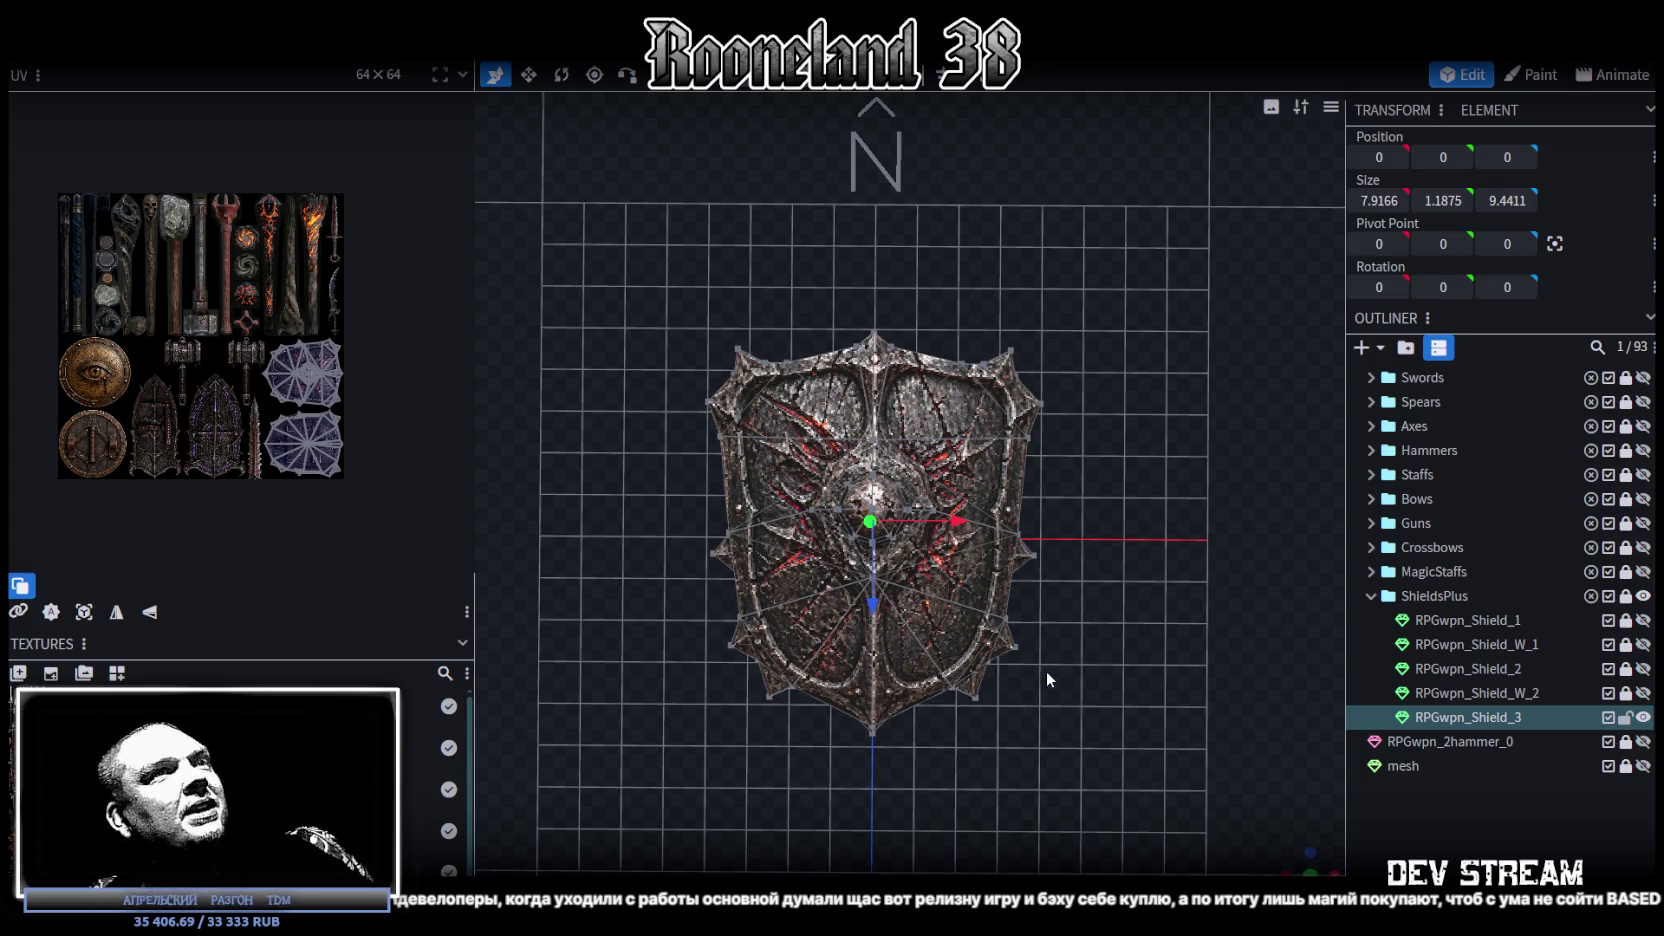
{"action": "scroll", "coordinate": [1048, 673], "scroll_direction": "up", "scroll_amount": 2}
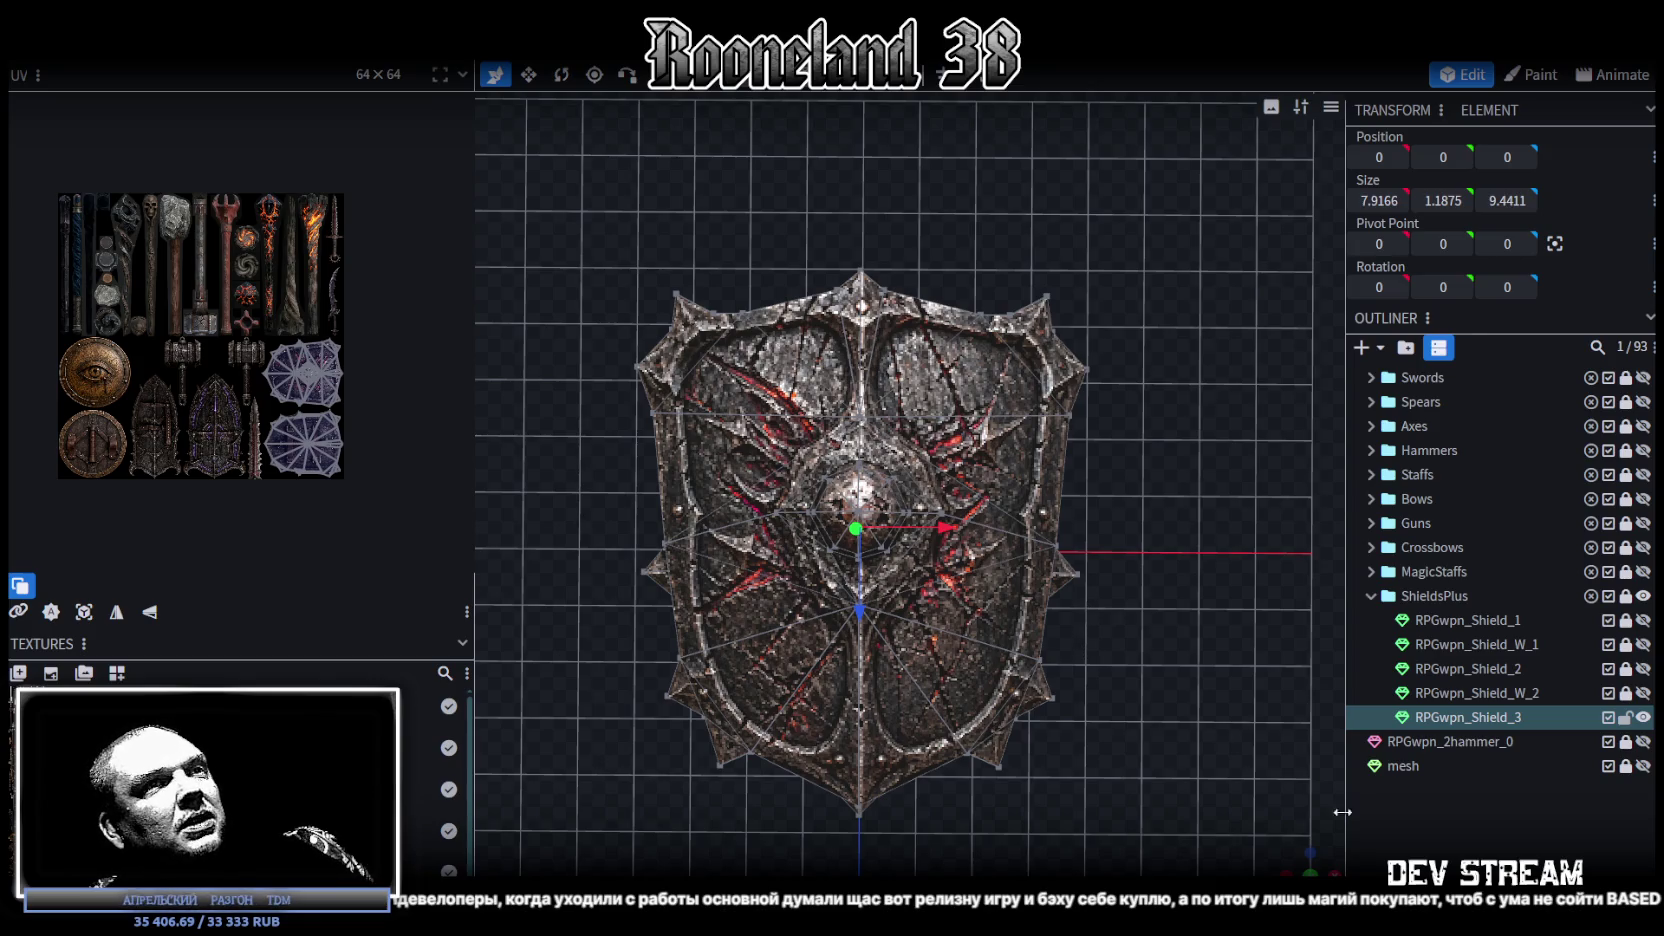
{"action": "mouse_move", "coordinate": [1298, 862]}
{"action": "left_mouse_down"}
{"action": "mouse_move", "coordinate": [980, 680]}
{"action": "mouse_move", "coordinate": [1092, 741]}
{"action": "mouse_move", "coordinate": [1090, 707]}
{"action": "mouse_move", "coordinate": [1088, 800]}
{"action": "mouse_move", "coordinate": [1015, 754]}
{"action": "mouse_move", "coordinate": [809, 707]}
{"action": "mouse_move", "coordinate": [718, 689]}
{"action": "mouse_move", "coordinate": [676, 706]}
{"action": "mouse_move", "coordinate": [1136, 746]}
{"action": "mouse_move", "coordinate": [1082, 731]}
{"action": "mouse_move", "coordinate": [1086, 708]}
{"action": "left_mouse_up"}
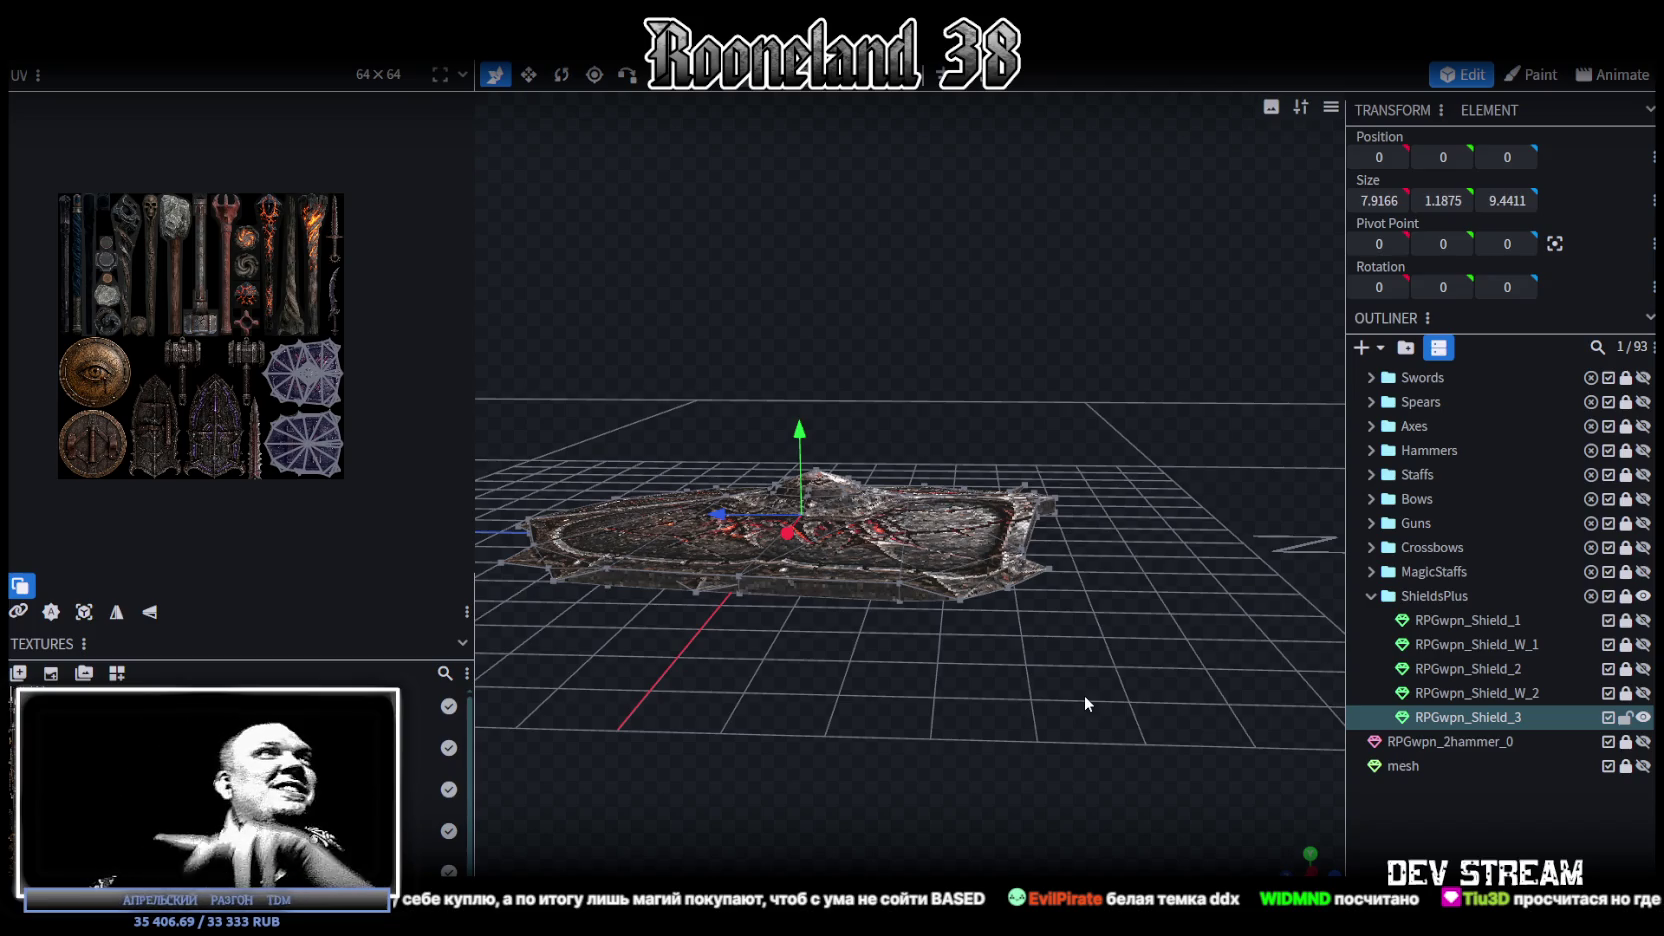
{"action": "mouse_move", "coordinate": [1080, 693]}
{"action": "left_mouse_down"}
{"action": "mouse_move", "coordinate": [1164, 493]}
{"action": "mouse_move", "coordinate": [1277, 512]}
{"action": "left_mouse_up"}
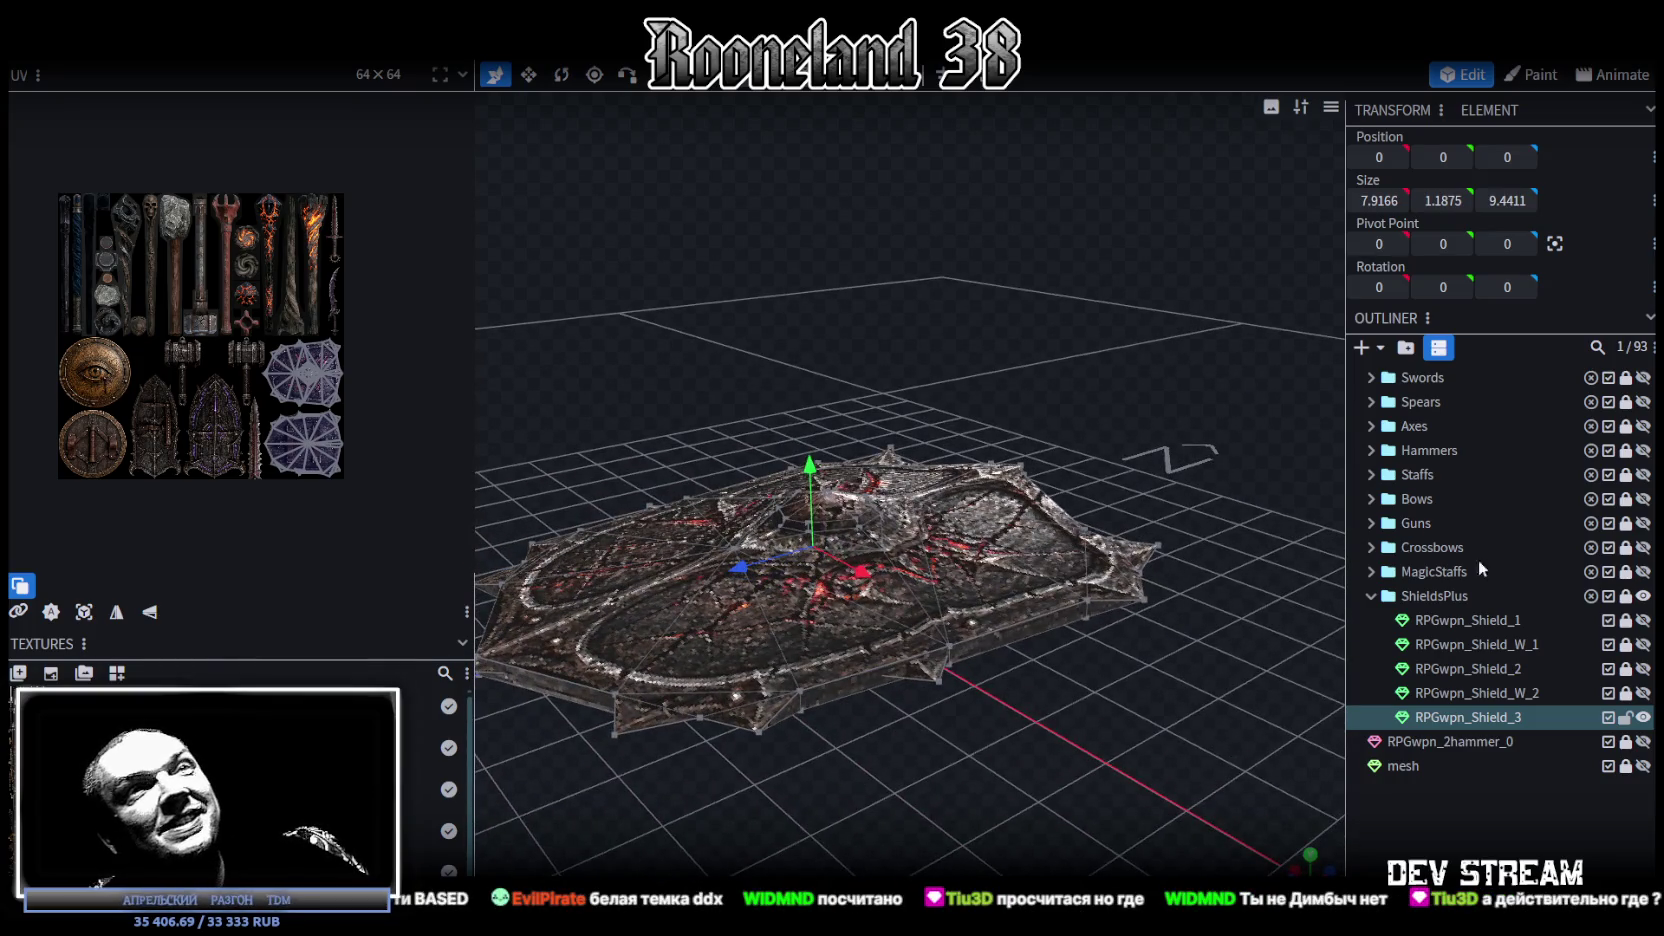
Step: Save the project as RPGweapon.bbmodel and expand the Hammers folder
{"action": "key", "text": "ctrl+s"}
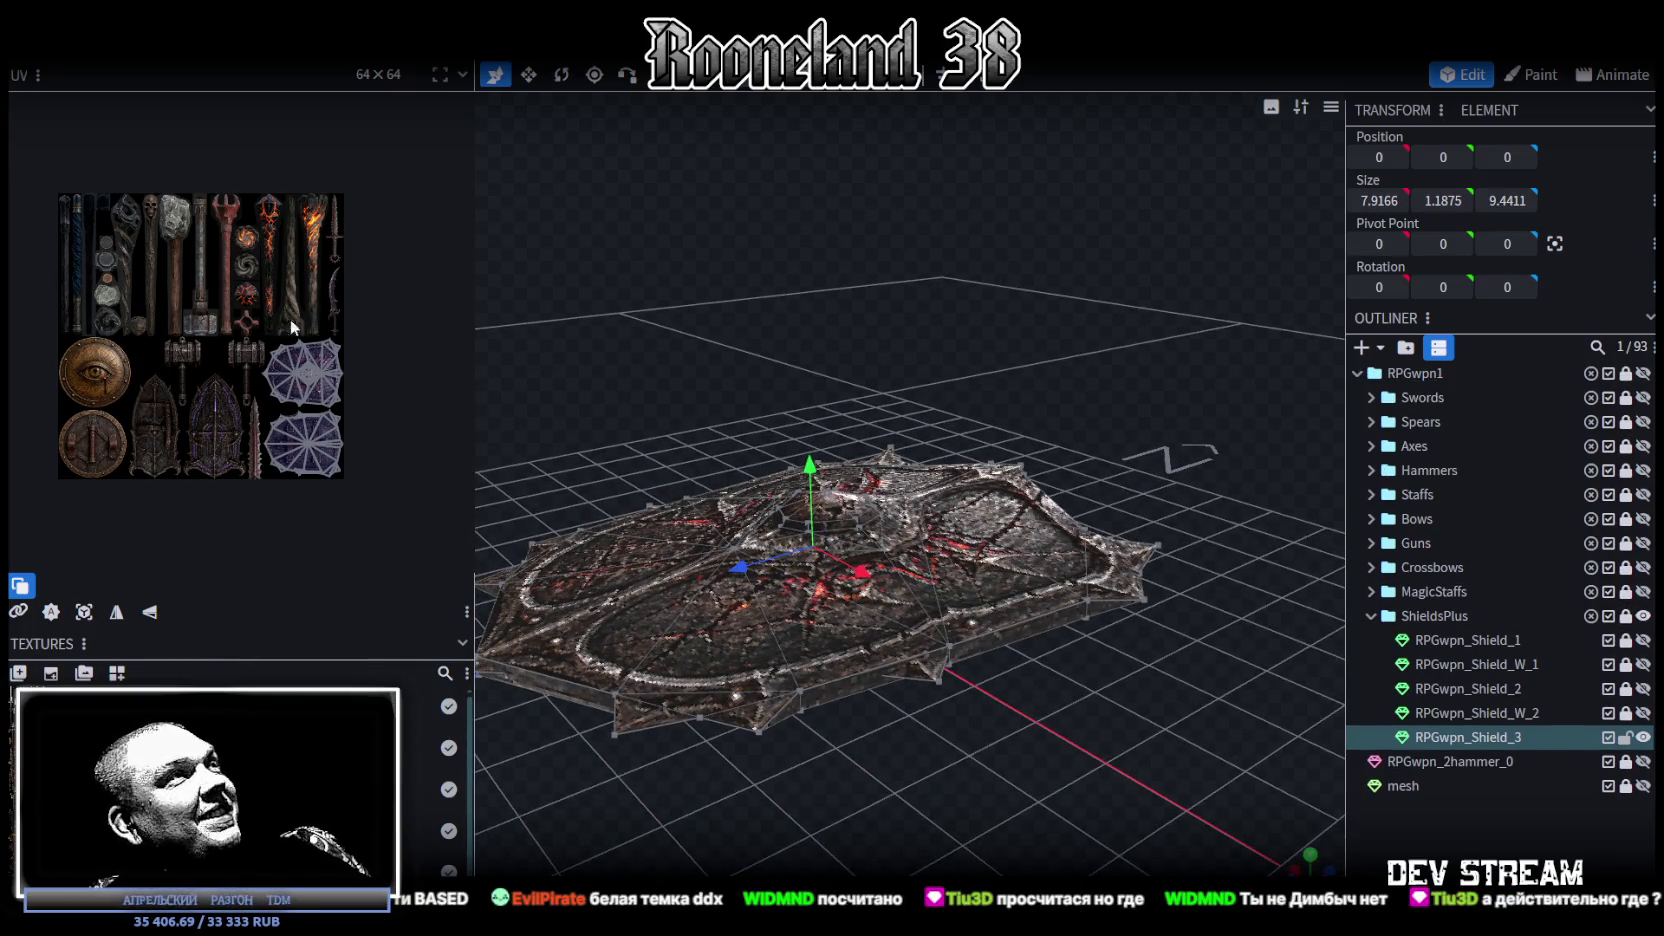
{"action": "scroll", "coordinate": [160, 348], "scroll_direction": "up", "scroll_amount": 2}
{"action": "scroll", "coordinate": [280, 364], "scroll_direction": "up", "scroll_amount": 3}
{"action": "mouse_move", "coordinate": [792, 311]}
{"action": "left_mouse_down"}
{"action": "mouse_move", "coordinate": [774, 289]}
{"action": "mouse_move", "coordinate": [793, 296]}
{"action": "left_mouse_up"}
{"action": "left_click_drag", "start_coordinate": [1022, 344], "coordinate": [1027, 382]}
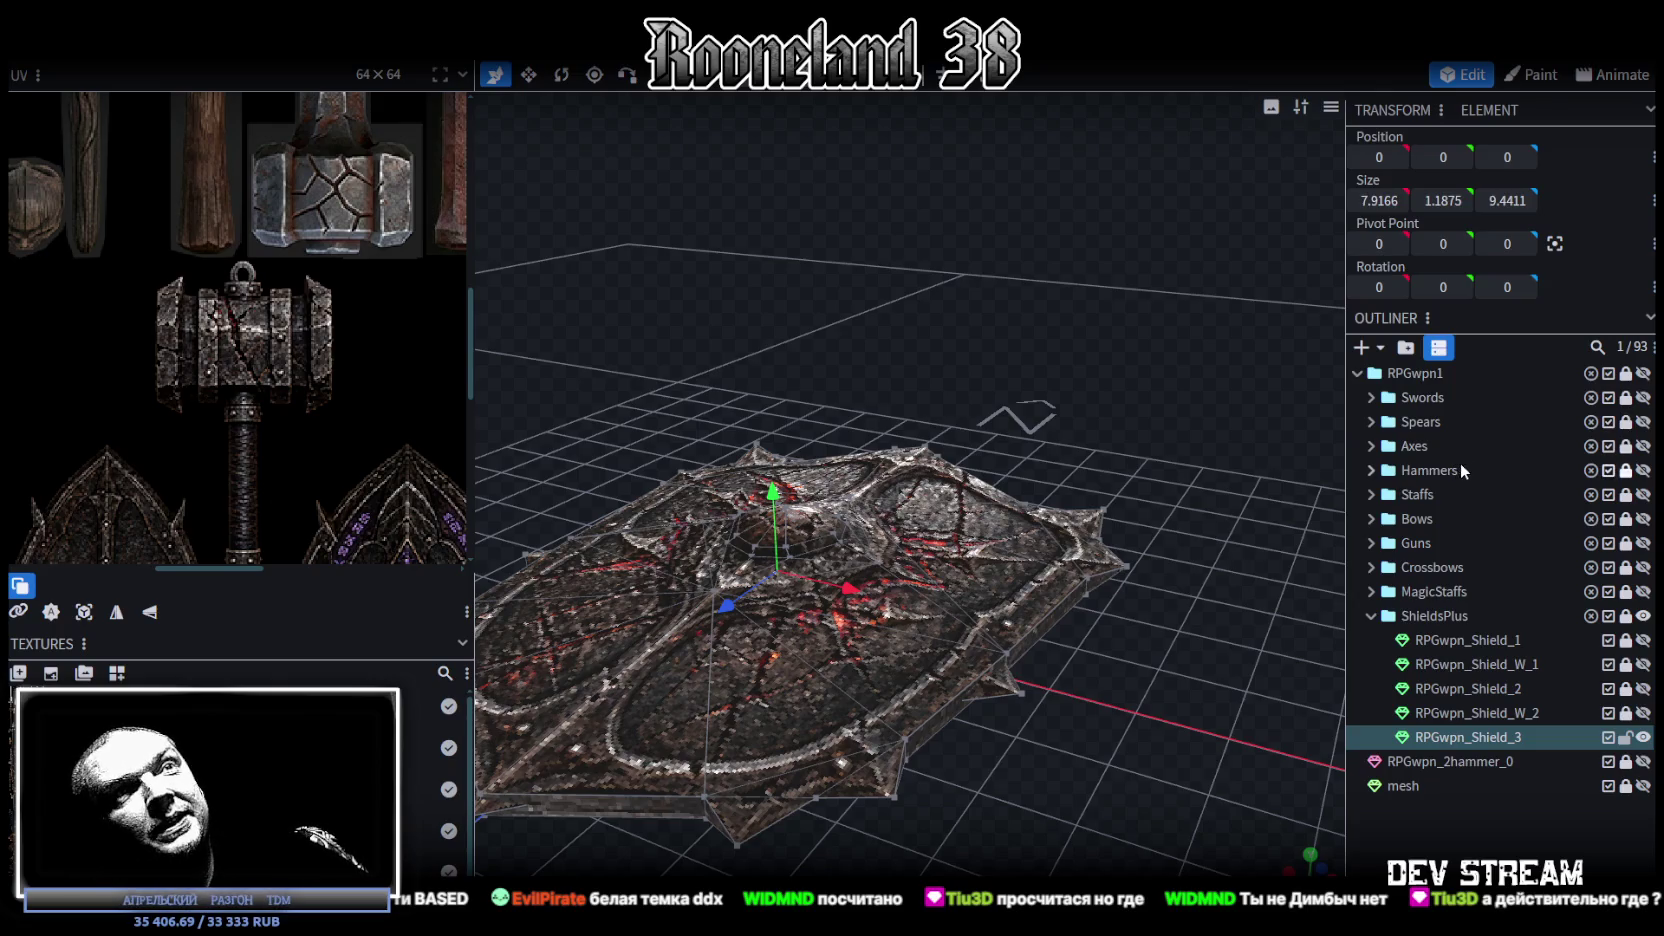
{"action": "left_click", "coordinate": [1371, 470]}
Step: Toggle visibility of RPGwpn_2hammer_1 through RPGwpn_2hammer_3 to compare the hammers
{"action": "scroll", "coordinate": [1600, 480], "scroll_direction": "down", "scroll_amount": 2}
{"action": "scroll", "coordinate": [1627, 480], "scroll_direction": "up", "scroll_amount": 3}
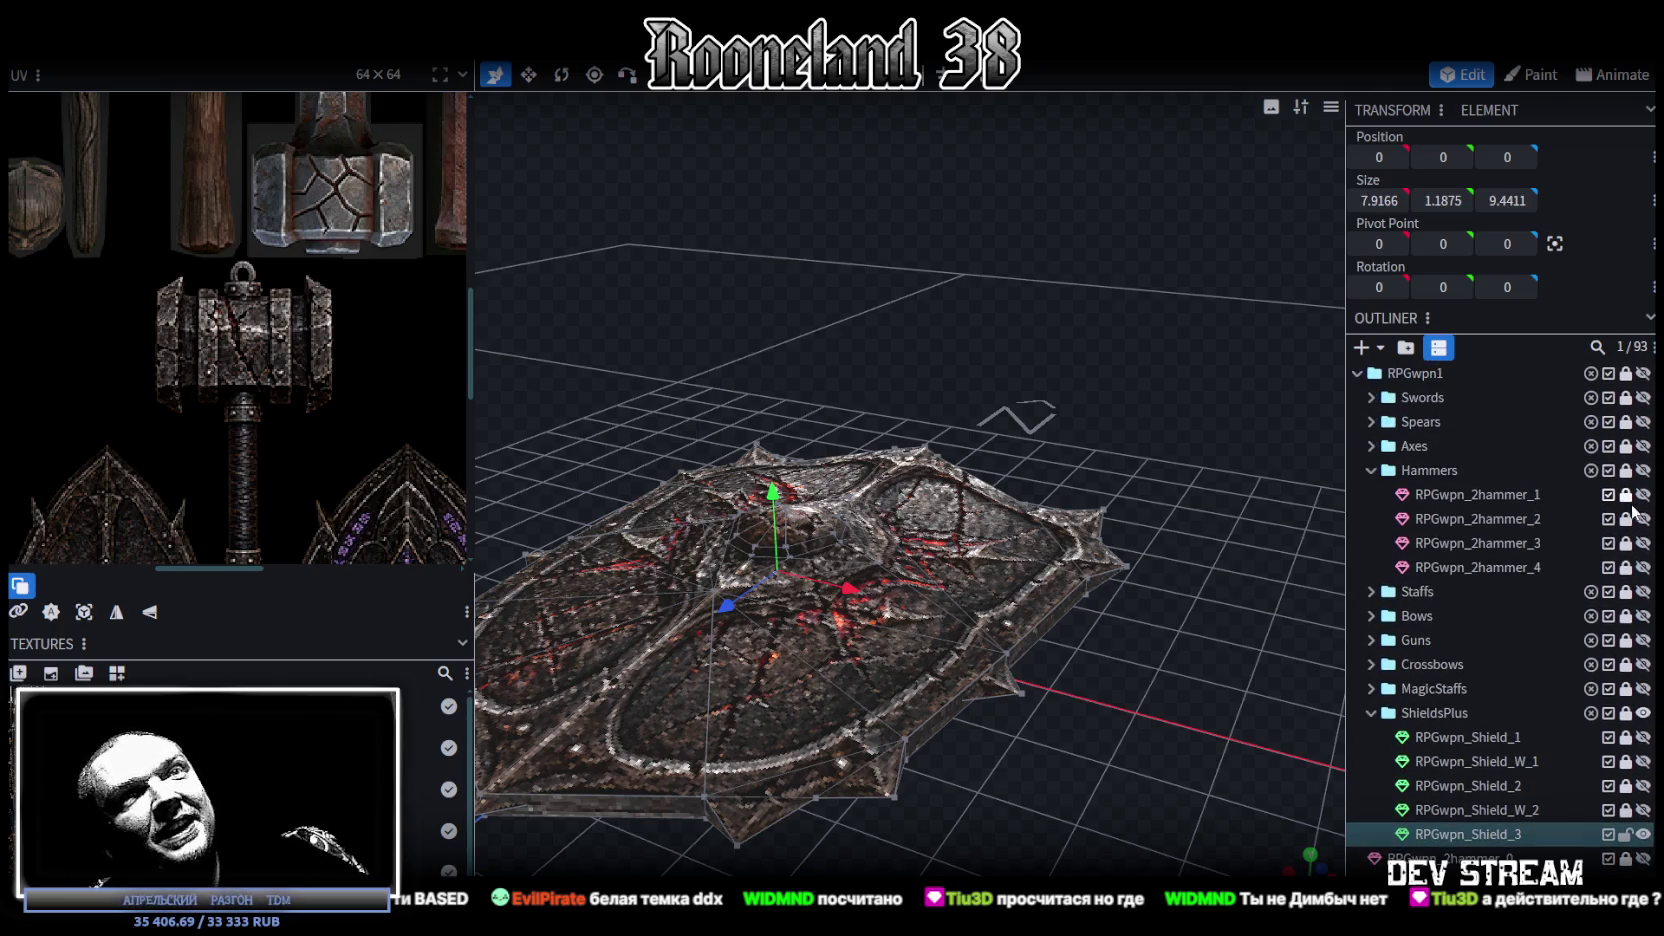
{"action": "left_click", "coordinate": [1643, 494]}
{"action": "scroll", "coordinate": [1113, 550], "scroll_direction": "down", "scroll_amount": 3}
{"action": "scroll", "coordinate": [1124, 614], "scroll_direction": "down", "scroll_amount": 3}
{"action": "left_click_drag", "start_coordinate": [1126, 620], "coordinate": [1274, 634]}
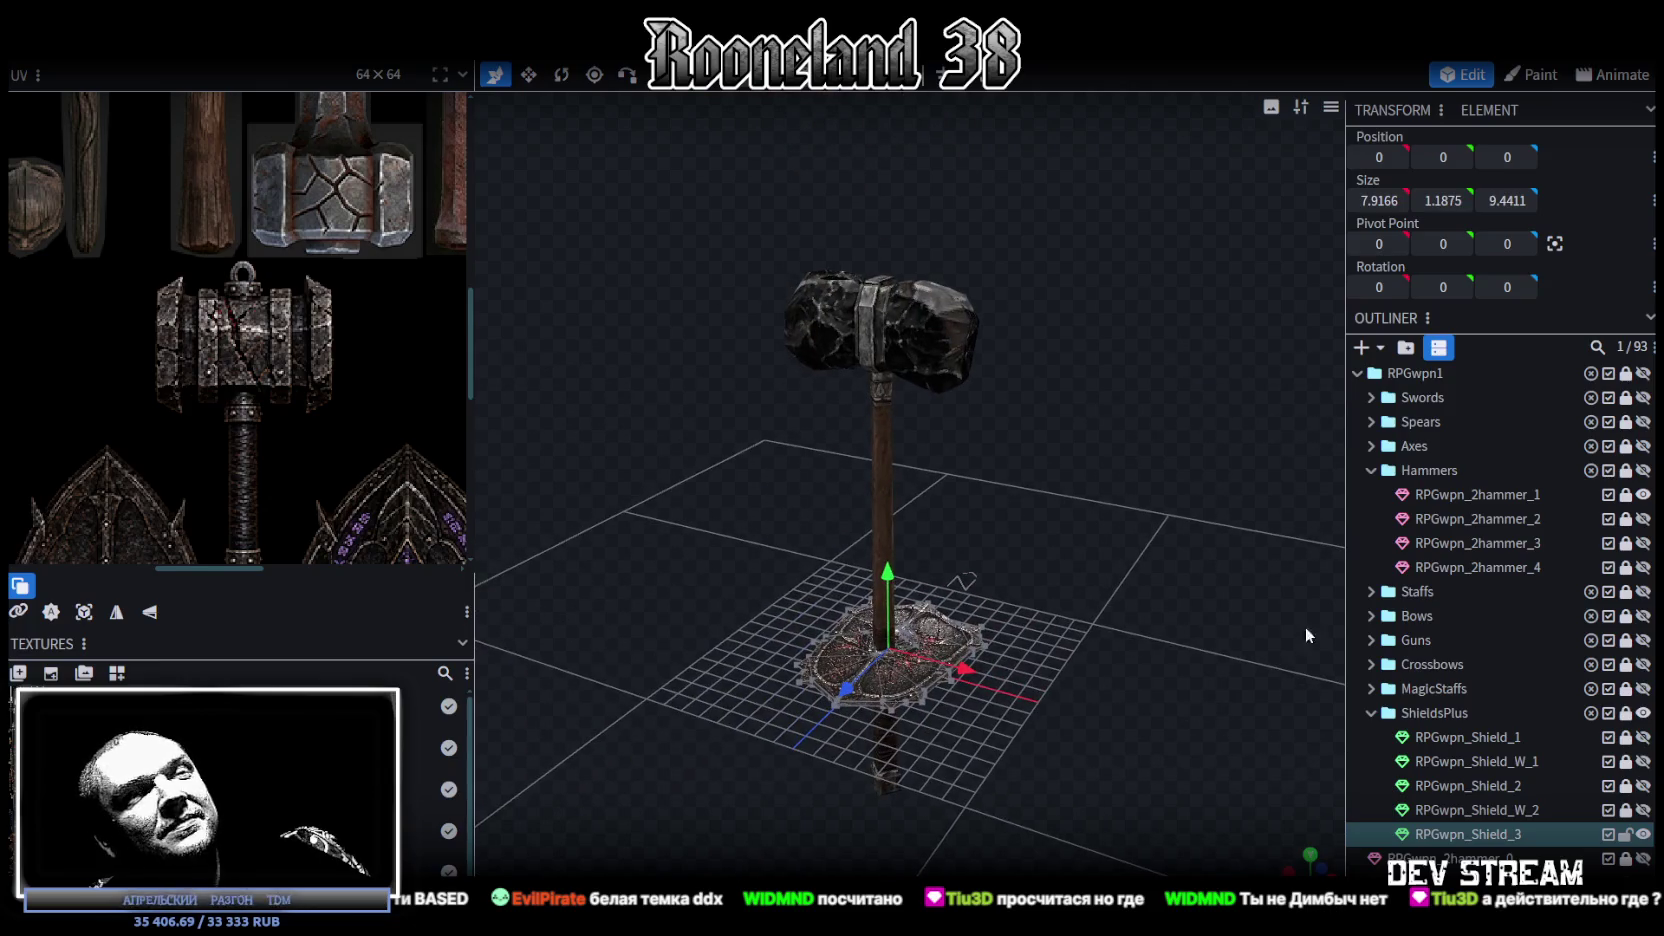
{"action": "left_click", "coordinate": [1643, 494]}
{"action": "left_click", "coordinate": [1643, 518]}
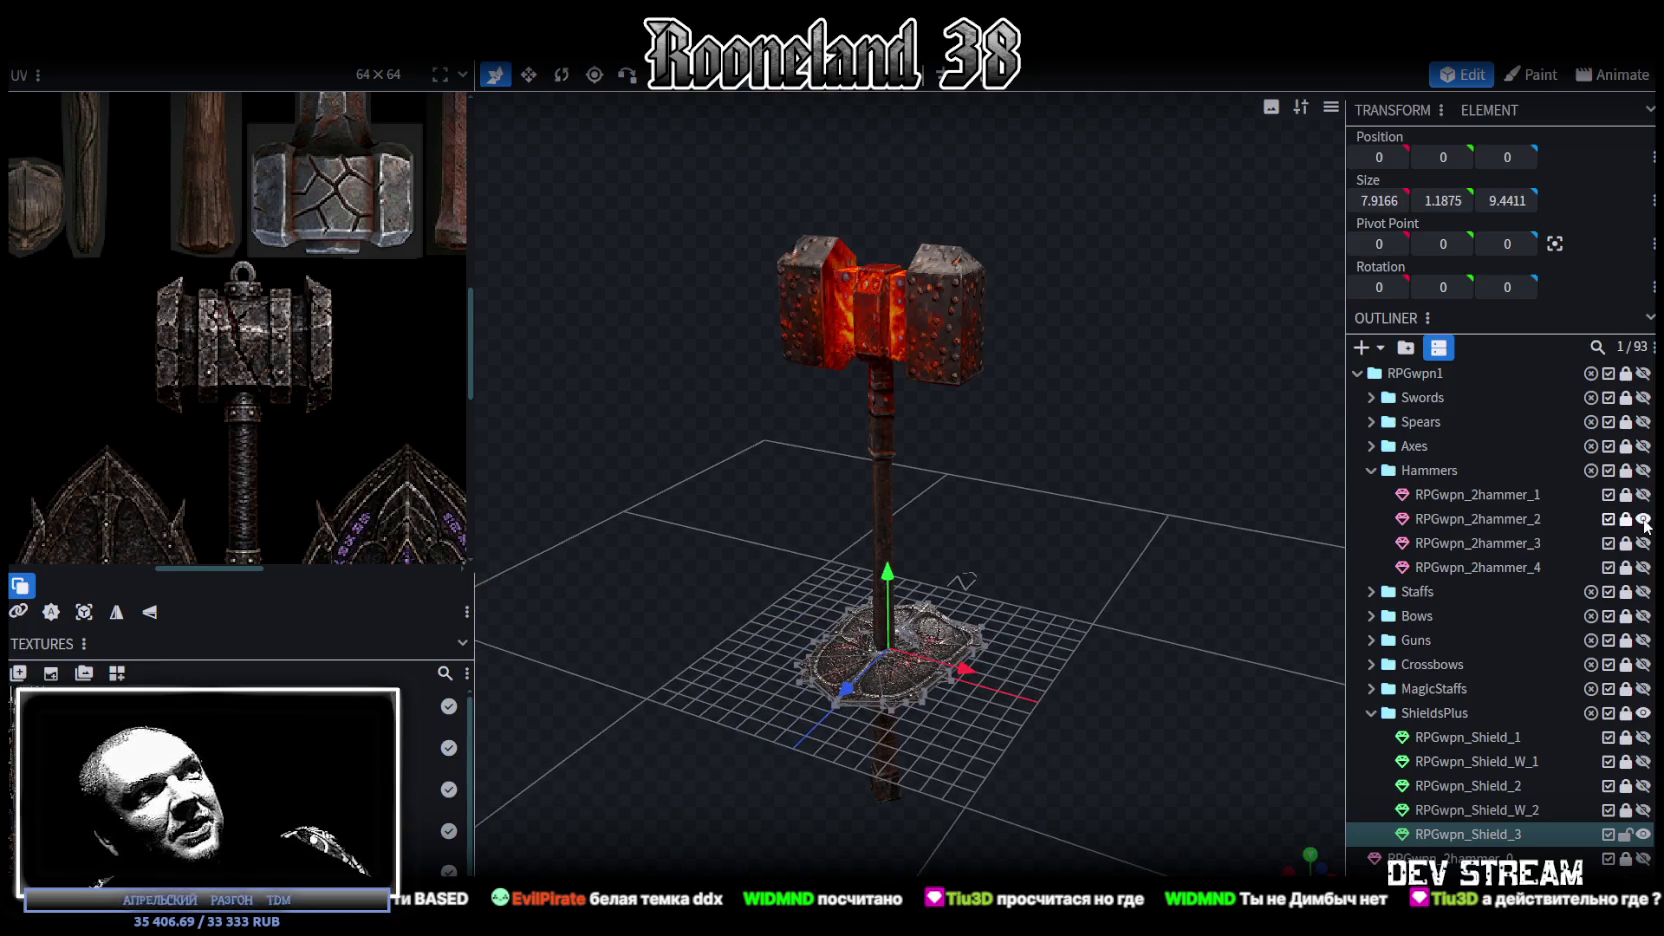
{"action": "left_click", "coordinate": [1643, 518]}
{"action": "left_click", "coordinate": [1643, 543]}
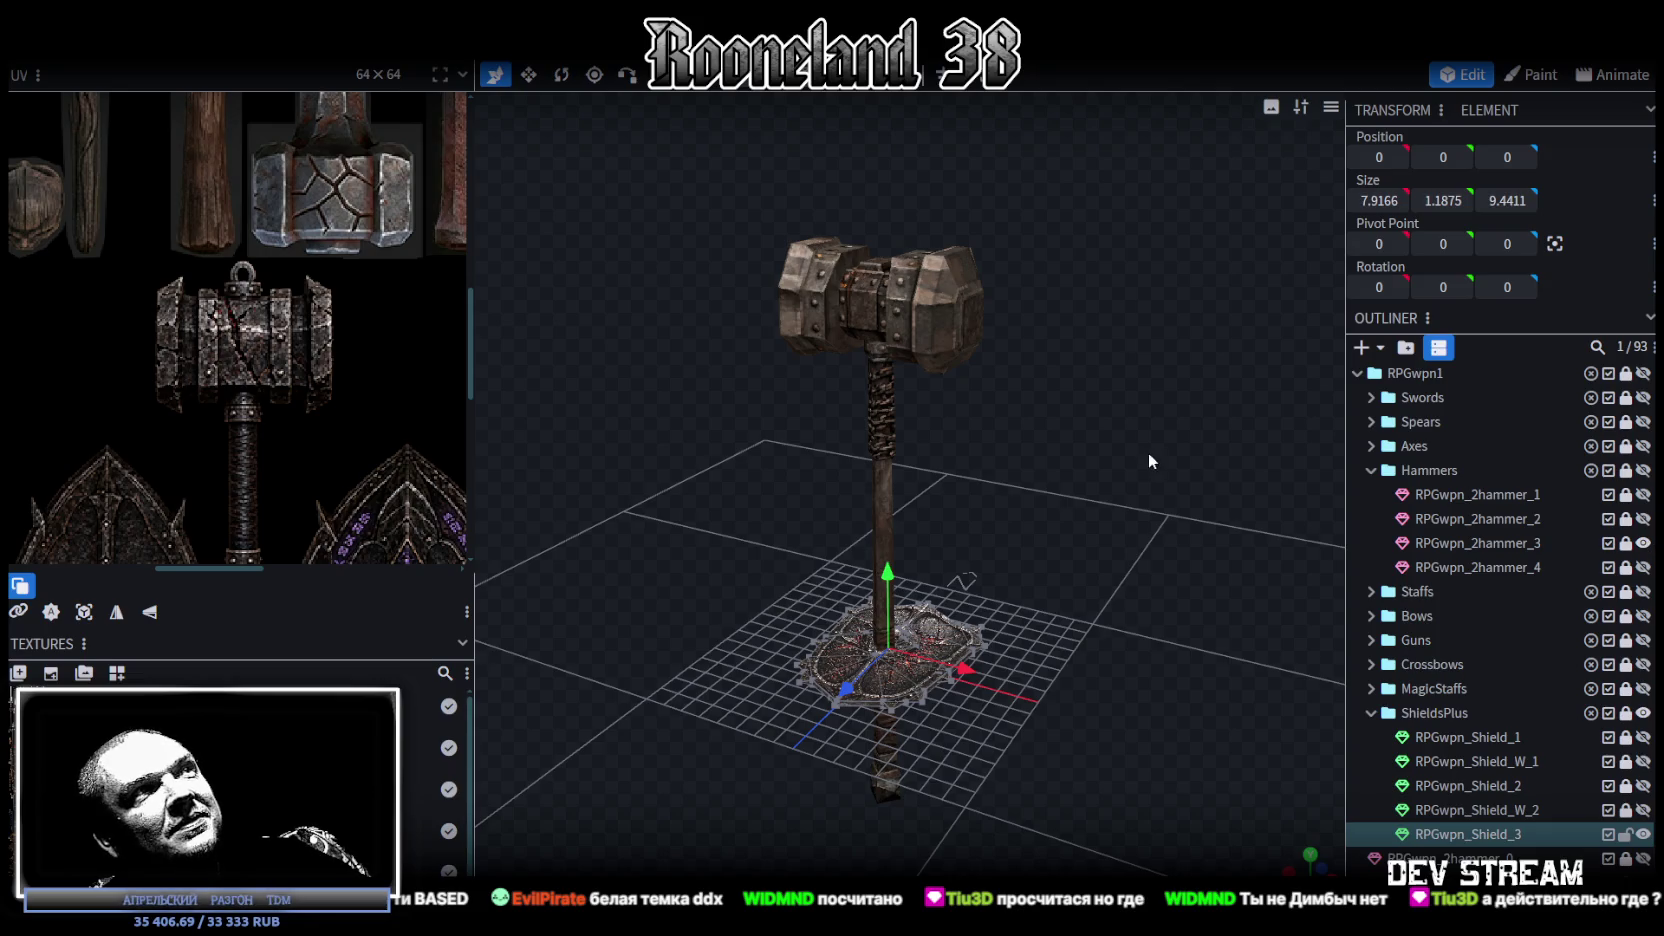
{"action": "scroll", "coordinate": [1243, 448], "scroll_direction": "up", "scroll_amount": 3}
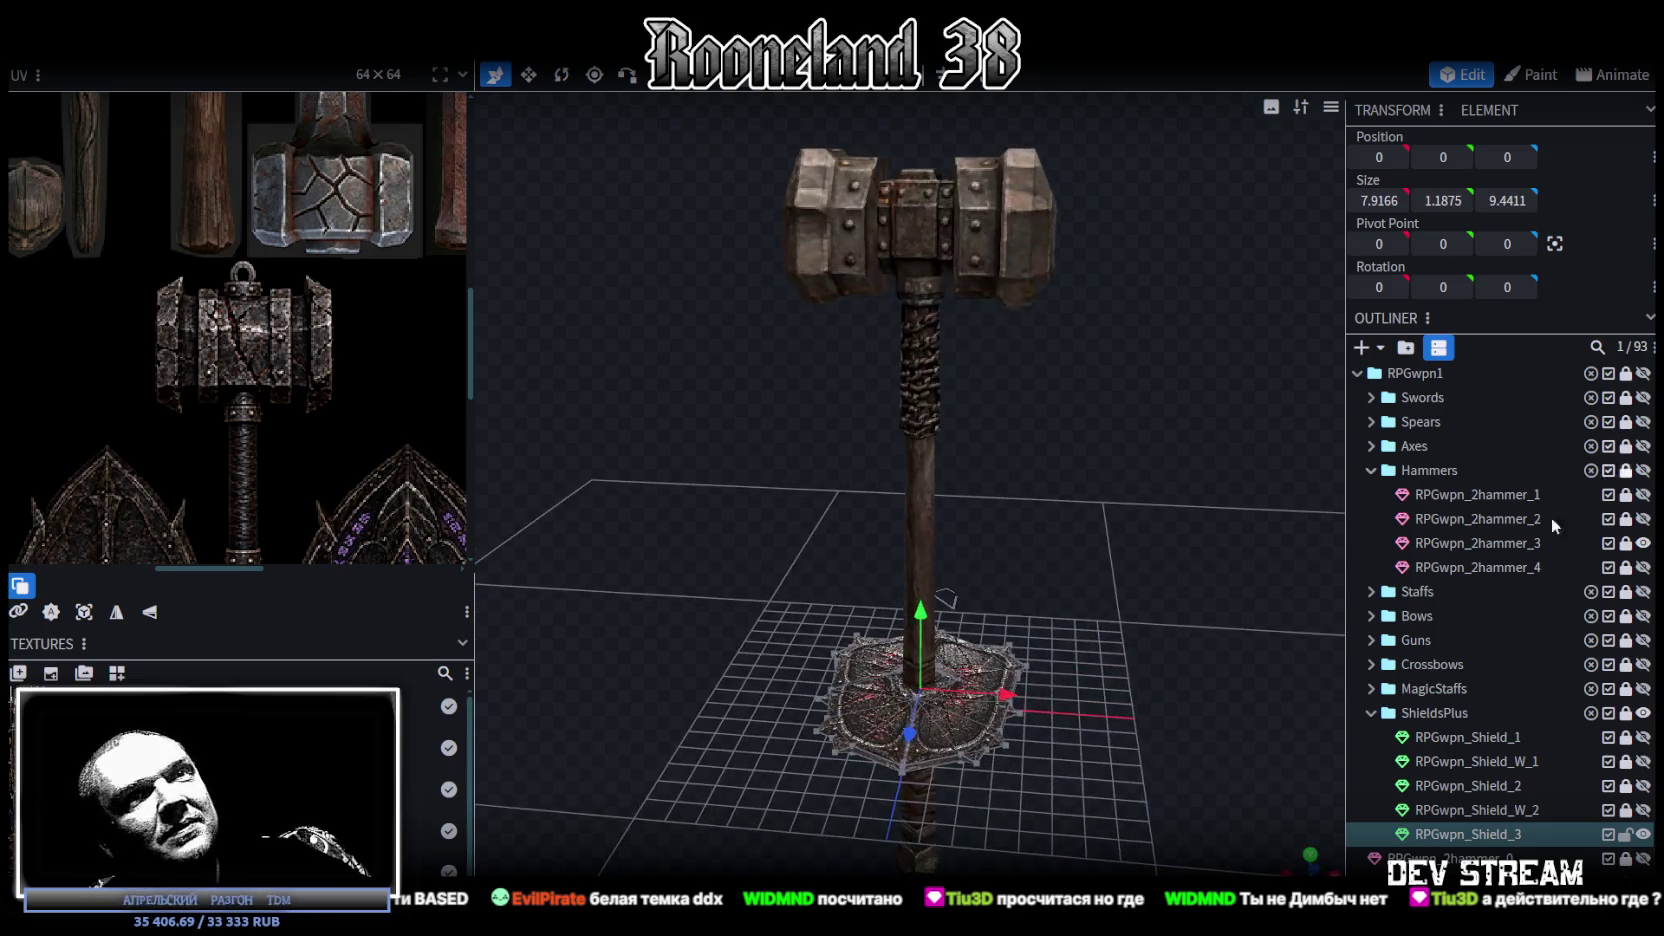
{"action": "left_click", "coordinate": [1643, 543]}
{"action": "left_click", "coordinate": [1643, 543]}
{"action": "left_click", "coordinate": [1643, 543]}
{"action": "left_click", "coordinate": [1643, 543]}
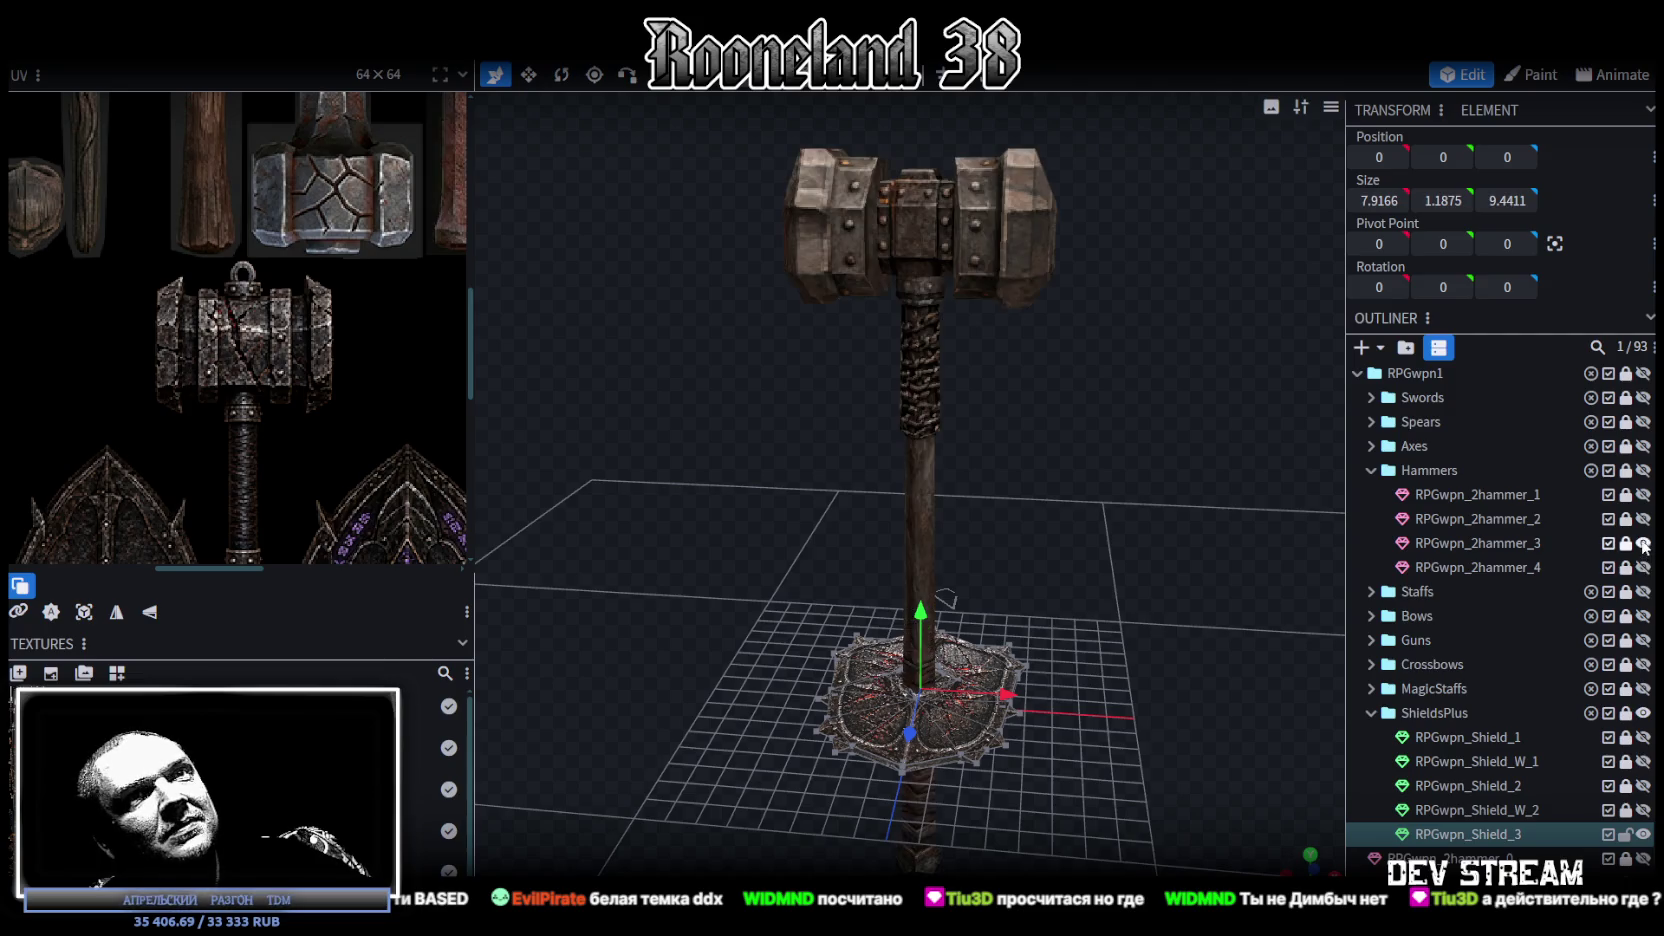
Step: Duplicate RPGwpn_2hammer_4 into ShieldsPlus and name the copy RPGwpn_Shield_W_3
{"action": "key", "text": "ctrl+v"}
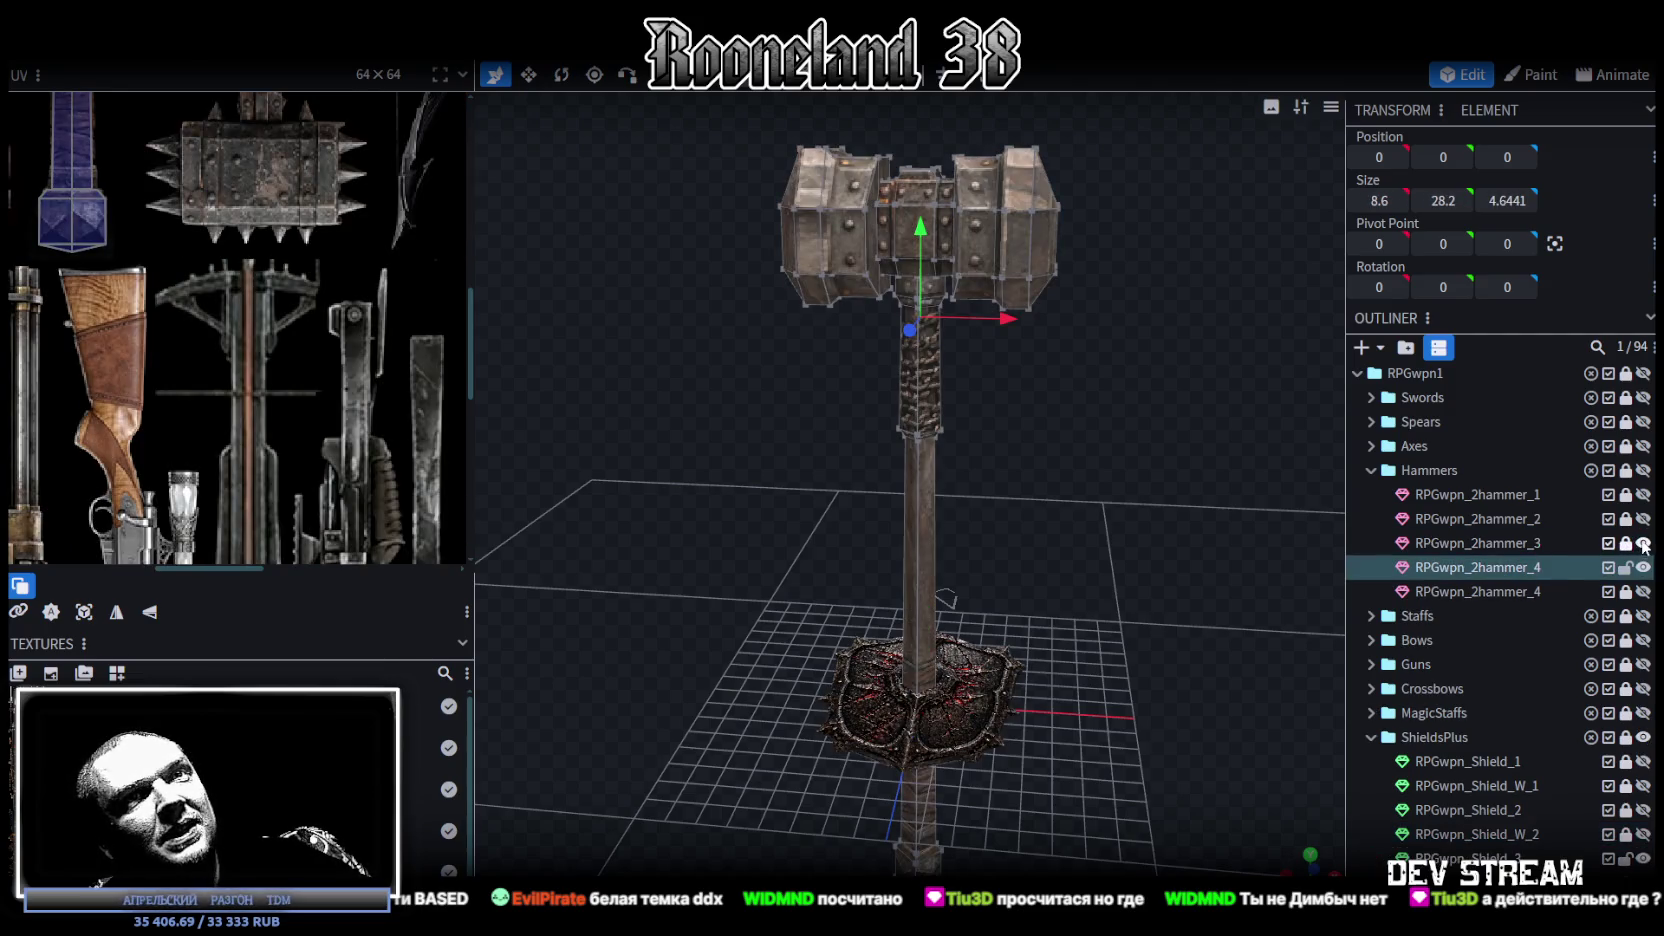
{"action": "scroll", "coordinate": [1511, 551], "scroll_direction": "down", "scroll_amount": 2}
{"action": "left_click_drag", "start_coordinate": [1503, 481], "coordinate": [1466, 650]}
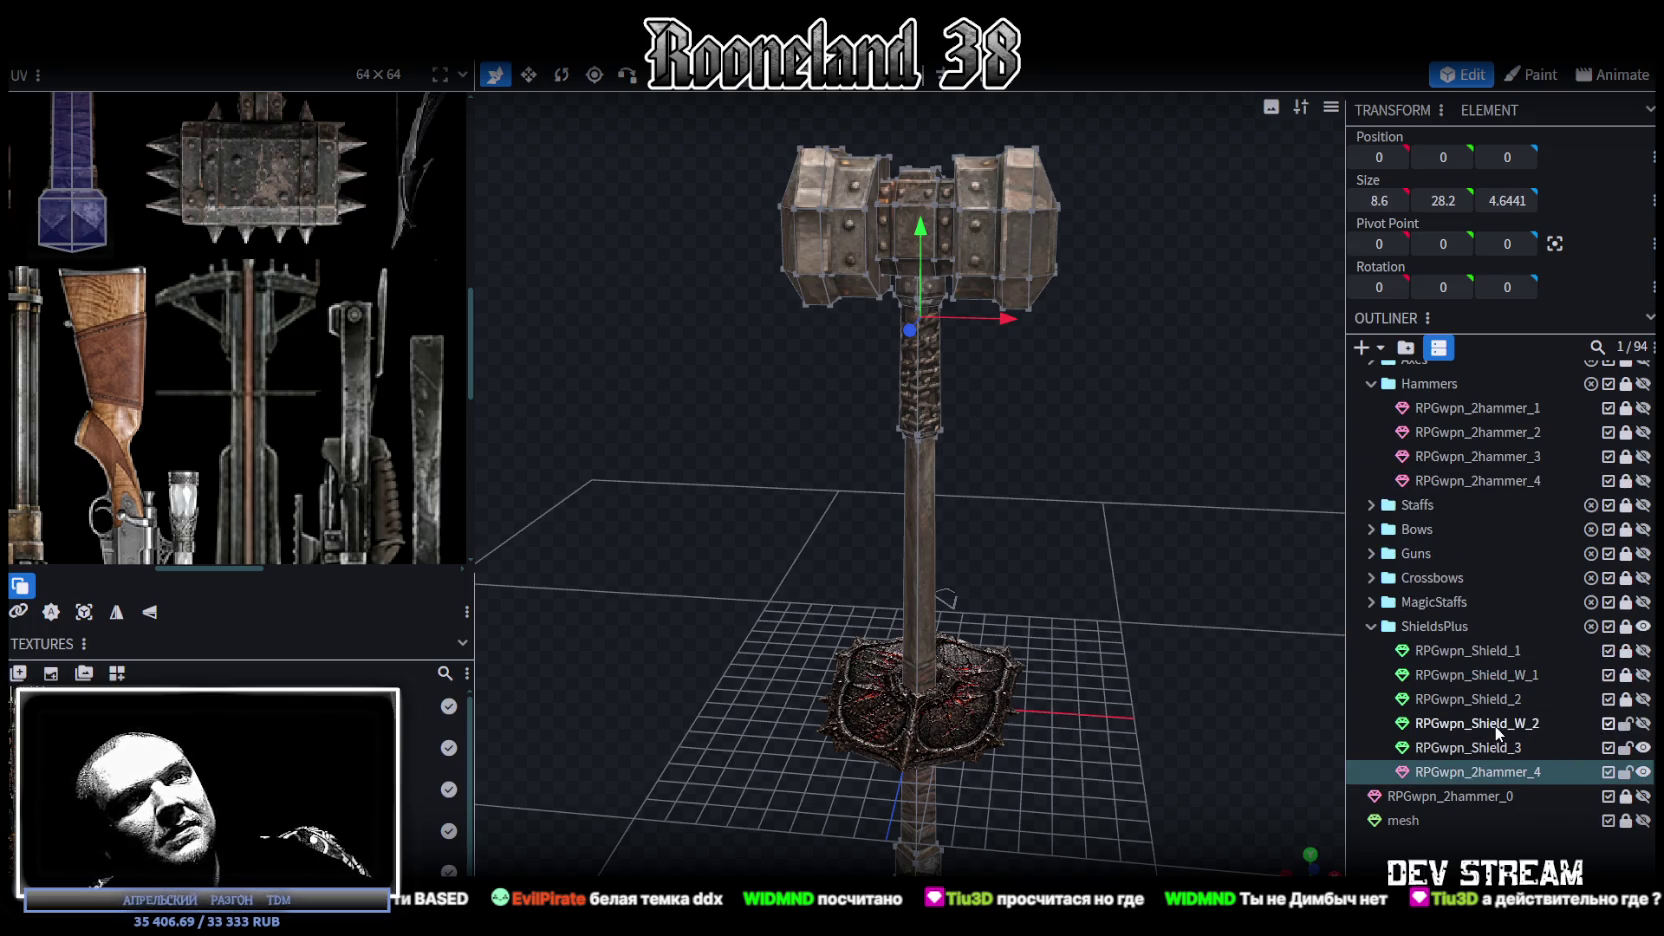
{"action": "double_click", "coordinate": [1531, 724]}
{"action": "key", "text": "ctrl+c"}
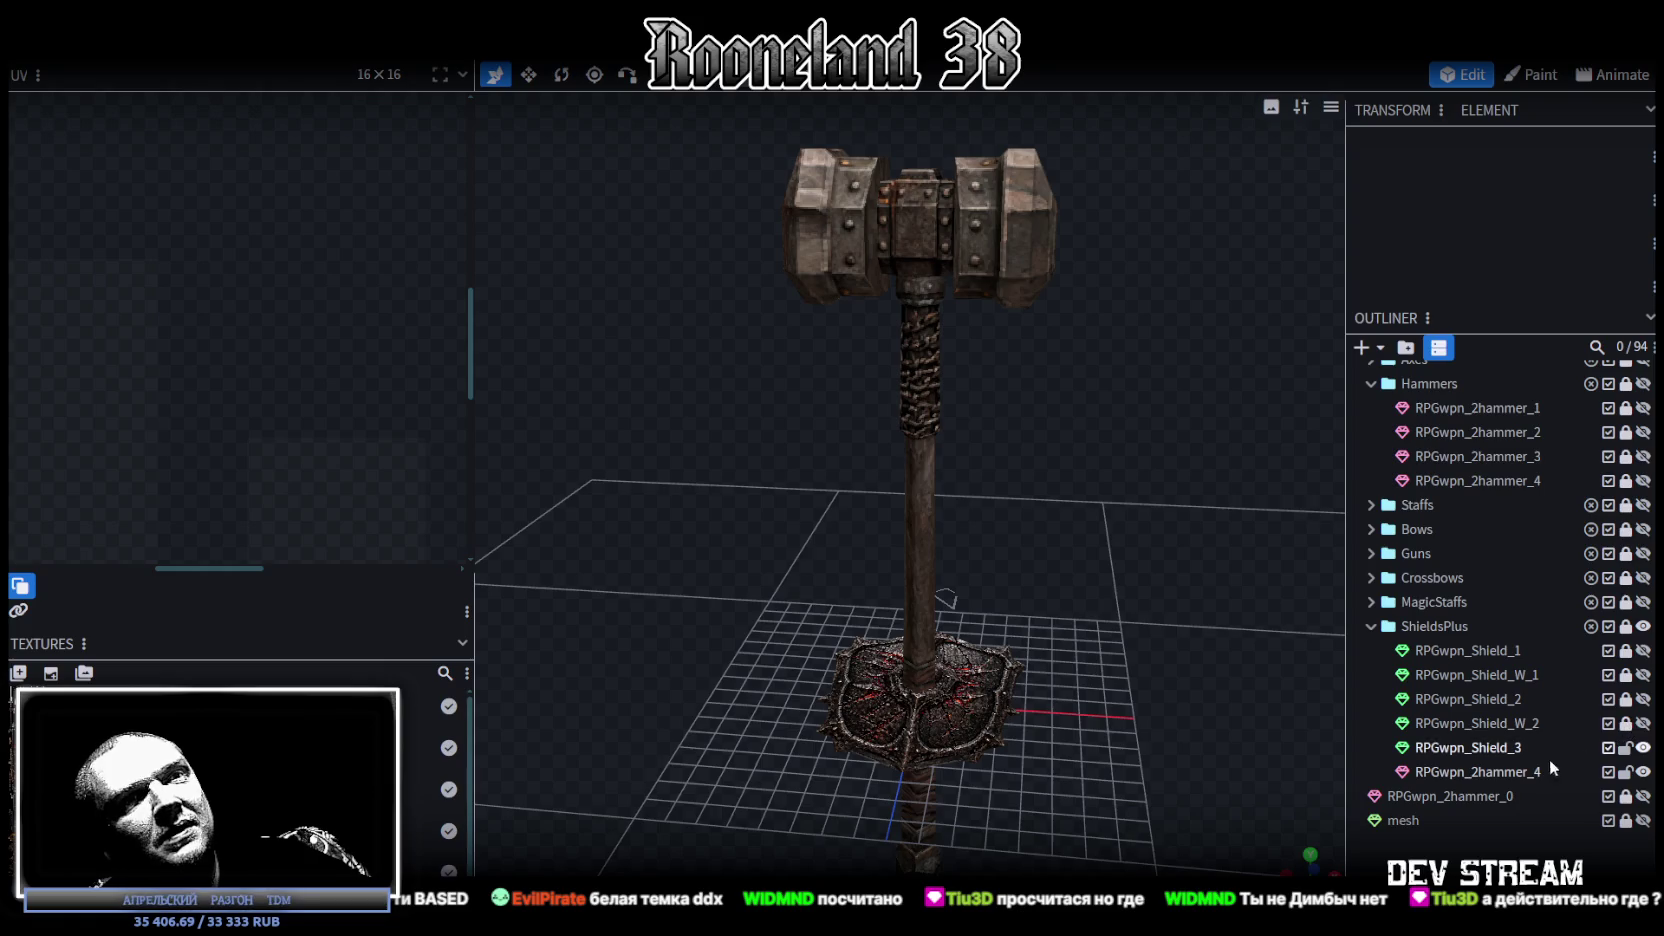
{"action": "left_click", "coordinate": [1520, 772]}
{"action": "key", "text": "ctrl+v"}
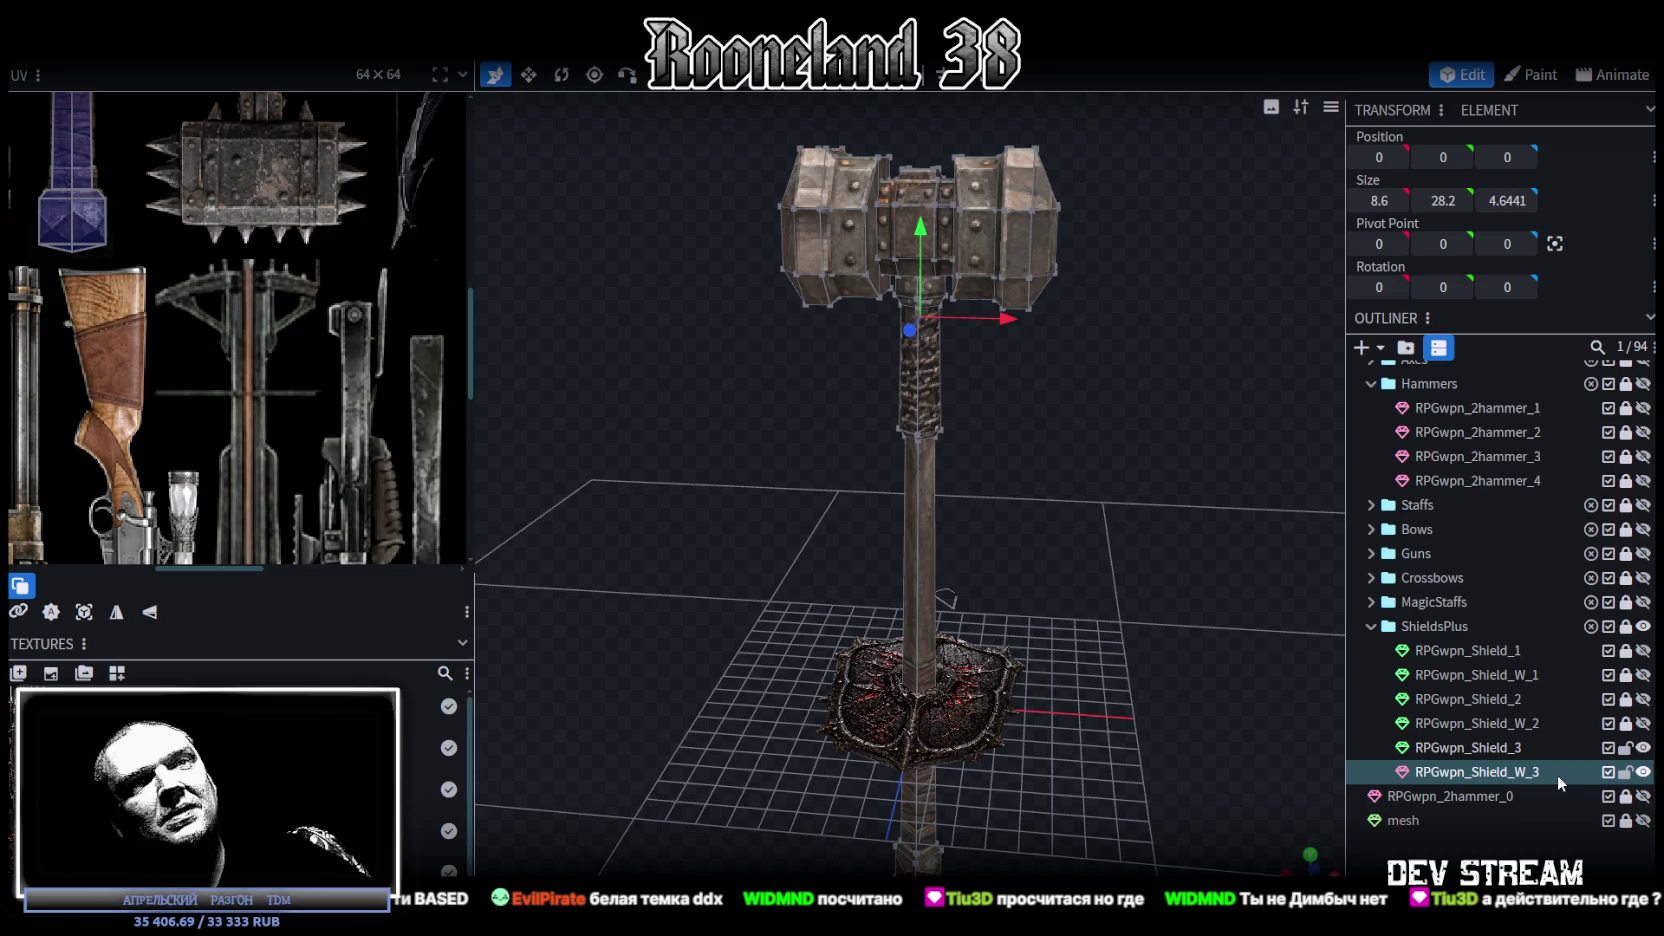
{"action": "mouse_move", "coordinate": [1089, 723]}
{"action": "left_mouse_down"}
{"action": "mouse_move", "coordinate": [1082, 577]}
{"action": "mouse_move", "coordinate": [1082, 598]}
{"action": "left_mouse_up"}
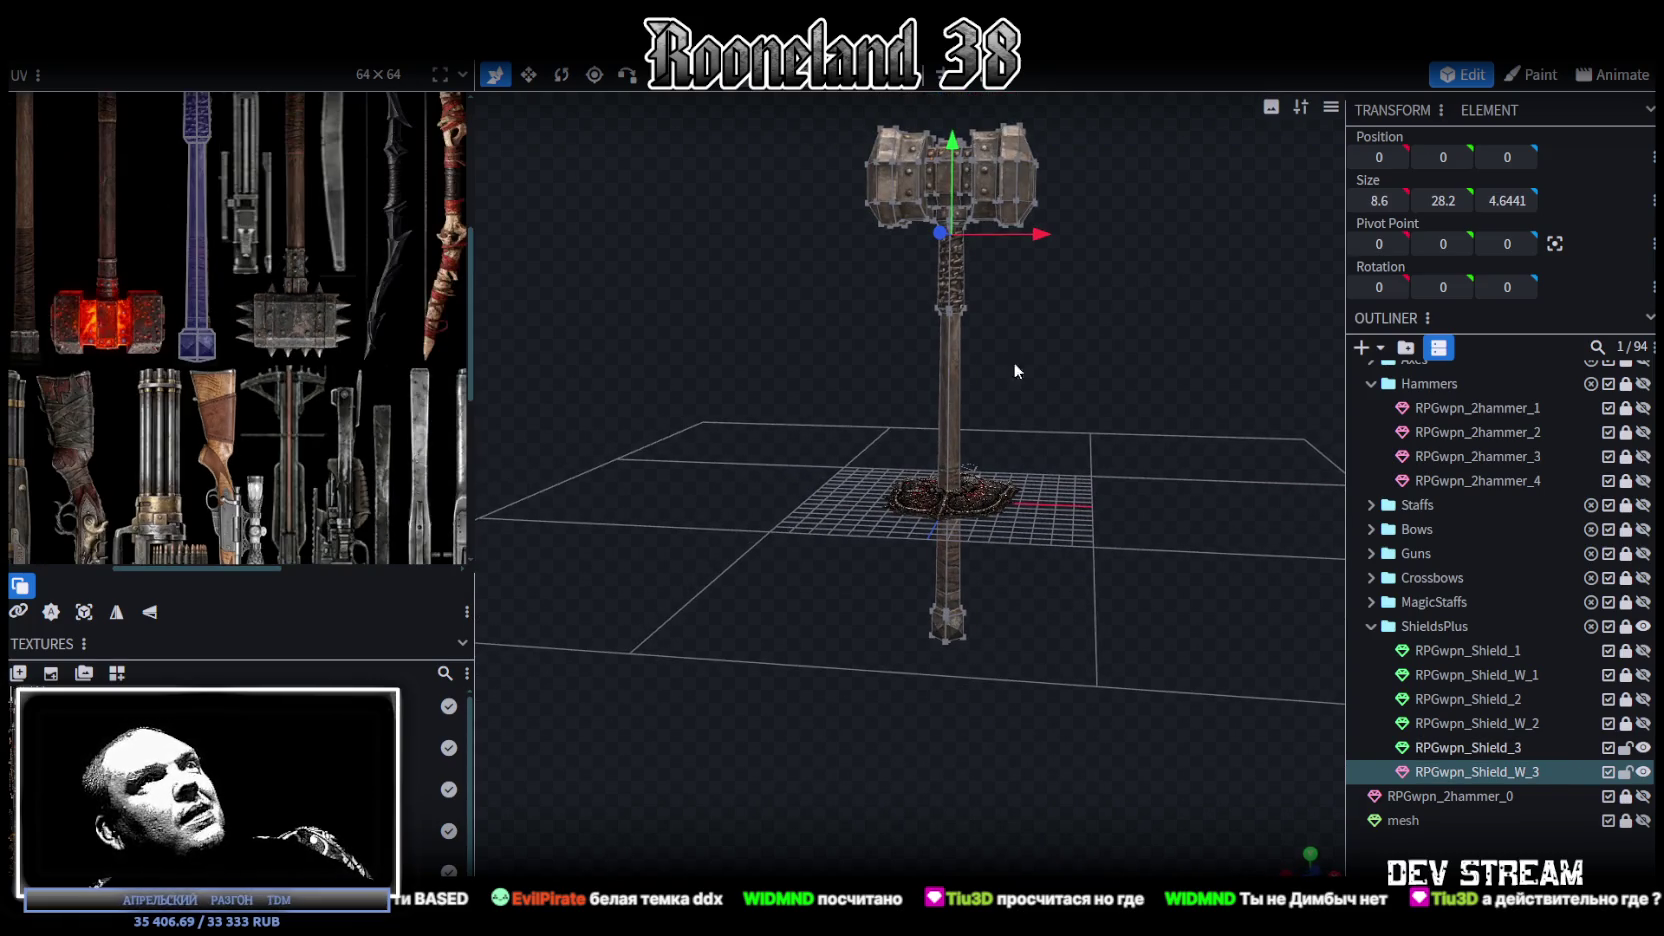
{"action": "left_click", "coordinate": [1002, 169]}
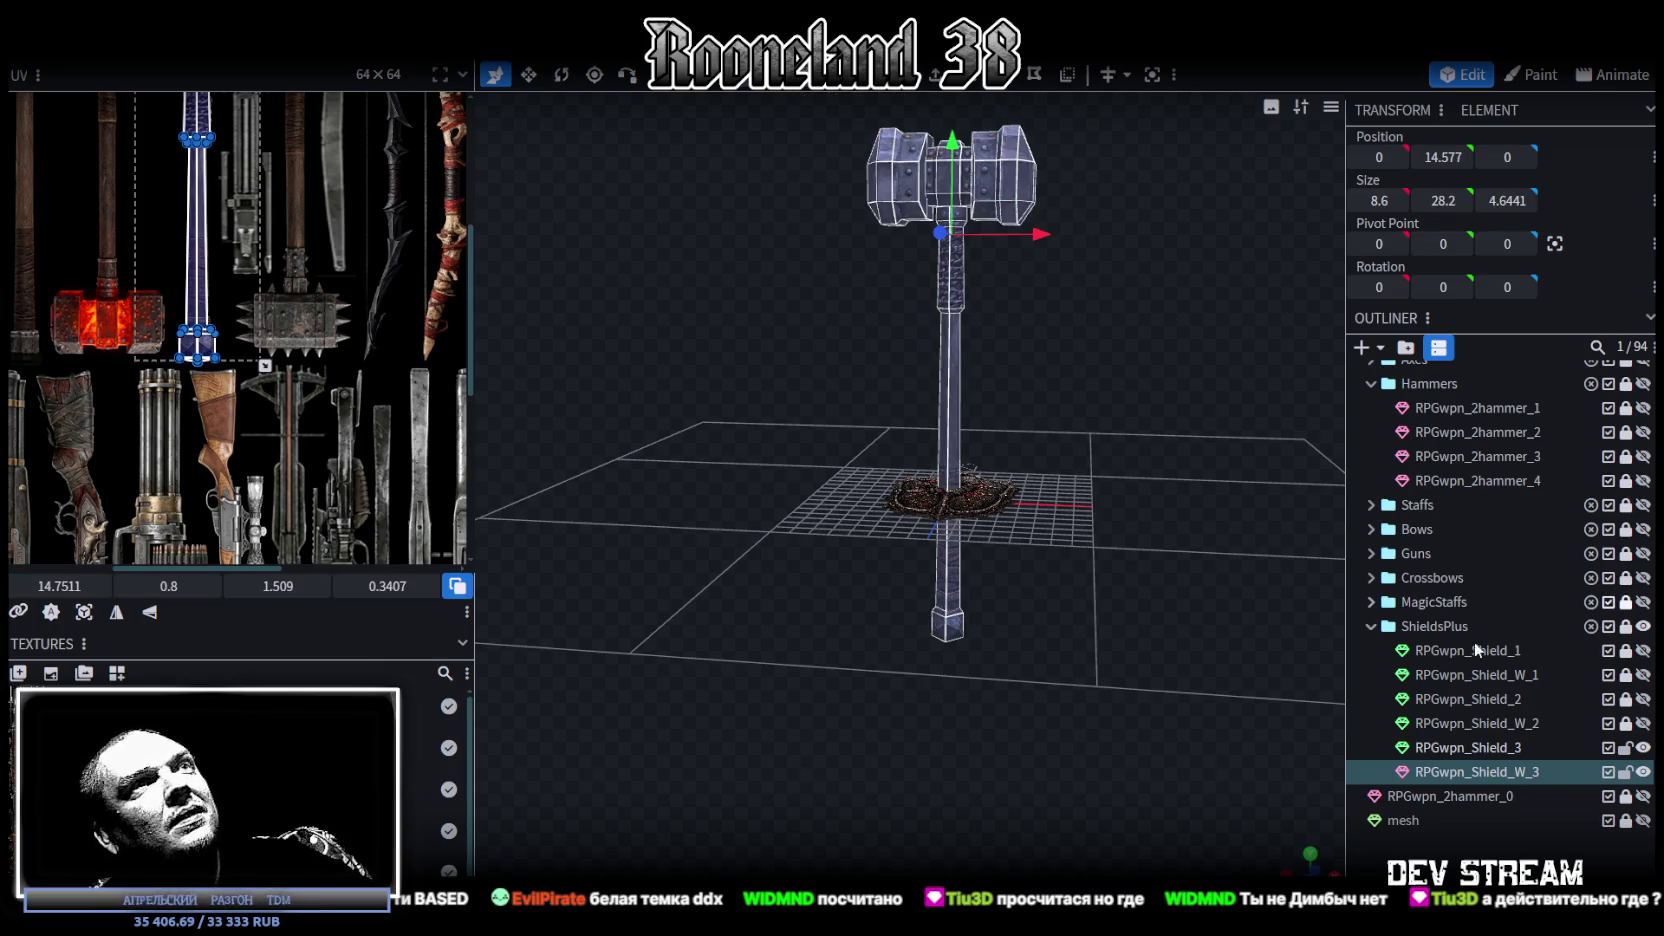
Step: Set the hammer copy's marker colour to green and its texture to PRG_wpn4.png
{"action": "right_click", "coordinate": [1472, 771]}
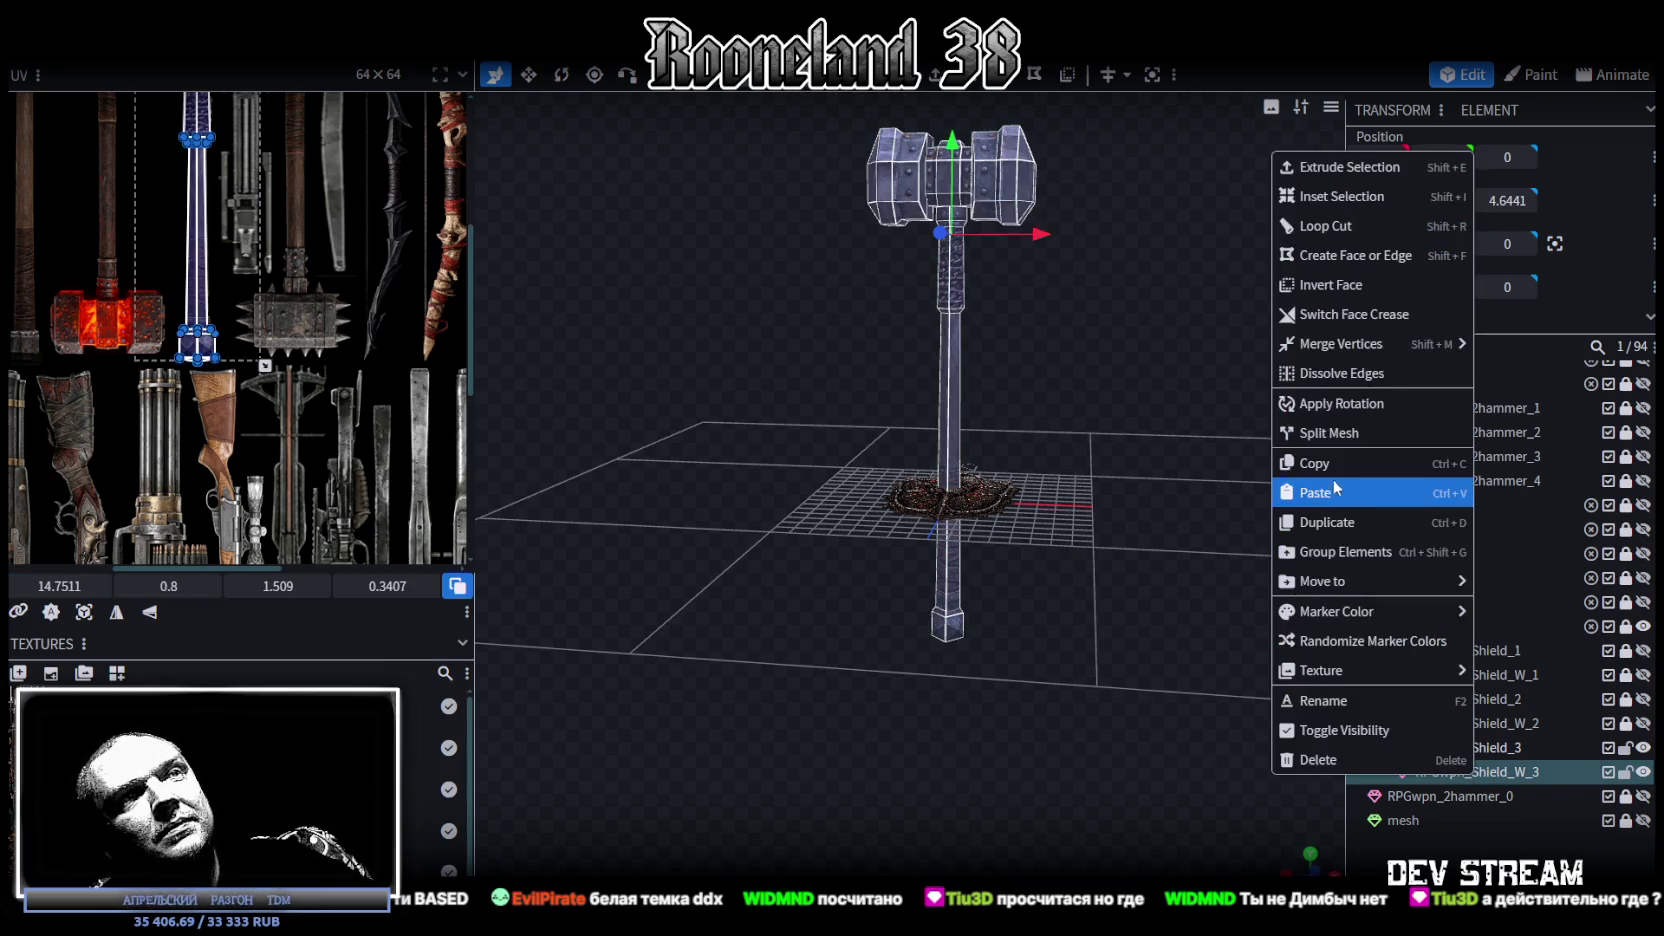
{"action": "mouse_move", "coordinate": [1336, 611]}
{"action": "left_click", "coordinate": [1517, 792]}
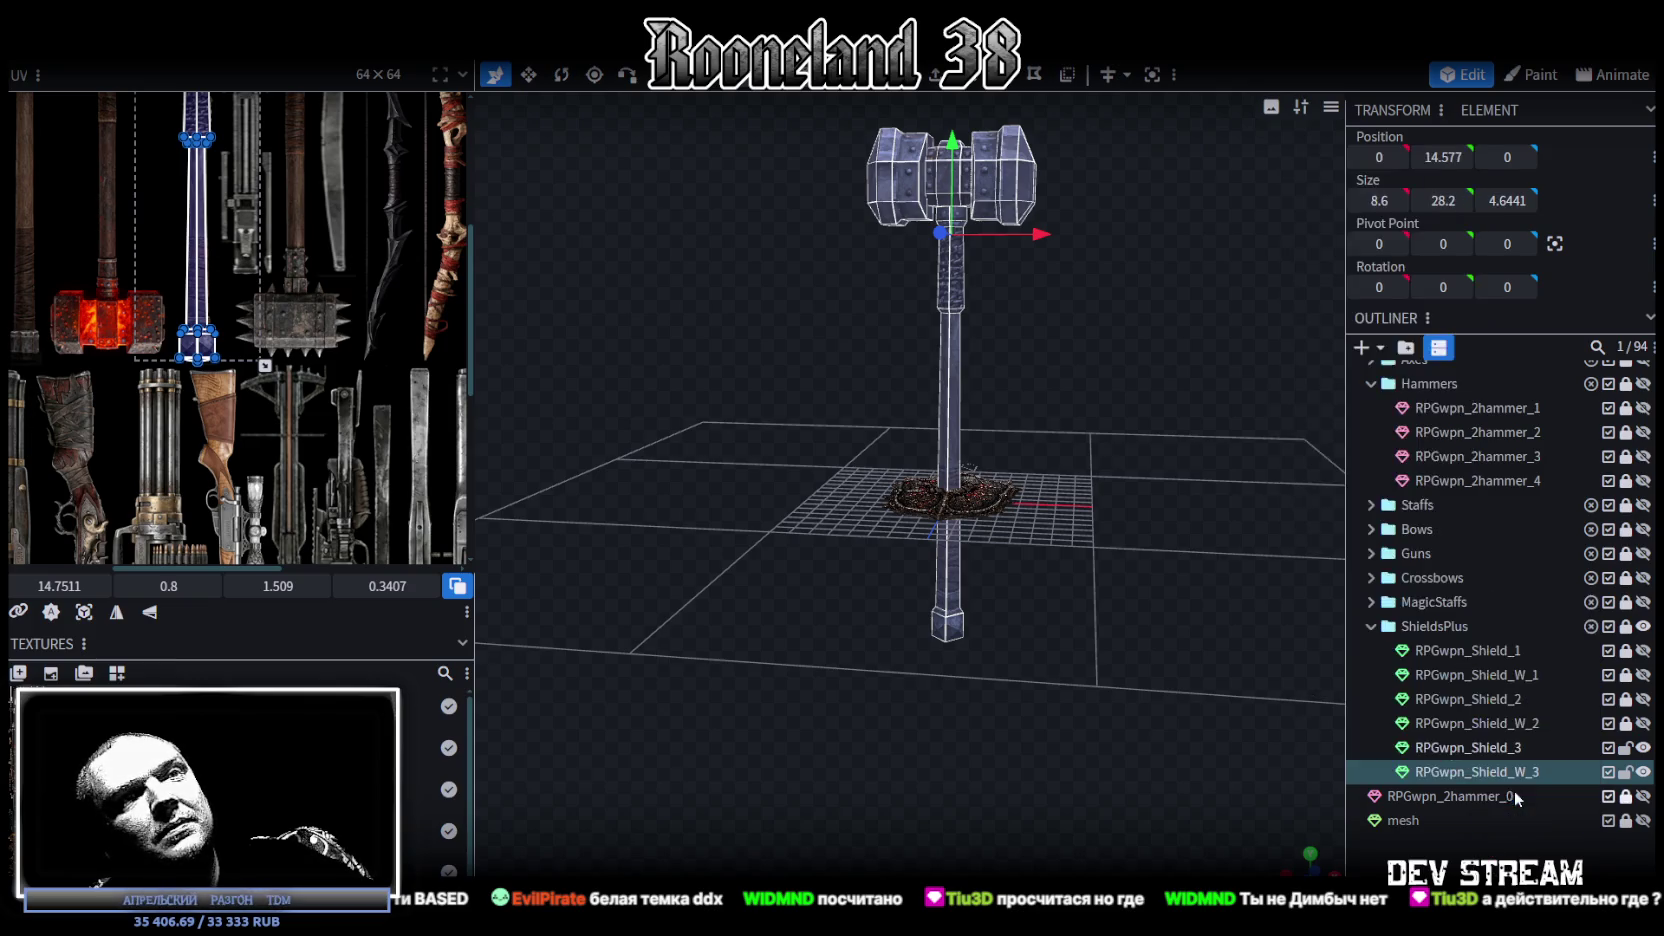
{"action": "right_click", "coordinate": [1470, 772]}
{"action": "mouse_move", "coordinate": [1317, 667]}
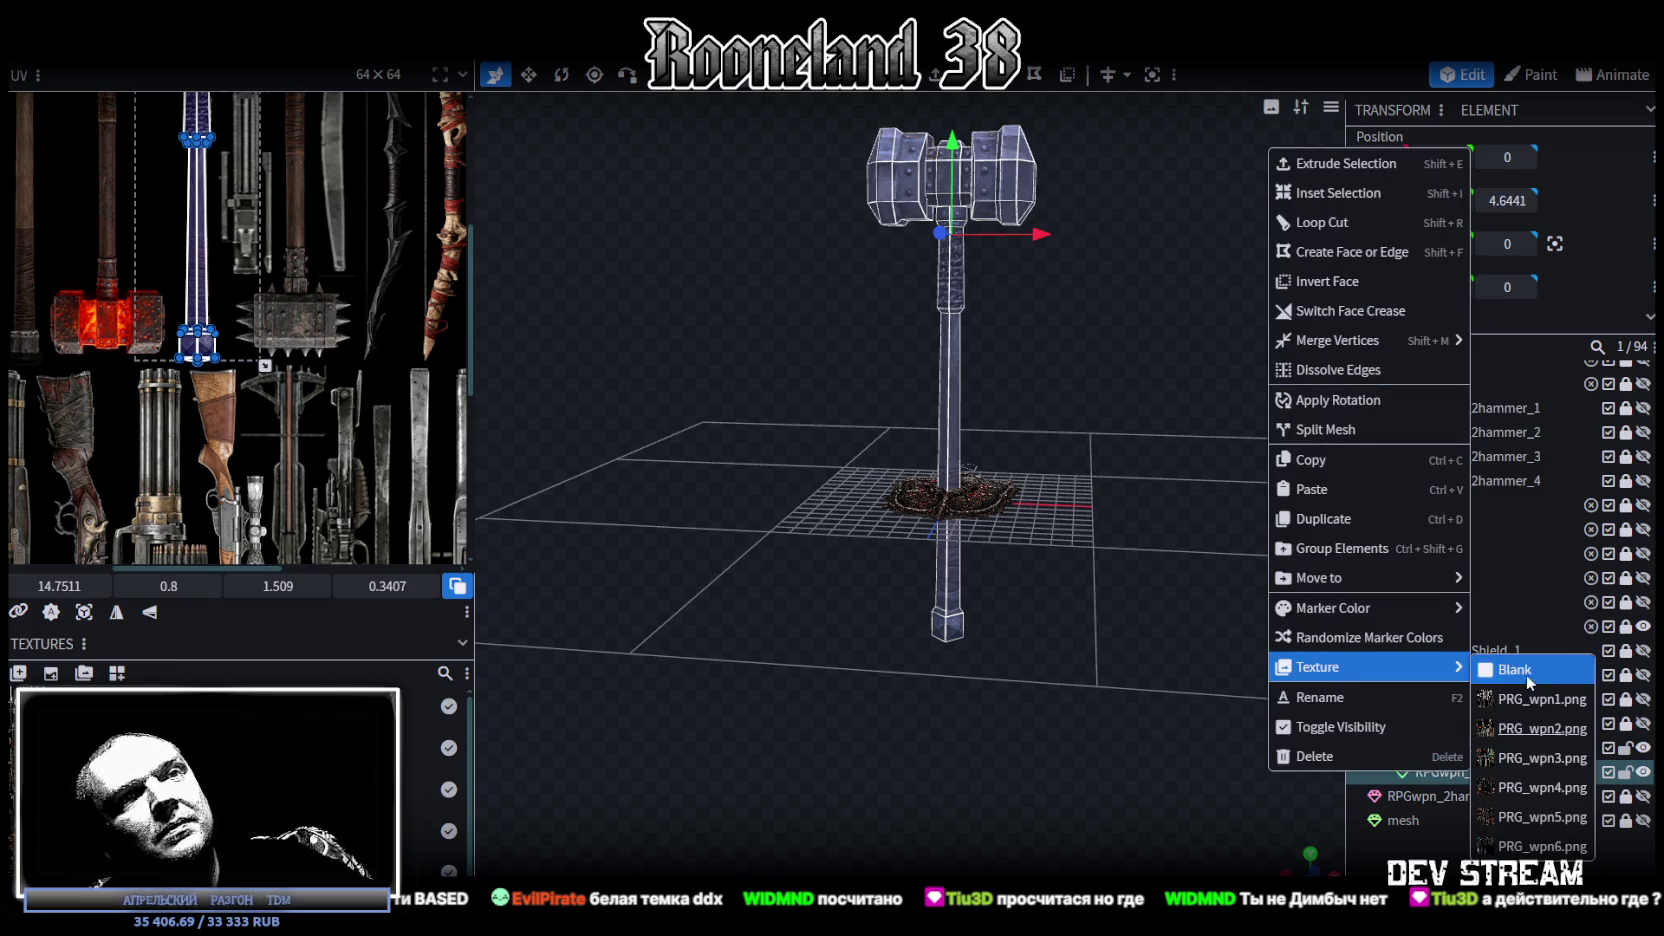
{"action": "left_click", "coordinate": [1537, 790]}
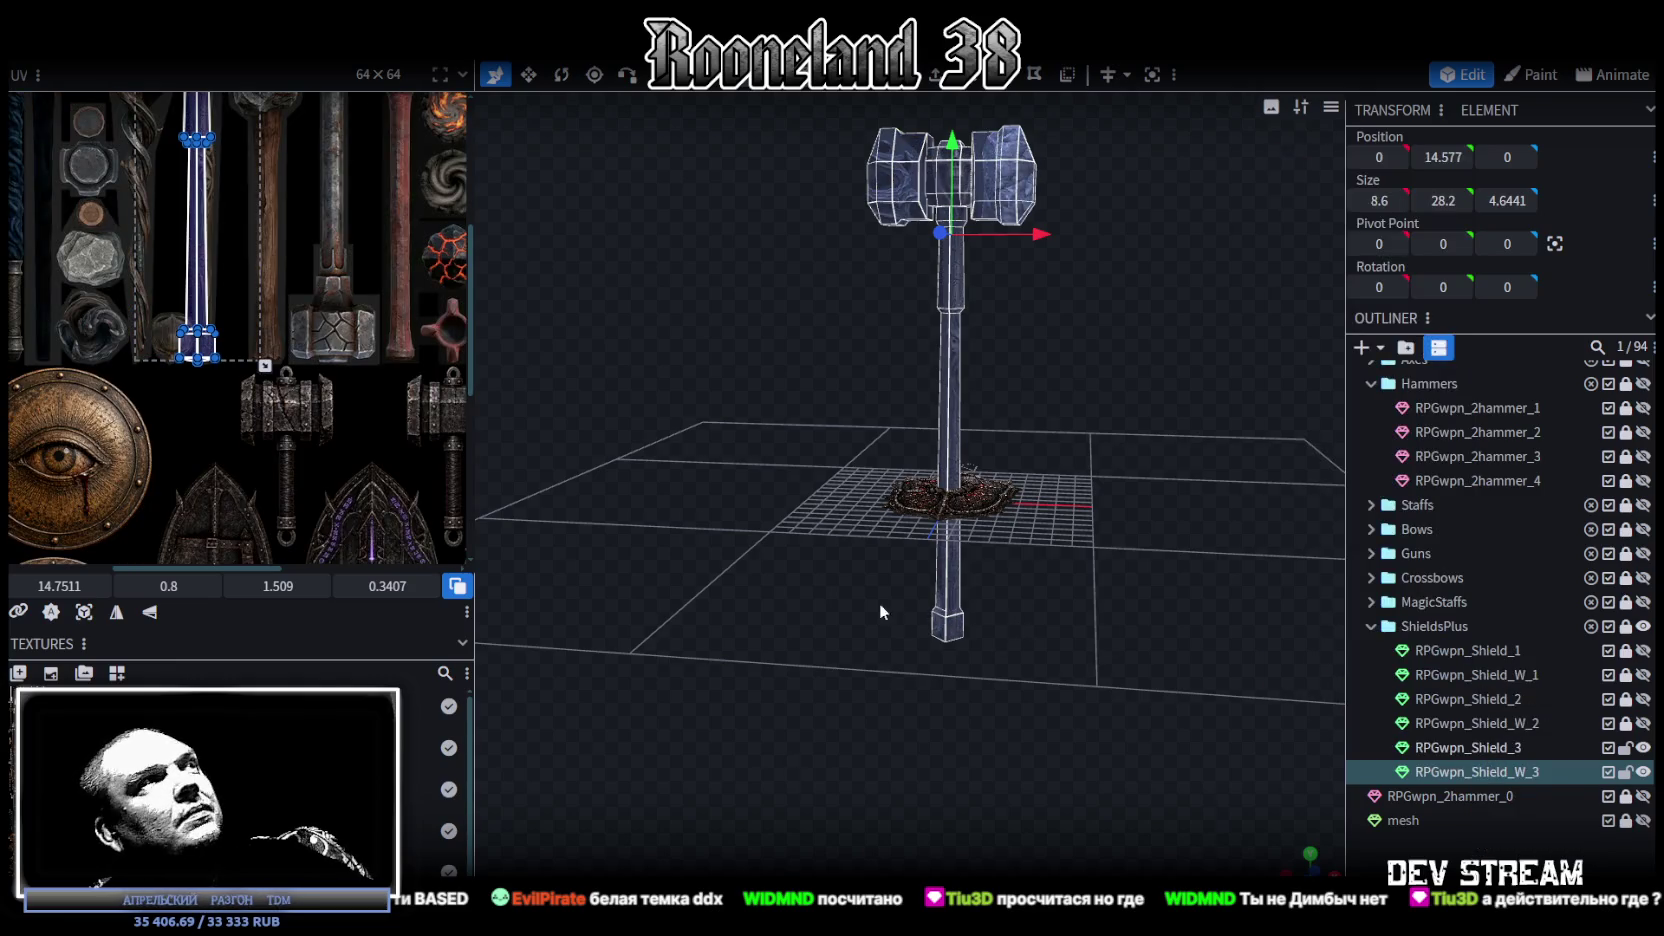
Step: In vertex mode, box-select the vertices at the bottom end of the hammer handle
{"action": "left_click_drag", "start_coordinate": [473, 218], "coordinate": [600, 266]}
{"action": "mouse_move", "coordinate": [956, 650]}
{"action": "left_mouse_down"}
{"action": "mouse_move", "coordinate": [942, 612]}
{"action": "mouse_move", "coordinate": [886, 590]}
{"action": "mouse_move", "coordinate": [893, 611]}
{"action": "mouse_move", "coordinate": [956, 608]}
{"action": "left_mouse_up"}
{"action": "scroll", "coordinate": [949, 618], "scroll_direction": "up", "scroll_amount": 3}
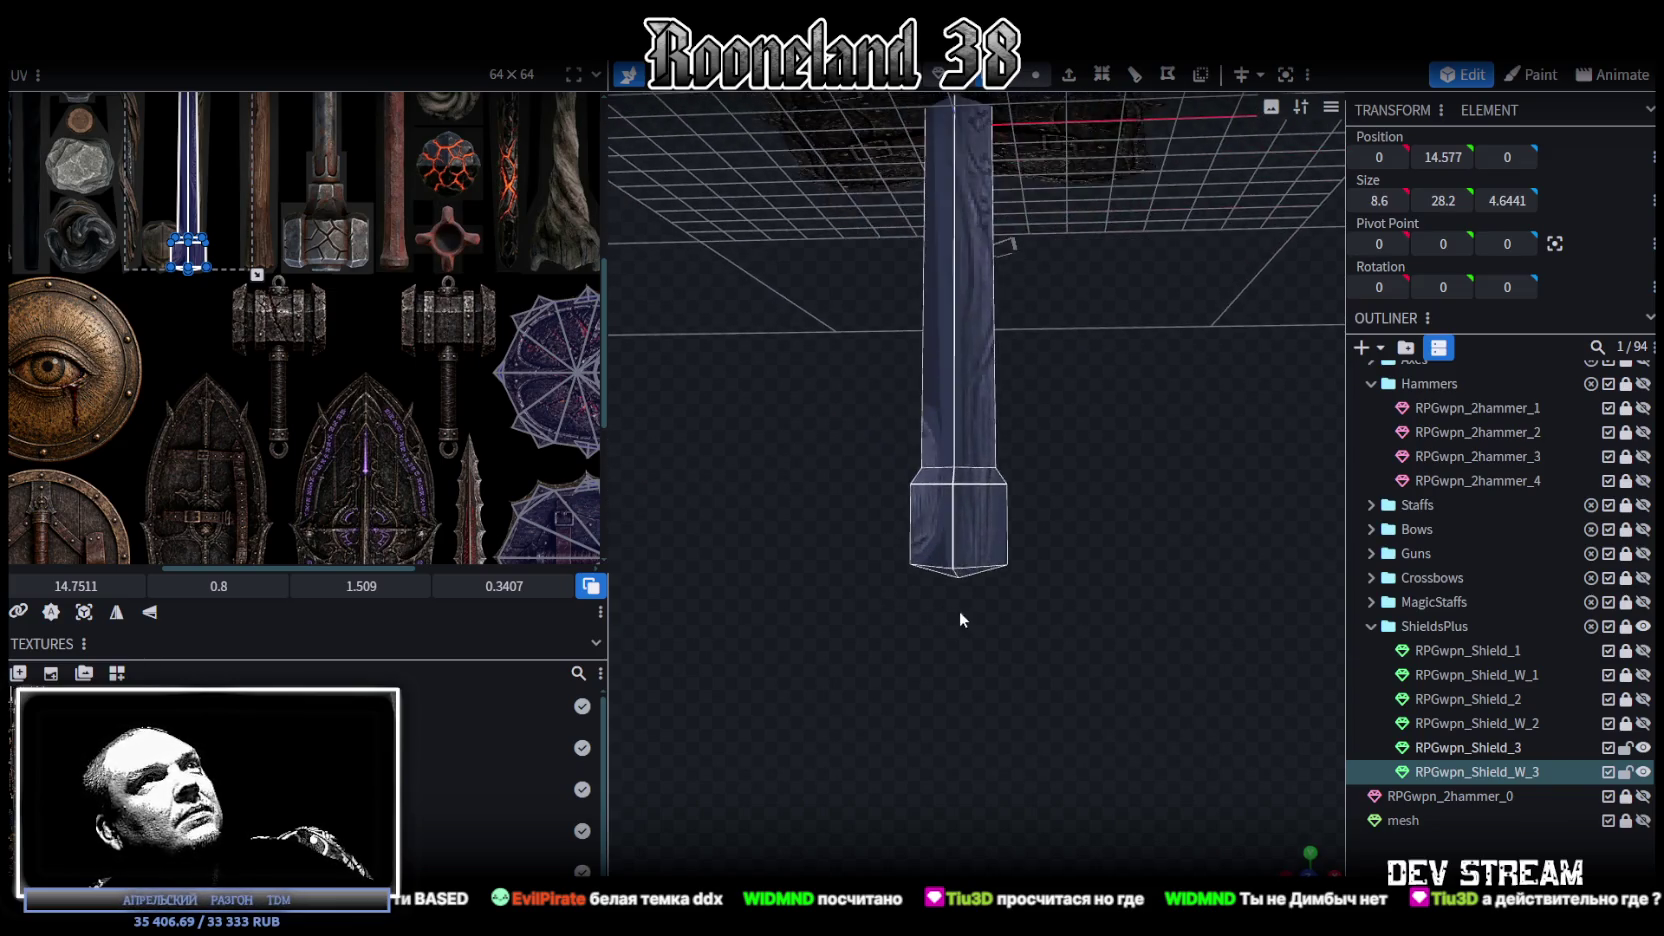
{"action": "scroll", "coordinate": [956, 608], "scroll_direction": "up", "scroll_amount": 2}
{"action": "left_click", "coordinate": [1040, 78]}
{"action": "mouse_move", "coordinate": [868, 668]}
{"action": "left_mouse_down"}
{"action": "mouse_move", "coordinate": [1085, 560]}
{"action": "mouse_move", "coordinate": [1075, 592]}
{"action": "mouse_move", "coordinate": [1115, 566]}
{"action": "mouse_move", "coordinate": [1124, 519]}
{"action": "left_mouse_up"}
{"action": "scroll", "coordinate": [1098, 646], "scroll_direction": "down", "scroll_amount": 3}
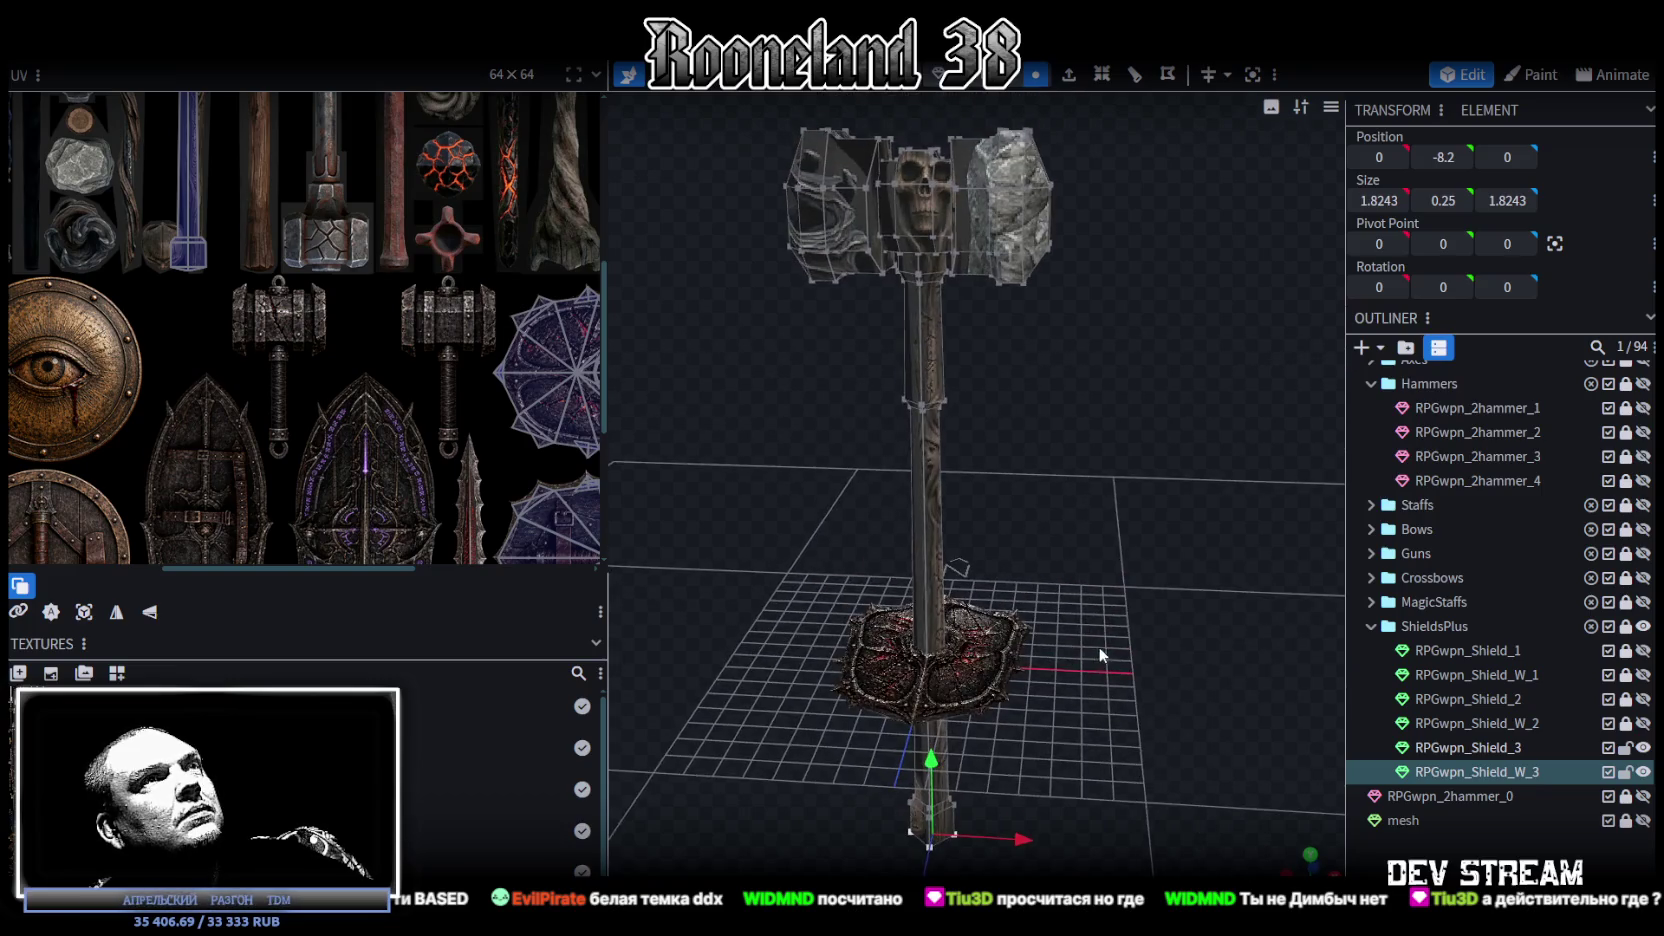
Step: Scale the whole hammer down to 0.48 around the selection's centre
{"action": "left_click_drag", "start_coordinate": [1098, 646], "coordinate": [1106, 614]}
{"action": "right_click", "coordinate": [210, 62]}
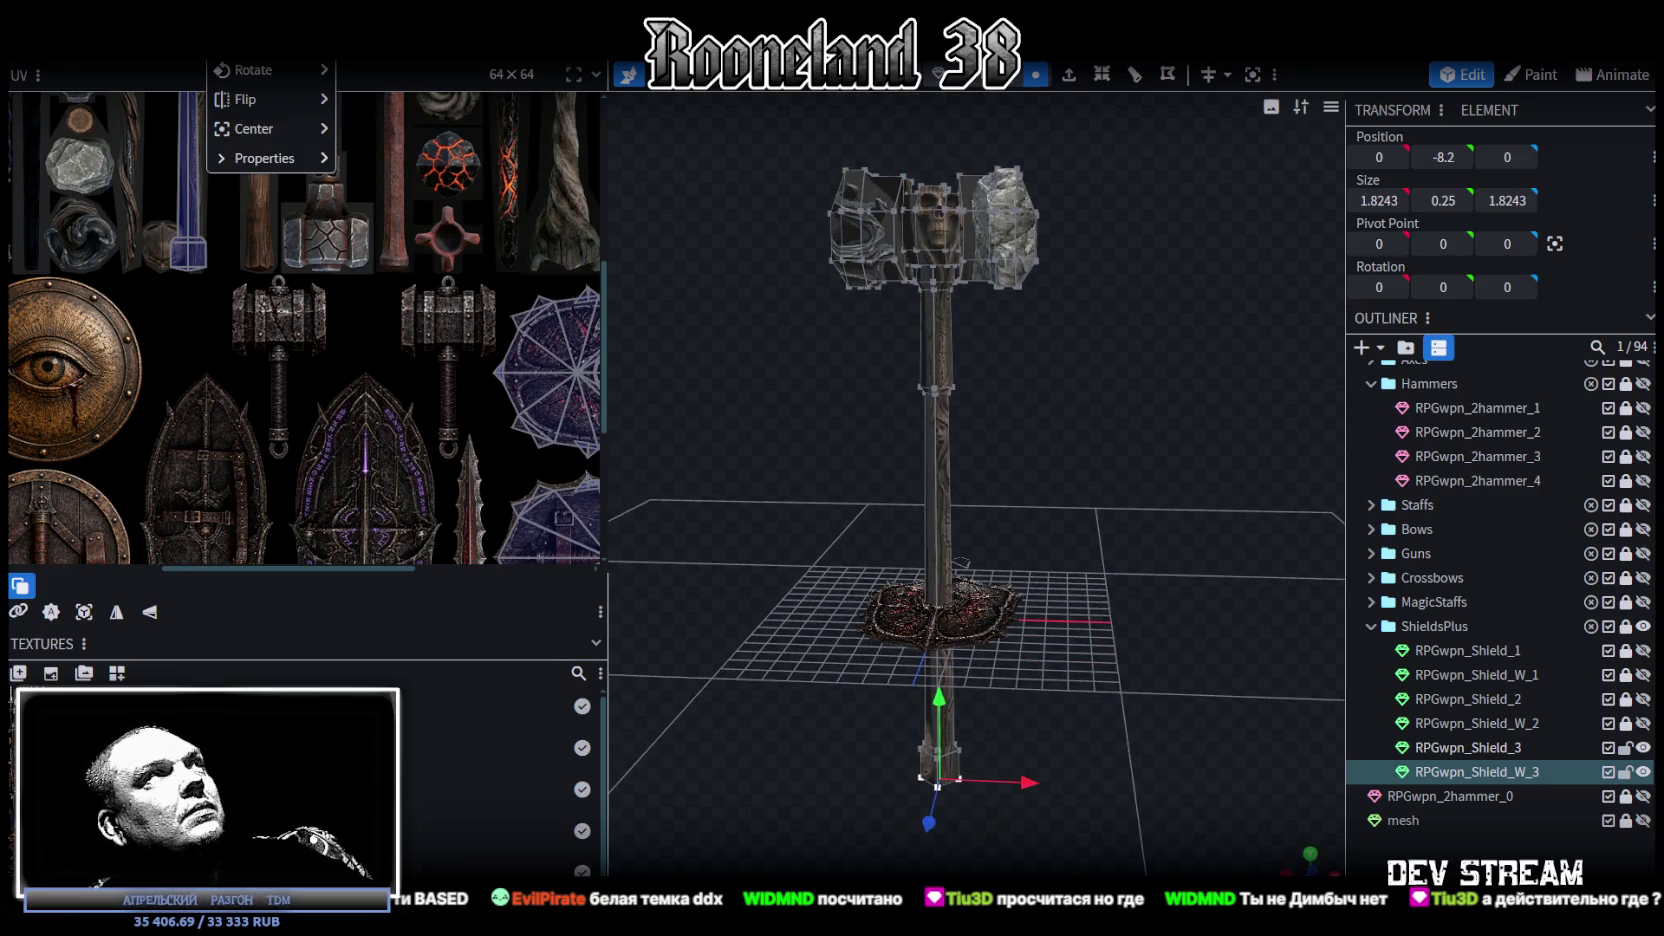
{"action": "left_click", "coordinate": [255, 40]}
{"action": "left_click_drag", "start_coordinate": [713, 181], "coordinate": [671, 190]}
{"action": "left_click", "coordinate": [944, 160]}
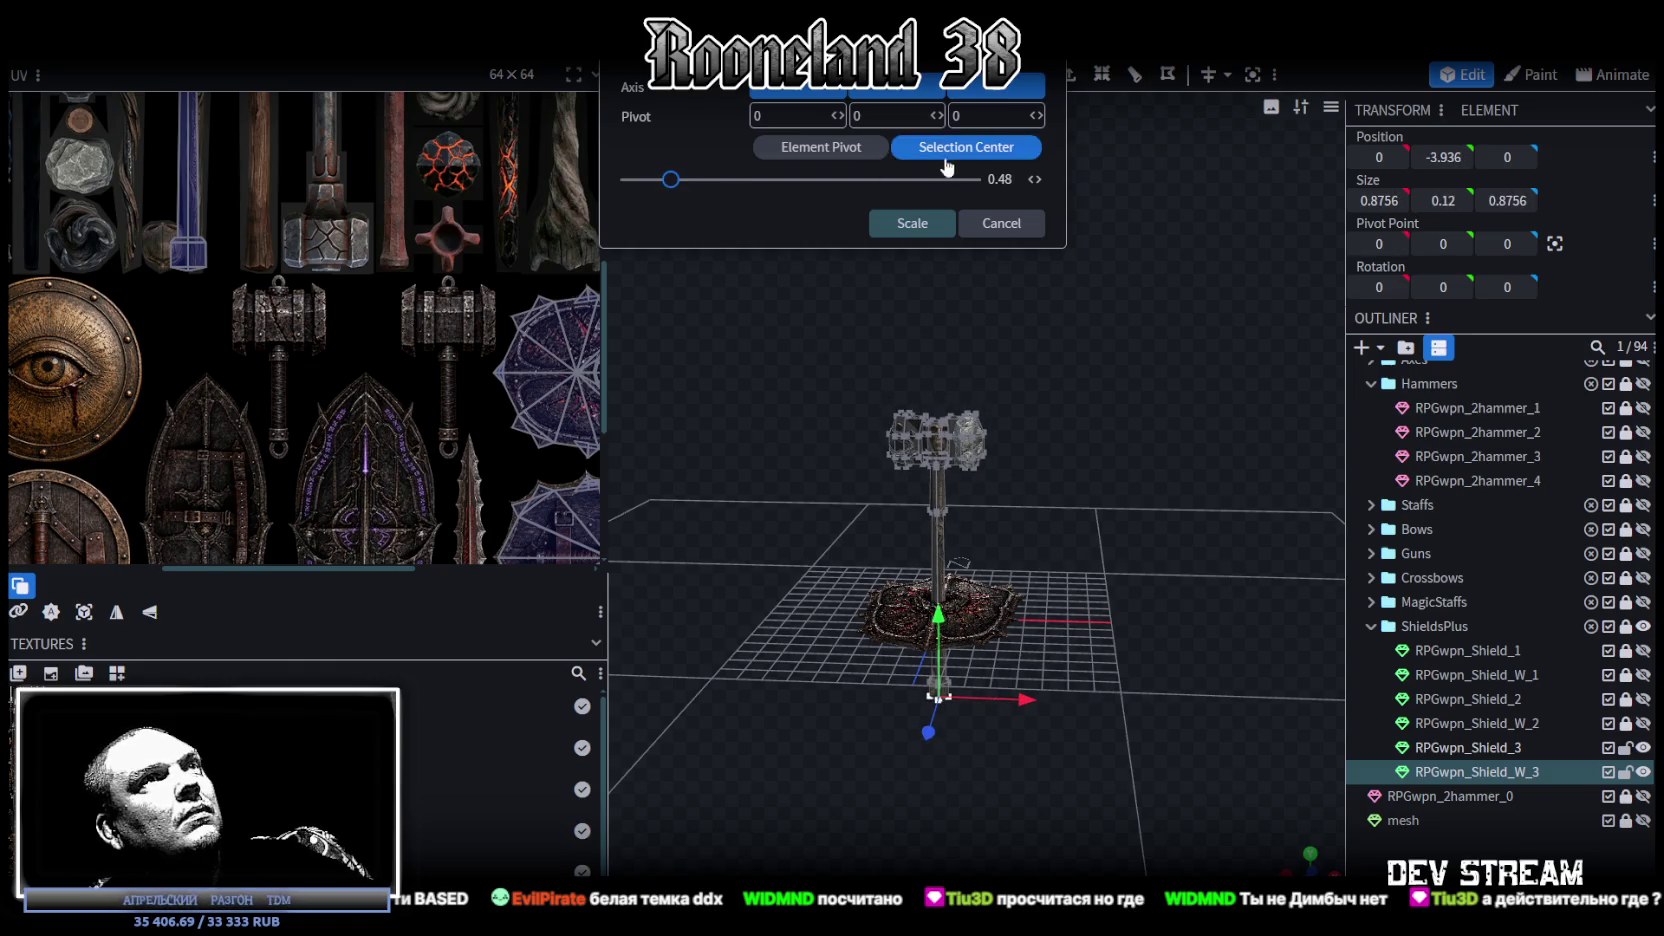
{"action": "left_click", "coordinate": [912, 223]}
Step: Select the handle's bottom cap and shrink its height to 0.35
{"action": "mouse_move", "coordinate": [1106, 536]}
{"action": "left_mouse_down"}
{"action": "mouse_move", "coordinate": [1157, 421]}
{"action": "mouse_move", "coordinate": [1108, 505]}
{"action": "left_mouse_up"}
{"action": "scroll", "coordinate": [1115, 510], "scroll_direction": "up", "scroll_amount": 3}
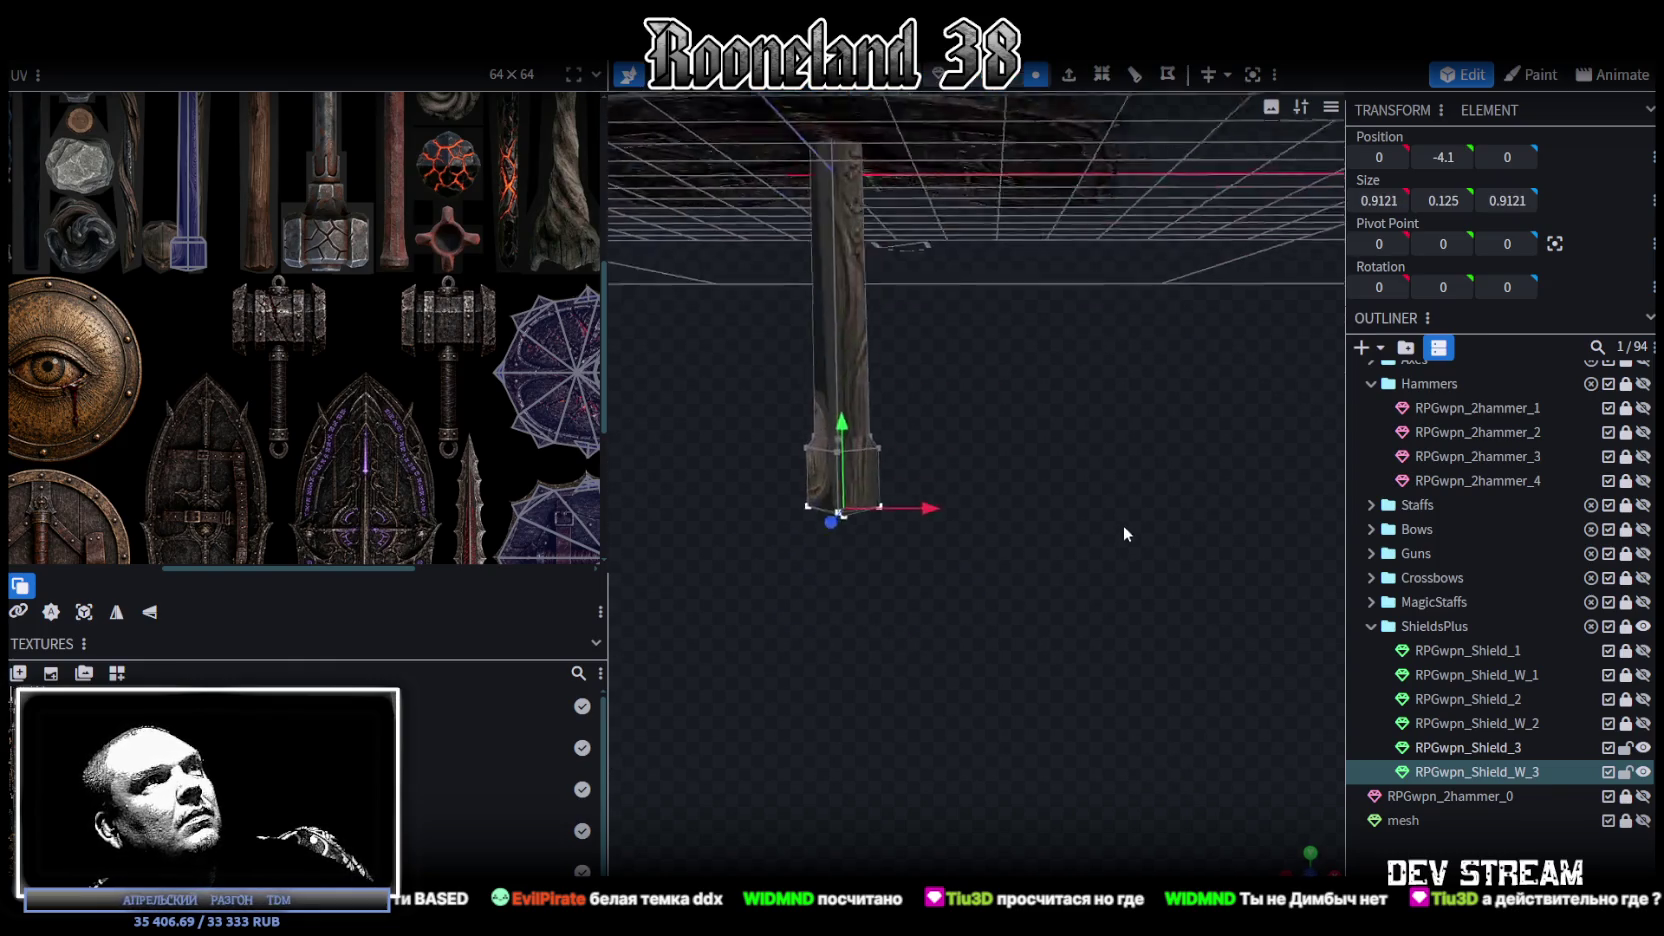
{"action": "scroll", "coordinate": [1125, 529], "scroll_direction": "up", "scroll_amount": 2}
{"action": "scroll", "coordinate": [1010, 571], "scroll_direction": "up", "scroll_amount": 2}
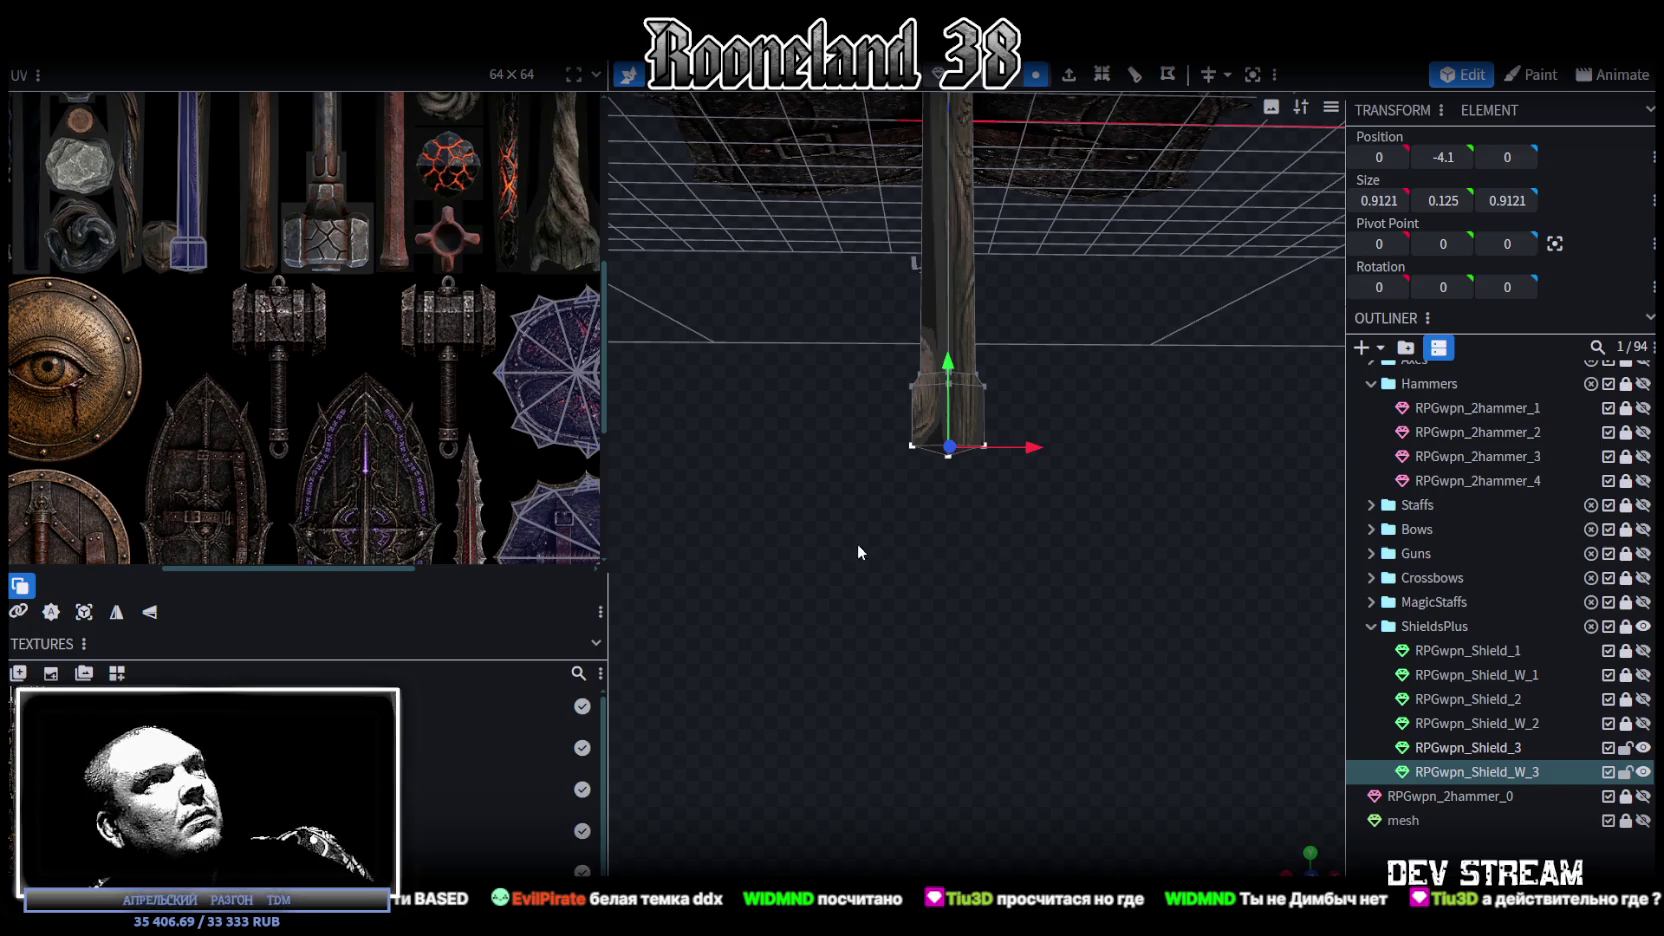
{"action": "scroll", "coordinate": [1006, 516], "scroll_direction": "up", "scroll_amount": 2}
{"action": "left_click_drag", "start_coordinate": [863, 624], "coordinate": [1112, 458]}
{"action": "key", "text": "s"}
{"action": "key", "text": "2"}
{"action": "key", "text": "ctrl+z"}
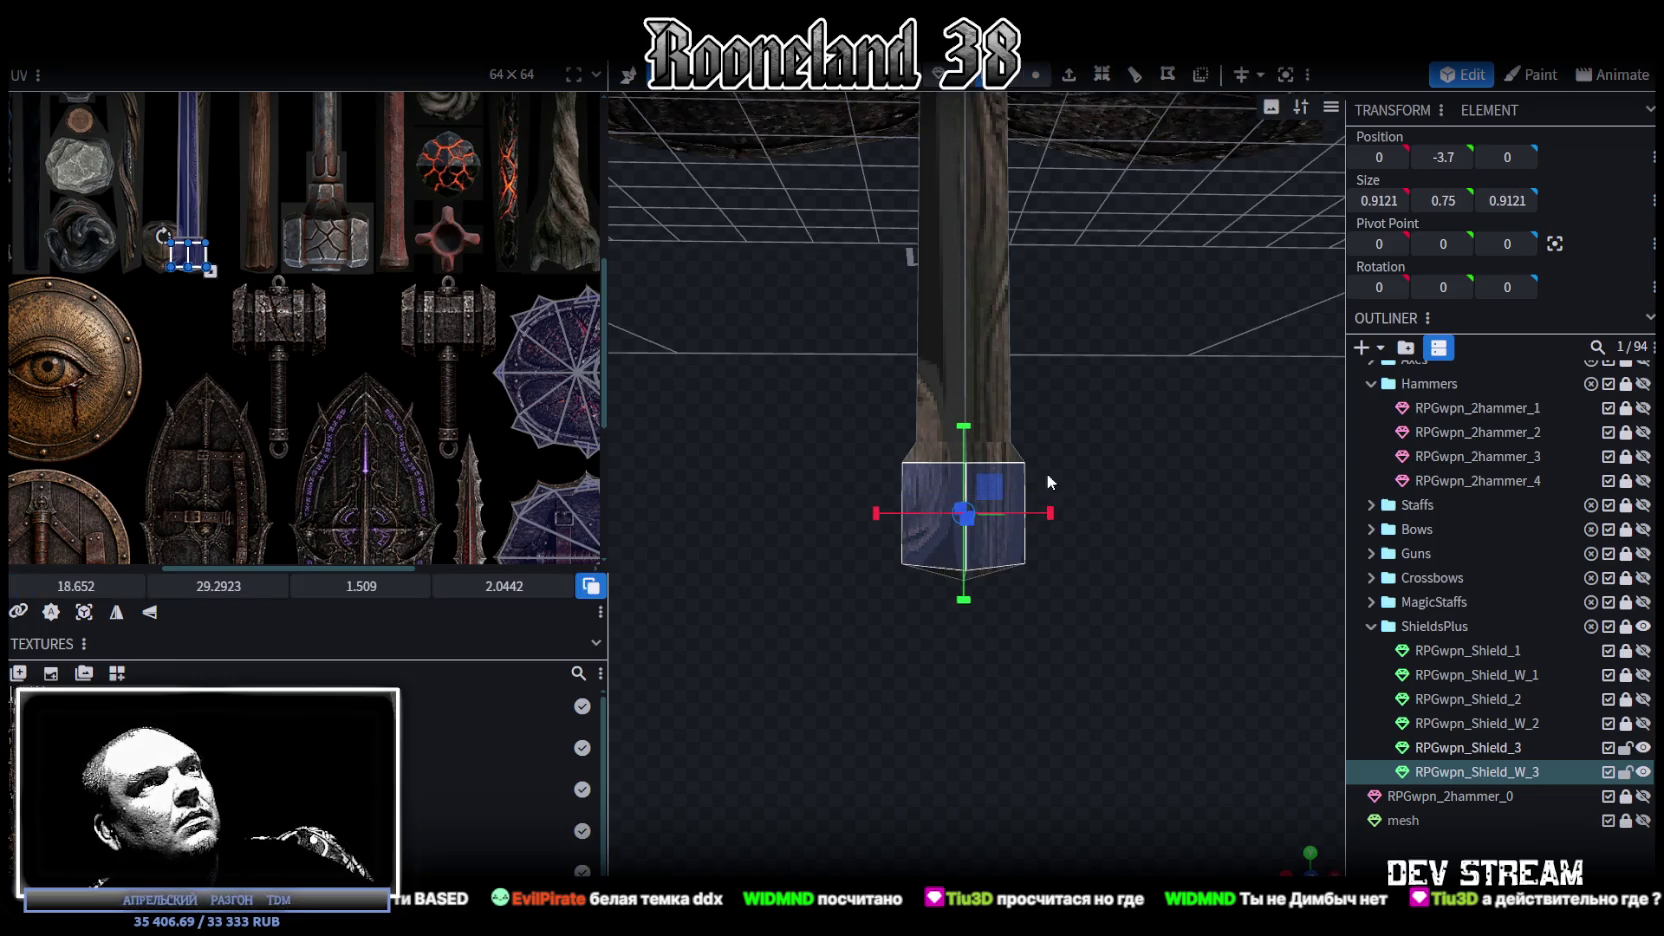
{"action": "left_click_drag", "start_coordinate": [964, 432], "coordinate": [958, 463]}
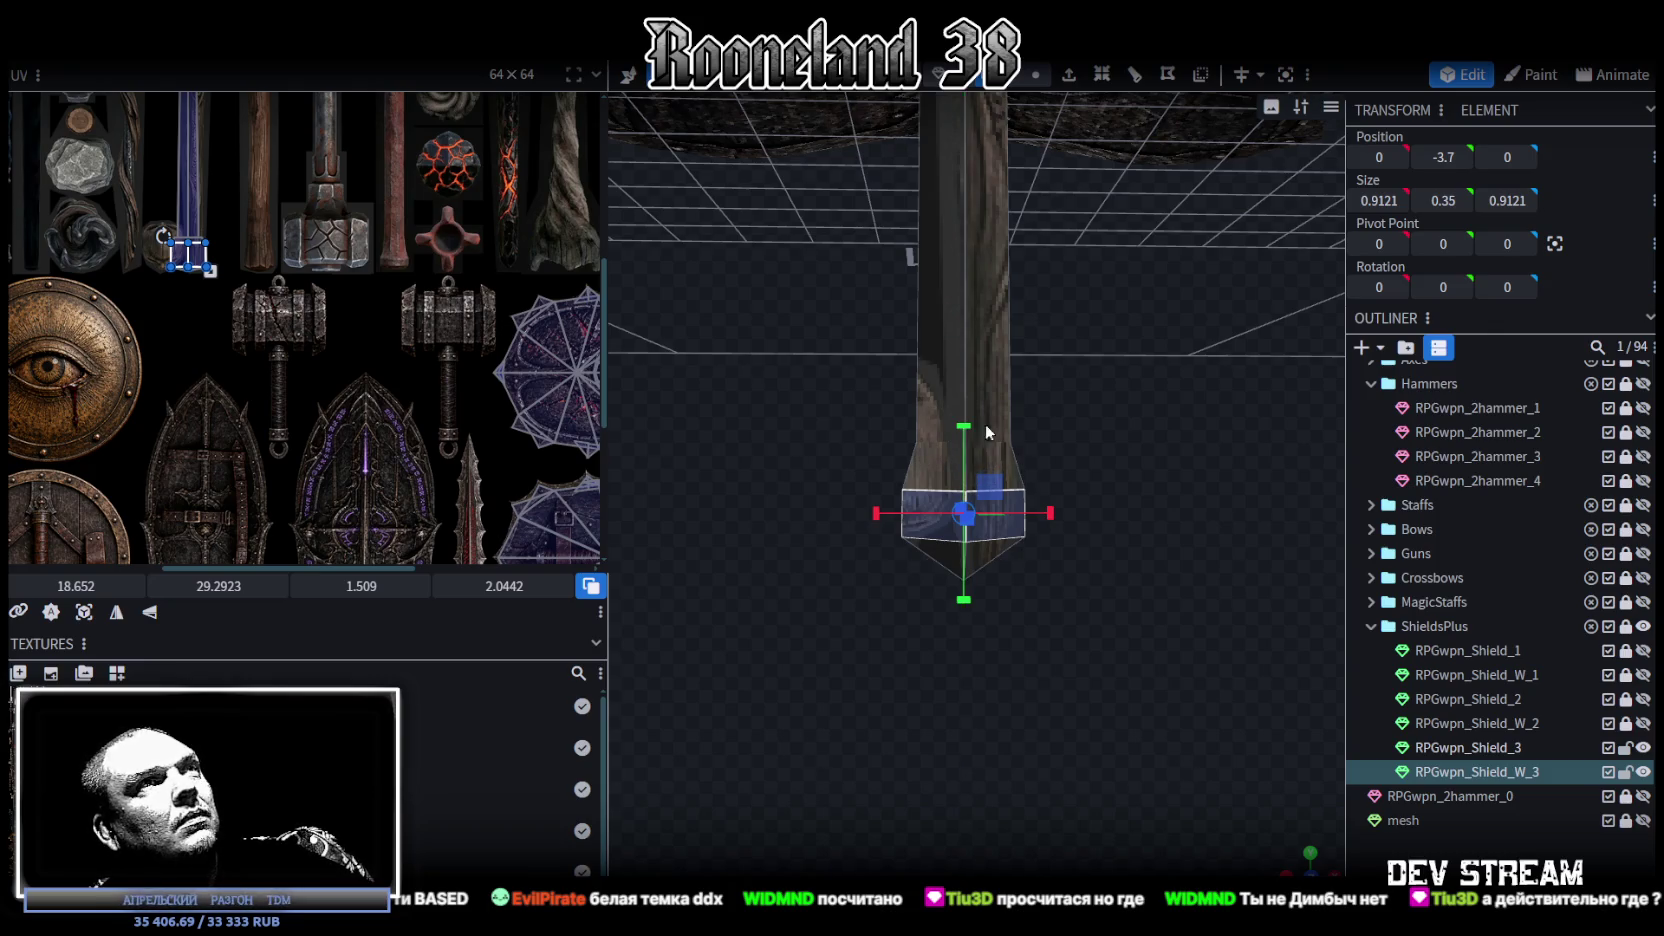
Step: Lower a bottom-cap vertex to Y -3.9, then select all the cap's vertices
{"action": "left_click", "coordinate": [1035, 74]}
{"action": "left_click", "coordinate": [1022, 545]}
{"action": "key", "text": "v"}
{"action": "left_click_drag", "start_coordinate": [964, 487], "coordinate": [966, 472]}
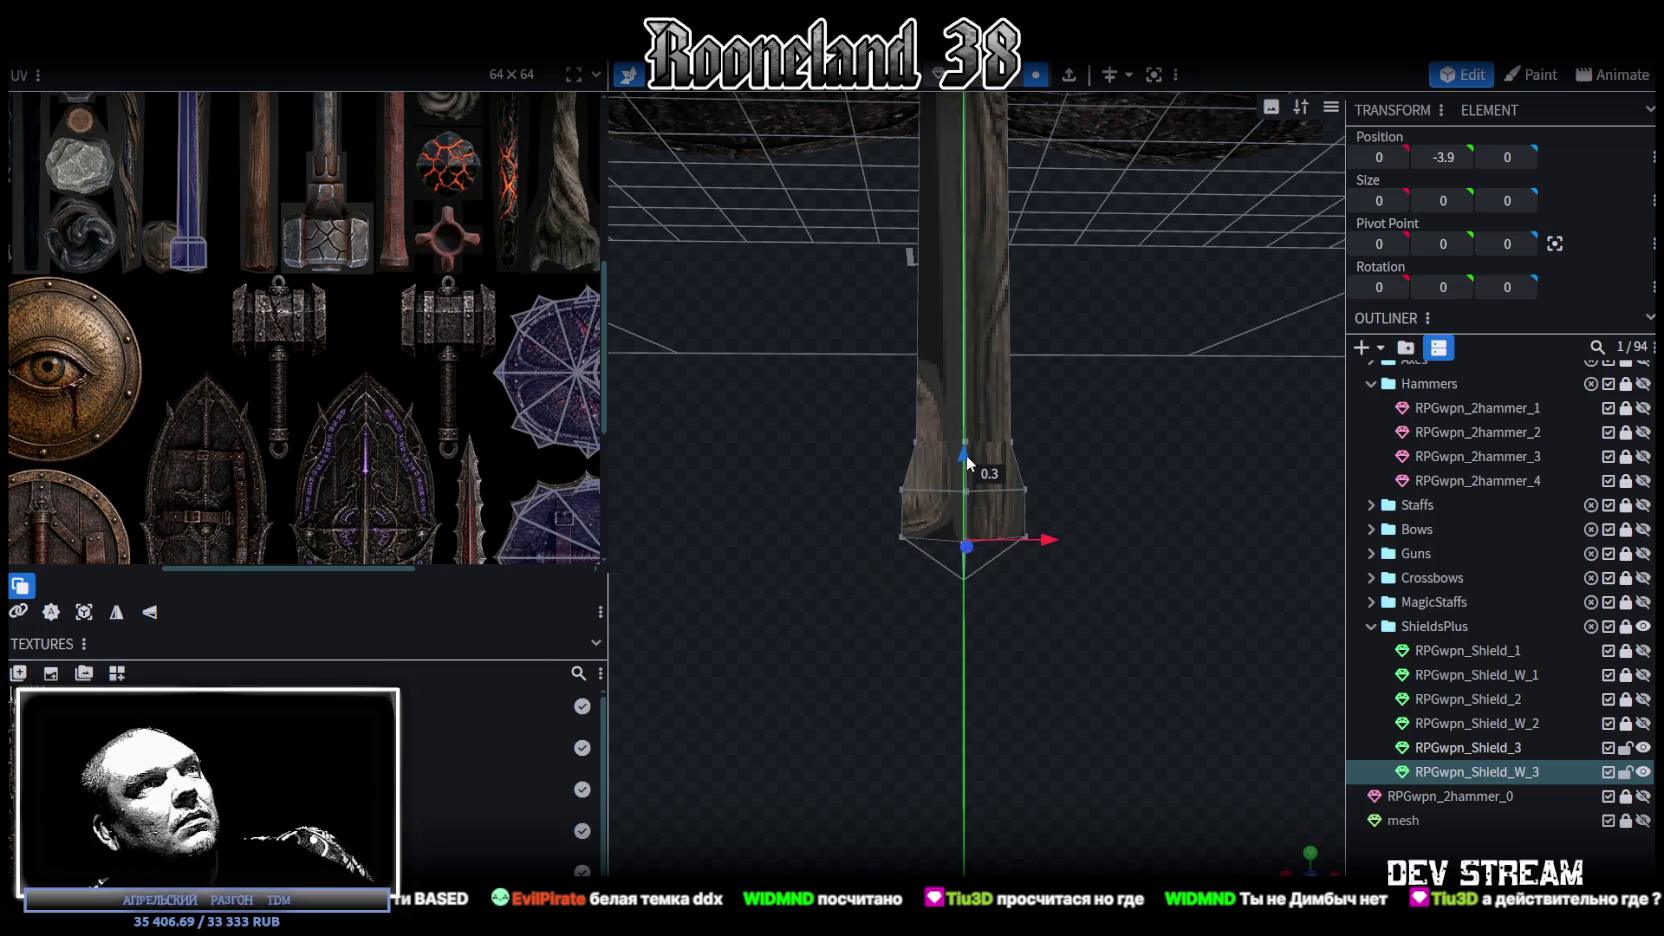
{"action": "left_click_drag", "start_coordinate": [1098, 573], "coordinate": [1091, 573]}
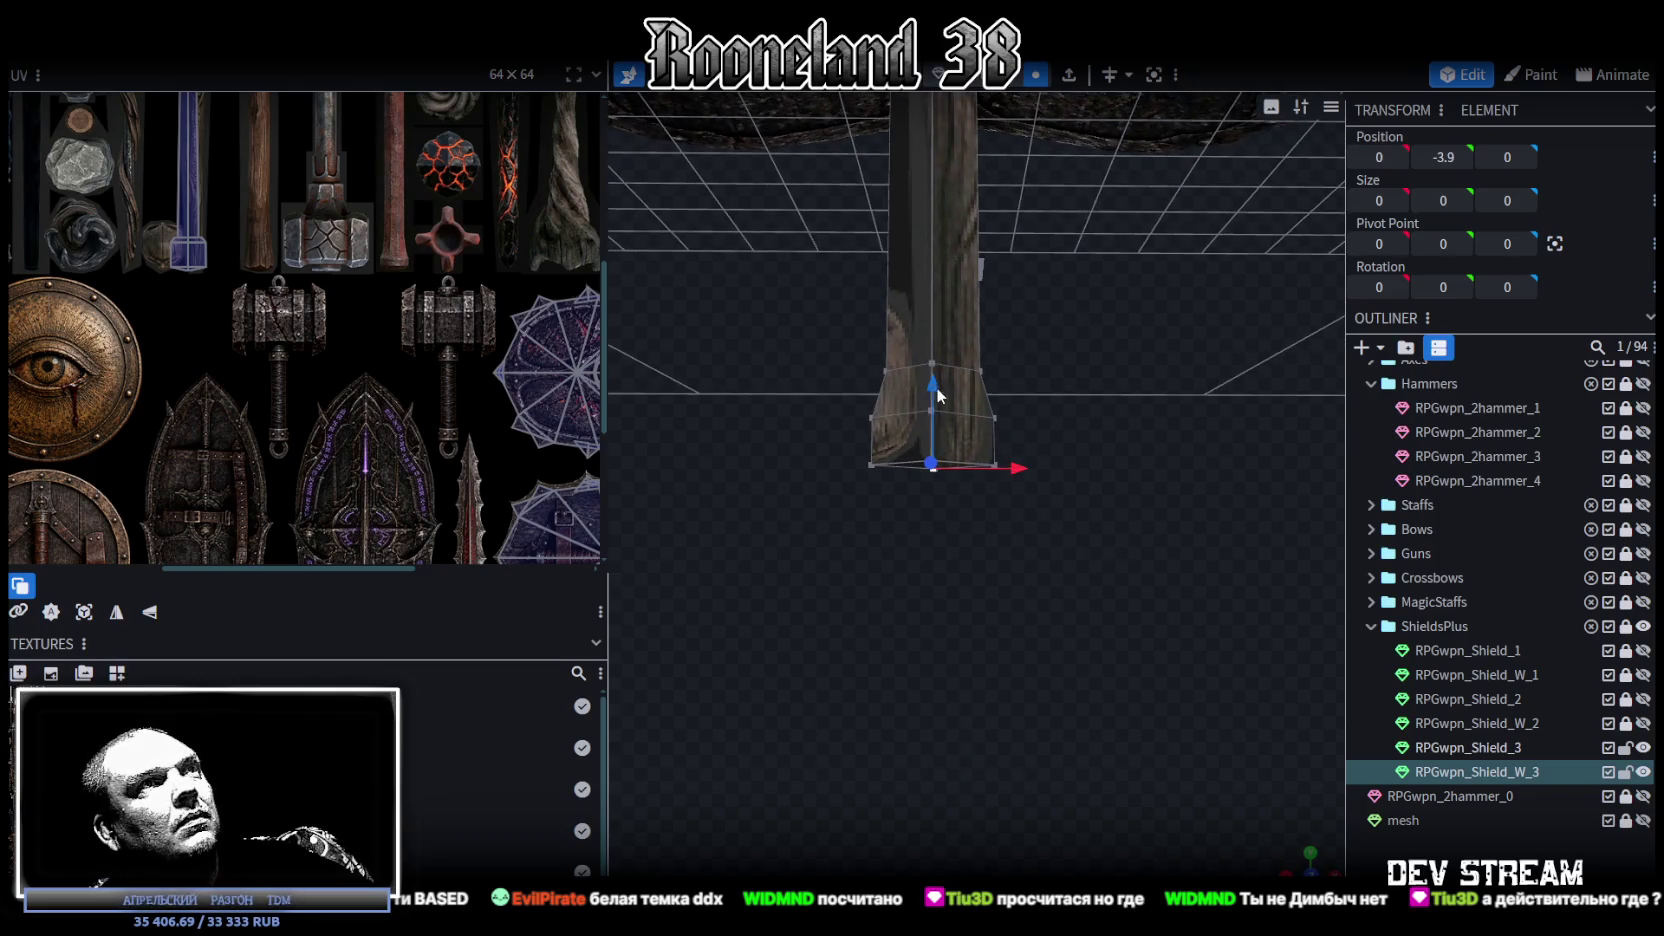
{"action": "mouse_move", "coordinate": [807, 568]}
{"action": "left_mouse_down"}
{"action": "mouse_move", "coordinate": [1066, 396]}
{"action": "mouse_move", "coordinate": [1082, 454]}
{"action": "mouse_move", "coordinate": [975, 402]}
{"action": "mouse_move", "coordinate": [1060, 602]}
{"action": "left_mouse_up"}
{"action": "scroll", "coordinate": [1063, 540], "scroll_direction": "down", "scroll_amount": 5}
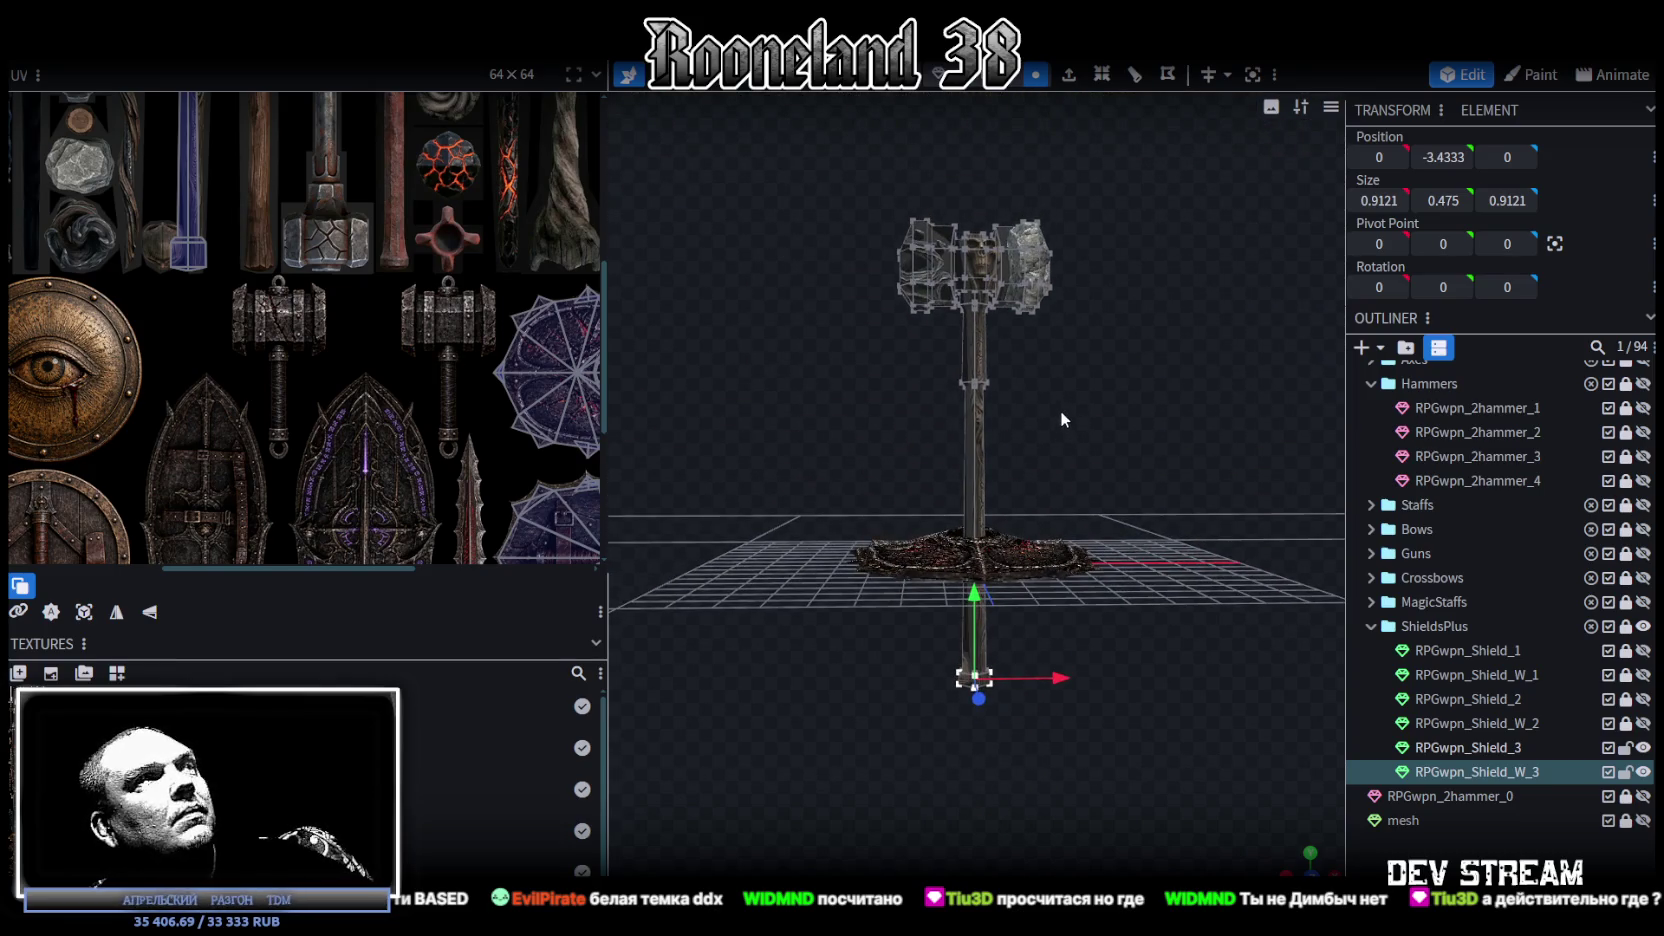
Step: Lower the top section of the hammer handle by 1.5 units
{"action": "scroll", "coordinate": [1090, 410], "scroll_direction": "up", "scroll_amount": 3}
{"action": "scroll", "coordinate": [1074, 420], "scroll_direction": "up", "scroll_amount": 3}
{"action": "scroll", "coordinate": [1070, 440], "scroll_direction": "down", "scroll_amount": 3}
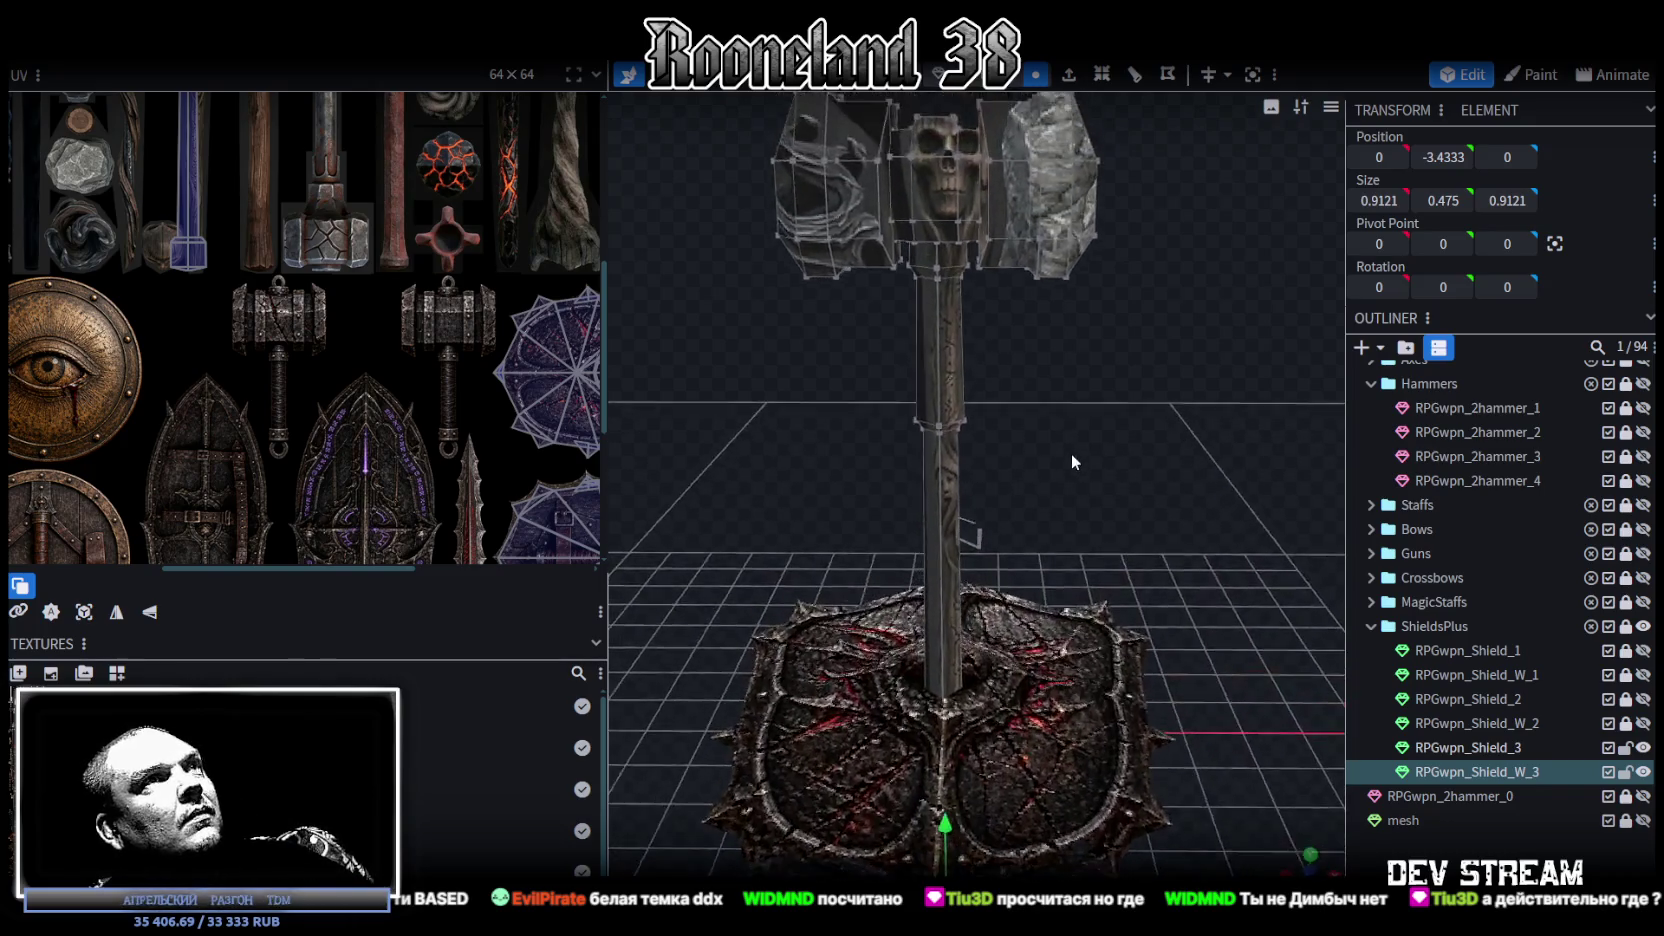
{"action": "scroll", "coordinate": [1071, 455], "scroll_direction": "up", "scroll_amount": 2}
{"action": "scroll", "coordinate": [1067, 450], "scroll_direction": "up", "scroll_amount": 3}
{"action": "mouse_move", "coordinate": [1069, 445]}
{"action": "left_mouse_down"}
{"action": "mouse_move", "coordinate": [1062, 458]}
{"action": "mouse_move", "coordinate": [1045, 406]}
{"action": "left_mouse_up"}
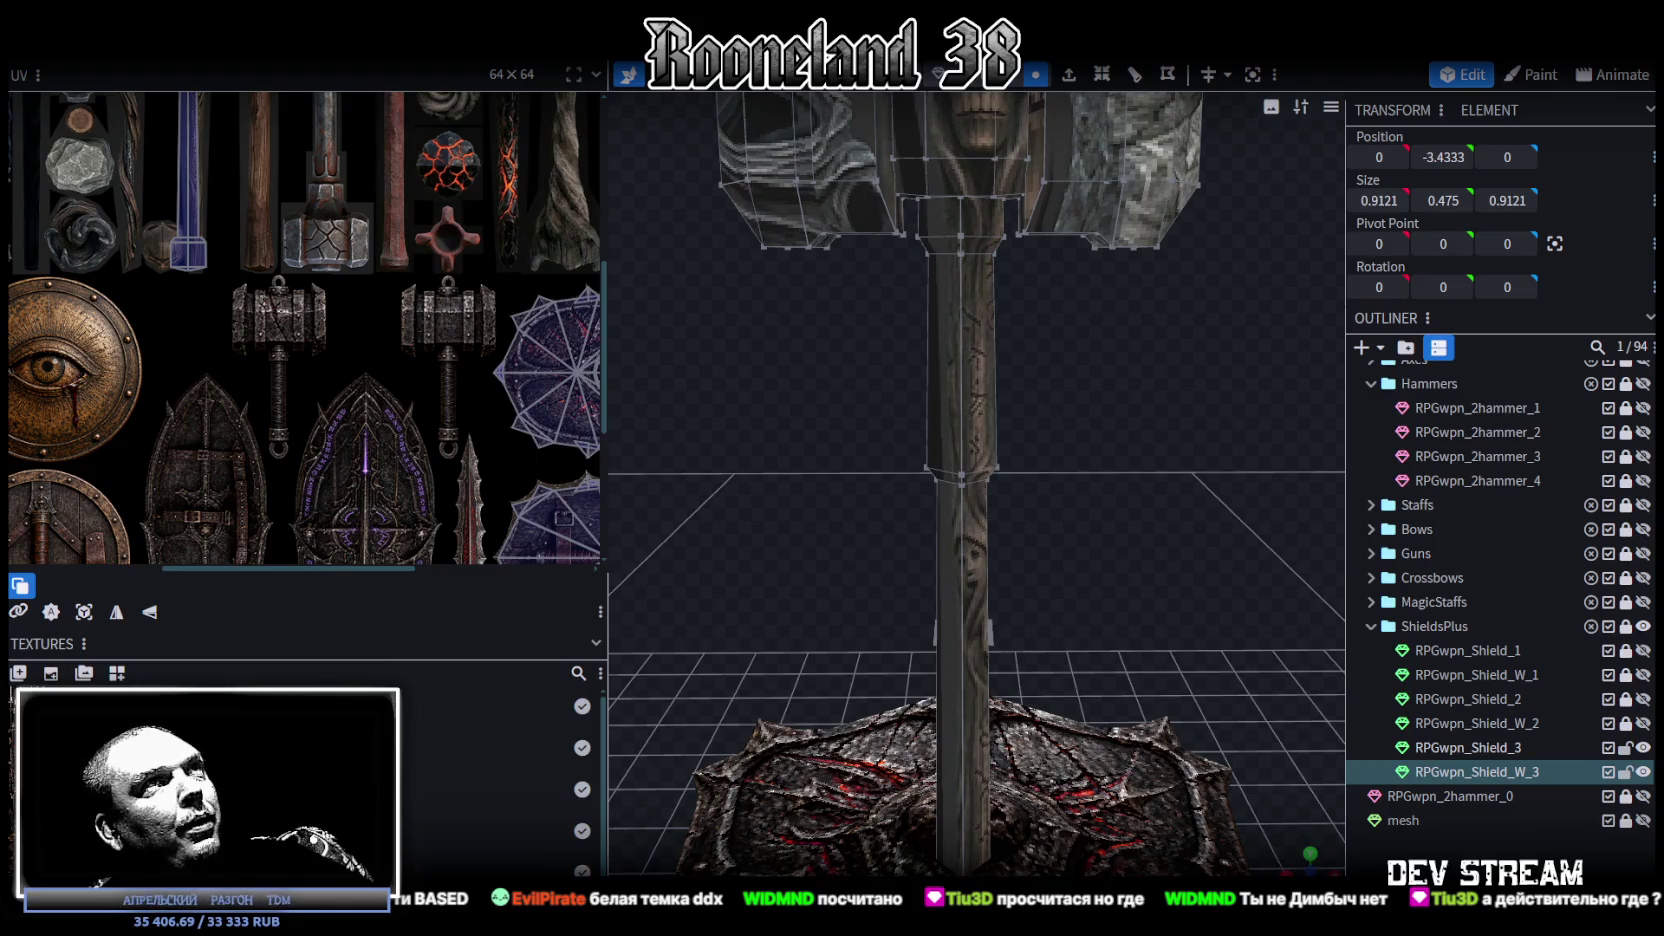
{"action": "left_click", "coordinate": [911, 222]}
{"action": "left_click", "coordinate": [968, 230]}
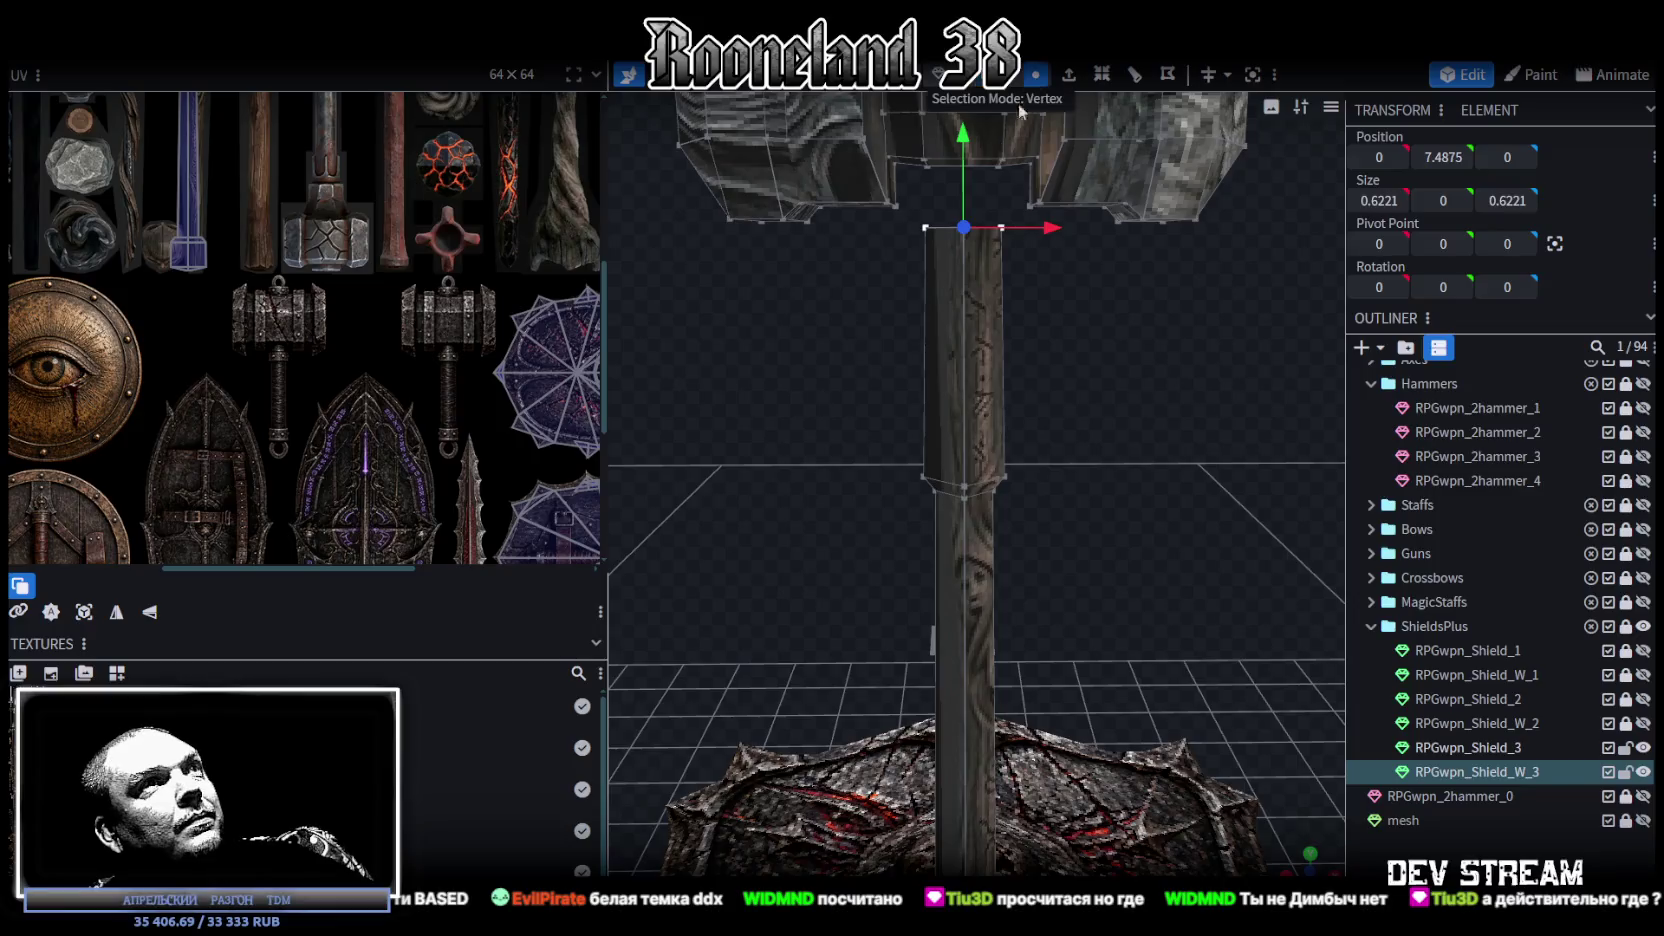
{"action": "mouse_move", "coordinate": [964, 200]}
{"action": "left_mouse_down"}
{"action": "mouse_move", "coordinate": [973, 316]}
{"action": "mouse_move", "coordinate": [1097, 445]}
{"action": "left_mouse_up"}
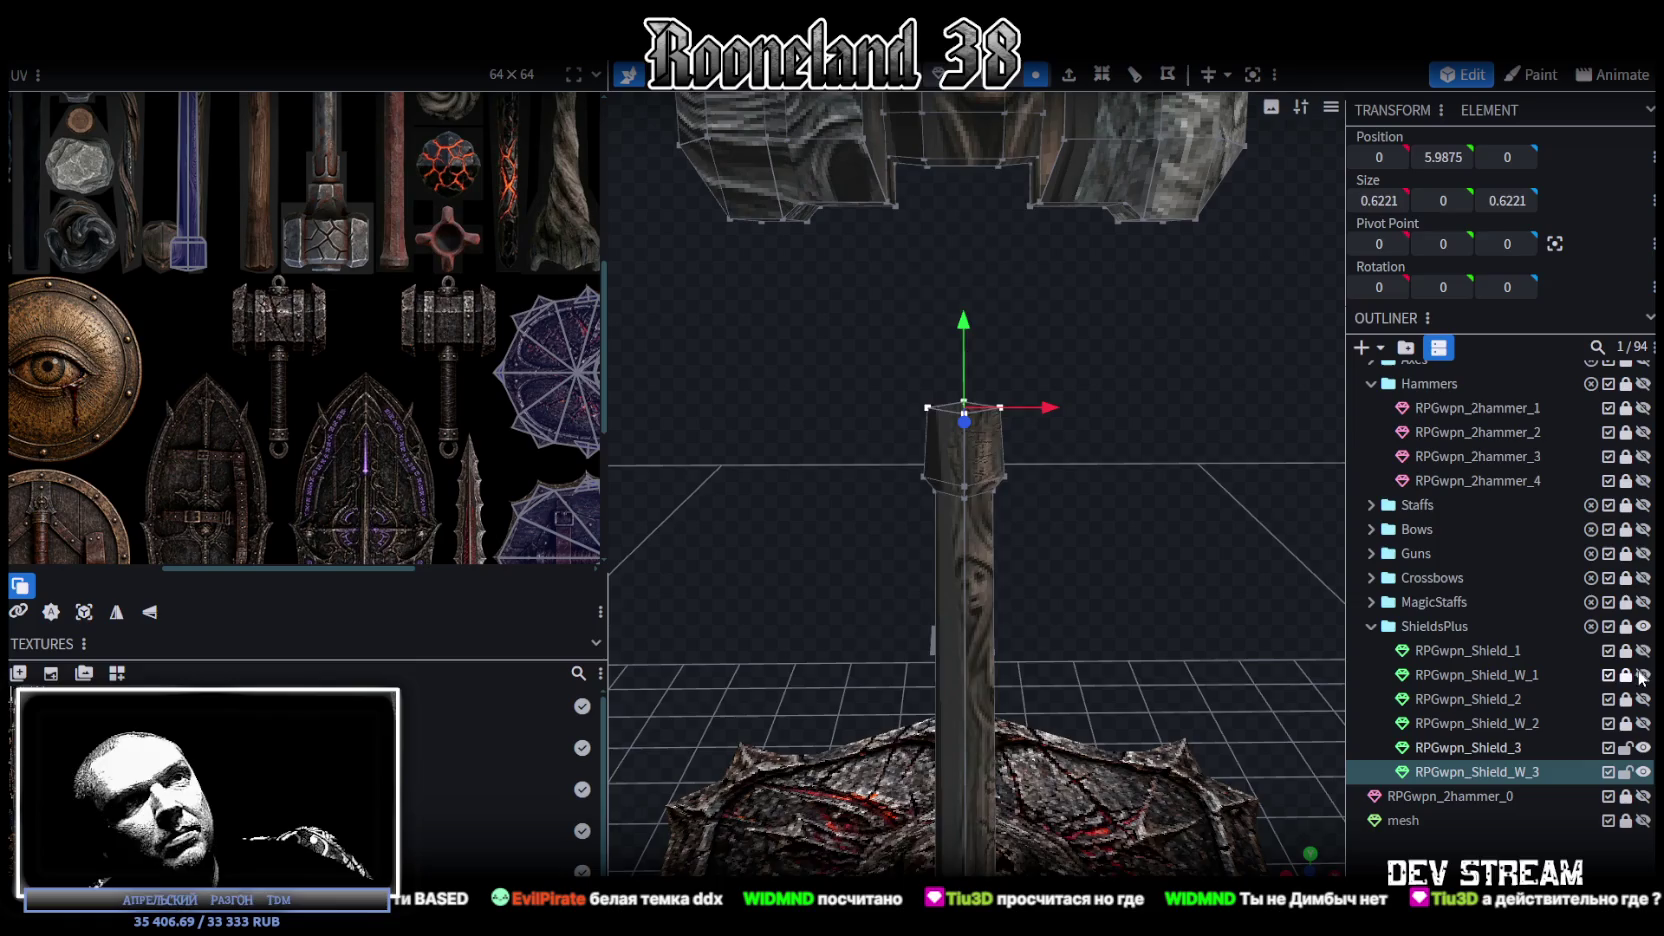
Step: Show the RPGwpn_Shield_W_1 sword beside the hammer for size comparison
{"action": "left_click", "coordinate": [1640, 676]}
{"action": "scroll", "coordinate": [1162, 525], "scroll_direction": "down", "scroll_amount": 3}
{"action": "scroll", "coordinate": [1164, 523], "scroll_direction": "up", "scroll_amount": 2}
{"action": "scroll", "coordinate": [1169, 523], "scroll_direction": "down", "scroll_amount": 1}
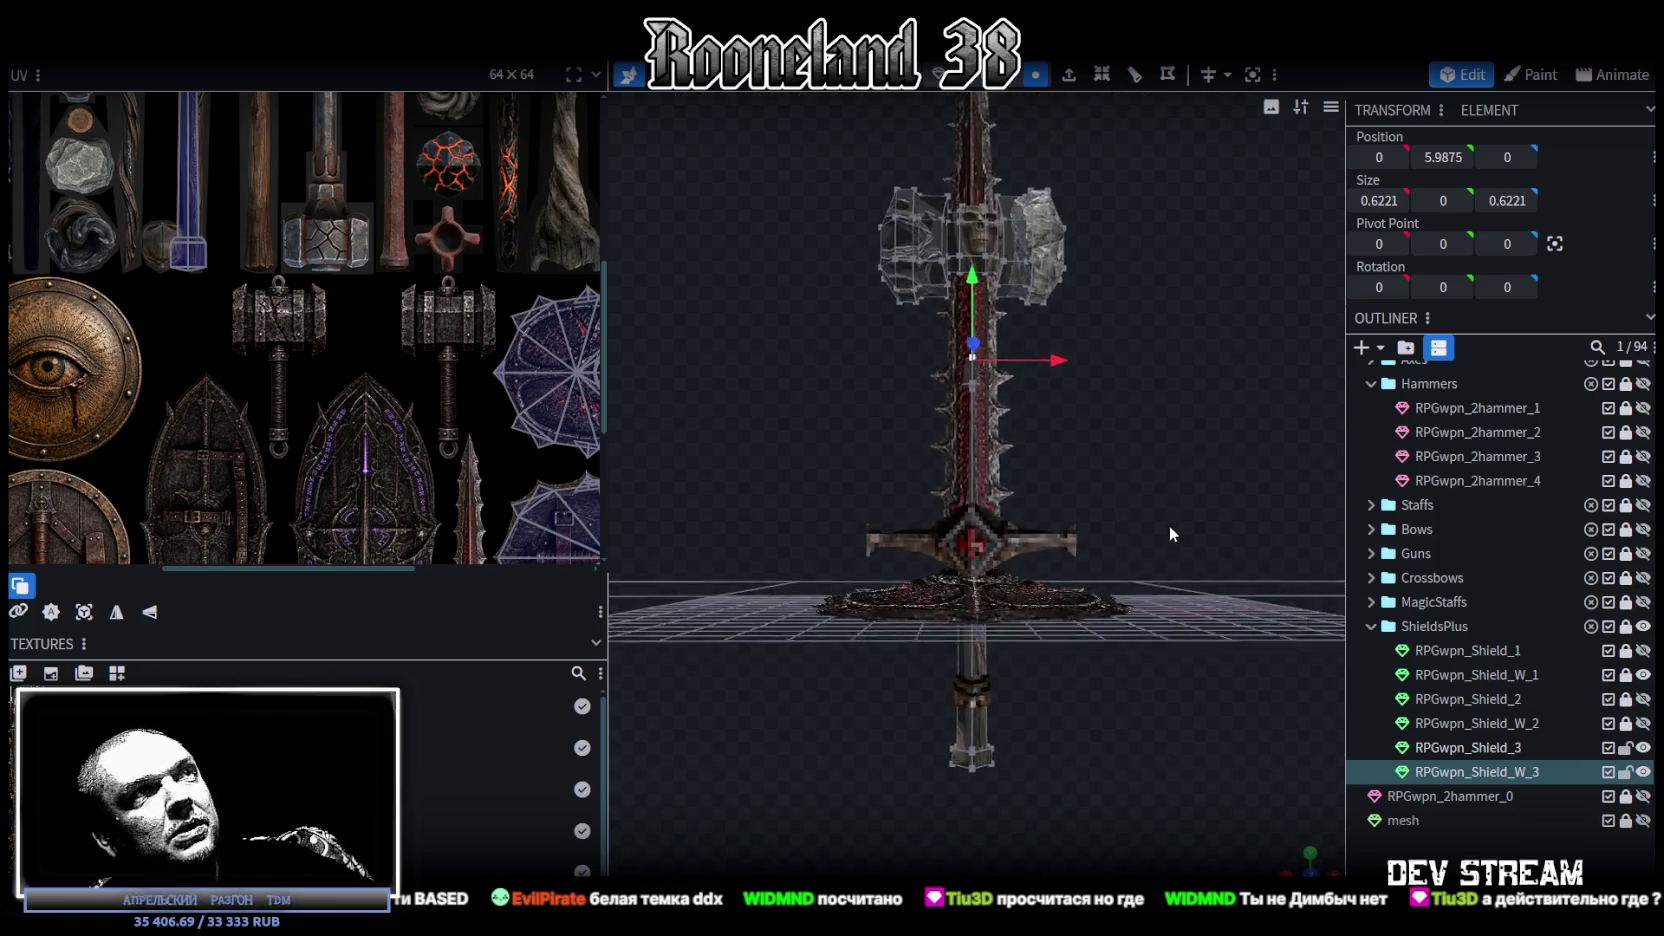
{"action": "scroll", "coordinate": [1170, 525], "scroll_direction": "up", "scroll_amount": 2}
{"action": "left_click_drag", "start_coordinate": [1167, 528], "coordinate": [1169, 526]}
{"action": "scroll", "coordinate": [1167, 528], "scroll_direction": "down", "scroll_amount": 2}
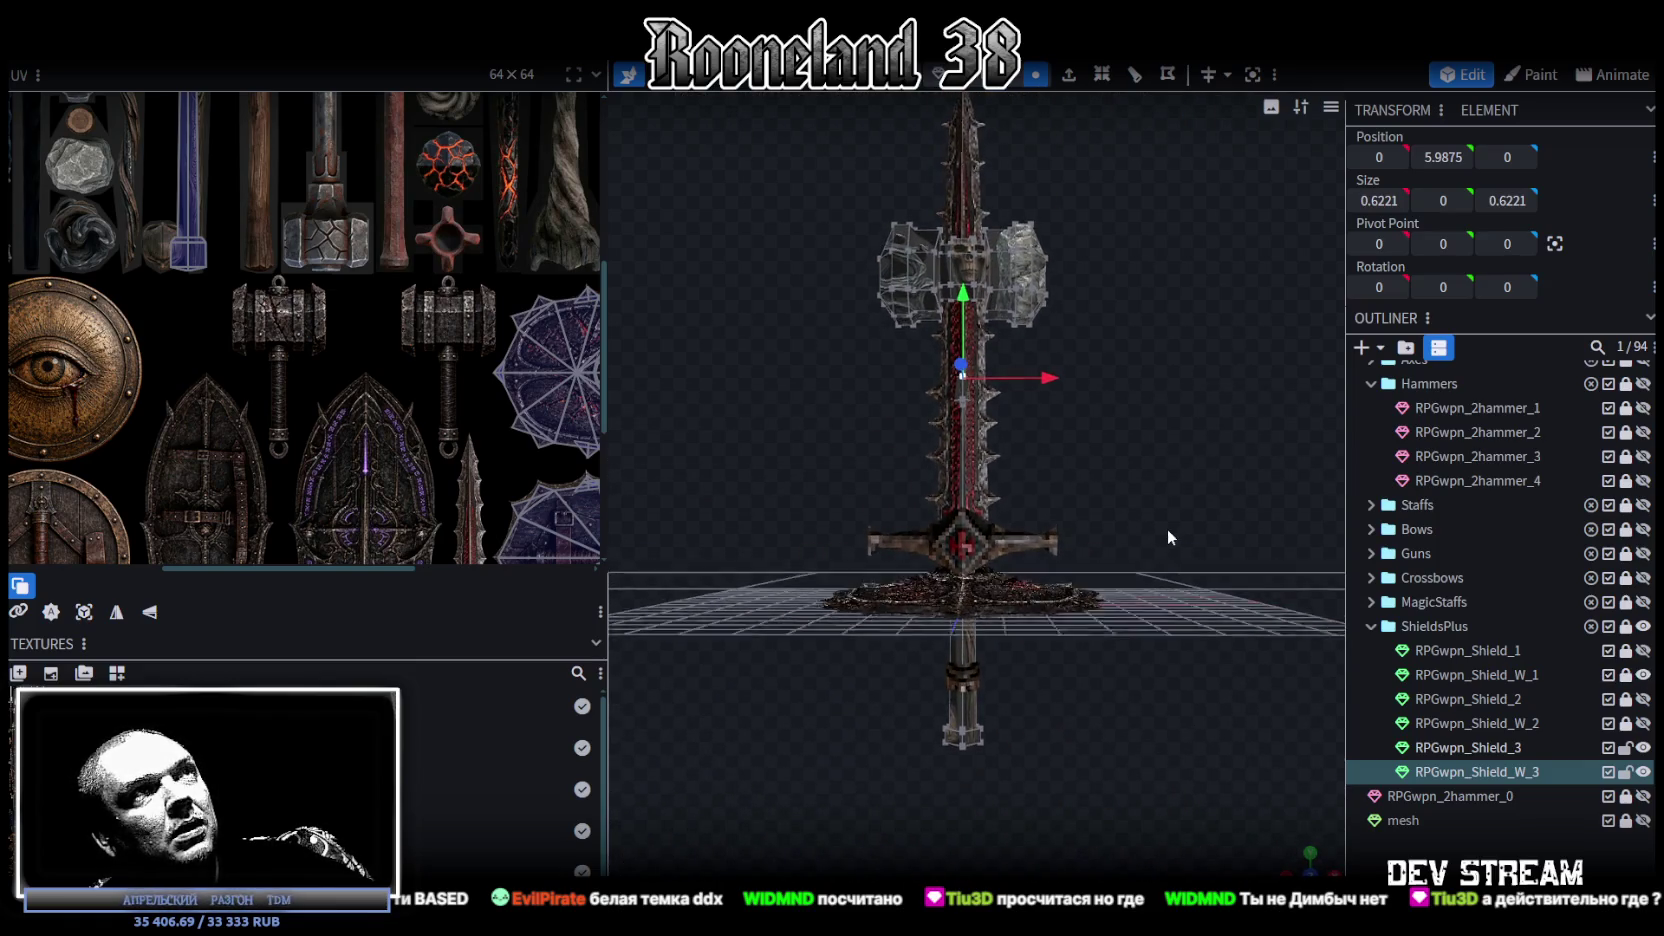
{"action": "scroll", "coordinate": [1169, 526], "scroll_direction": "down", "scroll_amount": 1}
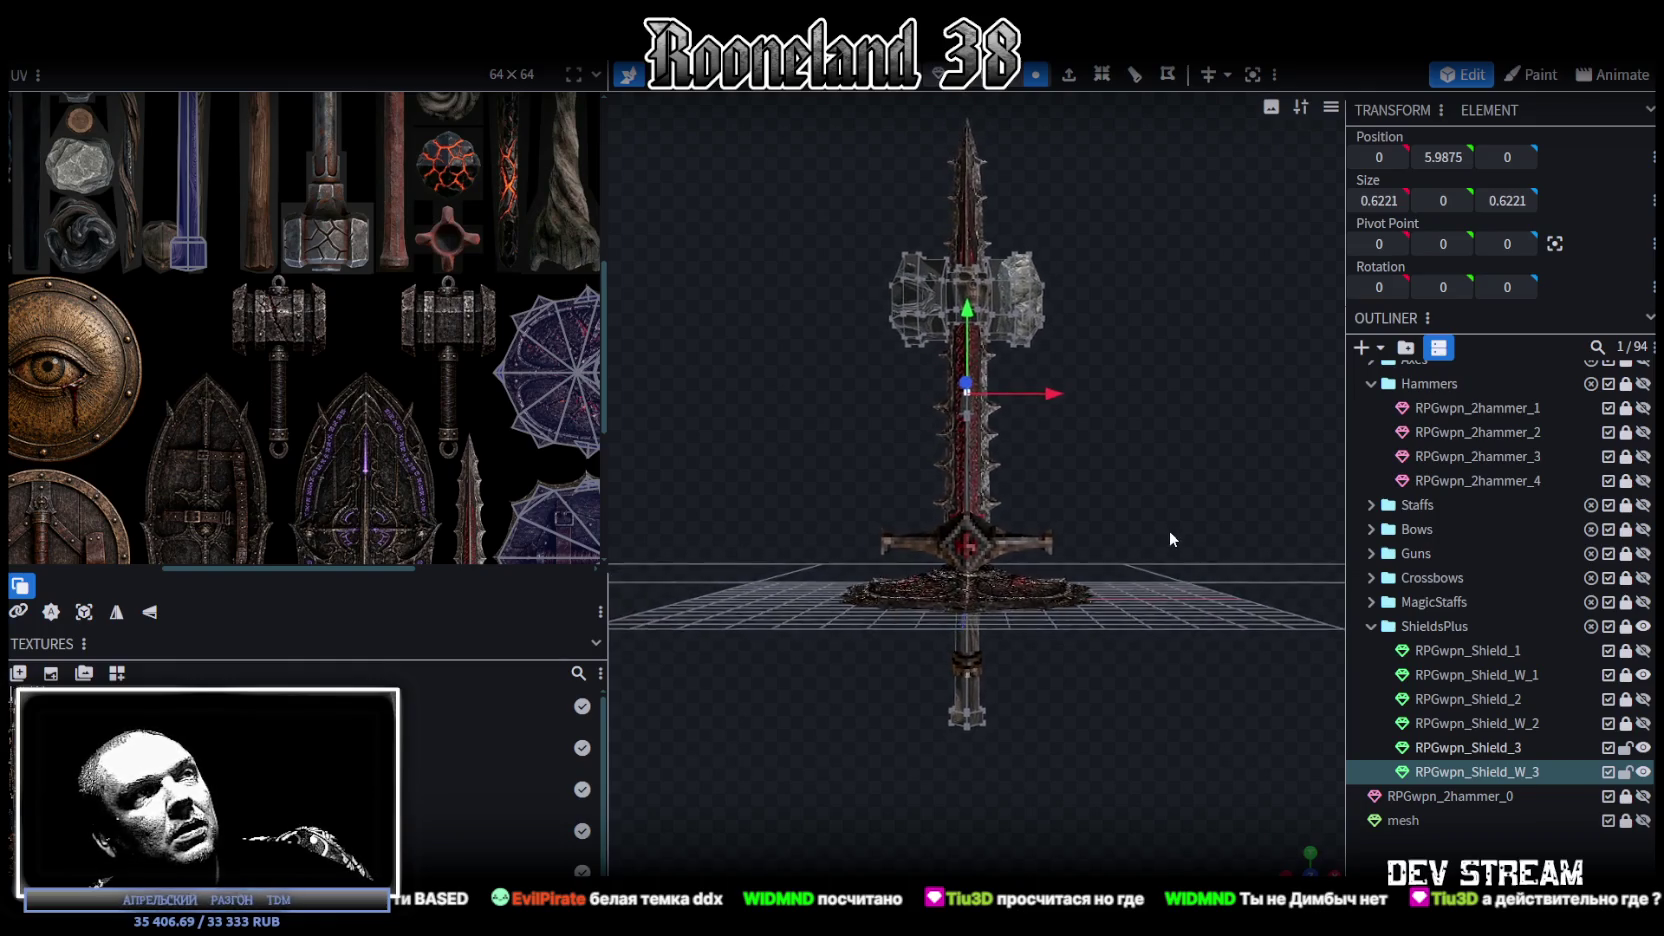
{"action": "scroll", "coordinate": [1170, 532], "scroll_direction": "up", "scroll_amount": 2}
{"action": "scroll", "coordinate": [1170, 532], "scroll_direction": "up", "scroll_amount": 1}
Step: Lower two handle pieces, one by 0.9 and the upper segment by 1 unit
{"action": "left_click_drag", "start_coordinate": [976, 320], "coordinate": [977, 357]}
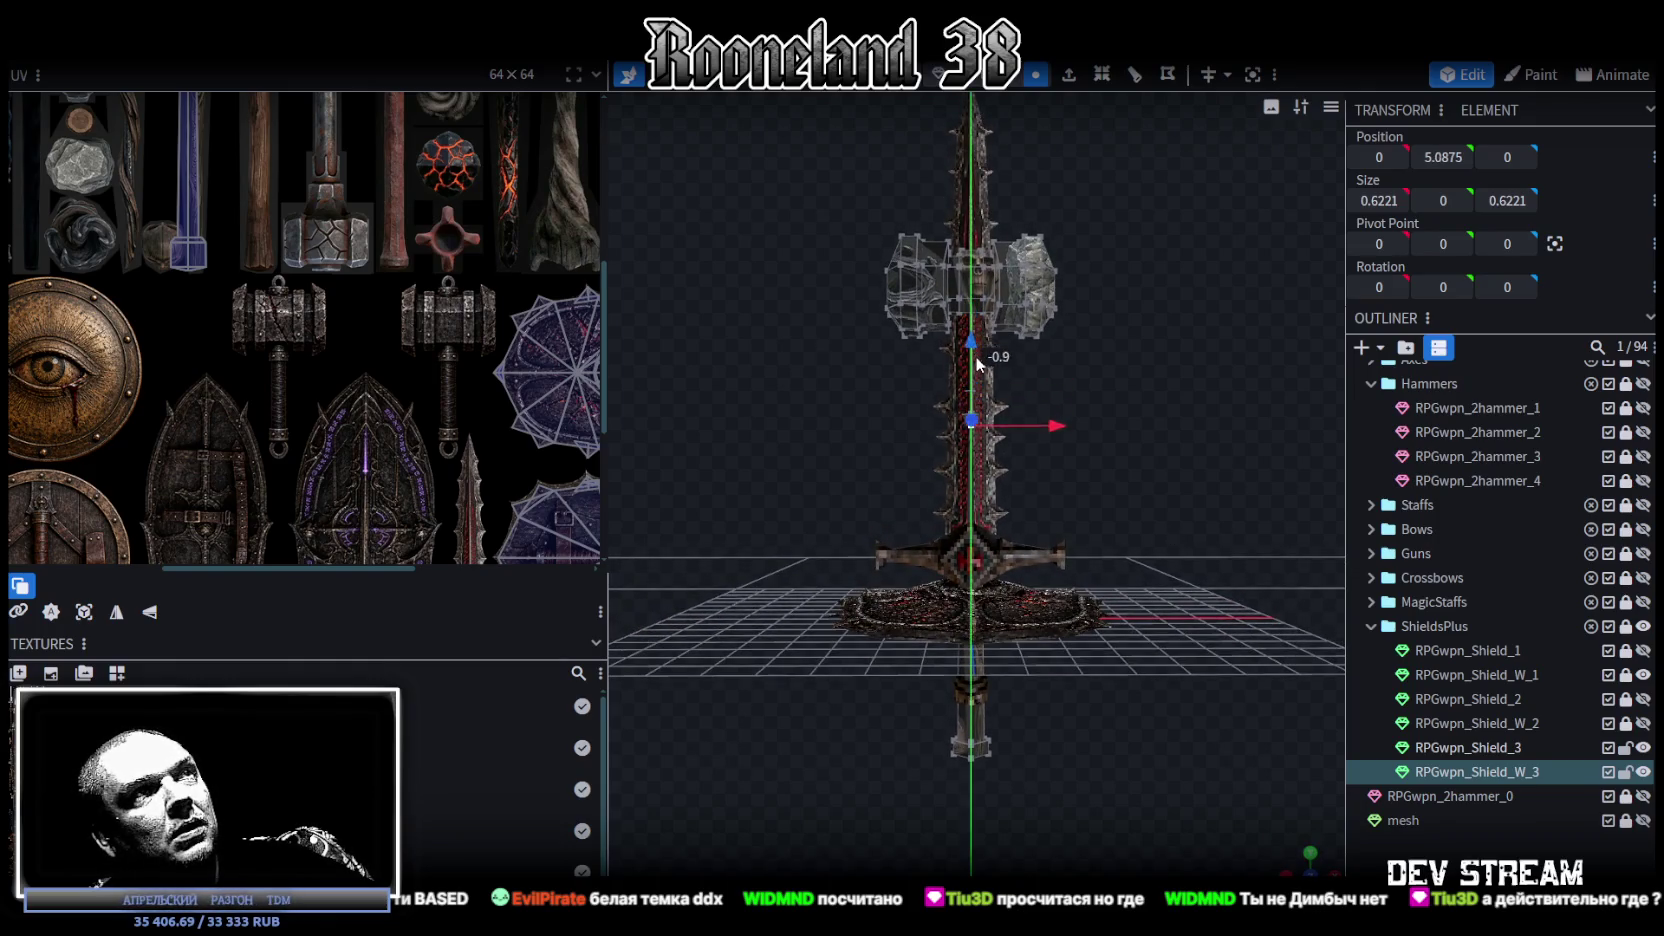
{"action": "left_click_drag", "start_coordinate": [897, 396], "coordinate": [995, 465]}
{"action": "left_click", "coordinate": [1033, 341]}
{"action": "left_click_drag", "start_coordinate": [972, 330], "coordinate": [972, 362]}
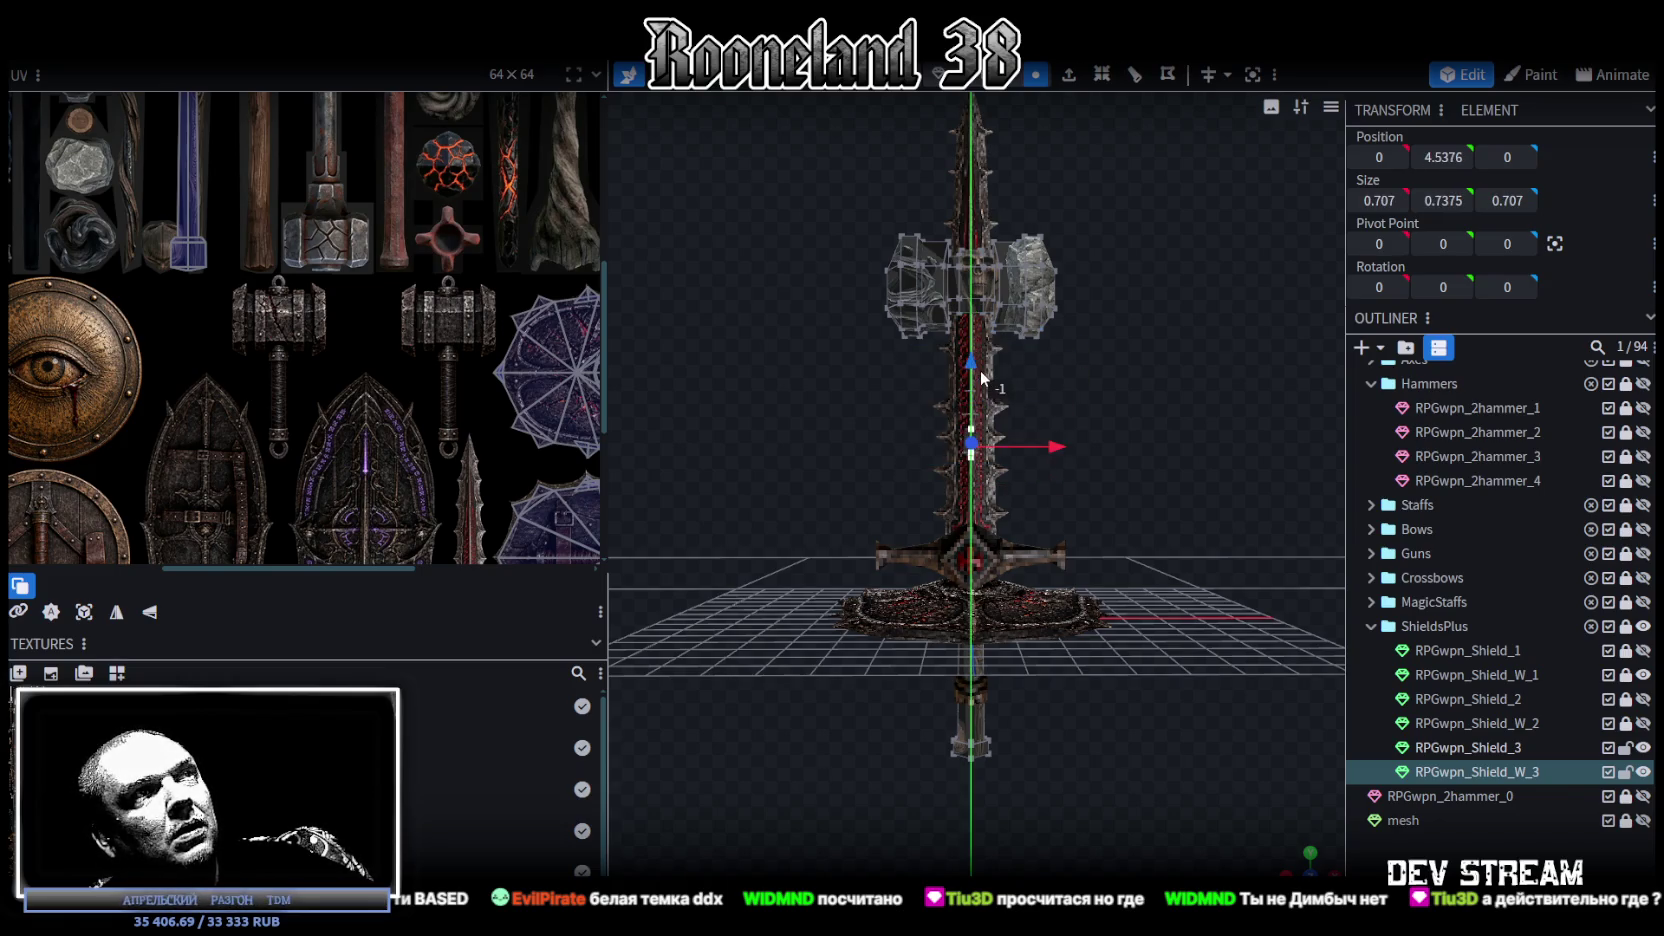
Step: Select all the cubes of the hammer head
{"action": "mouse_move", "coordinate": [1115, 498]}
{"action": "left_mouse_down"}
{"action": "mouse_move", "coordinate": [1150, 484]}
{"action": "mouse_move", "coordinate": [1121, 471]}
{"action": "mouse_move", "coordinate": [1161, 484]}
{"action": "left_mouse_up"}
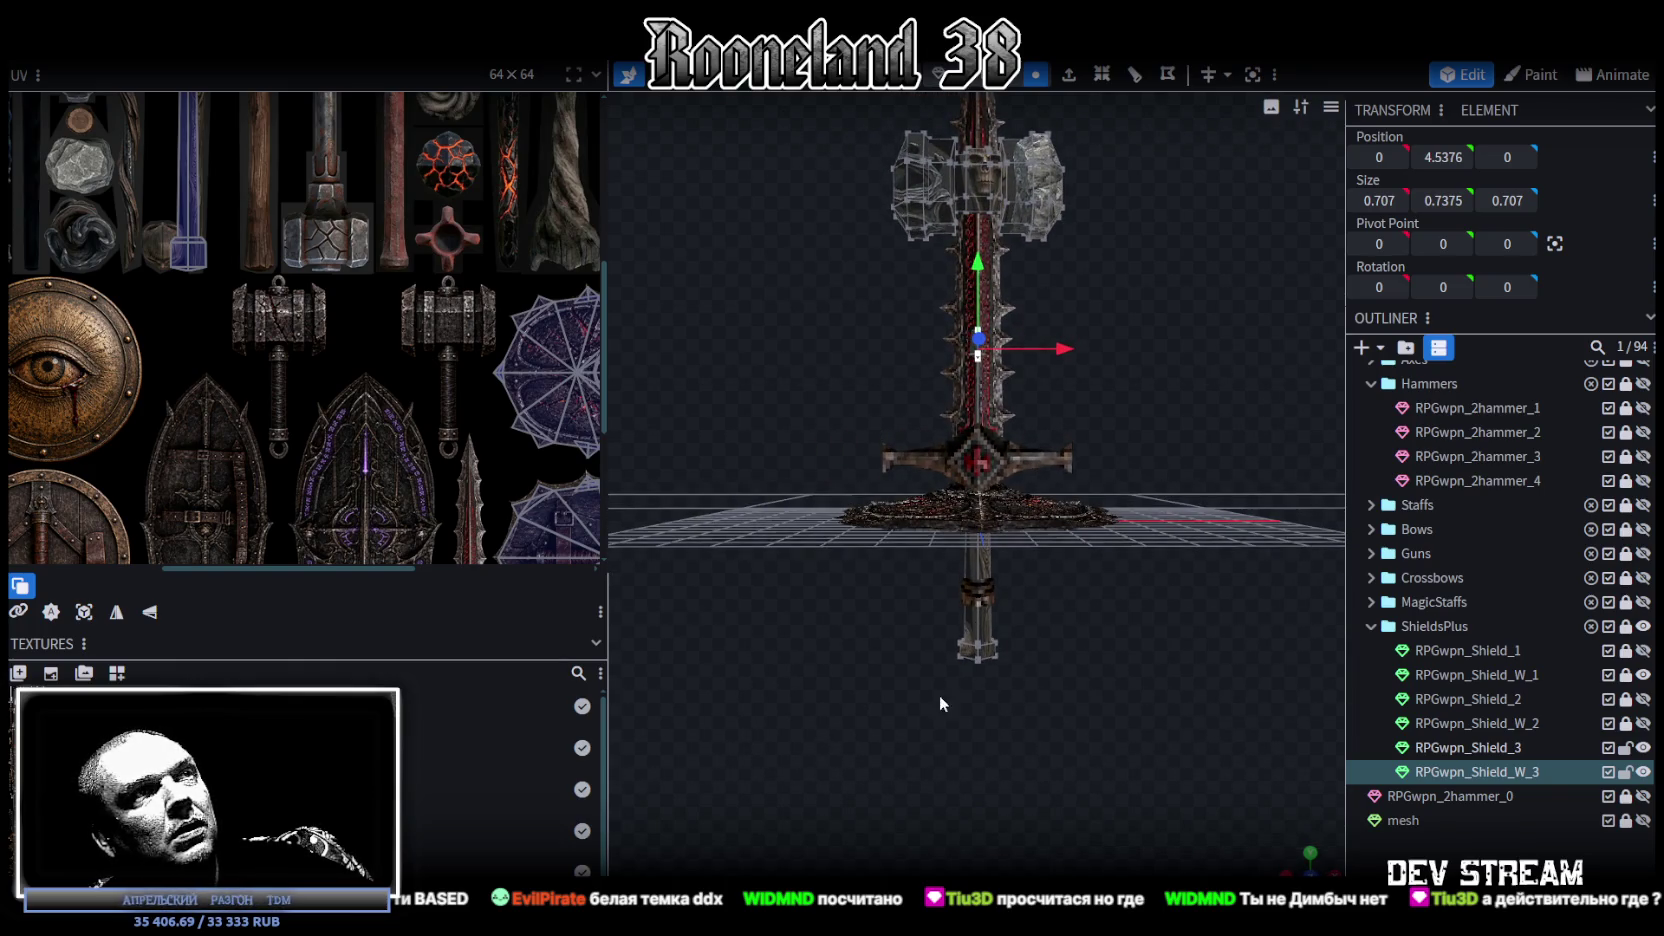
{"action": "left_click", "coordinate": [976, 653]}
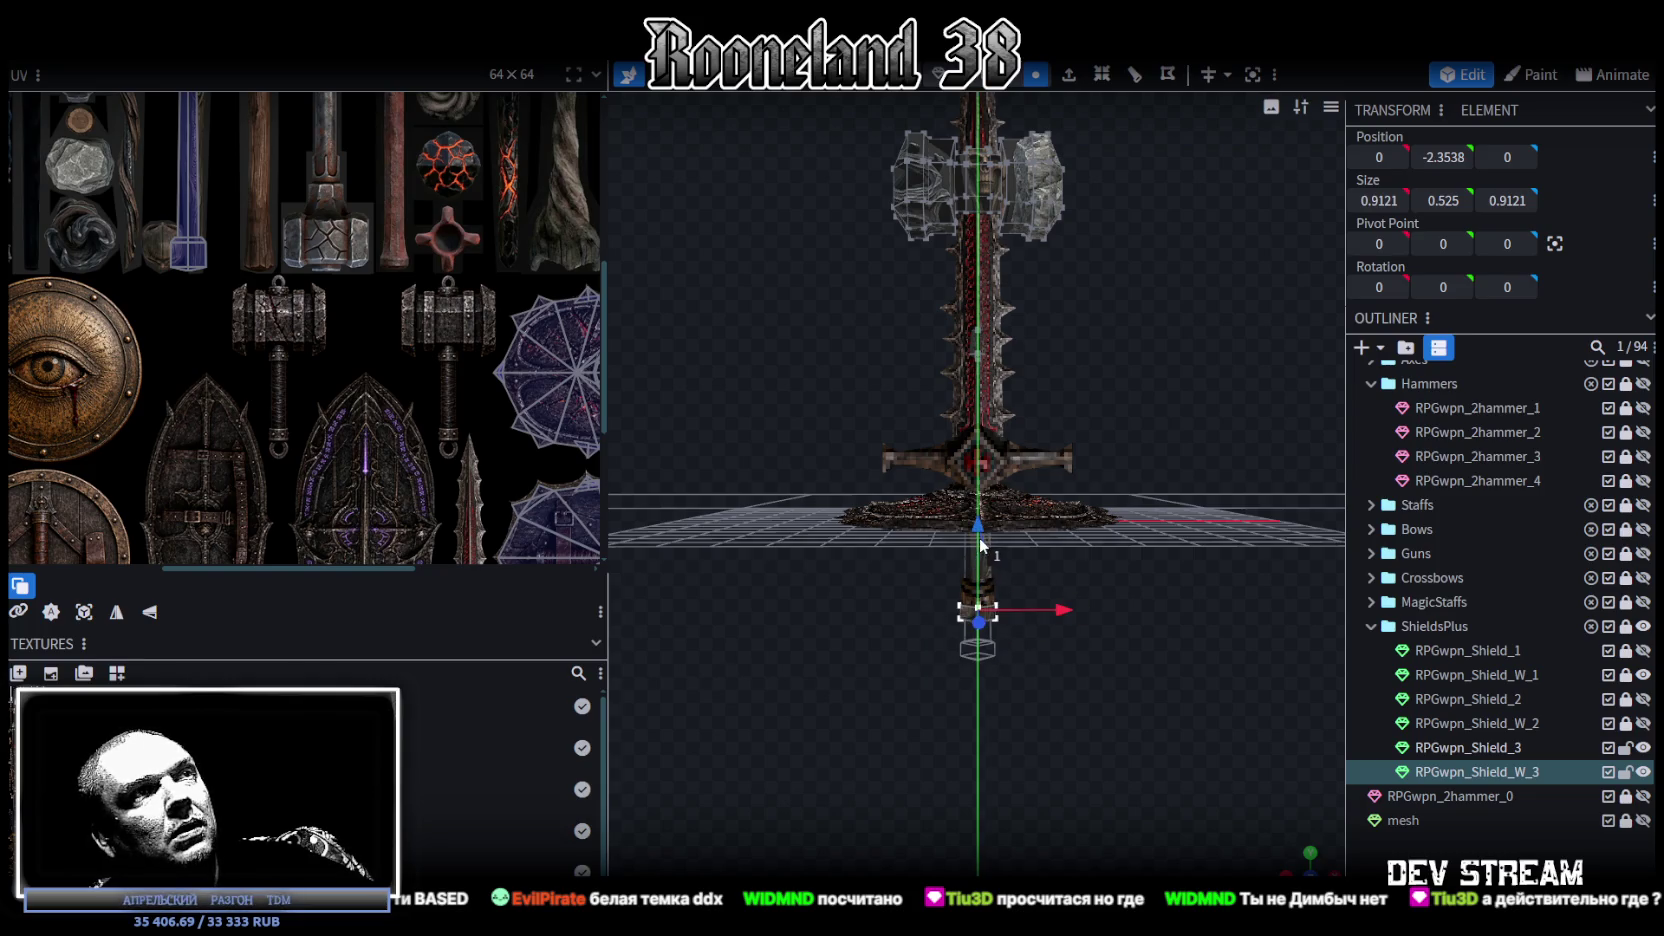
{"action": "left_click_drag", "start_coordinate": [1150, 494], "coordinate": [916, 419]}
{"action": "left_click", "coordinate": [916, 419]}
{"action": "left_click", "coordinate": [1004, 382]}
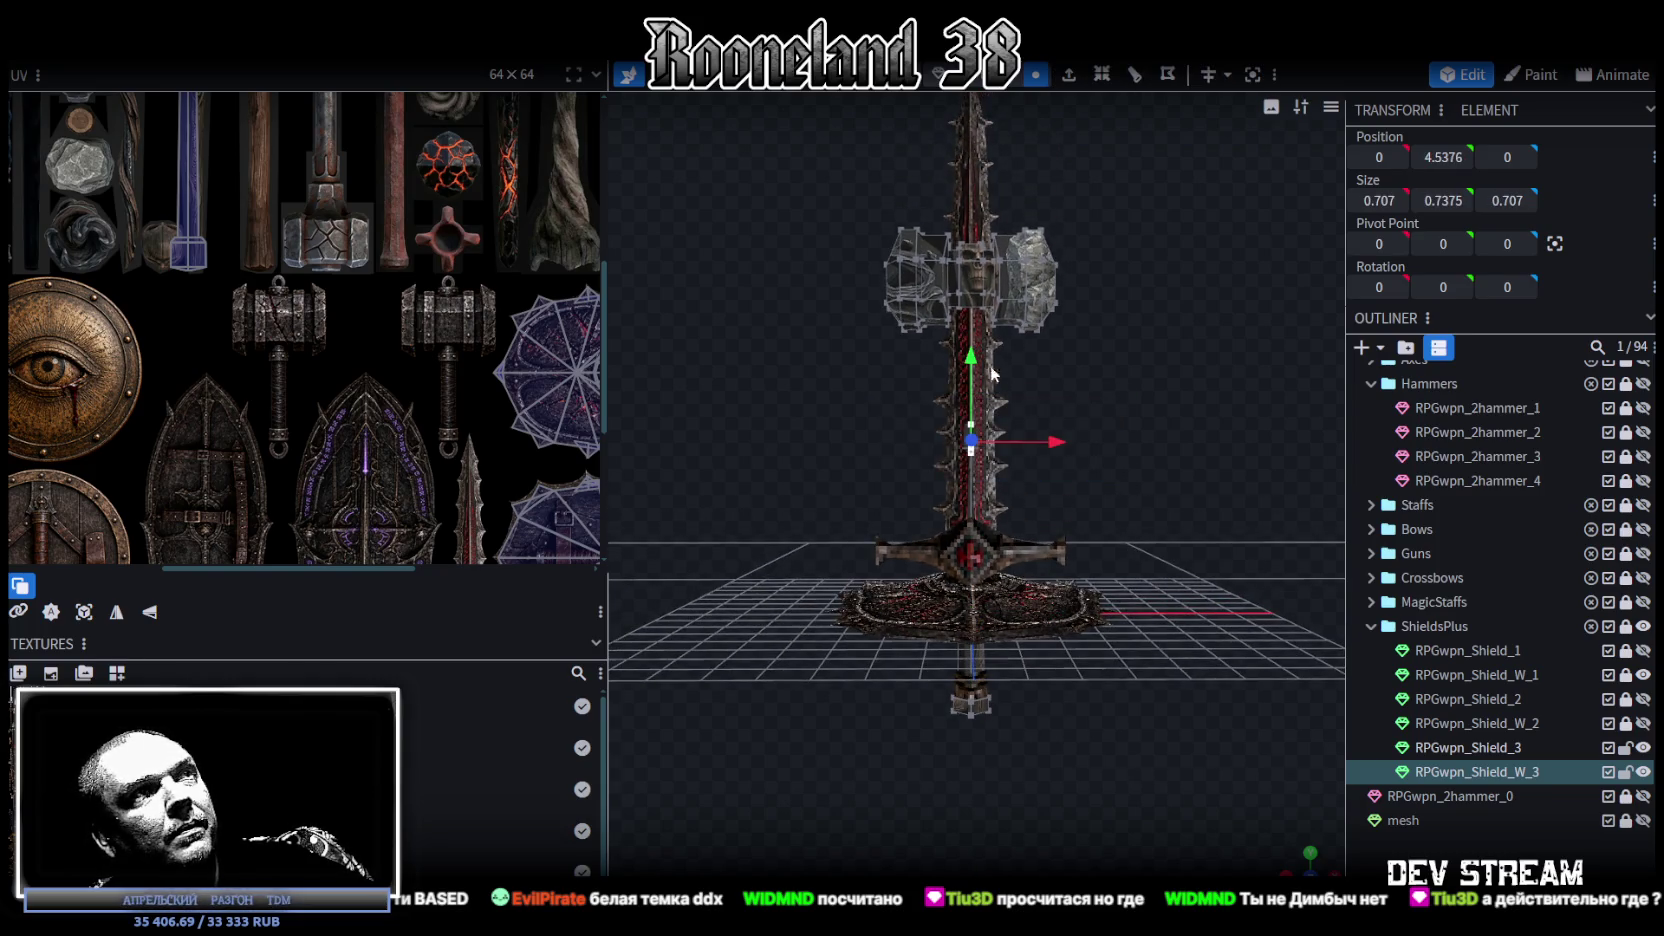
{"action": "left_click_drag", "start_coordinate": [984, 364], "coordinate": [1070, 481]}
{"action": "mouse_move", "coordinate": [831, 277]}
{"action": "left_mouse_down", "text": "ctrl"}
{"action": "mouse_move", "coordinate": [1186, 507]}
{"action": "mouse_move", "coordinate": [1052, 430]}
{"action": "left_mouse_up", "text": "ctrl"}
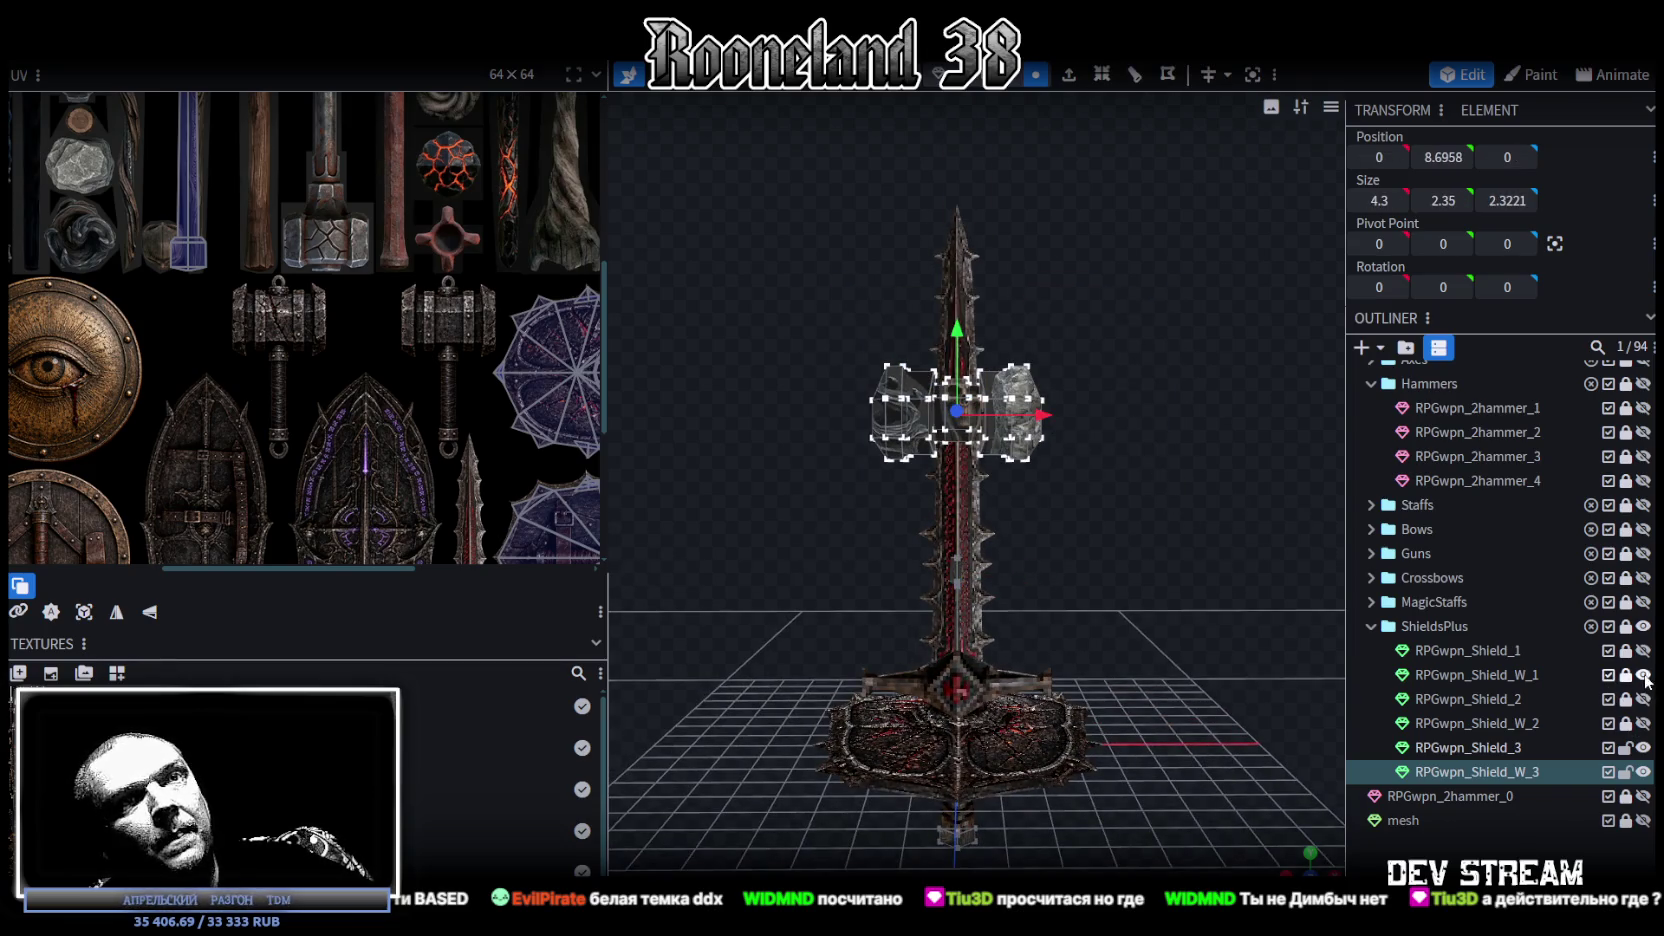
Step: Hide the RPGwpn_Shield_W_1 sword and lower the hammer head by 3, then 2 more units
{"action": "left_click", "coordinate": [1643, 675]}
{"action": "scroll", "coordinate": [1115, 574], "scroll_direction": "up", "scroll_amount": 3}
{"action": "mouse_move", "coordinate": [962, 290]}
{"action": "left_mouse_down"}
{"action": "mouse_move", "coordinate": [1148, 683]}
{"action": "mouse_move", "coordinate": [1157, 430]}
{"action": "mouse_move", "coordinate": [1046, 491]}
{"action": "mouse_move", "coordinate": [1046, 434]}
{"action": "mouse_move", "coordinate": [1113, 394]}
{"action": "mouse_move", "coordinate": [1063, 437]}
{"action": "left_mouse_up"}
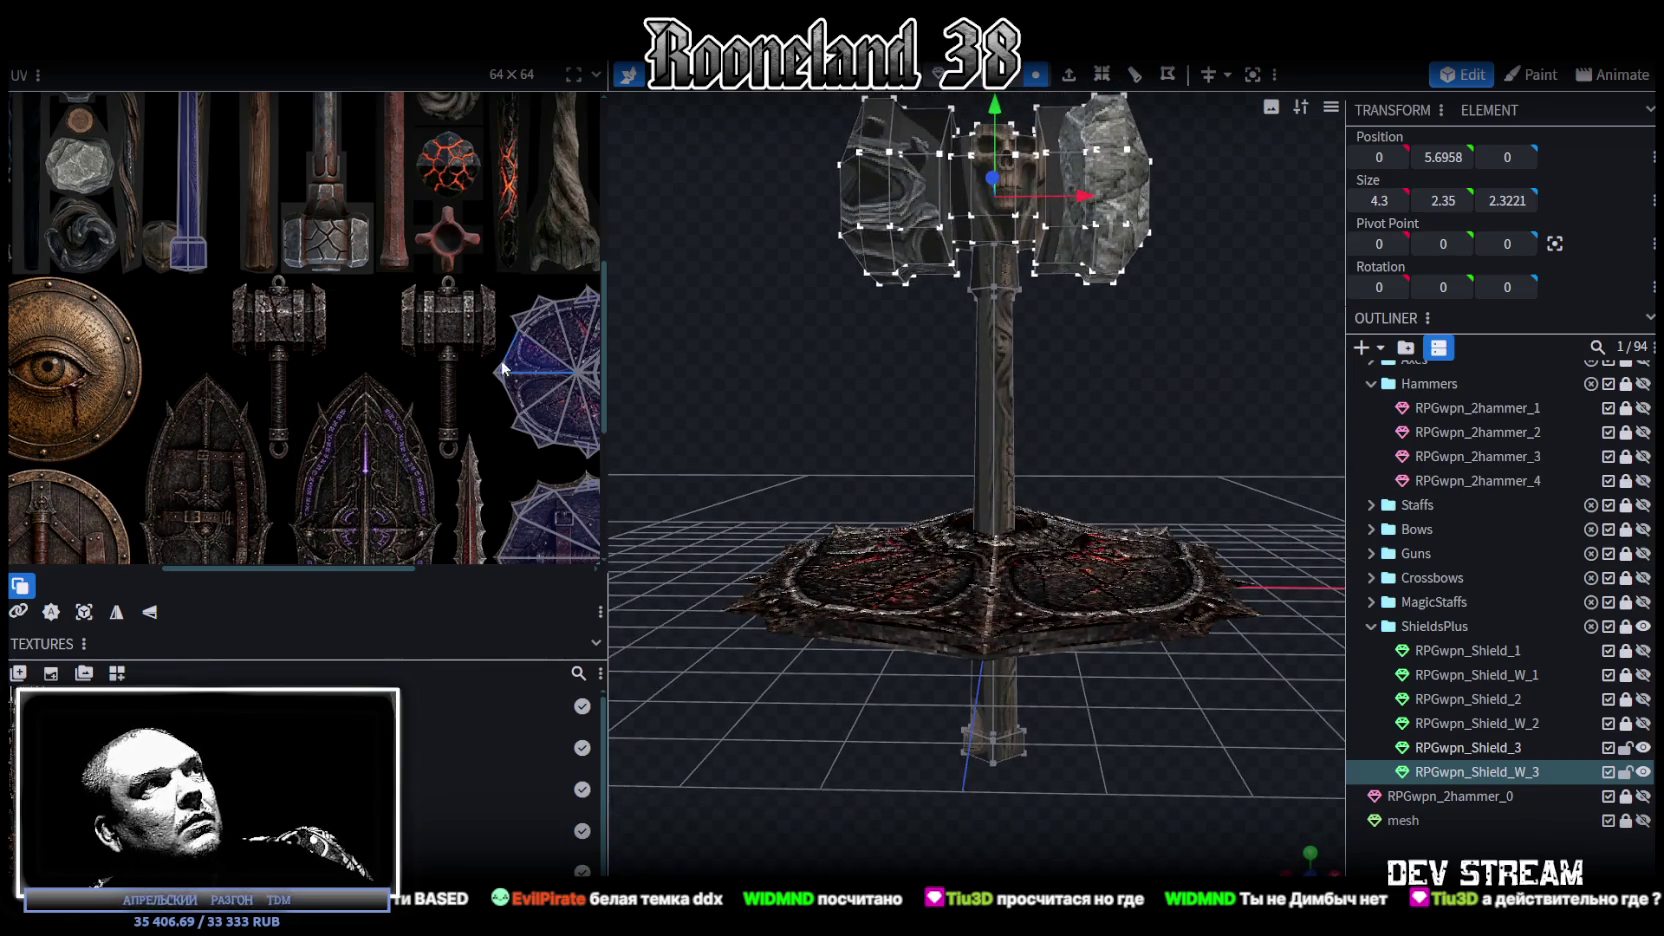
{"action": "scroll", "coordinate": [457, 412], "scroll_direction": "down", "scroll_amount": 2}
{"action": "left_click_drag", "start_coordinate": [1108, 377], "coordinate": [1124, 491]}
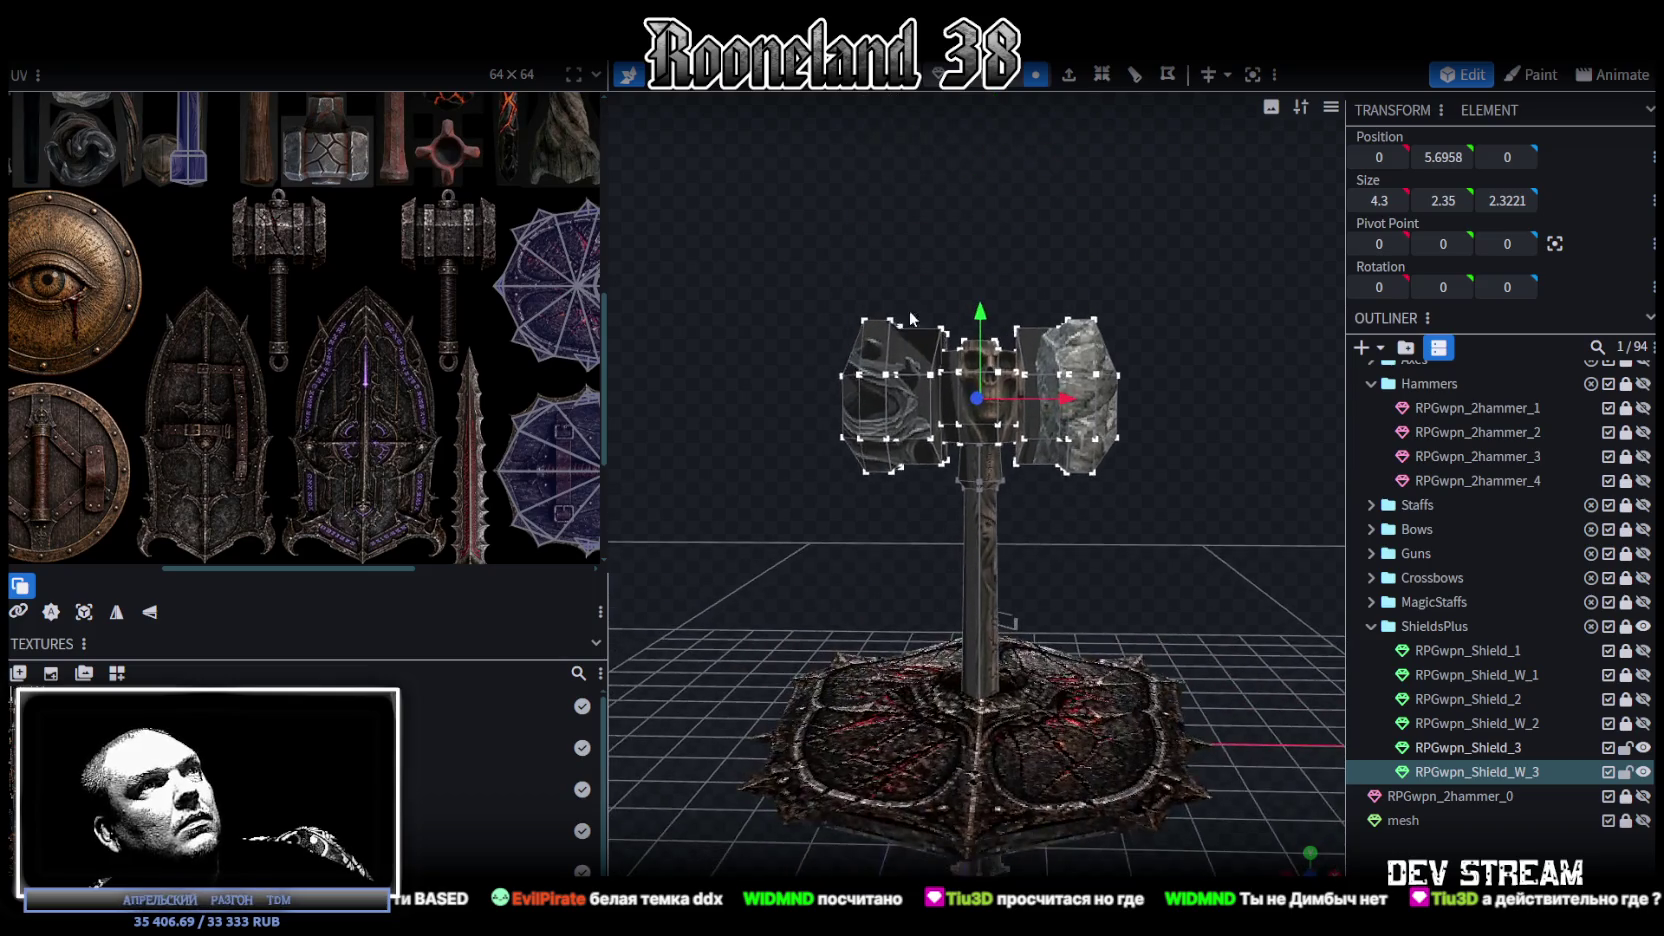
{"action": "left_click_drag", "start_coordinate": [754, 216], "coordinate": [1038, 408]}
{"action": "mouse_move", "coordinate": [981, 322]}
{"action": "left_mouse_down"}
{"action": "mouse_move", "coordinate": [981, 425]}
{"action": "mouse_move", "coordinate": [1240, 518]}
{"action": "mouse_move", "coordinate": [1170, 575]}
{"action": "mouse_move", "coordinate": [1048, 586]}
{"action": "mouse_move", "coordinate": [1091, 572]}
{"action": "mouse_move", "coordinate": [1140, 606]}
{"action": "mouse_move", "coordinate": [1001, 473]}
{"action": "mouse_move", "coordinate": [1176, 458]}
{"action": "mouse_move", "coordinate": [1048, 488]}
{"action": "mouse_move", "coordinate": [1139, 503]}
{"action": "mouse_move", "coordinate": [895, 88]}
{"action": "left_mouse_up"}
Step: Enlarge the head's central block to Size Y 1.4625 and Size Z 1.4784
{"action": "left_click", "coordinate": [1035, 75]}
{"action": "left_click", "coordinate": [915, 470]}
{"action": "mouse_move", "coordinate": [915, 470]}
{"action": "left_mouse_down"}
{"action": "mouse_move", "coordinate": [1034, 334]}
{"action": "mouse_move", "coordinate": [1143, 439]}
{"action": "left_mouse_up"}
{"action": "key", "text": "KP_1"}
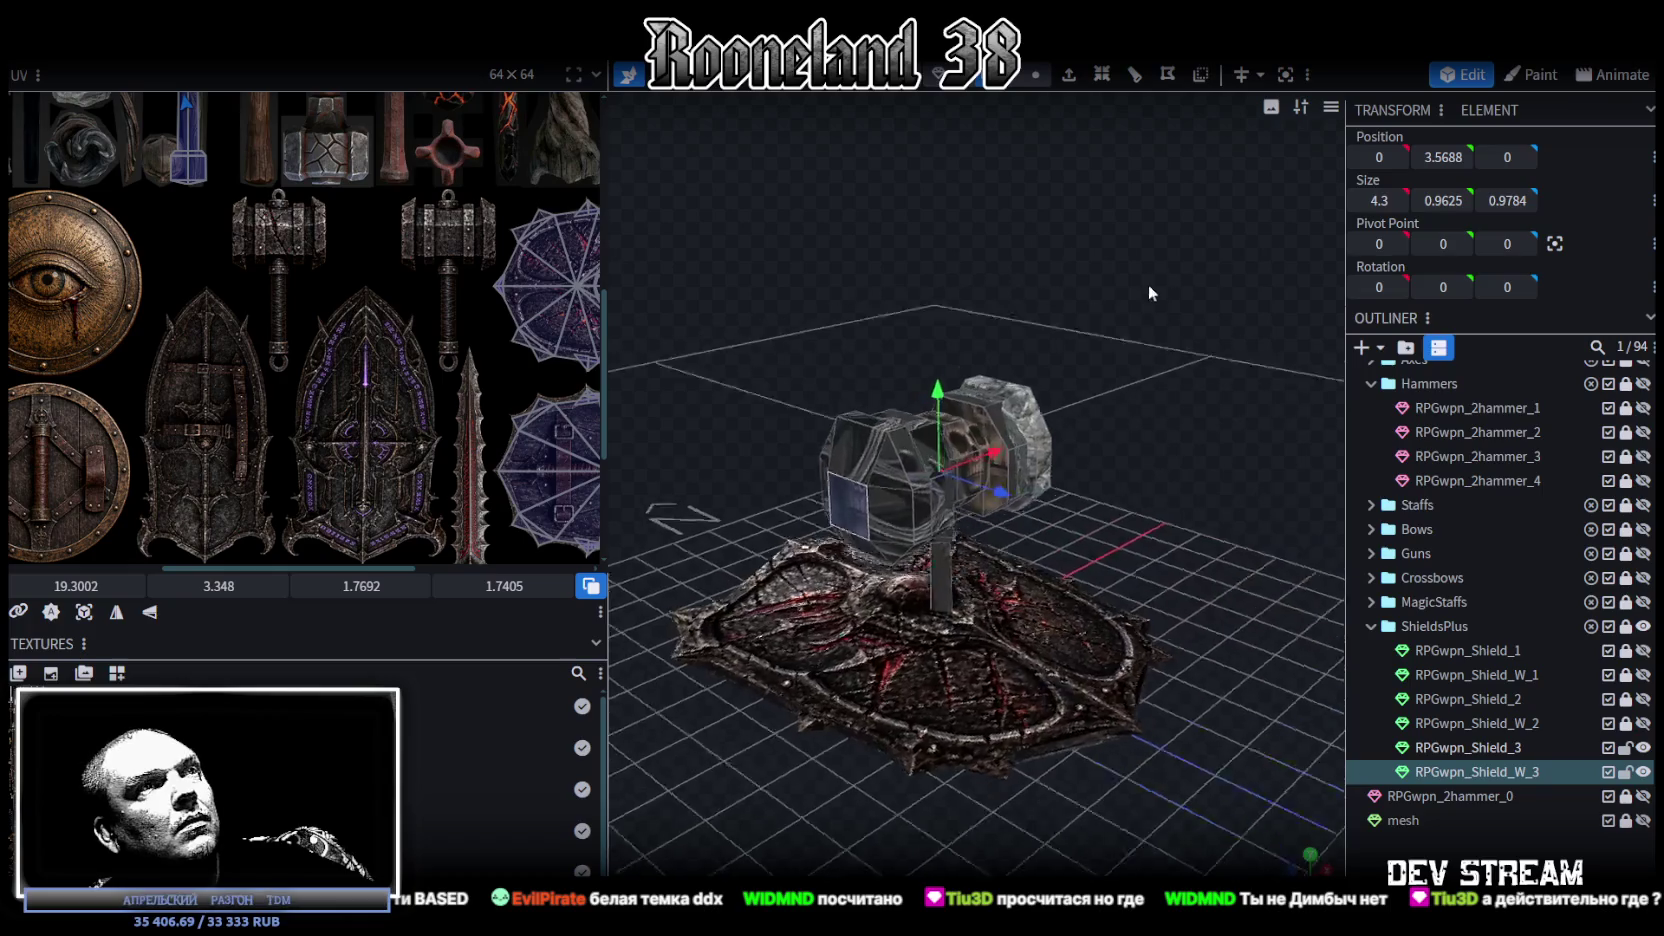
{"action": "left_click_drag", "start_coordinate": [1010, 360], "coordinate": [1034, 347]}
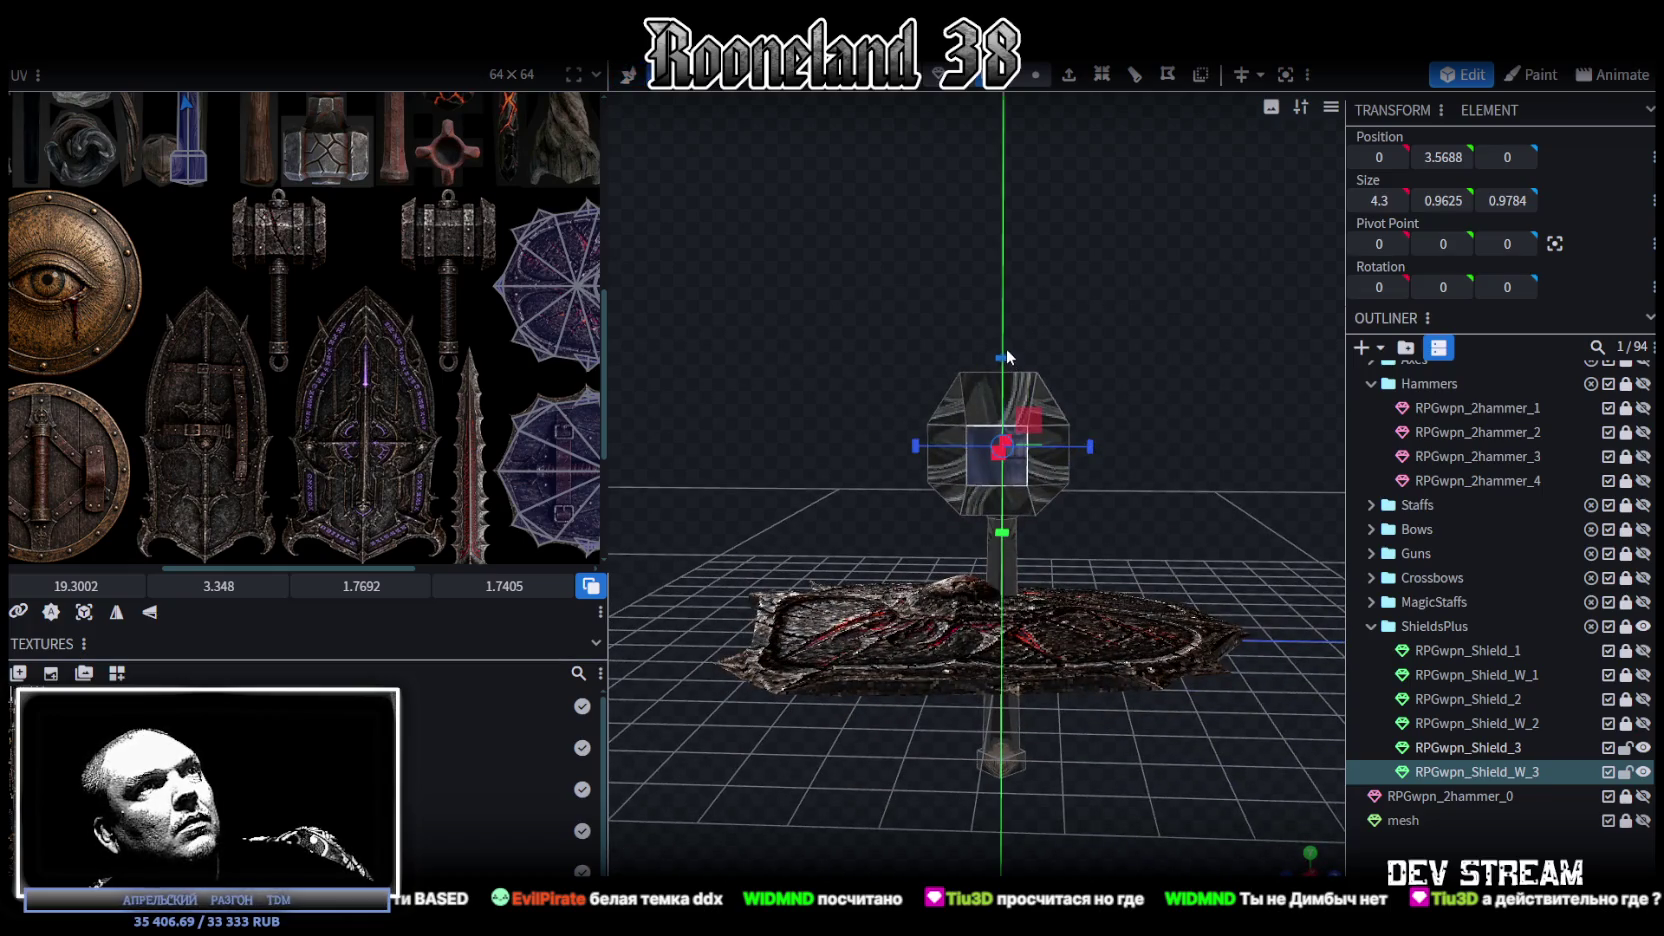
{"action": "left_click_drag", "start_coordinate": [1090, 447], "coordinate": [1100, 443]}
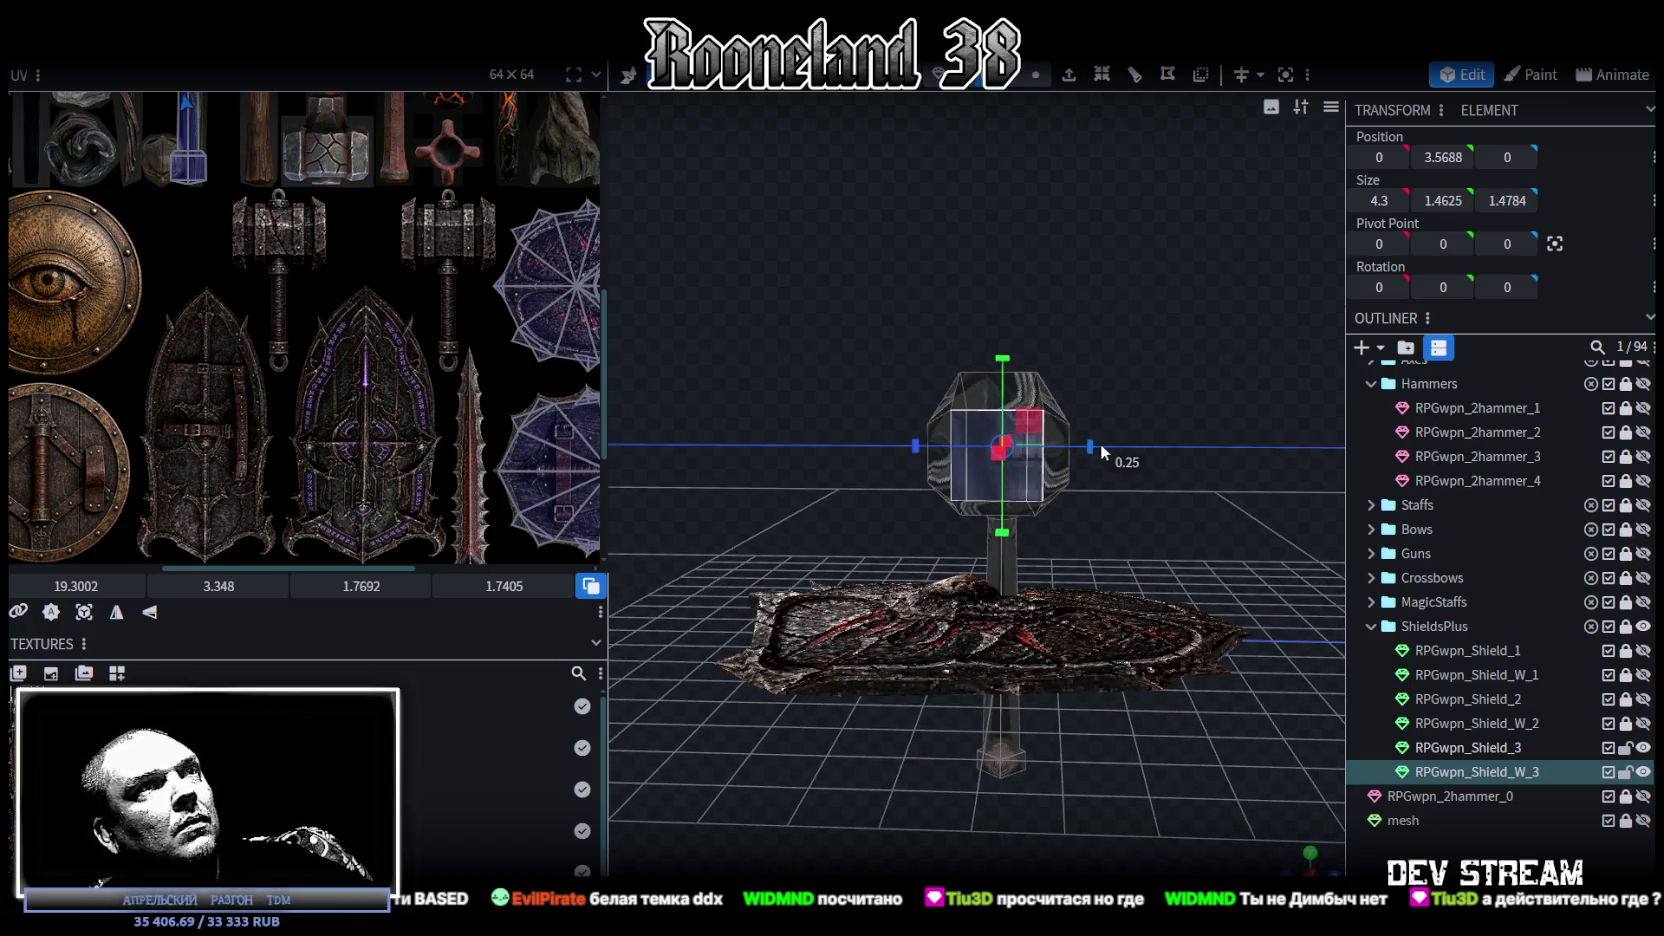
{"action": "left_click_drag", "start_coordinate": [1162, 372], "coordinate": [925, 357]}
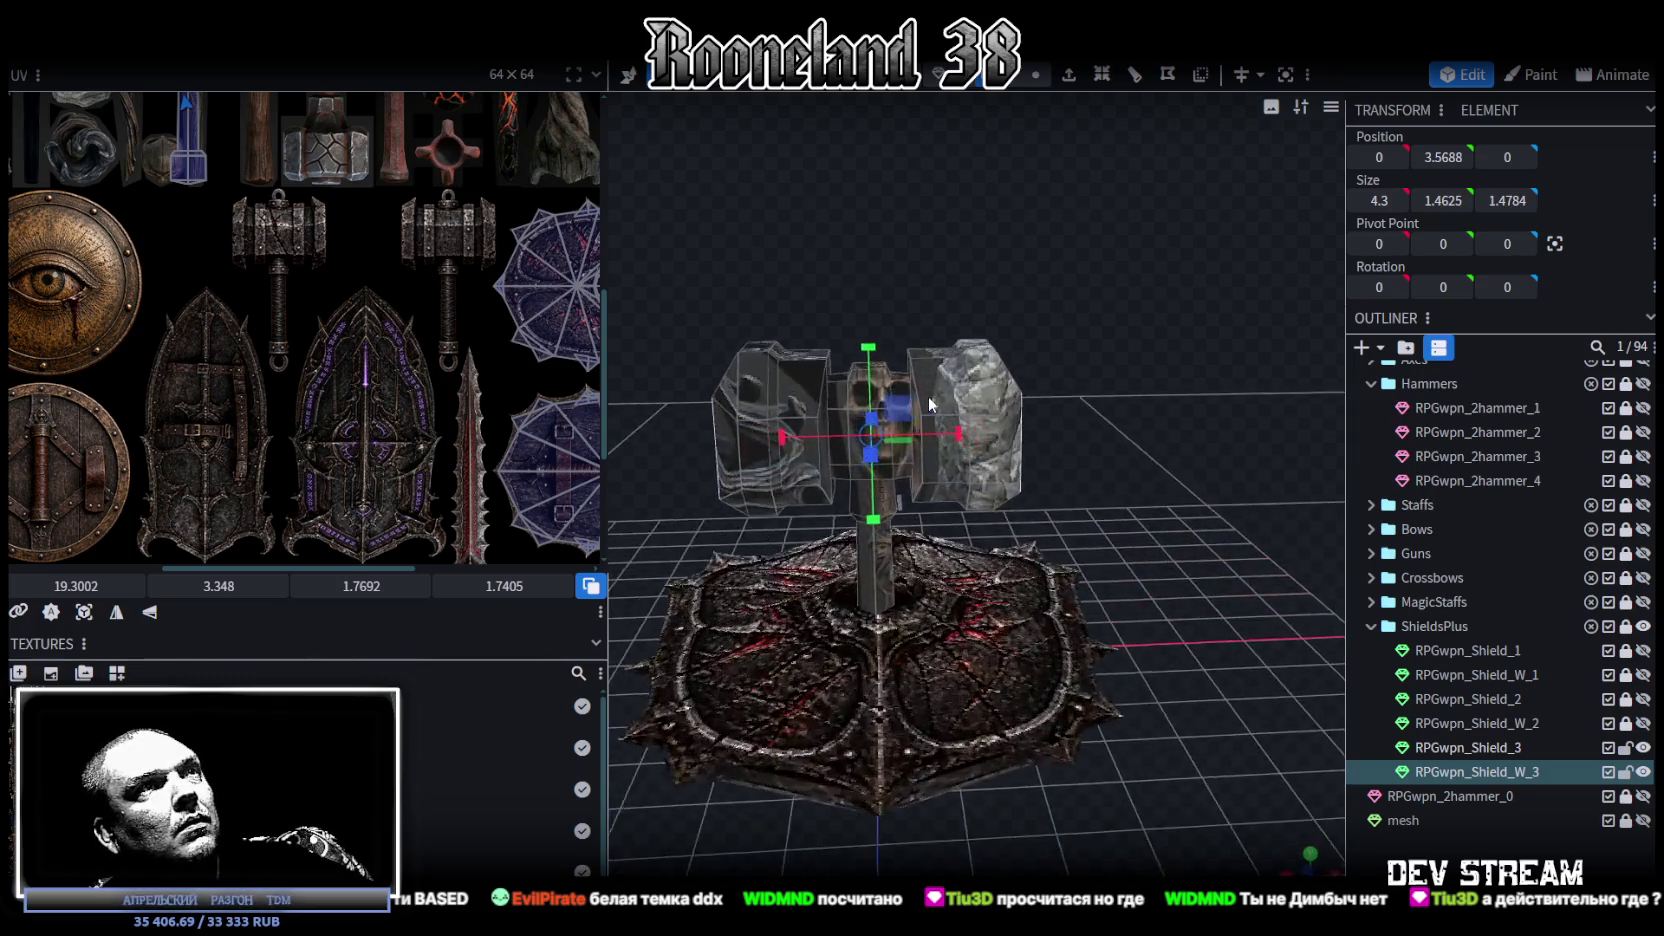
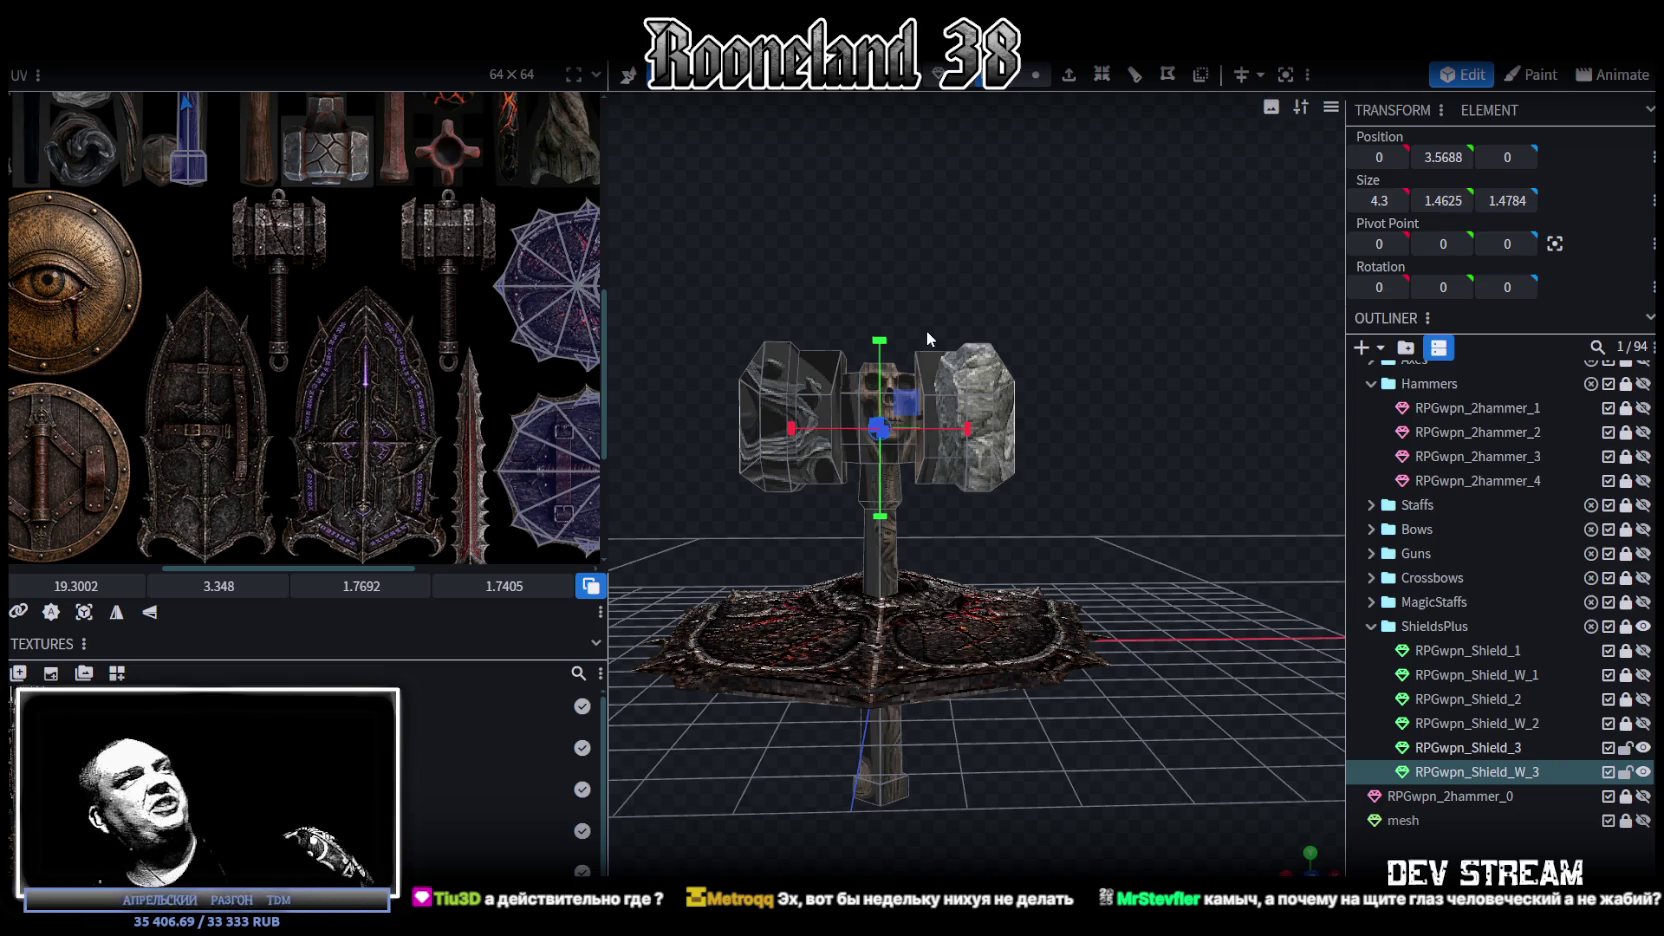
Step: Narrow the hammer's long head block from width 4.3 to 4.1
{"action": "scroll", "coordinate": [1027, 194], "scroll_direction": "up", "scroll_amount": 5}
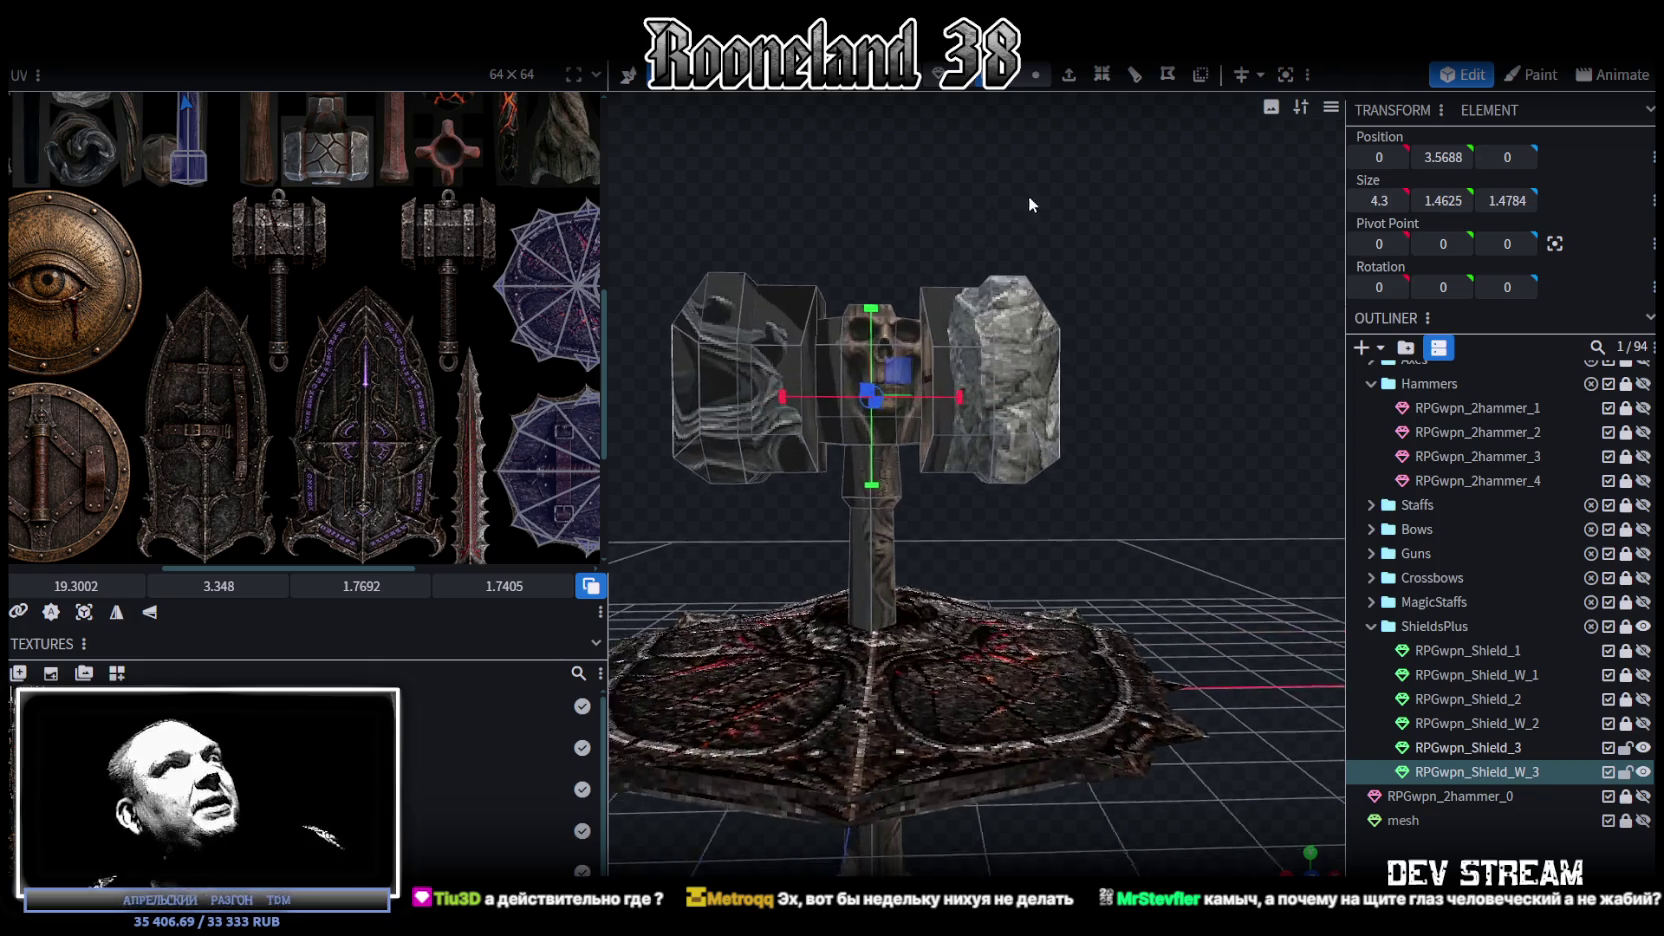
{"action": "left_click_drag", "start_coordinate": [1020, 194], "coordinate": [900, 350]}
{"action": "mouse_move", "coordinate": [1243, 274]}
{"action": "left_mouse_down"}
{"action": "mouse_move", "coordinate": [1081, 386]}
{"action": "mouse_move", "coordinate": [1220, 328]}
{"action": "left_mouse_up"}
{"action": "left_click_drag", "start_coordinate": [962, 408], "coordinate": [963, 410]}
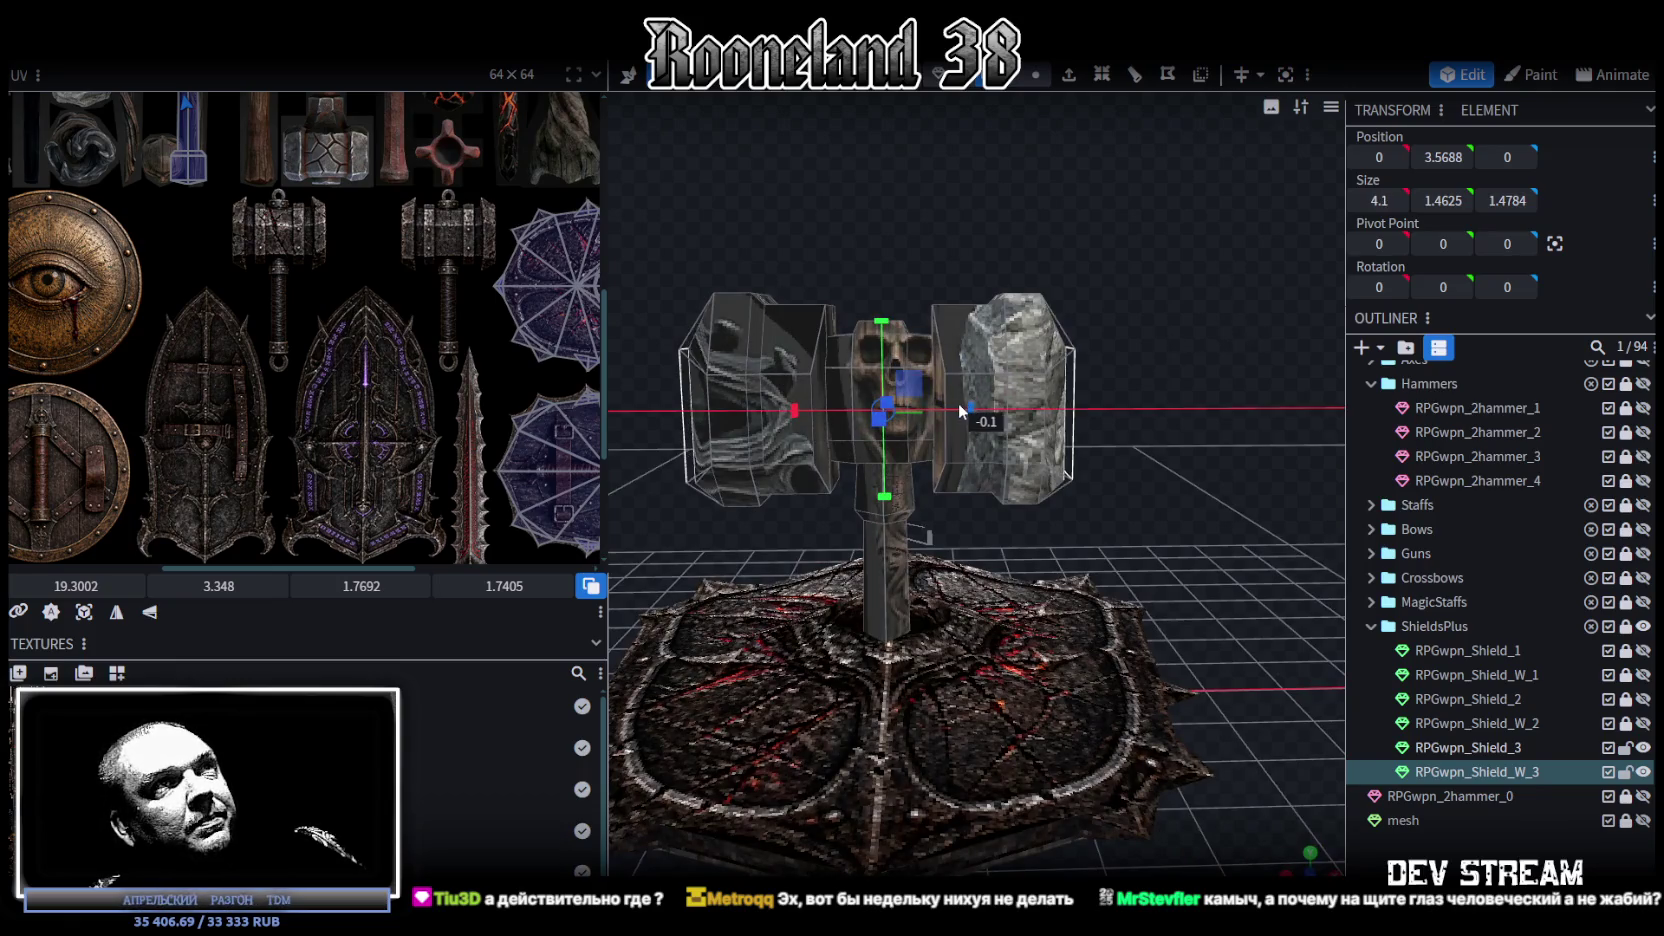
{"action": "mouse_move", "coordinate": [1171, 411]}
{"action": "left_mouse_down"}
{"action": "mouse_move", "coordinate": [1184, 425]}
{"action": "mouse_move", "coordinate": [1110, 335]}
{"action": "mouse_move", "coordinate": [1139, 413]}
{"action": "mouse_move", "coordinate": [1130, 379]}
{"action": "left_mouse_up"}
{"action": "left_click", "coordinate": [970, 372]}
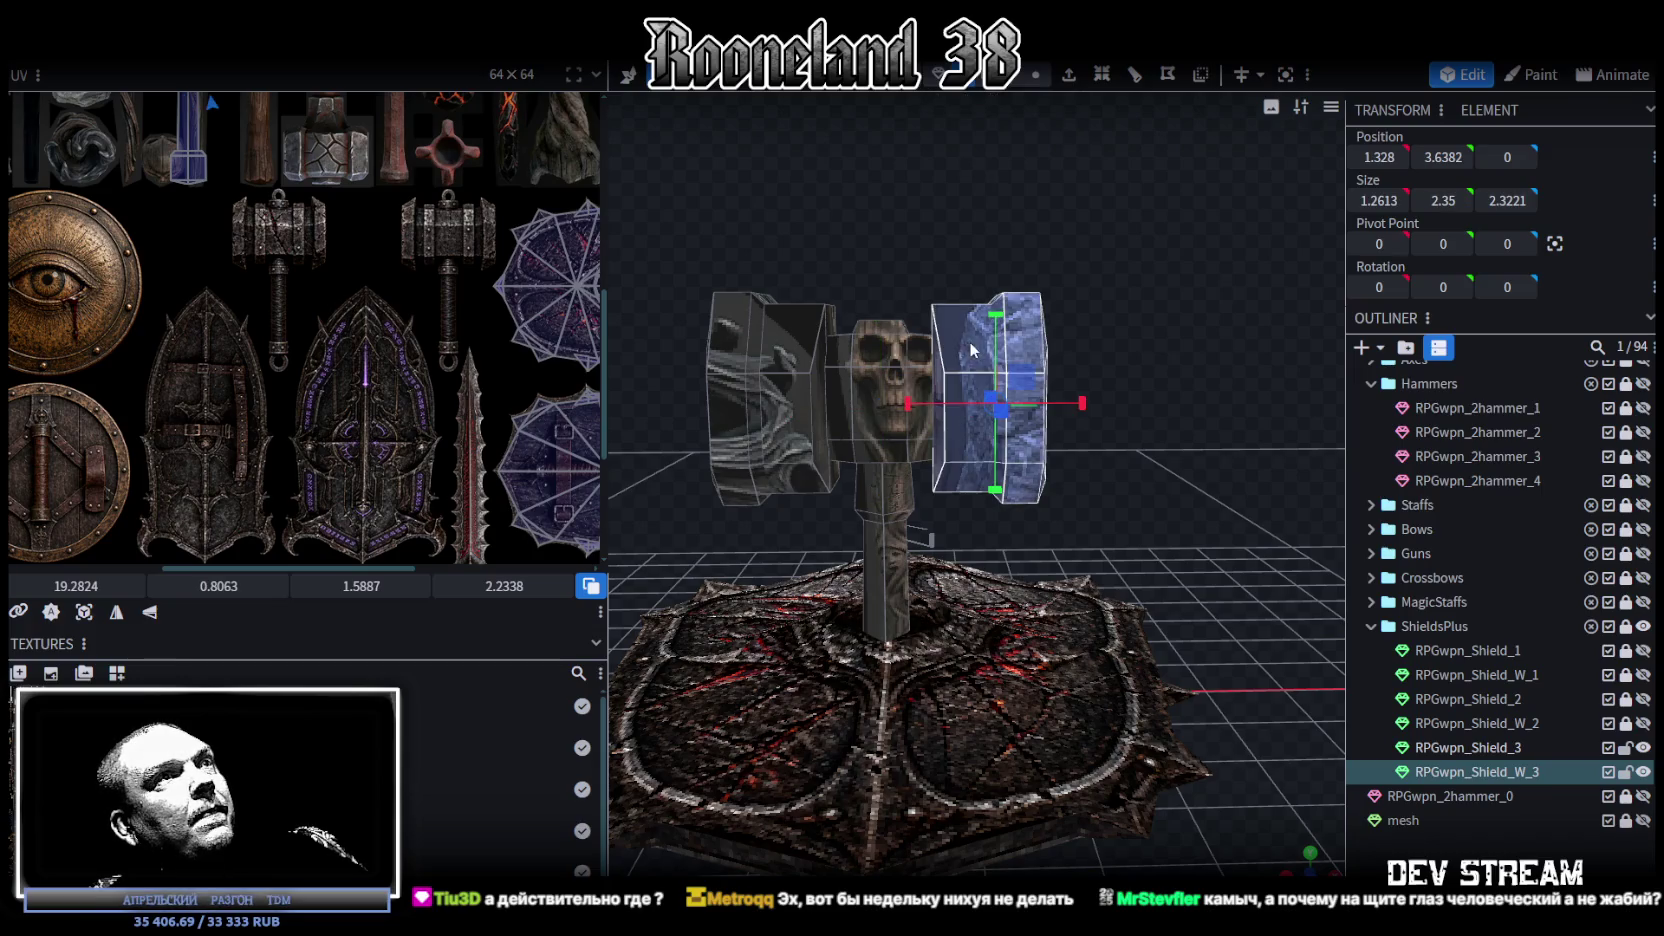
Step: Select the right stone side block of the hammer head
{"action": "mouse_move", "coordinate": [968, 341]}
{"action": "left_mouse_down"}
{"action": "mouse_move", "coordinate": [1095, 317]}
{"action": "mouse_move", "coordinate": [1004, 283]}
{"action": "mouse_move", "coordinate": [999, 228]}
{"action": "left_mouse_up"}
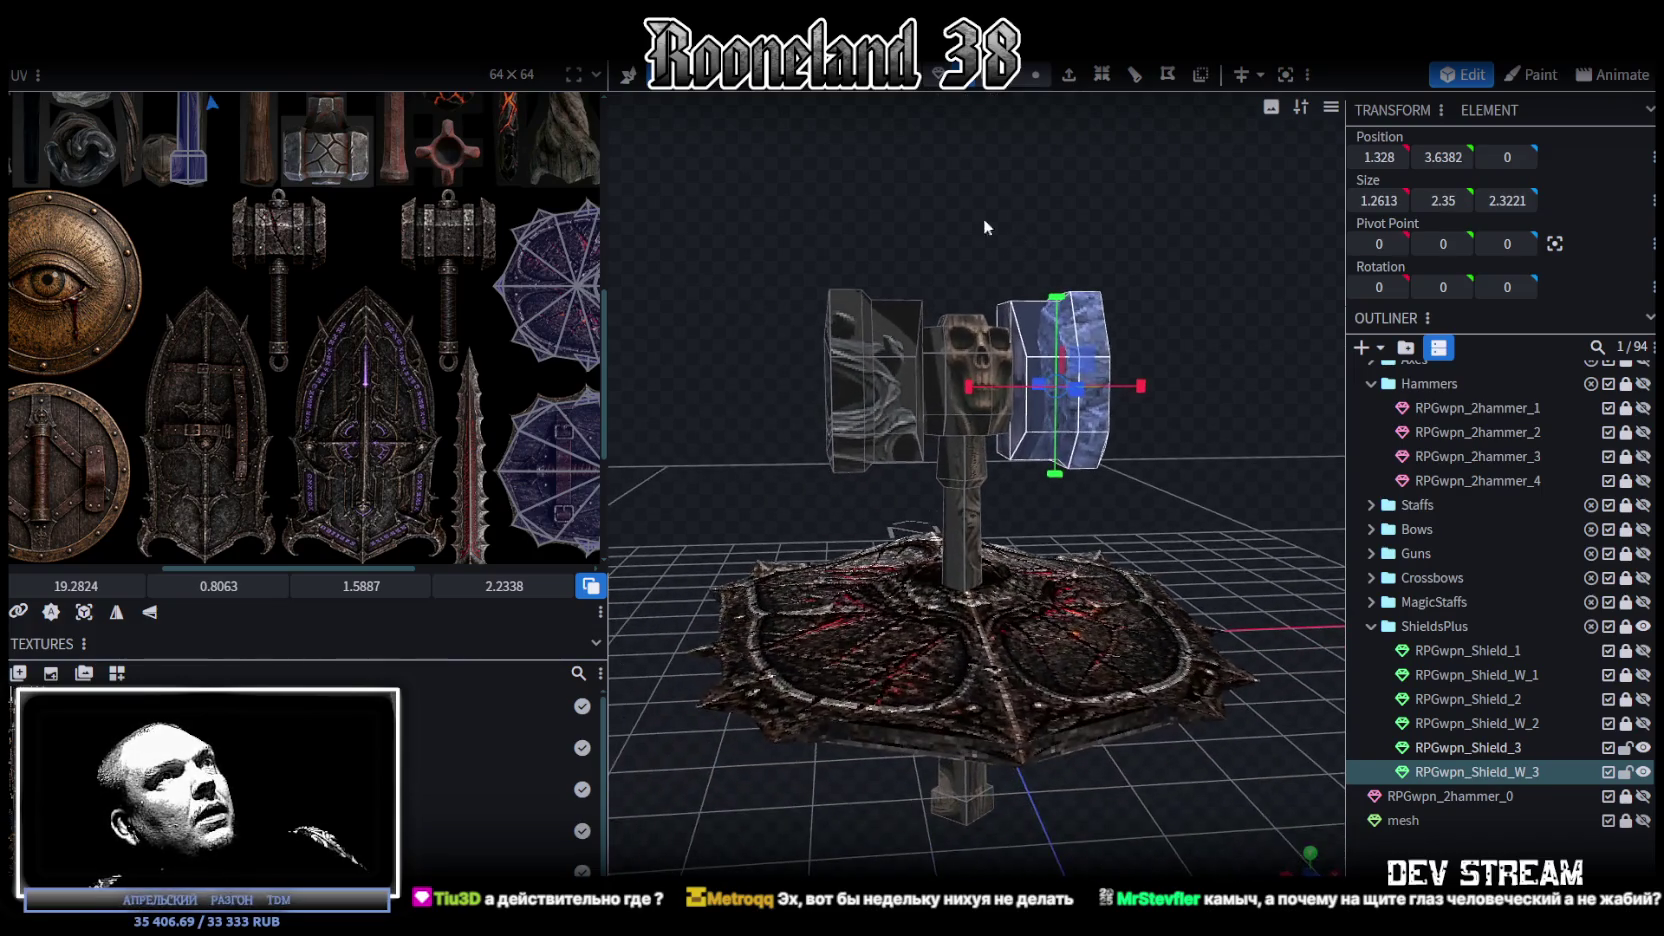
{"action": "left_click", "coordinate": [896, 405]}
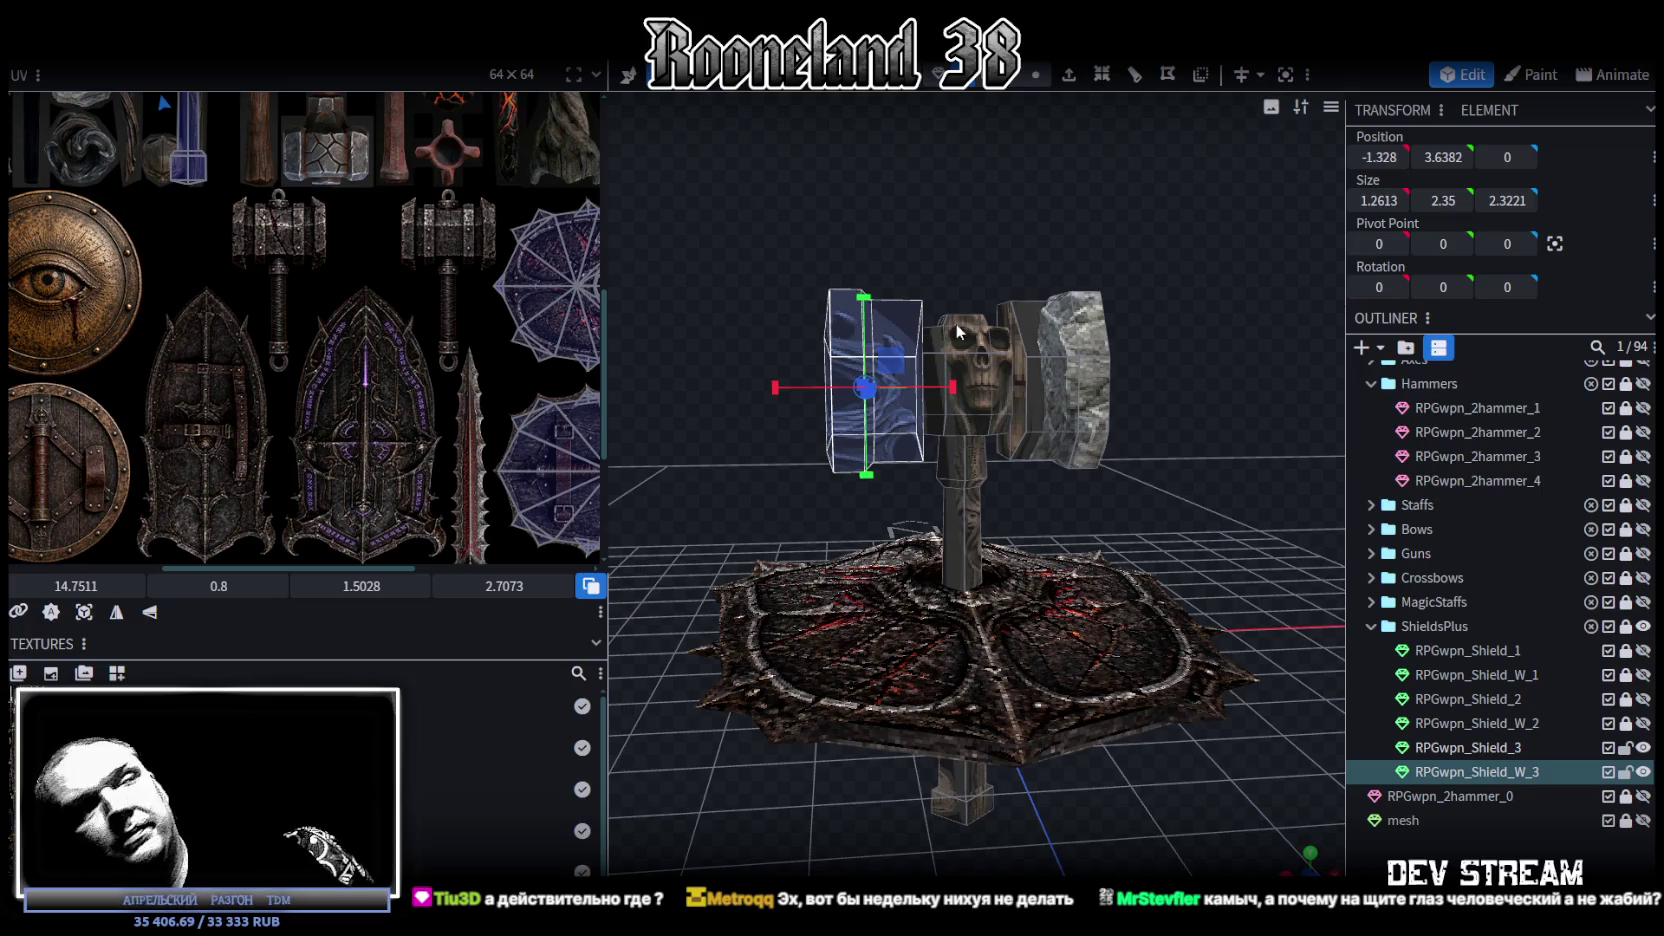
{"action": "left_click_drag", "start_coordinate": [1149, 354], "coordinate": [982, 396]}
{"action": "left_click", "coordinate": [982, 396]}
{"action": "mouse_move", "coordinate": [1115, 394]}
{"action": "left_mouse_down"}
{"action": "mouse_move", "coordinate": [1092, 404]}
{"action": "mouse_move", "coordinate": [1131, 389]}
{"action": "mouse_move", "coordinate": [1035, 348]}
{"action": "left_mouse_up"}
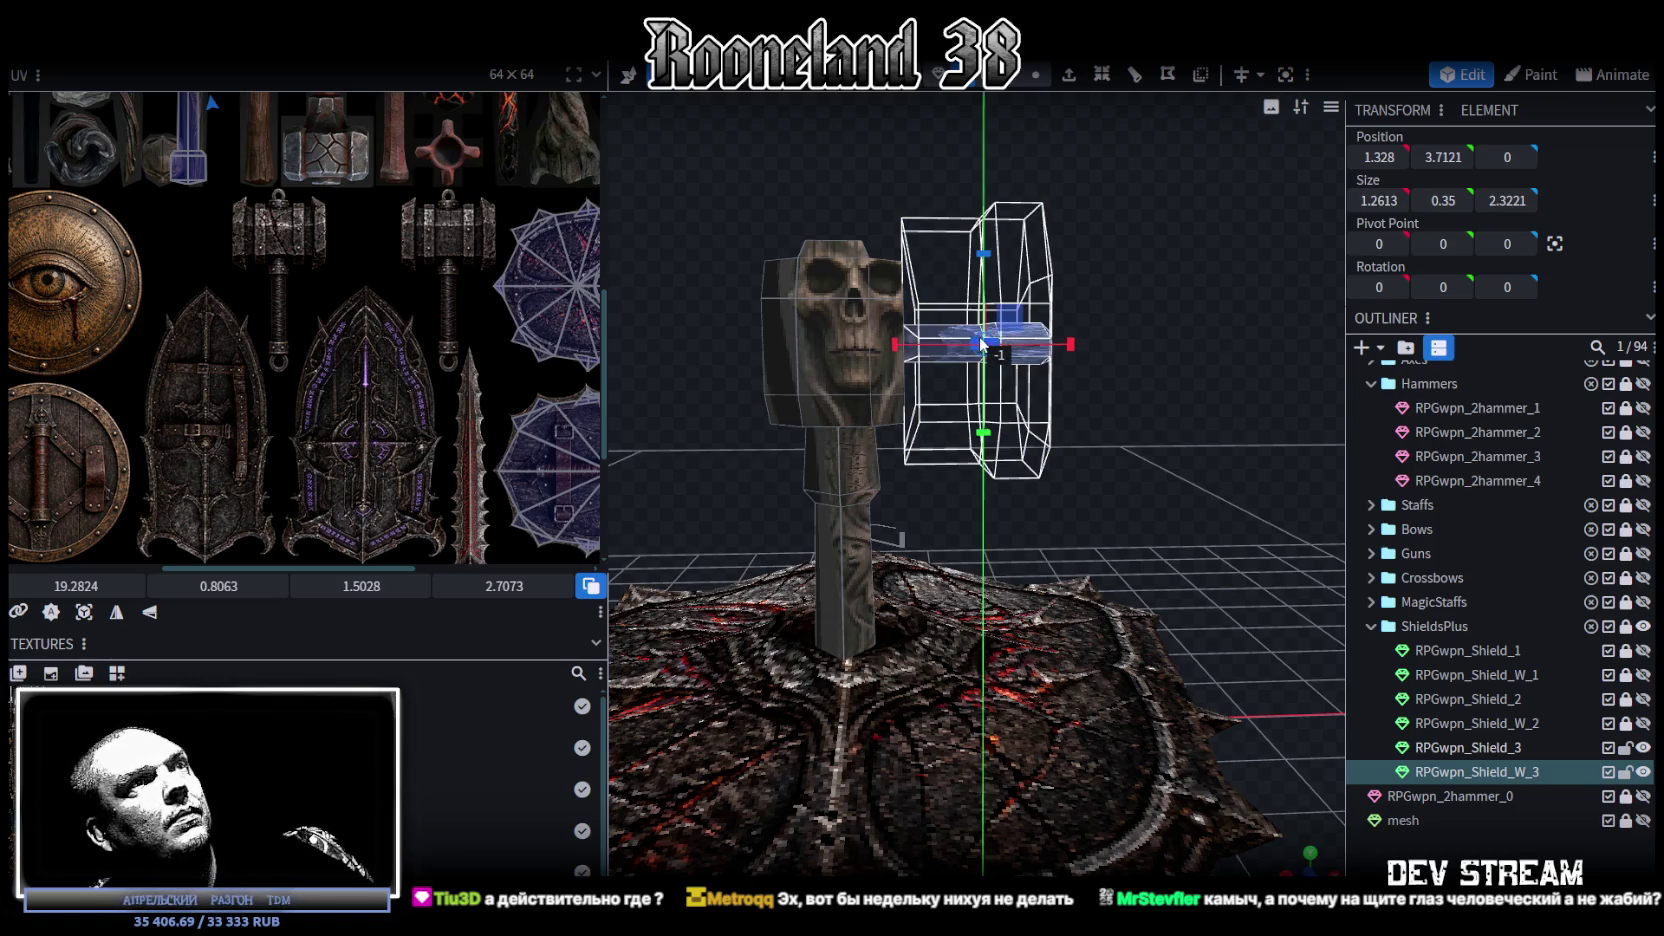
Step: Shrink the side block's height and depth, and reduce its width to 0.7613
{"action": "left_click_drag", "start_coordinate": [981, 272], "coordinate": [995, 400]}
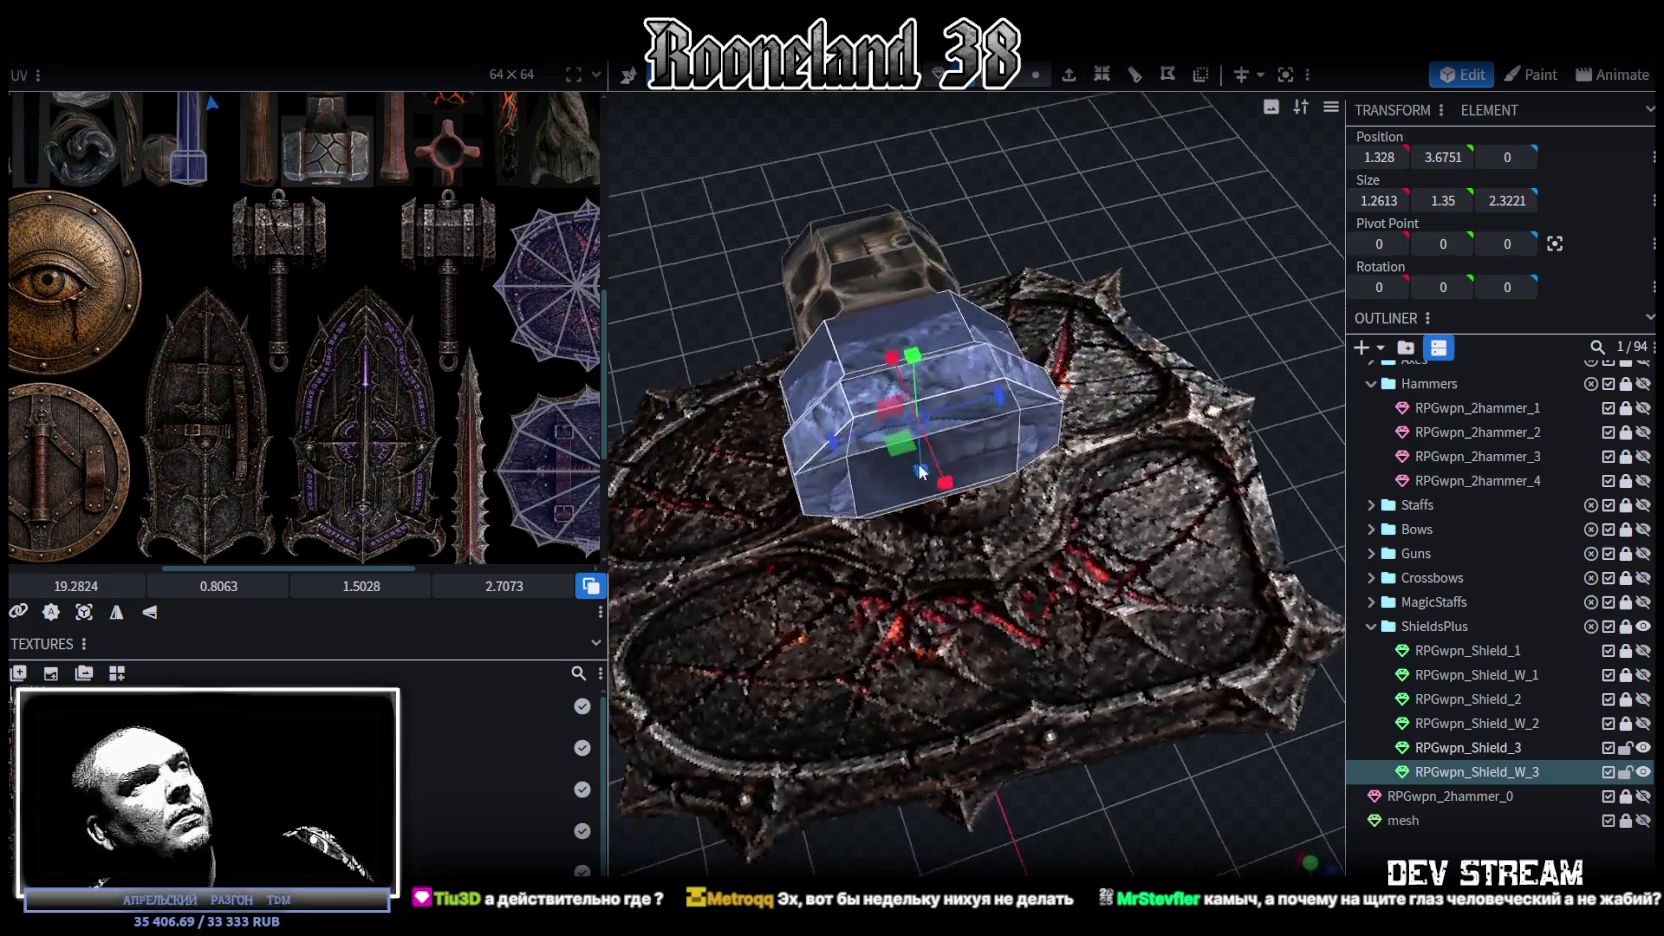
{"action": "left_click_drag", "start_coordinate": [995, 400], "coordinate": [960, 412]}
{"action": "mouse_move", "coordinate": [765, 248]}
{"action": "left_mouse_down"}
{"action": "mouse_move", "coordinate": [716, 271]}
{"action": "mouse_move", "coordinate": [860, 330]}
{"action": "left_mouse_up"}
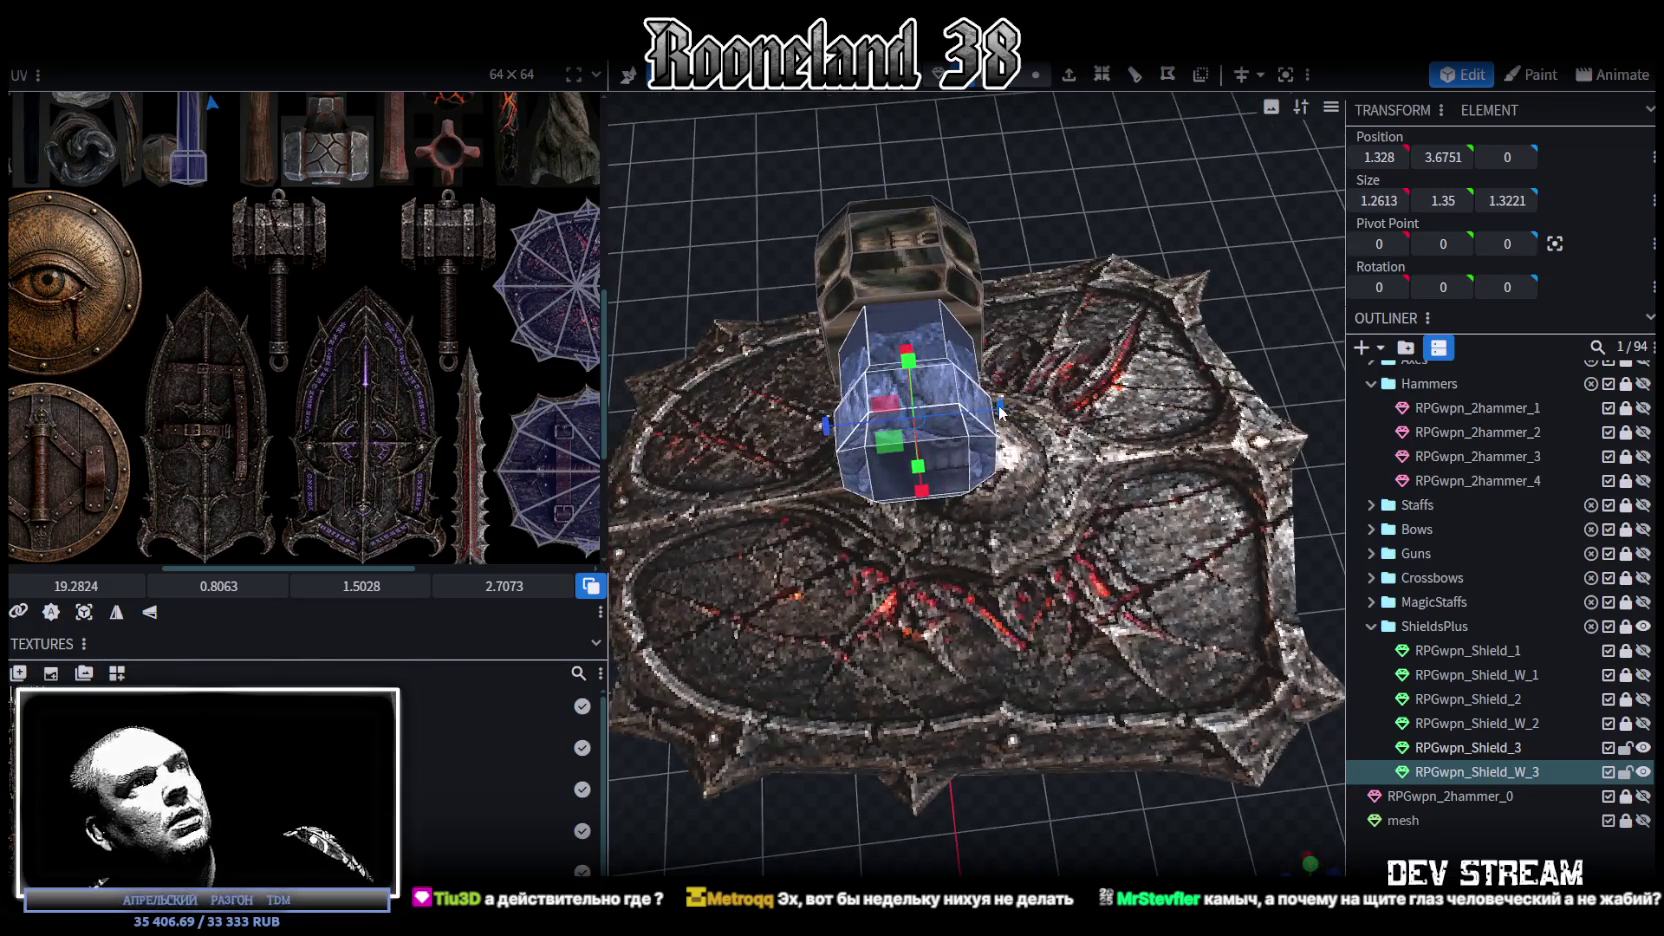
{"action": "left_click_drag", "start_coordinate": [1002, 412], "coordinate": [1012, 413]}
{"action": "mouse_move", "coordinate": [768, 242]}
{"action": "left_mouse_down"}
{"action": "mouse_move", "coordinate": [1017, 460]}
{"action": "mouse_move", "coordinate": [975, 462]}
{"action": "left_mouse_up"}
{"action": "mouse_move", "coordinate": [960, 300]}
{"action": "left_mouse_down"}
{"action": "mouse_move", "coordinate": [860, 150]}
{"action": "mouse_move", "coordinate": [810, 118]}
{"action": "mouse_move", "coordinate": [972, 126]}
{"action": "left_mouse_up"}
{"action": "scroll", "coordinate": [1196, 424], "scroll_direction": "up", "scroll_amount": 2}
{"action": "scroll", "coordinate": [1148, 393], "scroll_direction": "up", "scroll_amount": 3}
{"action": "scroll", "coordinate": [1128, 382], "scroll_direction": "up", "scroll_amount": 2}
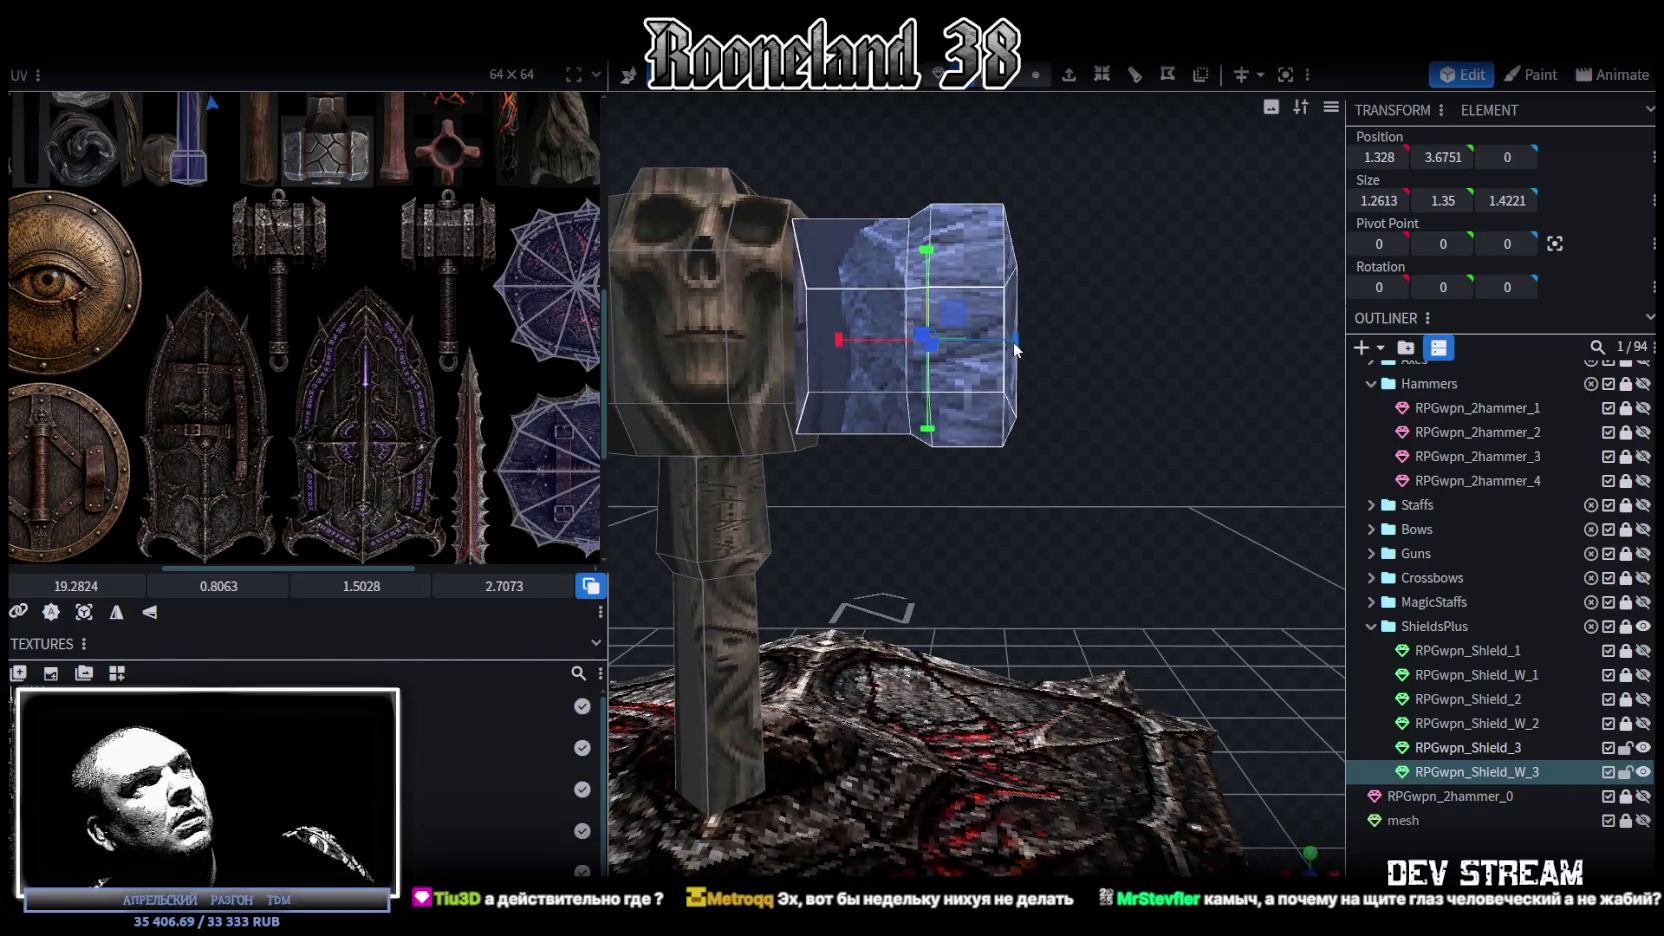
{"action": "mouse_move", "coordinate": [1015, 342]}
{"action": "left_mouse_down"}
{"action": "mouse_move", "coordinate": [974, 341]}
{"action": "mouse_move", "coordinate": [1087, 430]}
{"action": "left_mouse_up"}
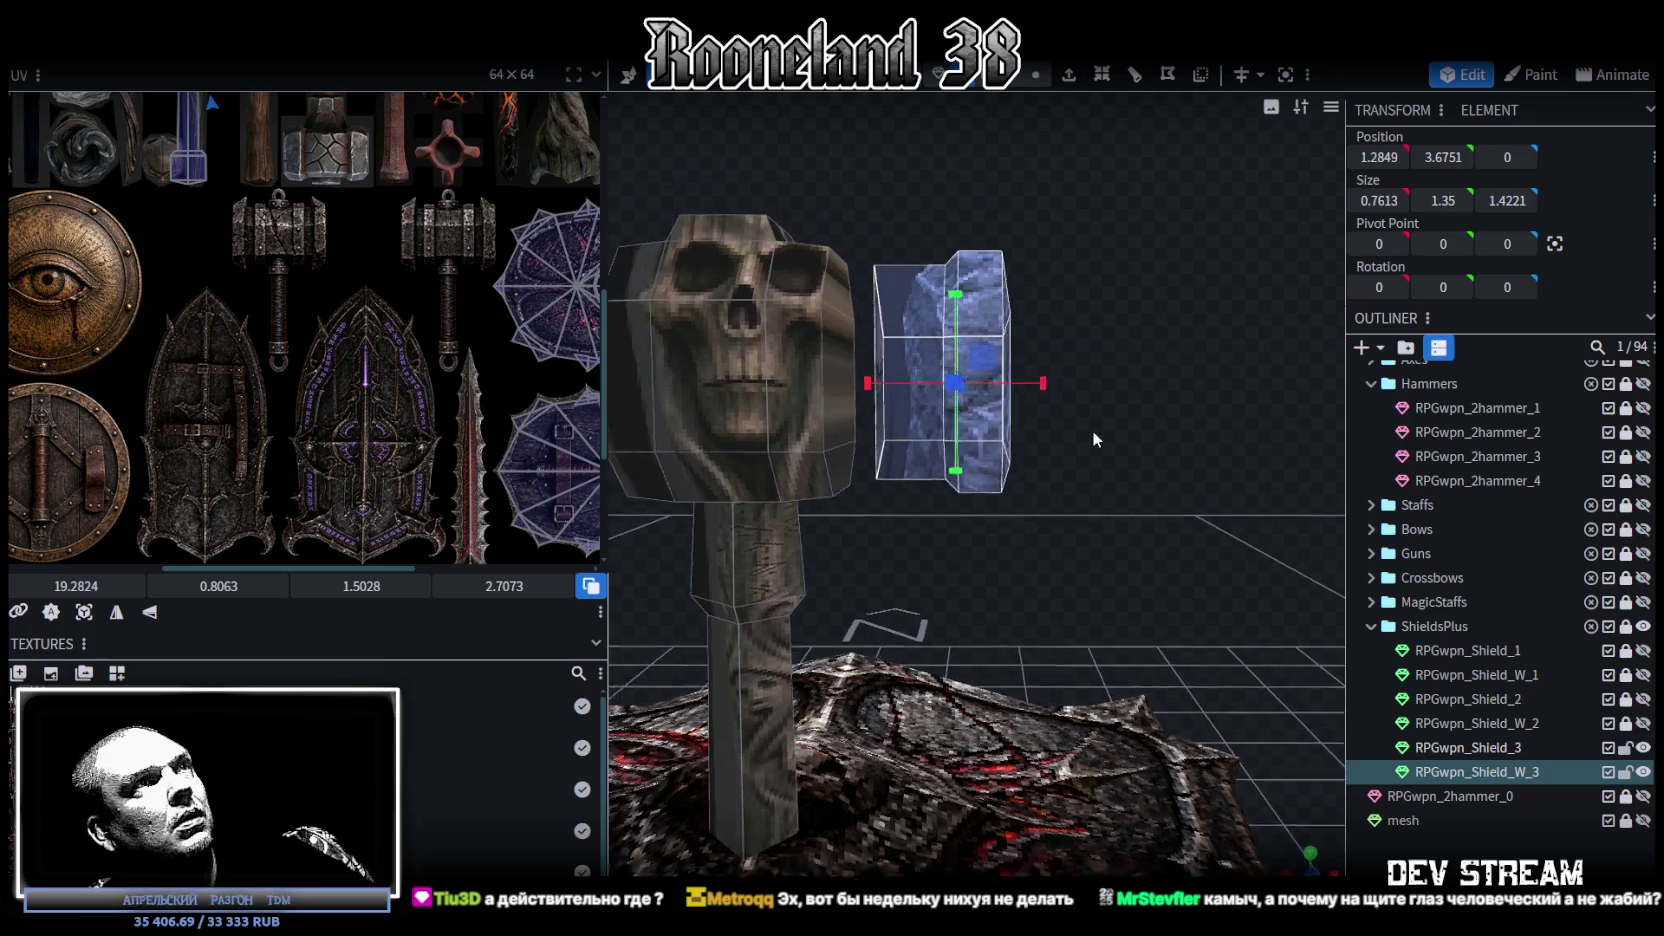
Step: Move the side block inward until it sits against the skull block
{"action": "key", "text": "v"}
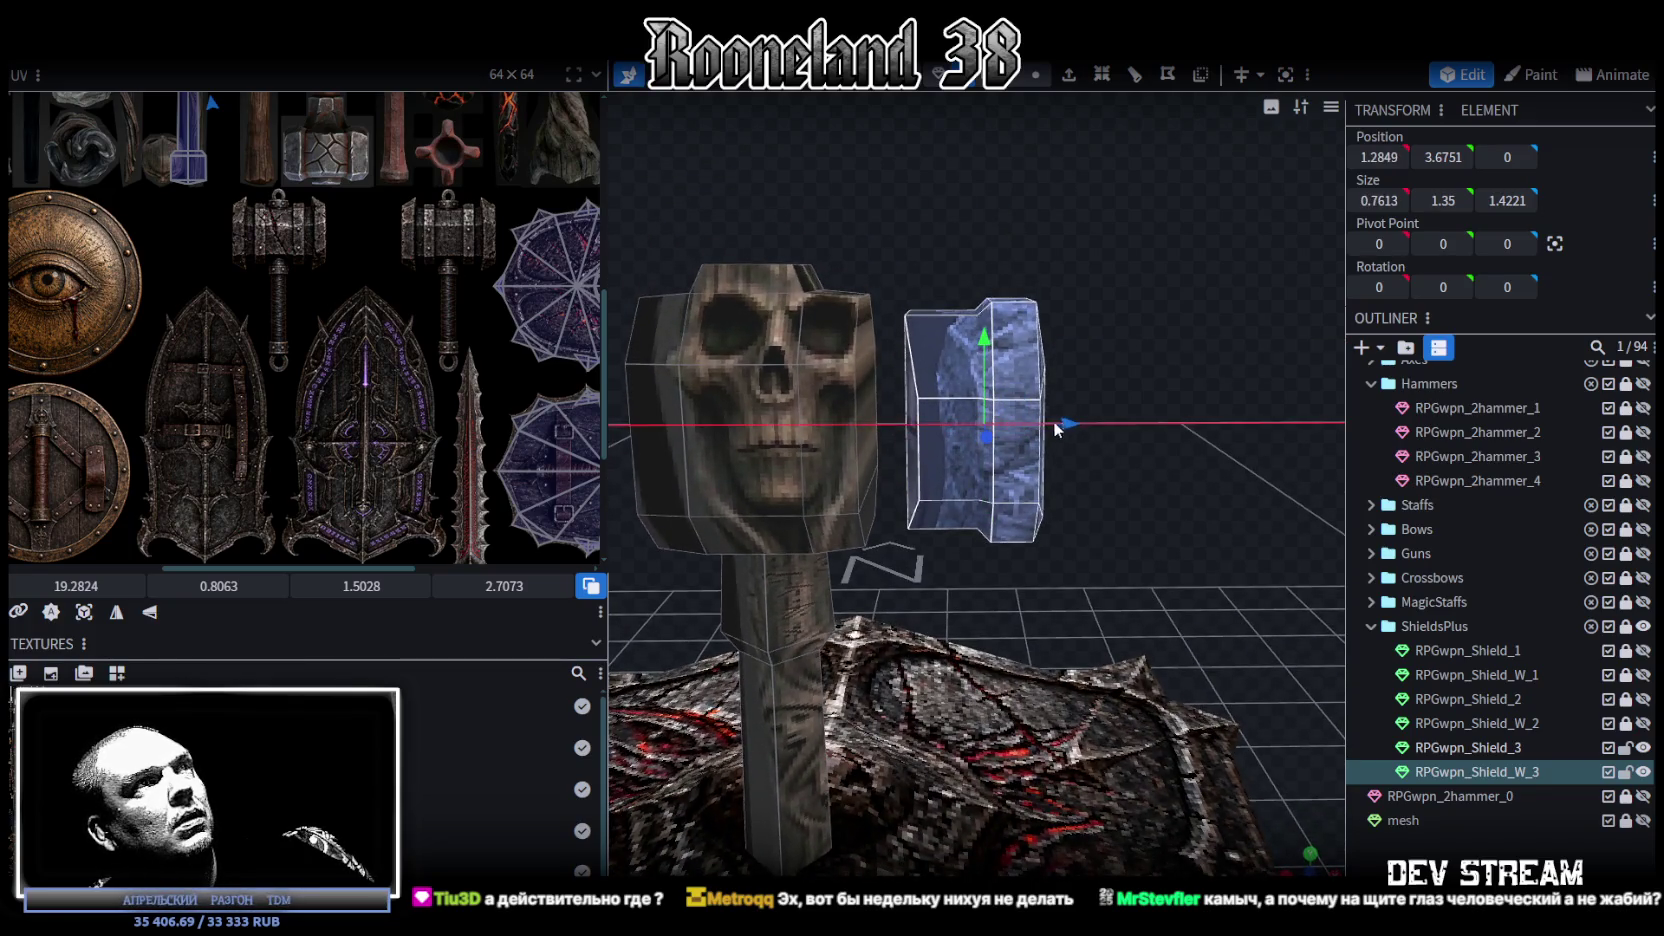
{"action": "mouse_move", "coordinate": [1060, 428]}
{"action": "left_mouse_down"}
{"action": "mouse_move", "coordinate": [1018, 434]}
{"action": "mouse_move", "coordinate": [1127, 425]}
{"action": "mouse_move", "coordinate": [1138, 402]}
{"action": "mouse_move", "coordinate": [1095, 405]}
{"action": "left_mouse_up"}
{"action": "scroll", "coordinate": [1135, 440], "scroll_direction": "up", "scroll_amount": 3}
{"action": "left_click_drag", "start_coordinate": [1202, 430], "coordinate": [1199, 433]}
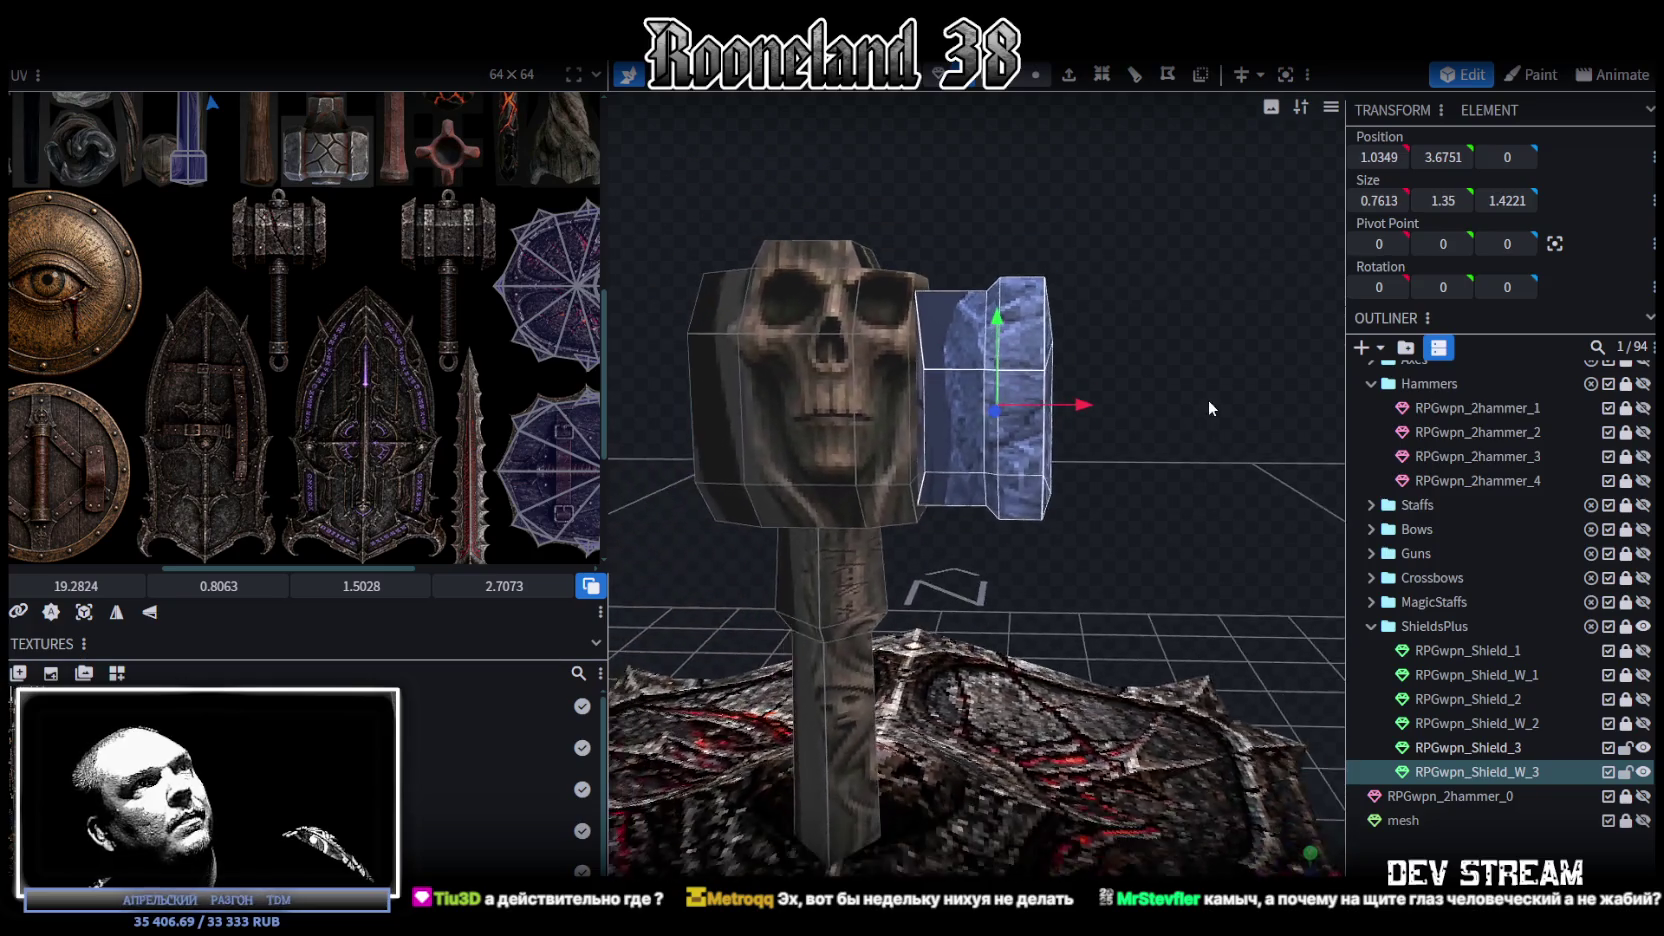
{"action": "scroll", "coordinate": [1212, 397], "scroll_direction": "down", "scroll_amount": 3}
{"action": "mouse_move", "coordinate": [1223, 402]}
{"action": "left_mouse_down"}
{"action": "mouse_move", "coordinate": [894, 370]}
{"action": "mouse_move", "coordinate": [909, 322]}
{"action": "mouse_move", "coordinate": [1154, 292]}
{"action": "mouse_move", "coordinate": [1147, 332]}
{"action": "mouse_move", "coordinate": [1201, 330]}
{"action": "mouse_move", "coordinate": [1108, 351]}
{"action": "mouse_move", "coordinate": [948, 335]}
{"action": "mouse_move", "coordinate": [972, 305]}
{"action": "left_mouse_up"}
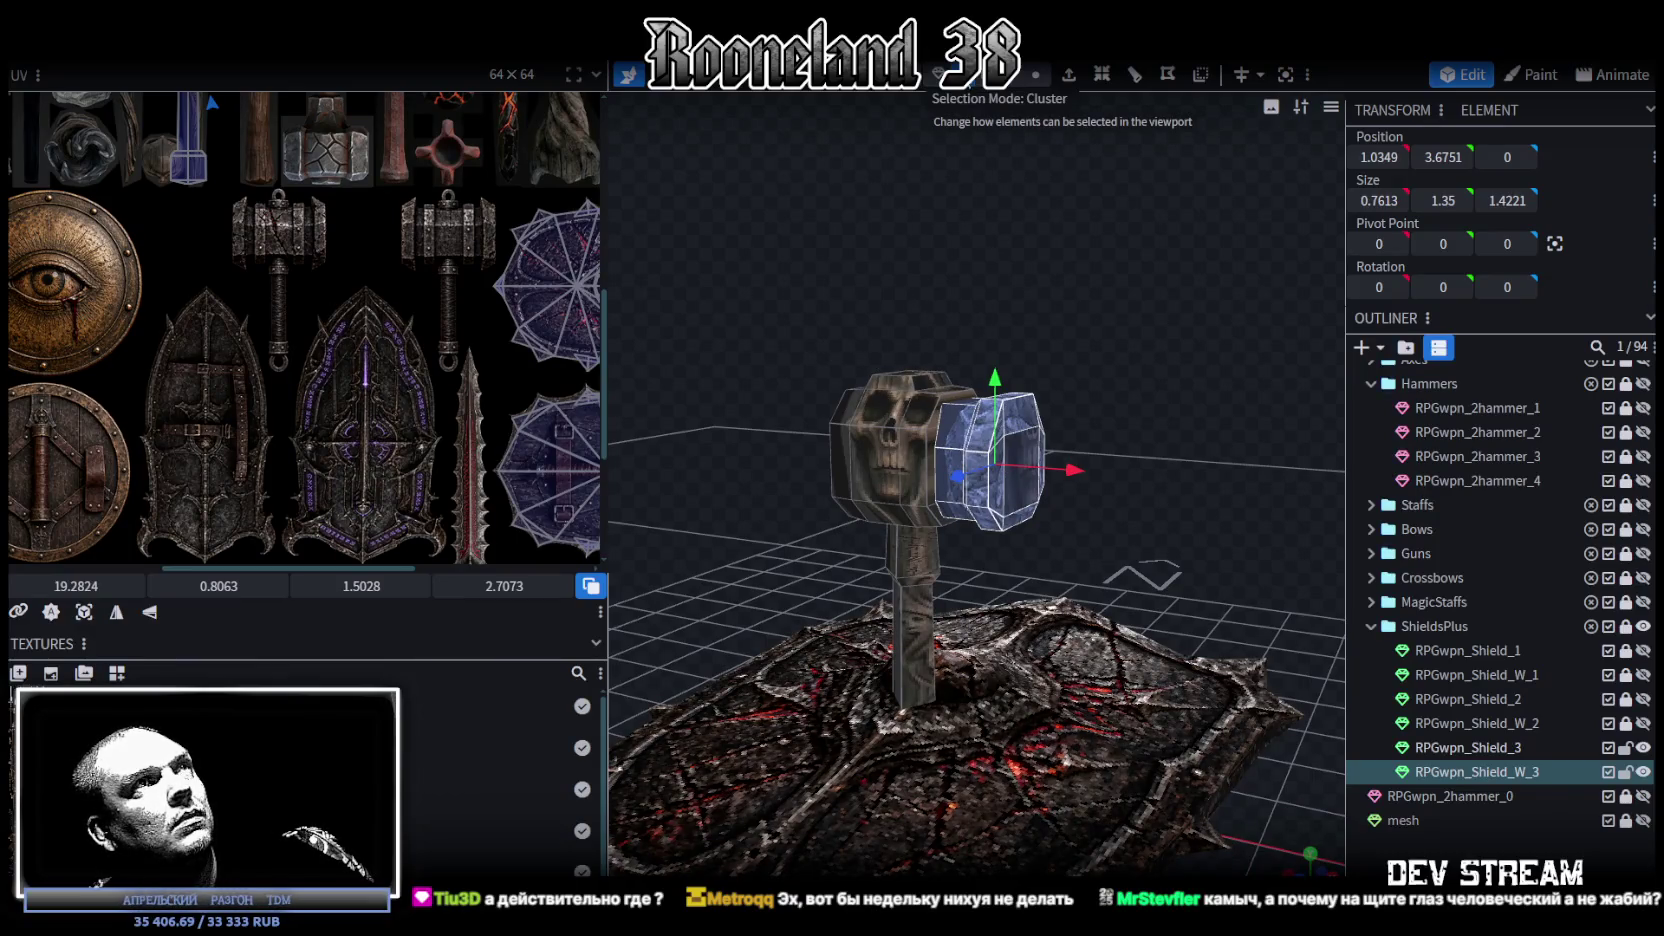
Step: Select the skull block and make it thinner front to back
{"action": "left_click", "coordinate": [863, 477]}
{"action": "mouse_move", "coordinate": [1041, 354]}
{"action": "left_mouse_down"}
{"action": "mouse_move", "coordinate": [1108, 263]}
{"action": "mouse_move", "coordinate": [991, 231]}
{"action": "mouse_move", "coordinate": [990, 410]}
{"action": "mouse_move", "coordinate": [1071, 437]}
{"action": "mouse_move", "coordinate": [1040, 448]}
{"action": "left_mouse_up"}
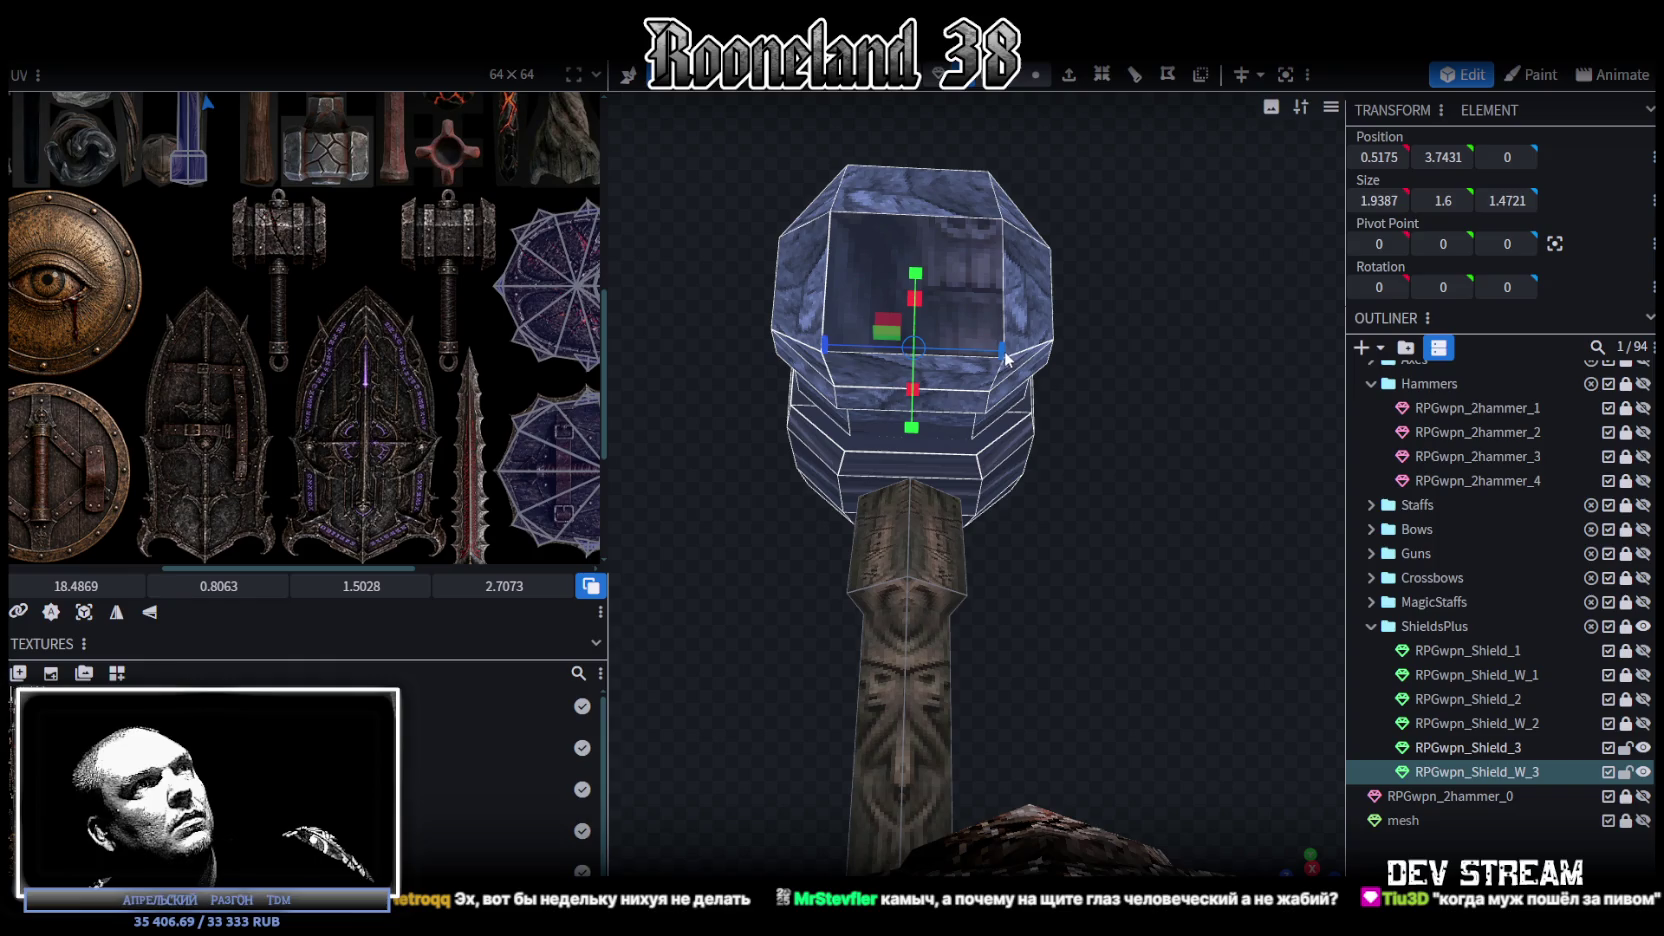
{"action": "mouse_move", "coordinate": [993, 358]}
{"action": "left_mouse_down"}
{"action": "mouse_move", "coordinate": [1005, 372]}
{"action": "mouse_move", "coordinate": [978, 389]}
{"action": "mouse_move", "coordinate": [1017, 558]}
{"action": "mouse_move", "coordinate": [988, 534]}
{"action": "mouse_move", "coordinate": [956, 540]}
{"action": "mouse_move", "coordinate": [1027, 543]}
{"action": "left_mouse_up"}
Step: Reshape the collar cube: widen it to 0.707 and adjust its height
{"action": "left_click", "coordinate": [905, 538]}
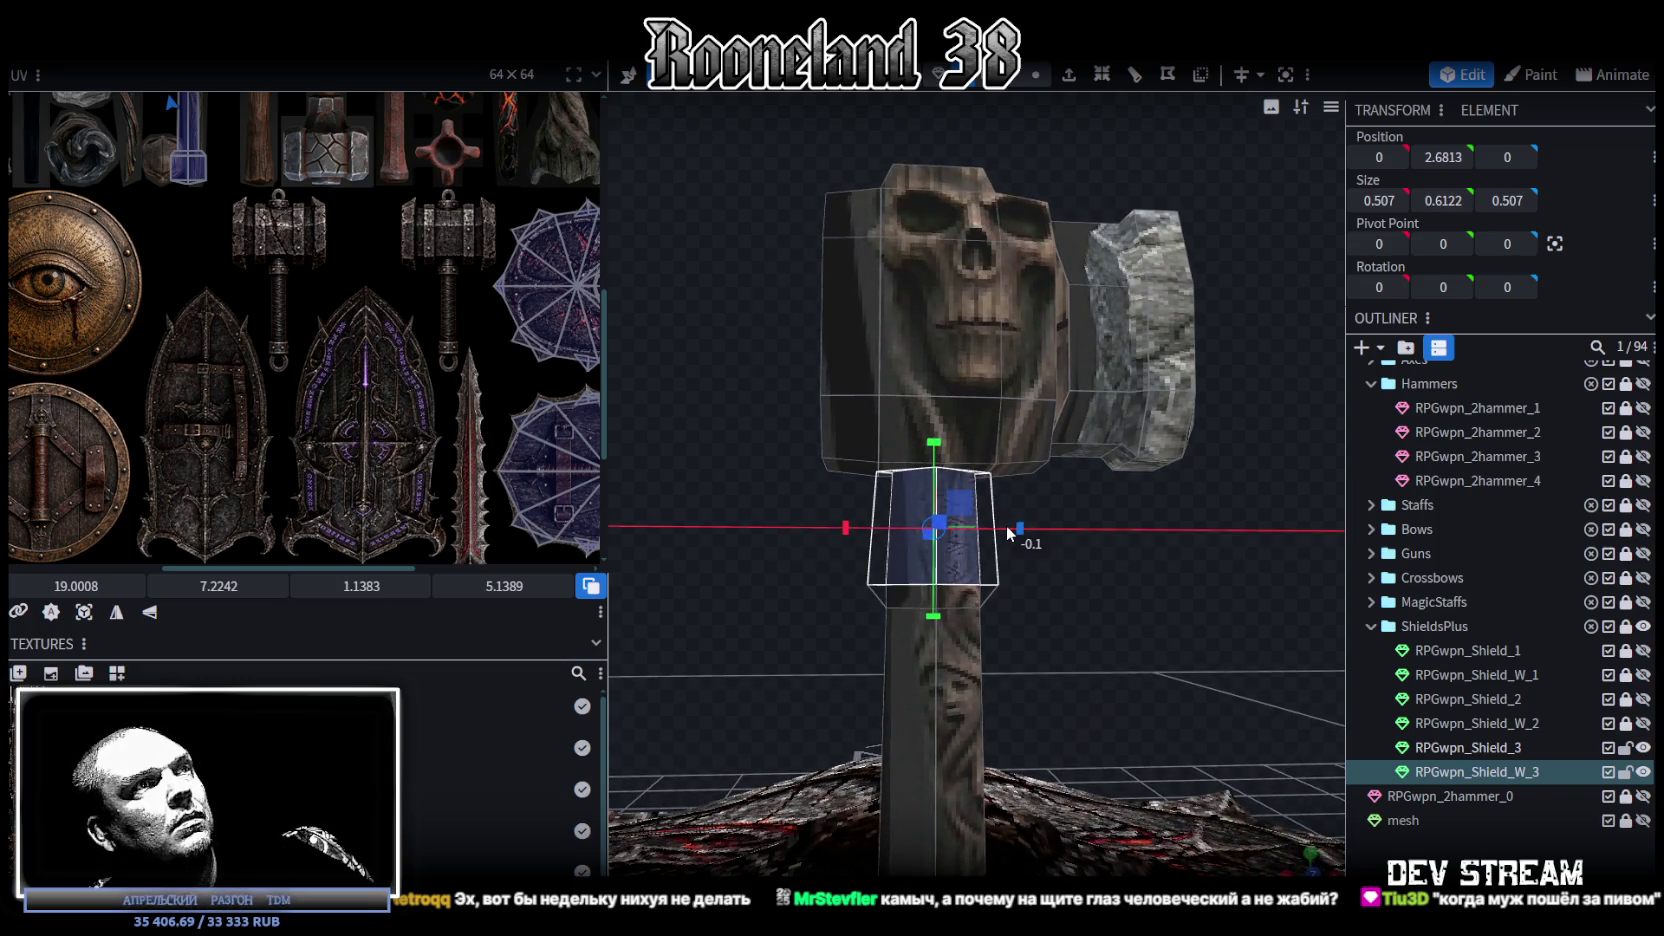
{"action": "left_click_drag", "start_coordinate": [1007, 529], "coordinate": [1015, 527]}
{"action": "left_click_drag", "start_coordinate": [940, 453], "coordinate": [942, 482]}
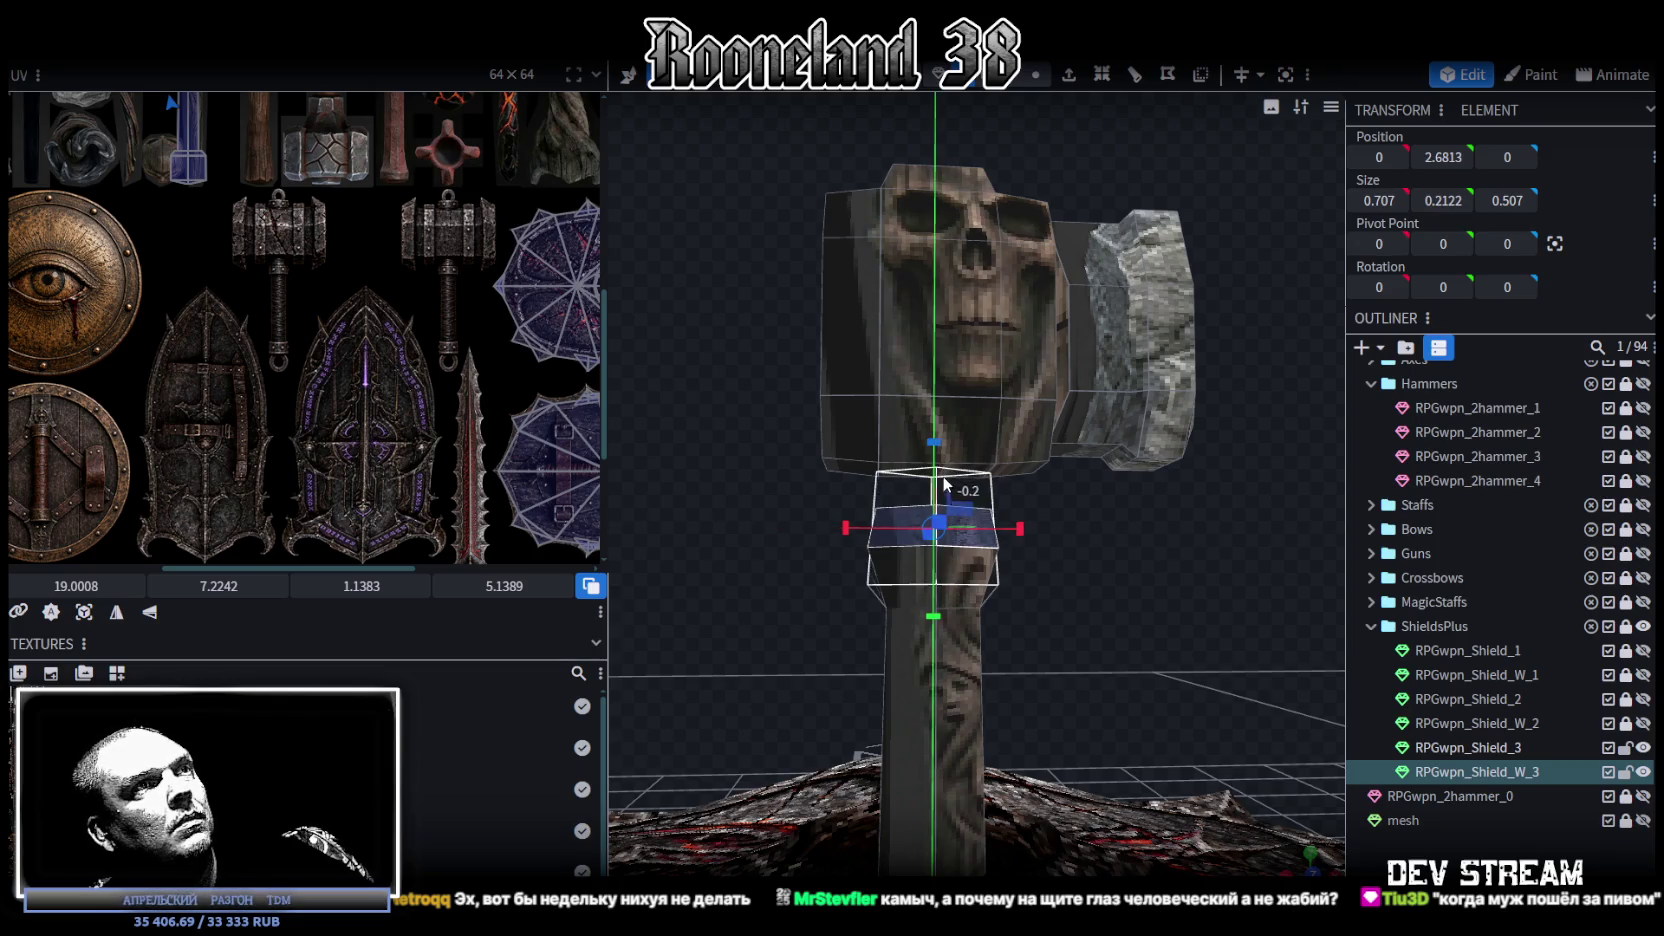
{"action": "left_click_drag", "start_coordinate": [1082, 558], "coordinate": [1066, 523]}
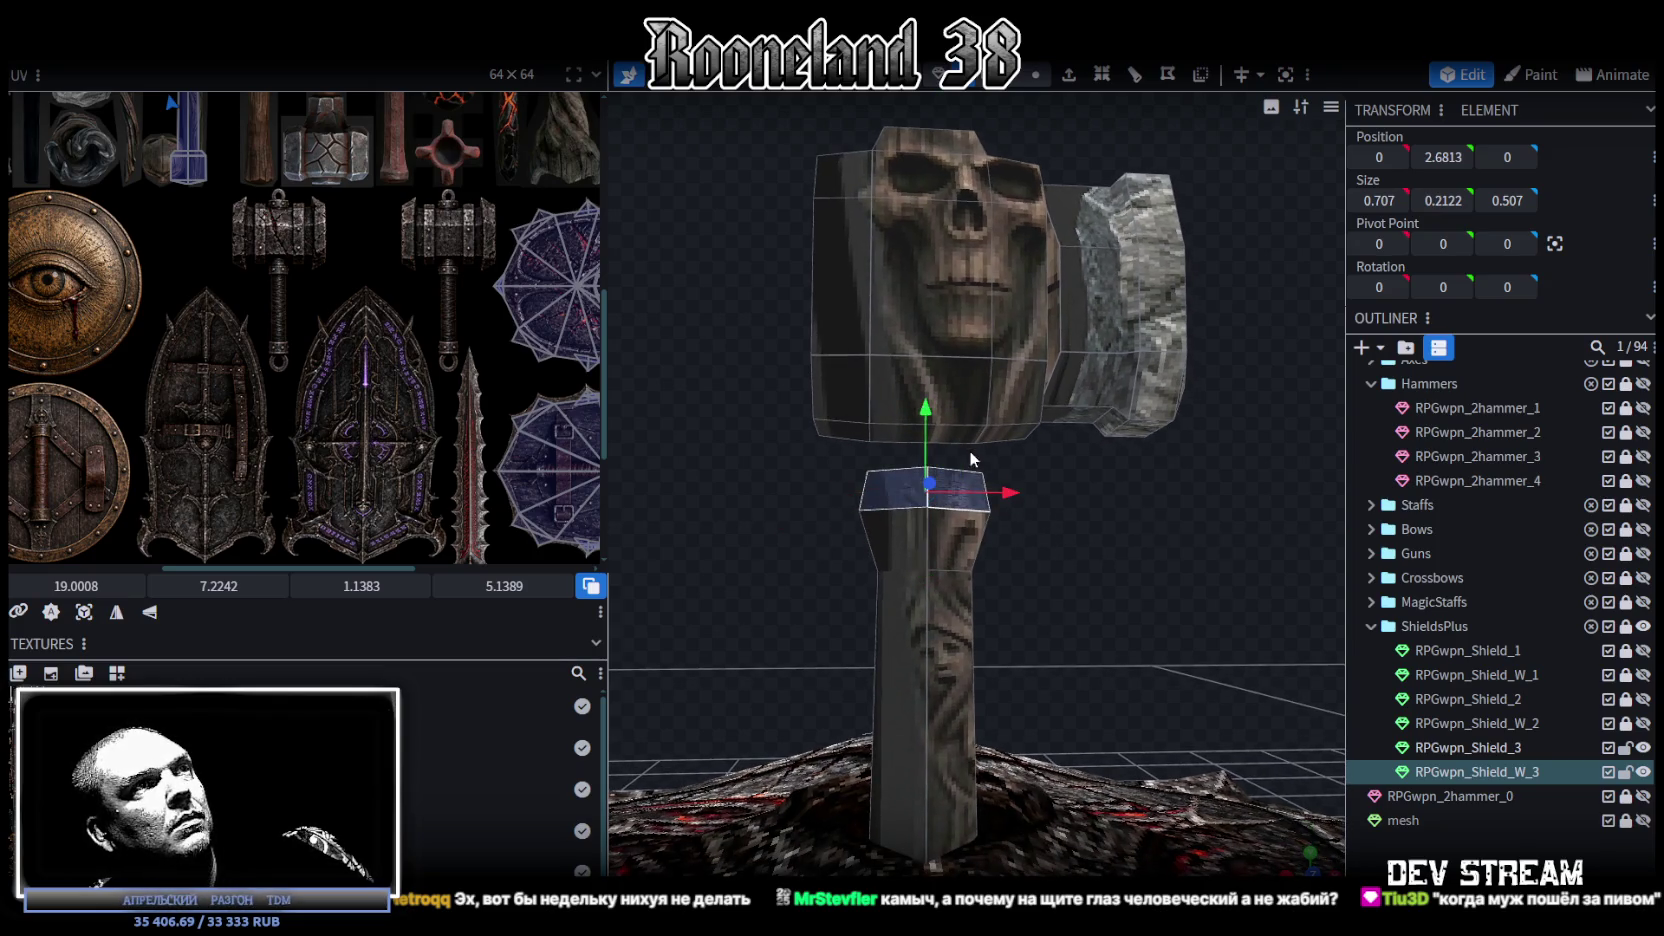
{"action": "left_click_drag", "start_coordinate": [927, 413], "coordinate": [930, 438]}
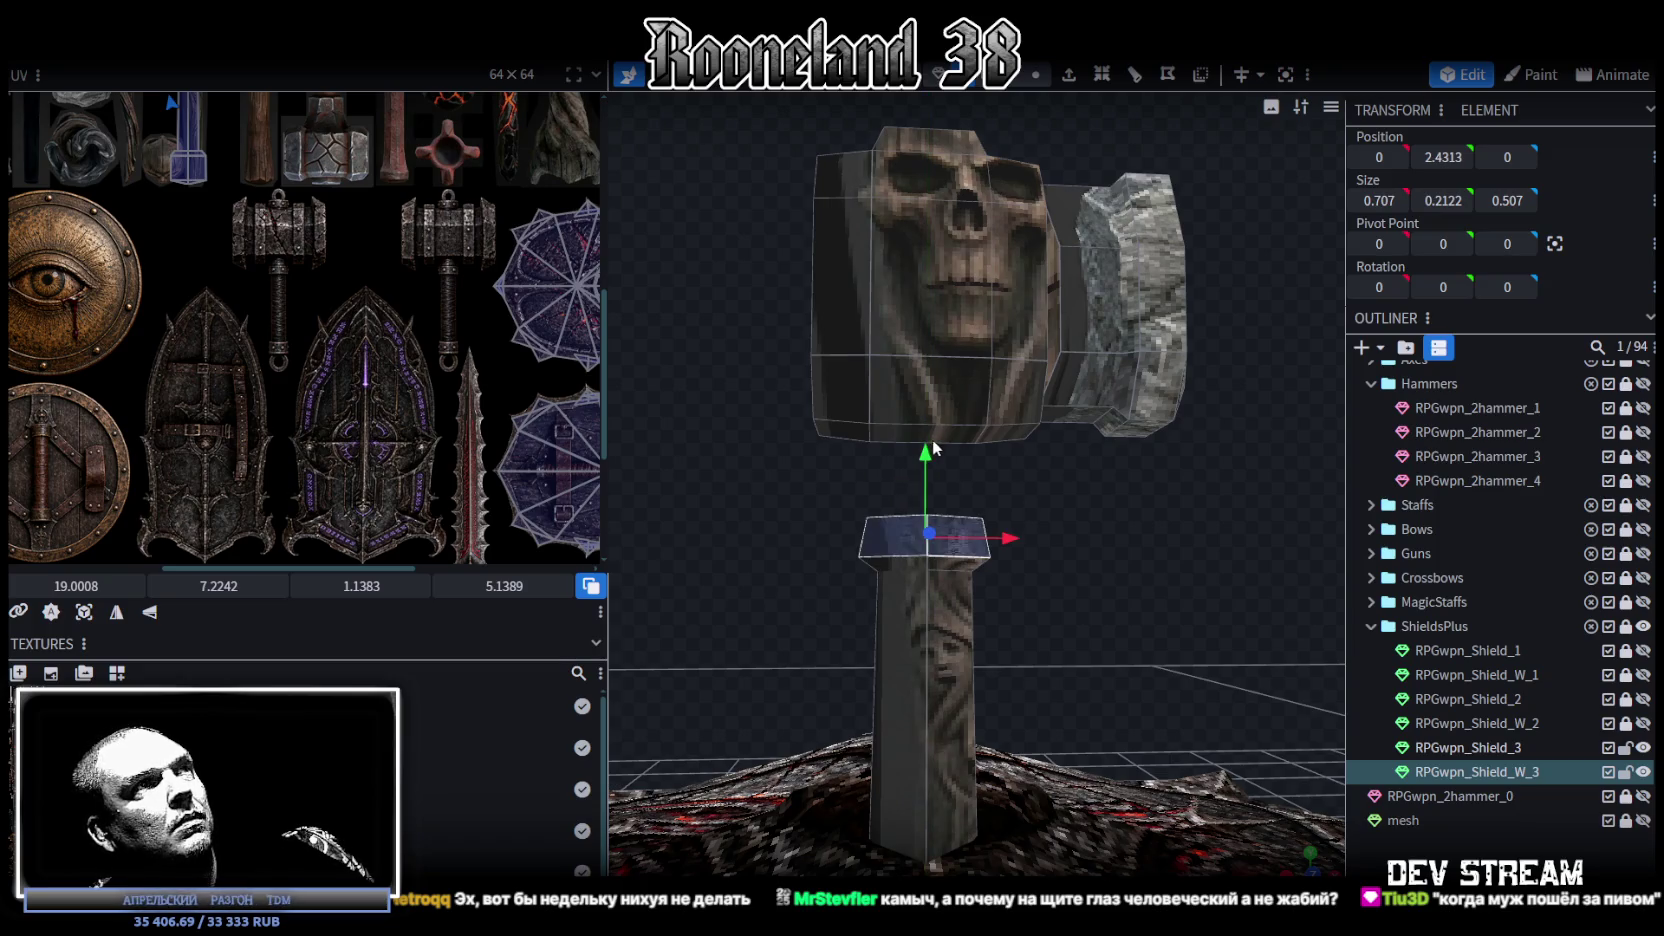
{"action": "key", "text": "Up"}
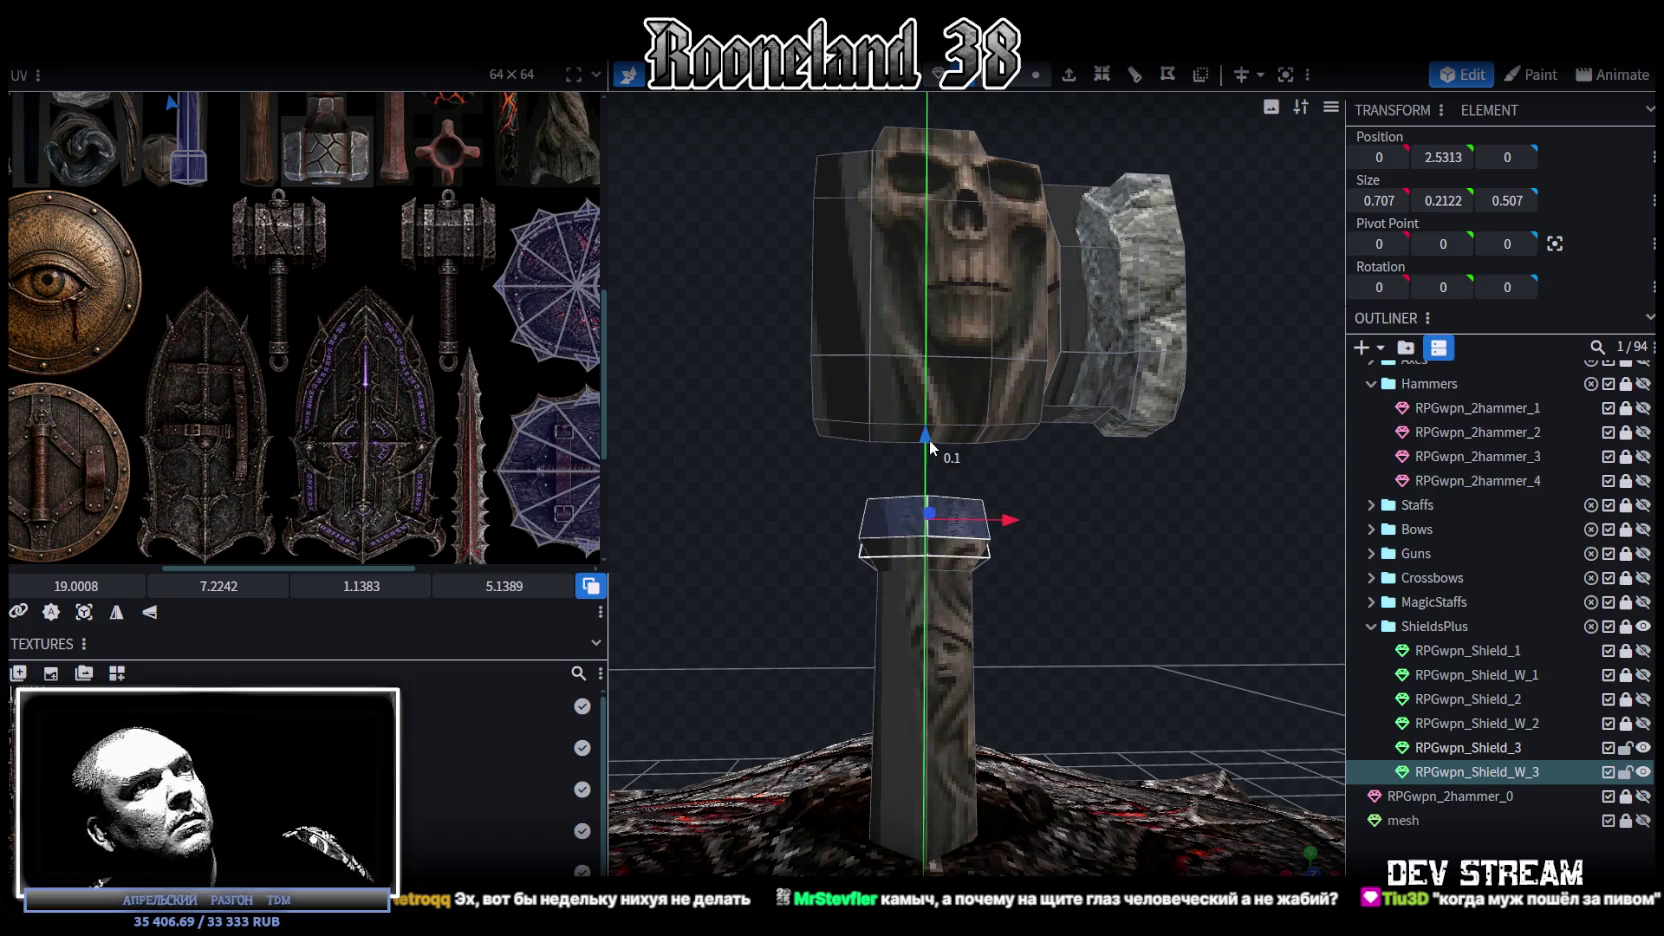
{"action": "left_click_drag", "start_coordinate": [926, 437], "coordinate": [930, 430]}
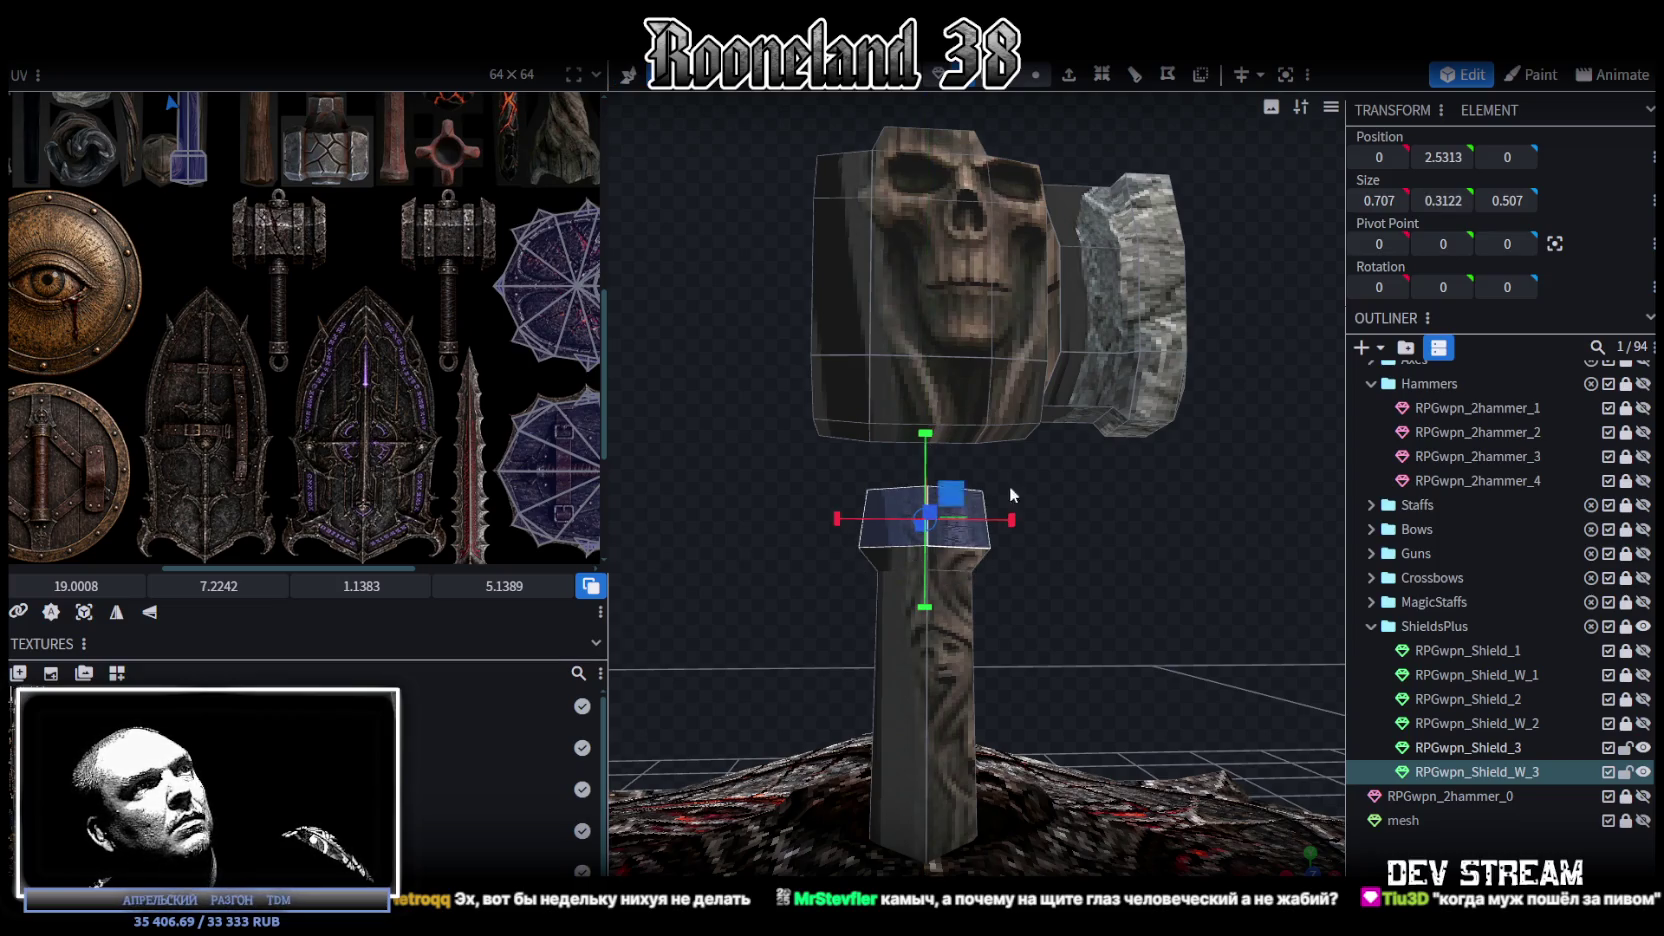
Step: Raise the collar along the handle to sit under the hammer head
{"action": "scroll", "coordinate": [1059, 483], "scroll_direction": "down", "scroll_amount": 3}
{"action": "scroll", "coordinate": [1070, 462], "scroll_direction": "down", "scroll_amount": 1}
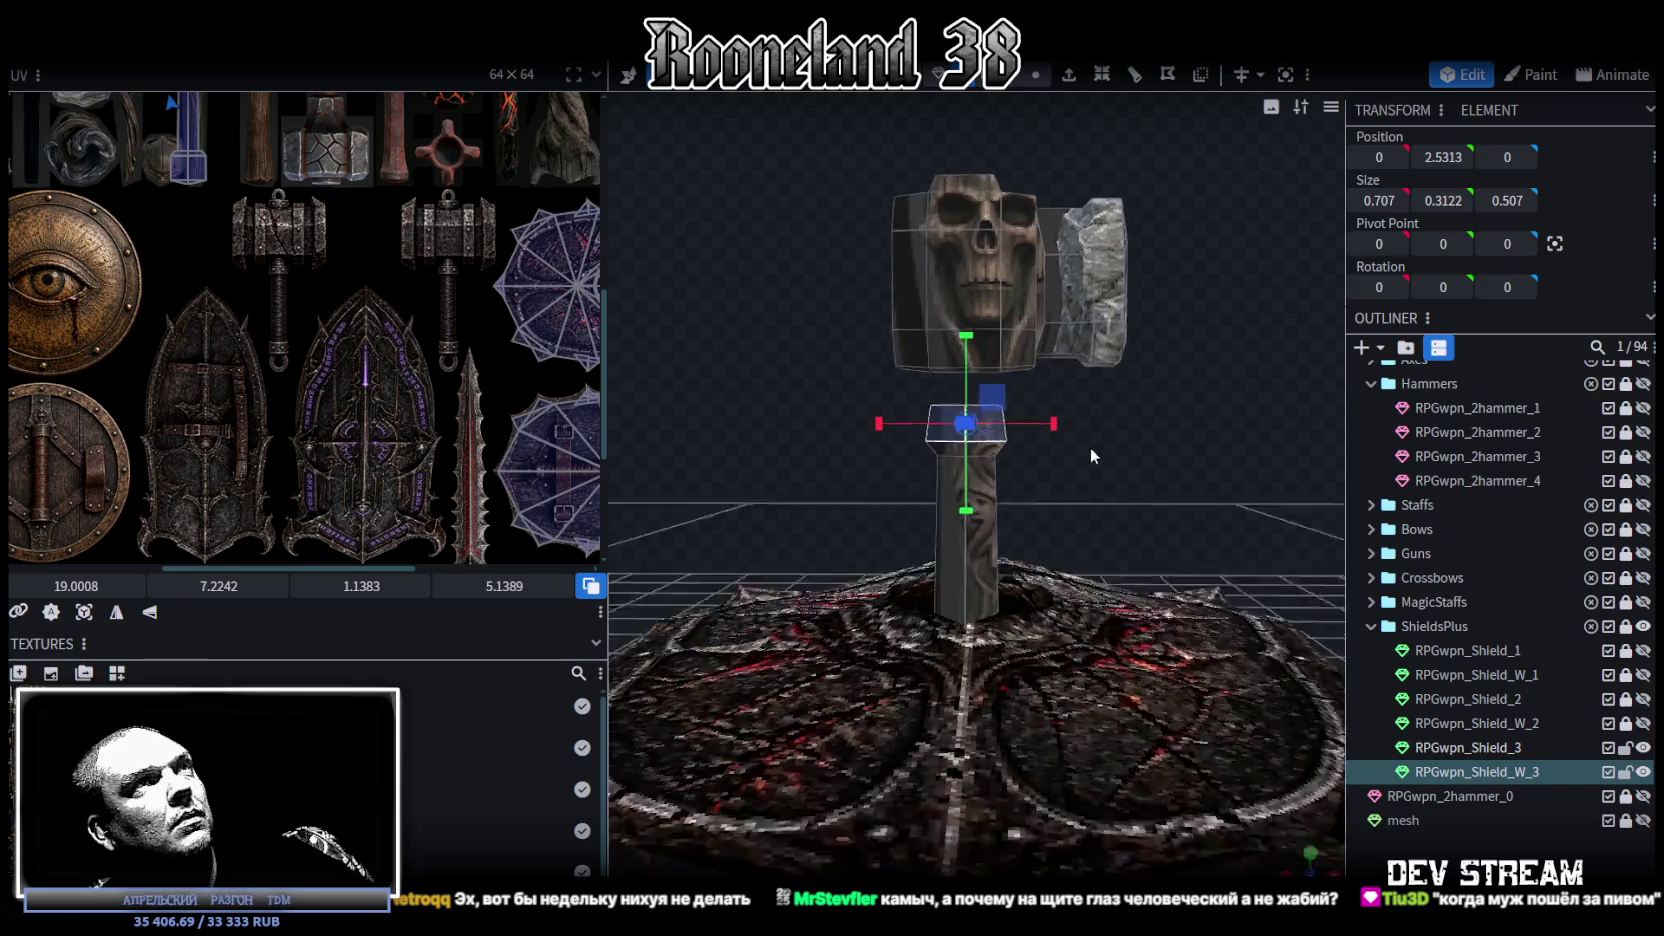
{"action": "scroll", "coordinate": [1089, 446], "scroll_direction": "up", "scroll_amount": 3}
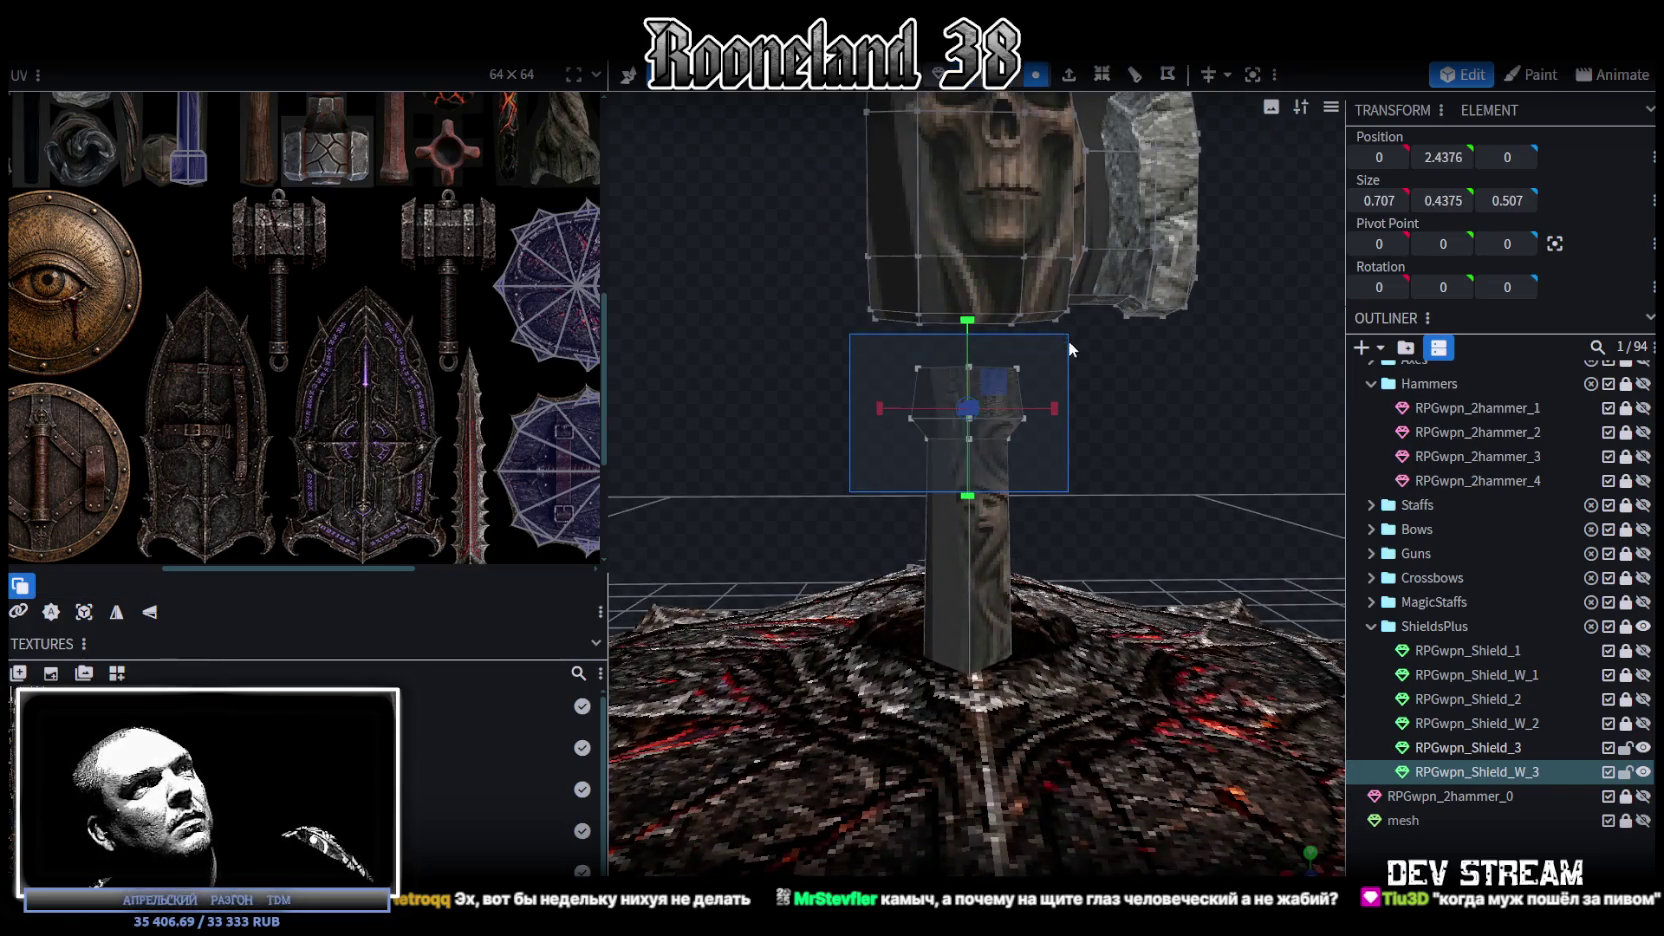
{"action": "key", "text": "v"}
{"action": "left_click_drag", "start_coordinate": [967, 393], "coordinate": [970, 345]}
{"action": "mouse_move", "coordinate": [1090, 460]}
{"action": "left_mouse_down"}
{"action": "mouse_move", "coordinate": [1112, 468]}
{"action": "mouse_move", "coordinate": [1006, 422]}
{"action": "mouse_move", "coordinate": [910, 440]}
{"action": "mouse_move", "coordinate": [901, 514]}
{"action": "left_mouse_up"}
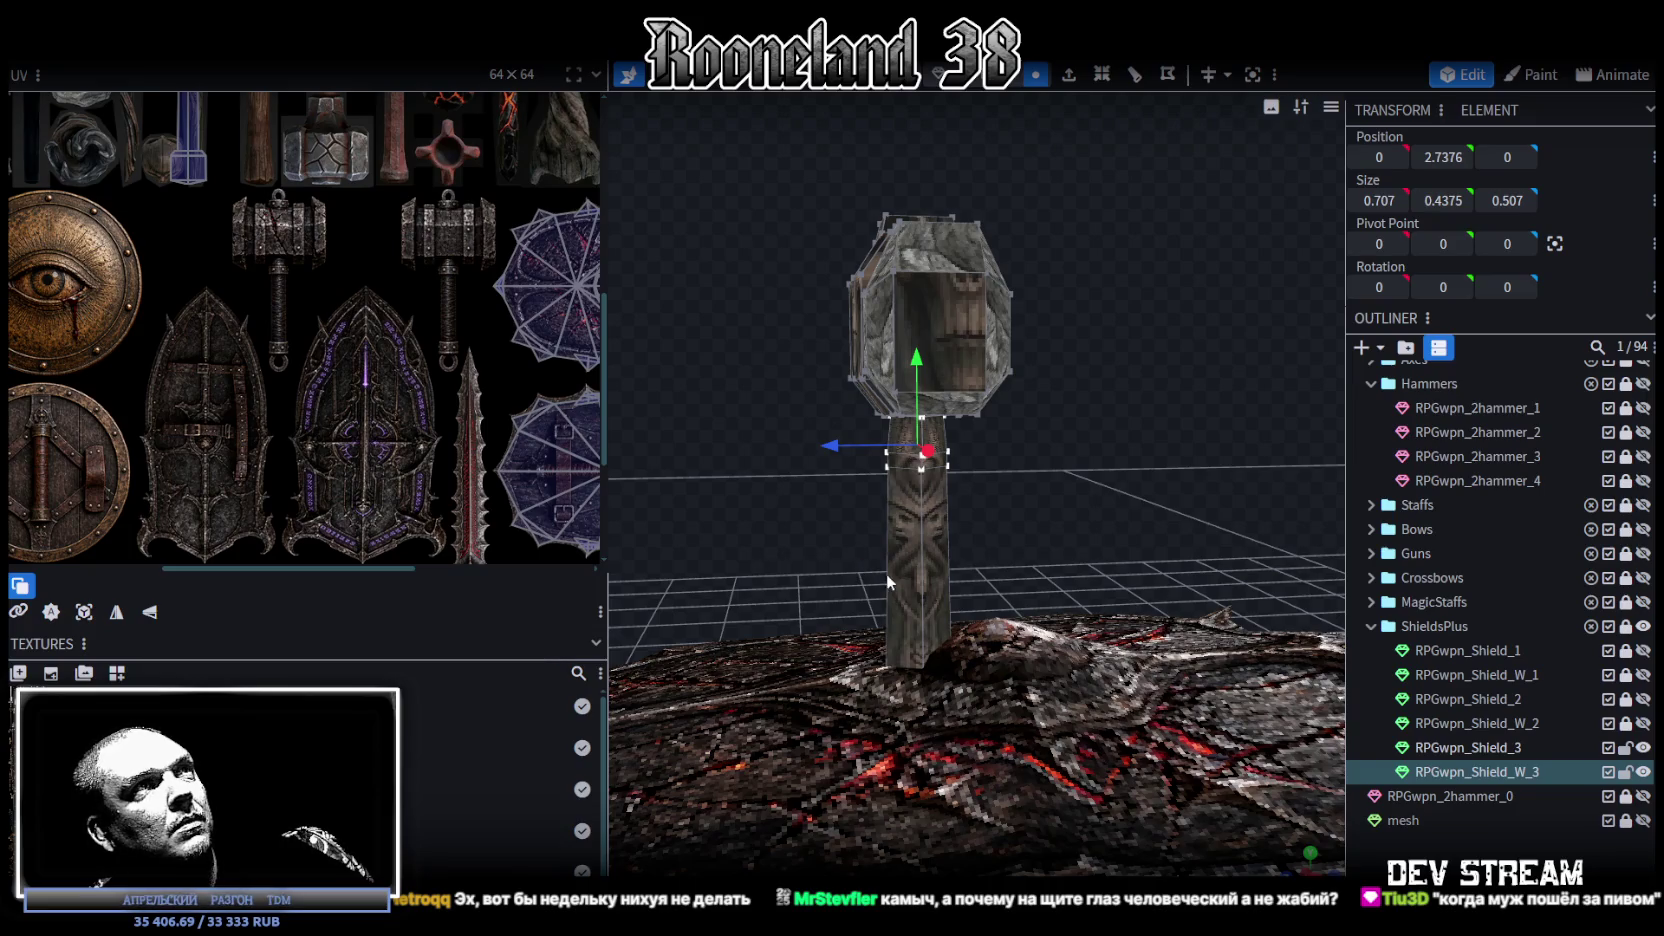
Step: Copy the stone side block and flip the copy on X onto the left side
{"action": "mouse_move", "coordinate": [904, 568]}
{"action": "left_mouse_down"}
{"action": "mouse_move", "coordinate": [1130, 486]}
{"action": "mouse_move", "coordinate": [1098, 471]}
{"action": "mouse_move", "coordinate": [991, 185]}
{"action": "left_mouse_up"}
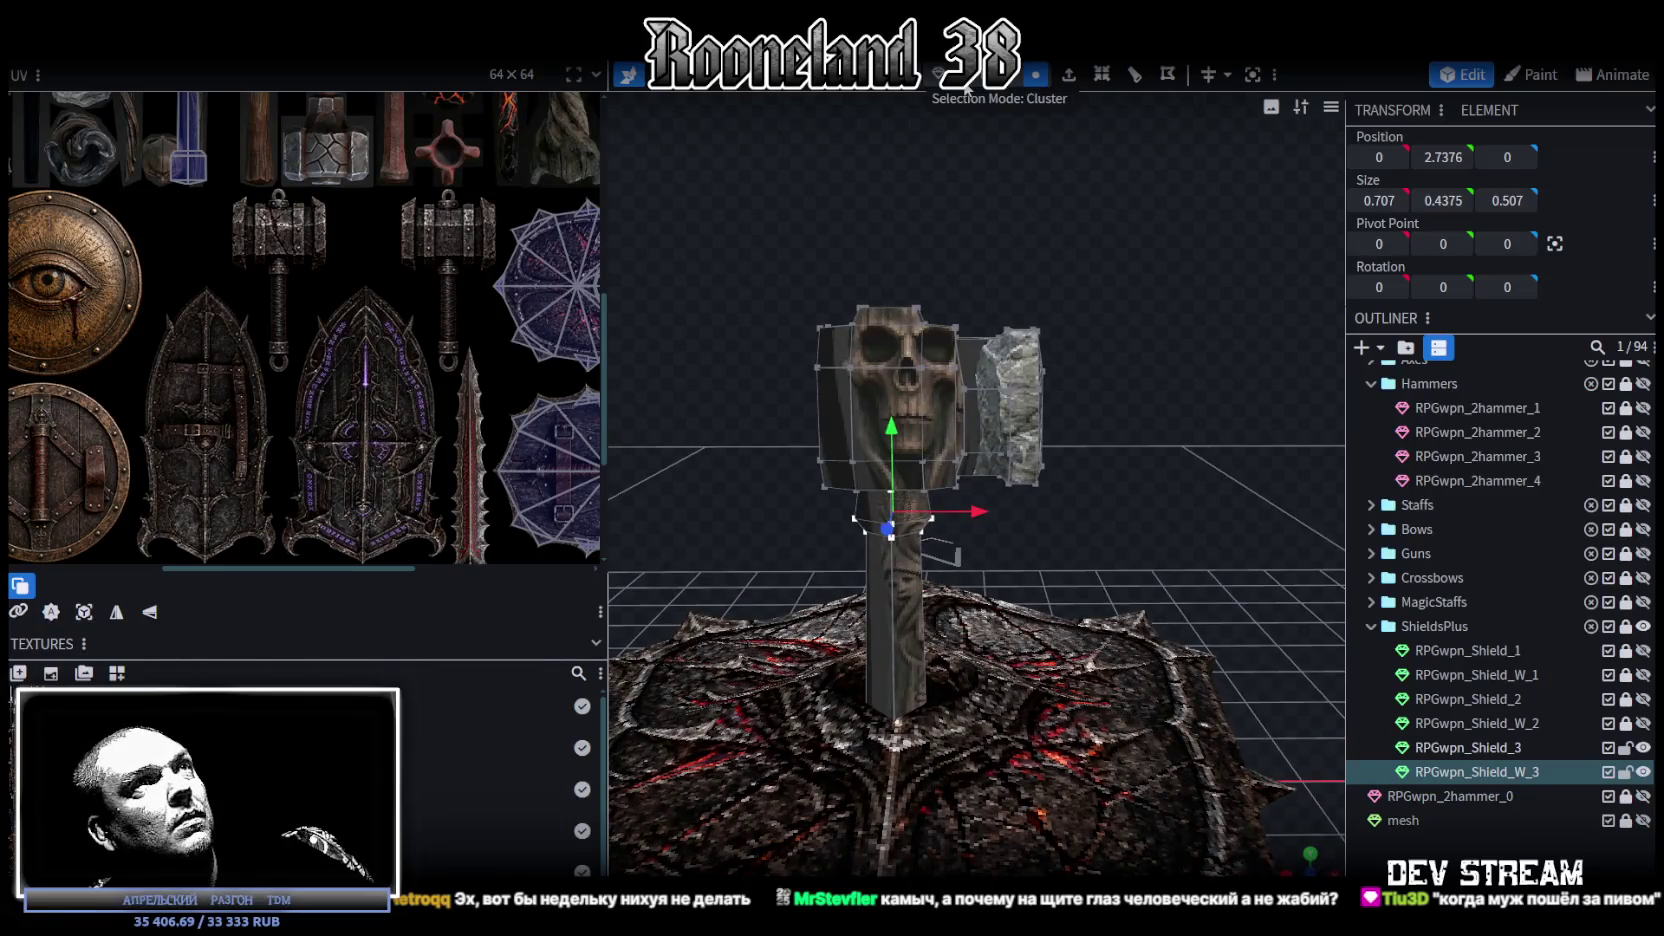
{"action": "left_click", "coordinate": [990, 424]}
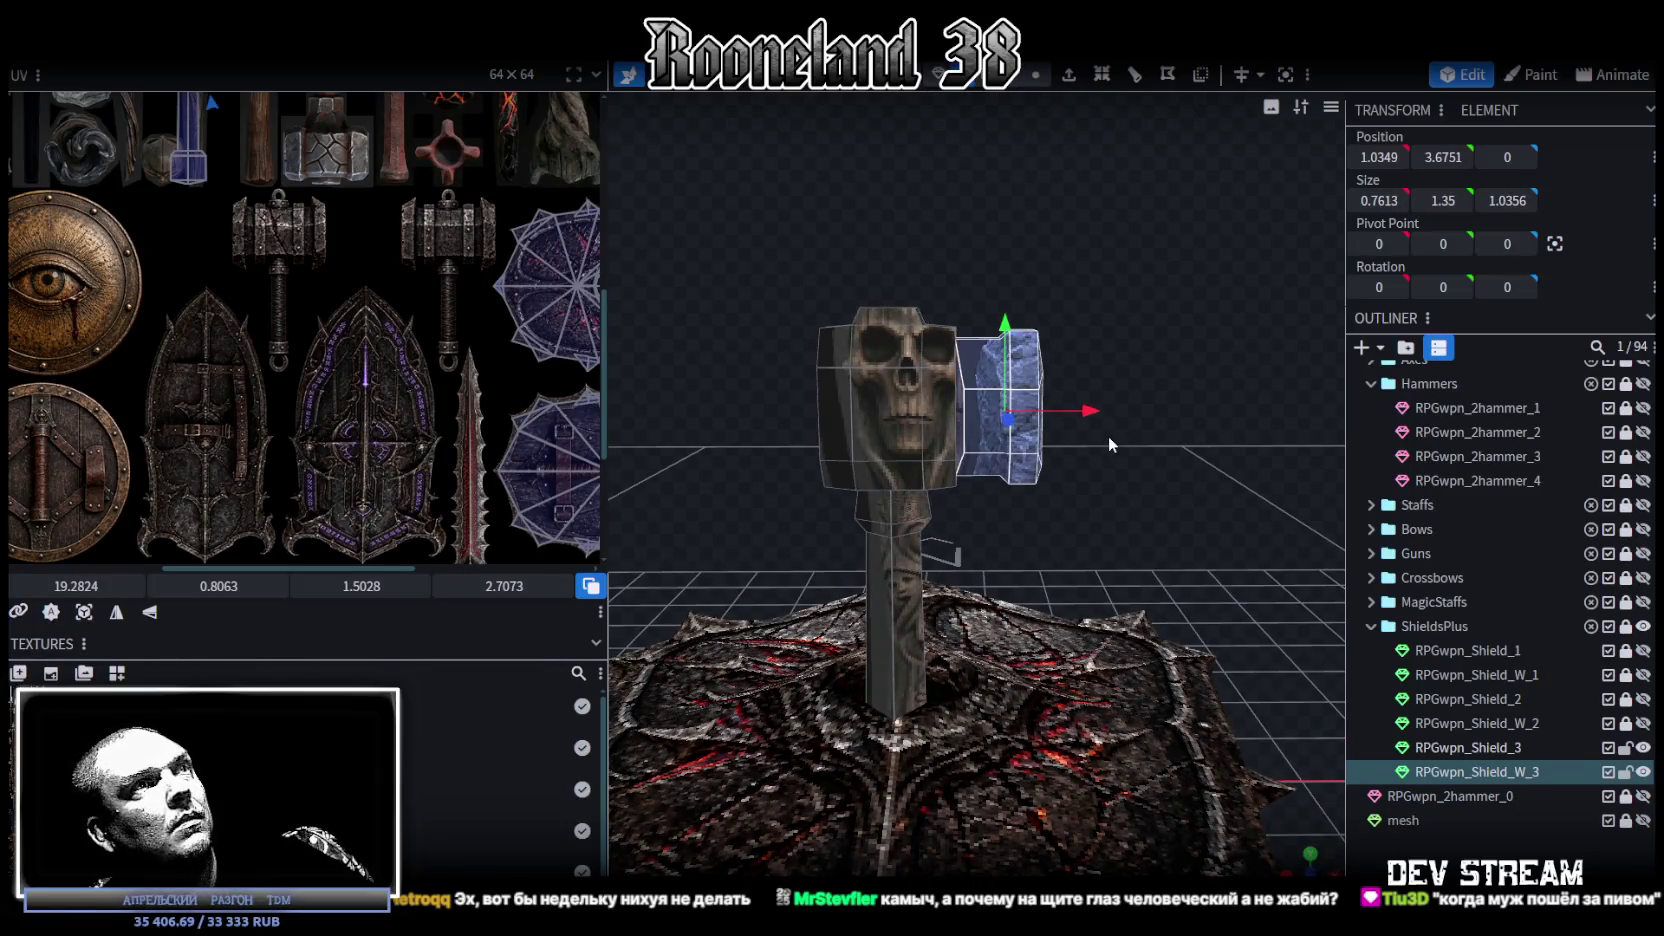
{"action": "key", "text": "ctrl+c"}
{"action": "key", "text": "ctrl+v"}
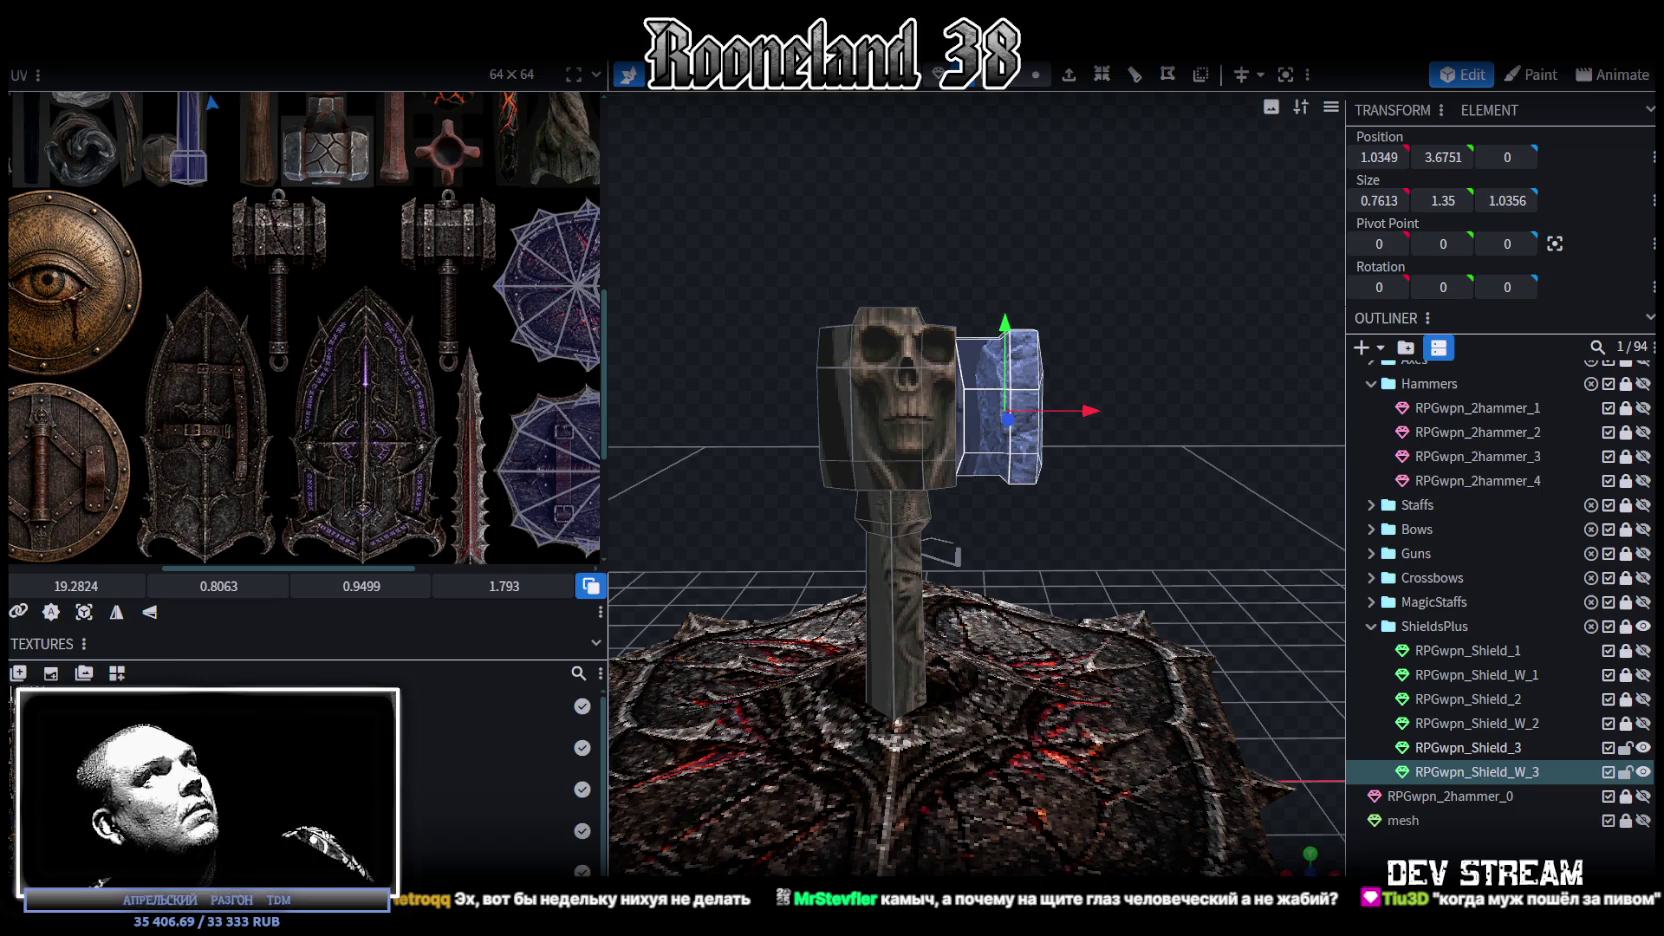
{"action": "left_click", "coordinate": [235, 30]}
{"action": "left_click", "coordinate": [390, 108]}
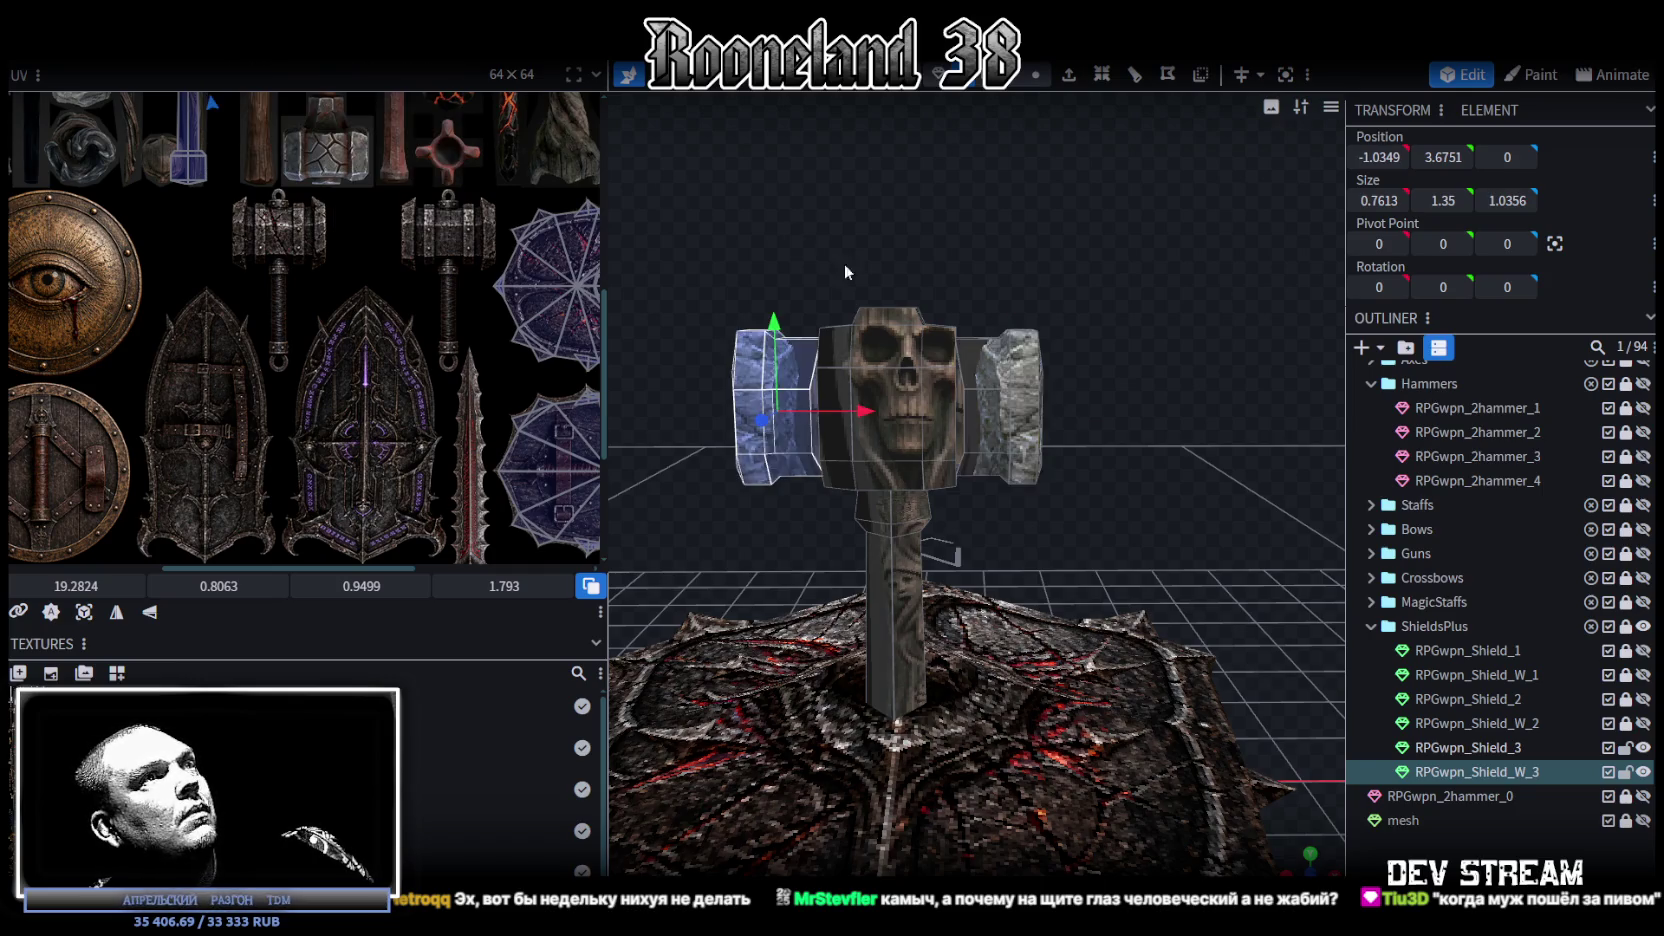
Step: Select the hammer handle and switch to a straight front view
{"action": "mouse_move", "coordinate": [1004, 238]}
{"action": "left_mouse_down"}
{"action": "mouse_move", "coordinate": [1062, 393]}
{"action": "mouse_move", "coordinate": [1067, 263]}
{"action": "mouse_move", "coordinate": [1089, 433]}
{"action": "mouse_move", "coordinate": [1124, 322]}
{"action": "left_mouse_up"}
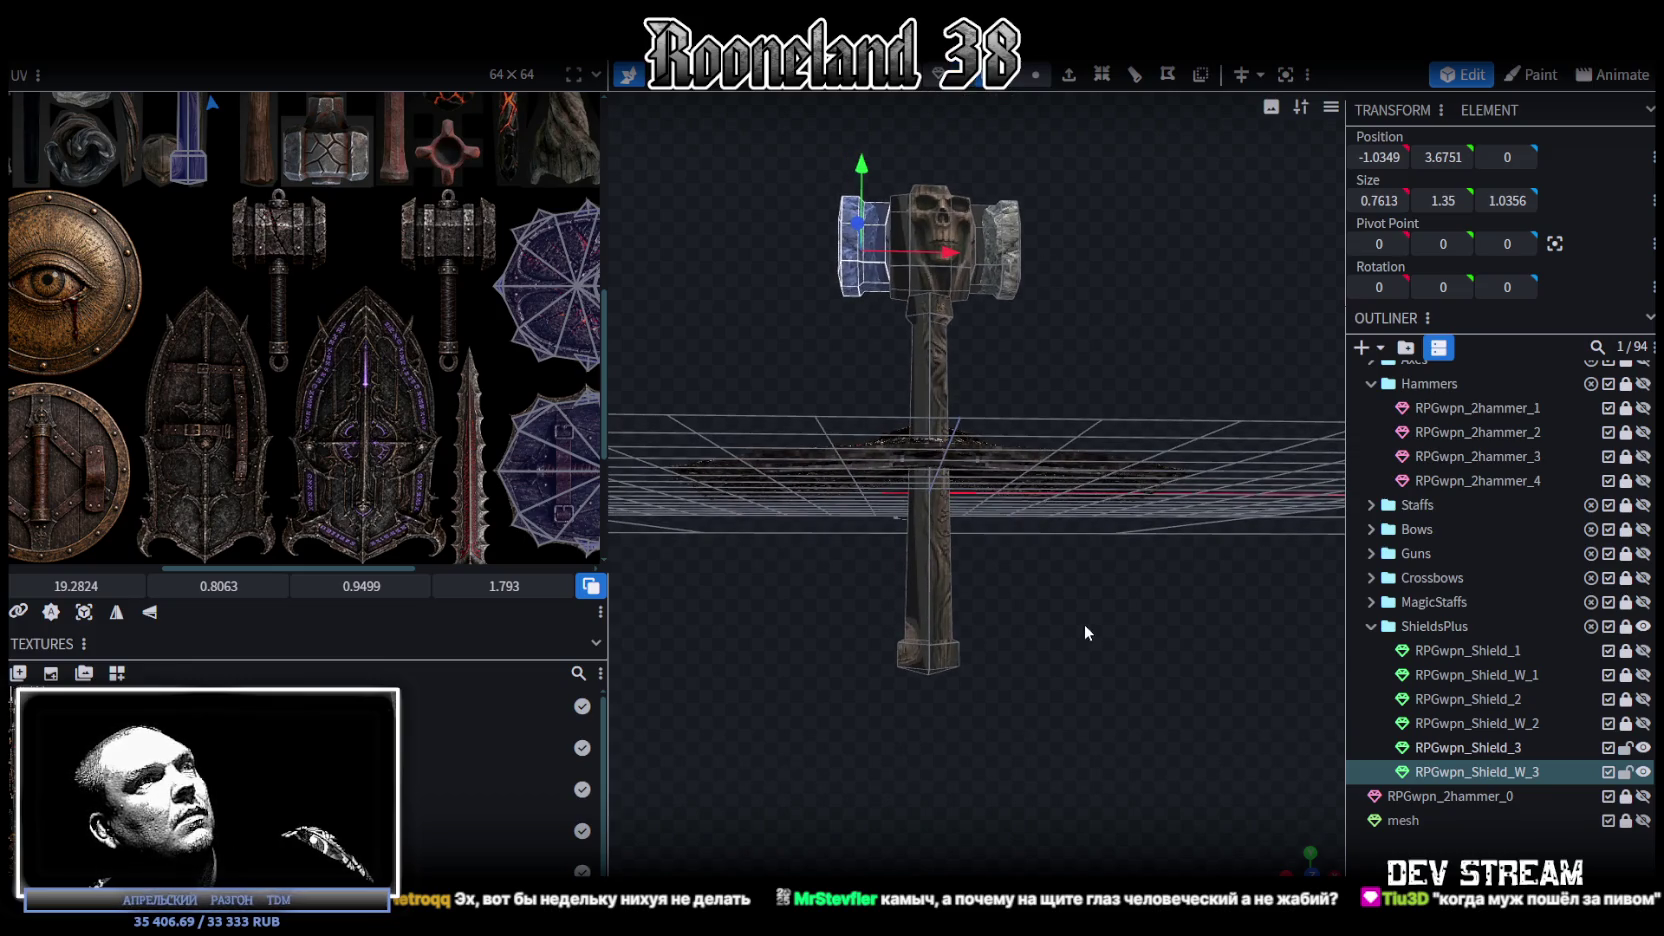
{"action": "left_click_drag", "start_coordinate": [840, 726], "coordinate": [1034, 308]}
{"action": "mouse_move", "coordinate": [1114, 351]}
{"action": "left_mouse_down"}
{"action": "mouse_move", "coordinate": [811, 401]}
{"action": "mouse_move", "coordinate": [1152, 496]}
{"action": "left_mouse_up"}
{"action": "left_click", "coordinate": [1300, 872]}
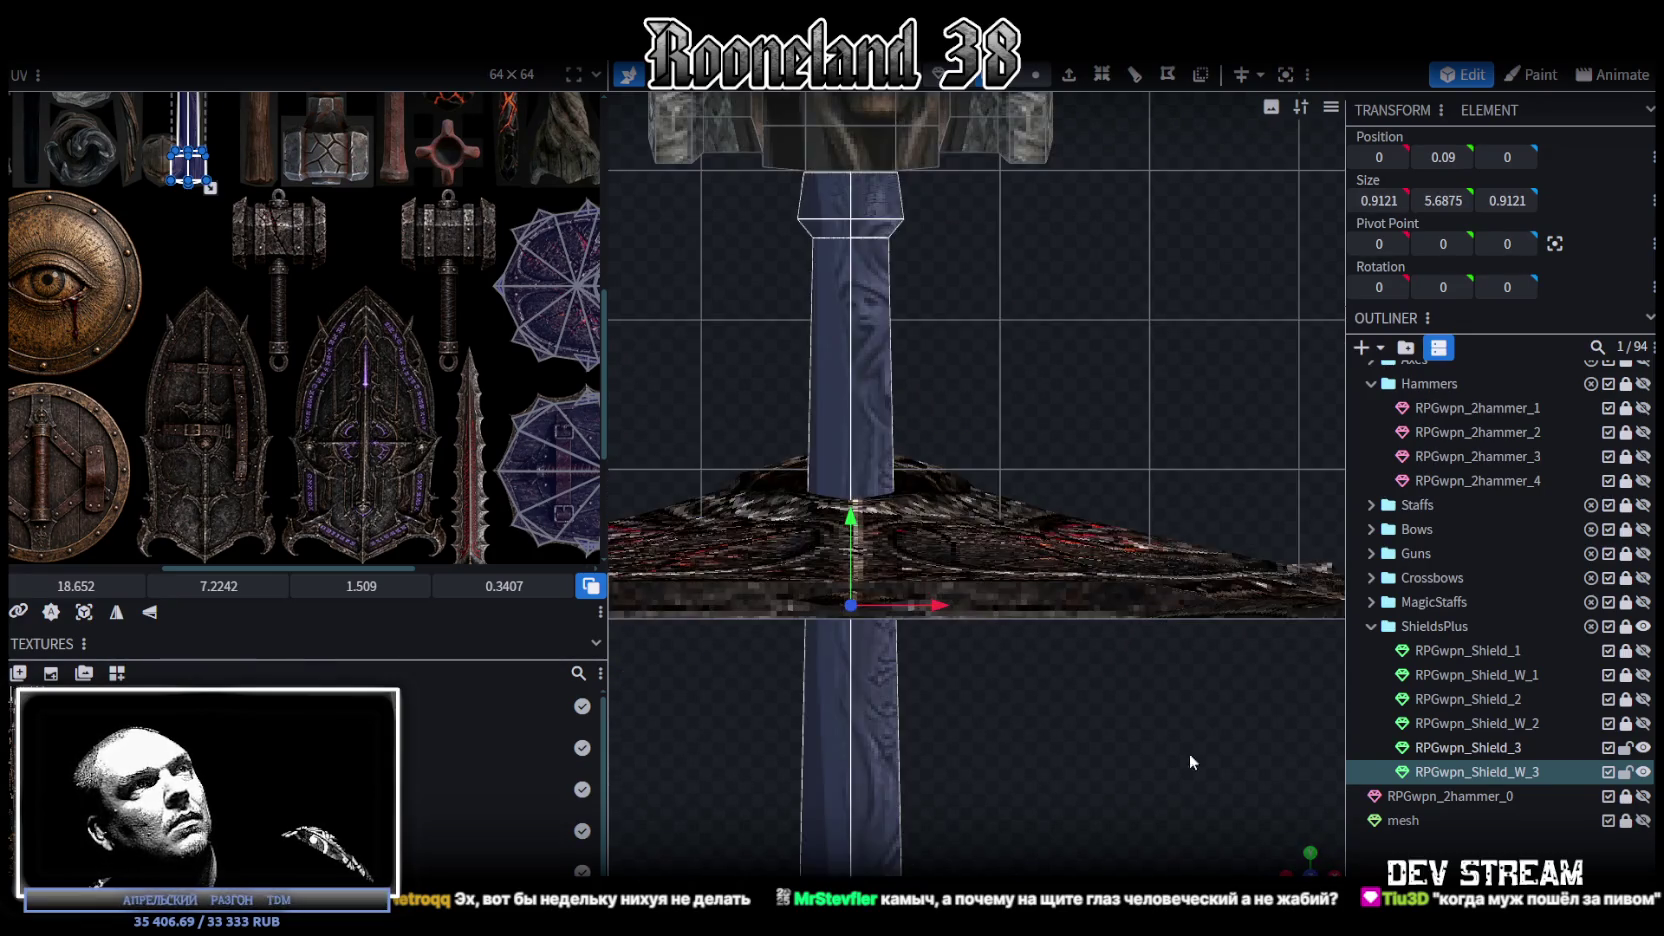
Step: Reset the handle's UV and move it onto the iron shaft texture
{"action": "left_click", "coordinate": [84, 612]}
{"action": "scroll", "coordinate": [202, 358], "scroll_direction": "down", "scroll_amount": 3}
{"action": "scroll", "coordinate": [183, 318], "scroll_direction": "down", "scroll_amount": 2}
{"action": "scroll", "coordinate": [183, 318], "scroll_direction": "up", "scroll_amount": 3}
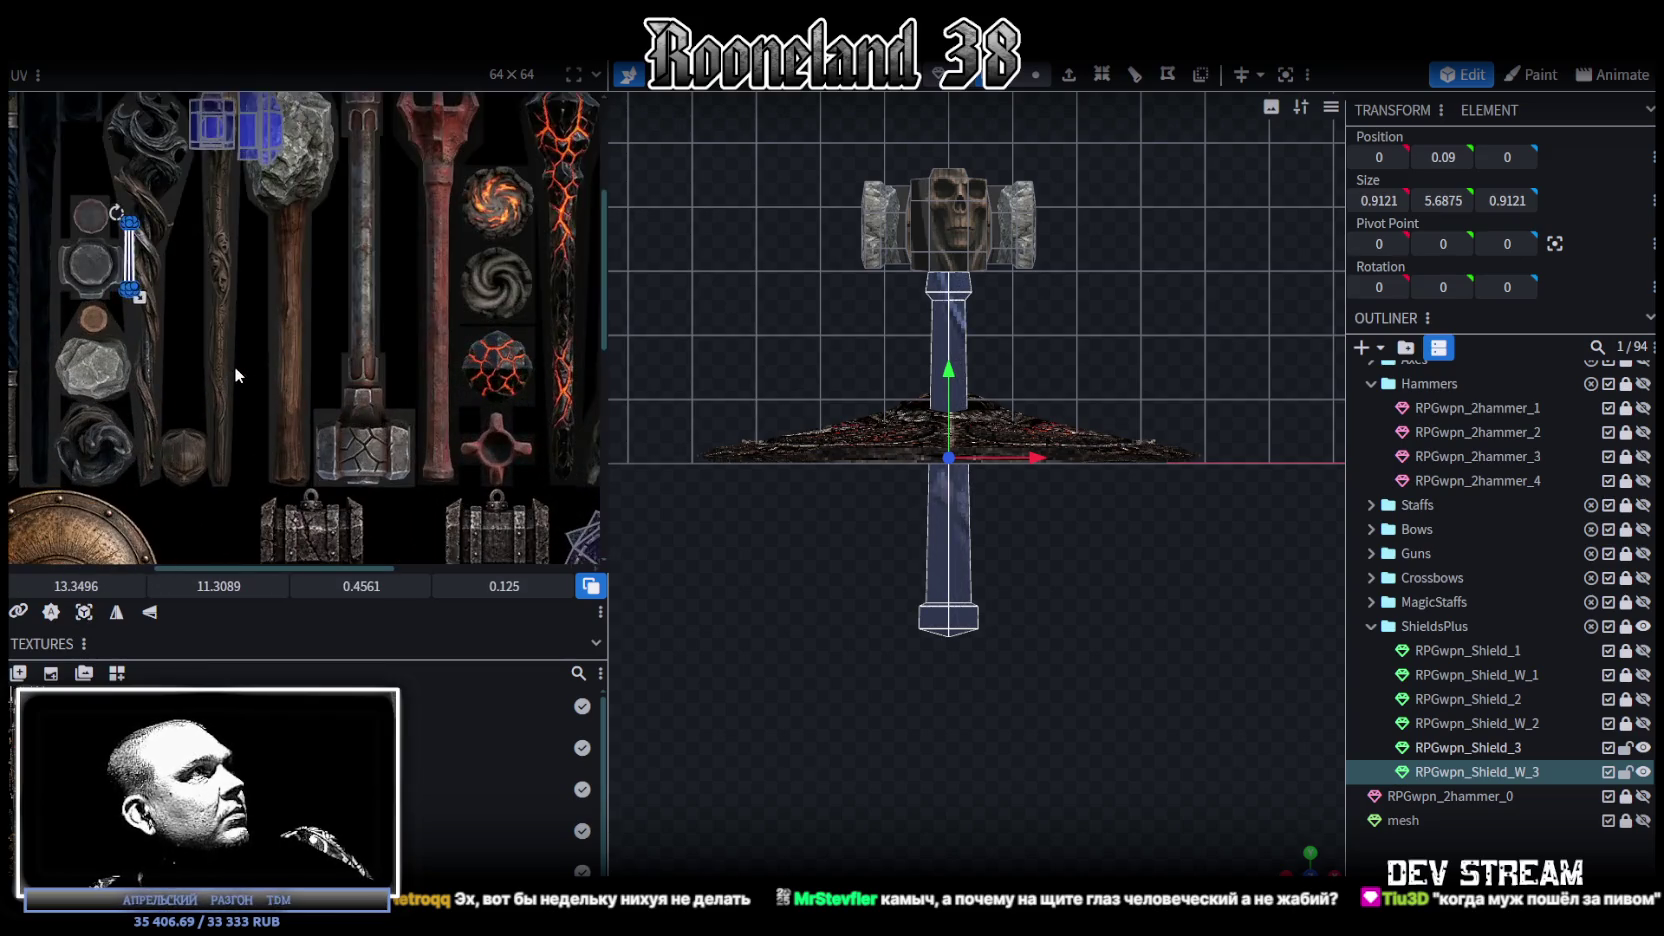
{"action": "scroll", "coordinate": [234, 367], "scroll_direction": "down", "scroll_amount": 1}
{"action": "left_click_drag", "start_coordinate": [133, 195], "coordinate": [307, 508]}
{"action": "scroll", "coordinate": [358, 344], "scroll_direction": "up", "scroll_amount": 2}
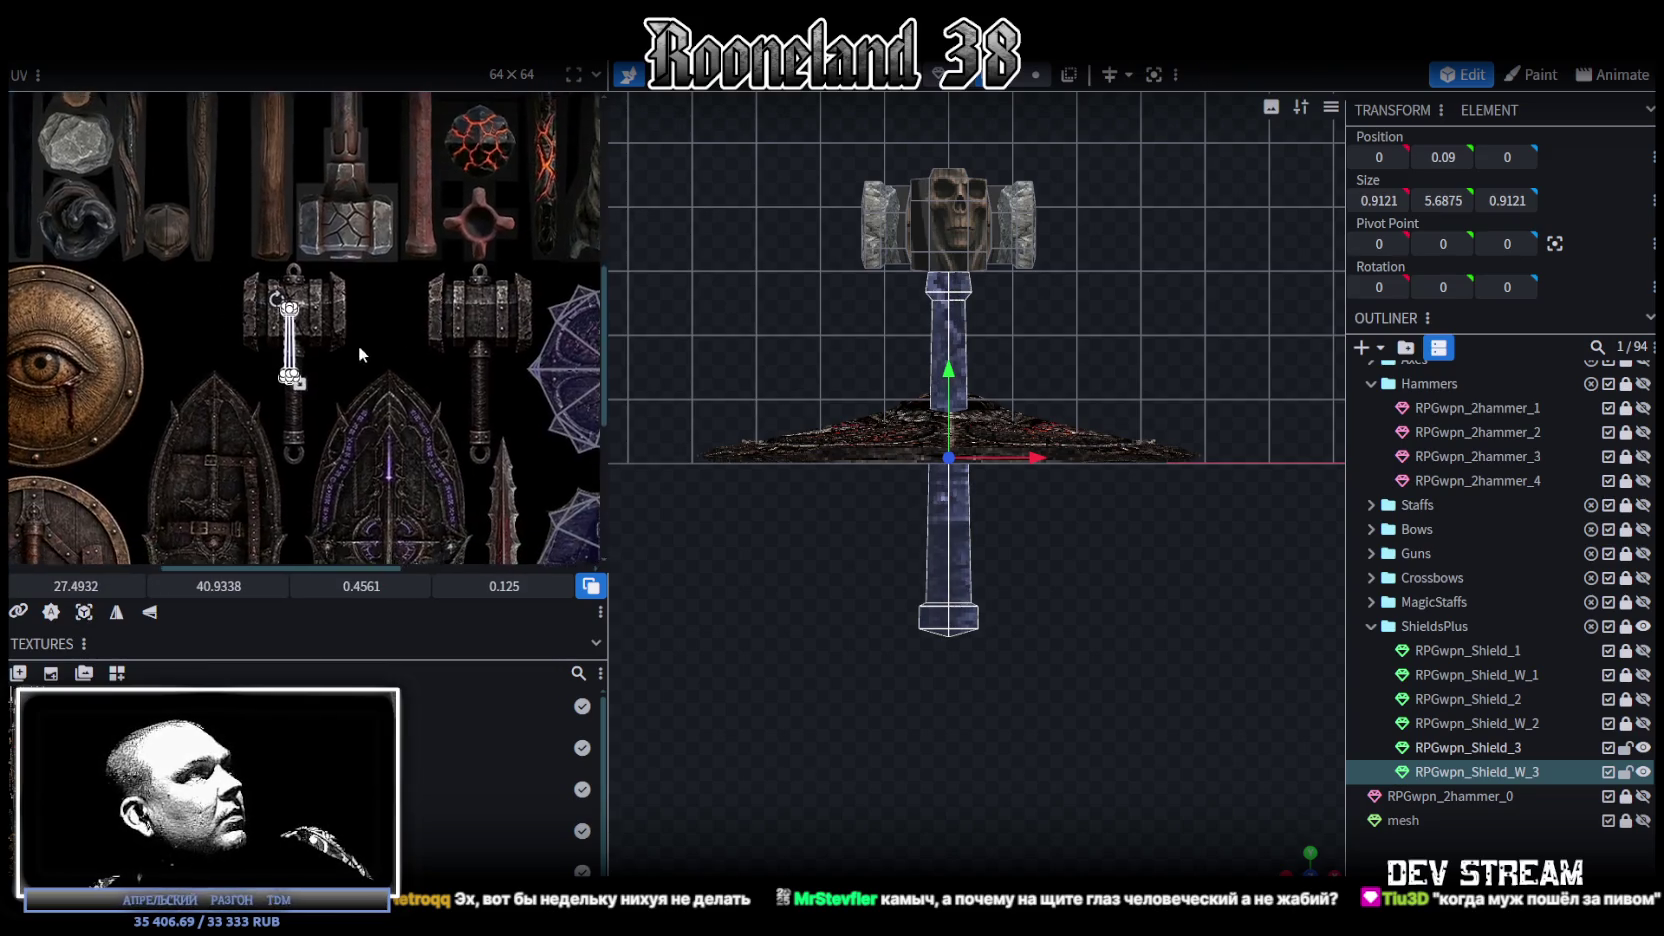
{"action": "scroll", "coordinate": [352, 400], "scroll_direction": "up", "scroll_amount": 2}
{"action": "scroll", "coordinate": [348, 450], "scroll_direction": "up", "scroll_amount": 1}
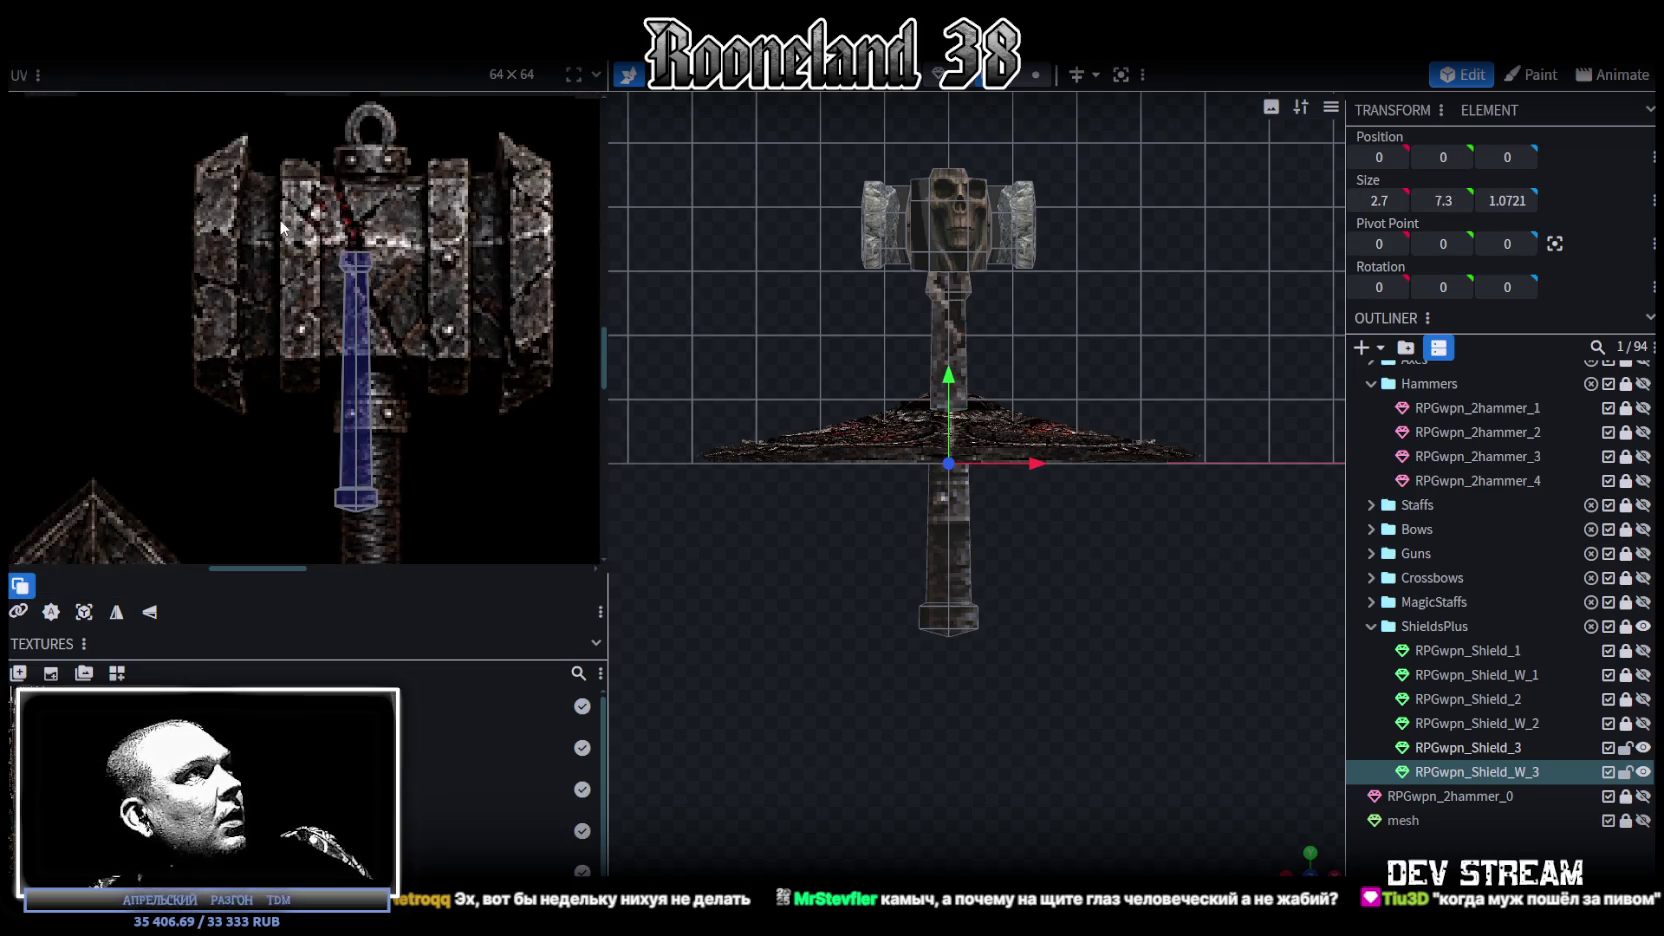
Step: Select all handle faces, shift them down the shaft and enlarge them
{"action": "left_click", "coordinate": [350, 458]}
{"action": "scroll", "coordinate": [343, 346], "scroll_direction": "up", "scroll_amount": 2}
{"action": "left_click_drag", "start_coordinate": [323, 267], "coordinate": [320, 465]}
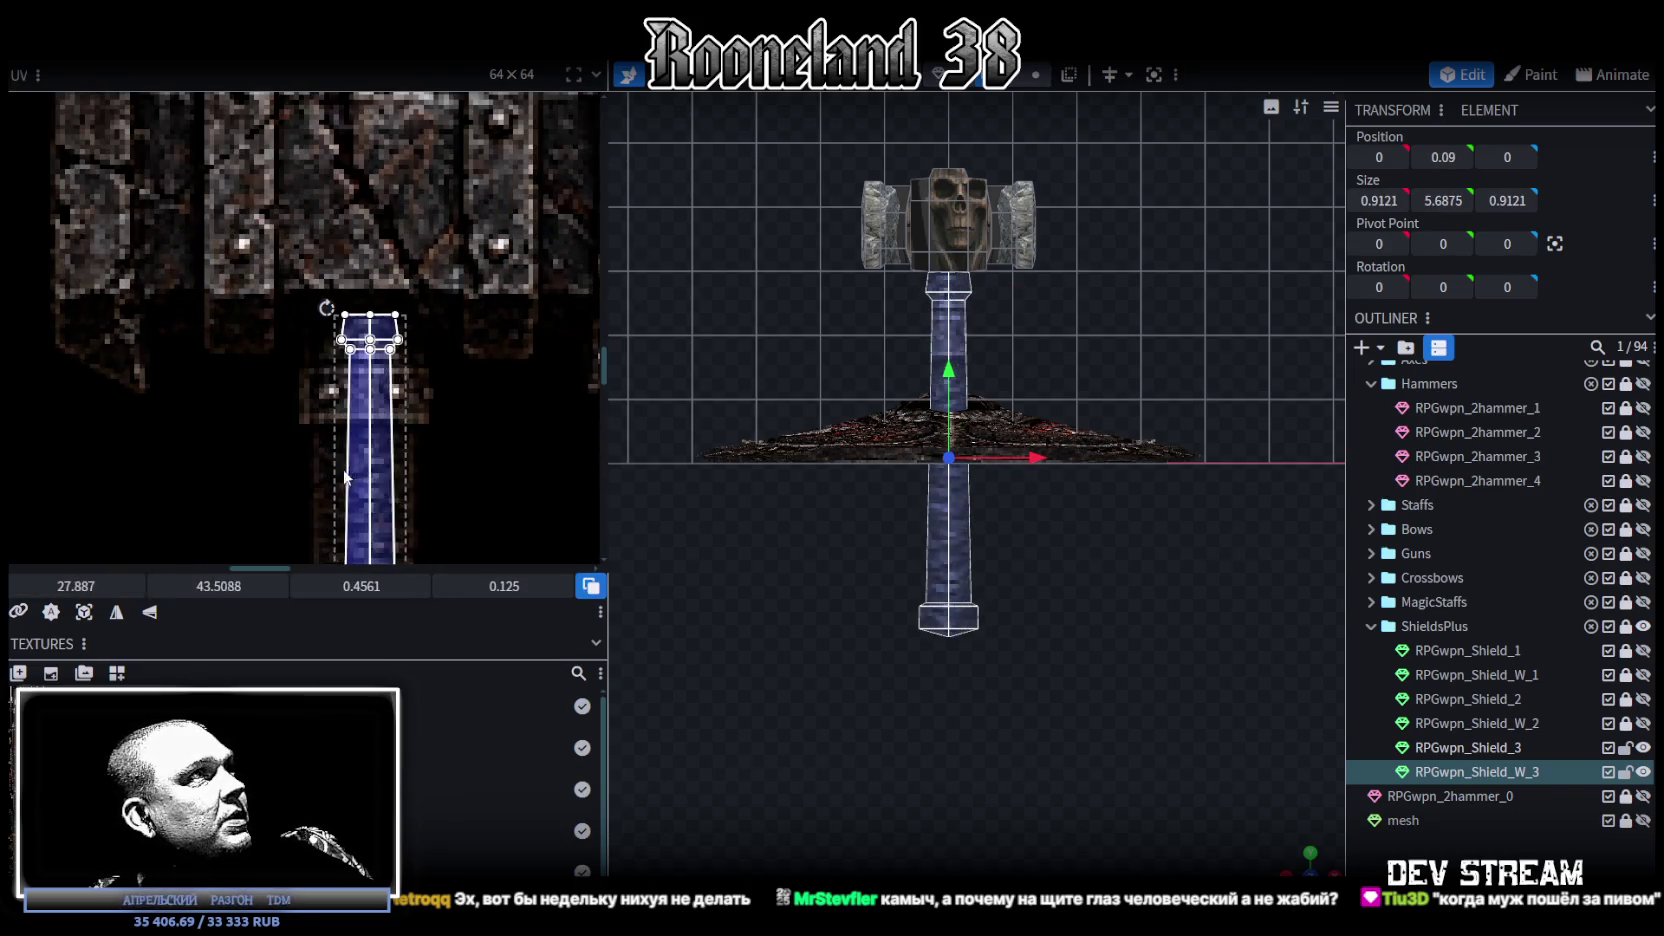
{"action": "scroll", "coordinate": [374, 309], "scroll_direction": "down", "scroll_amount": 2}
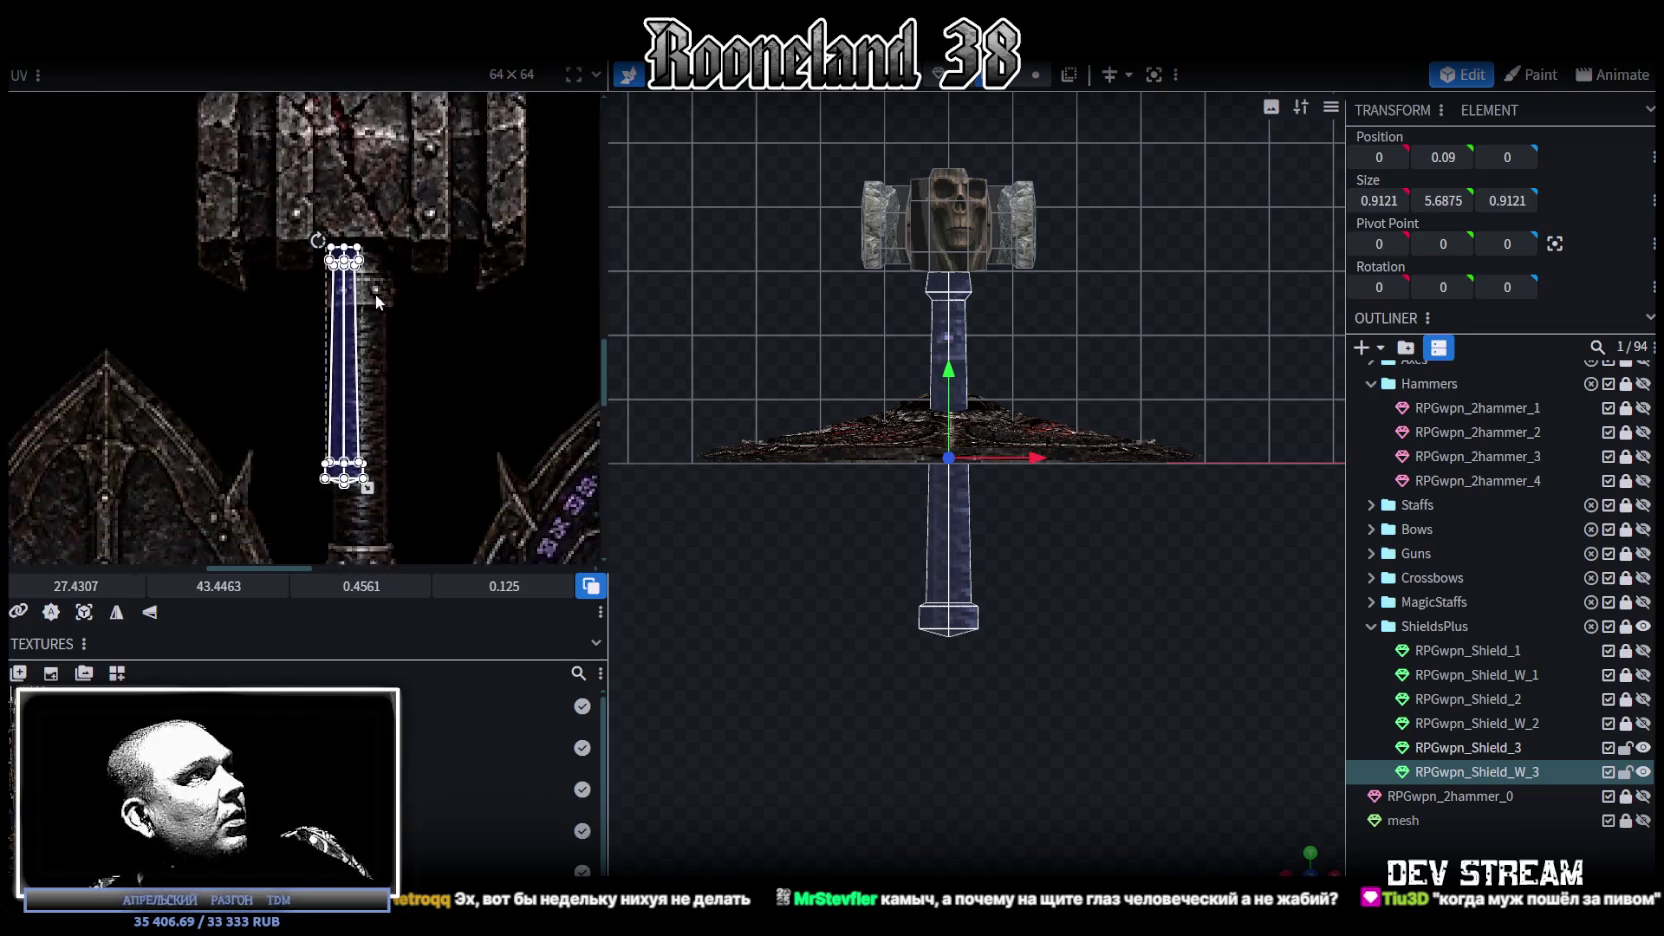
{"action": "scroll", "coordinate": [360, 277], "scroll_direction": "down", "scroll_amount": 1}
{"action": "left_click_drag", "start_coordinate": [364, 370], "coordinate": [380, 404]}
{"action": "scroll", "coordinate": [380, 404], "scroll_direction": "up", "scroll_amount": 3}
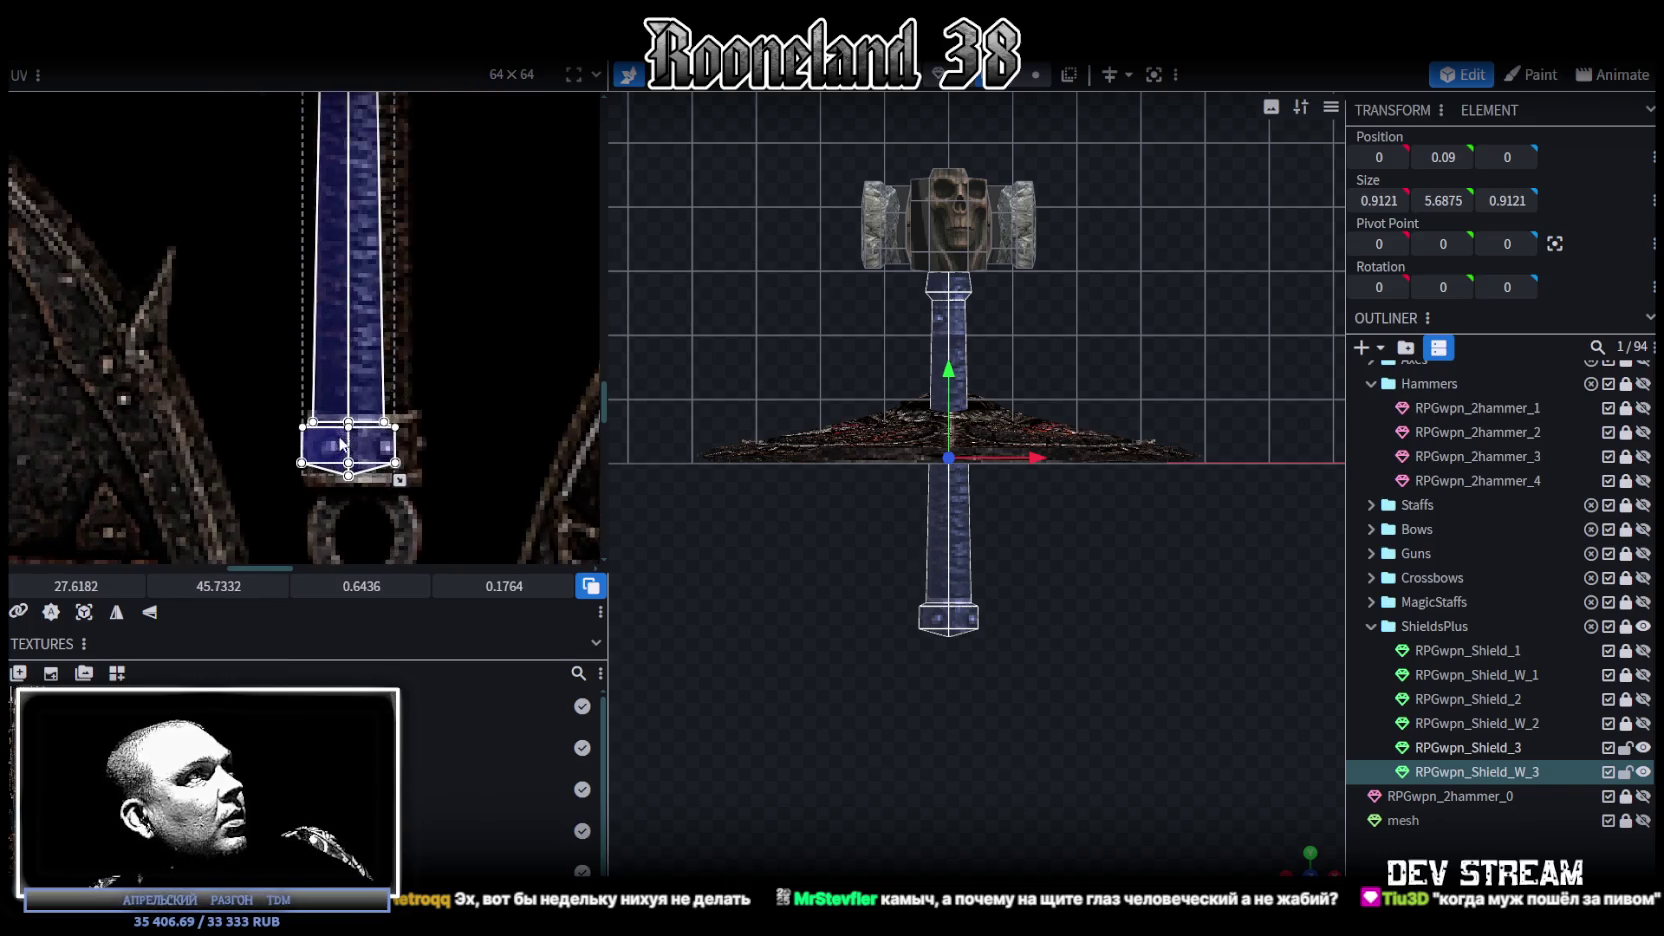
{"action": "scroll", "coordinate": [403, 436], "scroll_direction": "up", "scroll_amount": 2}
{"action": "scroll", "coordinate": [404, 440], "scroll_direction": "down", "scroll_amount": 2}
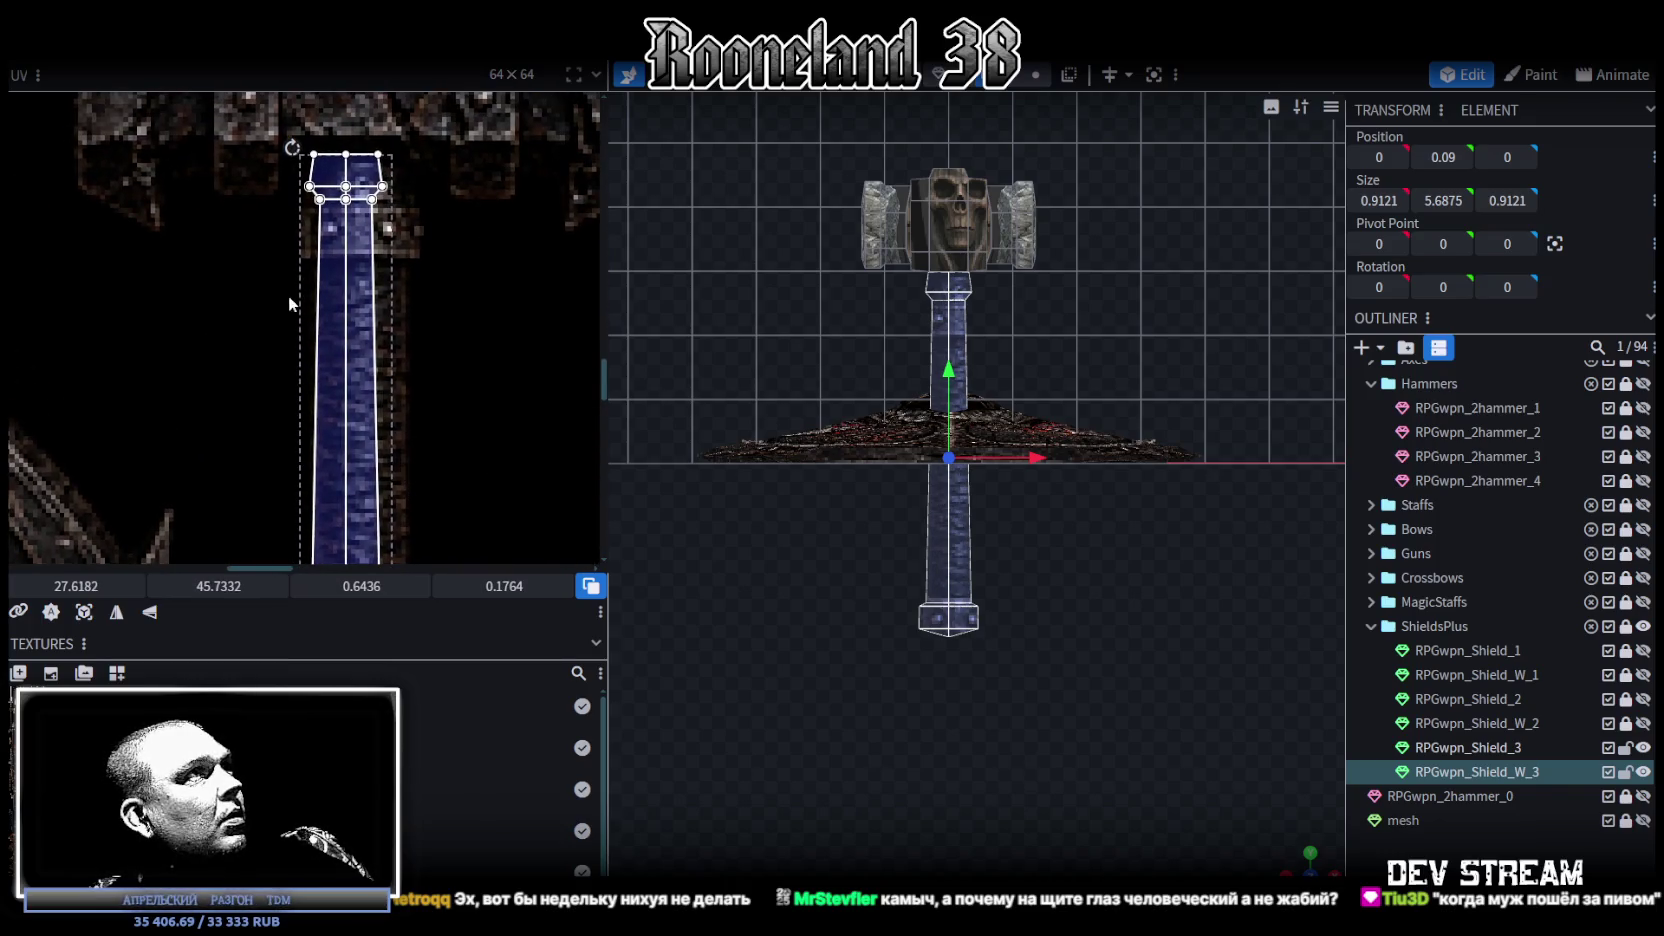
Step: Stretch the handle's long side faces to the shaft's full length, sized 0.6843 × 5.6863
{"action": "left_click_drag", "start_coordinate": [289, 275], "coordinate": [387, 332]}
{"action": "scroll", "coordinate": [396, 233], "scroll_direction": "down", "scroll_amount": 3}
{"action": "scroll", "coordinate": [400, 533], "scroll_direction": "down", "scroll_amount": 1}
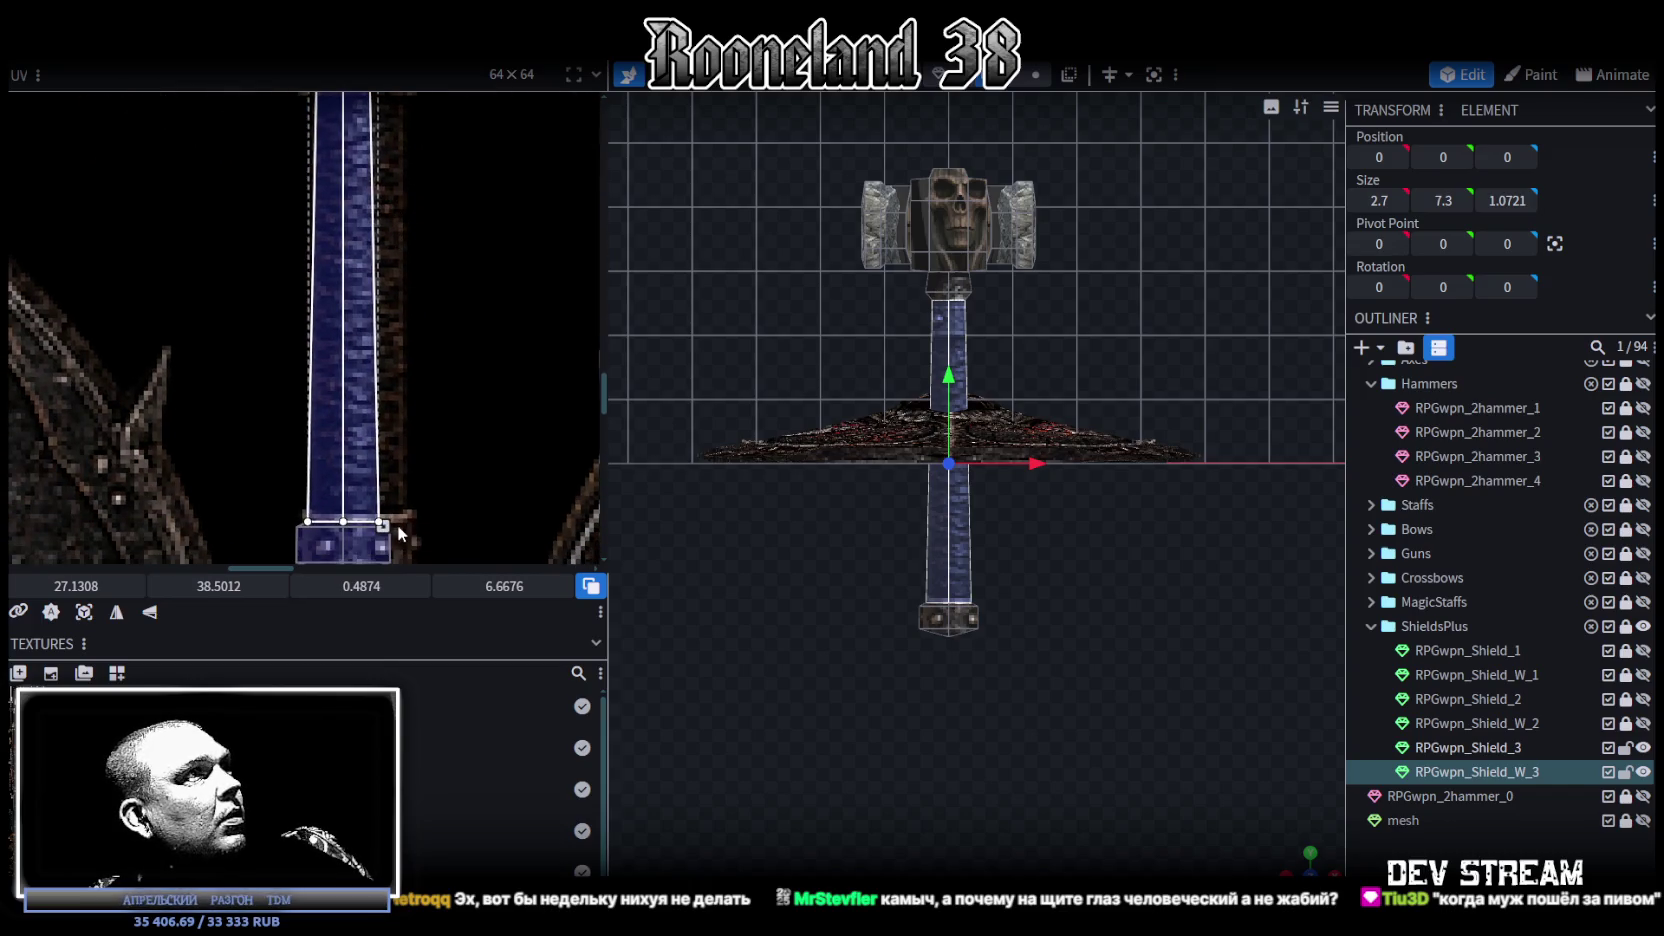
{"action": "left_click_drag", "start_coordinate": [383, 525], "coordinate": [335, 282]}
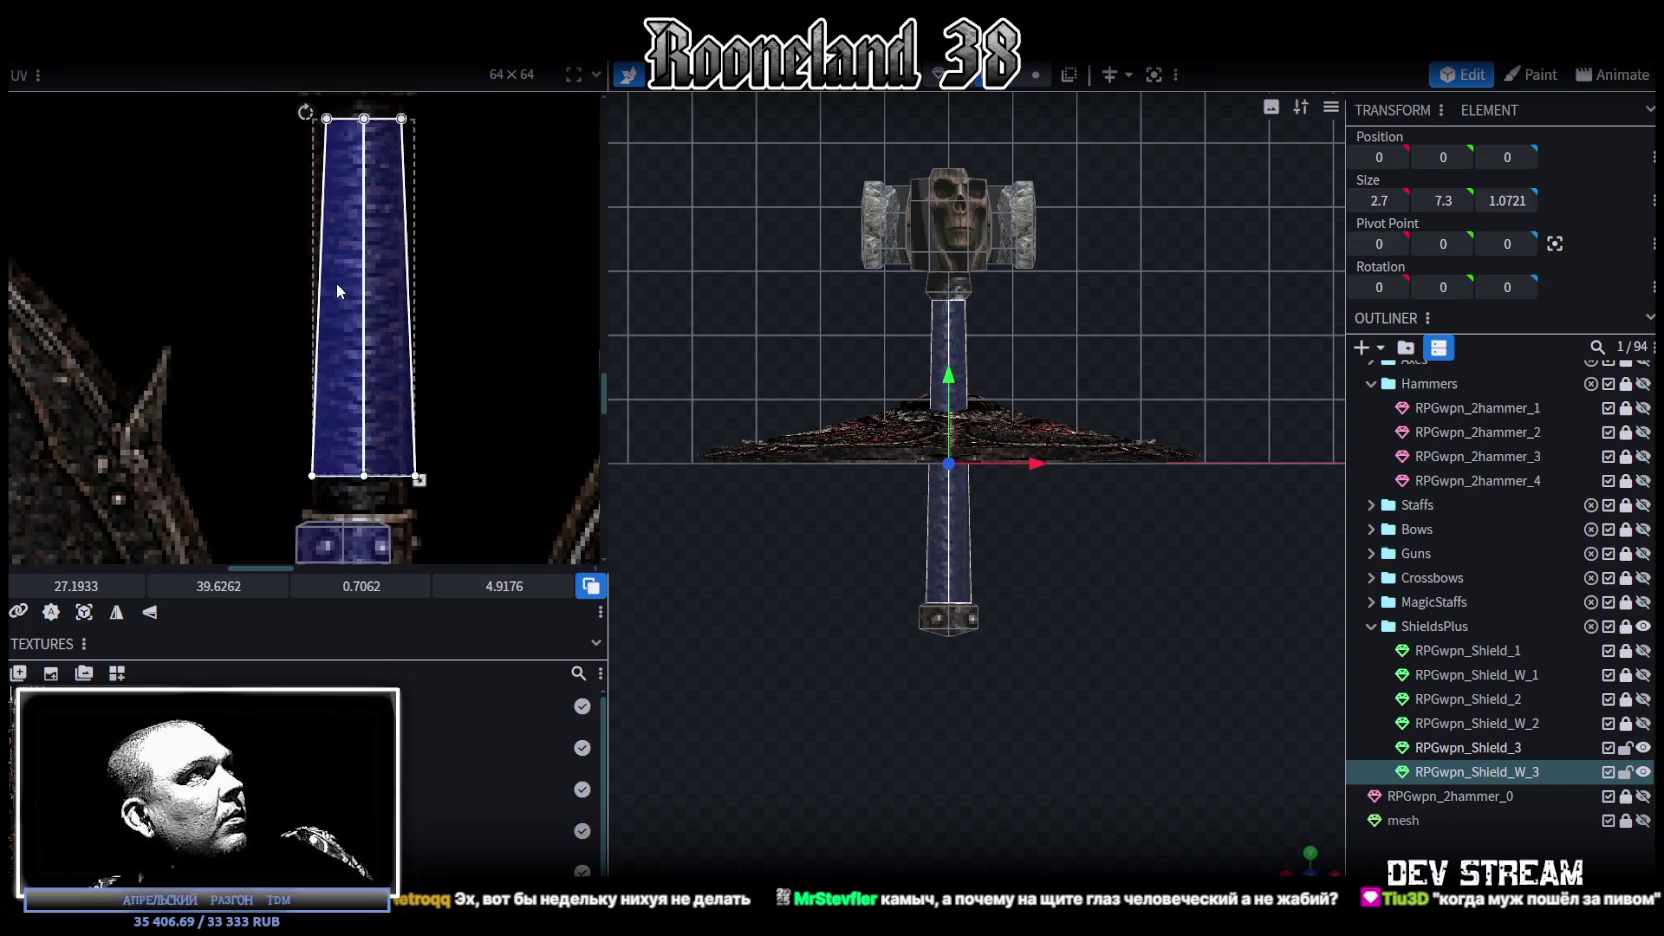
{"action": "scroll", "coordinate": [390, 484], "scroll_direction": "up", "scroll_amount": 2}
{"action": "scroll", "coordinate": [390, 484], "scroll_direction": "up", "scroll_amount": 2}
{"action": "left_click_drag", "start_coordinate": [384, 339], "coordinate": [378, 333]}
{"action": "scroll", "coordinate": [399, 381], "scroll_direction": "down", "scroll_amount": 3}
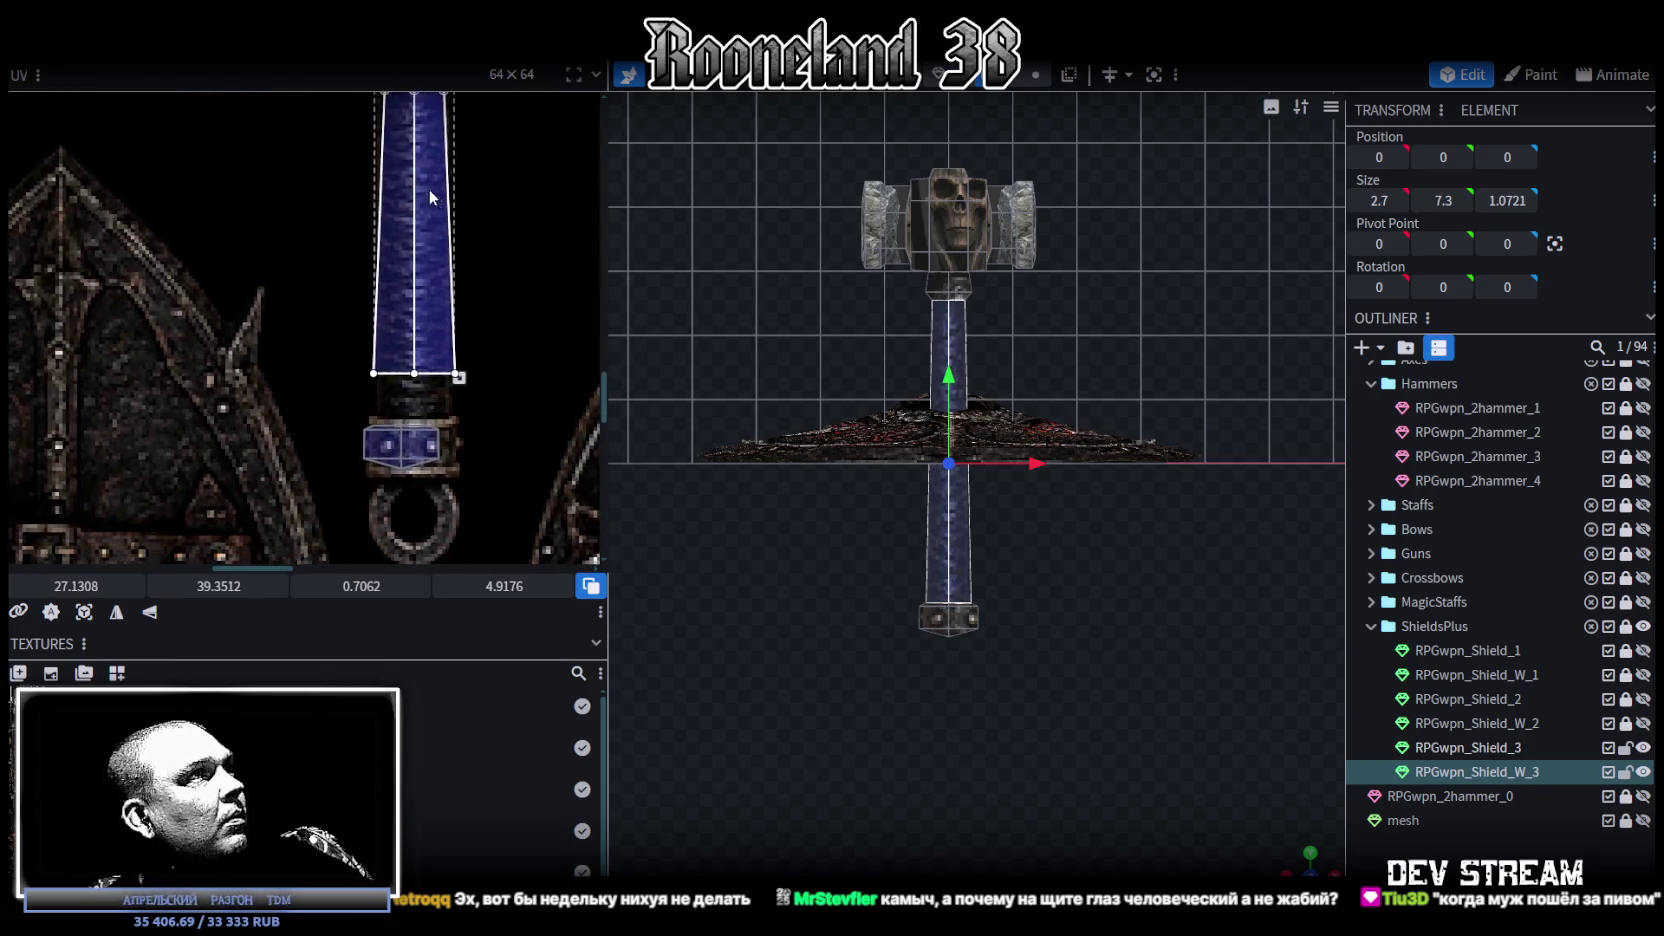
{"action": "scroll", "coordinate": [458, 379], "scroll_direction": "down", "scroll_amount": 2}
{"action": "left_click_drag", "start_coordinate": [479, 349], "coordinate": [472, 449]}
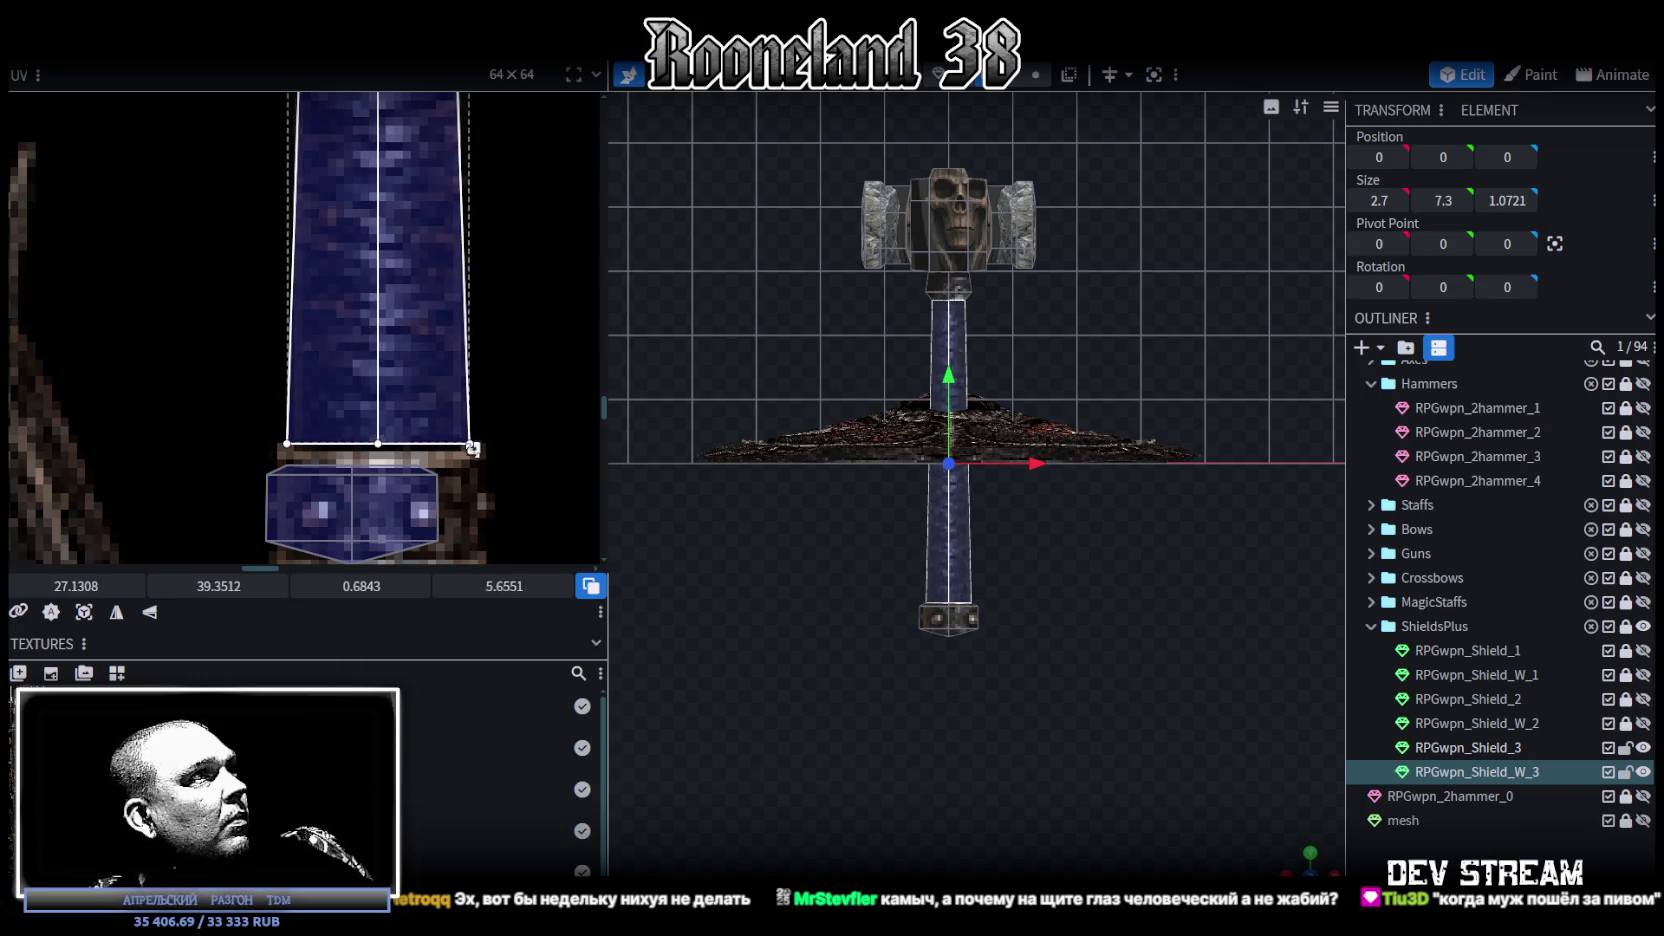
{"action": "scroll", "coordinate": [494, 471], "scroll_direction": "down", "scroll_amount": 3}
Step: Map the pommel cap's UV onto the iron fitting and scale it to fit
{"action": "left_click", "coordinate": [266, 454]}
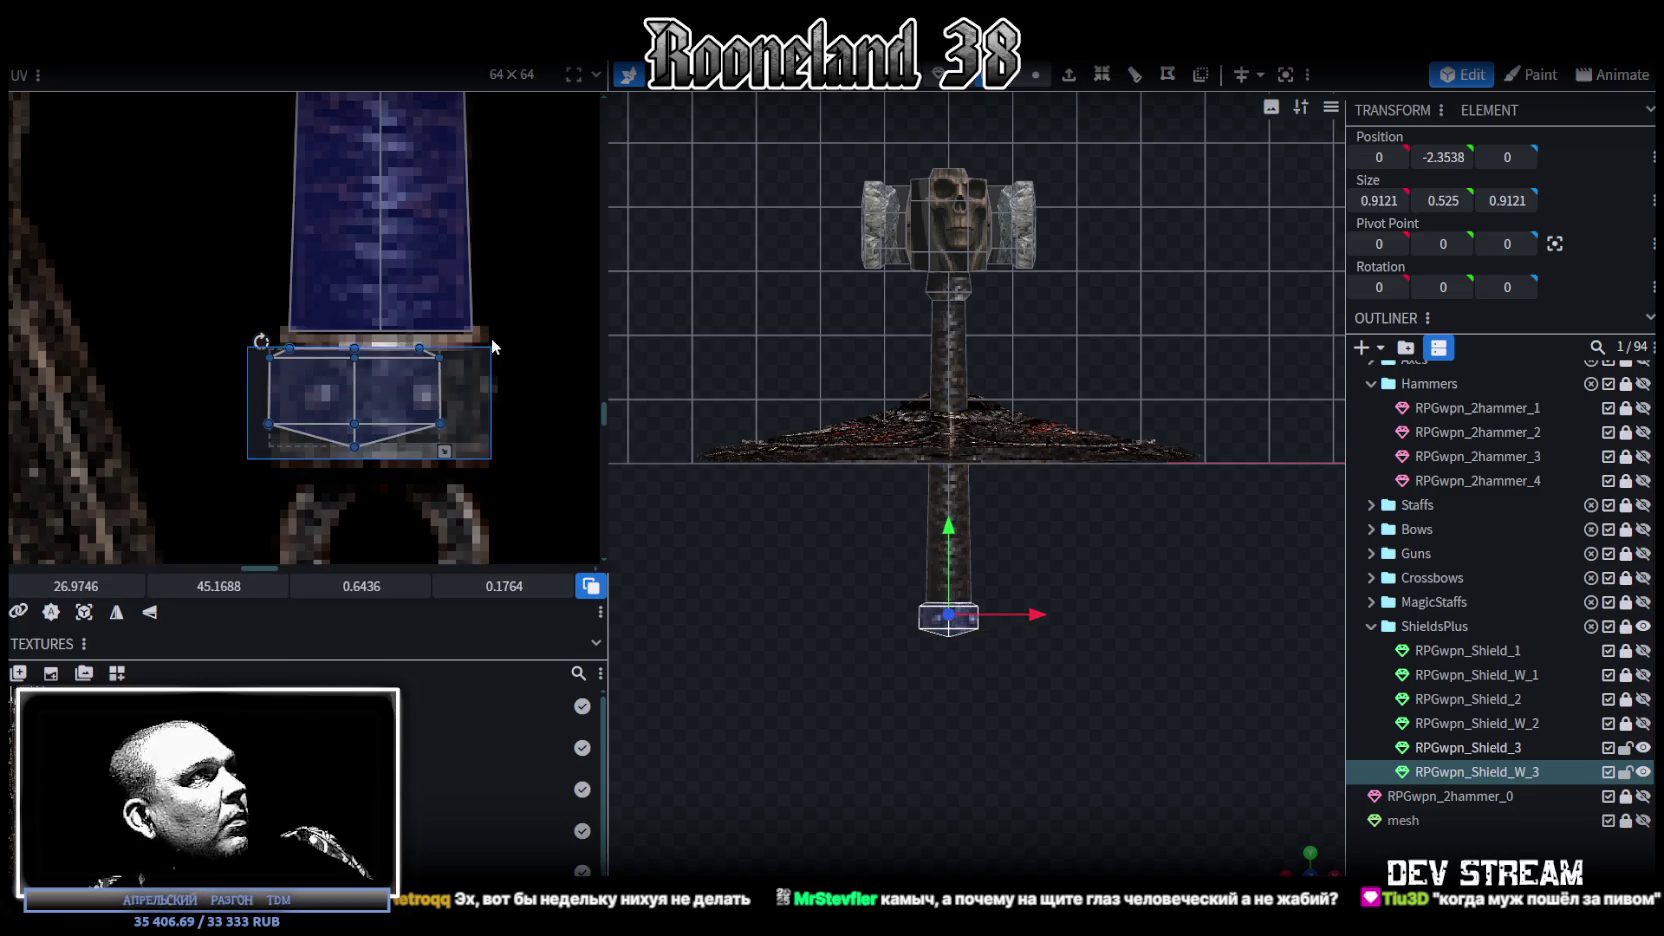
{"action": "left_click_drag", "start_coordinate": [320, 397], "coordinate": [330, 376]}
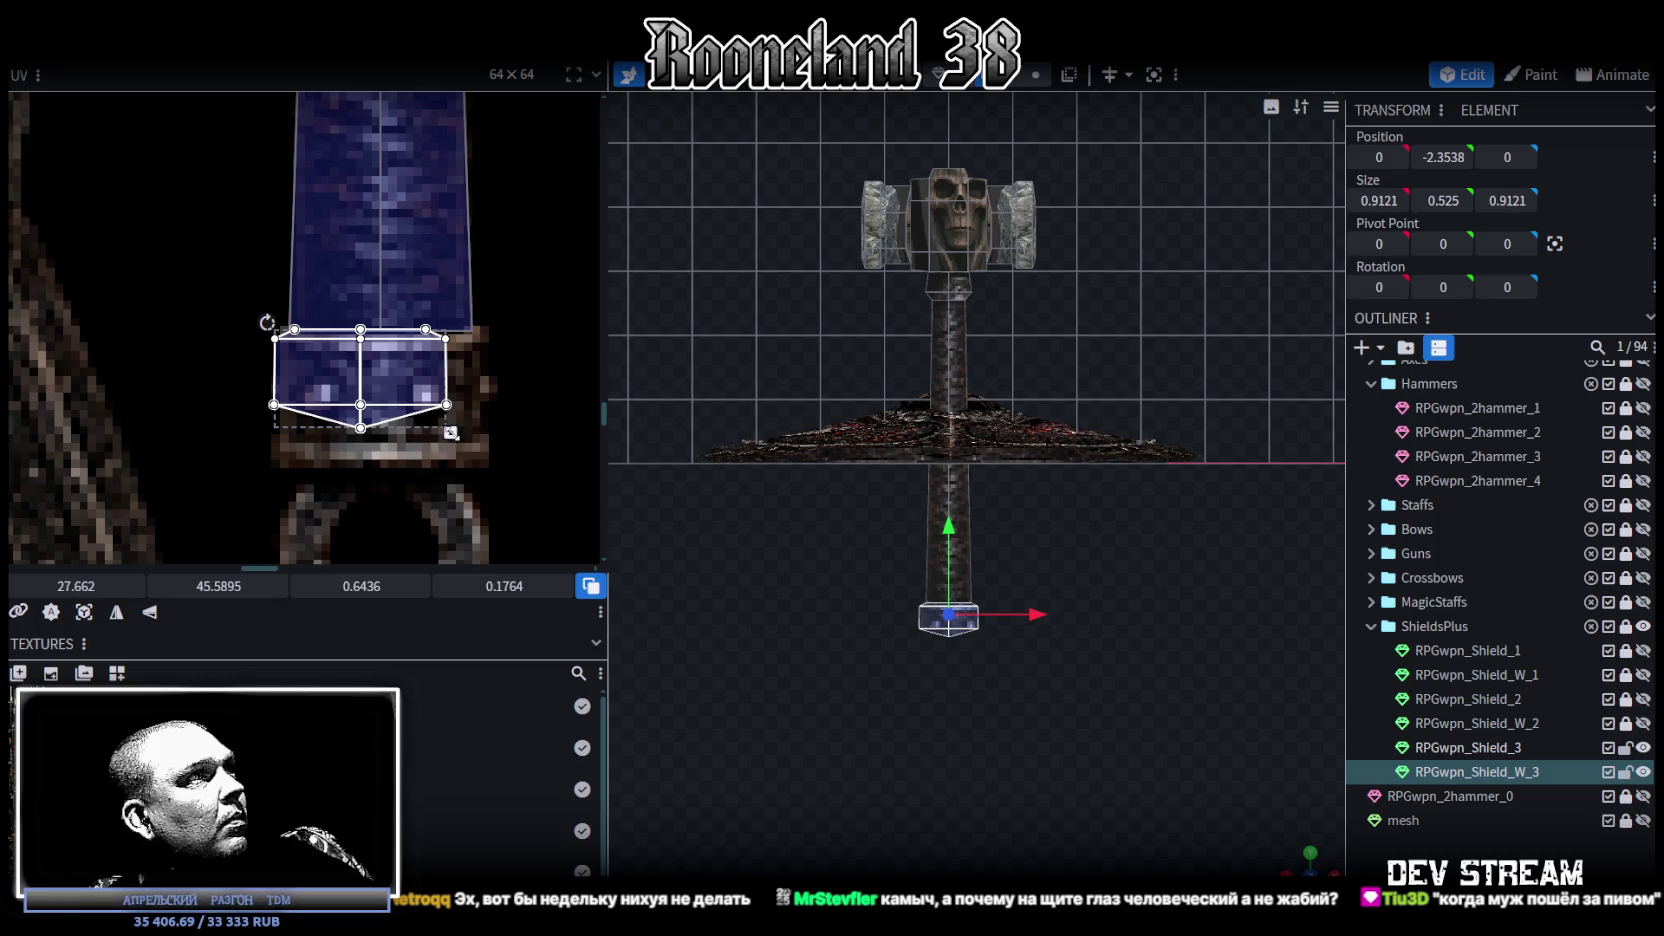
{"action": "left_click_drag", "start_coordinate": [451, 433], "coordinate": [494, 471]}
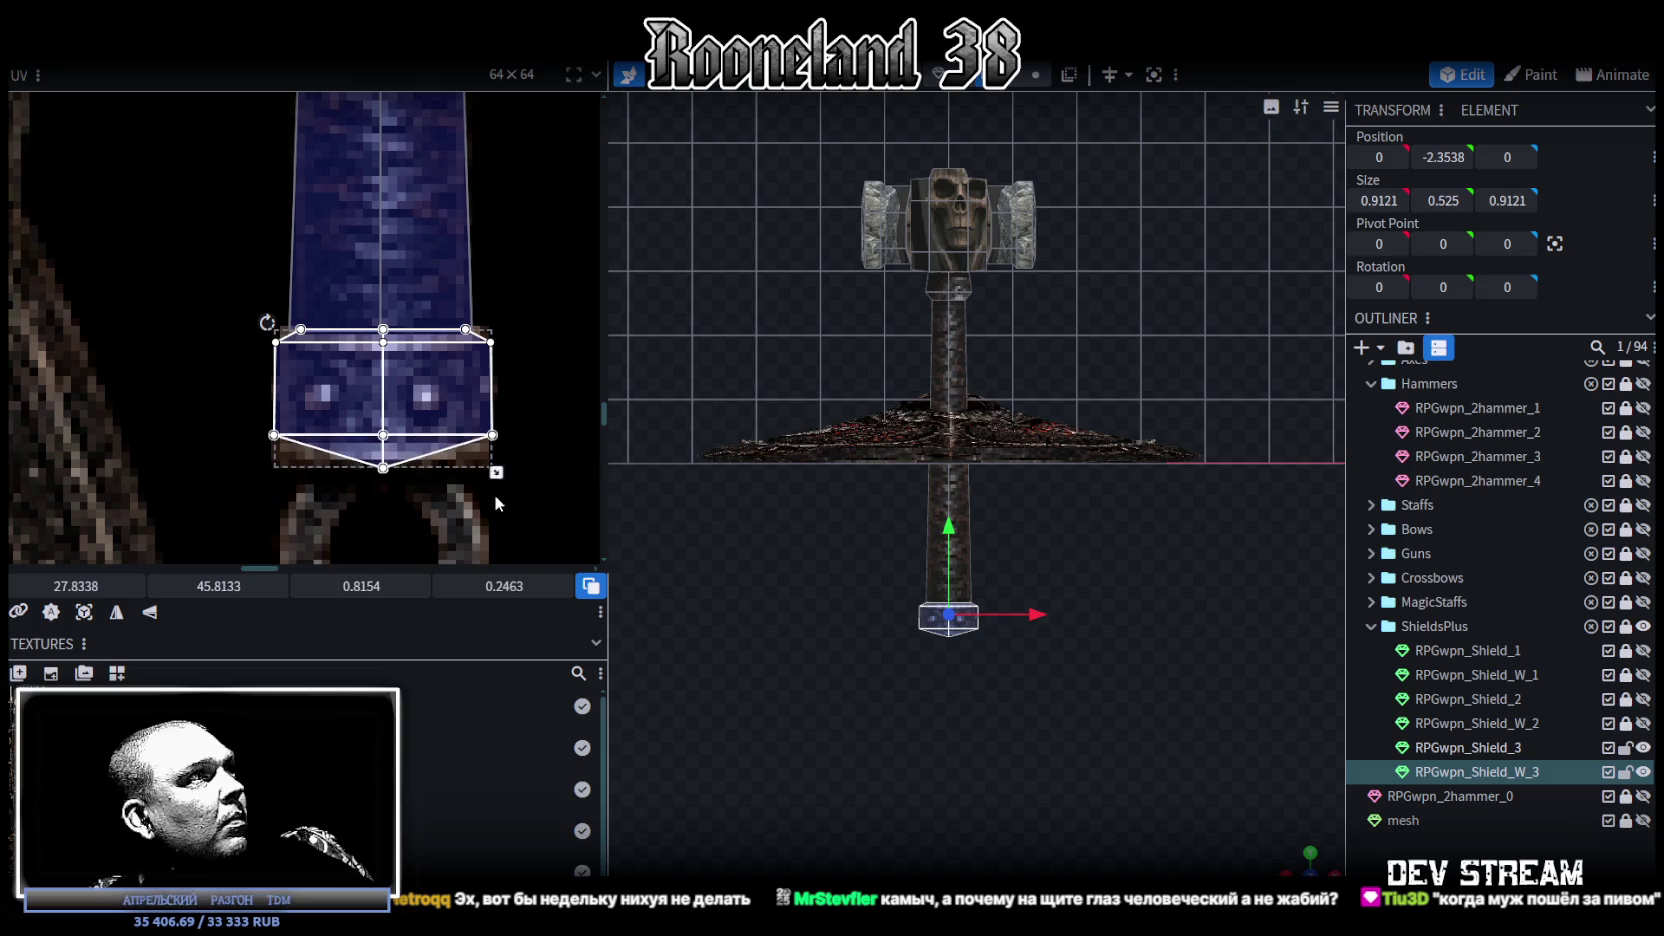
{"action": "left_click_drag", "start_coordinate": [495, 496], "coordinate": [494, 476]}
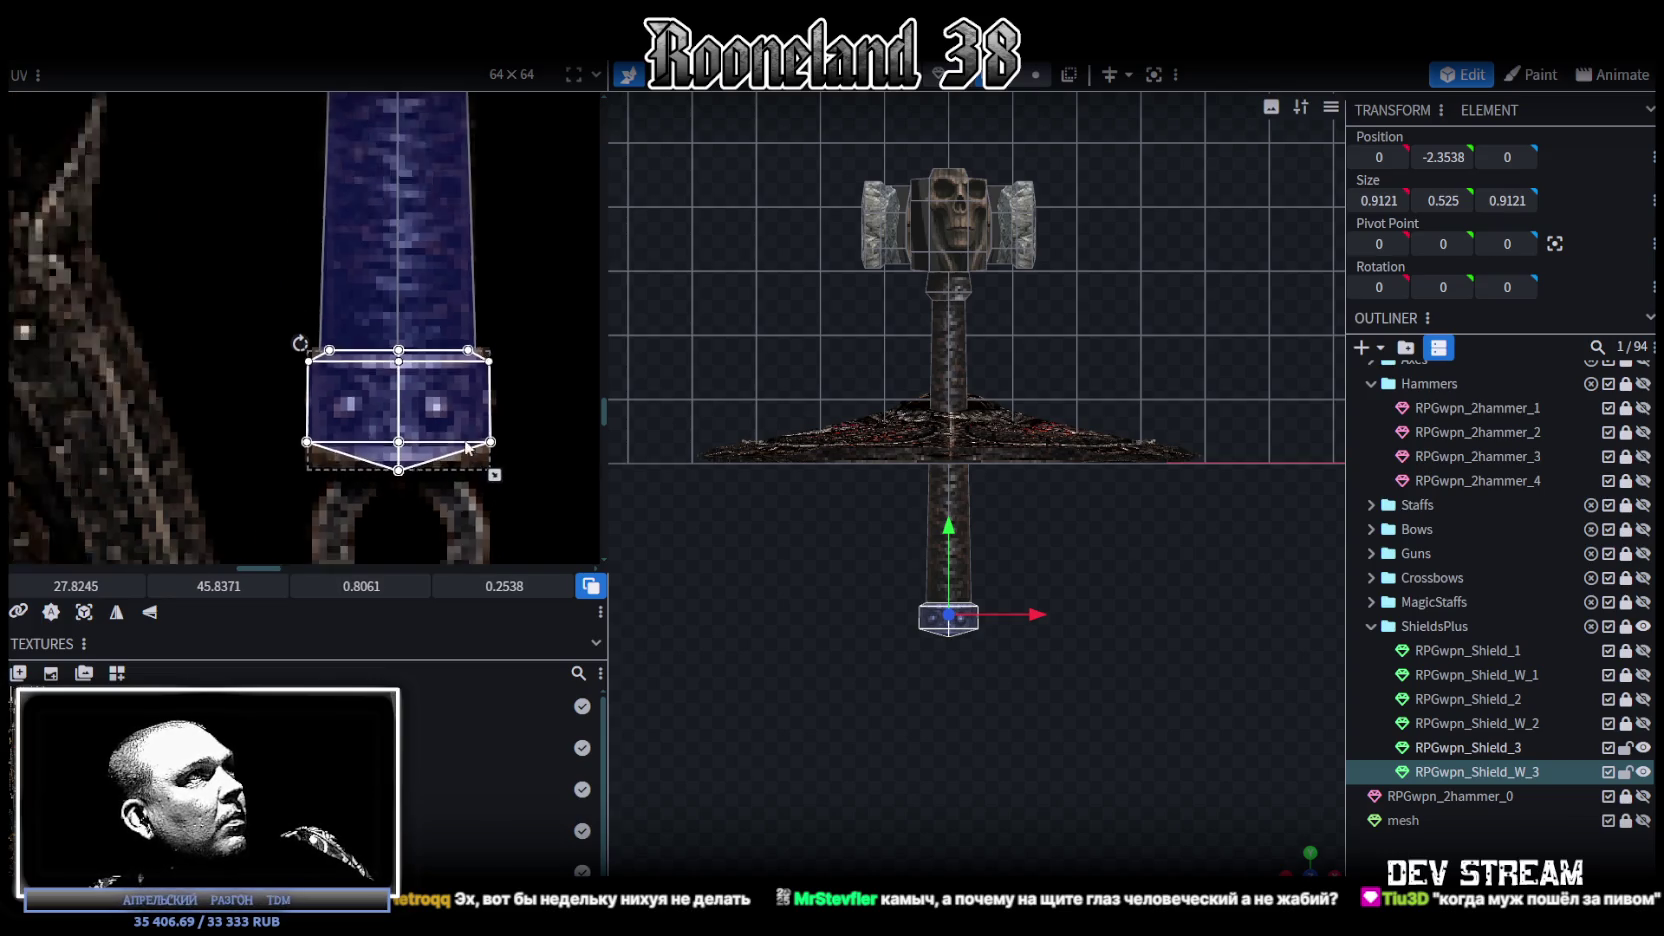
{"action": "scroll", "coordinate": [406, 520], "scroll_direction": "down", "scroll_amount": 3}
{"action": "scroll", "coordinate": [308, 272], "scroll_direction": "up", "scroll_amount": 3}
Step: Map the collar's UV onto the iron cap just above the shaft strip
{"action": "left_click", "coordinate": [400, 340]}
{"action": "mouse_move", "coordinate": [409, 340]}
{"action": "left_mouse_down"}
{"action": "mouse_move", "coordinate": [397, 419]}
{"action": "mouse_move", "coordinate": [505, 436]}
{"action": "left_mouse_up"}
{"action": "scroll", "coordinate": [440, 396], "scroll_direction": "down", "scroll_amount": 1}
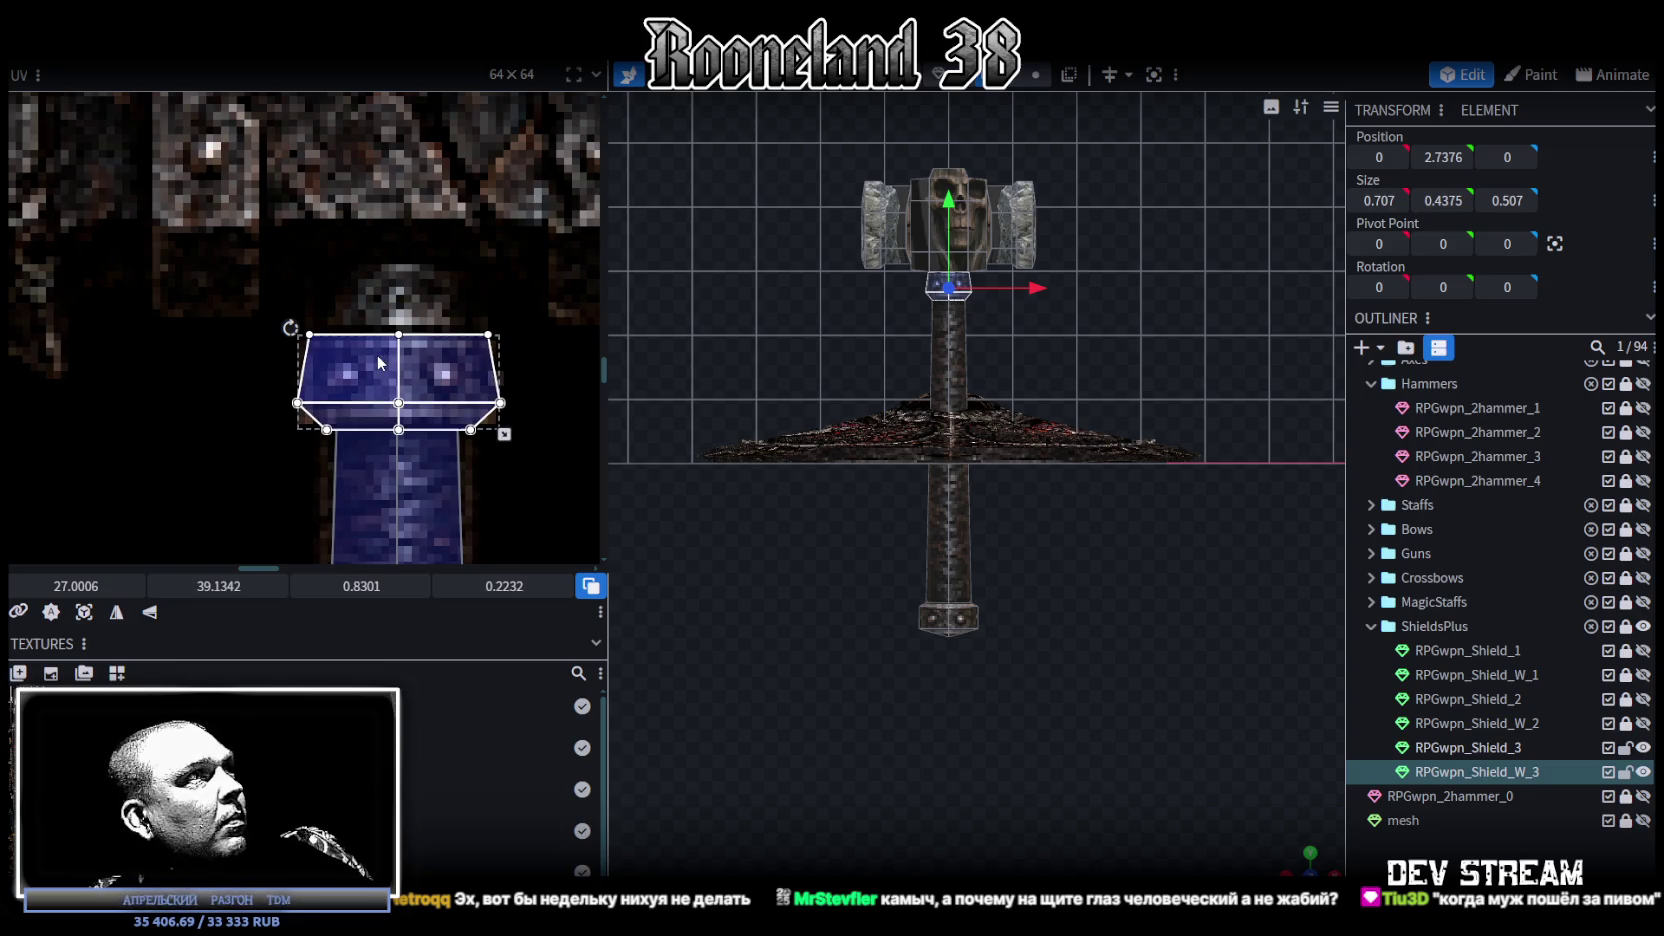
{"action": "scroll", "coordinate": [1027, 458], "scroll_direction": "up", "scroll_amount": 3}
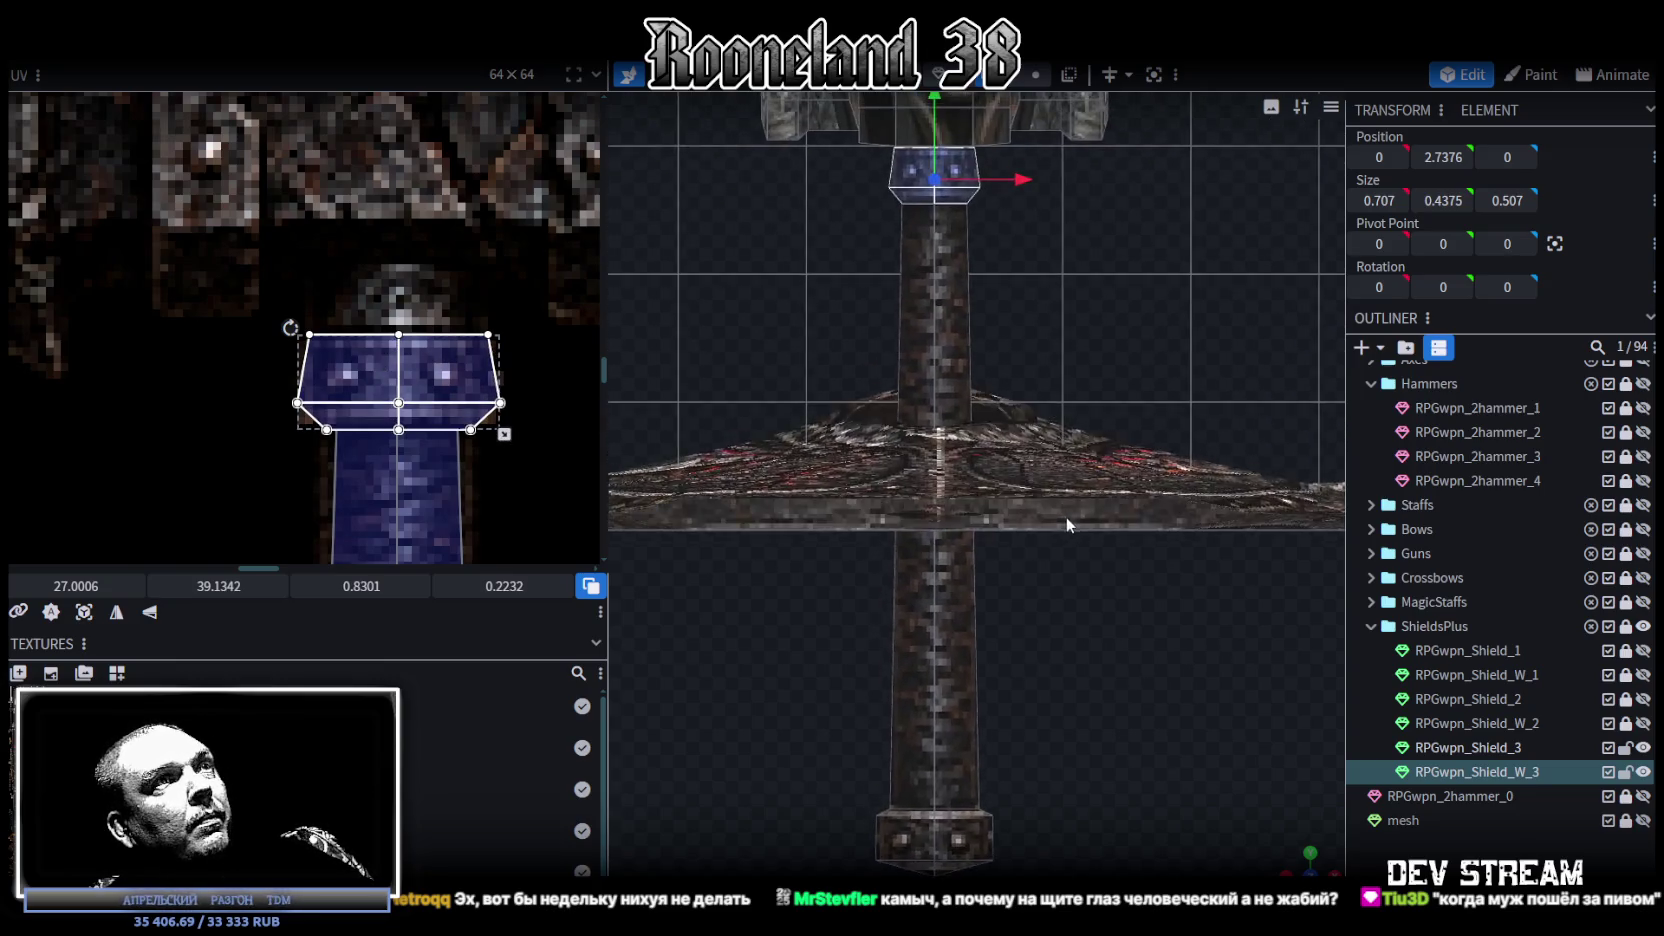
{"action": "scroll", "coordinate": [1027, 458], "scroll_direction": "down", "scroll_amount": 2}
Step: Orbit to face the hammer head and select a piece of it
{"action": "left_click_drag", "start_coordinate": [1295, 866], "coordinate": [1565, 757]}
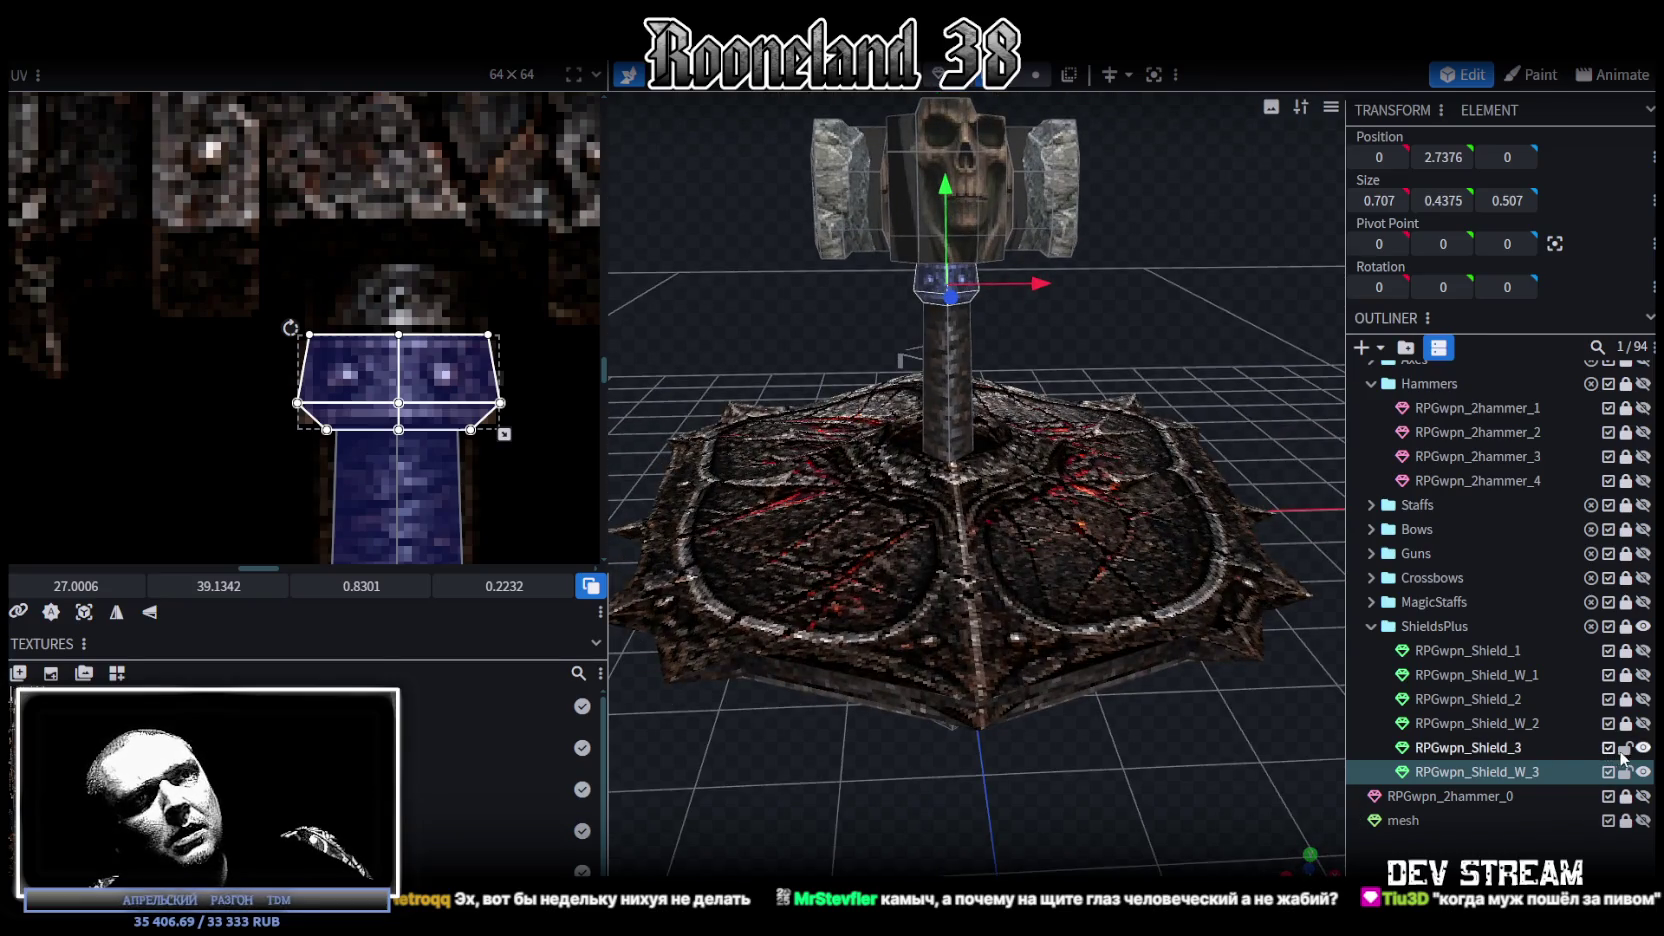
{"action": "left_click_drag", "start_coordinate": [1253, 594], "coordinate": [1230, 480]}
{"action": "scroll", "coordinate": [1000, 400], "scroll_direction": "up", "scroll_amount": 2}
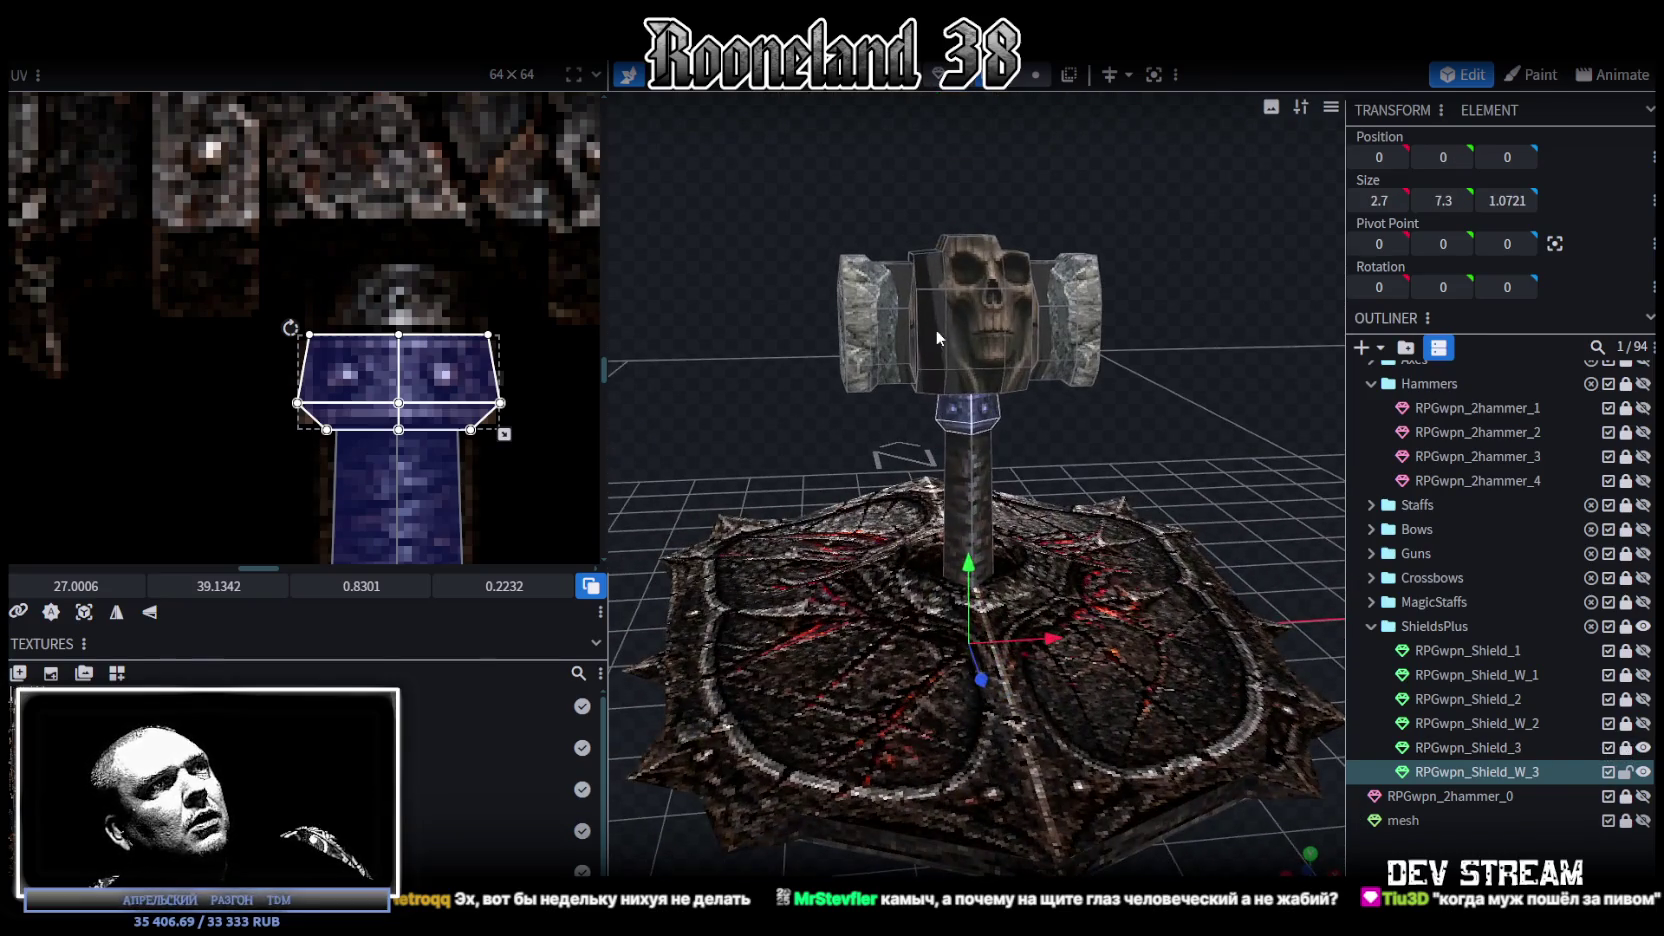
{"action": "left_click", "coordinate": [931, 328]}
{"action": "scroll", "coordinate": [181, 383], "scroll_direction": "down", "scroll_amount": 2}
Step: Box-select the hammer head's UV faces and move them off the skull texture
{"action": "scroll", "coordinate": [270, 420], "scroll_direction": "down", "scroll_amount": 2}
{"action": "scroll", "coordinate": [369, 457], "scroll_direction": "down", "scroll_amount": 2}
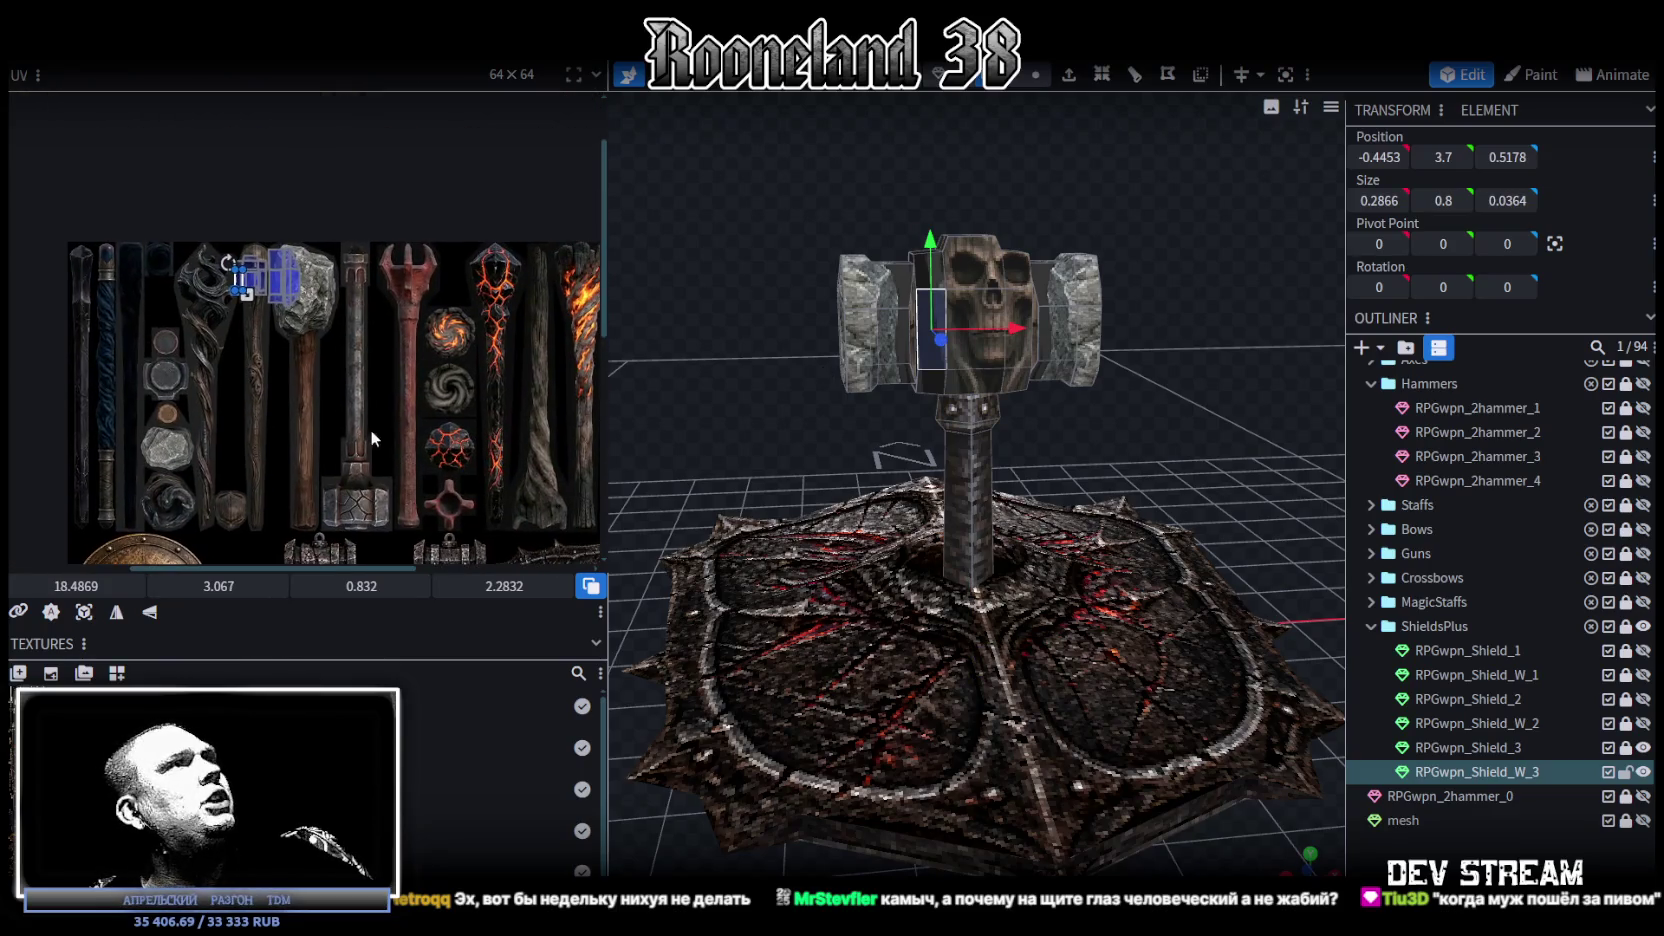
{"action": "scroll", "coordinate": [280, 330], "scroll_direction": "up", "scroll_amount": 3}
{"action": "left_click_drag", "start_coordinate": [250, 256], "coordinate": [313, 396]}
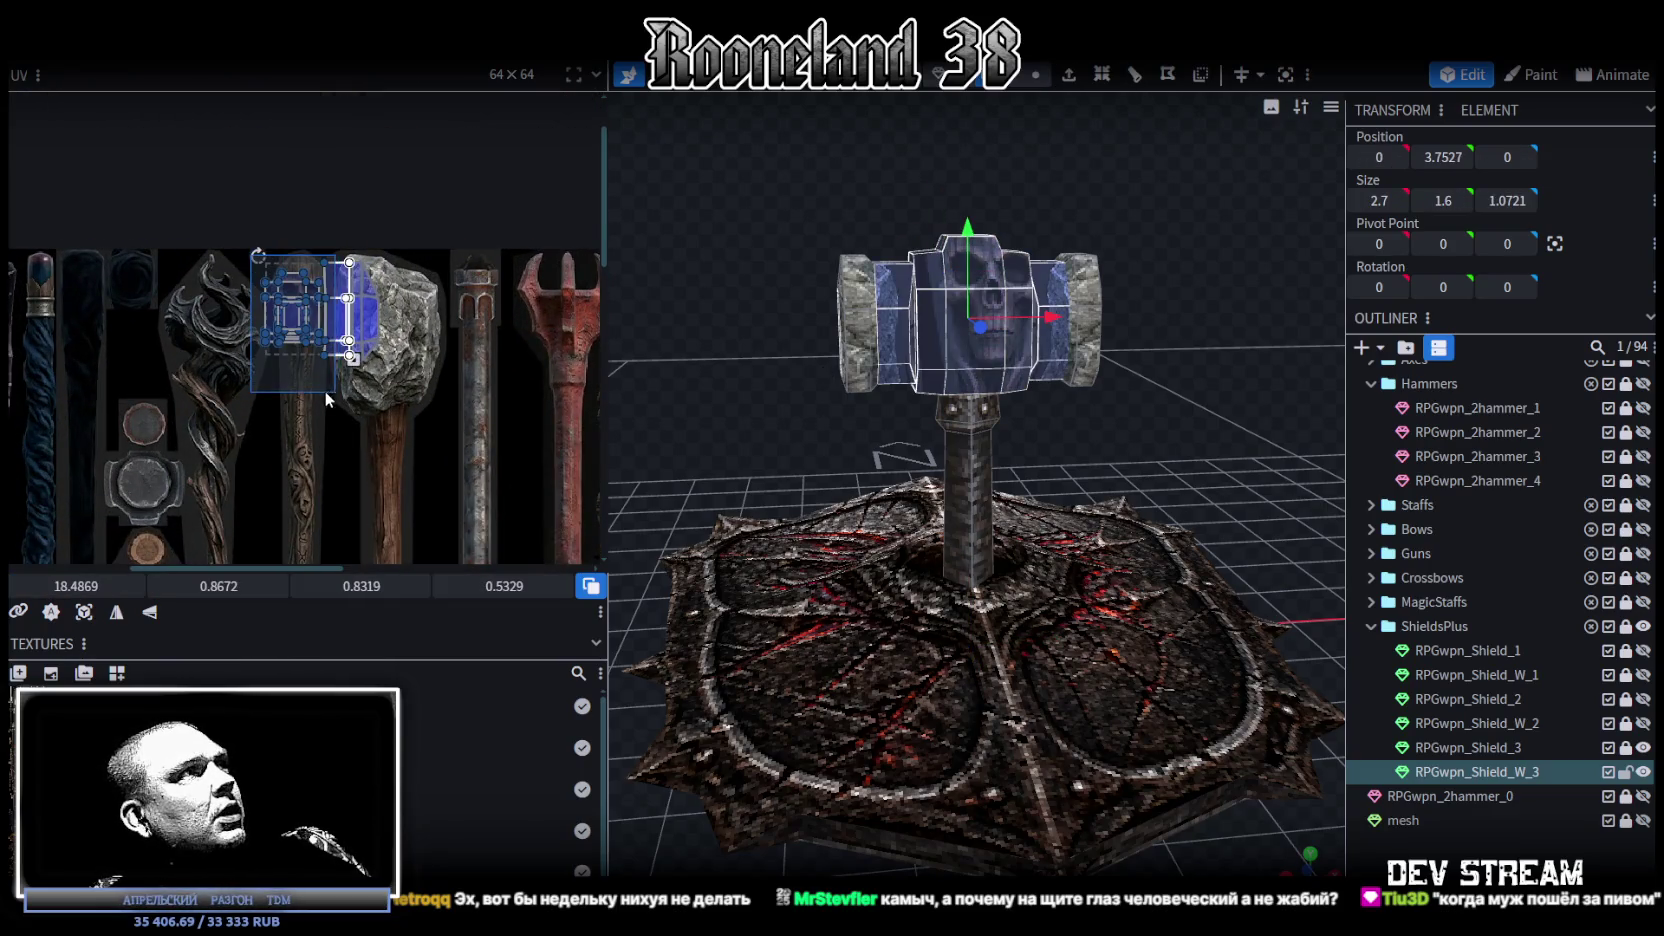
{"action": "scroll", "coordinate": [412, 429], "scroll_direction": "up", "scroll_amount": 1}
{"action": "middle_click_drag", "start_coordinate": [412, 429], "coordinate": [339, 260]}
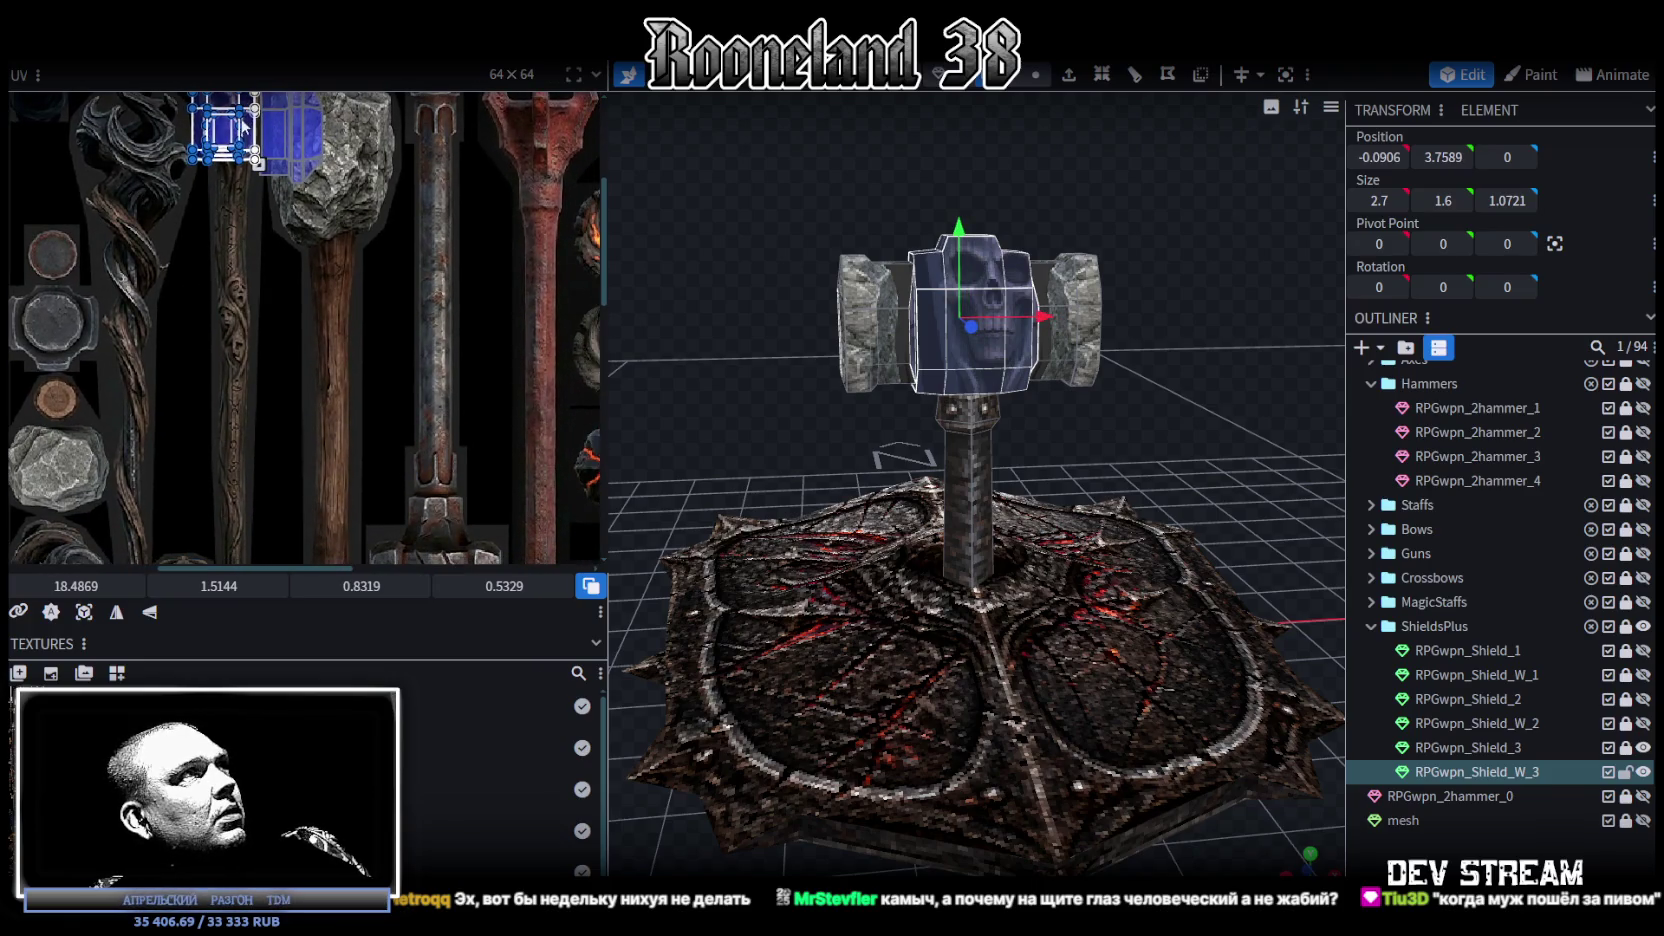
{"action": "left_click_drag", "start_coordinate": [244, 127], "coordinate": [425, 440]}
{"action": "middle_click_drag", "start_coordinate": [425, 440], "coordinate": [314, 212]}
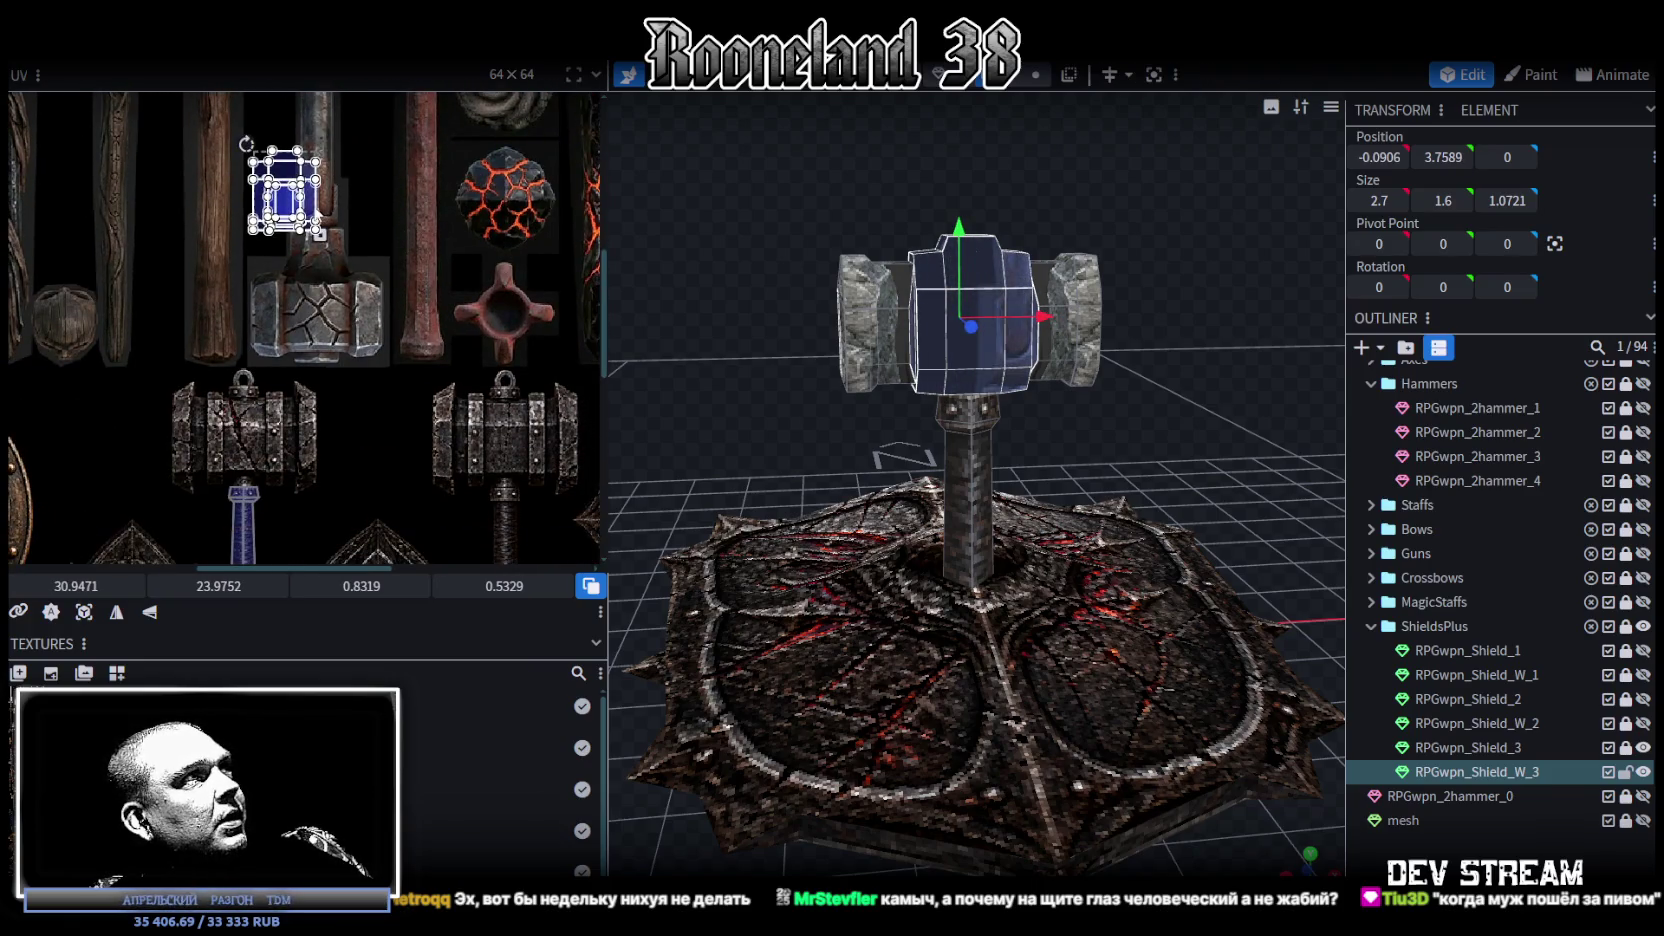
Step: Place the head UV on the riveted iron panel, scaled to 0.984 × 0.6472
{"action": "left_click_drag", "start_coordinate": [290, 190], "coordinate": [285, 475]}
{"action": "scroll", "coordinate": [285, 475], "scroll_direction": "up", "scroll_amount": 2}
{"action": "scroll", "coordinate": [297, 298], "scroll_direction": "up", "scroll_amount": 2}
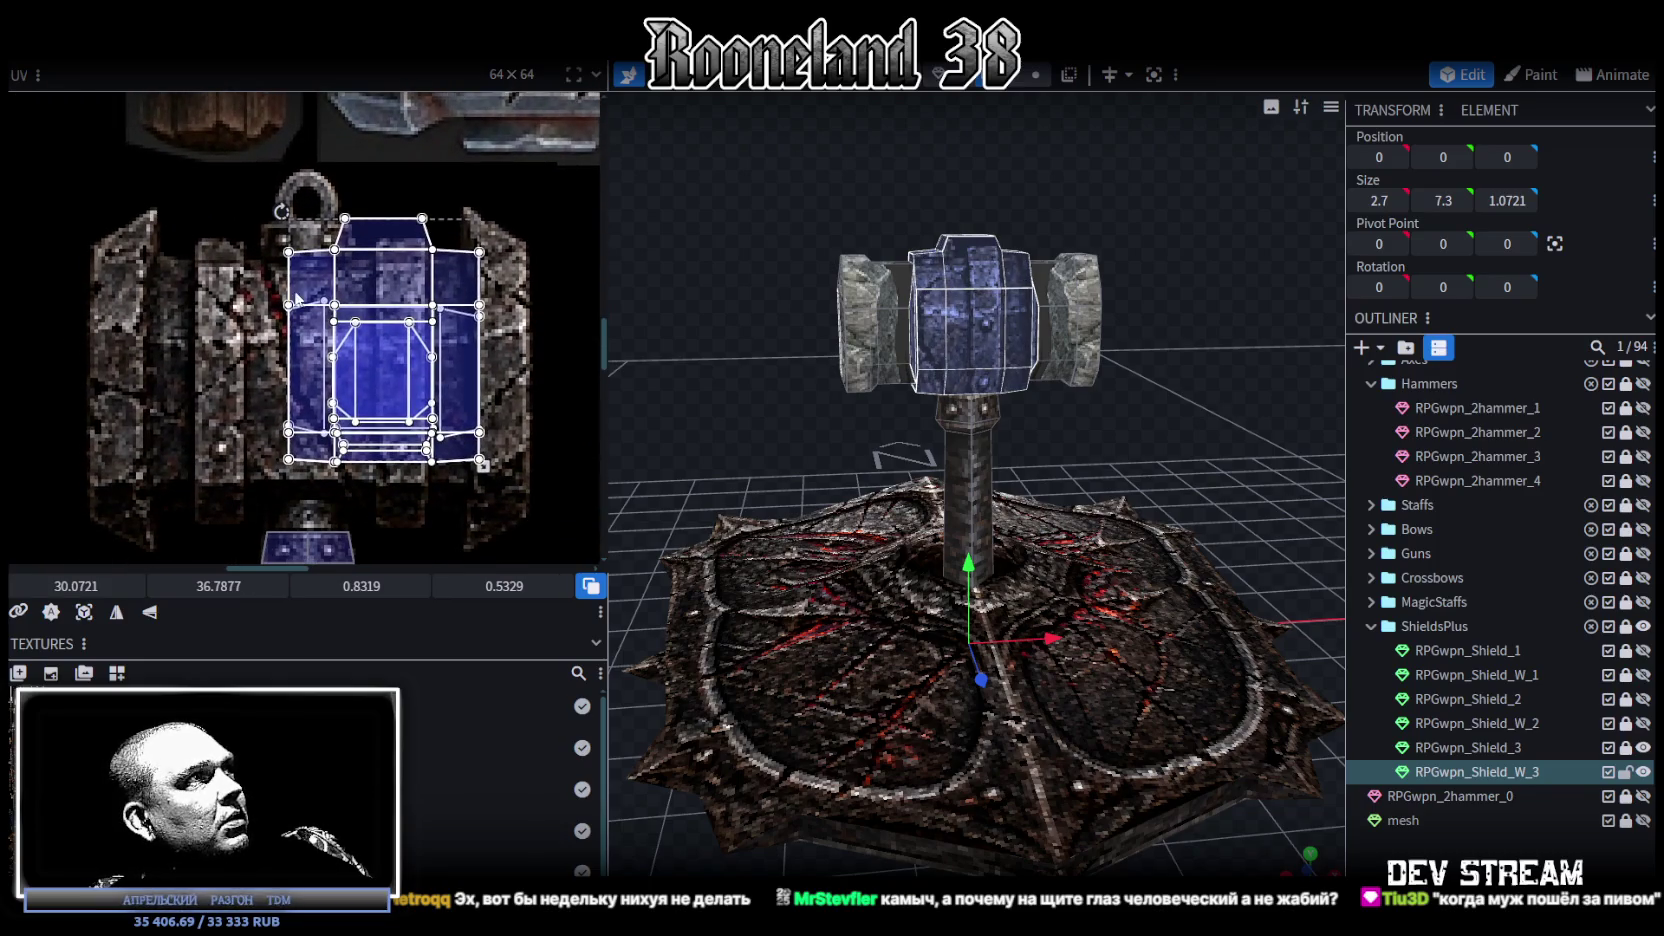
{"action": "left_click_drag", "start_coordinate": [297, 298], "coordinate": [222, 290]}
{"action": "middle_click_drag", "start_coordinate": [419, 469], "coordinate": [372, 357]}
{"action": "left_click_drag", "start_coordinate": [344, 362], "coordinate": [381, 418]}
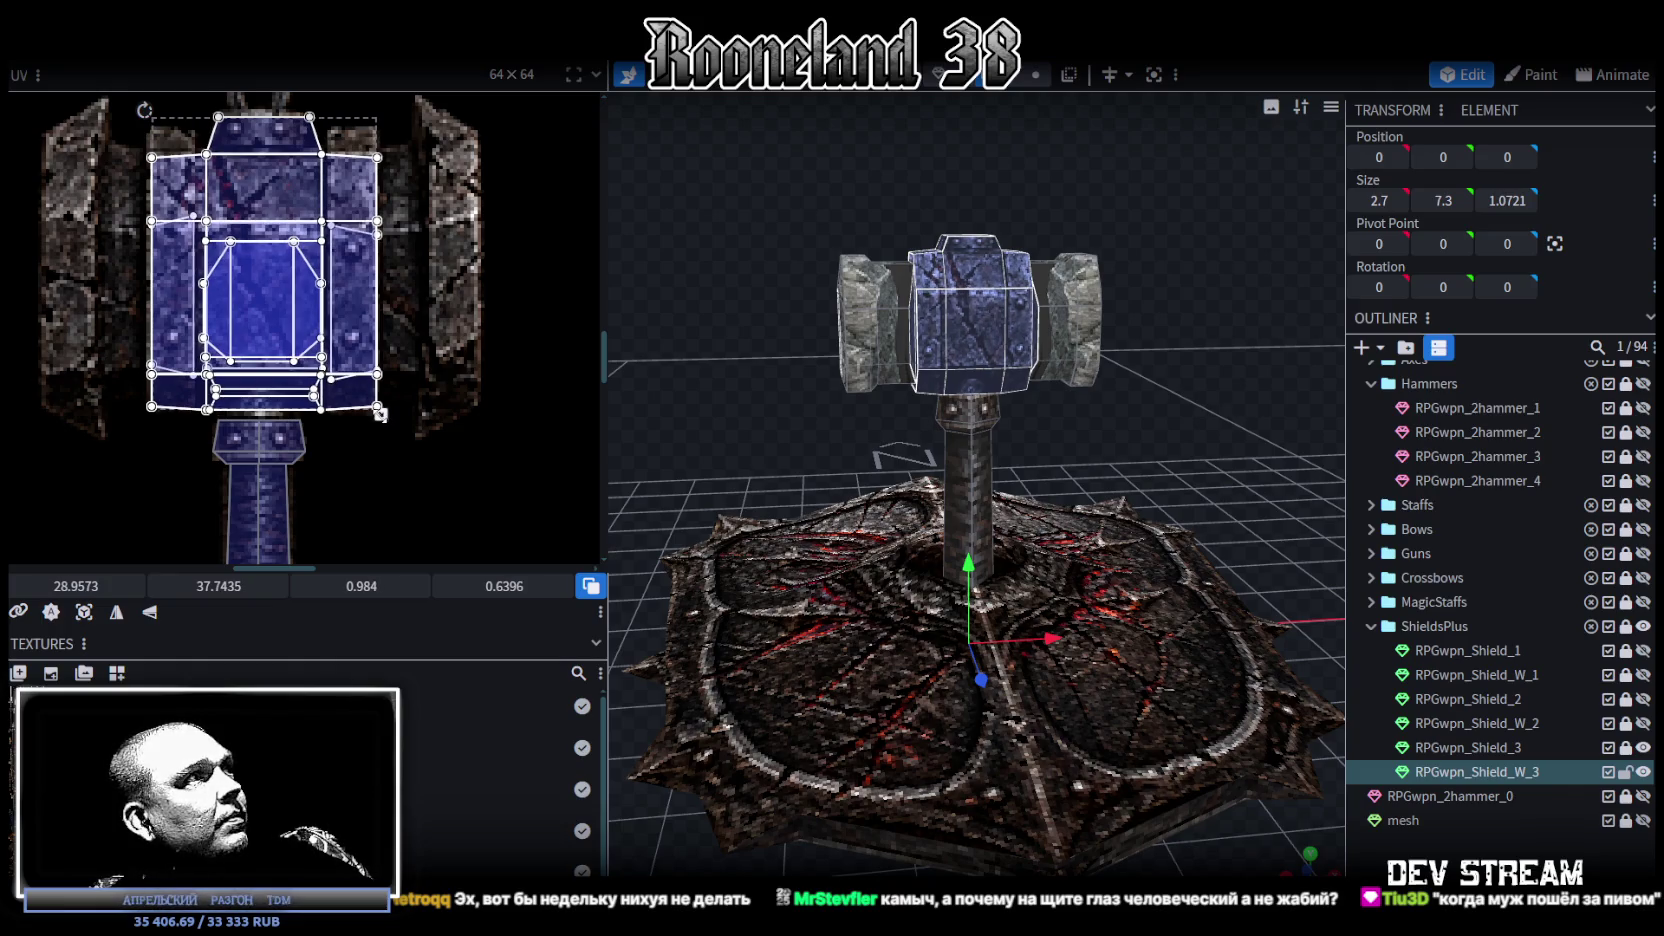
{"action": "left_click_drag", "start_coordinate": [380, 415], "coordinate": [380, 418]}
{"action": "scroll", "coordinate": [740, 407], "scroll_direction": "up", "scroll_amount": 5}
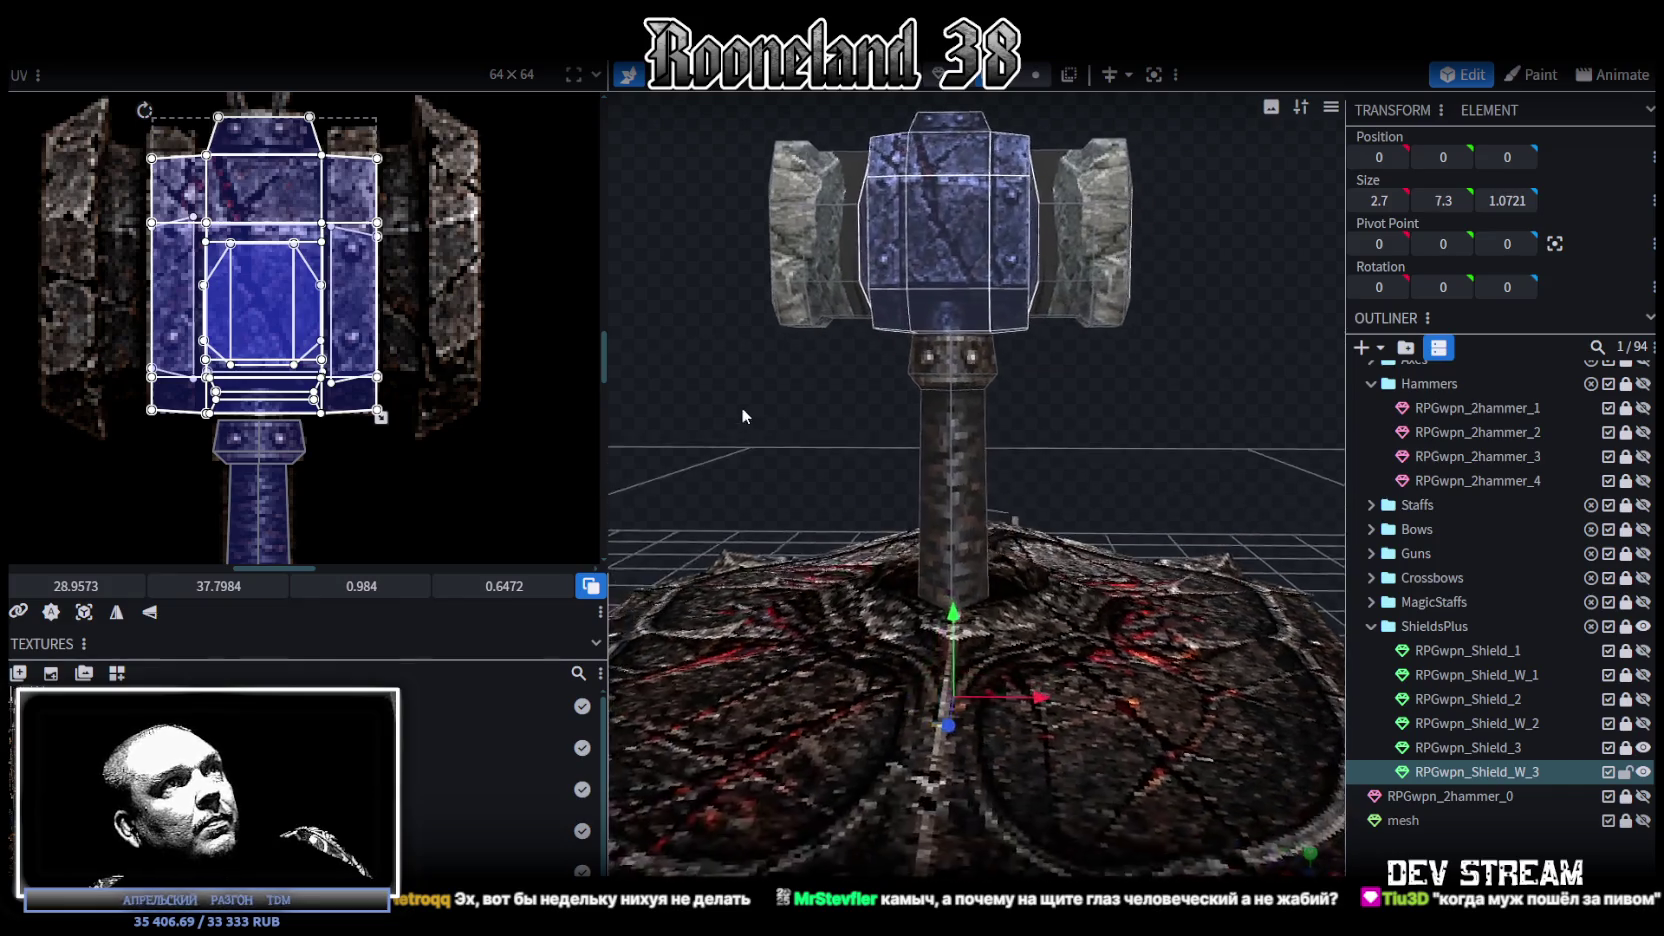
{"action": "left_click_drag", "start_coordinate": [740, 407], "coordinate": [1046, 491]}
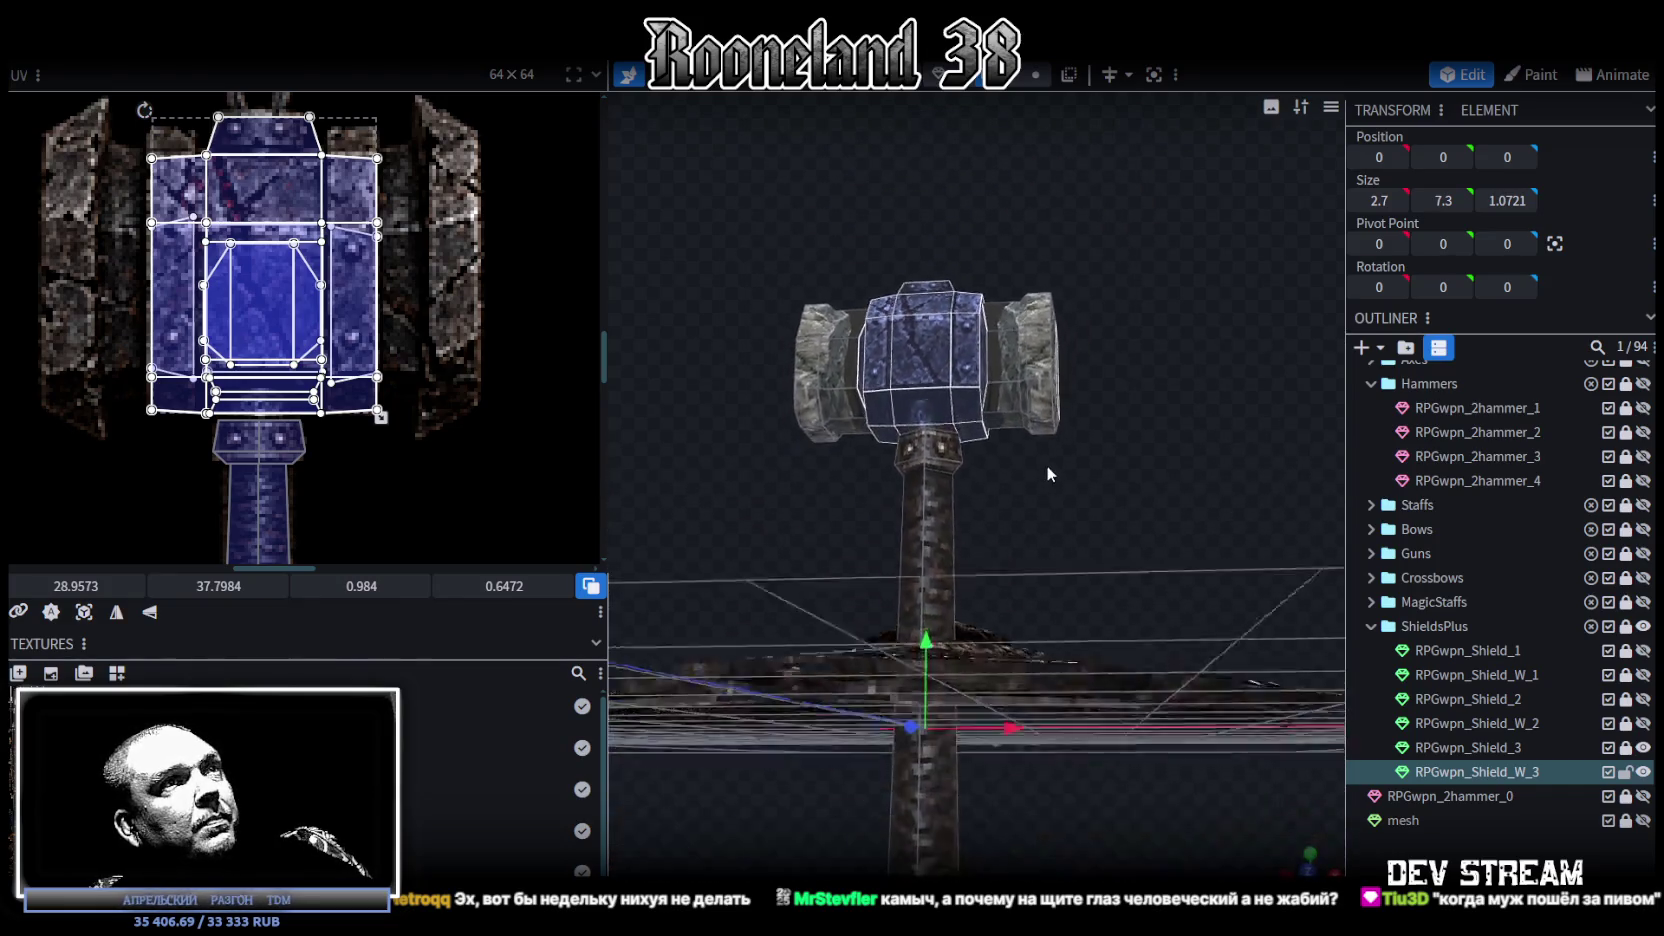
Step: Select the hammer head's bottom face and raise it by 0.2
{"action": "scroll", "coordinate": [1046, 491], "scroll_direction": "up", "scroll_amount": 3}
{"action": "left_click", "coordinate": [915, 370]}
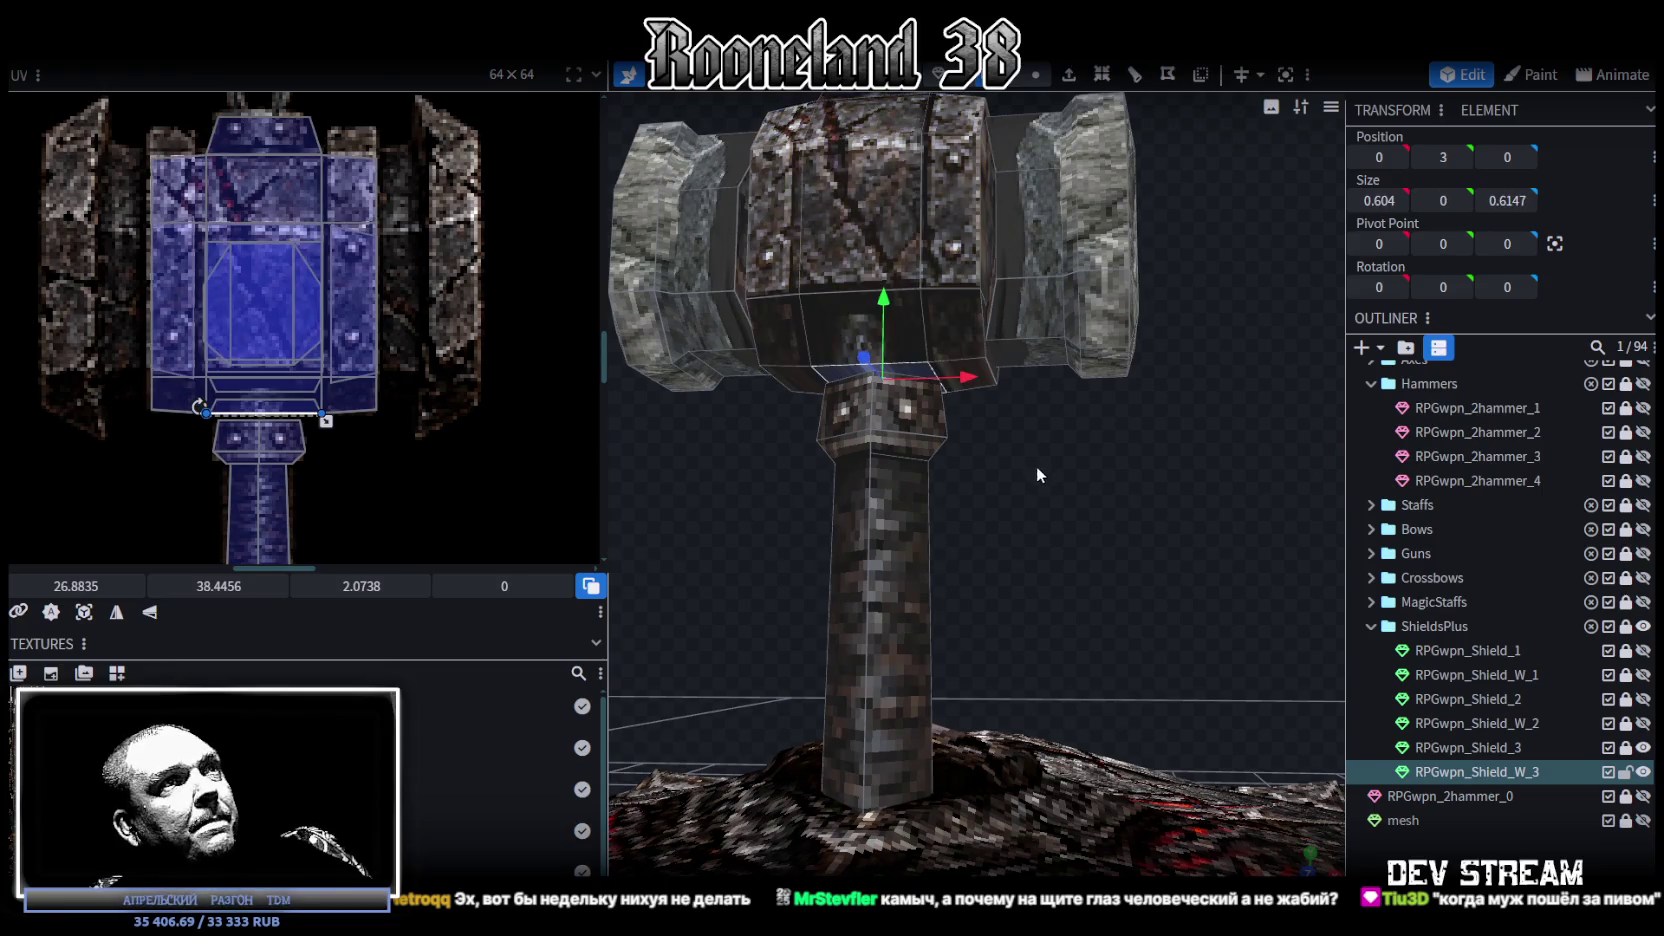
{"action": "left_click", "coordinate": [893, 407], "text": "shift"}
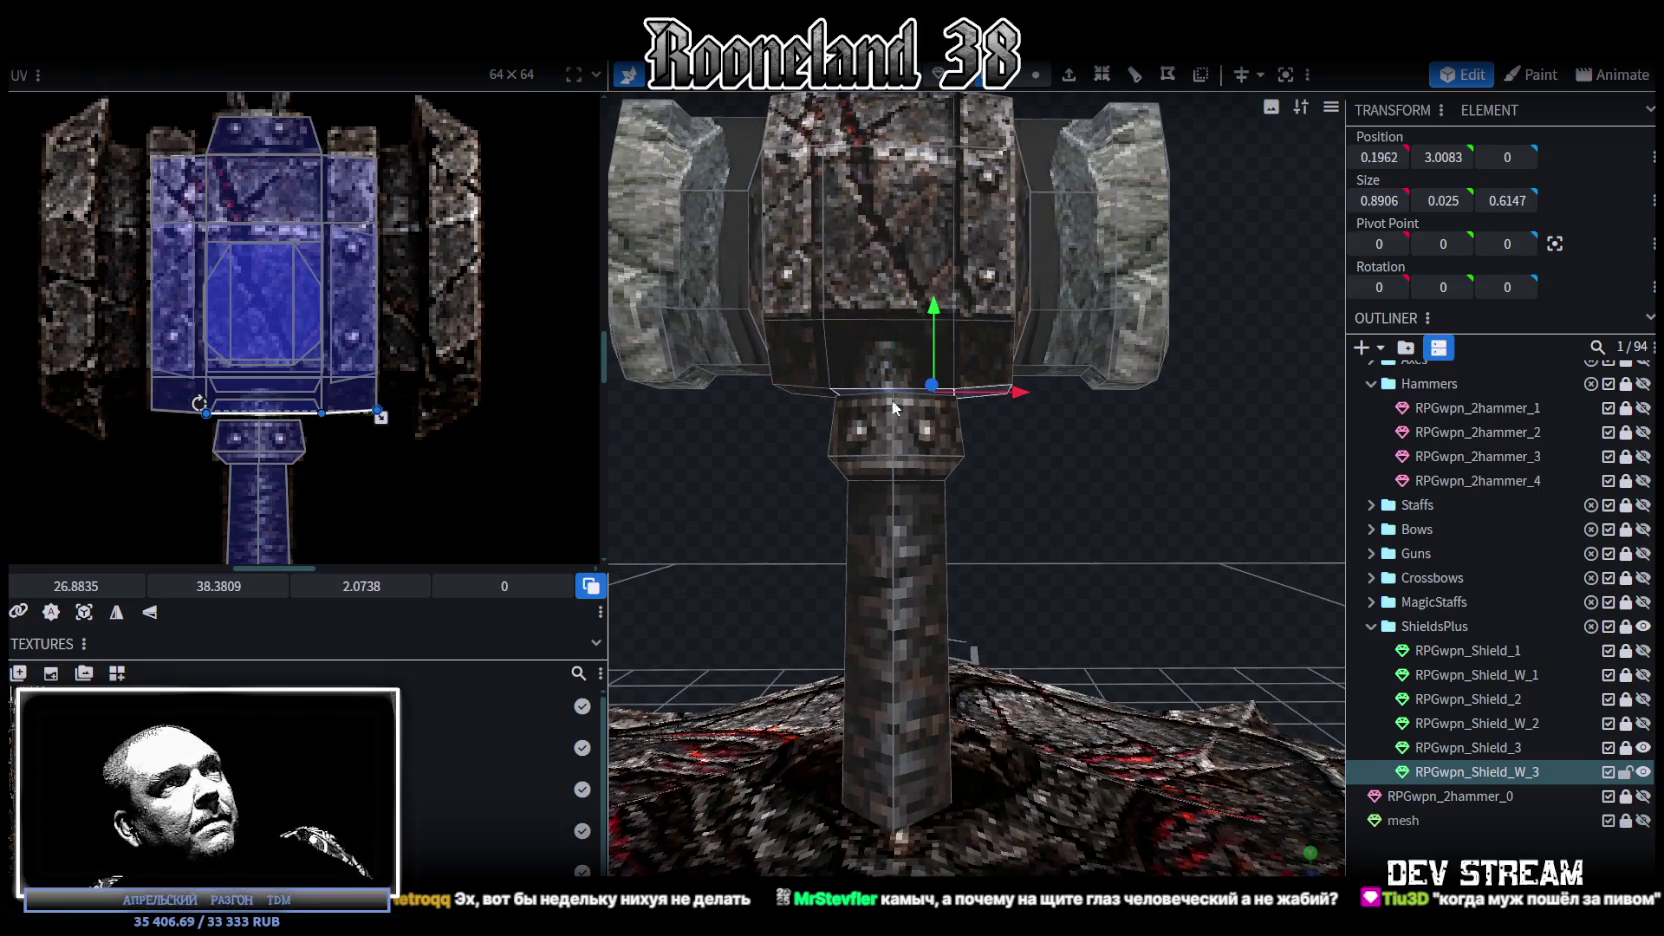
{"action": "left_click_drag", "start_coordinate": [893, 320], "coordinate": [900, 284]}
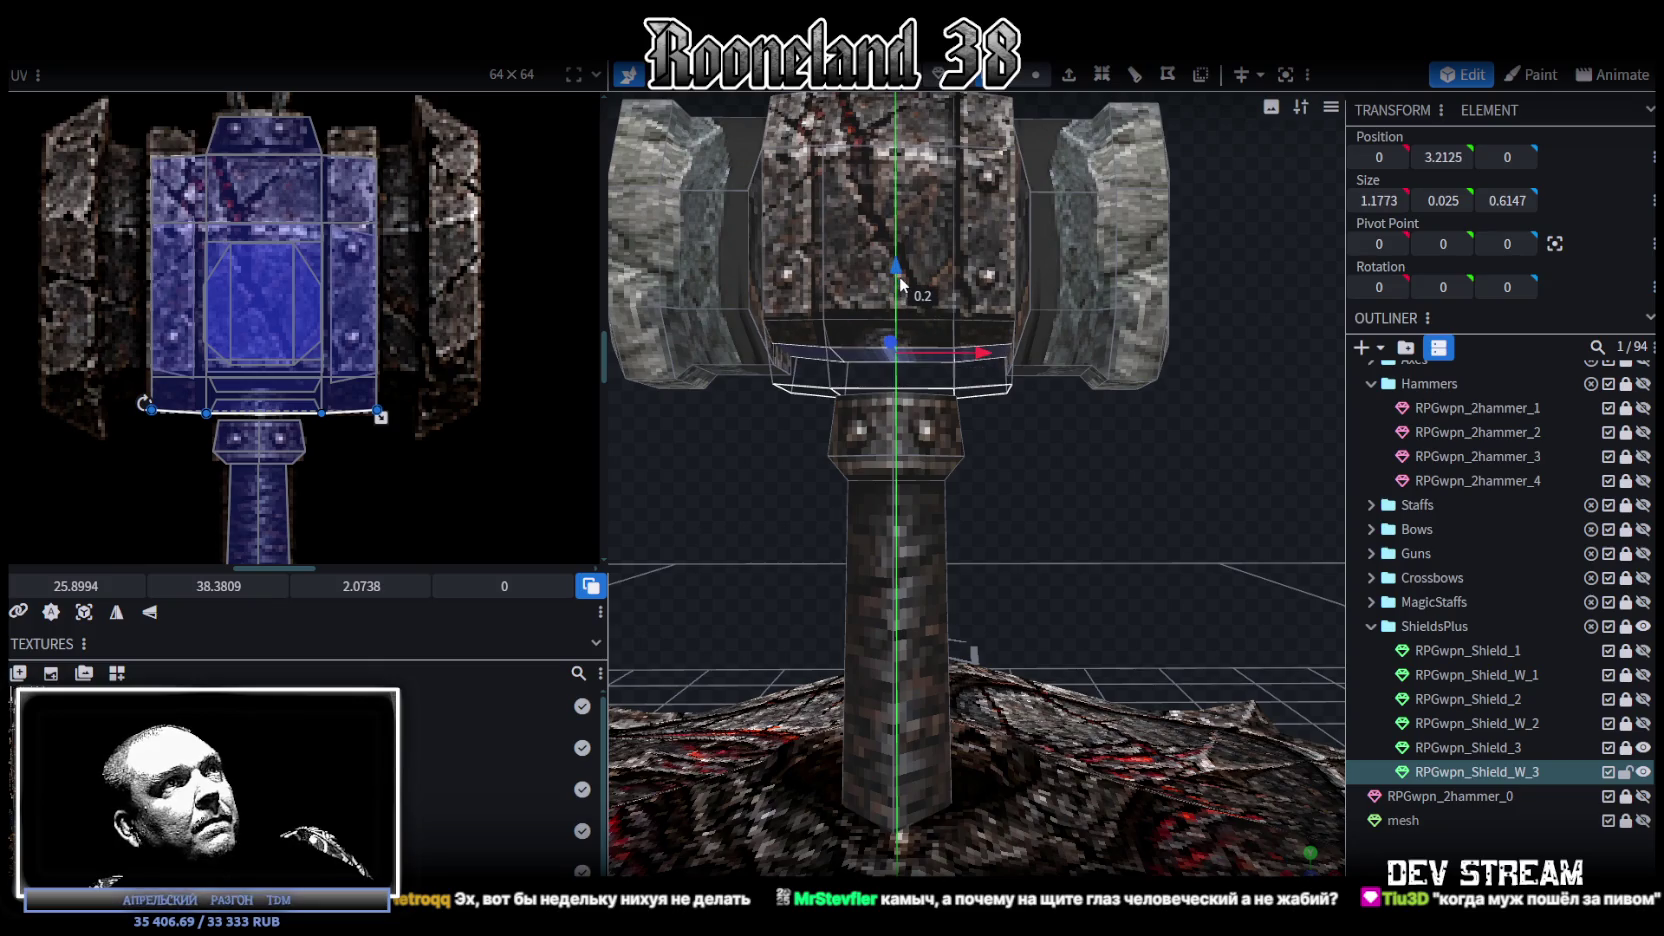
{"action": "left_click_drag", "start_coordinate": [900, 287], "coordinate": [900, 291]}
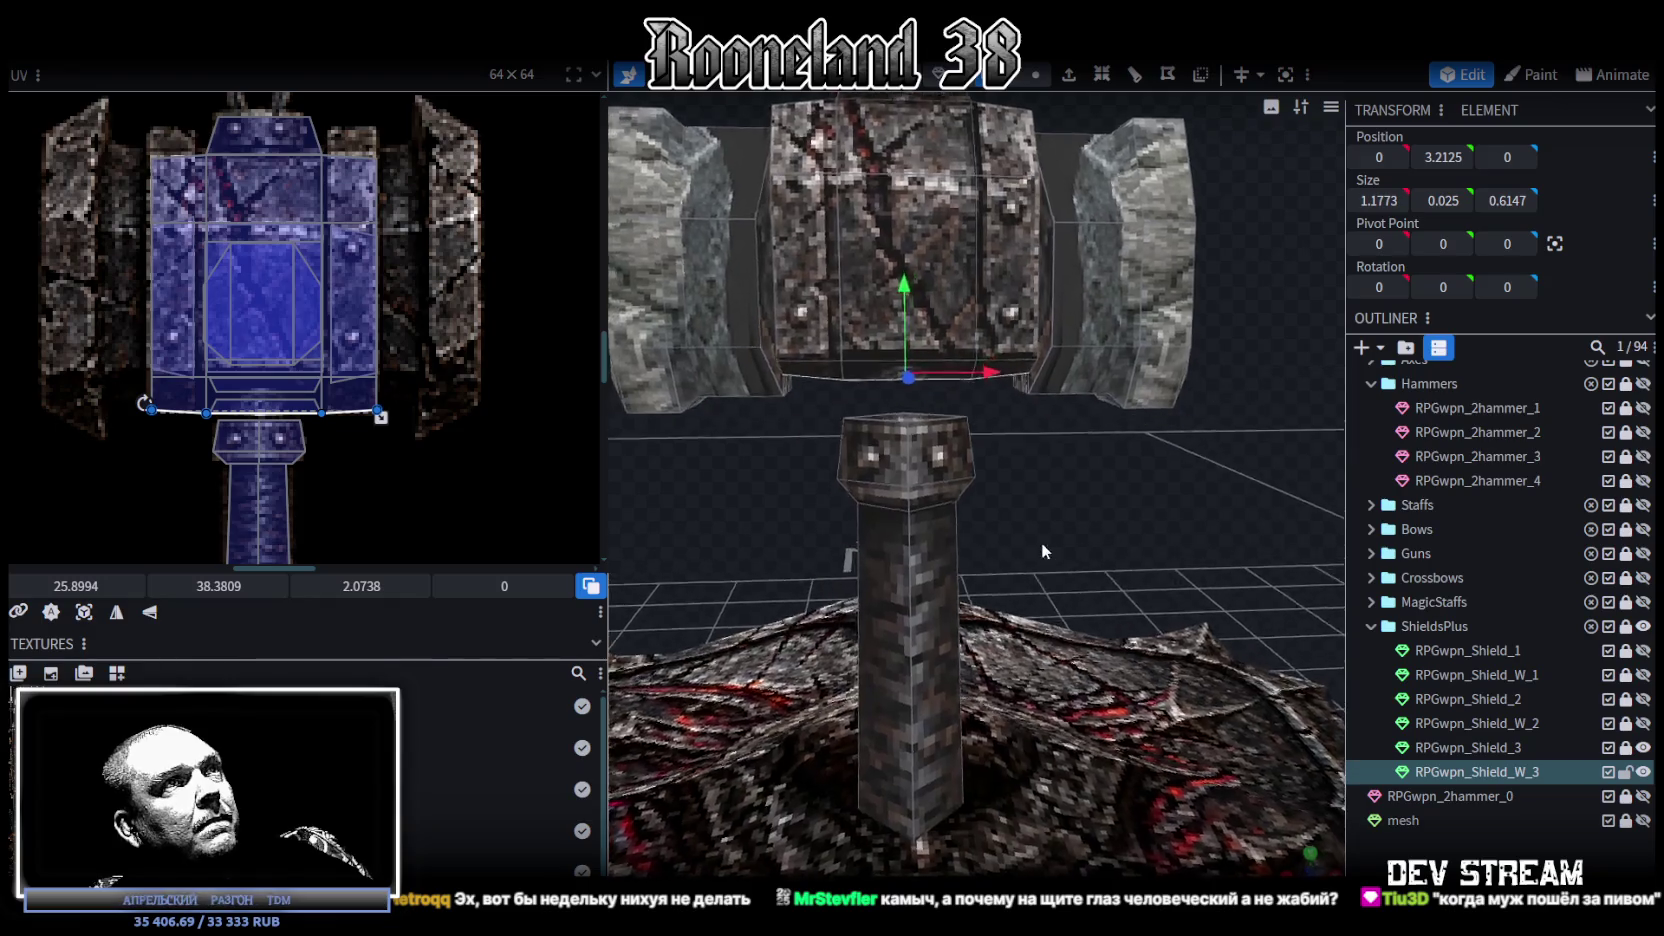
Step: Undo the raise and box-select the head's top faces in the UV editor
{"action": "scroll", "coordinate": [1041, 542], "scroll_direction": "down", "scroll_amount": 3}
{"action": "key", "text": "ctrl+z"}
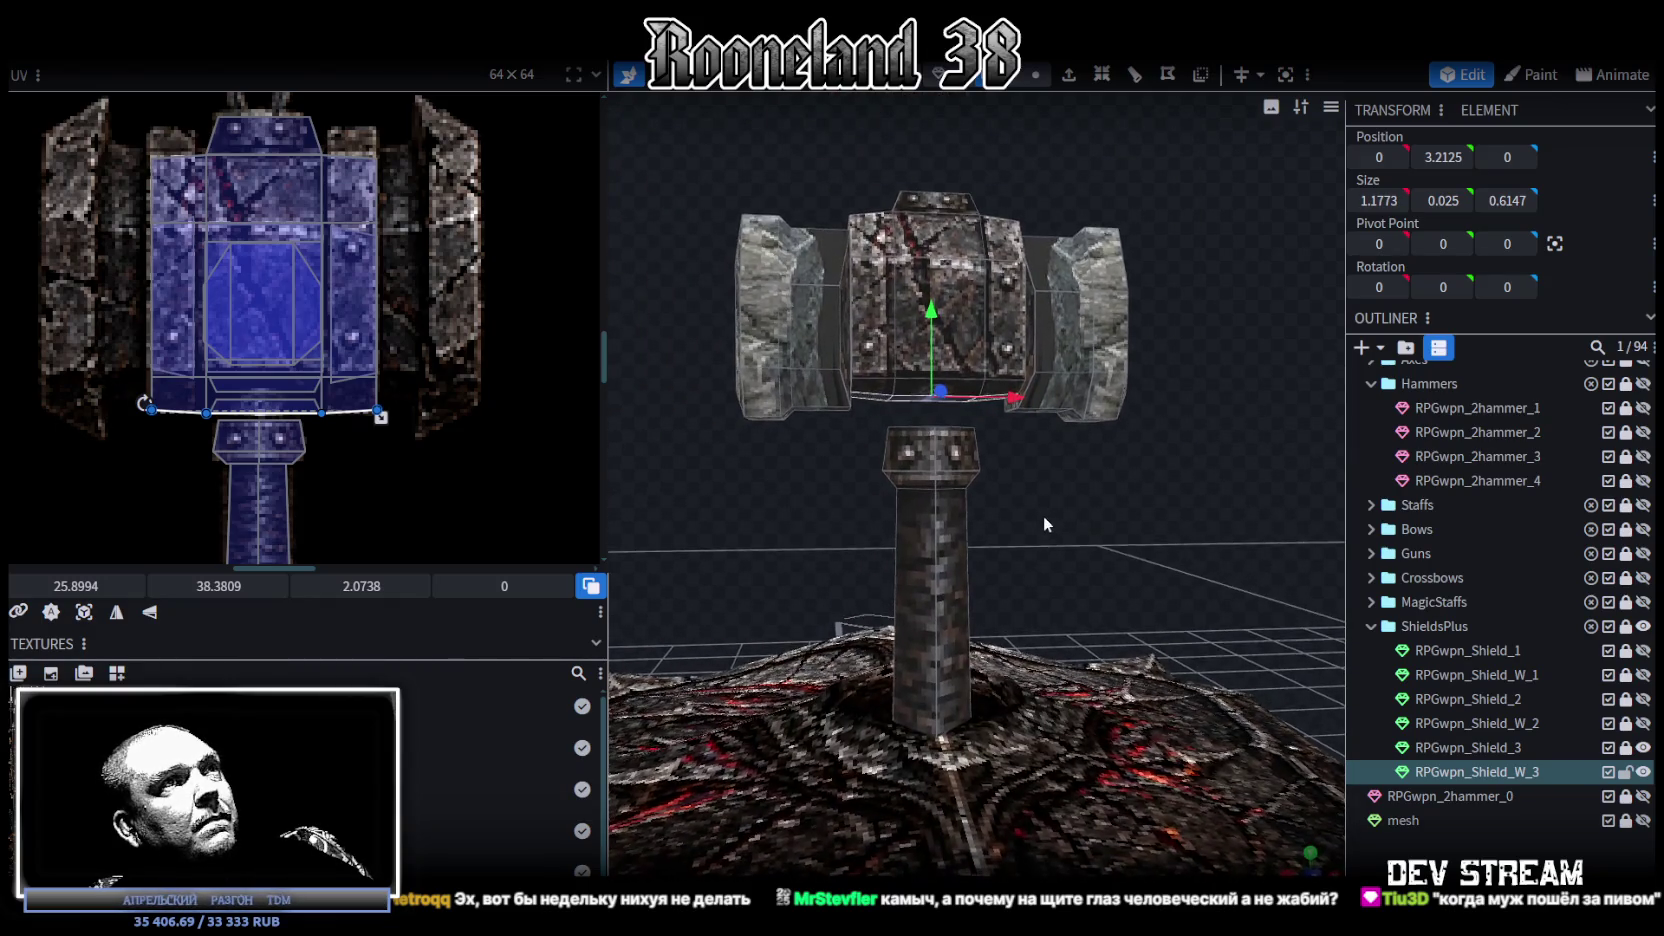
{"action": "middle_click_drag", "start_coordinate": [1076, 537], "coordinate": [1082, 525]}
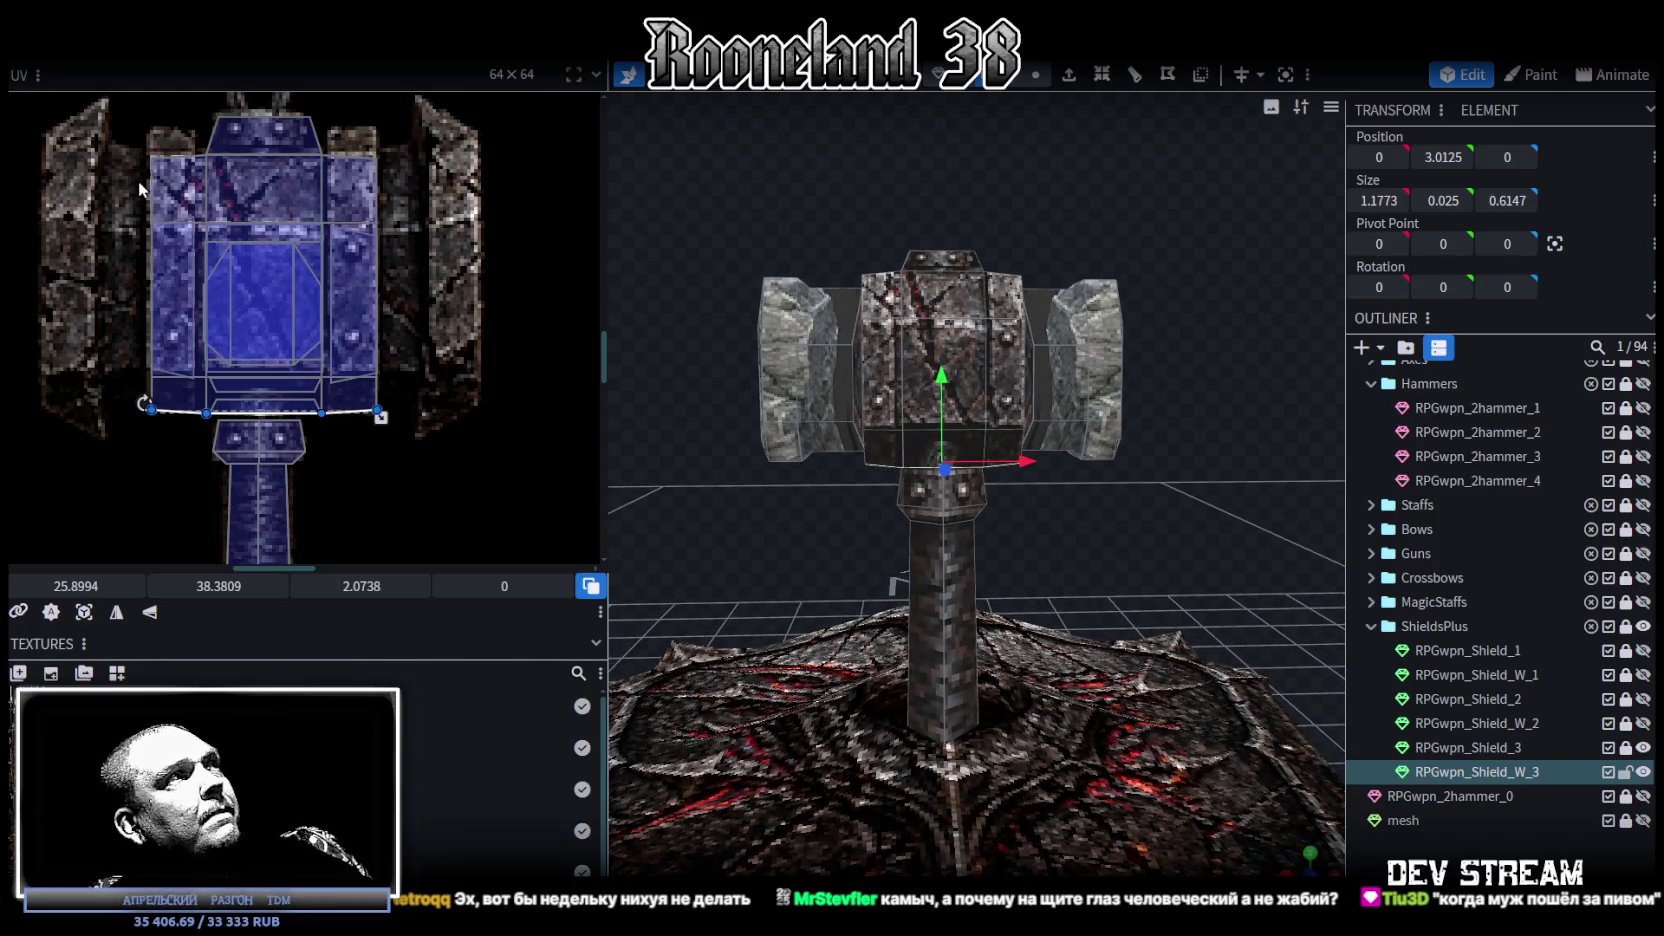
{"action": "left_click_drag", "start_coordinate": [122, 190], "coordinate": [433, 232]}
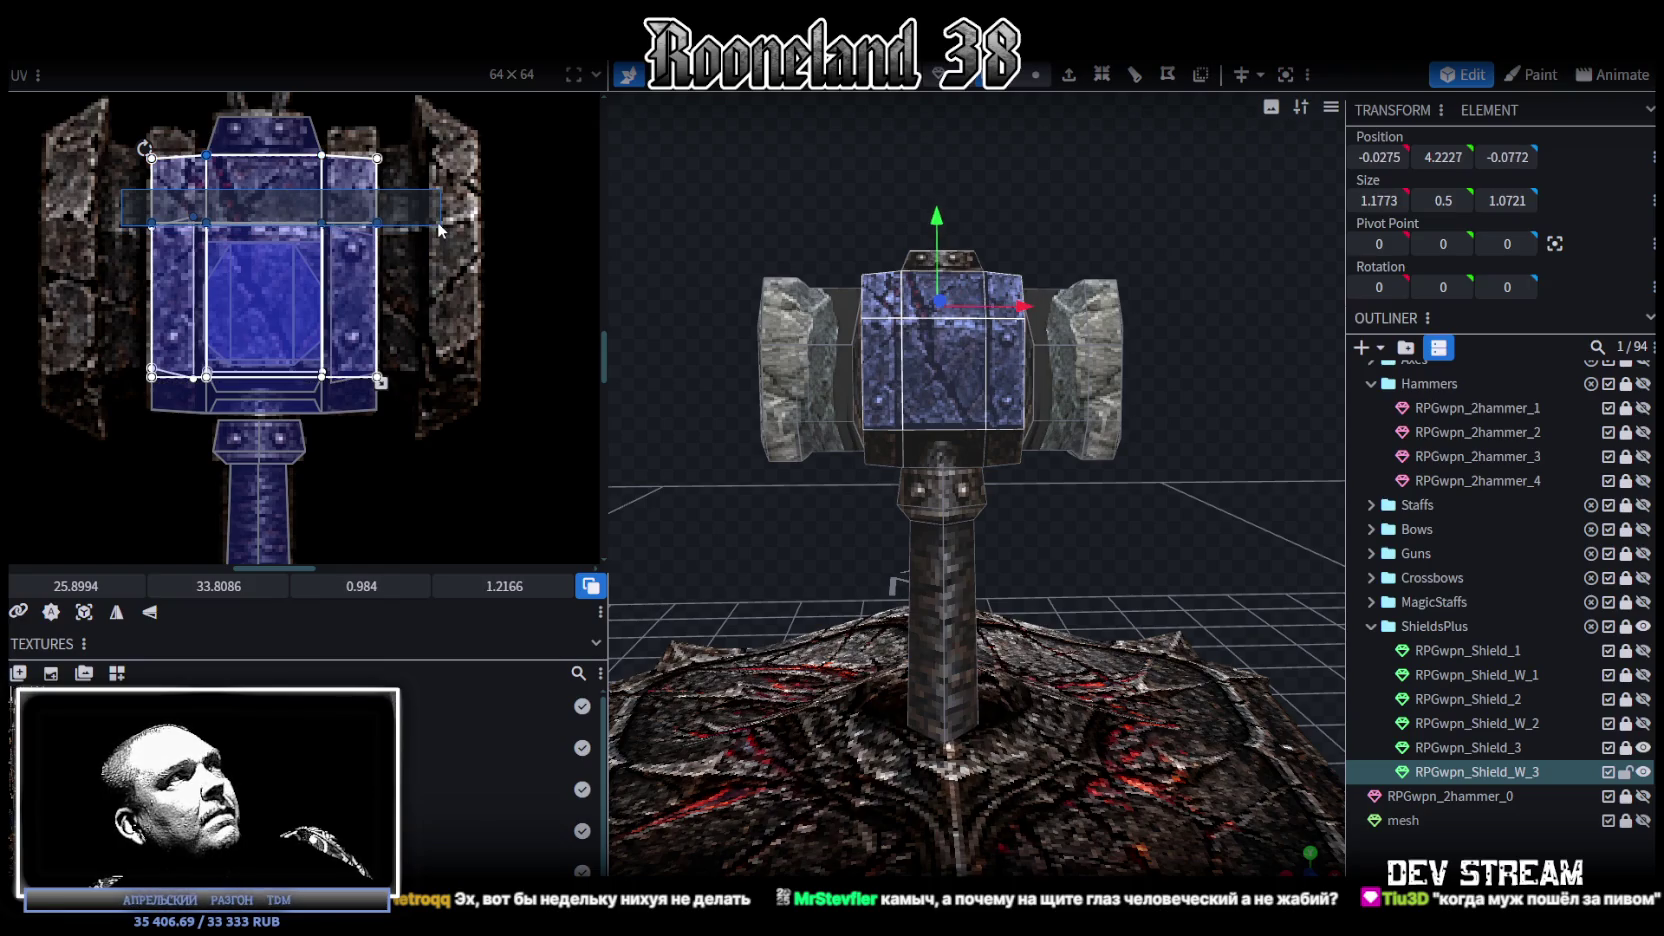
{"action": "left_click_drag", "start_coordinate": [440, 230], "coordinate": [433, 233]}
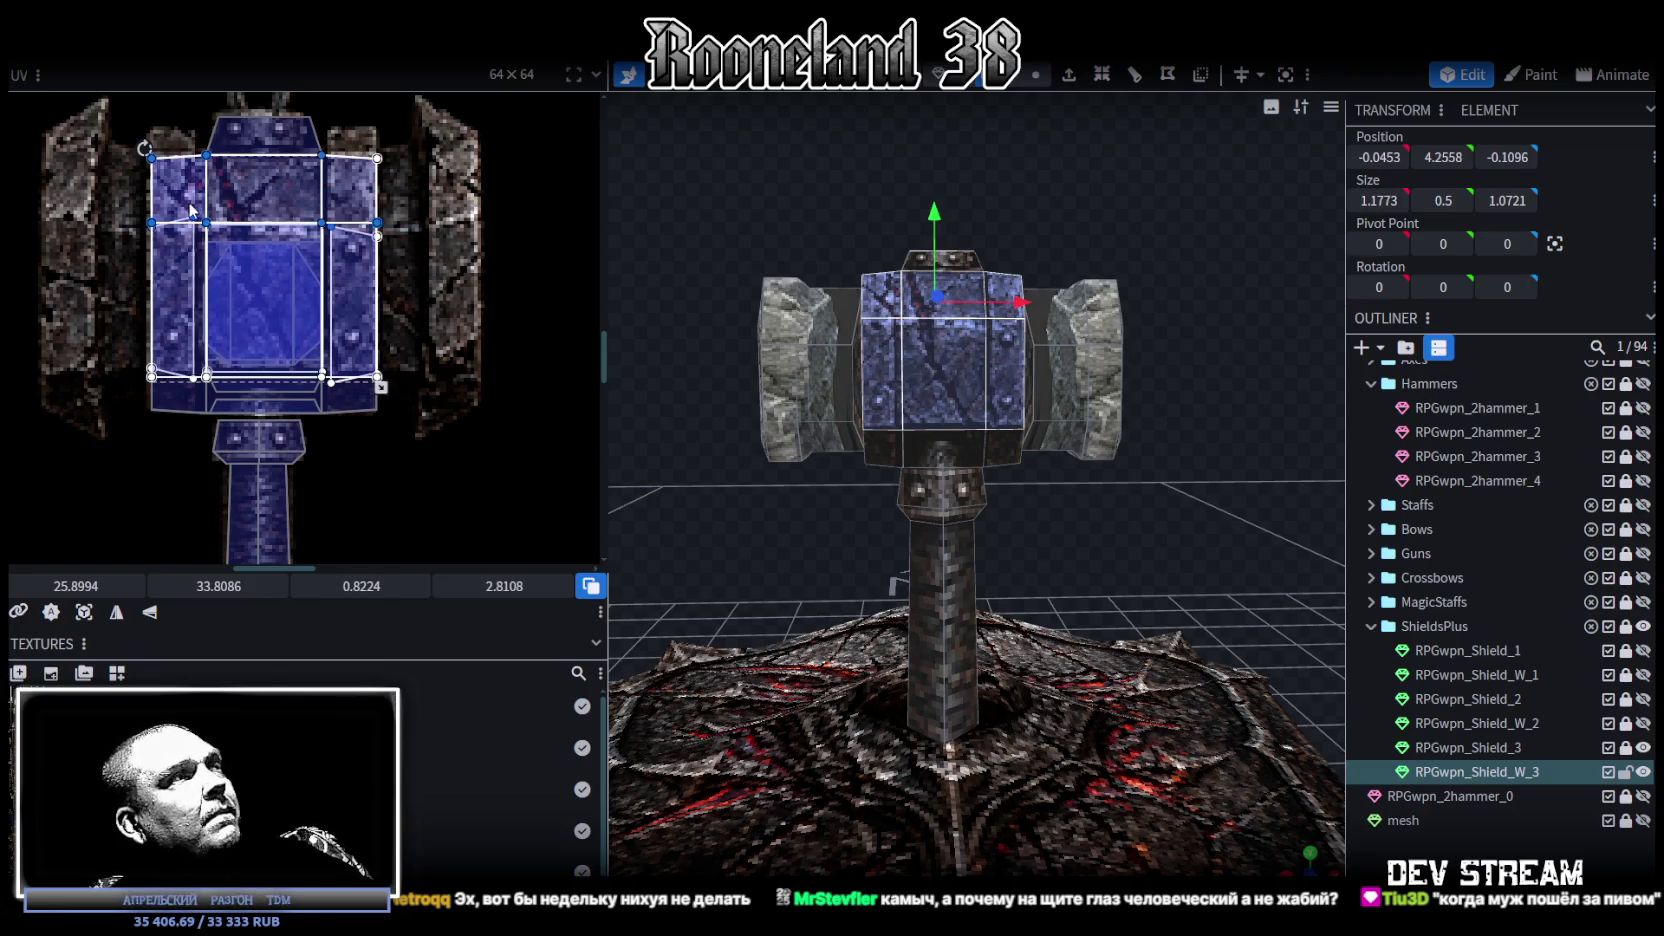
{"action": "mouse_move", "coordinate": [1044, 214]}
{"action": "left_mouse_down"}
{"action": "mouse_move", "coordinate": [1115, 292]}
{"action": "mouse_move", "coordinate": [908, 378]}
{"action": "left_mouse_up"}
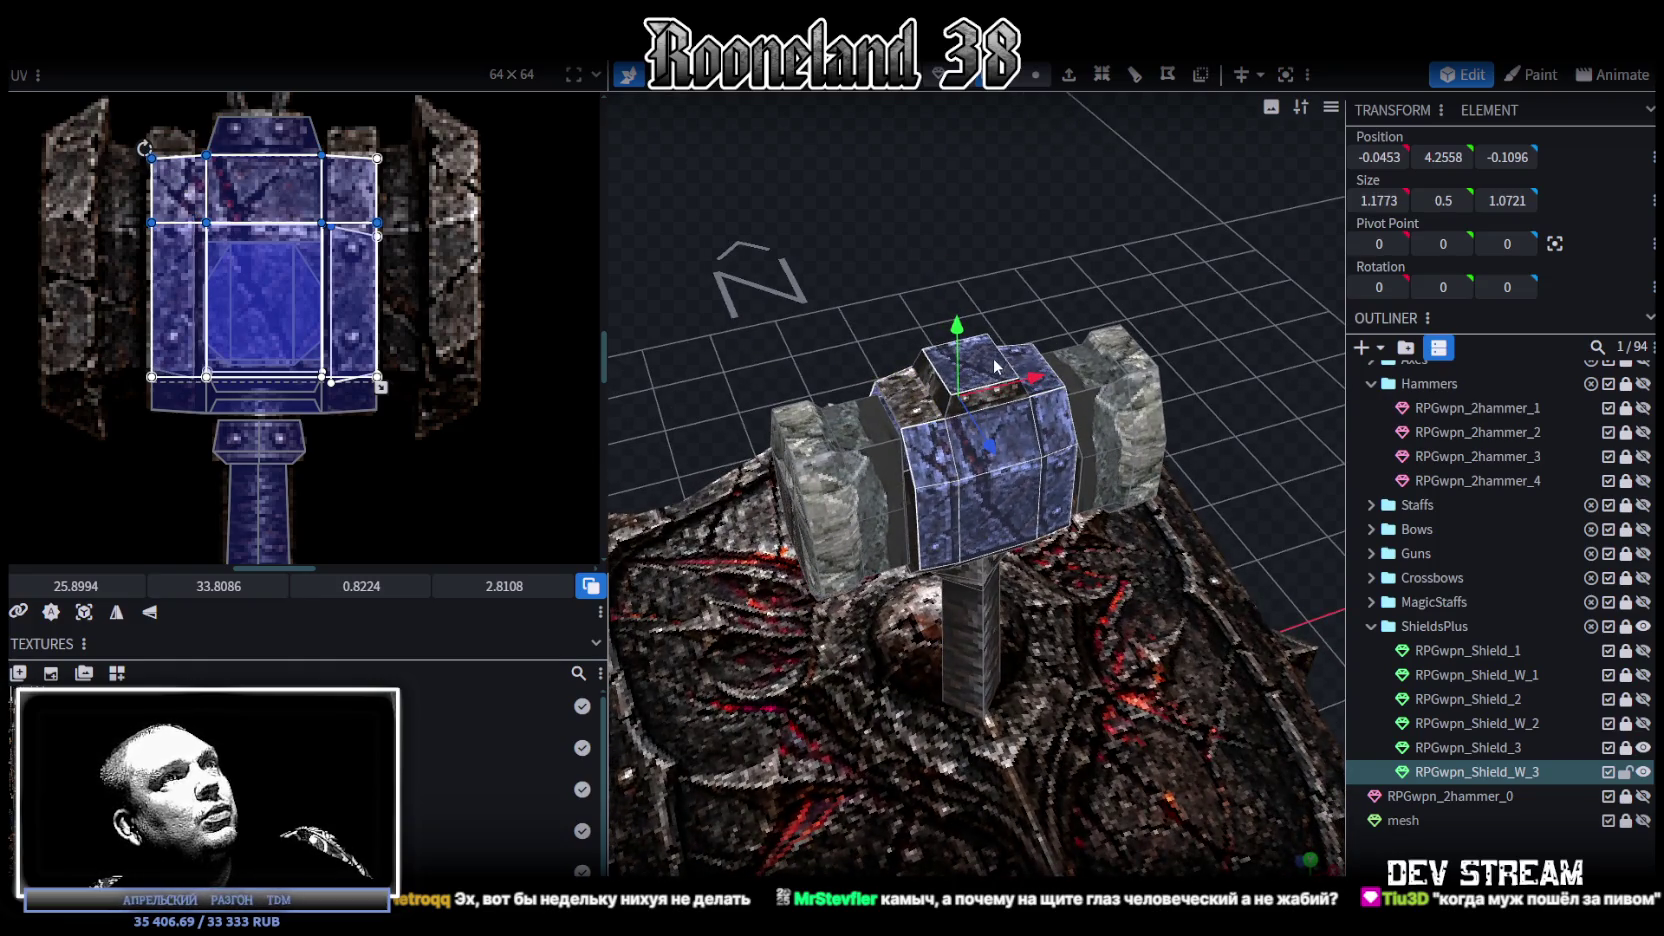
{"action": "left_click_drag", "start_coordinate": [876, 267], "coordinate": [1138, 217]}
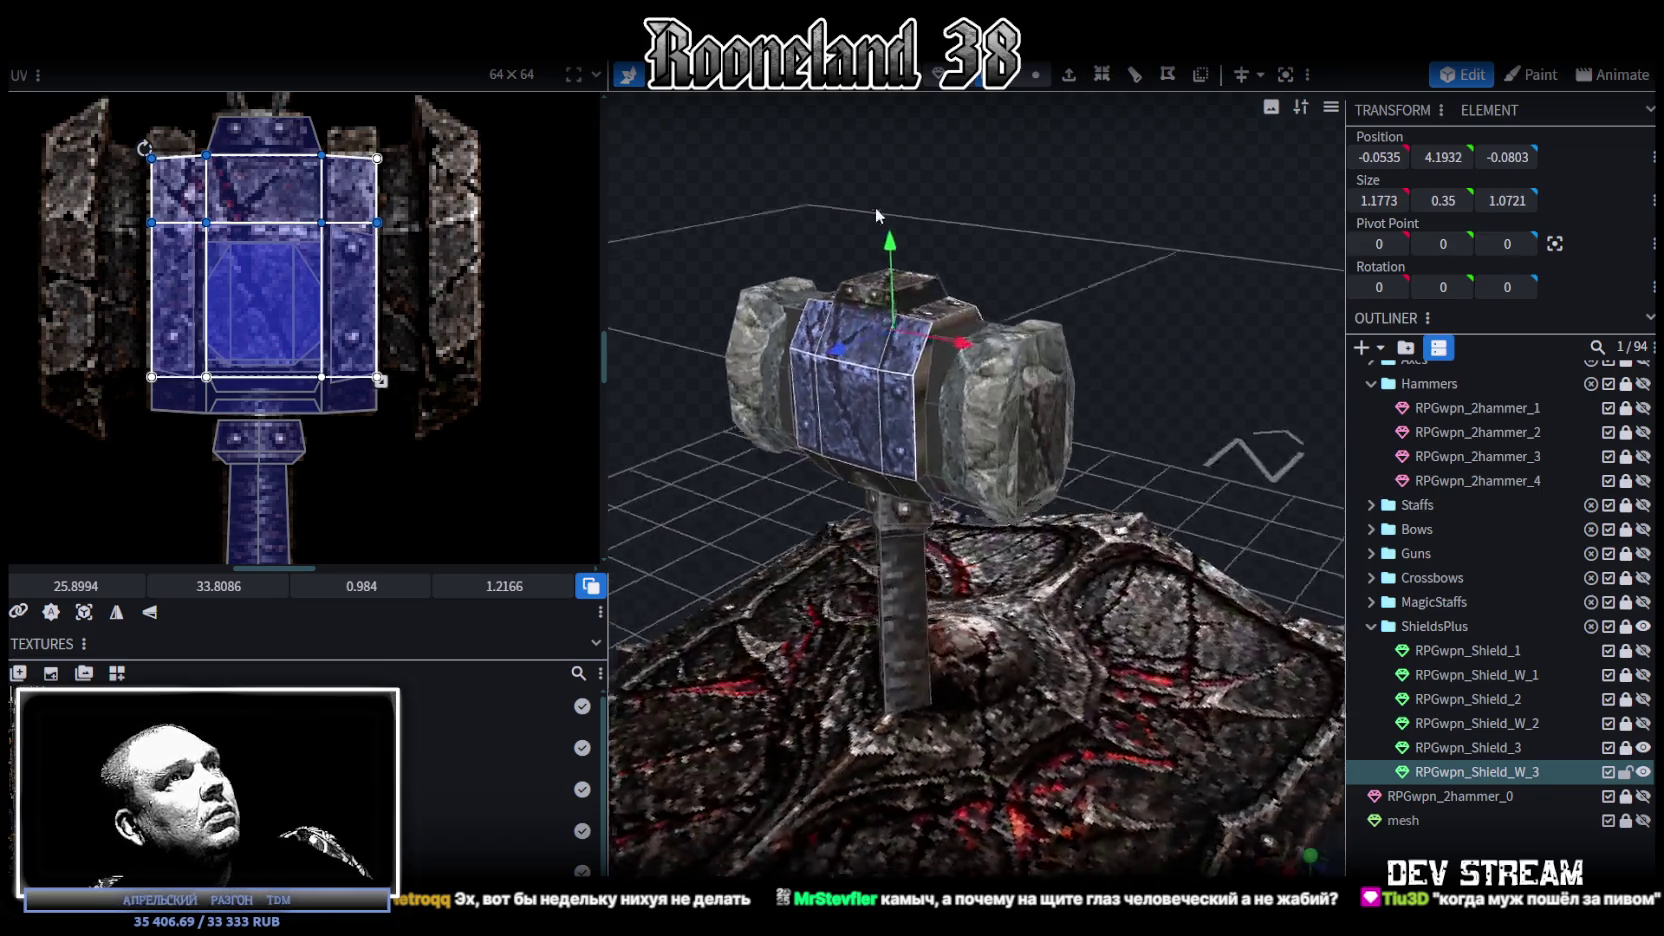
{"action": "mouse_move", "coordinate": [1138, 217]}
{"action": "left_mouse_down"}
{"action": "mouse_move", "coordinate": [933, 235]}
{"action": "mouse_move", "coordinate": [1086, 226]}
{"action": "mouse_move", "coordinate": [965, 166]}
{"action": "mouse_move", "coordinate": [1048, 226]}
{"action": "mouse_move", "coordinate": [1026, 205]}
{"action": "left_mouse_up"}
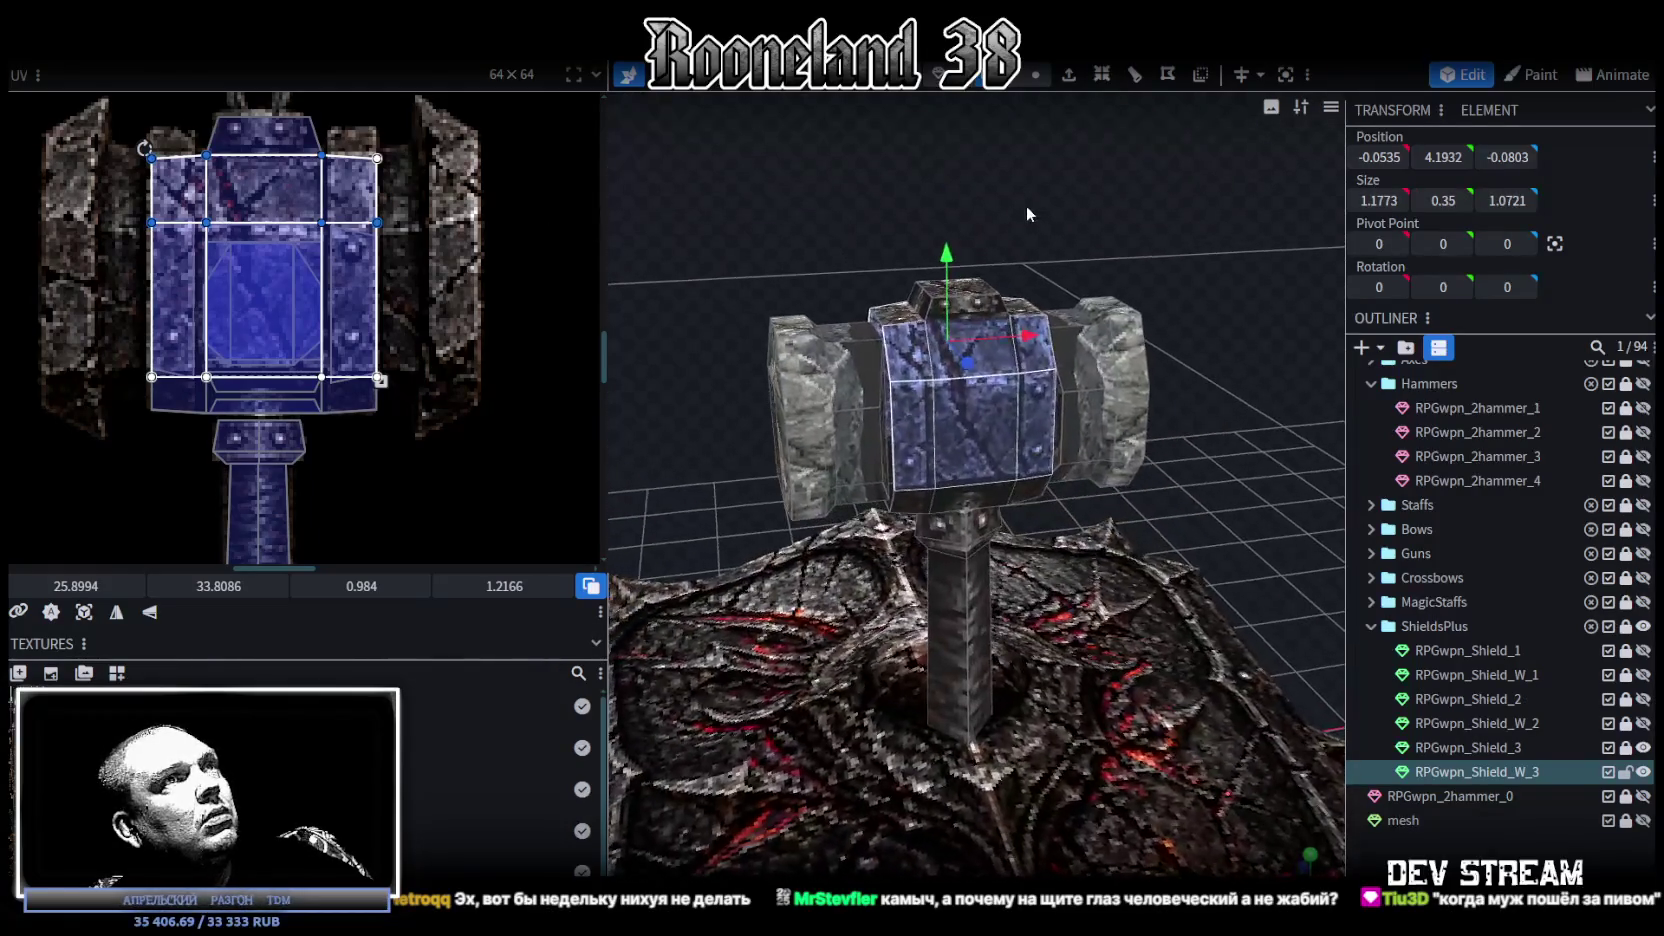
{"action": "scroll", "coordinate": [126, 222], "scroll_direction": "up", "scroll_amount": 2}
{"action": "scroll", "coordinate": [126, 222], "scroll_direction": "up", "scroll_amount": 1}
{"action": "scroll", "coordinate": [126, 222], "scroll_direction": "up", "scroll_amount": 1}
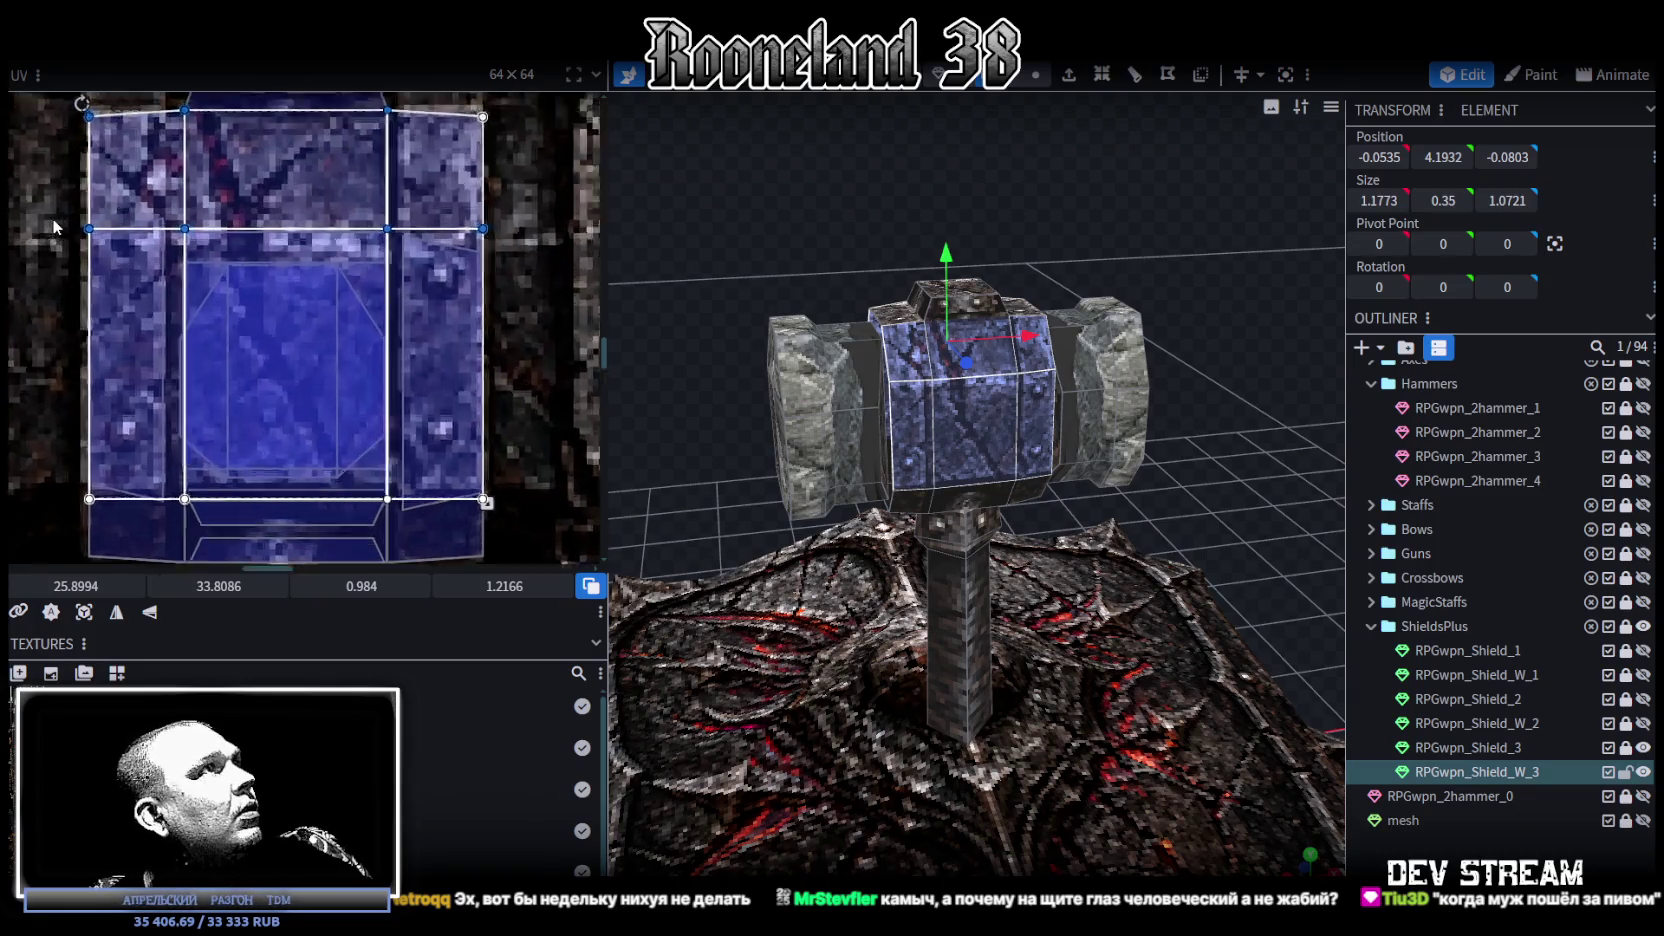
{"action": "scroll", "coordinate": [126, 222], "scroll_direction": "up", "scroll_amount": 1}
{"action": "left_click", "coordinate": [235, 243]}
{"action": "left_click", "coordinate": [235, 243]}
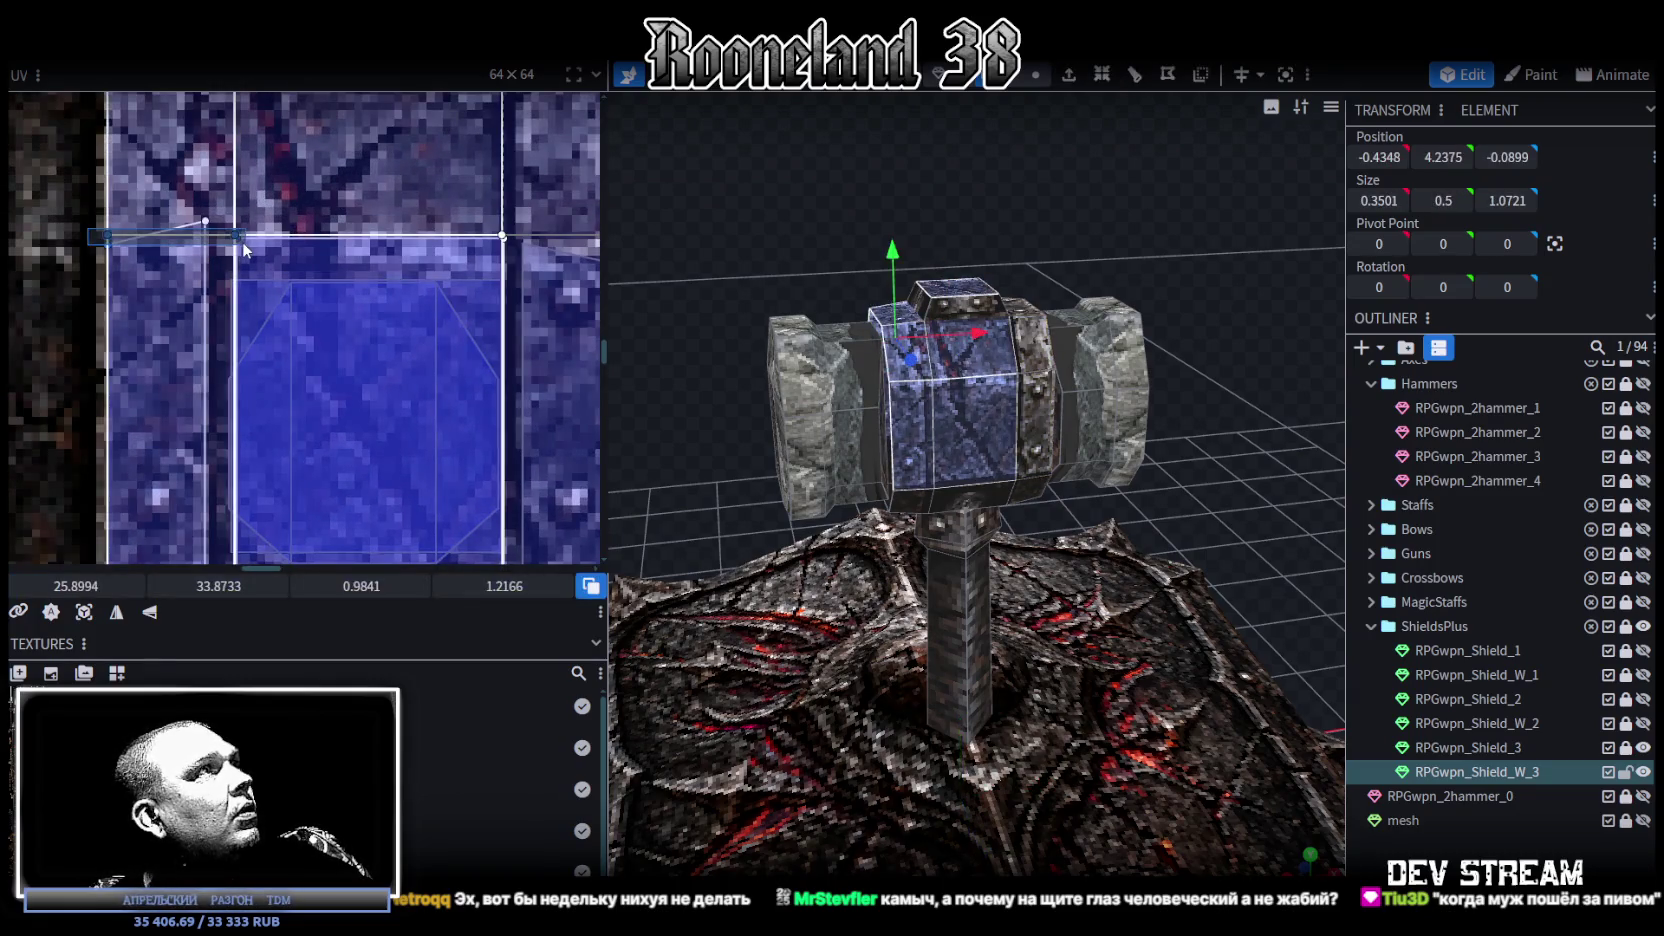
{"action": "scroll", "coordinate": [193, 292], "scroll_direction": "down", "scroll_amount": 2}
{"action": "scroll", "coordinate": [193, 292], "scroll_direction": "down", "scroll_amount": 1}
{"action": "mouse_move", "coordinate": [905, 260]}
{"action": "left_mouse_down"}
{"action": "mouse_move", "coordinate": [962, 366]}
{"action": "mouse_move", "coordinate": [1042, 342]}
{"action": "left_mouse_up"}
{"action": "left_click", "coordinate": [1029, 360]}
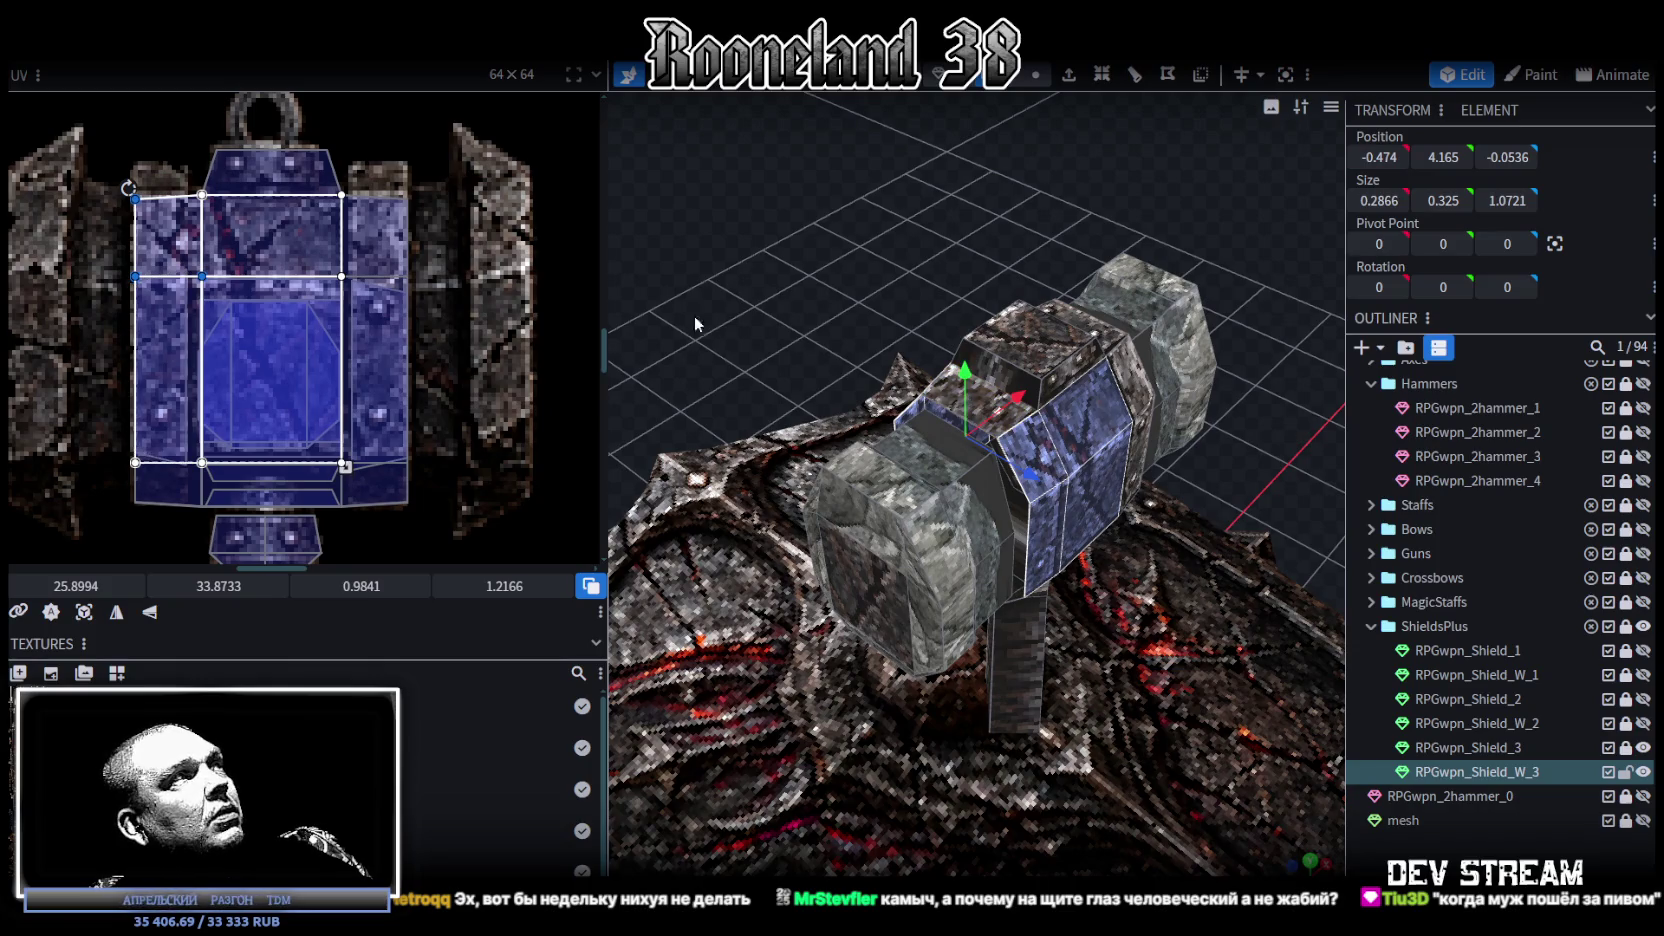
{"action": "mouse_move", "coordinate": [730, 343]}
{"action": "left_mouse_down"}
{"action": "mouse_move", "coordinate": [1072, 235]}
{"action": "mouse_move", "coordinate": [729, 283]}
{"action": "mouse_move", "coordinate": [257, 305]}
{"action": "left_mouse_up"}
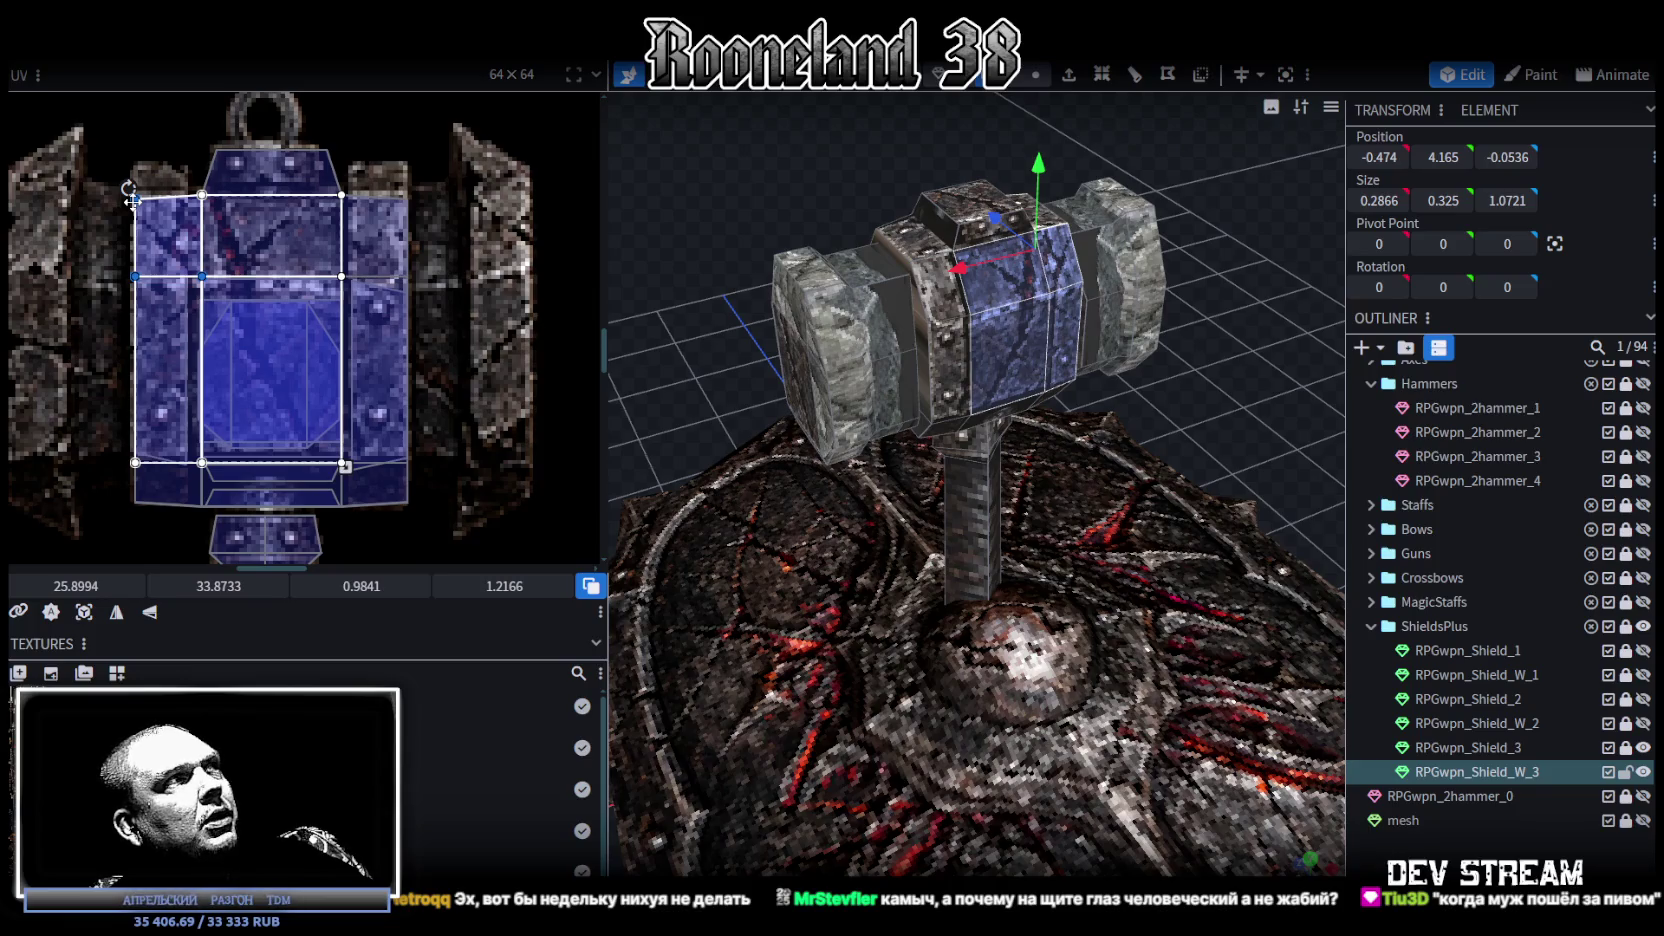
{"action": "key", "text": "KP_1"}
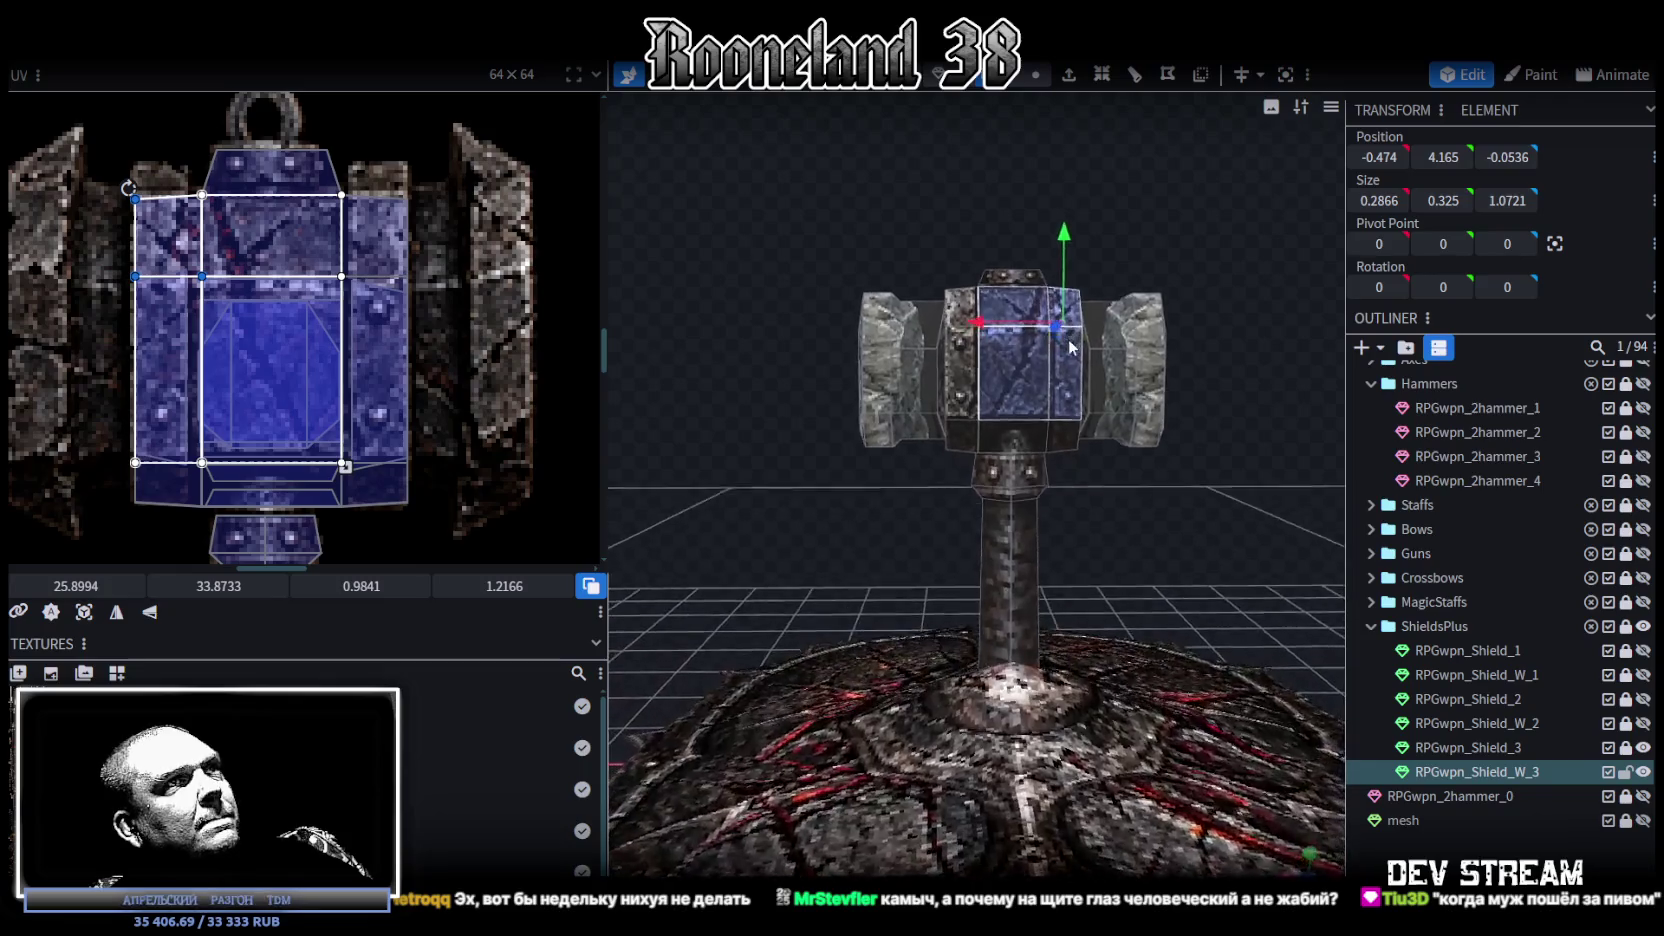
{"action": "scroll", "coordinate": [1115, 493], "scroll_direction": "up", "scroll_amount": 3}
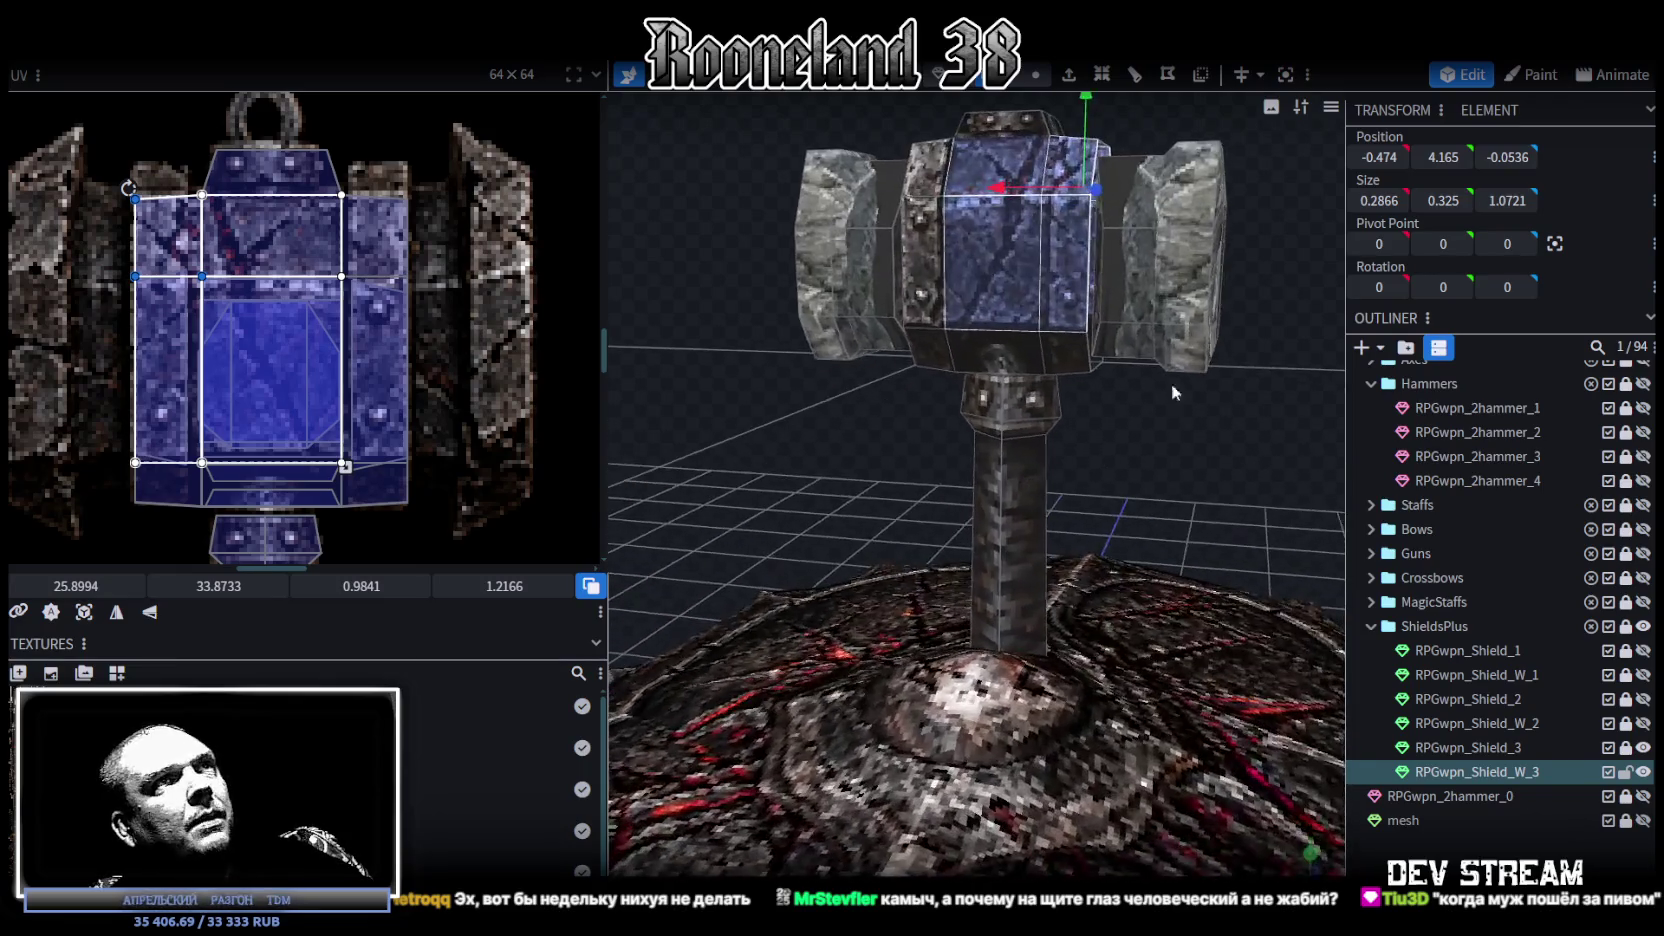
{"action": "scroll", "coordinate": [362, 232], "scroll_direction": "down", "scroll_amount": 3}
{"action": "scroll", "coordinate": [362, 232], "scroll_direction": "down", "scroll_amount": 5}
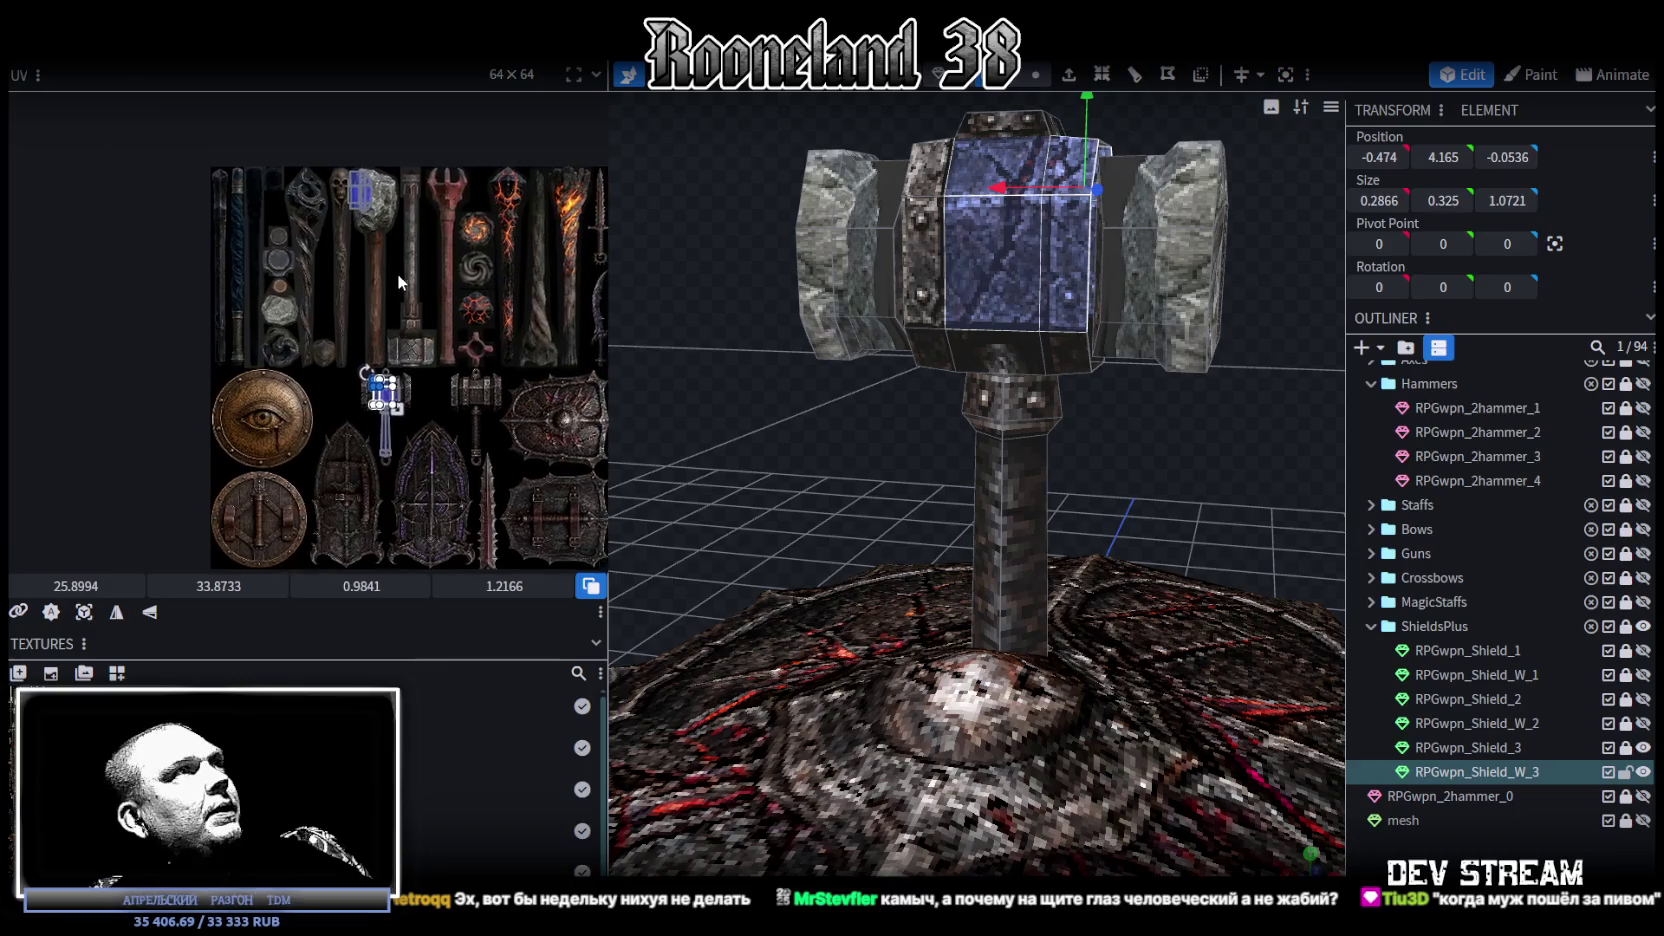
Step: Isolate the right side block of the hammer head and place its UVs on the atlas's hammer-head area
{"action": "left_click_drag", "start_coordinate": [326, 259], "coordinate": [391, 166]}
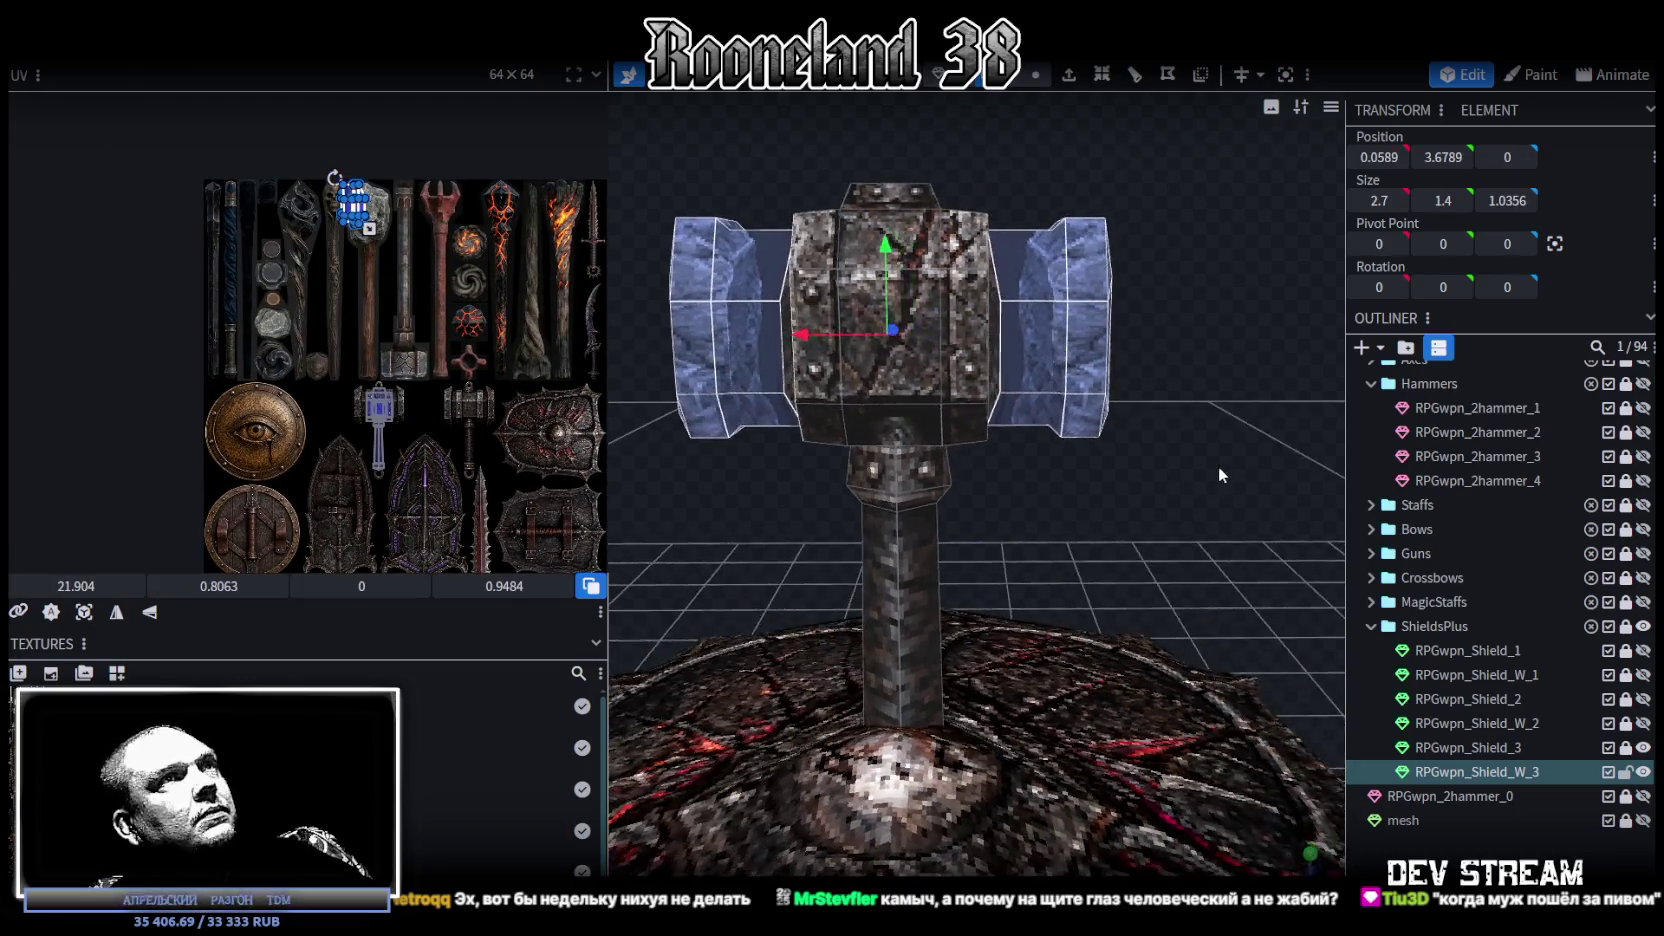
{"action": "left_click", "coordinate": [1039, 308]}
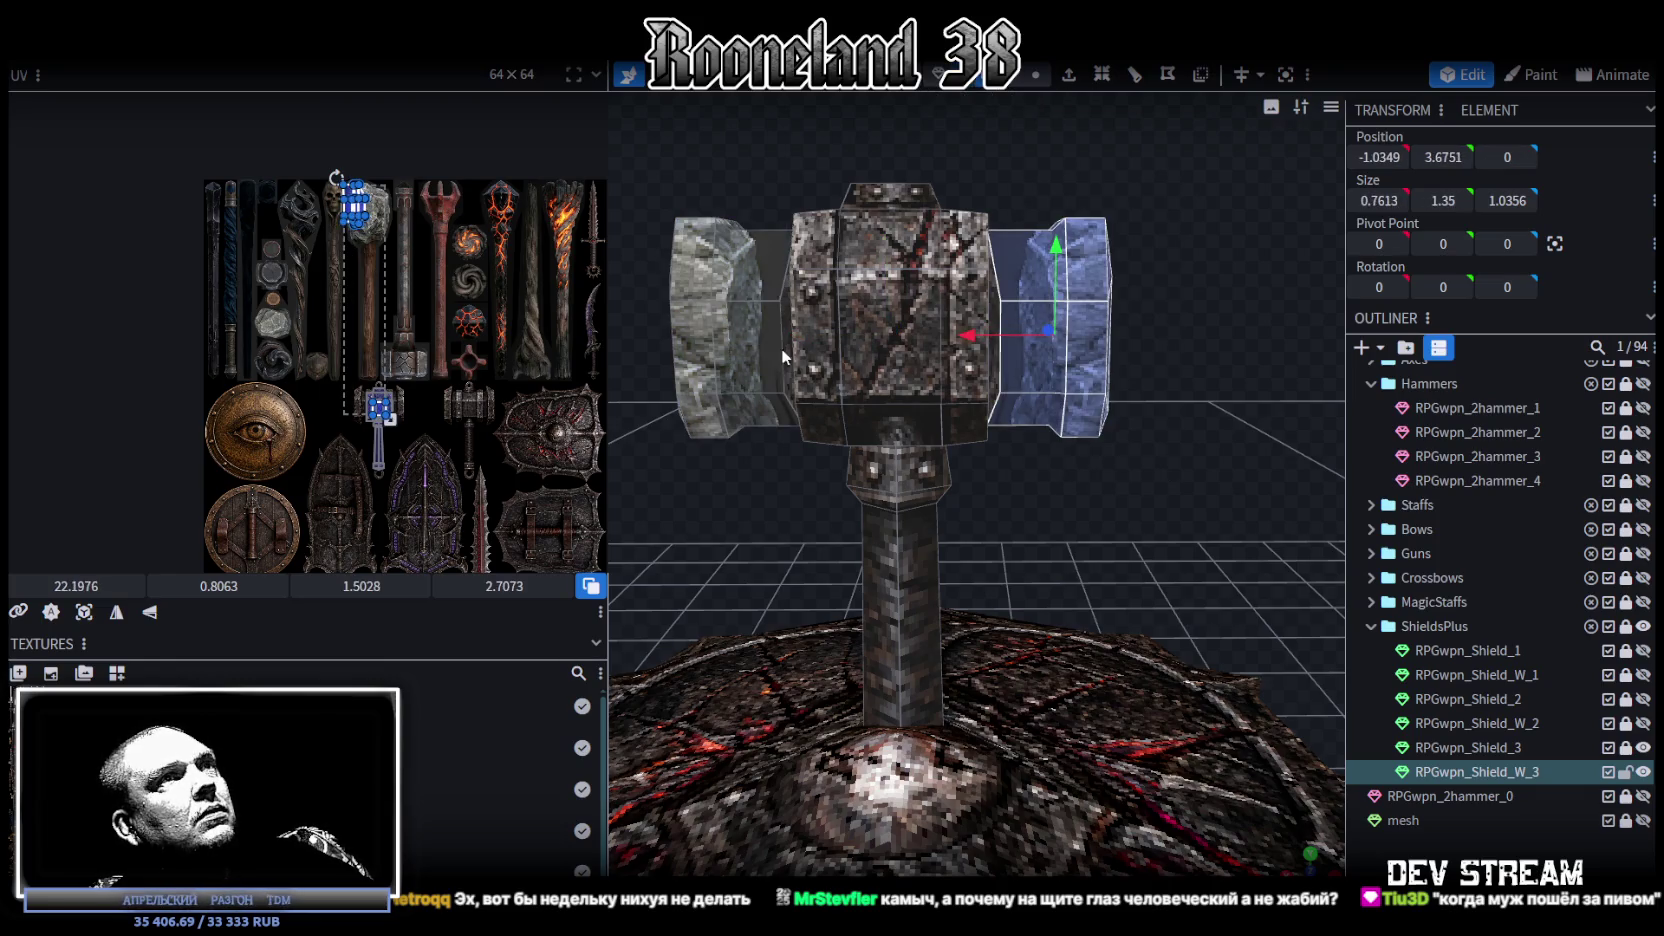
{"action": "scroll", "coordinate": [332, 202], "scroll_direction": "up", "scroll_amount": 2}
{"action": "left_click_drag", "start_coordinate": [1164, 313], "coordinate": [1143, 378]}
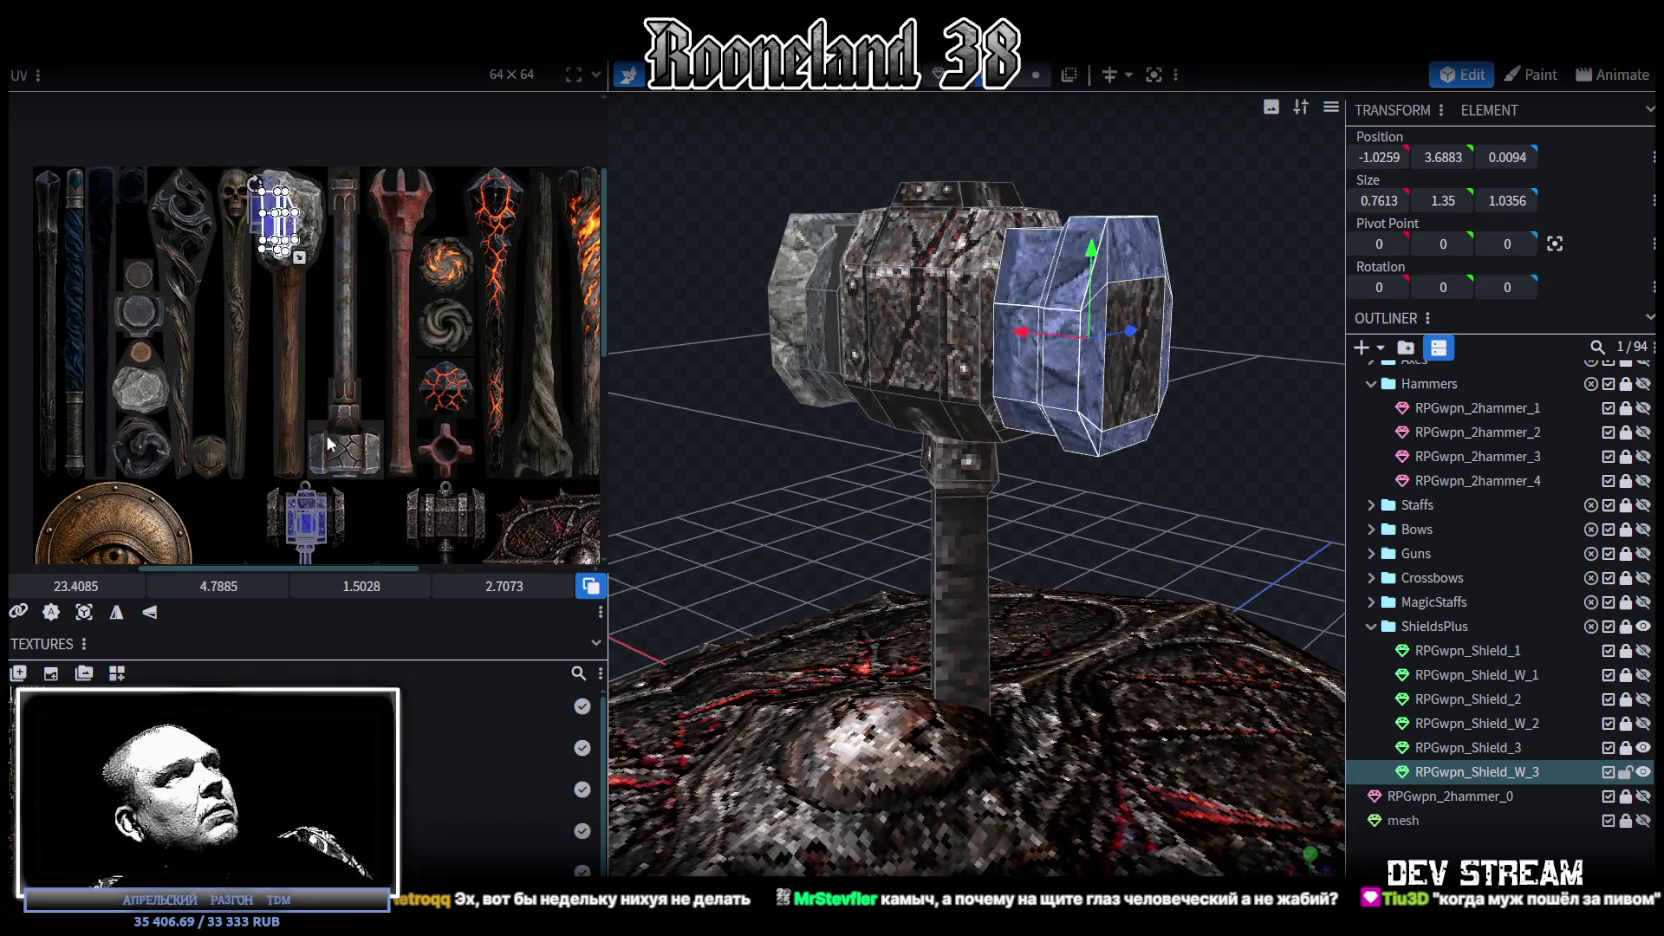
{"action": "left_click_drag", "start_coordinate": [270, 208], "coordinate": [365, 495]}
{"action": "scroll", "coordinate": [365, 495], "scroll_direction": "up", "scroll_amount": 2}
{"action": "scroll", "coordinate": [399, 212], "scroll_direction": "up", "scroll_amount": 2}
{"action": "middle_click_drag", "start_coordinate": [398, 212], "coordinate": [444, 368]}
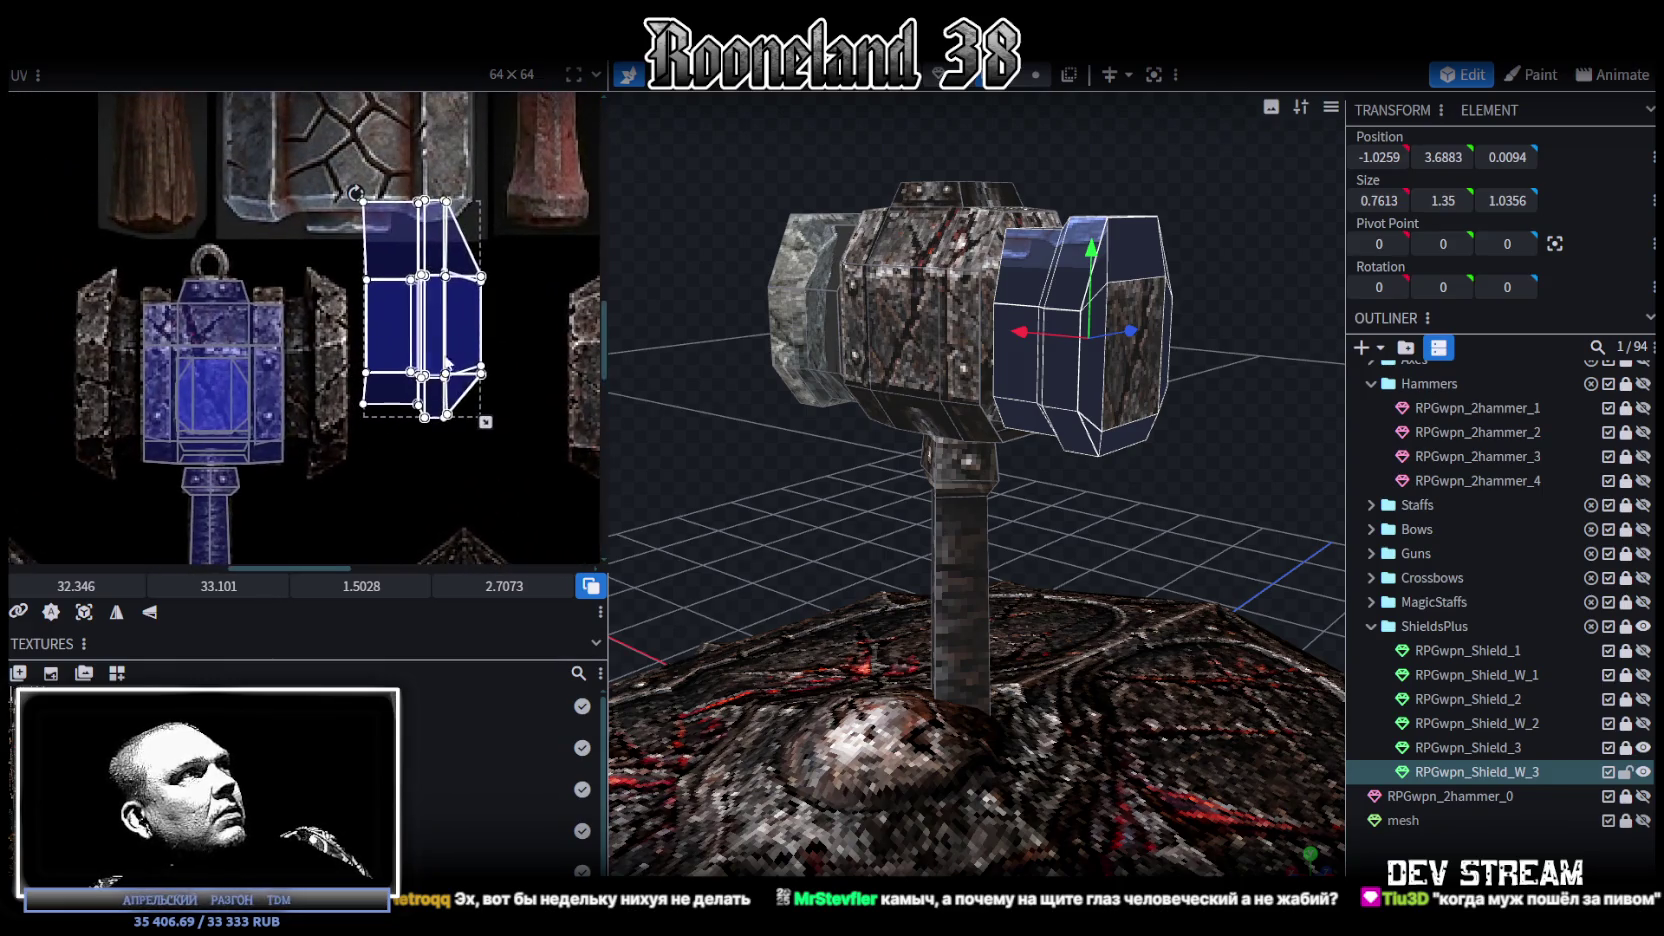
{"action": "left_click_drag", "start_coordinate": [404, 252], "coordinate": [417, 327]}
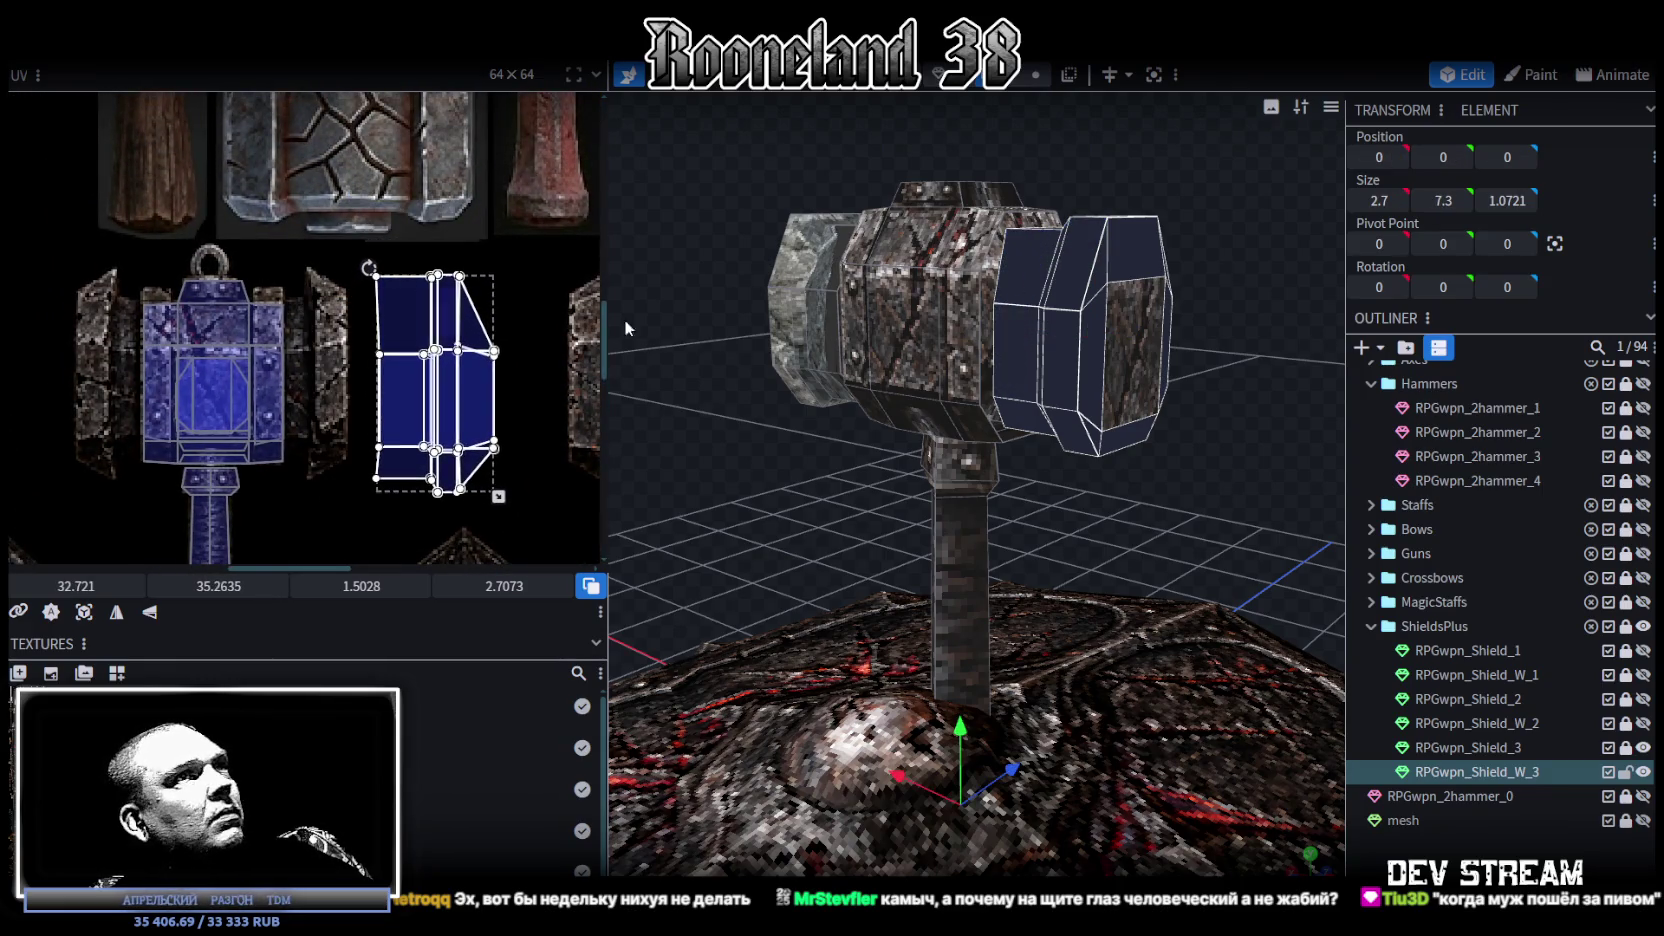
{"action": "scroll", "coordinate": [1183, 554], "scroll_direction": "up", "scroll_amount": 2}
{"action": "scroll", "coordinate": [1183, 554], "scroll_direction": "up", "scroll_amount": 2}
{"action": "left_click_drag", "start_coordinate": [1183, 554], "coordinate": [1250, 510]}
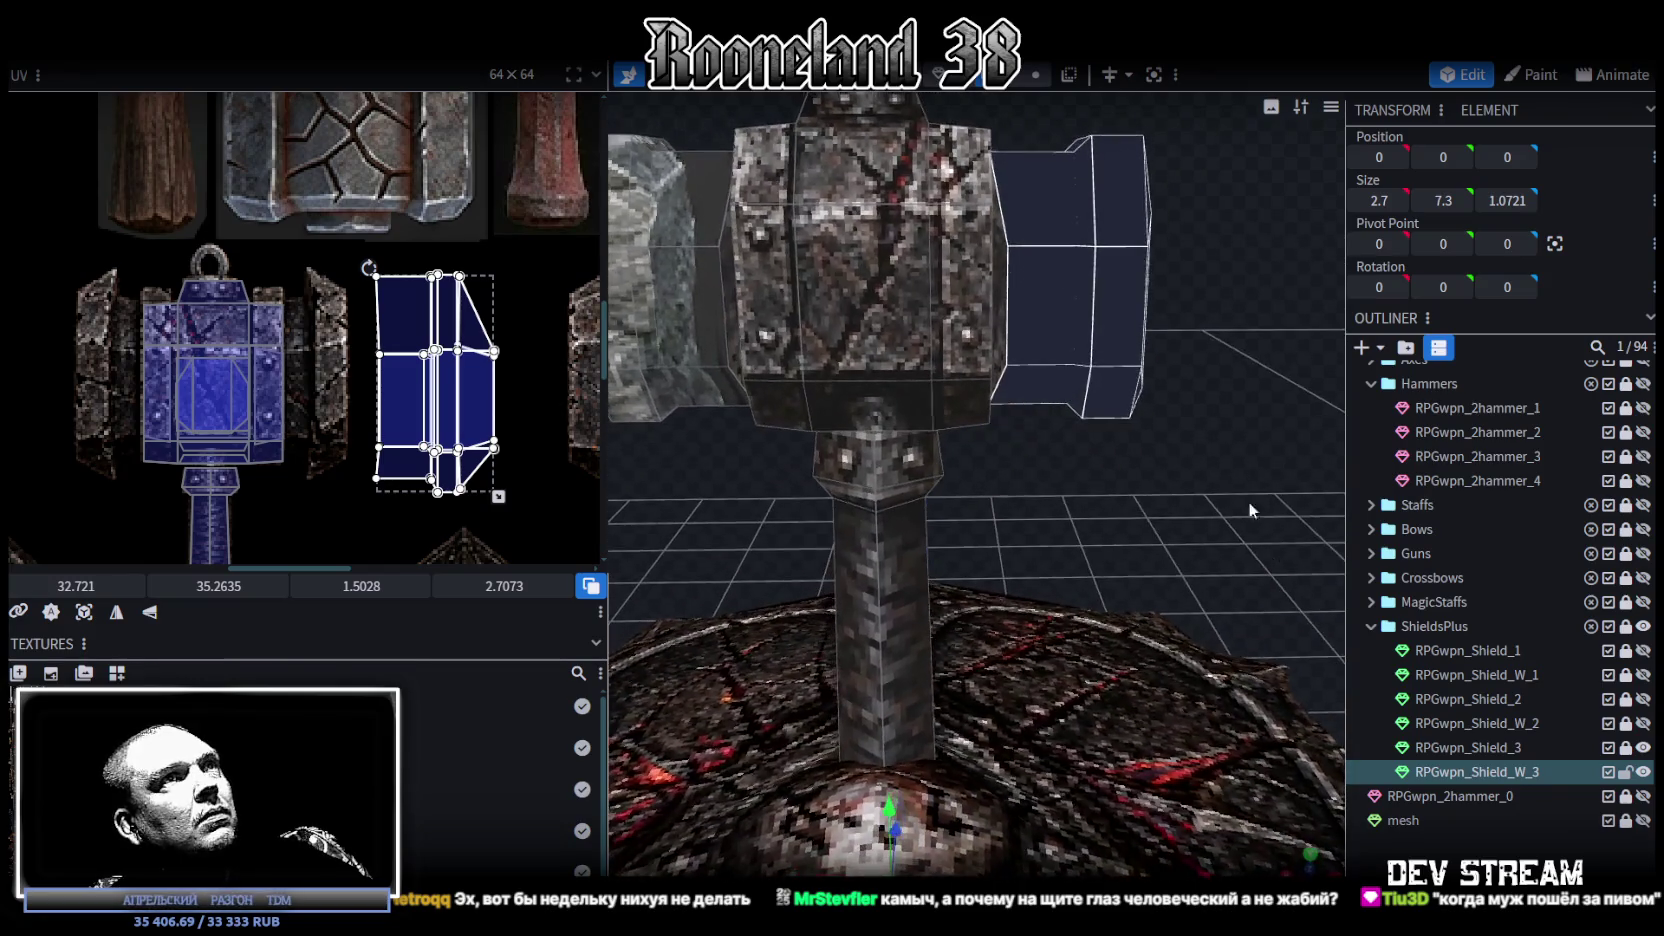
Step: Move the narrow inner part's UVs left and down, and shrink them to fit the texture
{"action": "left_click", "coordinate": [1044, 157]}
{"action": "scroll", "coordinate": [526, 368], "scroll_direction": "up", "scroll_amount": 2}
{"action": "left_click_drag", "start_coordinate": [367, 277], "coordinate": [234, 313]}
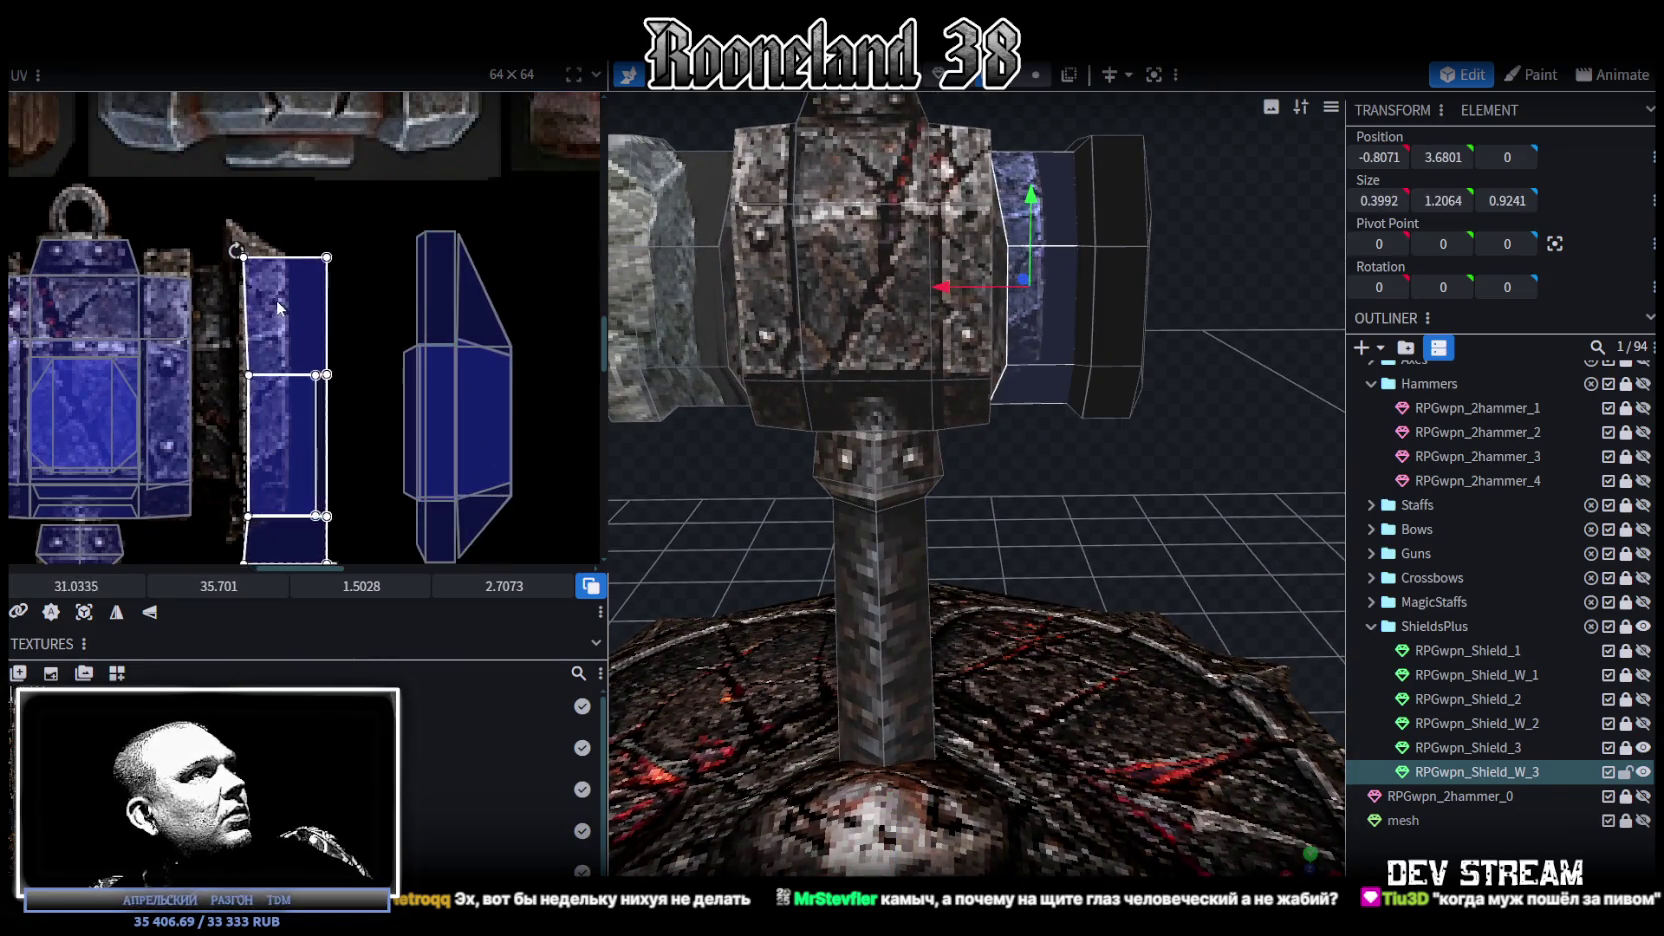
{"action": "scroll", "coordinate": [330, 415], "scroll_direction": "down", "scroll_amount": 2}
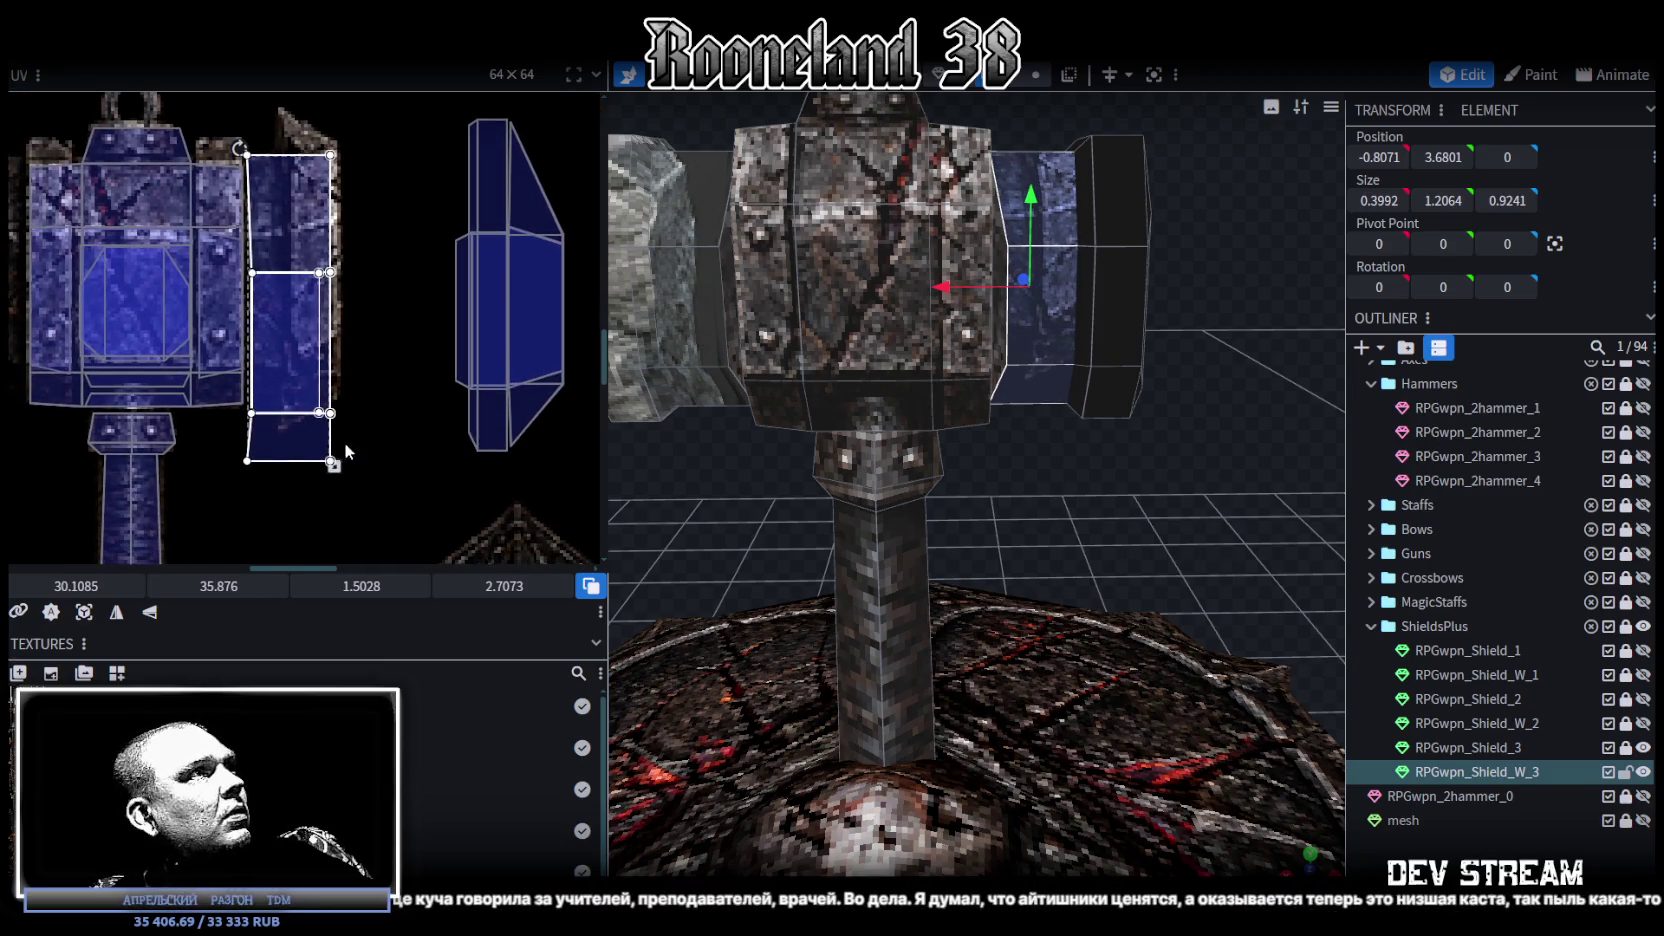
{"action": "left_click_drag", "start_coordinate": [333, 464], "coordinate": [288, 374]}
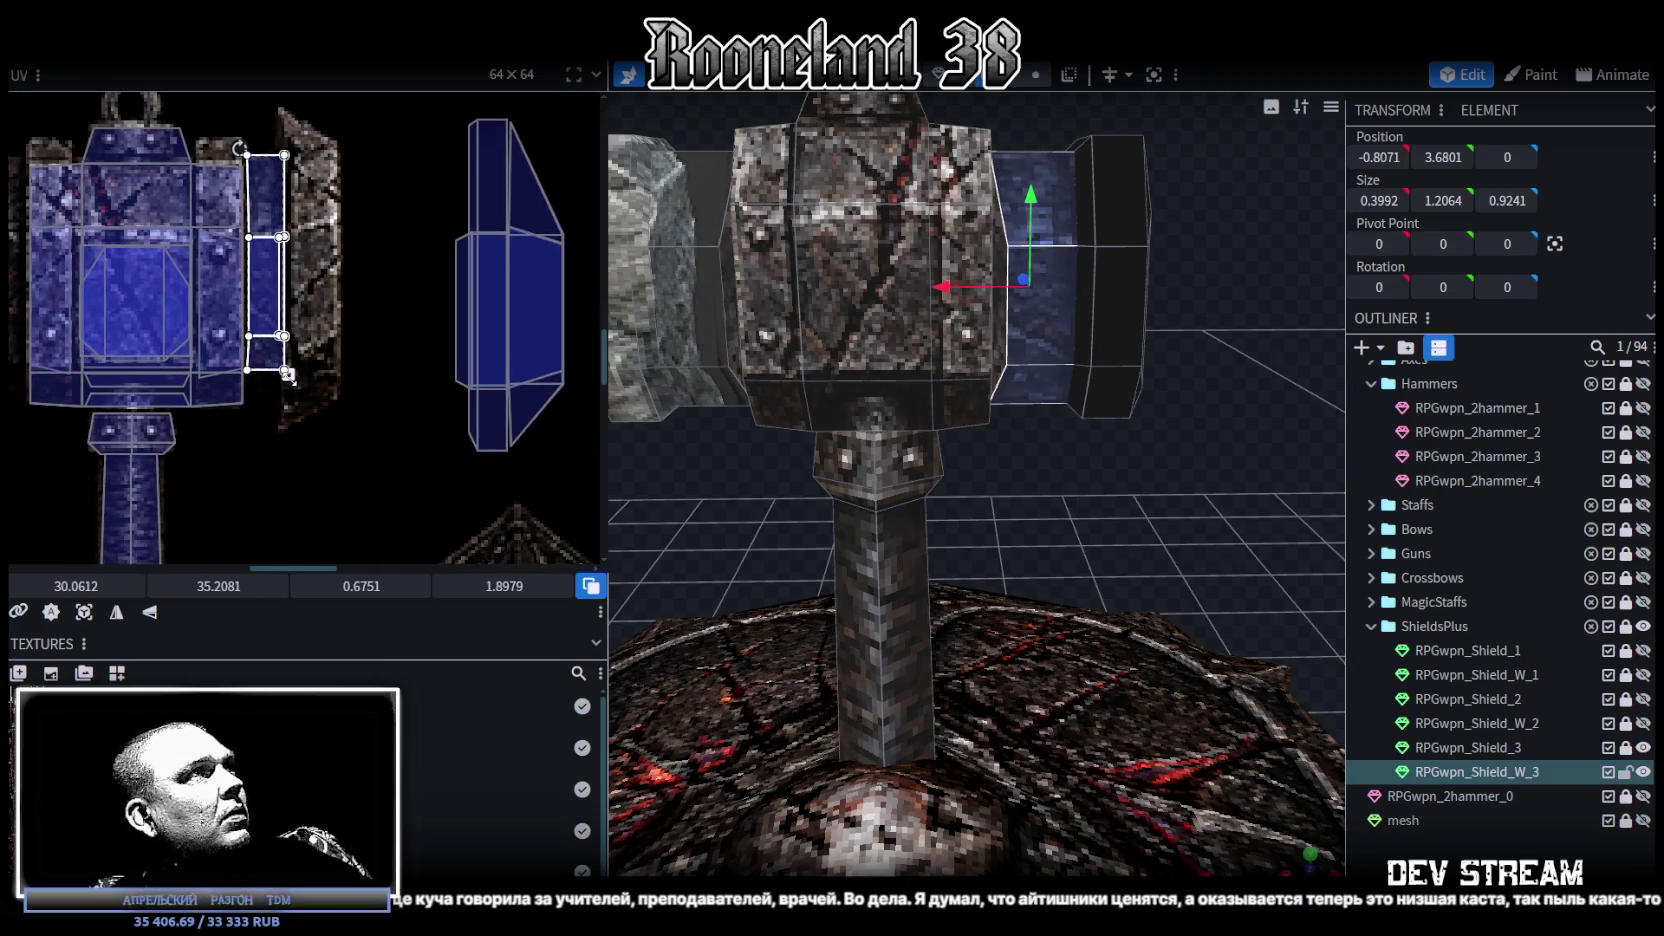
{"action": "middle_click_drag", "start_coordinate": [486, 359], "coordinate": [419, 407]}
Step: Move another face of the right head block's UVs left and up, making them wider and shorter
{"action": "left_click", "coordinate": [440, 320]}
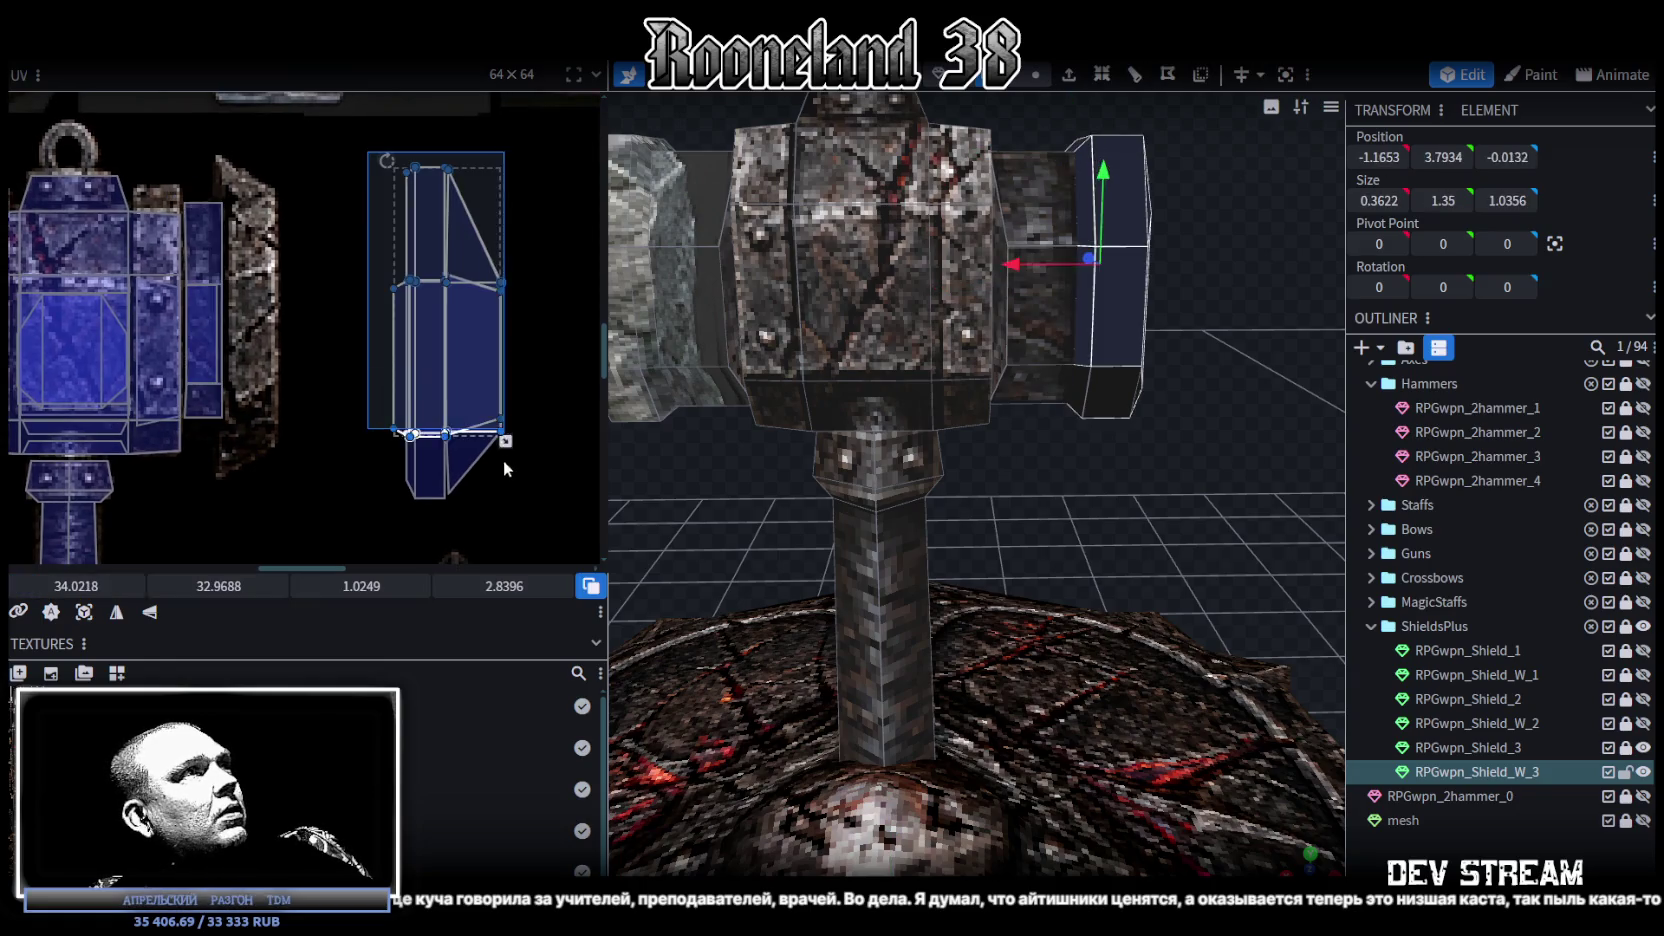
{"action": "mouse_move", "coordinate": [488, 358]}
{"action": "left_mouse_down"}
{"action": "mouse_move", "coordinate": [348, 320]}
{"action": "mouse_move", "coordinate": [292, 334]}
{"action": "left_mouse_up"}
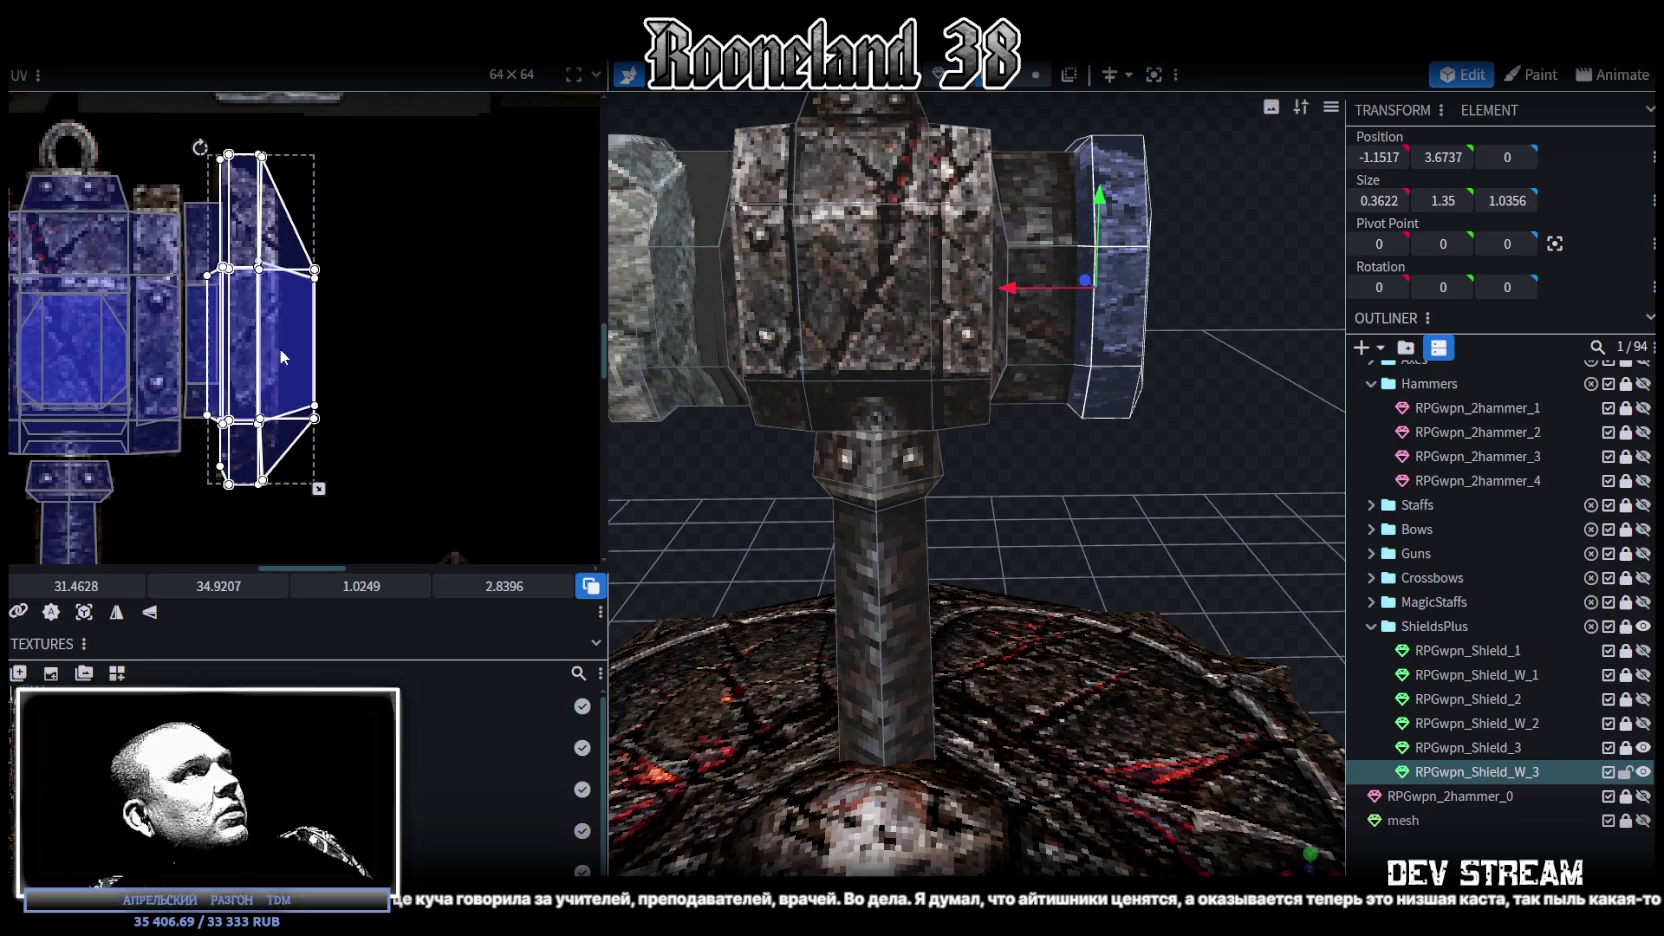
{"action": "scroll", "coordinate": [300, 420], "scroll_direction": "up", "scroll_amount": 2}
{"action": "left_click_drag", "start_coordinate": [340, 515], "coordinate": [288, 493]}
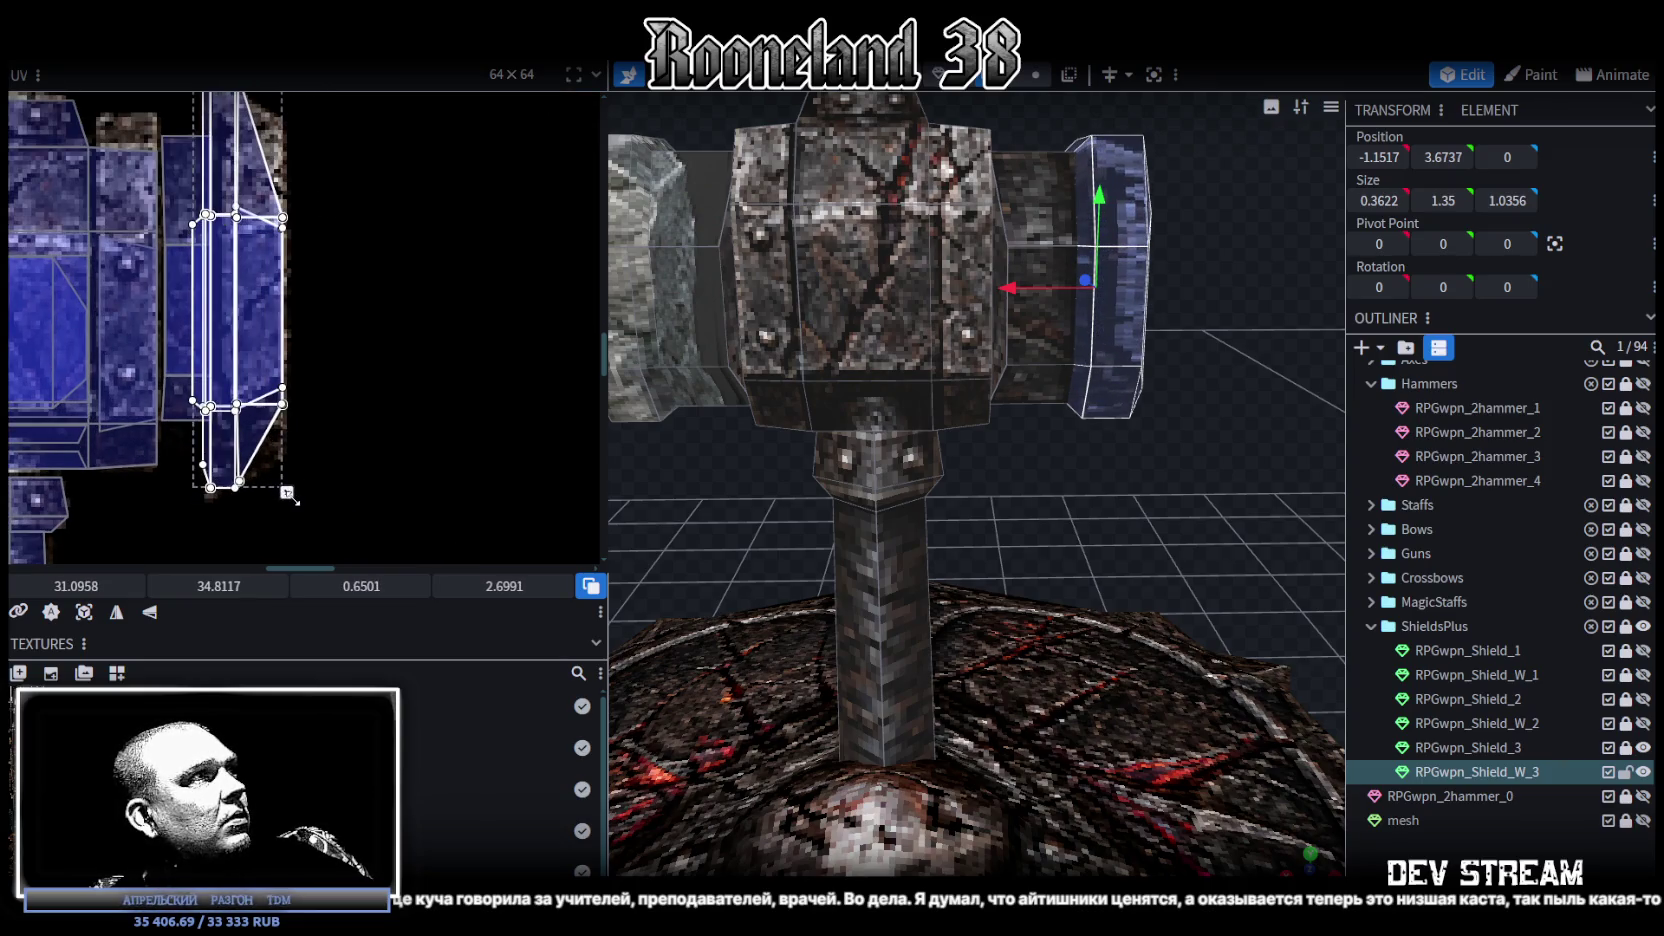
{"action": "left_click_drag", "start_coordinate": [287, 492], "coordinate": [297, 467]}
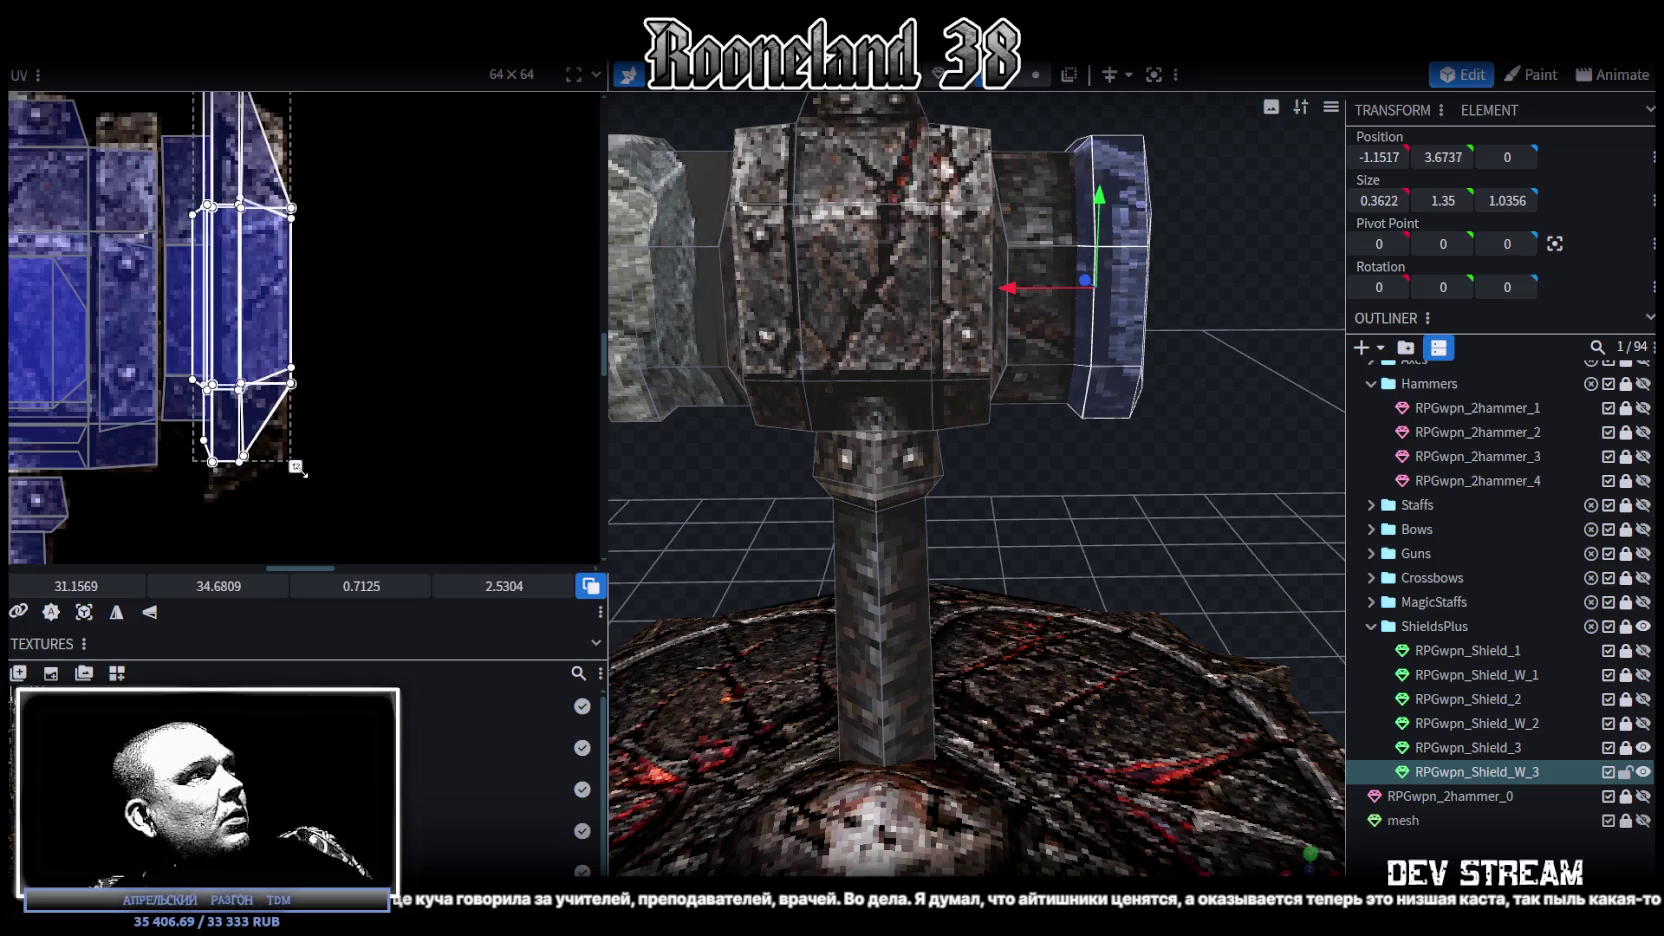
Step: Shift the tapered cap face's UV lower and narrow it to about 0.68 × 2.53
{"action": "left_click", "coordinate": [303, 382]}
{"action": "middle_click_drag", "start_coordinate": [266, 292], "coordinate": [348, 348]}
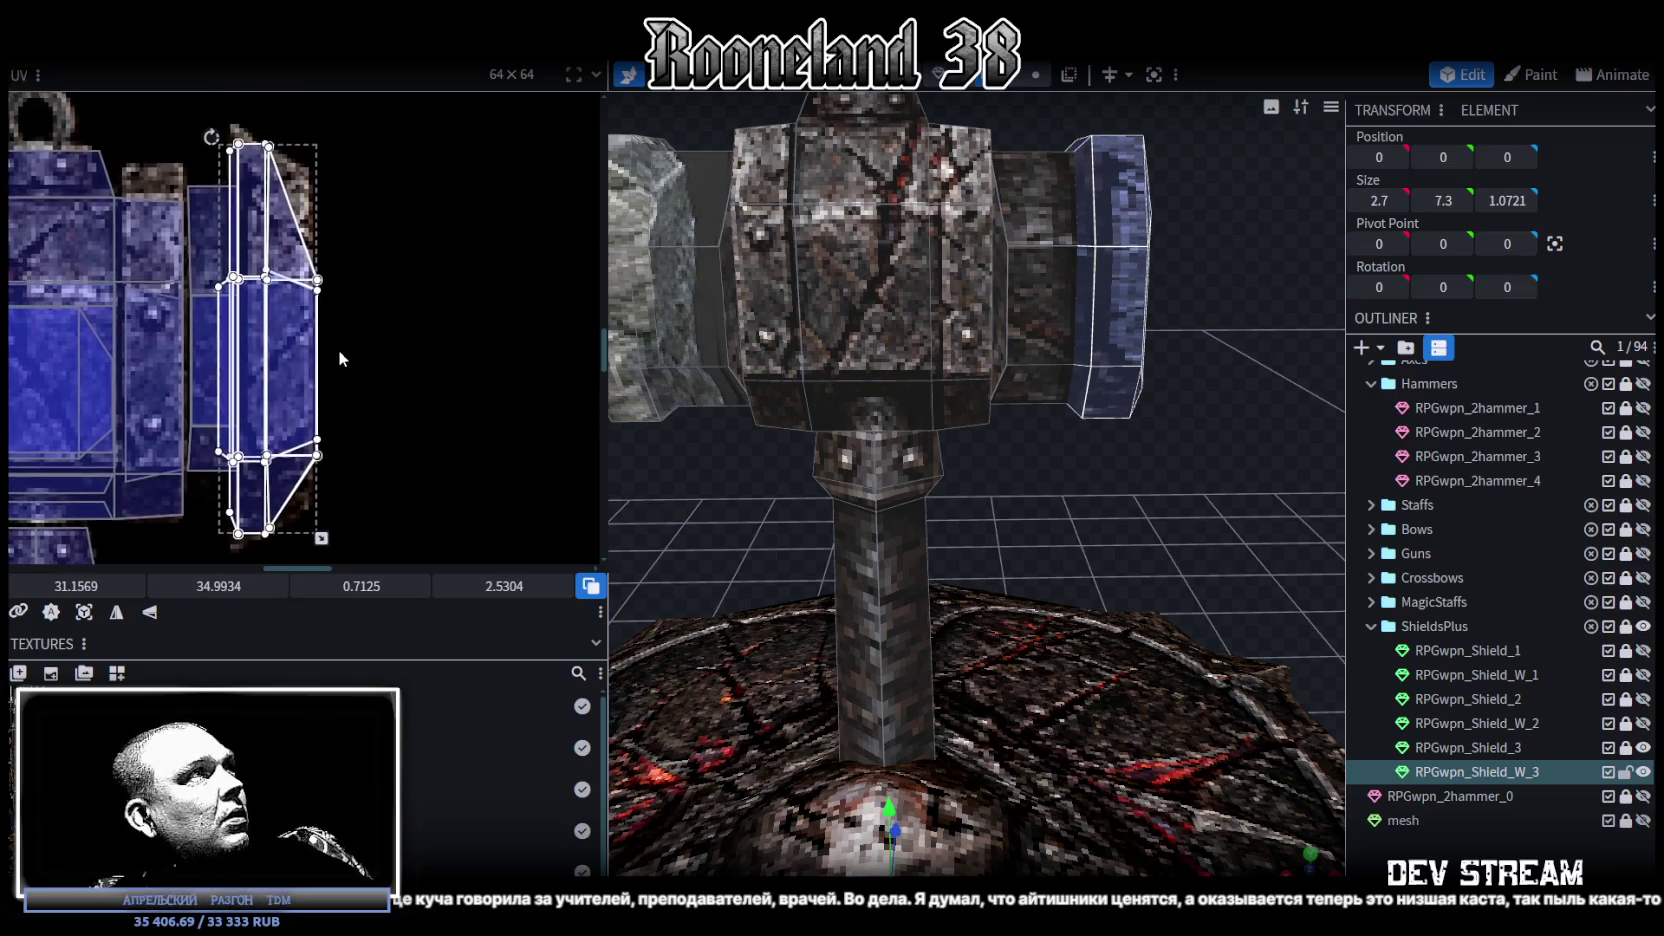
{"action": "scroll", "coordinate": [348, 355], "scroll_direction": "up", "scroll_amount": 2}
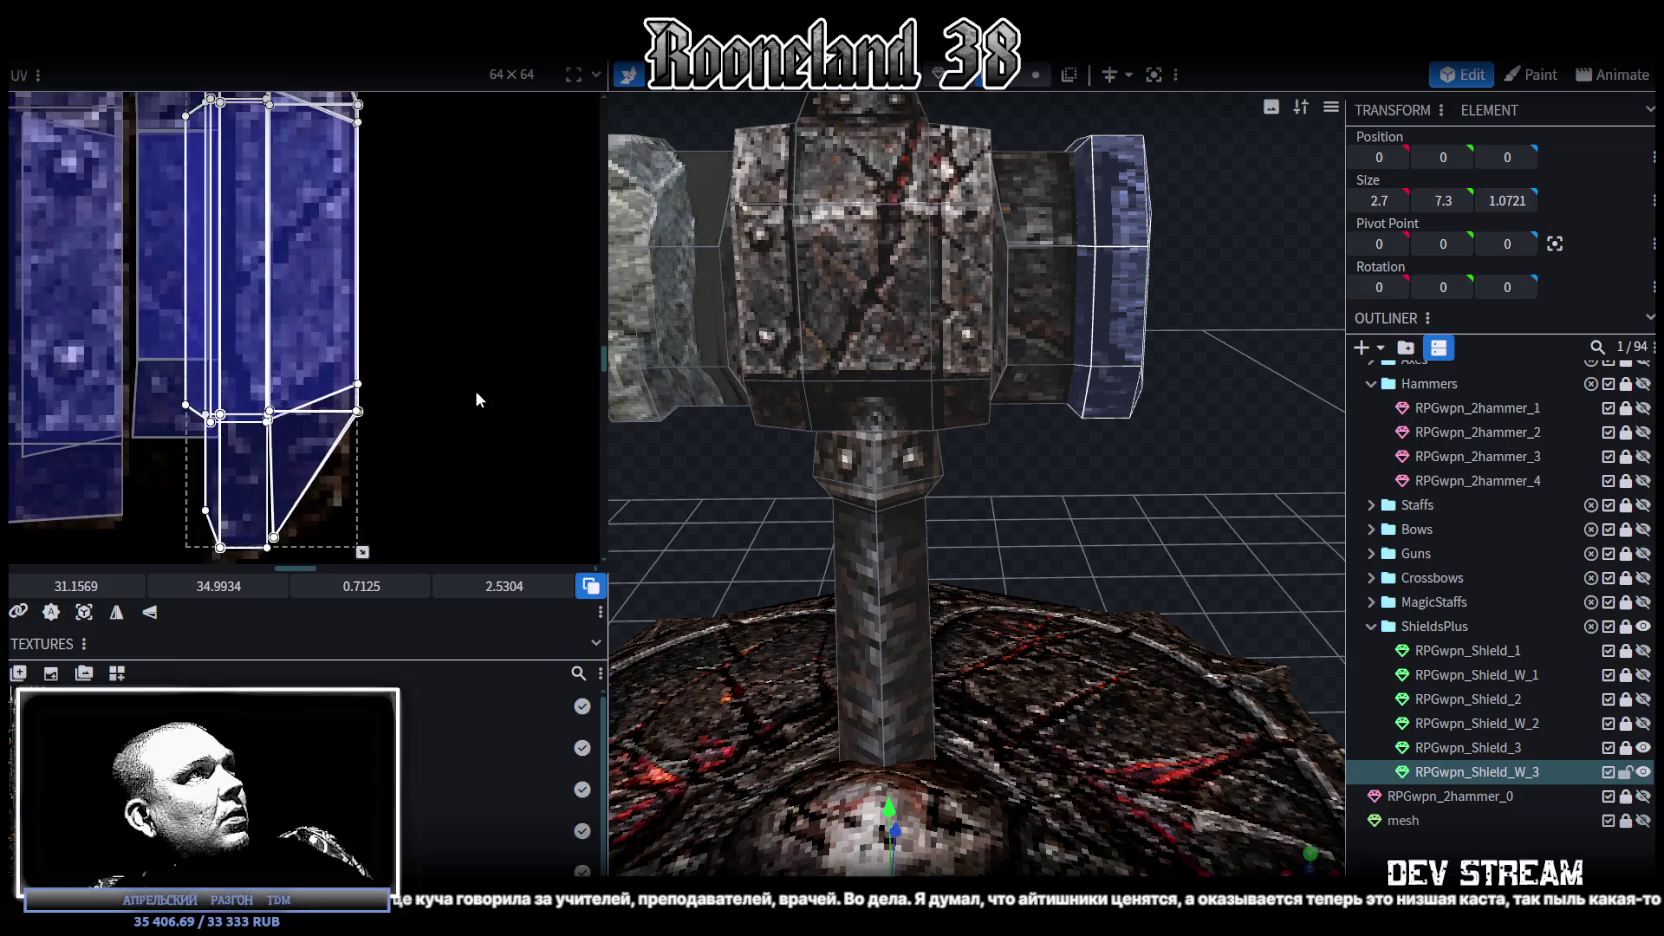
{"action": "scroll", "coordinate": [476, 401], "scroll_direction": "down", "scroll_amount": 2}
{"action": "left_click_drag", "start_coordinate": [381, 515], "coordinate": [373, 516]}
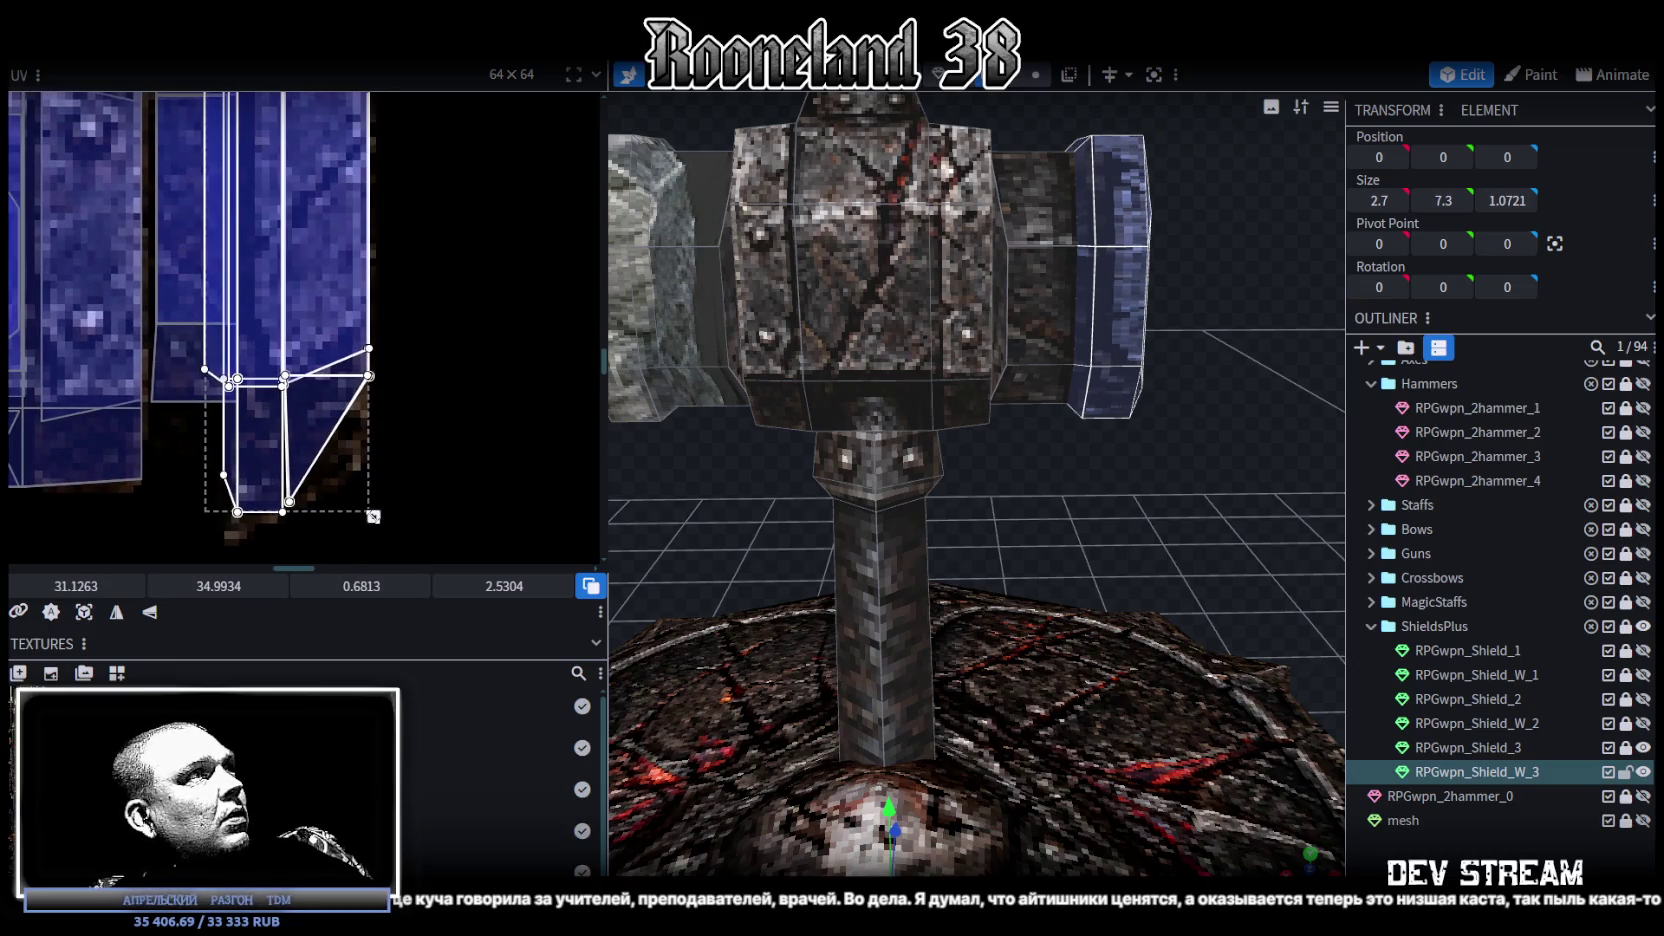
Step: Select the flat end face of the hammer head
{"action": "scroll", "coordinate": [369, 376], "scroll_direction": "up", "scroll_amount": 3}
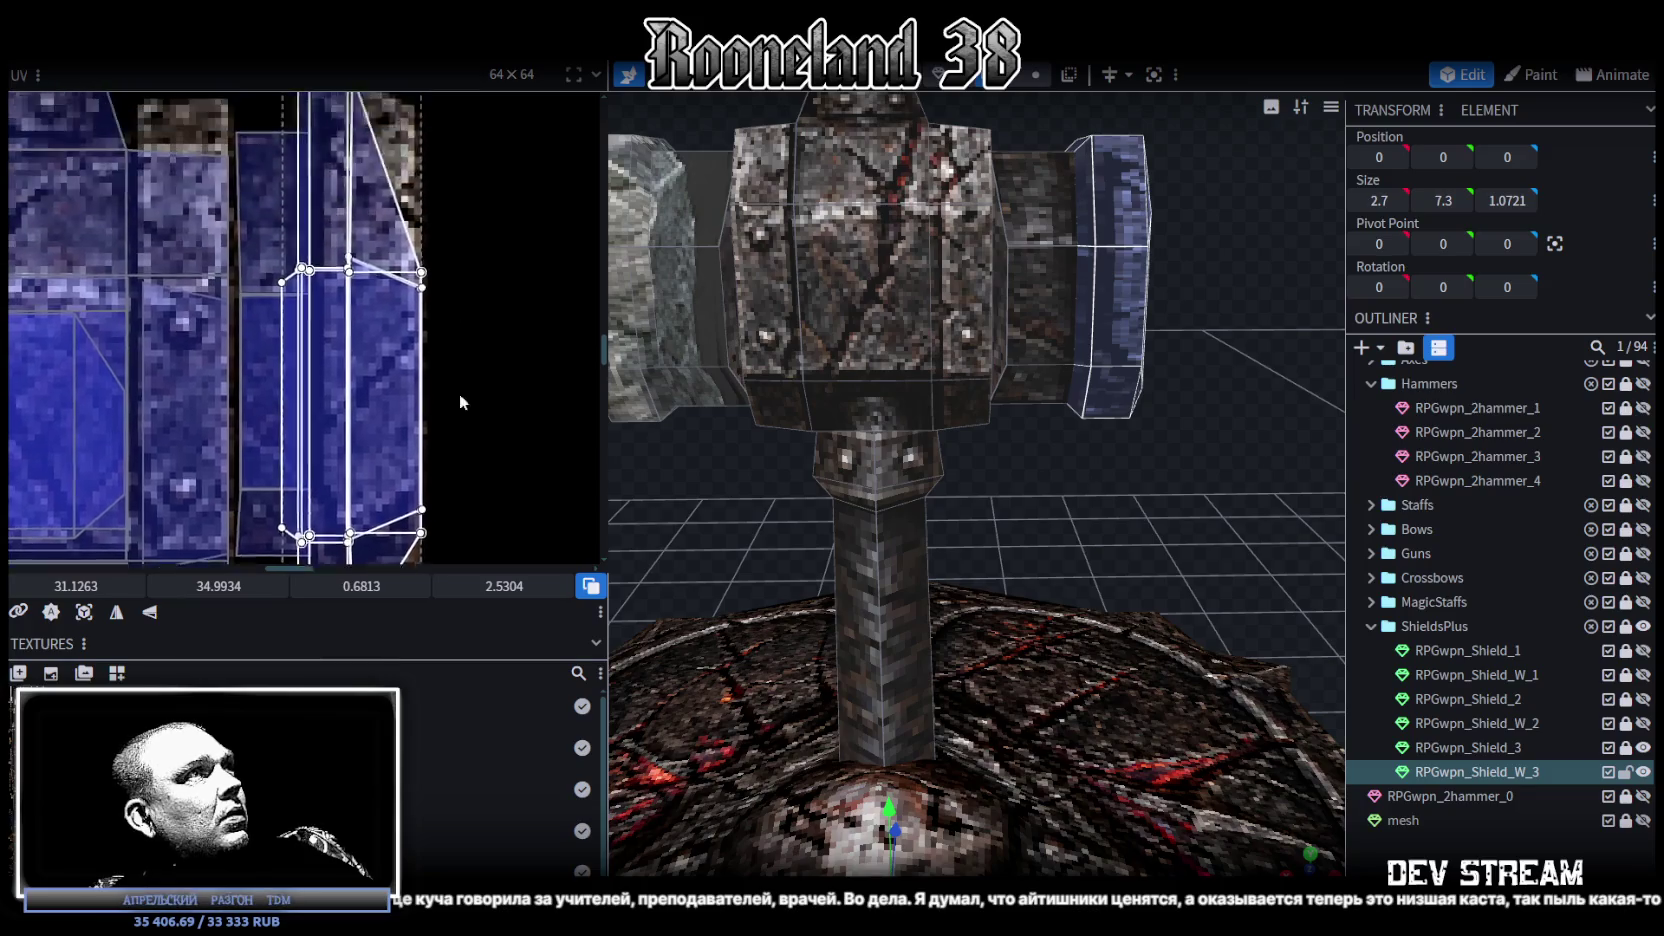
{"action": "scroll", "coordinate": [347, 177], "scroll_direction": "up", "scroll_amount": 1}
{"action": "scroll", "coordinate": [377, 265], "scroll_direction": "up", "scroll_amount": 2}
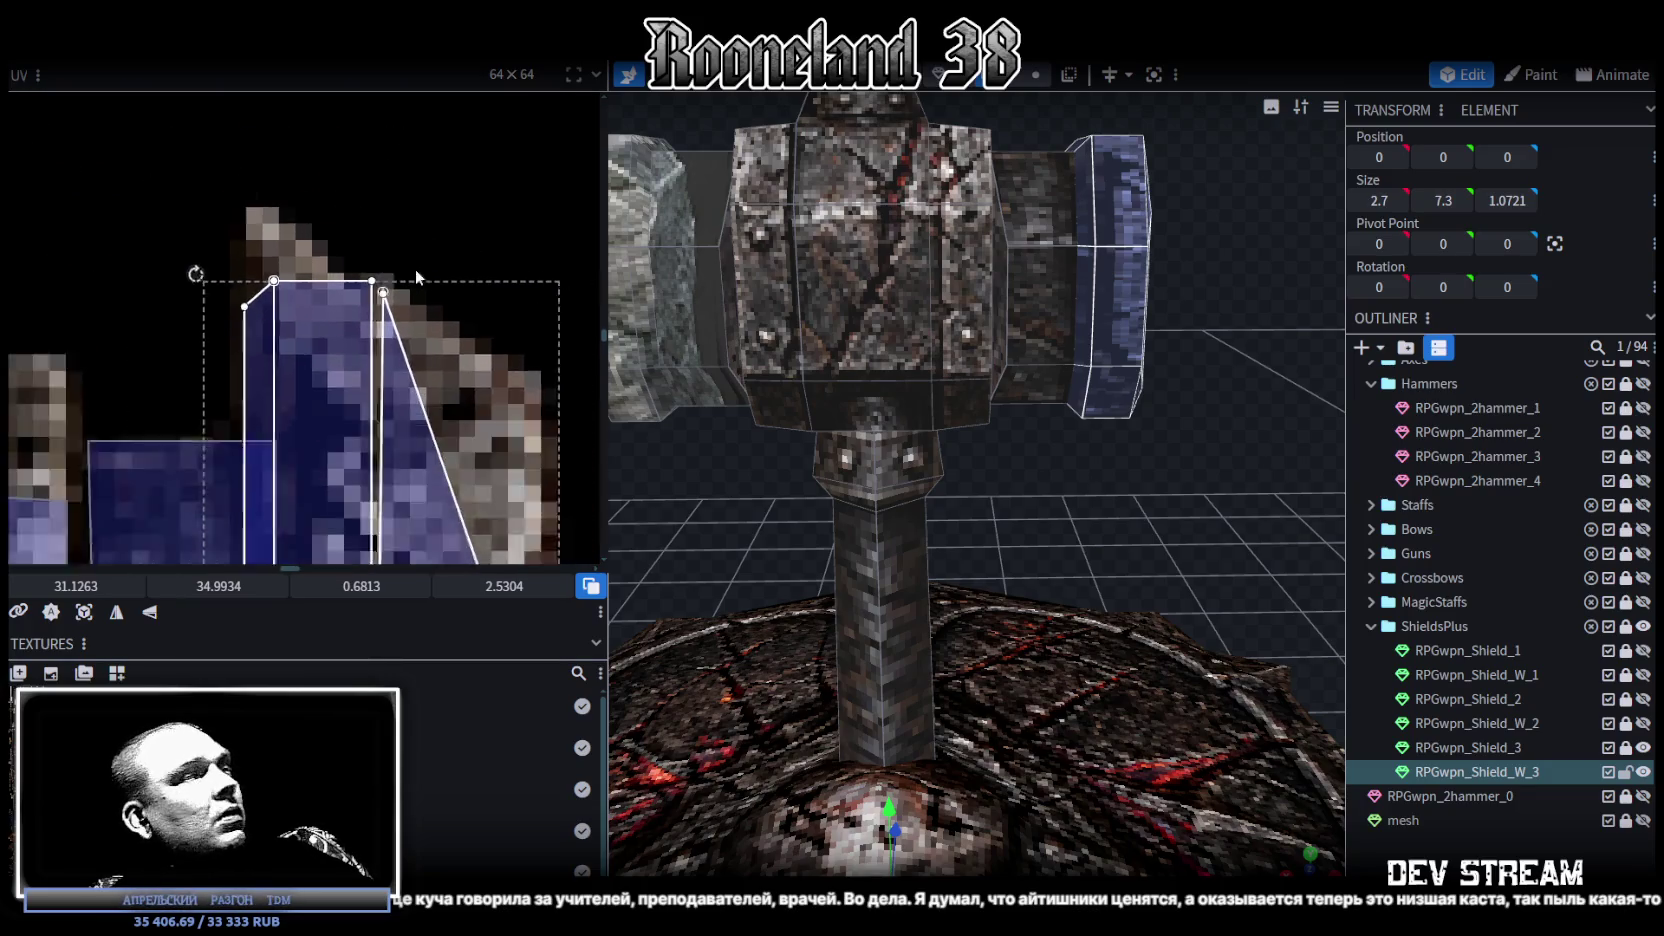
{"action": "scroll", "coordinate": [415, 269], "scroll_direction": "up", "scroll_amount": 1}
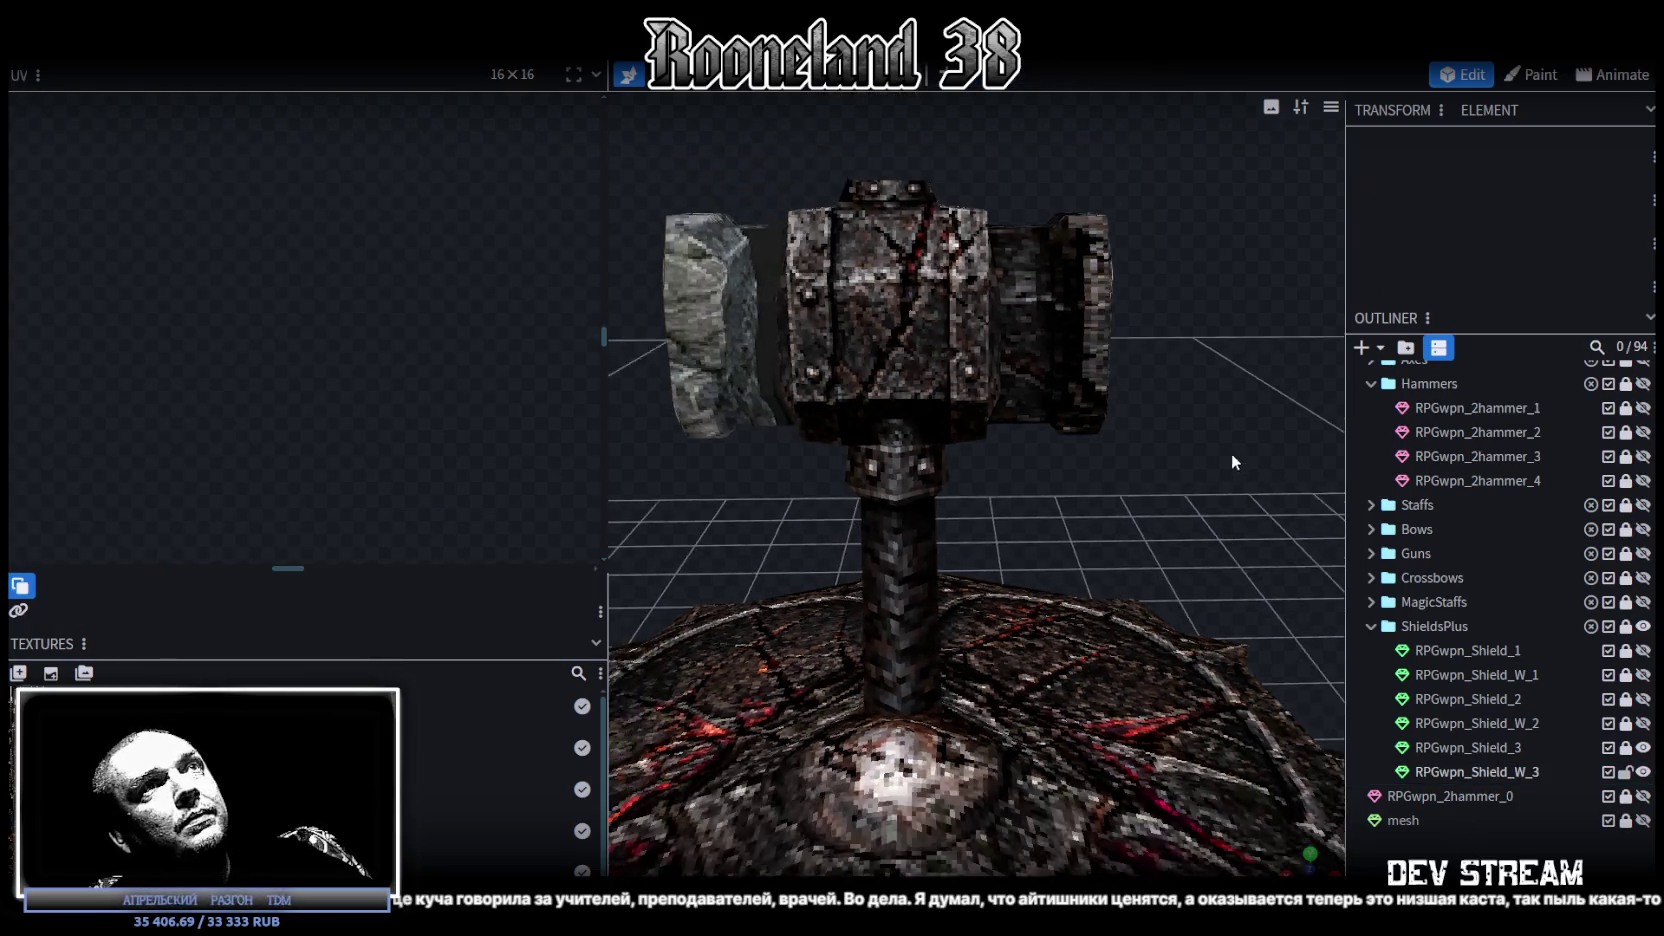
{"action": "mouse_move", "coordinate": [1231, 452]}
{"action": "left_mouse_down"}
{"action": "mouse_move", "coordinate": [966, 348]}
{"action": "mouse_move", "coordinate": [1098, 324]}
{"action": "left_mouse_up"}
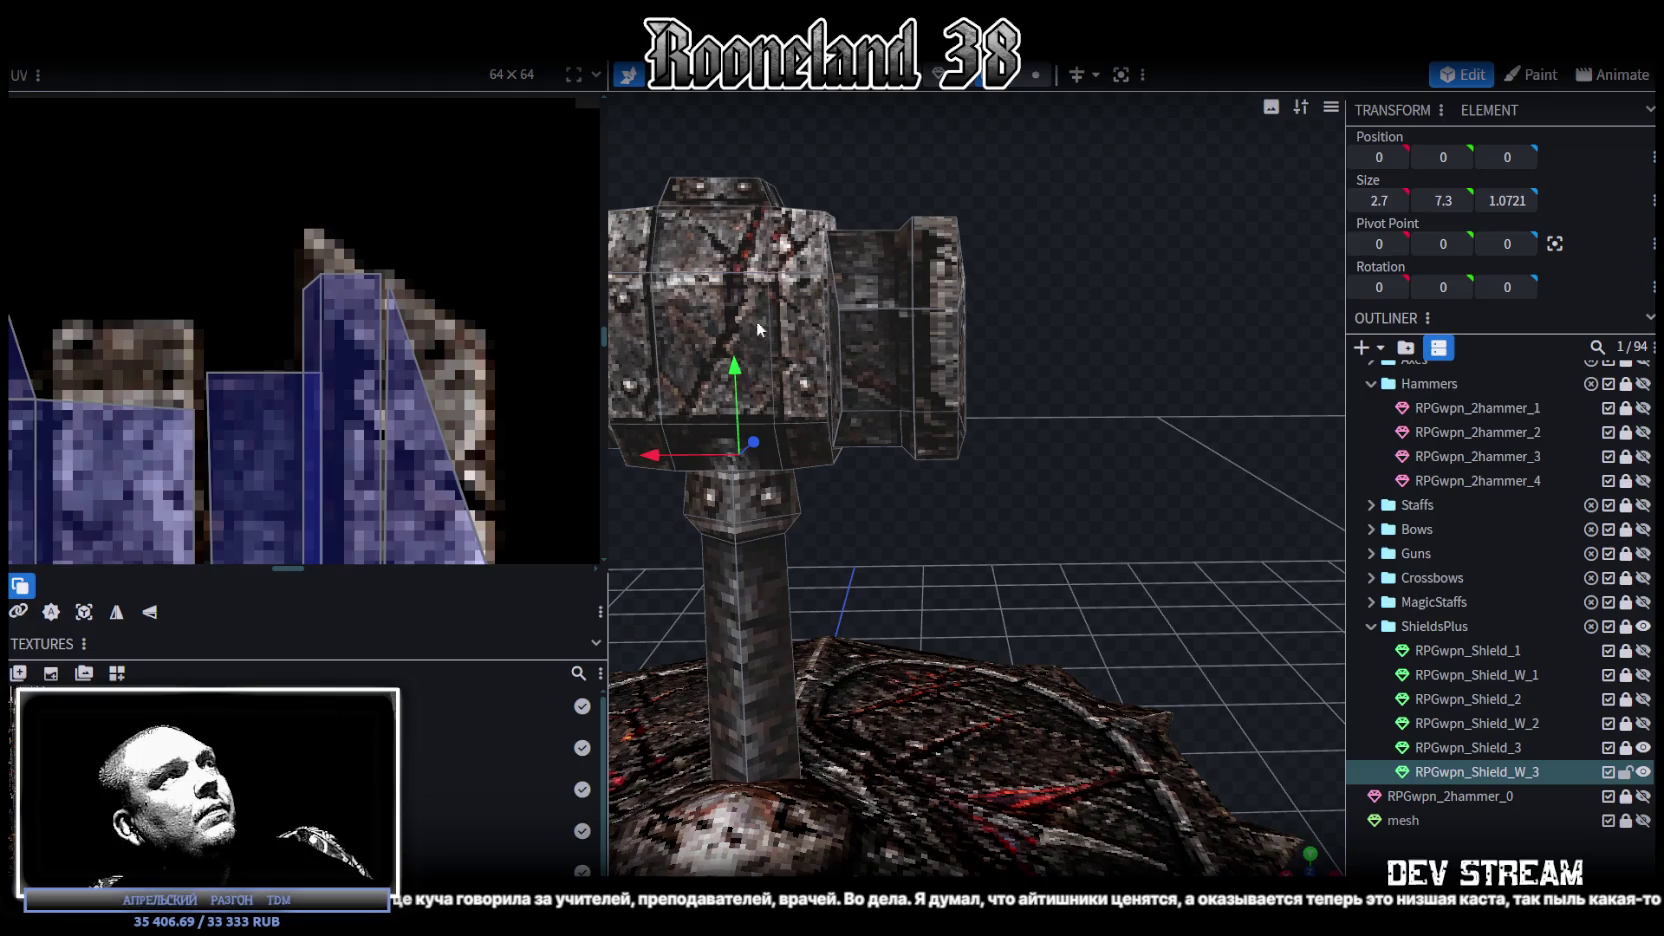
{"action": "scroll", "coordinate": [421, 317], "scroll_direction": "down", "scroll_amount": 1}
{"action": "scroll", "coordinate": [424, 246], "scroll_direction": "down", "scroll_amount": 1}
{"action": "scroll", "coordinate": [424, 246], "scroll_direction": "down", "scroll_amount": 1}
{"action": "mouse_move", "coordinate": [963, 306]}
{"action": "left_mouse_down"}
{"action": "mouse_move", "coordinate": [1013, 350]}
{"action": "mouse_move", "coordinate": [1060, 343]}
{"action": "mouse_move", "coordinate": [1019, 360]}
{"action": "mouse_move", "coordinate": [1072, 387]}
{"action": "mouse_move", "coordinate": [1020, 419]}
{"action": "left_mouse_up"}
{"action": "left_click", "coordinate": [963, 350]}
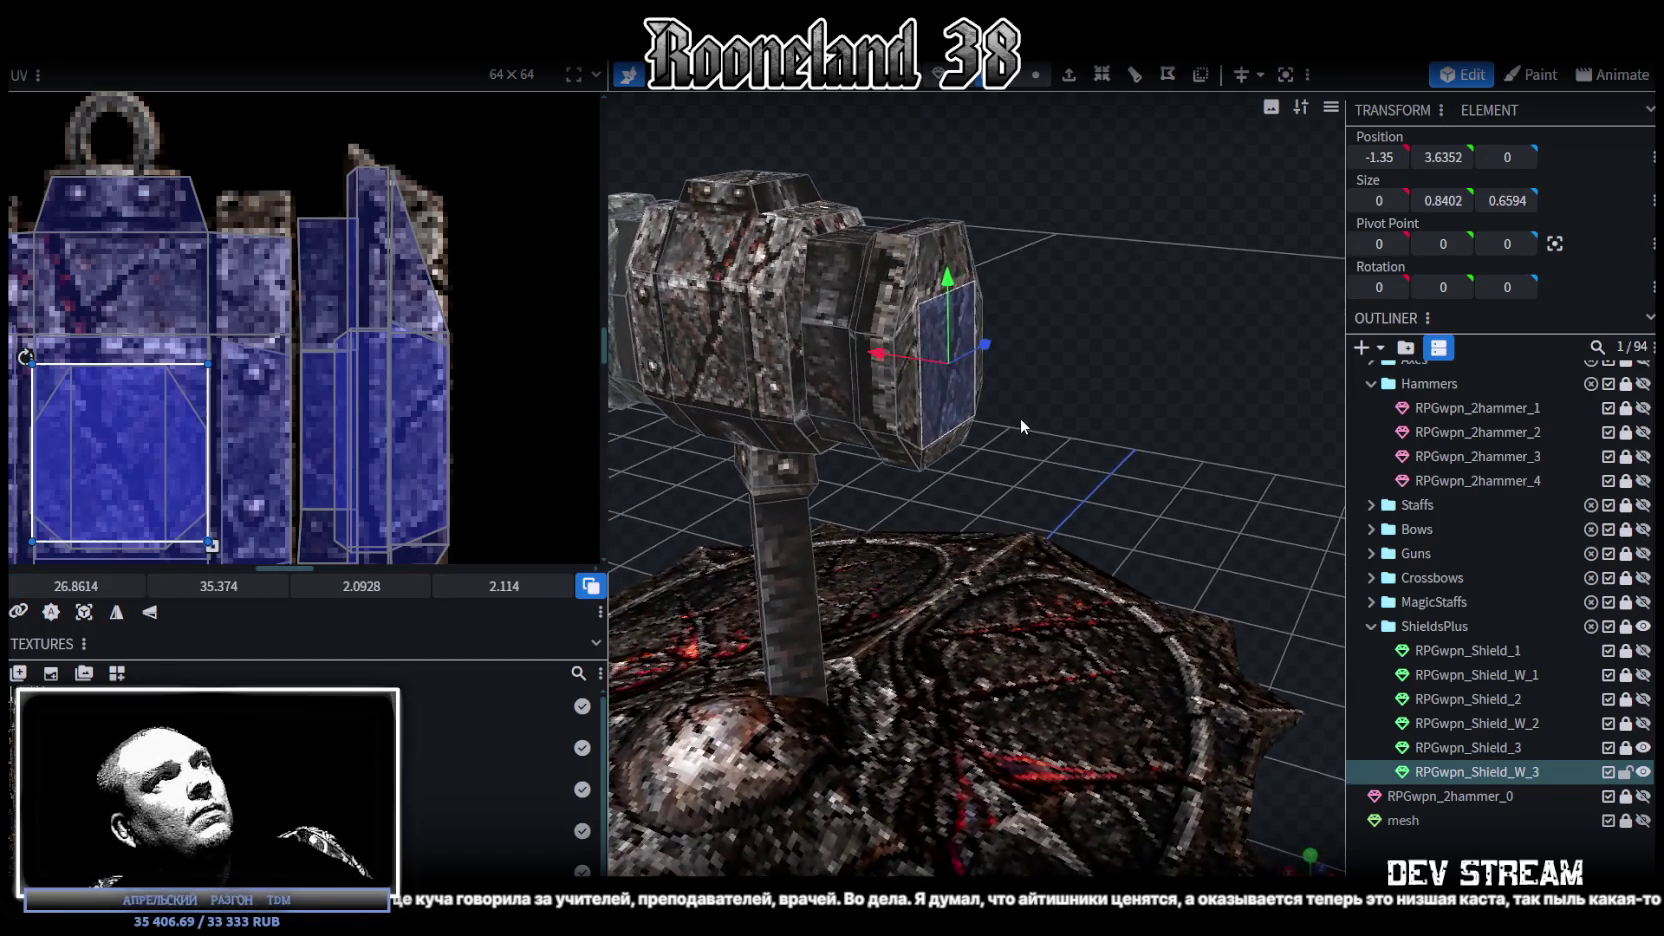
{"action": "scroll", "coordinate": [276, 371], "scroll_direction": "down", "scroll_amount": 3}
Step: Find the hammer head's flat end plate from a side view and select it
{"action": "scroll", "coordinate": [276, 370], "scroll_direction": "down", "scroll_amount": 1}
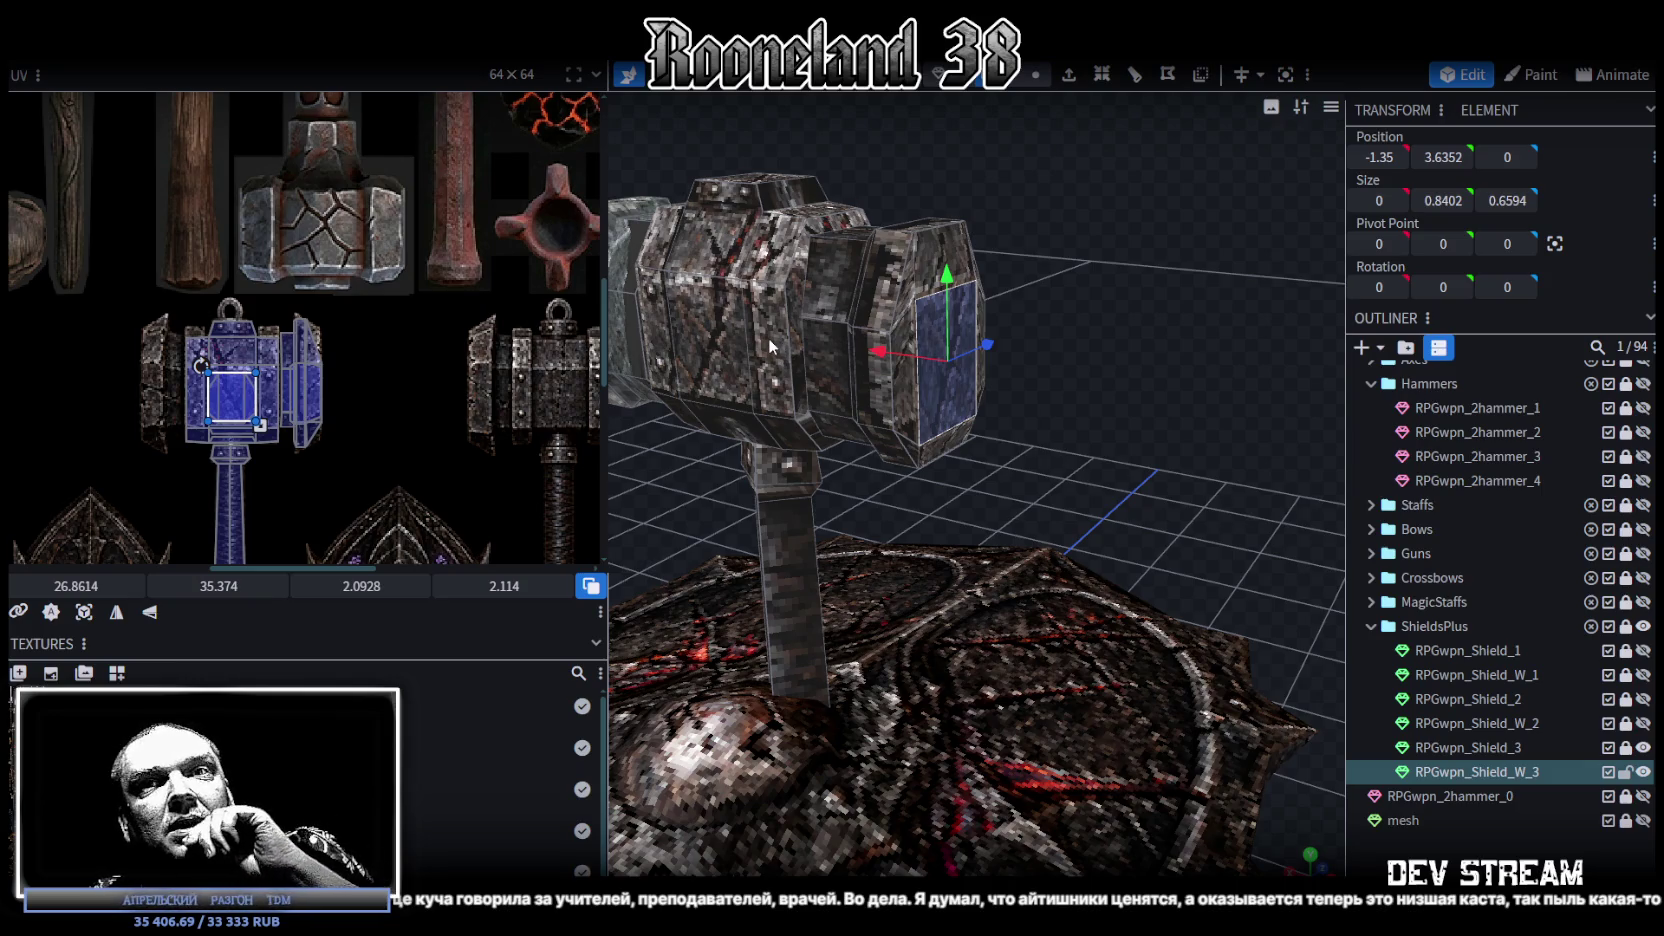
{"action": "mouse_move", "coordinate": [1065, 410]}
{"action": "left_mouse_down"}
{"action": "mouse_move", "coordinate": [1060, 377]}
{"action": "mouse_move", "coordinate": [1112, 380]}
{"action": "left_mouse_up"}
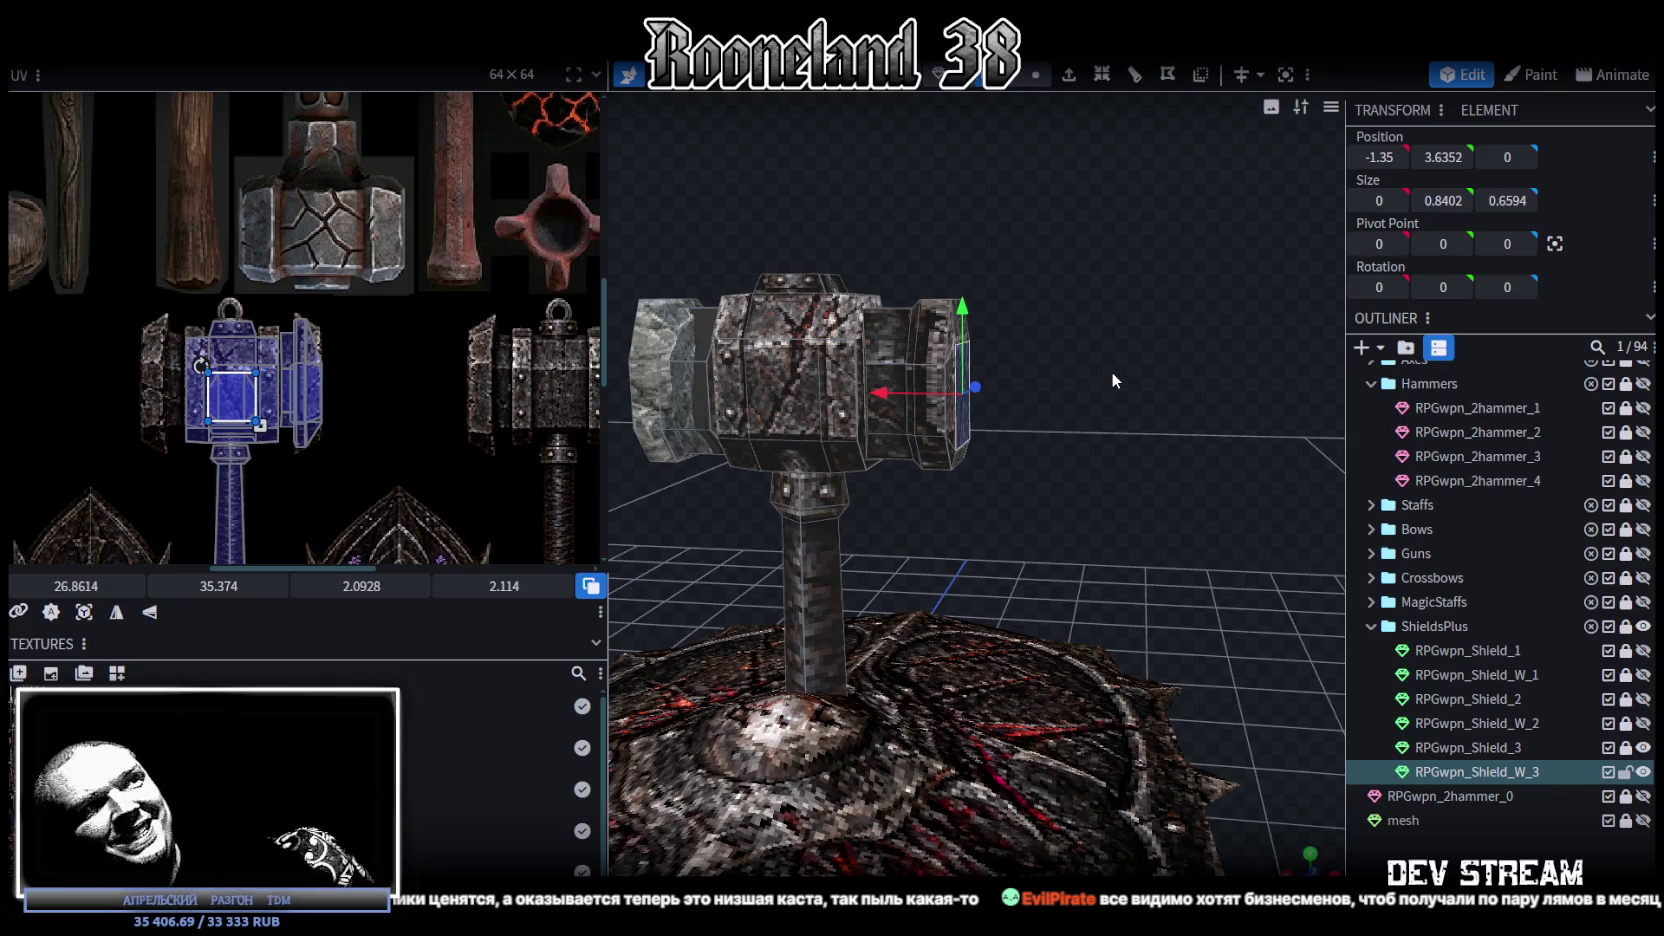
{"action": "mouse_move", "coordinate": [1091, 404]}
{"action": "left_mouse_down"}
{"action": "mouse_move", "coordinate": [994, 428]}
{"action": "mouse_move", "coordinate": [1011, 370]}
{"action": "mouse_move", "coordinate": [1017, 411]}
{"action": "mouse_move", "coordinate": [933, 432]}
{"action": "mouse_move", "coordinate": [961, 406]}
{"action": "mouse_move", "coordinate": [1098, 425]}
{"action": "mouse_move", "coordinate": [990, 420]}
{"action": "mouse_move", "coordinate": [1088, 416]}
{"action": "mouse_move", "coordinate": [1057, 443]}
{"action": "mouse_move", "coordinate": [1056, 396]}
{"action": "mouse_move", "coordinate": [1020, 426]}
{"action": "mouse_move", "coordinate": [832, 443]}
{"action": "mouse_move", "coordinate": [961, 406]}
{"action": "mouse_move", "coordinate": [1079, 417]}
{"action": "mouse_move", "coordinate": [1036, 411]}
{"action": "mouse_move", "coordinate": [1079, 394]}
{"action": "mouse_move", "coordinate": [1045, 429]}
{"action": "mouse_move", "coordinate": [1122, 391]}
{"action": "mouse_move", "coordinate": [913, 415]}
{"action": "mouse_move", "coordinate": [724, 408]}
{"action": "mouse_move", "coordinate": [1121, 396]}
{"action": "mouse_move", "coordinate": [1065, 448]}
{"action": "mouse_move", "coordinate": [1143, 445]}
{"action": "mouse_move", "coordinate": [766, 426]}
{"action": "mouse_move", "coordinate": [806, 347]}
{"action": "left_mouse_up"}
{"action": "scroll", "coordinate": [1098, 425], "scroll_direction": "up", "scroll_amount": 2}
{"action": "scroll", "coordinate": [1098, 425], "scroll_direction": "down", "scroll_amount": 3}
{"action": "scroll", "coordinate": [1088, 416], "scroll_direction": "up", "scroll_amount": 2}
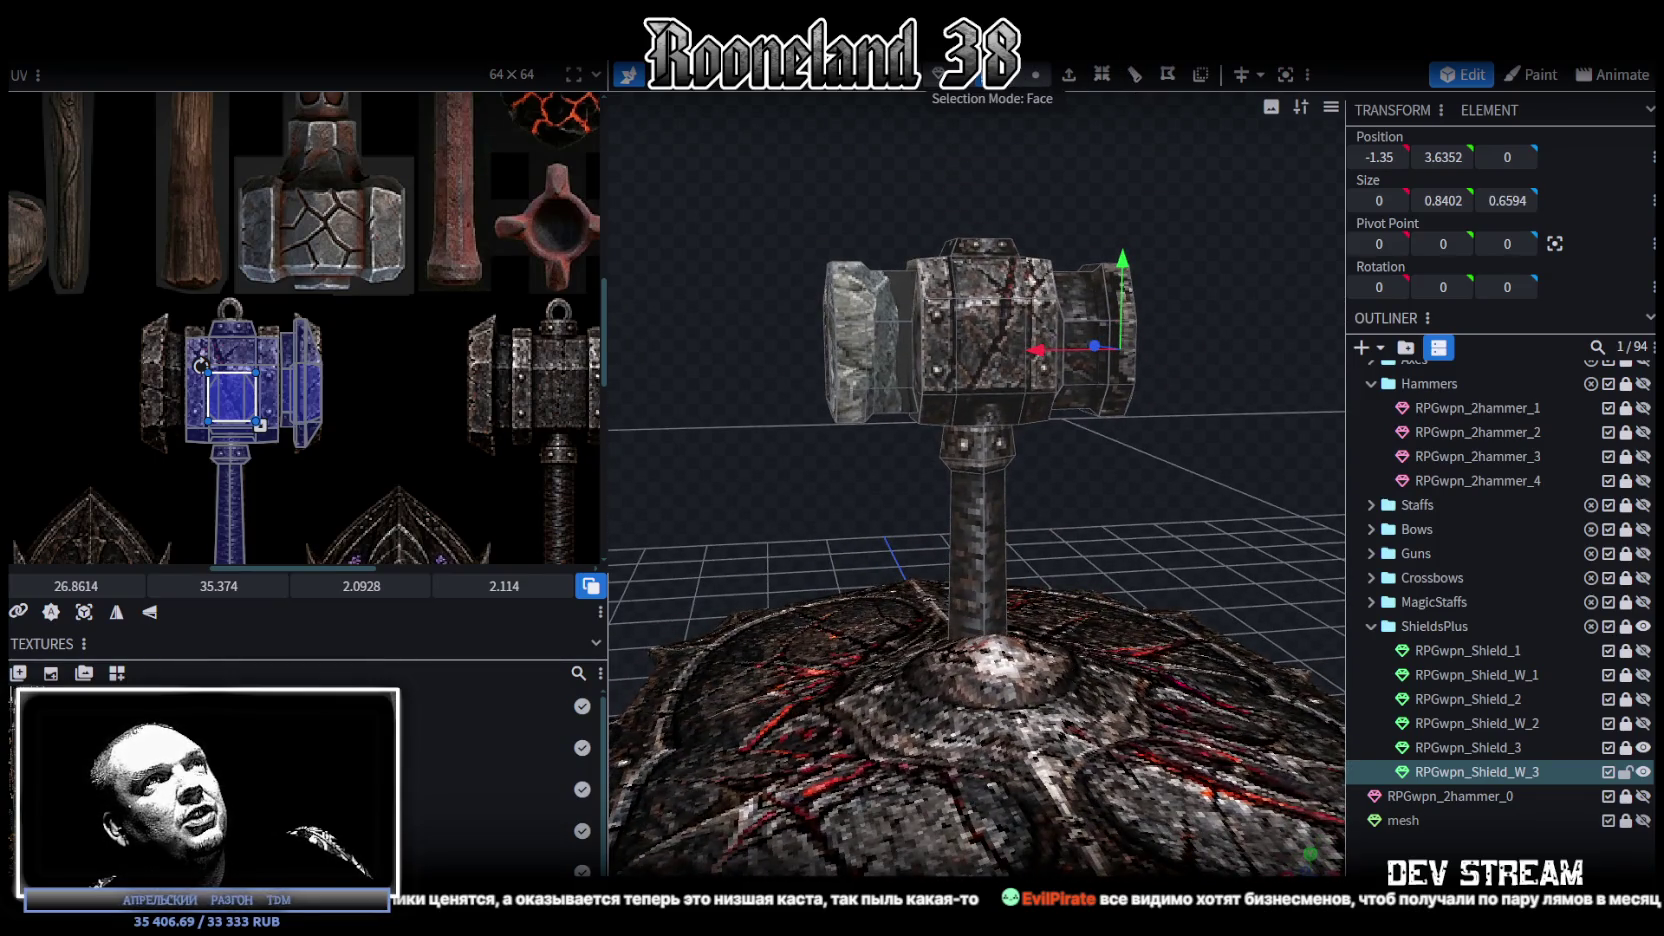
{"action": "left_click", "coordinate": [850, 310]}
{"action": "left_click_drag", "start_coordinate": [850, 310], "coordinate": [1131, 514]}
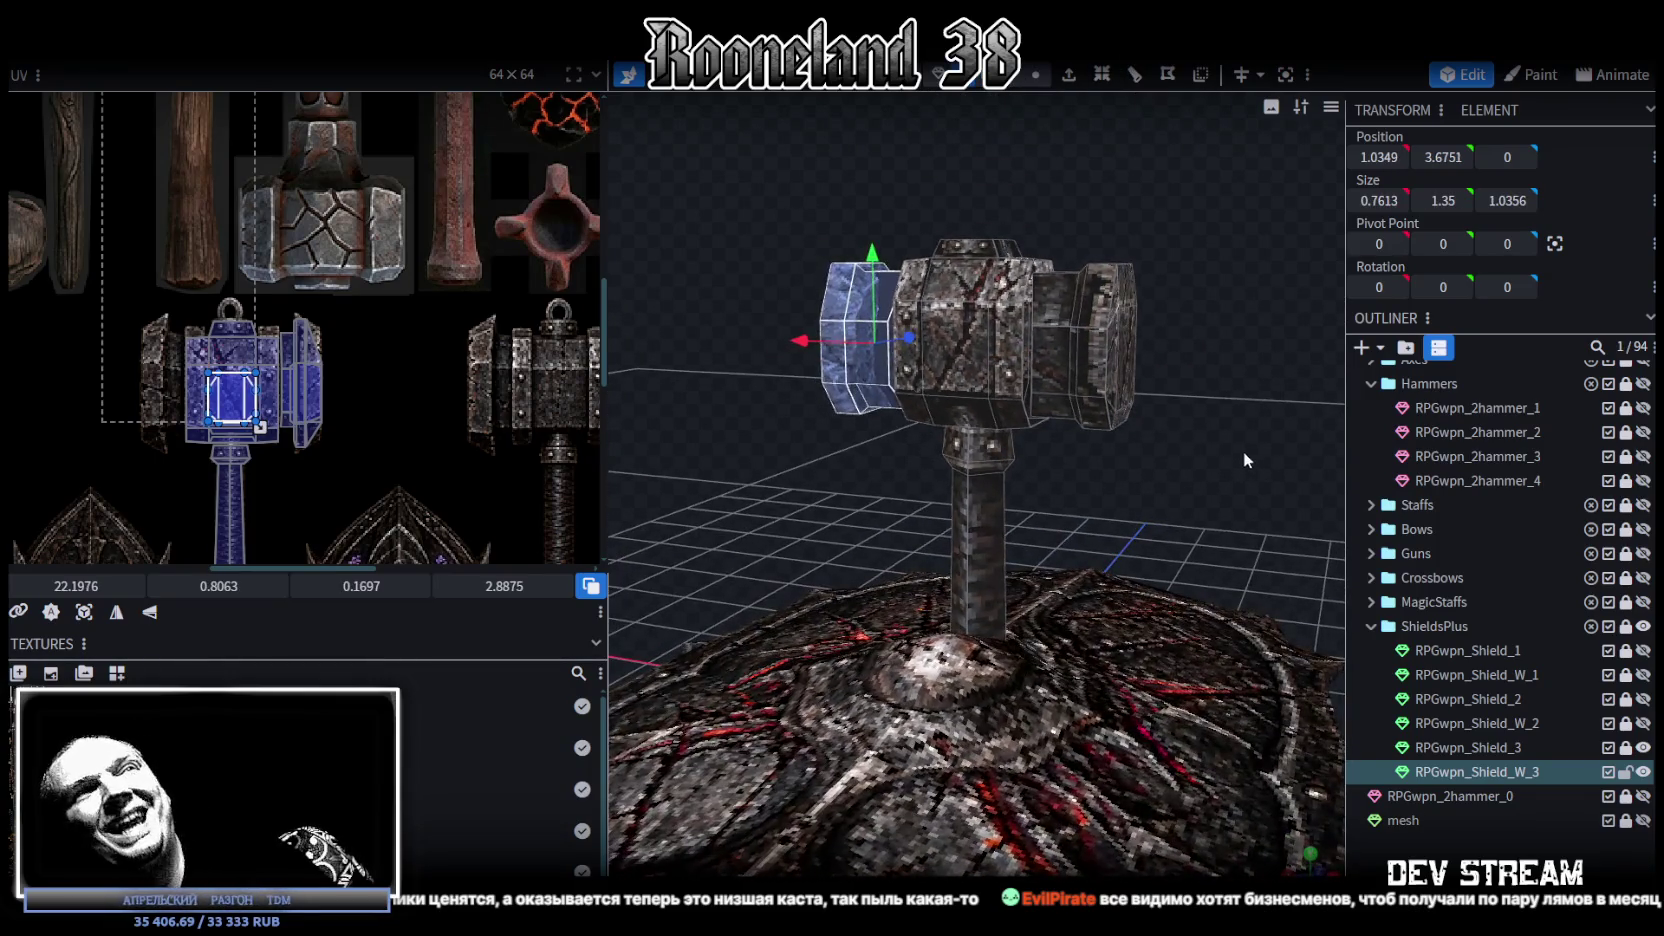
{"action": "left_click", "coordinate": [1243, 451]}
{"action": "mouse_move", "coordinate": [1237, 351]}
{"action": "left_mouse_down"}
{"action": "mouse_move", "coordinate": [1117, 367]}
{"action": "mouse_move", "coordinate": [1072, 76]}
{"action": "left_mouse_up"}
{"action": "left_click", "coordinate": [1117, 367]}
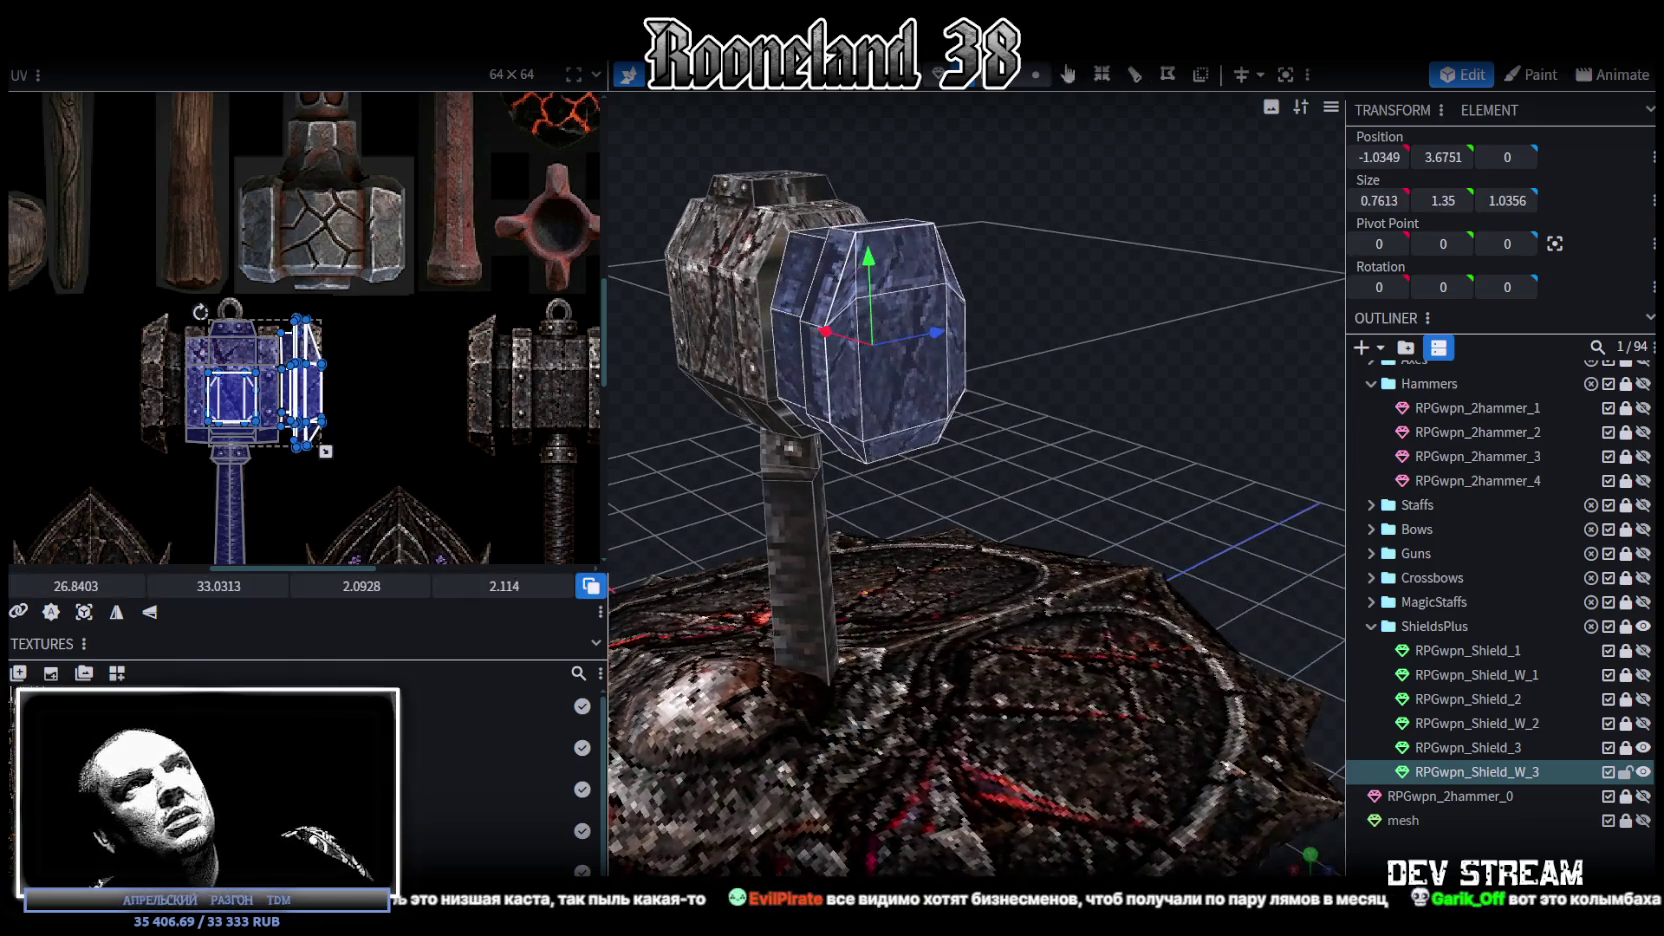
{"action": "left_click", "coordinate": [926, 386]}
{"action": "mouse_move", "coordinate": [926, 386]}
{"action": "left_mouse_down"}
{"action": "mouse_move", "coordinate": [1148, 419]}
{"action": "mouse_move", "coordinate": [1076, 451]}
{"action": "mouse_move", "coordinate": [1084, 421]}
{"action": "mouse_move", "coordinate": [1079, 439]}
{"action": "left_mouse_up"}
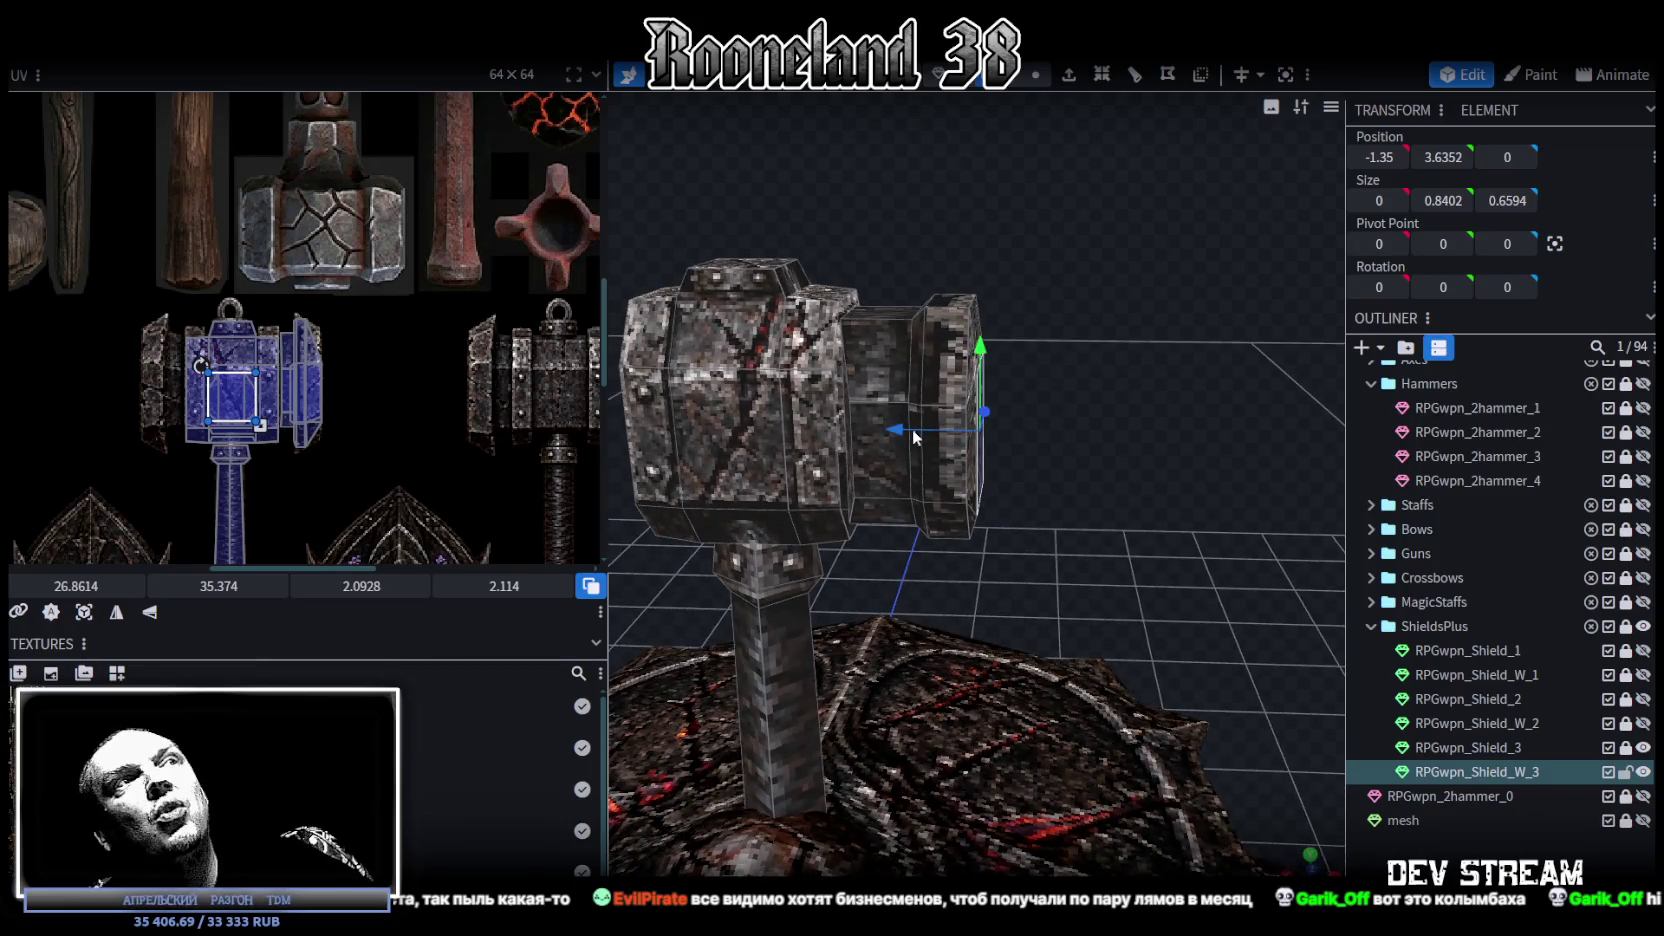
Step: Push the end plate outward along X from -1.35 to -1.45
{"action": "left_click_drag", "start_coordinate": [899, 436], "coordinate": [912, 440]}
{"action": "scroll", "coordinate": [400, 372], "scroll_direction": "up", "scroll_amount": 2}
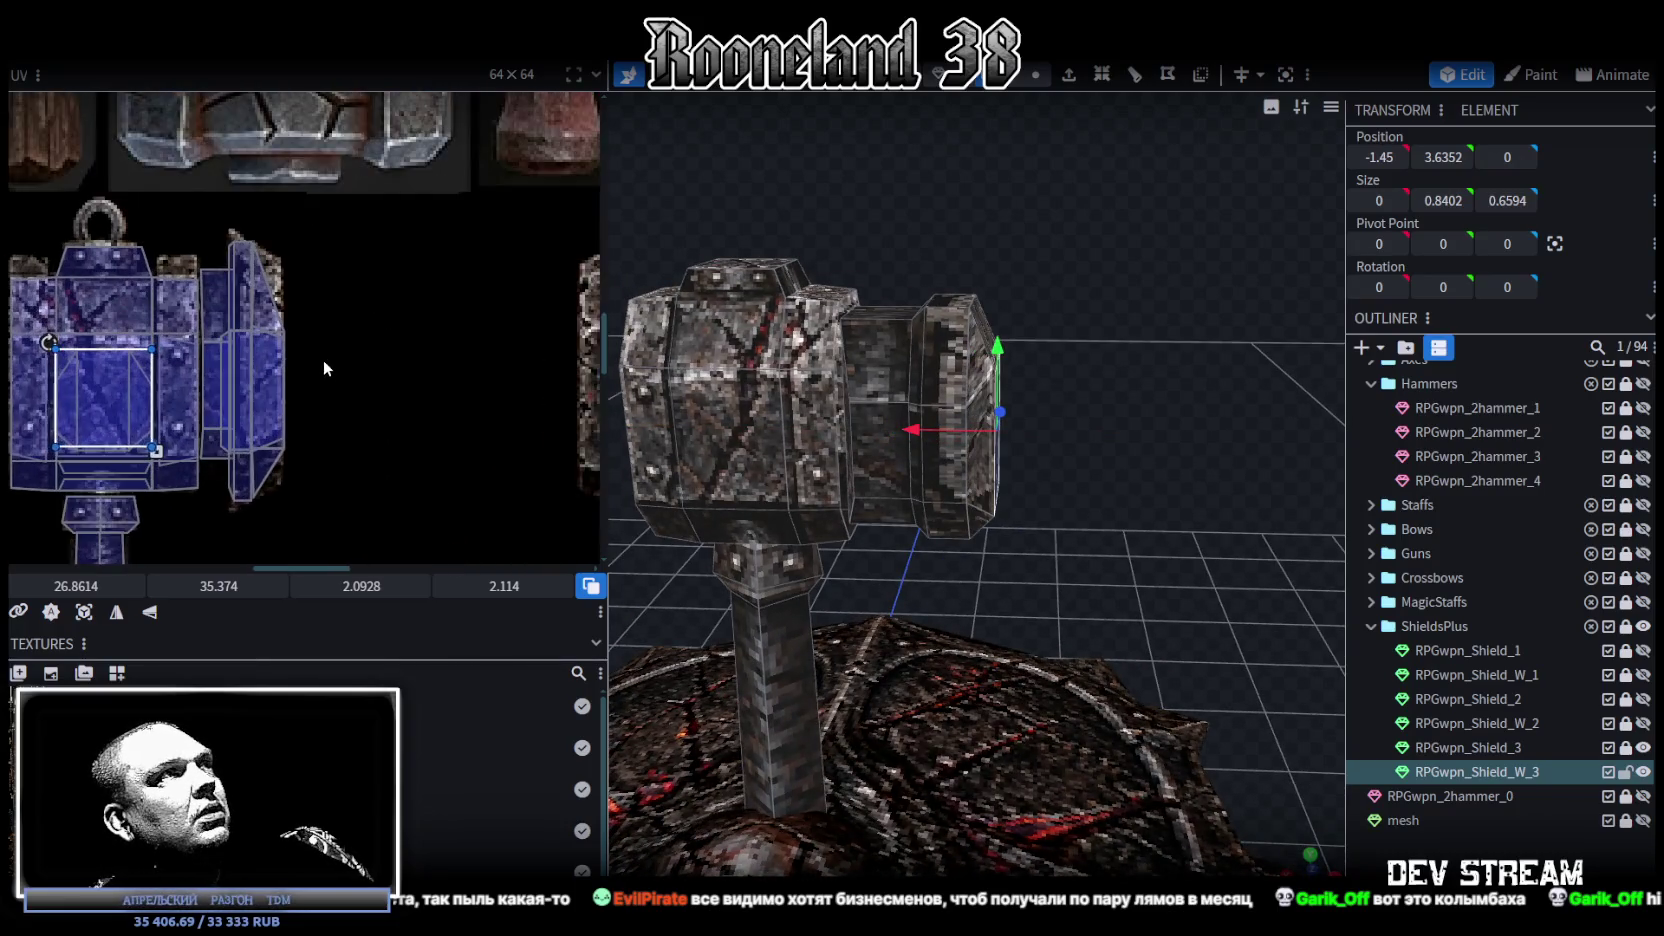
{"action": "scroll", "coordinate": [322, 359], "scroll_direction": "up", "scroll_amount": 2}
{"action": "scroll", "coordinate": [370, 330], "scroll_direction": "up", "scroll_amount": 2}
{"action": "left_click_drag", "start_coordinate": [1295, 410], "coordinate": [1036, 117]}
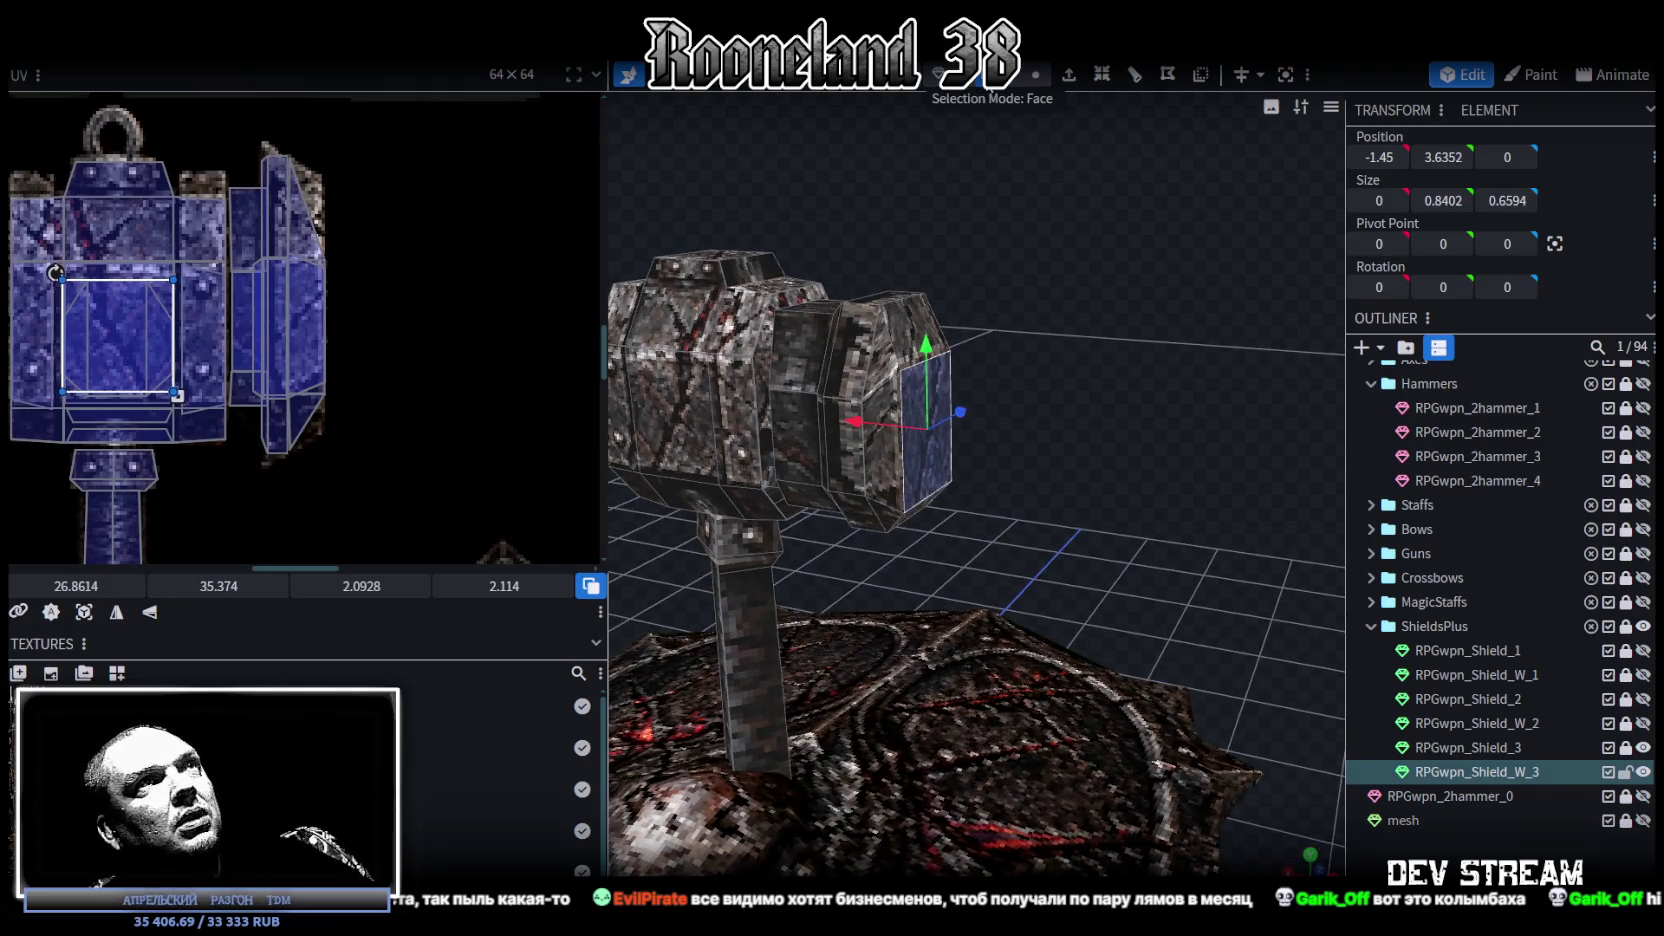
{"action": "left_click_drag", "start_coordinate": [1158, 361], "coordinate": [1110, 380]}
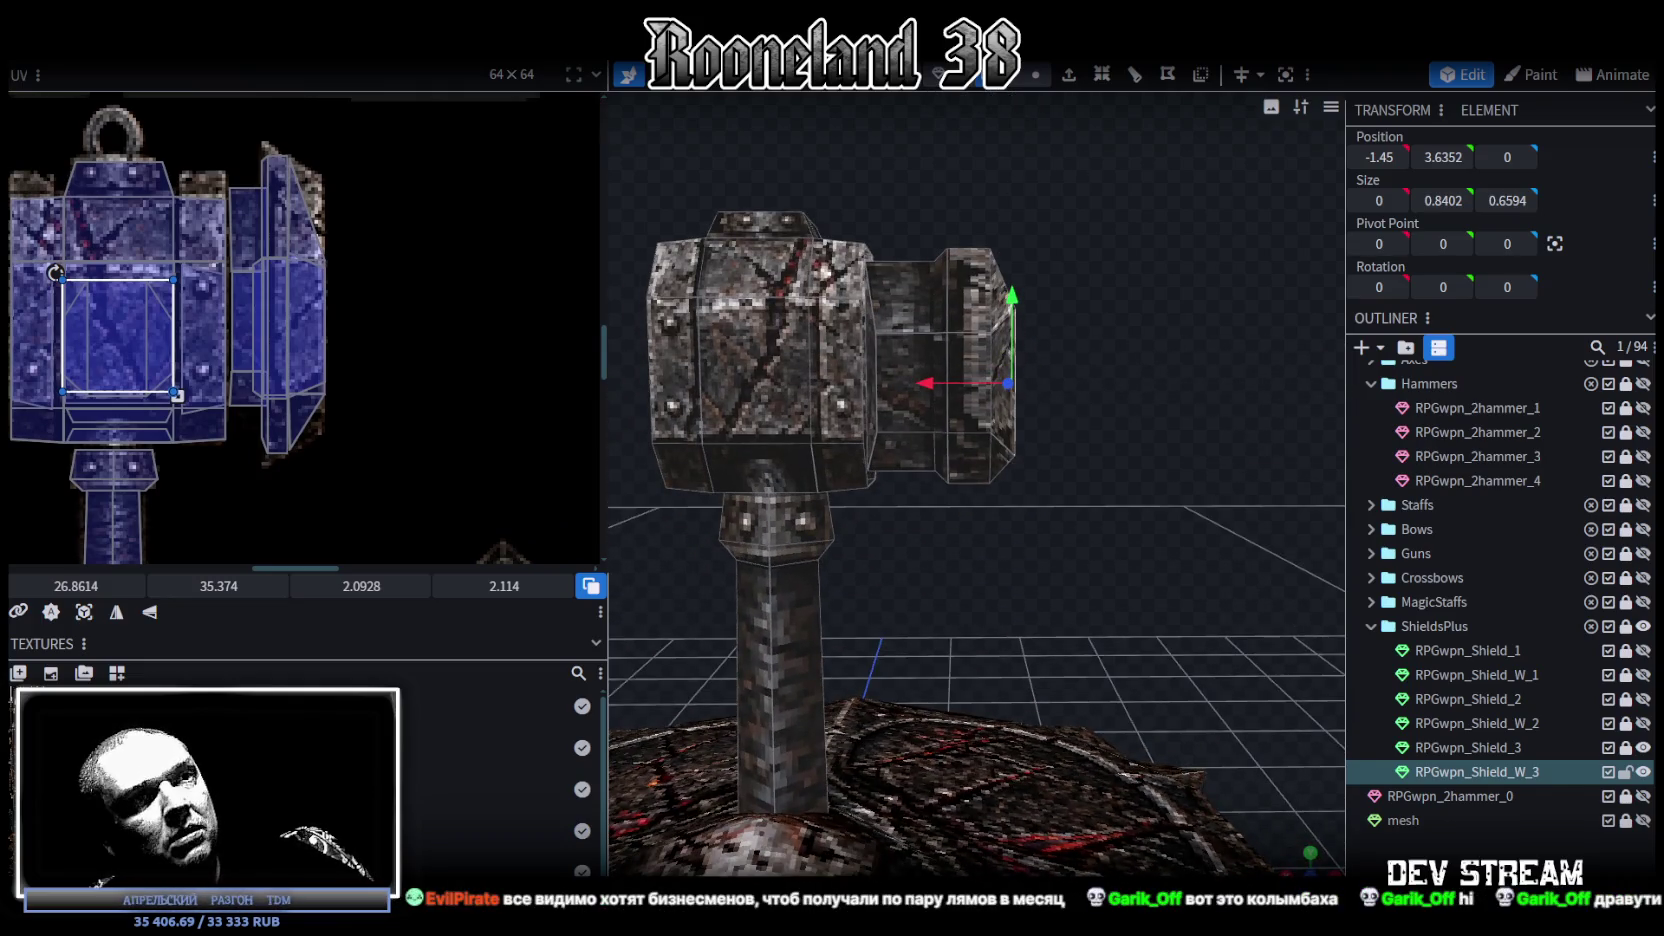
Step: Switch to orthographic side view and select the narrow band at the head's end
{"action": "left_click", "coordinate": [1310, 855]}
{"action": "scroll", "coordinate": [898, 734], "scroll_direction": "down", "scroll_amount": 2}
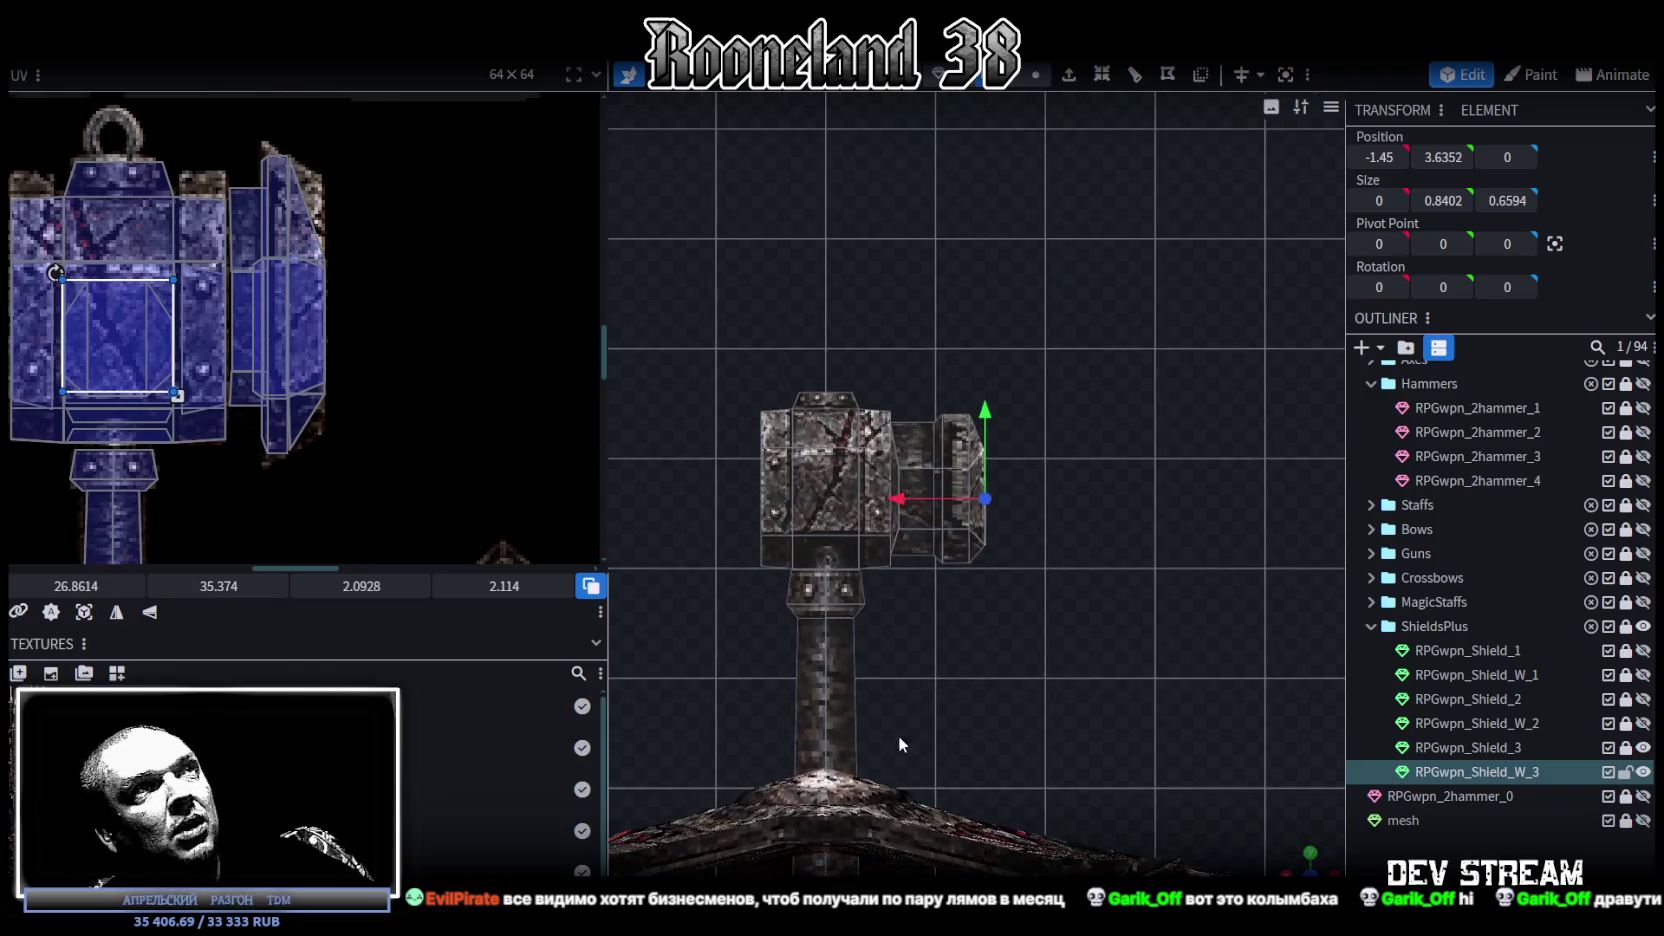
{"action": "scroll", "coordinate": [1032, 503], "scroll_direction": "up", "scroll_amount": 5}
{"action": "left_click", "coordinate": [924, 450]}
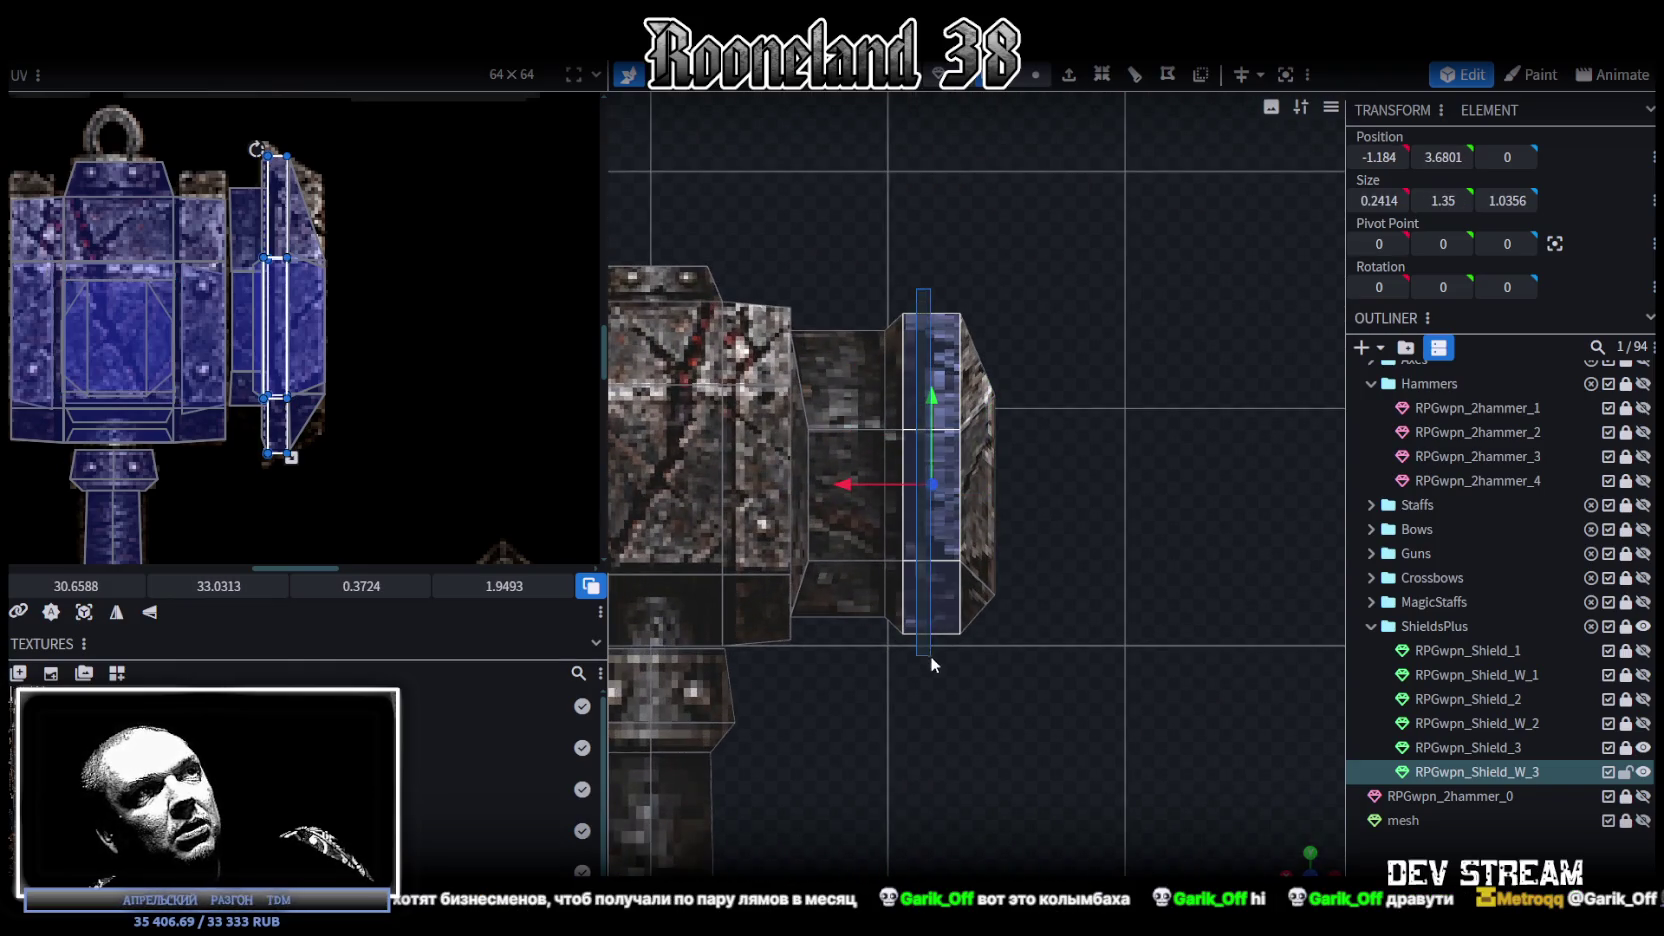
Step: Resize the band's UV box to about 0.95 × 1.67 on the iron texture
{"action": "scroll", "coordinate": [206, 272], "scroll_direction": "up", "scroll_amount": 2}
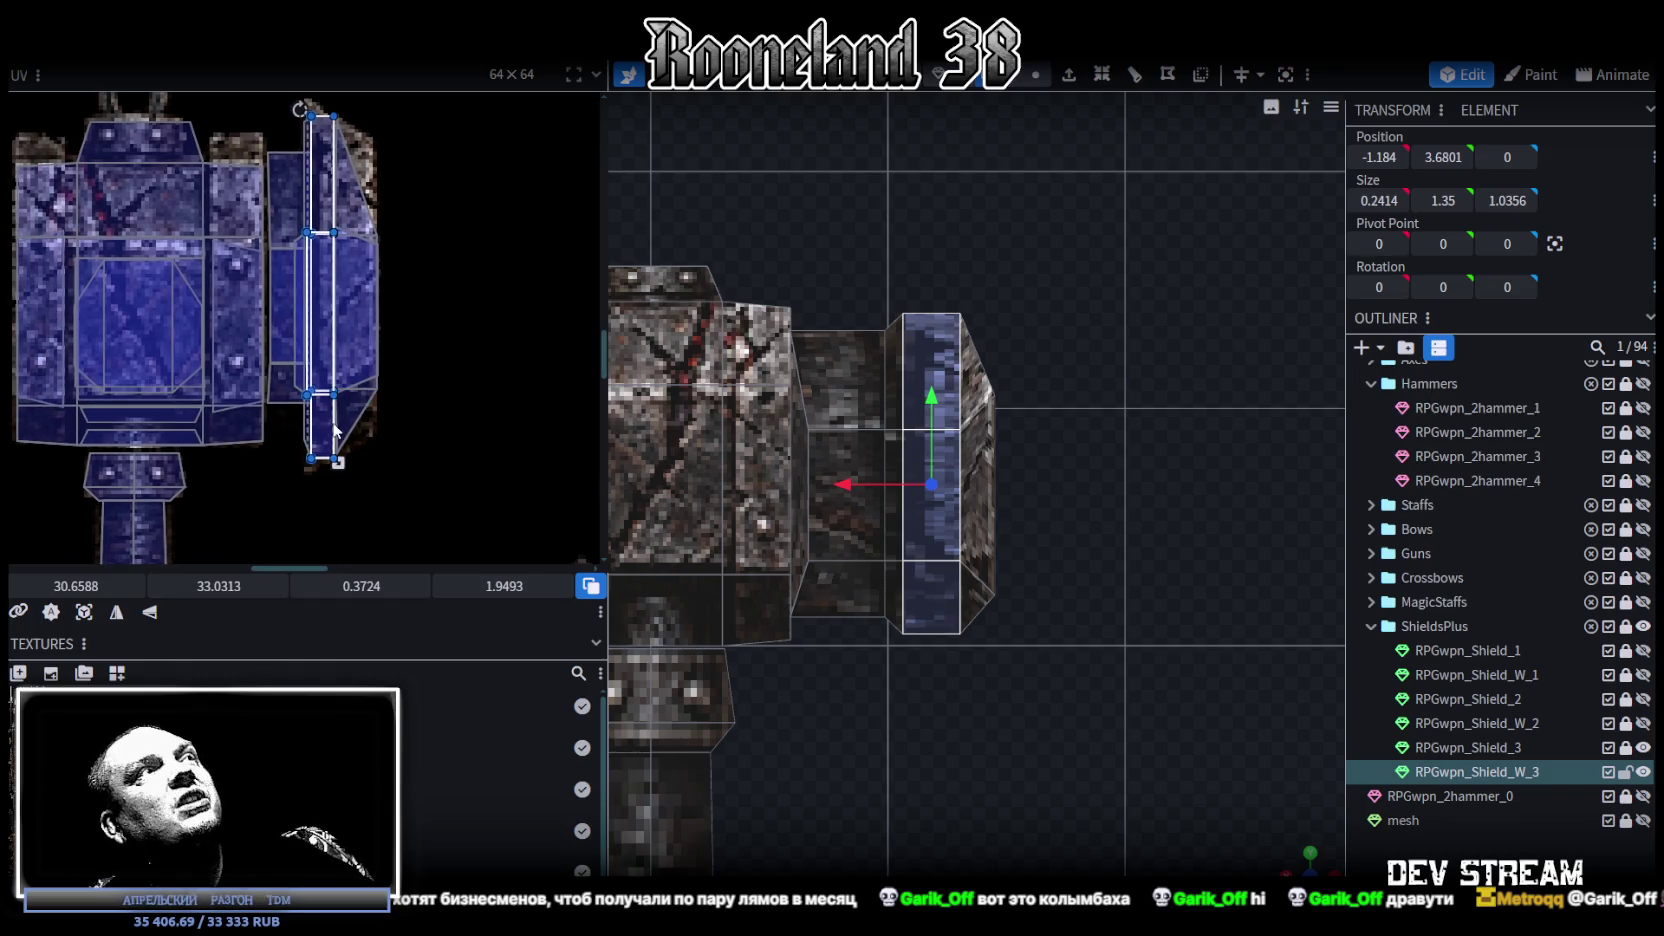
{"action": "left_click_drag", "start_coordinate": [347, 462], "coordinate": [375, 463]}
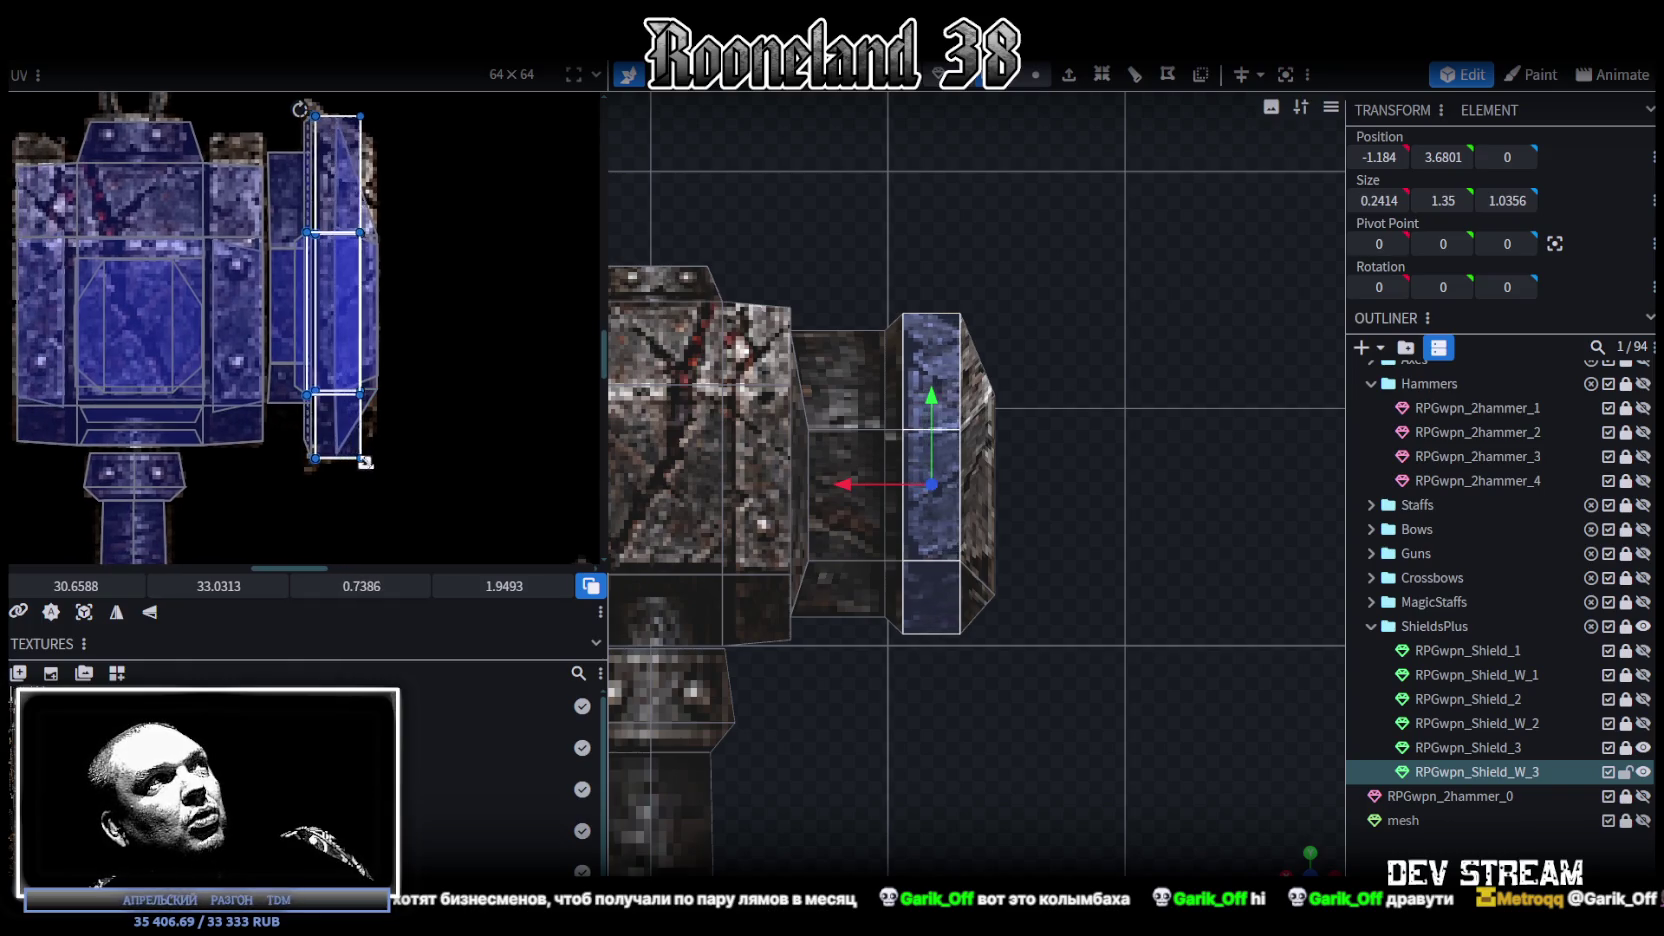
{"action": "middle_click_drag", "start_coordinate": [424, 366], "coordinate": [478, 393]}
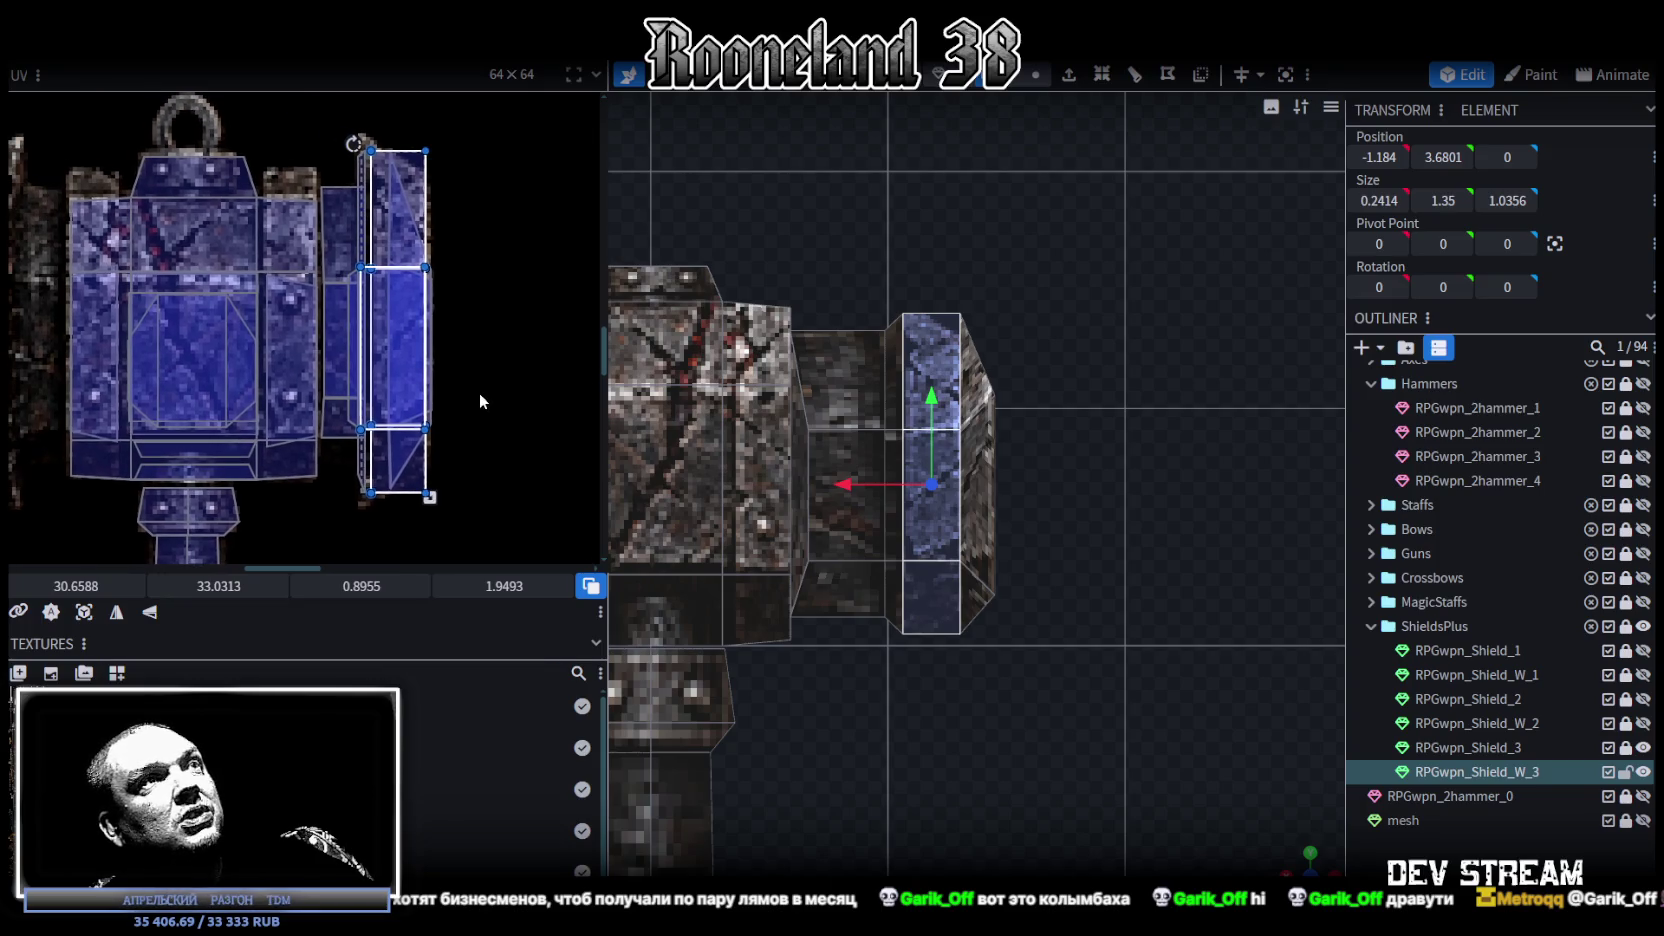
{"action": "left_click_drag", "start_coordinate": [394, 315], "coordinate": [389, 326]}
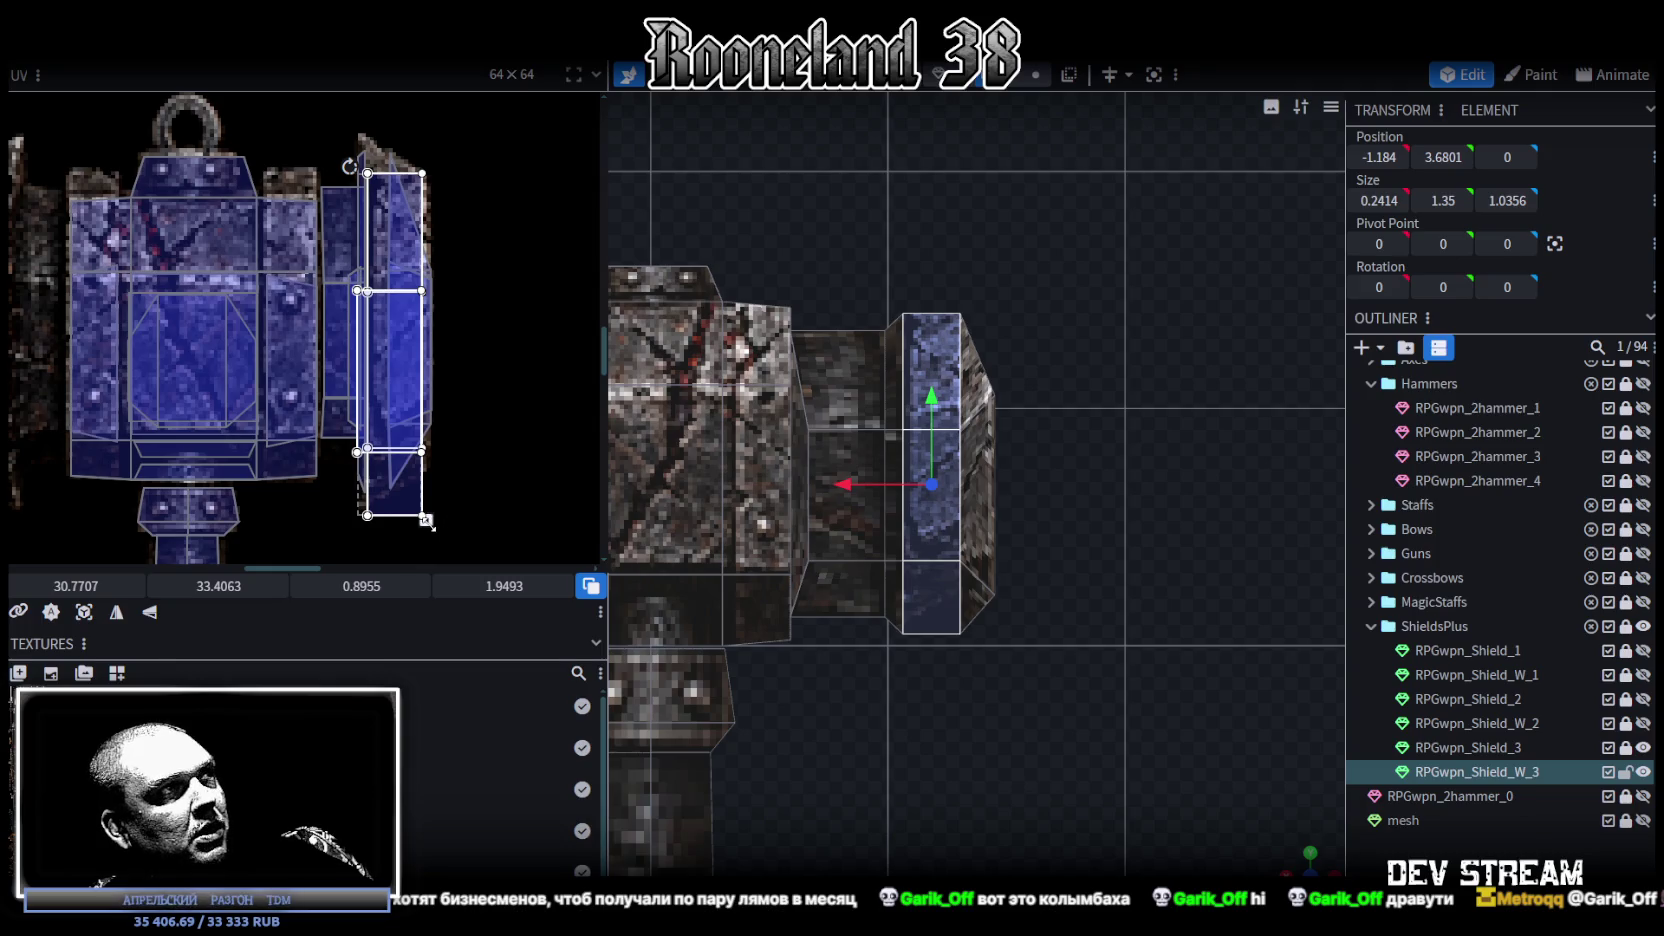
{"action": "left_click_drag", "start_coordinate": [426, 519], "coordinate": [431, 472]}
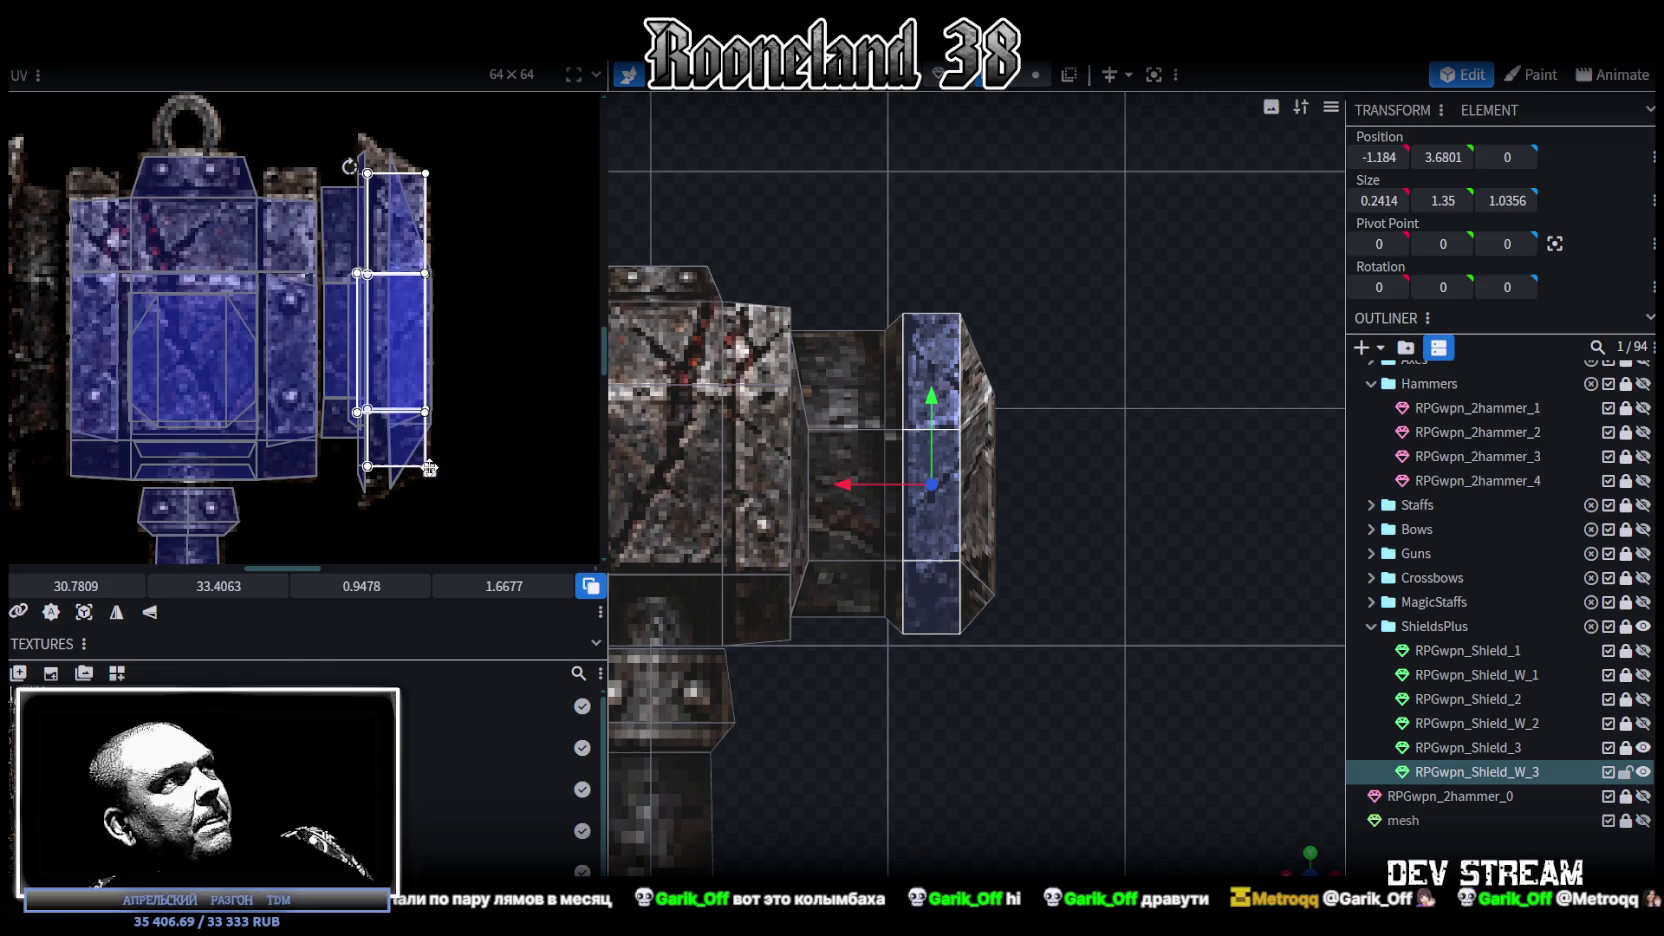
{"action": "scroll", "coordinate": [422, 458], "scroll_direction": "up", "scroll_amount": 3}
{"action": "scroll", "coordinate": [436, 354], "scroll_direction": "up", "scroll_amount": 2}
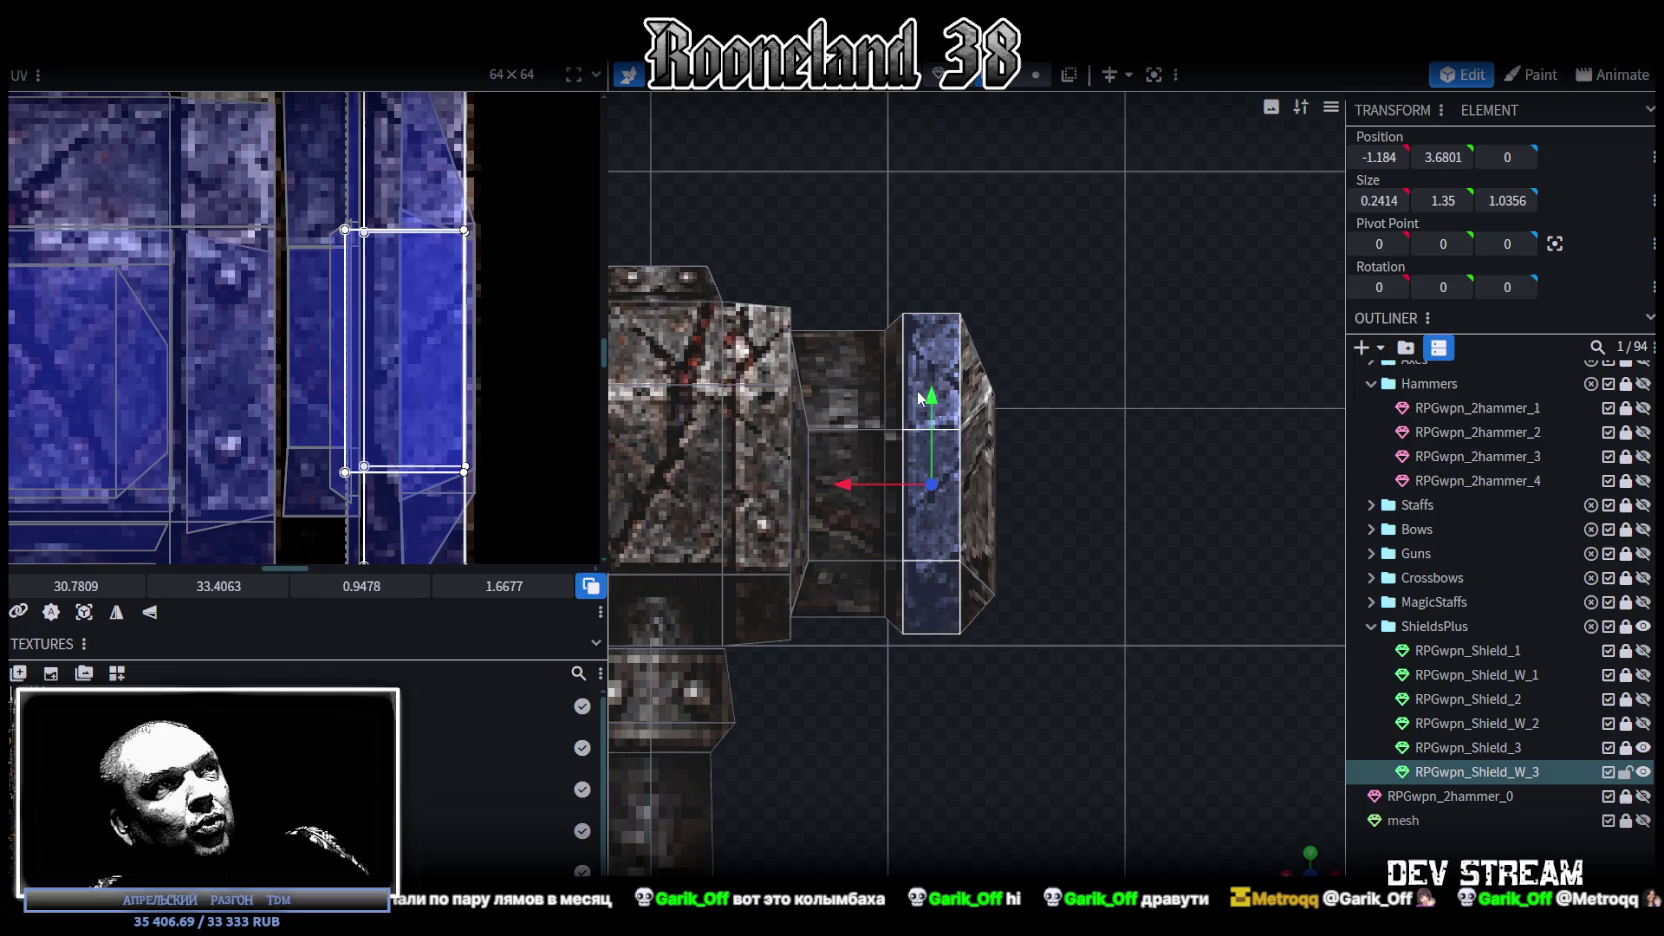
Step: Return to a perspective view, switch to whole-element selection, and select the right head block
{"action": "mouse_move", "coordinate": [1140, 680]}
{"action": "left_mouse_down"}
{"action": "mouse_move", "coordinate": [1098, 630]}
{"action": "mouse_move", "coordinate": [1039, 666]}
{"action": "mouse_move", "coordinate": [1098, 670]}
{"action": "mouse_move", "coordinate": [1080, 660]}
{"action": "left_mouse_up"}
{"action": "scroll", "coordinate": [503, 291], "scroll_direction": "down", "scroll_amount": 3}
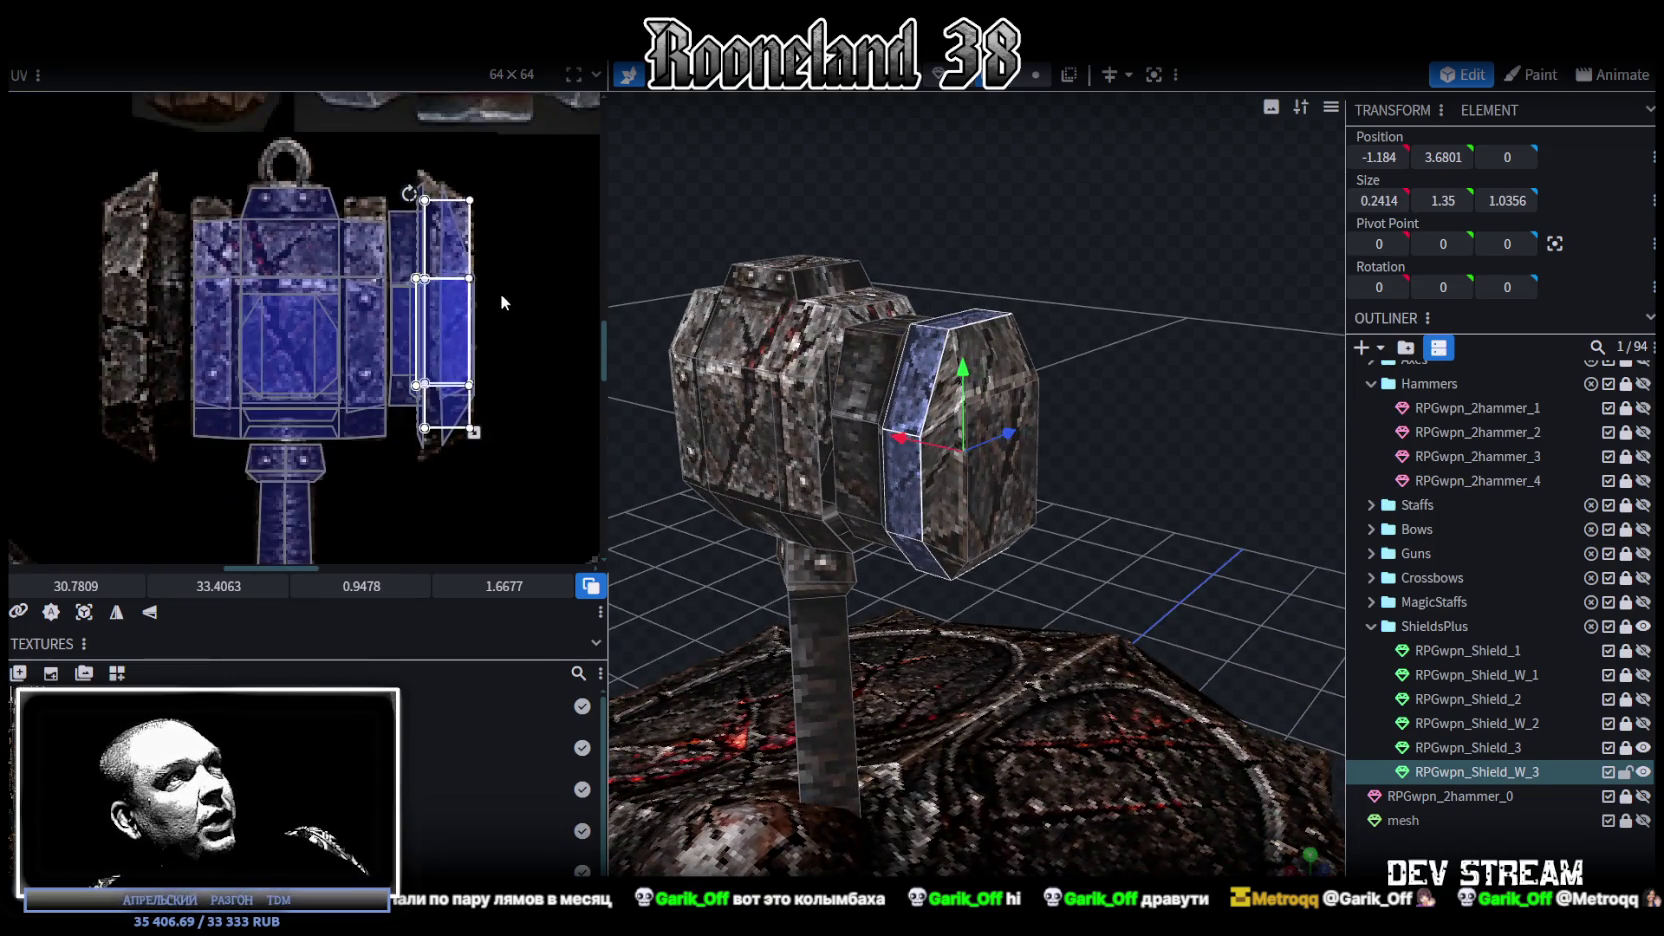
{"action": "middle_click_drag", "start_coordinate": [503, 291], "coordinate": [514, 317]}
{"action": "scroll", "coordinate": [514, 320], "scroll_direction": "down", "scroll_amount": 1}
{"action": "left_click_drag", "start_coordinate": [1100, 450], "coordinate": [1138, 426]}
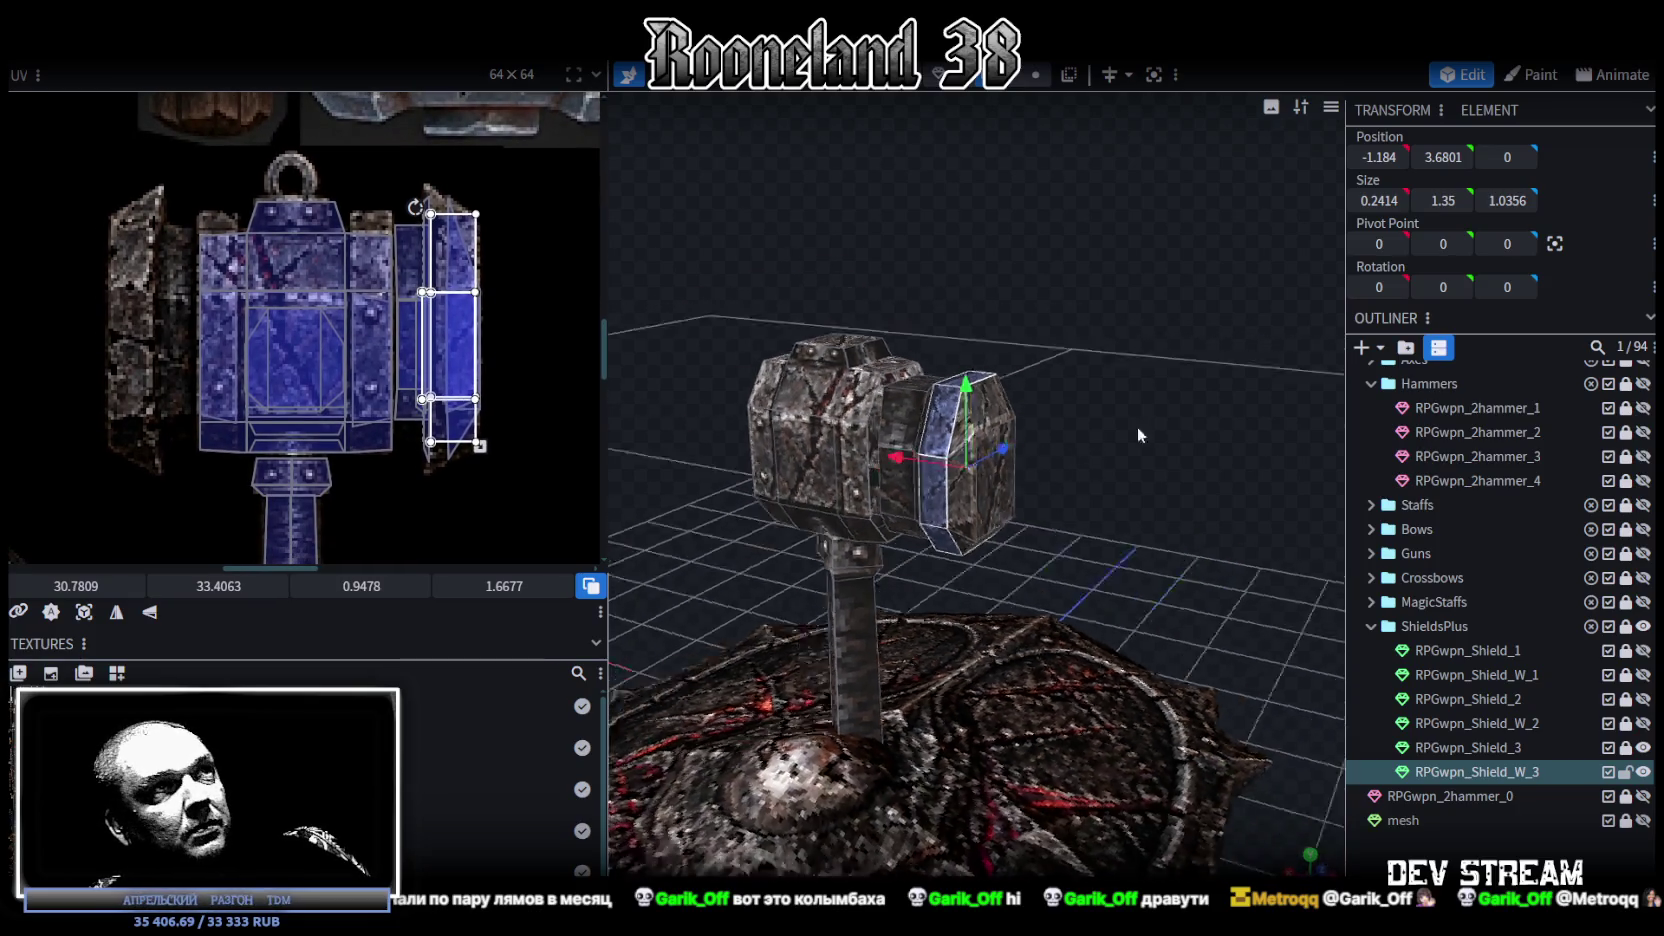
{"action": "scroll", "coordinate": [1150, 420], "scroll_direction": "up", "scroll_amount": 3}
{"action": "scroll", "coordinate": [1150, 415], "scroll_direction": "up", "scroll_amount": 3}
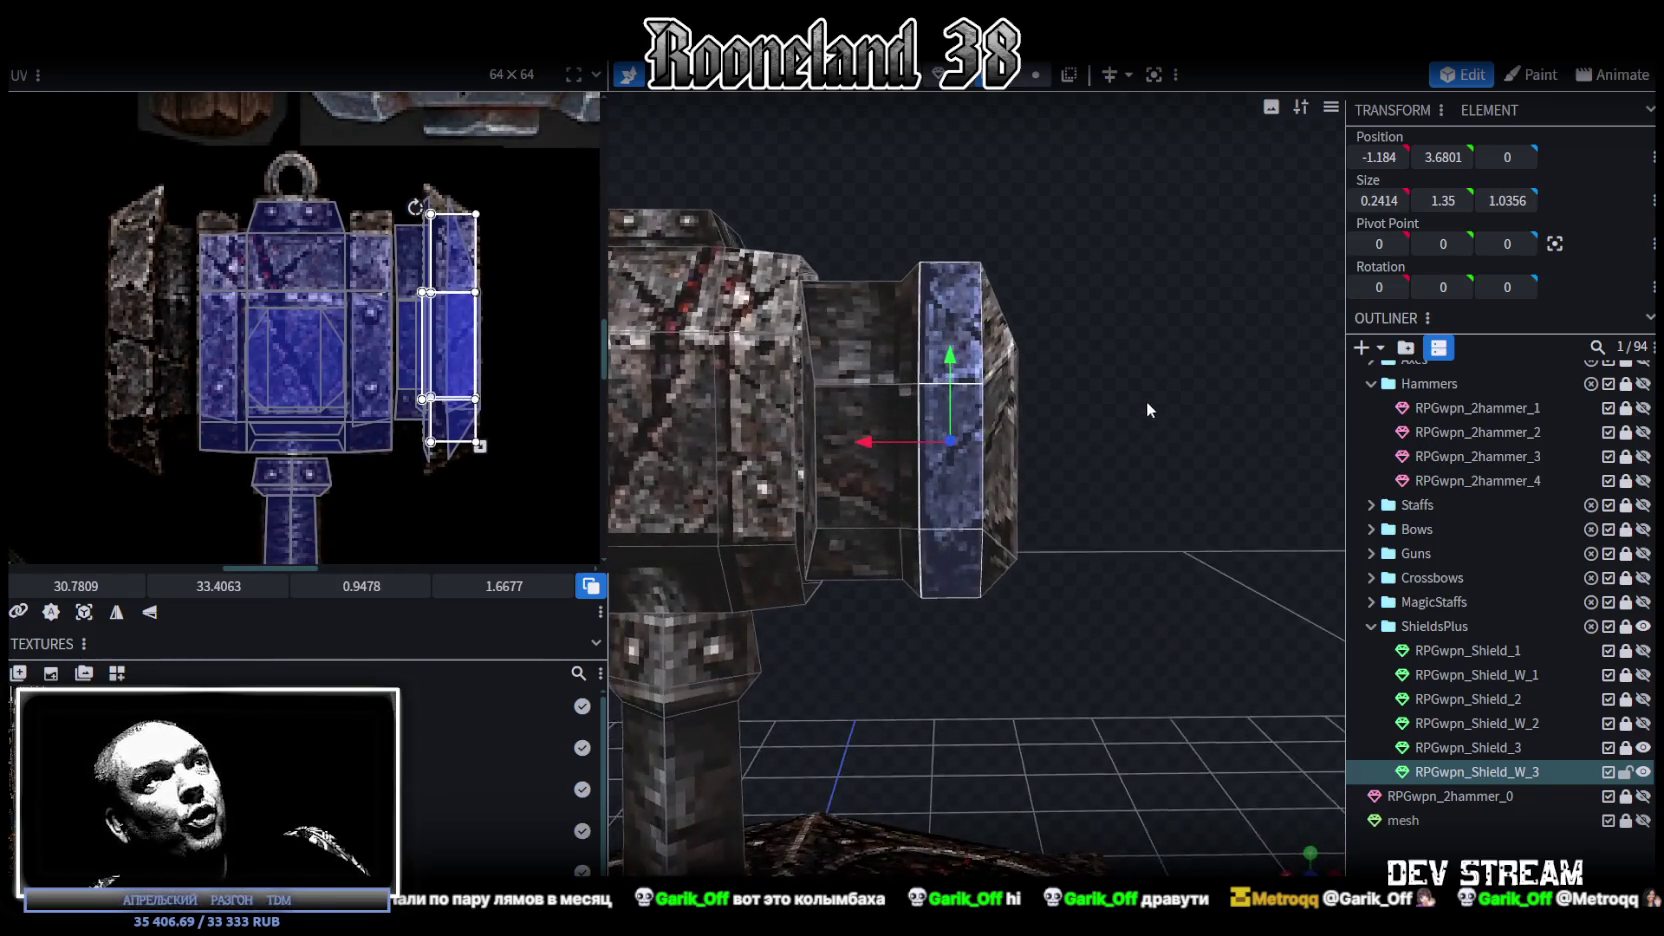
{"action": "left_click", "coordinate": [1033, 76]}
{"action": "left_click", "coordinate": [958, 519]}
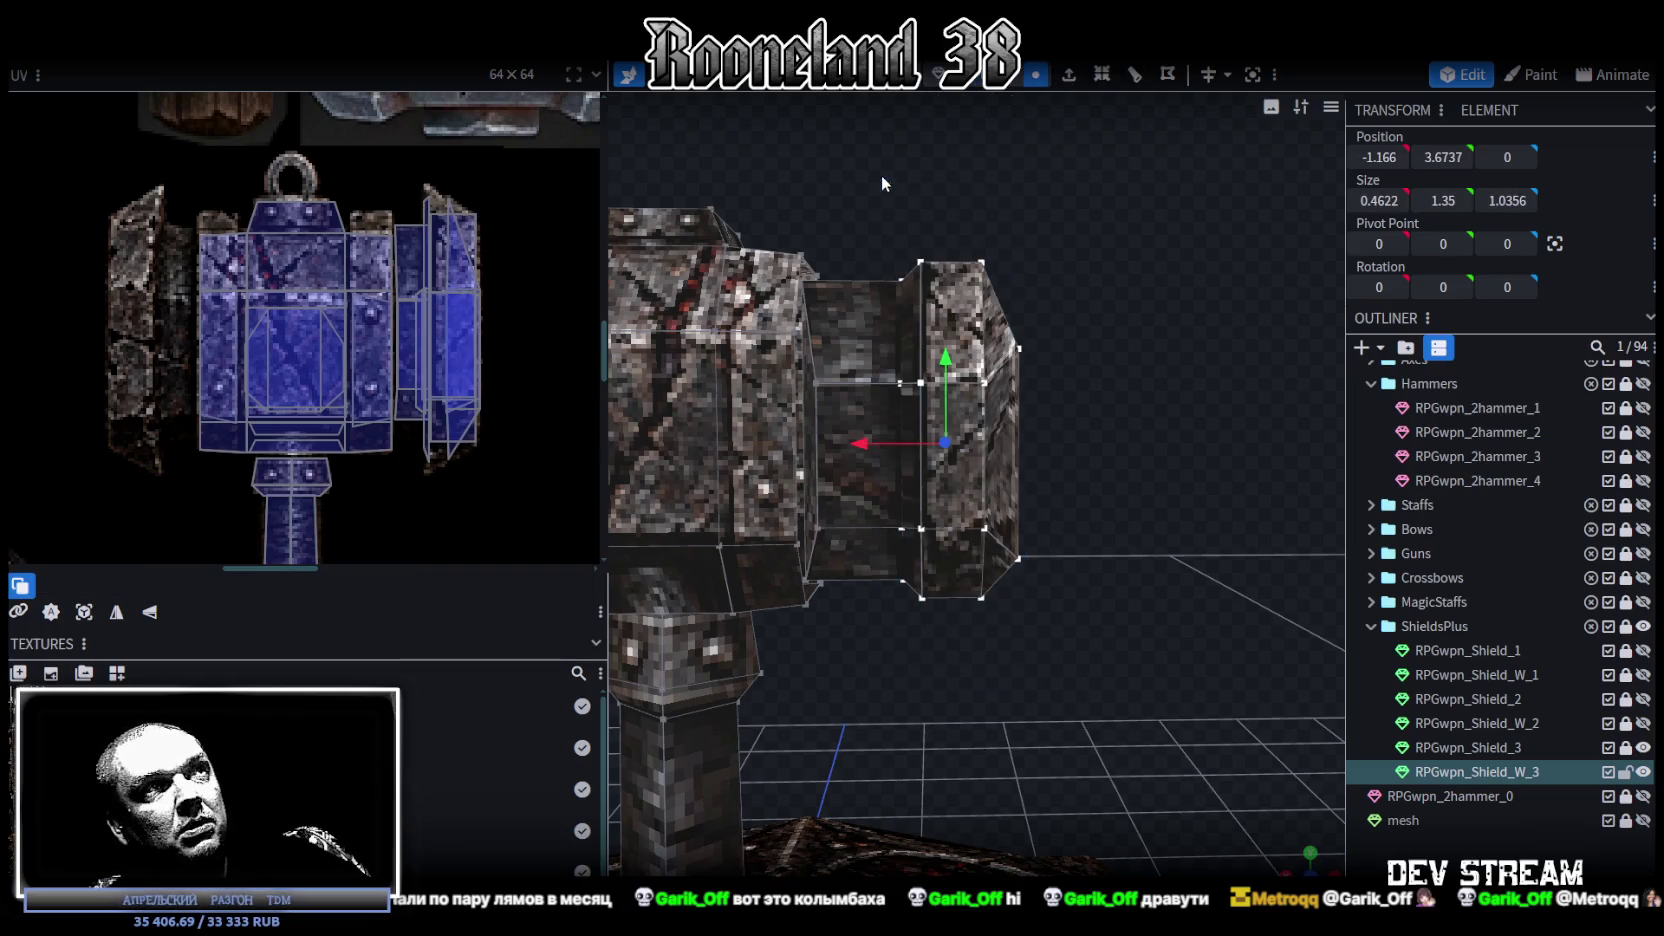
Step: Slide the right head block 0.1 along X, then select the thin panel on the hammer head
{"action": "mouse_move", "coordinate": [871, 447]}
{"action": "left_mouse_down"}
{"action": "mouse_move", "coordinate": [842, 442]}
{"action": "mouse_move", "coordinate": [1123, 514]}
{"action": "mouse_move", "coordinate": [1154, 451]}
{"action": "left_mouse_up"}
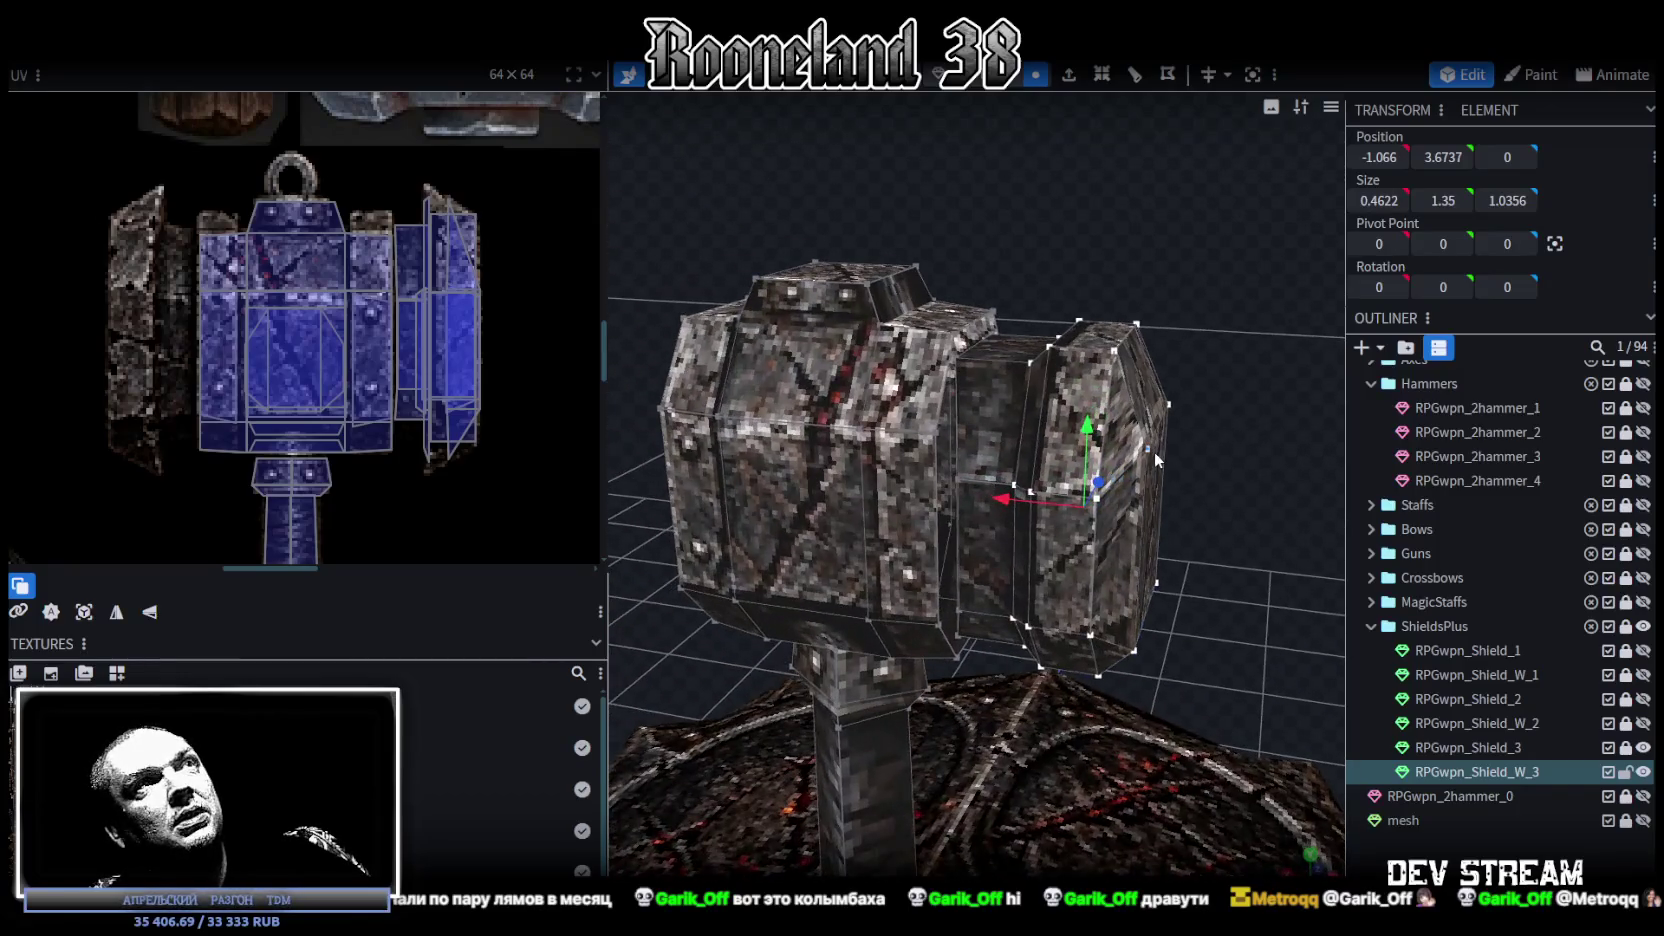
{"action": "left_click_drag", "start_coordinate": [1060, 150], "coordinate": [1104, 202]}
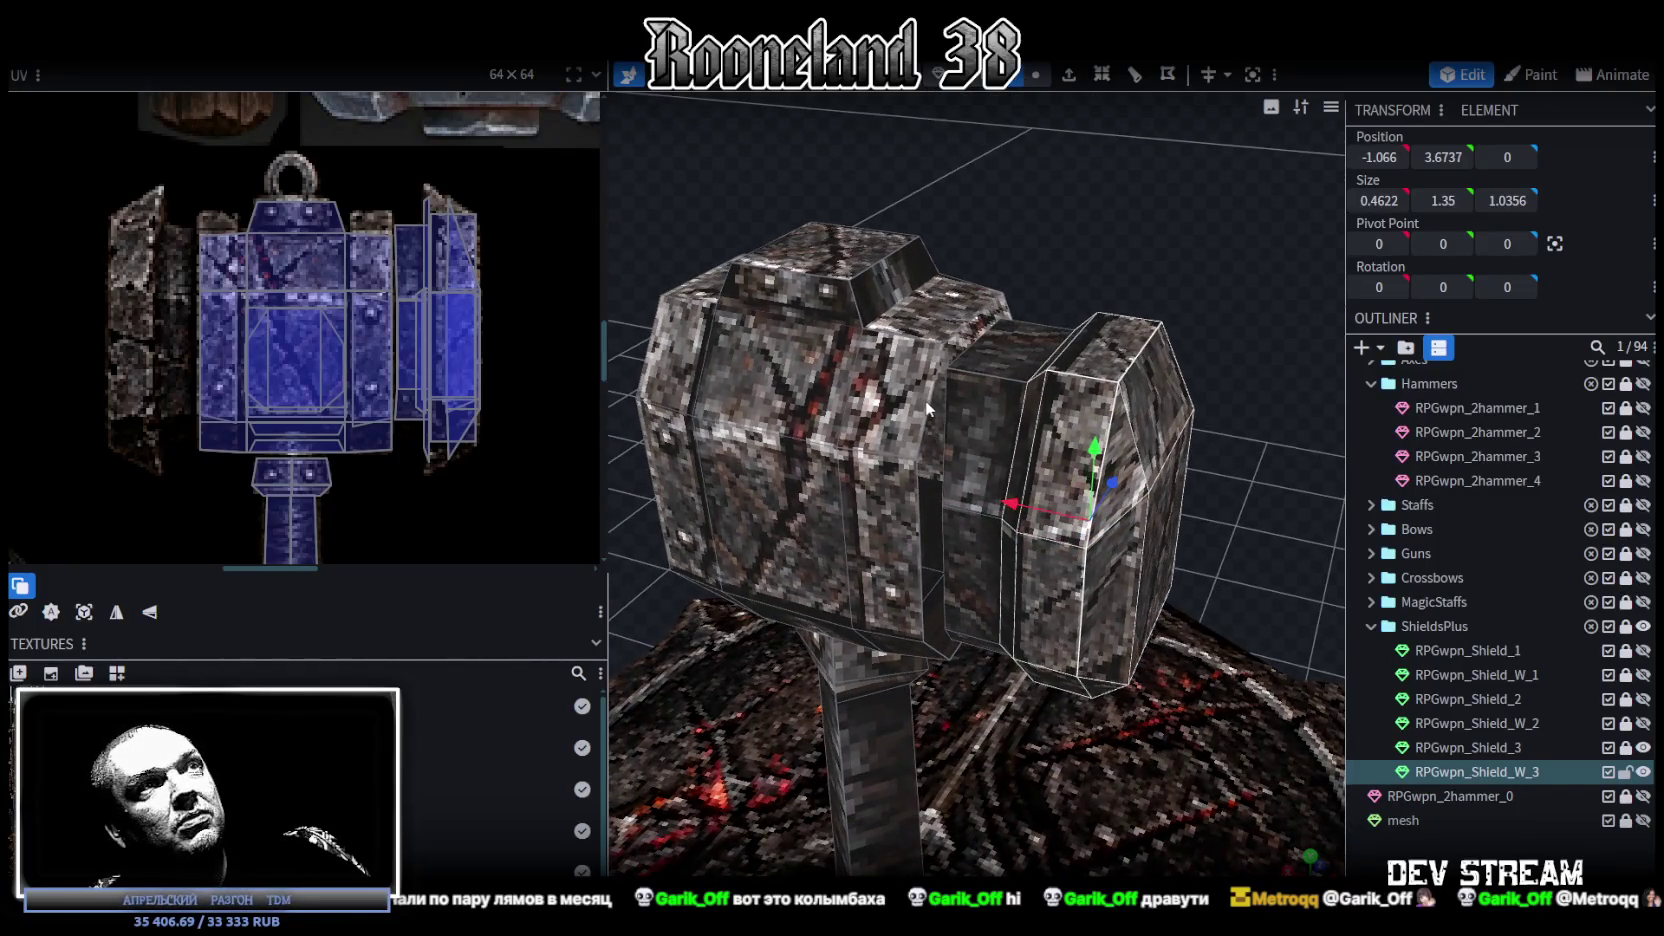
{"action": "left_click", "coordinate": [924, 400]}
{"action": "left_click_drag", "start_coordinate": [1221, 197], "coordinate": [1047, 310]}
{"action": "left_click", "coordinate": [1061, 406]}
{"action": "mouse_move", "coordinate": [814, 218]}
{"action": "left_mouse_down"}
{"action": "mouse_move", "coordinate": [767, 156]}
{"action": "mouse_move", "coordinate": [881, 250]}
{"action": "left_mouse_up"}
{"action": "left_click", "coordinate": [1003, 350]}
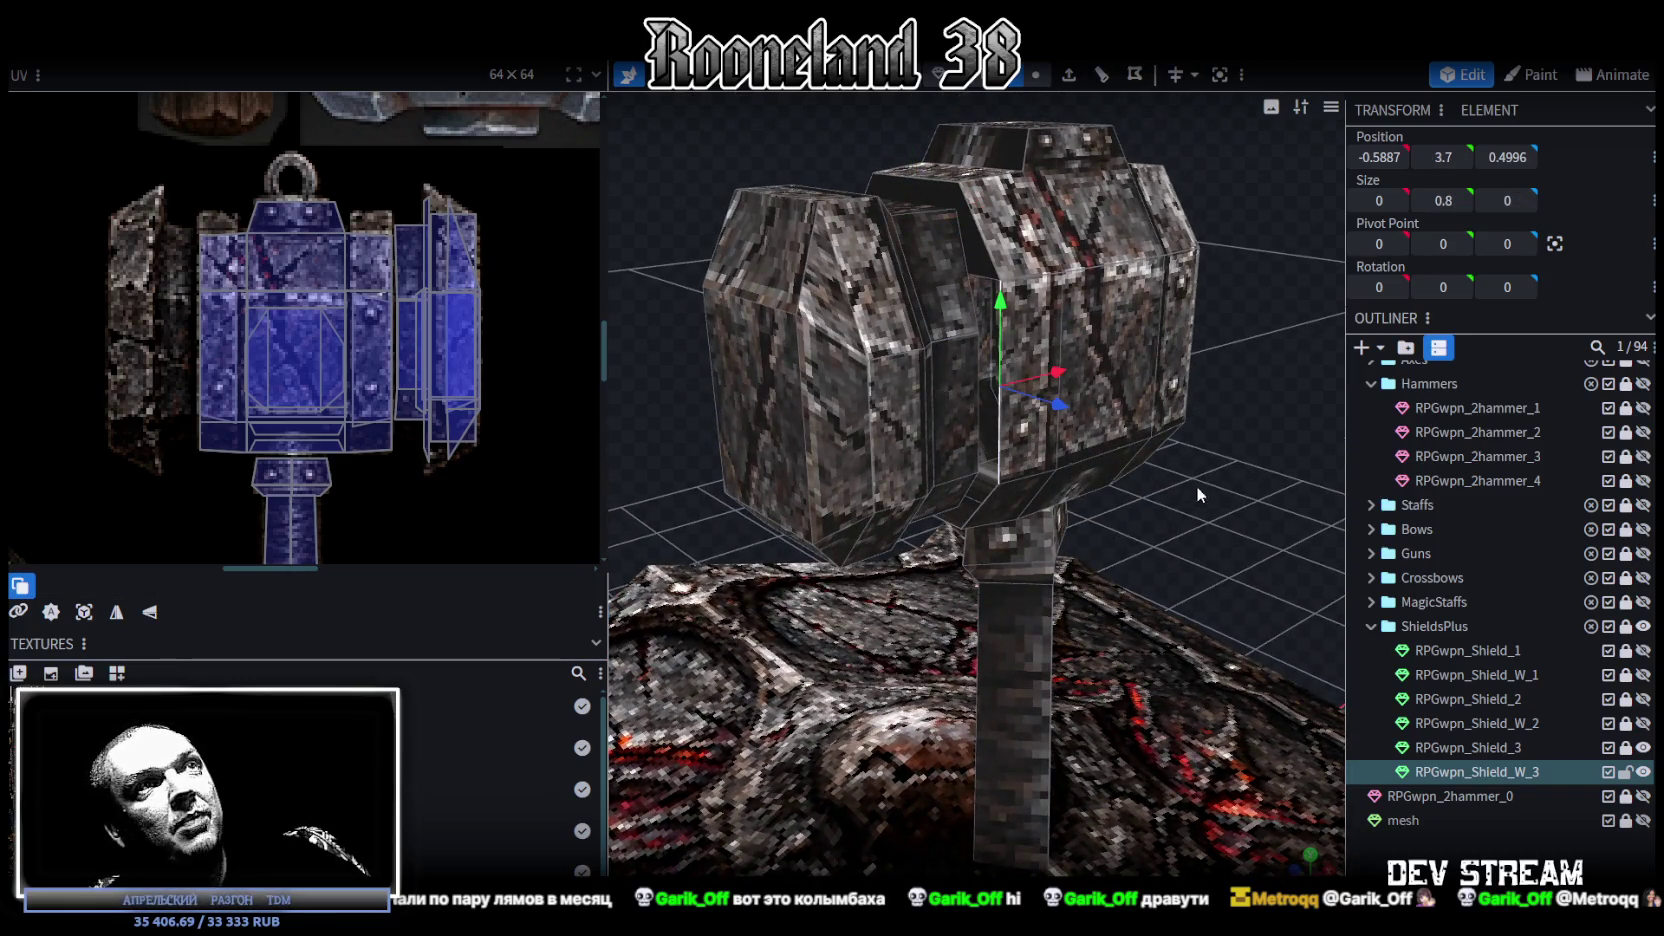
{"action": "left_click_drag", "start_coordinate": [1190, 472], "coordinate": [867, 408]}
{"action": "scroll", "coordinate": [867, 408], "scroll_direction": "up", "scroll_amount": 2}
{"action": "left_click", "coordinate": [801, 422]}
{"action": "mouse_move", "coordinate": [1164, 468]}
{"action": "left_mouse_down"}
{"action": "mouse_move", "coordinate": [1235, 400]}
{"action": "mouse_move", "coordinate": [1022, 370]}
{"action": "left_mouse_up"}
{"action": "left_click", "coordinate": [884, 393]}
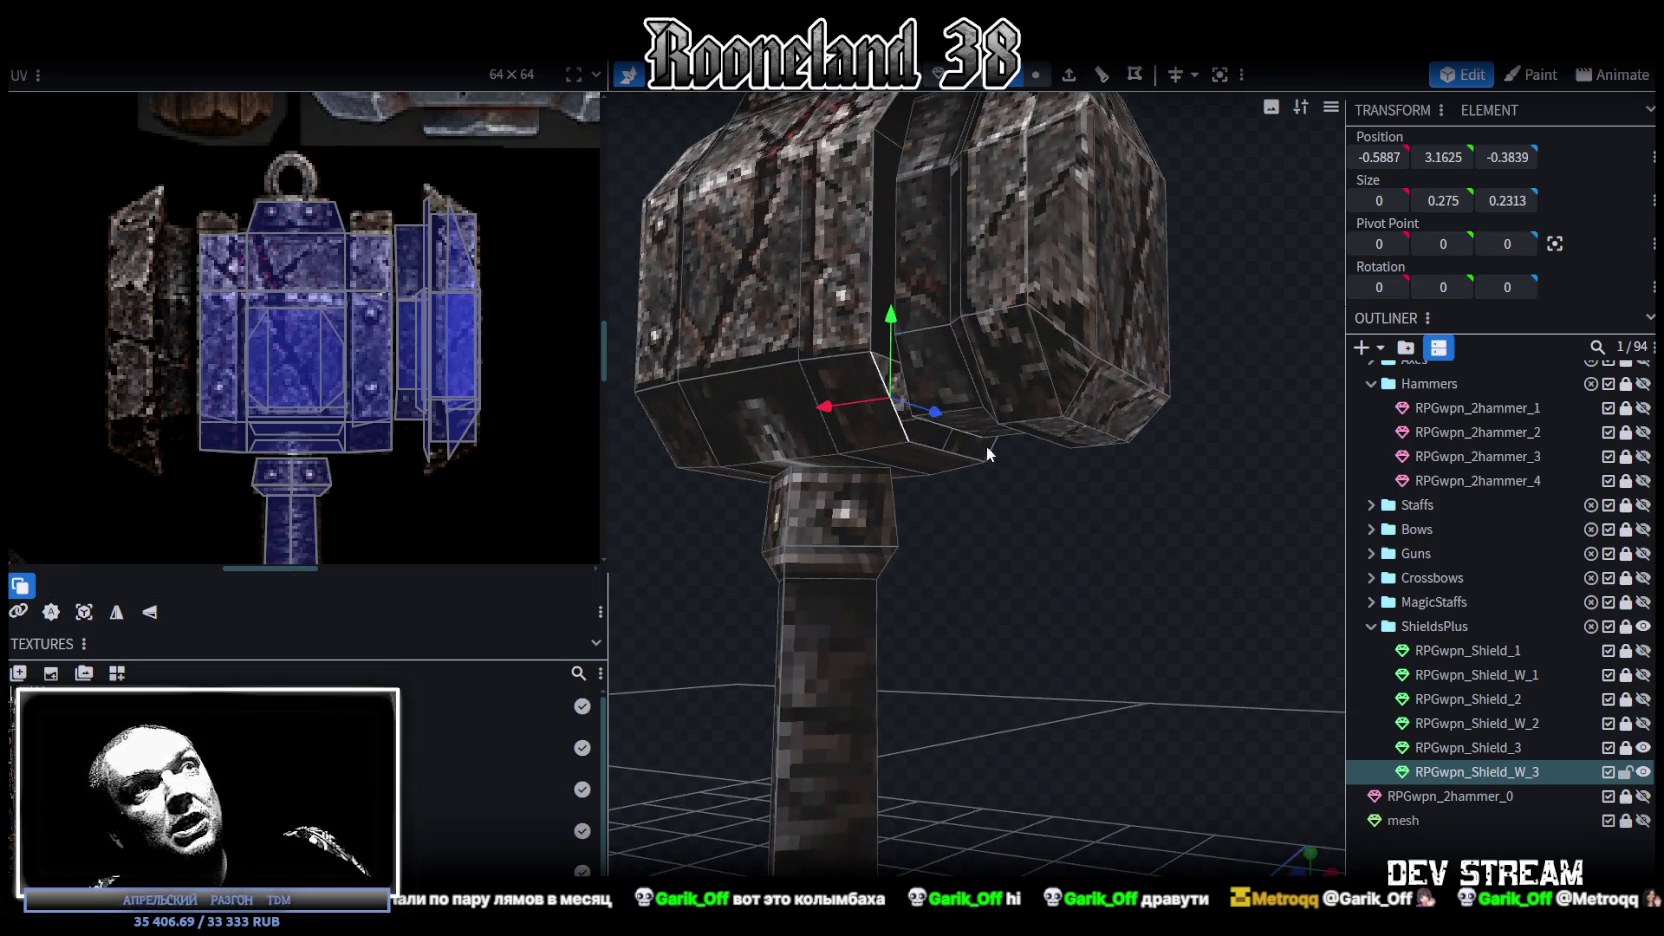
{"action": "left_click", "coordinate": [993, 451]}
{"action": "mouse_move", "coordinate": [993, 451]}
{"action": "left_mouse_down"}
{"action": "mouse_move", "coordinate": [1190, 283]}
{"action": "mouse_move", "coordinate": [1134, 228]}
{"action": "left_mouse_up"}
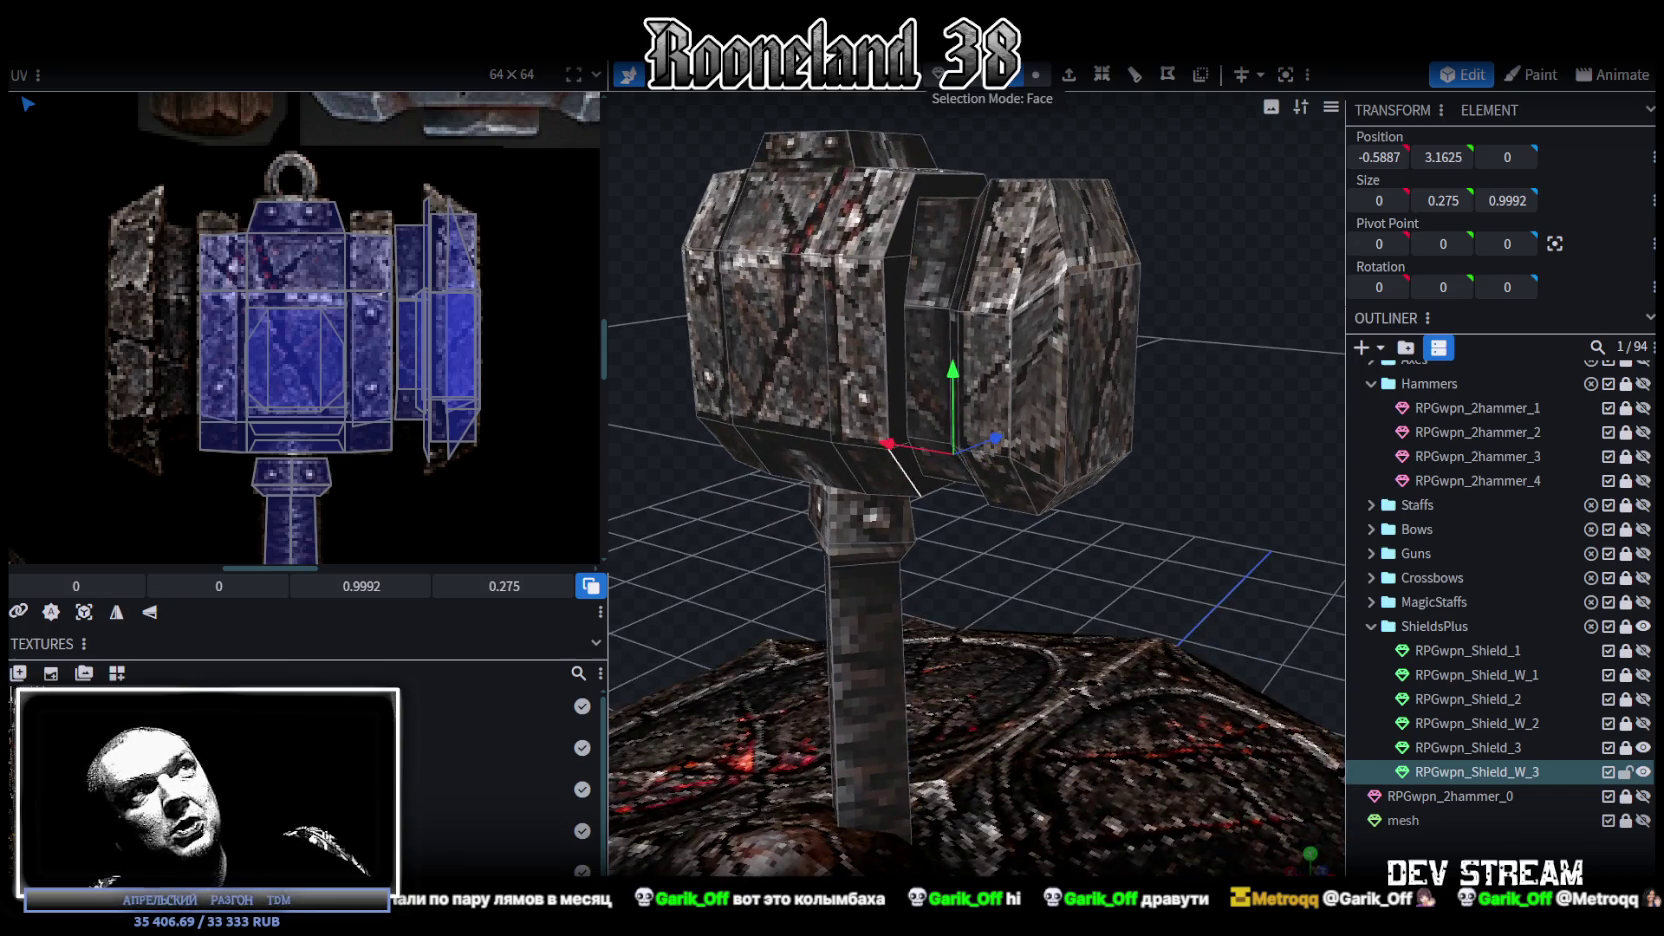
Step: Stretch the panel to 1.4 tall and give it 0.0754 thickness along X
{"action": "left_click_drag", "start_coordinate": [890, 333], "coordinate": [910, 225]}
{"action": "mouse_move", "coordinate": [1089, 196]}
{"action": "left_mouse_down"}
{"action": "mouse_move", "coordinate": [1082, 235]}
{"action": "mouse_move", "coordinate": [716, 195]}
{"action": "mouse_move", "coordinate": [815, 150]}
{"action": "mouse_move", "coordinate": [705, 180]}
{"action": "mouse_move", "coordinate": [727, 170]}
{"action": "left_mouse_up"}
{"action": "scroll", "coordinate": [702, 212], "scroll_direction": "up", "scroll_amount": 5}
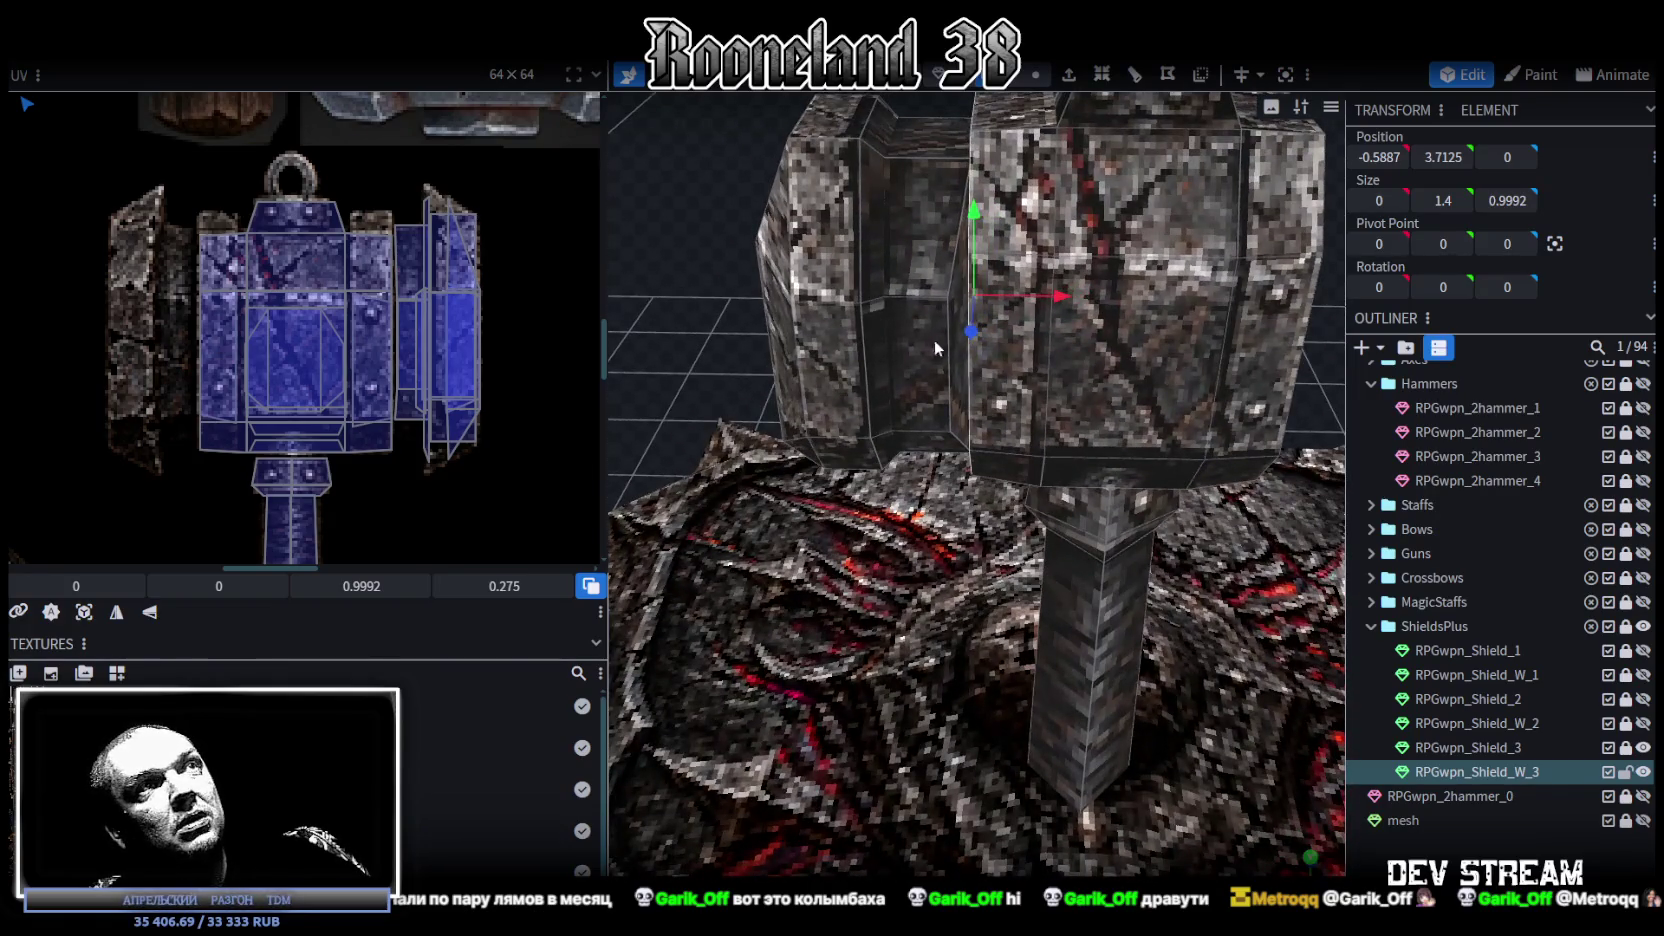
{"action": "mouse_move", "coordinate": [950, 297]}
{"action": "left_mouse_down"}
{"action": "mouse_move", "coordinate": [713, 298]}
{"action": "mouse_move", "coordinate": [1180, 232]}
{"action": "mouse_move", "coordinate": [994, 321]}
{"action": "mouse_move", "coordinate": [1011, 339]}
{"action": "mouse_move", "coordinate": [1140, 333]}
{"action": "mouse_move", "coordinate": [1117, 359]}
{"action": "mouse_move", "coordinate": [1168, 333]}
{"action": "mouse_move", "coordinate": [1037, 287]}
{"action": "mouse_move", "coordinate": [959, 300]}
{"action": "mouse_move", "coordinate": [1008, 288]}
{"action": "left_mouse_up"}
{"action": "scroll", "coordinate": [1180, 232], "scroll_direction": "up", "scroll_amount": 2}
{"action": "scroll", "coordinate": [1175, 228], "scroll_direction": "up", "scroll_amount": 1}
Step: Select the end cap's top, front and lower side faces and project their UVs from side view
{"action": "left_click", "coordinate": [1008, 288]}
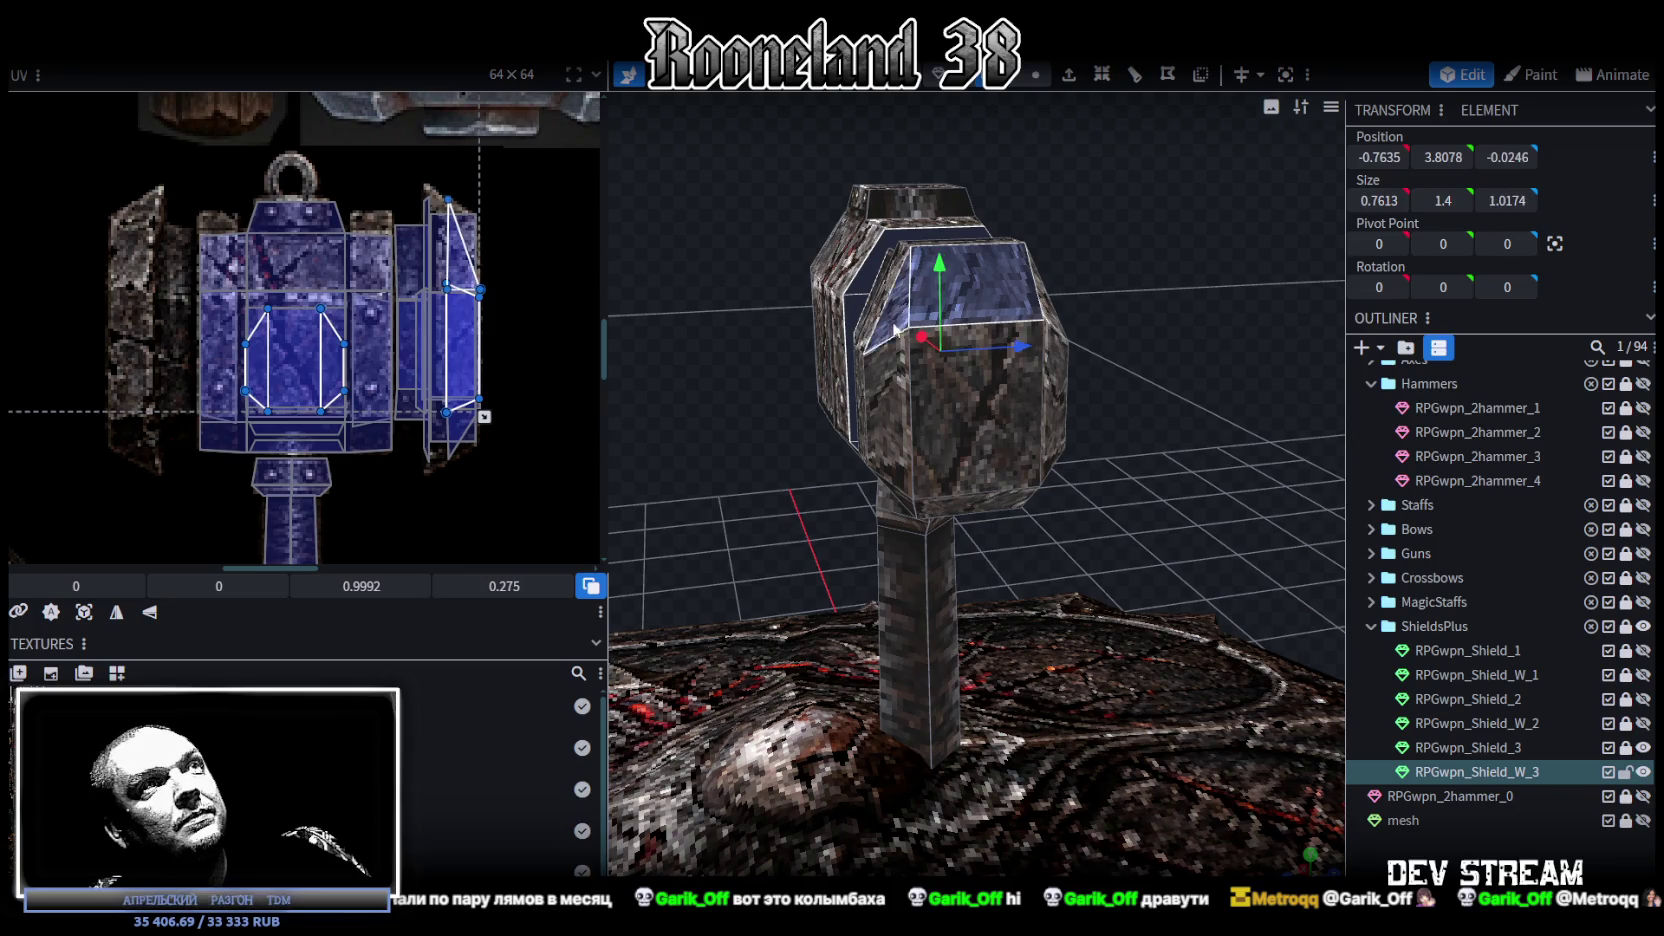
{"action": "left_click", "coordinate": [953, 450], "text": "shift"}
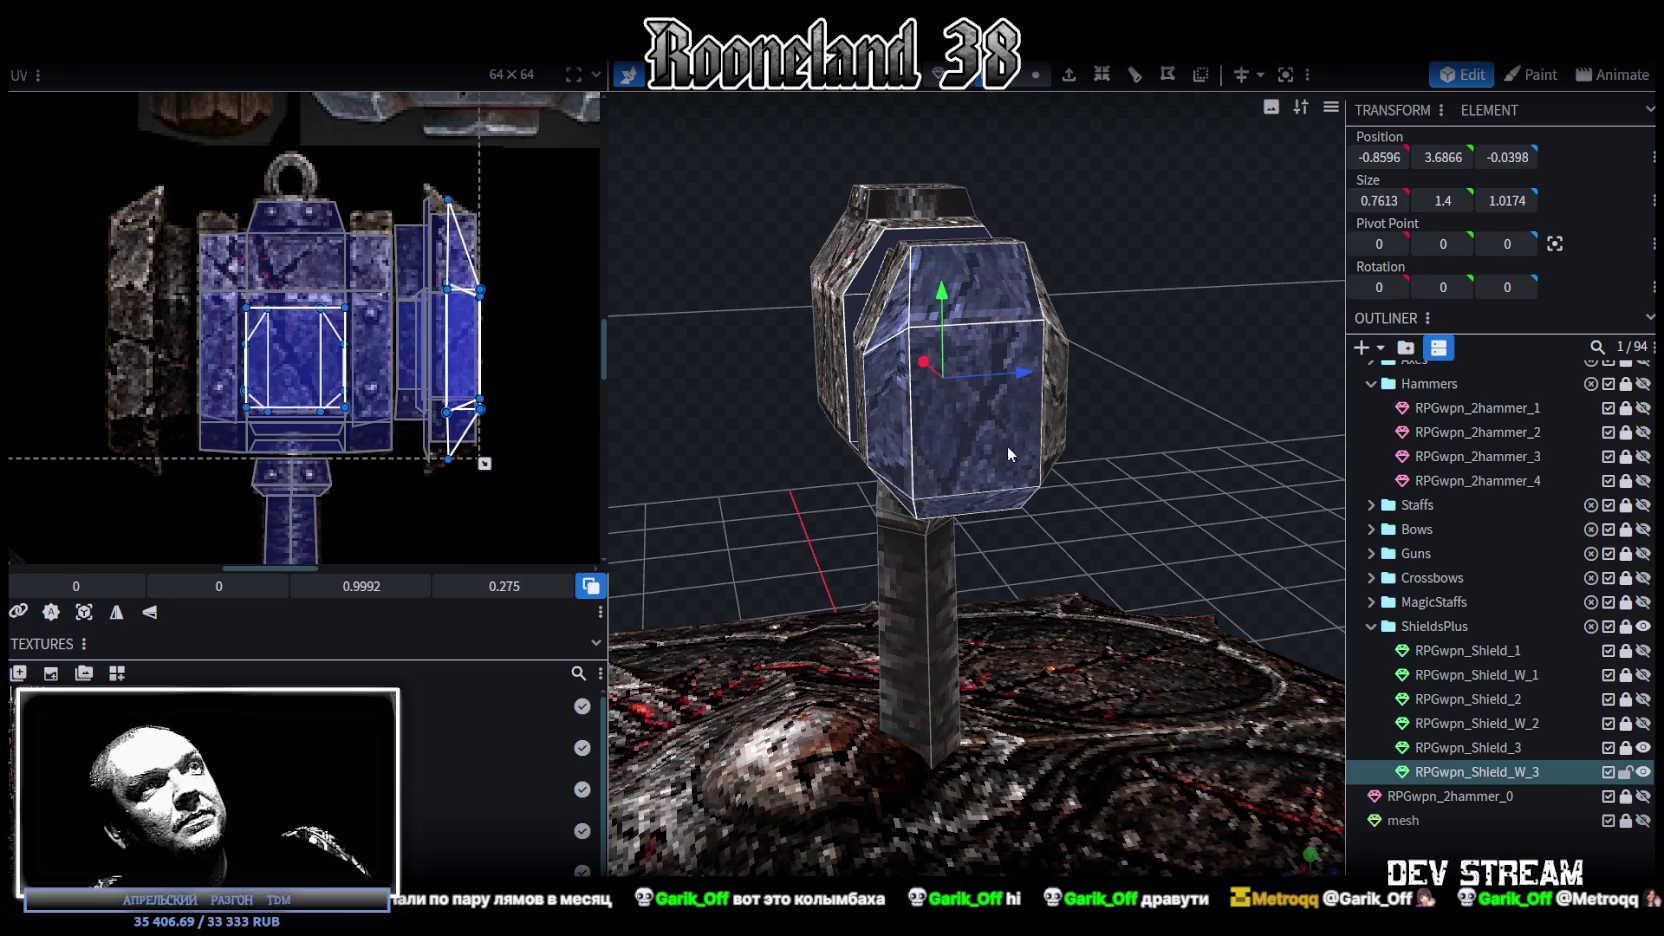
{"action": "left_click", "coordinate": [1050, 405], "text": "shift"}
{"action": "key", "text": "KP_1"}
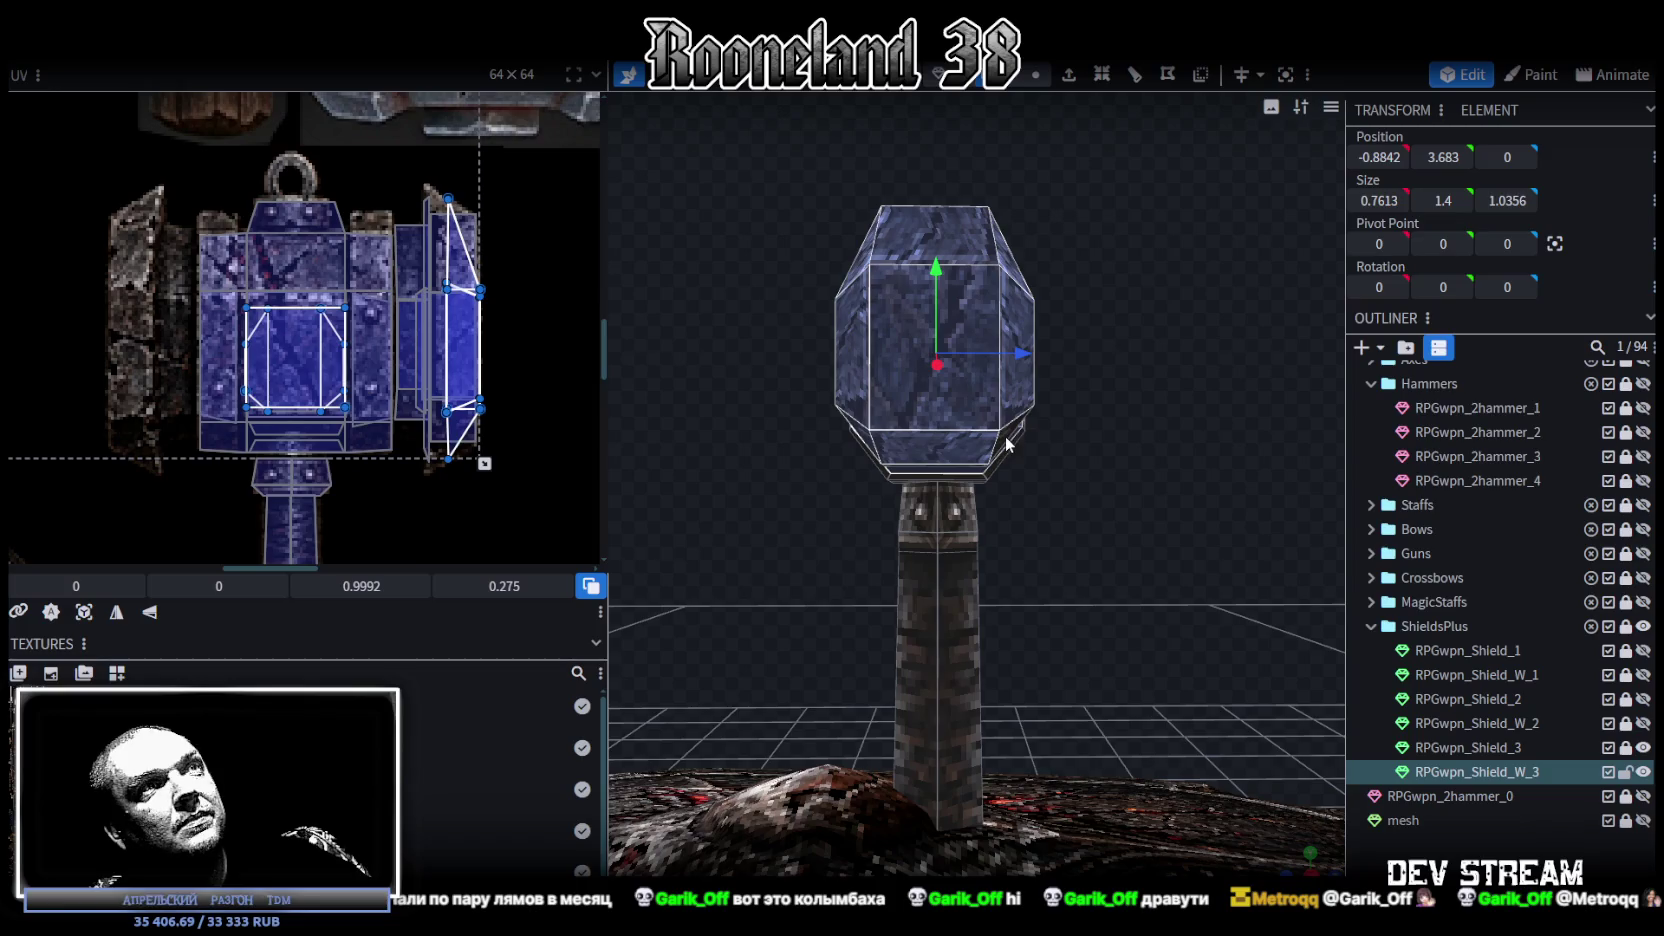
{"action": "left_click_drag", "start_coordinate": [1136, 465], "coordinate": [1150, 538]}
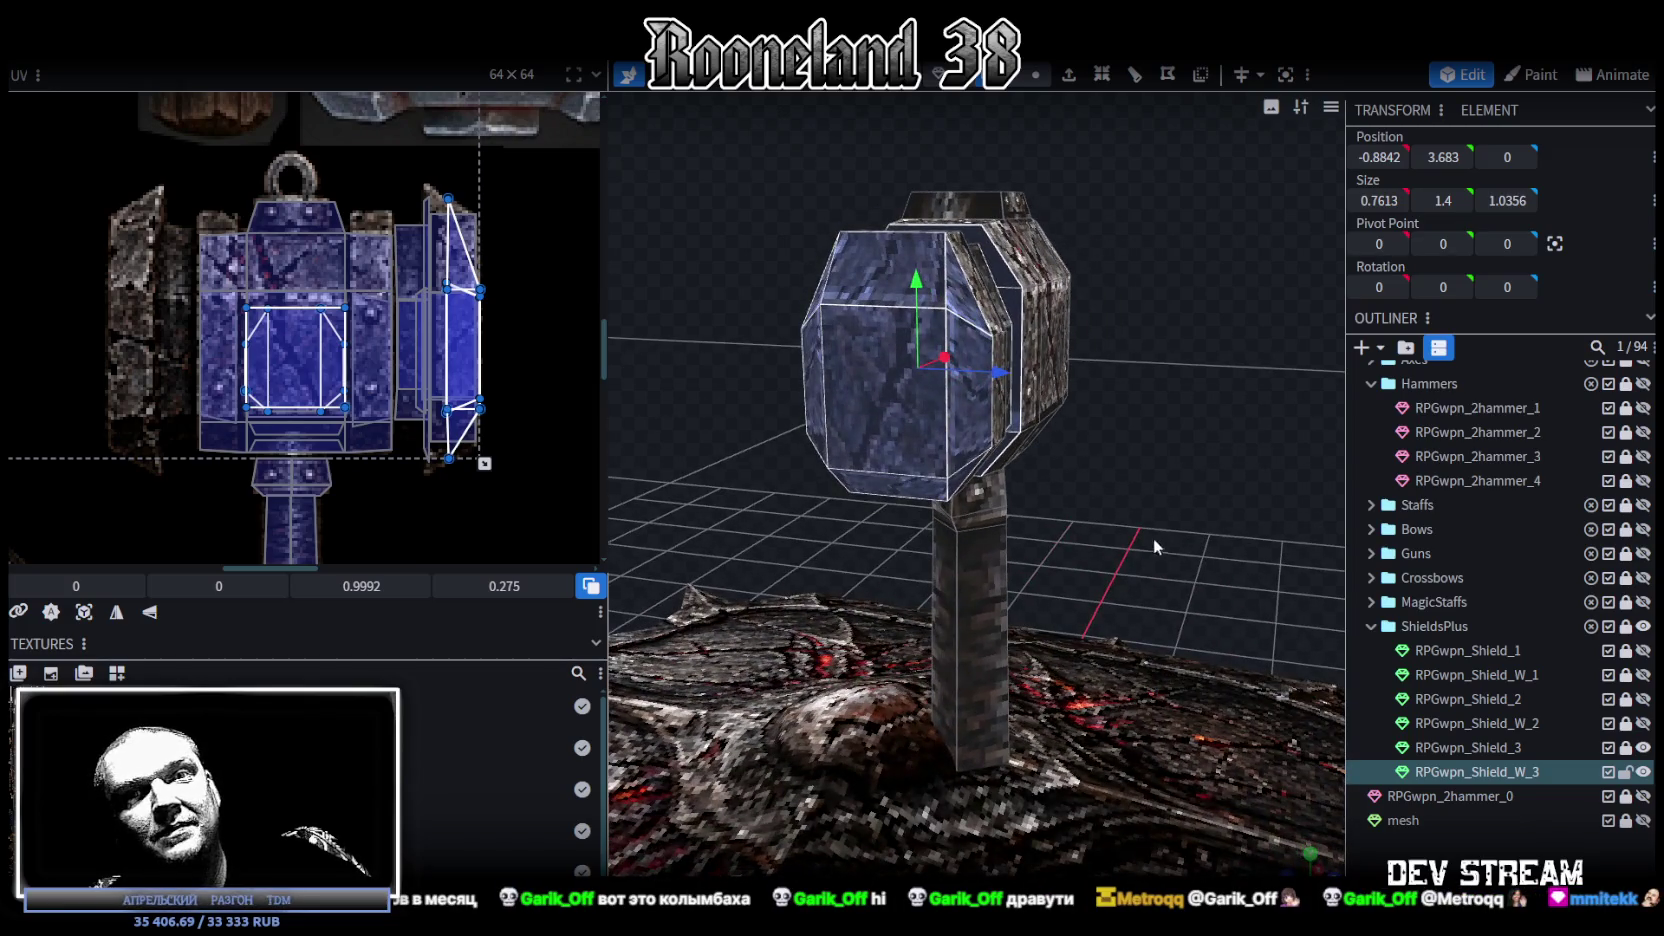
{"action": "key", "text": "KP_3"}
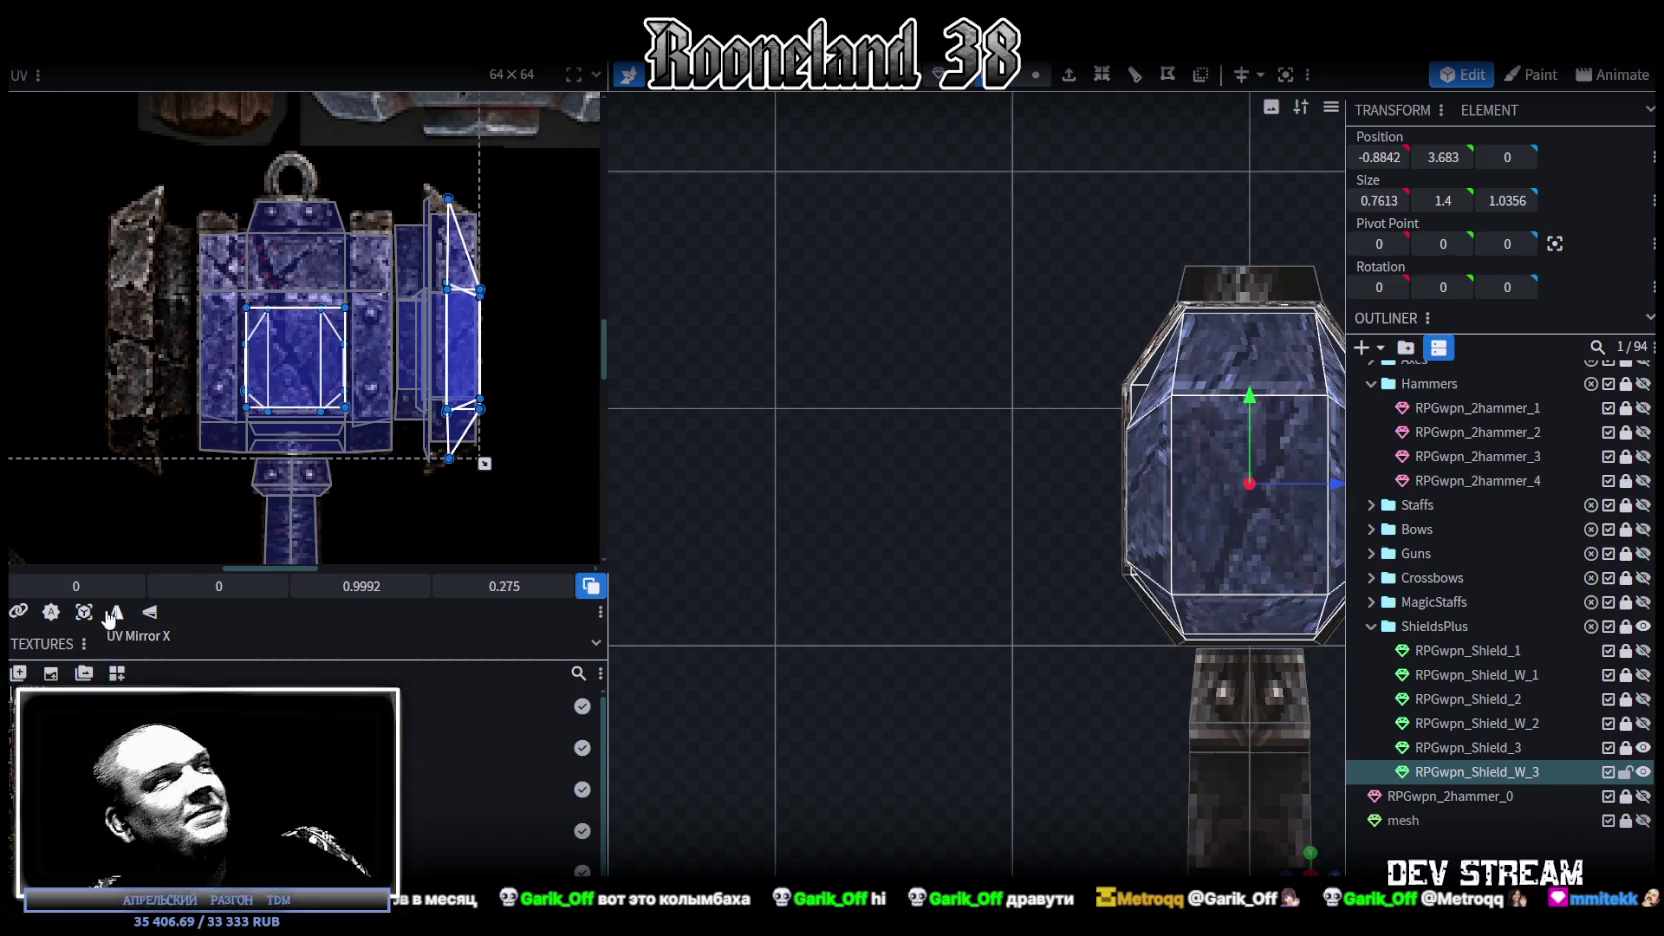
{"action": "left_click", "coordinate": [84, 612]}
Step: Enlarge the projected end-cap UV island in the UV editor
{"action": "scroll", "coordinate": [146, 532], "scroll_direction": "down", "scroll_amount": 3}
{"action": "scroll", "coordinate": [172, 309], "scroll_direction": "down", "scroll_amount": 2}
{"action": "scroll", "coordinate": [172, 309], "scroll_direction": "up", "scroll_amount": 2}
{"action": "scroll", "coordinate": [165, 289], "scroll_direction": "up", "scroll_amount": 2}
{"action": "left_click_drag", "start_coordinate": [115, 135], "coordinate": [280, 485]}
{"action": "scroll", "coordinate": [353, 425], "scroll_direction": "down", "scroll_amount": 1}
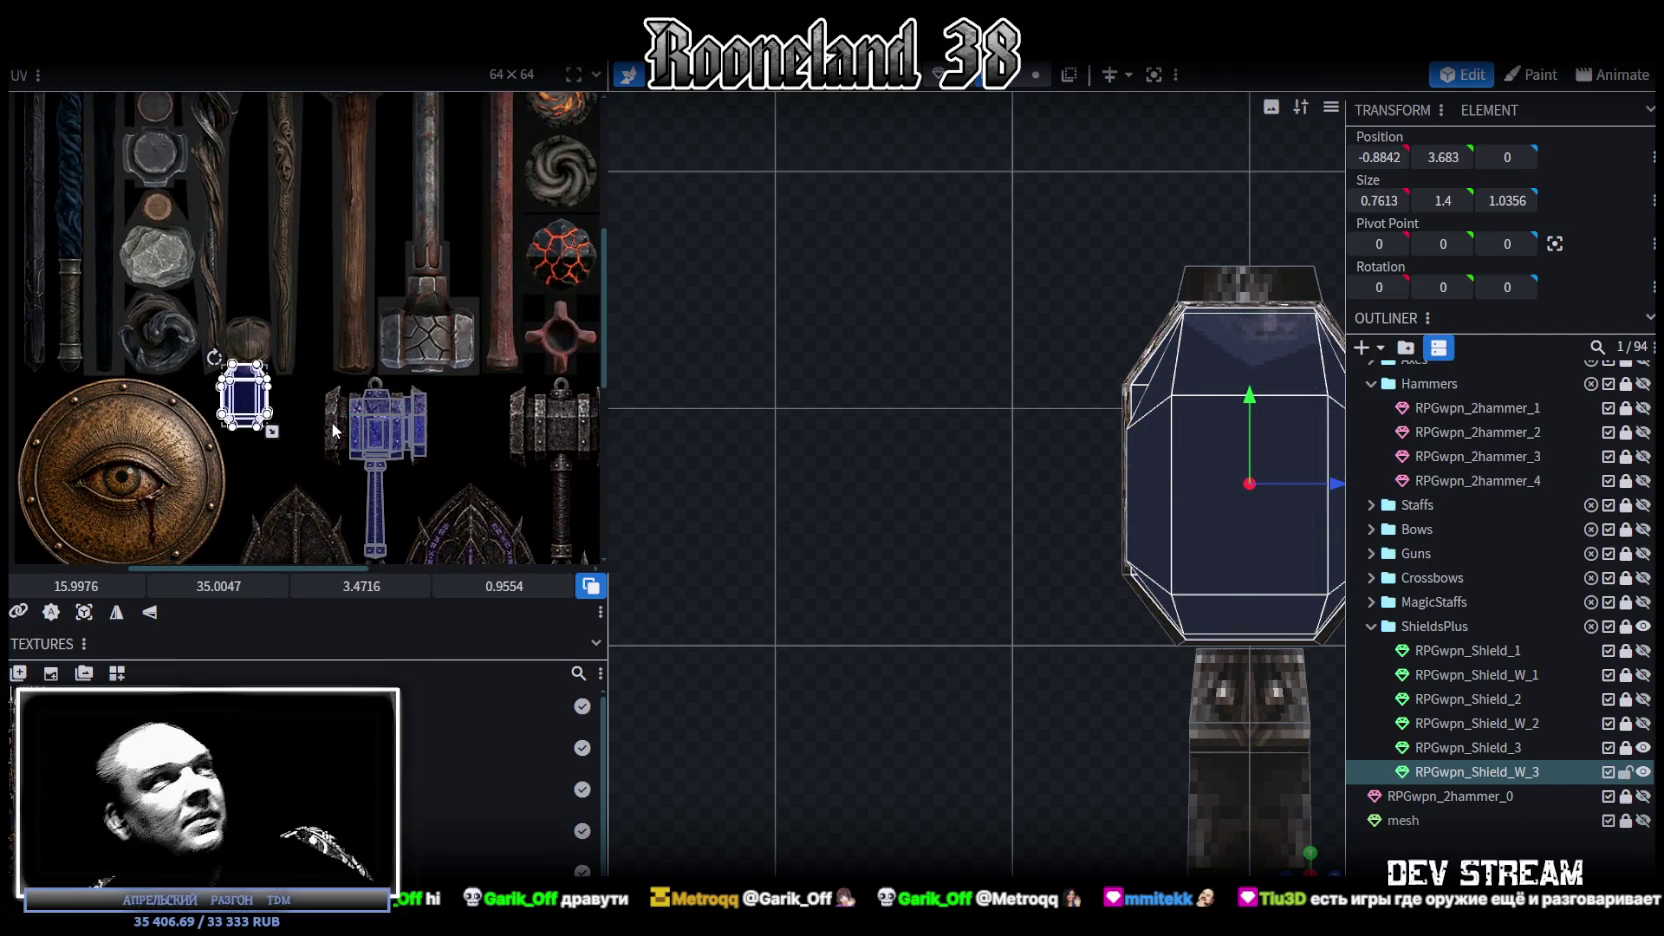
{"action": "scroll", "coordinate": [333, 430], "scroll_direction": "up", "scroll_amount": 1}
{"action": "scroll", "coordinate": [338, 373], "scroll_direction": "up", "scroll_amount": 1}
{"action": "scroll", "coordinate": [257, 375], "scroll_direction": "up", "scroll_amount": 1}
{"action": "scroll", "coordinate": [1312, 680], "scroll_direction": "up", "scroll_amount": 2}
Step: Bring the hammer textures in the atlas into view and orbit close to the hammer head
{"action": "mouse_move", "coordinate": [1312, 680]}
{"action": "left_mouse_down"}
{"action": "mouse_move", "coordinate": [1032, 543]}
{"action": "mouse_move", "coordinate": [1079, 497]}
{"action": "left_mouse_up"}
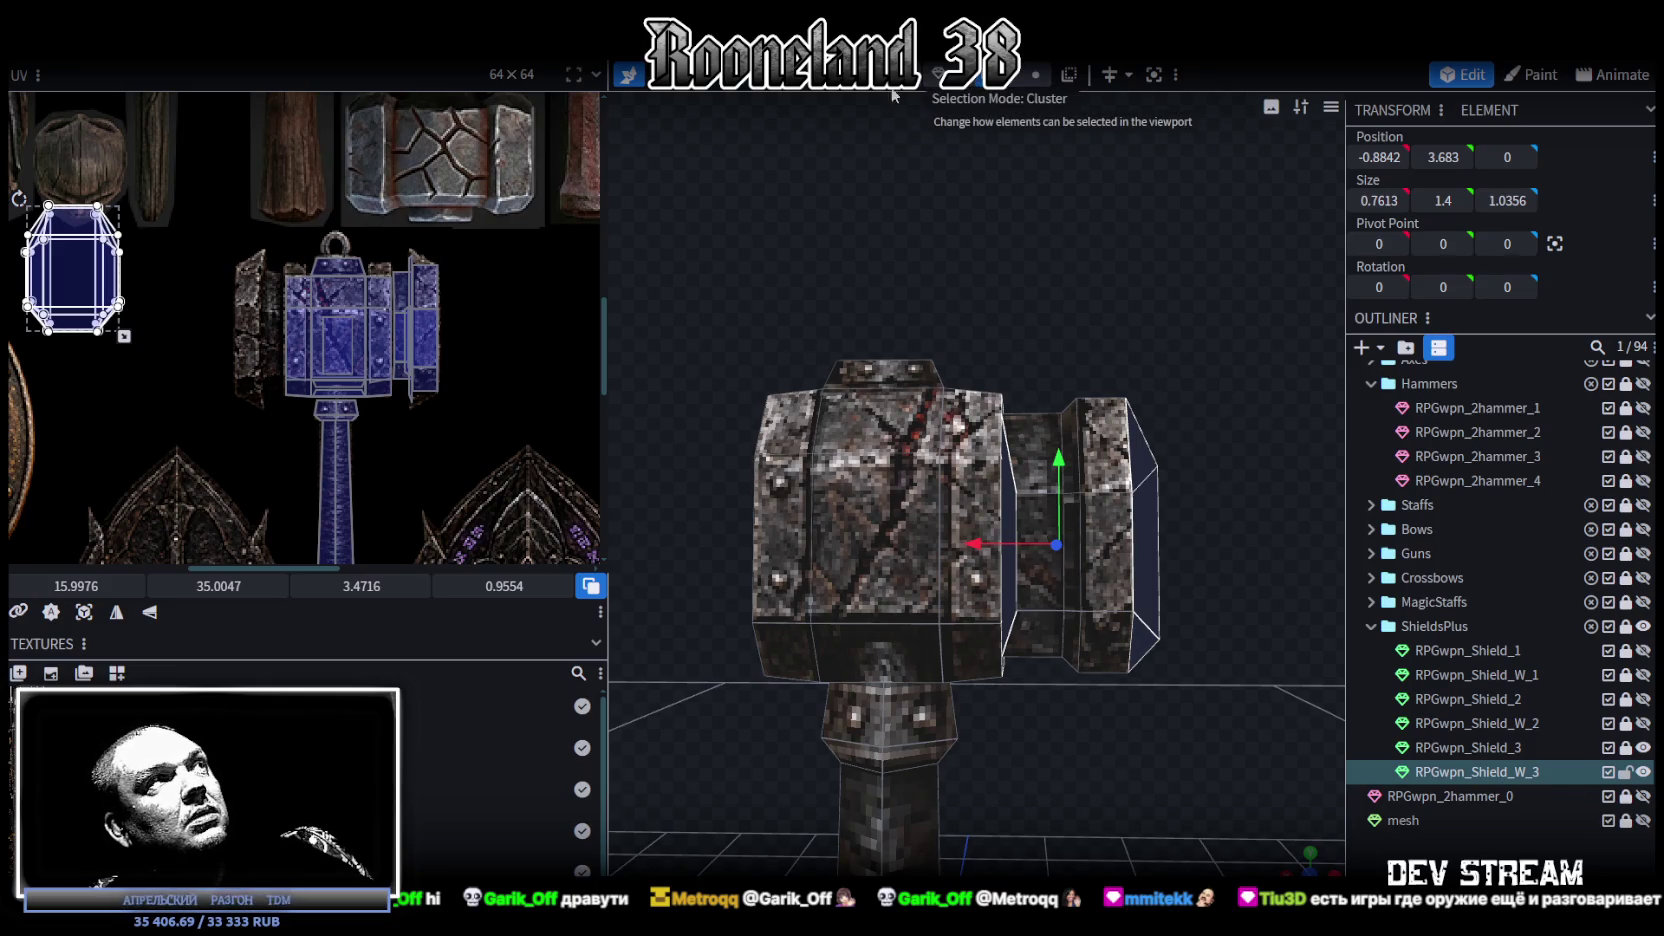
{"action": "scroll", "coordinate": [352, 222], "scroll_direction": "down", "scroll_amount": 1}
{"action": "scroll", "coordinate": [352, 222], "scroll_direction": "down", "scroll_amount": 1}
{"action": "scroll", "coordinate": [352, 222], "scroll_direction": "down", "scroll_amount": 1}
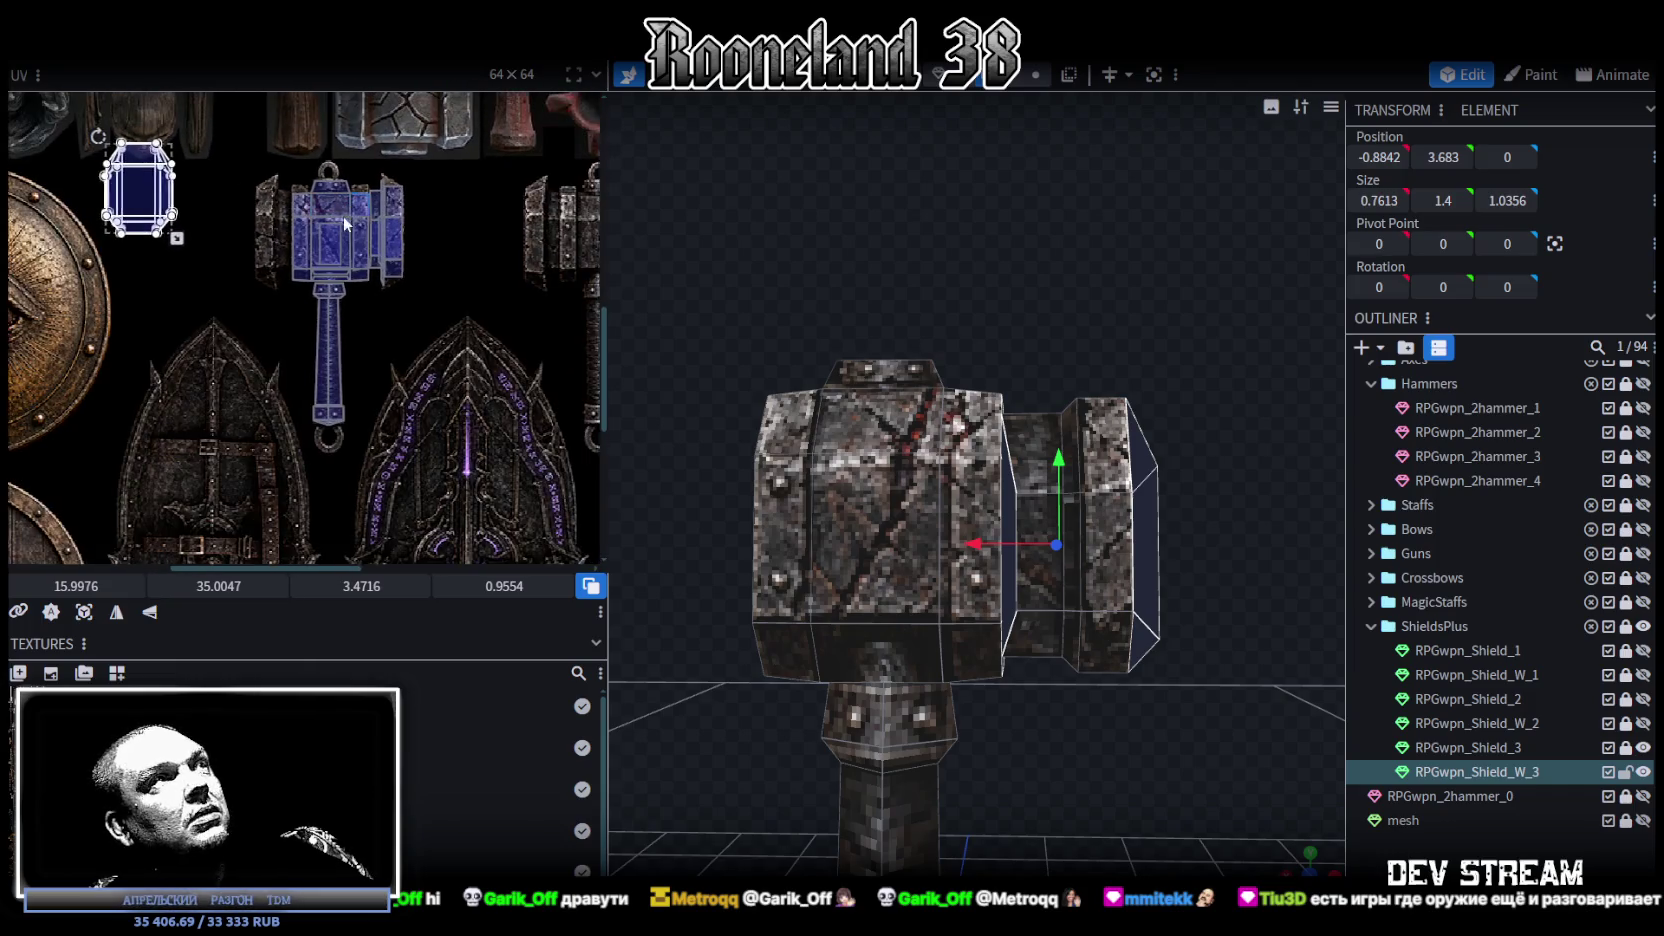
{"action": "middle_click_drag", "start_coordinate": [352, 222], "coordinate": [260, 233]}
{"action": "scroll", "coordinate": [1004, 396], "scroll_direction": "down", "scroll_amount": 1}
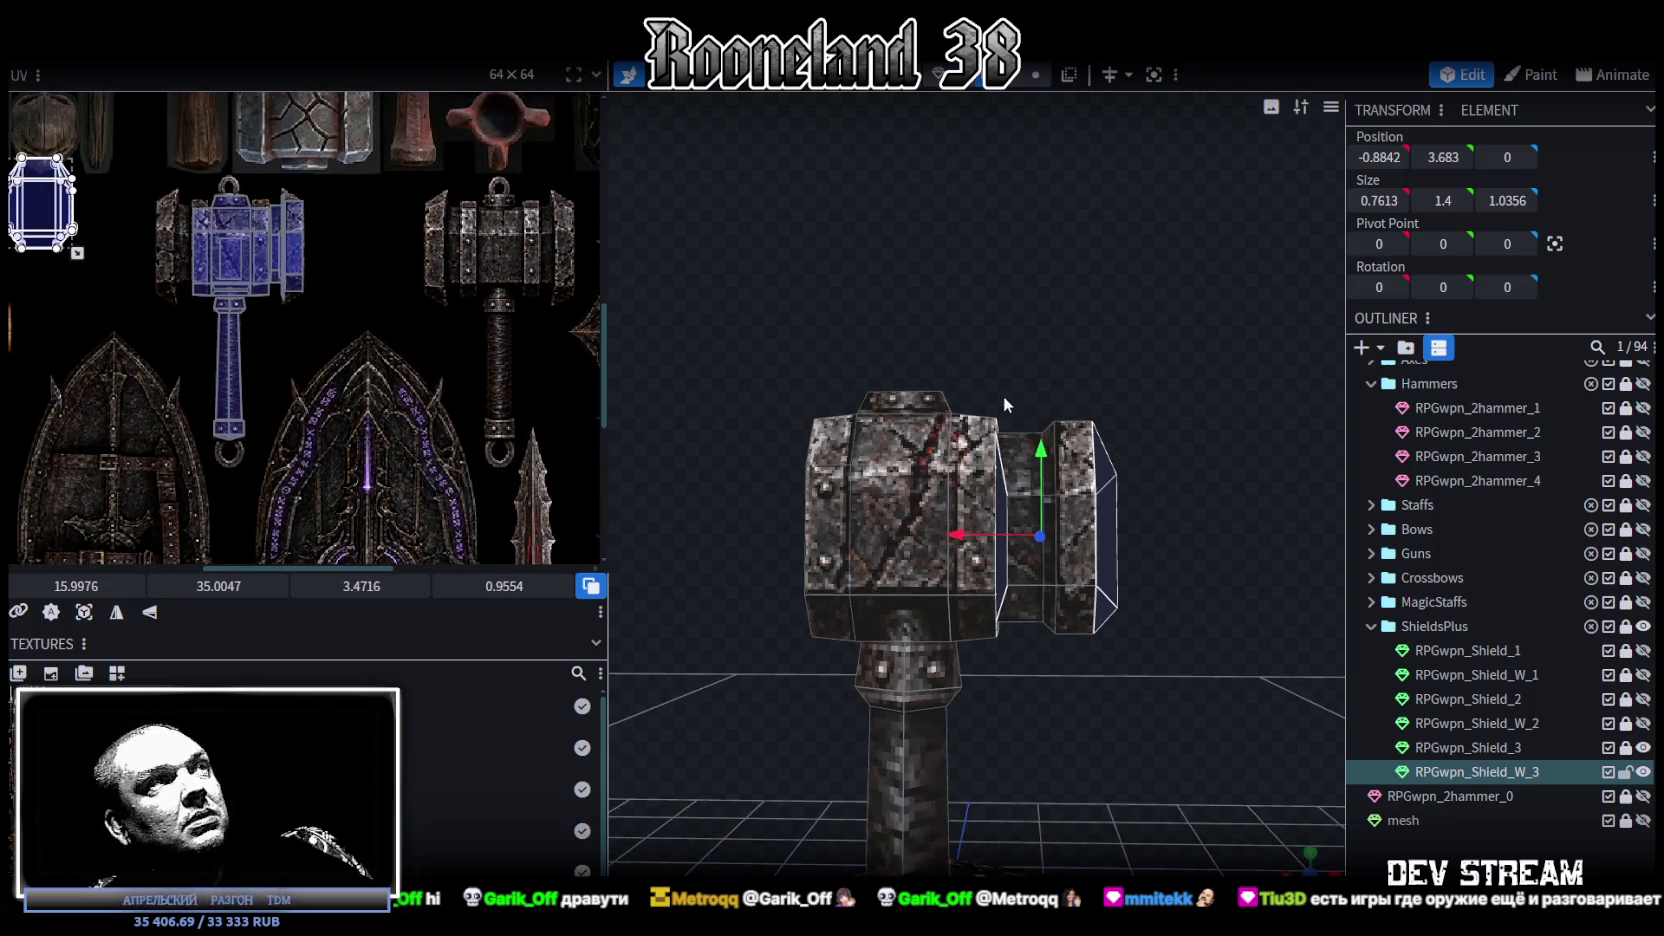
{"action": "left_click_drag", "start_coordinate": [957, 382], "coordinate": [1061, 312]}
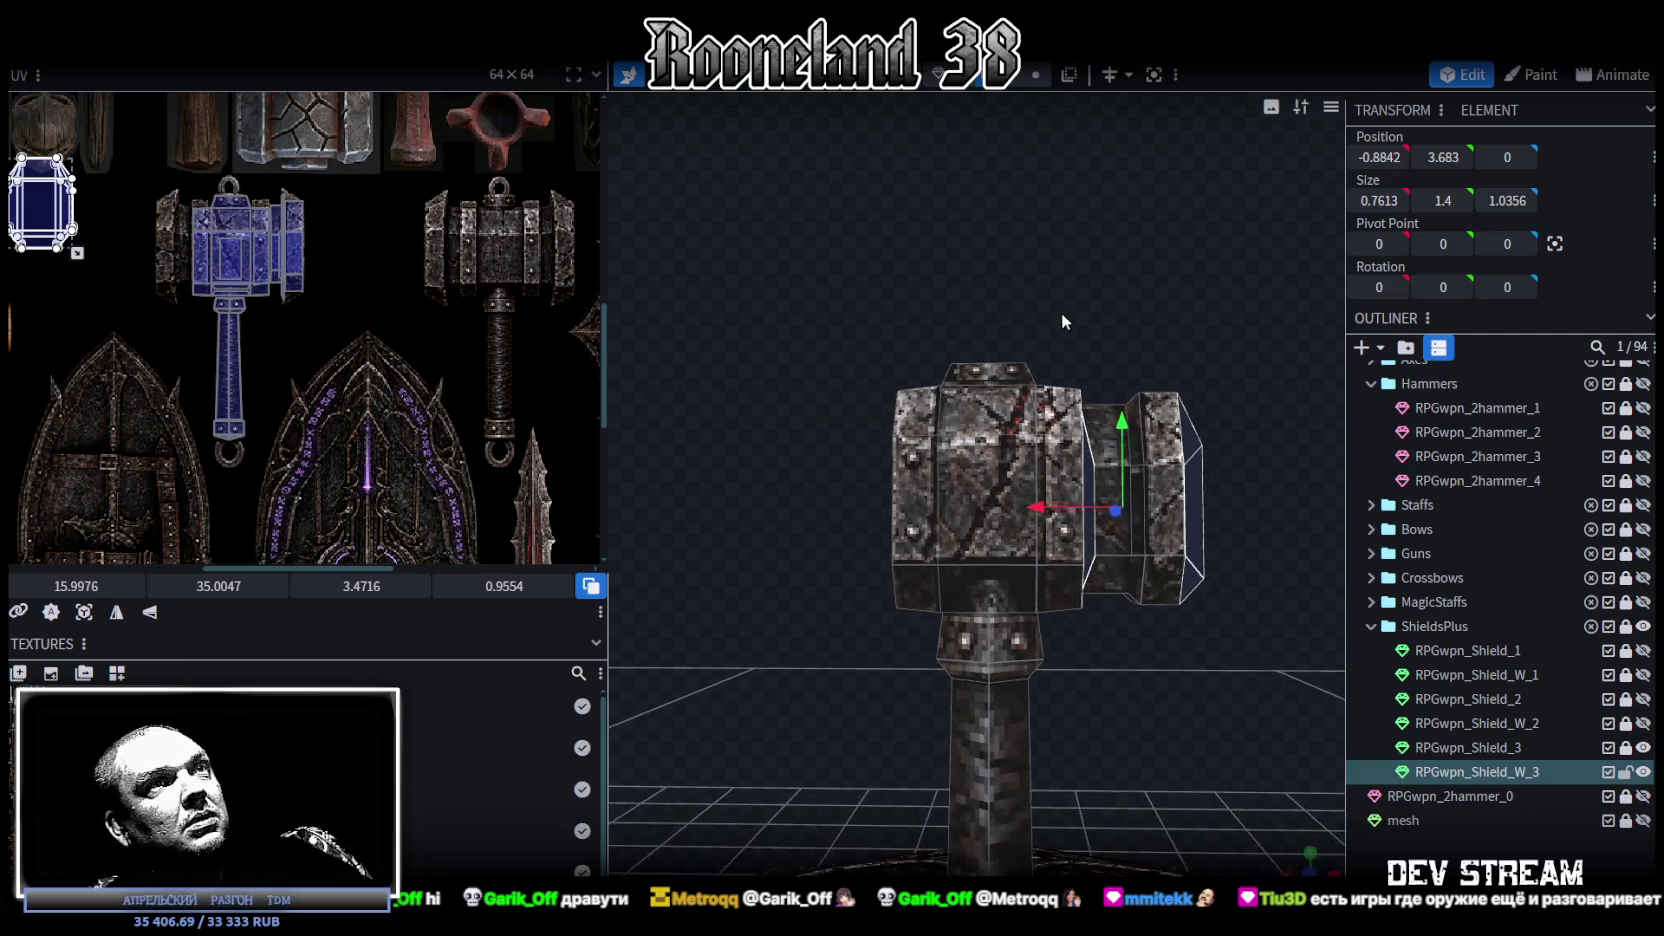
{"action": "scroll", "coordinate": [1061, 312], "scroll_direction": "up", "scroll_amount": 2}
{"action": "mouse_move", "coordinate": [897, 328]}
{"action": "left_mouse_down"}
{"action": "mouse_move", "coordinate": [888, 376]}
{"action": "mouse_move", "coordinate": [904, 351]}
{"action": "mouse_move", "coordinate": [1060, 380]}
{"action": "left_mouse_up"}
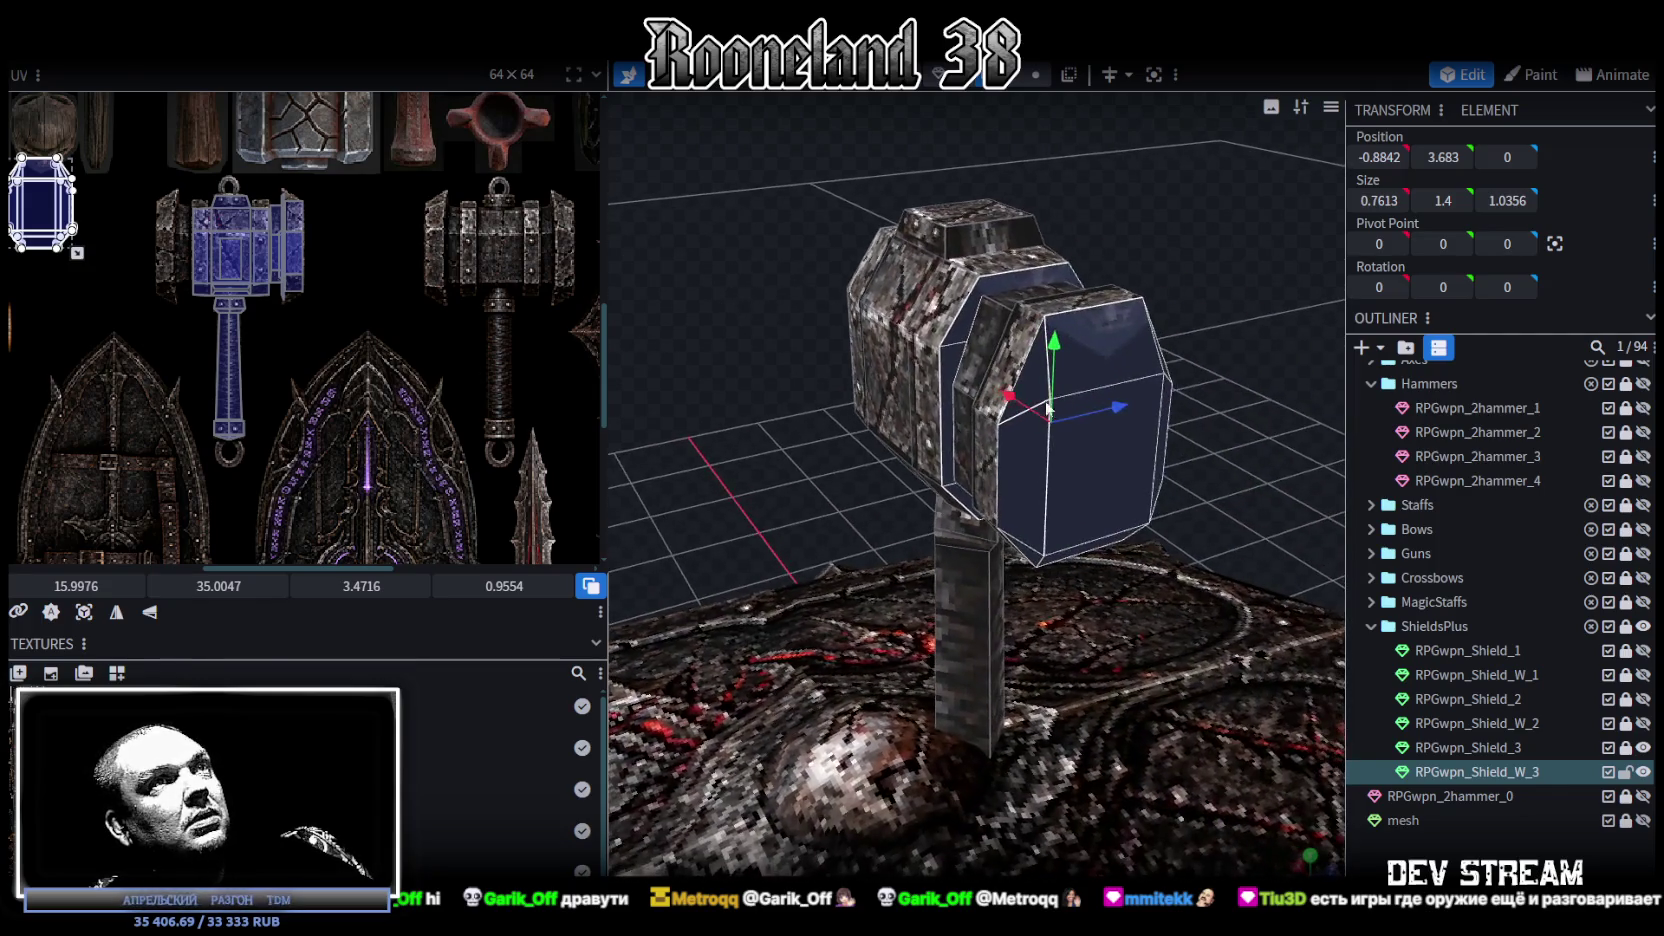
Step: Reselect the end cap's faces on the hammer head
{"action": "left_click", "coordinate": [1086, 363]}
{"action": "left_click", "coordinate": [1034, 432]}
{"action": "left_click", "coordinate": [1088, 474]}
{"action": "mouse_move", "coordinate": [1088, 474]}
{"action": "left_mouse_down"}
{"action": "mouse_move", "coordinate": [1176, 422]}
{"action": "mouse_move", "coordinate": [1126, 460]}
{"action": "left_mouse_up"}
{"action": "left_click", "coordinate": [1126, 460]}
{"action": "left_click", "coordinate": [1118, 533]}
{"action": "left_click", "coordinate": [1118, 531]}
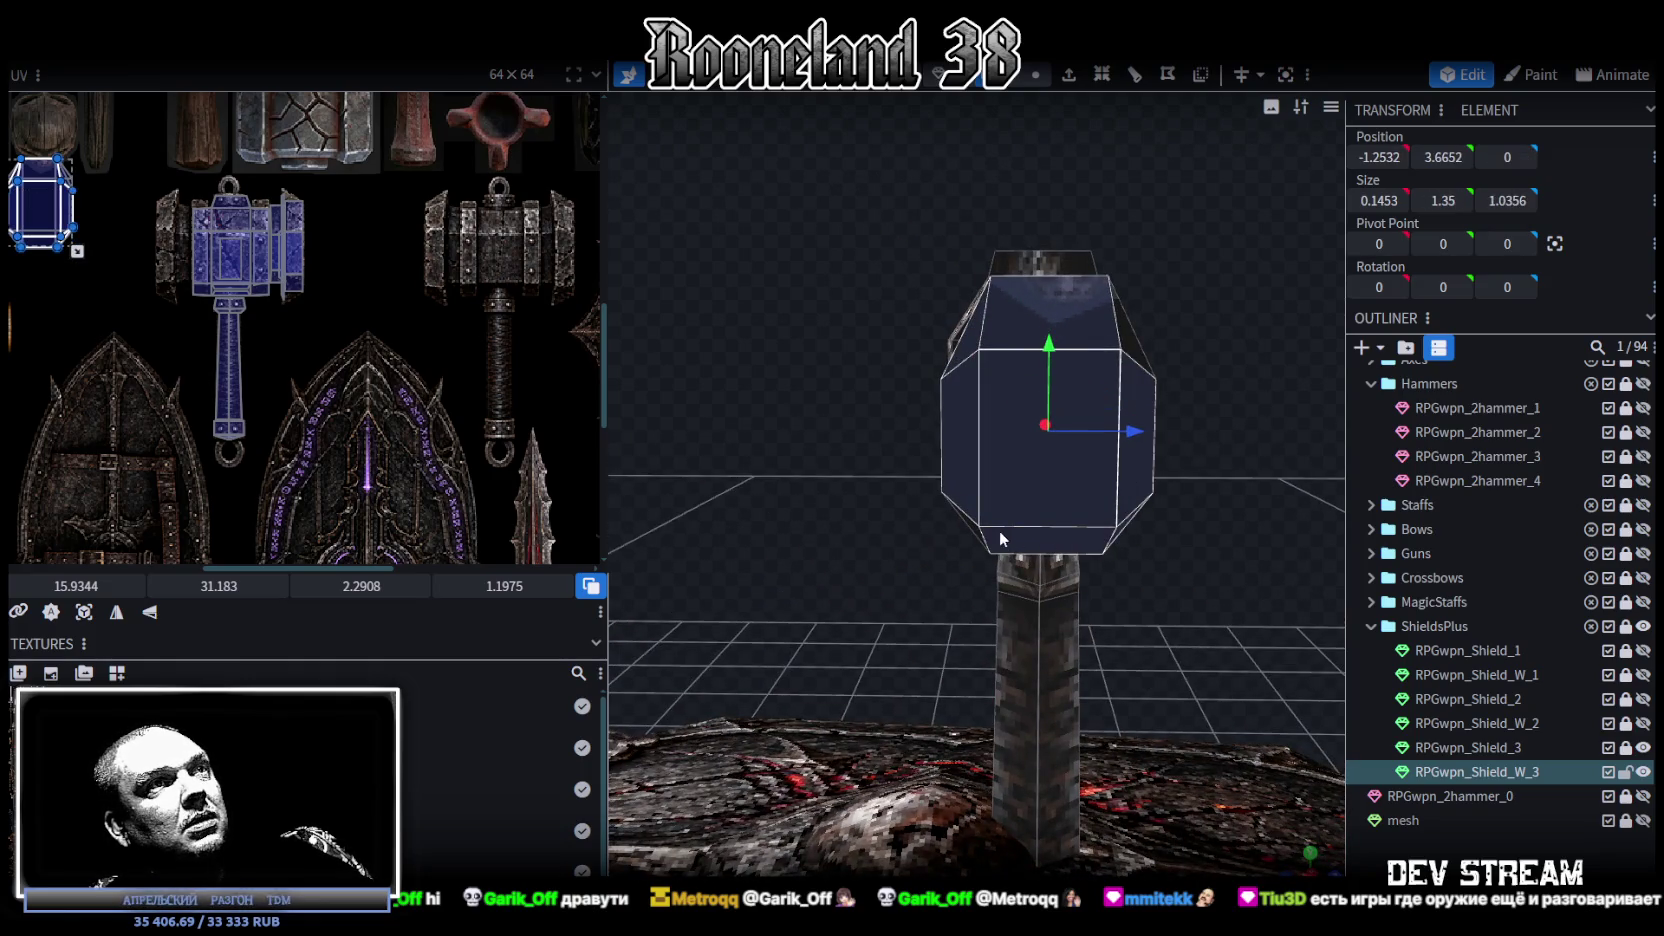
Step: Move the end cap's UV island onto the hammer-head artwork and widen it to fit
{"action": "left_click", "coordinate": [510, 247]}
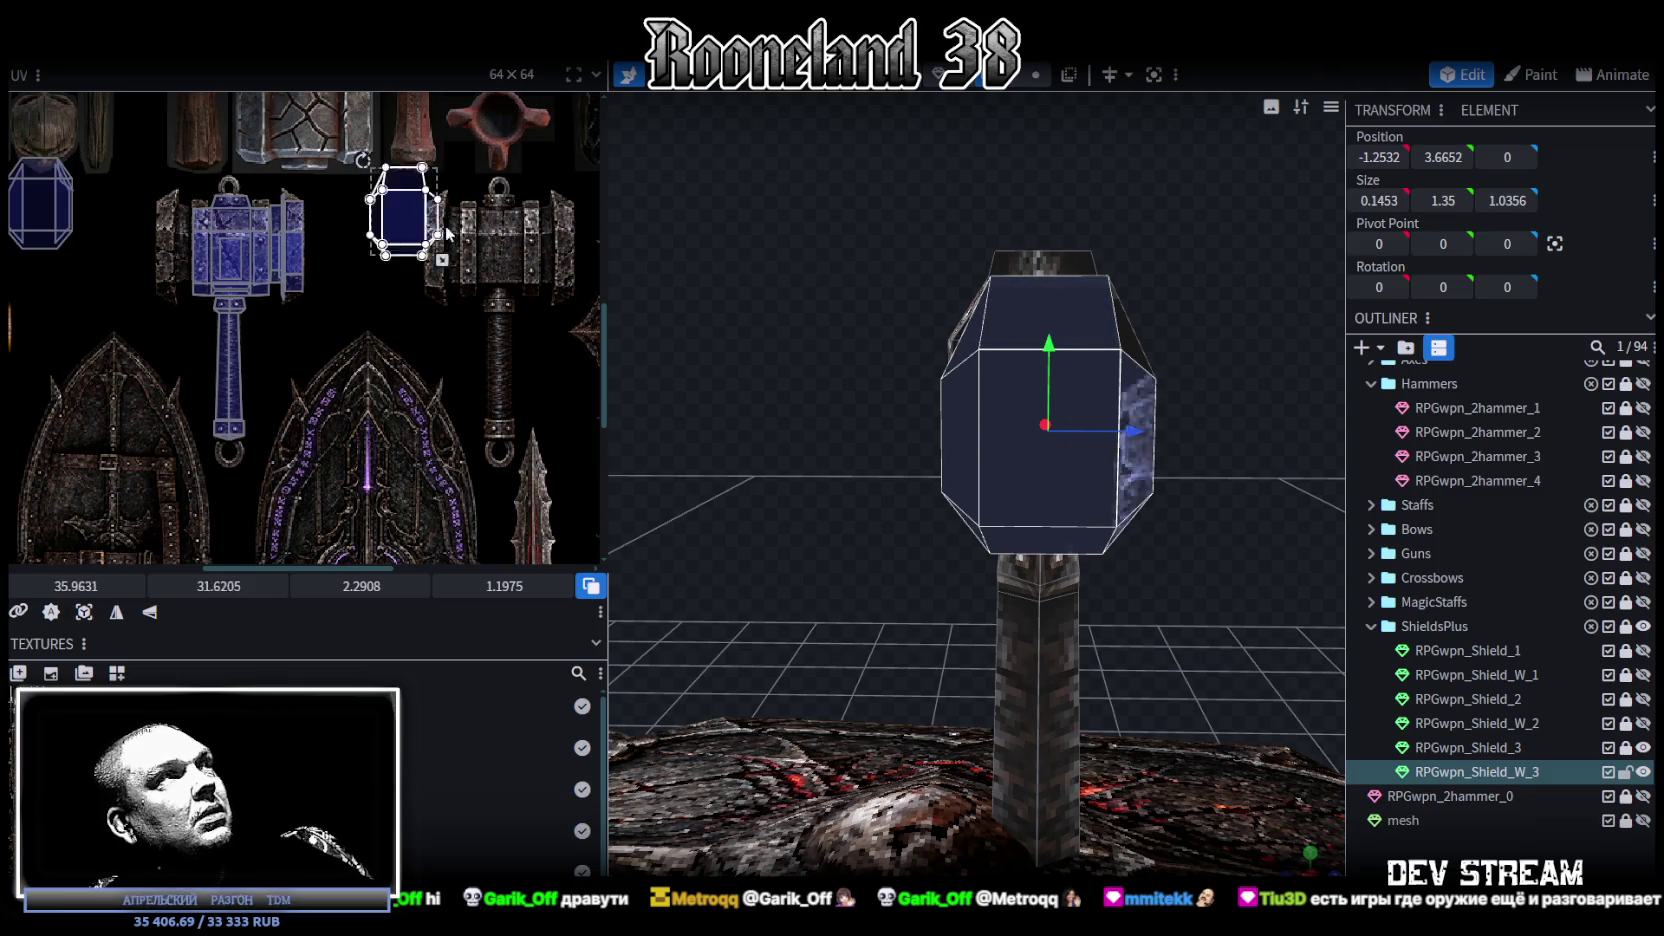
{"action": "scroll", "coordinate": [495, 240], "scroll_direction": "up", "scroll_amount": 2}
{"action": "scroll", "coordinate": [478, 240], "scroll_direction": "up", "scroll_amount": 1}
{"action": "left_click_drag", "start_coordinate": [471, 255], "coordinate": [448, 259]}
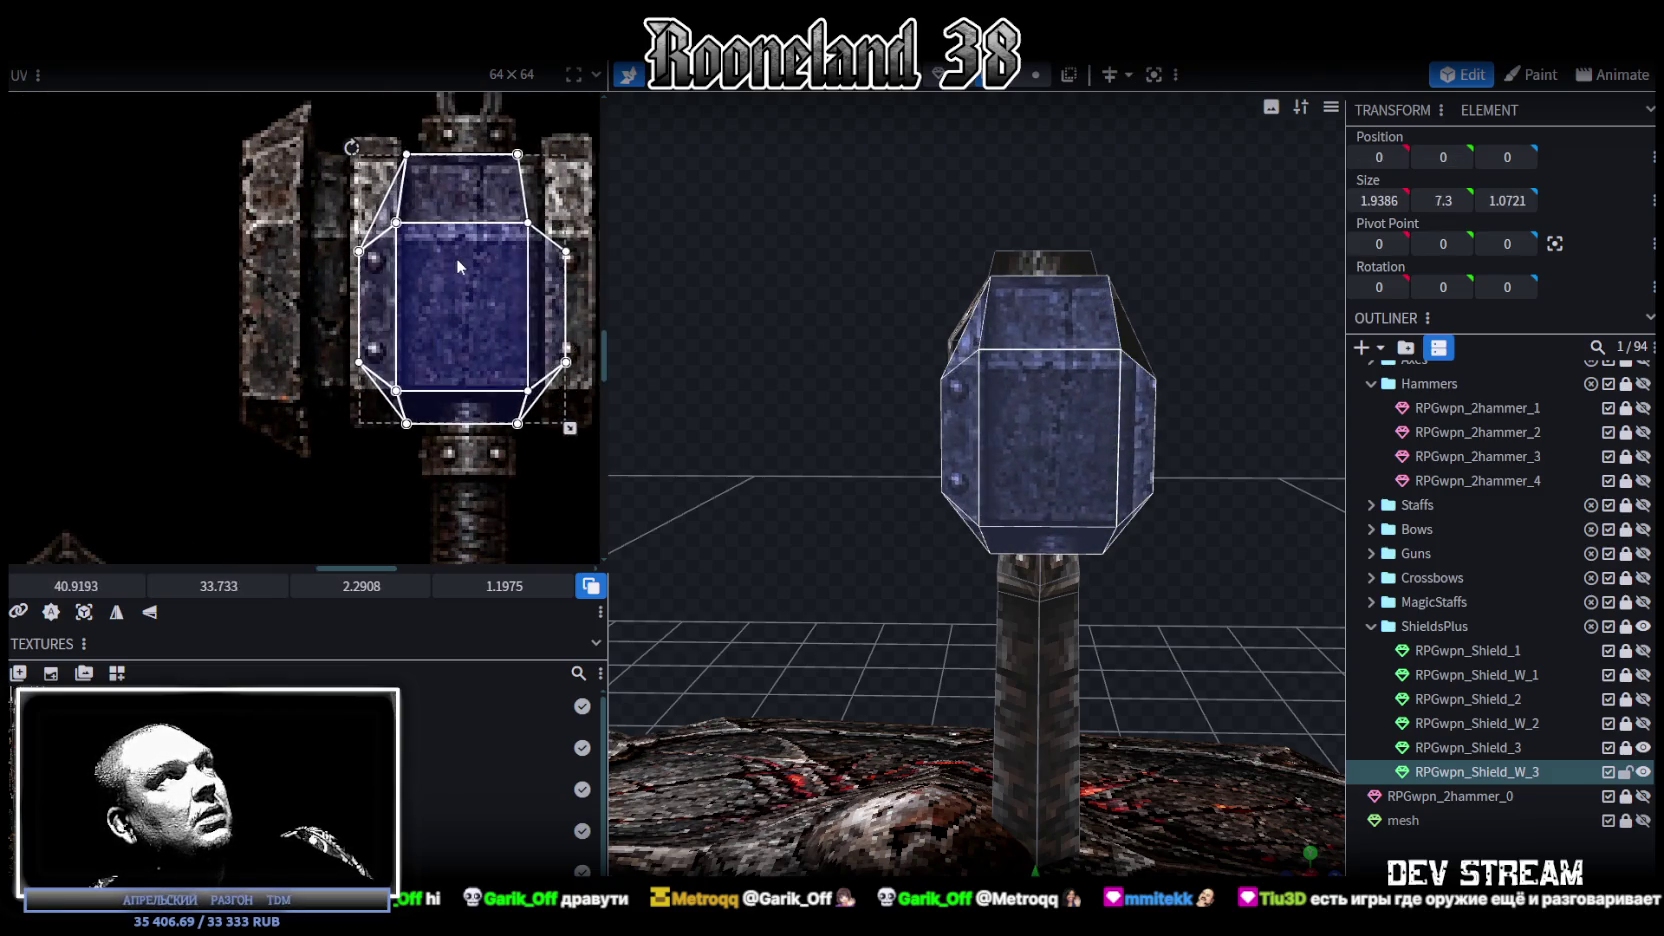
{"action": "scroll", "coordinate": [548, 287], "scroll_direction": "down", "scroll_amount": 1}
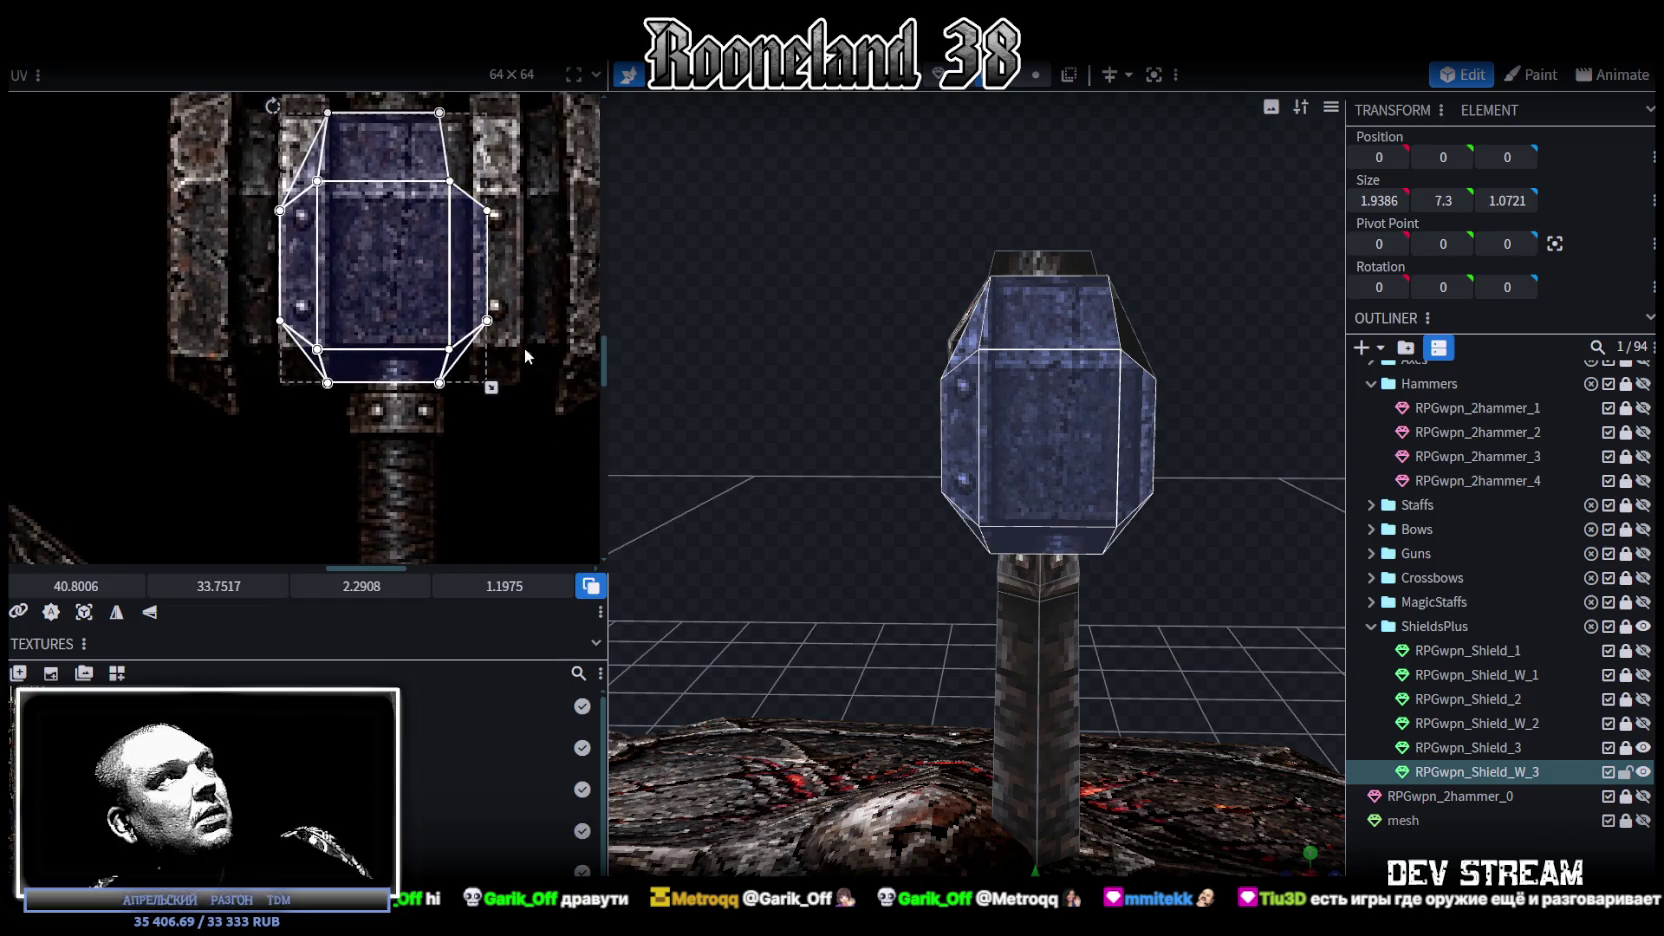
{"action": "left_click_drag", "start_coordinate": [490, 386], "coordinate": [522, 379]}
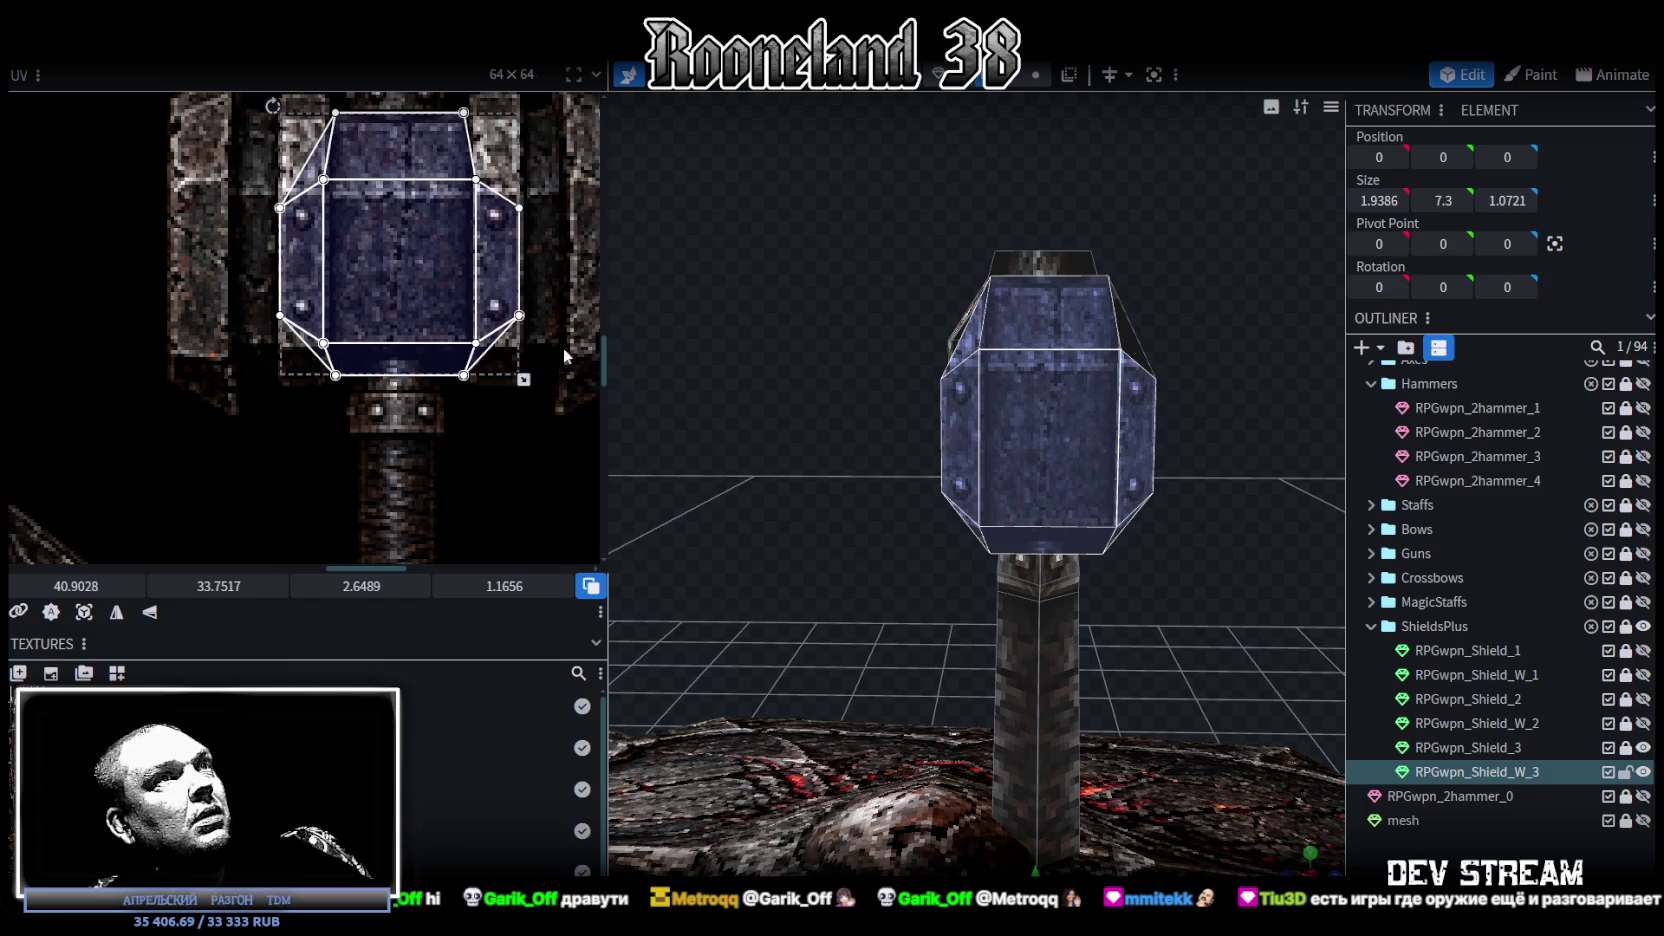
Step: Select the end cap's corner vertices and line the view up flat with the cap
{"action": "mouse_move", "coordinate": [767, 393]}
{"action": "left_mouse_down"}
{"action": "mouse_move", "coordinate": [1036, 415]}
{"action": "mouse_move", "coordinate": [849, 384]}
{"action": "left_mouse_up"}
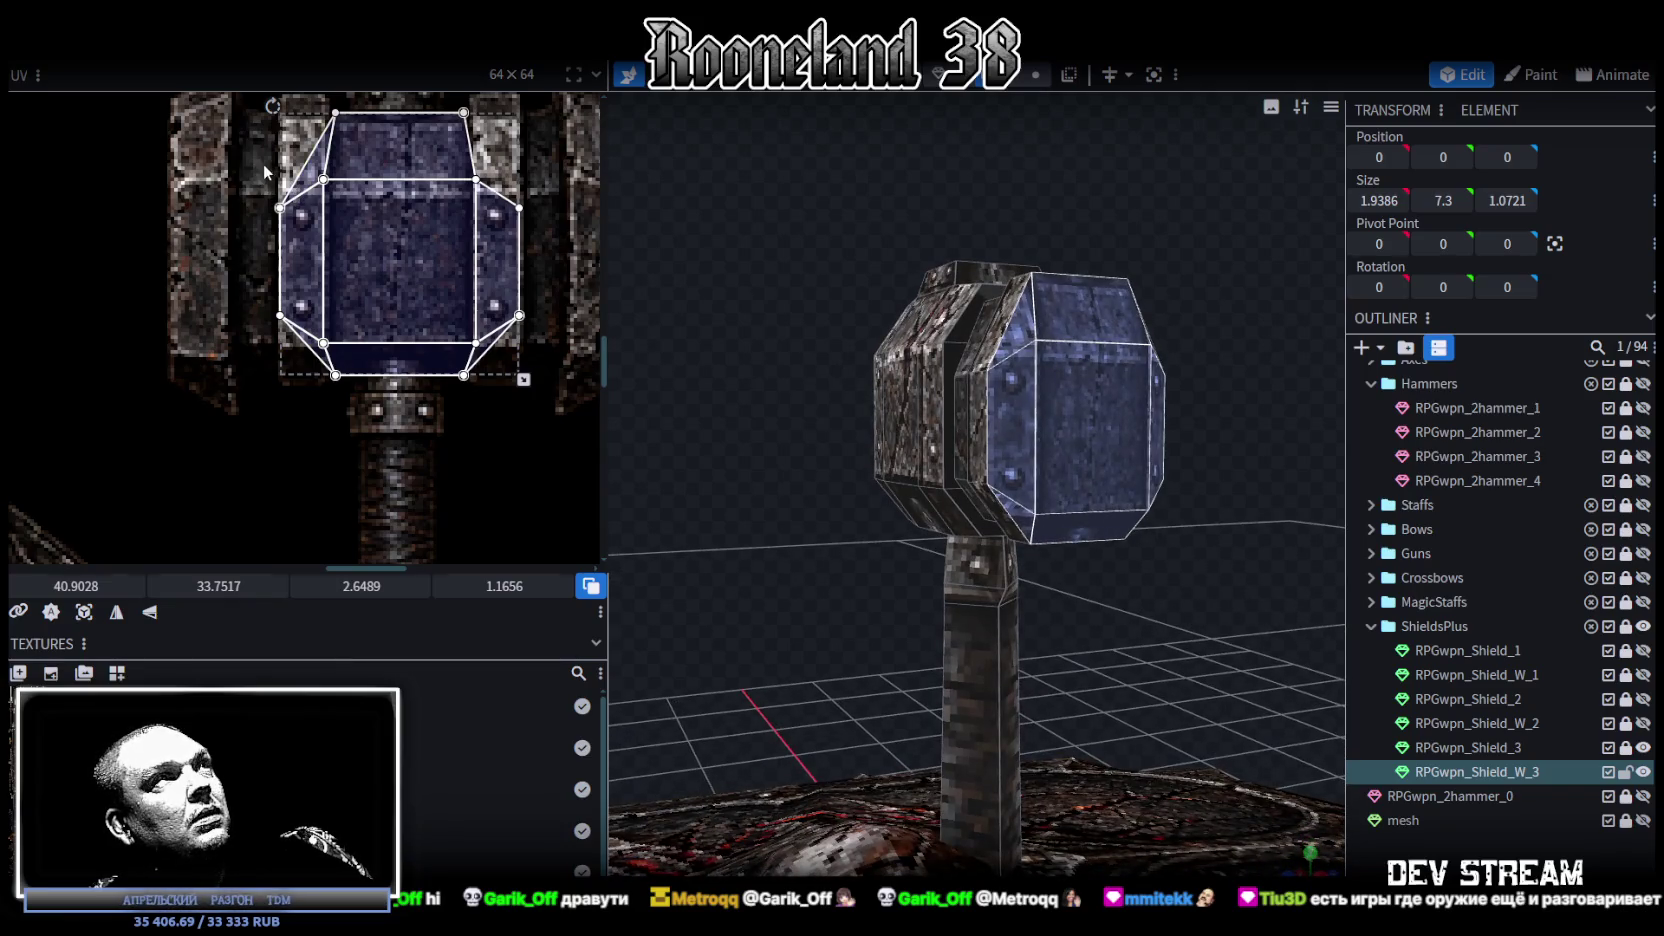
{"action": "left_click", "coordinate": [323, 179]}
{"action": "left_click_drag", "start_coordinate": [1000, 400], "coordinate": [1145, 366]}
{"action": "left_click", "coordinate": [1145, 366], "text": "shift"}
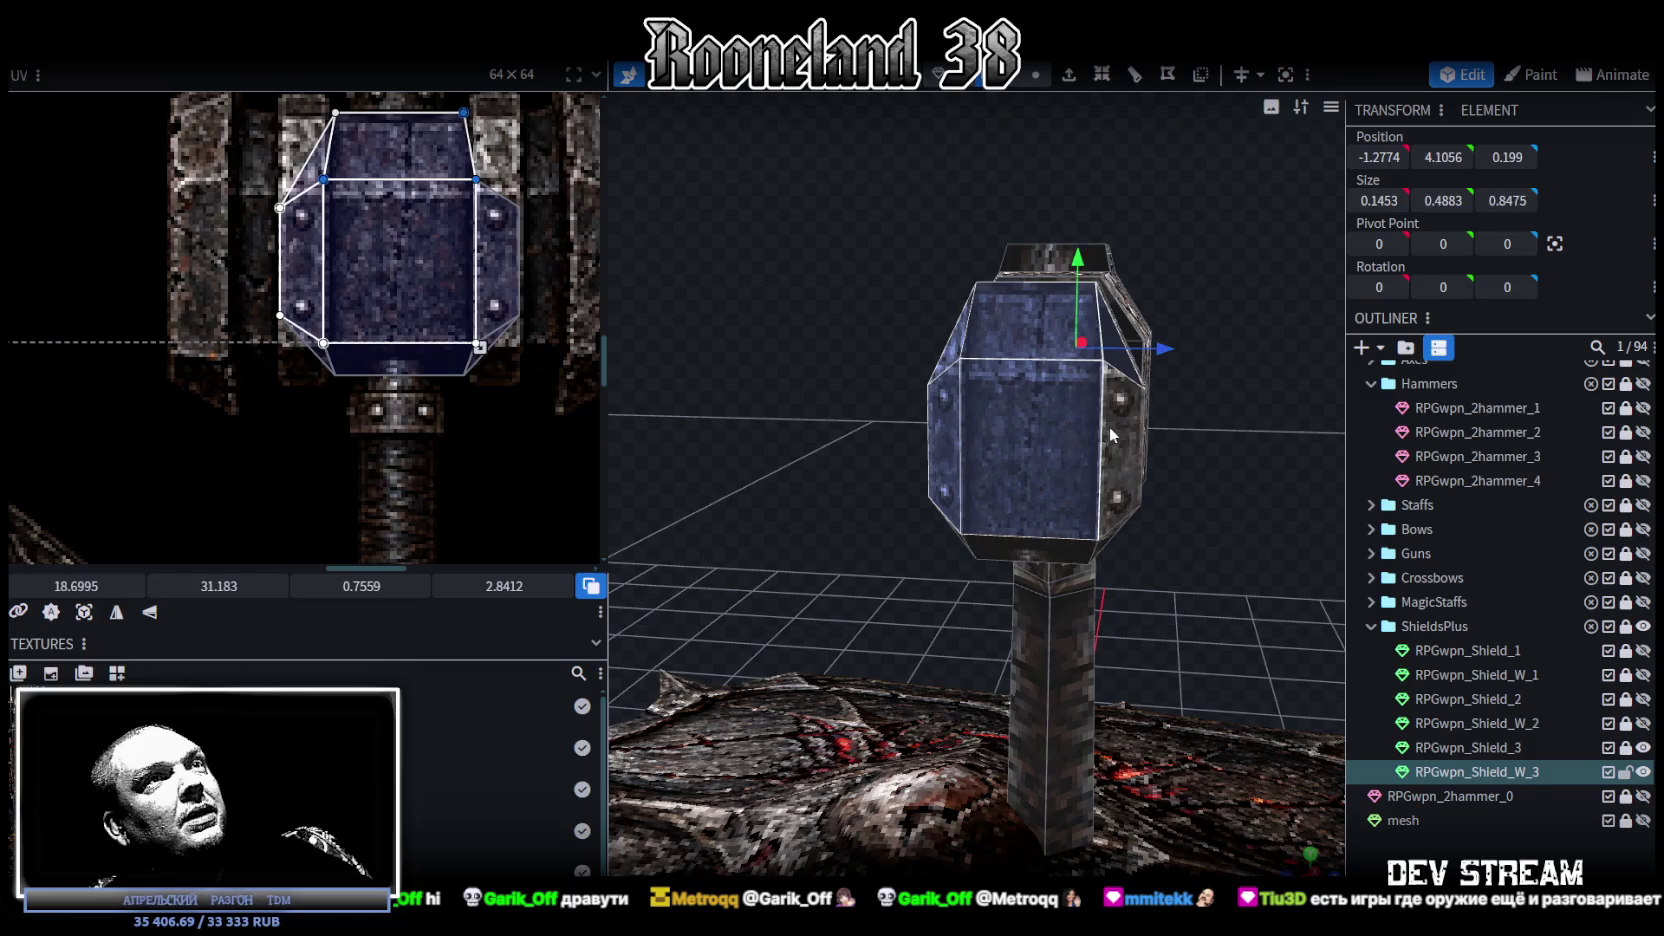
{"action": "left_click", "coordinate": [1095, 540], "text": "shift"}
{"action": "left_click", "coordinate": [972, 547], "text": "shift"}
{"action": "mouse_move", "coordinate": [972, 547]}
{"action": "left_mouse_down"}
{"action": "mouse_move", "coordinate": [948, 483]}
{"action": "mouse_move", "coordinate": [1344, 838]}
{"action": "left_mouse_up"}
{"action": "left_click", "coordinate": [995, 515], "text": "shift"}
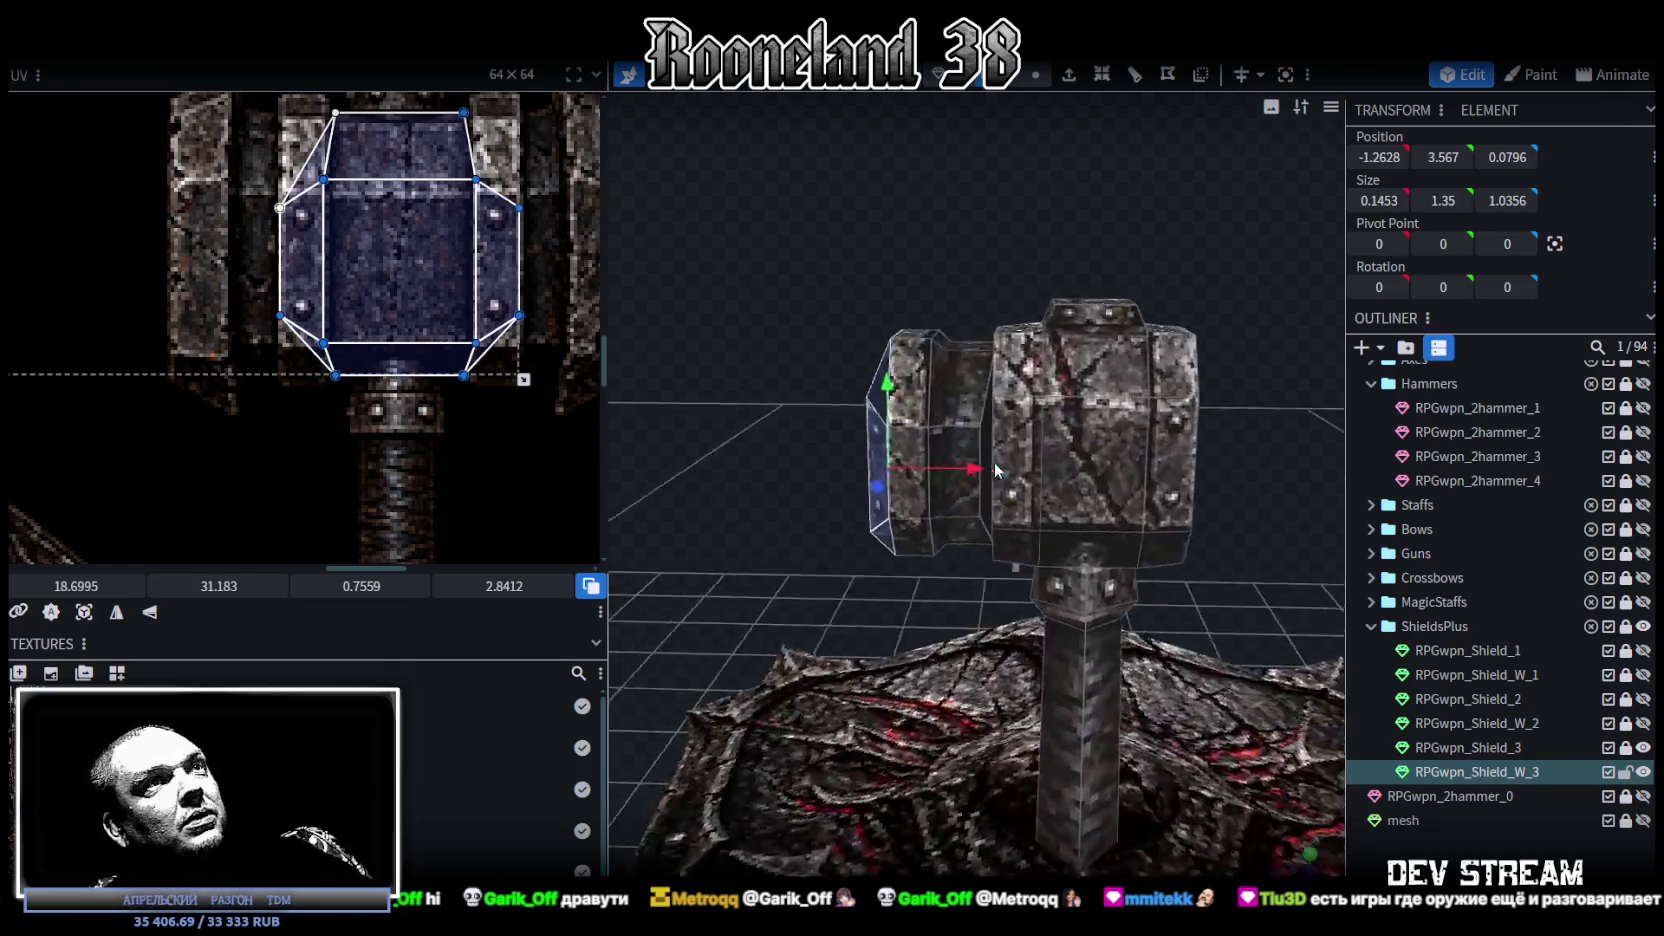
{"action": "left_click_drag", "start_coordinate": [1344, 838], "coordinate": [1266, 759]}
{"action": "scroll", "coordinate": [866, 510], "scroll_direction": "down", "scroll_amount": 2}
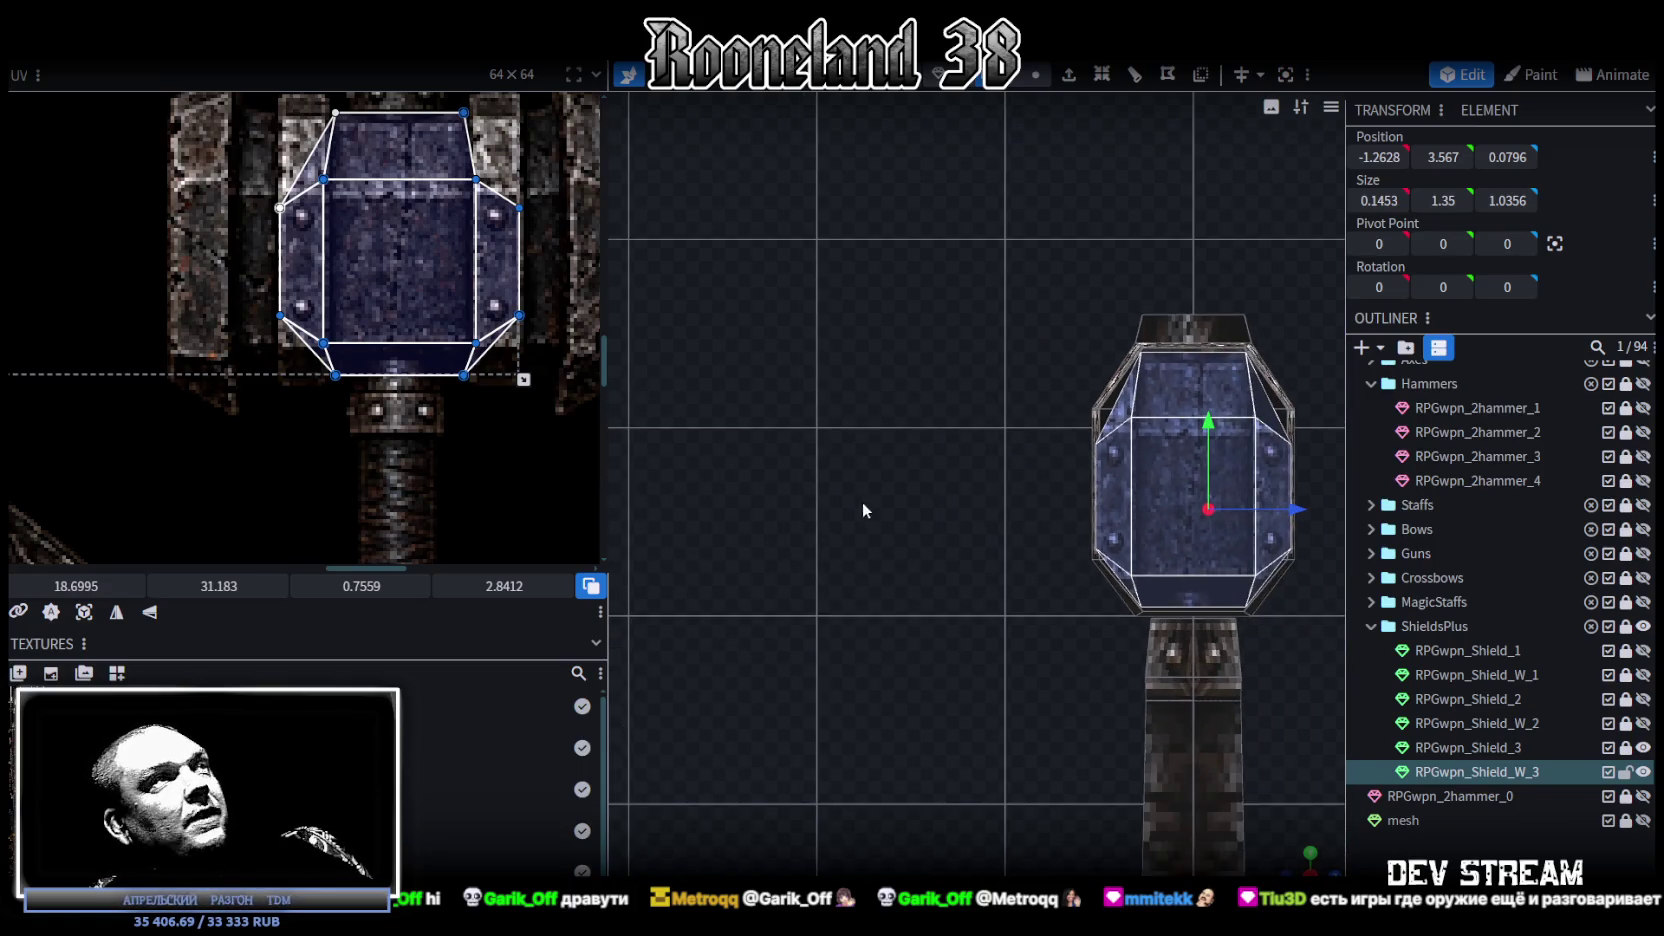
Step: Reproject the end-cap UVs and fit the island onto the hammer-head artwork
{"action": "left_click", "coordinate": [84, 611]}
{"action": "scroll", "coordinate": [133, 430], "scroll_direction": "down", "scroll_amount": 3}
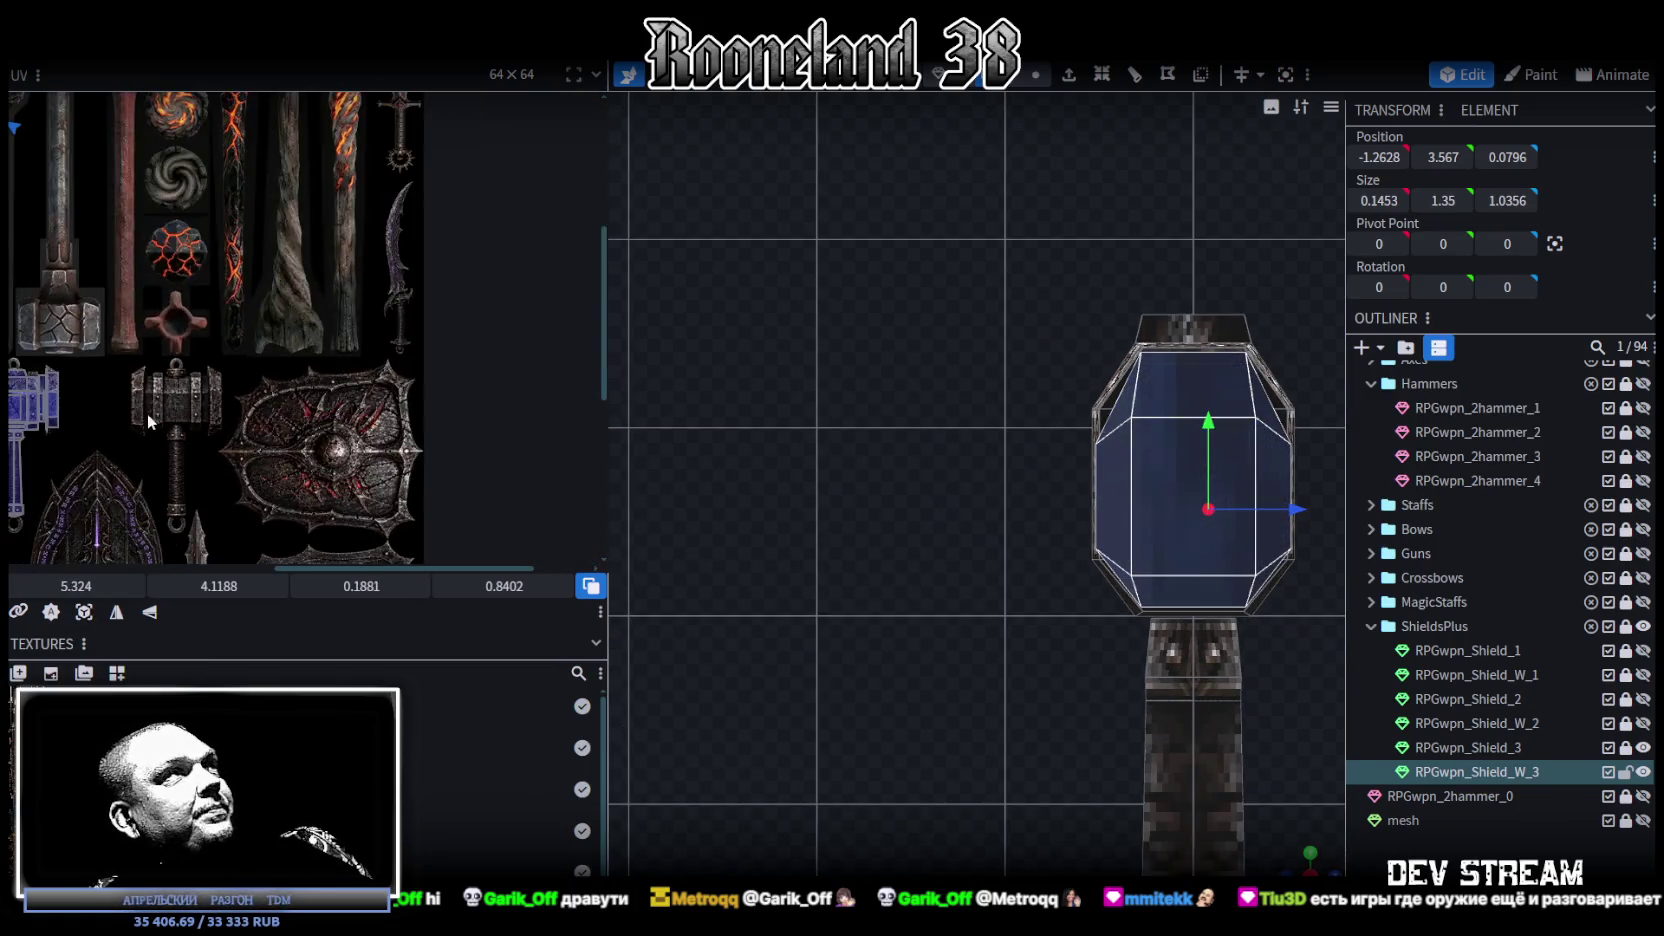
{"action": "scroll", "coordinate": [147, 415], "scroll_direction": "down", "scroll_amount": 2}
{"action": "scroll", "coordinate": [252, 329], "scroll_direction": "left", "scroll_amount": 2}
{"action": "left_click_drag", "start_coordinate": [140, 125], "coordinate": [512, 484]}
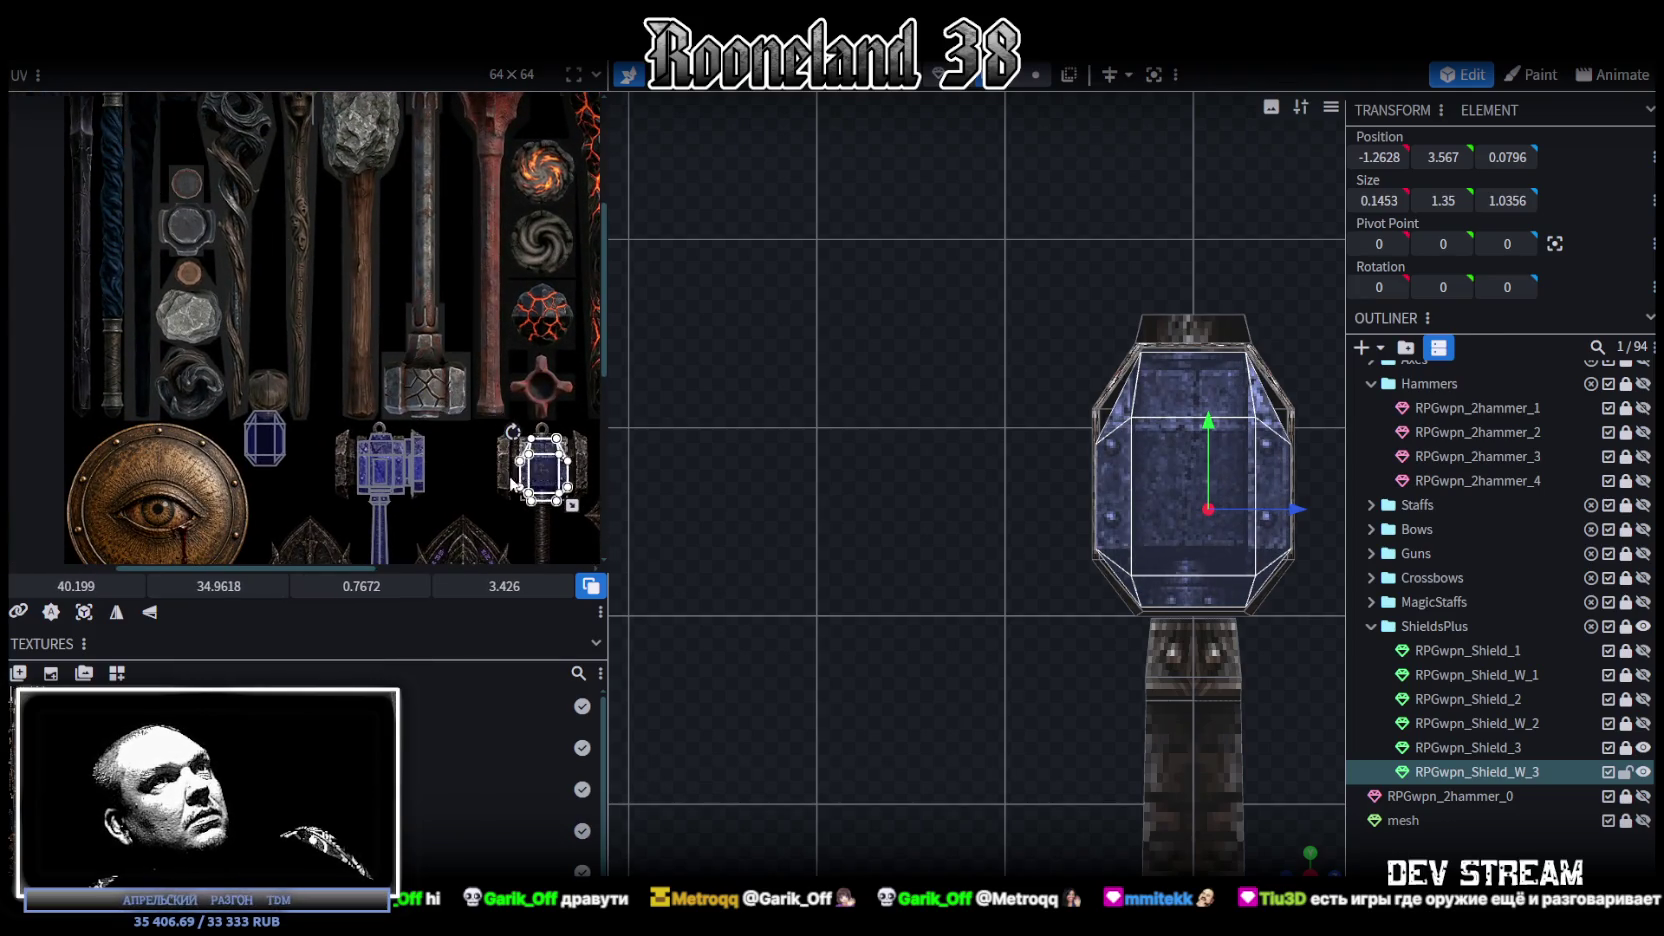
{"action": "scroll", "coordinate": [512, 484], "scroll_direction": "up", "scroll_amount": 3}
{"action": "scroll", "coordinate": [540, 440], "scroll_direction": "up", "scroll_amount": 2}
{"action": "middle_click_drag", "start_coordinate": [559, 410], "coordinate": [351, 381]}
{"action": "left_click_drag", "start_coordinate": [411, 396], "coordinate": [408, 395]}
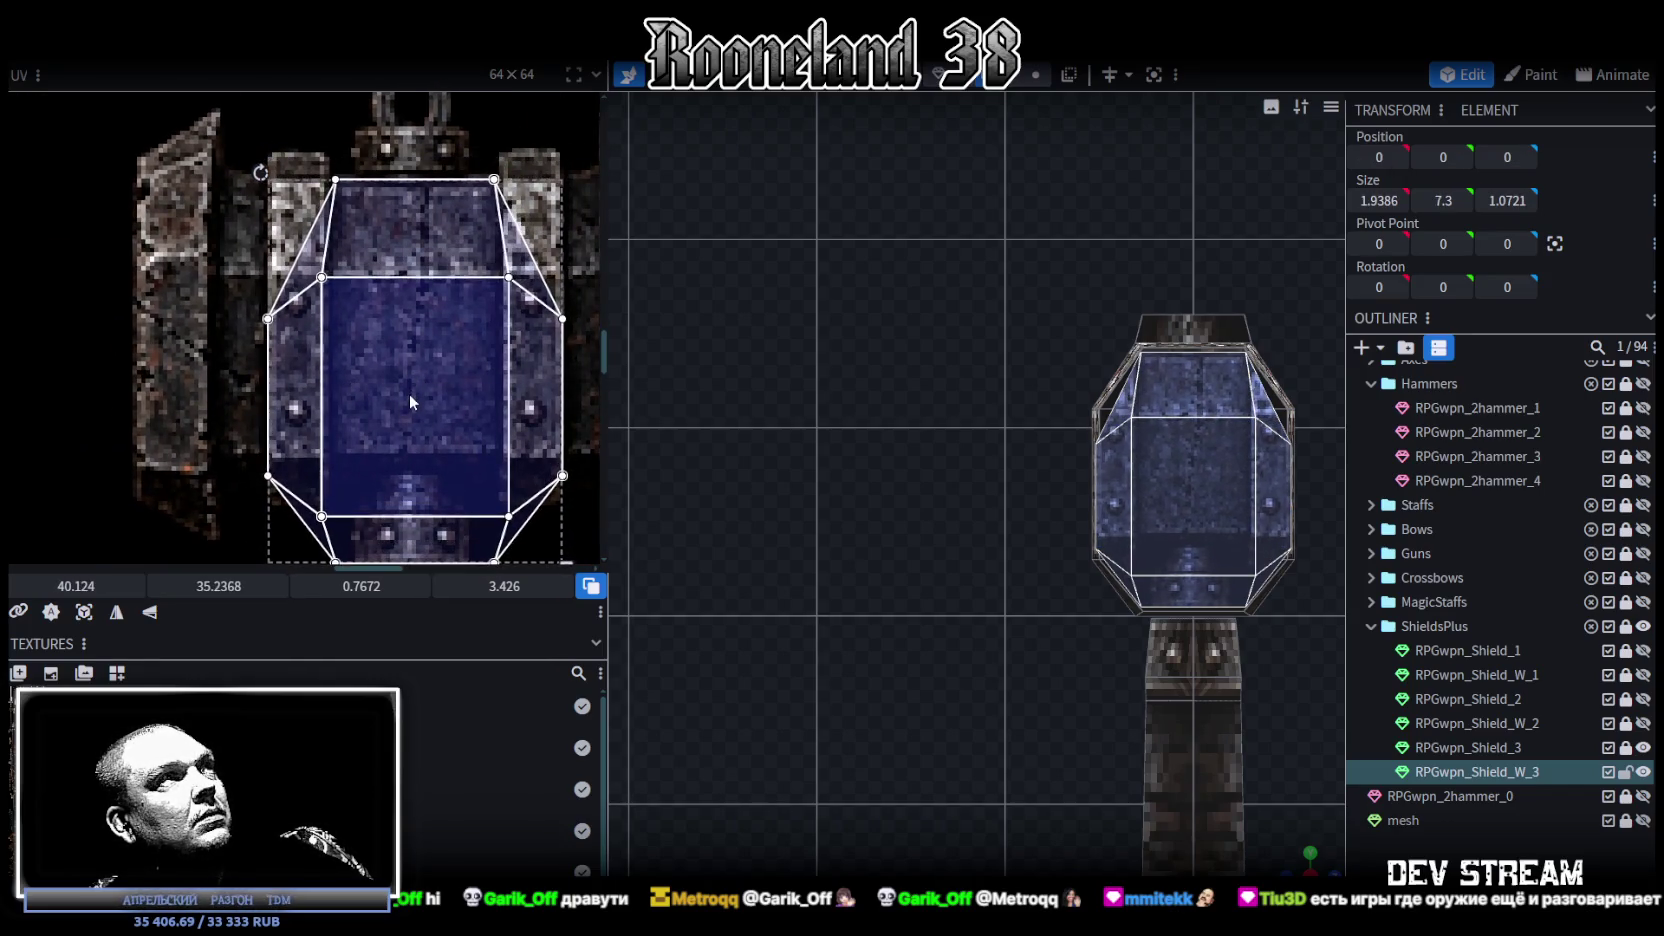
{"action": "left_click_drag", "start_coordinate": [549, 507], "coordinate": [552, 446]}
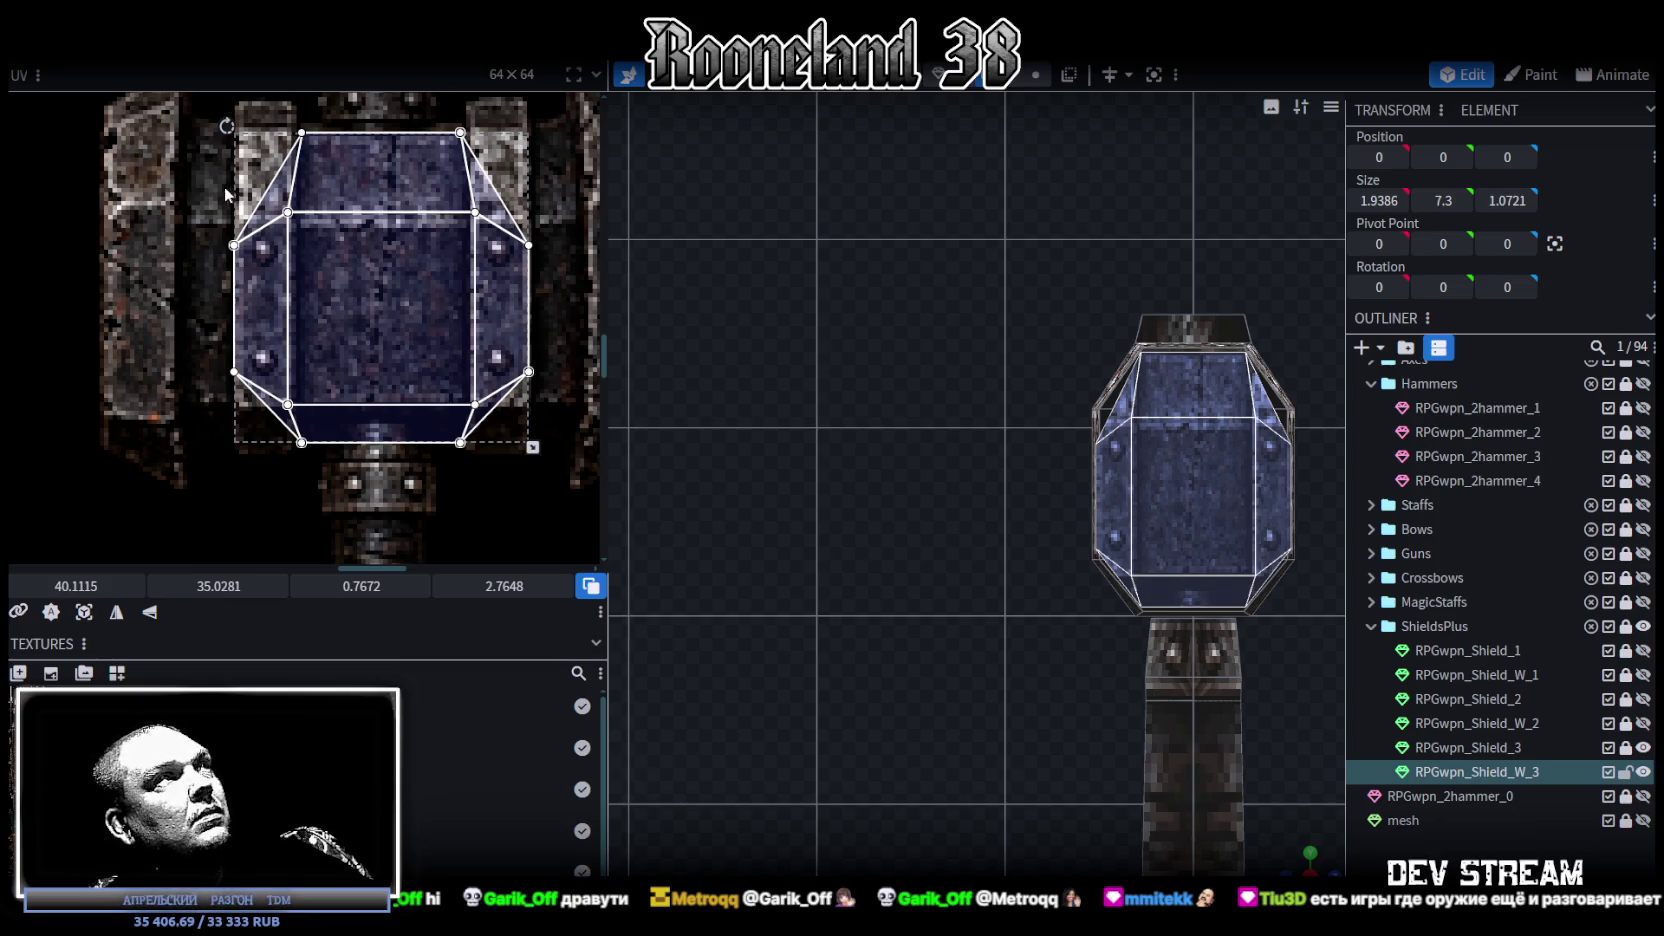
Step: Align the upper and lower bevel UV vertices with the iron plate's edges
{"action": "left_click_drag", "start_coordinate": [193, 193], "coordinate": [547, 269]}
{"action": "left_click_drag", "start_coordinate": [206, 196], "coordinate": [504, 227]}
{"action": "left_click_drag", "start_coordinate": [205, 587], "coordinate": [280, 587]}
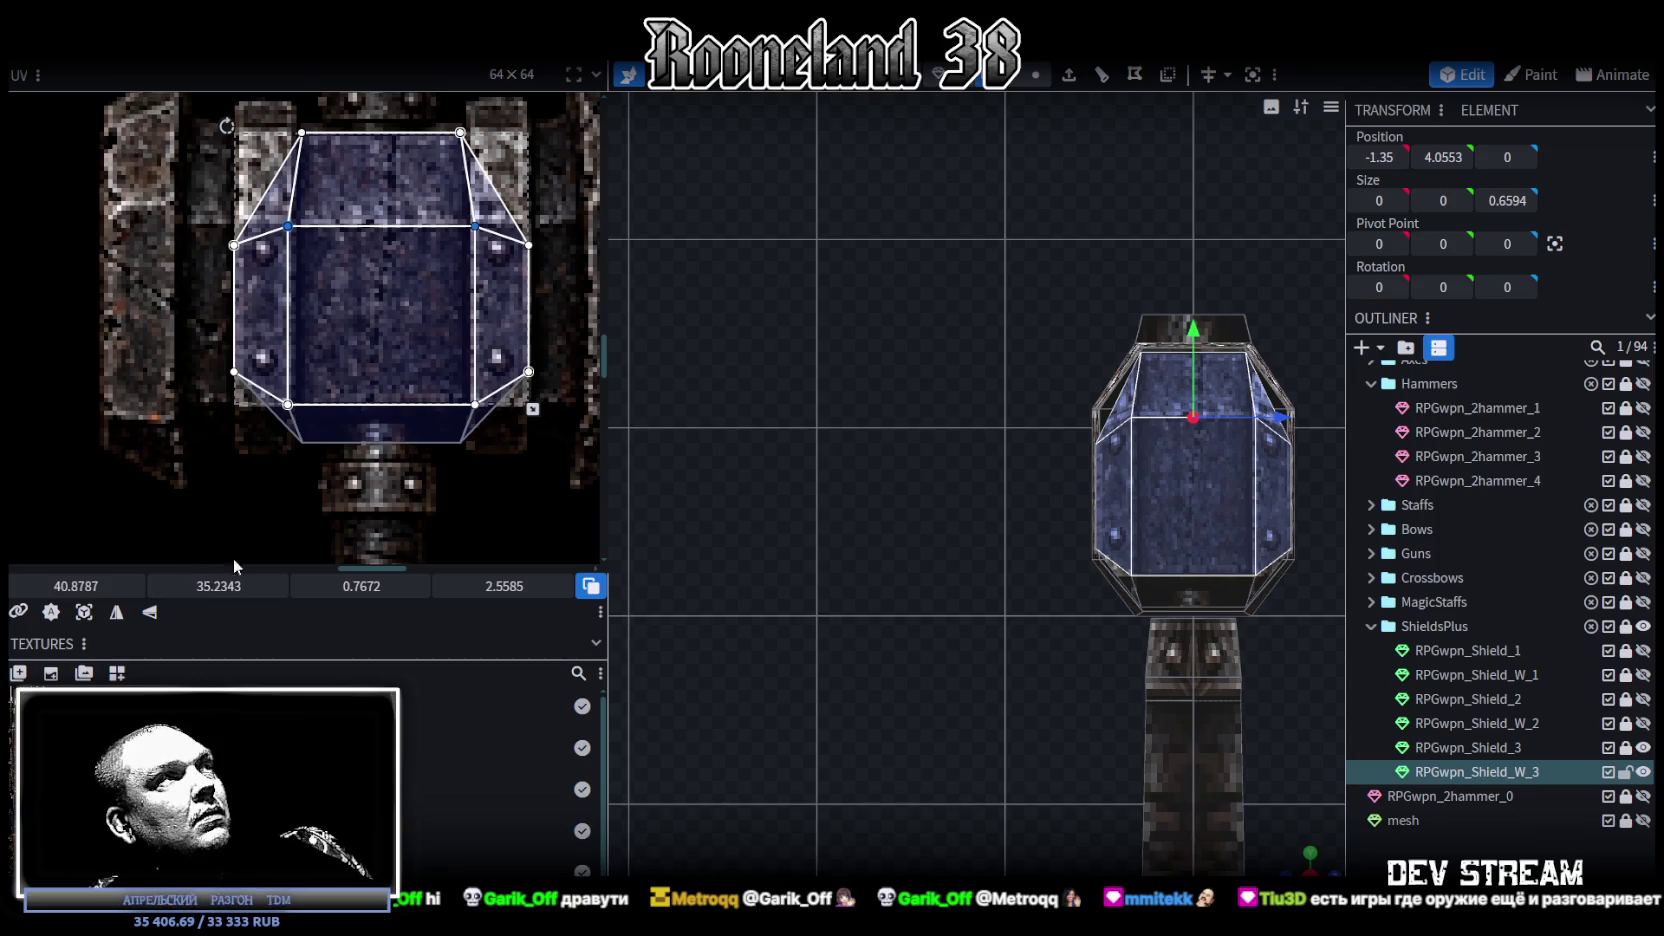
{"action": "left_click", "coordinate": [222, 393]}
{"action": "left_click_drag", "start_coordinate": [585, 377], "coordinate": [190, 345]}
{"action": "left_click_drag", "start_coordinate": [210, 587], "coordinate": [240, 587]}
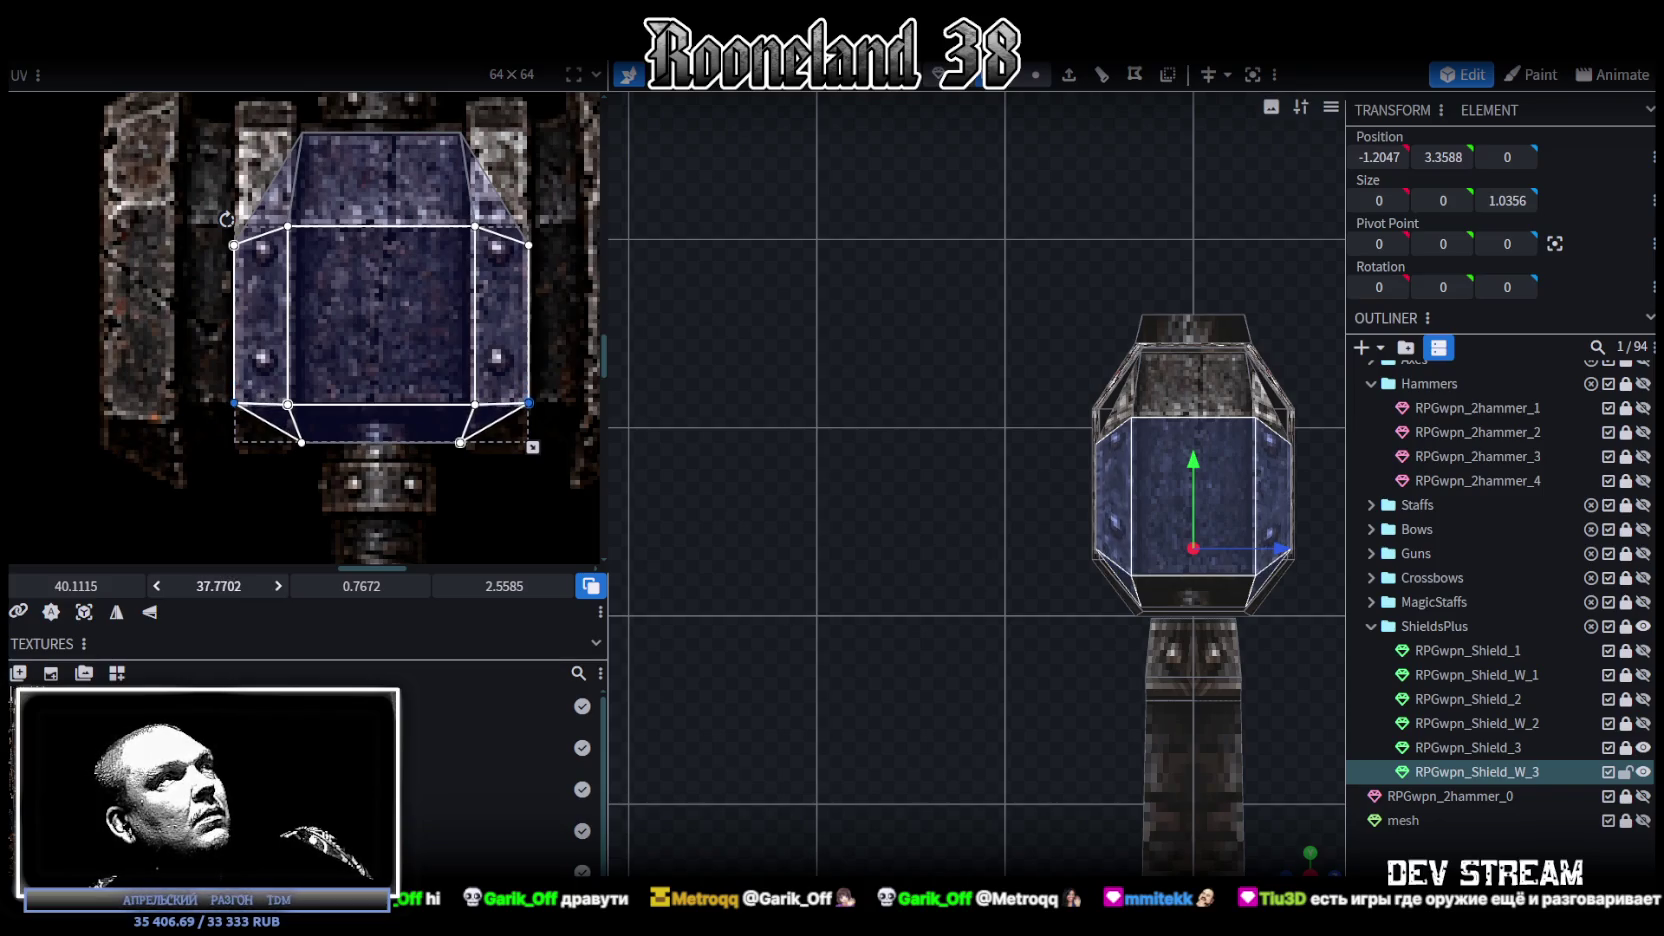
{"action": "left_click_drag", "start_coordinate": [120, 320], "coordinate": [557, 237]}
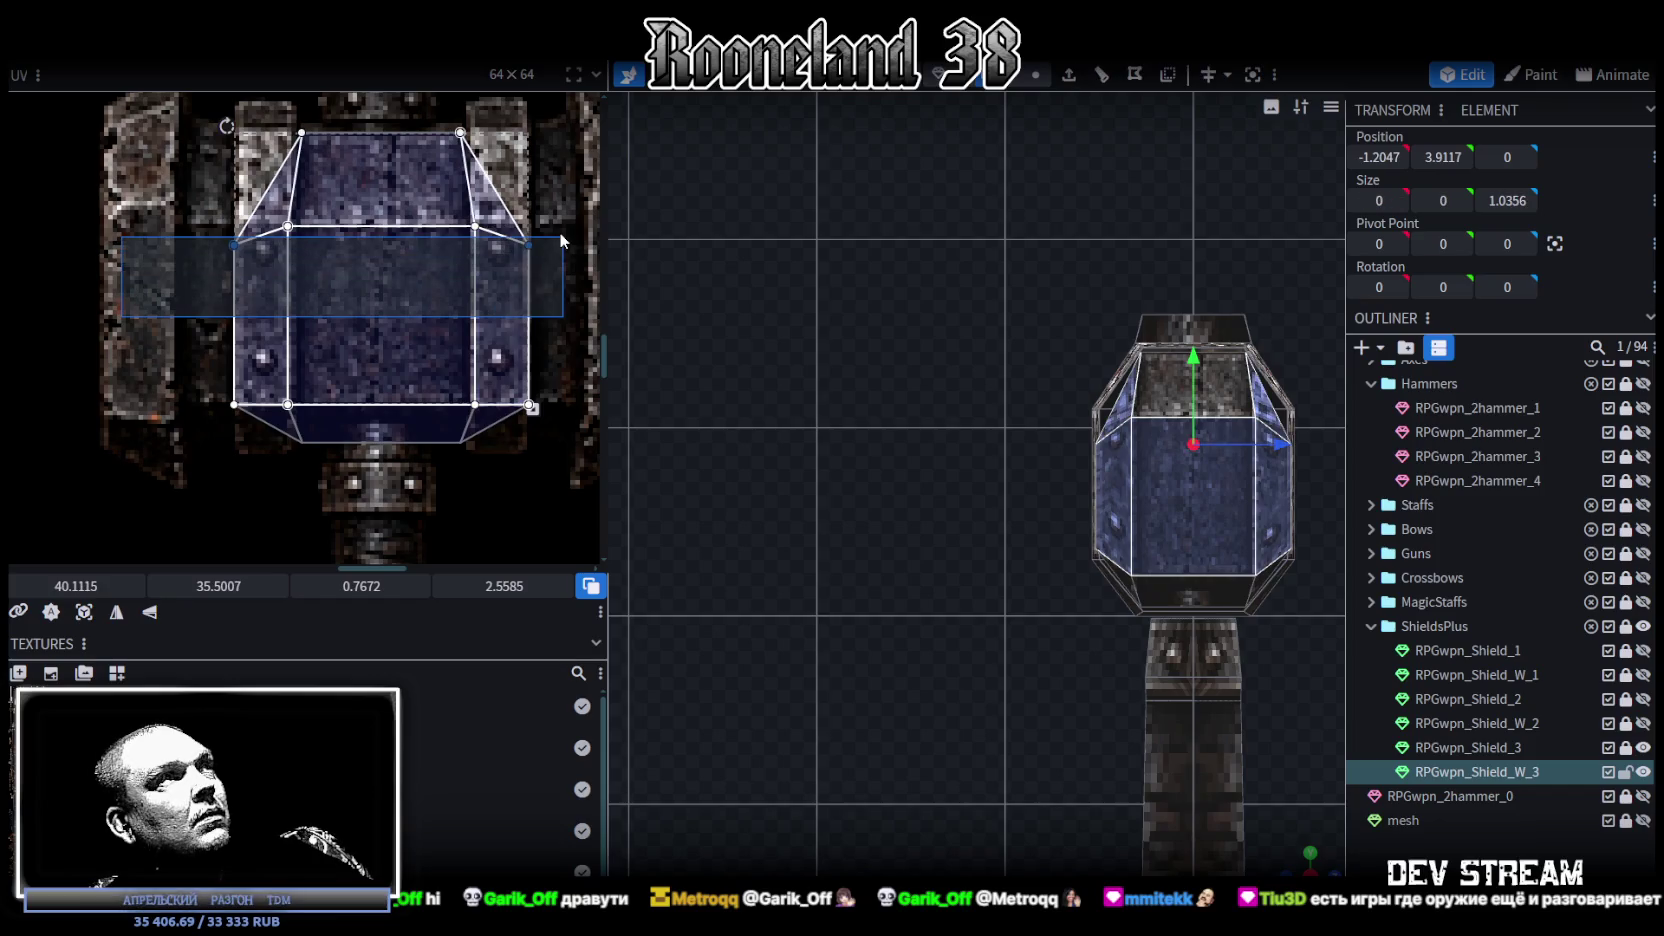
{"action": "left_click_drag", "start_coordinate": [222, 587], "coordinate": [195, 587]}
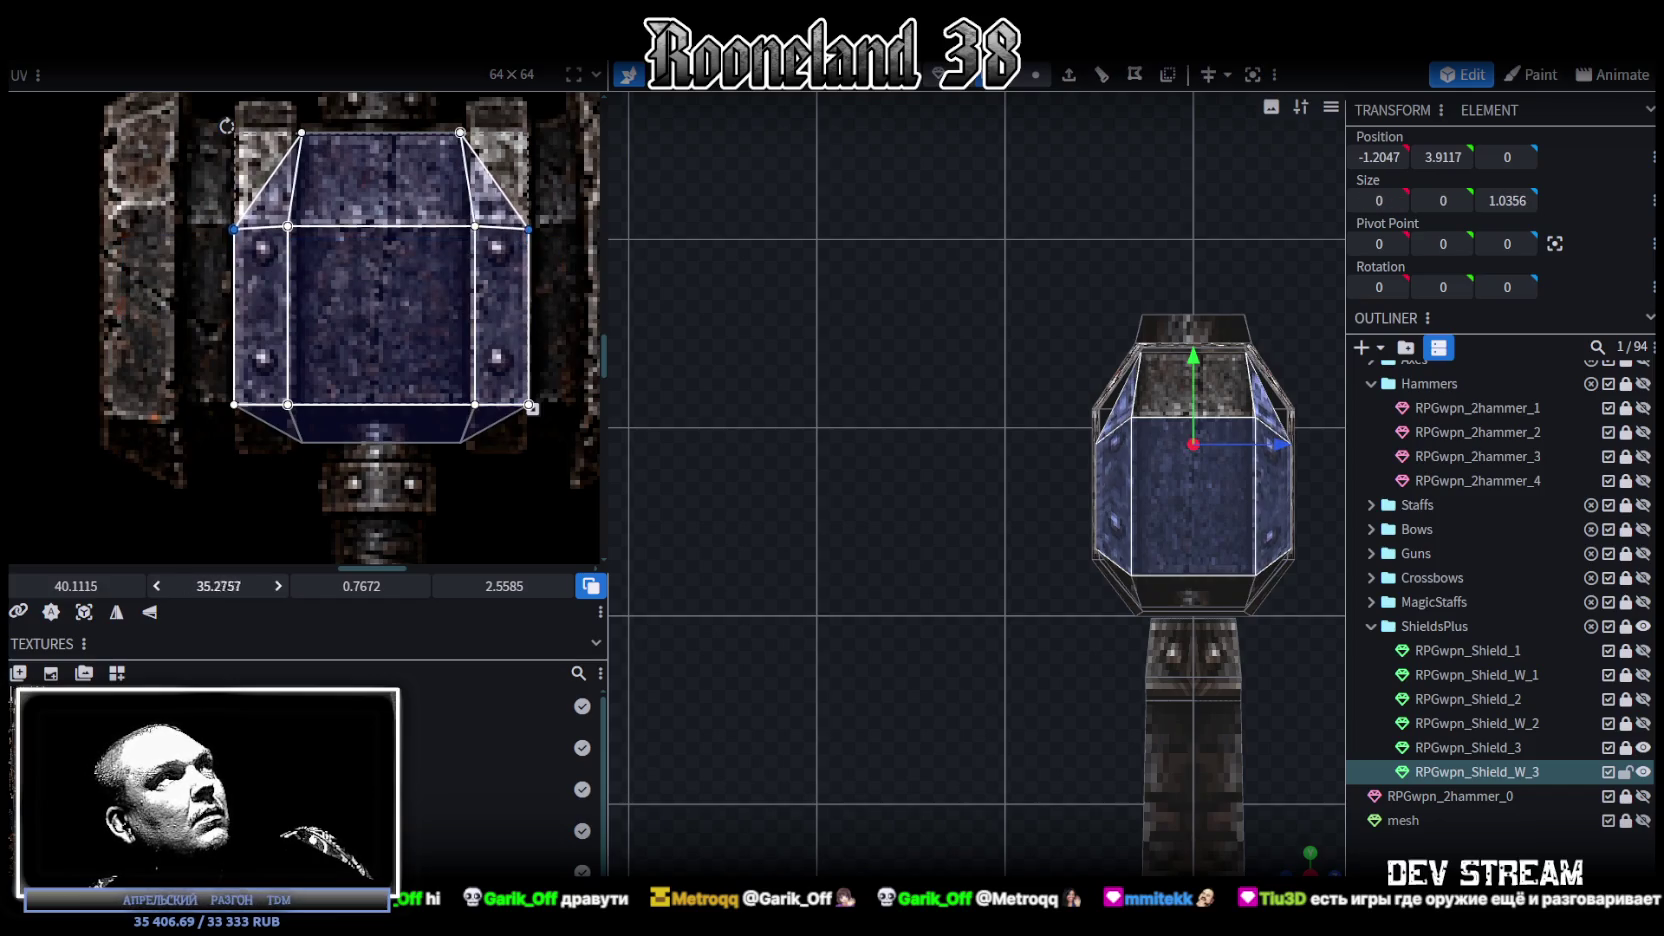
{"action": "scroll", "coordinate": [1276, 733], "scroll_direction": "up", "scroll_amount": 2}
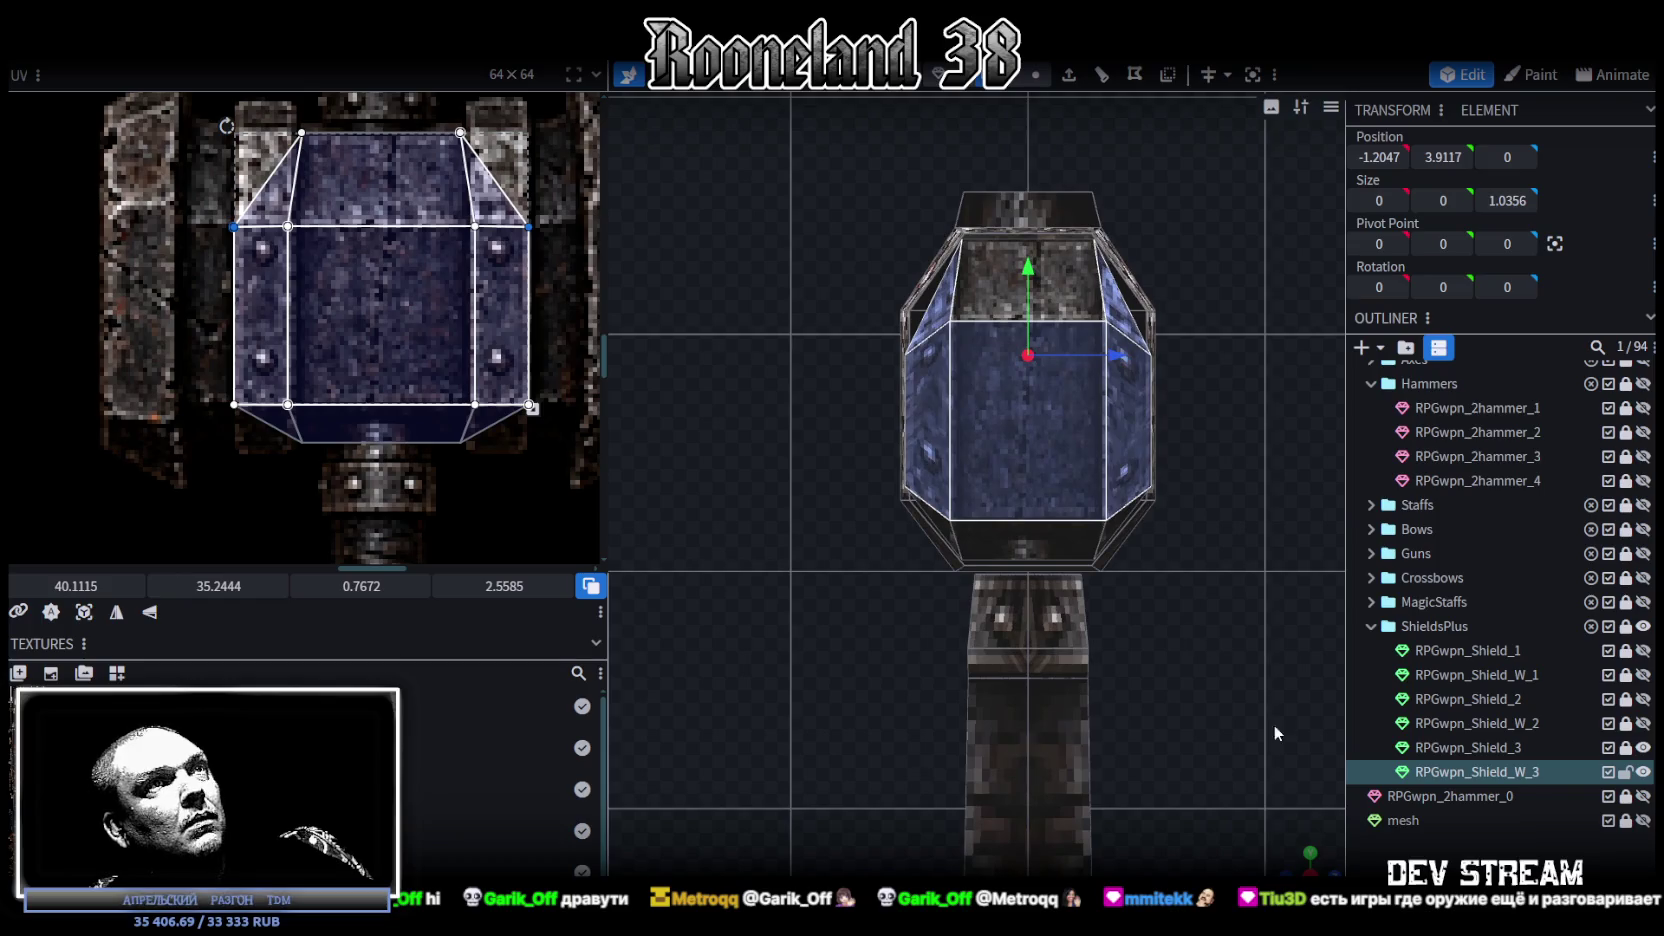
{"action": "left_click_drag", "start_coordinate": [1296, 860], "coordinate": [1268, 760]}
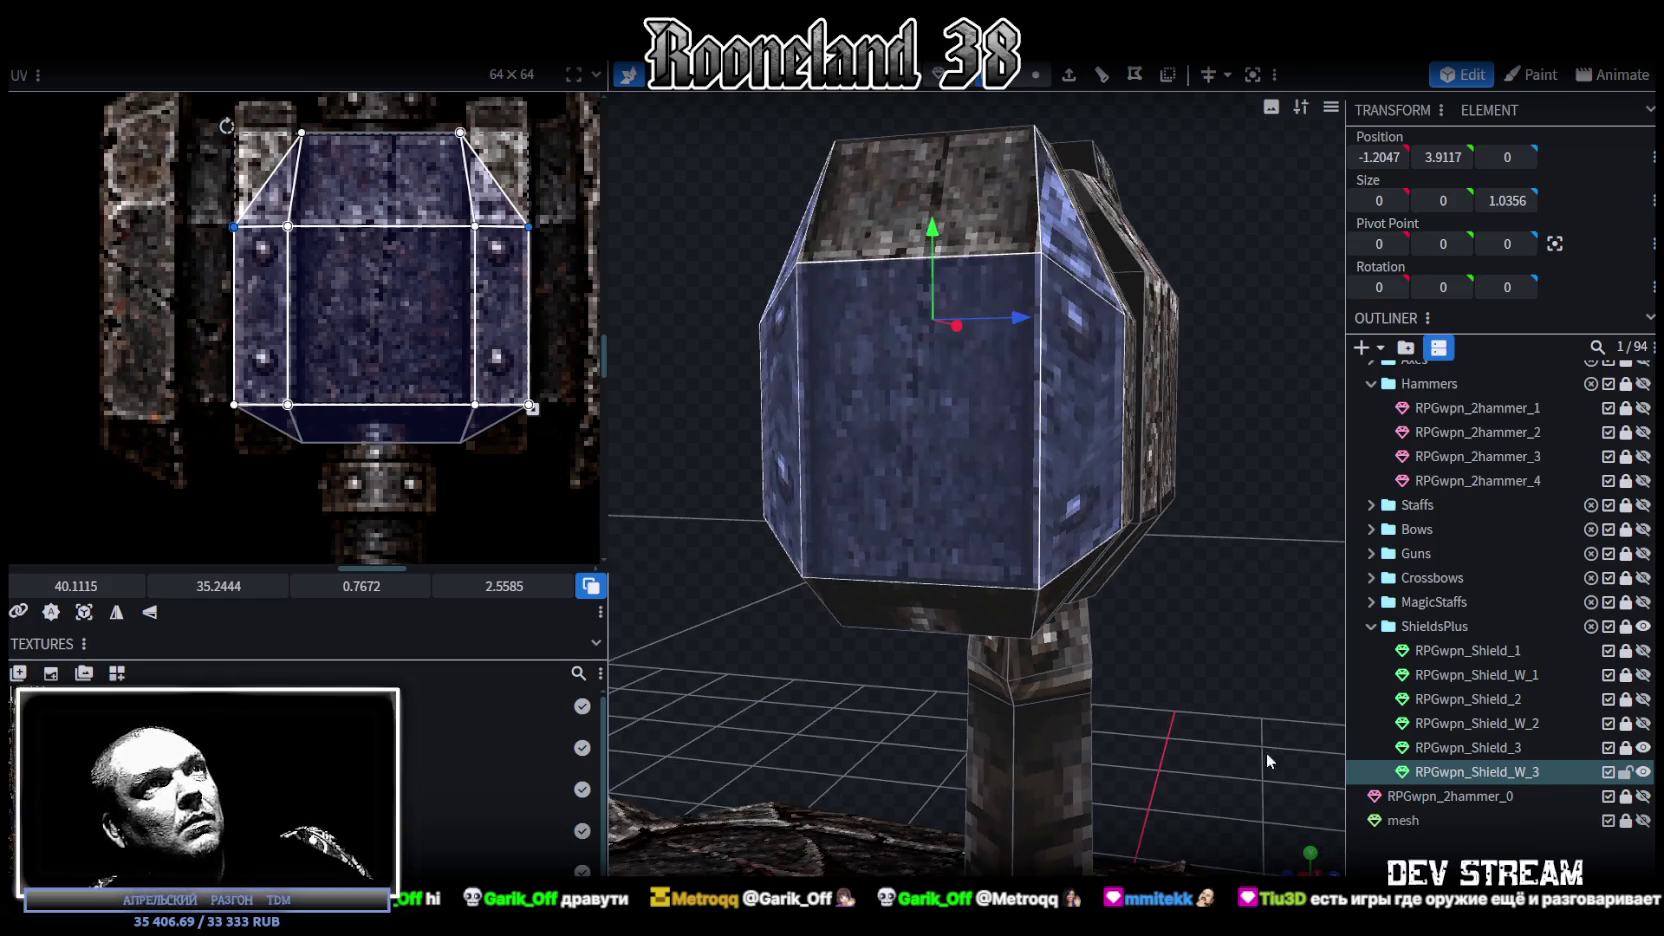
Step: Lower the two top edge vertices of the hammer head to Y 3.9117
{"action": "left_click", "coordinate": [1036, 76]}
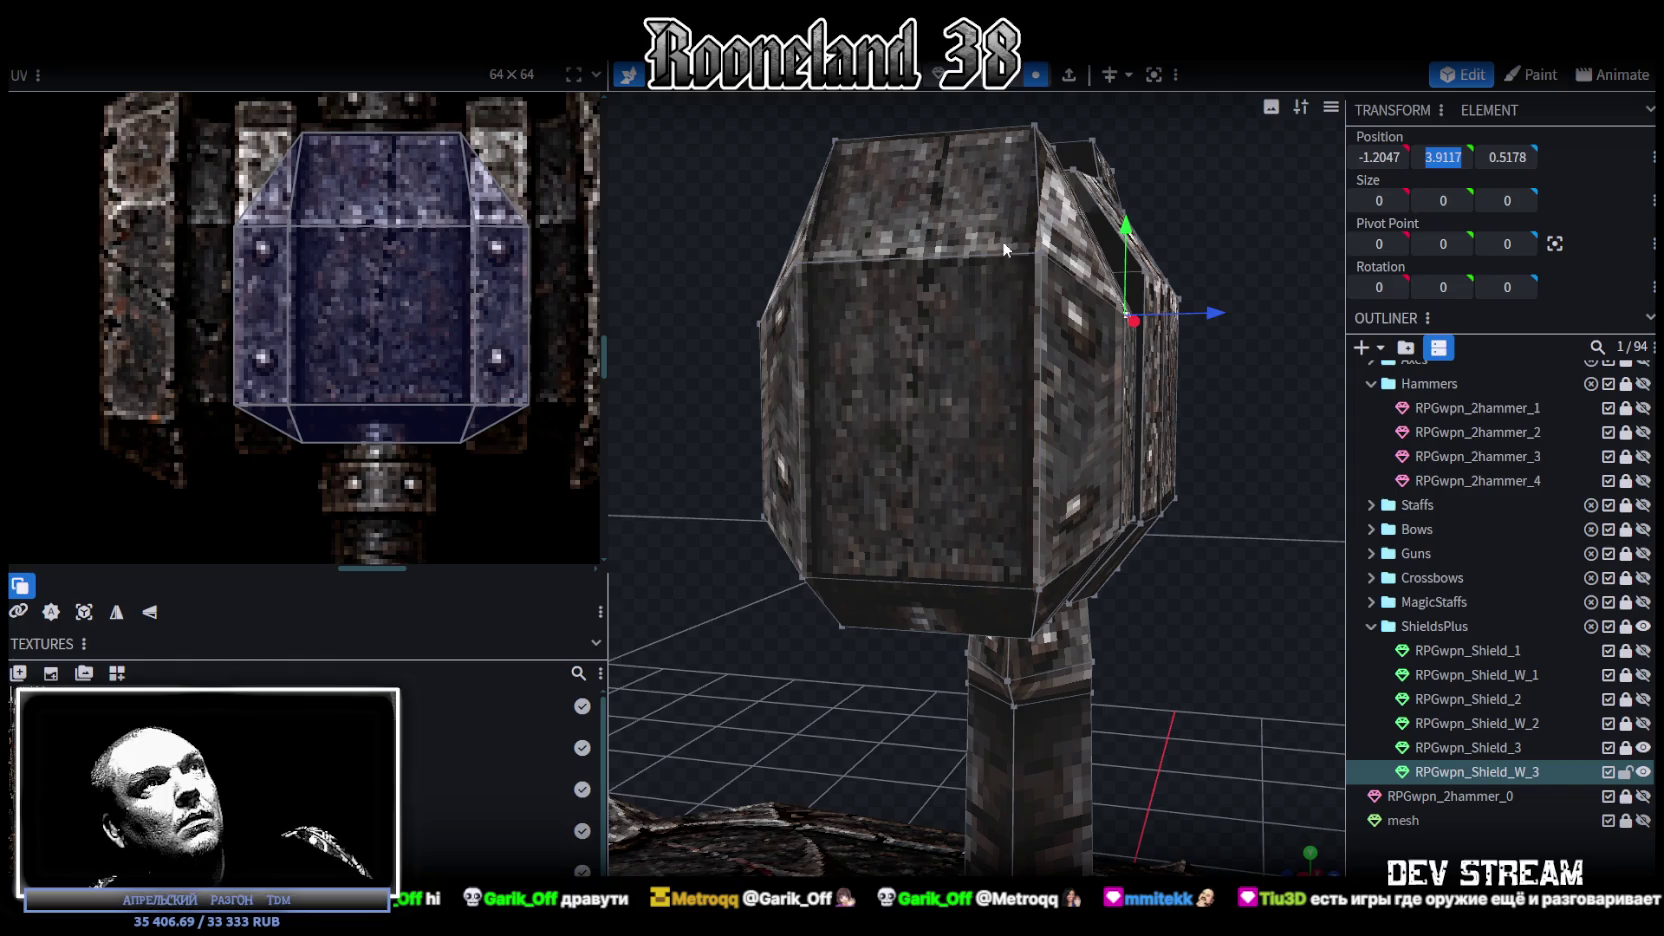
{"action": "left_click", "coordinate": [1048, 250]}
{"action": "left_click", "coordinate": [809, 259], "text": "shift"}
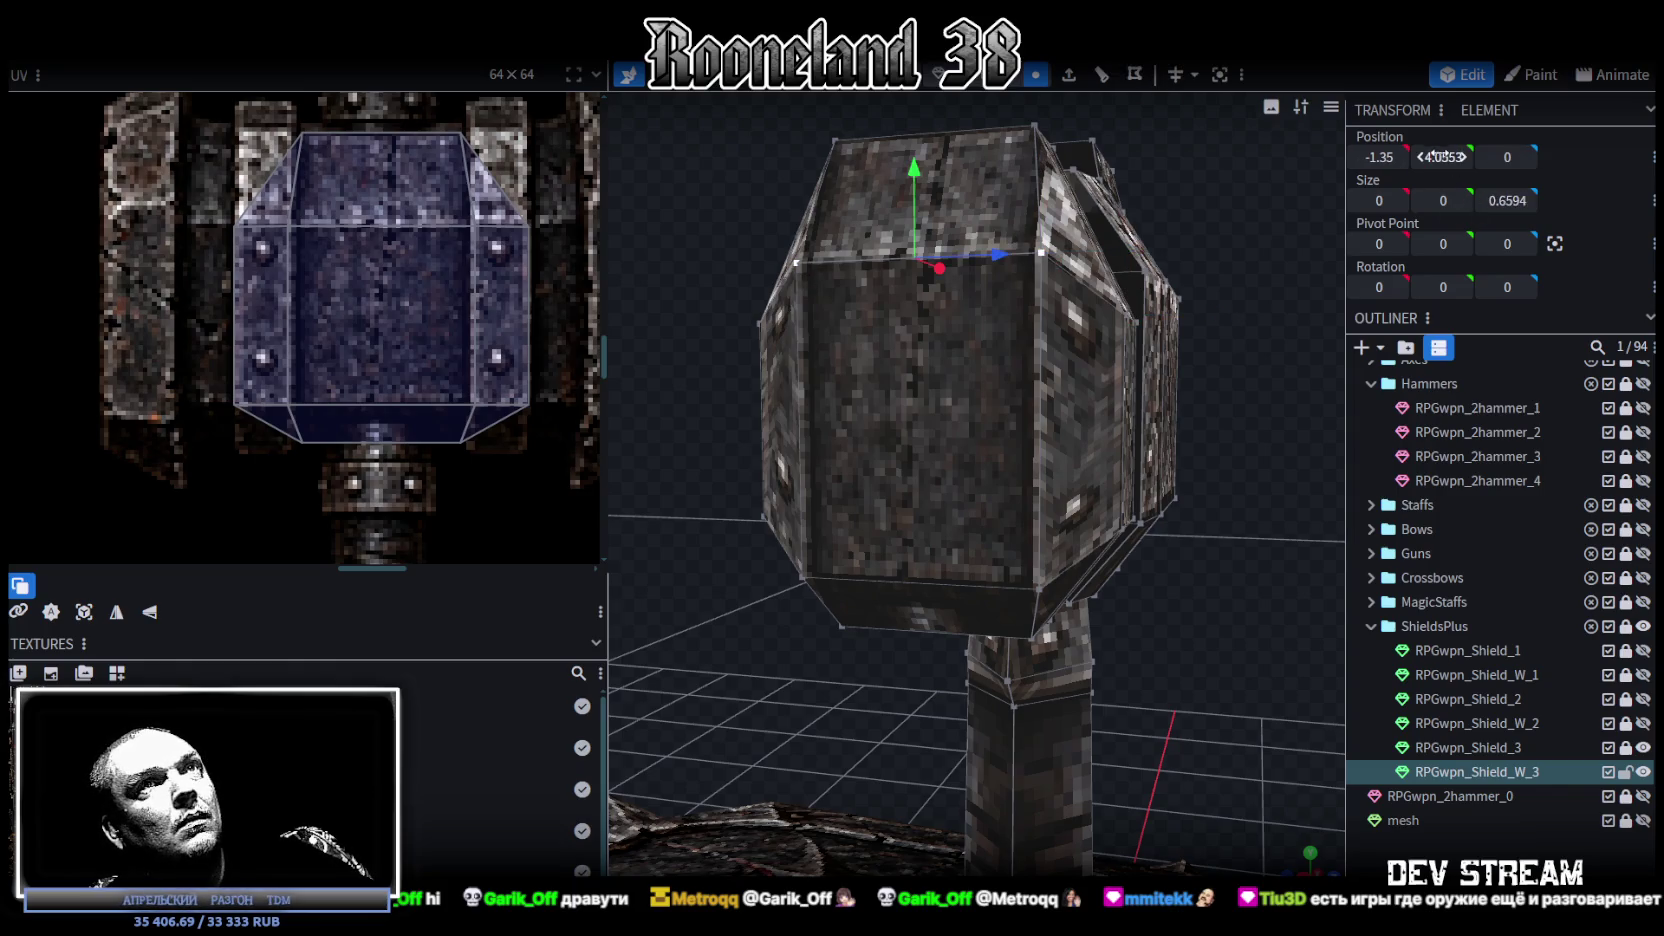
{"action": "type", "text": "3.9117"}
{"action": "key", "text": "Return"}
Step: Raise the two bottom corner vertices to Y 3.3588
{"action": "left_click", "coordinate": [1121, 525]}
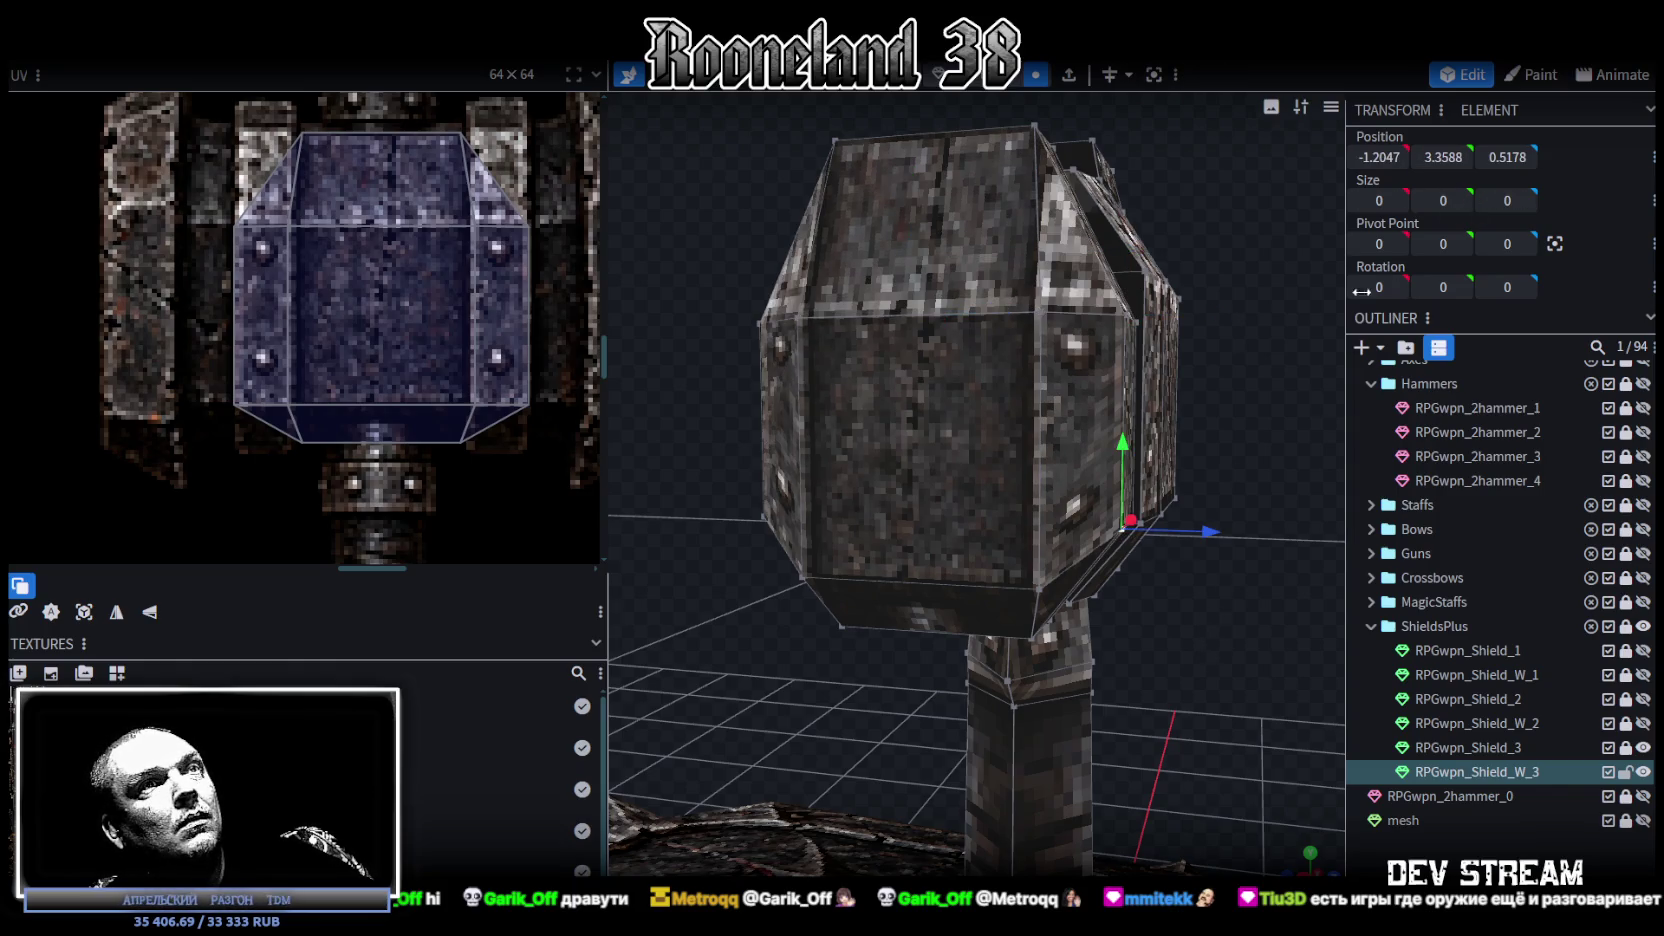
{"action": "left_click", "coordinate": [802, 577]}
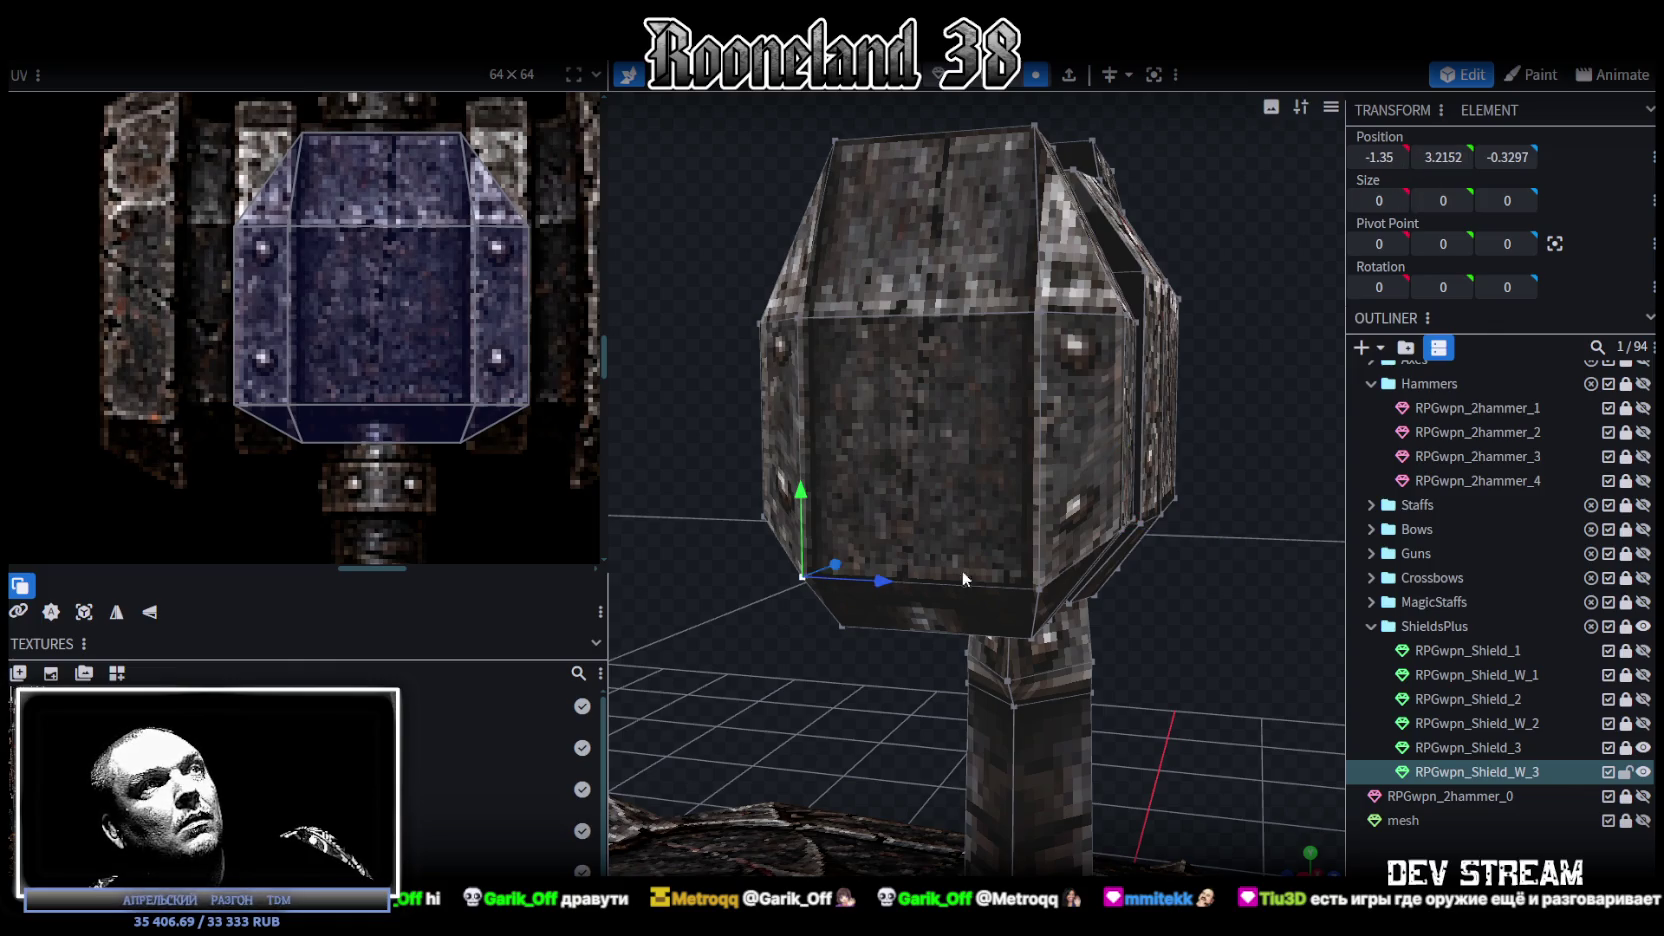
{"action": "left_click", "coordinate": [1040, 592], "text": "shift"}
{"action": "type", "text": "3.3588"}
{"action": "key", "text": "Return"}
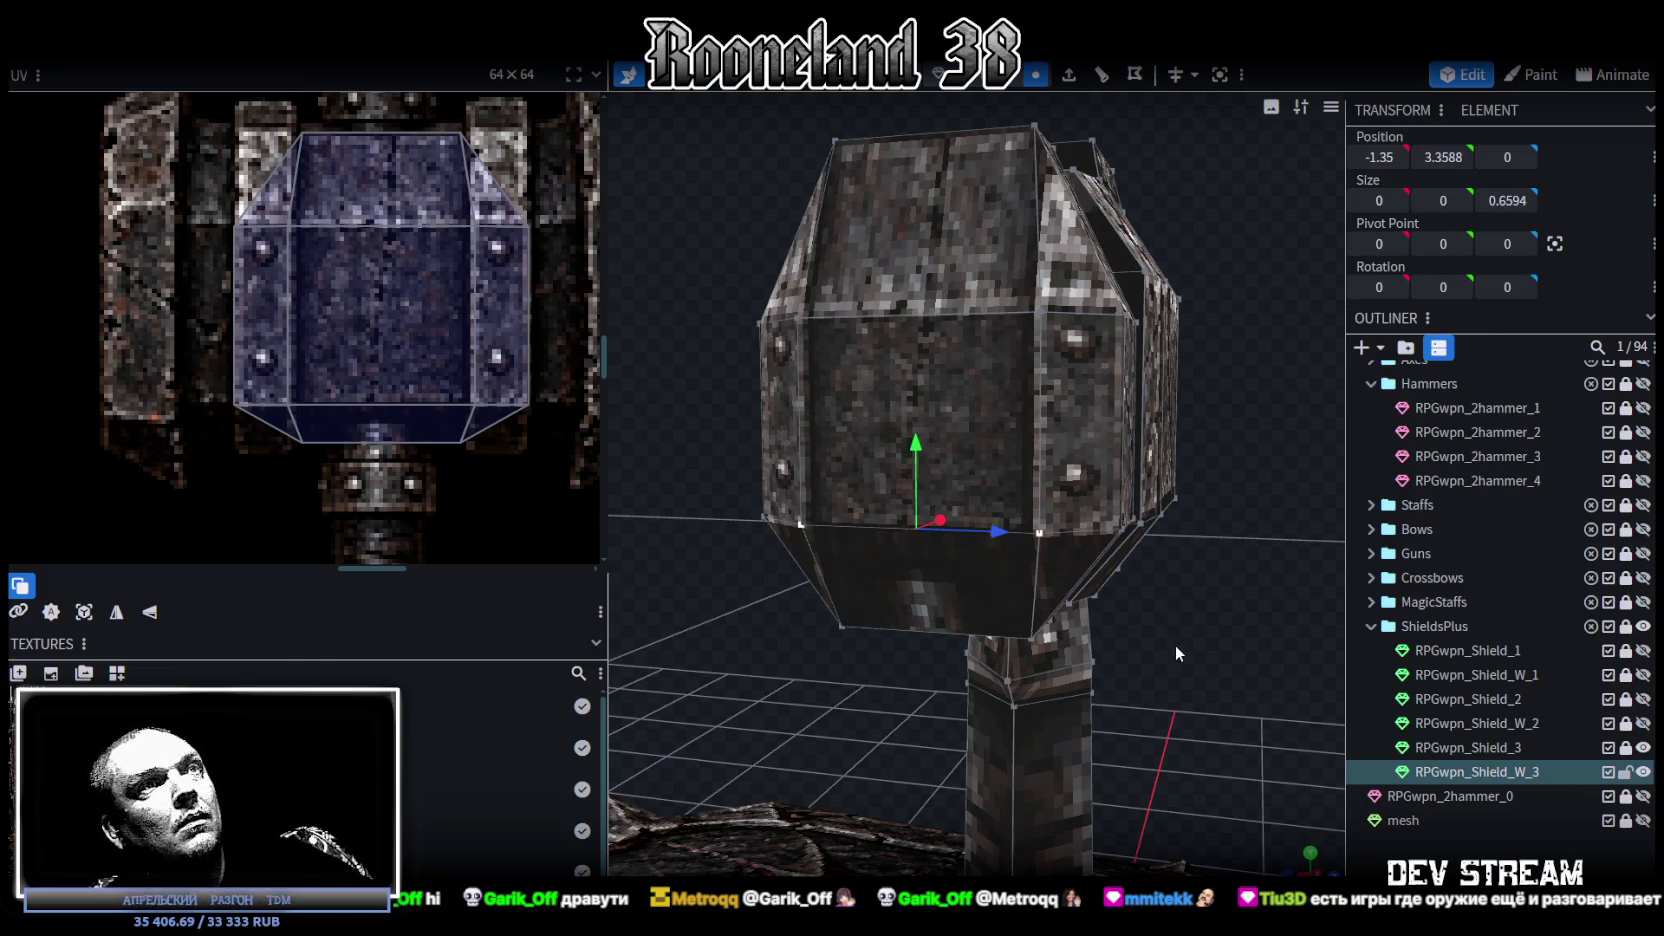
{"action": "scroll", "coordinate": [1174, 645], "scroll_direction": "down", "scroll_amount": 3}
{"action": "mouse_move", "coordinate": [1161, 618]}
{"action": "left_mouse_down"}
{"action": "mouse_move", "coordinate": [1092, 592]}
{"action": "mouse_move", "coordinate": [950, 633]}
{"action": "mouse_move", "coordinate": [1115, 680]}
{"action": "mouse_move", "coordinate": [1315, 706]}
{"action": "mouse_move", "coordinate": [1240, 517]}
{"action": "mouse_move", "coordinate": [993, 148]}
{"action": "left_mouse_up"}
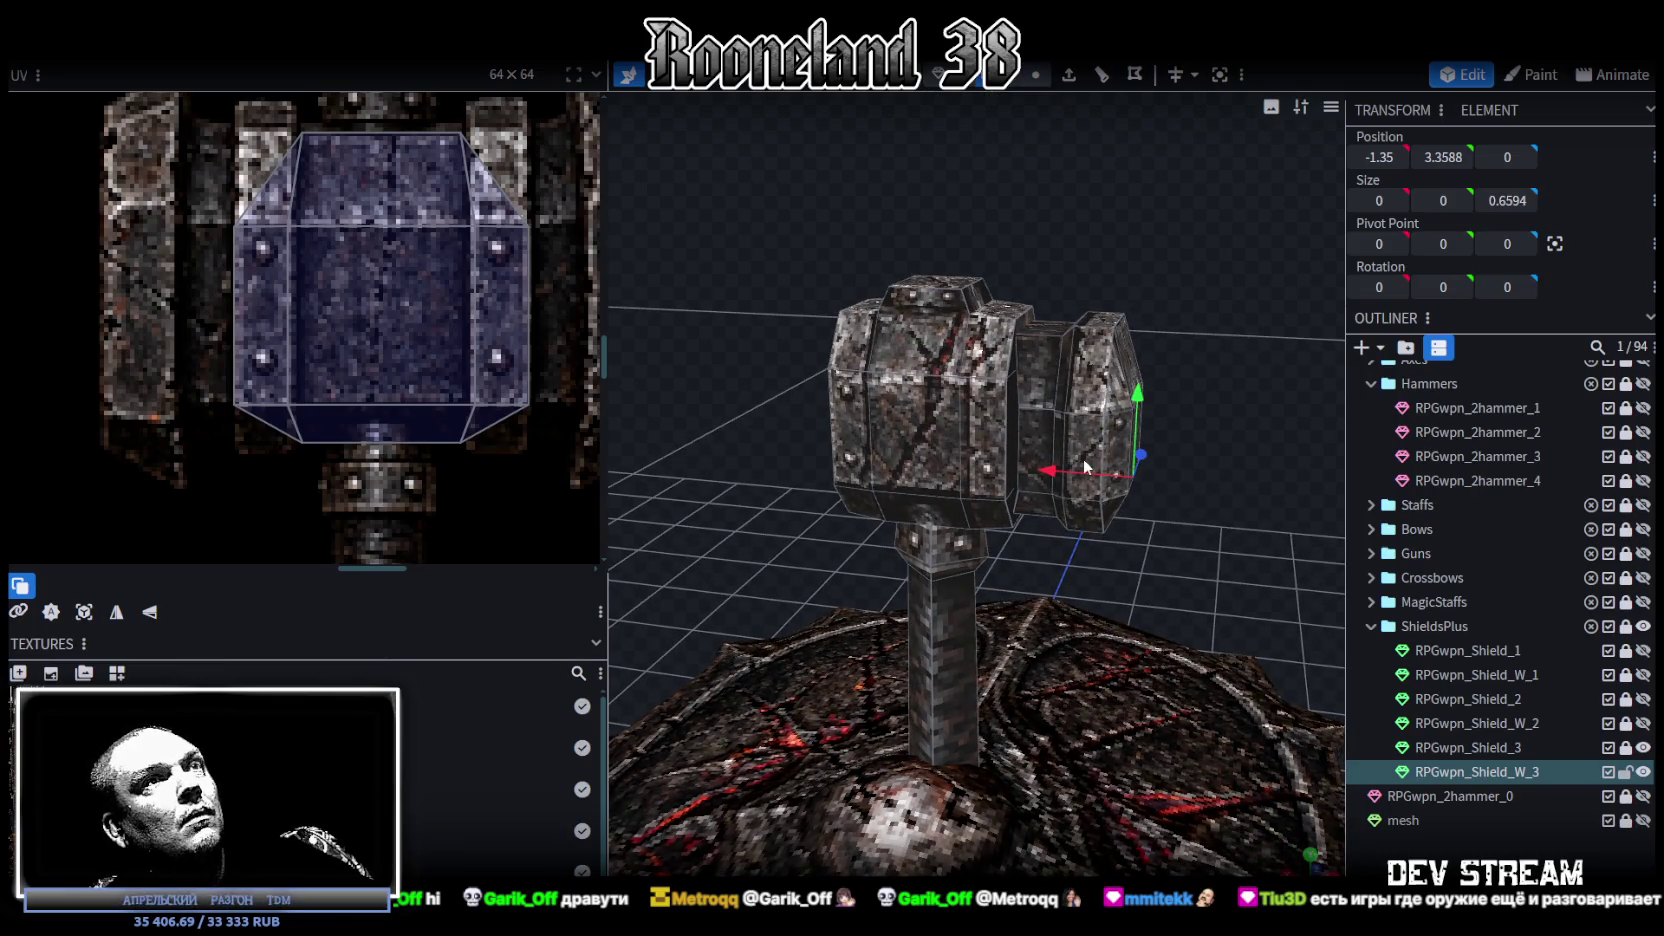
Step: Select the end piece's octagonal UV face and move it onto the hammer-head artwork
{"action": "left_click", "coordinate": [1078, 380]}
{"action": "scroll", "coordinate": [192, 316], "scroll_direction": "down", "scroll_amount": 3}
{"action": "scroll", "coordinate": [302, 278], "scroll_direction": "down", "scroll_amount": 2}
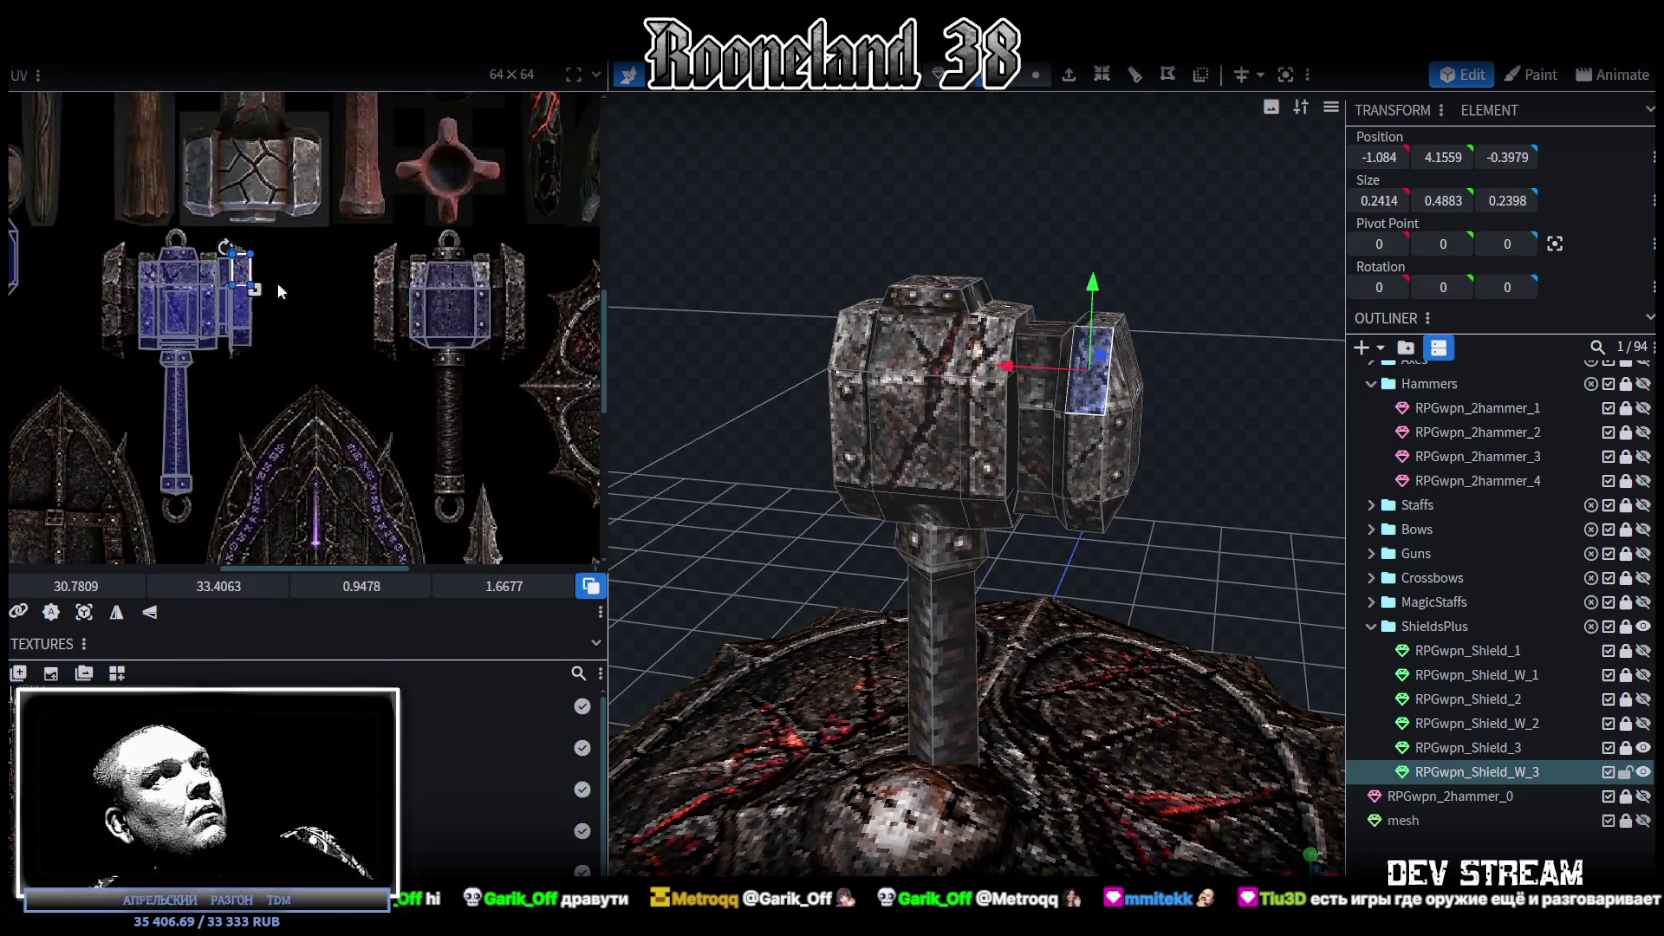
{"action": "scroll", "coordinate": [277, 282], "scroll_direction": "down", "scroll_amount": 3}
{"action": "left_click", "coordinate": [272, 211]}
{"action": "left_click", "coordinate": [217, 250]}
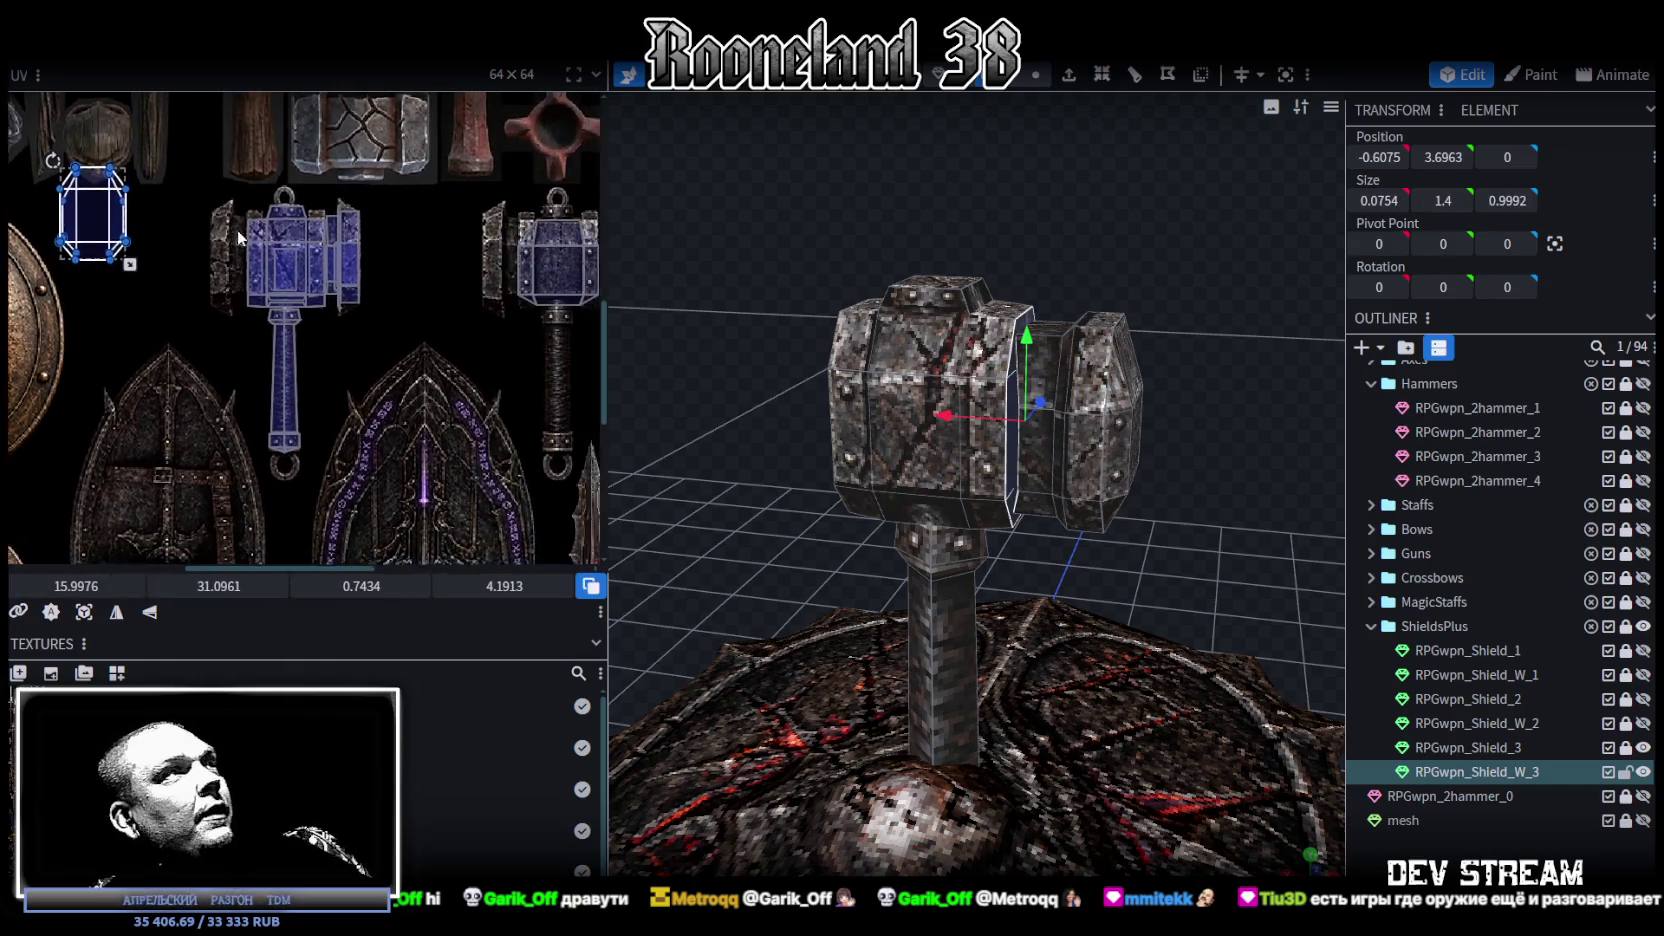
{"action": "left_click_drag", "start_coordinate": [35, 205], "coordinate": [474, 228]}
Step: Fine-position the octagon on the plate and shrink it from its corner to fit
{"action": "scroll", "coordinate": [474, 228], "scroll_direction": "up", "scroll_amount": 3}
{"action": "scroll", "coordinate": [474, 228], "scroll_direction": "up", "scroll_amount": 2}
{"action": "left_click_drag", "start_coordinate": [460, 320], "coordinate": [500, 315]}
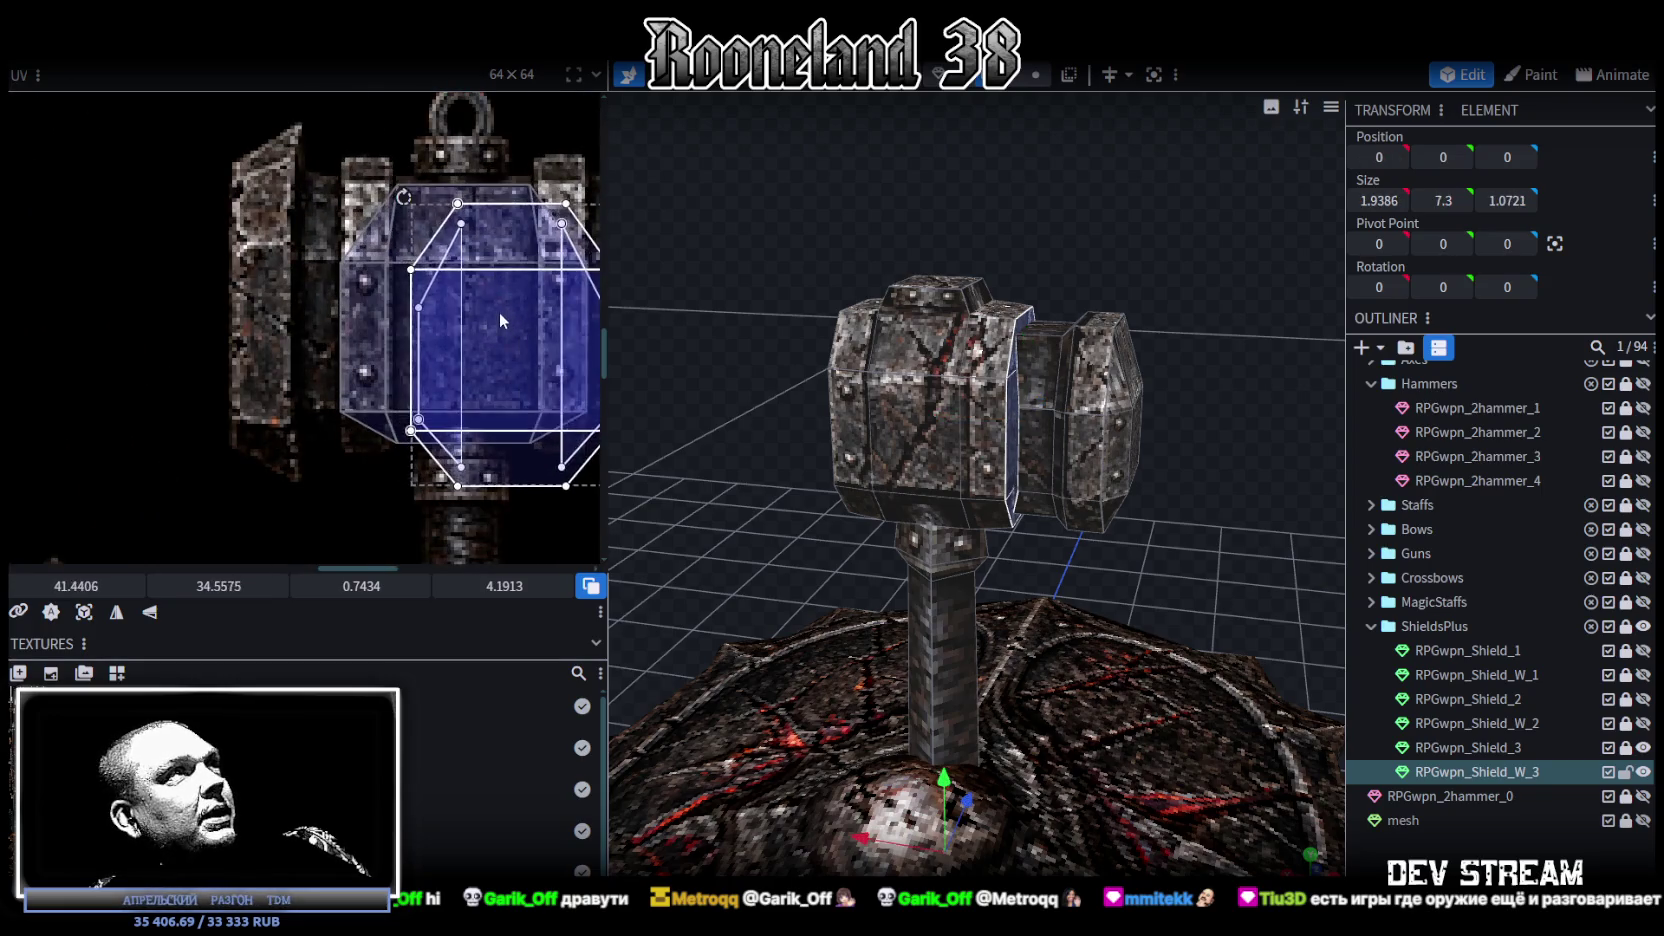
{"action": "middle_click_drag", "start_coordinate": [575, 467], "coordinate": [529, 447]}
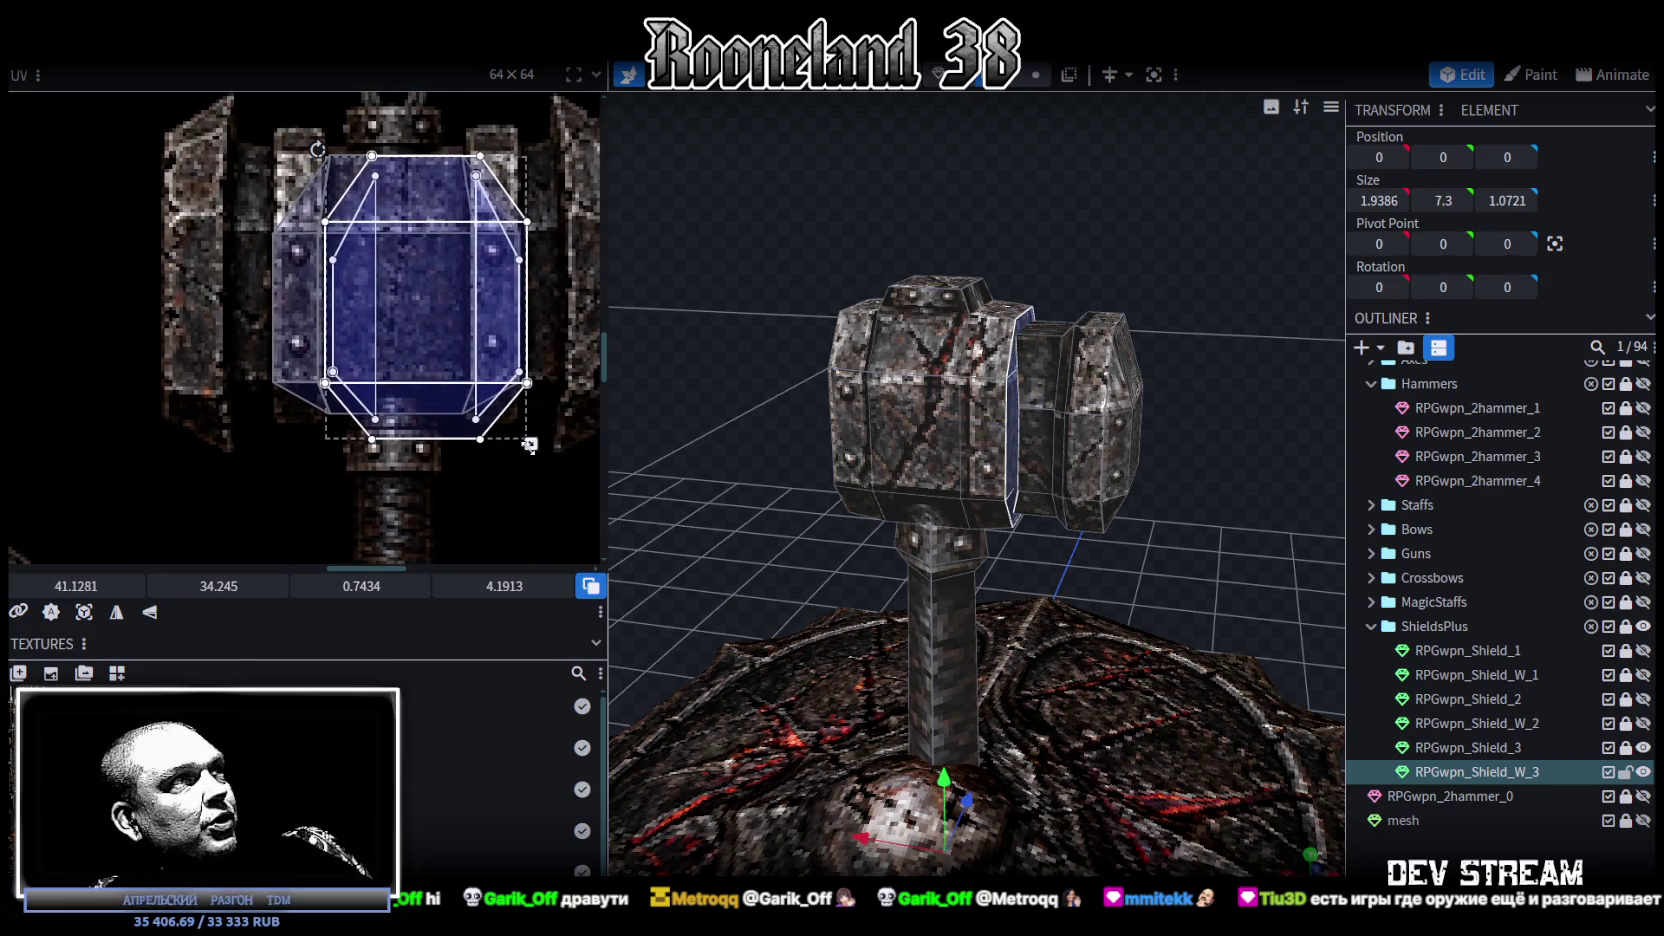
{"action": "mouse_move", "coordinate": [526, 443]}
{"action": "left_mouse_down"}
{"action": "mouse_move", "coordinate": [465, 420]}
{"action": "mouse_move", "coordinate": [476, 429]}
{"action": "mouse_move", "coordinate": [476, 400]}
{"action": "left_mouse_up"}
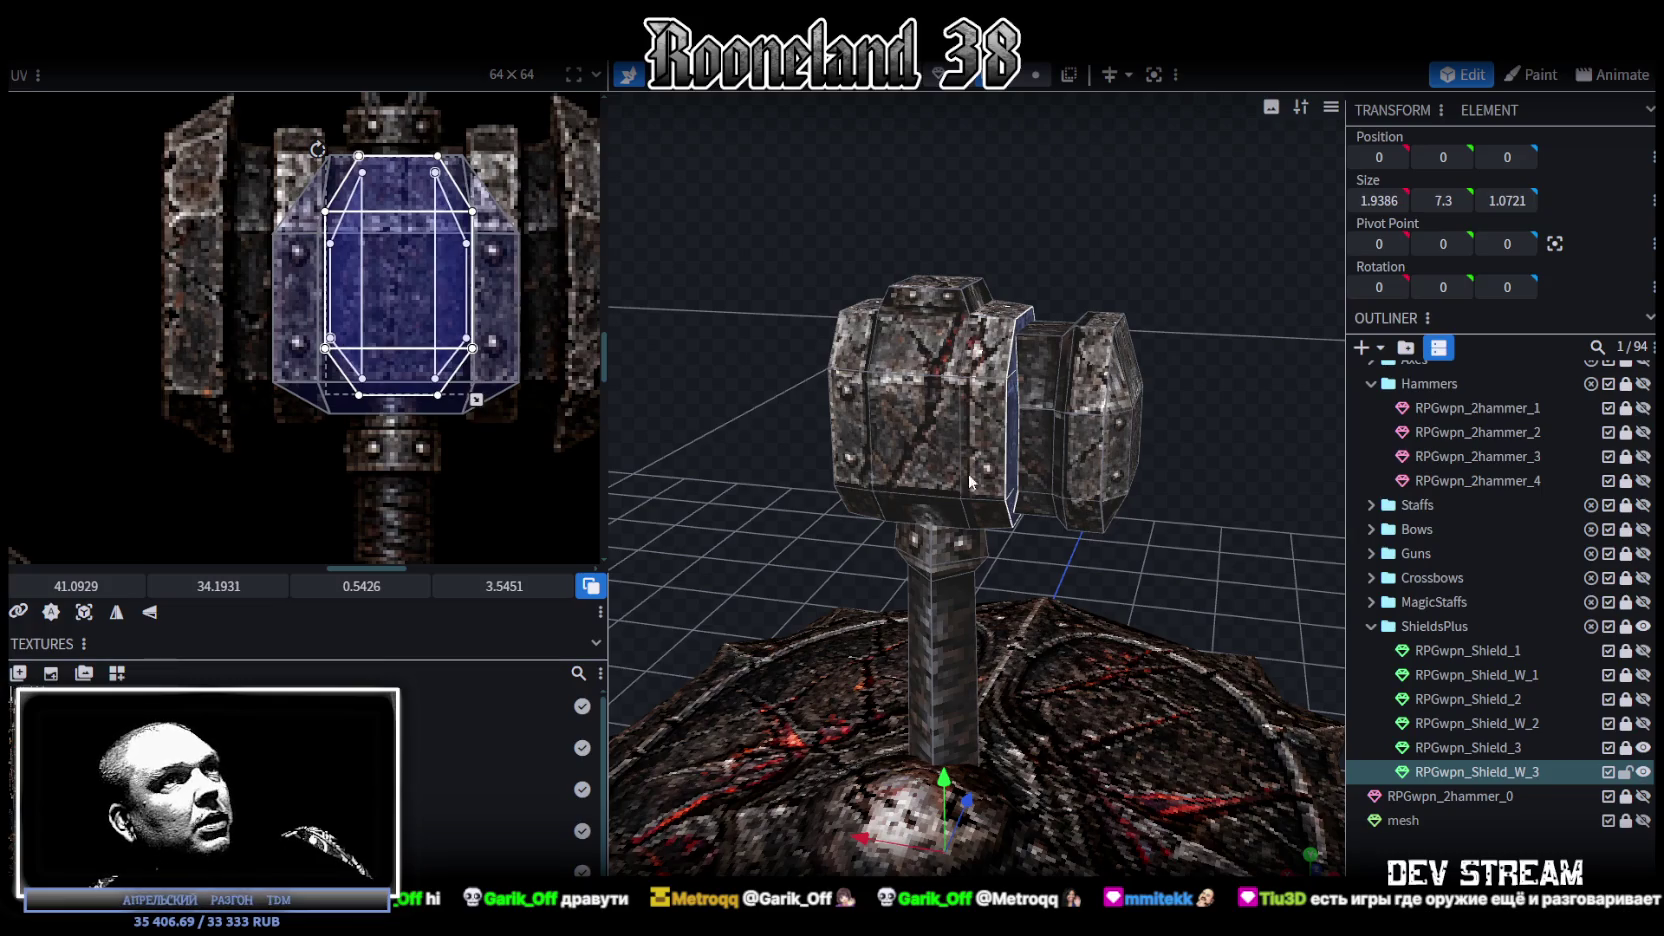
{"action": "left_click_drag", "start_coordinate": [969, 481], "coordinate": [1235, 452]}
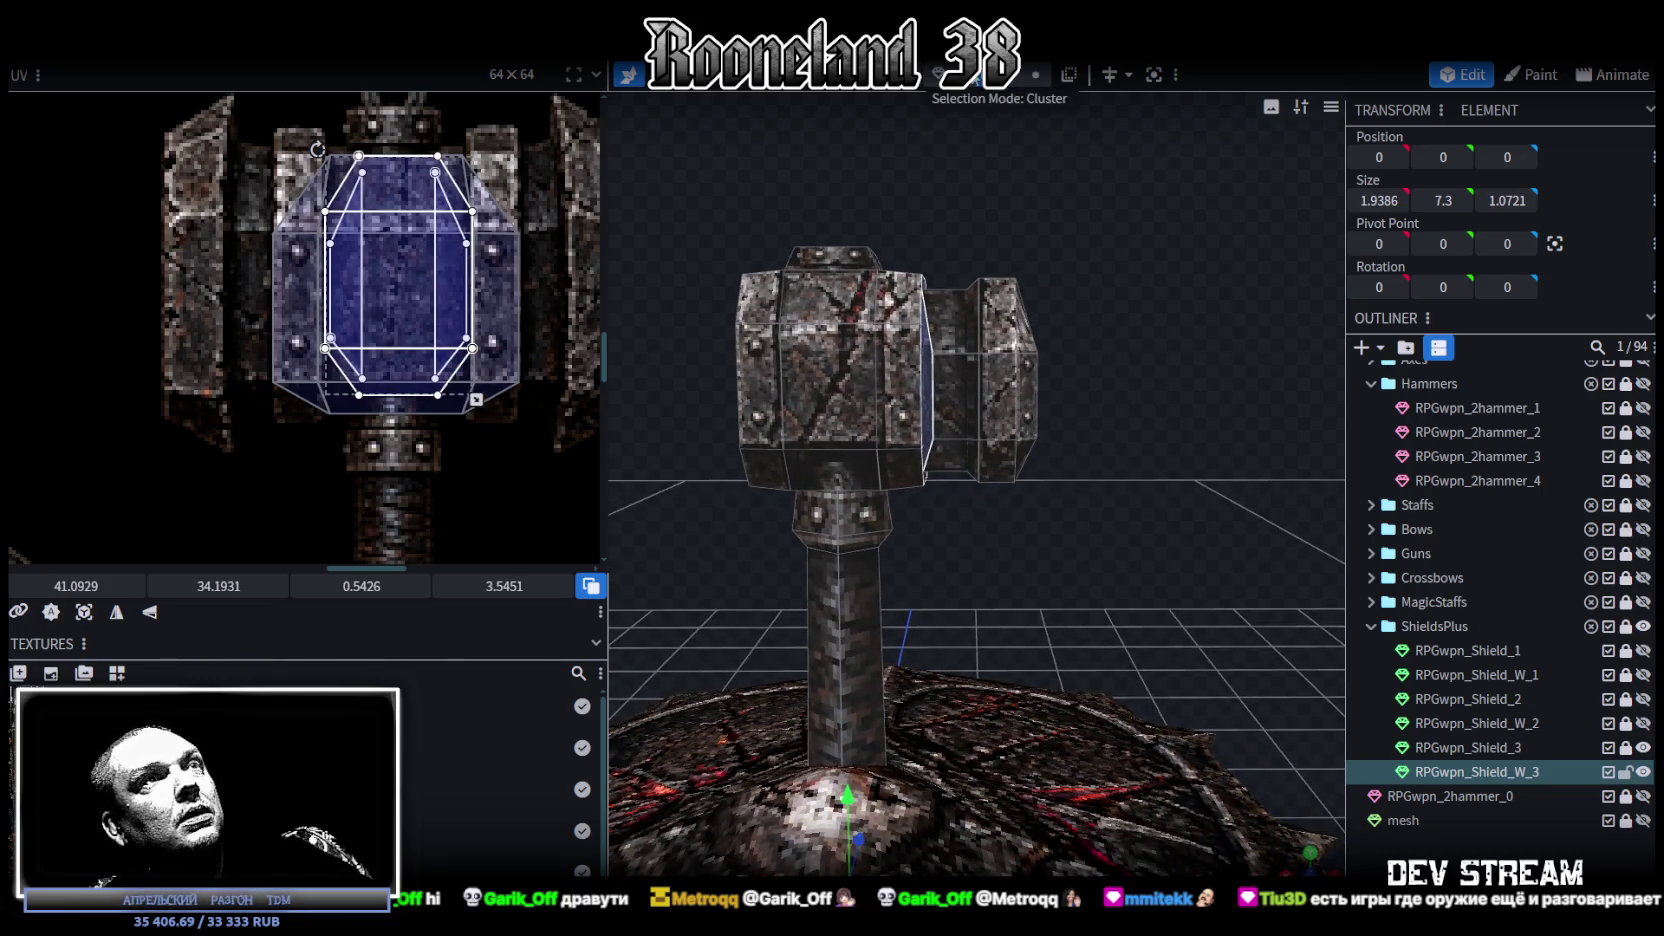
Step: Copy the end piece, paste it as a mesh selection, and mirror it to the other side
{"action": "left_click", "coordinate": [1005, 387]}
{"action": "key", "text": "ctrl+c"}
{"action": "key", "text": "ctrl+v"}
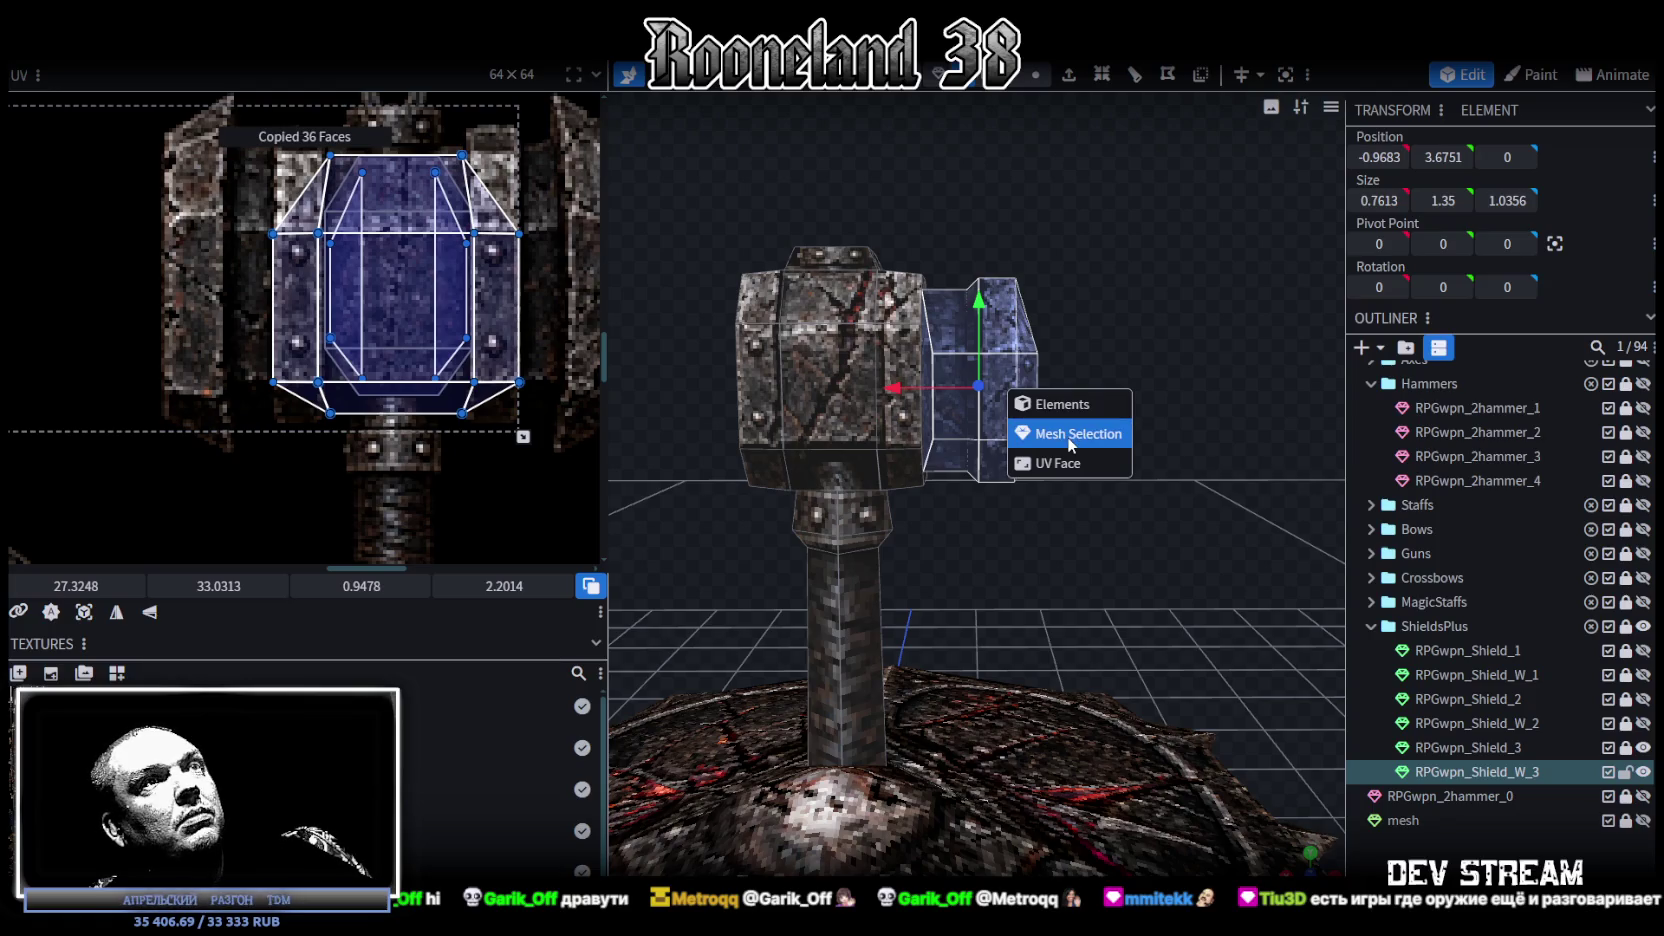
{"action": "left_click", "coordinate": [1068, 440]}
{"action": "right_click", "coordinate": [206, 62]}
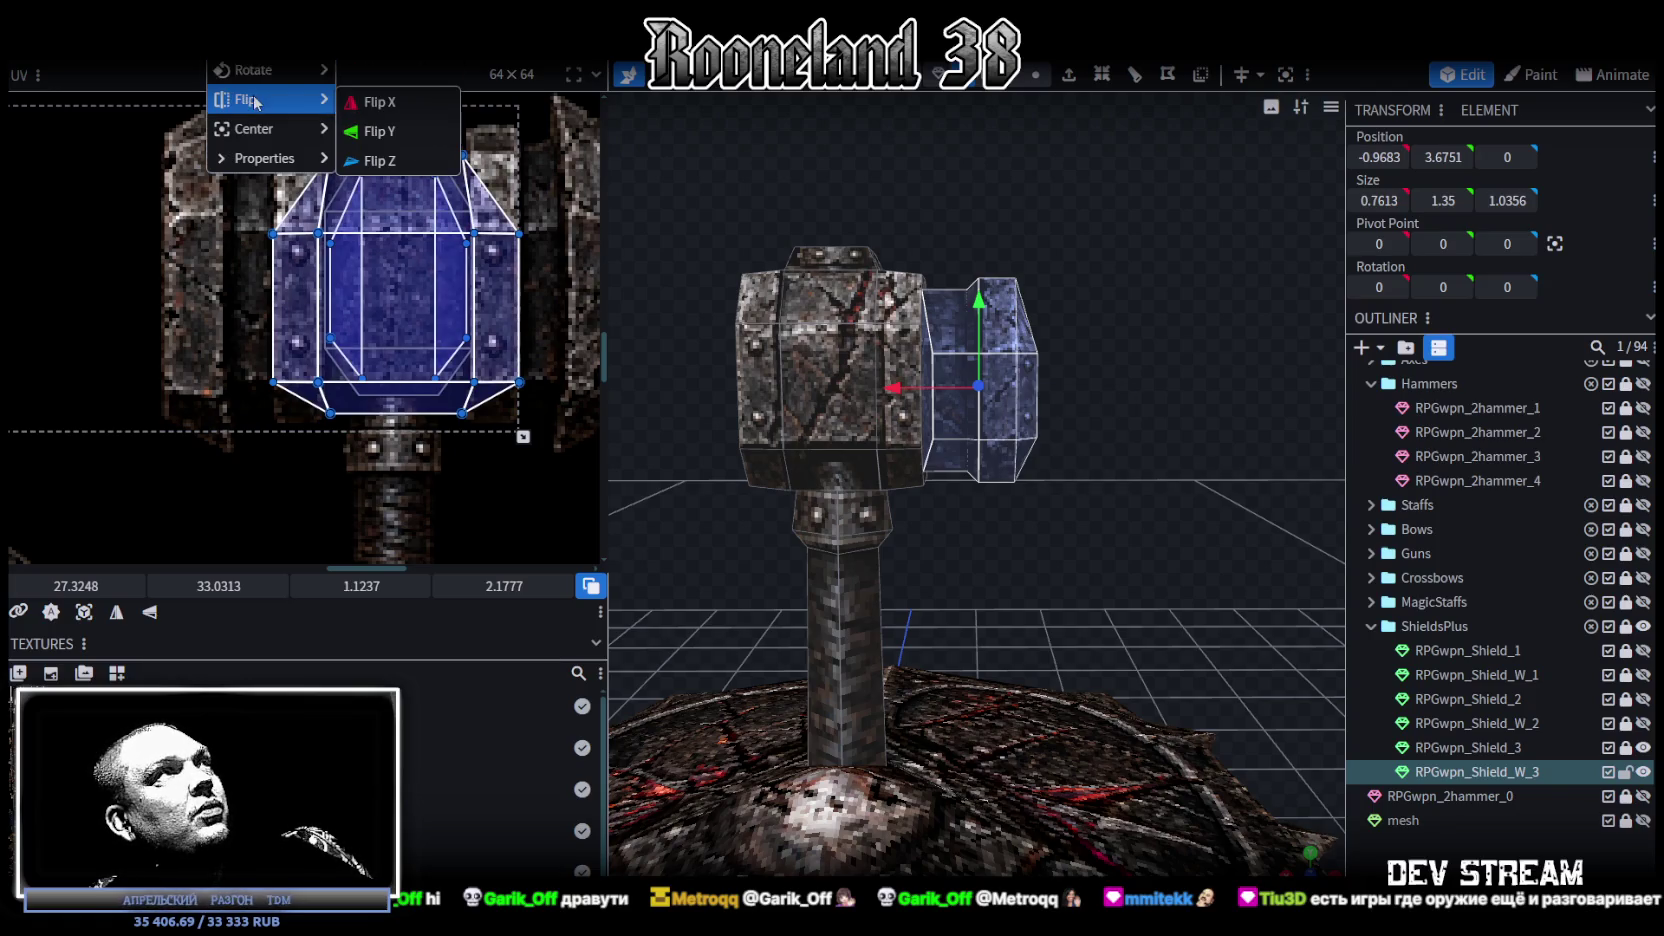
{"action": "left_click", "coordinate": [390, 100]}
Step: Mirror the copy's UV mapping on X and slide it onto the matching artwork
{"action": "scroll", "coordinate": [360, 300], "scroll_direction": "down", "scroll_amount": 2}
{"action": "scroll", "coordinate": [400, 303], "scroll_direction": "down", "scroll_amount": 3}
{"action": "scroll", "coordinate": [446, 306], "scroll_direction": "up", "scroll_amount": 2}
{"action": "scroll", "coordinate": [398, 303], "scroll_direction": "up", "scroll_amount": 1}
{"action": "scroll", "coordinate": [819, 230], "scroll_direction": "up", "scroll_amount": 2}
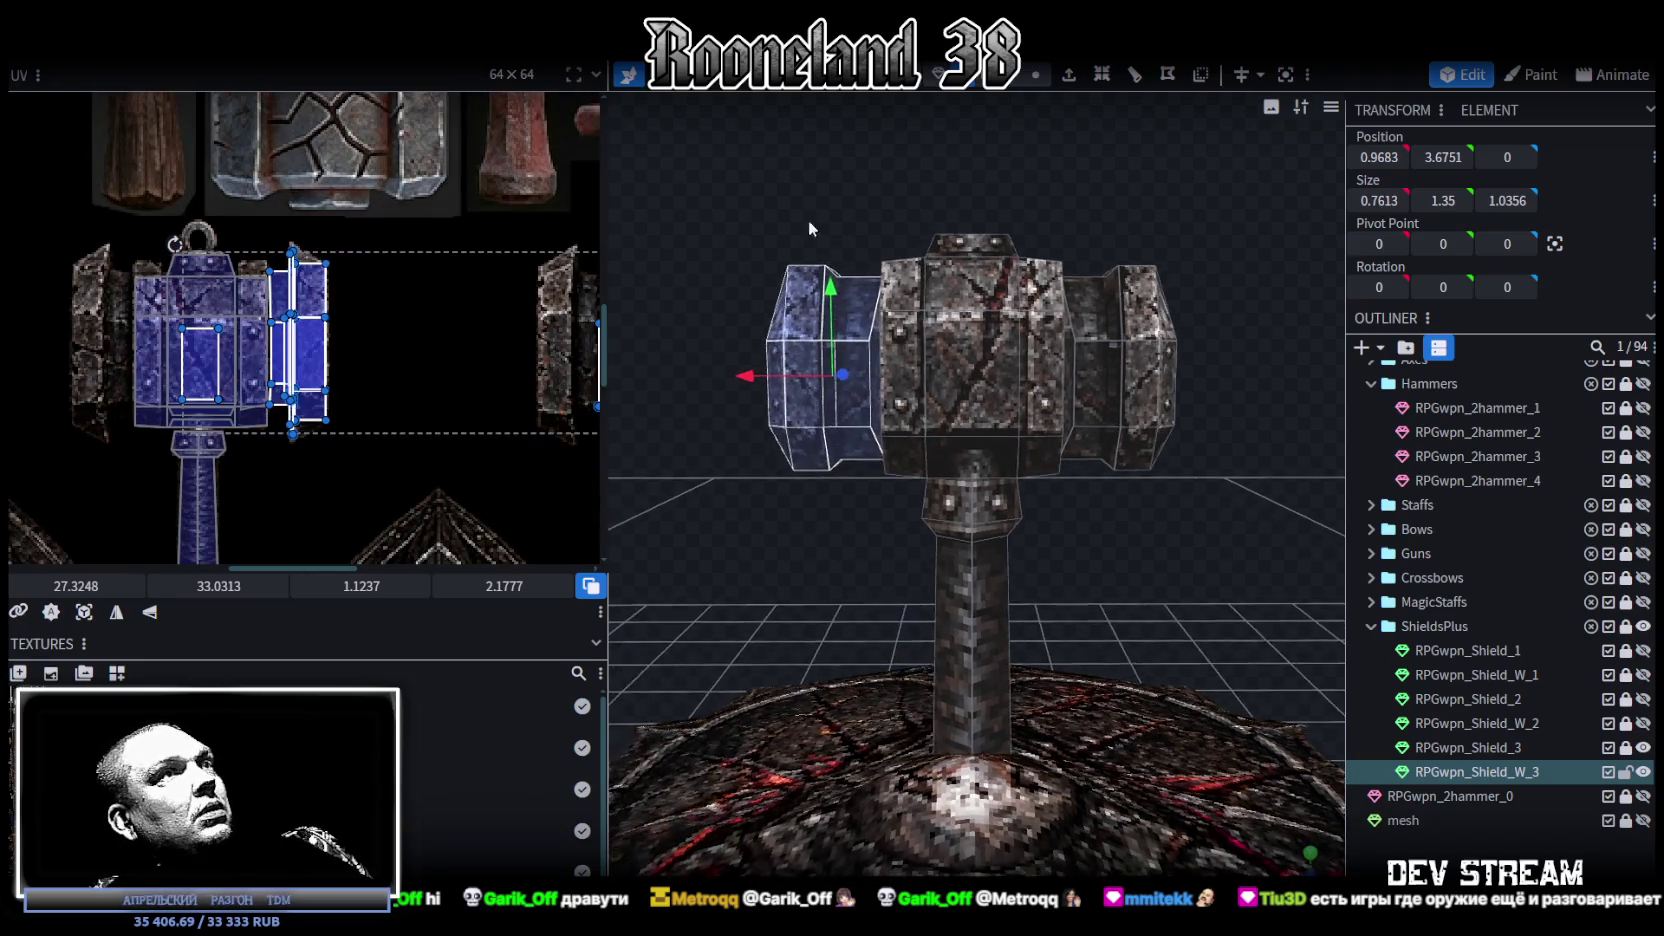
{"action": "scroll", "coordinate": [822, 220], "scroll_direction": "up", "scroll_amount": 2}
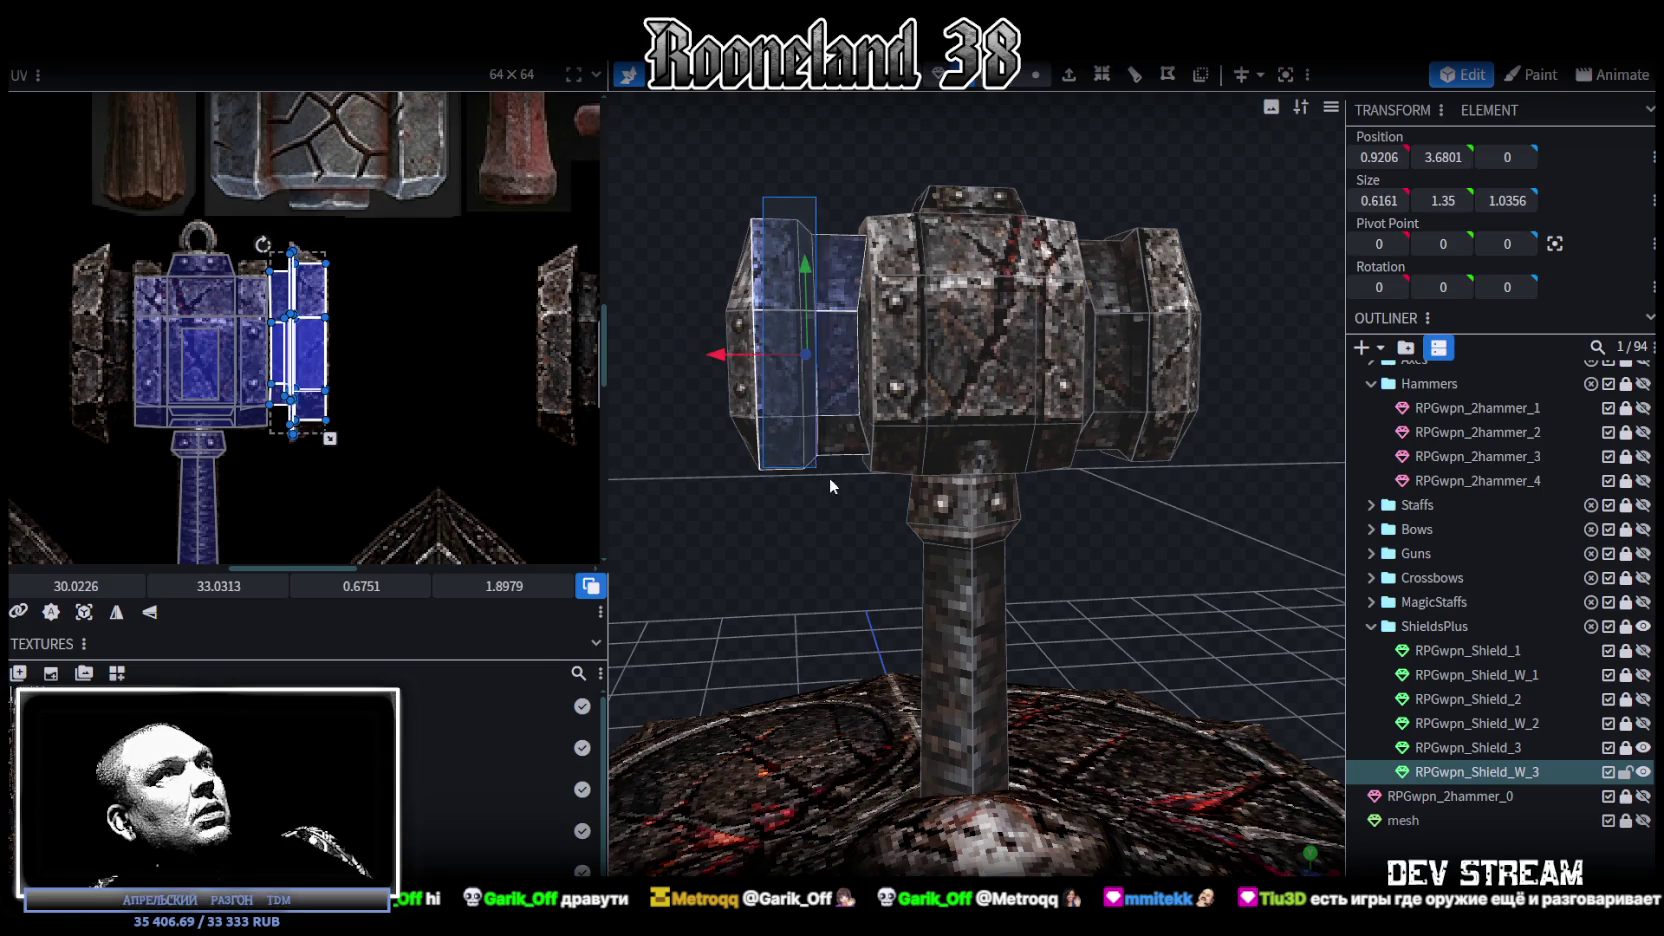
{"action": "left_click_drag", "start_coordinate": [831, 482], "coordinate": [1108, 555]}
{"action": "left_click", "coordinate": [116, 614]}
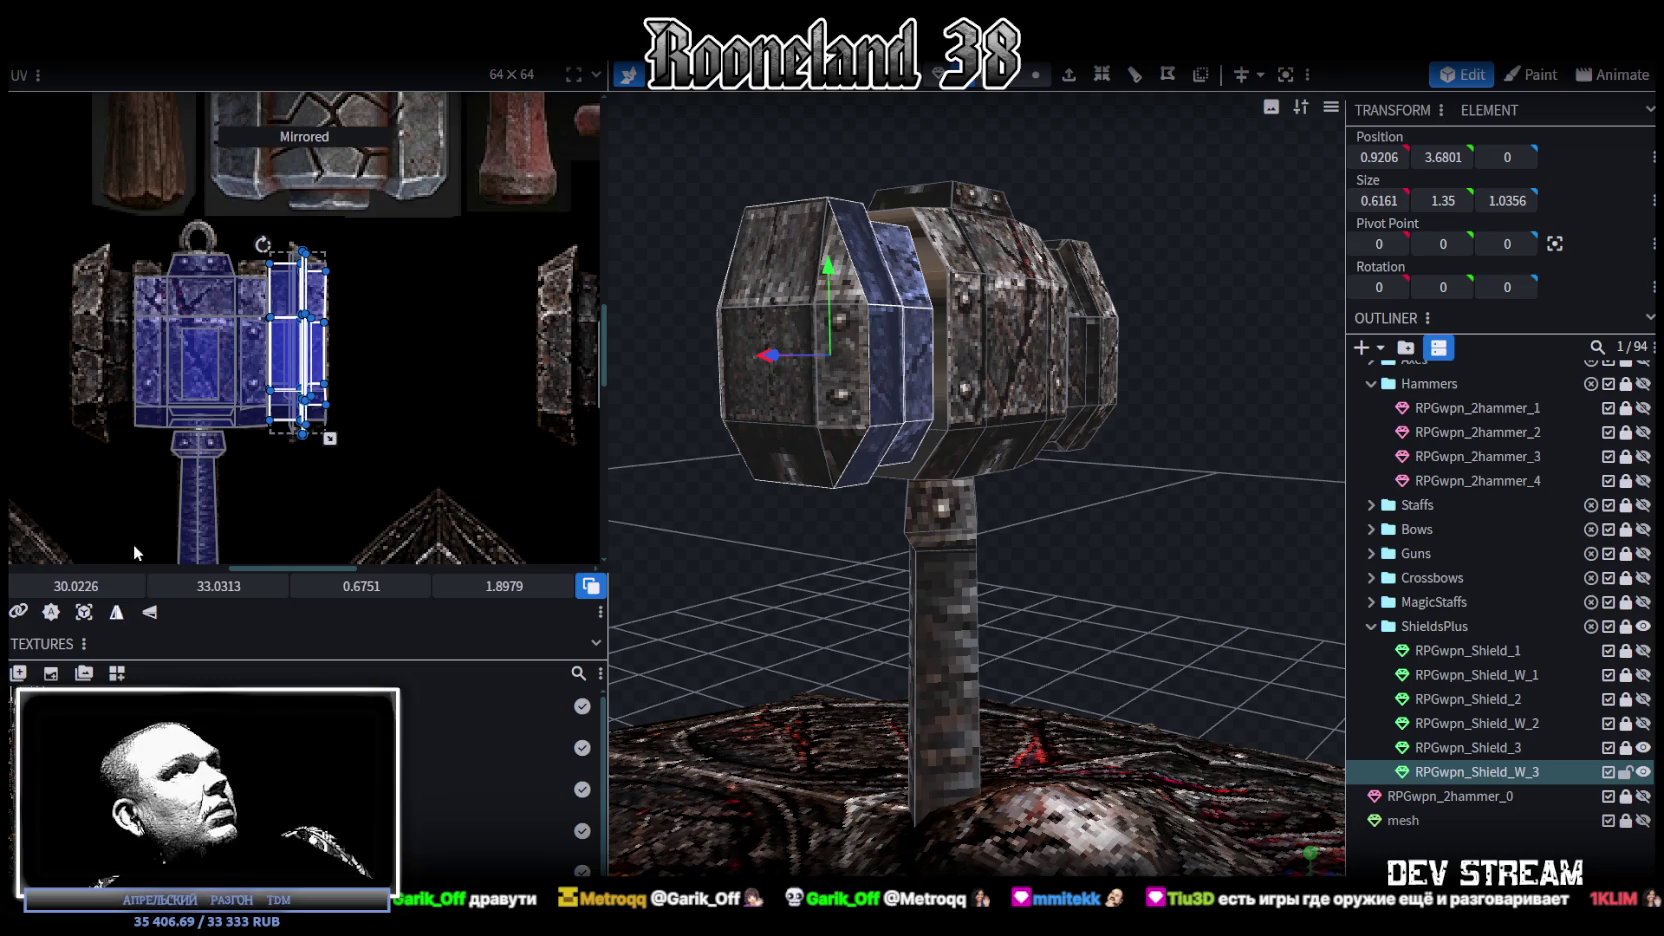
{"action": "left_click_drag", "start_coordinate": [76, 586], "coordinate": [40, 586]}
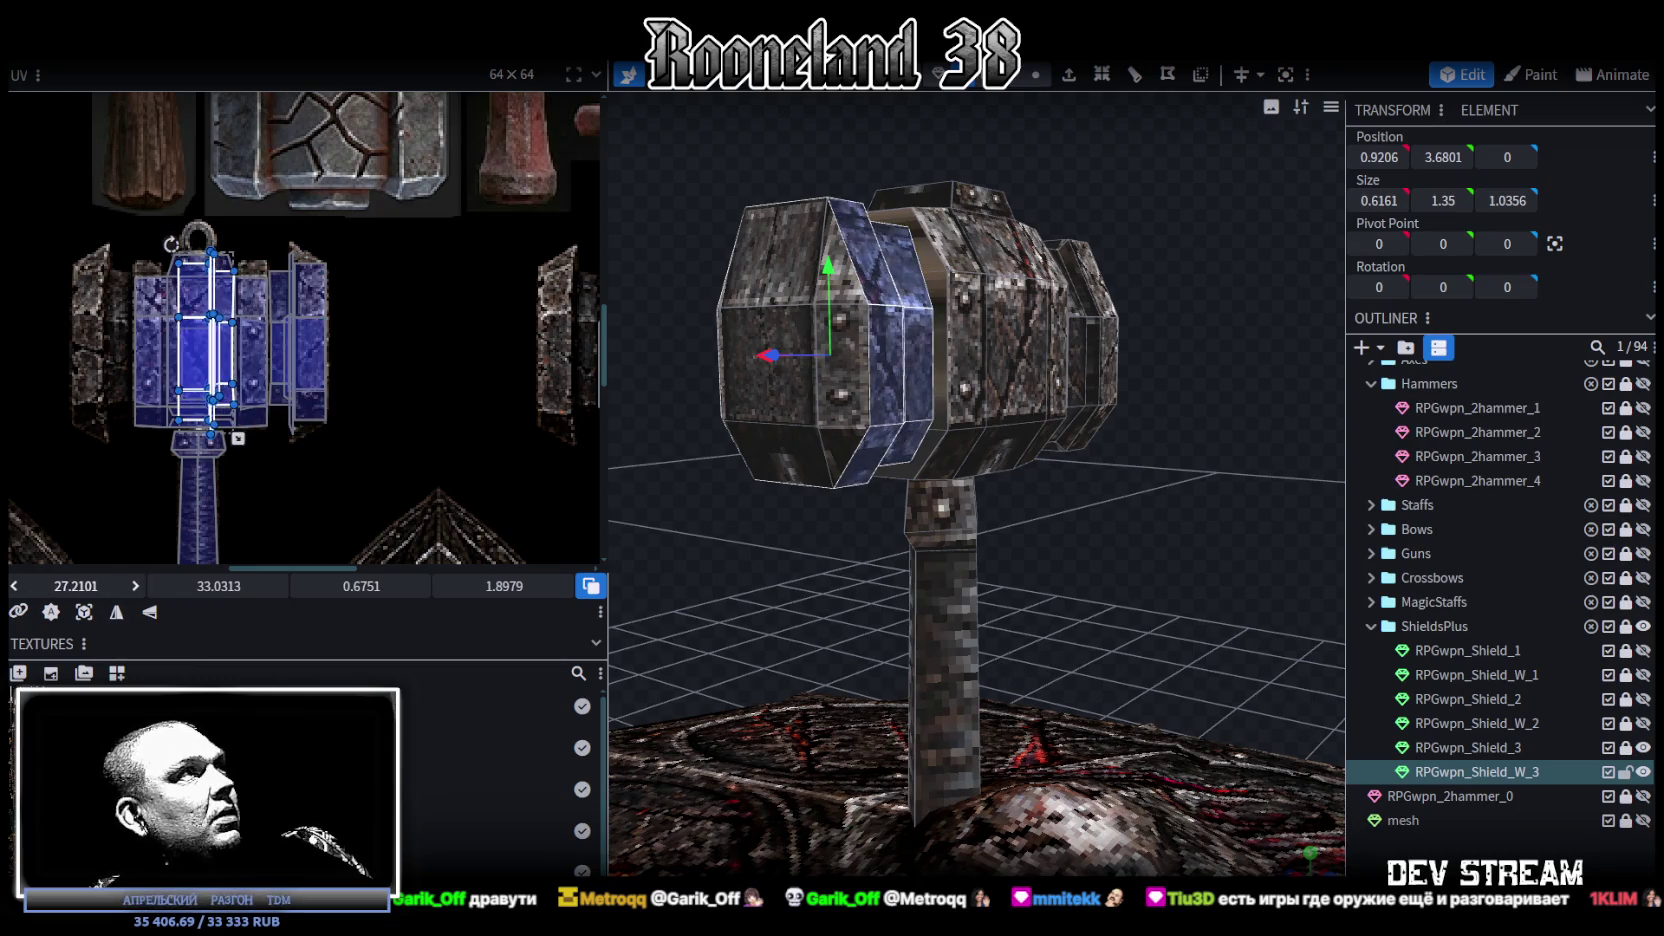
Step: Fine-tune the mirrored UV island's position, then deselect everything
{"action": "scroll", "coordinate": [62, 399], "scroll_direction": "up", "scroll_amount": 3}
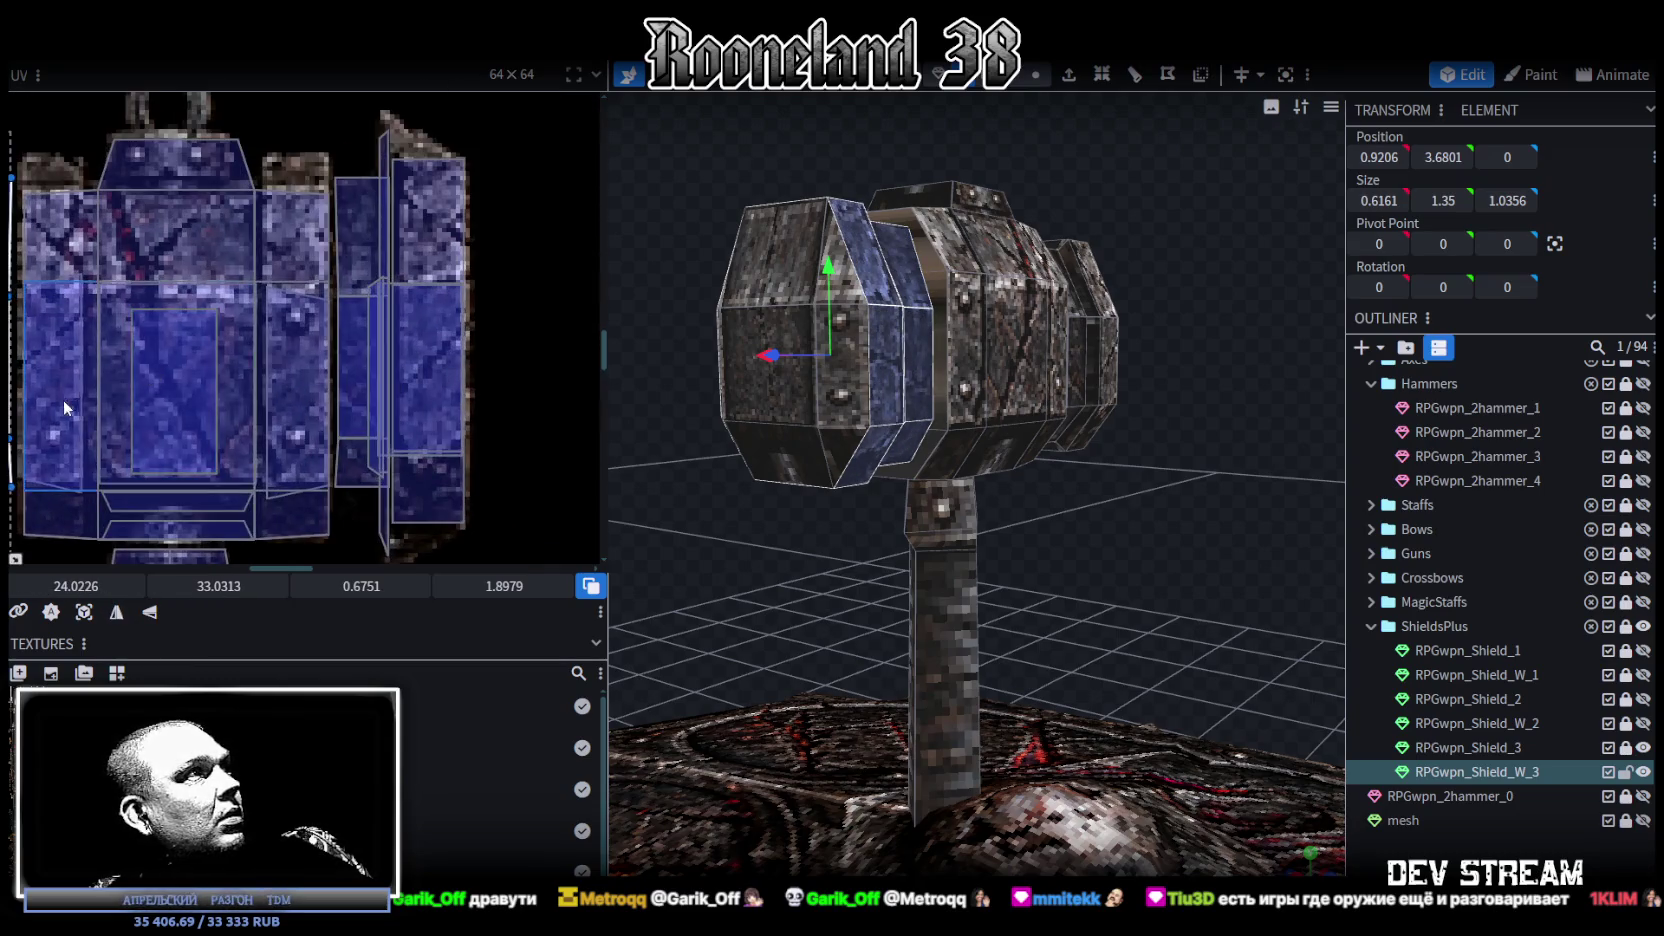
{"action": "middle_click_drag", "start_coordinate": [62, 399], "coordinate": [433, 383]}
{"action": "middle_click_drag", "start_coordinate": [348, 432], "coordinate": [345, 368]}
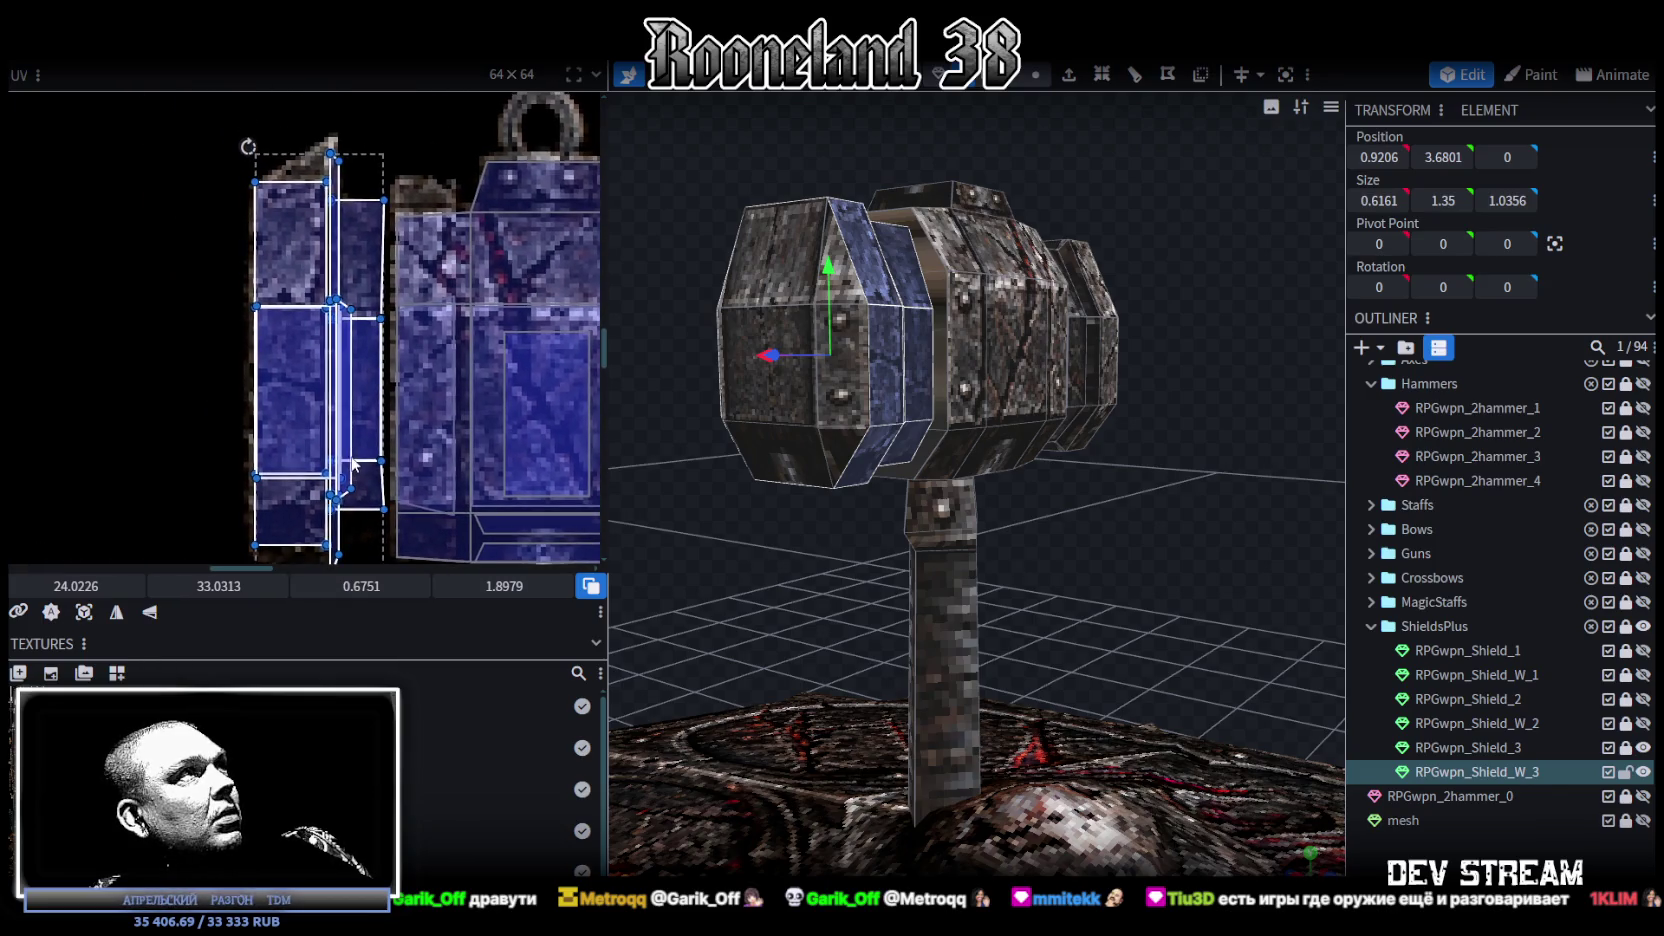
{"action": "scroll", "coordinate": [345, 368], "scroll_direction": "up", "scroll_amount": 2}
{"action": "scroll", "coordinate": [393, 453], "scroll_direction": "down", "scroll_amount": 1}
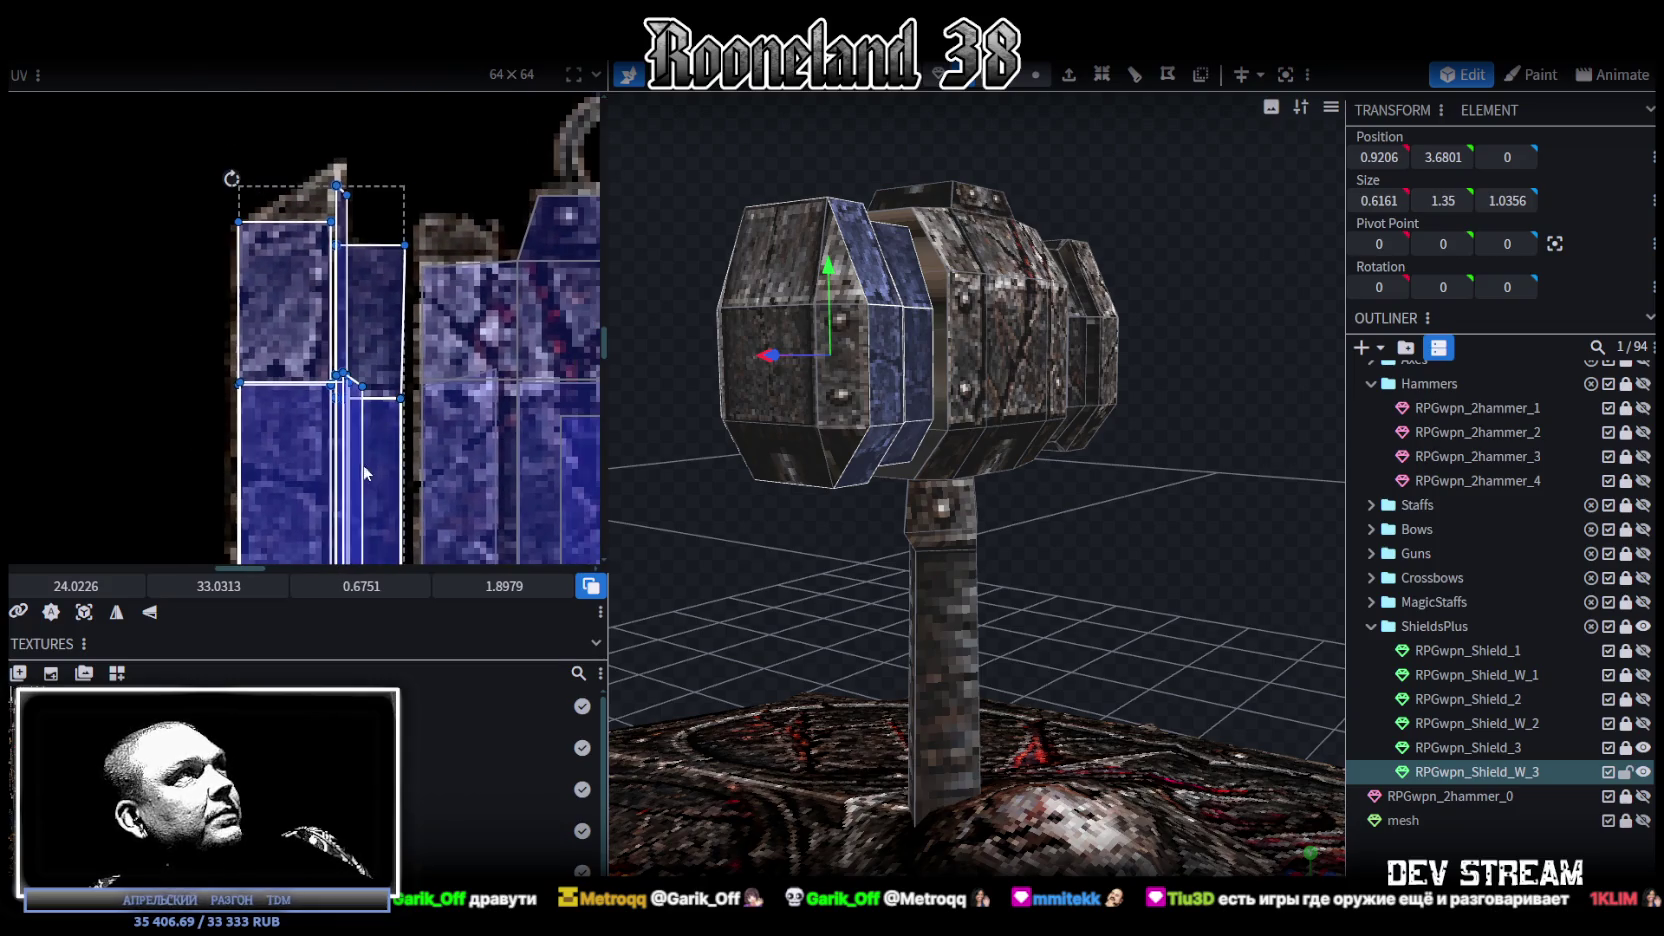
{"action": "scroll", "coordinate": [361, 470], "scroll_direction": "down", "scroll_amount": 1}
{"action": "left_click_drag", "start_coordinate": [80, 580], "coordinate": [84, 580]}
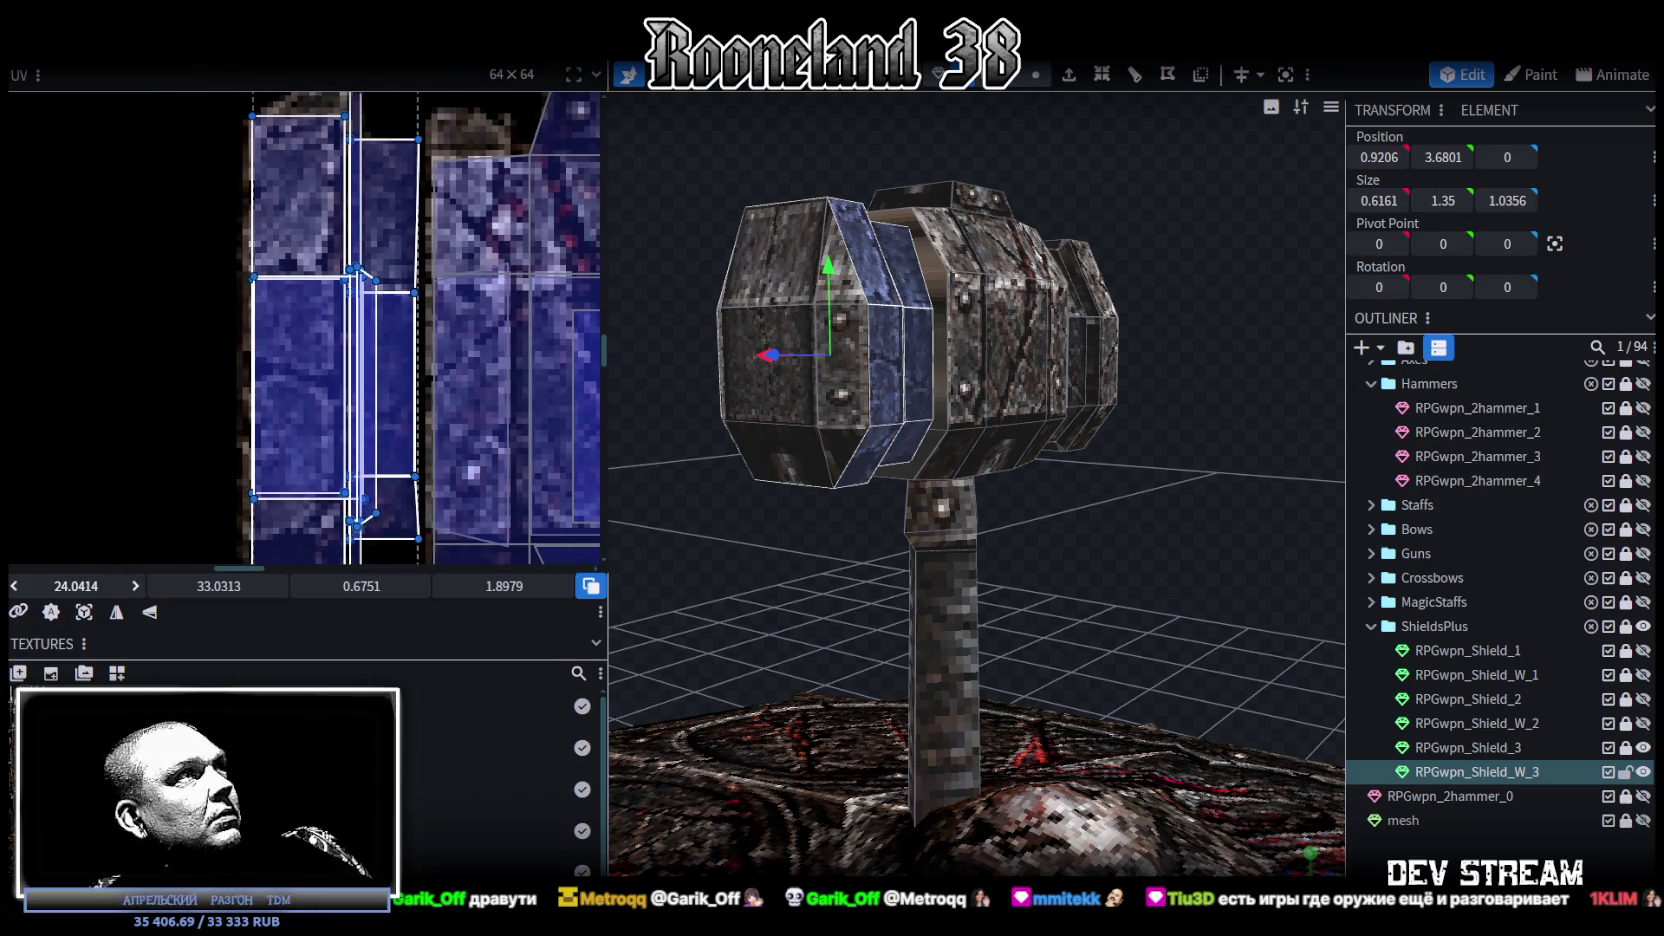
{"action": "mouse_move", "coordinate": [1090, 610]}
{"action": "left_mouse_down"}
{"action": "mouse_move", "coordinate": [1173, 543]}
{"action": "mouse_move", "coordinate": [1102, 569]}
{"action": "mouse_move", "coordinate": [1232, 578]}
{"action": "mouse_move", "coordinate": [1150, 480]}
{"action": "left_mouse_up"}
{"action": "left_click", "coordinate": [1173, 543]}
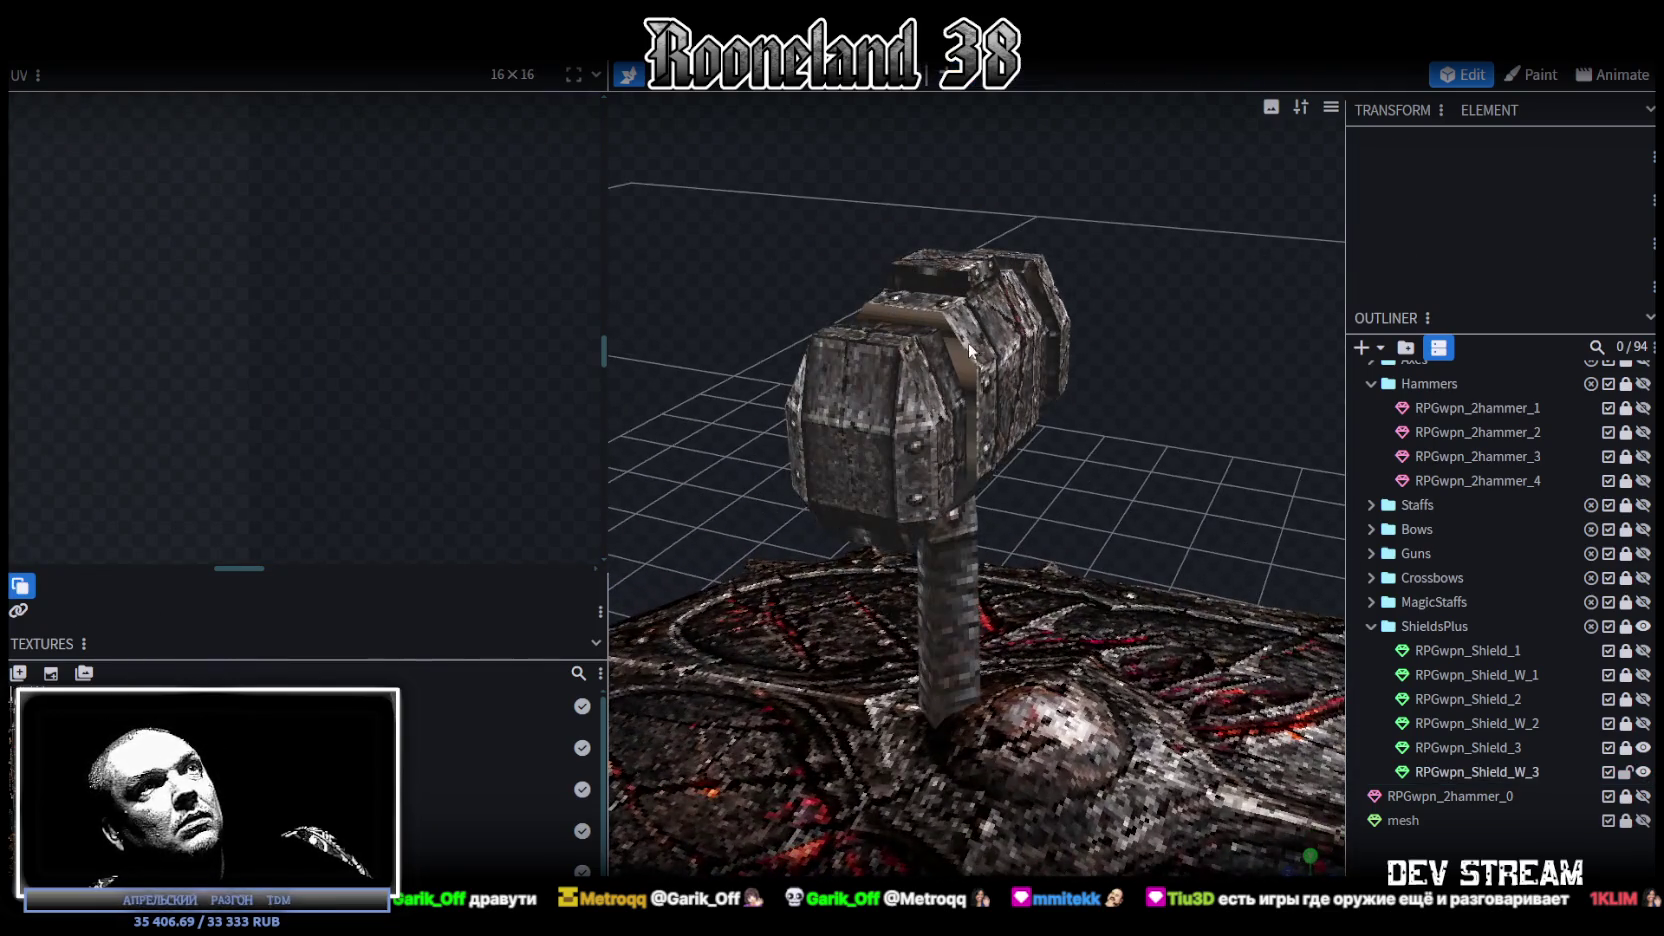
Step: Select the hammer head's end piece, view it end-on in orthographic side view, and project its UVs
{"action": "left_click", "coordinate": [962, 350]}
{"action": "mouse_move", "coordinate": [1063, 380]}
{"action": "left_mouse_down"}
{"action": "mouse_move", "coordinate": [854, 396]}
{"action": "mouse_move", "coordinate": [1164, 424]}
{"action": "left_mouse_up"}
{"action": "scroll", "coordinate": [1164, 424], "scroll_direction": "up", "scroll_amount": 2}
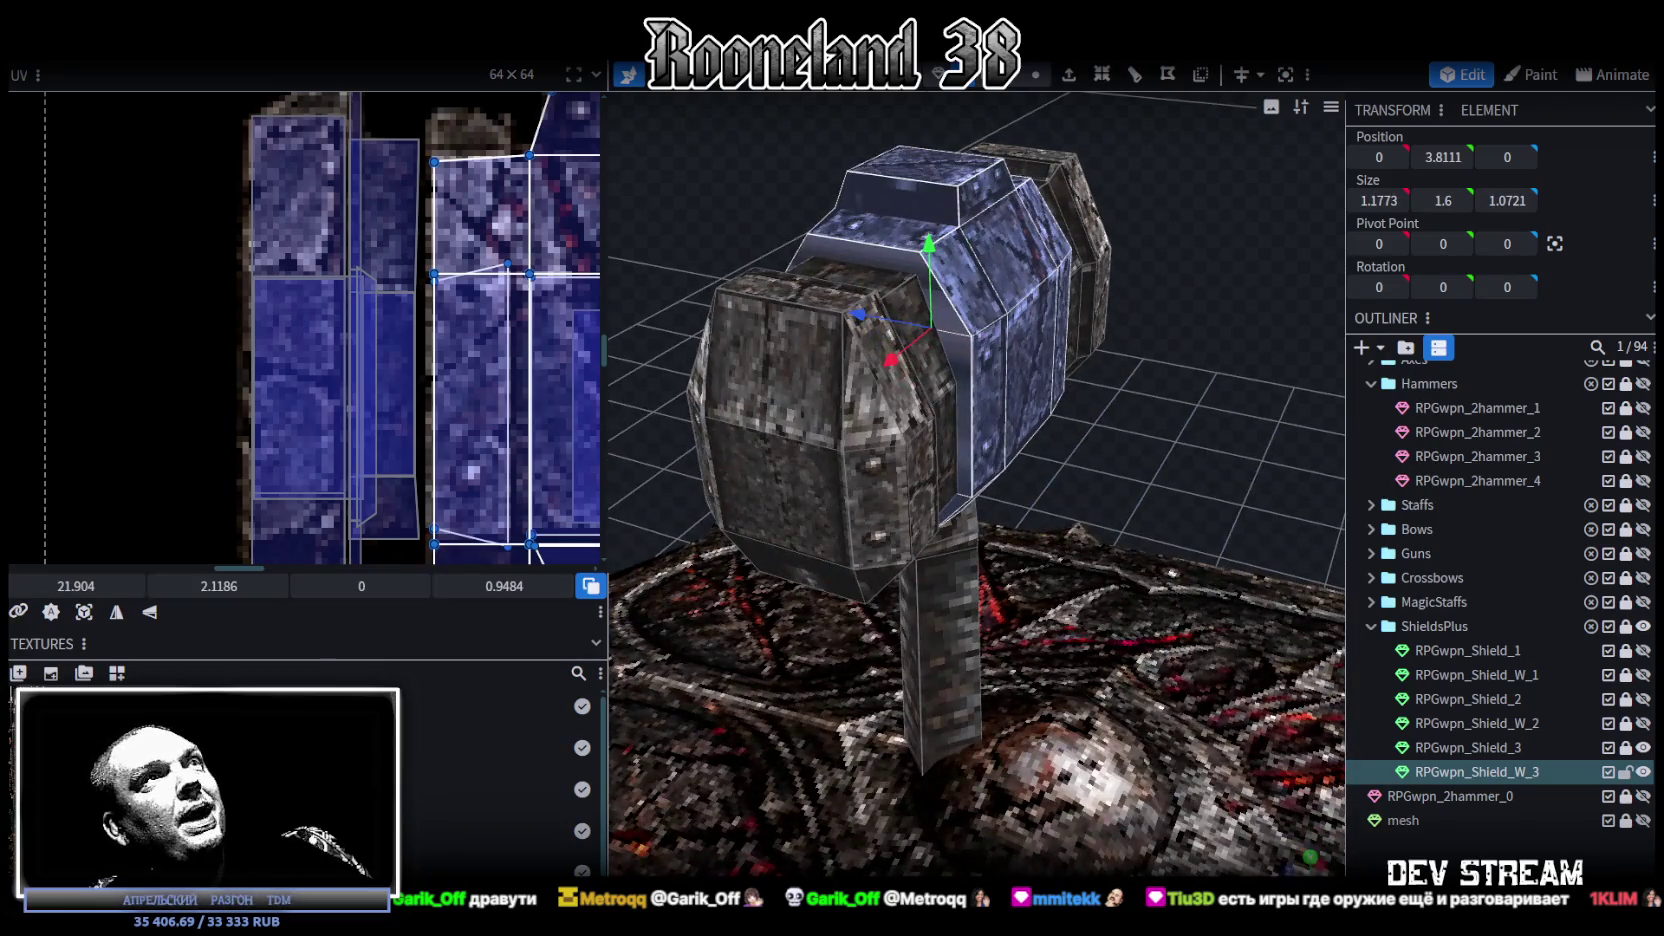
{"action": "left_click", "coordinate": [955, 326]}
{"action": "mouse_move", "coordinate": [955, 326]}
{"action": "left_mouse_down"}
{"action": "mouse_move", "coordinate": [1131, 422]}
{"action": "mouse_move", "coordinate": [965, 422]}
{"action": "mouse_move", "coordinate": [988, 597]}
{"action": "mouse_move", "coordinate": [1004, 462]}
{"action": "left_mouse_up"}
{"action": "left_click", "coordinate": [939, 413]}
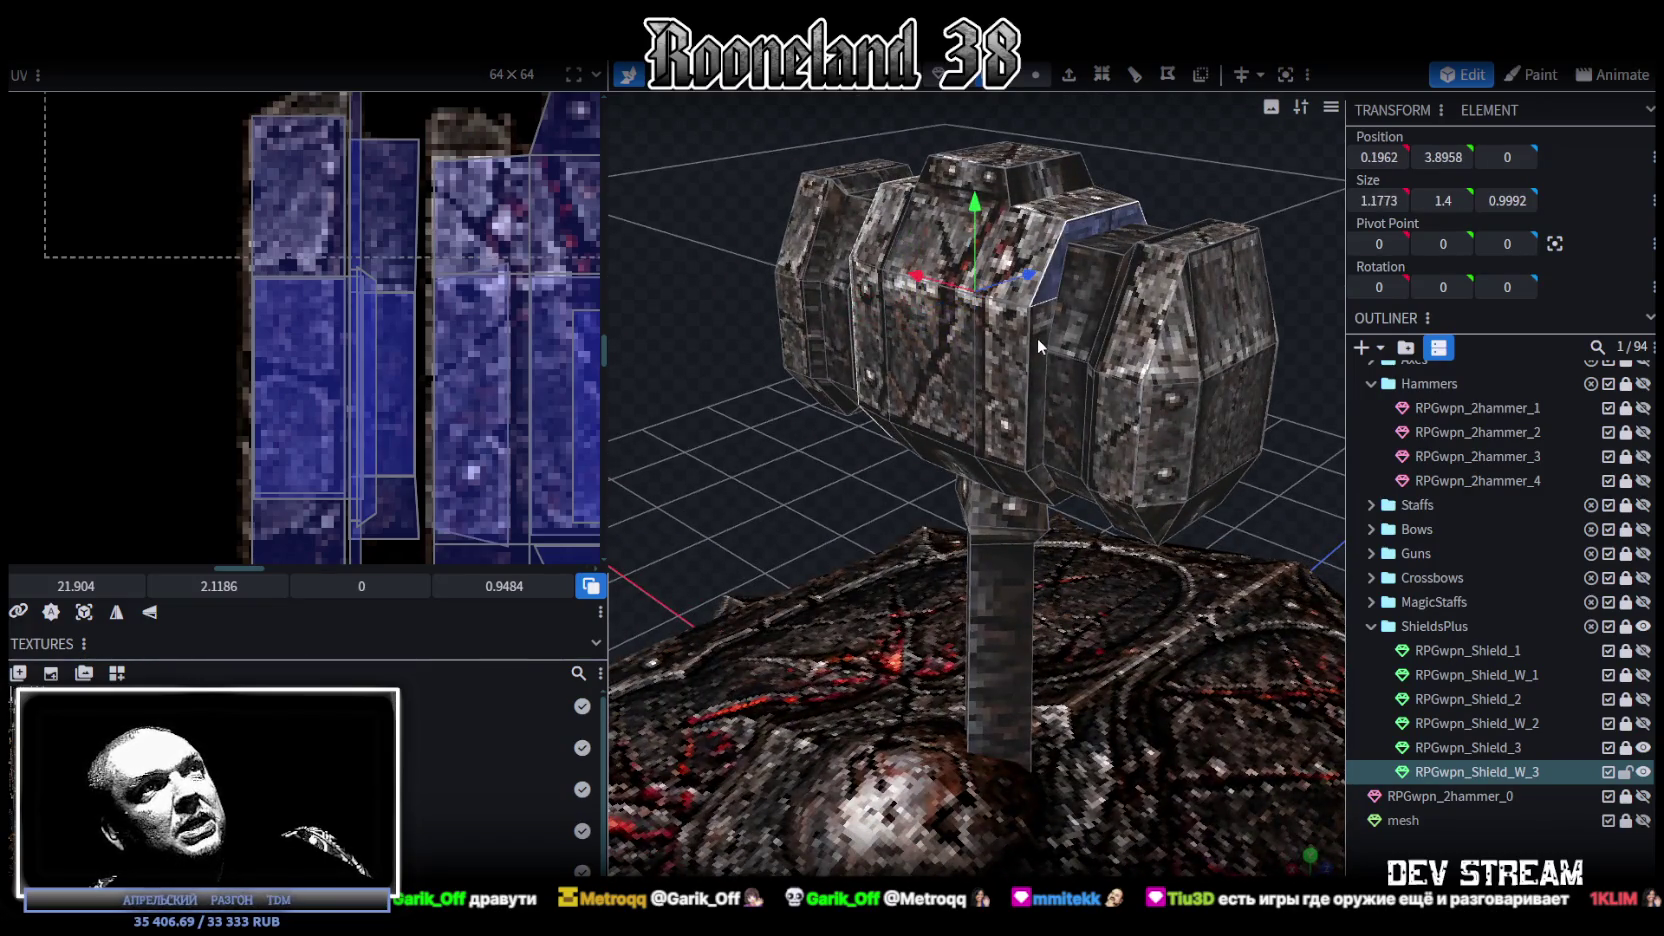
{"action": "mouse_move", "coordinate": [850, 474]}
{"action": "left_mouse_down"}
{"action": "mouse_move", "coordinate": [828, 506]}
{"action": "mouse_move", "coordinate": [1017, 459]}
{"action": "mouse_move", "coordinate": [1096, 322]}
{"action": "mouse_move", "coordinate": [1144, 403]}
{"action": "mouse_move", "coordinate": [1092, 443]}
{"action": "mouse_move", "coordinate": [1044, 530]}
{"action": "mouse_move", "coordinate": [950, 570]}
{"action": "left_mouse_up"}
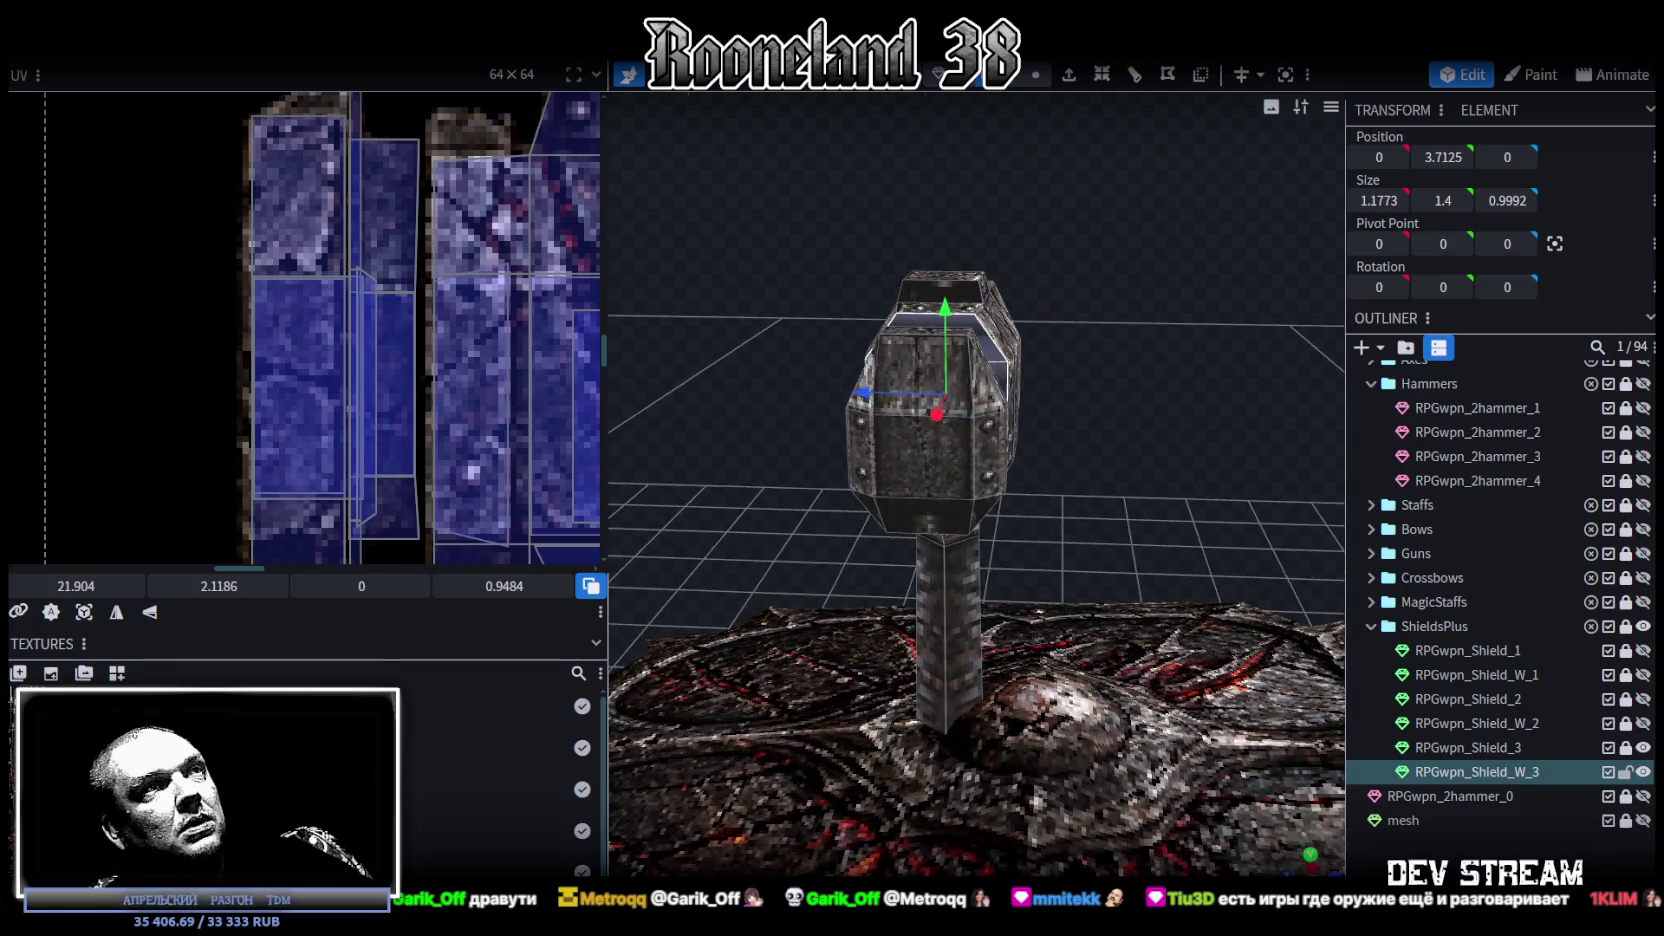
{"action": "key", "text": "KP_3"}
{"action": "left_click", "coordinate": [84, 612]}
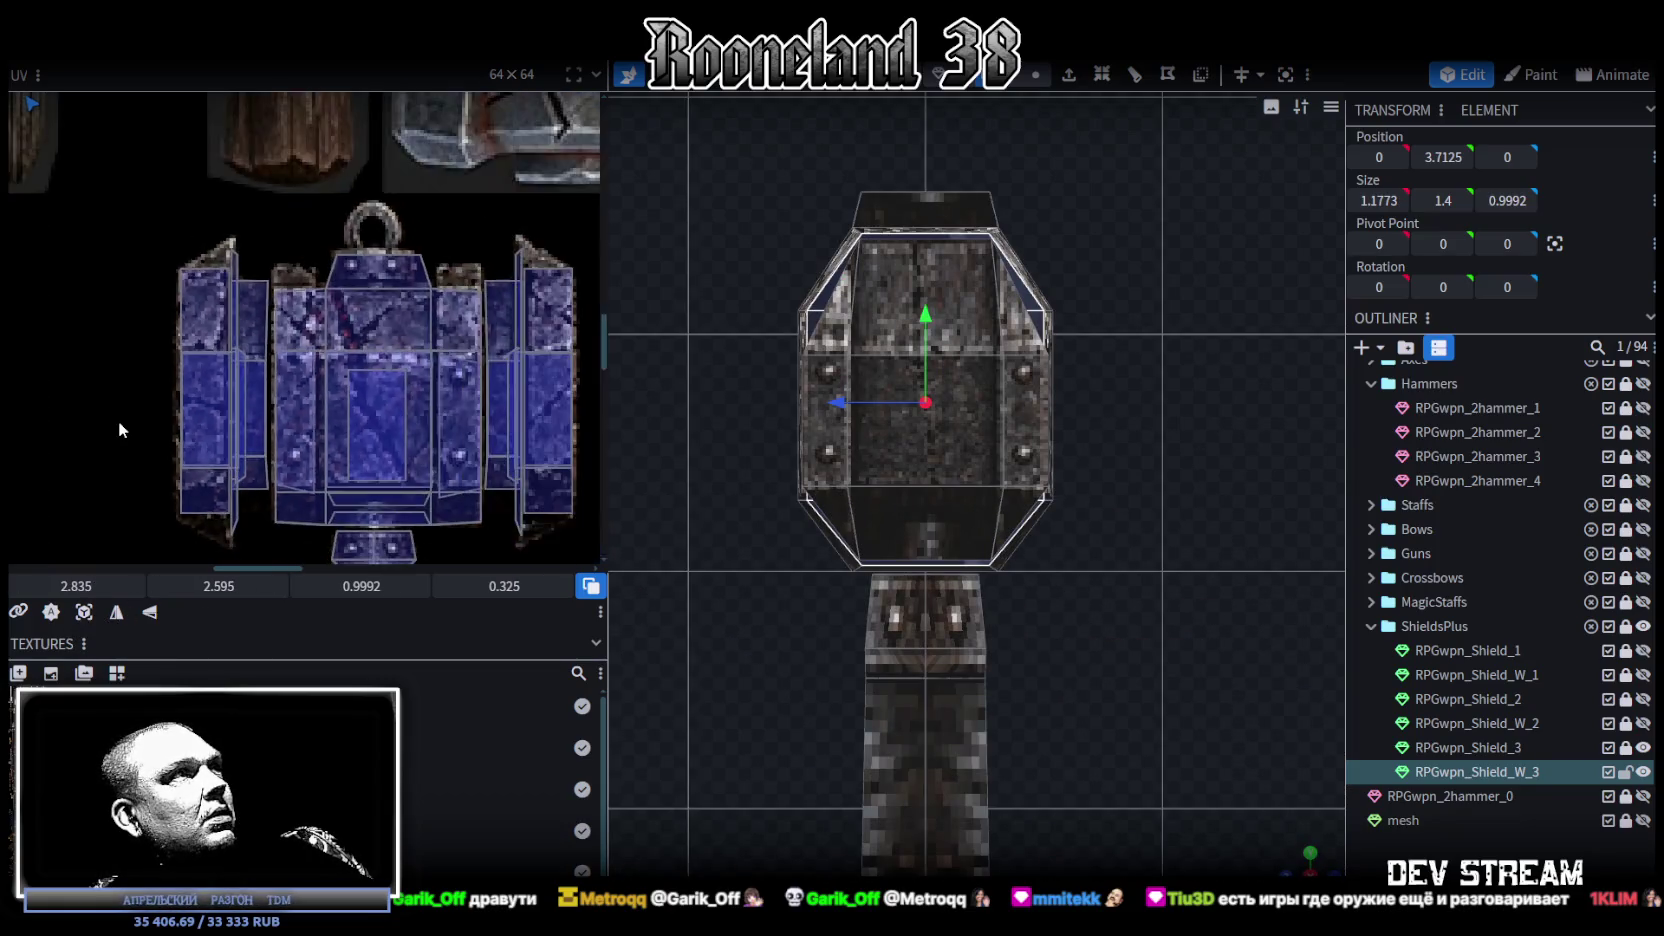
Step: Fit the projected UV of the hammer head's end onto the hammer-head artwork in the atlas
{"action": "scroll", "coordinate": [118, 421], "scroll_direction": "down", "scroll_amount": 2}
{"action": "scroll", "coordinate": [126, 413], "scroll_direction": "down", "scroll_amount": 2}
{"action": "scroll", "coordinate": [381, 367], "scroll_direction": "down", "scroll_amount": 2}
{"action": "scroll", "coordinate": [381, 375], "scroll_direction": "down", "scroll_amount": 2}
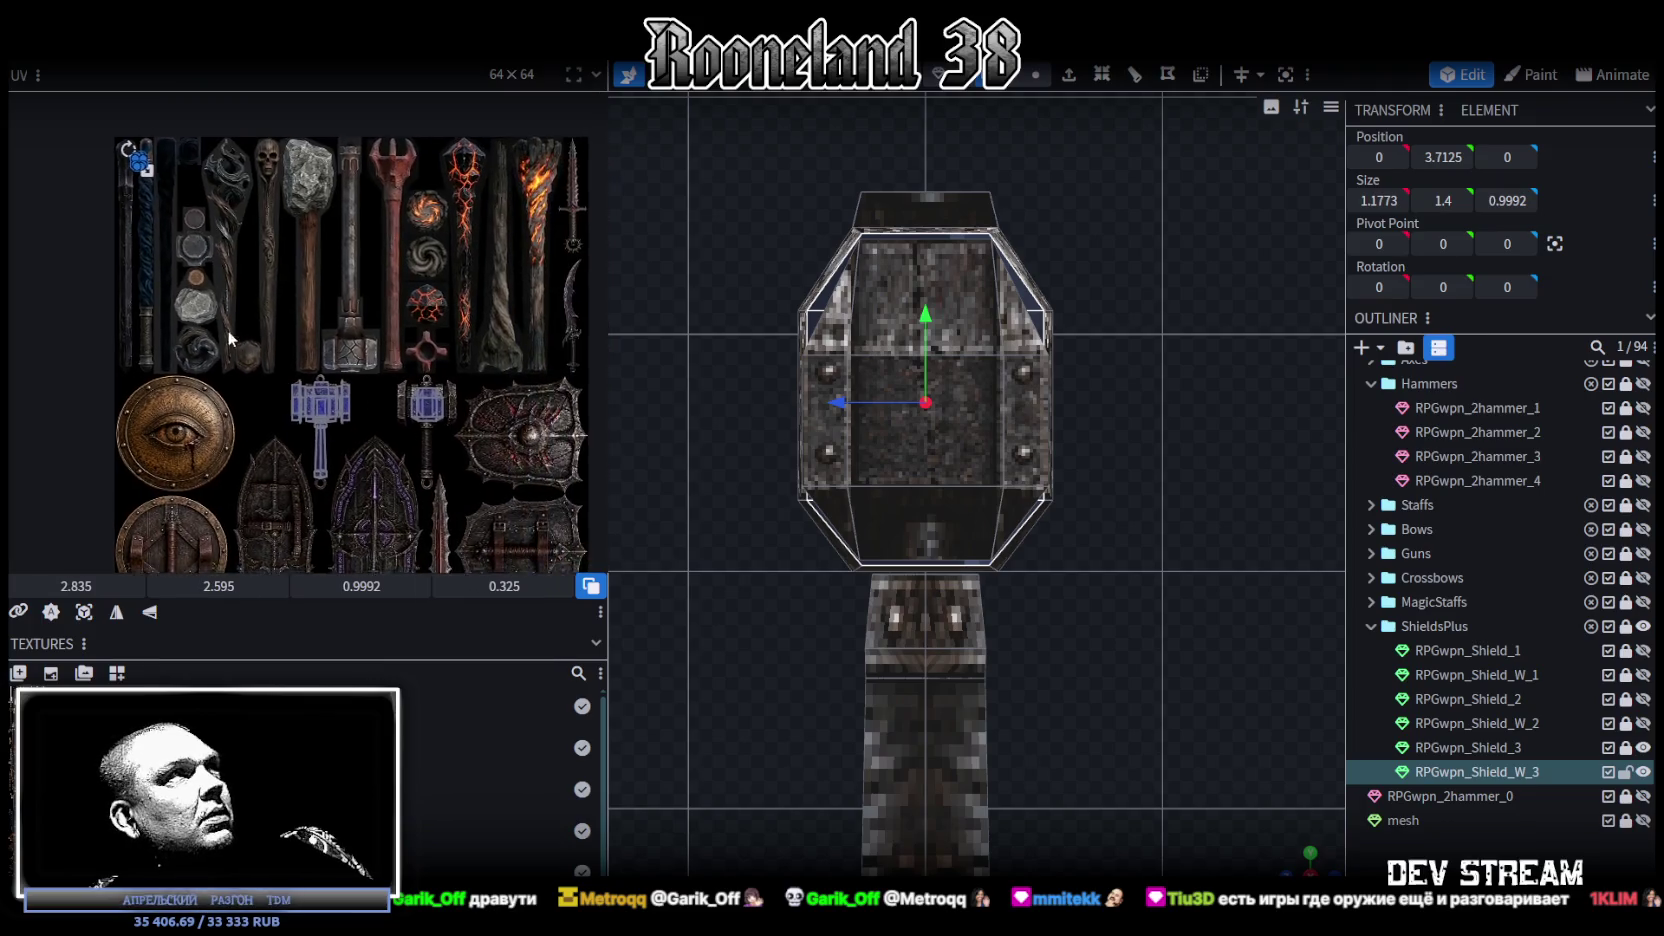
{"action": "scroll", "coordinate": [228, 330], "scroll_direction": "down", "scroll_amount": 2}
{"action": "mouse_move", "coordinate": [114, 153]}
{"action": "left_mouse_down"}
{"action": "mouse_move", "coordinate": [124, 183]}
{"action": "mouse_move", "coordinate": [417, 406]}
{"action": "mouse_move", "coordinate": [339, 328]}
{"action": "left_mouse_up"}
{"action": "scroll", "coordinate": [405, 385], "scroll_direction": "up", "scroll_amount": 3}
{"action": "scroll", "coordinate": [398, 373], "scroll_direction": "up", "scroll_amount": 1}
{"action": "scroll", "coordinate": [455, 405], "scroll_direction": "down", "scroll_amount": 2}
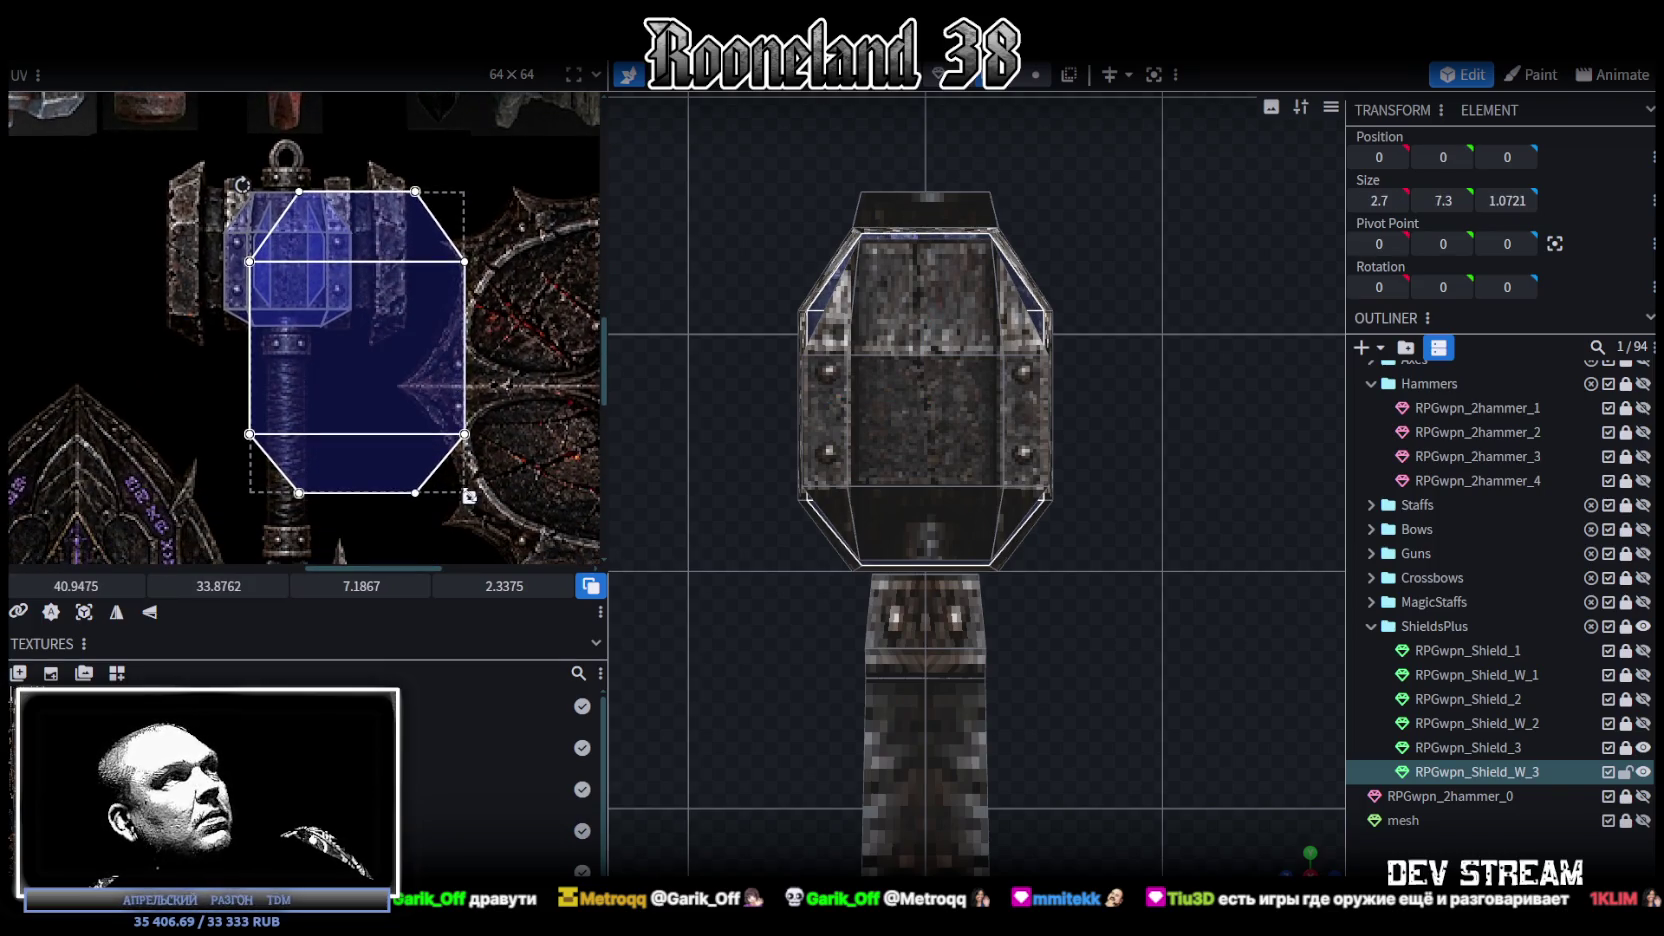
{"action": "left_click_drag", "start_coordinate": [469, 503], "coordinate": [333, 381]}
{"action": "scroll", "coordinate": [296, 248], "scroll_direction": "up", "scroll_amount": 2}
{"action": "left_click_drag", "start_coordinate": [296, 248], "coordinate": [307, 270]}
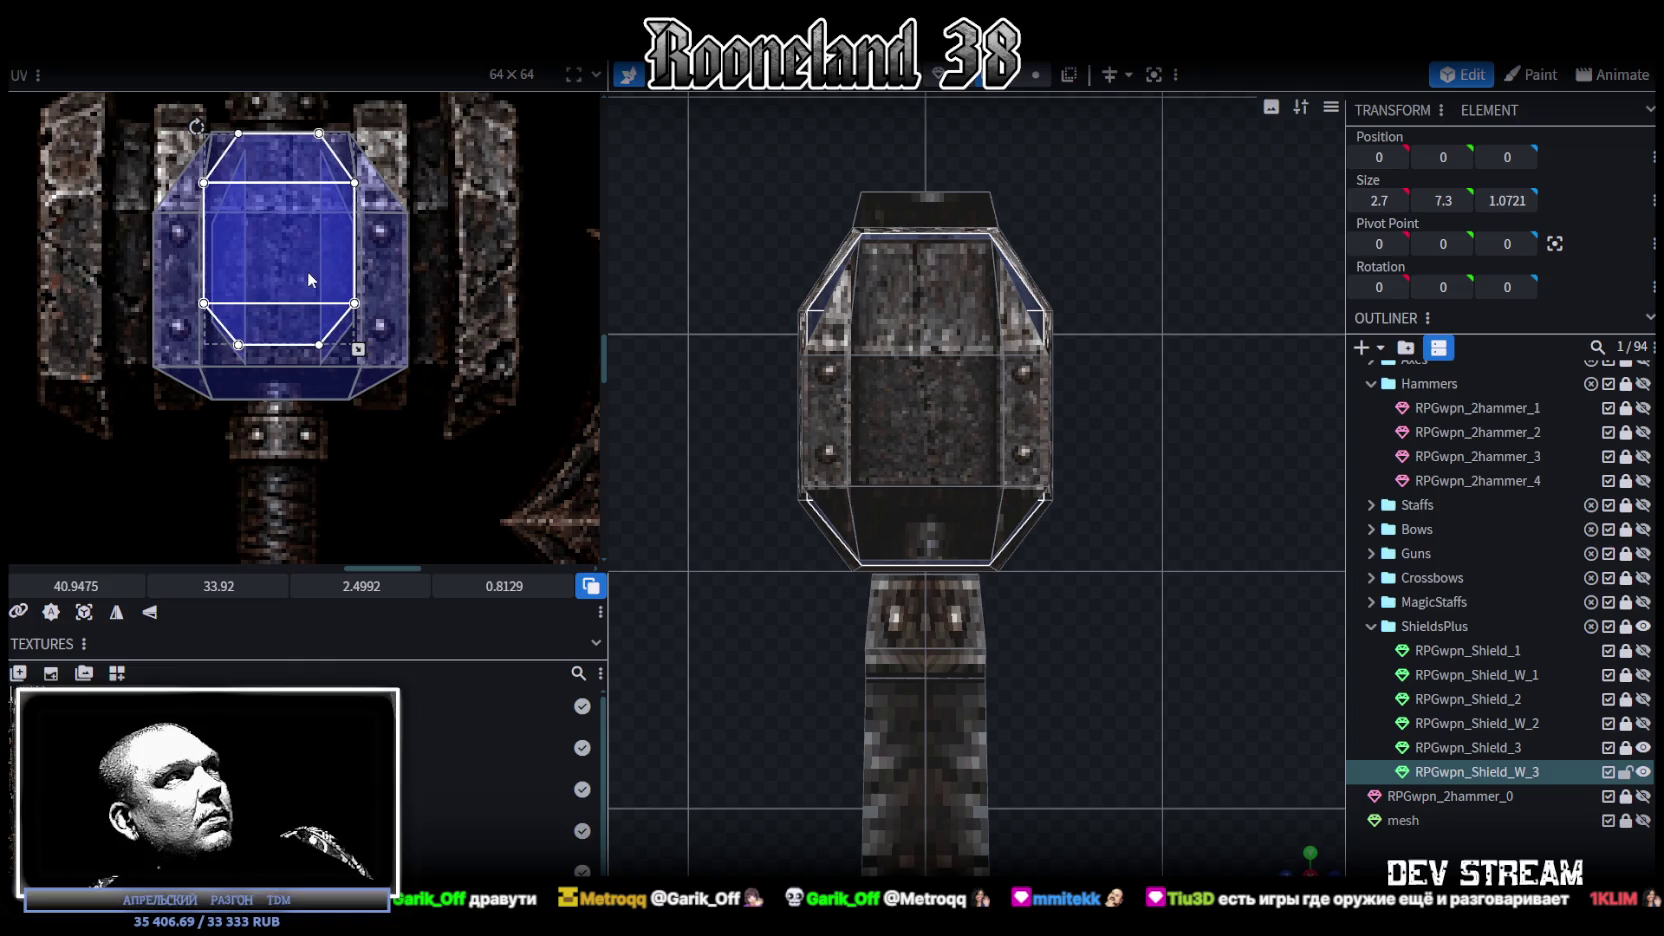
{"action": "left_click_drag", "start_coordinate": [362, 349], "coordinate": [360, 402]}
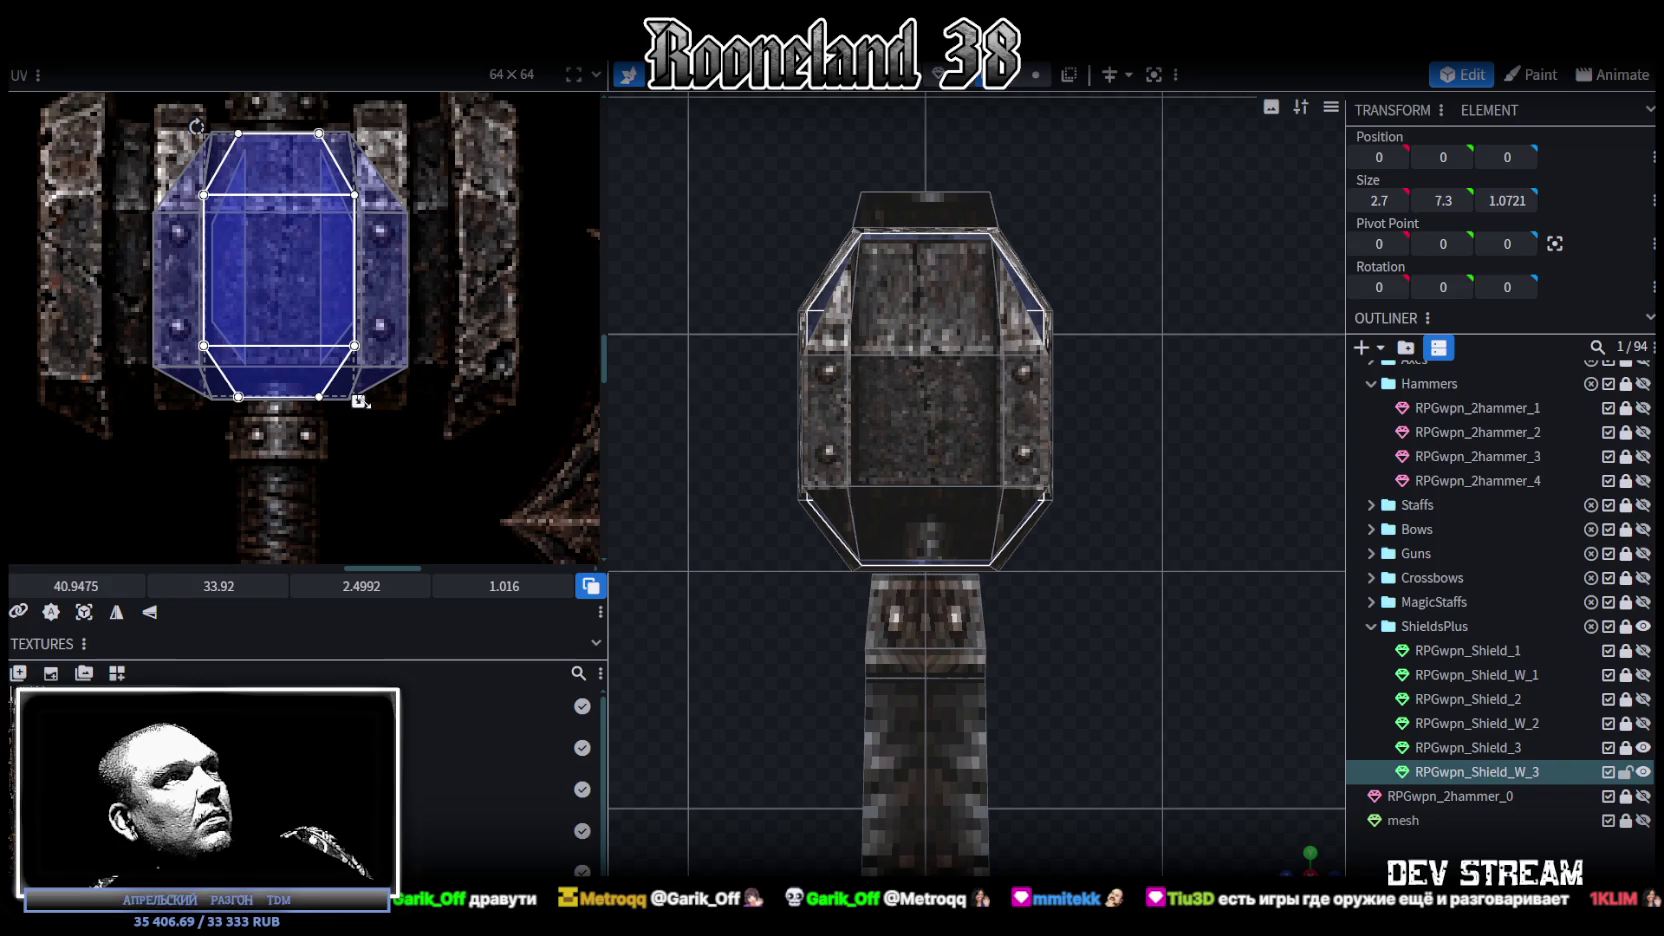
Step: Shorten the underside plate's UV to 2.4992 × 0.5472 on the iron art's lower bevel
{"action": "left_click_drag", "start_coordinate": [930, 450], "coordinate": [1000, 430]}
{"action": "scroll", "coordinate": [950, 450], "scroll_direction": "up", "scroll_amount": 4}
{"action": "scroll", "coordinate": [950, 450], "scroll_direction": "up", "scroll_amount": 3}
{"action": "left_click_drag", "start_coordinate": [1245, 857], "coordinate": [1205, 851]}
{"action": "scroll", "coordinate": [1022, 737], "scroll_direction": "down", "scroll_amount": 5}
{"action": "left_click", "coordinate": [1022, 737]}
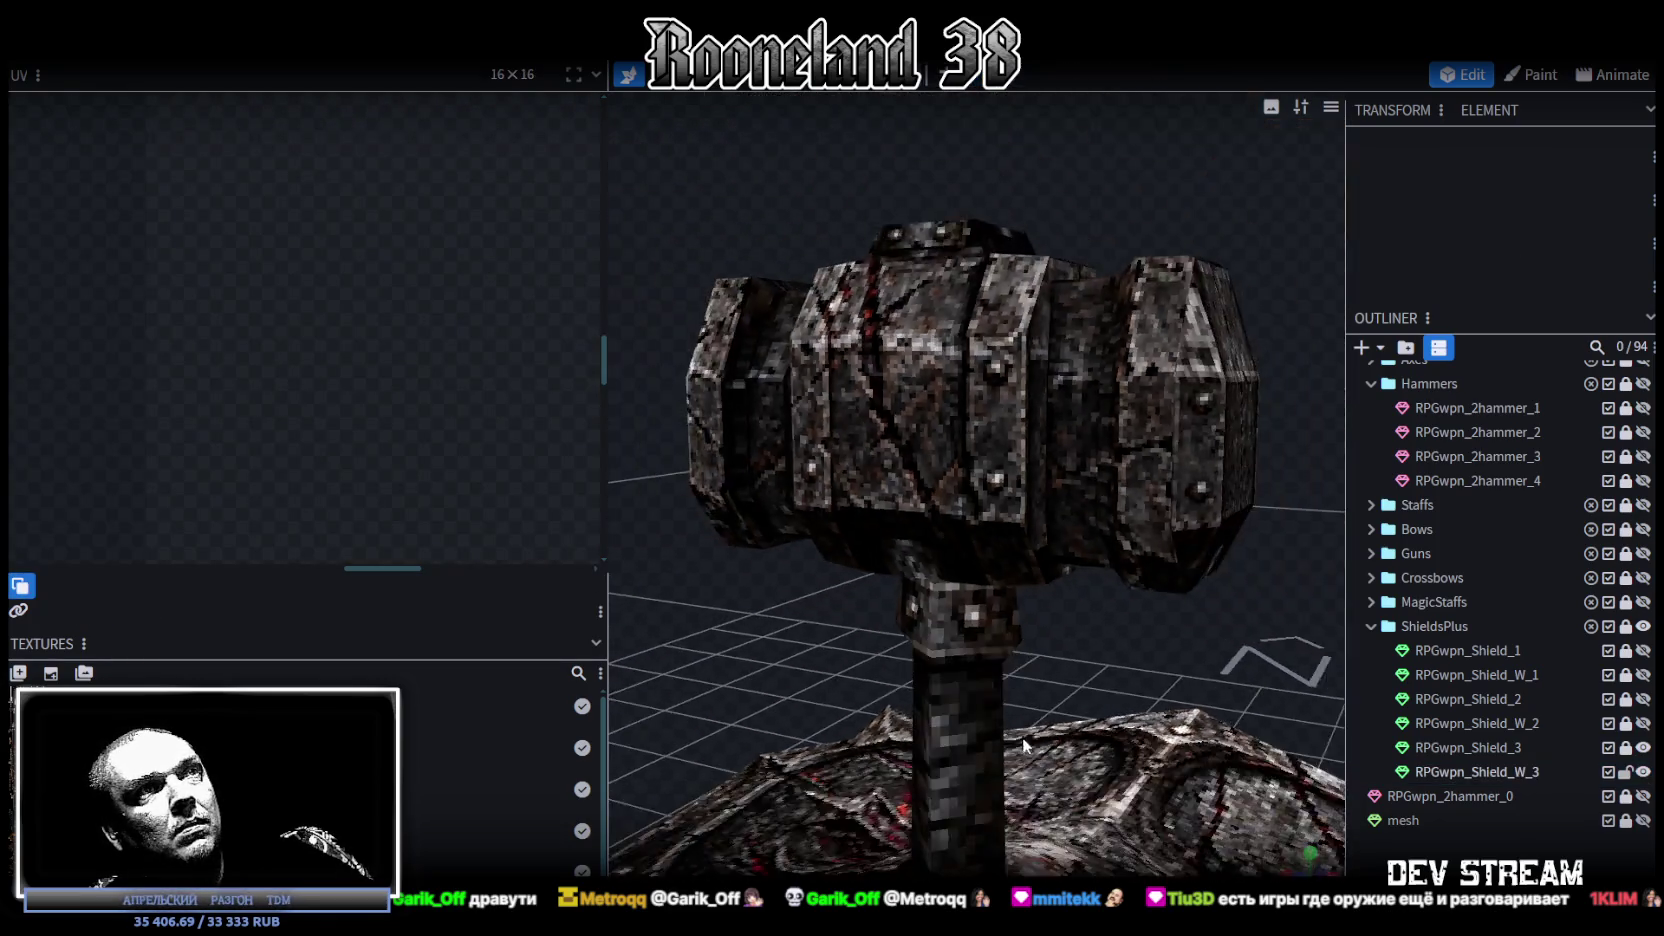
{"action": "scroll", "coordinate": [815, 637], "scroll_direction": "down", "scroll_amount": 2}
{"action": "mouse_move", "coordinate": [815, 637]}
{"action": "left_mouse_down"}
{"action": "mouse_move", "coordinate": [729, 563]}
{"action": "mouse_move", "coordinate": [852, 629]}
{"action": "mouse_move", "coordinate": [1020, 629]}
{"action": "mouse_move", "coordinate": [1013, 595]}
{"action": "mouse_move", "coordinate": [1096, 545]}
{"action": "mouse_move", "coordinate": [689, 577]}
{"action": "mouse_move", "coordinate": [627, 624]}
{"action": "mouse_move", "coordinate": [656, 586]}
{"action": "mouse_move", "coordinate": [900, 523]}
{"action": "left_mouse_up"}
{"action": "left_click", "coordinate": [976, 497]}
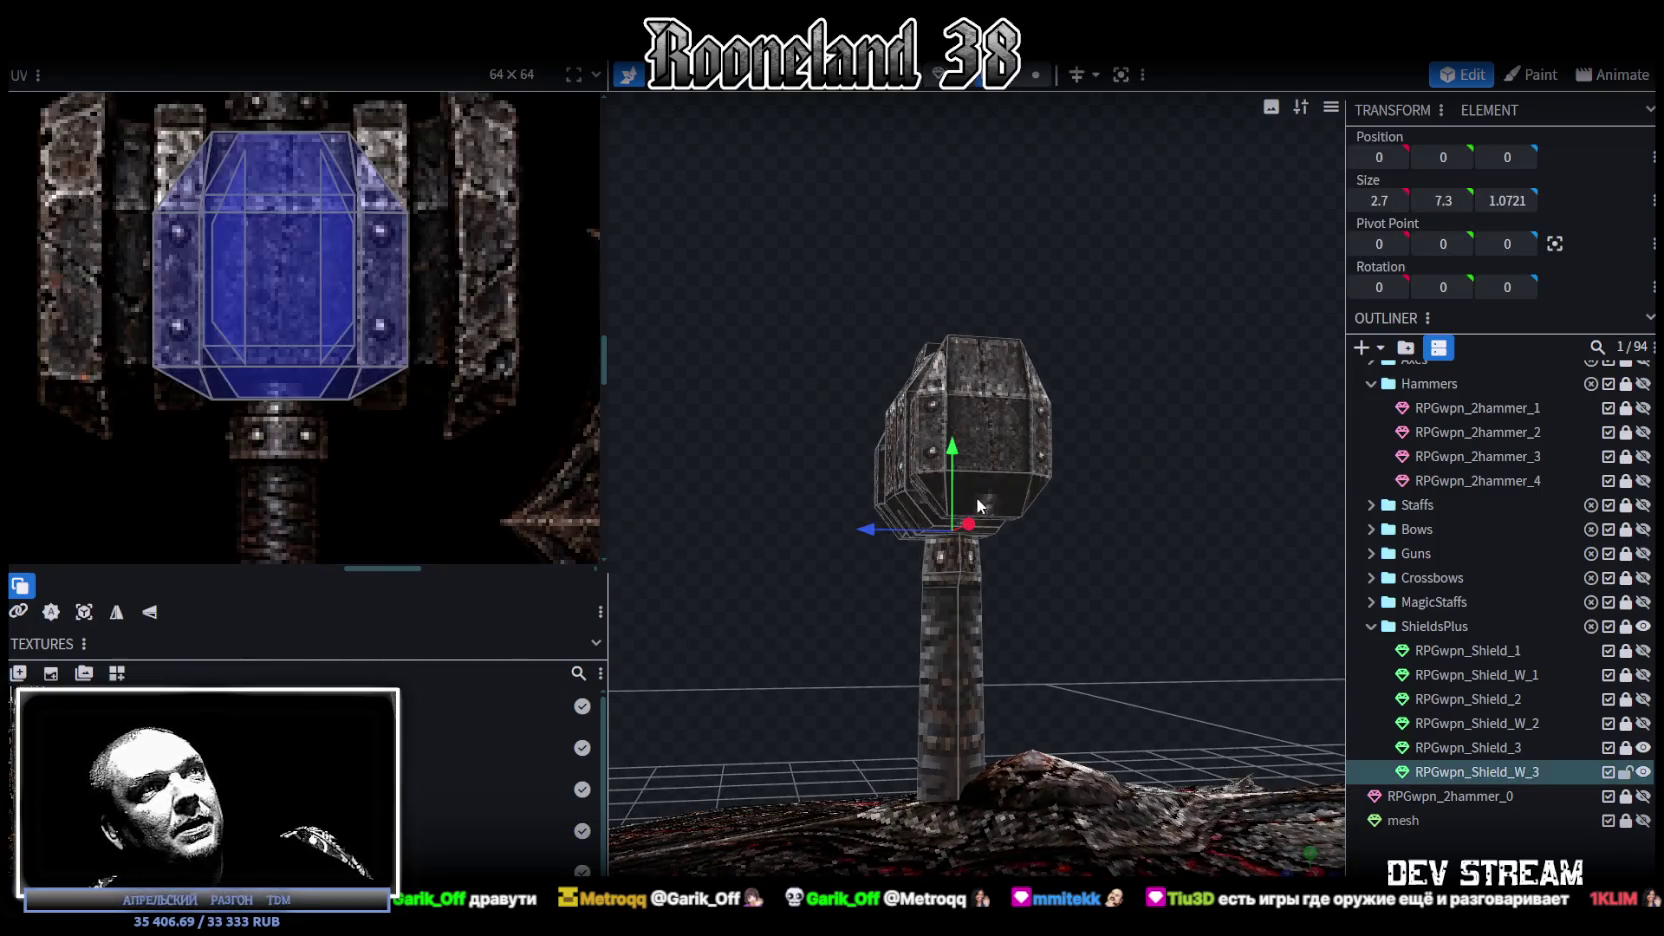
{"action": "scroll", "coordinate": [330, 470], "scroll_direction": "up", "scroll_amount": 2}
{"action": "left_click_drag", "start_coordinate": [90, 395], "coordinate": [360, 345]}
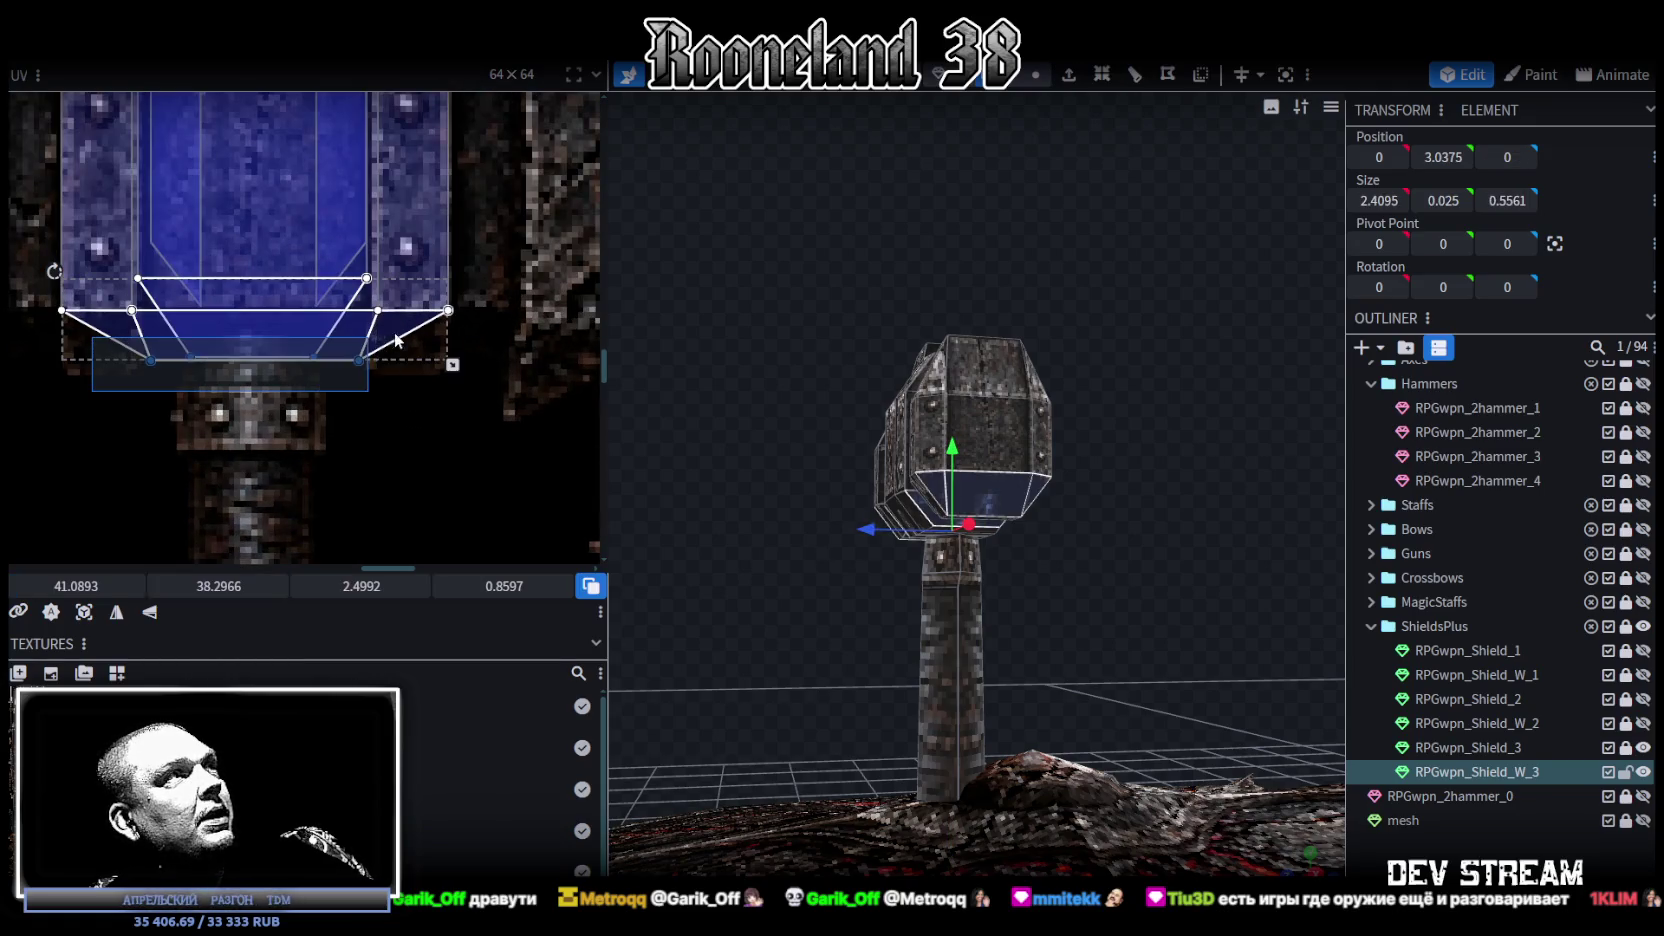
{"action": "left_click_drag", "start_coordinate": [452, 364], "coordinate": [452, 336]}
{"action": "mouse_move", "coordinate": [1230, 614]}
{"action": "left_mouse_down"}
{"action": "mouse_move", "coordinate": [1046, 541]}
{"action": "mouse_move", "coordinate": [992, 566]}
{"action": "mouse_move", "coordinate": [1117, 554]}
{"action": "mouse_move", "coordinate": [1165, 525]}
{"action": "mouse_move", "coordinate": [959, 606]}
{"action": "mouse_move", "coordinate": [848, 619]}
{"action": "mouse_move", "coordinate": [849, 564]}
{"action": "left_mouse_up"}
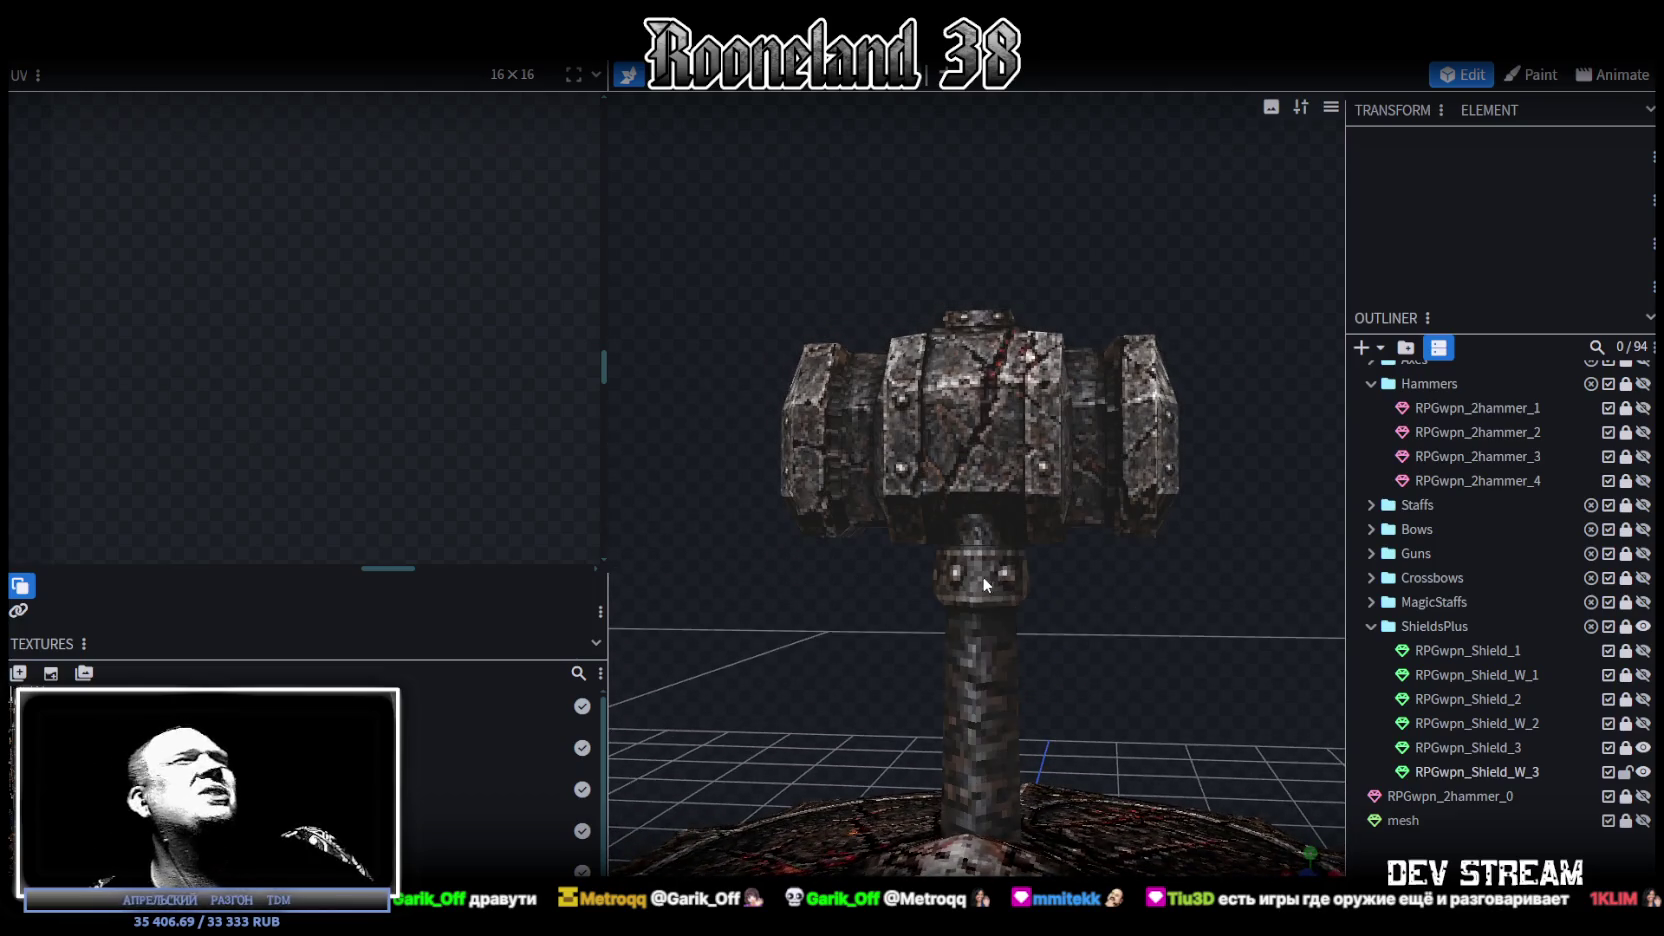
{"action": "left_click", "coordinate": [979, 517]}
Step: Reduce the depth of the face beneath the hammer head to 0.4147
{"action": "mouse_move", "coordinate": [979, 517]}
{"action": "left_mouse_down"}
{"action": "mouse_move", "coordinate": [935, 520]}
{"action": "mouse_move", "coordinate": [1011, 419]}
{"action": "left_mouse_up"}
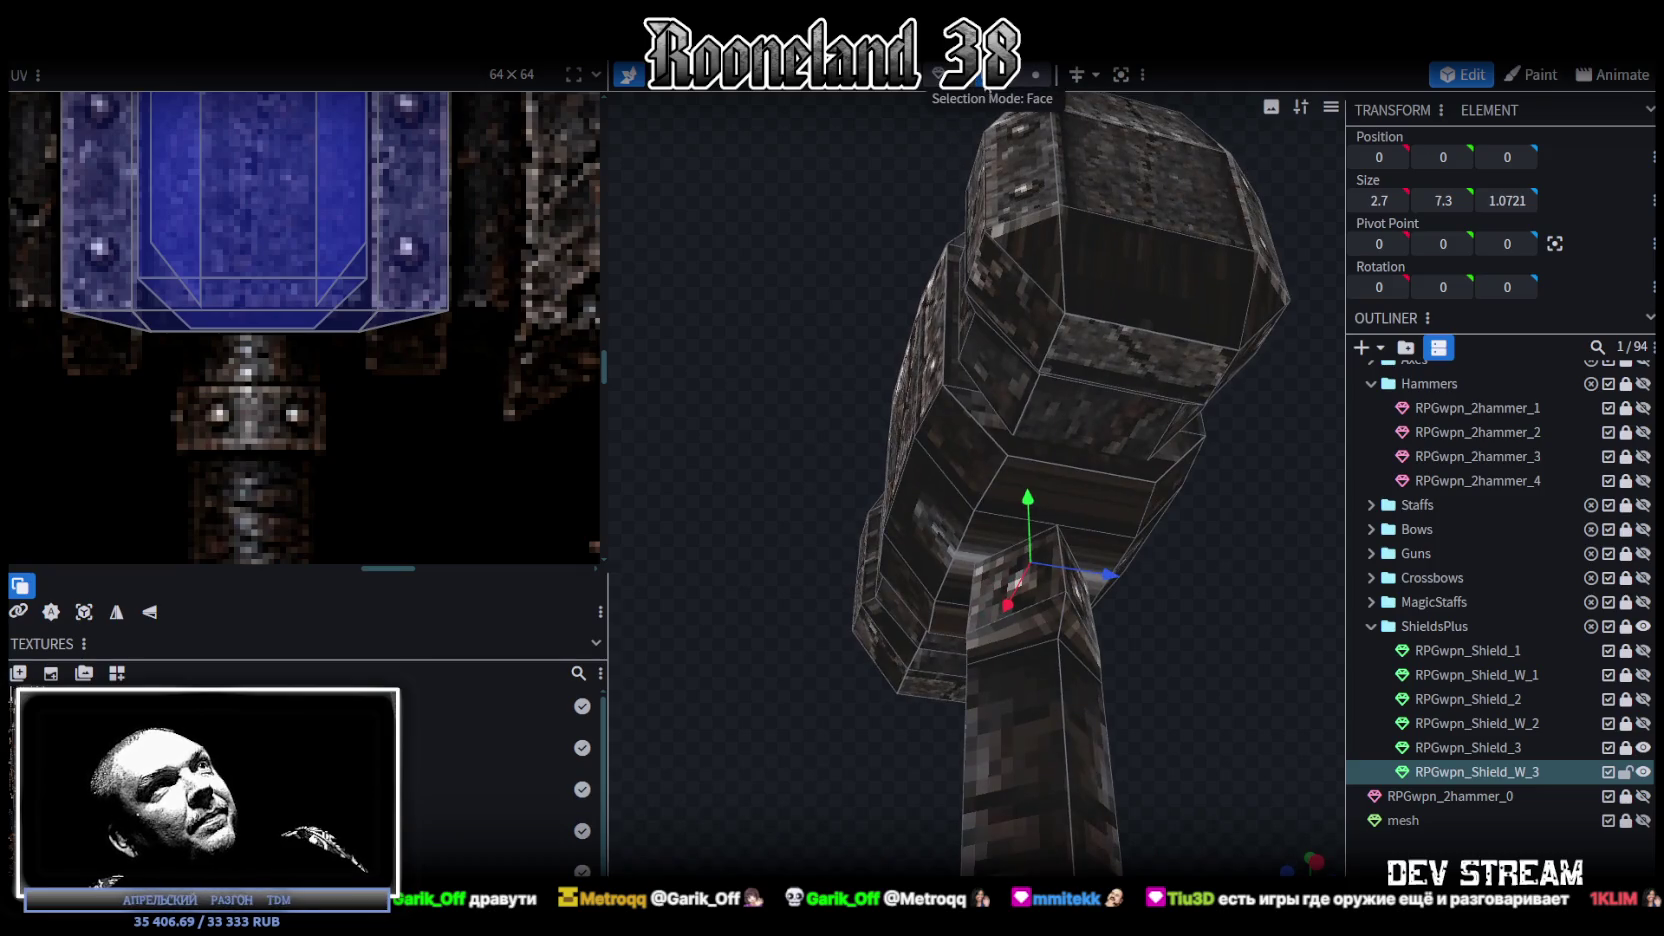
{"action": "left_click", "coordinate": [1060, 515]}
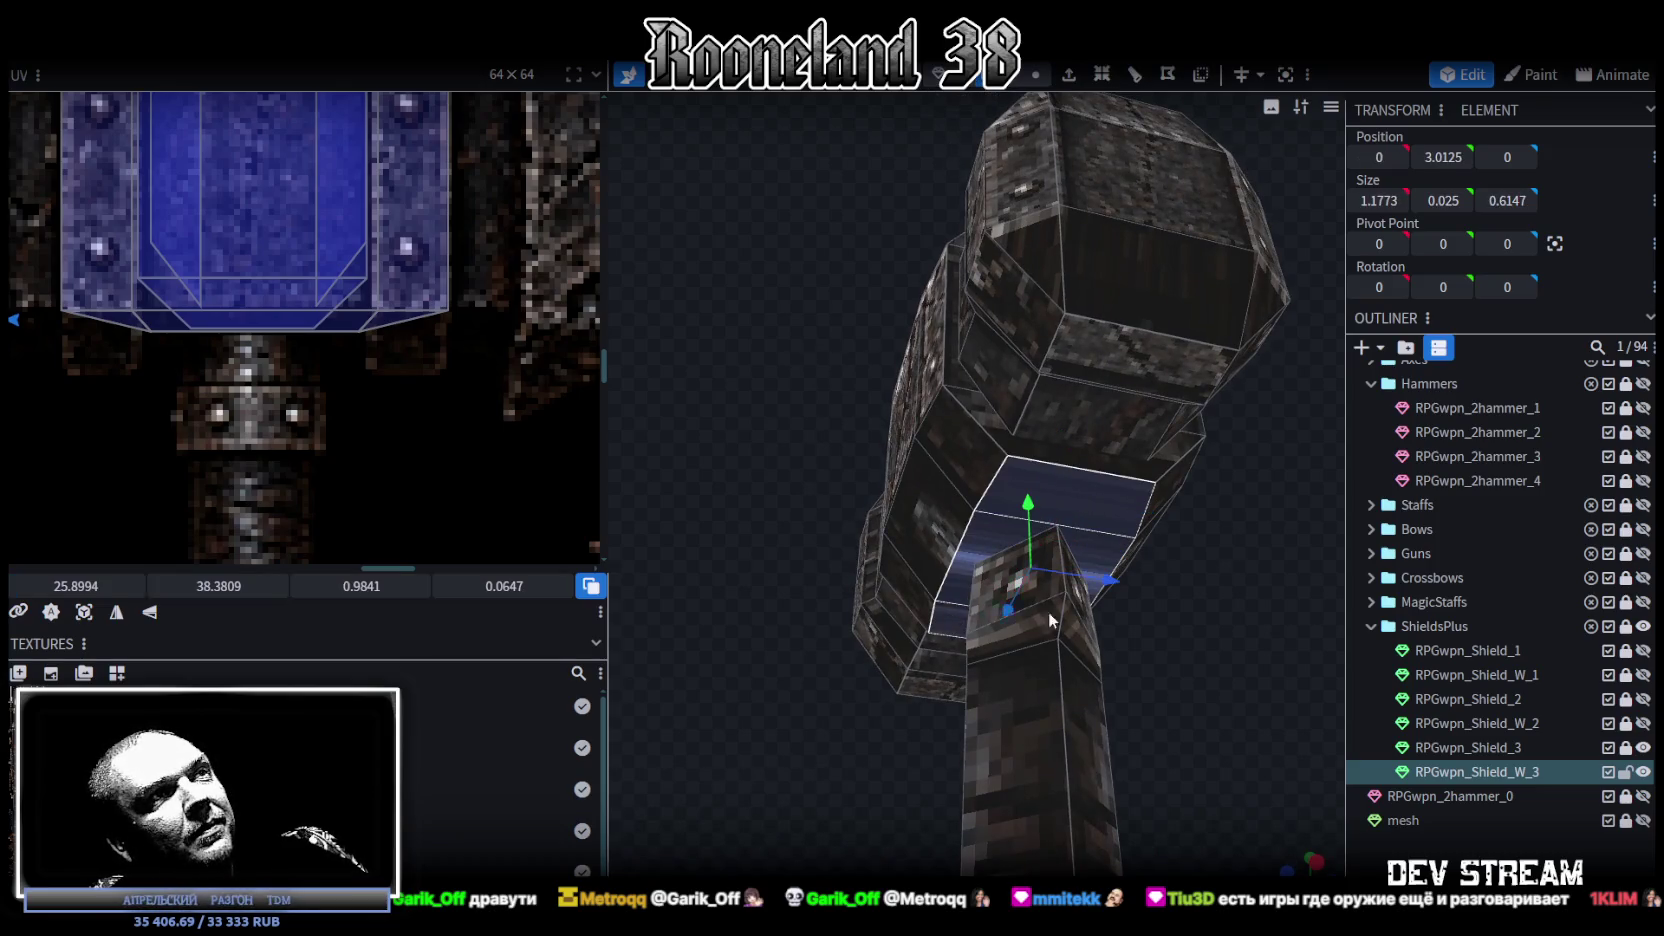
{"action": "left_click_drag", "start_coordinate": [1116, 585], "coordinate": [1085, 583]}
{"action": "mouse_move", "coordinate": [1219, 595]}
{"action": "left_mouse_down"}
{"action": "mouse_move", "coordinate": [1158, 653]}
{"action": "mouse_move", "coordinate": [1087, 670]}
{"action": "mouse_move", "coordinate": [1088, 620]}
{"action": "left_mouse_up"}
{"action": "mouse_move", "coordinate": [1017, 491]}
{"action": "left_mouse_down"}
{"action": "mouse_move", "coordinate": [1186, 589]}
{"action": "mouse_move", "coordinate": [1058, 630]}
{"action": "mouse_move", "coordinate": [1061, 649]}
{"action": "left_mouse_up"}
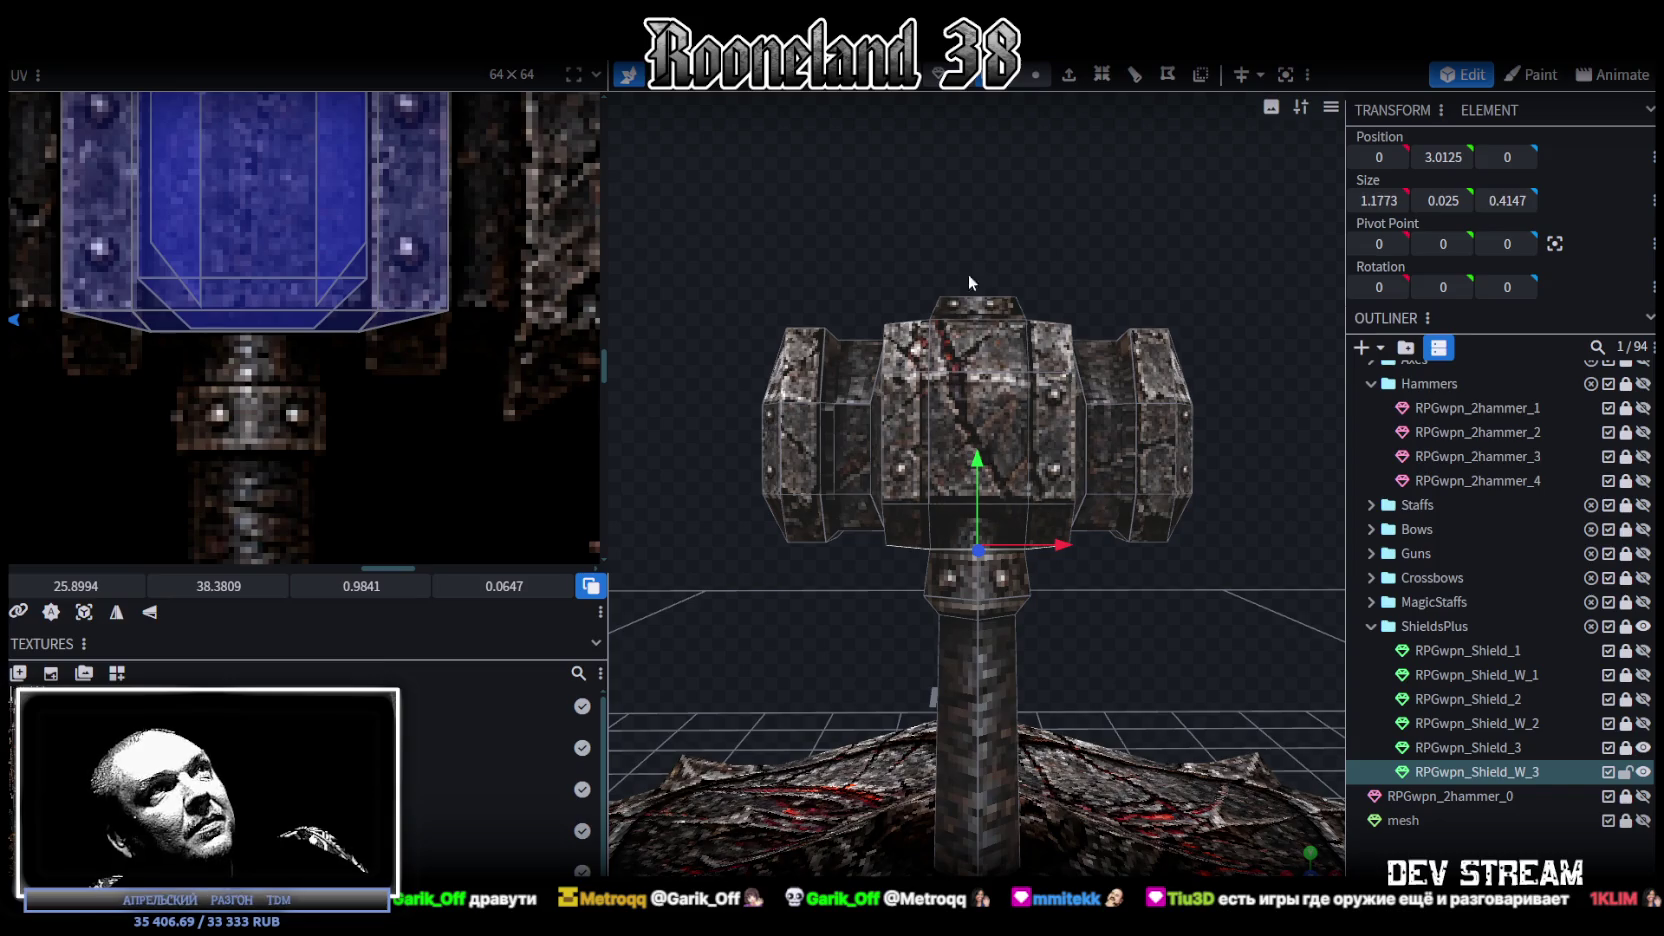
Step: Move the centre, right and left head pieces up to height 3.7705
{"action": "left_click", "coordinate": [997, 418]}
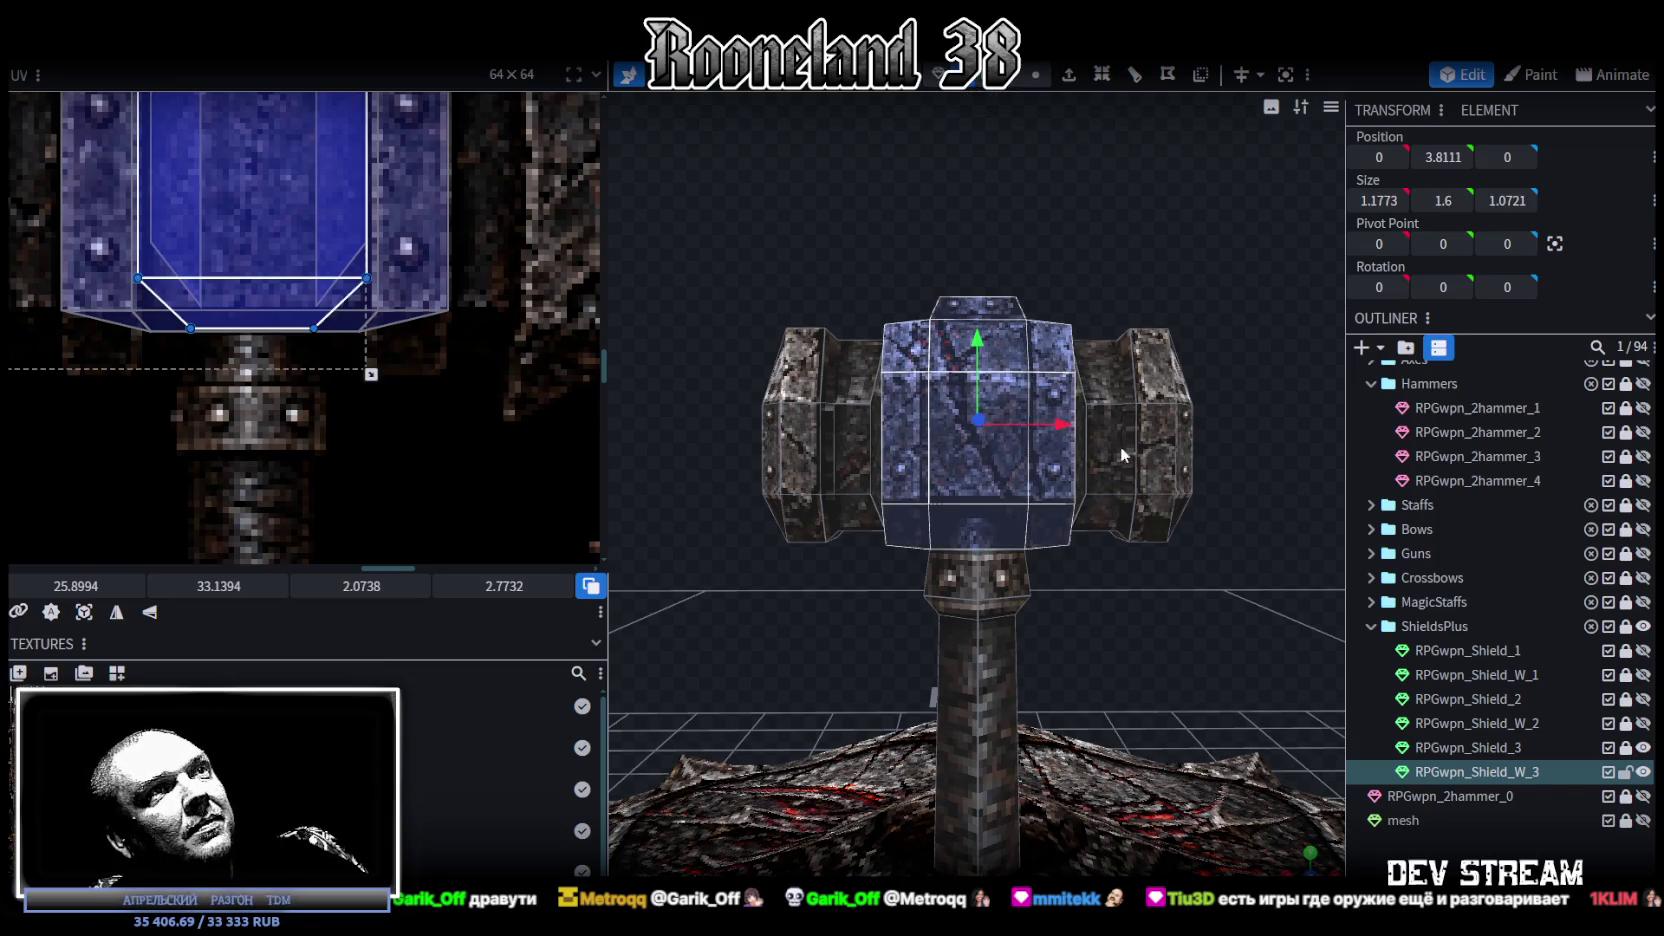
{"action": "left_click", "coordinate": [1124, 446], "text": "shift"}
{"action": "left_click", "coordinate": [858, 419], "text": "shift"}
{"action": "left_click_drag", "start_coordinate": [1179, 662], "coordinate": [1065, 370]}
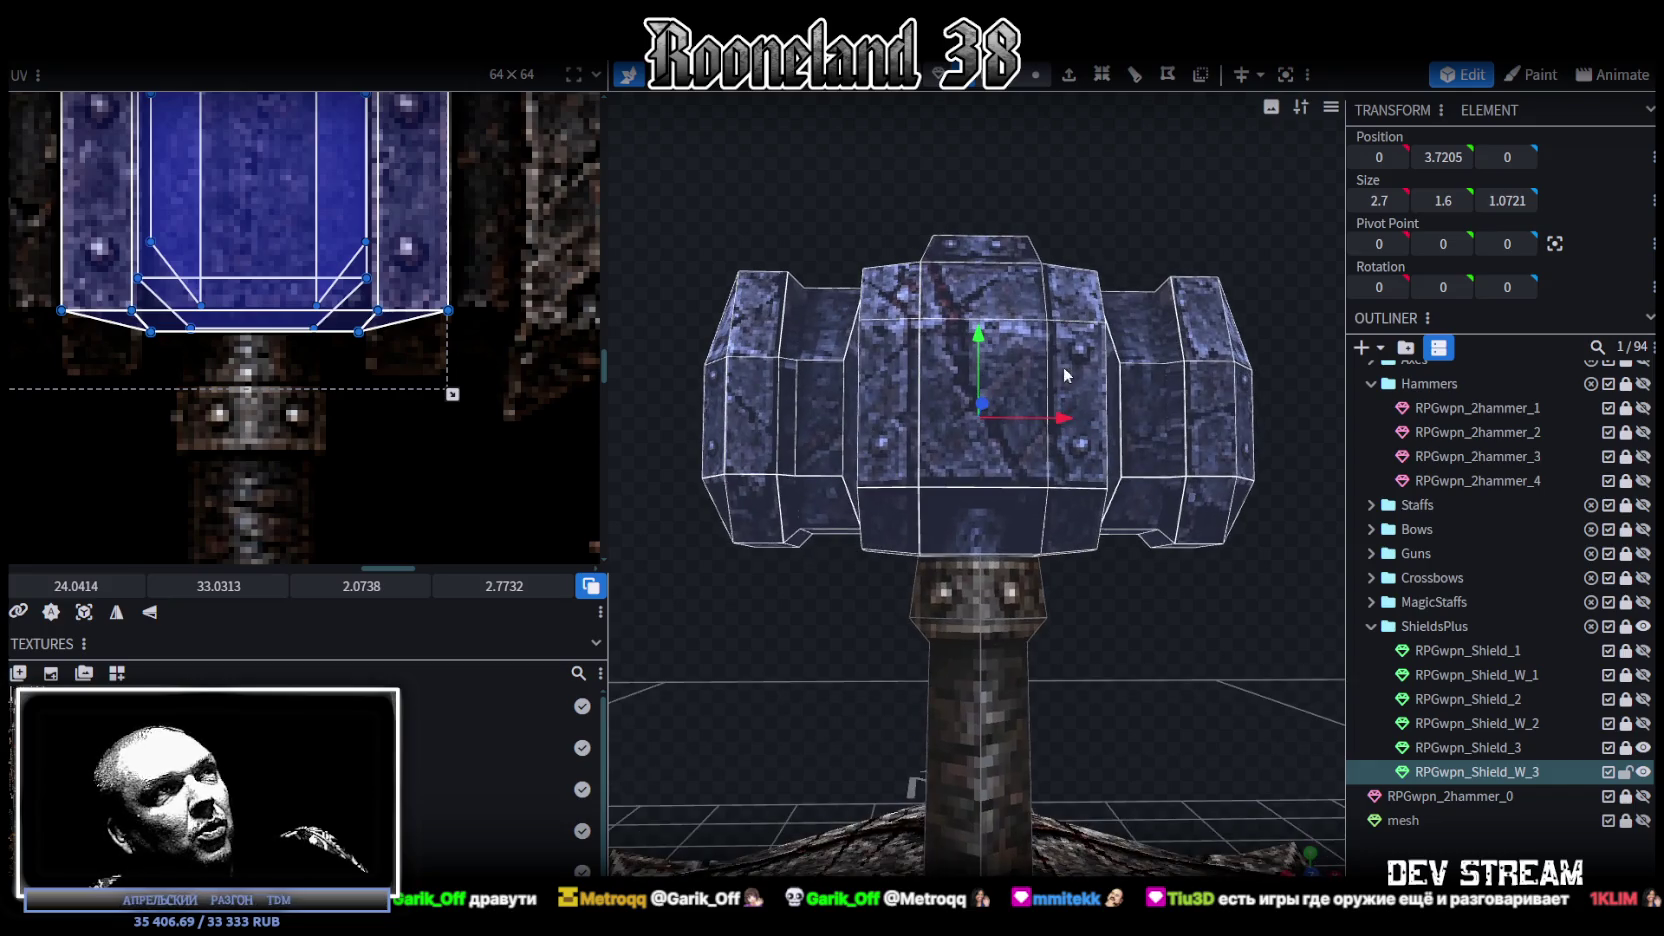
{"action": "left_click_drag", "start_coordinate": [982, 333], "coordinate": [978, 344]}
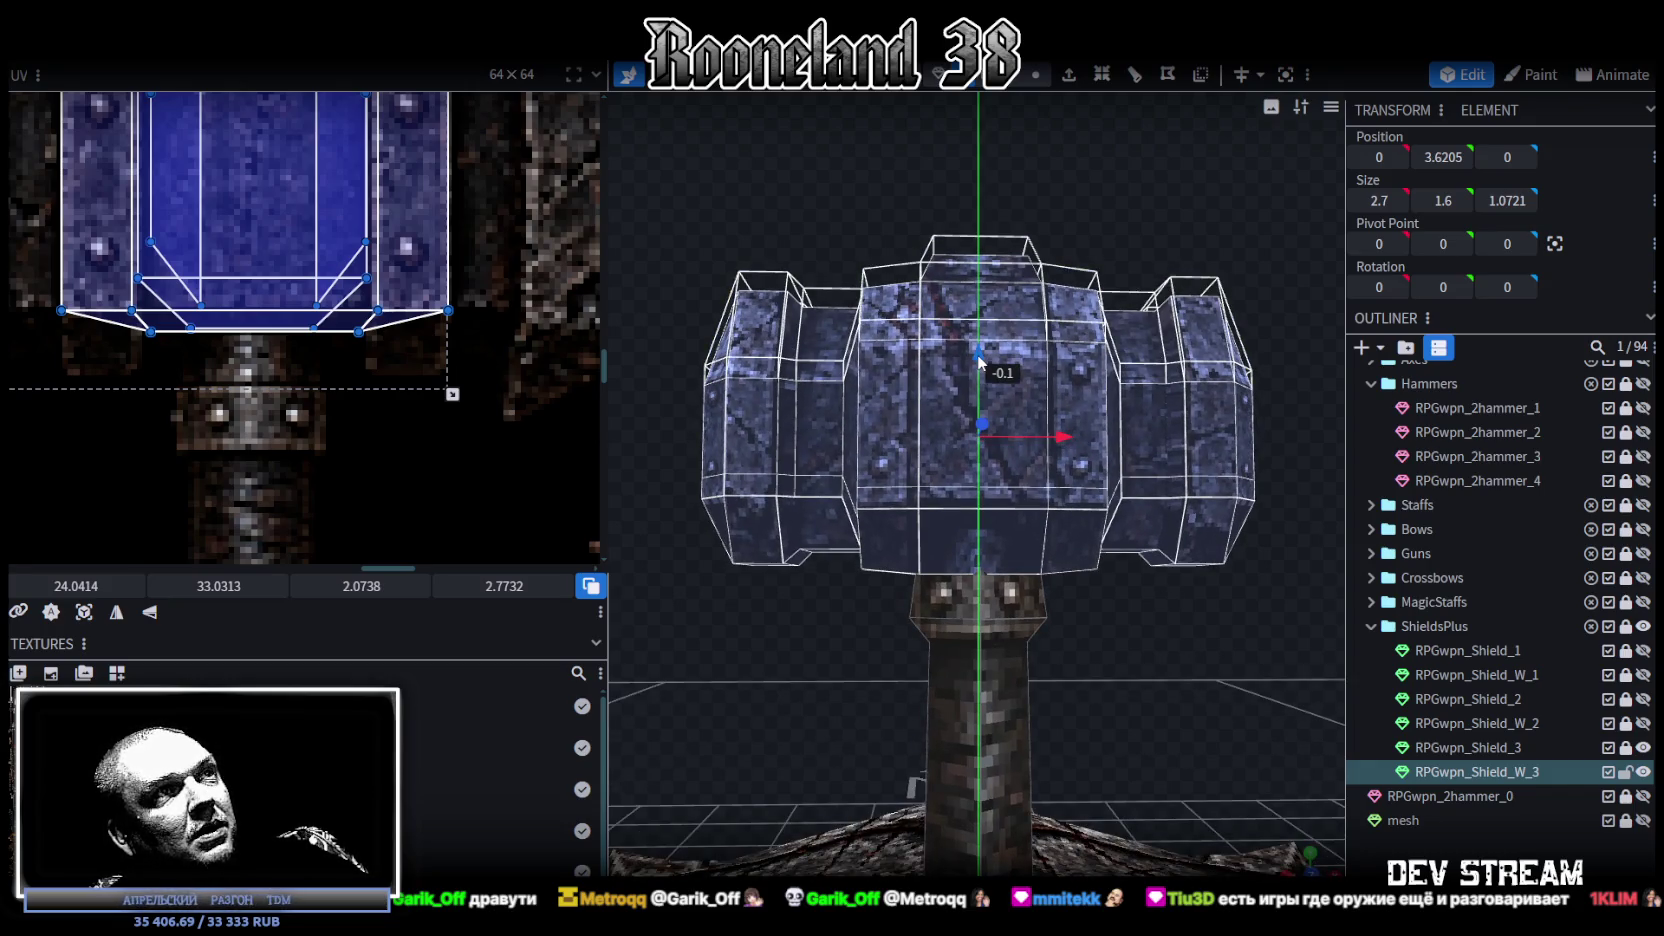
{"action": "left_click_drag", "start_coordinate": [978, 356], "coordinate": [979, 378]}
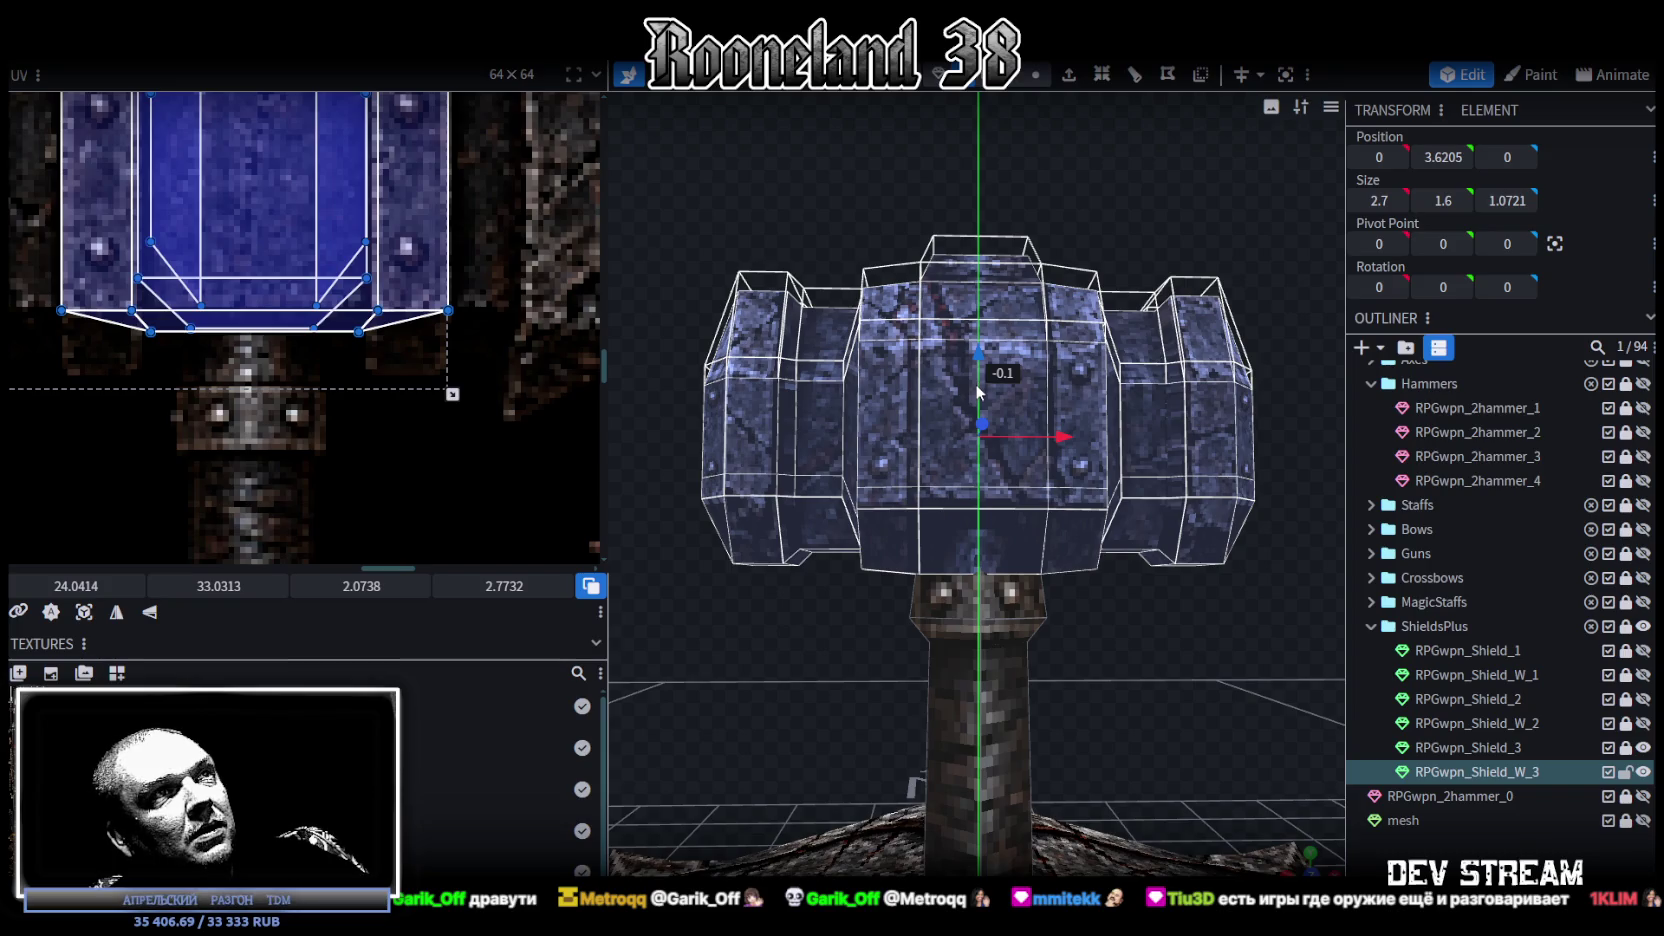
{"action": "mouse_move", "coordinate": [993, 405]}
{"action": "left_mouse_down"}
{"action": "mouse_move", "coordinate": [975, 332]}
{"action": "mouse_move", "coordinate": [975, 377]}
{"action": "left_mouse_up"}
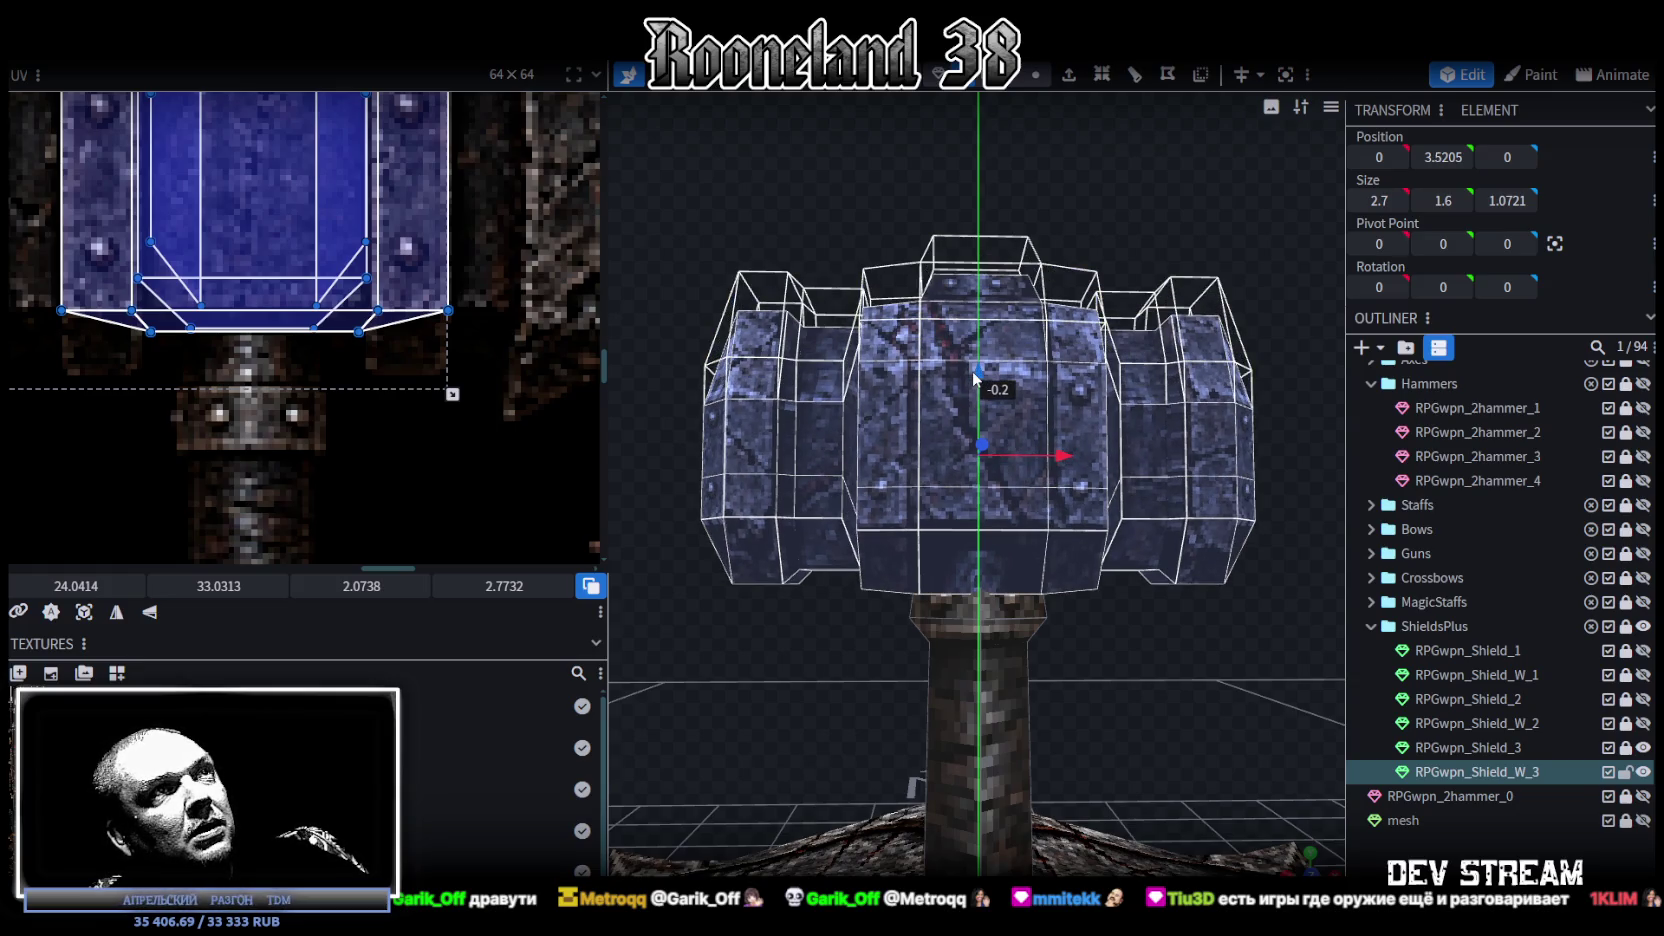
{"action": "mouse_move", "coordinate": [976, 377]}
{"action": "left_mouse_down"}
{"action": "mouse_move", "coordinate": [978, 333]}
{"action": "mouse_move", "coordinate": [974, 366]}
{"action": "mouse_move", "coordinate": [1036, 508]}
{"action": "left_mouse_up"}
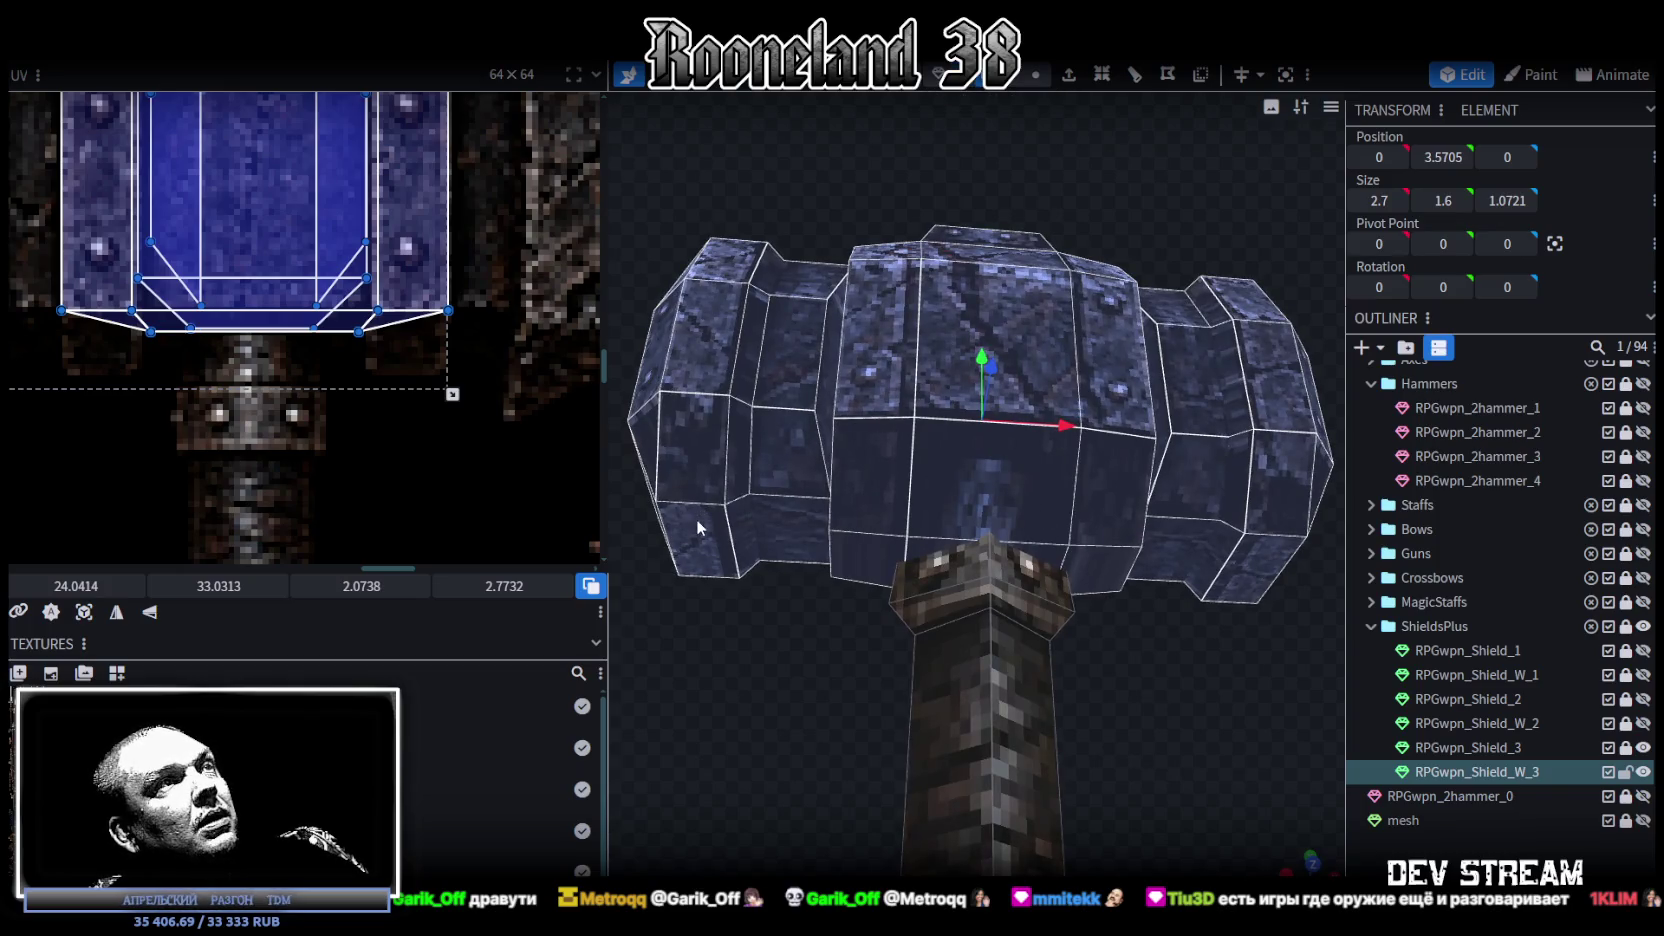
Step: Check the full-width strip under the head from several frontal angles
{"action": "left_click", "coordinate": [697, 526]}
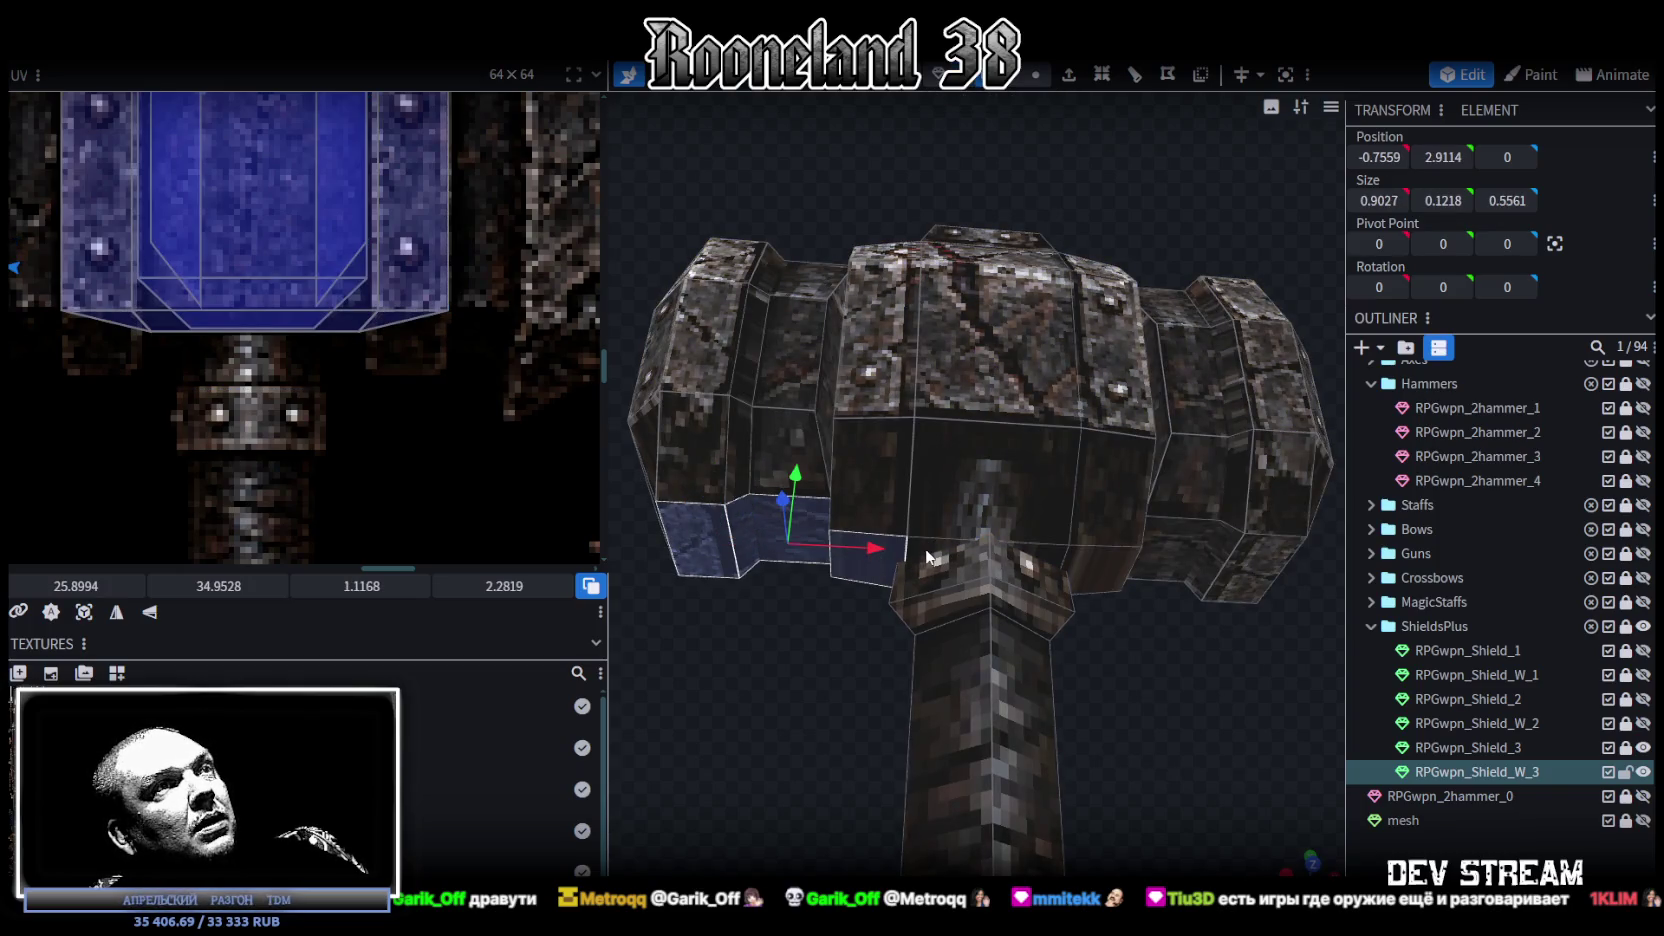
{"action": "left_click", "coordinate": [1162, 556], "text": "shift"}
{"action": "mouse_move", "coordinate": [1249, 584]}
{"action": "left_mouse_down"}
{"action": "mouse_move", "coordinate": [1145, 703]}
{"action": "mouse_move", "coordinate": [1178, 701]}
{"action": "left_mouse_up"}
{"action": "scroll", "coordinate": [1170, 690], "scroll_direction": "down", "scroll_amount": 2}
{"action": "mouse_move", "coordinate": [1115, 656]}
{"action": "left_mouse_down"}
{"action": "mouse_move", "coordinate": [1197, 660]}
{"action": "mouse_move", "coordinate": [978, 513]}
{"action": "mouse_move", "coordinate": [975, 468]}
{"action": "left_mouse_up"}
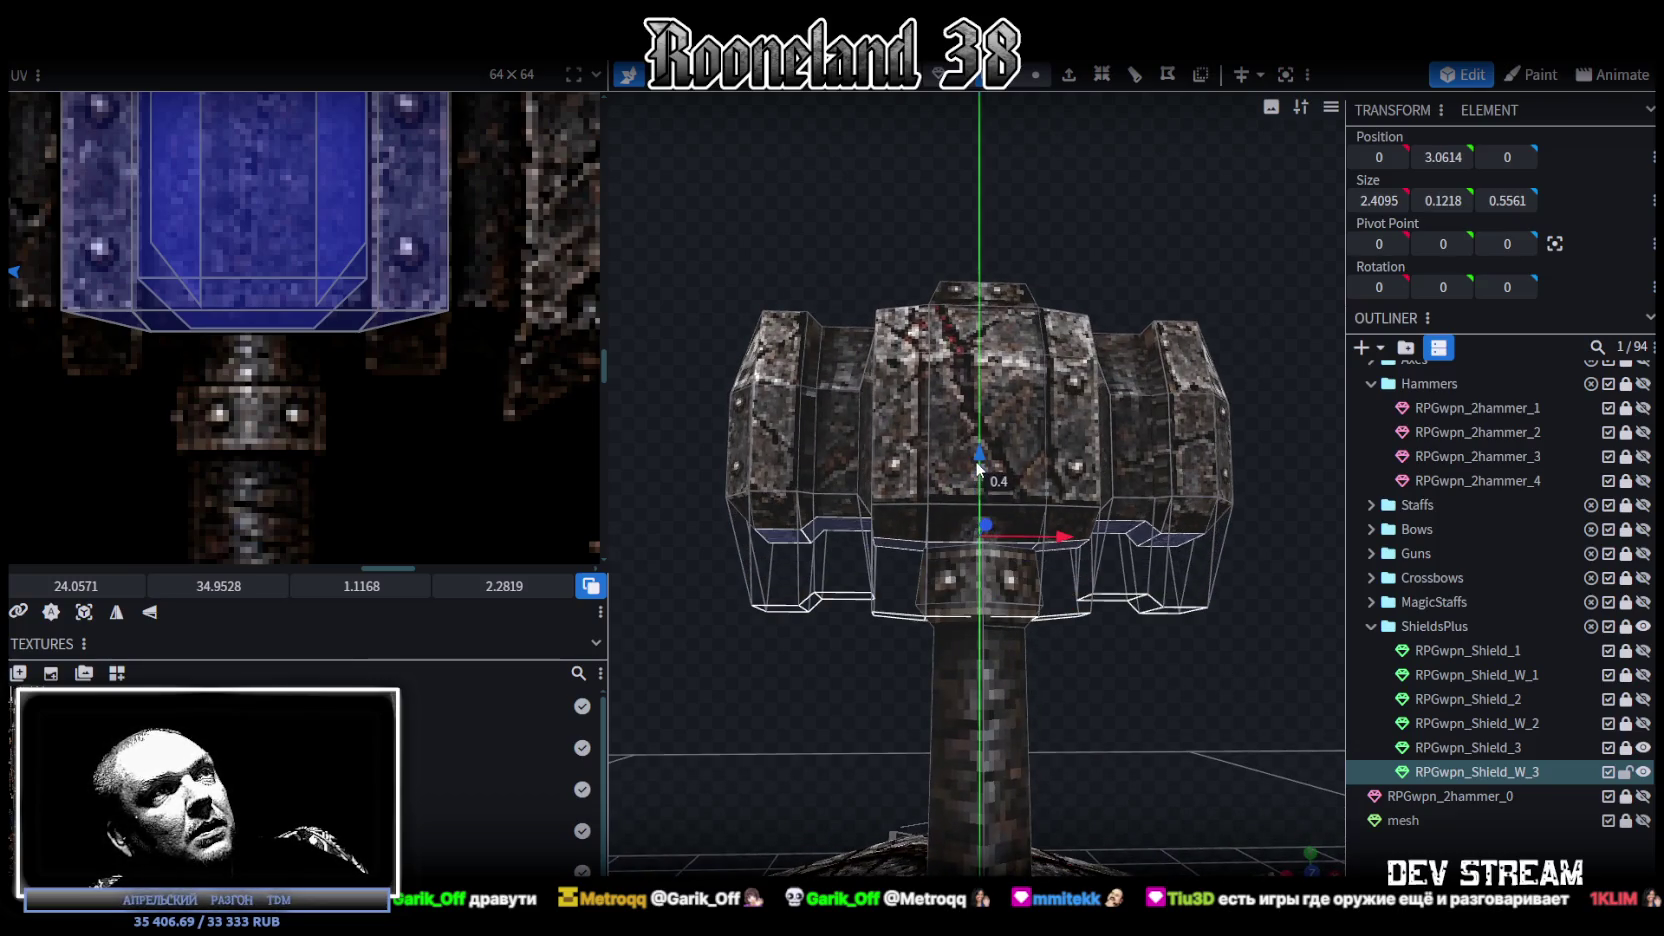
{"action": "mouse_move", "coordinate": [1104, 605]}
{"action": "left_mouse_down"}
{"action": "mouse_move", "coordinate": [1112, 640]}
{"action": "mouse_move", "coordinate": [1342, 790]}
{"action": "left_mouse_up"}
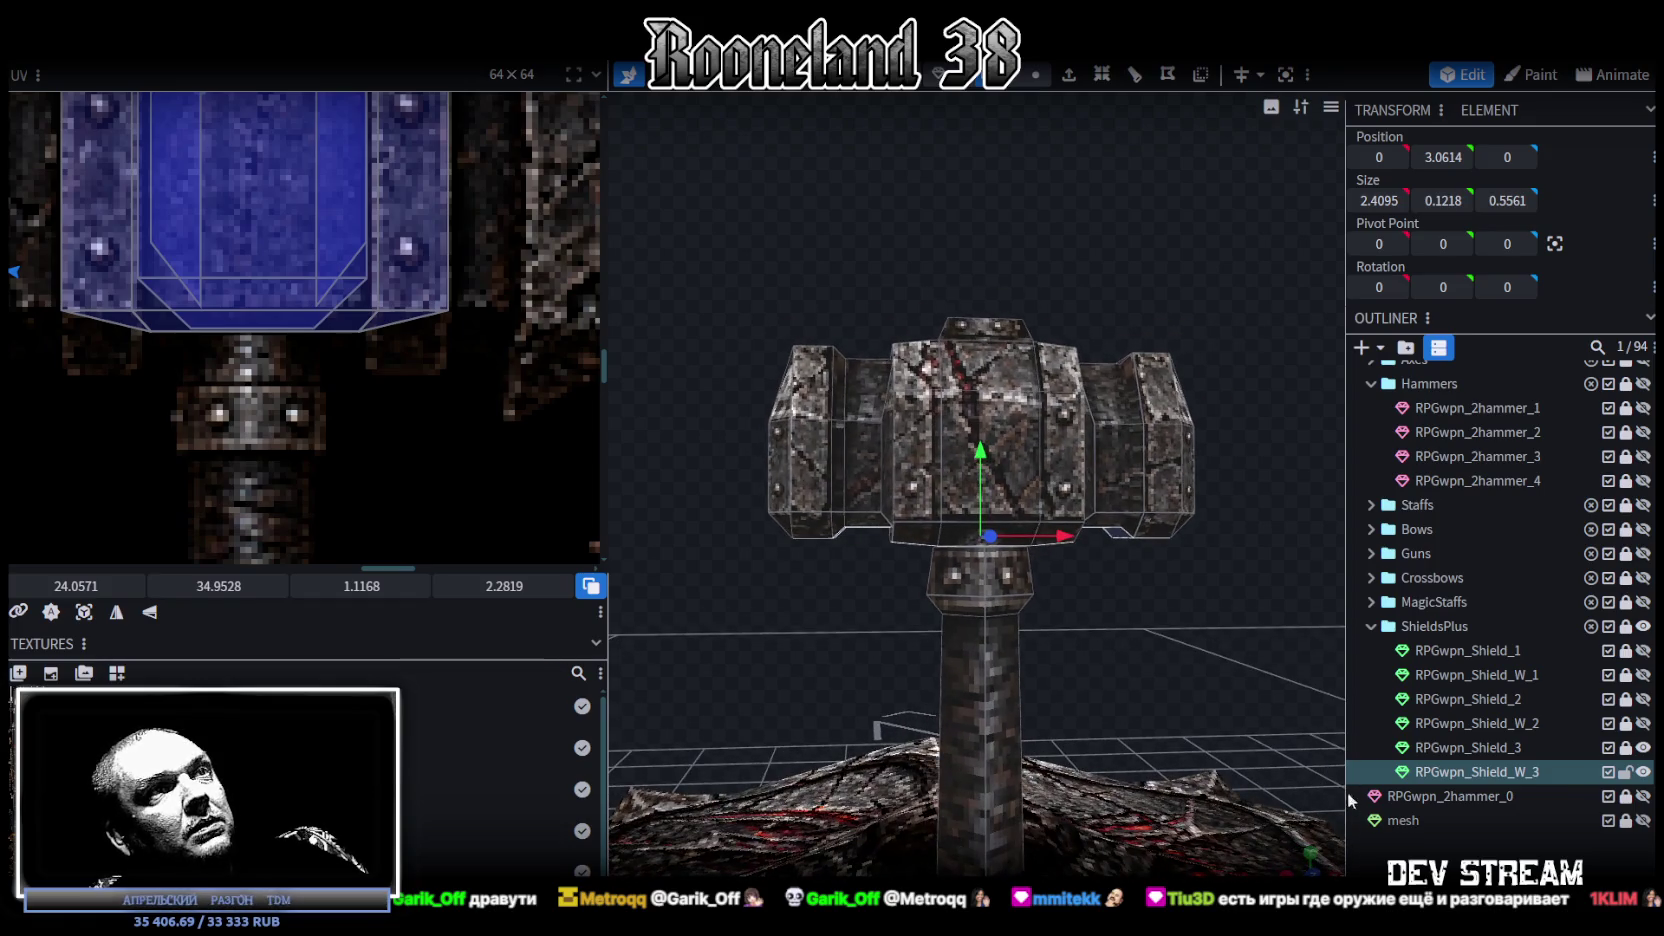
{"action": "left_click", "coordinate": [1164, 589]}
Step: Flatten the vertices under the hammer head at height 3
{"action": "scroll", "coordinate": [1082, 594], "scroll_direction": "up", "scroll_amount": 2}
{"action": "scroll", "coordinate": [1150, 593], "scroll_direction": "up", "scroll_amount": 2}
{"action": "scroll", "coordinate": [1150, 593], "scroll_direction": "up", "scroll_amount": 2}
{"action": "left_click", "coordinate": [1080, 536]}
{"action": "left_click", "coordinate": [1035, 75]}
{"action": "scroll", "coordinate": [1134, 585], "scroll_direction": "up", "scroll_amount": 2}
{"action": "scroll", "coordinate": [1128, 578], "scroll_direction": "up", "scroll_amount": 2}
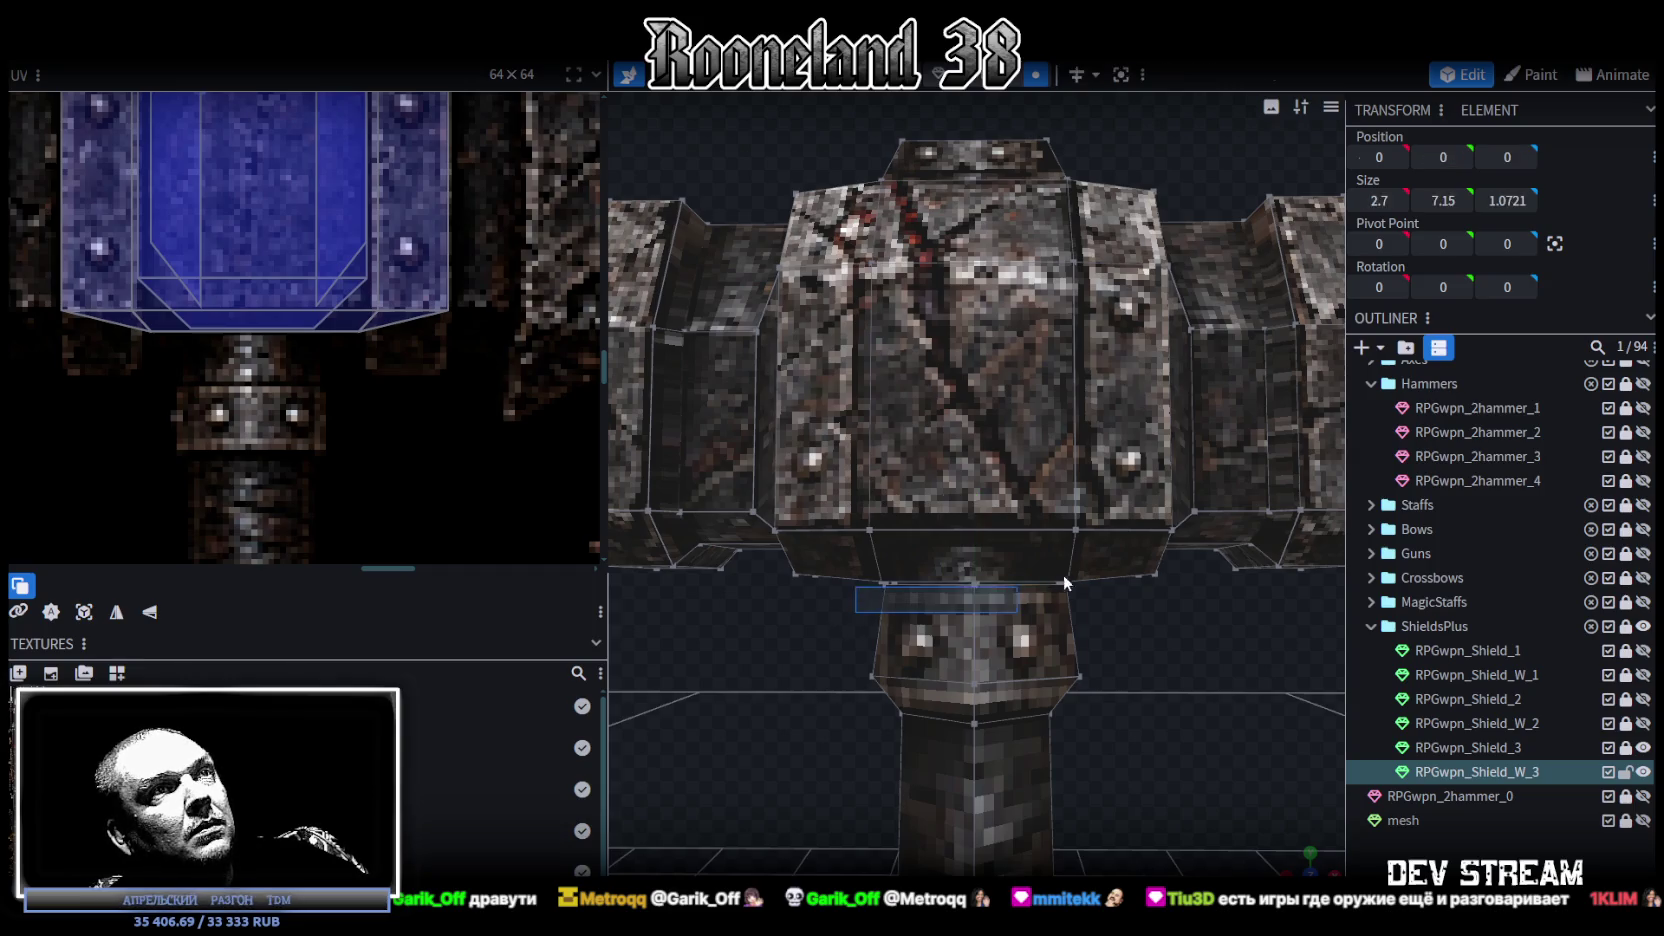
{"action": "left_click_drag", "start_coordinate": [1063, 583], "coordinate": [1097, 558]}
{"action": "key", "text": "Return"}
{"action": "scroll", "coordinate": [1114, 734], "scroll_direction": "down", "scroll_amount": 3}
{"action": "mouse_move", "coordinate": [1114, 734]}
{"action": "left_mouse_down"}
{"action": "mouse_move", "coordinate": [1140, 629]}
{"action": "mouse_move", "coordinate": [1040, 632]}
{"action": "mouse_move", "coordinate": [994, 662]}
{"action": "mouse_move", "coordinate": [1046, 681]}
{"action": "left_mouse_up"}
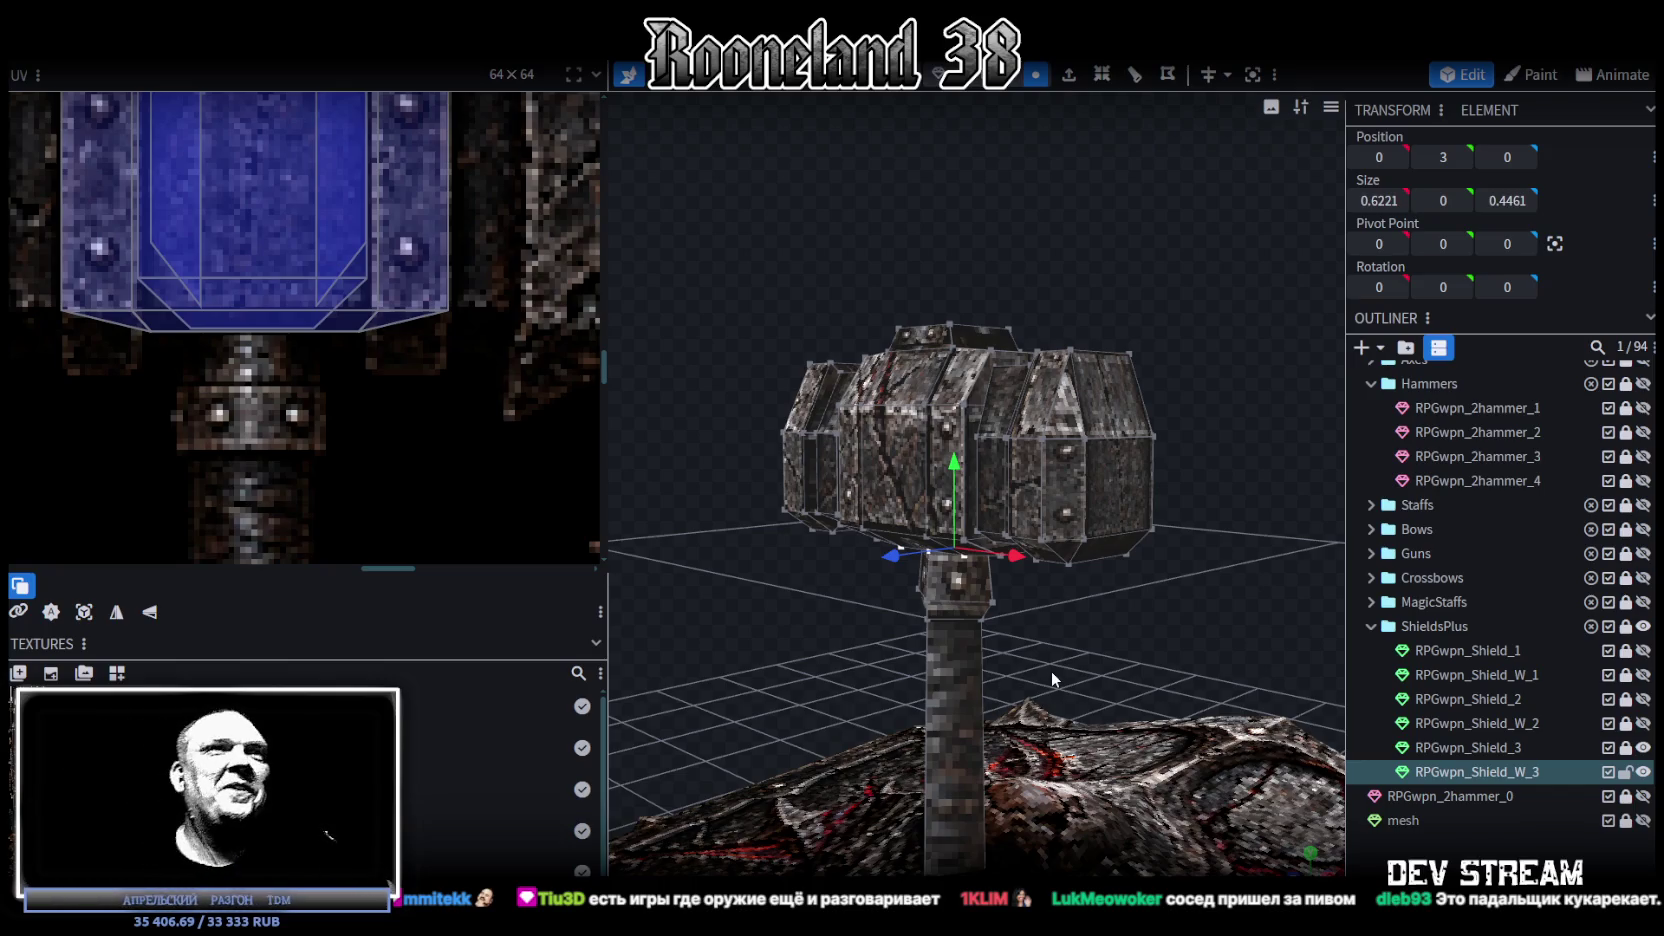
Step: In front orthographic view, lower the head's top by 0.25 to form the cap plate
{"action": "mouse_move", "coordinate": [837, 224]}
{"action": "left_mouse_down"}
{"action": "mouse_move", "coordinate": [905, 289]}
{"action": "mouse_move", "coordinate": [1114, 324]}
{"action": "mouse_move", "coordinate": [890, 309]}
{"action": "mouse_move", "coordinate": [878, 294]}
{"action": "left_mouse_up"}
{"action": "key", "text": "KP_1"}
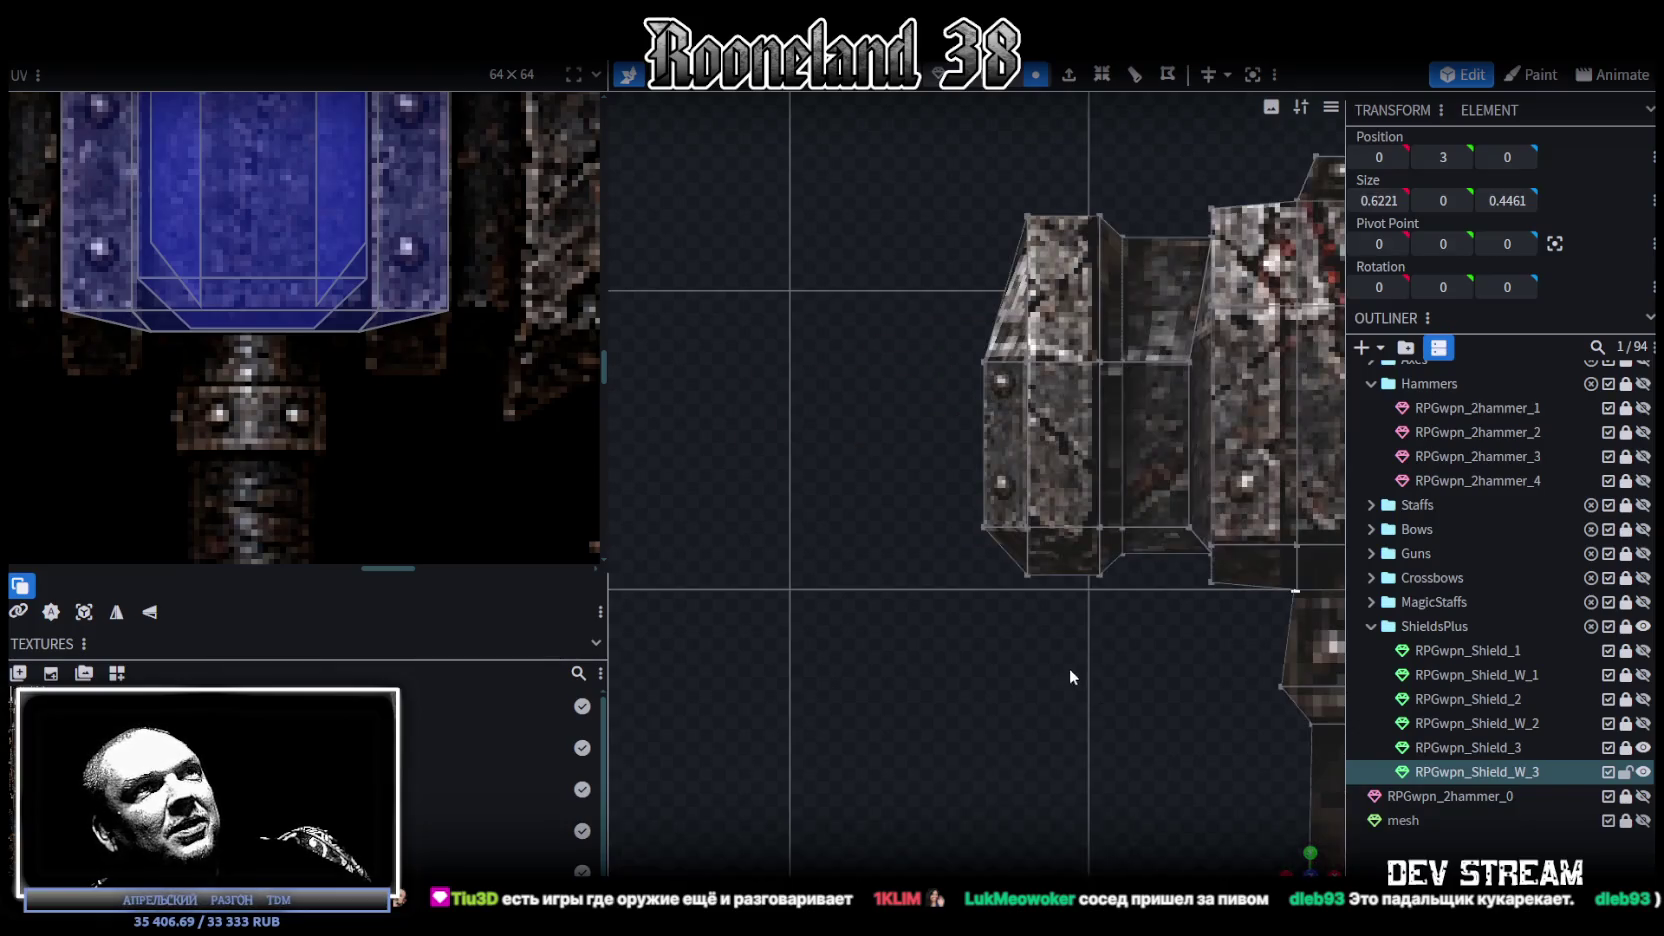
{"action": "left_click_drag", "start_coordinate": [698, 288], "coordinate": [1295, 410]}
{"action": "scroll", "coordinate": [1000, 295], "scroll_direction": "up", "scroll_amount": 2}
{"action": "left_click_drag", "start_coordinate": [957, 270], "coordinate": [956, 283]}
{"action": "scroll", "coordinate": [1320, 805], "scroll_direction": "down", "scroll_amount": 2}
{"action": "left_click_drag", "start_coordinate": [1320, 797], "coordinate": [1150, 620]}
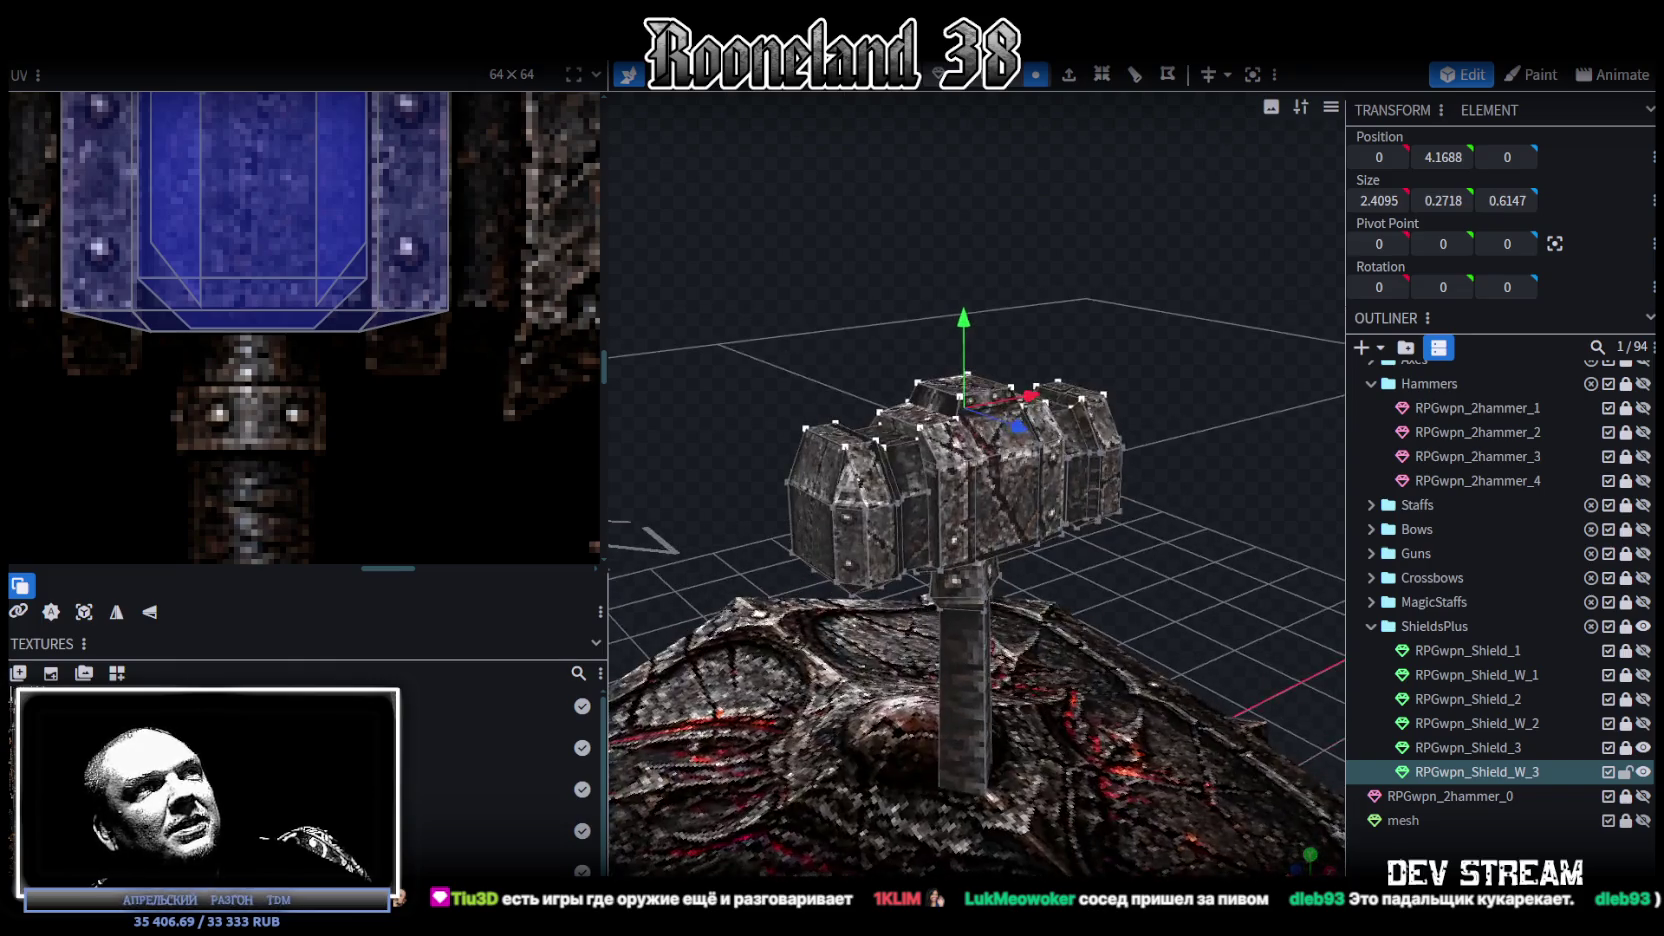
{"action": "left_click", "coordinate": [1104, 545]}
{"action": "mouse_move", "coordinate": [1104, 545]}
{"action": "left_mouse_down"}
{"action": "mouse_move", "coordinate": [1228, 549]}
{"action": "mouse_move", "coordinate": [1239, 521]}
{"action": "left_mouse_up"}
{"action": "left_click", "coordinate": [985, 480]}
{"action": "mouse_move", "coordinate": [985, 480]}
{"action": "left_mouse_down"}
{"action": "mouse_move", "coordinate": [867, 500]}
{"action": "mouse_move", "coordinate": [781, 491]}
{"action": "mouse_move", "coordinate": [984, 437]}
{"action": "mouse_move", "coordinate": [900, 490]}
{"action": "mouse_move", "coordinate": [760, 524]}
{"action": "mouse_move", "coordinate": [737, 556]}
{"action": "mouse_move", "coordinate": [893, 500]}
{"action": "mouse_move", "coordinate": [1178, 537]}
{"action": "left_mouse_up"}
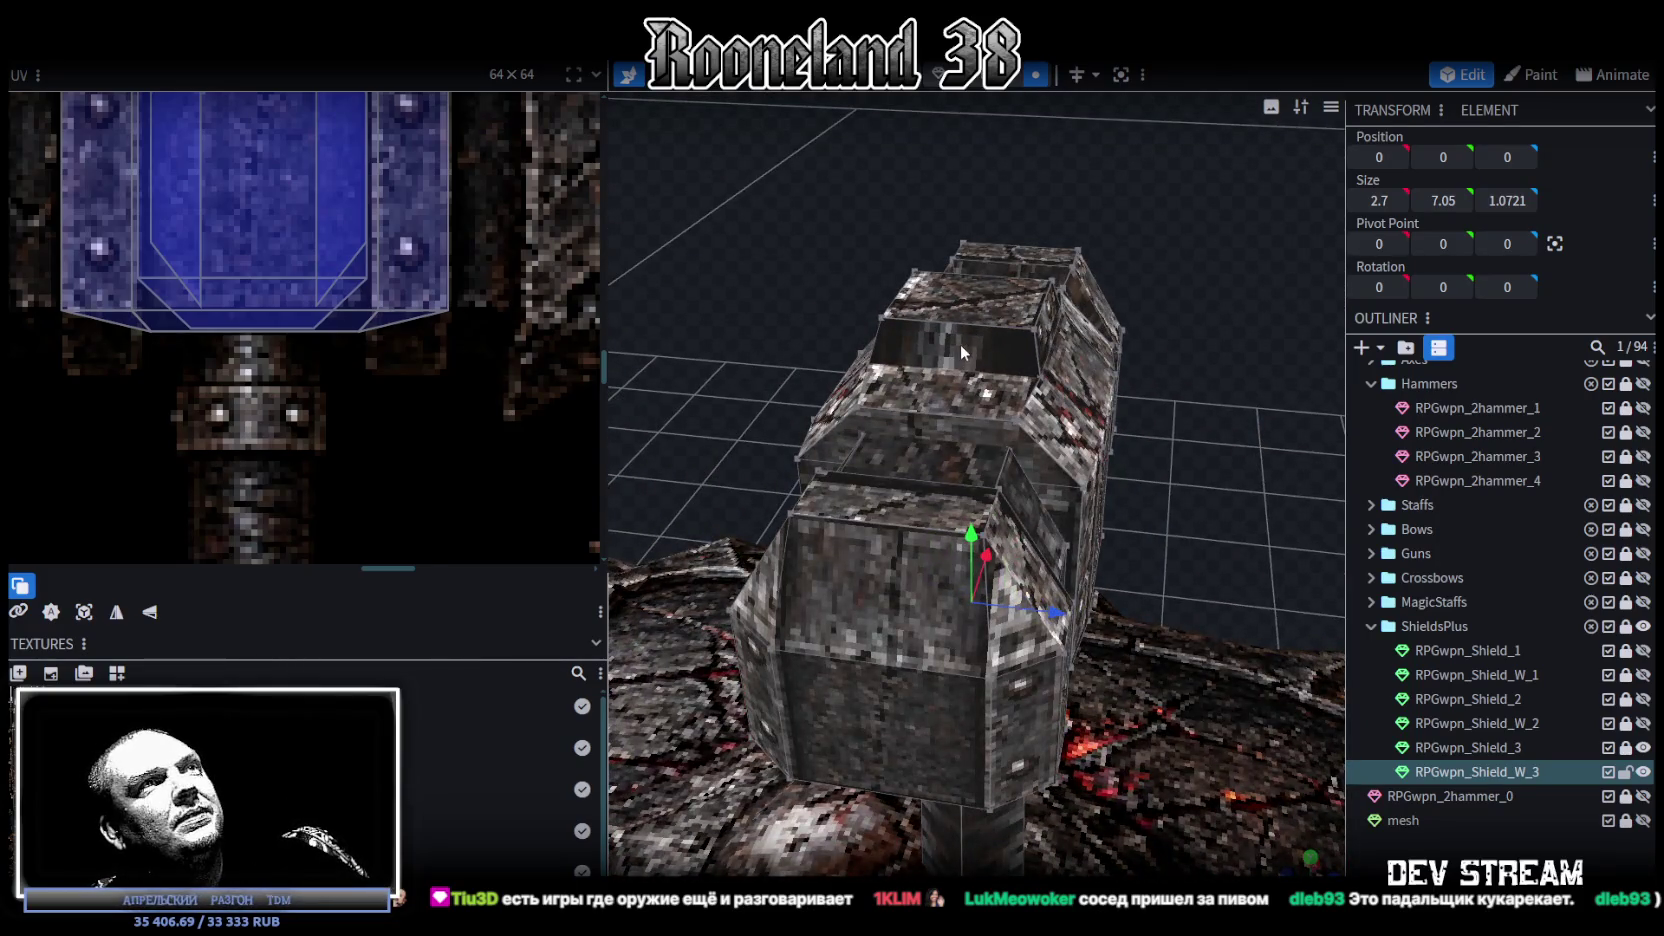
Step: Move the top cap's UV beneath the ring and make it narrower and taller
{"action": "left_click", "coordinate": [989, 355]}
{"action": "left_click_drag", "start_coordinate": [1268, 380], "coordinate": [976, 376]}
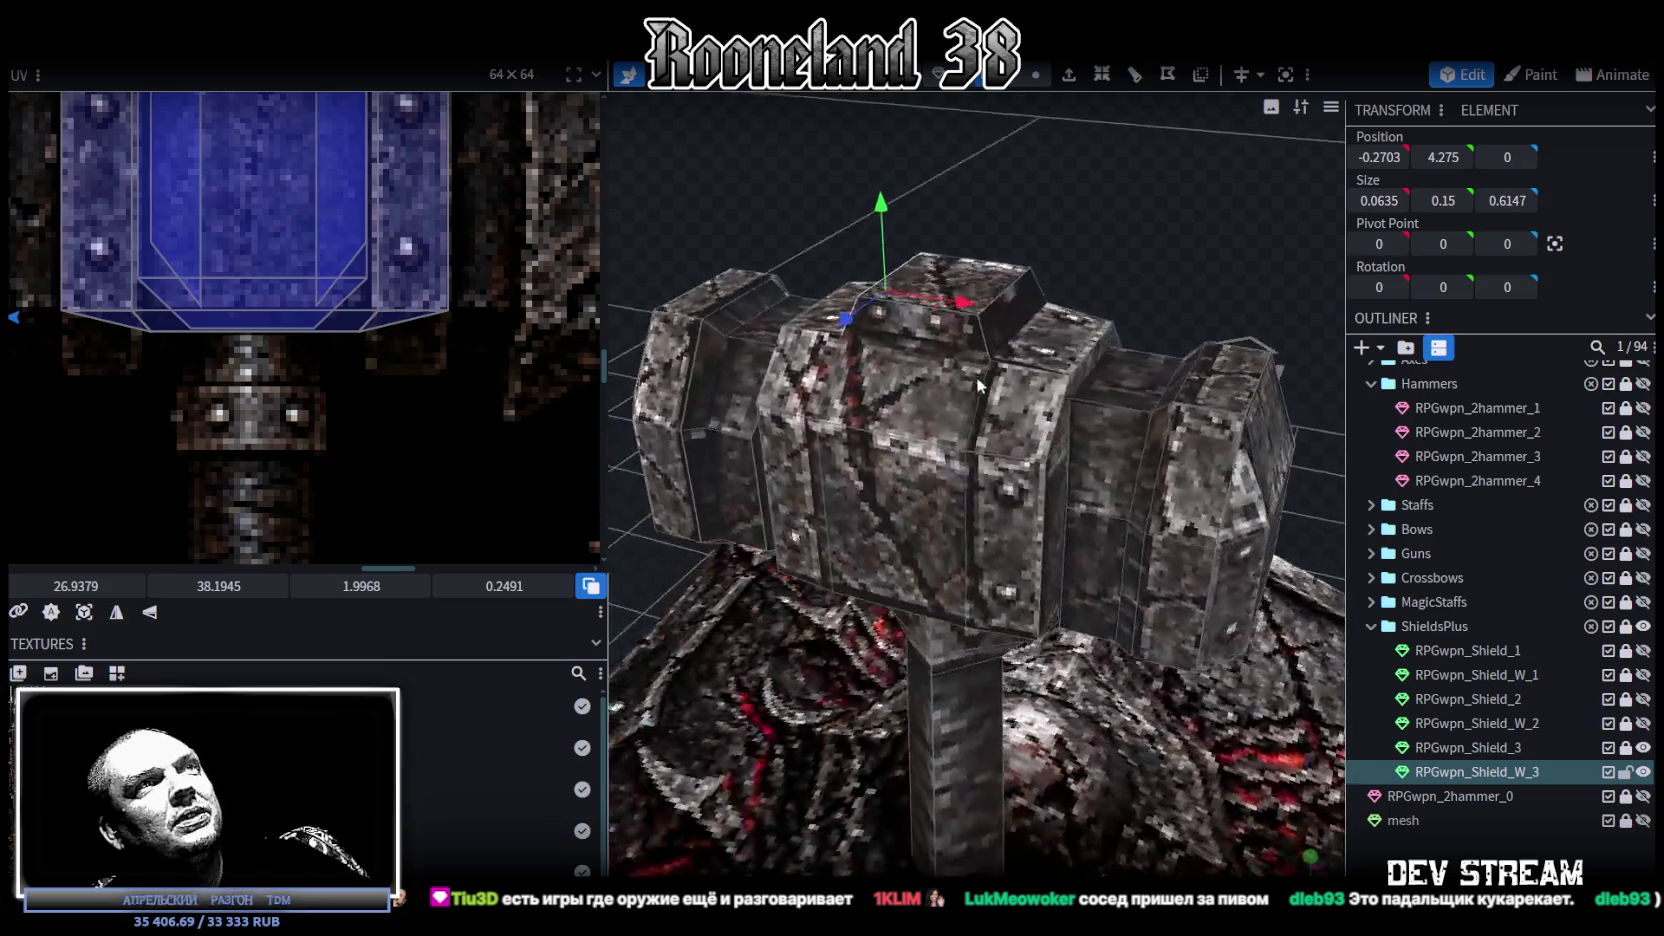
{"action": "scroll", "coordinate": [295, 200], "scroll_direction": "down", "scroll_amount": 3}
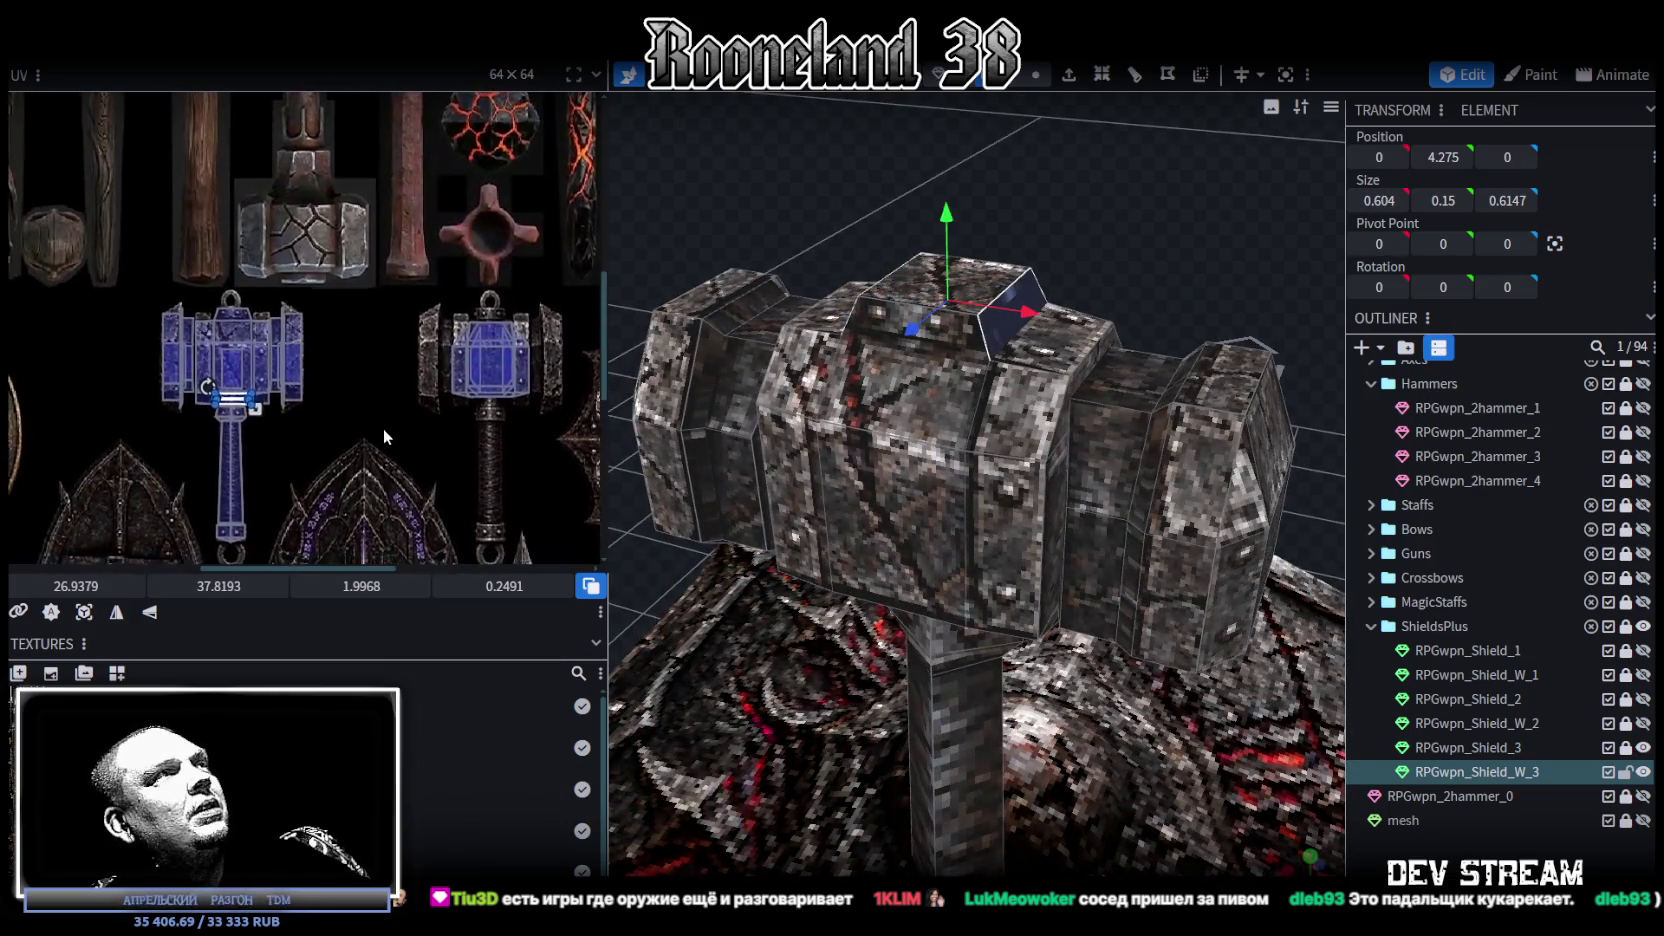
{"action": "scroll", "coordinate": [224, 364], "scroll_direction": "up", "scroll_amount": 2}
{"action": "scroll", "coordinate": [287, 326], "scroll_direction": "up", "scroll_amount": 2}
{"action": "scroll", "coordinate": [348, 442], "scroll_direction": "up", "scroll_amount": 1}
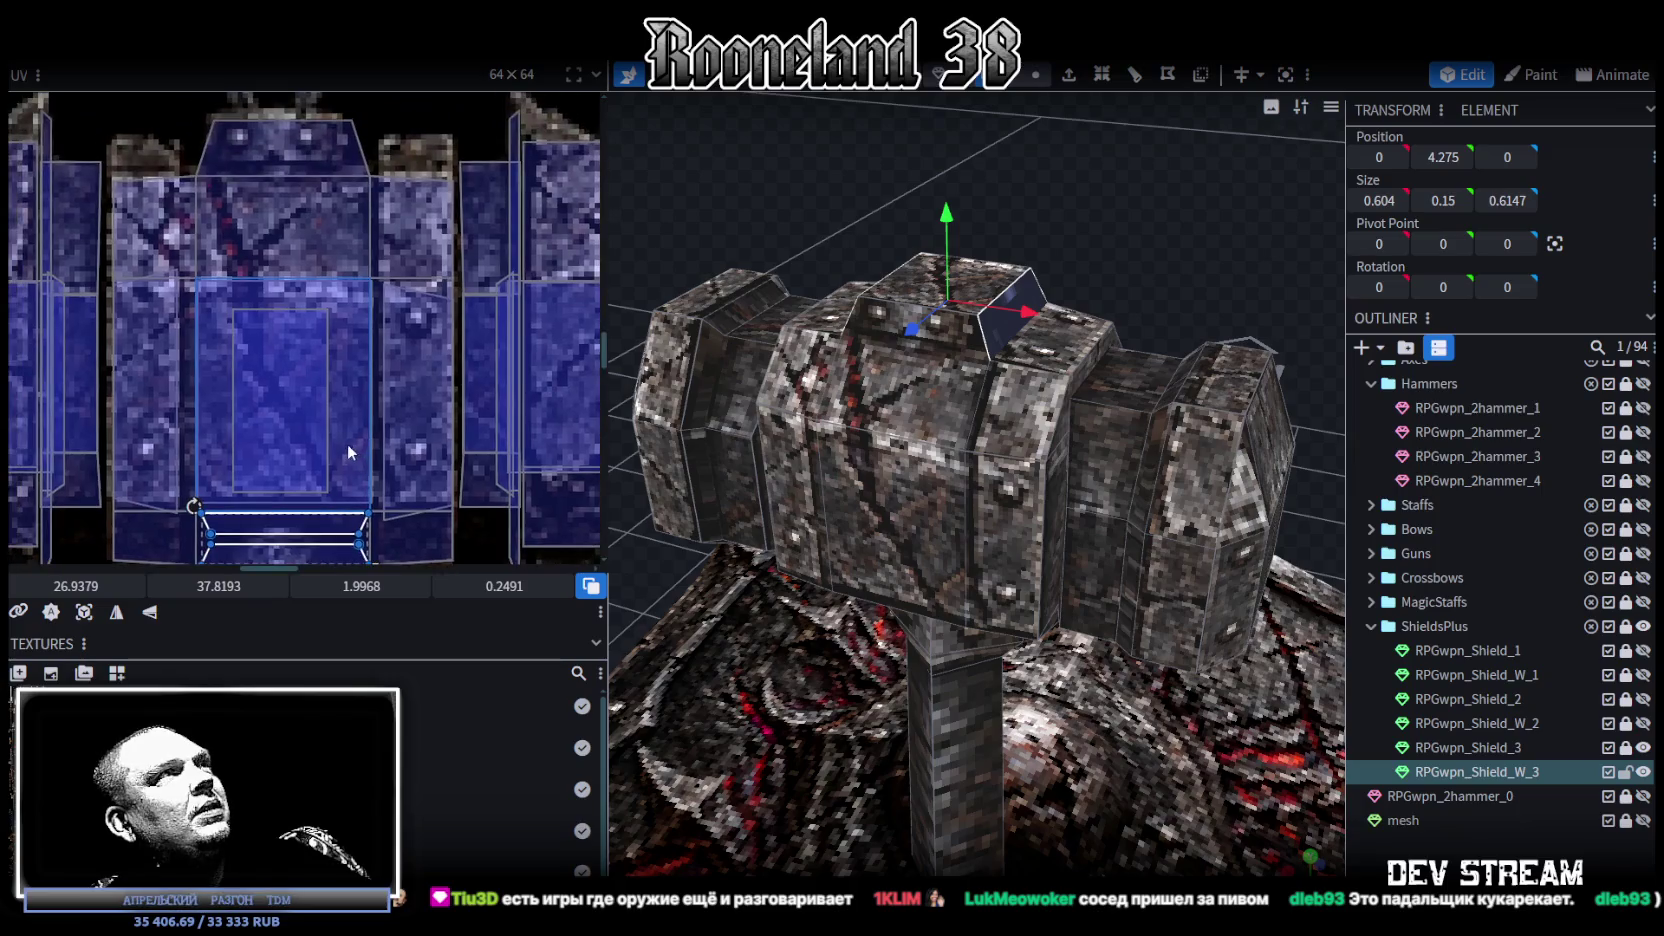
{"action": "left_click_drag", "start_coordinate": [280, 179], "coordinate": [300, 190]}
{"action": "scroll", "coordinate": [381, 211], "scroll_direction": "up", "scroll_amount": 2}
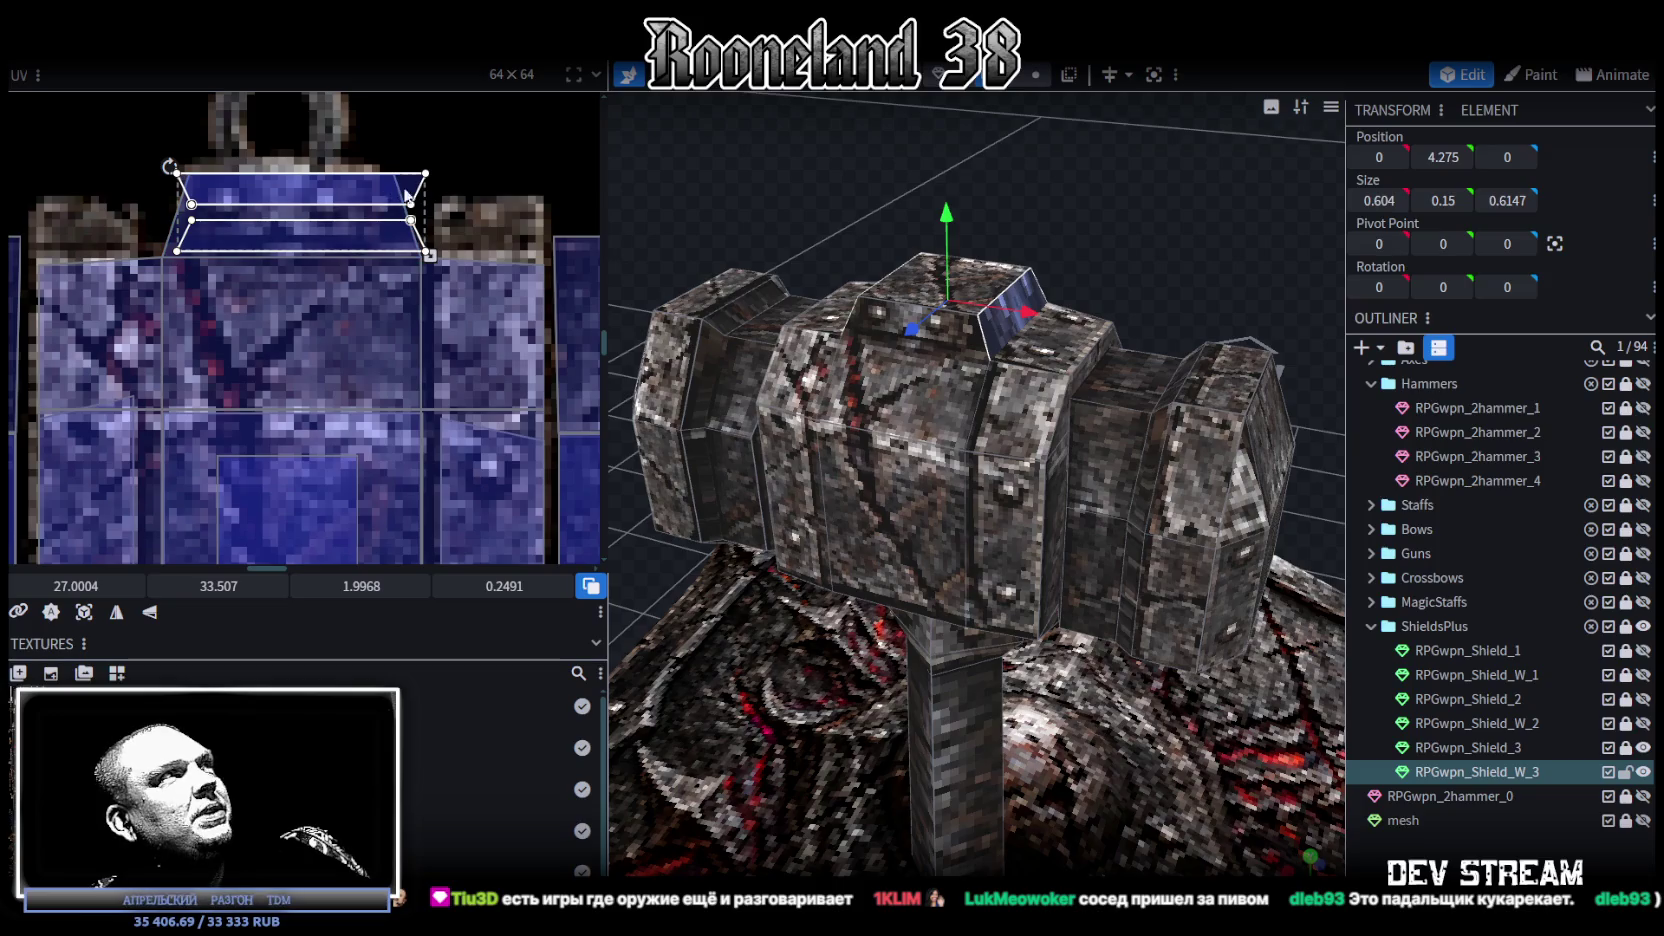
{"action": "middle_click_drag", "start_coordinate": [398, 193], "coordinate": [462, 341]}
{"action": "mouse_move", "coordinate": [440, 345]}
{"action": "left_mouse_down"}
{"action": "mouse_move", "coordinate": [340, 236]}
{"action": "mouse_move", "coordinate": [321, 323]}
{"action": "left_mouse_up"}
{"action": "left_click_drag", "start_coordinate": [464, 351], "coordinate": [406, 394]}
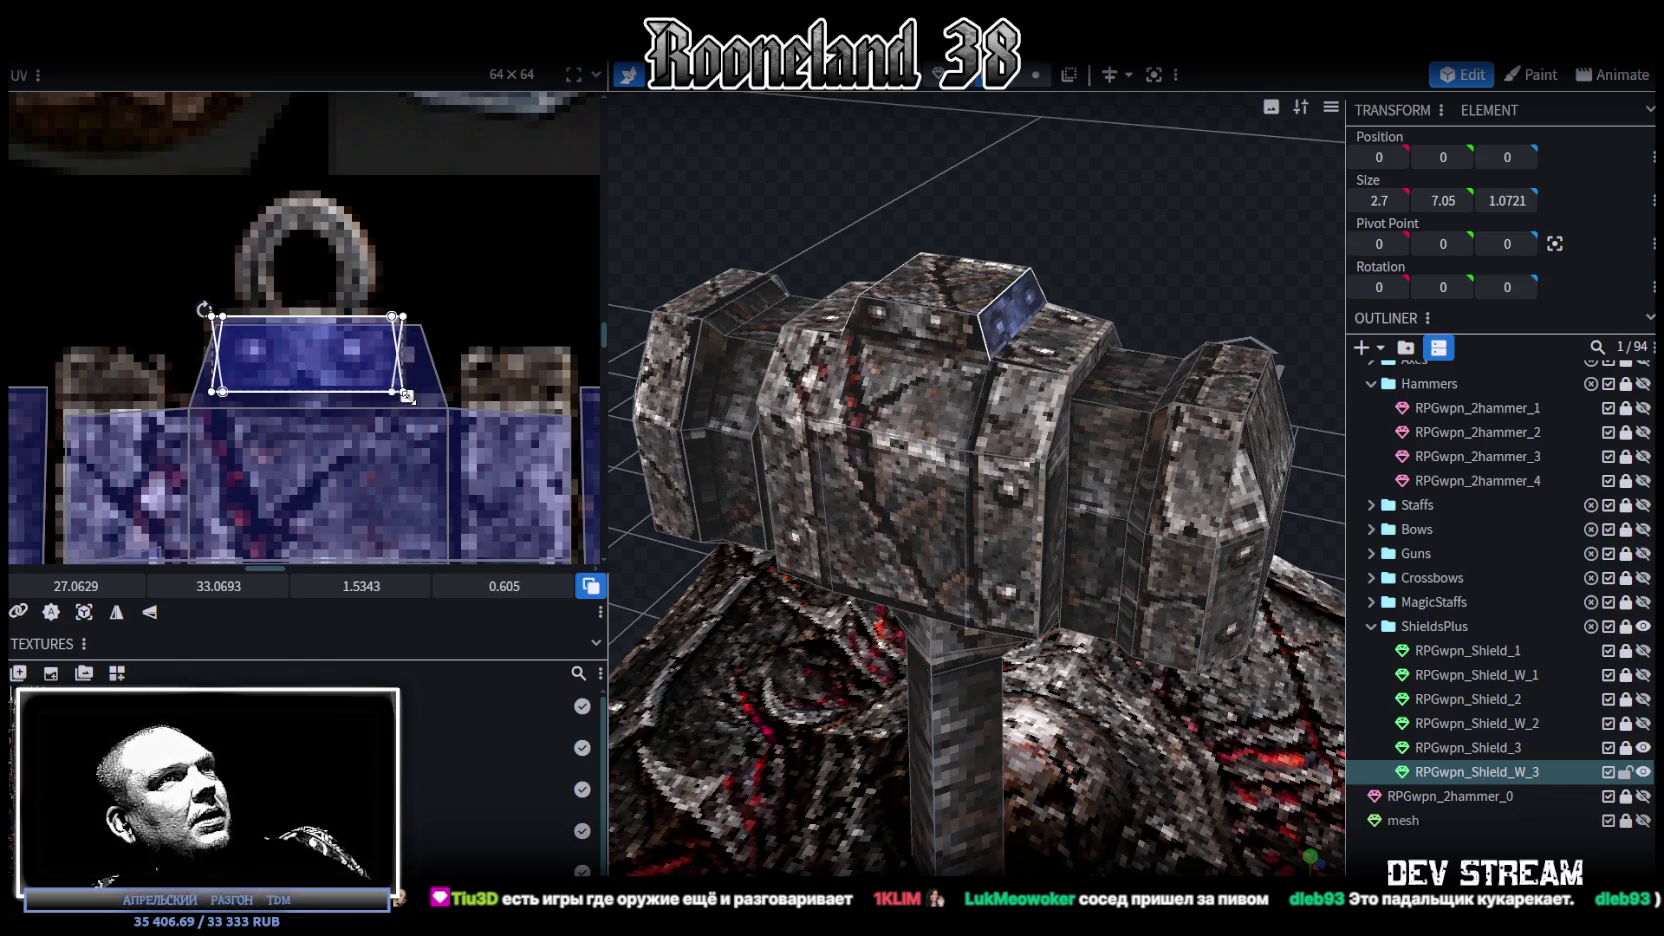
Step: Shrink and reposition the blue-topped cube's face UV on the iron plate
{"action": "left_click_drag", "start_coordinate": [1050, 420], "coordinate": [975, 382]}
{"action": "left_click", "coordinate": [922, 320]}
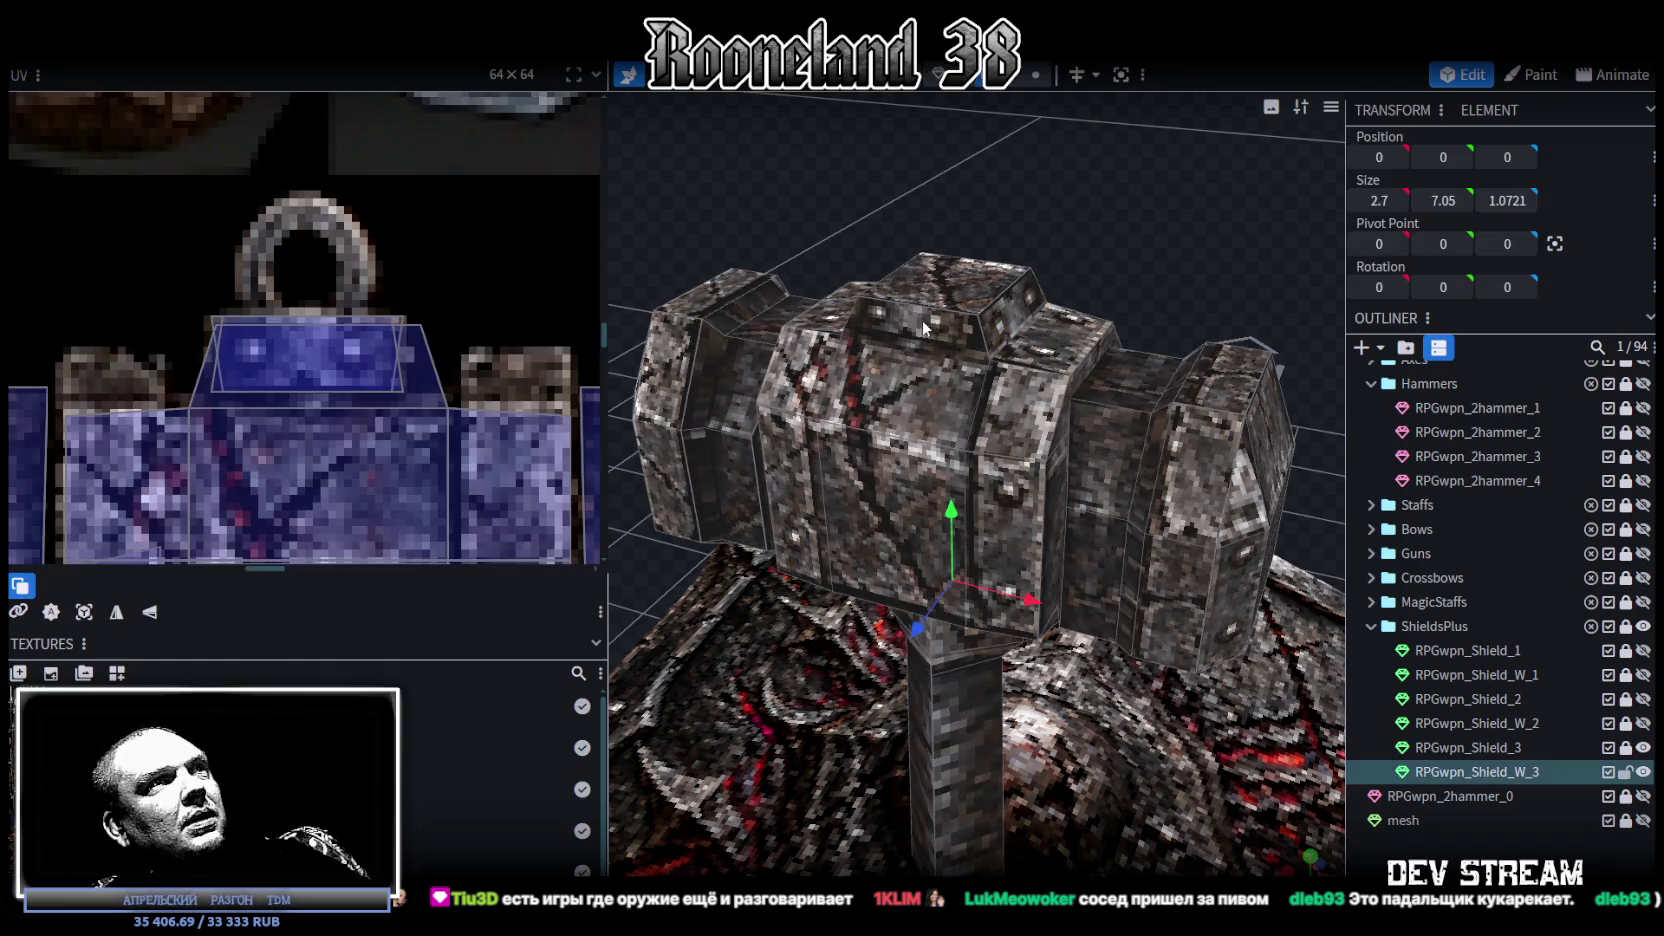
{"action": "mouse_move", "coordinate": [922, 320]}
{"action": "left_mouse_down"}
{"action": "mouse_move", "coordinate": [907, 250]}
{"action": "mouse_move", "coordinate": [757, 233]}
{"action": "mouse_move", "coordinate": [1000, 320]}
{"action": "left_mouse_up"}
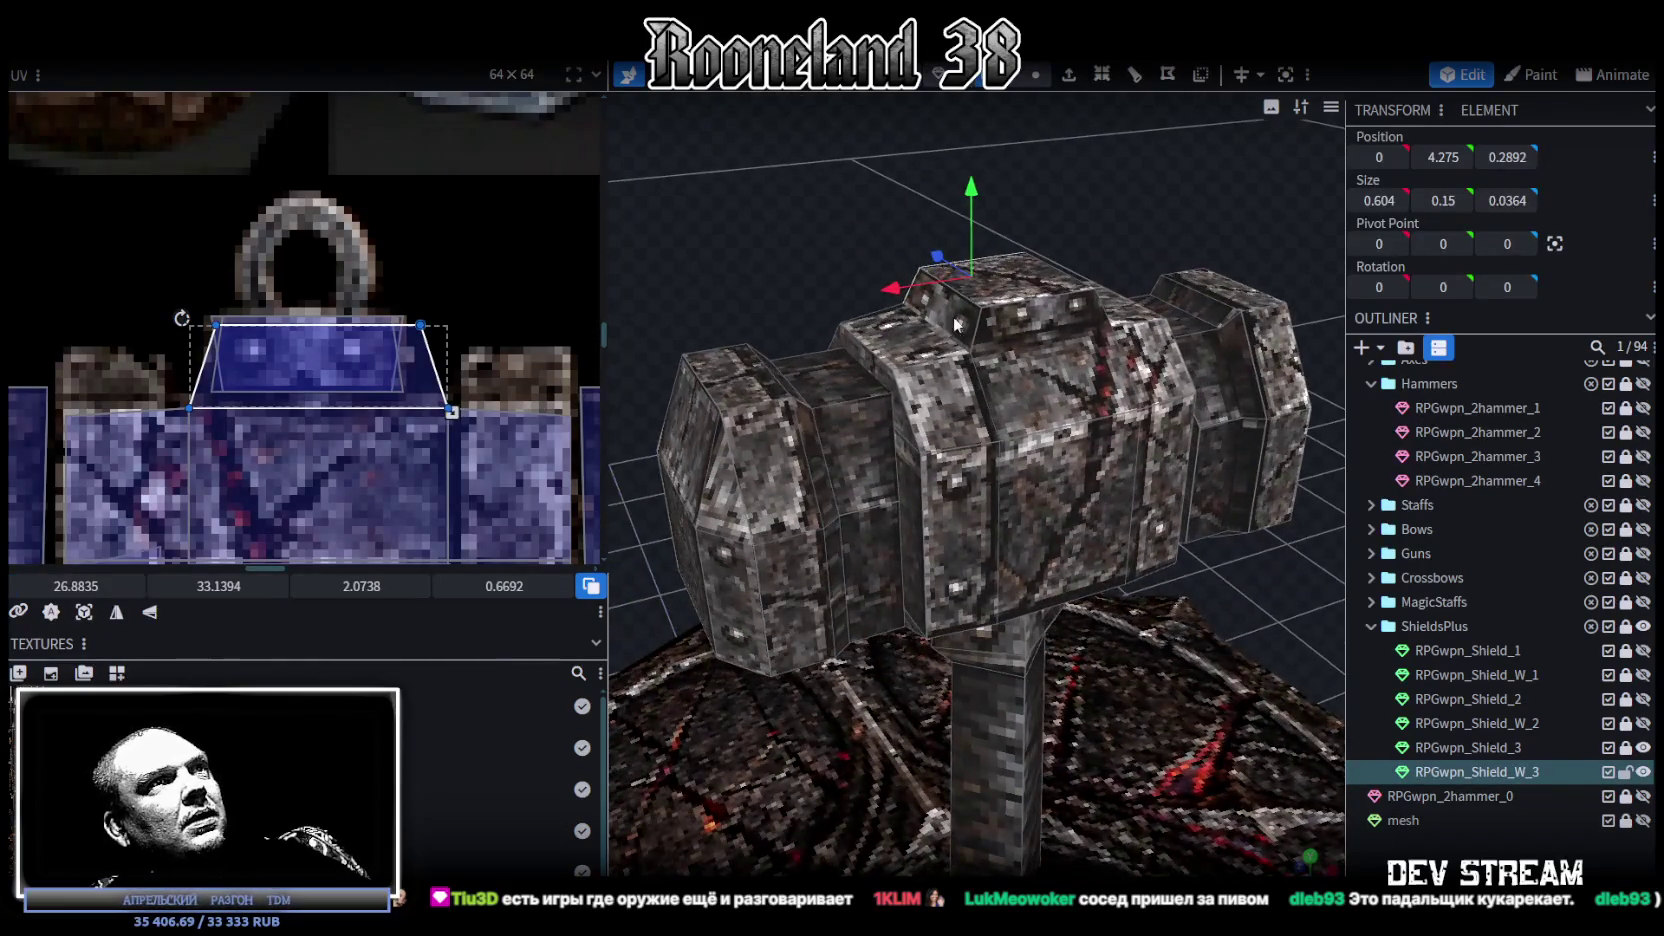
{"action": "left_click", "coordinate": [1040, 318]}
{"action": "left_click_drag", "start_coordinate": [451, 412], "coordinate": [320, 358]}
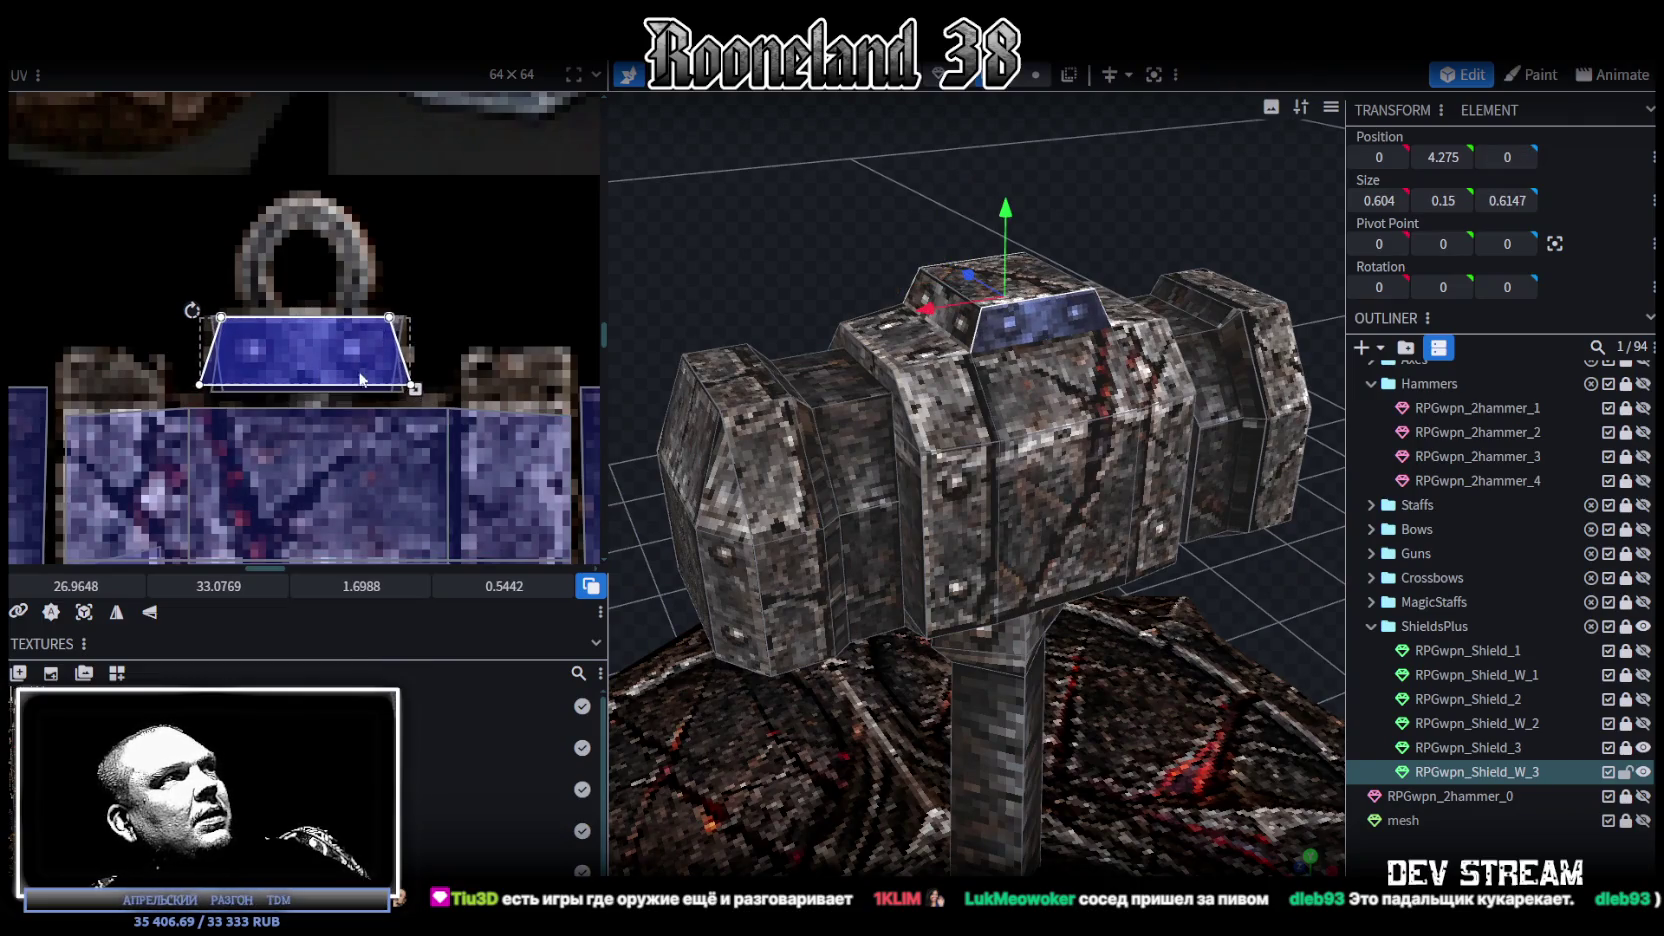
{"action": "left_click_drag", "start_coordinate": [412, 393], "coordinate": [415, 397]}
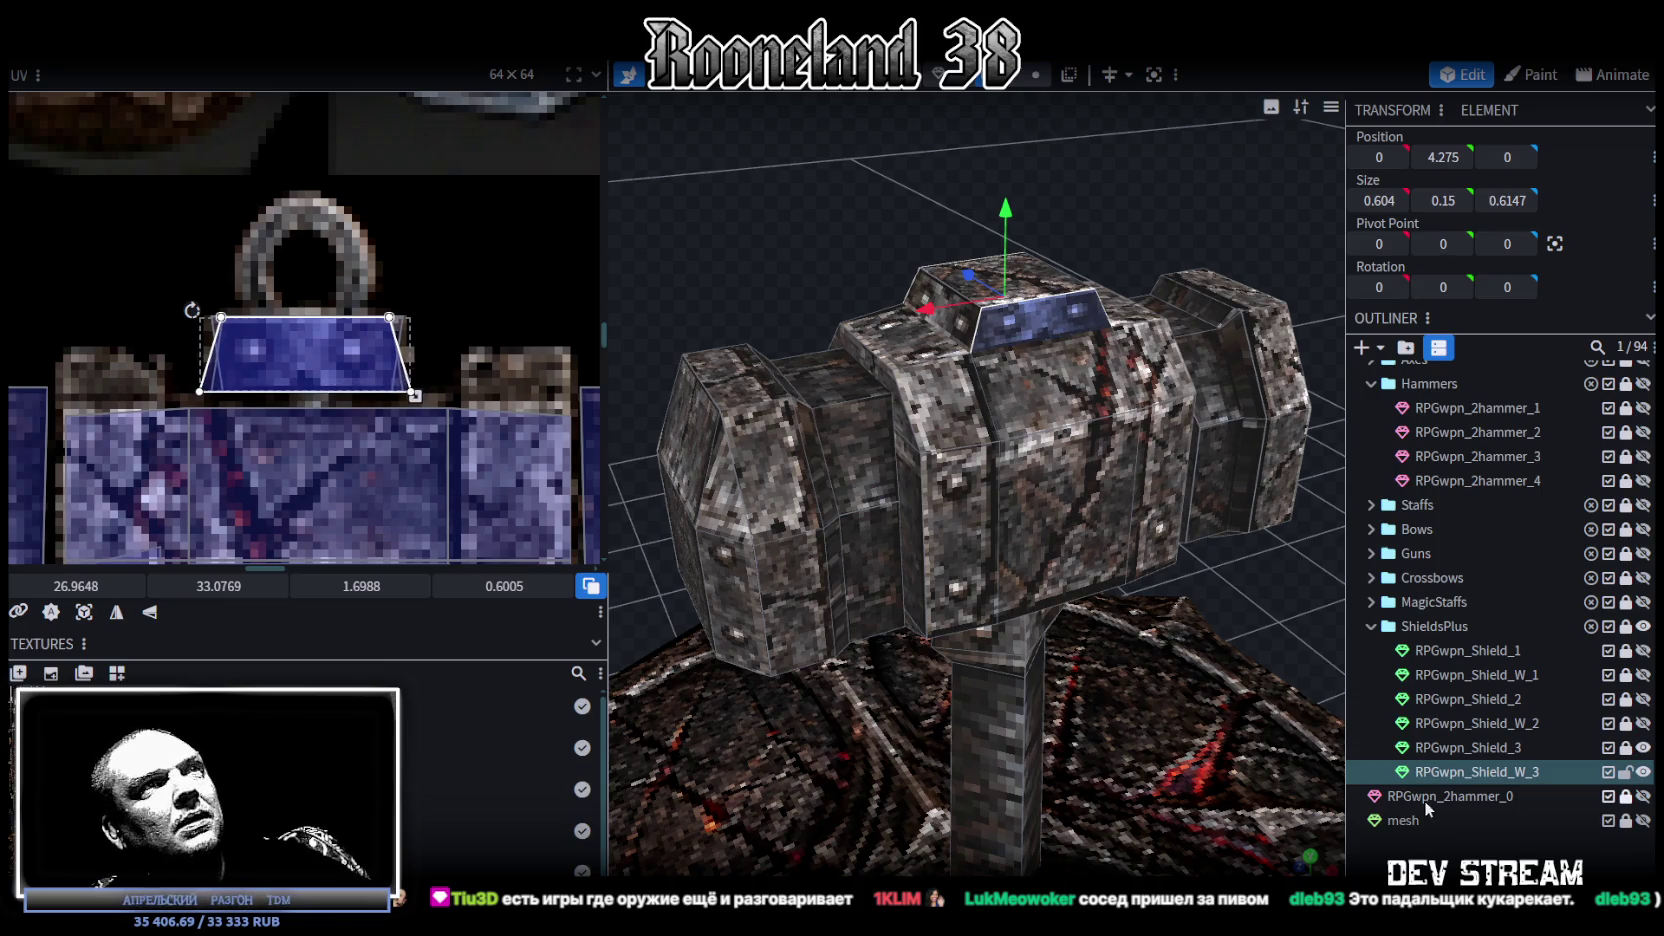
{"action": "mouse_move", "coordinate": [740, 250]}
{"action": "left_mouse_down"}
{"action": "mouse_move", "coordinate": [835, 306]}
{"action": "mouse_move", "coordinate": [1164, 270]}
{"action": "mouse_move", "coordinate": [1195, 299]}
{"action": "mouse_move", "coordinate": [1178, 359]}
{"action": "mouse_move", "coordinate": [1139, 195]}
{"action": "mouse_move", "coordinate": [1039, 218]}
{"action": "mouse_move", "coordinate": [1028, 176]}
{"action": "mouse_move", "coordinate": [1105, 195]}
{"action": "mouse_move", "coordinate": [1184, 419]}
{"action": "mouse_move", "coordinate": [1082, 569]}
{"action": "mouse_move", "coordinate": [1114, 365]}
{"action": "mouse_move", "coordinate": [1202, 384]}
{"action": "mouse_move", "coordinate": [910, 410]}
{"action": "mouse_move", "coordinate": [875, 381]}
{"action": "mouse_move", "coordinate": [1057, 369]}
{"action": "mouse_move", "coordinate": [1178, 396]}
{"action": "mouse_move", "coordinate": [1050, 283]}
{"action": "mouse_move", "coordinate": [1156, 638]}
{"action": "left_mouse_up"}
Step: Narrow the handle's bottom vertices from 0.6908 to 0.4908
{"action": "left_click", "coordinate": [1050, 283]}
{"action": "mouse_move", "coordinate": [1173, 718]}
{"action": "left_mouse_down"}
{"action": "mouse_move", "coordinate": [1188, 764]}
{"action": "mouse_move", "coordinate": [1014, 586]}
{"action": "mouse_move", "coordinate": [864, 627]}
{"action": "mouse_move", "coordinate": [954, 592]}
{"action": "mouse_move", "coordinate": [1114, 632]}
{"action": "mouse_move", "coordinate": [1072, 504]}
{"action": "mouse_move", "coordinate": [1147, 503]}
{"action": "mouse_move", "coordinate": [1032, 118]}
{"action": "left_mouse_up"}
{"action": "scroll", "coordinate": [1150, 506], "scroll_direction": "up", "scroll_amount": 2}
{"action": "left_click", "coordinate": [1040, 86]}
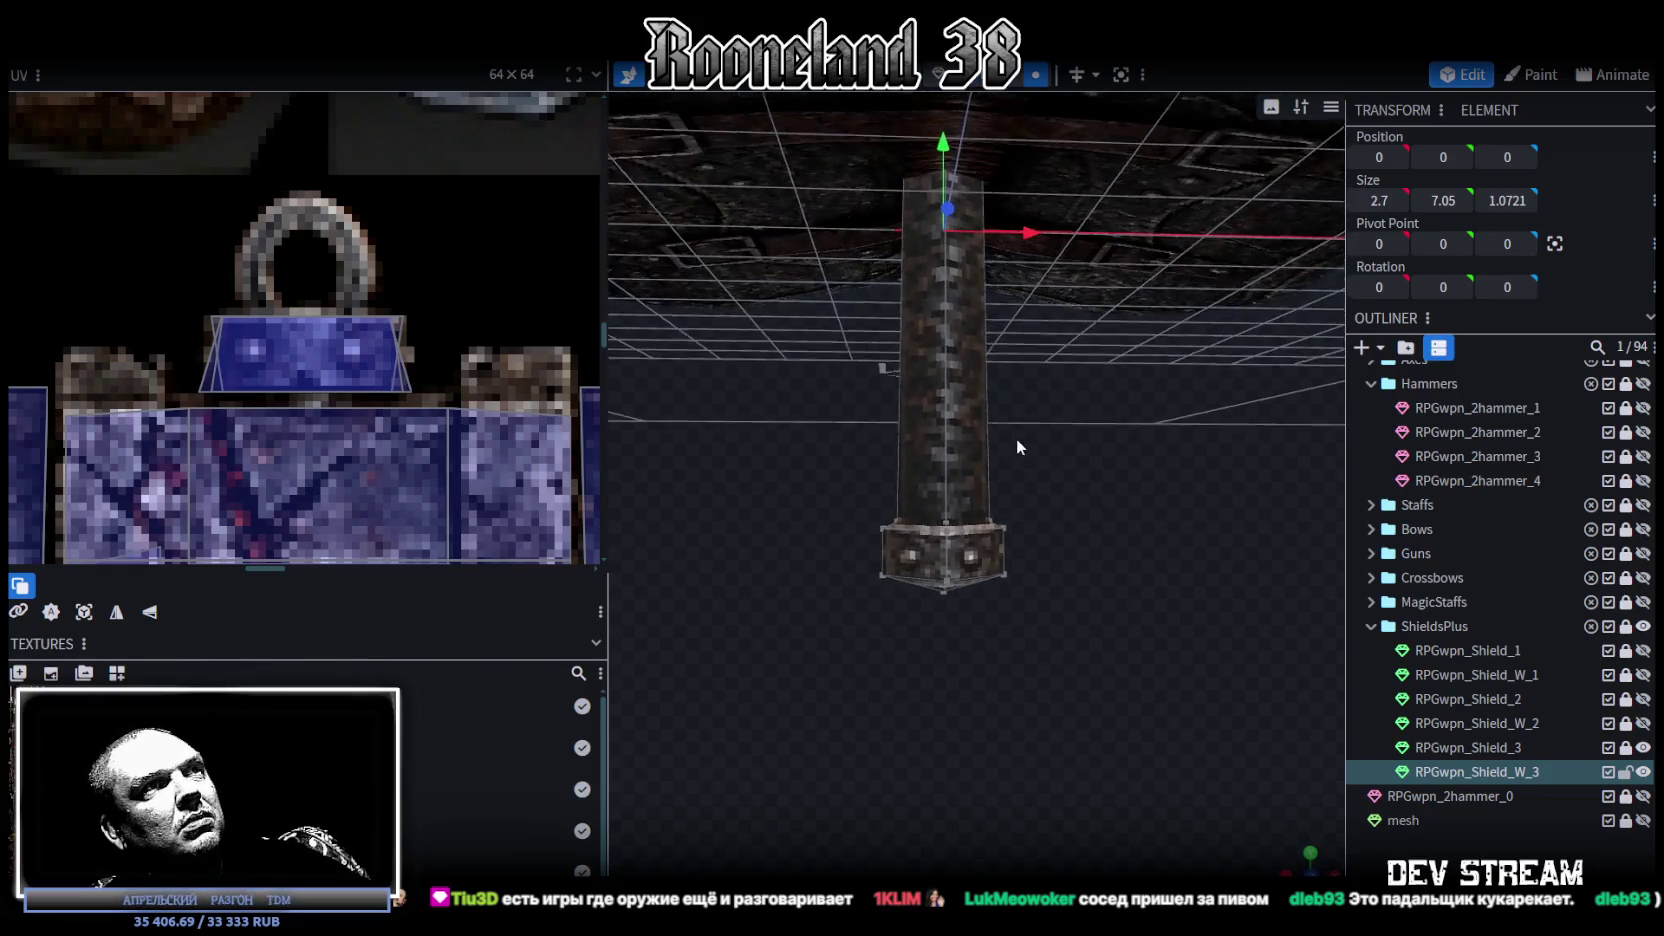
{"action": "mouse_move", "coordinate": [861, 462]}
{"action": "left_mouse_down"}
{"action": "mouse_move", "coordinate": [1025, 533]}
{"action": "mouse_move", "coordinate": [923, 556]}
{"action": "left_mouse_up"}
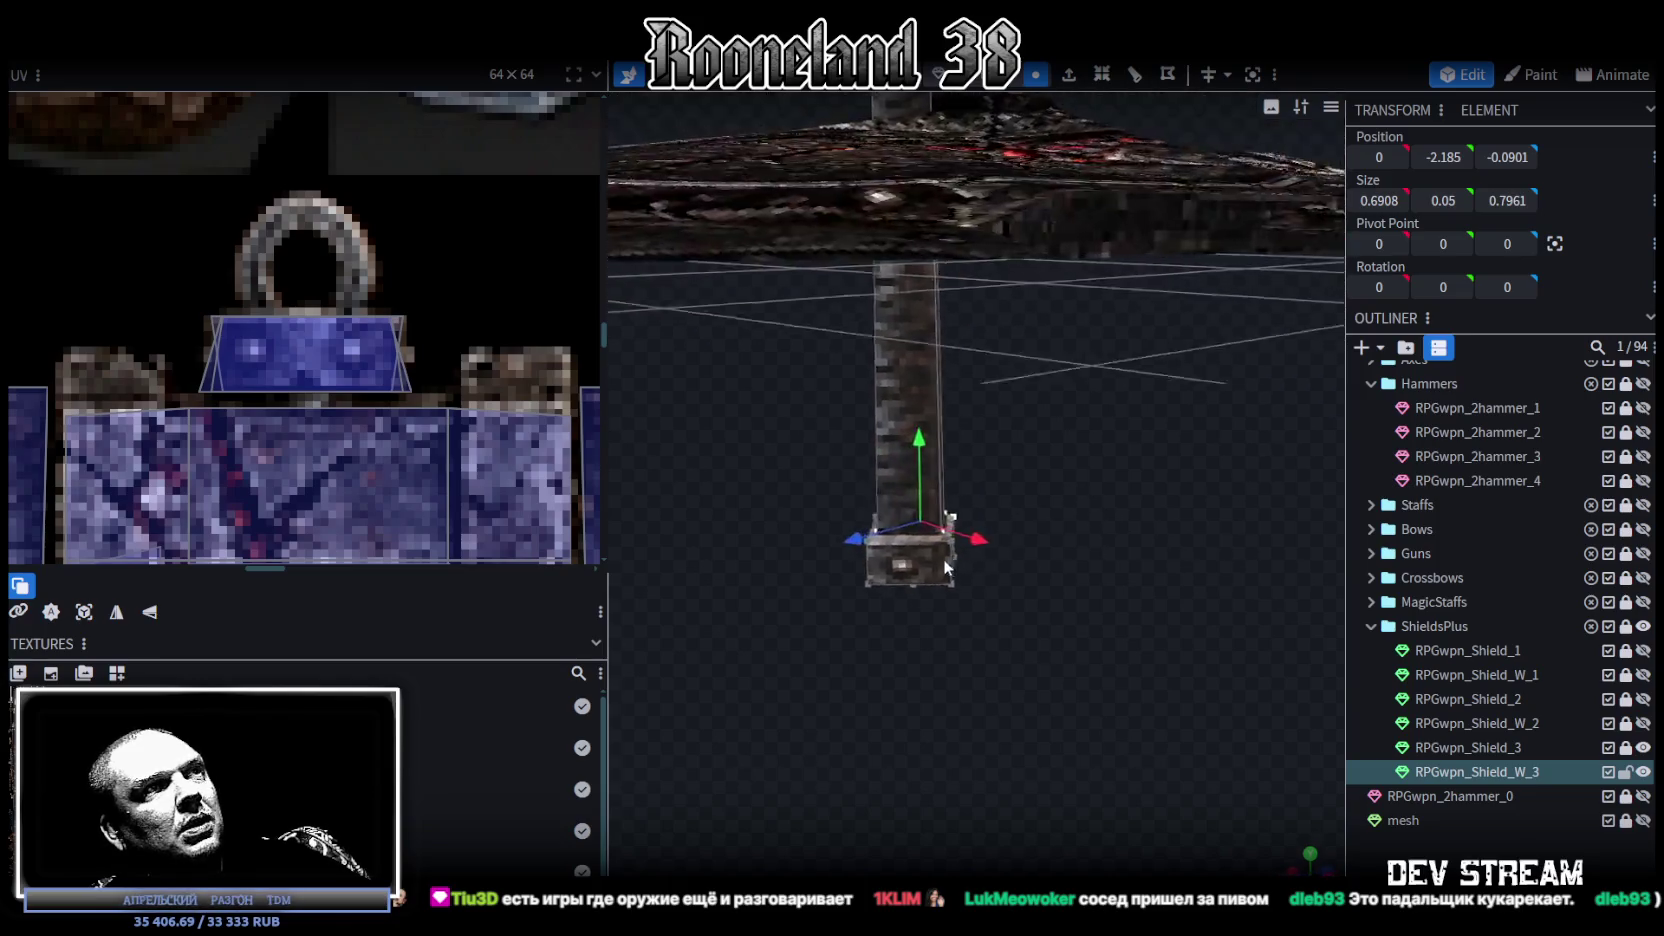
{"action": "left_click", "coordinate": [967, 519]}
{"action": "mouse_move", "coordinate": [954, 552]}
{"action": "left_mouse_down"}
{"action": "mouse_move", "coordinate": [1235, 554]}
{"action": "mouse_move", "coordinate": [1124, 616]}
{"action": "left_mouse_up"}
{"action": "mouse_move", "coordinate": [984, 581]}
{"action": "left_mouse_down"}
{"action": "mouse_move", "coordinate": [909, 604]}
{"action": "mouse_move", "coordinate": [1060, 568]}
{"action": "left_mouse_up"}
{"action": "scroll", "coordinate": [1060, 560], "scroll_direction": "down", "scroll_amount": 5}
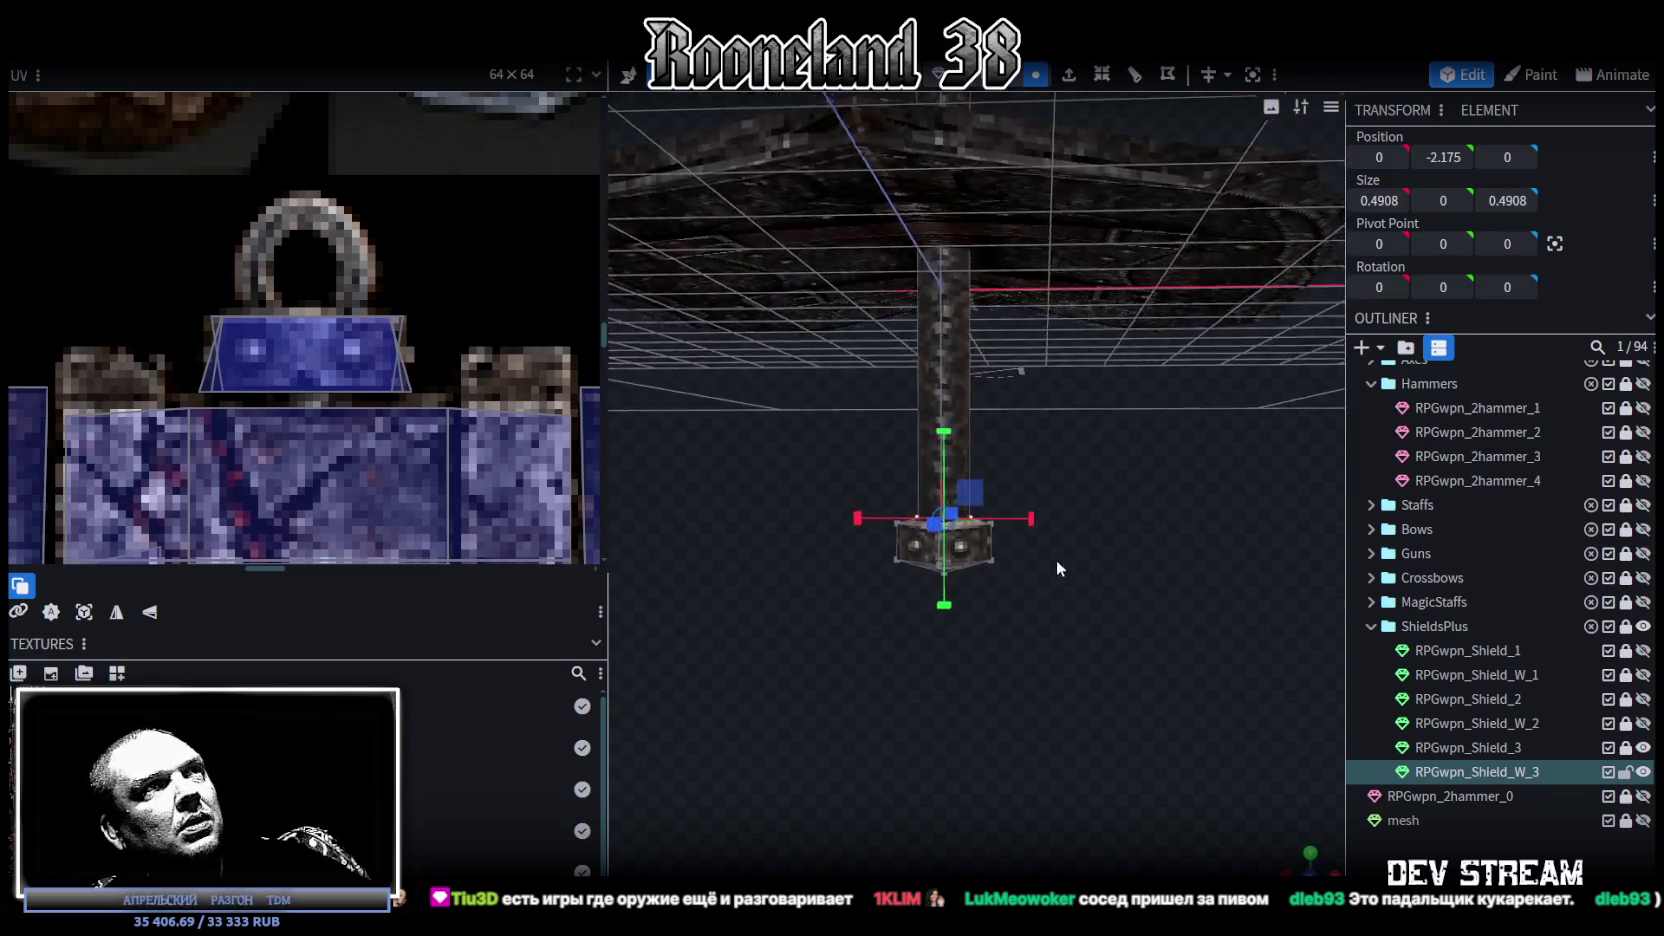
{"action": "scroll", "coordinate": [1068, 556], "scroll_direction": "up", "scroll_amount": 5}
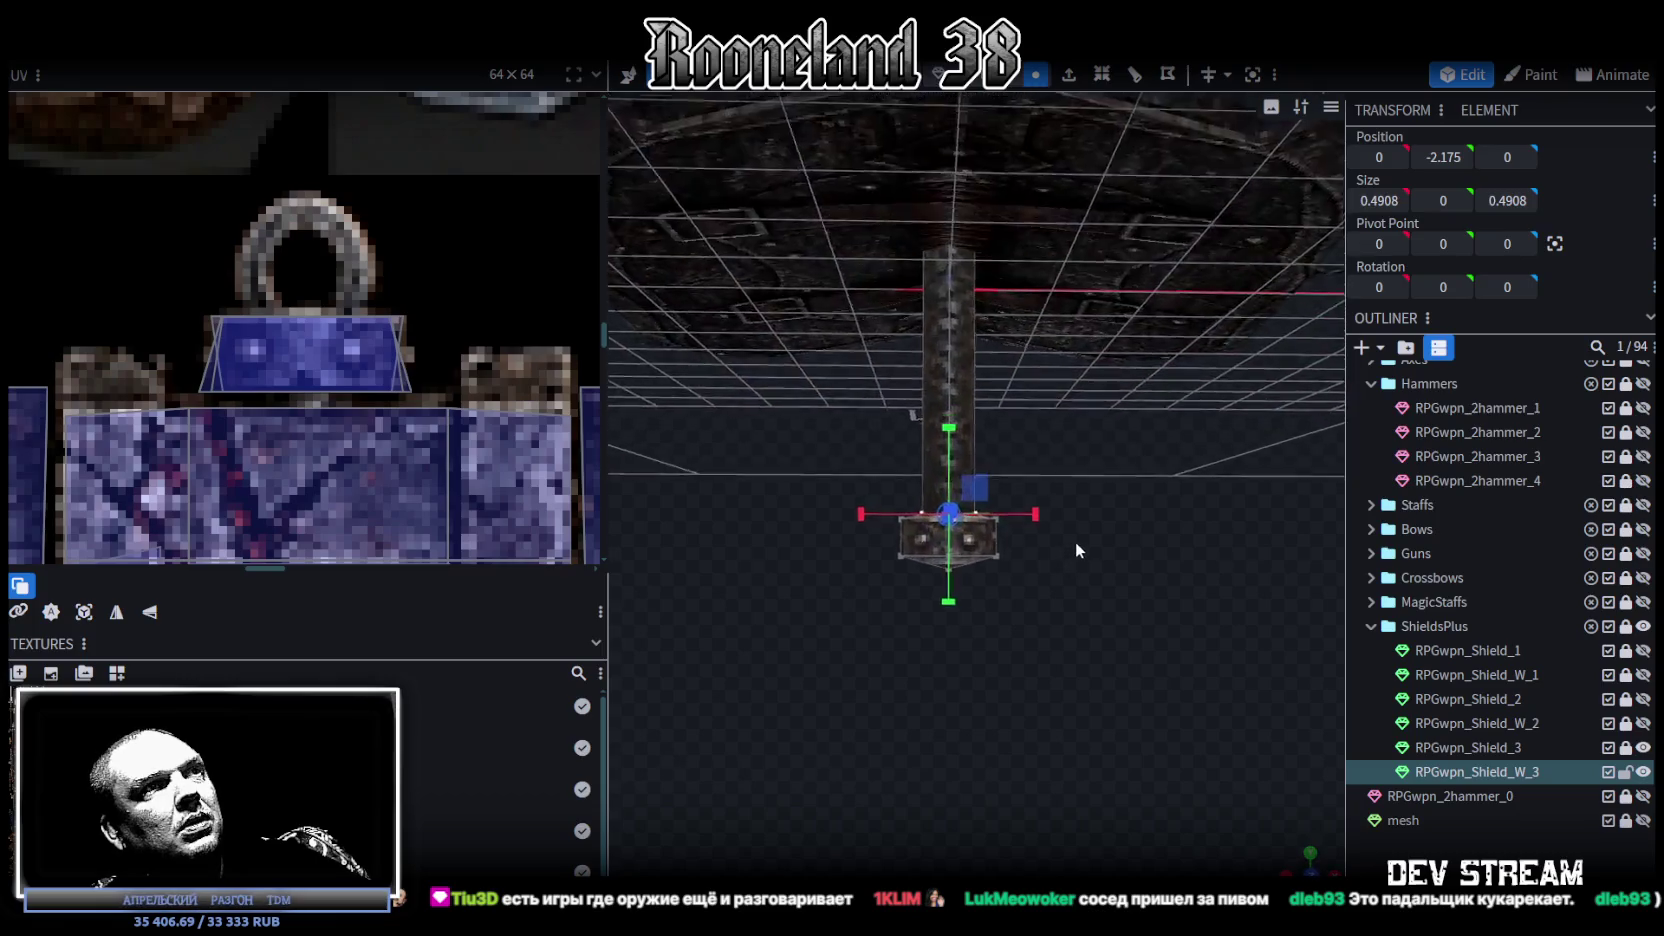
Step: Slim the bottom pommel cube to 0.7121 wide
{"action": "mouse_move", "coordinate": [859, 602]}
{"action": "left_mouse_down"}
{"action": "mouse_move", "coordinate": [1098, 467]}
{"action": "mouse_move", "coordinate": [1104, 619]}
{"action": "left_mouse_up"}
{"action": "left_click_drag", "start_coordinate": [940, 530], "coordinate": [1030, 653]}
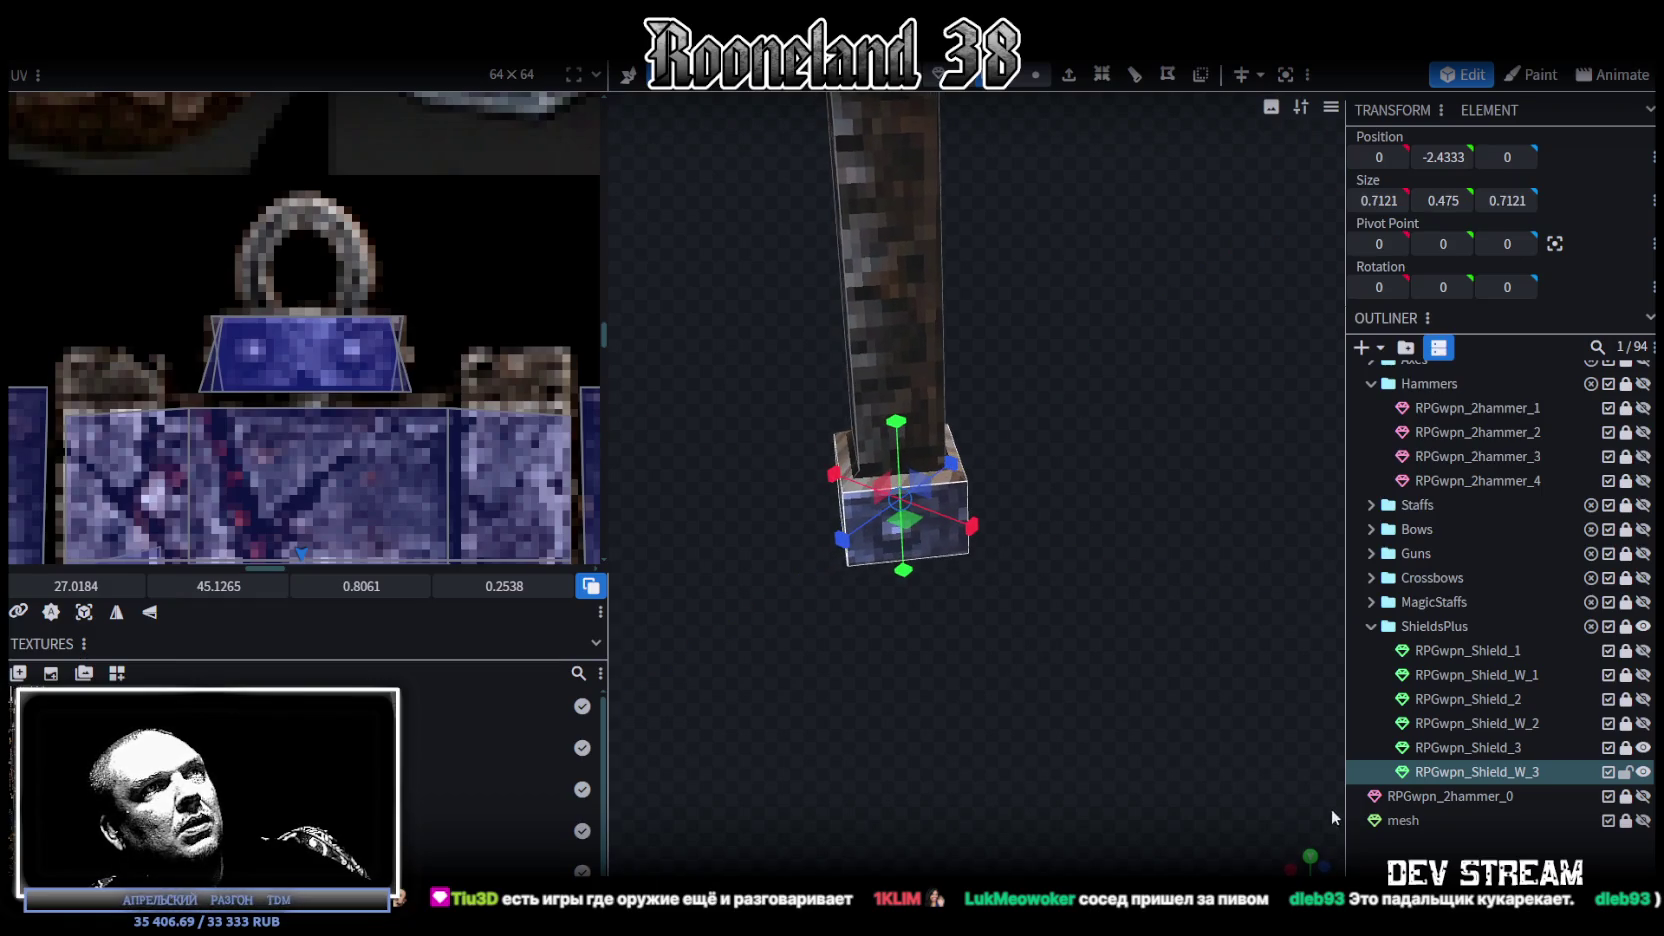
{"action": "left_click", "coordinate": [1420, 838]}
{"action": "mouse_move", "coordinate": [1045, 636]}
{"action": "left_mouse_down"}
{"action": "mouse_move", "coordinate": [1128, 552]}
{"action": "mouse_move", "coordinate": [1176, 562]}
{"action": "mouse_move", "coordinate": [1160, 566]}
{"action": "left_mouse_up"}
Step: Lower the pommel face's UV top edge, leaving it 0.8061 × 0.6168 at 27.0278, 45.2203
{"action": "left_click", "coordinate": [968, 462]}
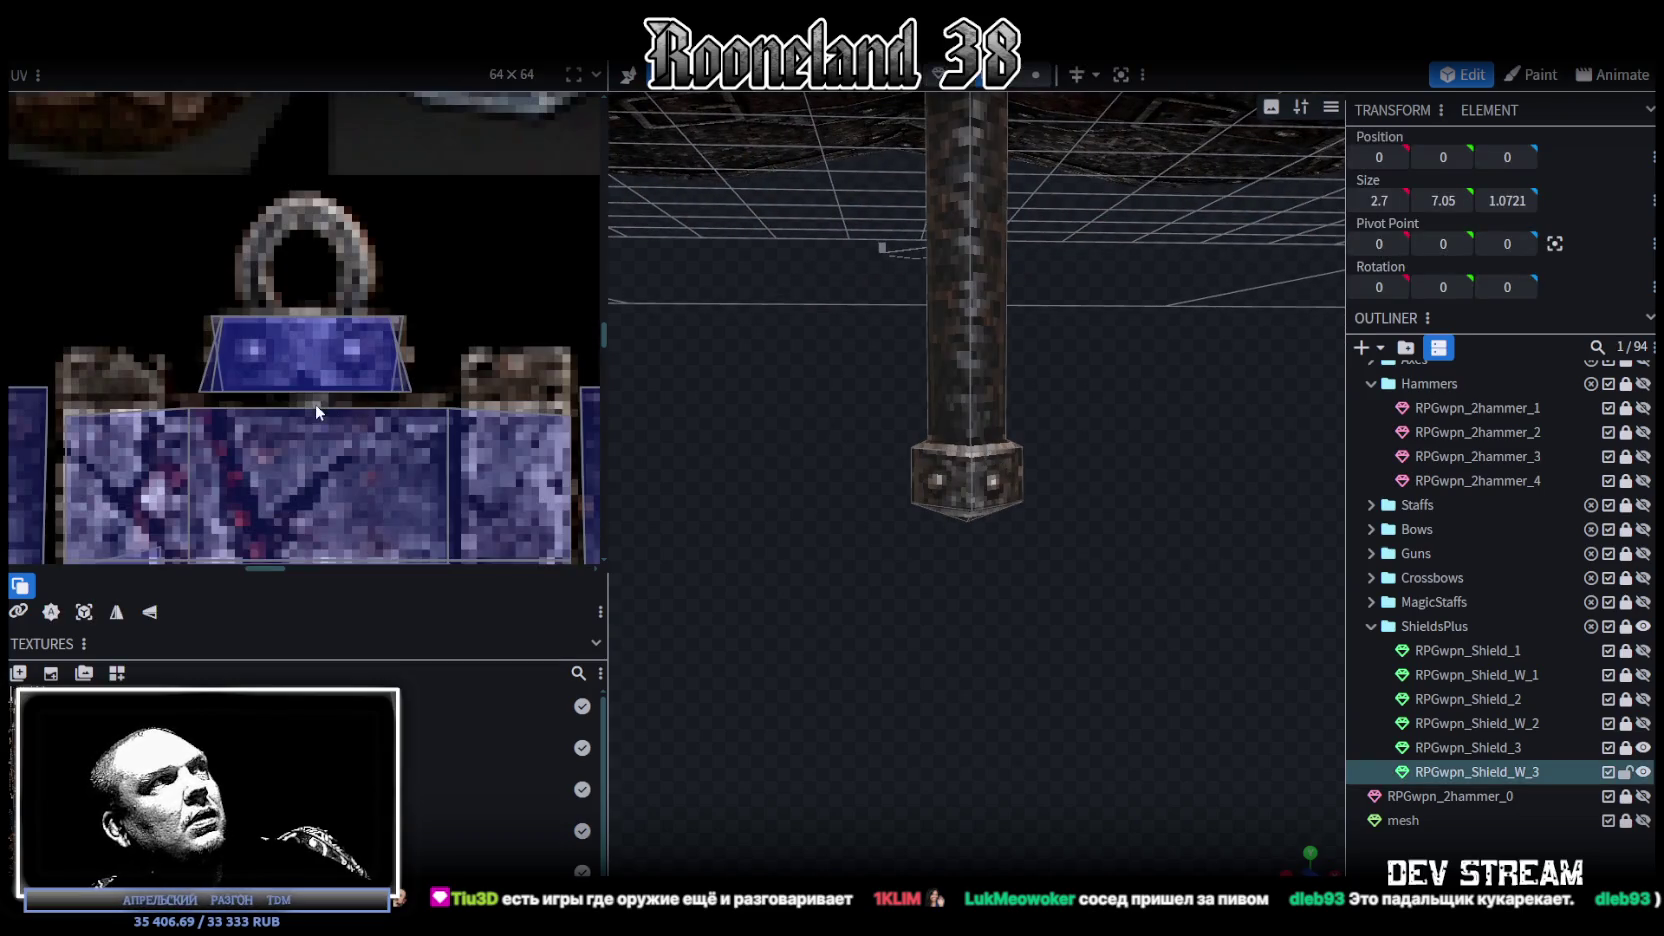
{"action": "scroll", "coordinate": [316, 410], "scroll_direction": "down", "scroll_amount": 3}
{"action": "scroll", "coordinate": [440, 410], "scroll_direction": "up", "scroll_amount": 2}
{"action": "scroll", "coordinate": [450, 300], "scroll_direction": "up", "scroll_amount": 2}
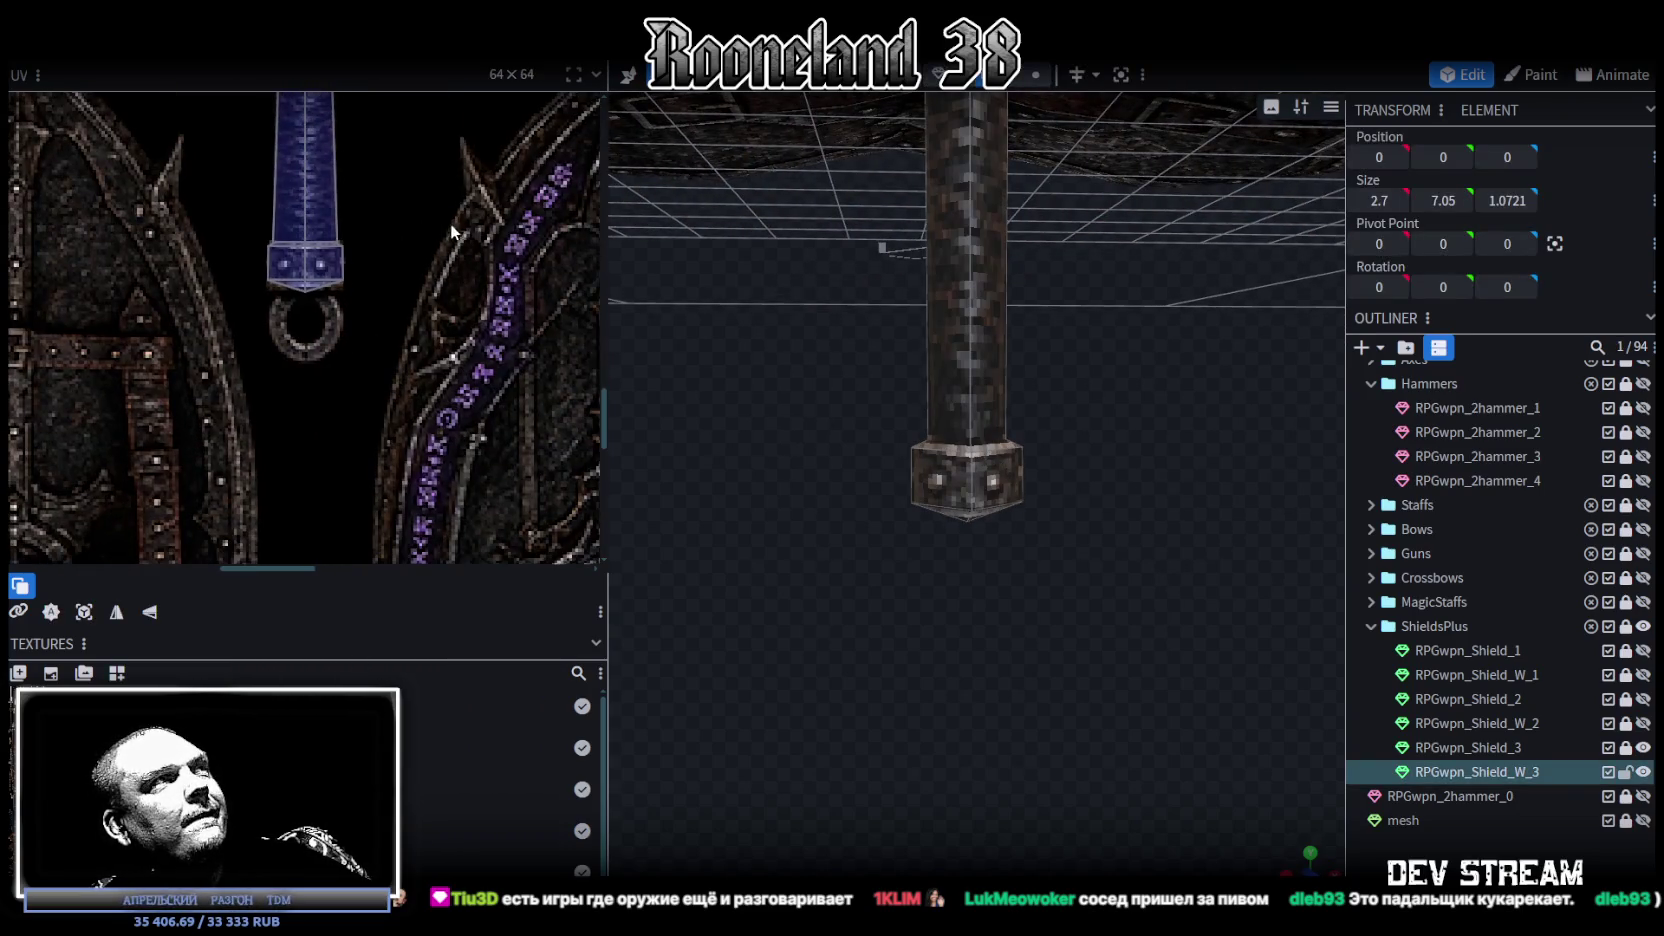
{"action": "scroll", "coordinate": [292, 198], "scroll_direction": "up", "scroll_amount": 2}
{"action": "scroll", "coordinate": [370, 289], "scroll_direction": "up", "scroll_amount": 2}
{"action": "middle_click_drag", "start_coordinate": [370, 296], "coordinate": [353, 156]}
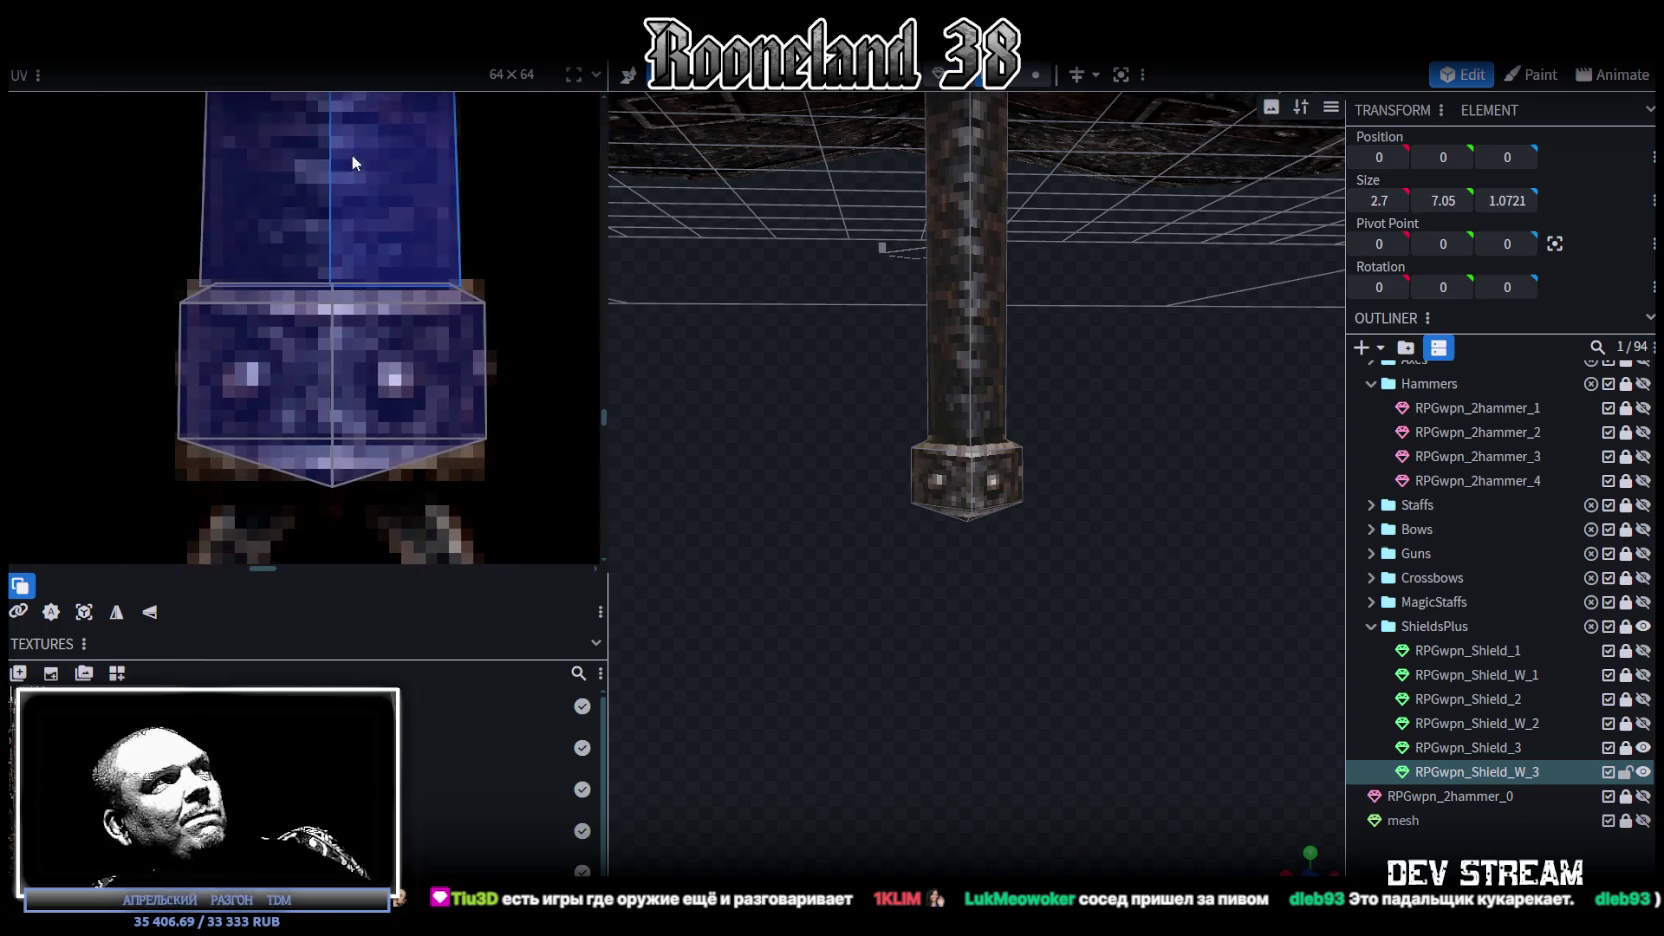
{"action": "left_click", "coordinate": [171, 316]}
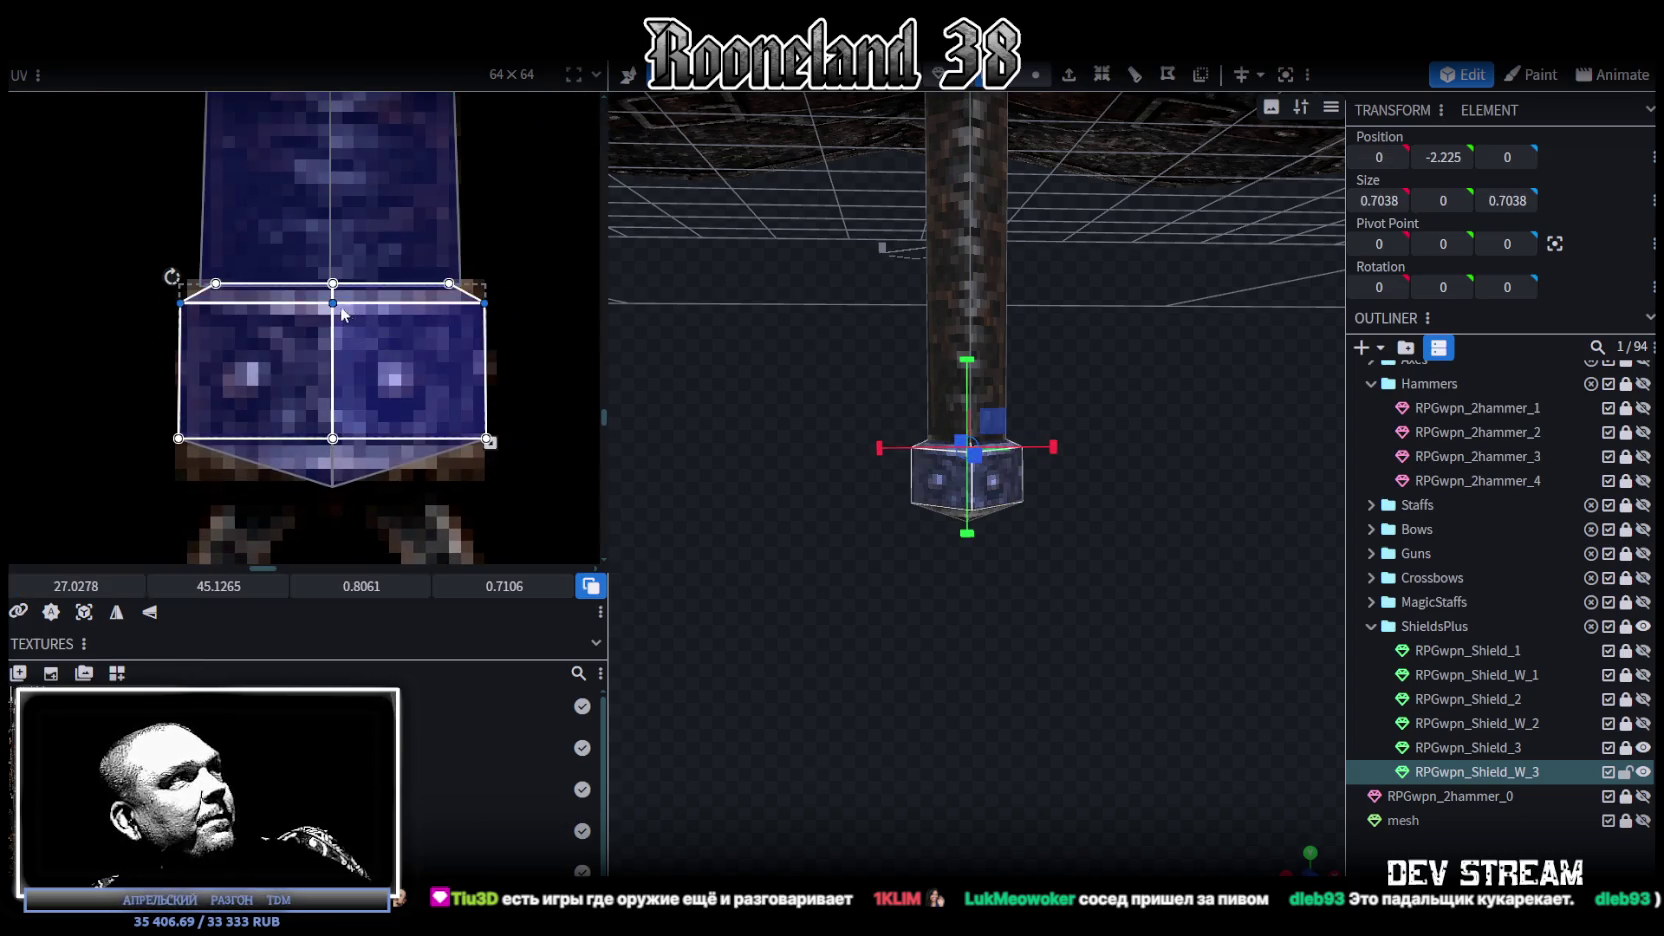
{"action": "mouse_move", "coordinate": [332, 303]}
{"action": "left_mouse_down"}
{"action": "mouse_move", "coordinate": [336, 330]}
{"action": "mouse_move", "coordinate": [333, 316]}
{"action": "left_mouse_up"}
{"action": "left_click", "coordinate": [1533, 851]}
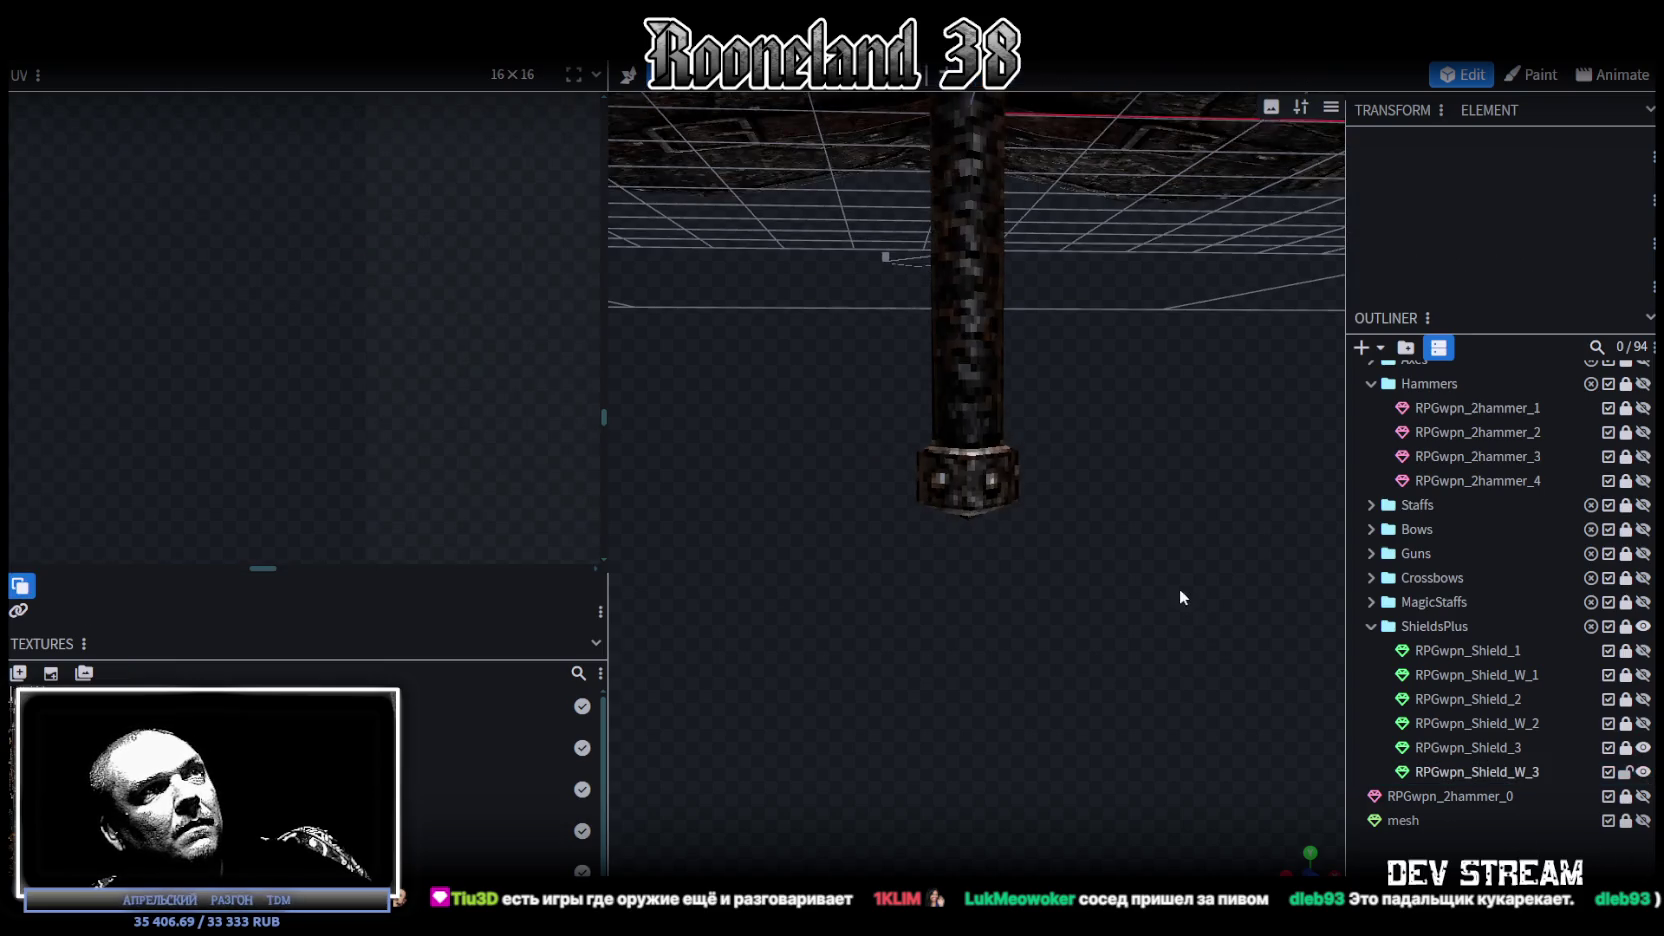
Step: Save the project with Ctrl+S and inspect the textured hammer beside the shield
{"action": "mouse_move", "coordinate": [1180, 589]}
{"action": "left_mouse_down"}
{"action": "mouse_move", "coordinate": [1093, 670]}
{"action": "mouse_move", "coordinate": [1119, 707]}
{"action": "mouse_move", "coordinate": [1105, 733]}
{"action": "mouse_move", "coordinate": [906, 731]}
{"action": "mouse_move", "coordinate": [920, 526]}
{"action": "mouse_move", "coordinate": [1077, 585]}
{"action": "mouse_move", "coordinate": [1088, 538]}
{"action": "mouse_move", "coordinate": [1083, 570]}
{"action": "left_mouse_up"}
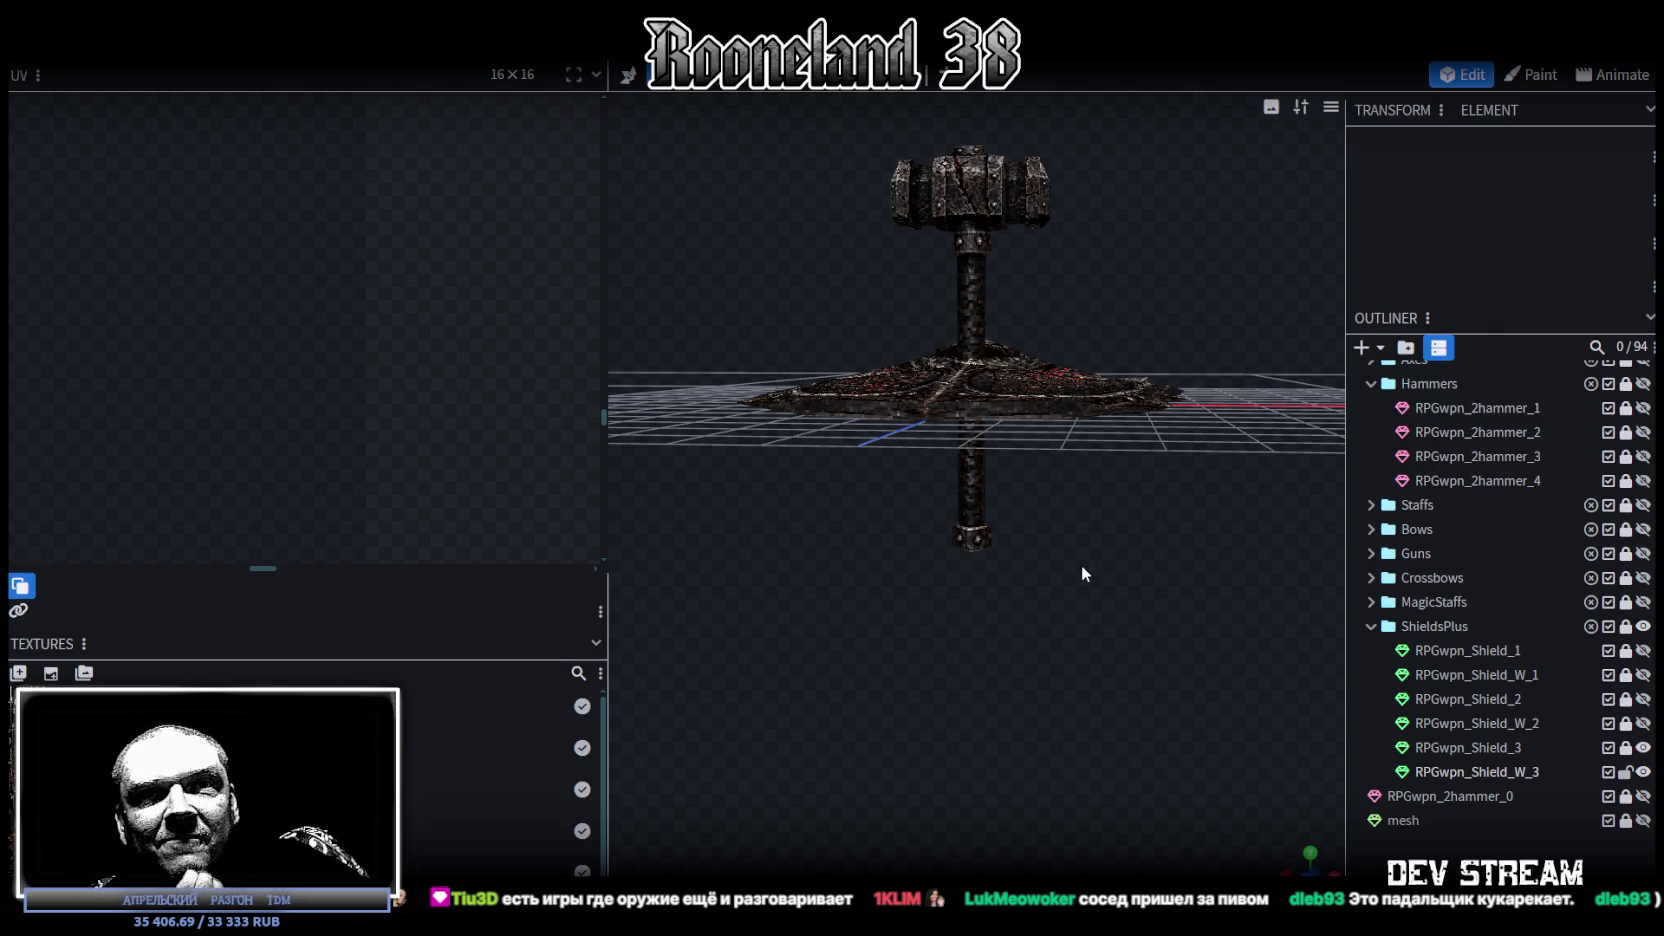
{"action": "key", "text": "ctrl+s"}
{"action": "mouse_move", "coordinate": [1082, 566]}
{"action": "left_mouse_down"}
{"action": "mouse_move", "coordinate": [1176, 556]}
{"action": "mouse_move", "coordinate": [1092, 611]}
{"action": "left_mouse_up"}
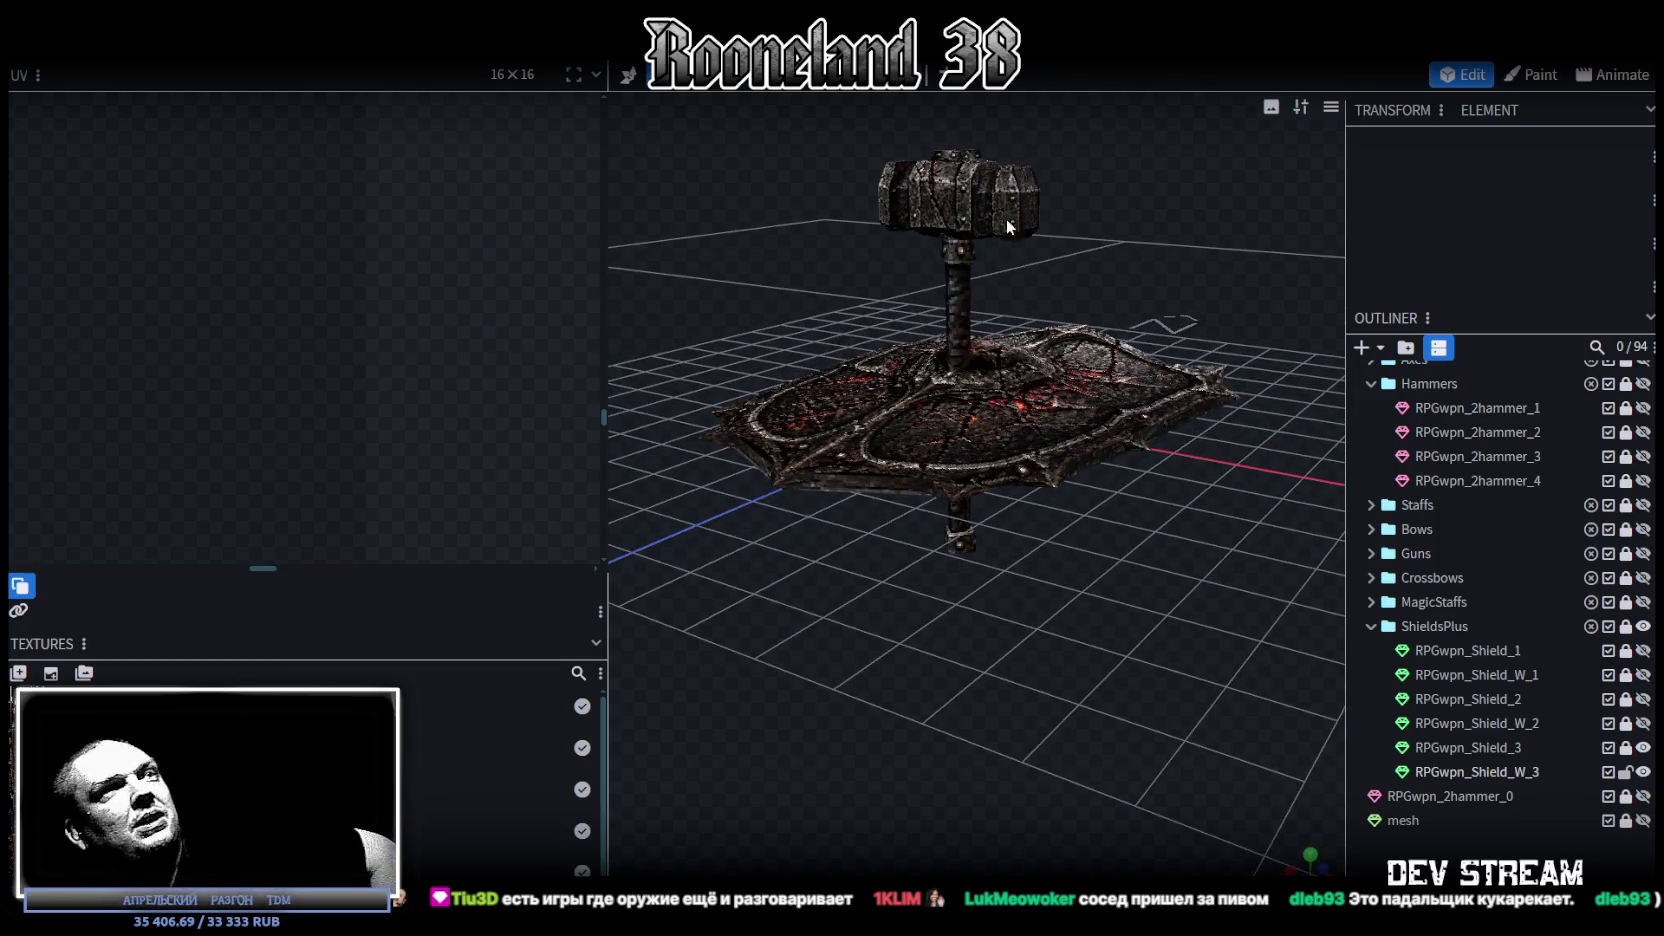
{"action": "left_click", "coordinate": [1006, 228]}
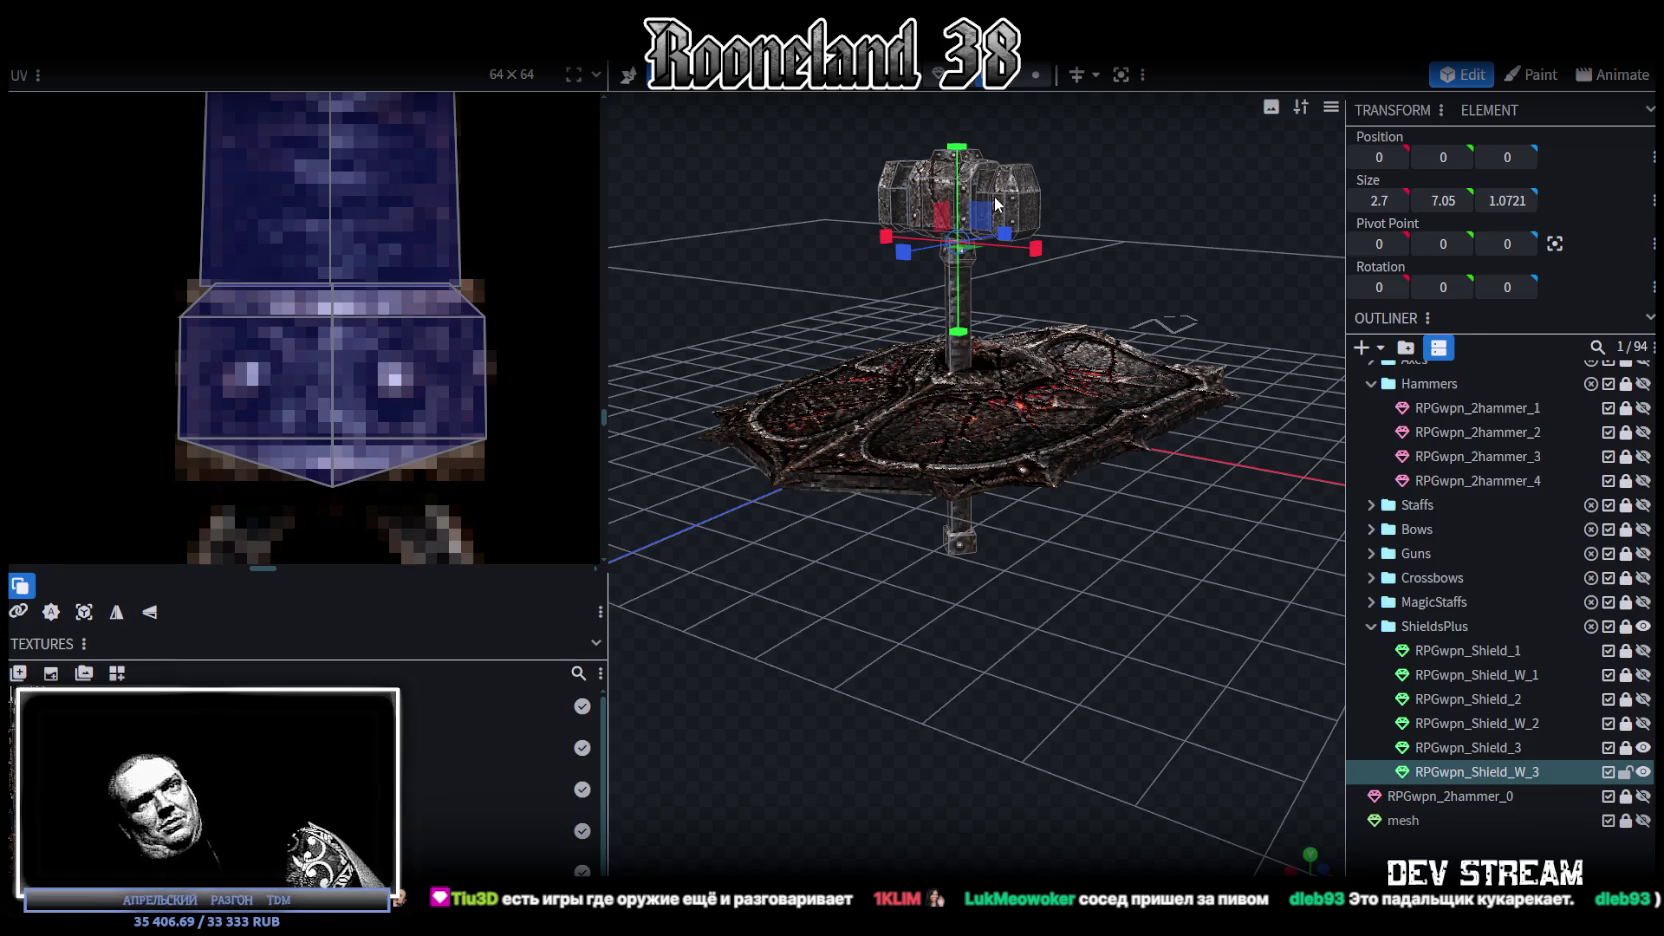
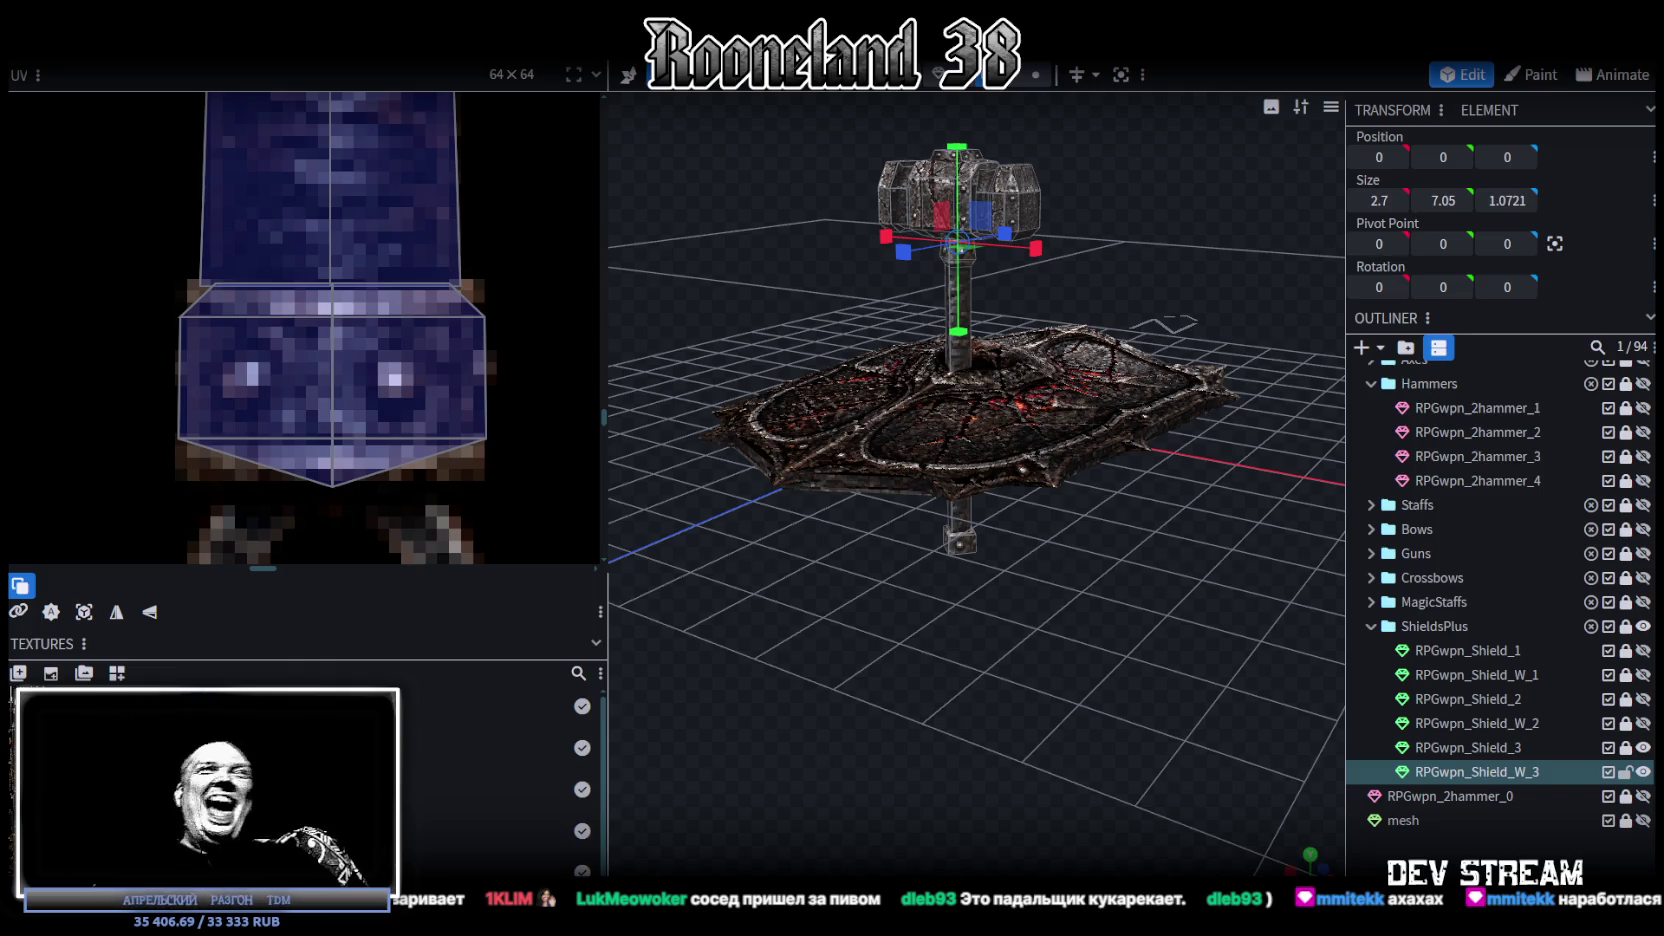
Step: Lock RPGwpn_Shield_W_3 and duplicate RPGwpn_Shield_3 as RPGwpn_Shield_4
{"action": "scroll", "coordinate": [340, 320], "scroll_direction": "down", "scroll_amount": 2}
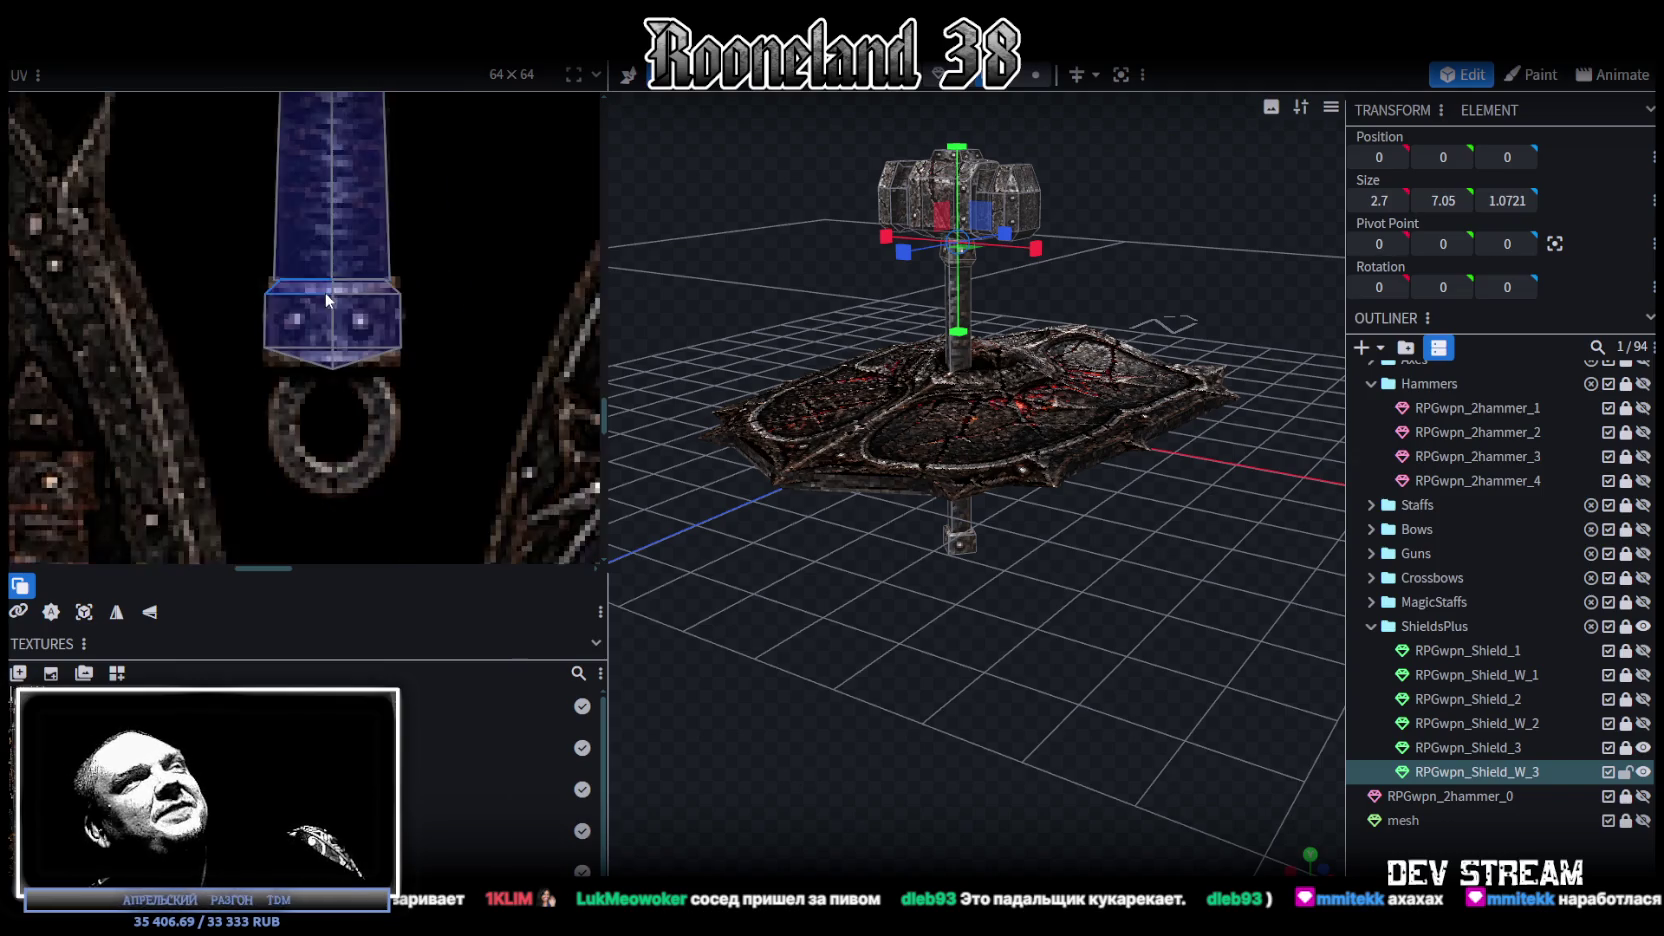
{"action": "scroll", "coordinate": [340, 320], "scroll_direction": "down", "scroll_amount": 2}
{"action": "scroll", "coordinate": [340, 317], "scroll_direction": "down", "scroll_amount": 2}
{"action": "scroll", "coordinate": [359, 413], "scroll_direction": "up", "scroll_amount": 2}
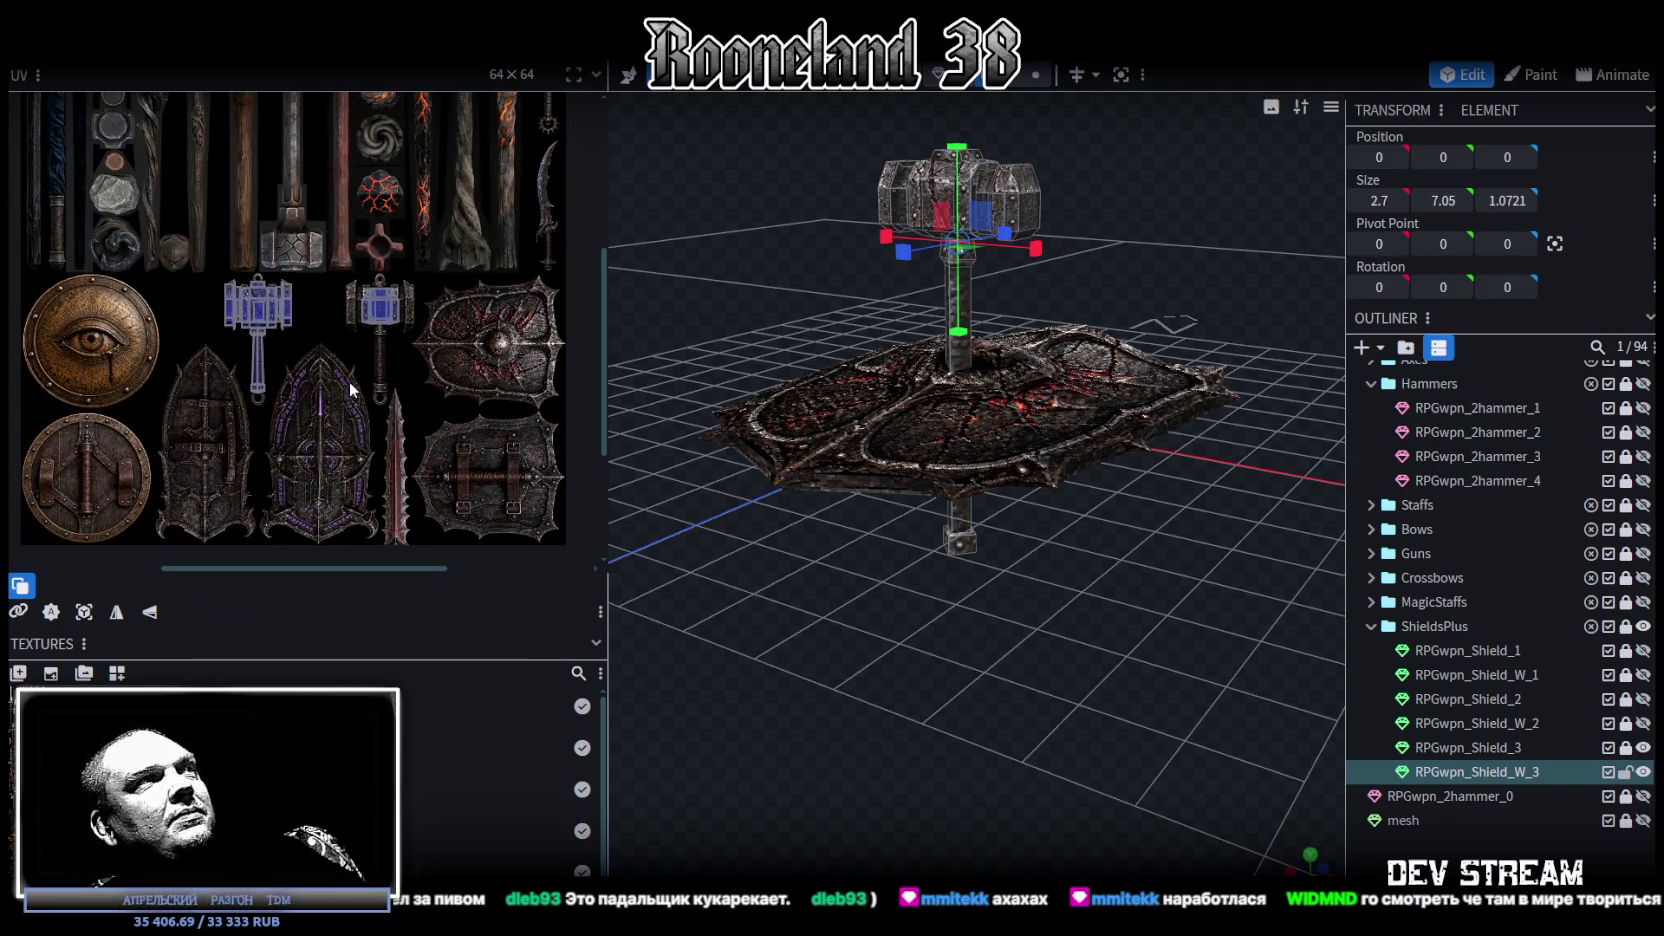
{"action": "scroll", "coordinate": [919, 620], "scroll_direction": "up", "scroll_amount": 2}
{"action": "scroll", "coordinate": [1000, 700], "scroll_direction": "up", "scroll_amount": 3}
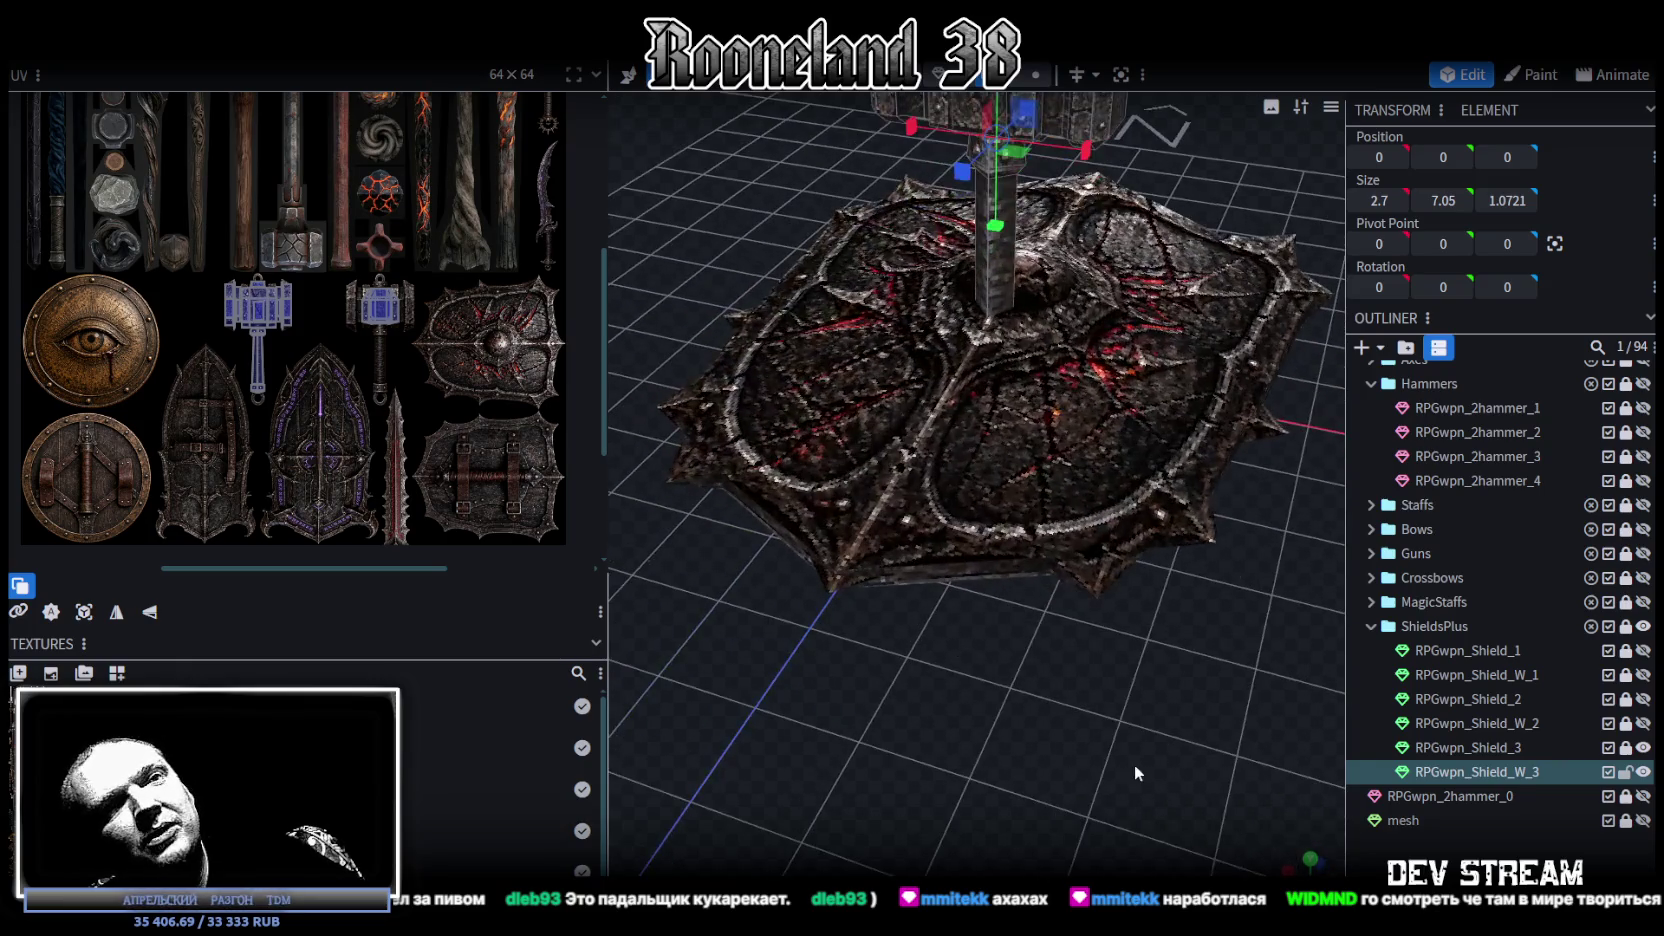
{"action": "left_click", "coordinate": [1625, 772]}
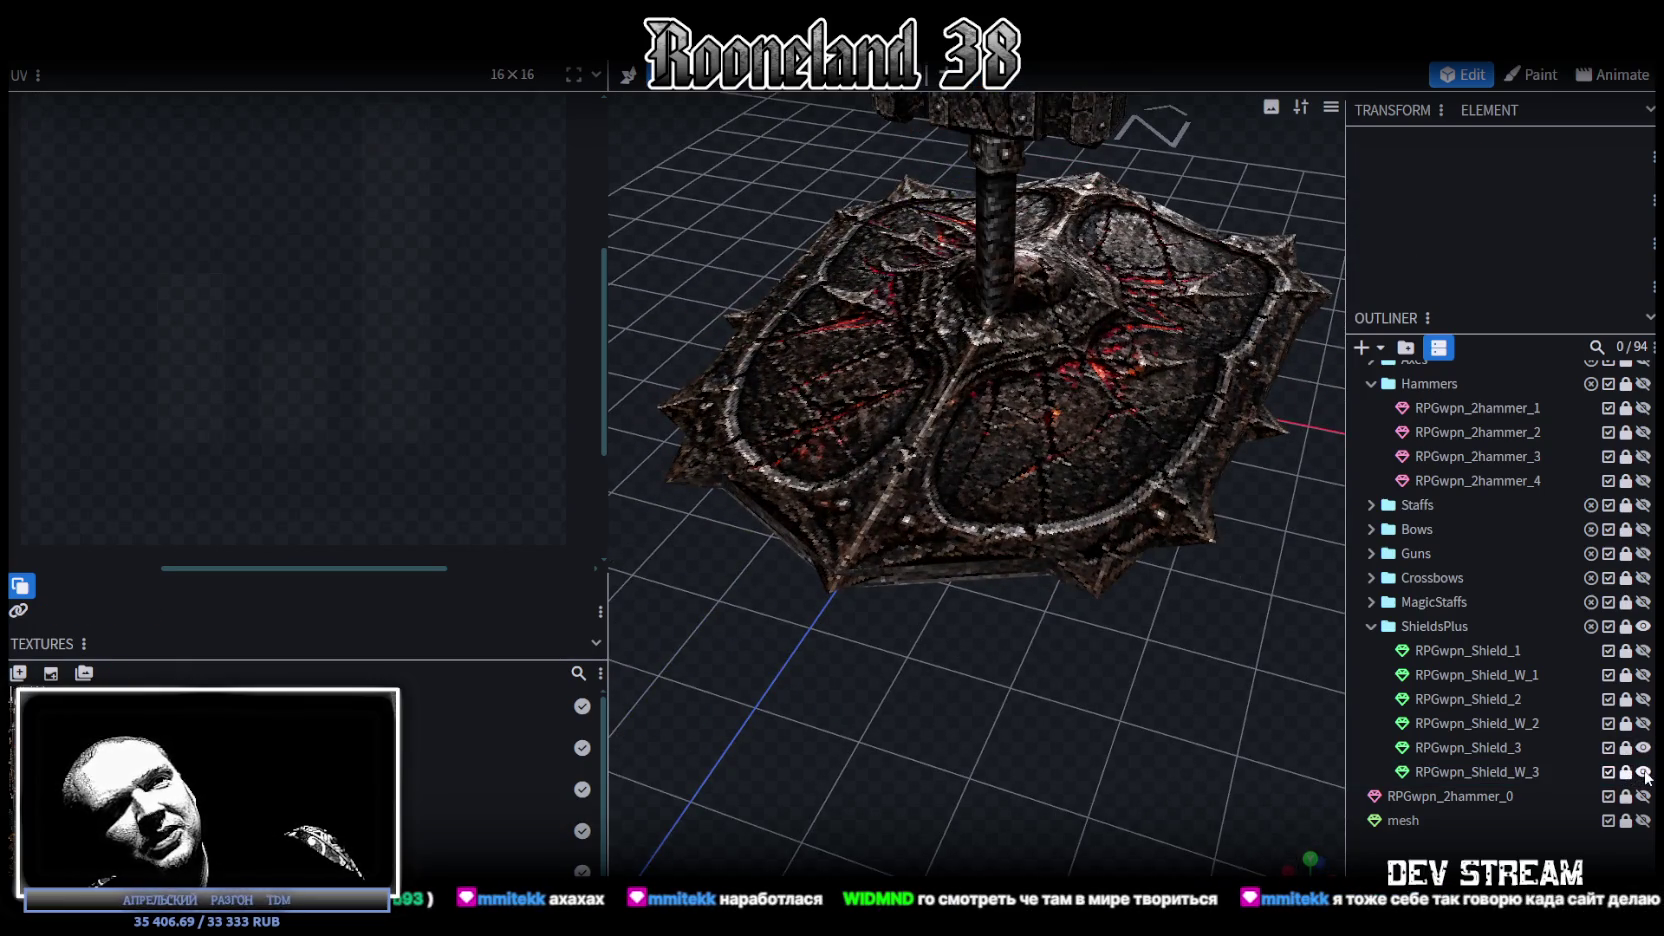
{"action": "left_click", "coordinate": [1559, 747]}
{"action": "key", "text": "ctrl+d"}
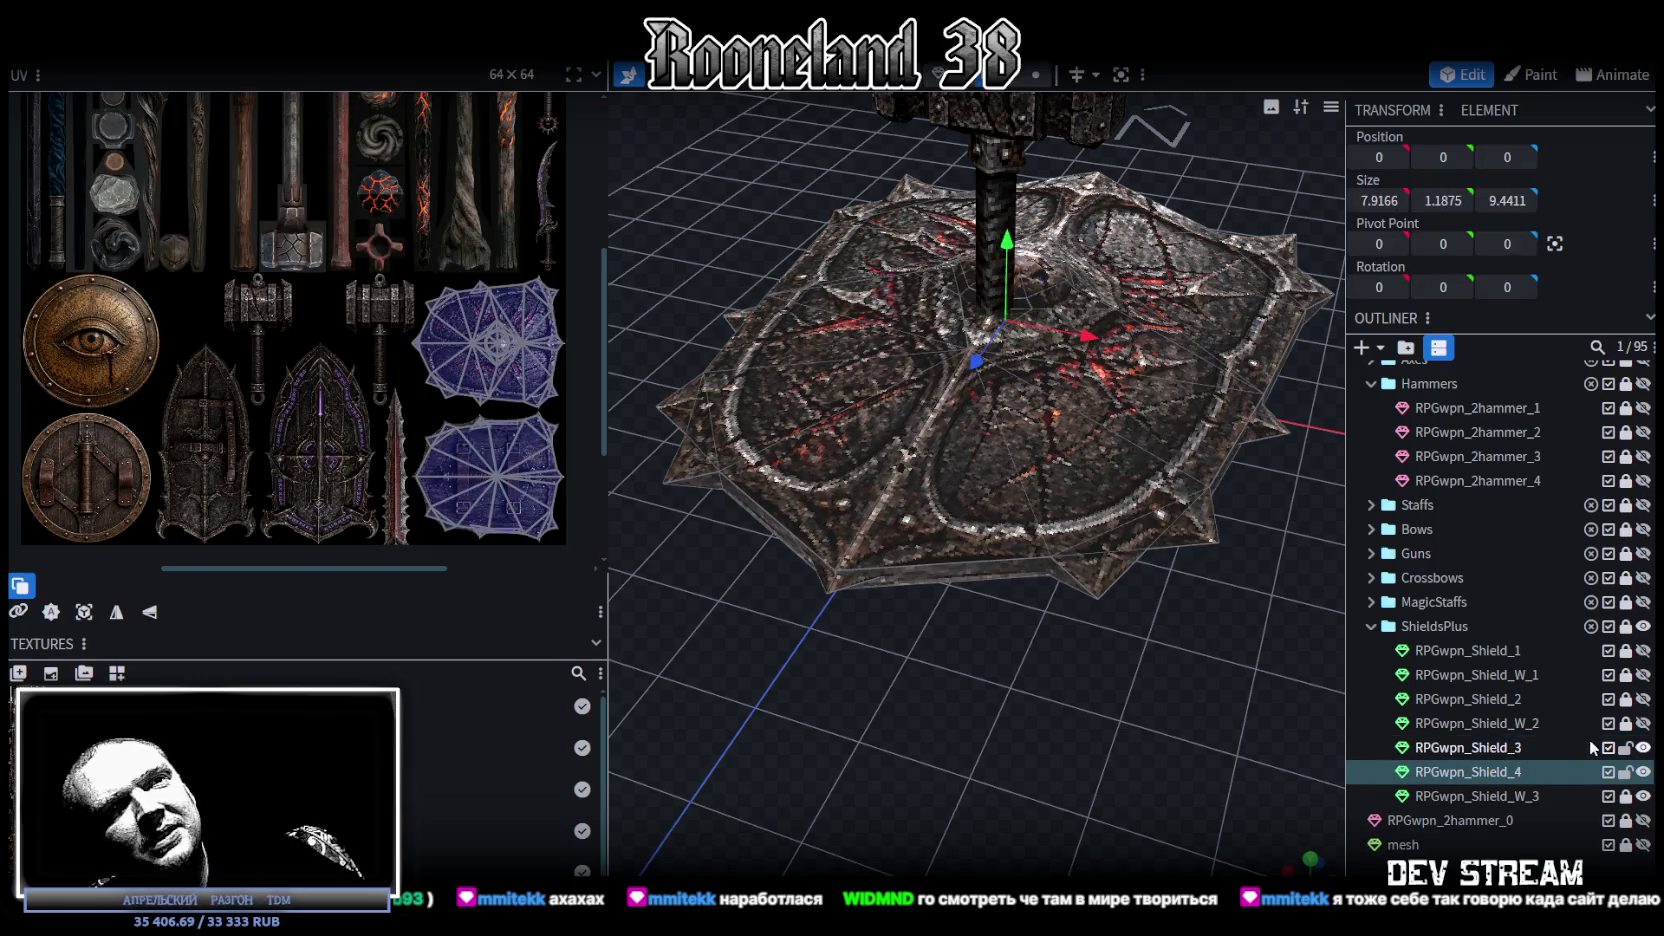
Step: Move RPGwpn_Shield_4 to the end of ShieldsPlus, hide RPGwpn_Shield_W_3, and select the whole shield mesh
{"action": "left_click_drag", "start_coordinate": [1510, 780], "coordinate": [1495, 630]}
{"action": "left_click", "coordinate": [1643, 772]}
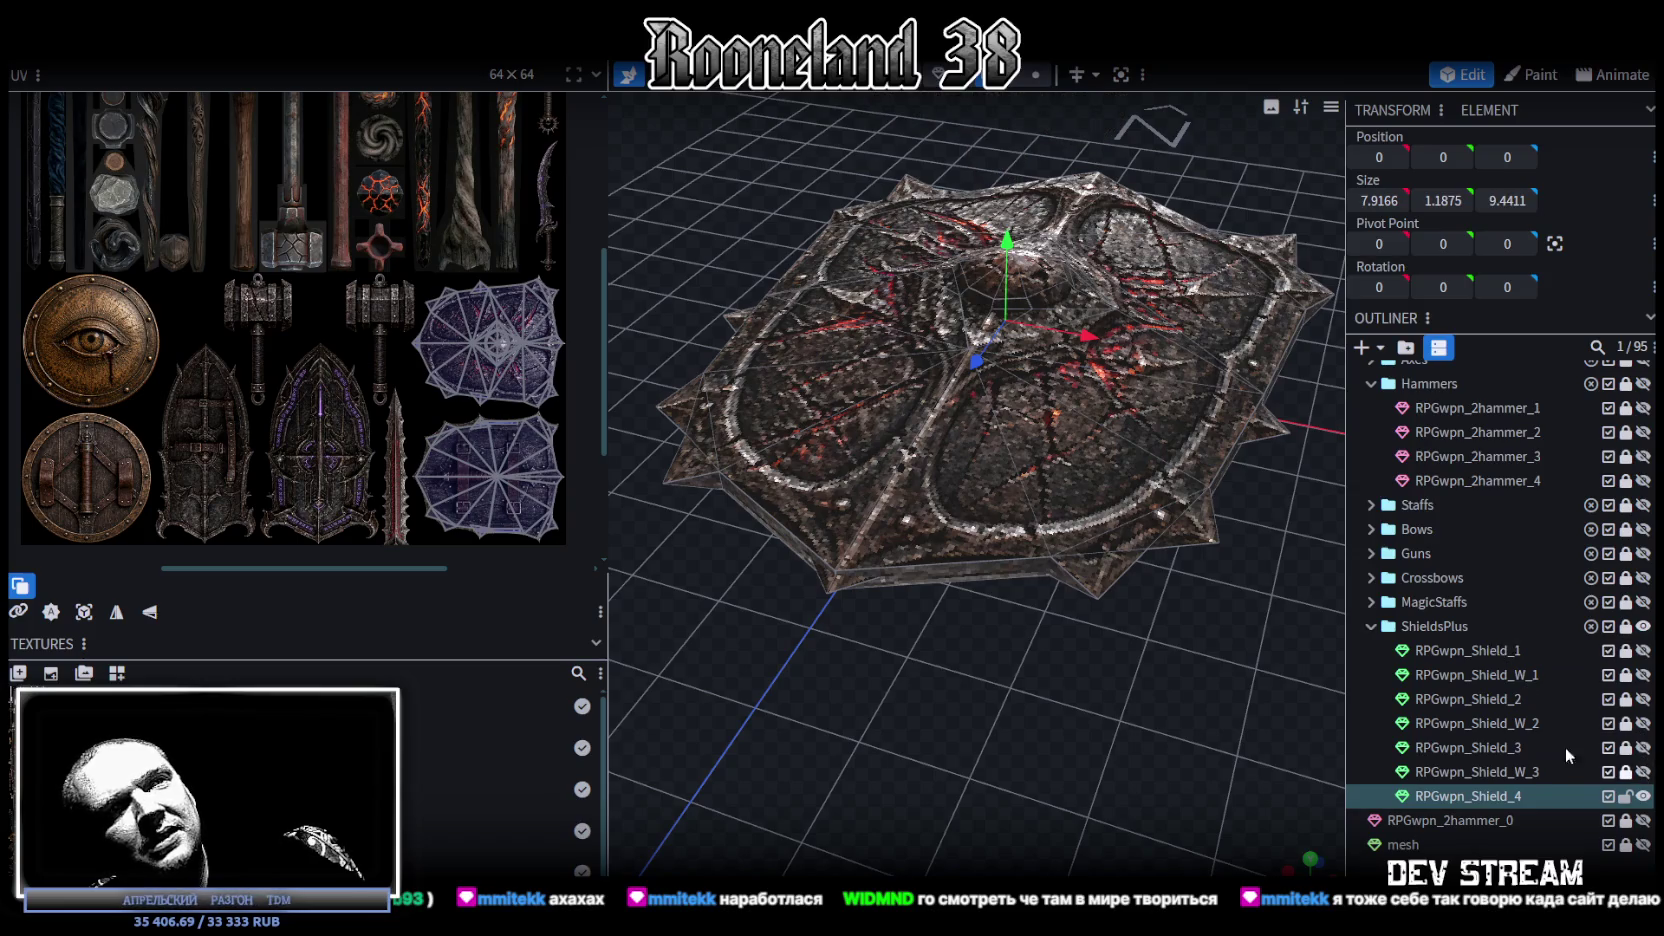
{"action": "scroll", "coordinate": [1030, 415], "scroll_direction": "down", "scroll_amount": 3}
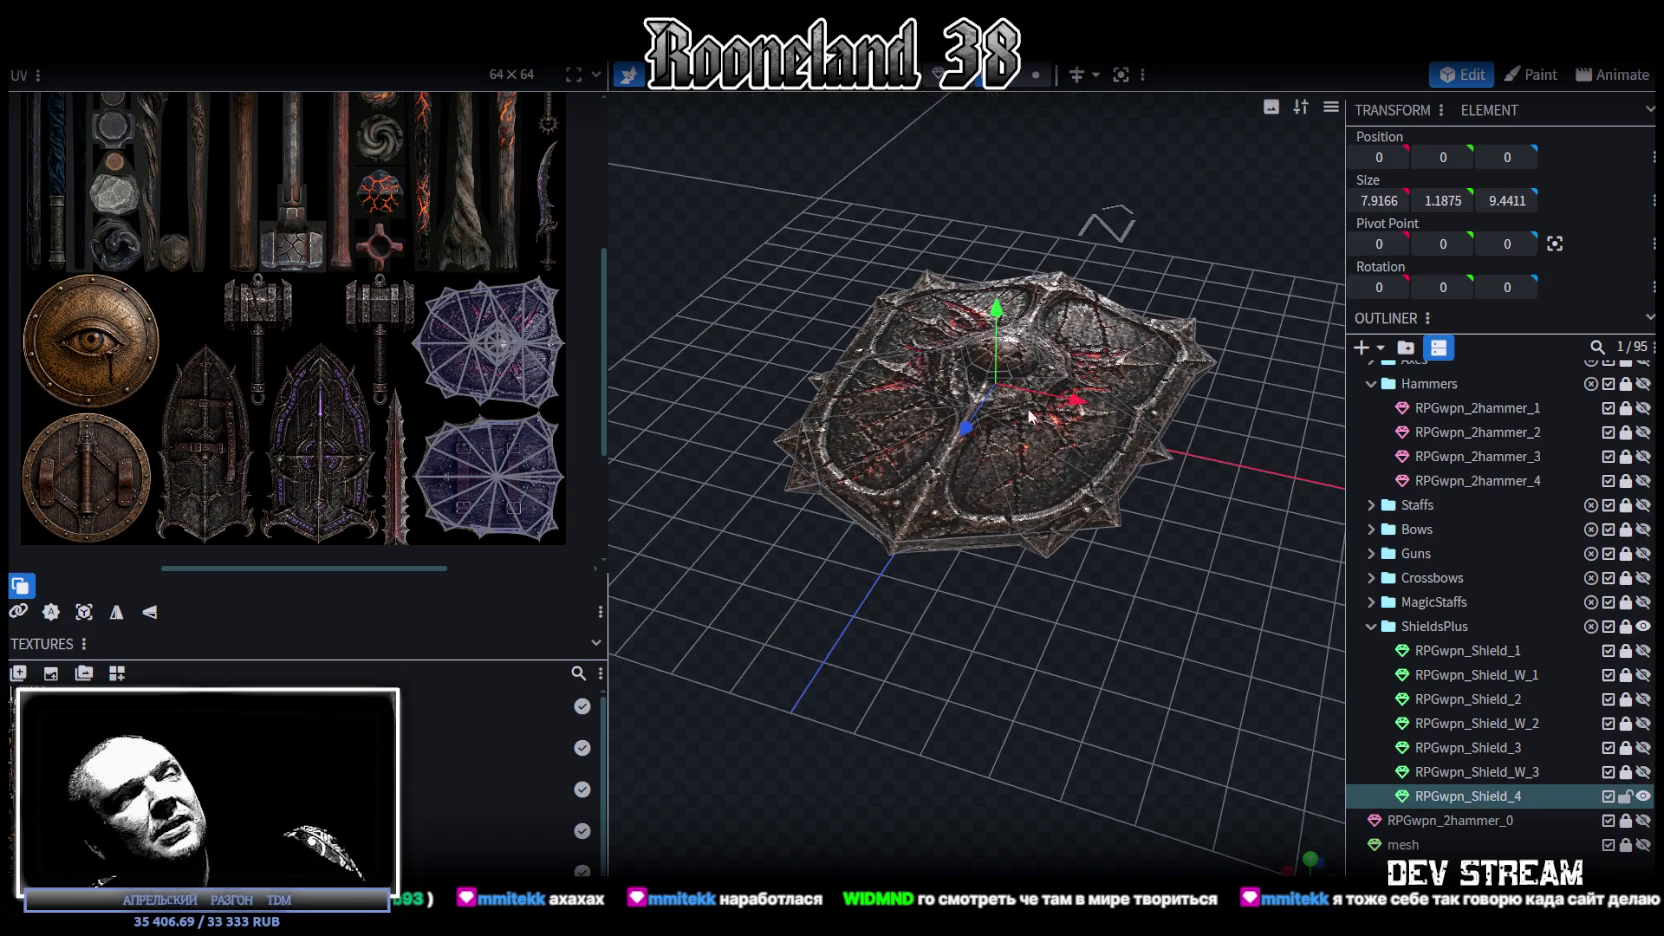
{"action": "double_click", "coordinate": [1098, 472]}
{"action": "right_click", "coordinate": [1062, 470]}
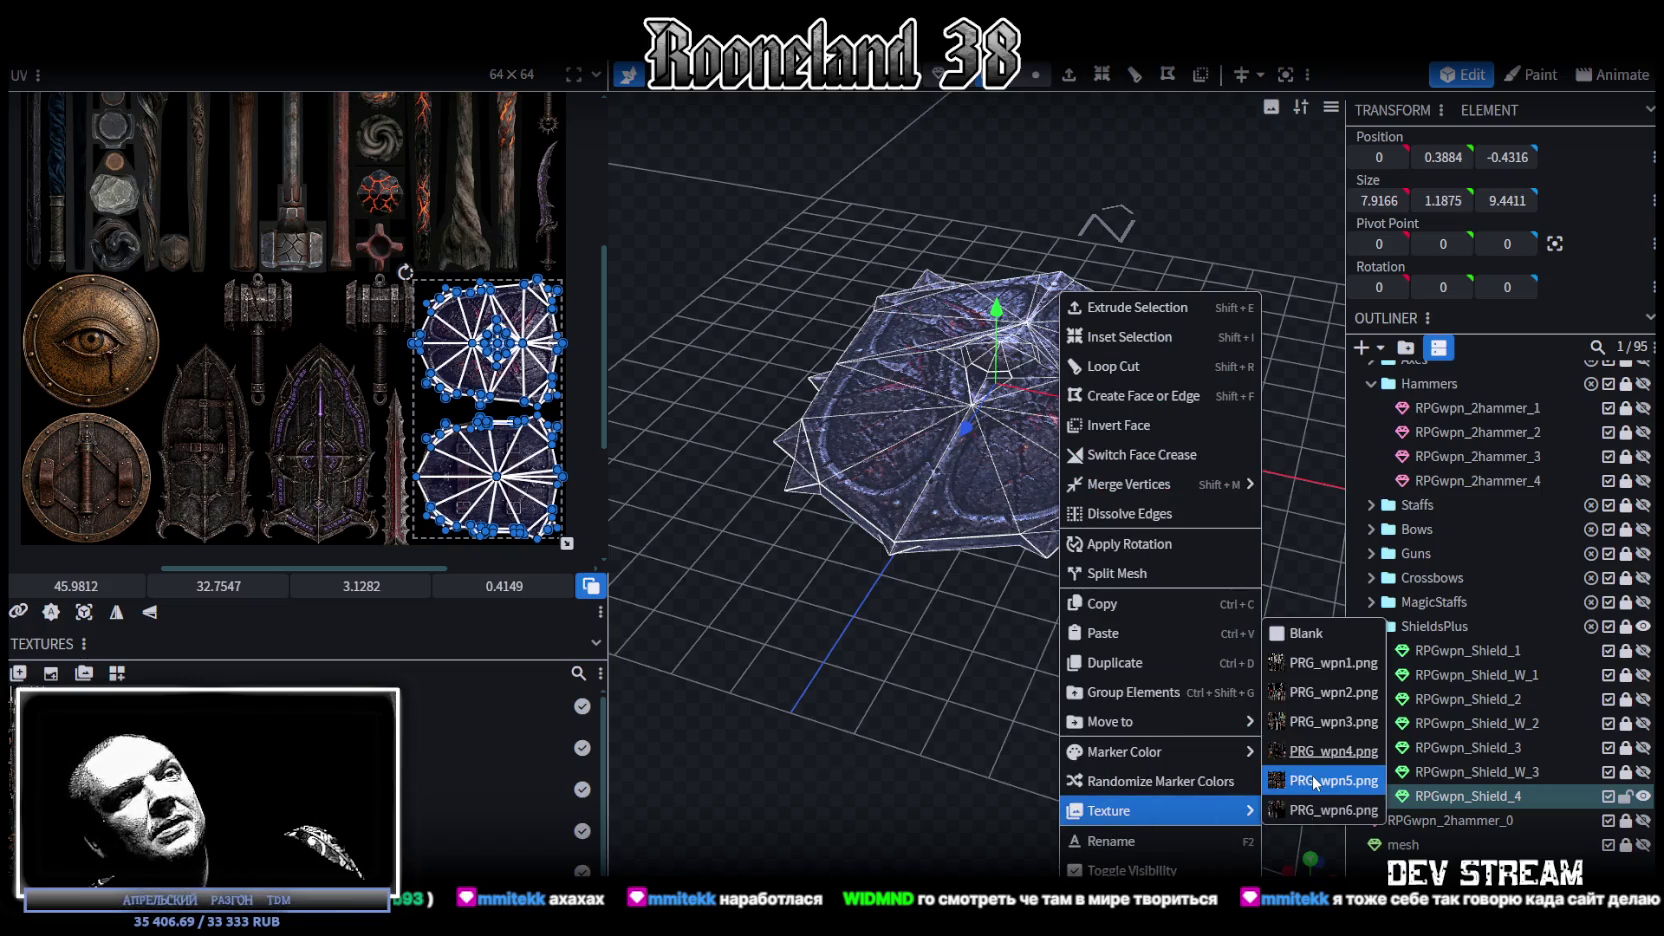
Step: Texture the entire RPGwpn_Shield_4 mesh with PRG_wpn5.png, widen the UV editor, and set a front view
{"action": "left_click", "coordinate": [1320, 780]}
{"action": "scroll", "coordinate": [191, 311], "scroll_direction": "down", "scroll_amount": 3}
{"action": "scroll", "coordinate": [192, 313], "scroll_direction": "up", "scroll_amount": 3}
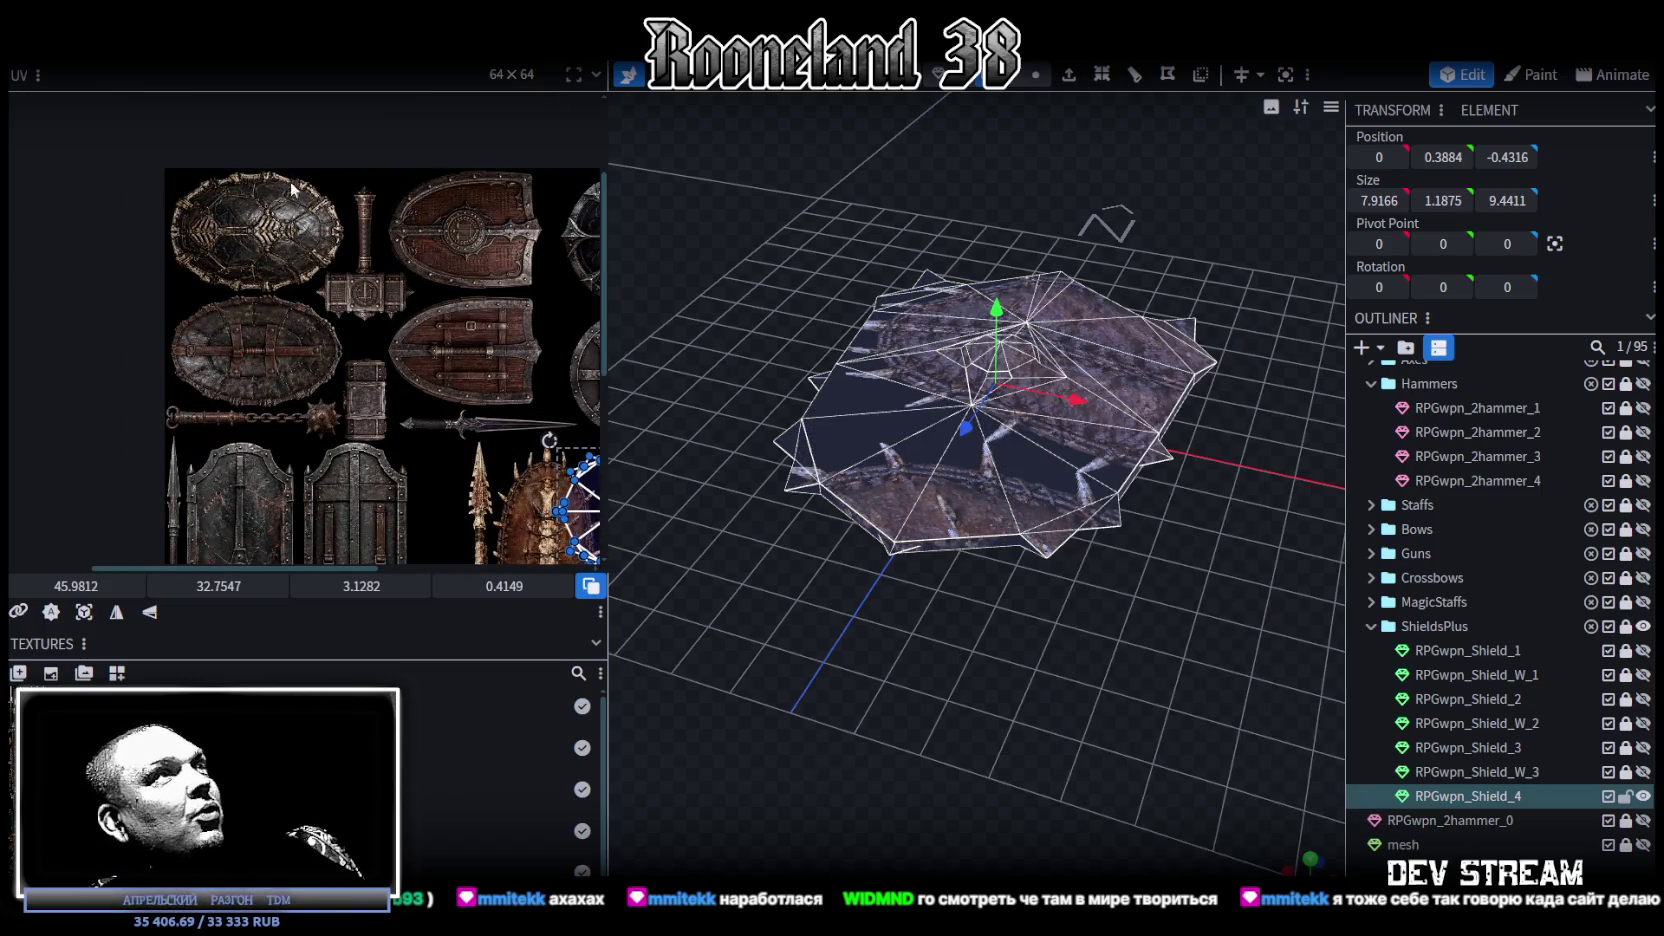
{"action": "scroll", "coordinate": [387, 348], "scroll_direction": "down", "scroll_amount": 2}
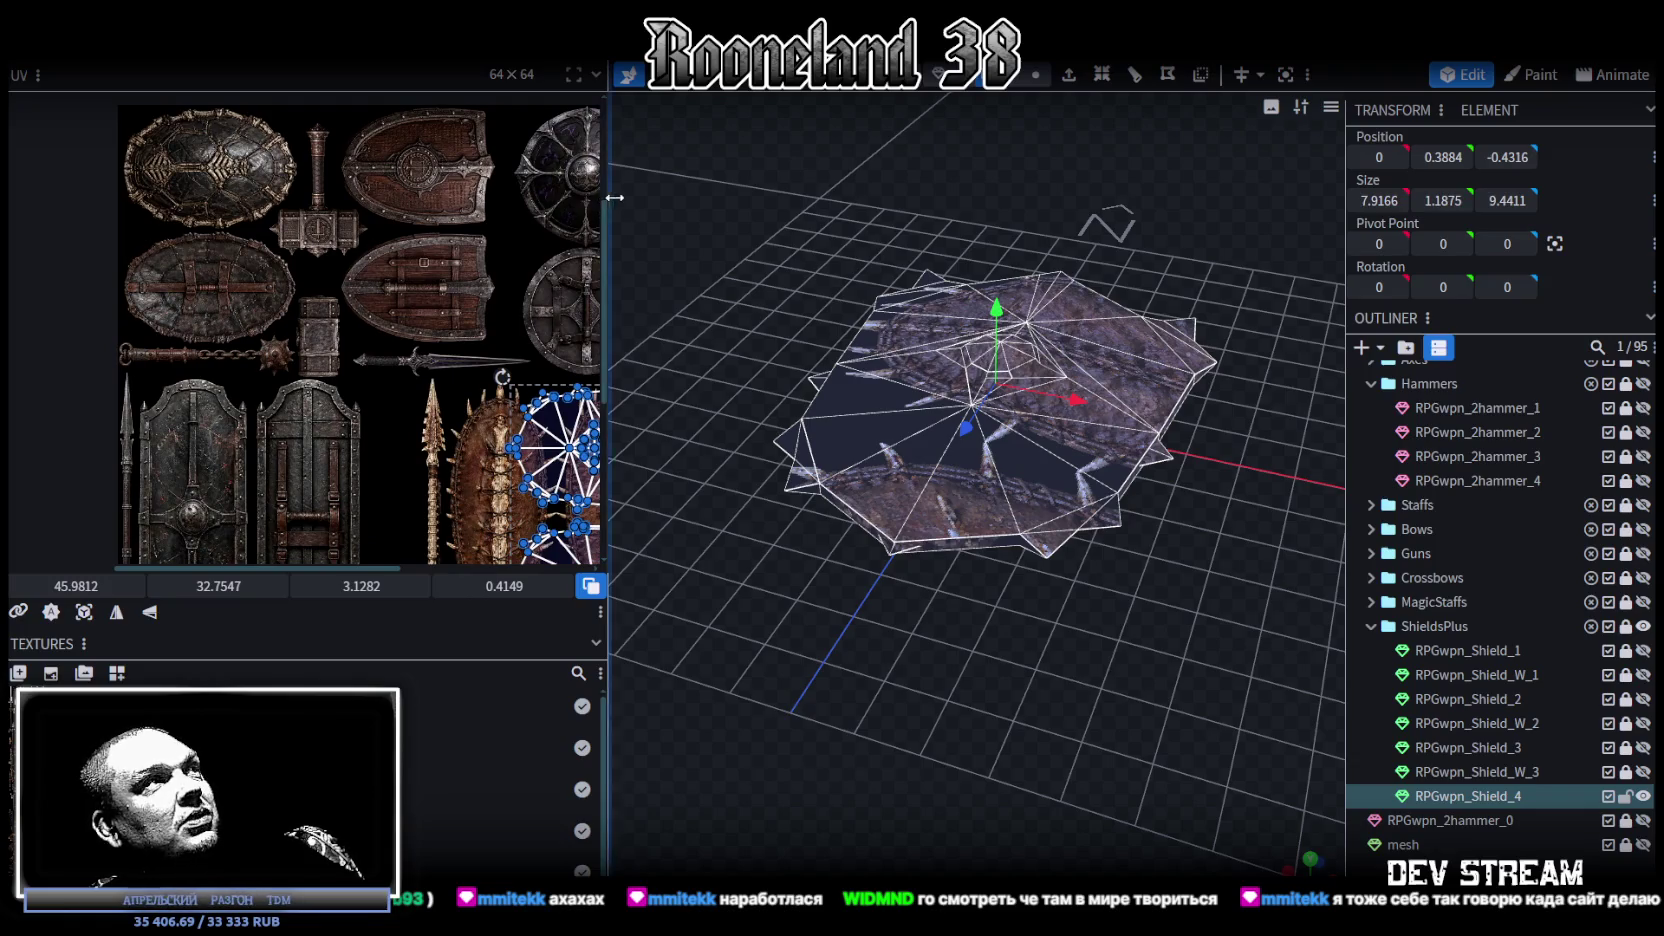
{"action": "left_click_drag", "start_coordinate": [607, 205], "coordinate": [775, 250]}
{"action": "scroll", "coordinate": [526, 389], "scroll_direction": "down", "scroll_amount": 2}
{"action": "scroll", "coordinate": [408, 403], "scroll_direction": "up", "scroll_amount": 3}
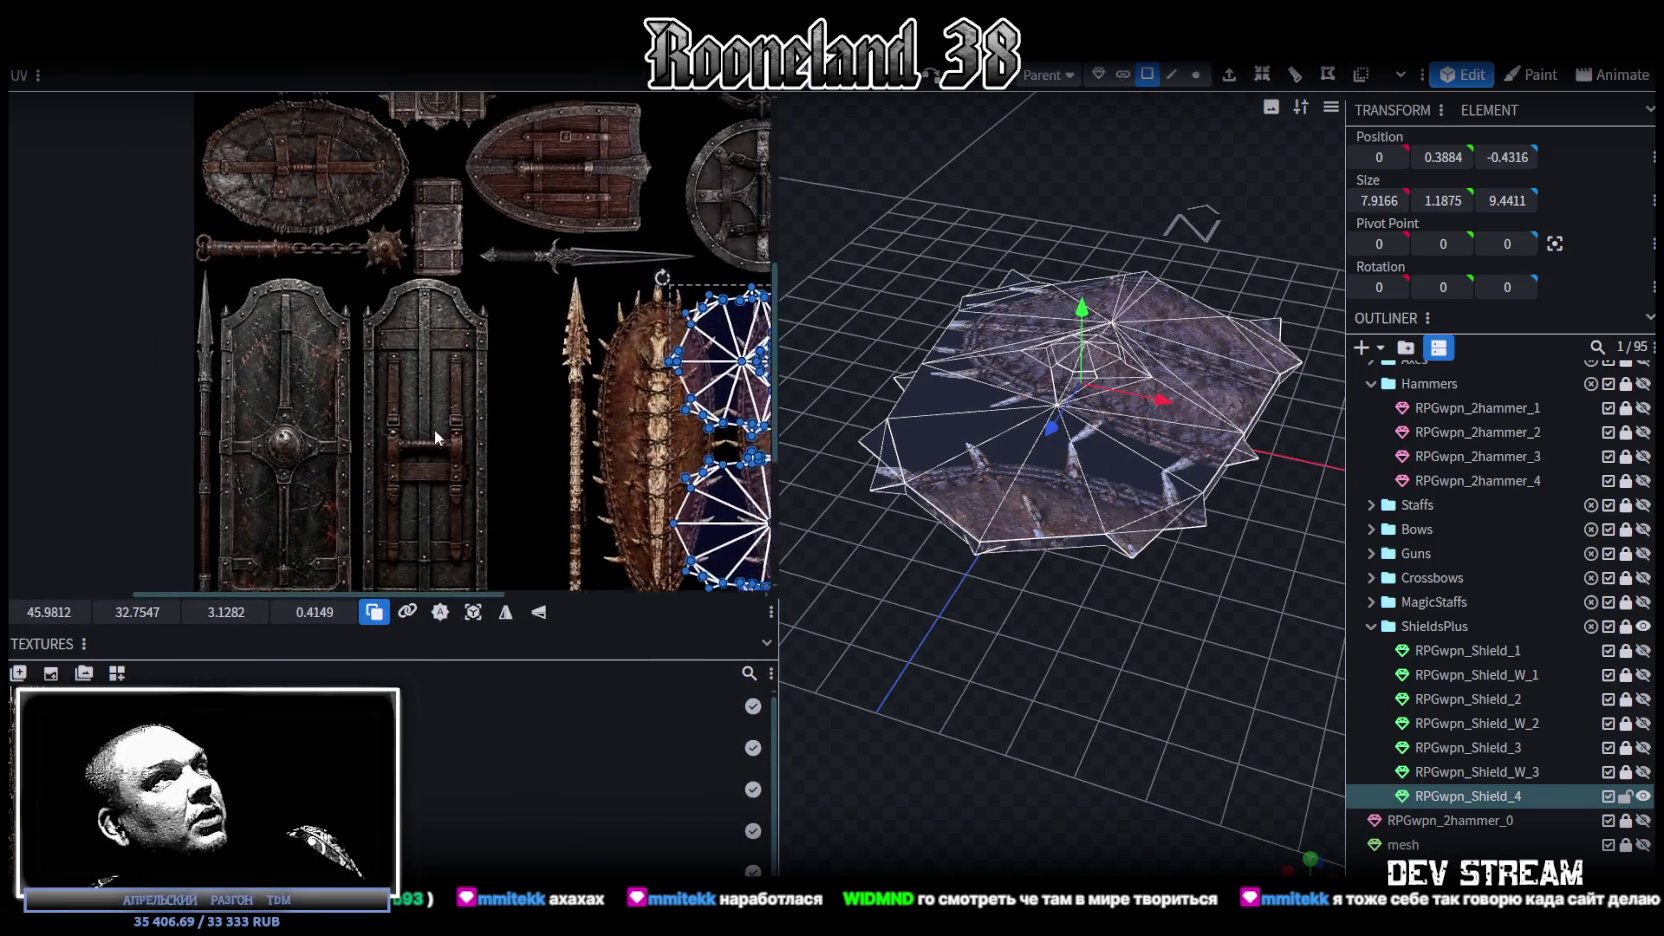
{"action": "scroll", "coordinate": [408, 403], "scroll_direction": "down", "scroll_amount": 2}
{"action": "scroll", "coordinate": [505, 378], "scroll_direction": "up", "scroll_amount": 2}
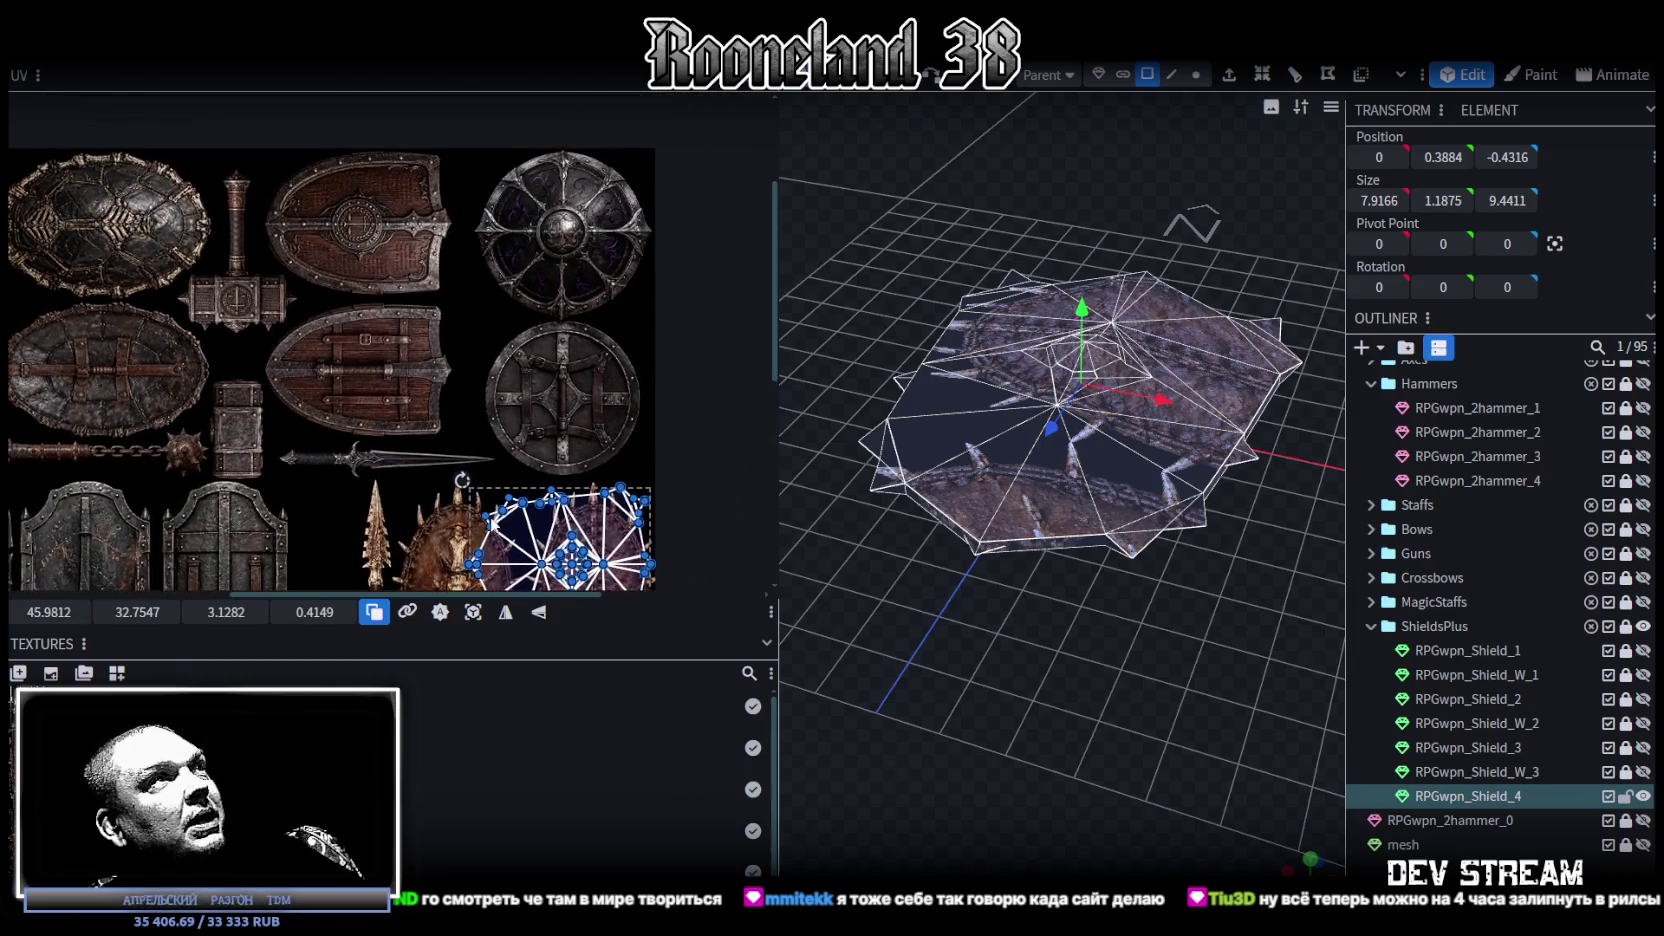
{"action": "scroll", "coordinate": [510, 400], "scroll_direction": "up", "scroll_amount": 2}
{"action": "scroll", "coordinate": [445, 296], "scroll_direction": "down", "scroll_amount": 1}
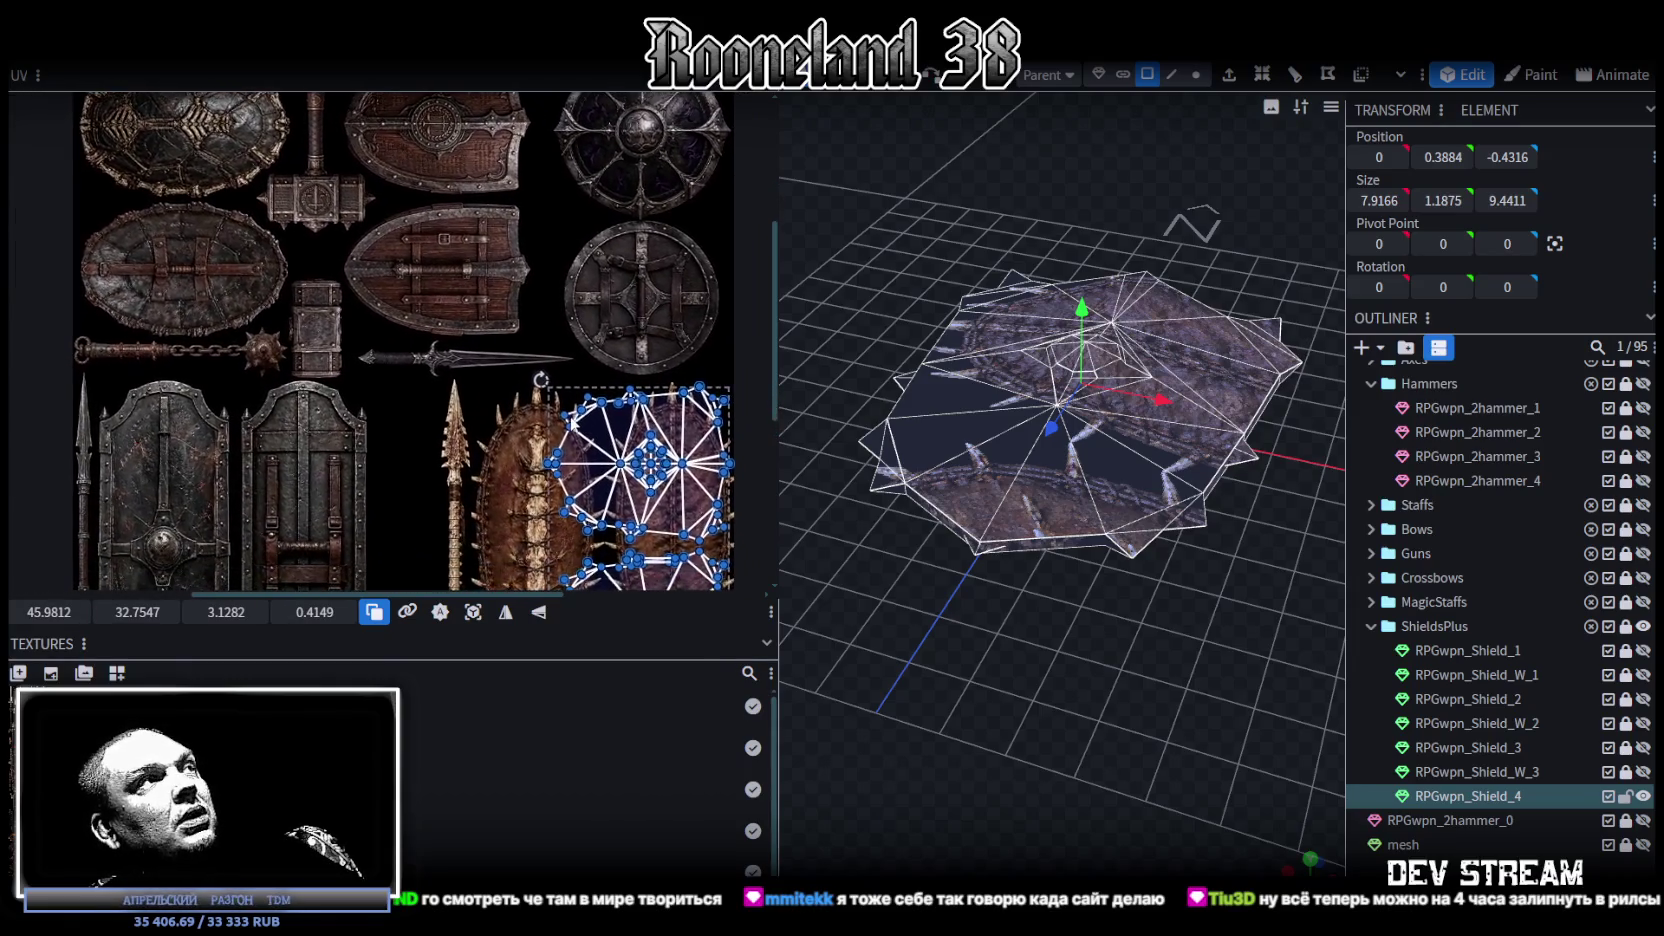
{"action": "scroll", "coordinate": [445, 296], "scroll_direction": "down", "scroll_amount": 1}
{"action": "scroll", "coordinate": [433, 332], "scroll_direction": "down", "scroll_amount": 1}
{"action": "scroll", "coordinate": [433, 331], "scroll_direction": "down", "scroll_amount": 1}
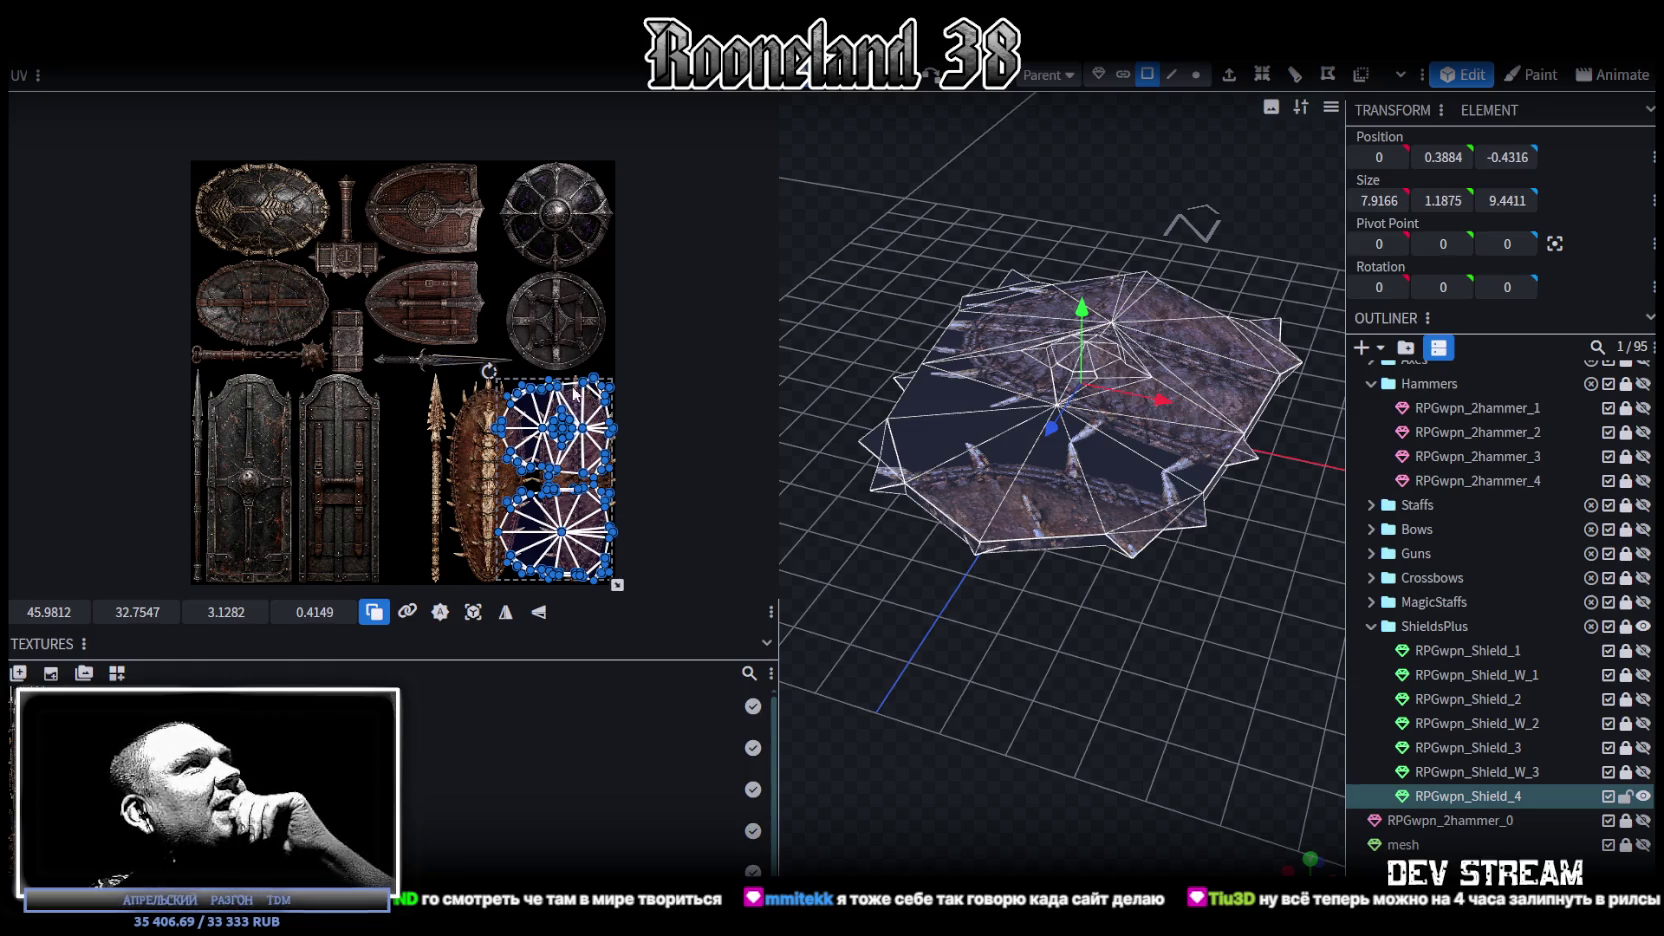
{"action": "mouse_move", "coordinate": [894, 611]}
{"action": "left_mouse_down"}
{"action": "mouse_move", "coordinate": [1009, 722]}
{"action": "mouse_move", "coordinate": [1056, 689]}
{"action": "mouse_move", "coordinate": [1060, 772]}
{"action": "mouse_move", "coordinate": [1076, 716]}
{"action": "mouse_move", "coordinate": [1149, 649]}
{"action": "mouse_move", "coordinate": [1100, 419]}
{"action": "mouse_move", "coordinate": [1065, 568]}
{"action": "mouse_move", "coordinate": [1089, 729]}
{"action": "mouse_move", "coordinate": [894, 627]}
{"action": "mouse_move", "coordinate": [923, 697]}
{"action": "mouse_move", "coordinate": [988, 734]}
{"action": "mouse_move", "coordinate": [1284, 685]}
{"action": "mouse_move", "coordinate": [1273, 628]}
{"action": "mouse_move", "coordinate": [1043, 675]}
{"action": "mouse_move", "coordinate": [1076, 618]}
{"action": "mouse_move", "coordinate": [1074, 652]}
{"action": "mouse_move", "coordinate": [894, 729]}
{"action": "mouse_move", "coordinate": [1176, 666]}
{"action": "mouse_move", "coordinate": [1061, 656]}
{"action": "mouse_move", "coordinate": [1191, 620]}
{"action": "mouse_move", "coordinate": [1318, 660]}
{"action": "mouse_move", "coordinate": [1078, 725]}
{"action": "mouse_move", "coordinate": [1330, 671]}
{"action": "mouse_move", "coordinate": [1334, 843]}
{"action": "left_mouse_up"}
{"action": "left_click", "coordinate": [1312, 872]}
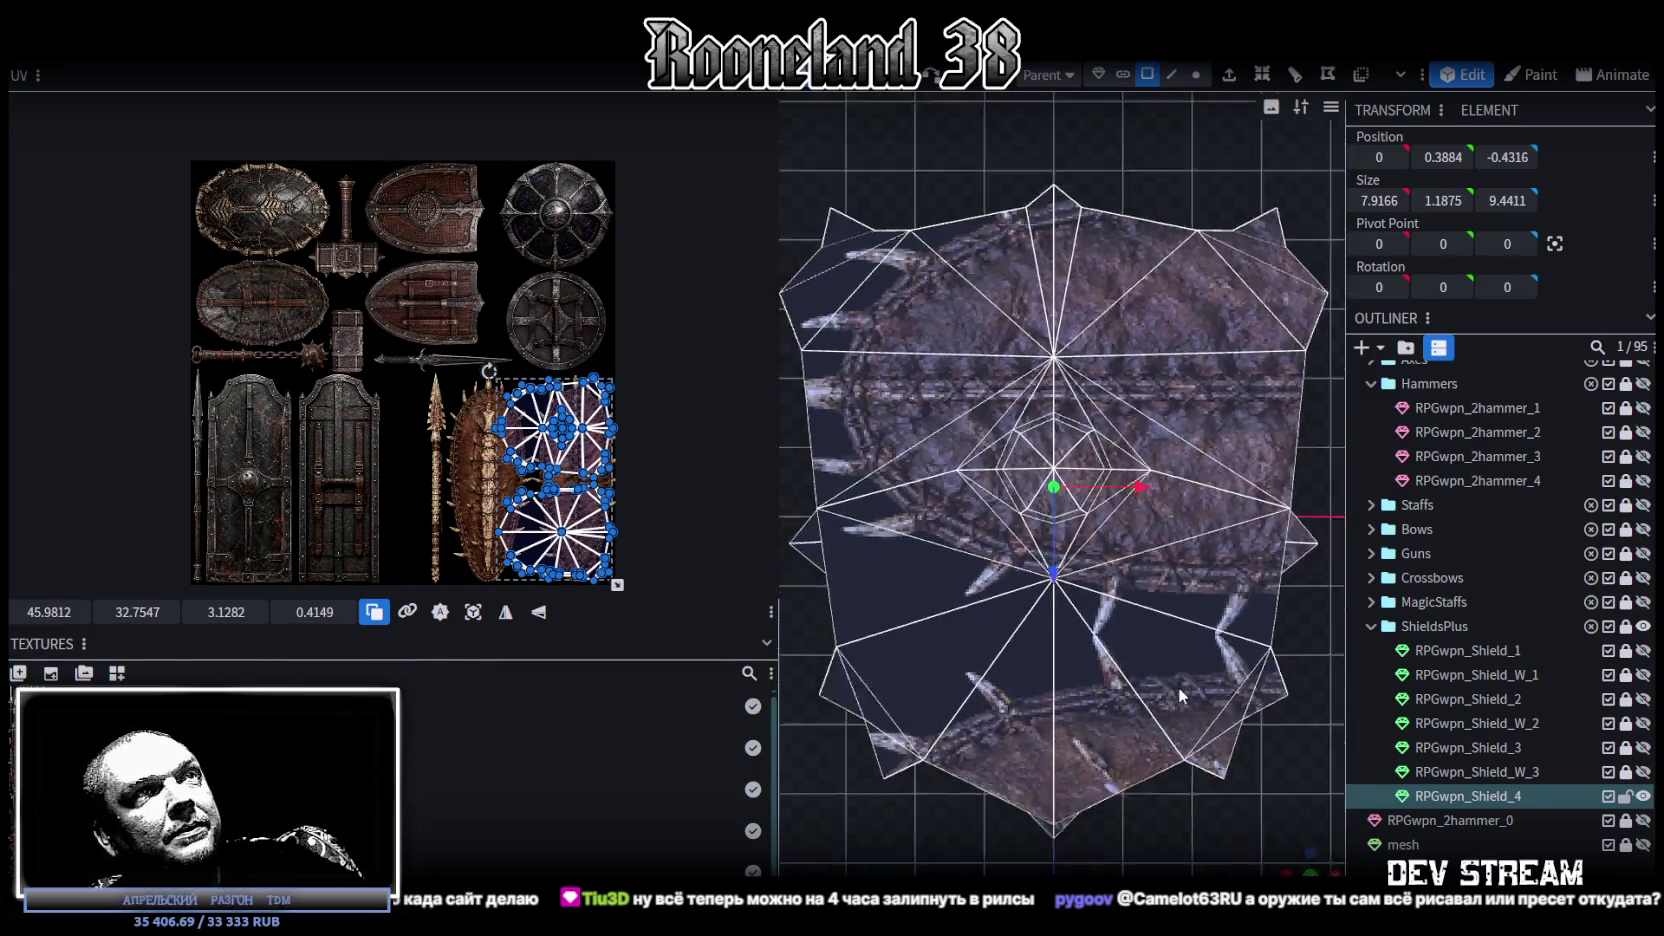
Step: Box-select the left half of the shield mesh and delete it
{"action": "mouse_move", "coordinate": [870, 288]}
{"action": "left_mouse_down"}
{"action": "mouse_move", "coordinate": [1030, 688]}
{"action": "mouse_move", "coordinate": [1084, 731]}
{"action": "left_mouse_up"}
{"action": "key", "text": "Delete"}
{"action": "scroll", "coordinate": [1104, 668], "scroll_direction": "up", "scroll_amount": 2}
{"action": "scroll", "coordinate": [1102, 640], "scroll_direction": "up", "scroll_amount": 2}
{"action": "scroll", "coordinate": [1100, 605], "scroll_direction": "up", "scroll_amount": 2}
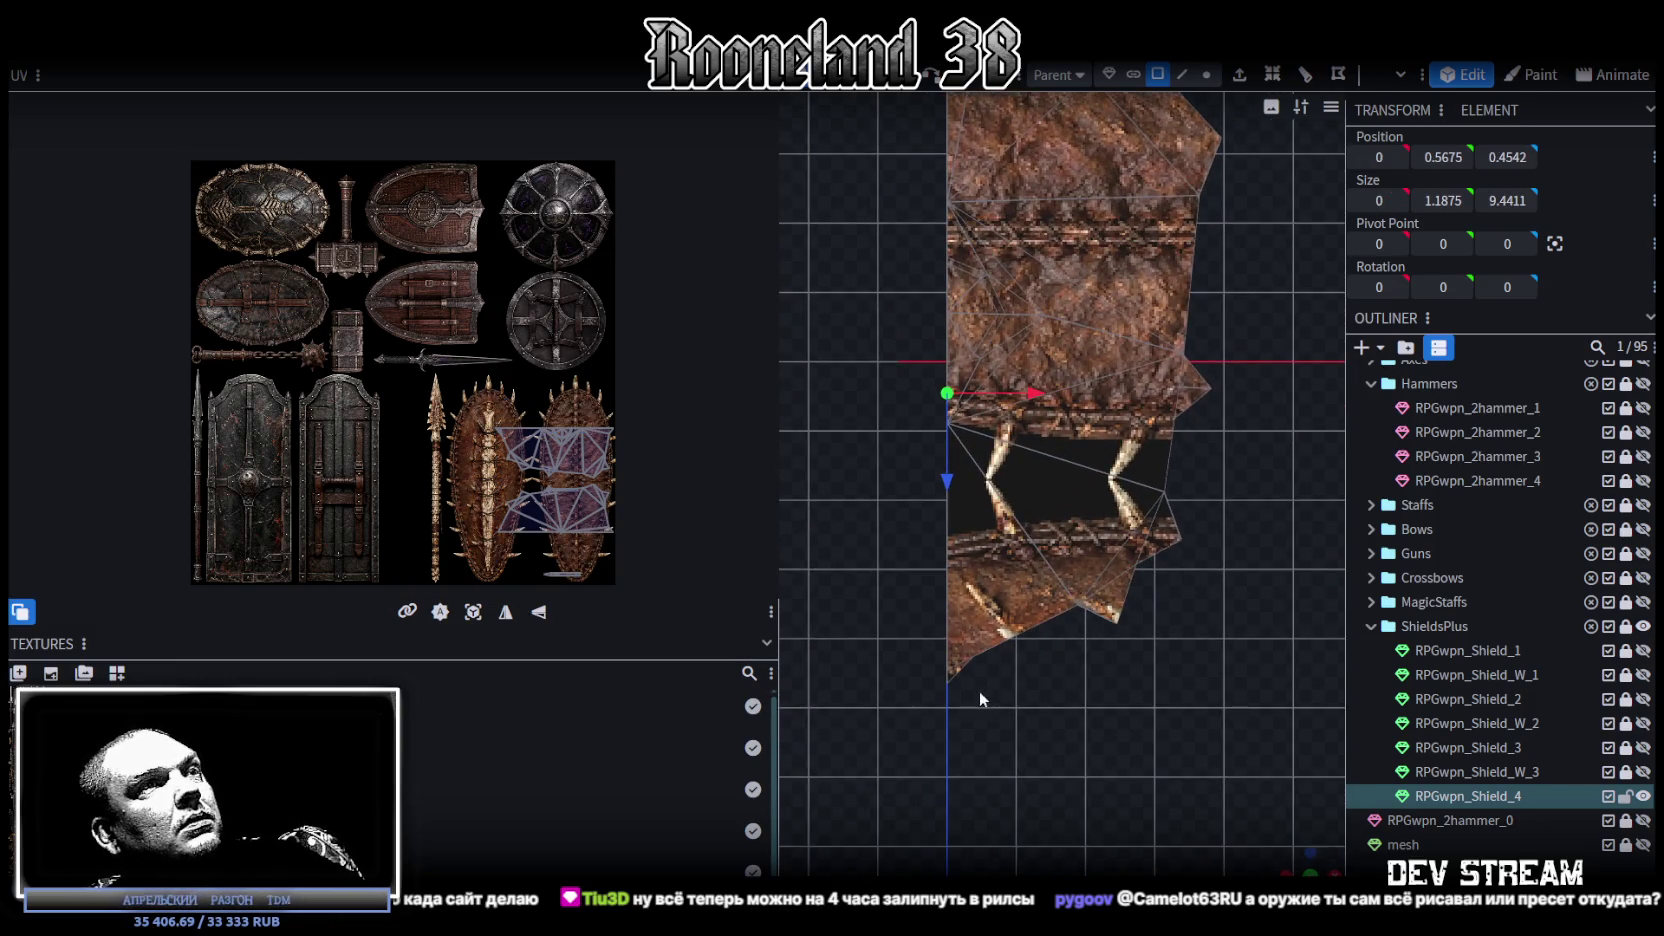
{"action": "left_click", "coordinate": [955, 672]}
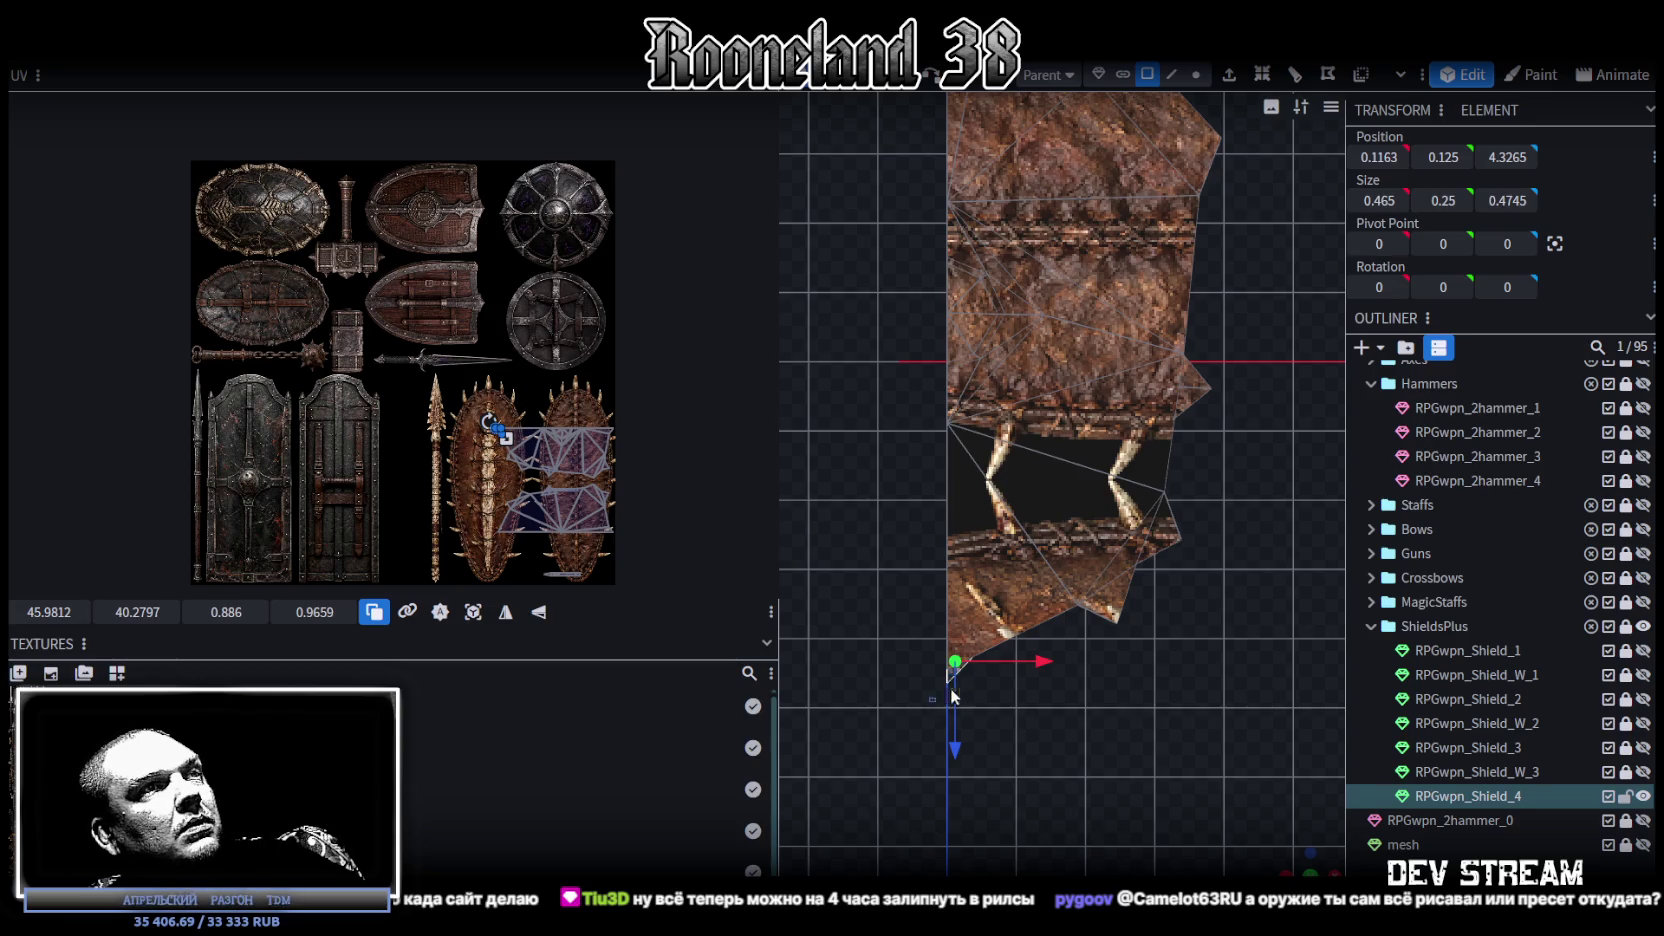
{"action": "left_click", "coordinate": [1104, 627]}
{"action": "right_click_drag", "start_coordinate": [1104, 627], "coordinate": [1095, 644]}
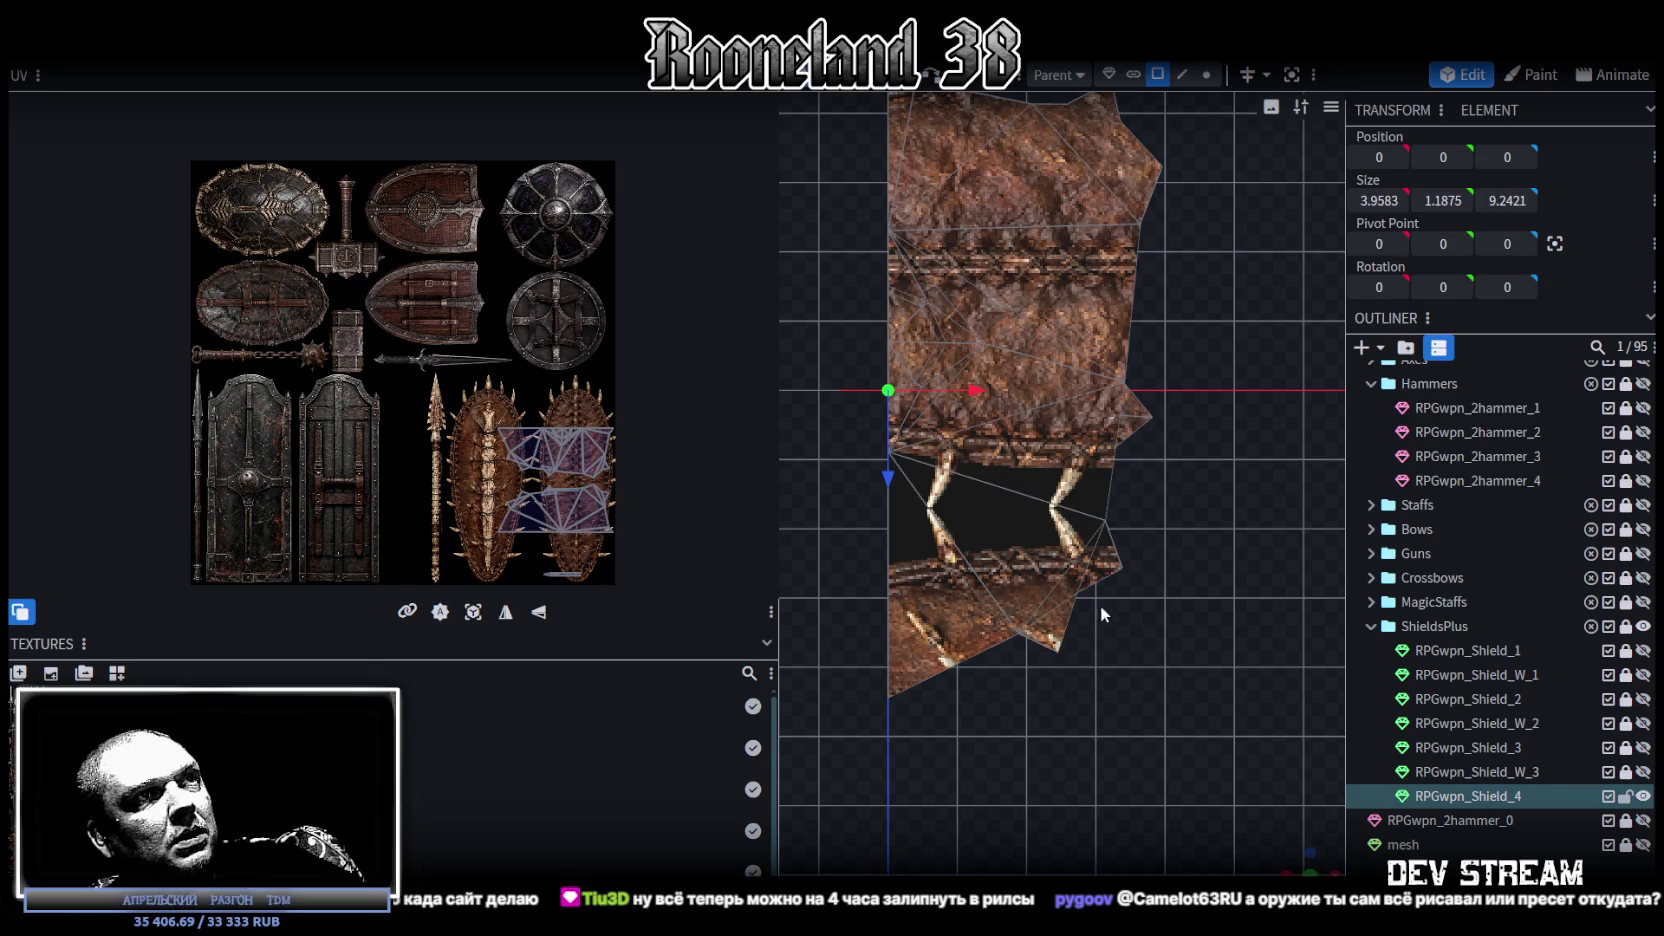
Step: Delete the corner face at the top right of the remaining half
{"action": "left_click", "coordinate": [1070, 592]}
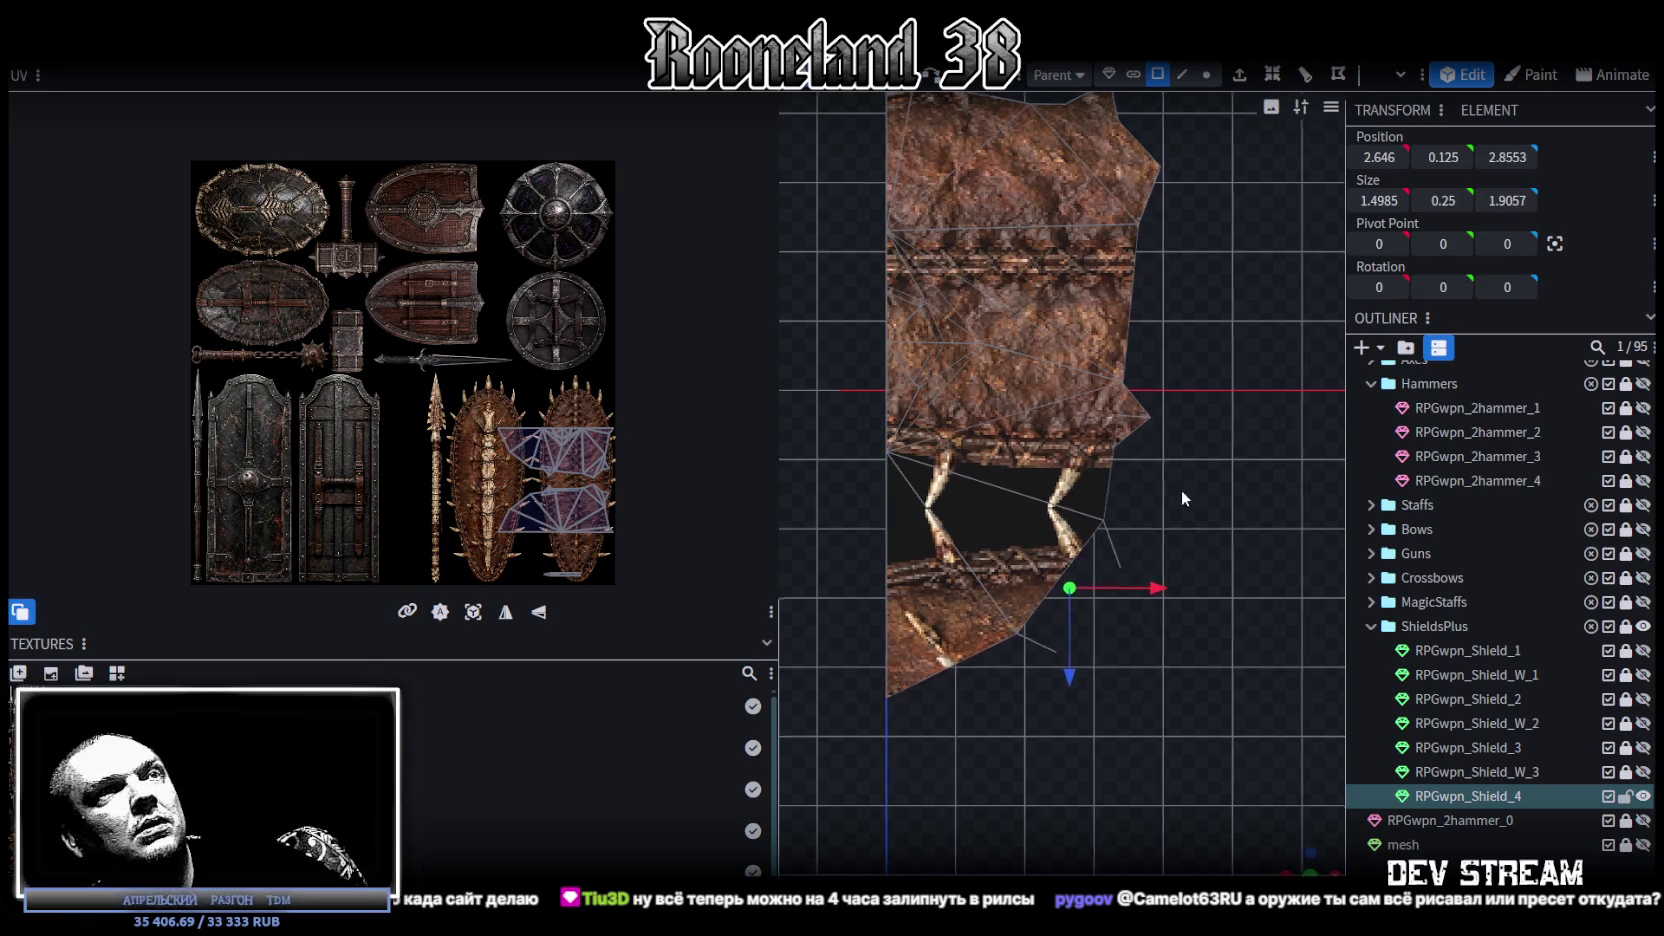
{"action": "left_click_drag", "start_coordinate": [1180, 489], "coordinate": [1176, 503]}
{"action": "left_click", "coordinate": [1060, 643]}
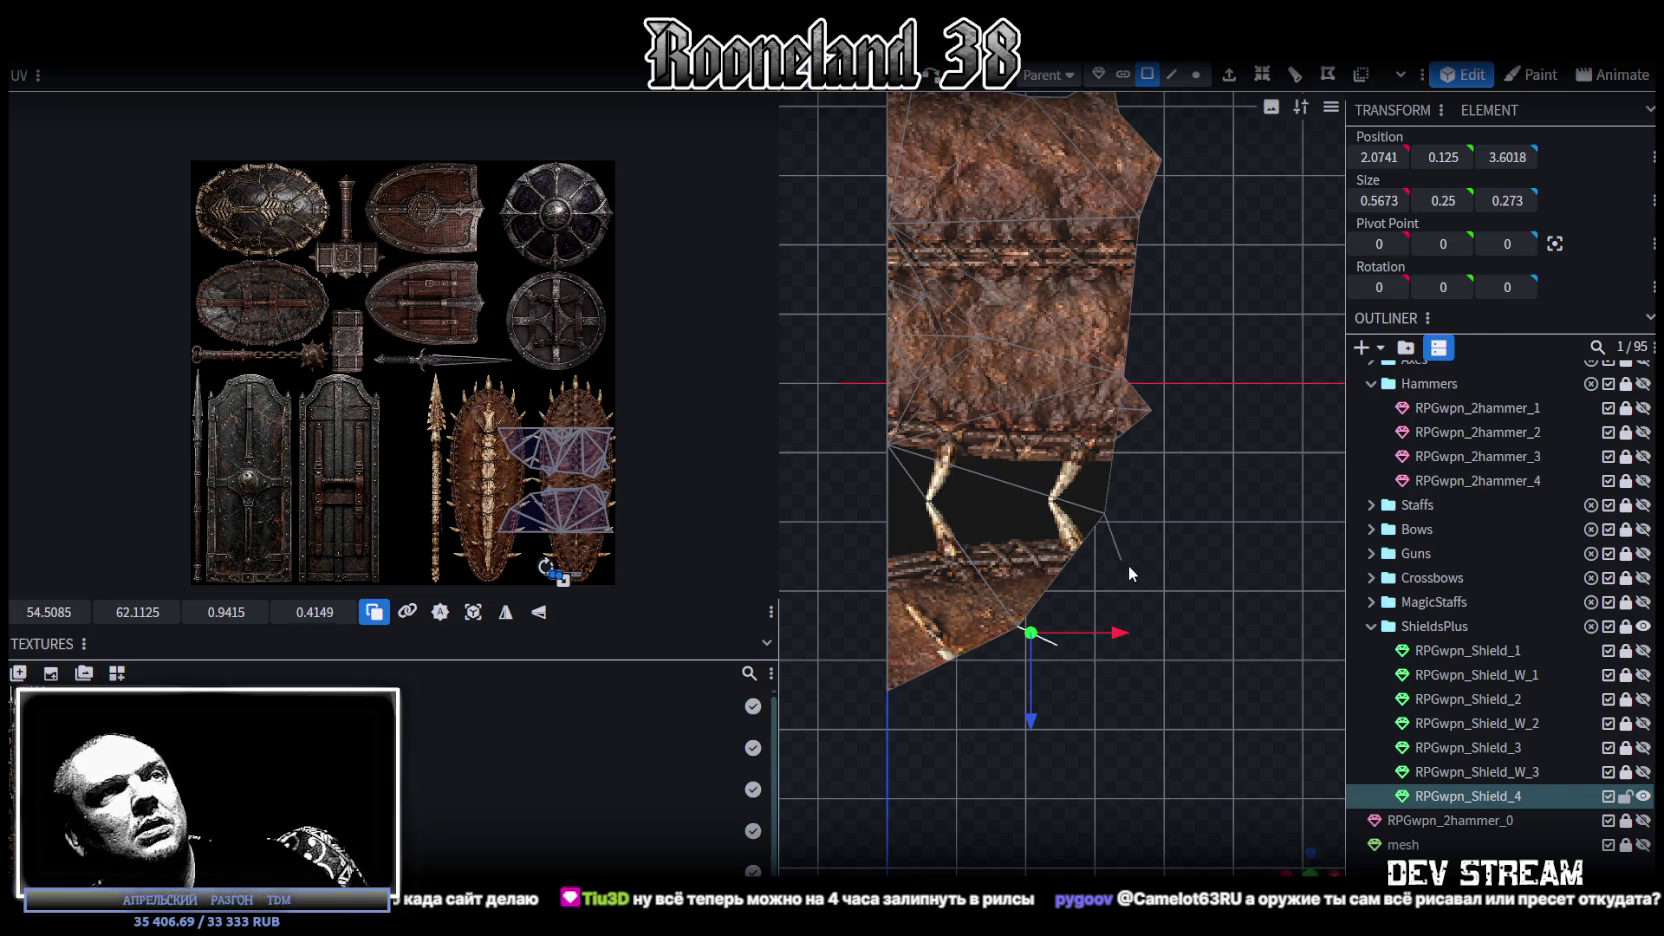
{"action": "mouse_move", "coordinate": [1110, 571]}
{"action": "left_mouse_down"}
{"action": "mouse_move", "coordinate": [1137, 555]}
{"action": "mouse_move", "coordinate": [1110, 442]}
{"action": "left_mouse_up"}
{"action": "left_click", "coordinate": [1113, 432]}
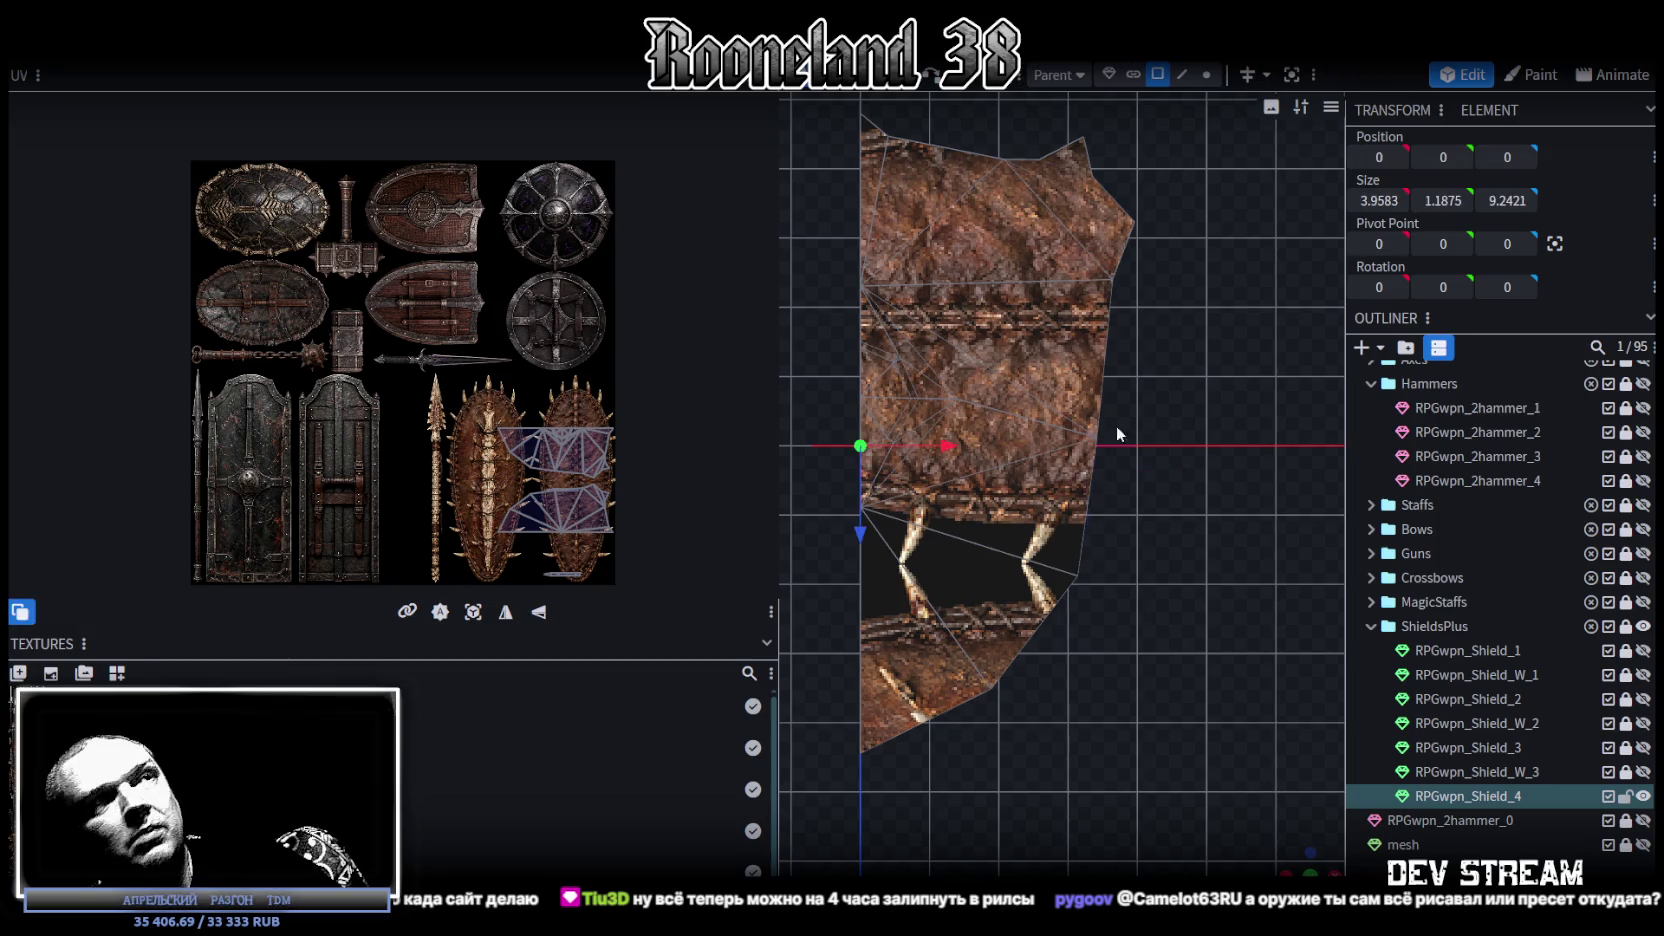
{"action": "right_click_drag", "start_coordinate": [1115, 425], "coordinate": [1075, 592]}
{"action": "left_click_drag", "start_coordinate": [1078, 396], "coordinate": [1058, 386]}
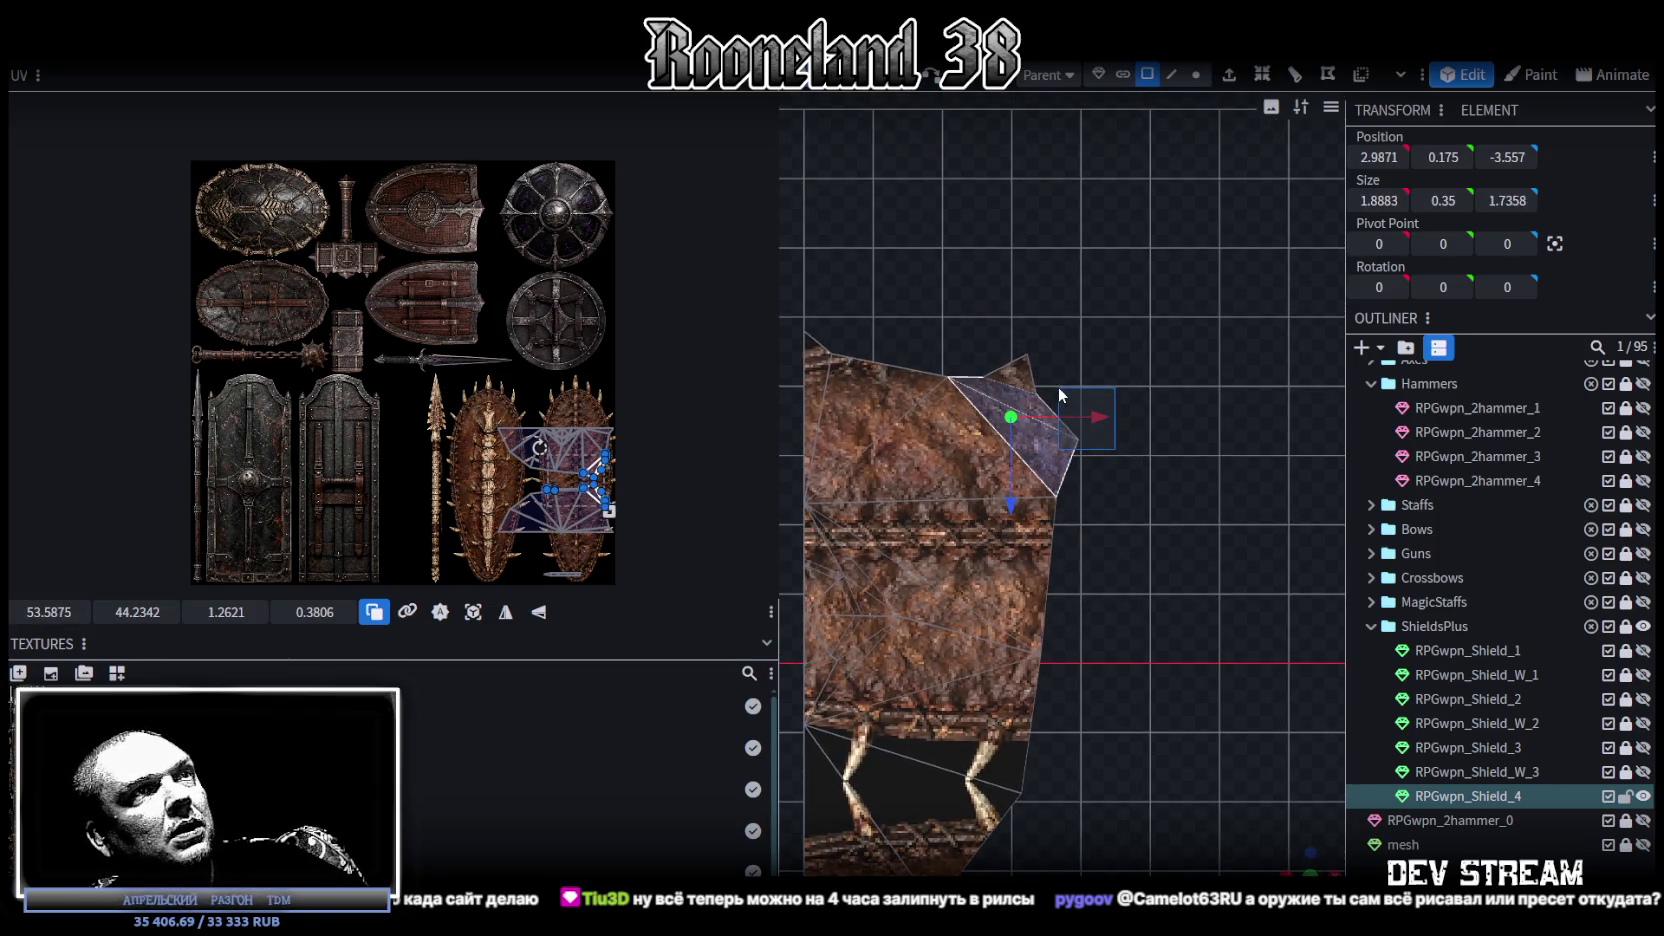
{"action": "key", "text": "Delete"}
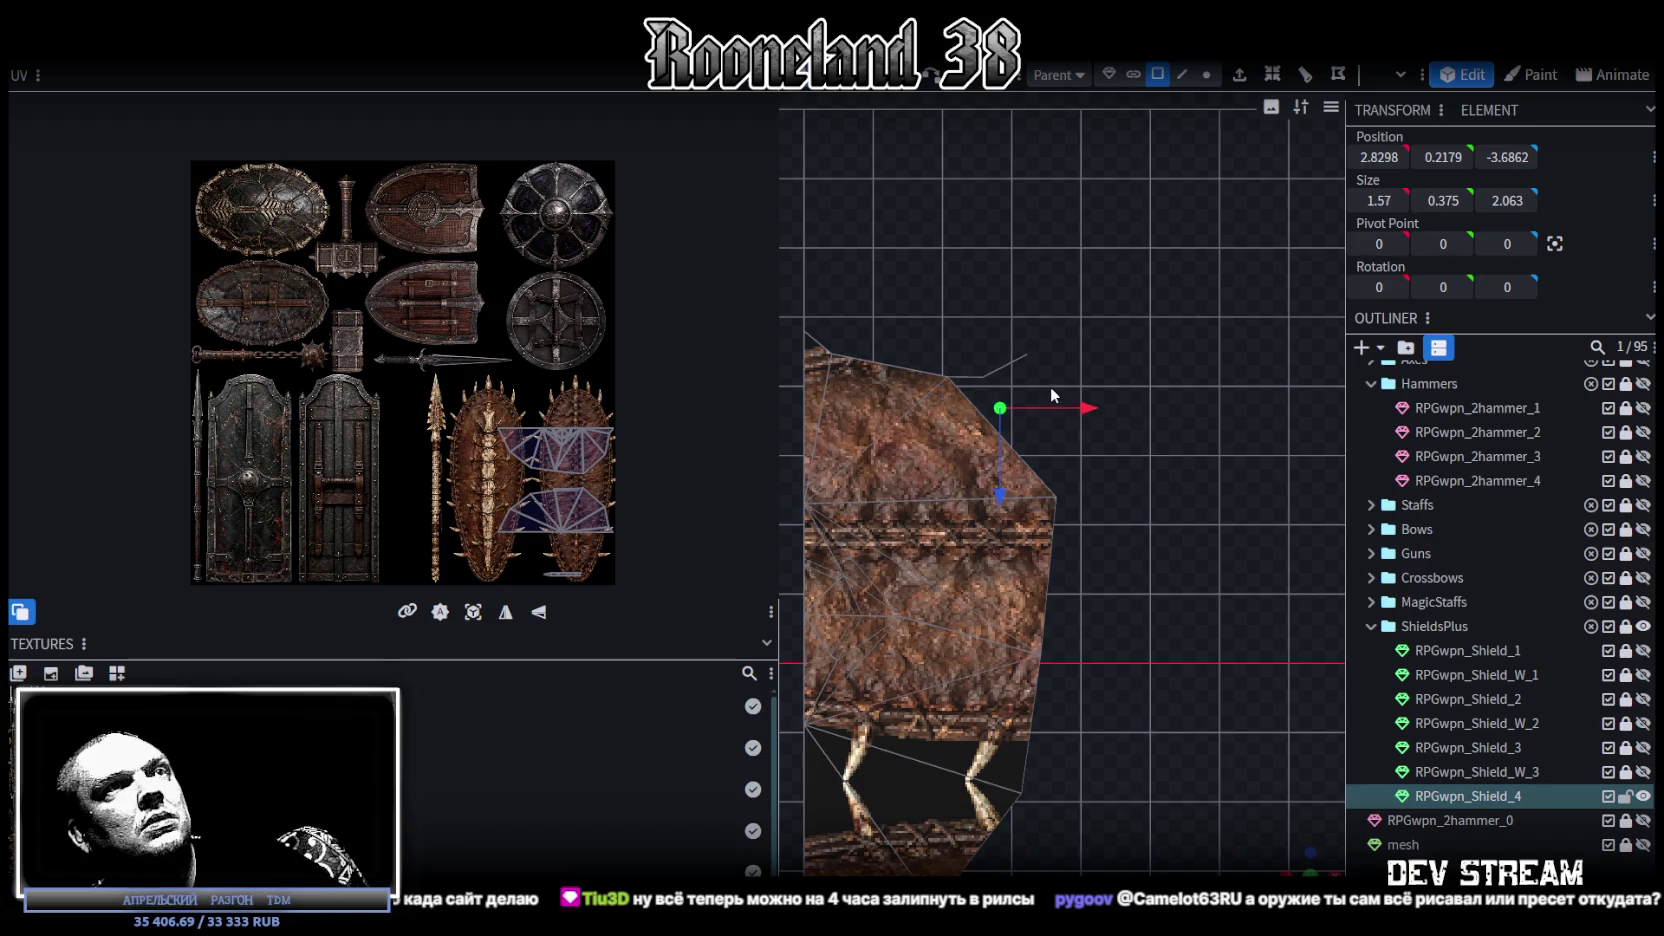
{"action": "left_click_drag", "start_coordinate": [978, 342], "coordinate": [1008, 382]}
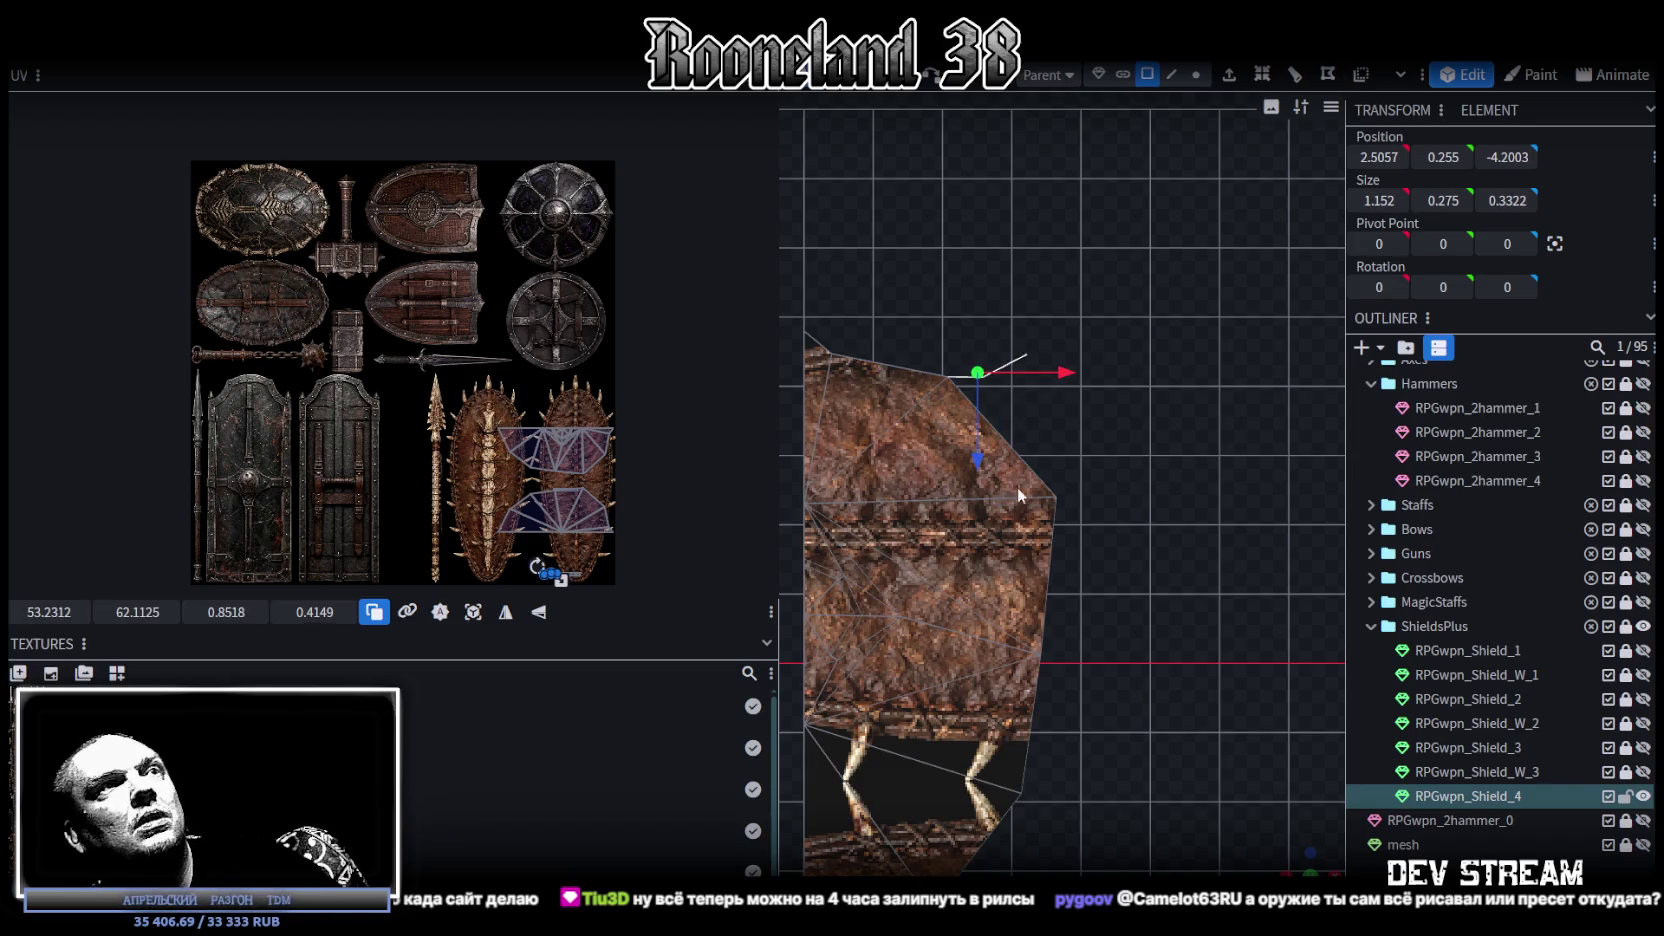
{"action": "left_click", "coordinate": [1027, 515]}
{"action": "scroll", "coordinate": [1031, 523], "scroll_direction": "down", "scroll_amount": 3}
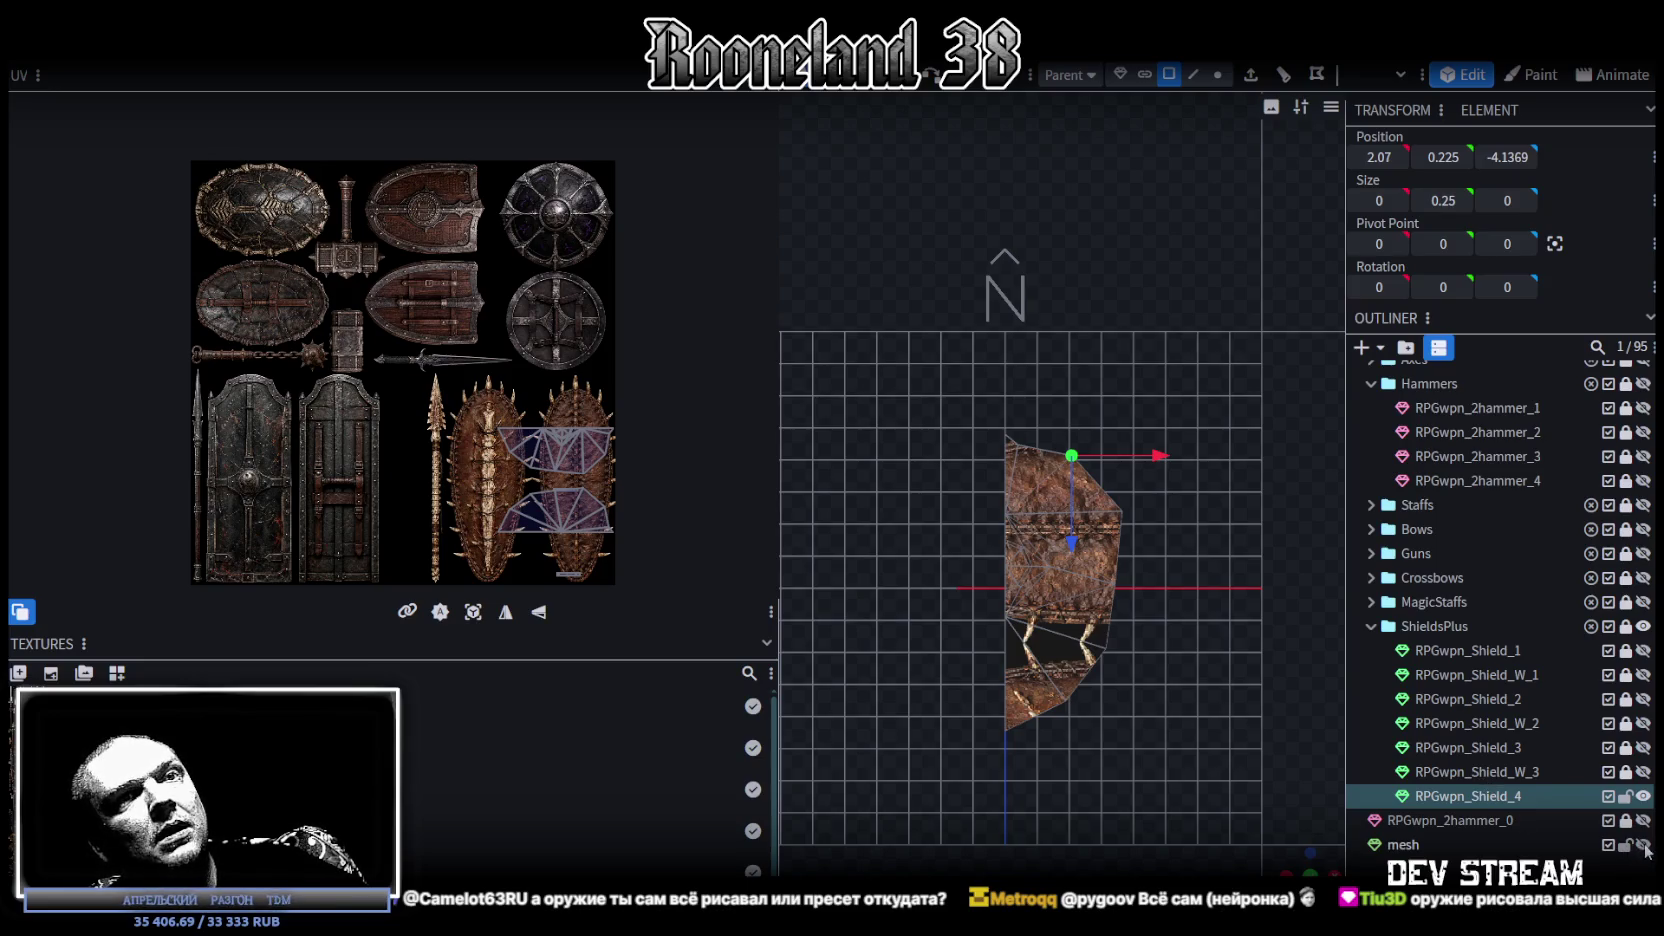
Step: Unhide the mesh model, select all of it, and apply PRG_wpn5.png as its texture
{"action": "left_click", "coordinate": [1643, 845]}
{"action": "left_click", "coordinate": [1385, 846]}
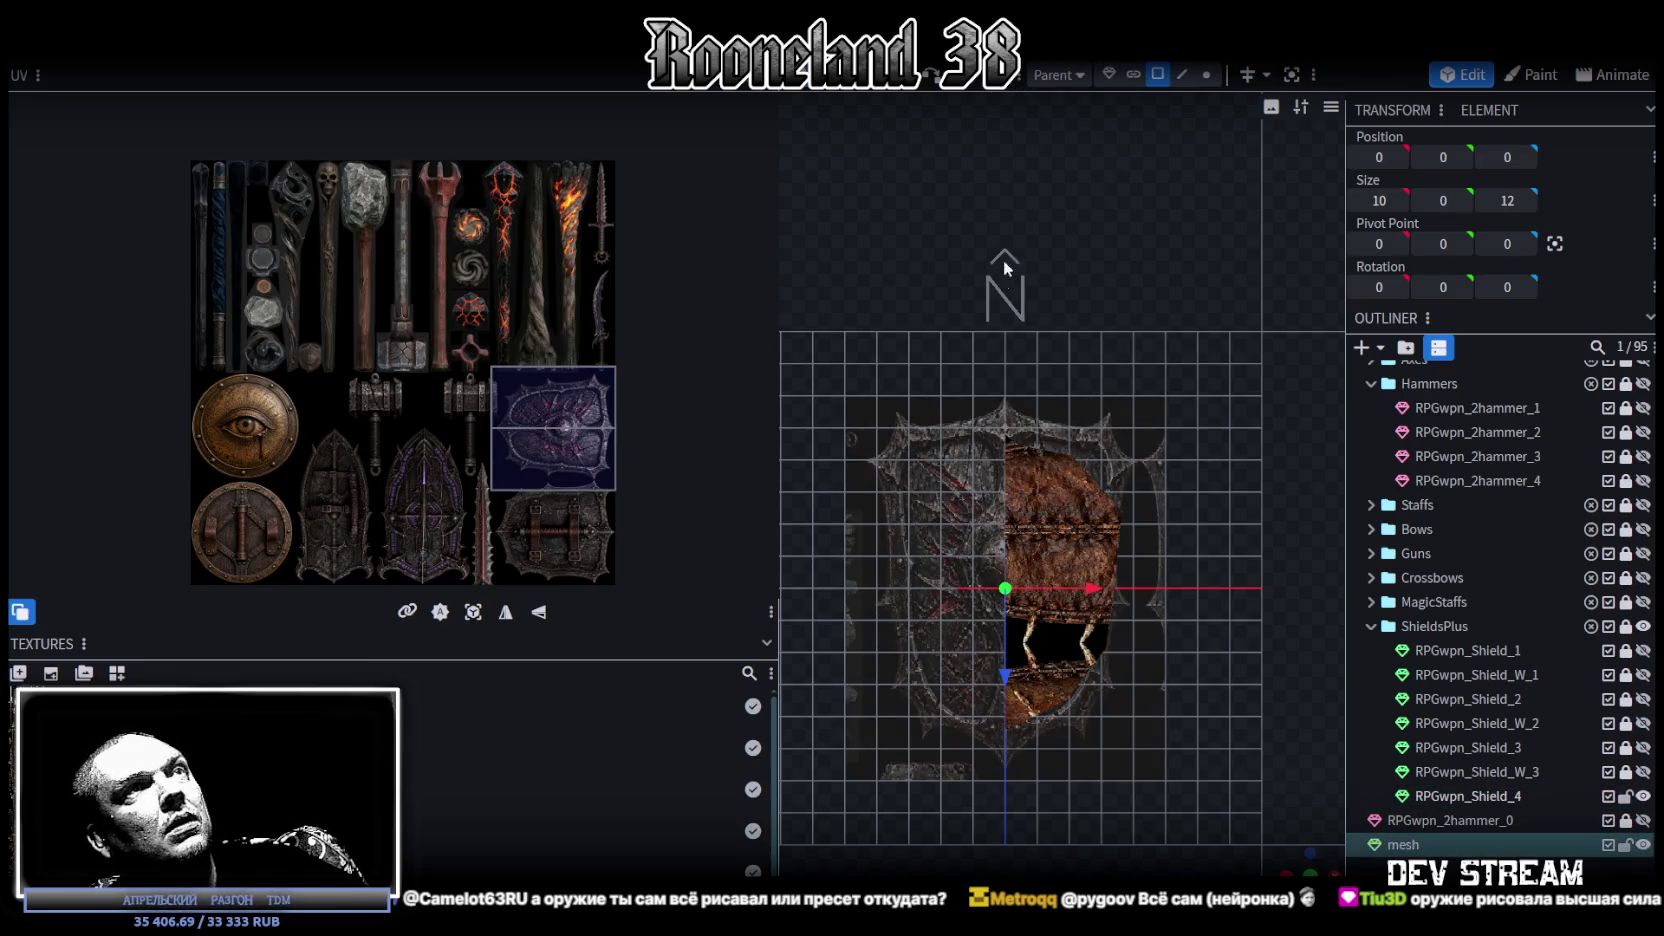
{"action": "left_click", "coordinate": [940, 445]}
{"action": "key", "text": "ctrl+a"}
{"action": "right_click", "coordinate": [932, 452]}
{"action": "mouse_move", "coordinate": [1027, 810]}
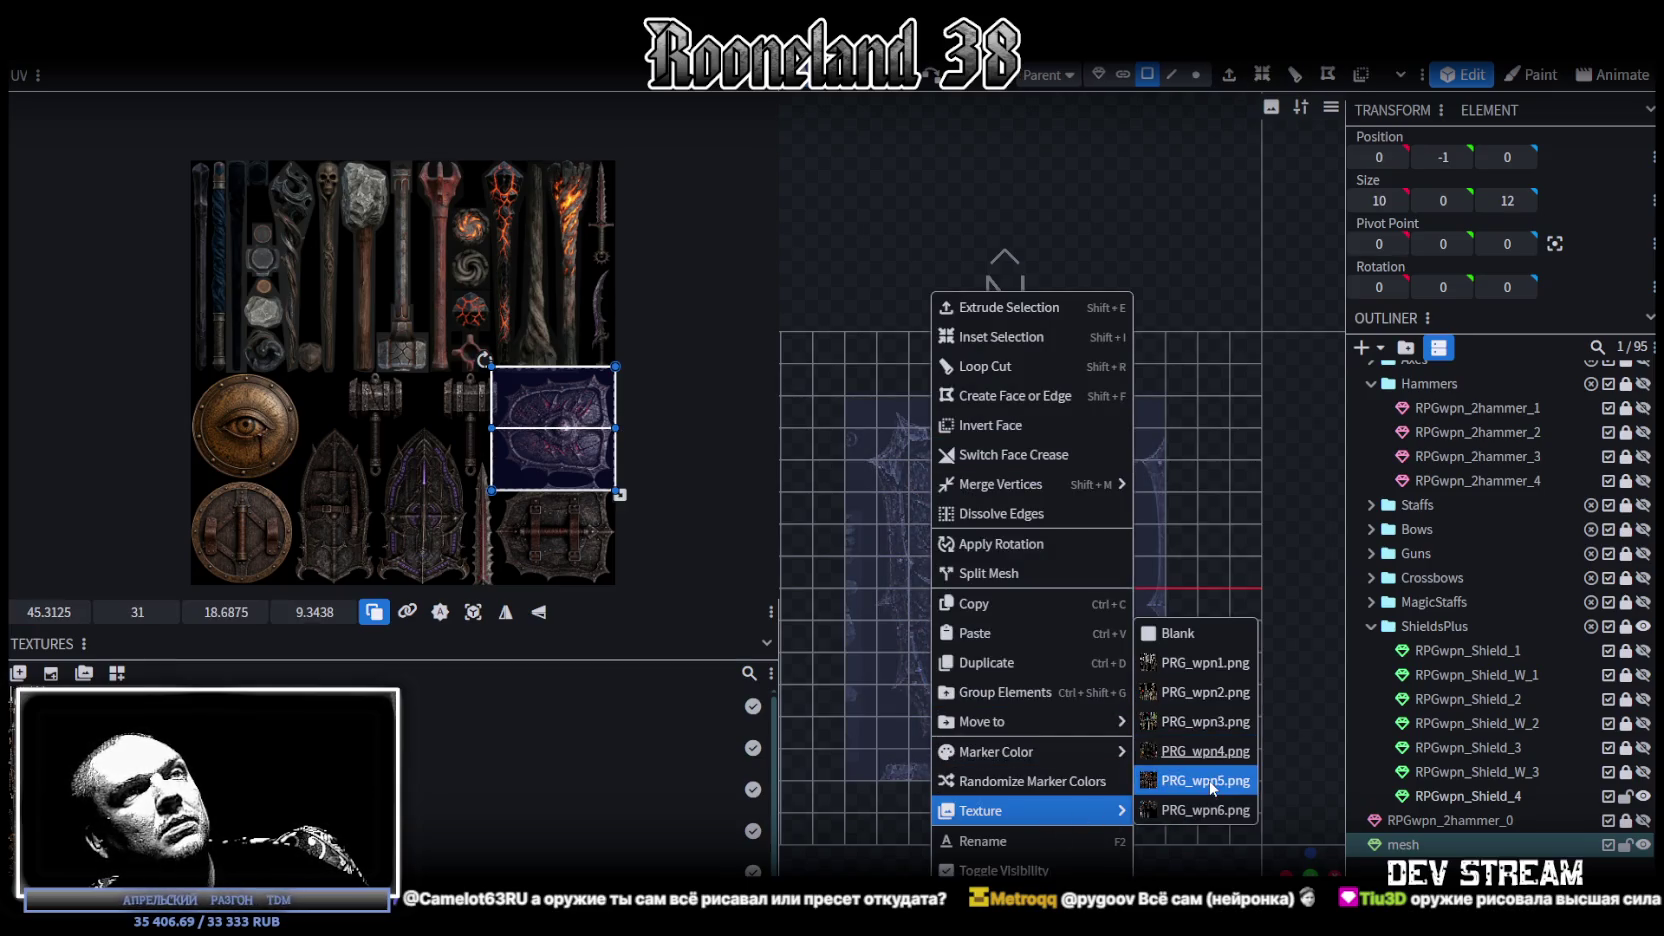
{"action": "left_click", "coordinate": [1185, 781]}
Step: Place and shrink the UV box over the top-left turtle-shell shield on the atlas
{"action": "left_click_drag", "start_coordinate": [548, 408], "coordinate": [225, 152]}
{"action": "scroll", "coordinate": [240, 161], "scroll_direction": "up", "scroll_amount": 5}
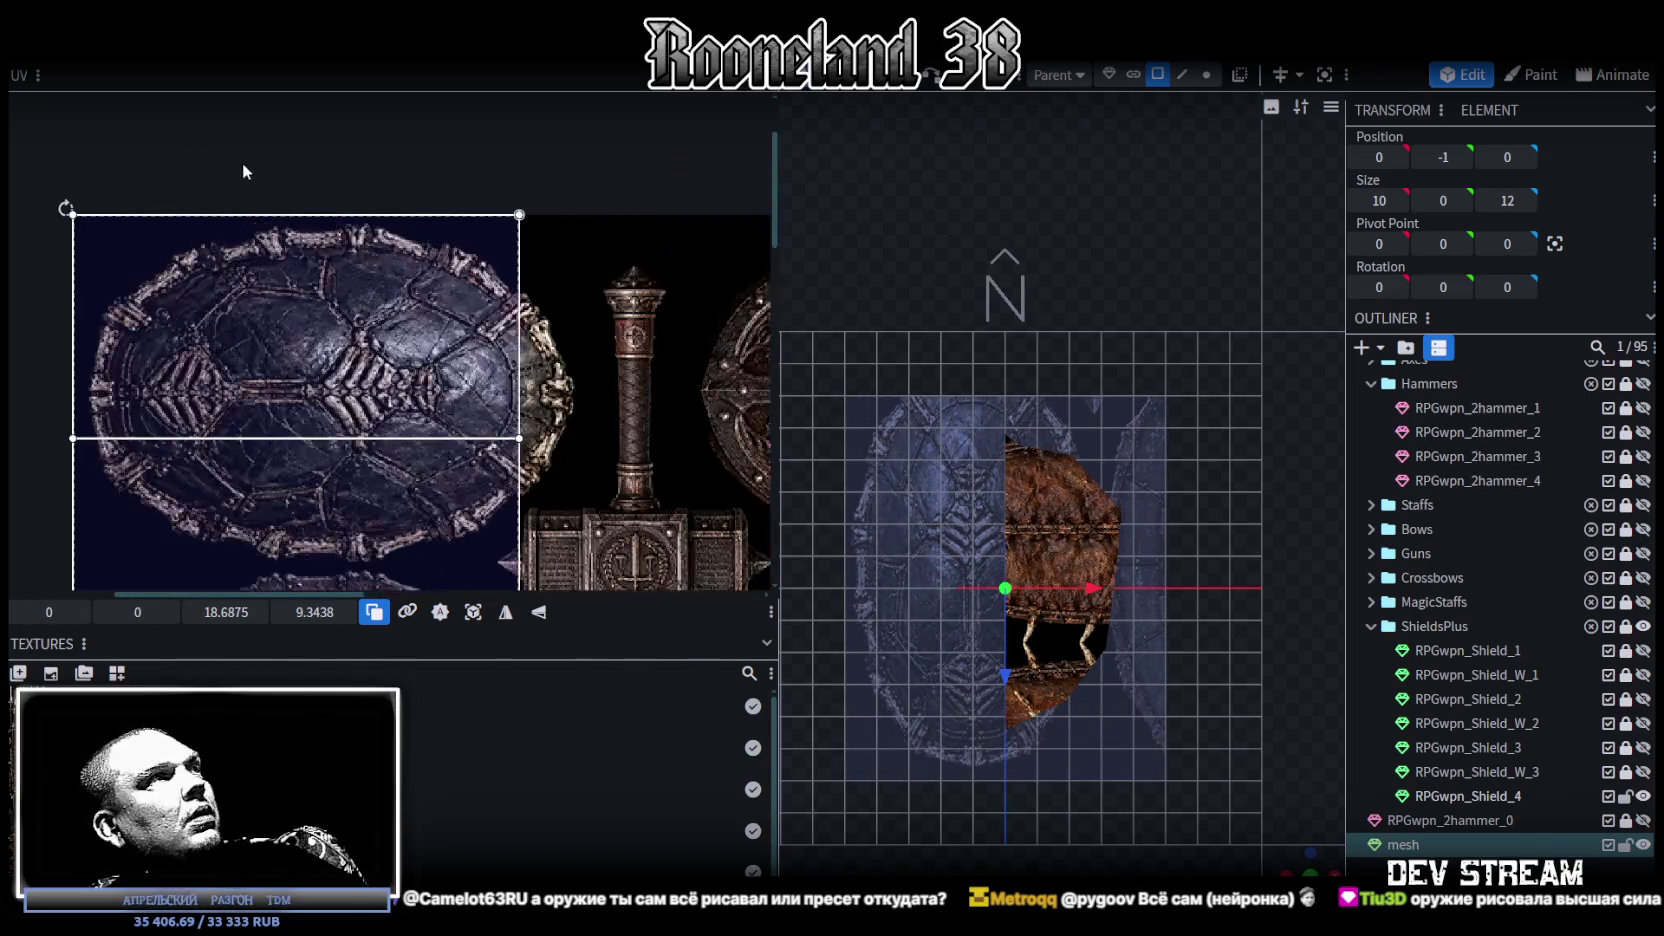
{"action": "scroll", "coordinate": [434, 278], "scroll_direction": "down", "scroll_amount": 2}
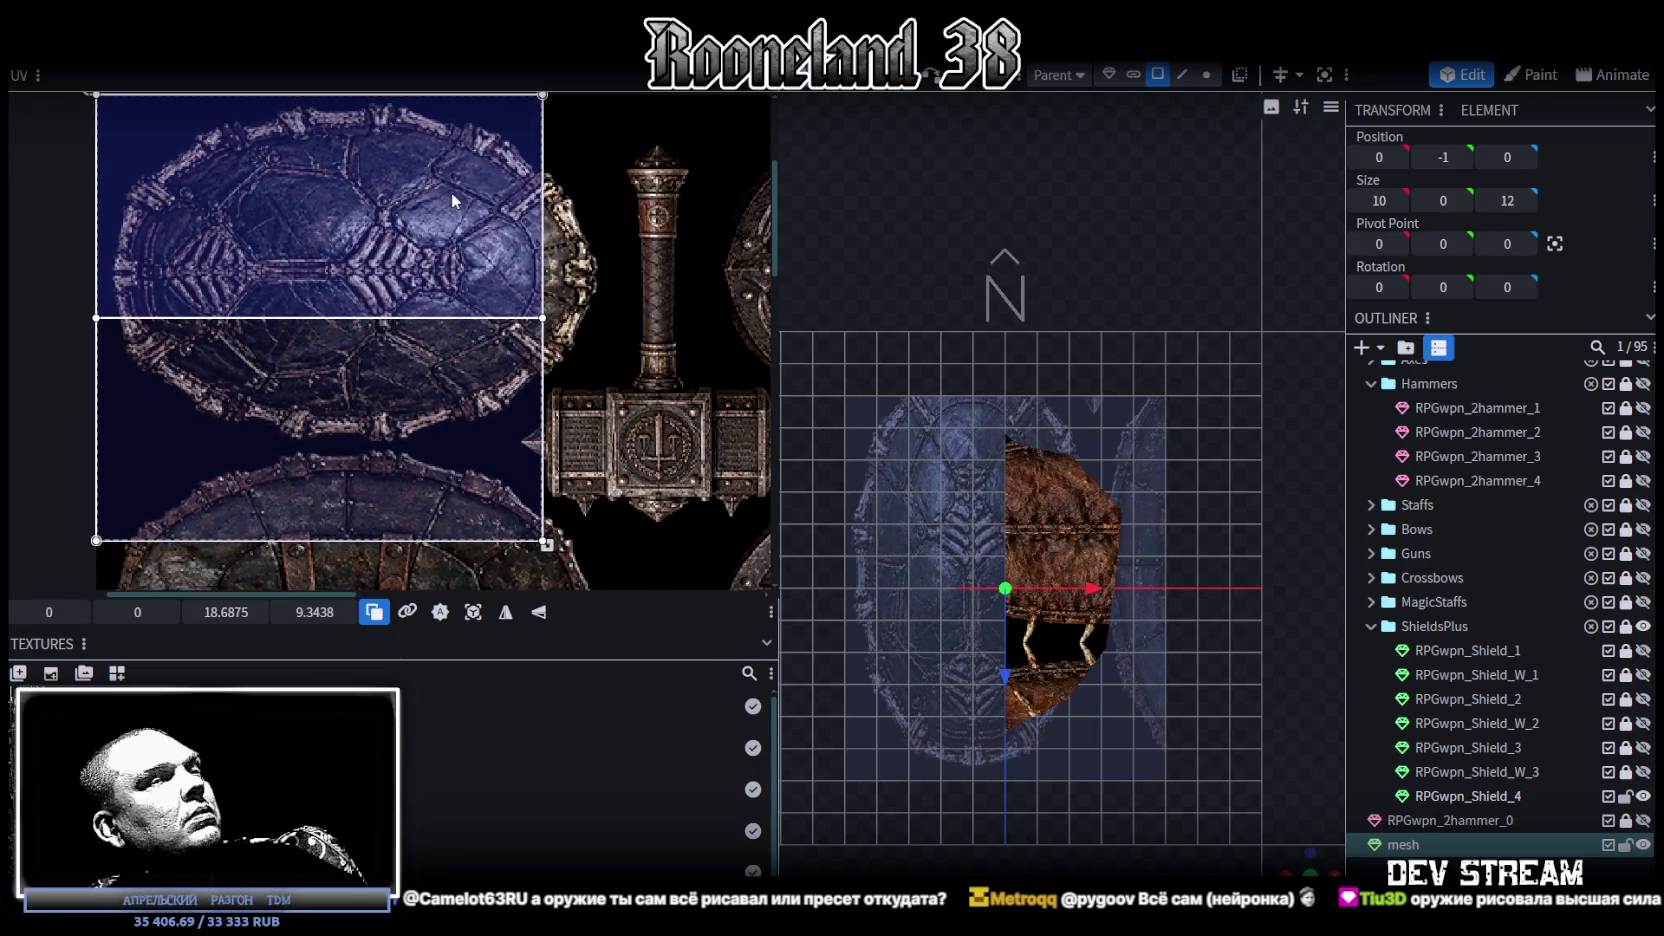
{"action": "scroll", "coordinate": [594, 330], "scroll_direction": "down", "scroll_amount": 1}
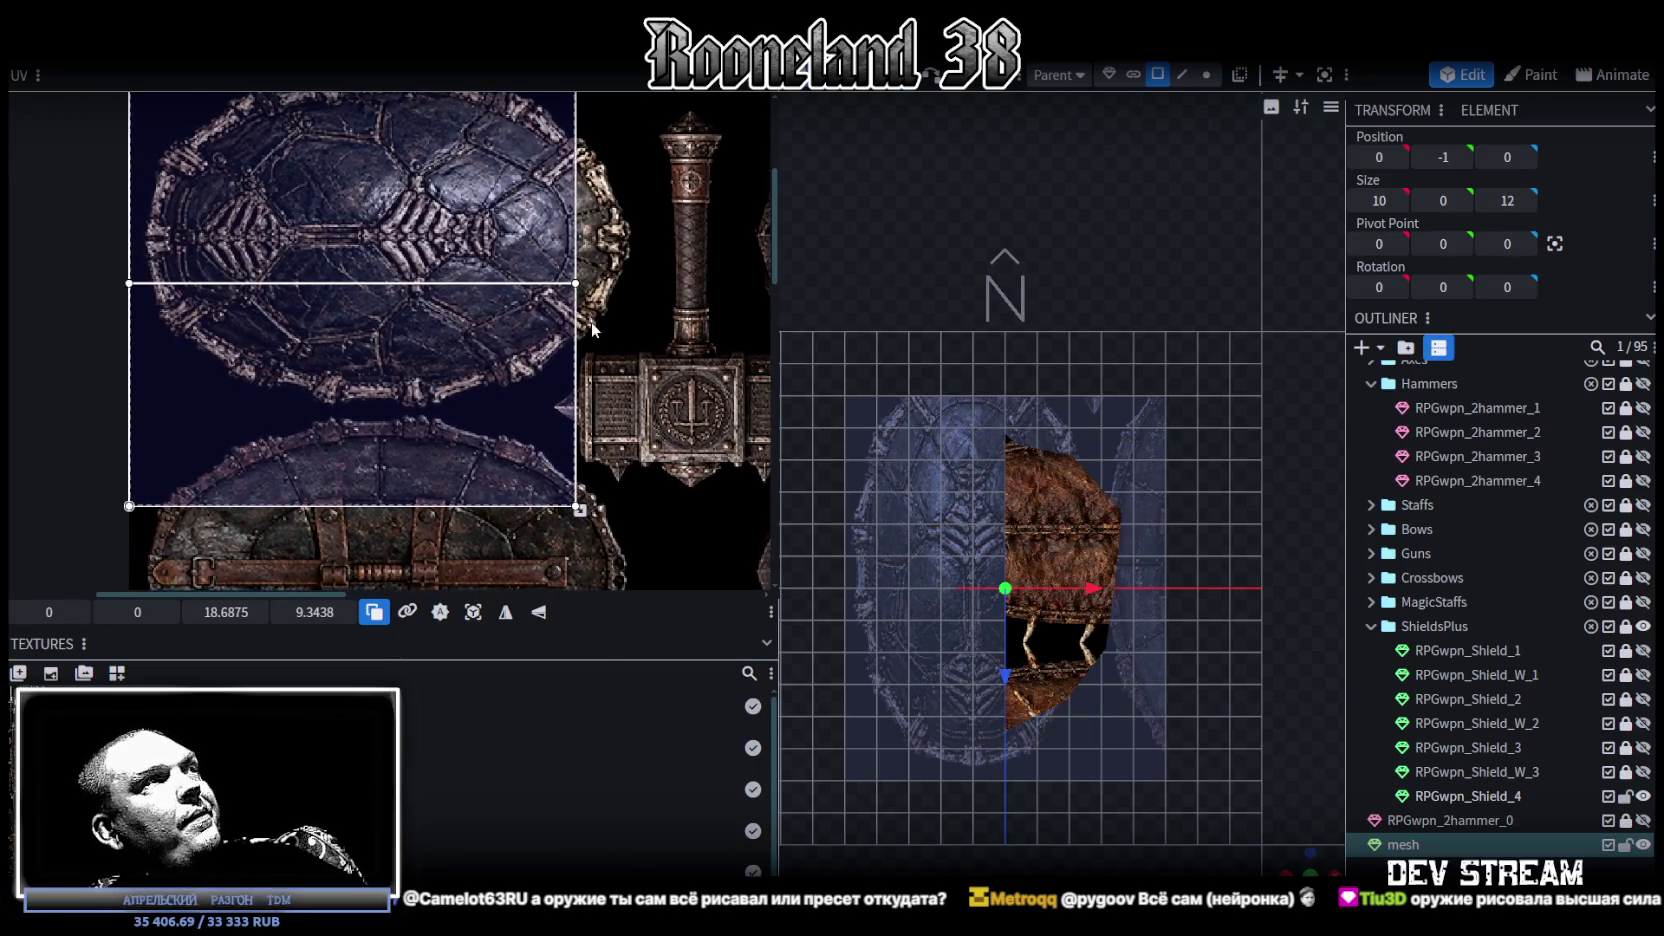
{"action": "left_click_drag", "start_coordinate": [582, 512], "coordinate": [493, 486]}
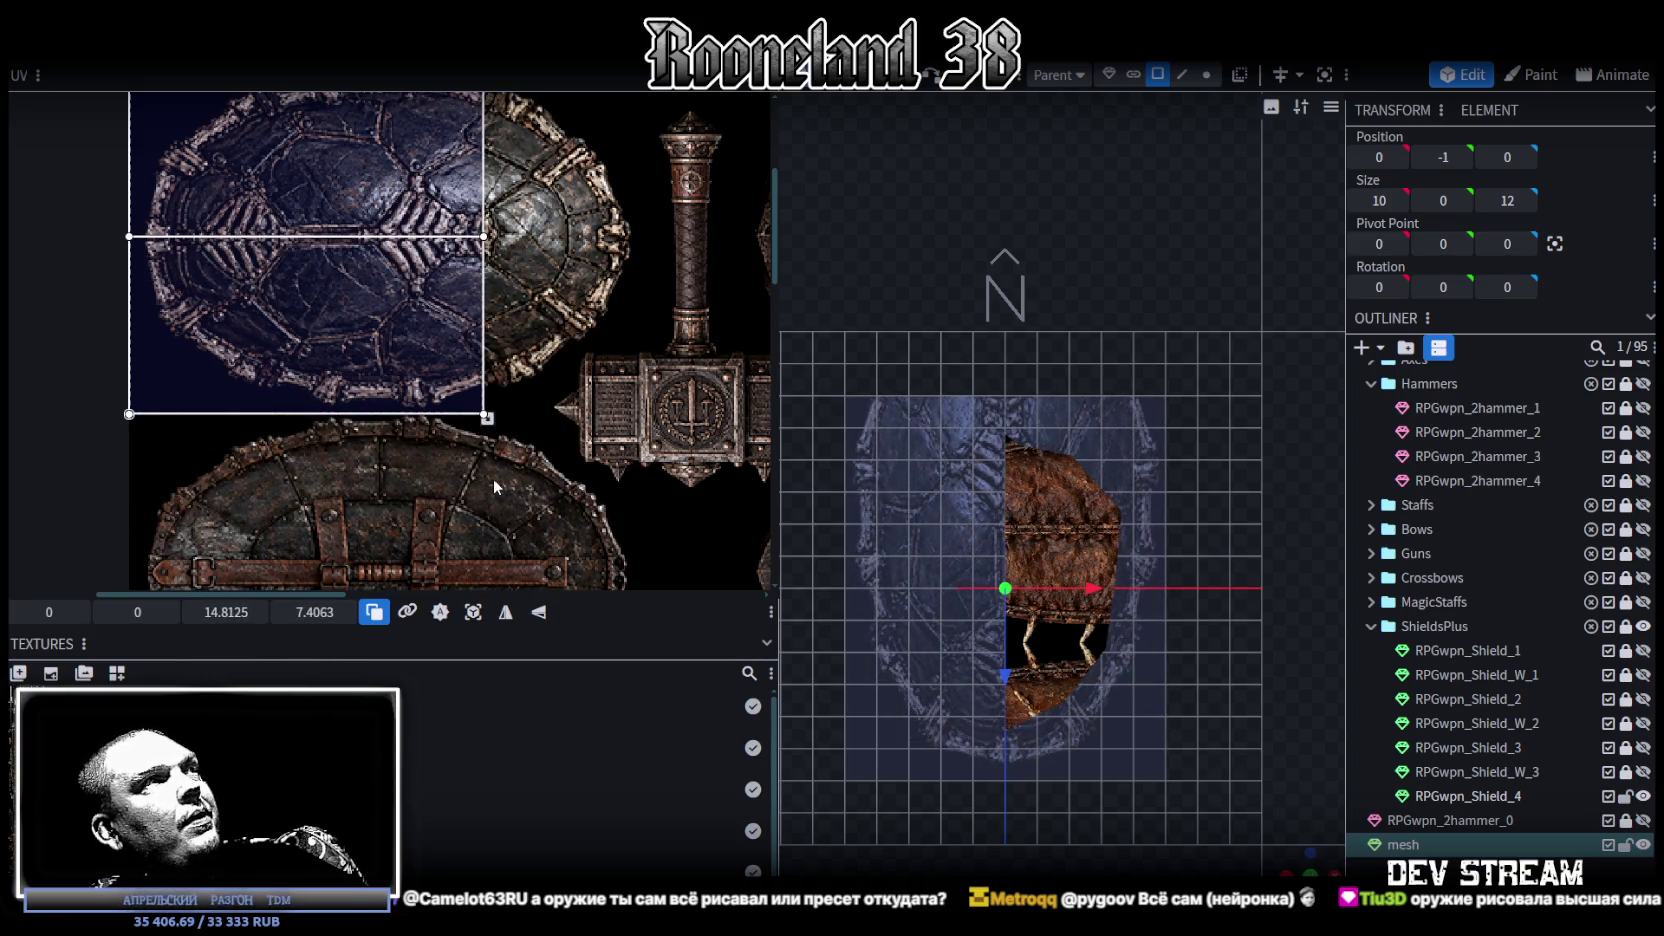
{"action": "scroll", "coordinate": [493, 478], "scroll_direction": "up", "scroll_amount": 2}
{"action": "scroll", "coordinate": [966, 452], "scroll_direction": "down", "scroll_amount": 2}
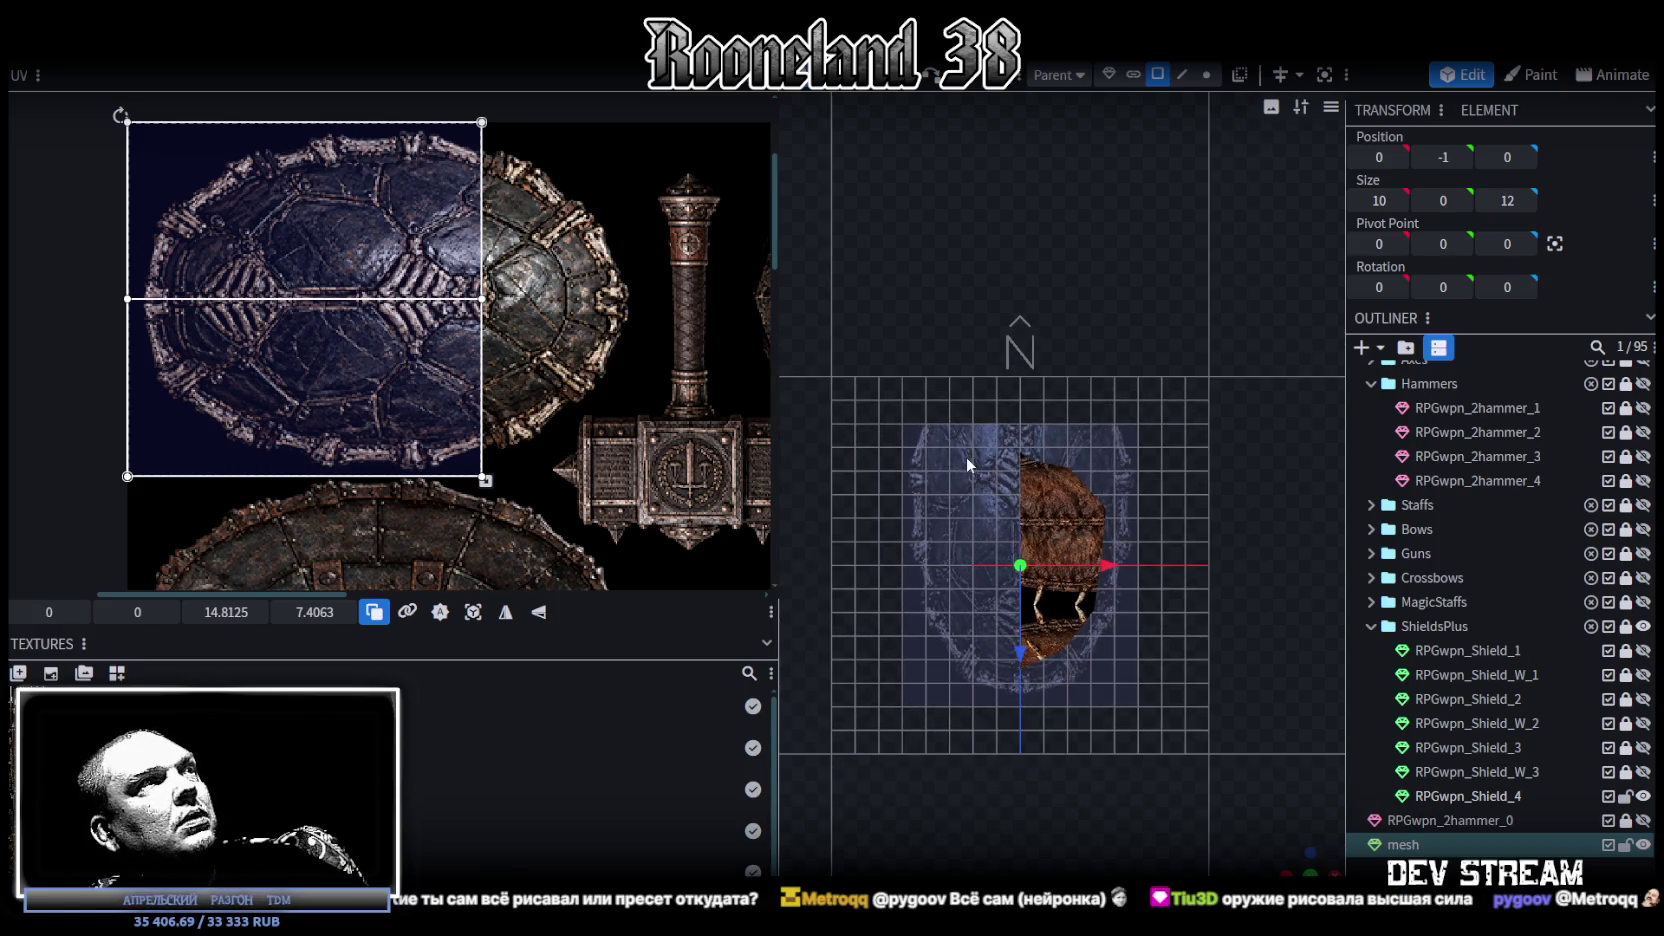
{"action": "scroll", "coordinate": [966, 456], "scroll_direction": "down", "scroll_amount": 2}
{"action": "scroll", "coordinate": [957, 471], "scroll_direction": "down", "scroll_amount": 1}
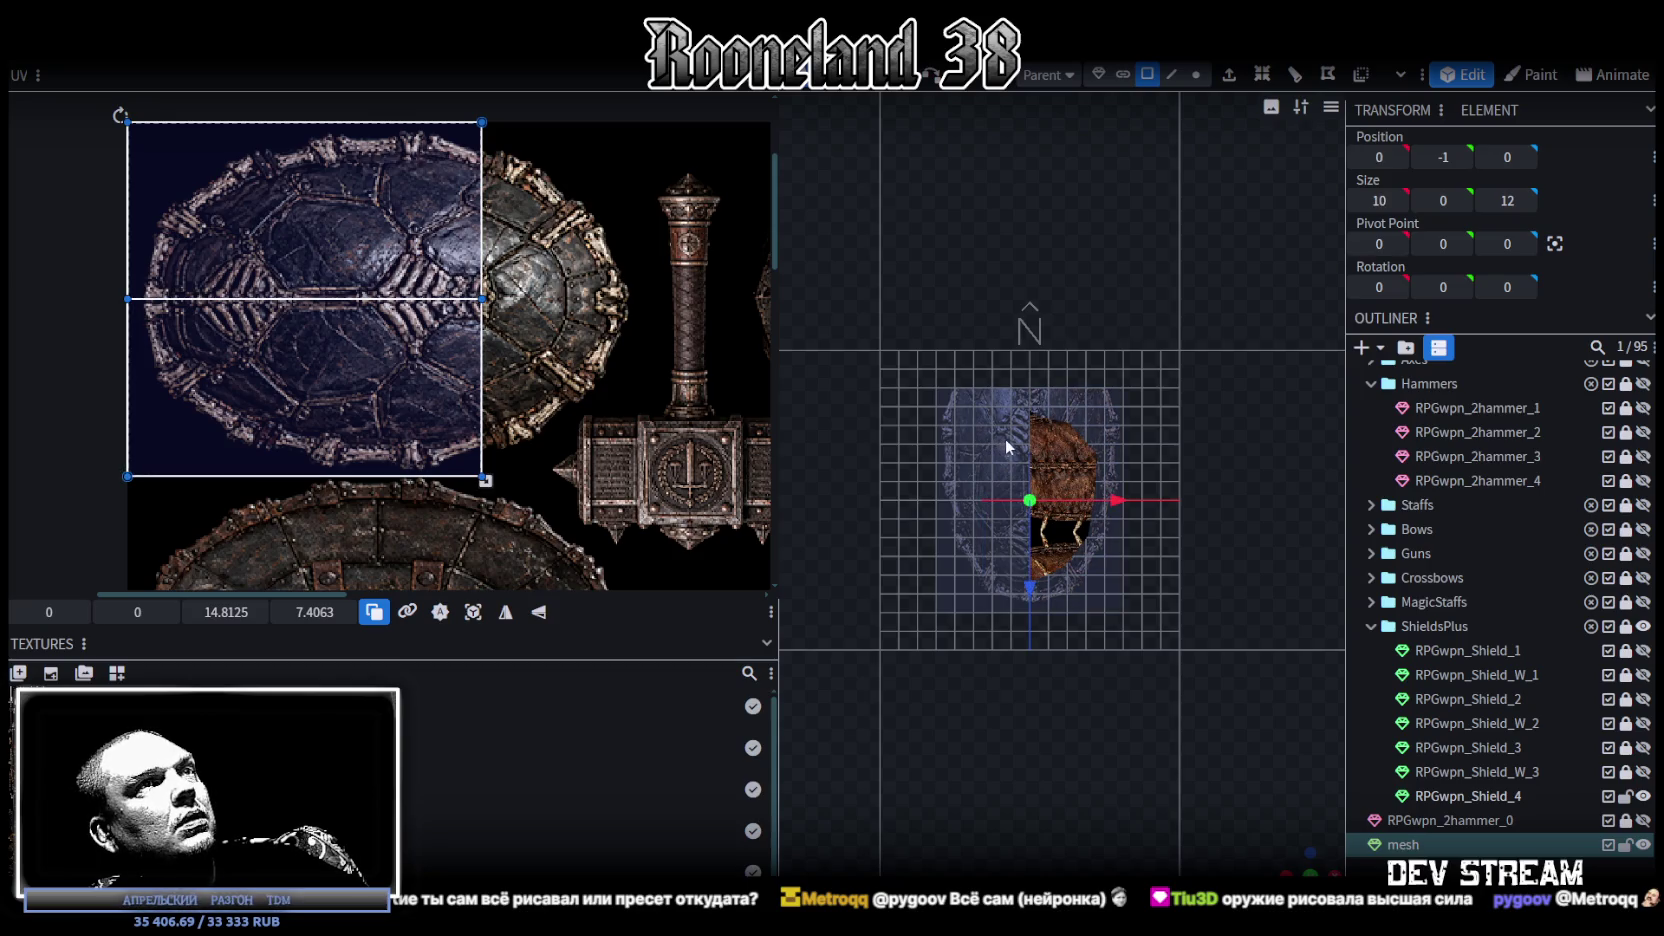
Step: Resize the shield plane to 18 units long
{"action": "key", "text": "s"}
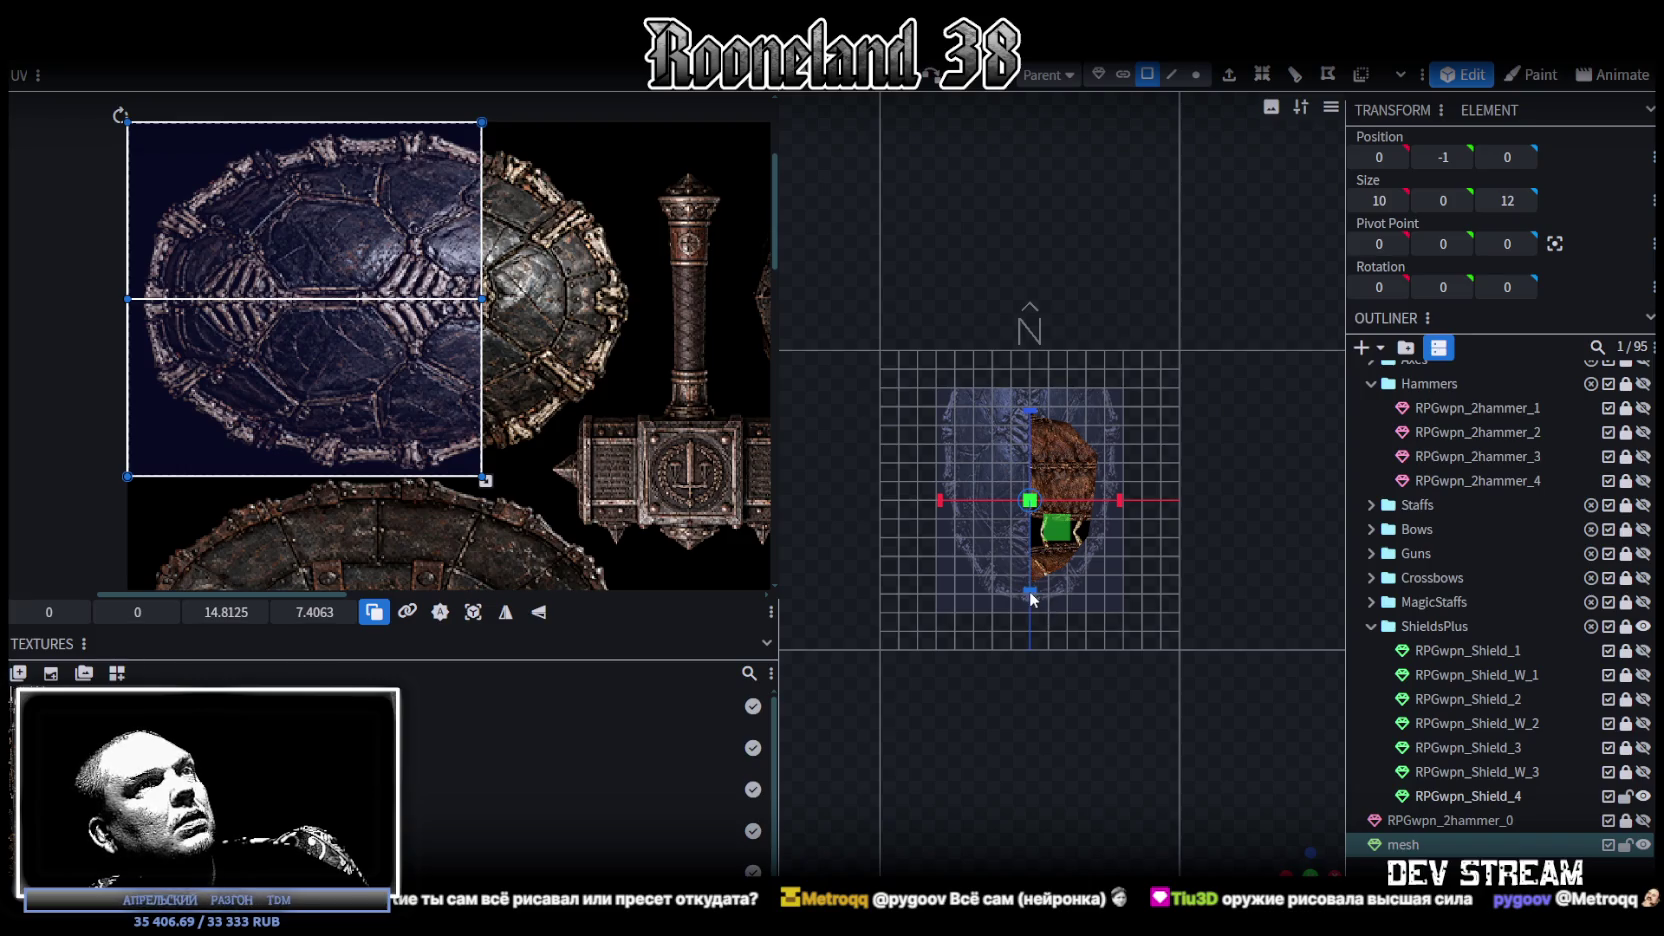
{"action": "left_click_drag", "start_coordinate": [1031, 594], "coordinate": [1033, 640]}
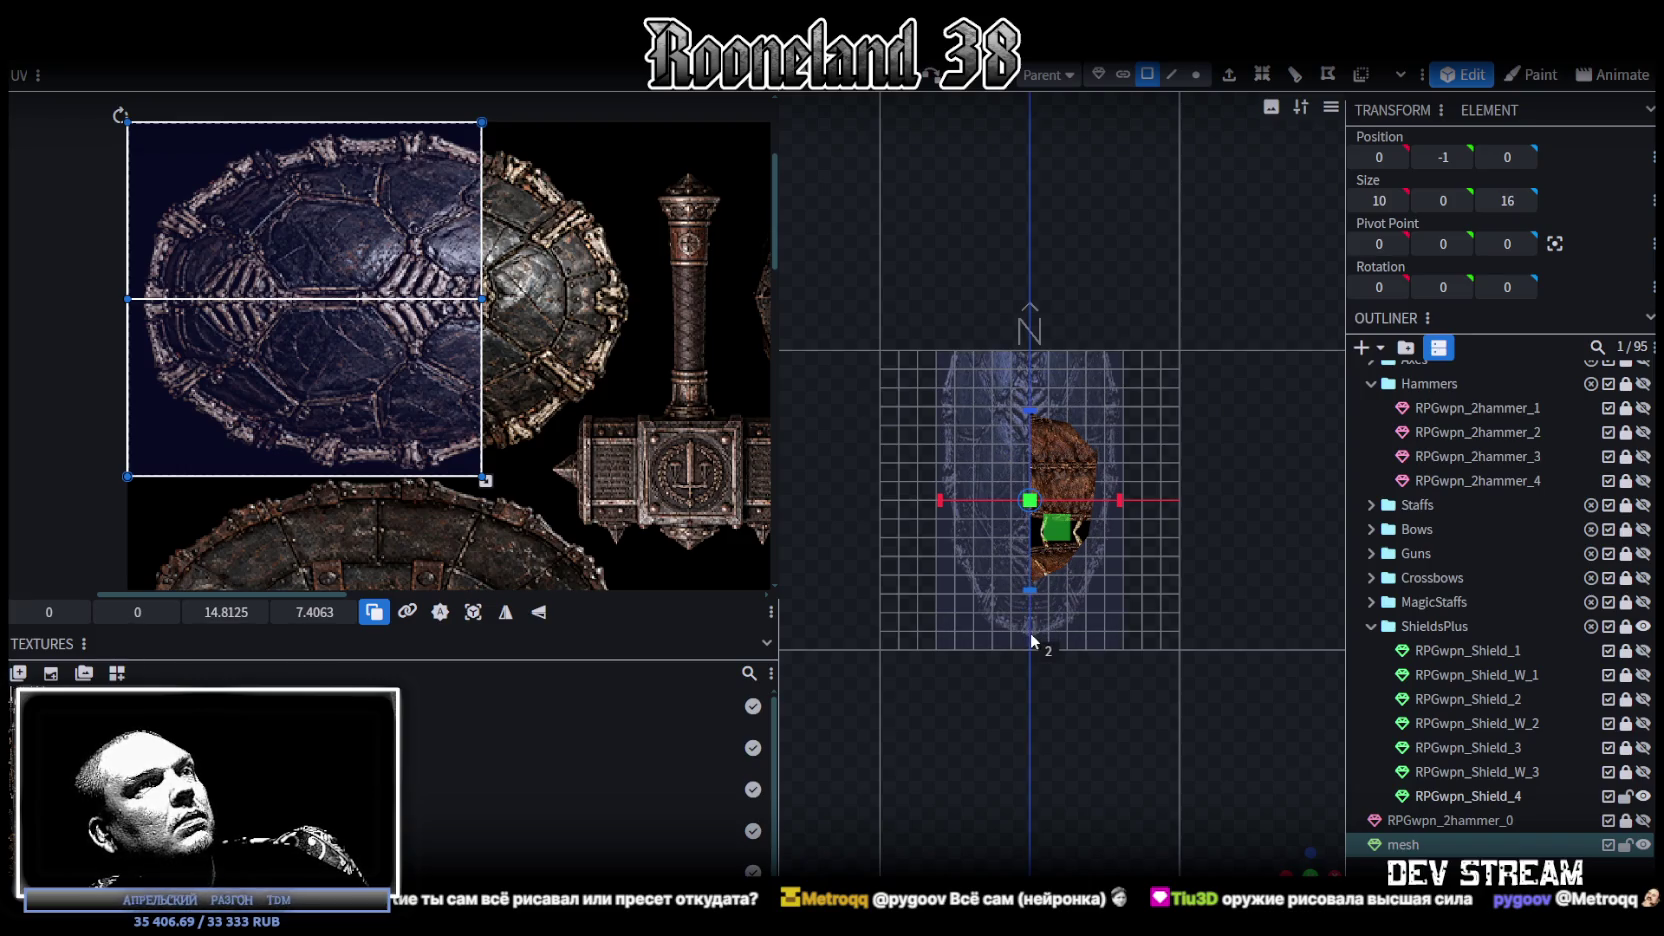
{"action": "left_click_drag", "start_coordinate": [1030, 640], "coordinate": [1030, 641]}
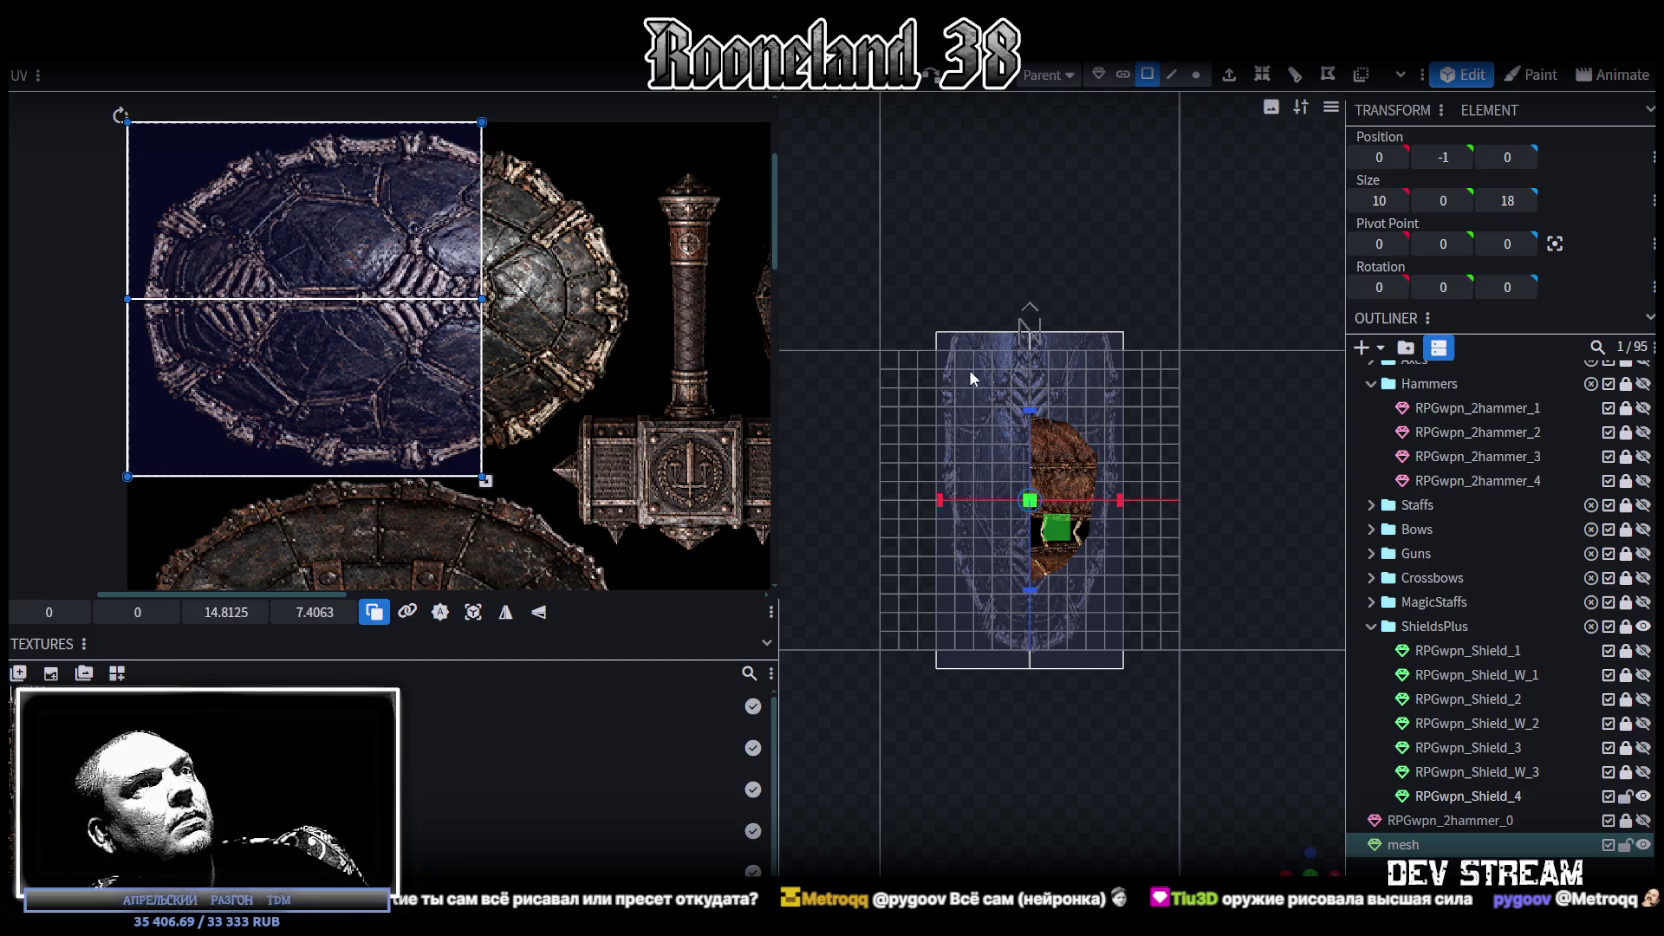
Step: Rotate the face's UV by 90 degrees and stretch it over the whole turtle shell
{"action": "left_click", "coordinate": [484, 603]}
{"action": "scroll", "coordinate": [500, 400], "scroll_direction": "down", "scroll_amount": 2}
{"action": "scroll", "coordinate": [500, 400], "scroll_direction": "down", "scroll_amount": 1}
{"action": "right_click", "coordinate": [516, 356]}
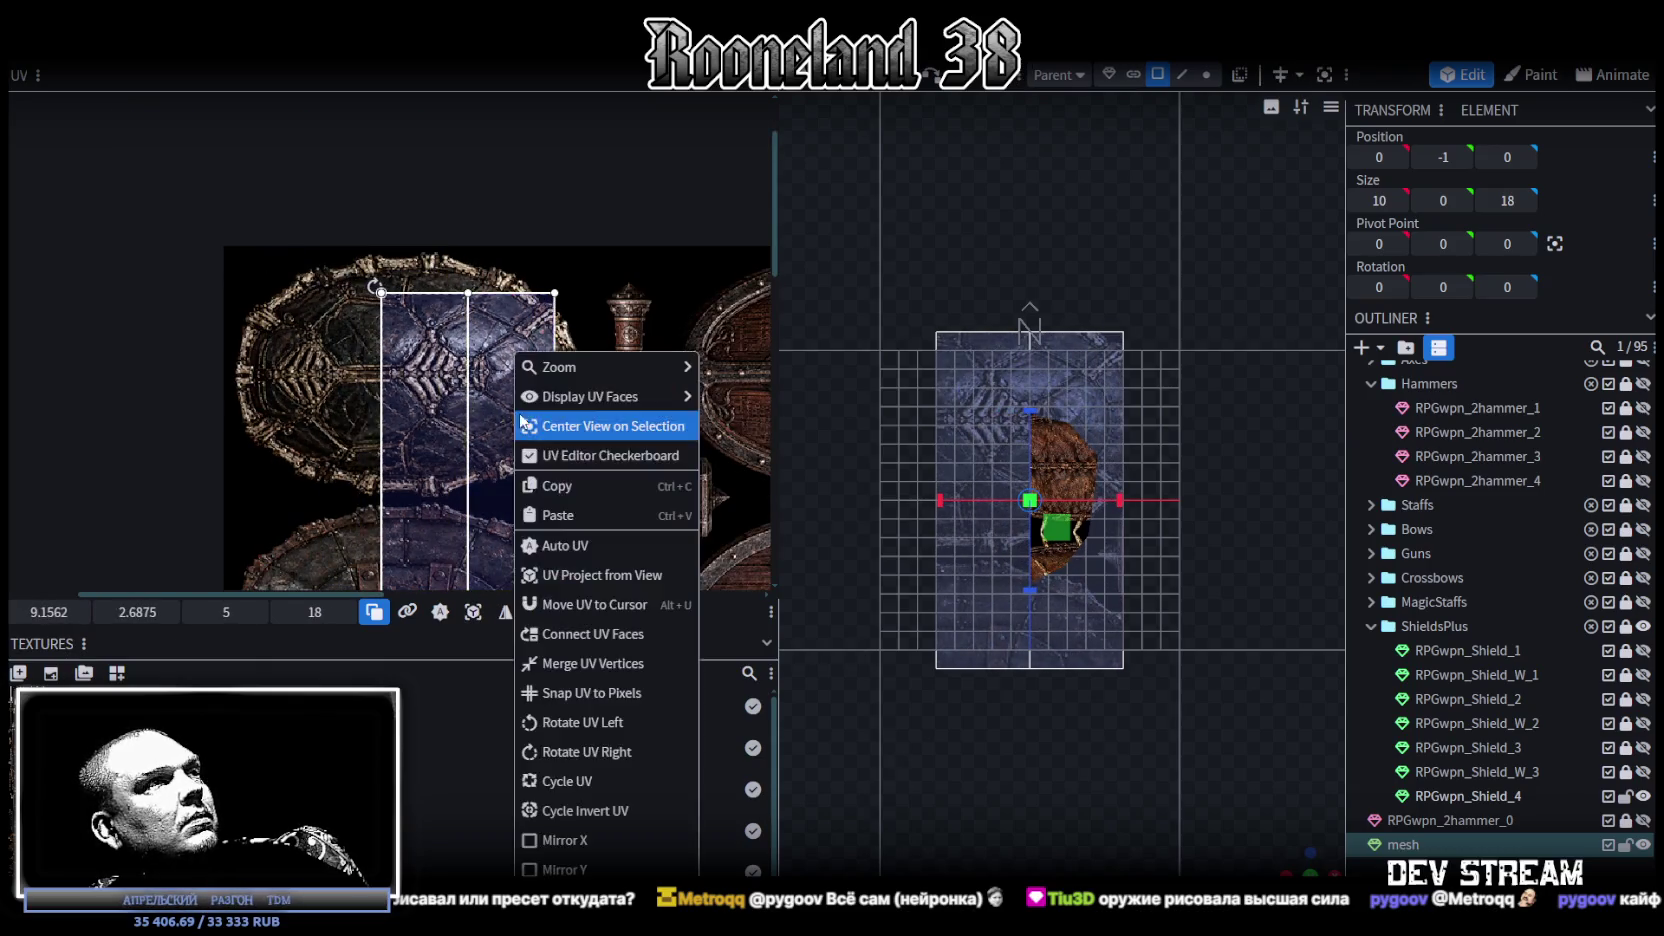
{"action": "left_click", "coordinate": [595, 752]}
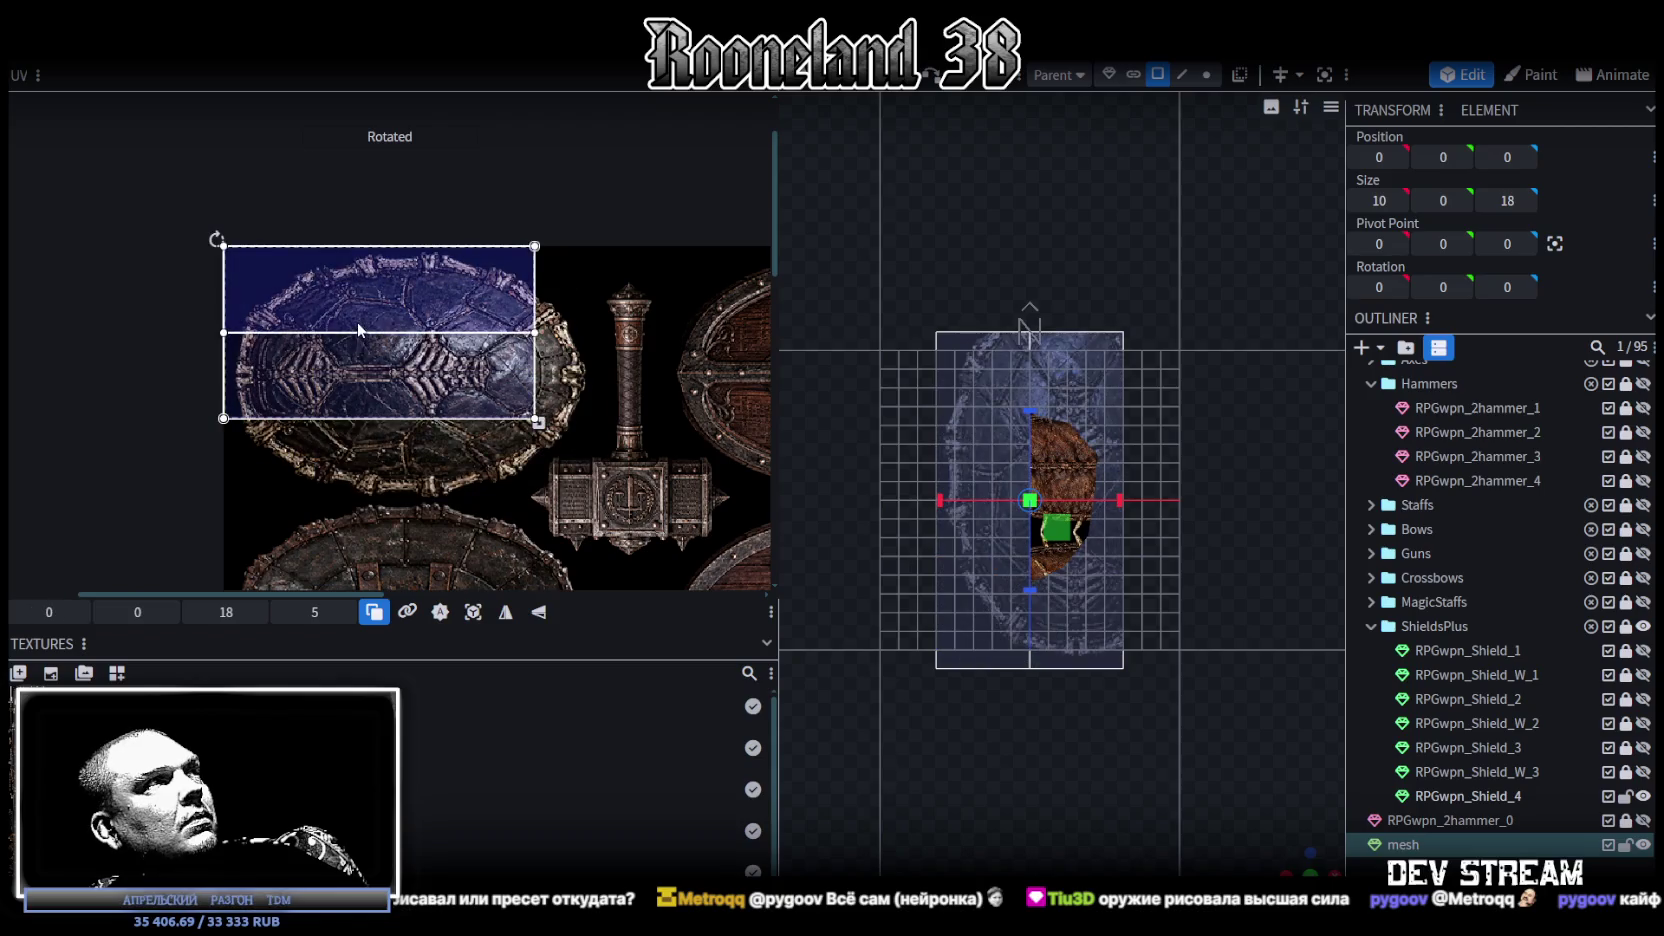
{"action": "left_click_drag", "start_coordinate": [538, 421], "coordinate": [686, 505]}
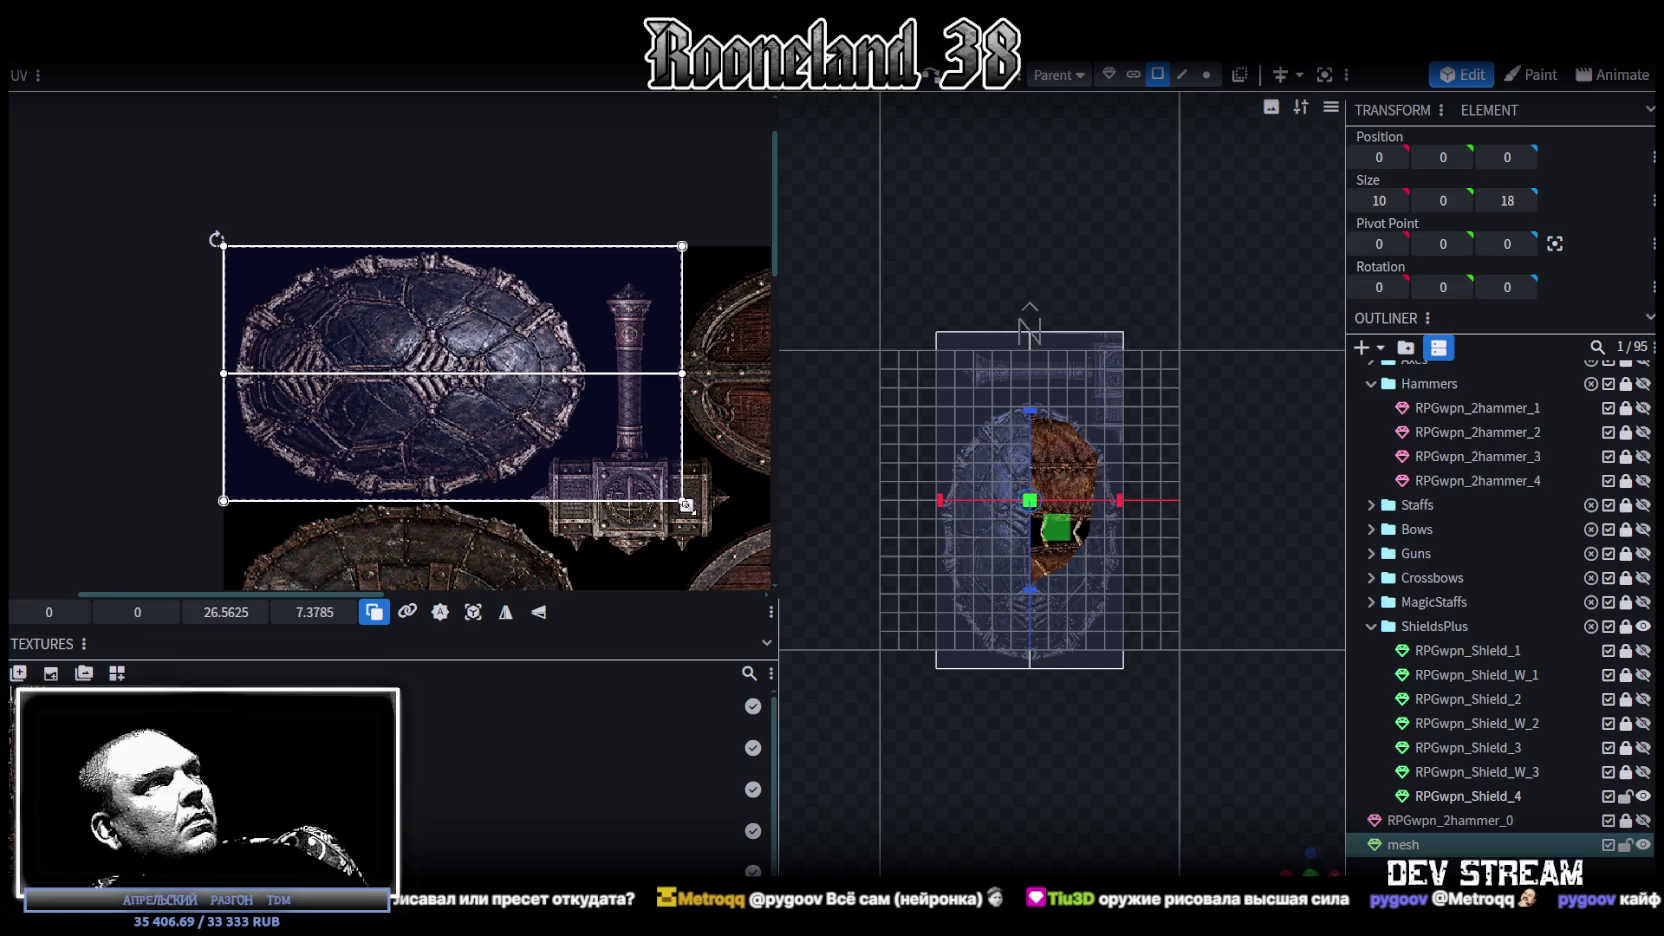
{"action": "scroll", "coordinate": [304, 361], "scroll_direction": "up", "scroll_amount": 3}
{"action": "scroll", "coordinate": [422, 411], "scroll_direction": "up", "scroll_amount": 2}
{"action": "scroll", "coordinate": [514, 445], "scroll_direction": "down", "scroll_amount": 2}
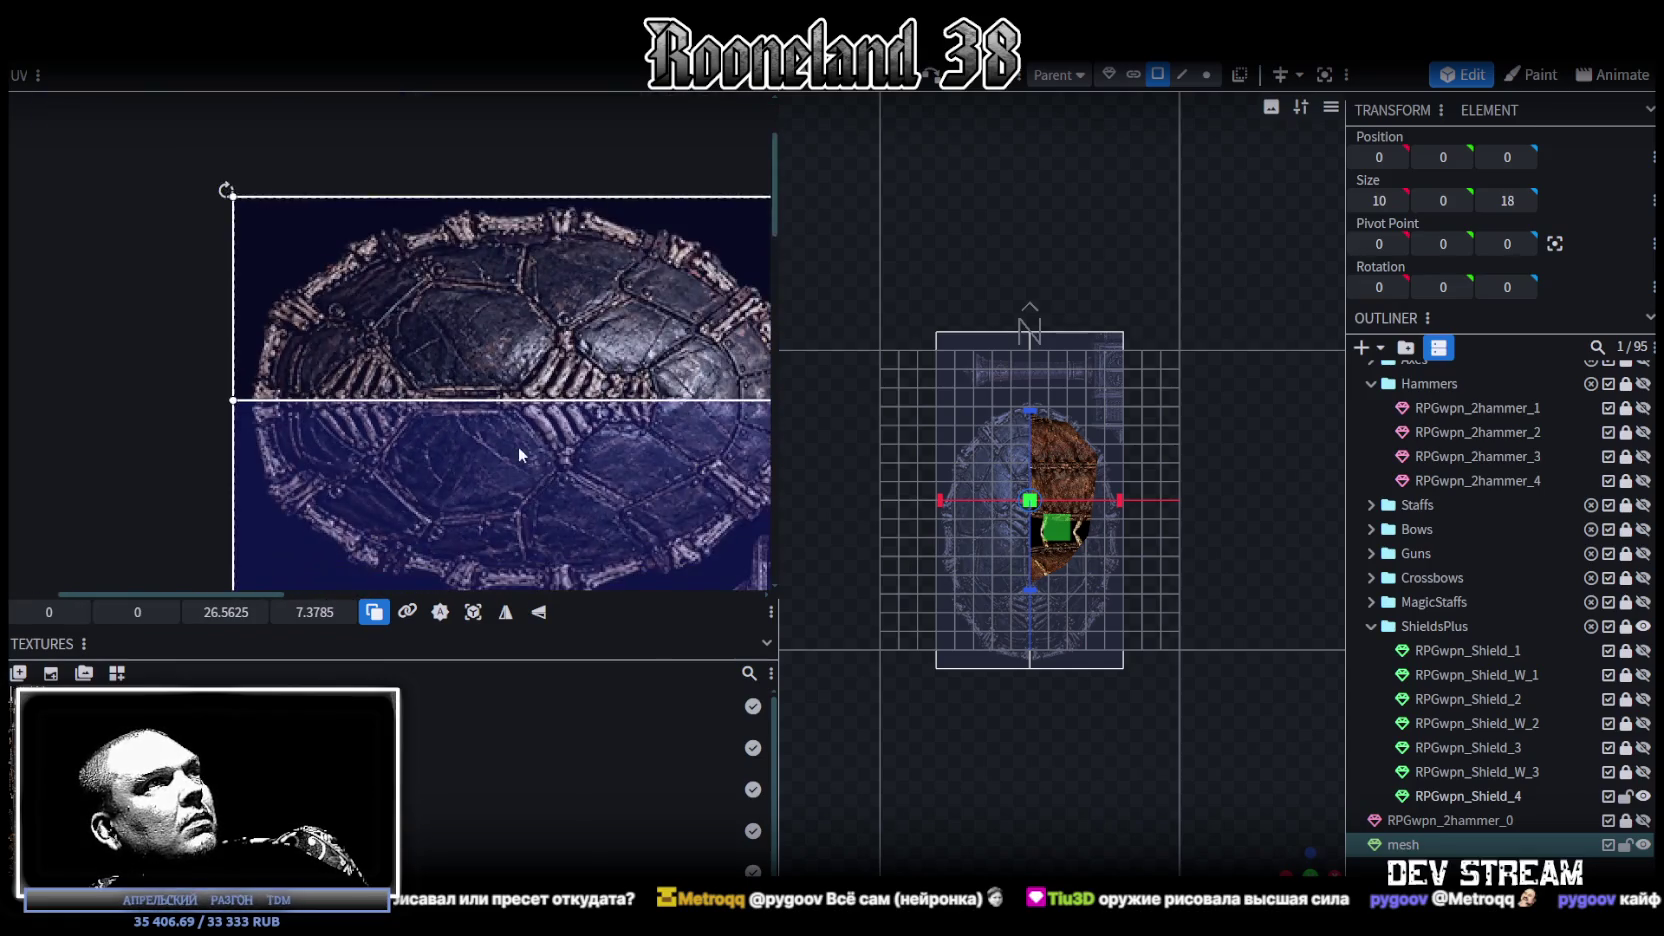
{"action": "middle_click_drag", "start_coordinate": [514, 445], "coordinate": [395, 344]}
{"action": "scroll", "coordinate": [395, 344], "scroll_direction": "down", "scroll_amount": 1}
{"action": "scroll", "coordinate": [621, 434], "scroll_direction": "up", "scroll_amount": 1}
{"action": "scroll", "coordinate": [552, 433], "scroll_direction": "up", "scroll_amount": 1}
{"action": "scroll", "coordinate": [586, 433], "scroll_direction": "down", "scroll_amount": 1}
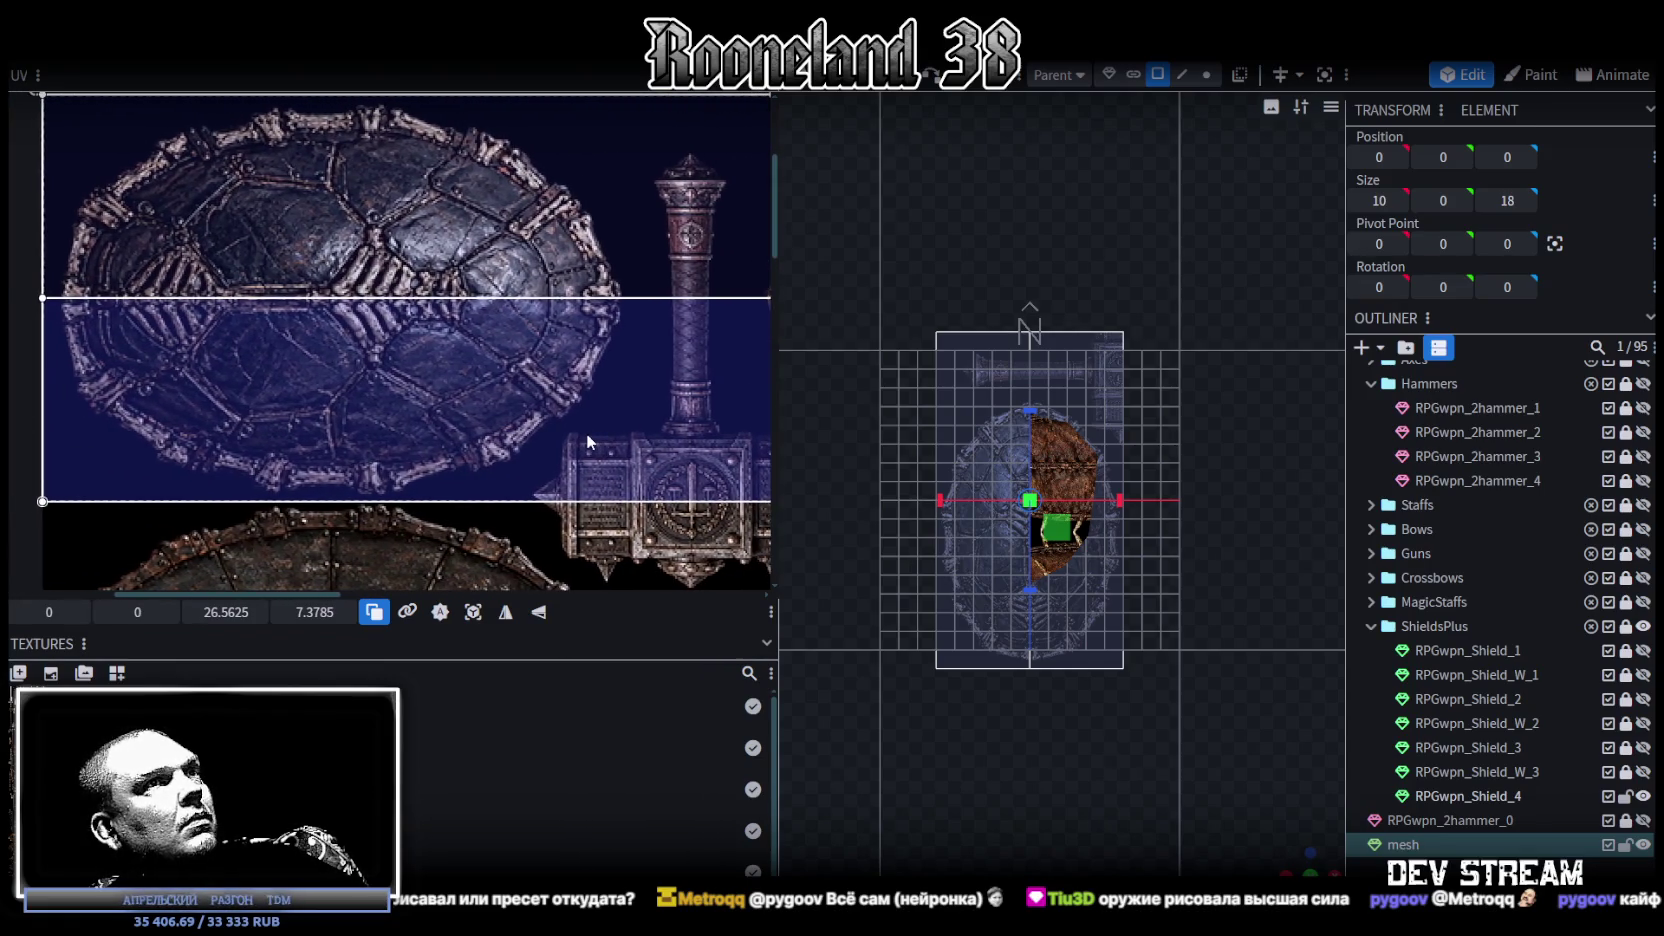
{"action": "scroll", "coordinate": [595, 436], "scroll_direction": "down", "scroll_amount": 1}
Step: Shift the shield plane down one unit to Y -1
{"action": "scroll", "coordinate": [623, 465], "scroll_direction": "up", "scroll_amount": 1}
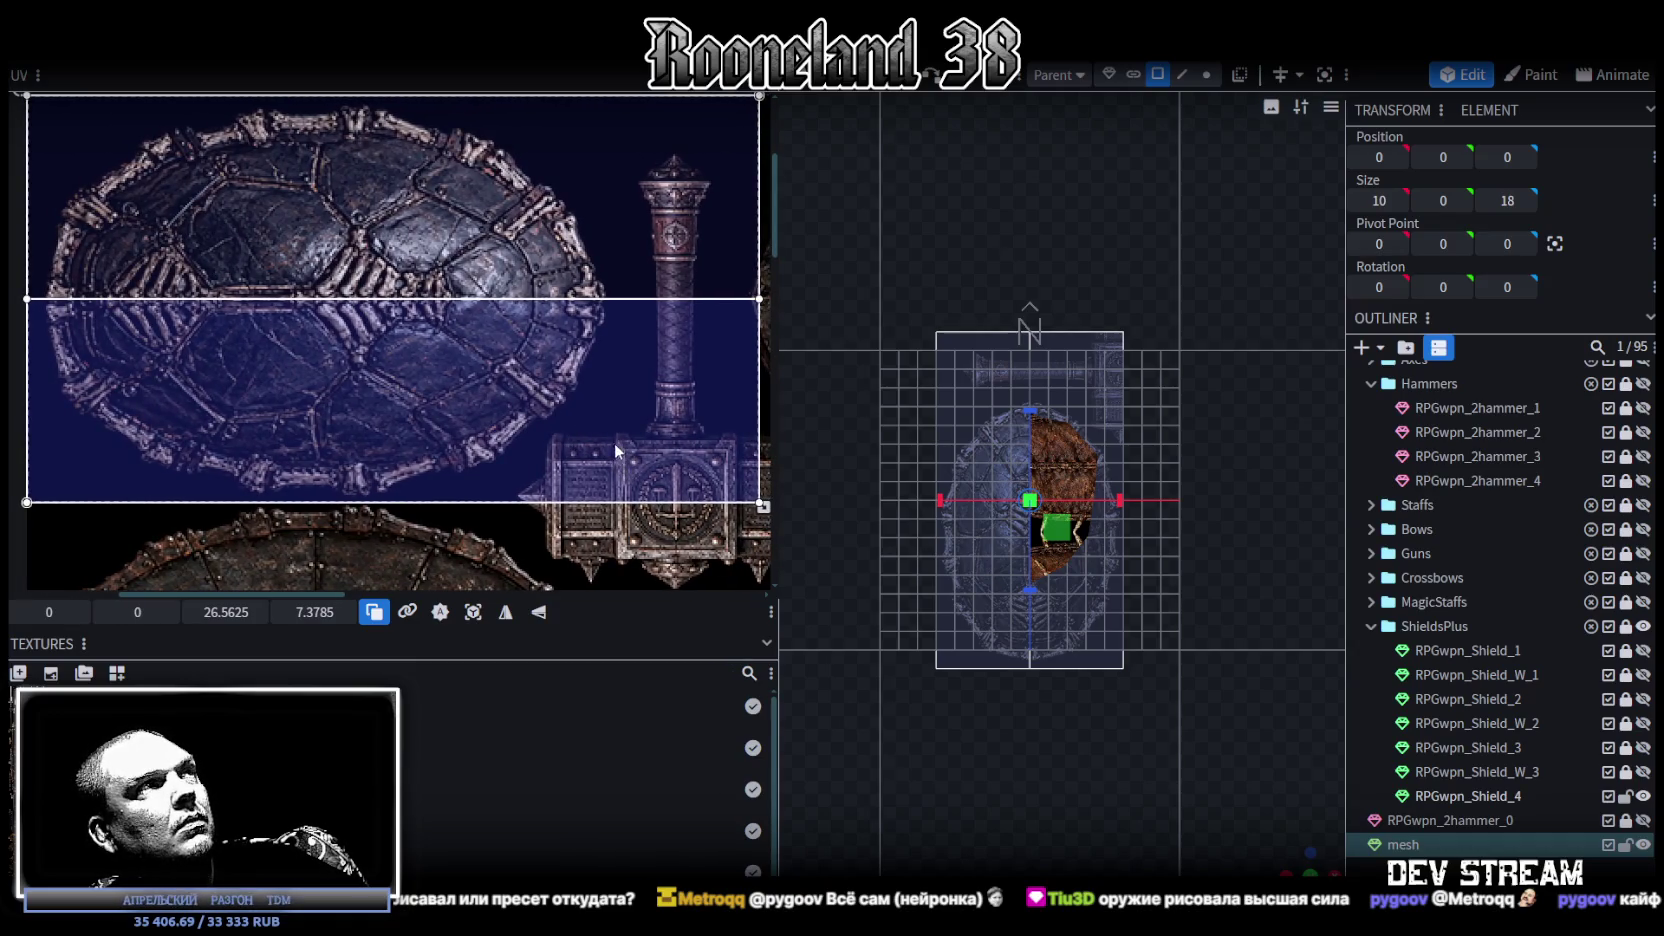
{"action": "scroll", "coordinate": [614, 442], "scroll_direction": "down", "scroll_amount": 2}
{"action": "scroll", "coordinate": [560, 405], "scroll_direction": "down", "scroll_amount": 1}
{"action": "scroll", "coordinate": [510, 375], "scroll_direction": "down", "scroll_amount": 1}
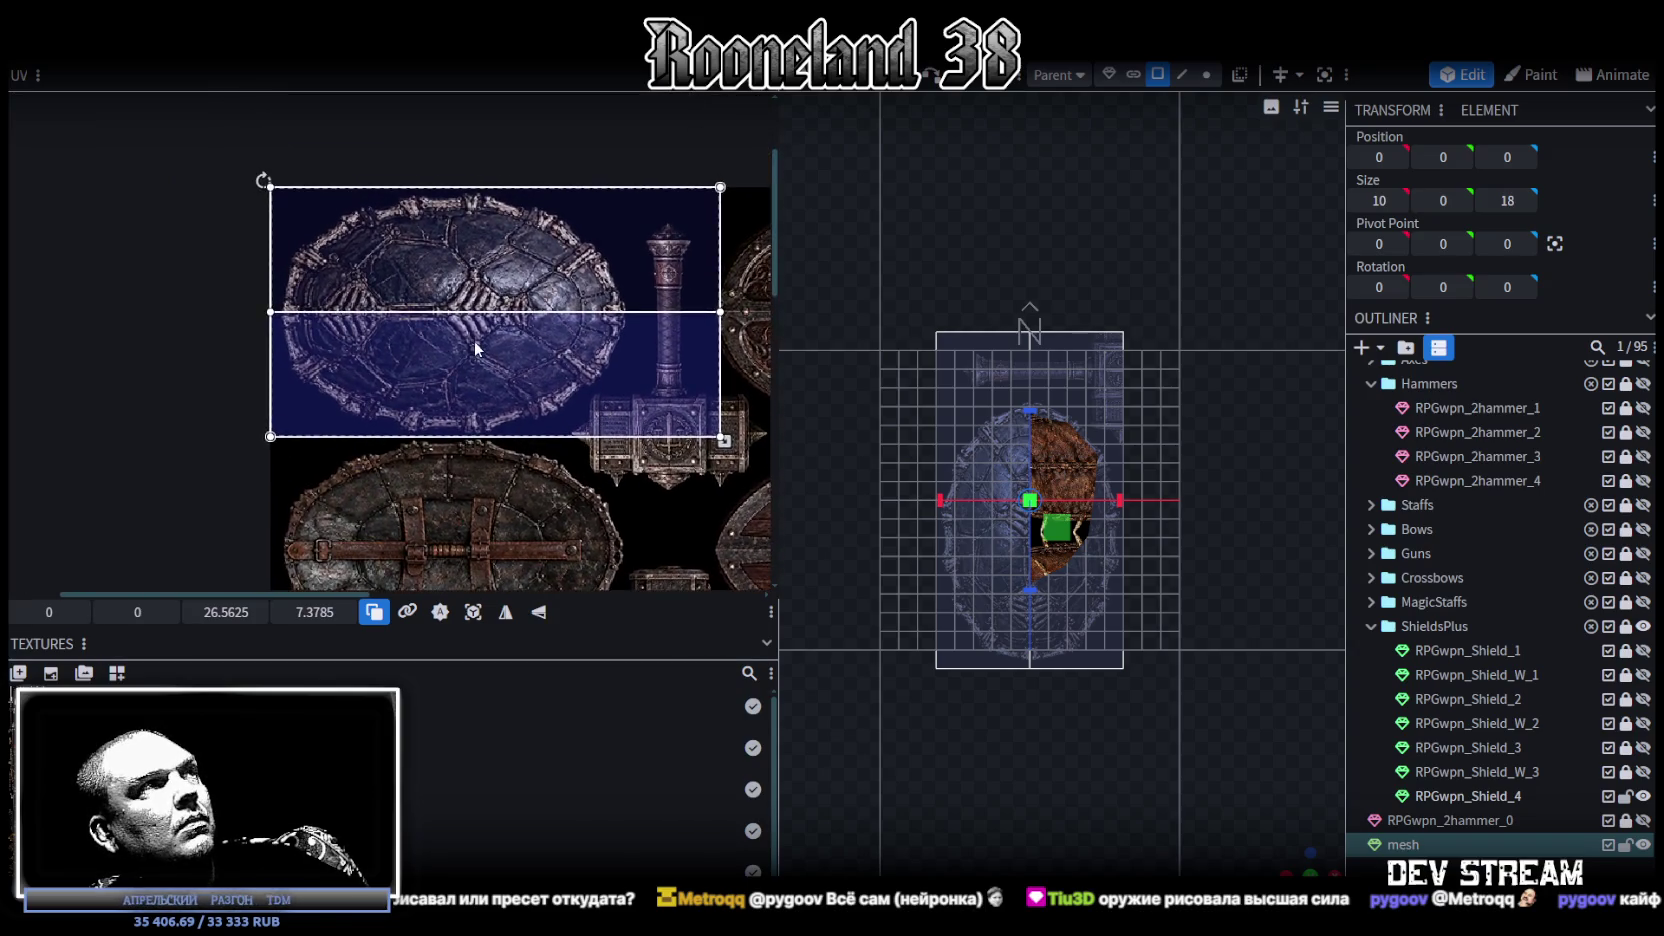
{"action": "scroll", "coordinate": [475, 349], "scroll_direction": "up", "scroll_amount": 1}
{"action": "scroll", "coordinate": [1019, 592], "scroll_direction": "up", "scroll_amount": 1}
{"action": "scroll", "coordinate": [1200, 640], "scroll_direction": "up", "scroll_amount": 1}
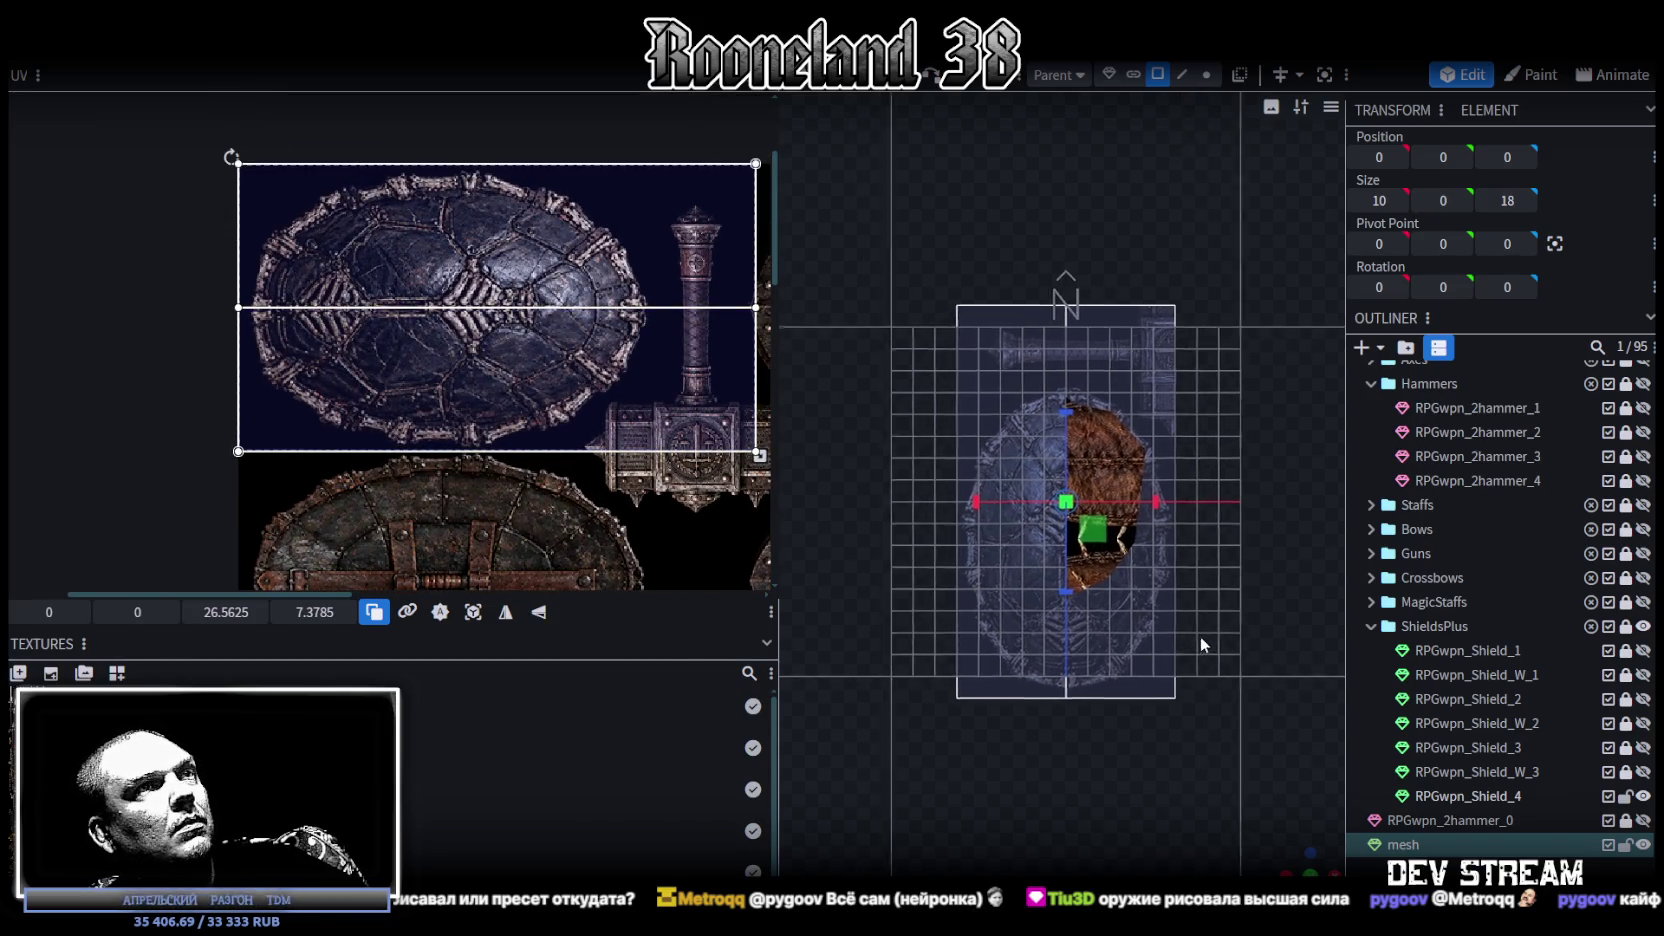
{"action": "key", "text": "Page_Up"}
Step: Loop-cut the shield plane from its right edge, sliding the cut to offset 15
{"action": "key", "text": "Page_Down"}
{"action": "key", "text": "Page_Down"}
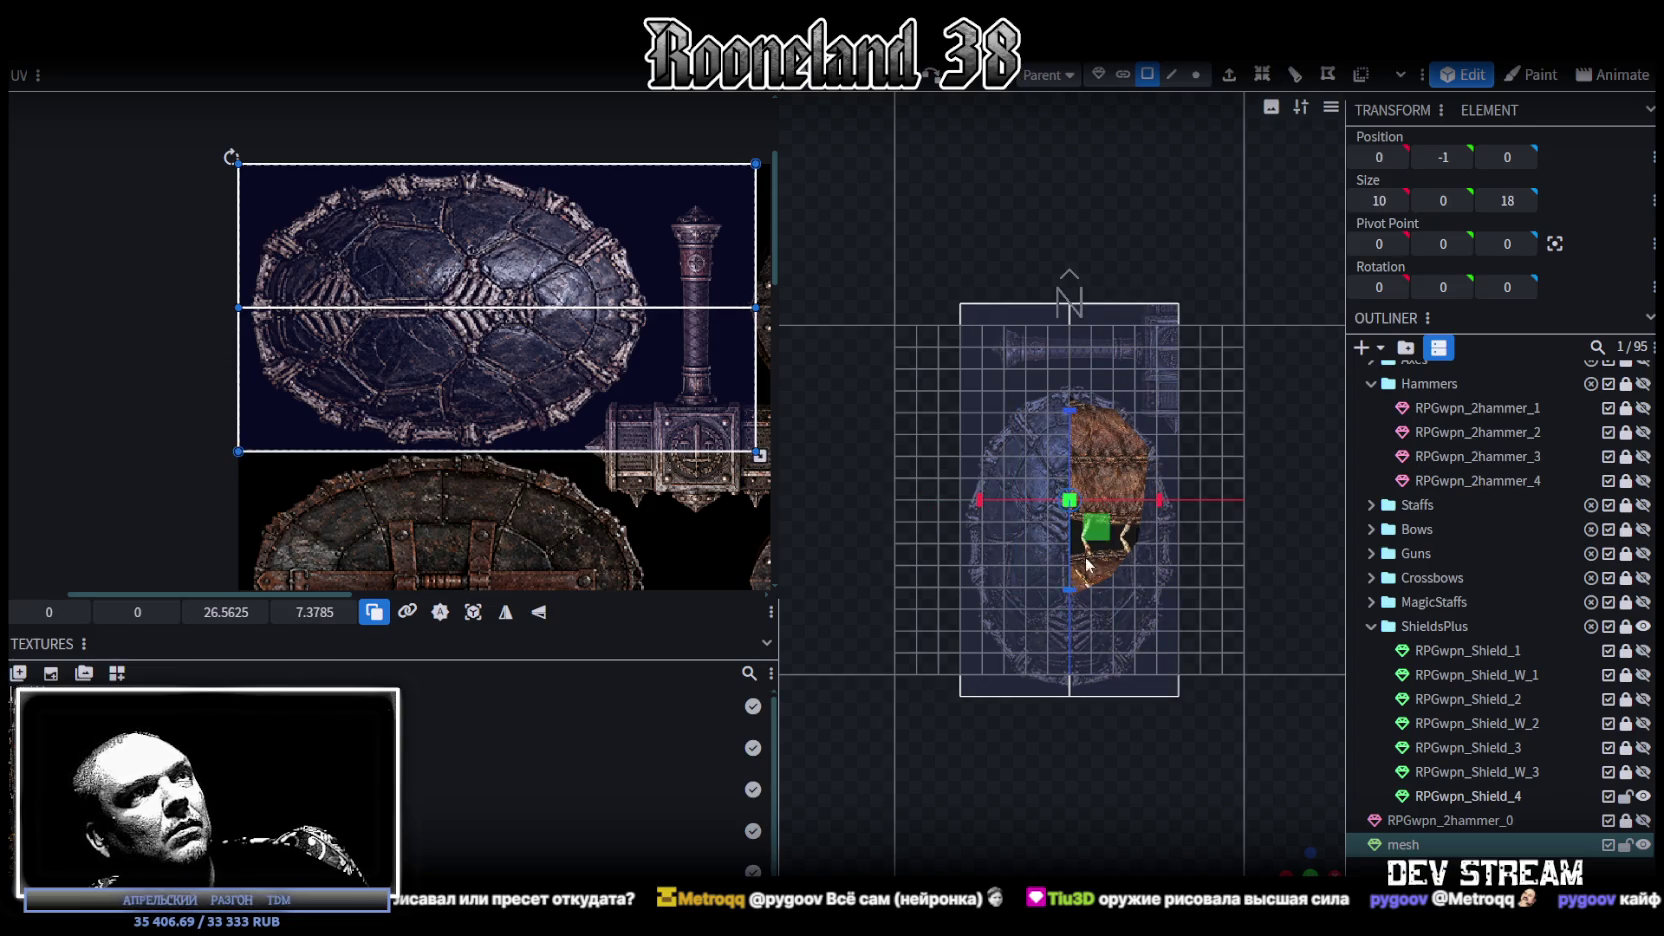
{"action": "key", "text": "v"}
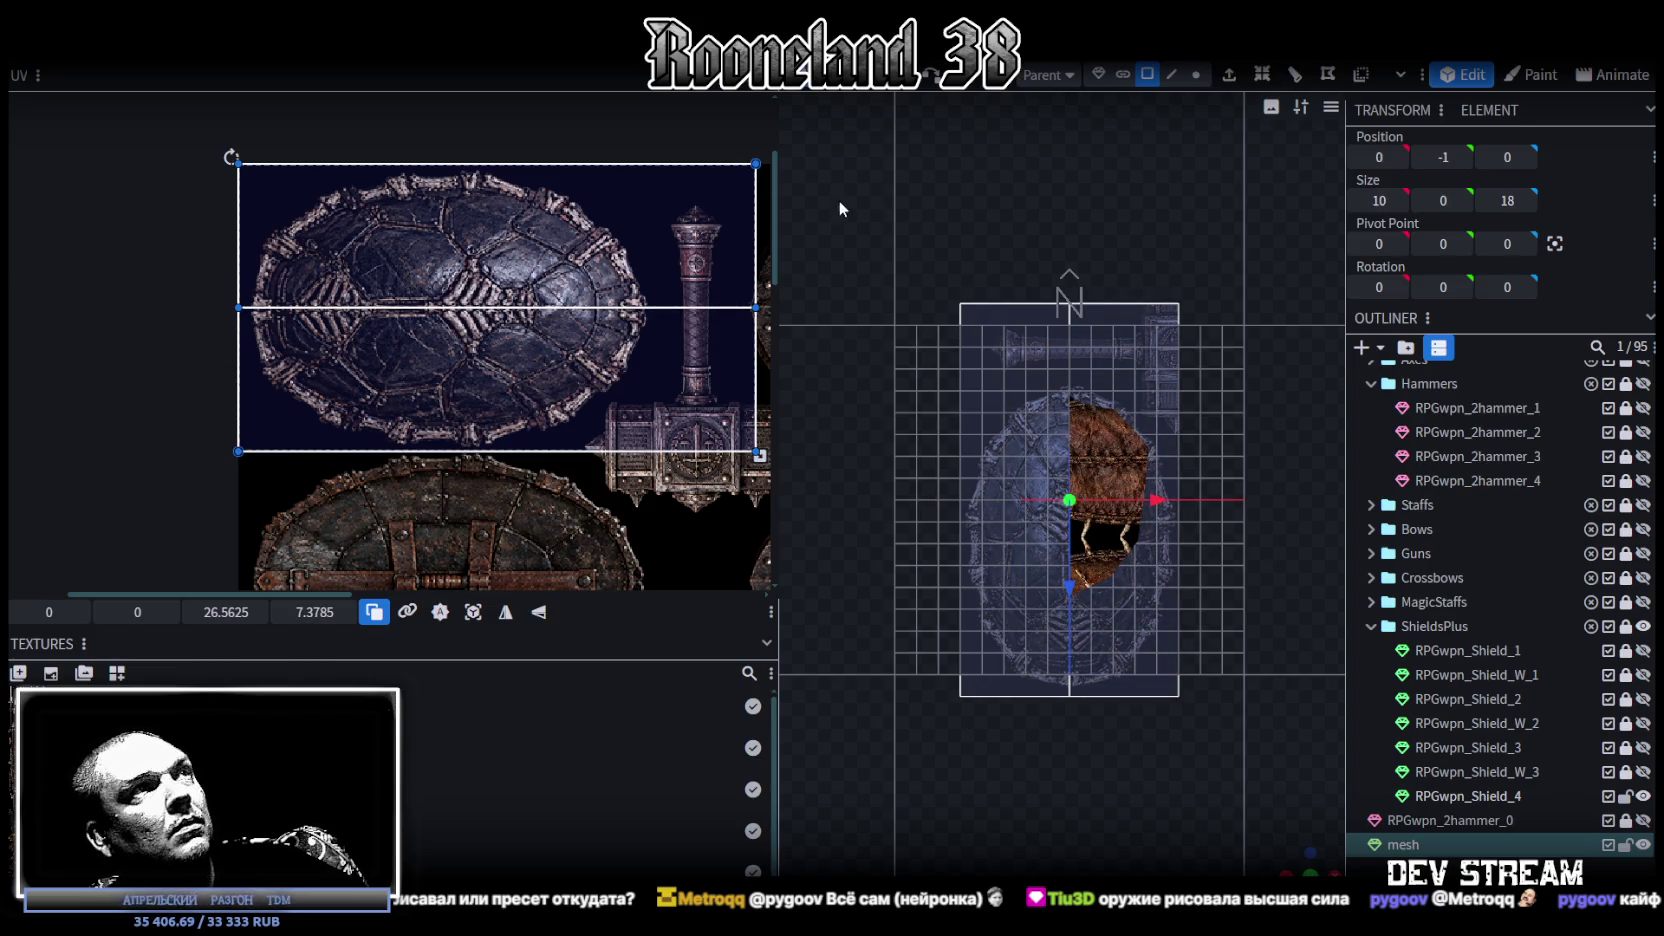
{"action": "left_click", "coordinate": [1173, 74]}
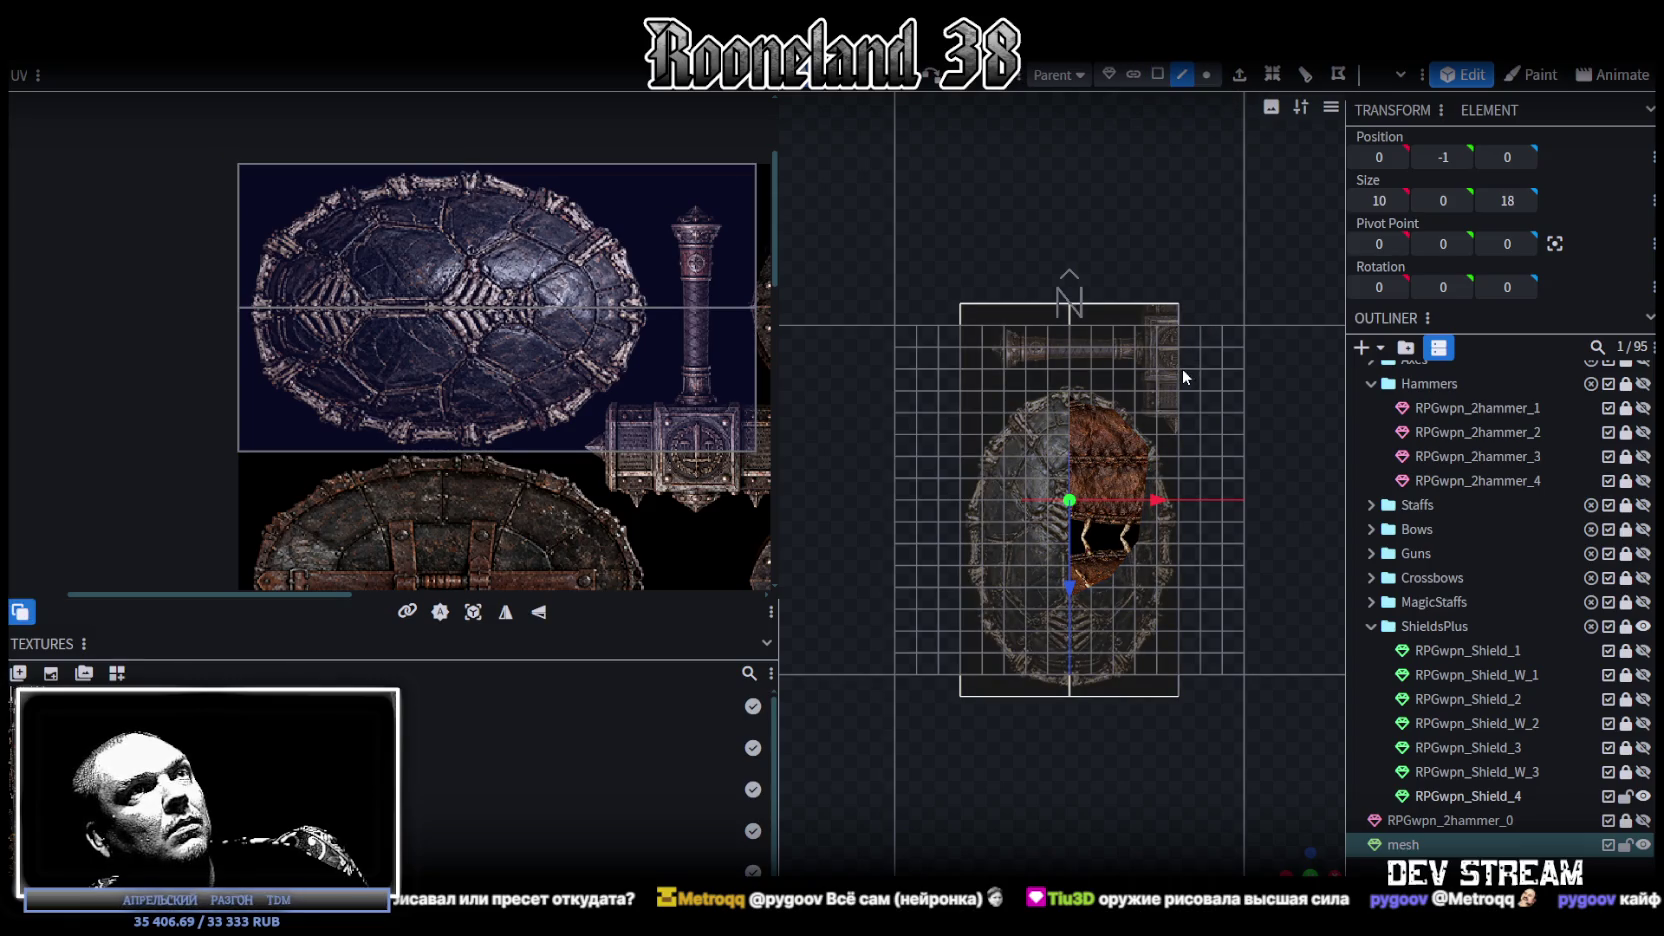
{"action": "left_click", "coordinate": [1179, 368]}
{"action": "key", "text": "ctrl+r"}
{"action": "left_click_drag", "start_coordinate": [1093, 863], "coordinate": [1150, 863]}
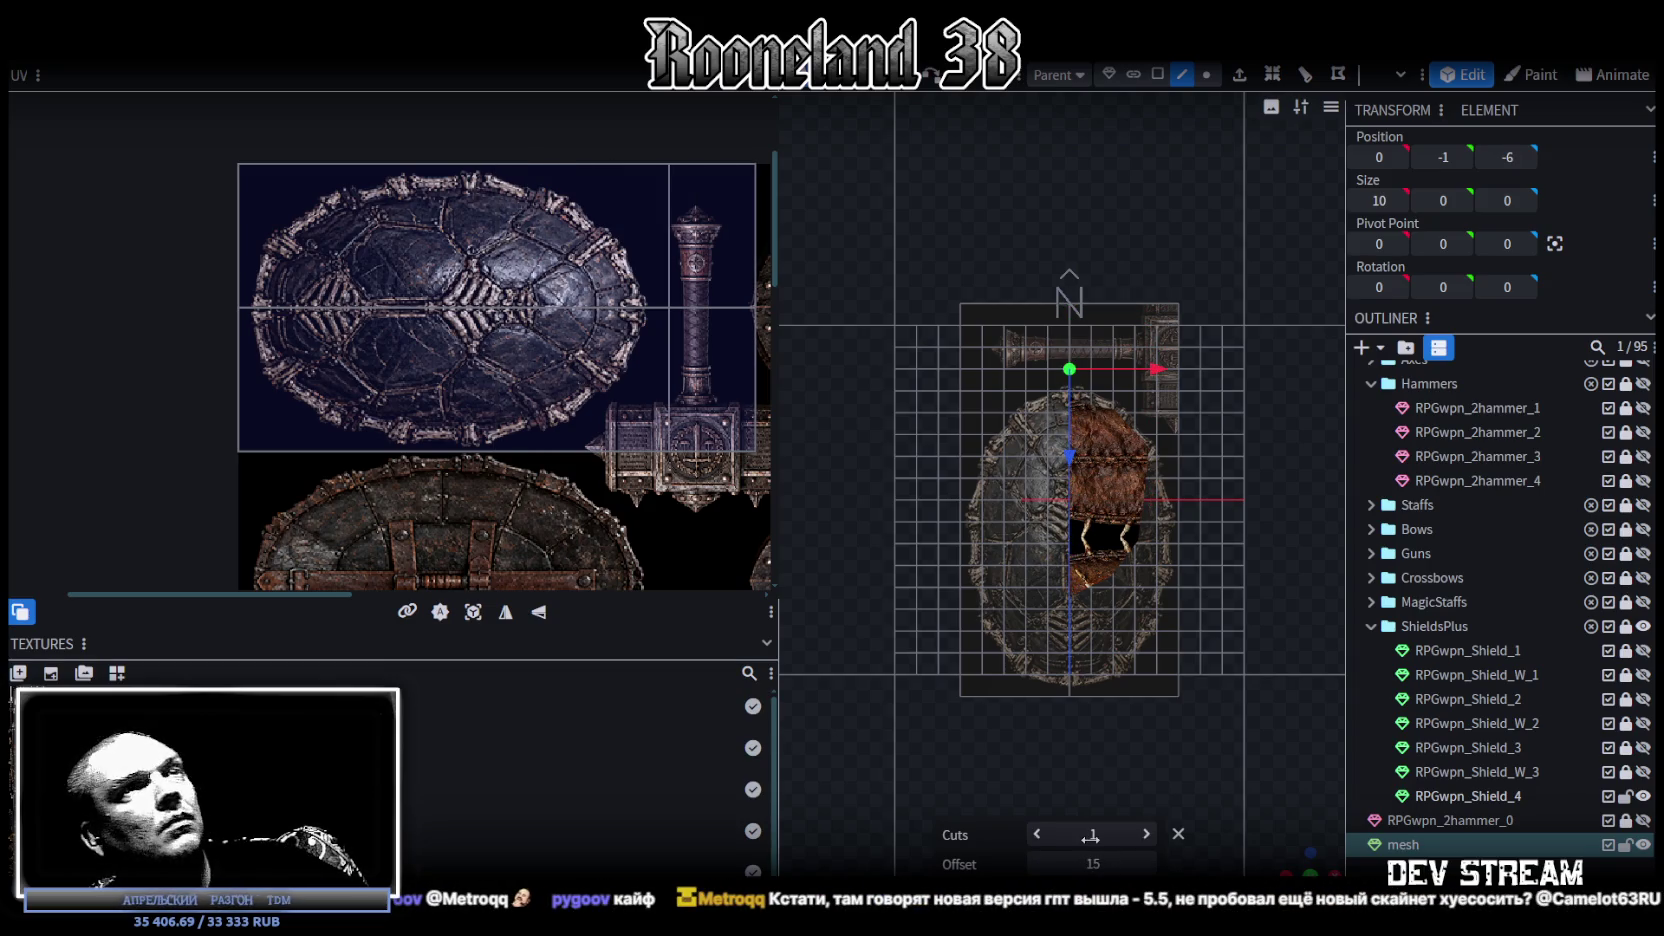
Step: Nudge the new face along Z and check it against Shield_1 from above
{"action": "left_click", "coordinate": [1135, 342]}
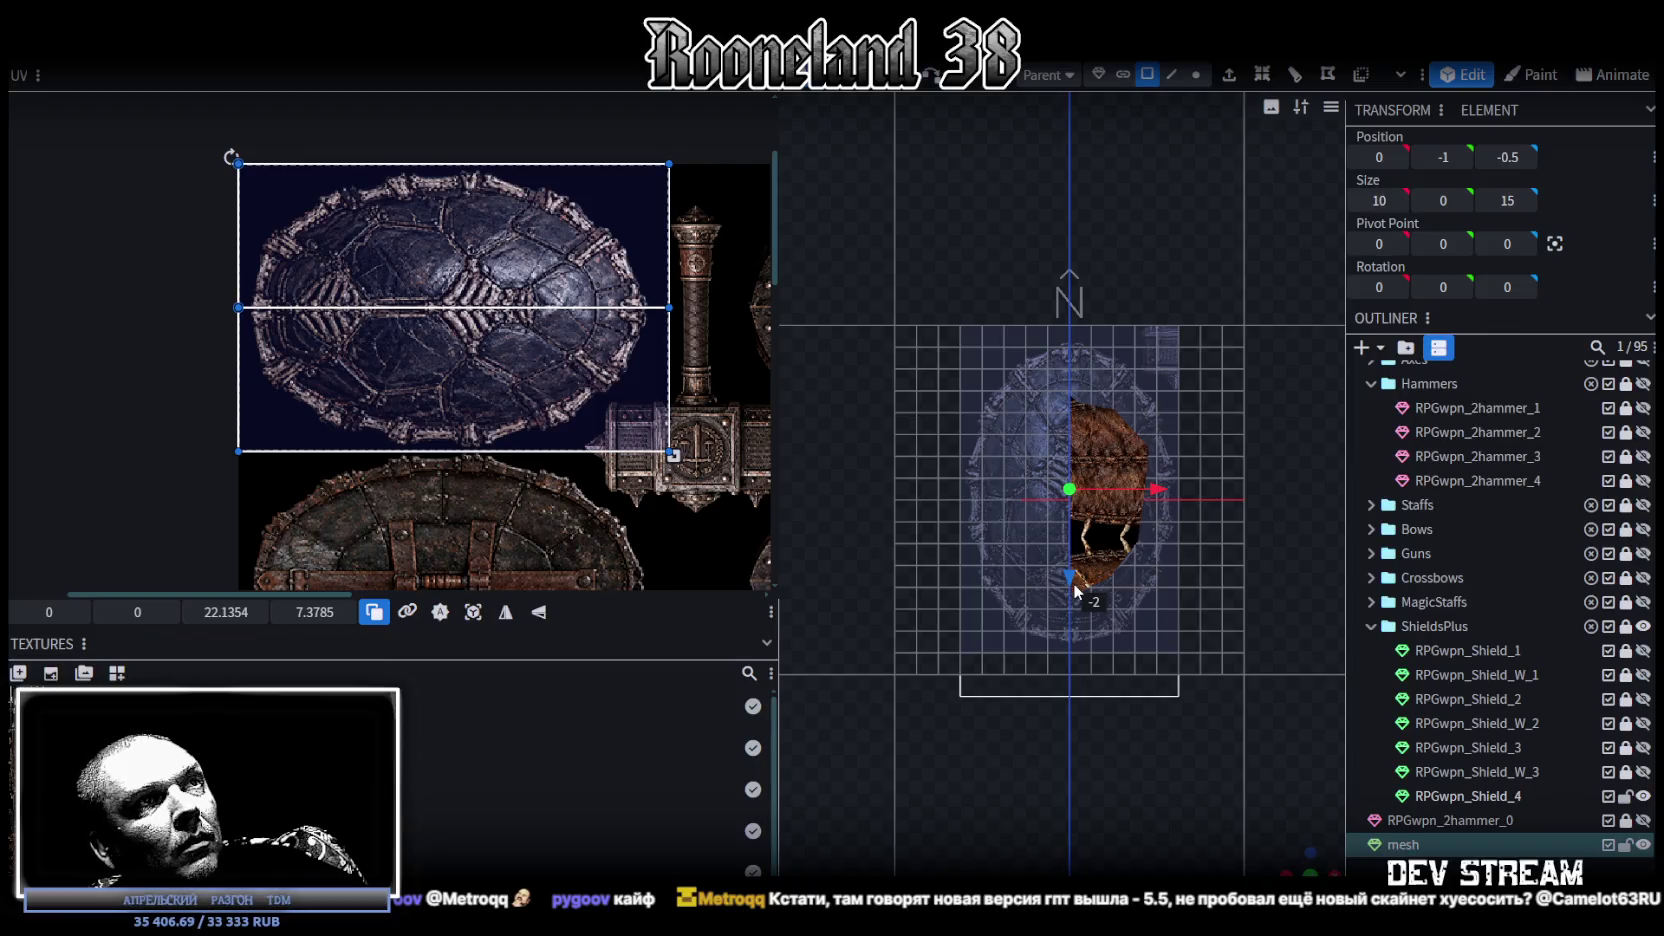
{"action": "mouse_move", "coordinate": [1075, 590]}
{"action": "left_mouse_down"}
{"action": "mouse_move", "coordinate": [1228, 781]}
{"action": "mouse_move", "coordinate": [1235, 681]}
{"action": "mouse_move", "coordinate": [1173, 497]}
{"action": "mouse_move", "coordinate": [1190, 629]}
{"action": "mouse_move", "coordinate": [1242, 742]}
{"action": "left_mouse_up"}
{"action": "mouse_move", "coordinate": [1264, 536]}
{"action": "left_mouse_down"}
{"action": "mouse_move", "coordinate": [1256, 580]}
{"action": "mouse_move", "coordinate": [1238, 572]}
{"action": "mouse_move", "coordinate": [1260, 614]}
{"action": "left_mouse_up"}
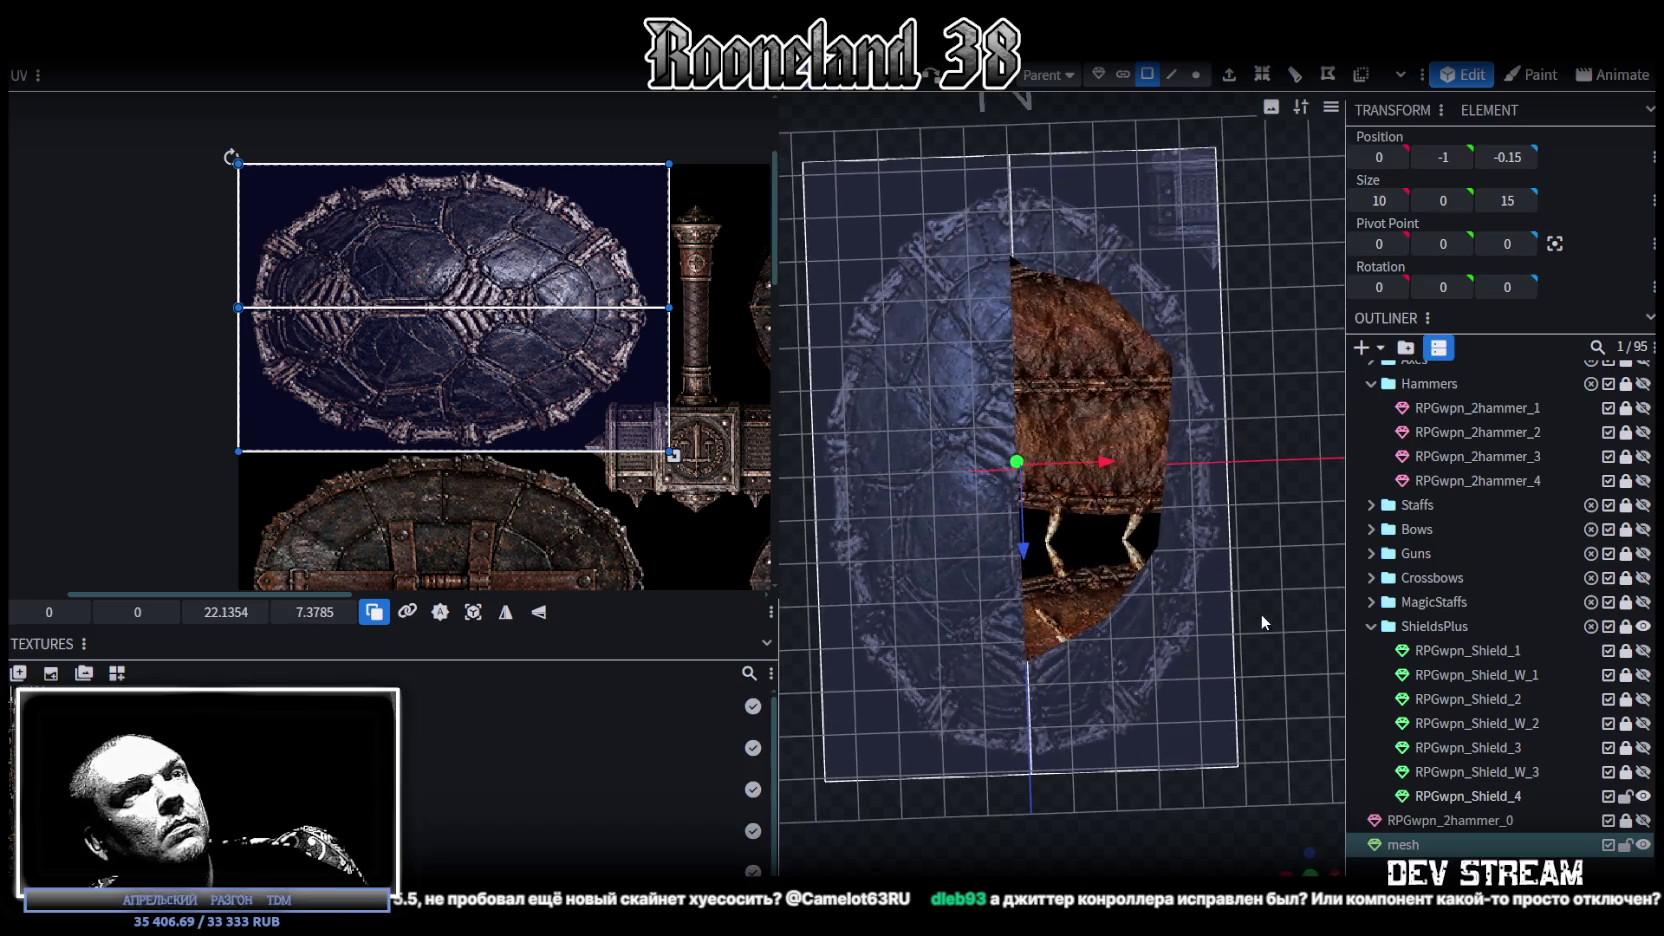
{"action": "left_click", "coordinate": [1643, 650]}
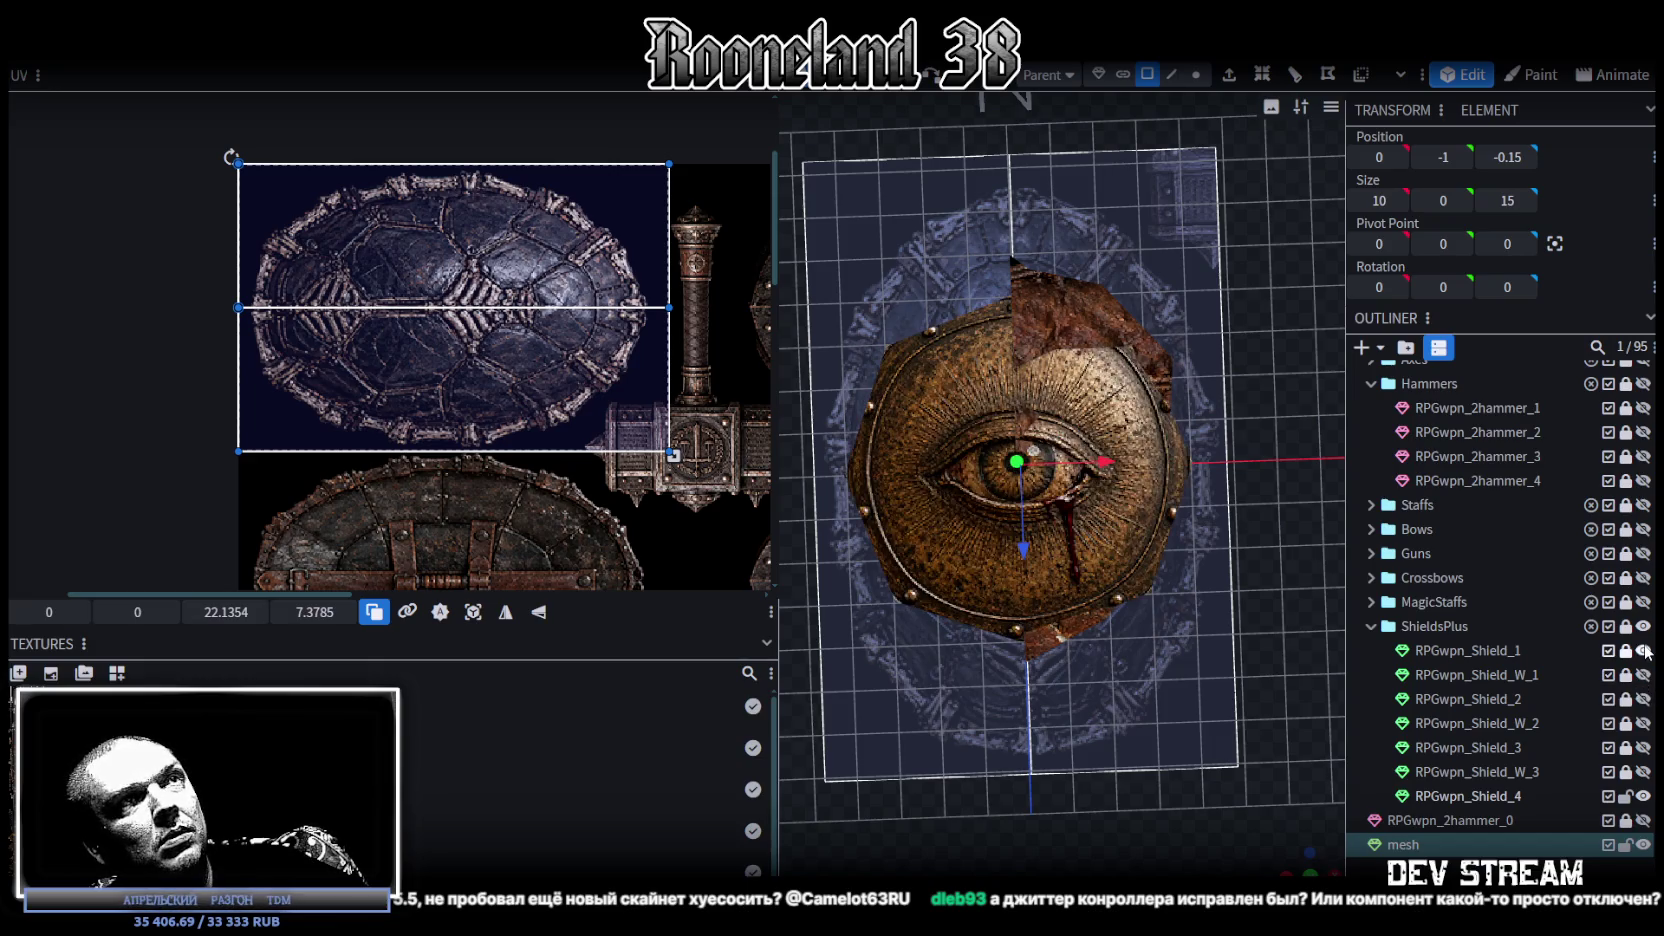
{"action": "left_click", "coordinate": [1643, 650]}
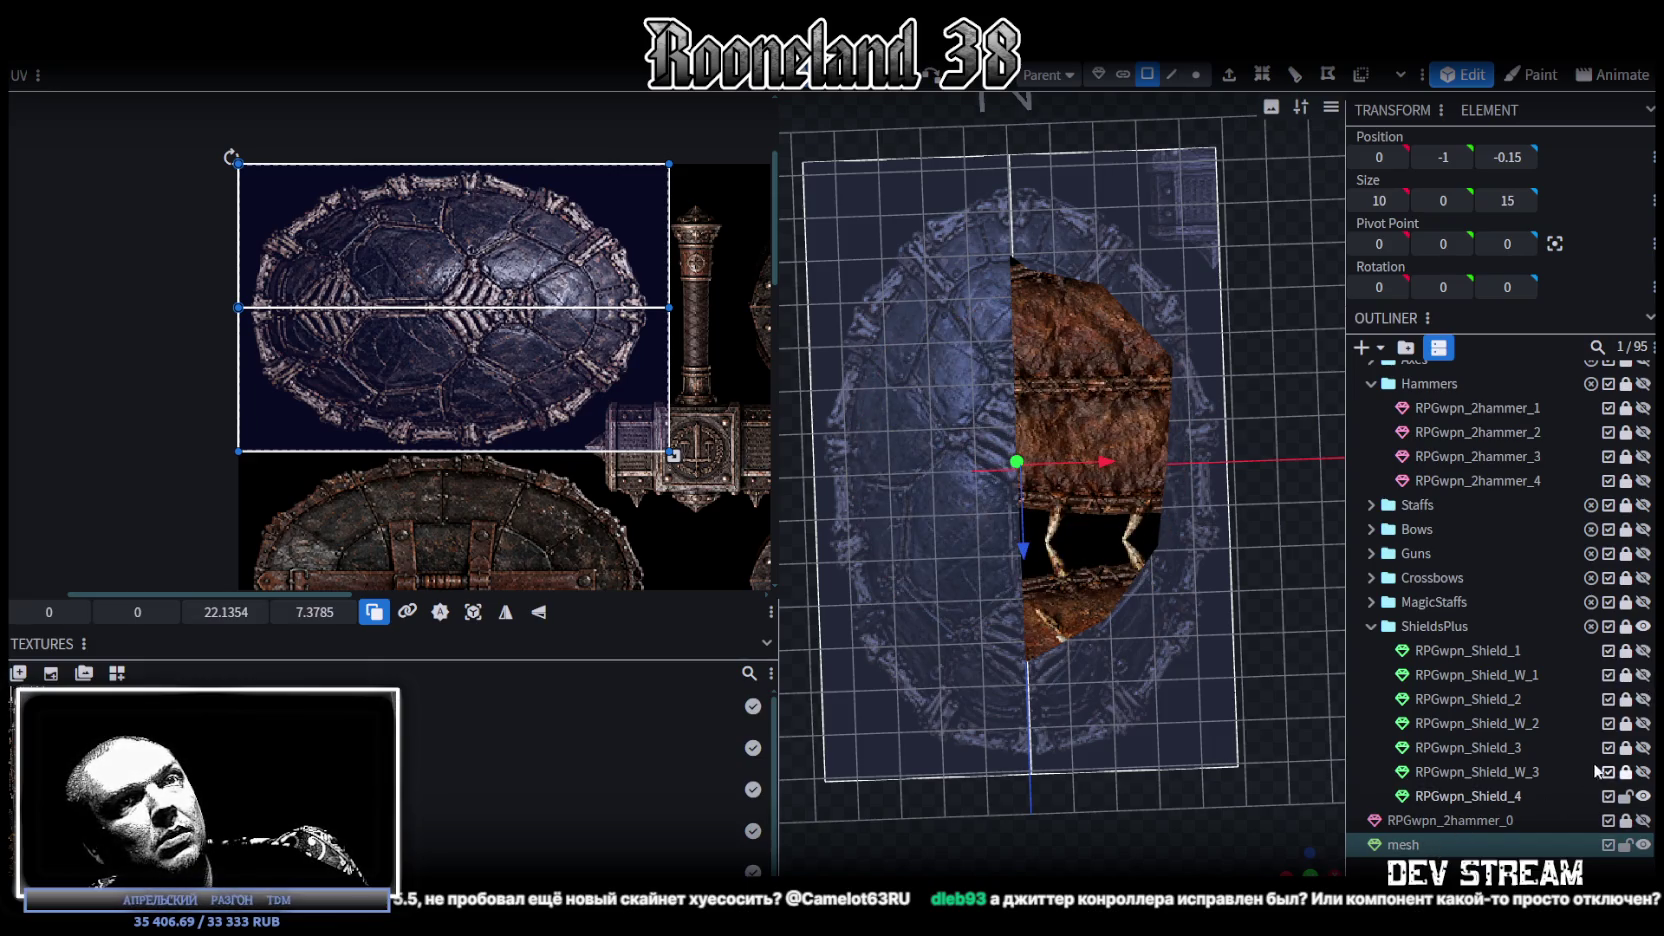
{"action": "scroll", "coordinate": [1173, 690], "scroll_direction": "down", "scroll_amount": 2}
{"action": "mouse_move", "coordinate": [1239, 738]}
{"action": "left_mouse_down"}
{"action": "mouse_move", "coordinate": [1196, 745]}
{"action": "mouse_move", "coordinate": [1213, 706]}
{"action": "mouse_move", "coordinate": [1190, 737]}
{"action": "mouse_move", "coordinate": [1204, 796]}
{"action": "left_mouse_up"}
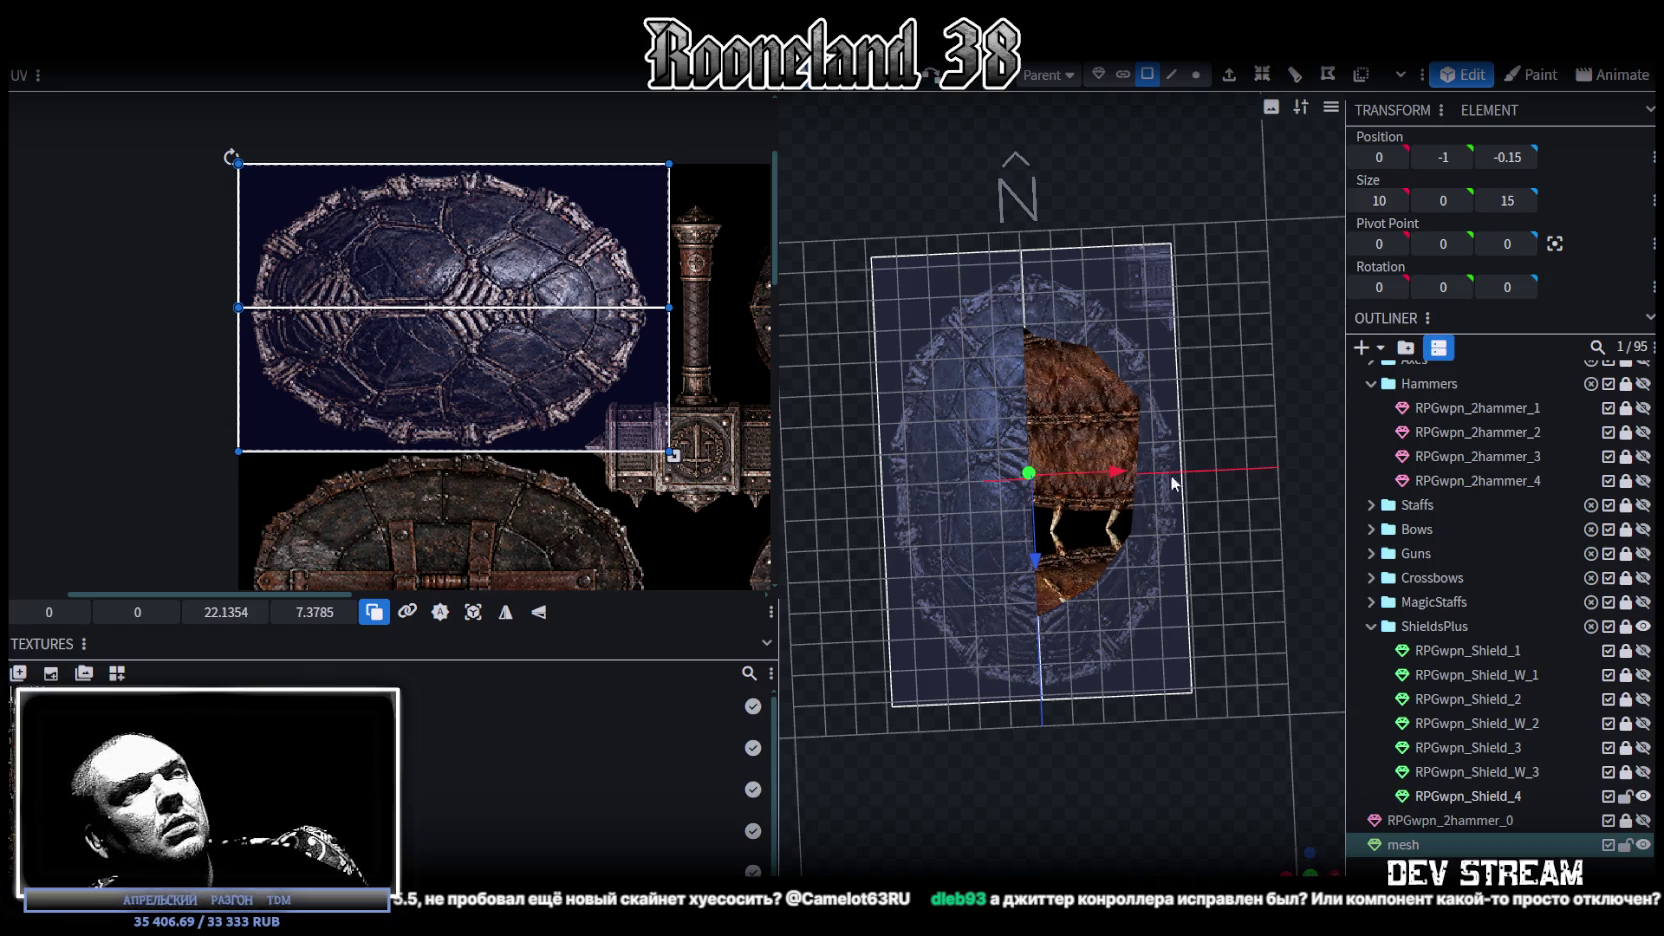
{"action": "right_click_drag", "start_coordinate": [1156, 542], "coordinate": [1169, 562]}
Step: Resize the face to 8 by 13 and fit its UV to the shrunken face
{"action": "key", "text": "s"}
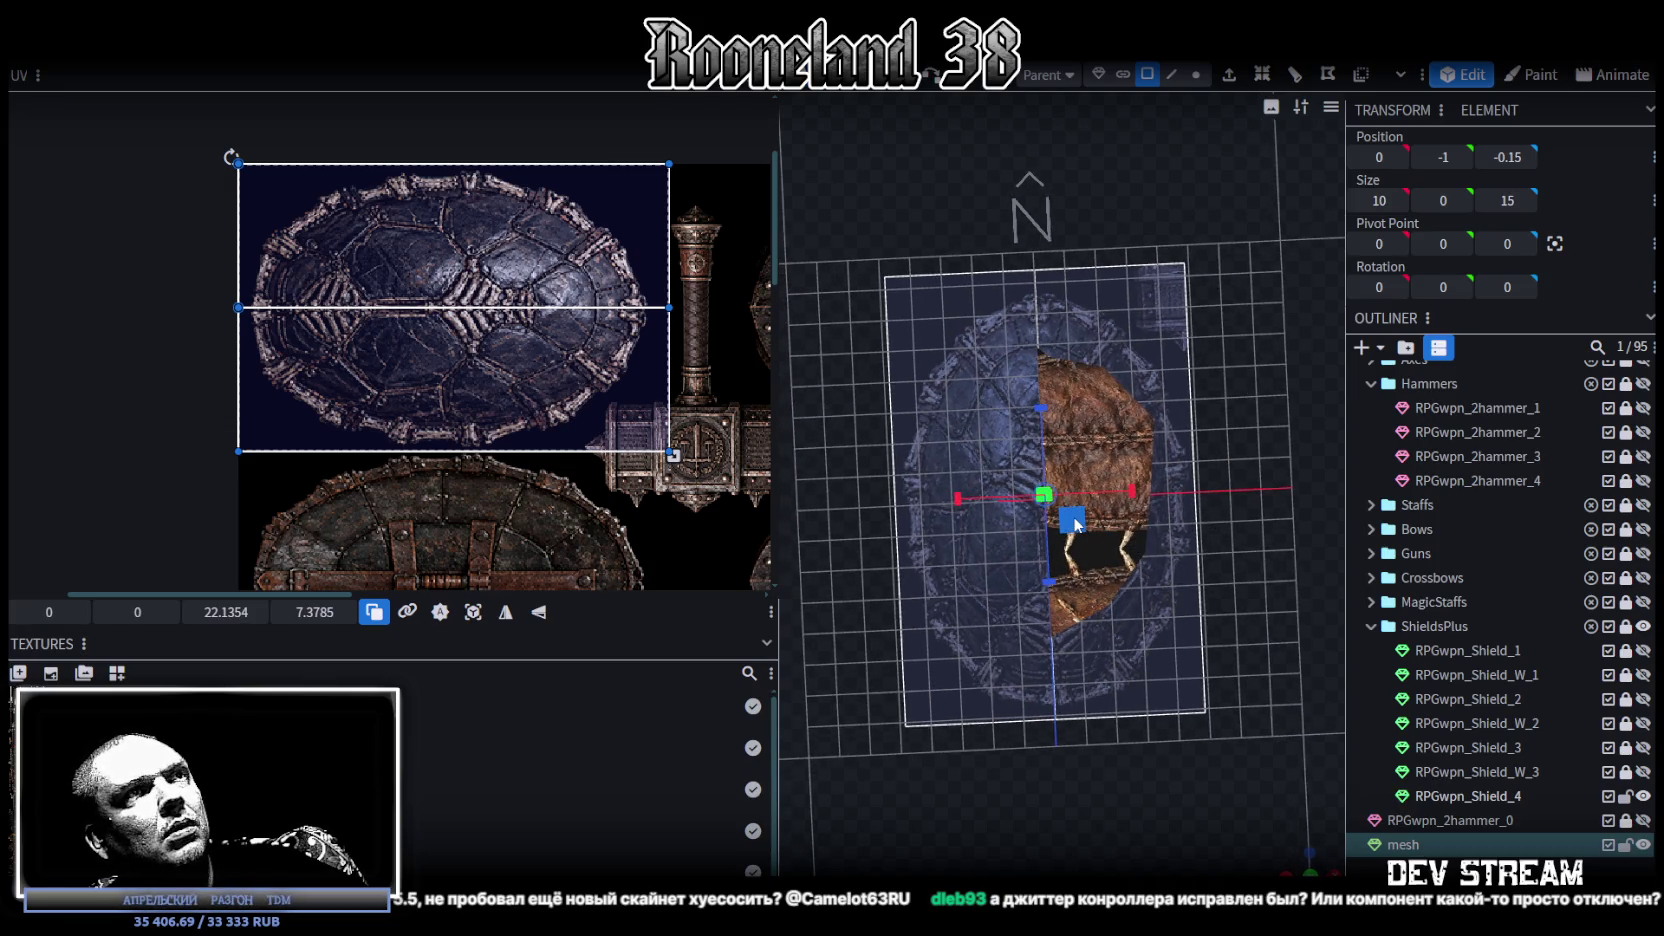
{"action": "left_click_drag", "start_coordinate": [1087, 522], "coordinate": [1063, 533]}
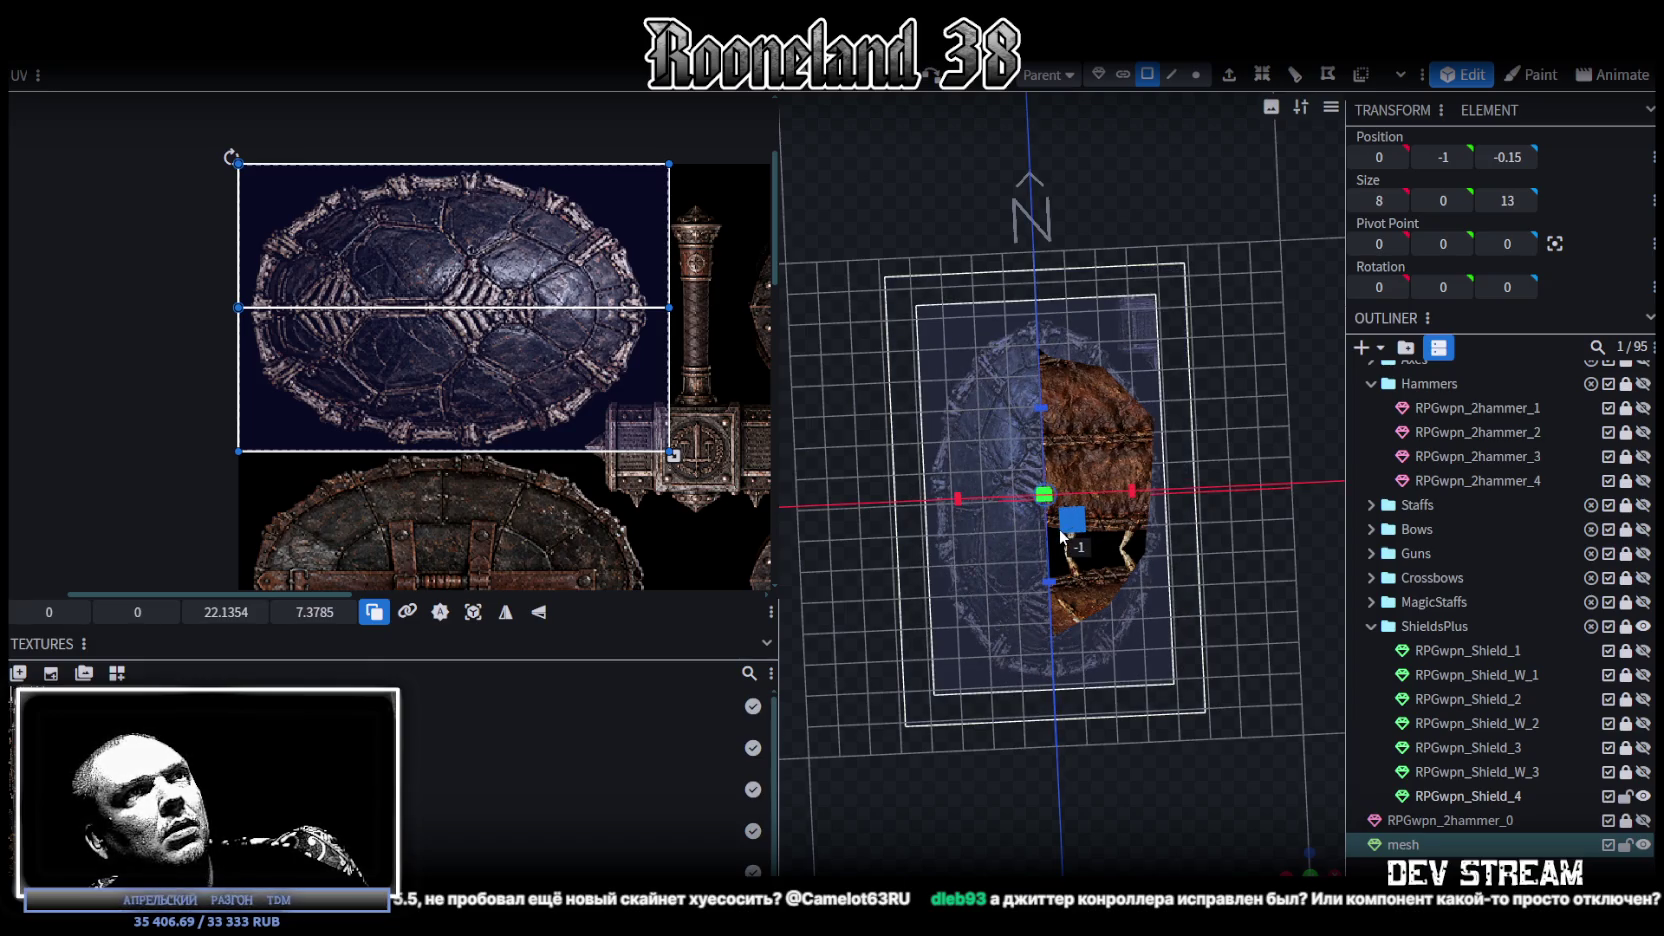
{"action": "left_click_drag", "start_coordinate": [1060, 529], "coordinate": [1075, 530]}
{"action": "key", "text": "ctrl+z"}
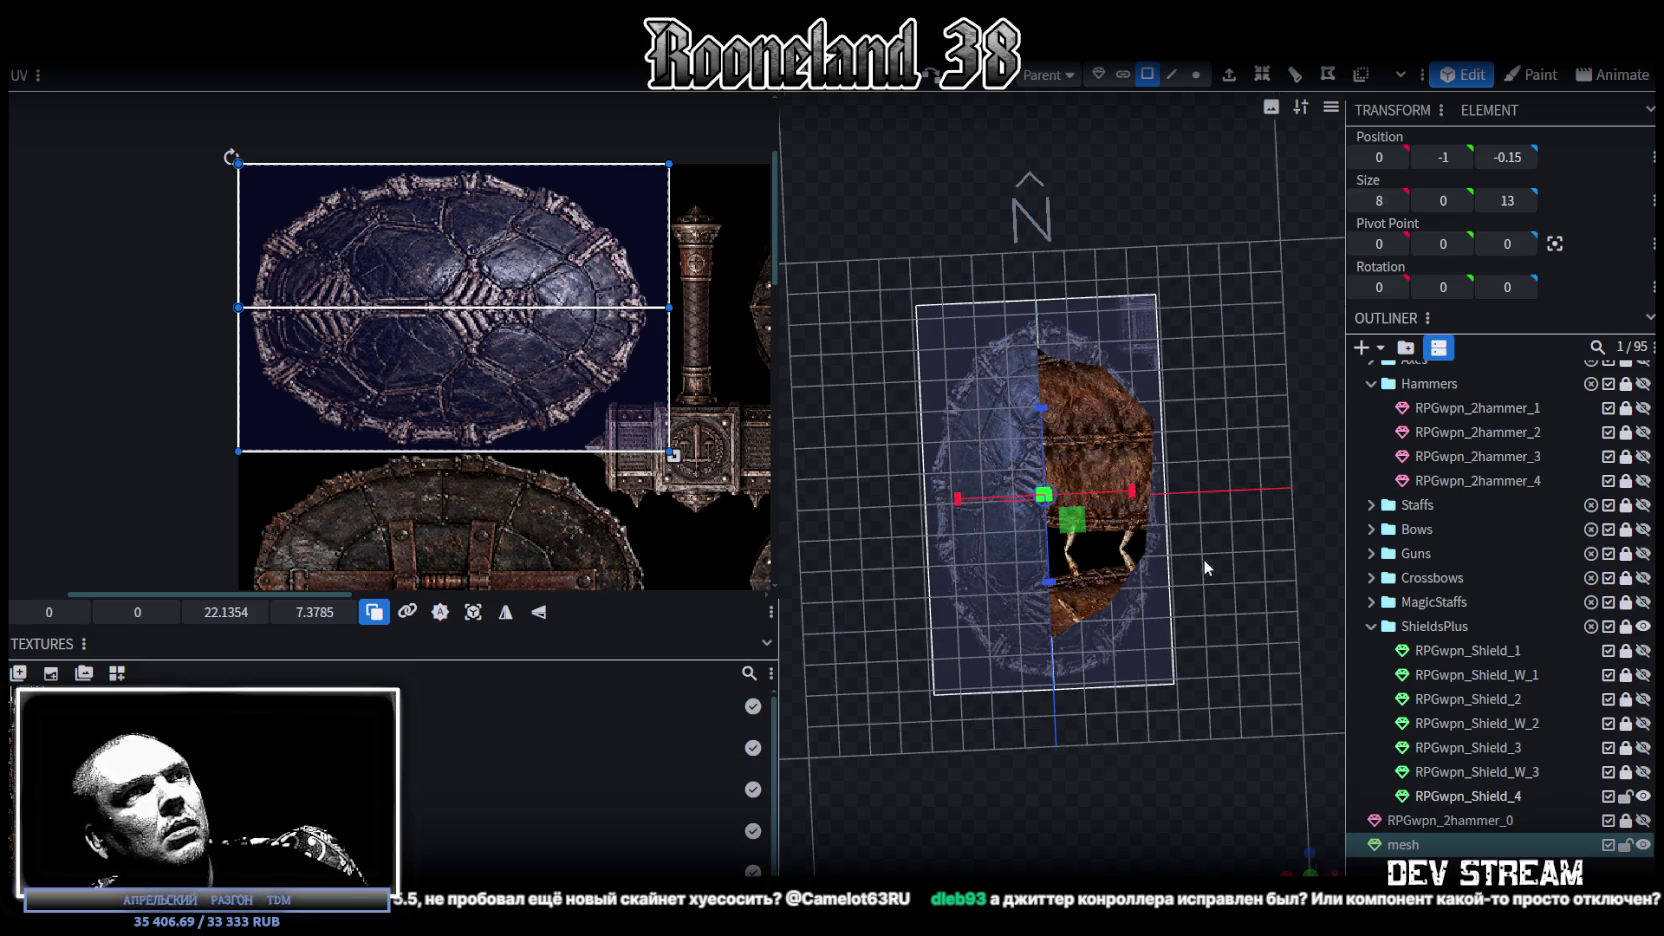
{"action": "left_click_drag", "start_coordinate": [1202, 558], "coordinate": [1230, 574]}
{"action": "scroll", "coordinate": [1236, 770], "scroll_direction": "down", "scroll_amount": 1}
{"action": "scroll", "coordinate": [1236, 770], "scroll_direction": "down", "scroll_amount": 1}
{"action": "scroll", "coordinate": [1097, 718], "scroll_direction": "up", "scroll_amount": 1}
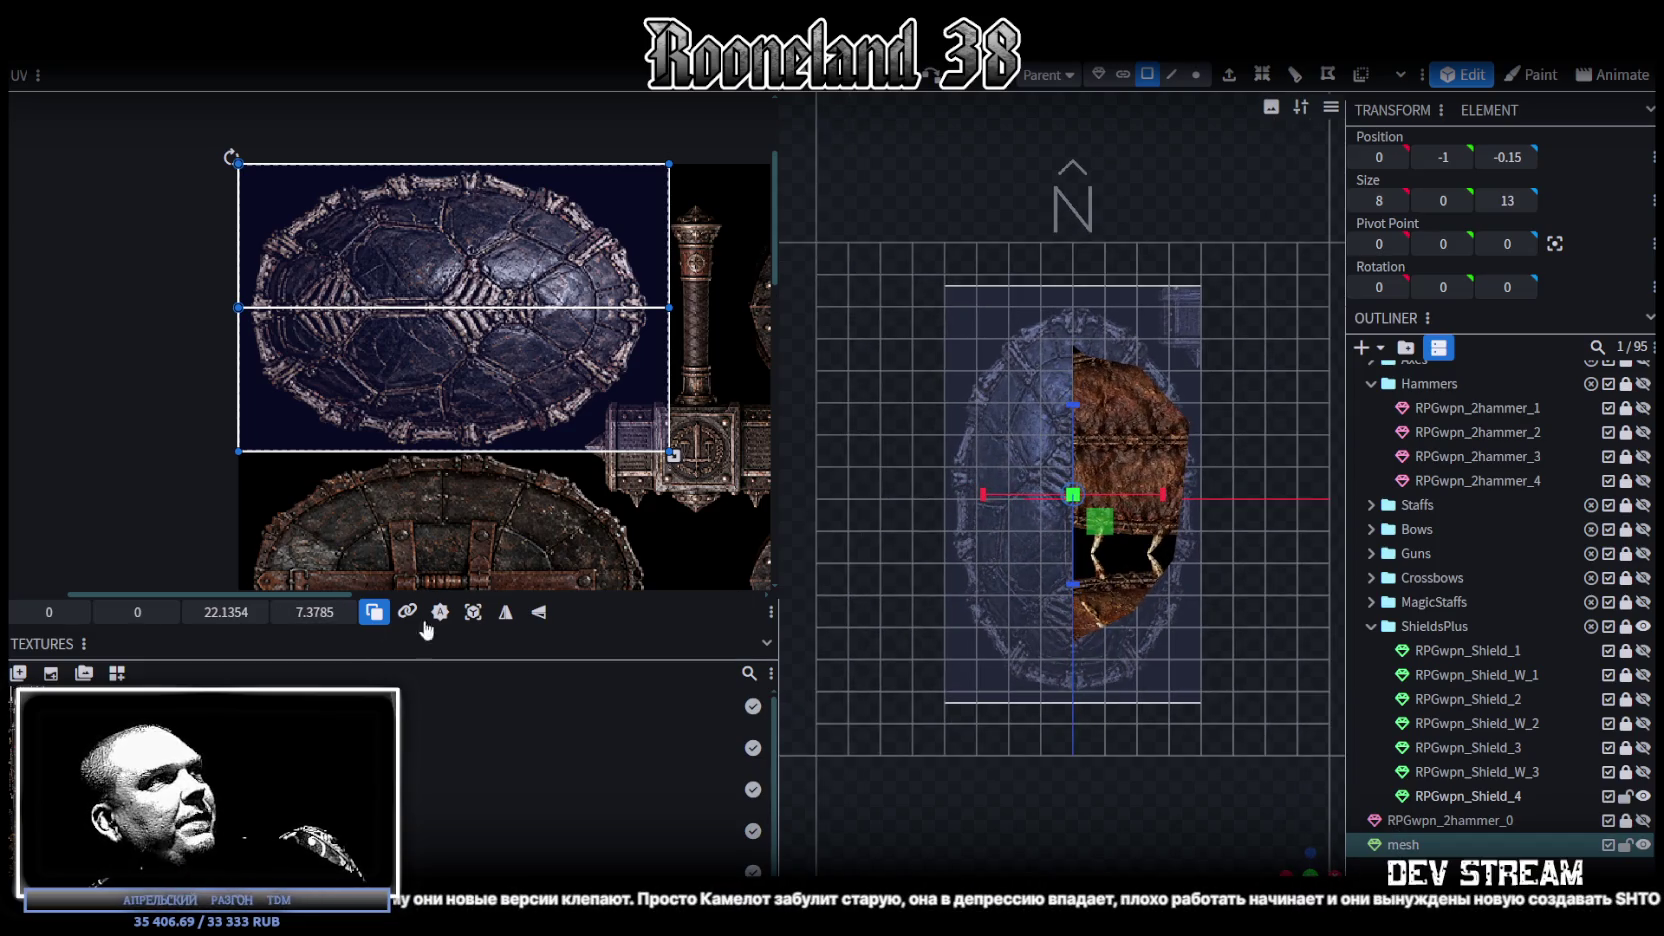
{"action": "left_click", "coordinate": [474, 612]}
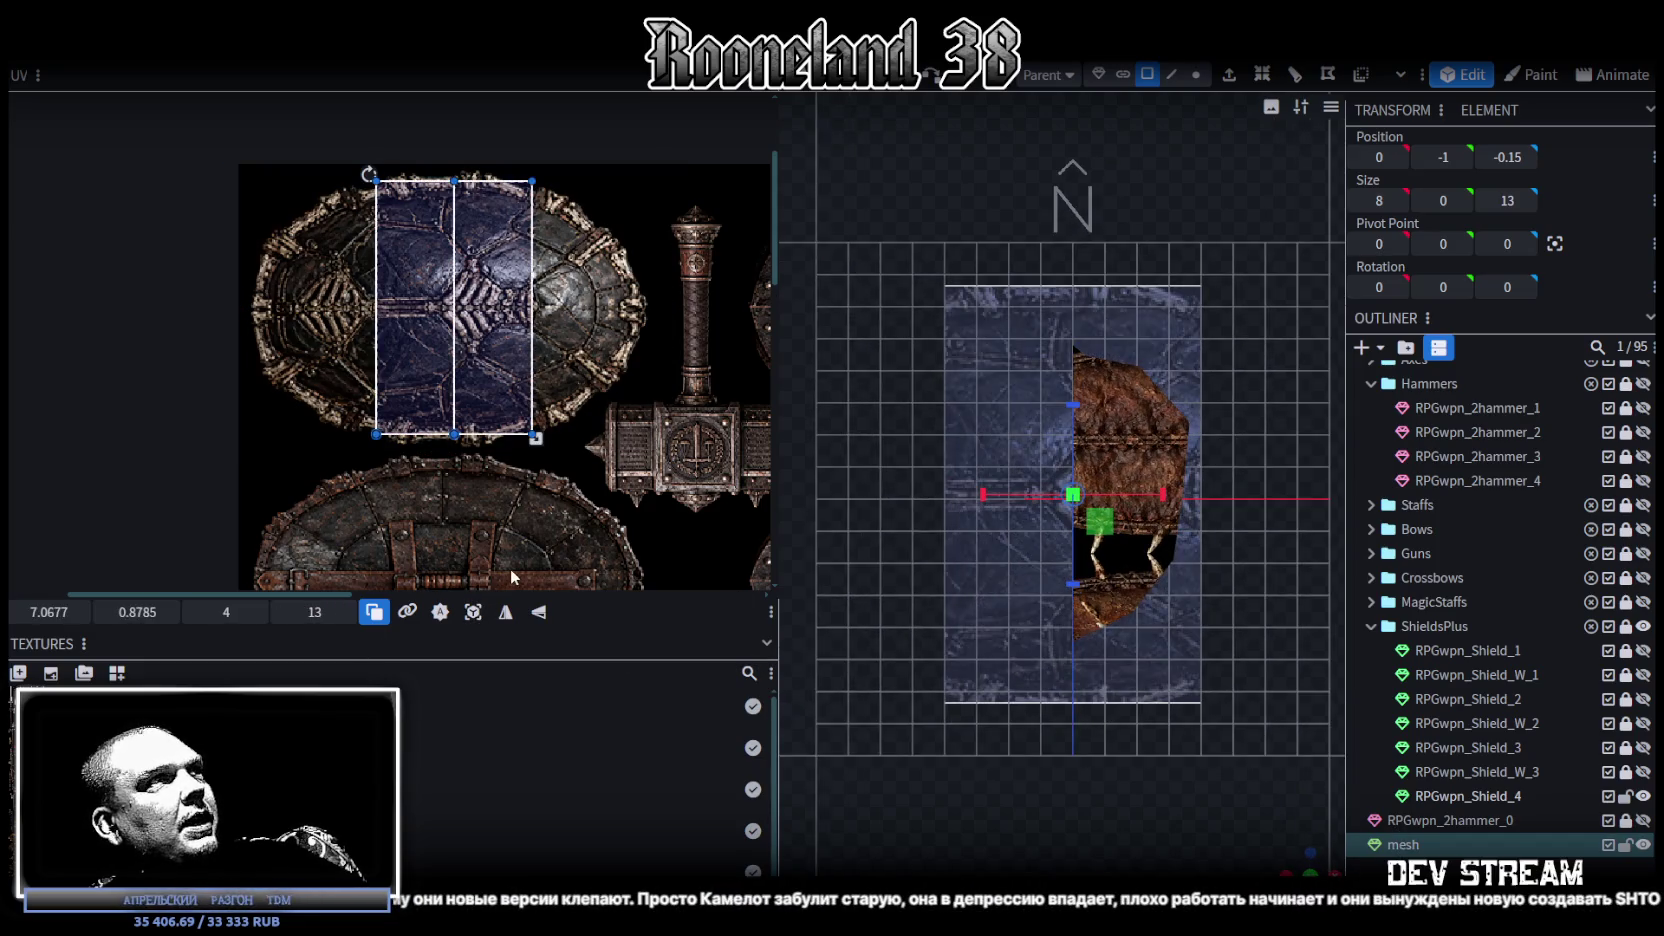
Step: Rotate the plane's UV a quarter turn and stretch it over the whole turtle shell
{"action": "right_click", "coordinate": [509, 360]}
{"action": "left_click", "coordinate": [566, 722]}
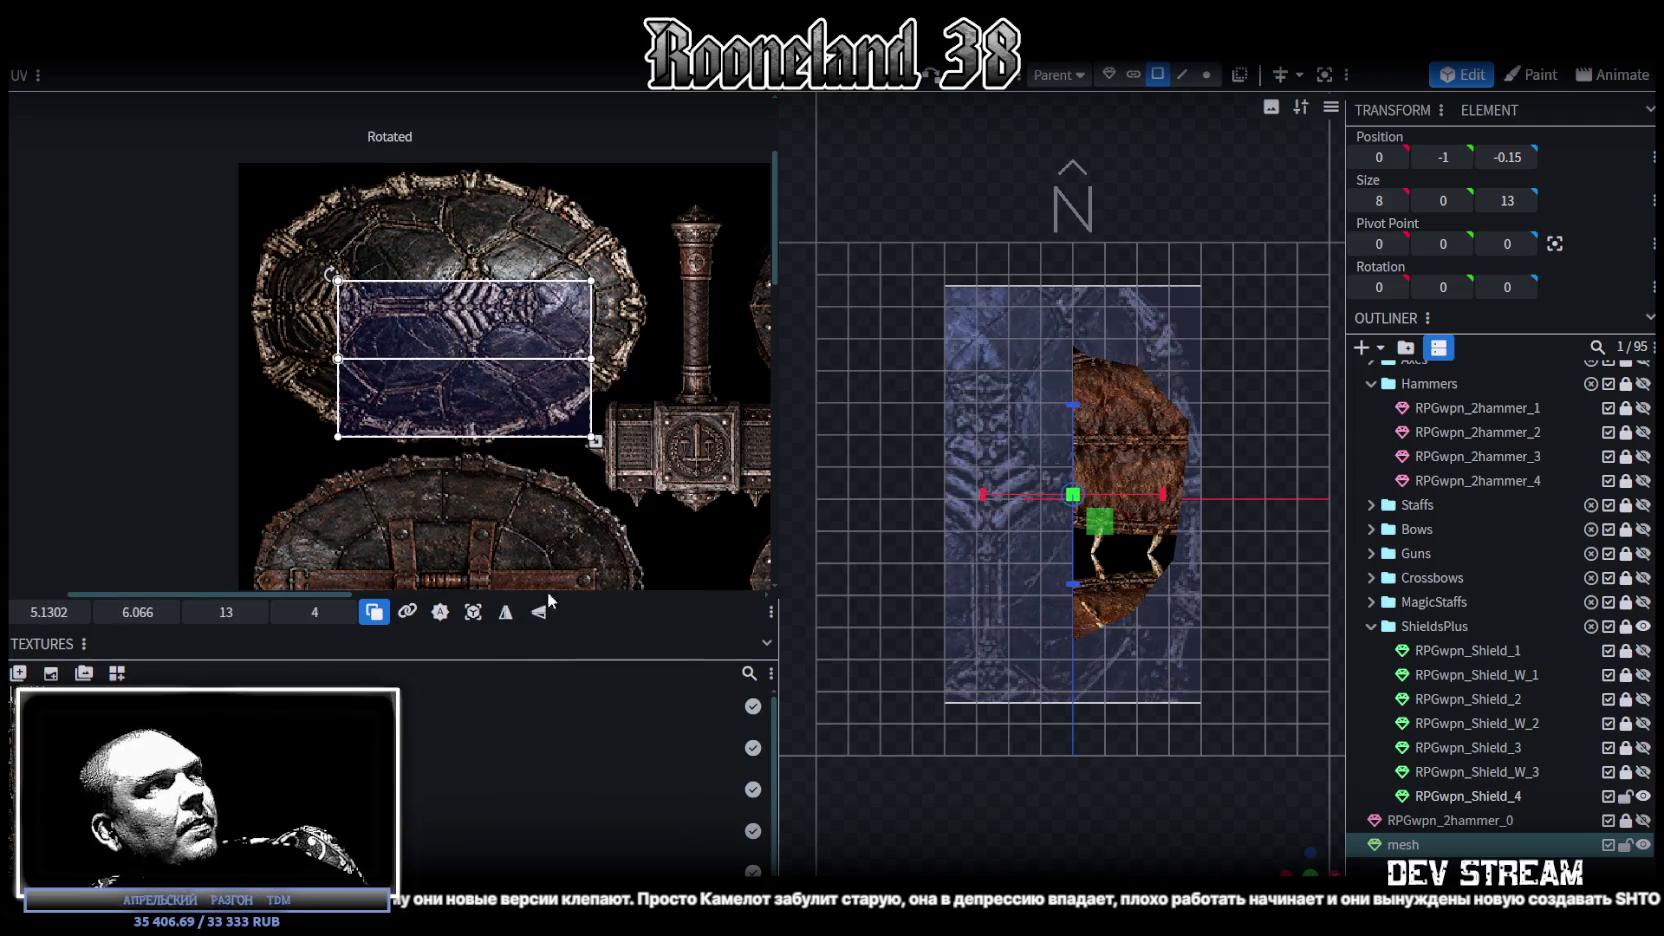
{"action": "left_click_drag", "start_coordinate": [394, 292], "coordinate": [294, 173]}
{"action": "left_click_drag", "start_coordinate": [494, 320], "coordinate": [715, 430]}
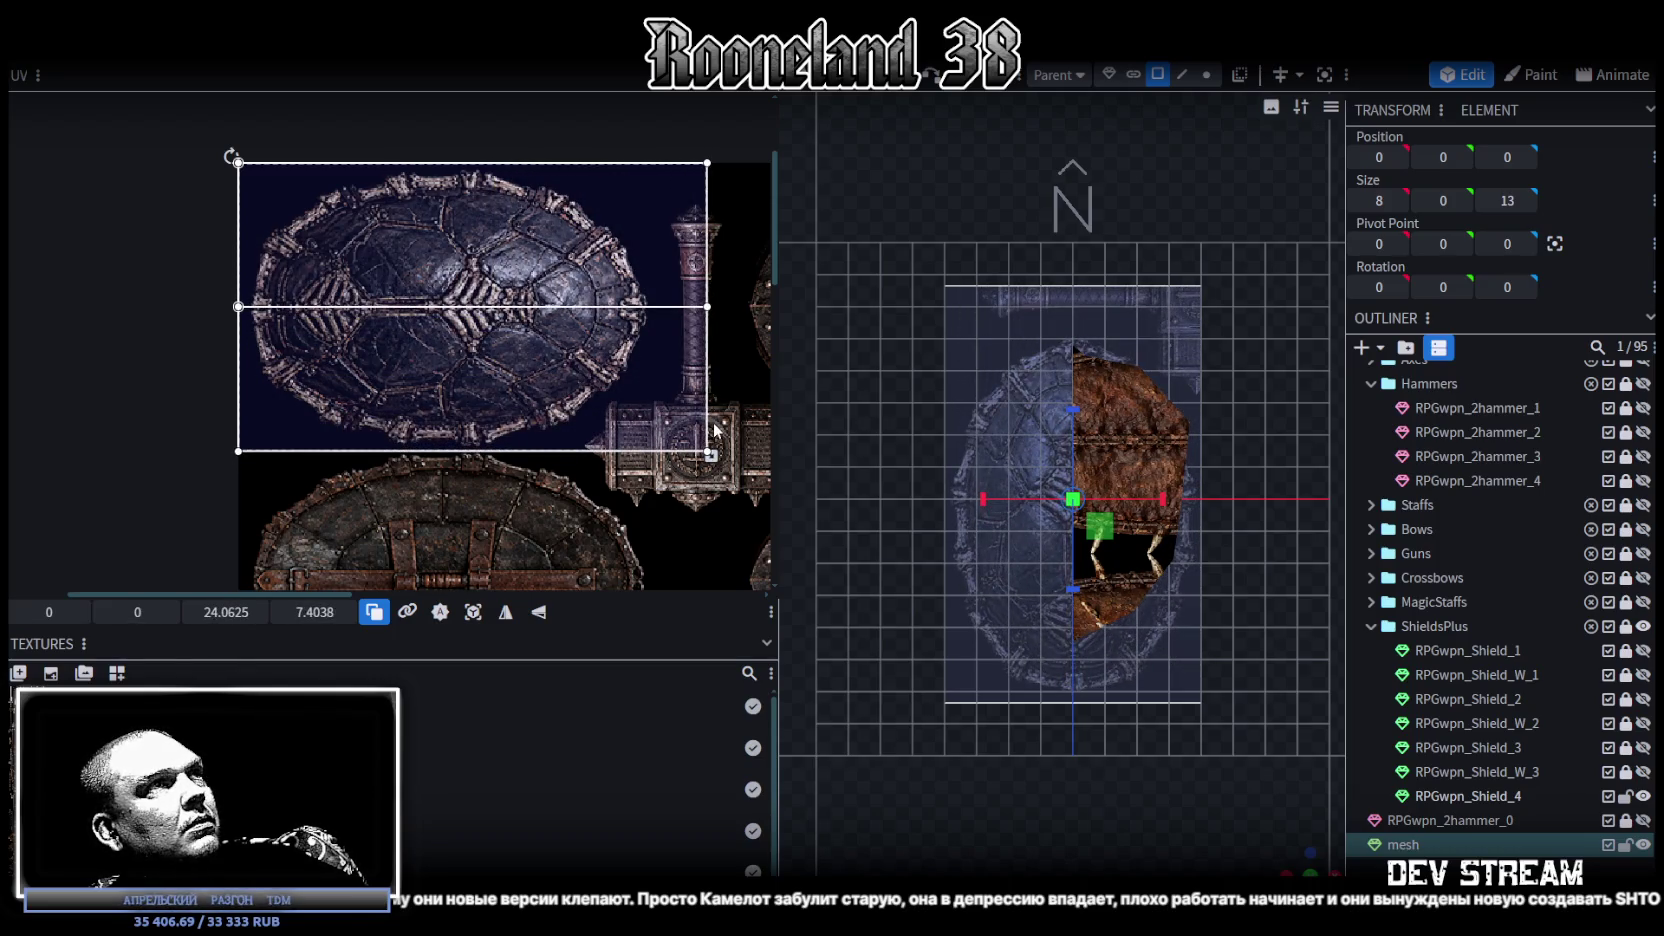
{"action": "scroll", "coordinate": [447, 270], "scroll_direction": "up", "scroll_amount": 2}
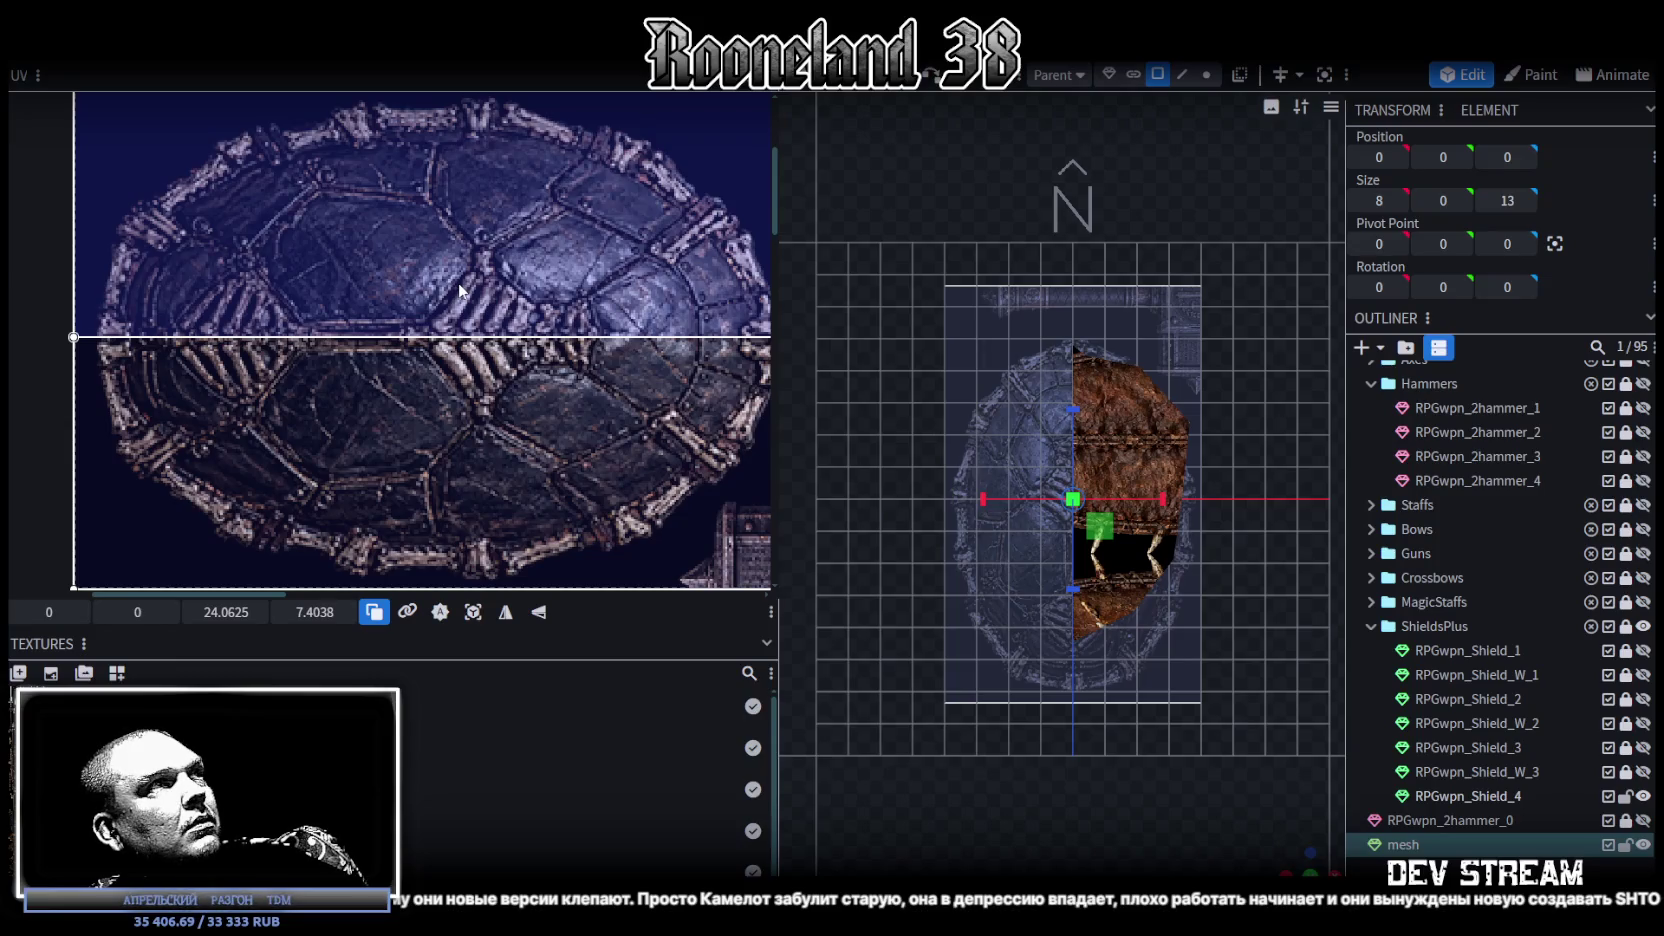
{"action": "scroll", "coordinate": [460, 290], "scroll_direction": "down", "scroll_amount": 2}
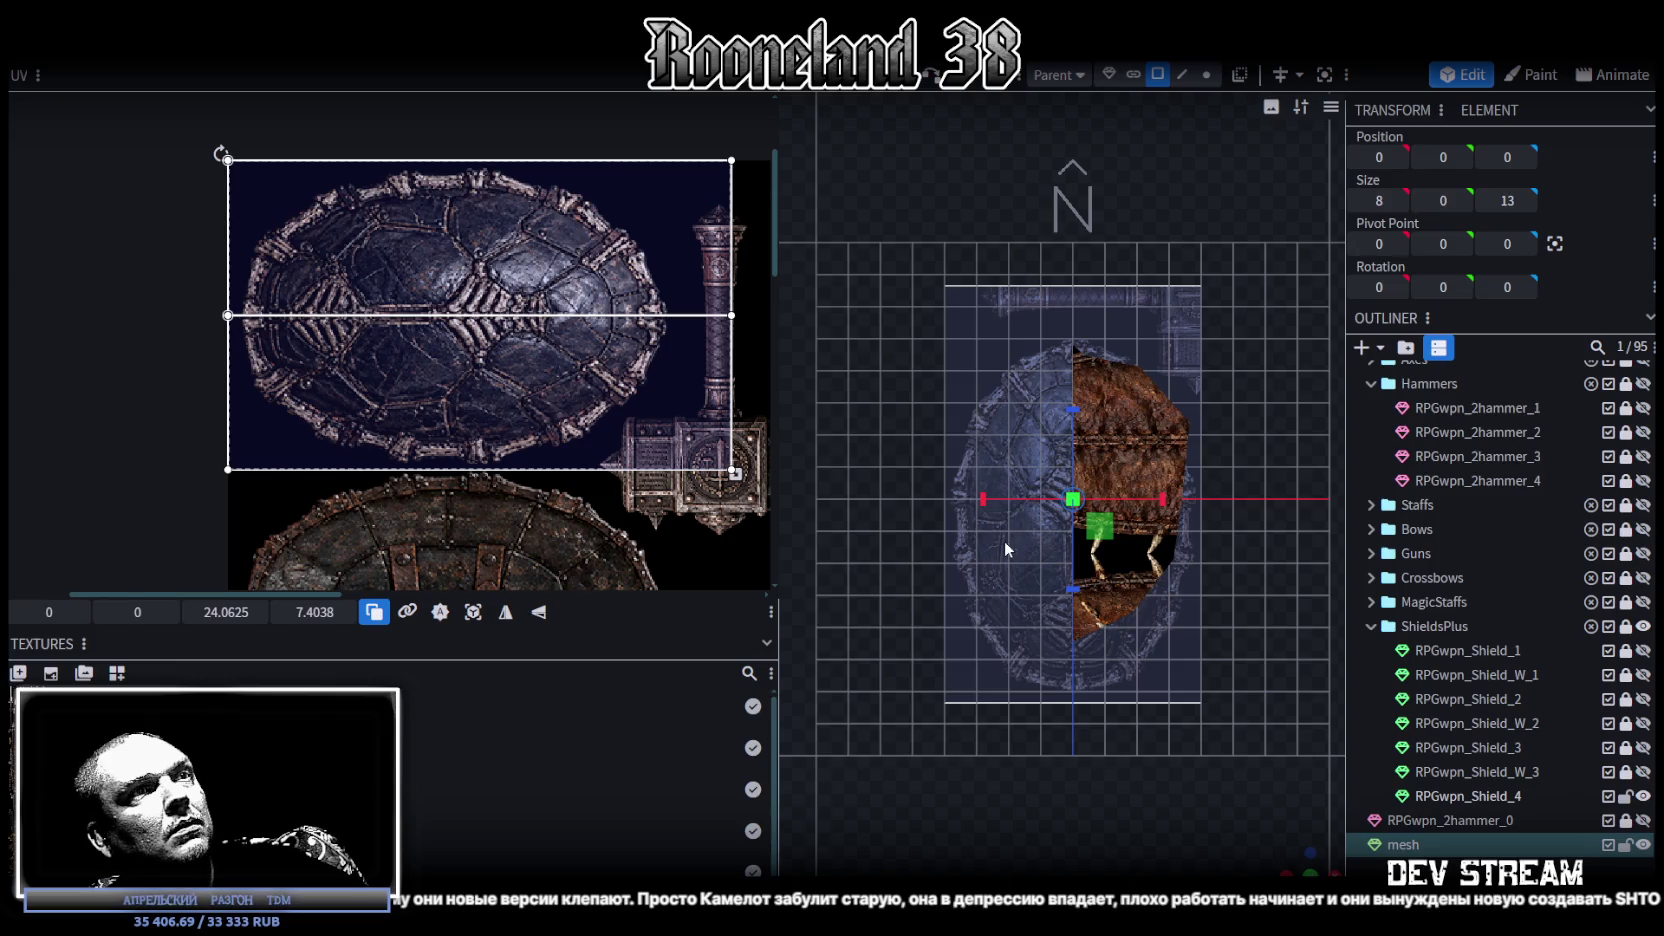
Step: Move the reference plane in depth to Z -0.65, then select a face of RPGwpn_Shield_4
{"action": "key", "text": "v"}
{"action": "left_click_drag", "start_coordinate": [1073, 495], "coordinate": [1075, 484]}
{"action": "left_click_drag", "start_coordinate": [1071, 585], "coordinate": [1071, 558]}
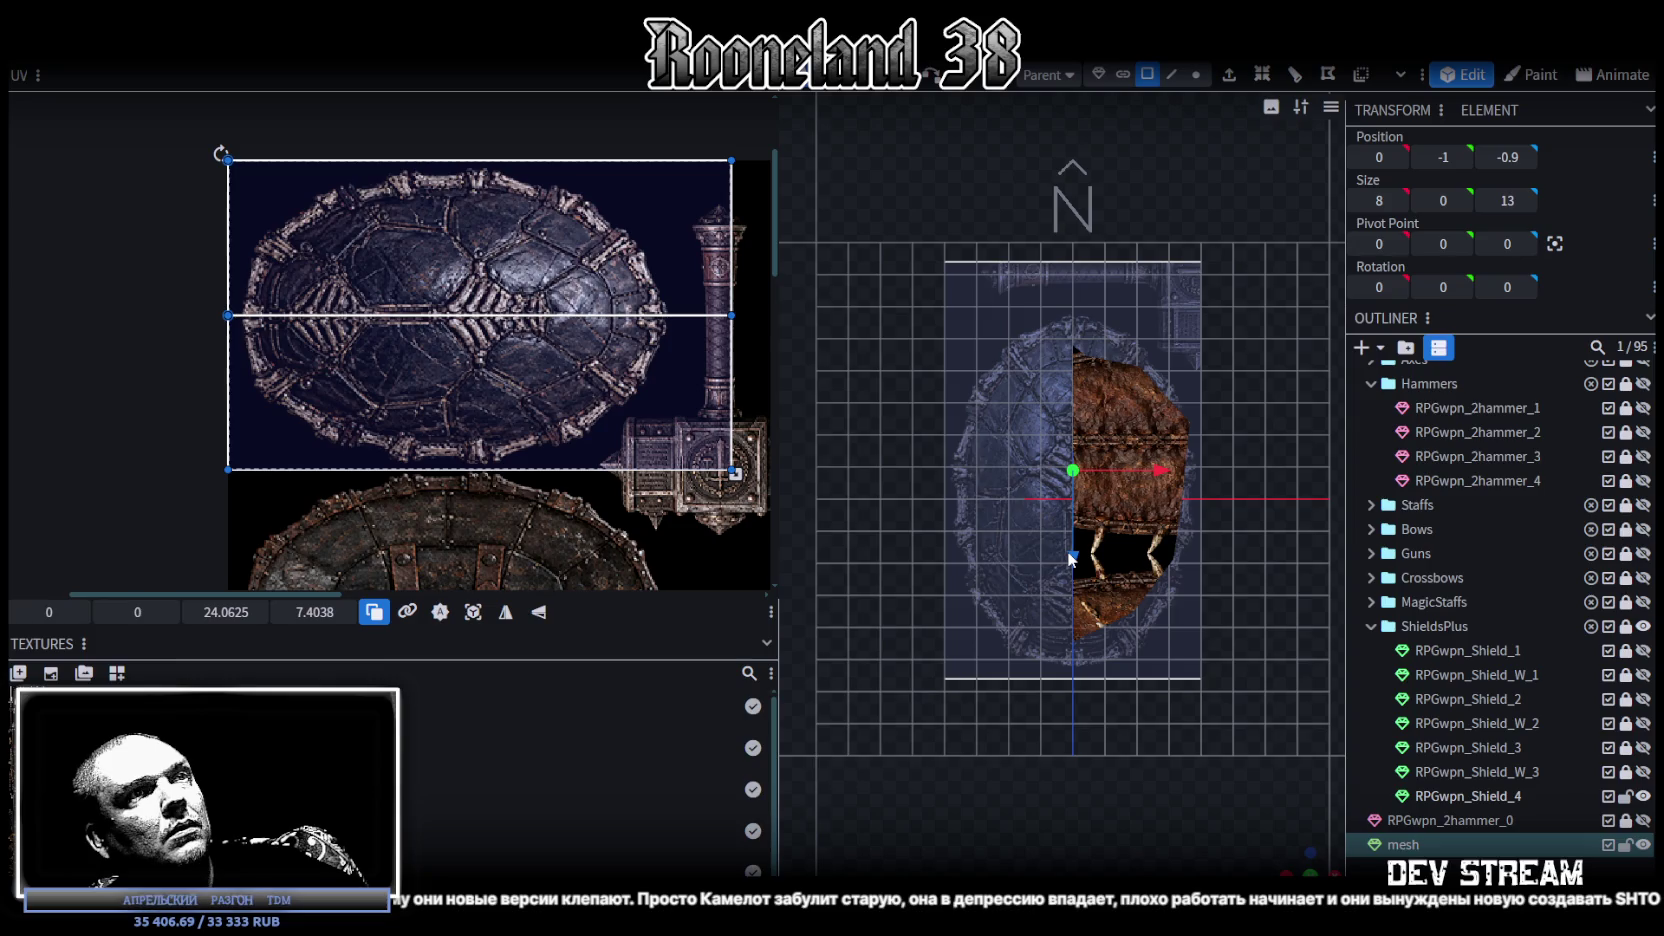
{"action": "left_click_drag", "start_coordinate": [1072, 560], "coordinate": [1076, 566]}
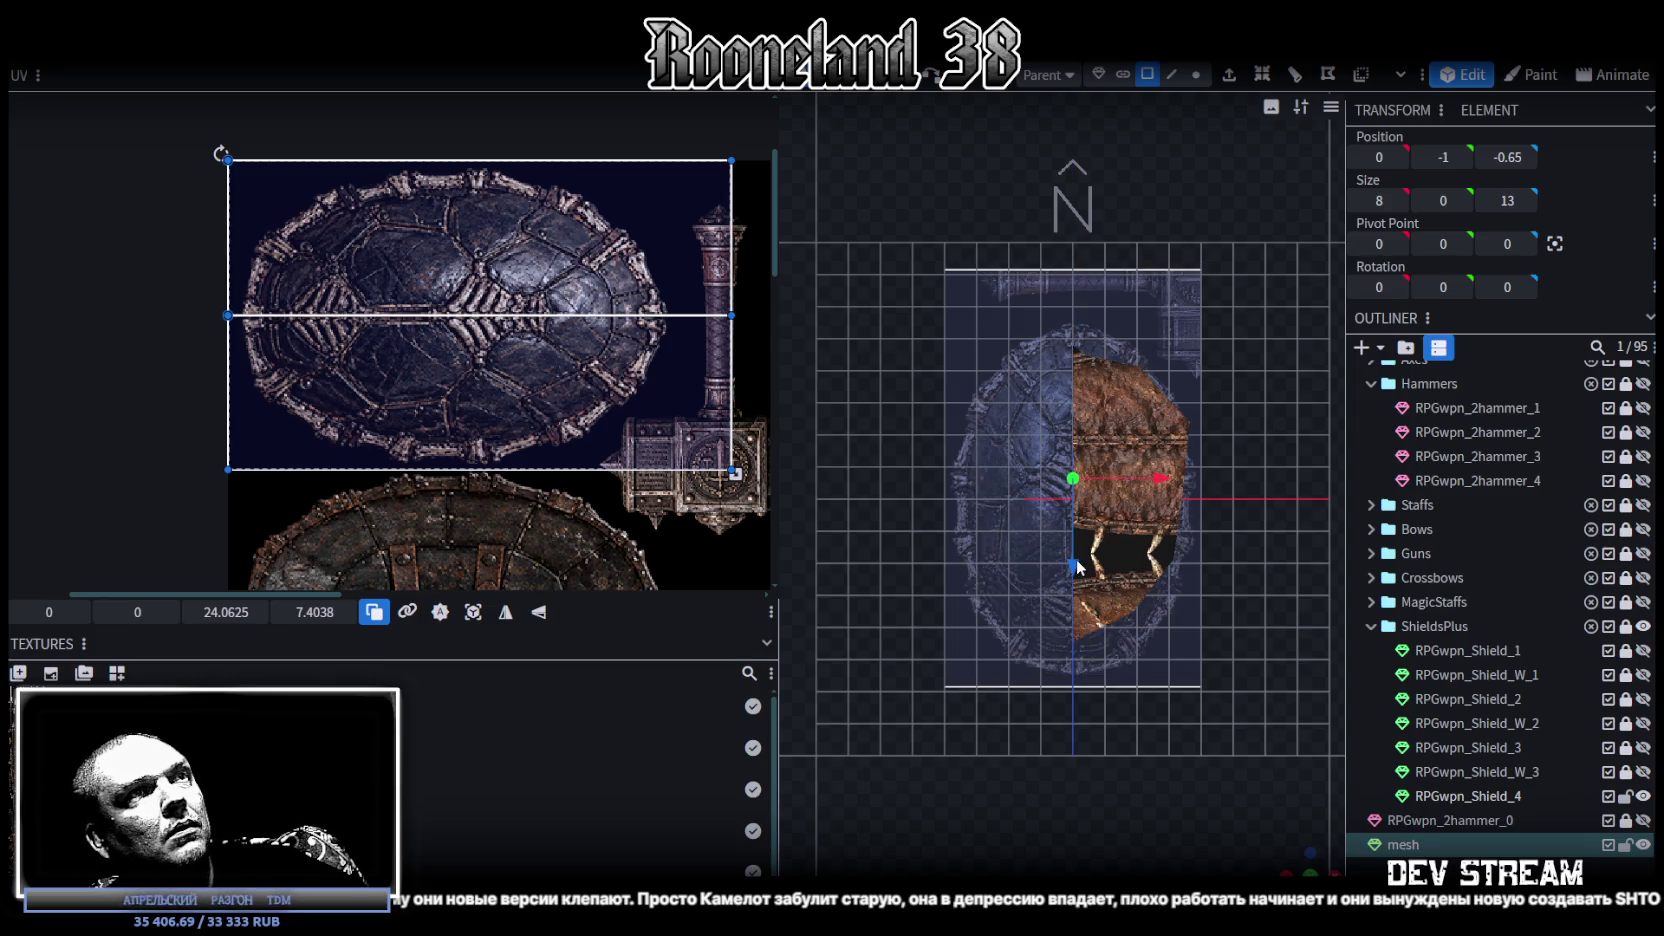
{"action": "scroll", "coordinate": [1078, 545], "scroll_direction": "up", "scroll_amount": 1}
{"action": "left_click", "coordinate": [1123, 550]}
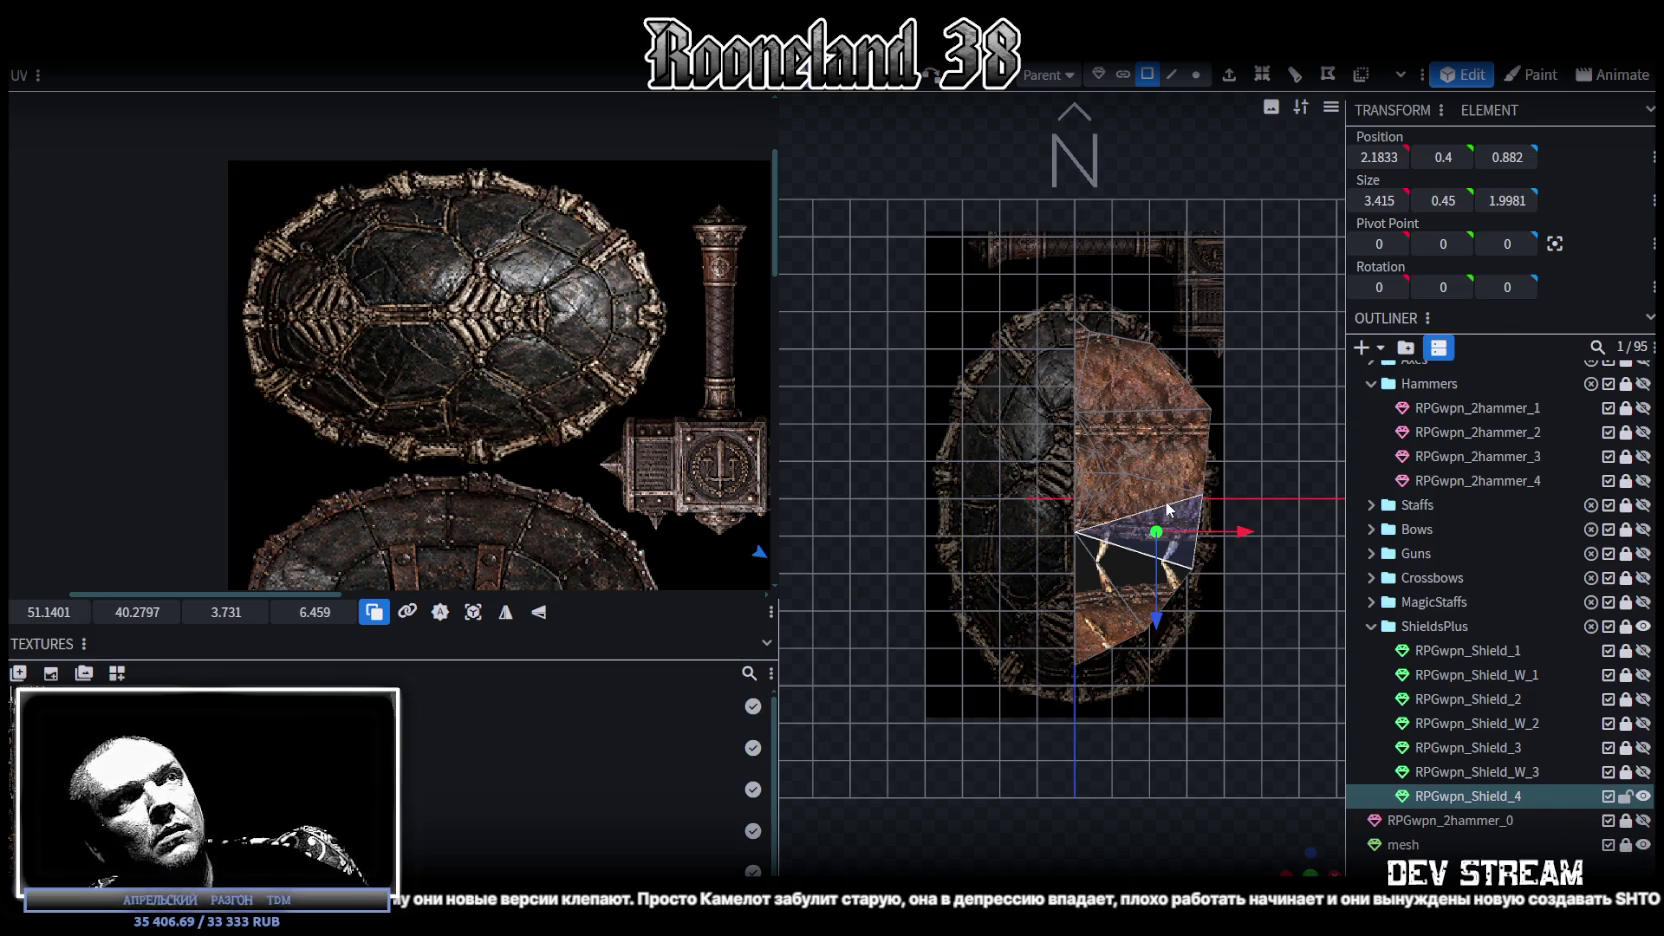
Step: Select the turtle-shell reference plane mesh
{"action": "scroll", "coordinate": [1112, 590], "scroll_direction": "up", "scroll_amount": 1}
{"action": "left_click", "coordinate": [1112, 560]}
{"action": "scroll", "coordinate": [1112, 590], "scroll_direction": "up", "scroll_amount": 1}
{"action": "scroll", "coordinate": [1112, 582], "scroll_direction": "up", "scroll_amount": 1}
{"action": "scroll", "coordinate": [1078, 469], "scroll_direction": "up", "scroll_amount": 1}
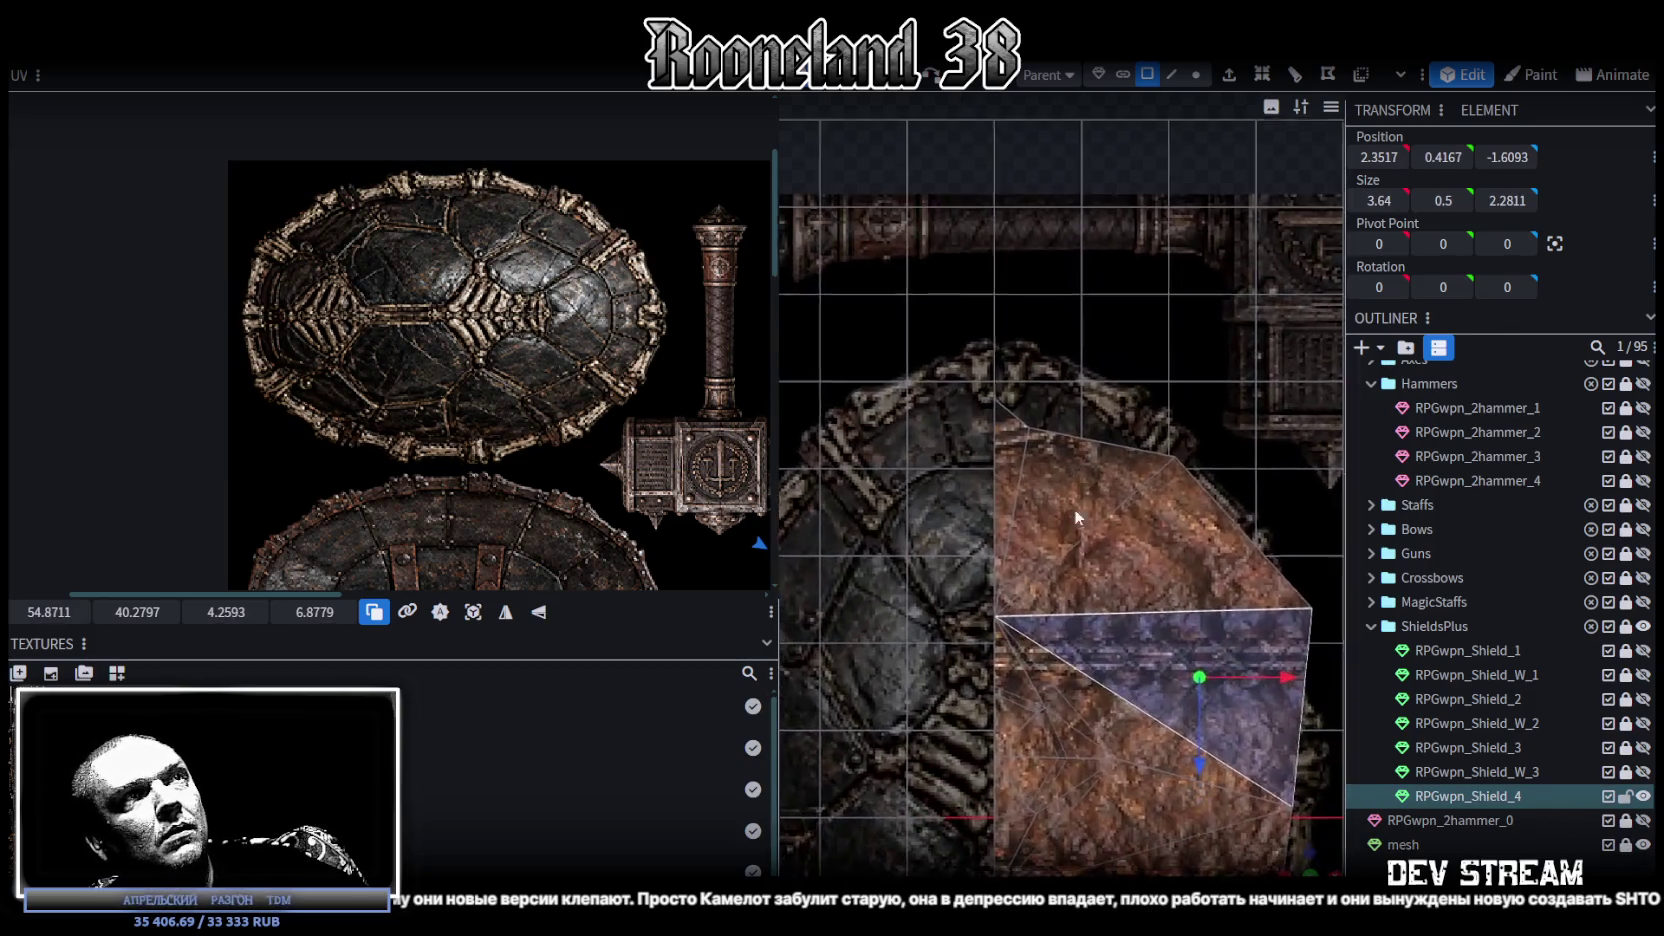
{"action": "scroll", "coordinate": [1074, 508], "scroll_direction": "up", "scroll_amount": 1}
{"action": "scroll", "coordinate": [1095, 554], "scroll_direction": "up", "scroll_amount": 1}
{"action": "scroll", "coordinate": [1004, 498], "scroll_direction": "down", "scroll_amount": 2}
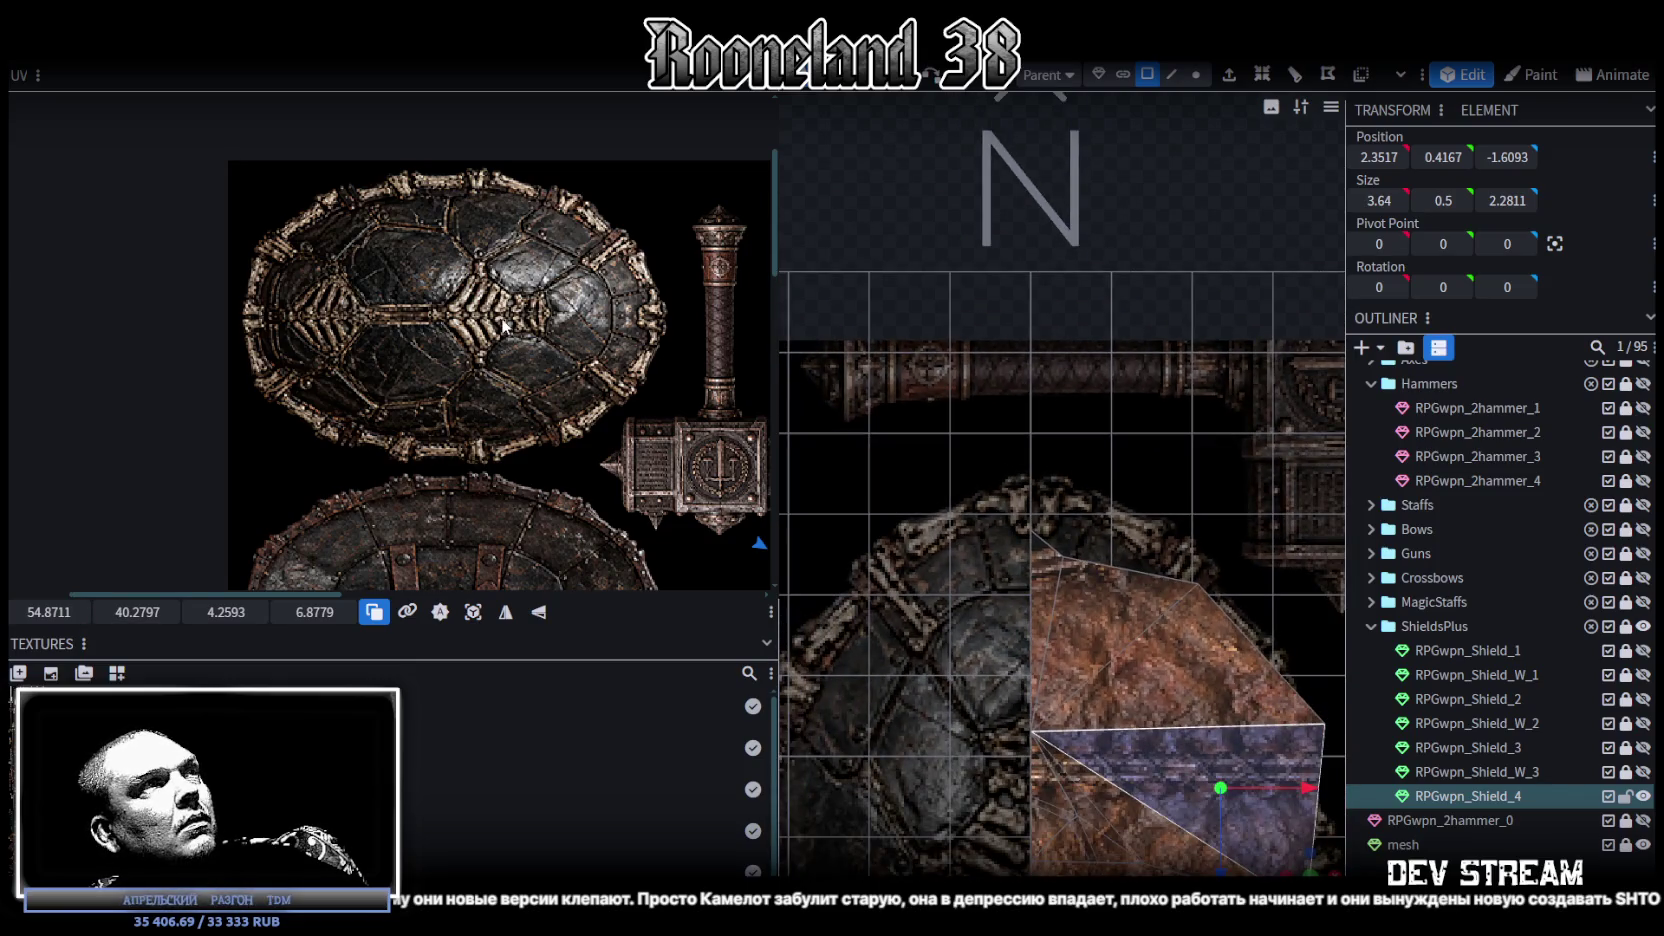
{"action": "left_click", "coordinate": [1403, 845]}
{"action": "scroll", "coordinate": [600, 390], "scroll_direction": "up", "scroll_amount": 3}
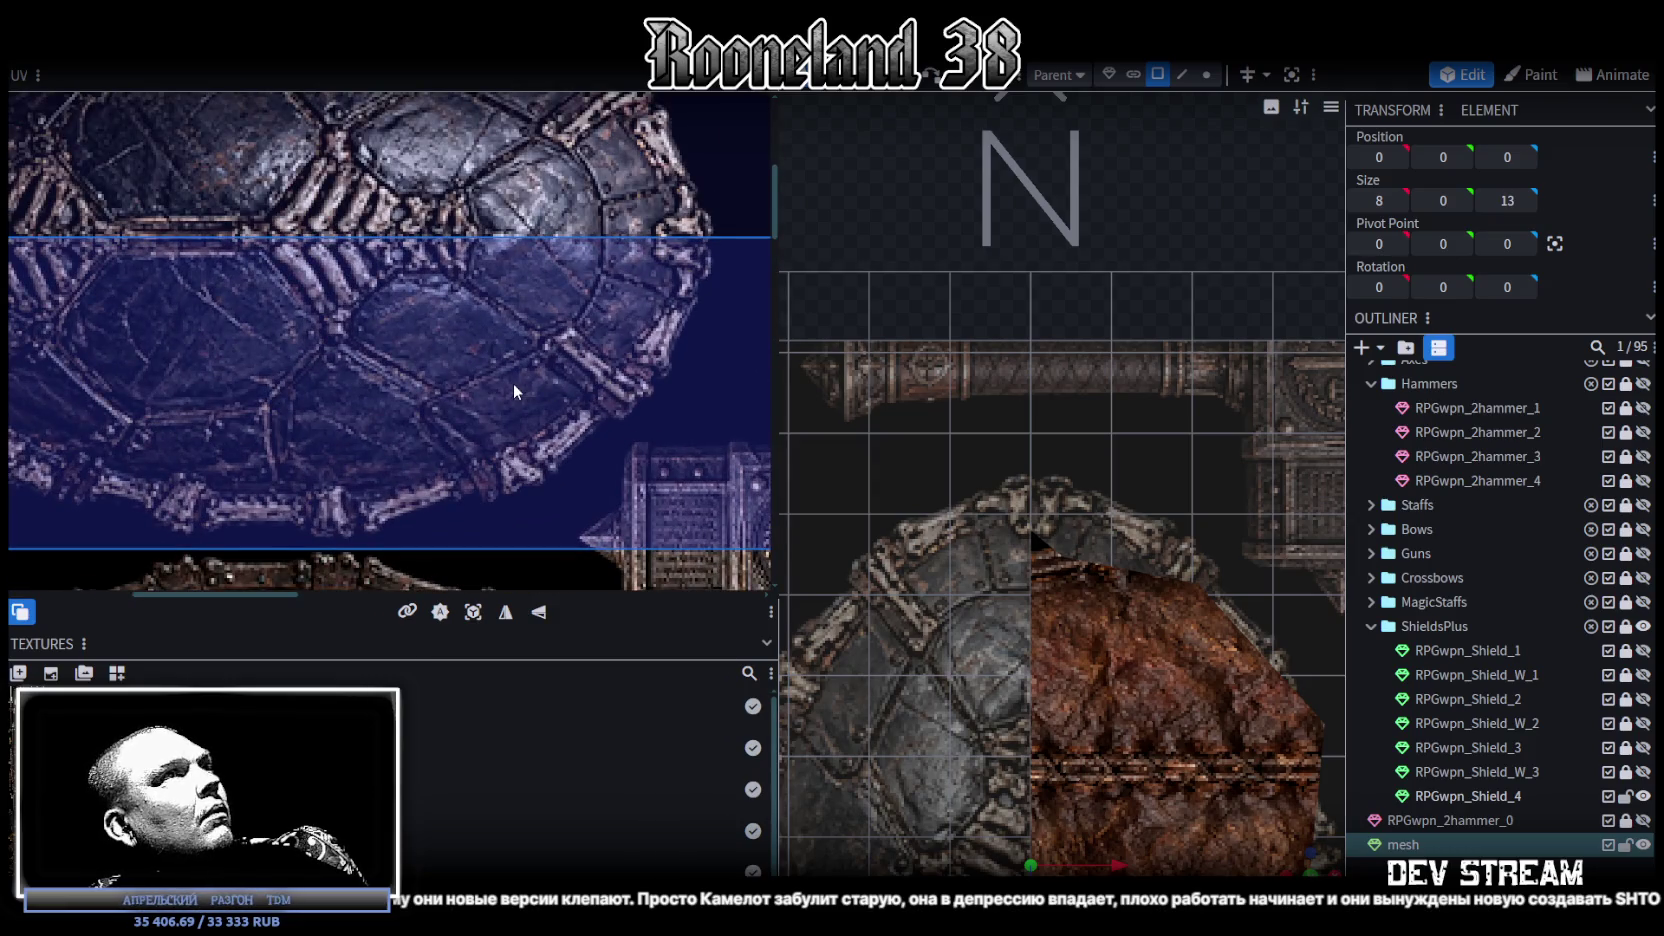
{"action": "scroll", "coordinate": [518, 390], "scroll_direction": "left", "scroll_amount": 2}
{"action": "scroll", "coordinate": [518, 390], "scroll_direction": "up", "scroll_amount": 1}
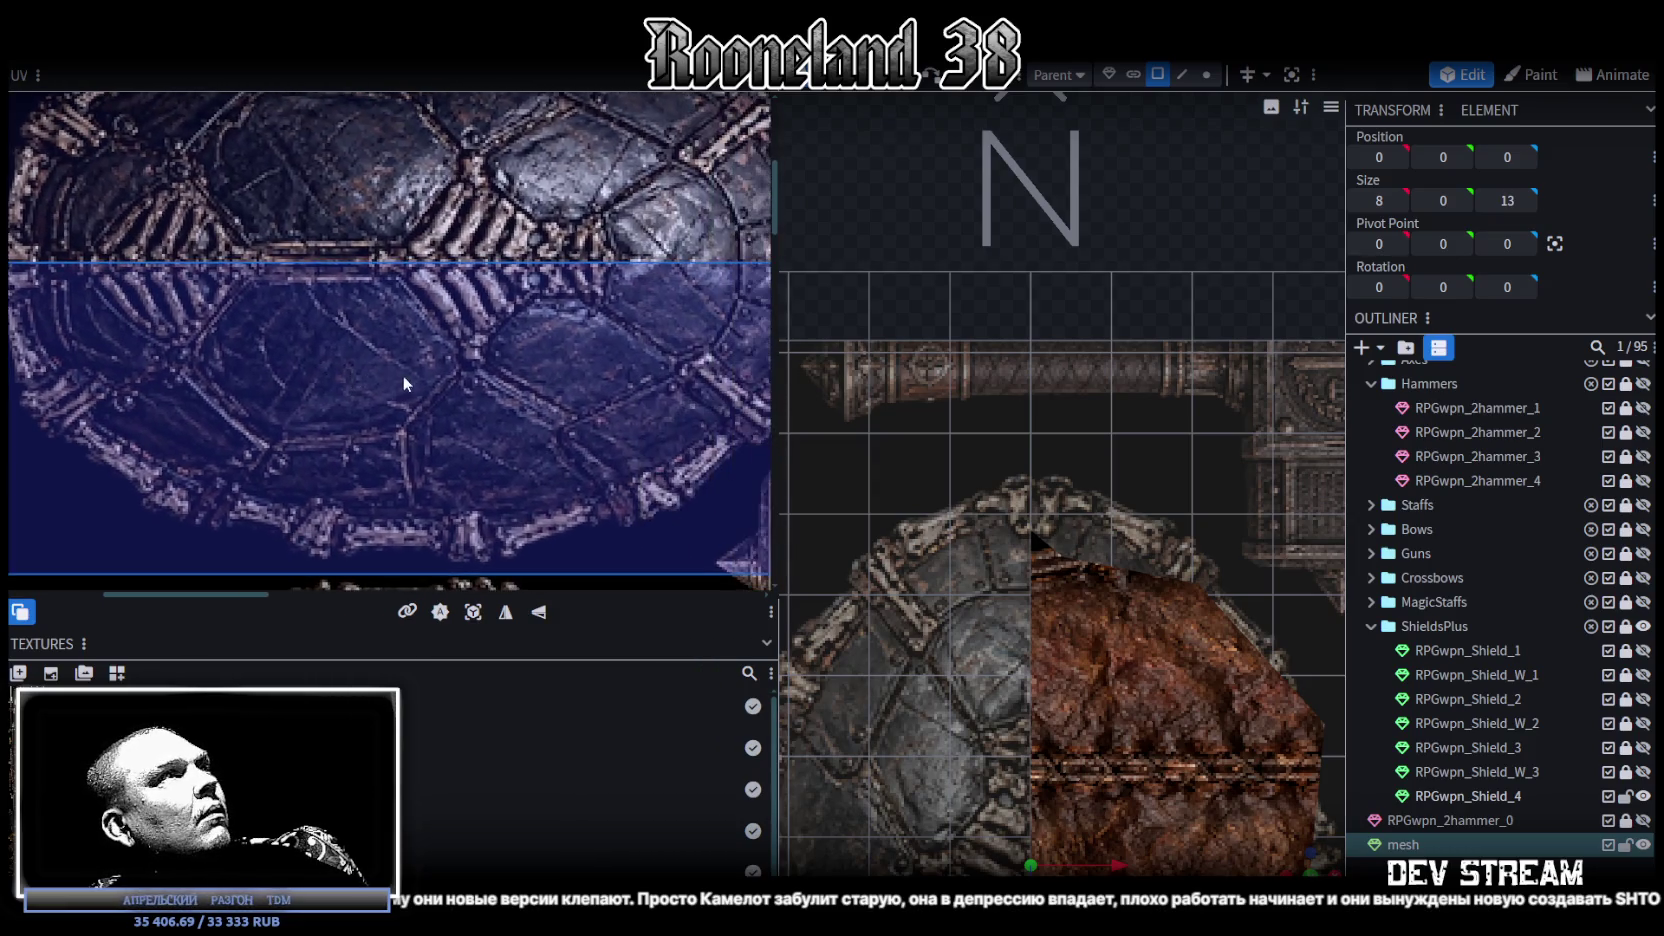
{"action": "scroll", "coordinate": [400, 383], "scroll_direction": "down", "scroll_amount": 2}
Step: Set the reference plane's UV face V offset to 0.1
{"action": "left_click", "coordinate": [630, 300]}
{"action": "scroll", "coordinate": [452, 295], "scroll_direction": "up", "scroll_amount": 3}
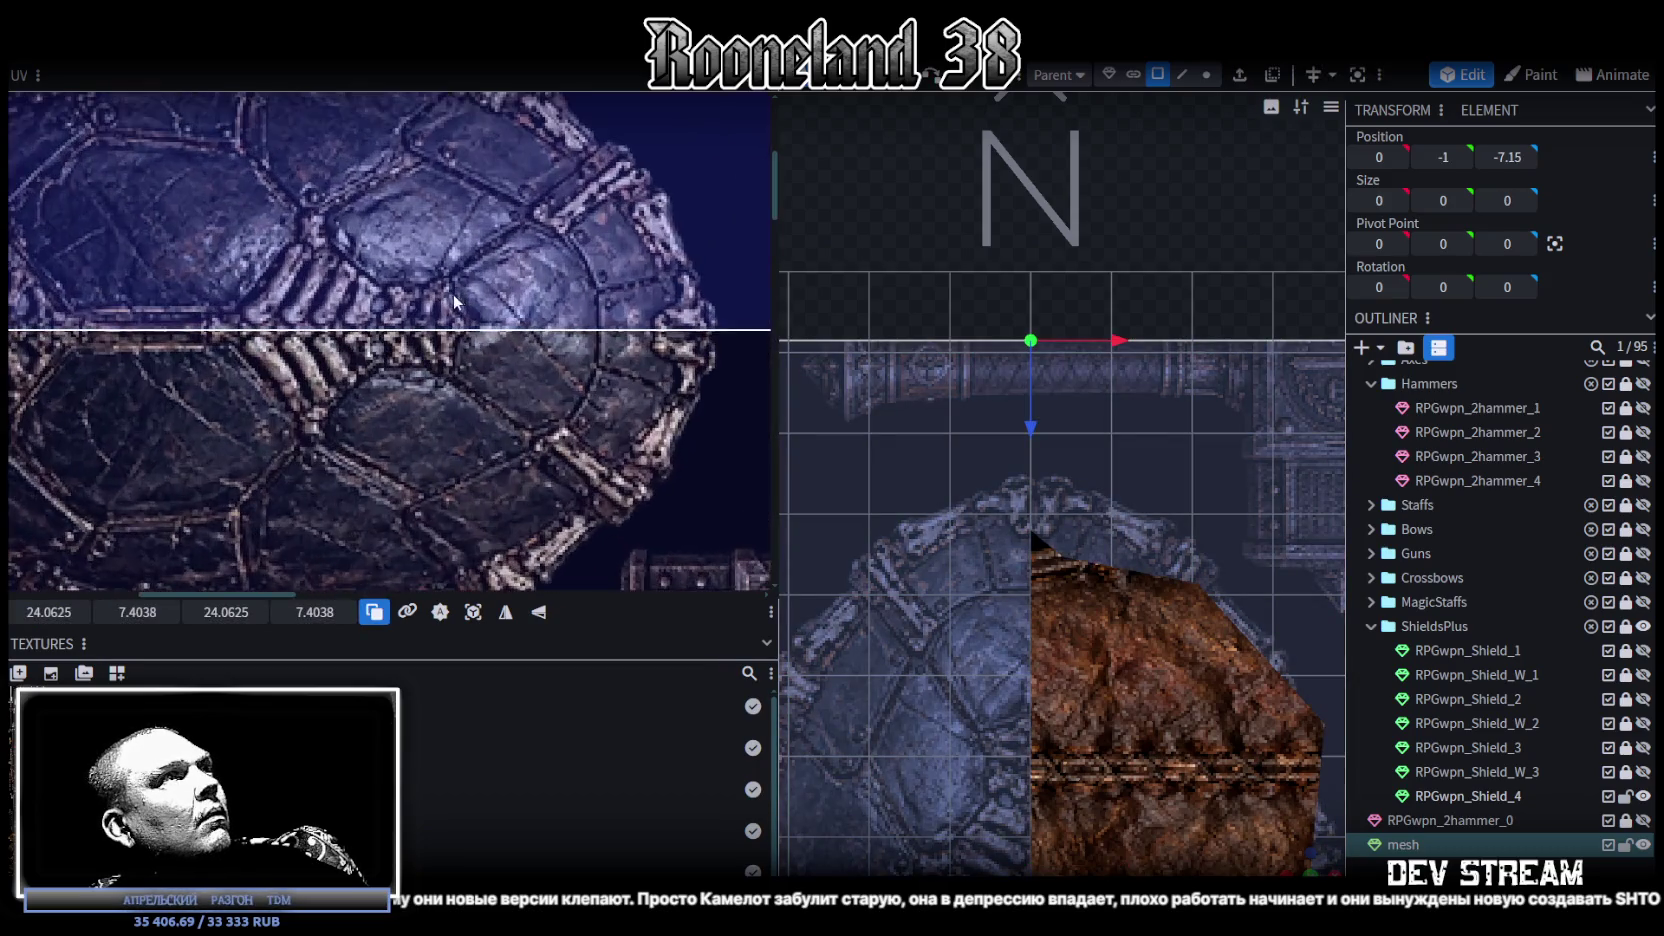
{"action": "left_click", "coordinate": [416, 367]}
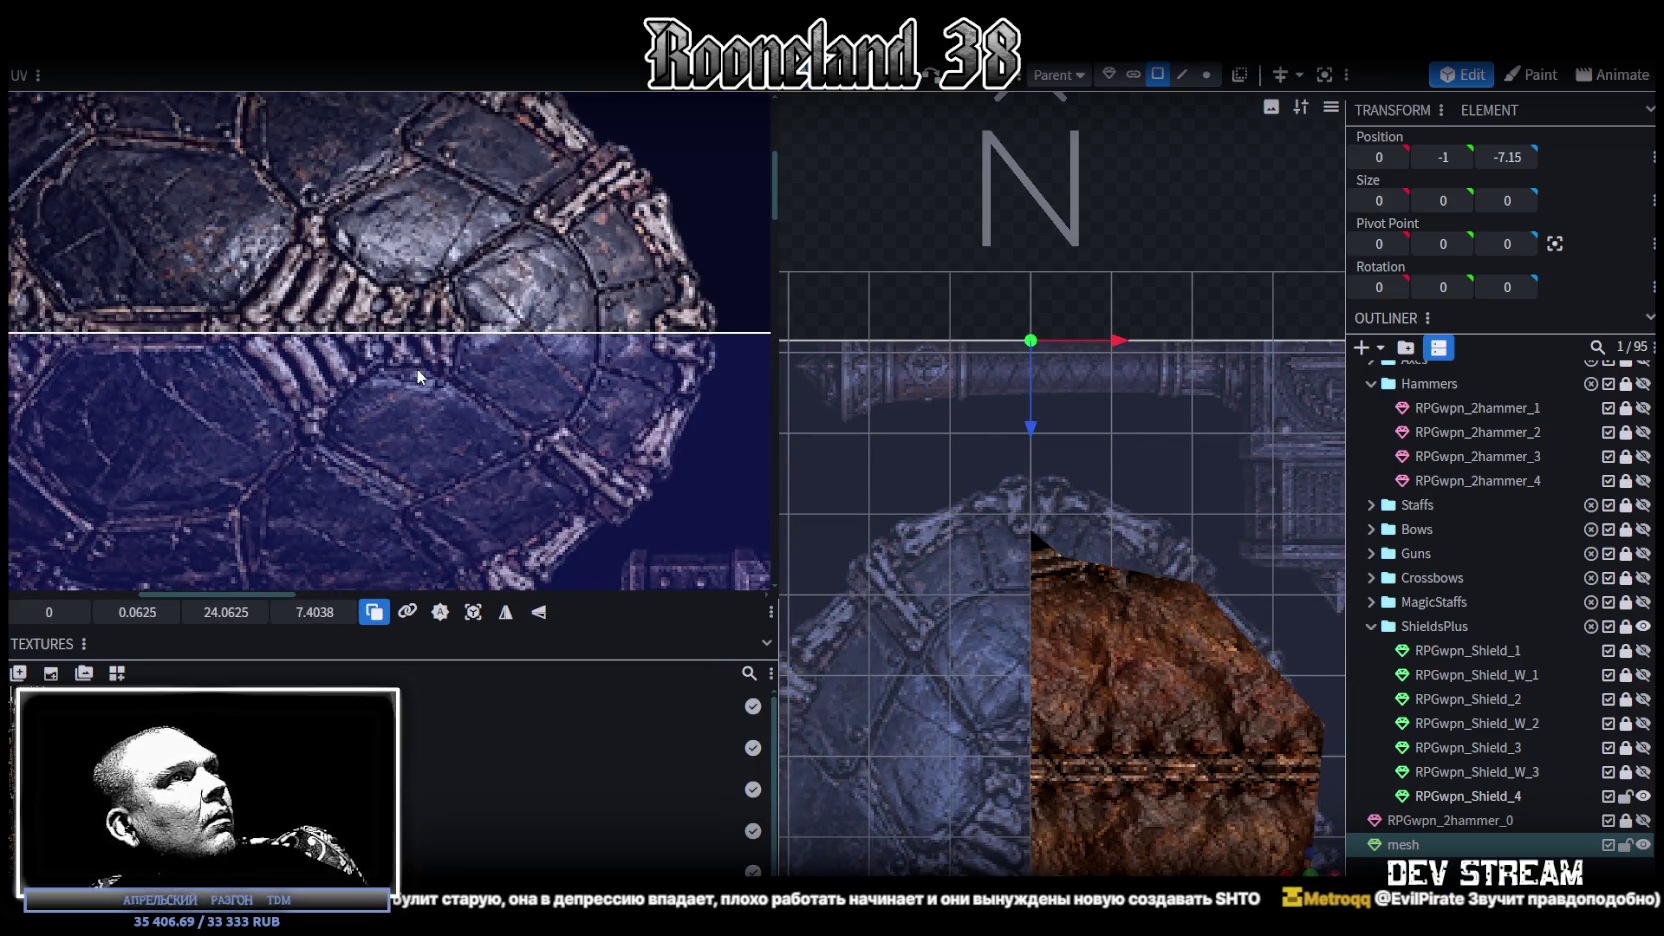
{"action": "key", "text": "Down"}
{"action": "middle_click_drag", "start_coordinate": [276, 349], "coordinate": [612, 380]}
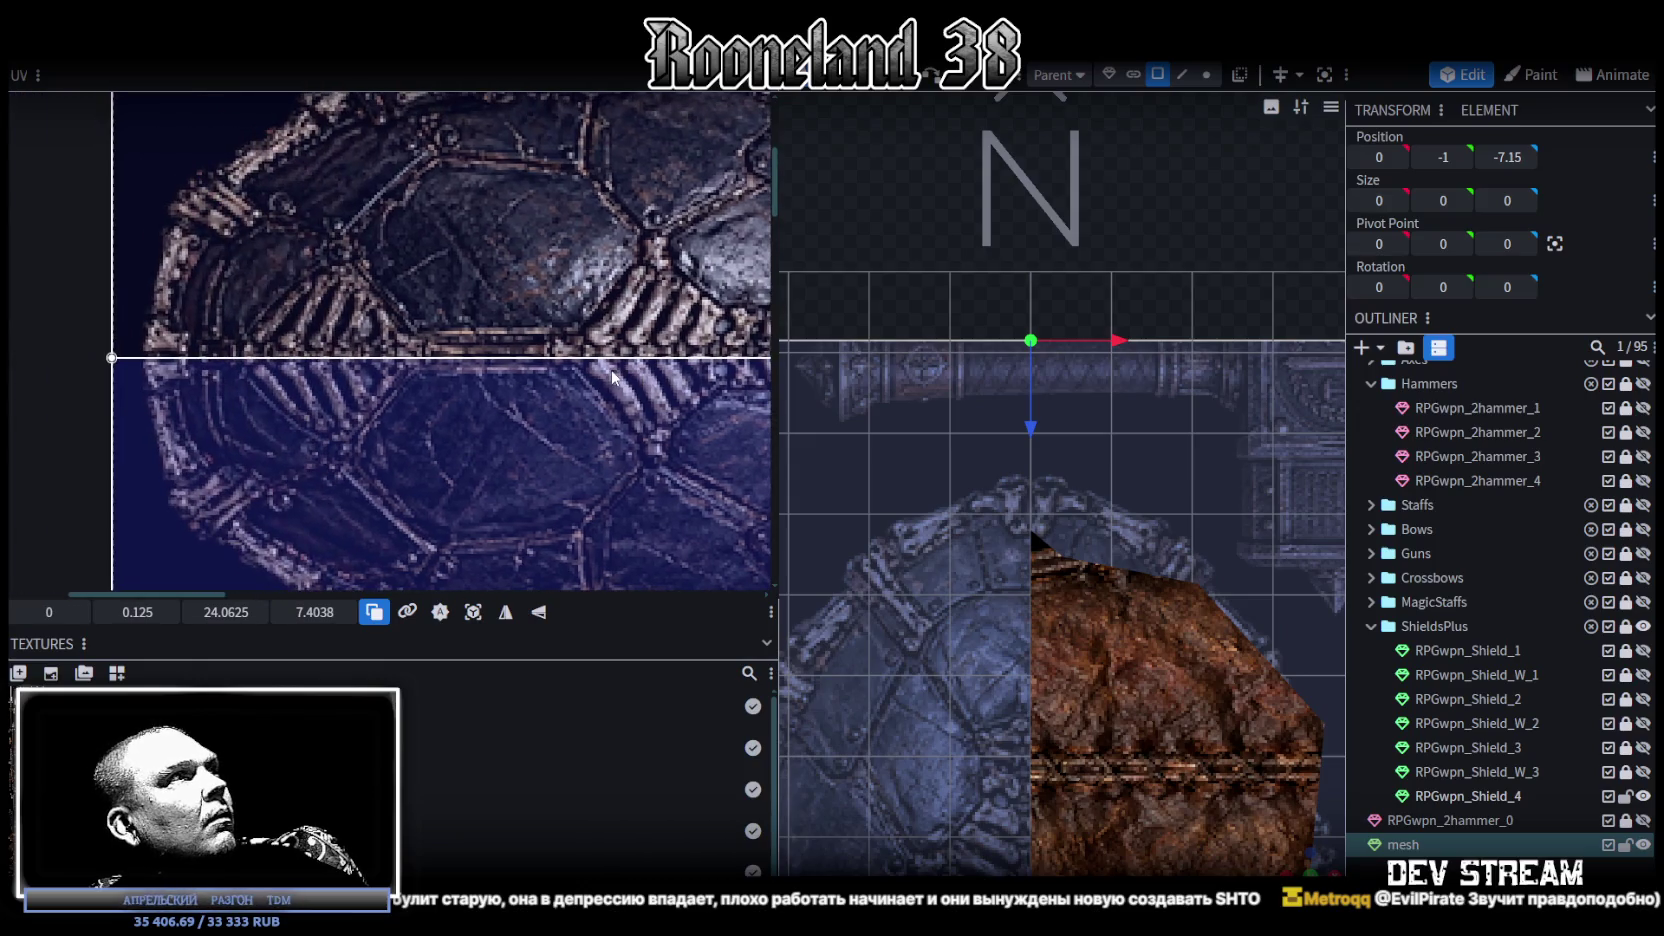
{"action": "key", "text": "Up"}
{"action": "type", "text": "0.1"}
{"action": "middle_click_drag", "start_coordinate": [590, 328], "coordinate": [450, 337]}
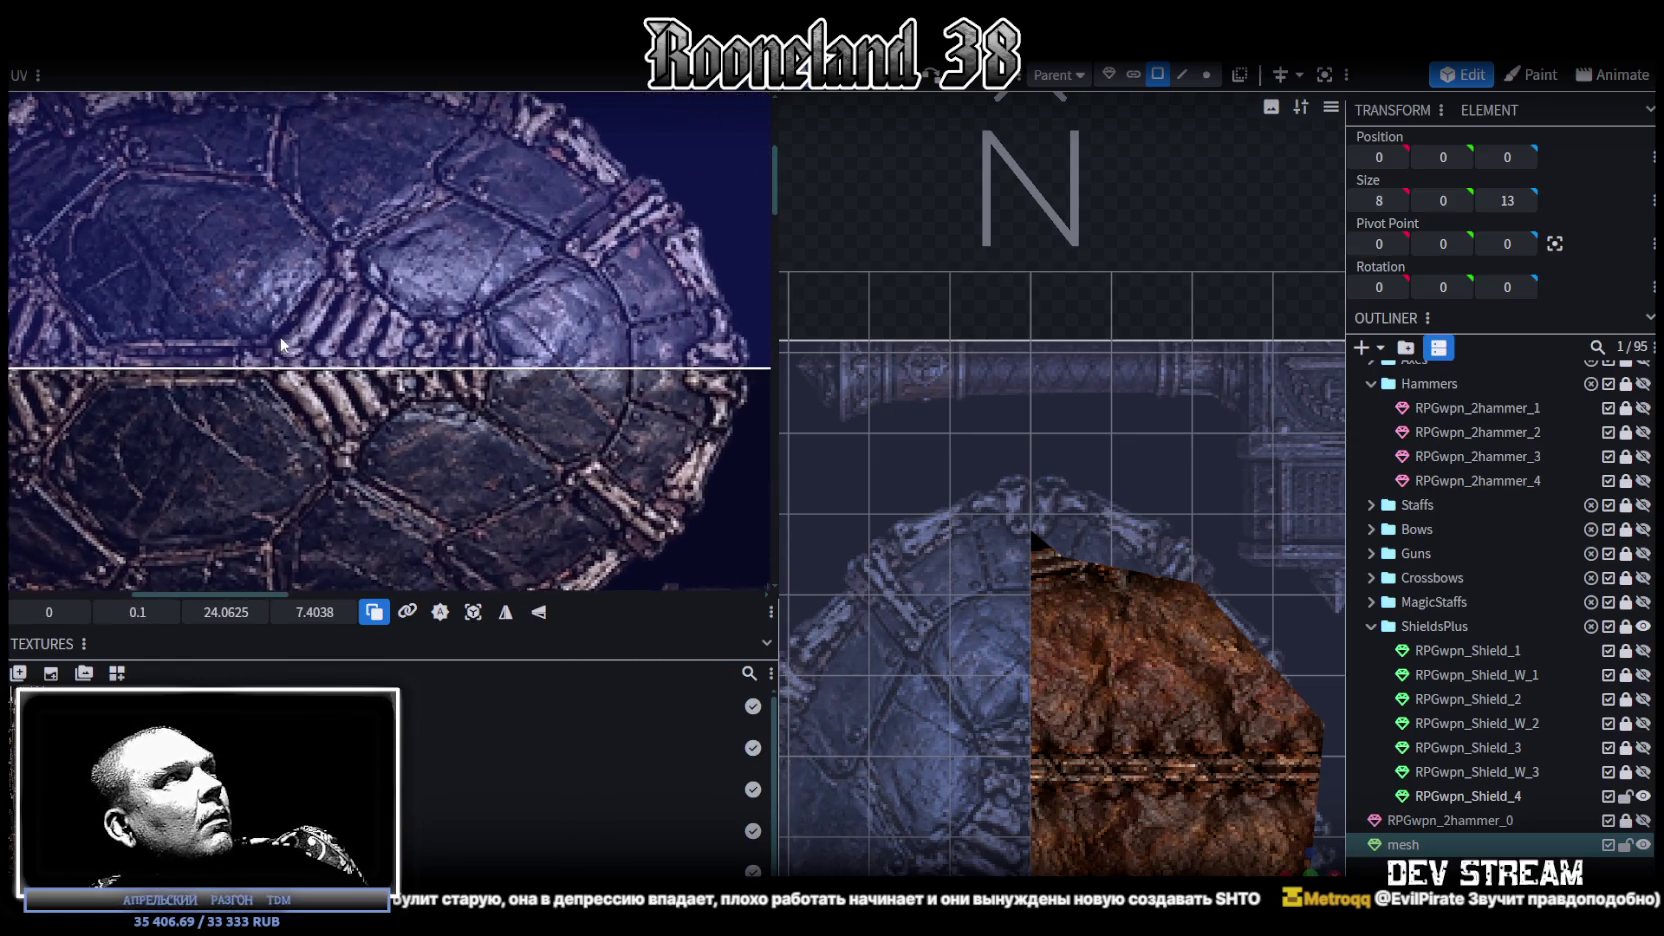
{"action": "scroll", "coordinate": [1110, 540], "scroll_direction": "down", "scroll_amount": 3}
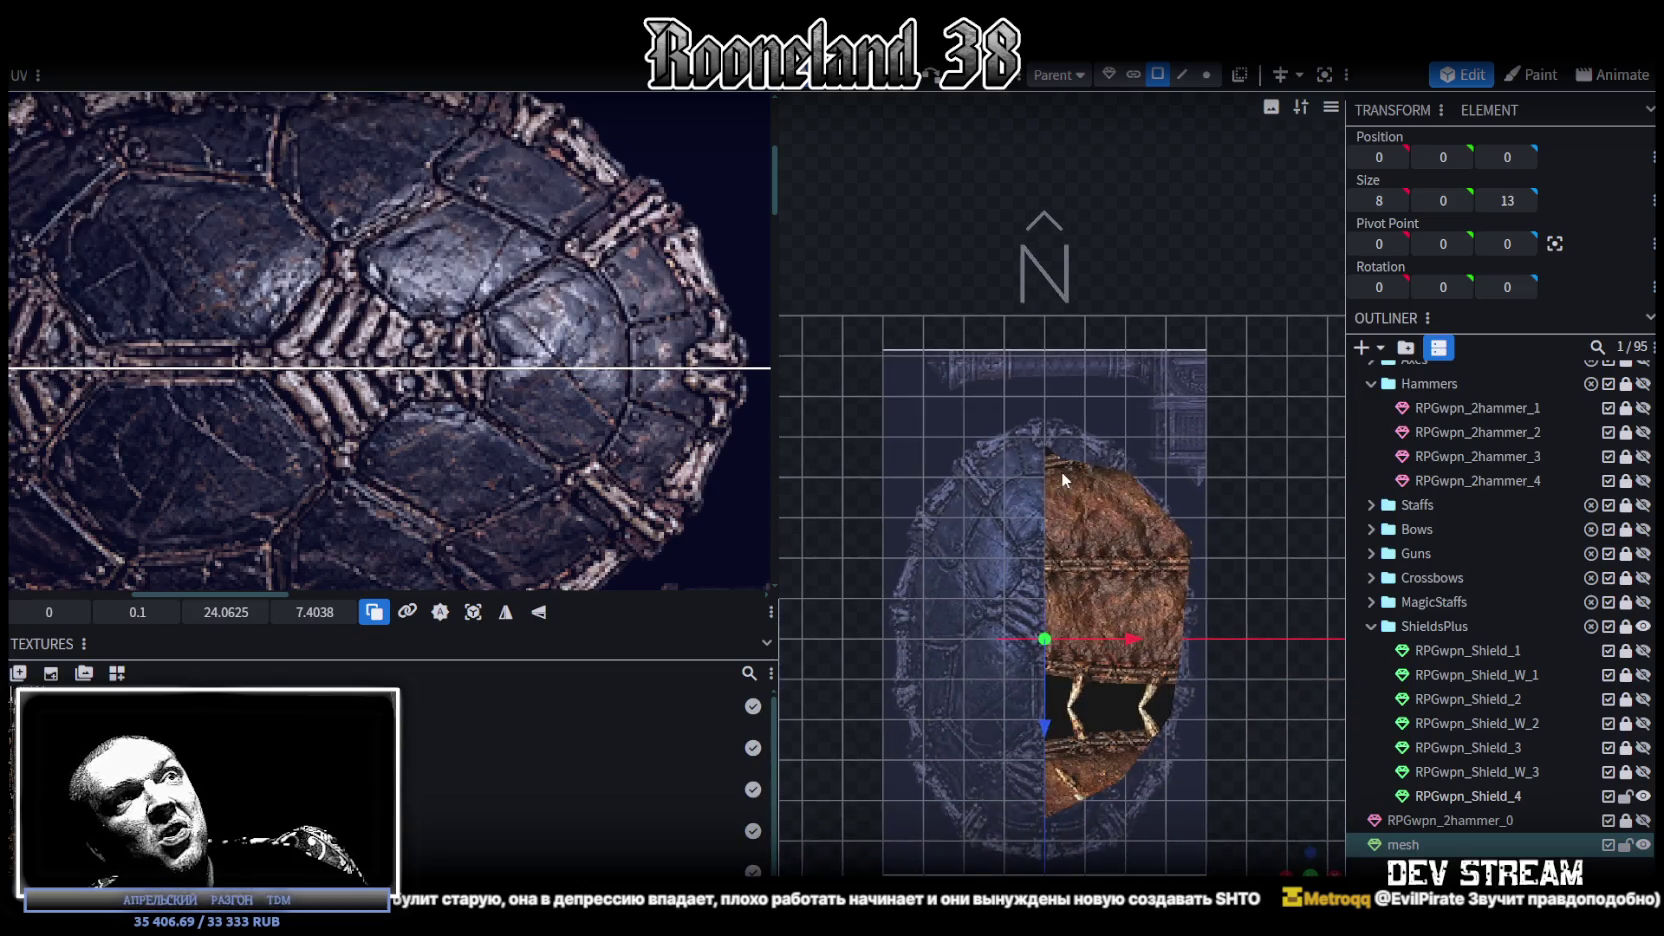
Step: In vertex mode, drag RPGwpn_Shield_4's top vertices up and out onto the shell rim
{"action": "left_click", "coordinate": [1061, 472]}
{"action": "scroll", "coordinate": [1050, 472], "scroll_direction": "up", "scroll_amount": 4}
{"action": "scroll", "coordinate": [1056, 437], "scroll_direction": "up", "scroll_amount": 2}
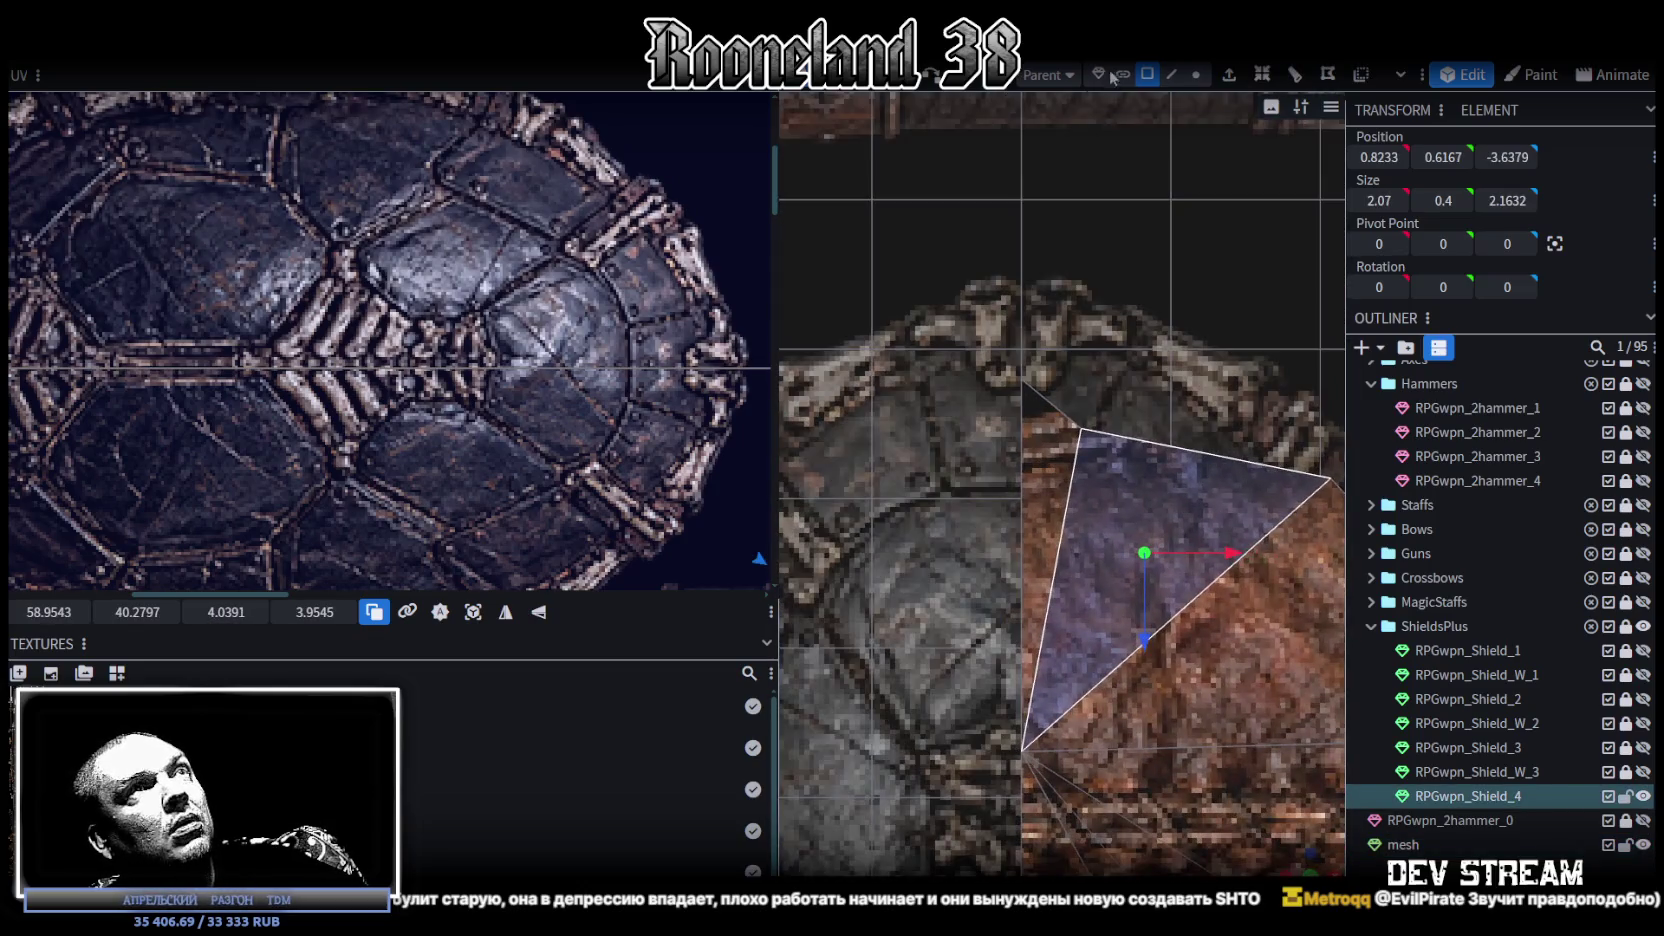
{"action": "left_click", "coordinate": [1196, 74]}
{"action": "scroll", "coordinate": [1020, 332], "scroll_direction": "up", "scroll_amount": 2}
{"action": "left_click_drag", "start_coordinate": [970, 347], "coordinate": [1150, 514]}
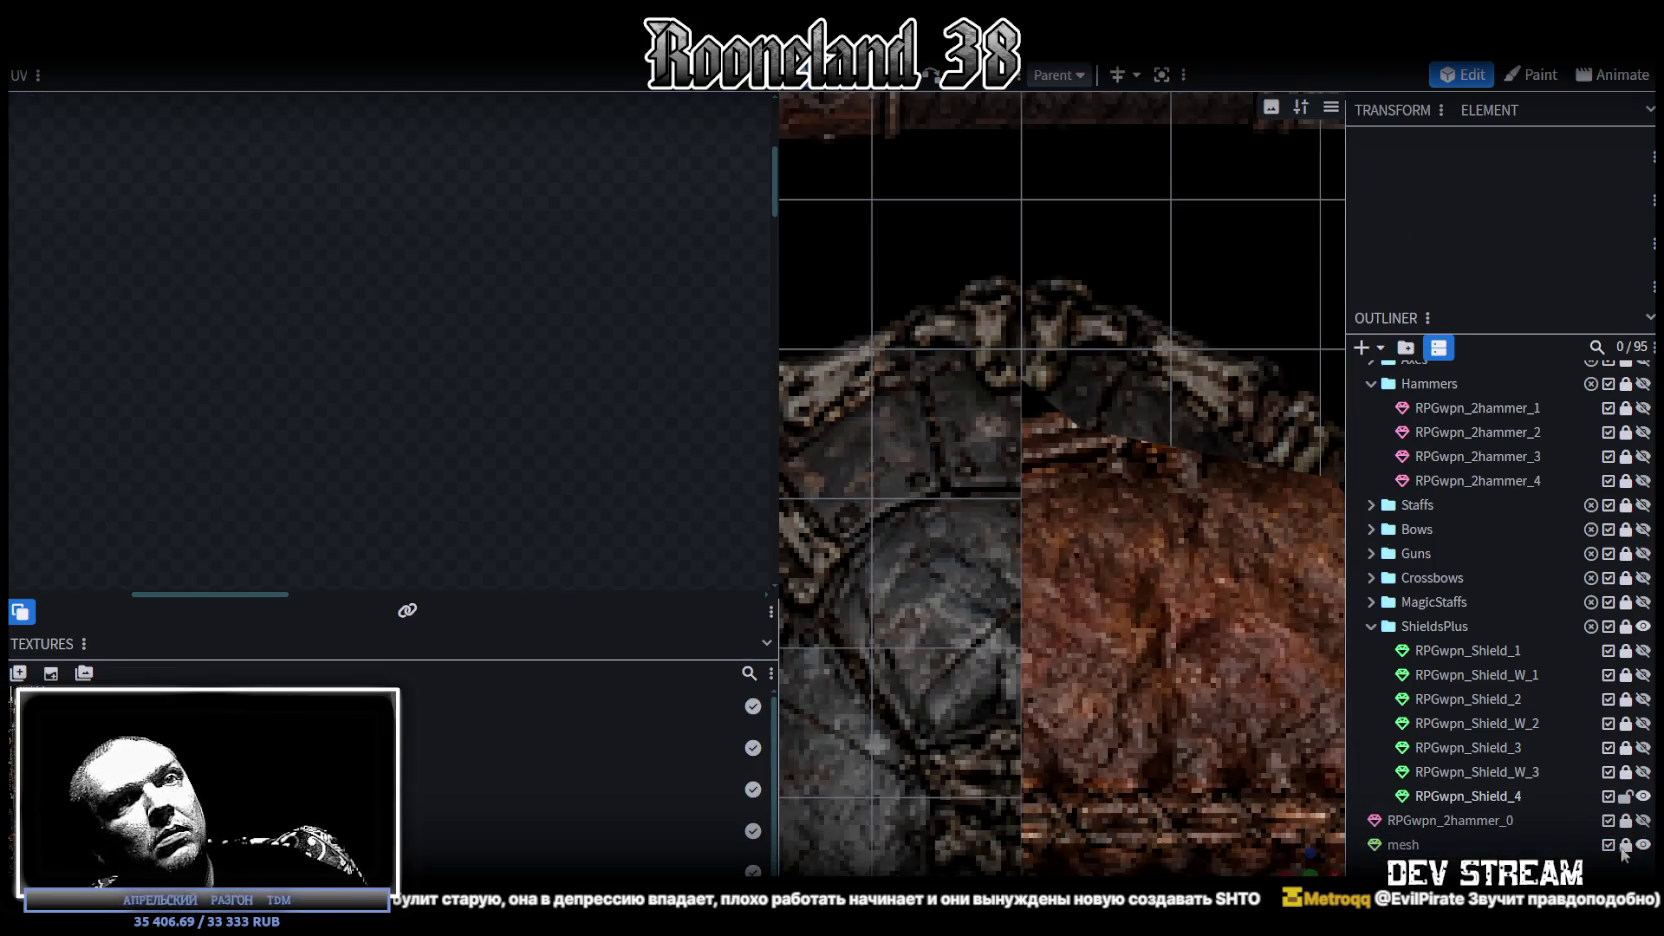
{"action": "left_click", "coordinate": [1067, 478]}
{"action": "left_click_drag", "start_coordinate": [979, 308], "coordinate": [1060, 402]}
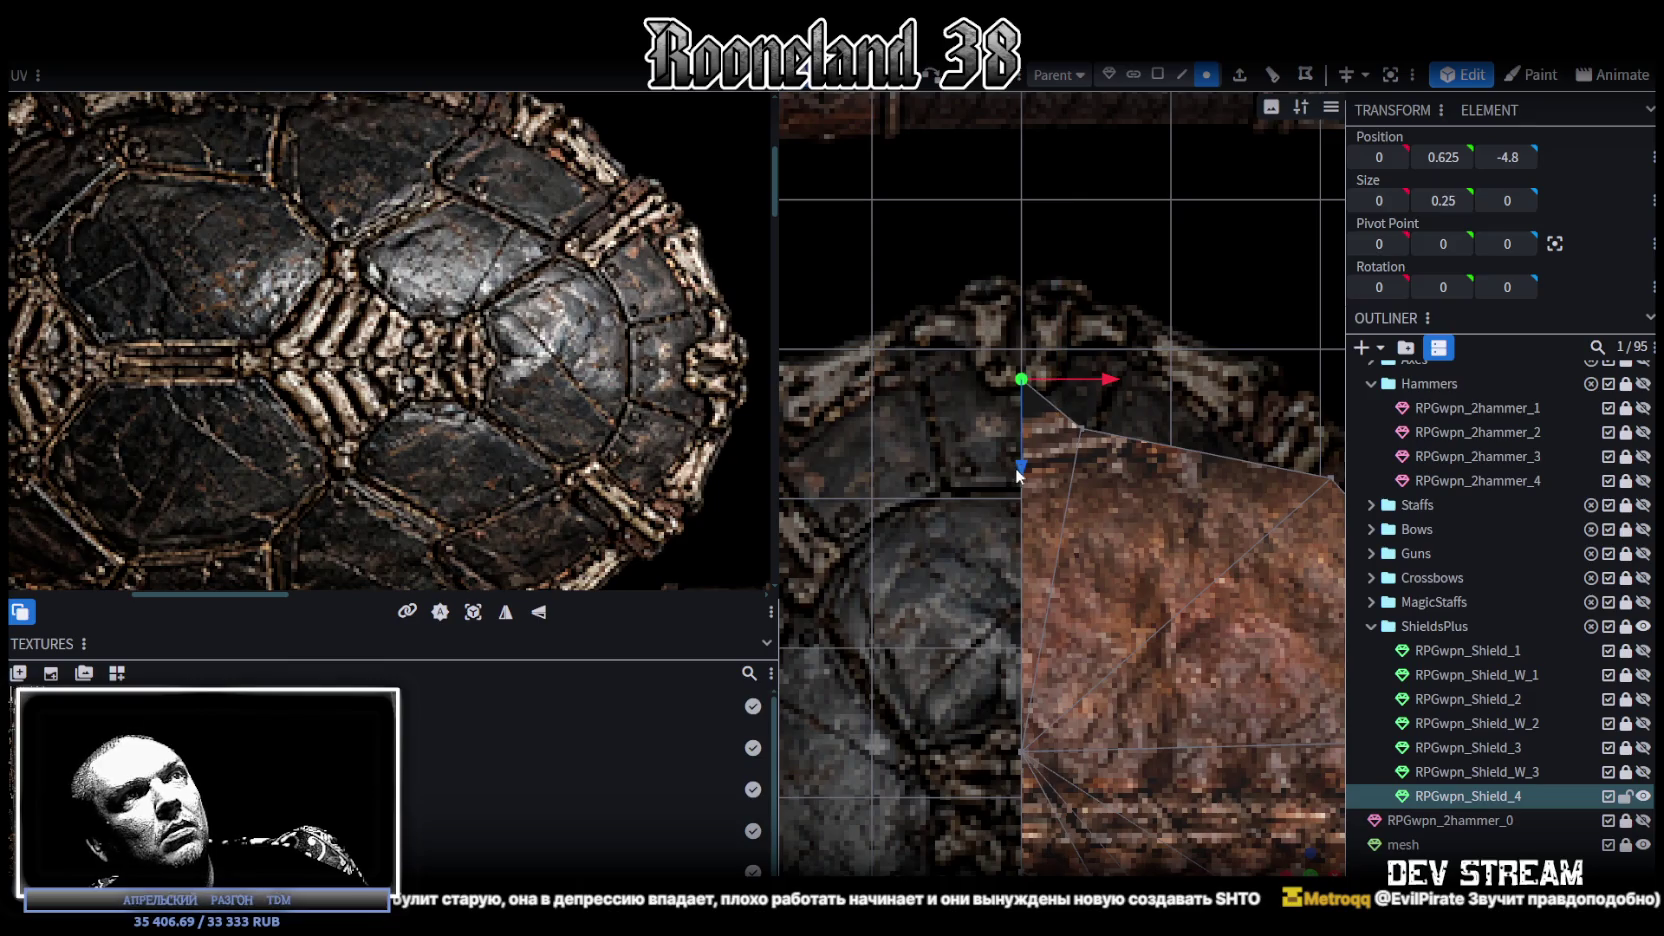
{"action": "left_click_drag", "start_coordinate": [1015, 467], "coordinate": [1034, 400]}
{"action": "right_click_drag", "start_coordinate": [1102, 389], "coordinate": [1061, 367]}
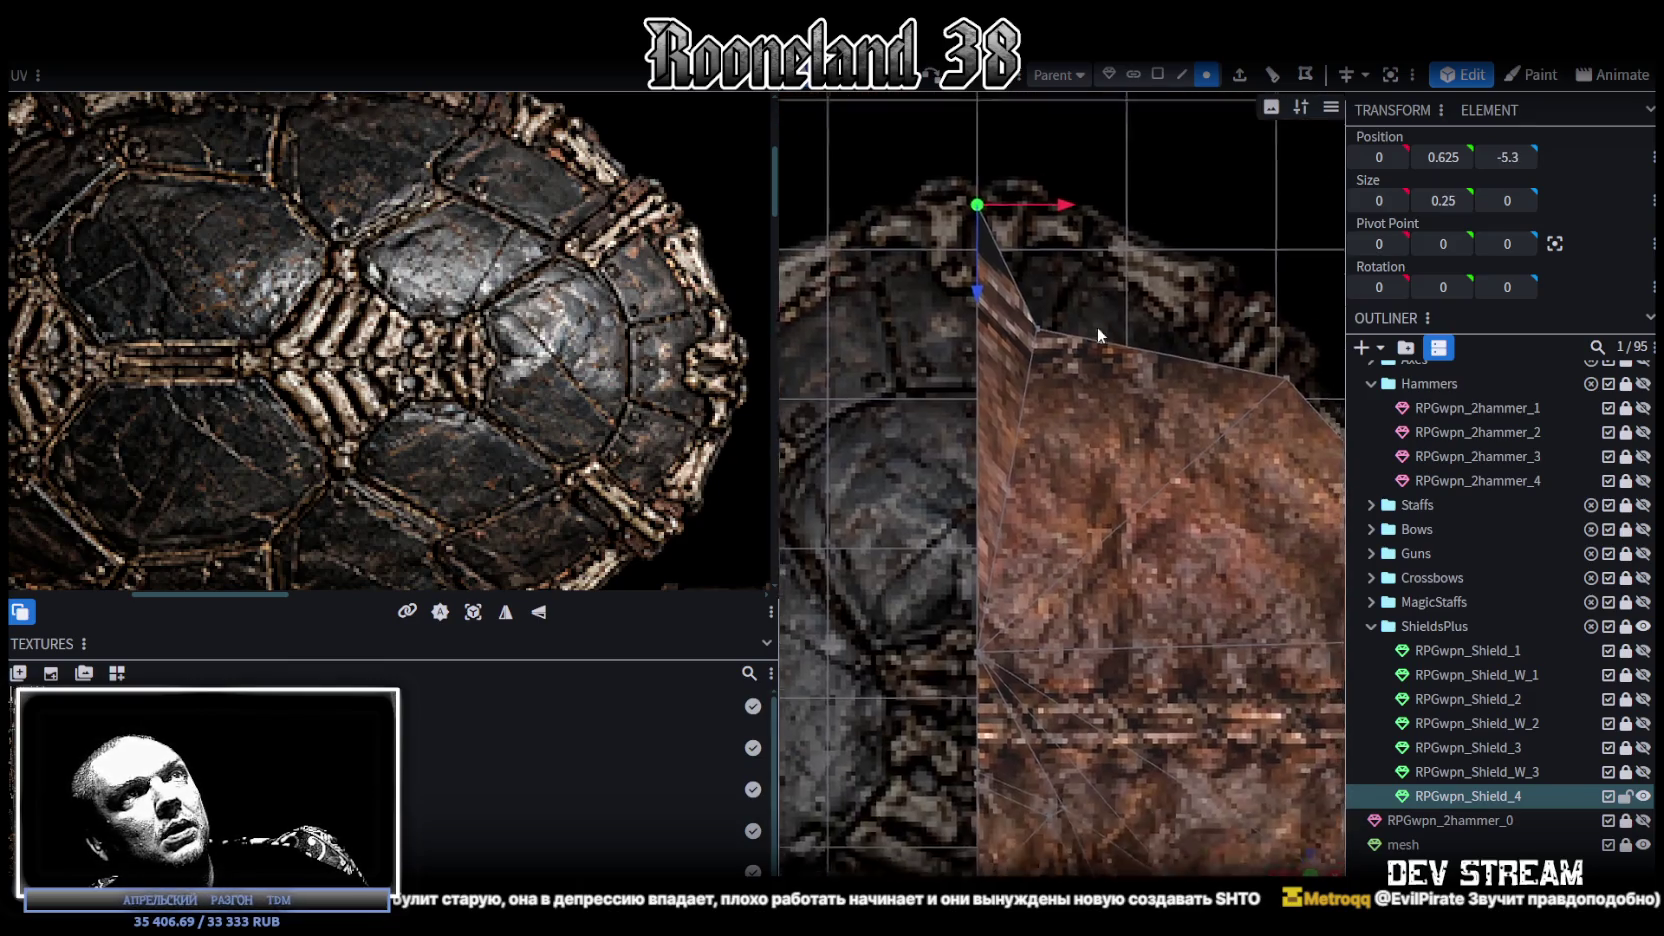
{"action": "left_click", "coordinate": [1039, 382]}
{"action": "left_click_drag", "start_coordinate": [1117, 392], "coordinate": [1170, 387]}
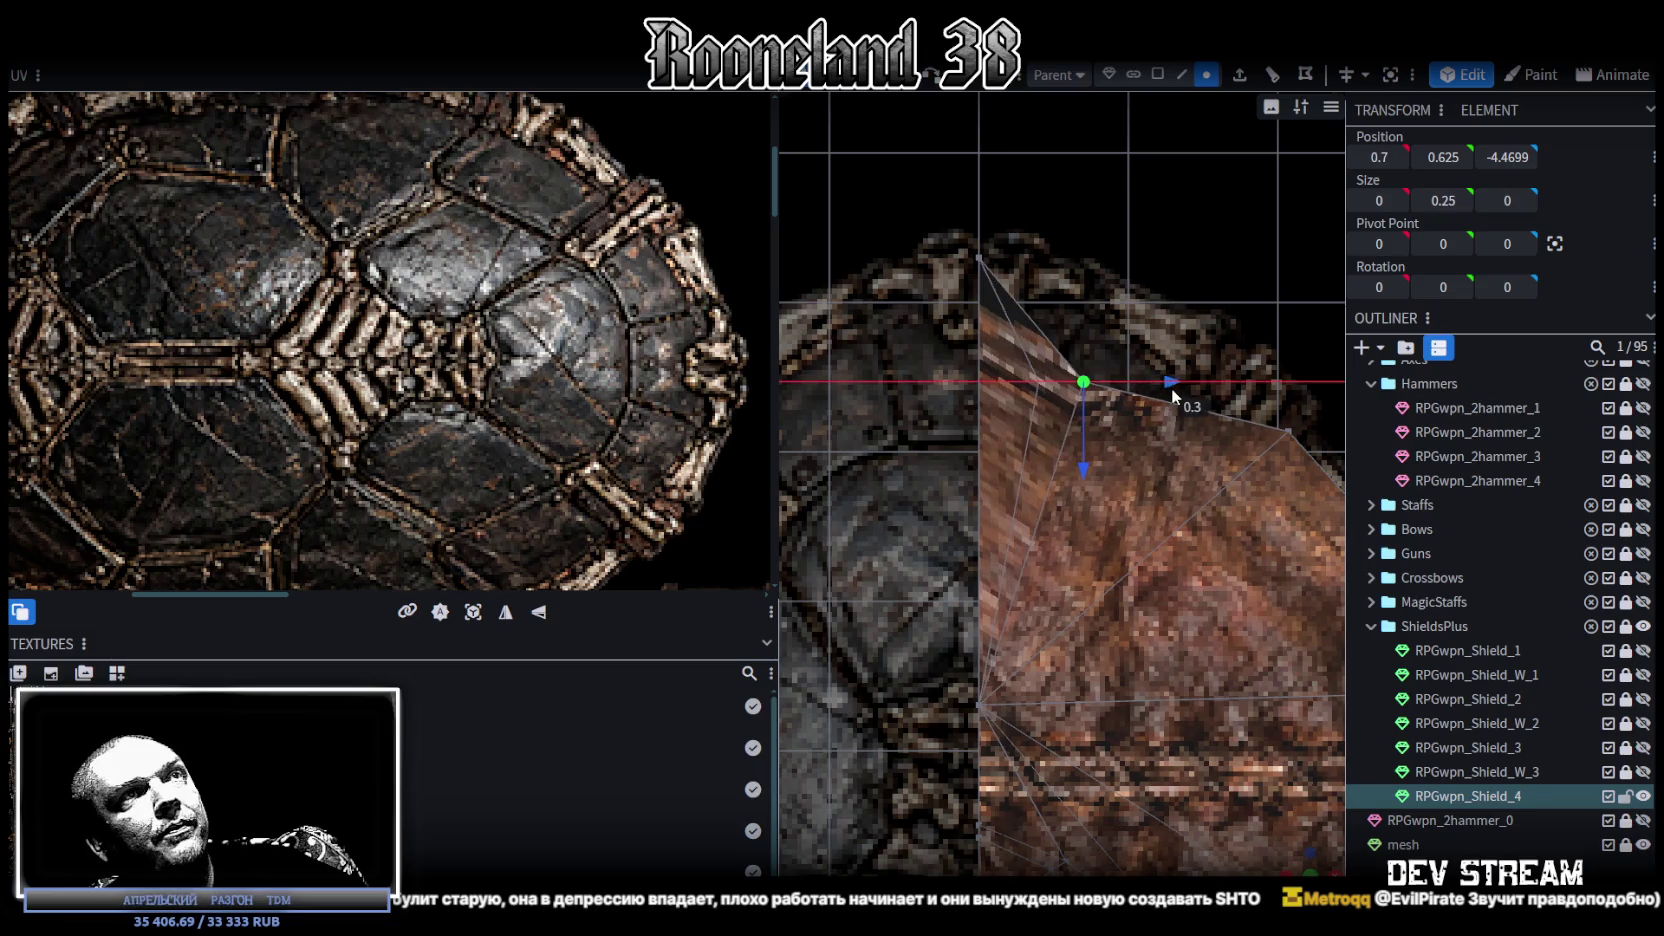
{"action": "left_click_drag", "start_coordinate": [1098, 462], "coordinate": [1113, 366]}
Step: Move the shield's right-edge vertices onto the shell outline, then view the shield from above
{"action": "right_click_drag", "start_coordinate": [1112, 358], "coordinate": [1086, 367]}
{"action": "left_click", "coordinate": [1052, 364]}
{"action": "left_click_drag", "start_coordinate": [1052, 425], "coordinate": [1054, 455]}
{"action": "right_click_drag", "start_coordinate": [1054, 453], "coordinate": [1123, 367]}
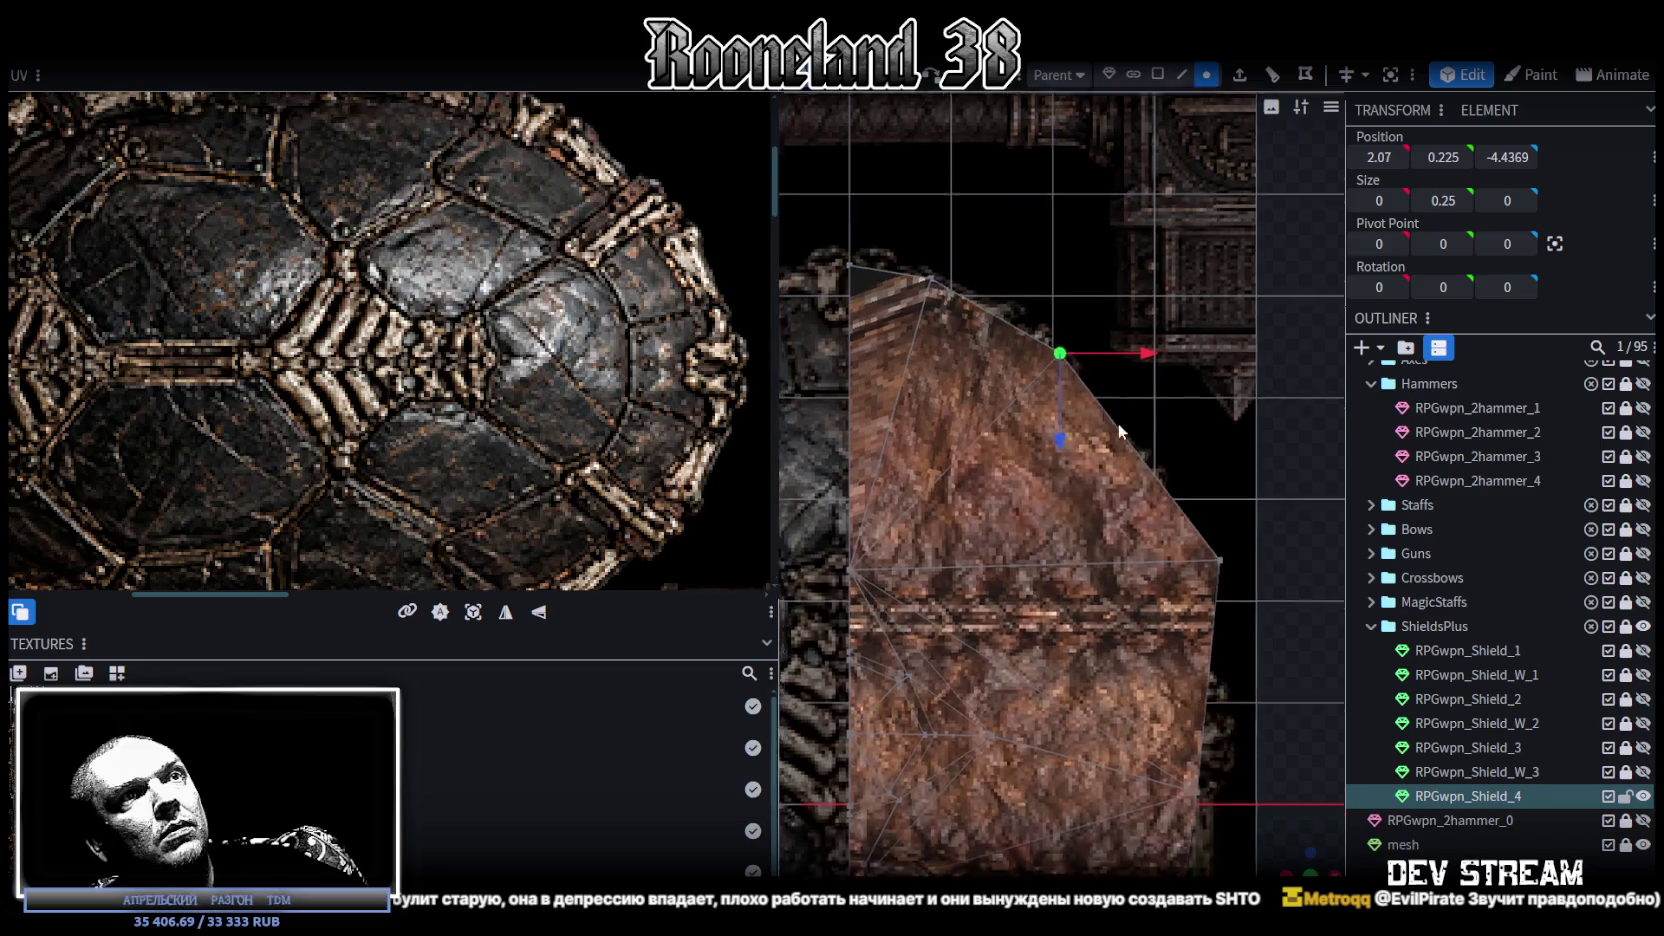
{"action": "left_click", "coordinate": [1110, 398]}
{"action": "left_click_drag", "start_coordinate": [1197, 397], "coordinate": [1148, 389]}
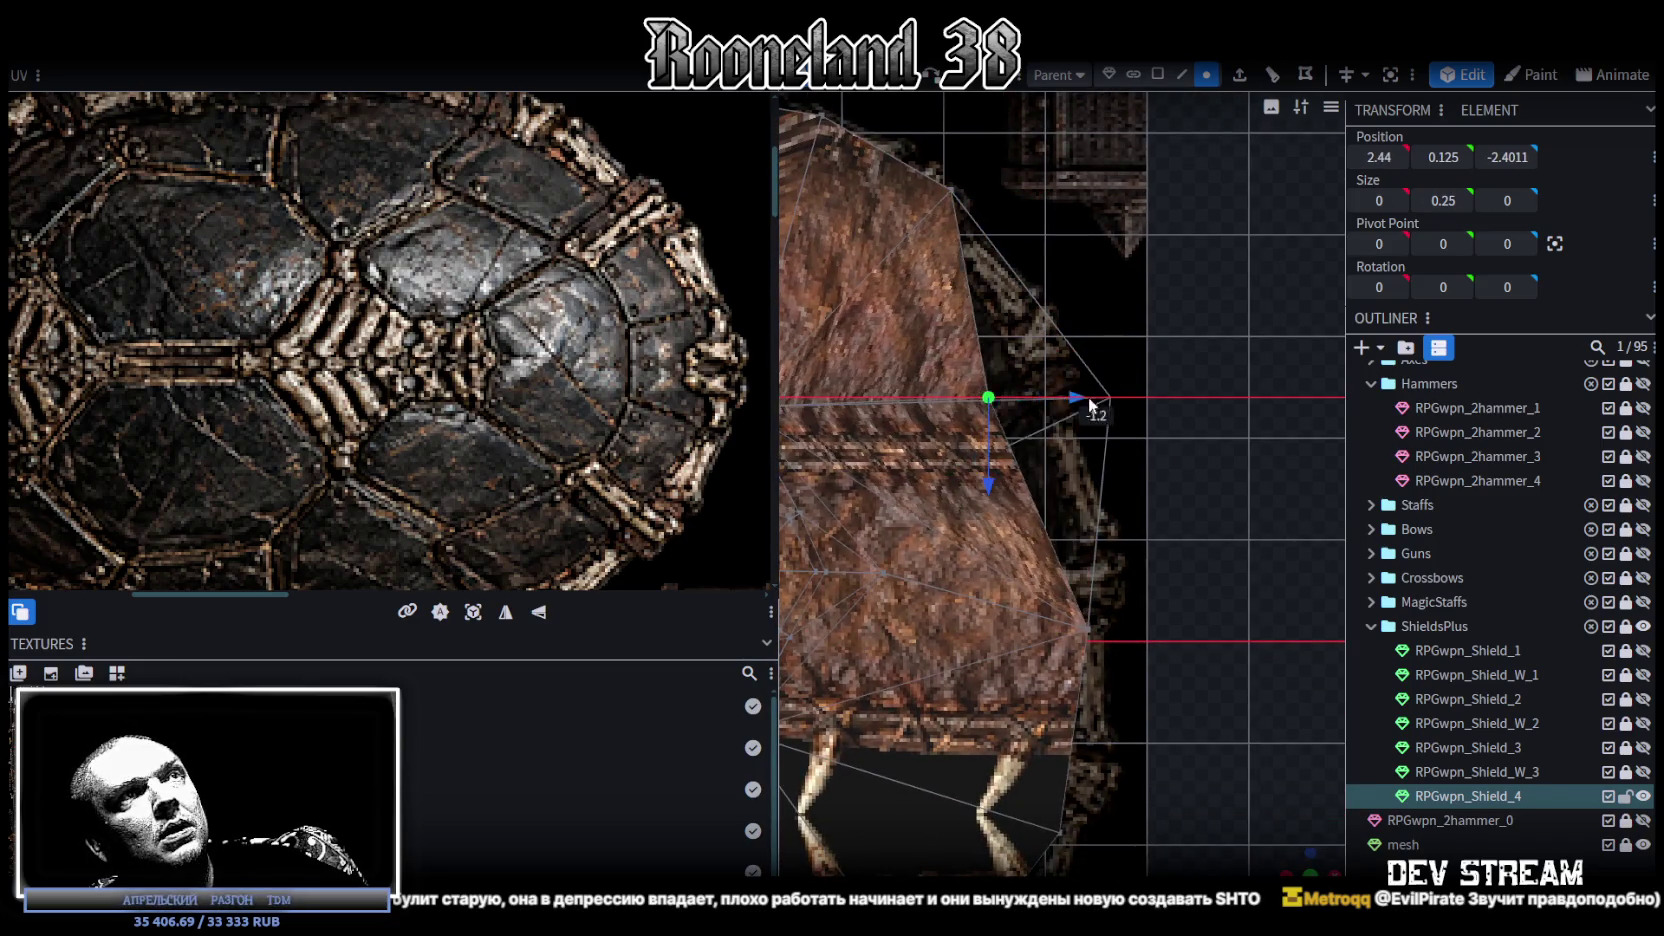
{"action": "left_click_drag", "start_coordinate": [1062, 462], "coordinate": [1060, 422]}
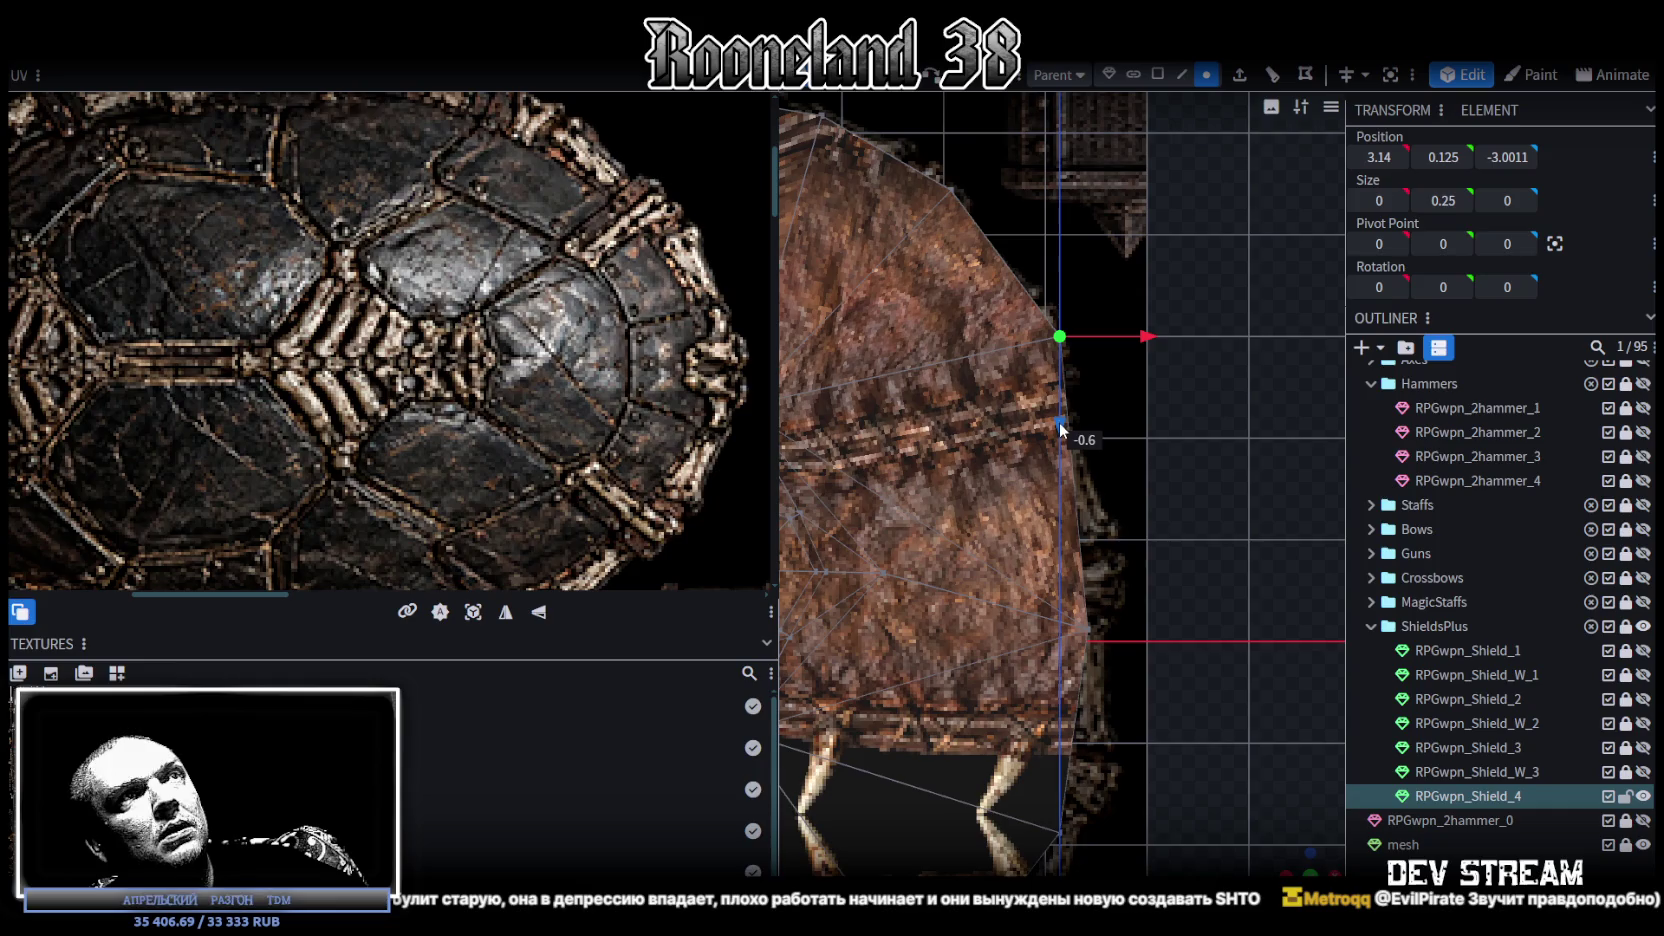
{"action": "left_click_drag", "start_coordinate": [1149, 334], "coordinate": [1134, 338]}
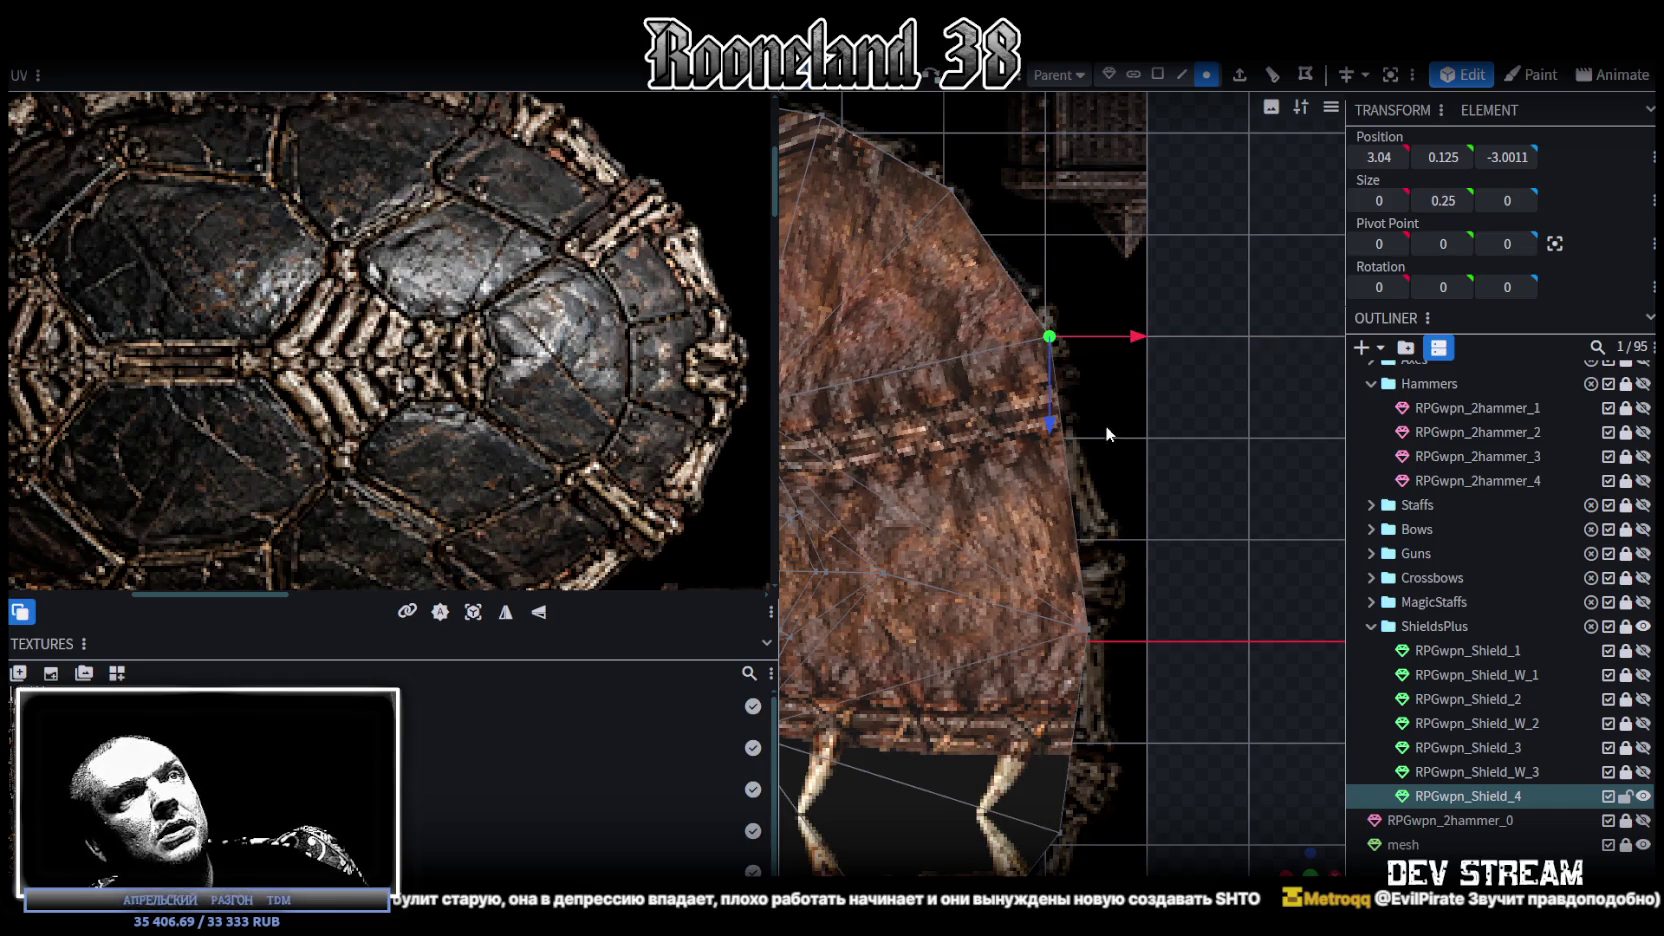
{"action": "right_click_drag", "start_coordinate": [1105, 425], "coordinate": [1095, 368]}
{"action": "left_click", "coordinate": [1079, 418]}
{"action": "scroll", "coordinate": [1096, 391], "scroll_direction": "down", "scroll_amount": 3}
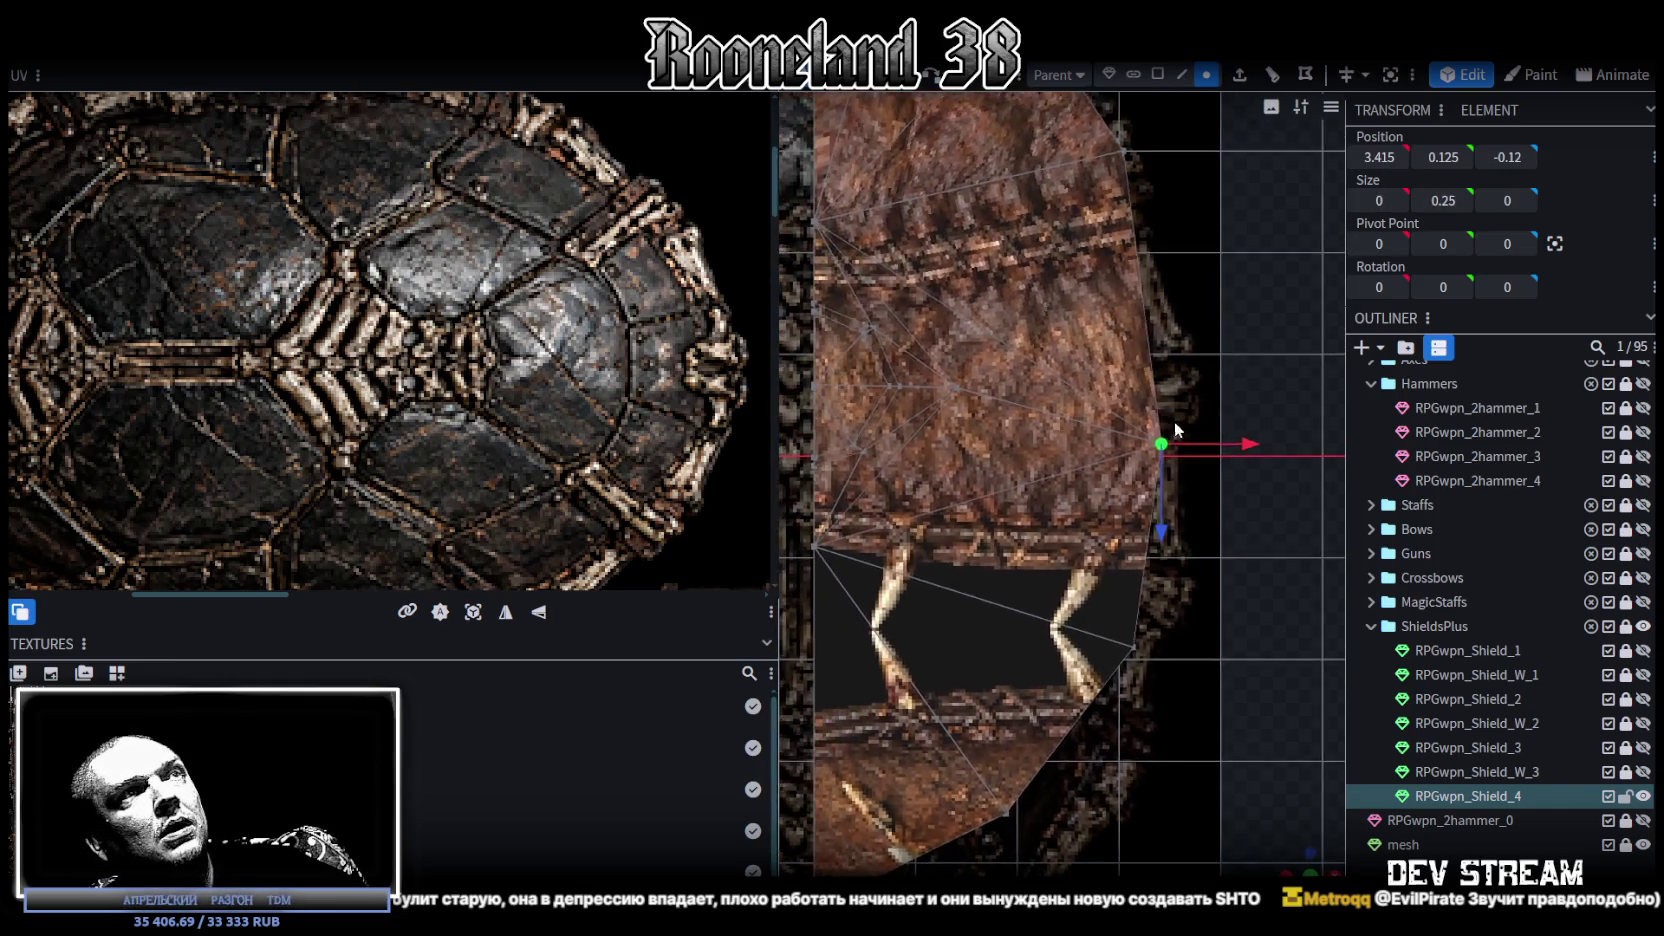
{"action": "right_click_drag", "start_coordinate": [1195, 354], "coordinate": [1147, 294]}
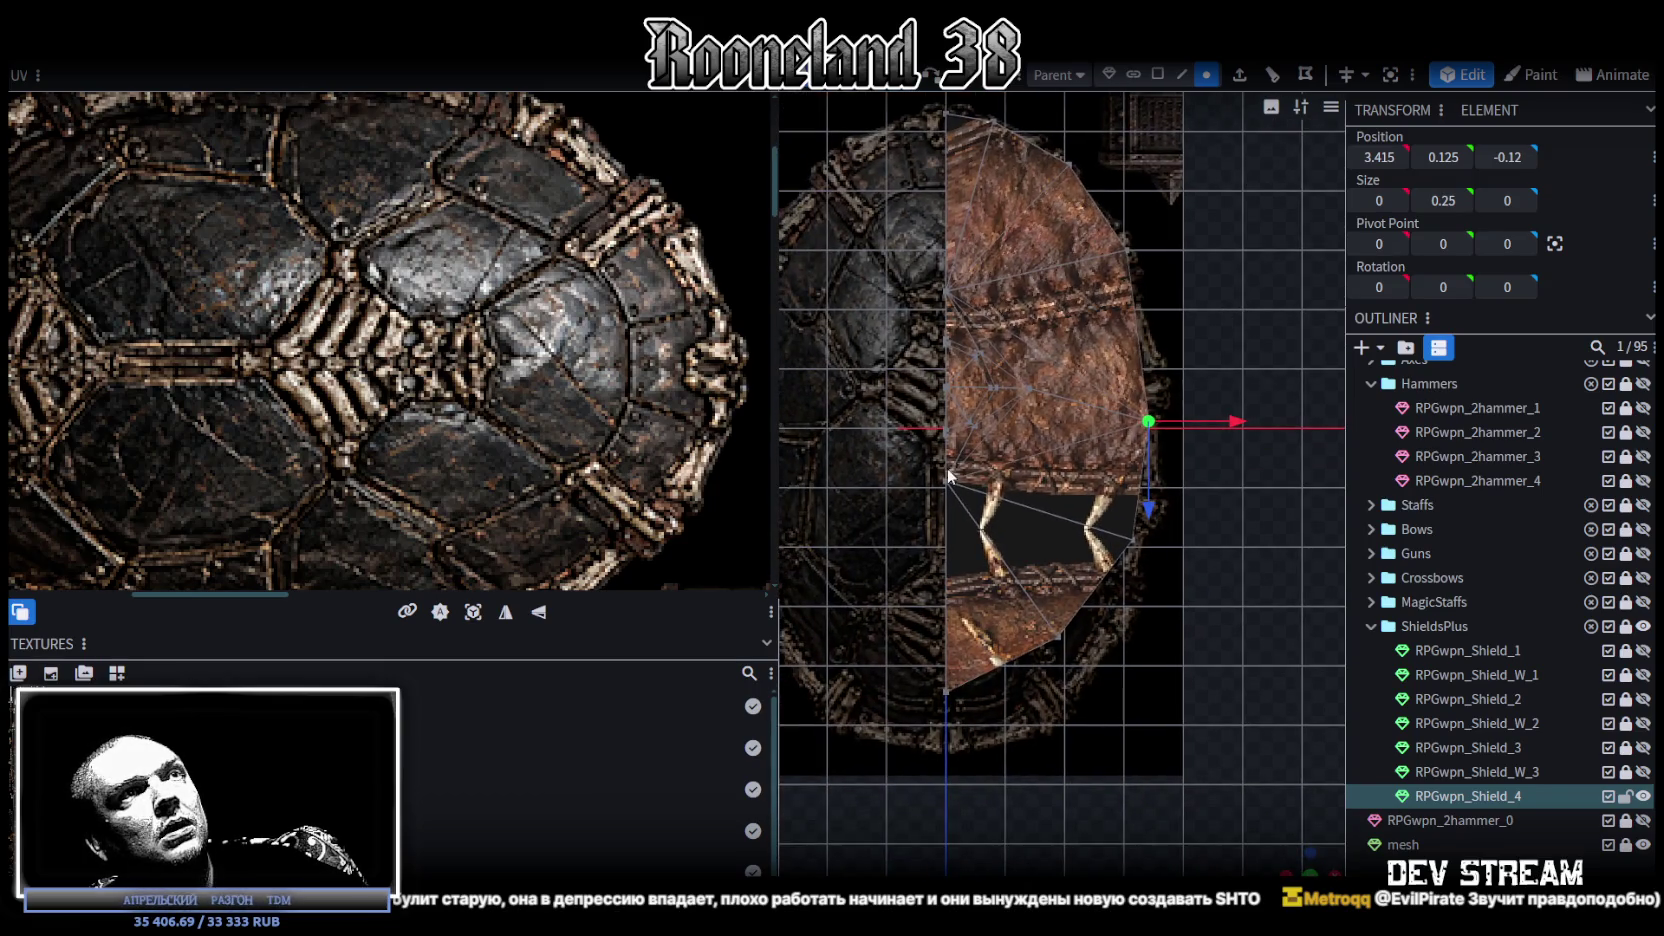
{"action": "left_click_drag", "start_coordinate": [1040, 560], "coordinate": [1002, 642]}
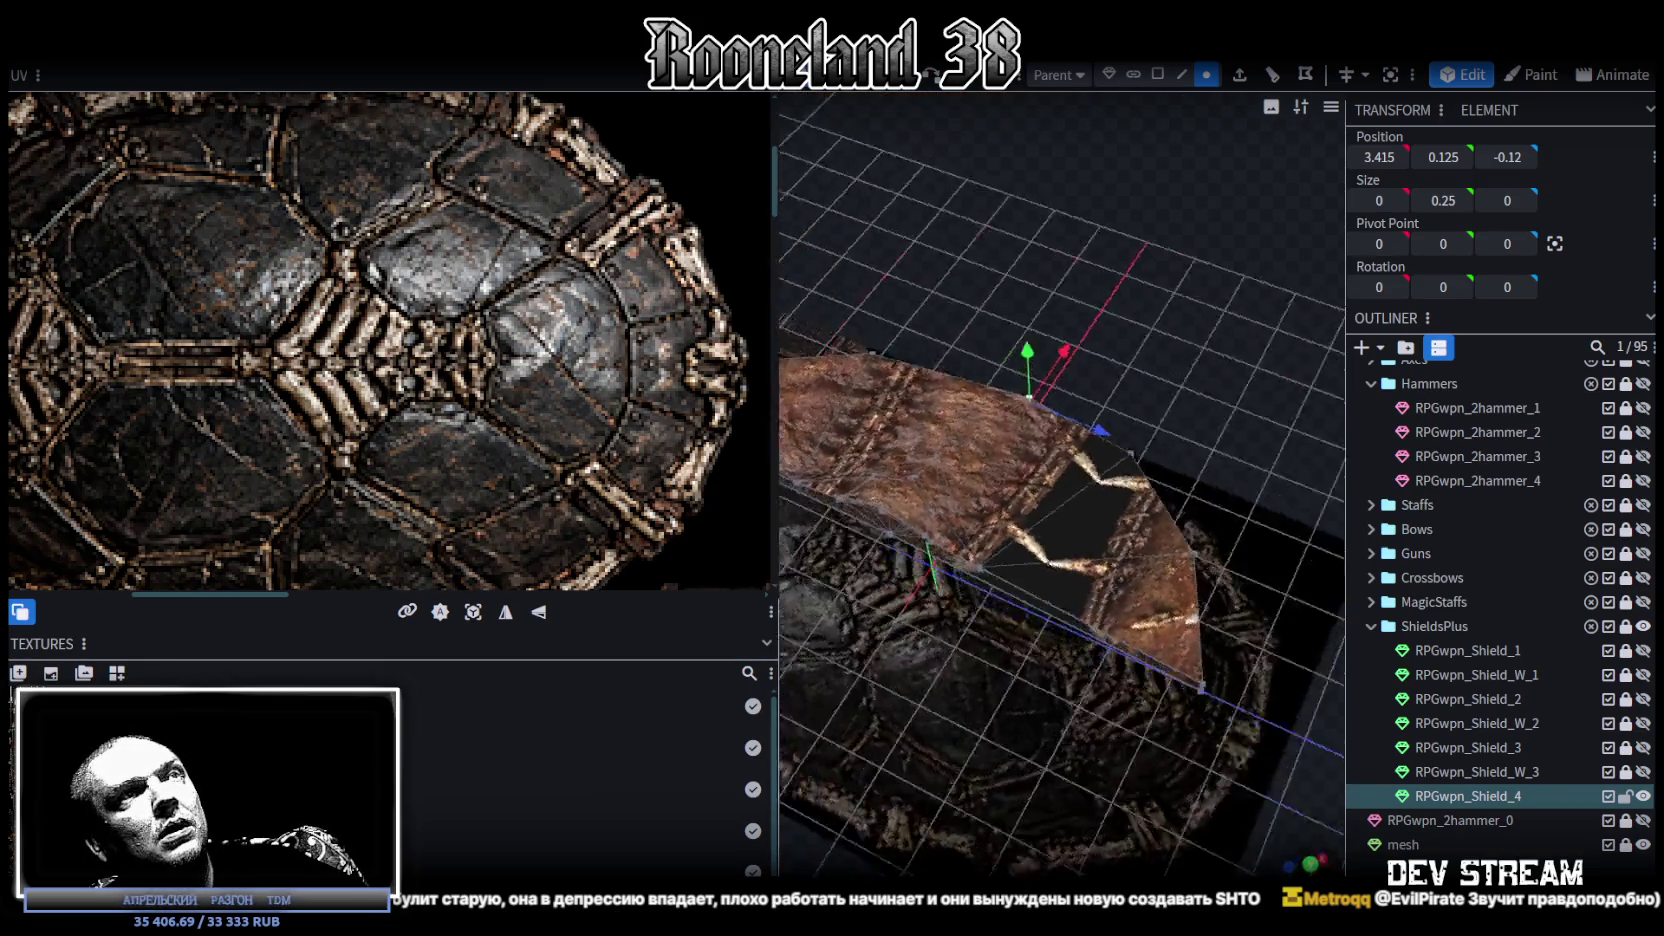
Step: Flatten the raised pyramid of faces on the shield down to 0.05 units
{"action": "mouse_move", "coordinate": [1015, 689]}
{"action": "left_mouse_down"}
{"action": "mouse_move", "coordinate": [1002, 741]}
{"action": "mouse_move", "coordinate": [1020, 692]}
{"action": "mouse_move", "coordinate": [1191, 636]}
{"action": "mouse_move", "coordinate": [1322, 640]}
{"action": "mouse_move", "coordinate": [1013, 508]}
{"action": "mouse_move", "coordinate": [1056, 228]}
{"action": "left_mouse_up"}
{"action": "left_click", "coordinate": [1157, 74]}
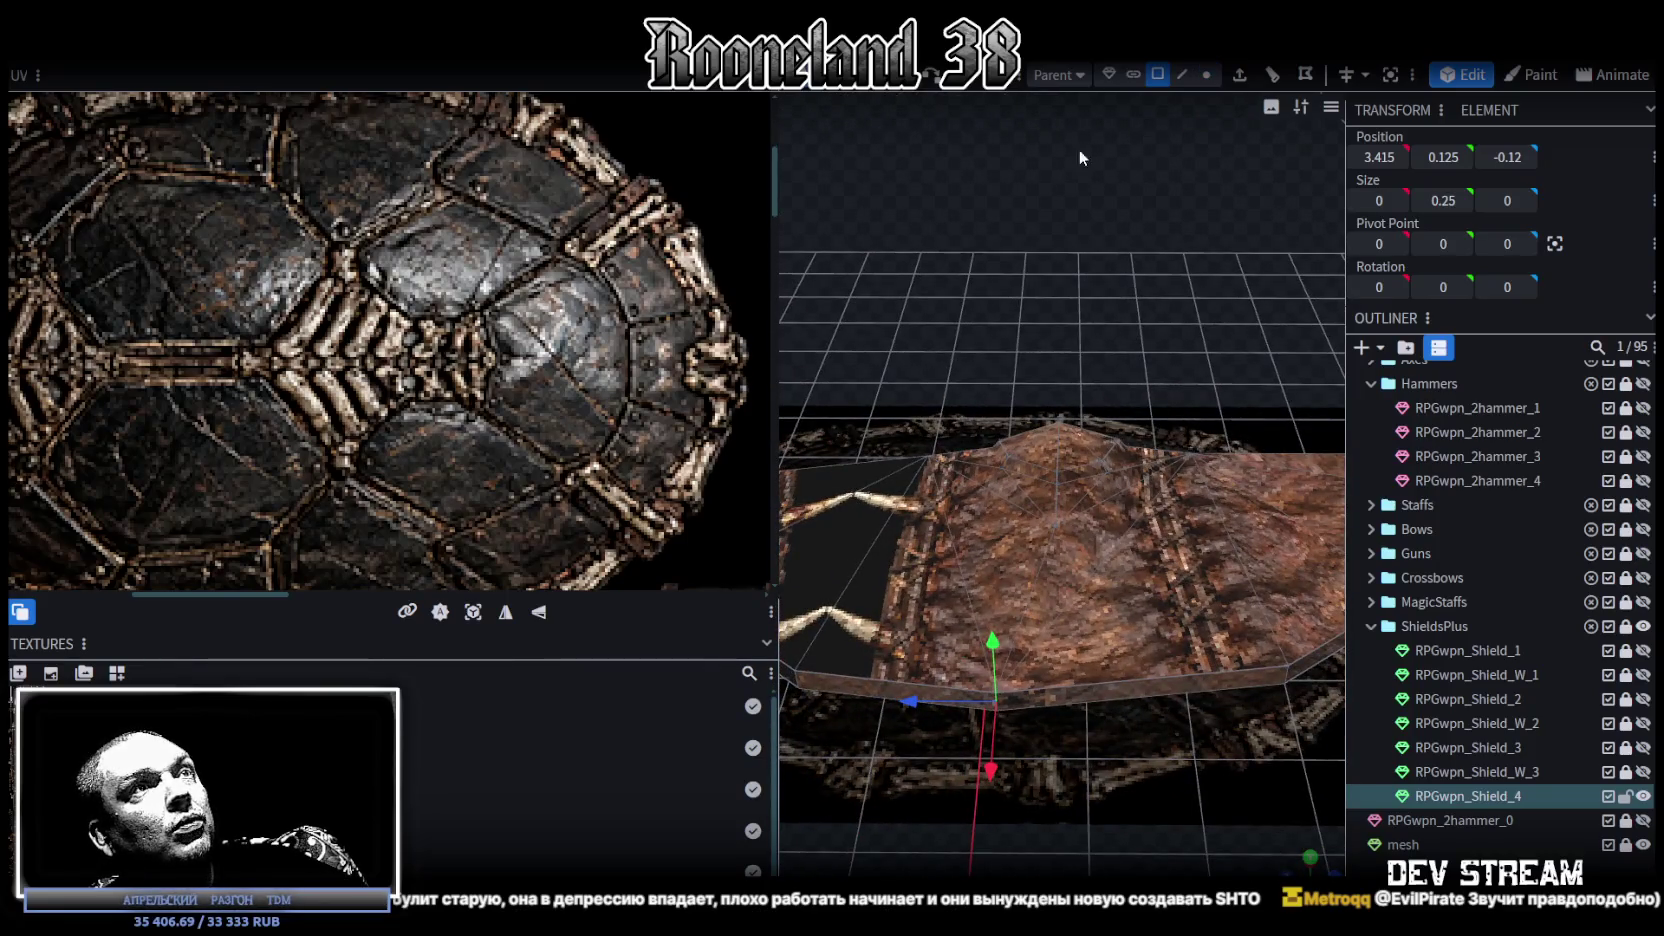
{"action": "left_click_drag", "start_coordinate": [1088, 133], "coordinate": [1036, 261]}
{"action": "left_click", "coordinate": [1127, 443]}
{"action": "mouse_move", "coordinate": [1131, 442]}
{"action": "left_mouse_down"}
{"action": "mouse_move", "coordinate": [1119, 272]}
{"action": "mouse_move", "coordinate": [1102, 400]}
{"action": "mouse_move", "coordinate": [1130, 433]}
{"action": "left_mouse_up"}
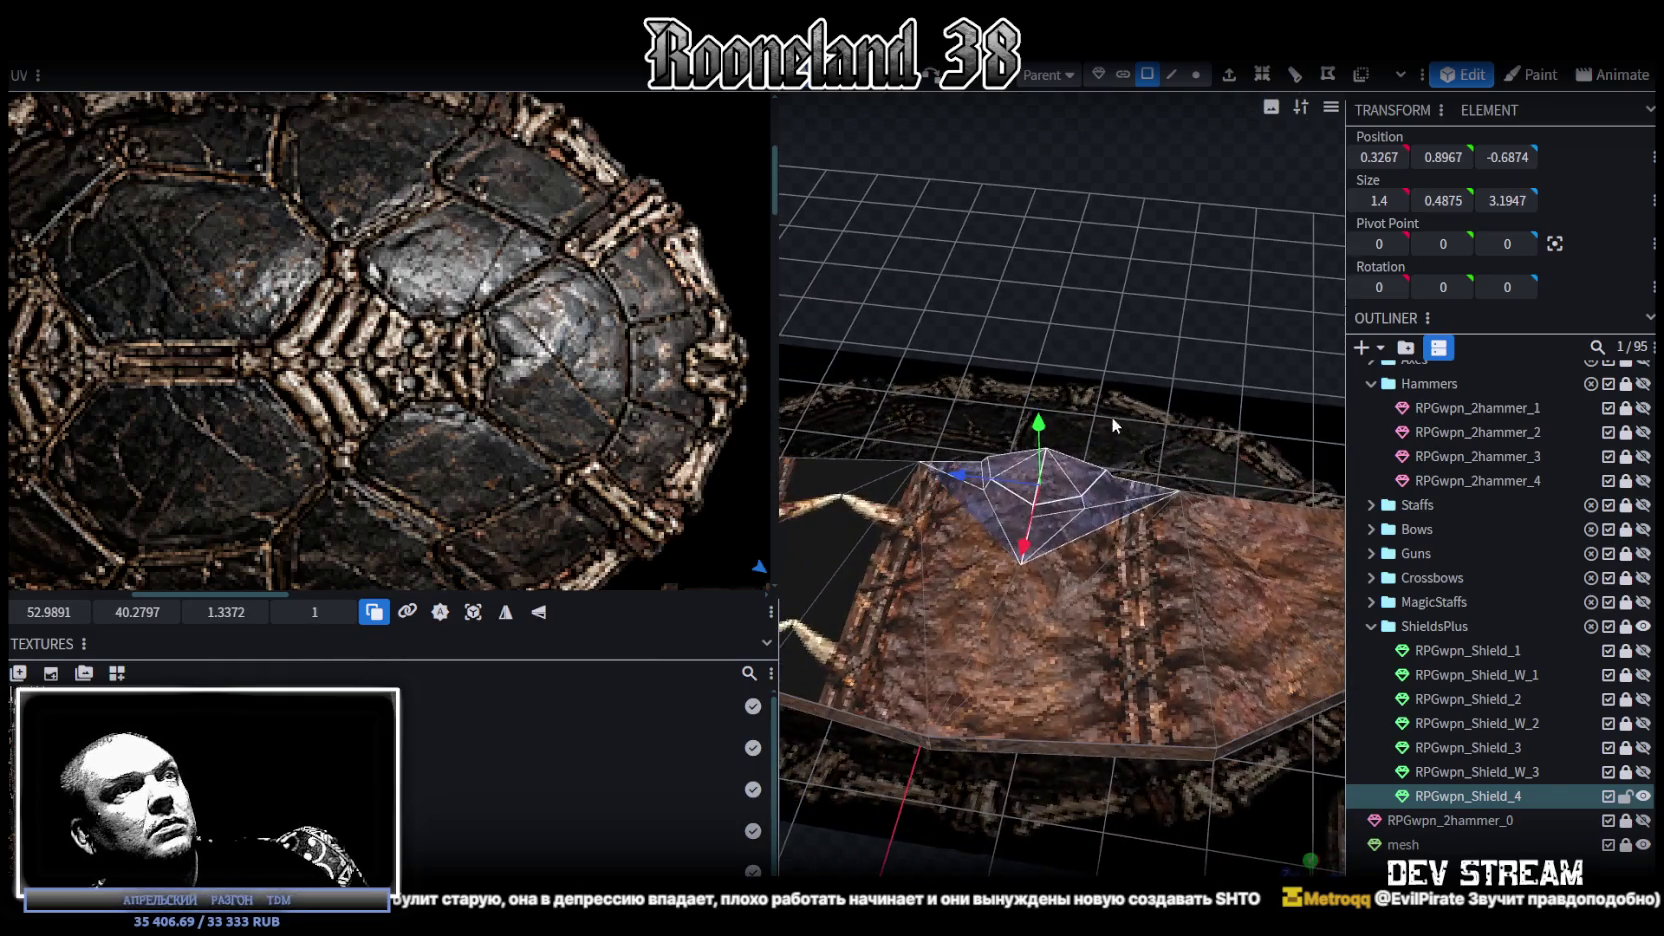
{"action": "key", "text": "ctrl+z"}
{"action": "mouse_move", "coordinate": [1115, 344]}
{"action": "left_mouse_down"}
{"action": "mouse_move", "coordinate": [972, 436]}
{"action": "mouse_move", "coordinate": [1150, 296]}
{"action": "mouse_move", "coordinate": [952, 396]}
{"action": "mouse_move", "coordinate": [949, 458]}
{"action": "mouse_move", "coordinate": [997, 586]}
{"action": "mouse_move", "coordinate": [888, 500]}
{"action": "left_mouse_up"}
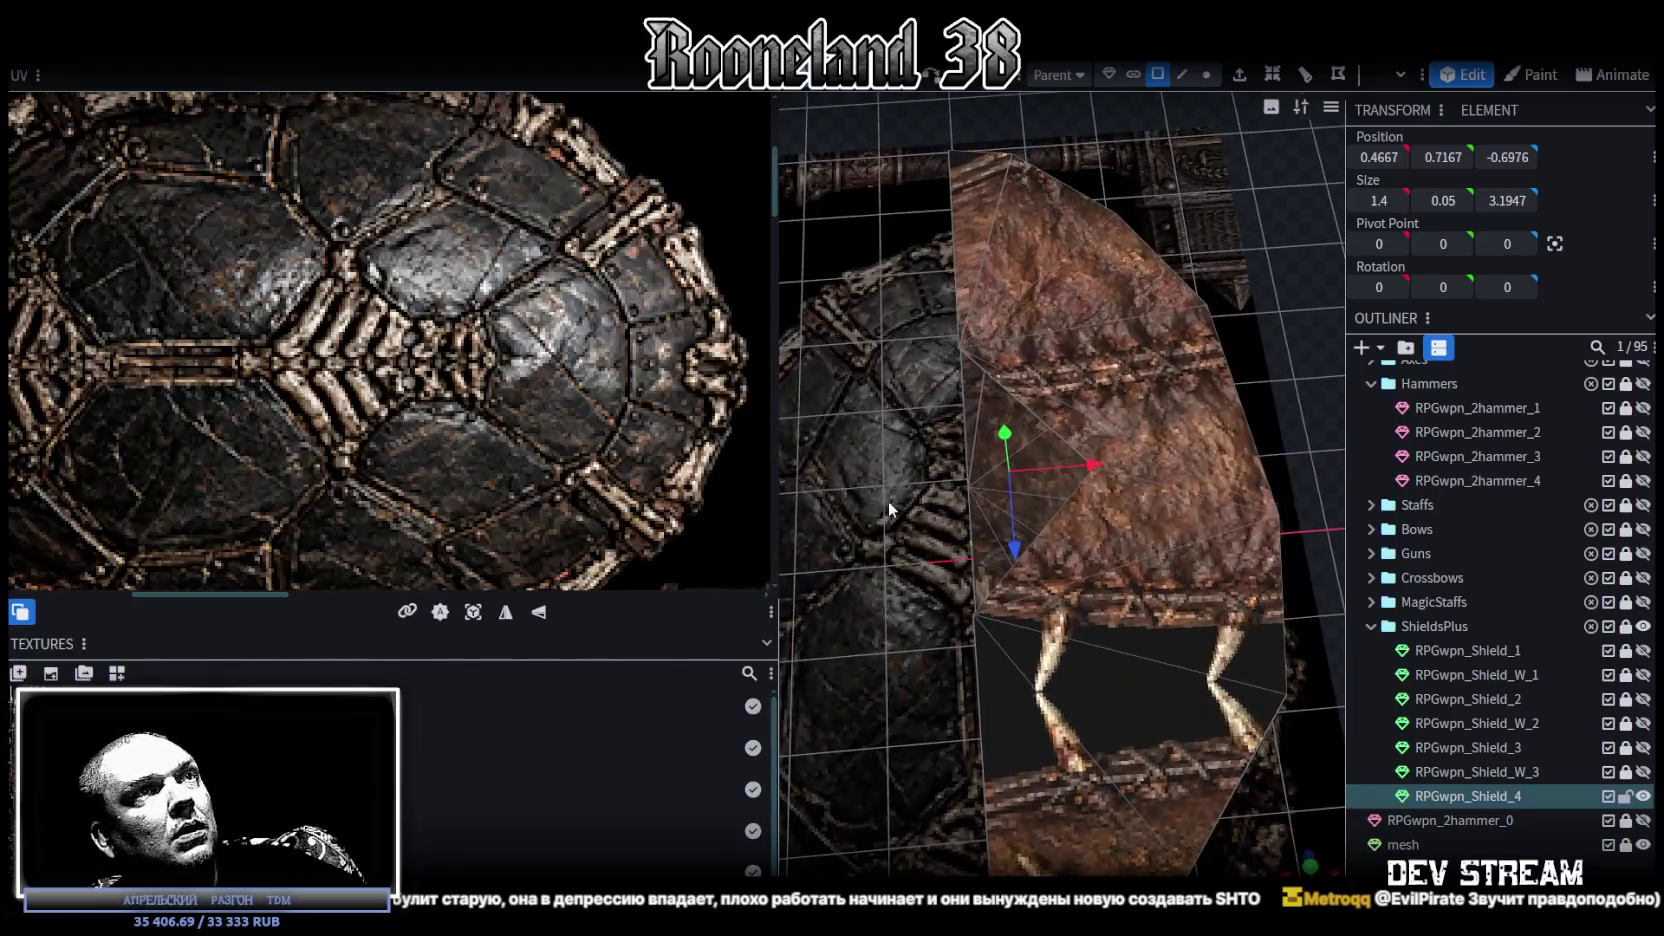
Step: Select a single vertex of the shield
{"action": "left_click", "coordinate": [1100, 468]}
{"action": "mouse_move", "coordinate": [870, 563]}
{"action": "left_mouse_down"}
{"action": "mouse_move", "coordinate": [1039, 515]}
{"action": "mouse_move", "coordinate": [1088, 471]}
{"action": "mouse_move", "coordinate": [1160, 492]}
{"action": "left_mouse_up"}
{"action": "scroll", "coordinate": [551, 394], "scroll_direction": "down", "scroll_amount": 3}
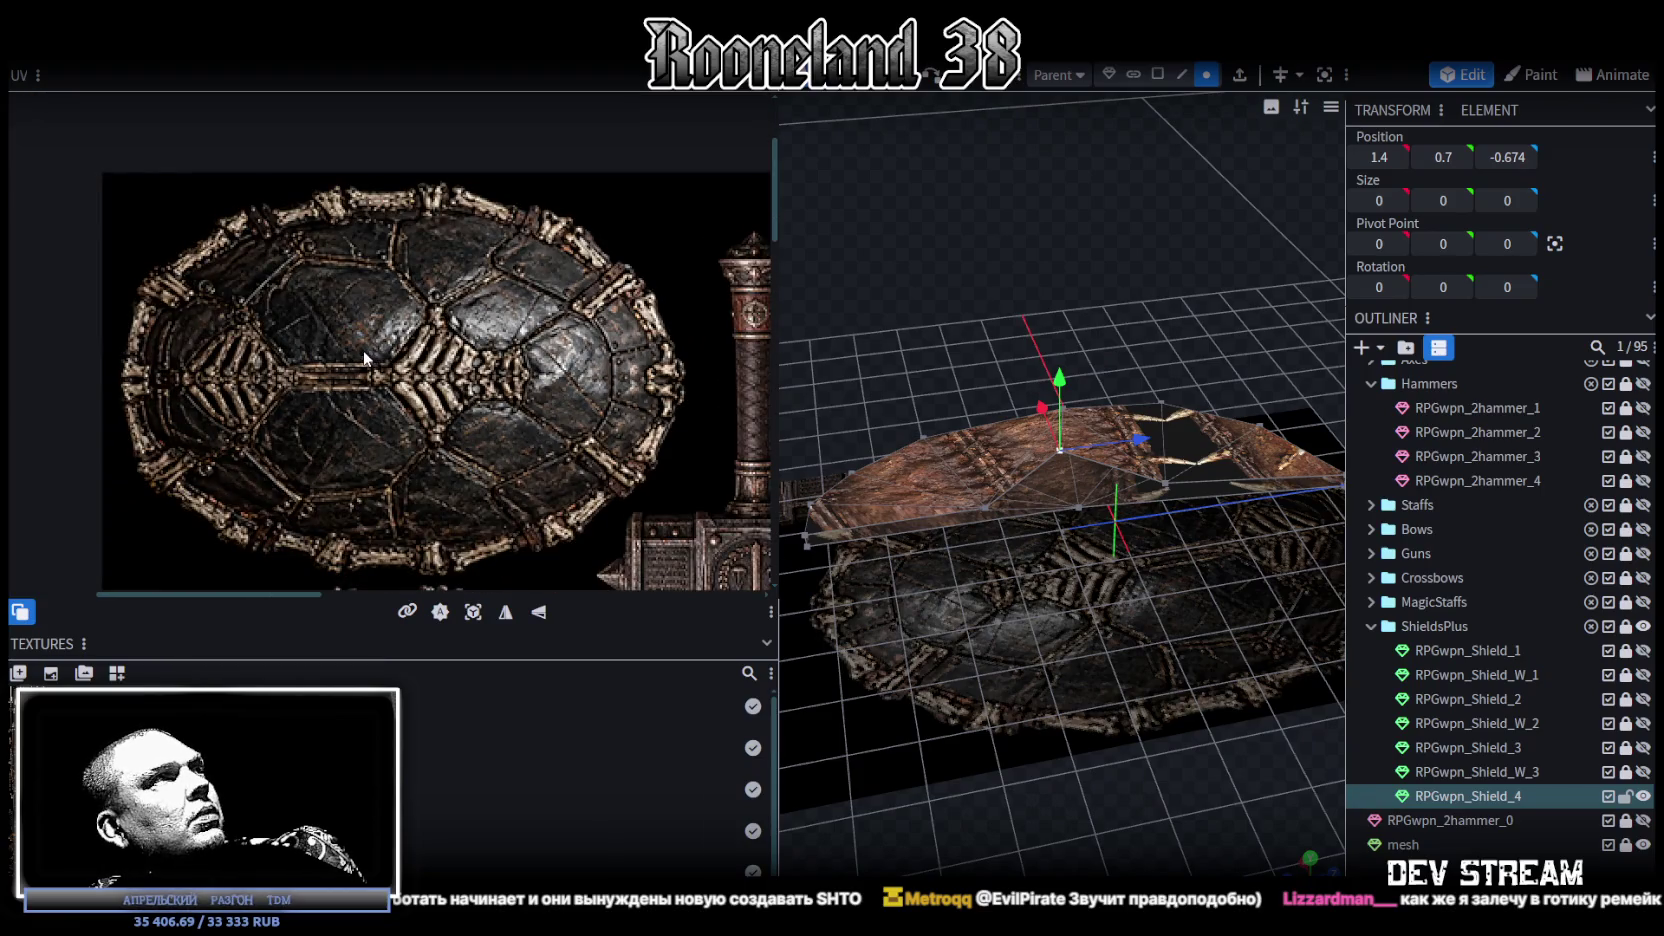
Step: Set the selected vertex's Position X to 0, centring it on the midline
{"action": "mouse_move", "coordinate": [1071, 320]}
{"action": "left_mouse_down"}
{"action": "mouse_move", "coordinate": [809, 358]}
{"action": "mouse_move", "coordinate": [1250, 280]}
{"action": "left_mouse_up"}
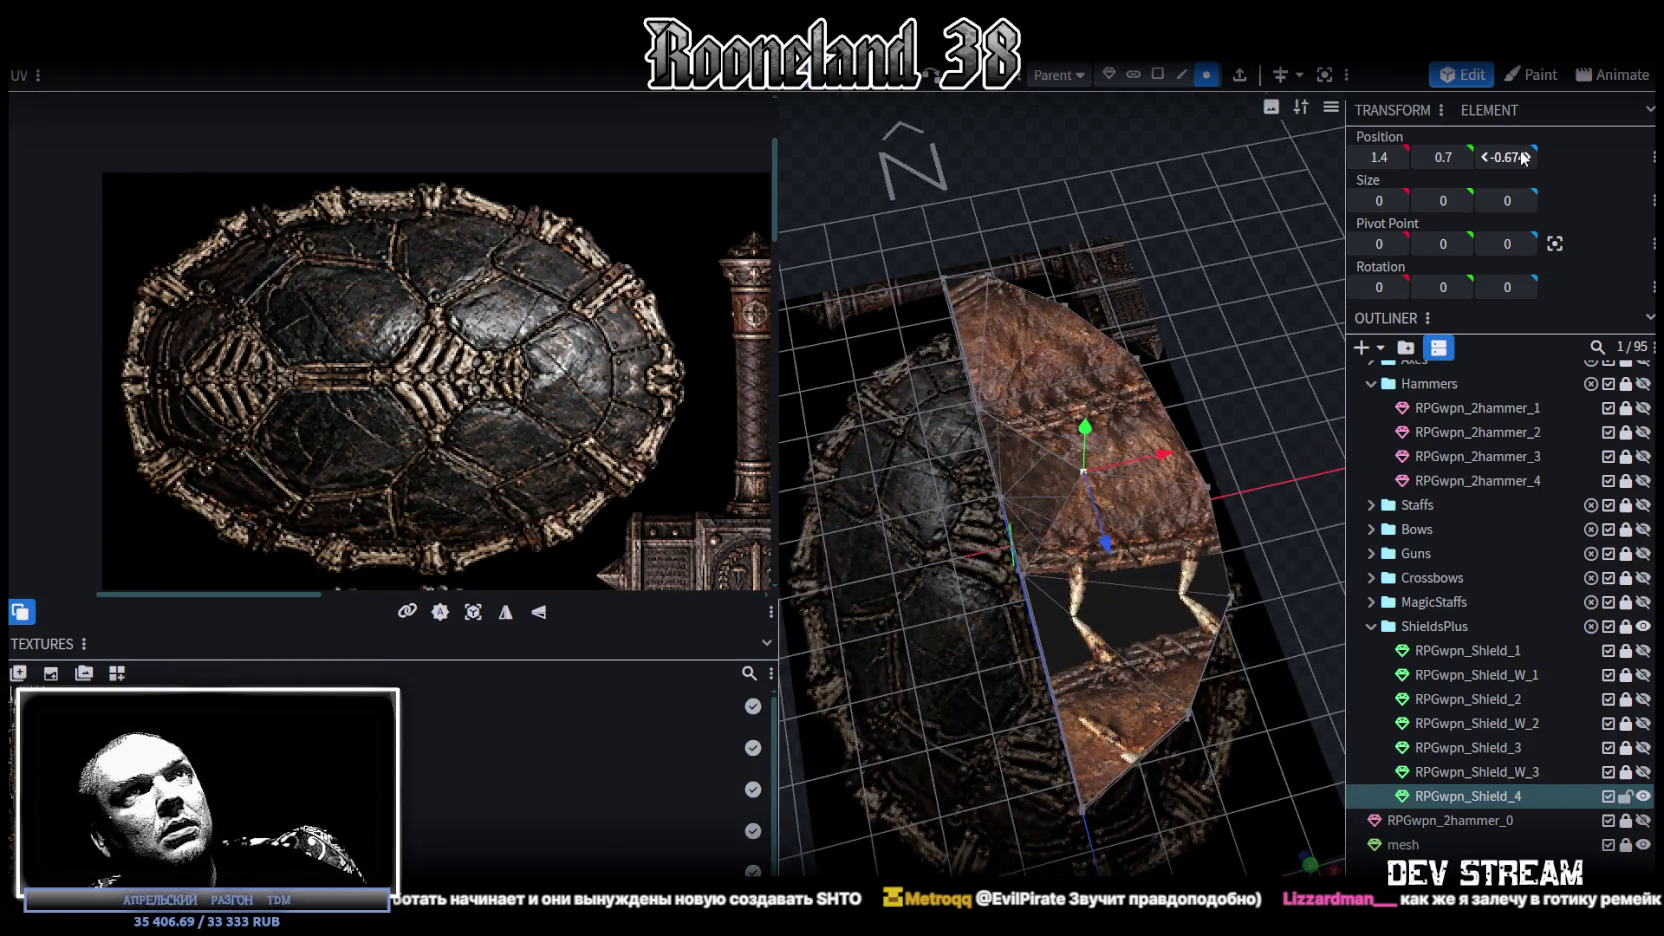
{"action": "left_click_drag", "start_coordinate": [1150, 459], "coordinate": [1114, 470]}
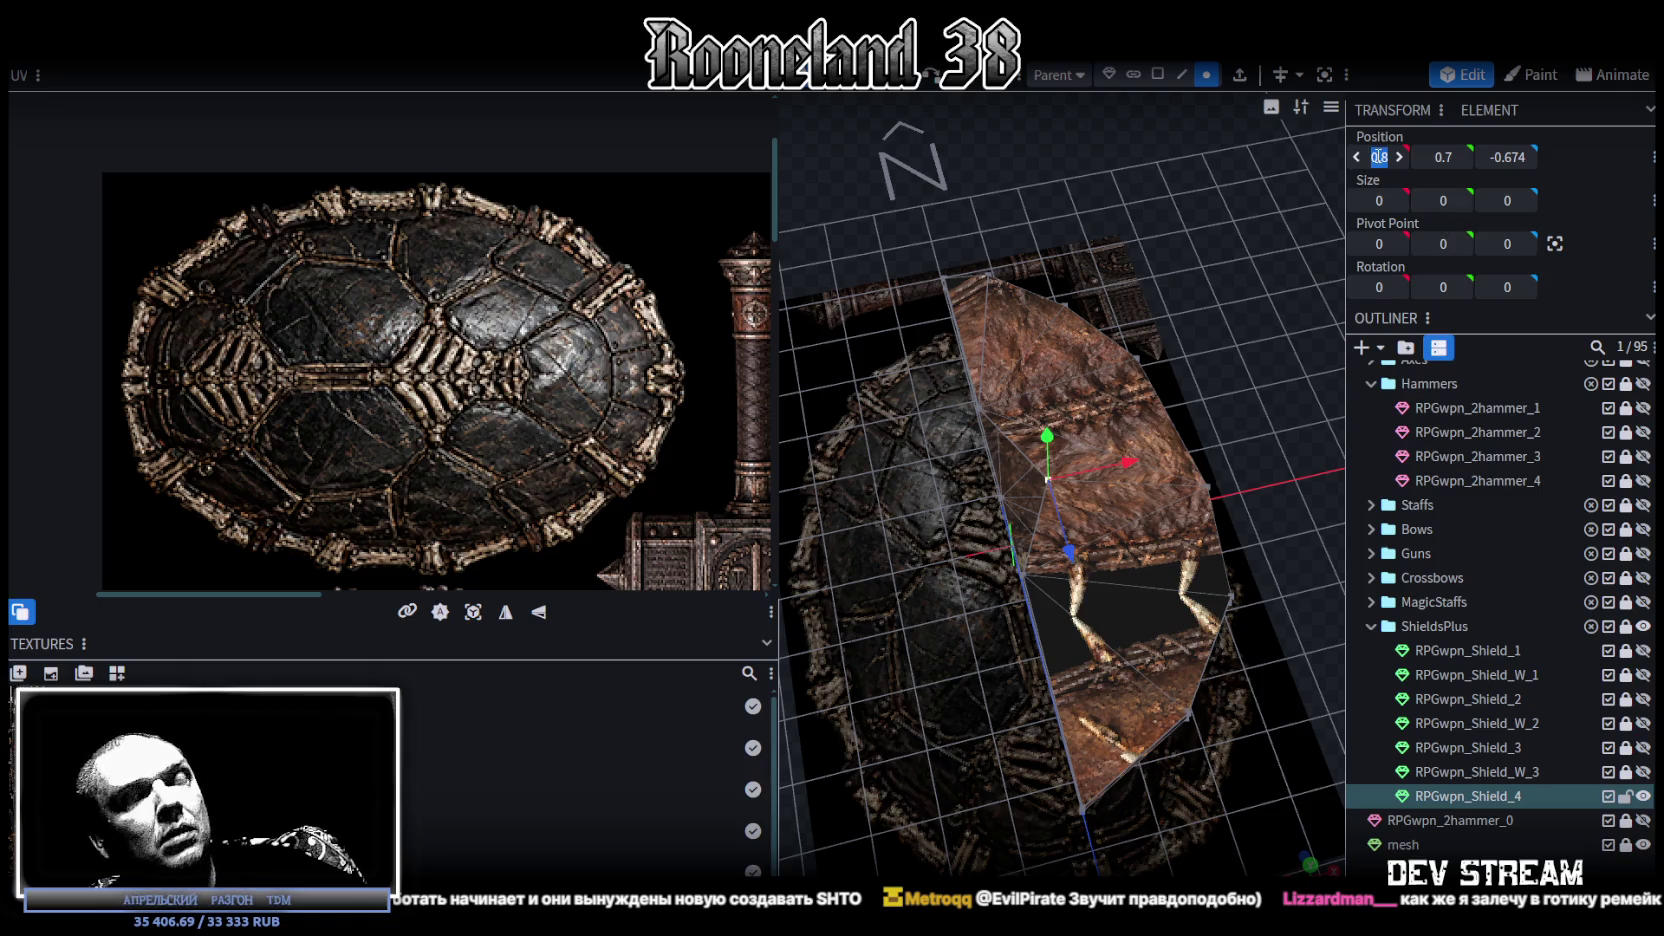
{"action": "type", "text": "0"}
{"action": "key", "text": "Return"}
Step: In top view, pull two rim vertices outward, the first by 0.2
{"action": "mouse_move", "coordinate": [1193, 144]}
{"action": "left_mouse_down"}
{"action": "mouse_move", "coordinate": [913, 318]}
{"action": "mouse_move", "coordinate": [884, 478]}
{"action": "mouse_move", "coordinate": [1309, 745]}
{"action": "left_mouse_up"}
{"action": "key", "text": "KP_1"}
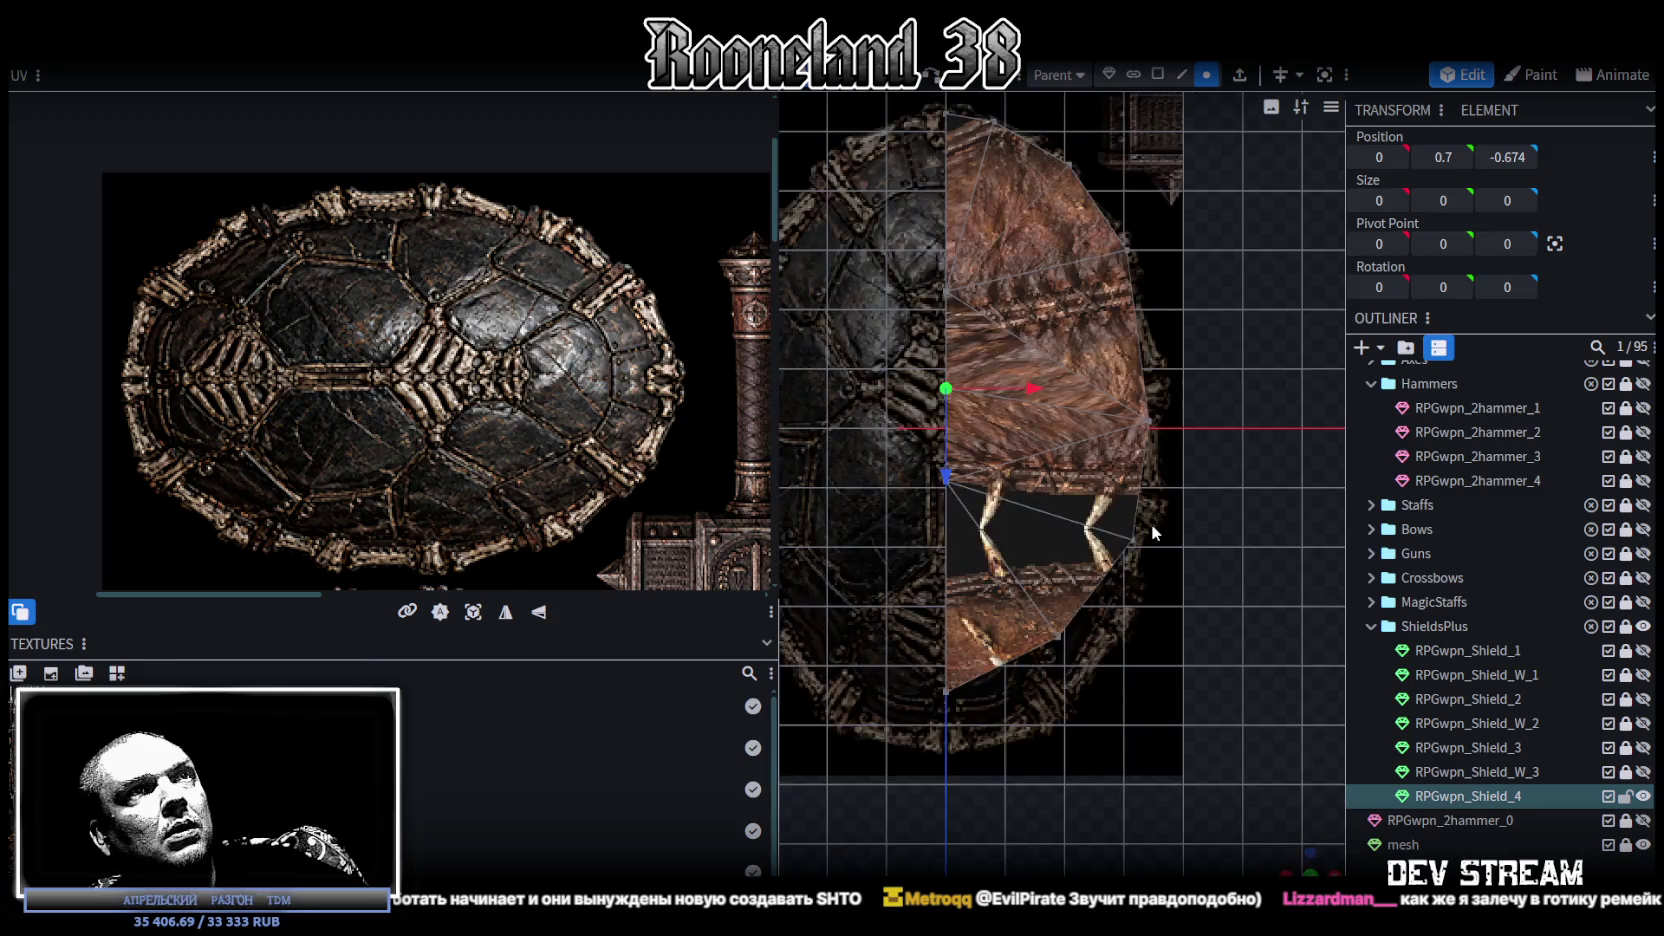
{"action": "scroll", "coordinate": [1150, 524], "scroll_direction": "up", "scroll_amount": 3}
{"action": "left_click", "coordinate": [1127, 512]}
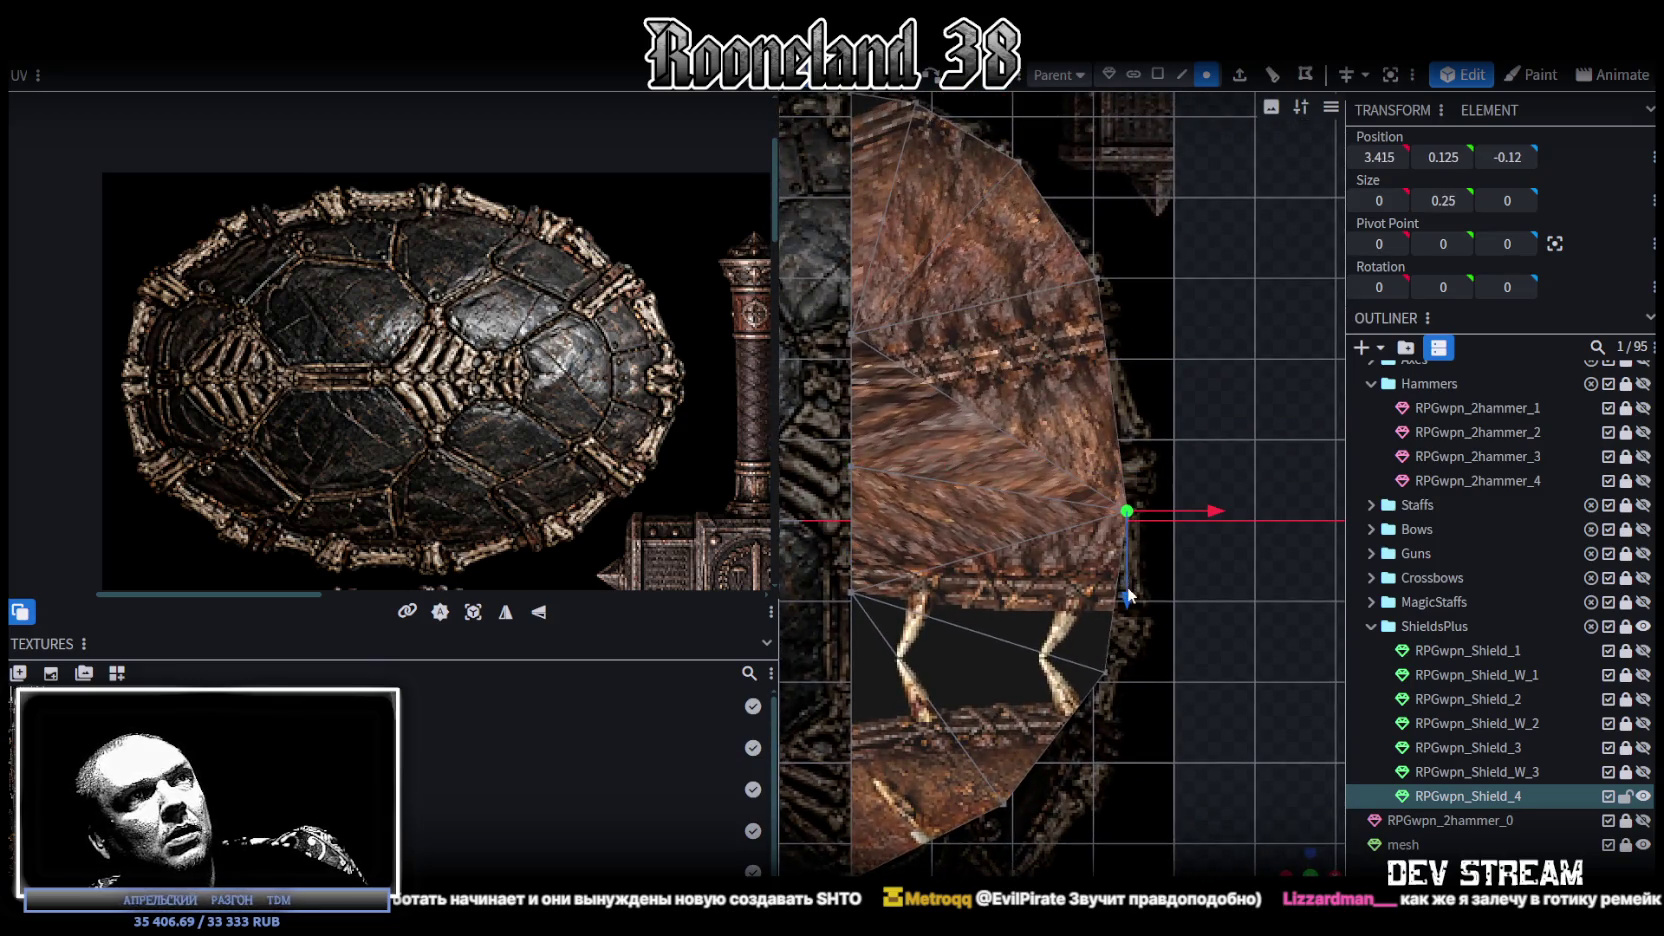
{"action": "left_click_drag", "start_coordinate": [1126, 588], "coordinate": [1223, 468]}
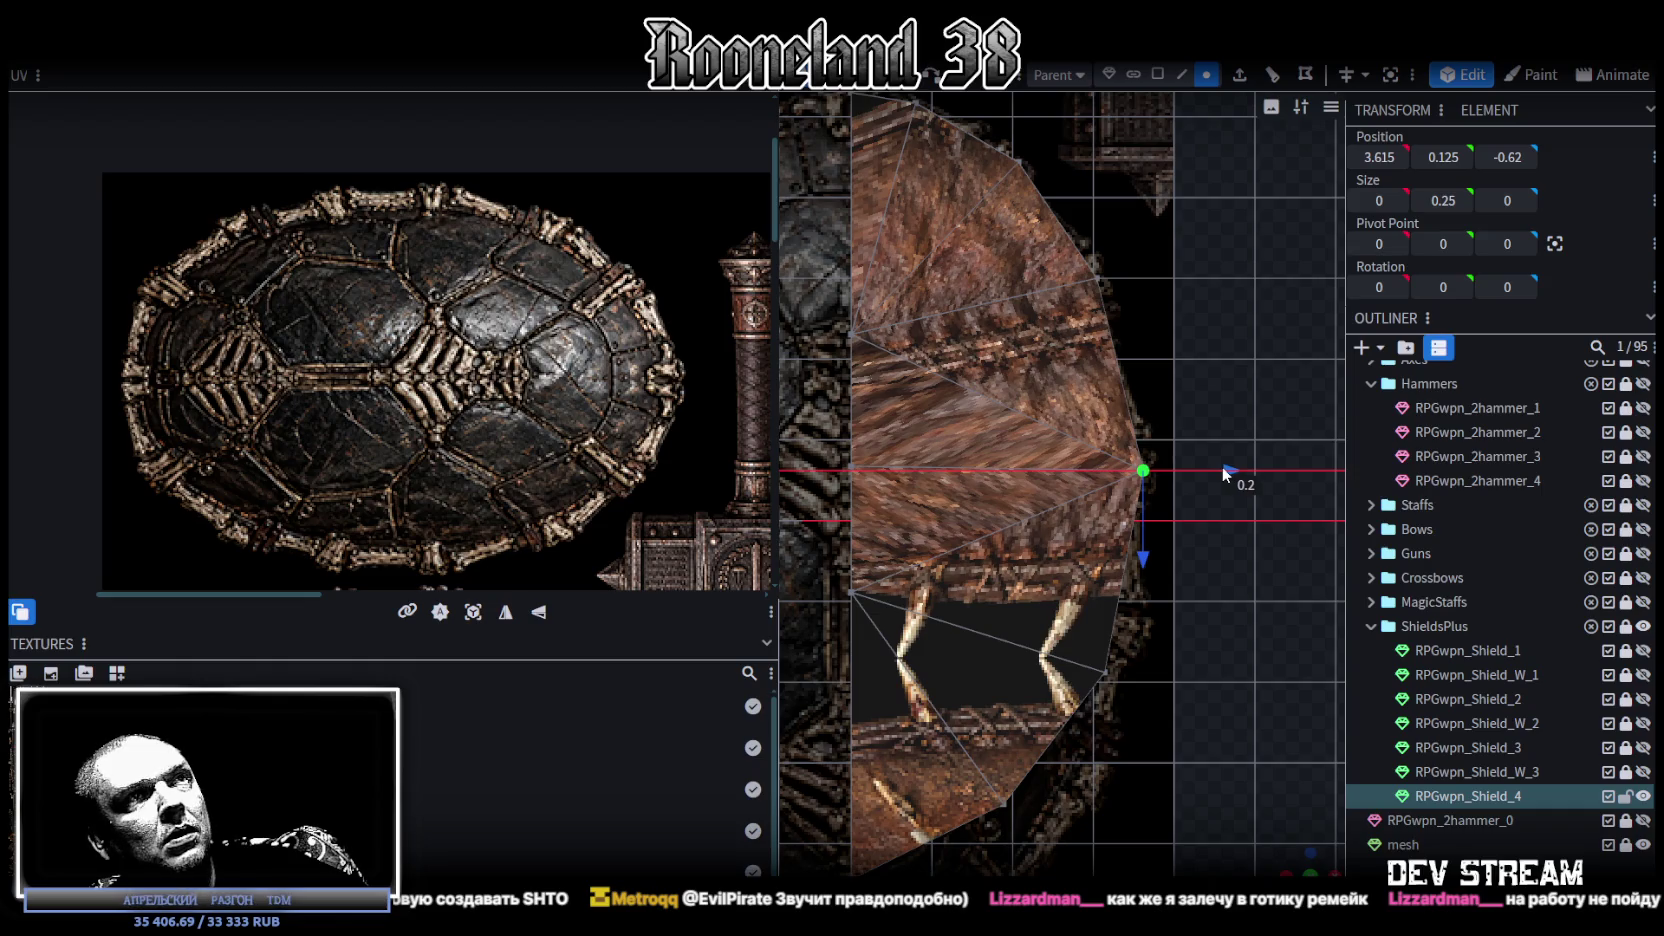
{"action": "left_click", "coordinate": [1143, 585]}
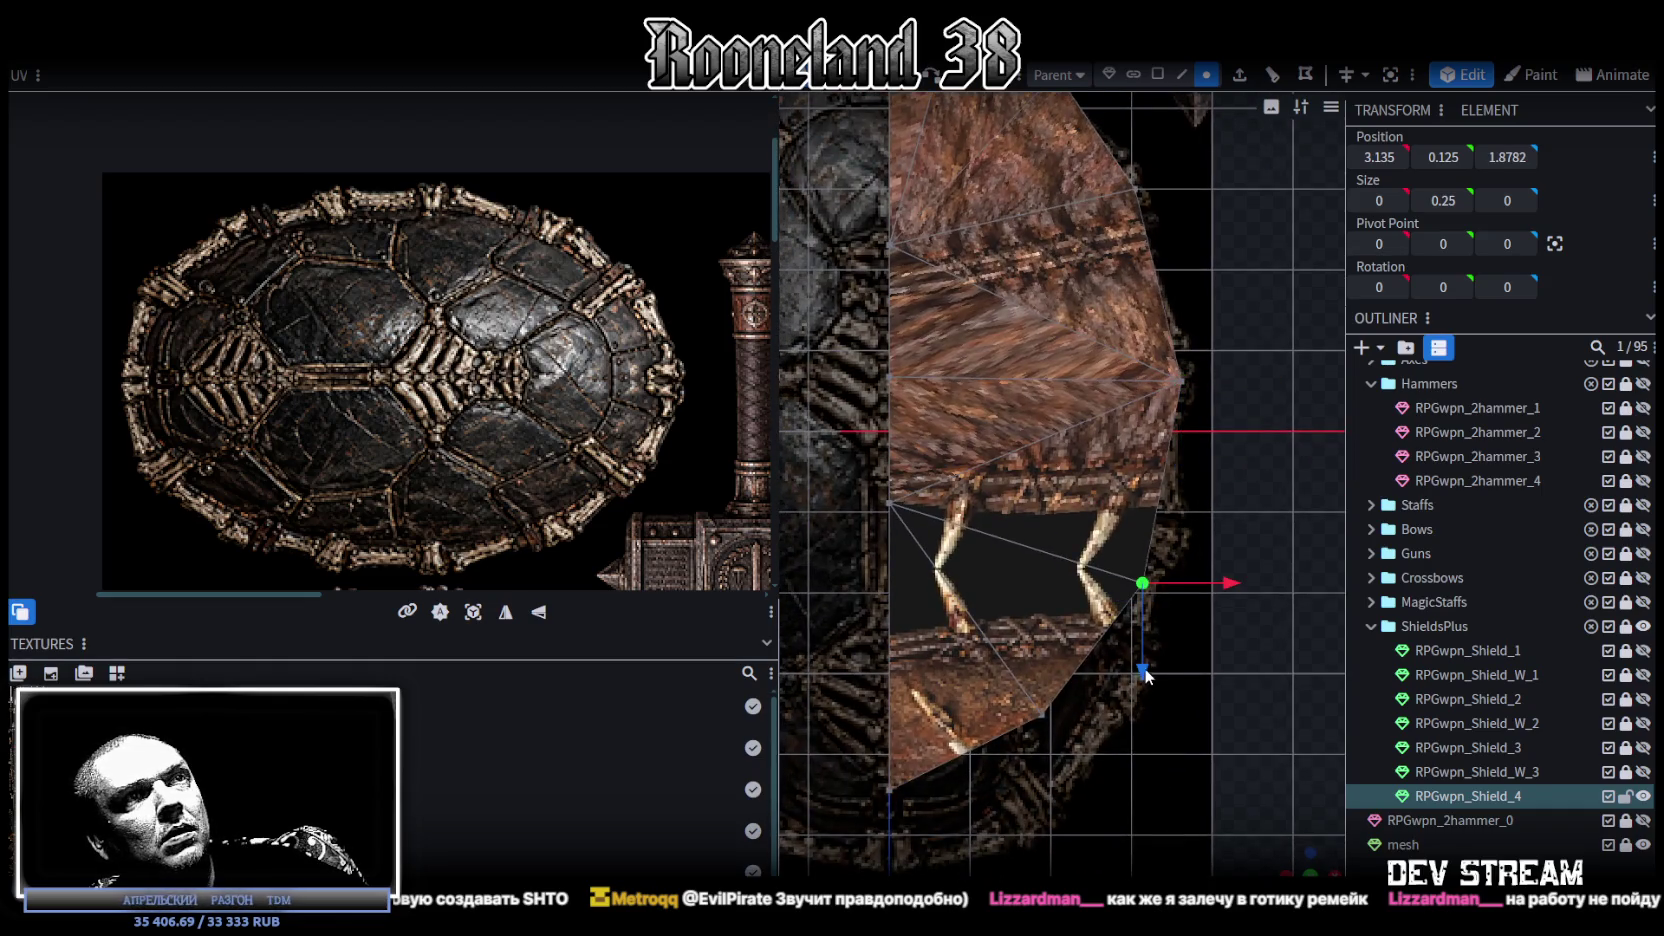
{"action": "left_click_drag", "start_coordinate": [1145, 670], "coordinate": [1145, 630]}
{"action": "left_click_drag", "start_coordinate": [1232, 542], "coordinate": [1256, 540]}
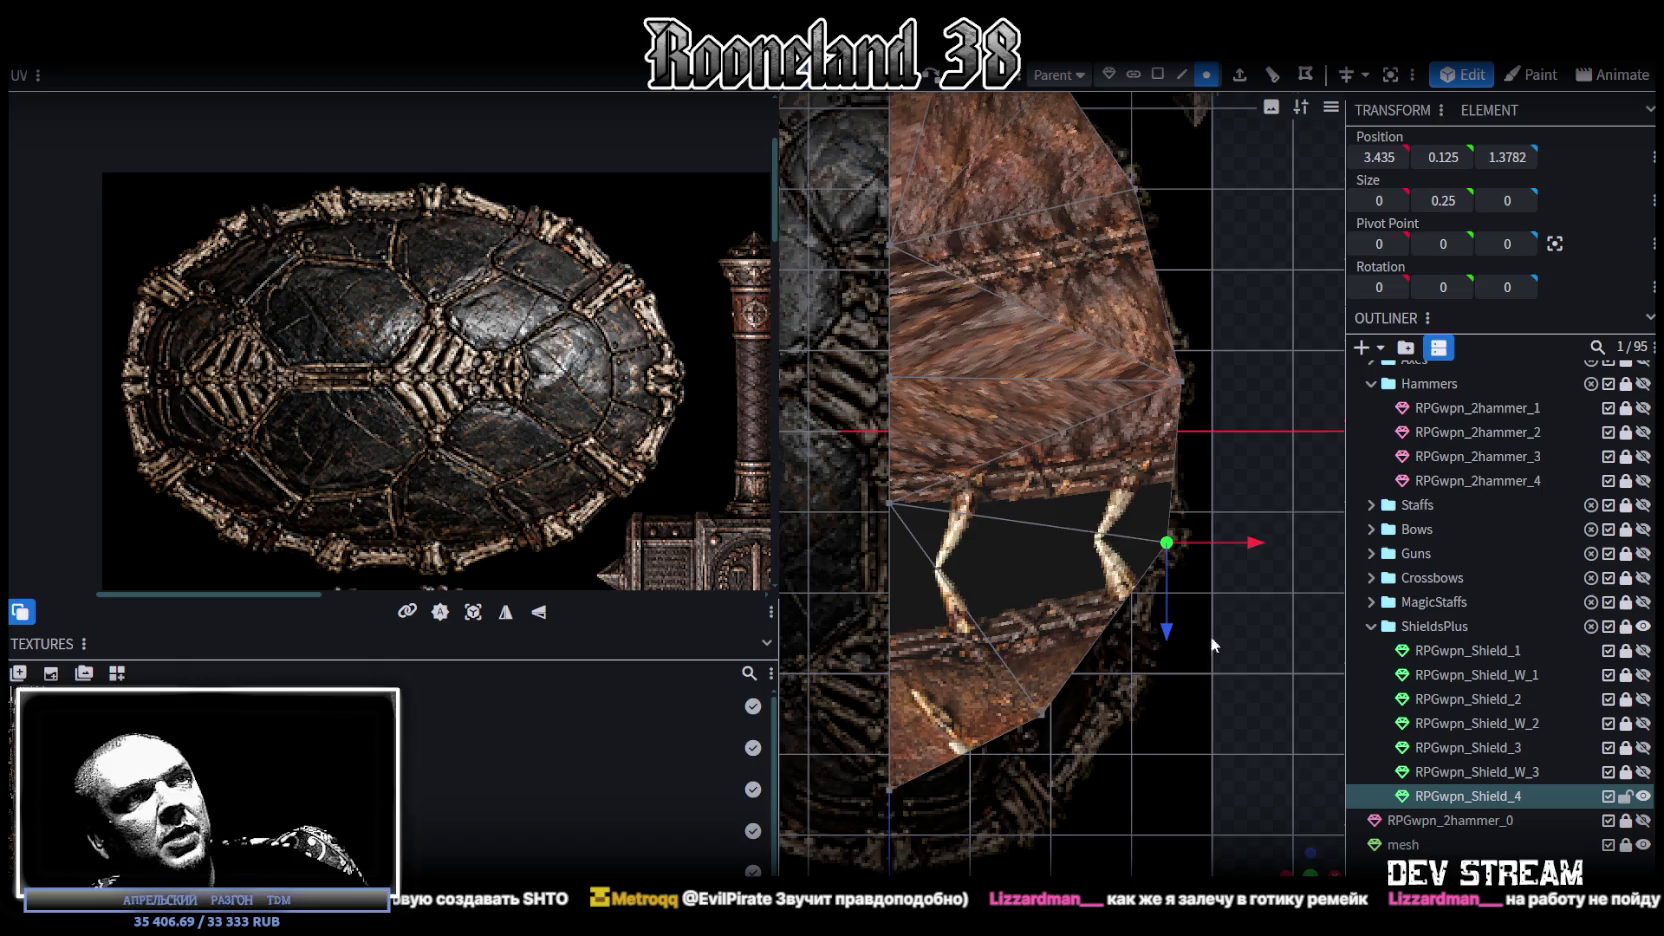
Step: Pull the next rim vertex down by 1.3 and select the bottom-left vertex
{"action": "left_click", "coordinate": [1112, 518]}
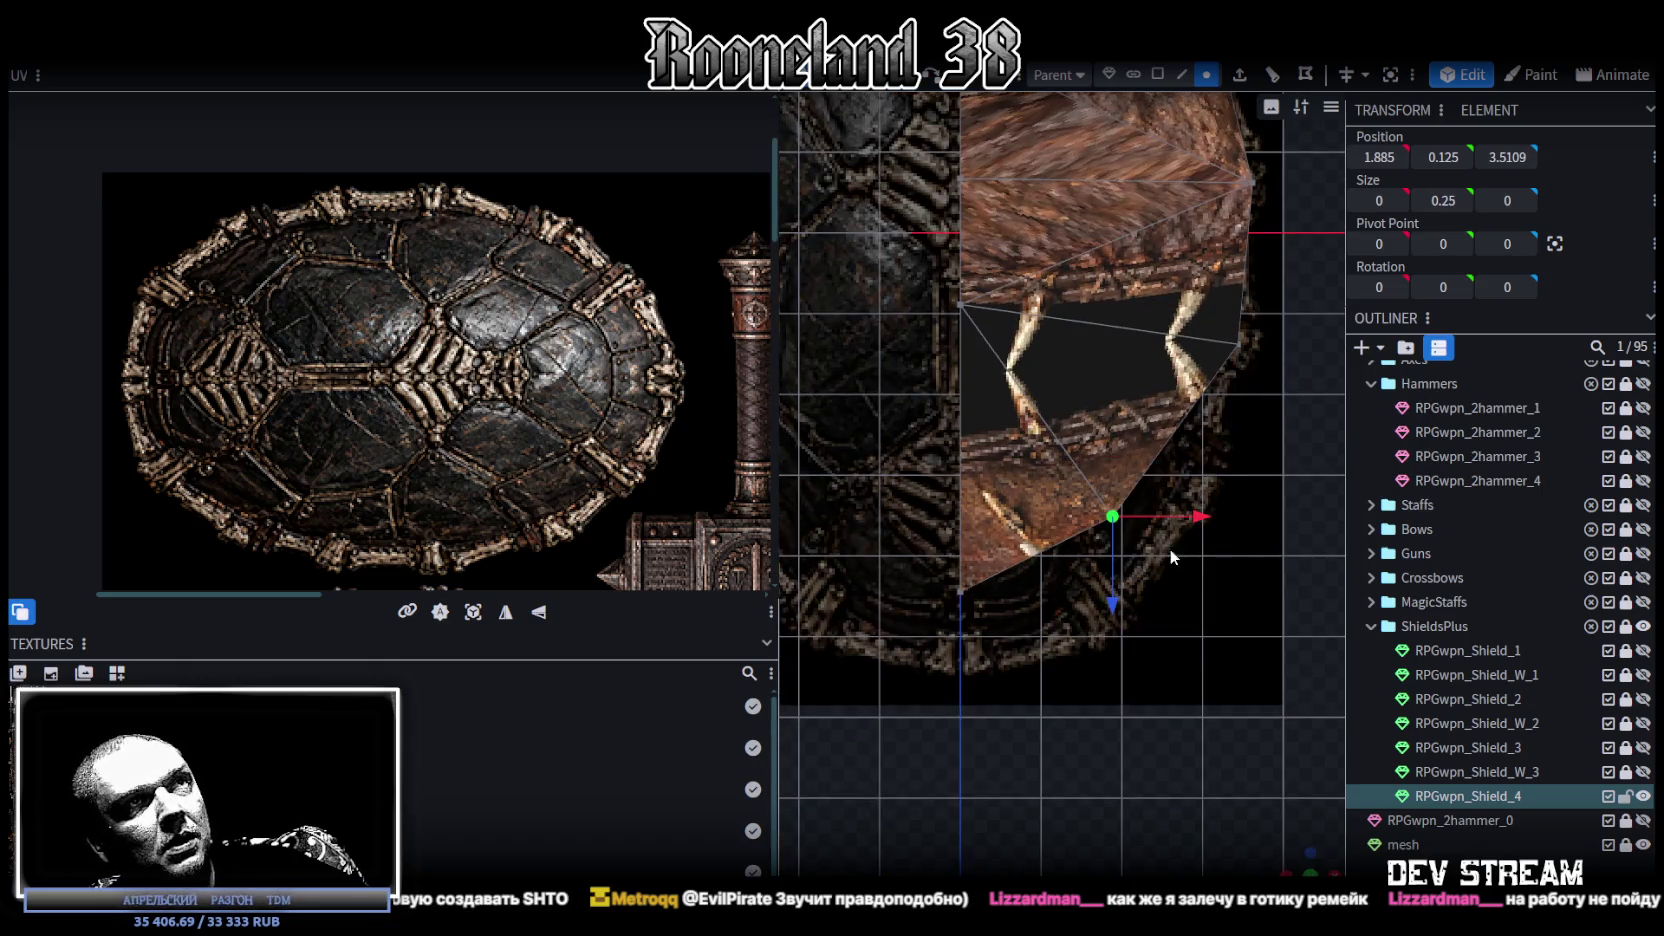
{"action": "left_click_drag", "start_coordinate": [1108, 602], "coordinate": [1107, 706]}
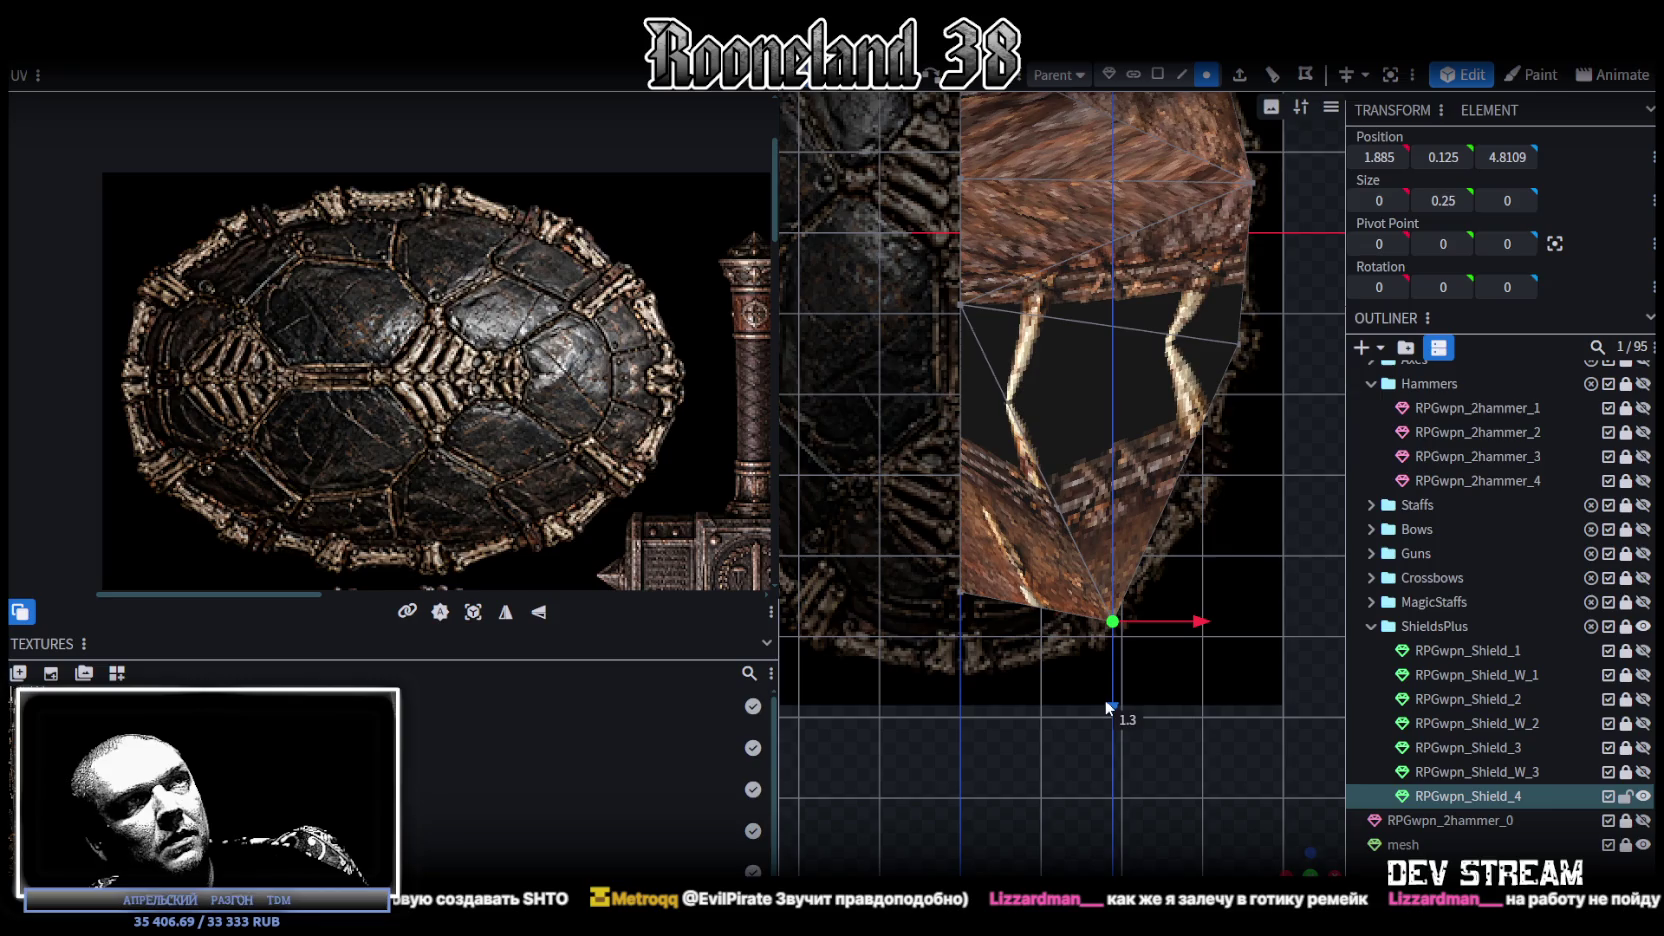
{"action": "left_click", "coordinate": [993, 570]}
{"action": "left_click", "coordinate": [959, 670]}
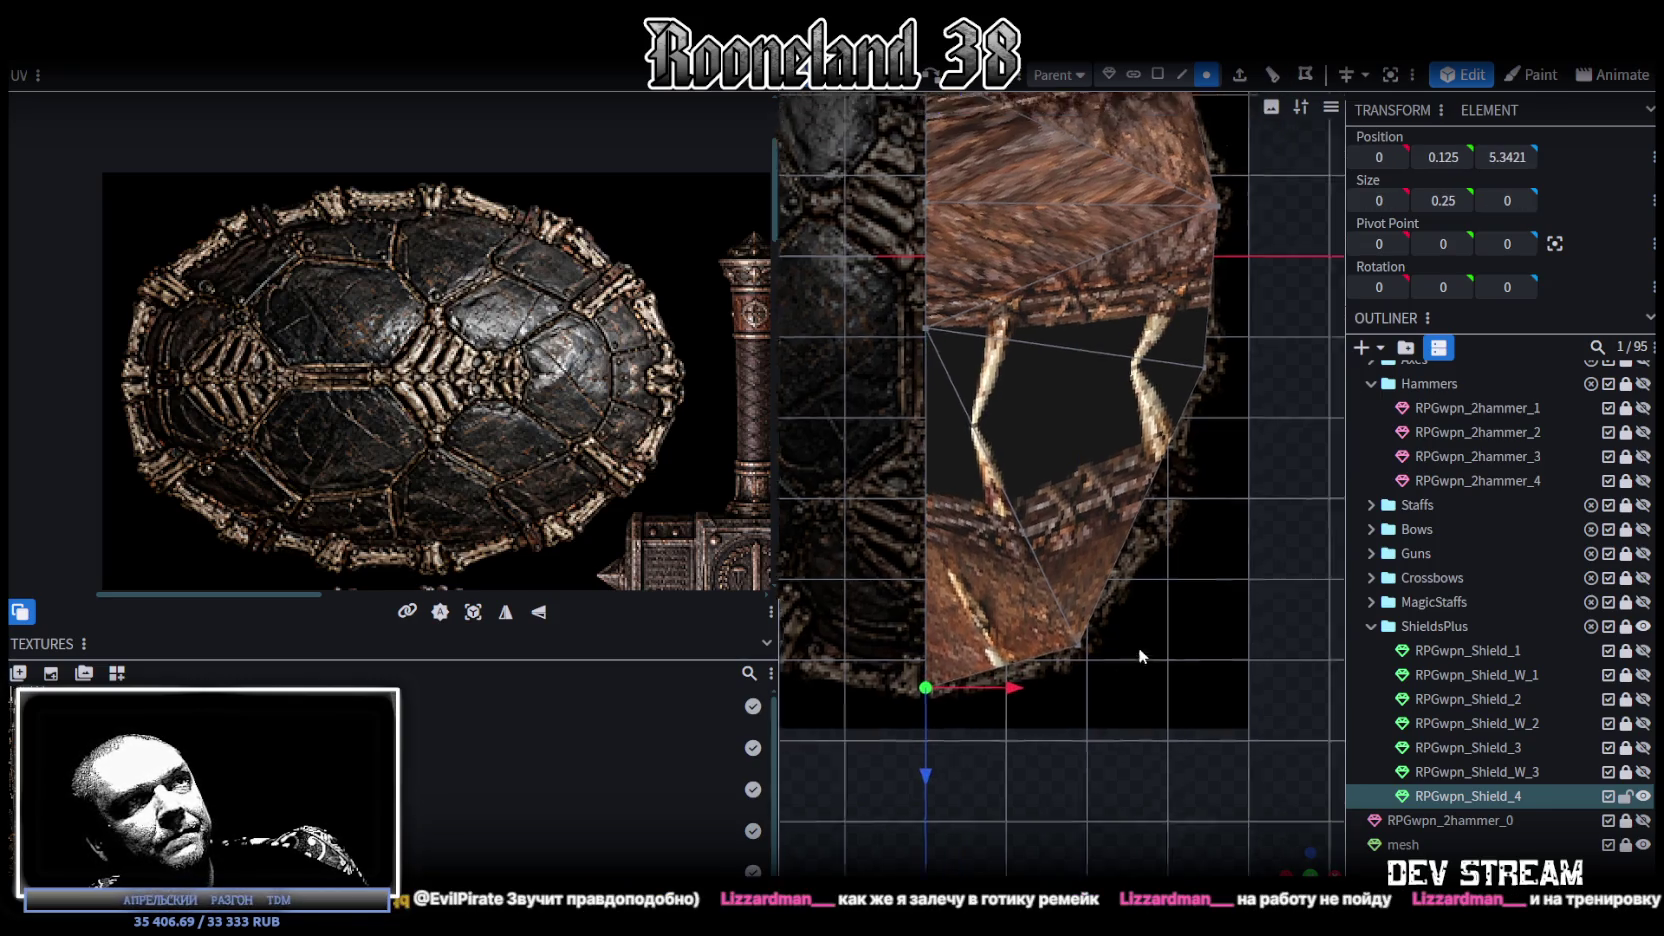
{"action": "middle_click_drag", "start_coordinate": [1138, 656], "coordinate": [1112, 660]}
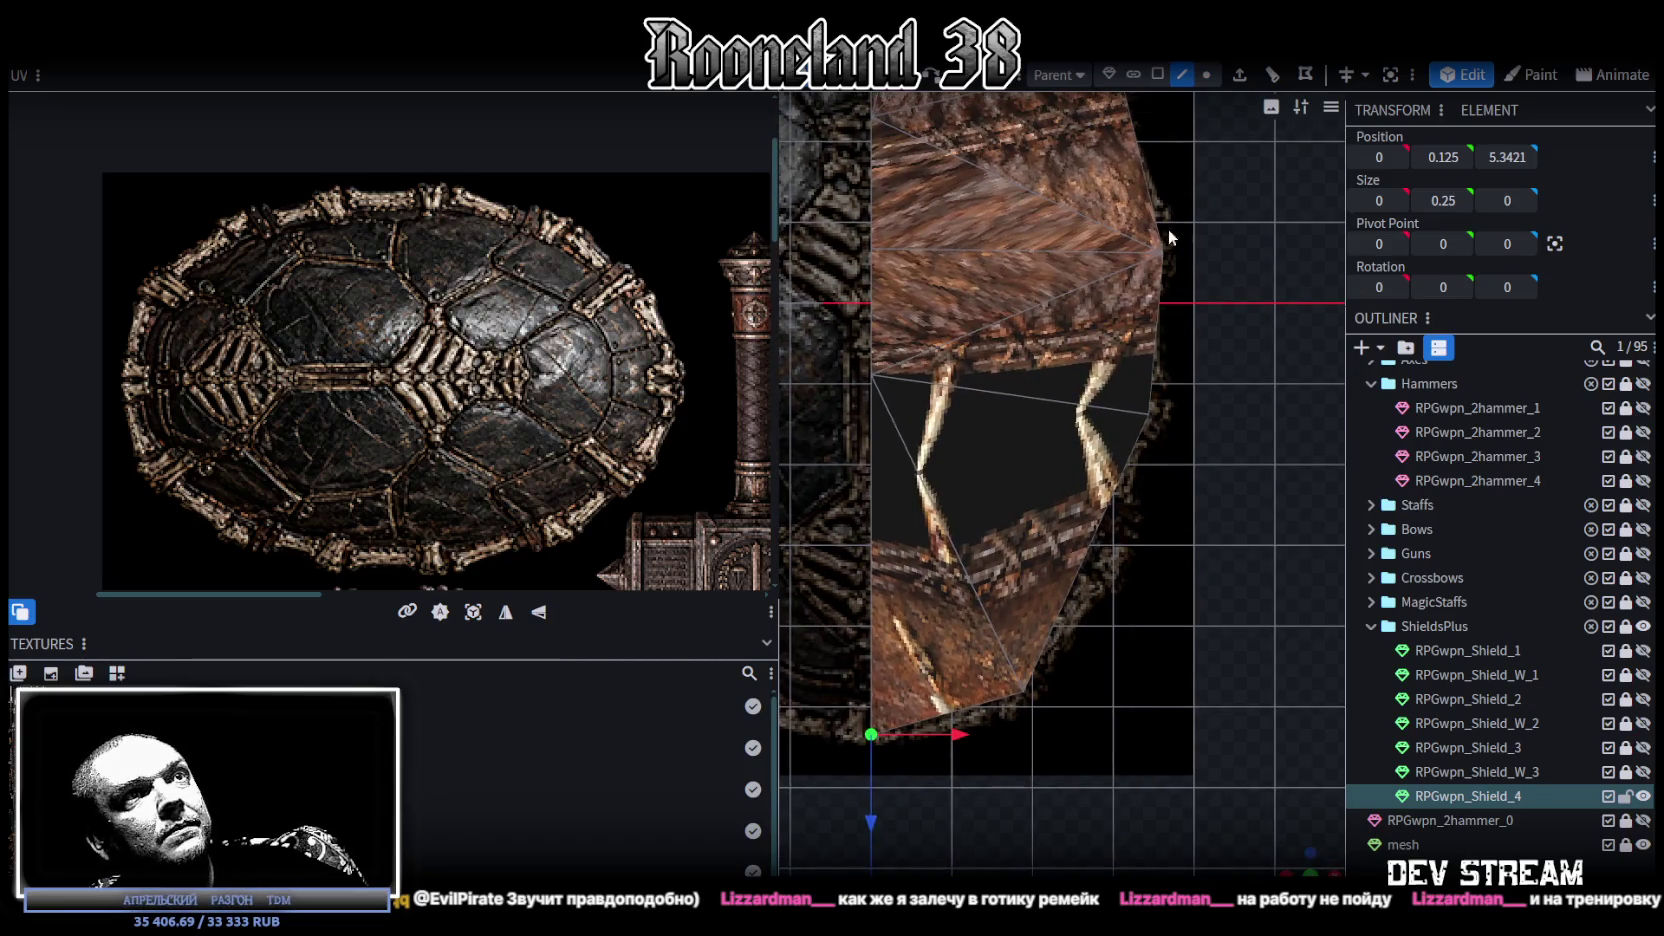
{"action": "left_click", "coordinate": [1087, 540]}
Step: Add a loop cut across the shield, undoing a trial move of the new vertex
{"action": "key", "text": "ctrl+r"}
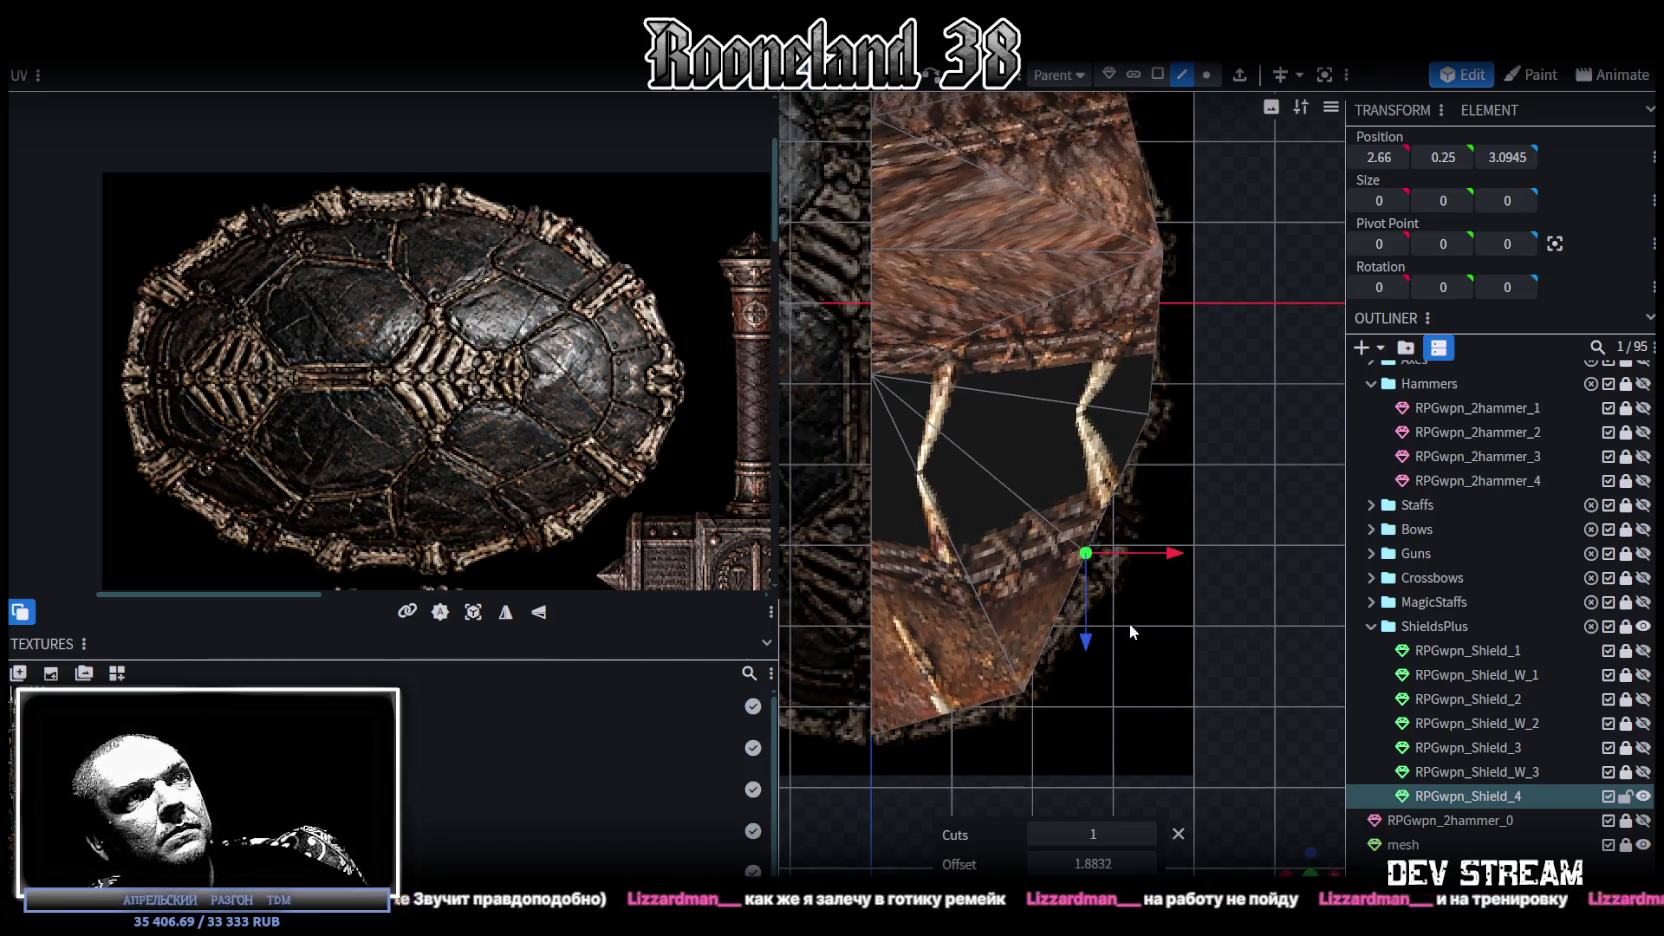
{"action": "left_click", "coordinate": [1206, 74]}
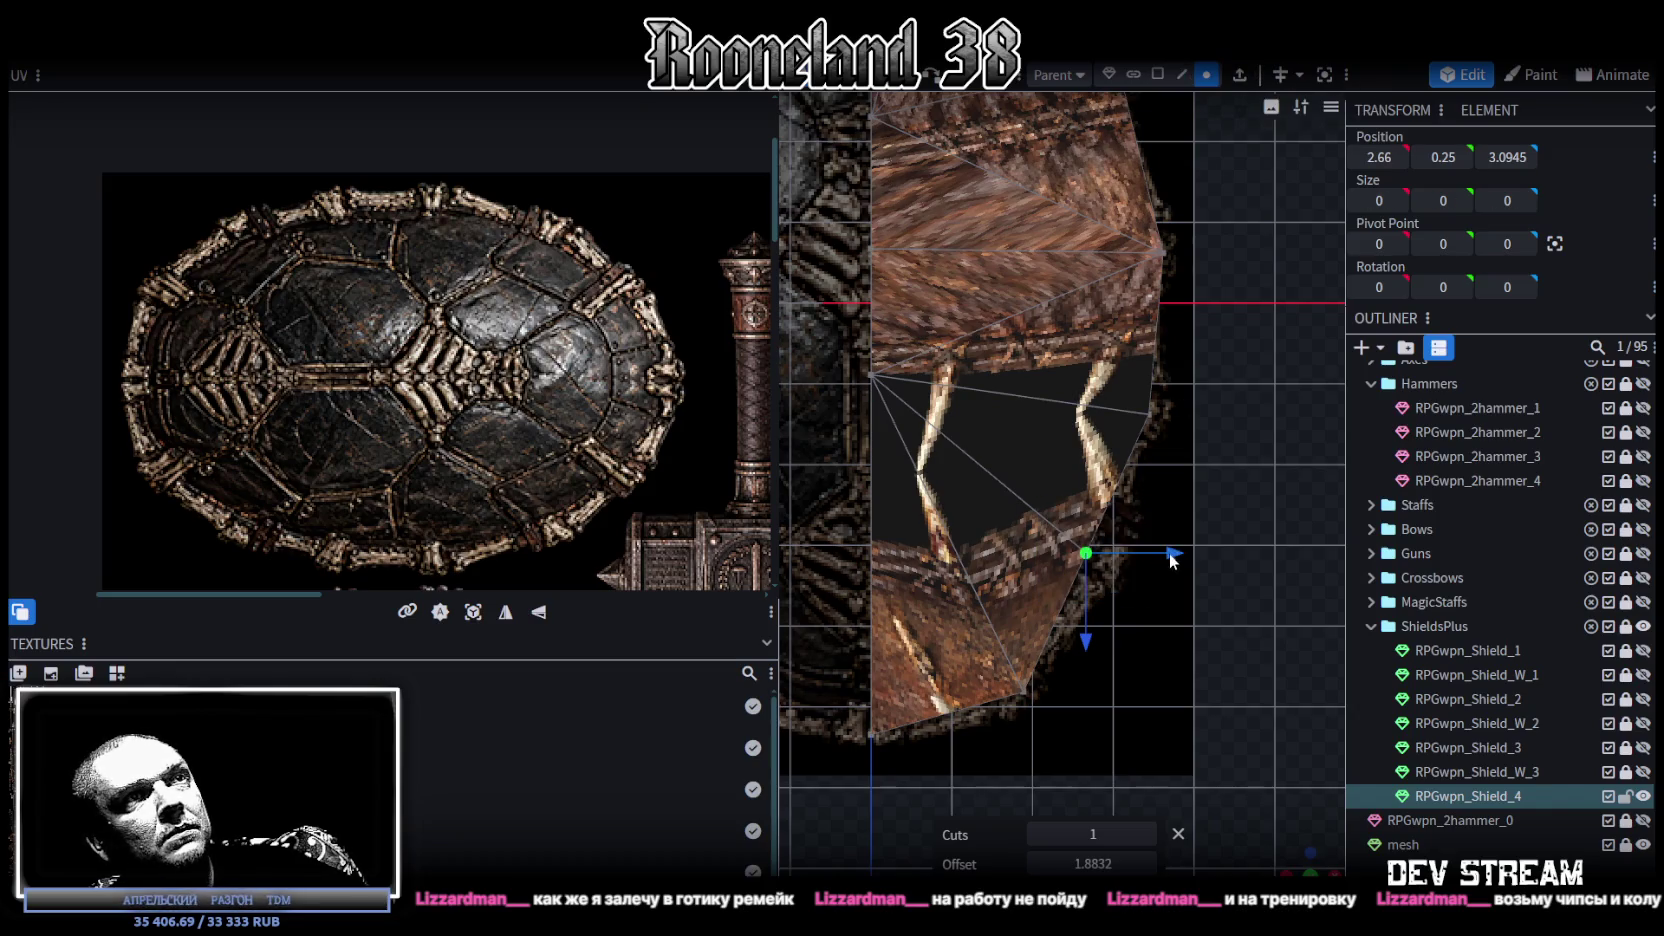
{"action": "left_click_drag", "start_coordinate": [1172, 560], "coordinate": [1195, 551]}
{"action": "mouse_move", "coordinate": [1297, 816]}
{"action": "left_mouse_down"}
{"action": "mouse_move", "coordinate": [1312, 868]}
{"action": "mouse_move", "coordinate": [1176, 692]}
{"action": "mouse_move", "coordinate": [1206, 638]}
{"action": "mouse_move", "coordinate": [1242, 629]}
{"action": "left_mouse_up"}
{"action": "key", "text": "ctrl+z"}
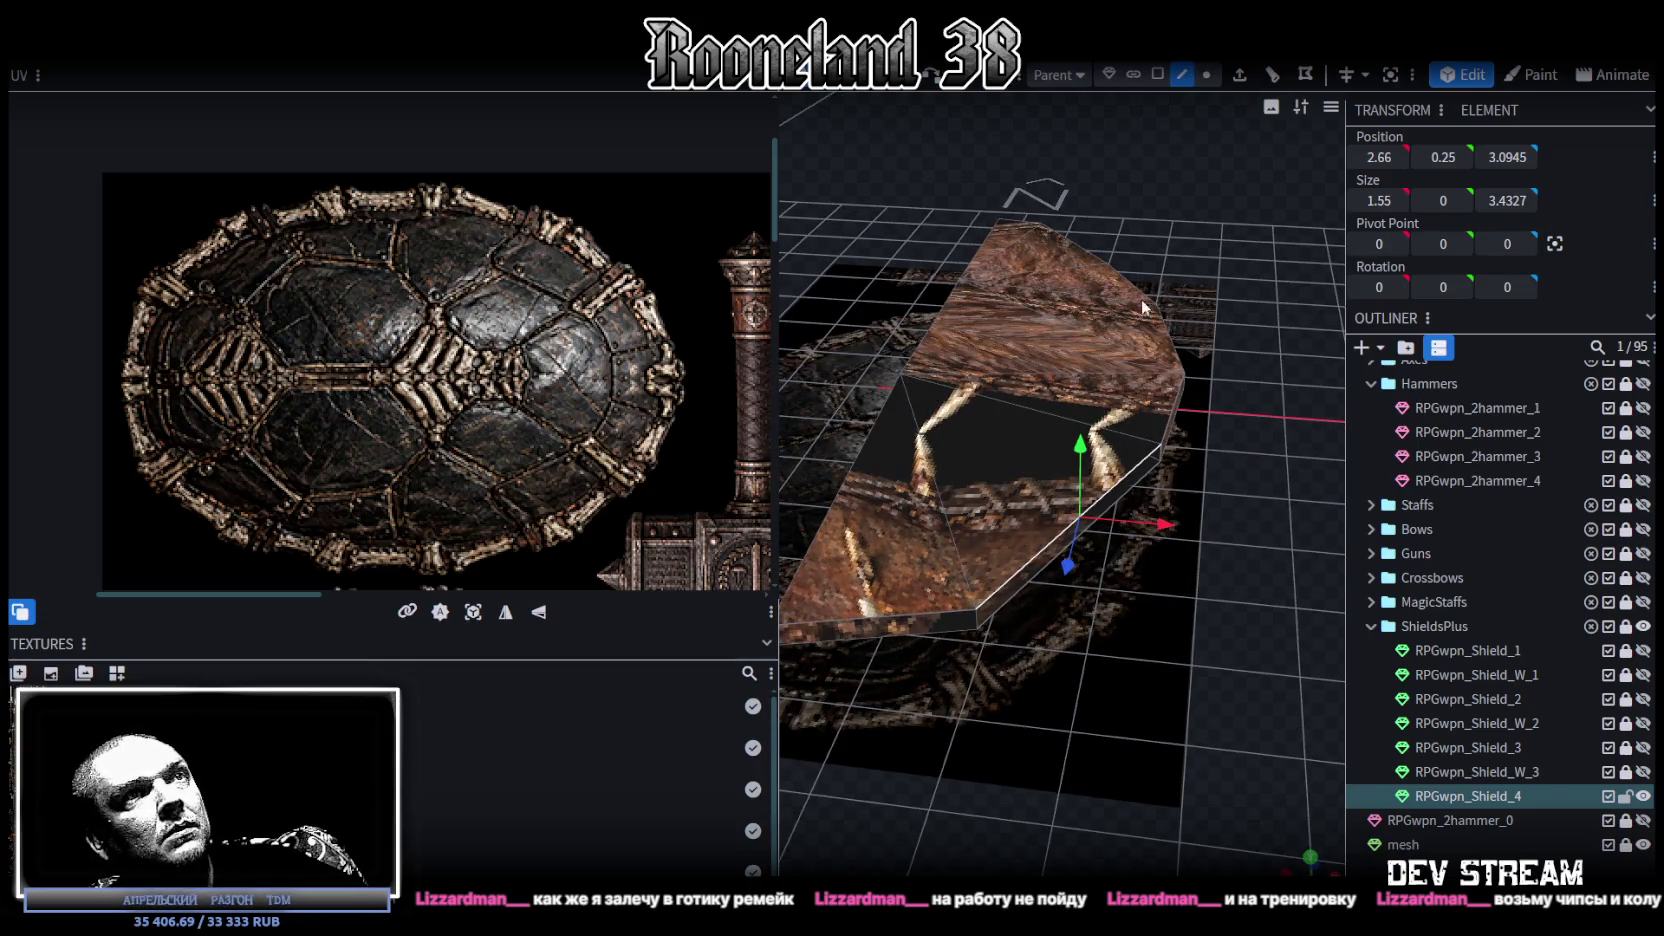
{"action": "left_click", "coordinate": [1124, 476]}
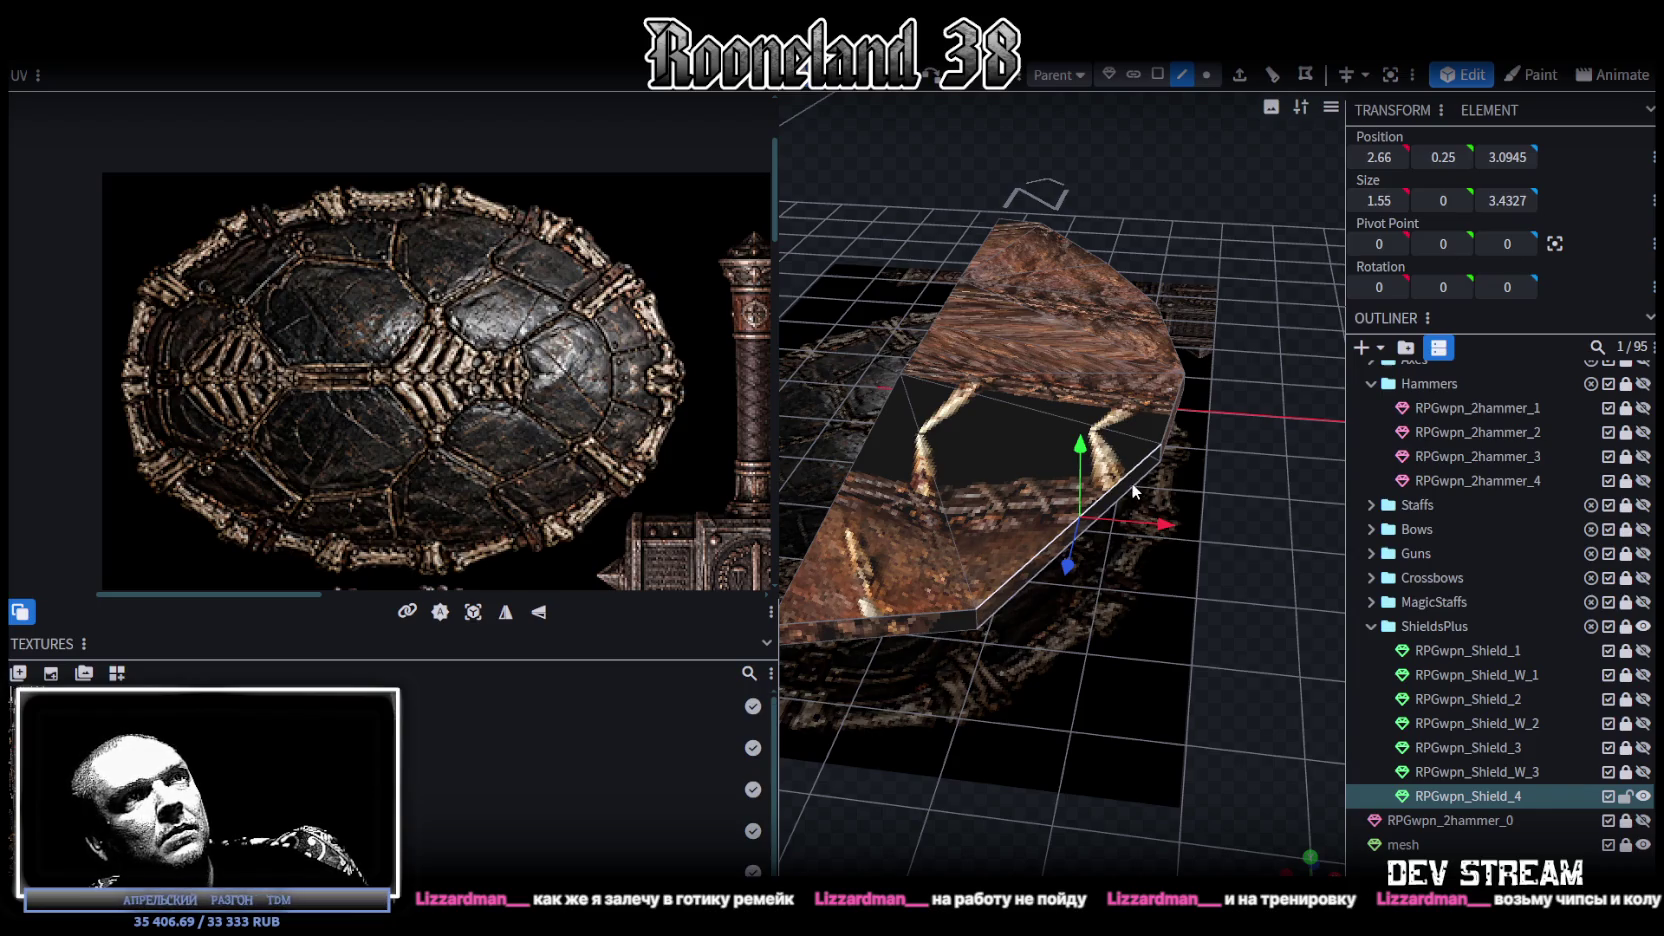
{"action": "mouse_move", "coordinate": [1253, 437]}
{"action": "left_mouse_down"}
{"action": "mouse_move", "coordinate": [1216, 517]}
{"action": "mouse_move", "coordinate": [1238, 500]}
{"action": "mouse_move", "coordinate": [1238, 419]}
{"action": "left_mouse_up"}
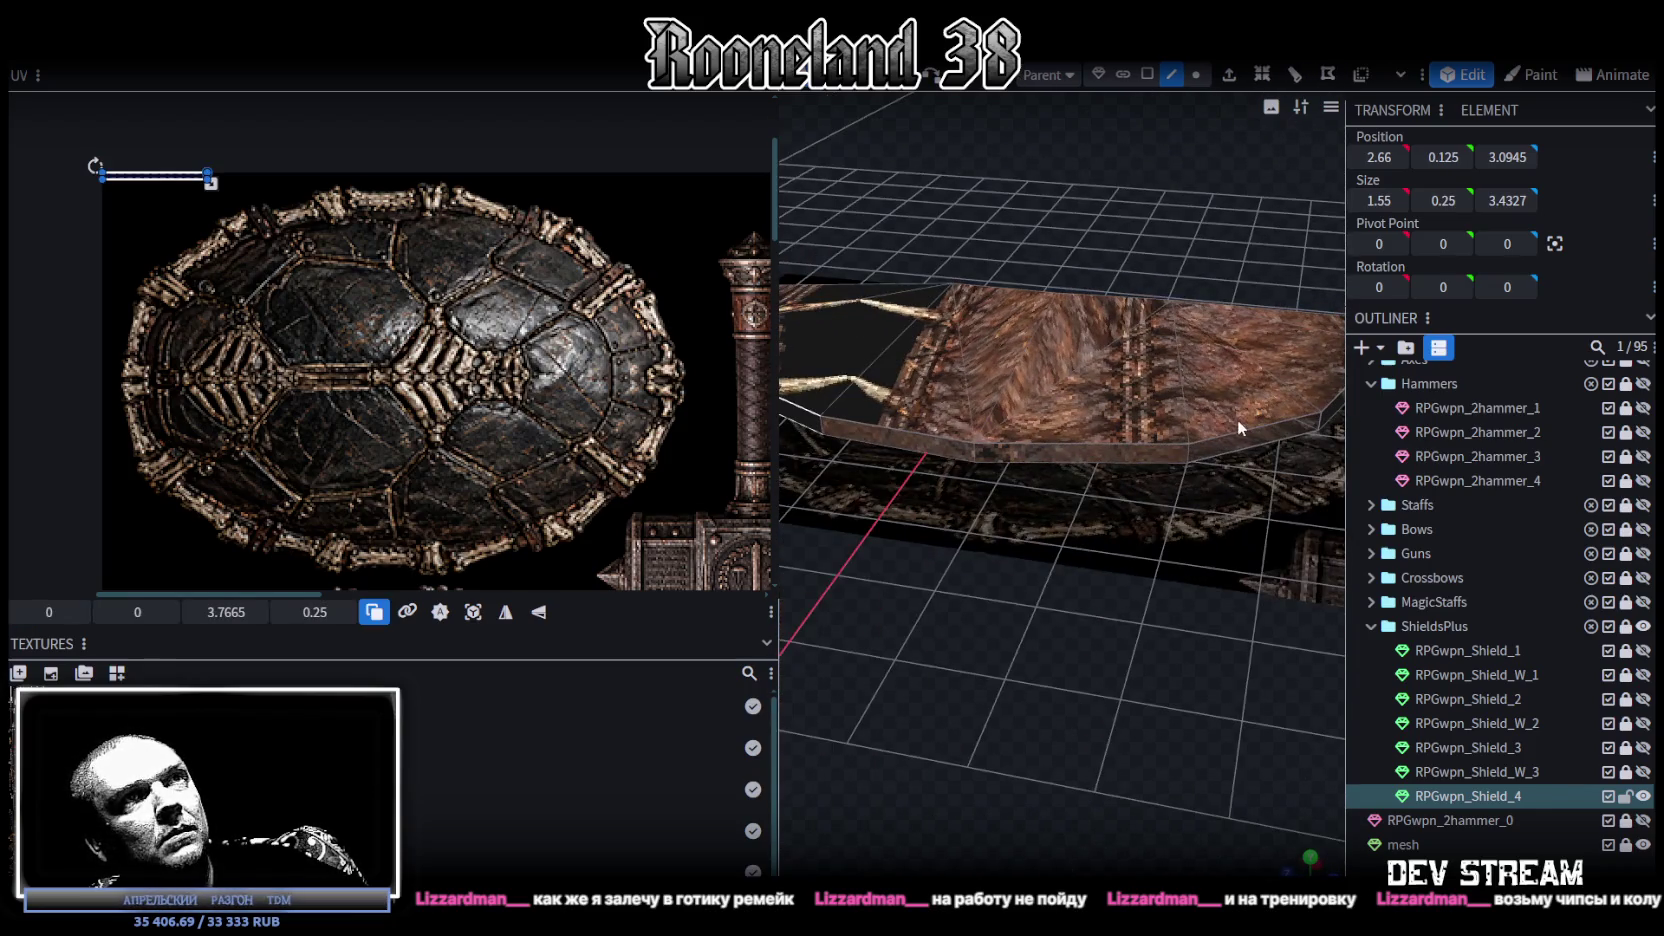
{"action": "left_click", "coordinate": [1219, 448]}
{"action": "left_click", "coordinate": [1219, 448]}
{"action": "mouse_move", "coordinate": [1037, 534]}
{"action": "left_mouse_down"}
{"action": "mouse_move", "coordinate": [936, 558]}
{"action": "mouse_move", "coordinate": [1202, 559]}
{"action": "mouse_move", "coordinate": [1046, 474]}
{"action": "left_mouse_up"}
{"action": "left_click", "coordinate": [1046, 474]}
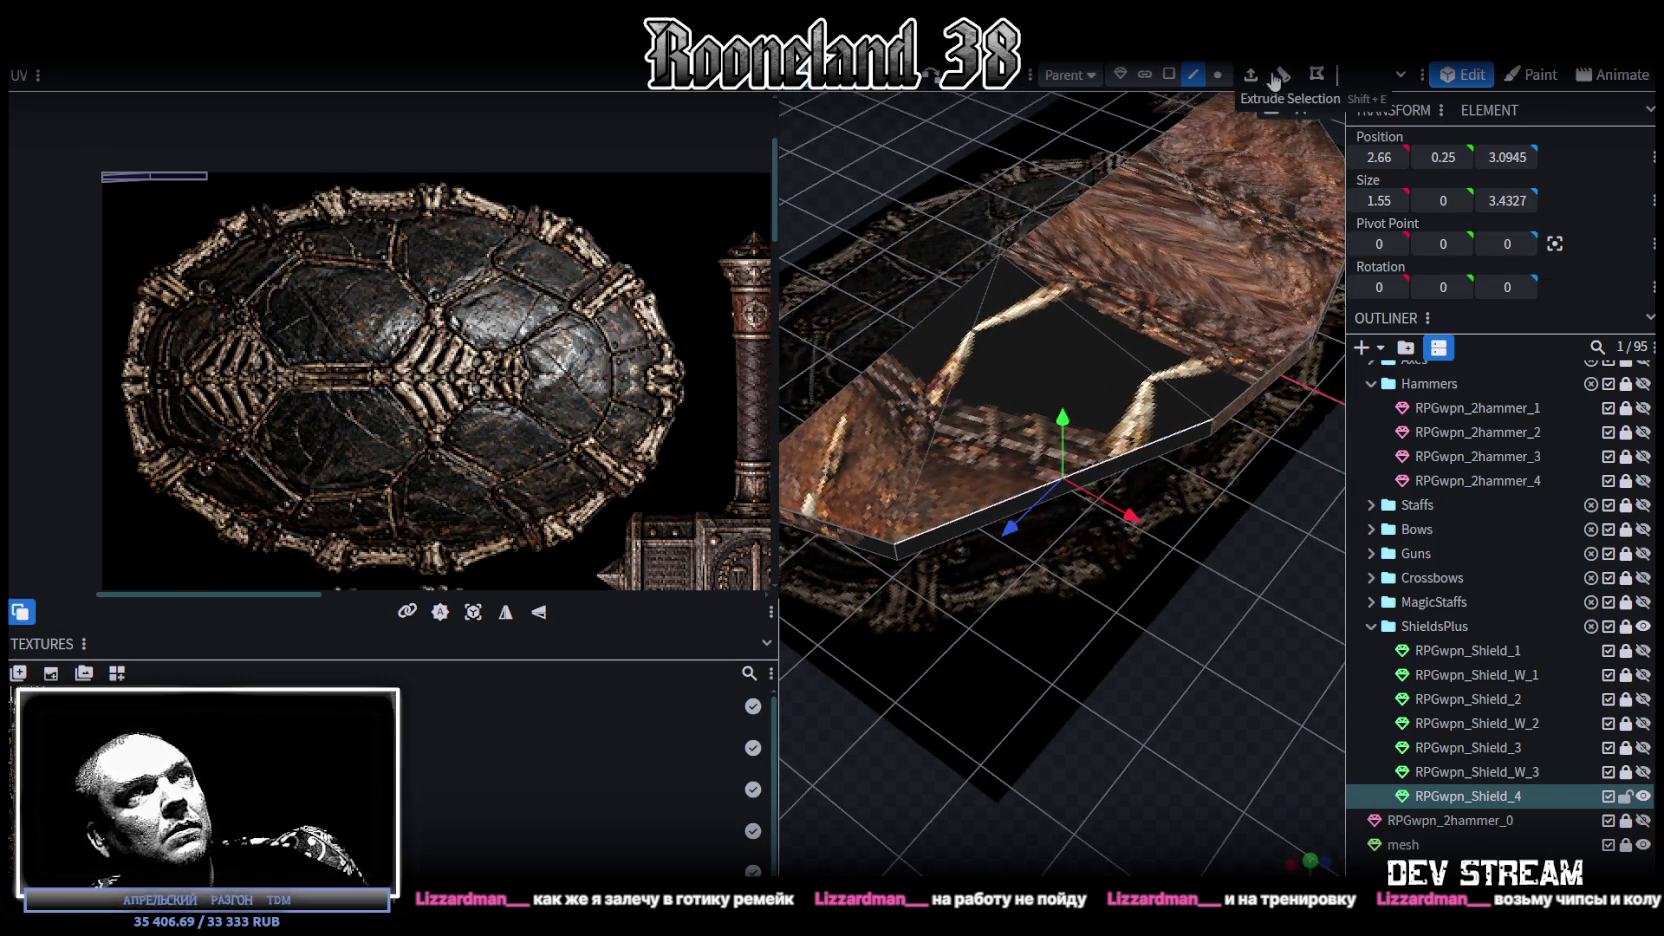
{"action": "left_click", "coordinate": [1252, 76]}
Step: Lower the selected top vertices of the shield by 1
{"action": "mouse_move", "coordinate": [1150, 660]}
{"action": "left_mouse_down"}
{"action": "mouse_move", "coordinate": [1117, 515]}
{"action": "mouse_move", "coordinate": [1150, 610]}
{"action": "left_mouse_up"}
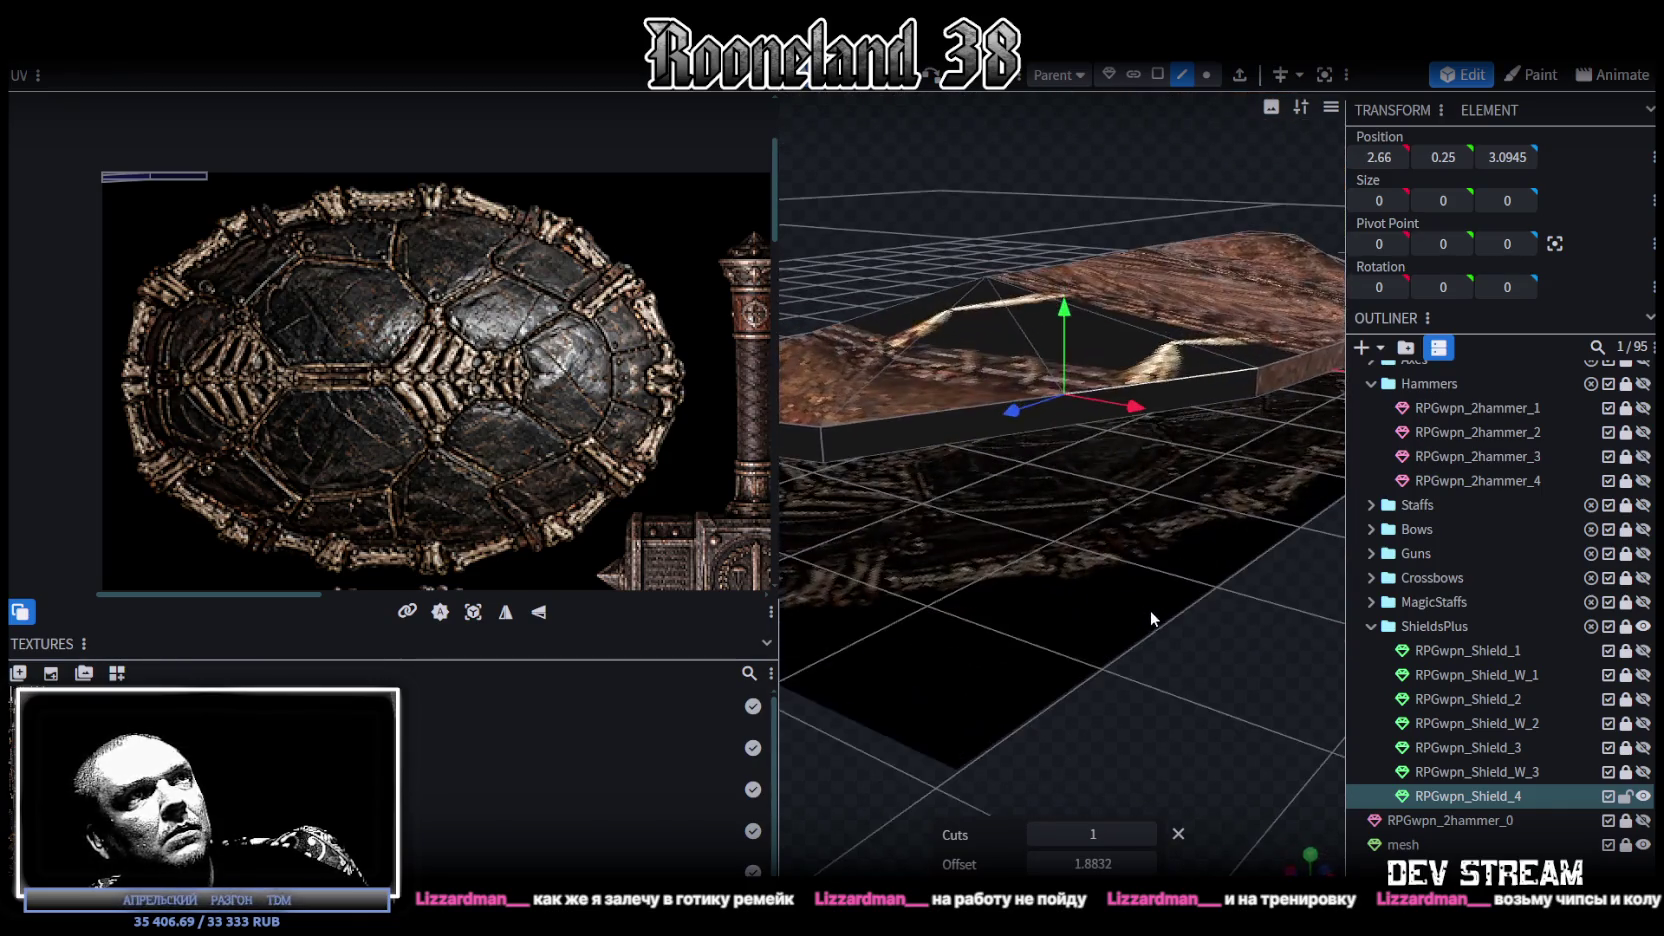
{"action": "left_click", "coordinate": [1070, 421]}
{"action": "left_click_drag", "start_coordinate": [1072, 430], "coordinate": [1091, 684]}
{"action": "scroll", "coordinate": [1120, 590], "scroll_direction": "down", "scroll_amount": 5}
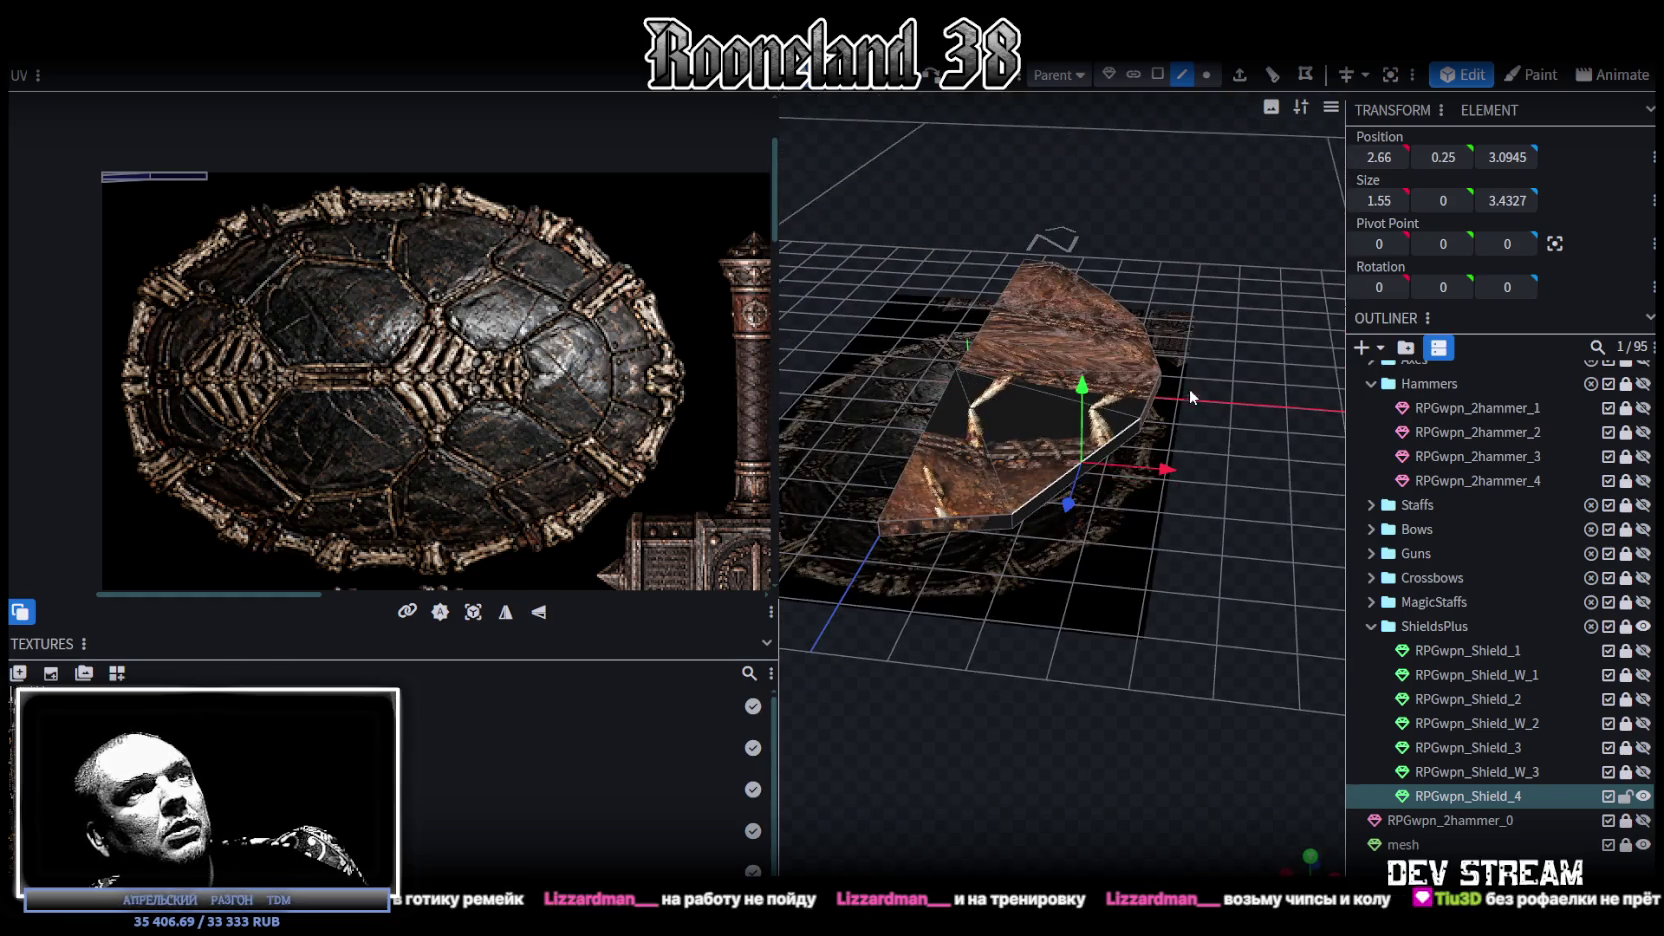
{"action": "left_click", "coordinate": [1206, 74]}
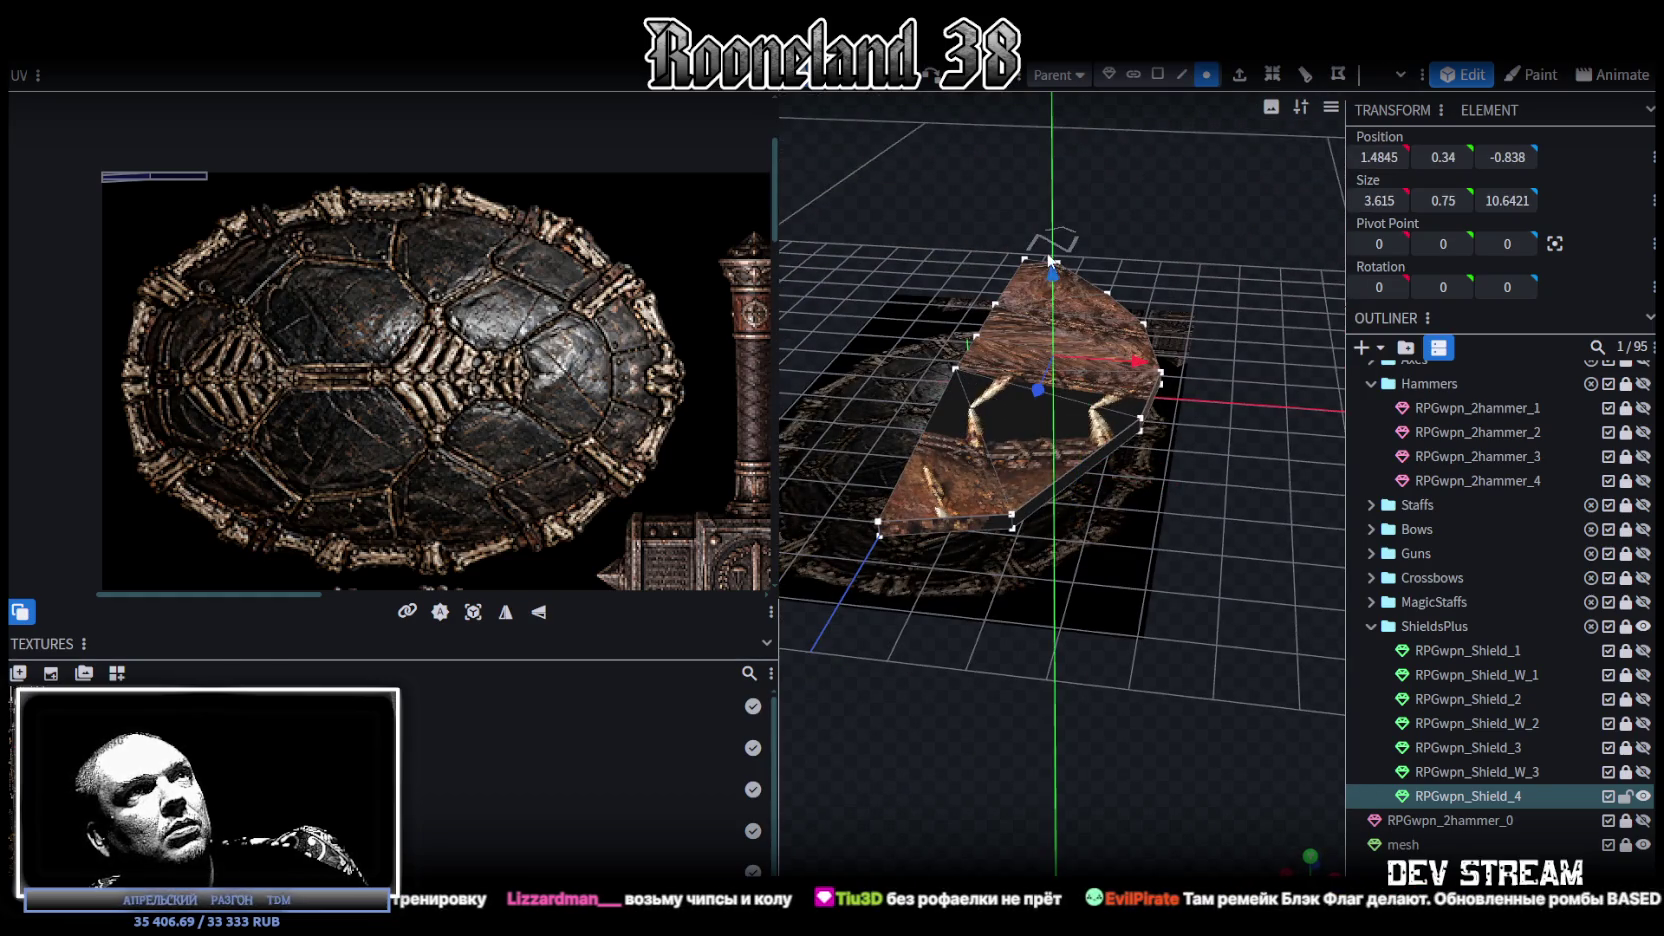
{"action": "left_click_drag", "start_coordinate": [1052, 245], "coordinate": [1055, 300]}
{"action": "scroll", "coordinate": [1143, 533], "scroll_direction": "up", "scroll_amount": 3}
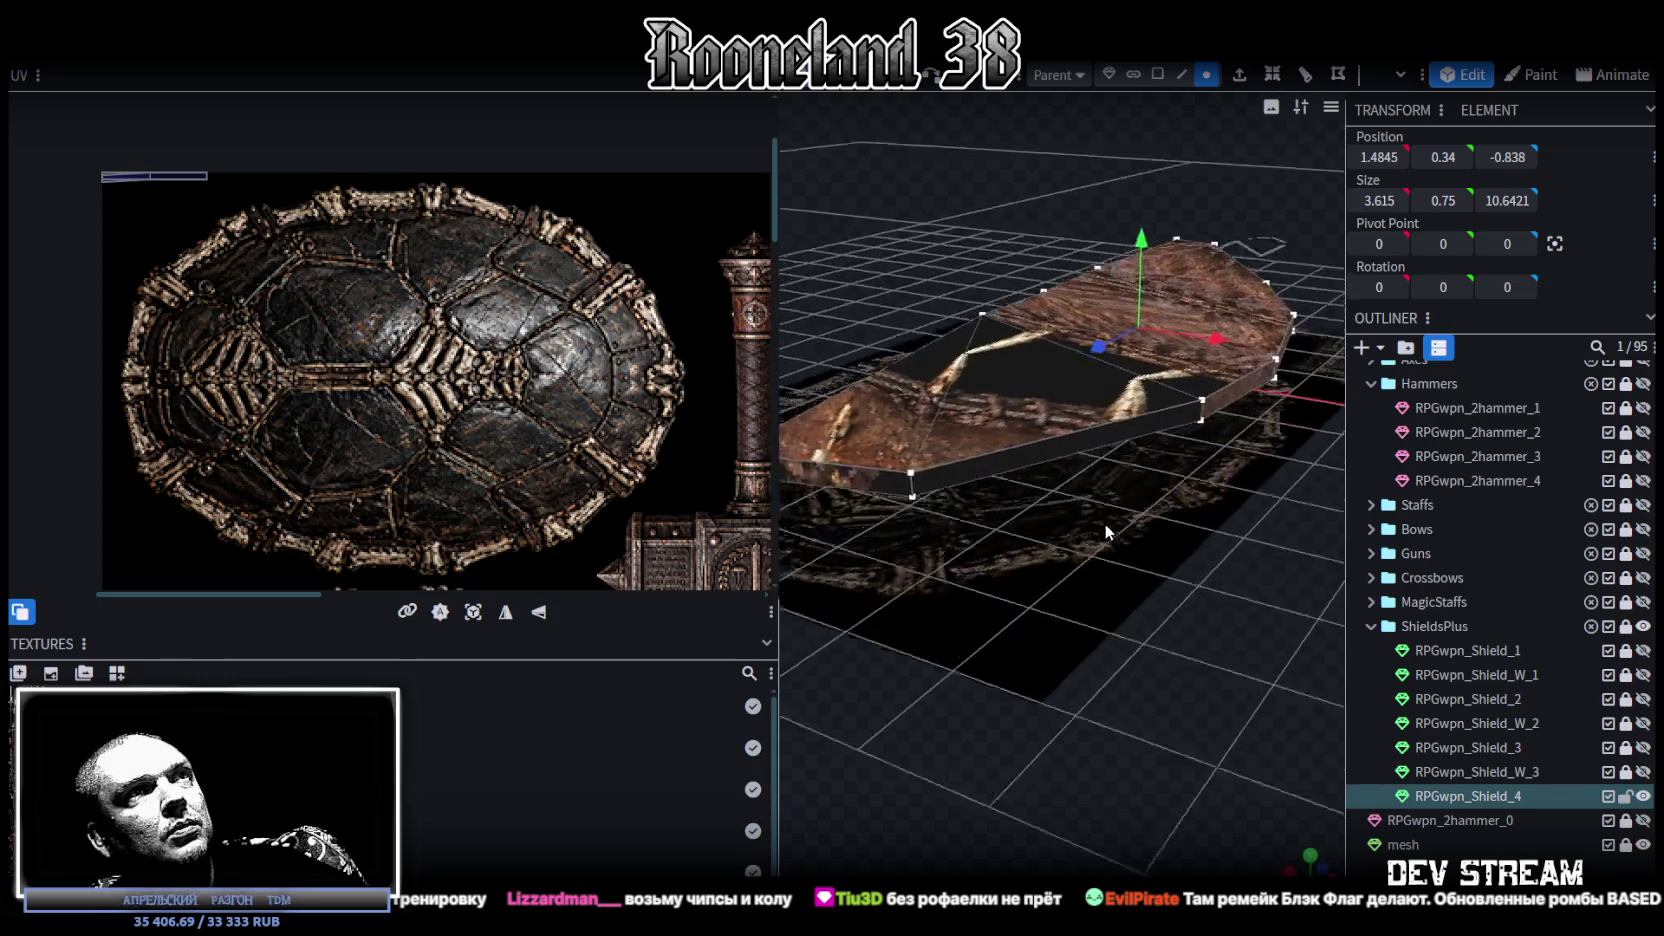
{"action": "scroll", "coordinate": [1104, 523], "scroll_direction": "up", "scroll_amount": 3}
Step: Loop-cut the side face and pull the new rim vertex out to X 3.06, Z 3.1945
{"action": "left_click", "coordinate": [1154, 75]}
{"action": "left_click", "coordinate": [1040, 430]}
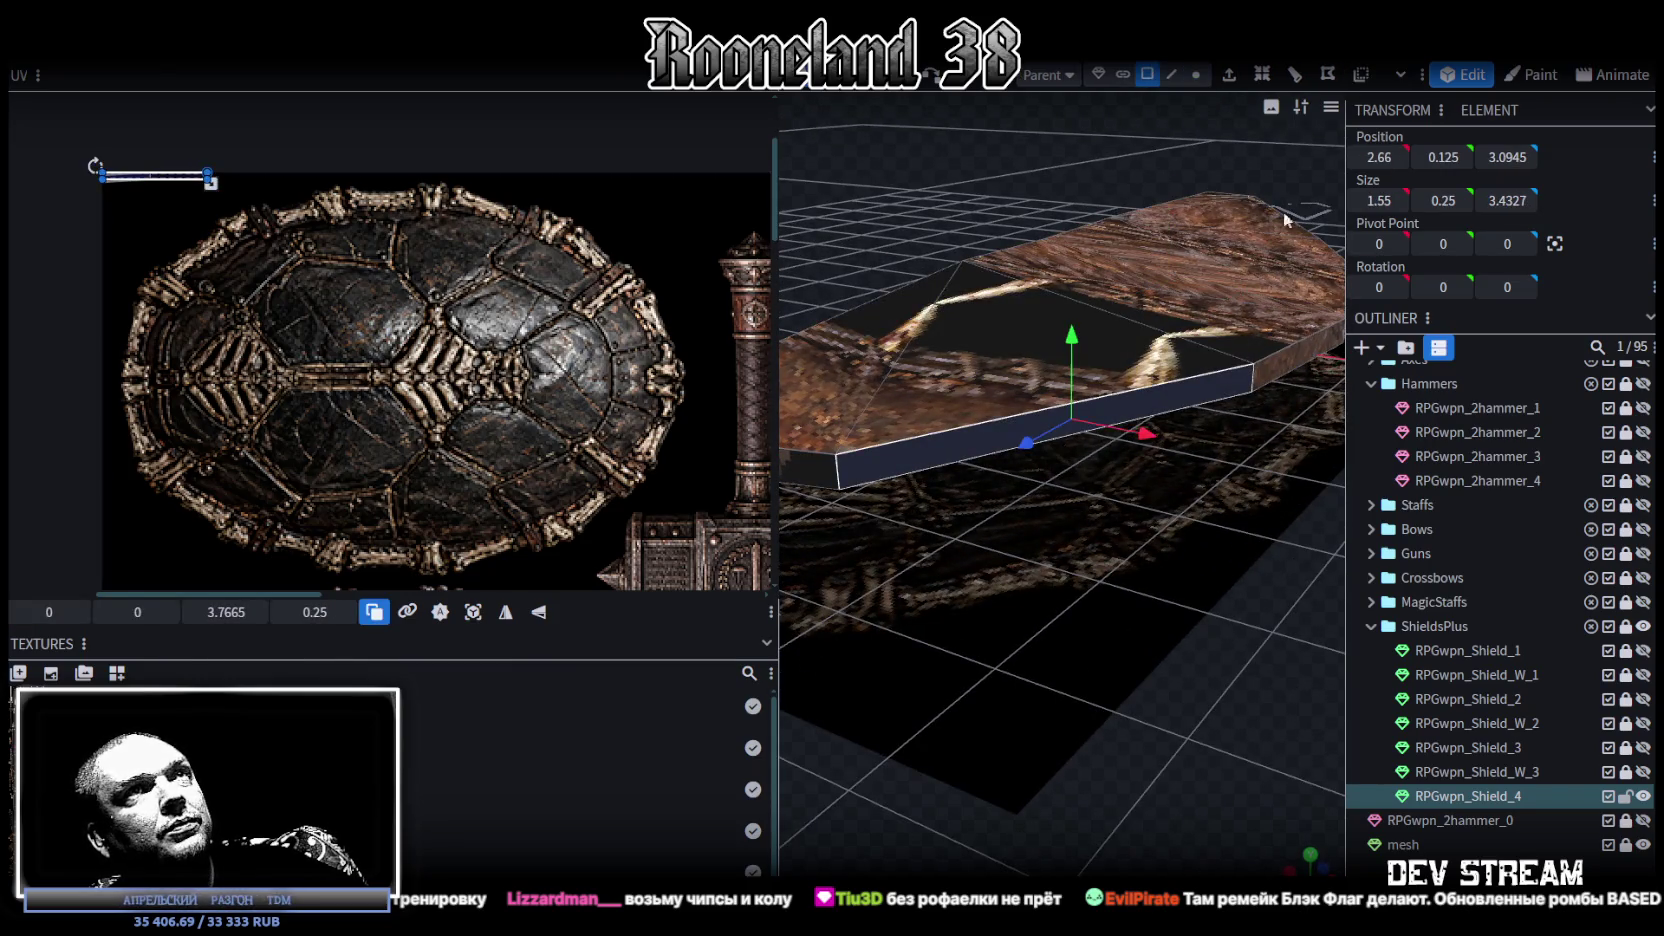
{"action": "key", "text": "ctrl+r"}
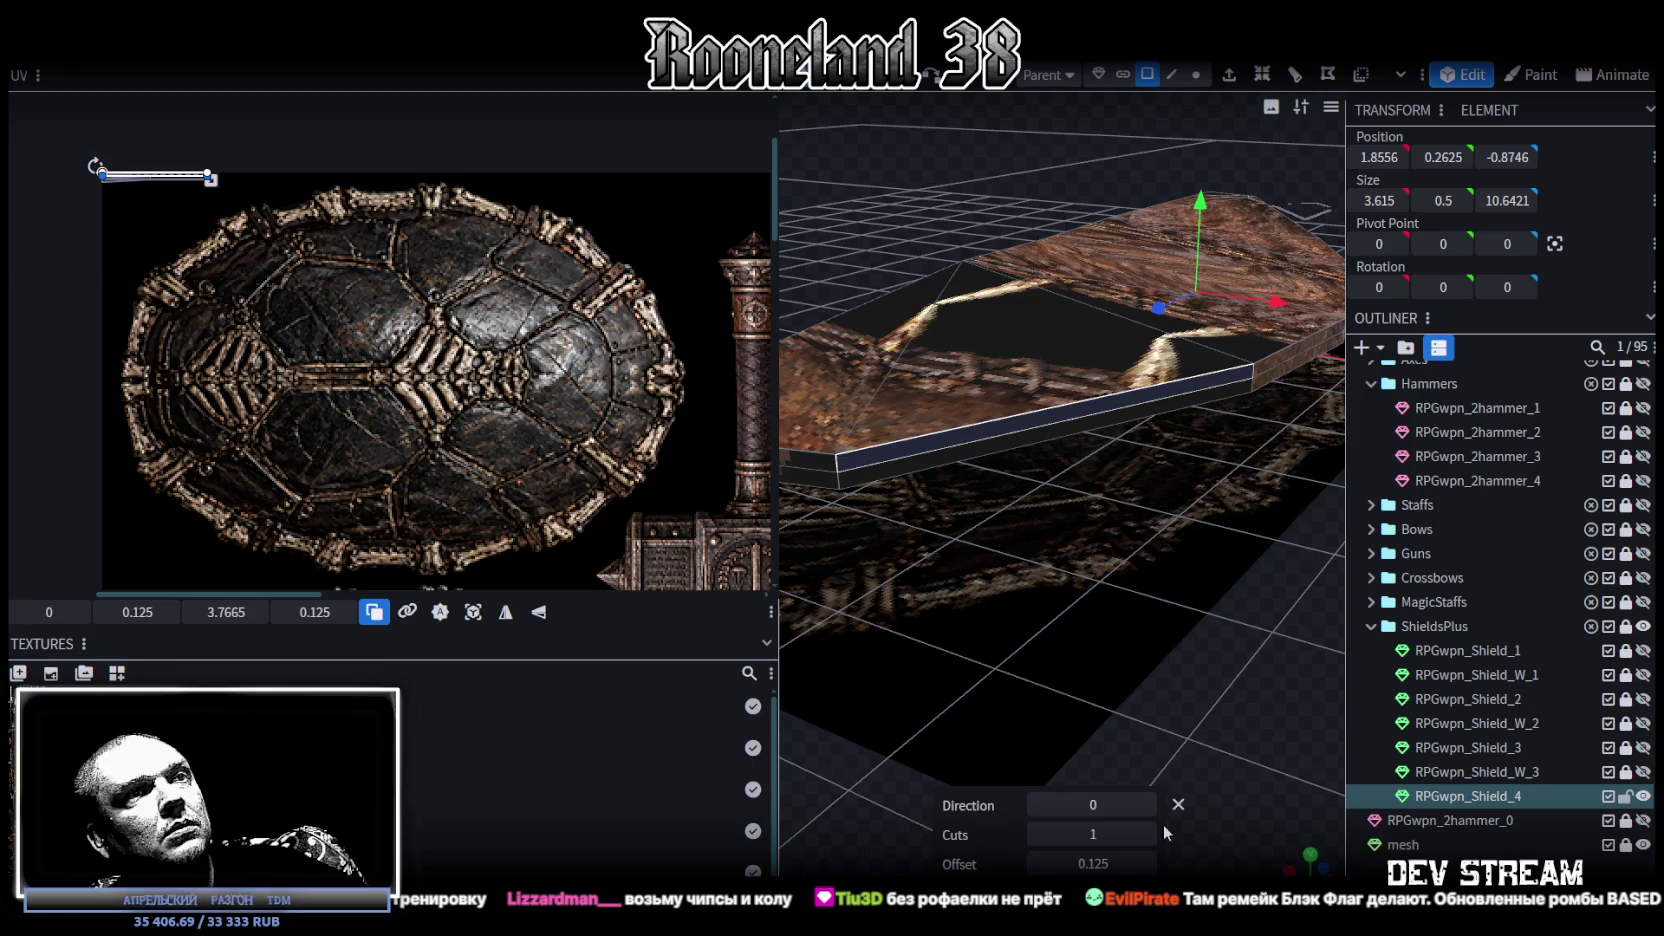
{"action": "left_click", "coordinate": [1148, 805]}
{"action": "mouse_move", "coordinate": [1110, 640]}
{"action": "left_mouse_down"}
{"action": "mouse_move", "coordinate": [1065, 560]}
{"action": "mouse_move", "coordinate": [1176, 746]}
{"action": "left_mouse_up"}
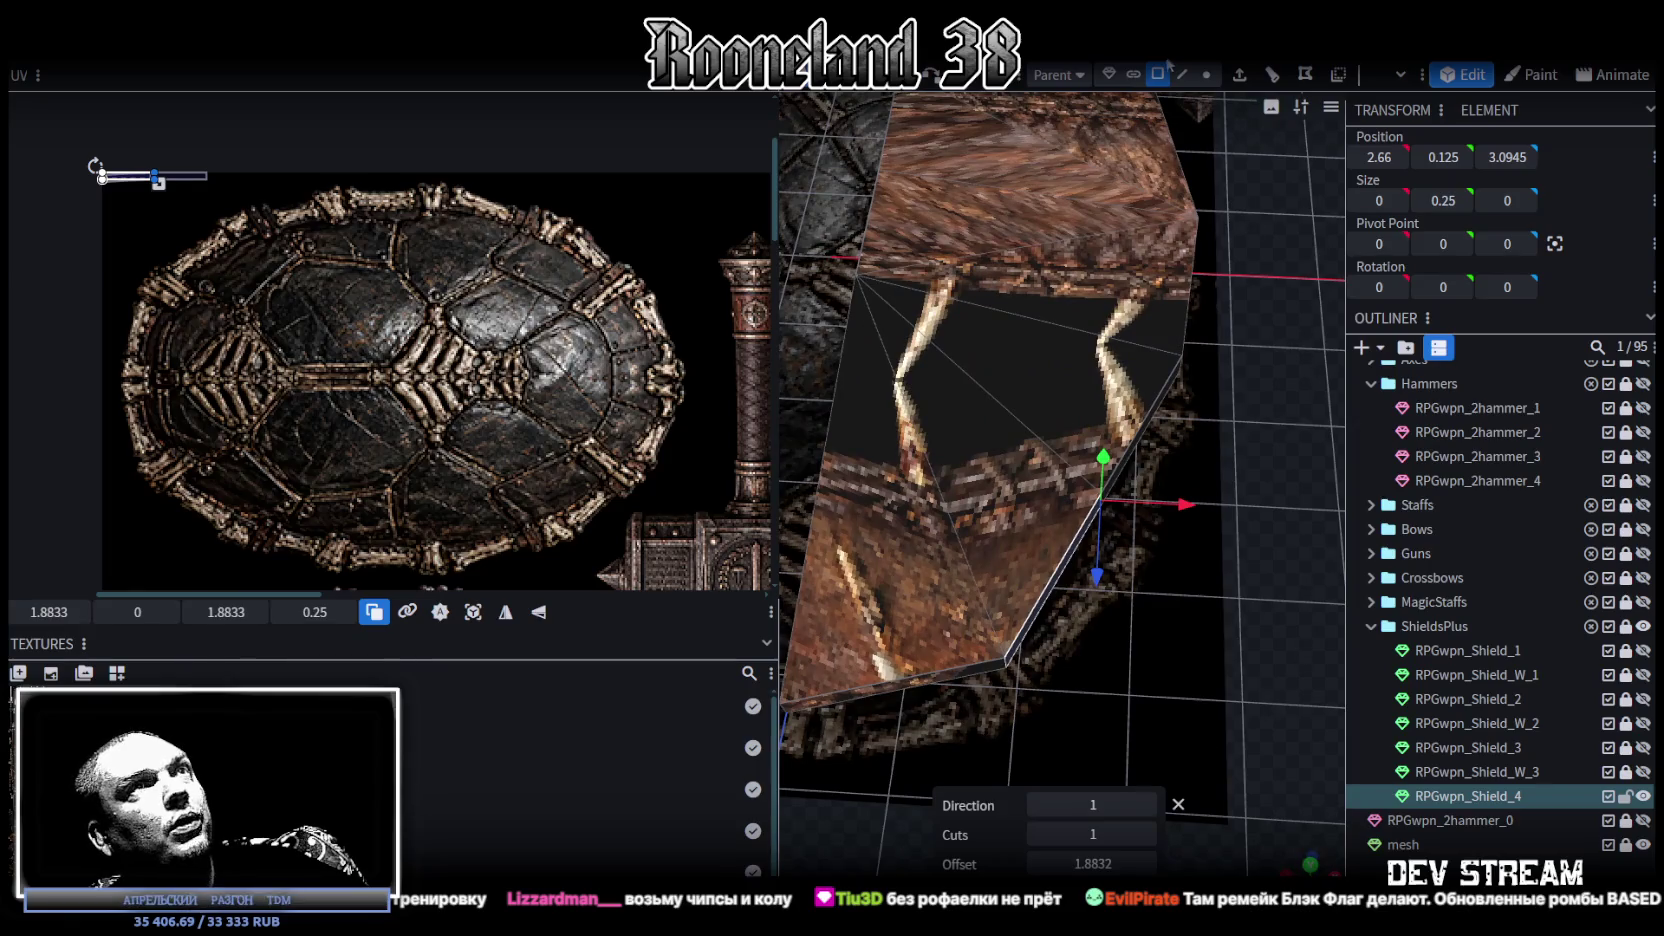
{"action": "left_click", "coordinate": [1214, 76]}
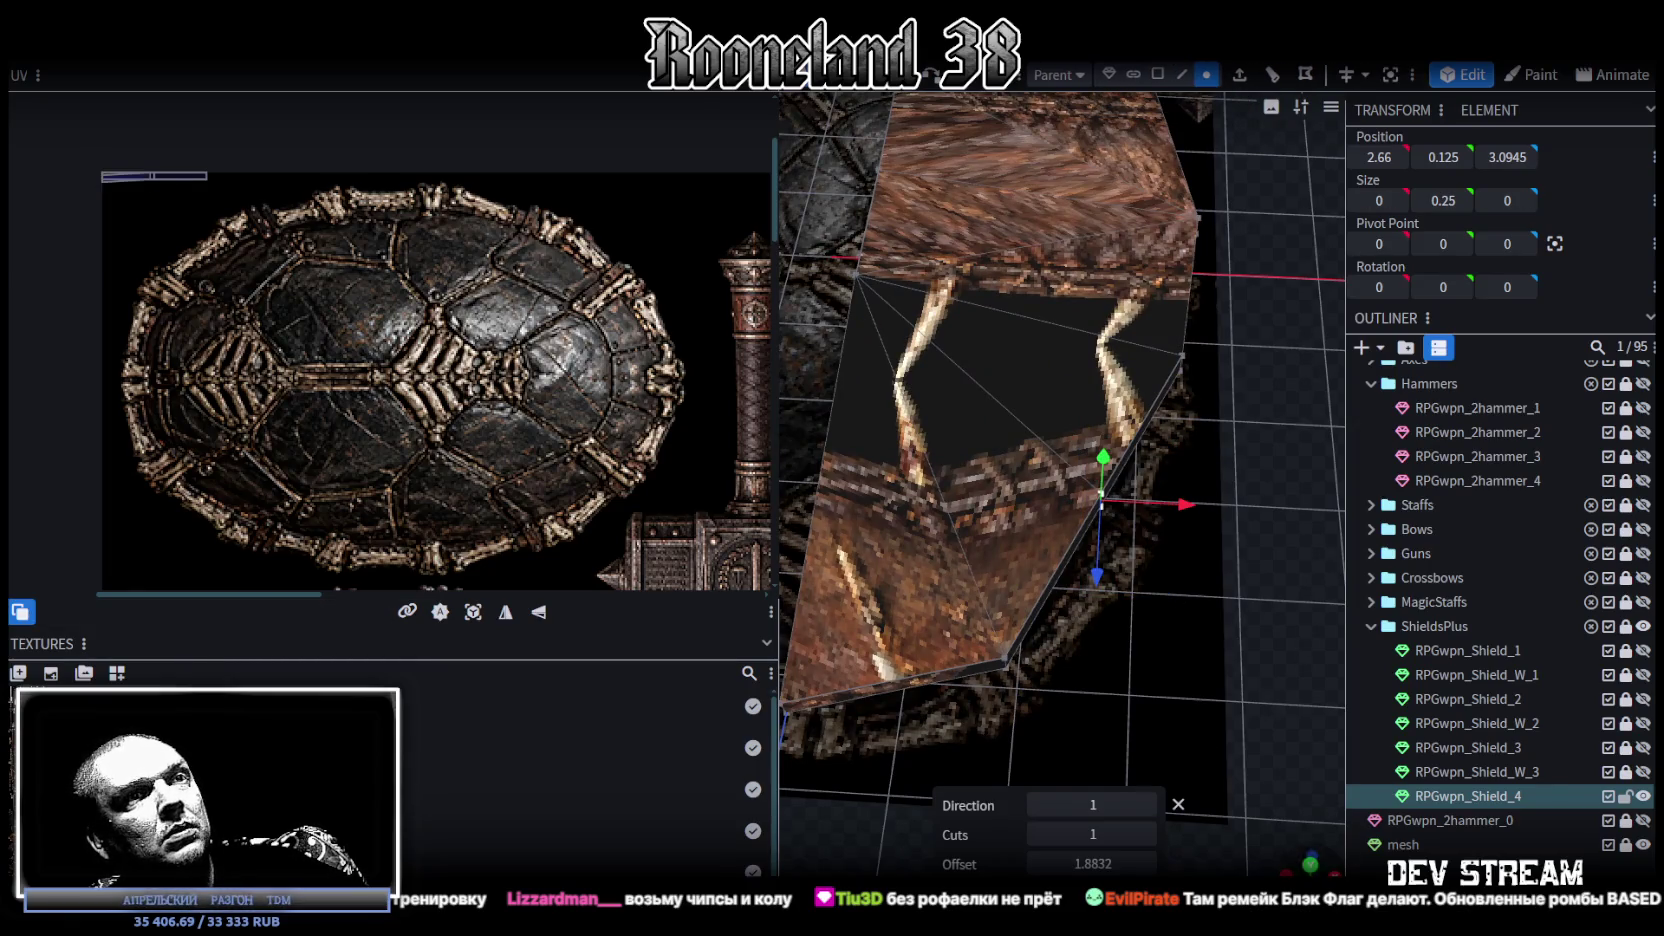
{"action": "left_click_drag", "start_coordinate": [1286, 809], "coordinate": [1122, 507]}
{"action": "left_click_drag", "start_coordinate": [1050, 590], "coordinate": [1088, 567]}
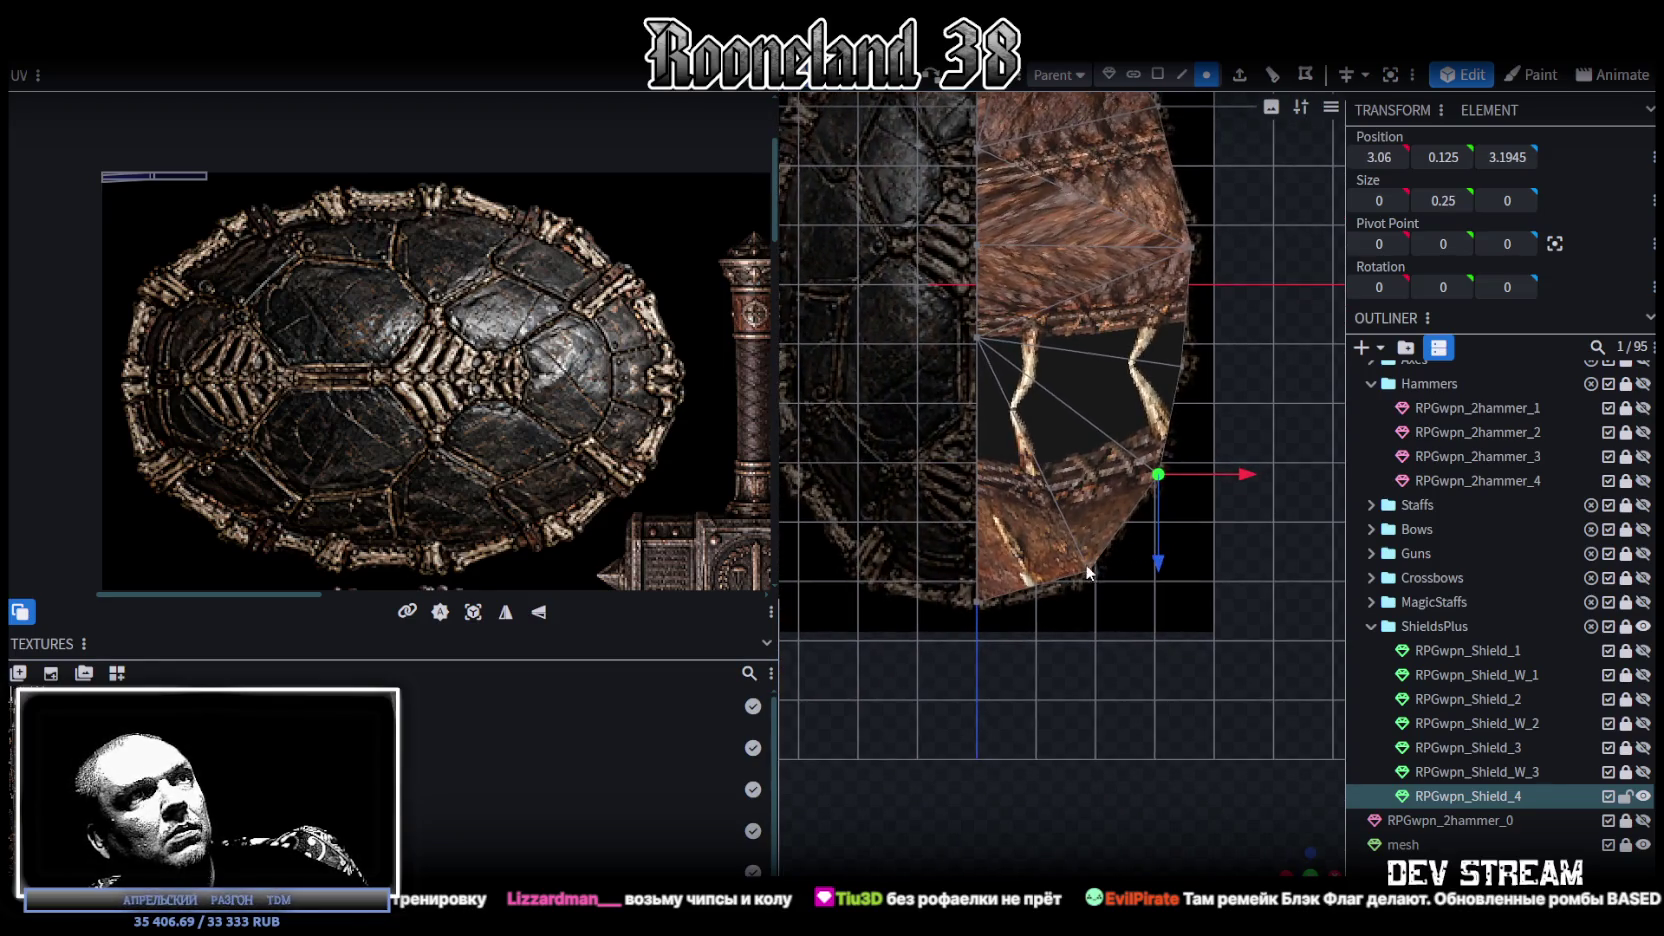
{"action": "scroll", "coordinate": [1107, 627], "scroll_direction": "up", "scroll_amount": 3}
{"action": "scroll", "coordinate": [1108, 625], "scroll_direction": "up", "scroll_amount": 2}
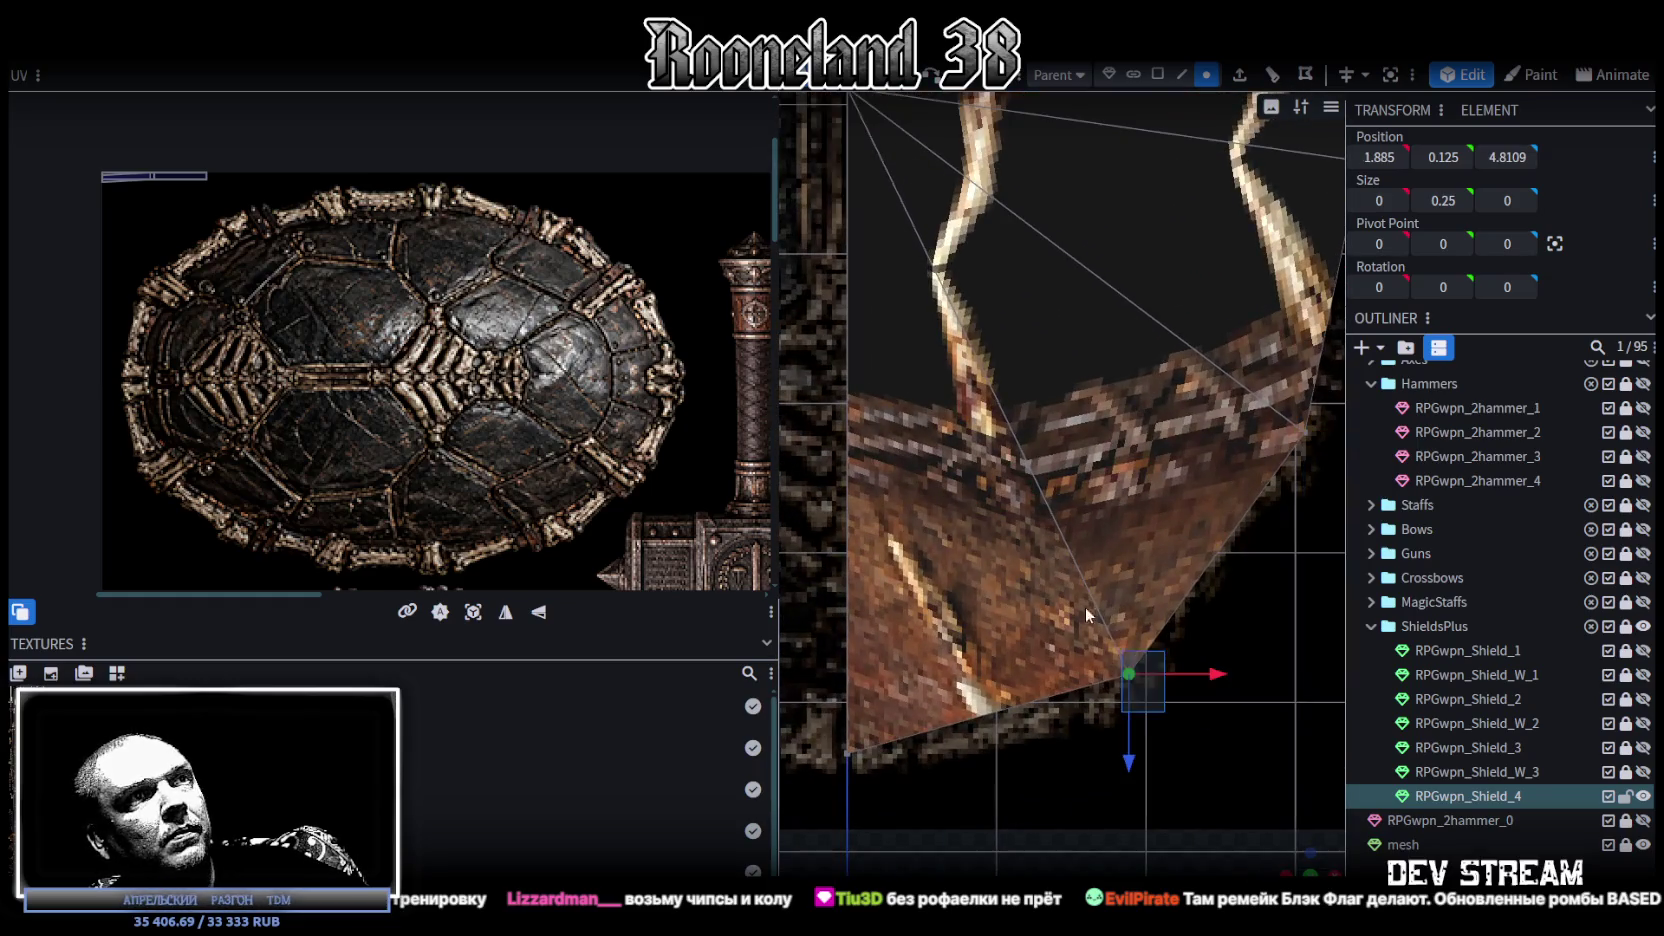
Step: Move the bottom corner vertices outward along Z toward the shell edge
{"action": "left_click_drag", "start_coordinate": [1215, 676], "coordinate": [1205, 678]}
{"action": "left_click_drag", "start_coordinate": [1112, 760], "coordinate": [1110, 784]}
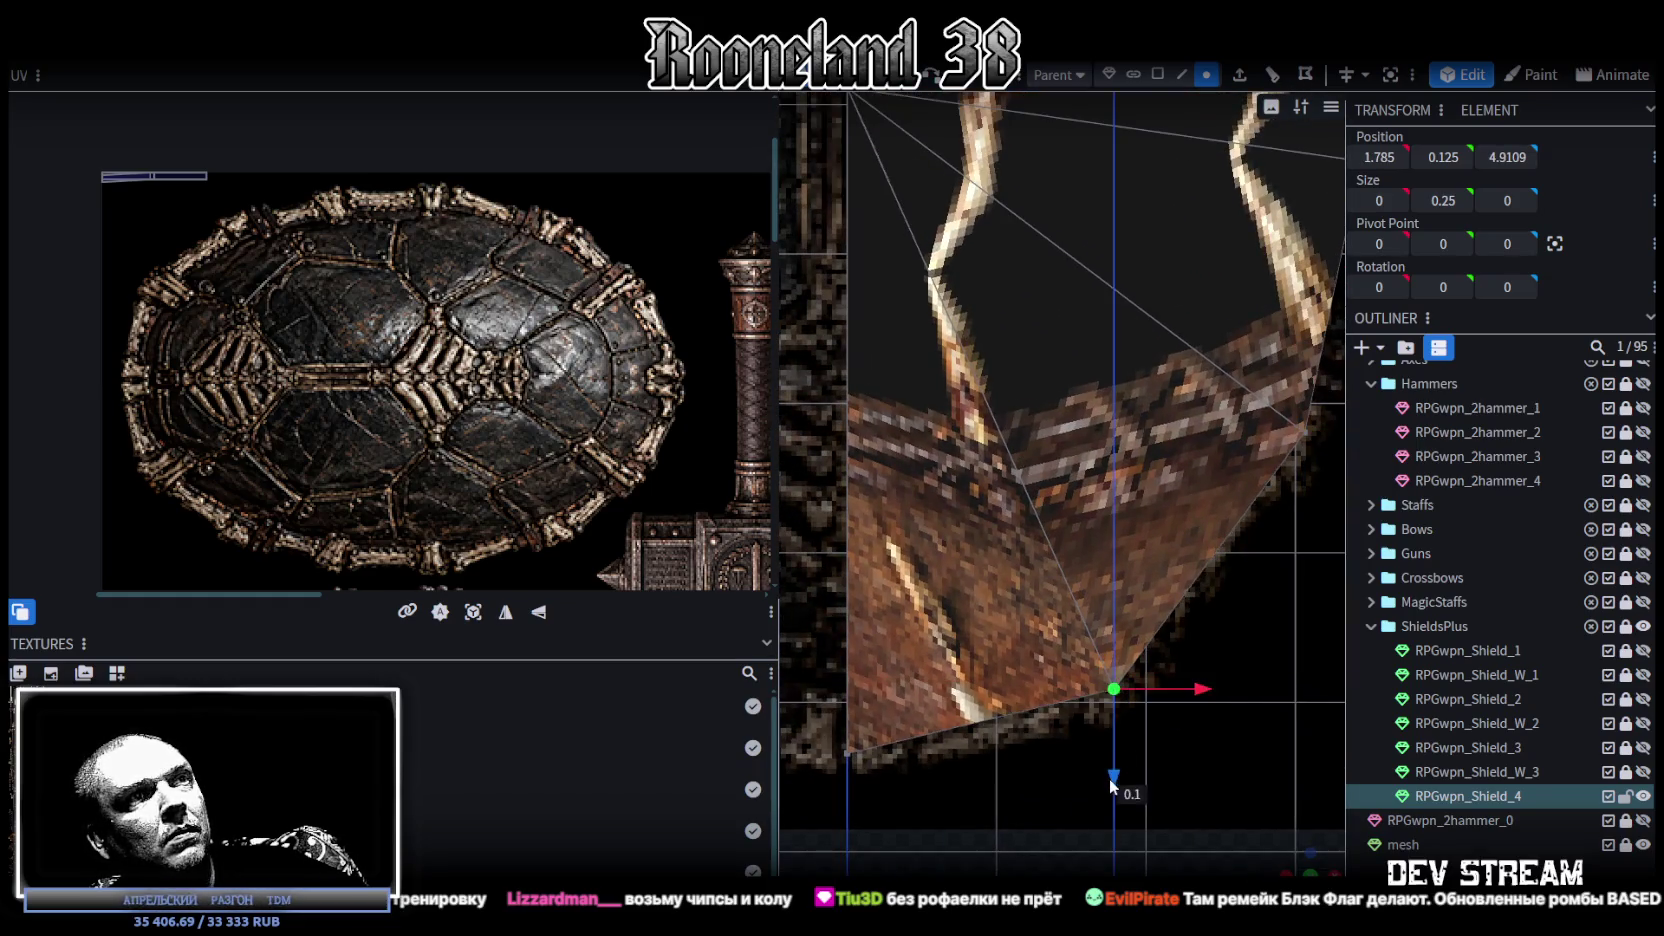
{"action": "scroll", "coordinate": [1175, 638], "scroll_direction": "down", "scroll_amount": 2}
{"action": "left_click", "coordinate": [962, 627]}
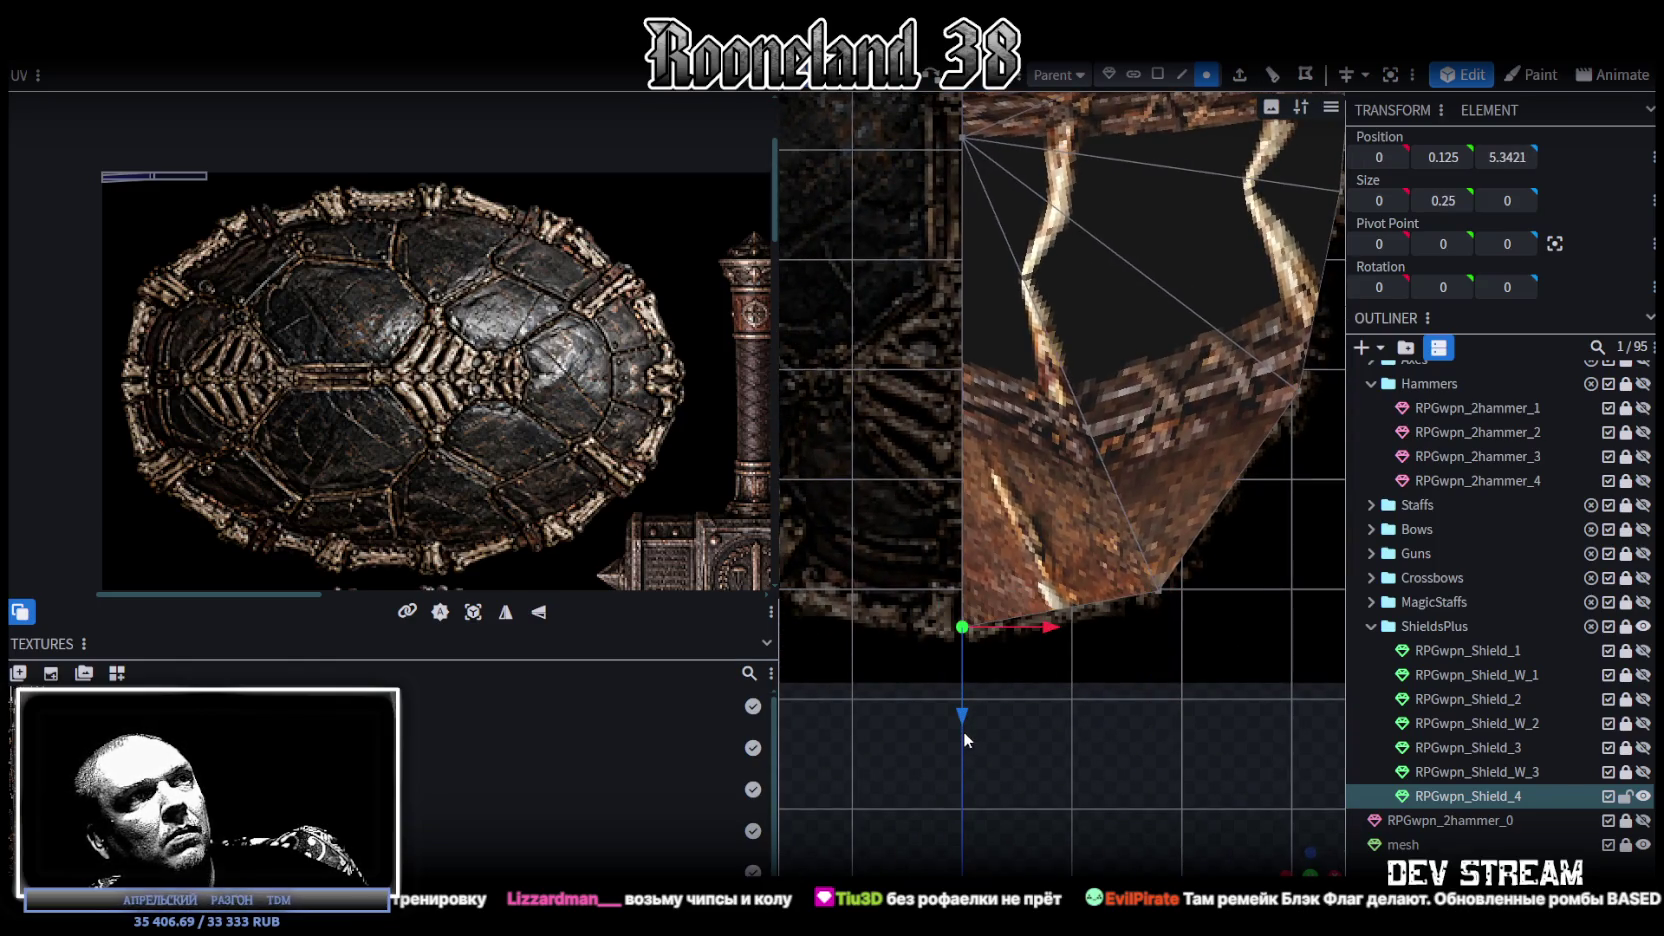
{"action": "left_click_drag", "start_coordinate": [966, 718], "coordinate": [980, 742]}
{"action": "right_click_drag", "start_coordinate": [1024, 528], "coordinate": [1022, 660]}
{"action": "scroll", "coordinate": [1125, 648], "scroll_direction": "down", "scroll_amount": 5}
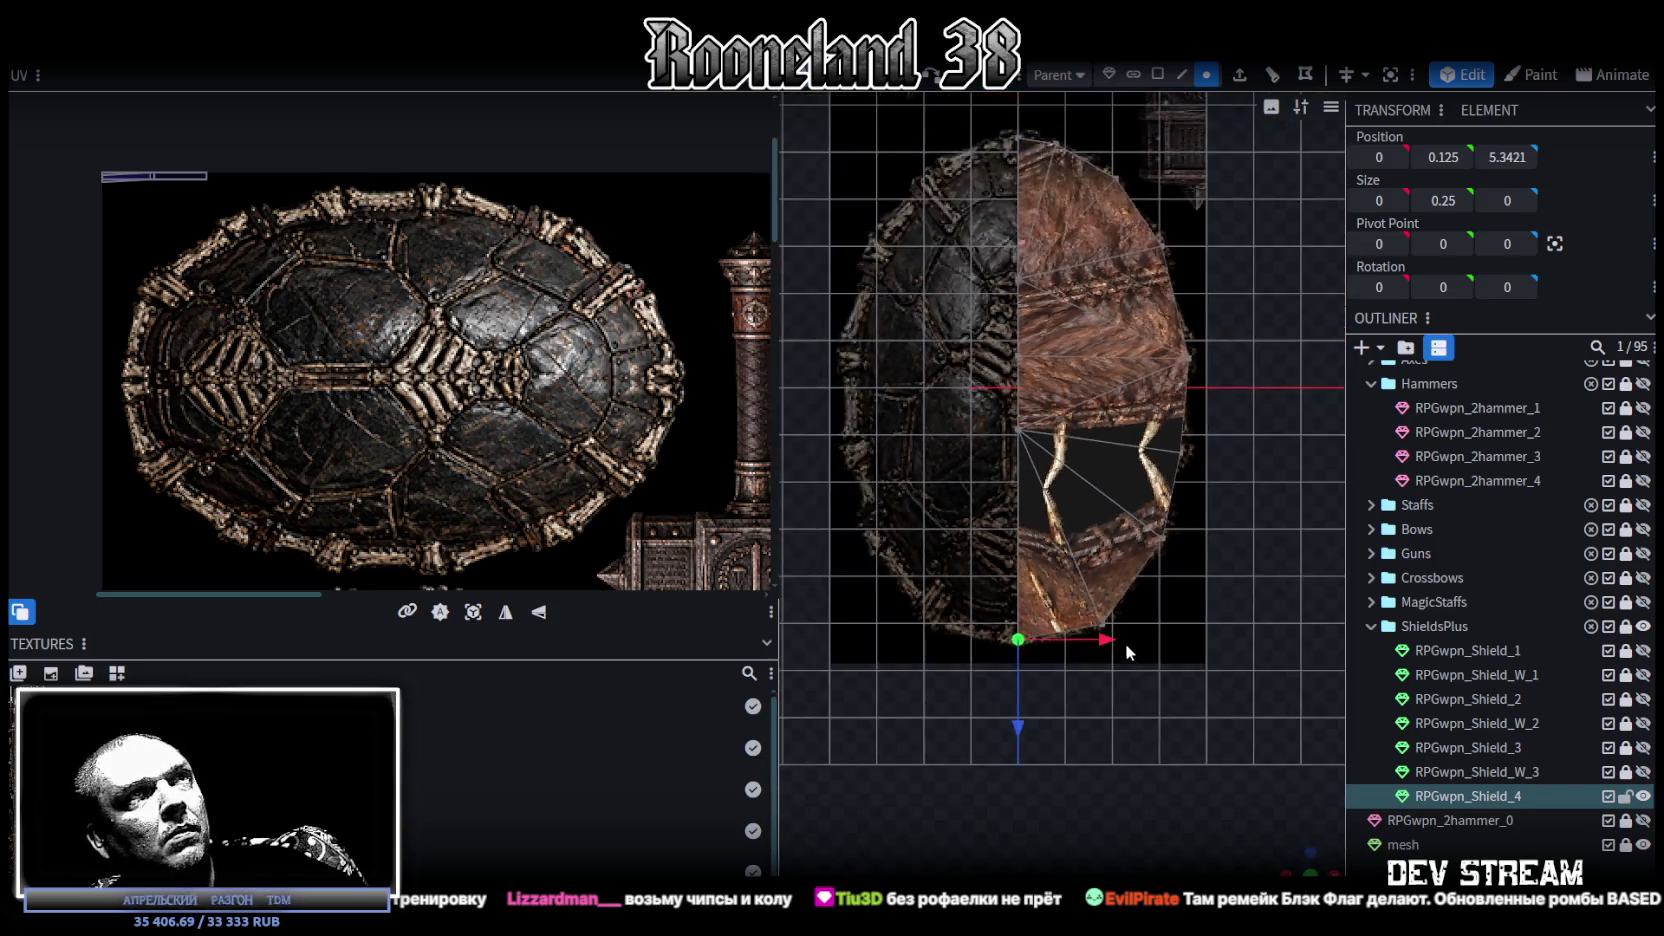
{"action": "scroll", "coordinate": [1110, 610], "scroll_direction": "up", "scroll_amount": 2}
{"action": "scroll", "coordinate": [1095, 590], "scroll_direction": "up", "scroll_amount": 1}
Step: Shift a lower rim vertex along Z and move a centre-line vertex to Z 0.126
{"action": "left_click", "coordinate": [988, 505]}
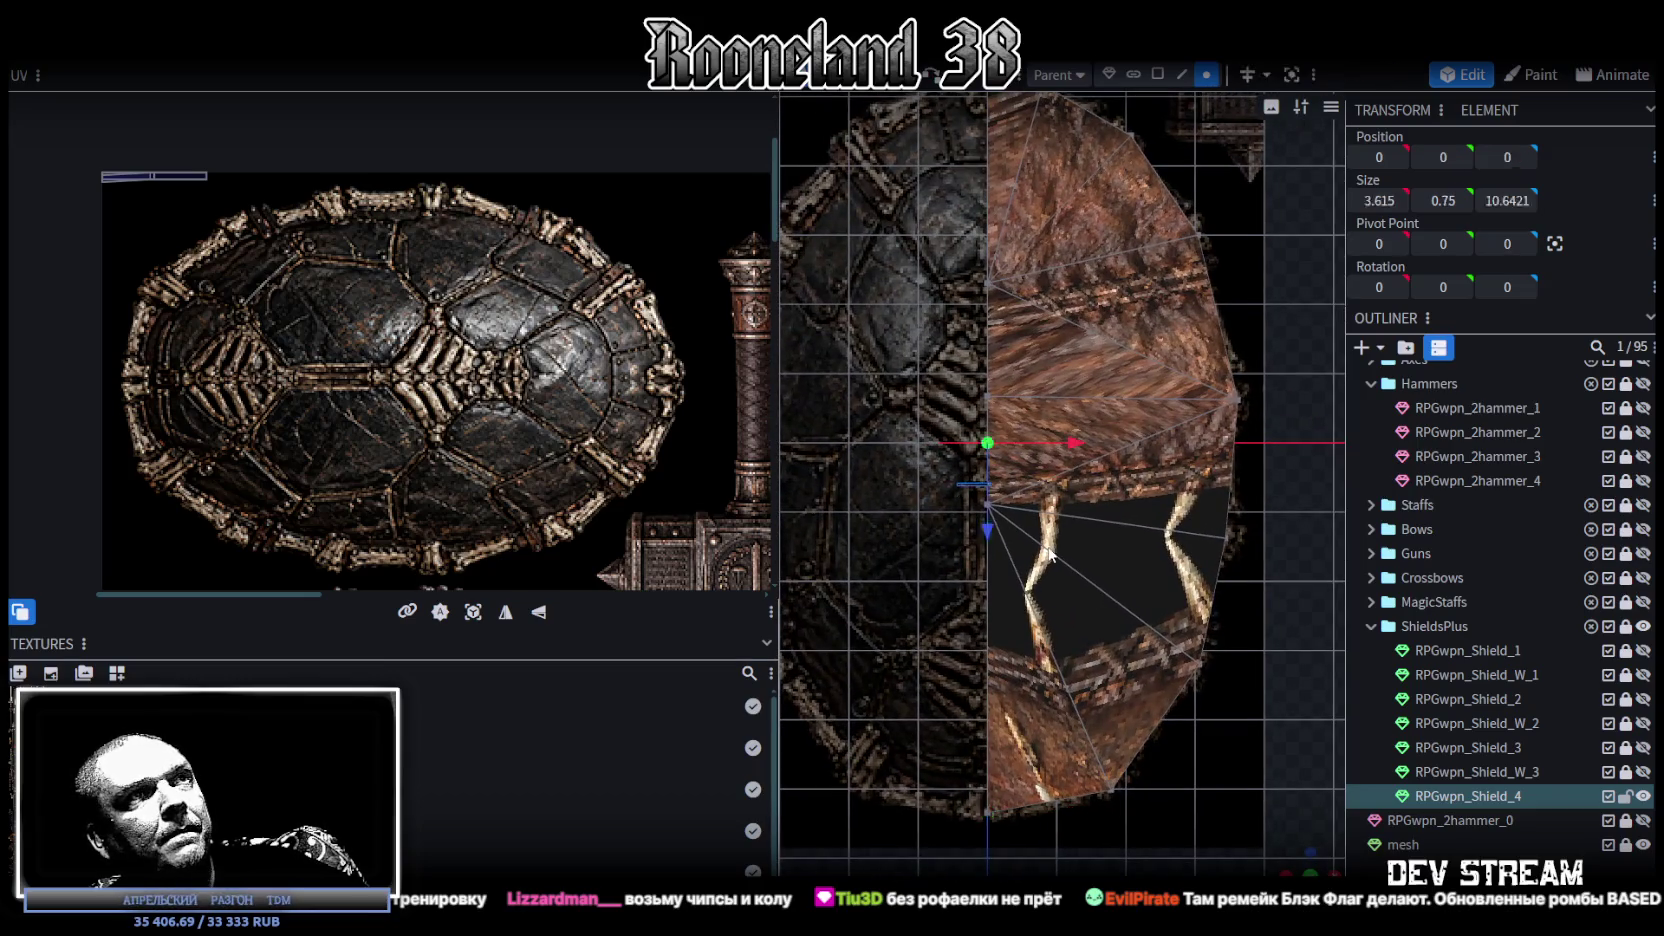
{"action": "mouse_move", "coordinate": [988, 580]}
{"action": "left_mouse_down"}
{"action": "mouse_move", "coordinate": [993, 676]}
{"action": "mouse_move", "coordinate": [1010, 624]}
{"action": "left_mouse_up"}
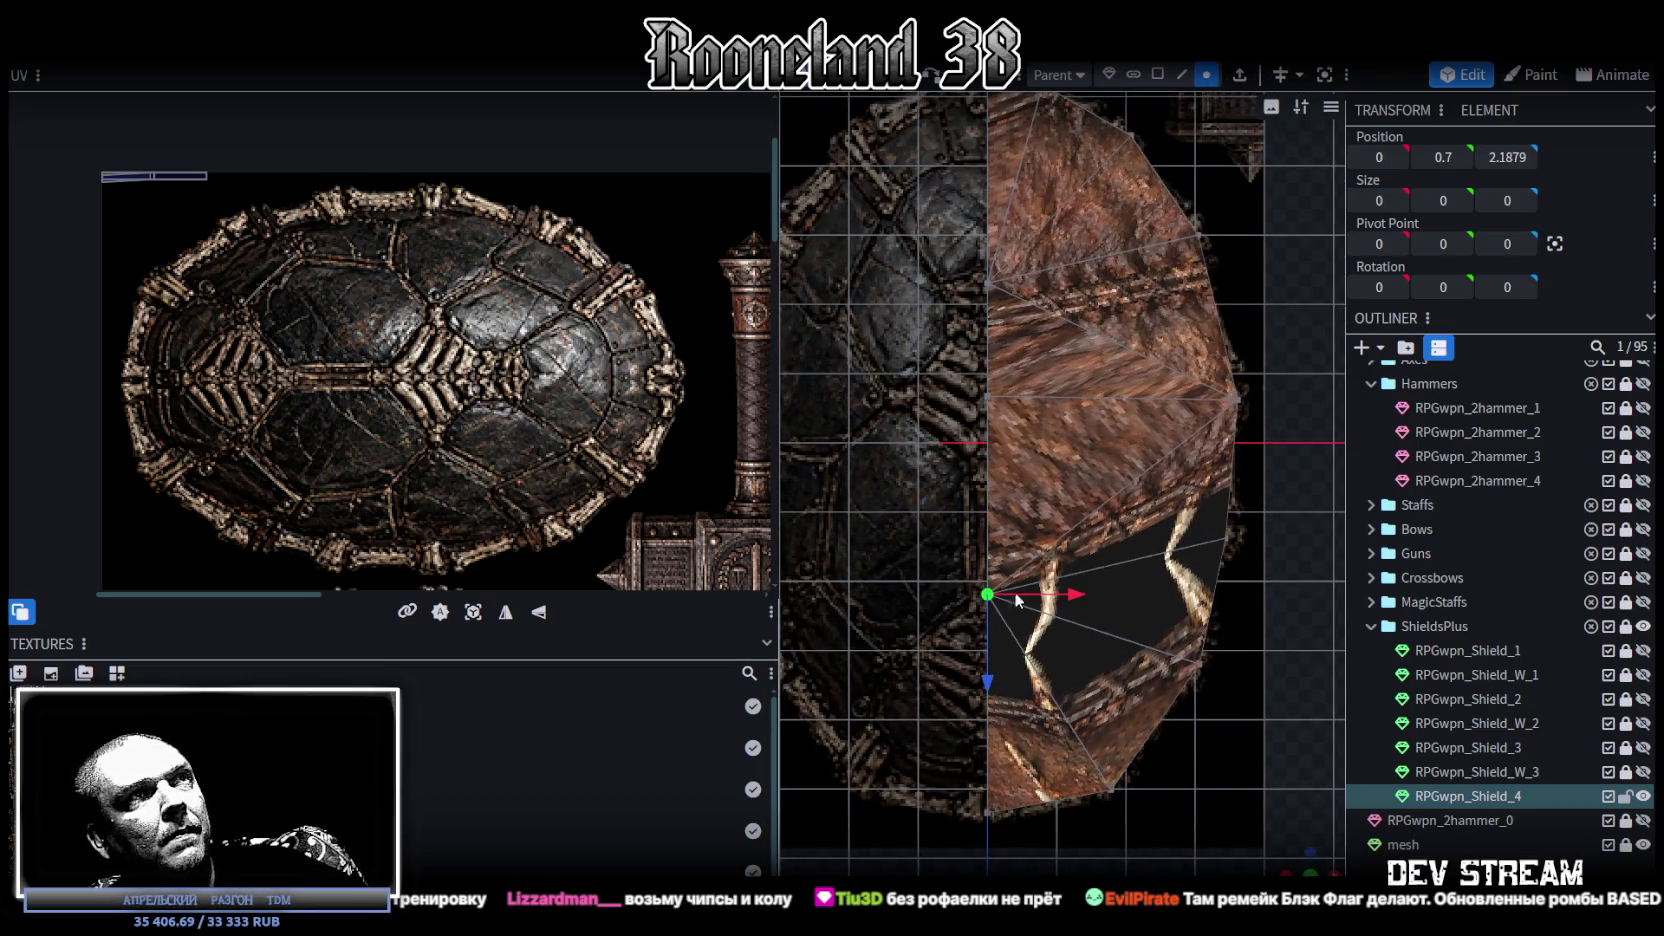
{"action": "left_click", "coordinate": [994, 442]}
{"action": "left_click", "coordinate": [1012, 489]}
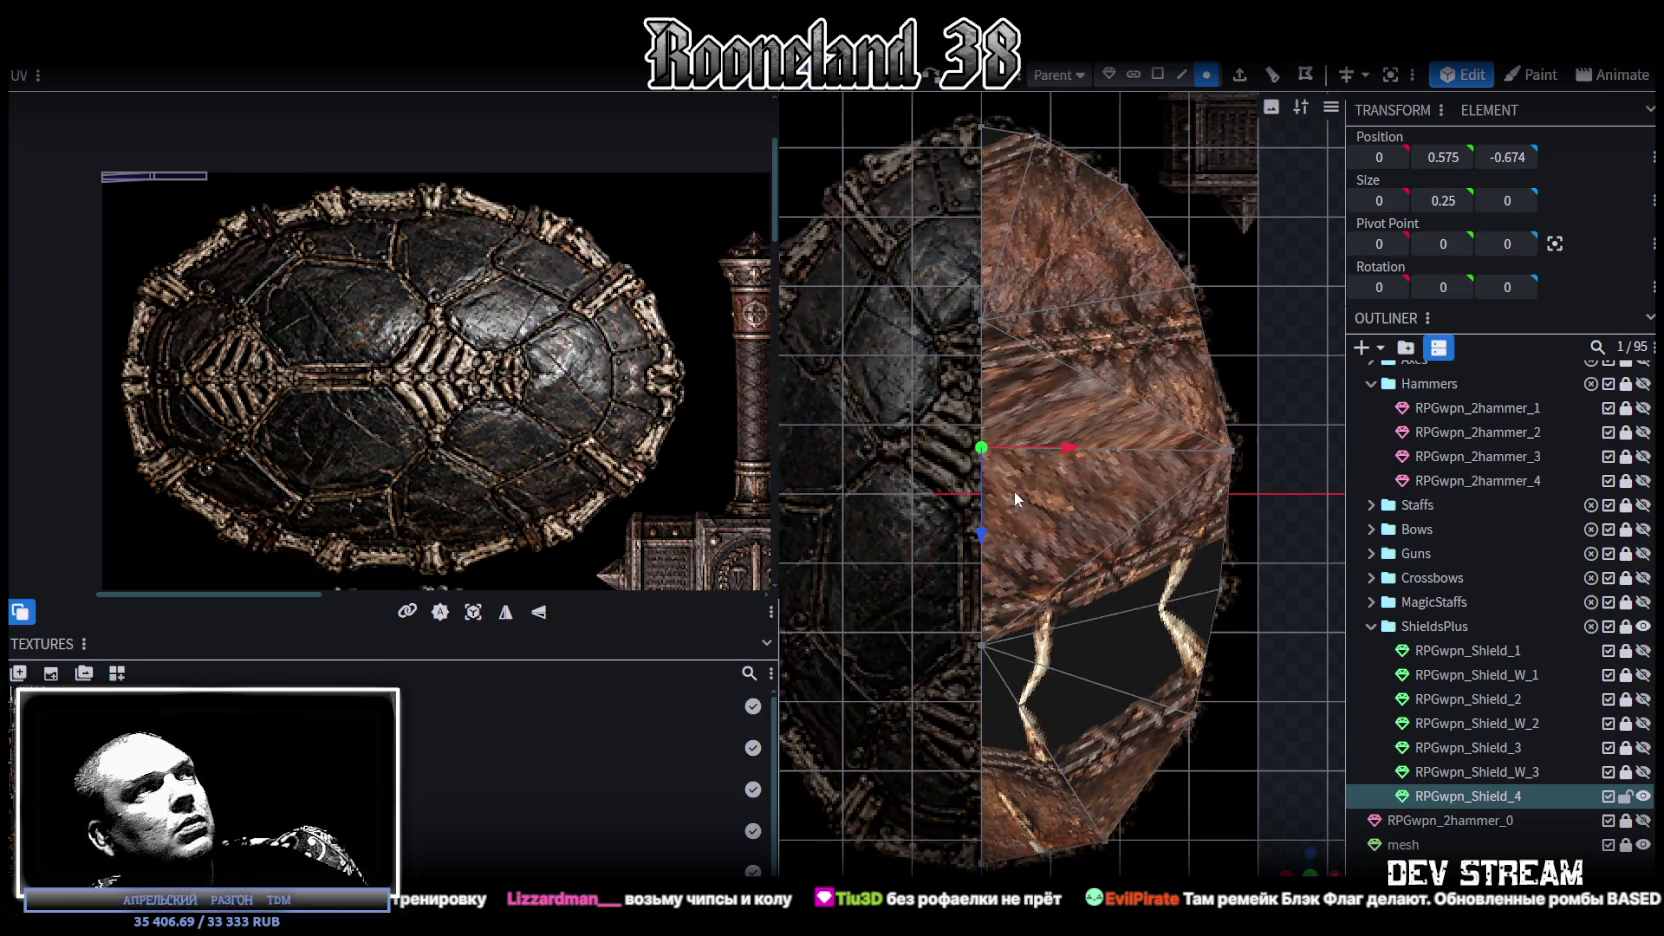
{"action": "left_click_drag", "start_coordinate": [994, 536], "coordinate": [988, 571]}
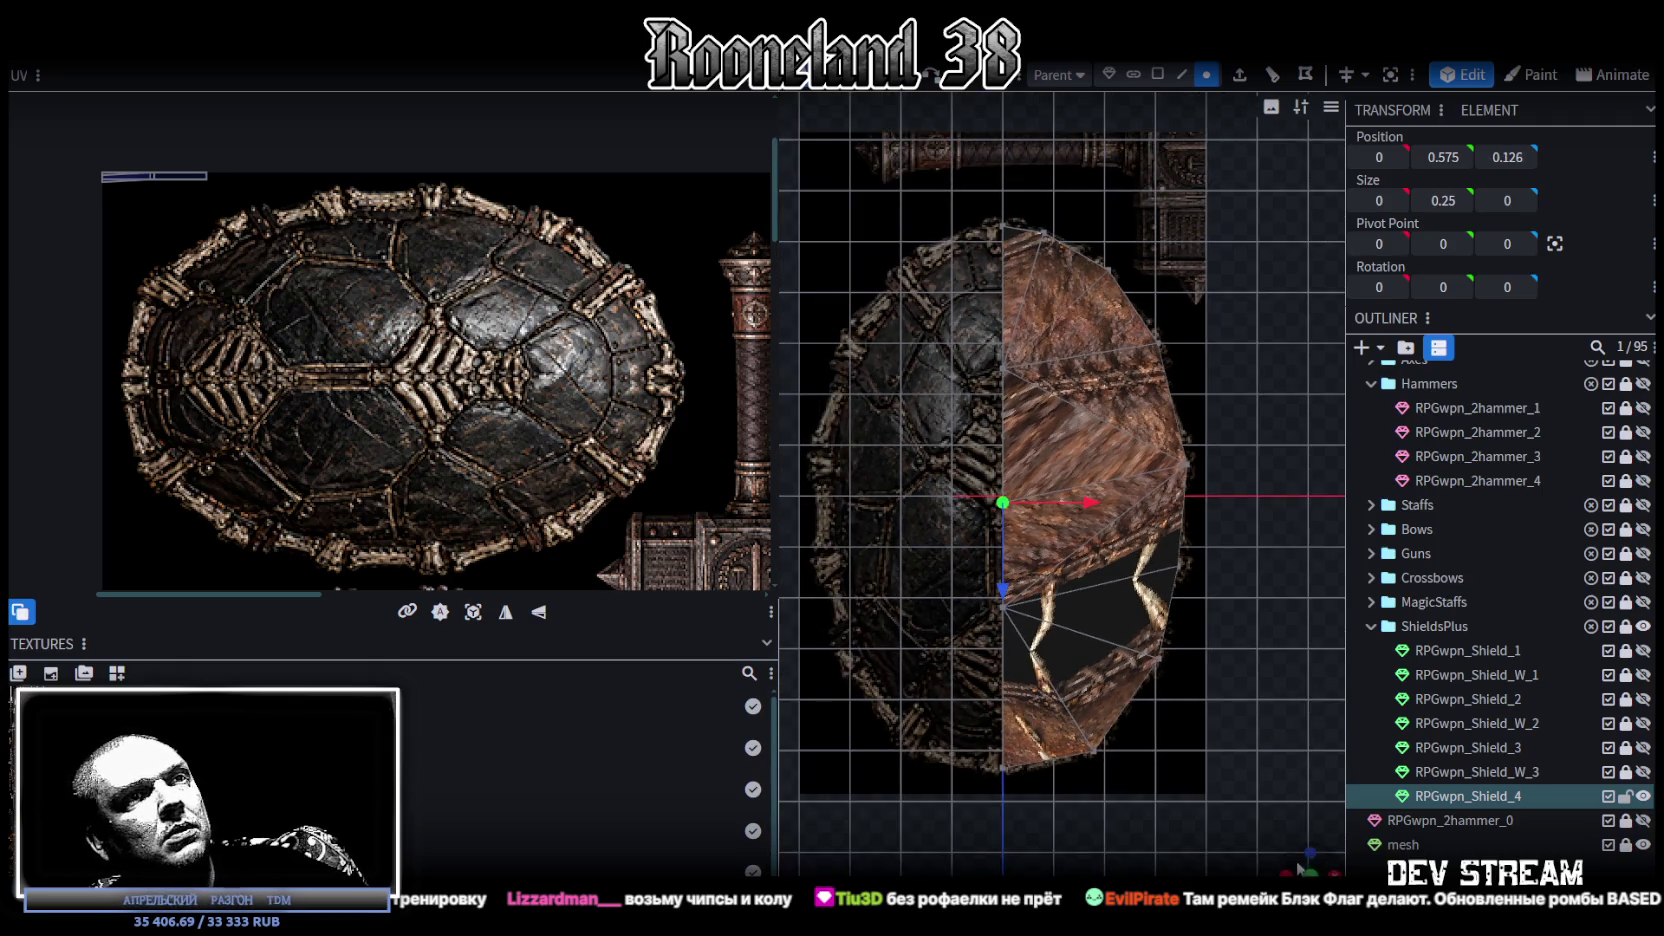
{"action": "left_click_drag", "start_coordinate": [1297, 866], "coordinate": [1097, 751]}
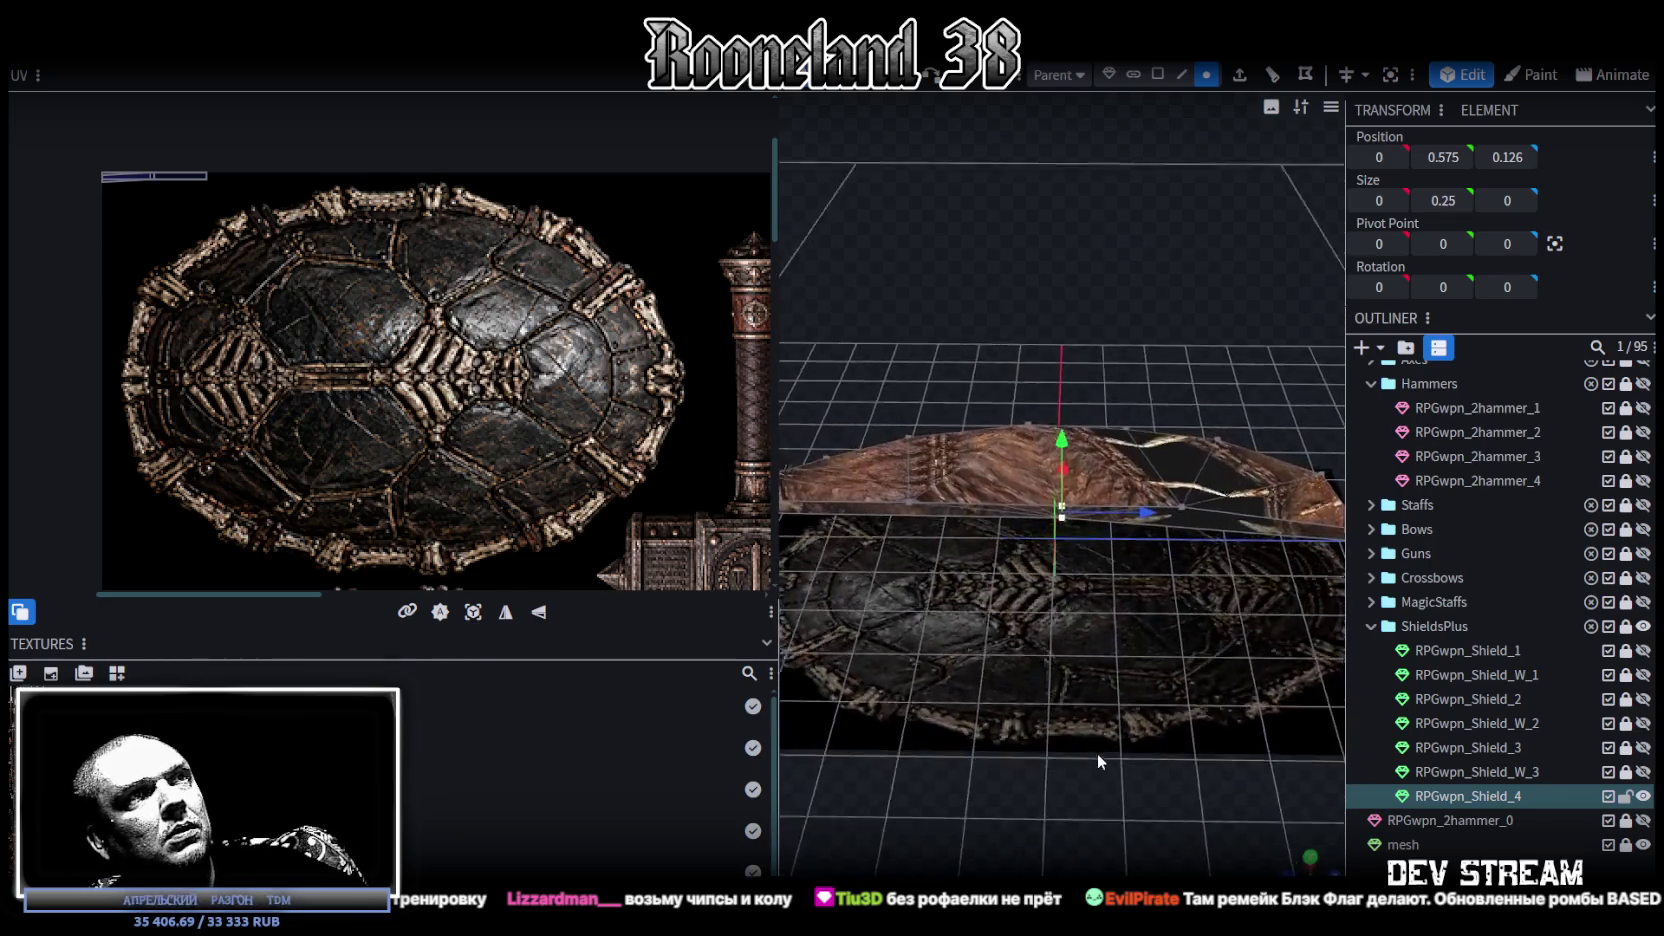
Step: Raise two centre-line vertices to a height of 1
{"action": "left_click_drag", "start_coordinate": [1072, 450], "coordinate": [1066, 433]}
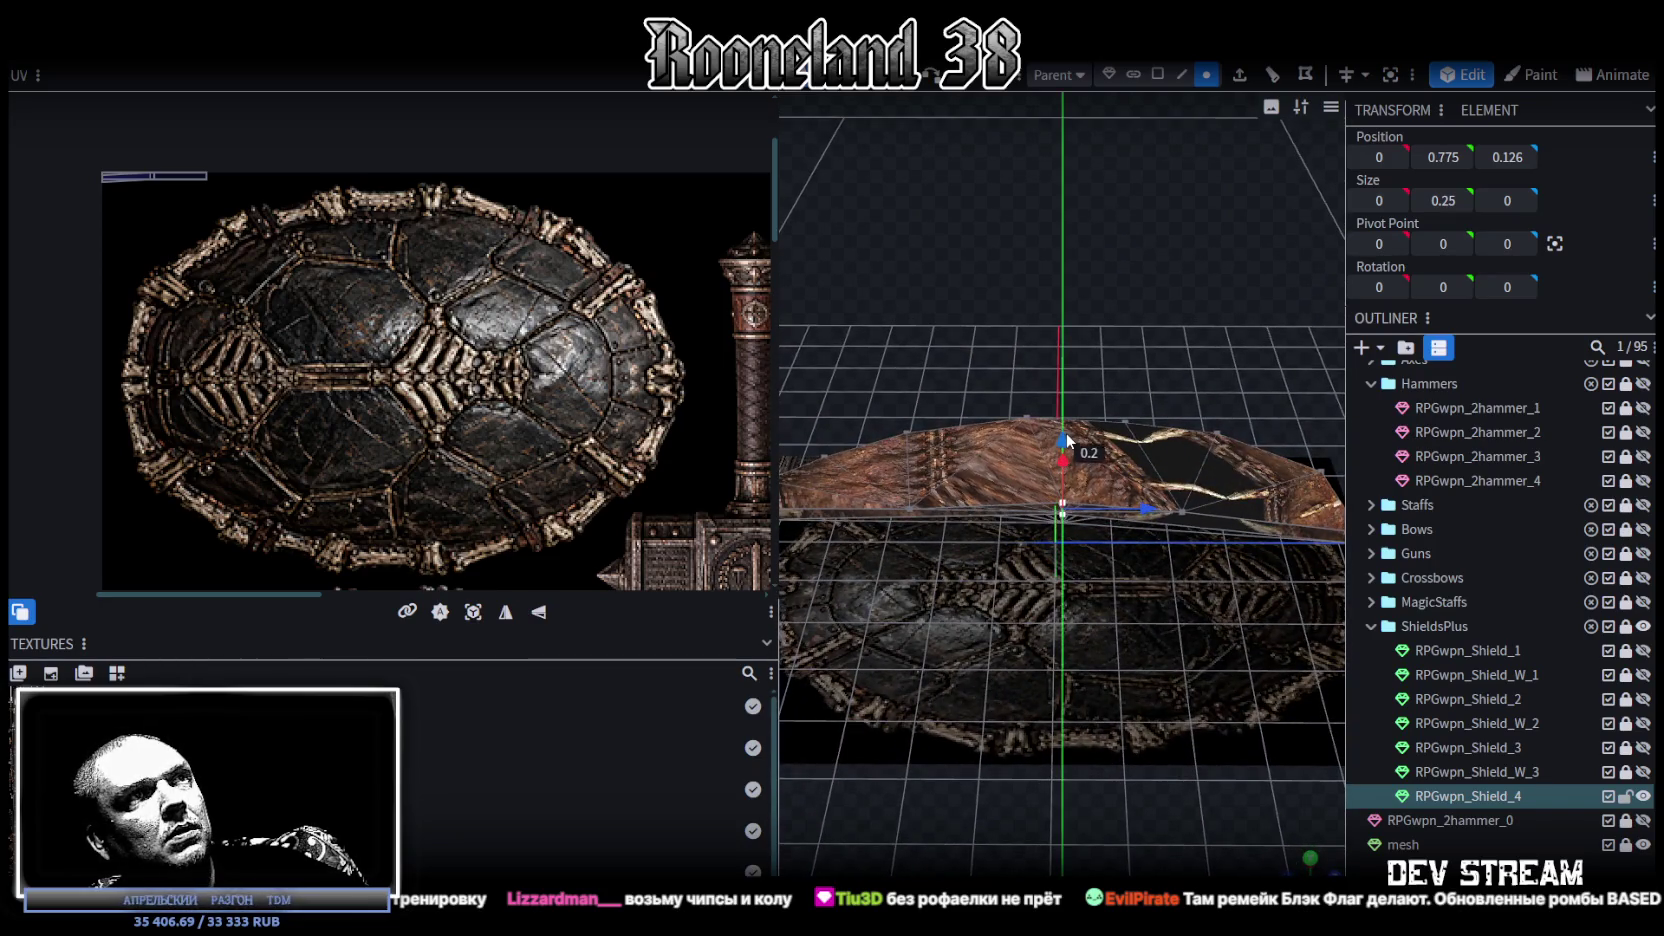
{"action": "left_click_drag", "start_coordinate": [1062, 543], "coordinate": [1128, 676]}
{"action": "left_click", "coordinate": [894, 517]}
{"action": "left_click_drag", "start_coordinate": [893, 452], "coordinate": [893, 436]}
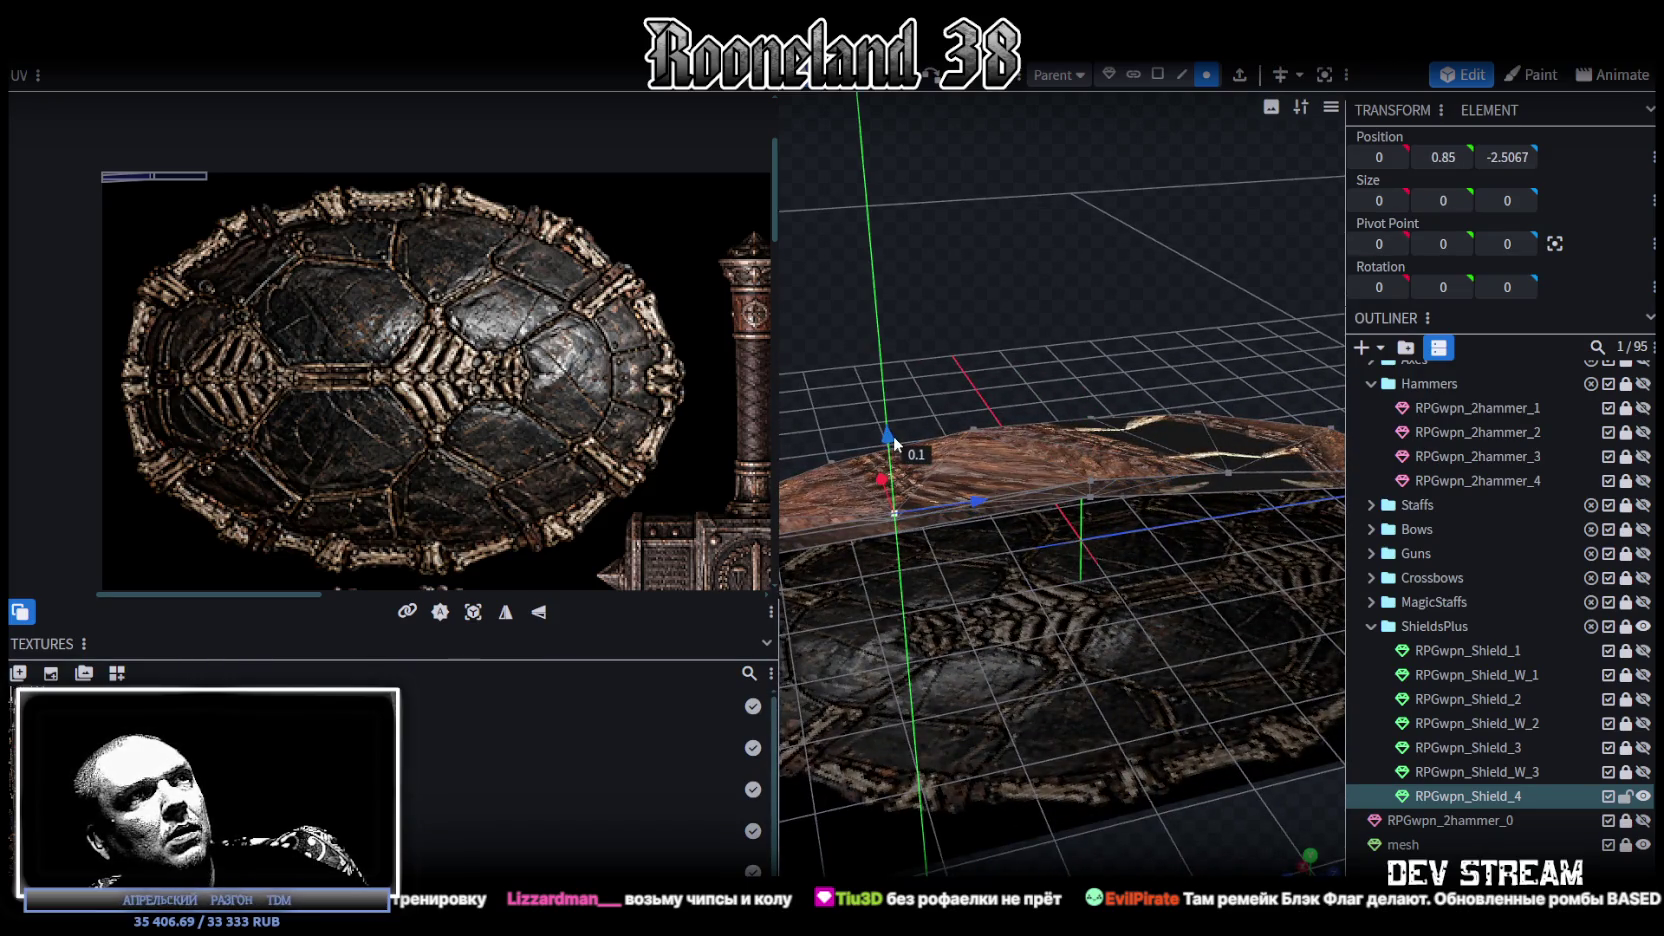
{"action": "left_click", "coordinate": [1091, 483], "text": "shift"}
{"action": "key", "text": "Return"}
Step: Raise the top vertex at Z 2.1879 to Y 0.8
{"action": "mouse_move", "coordinate": [1063, 732]}
{"action": "left_mouse_down"}
{"action": "mouse_move", "coordinate": [1023, 668]}
{"action": "mouse_move", "coordinate": [984, 716]}
{"action": "left_mouse_up"}
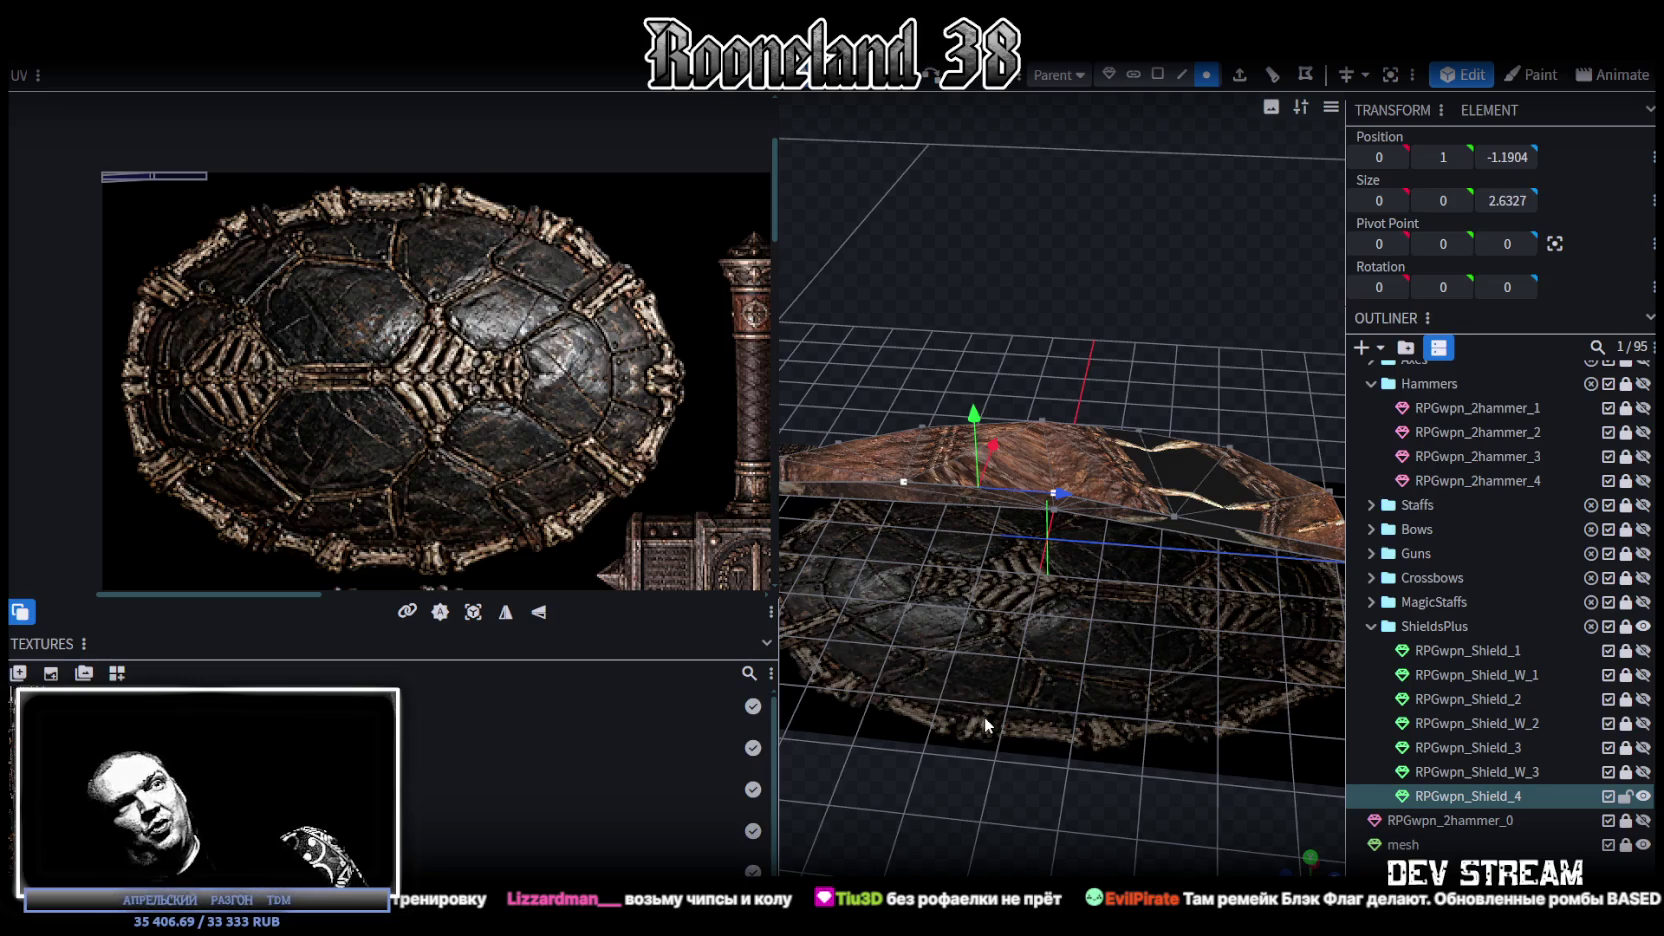
{"action": "mouse_move", "coordinate": [984, 716]}
{"action": "left_mouse_down"}
{"action": "mouse_move", "coordinate": [1088, 712]}
{"action": "mouse_move", "coordinate": [1098, 667]}
{"action": "mouse_move", "coordinate": [1088, 744]}
{"action": "mouse_move", "coordinate": [1180, 647]}
{"action": "left_mouse_up"}
{"action": "left_click", "coordinate": [1116, 496]}
{"action": "left_click_drag", "start_coordinate": [1141, 462], "coordinate": [1141, 445]}
{"action": "mouse_move", "coordinate": [1100, 730]}
{"action": "left_mouse_down"}
{"action": "mouse_move", "coordinate": [1078, 699]}
{"action": "mouse_move", "coordinate": [1054, 346]}
{"action": "left_mouse_up"}
{"action": "left_click", "coordinate": [1046, 468]}
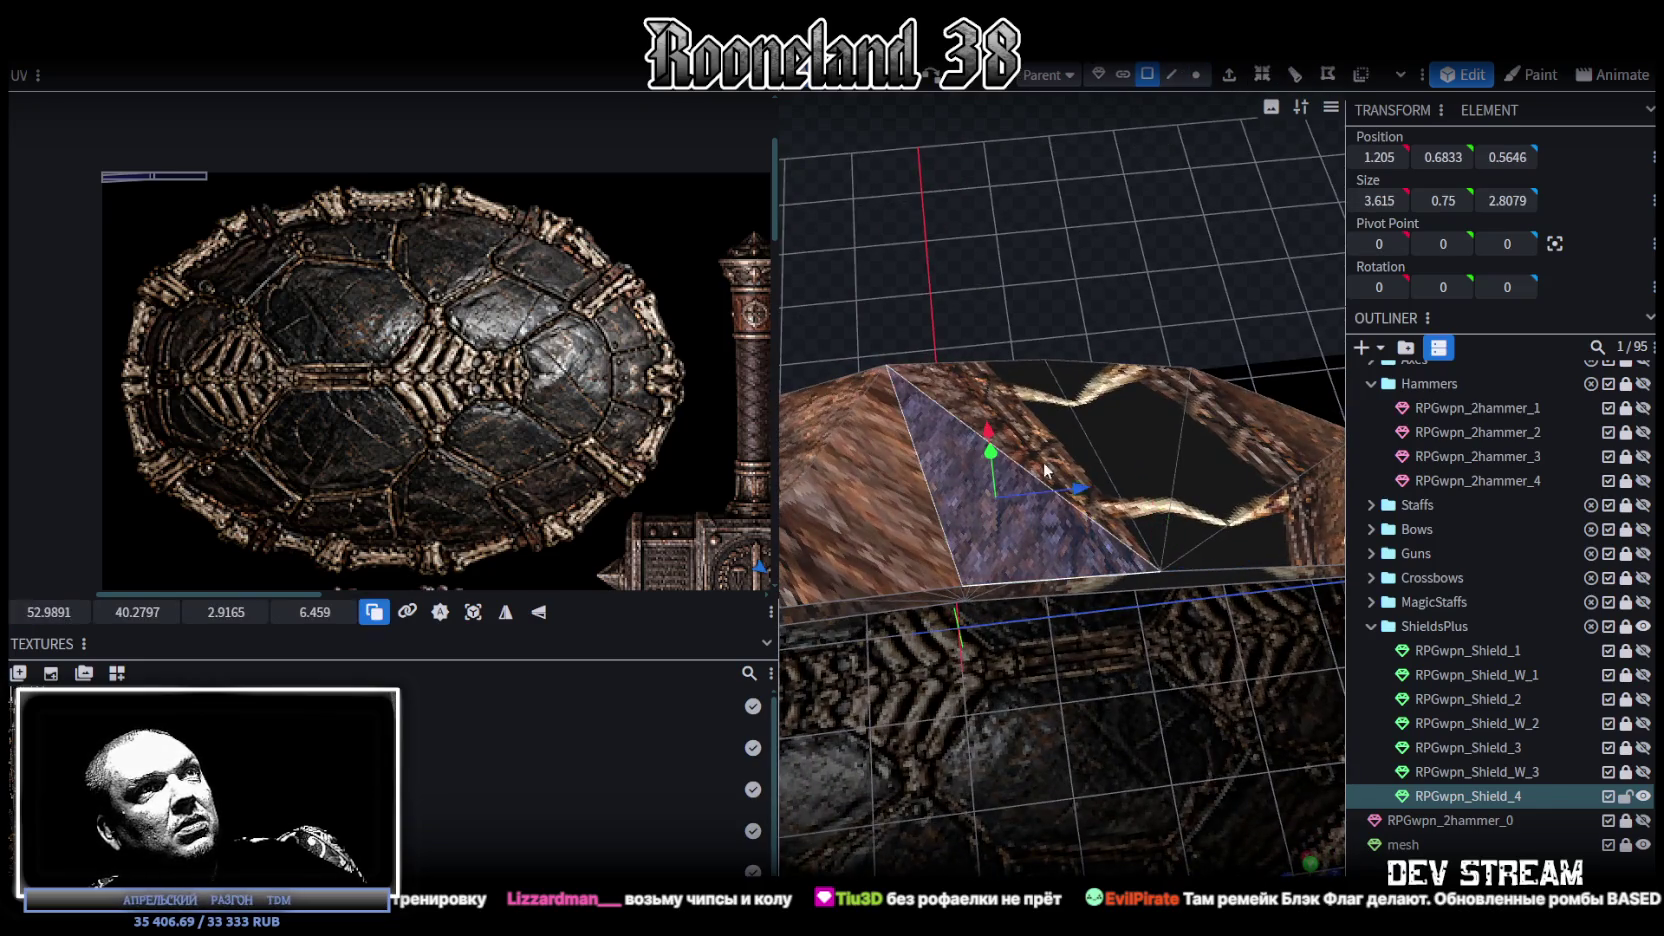
Step: In edge selection mode, pick the triangular faces on the shield top to check their UVs
{"action": "left_click", "coordinate": [1023, 716]}
{"action": "mouse_move", "coordinate": [1010, 718]}
{"action": "left_mouse_down"}
{"action": "mouse_move", "coordinate": [1136, 580]}
{"action": "mouse_move", "coordinate": [1156, 636]}
{"action": "mouse_move", "coordinate": [1095, 711]}
{"action": "mouse_move", "coordinate": [1085, 673]}
{"action": "left_mouse_up"}
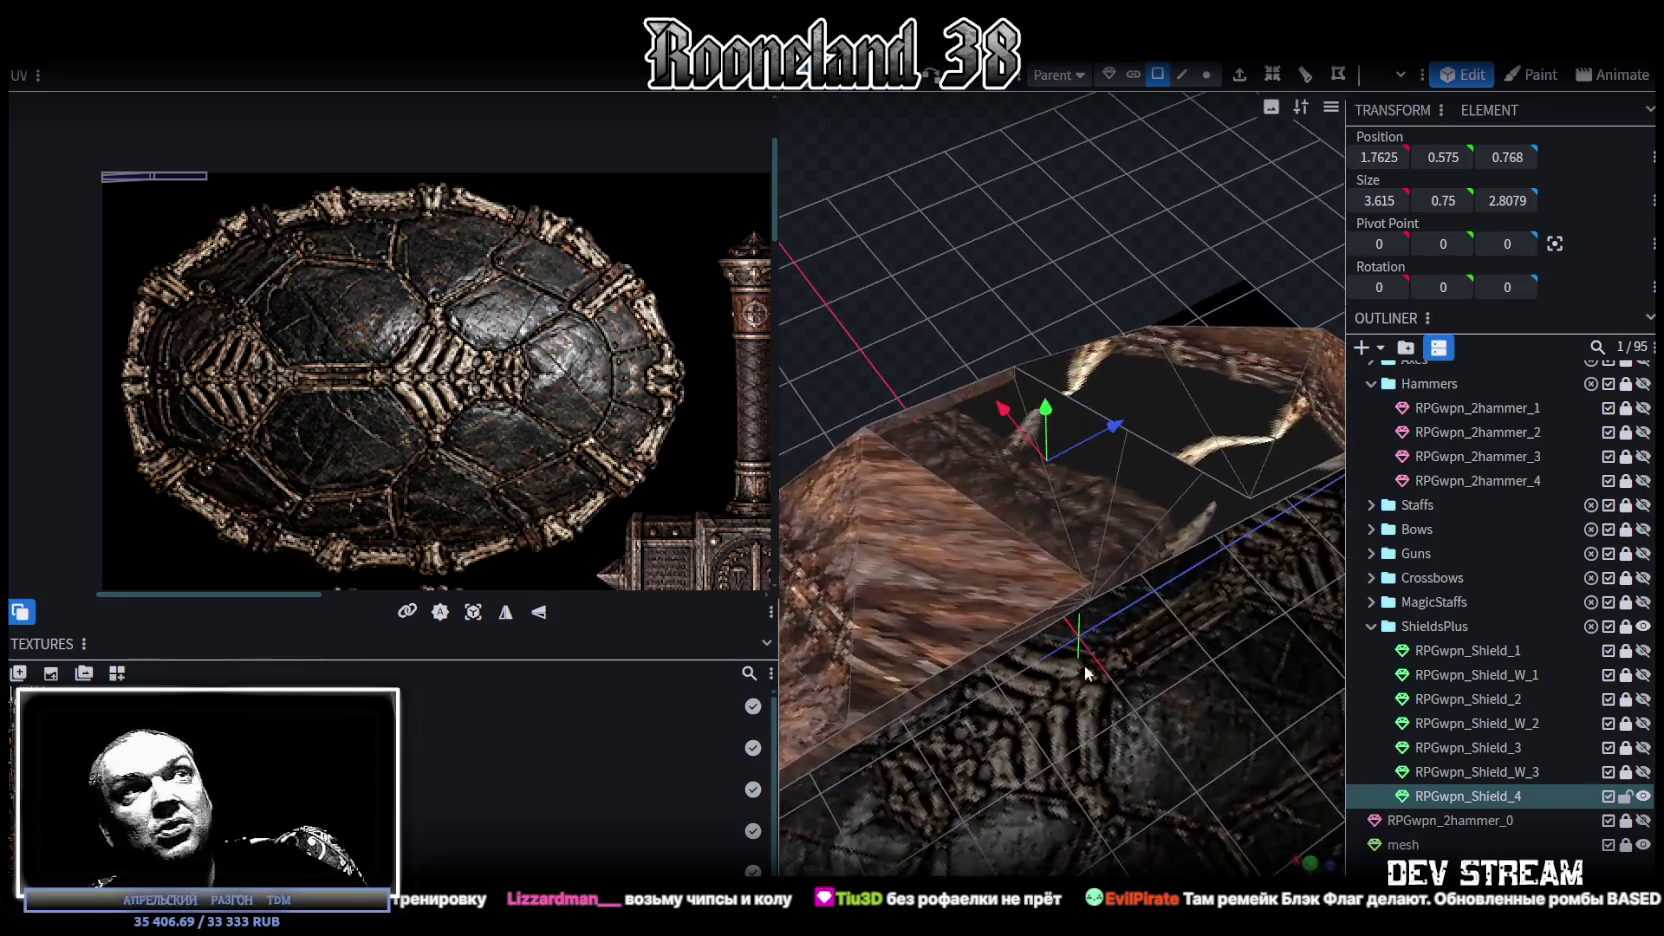
{"action": "left_click", "coordinate": [1182, 74]}
{"action": "left_click", "coordinate": [962, 390]}
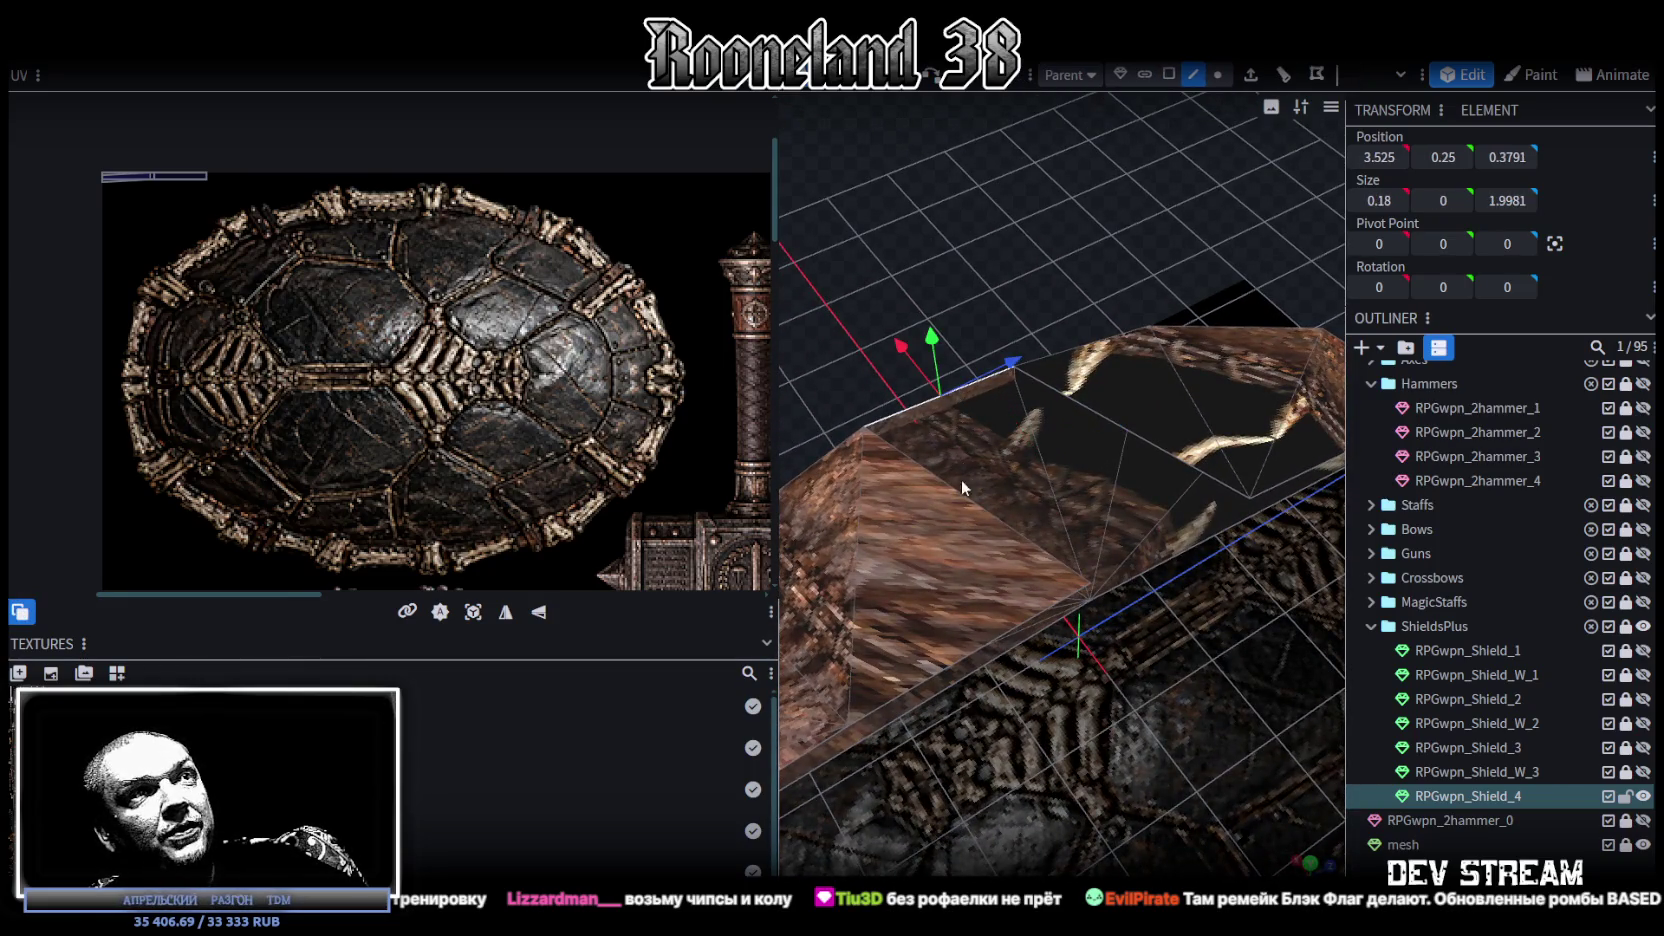
{"action": "left_click", "coordinate": [968, 491], "text": "shift"}
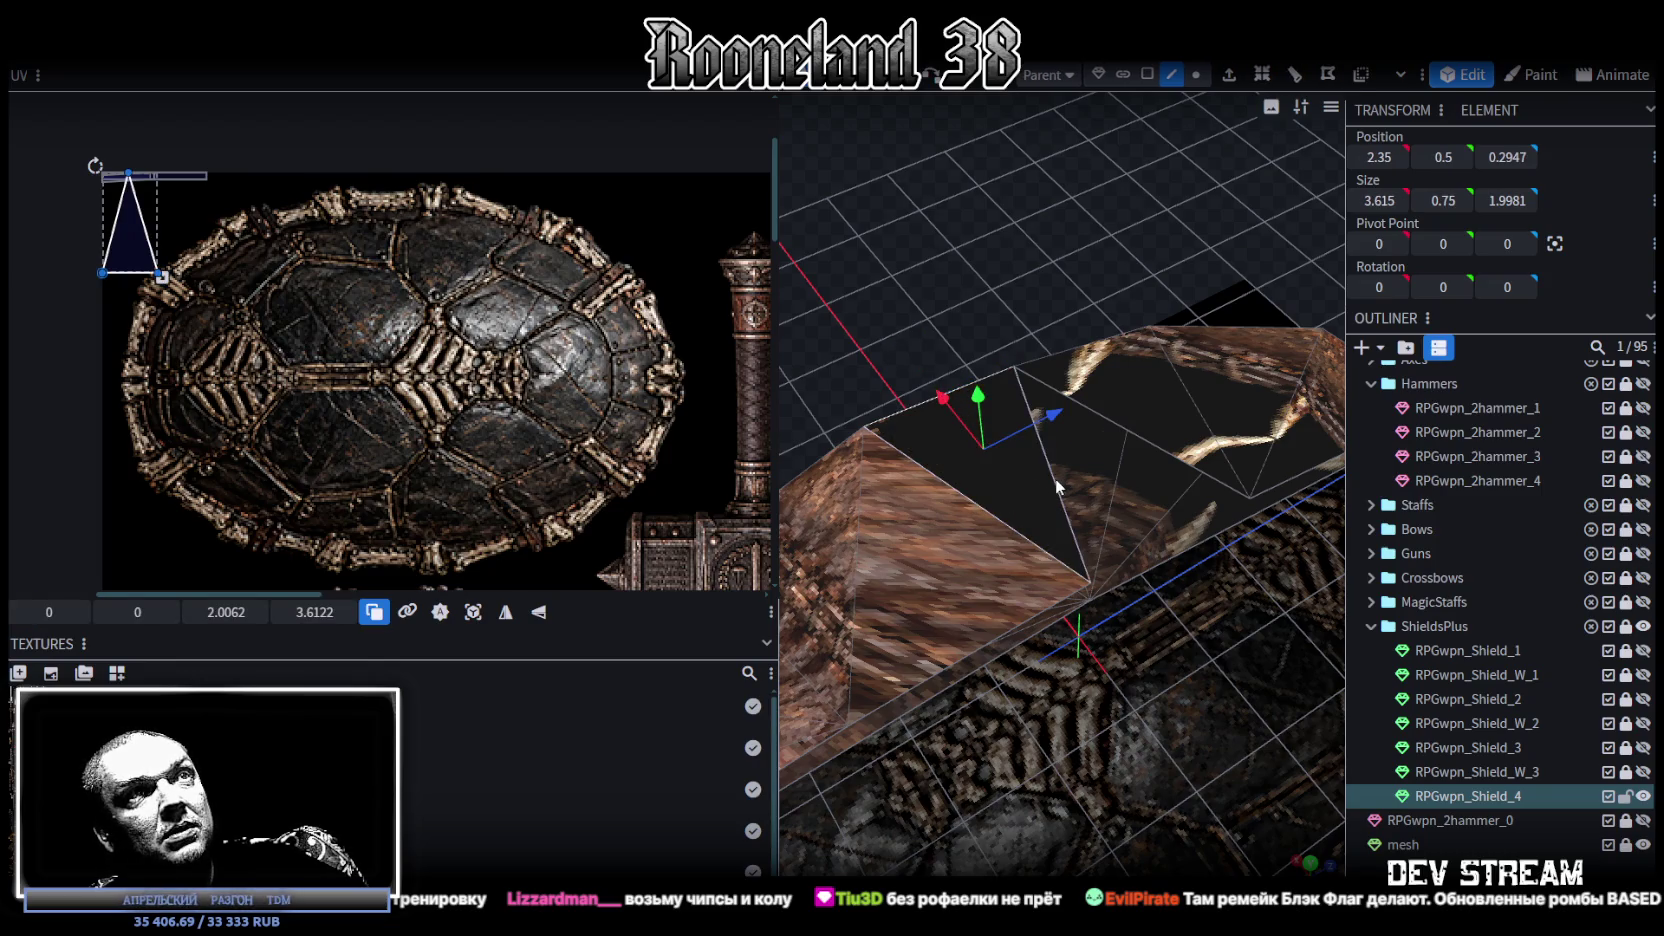
{"action": "left_click", "coordinate": [1056, 478]}
{"action": "mouse_move", "coordinate": [1164, 448]}
{"action": "left_mouse_down"}
{"action": "mouse_move", "coordinate": [1175, 685]}
{"action": "mouse_move", "coordinate": [1110, 618]}
{"action": "mouse_move", "coordinate": [911, 614]}
{"action": "mouse_move", "coordinate": [931, 585]}
{"action": "mouse_move", "coordinate": [1091, 598]}
{"action": "mouse_move", "coordinate": [1171, 644]}
{"action": "mouse_move", "coordinate": [1017, 671]}
{"action": "mouse_move", "coordinate": [1149, 634]}
{"action": "mouse_move", "coordinate": [1035, 636]}
{"action": "mouse_move", "coordinate": [952, 754]}
{"action": "mouse_move", "coordinate": [1062, 772]}
{"action": "mouse_move", "coordinate": [978, 727]}
{"action": "left_mouse_up"}
{"action": "left_click", "coordinate": [1158, 663]}
Step: Switch to solid shading and lower the vertical side edge's vertices at Z -5.1699 to Y 0.525
{"action": "key", "text": "z"}
{"action": "key", "text": "z"}
{"action": "key", "text": "z"}
{"action": "key", "text": "z"}
{"action": "mouse_move", "coordinate": [907, 807]}
{"action": "left_mouse_down"}
{"action": "mouse_move", "coordinate": [1063, 623]}
{"action": "mouse_move", "coordinate": [1274, 592]}
{"action": "mouse_move", "coordinate": [1178, 630]}
{"action": "mouse_move", "coordinate": [1097, 627]}
{"action": "mouse_move", "coordinate": [1089, 644]}
{"action": "left_mouse_up"}
{"action": "scroll", "coordinate": [1108, 656], "scroll_direction": "up", "scroll_amount": 3}
{"action": "left_click", "coordinate": [1196, 74]}
{"action": "left_click_drag", "start_coordinate": [1218, 244], "coordinate": [1150, 755]}
{"action": "left_click", "coordinate": [1023, 660]}
{"action": "mouse_move", "coordinate": [1023, 598]}
{"action": "left_mouse_down"}
{"action": "mouse_move", "coordinate": [1114, 824]}
{"action": "mouse_move", "coordinate": [1160, 640]}
{"action": "left_mouse_up"}
{"action": "left_click", "coordinate": [977, 769]}
{"action": "left_click_drag", "start_coordinate": [977, 769], "coordinate": [1098, 829]}
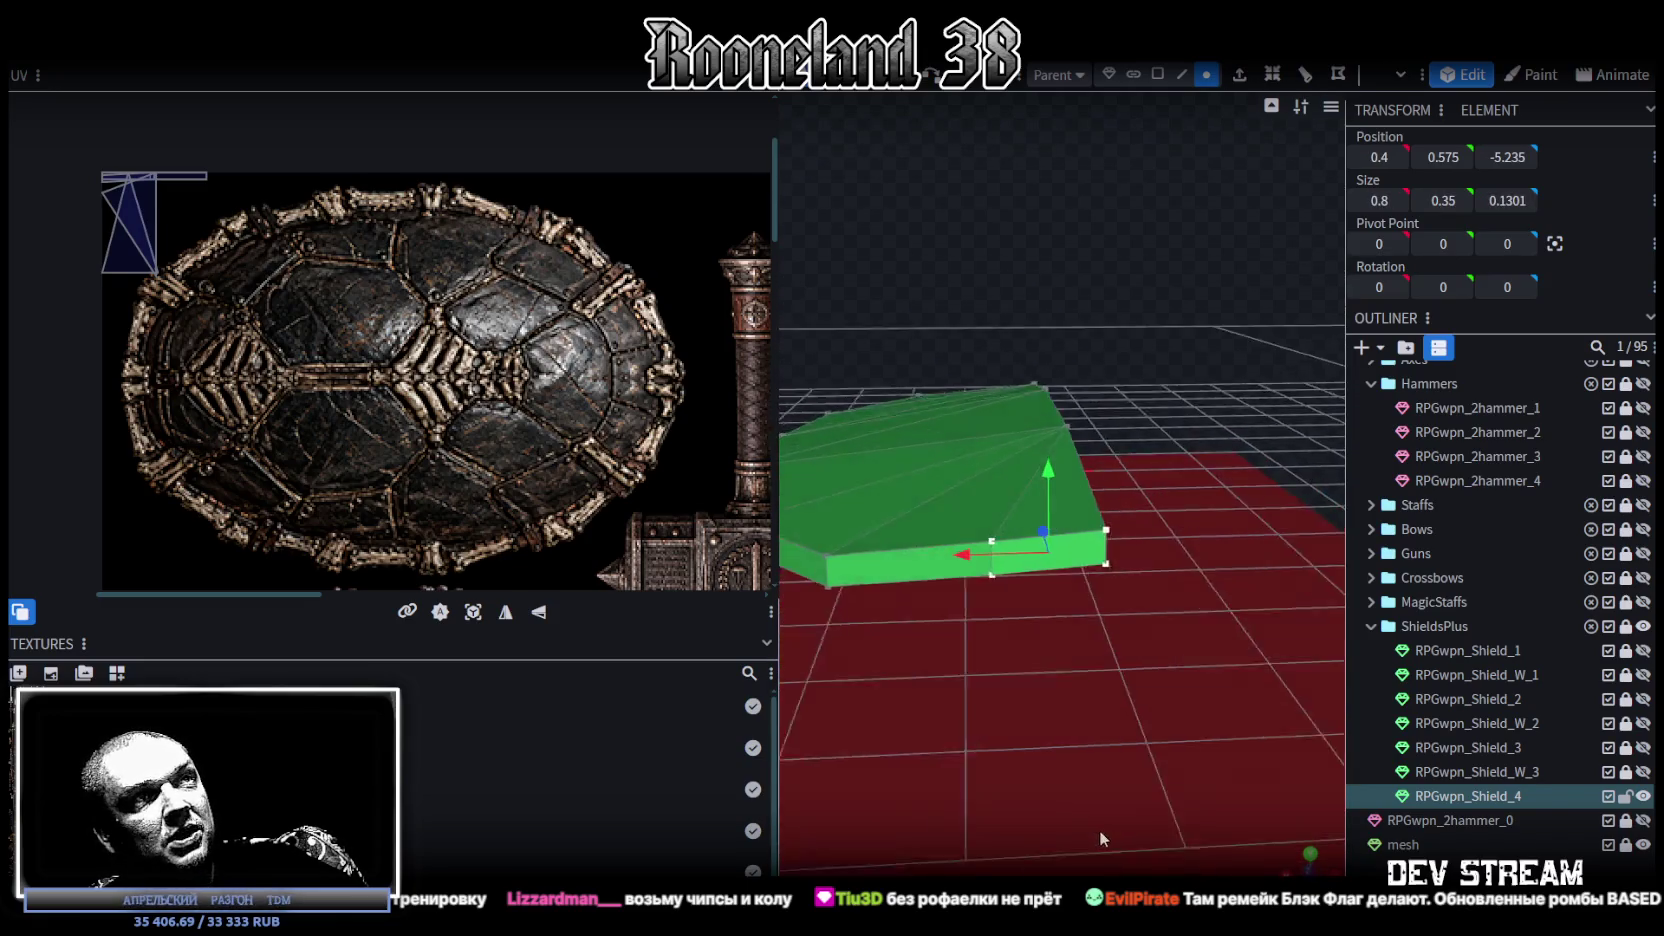
Step: Drop the side face's four vertices by 0.1 and inspect the domed shell, centre-line vertex at Y 0.65
{"action": "mouse_move", "coordinate": [1053, 490]}
{"action": "left_mouse_down"}
{"action": "mouse_move", "coordinate": [1075, 653]}
{"action": "mouse_move", "coordinate": [1143, 696]}
{"action": "mouse_move", "coordinate": [952, 589]}
{"action": "mouse_move", "coordinate": [1205, 584]}
{"action": "mouse_move", "coordinate": [1014, 602]}
{"action": "mouse_move", "coordinate": [1119, 532]}
{"action": "mouse_move", "coordinate": [1304, 589]}
{"action": "left_mouse_up"}
{"action": "scroll", "coordinate": [1075, 653], "scroll_direction": "down", "scroll_amount": 2}
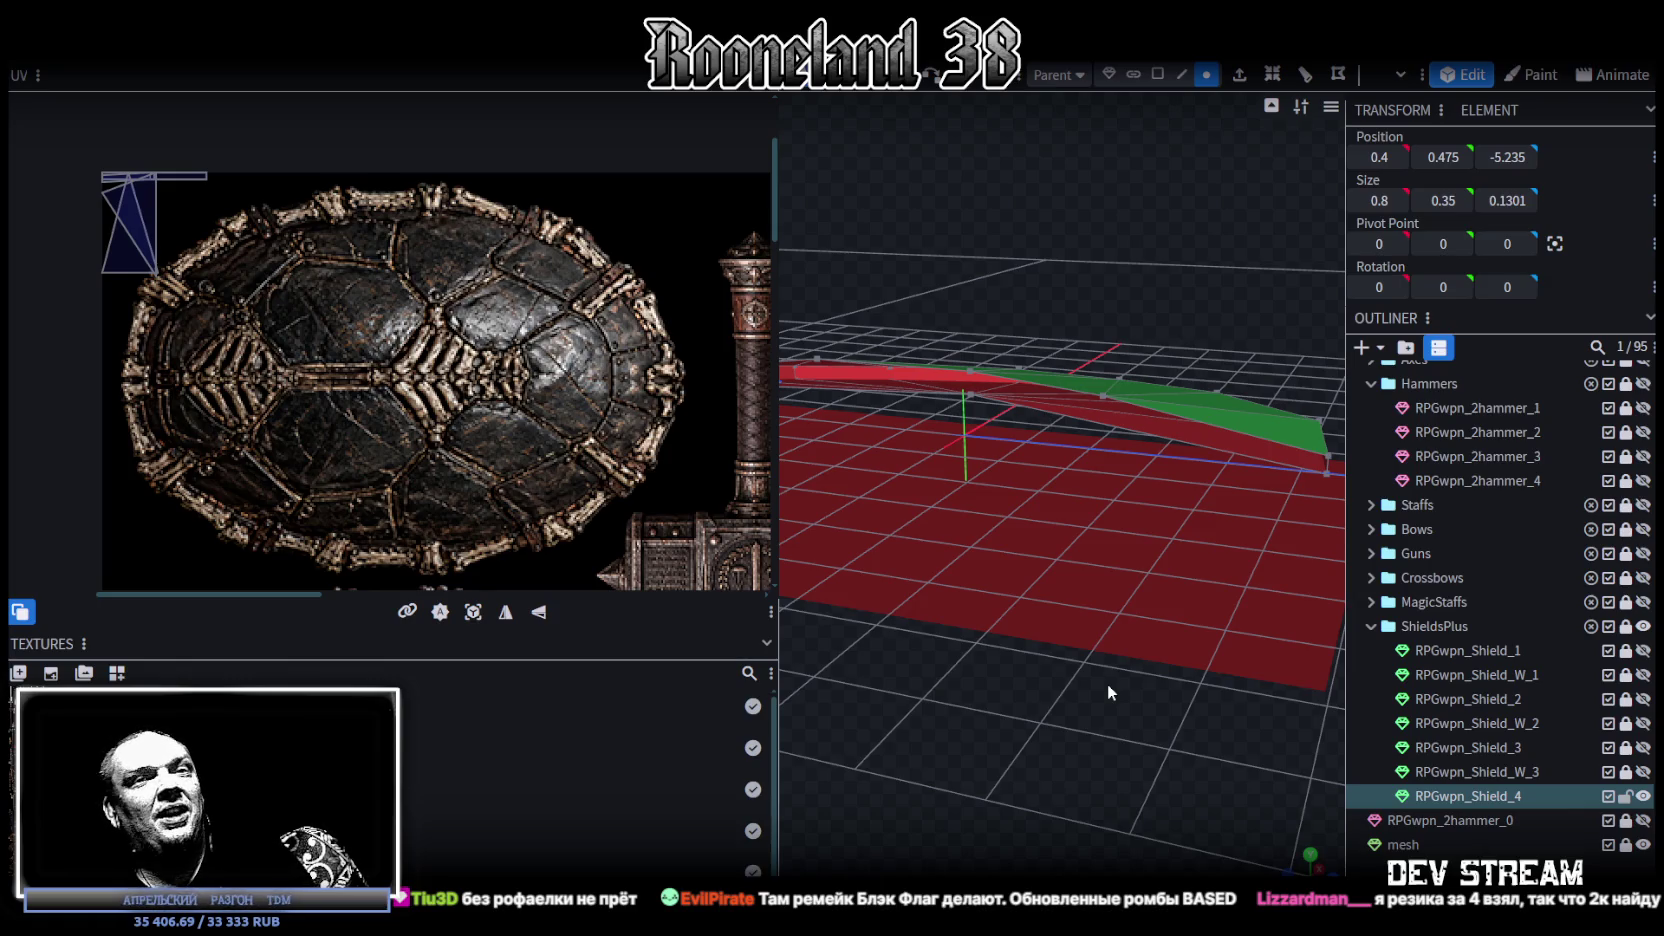
{"action": "left_click_drag", "start_coordinate": [1108, 686], "coordinate": [1090, 667]}
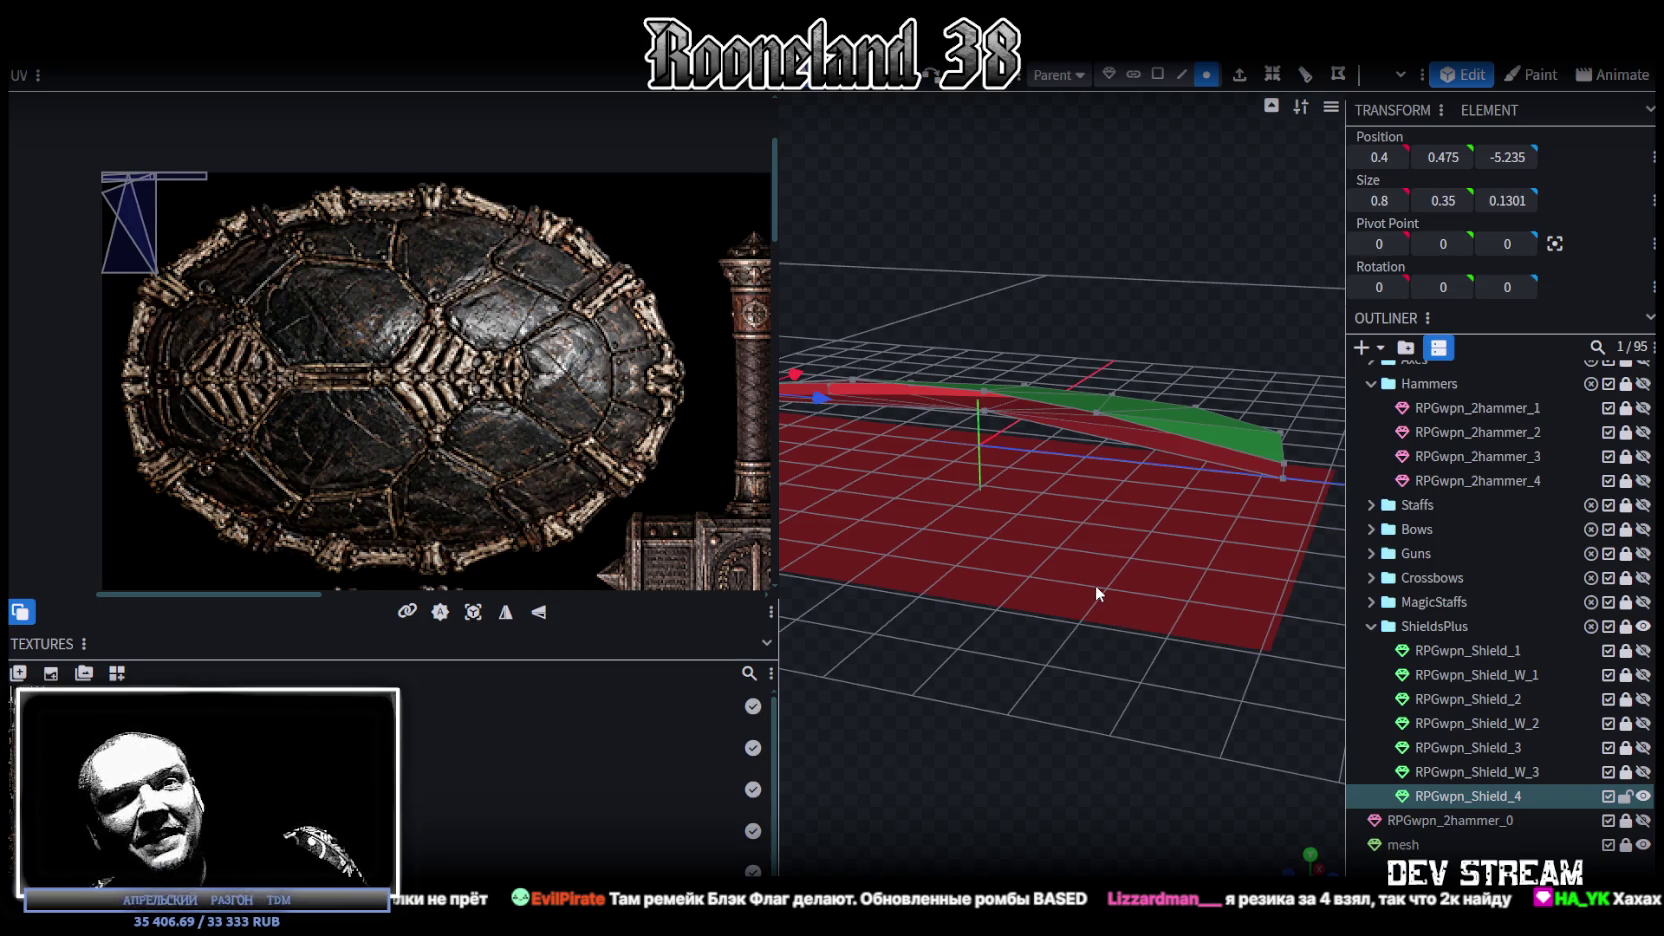
{"action": "scroll", "coordinate": [1132, 660], "scroll_direction": "up", "scroll_amount": 2}
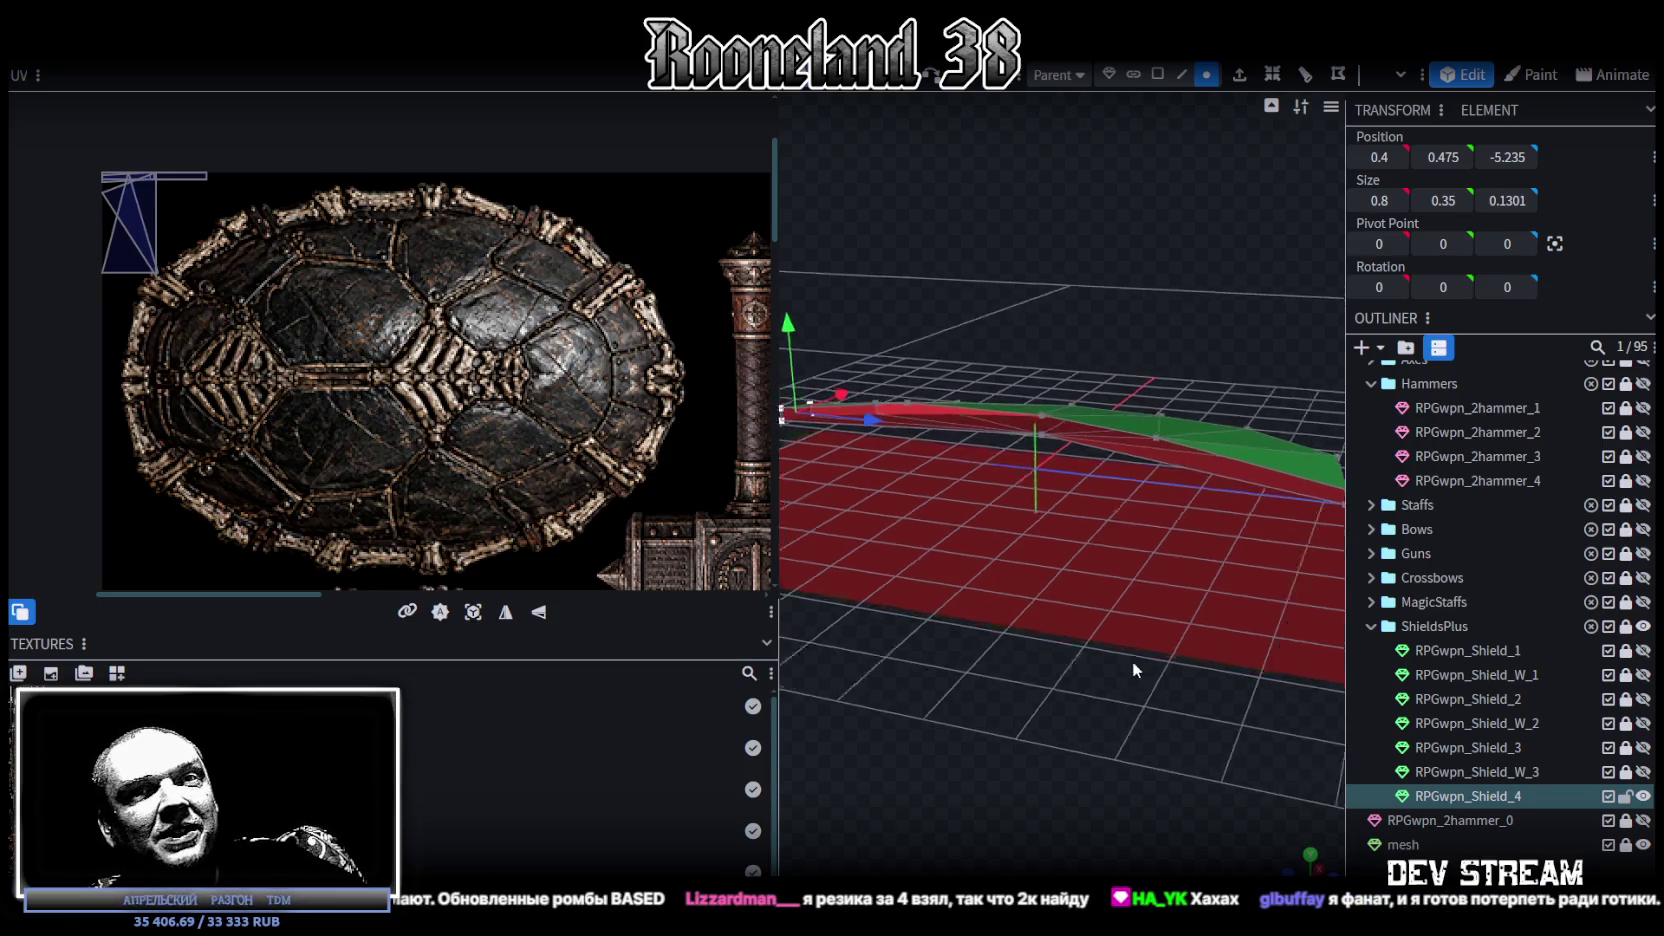
{"action": "scroll", "coordinate": [1060, 634], "scroll_direction": "up", "scroll_amount": 3}
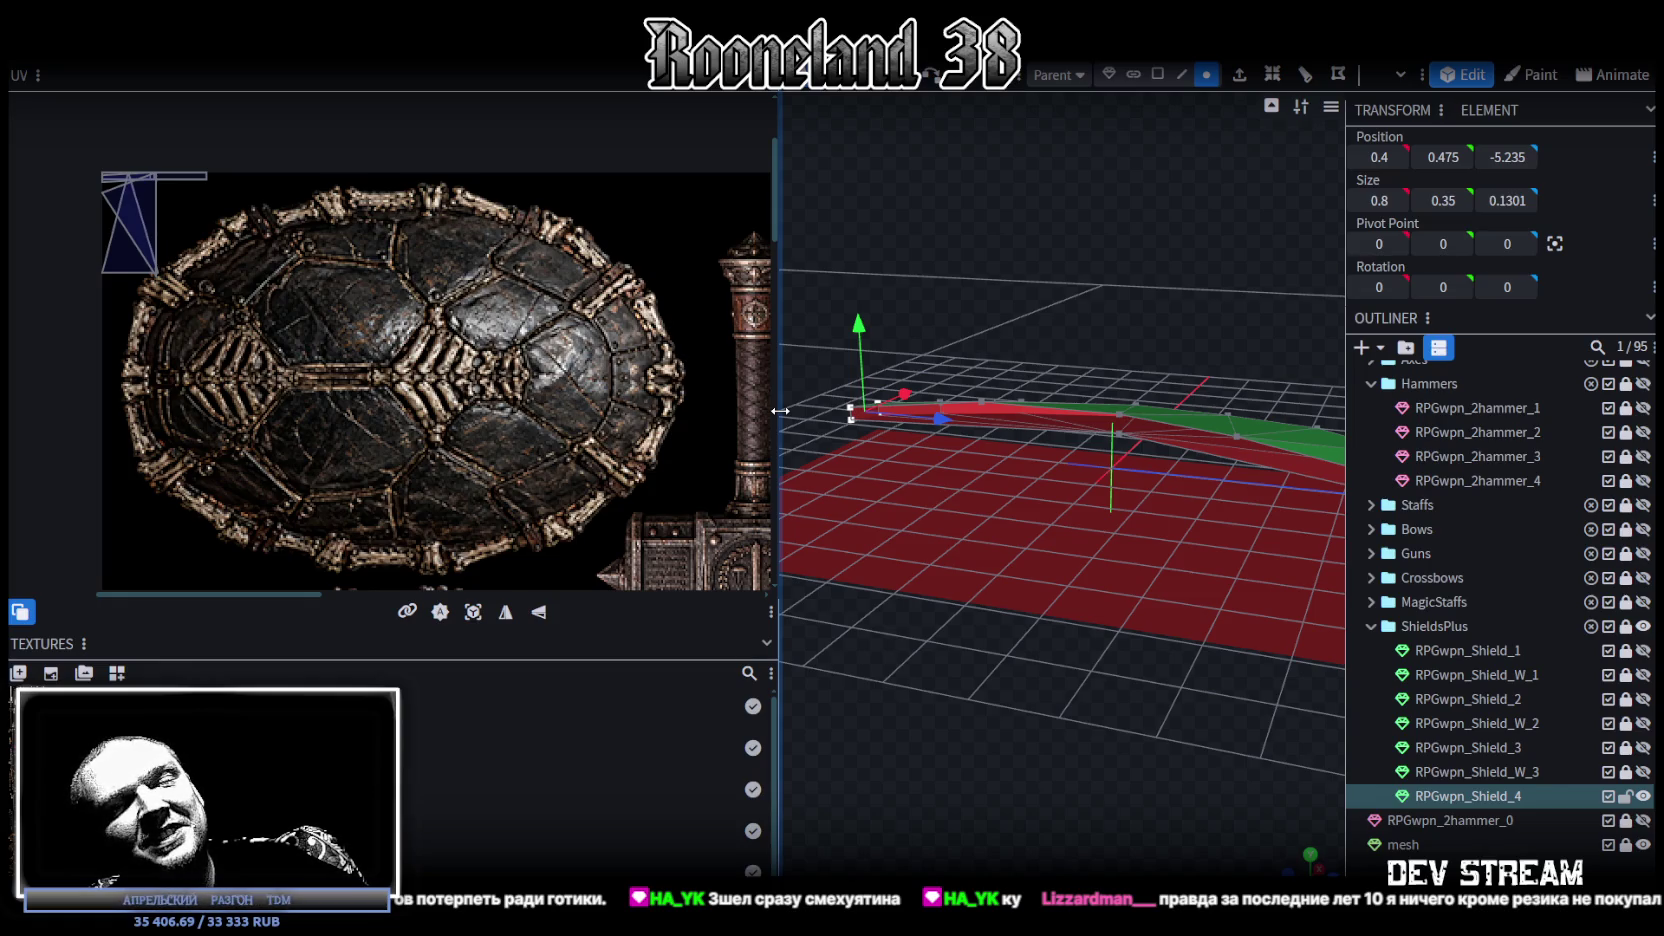
{"action": "mouse_move", "coordinate": [893, 442]}
{"action": "left_mouse_down"}
{"action": "mouse_move", "coordinate": [1100, 575]}
{"action": "mouse_move", "coordinate": [1132, 568]}
{"action": "mouse_move", "coordinate": [1162, 604]}
{"action": "mouse_move", "coordinate": [1072, 619]}
{"action": "mouse_move", "coordinate": [1089, 571]}
{"action": "mouse_move", "coordinate": [1076, 630]}
{"action": "mouse_move", "coordinate": [1095, 567]}
{"action": "mouse_move", "coordinate": [1000, 659]}
{"action": "mouse_move", "coordinate": [916, 568]}
{"action": "mouse_move", "coordinate": [1020, 597]}
{"action": "left_mouse_up"}
{"action": "scroll", "coordinate": [608, 385], "scroll_direction": "down", "scroll_amount": 3}
{"action": "scroll", "coordinate": [1028, 595], "scroll_direction": "up", "scroll_amount": 5}
{"action": "left_click", "coordinate": [1093, 542]}
{"action": "left_click_drag", "start_coordinate": [1030, 708], "coordinate": [1087, 692]}
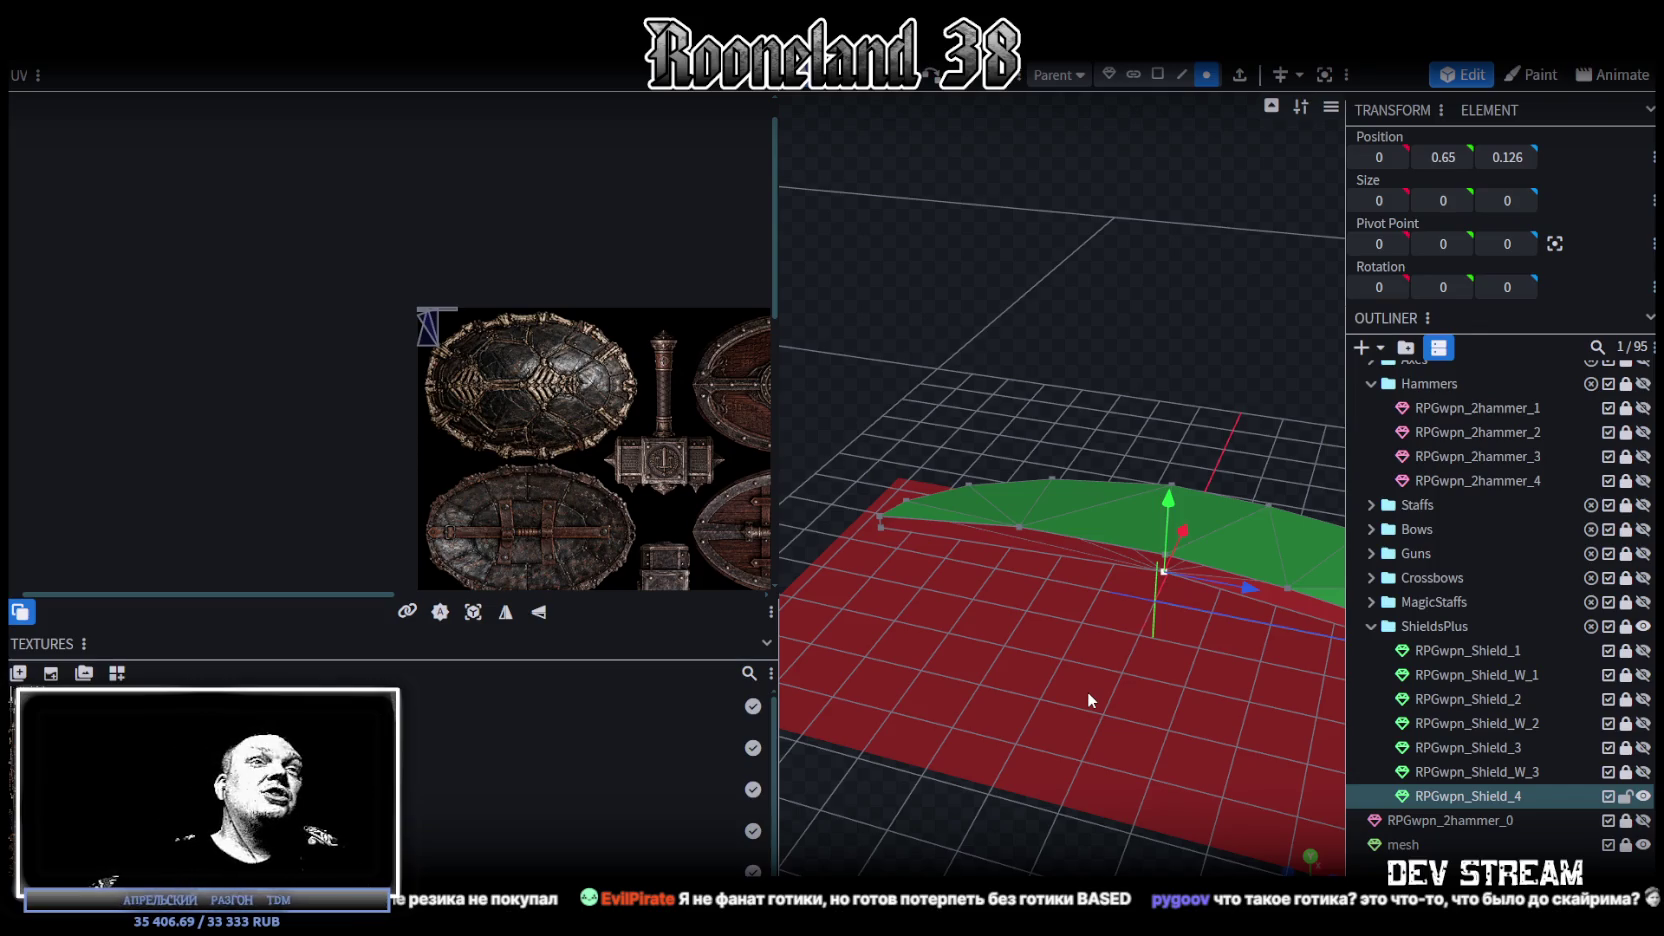
Step: Move the selected vertex to Z -0.574, check the top and bottom-centre vertices, and save RPGweapon.bbmodel
{"action": "mouse_move", "coordinate": [1156, 666]}
{"action": "left_mouse_down"}
{"action": "mouse_move", "coordinate": [1158, 688]}
{"action": "mouse_move", "coordinate": [1082, 592]}
{"action": "mouse_move", "coordinate": [1179, 658]}
{"action": "mouse_move", "coordinate": [1248, 623]}
{"action": "mouse_move", "coordinate": [1147, 668]}
{"action": "mouse_move", "coordinate": [1173, 619]}
{"action": "mouse_move", "coordinate": [1143, 595]}
{"action": "mouse_move", "coordinate": [1164, 653]}
{"action": "mouse_move", "coordinate": [1164, 569]}
{"action": "mouse_move", "coordinate": [1150, 618]}
{"action": "mouse_move", "coordinate": [1170, 667]}
{"action": "left_mouse_up"}
{"action": "left_click_drag", "start_coordinate": [1191, 552], "coordinate": [1176, 562]}
{"action": "mouse_move", "coordinate": [1195, 439]}
{"action": "left_mouse_down"}
{"action": "mouse_move", "coordinate": [1187, 528]}
{"action": "mouse_move", "coordinate": [1108, 464]}
{"action": "left_mouse_up"}
{"action": "left_click", "coordinate": [1087, 460]}
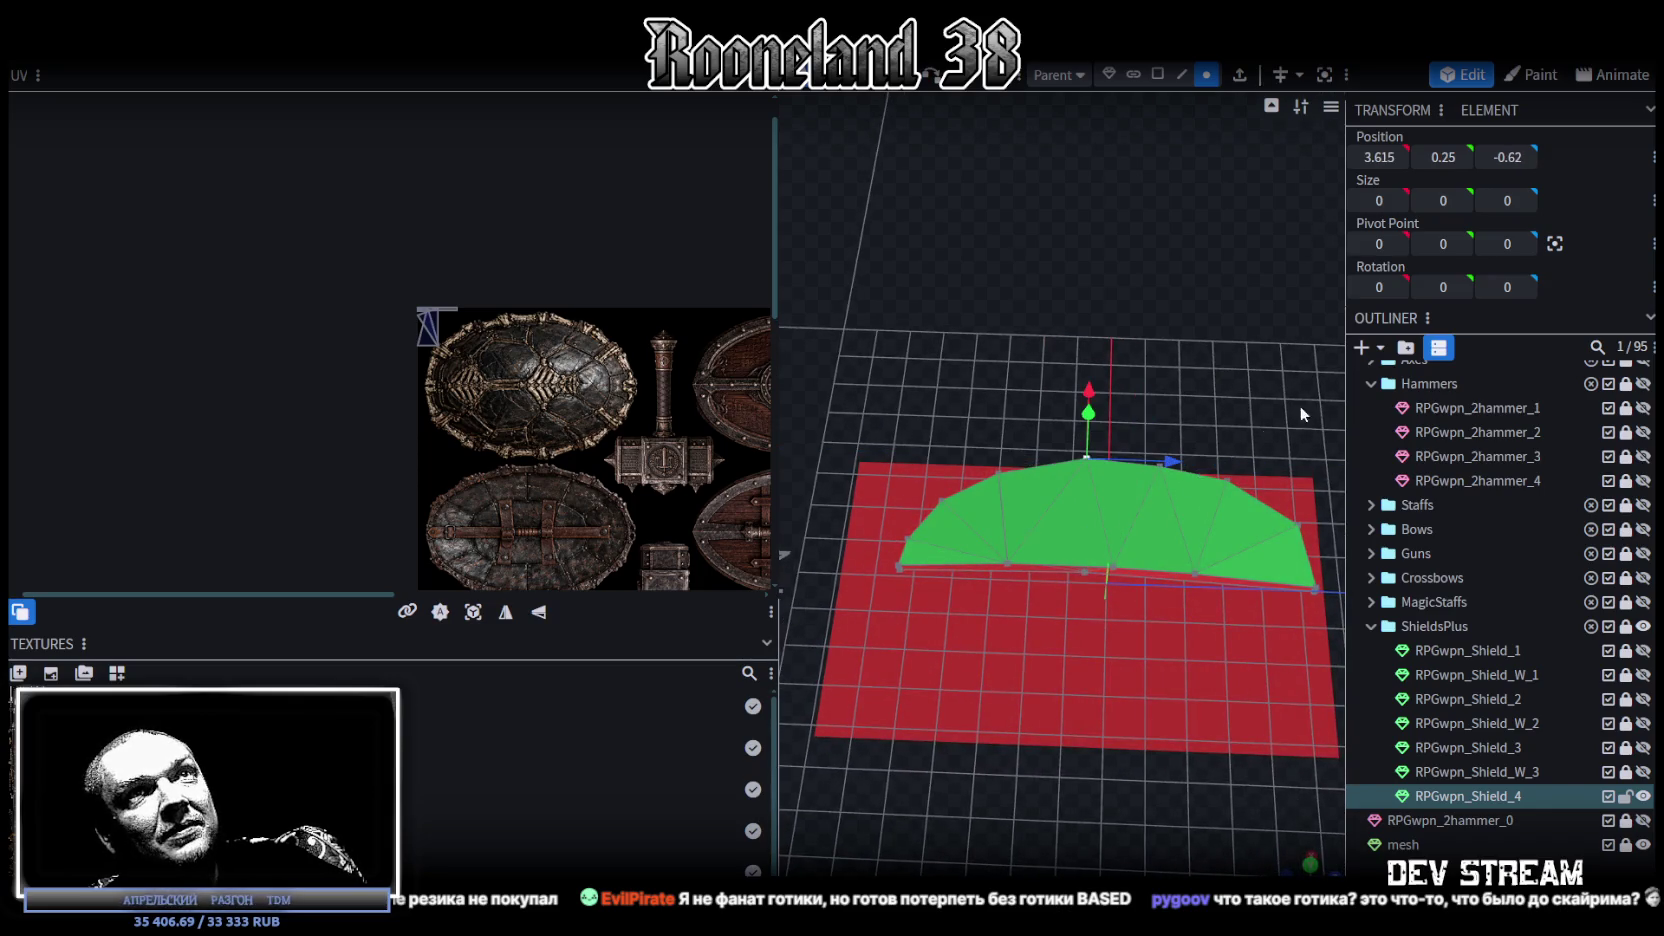
{"action": "scroll", "coordinate": [1096, 733], "scroll_direction": "up", "scroll_amount": 3}
{"action": "left_click", "coordinate": [1109, 618]}
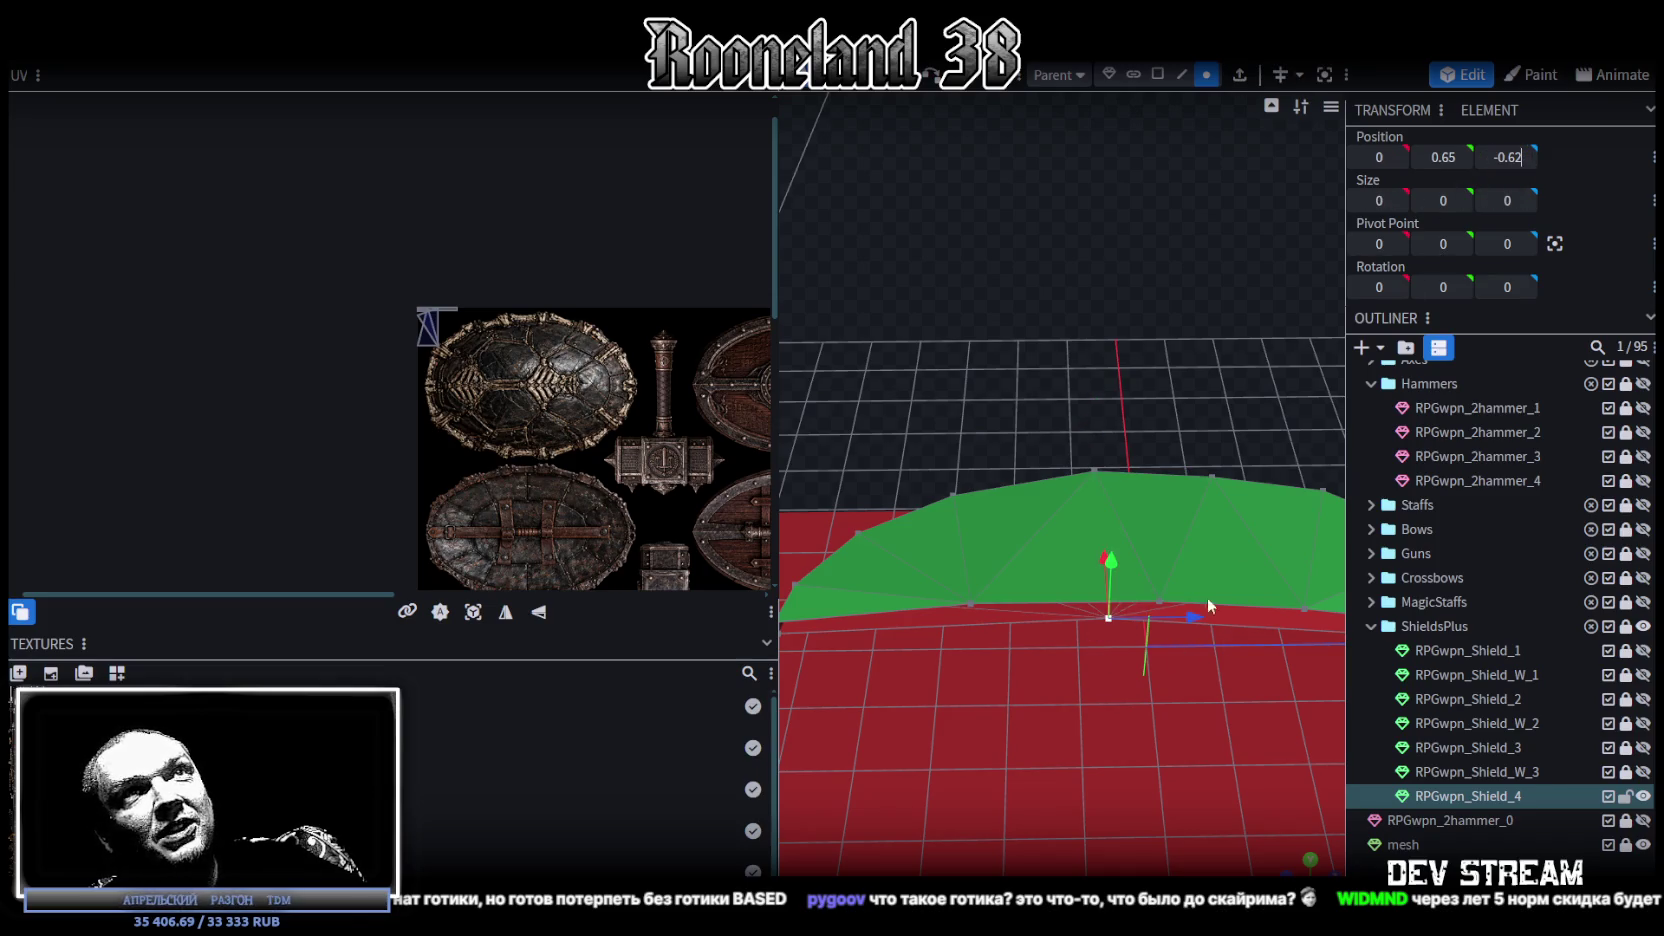
{"action": "scroll", "coordinate": [1150, 735], "scroll_direction": "down", "scroll_amount": 3}
{"action": "mouse_move", "coordinate": [1164, 729]}
{"action": "left_mouse_down"}
{"action": "mouse_move", "coordinate": [1006, 529]}
{"action": "mouse_move", "coordinate": [933, 645]}
{"action": "mouse_move", "coordinate": [976, 720]}
{"action": "mouse_move", "coordinate": [1123, 684]}
{"action": "left_mouse_up"}
{"action": "key", "text": "ctrl+s"}
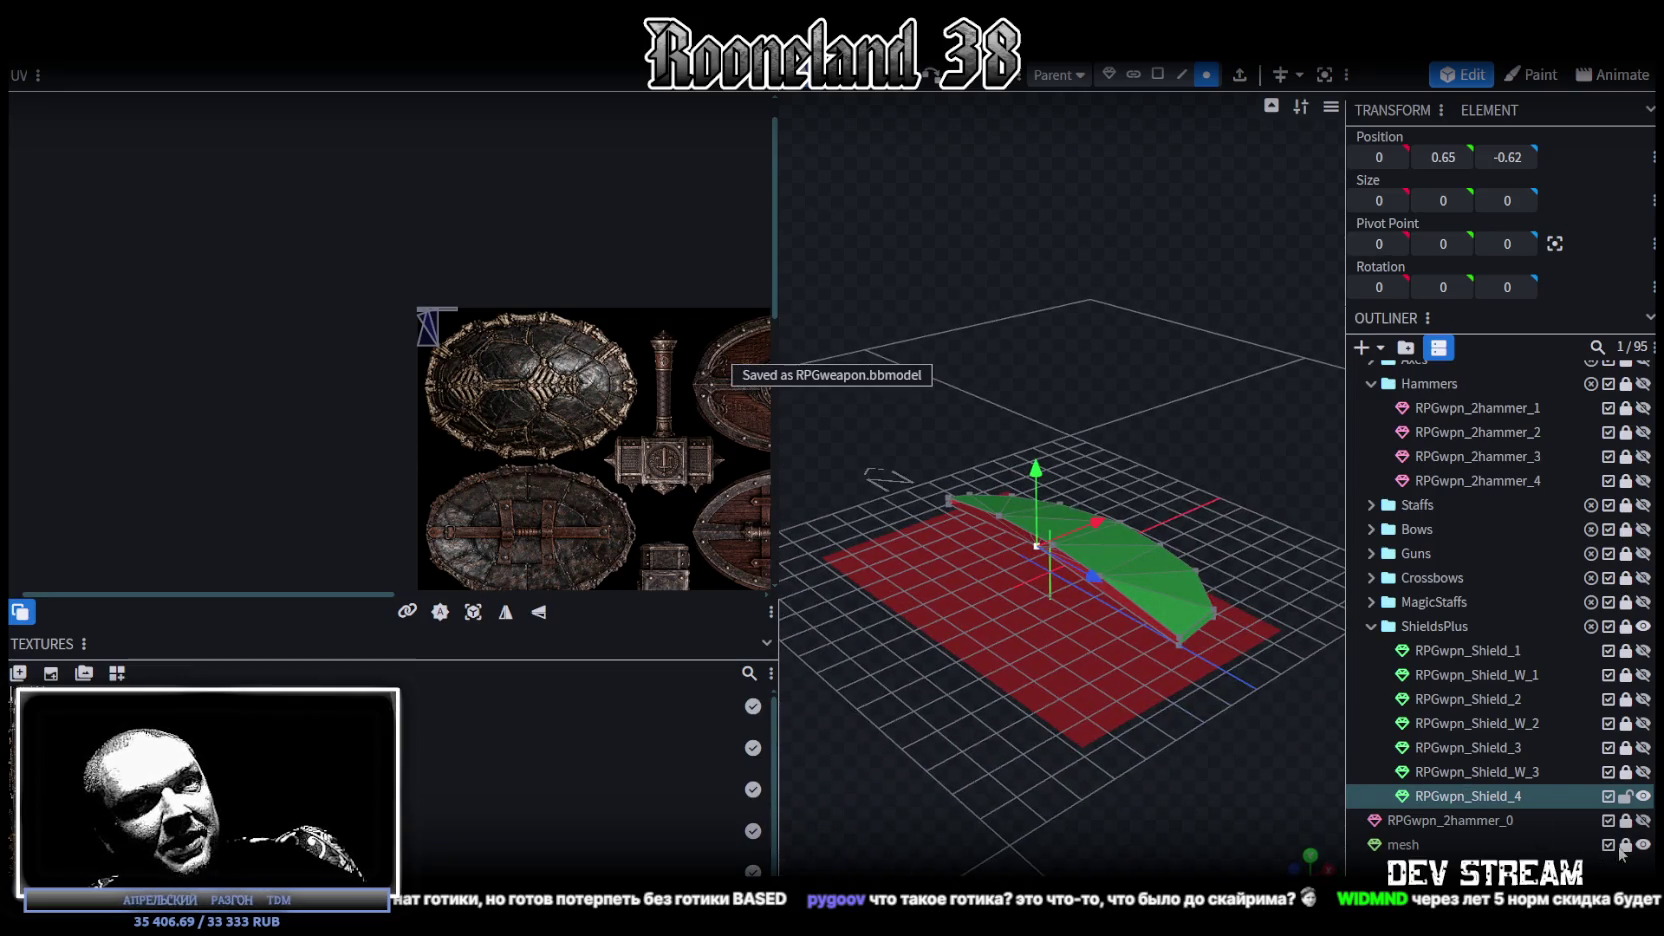
Step: In face mode, hide the flat mesh plane, unhide RPGwpn_Shield_4 and select one of its faces
{"action": "left_click", "coordinate": [1157, 74]}
{"action": "left_click", "coordinate": [1074, 661]}
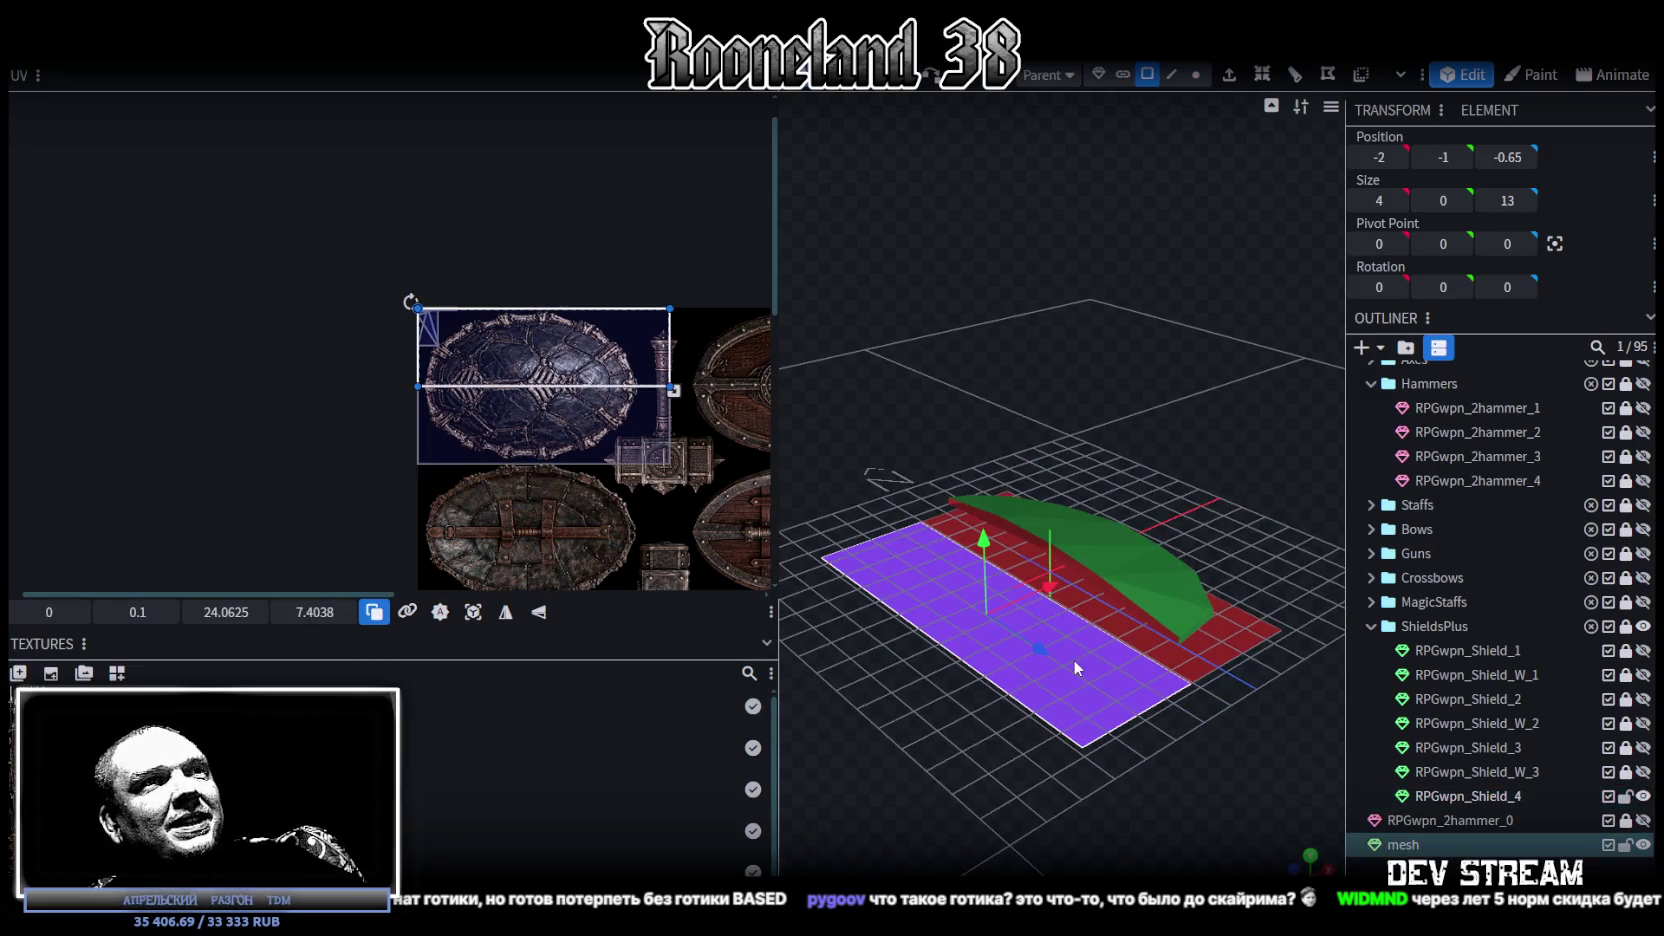
{"action": "key", "text": "ctrl+z"}
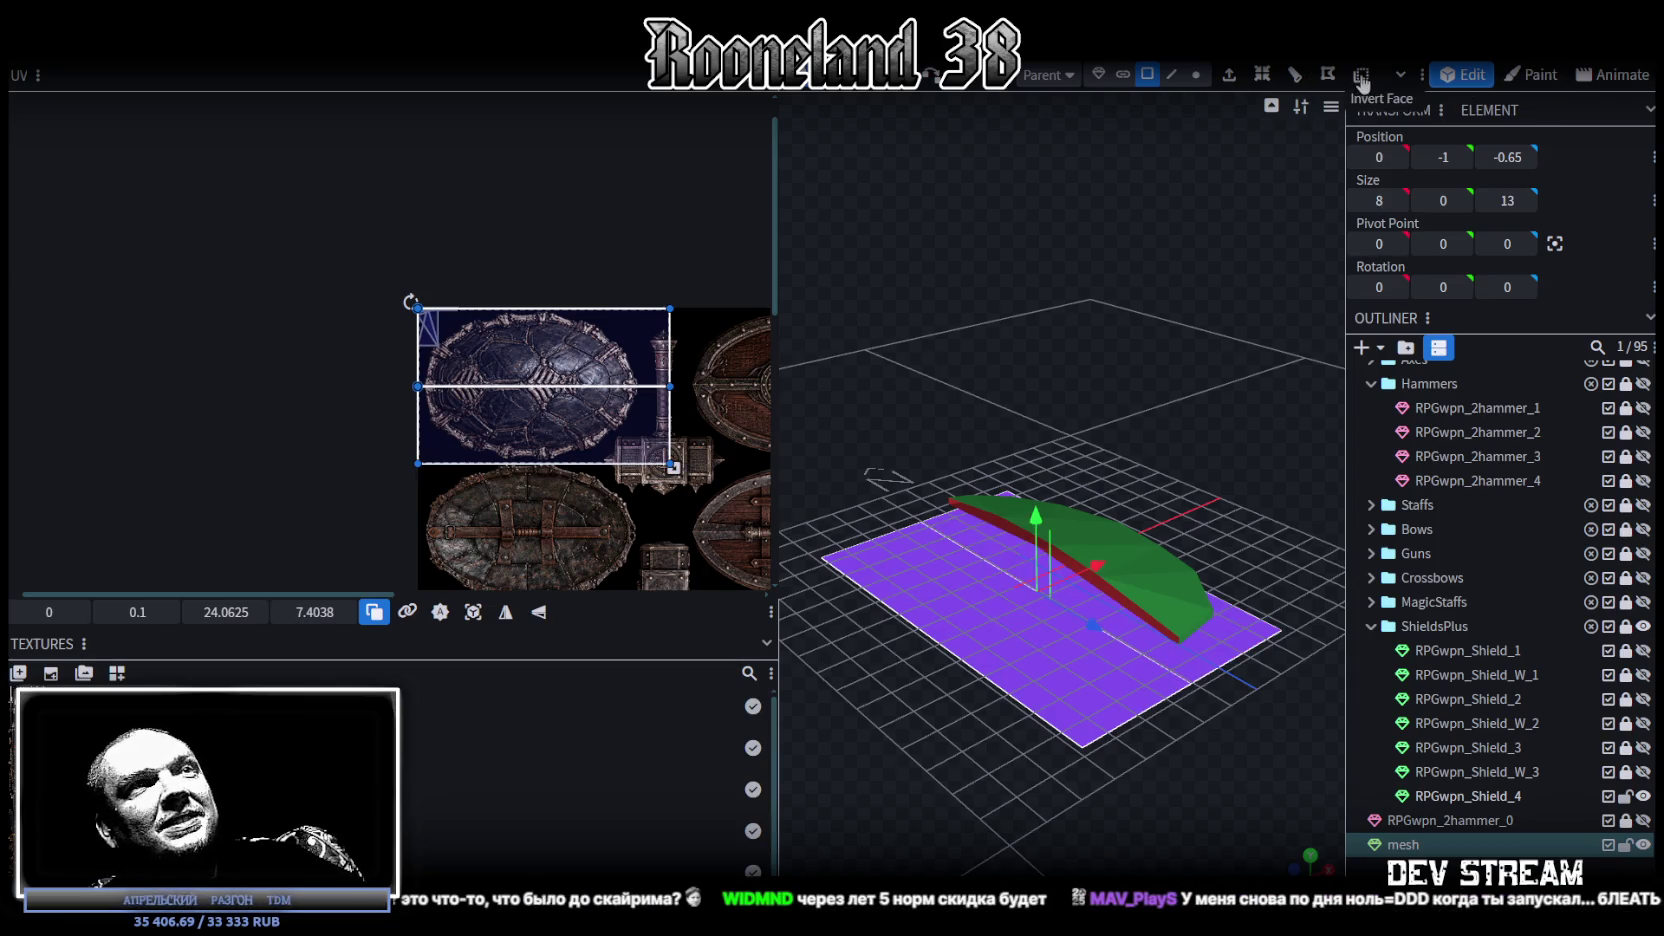
{"action": "left_click", "coordinate": [1626, 845]}
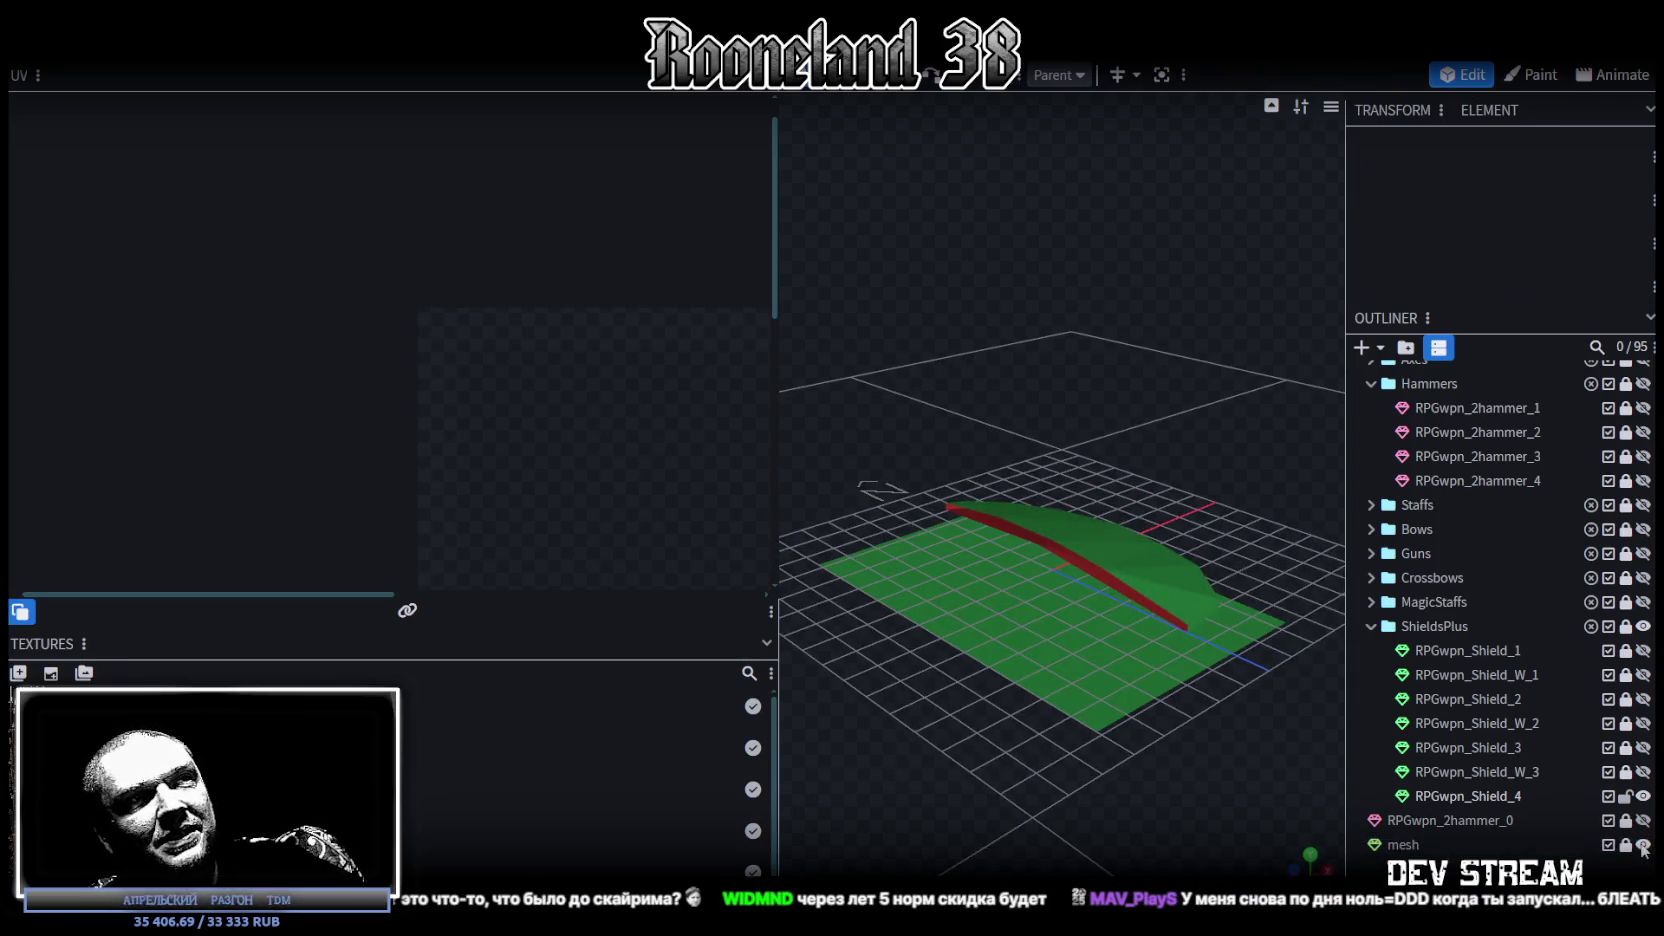
{"action": "left_click", "coordinate": [1643, 845]}
{"action": "left_click", "coordinate": [1095, 556]}
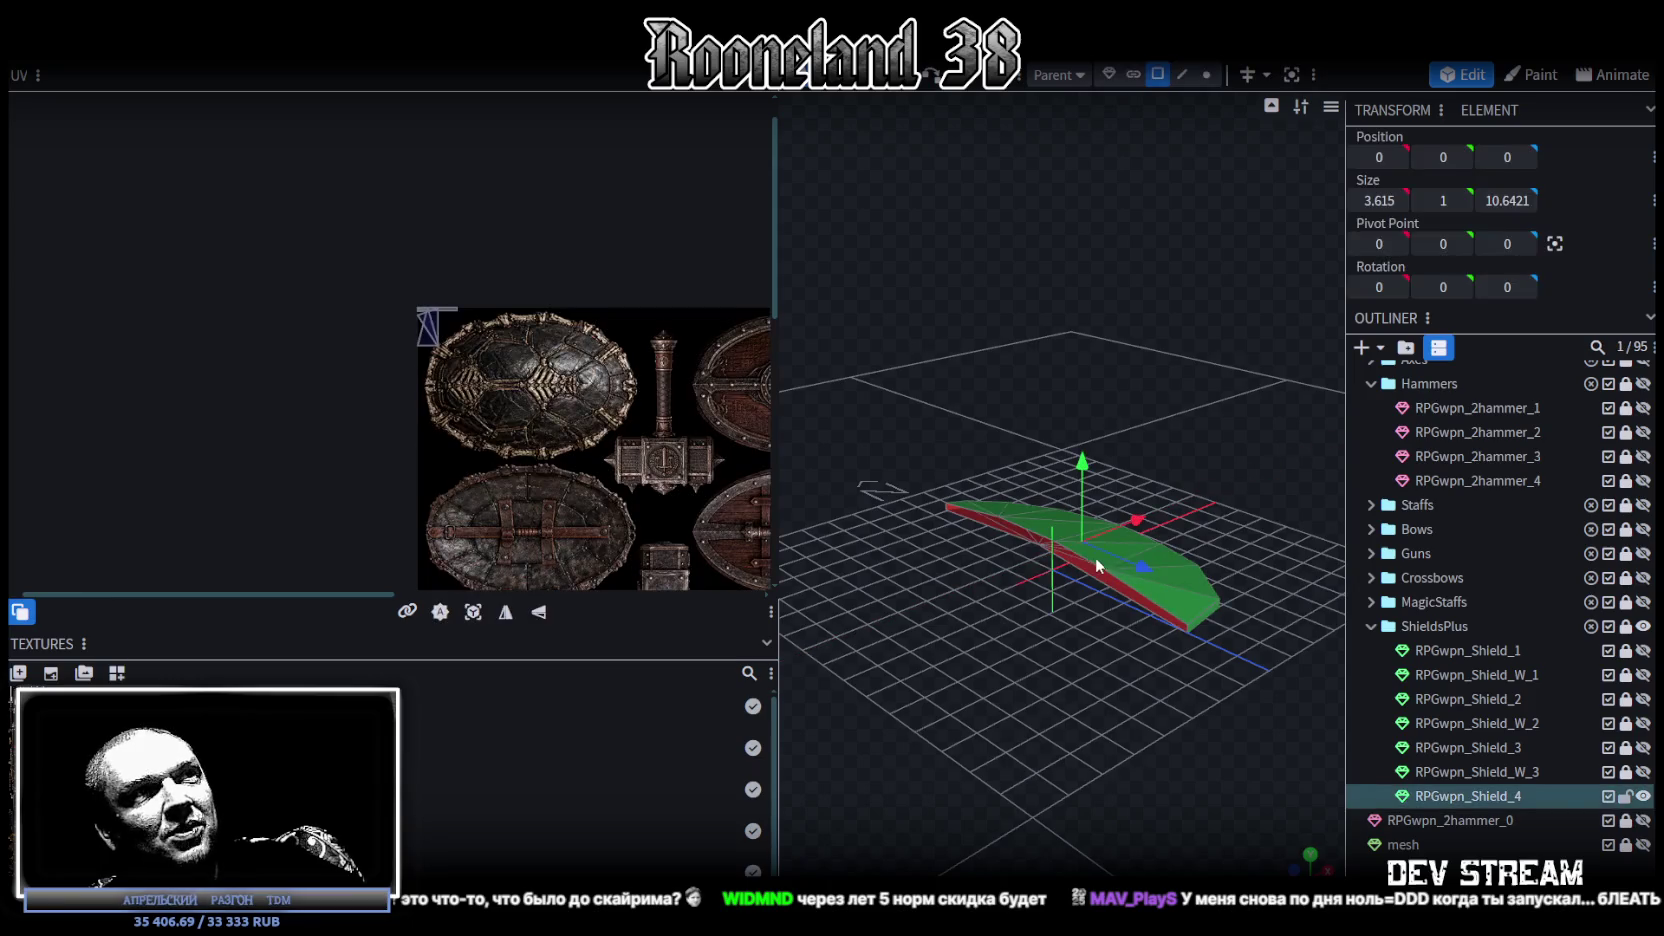
{"action": "left_click", "coordinate": [1643, 845]}
{"action": "left_click", "coordinate": [1200, 604]}
{"action": "mouse_move", "coordinate": [1200, 604]}
{"action": "left_mouse_down"}
{"action": "mouse_move", "coordinate": [1127, 573]}
{"action": "mouse_move", "coordinate": [1157, 519]}
{"action": "mouse_move", "coordinate": [1164, 166]}
{"action": "left_mouse_up"}
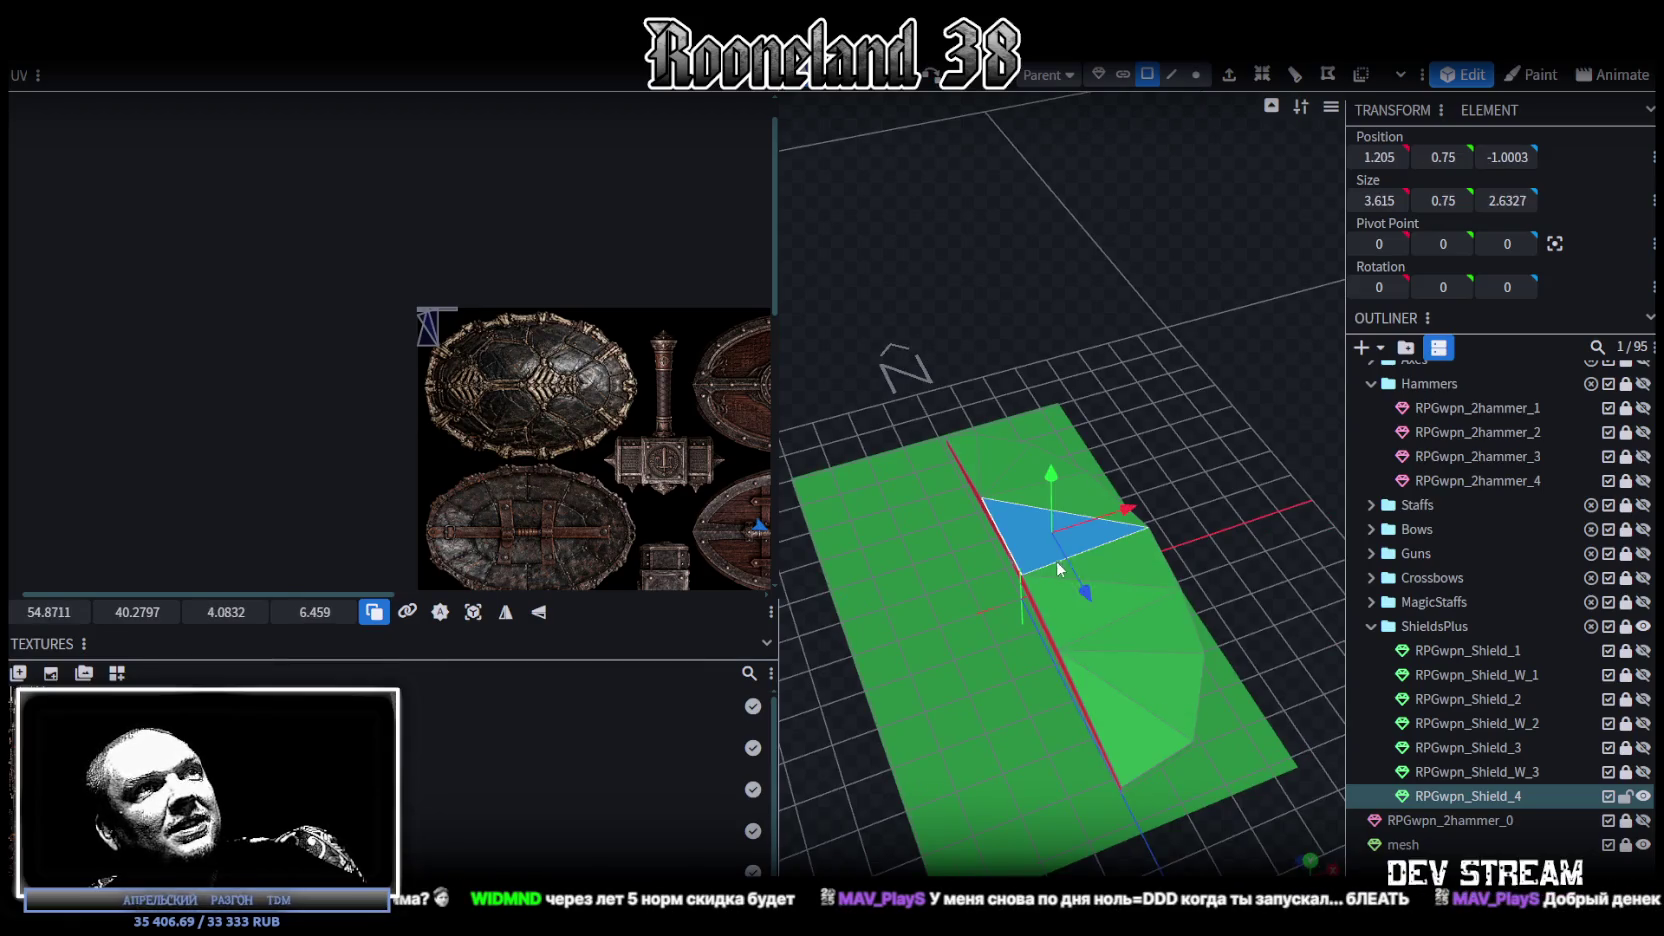
Step: Select all shield faces, UV-project them from the top view, and place the island over the turtle-shell texture
{"action": "key", "text": "ctrl+a"}
{"action": "left_click_drag", "start_coordinate": [1234, 476], "coordinate": [1192, 566]}
{"action": "scroll", "coordinate": [406, 433], "scroll_direction": "down", "scroll_amount": 5}
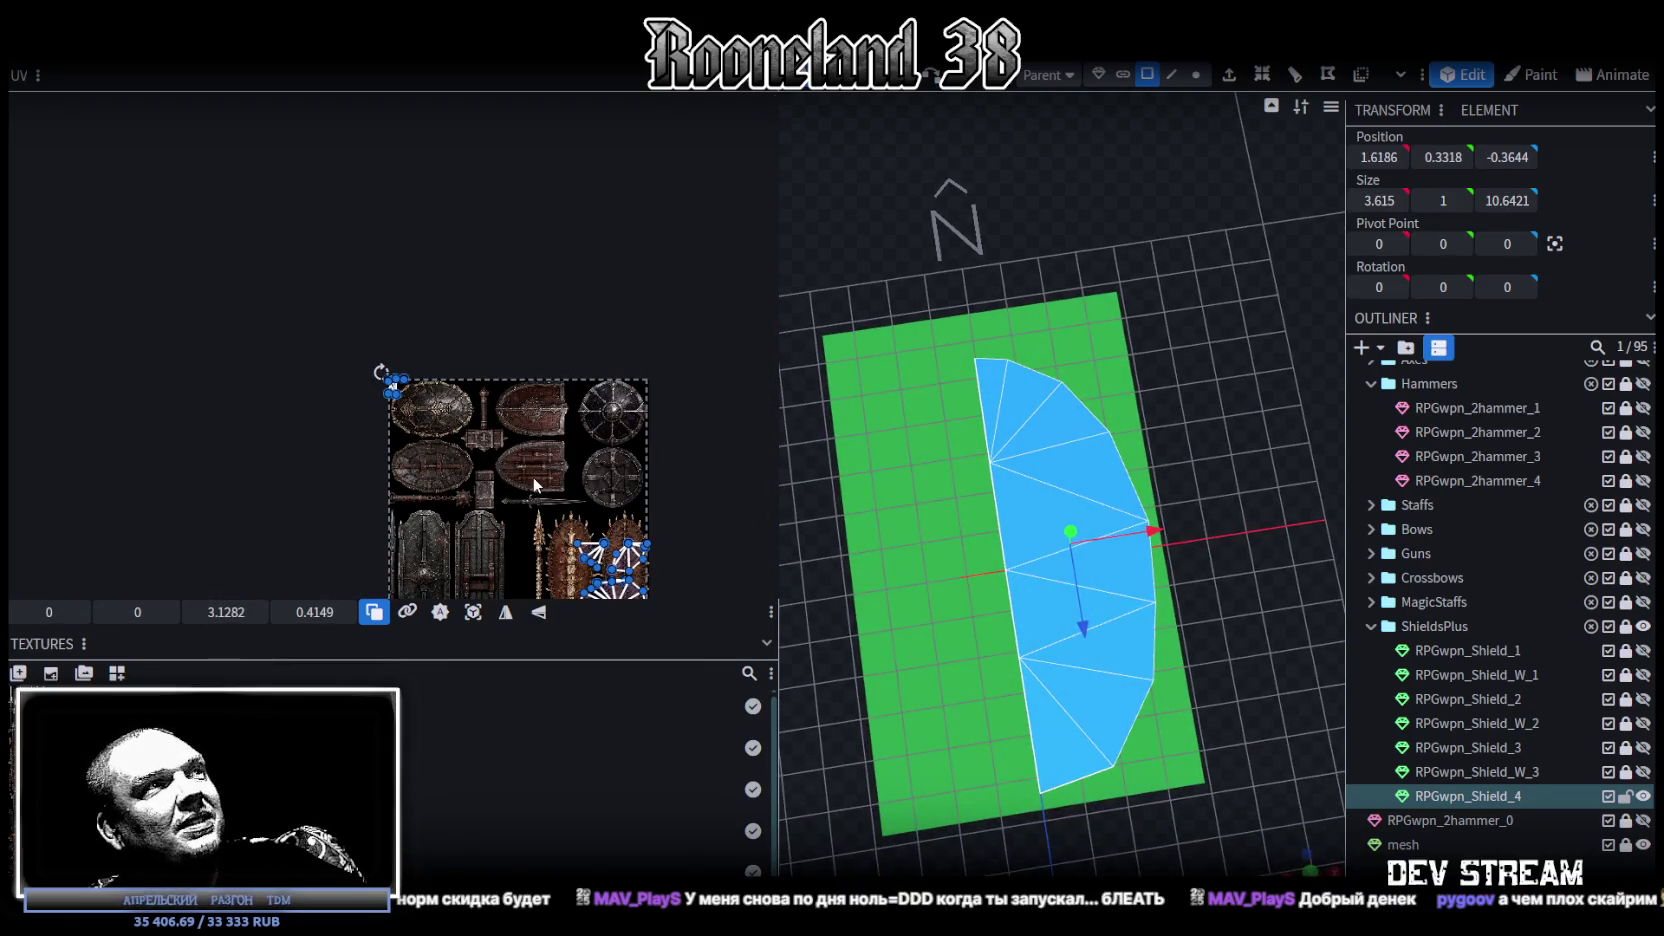
{"action": "scroll", "coordinate": [572, 339], "scroll_direction": "up", "scroll_amount": 2}
{"action": "key", "text": "KP_7"}
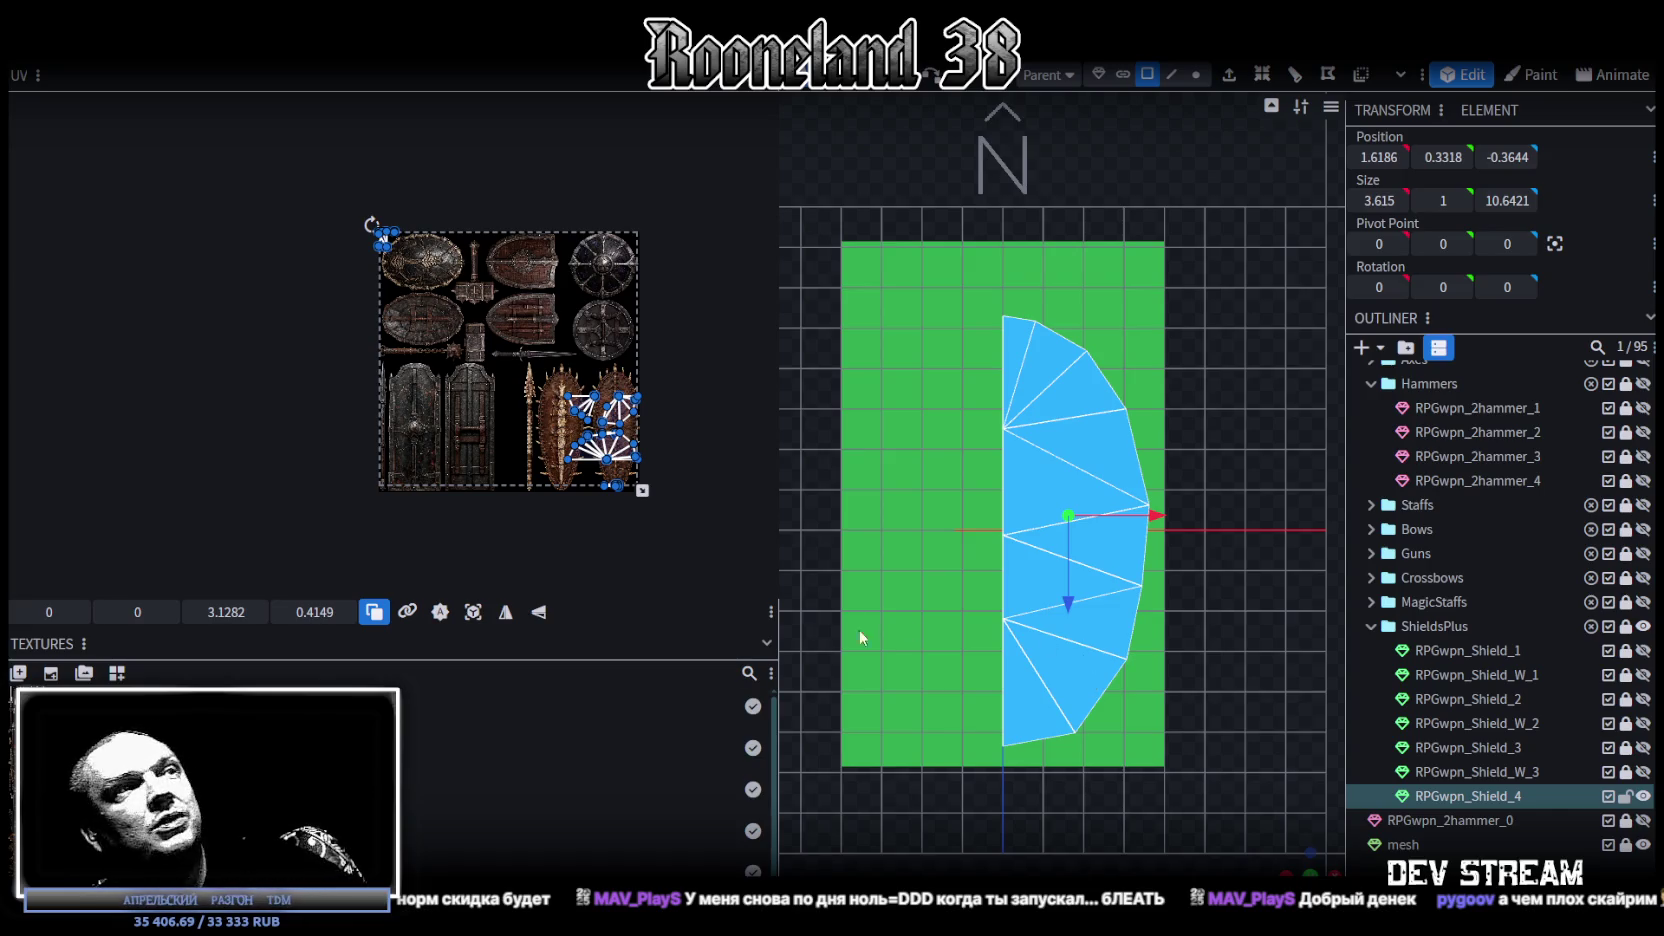
{"action": "left_click", "coordinate": [473, 611]}
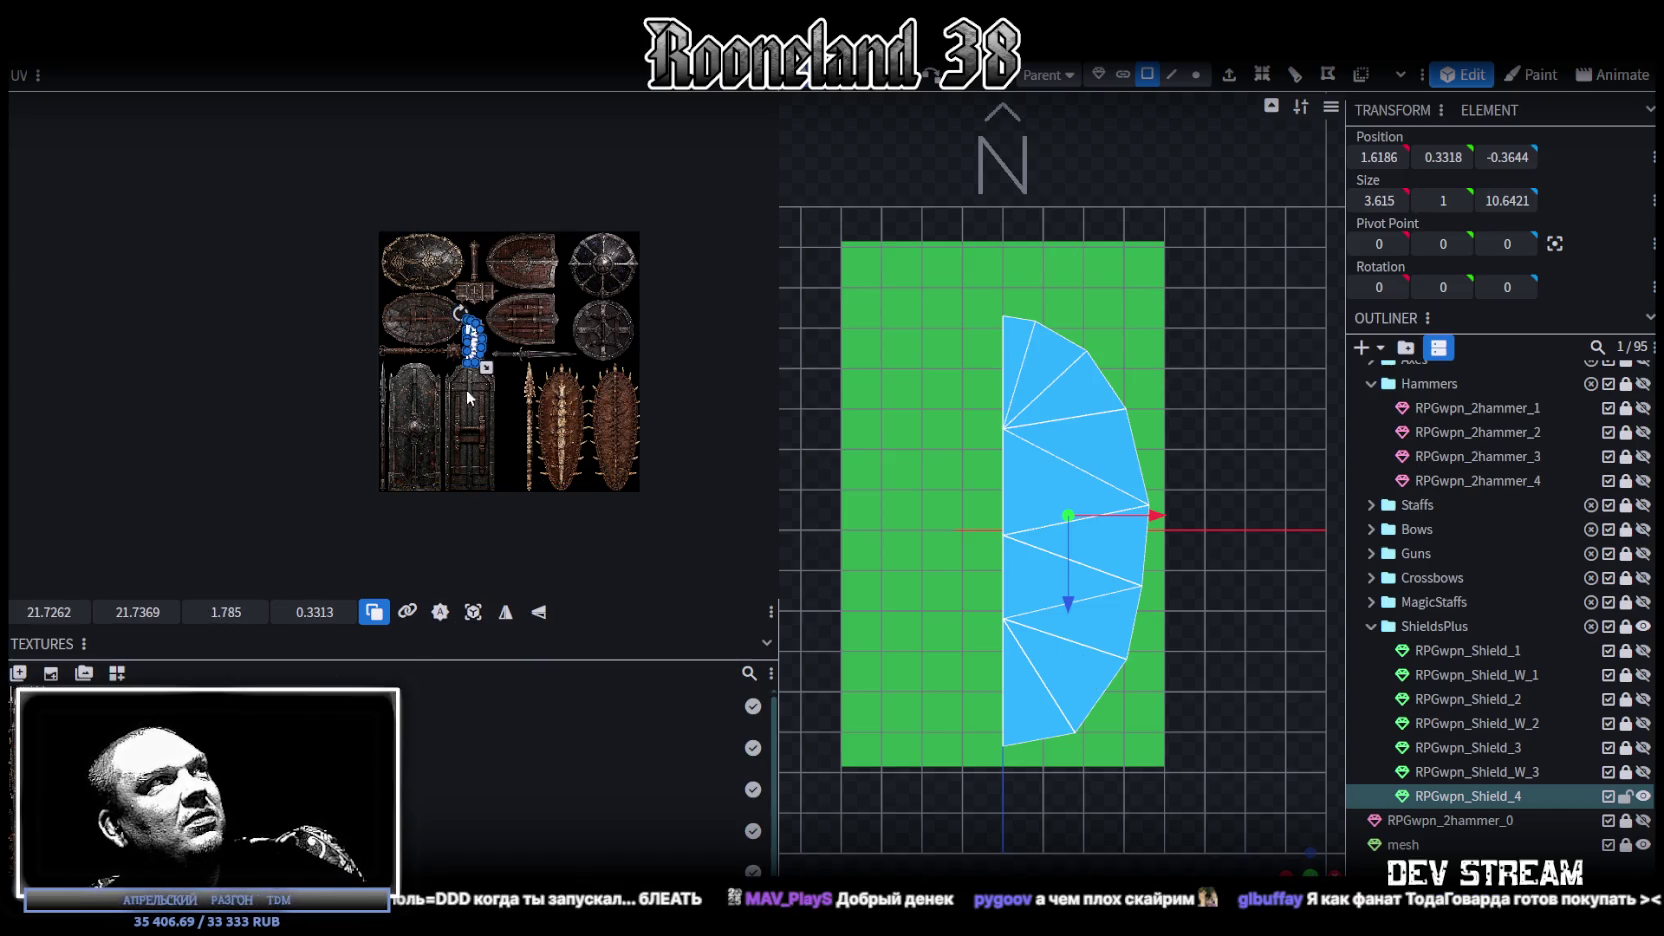
{"action": "scroll", "coordinate": [465, 389], "scroll_direction": "up", "scroll_amount": 3}
{"action": "scroll", "coordinate": [487, 352], "scroll_direction": "up", "scroll_amount": 2}
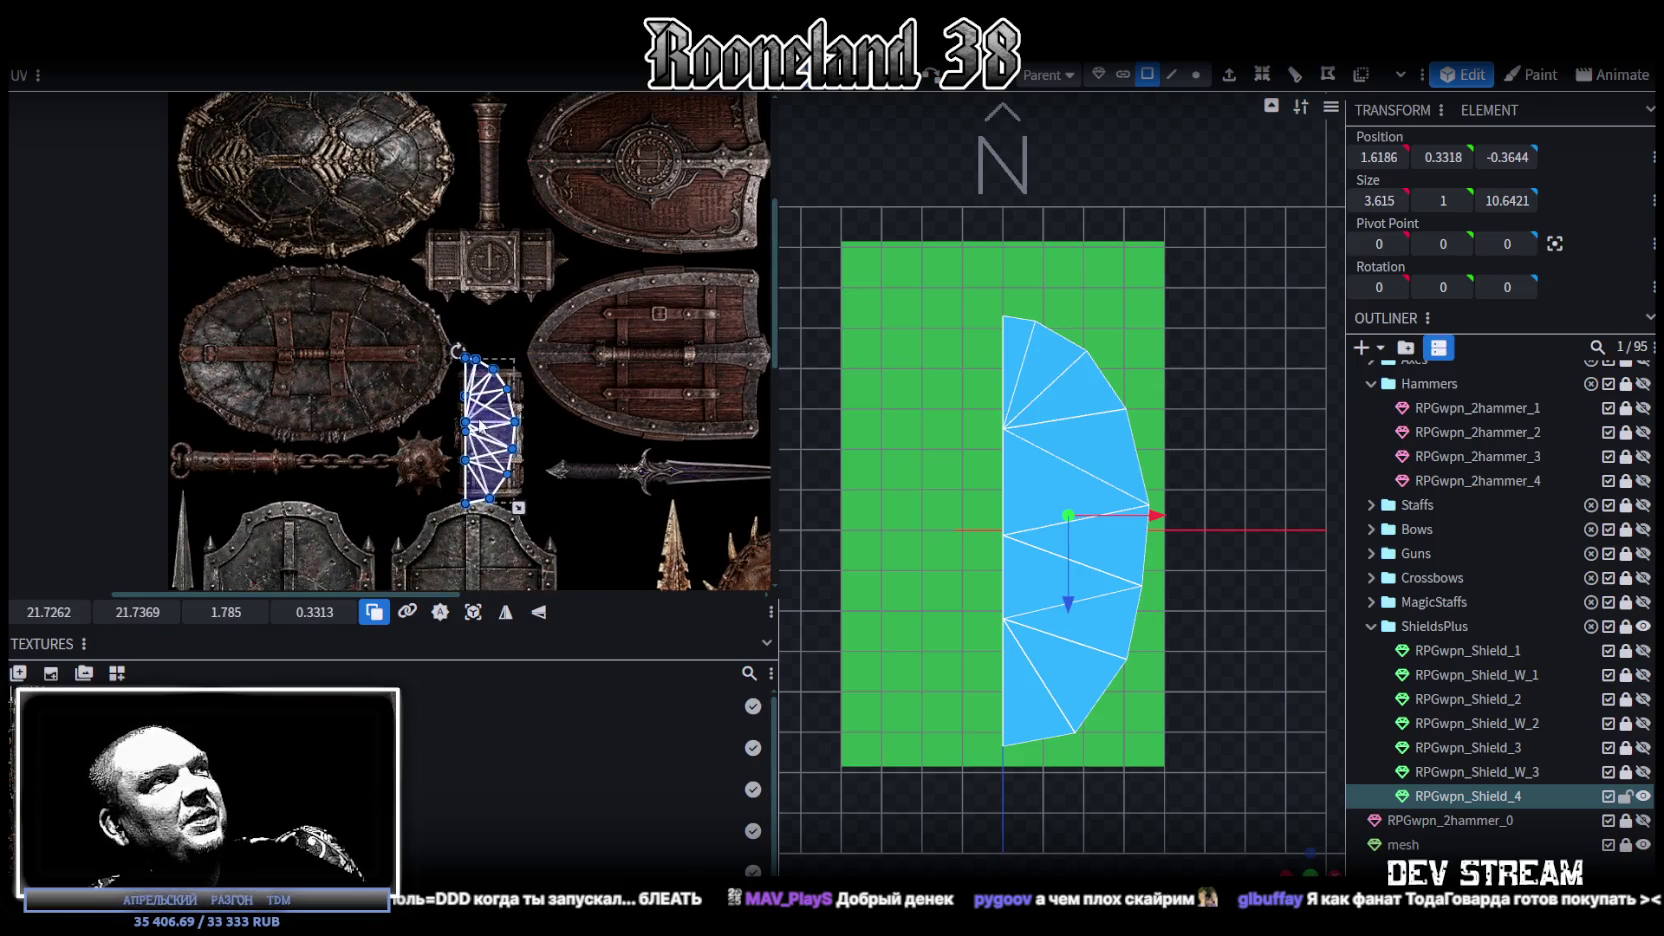
{"action": "left_click_drag", "start_coordinate": [482, 426], "coordinate": [360, 269]}
{"action": "middle_click_drag", "start_coordinate": [462, 335], "coordinate": [542, 380]}
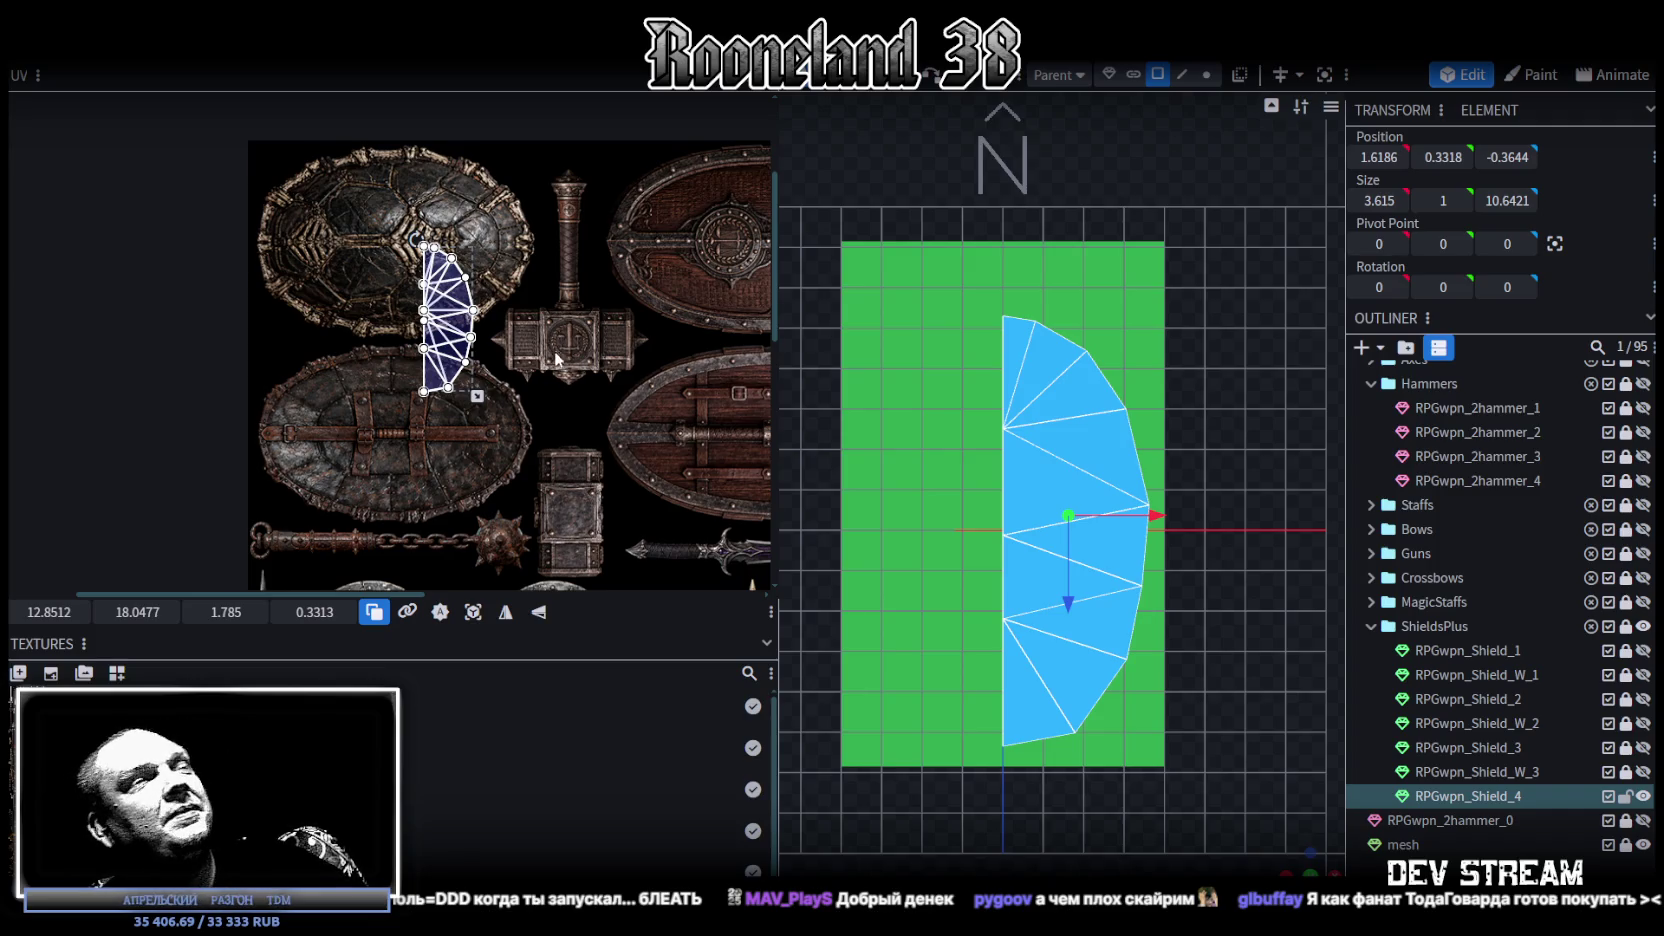
{"action": "middle_click_drag", "start_coordinate": [556, 357], "coordinate": [715, 400]}
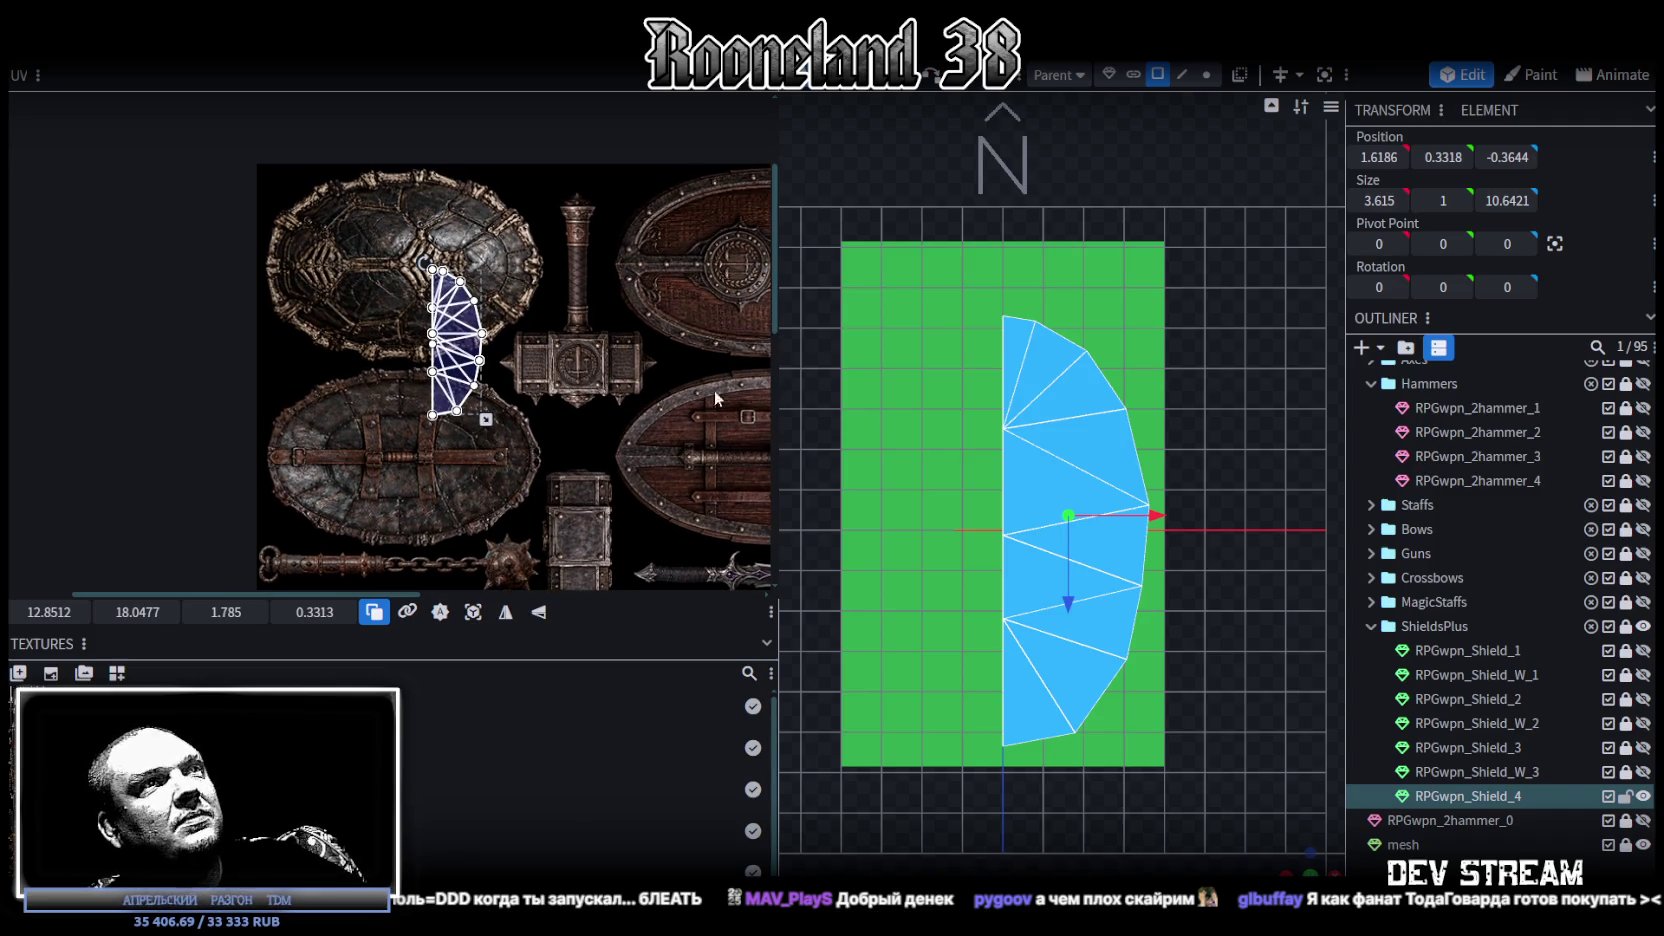
Step: Rotate the UV island right, then move and enlarge it over the shell image's lower half
{"action": "right_click", "coordinate": [470, 343]}
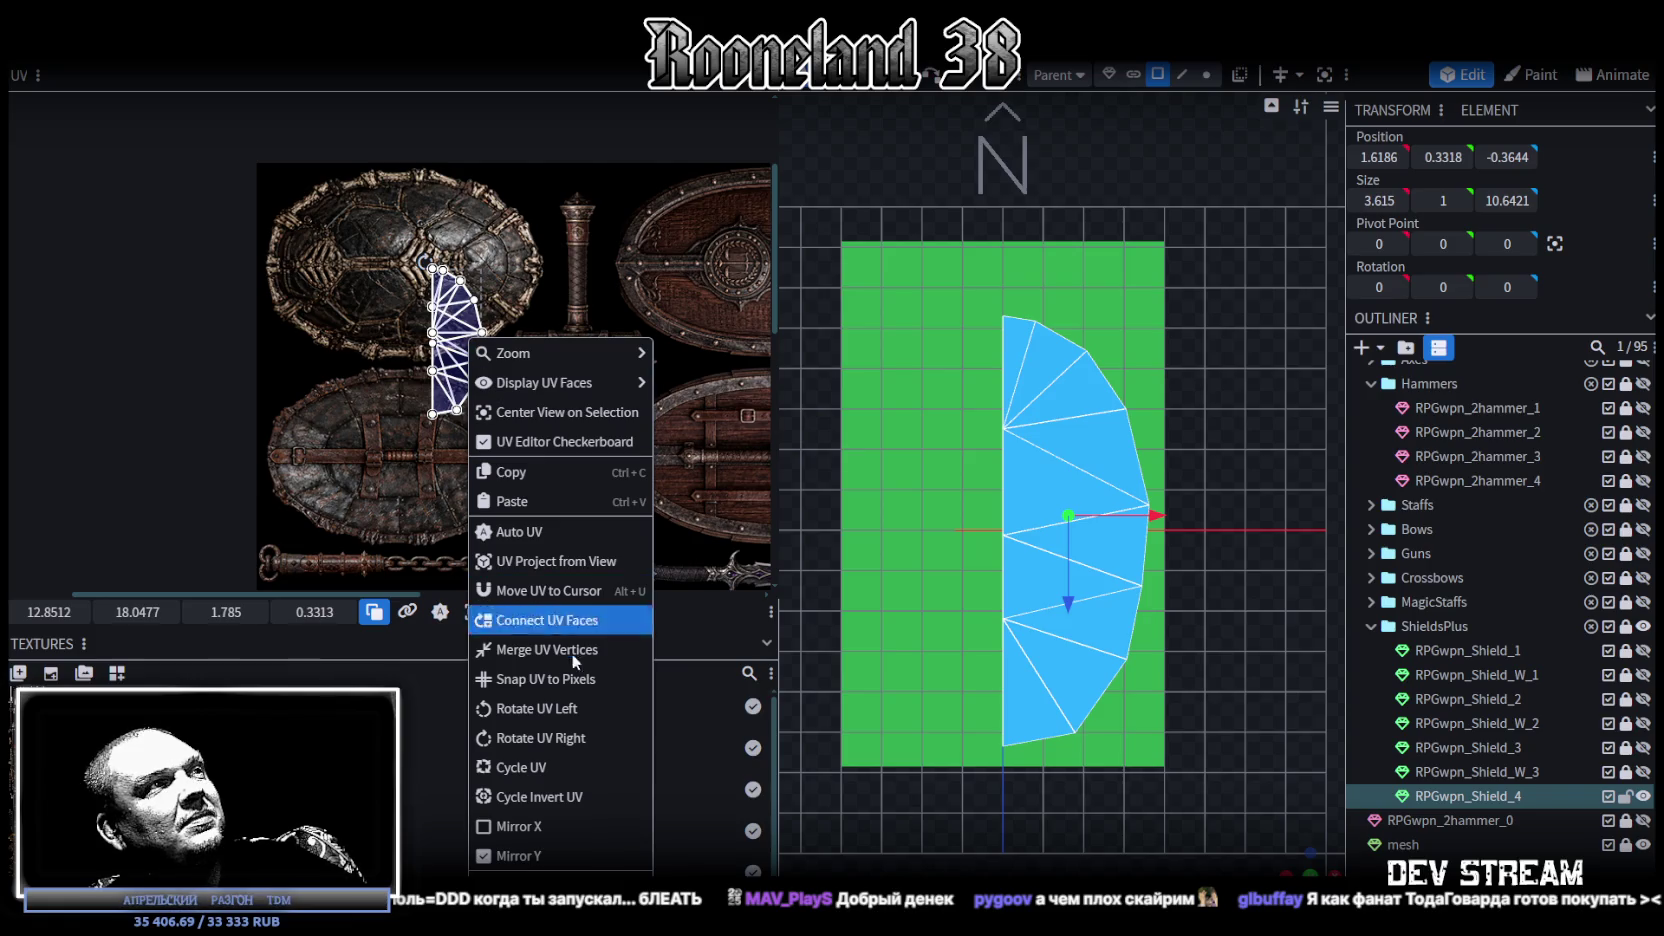
{"action": "left_click", "coordinate": [563, 733]}
{"action": "left_click_drag", "start_coordinate": [455, 335], "coordinate": [361, 260]}
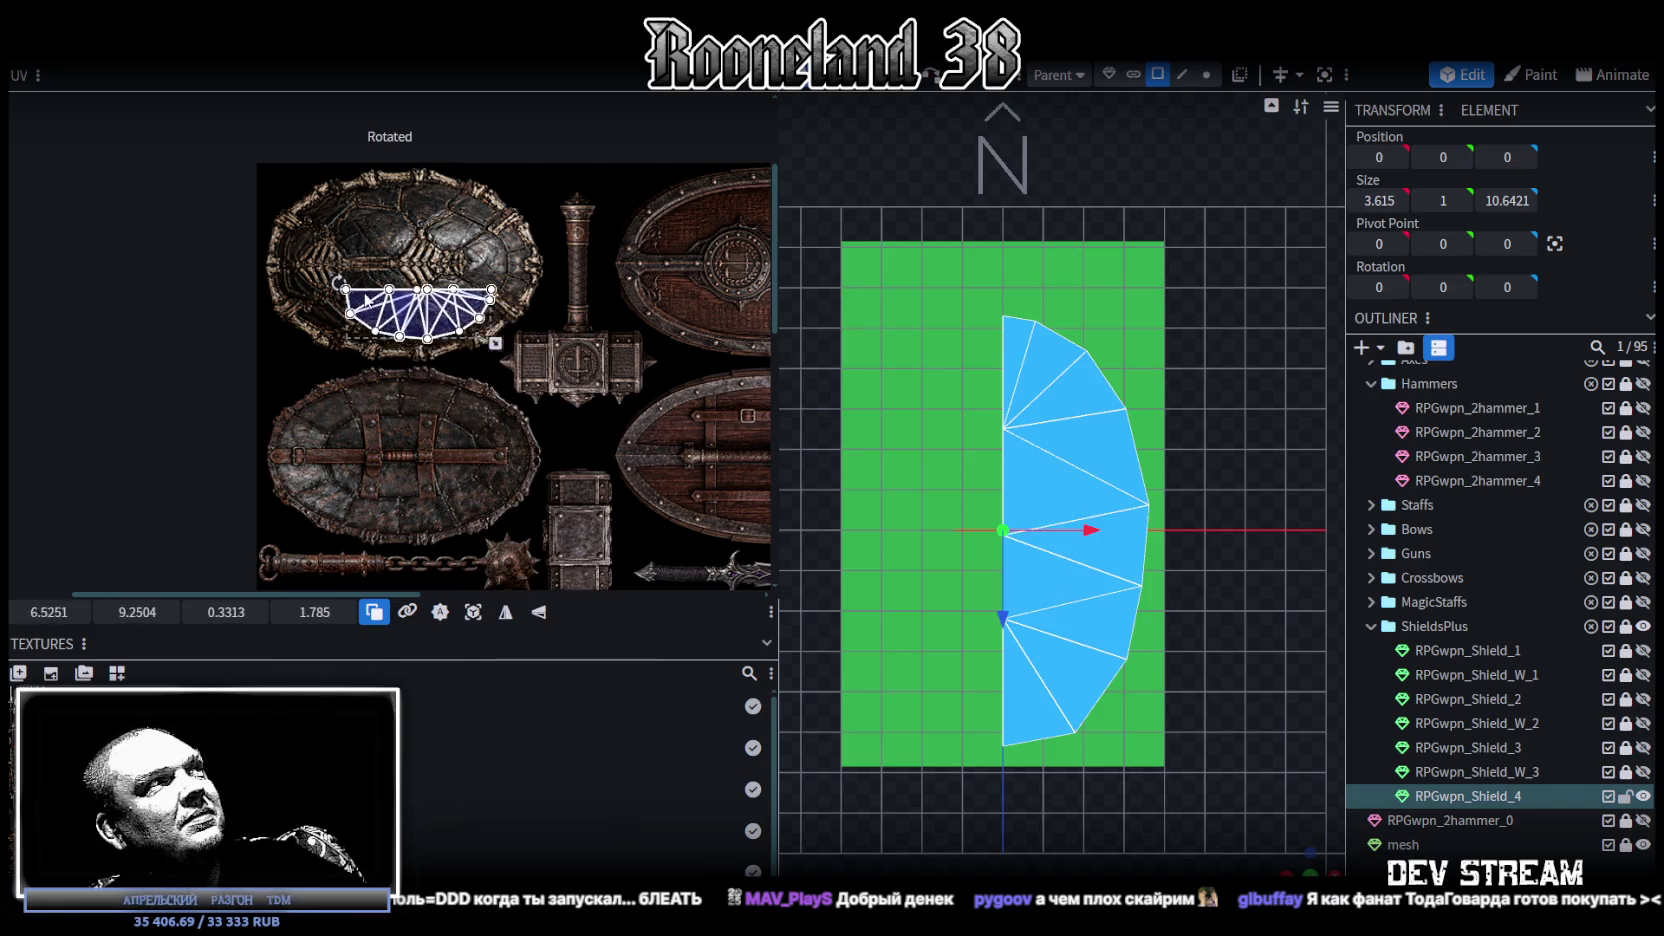
{"action": "scroll", "coordinate": [315, 289], "scroll_direction": "up", "scroll_amount": 3}
{"action": "left_click_drag", "start_coordinate": [390, 410], "coordinate": [356, 387]}
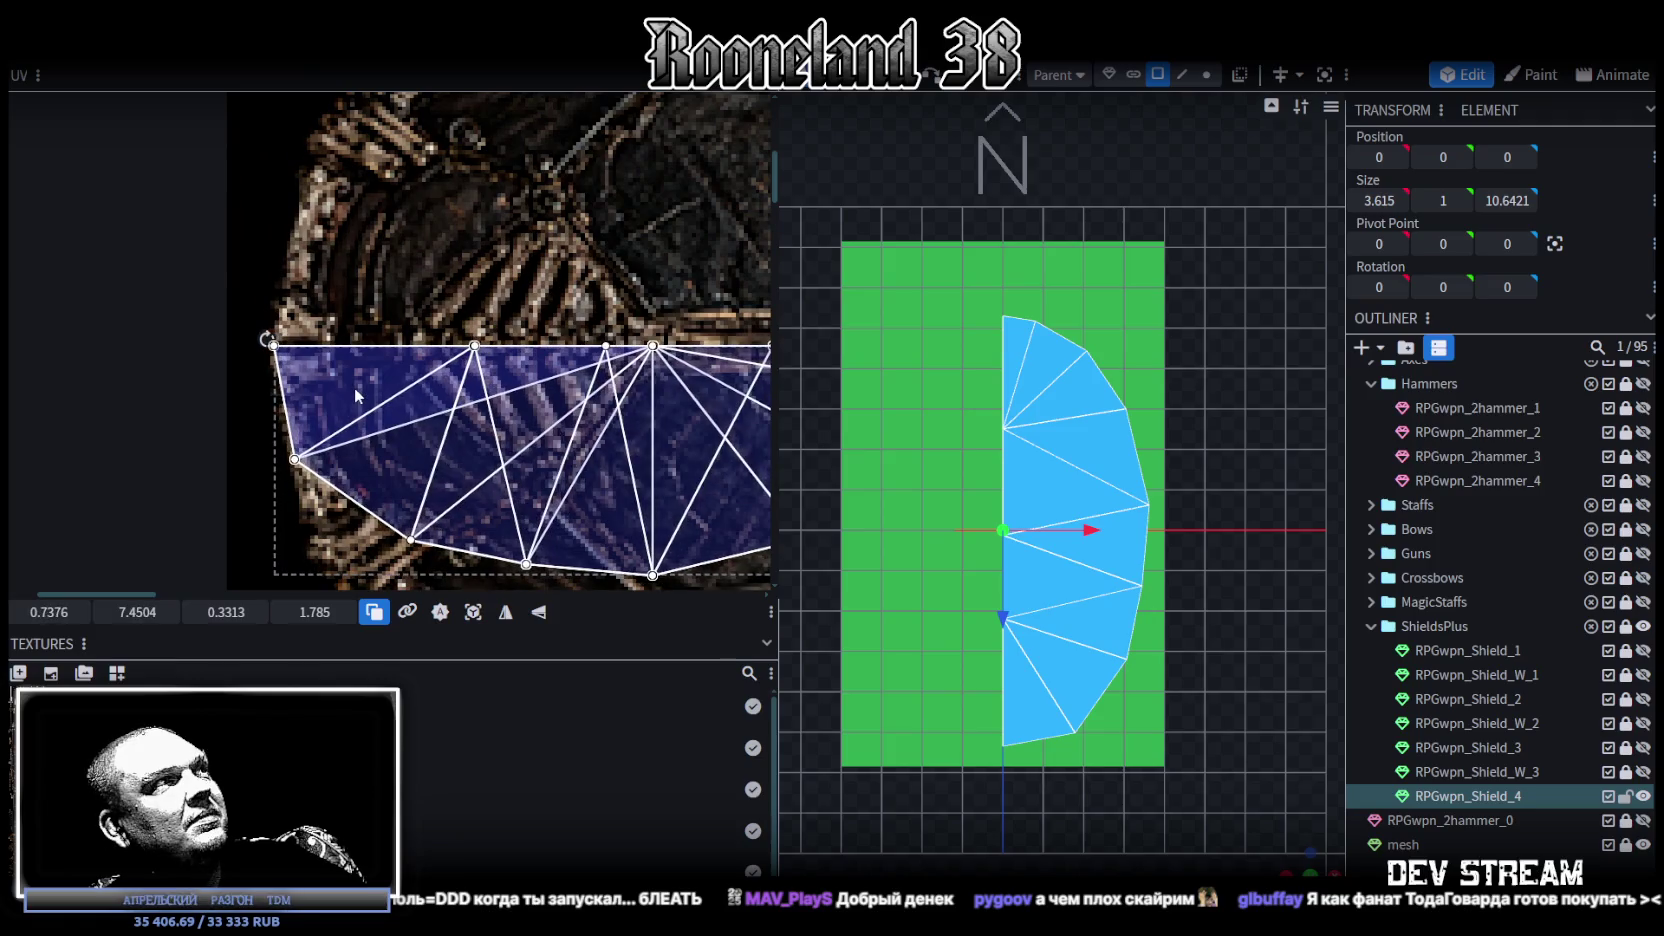
{"action": "scroll", "coordinate": [356, 387], "scroll_direction": "down", "scroll_amount": 2}
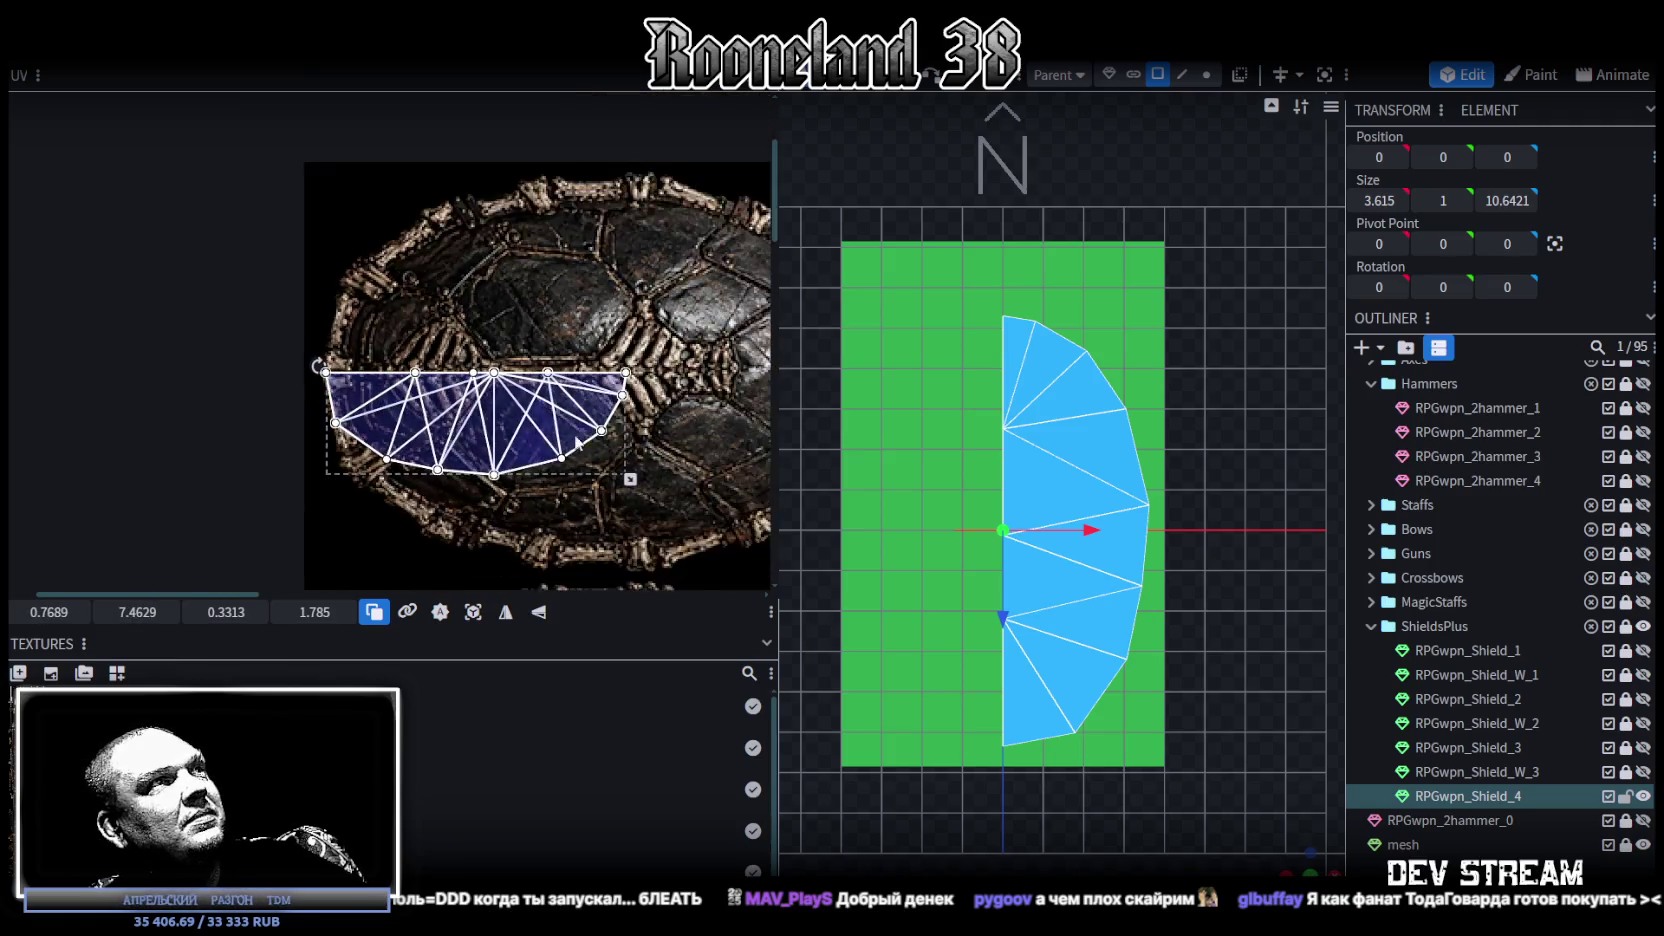
{"action": "scroll", "coordinate": [360, 380], "scroll_direction": "down", "scroll_amount": 1}
{"action": "left_click_drag", "start_coordinate": [367, 376], "coordinate": [628, 425]}
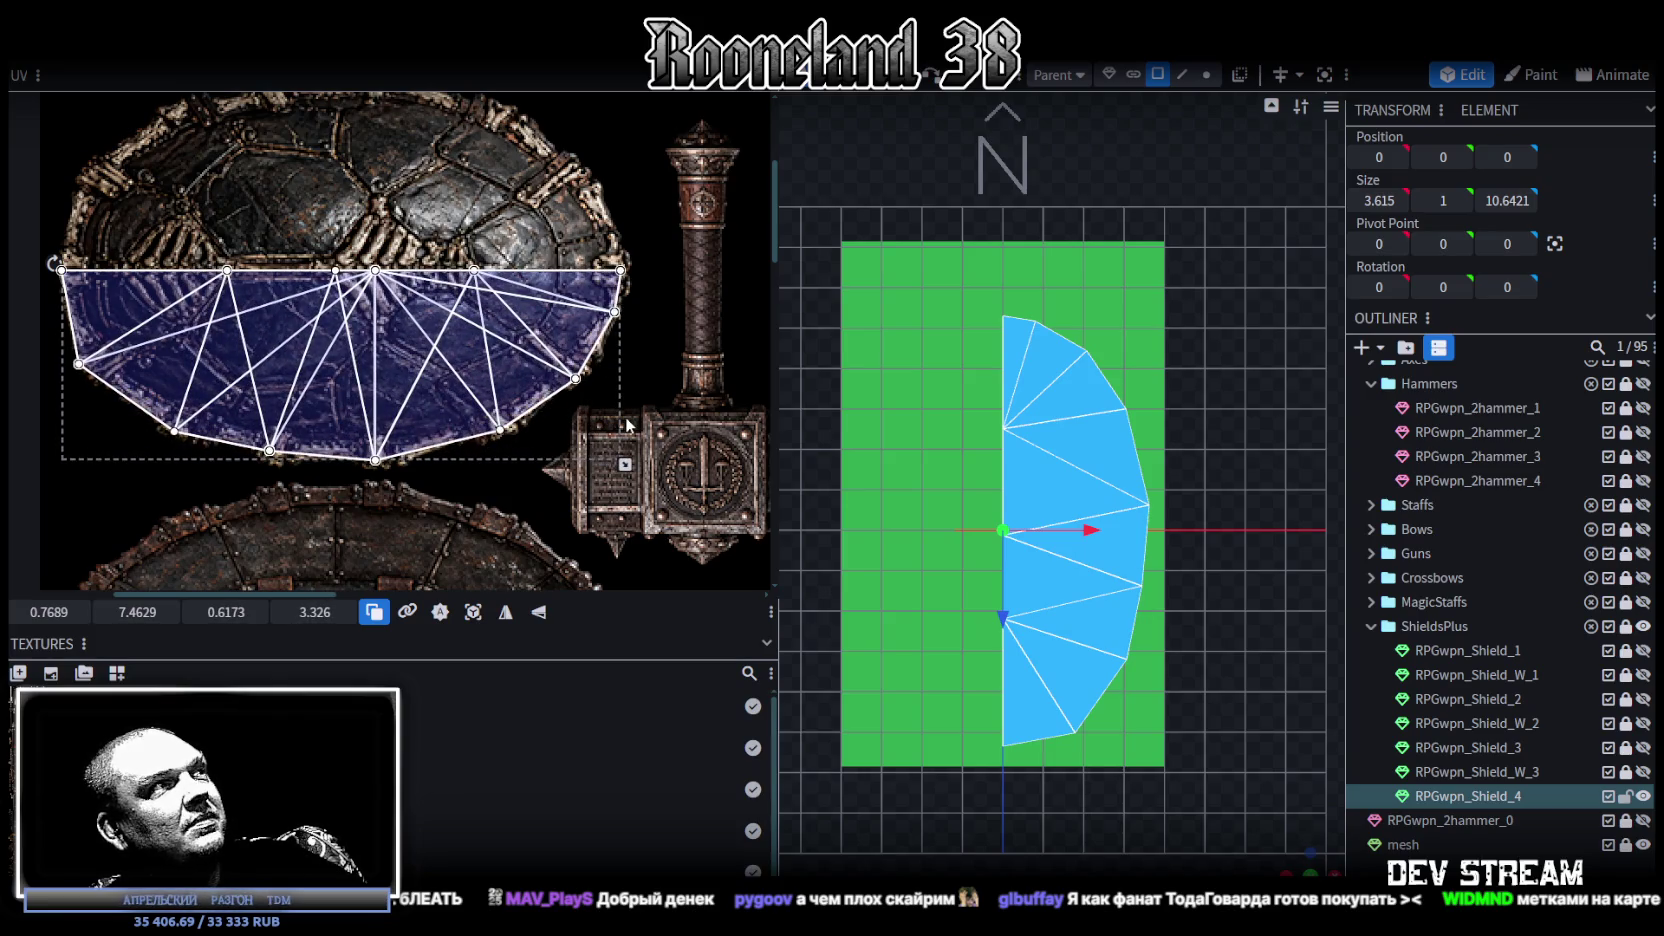
{"action": "scroll", "coordinate": [610, 424], "scroll_direction": "up", "scroll_amount": 1}
{"action": "scroll", "coordinate": [595, 424], "scroll_direction": "up", "scroll_amount": 1}
{"action": "scroll", "coordinate": [580, 423], "scroll_direction": "up", "scroll_amount": 1}
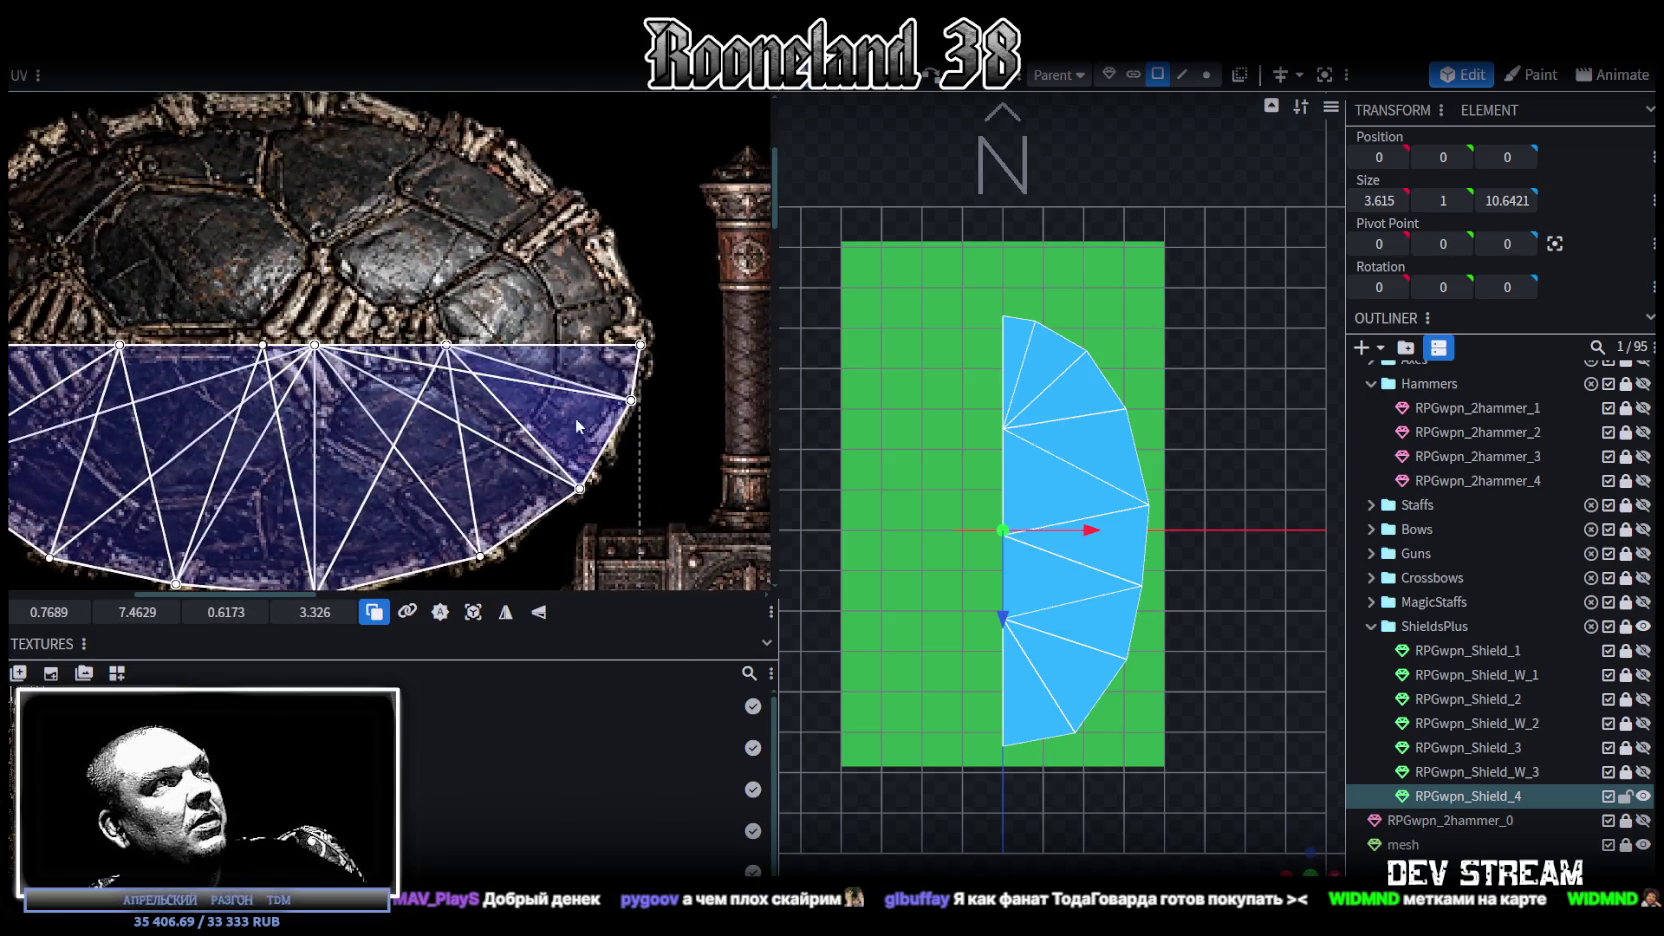
{"action": "middle_click_drag", "start_coordinate": [572, 423], "coordinate": [622, 393]}
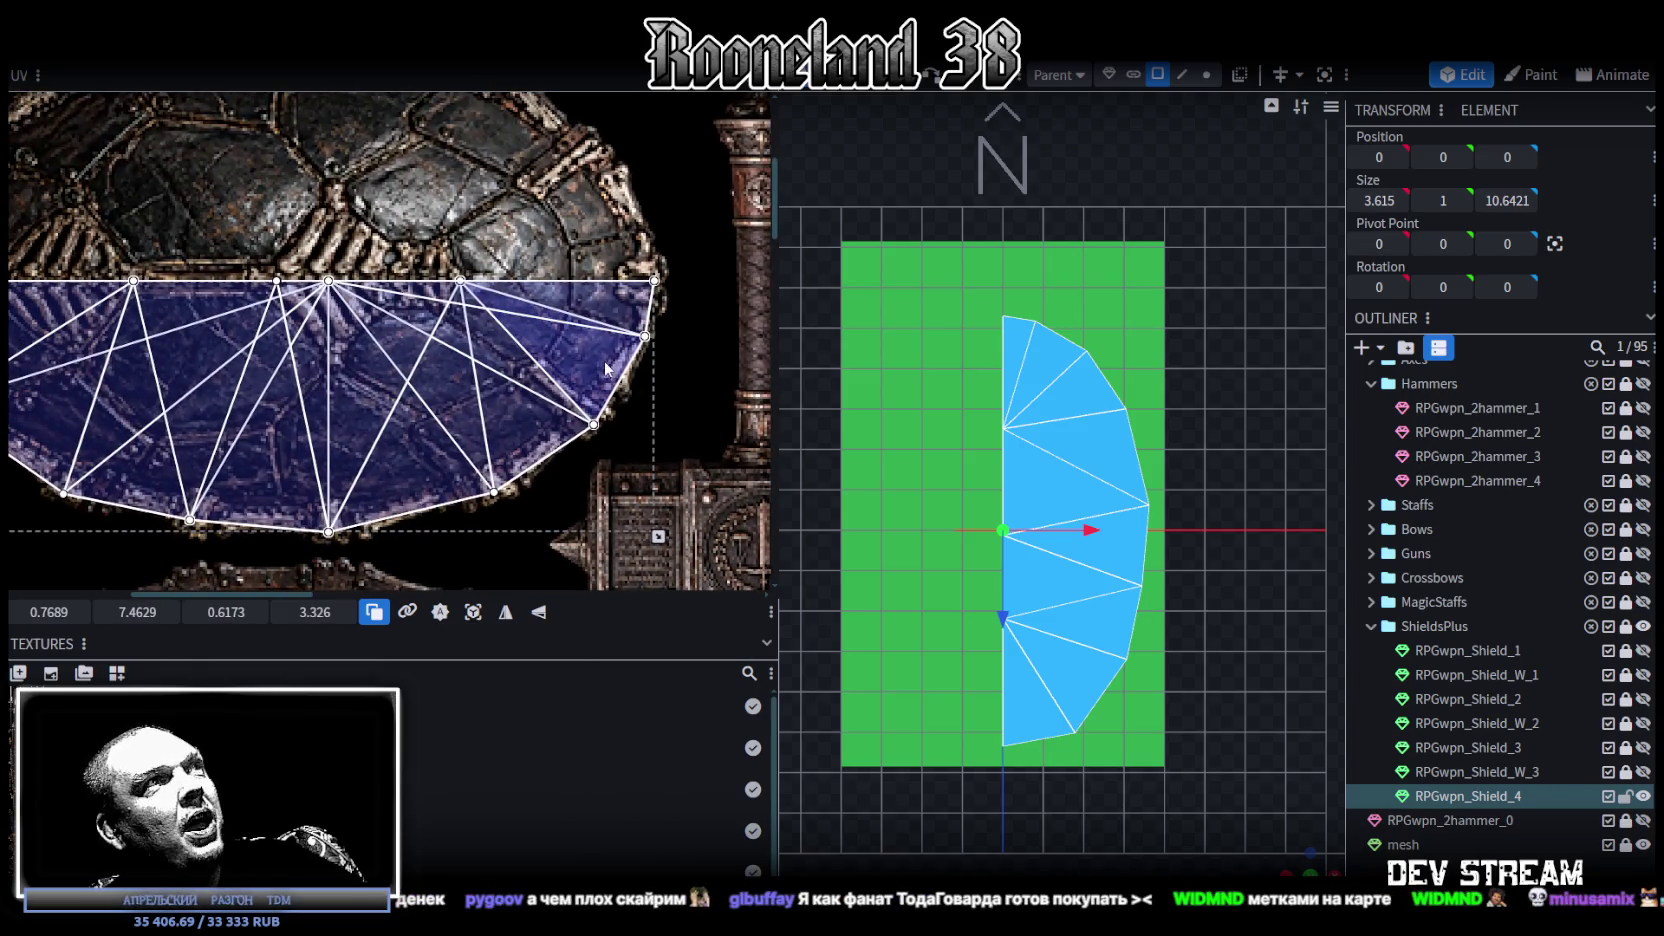
{"action": "middle_click_drag", "start_coordinate": [603, 363], "coordinate": [647, 392]}
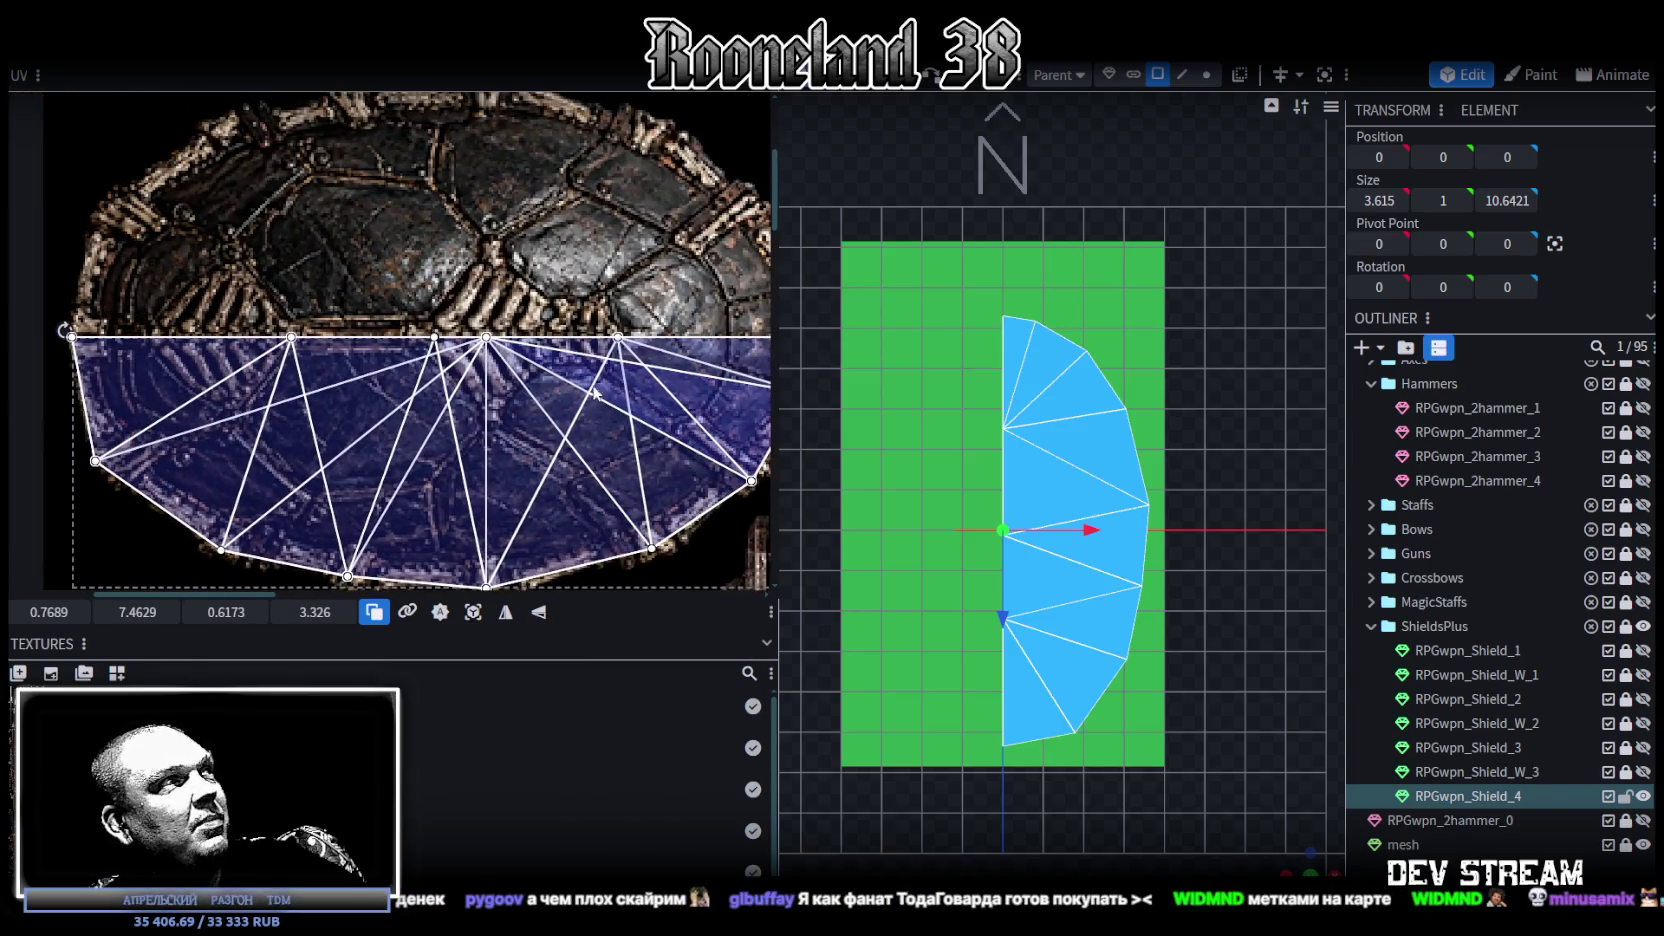
{"action": "middle_click_drag", "start_coordinate": [524, 355], "coordinate": [557, 387]}
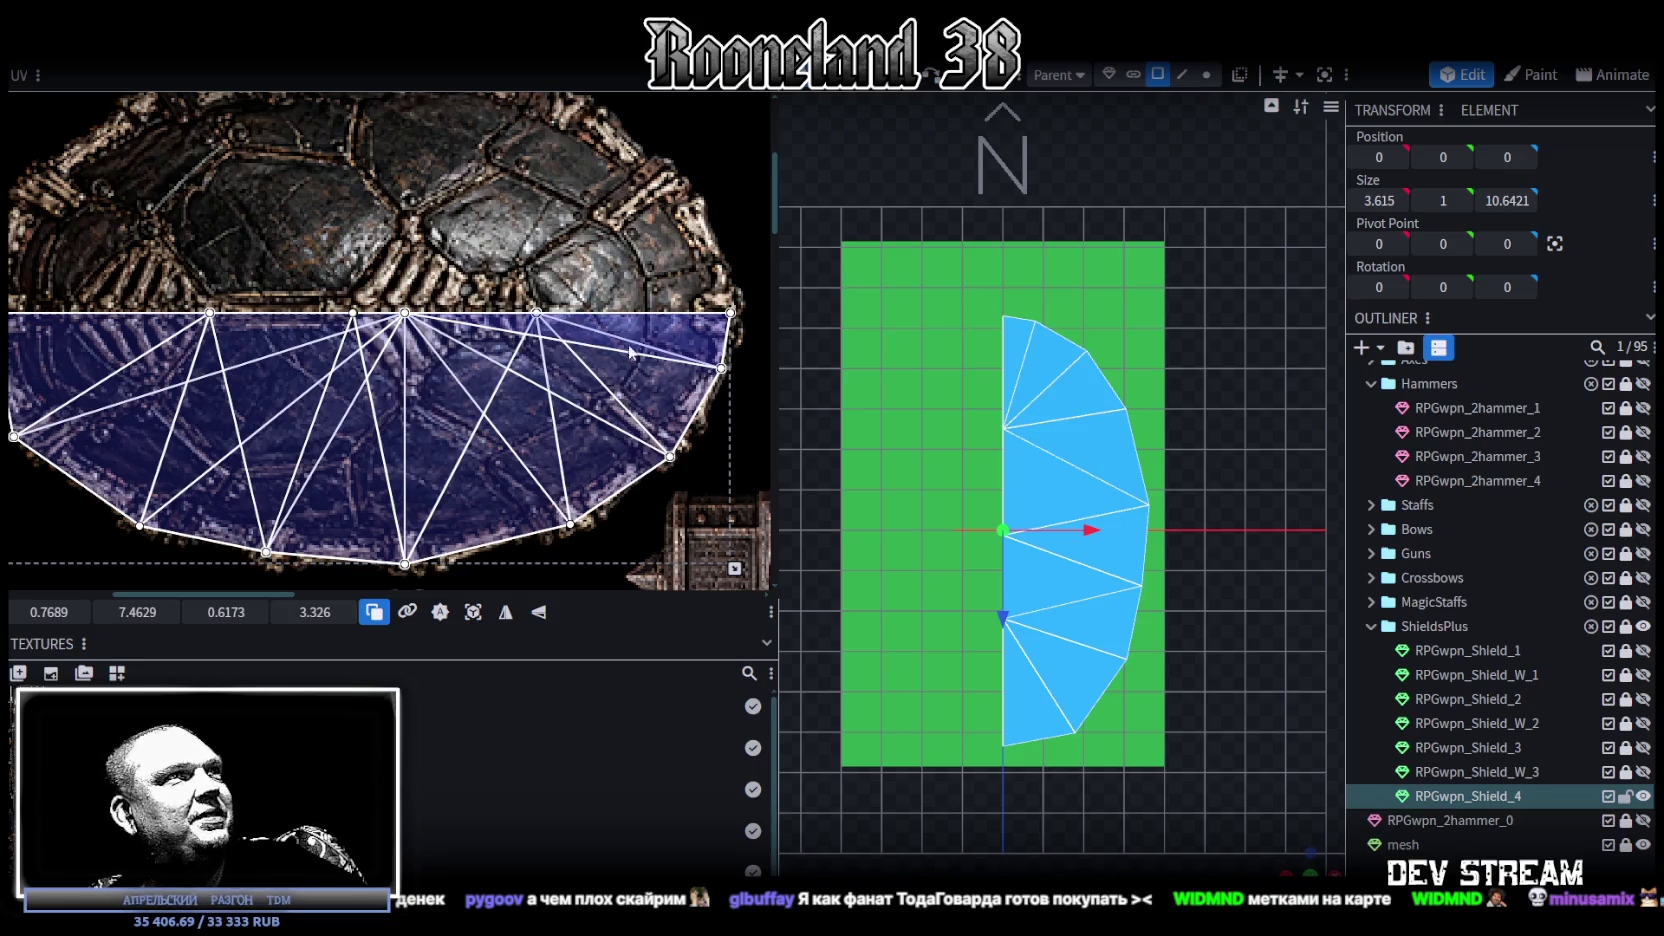
{"action": "mouse_move", "coordinate": [566, 436]}
{"action": "middle_mouse_down"}
{"action": "mouse_move", "coordinate": [627, 427]}
{"action": "mouse_move", "coordinate": [610, 383]}
{"action": "middle_mouse_up"}
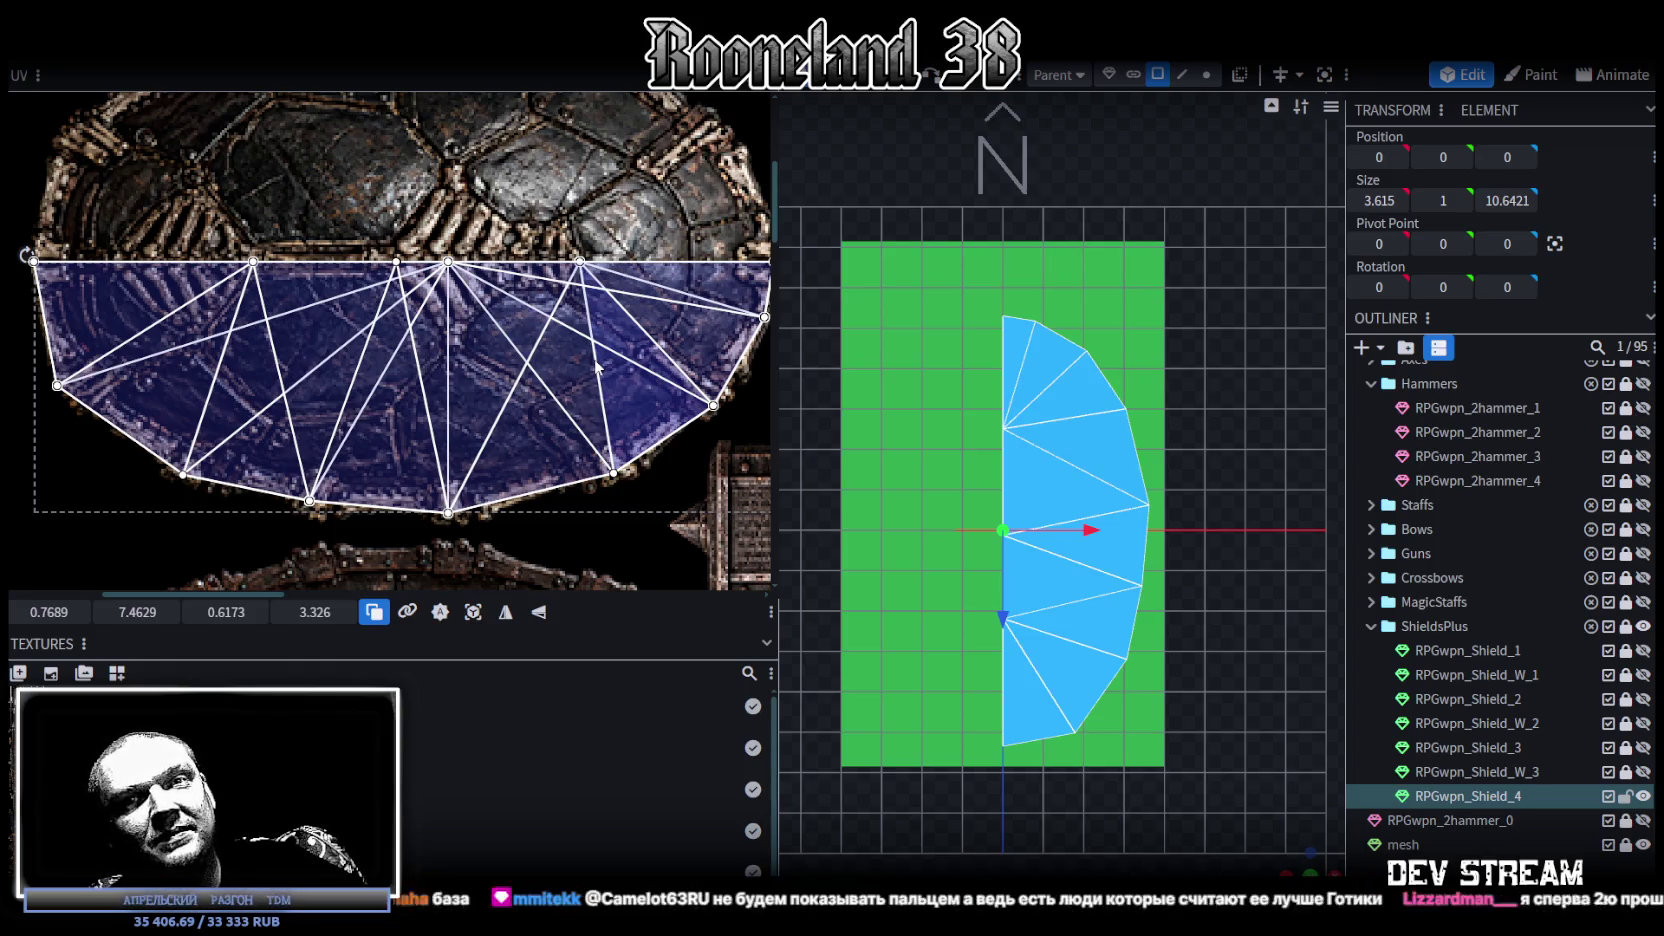
{"action": "scroll", "coordinate": [560, 380], "scroll_direction": "down", "scroll_amount": 2}
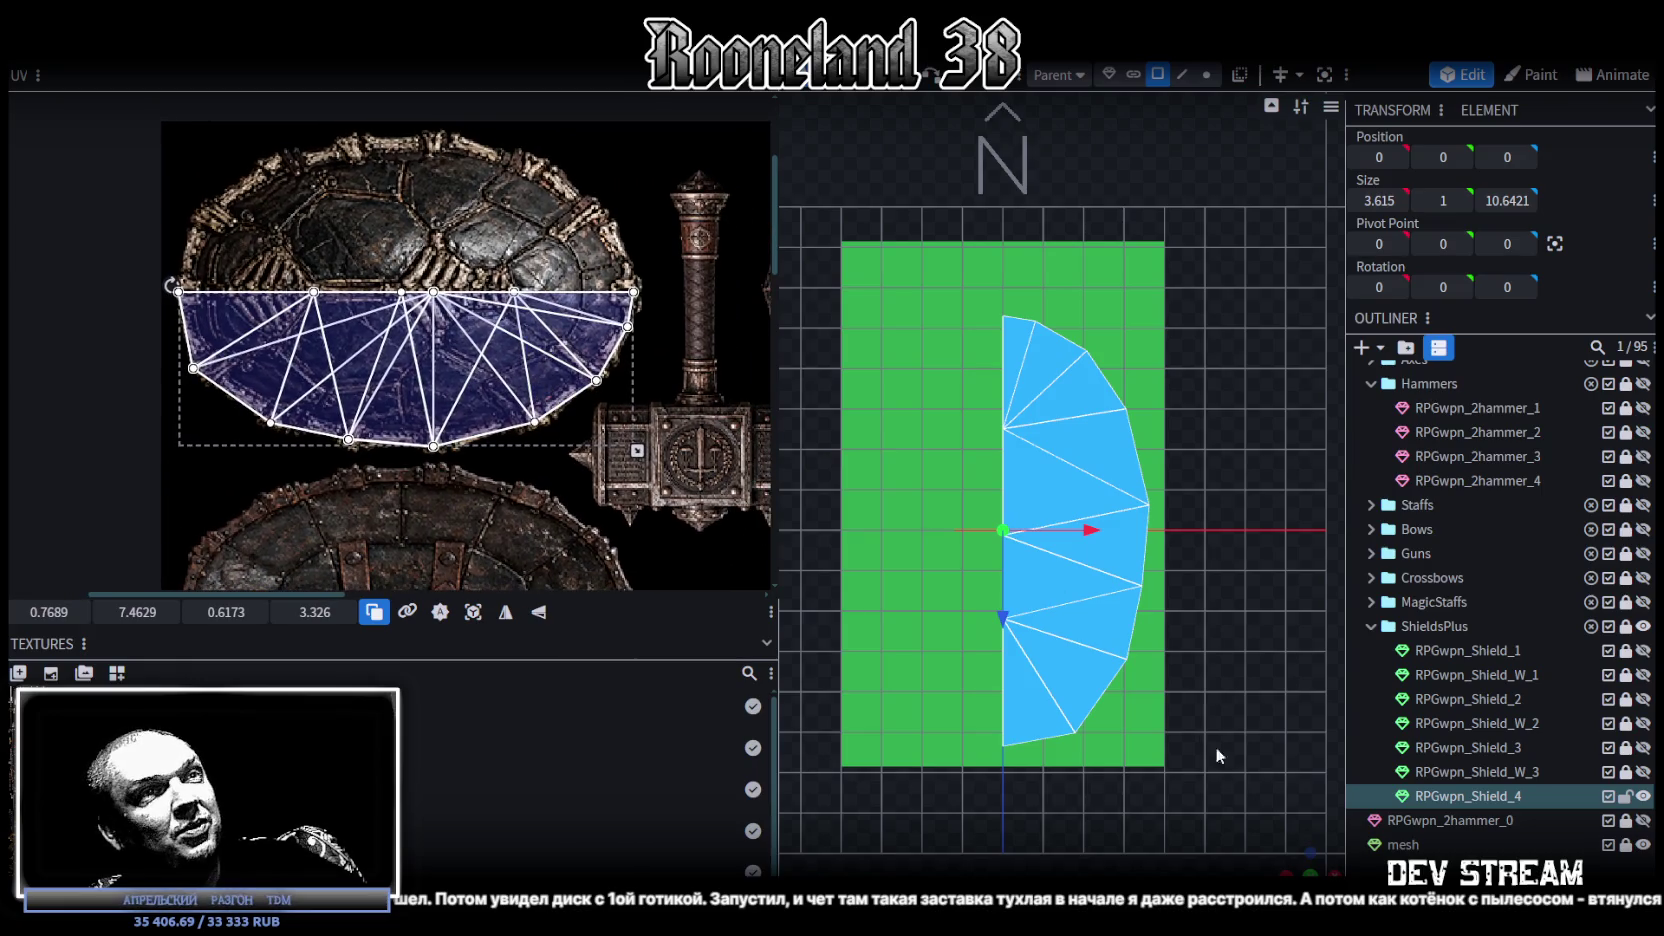
{"action": "mouse_move", "coordinate": [1216, 746]}
{"action": "left_mouse_down"}
{"action": "mouse_move", "coordinate": [991, 693]}
{"action": "mouse_move", "coordinate": [983, 594]}
{"action": "mouse_move", "coordinate": [1071, 582]}
{"action": "mouse_move", "coordinate": [1249, 666]}
{"action": "mouse_move", "coordinate": [1105, 673]}
{"action": "mouse_move", "coordinate": [1086, 653]}
{"action": "mouse_move", "coordinate": [1190, 622]}
{"action": "mouse_move", "coordinate": [948, 668]}
{"action": "mouse_move", "coordinate": [1156, 706]}
{"action": "mouse_move", "coordinate": [1090, 686]}
{"action": "left_mouse_up"}
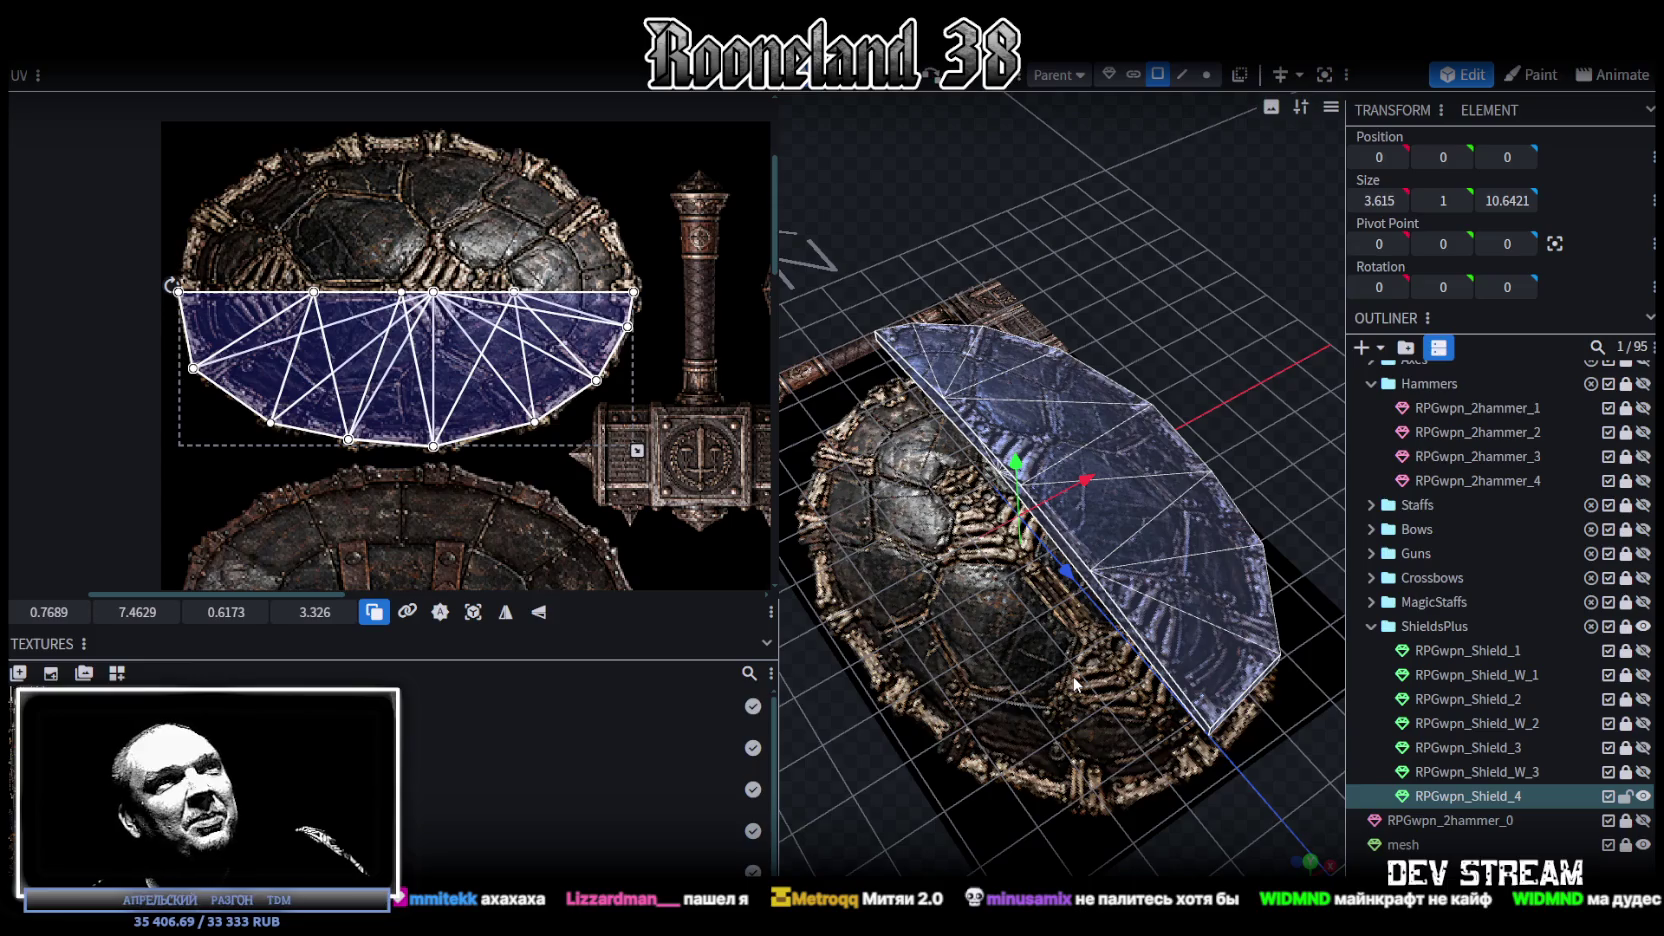
Step: Zoom out to view the turtle-shell texture on the shield's top faces in perspective
{"action": "scroll", "coordinate": [587, 349], "scroll_direction": "down", "scroll_amount": 3}
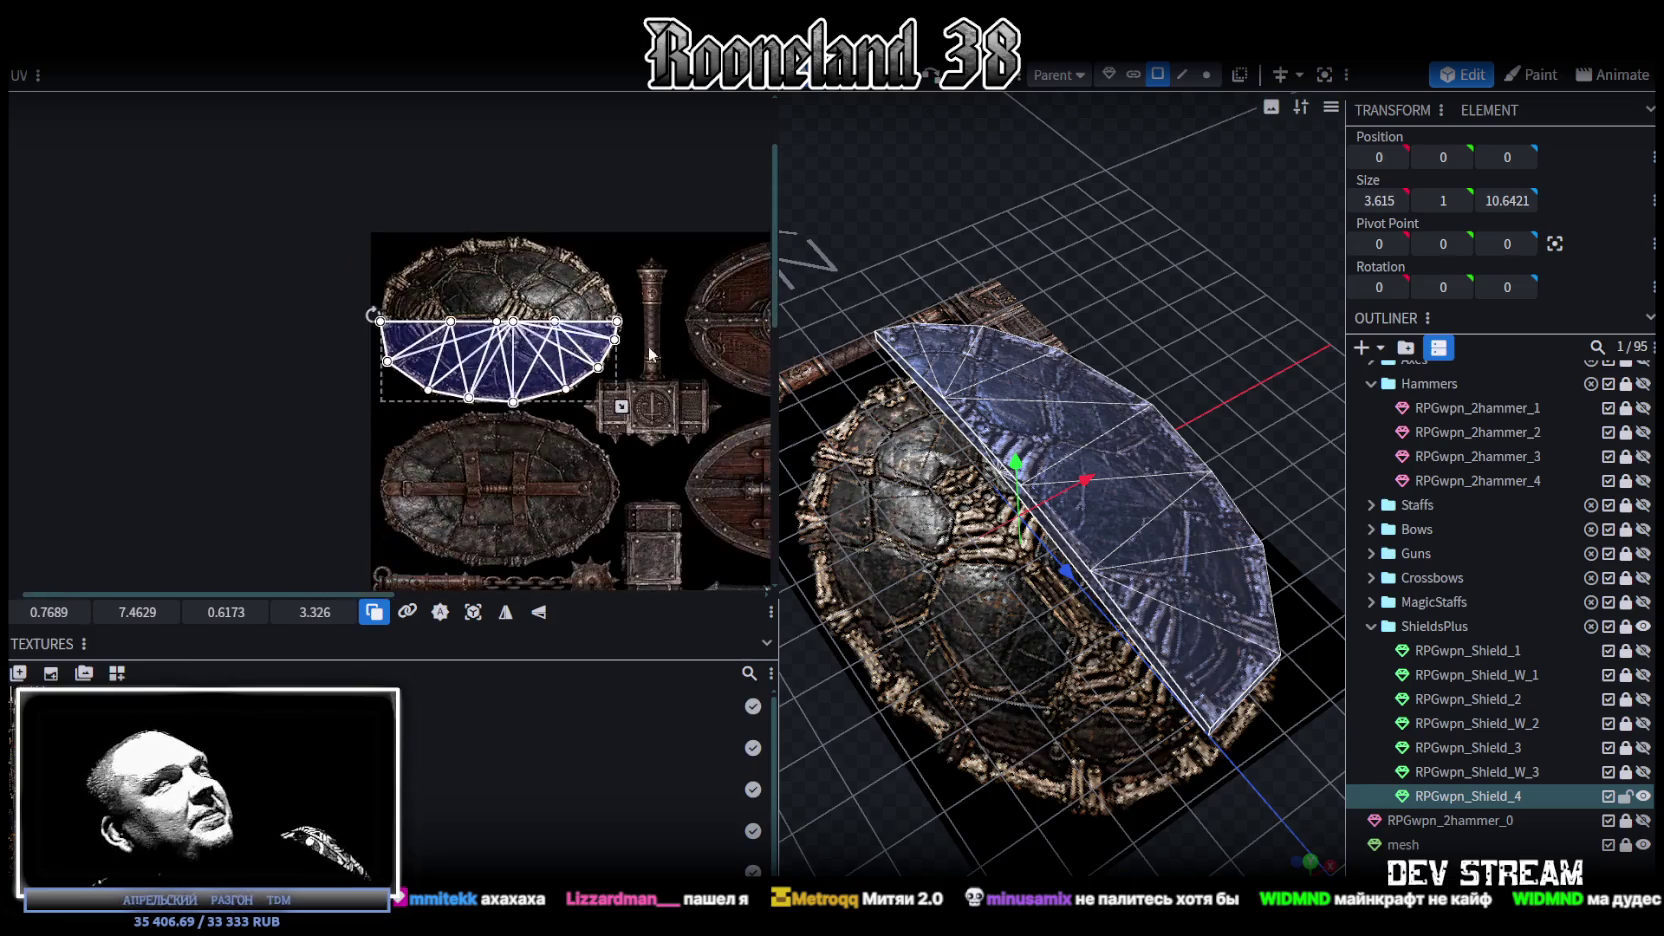
Step: Widen the UV editor and cycle the viewport back from textured to solid shading to inspect the rim
{"action": "left_click_drag", "start_coordinate": [780, 262], "coordinate": [865, 262]}
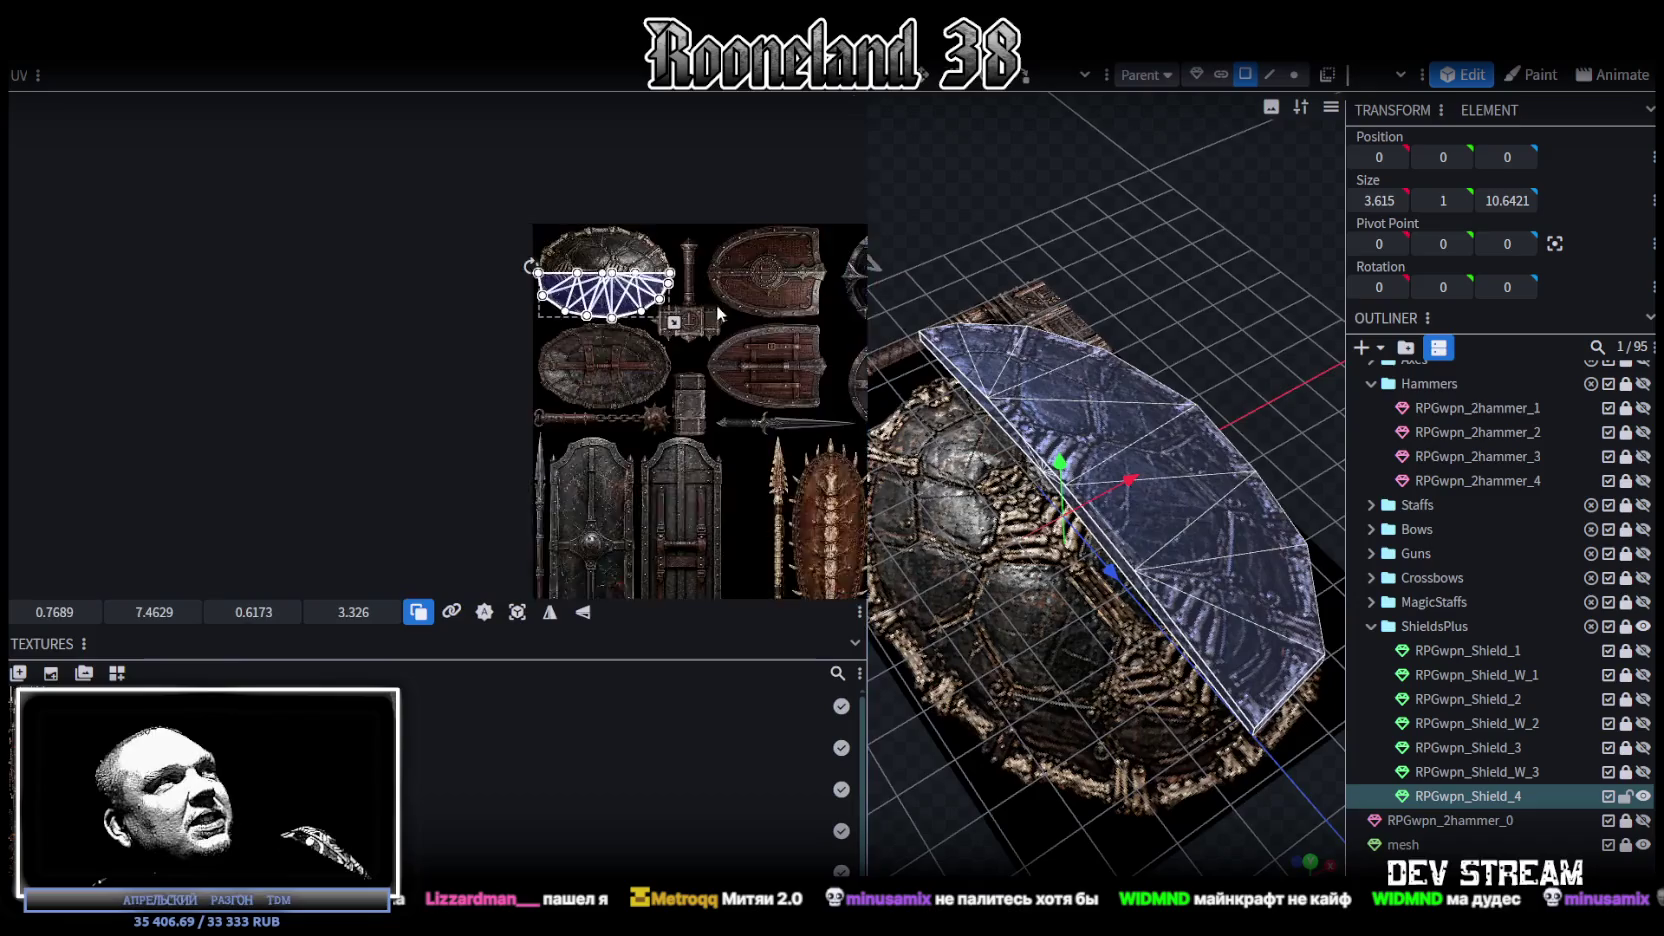
{"action": "scroll", "coordinate": [570, 350], "scroll_direction": "up", "scroll_amount": 3}
{"action": "scroll", "coordinate": [575, 357], "scroll_direction": "down", "scroll_amount": 2}
{"action": "scroll", "coordinate": [620, 340], "scroll_direction": "up", "scroll_amount": 2}
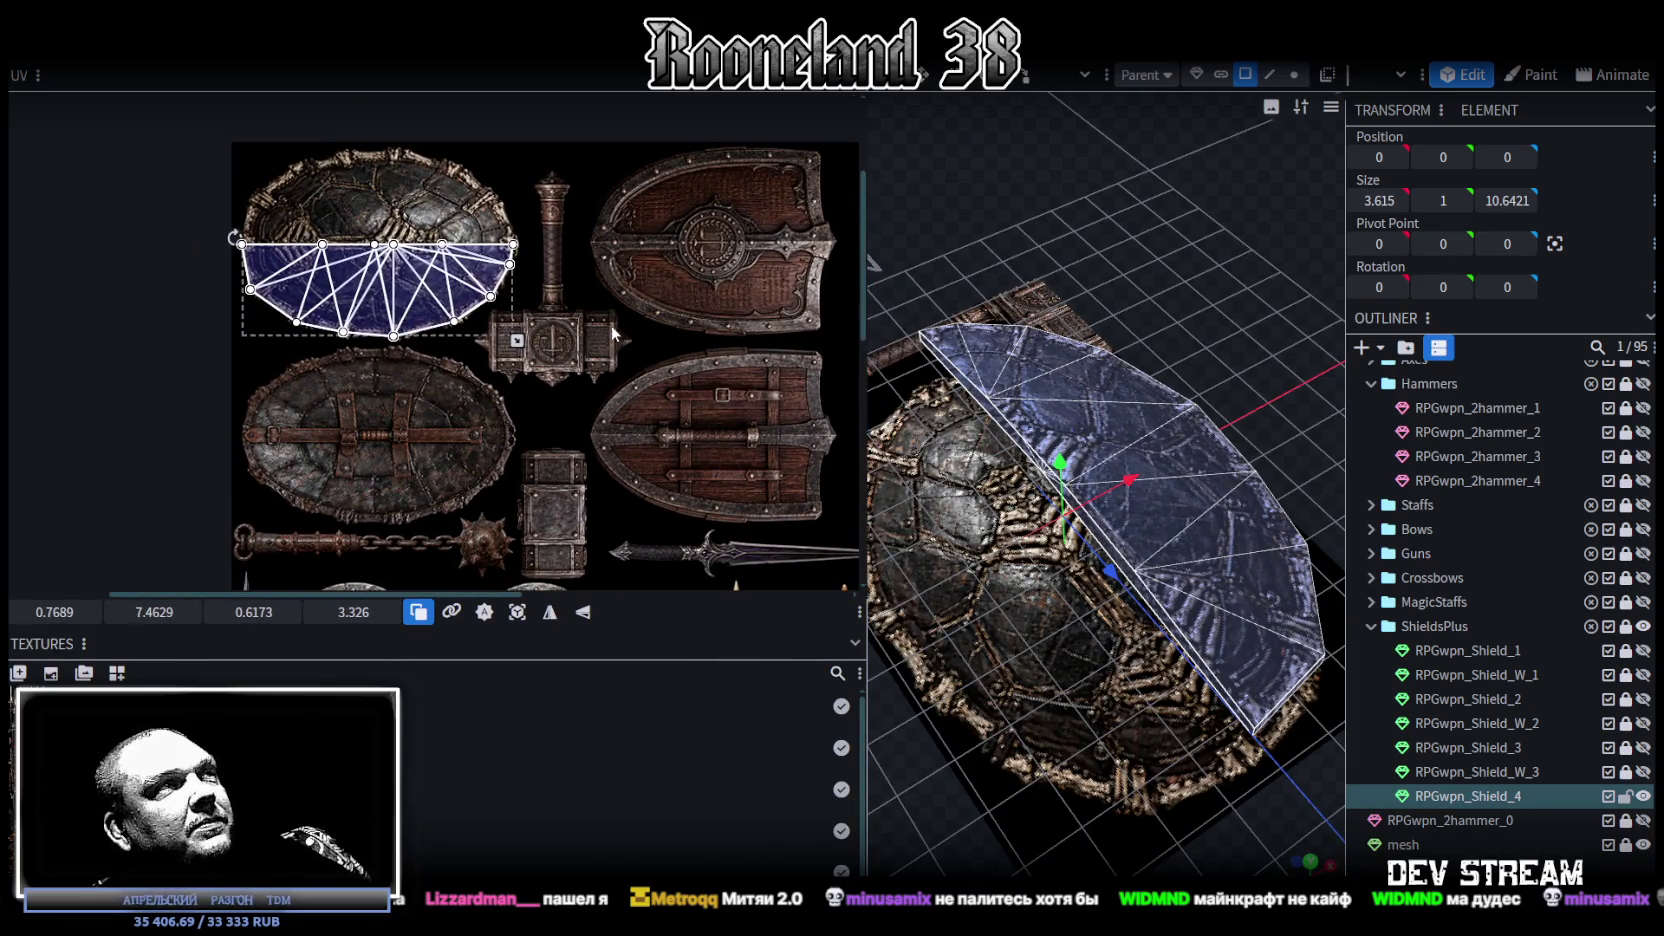
{"action": "scroll", "coordinate": [1027, 399], "scroll_direction": "down", "scroll_amount": 5}
{"action": "mouse_move", "coordinate": [1082, 354]}
{"action": "left_mouse_down"}
{"action": "mouse_move", "coordinate": [1134, 403]}
{"action": "mouse_move", "coordinate": [1053, 317]}
{"action": "mouse_move", "coordinate": [1128, 328]}
{"action": "mouse_move", "coordinate": [1112, 355]}
{"action": "mouse_move", "coordinate": [1305, 339]}
{"action": "mouse_move", "coordinate": [1087, 343]}
{"action": "left_mouse_up"}
{"action": "scroll", "coordinate": [1112, 316], "scroll_direction": "up", "scroll_amount": 3}
{"action": "scroll", "coordinate": [1024, 389], "scroll_direction": "up", "scroll_amount": 3}
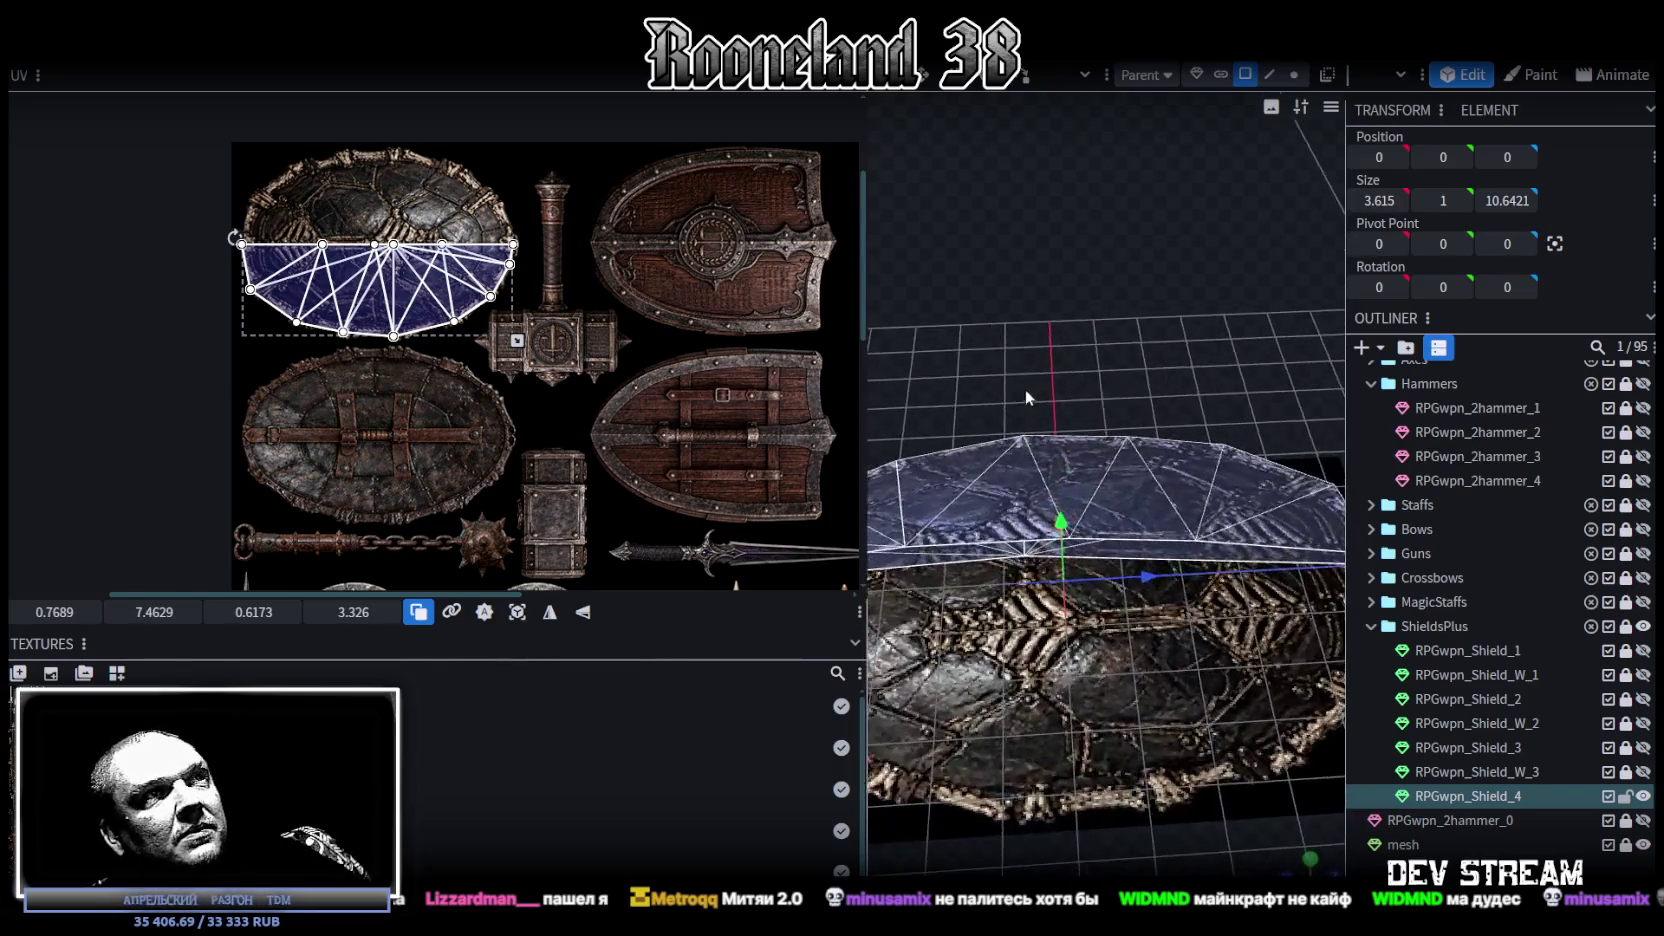
{"action": "left_click_drag", "start_coordinate": [1024, 389], "coordinate": [1074, 292]}
{"action": "key", "text": "z"}
{"action": "key", "text": "z"}
{"action": "key", "text": "z"}
{"action": "mouse_move", "coordinate": [1165, 318]}
{"action": "left_mouse_down"}
{"action": "mouse_move", "coordinate": [1004, 318]}
{"action": "mouse_move", "coordinate": [1167, 300]}
{"action": "left_mouse_up"}
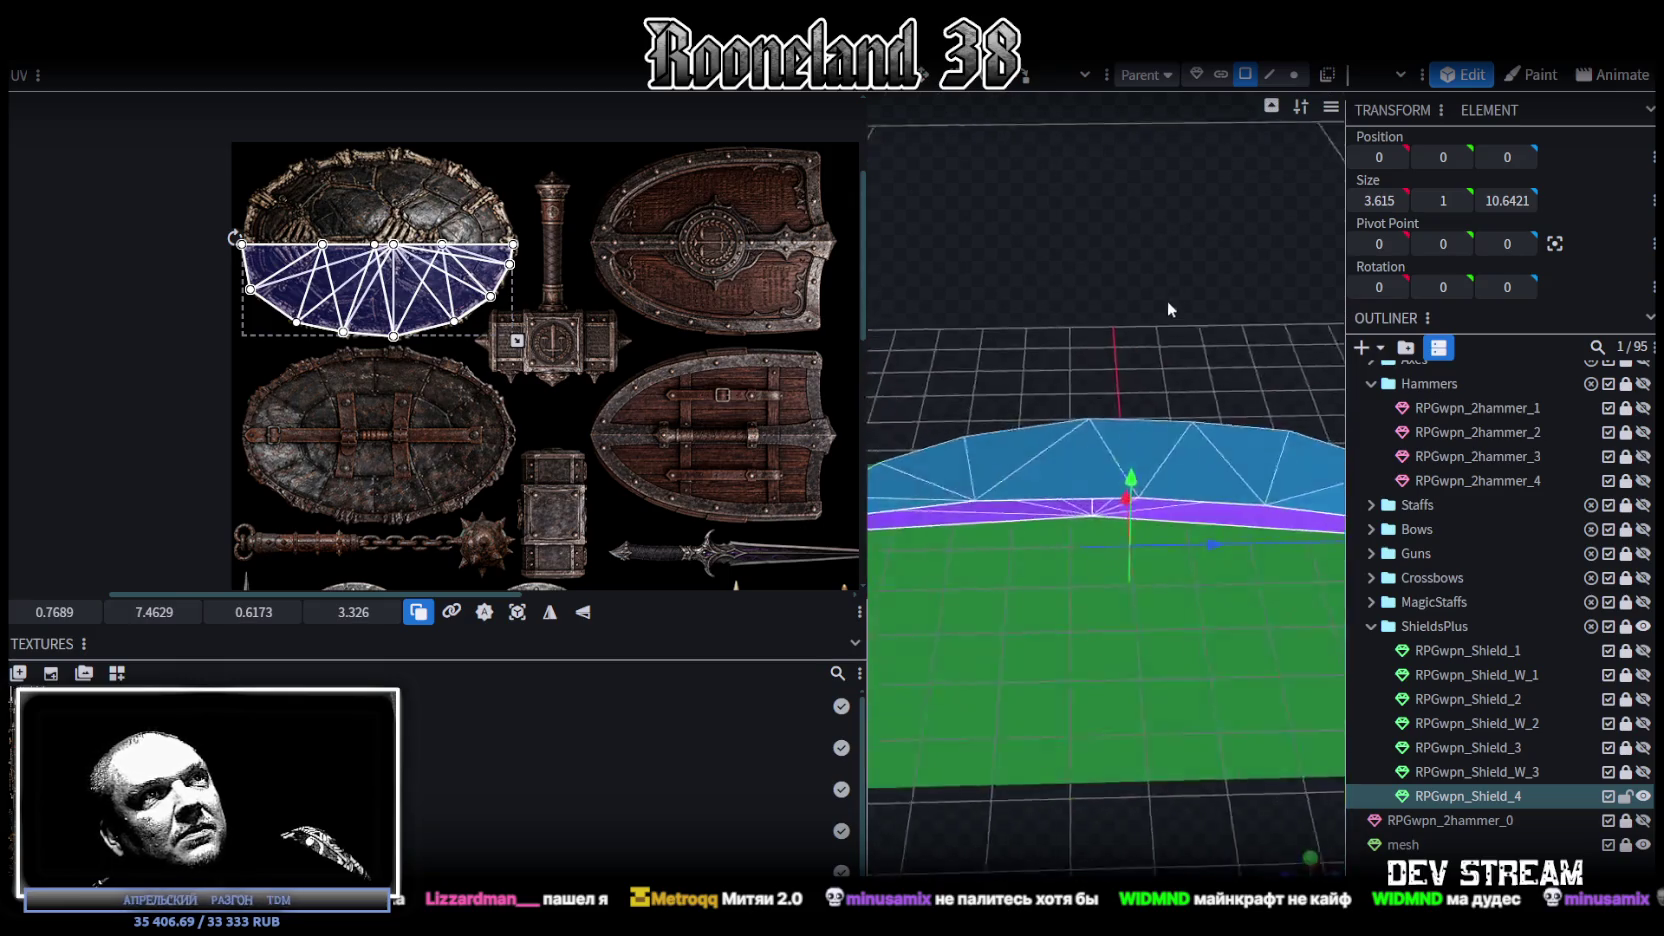
Step: Select and copy all 26 shield faces, mirror them along X, and merge overlapping vertices
{"action": "left_click", "coordinate": [1129, 516]}
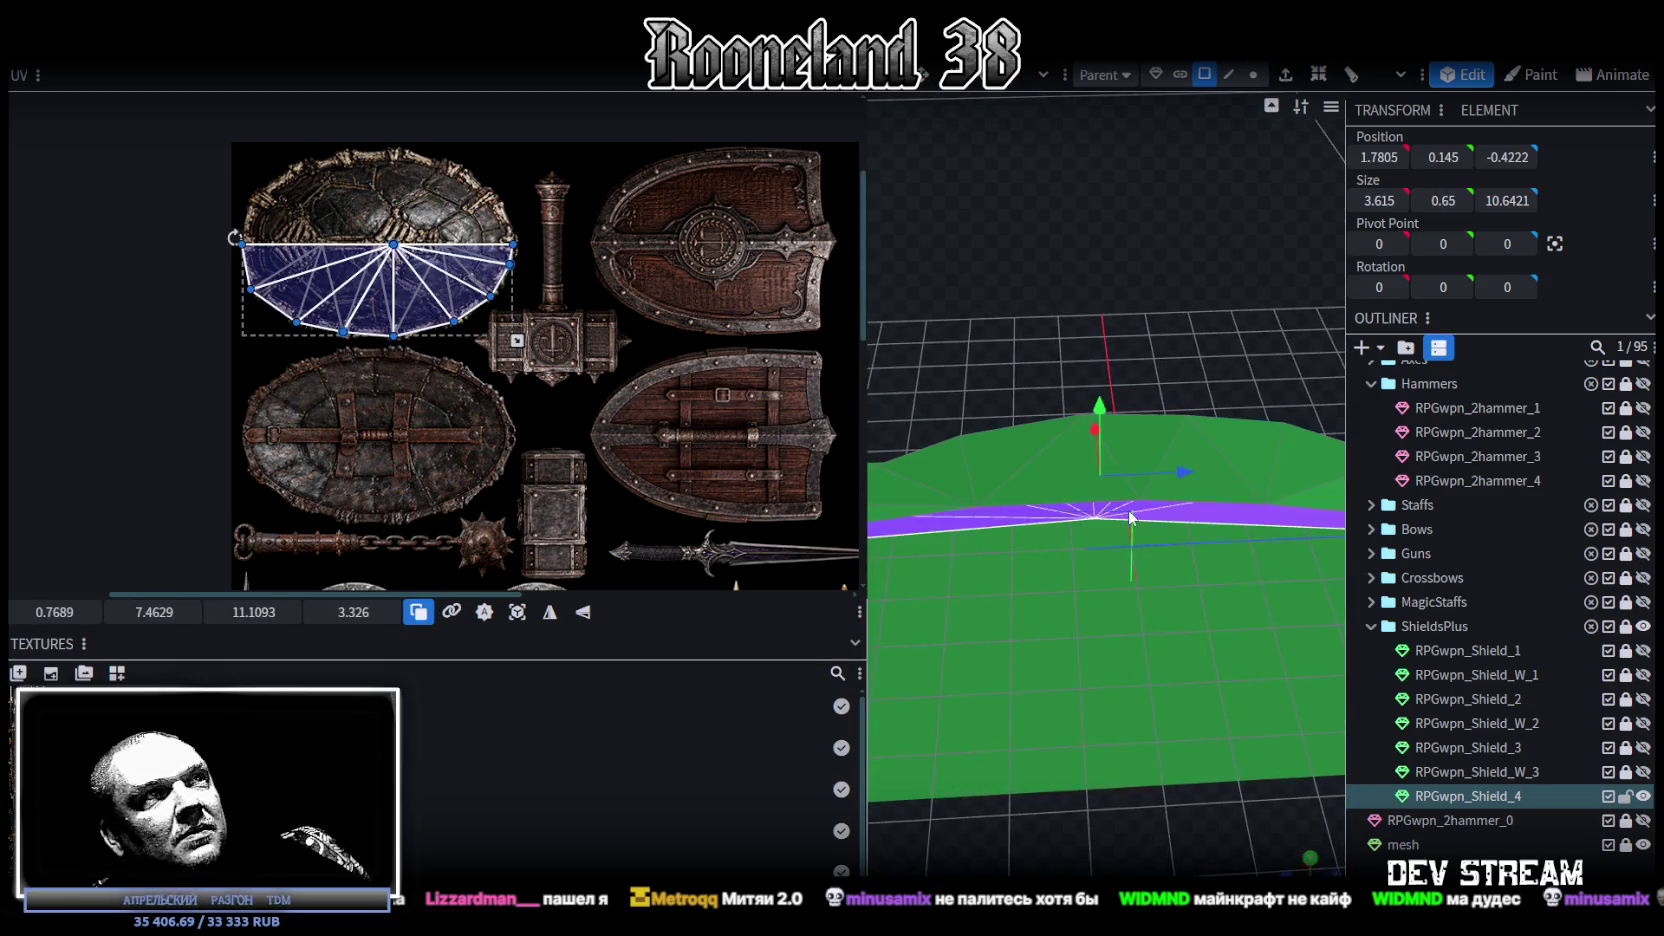
{"action": "scroll", "coordinate": [994, 576], "scroll_direction": "down", "scroll_amount": 3}
{"action": "mouse_move", "coordinate": [994, 576]}
{"action": "left_mouse_down"}
{"action": "mouse_move", "coordinate": [1124, 376]}
{"action": "mouse_move", "coordinate": [1015, 380]}
{"action": "mouse_move", "coordinate": [1020, 324]}
{"action": "mouse_move", "coordinate": [1158, 559]}
{"action": "mouse_move", "coordinate": [1245, 367]}
{"action": "left_mouse_up"}
{"action": "key", "text": "ctrl+a"}
{"action": "key", "text": "ctrl+c"}
{"action": "right_click", "coordinate": [1227, 372]}
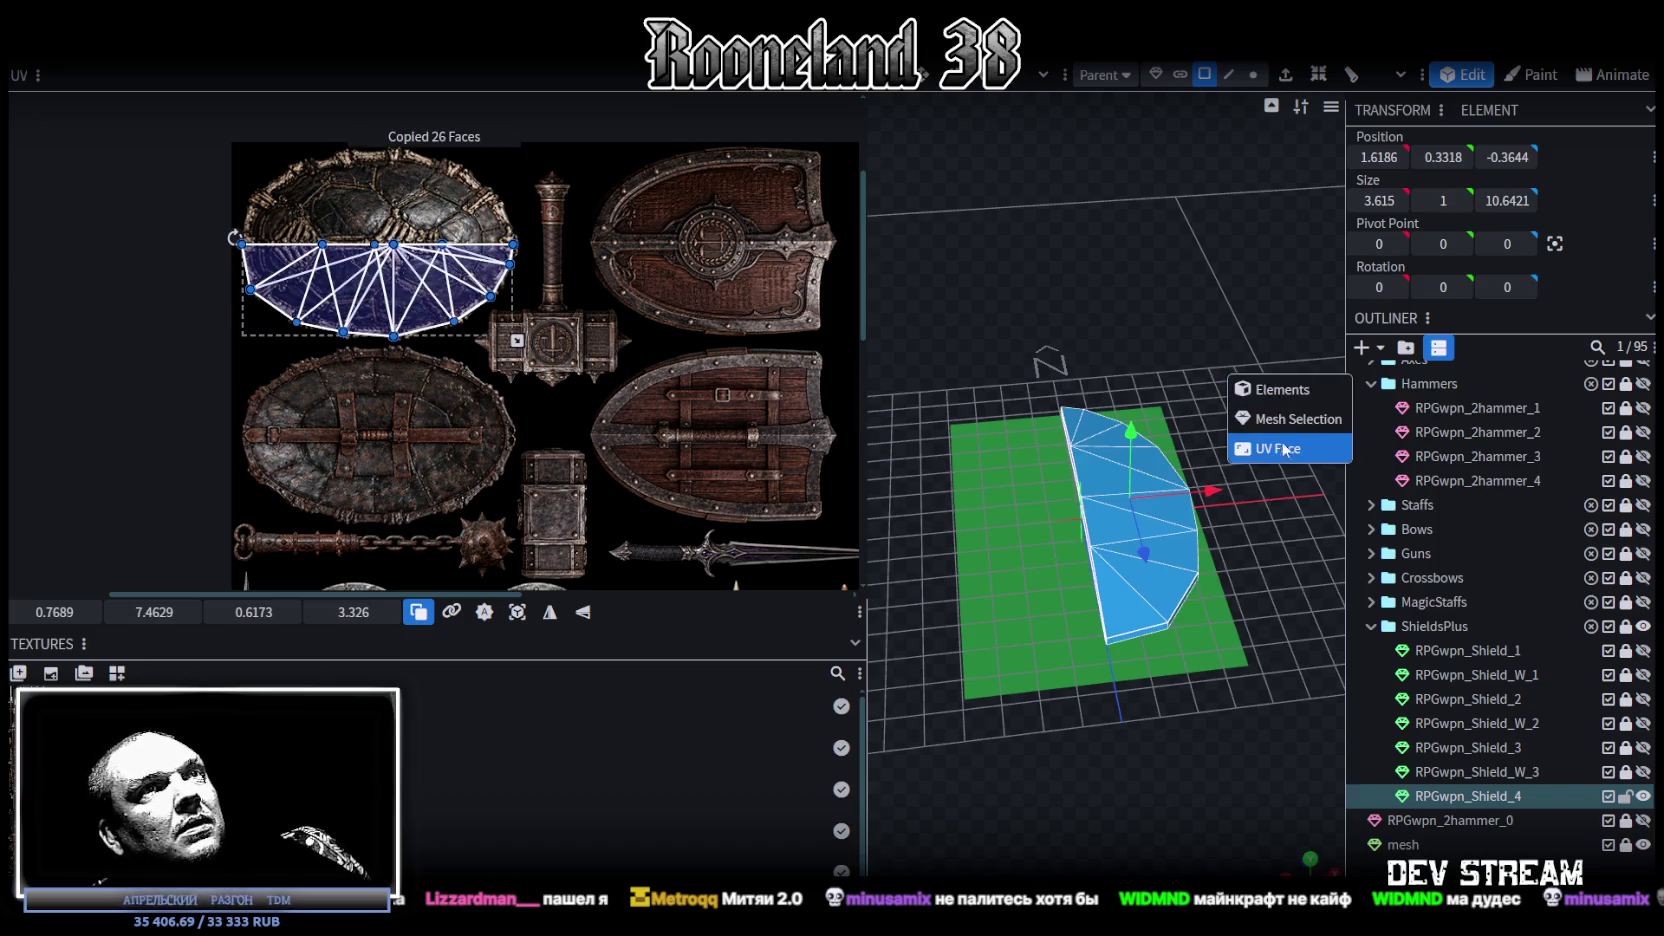
{"action": "right_click", "coordinate": [210, 150]}
{"action": "mouse_move", "coordinate": [260, 100]}
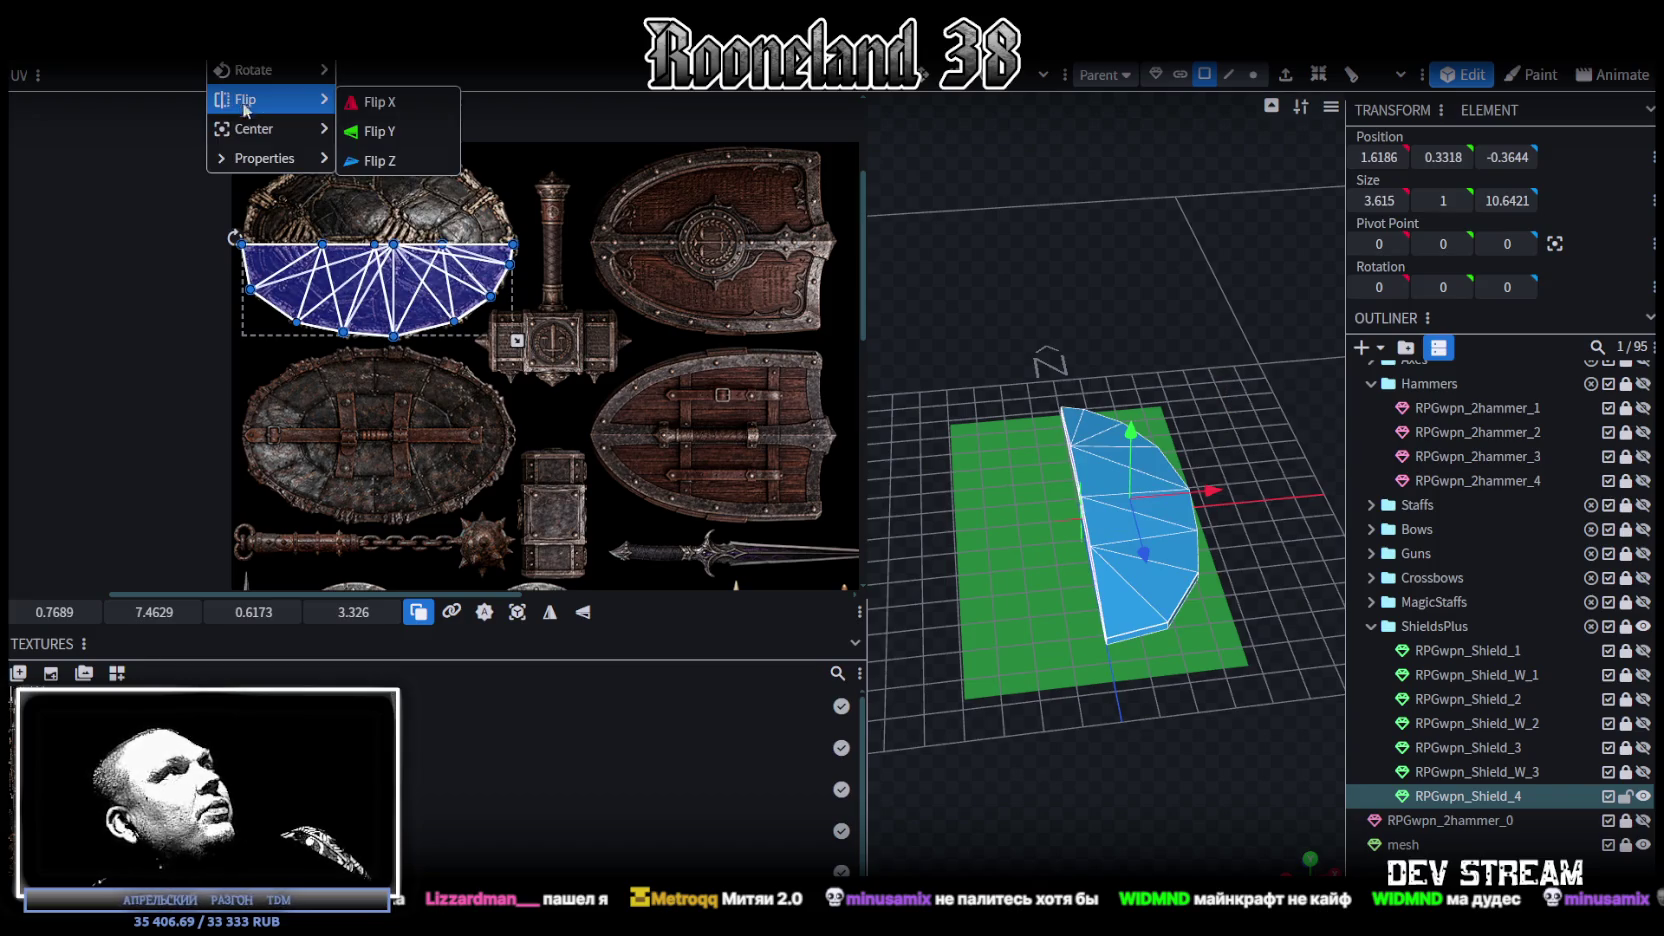
{"action": "left_click", "coordinate": [387, 106]}
{"action": "left_click", "coordinate": [700, 215]}
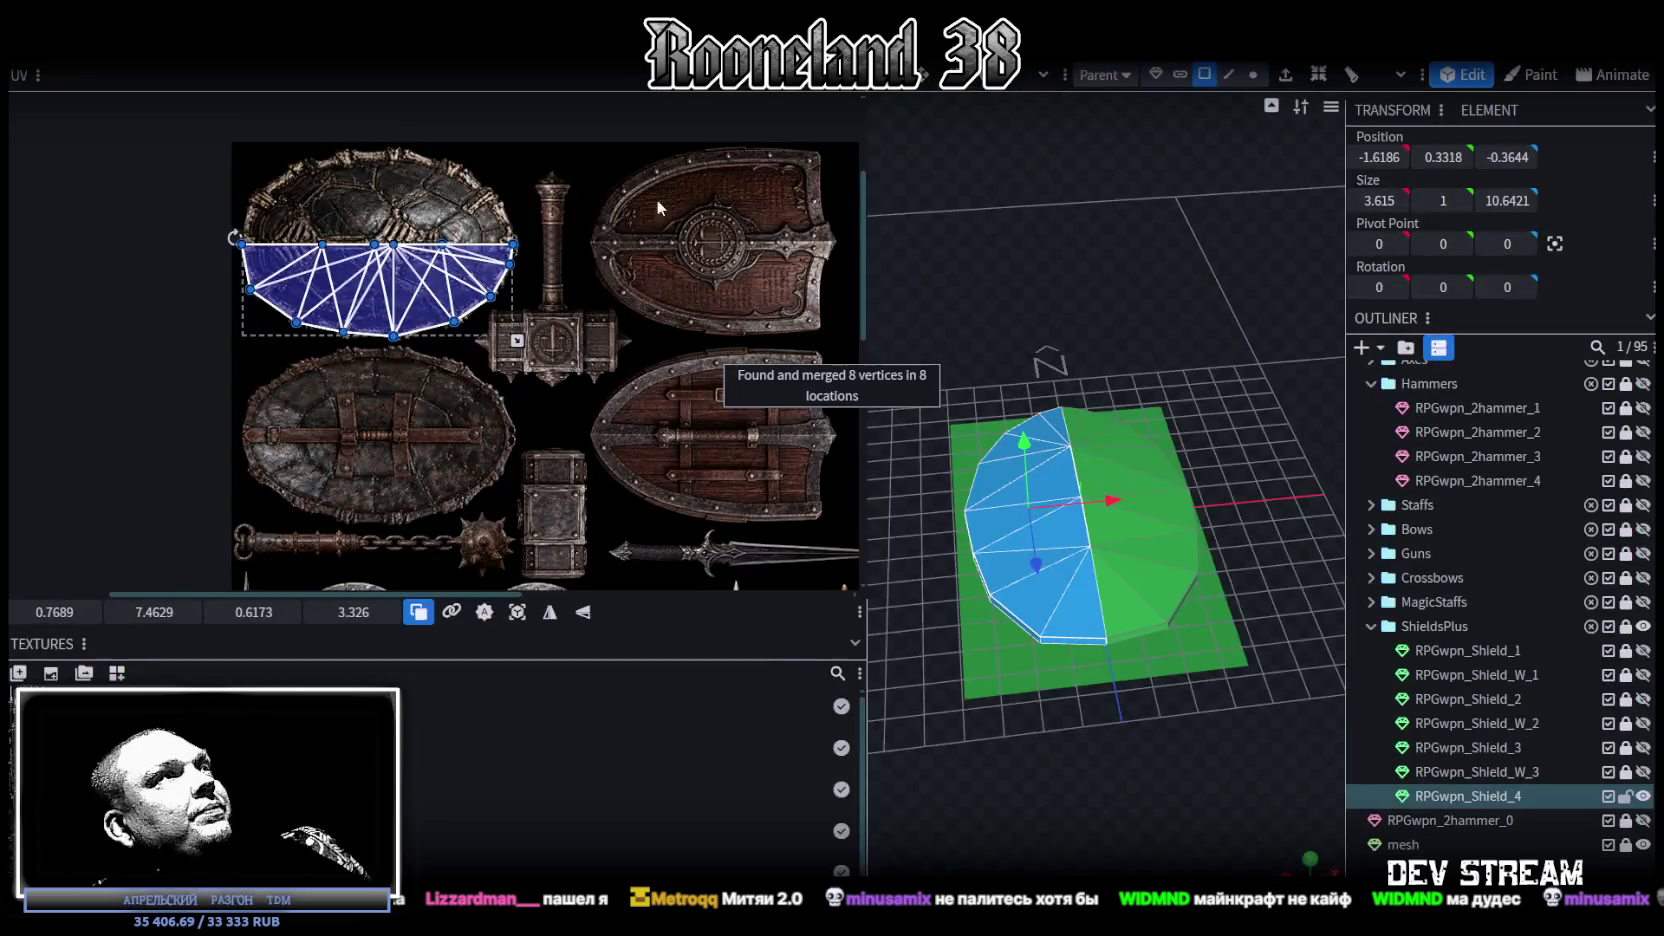
Step: Flip the UV island vertically and shift V from 7.4629 to 0.7129 onto the oval turtle shell
{"action": "left_click", "coordinate": [585, 614]}
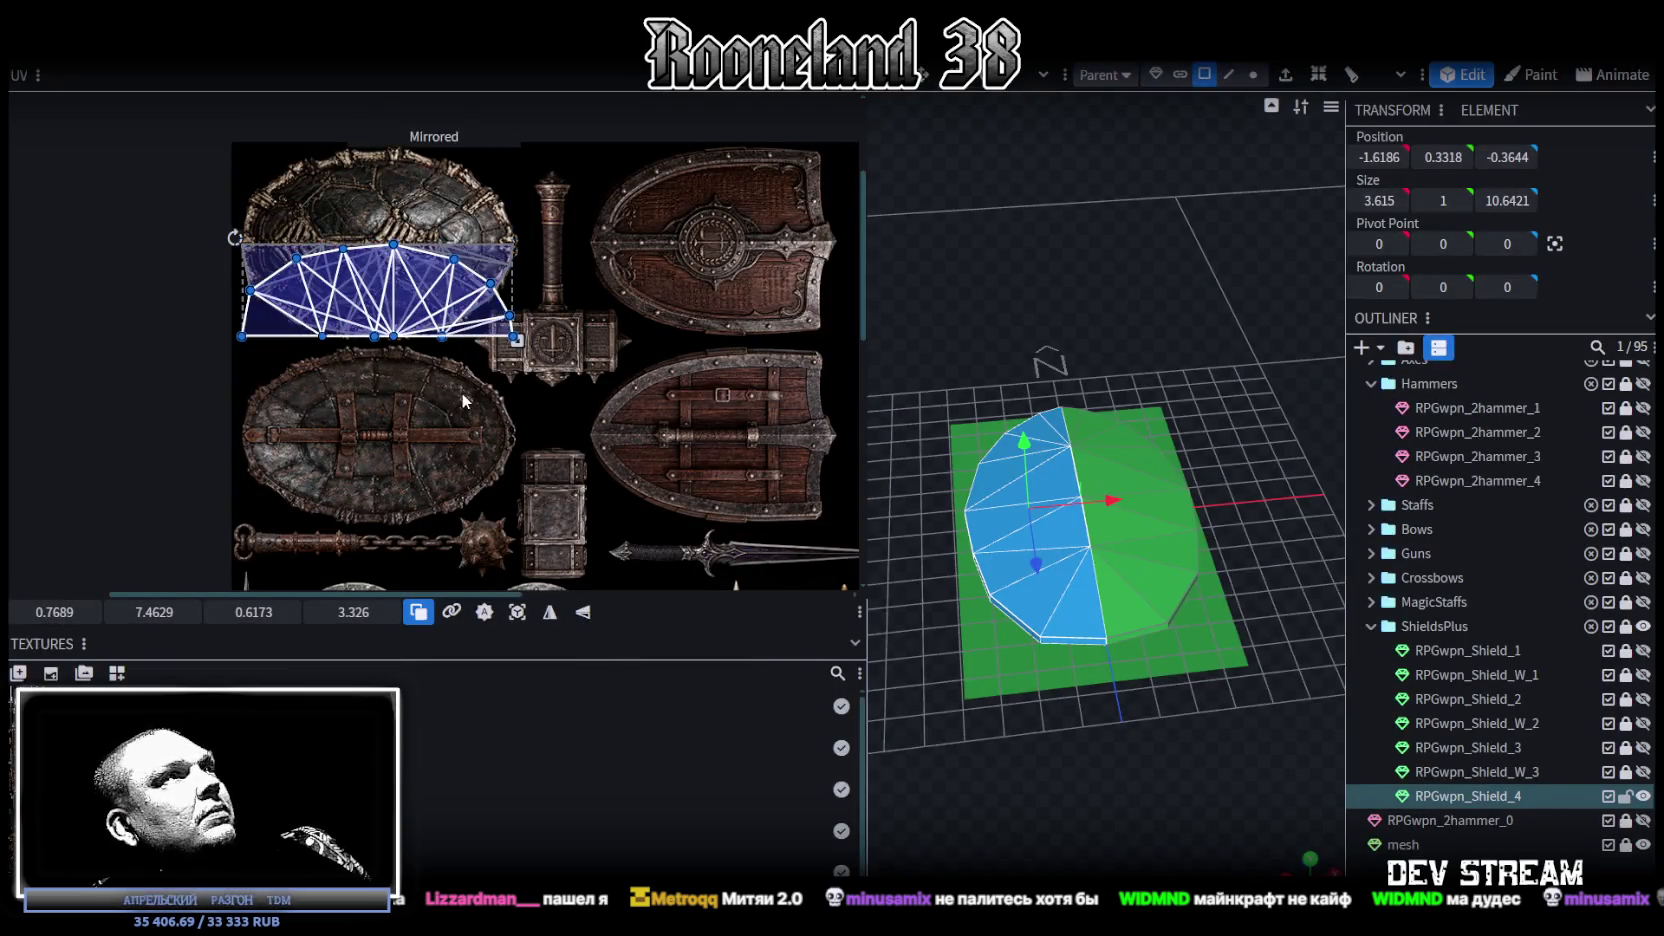
{"action": "left_click_drag", "start_coordinate": [140, 612], "coordinate": [100, 612]}
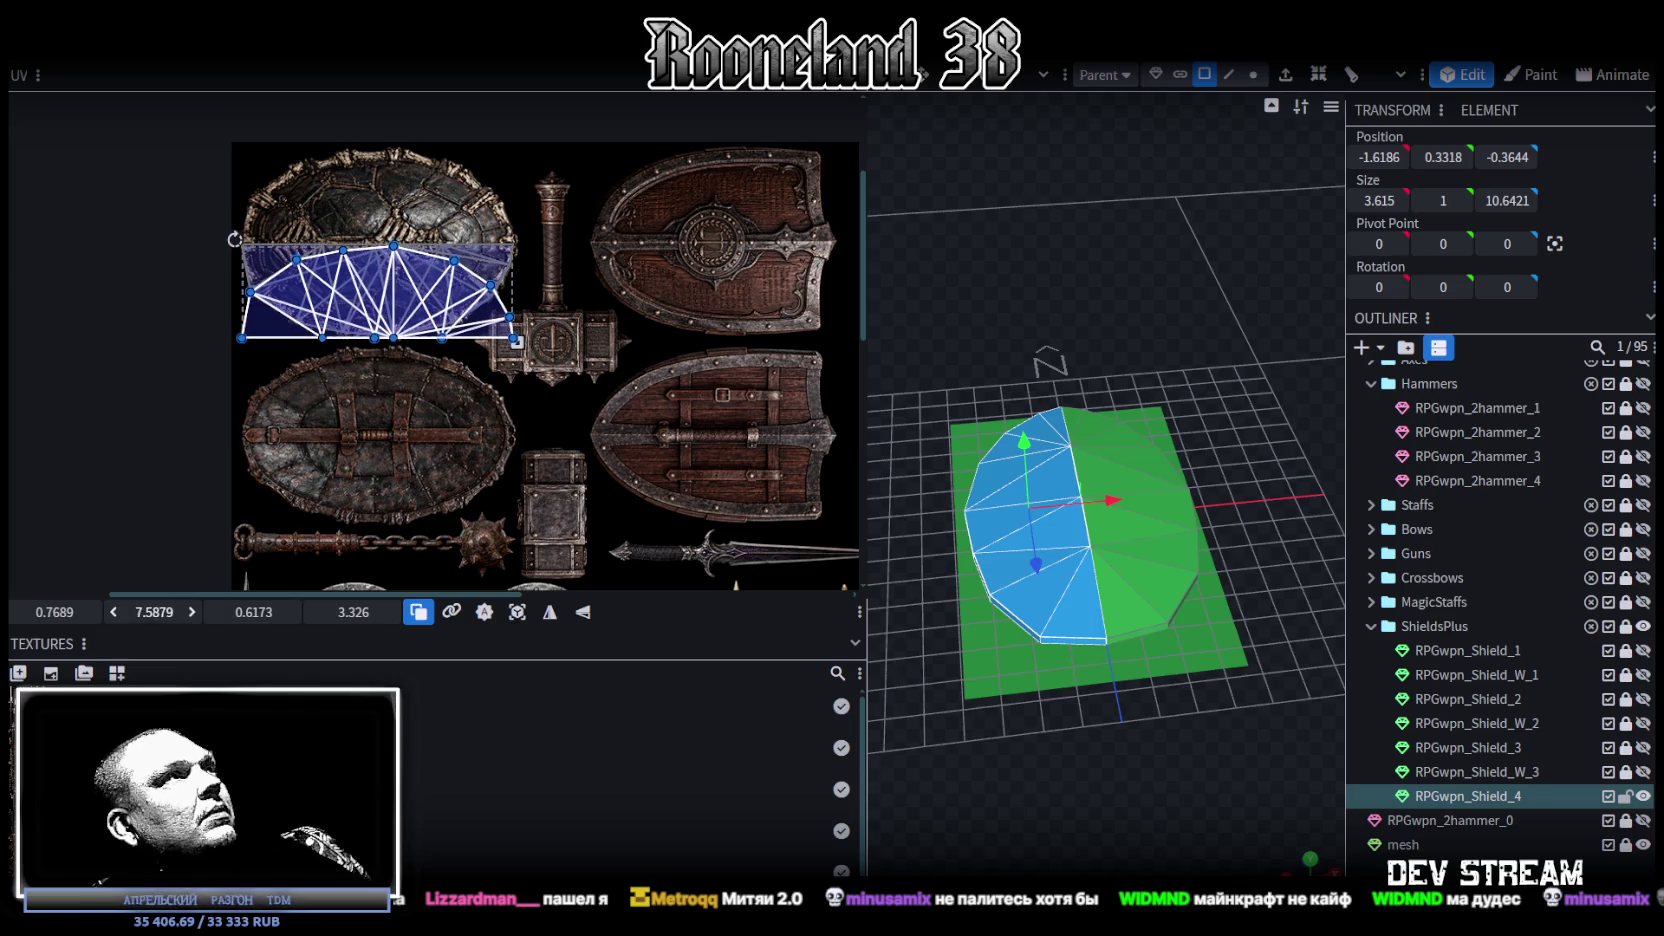
{"action": "mouse_move", "coordinate": [100, 612]}
{"action": "left_mouse_down"}
{"action": "mouse_move", "coordinate": [85, 612]}
{"action": "mouse_move", "coordinate": [140, 612]}
{"action": "left_mouse_up"}
{"action": "scroll", "coordinate": [343, 337], "scroll_direction": "up", "scroll_amount": 5}
{"action": "scroll", "coordinate": [490, 498], "scroll_direction": "up", "scroll_amount": 3}
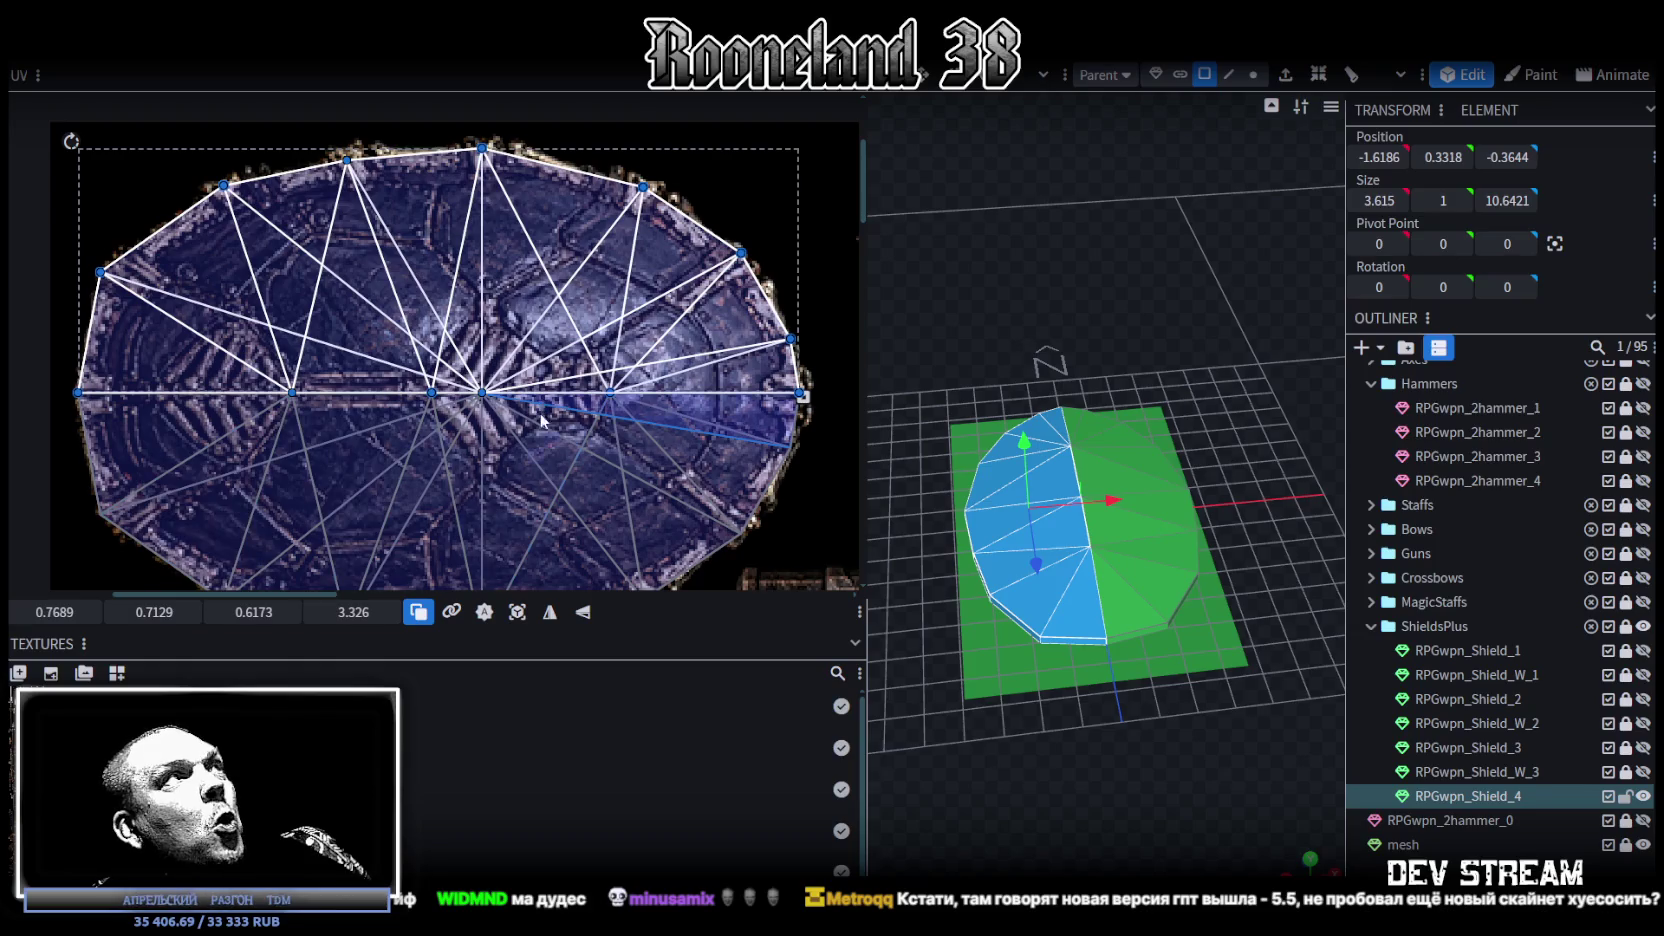
{"action": "scroll", "coordinate": [541, 463], "scroll_direction": "up", "scroll_amount": 3}
{"action": "scroll", "coordinate": [716, 398], "scroll_direction": "up", "scroll_amount": 4}
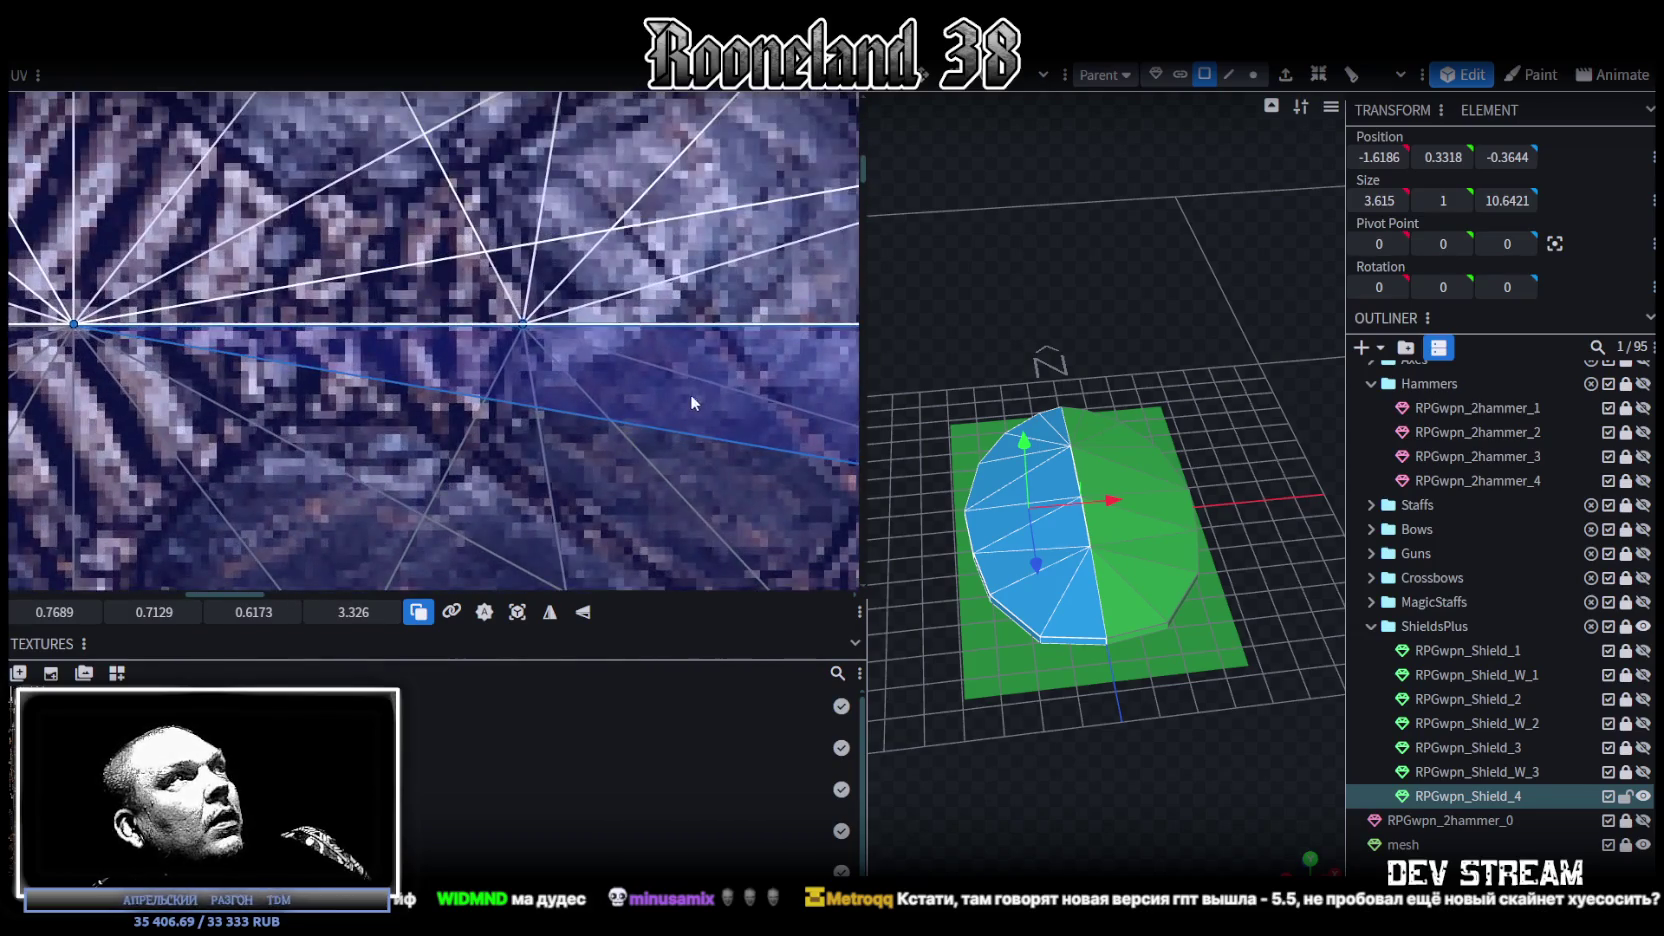
{"action": "scroll", "coordinate": [663, 412], "scroll_direction": "down", "scroll_amount": 2}
{"action": "scroll", "coordinate": [671, 422], "scroll_direction": "down", "scroll_amount": 1}
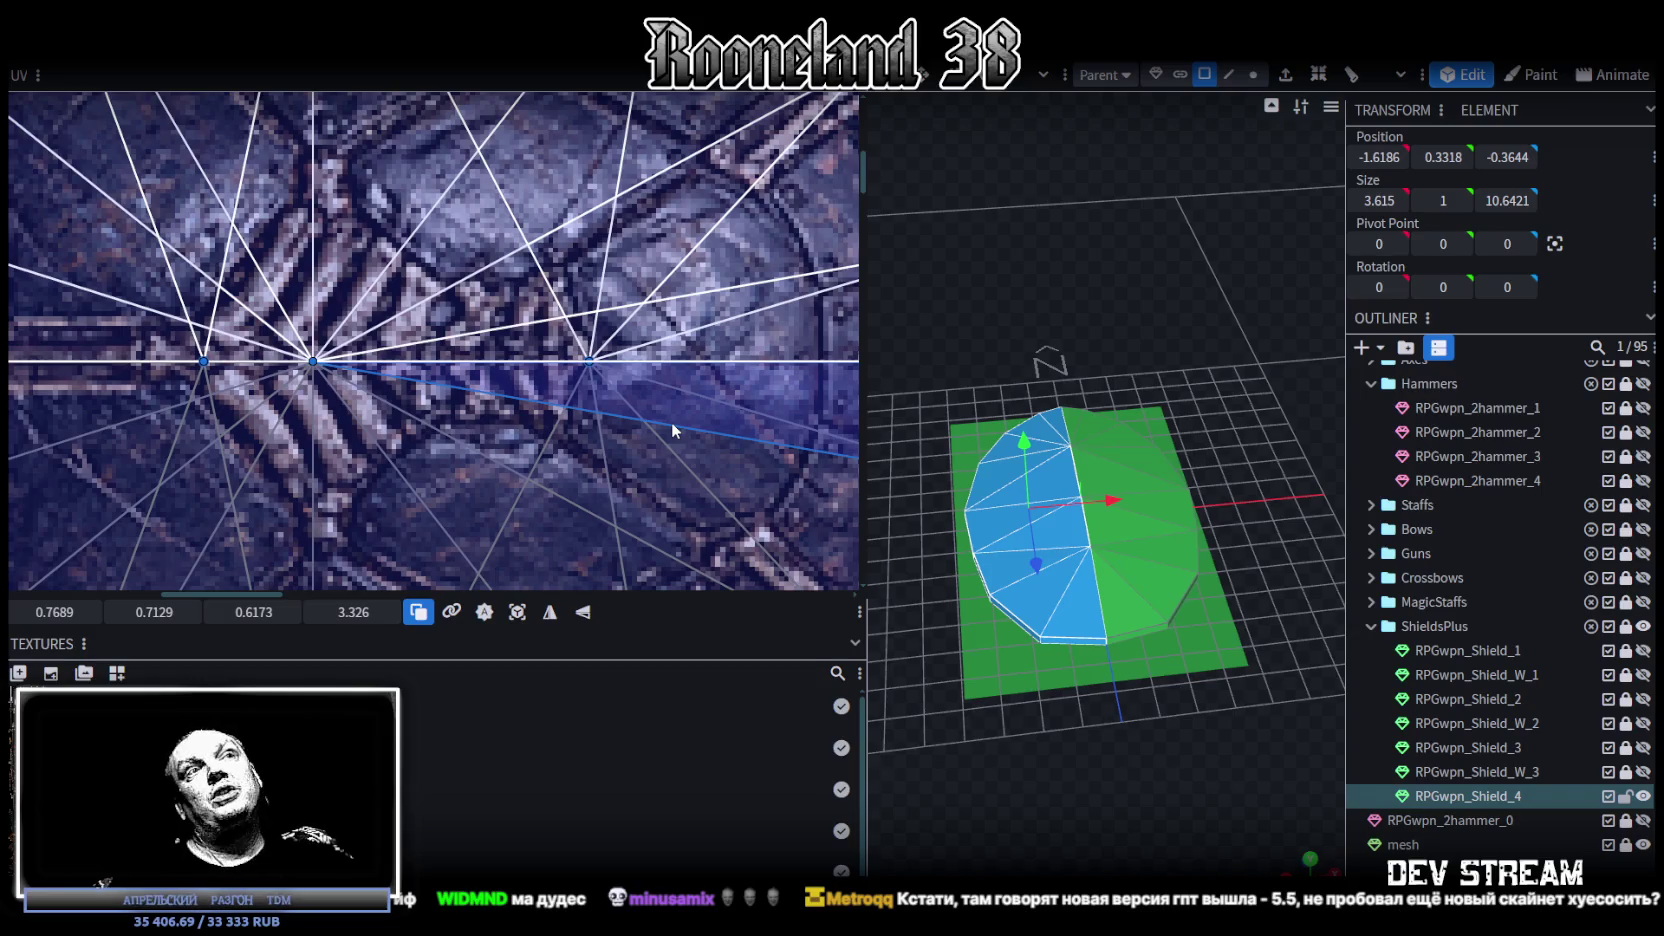
{"action": "scroll", "coordinate": [731, 395], "scroll_direction": "down", "scroll_amount": 3}
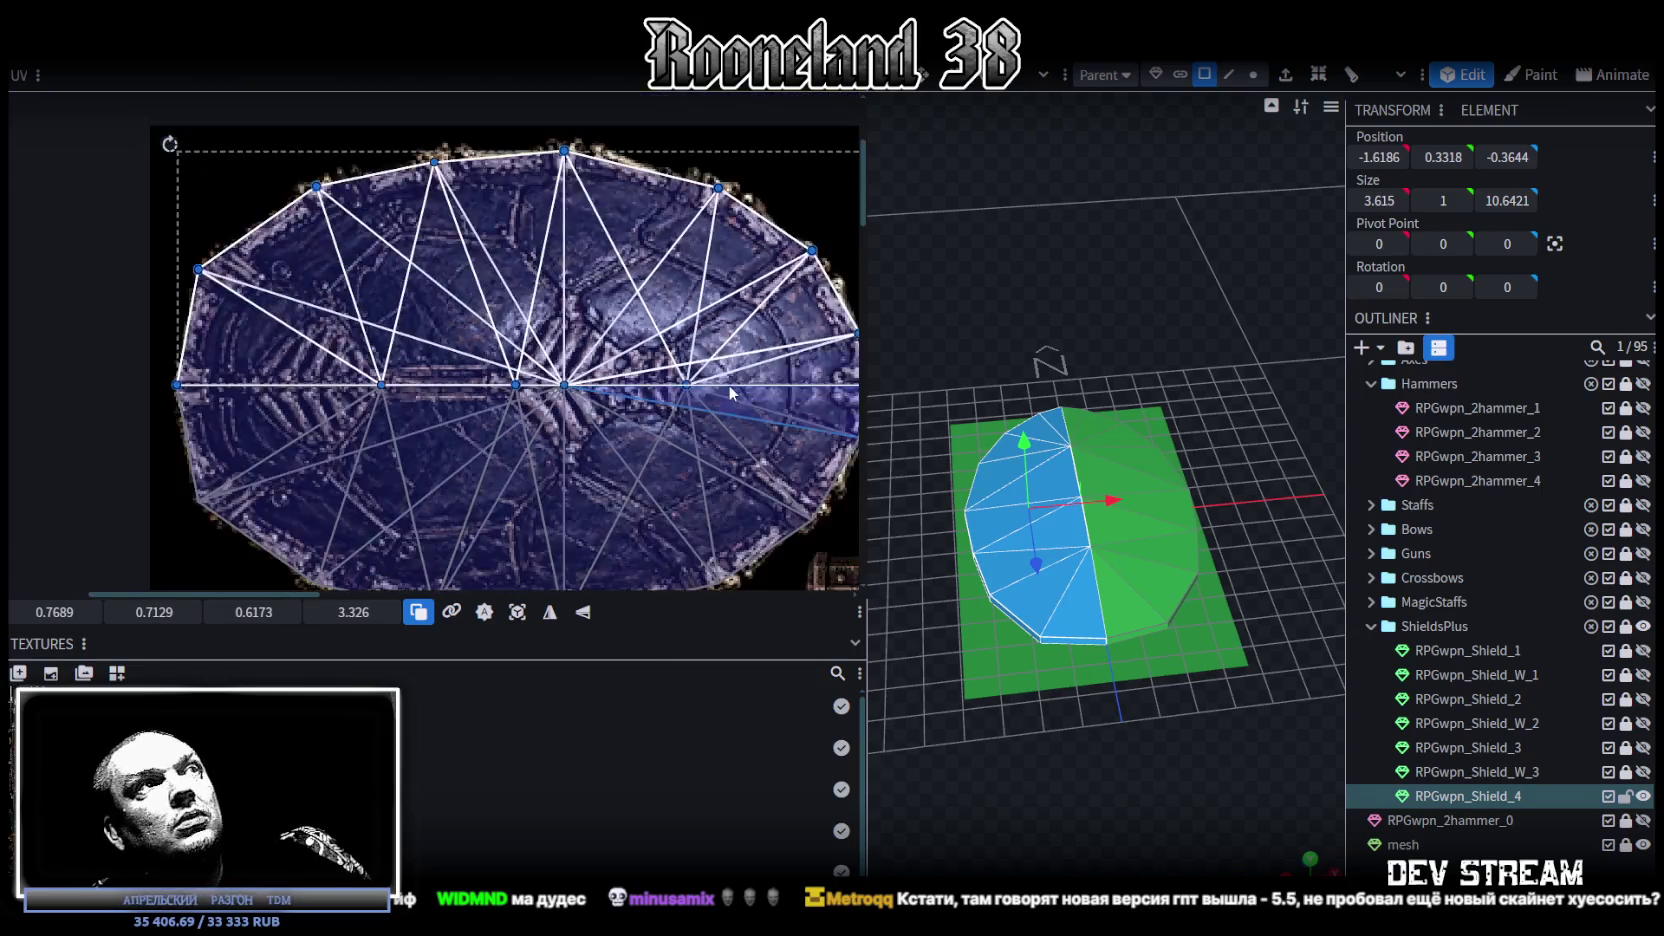
{"action": "scroll", "coordinate": [730, 393], "scroll_direction": "down", "scroll_amount": 3}
{"action": "scroll", "coordinate": [713, 391], "scroll_direction": "down", "scroll_amount": 1}
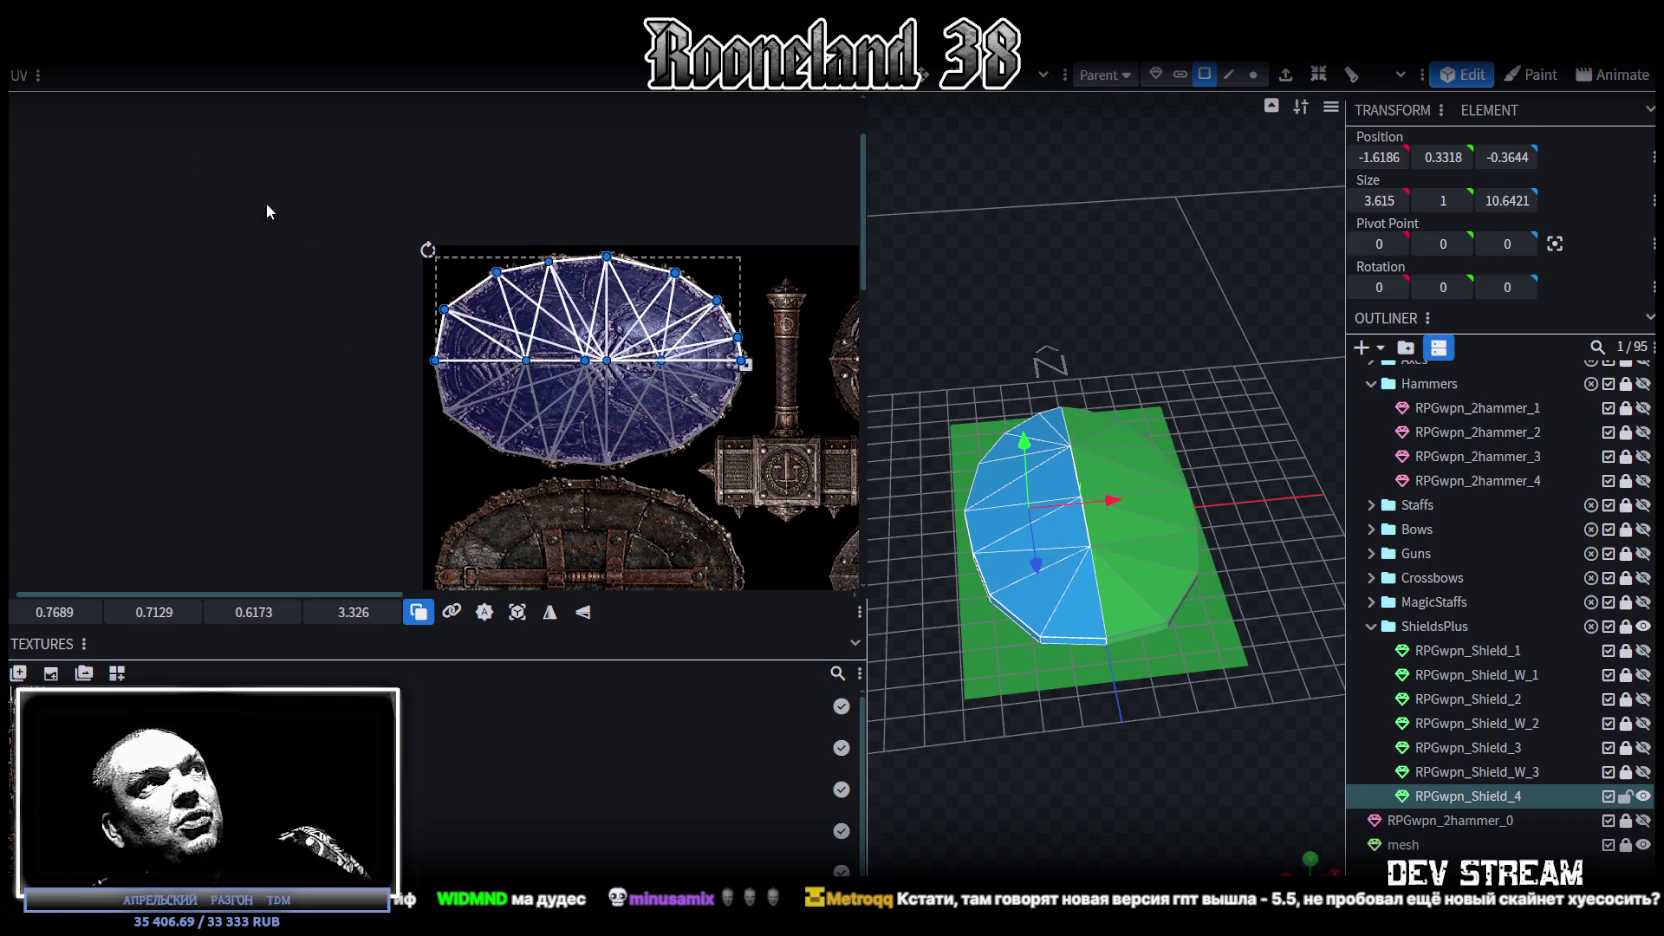
{"action": "scroll", "coordinate": [546, 373], "scroll_direction": "up", "scroll_amount": 3}
{"action": "middle_click_drag", "start_coordinate": [575, 483], "coordinate": [404, 490]}
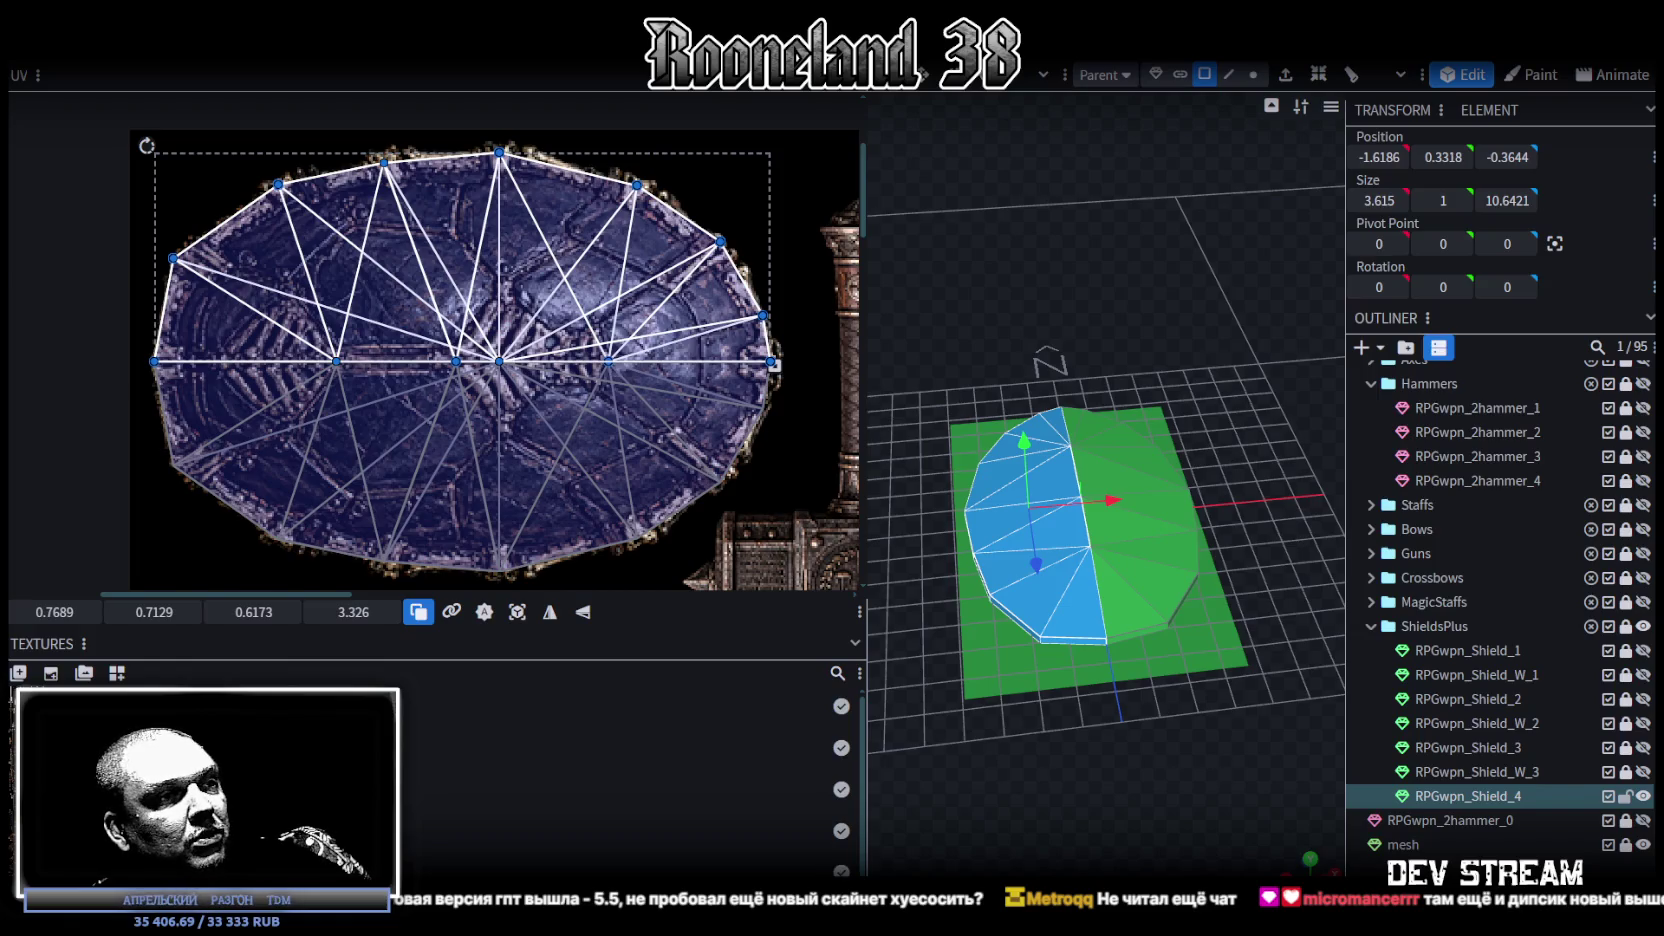
{"action": "key", "text": "alt+Tab"}
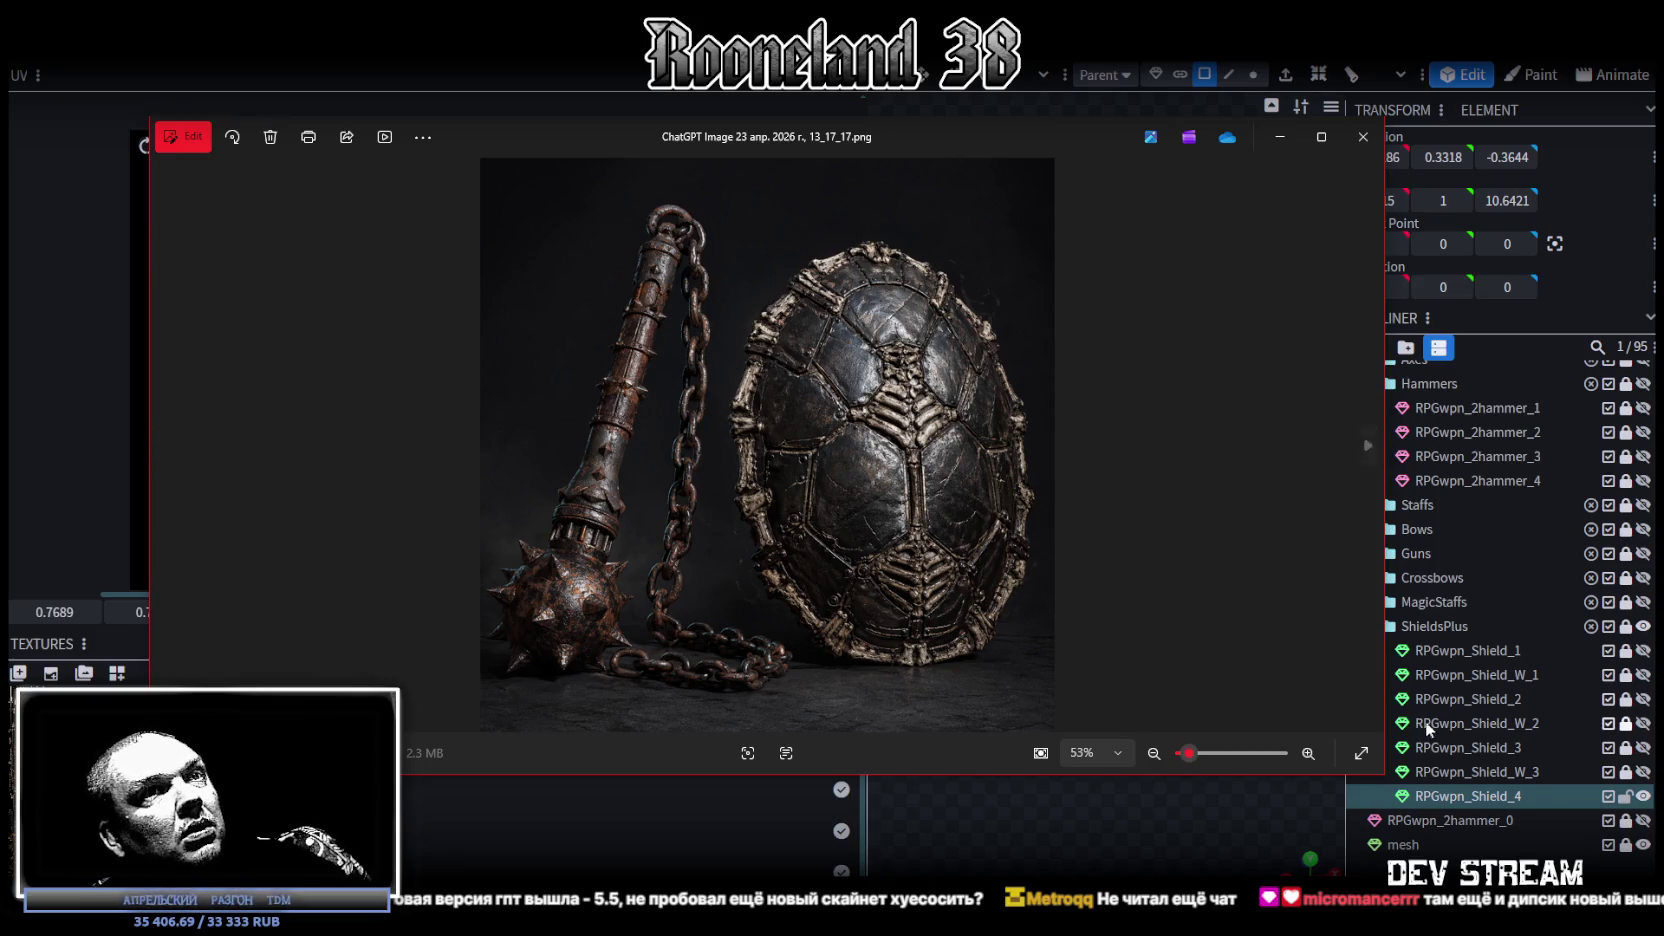
{"action": "left_click", "coordinate": [1322, 140]}
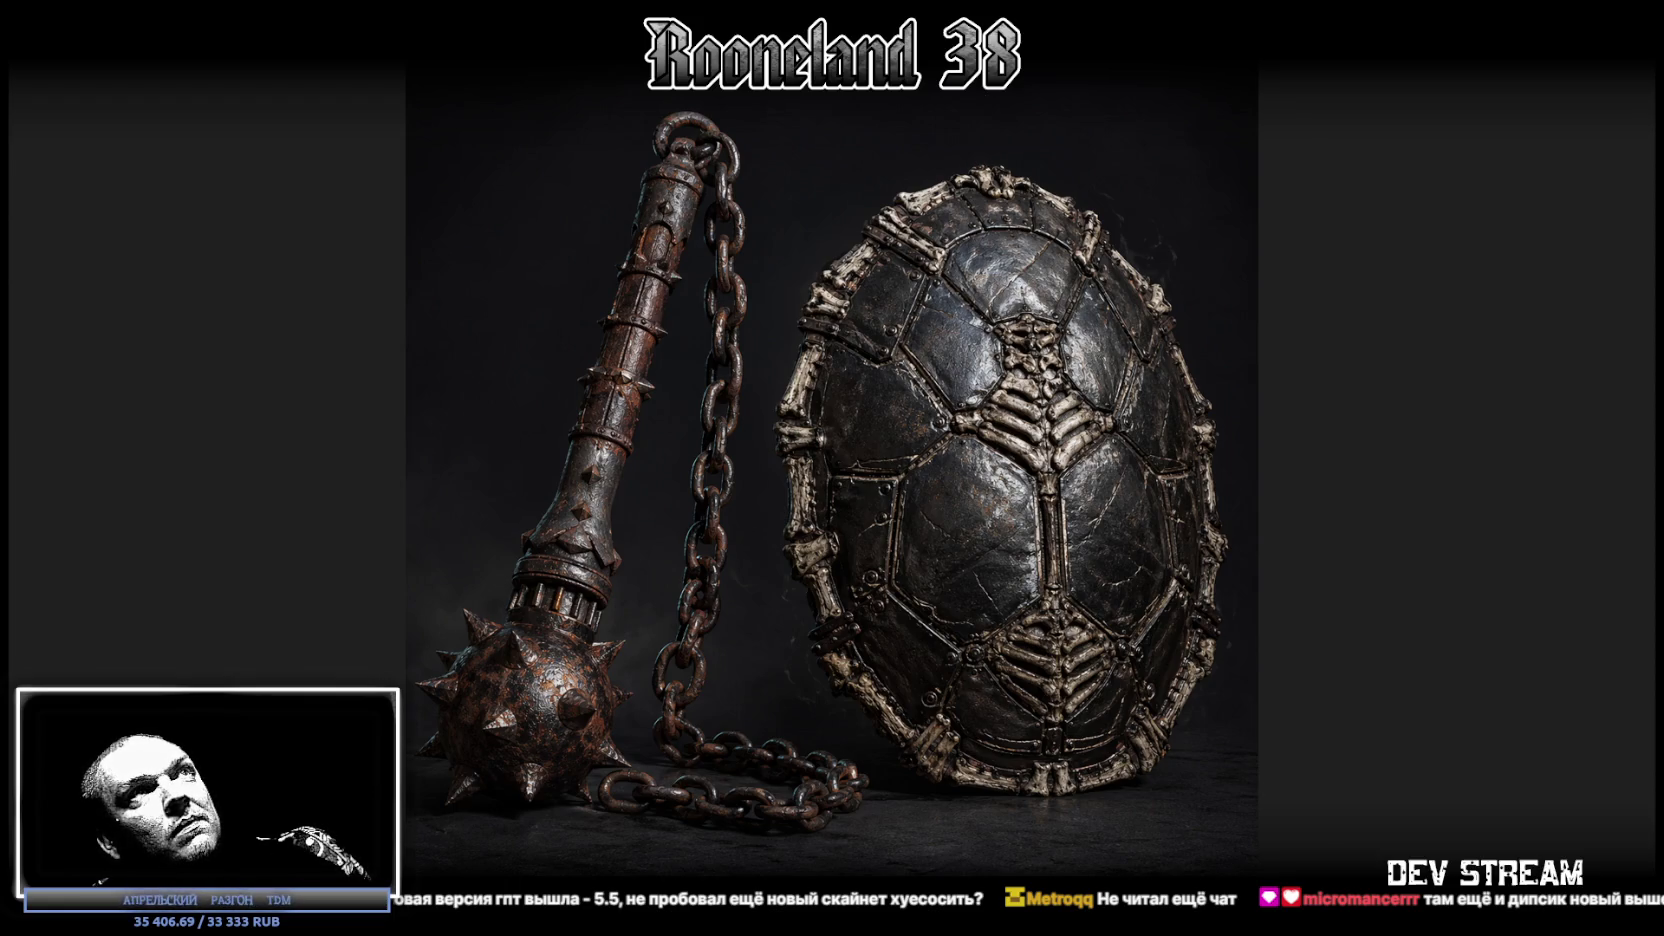
{"action": "key", "text": "Escape"}
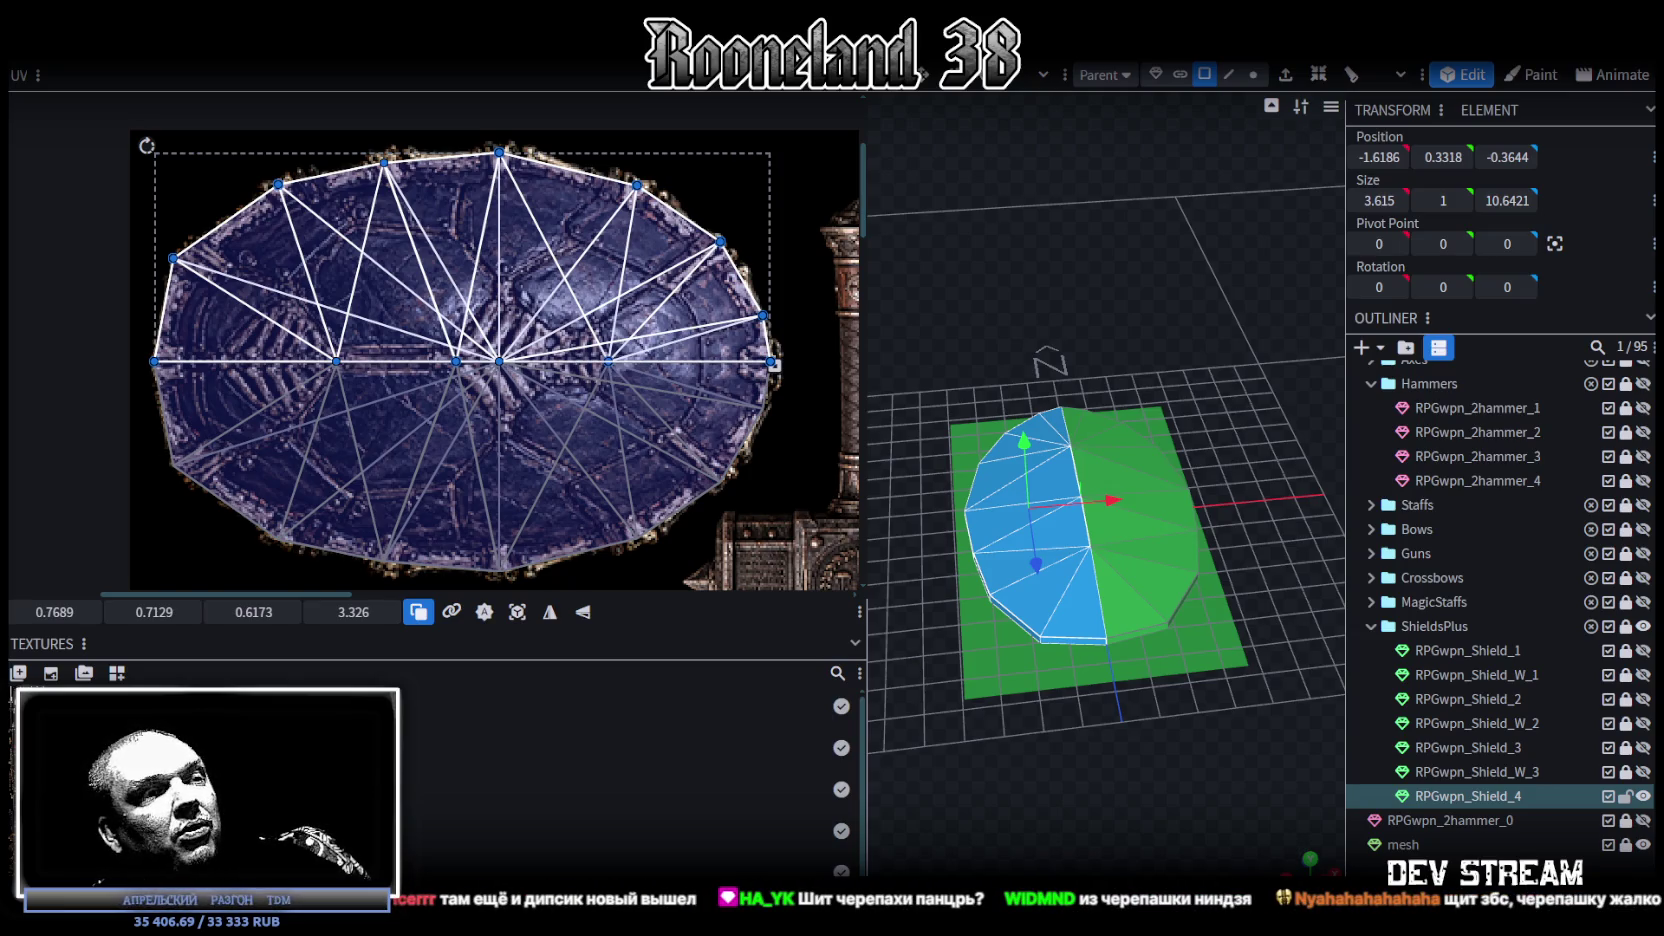
{"action": "key", "text": "alt+Tab"}
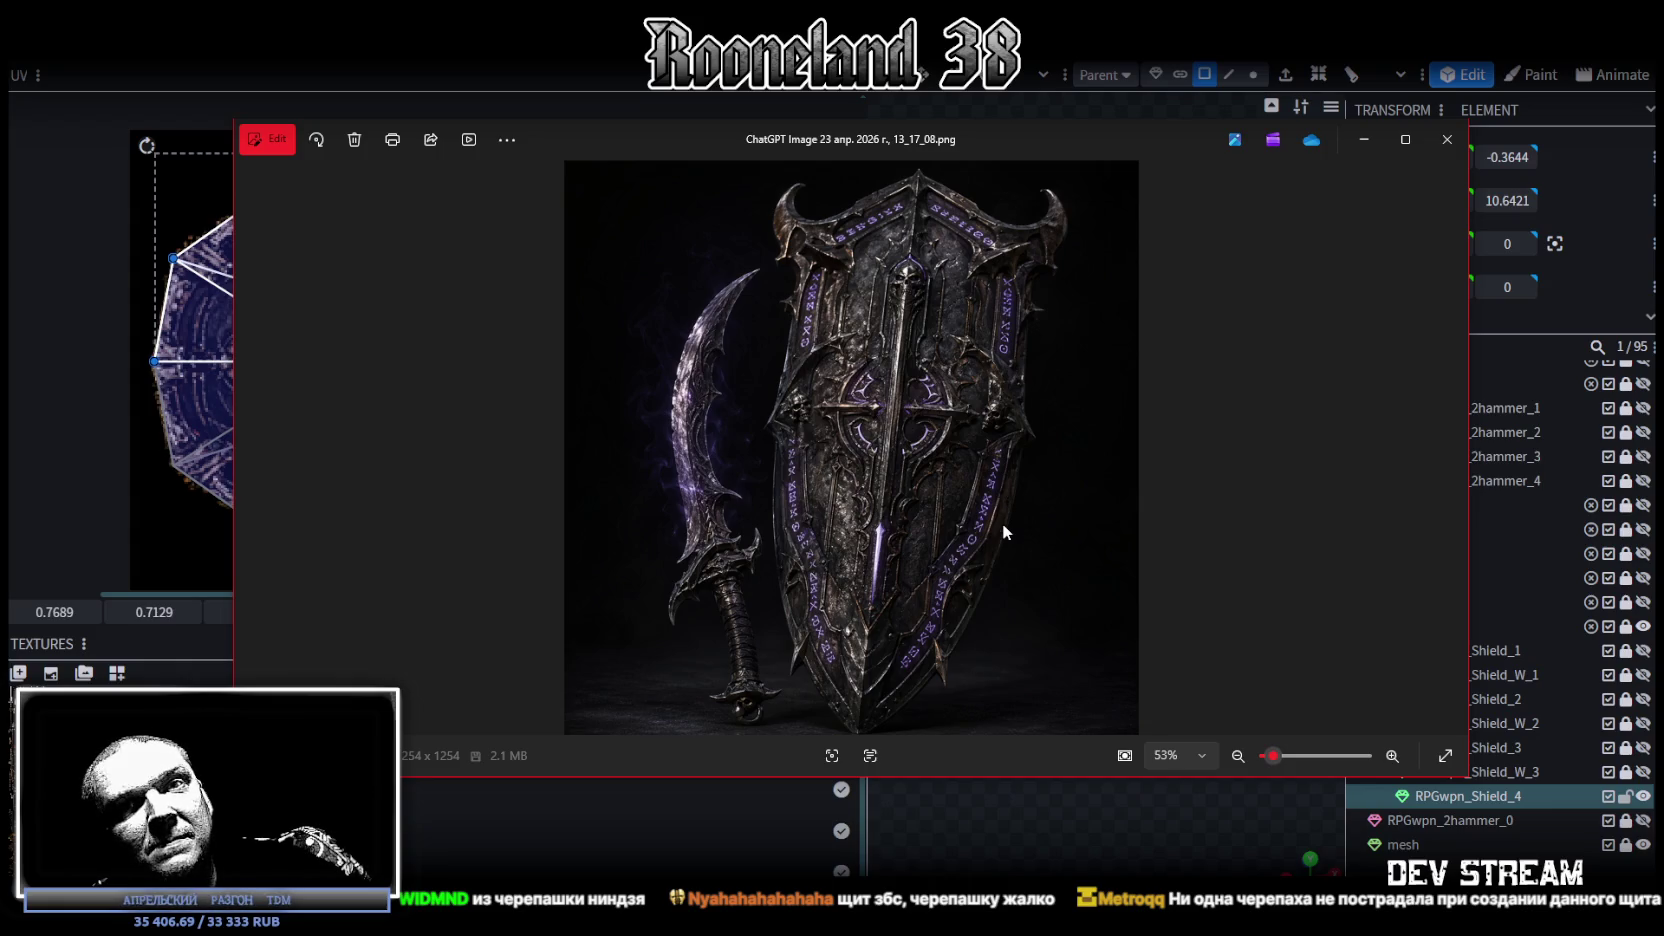
{"action": "key", "text": "alt+Tab"}
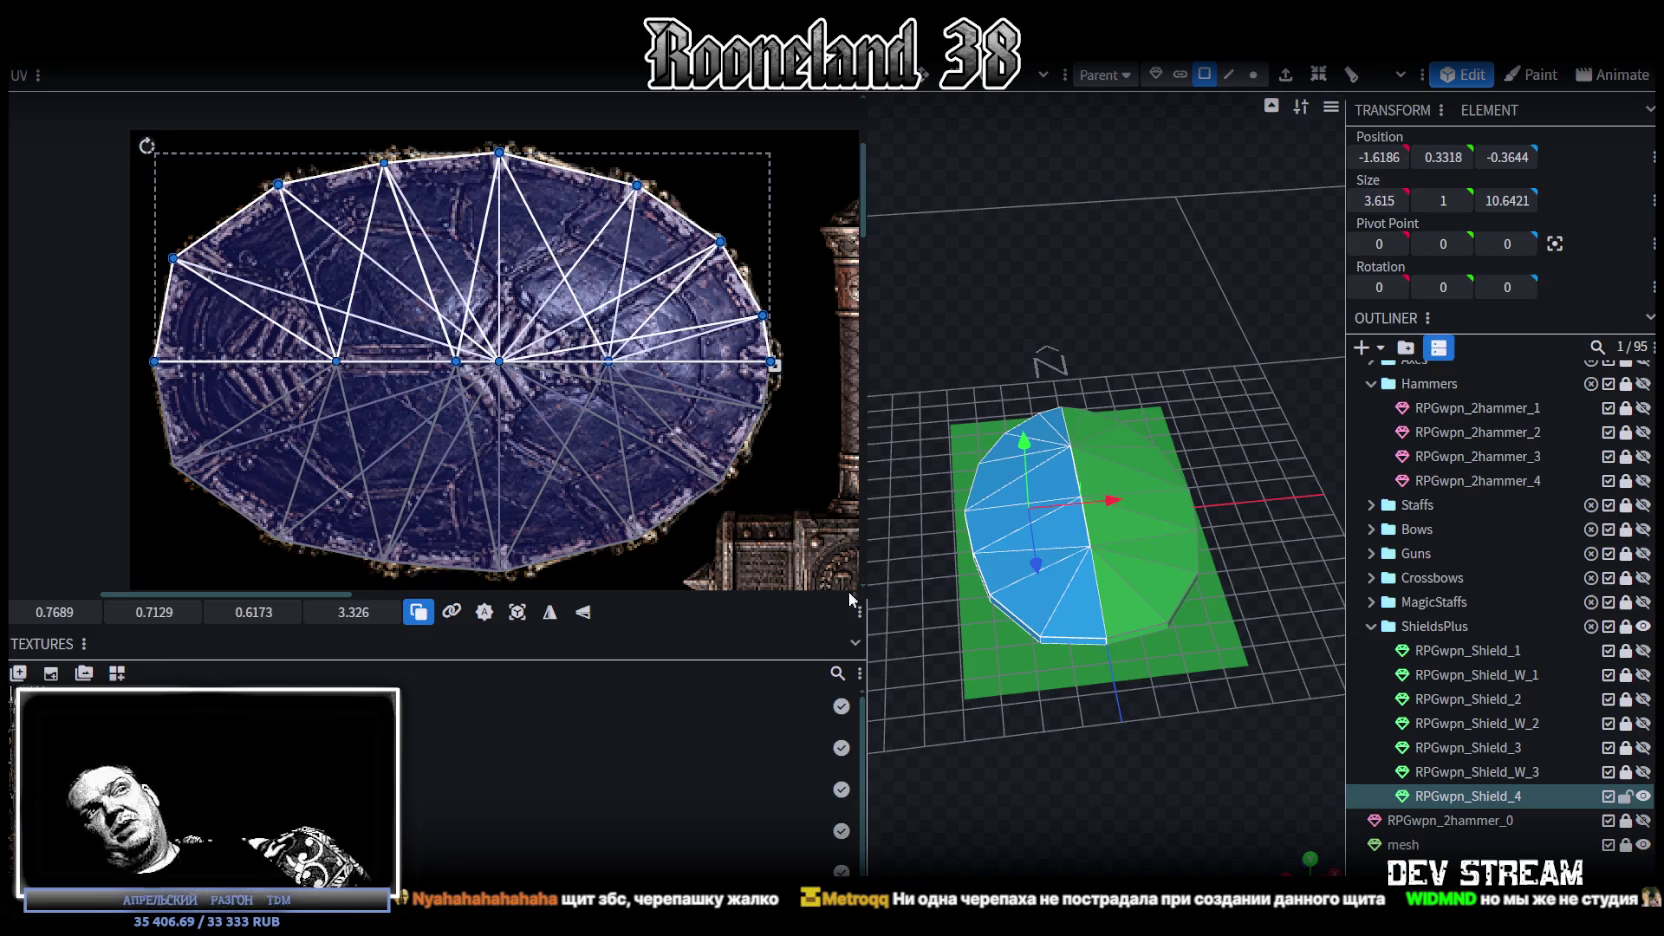
Step: Widen the UV editor and recentre its view on the shield's UV island
{"action": "scroll", "coordinate": [1154, 719], "scroll_direction": "up", "scroll_amount": 3}
{"action": "mouse_move", "coordinate": [1300, 860]}
{"action": "left_mouse_down"}
{"action": "mouse_move", "coordinate": [1126, 745]}
{"action": "mouse_move", "coordinate": [1071, 806]}
{"action": "mouse_move", "coordinate": [982, 828]}
{"action": "mouse_move", "coordinate": [1306, 836]}
{"action": "left_mouse_up"}
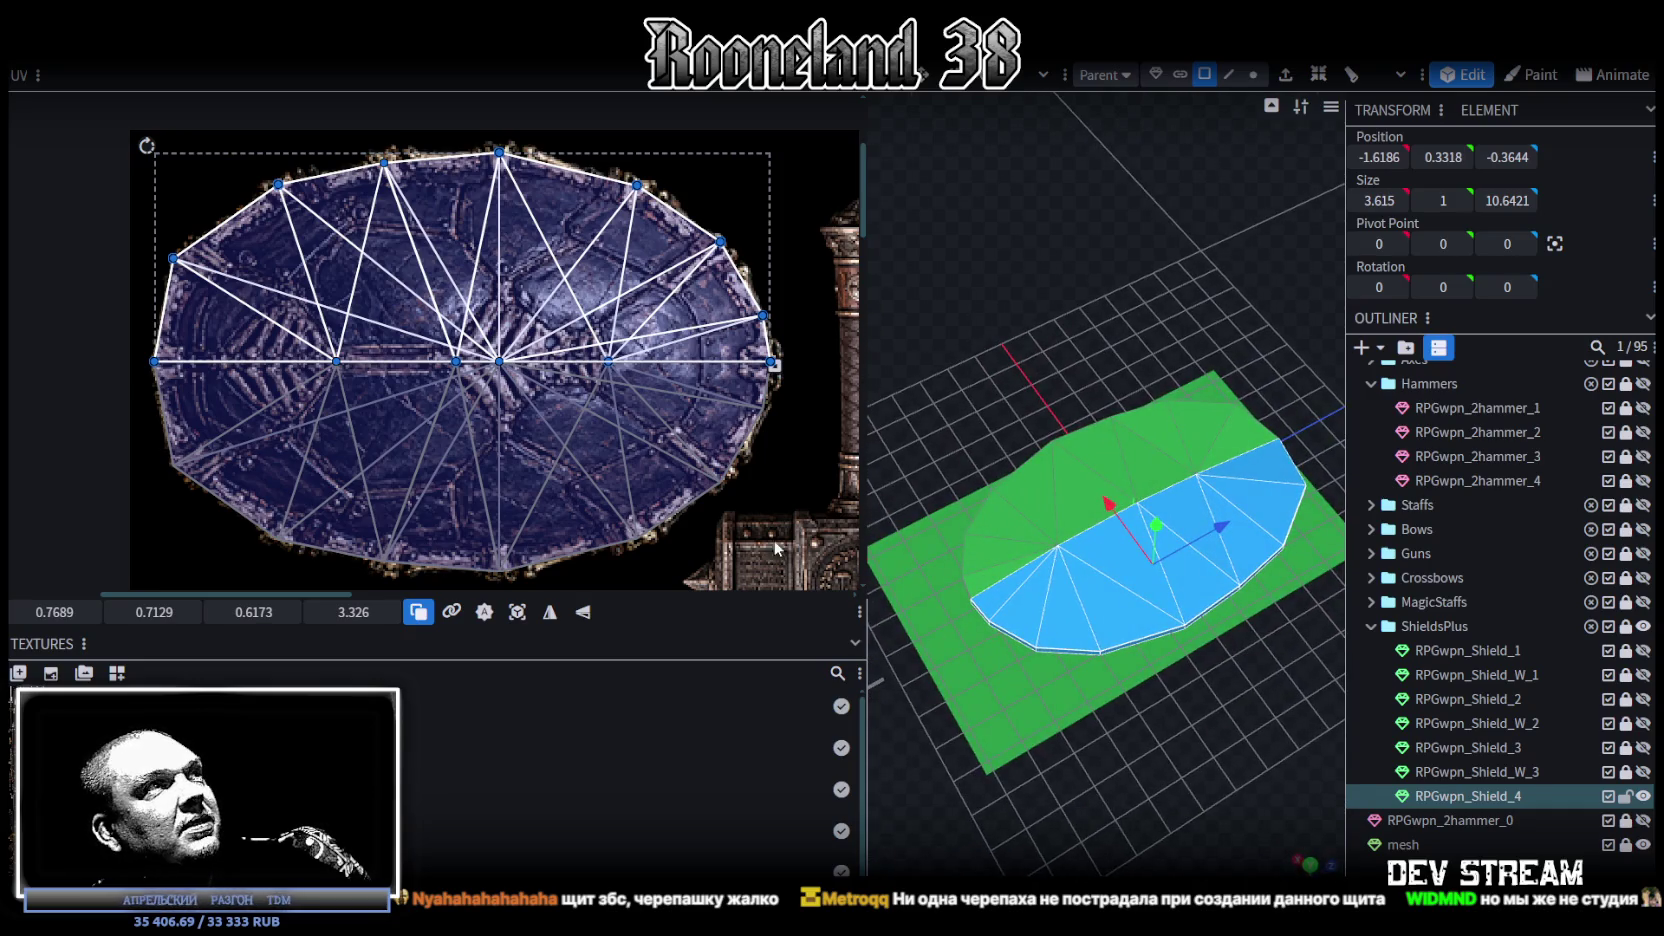
{"action": "scroll", "coordinate": [751, 549], "scroll_direction": "down", "scroll_amount": 3}
{"action": "scroll", "coordinate": [751, 549], "scroll_direction": "down", "scroll_amount": 2}
{"action": "scroll", "coordinate": [673, 488], "scroll_direction": "up", "scroll_amount": 3}
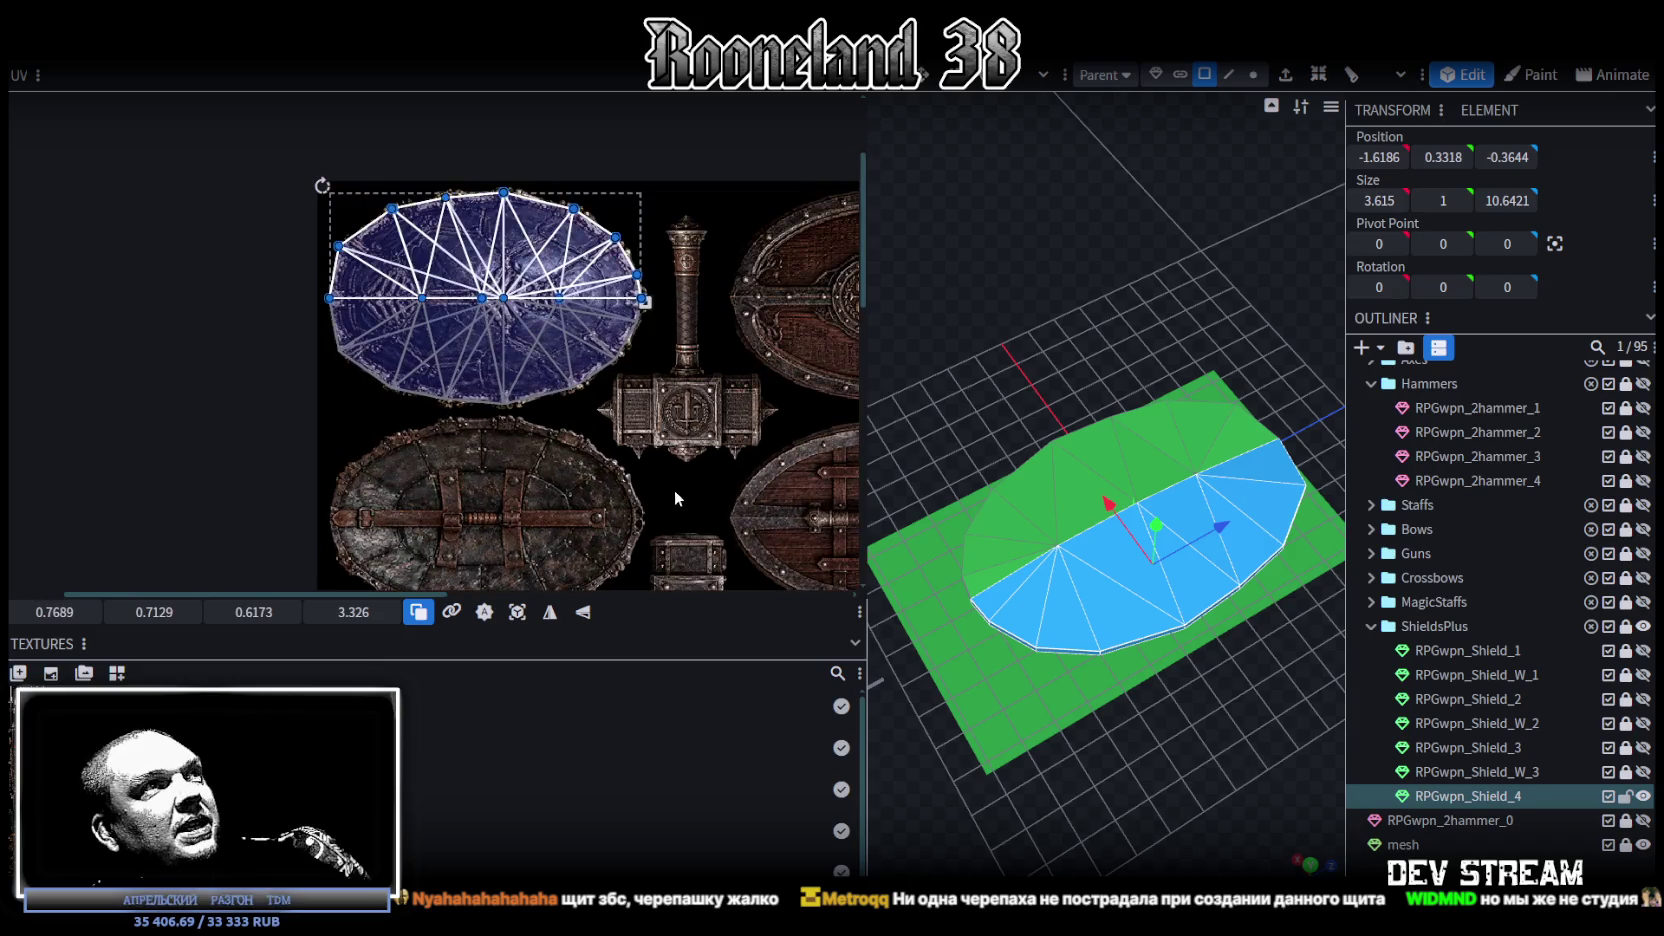
{"action": "left_click_drag", "start_coordinate": [867, 365], "coordinate": [975, 376]}
{"action": "scroll", "coordinate": [639, 407], "scroll_direction": "down", "scroll_amount": 2}
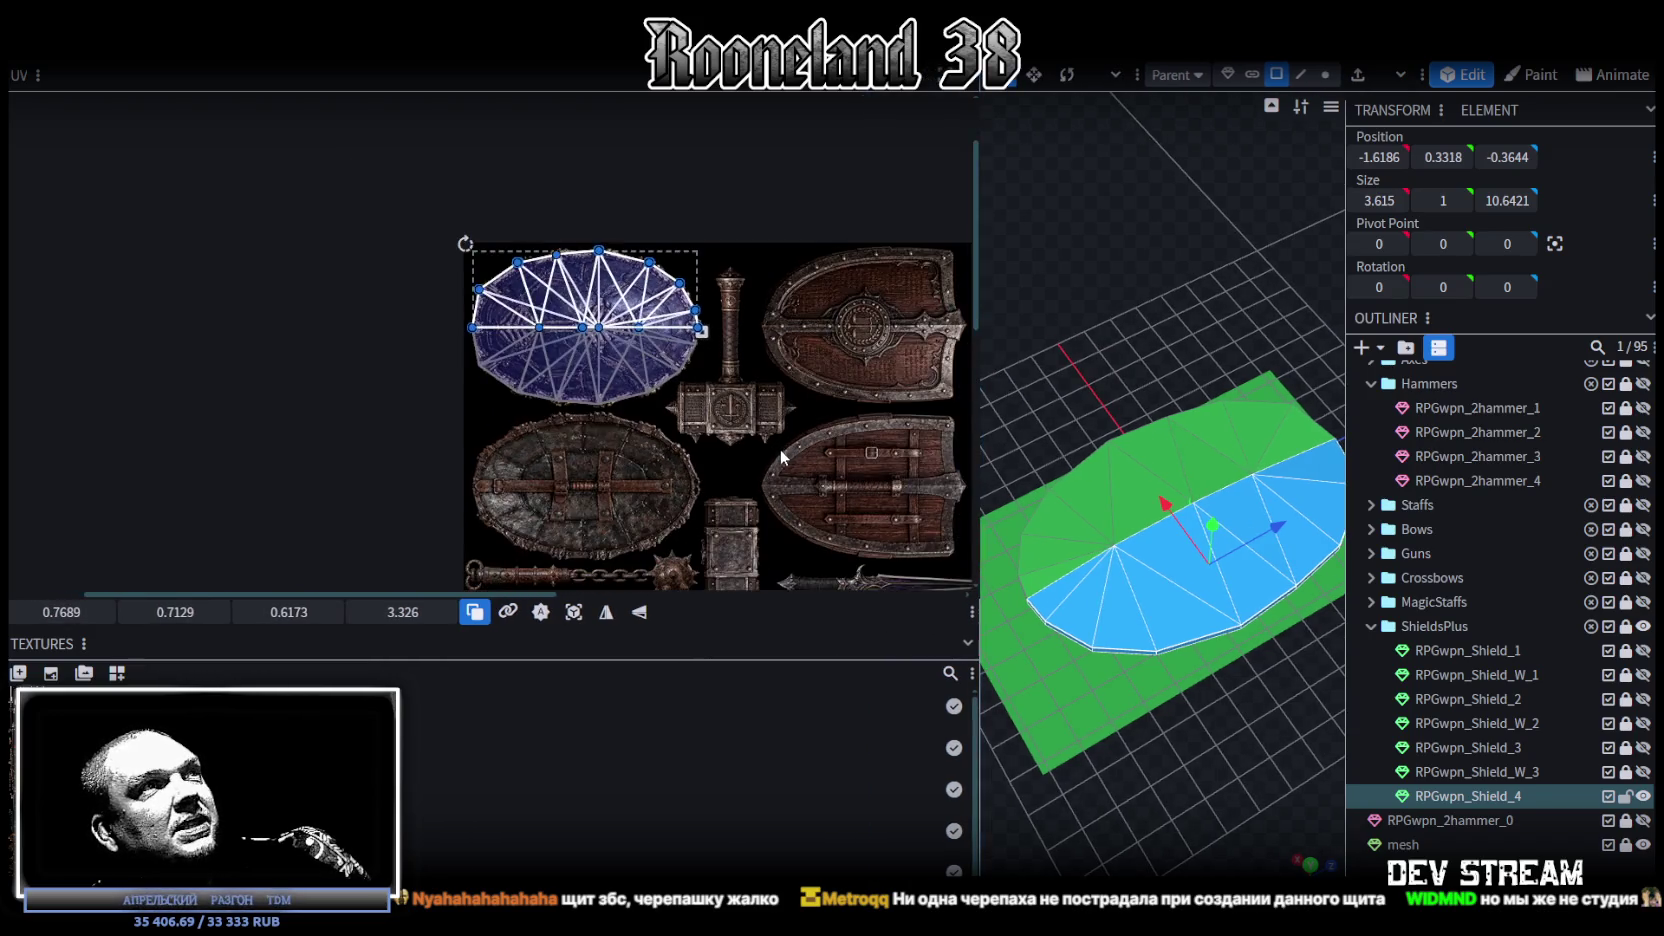
{"action": "scroll", "coordinate": [639, 407], "scroll_direction": "down", "scroll_amount": 1}
{"action": "scroll", "coordinate": [639, 407], "scroll_direction": "up", "scroll_amount": 3}
{"action": "scroll", "coordinate": [355, 343], "scroll_direction": "up", "scroll_amount": 1}
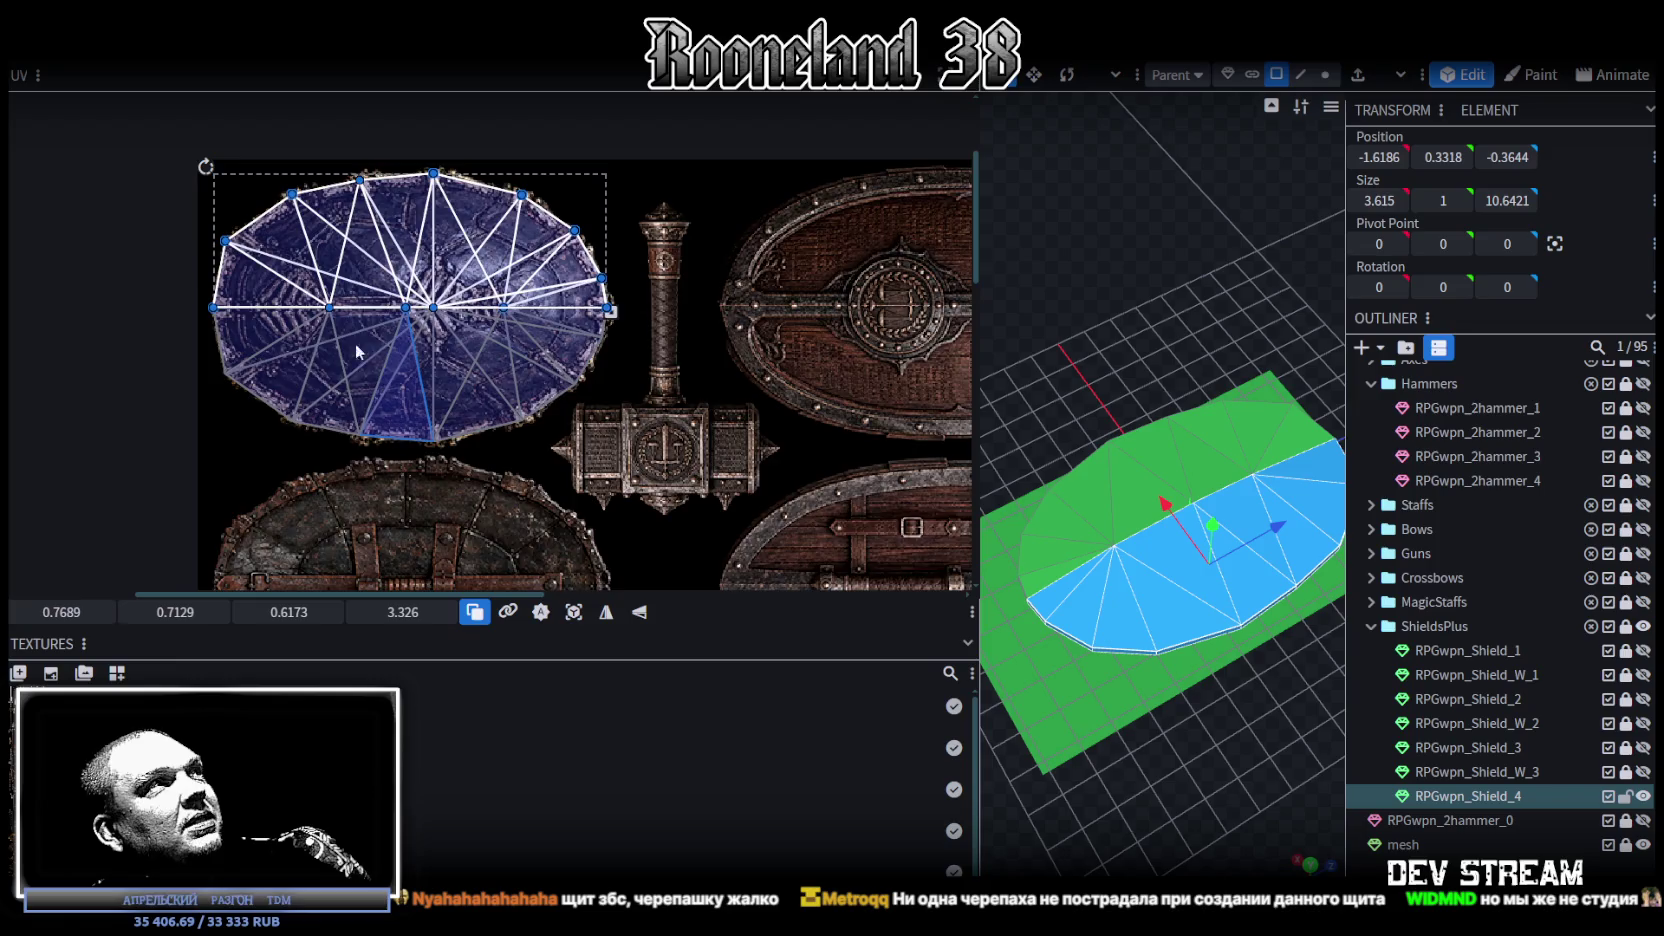
{"action": "scroll", "coordinate": [290, 317], "scroll_direction": "up", "scroll_amount": 2}
{"action": "middle_click_drag", "start_coordinate": [614, 424], "coordinate": [585, 481]}
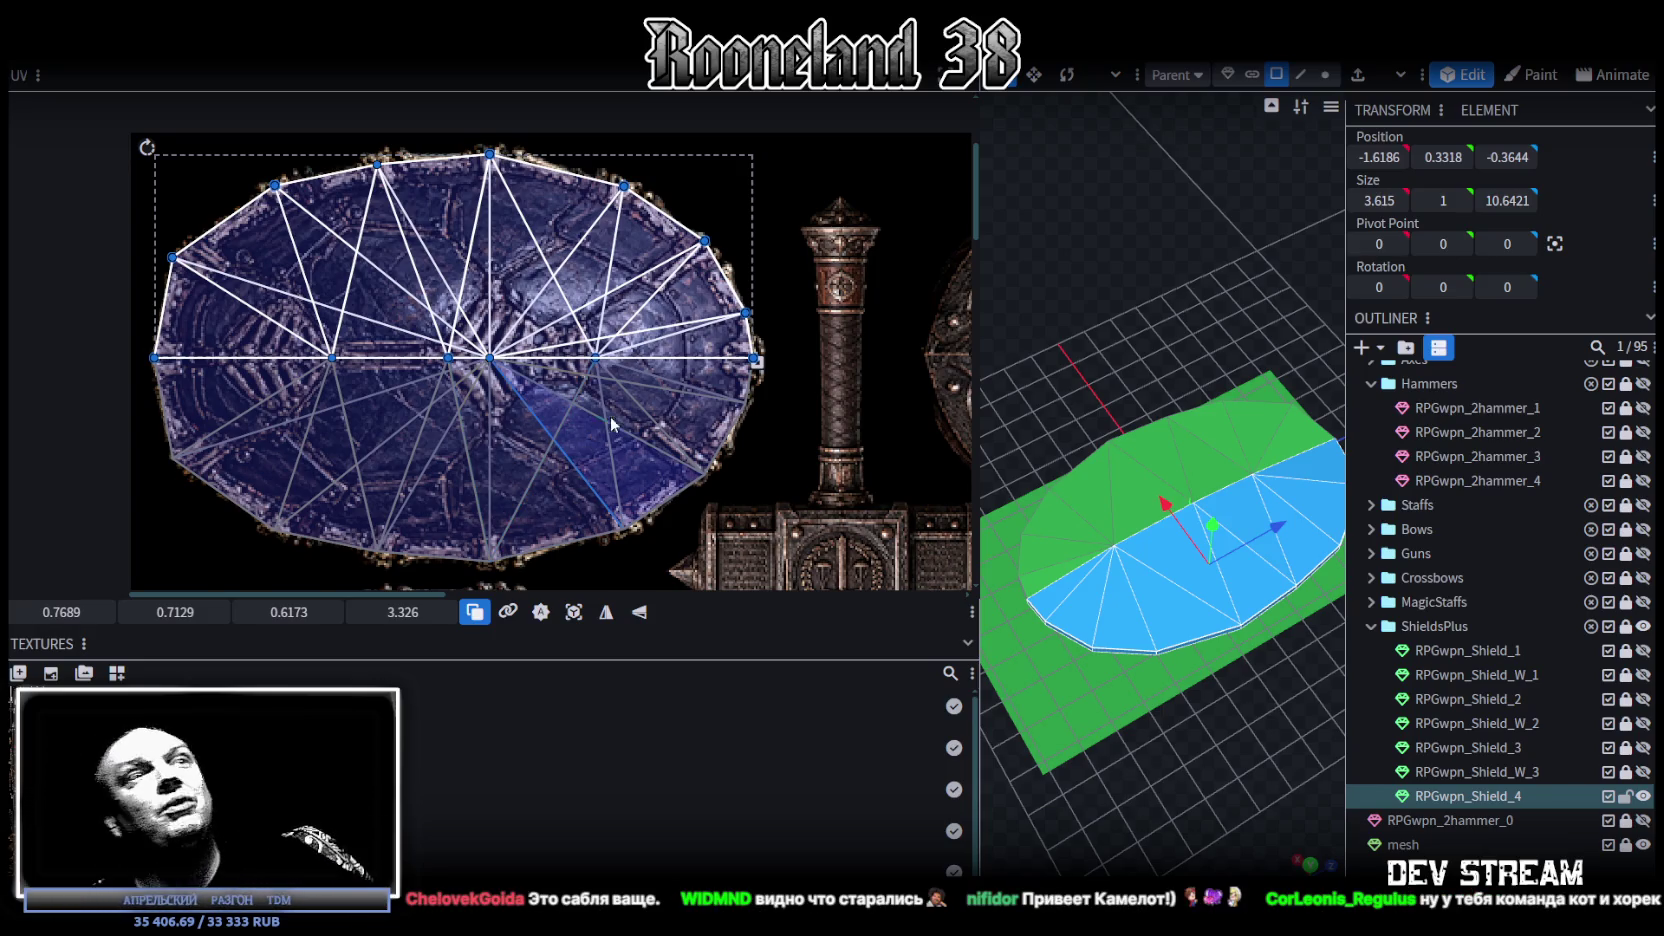
Step: In vertex mode, lower one rim edge's two vertices from Y 0.525 to 0.475
{"action": "left_click_drag", "start_coordinate": [982, 240], "coordinate": [767, 237]}
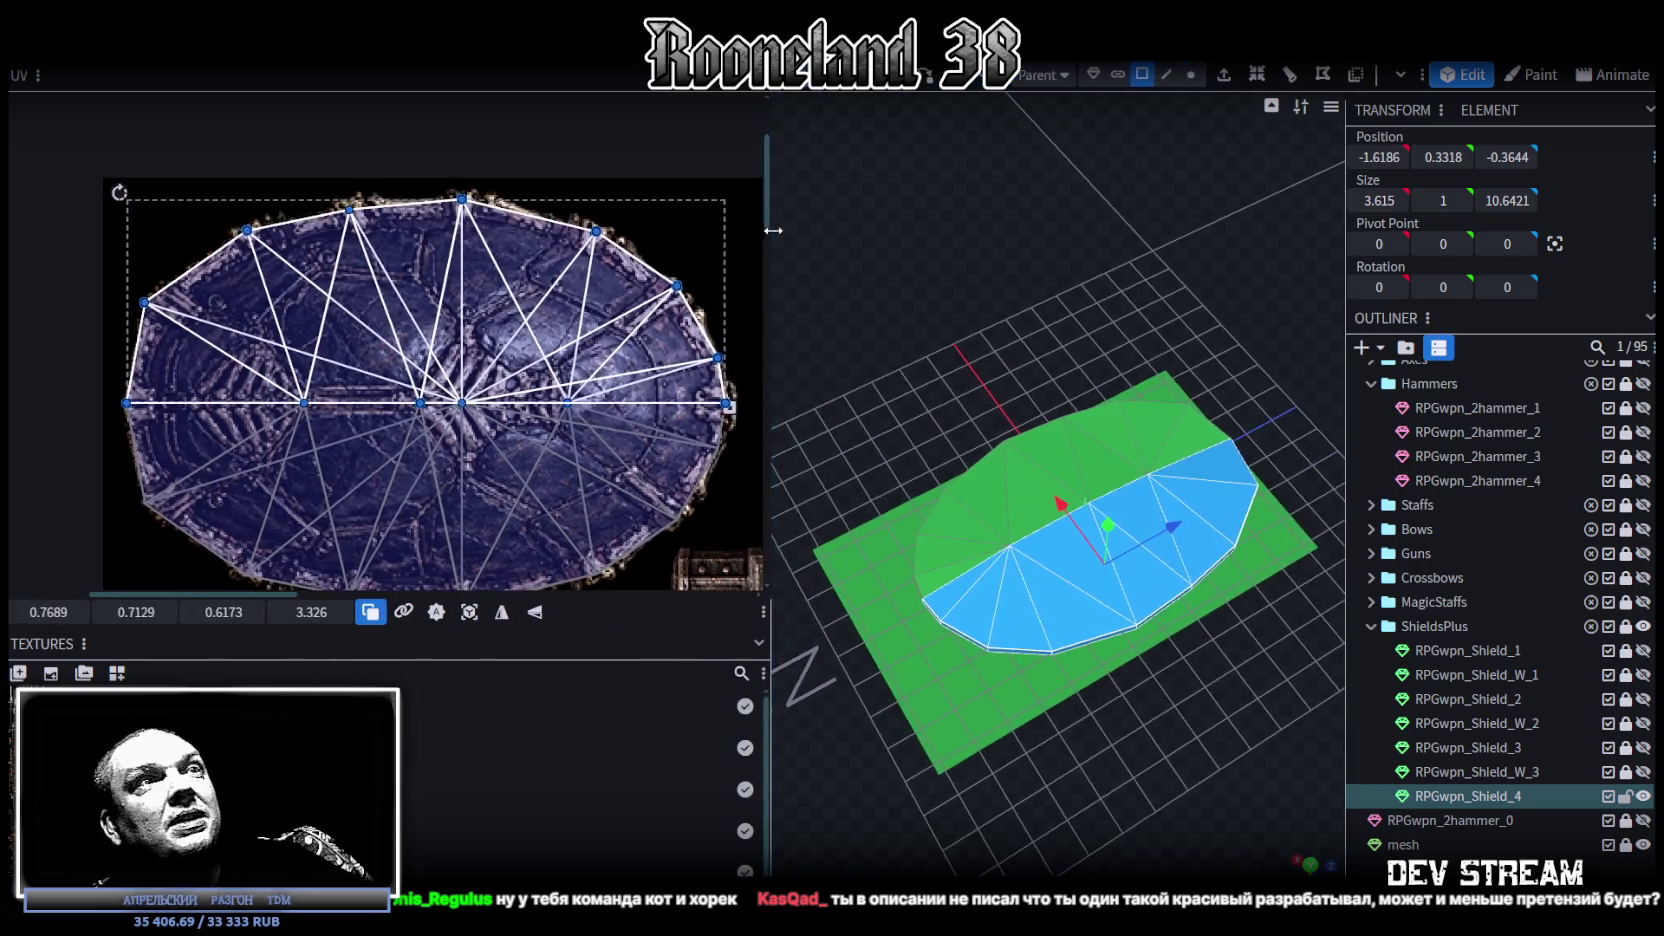
{"action": "left_click_drag", "start_coordinate": [1086, 705], "coordinate": [1256, 580]}
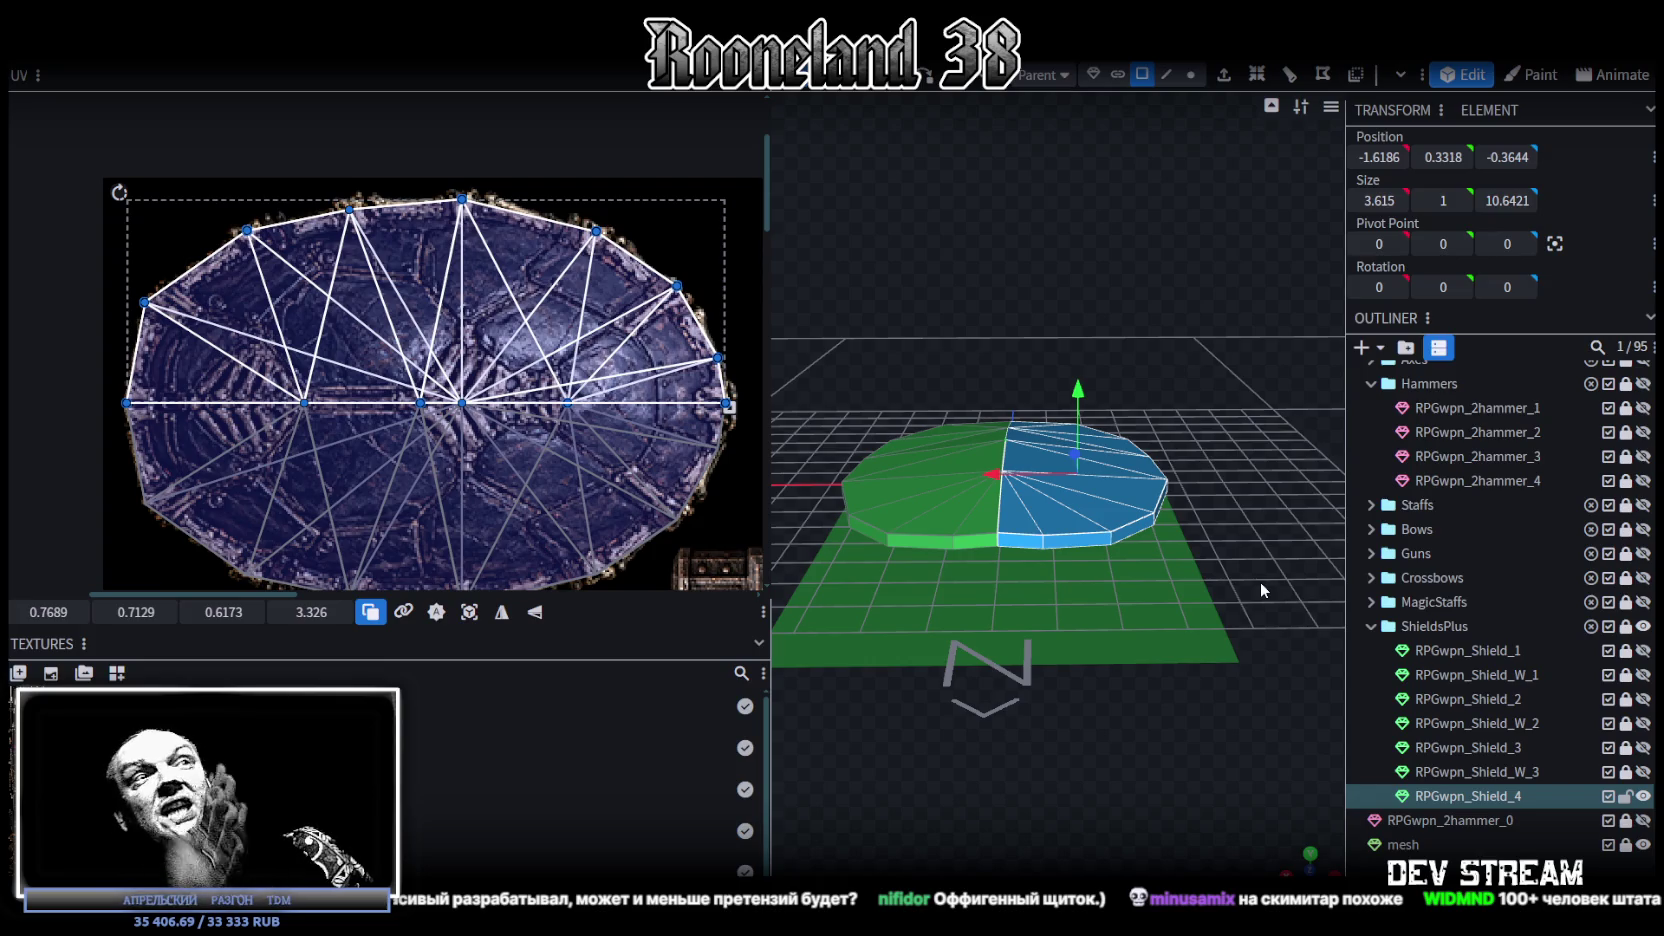
{"action": "left_click_drag", "start_coordinate": [1150, 566], "coordinate": [1066, 770]}
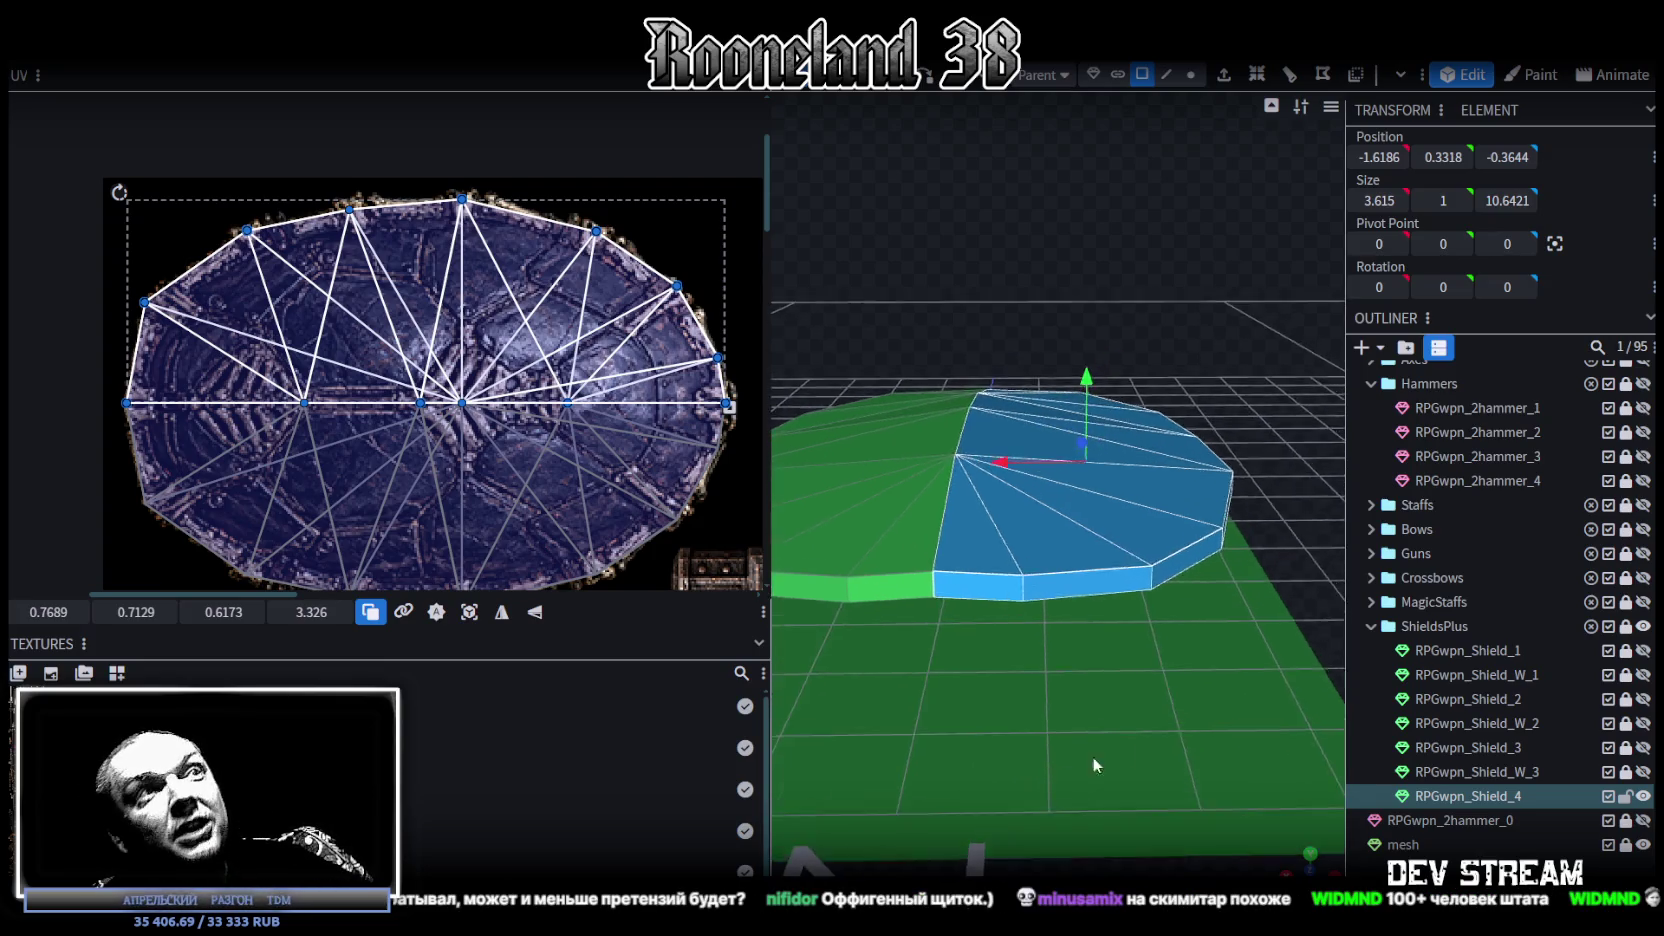
{"action": "scroll", "coordinate": [1114, 705], "scroll_direction": "up", "scroll_amount": 3}
{"action": "left_click", "coordinate": [1190, 74]}
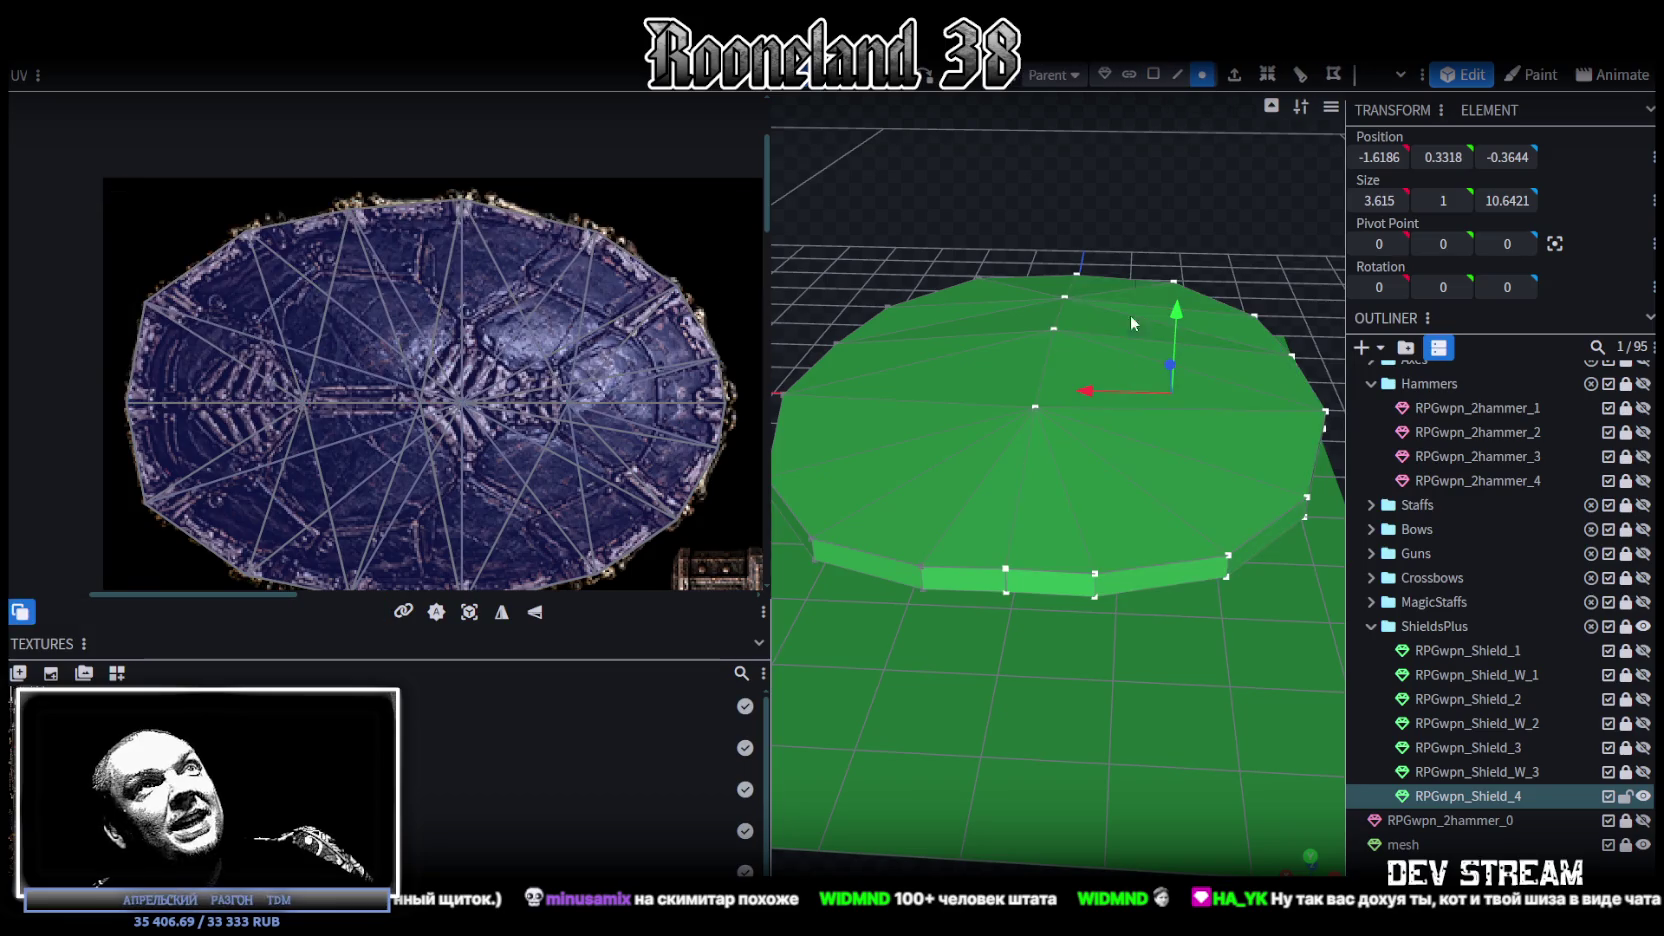
{"action": "mouse_move", "coordinate": [984, 624]}
{"action": "left_mouse_down"}
{"action": "mouse_move", "coordinate": [1032, 540]}
{"action": "mouse_move", "coordinate": [1098, 638]}
{"action": "left_mouse_up"}
{"action": "scroll", "coordinate": [1098, 638], "scroll_direction": "down", "scroll_amount": 3}
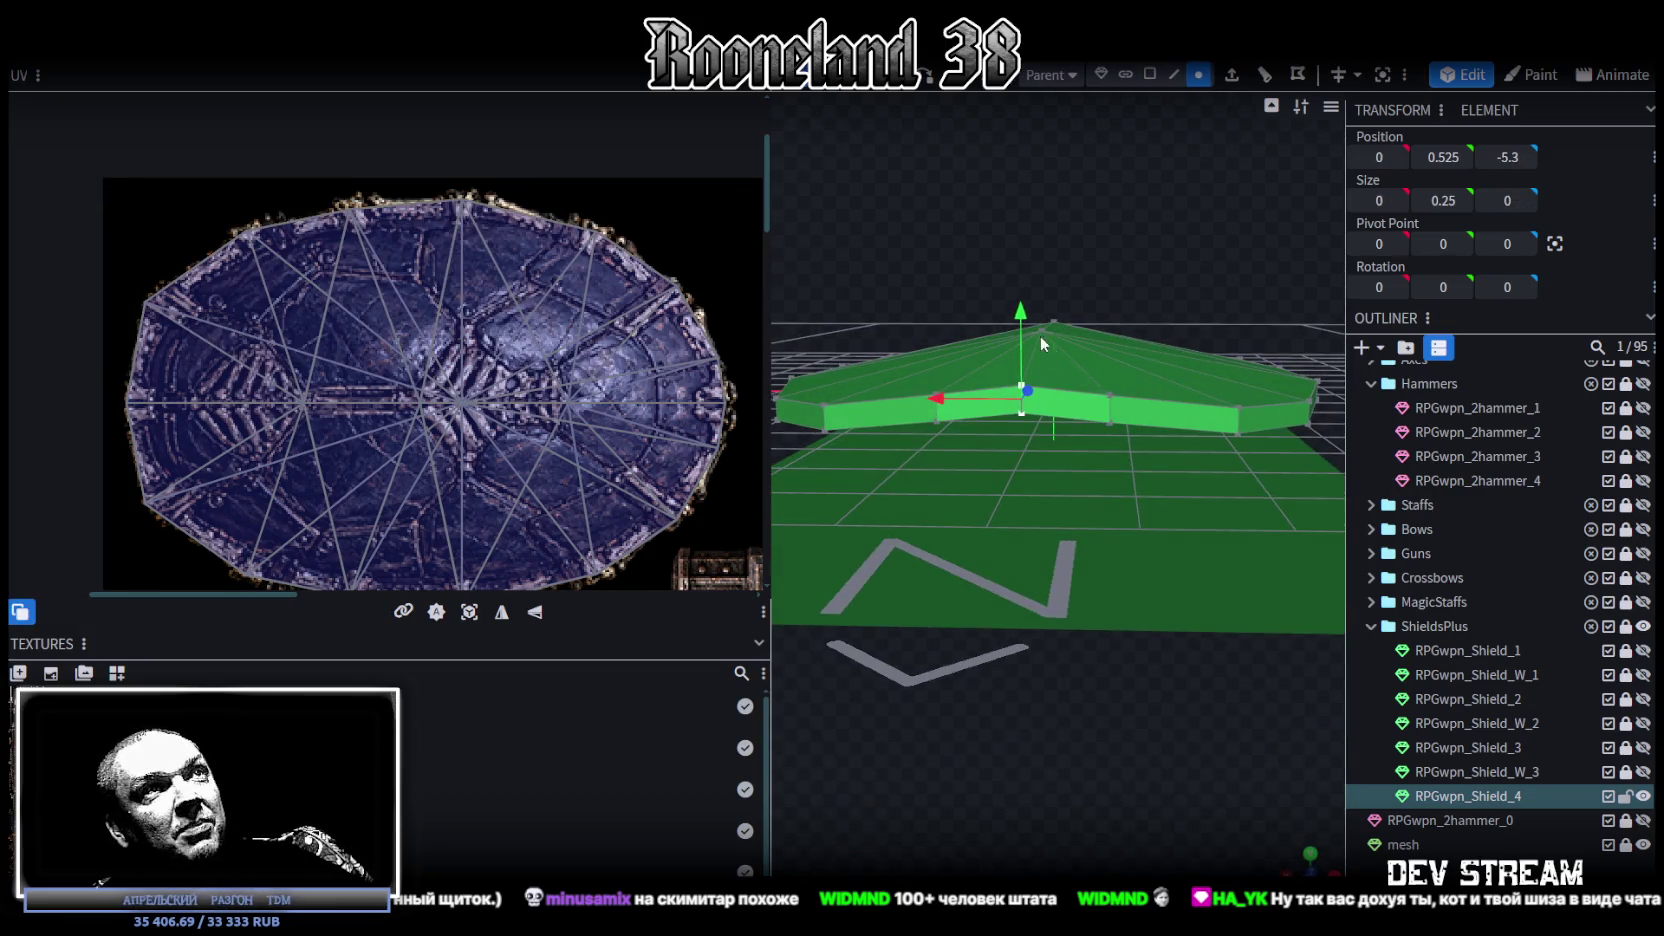
{"action": "left_click_drag", "start_coordinate": [1028, 317], "coordinate": [1027, 320]}
{"action": "left_click_drag", "start_coordinate": [1141, 569], "coordinate": [1166, 604]}
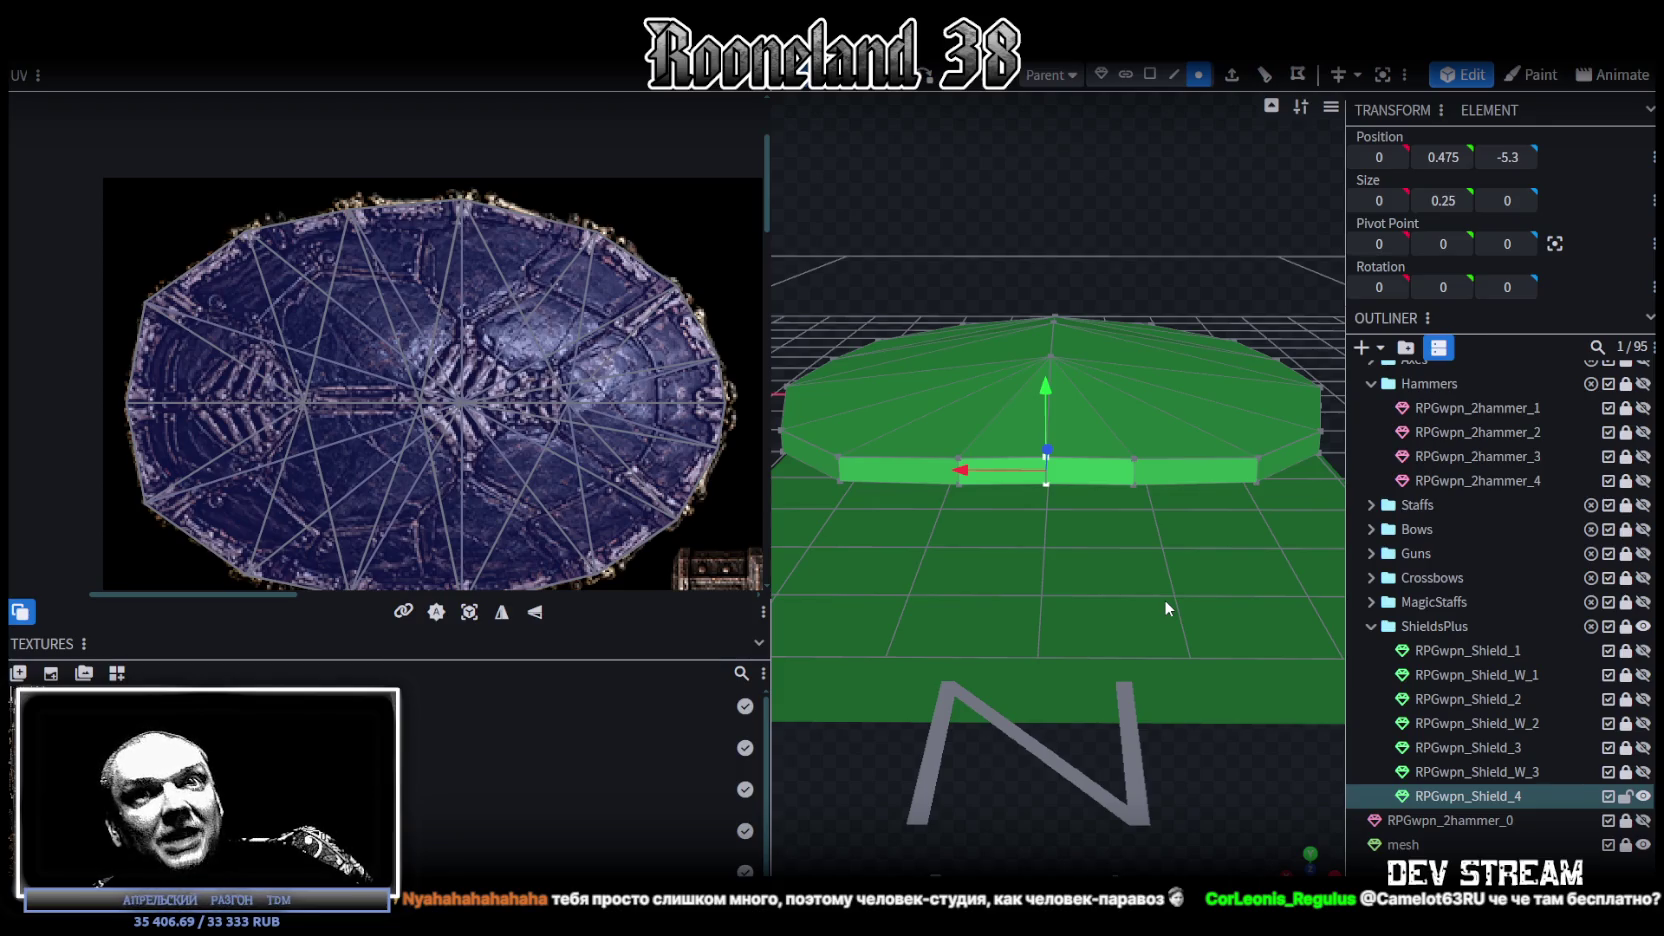
{"action": "mouse_move", "coordinate": [1164, 599]}
{"action": "left_mouse_down"}
{"action": "mouse_move", "coordinate": [1147, 659]}
{"action": "mouse_move", "coordinate": [1115, 636]}
{"action": "mouse_move", "coordinate": [922, 746]}
{"action": "mouse_move", "coordinate": [994, 684]}
{"action": "mouse_move", "coordinate": [1088, 680]}
{"action": "mouse_move", "coordinate": [1141, 708]}
{"action": "mouse_move", "coordinate": [1115, 746]}
{"action": "mouse_move", "coordinate": [970, 671]}
{"action": "mouse_move", "coordinate": [906, 675]}
{"action": "mouse_move", "coordinate": [966, 716]}
{"action": "mouse_move", "coordinate": [1145, 575]}
{"action": "mouse_move", "coordinate": [1160, 627]}
{"action": "mouse_move", "coordinate": [1182, 621]}
{"action": "left_mouse_up"}
{"action": "key", "text": "ctrl+a"}
{"action": "mouse_move", "coordinate": [1191, 116]}
{"action": "left_mouse_down"}
{"action": "mouse_move", "coordinate": [1167, 233]}
{"action": "mouse_move", "coordinate": [1150, 199]}
{"action": "mouse_move", "coordinate": [1037, 369]}
{"action": "mouse_move", "coordinate": [1043, 309]}
{"action": "mouse_move", "coordinate": [950, 363]}
{"action": "mouse_move", "coordinate": [858, 345]}
{"action": "mouse_move", "coordinate": [952, 243]}
{"action": "left_mouse_up"}
{"action": "mouse_move", "coordinate": [989, 251]}
{"action": "left_mouse_down"}
{"action": "mouse_move", "coordinate": [1147, 244]}
{"action": "mouse_move", "coordinate": [1014, 214]}
{"action": "mouse_move", "coordinate": [931, 234]}
{"action": "mouse_move", "coordinate": [945, 264]}
{"action": "mouse_move", "coordinate": [1053, 296]}
{"action": "mouse_move", "coordinate": [1126, 232]}
{"action": "mouse_move", "coordinate": [1064, 337]}
{"action": "left_mouse_up"}
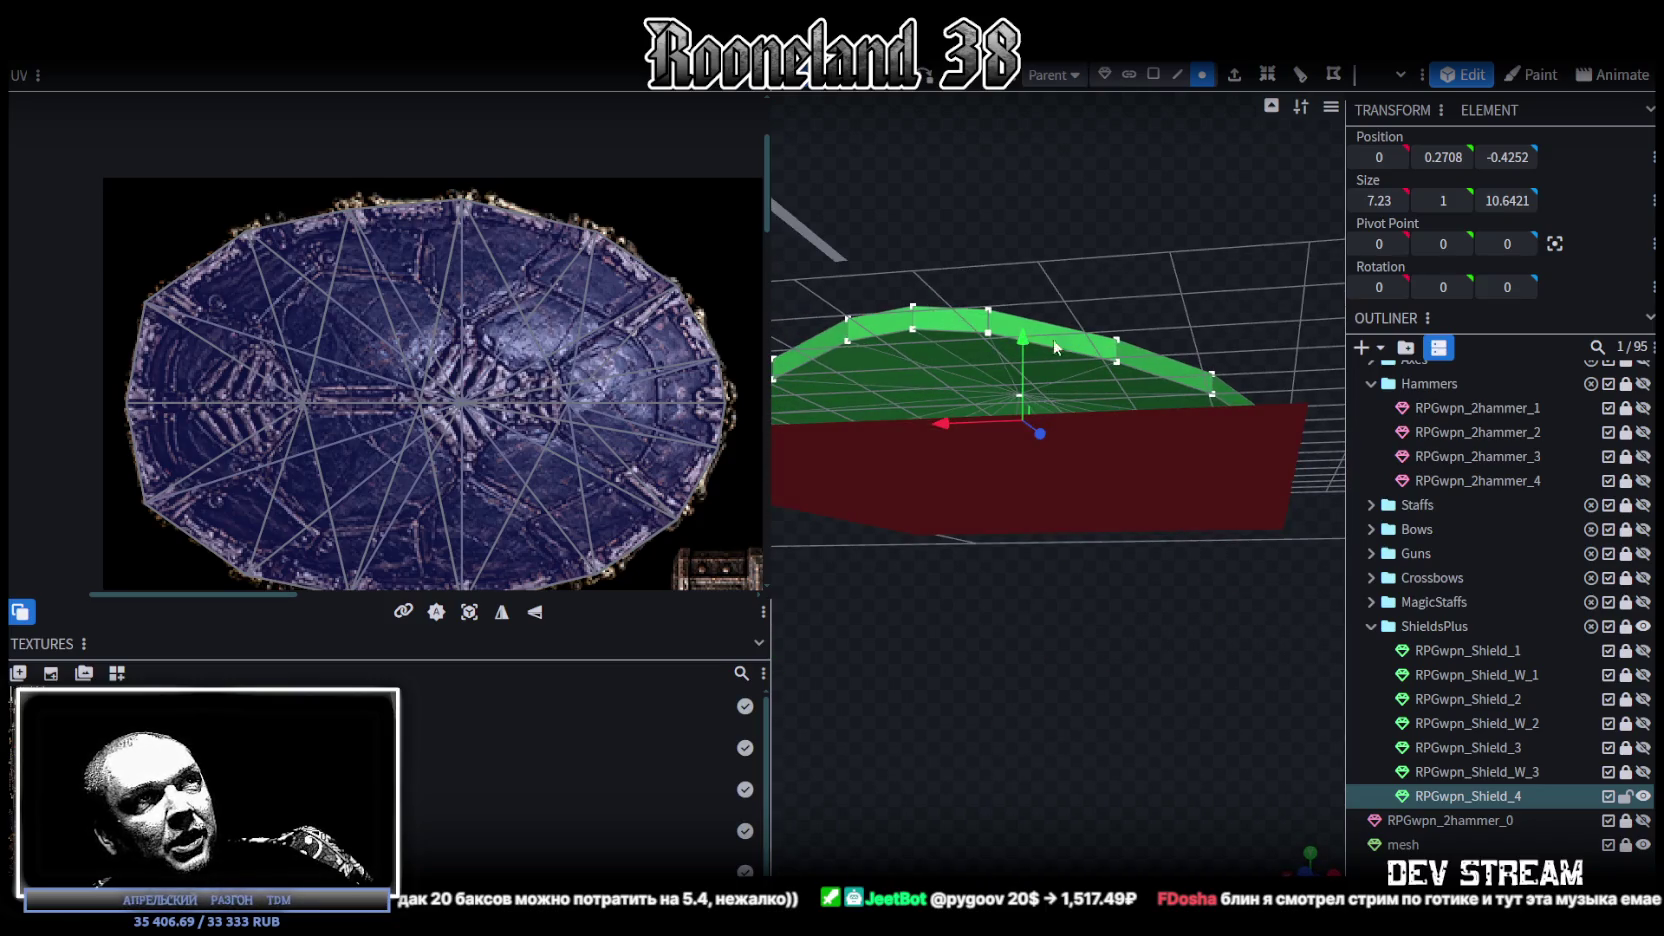
{"action": "mouse_move", "coordinate": [1027, 396]}
{"action": "left_mouse_down"}
{"action": "mouse_move", "coordinate": [1112, 519]}
{"action": "mouse_move", "coordinate": [1216, 517]}
{"action": "mouse_move", "coordinate": [1173, 446]}
{"action": "left_mouse_up"}
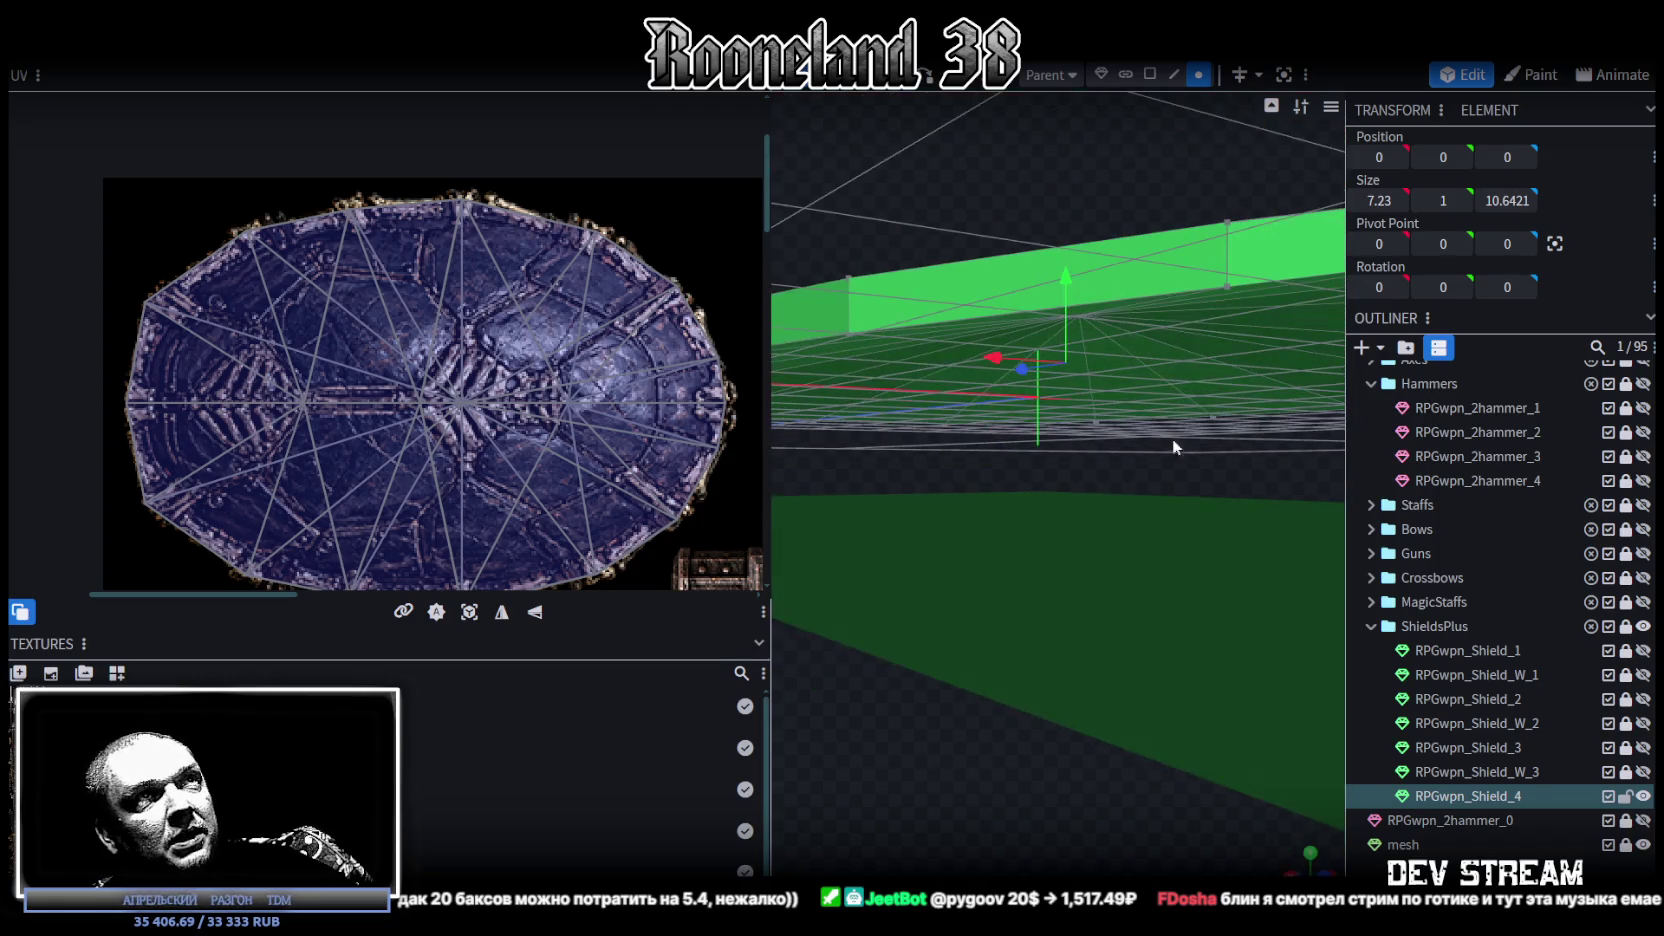
Step: Reselect a vertex, orbit to a high view, then Alt+Tab to the Rooneland main menu
{"action": "left_click", "coordinate": [1083, 316]}
{"action": "mouse_move", "coordinate": [1049, 584]}
{"action": "left_mouse_down"}
{"action": "mouse_move", "coordinate": [1087, 604]}
{"action": "mouse_move", "coordinate": [926, 655]}
{"action": "mouse_move", "coordinate": [940, 741]}
{"action": "mouse_move", "coordinate": [1023, 611]}
{"action": "mouse_move", "coordinate": [958, 575]}
{"action": "mouse_move", "coordinate": [931, 576]}
{"action": "mouse_move", "coordinate": [956, 727]}
{"action": "mouse_move", "coordinate": [1080, 715]}
{"action": "mouse_move", "coordinate": [1148, 766]}
{"action": "left_mouse_up"}
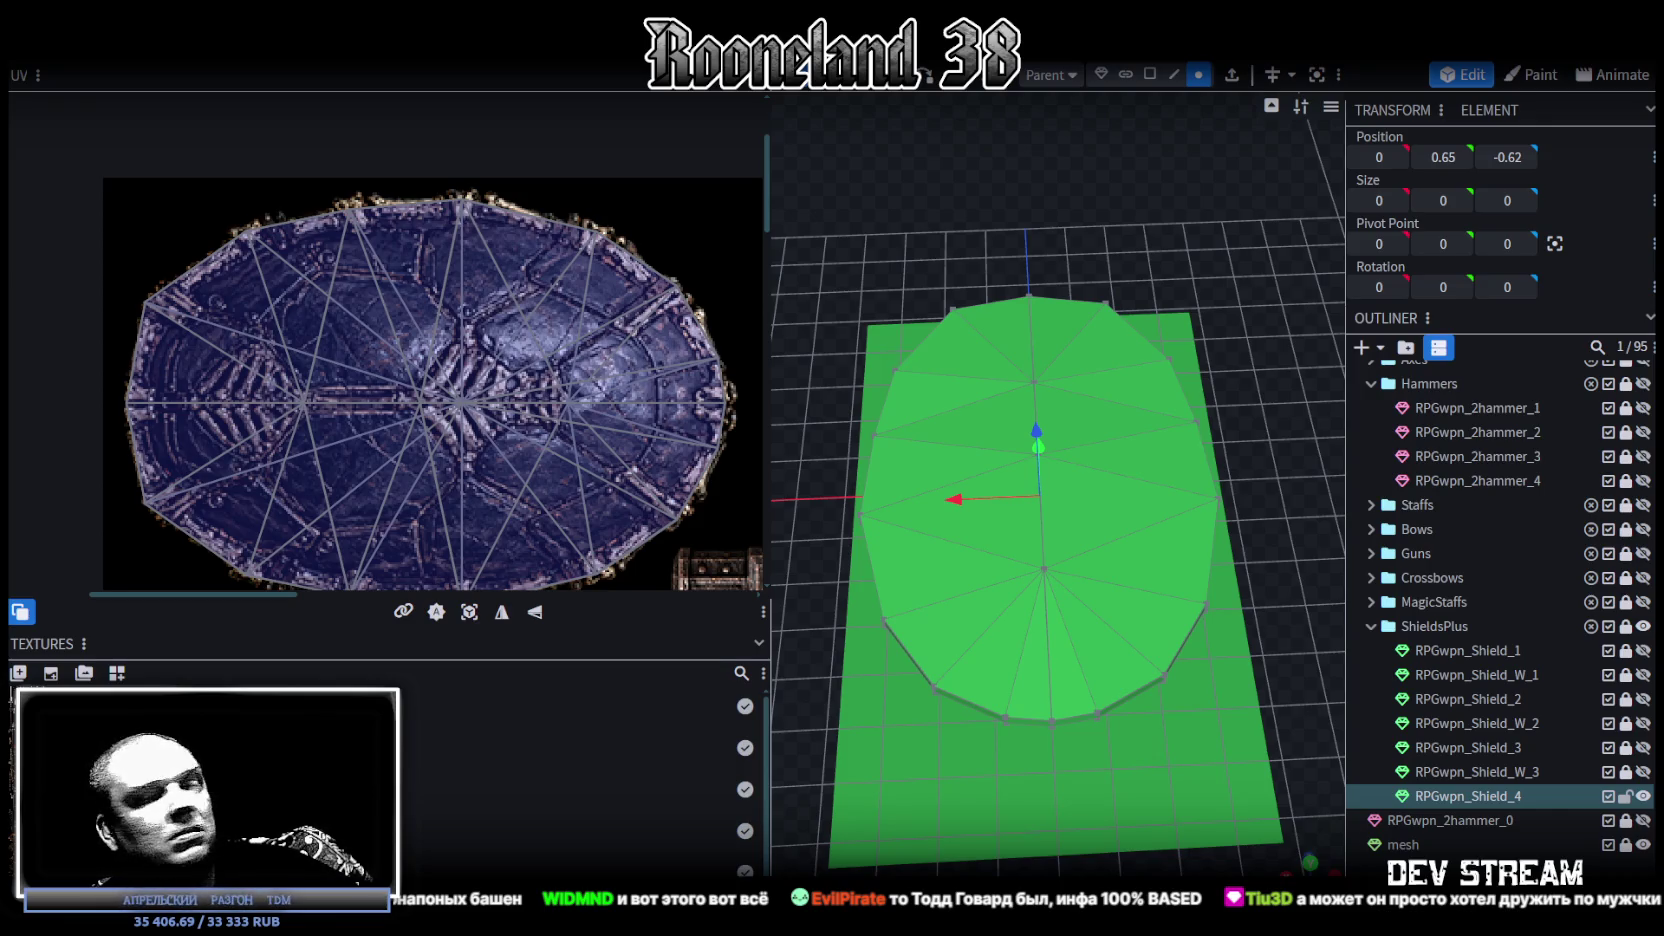
{"action": "key", "text": "alt+Tab"}
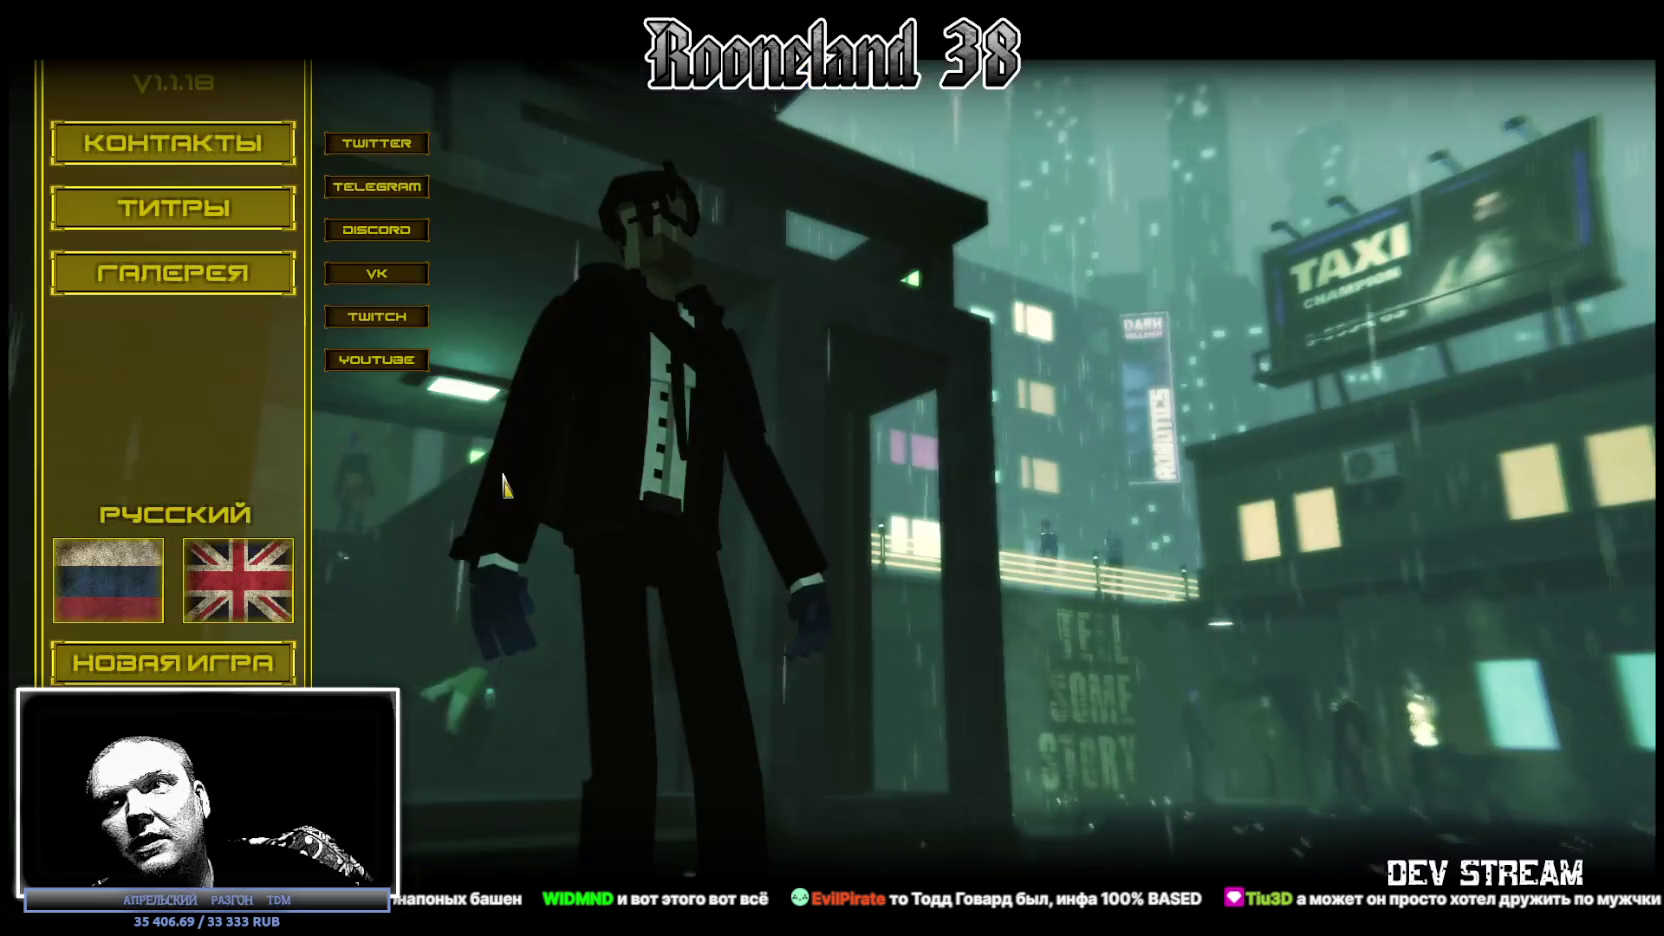
{"action": "left_click", "coordinate": [166, 222]}
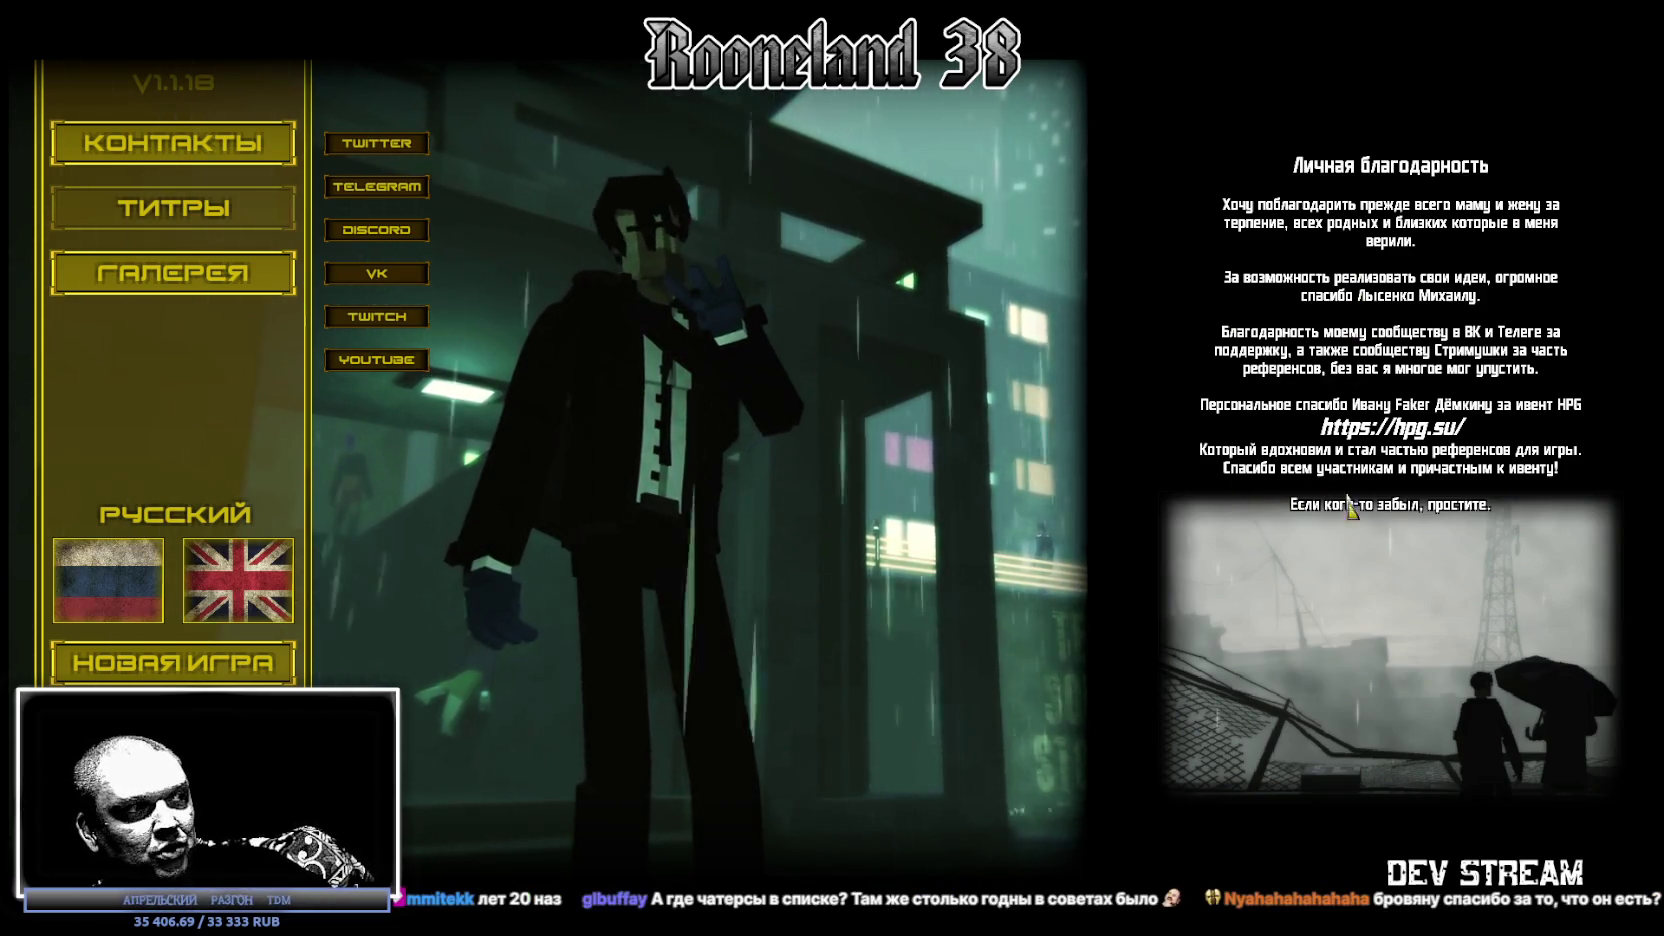
{"action": "key", "text": "Escape"}
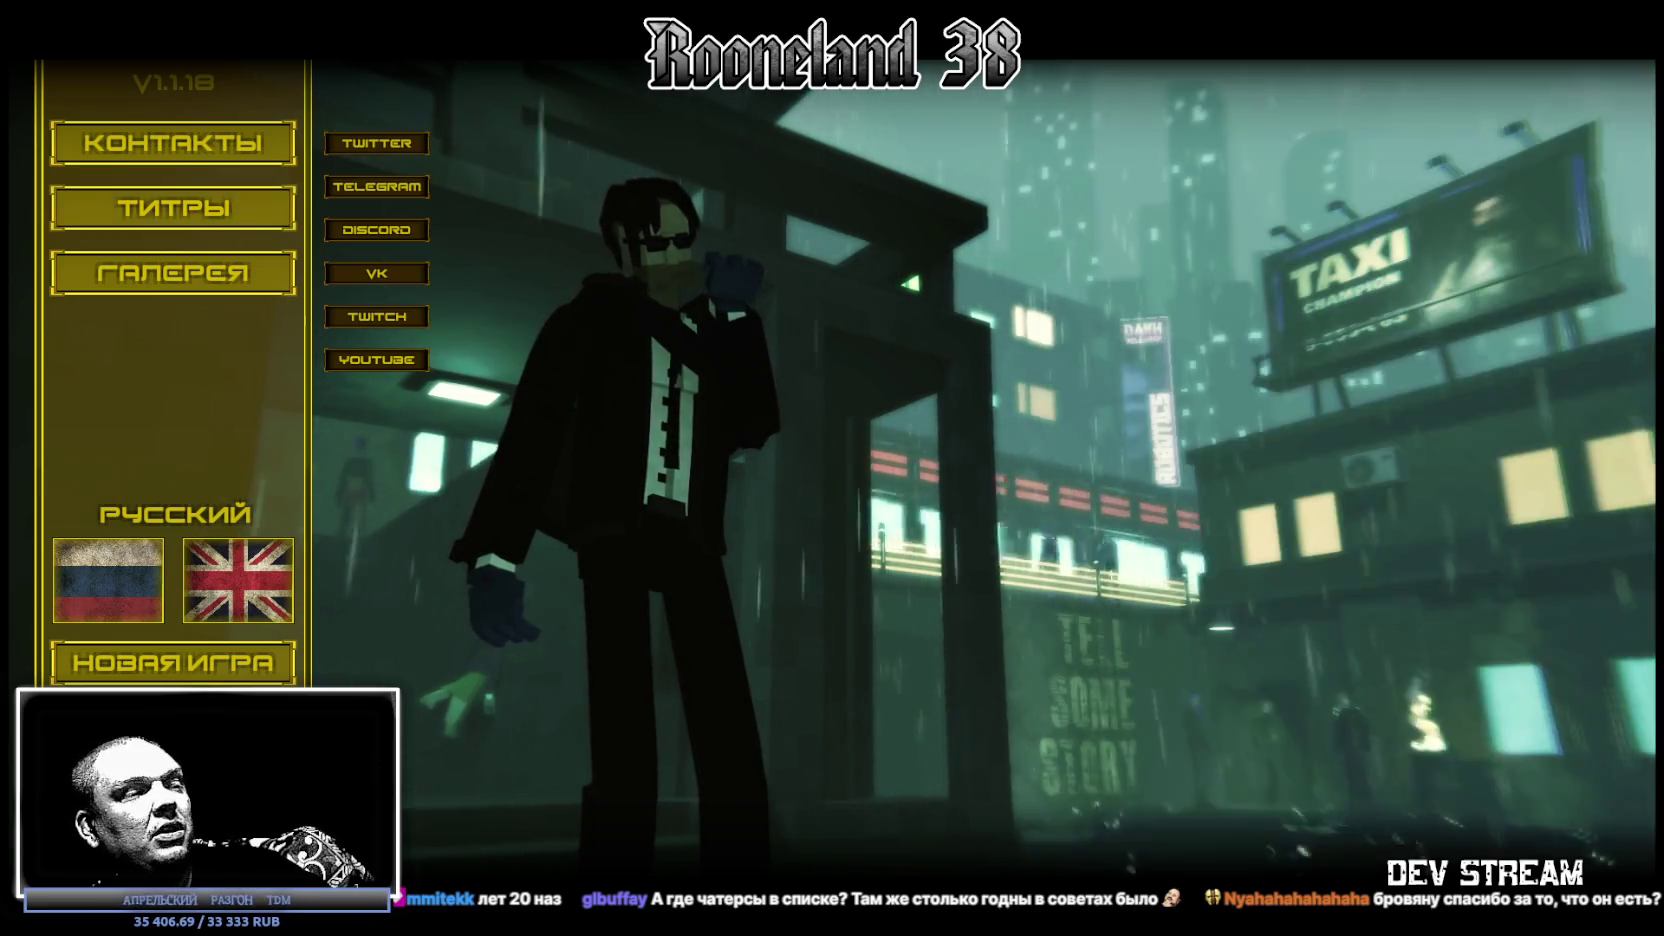
Step: Quit Rooneland through the Escape exit dialog's 'Ну да и чо' button, returning to Blockbench
{"action": "key", "text": "Escape"}
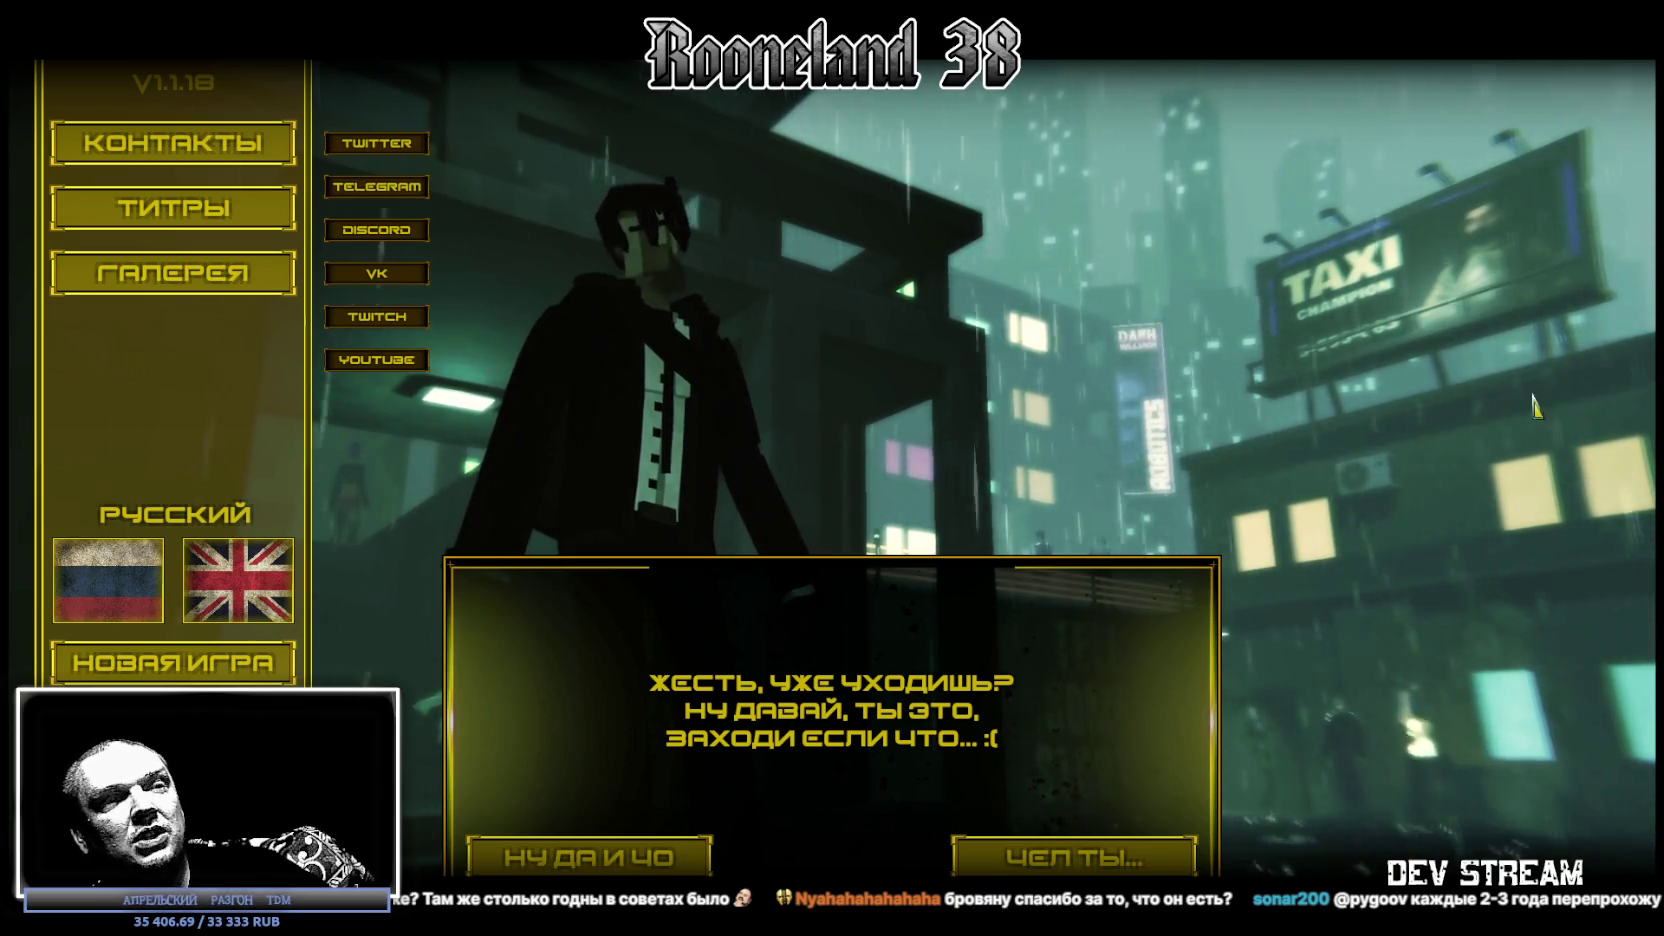
{"action": "left_click", "coordinate": [590, 857]}
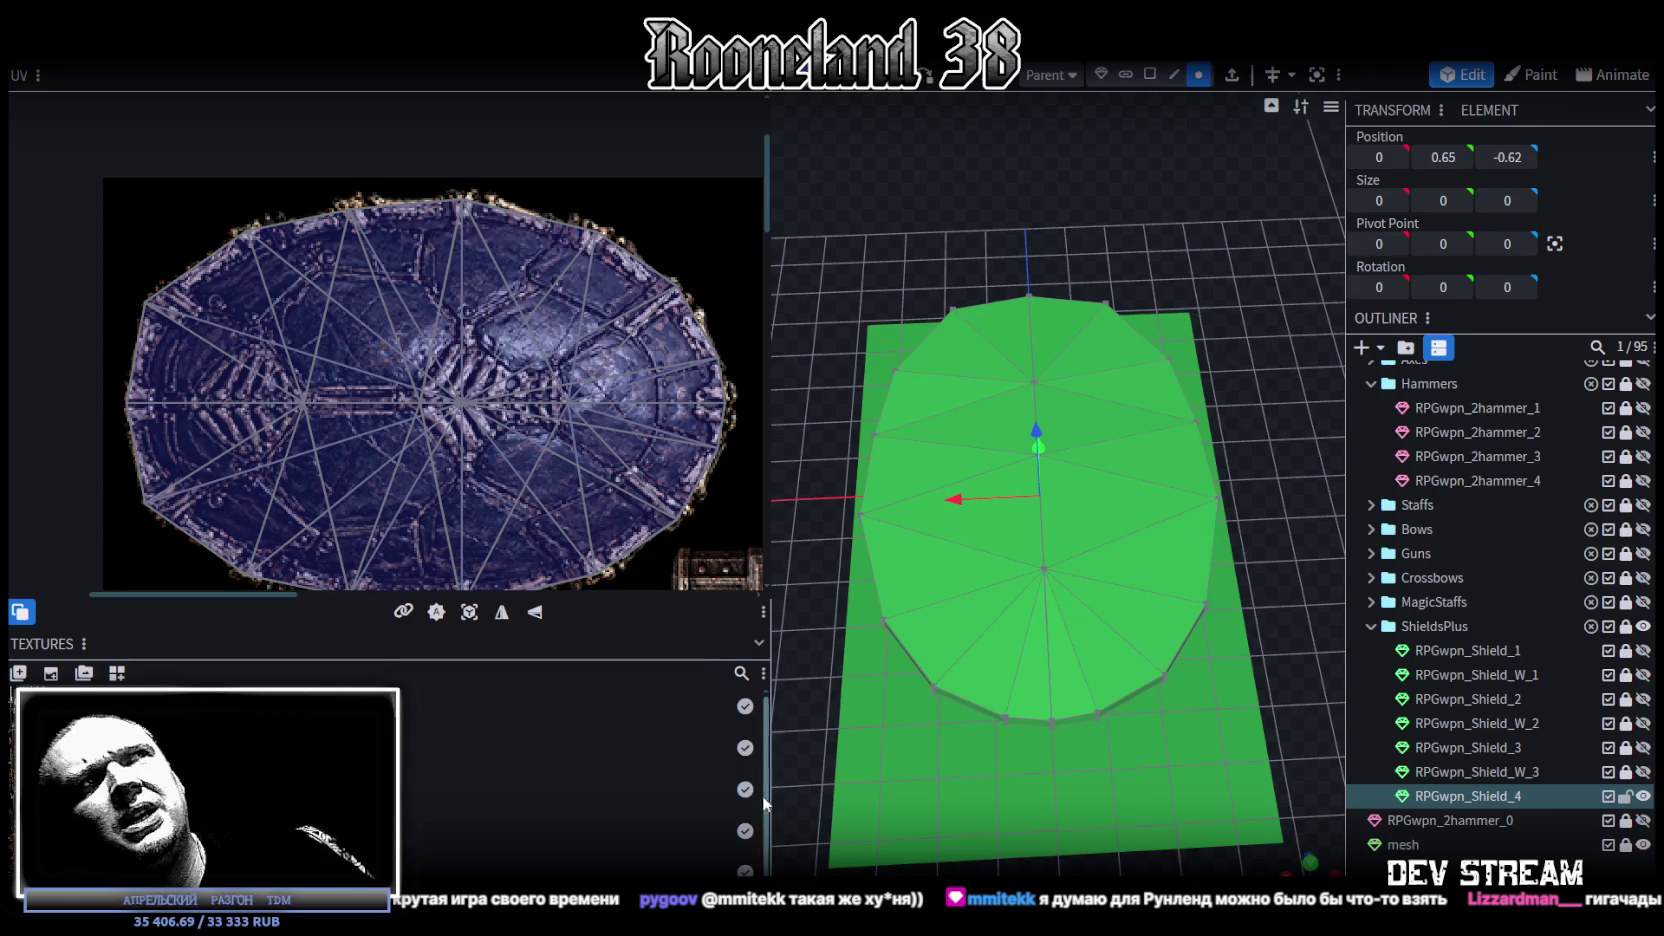
Step: Orbit to a close angled view of the shield, switch to face selection and select a first rim face
{"action": "scroll", "coordinate": [1095, 702], "scroll_direction": "up", "scroll_amount": 2}
{"action": "scroll", "coordinate": [1060, 767], "scroll_direction": "down", "scroll_amount": 3}
{"action": "mouse_move", "coordinate": [1060, 767]}
{"action": "left_mouse_down"}
{"action": "mouse_move", "coordinate": [1228, 614]}
{"action": "mouse_move", "coordinate": [1245, 755]}
{"action": "left_mouse_up"}
{"action": "mouse_move", "coordinate": [954, 603]}
{"action": "left_mouse_down"}
{"action": "mouse_move", "coordinate": [991, 710]}
{"action": "mouse_move", "coordinate": [1079, 637]}
{"action": "mouse_move", "coordinate": [1193, 729]}
{"action": "mouse_move", "coordinate": [1206, 807]}
{"action": "mouse_move", "coordinate": [1226, 764]}
{"action": "mouse_move", "coordinate": [1154, 667]}
{"action": "mouse_move", "coordinate": [1100, 655]}
{"action": "mouse_move", "coordinate": [1242, 744]}
{"action": "mouse_move", "coordinate": [1230, 699]}
{"action": "mouse_move", "coordinate": [998, 620]}
{"action": "left_mouse_up"}
{"action": "scroll", "coordinate": [600, 450], "scroll_direction": "down", "scroll_amount": 2}
{"action": "scroll", "coordinate": [594, 455], "scroll_direction": "down", "scroll_amount": 2}
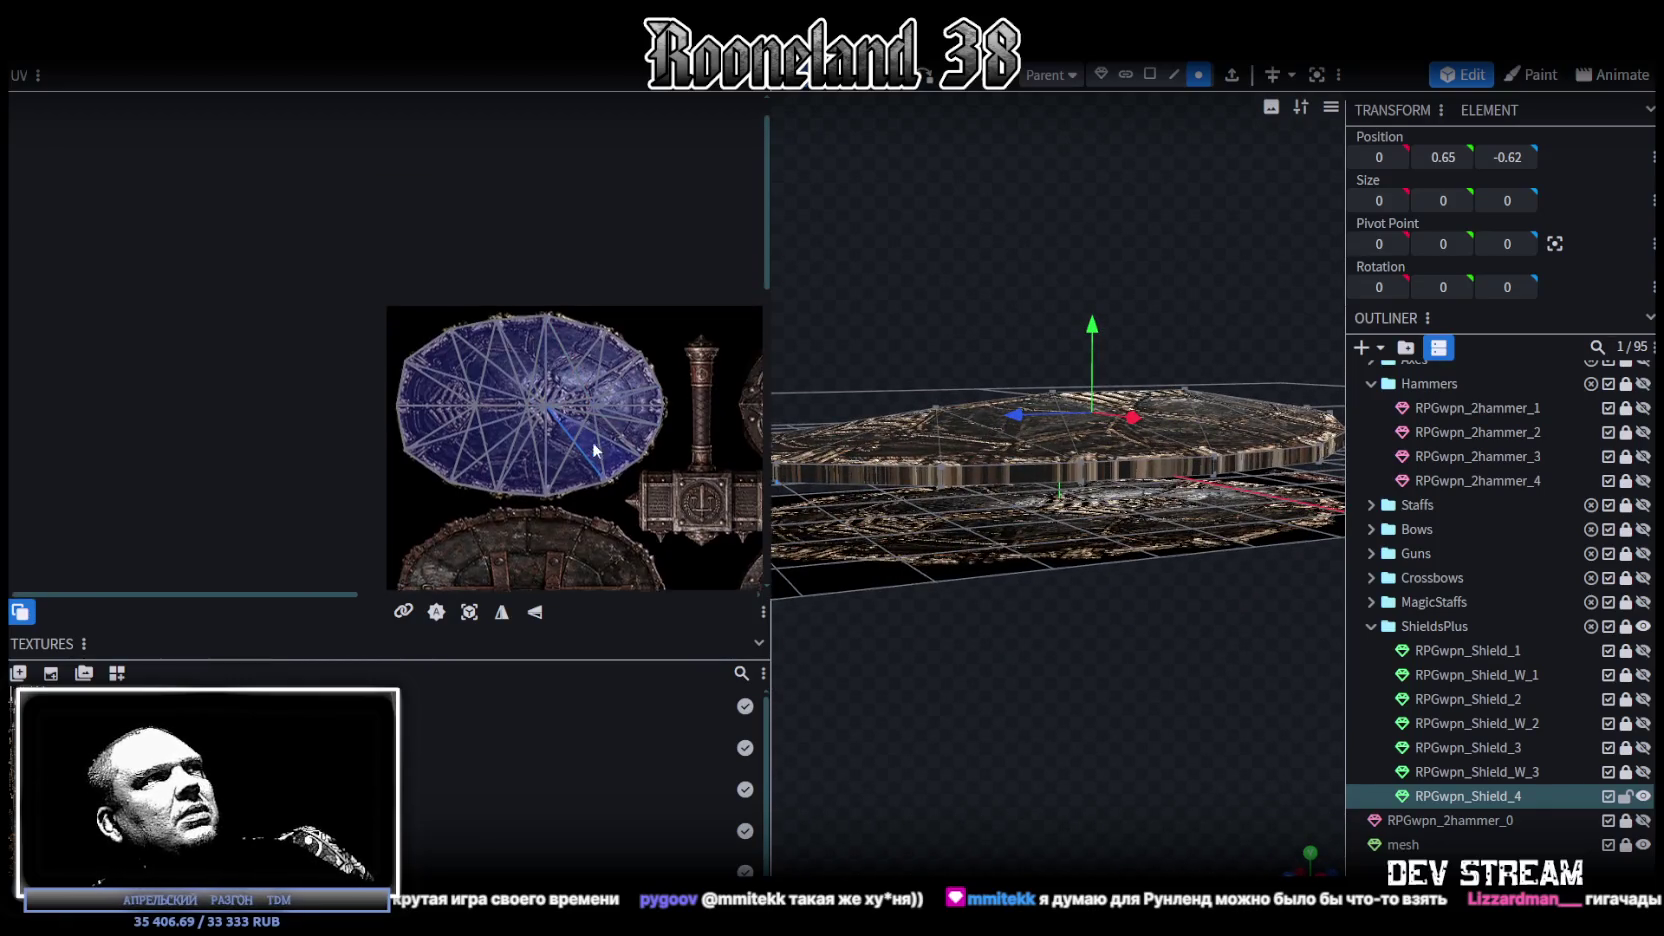
{"action": "scroll", "coordinate": [689, 392], "scroll_direction": "up", "scroll_amount": 1}
{"action": "mouse_move", "coordinate": [1067, 699]}
{"action": "left_mouse_down"}
{"action": "mouse_move", "coordinate": [1121, 702]}
{"action": "mouse_move", "coordinate": [1113, 718]}
{"action": "mouse_move", "coordinate": [1144, 734]}
{"action": "mouse_move", "coordinate": [1132, 680]}
{"action": "mouse_move", "coordinate": [1055, 578]}
{"action": "left_mouse_up"}
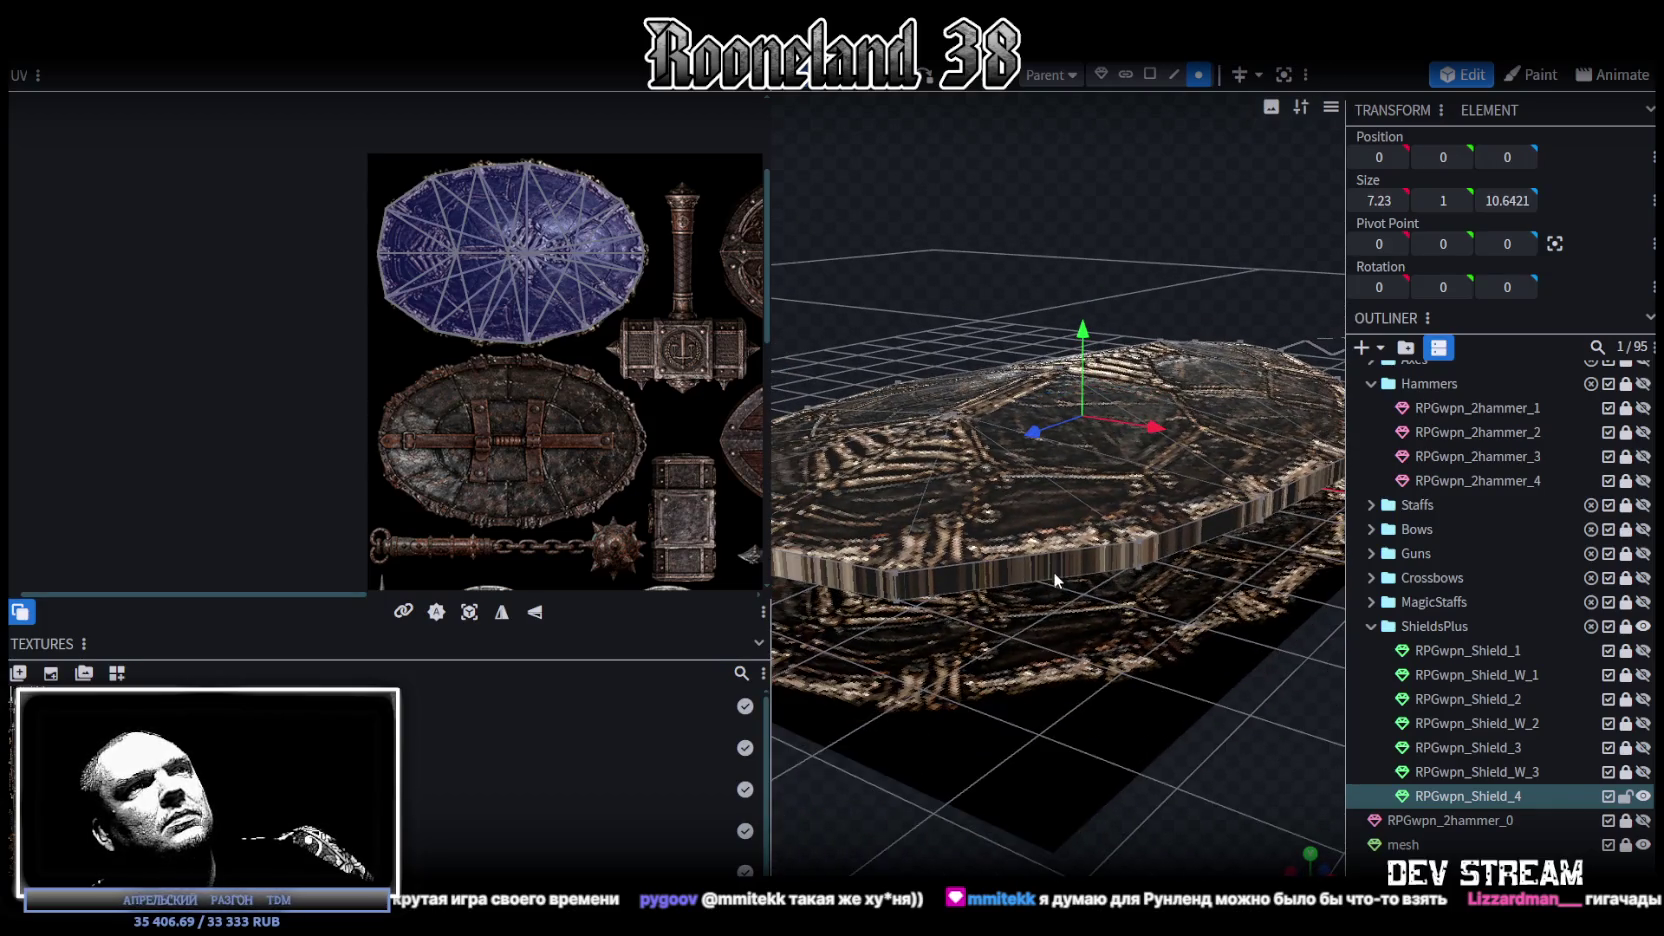
{"action": "left_click", "coordinate": [1150, 75]}
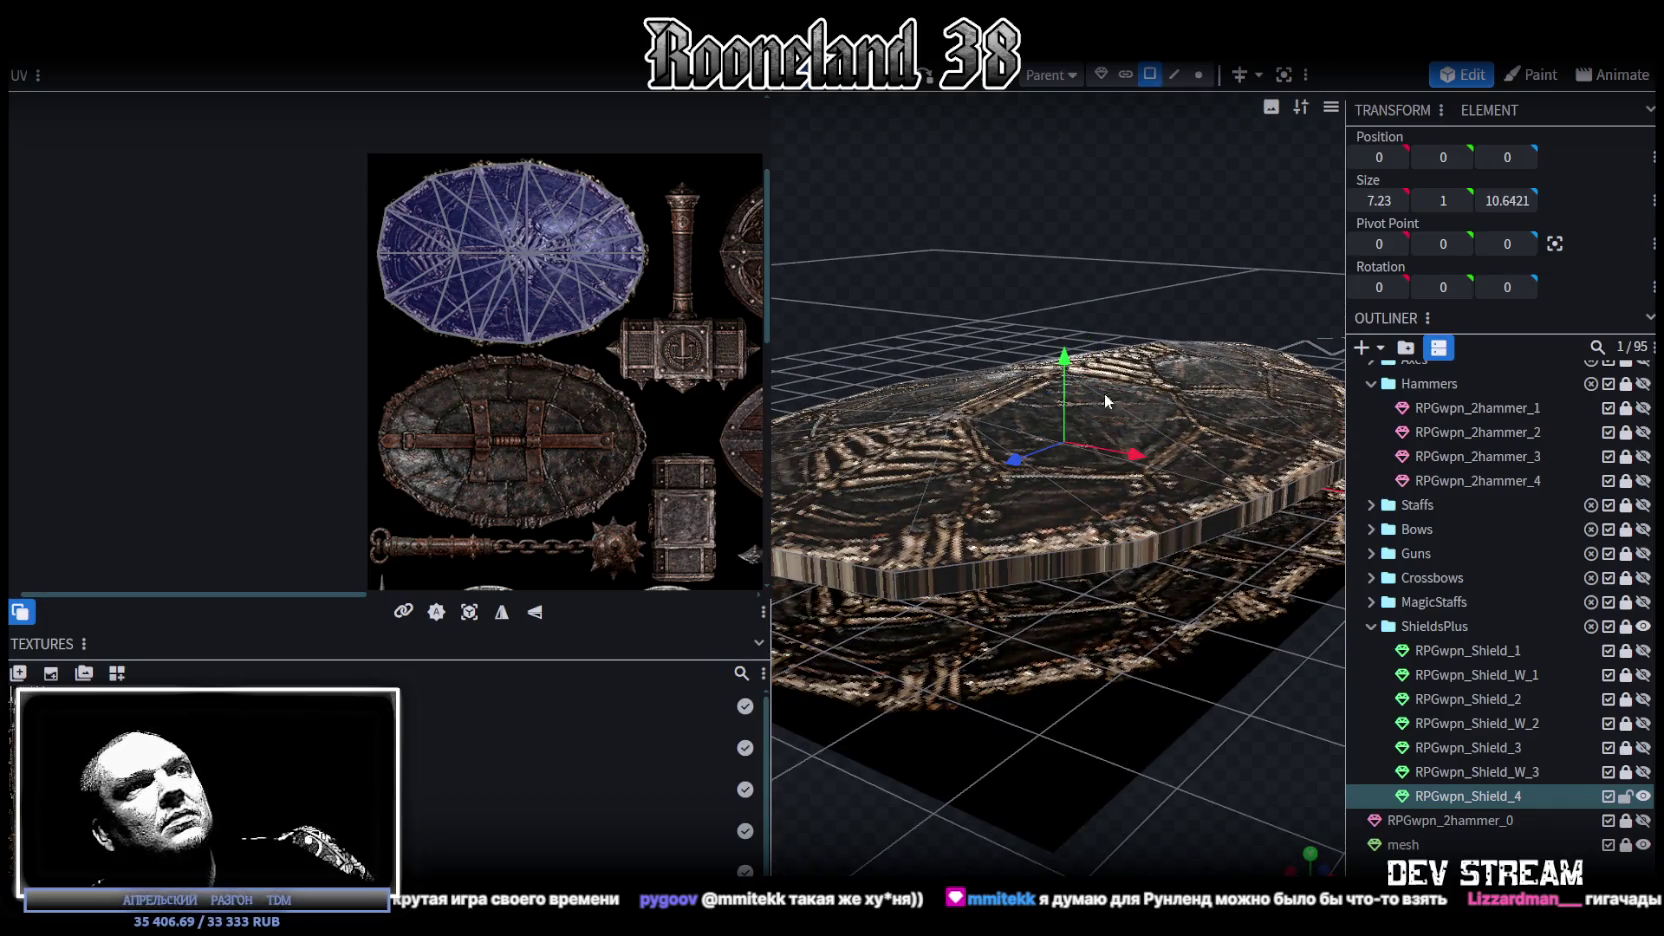
{"action": "left_click", "coordinate": [1030, 569]}
Step: Add more rim faces along one side of the shield to the selection
{"action": "left_click_drag", "start_coordinate": [1167, 540], "coordinate": [1108, 645]}
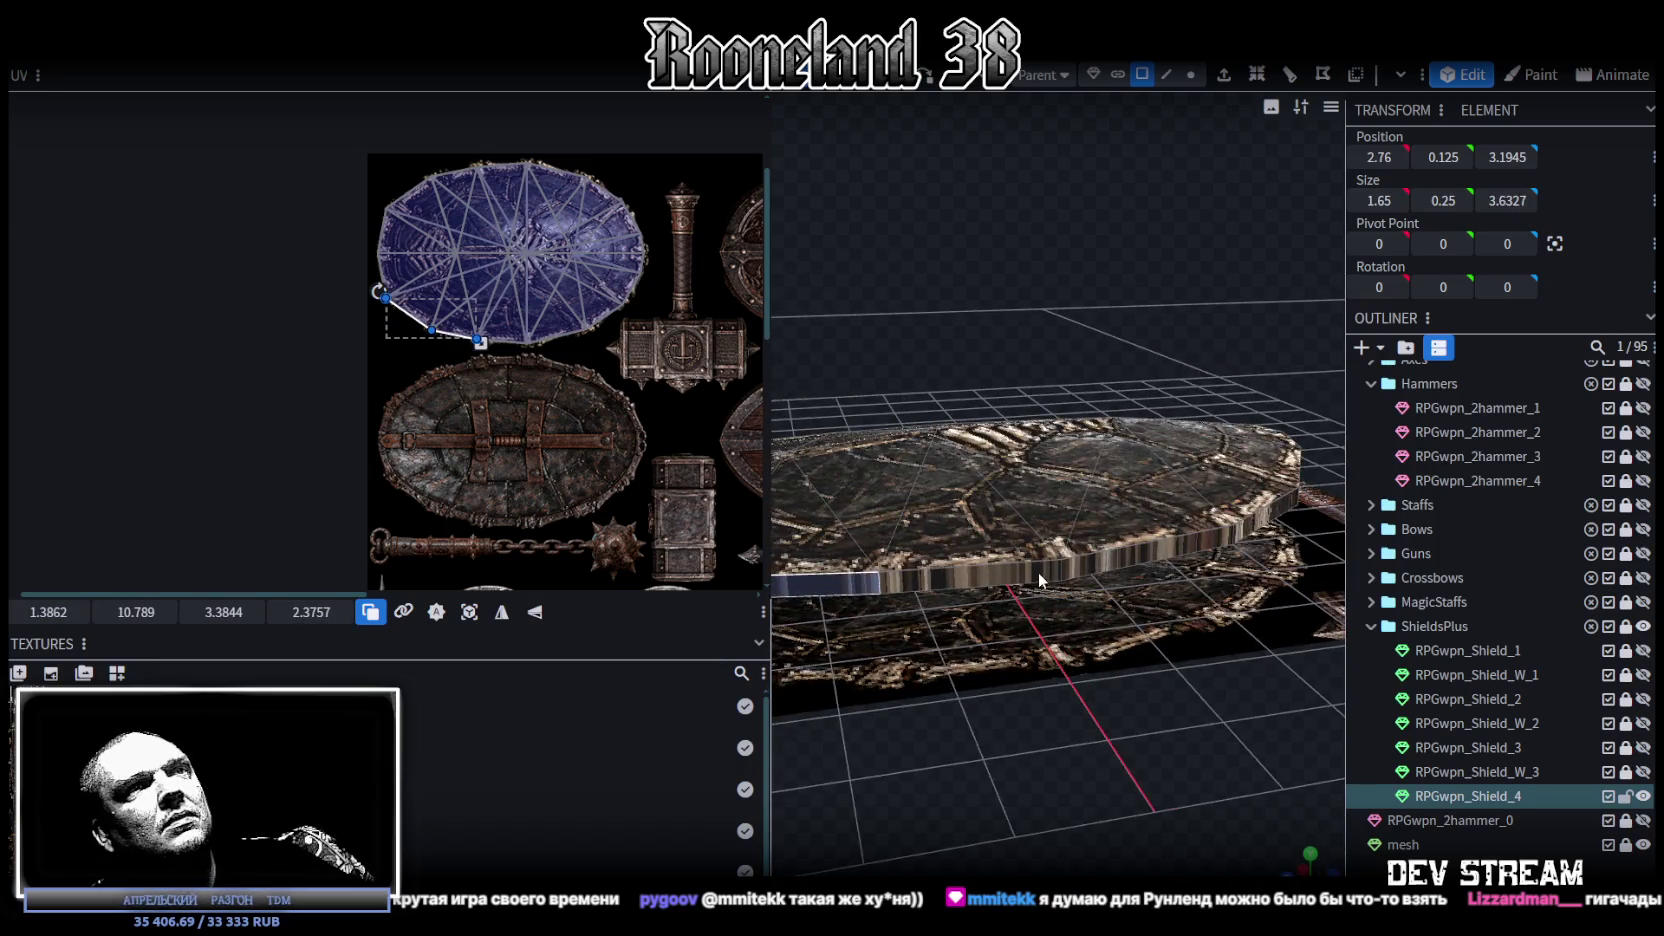
{"action": "mouse_move", "coordinate": [1037, 572]}
{"action": "left_mouse_down", "text": "shift"}
{"action": "mouse_move", "coordinate": [1136, 556]}
{"action": "mouse_move", "coordinate": [1169, 650]}
{"action": "left_mouse_up", "text": "shift"}
{"action": "left_click", "coordinate": [1205, 558], "text": "shift"}
{"action": "mouse_move", "coordinate": [1205, 558]}
{"action": "left_mouse_down"}
{"action": "mouse_move", "coordinate": [1139, 716]}
{"action": "mouse_move", "coordinate": [1026, 712]}
{"action": "mouse_move", "coordinate": [1221, 749]}
{"action": "mouse_move", "coordinate": [1240, 786]}
{"action": "mouse_move", "coordinate": [1274, 775]}
{"action": "mouse_move", "coordinate": [1202, 770]}
{"action": "mouse_move", "coordinate": [1215, 630]}
{"action": "mouse_move", "coordinate": [1118, 647]}
{"action": "mouse_move", "coordinate": [1104, 592]}
{"action": "left_mouse_up"}
{"action": "left_click", "coordinate": [1212, 628], "text": "shift"}
{"action": "left_click", "coordinate": [1045, 590]}
{"action": "mouse_move", "coordinate": [1208, 601]}
{"action": "left_mouse_down"}
{"action": "mouse_move", "coordinate": [1031, 697]}
{"action": "mouse_move", "coordinate": [1167, 699]}
{"action": "left_mouse_up"}
{"action": "left_click", "coordinate": [1028, 578], "text": "shift"}
{"action": "left_click", "coordinate": [1123, 566], "text": "shift"}
Step: Add the remaining rim faces around the shield's edge to the selection
{"action": "mouse_move", "coordinate": [1123, 566]}
{"action": "left_mouse_down"}
{"action": "mouse_move", "coordinate": [978, 663]}
{"action": "mouse_move", "coordinate": [897, 670]}
{"action": "mouse_move", "coordinate": [1044, 685]}
{"action": "mouse_move", "coordinate": [923, 693]}
{"action": "mouse_move", "coordinate": [1247, 701]}
{"action": "mouse_move", "coordinate": [1306, 676]}
{"action": "mouse_move", "coordinate": [1098, 688]}
{"action": "mouse_move", "coordinate": [1150, 685]}
{"action": "left_mouse_up"}
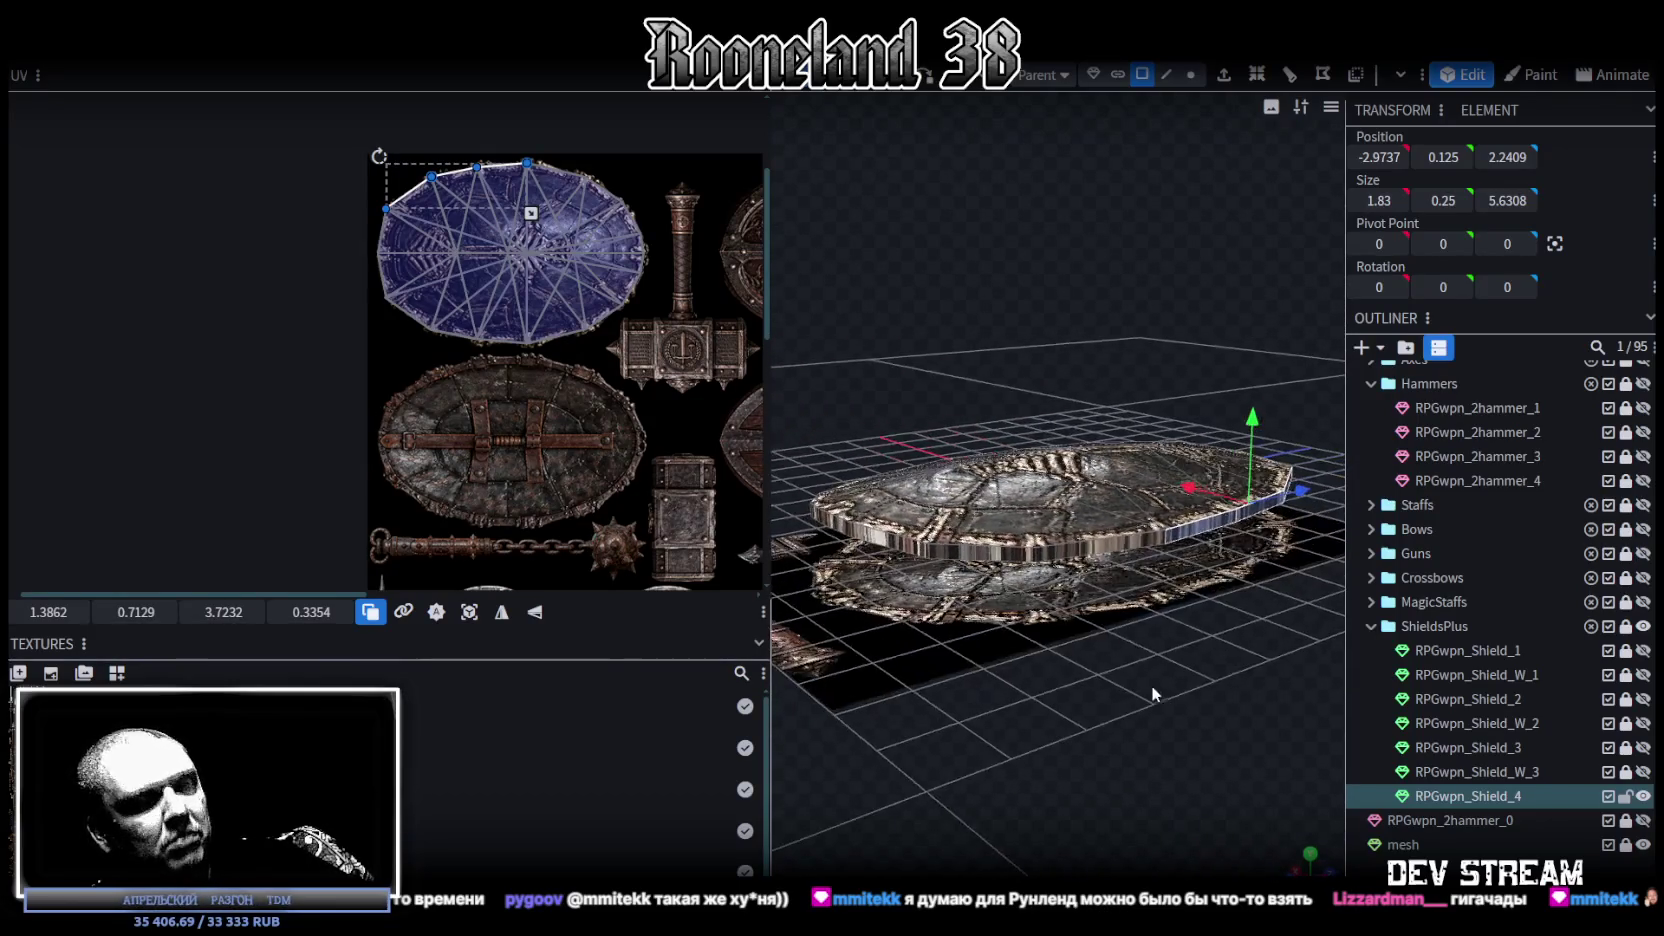
{"action": "left_click", "coordinate": [1098, 552], "text": "shift"}
{"action": "left_click", "coordinate": [1011, 558], "text": "shift"}
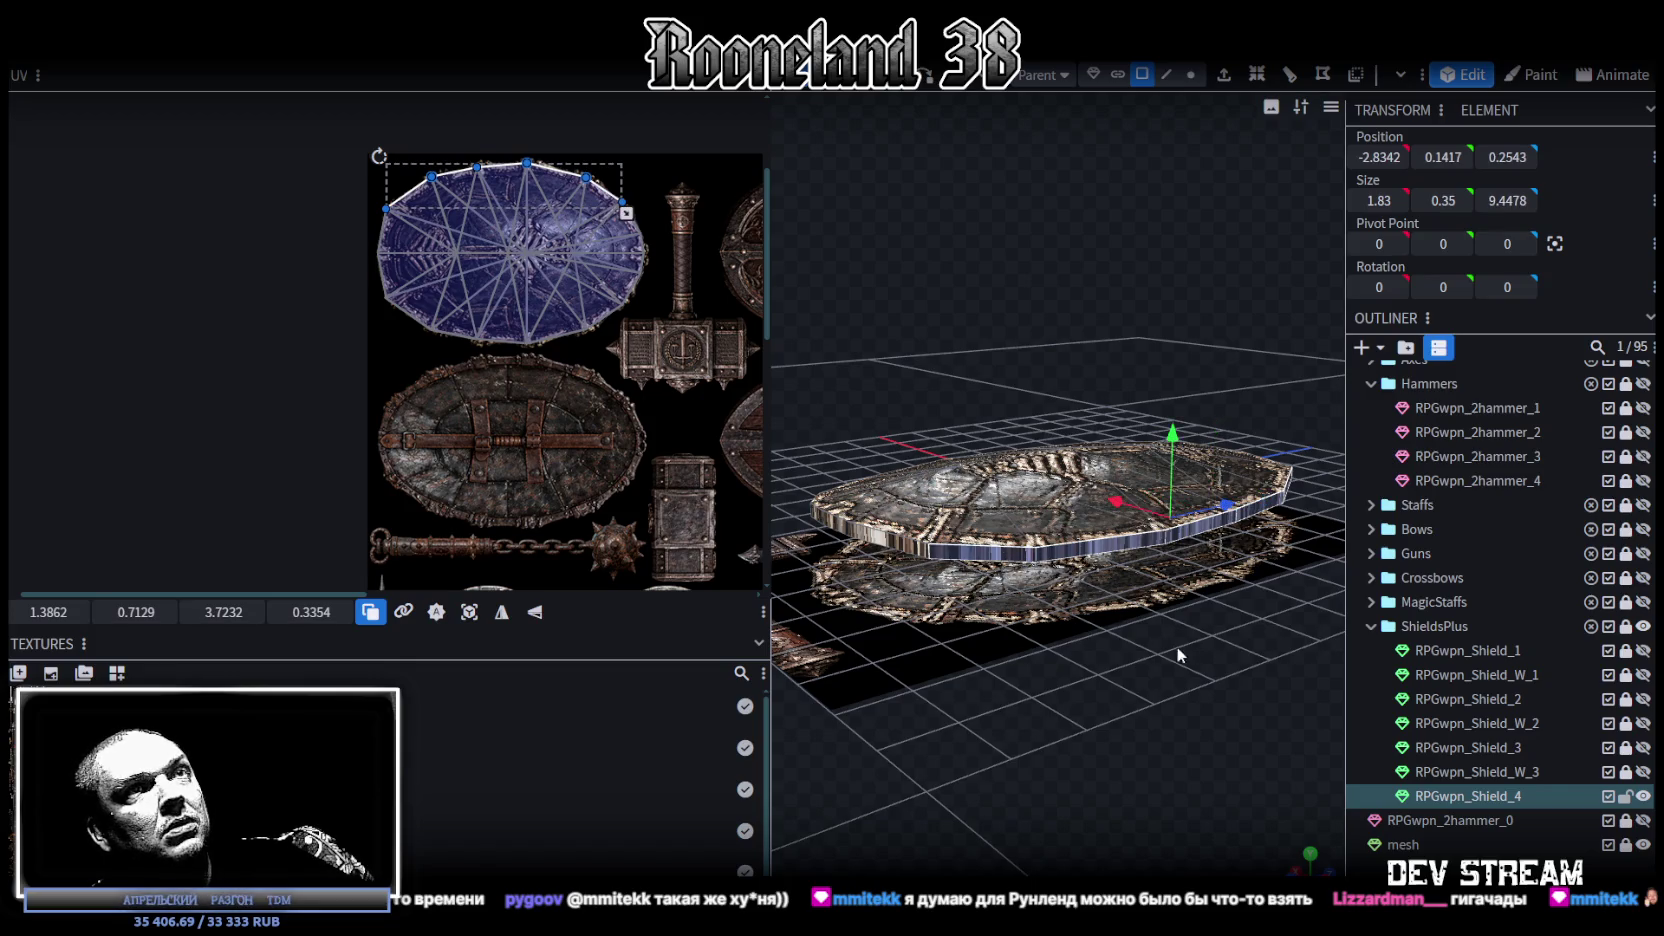
{"action": "mouse_move", "coordinate": [1176, 646]}
{"action": "left_mouse_down"}
{"action": "mouse_move", "coordinate": [1165, 738]}
{"action": "mouse_move", "coordinate": [1020, 649]}
{"action": "left_mouse_up"}
{"action": "left_click", "coordinate": [985, 591], "text": "shift"}
{"action": "left_click", "coordinate": [1069, 566], "text": "shift"}
{"action": "left_click", "coordinate": [1165, 552], "text": "shift"}
{"action": "left_click", "coordinate": [1250, 530], "text": "shift"}
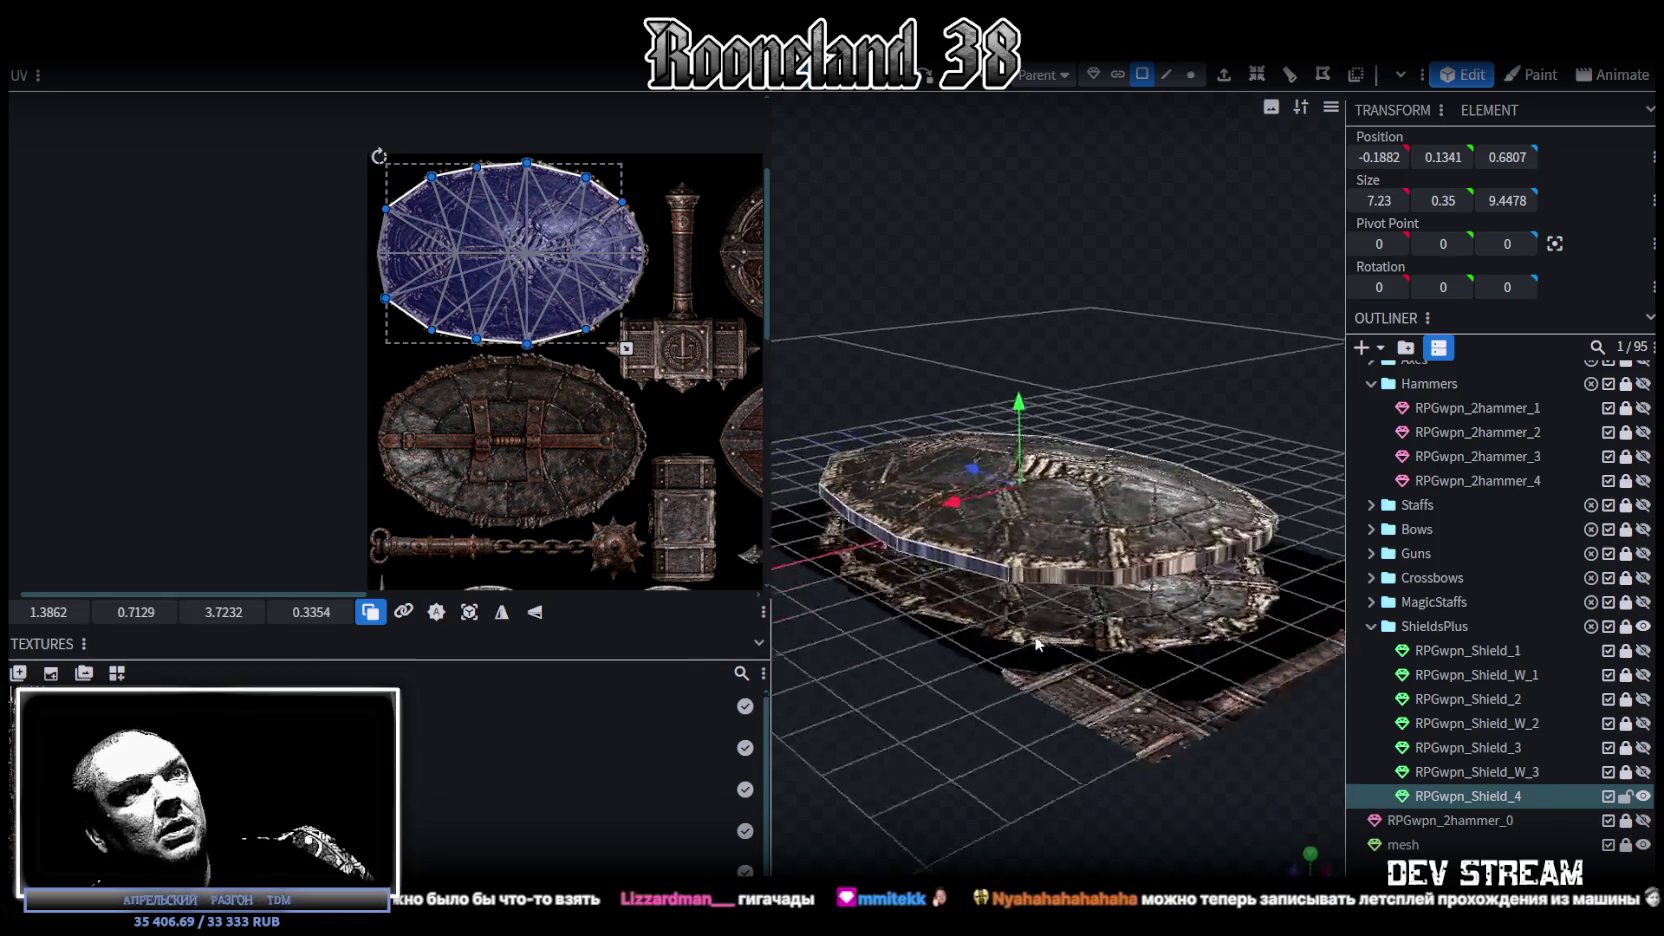
{"action": "mouse_move", "coordinate": [1325, 613]}
{"action": "left_mouse_down"}
{"action": "mouse_move", "coordinate": [984, 624]}
{"action": "mouse_move", "coordinate": [990, 551]}
{"action": "left_mouse_up"}
{"action": "left_click", "coordinate": [990, 551], "text": "shift"}
Step: Orbit the view to a level side-on view of the shield
{"action": "mouse_move", "coordinate": [1106, 656]}
{"action": "left_mouse_down"}
{"action": "mouse_move", "coordinate": [1050, 687]}
{"action": "mouse_move", "coordinate": [1191, 724]}
{"action": "mouse_move", "coordinate": [1313, 663]}
{"action": "mouse_move", "coordinate": [1009, 725]}
{"action": "mouse_move", "coordinate": [1218, 716]}
{"action": "mouse_move", "coordinate": [1114, 696]}
{"action": "left_mouse_up"}
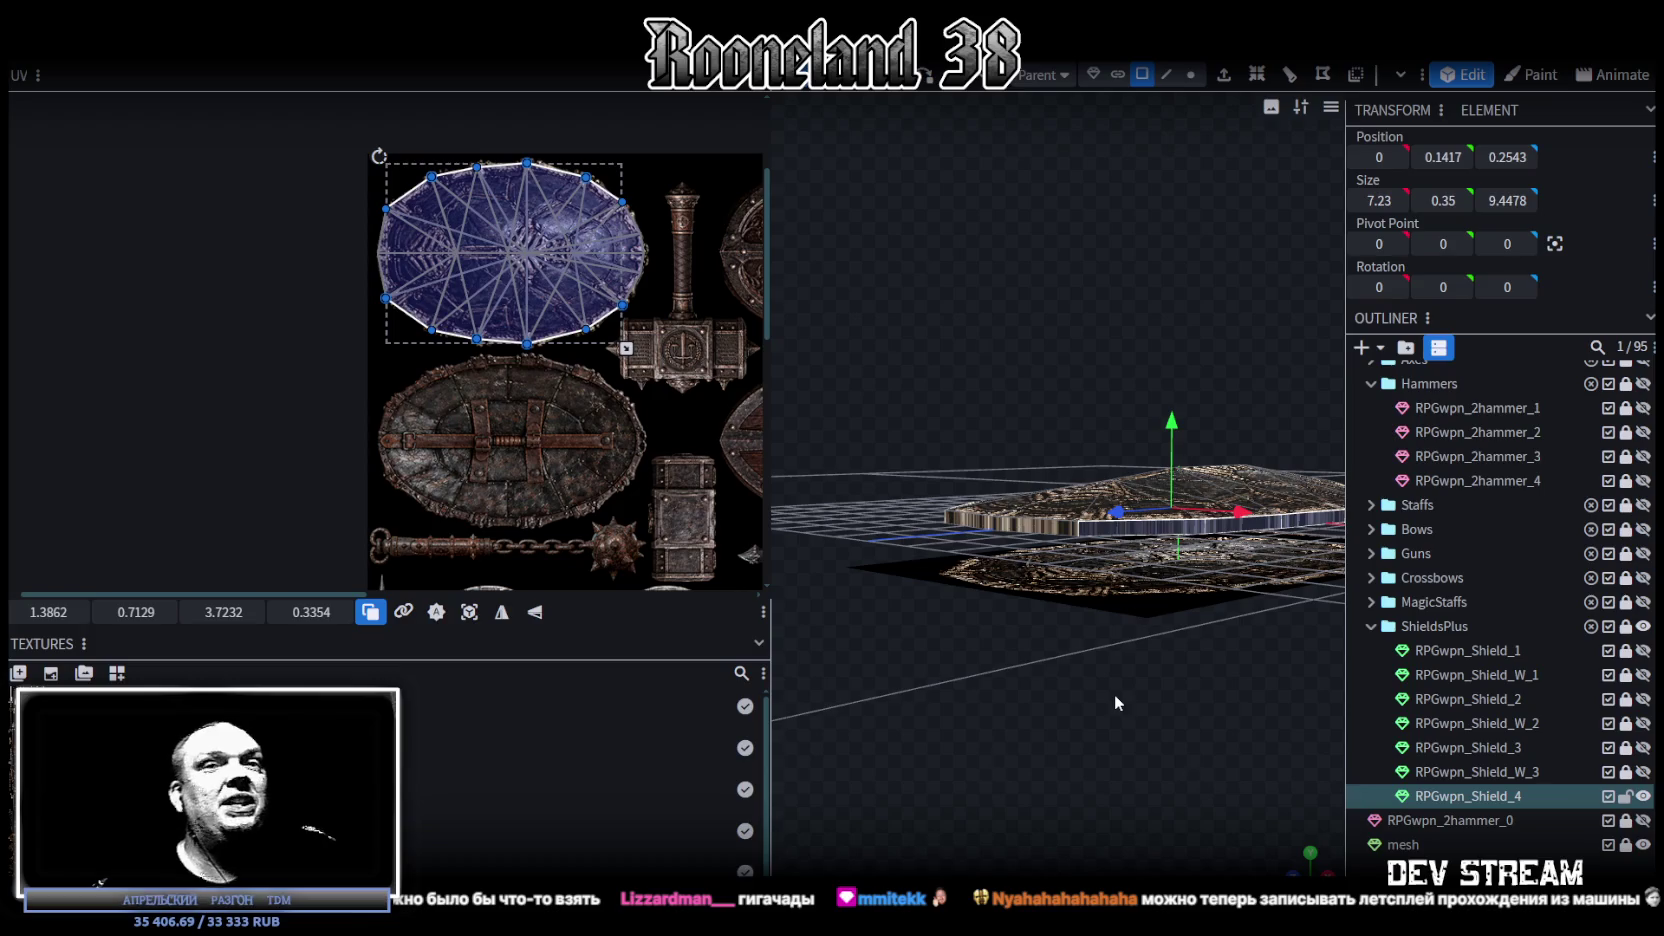
{"action": "mouse_move", "coordinate": [1112, 694]}
{"action": "left_mouse_down"}
{"action": "mouse_move", "coordinate": [1154, 692]}
{"action": "mouse_move", "coordinate": [1150, 748]}
{"action": "mouse_move", "coordinate": [1034, 745]}
{"action": "mouse_move", "coordinate": [1034, 777]}
{"action": "mouse_move", "coordinate": [1175, 843]}
{"action": "left_mouse_up"}
{"action": "scroll", "coordinate": [1072, 744], "scroll_direction": "up", "scroll_amount": 3}
{"action": "mouse_move", "coordinate": [1140, 790]}
{"action": "left_mouse_down"}
{"action": "mouse_move", "coordinate": [1101, 734]}
{"action": "mouse_move", "coordinate": [1040, 725]}
{"action": "left_mouse_up"}
Step: Project the rim UVs from the side view and move the strip onto the lower shield texture
{"action": "left_click", "coordinate": [469, 612]}
{"action": "scroll", "coordinate": [467, 426], "scroll_direction": "up", "scroll_amount": 2}
{"action": "scroll", "coordinate": [542, 214], "scroll_direction": "up", "scroll_amount": 1}
{"action": "middle_click_drag", "start_coordinate": [542, 214], "coordinate": [569, 333]}
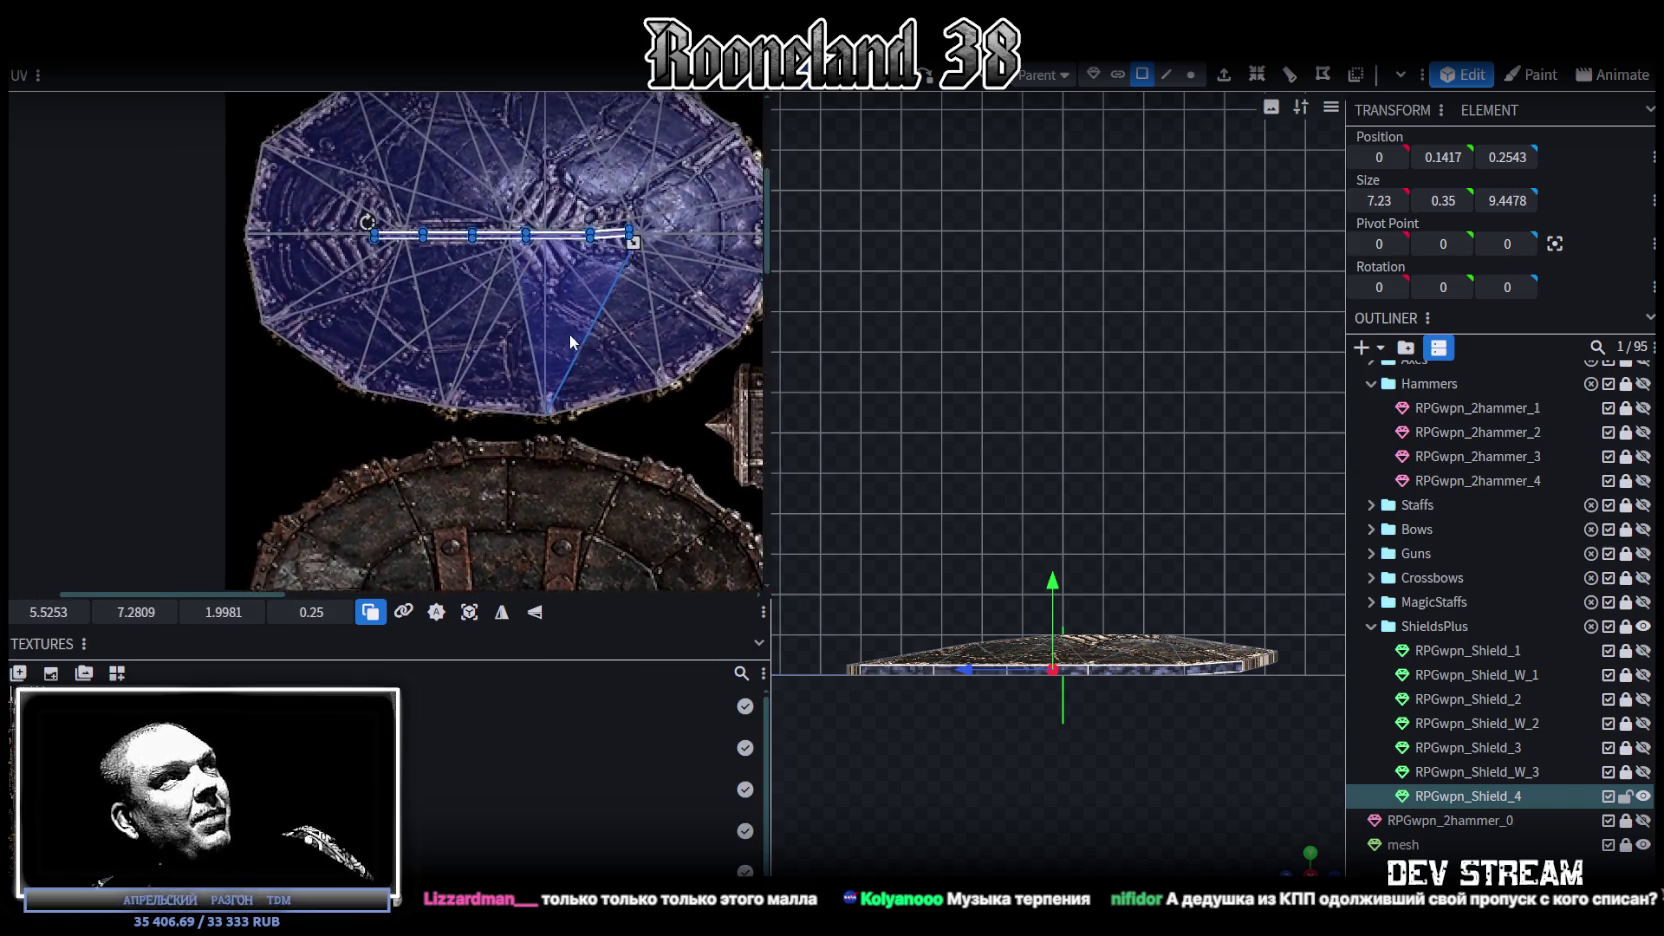
{"action": "left_click_drag", "start_coordinate": [500, 245], "coordinate": [500, 470]}
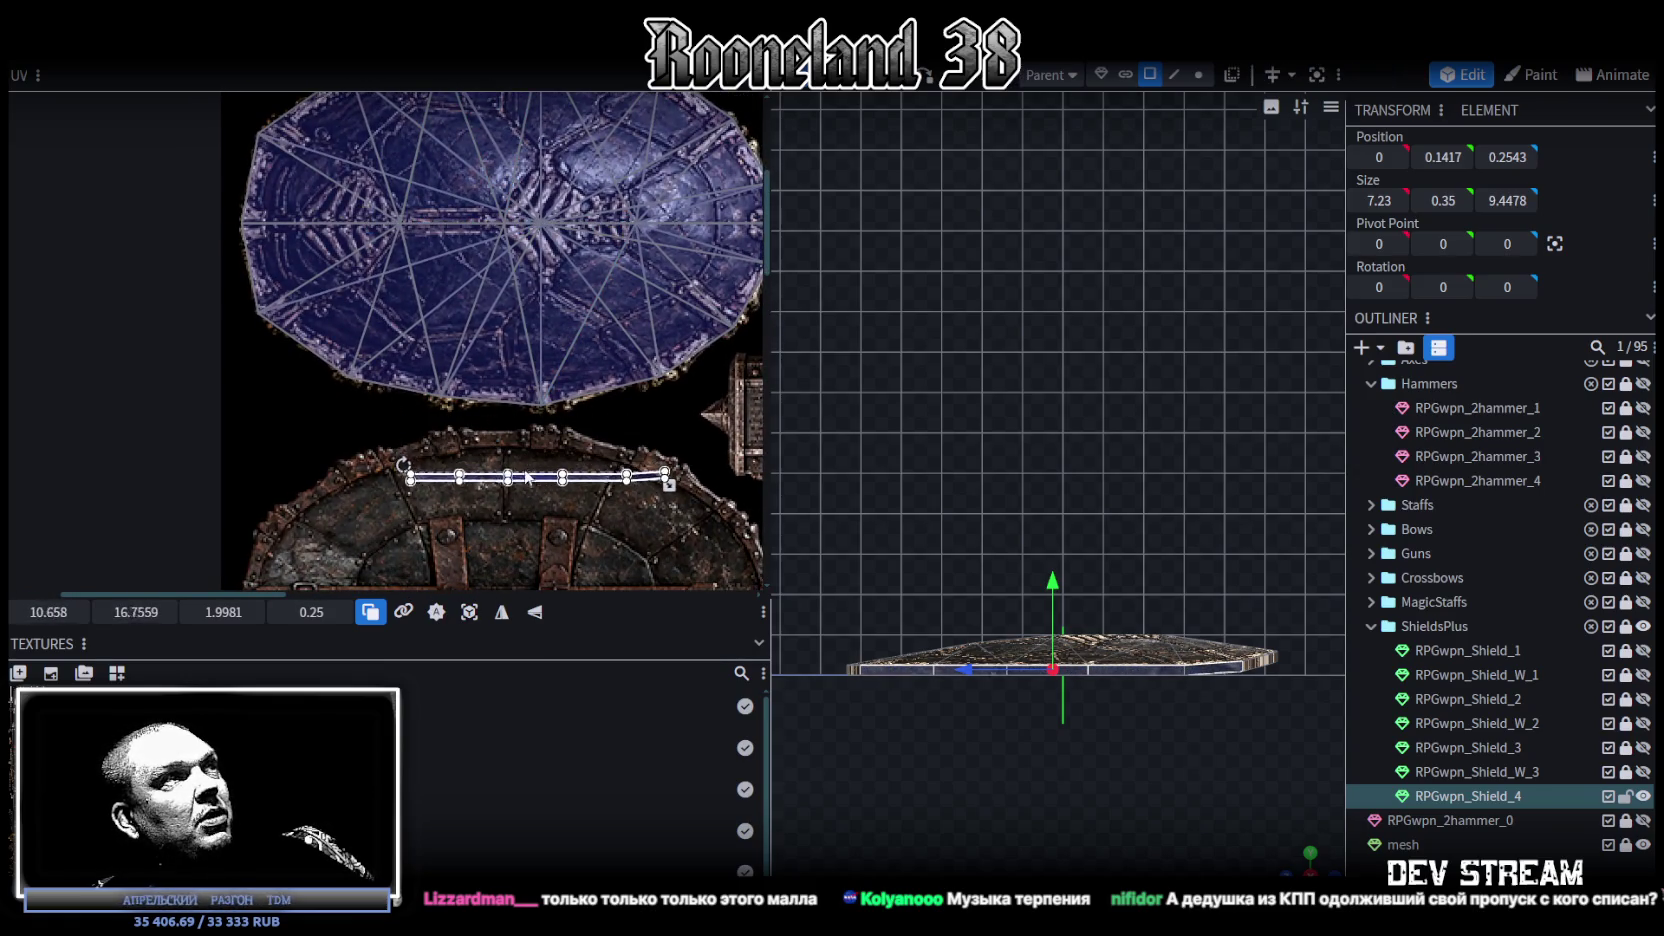
{"action": "mouse_move", "coordinate": [520, 478]}
{"action": "middle_mouse_down"}
{"action": "mouse_move", "coordinate": [520, 328]}
{"action": "mouse_move", "coordinate": [413, 277]}
{"action": "middle_mouse_up"}
Step: Place the rim strip on the shield's top edge and stretch it wider along the rim
{"action": "scroll", "coordinate": [520, 328], "scroll_direction": "up", "scroll_amount": 2}
{"action": "scroll", "coordinate": [598, 370], "scroll_direction": "down", "scroll_amount": 1}
{"action": "left_click_drag", "start_coordinate": [448, 295], "coordinate": [334, 263]}
{"action": "left_click_drag", "start_coordinate": [482, 268], "coordinate": [676, 264]}
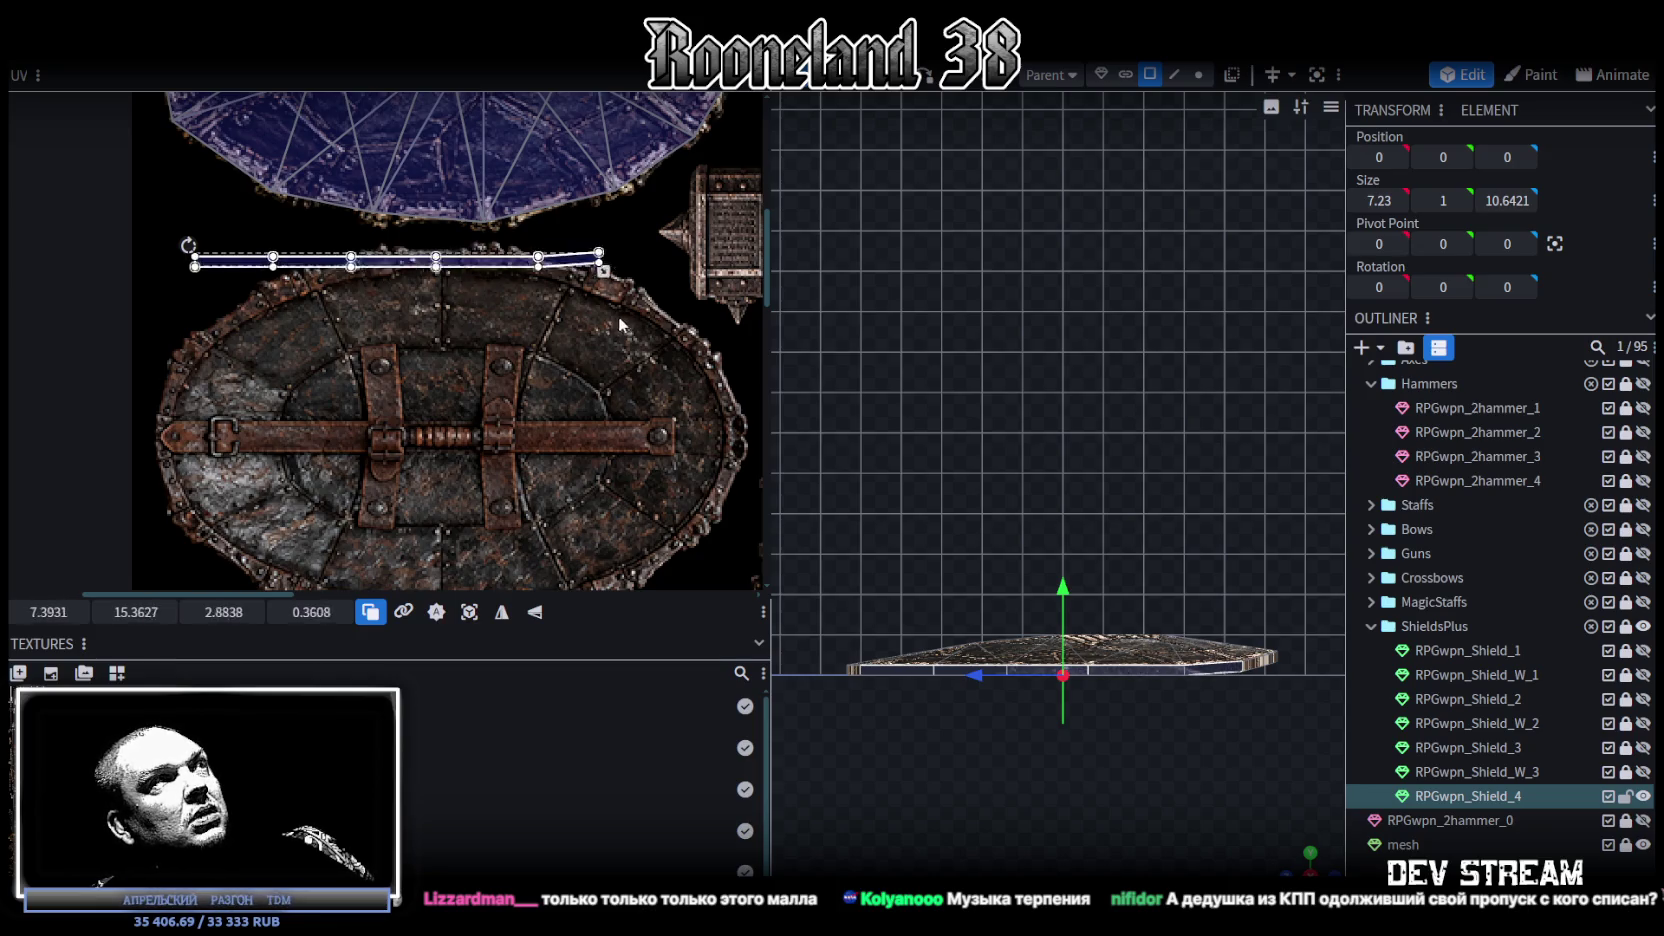
{"action": "left_click_drag", "start_coordinate": [448, 272], "coordinate": [438, 268]}
{"action": "scroll", "coordinate": [437, 268], "scroll_direction": "up", "scroll_amount": 3}
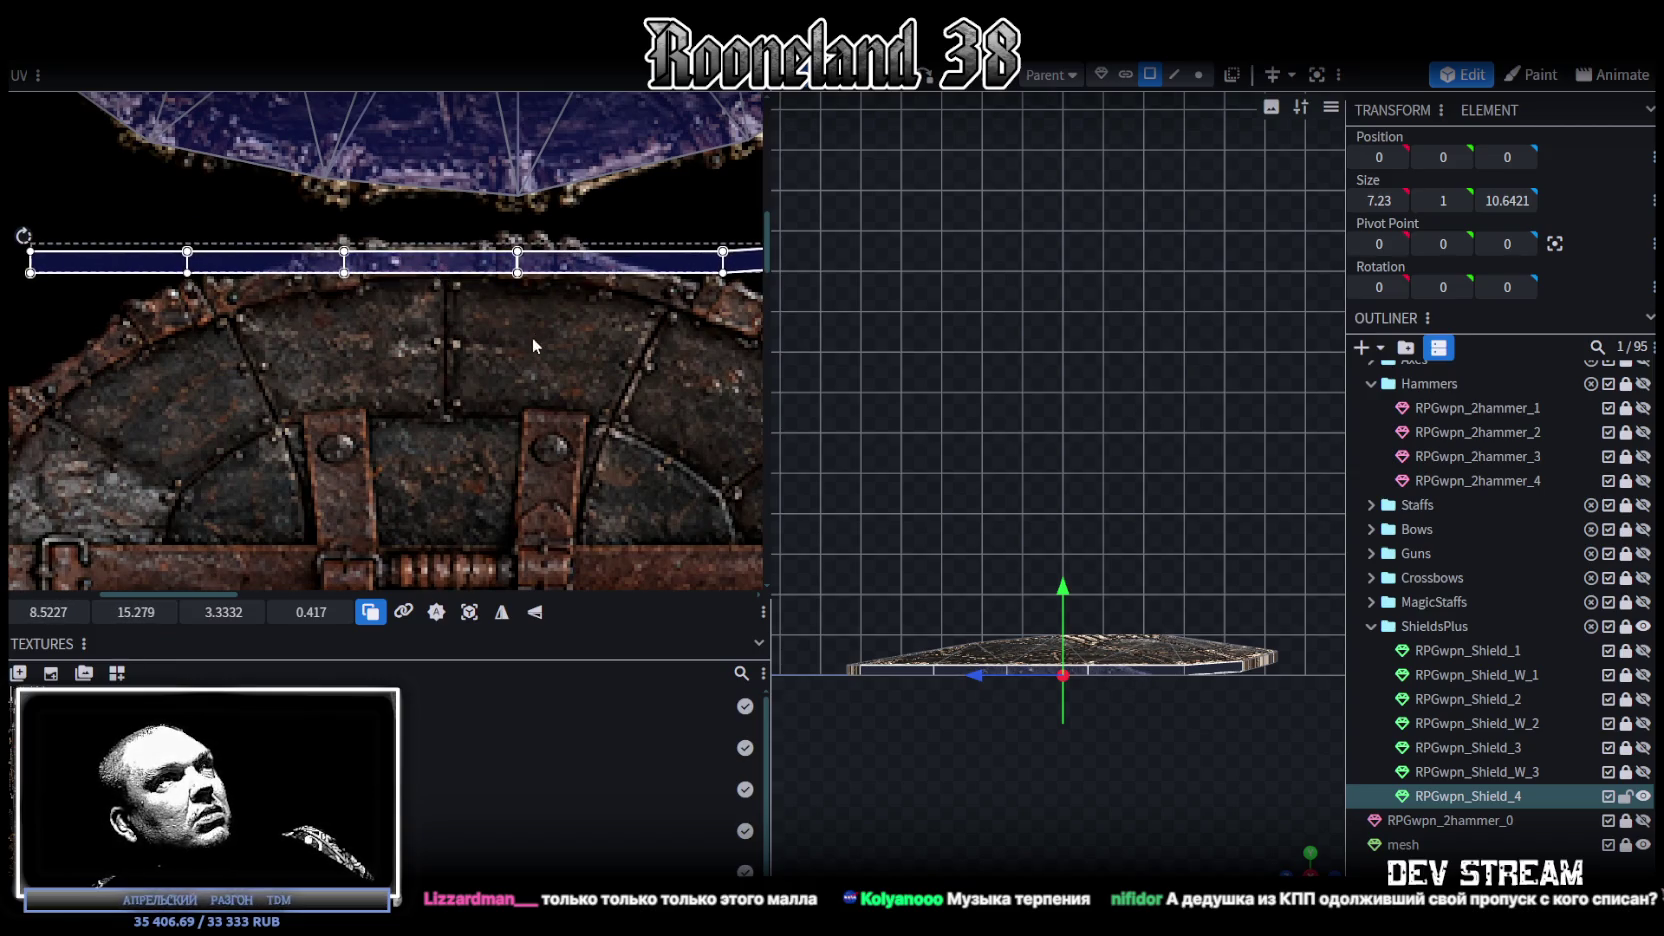
{"action": "scroll", "coordinate": [500, 324], "scroll_direction": "down", "scroll_amount": 2}
{"action": "scroll", "coordinate": [469, 311], "scroll_direction": "down", "scroll_amount": 2}
{"action": "scroll", "coordinate": [566, 328], "scroll_direction": "down", "scroll_amount": 2}
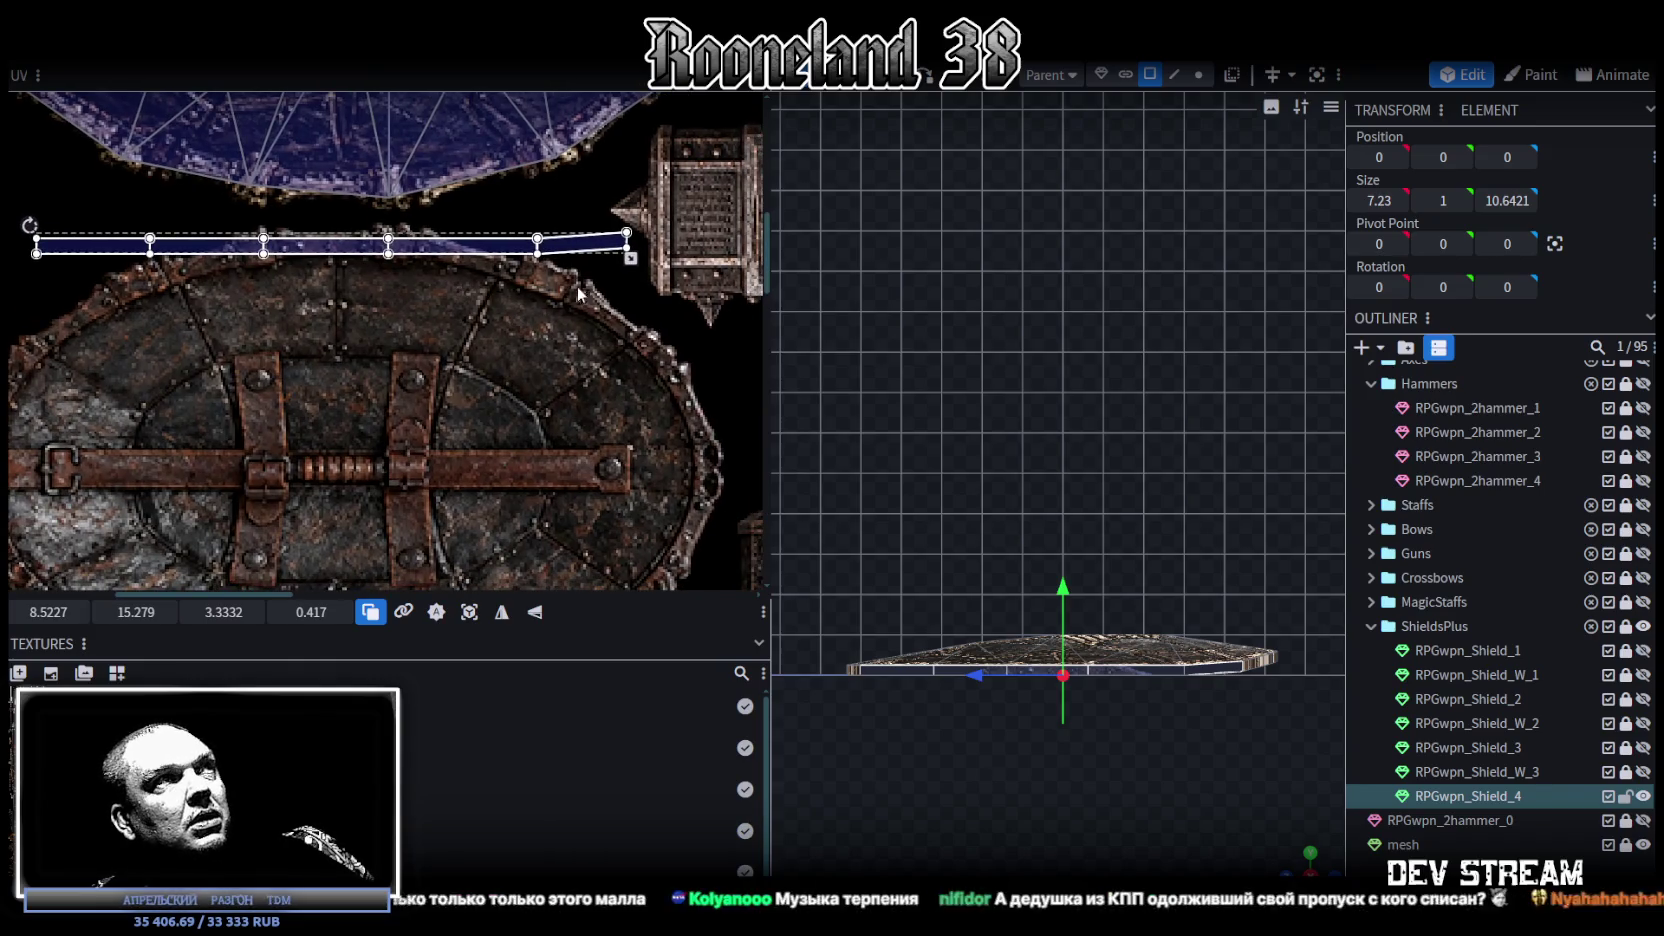
Step: Rotate the strip's rightmost slanted face and tilt it onto the riveted edge
{"action": "left_click", "coordinate": [597, 236]}
{"action": "mouse_move", "coordinate": [595, 245]}
{"action": "left_mouse_down"}
{"action": "mouse_move", "coordinate": [593, 298]}
{"action": "mouse_move", "coordinate": [540, 262]}
{"action": "left_mouse_up"}
{"action": "scroll", "coordinate": [538, 273], "scroll_direction": "up", "scroll_amount": 2}
{"action": "middle_click_drag", "start_coordinate": [623, 395], "coordinate": [455, 248]}
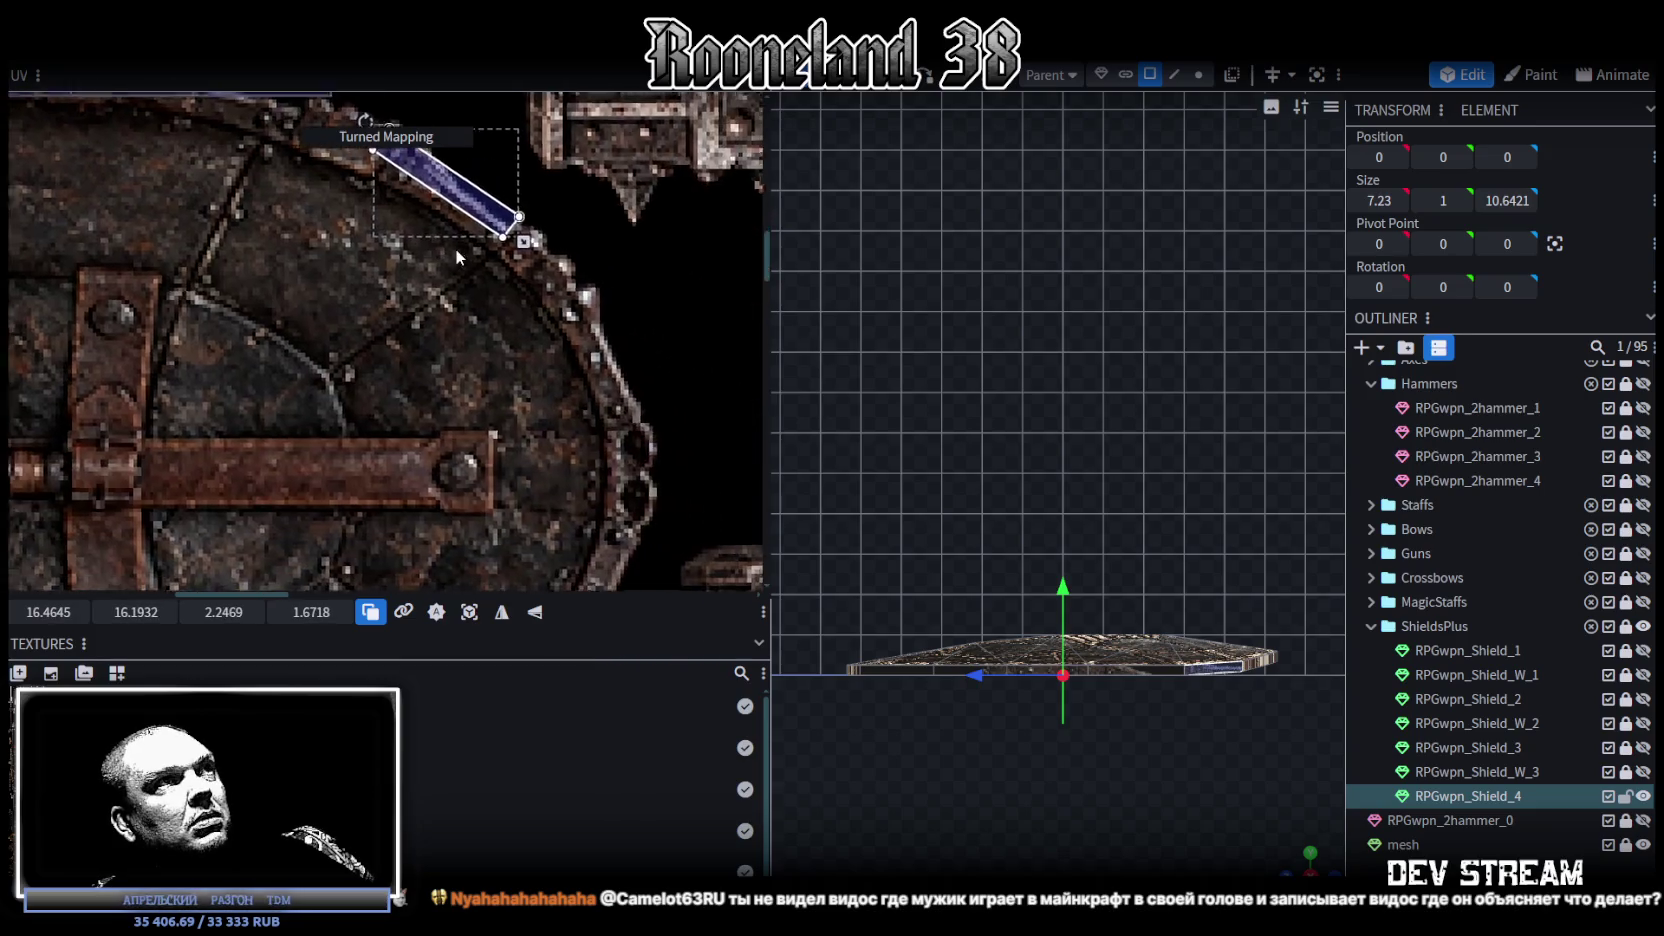
{"action": "left_click_drag", "start_coordinate": [471, 231], "coordinate": [599, 403]}
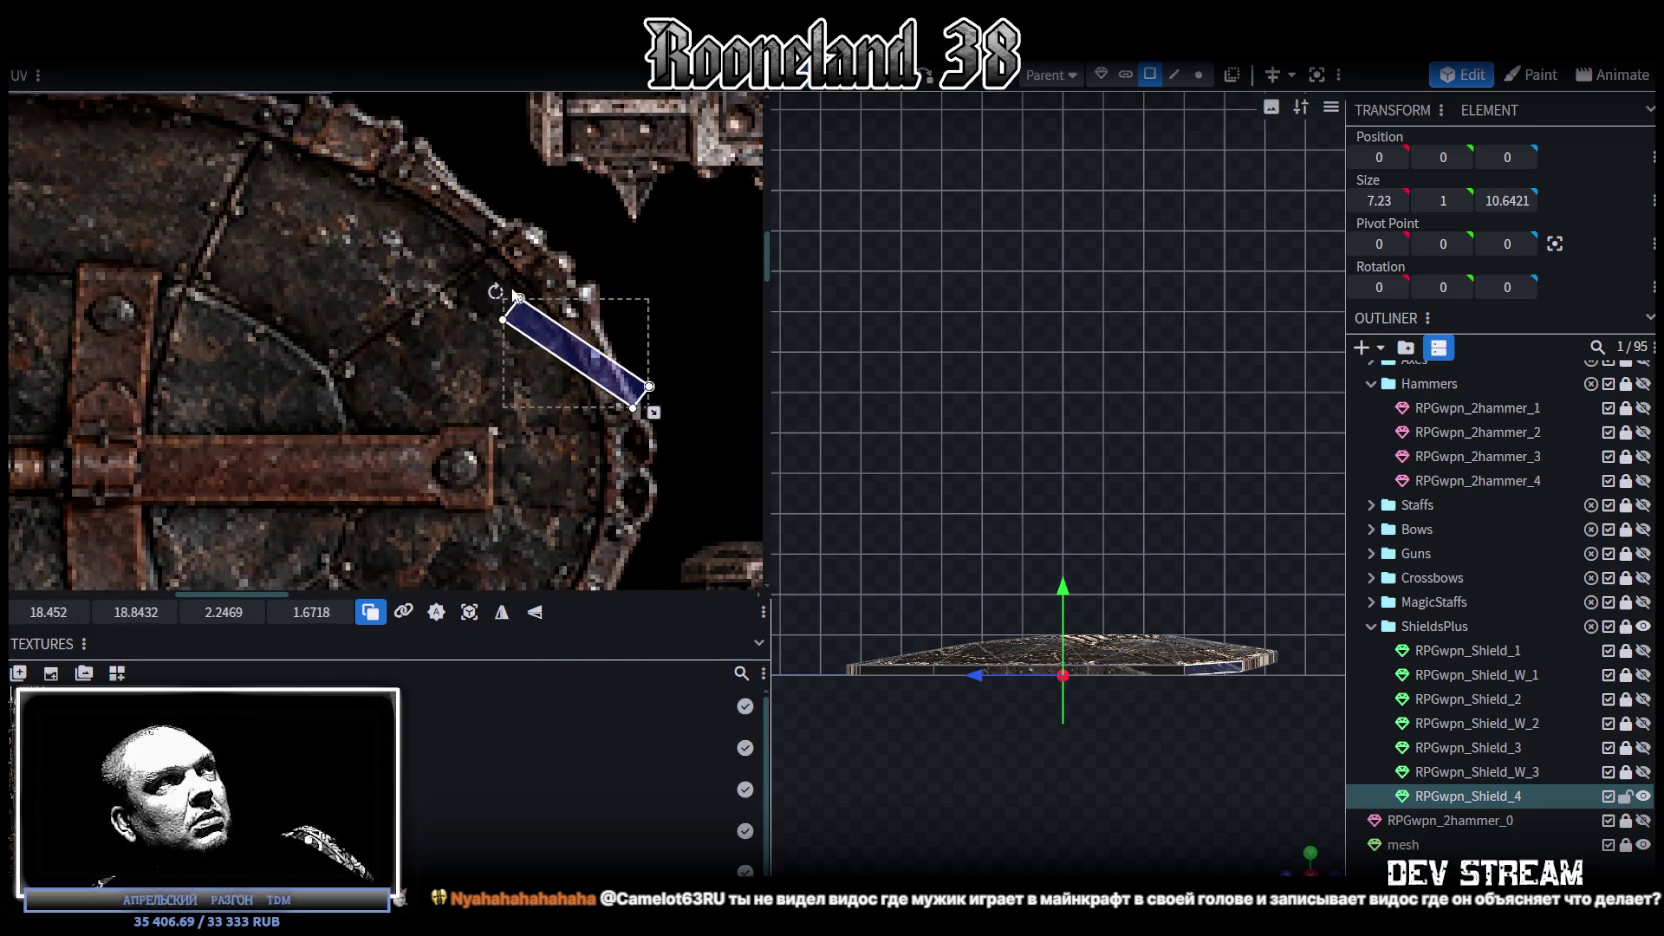
{"action": "left_click_drag", "start_coordinate": [511, 281], "coordinate": [536, 268]}
{"action": "left_click_drag", "start_coordinate": [585, 352], "coordinate": [595, 355]}
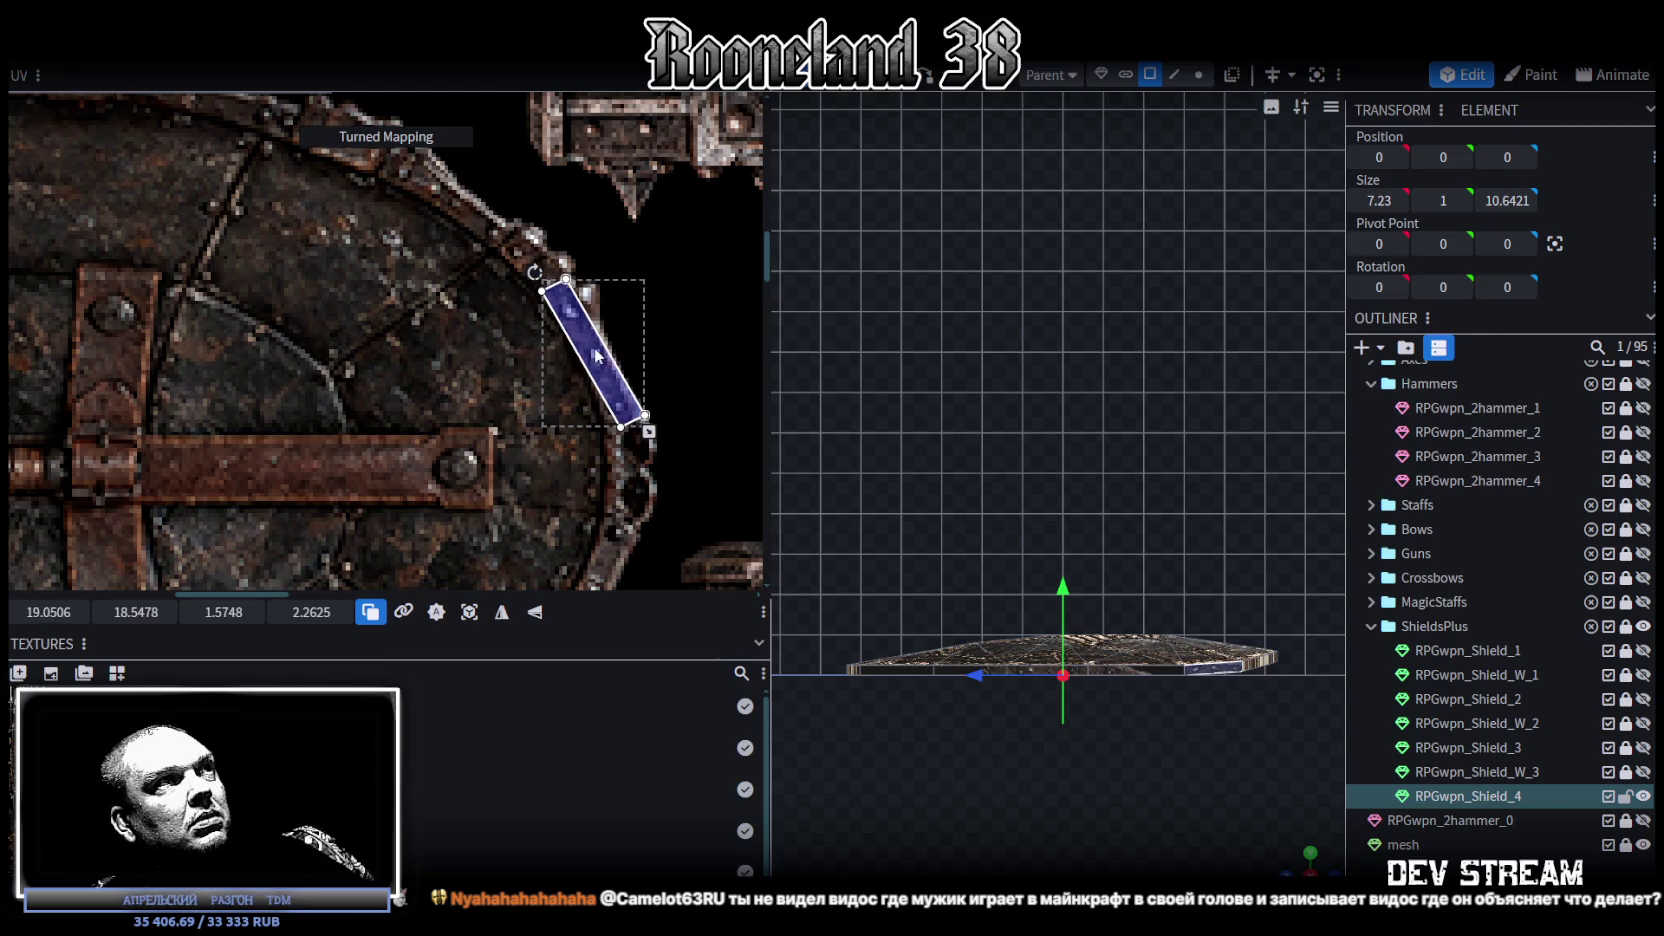
Step: Move, rotate and enlarge two more rim faces to follow the rim's curve
{"action": "left_click", "coordinate": [445, 235]}
{"action": "left_click_drag", "start_coordinate": [390, 239], "coordinate": [517, 380]}
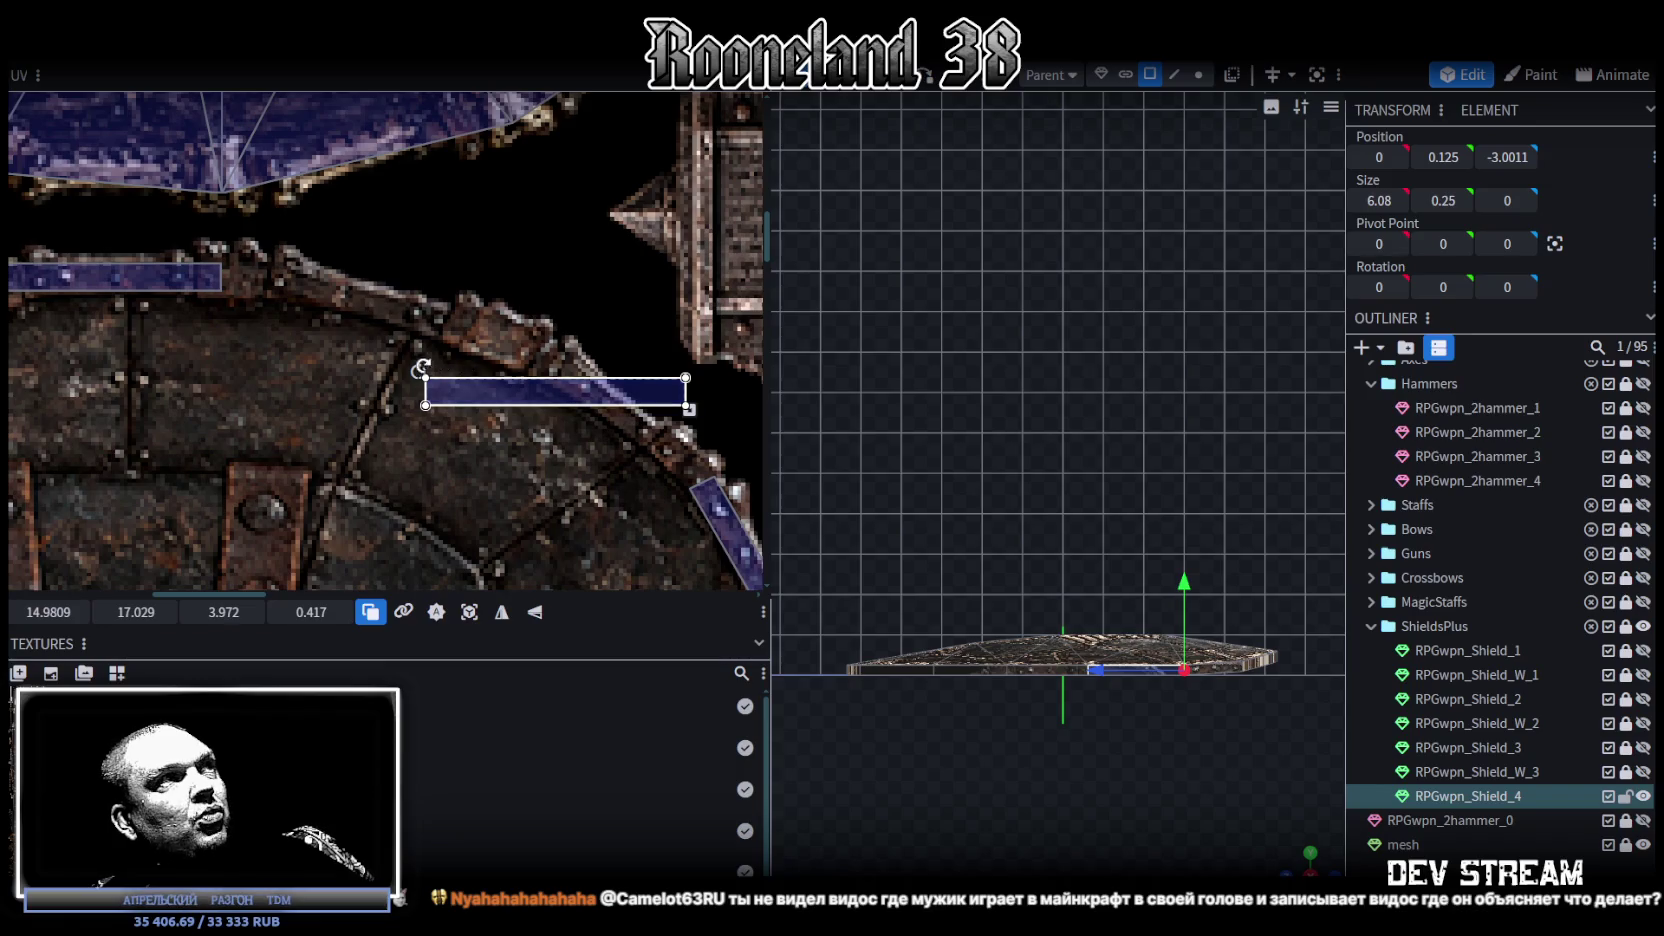
{"action": "mouse_move", "coordinate": [414, 364]}
{"action": "left_mouse_down"}
{"action": "mouse_move", "coordinate": [470, 343]}
{"action": "mouse_move", "coordinate": [512, 367]}
{"action": "left_mouse_up"}
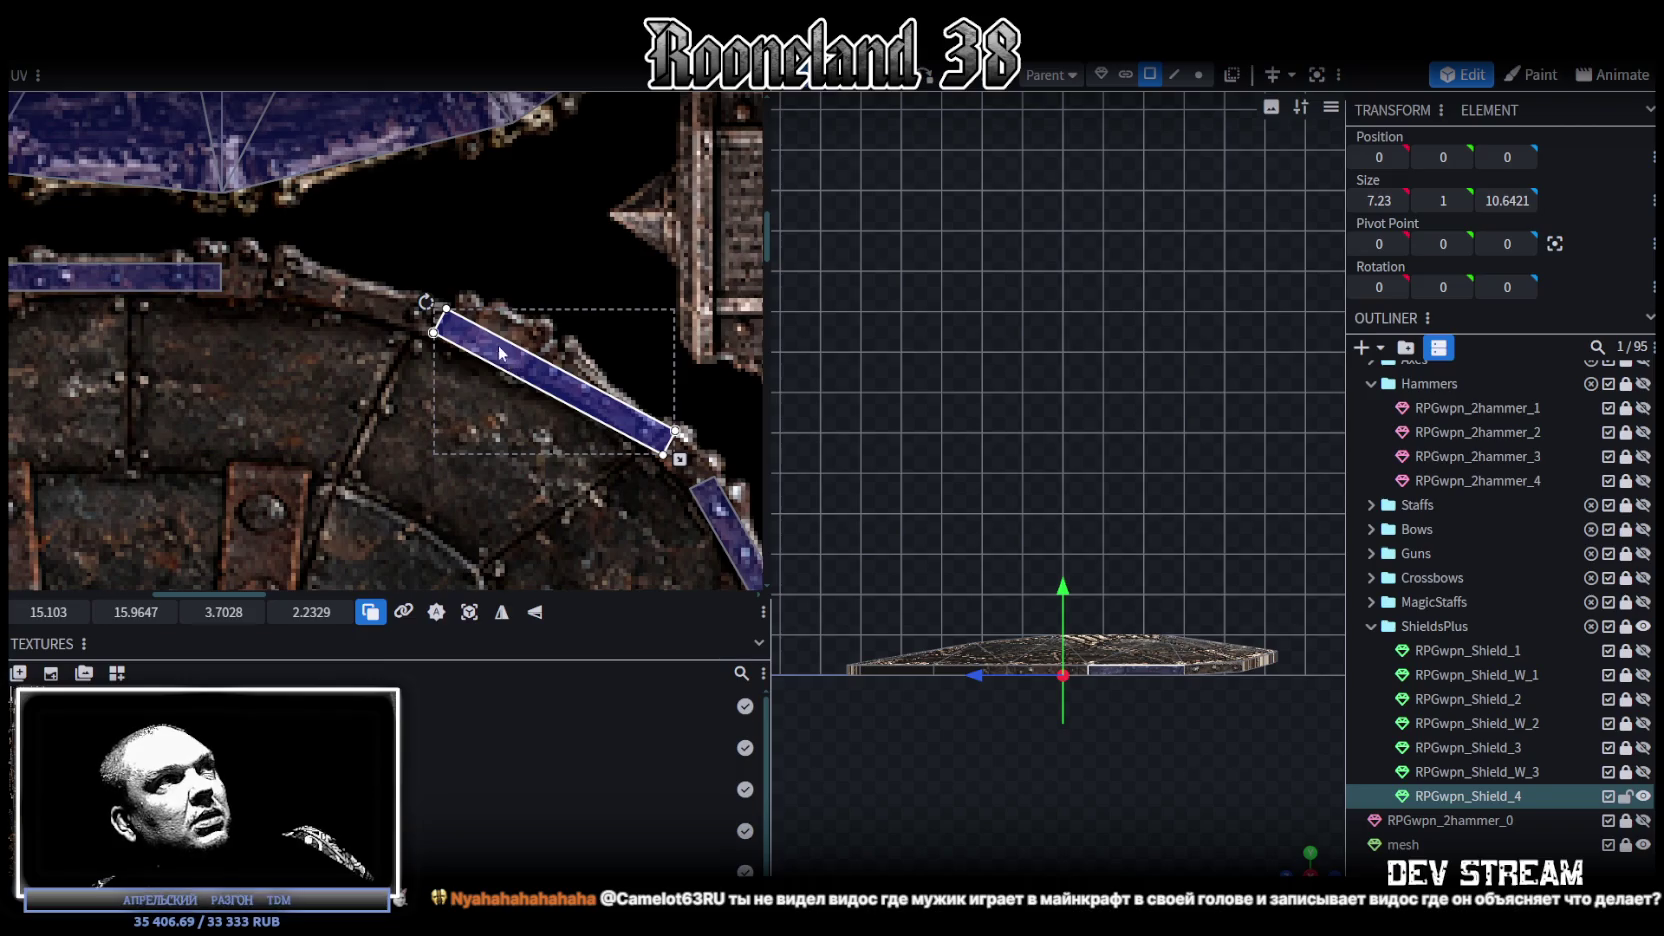
{"action": "scroll", "coordinate": [480, 362], "scroll_direction": "left", "scroll_amount": 5}
{"action": "left_click", "coordinate": [350, 295]}
{"action": "middle_click_drag", "start_coordinate": [350, 289], "coordinate": [356, 322]}
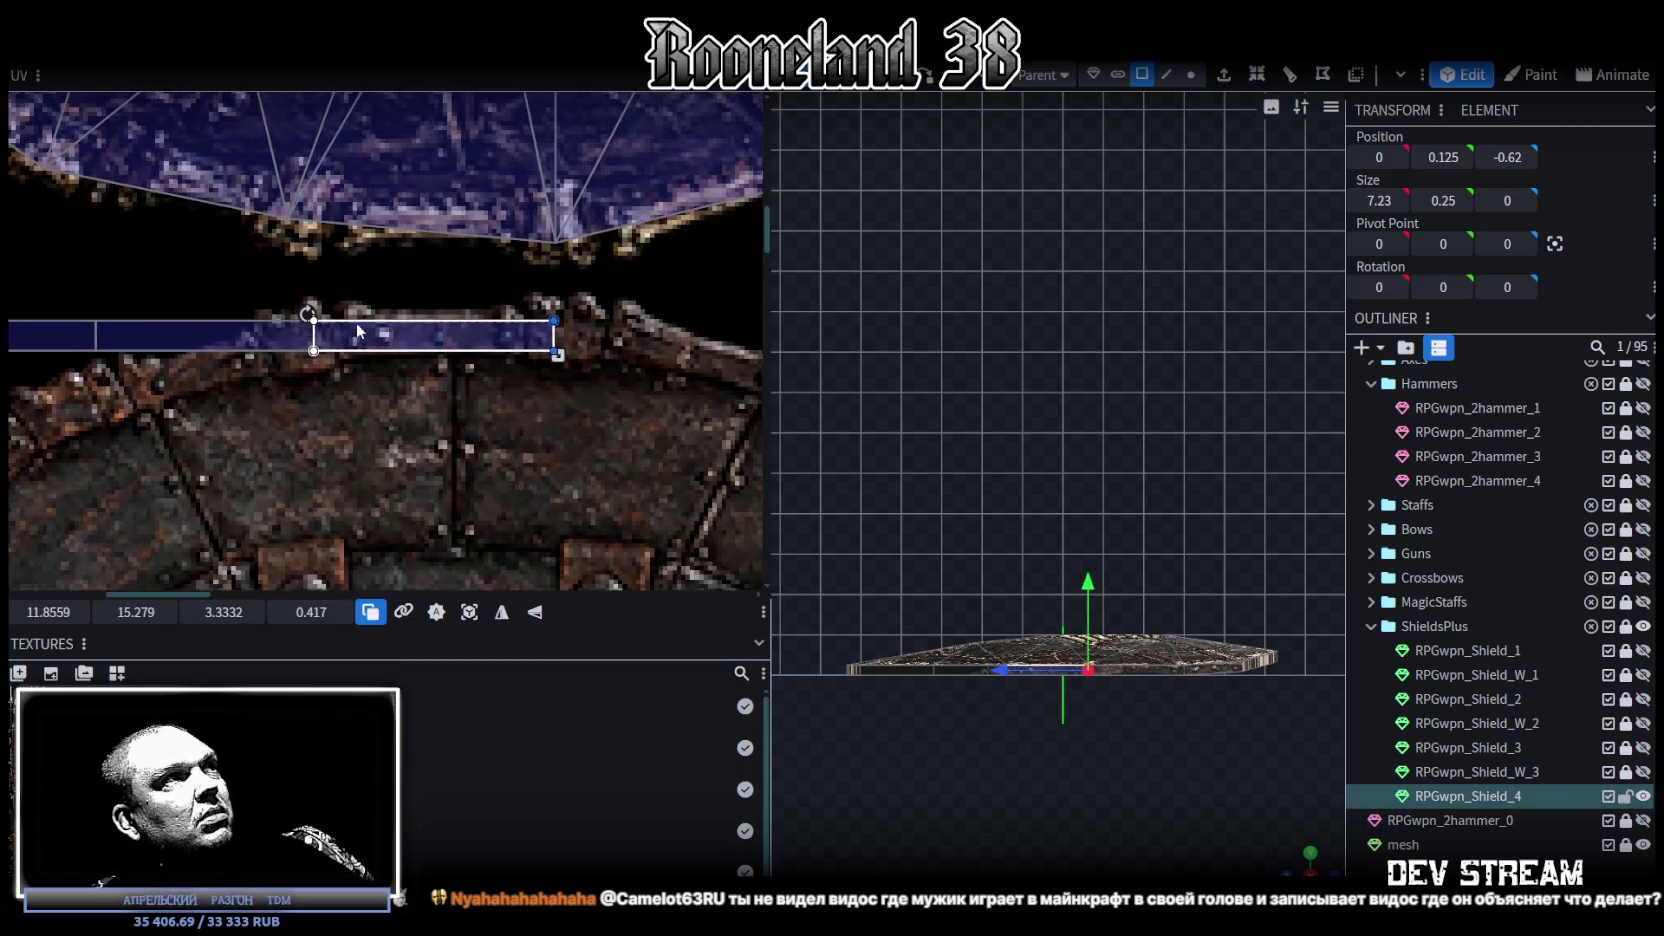
{"action": "left_click_drag", "start_coordinate": [444, 337], "coordinate": [402, 338]}
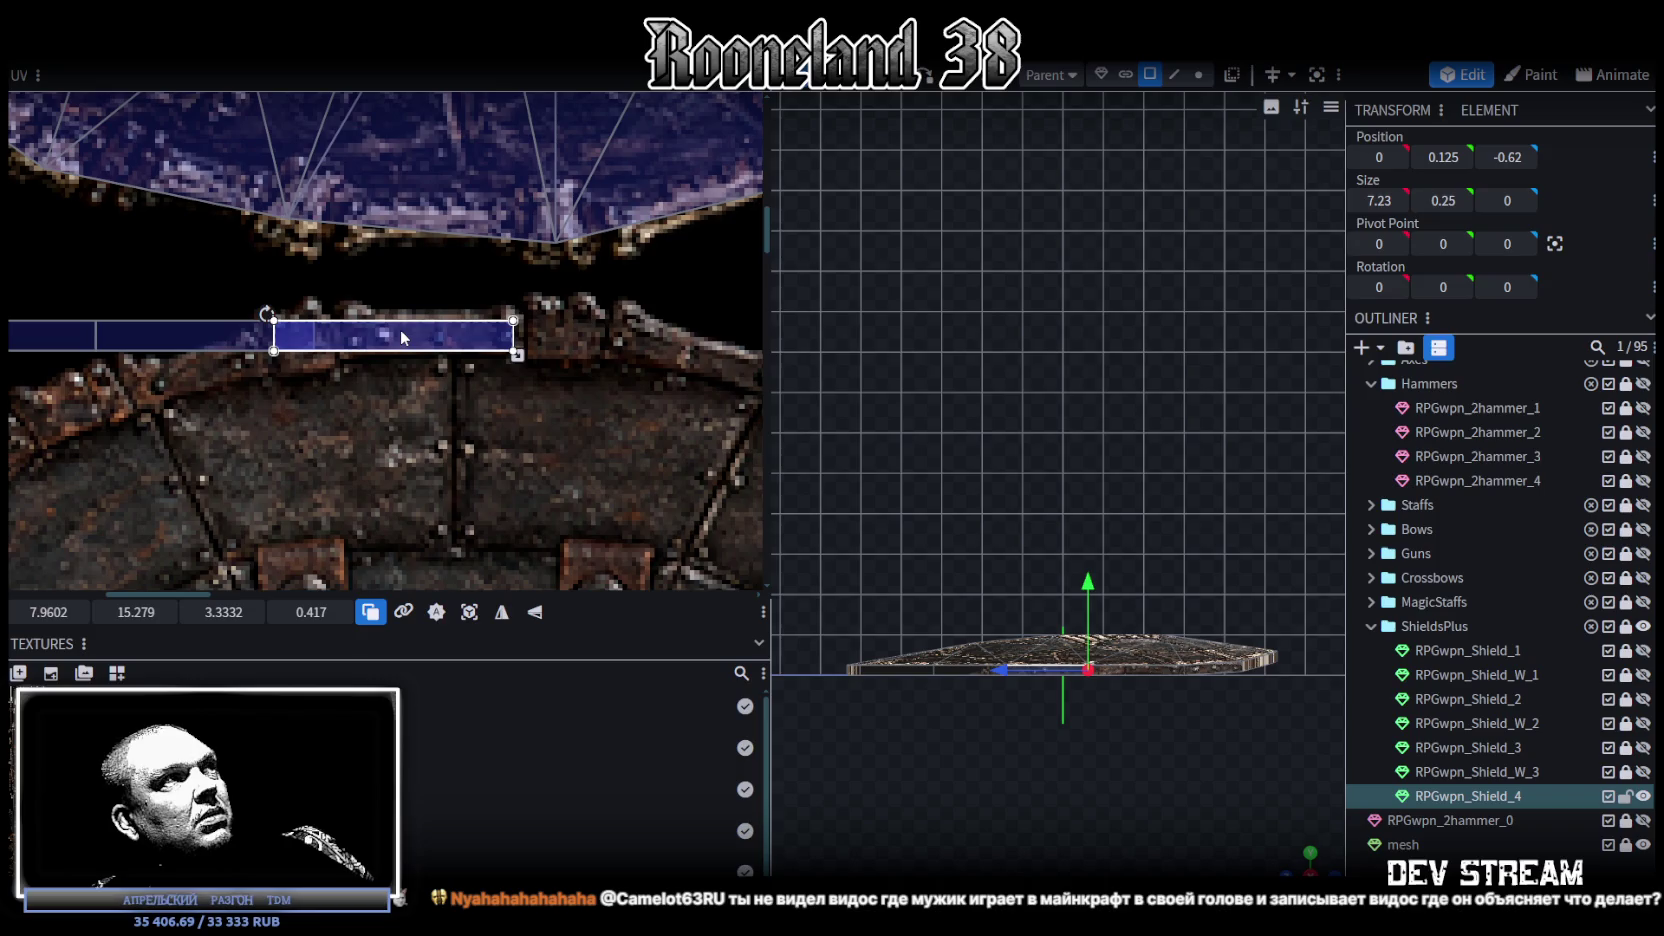
{"action": "left_click_drag", "start_coordinate": [513, 354], "coordinate": [612, 359]}
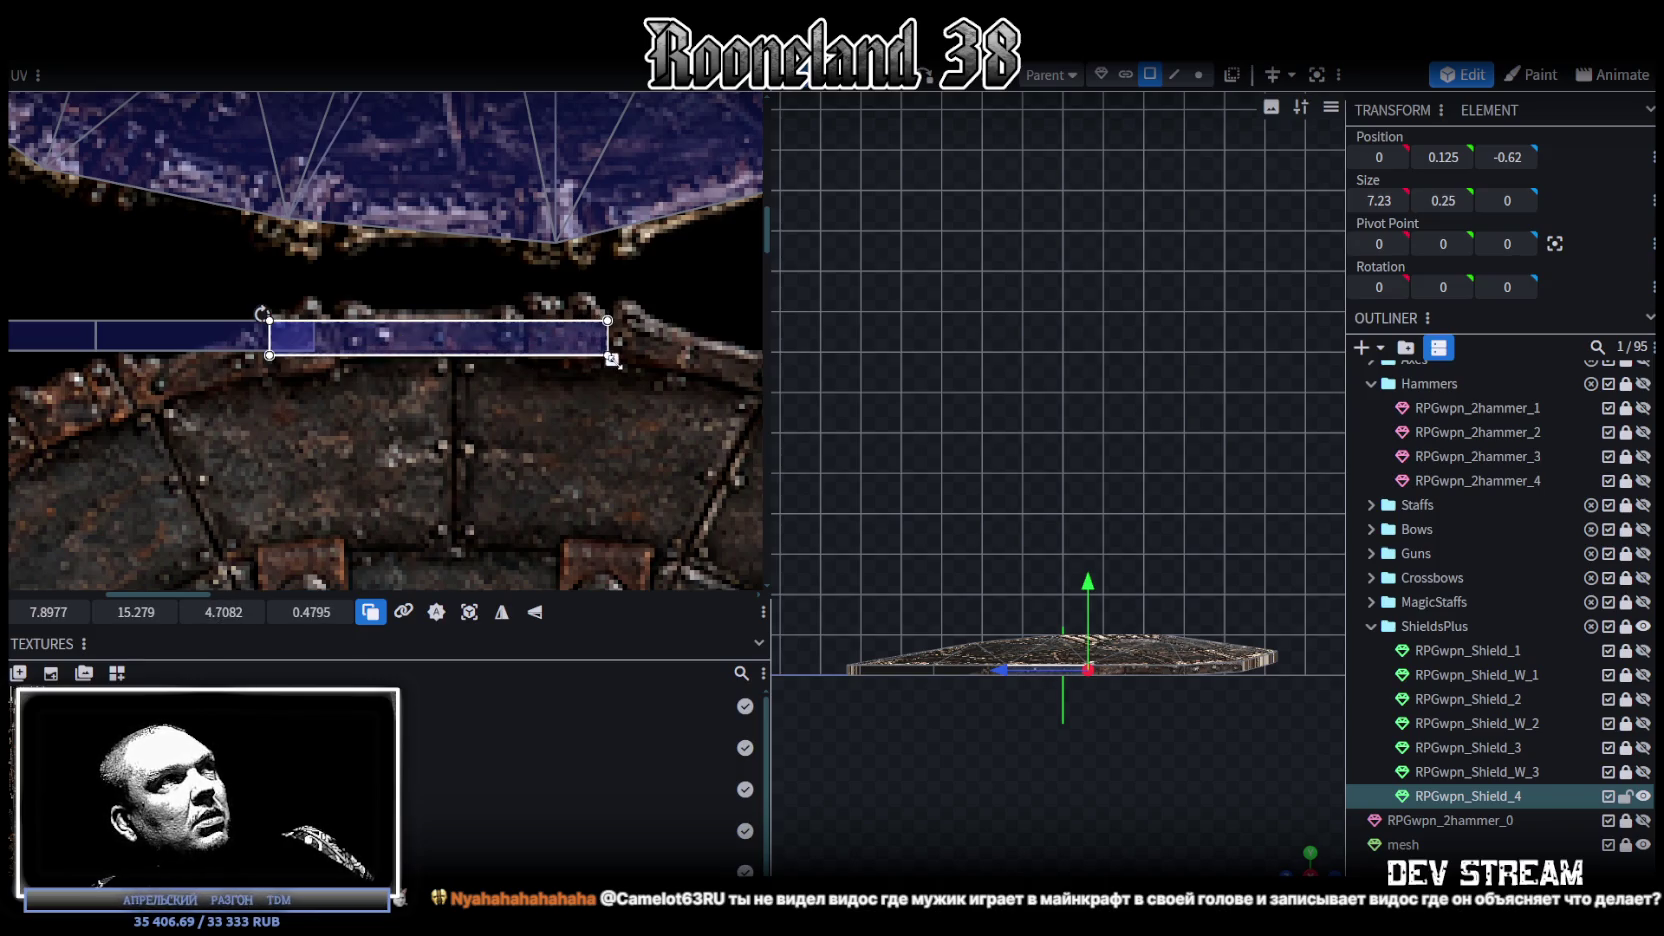
Step: Move two further rim faces beside the others and rotate them diagonally to fit the rim
{"action": "scroll", "coordinate": [612, 359], "scroll_direction": "down", "scroll_amount": 2}
{"action": "middle_click_drag", "start_coordinate": [298, 374], "coordinate": [478, 347]}
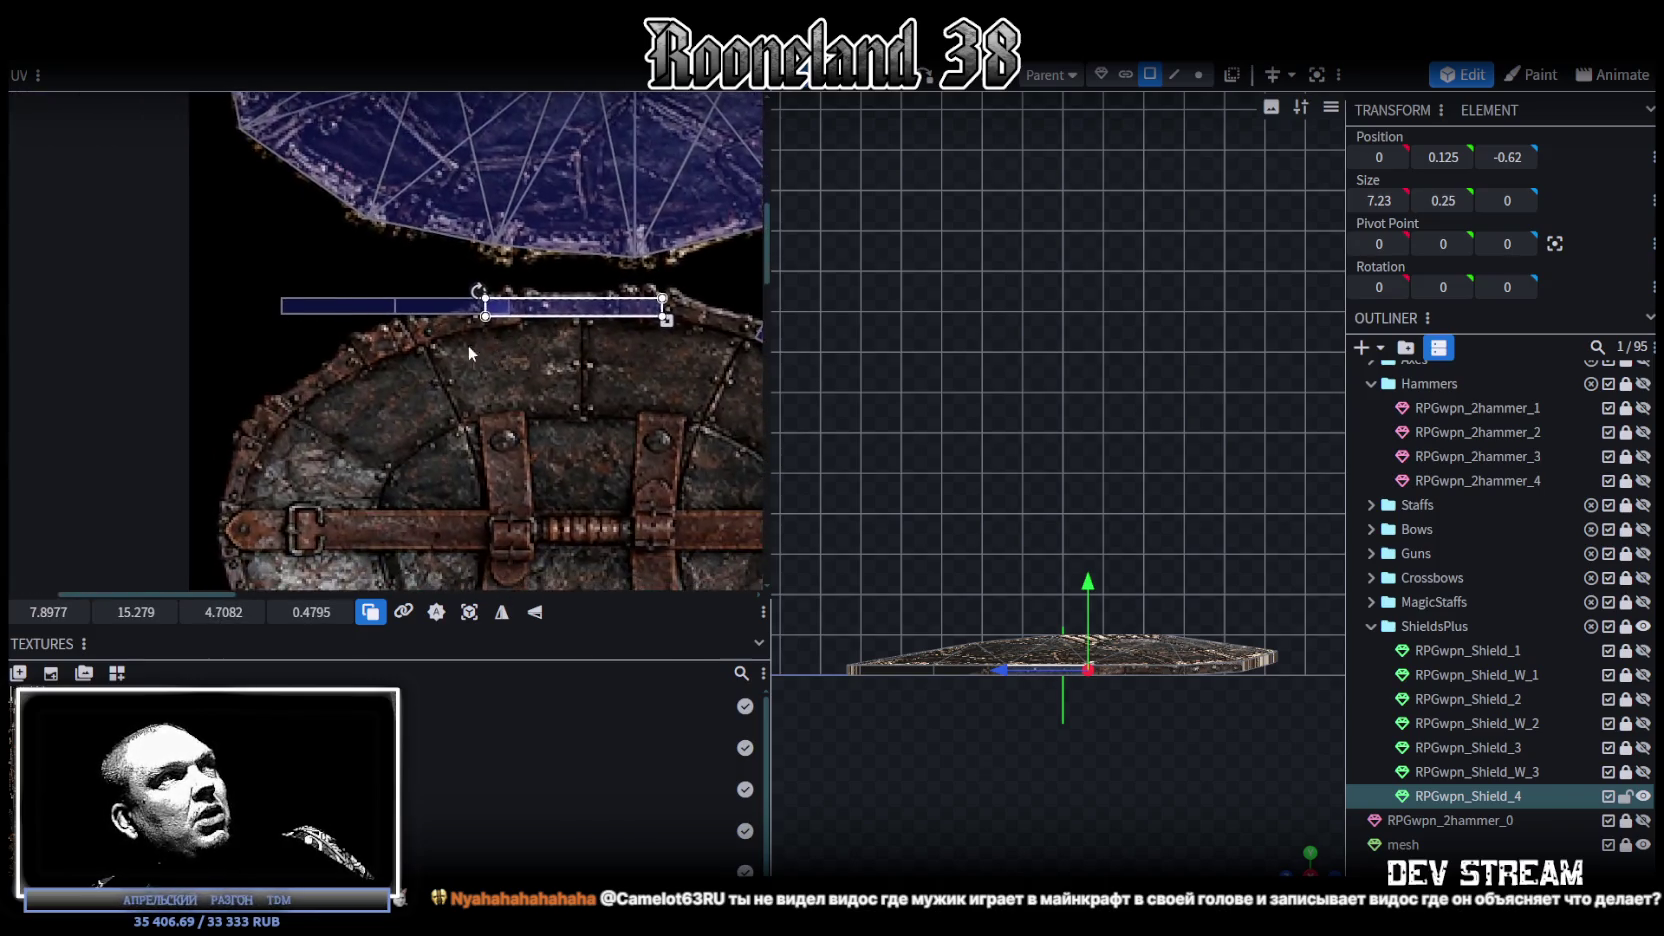
{"action": "left_click", "coordinate": [455, 290]}
{"action": "mouse_move", "coordinate": [455, 295]}
{"action": "left_mouse_down"}
{"action": "mouse_move", "coordinate": [405, 355]}
{"action": "mouse_move", "coordinate": [311, 357]}
{"action": "left_mouse_up"}
{"action": "left_click_drag", "start_coordinate": [427, 362], "coordinate": [467, 338]}
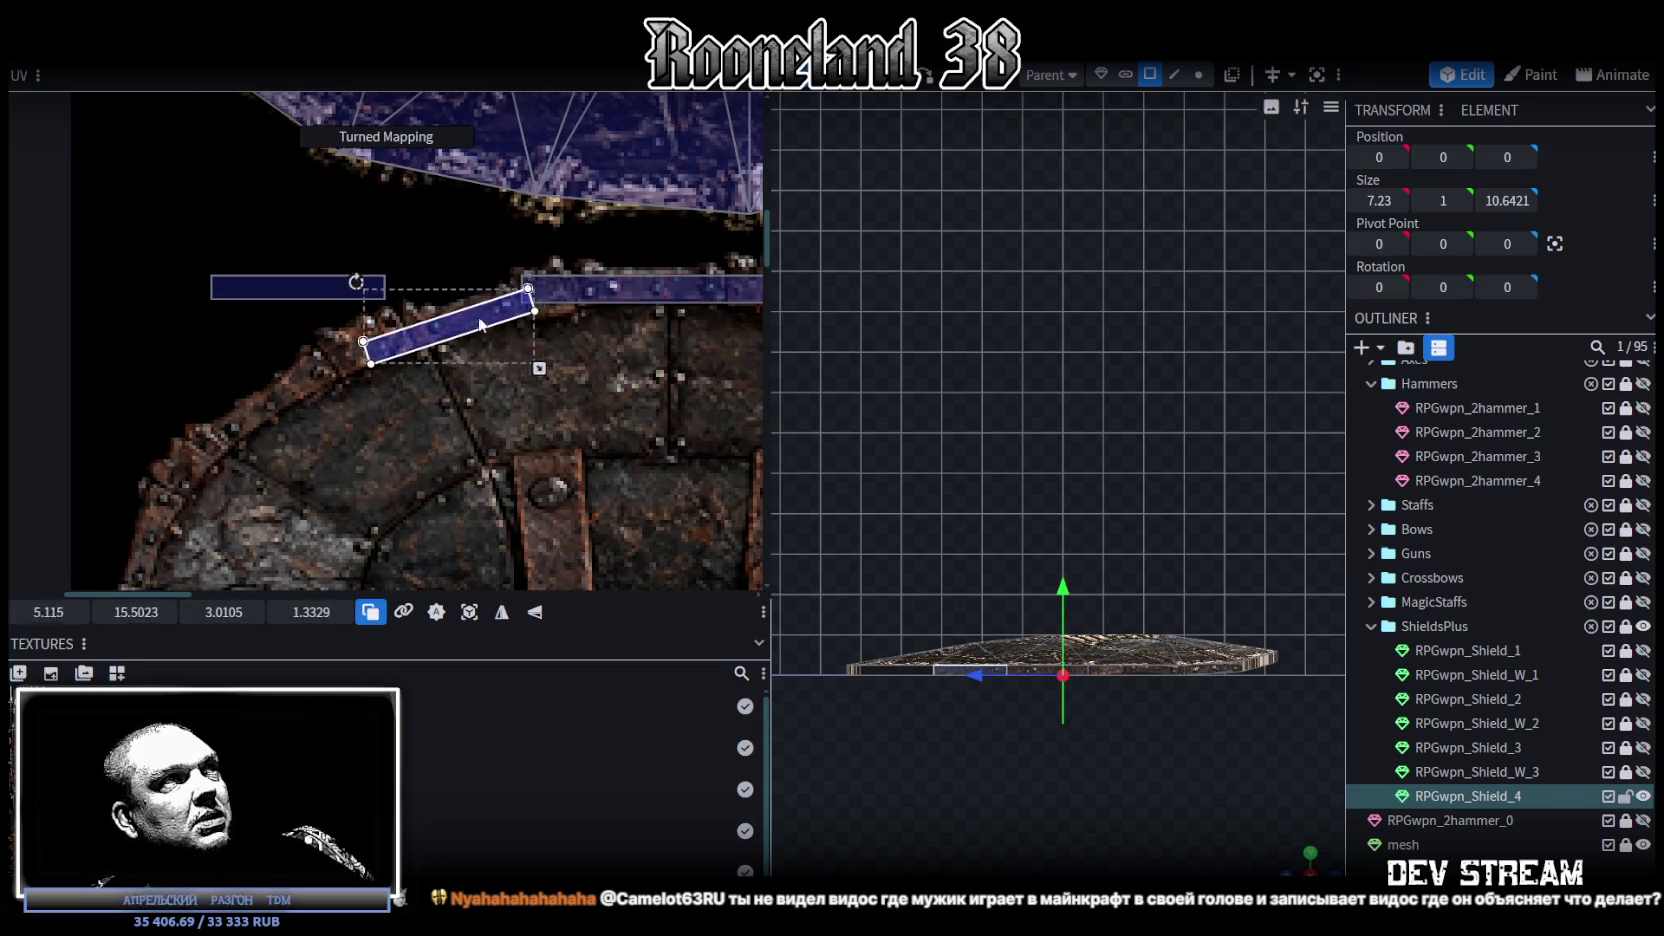
{"action": "middle_click_drag", "start_coordinate": [296, 343], "coordinate": [446, 308]}
{"action": "left_click", "coordinate": [366, 232]}
{"action": "mouse_move", "coordinate": [366, 232]}
{"action": "left_mouse_down"}
{"action": "mouse_move", "coordinate": [290, 300]}
{"action": "mouse_move", "coordinate": [306, 359]}
{"action": "mouse_move", "coordinate": [270, 424]}
{"action": "left_mouse_up"}
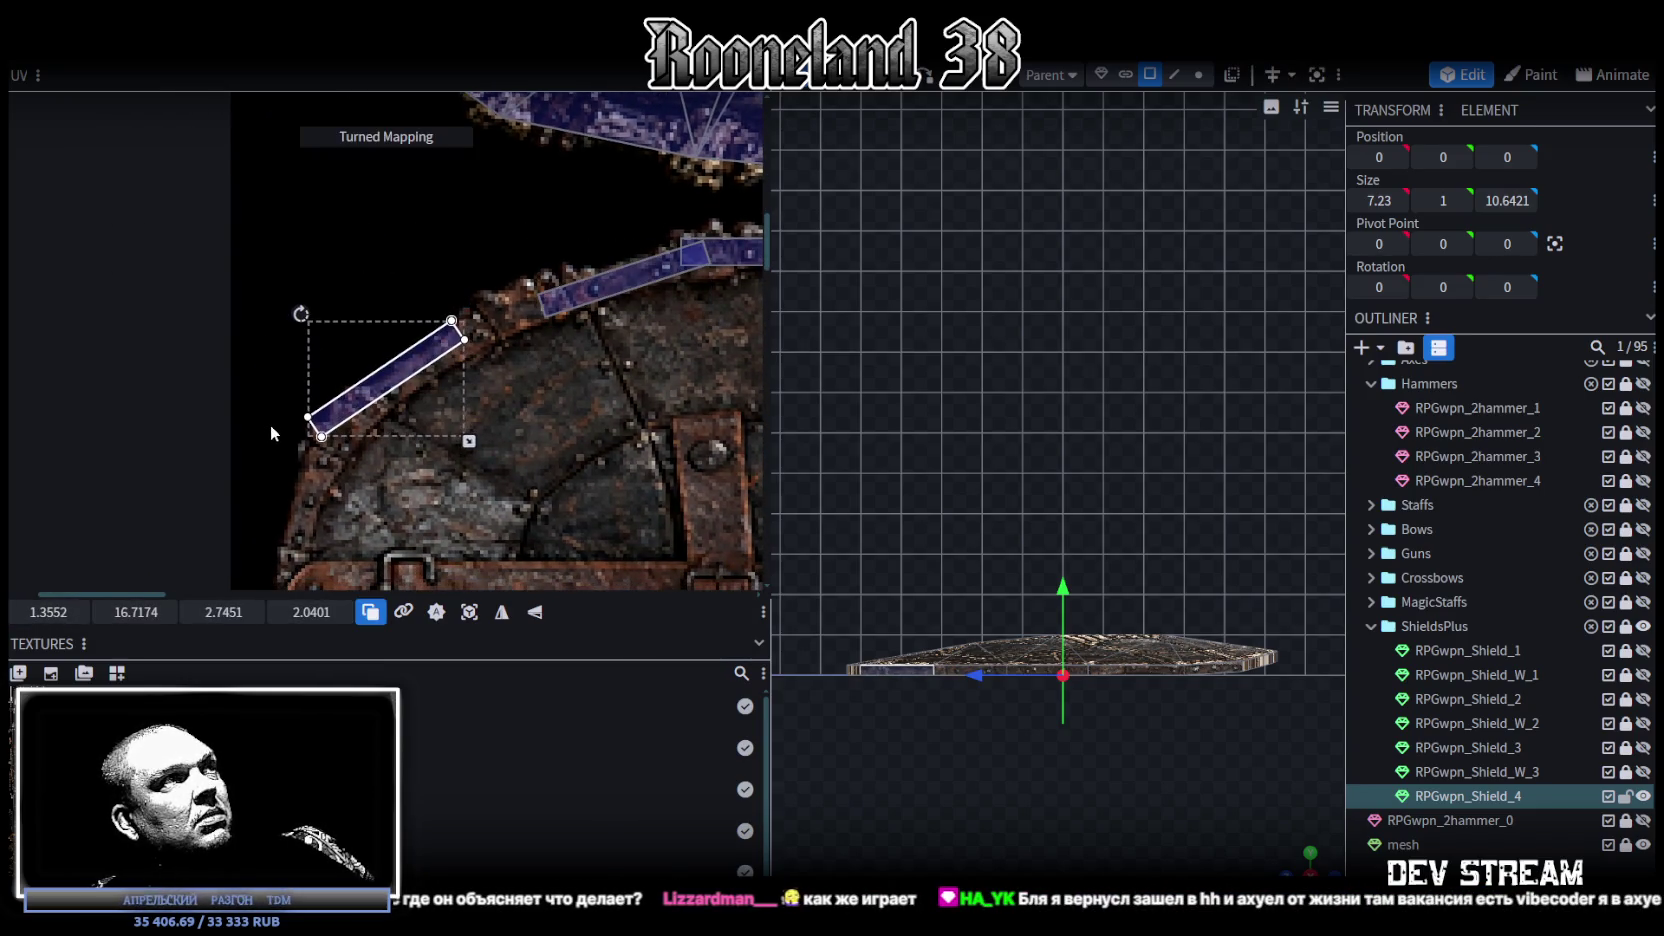
{"action": "mouse_move", "coordinate": [362, 397]}
{"action": "left_mouse_down"}
{"action": "mouse_move", "coordinate": [435, 376]}
{"action": "mouse_move", "coordinate": [413, 385]}
{"action": "left_mouse_up"}
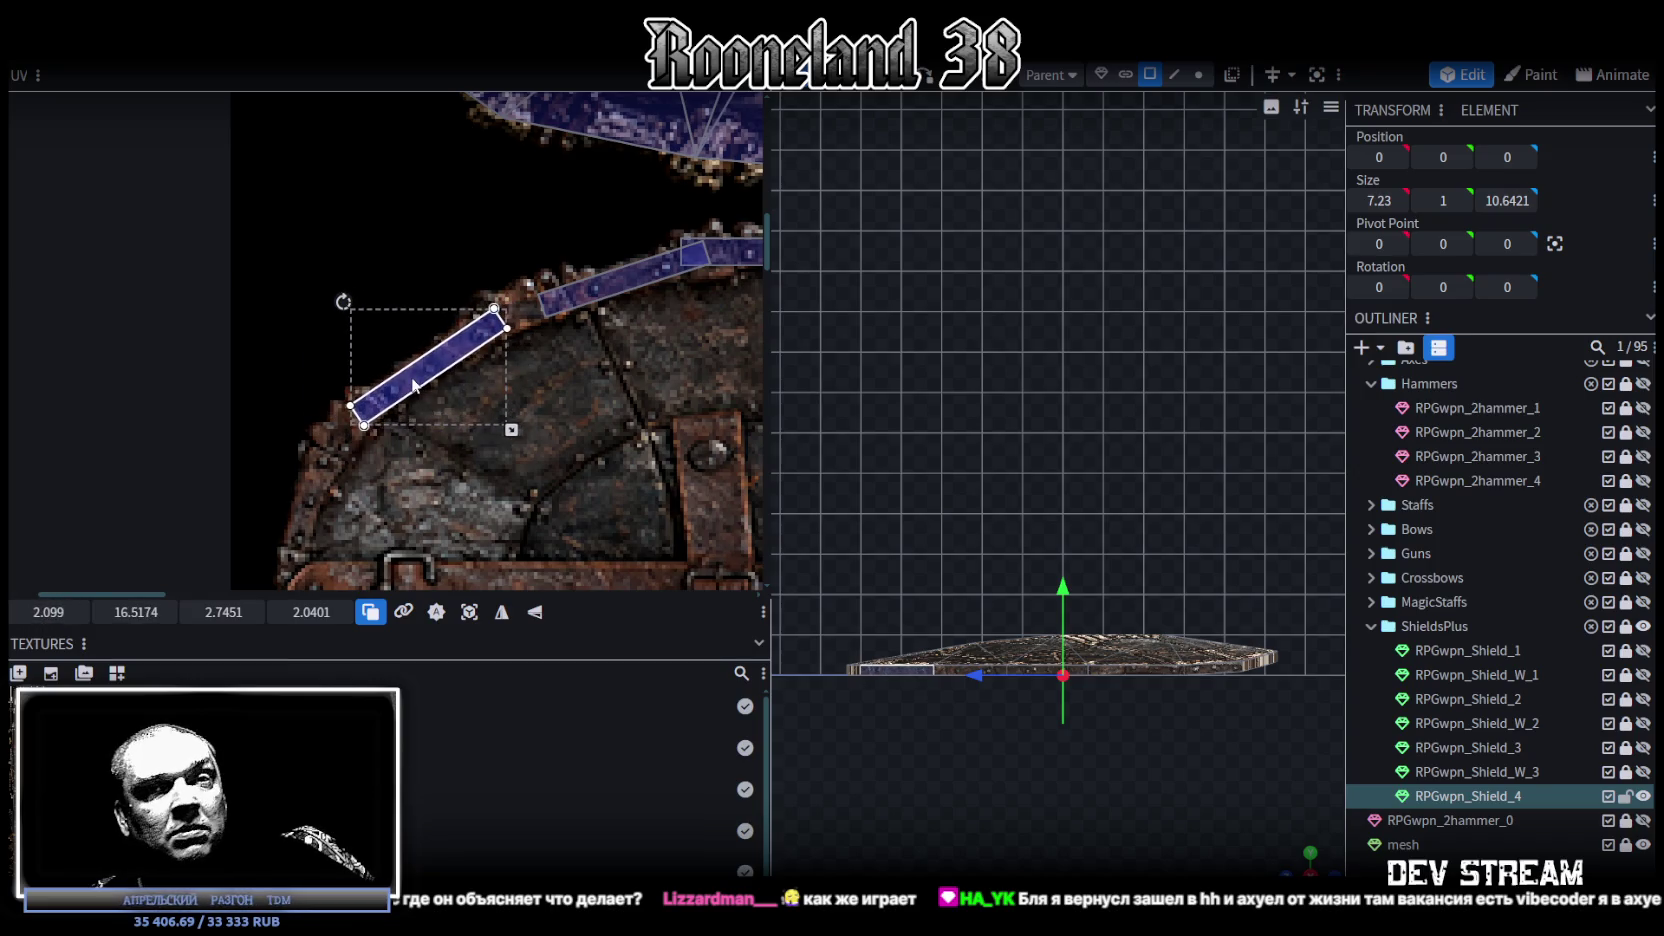